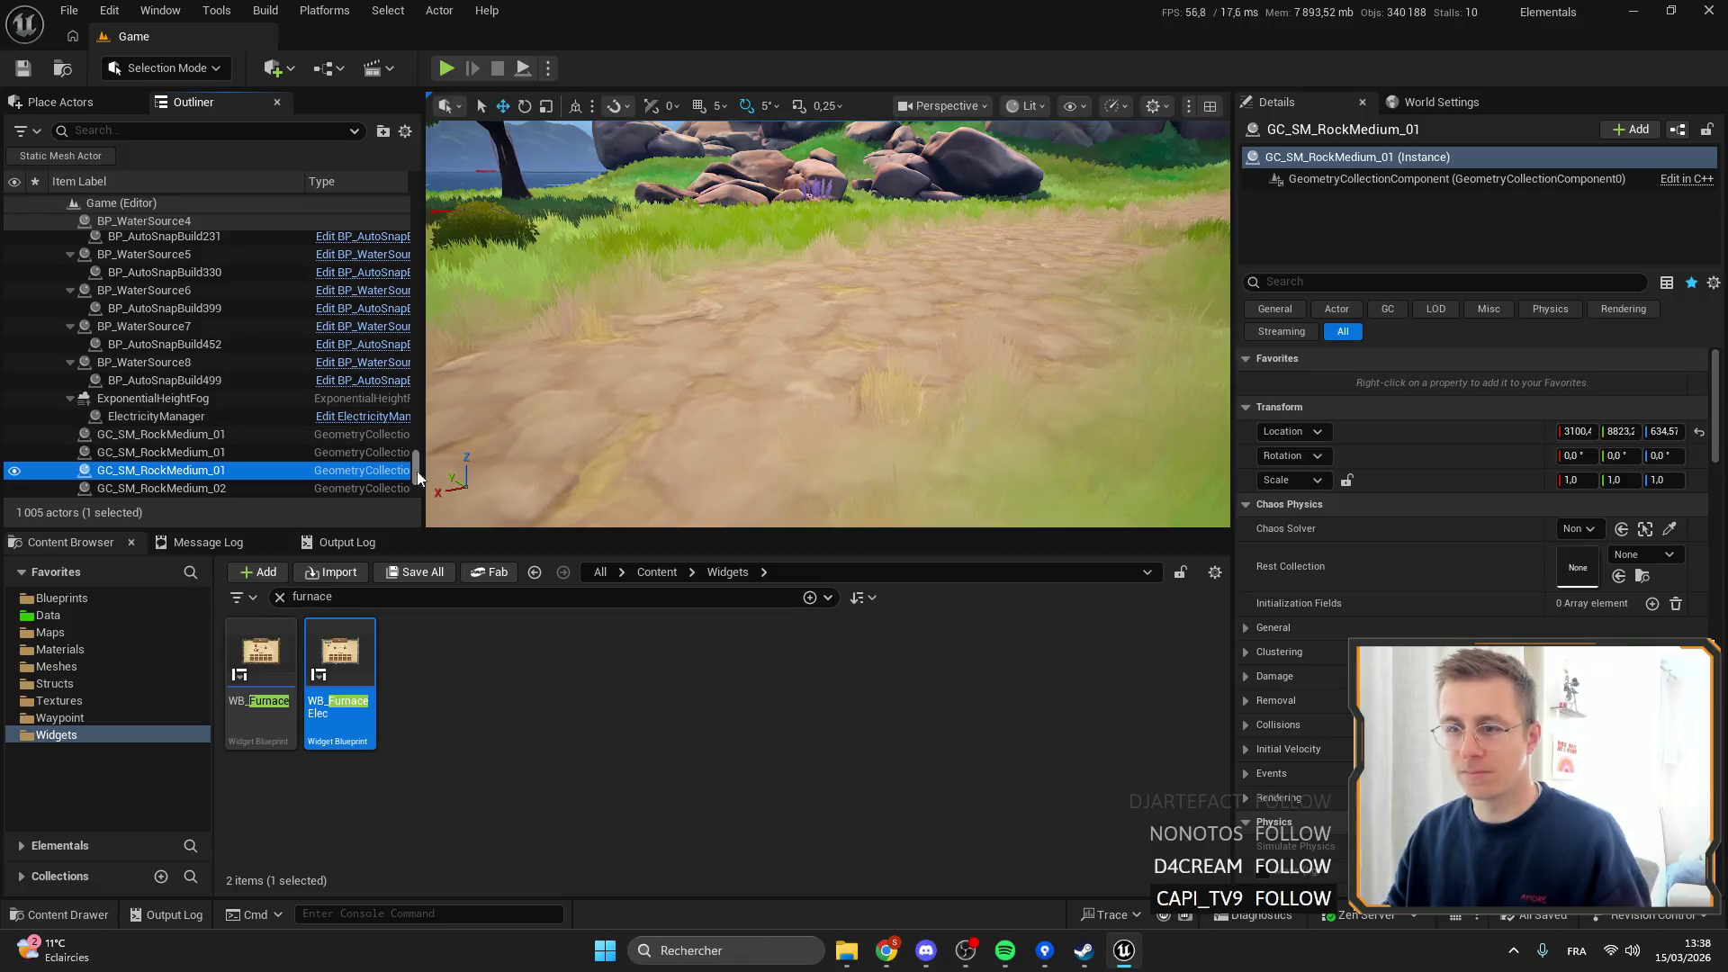
Frame SM_Pebble_02 and then the Map plane in the viewport from the Outliner.
scroll(212, 403, up, 3)
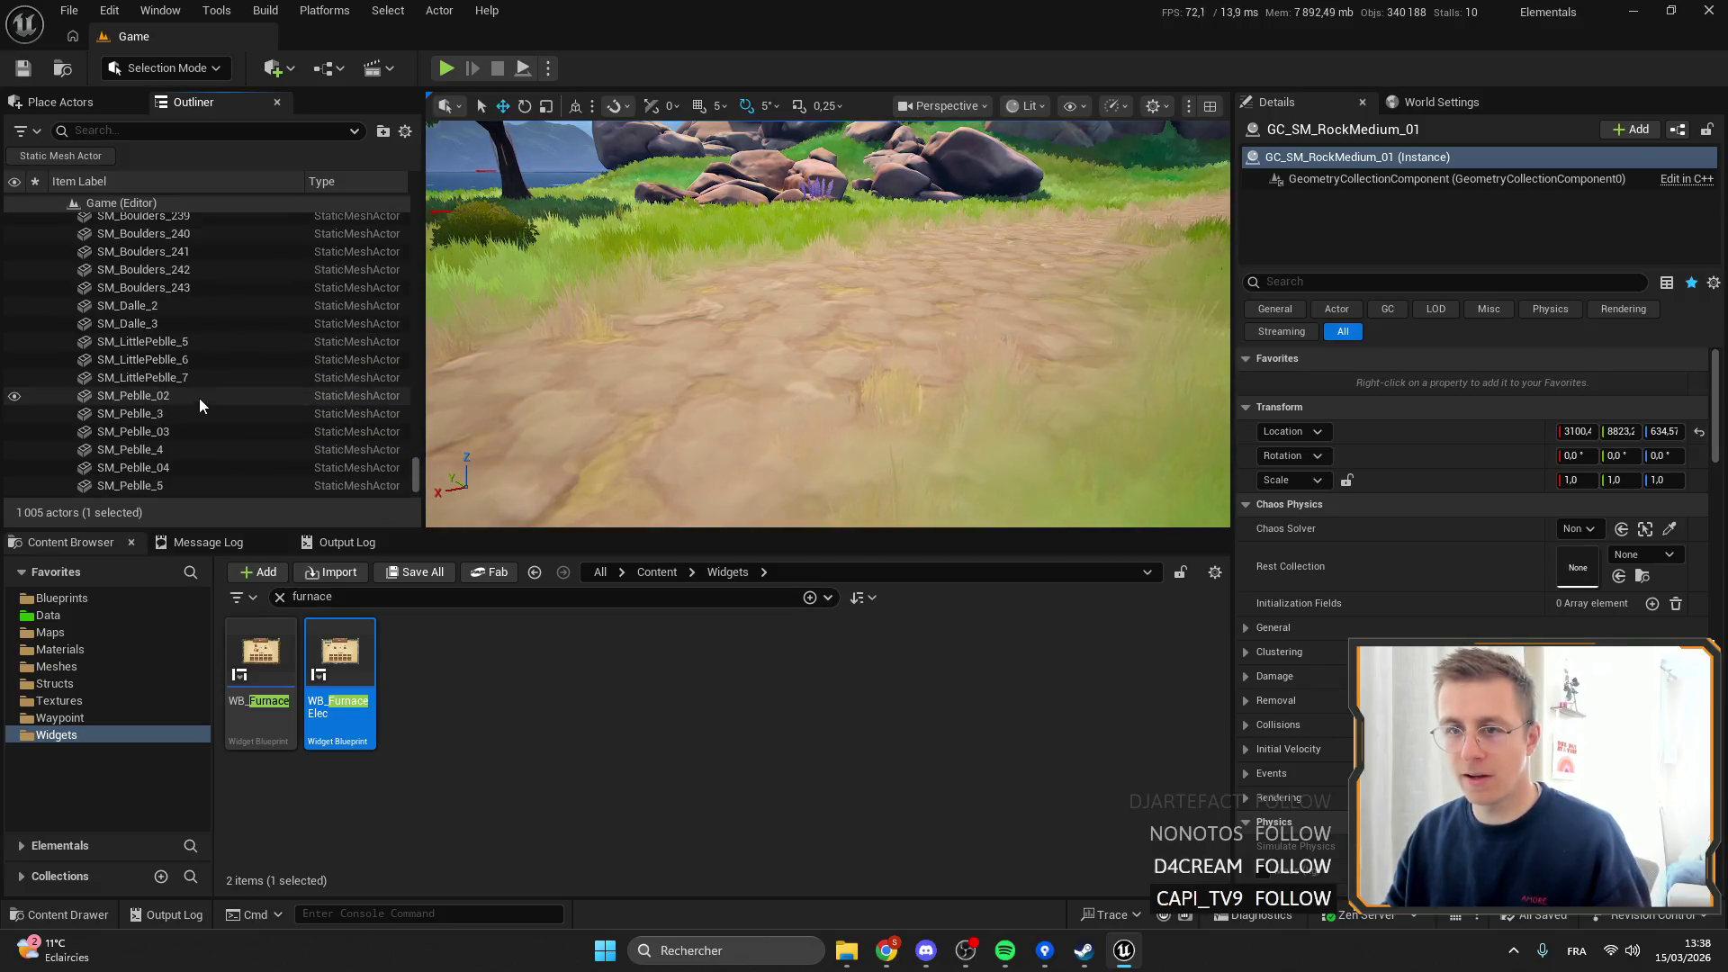
double_click(198, 398)
drag(416, 479, 408, 178)
double_click(110, 240)
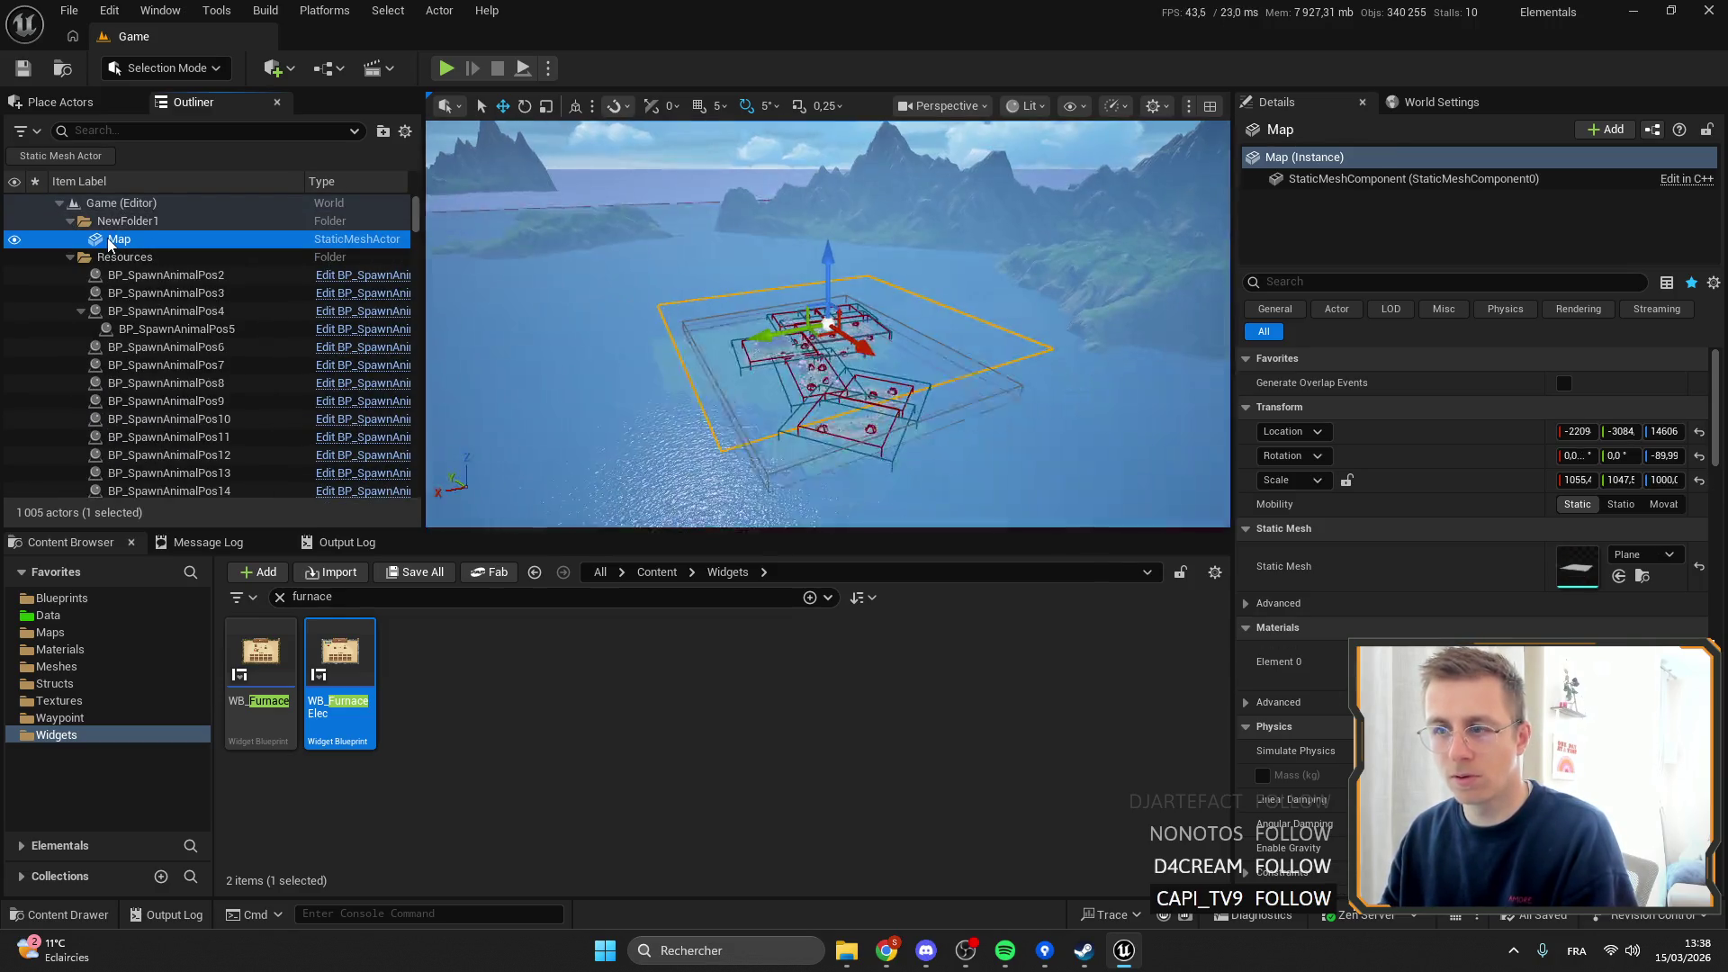
Collapse the NewFolder1, Resources, Todo2 and Tree folders in the Outliner.
click(70, 220)
click(70, 239)
click(70, 257)
click(76, 275)
click(71, 275)
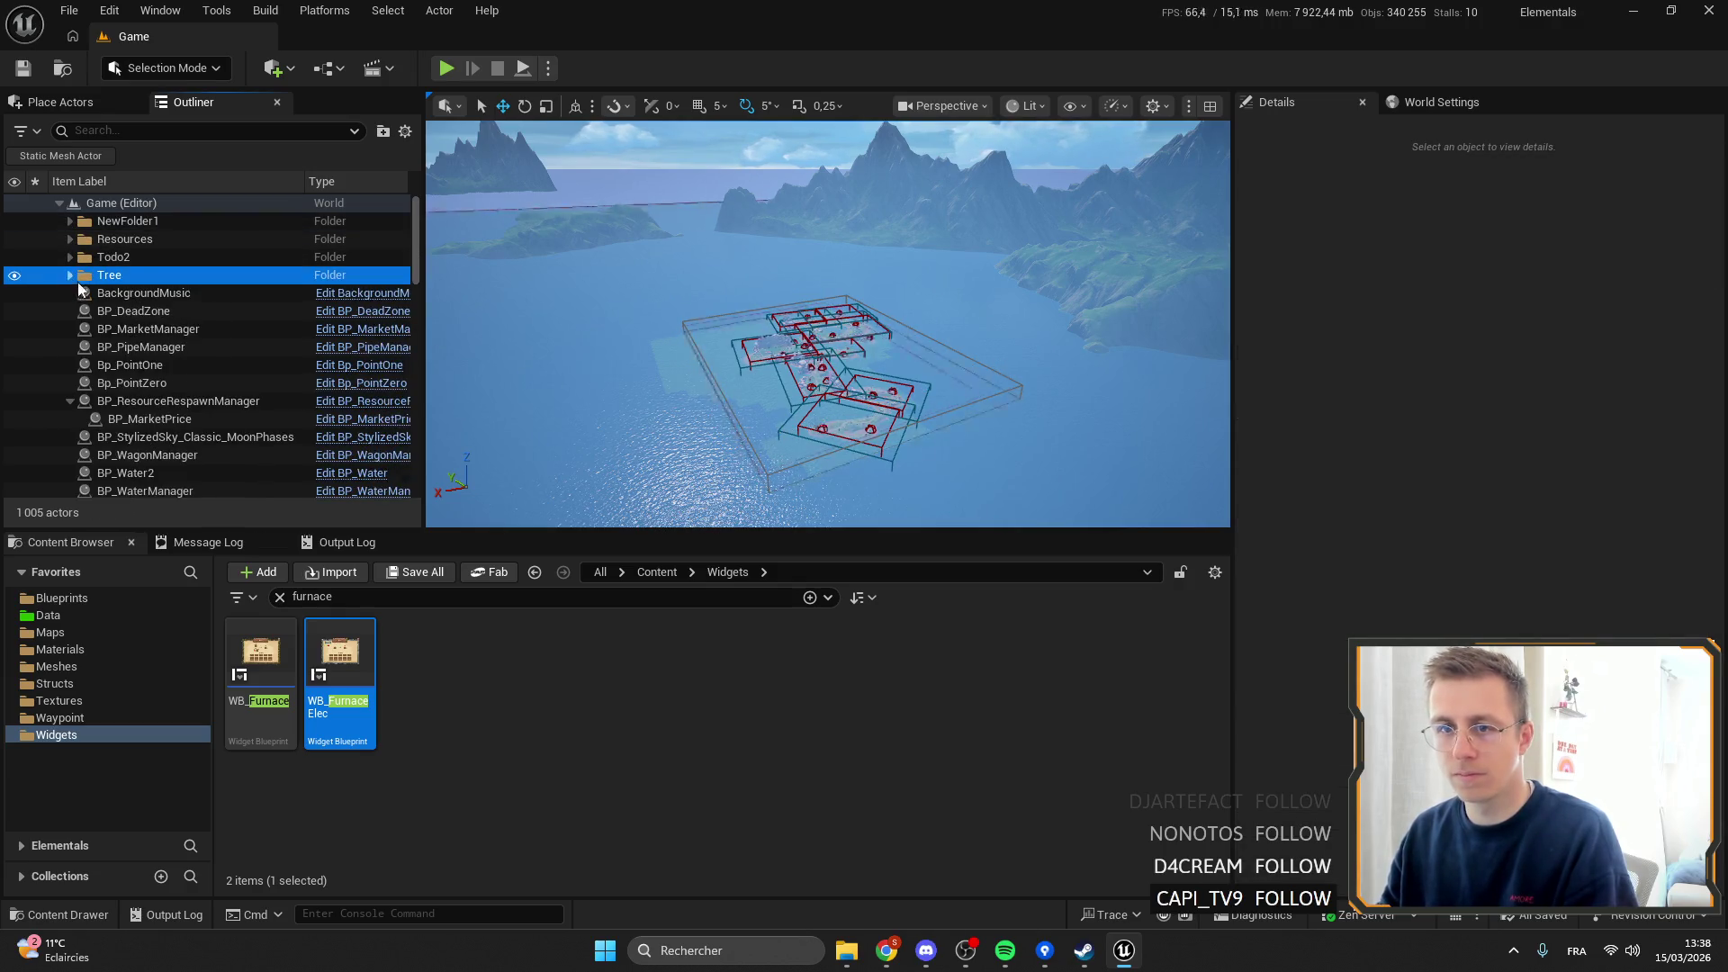
Focus Bp_PointOne, fly the camera over the island's trees and wagon, and clear the furnace filter.
double_click(288, 365)
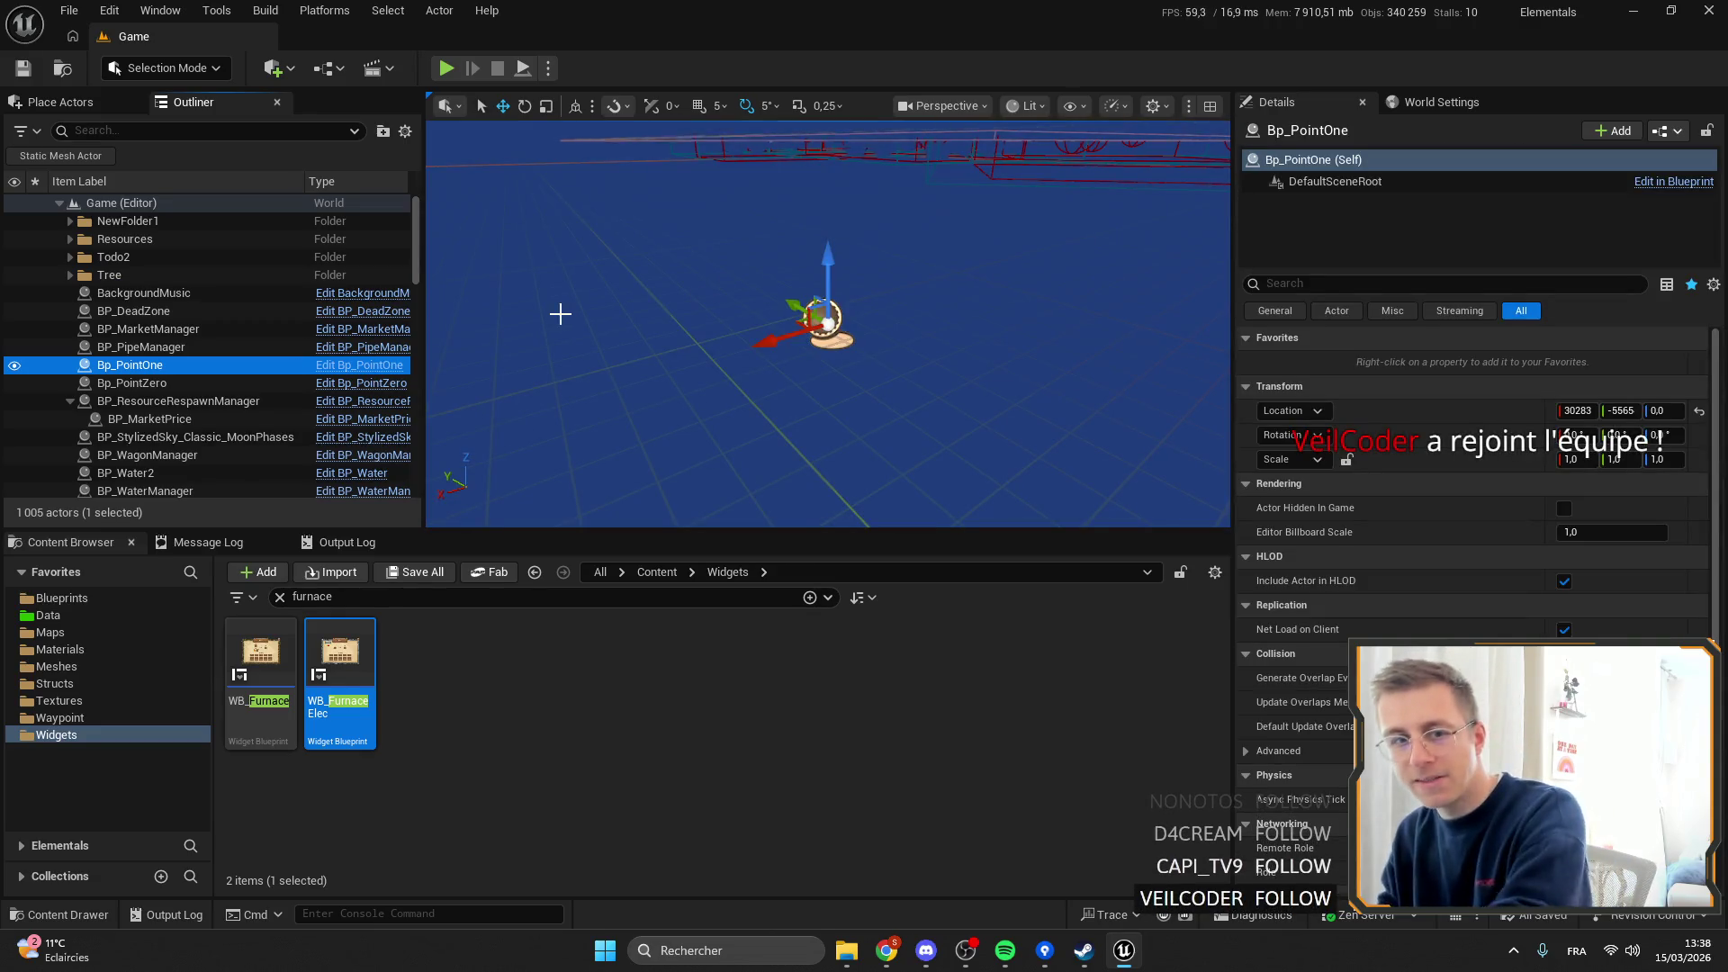
mouse_move(560, 313)
mouse_down()
mouse_move(468, 288)
mouse_move(486, 270)
mouse_move(522, 342)
mouse_move(558, 306)
mouse_move(603, 351)
mouse_up()
drag(810, 207, 836, 187)
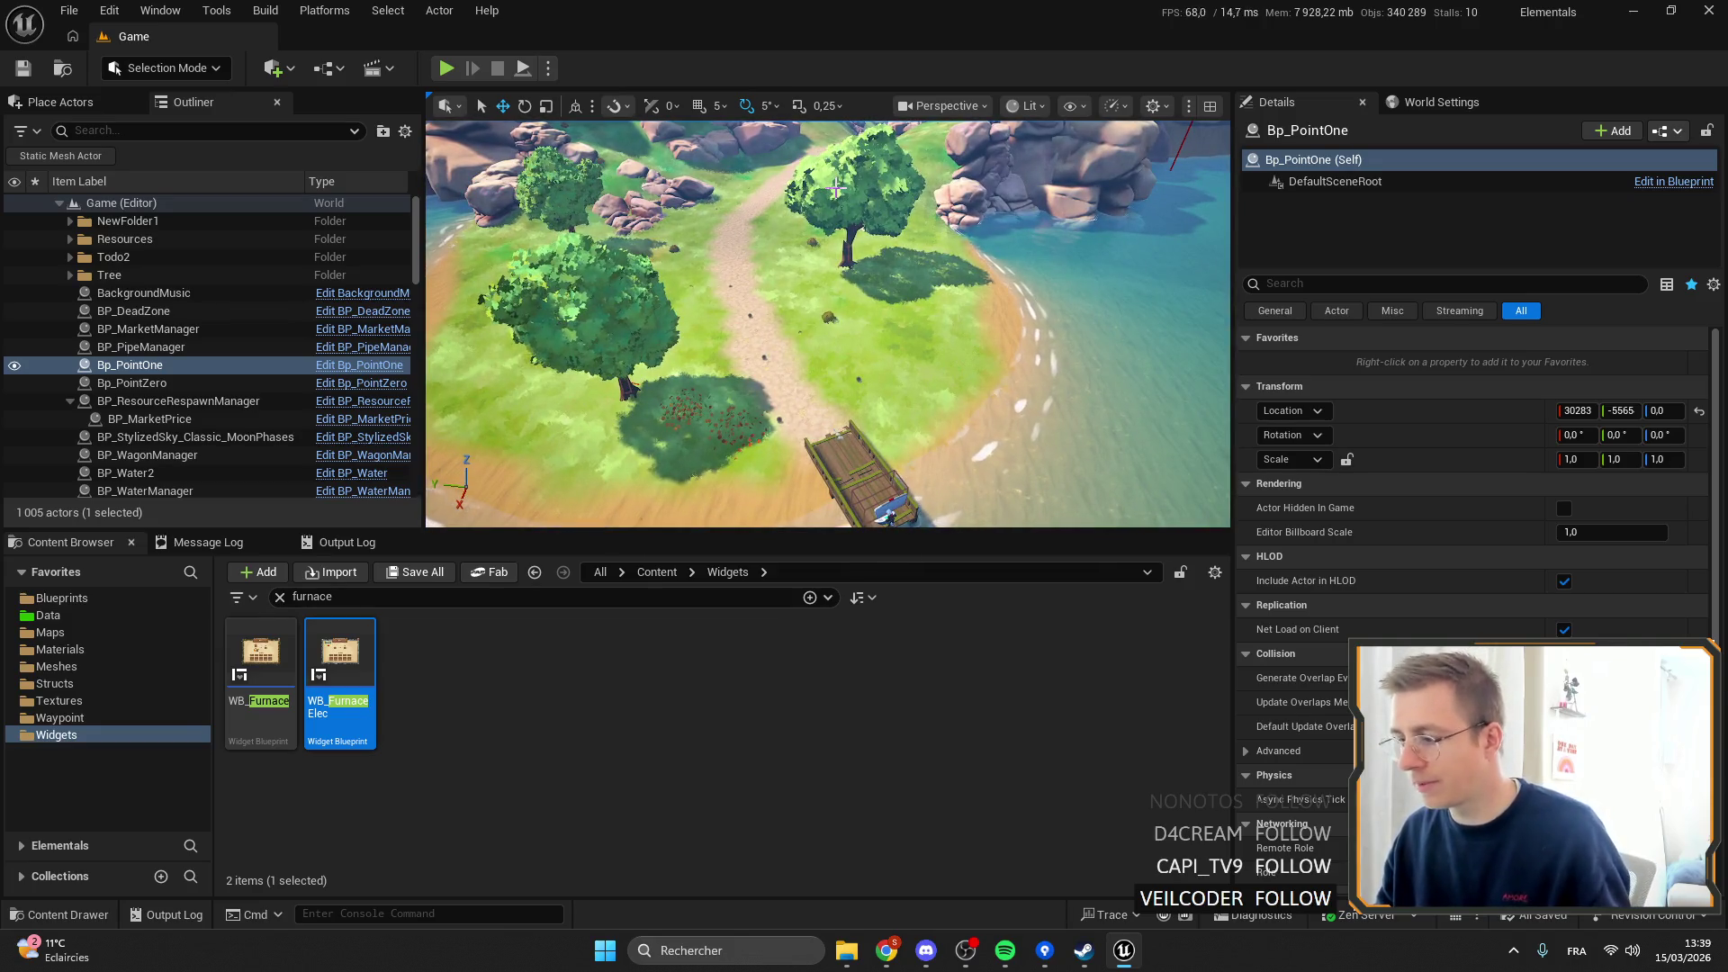
click(280, 596)
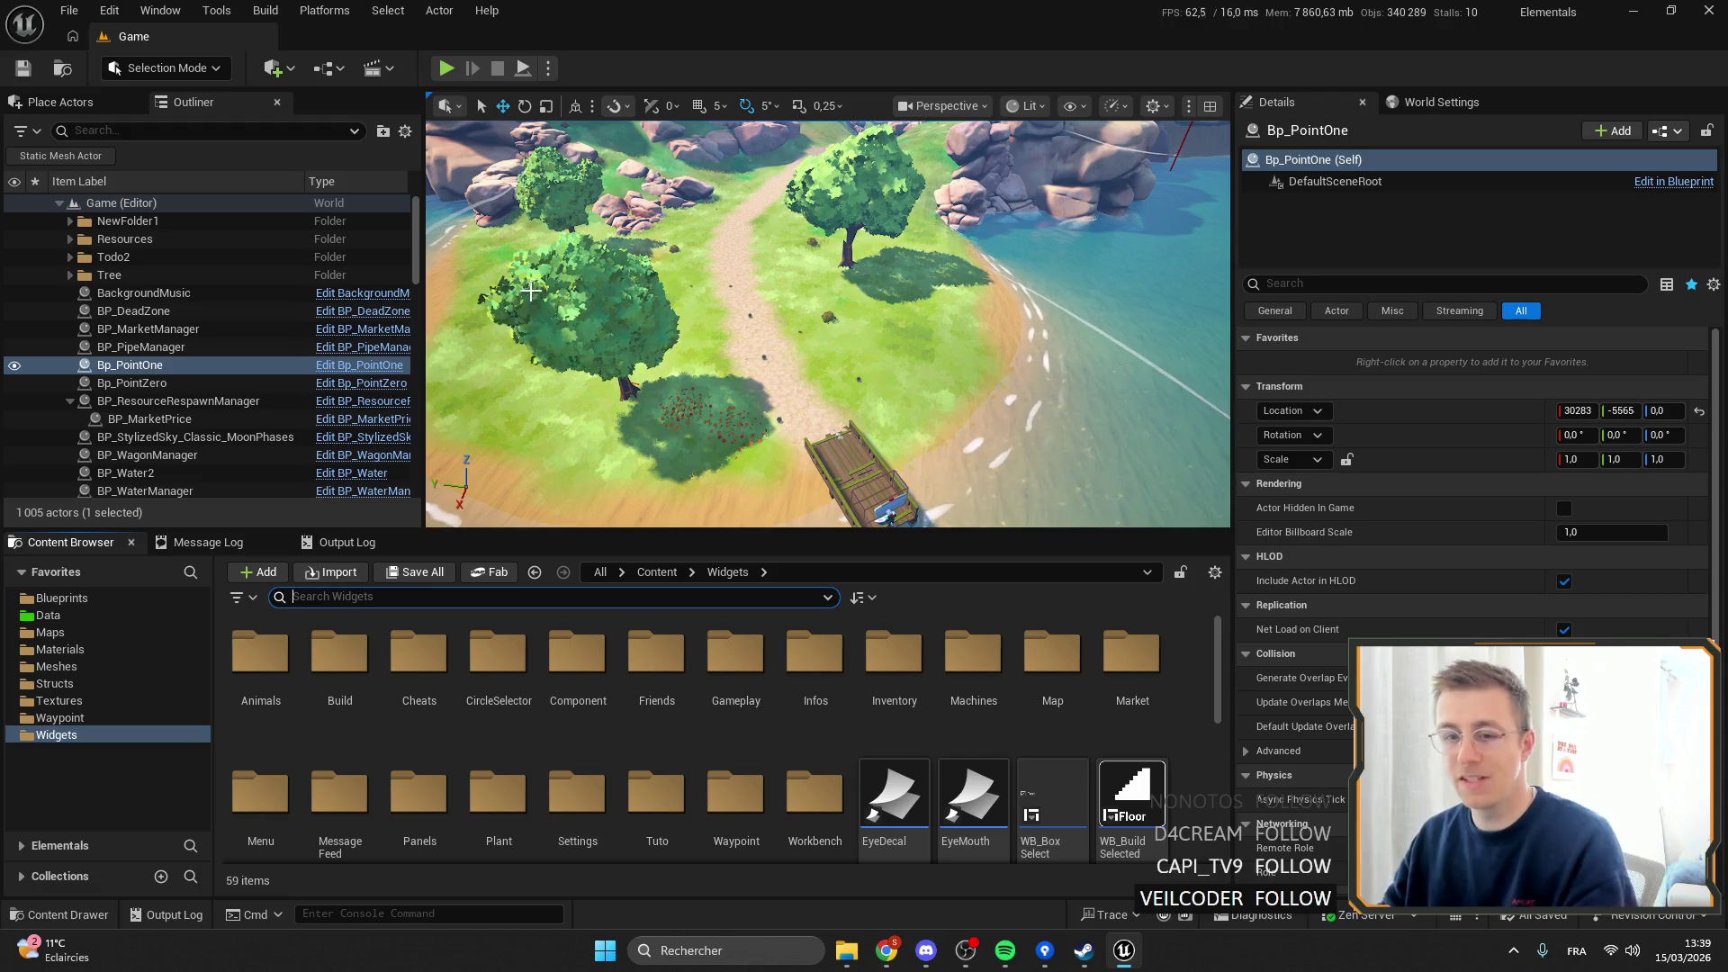
Turn the viewport camera to look down the dirt path toward the bridge.
scroll(530, 291, up, 5)
drag(530, 290, 562, 329)
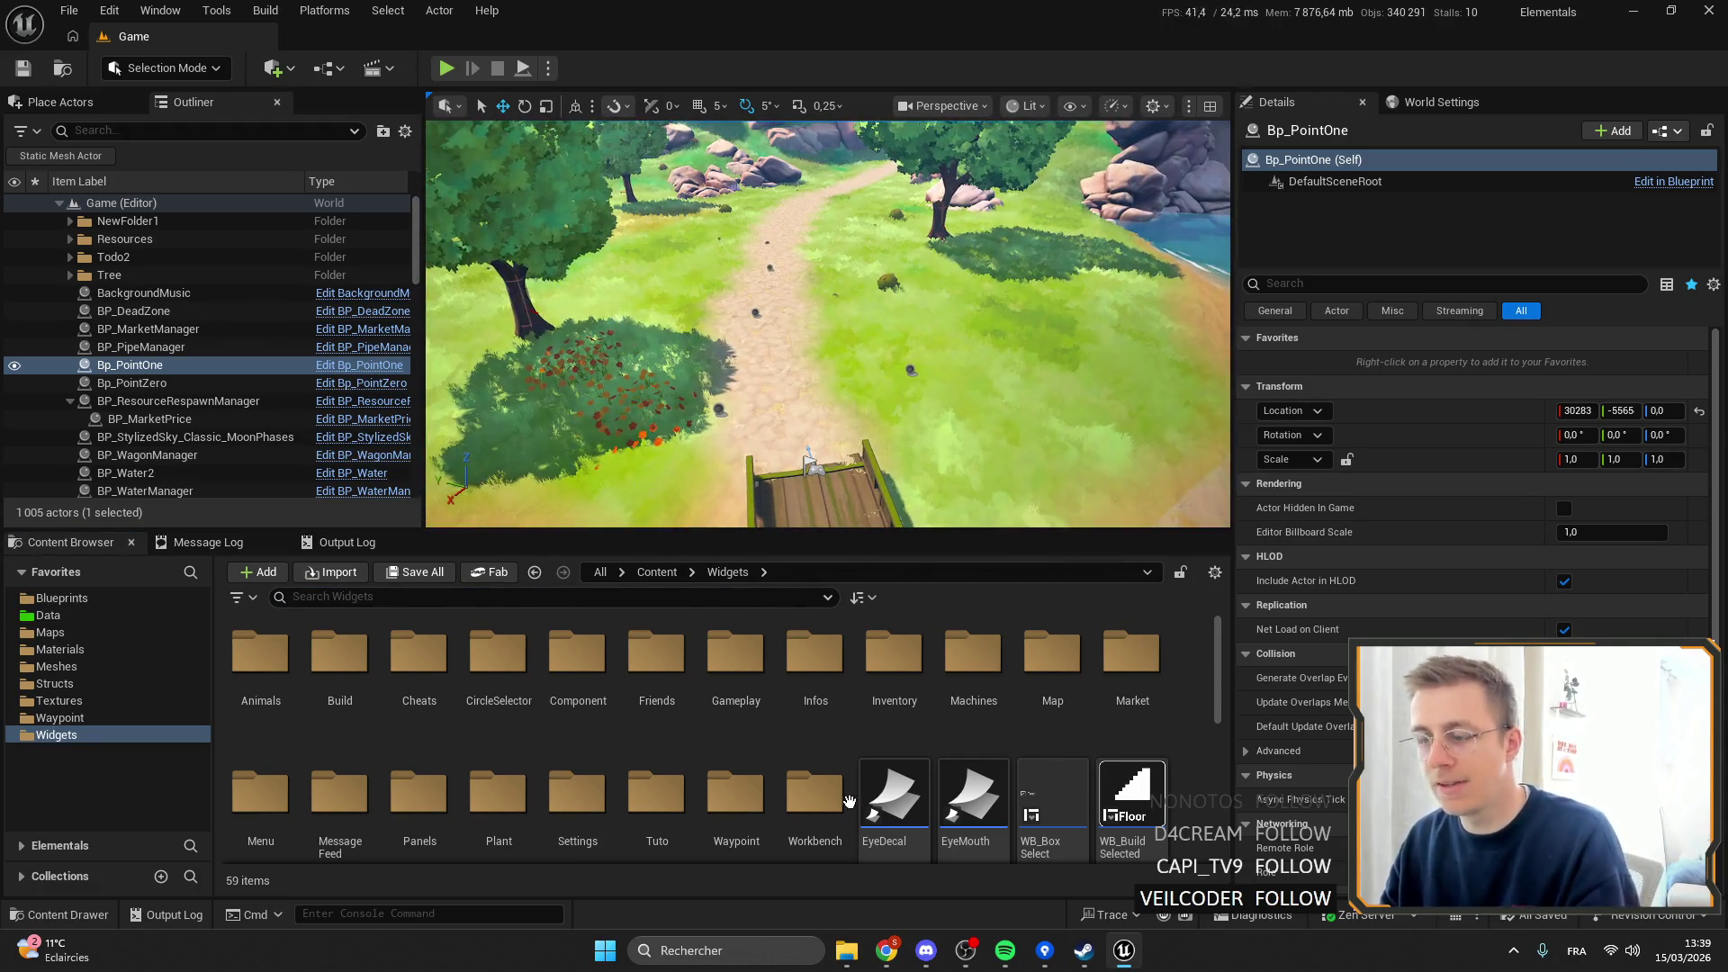
Open the ItemData data table from the Data folder.
click(48, 614)
click(871, 666)
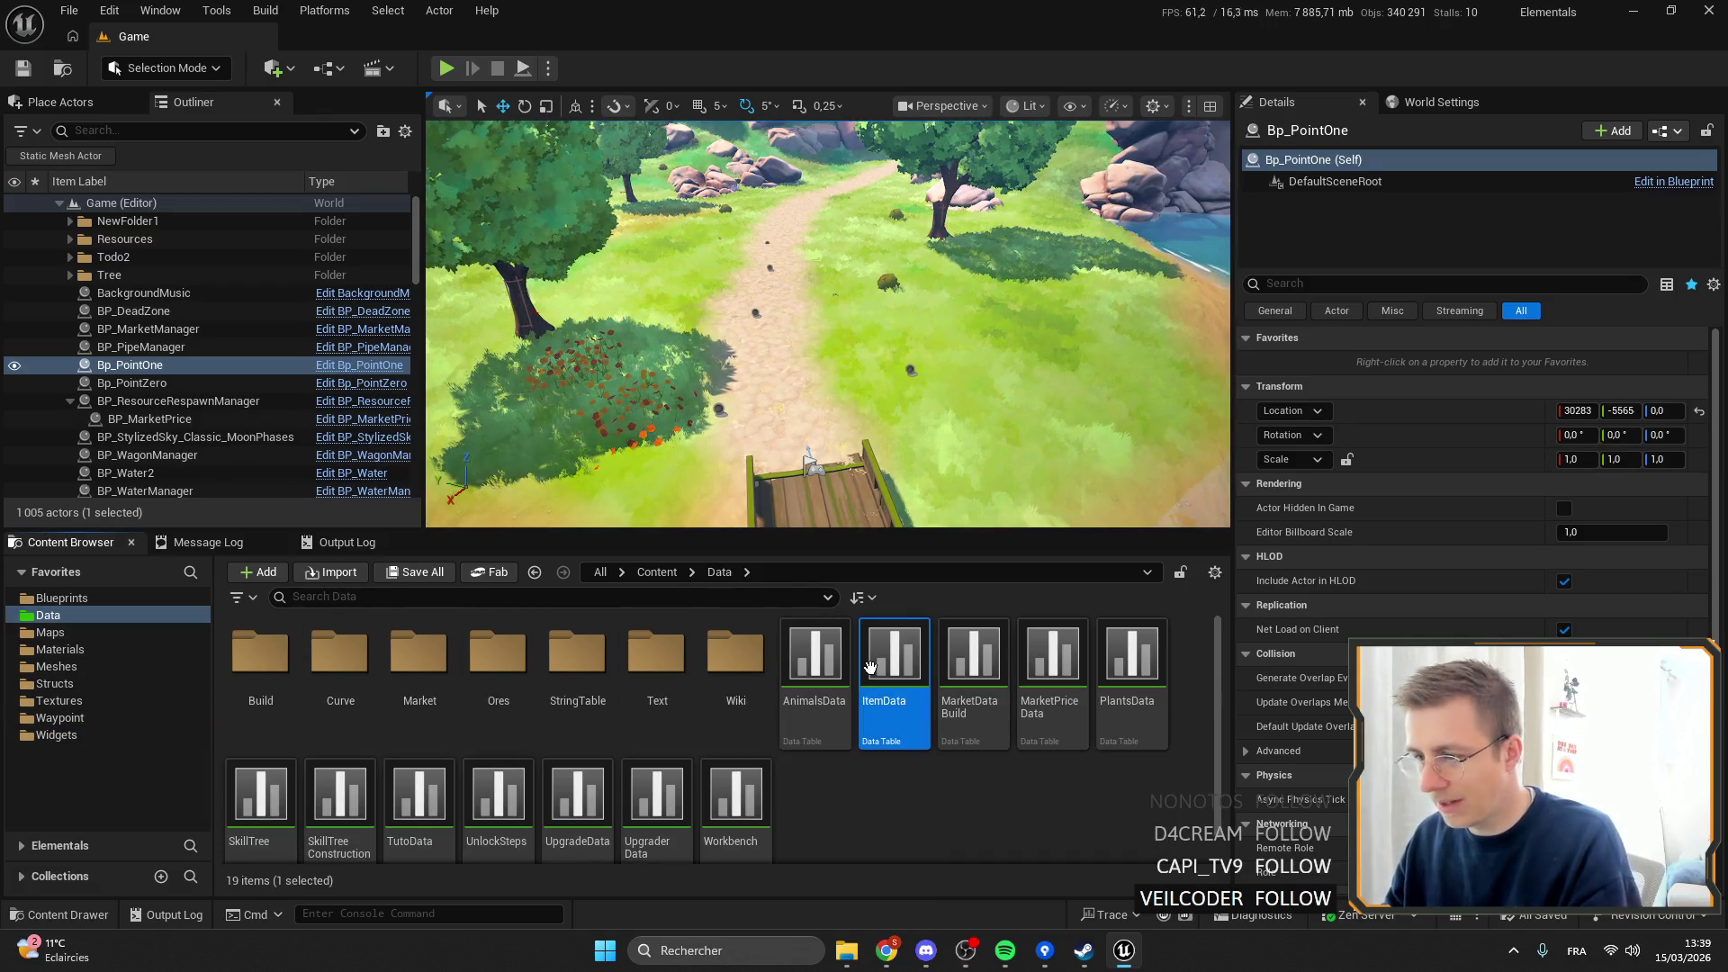
double_click(870, 666)
Filter the table rows by 'seed' and open the InventoryItemStruct row structure.
click(149, 123)
text(seeed)
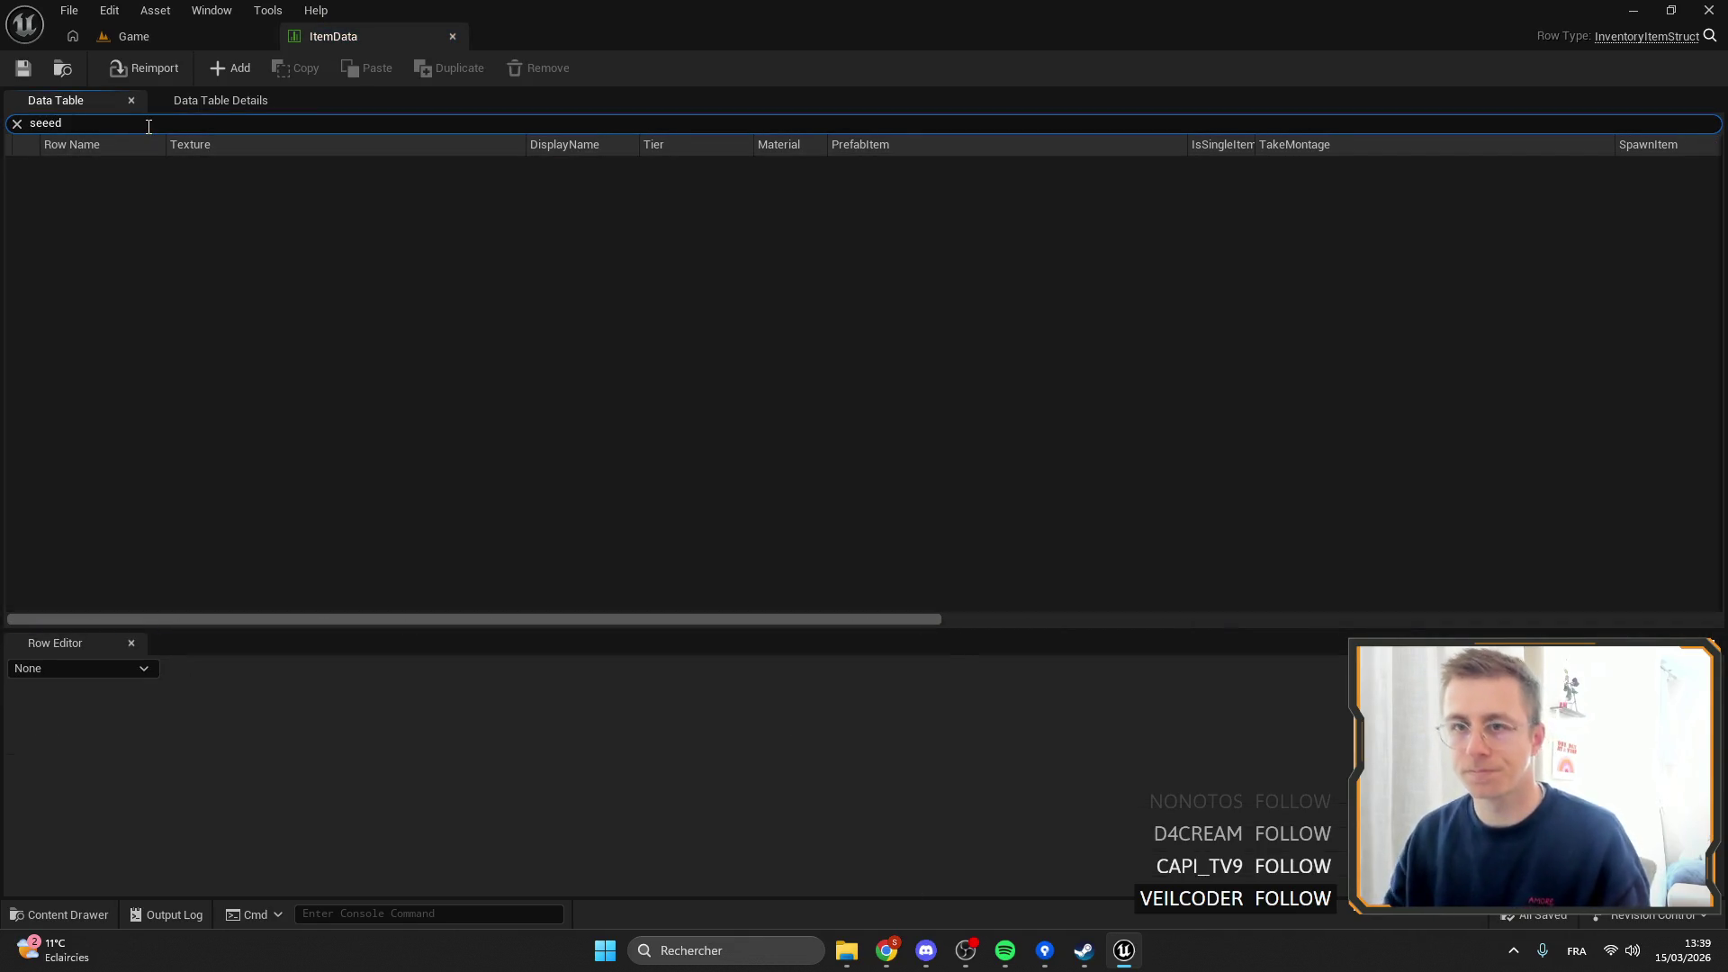
key(BackSpace)
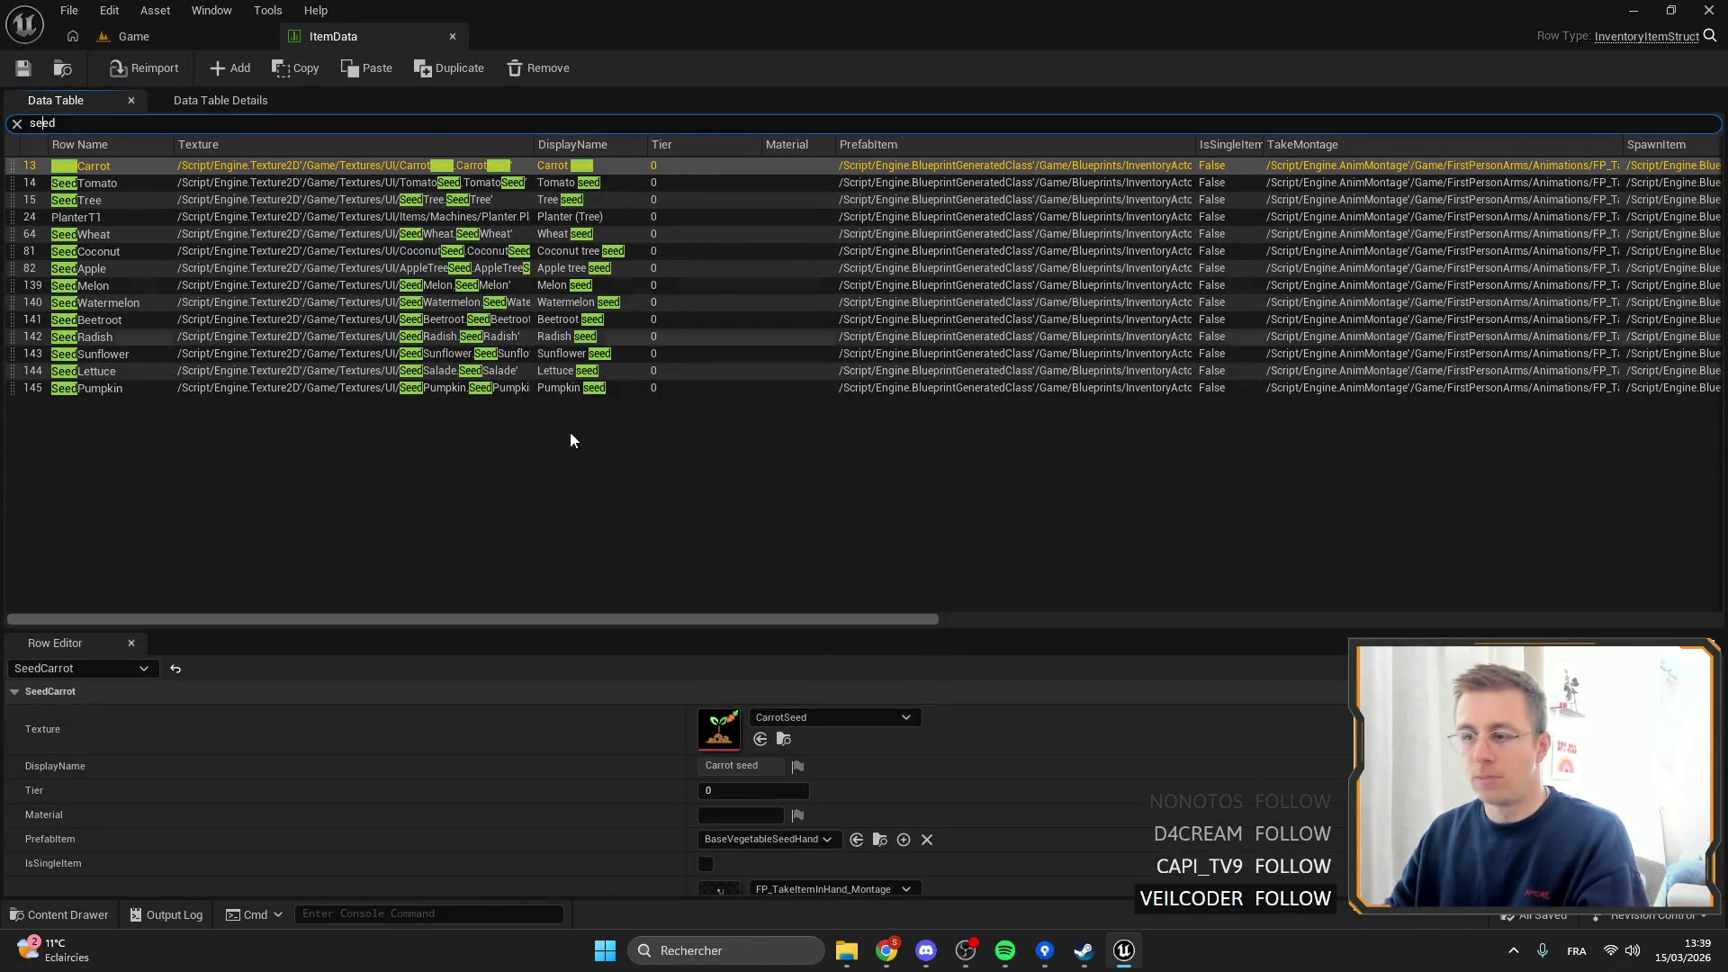
scroll(871, 727, down, 2)
scroll(871, 725, up, 2)
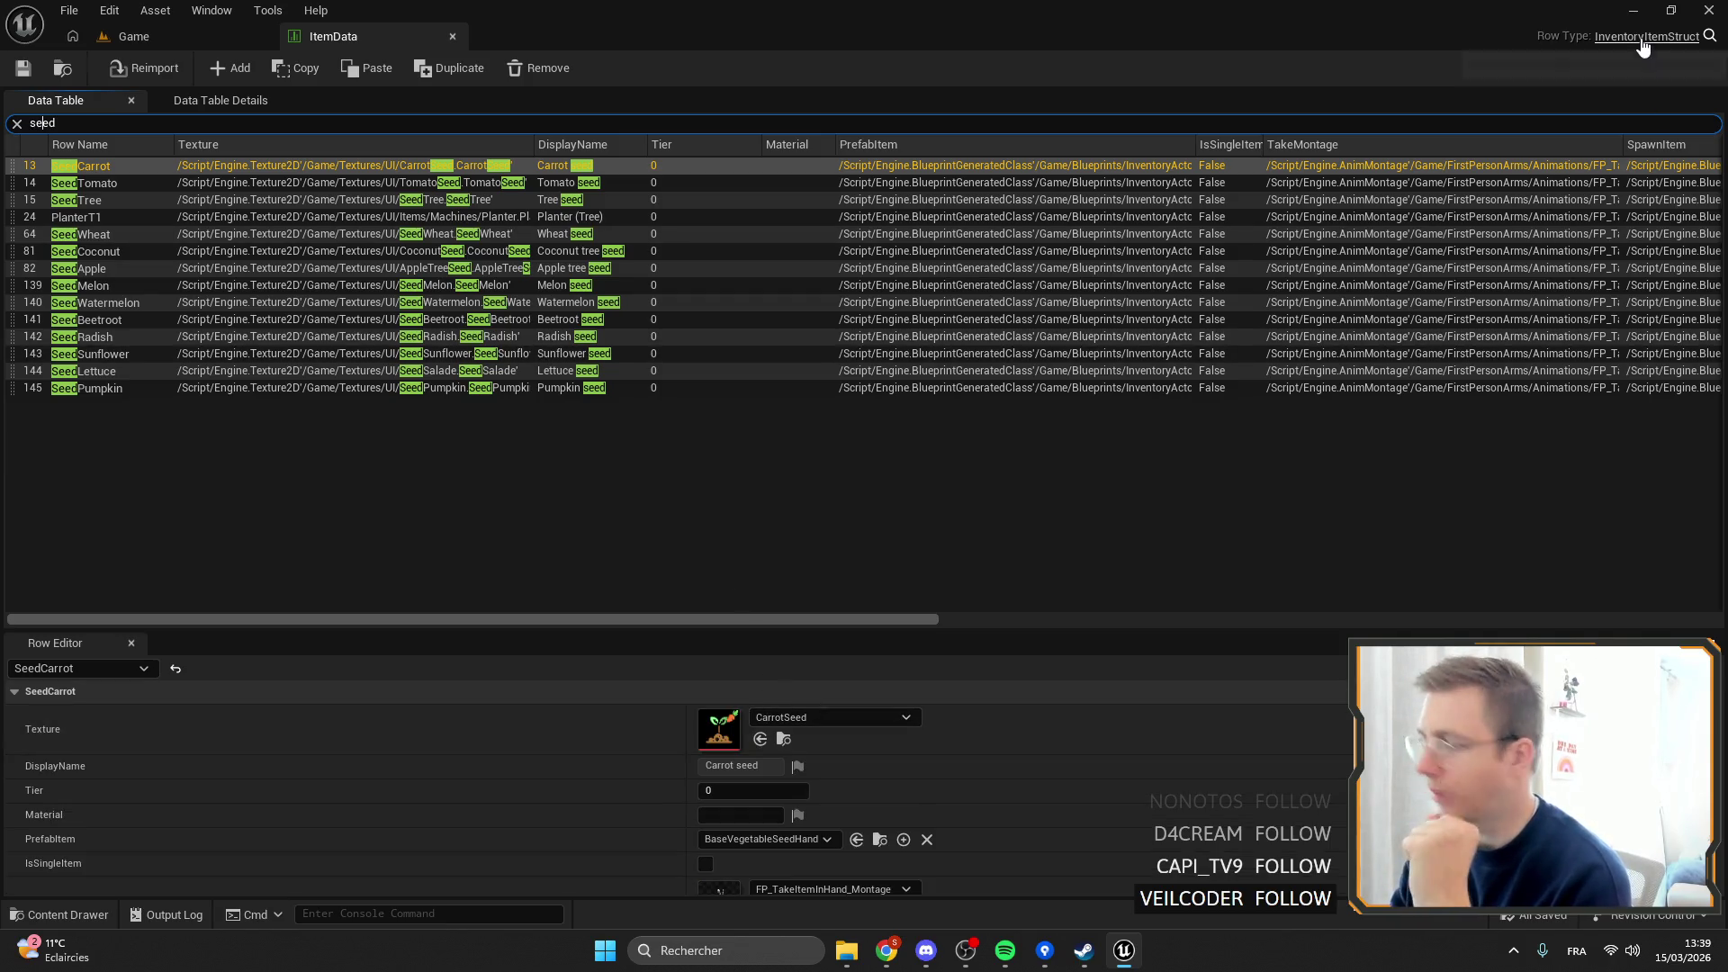
scroll(903, 765, down, 5)
scroll(936, 789, up, 5)
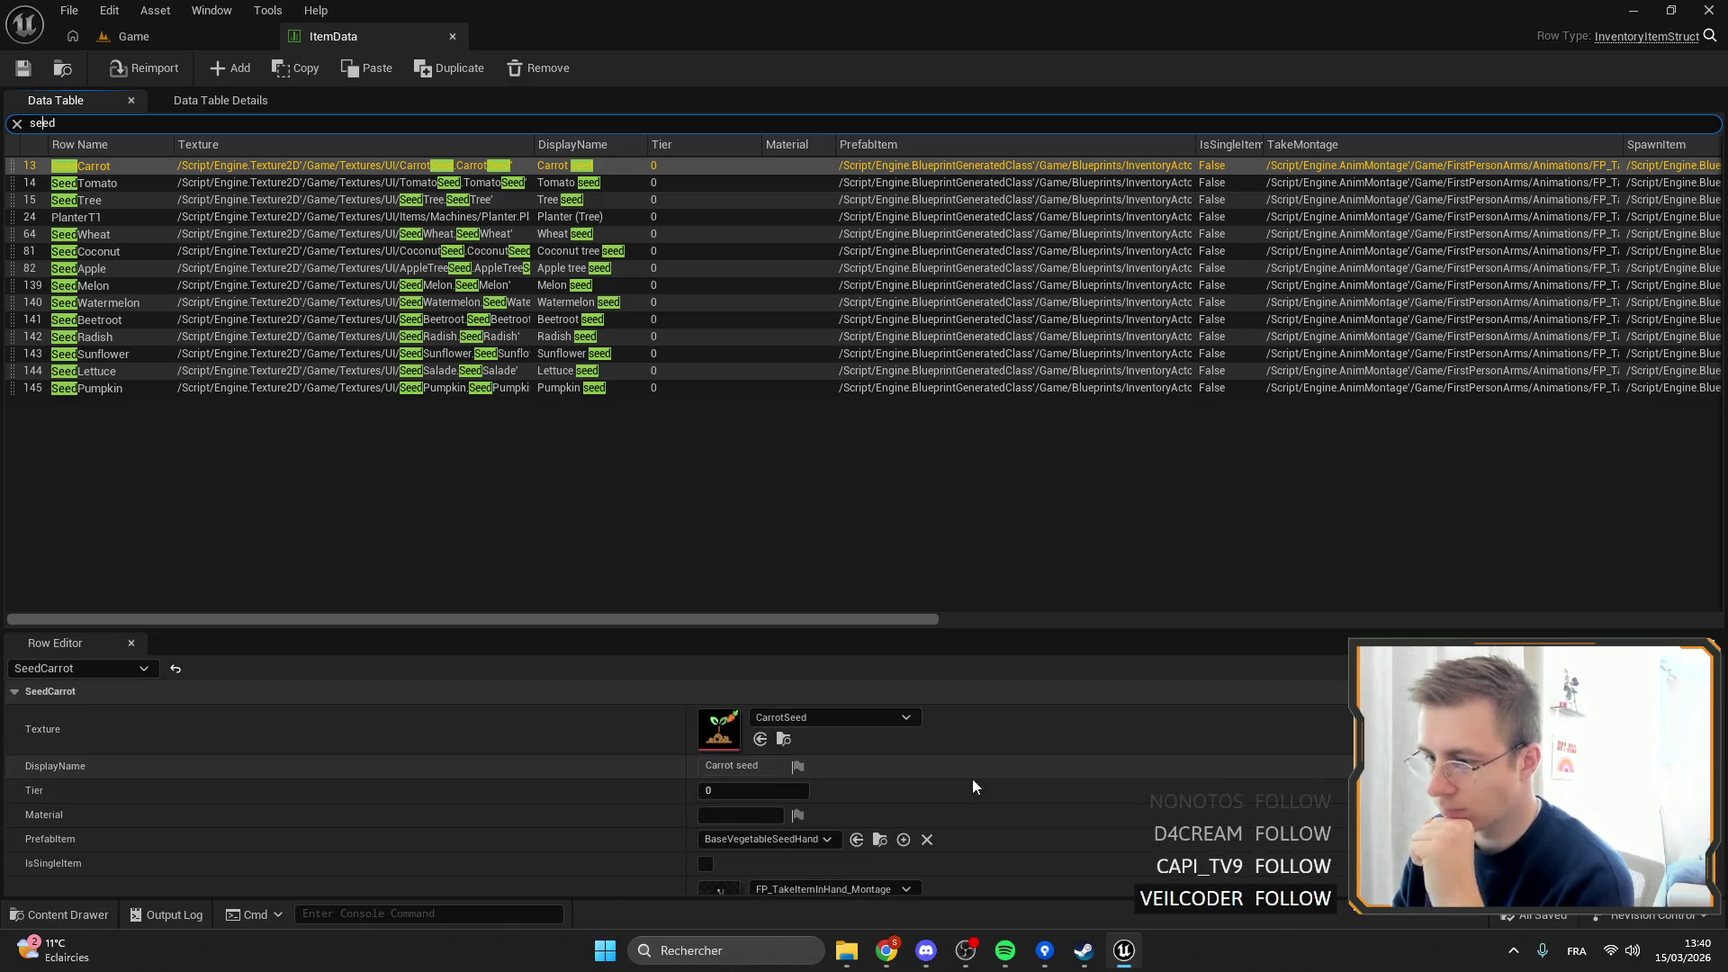
click(1638, 37)
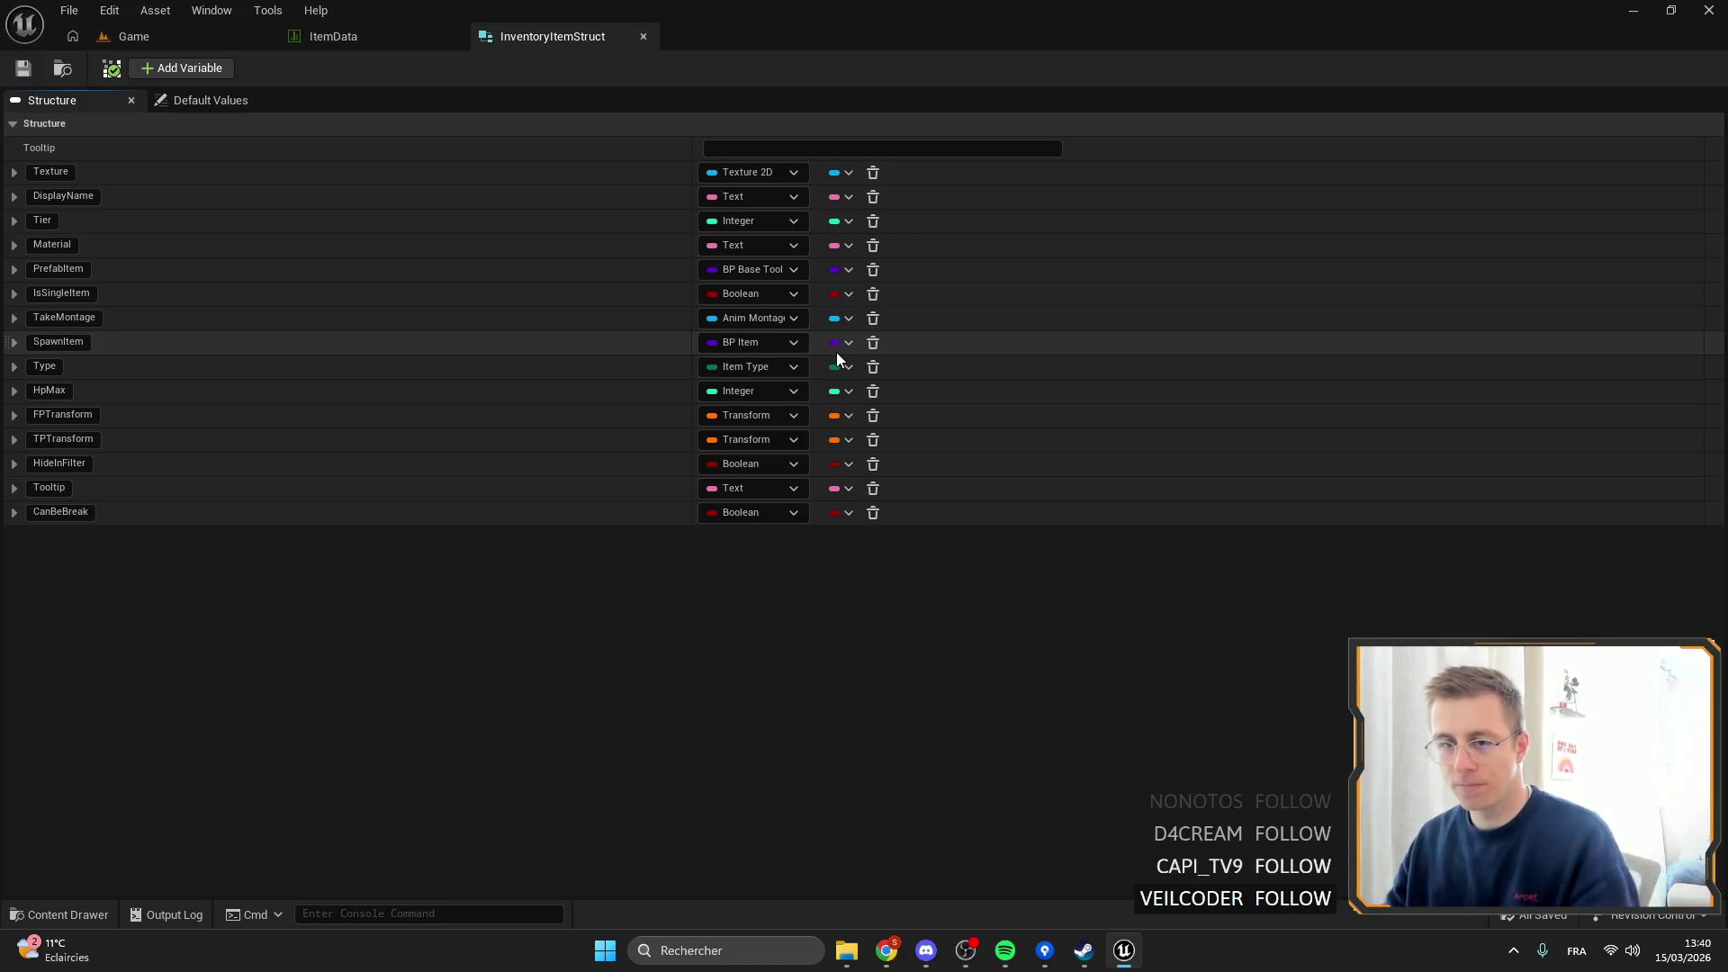
Return to the ItemData table and select the SeedCarrot row.
click(369, 29)
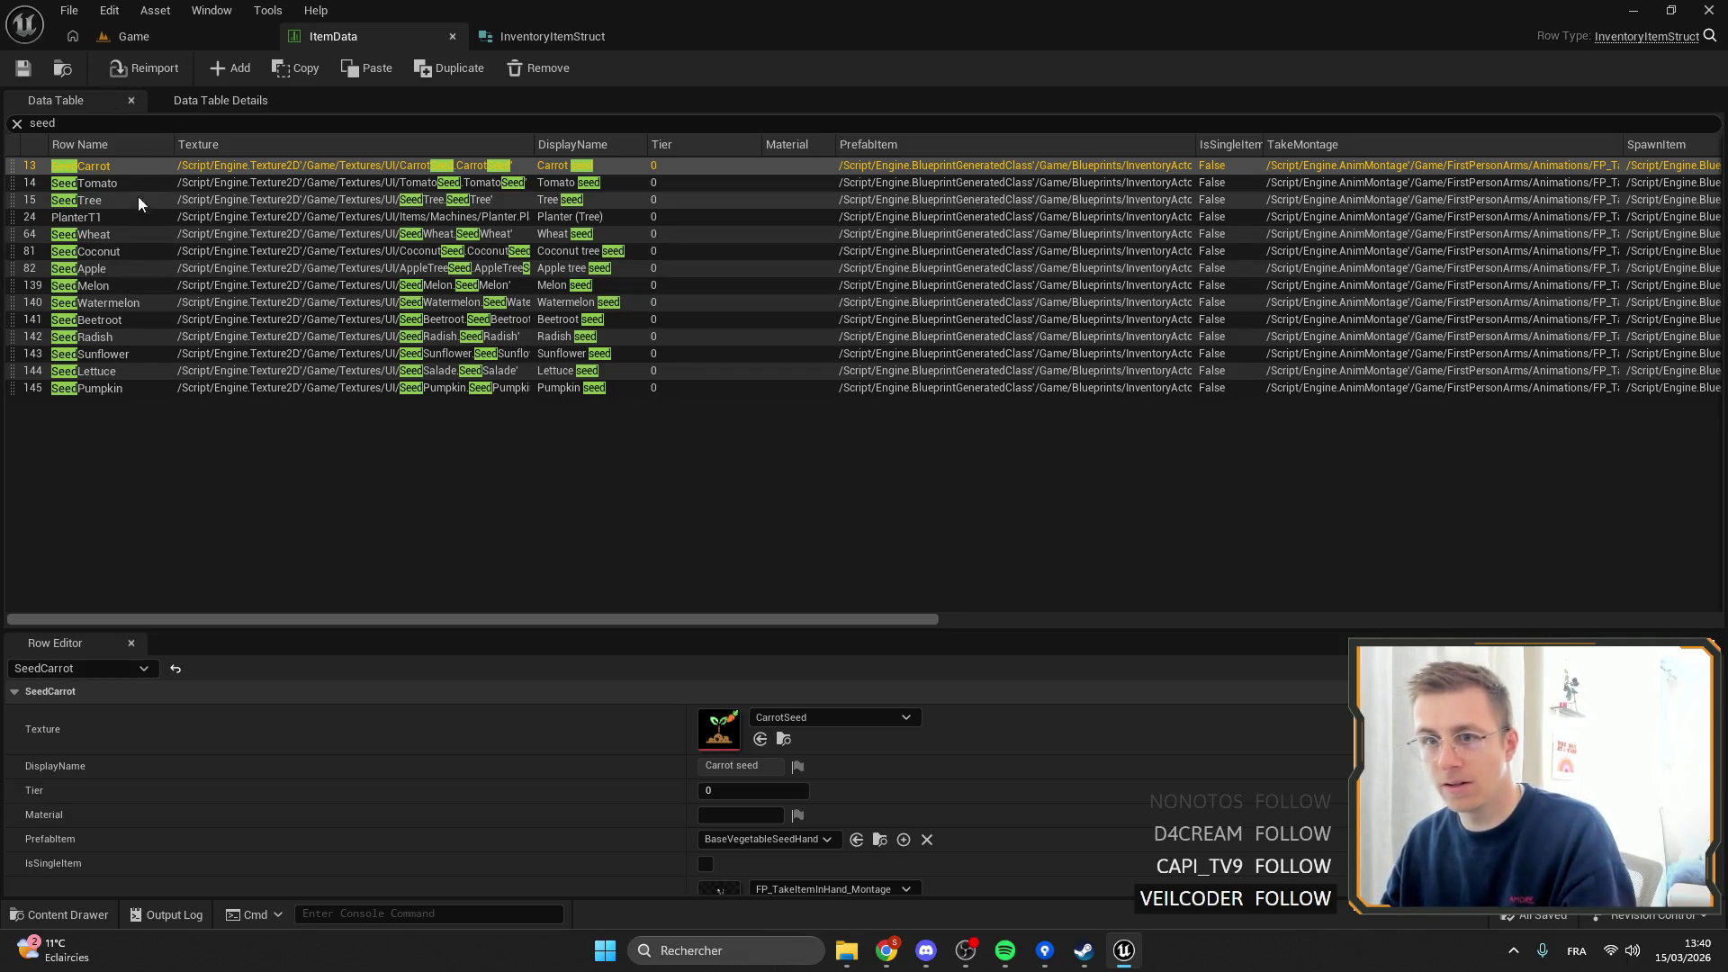
click(101, 165)
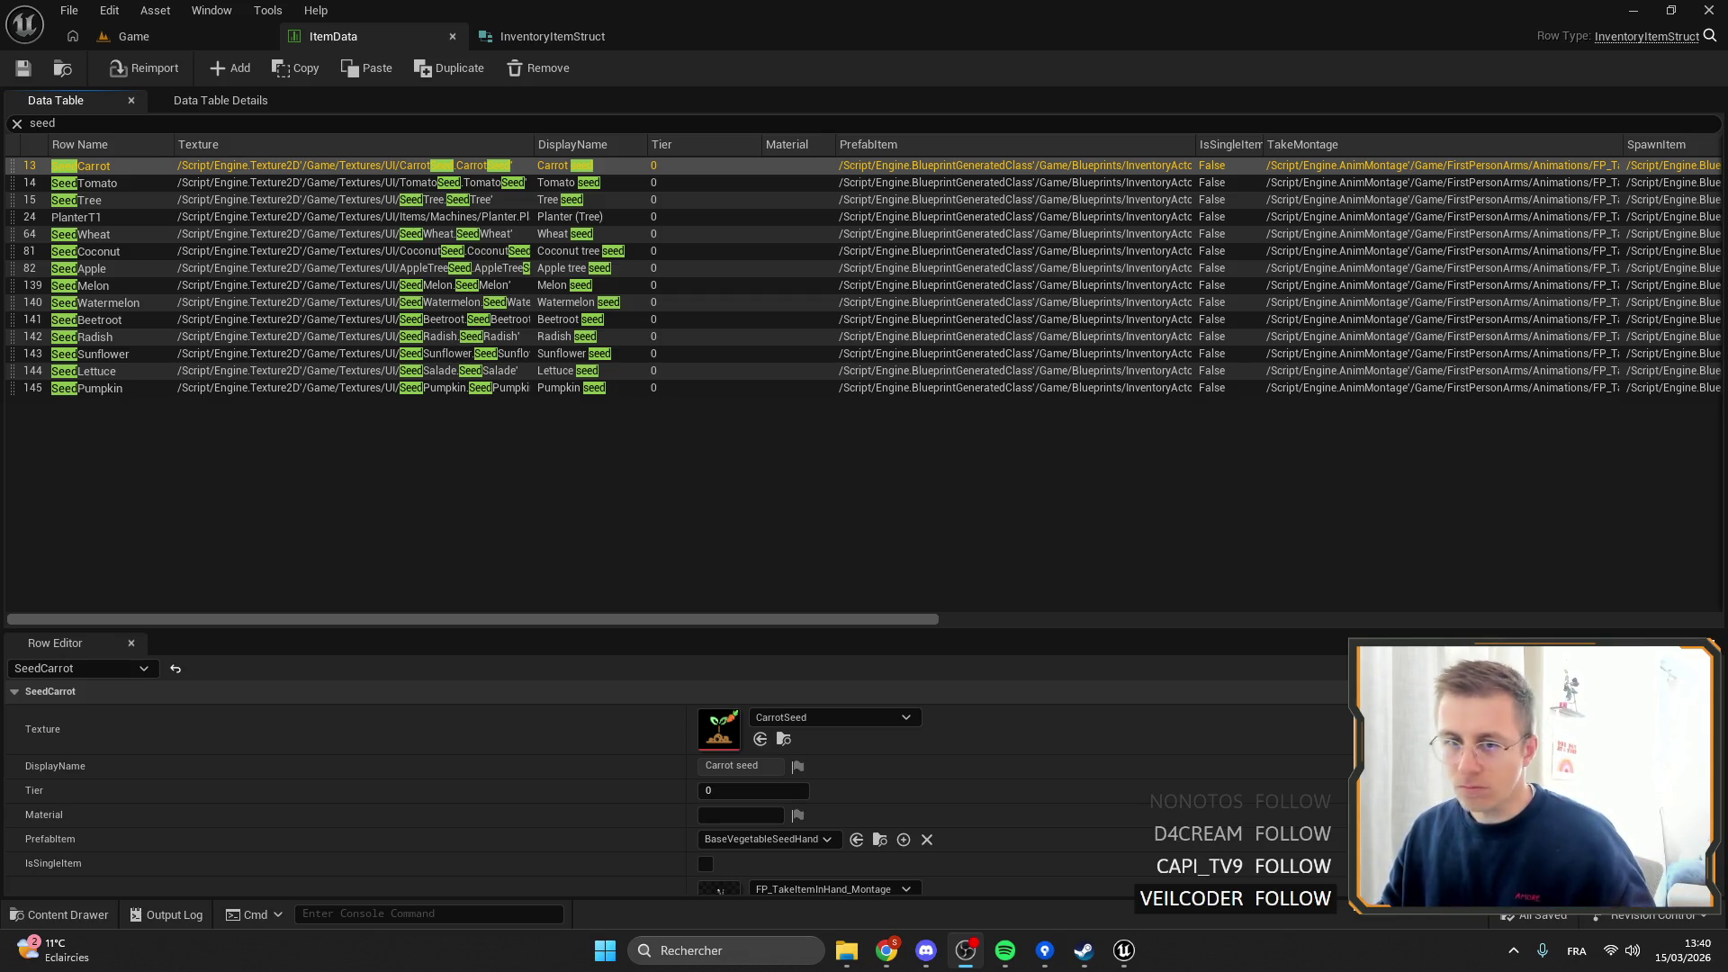
Check the SeedTomato and SeedCarrot rows, then go back to the Game level.
click(73, 182)
click(102, 168)
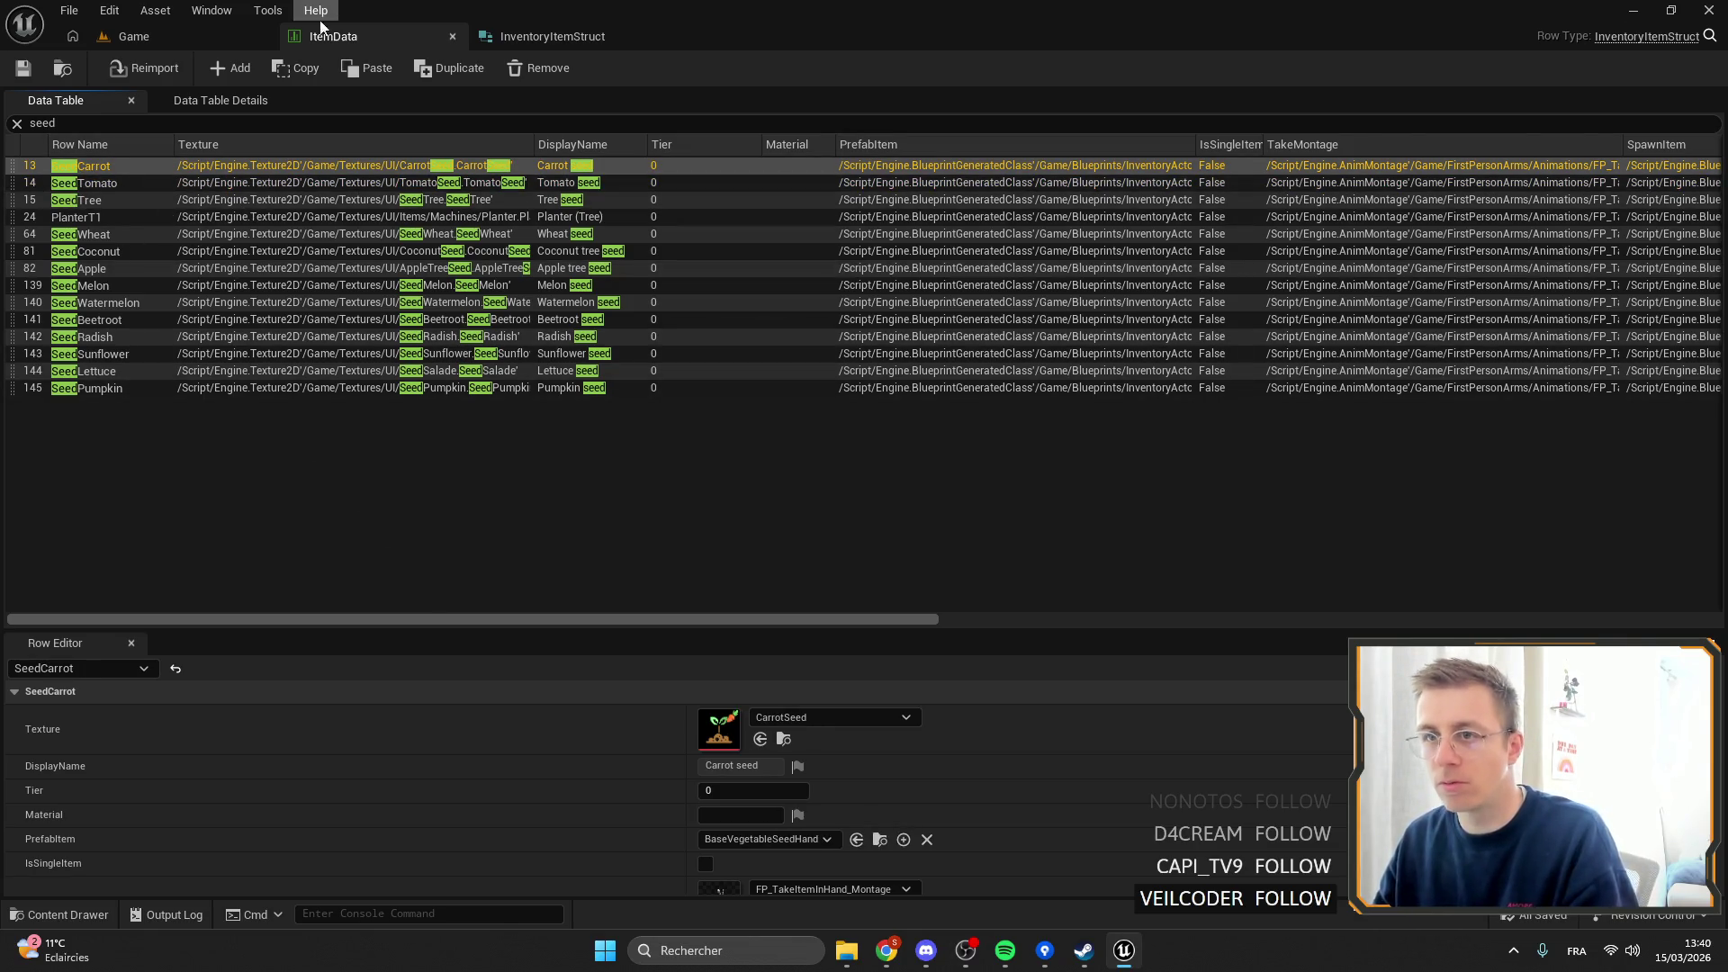
click(488, 41)
click(337, 41)
click(206, 33)
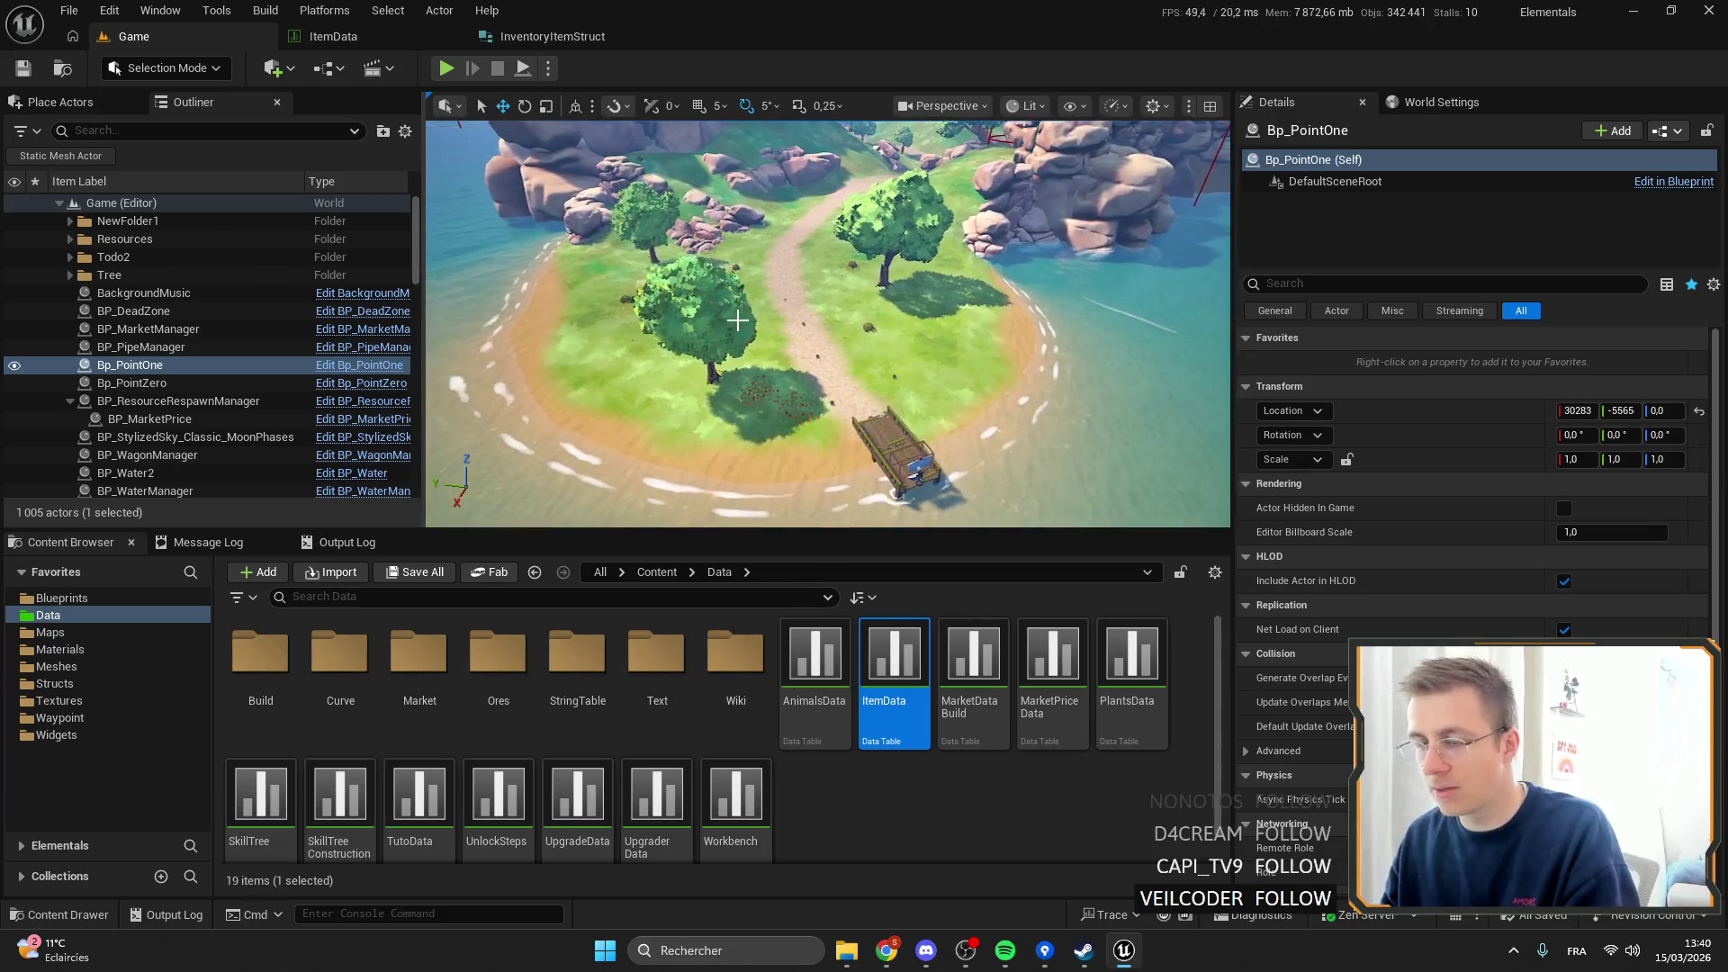
Add a new field to InventoryItemStruct and make it a Texture 2D object reference.
click(589, 38)
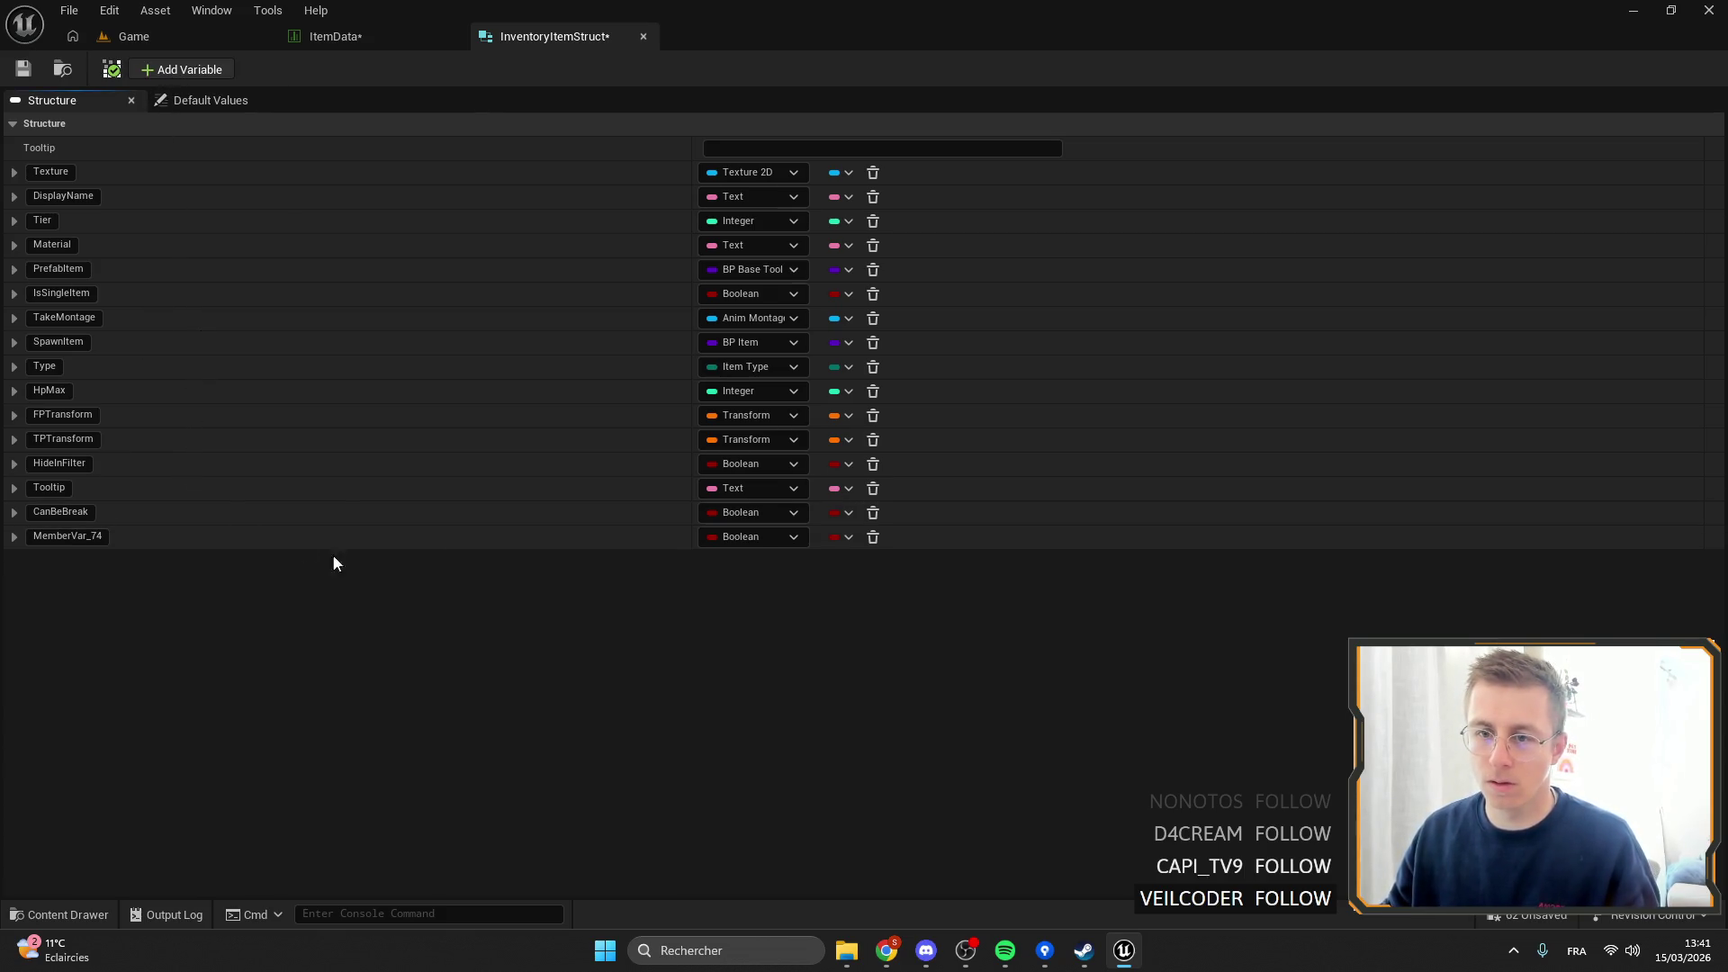
key(space)
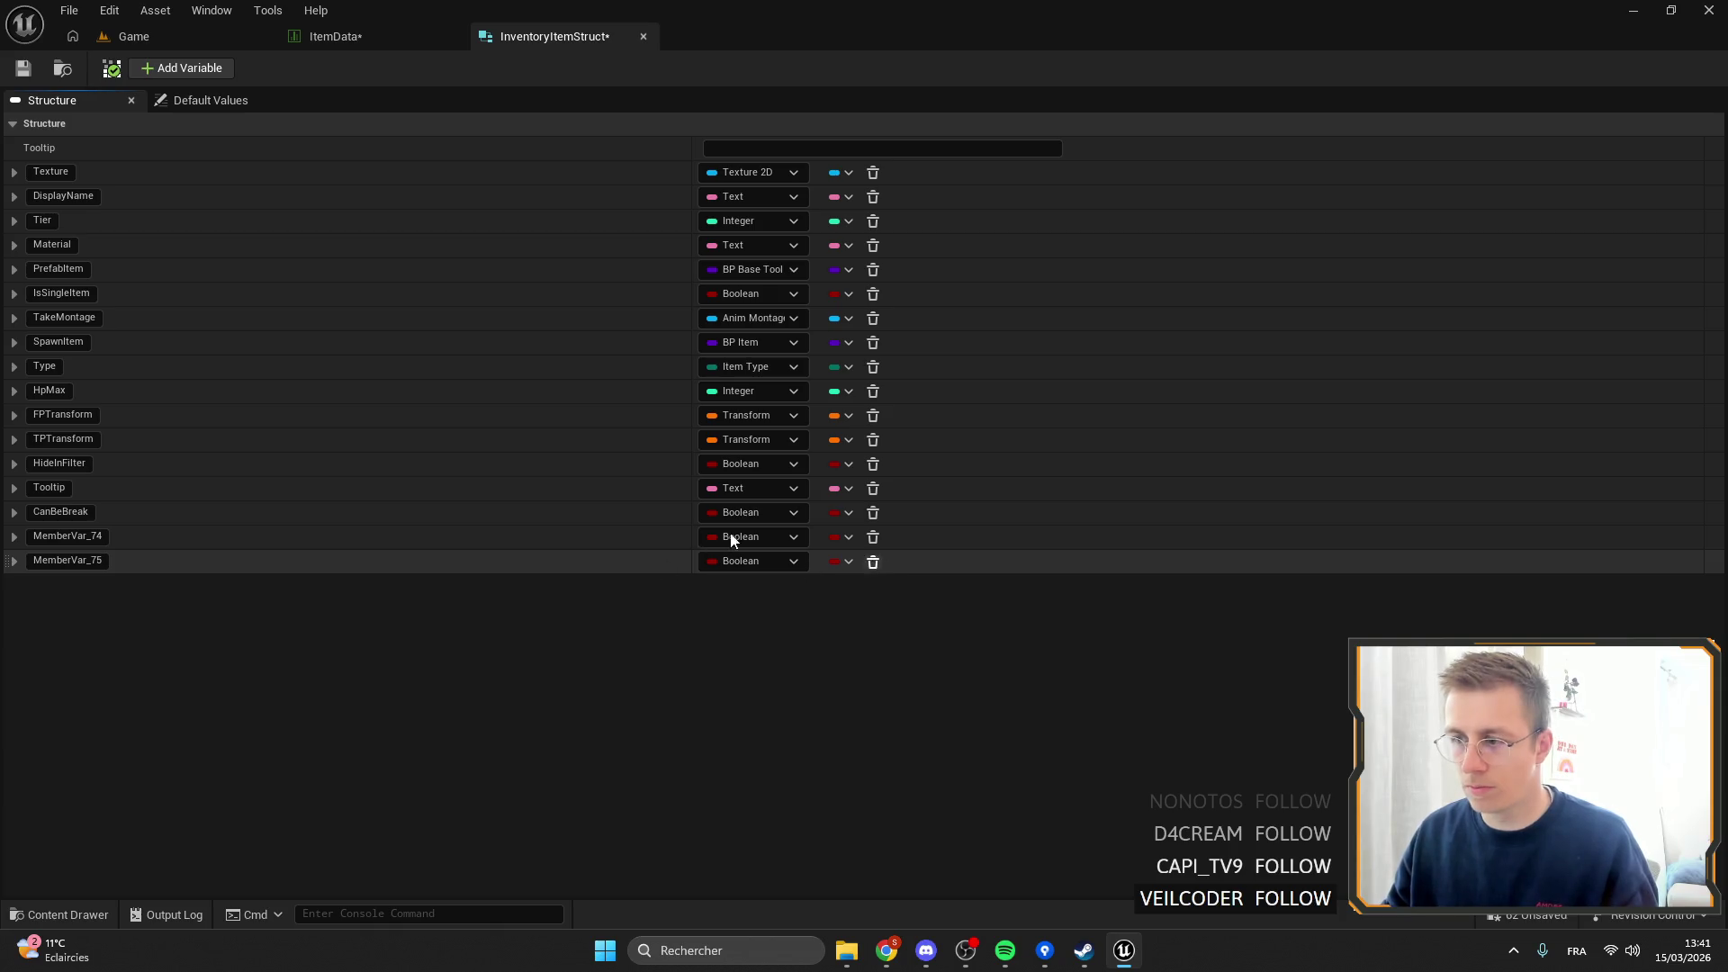
key(ctrl+z)
click(740, 536)
text(tetxu)
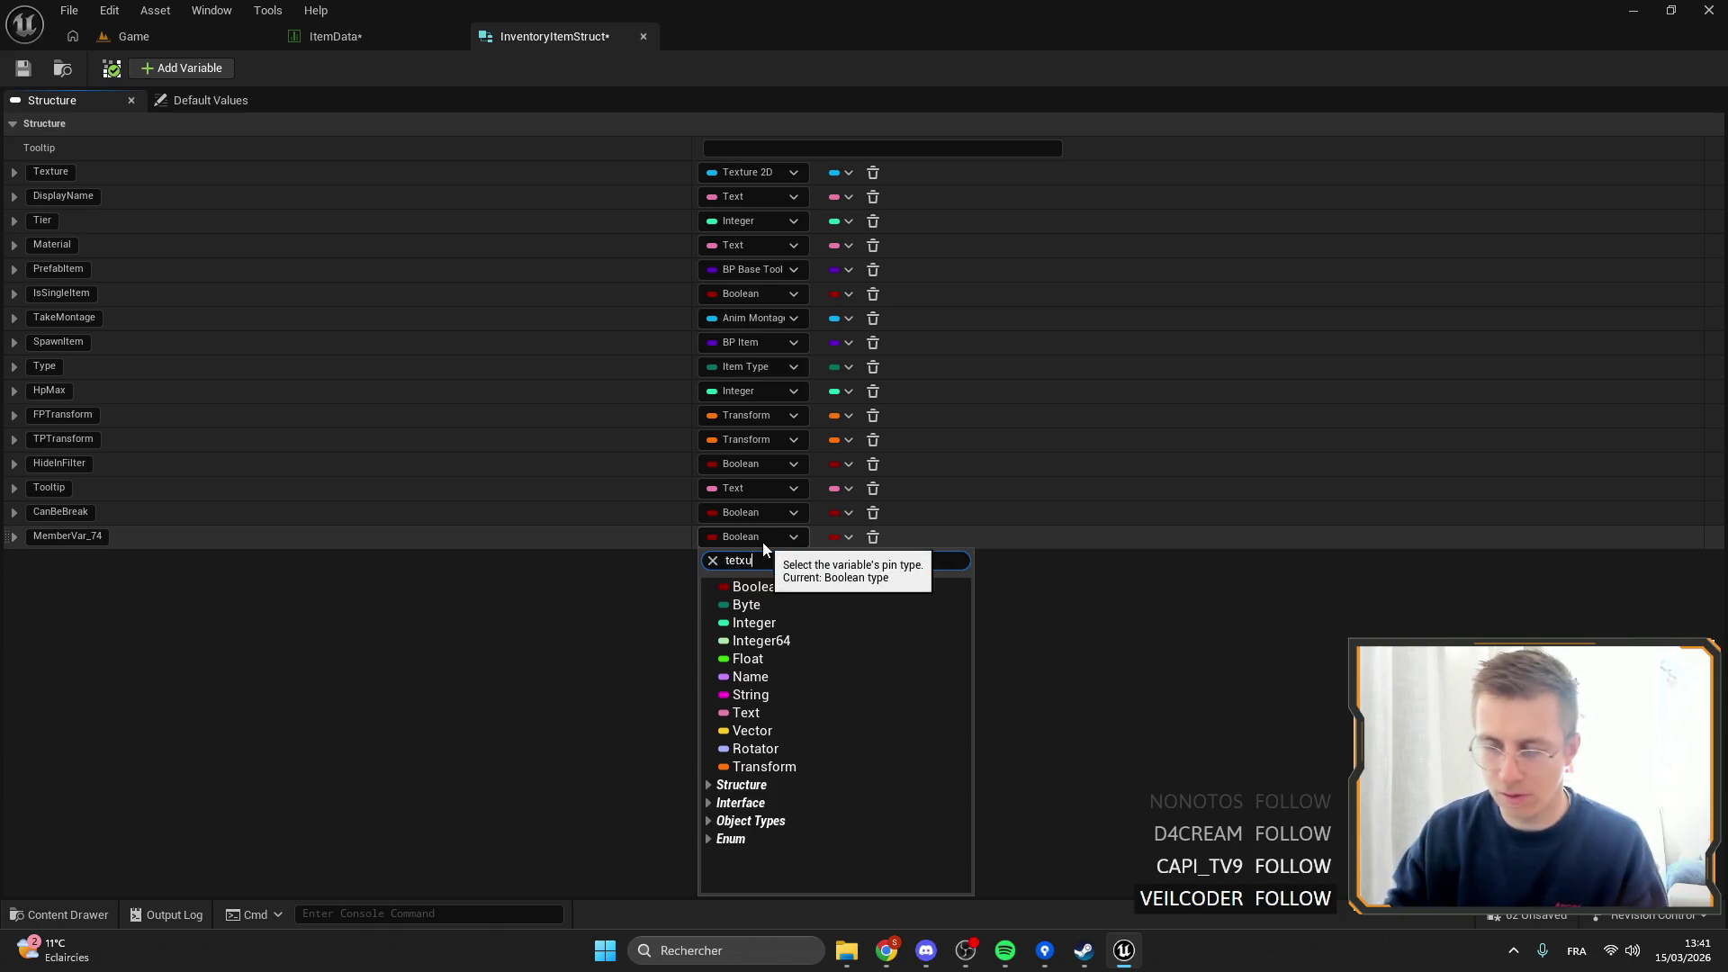
text(tr)
key(BackSpace)
key(BackSpace)
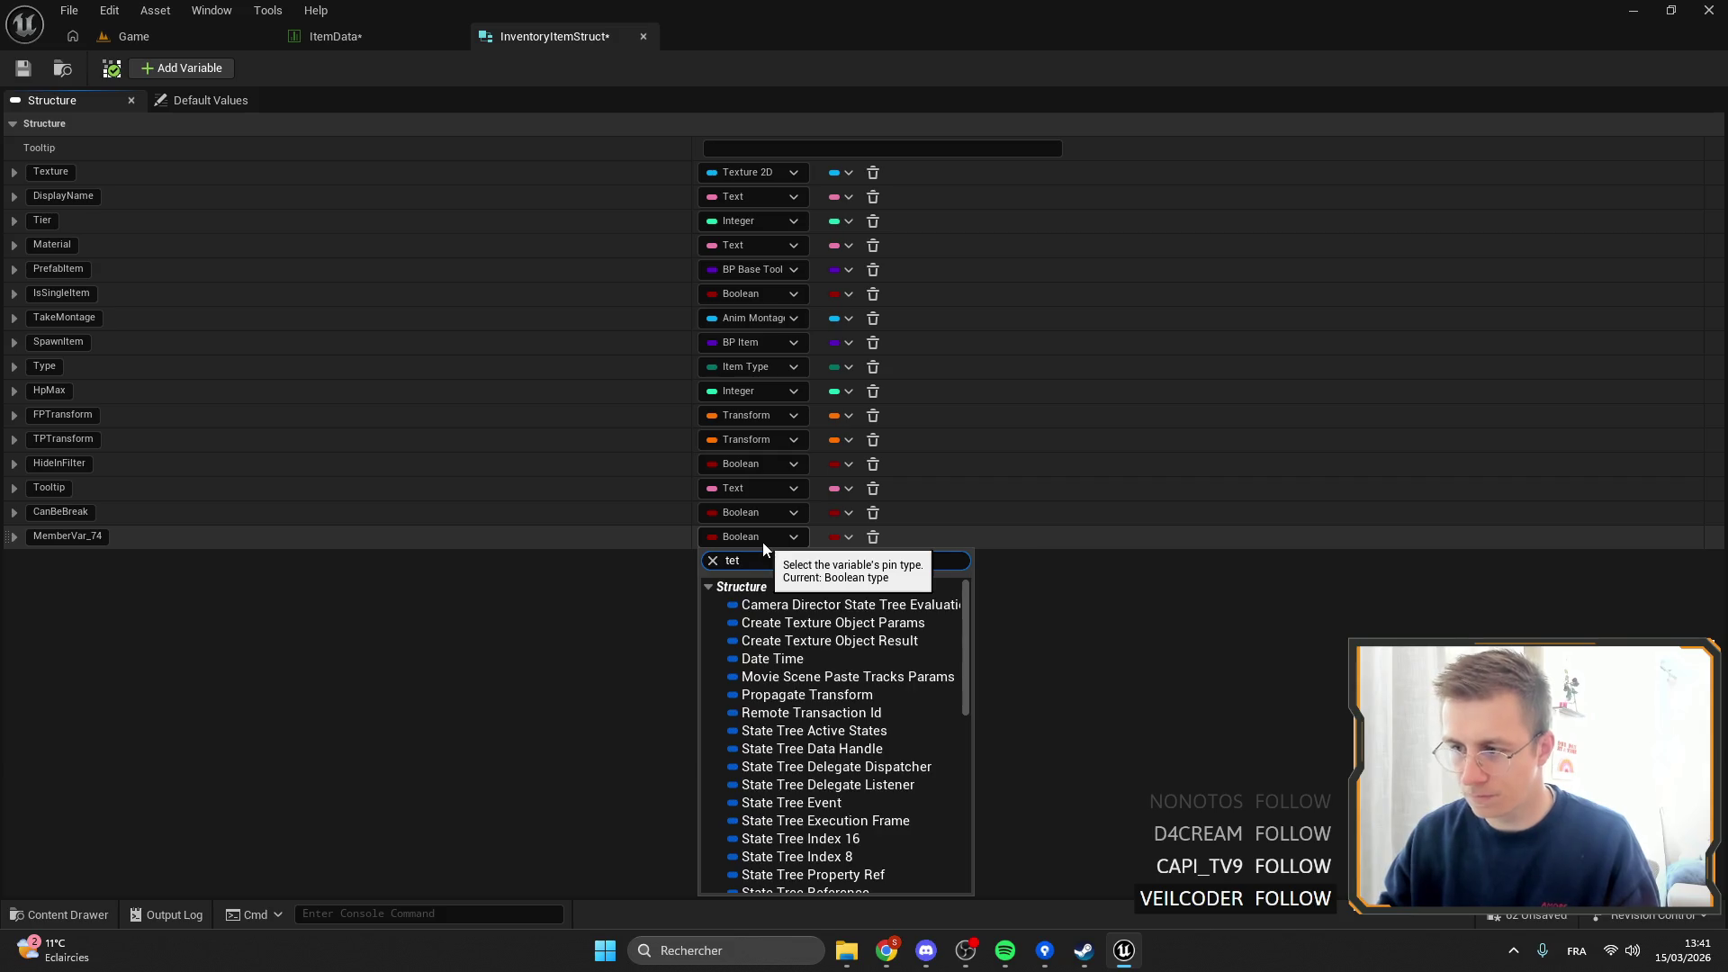
text(xture2D)
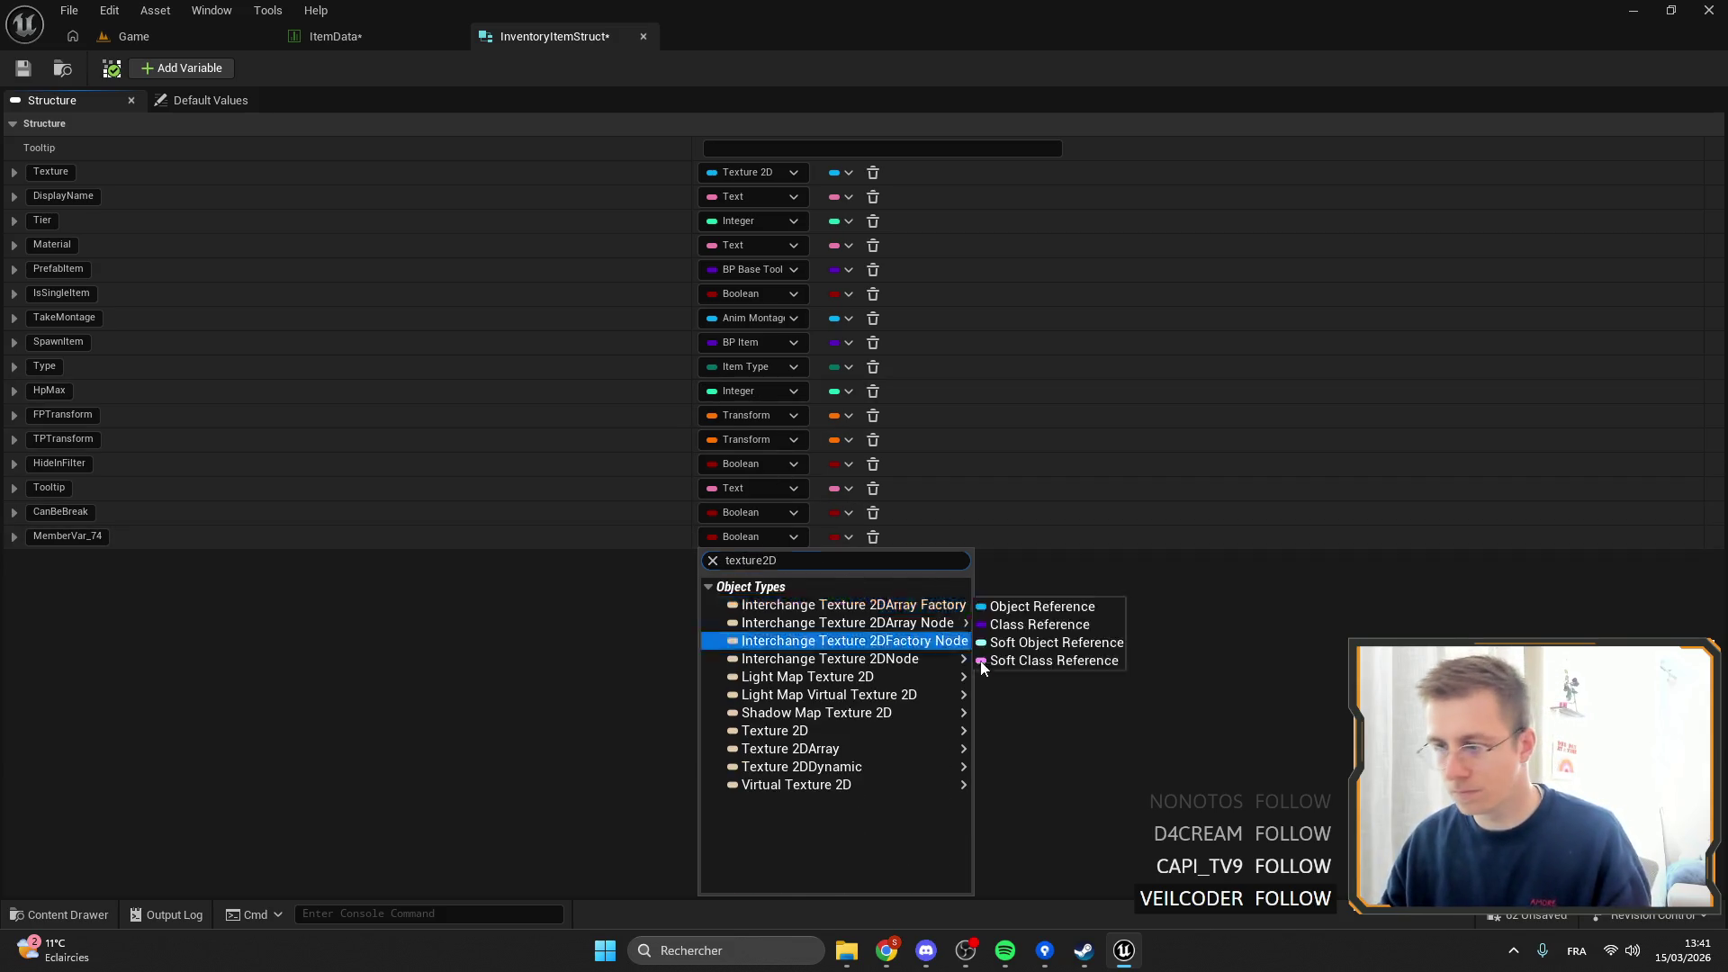
mouse_move(959, 730)
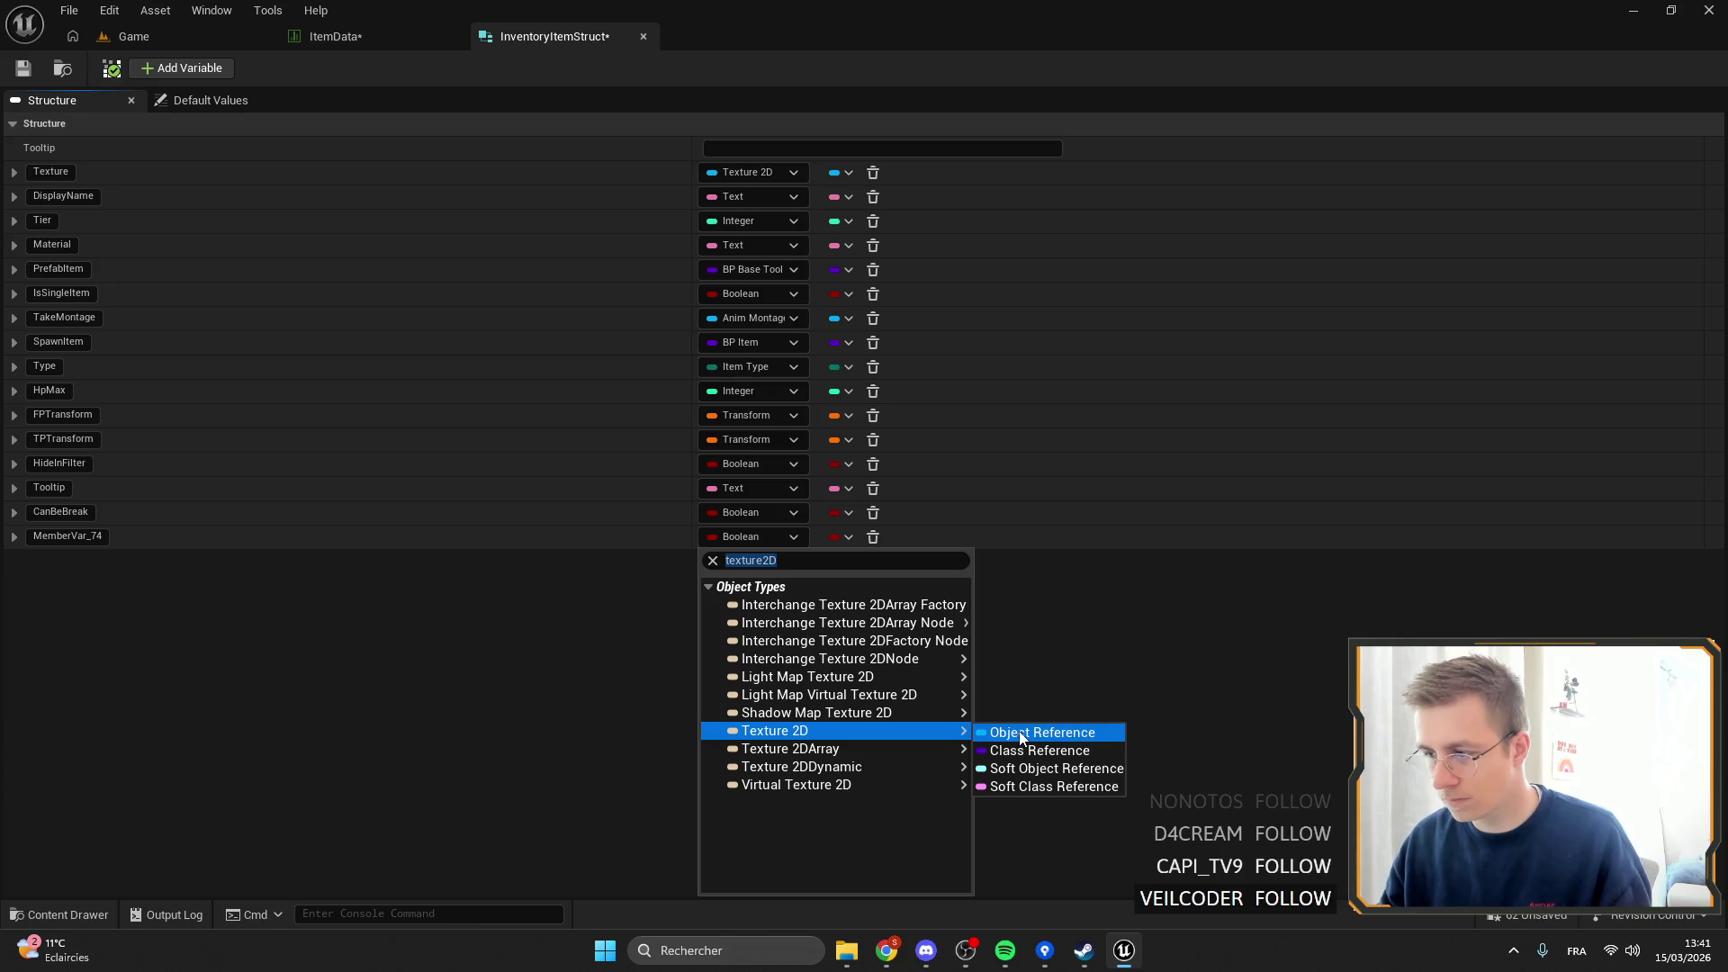
click(1021, 733)
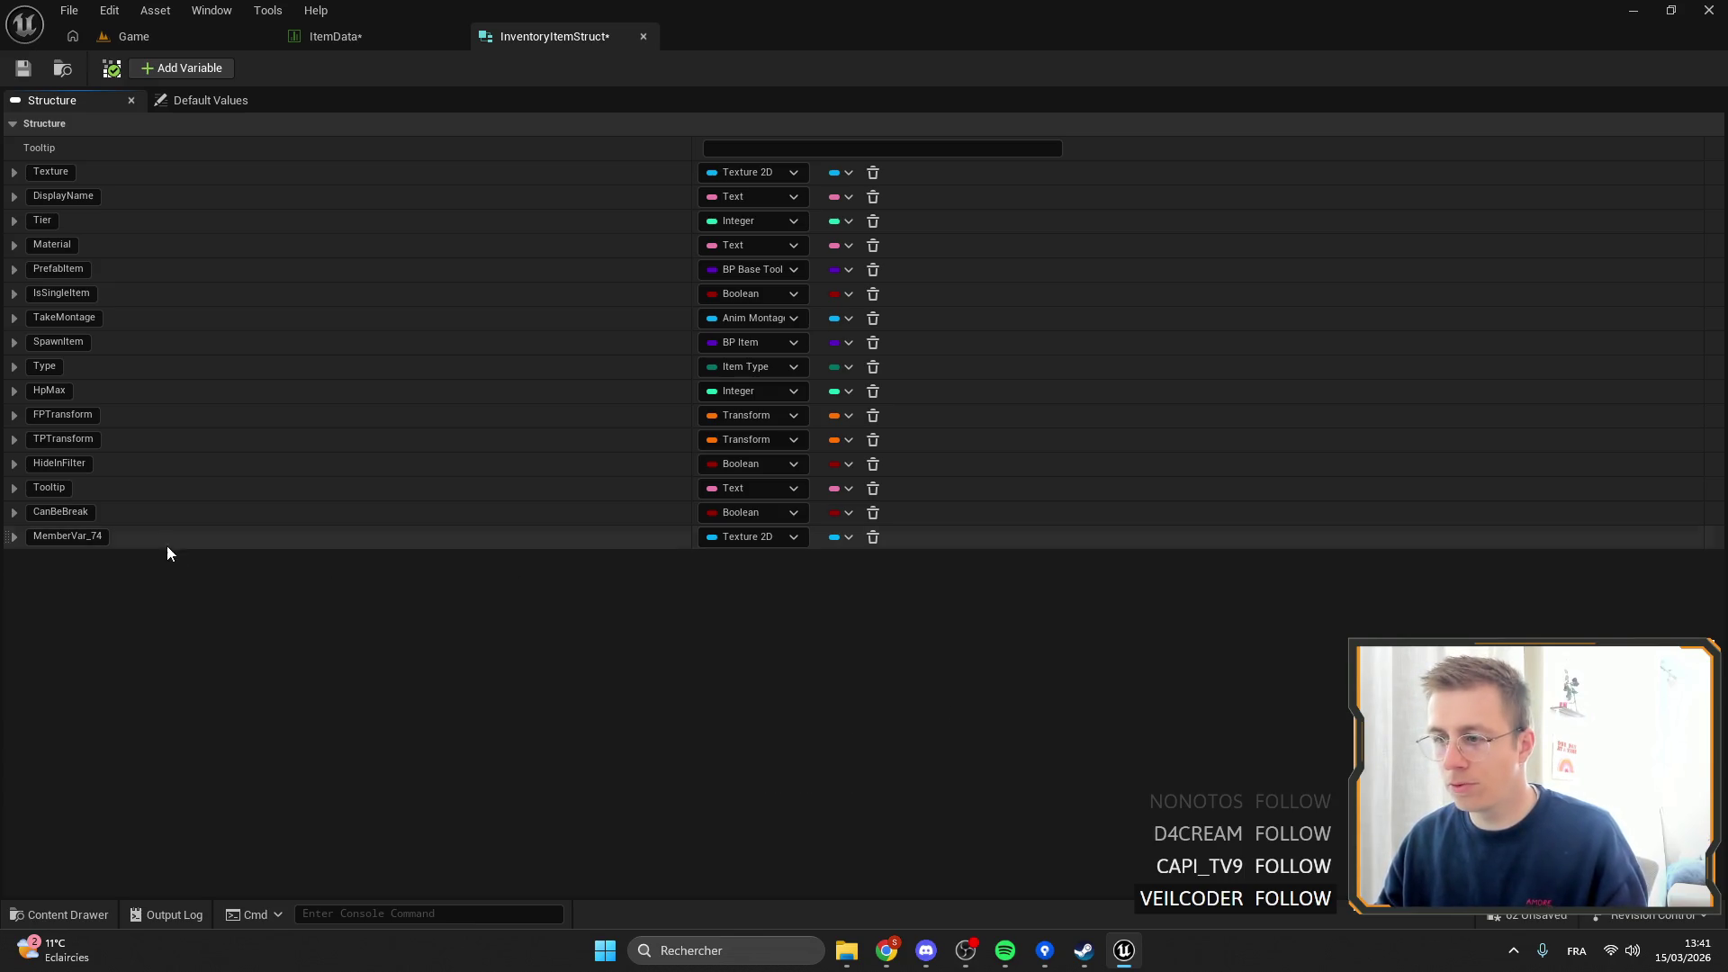
Rename the new field UpperIcon and move it right below Texture.
double_click(42, 540)
text(Sec)
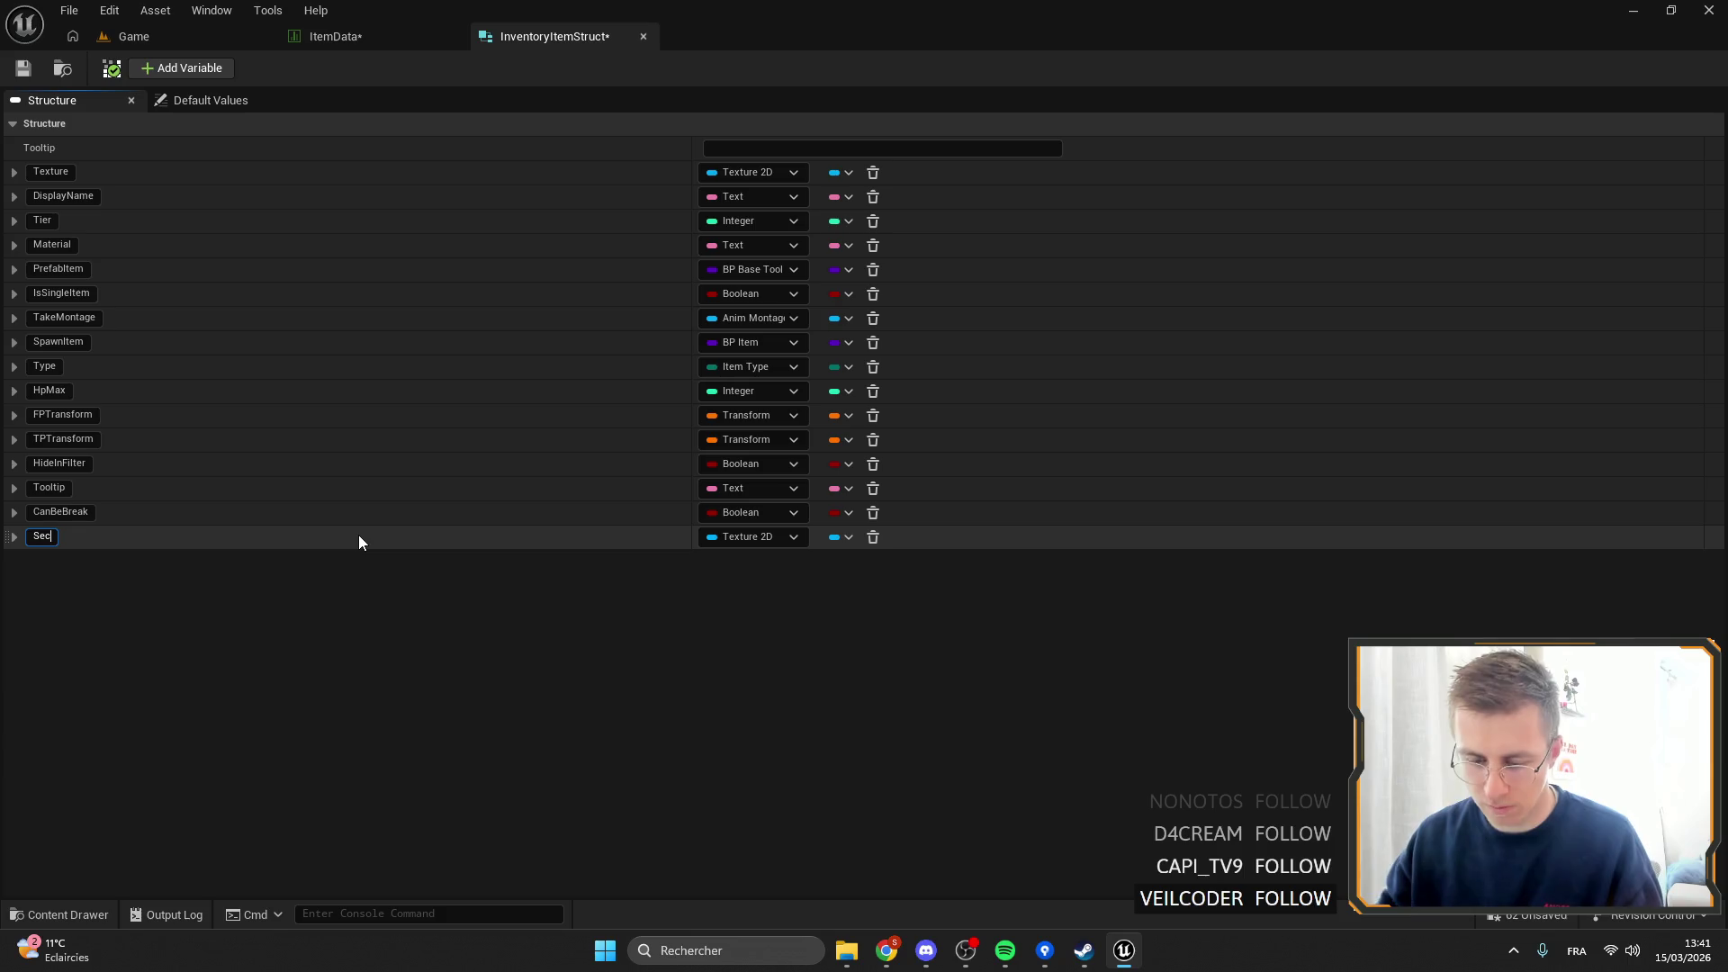
key(BackSpace)
key(BackSpace)
text(Upper)
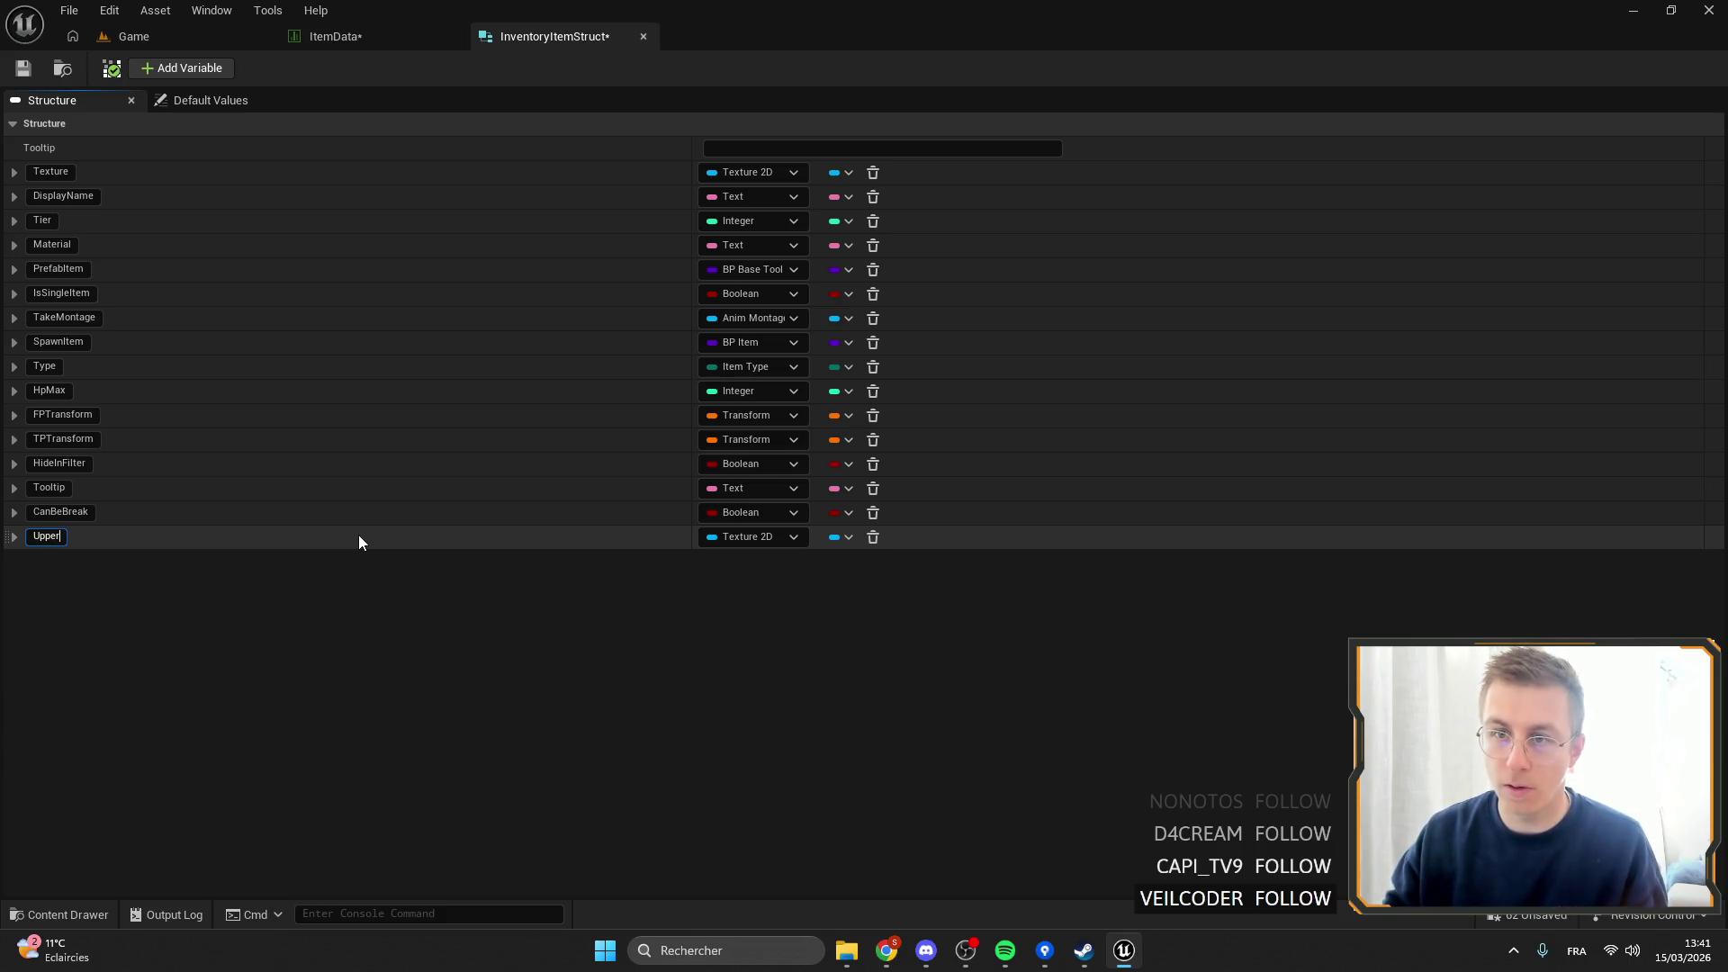
text(Icon)
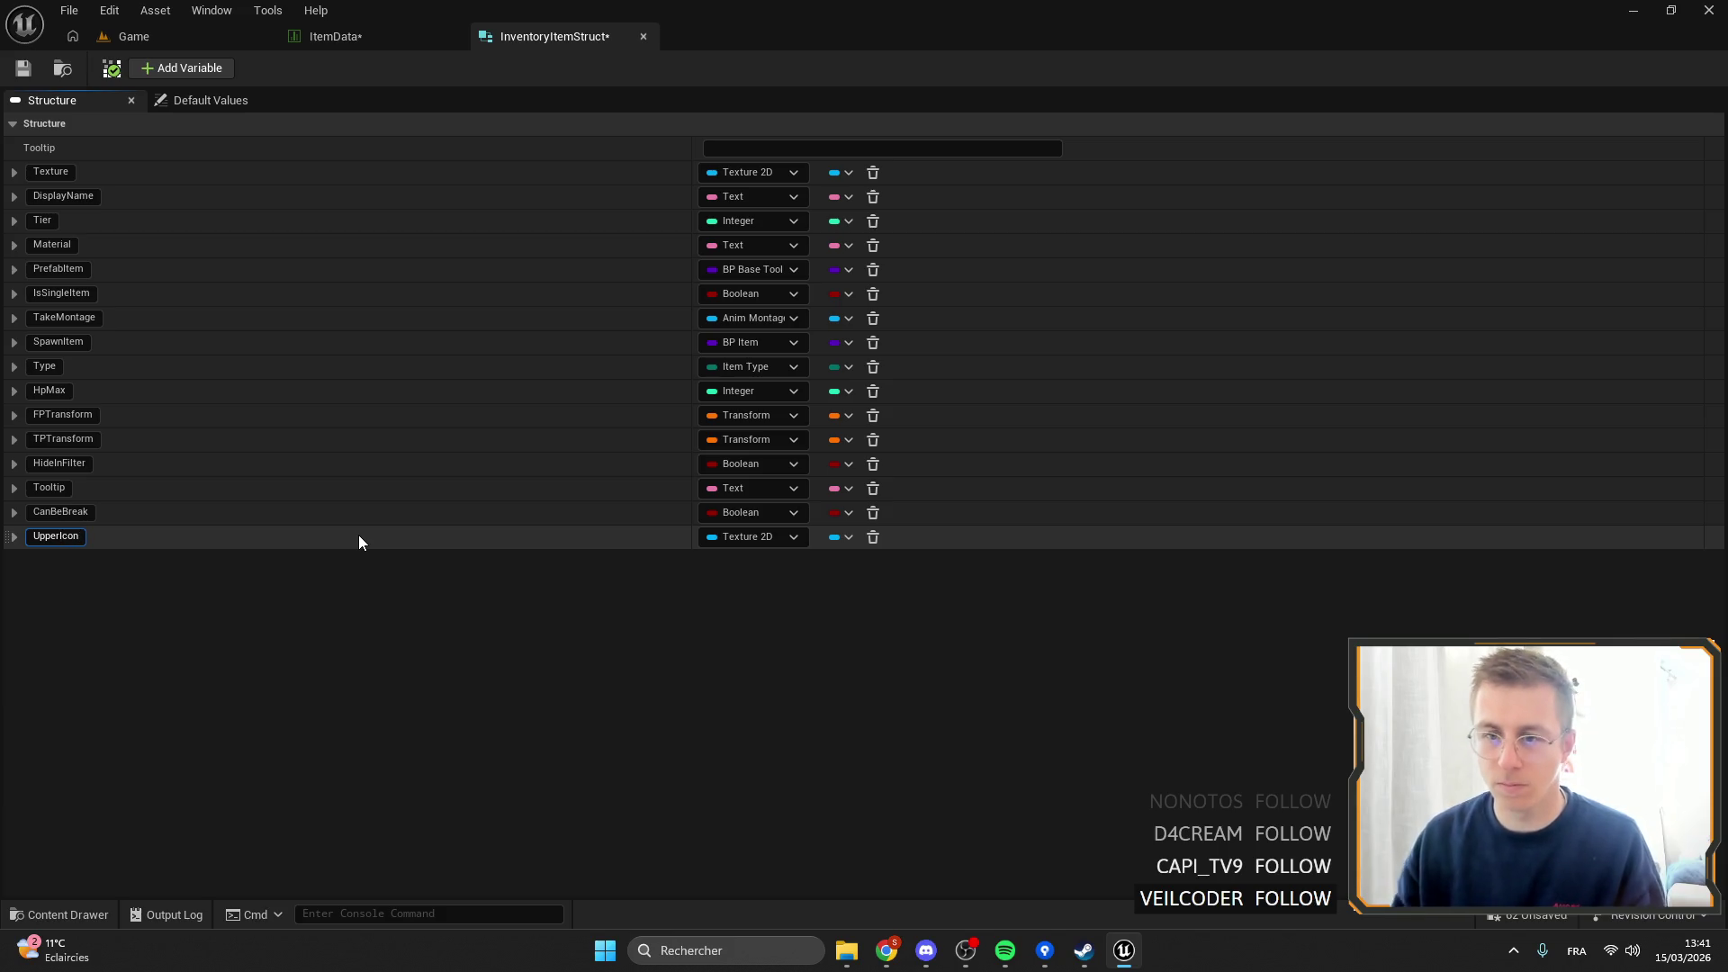
key(Return)
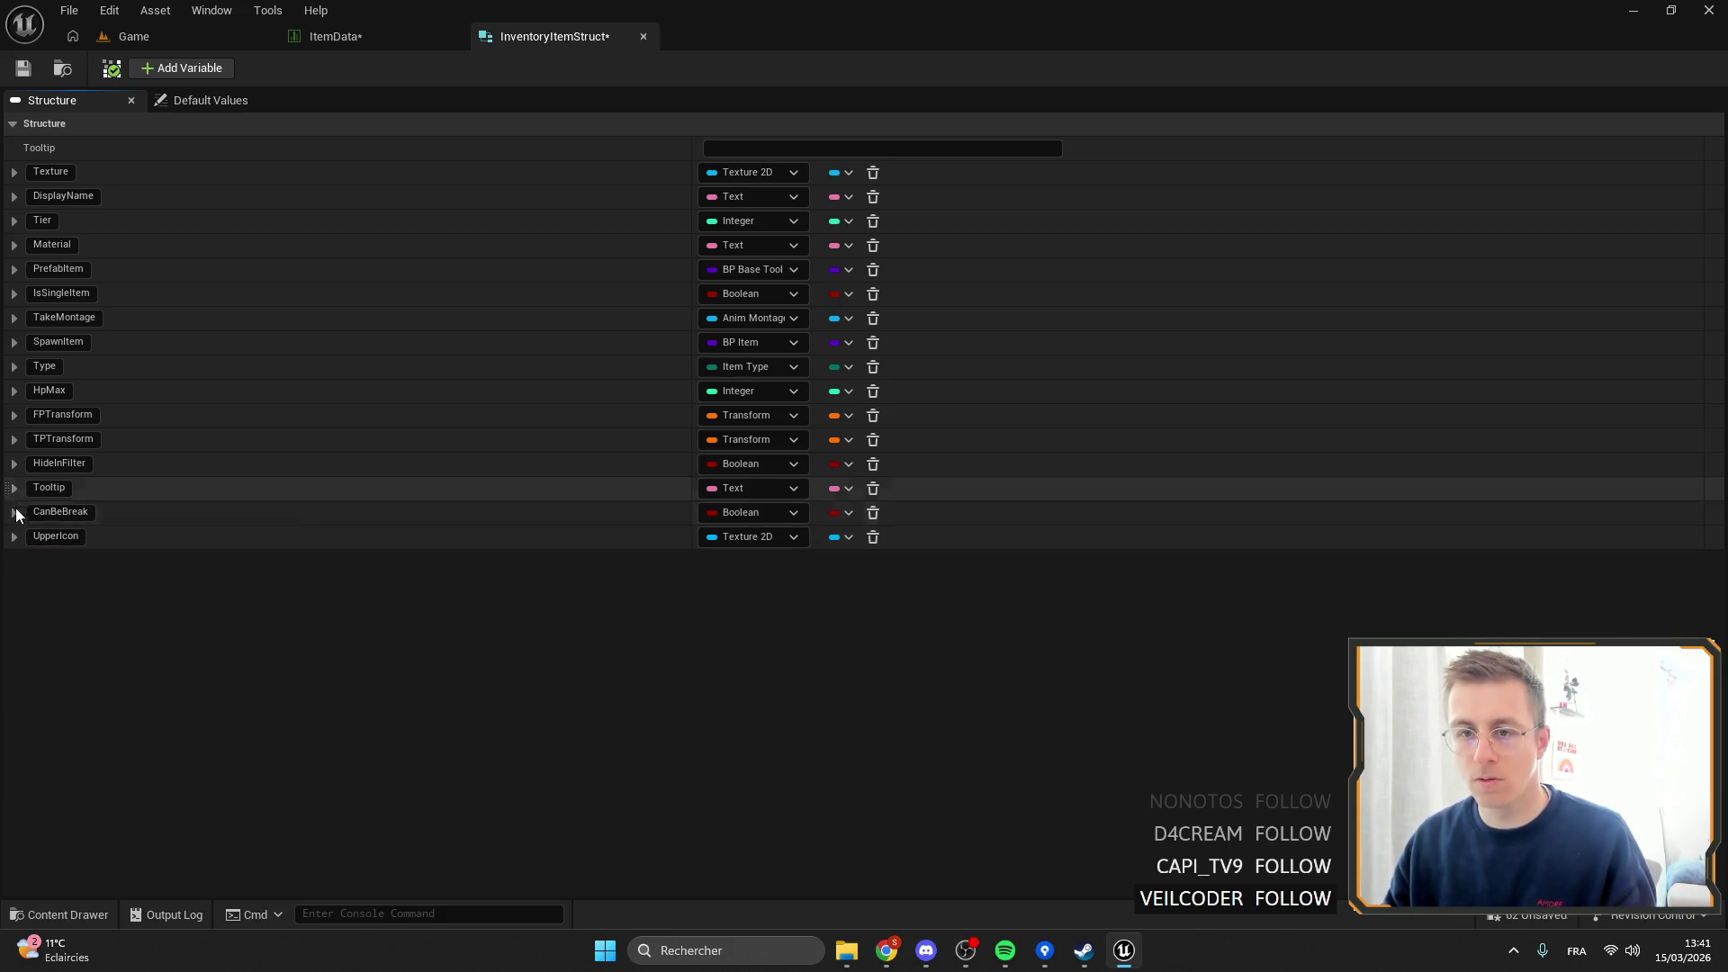
mouse_move(7, 537)
mouse_down()
mouse_move(27, 197)
mouse_move(52, 208)
mouse_up()
Save InventoryItemStruct, then browse 'seed' textures for SeedCarrot but keep CarrotSeed unchanged.
click(24, 68)
click(335, 39)
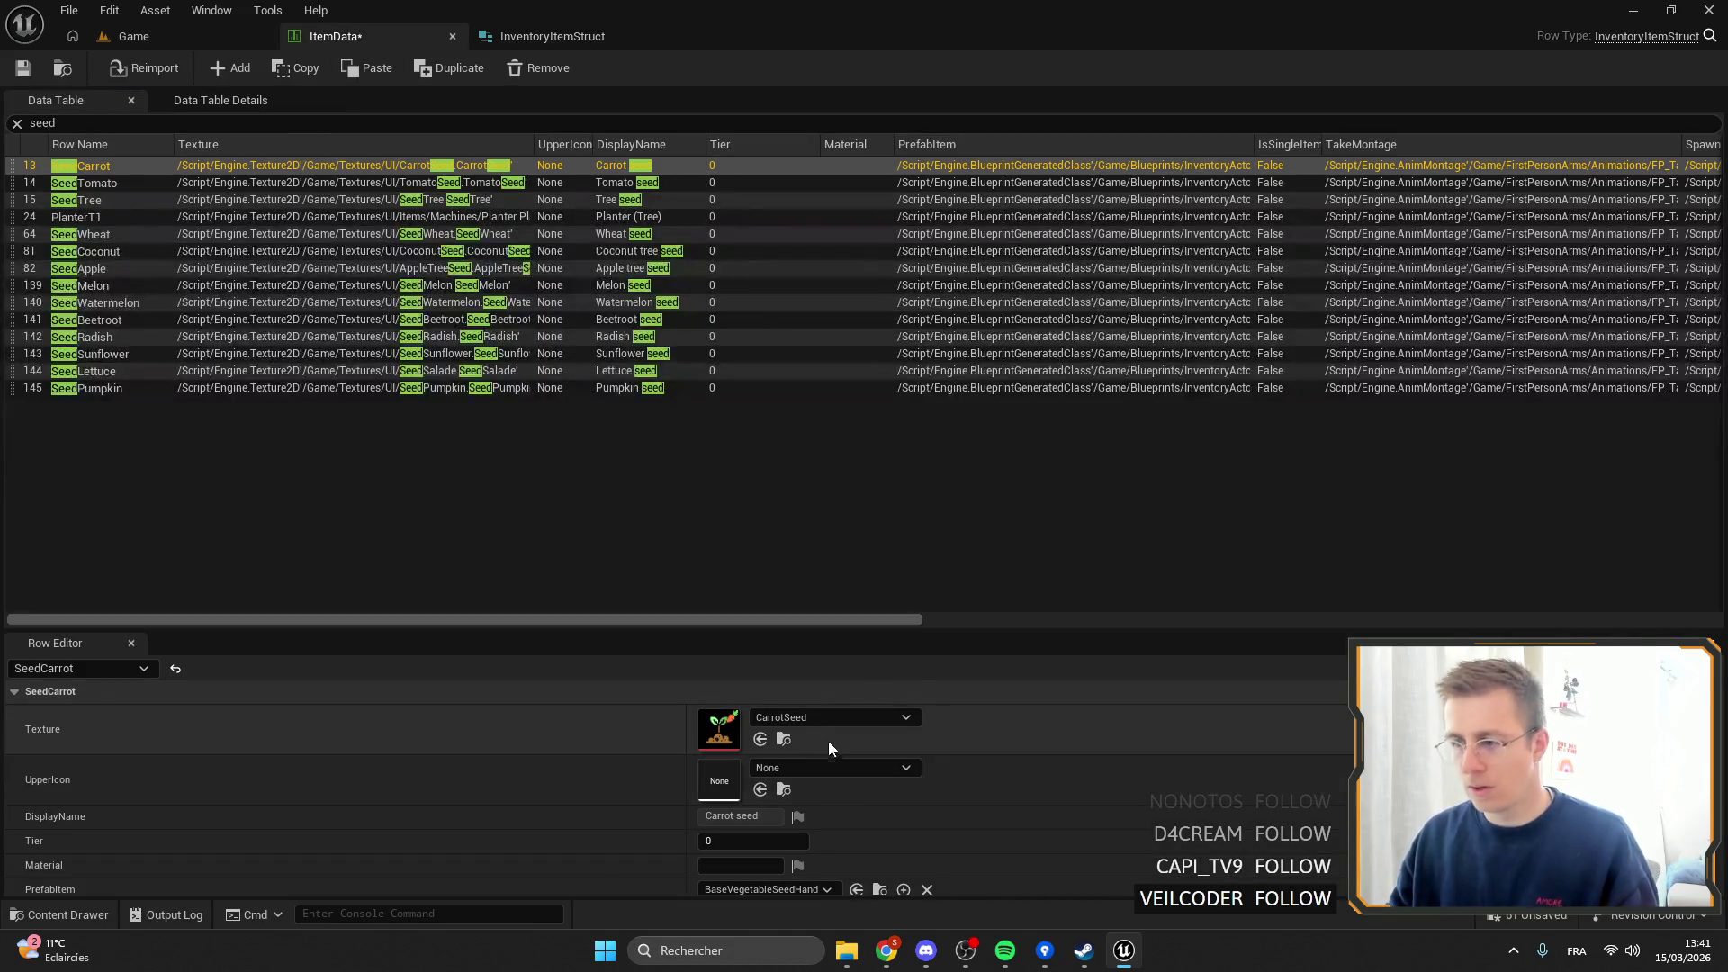
click(808, 716)
text(seed)
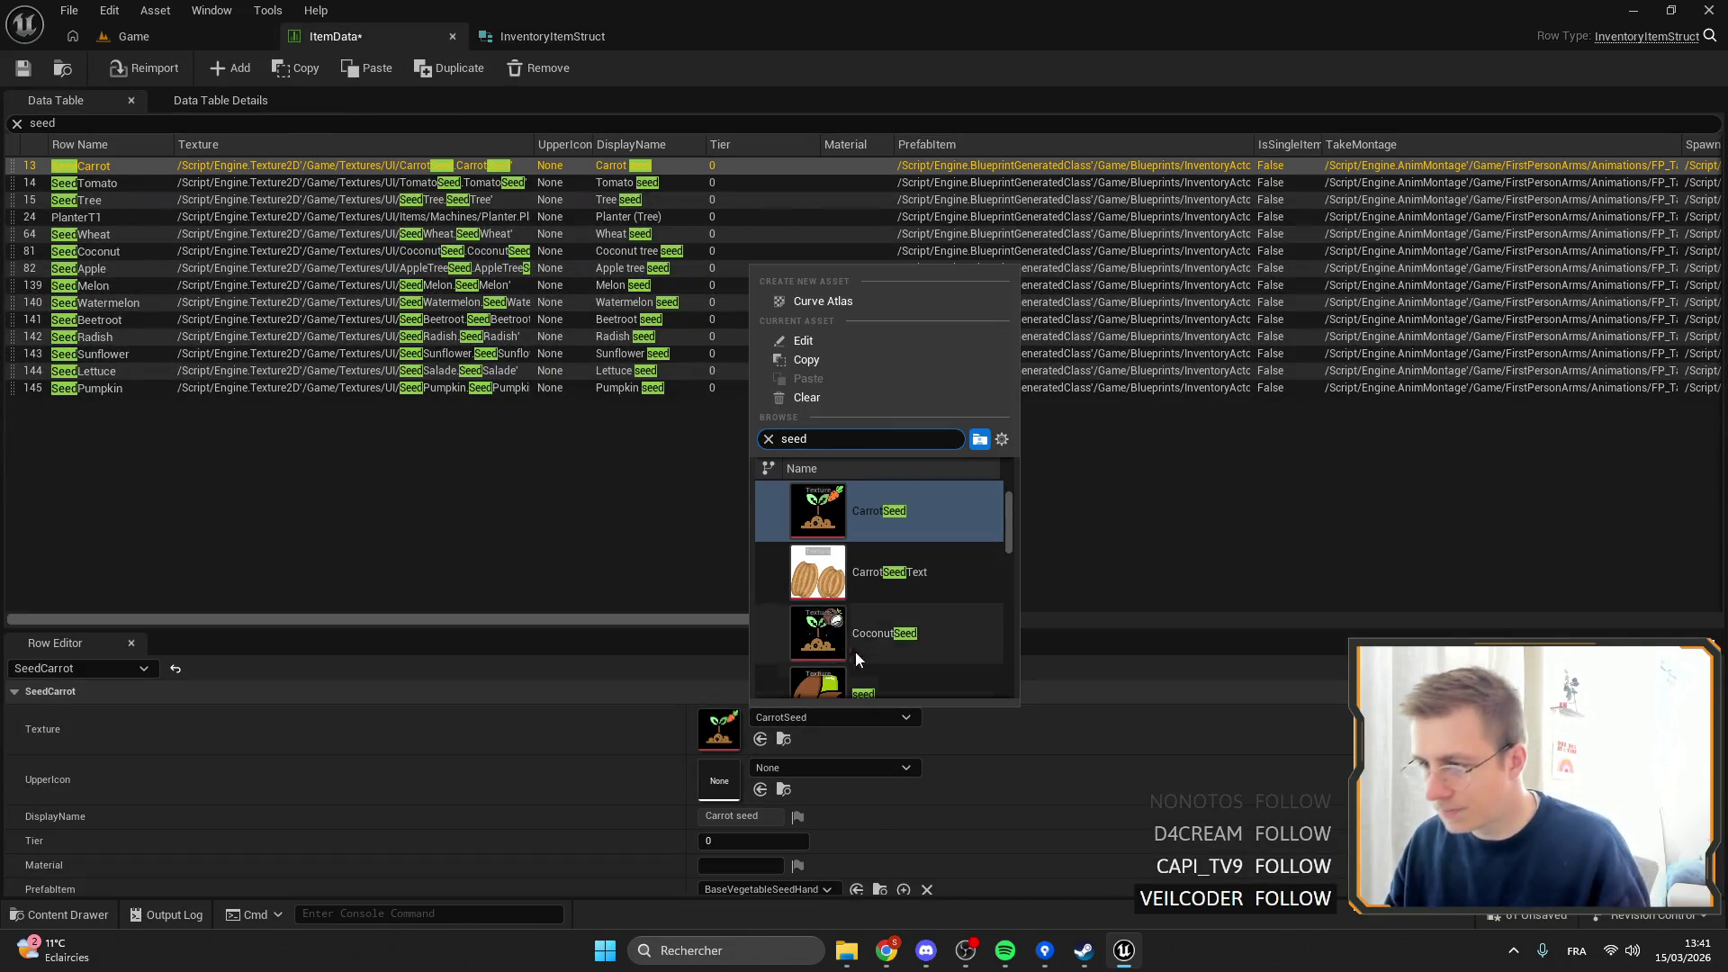
scroll(915, 604, down, 3)
mouse_move(1013, 532)
mouse_down()
mouse_move(1024, 676)
mouse_move(1074, 502)
mouse_up()
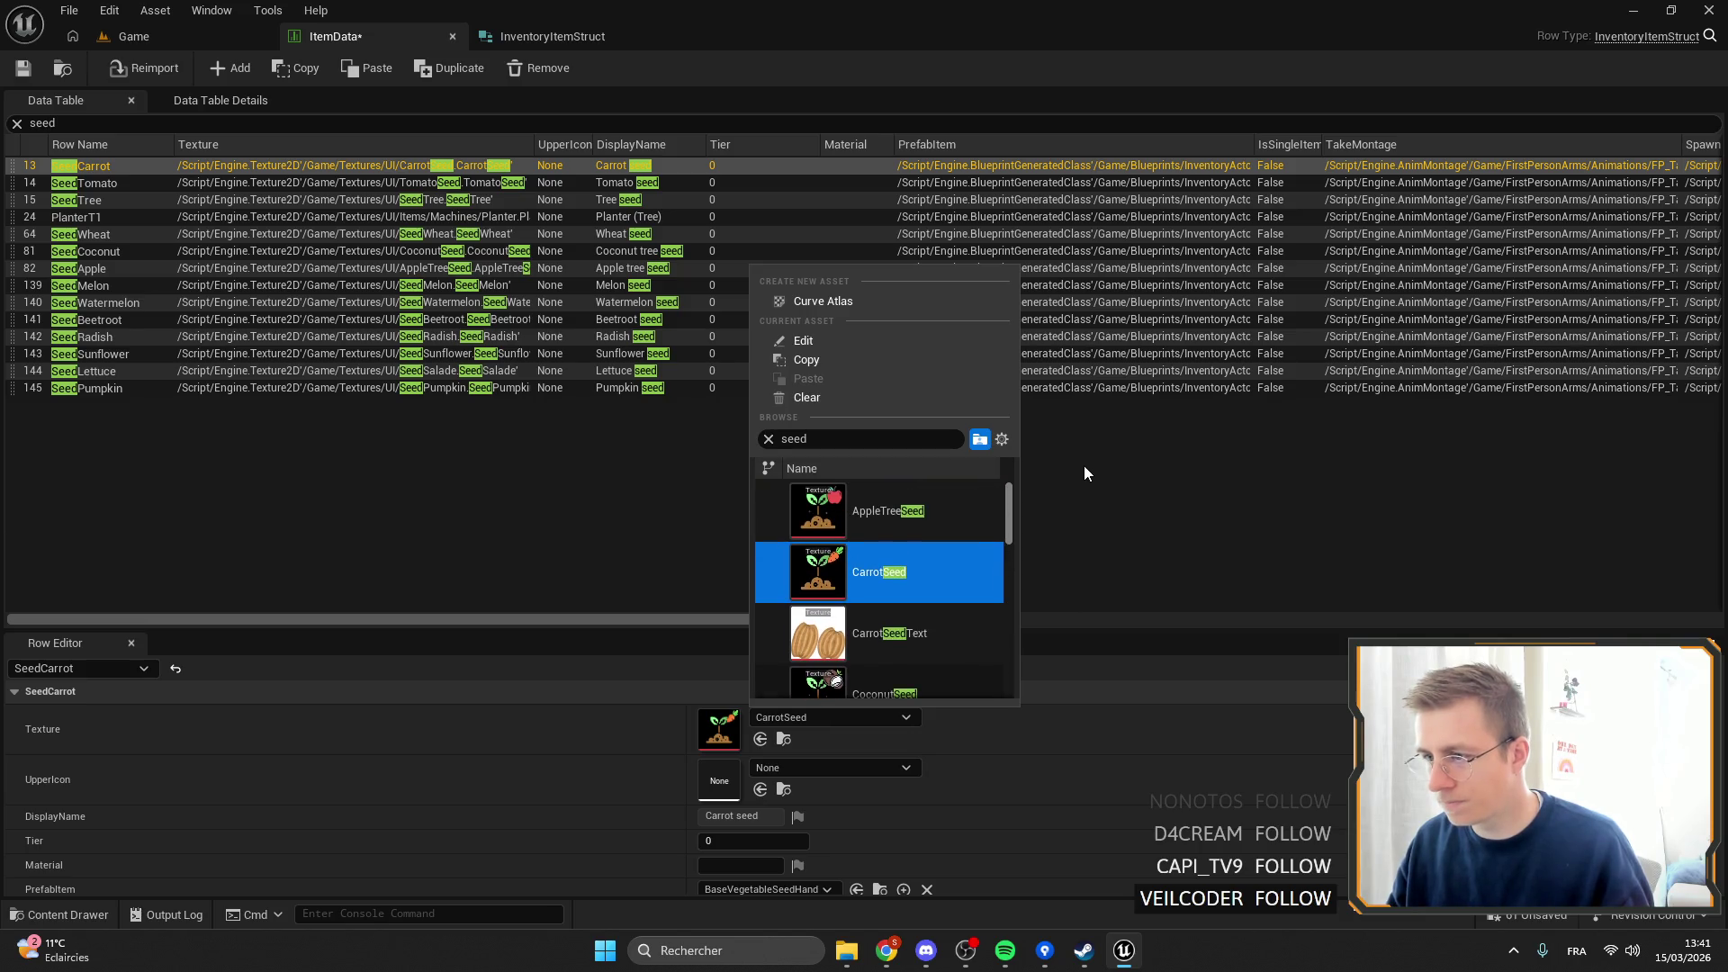
click(1044, 721)
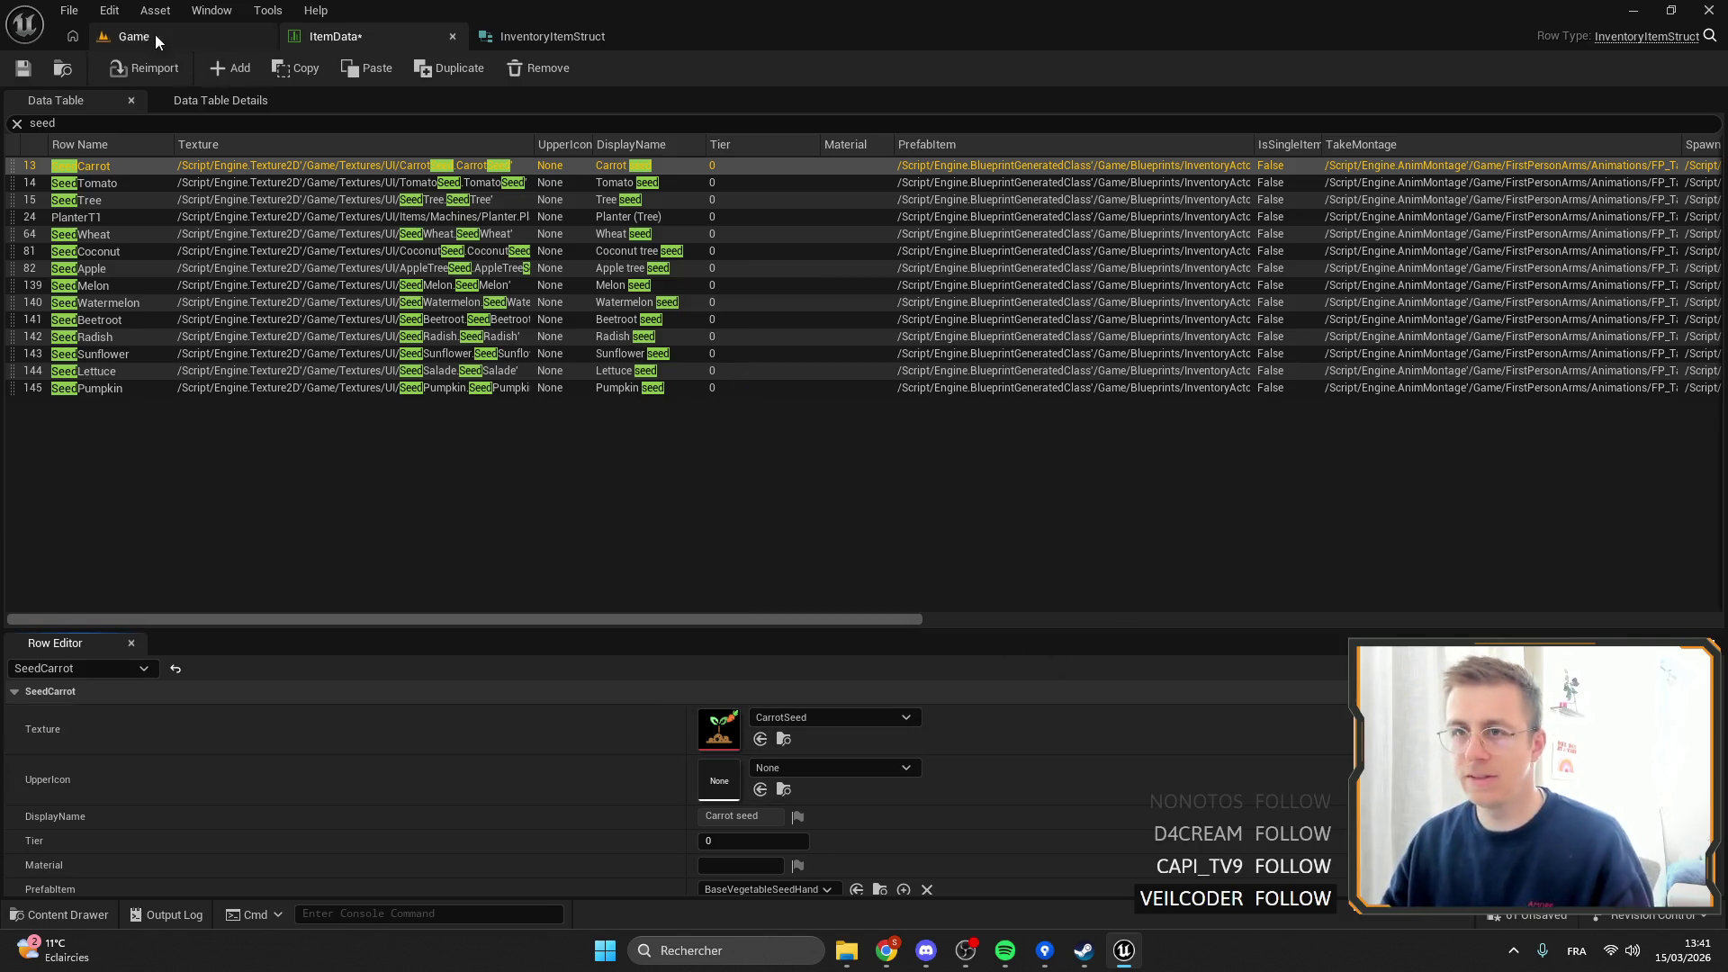
click(157, 36)
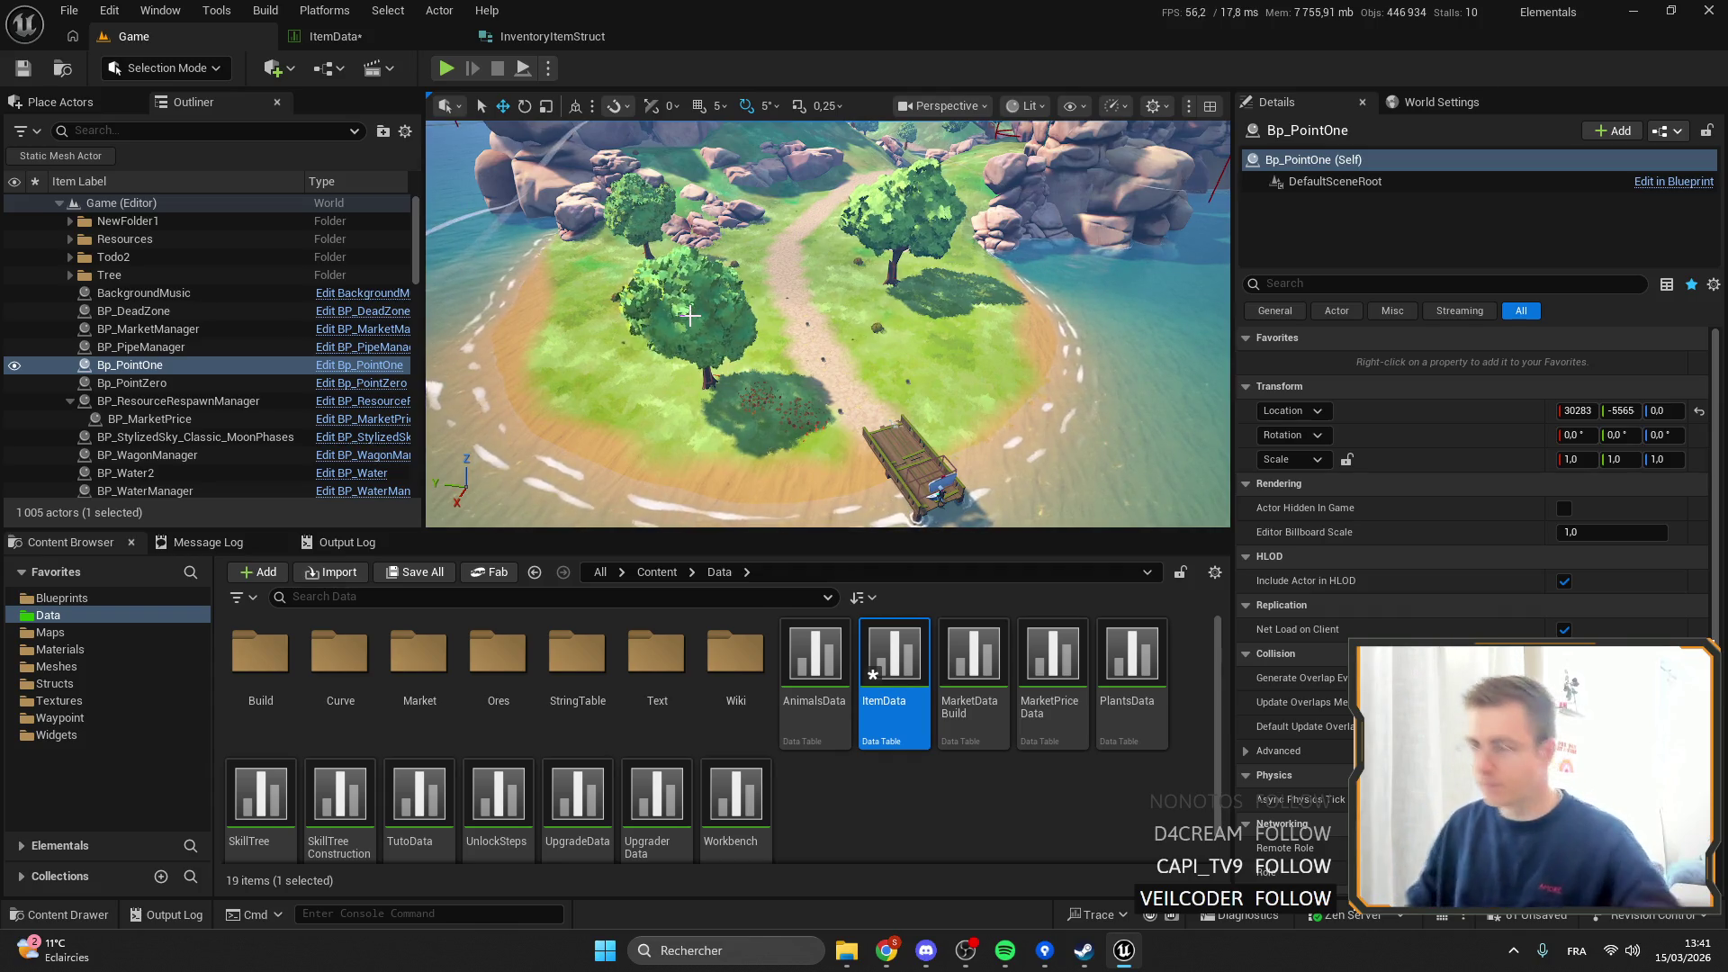
Save the ItemData table.
click(335, 36)
click(27, 70)
click(203, 41)
Set SeedCarrot's UpperIcon to the carrot texture and locate CarrotSeed in the Content Browser.
click(583, 41)
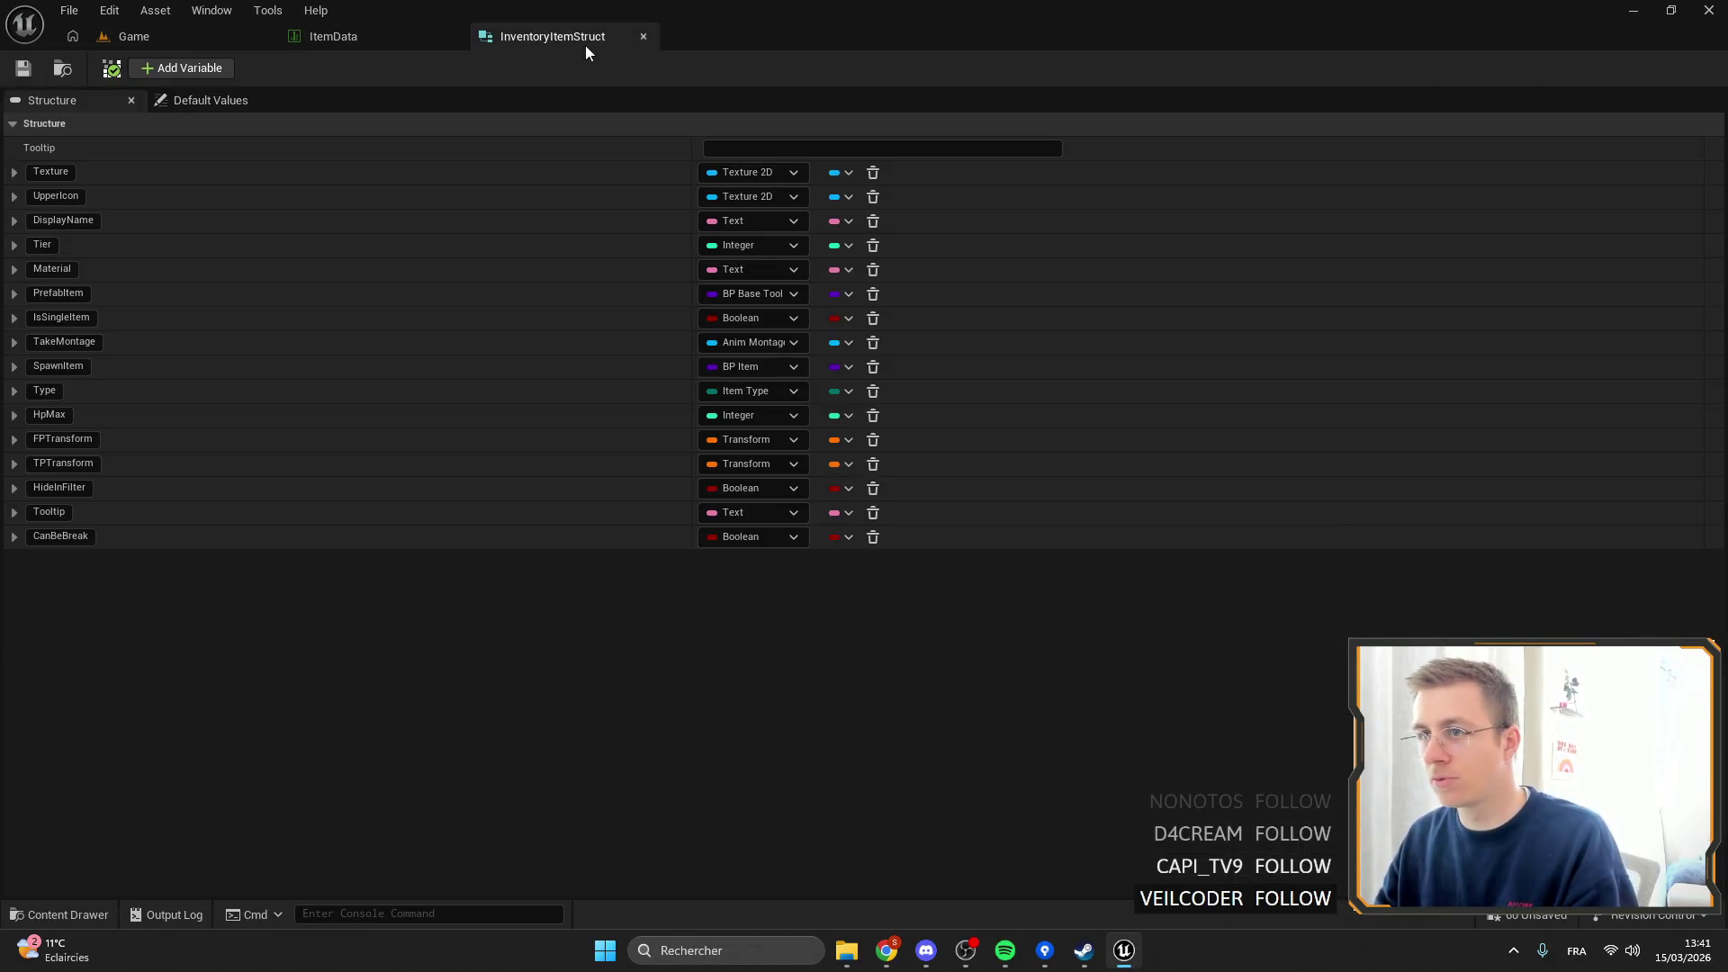
click(305, 43)
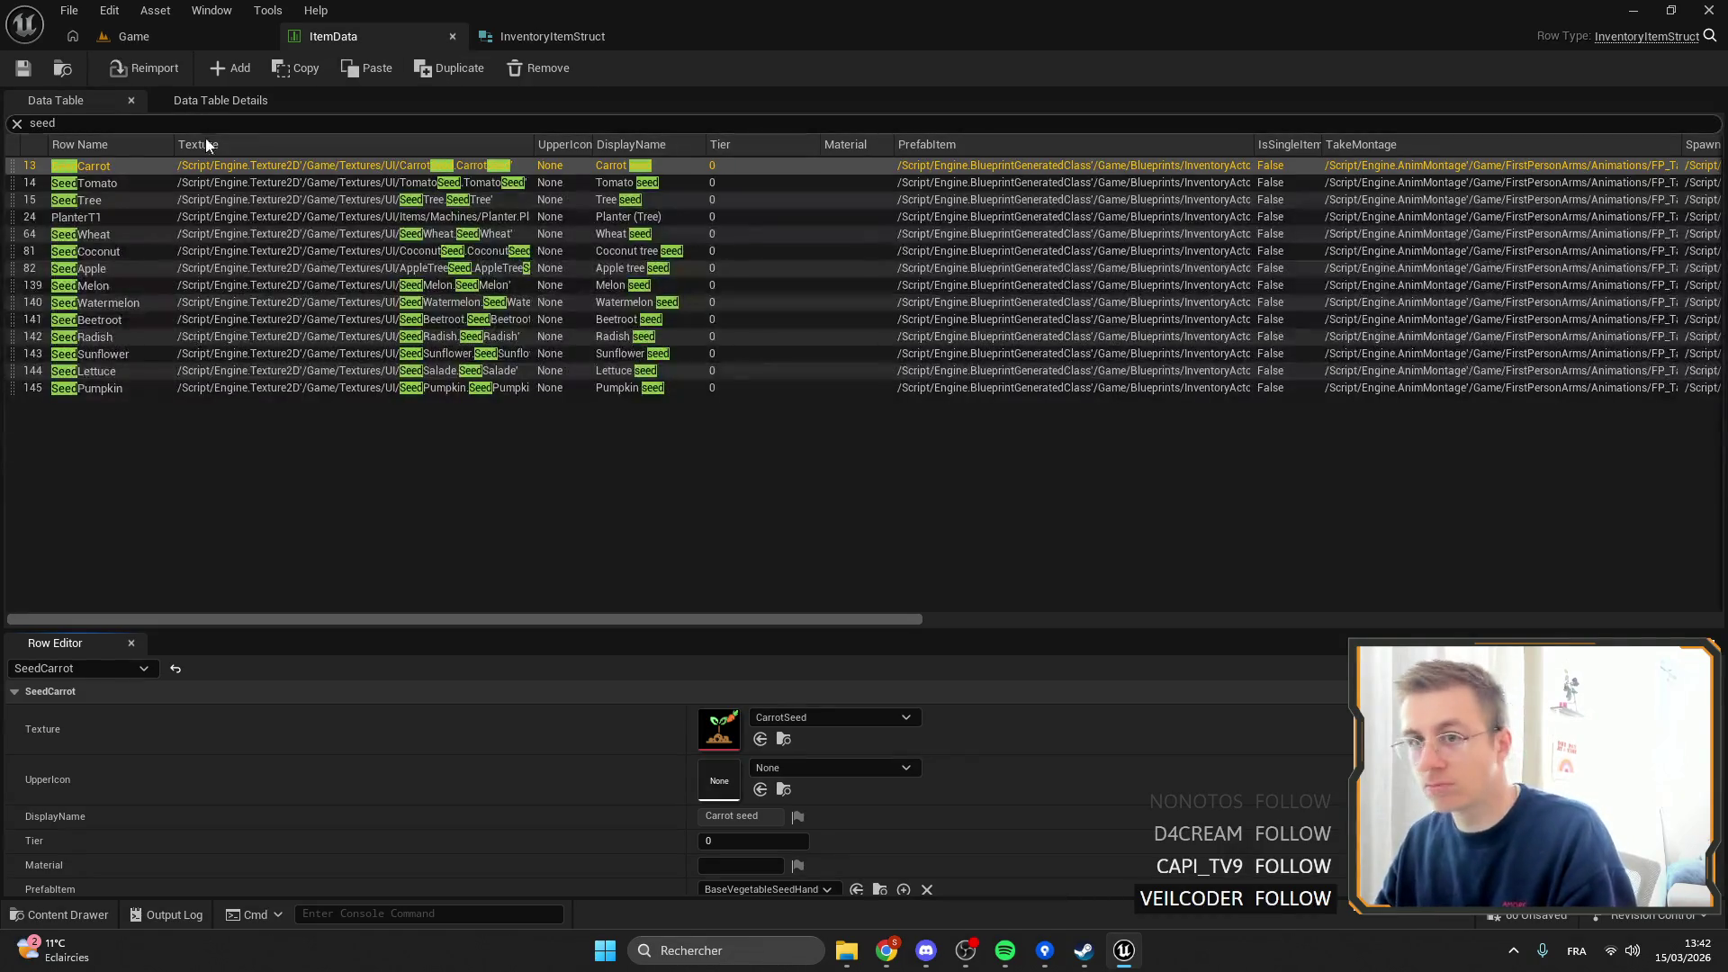
text(carrot)
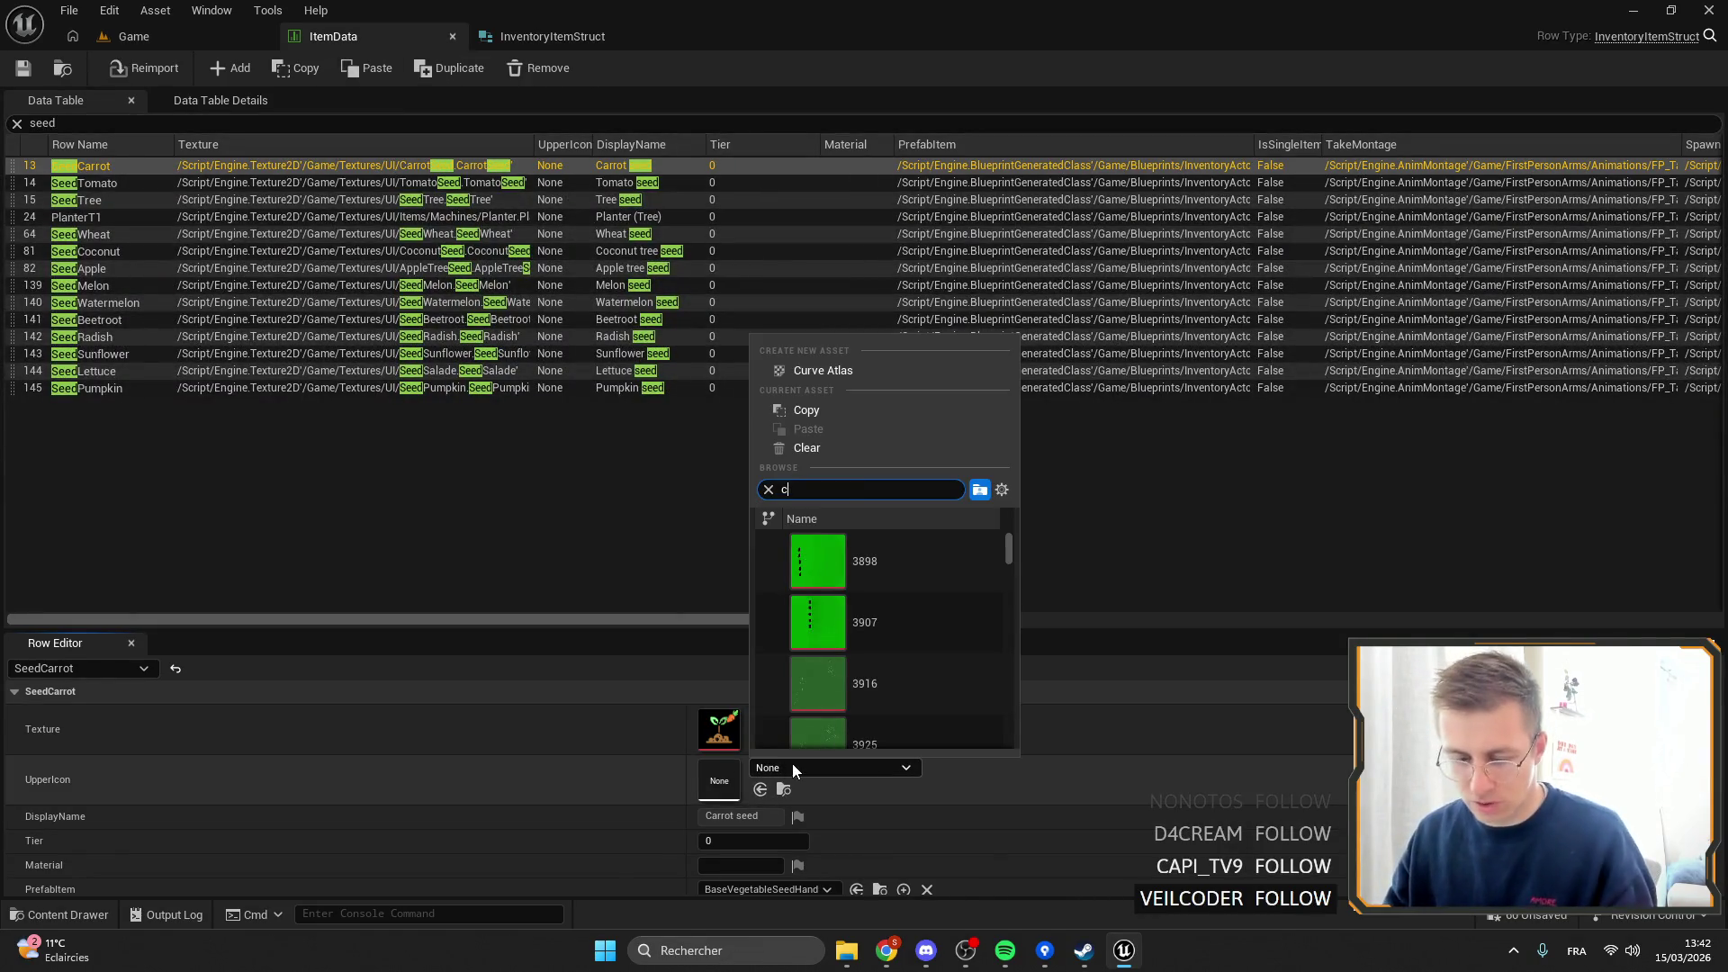
click(864, 561)
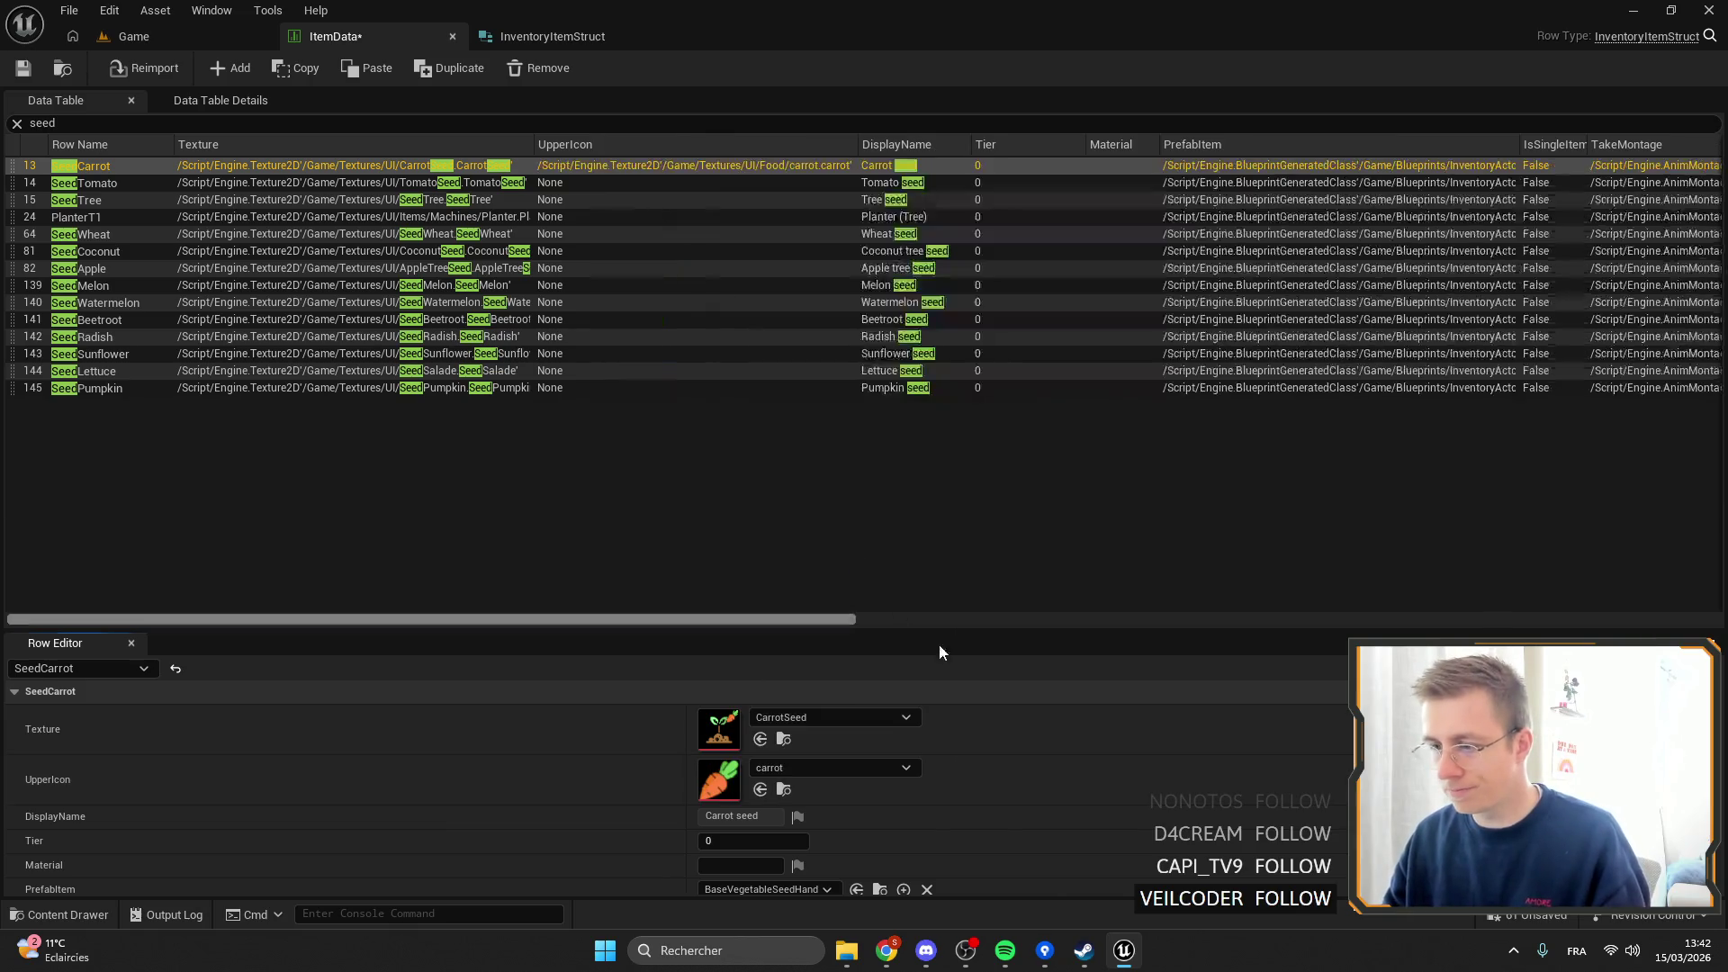
click(782, 740)
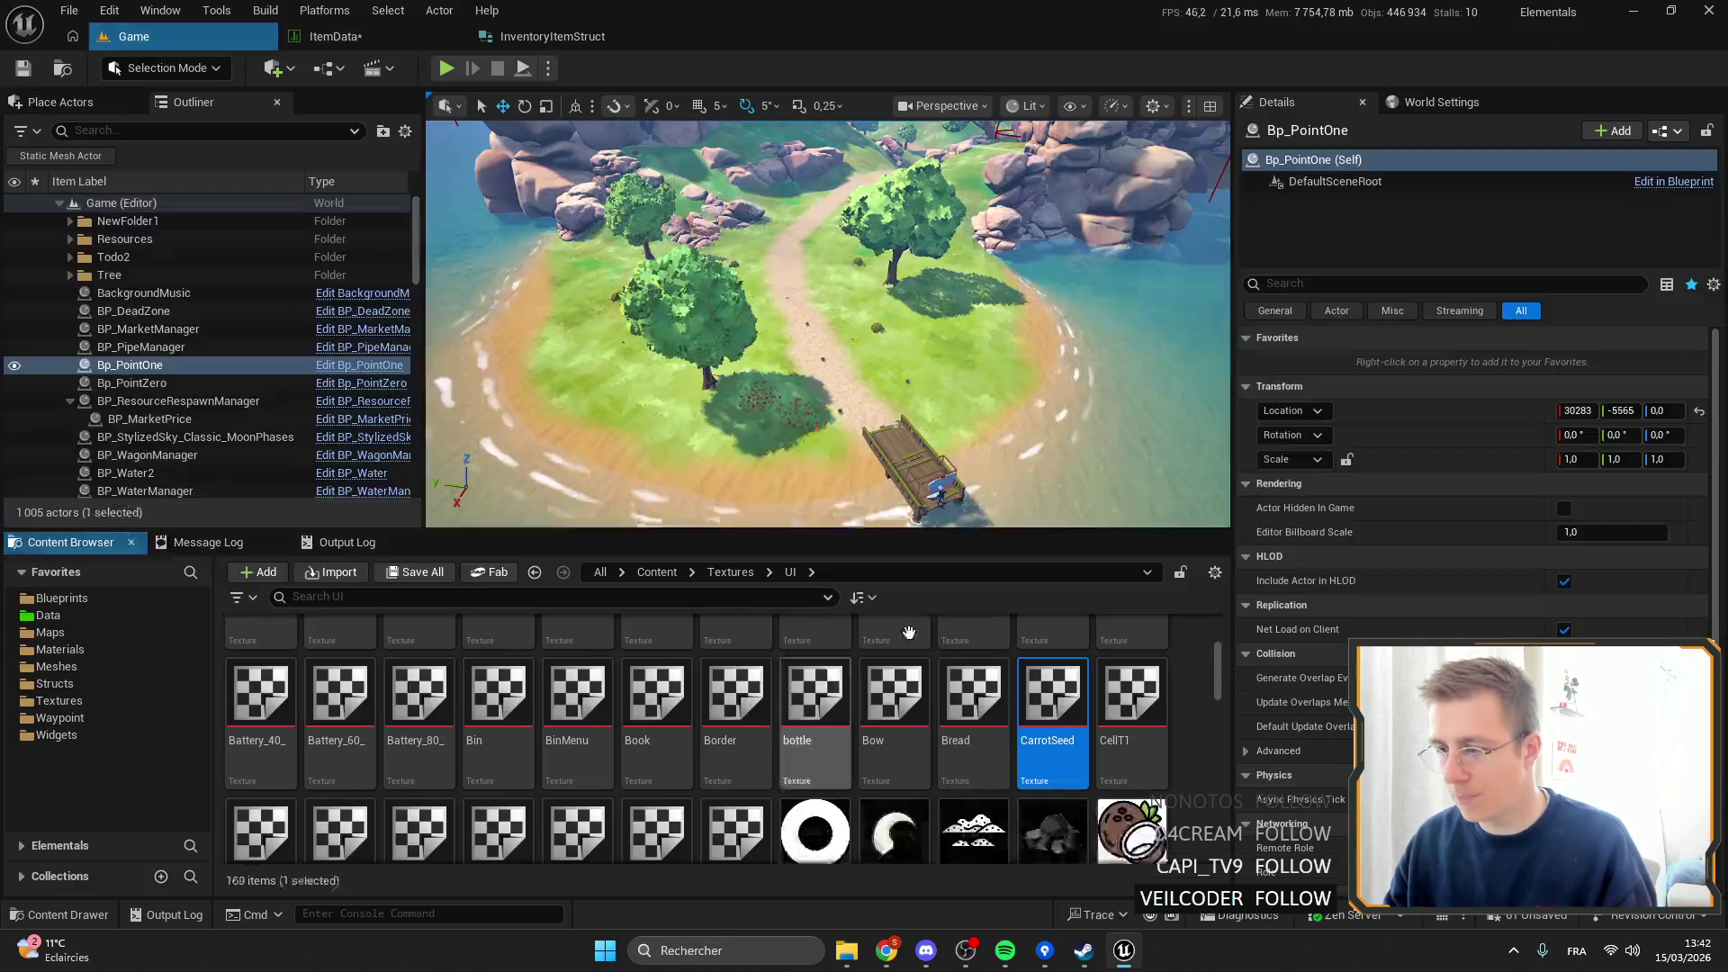
Filter the UI textures by 'seed' and fly the viewport camera over the island.
scroll(1080, 772, up, 2)
click(444, 597)
text(seed)
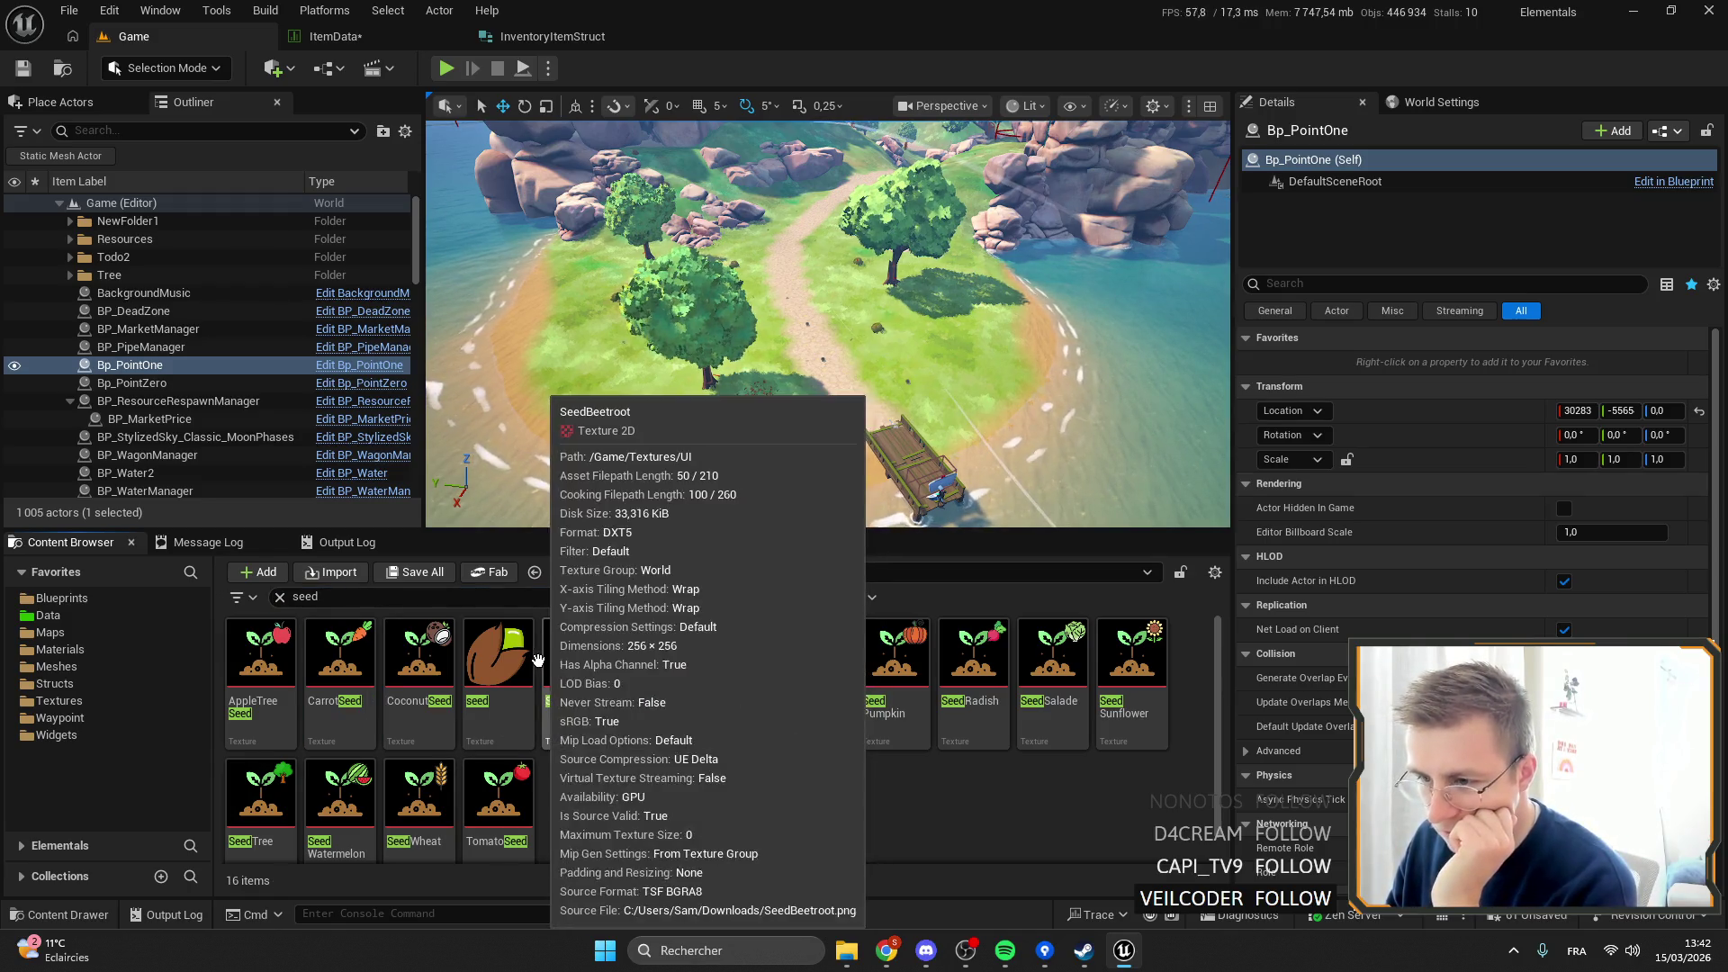
mouse_move(482, 691)
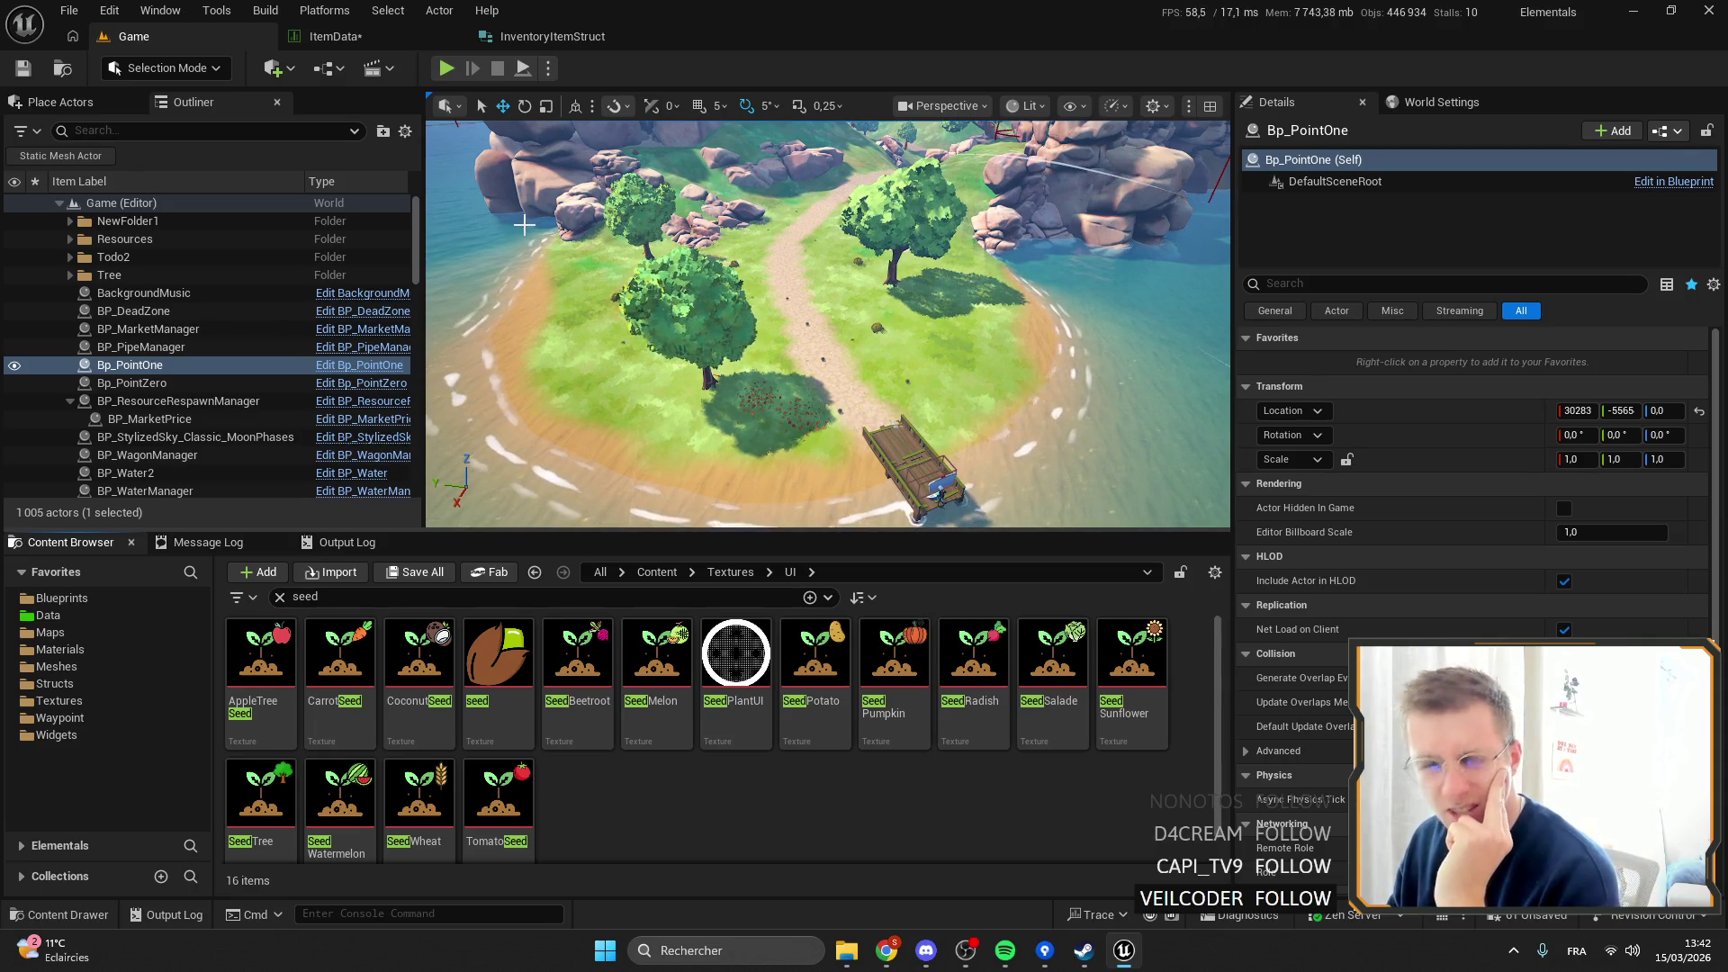
key(alt+Tab)
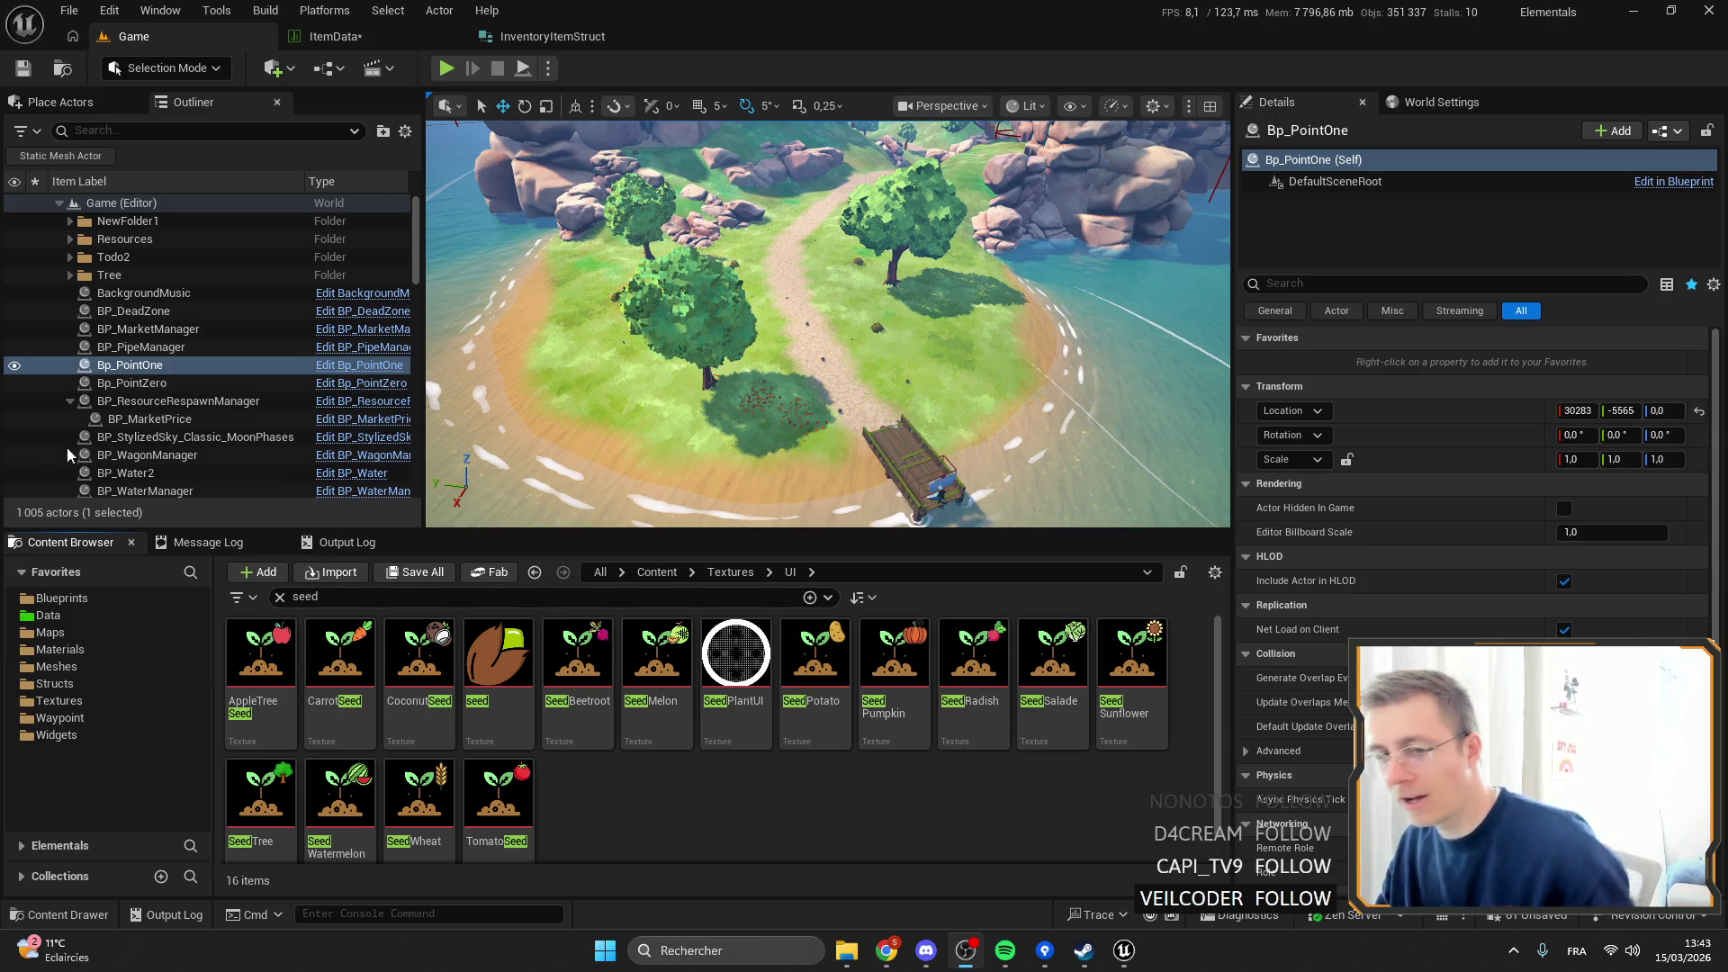
drag(855, 290, 849, 190)
key(f)
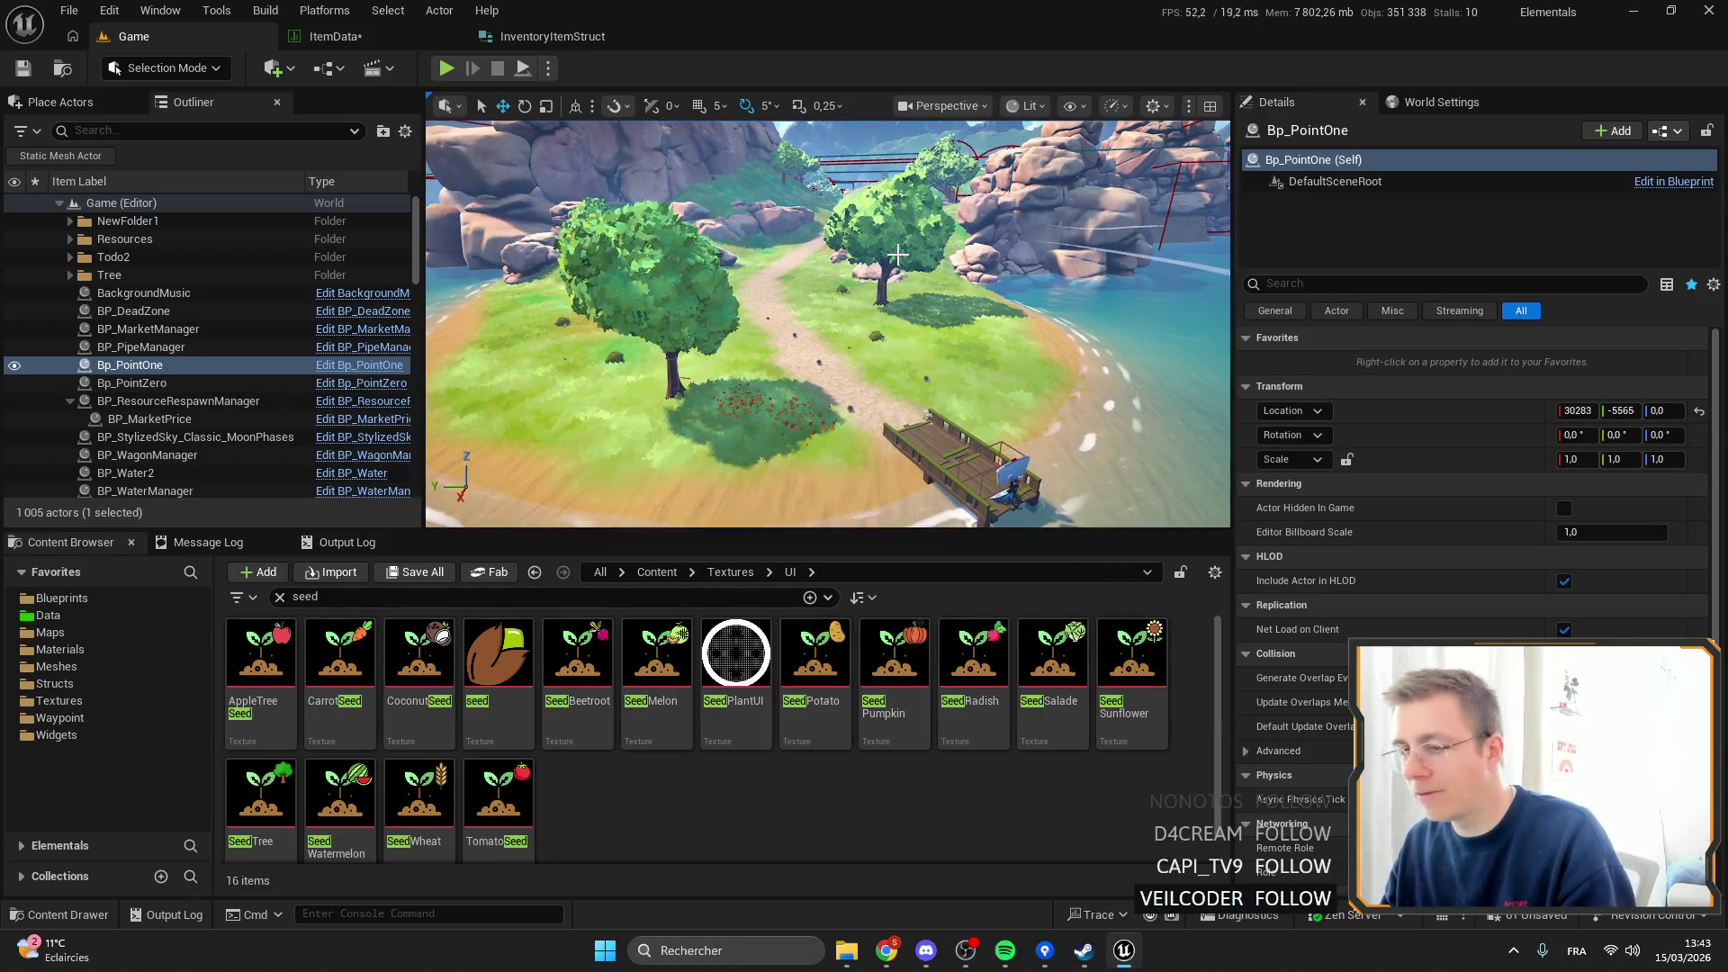
mouse_move(897, 256)
mouse_down()
mouse_move(898, 288)
mouse_move(823, 333)
mouse_up()
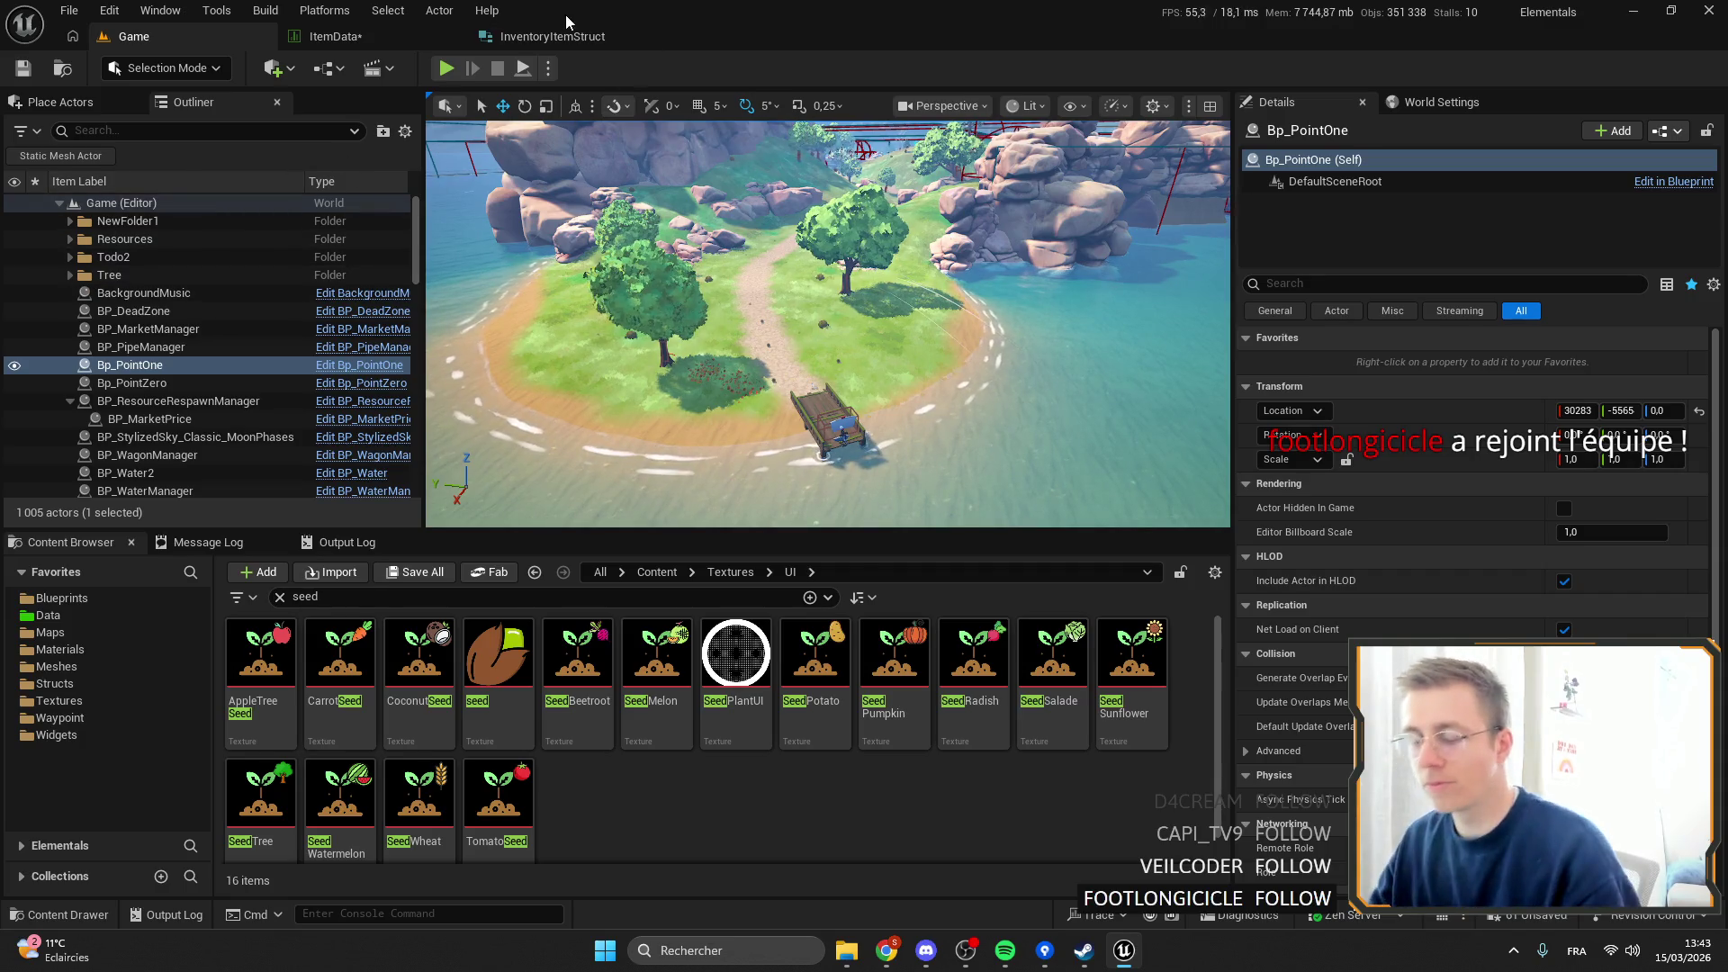
Set SeedCarrot's Texture to the generic seed image in ItemData, then return to Game.
click(335, 36)
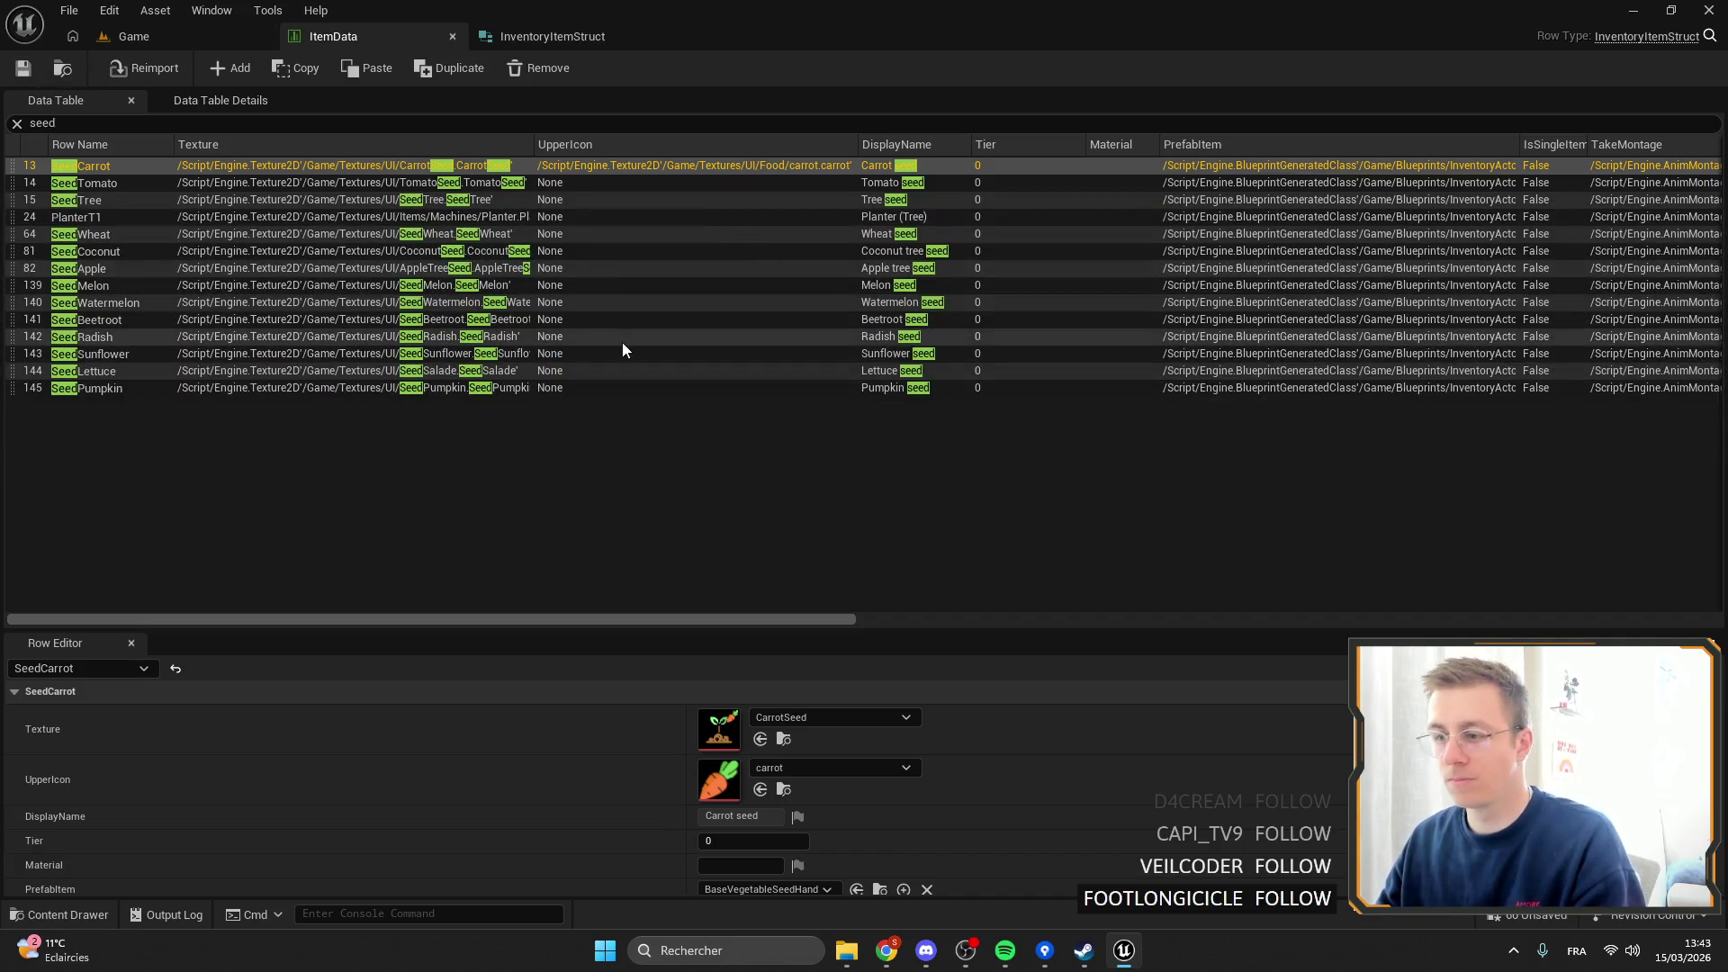
click(817, 715)
text(seed)
scroll(873, 567, down, 3)
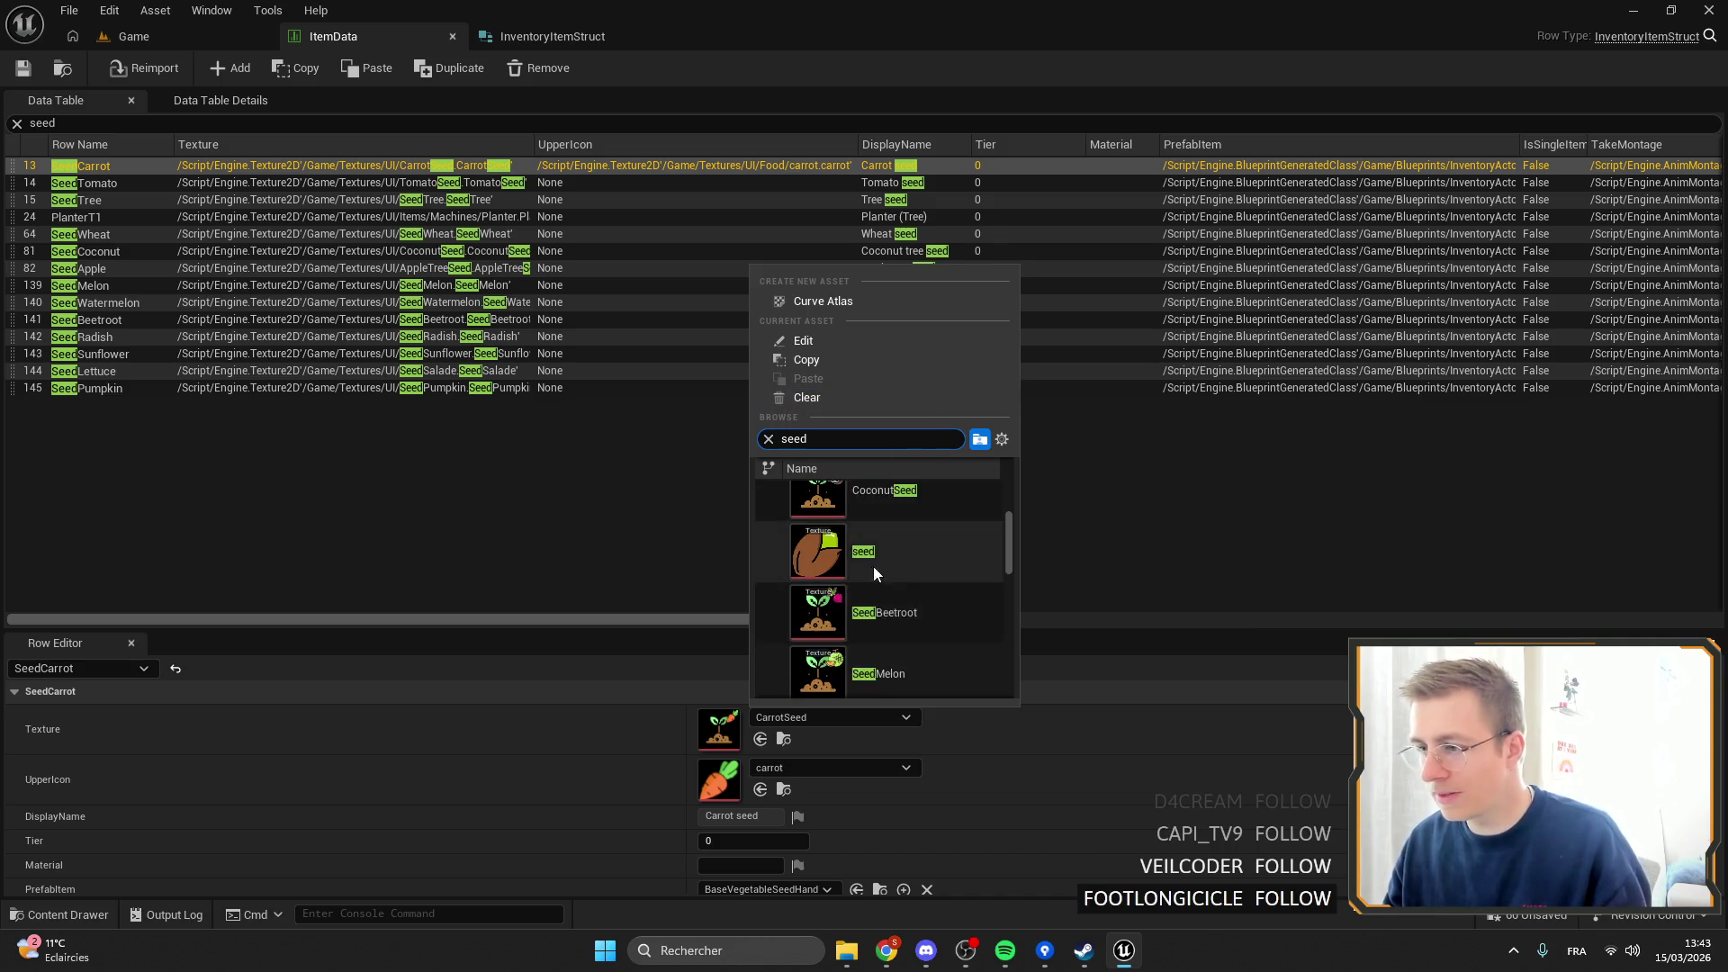
click(873, 553)
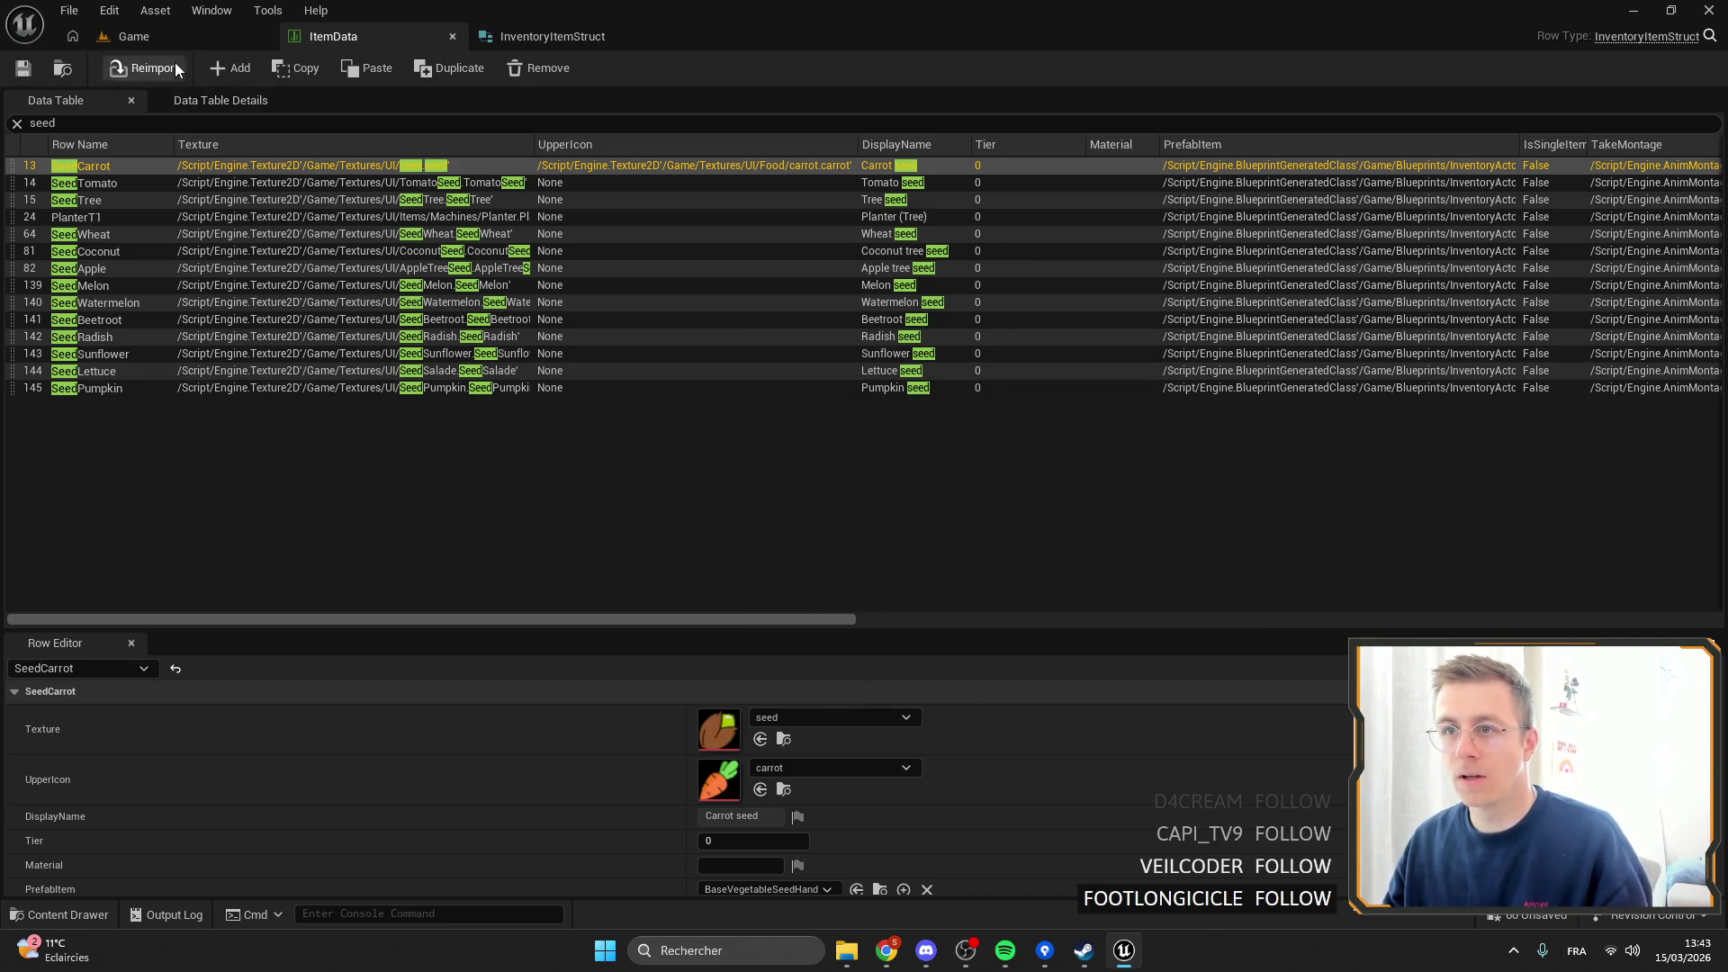
click(163, 40)
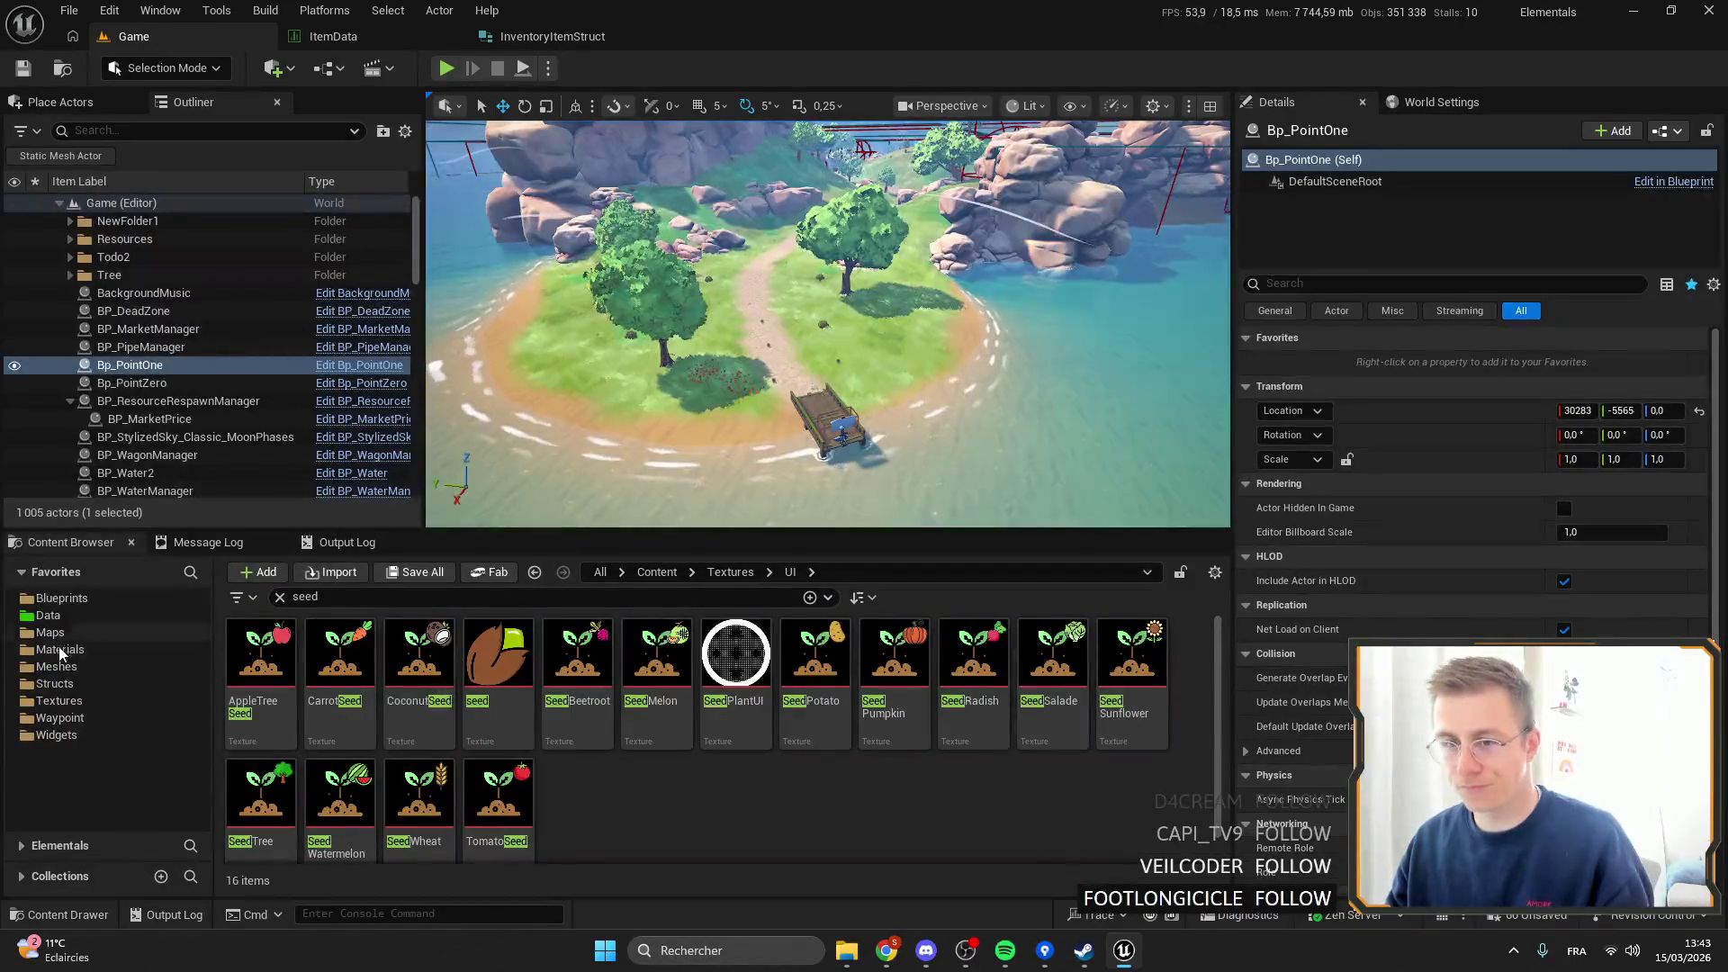
Search the Widgets folder for 'inventory', open WB_InventoryElement, and compile it.
click(59, 597)
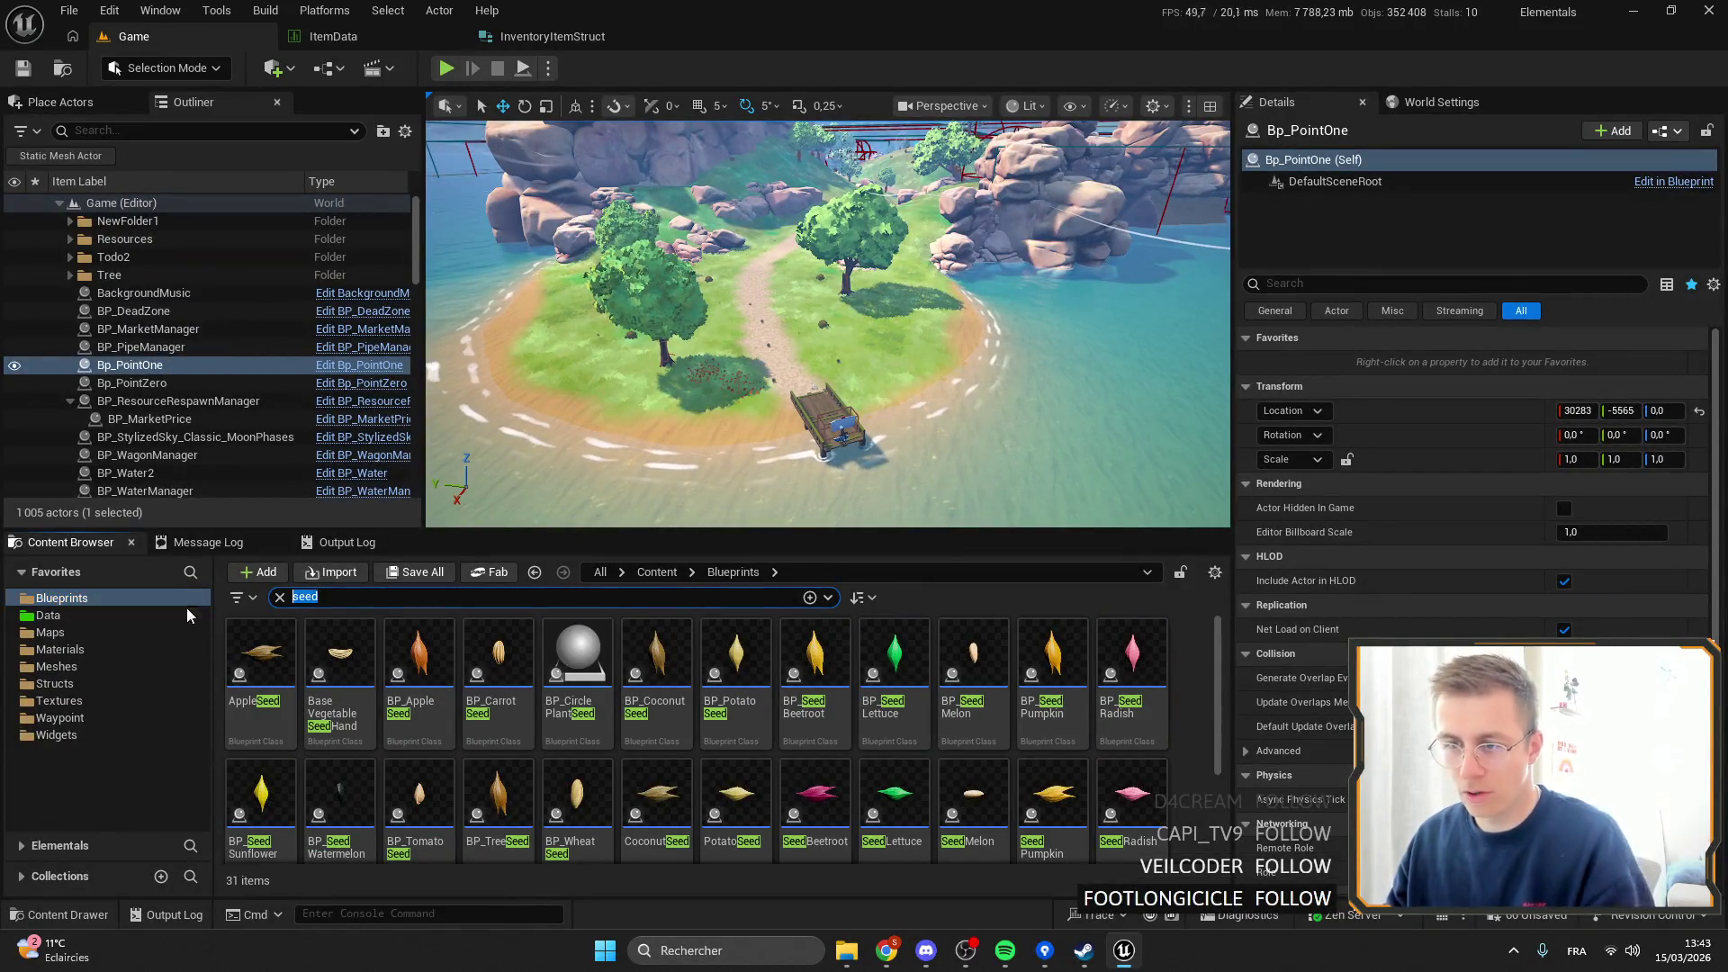
click(56, 734)
click(386, 590)
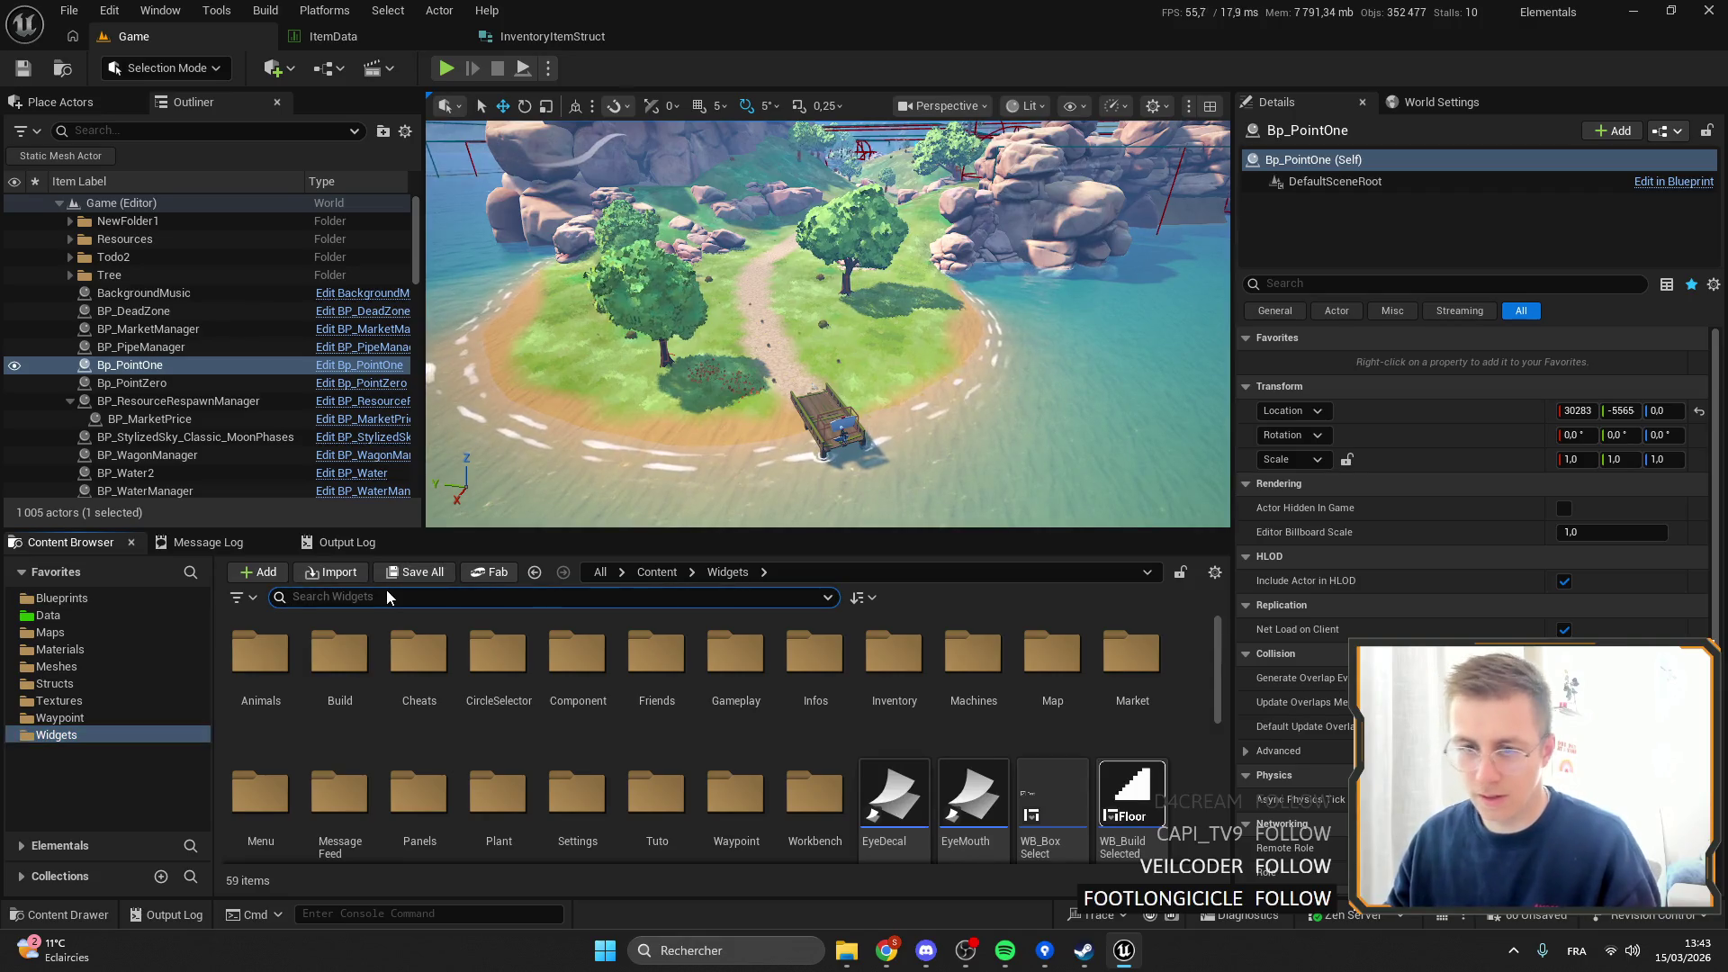
text(inventory)
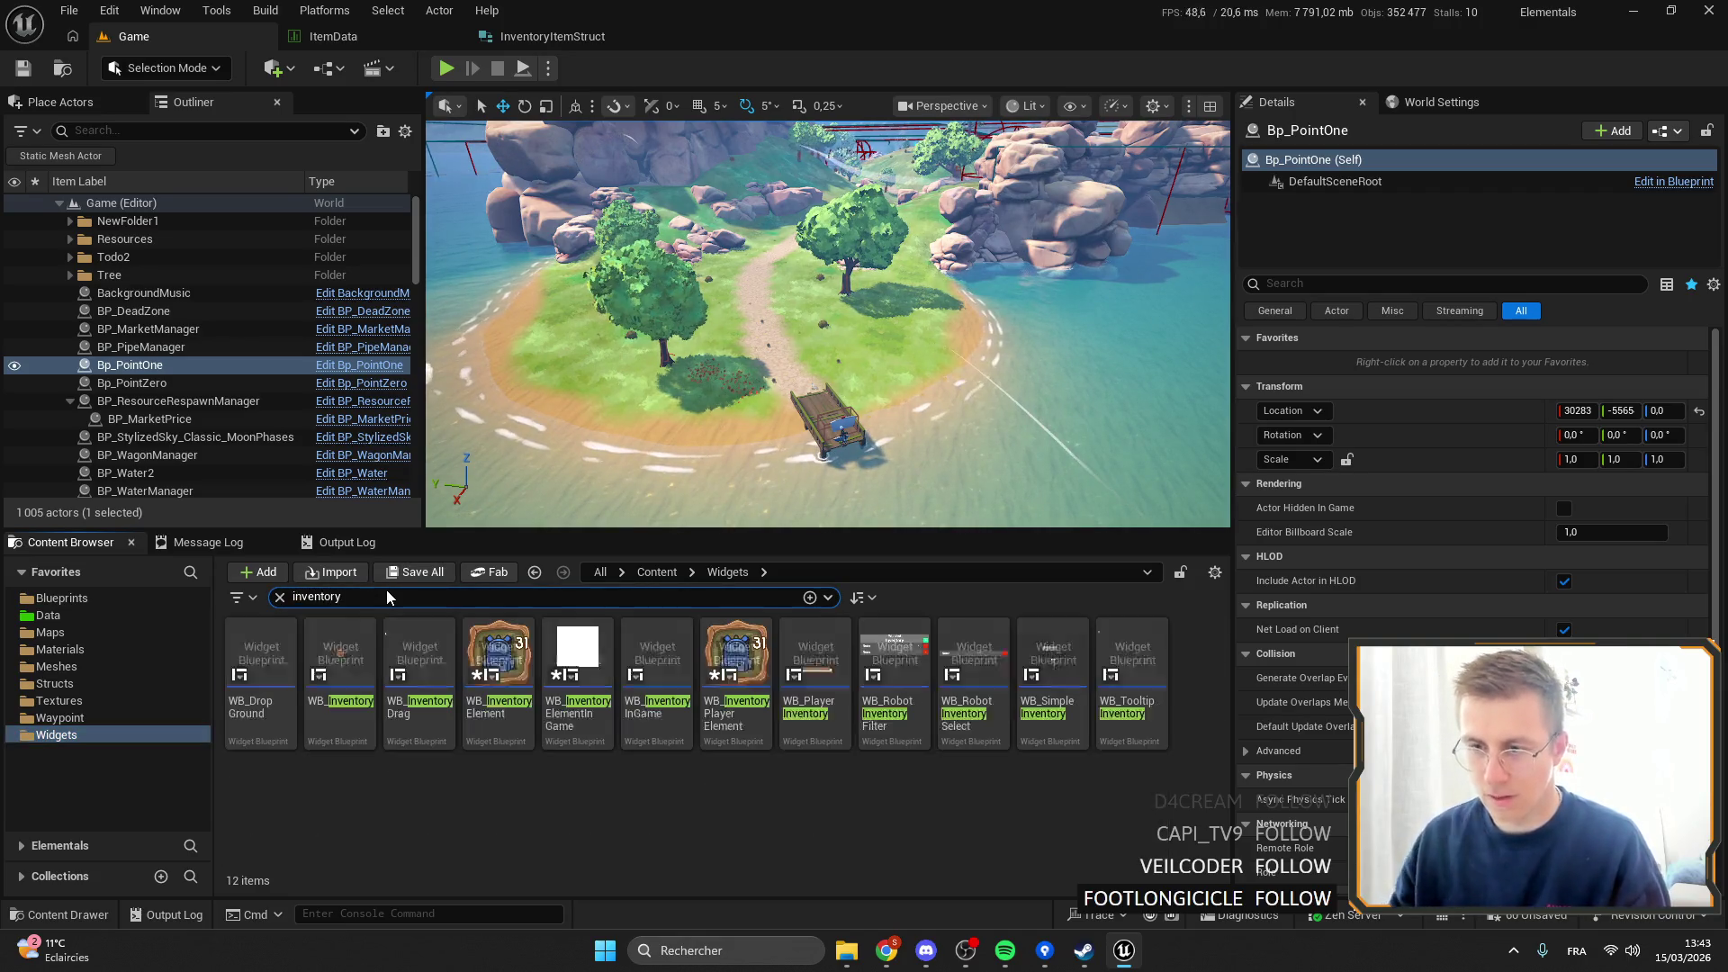
click(498, 666)
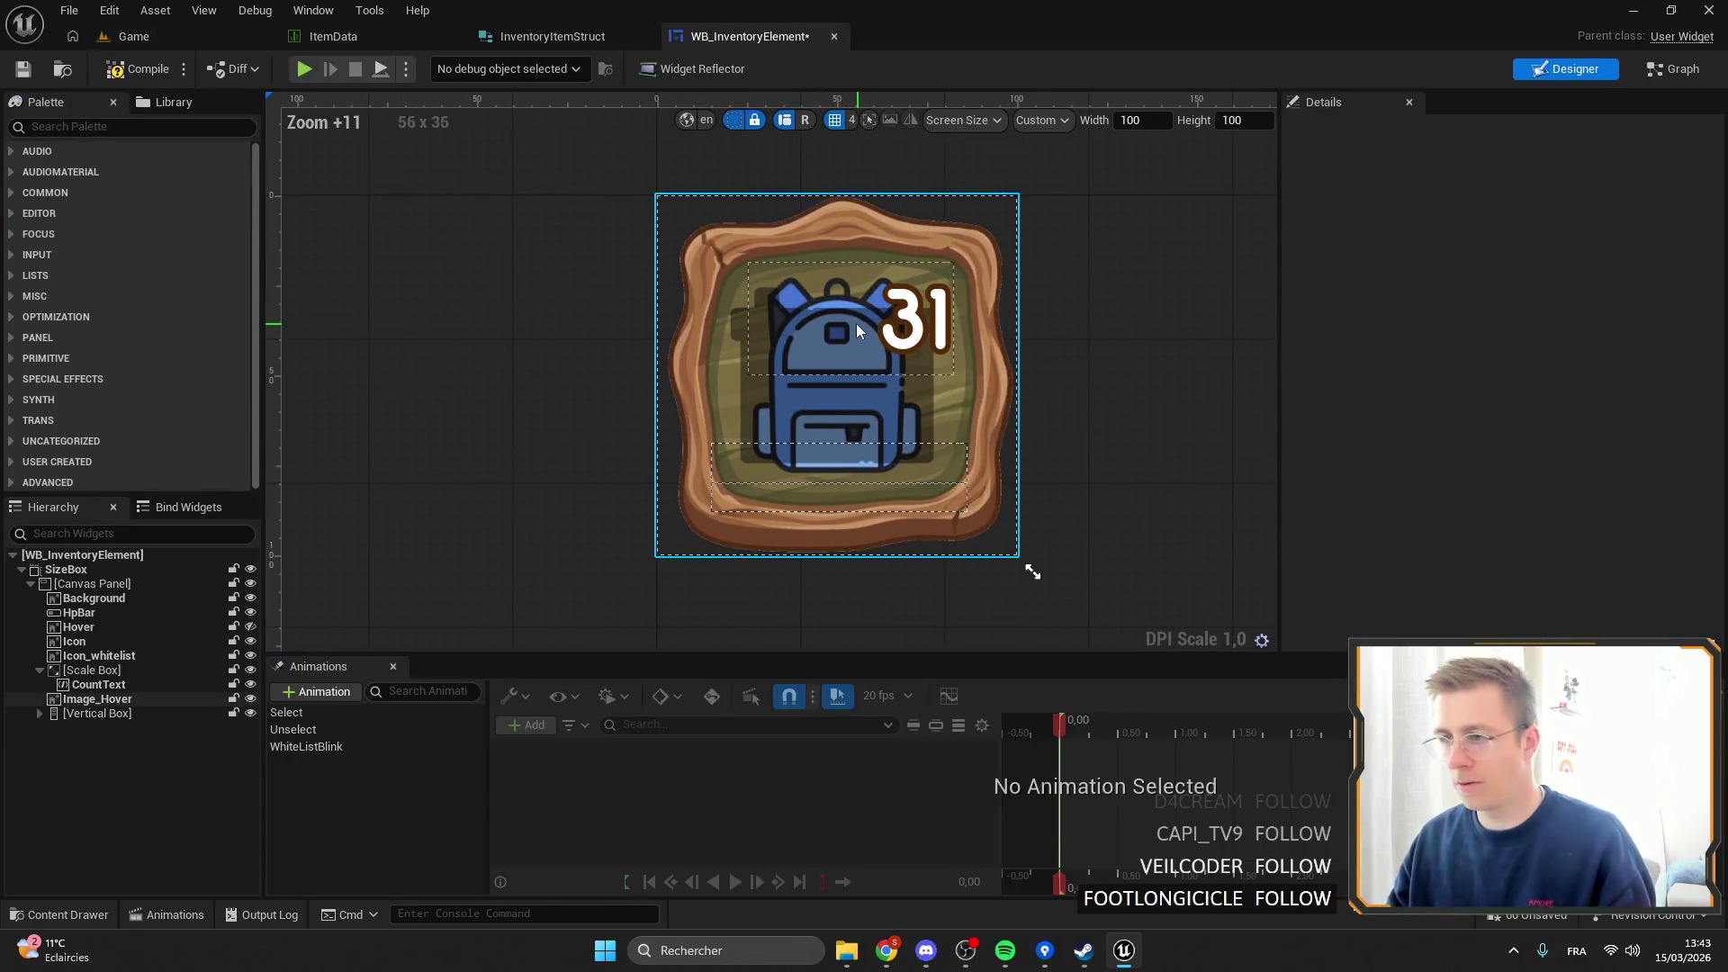
click(23, 70)
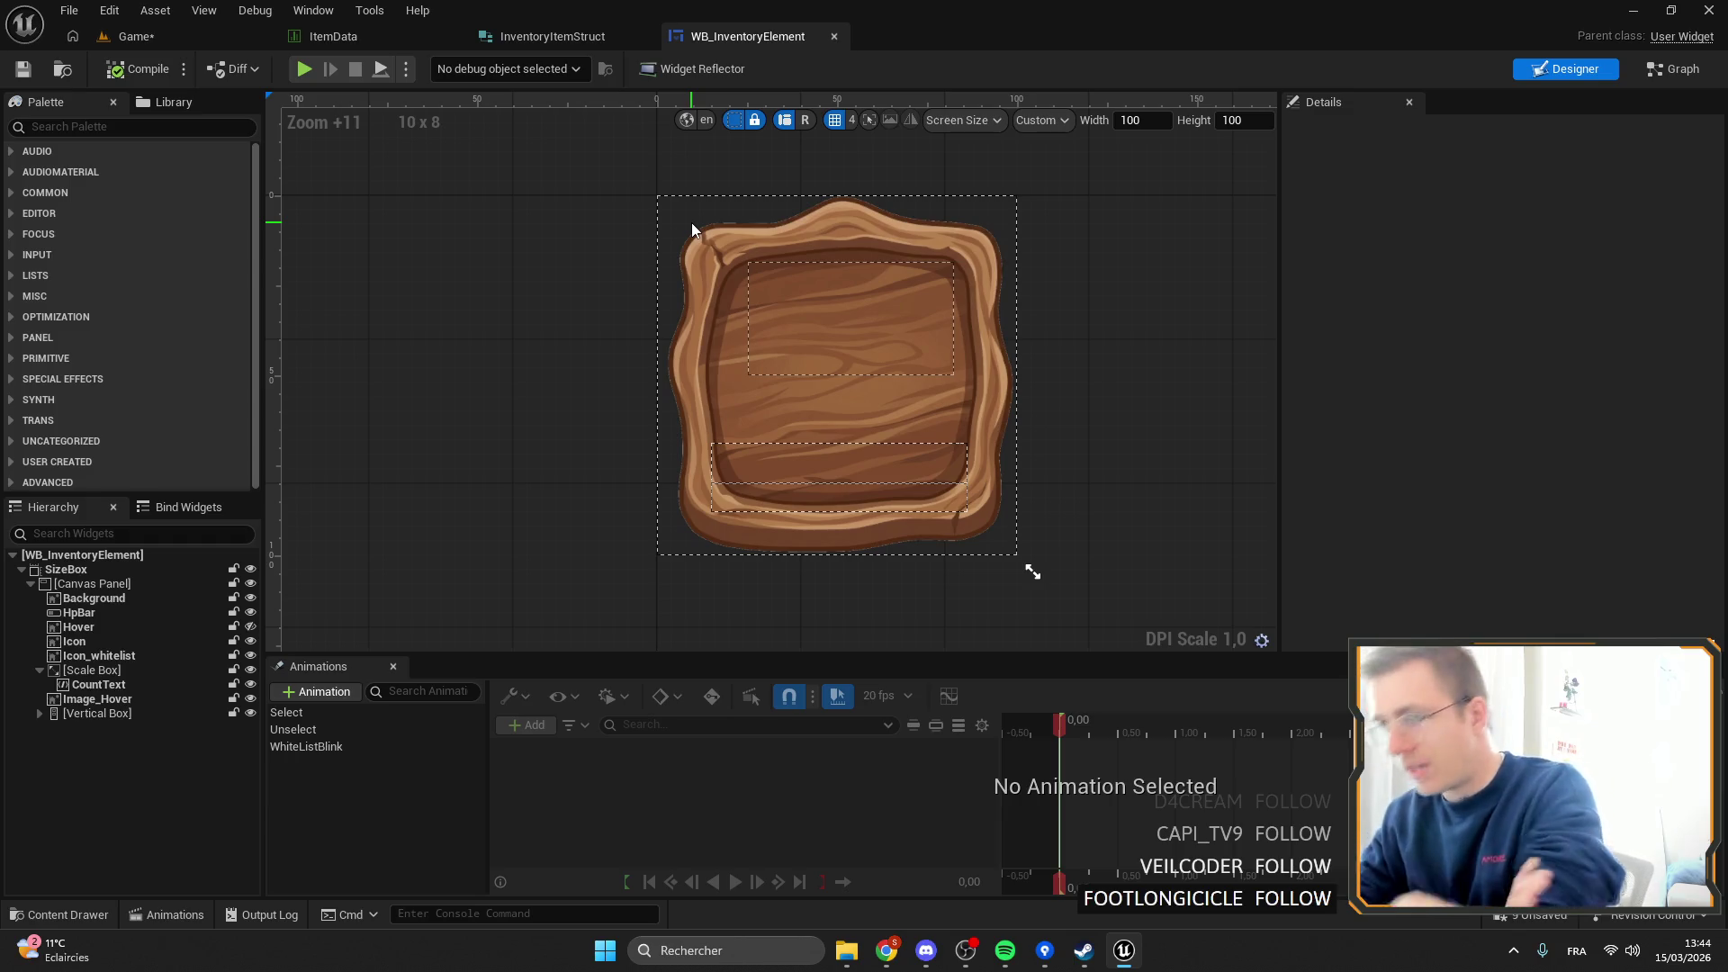
Set the Icon image's Visibility from Hidden to Visible.
click(87, 630)
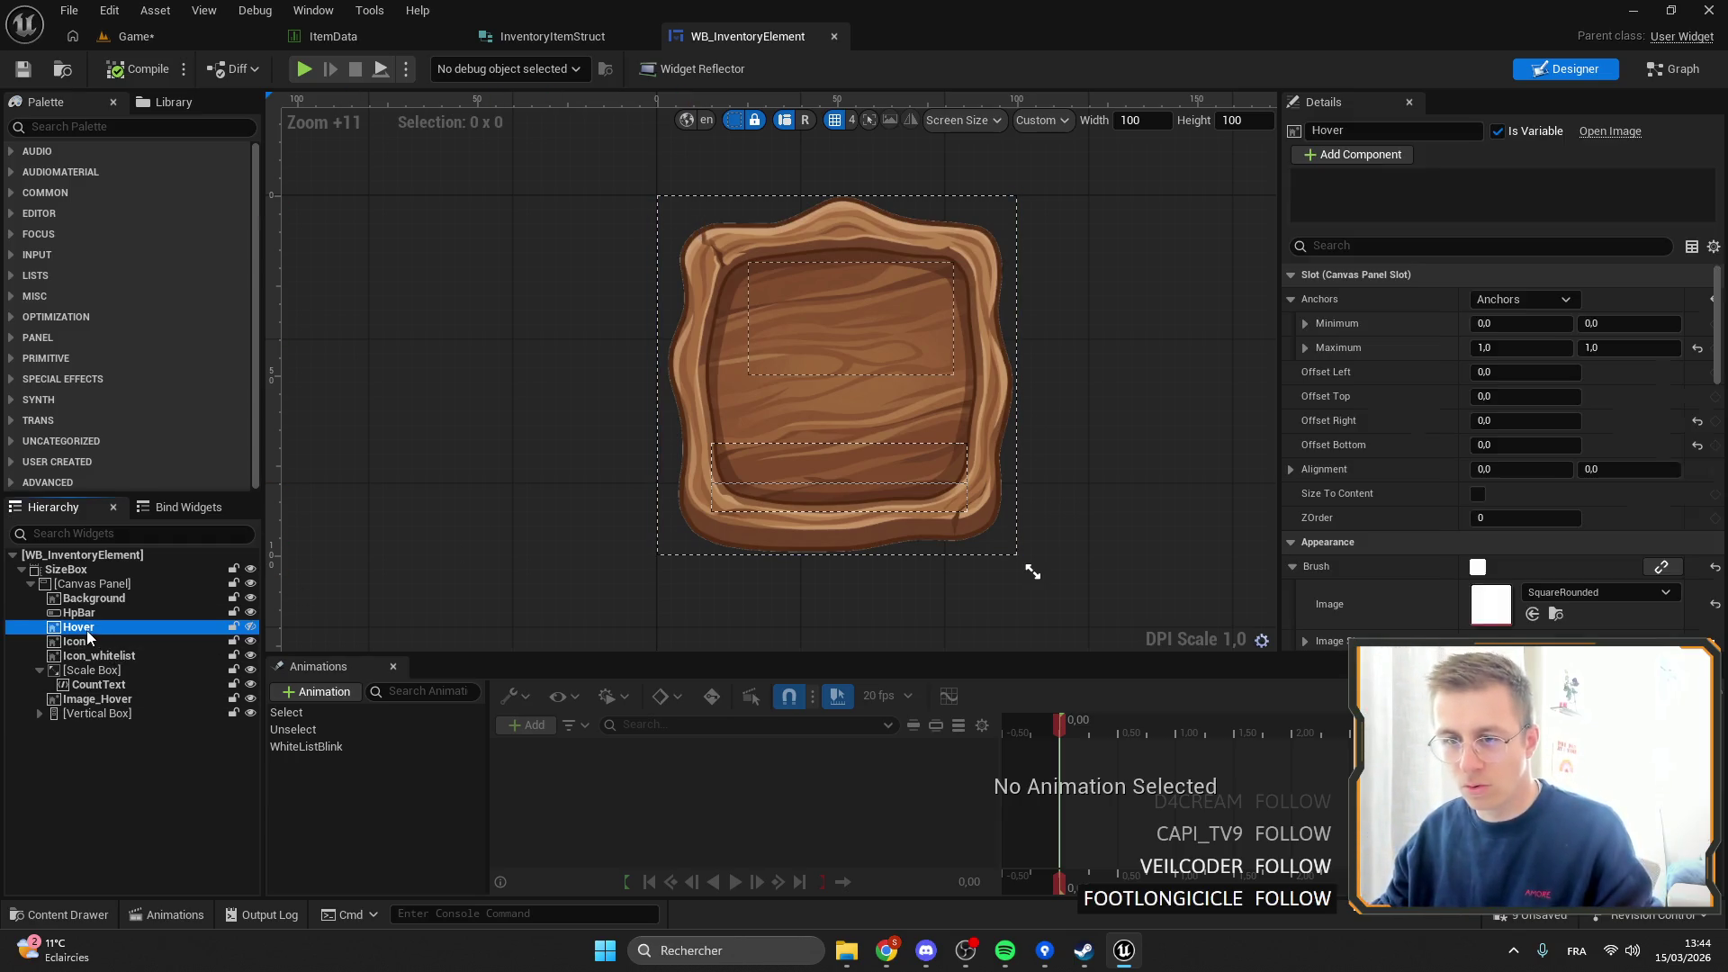
click(85, 641)
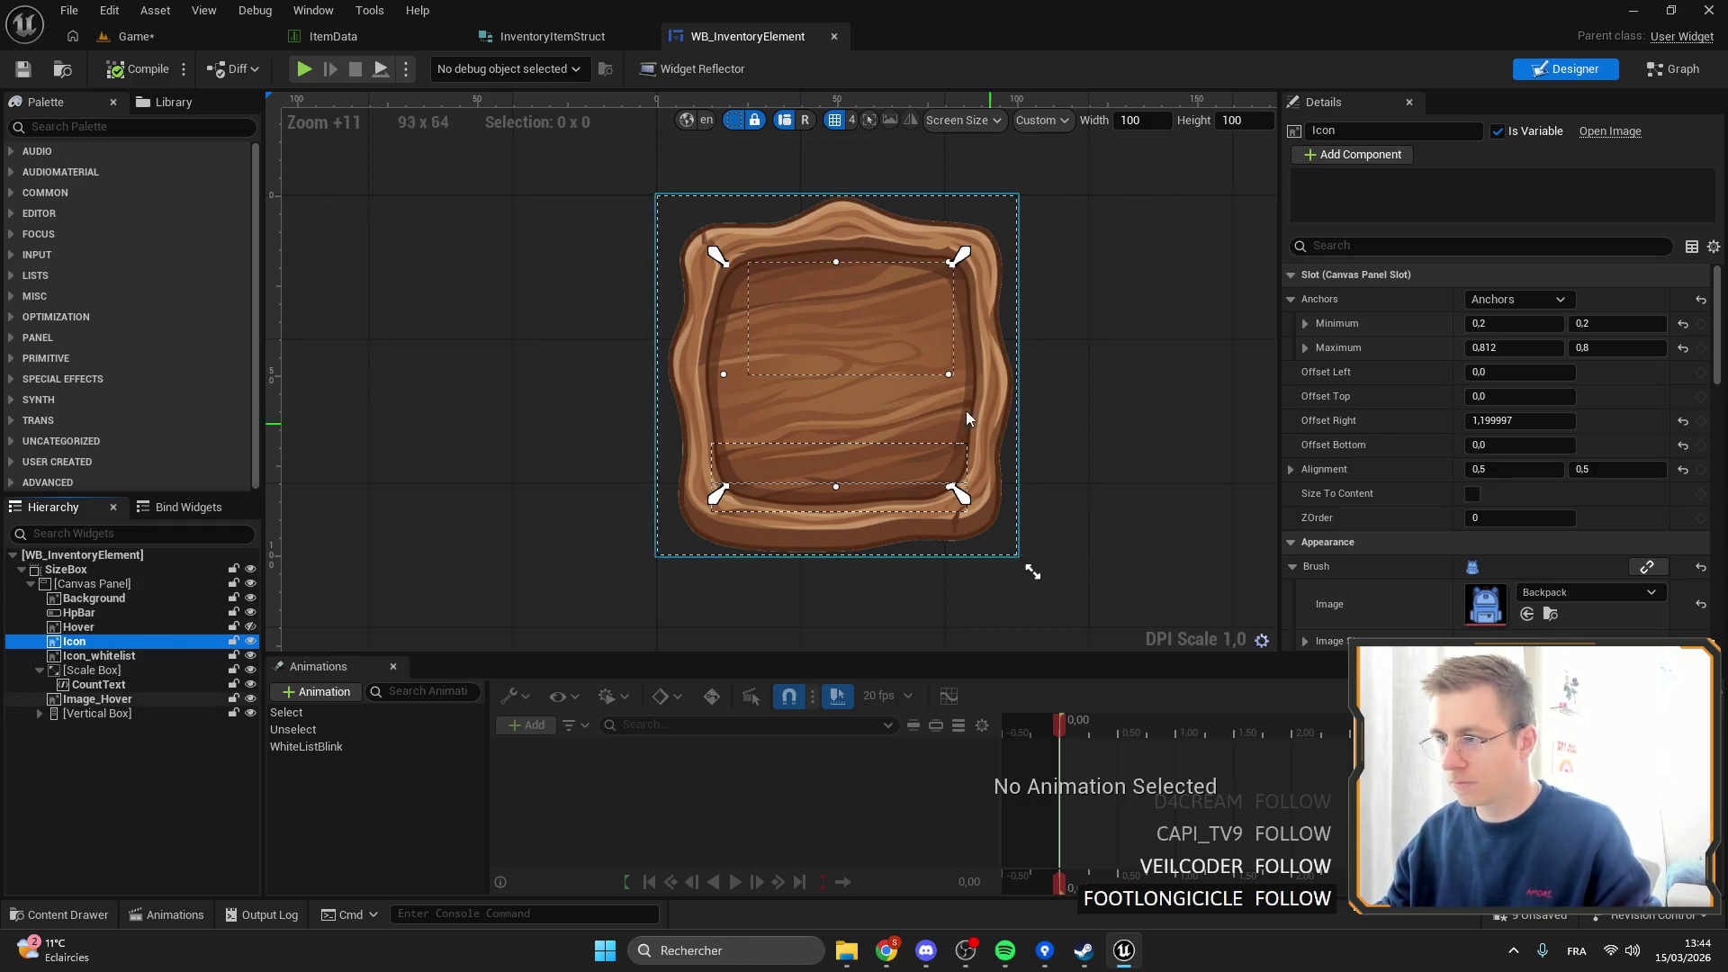
scroll(1560, 538, down, 5)
scroll(1573, 547, up, 5)
scroll(1579, 535, down, 7)
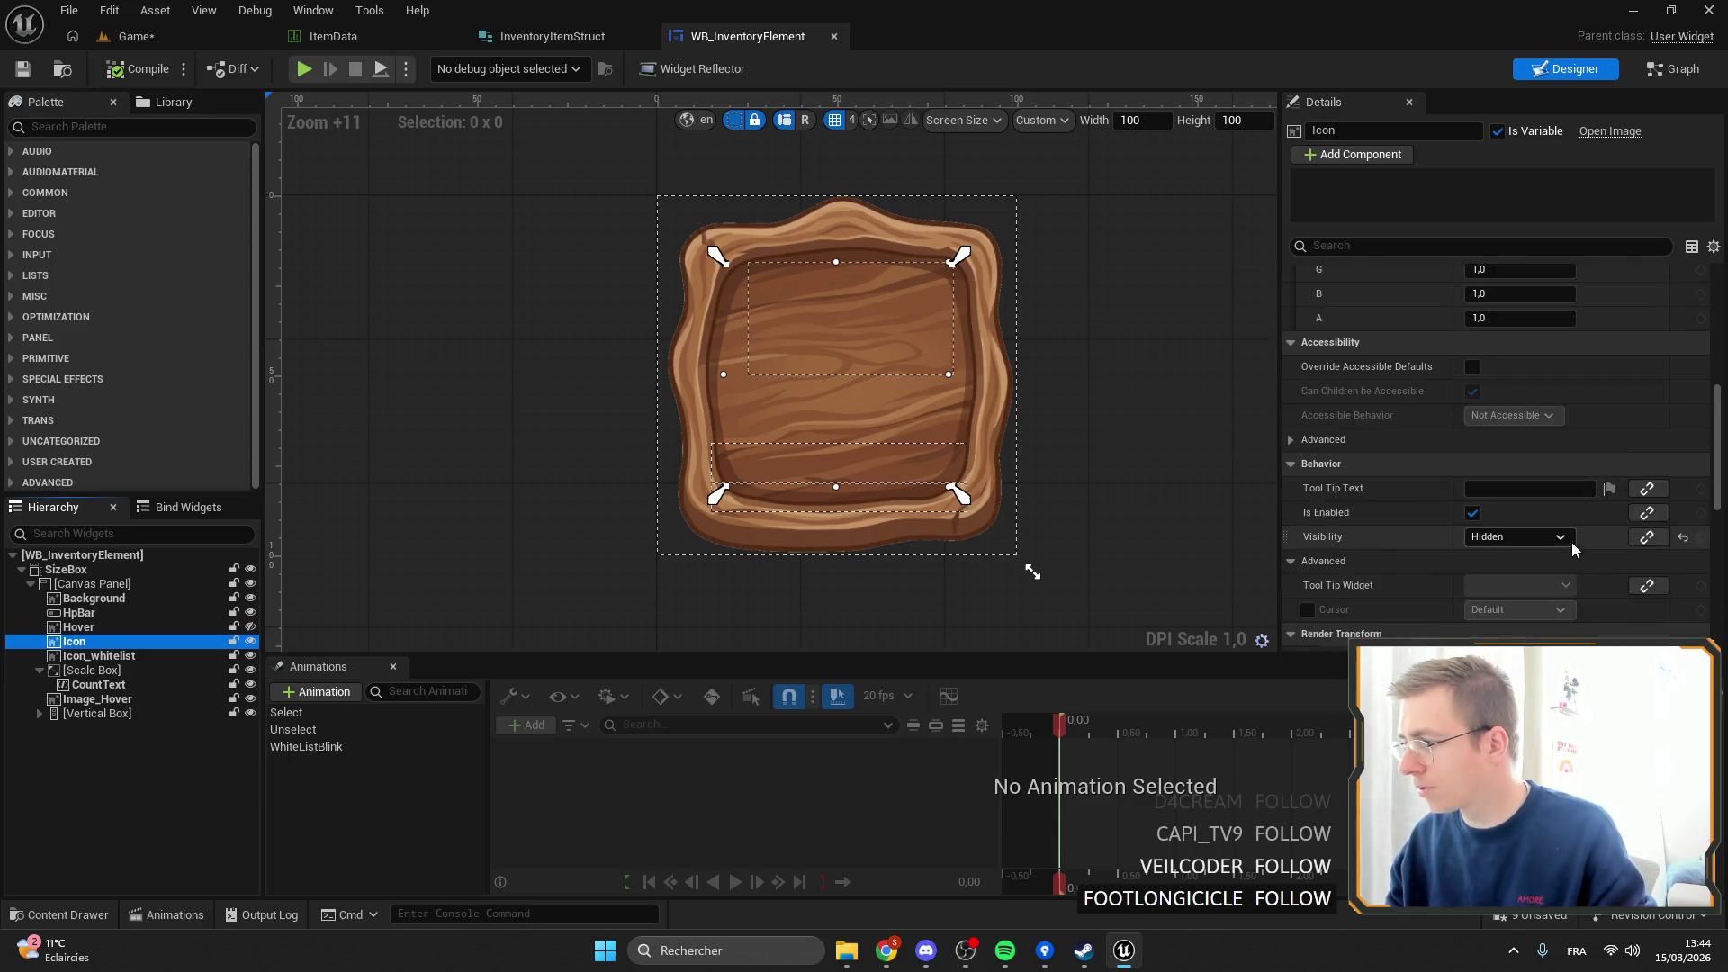
scroll(1572, 542, down, 2)
click(1532, 420)
click(1499, 435)
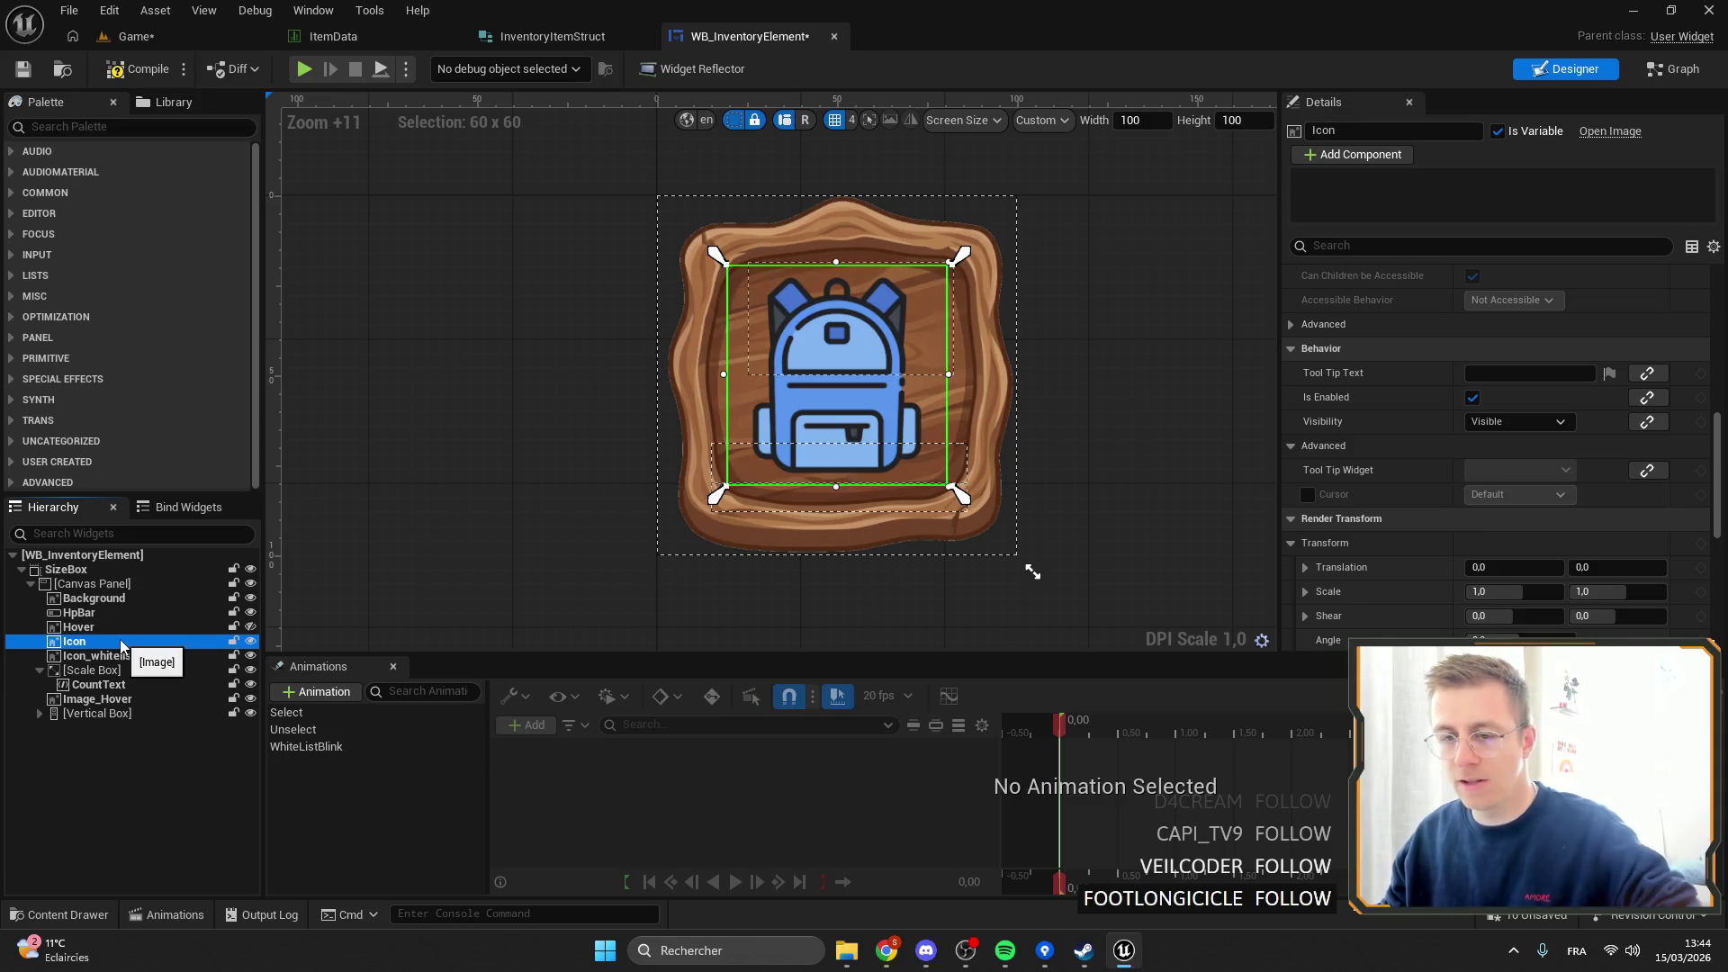
Duplicate the Icon image as Icon_Upper and set its brush image to carrot.
key(ctrl+d)
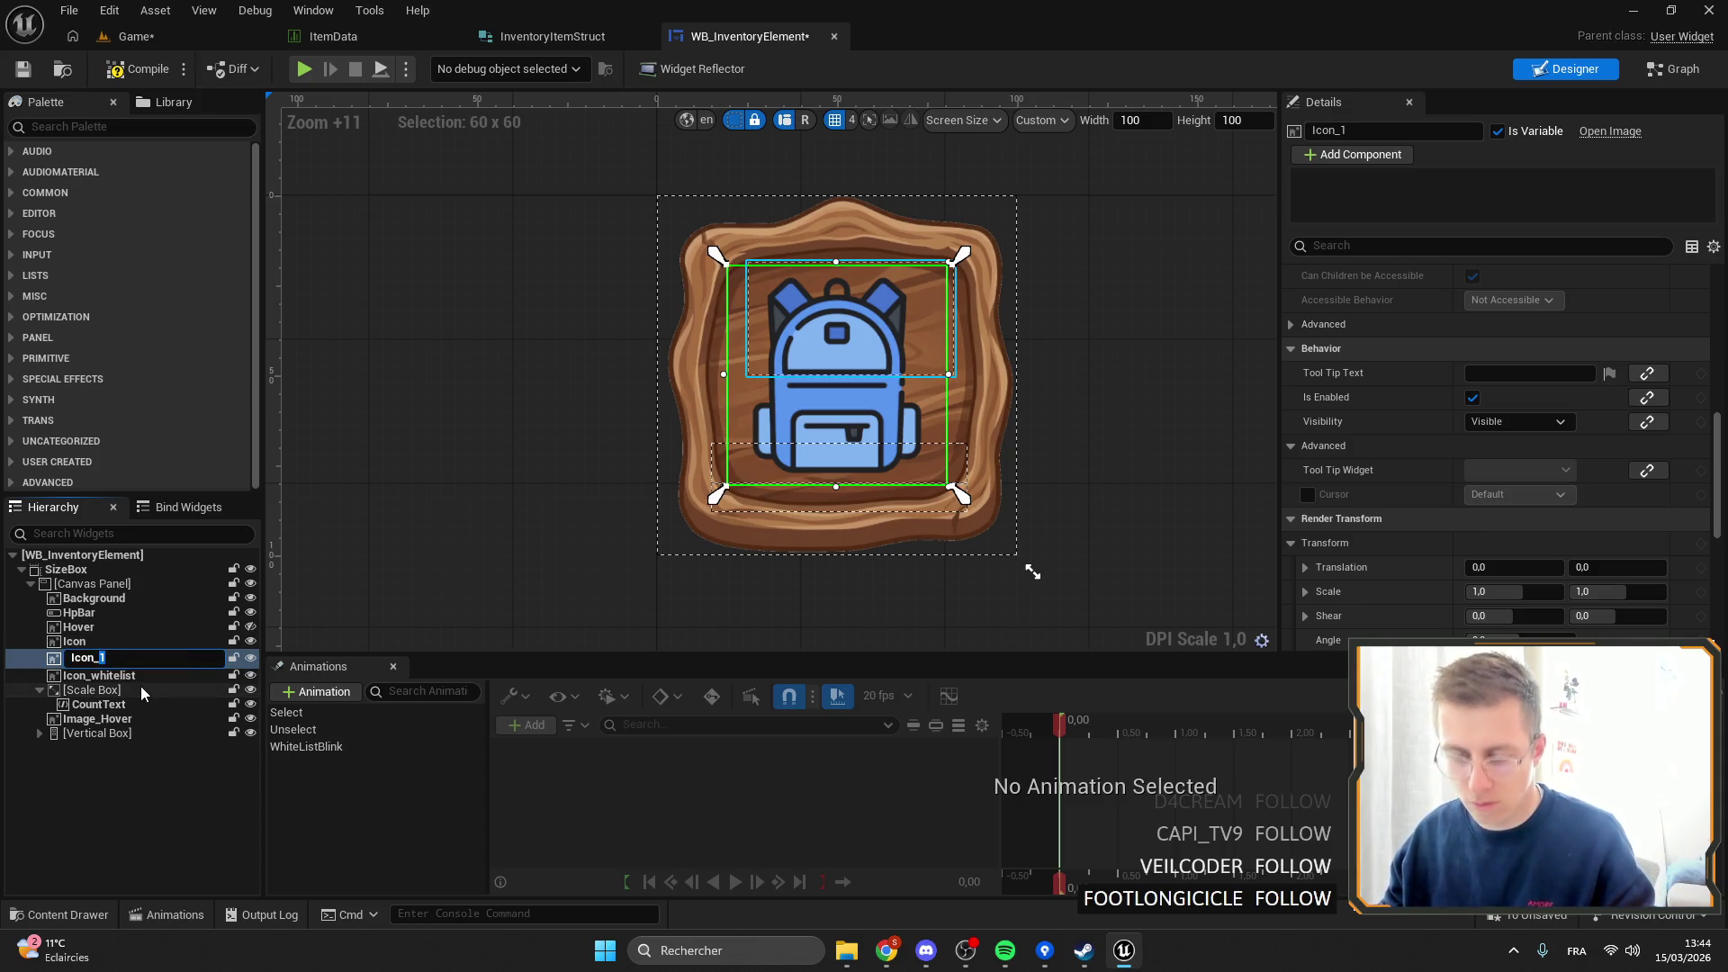
text(per)
key(Return)
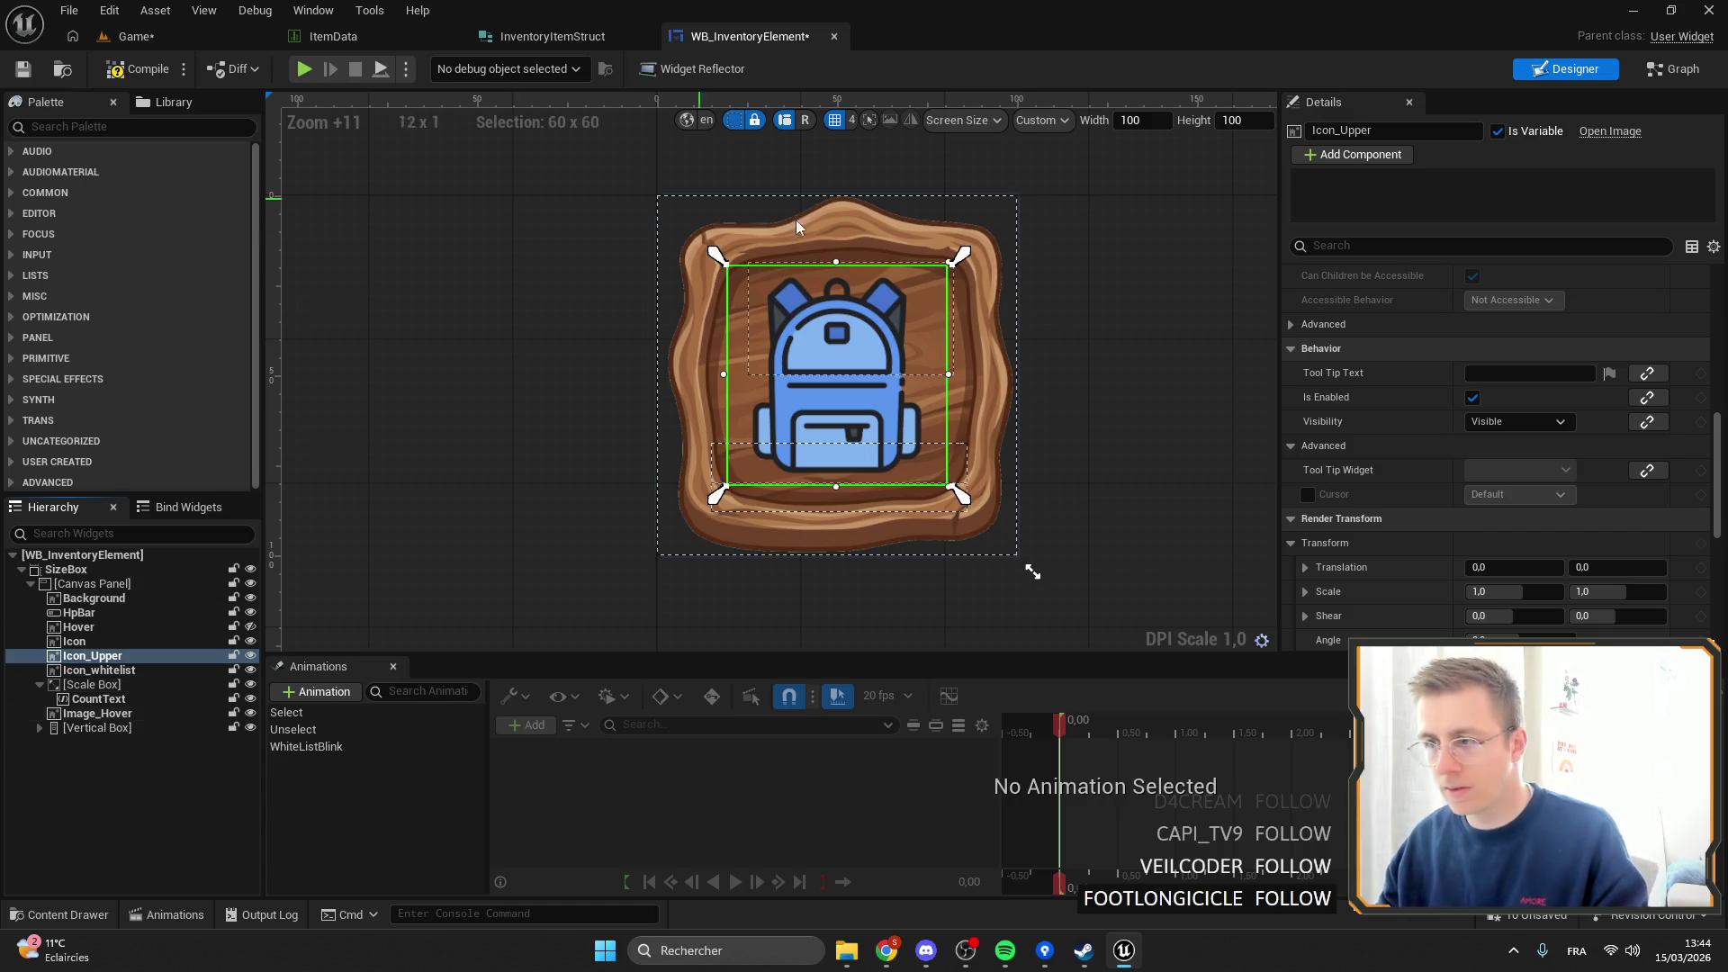
scroll(1536, 425, up, 10)
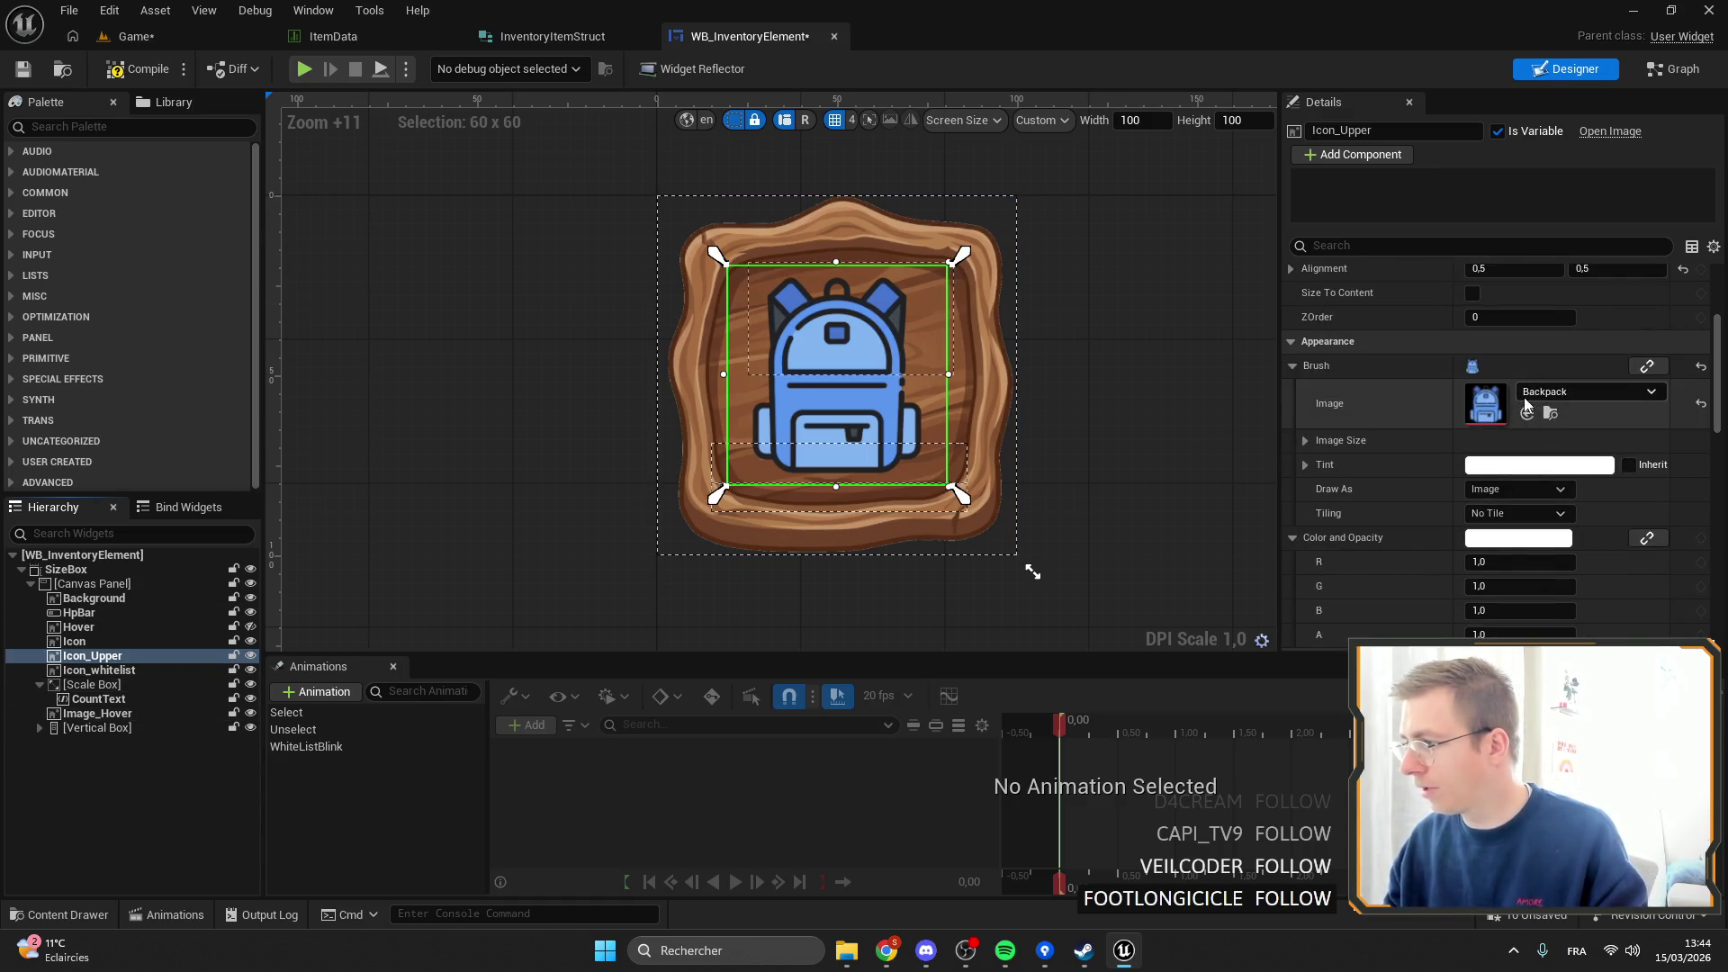
click(1524, 396)
text(carr)
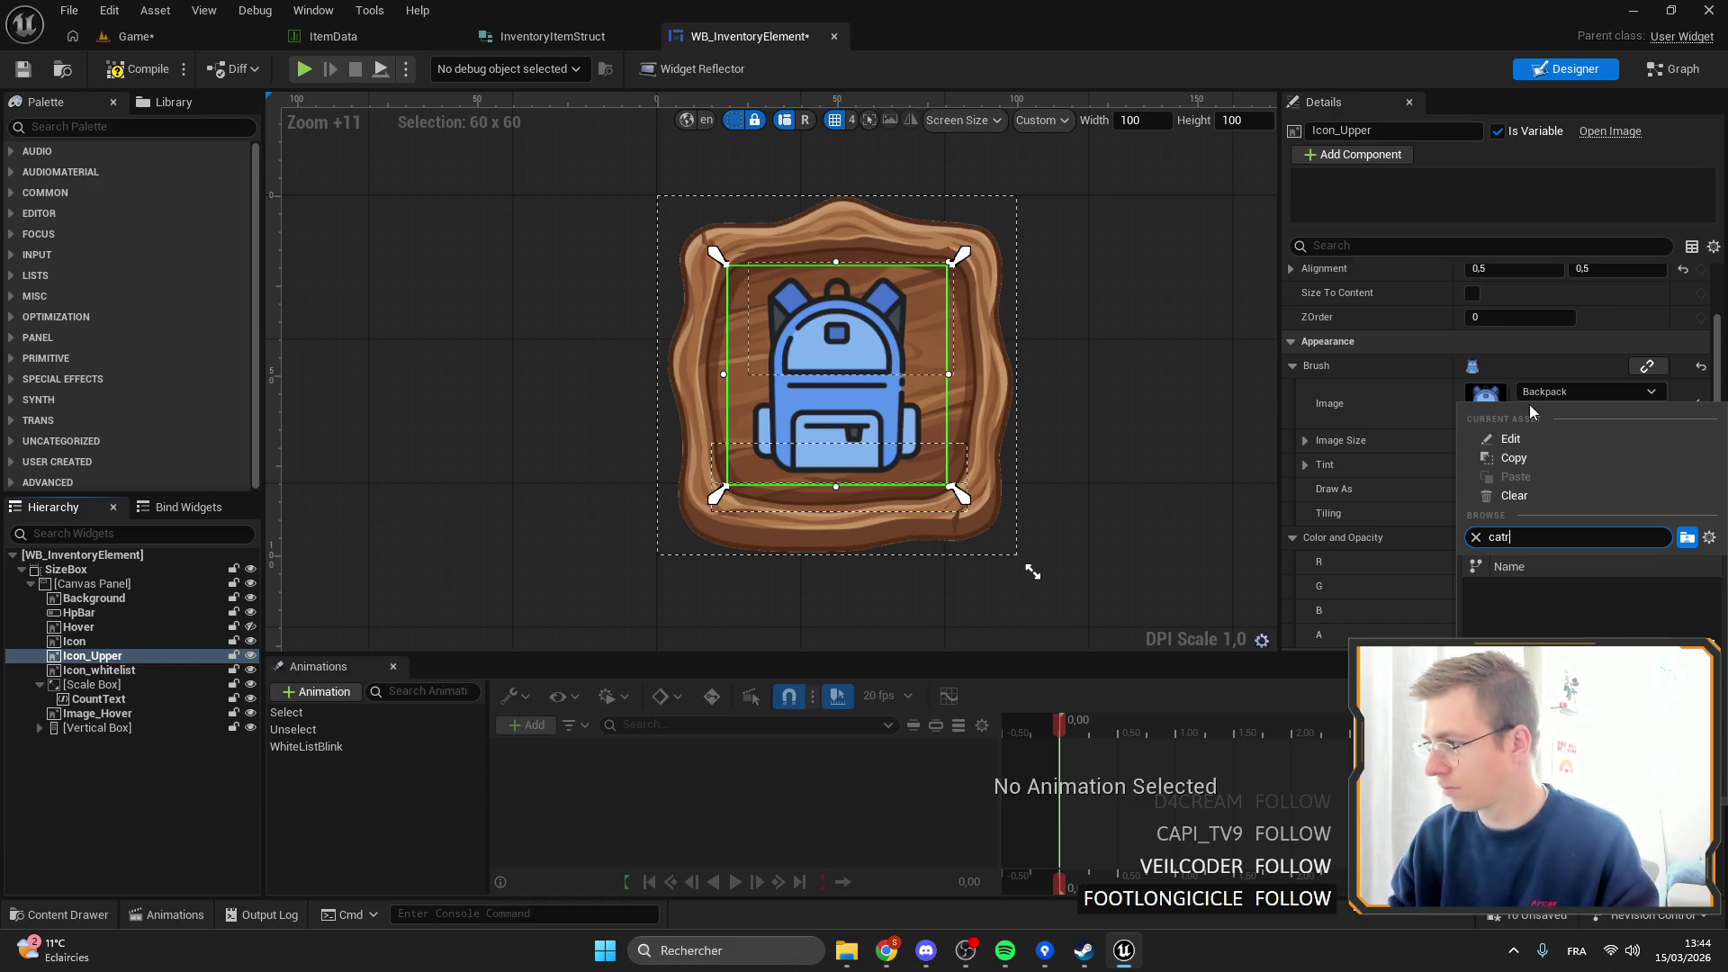
key(Return)
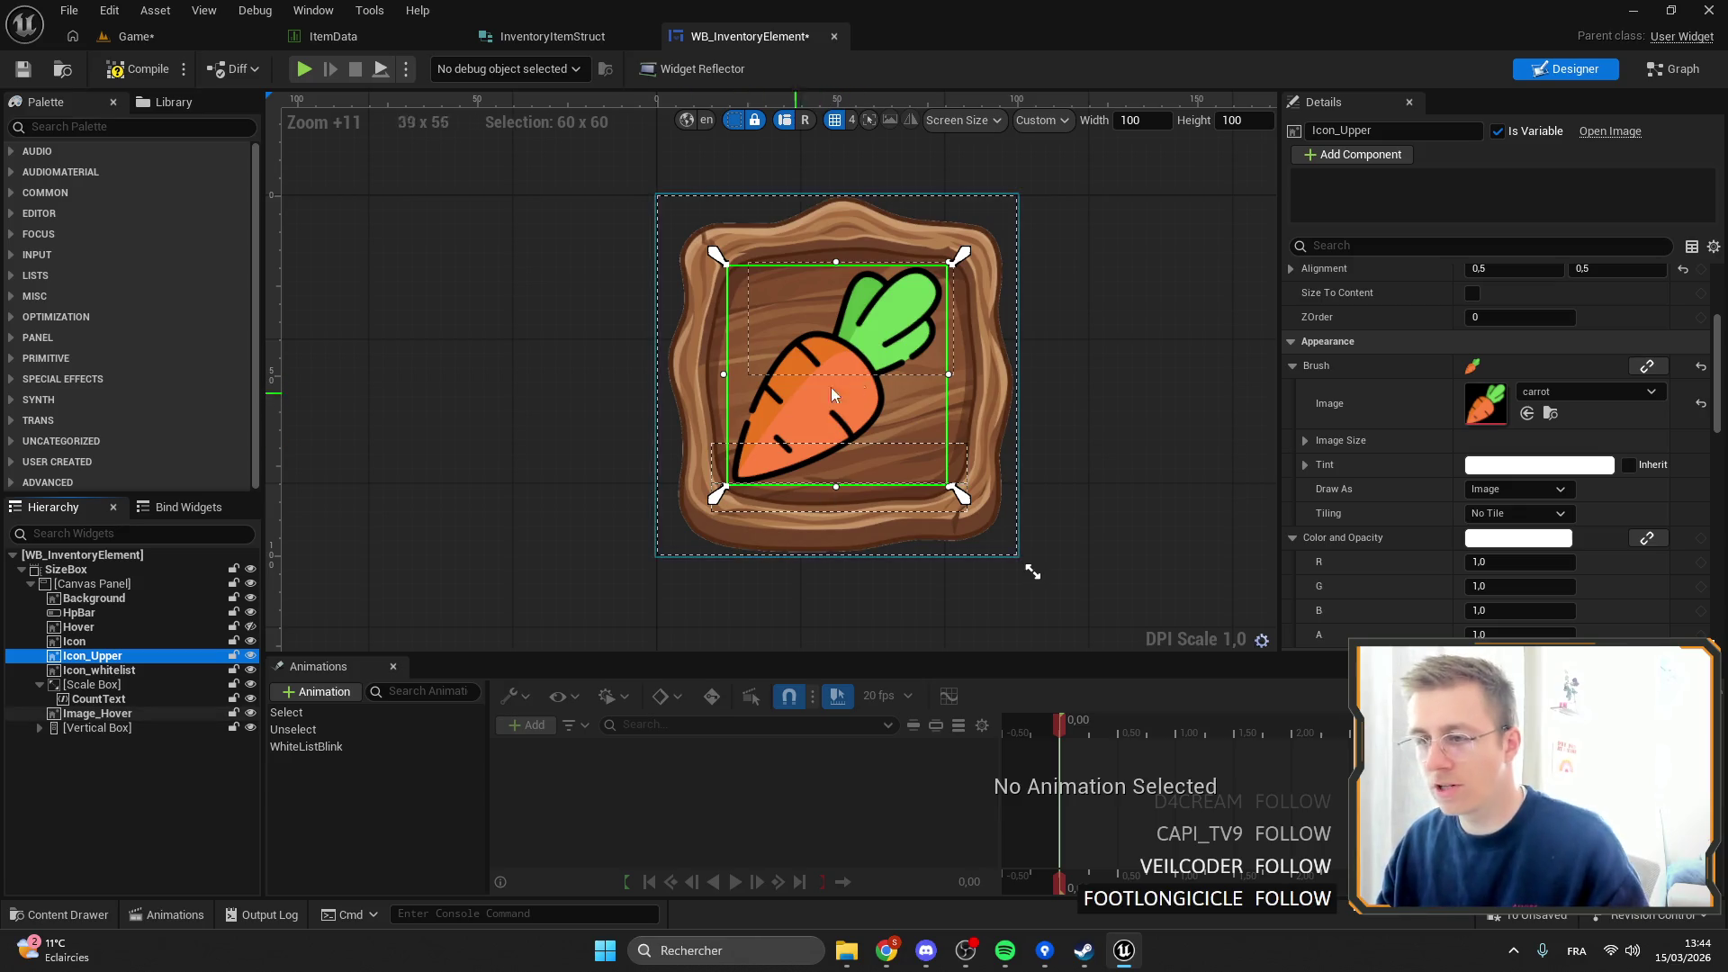
Anchor Icon_Upper to the top-left and size it 30 by 30.
scroll(1503, 360, up, 5)
click(1516, 299)
click(1557, 405)
click(1517, 299)
click(1498, 342)
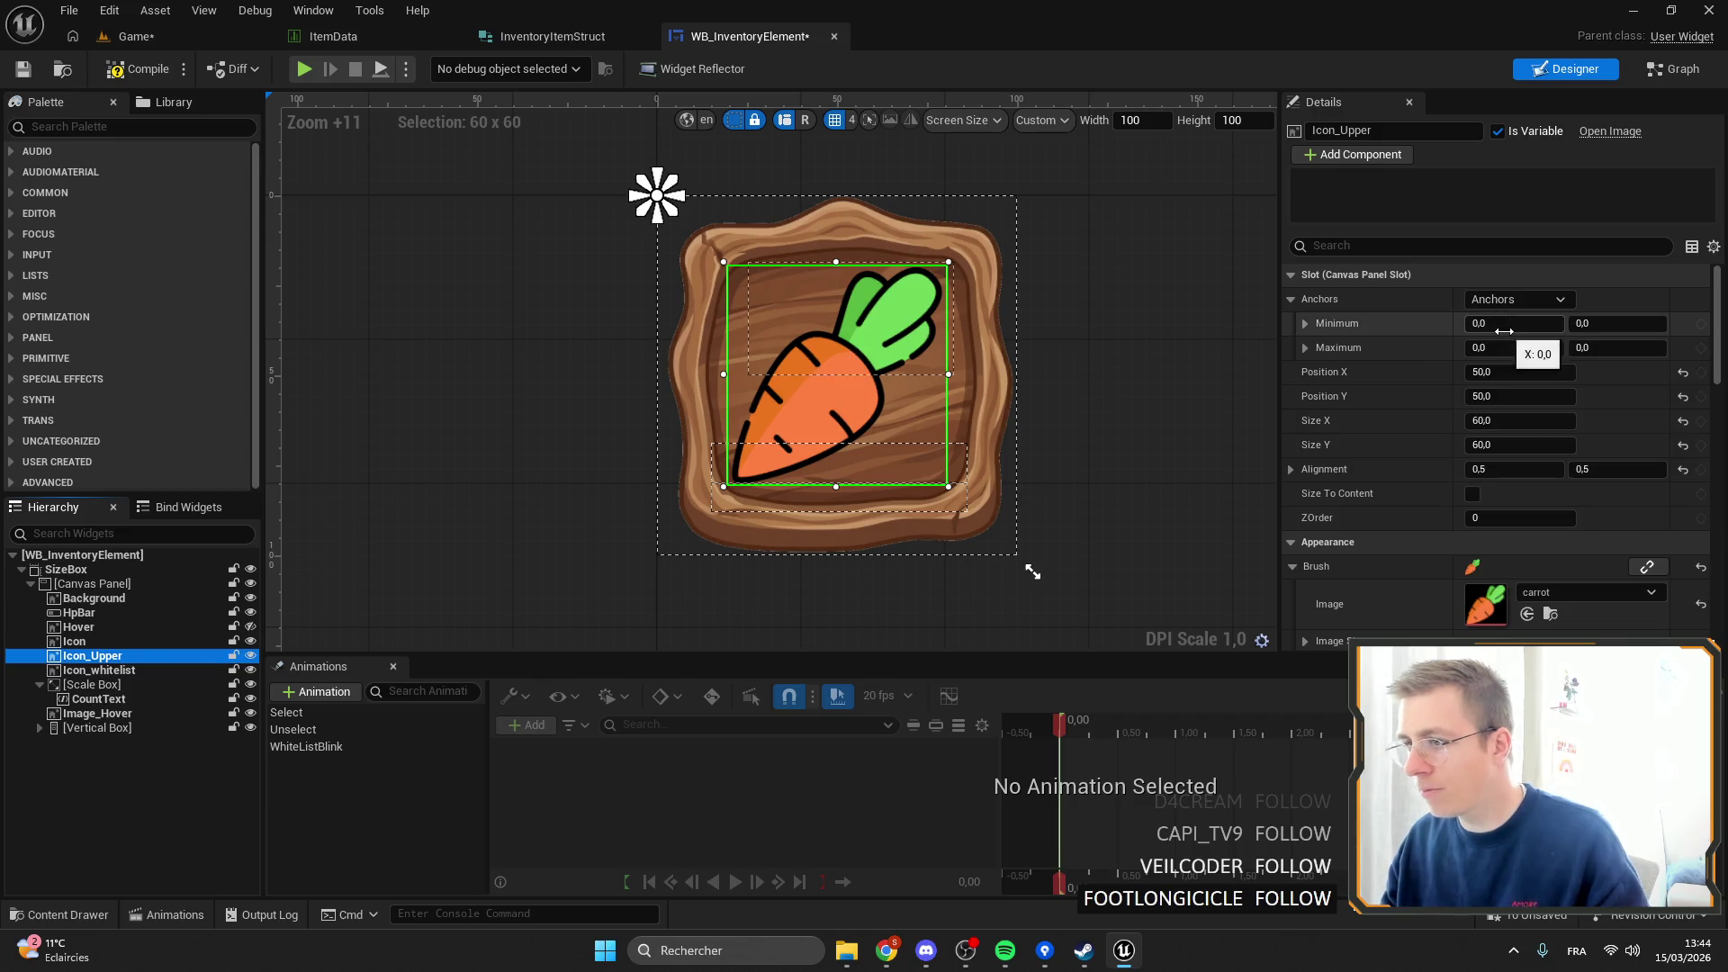
drag(1526, 422, 1494, 422)
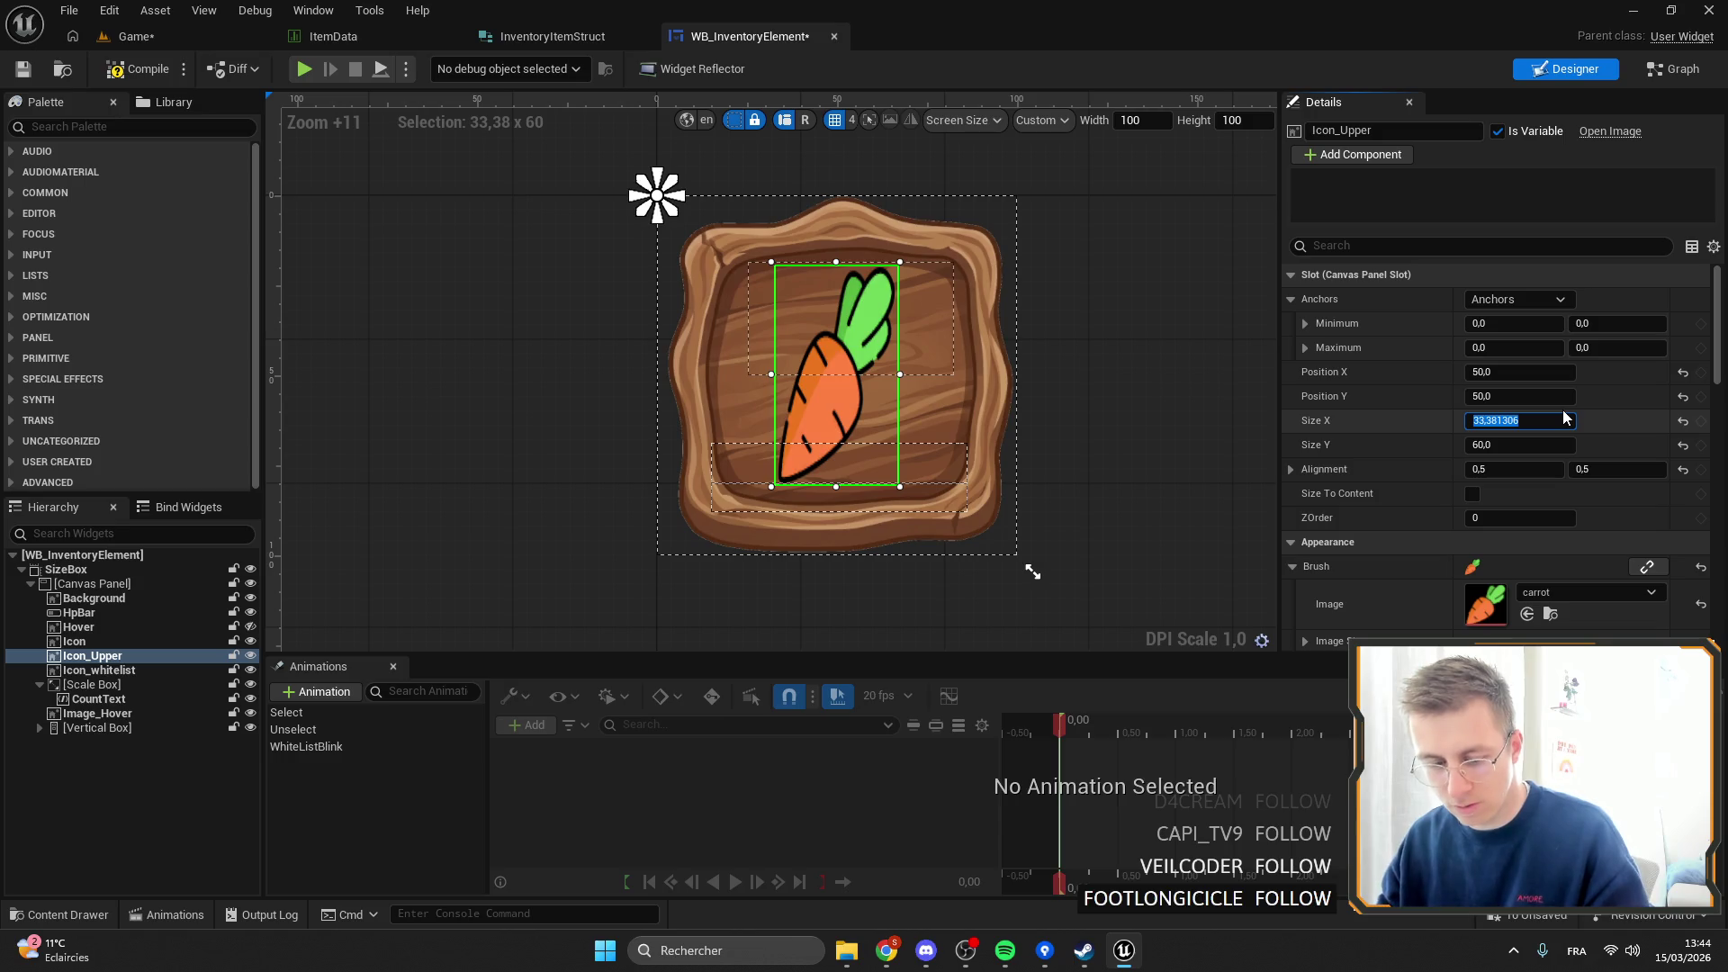
text(35)
text(0)
key(Tab)
text(30)
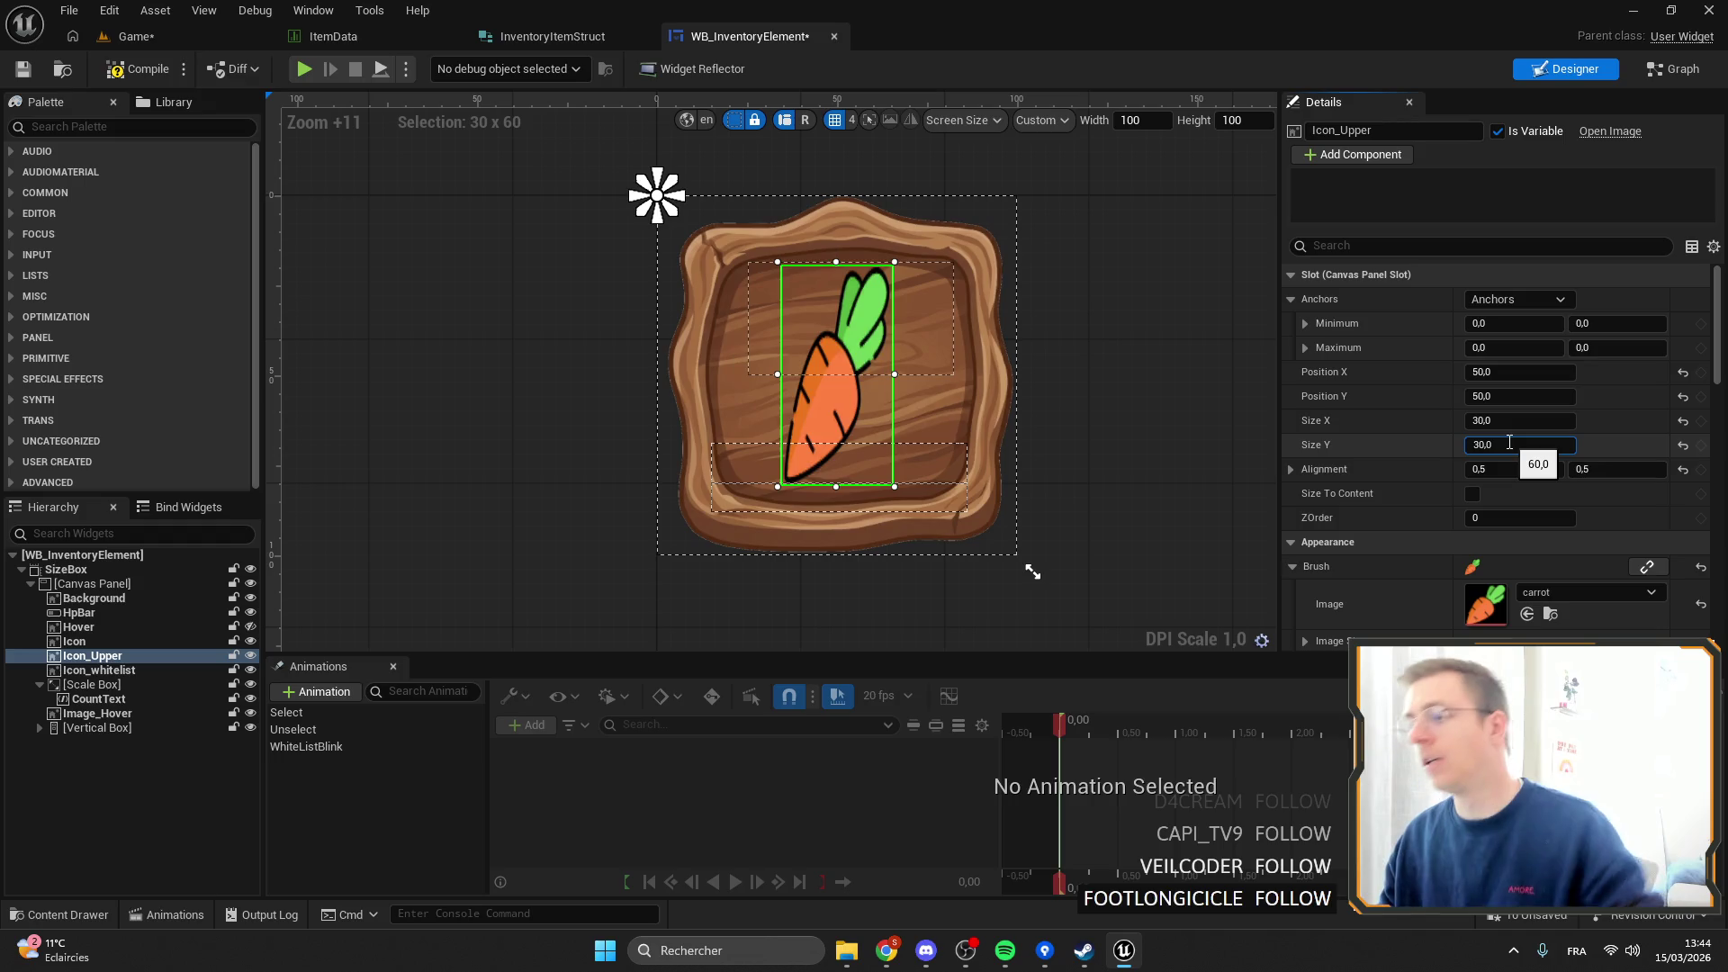
key(Return)
Move Icon_Upper's anchor inward and set its Position X and Y to 0.
mouse_move(658, 197)
mouse_down()
mouse_move(733, 297)
mouse_move(777, 322)
mouse_up()
click(1500, 396)
text(30)
key(Return)
click(1494, 372)
text(30)
key(Return)
click(1477, 372)
key(Return)
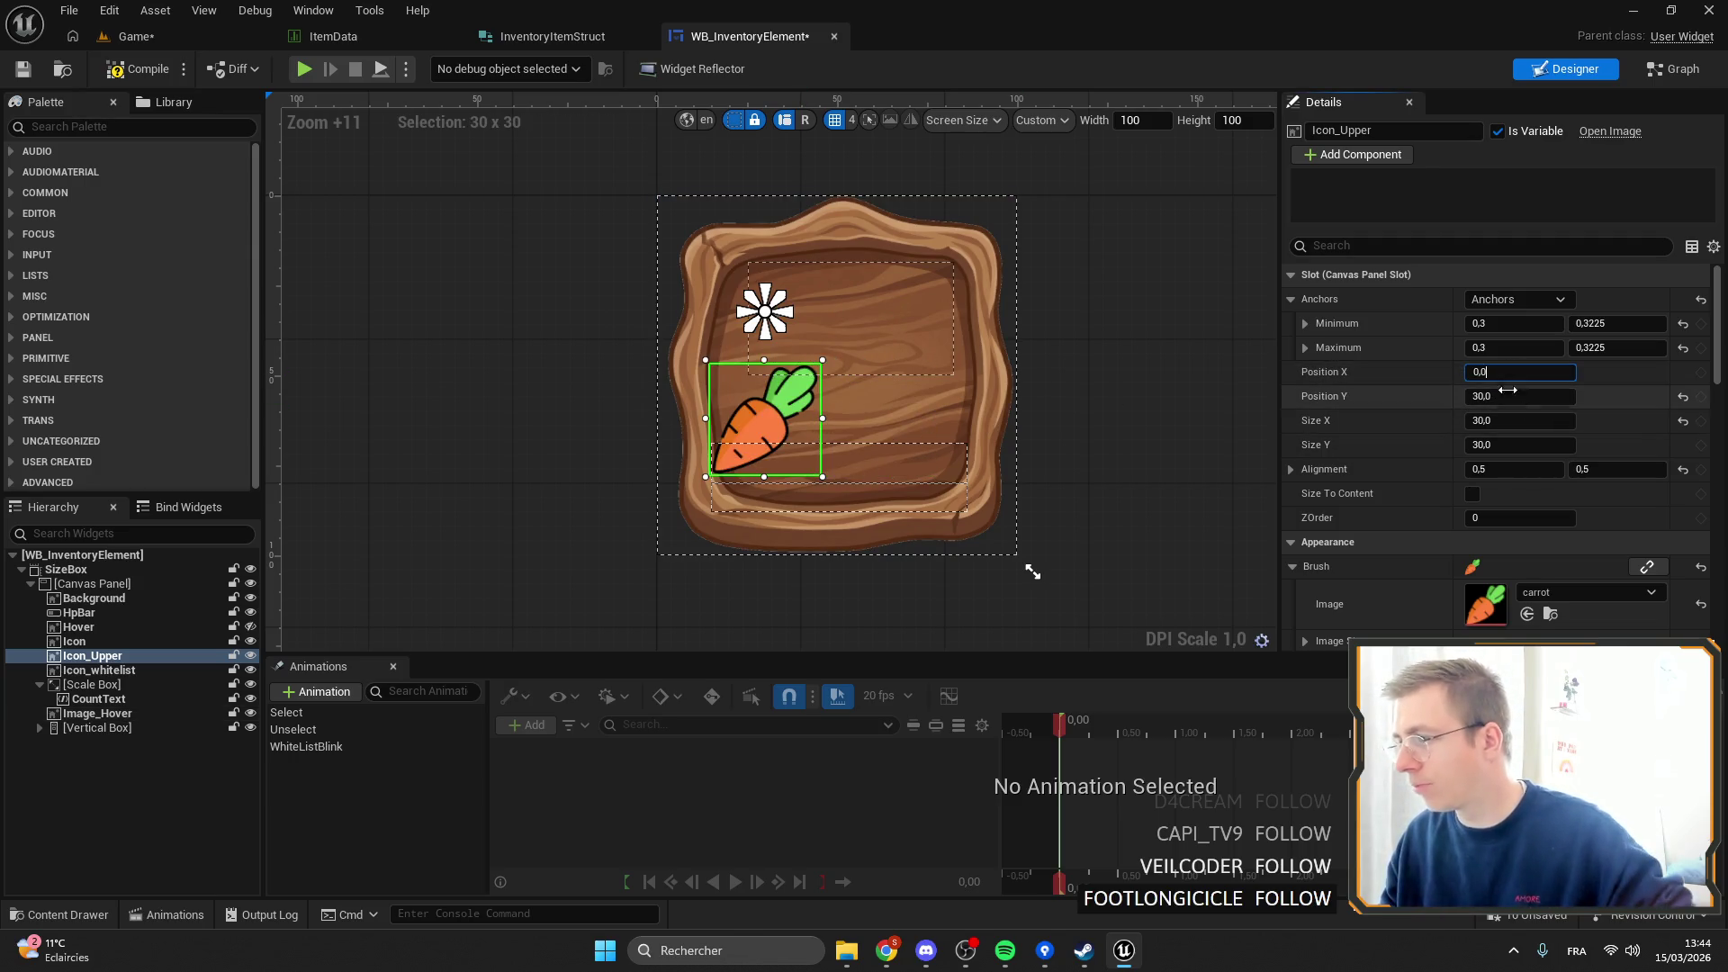
click(1520, 396)
text(0)
key(Return)
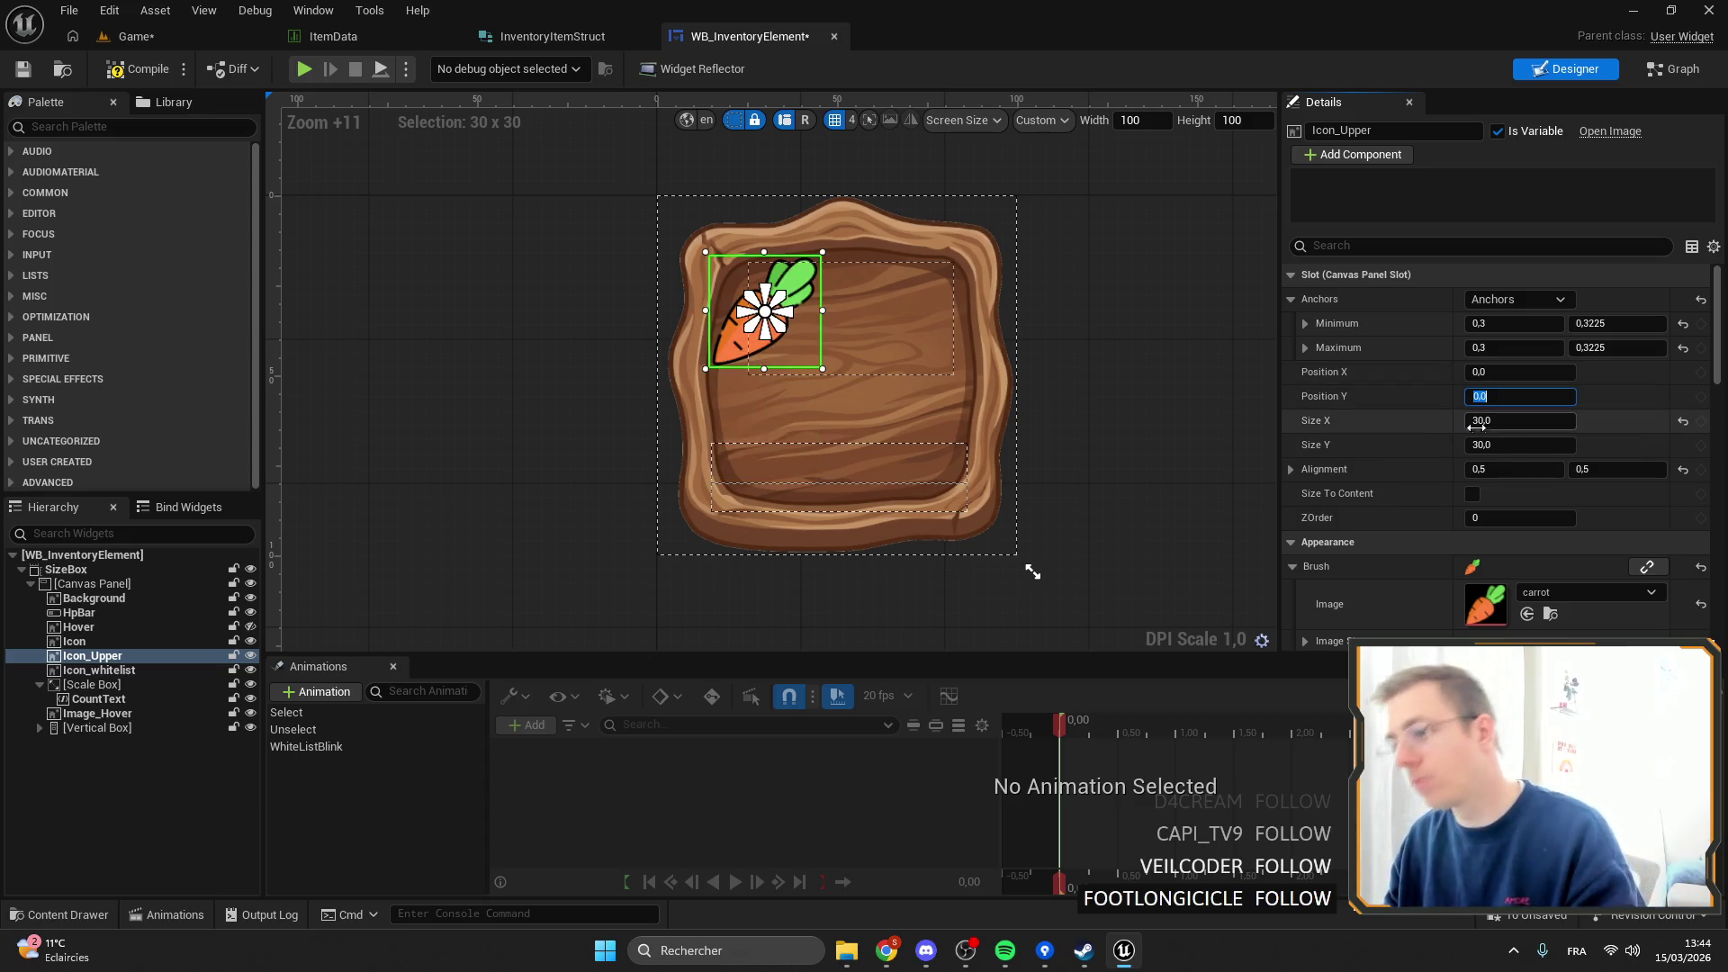
click(74, 641)
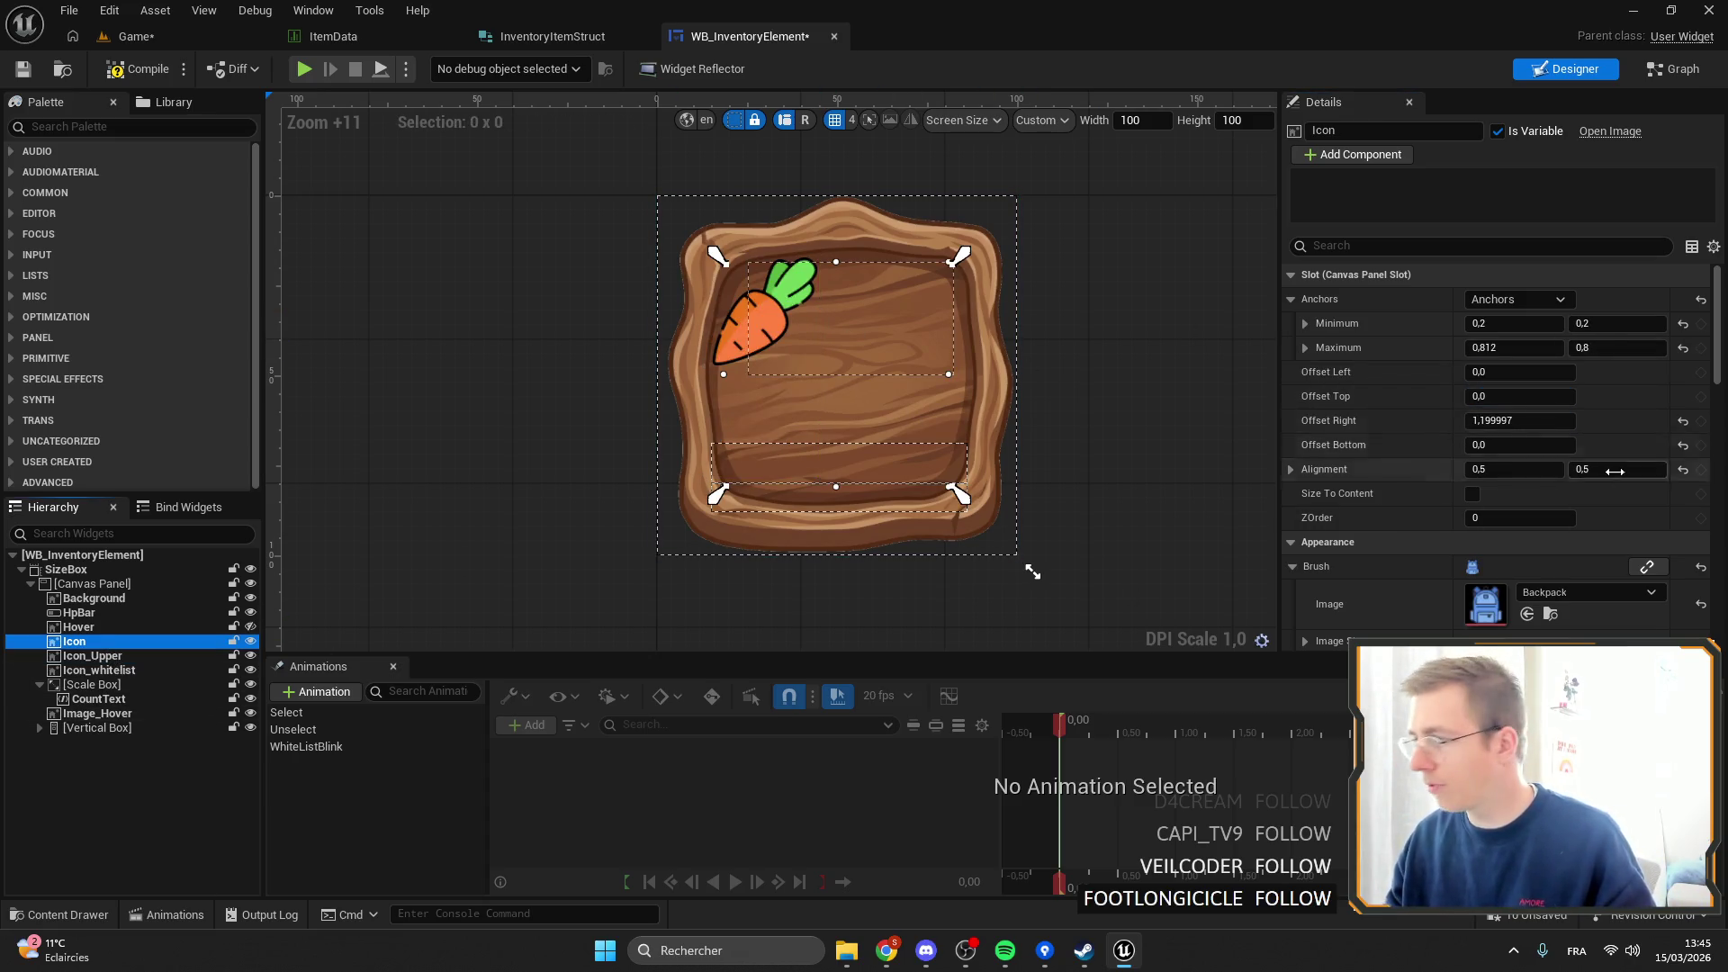
Set the backpack Icon's visibility to Visible.
scroll(1552, 507, down, 10)
scroll(1552, 508, down, 1)
click(1519, 479)
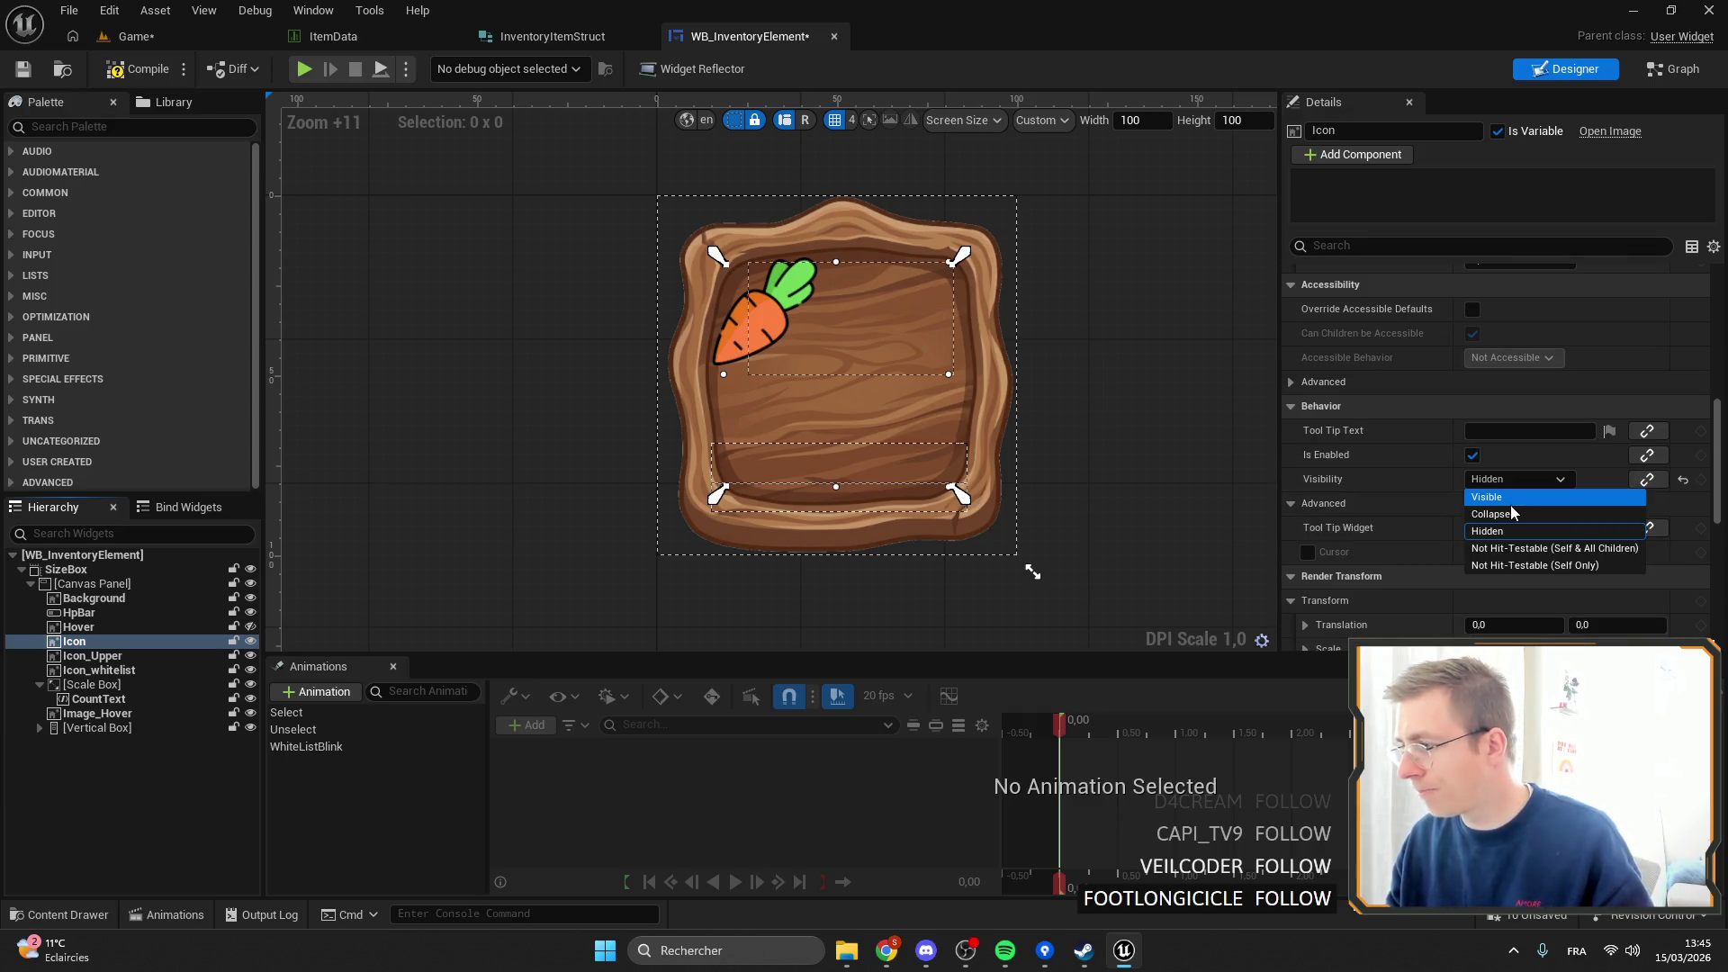
click(1510, 505)
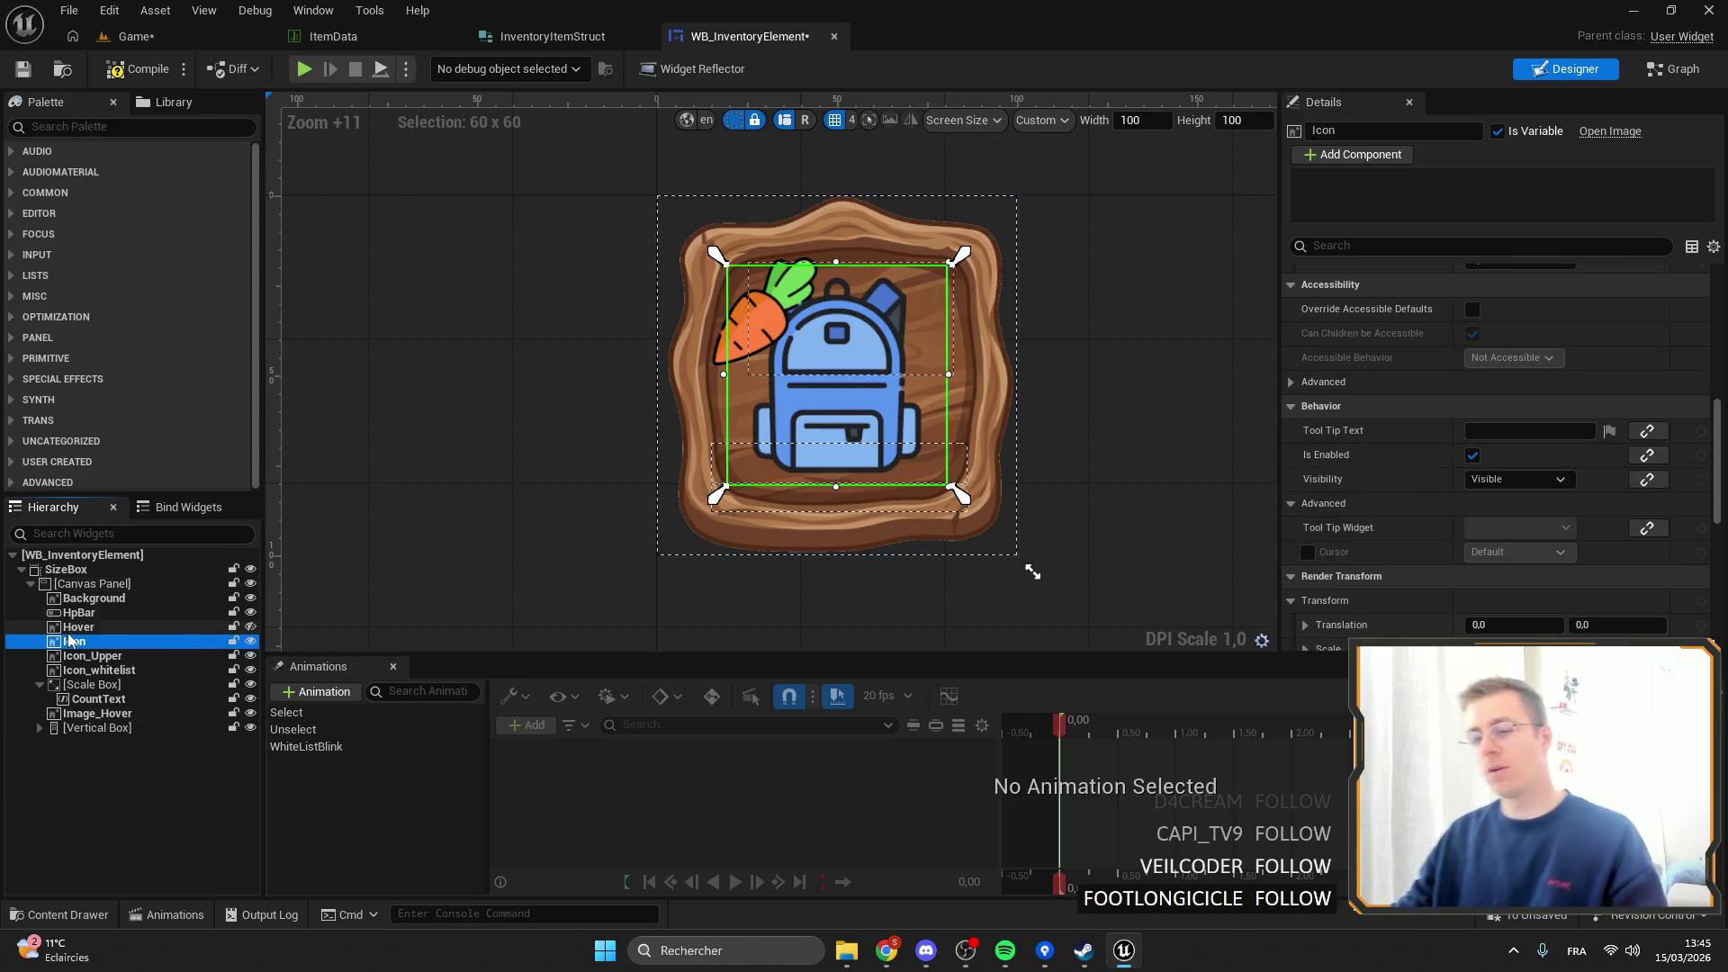
Reset the carrot Icon_Upper to position 0,0 and stretch its anchors across the upper-left area.
click(95, 656)
scroll(816, 300, up, 2)
drag(760, 323, 756, 326)
scroll(1477, 499, up, 5)
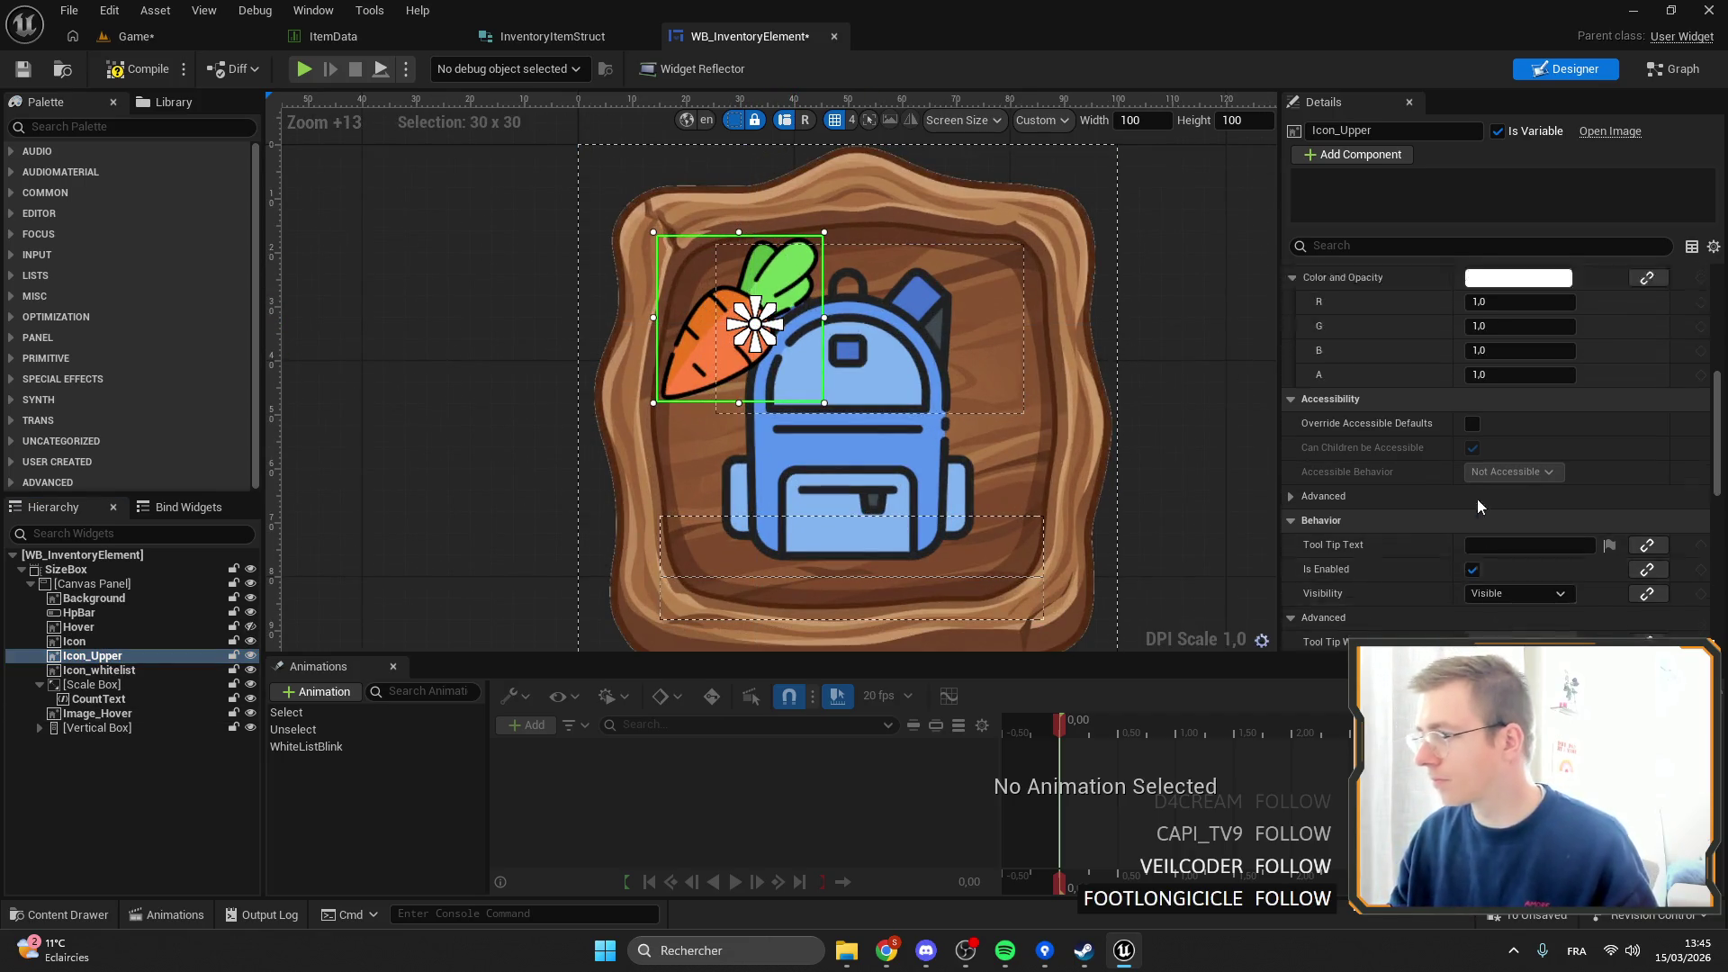
scroll(1451, 407, up, 3)
key(ctrl+z)
key(ctrl+z)
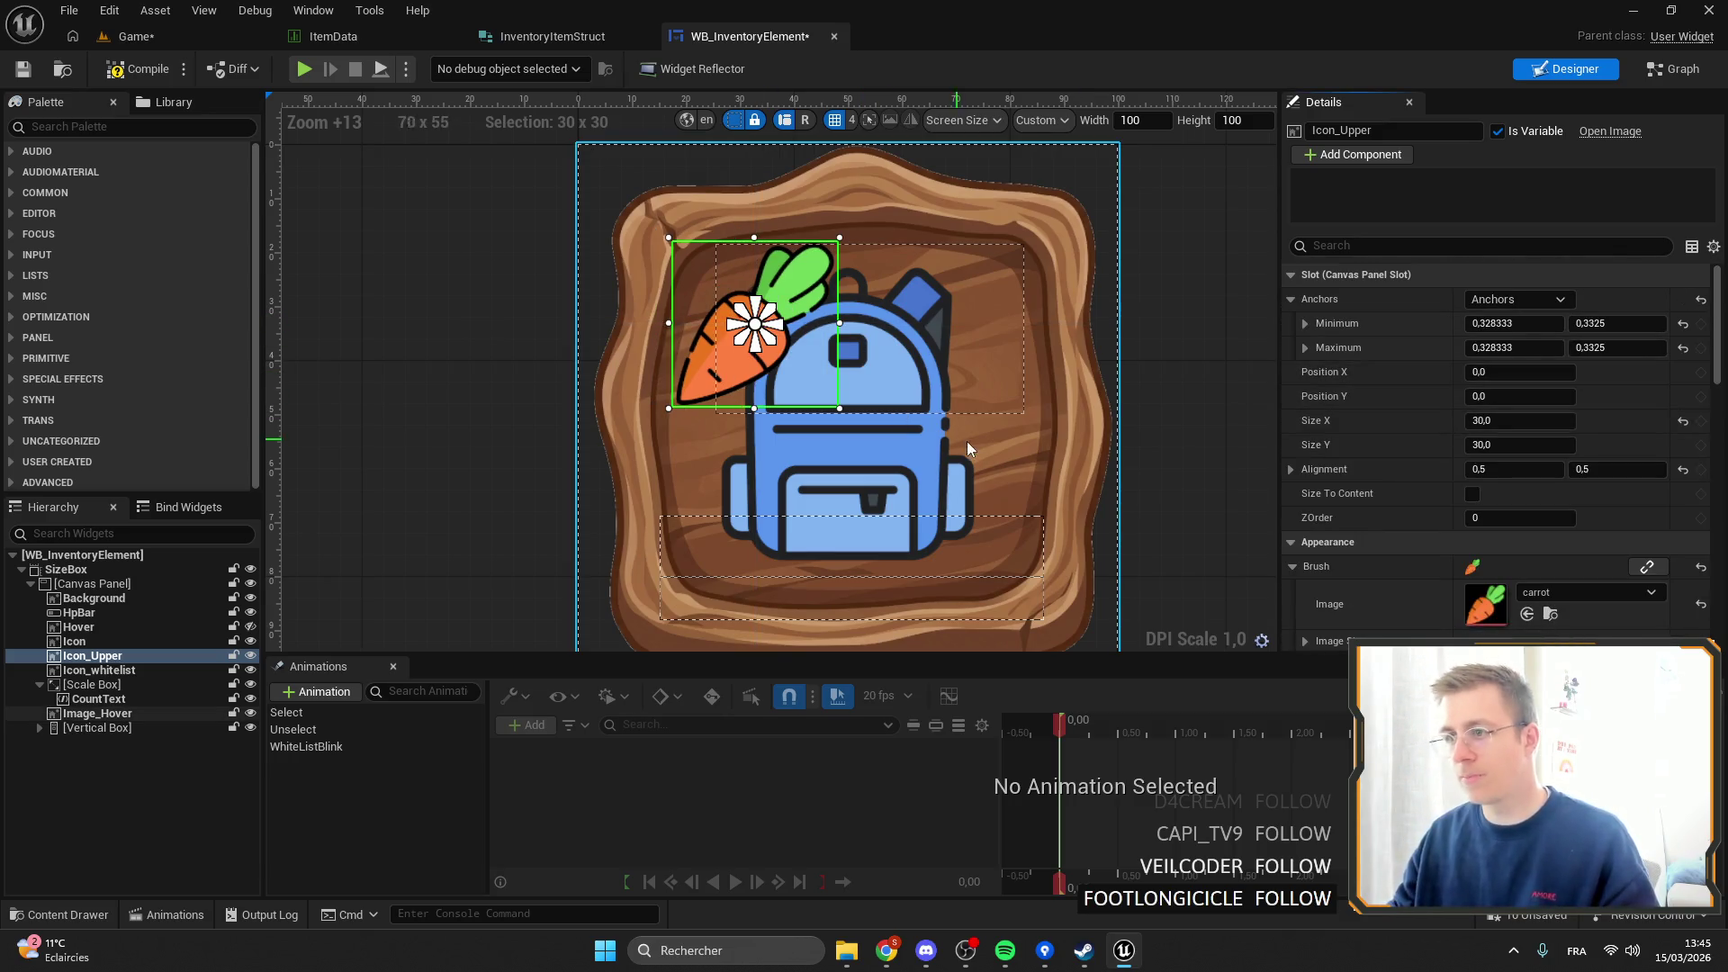
mouse_move(762, 329)
mouse_down()
mouse_move(832, 369)
mouse_move(848, 421)
mouse_move(664, 232)
mouse_up()
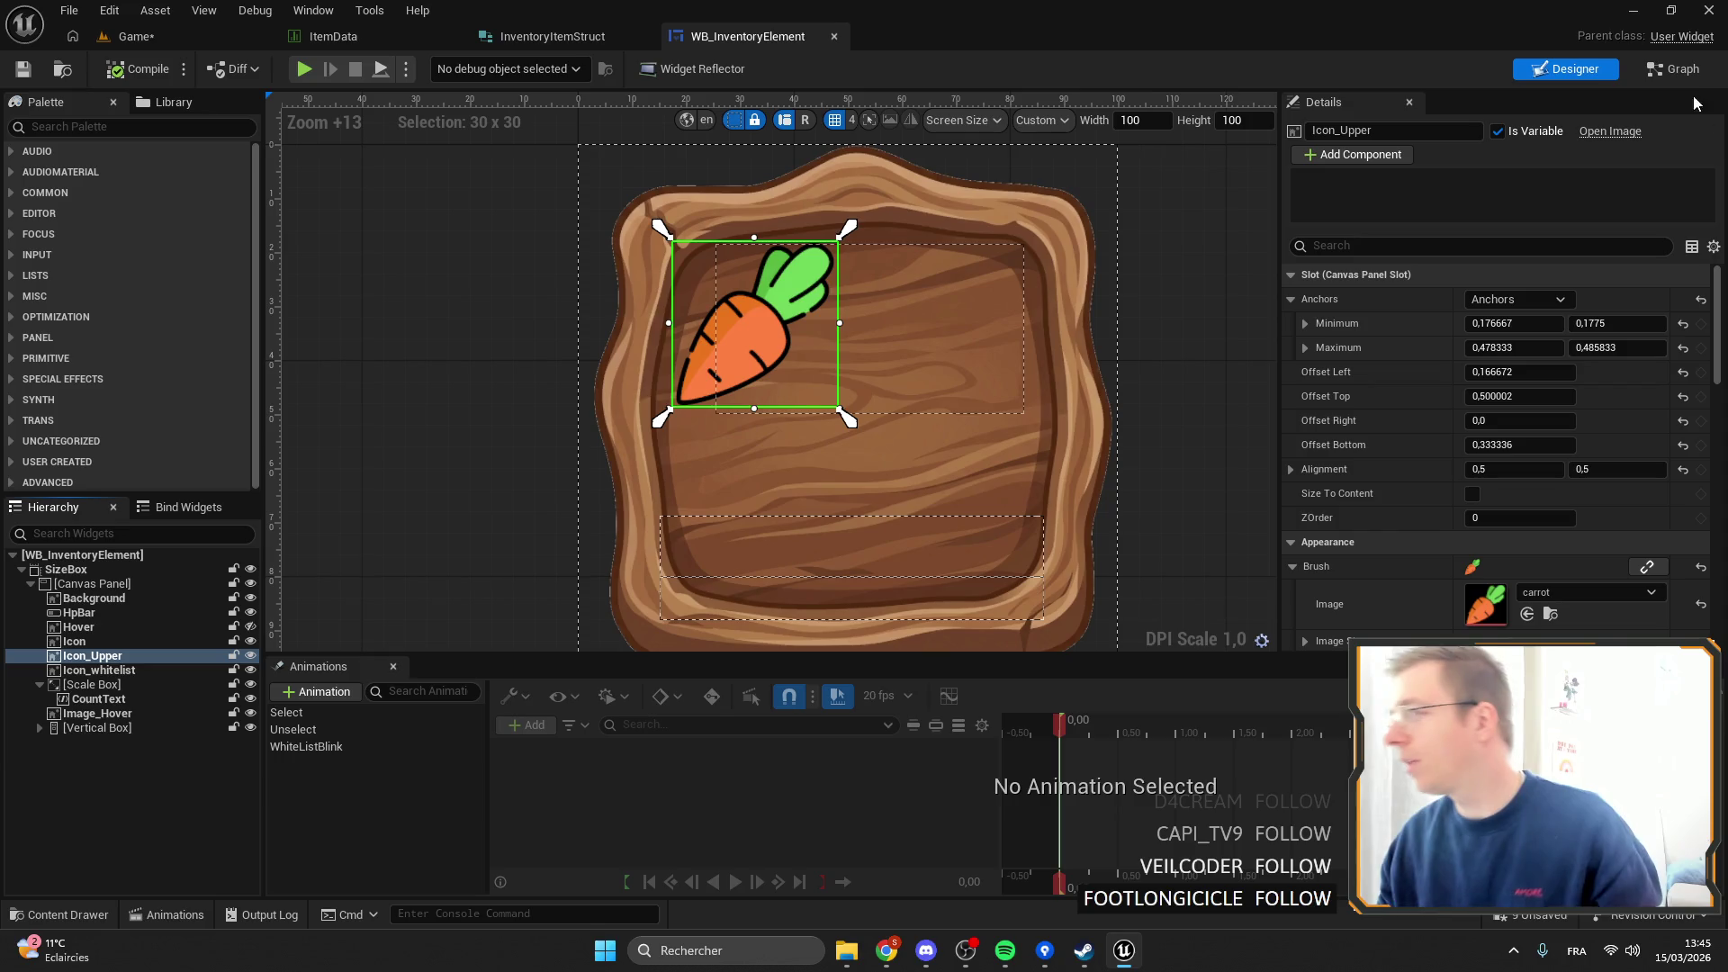
Switch to the widget's Blueprint graph showing the ManageOrb function.
click(1661, 68)
scroll(820, 329, down, 5)
mouse_move(820, 329)
mouse_down()
mouse_move(969, 338)
mouse_move(791, 331)
mouse_up()
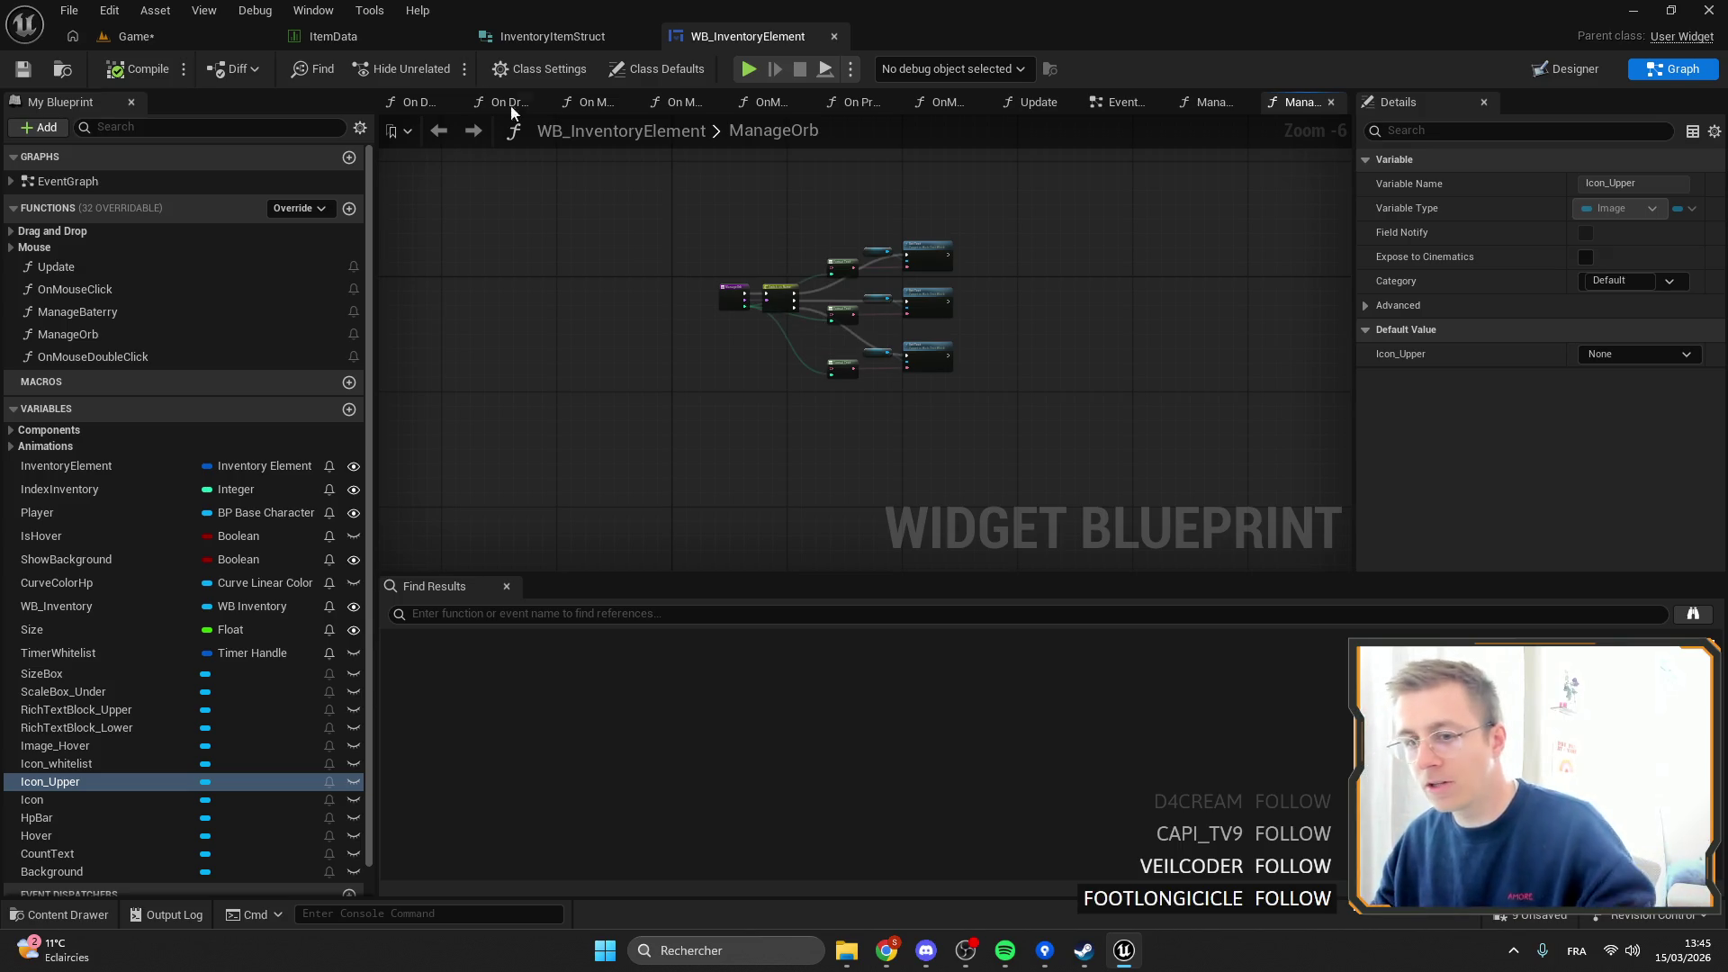
Open the Update function graph and bring its Set Visibility and Is Valid nodes into view.
double_click(86, 184)
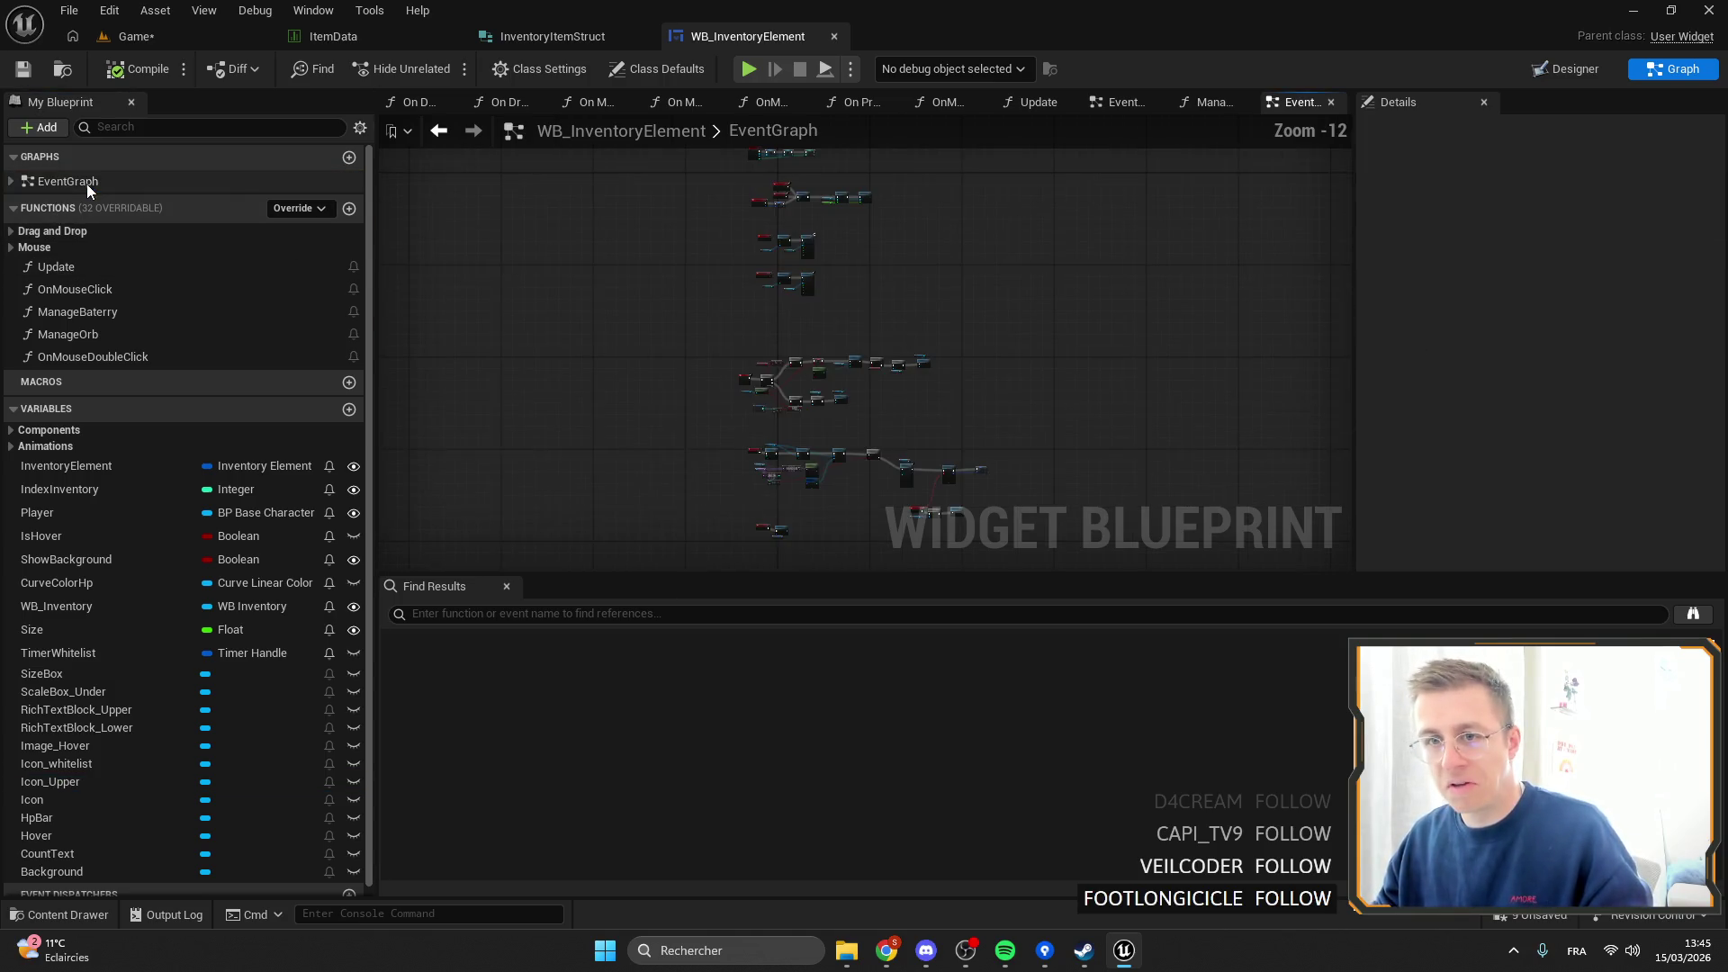
double_click(127, 261)
drag(991, 321, 405, 289)
scroll(1012, 286, down, 2)
drag(711, 432, 942, 477)
scroll(942, 478, up, 3)
scroll(1065, 404, down, 5)
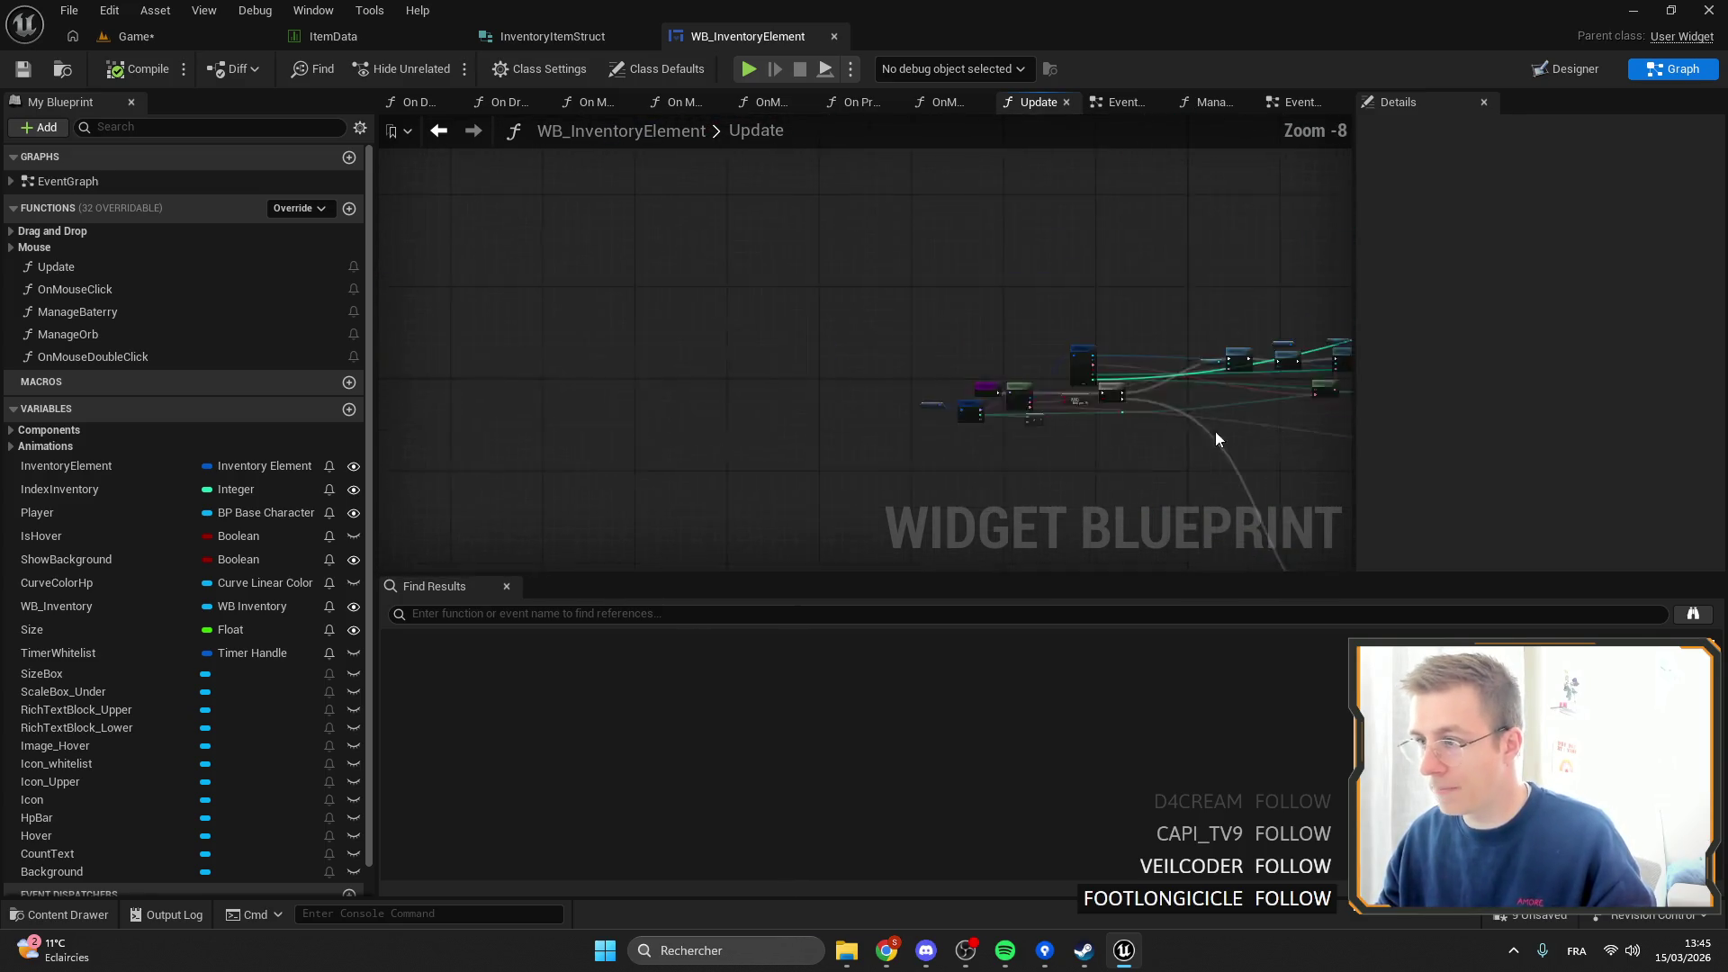
scroll(932, 267, up, 6)
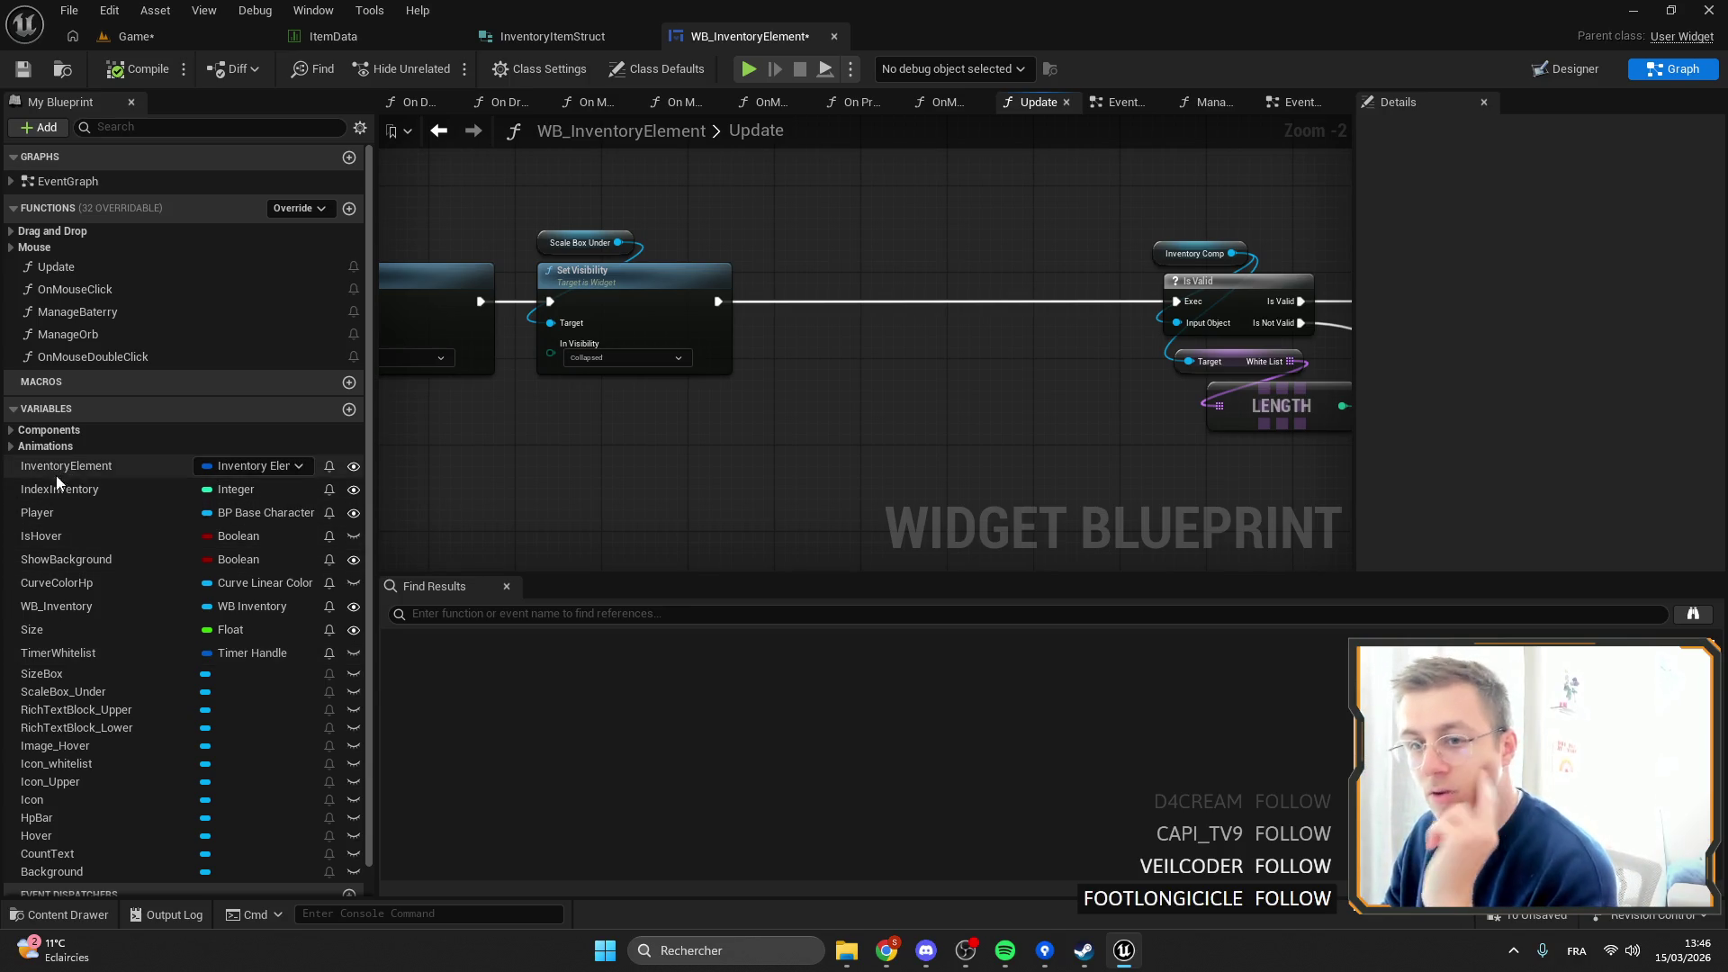
scroll(180, 514, down, 1)
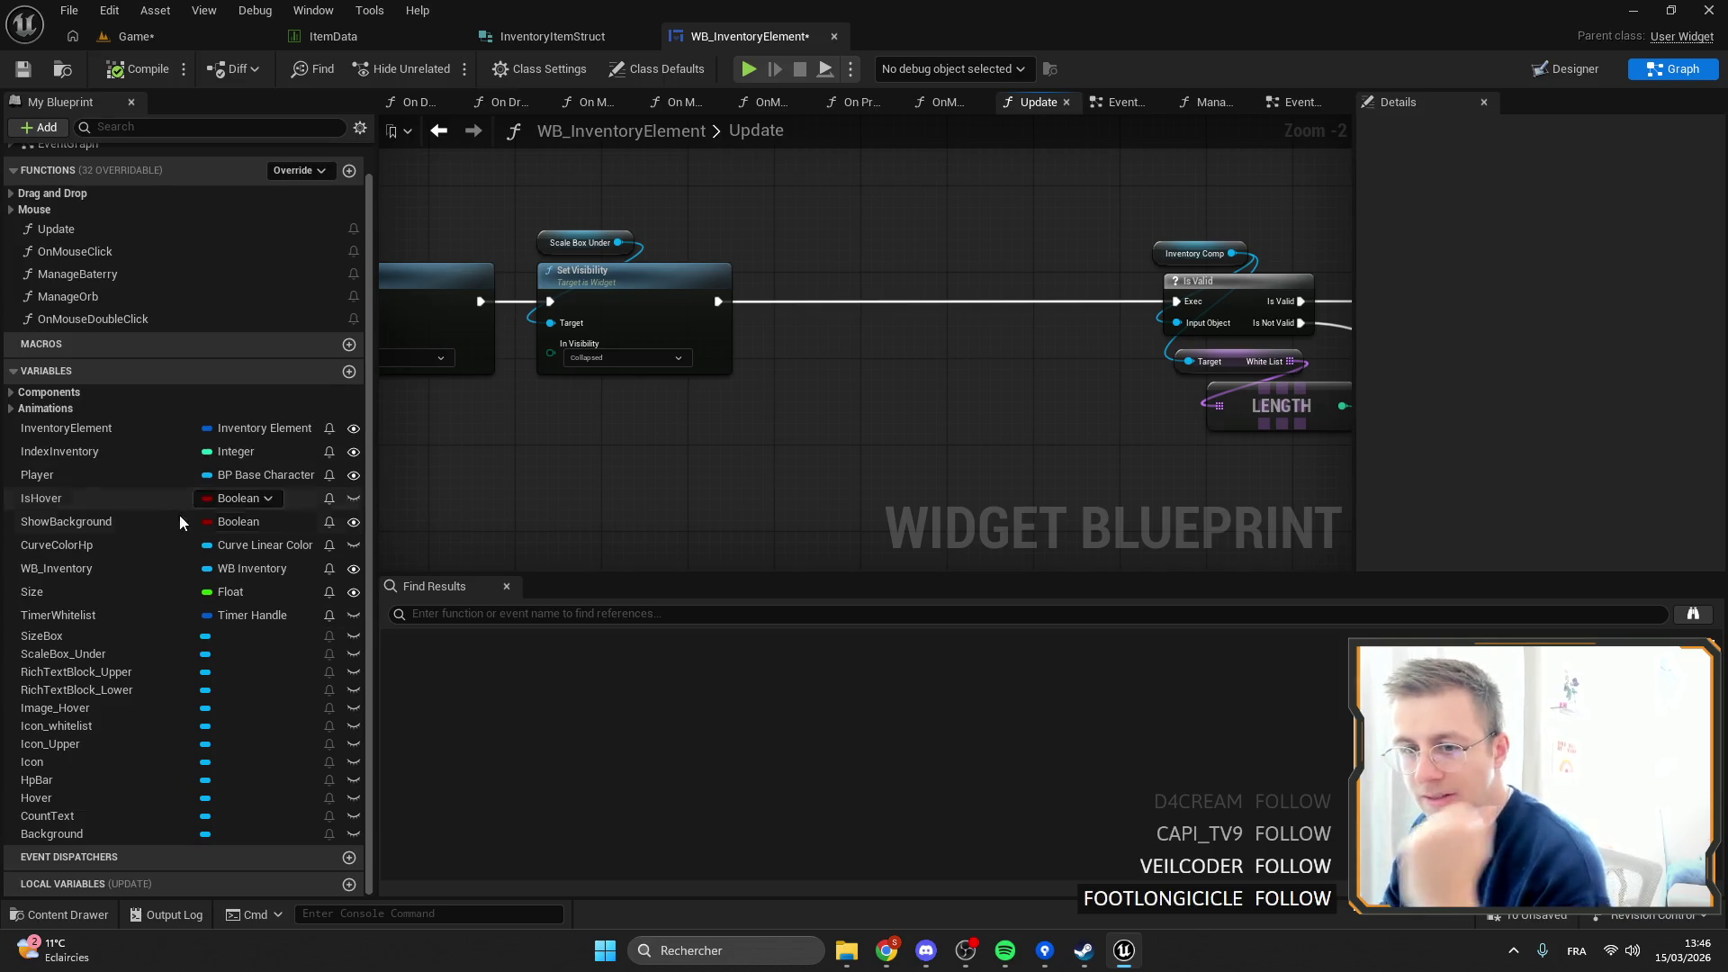
Add an Icon_Upper getter and connect it to Set Visibility's target.
click(88, 743)
drag(89, 743, 808, 235)
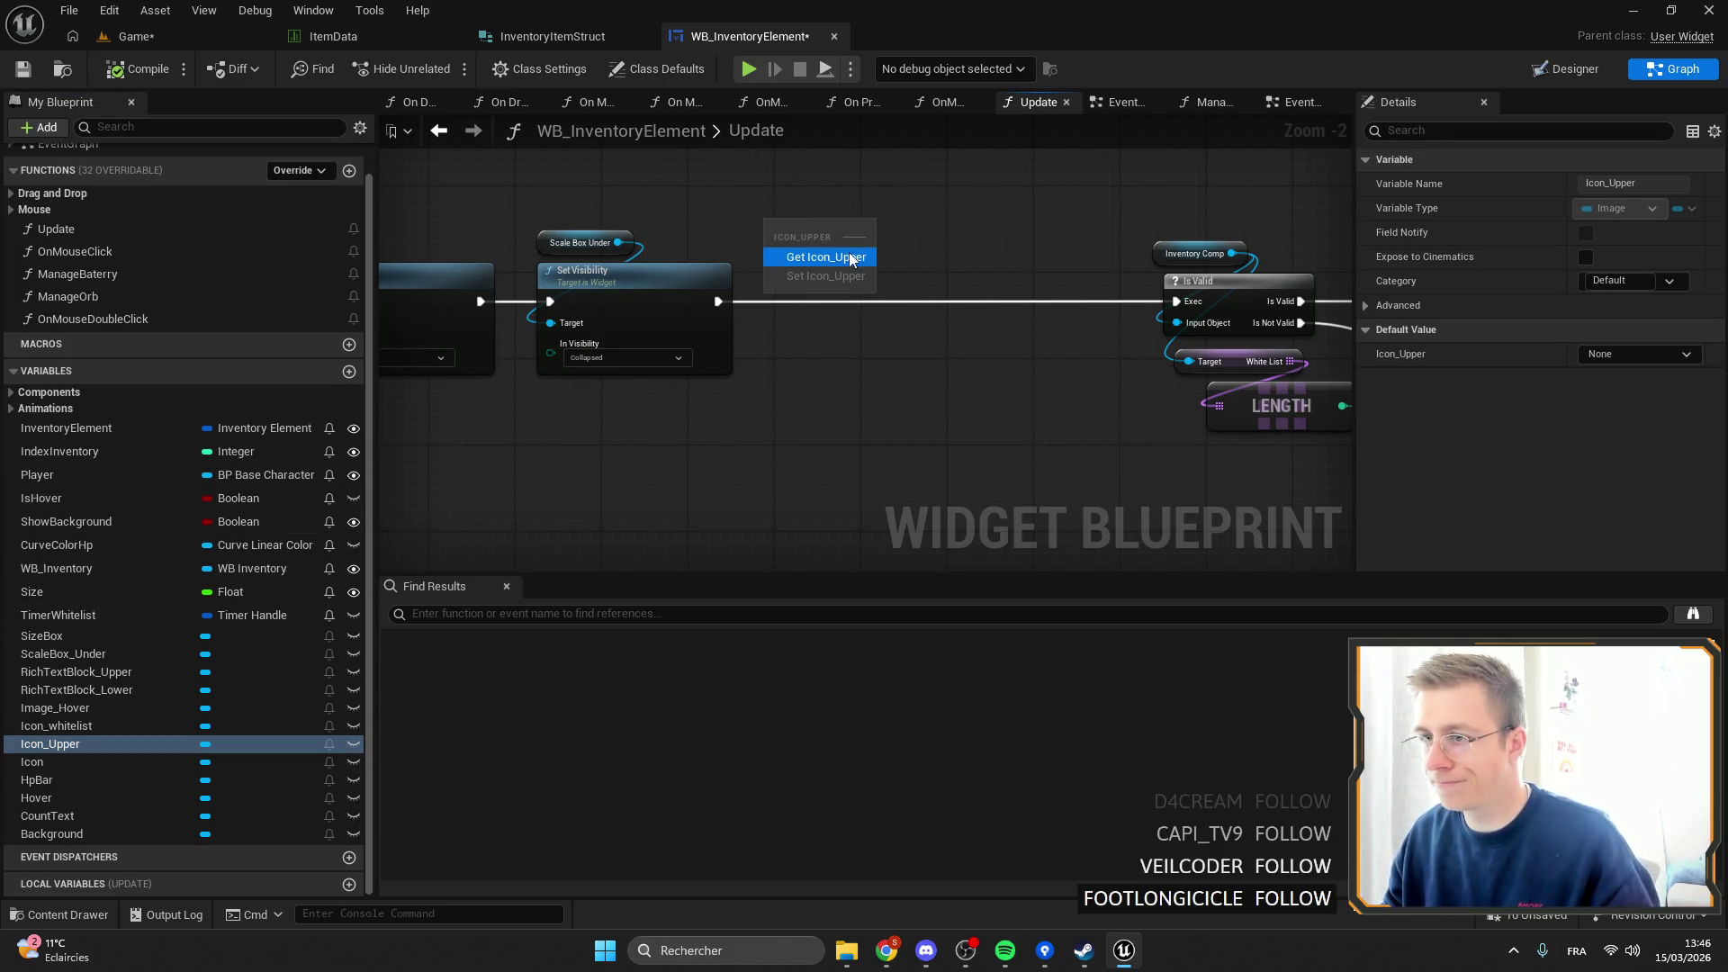
click(832, 259)
key(ctrl+z)
key(ctrl+z)
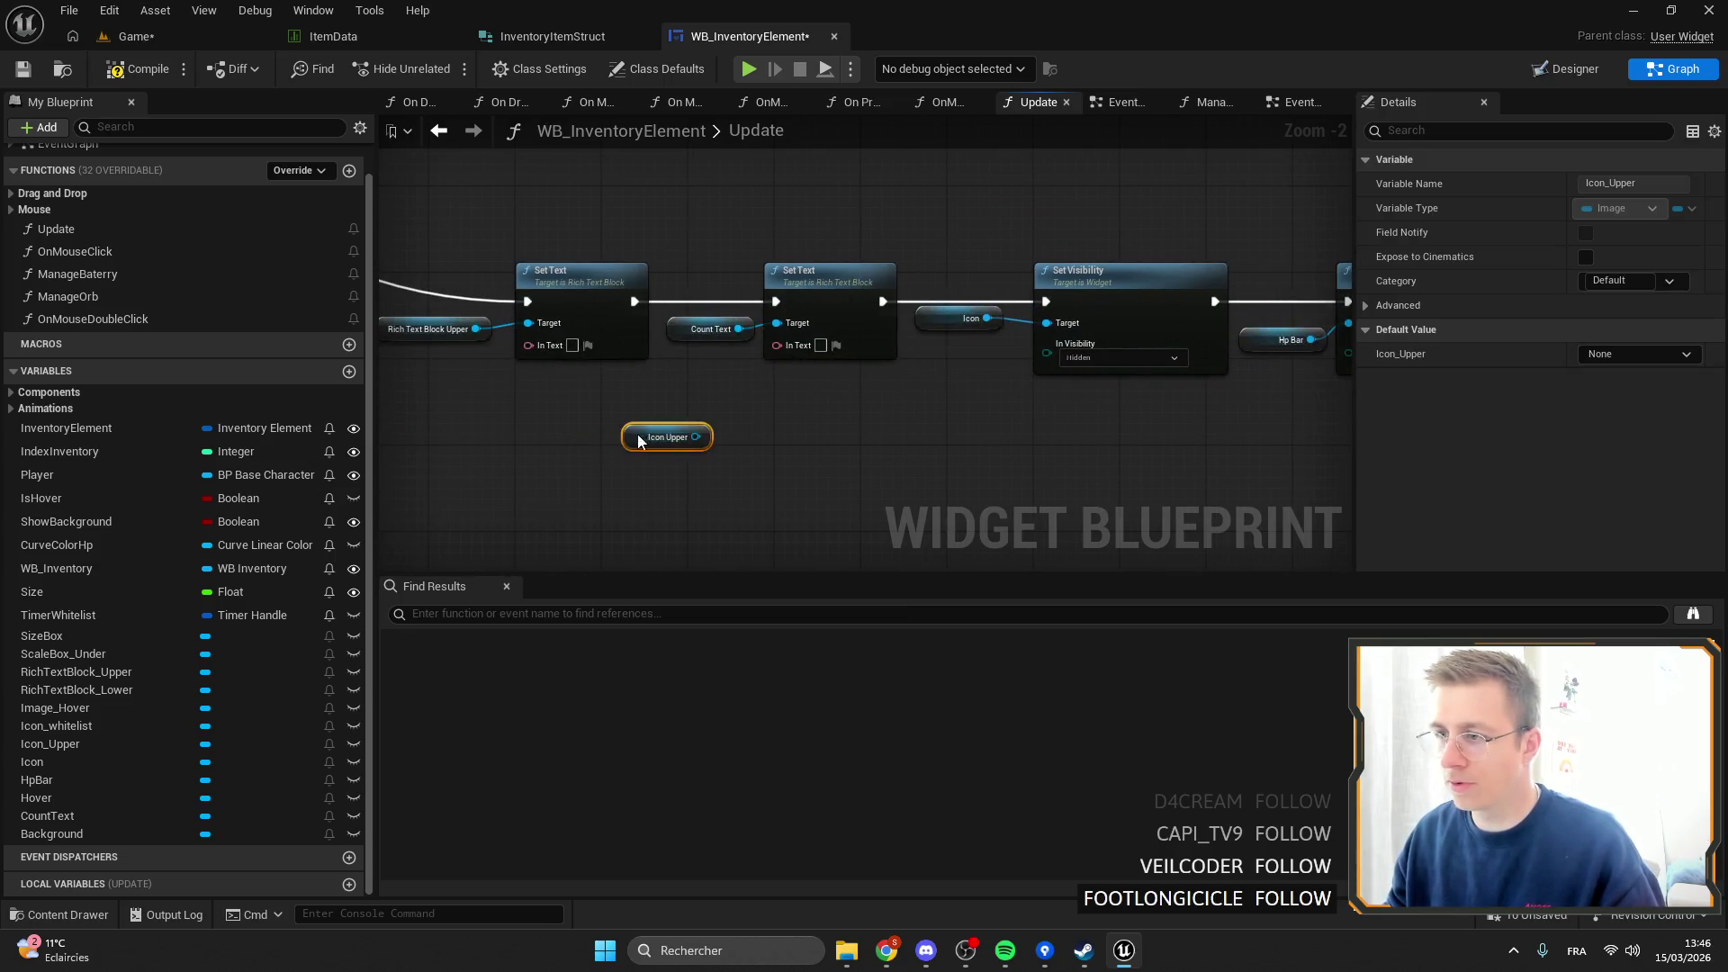
drag(678, 441, 601, 420)
mouse_move(856, 416)
mouse_down()
mouse_move(1007, 419)
mouse_move(772, 401)
mouse_up()
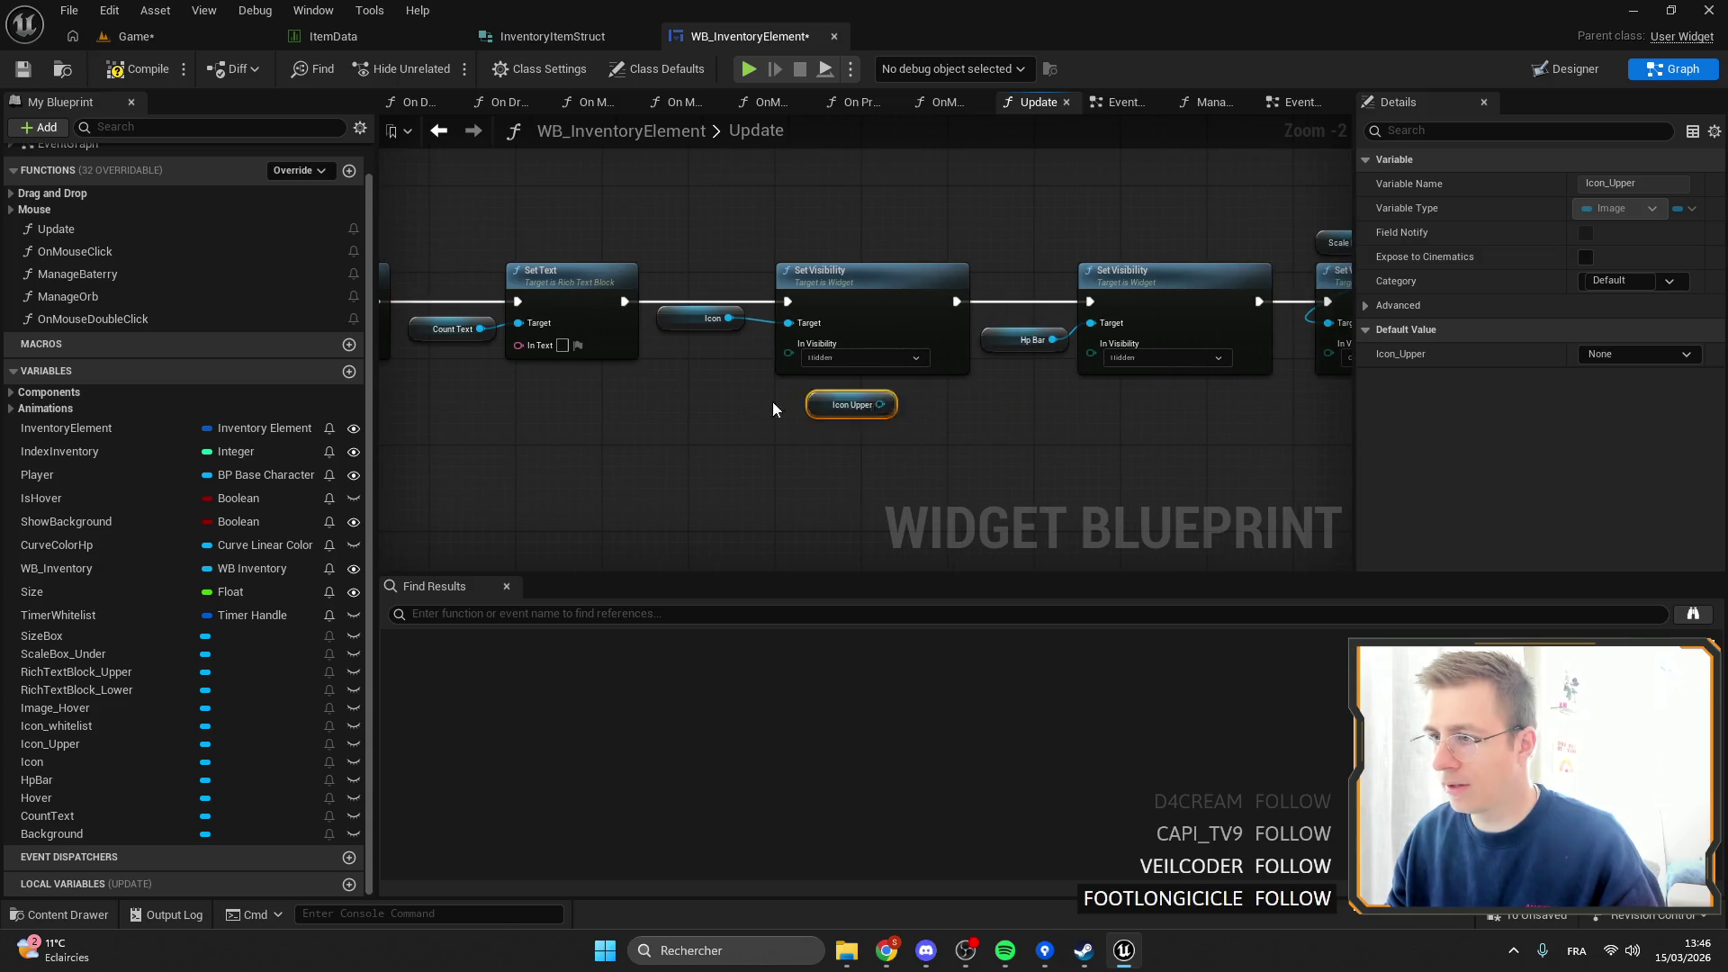
drag(807, 324, 808, 324)
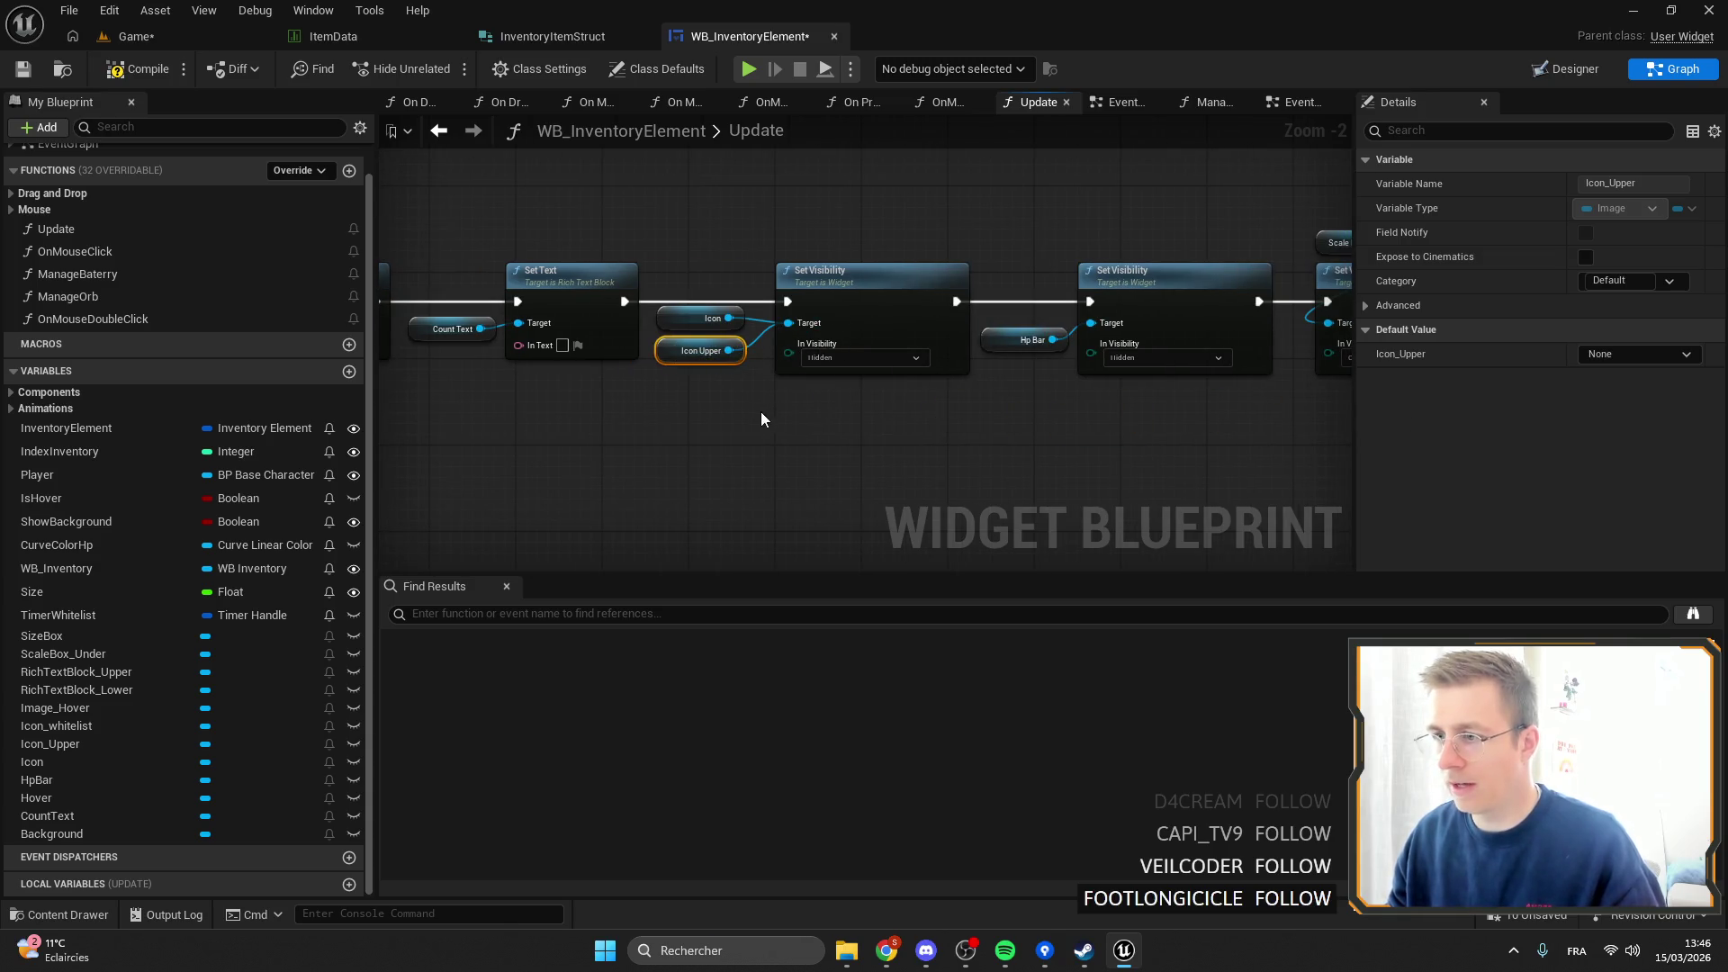
Add a Sequence node after the Branch's True output.
scroll(673, 340, down, 4)
scroll(805, 351, up, 3)
click(775, 178)
scroll(707, 222, down, 3)
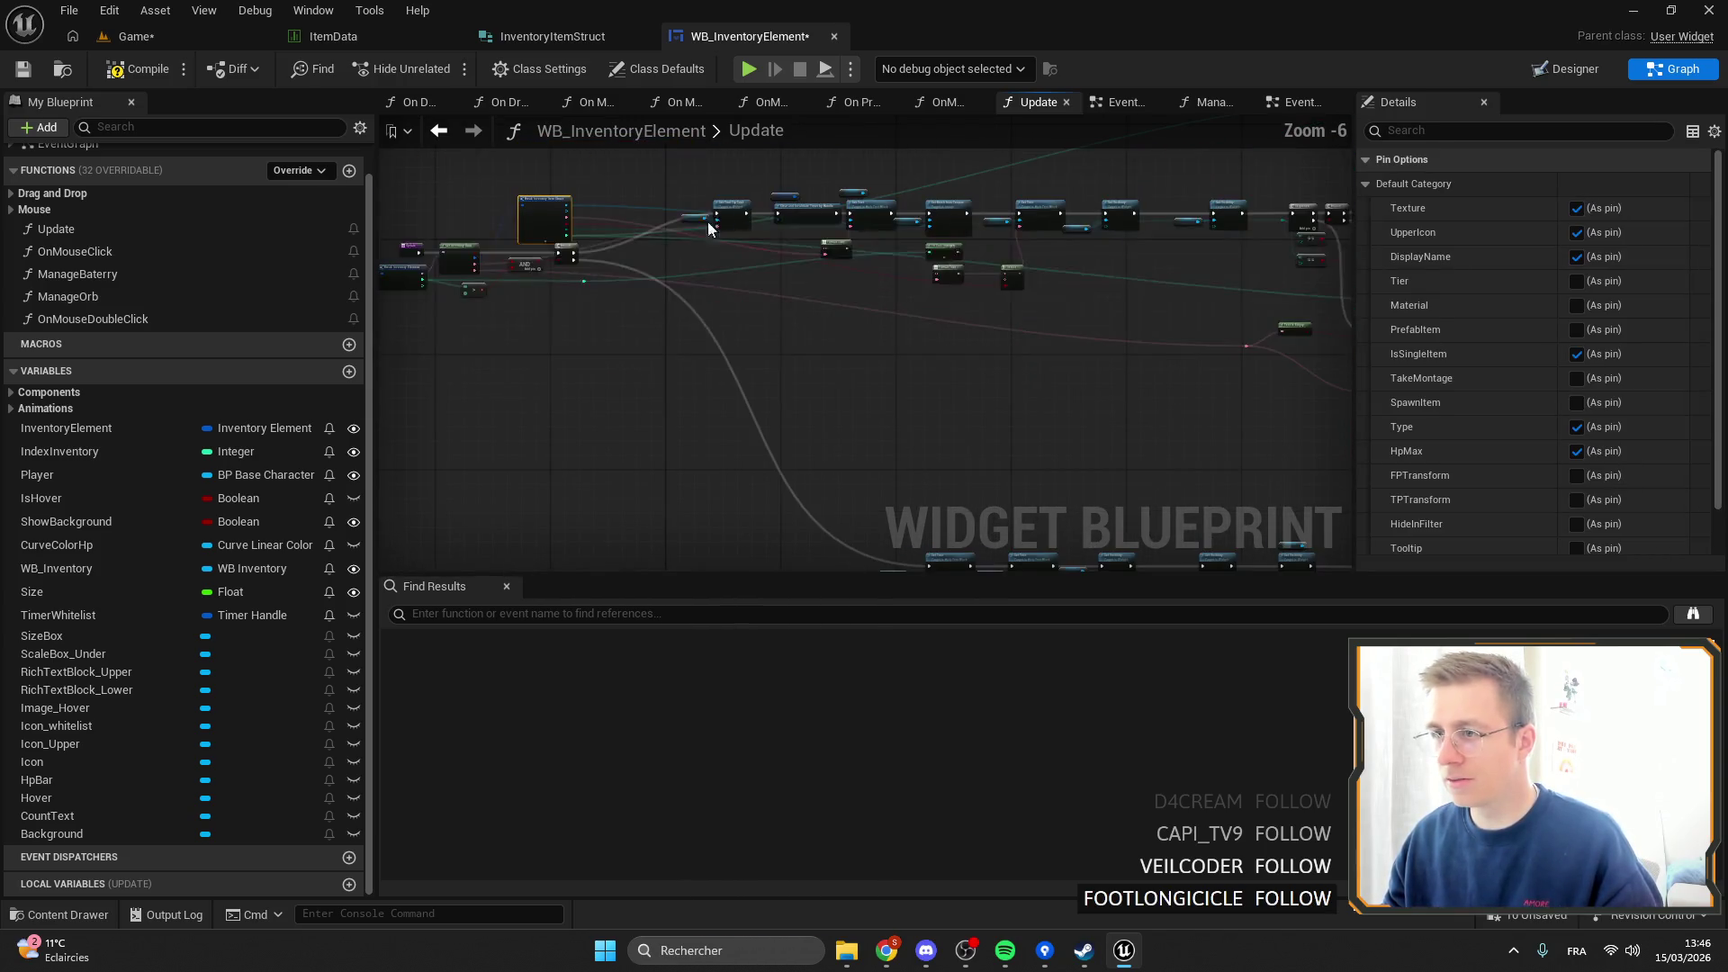
drag(770, 239, 702, 273)
scroll(701, 273, down, 1)
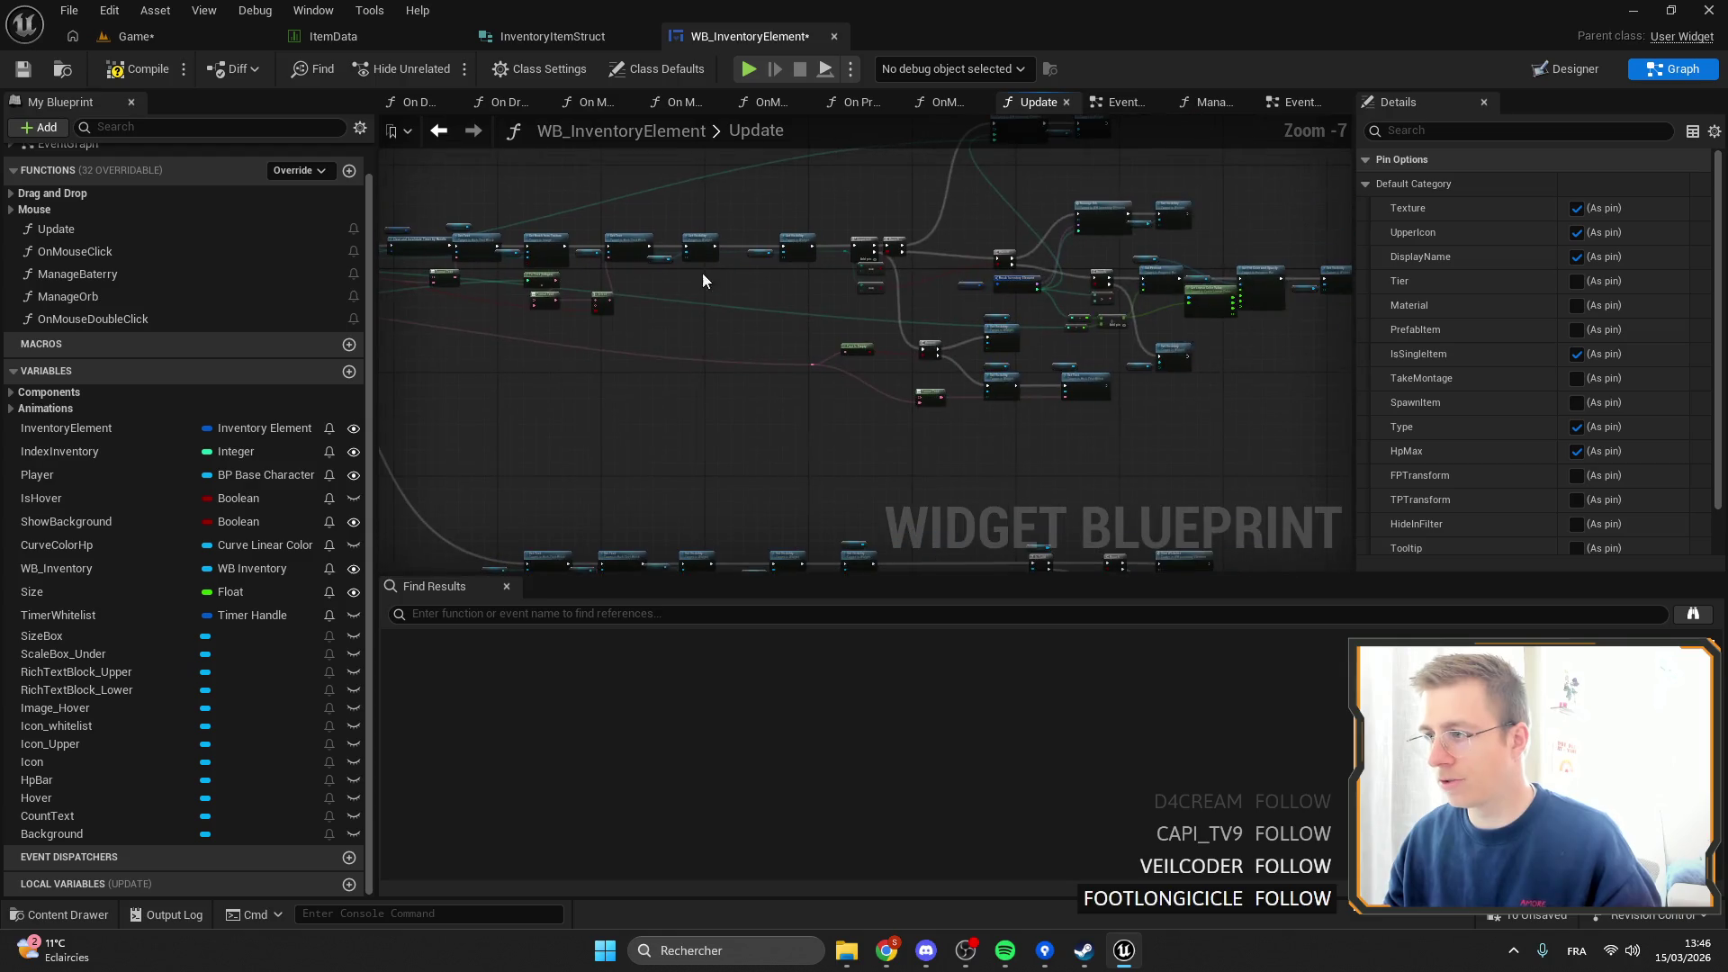
scroll(887, 313, up, 3)
mouse_move(825, 288)
mouse_down()
mouse_move(1026, 342)
mouse_move(1108, 328)
mouse_up()
scroll(540, 306, up, 3)
mouse_move(777, 343)
mouse_down()
mouse_move(851, 329)
mouse_move(1006, 180)
mouse_up()
text(seq)
key(Return)
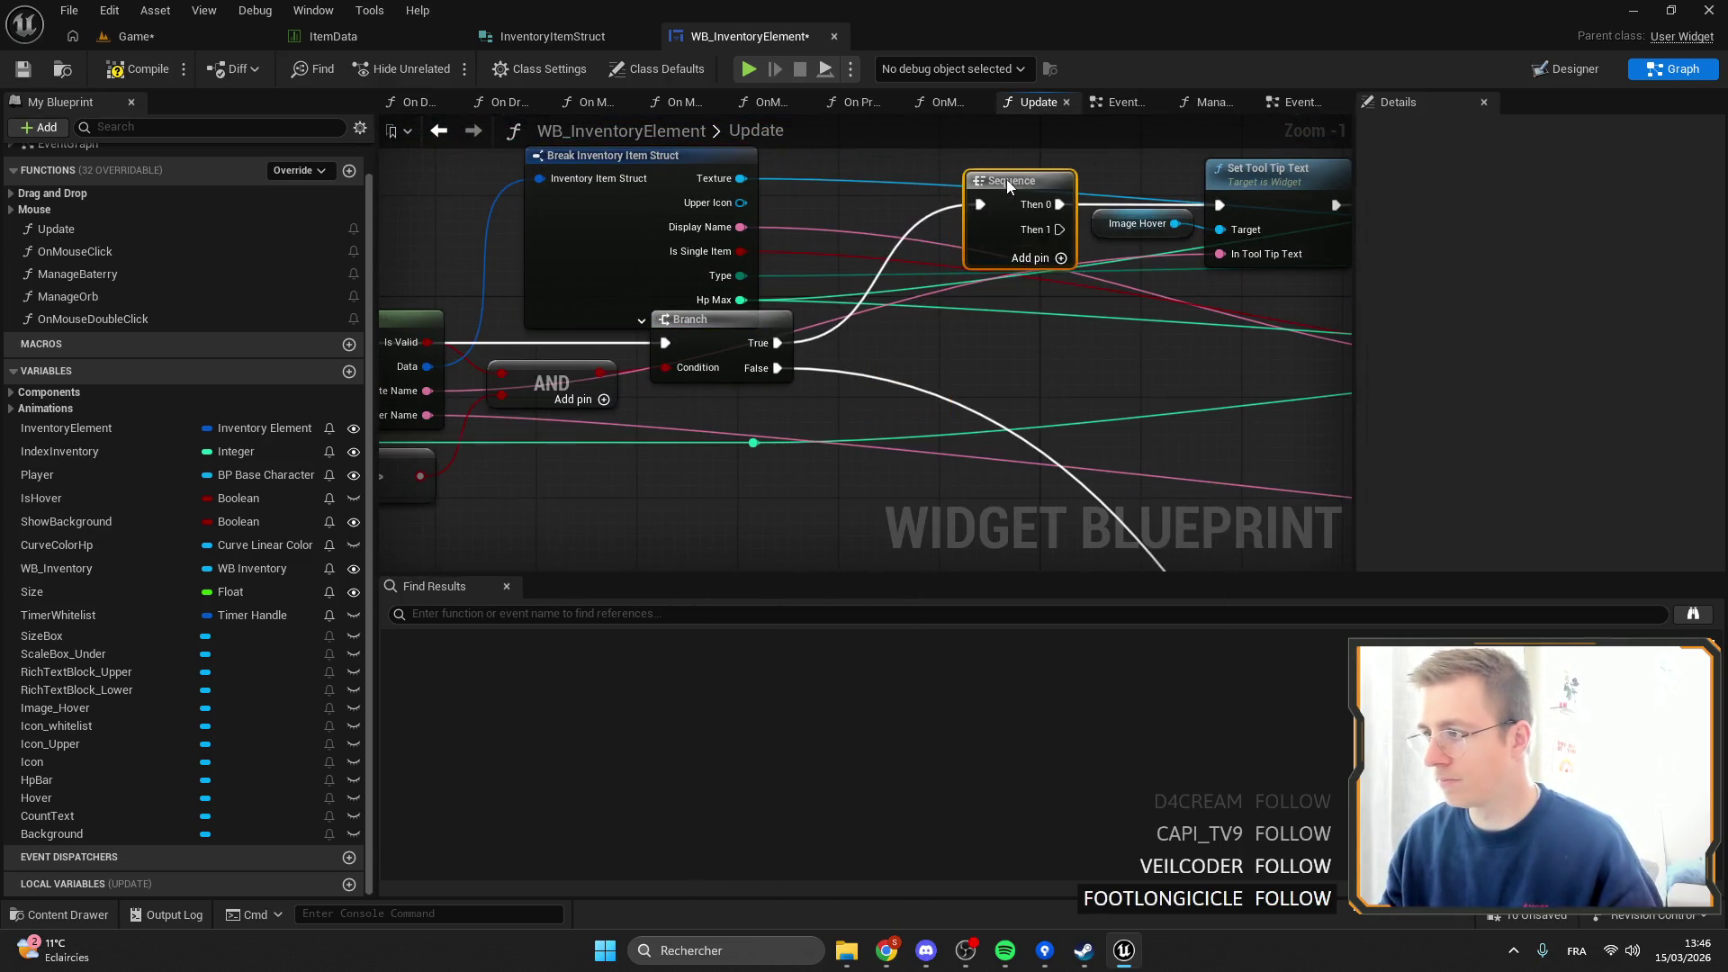
Check Upper Icon with an Is Valid node driven by the Sequence's Then 1.
scroll(1134, 285, down, 2)
mouse_move(748, 187)
mouse_down()
mouse_move(995, 270)
mouse_move(925, 329)
mouse_up()
text(is valid)
key(Return)
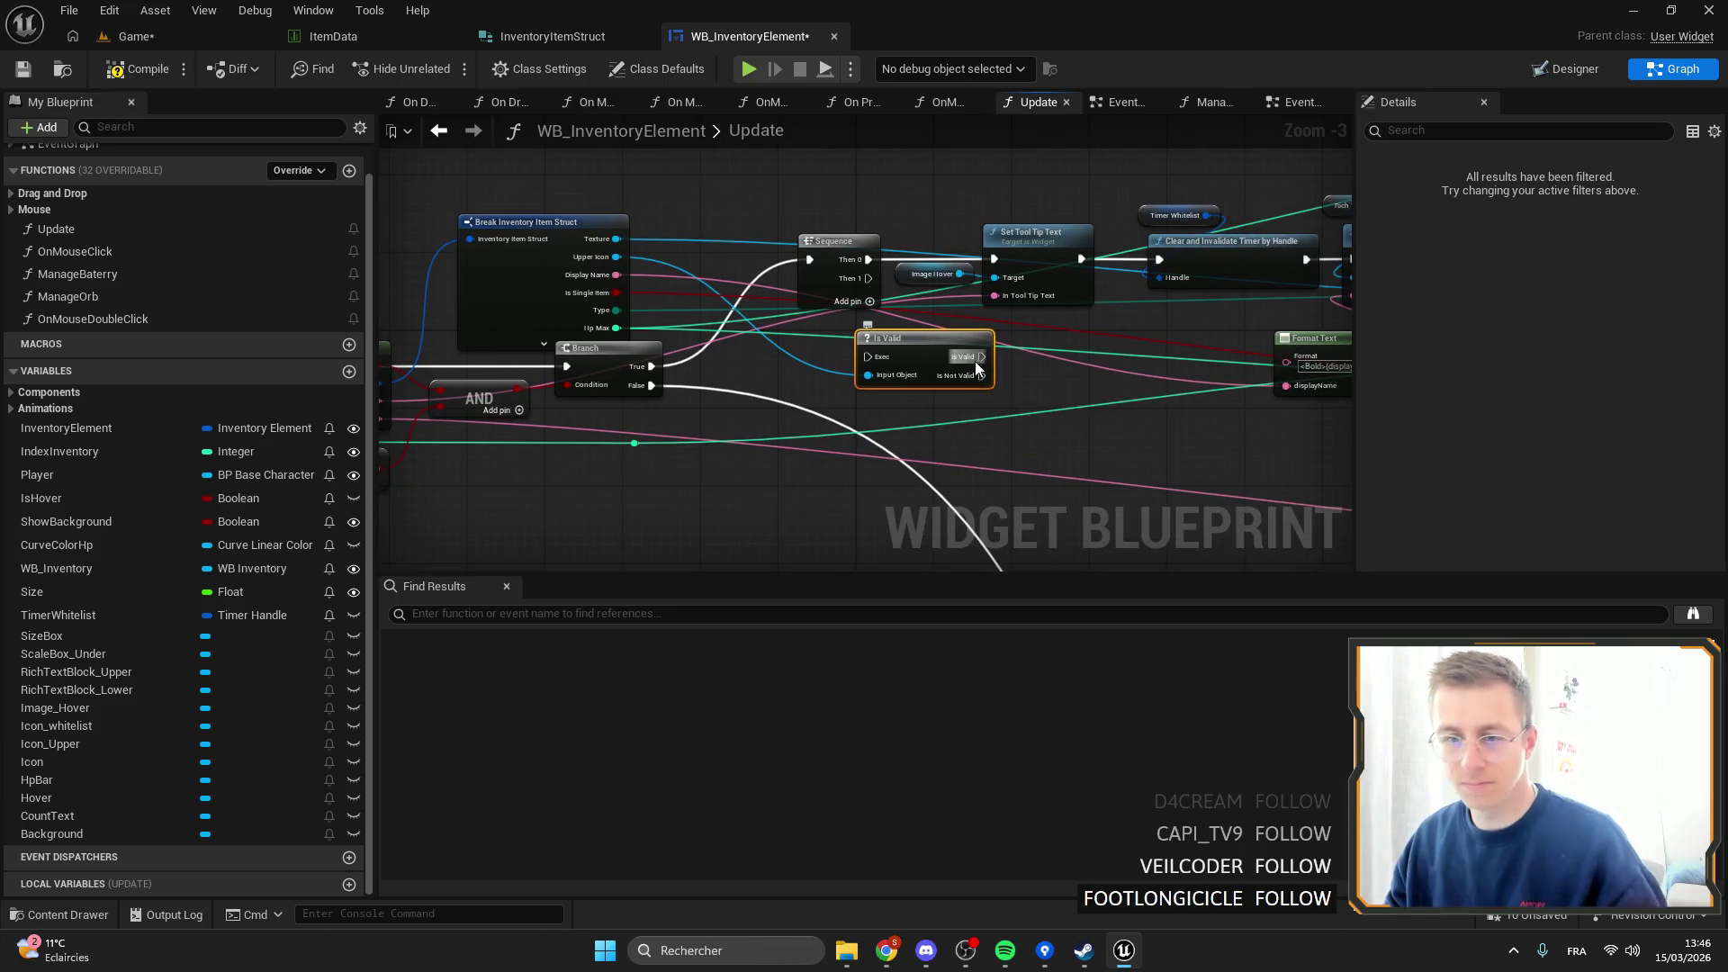
scroll(977, 367, up, 3)
mouse_move(1044, 372)
mouse_down()
mouse_move(817, 241)
mouse_move(665, 114)
mouse_up()
drag(965, 226, 966, 356)
scroll(964, 248, down, 6)
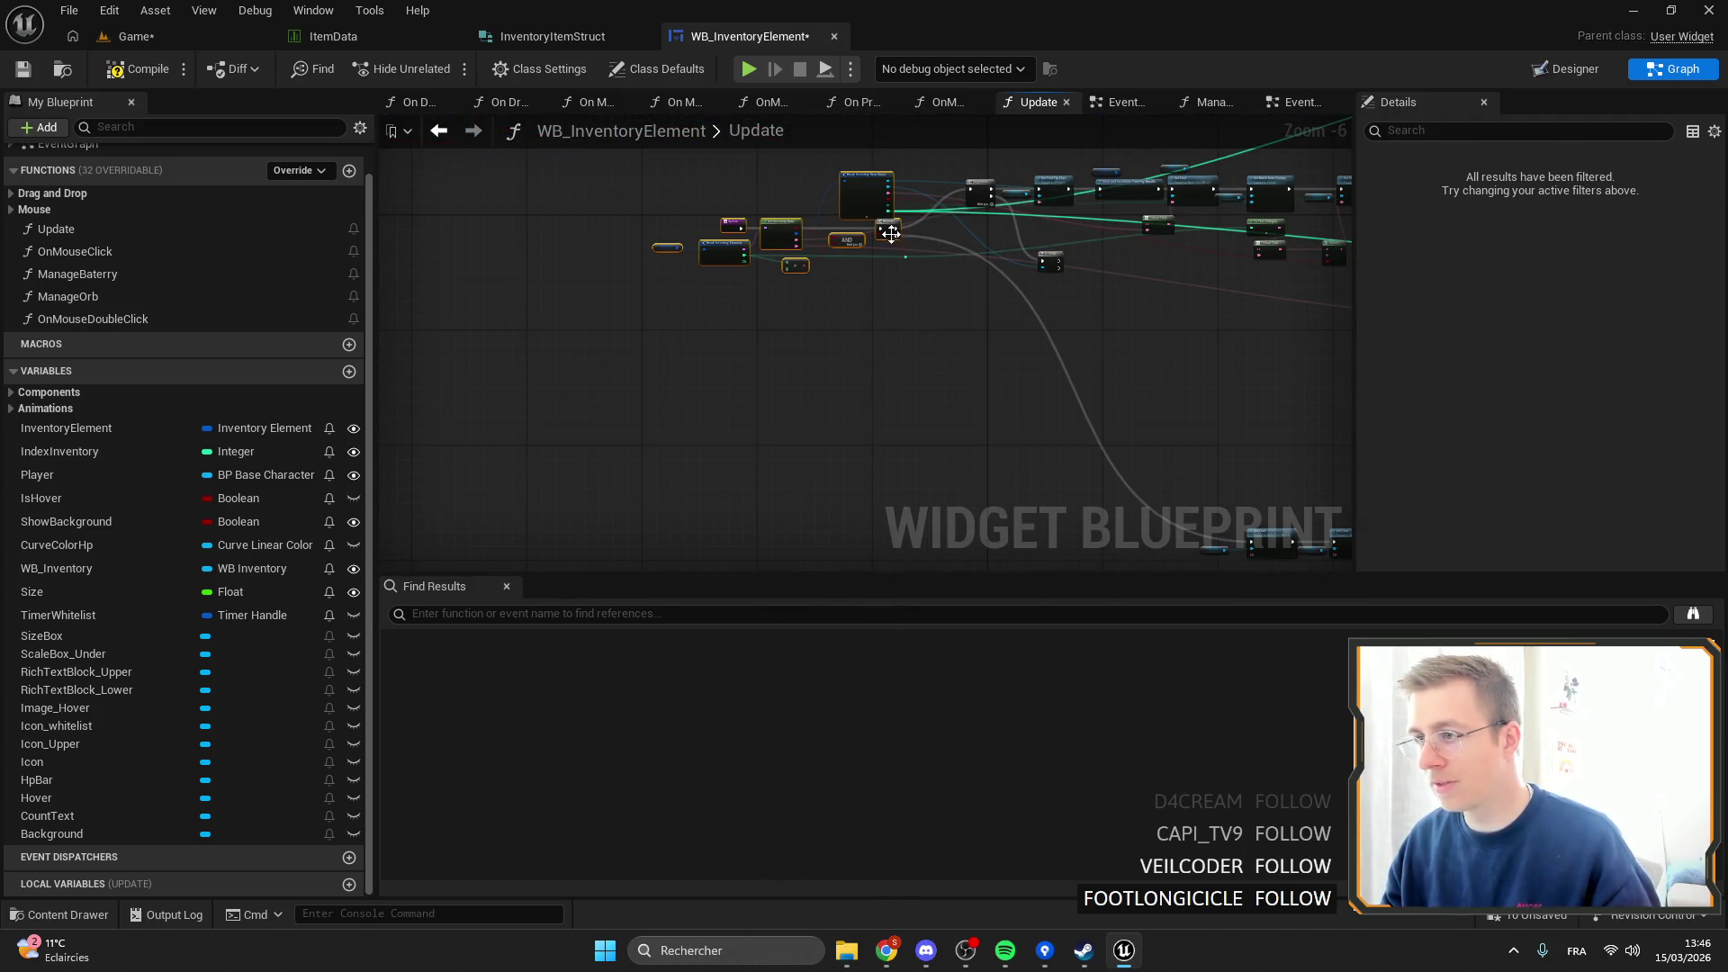
scroll(891, 233, up, 2)
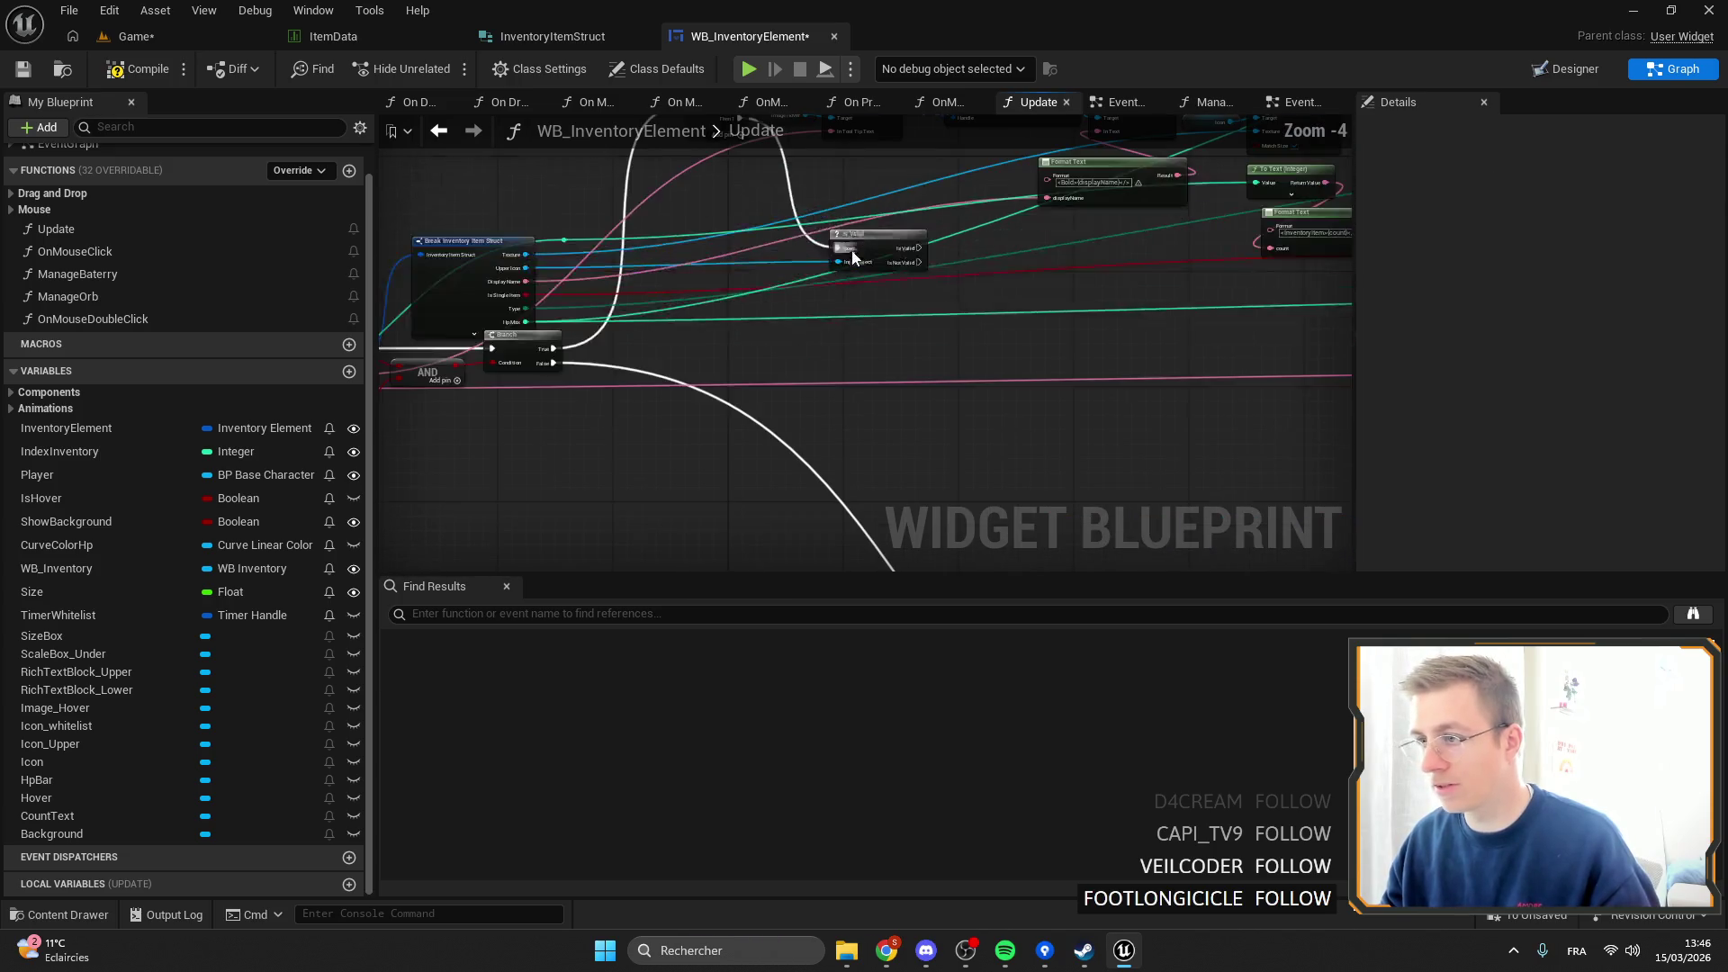
Wire Is Not Valid to the Icon Upper Set Visibility and delete the old Icon reference.
click(875, 244)
scroll(1229, 388, down, 2)
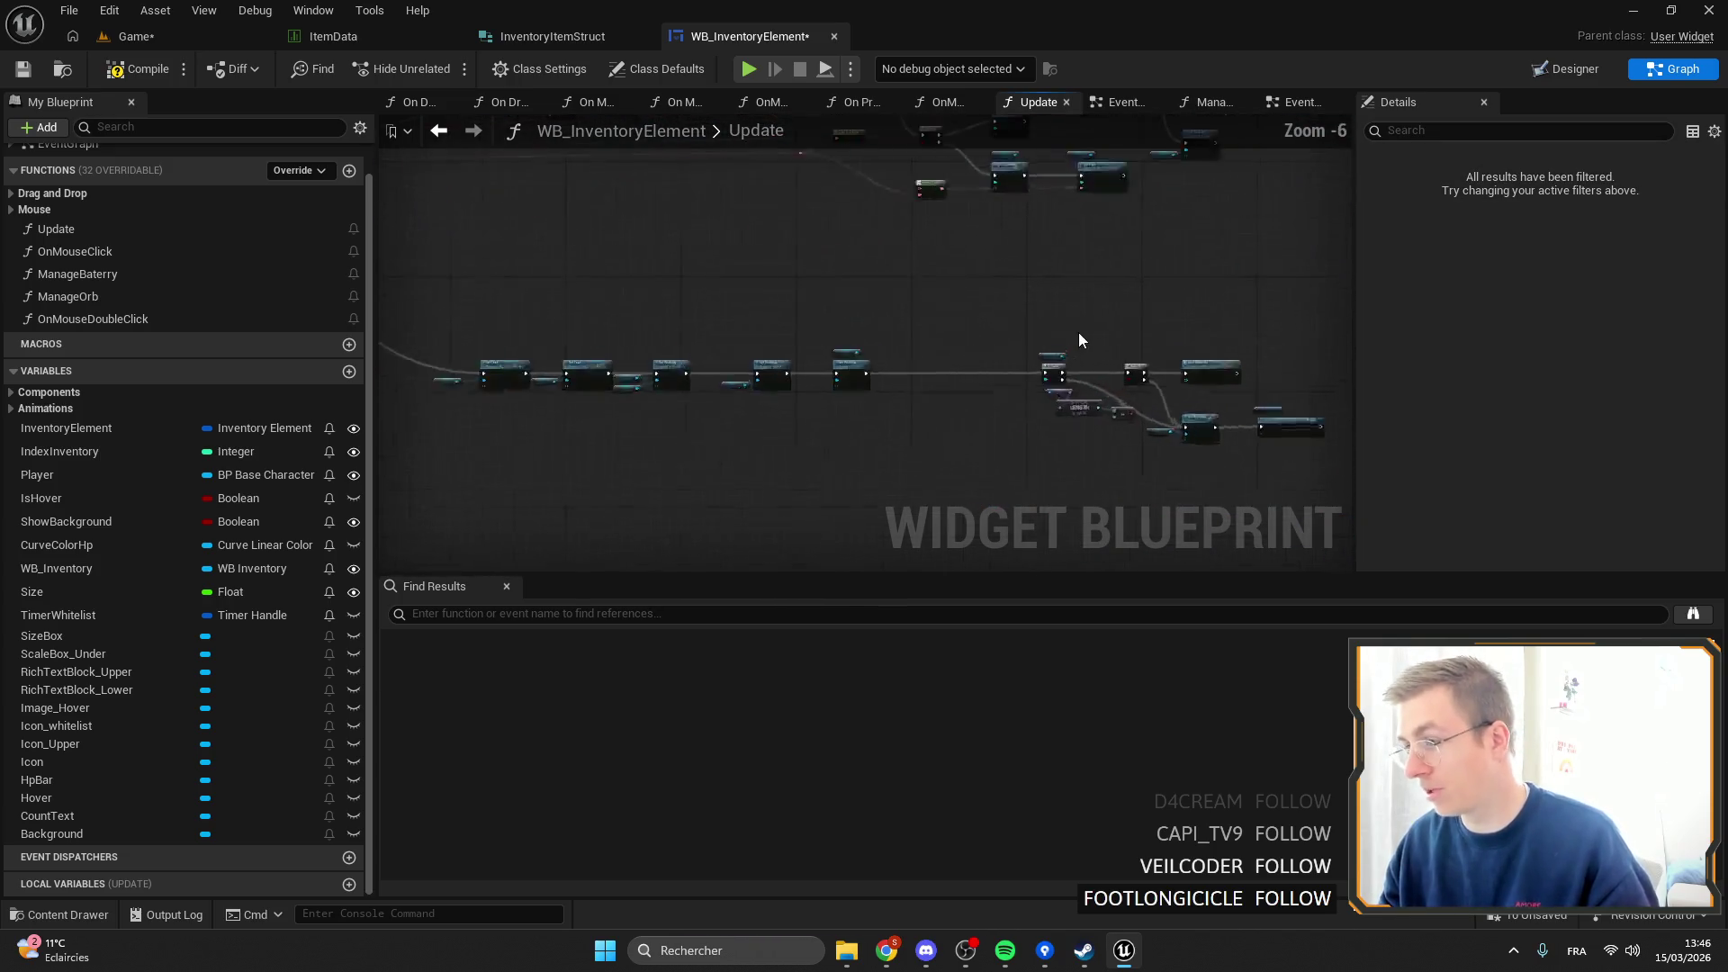
scroll(1078, 333, up, 2)
scroll(861, 327, up, 3)
drag(792, 267, 1021, 432)
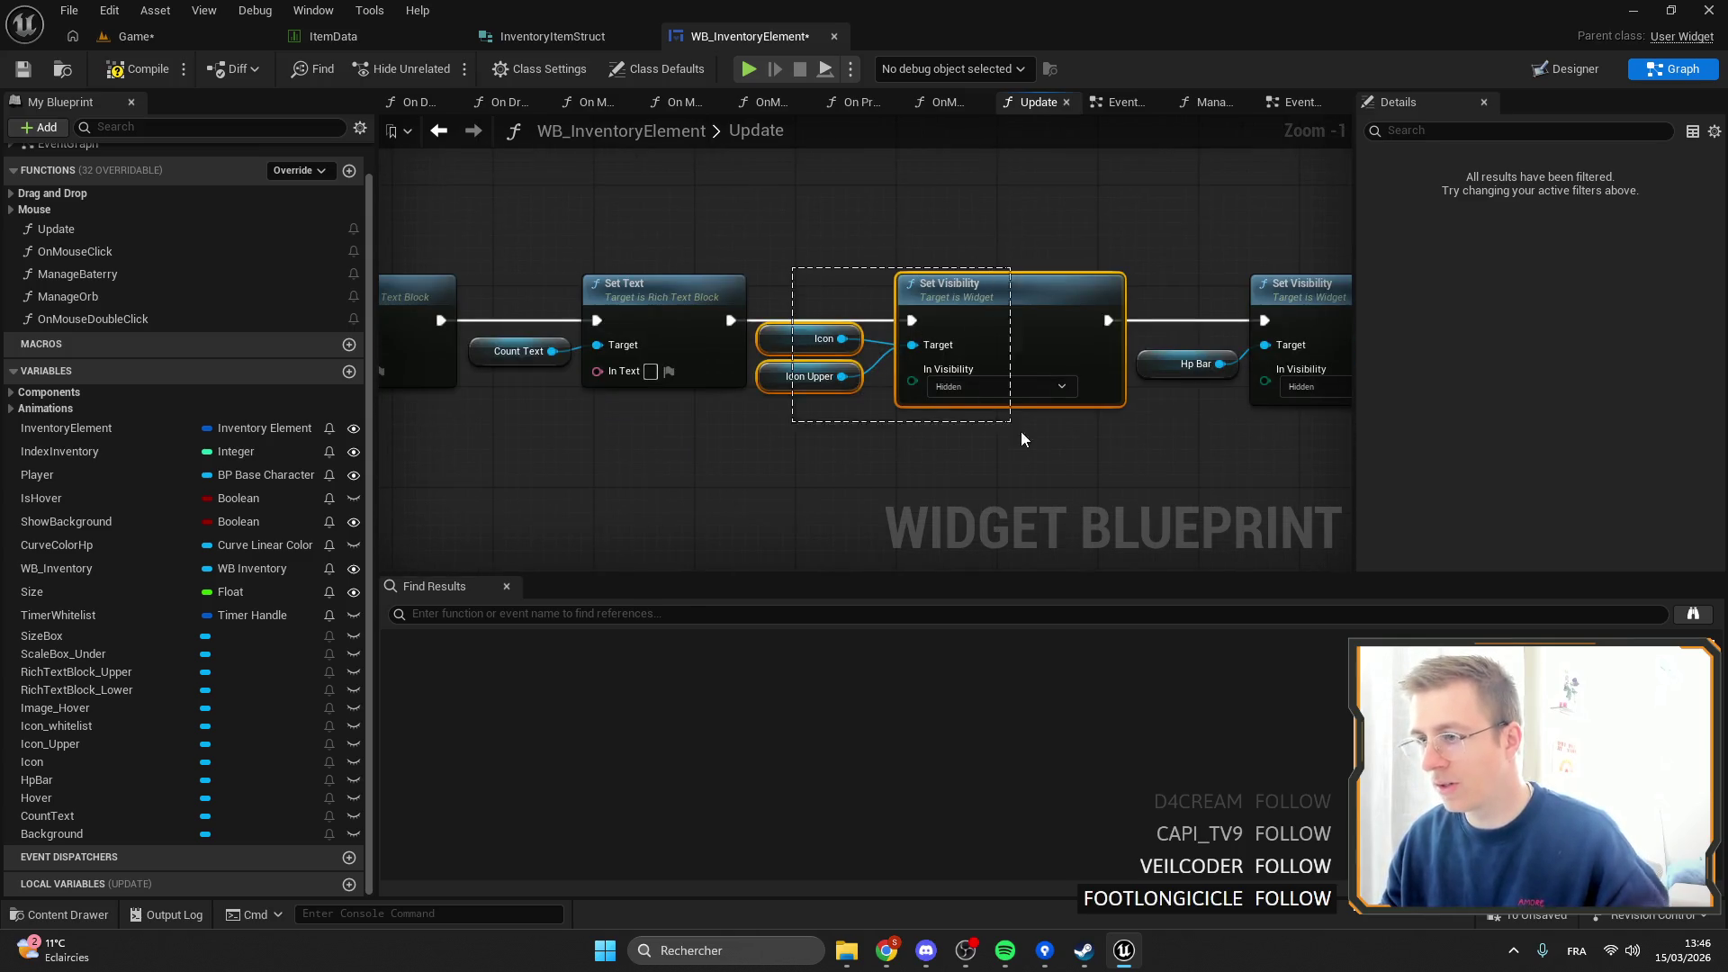
scroll(682, 342, down, 4)
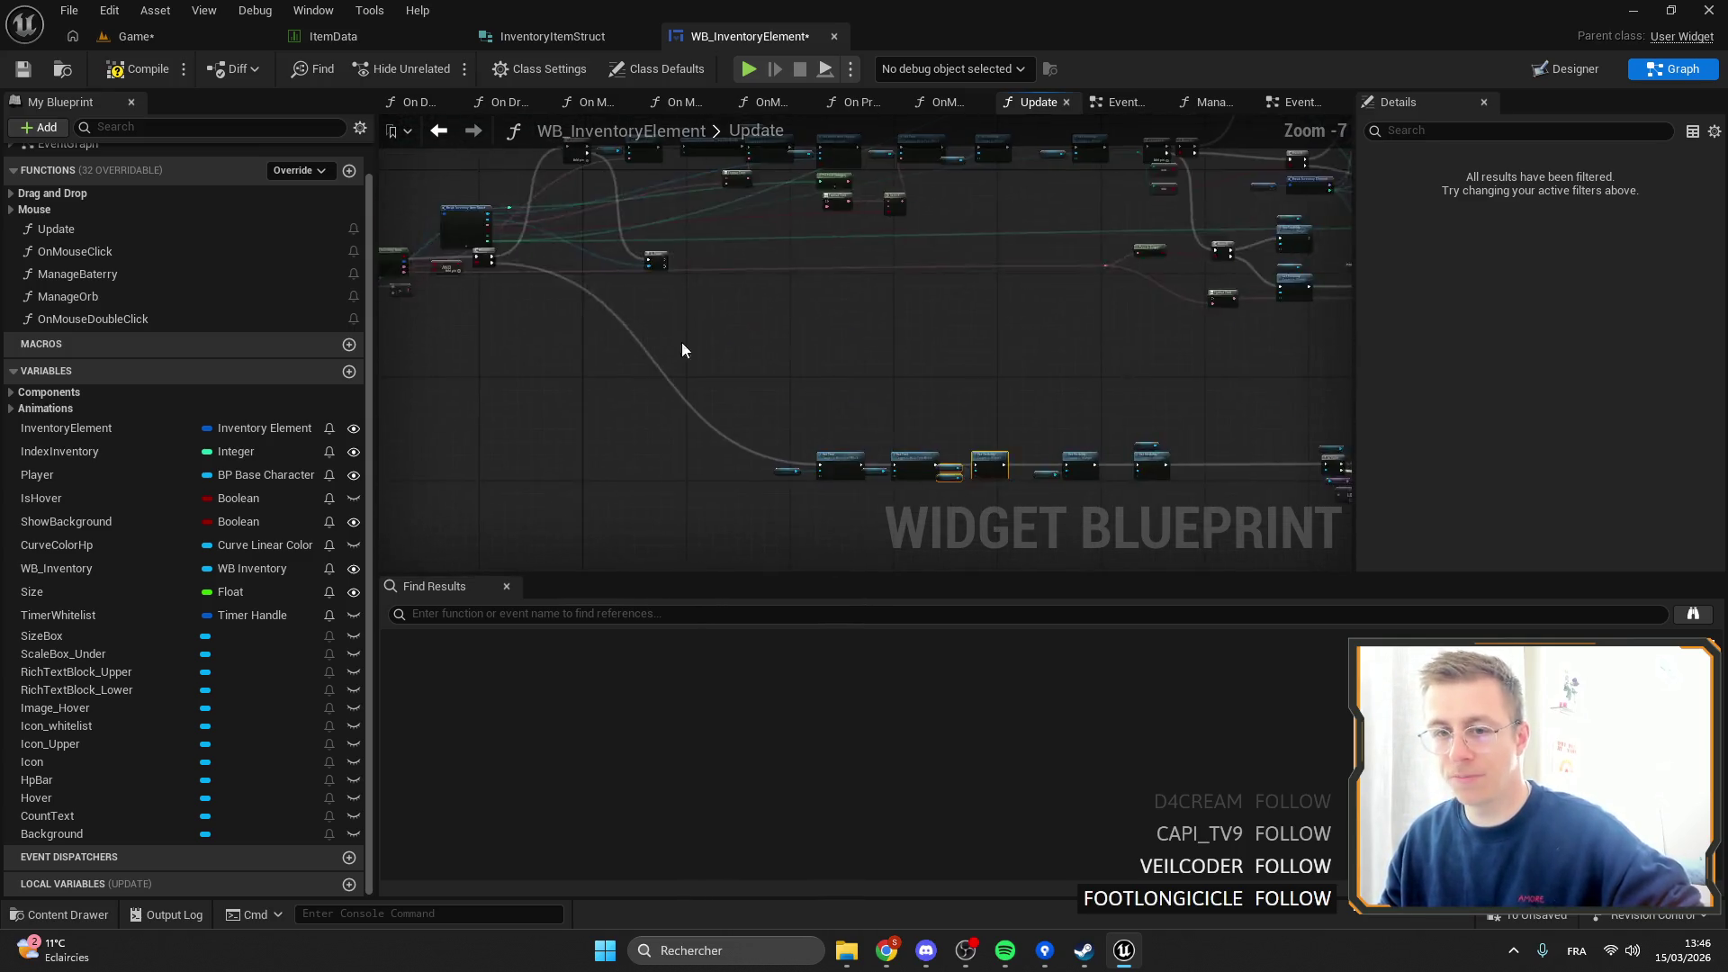
scroll(835, 270, up, 4)
mouse_move(852, 253)
mouse_down()
mouse_move(1159, 467)
mouse_move(1055, 304)
mouse_up()
click(1050, 486)
key(Delete)
Duplicate the Icon Upper Set Visibility pair and set the copy to Visible.
click(958, 354)
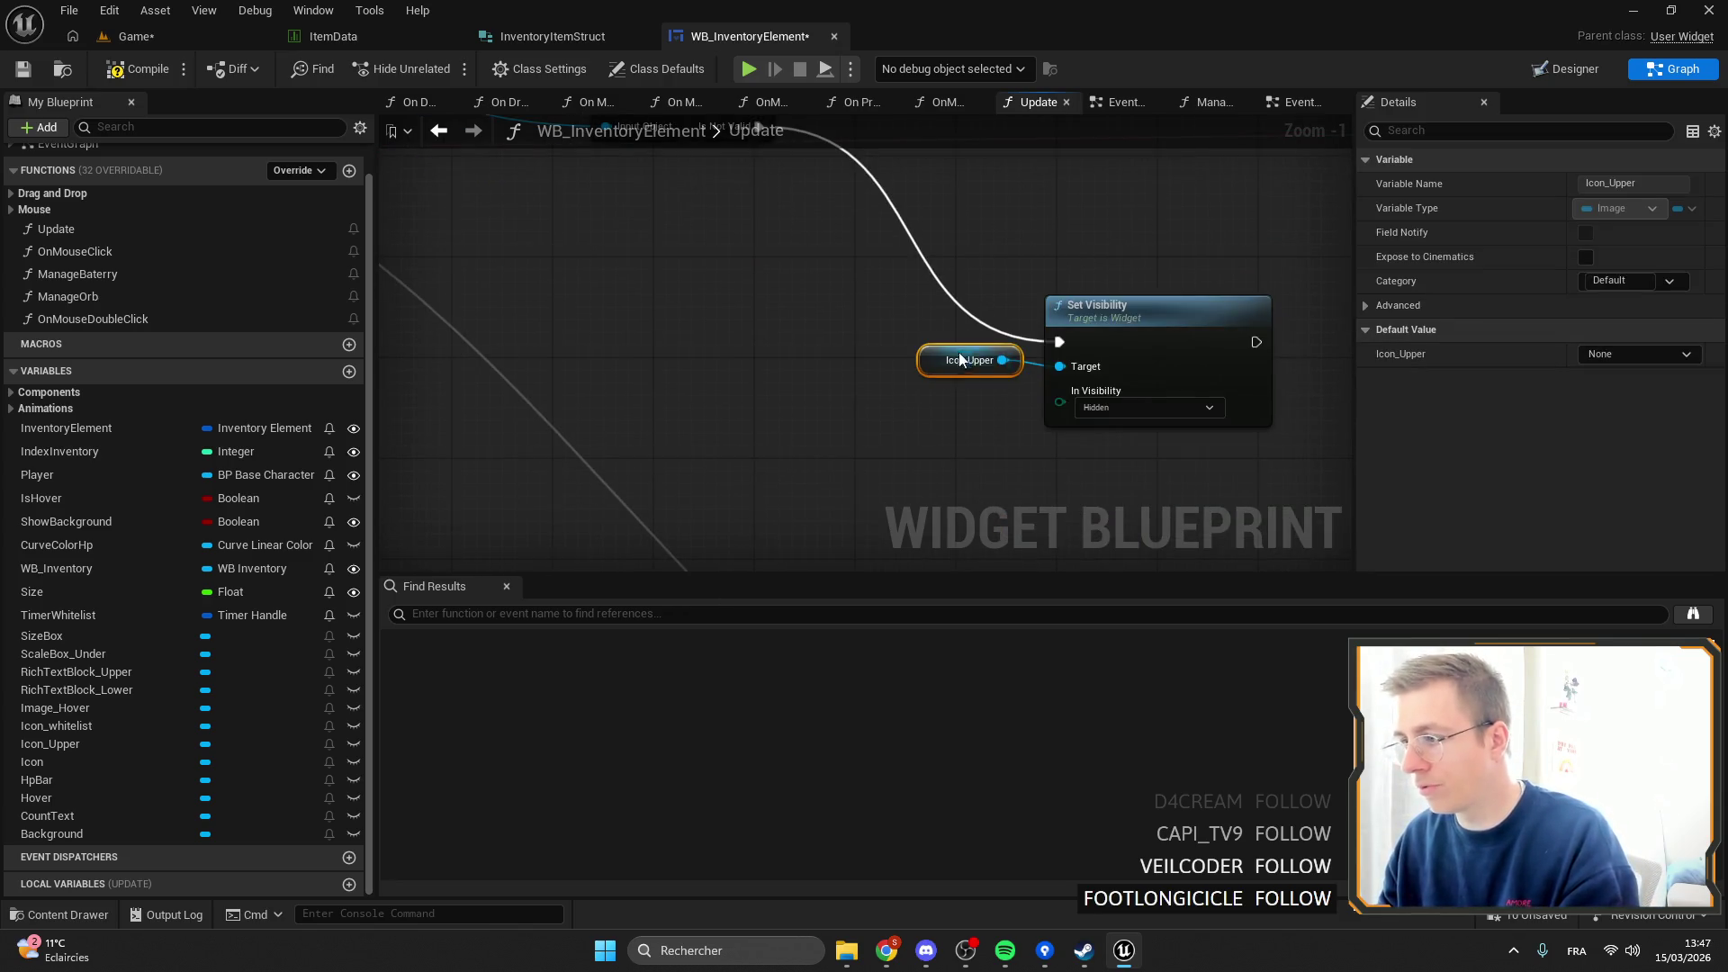
ctrl+click(1188, 414)
drag(1197, 448, 1173, 570)
key(ctrl+c)
key(ctrl+v)
mouse_move(740, 222)
mouse_down()
mouse_move(956, 201)
mouse_move(1079, 214)
mouse_up()
click(951, 481)
ctrl+click(1089, 462)
mouse_move(1062, 429)
mouse_down()
mouse_move(1066, 353)
mouse_move(850, 340)
mouse_up()
click(1078, 289)
click(1073, 326)
Arrange the two Icon Upper visibility pairs neatly in the Update graph.
mouse_move(1076, 324)
mouse_down()
mouse_move(972, 325)
mouse_move(1007, 343)
mouse_up()
click(612, 290)
click(563, 451)
click(609, 450)
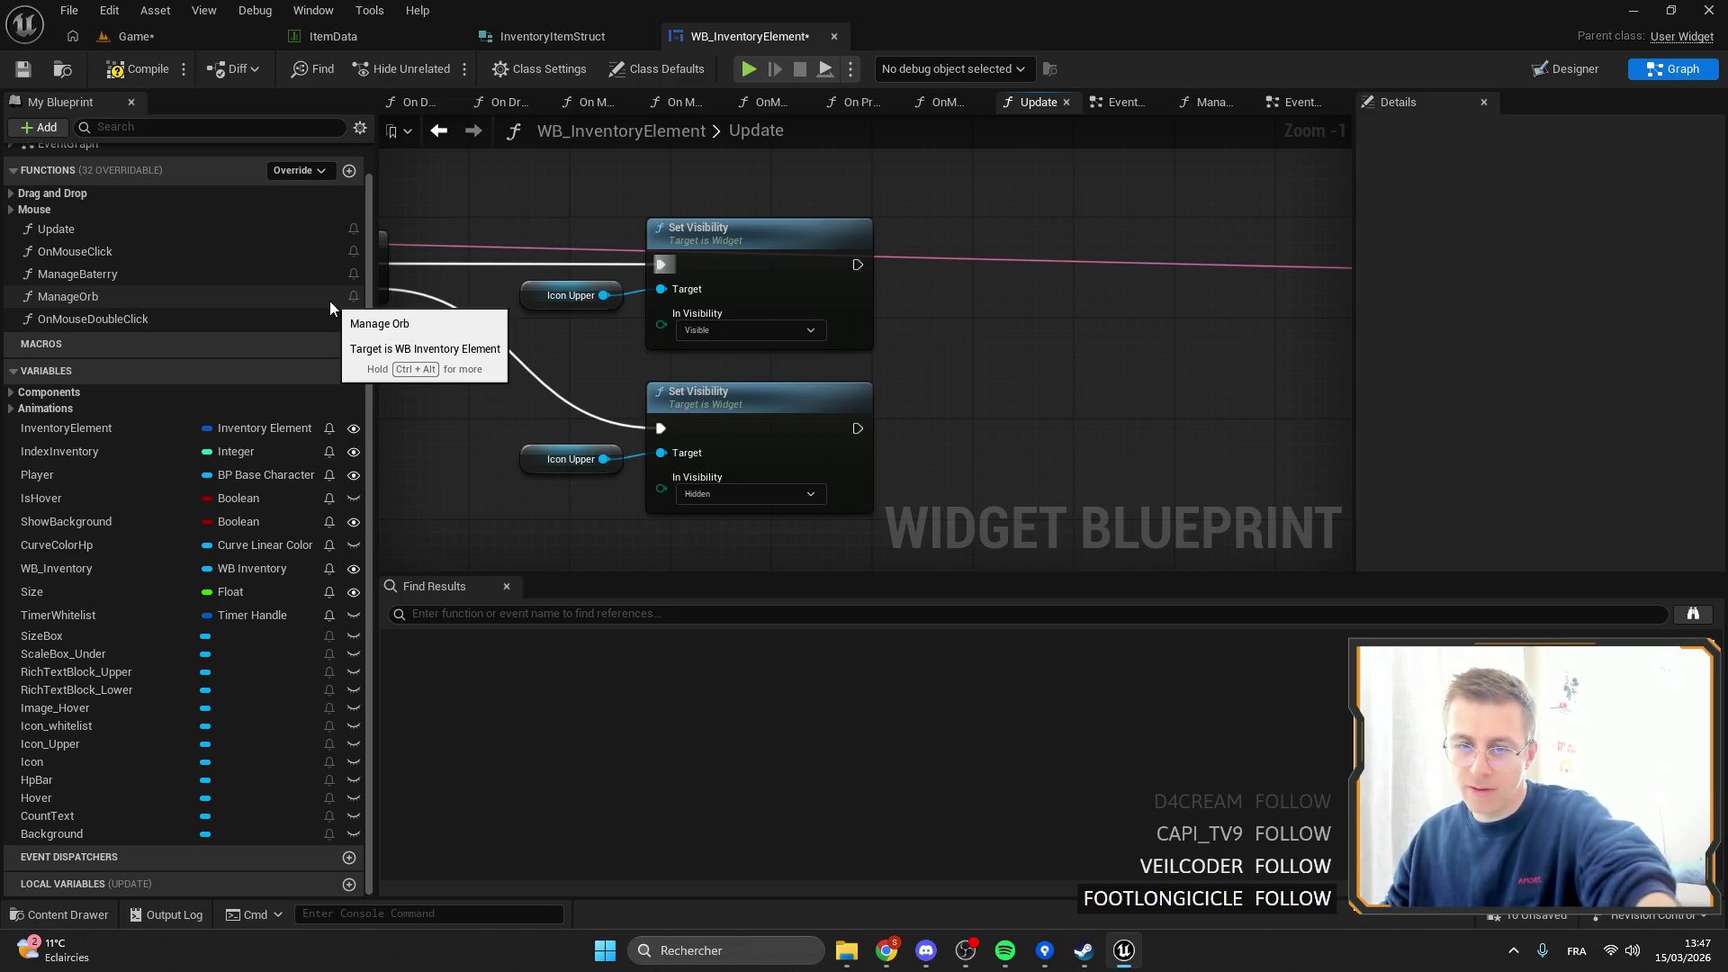
mouse_move(837, 203)
mouse_down()
mouse_move(977, 237)
mouse_move(666, 540)
mouse_up()
drag(898, 482, 810, 482)
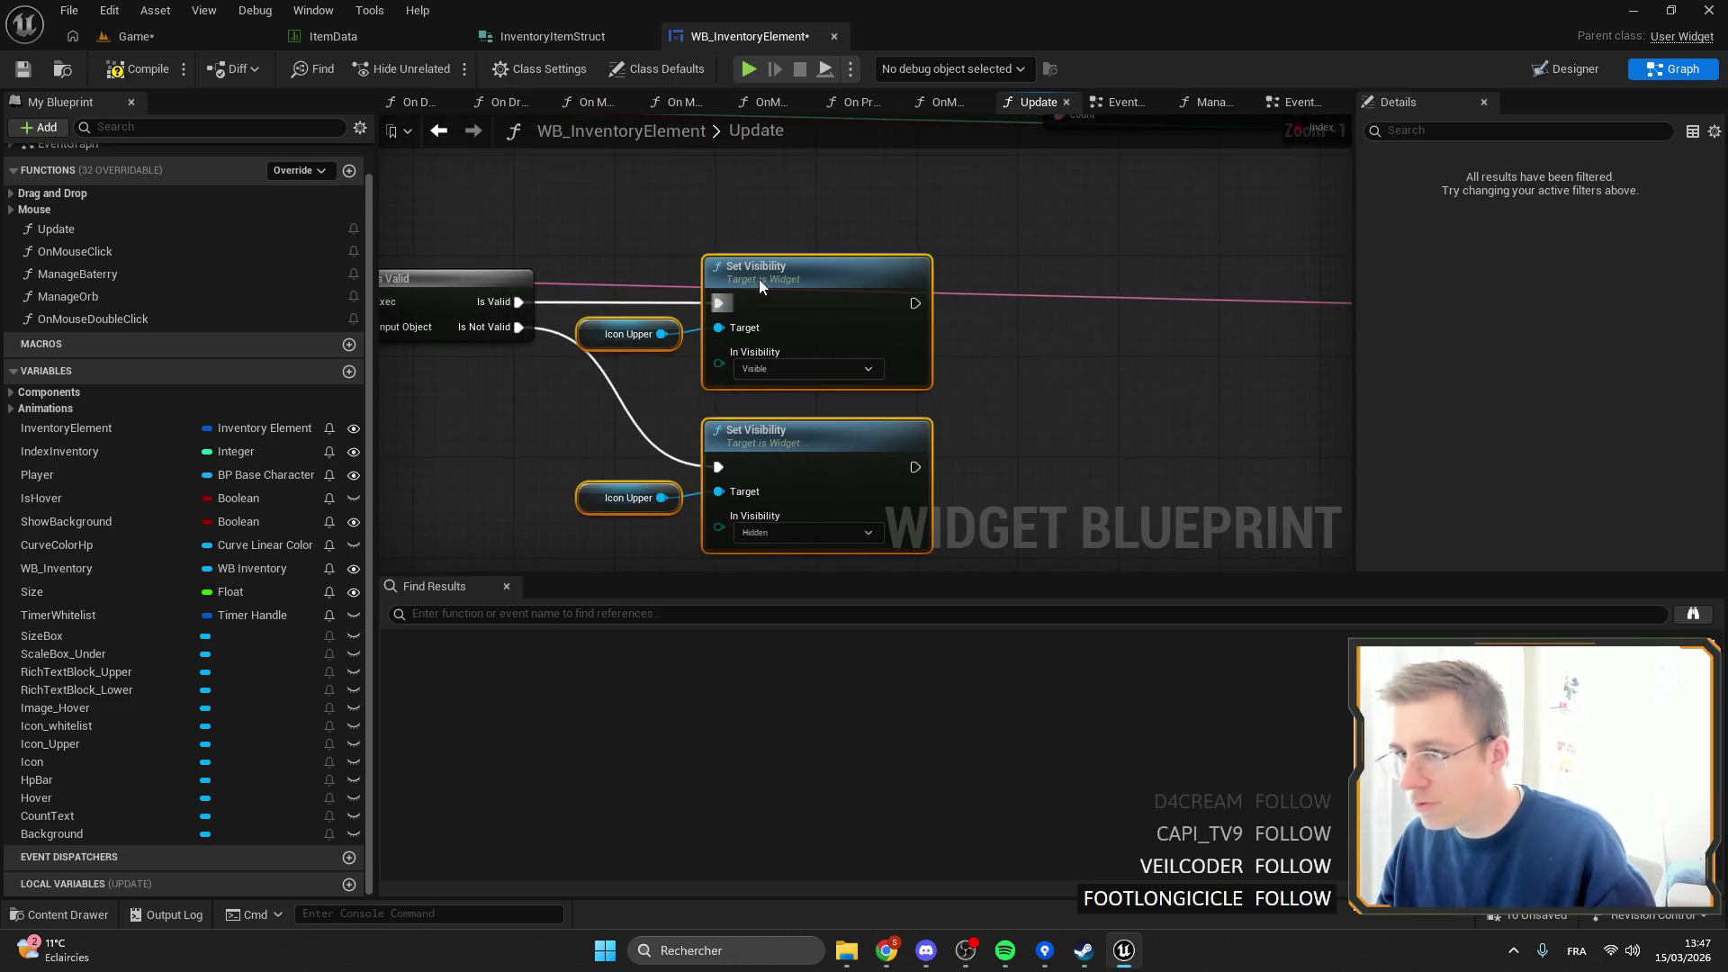
click(705, 236)
drag(586, 342, 599, 348)
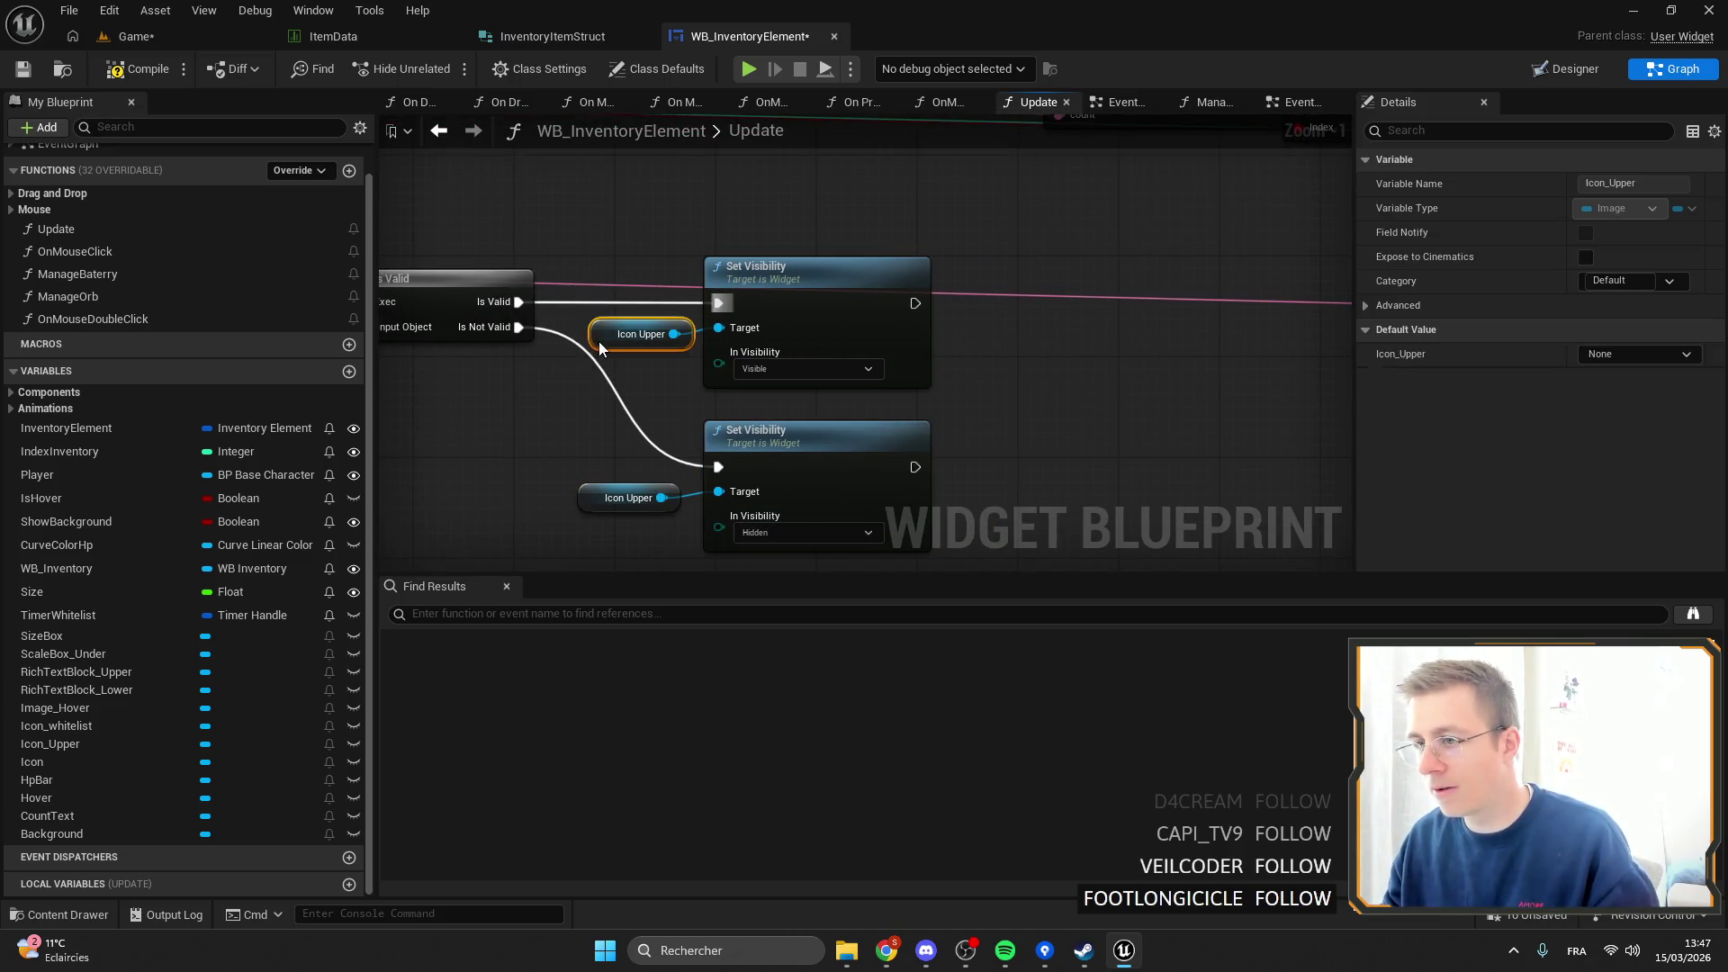
drag(597, 512, 602, 502)
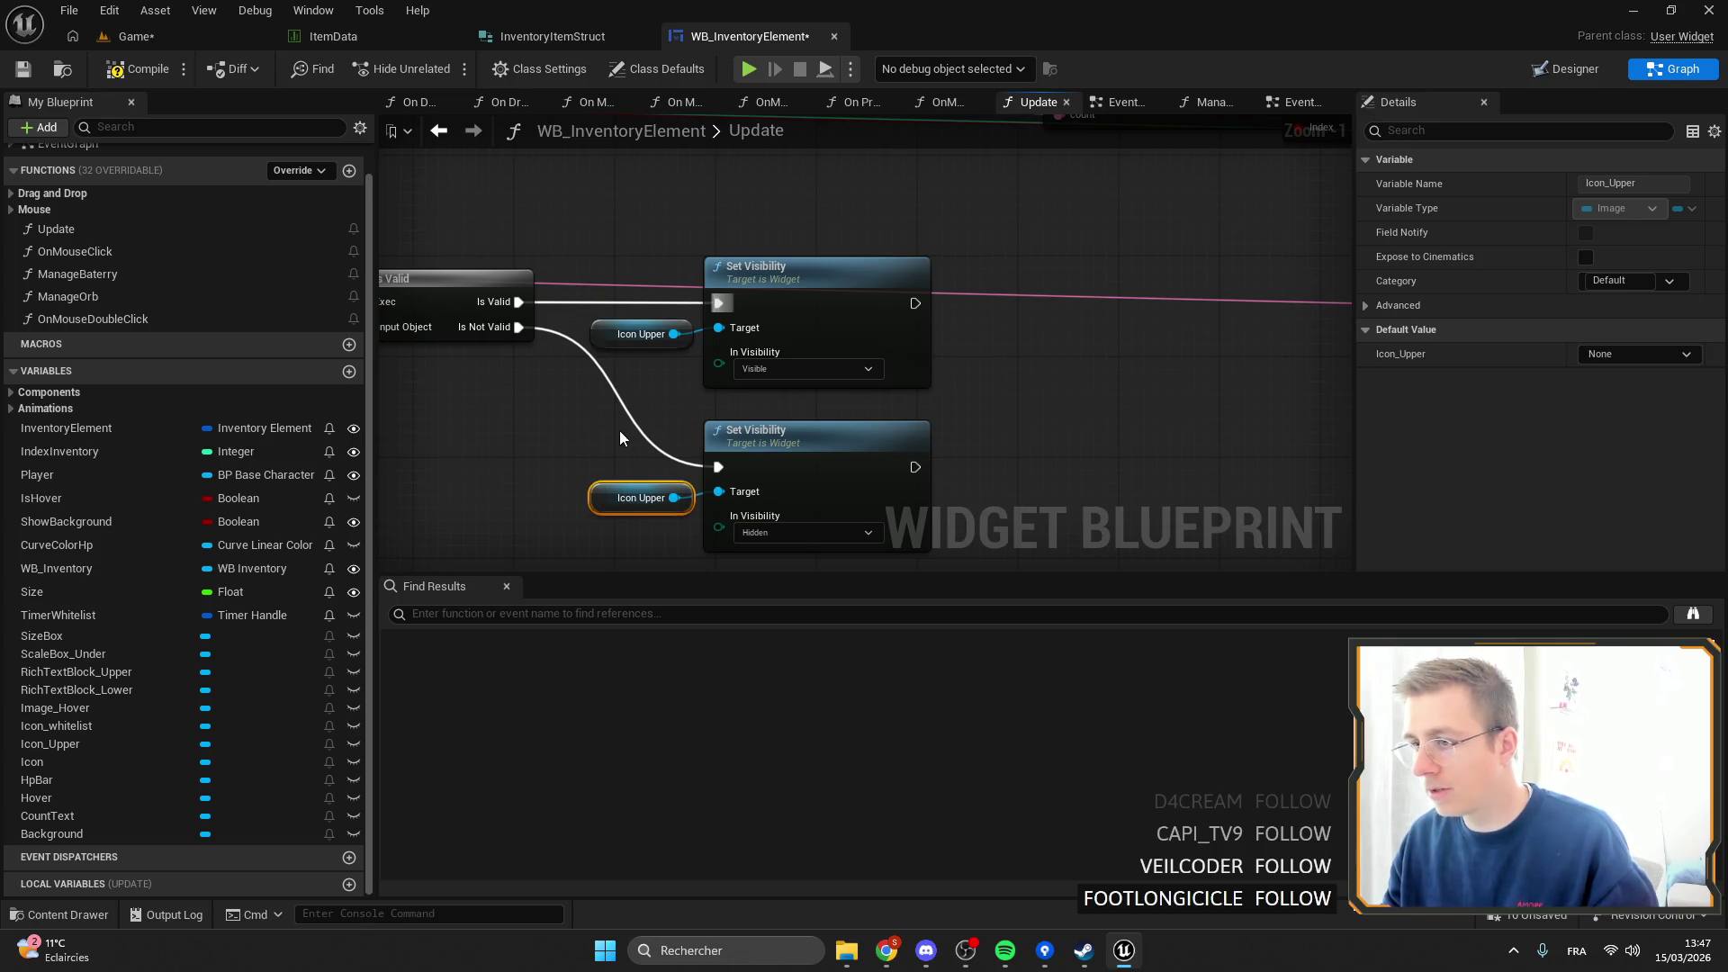
click(620, 438)
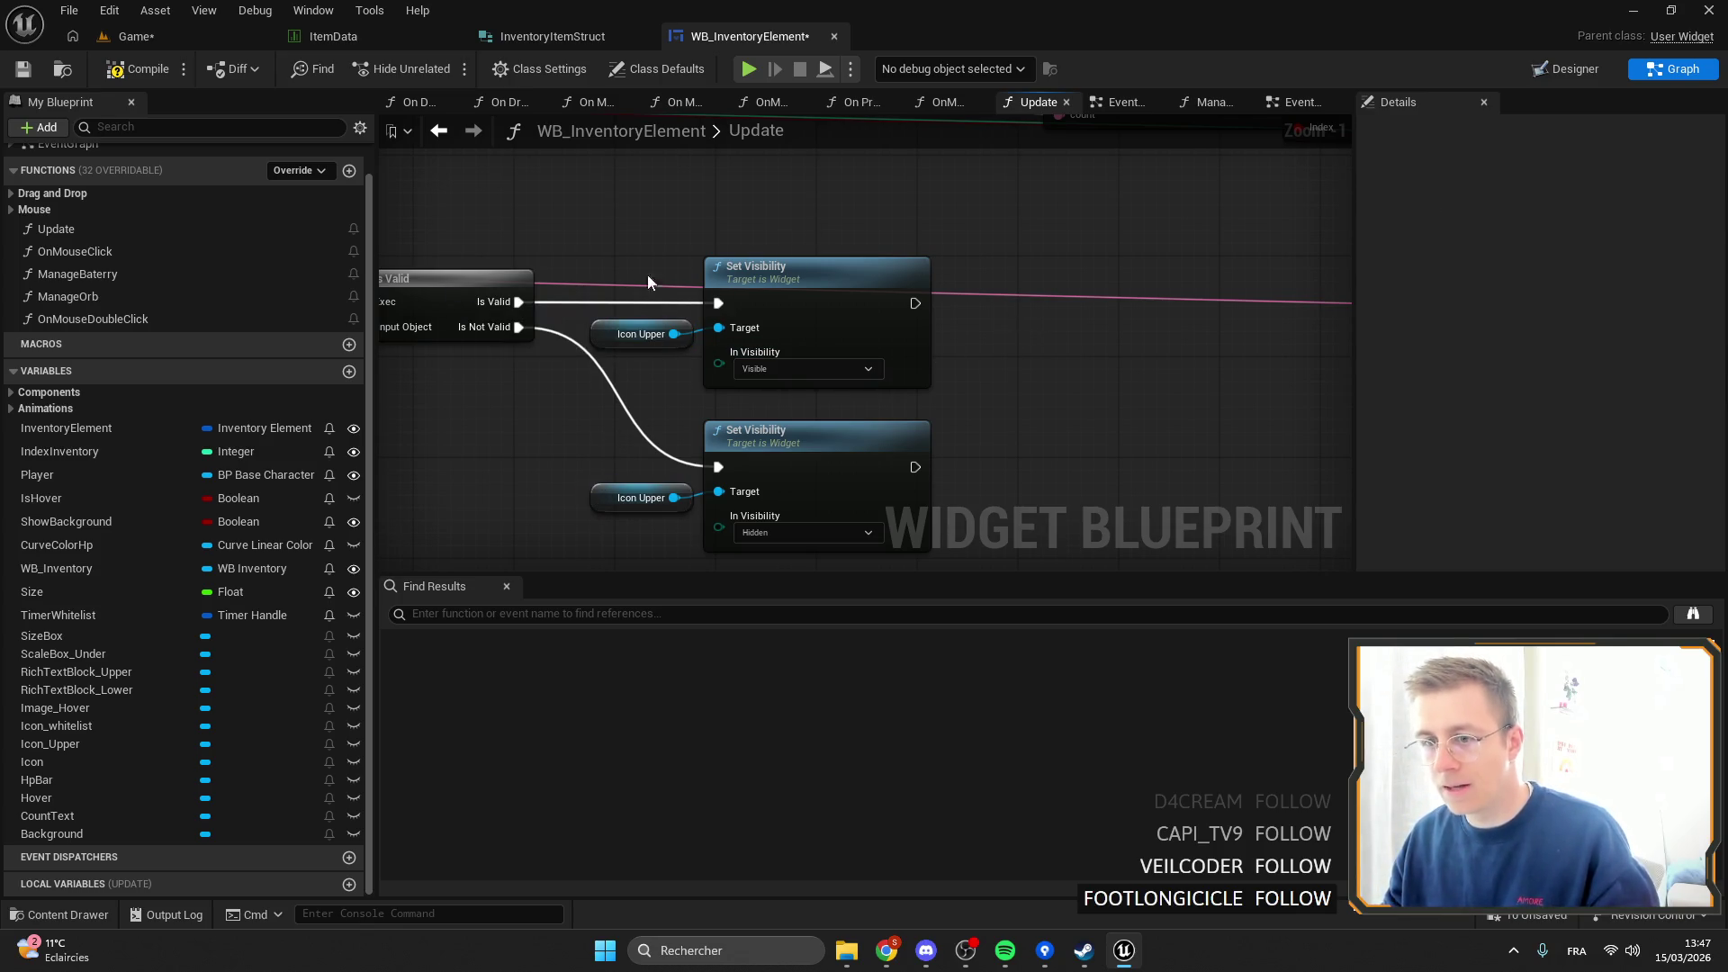
scroll(1114, 424, down, 3)
scroll(676, 316, up, 4)
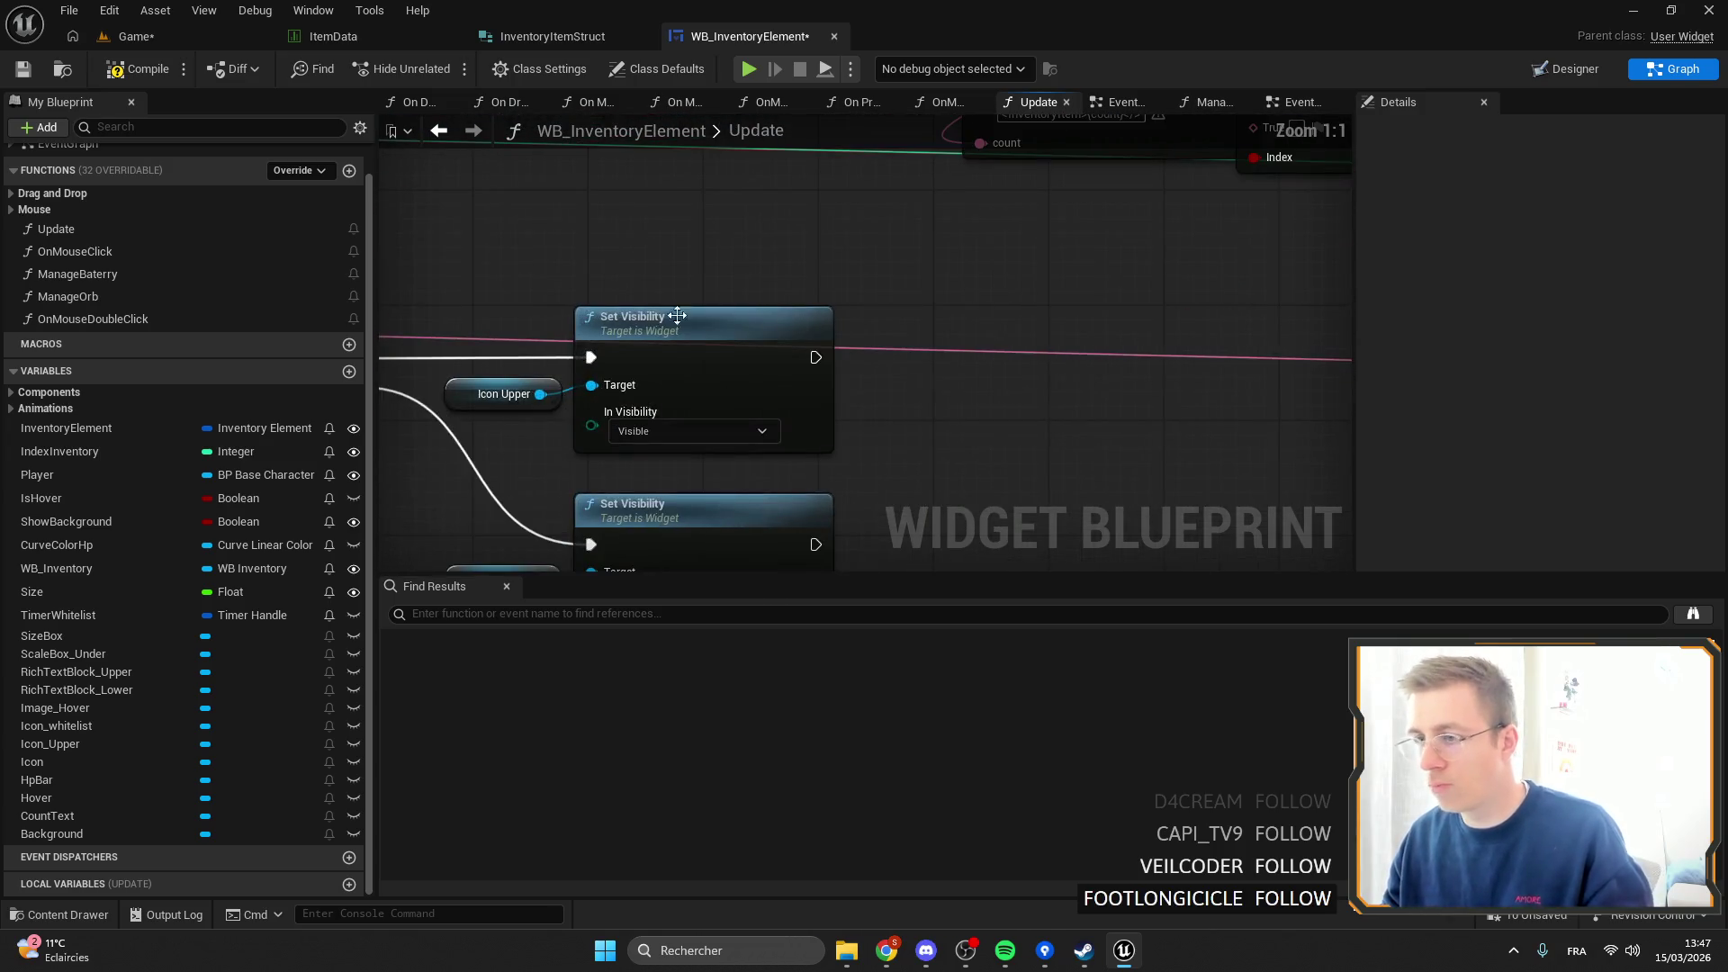
drag(540, 394, 888, 403)
Add a Set Brush from Texture node for Icon Upper after the Visible Set Visibility.
text(set bru)
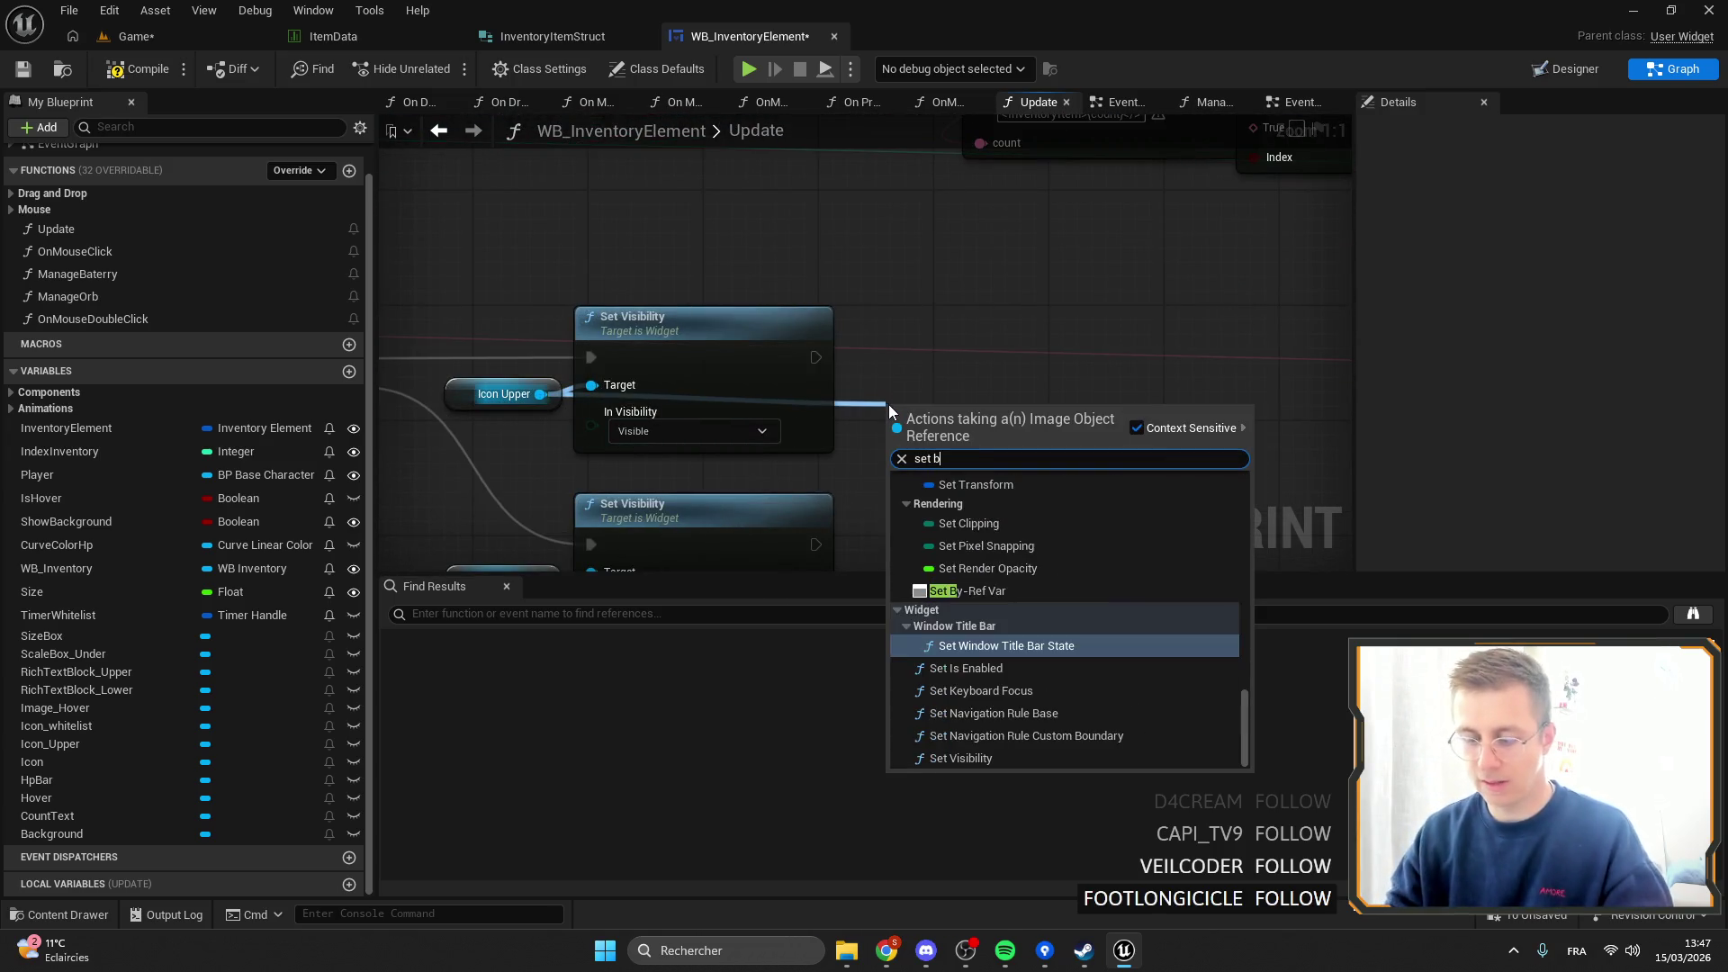
key(BackSpace)
text(ush)
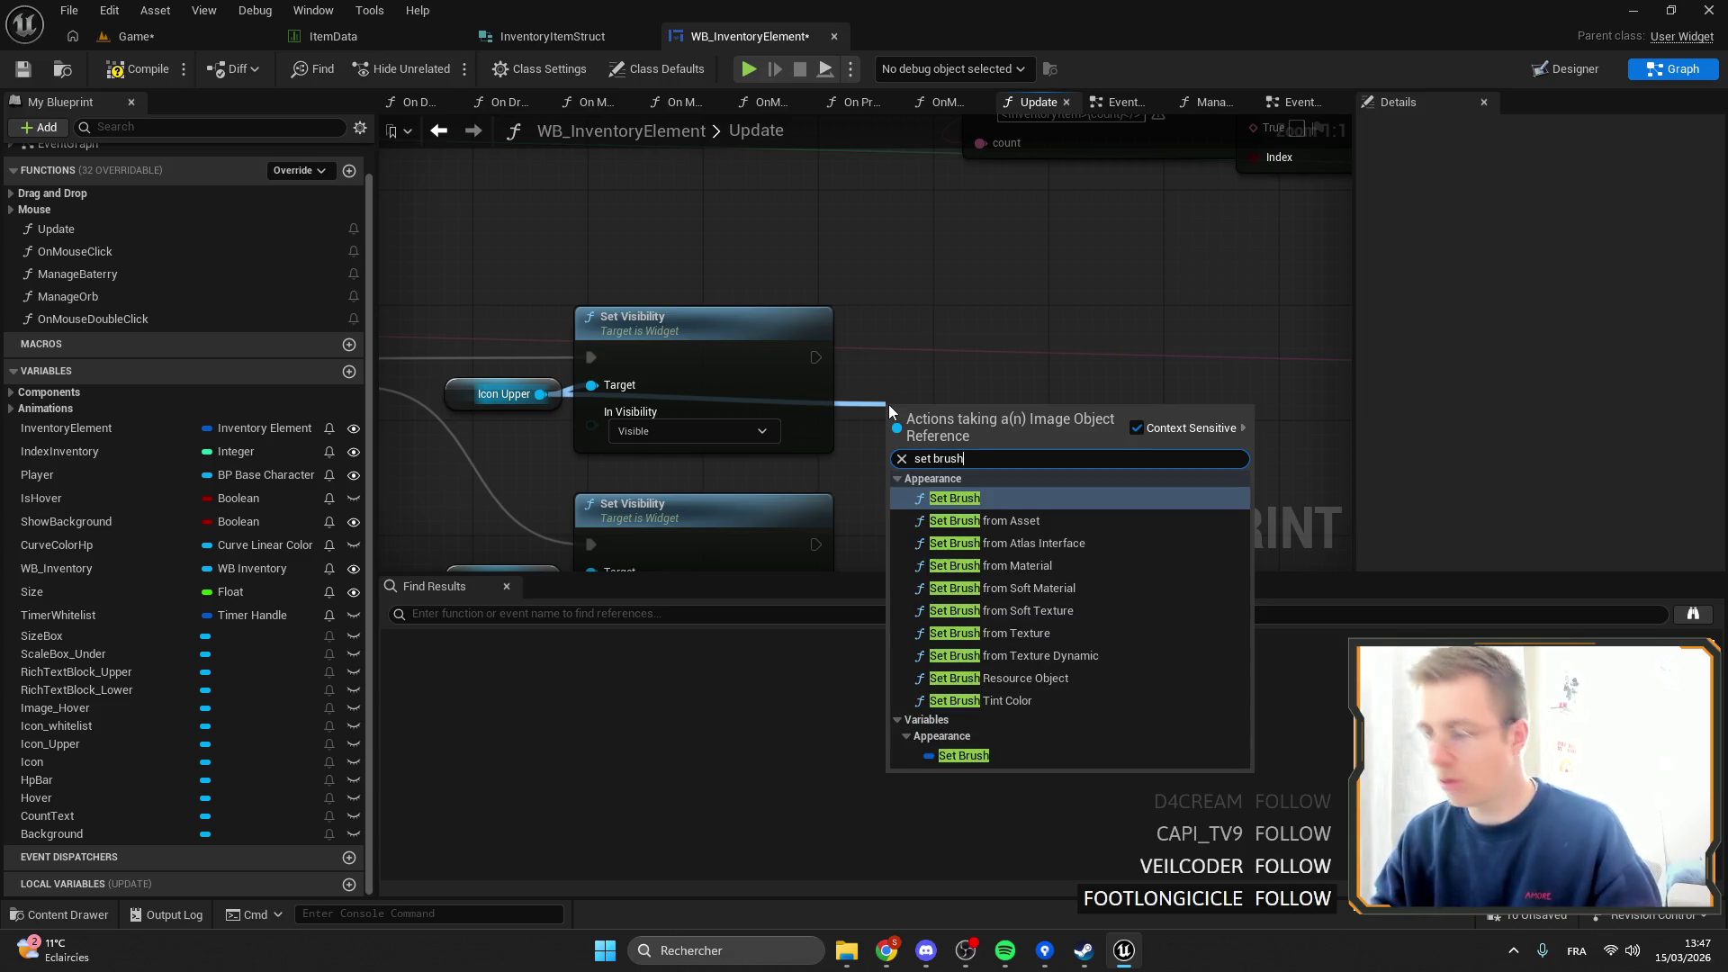
click(1150, 634)
drag(875, 435, 889, 306)
drag(815, 357, 943, 329)
Route the Texture wire through a reroute point, then compile and save the widget.
scroll(900, 360, down, 5)
scroll(570, 267, up, 3)
scroll(1110, 468, down, 2)
scroll(963, 365, up, 2)
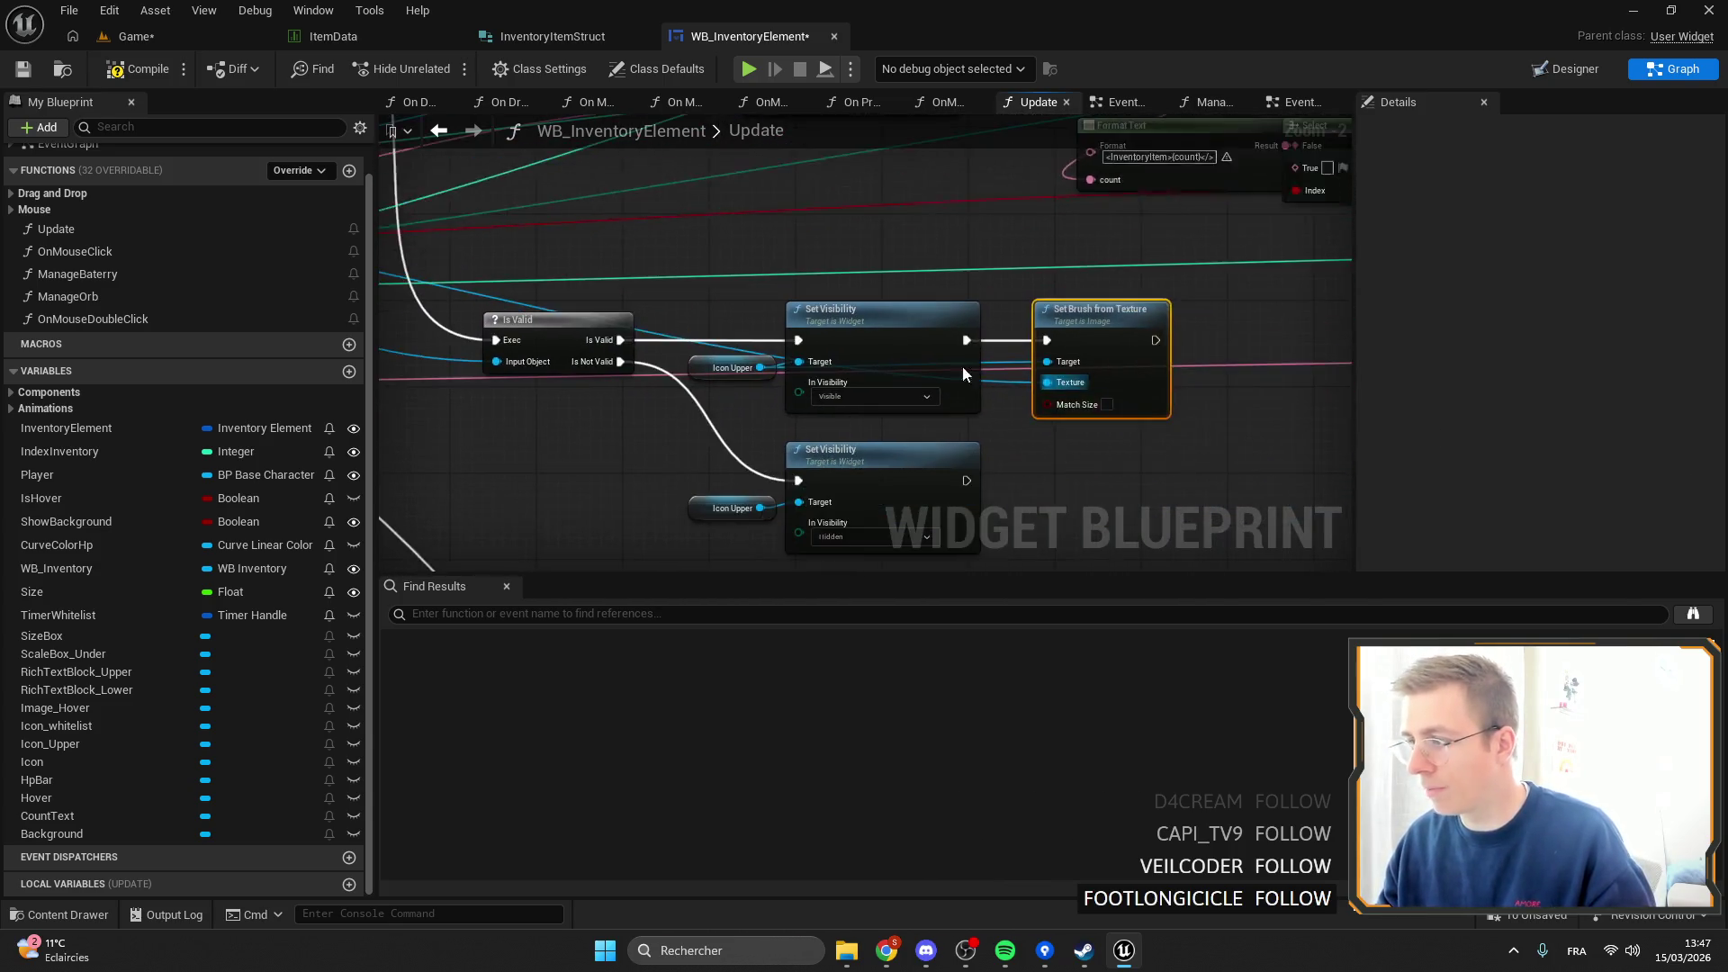
double_click(622, 283)
drag(623, 283, 684, 441)
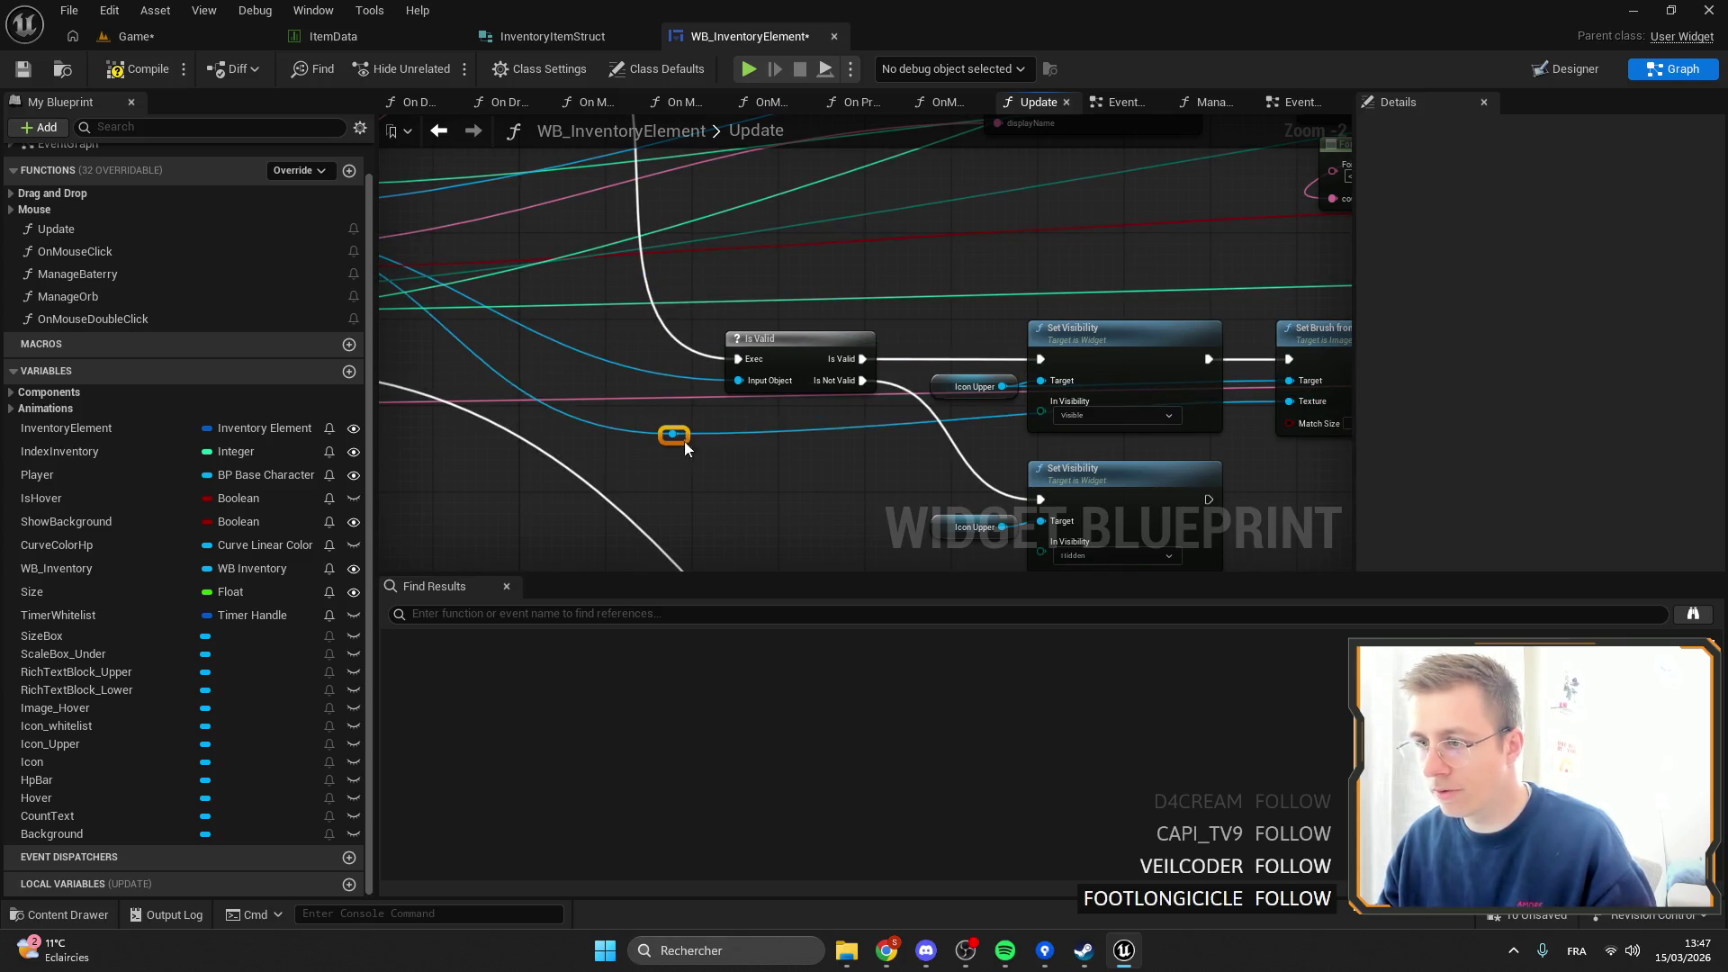
scroll(601, 322, down, 3)
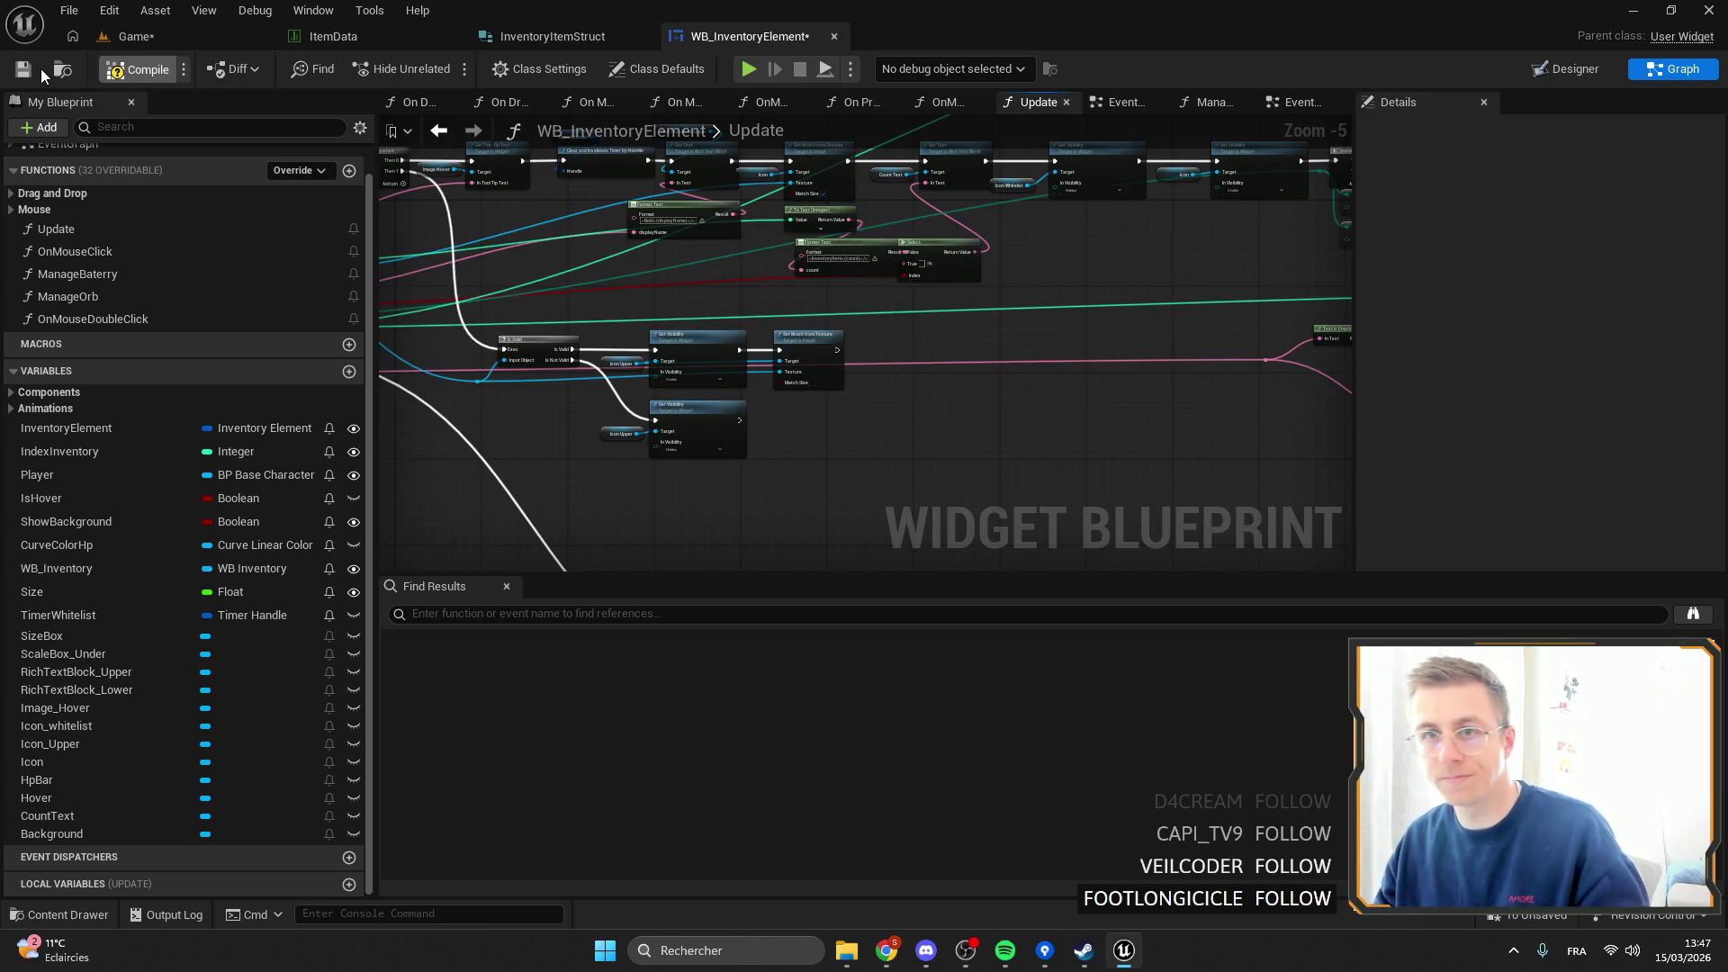
click(25, 70)
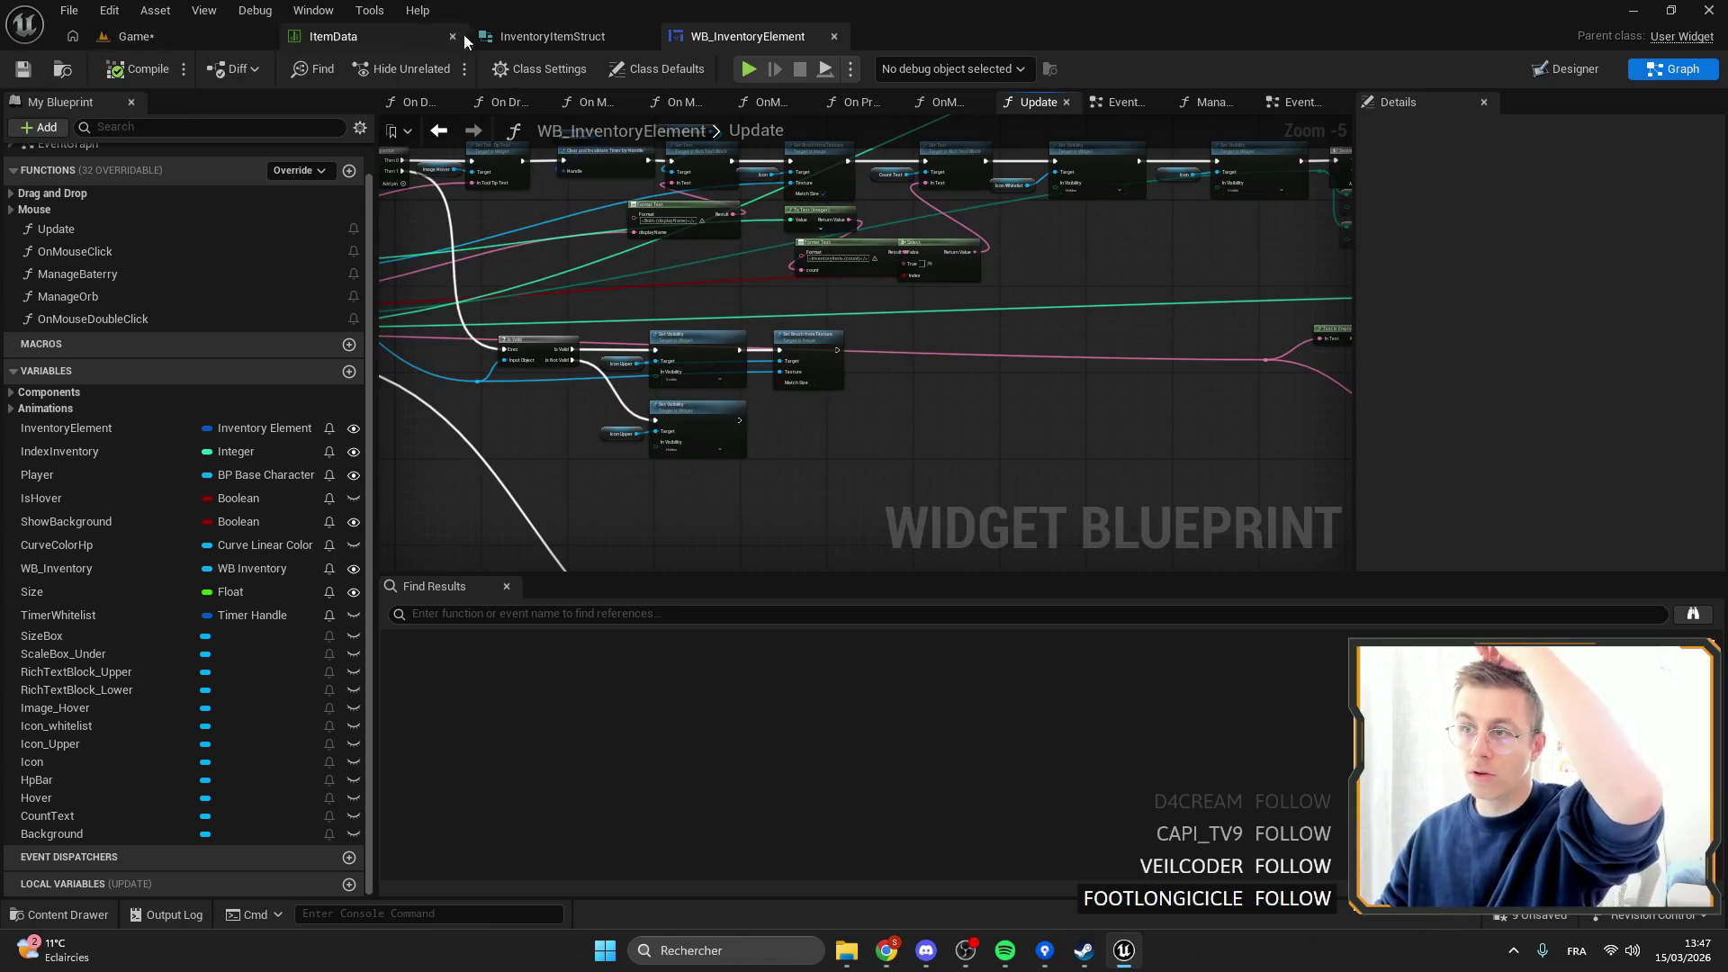
Copy the seed texture into the SeedTomato row of ItemData.
click(462, 35)
right_click(581, 727)
click(652, 748)
click(266, 184)
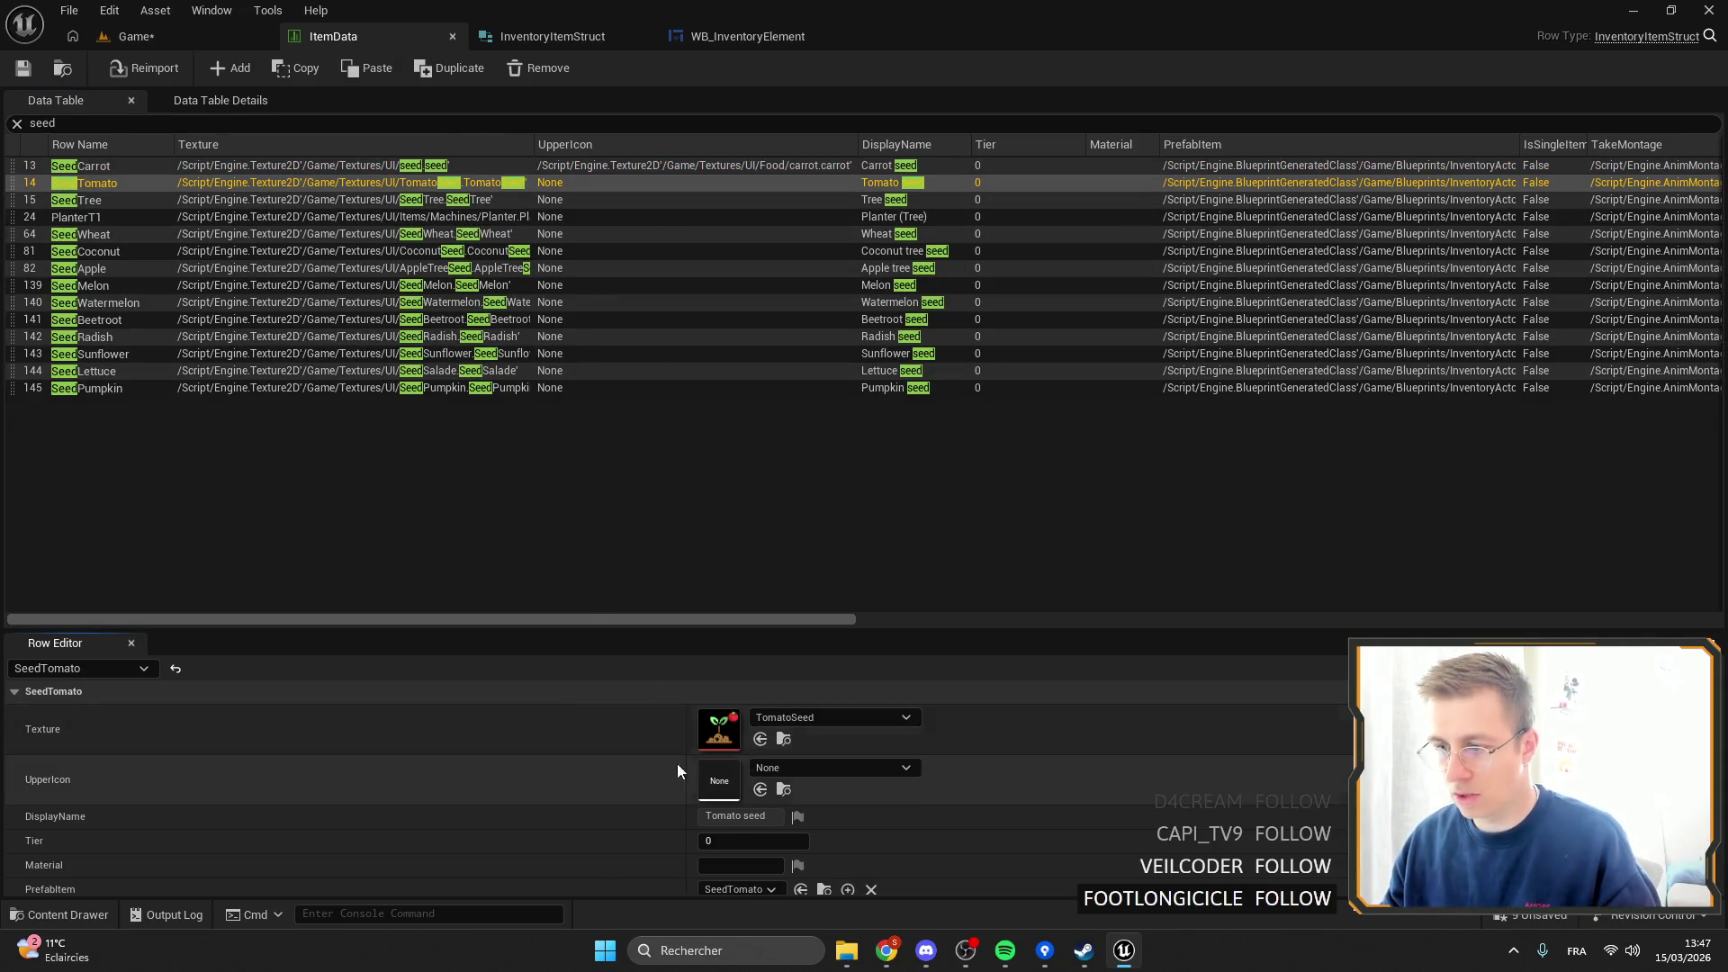
right_click(666, 728)
click(720, 782)
Set SeedTomato's UpperIcon to the tomato texture, save ItemData, and return to the Game level.
click(809, 765)
text(toma)
click(878, 635)
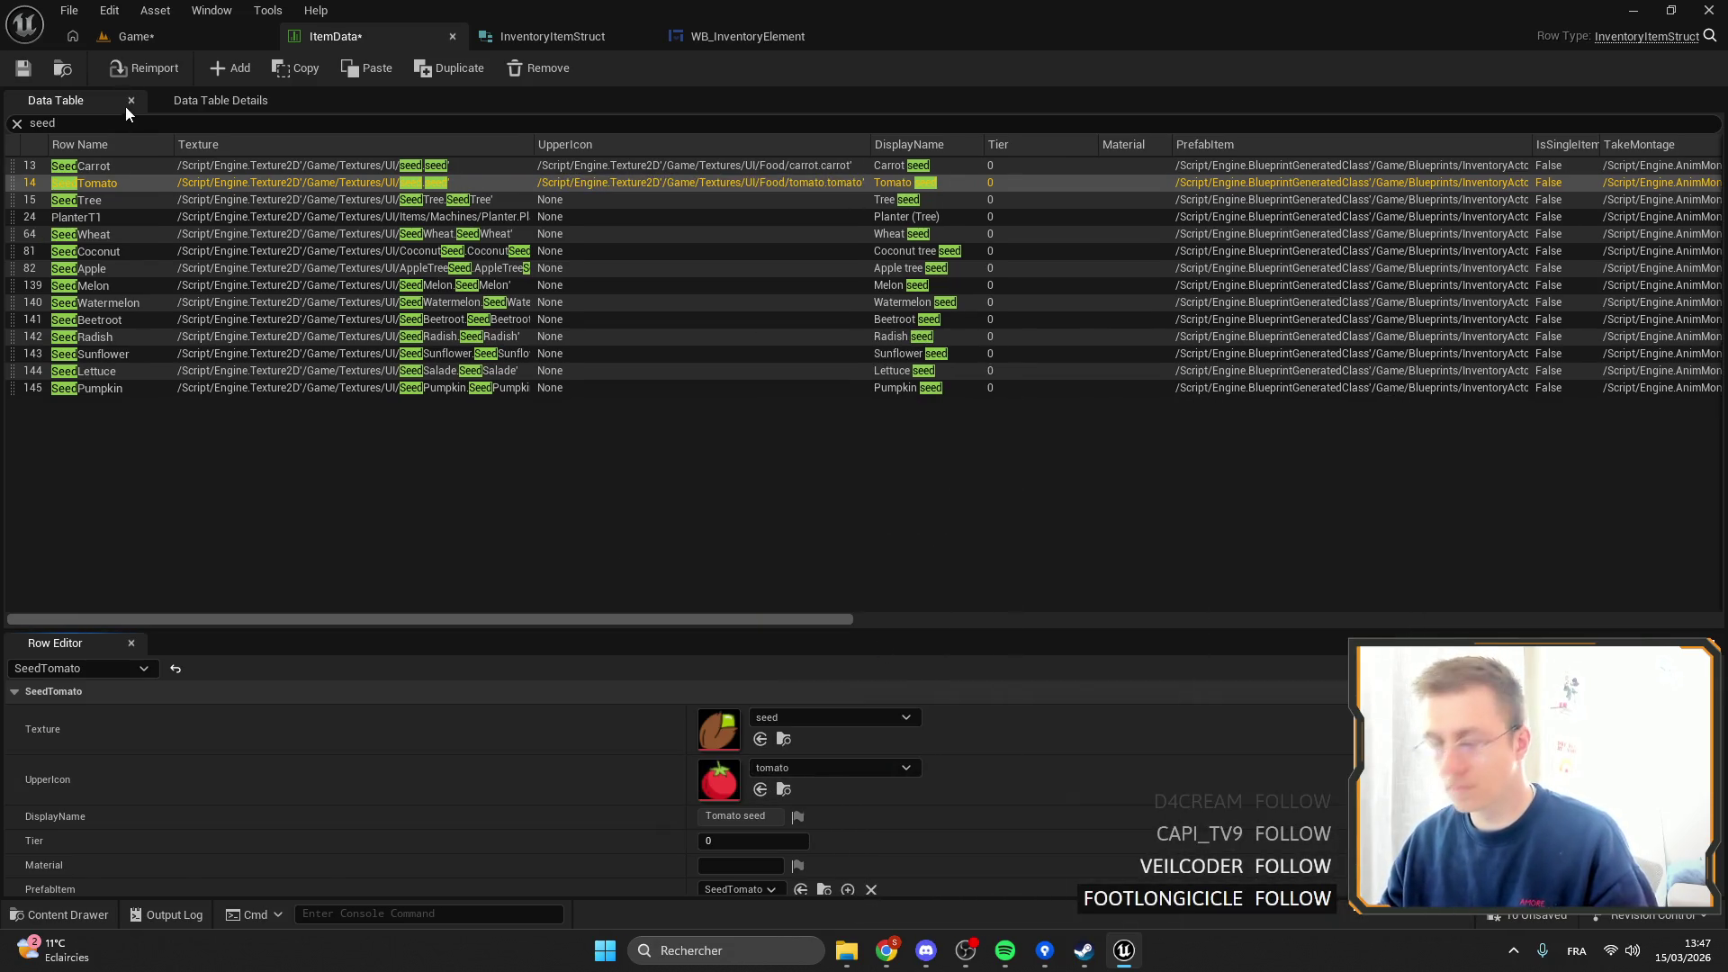
click(32, 66)
click(270, 39)
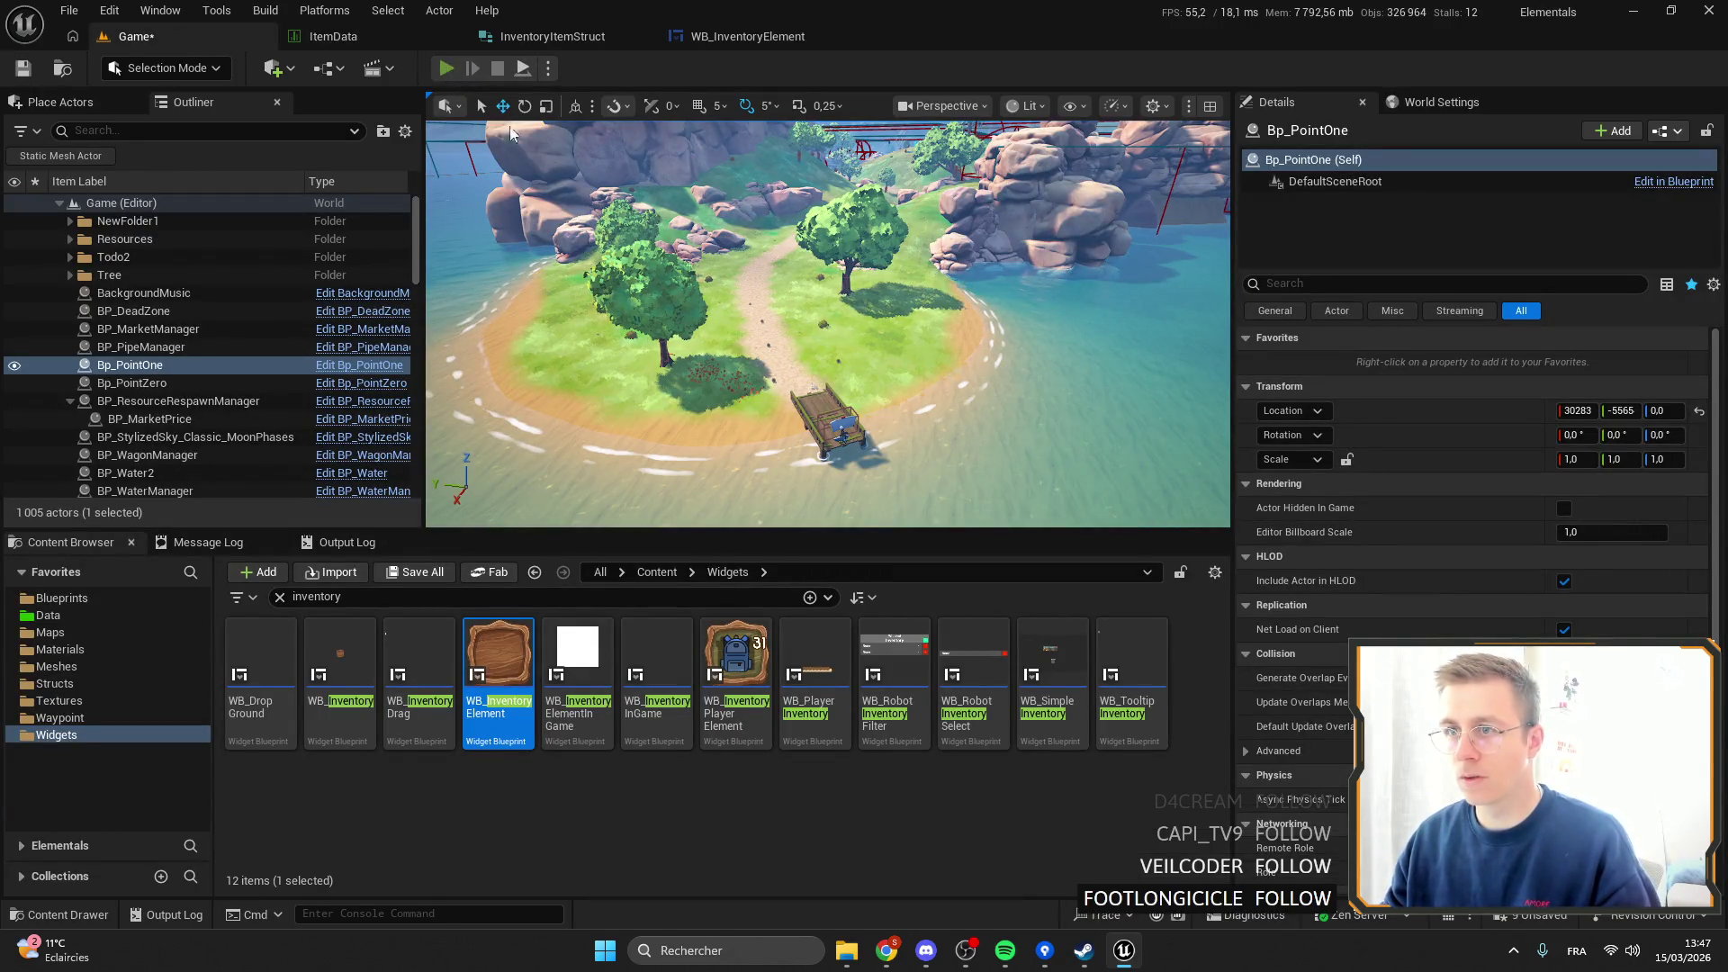
Start a full-screen play session, collect and plant the potatoes, and pick up carrots.
key(alt+p)
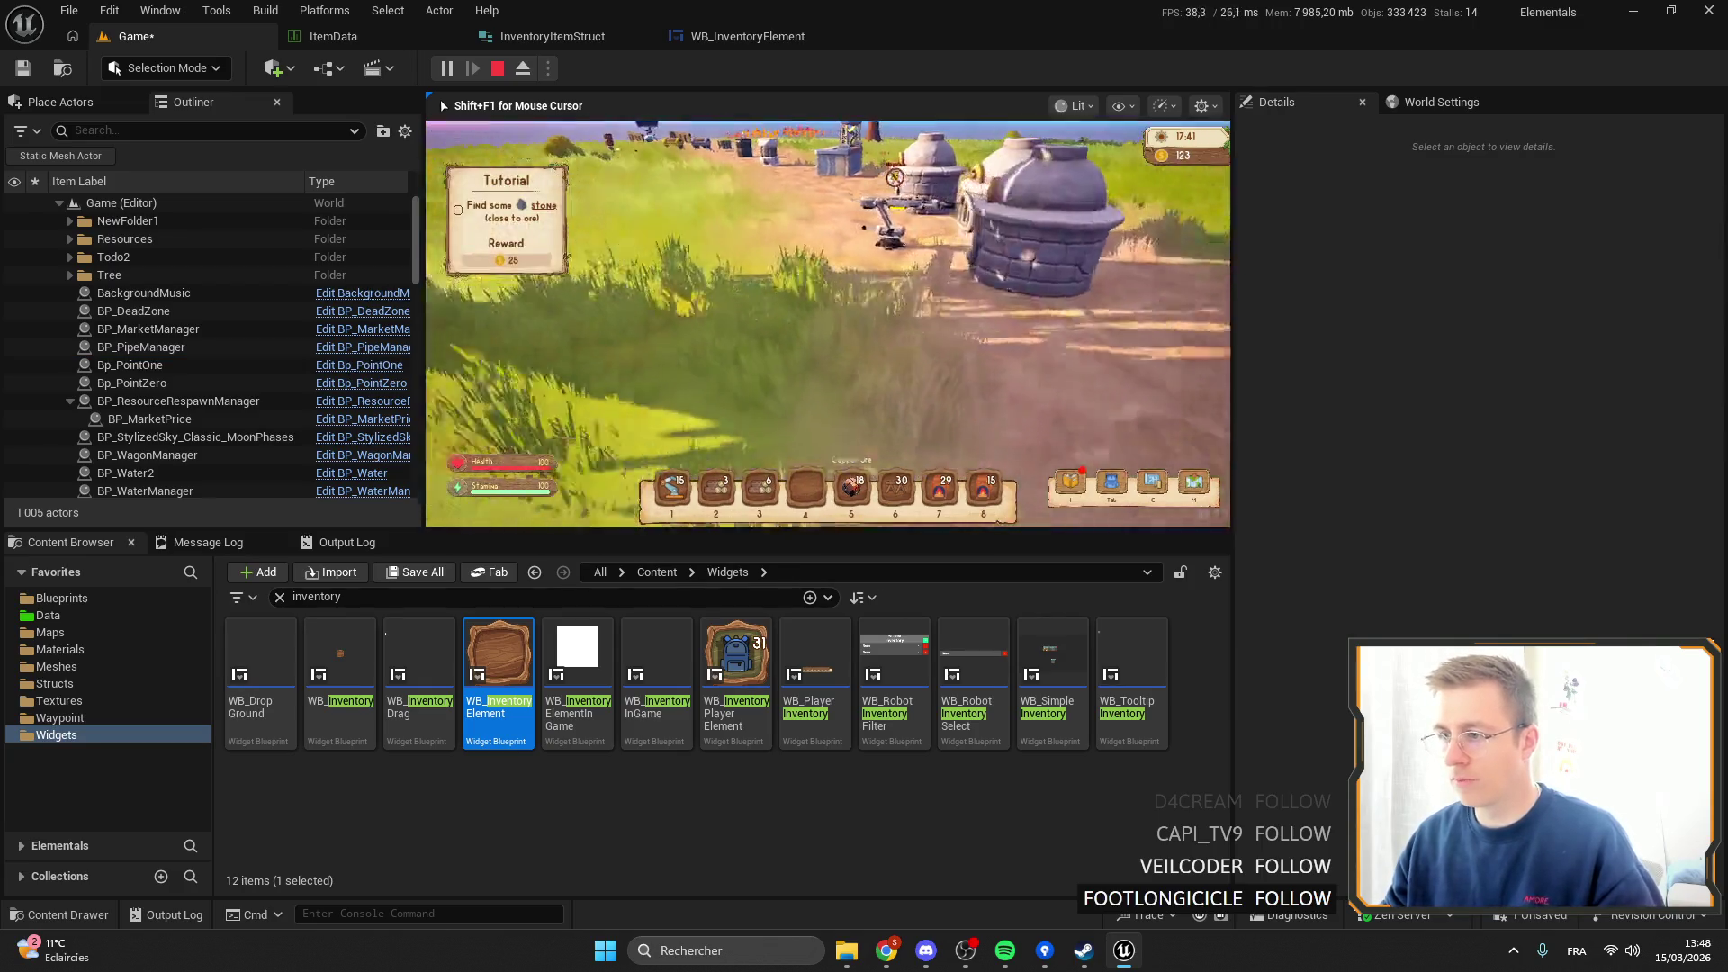
key(F11)
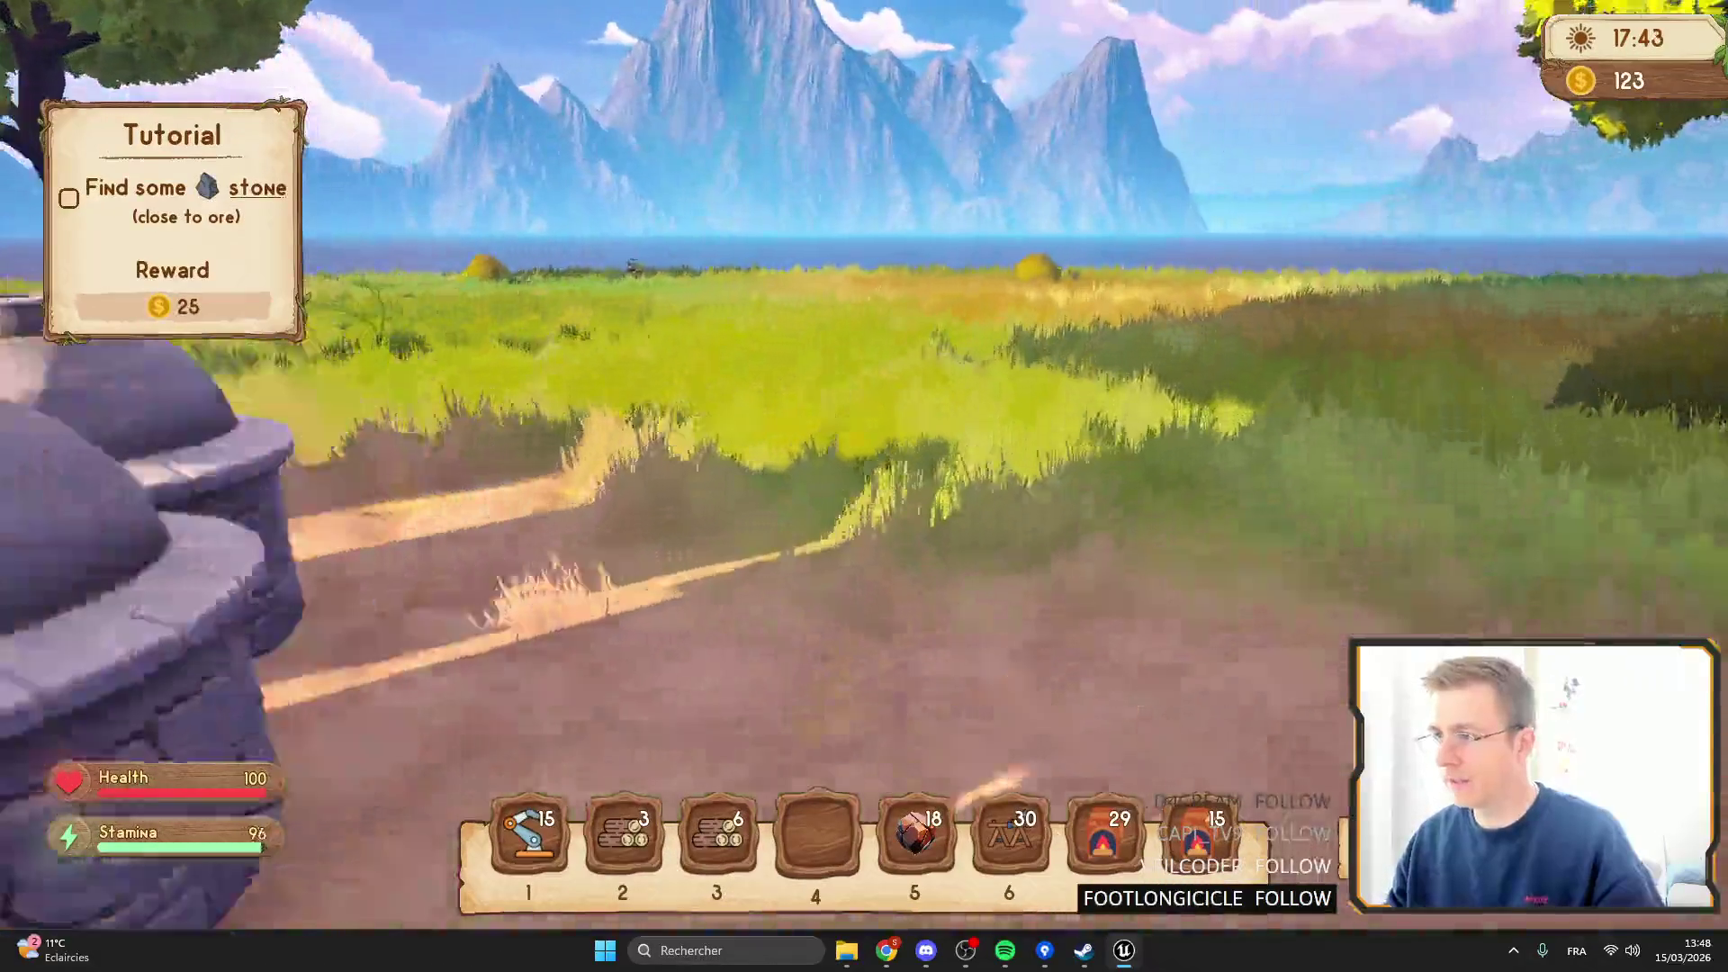
key(w)
key(f)
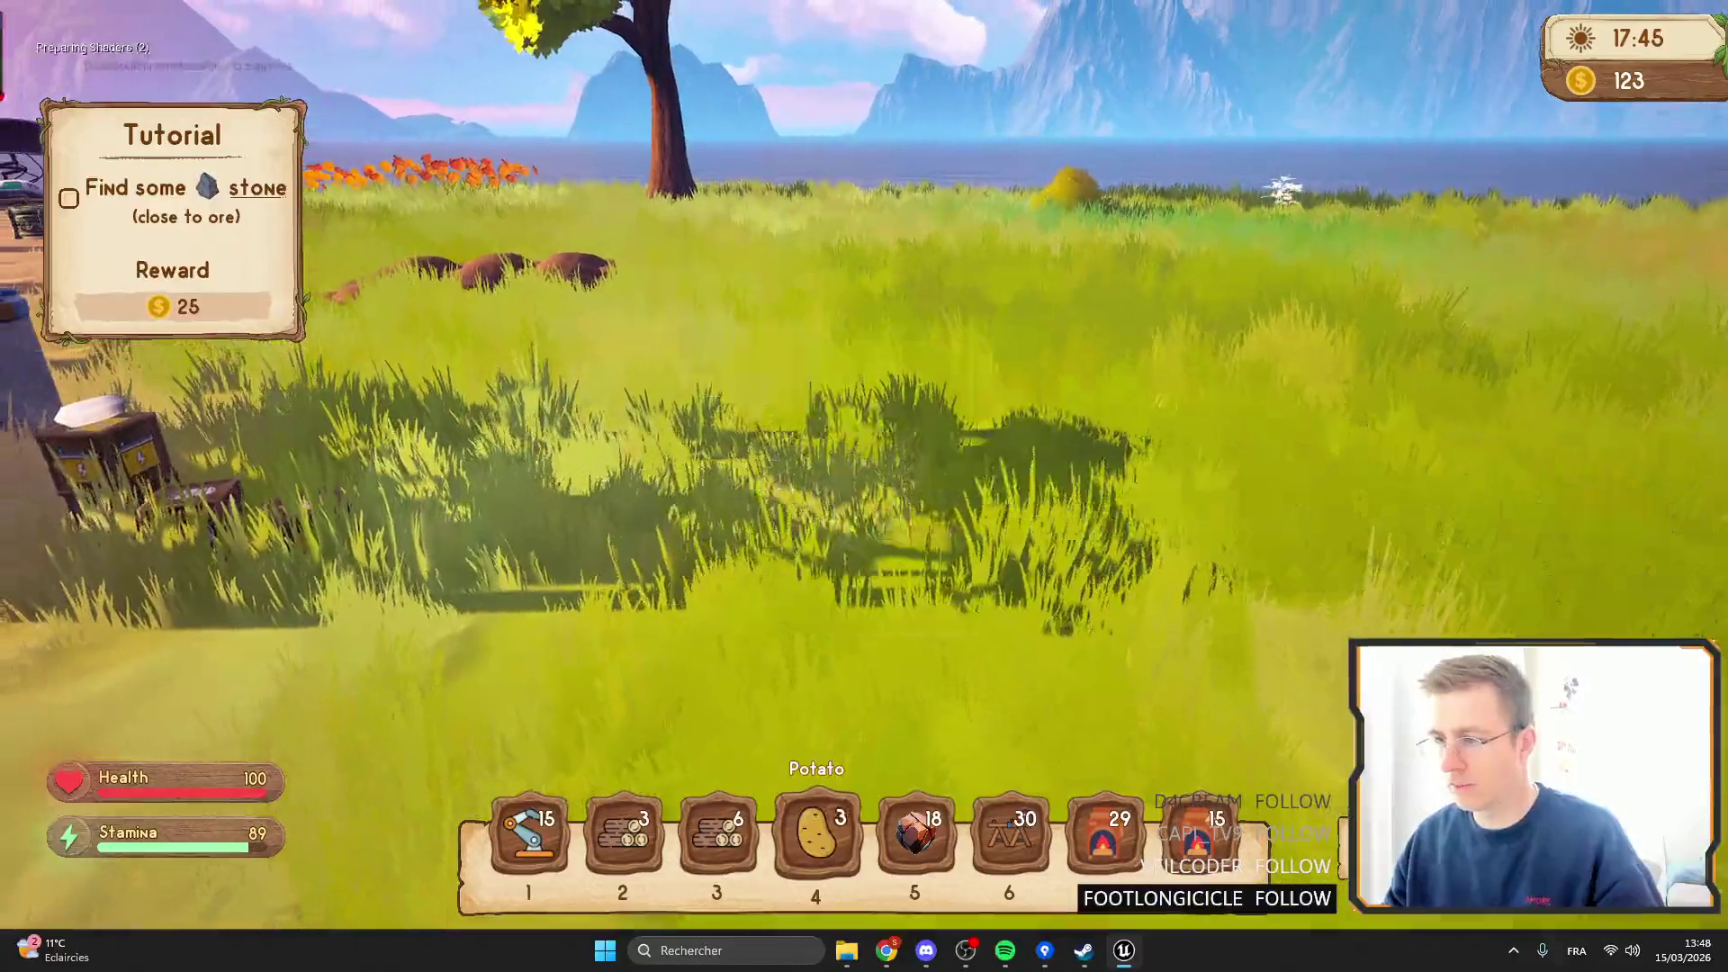
key(w)
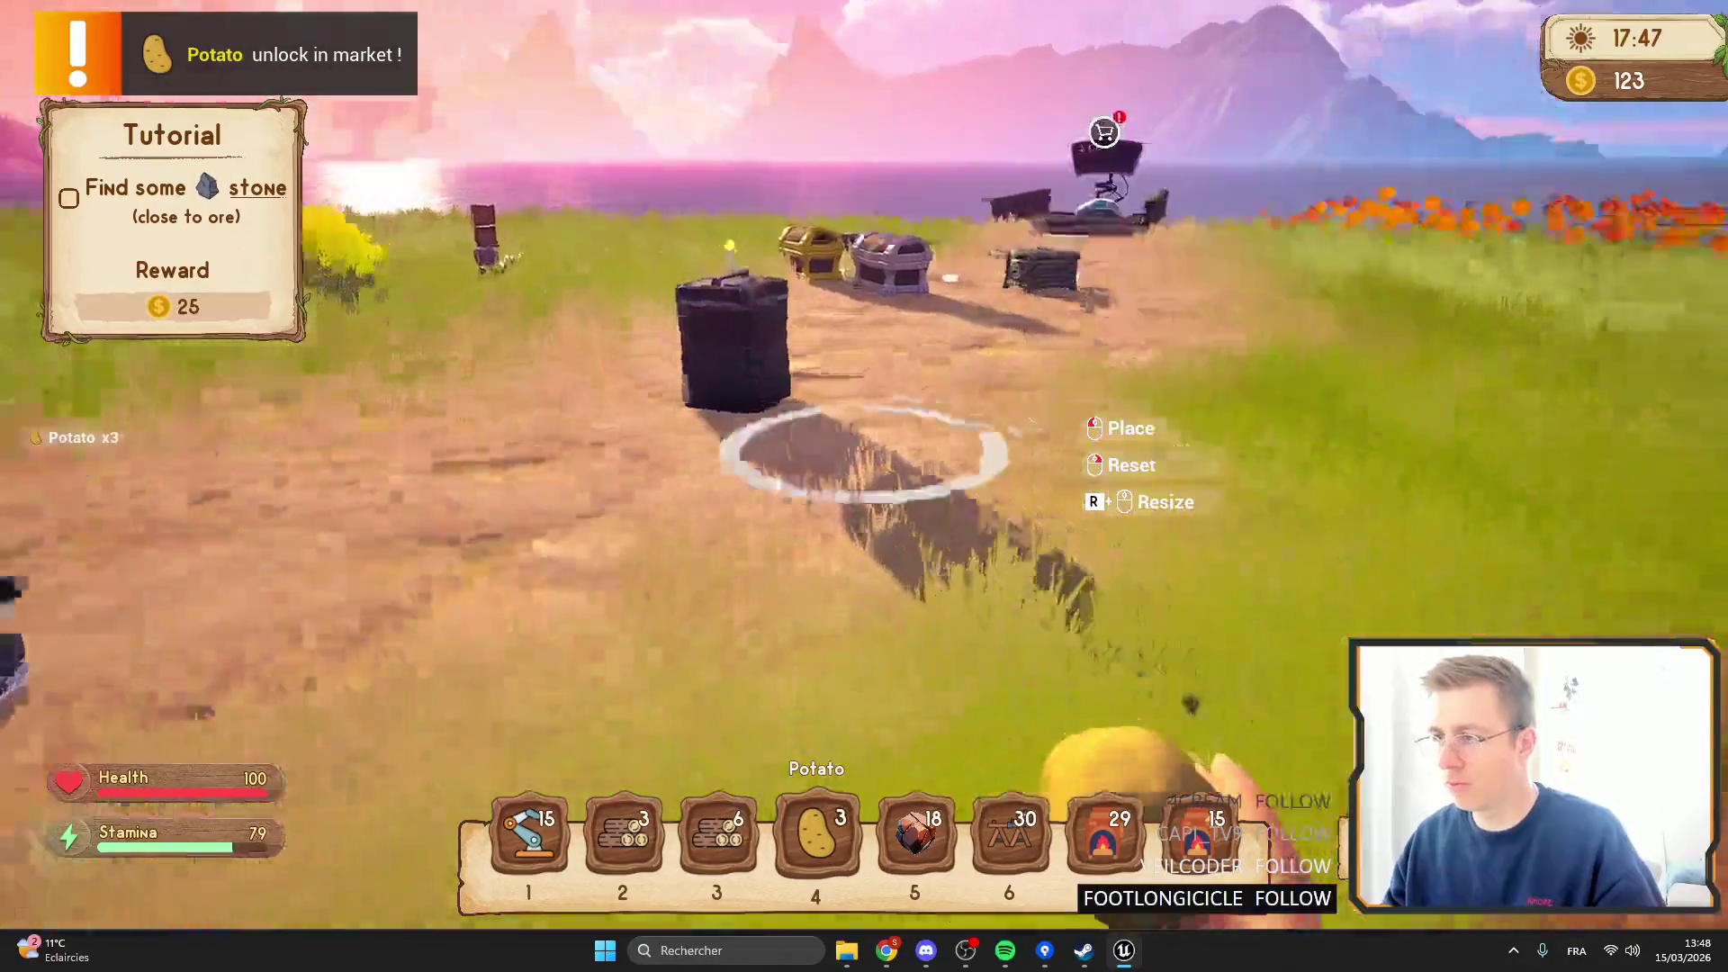
click(864, 450)
key(w)
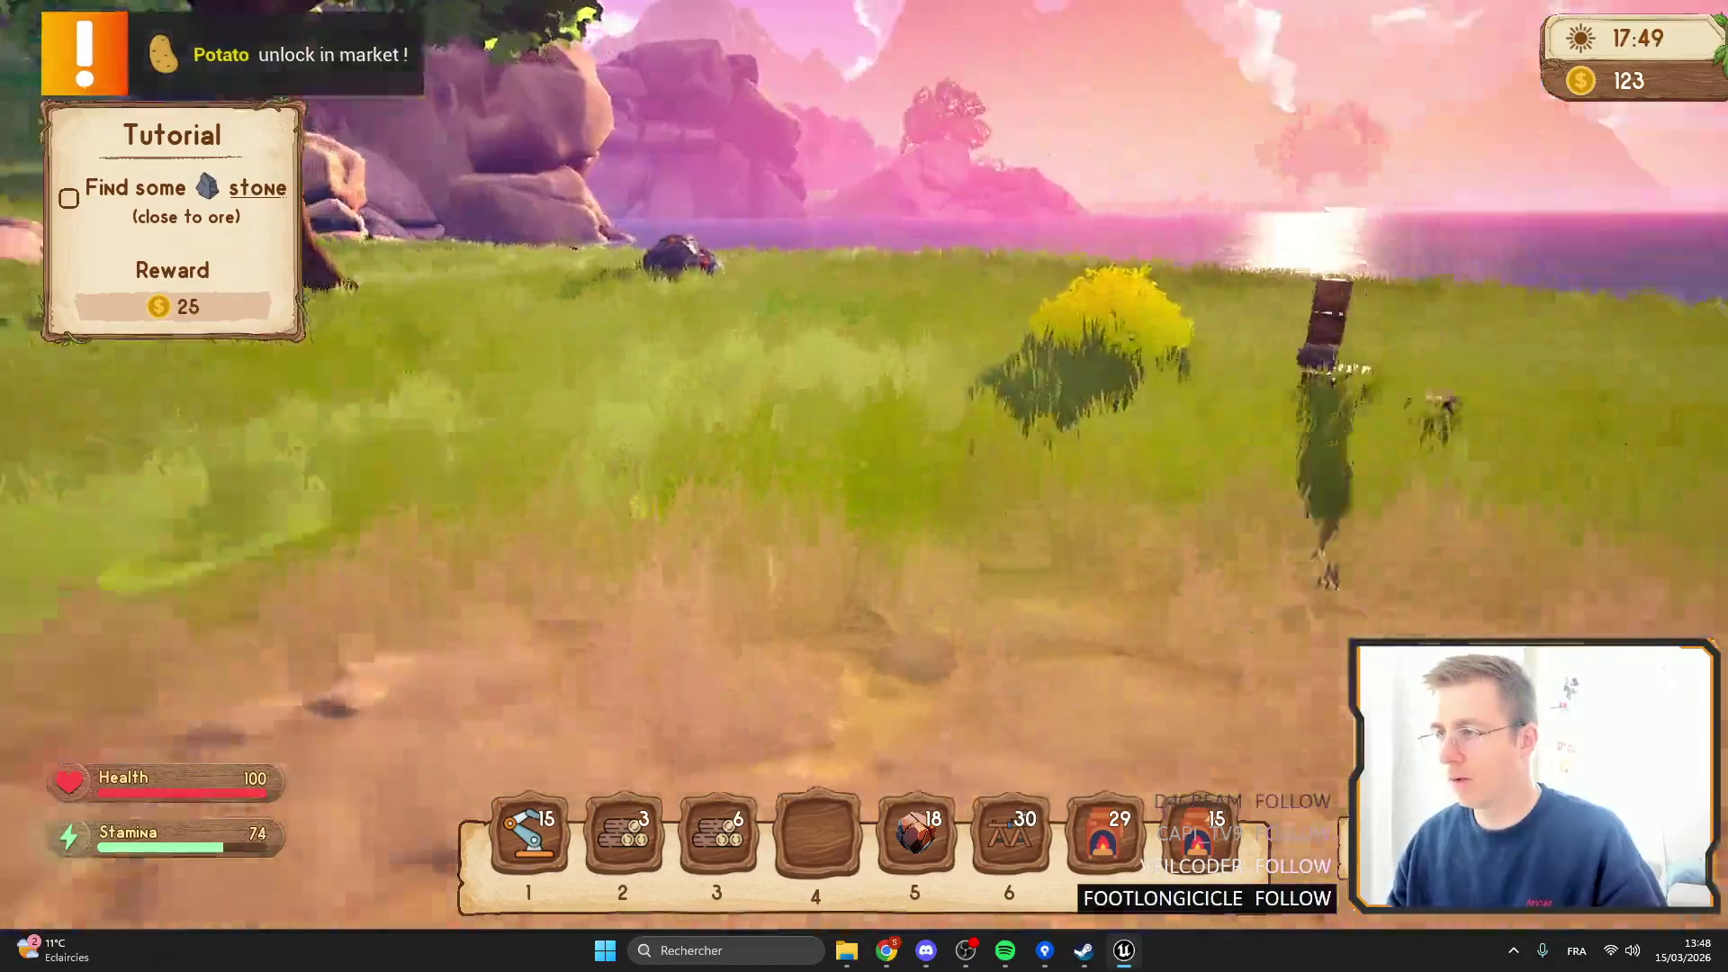
key(w)
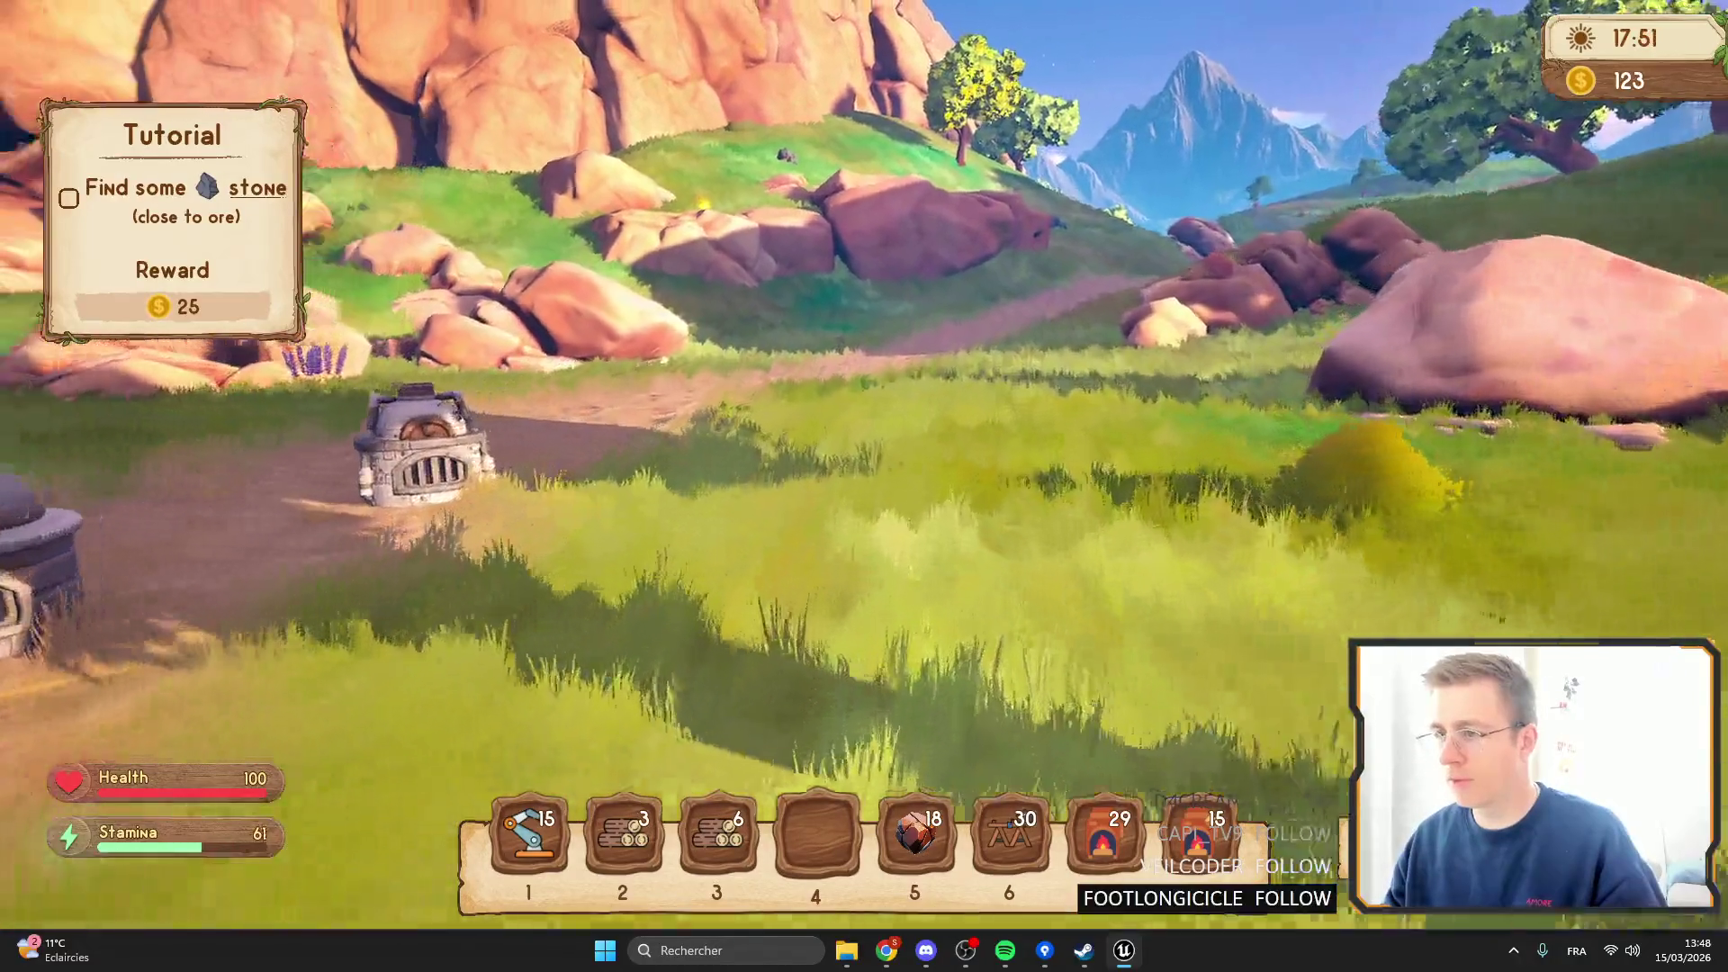
key(w)
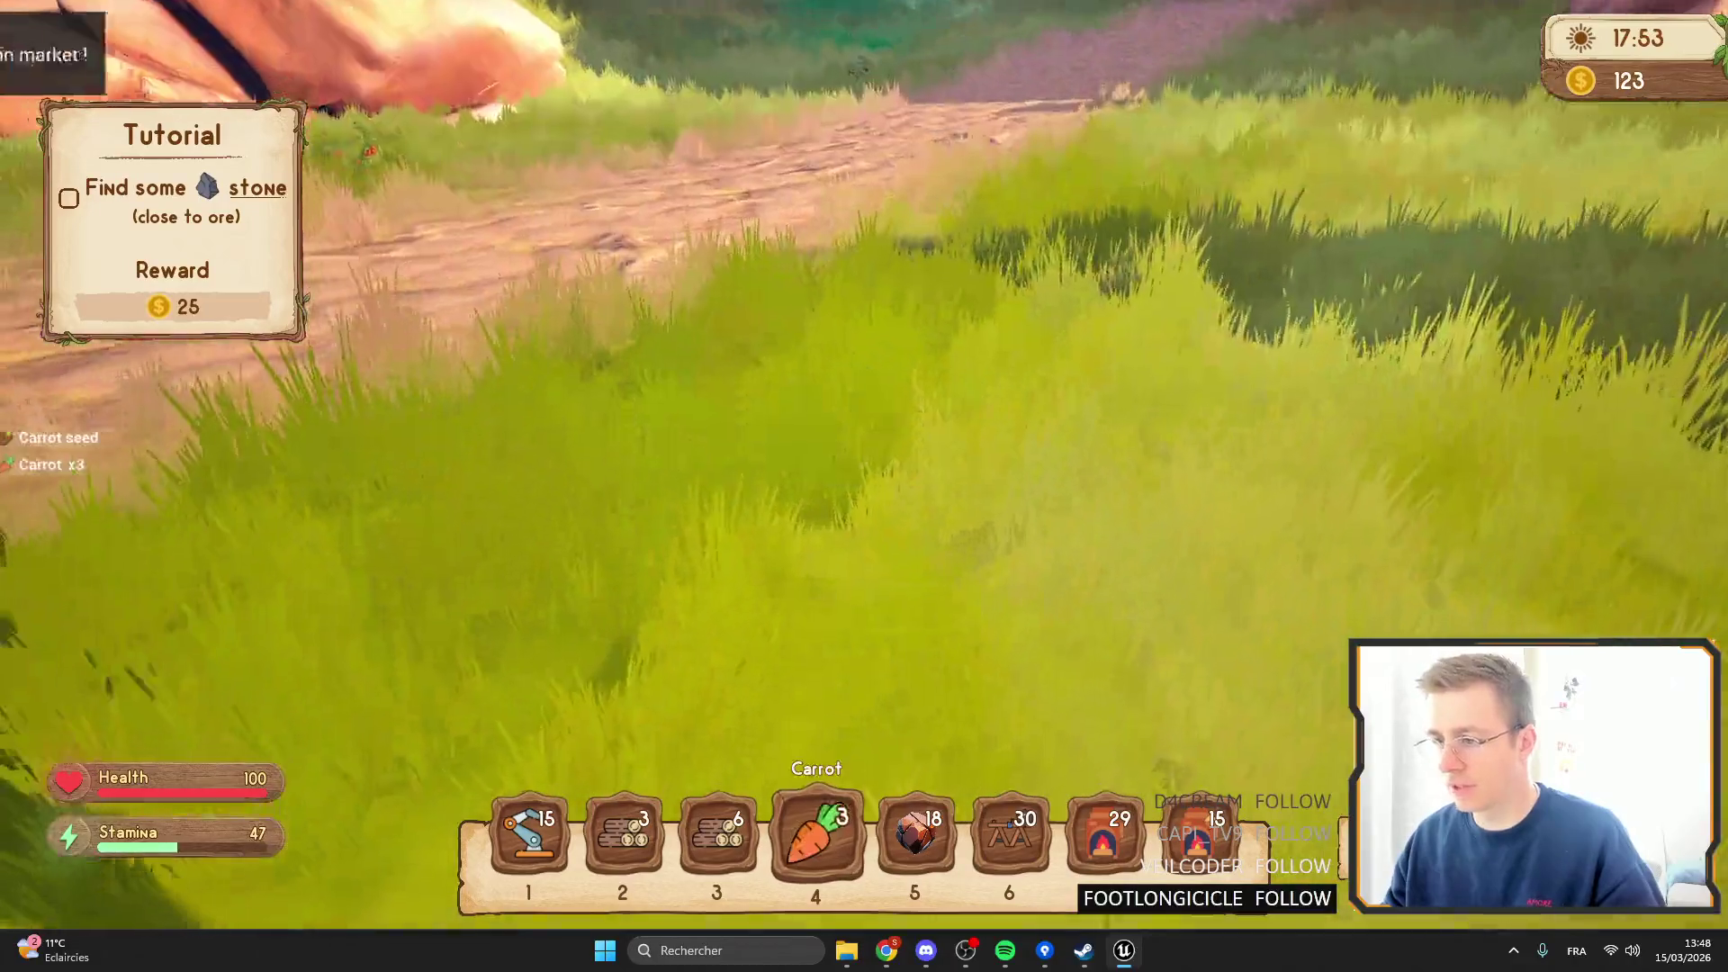
Equip the carrot seed from slot 5, harvest the tomato plant, and put its seed in slot 6.
key(Tab)
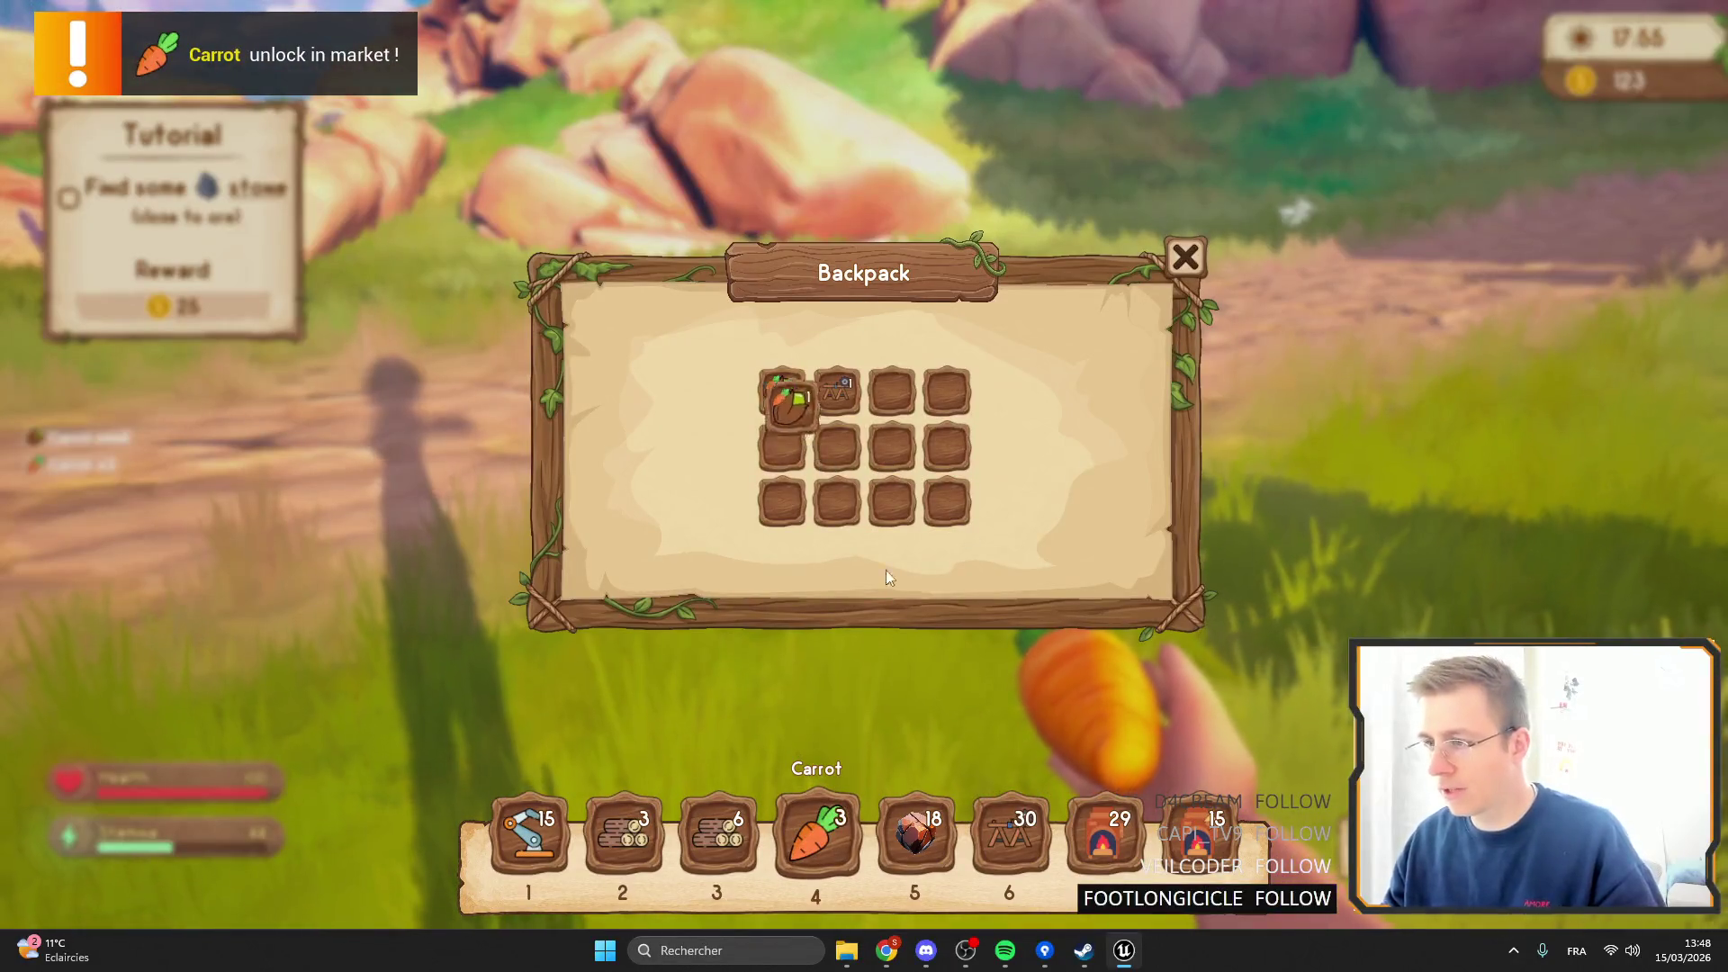
key(5)
key(Tab)
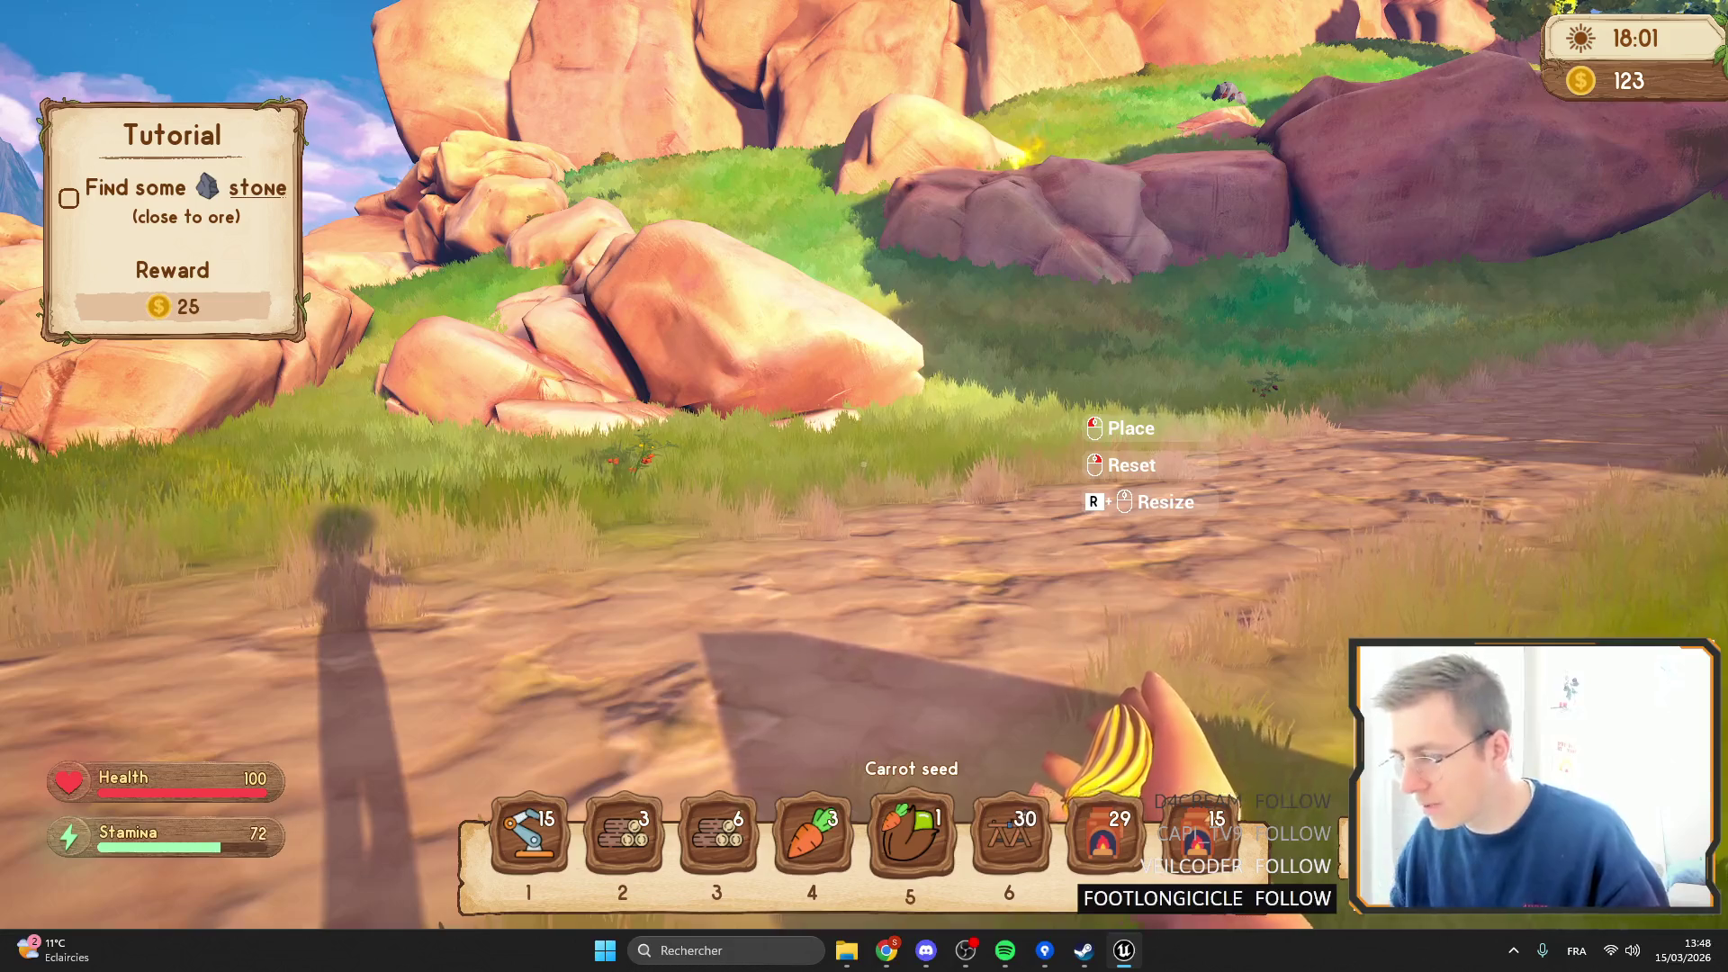
key(shift+w)
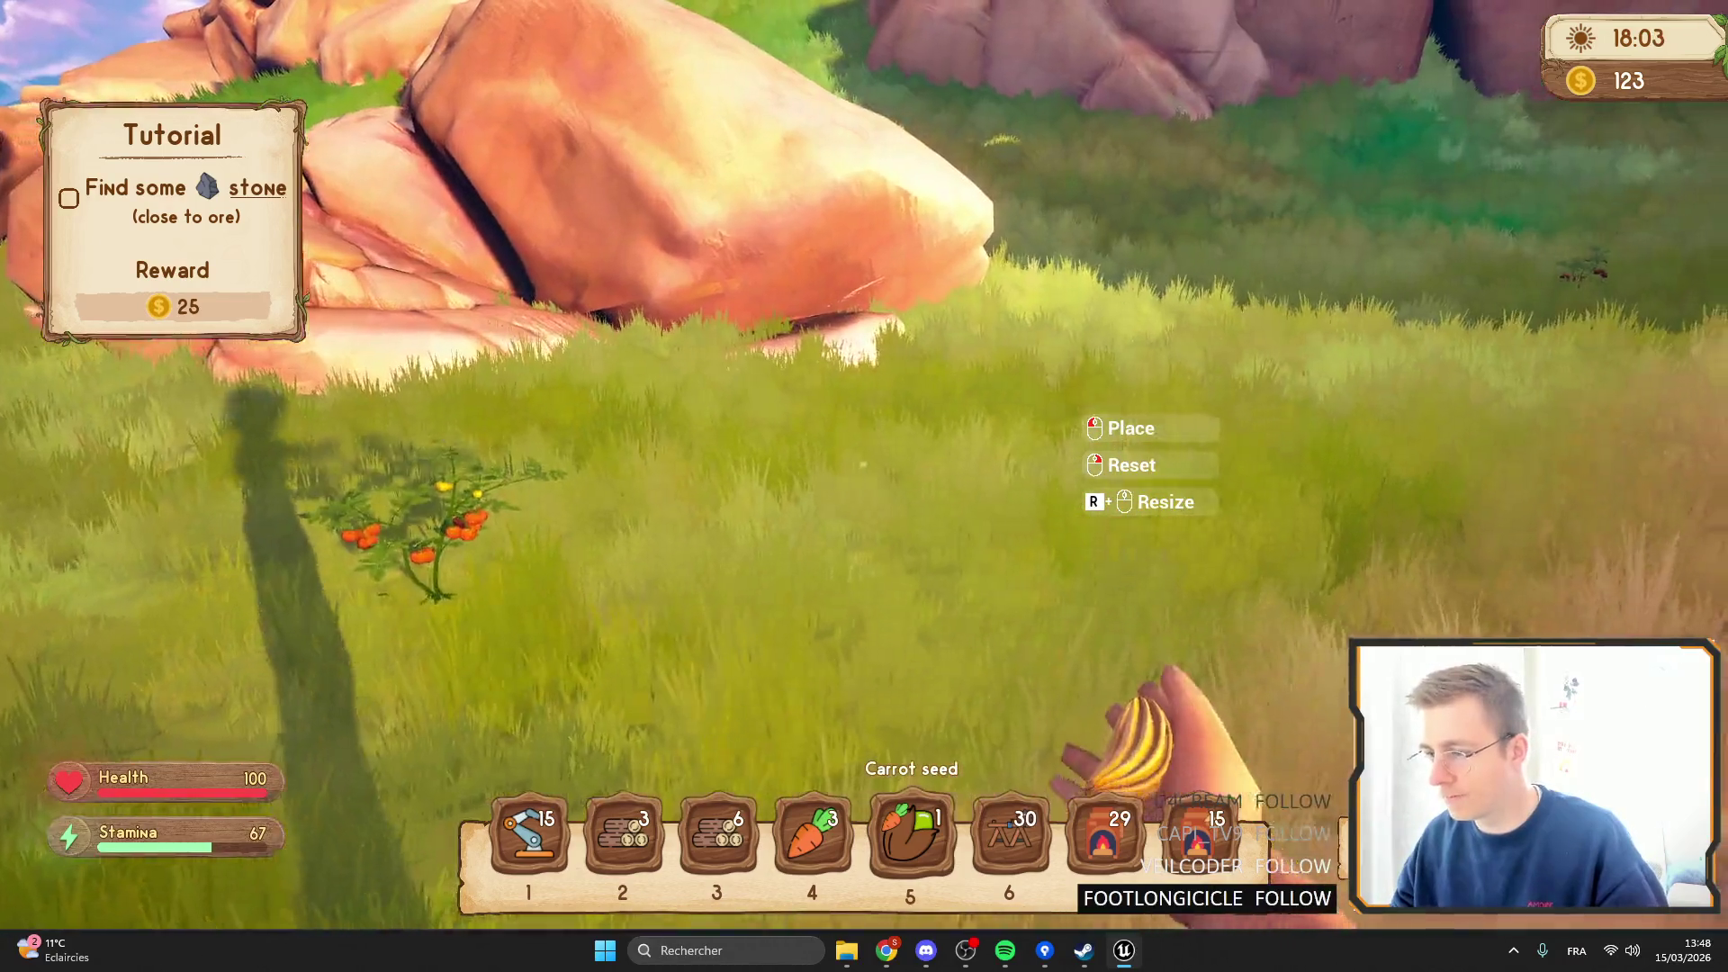
key(shift+w)
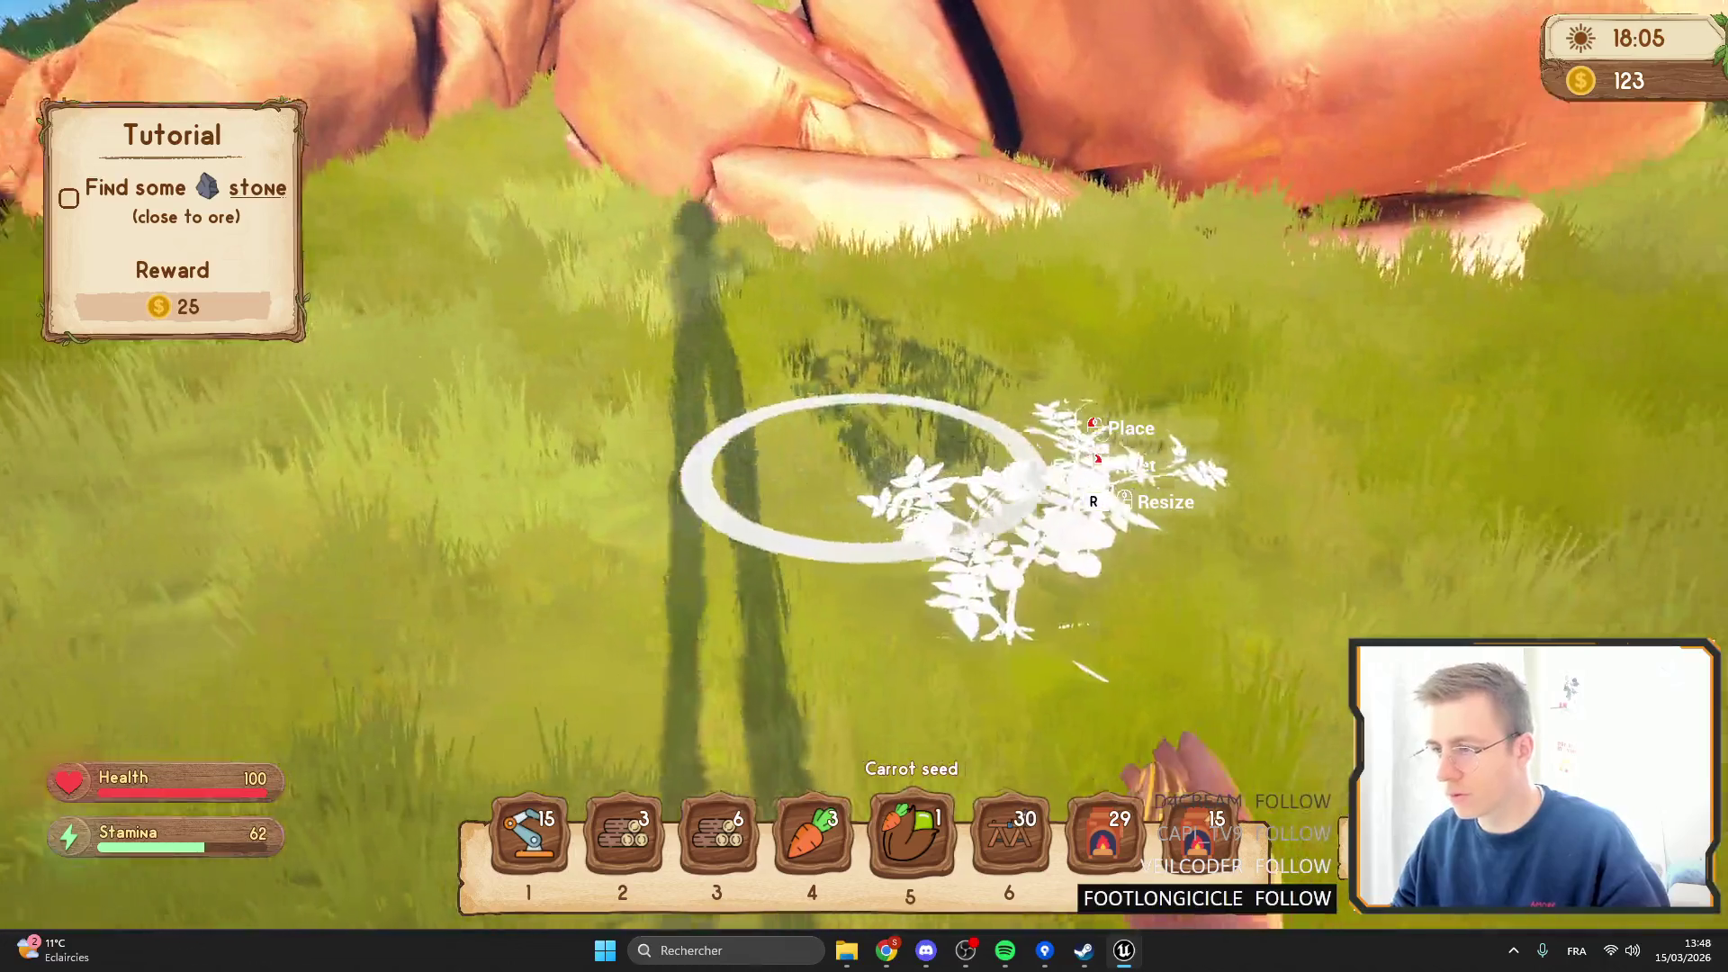
right_click(864, 486)
key(Tab)
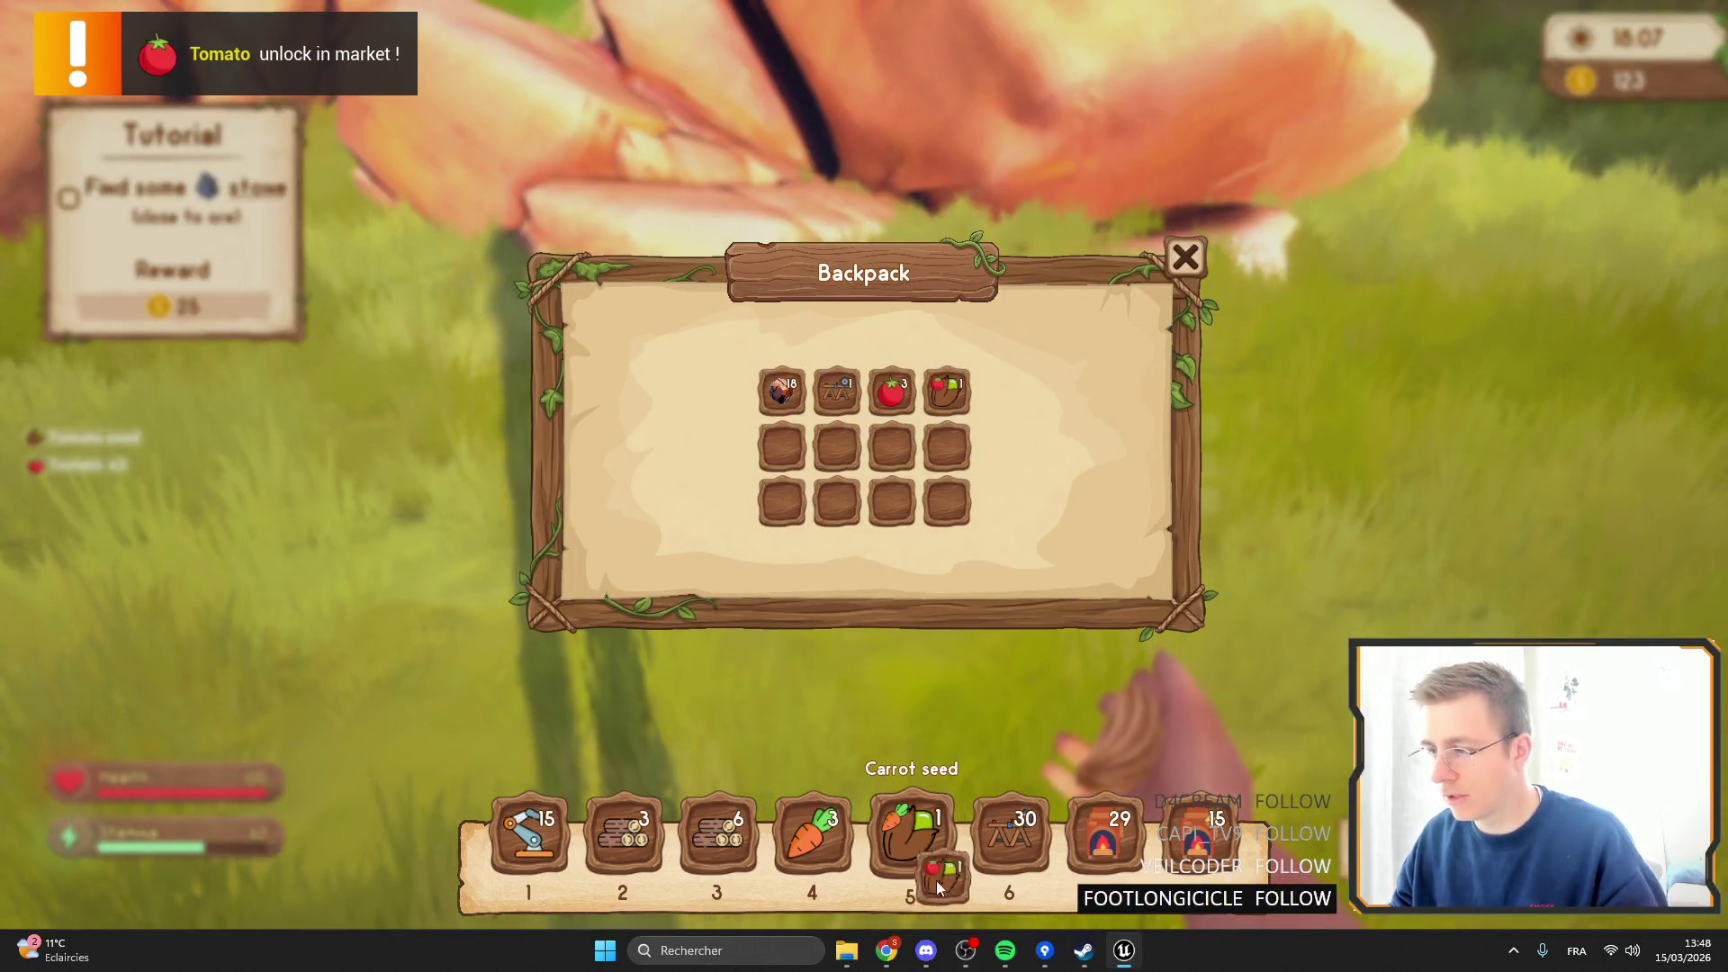
drag(936, 880, 1006, 837)
key(Tab)
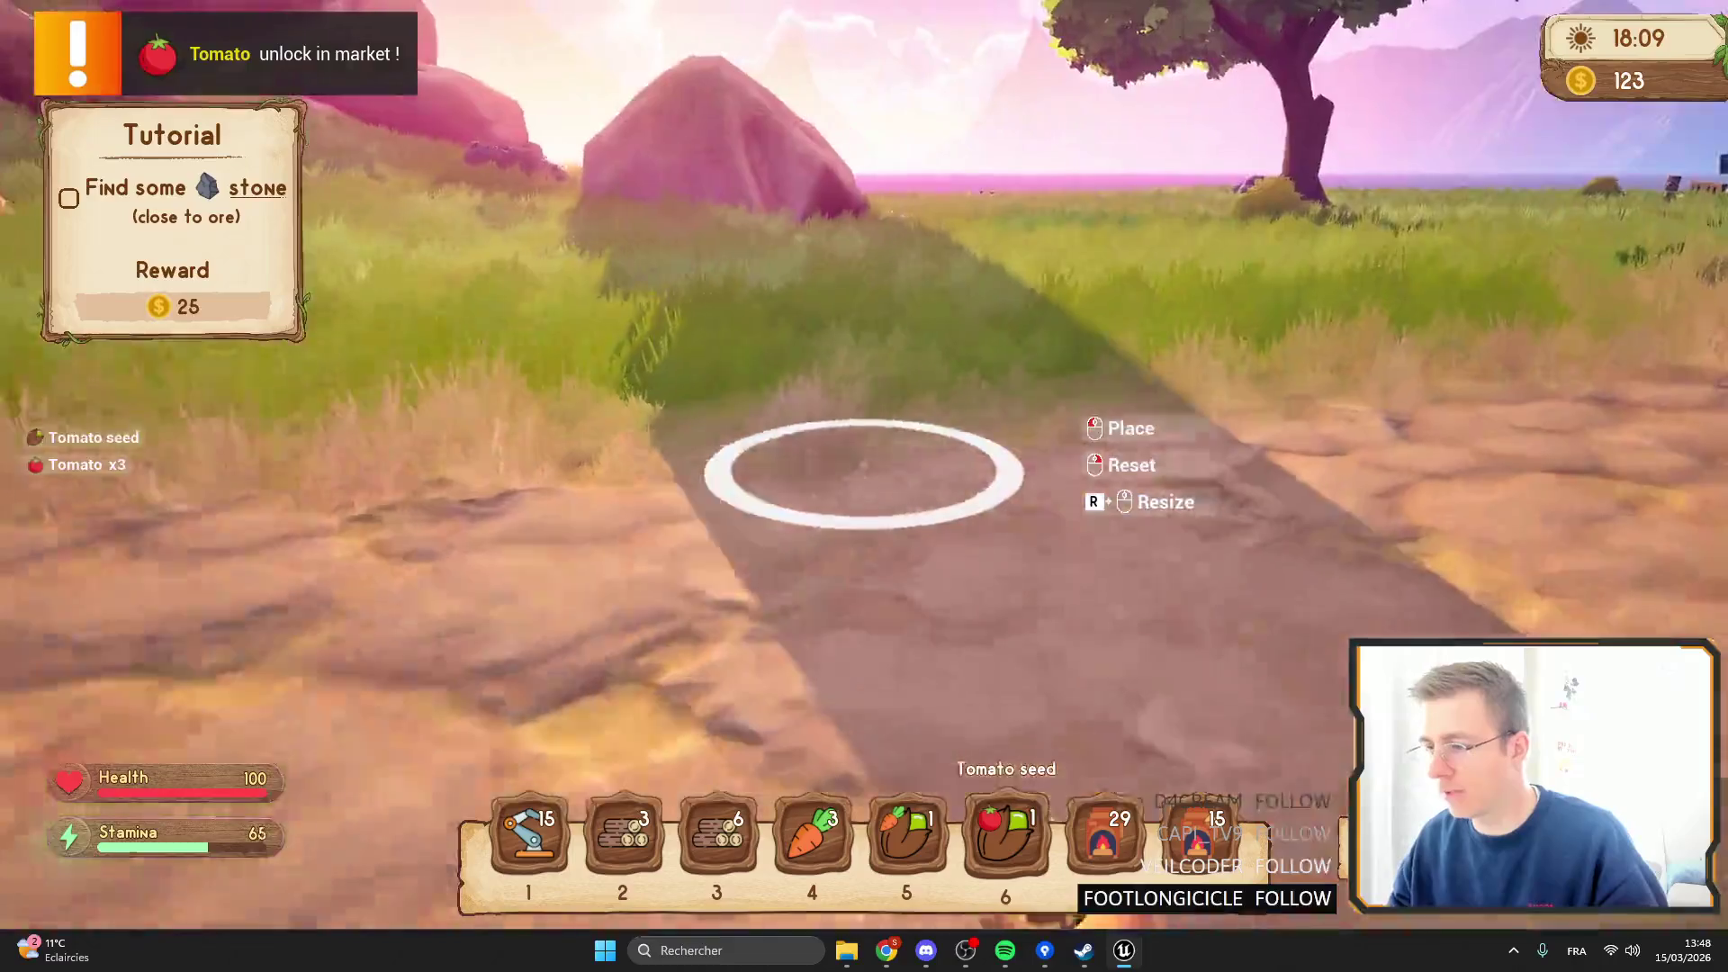
Harvest the nearby carrots and switch the hotbar between slots 5 and 4.
key(shift+w)
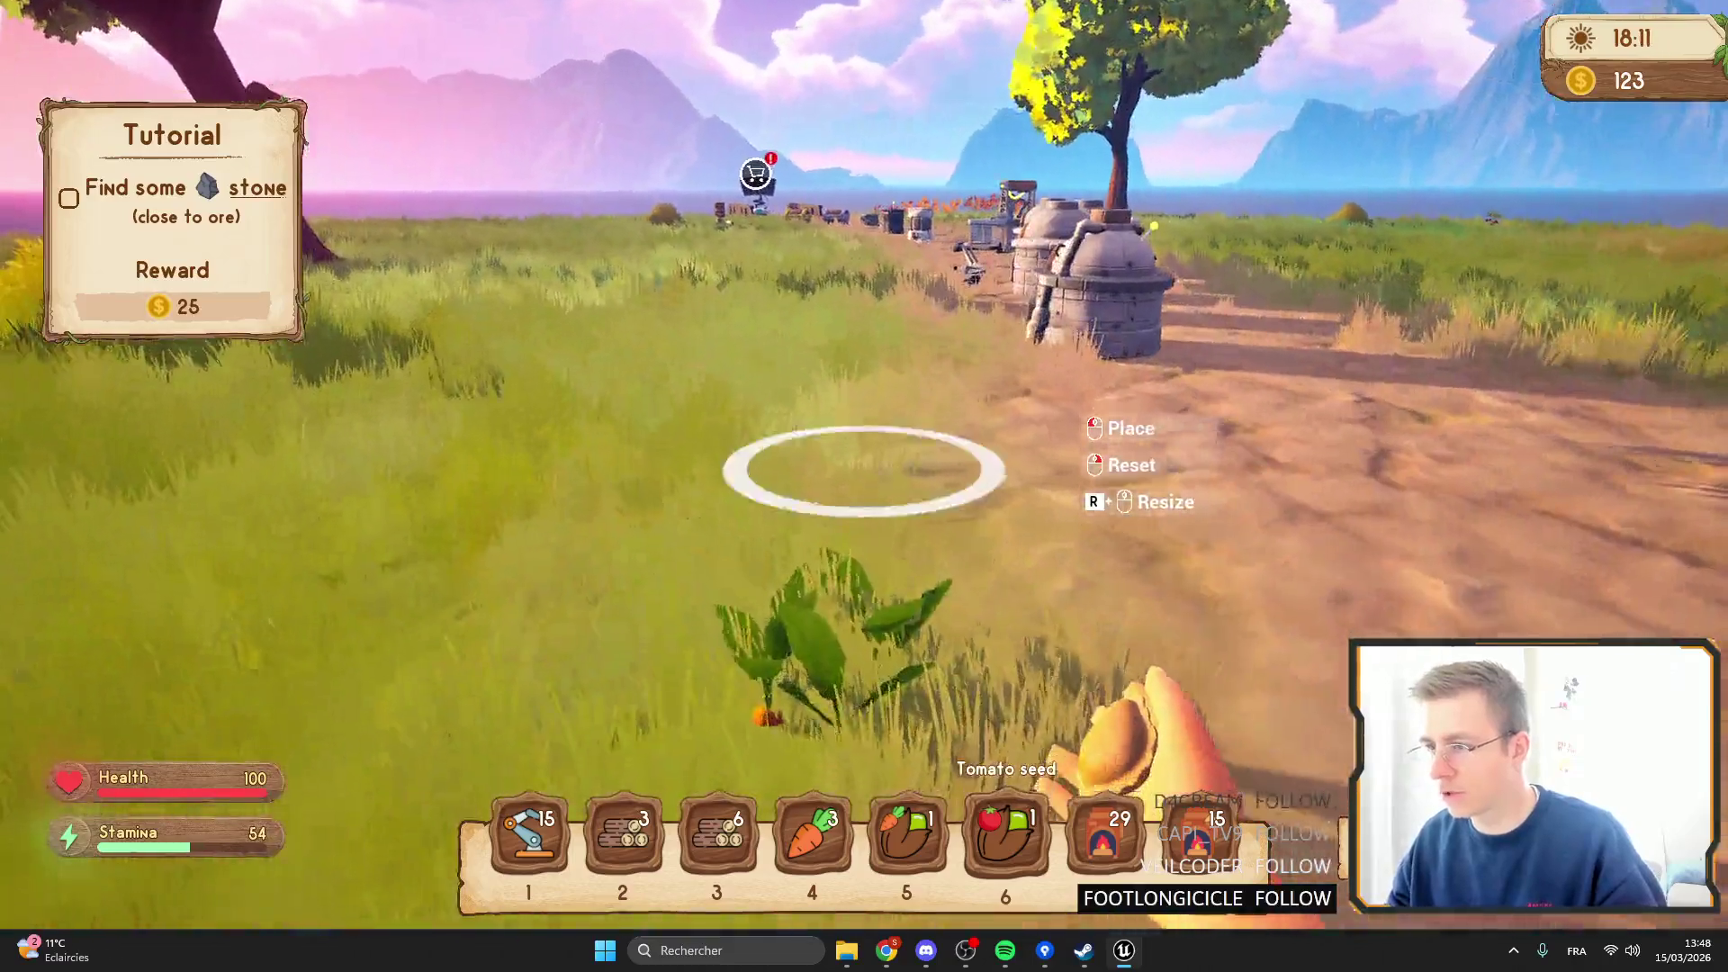
right_click(863, 486)
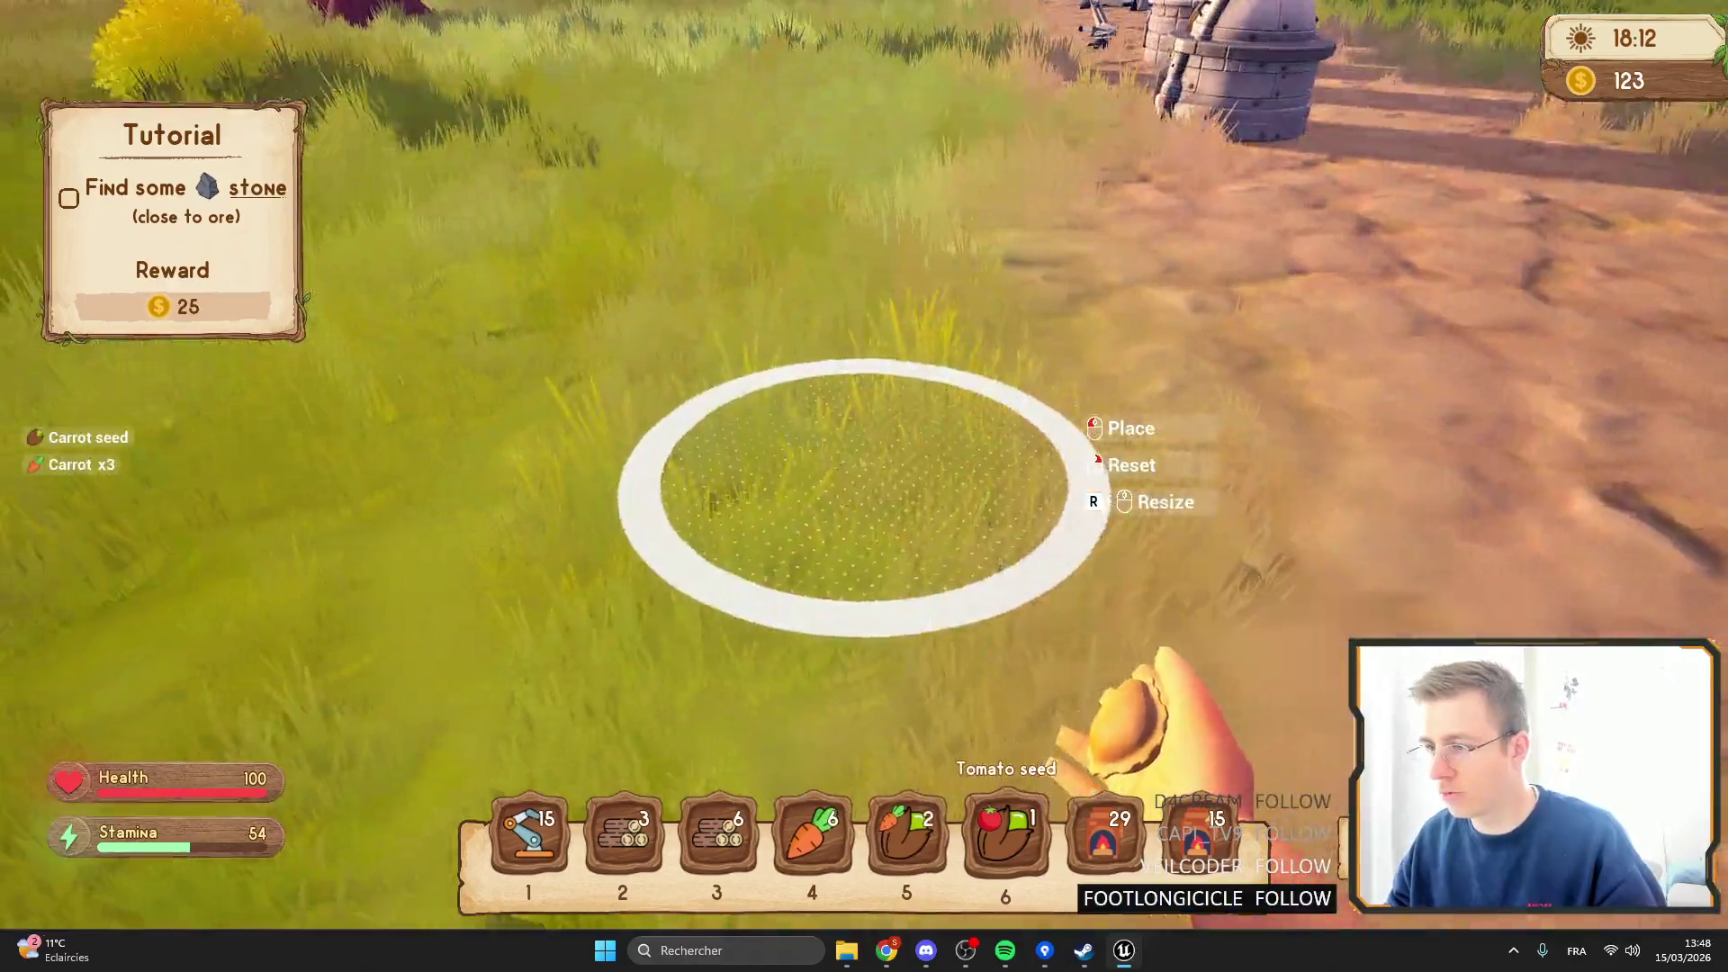
key(shift+w)
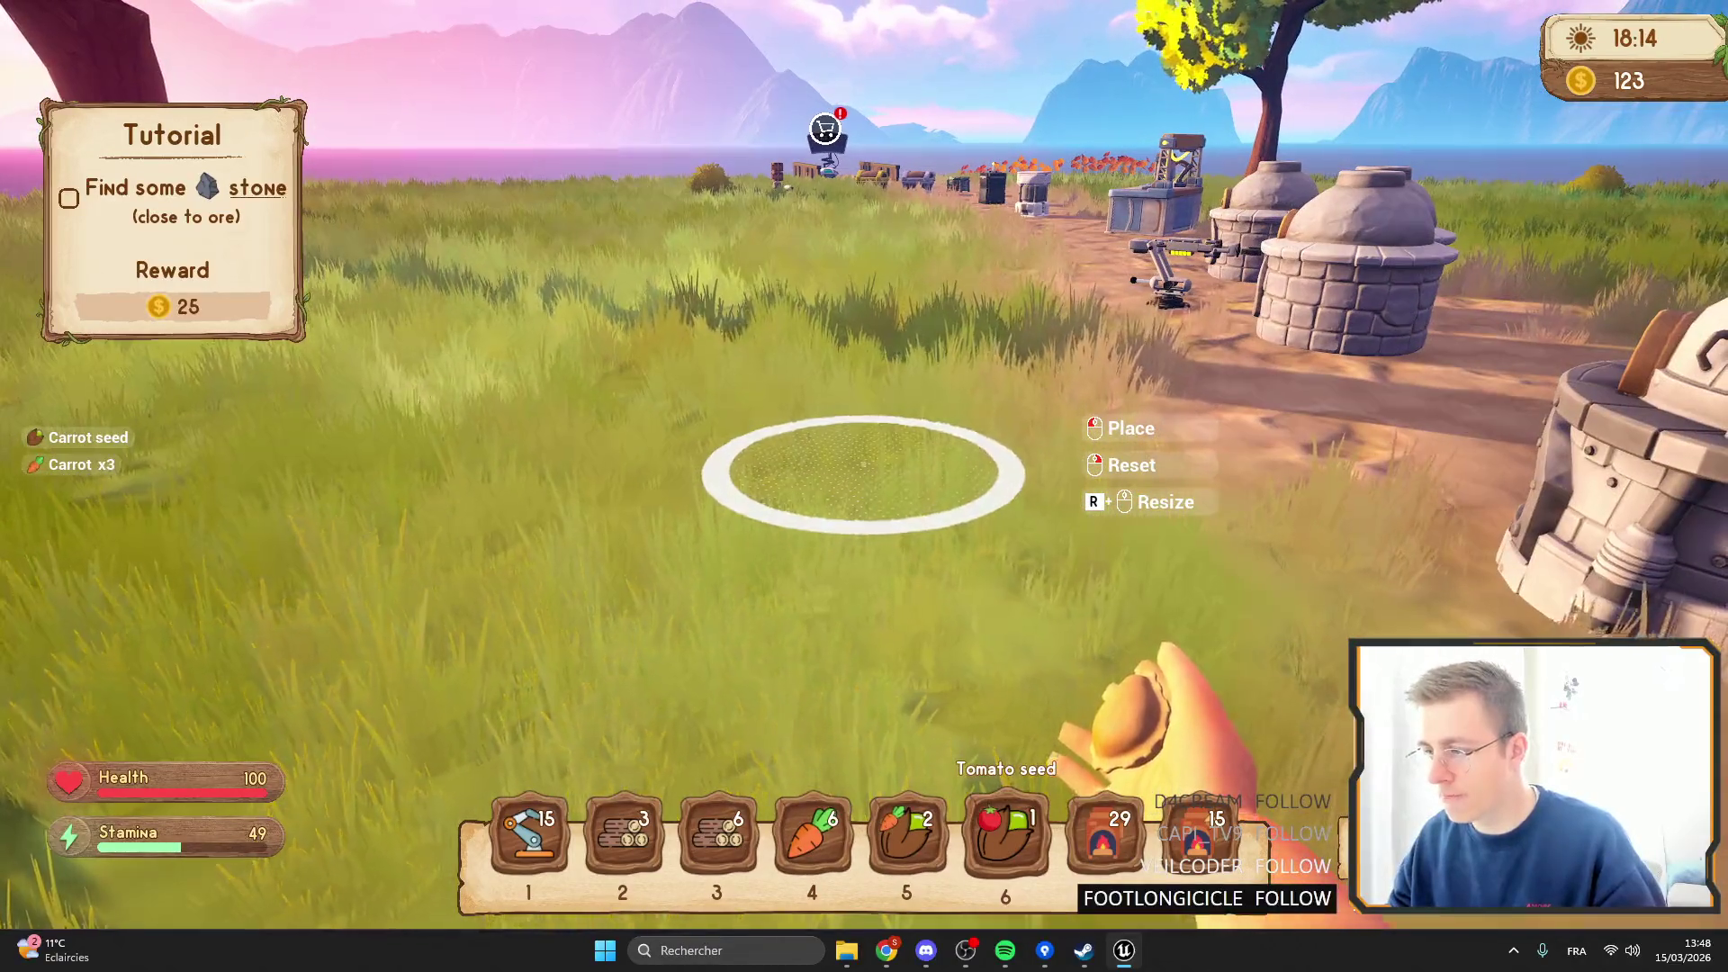
key(shift+w)
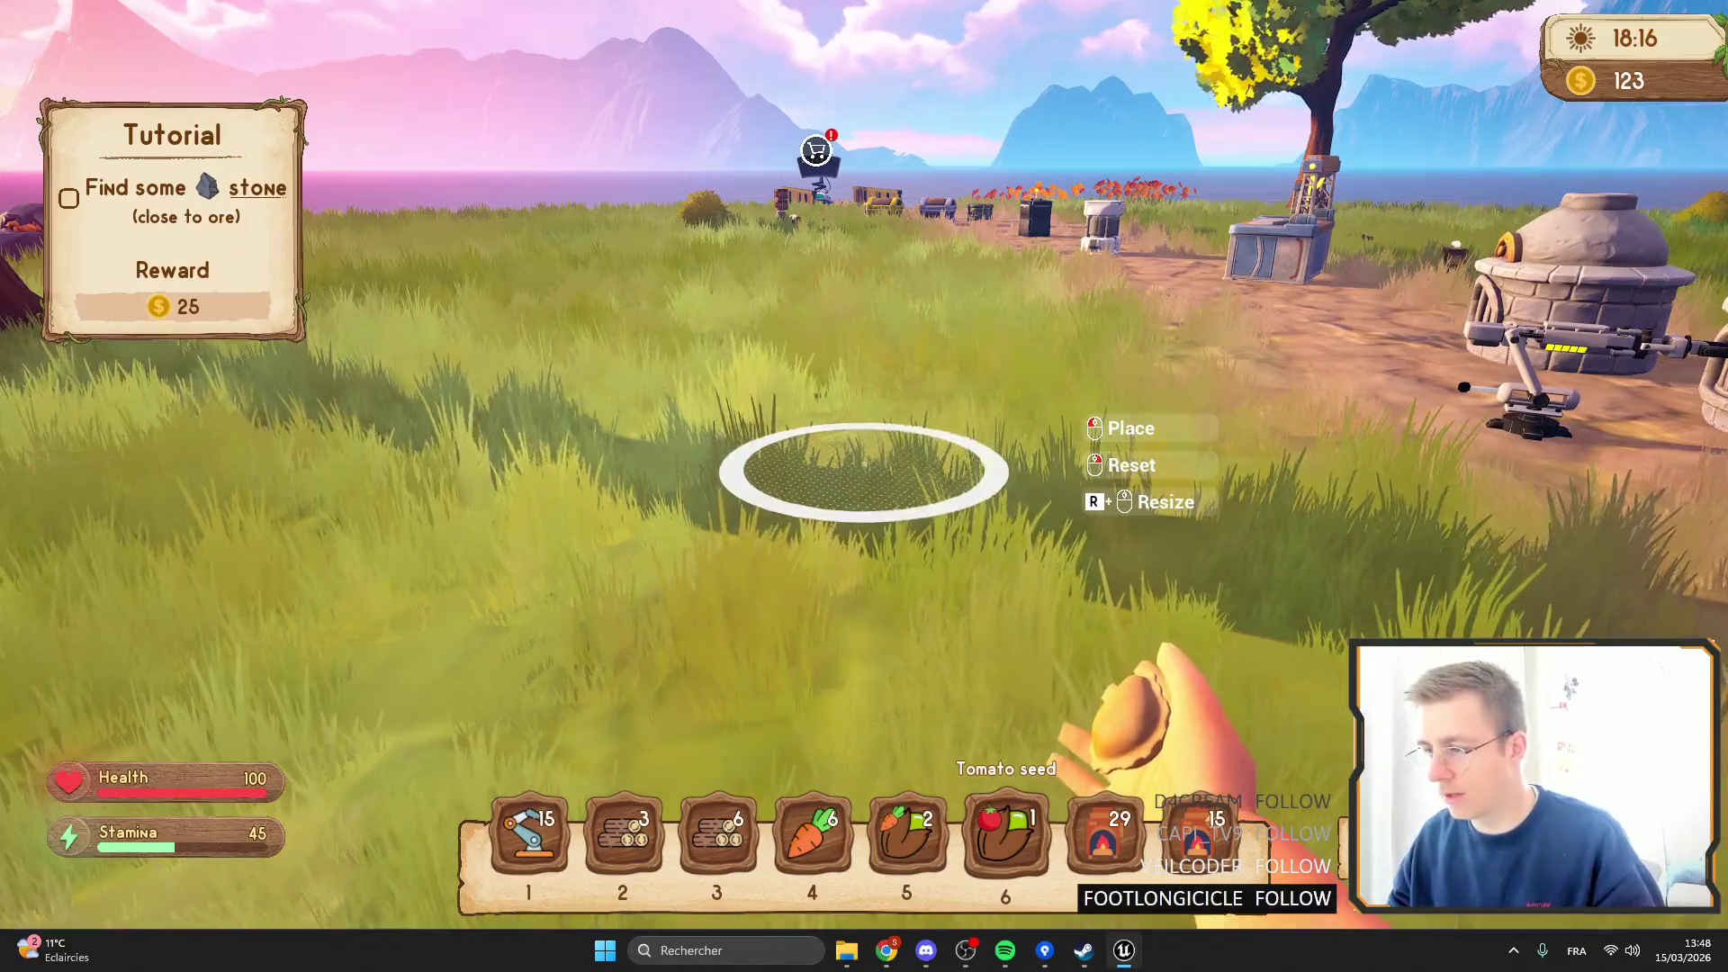
key(shift+w)
key(5)
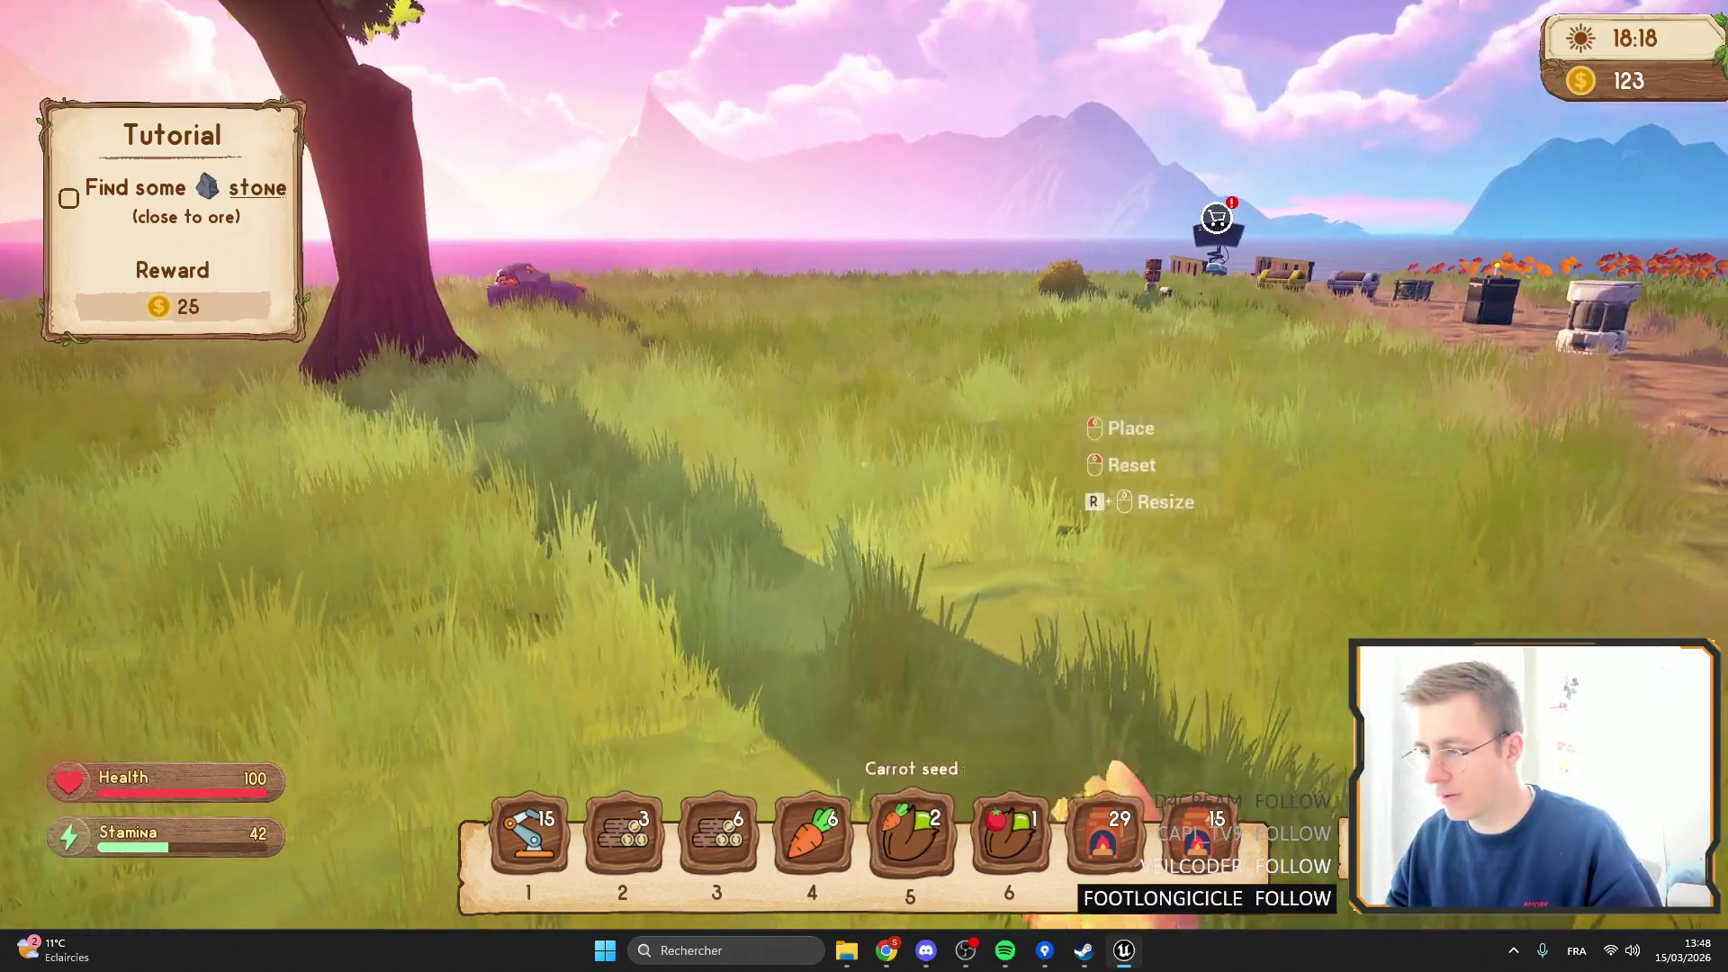
key(4)
Move the Carrot seed stack into the backpack and the Tomato seed to hotbar slot 4.
key(i)
mouse_move(821, 493)
mouse_down()
mouse_move(1009, 833)
mouse_move(916, 837)
mouse_up()
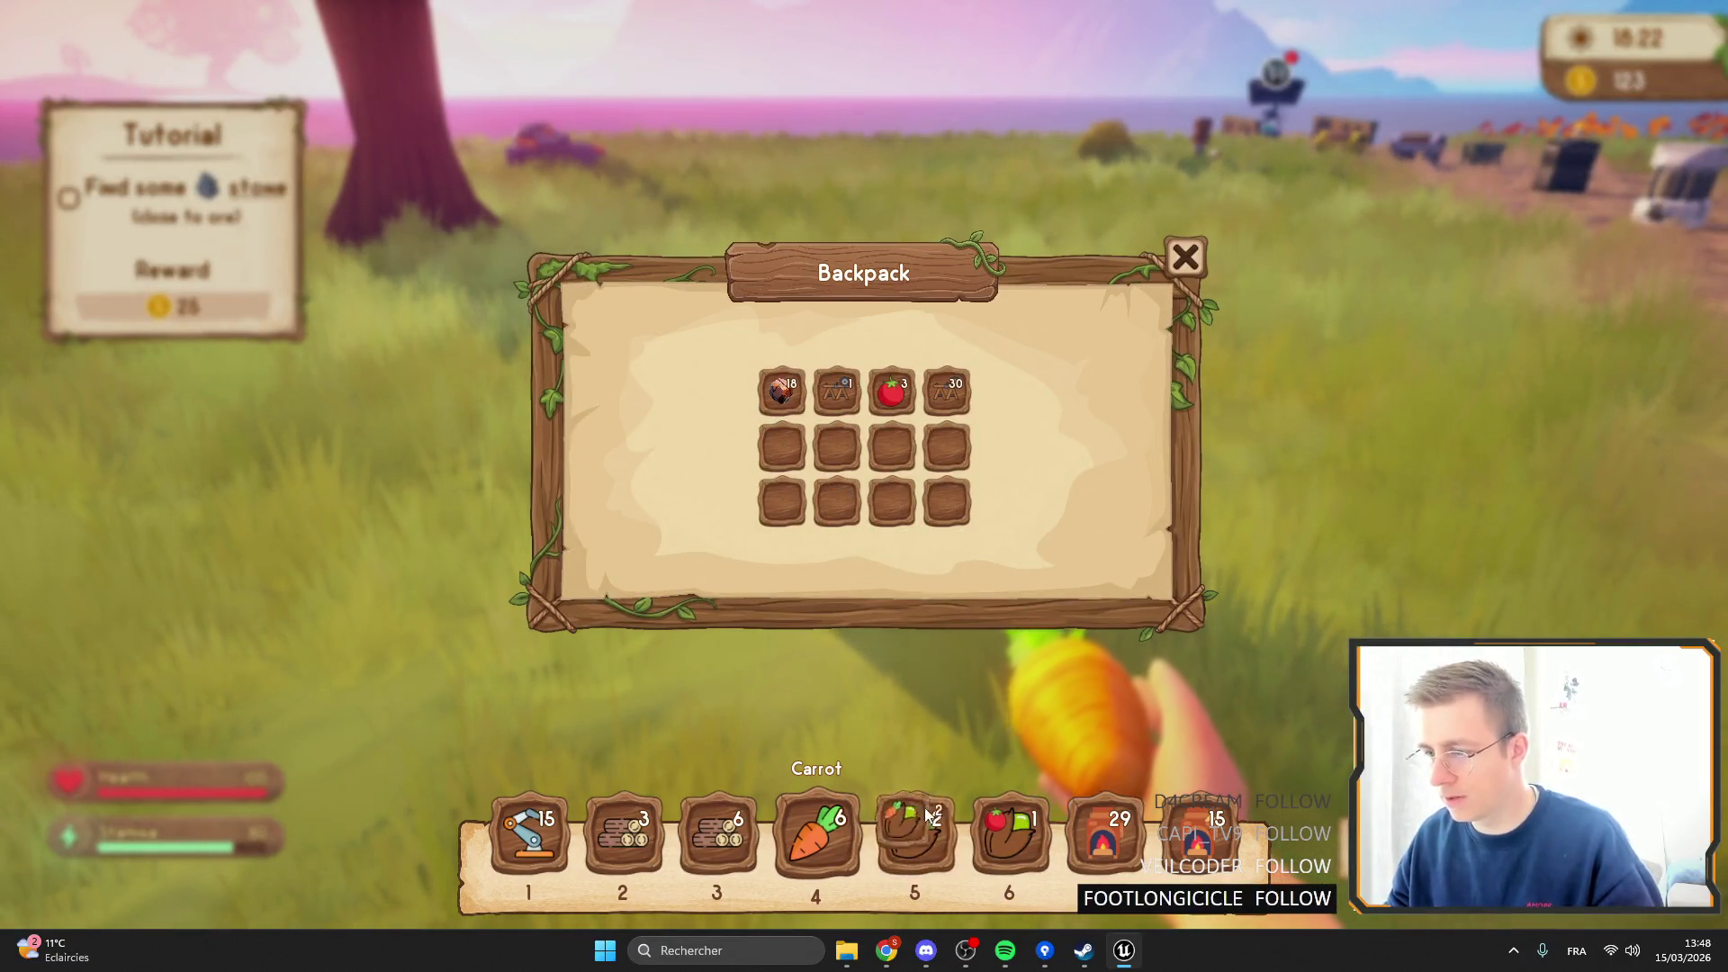
drag(1005, 846, 816, 837)
key(Tab)
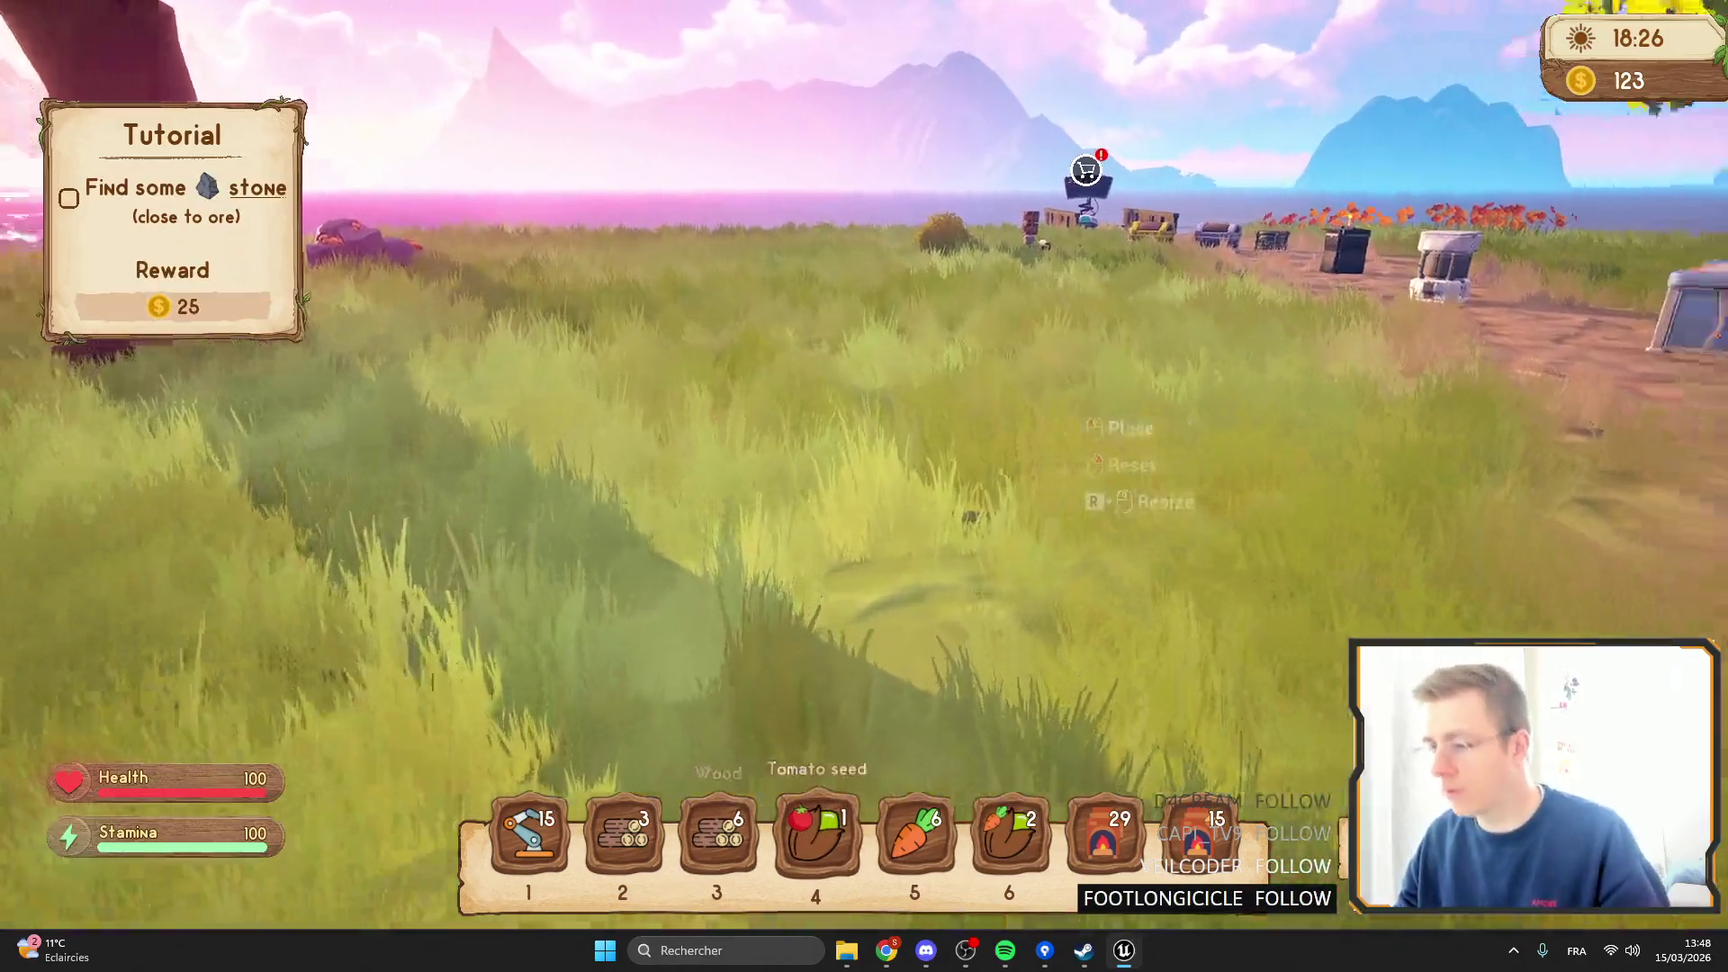
Leave full screen, stop the play session, and bring up Chrome from the taskbar.
key(F11)
key(Escape)
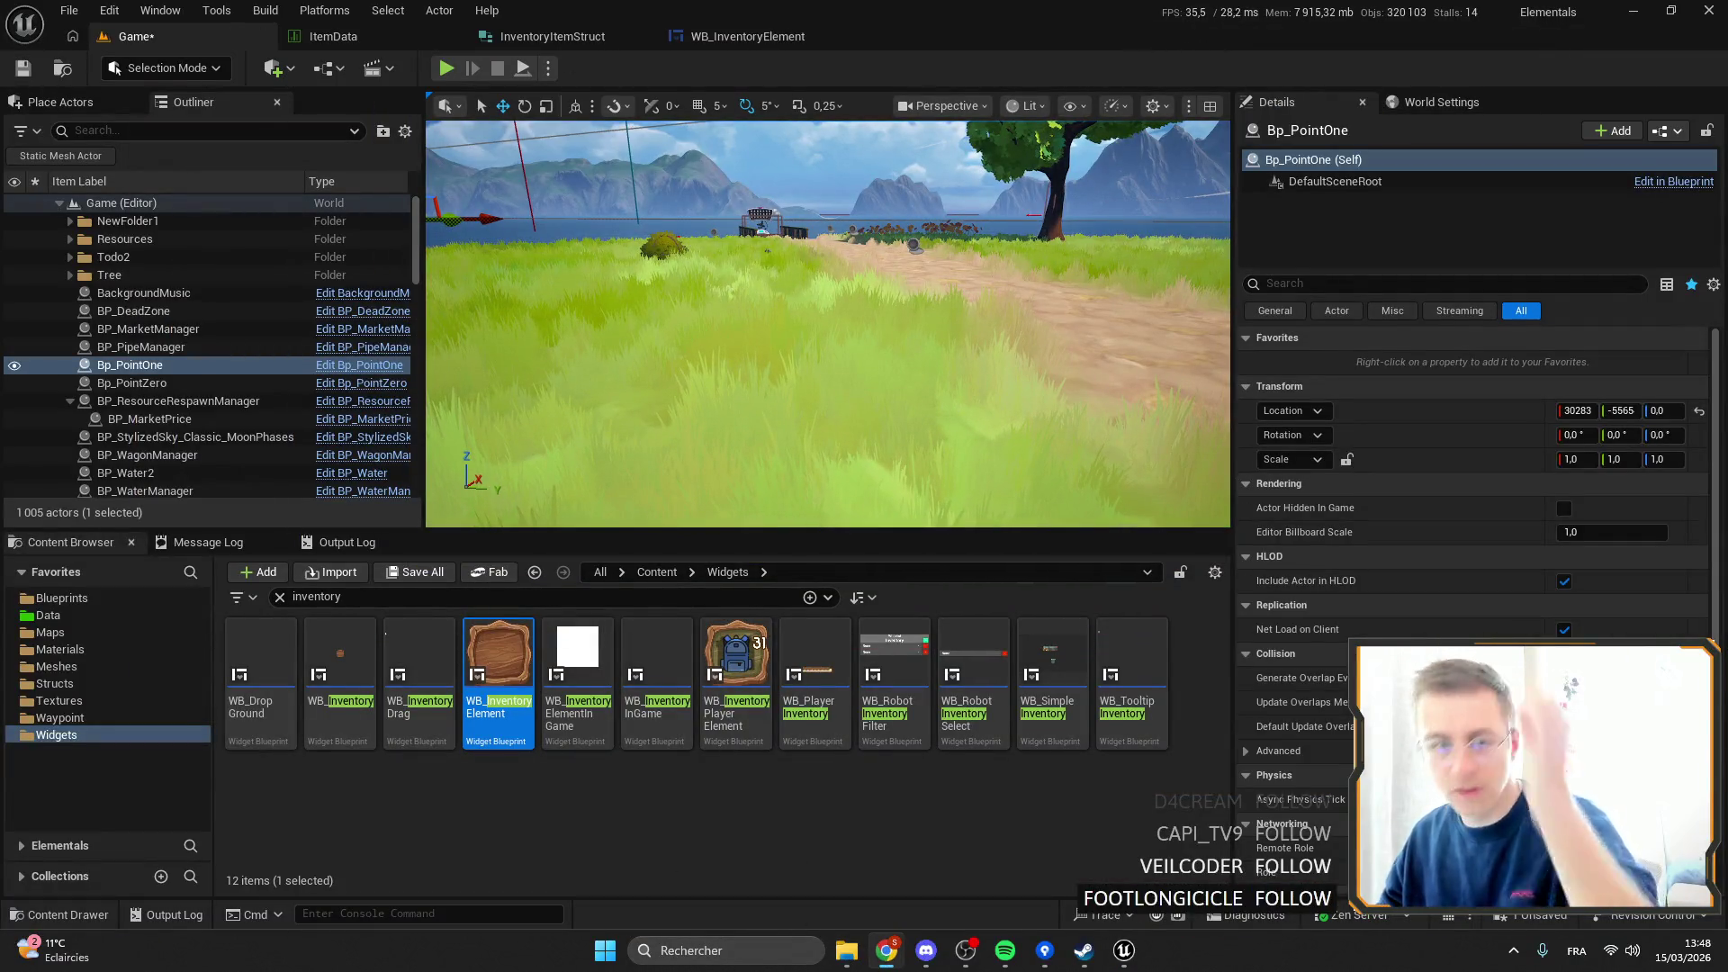
click(887, 950)
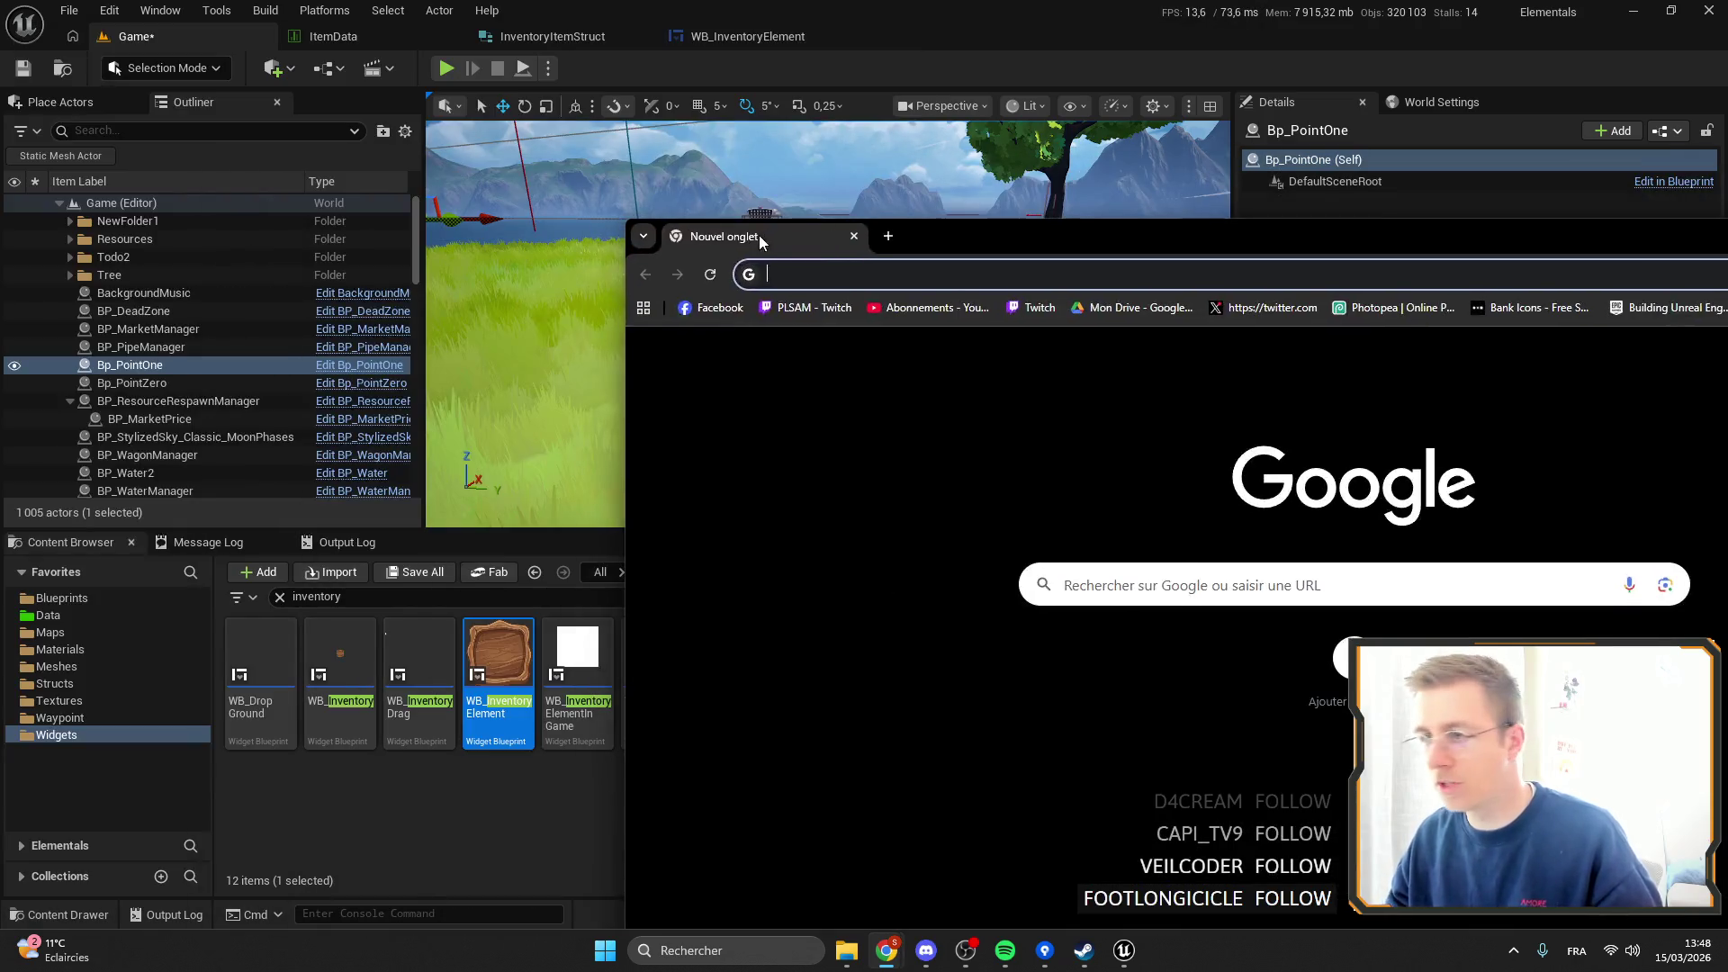
Maximize Chrome and search Google Images for 'icon seed'.
double_click(982, 245)
text(ic)
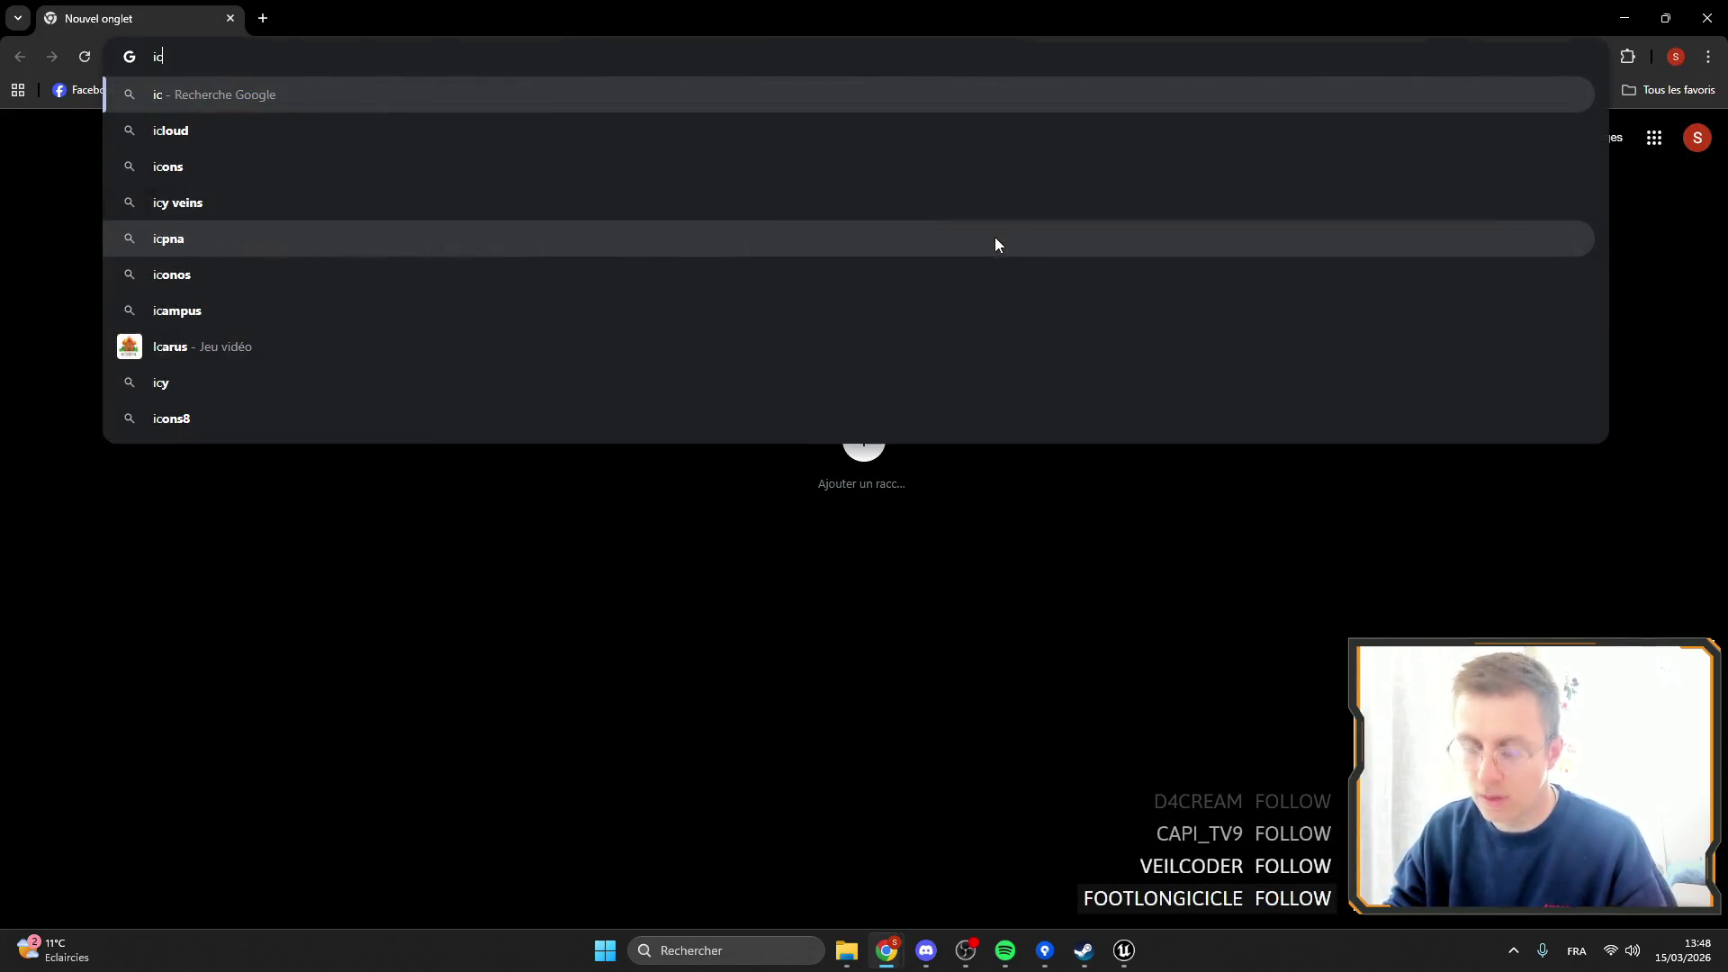
text(on seed)
key(Return)
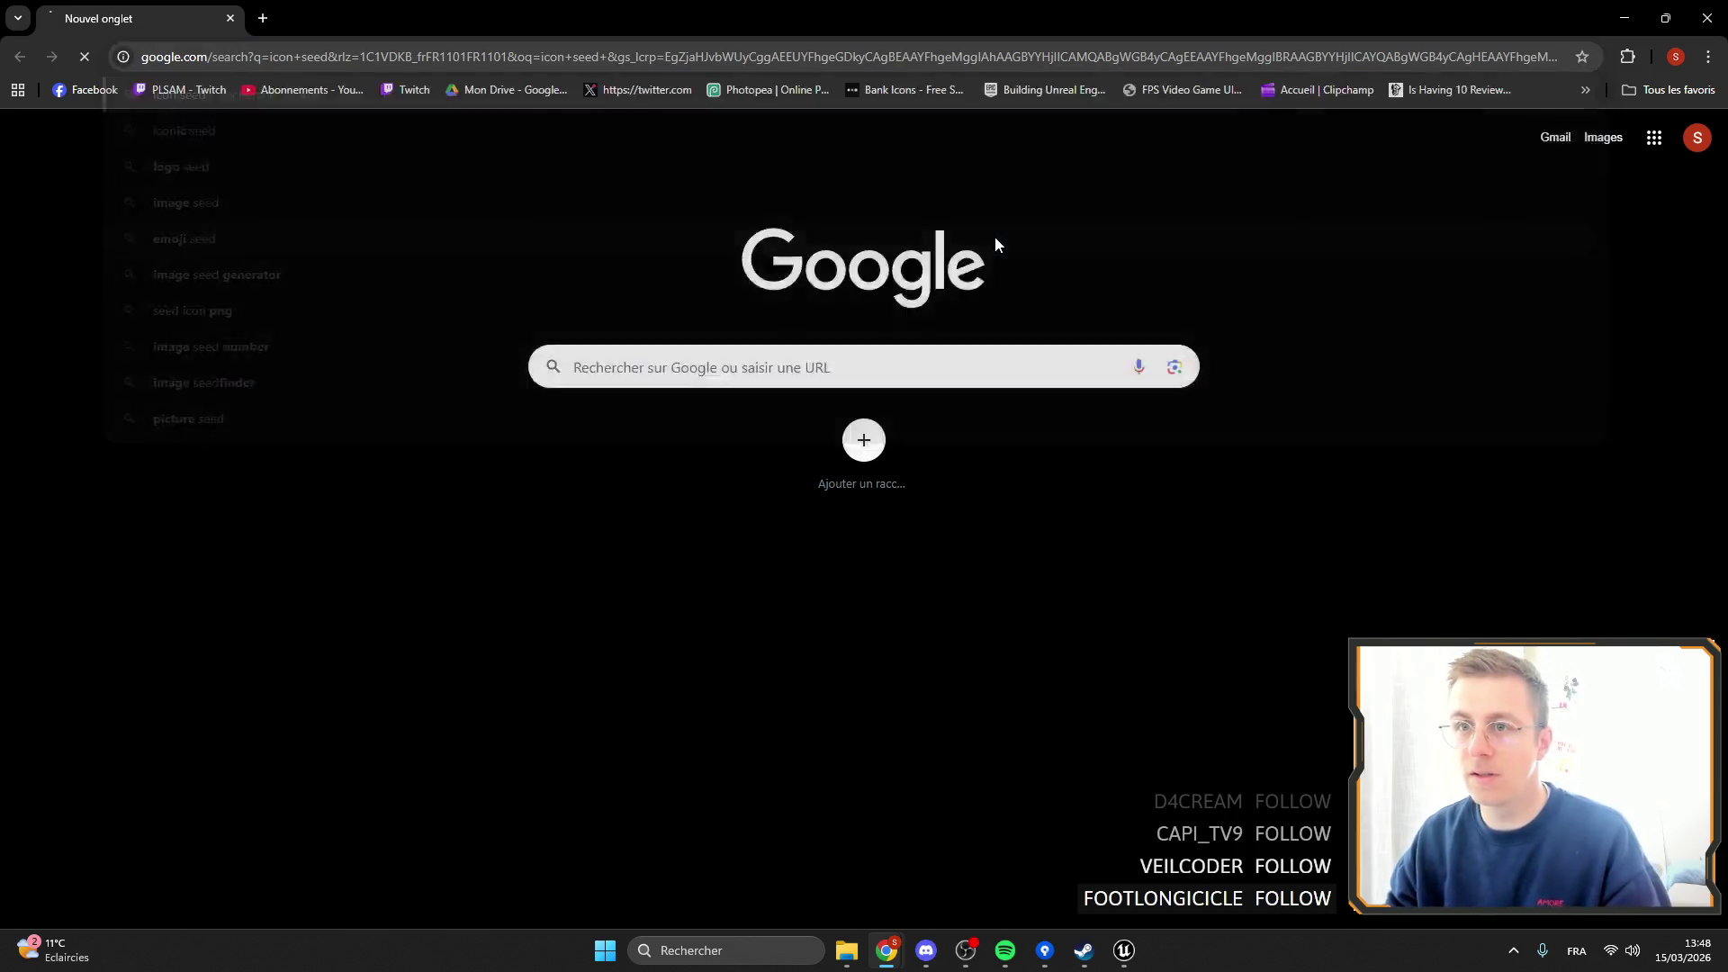
click(274, 181)
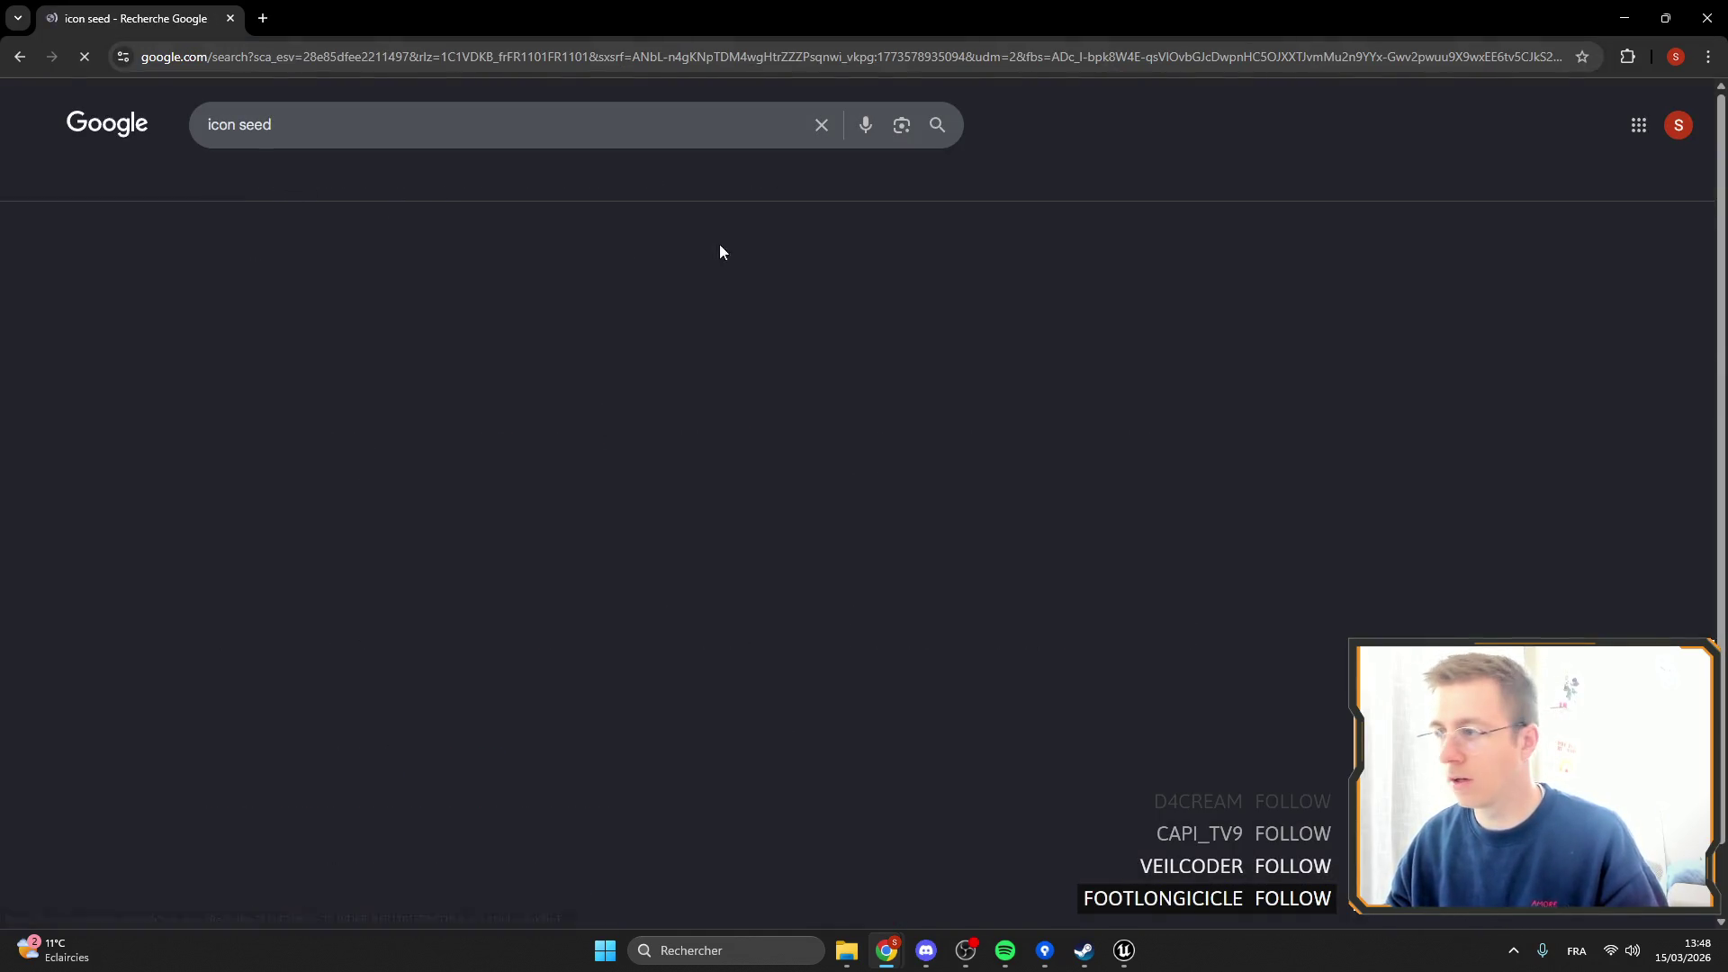
Save the brown seed-sprout preview image to disk as 'Seed'.
click(1206, 369)
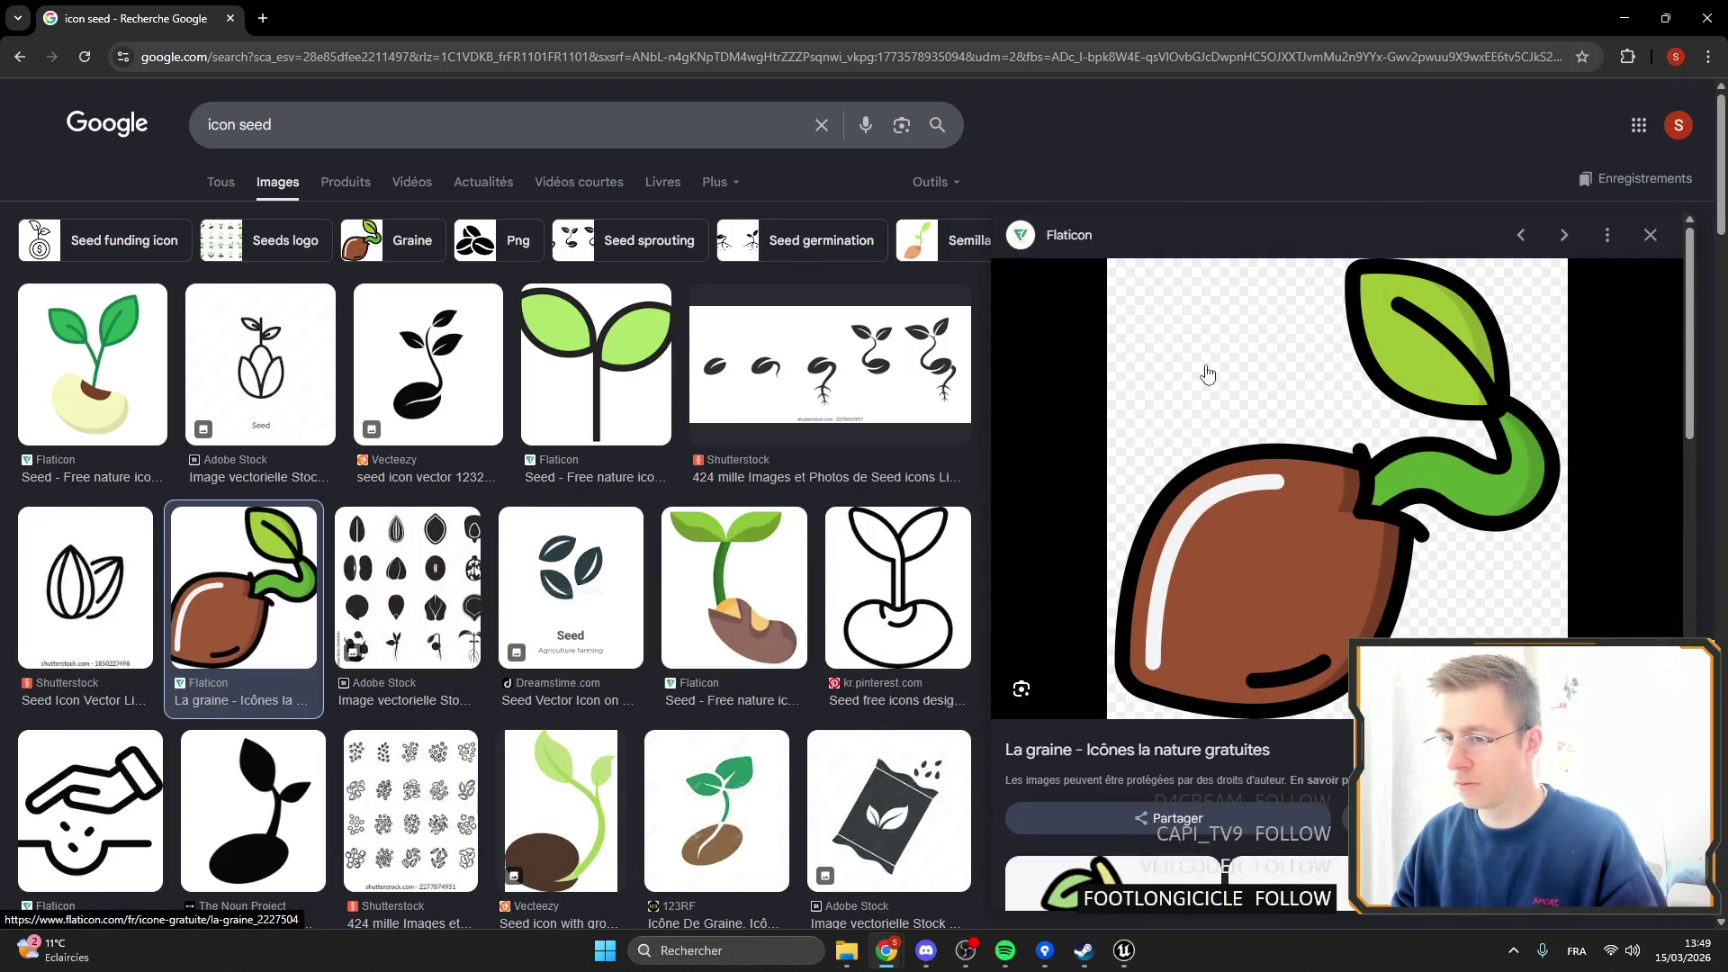
right_click(1292, 491)
click(1402, 310)
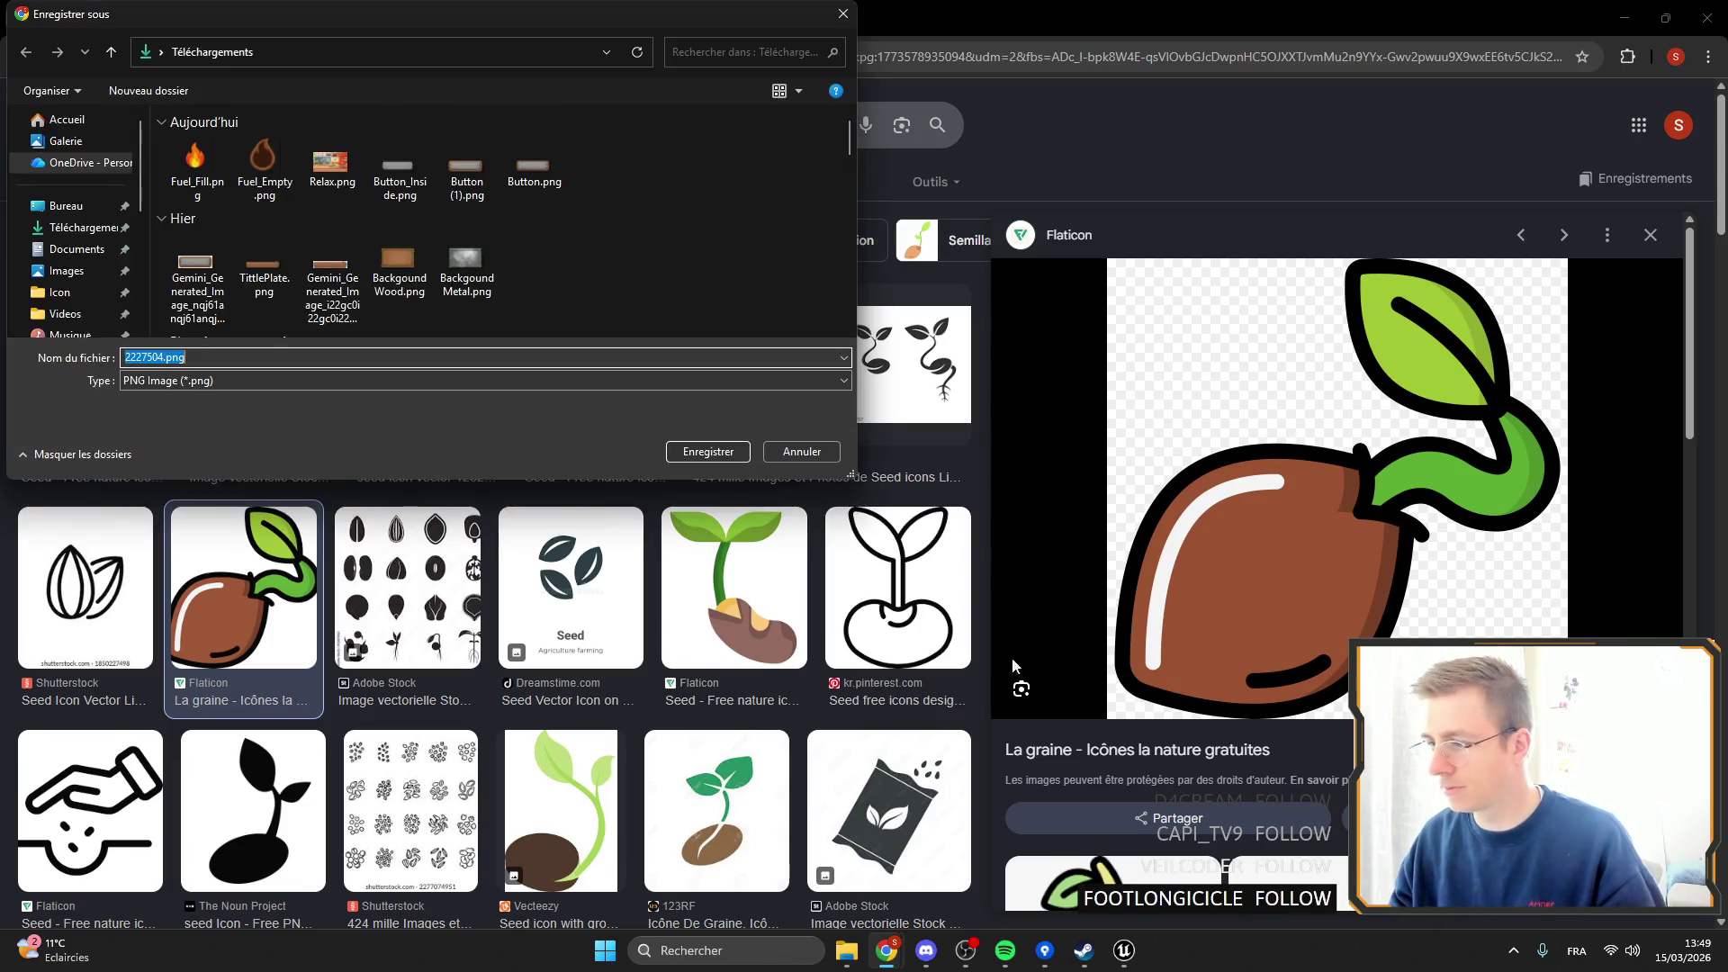
text(Seed)
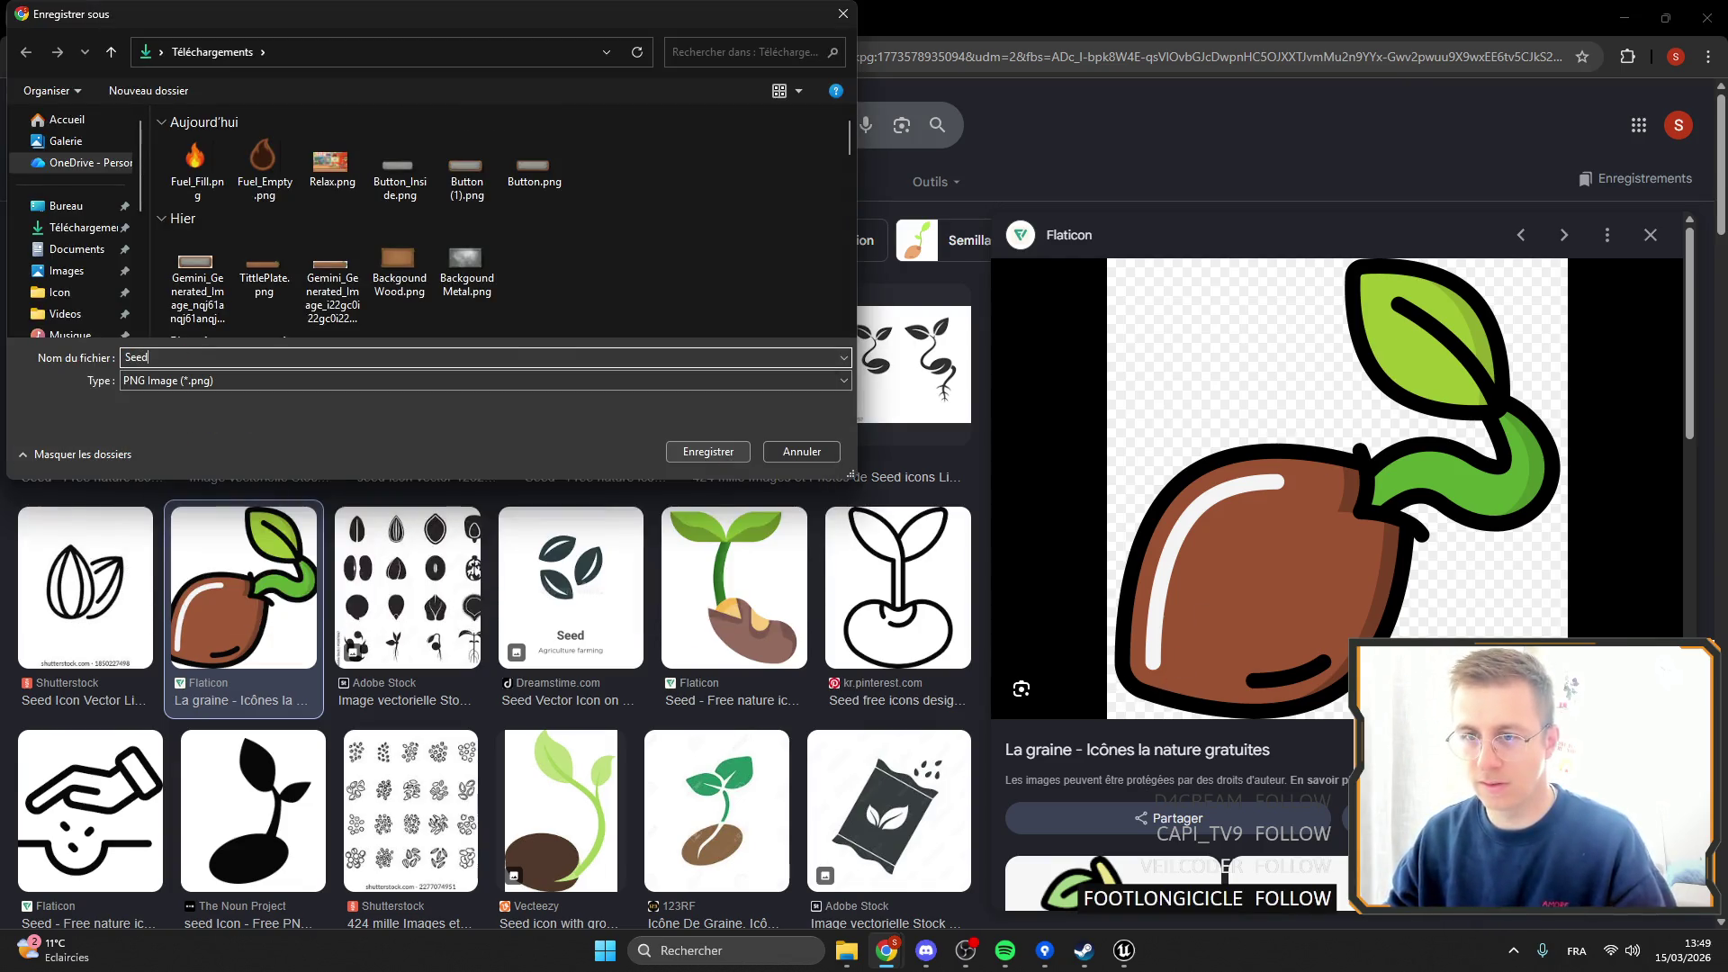
click(716, 450)
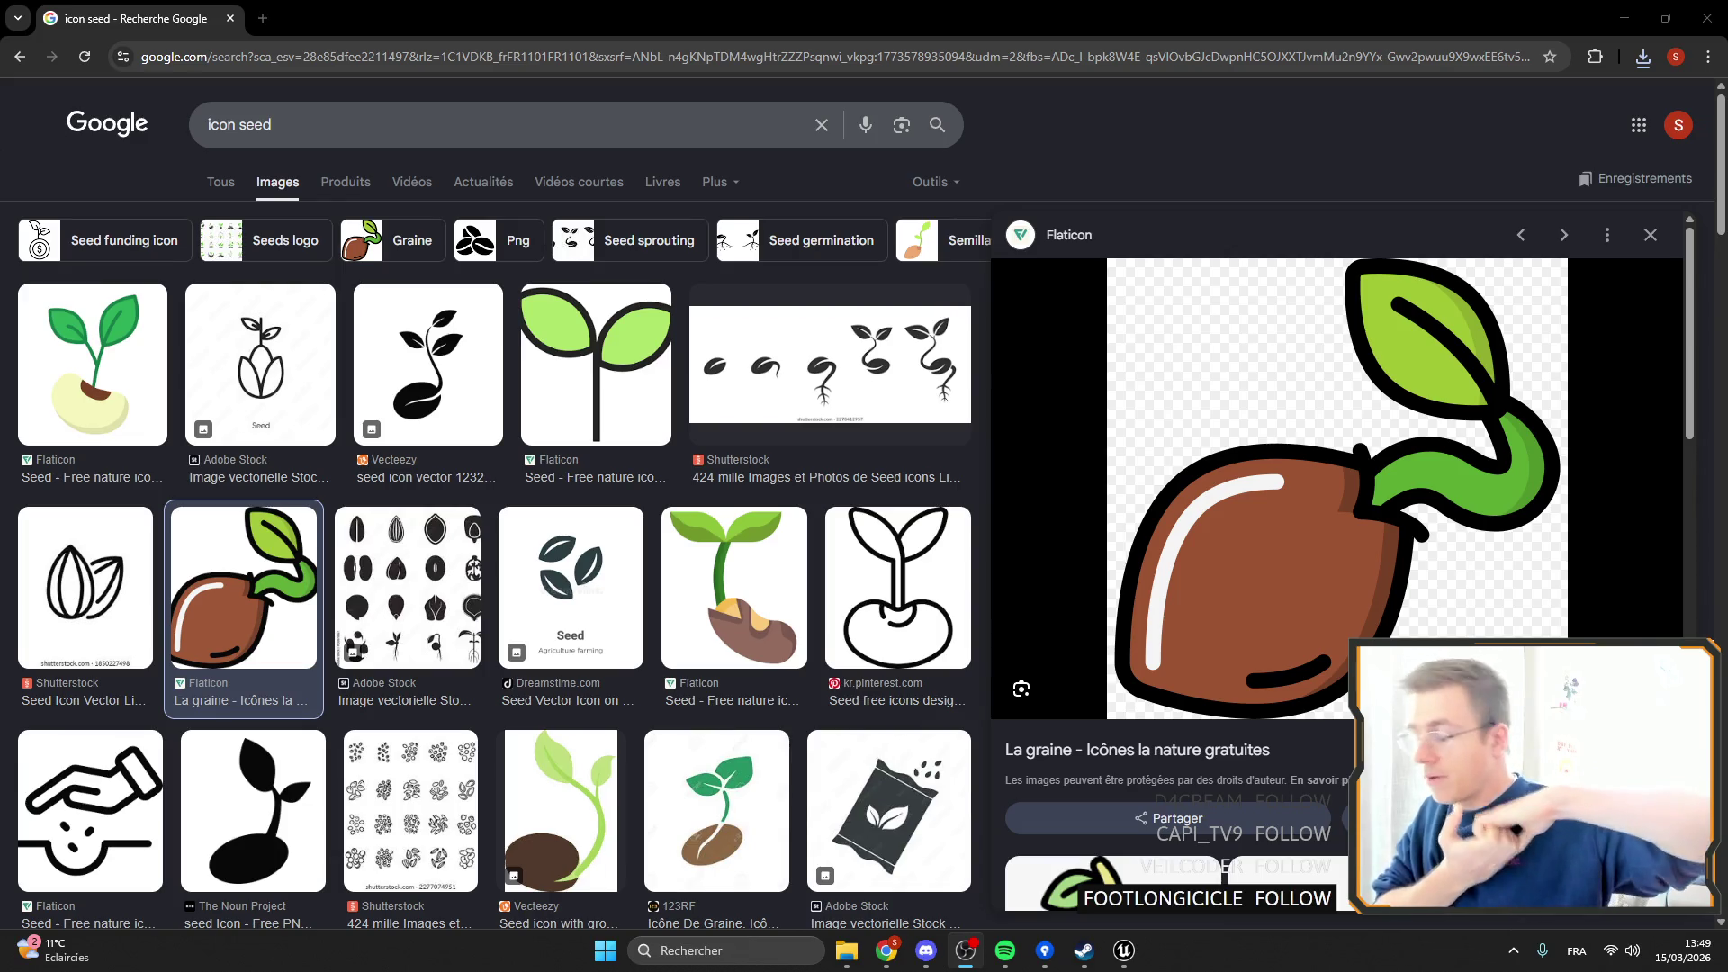
Close Chrome to return to Unreal Engine.
scroll(641, 540, down, 15)
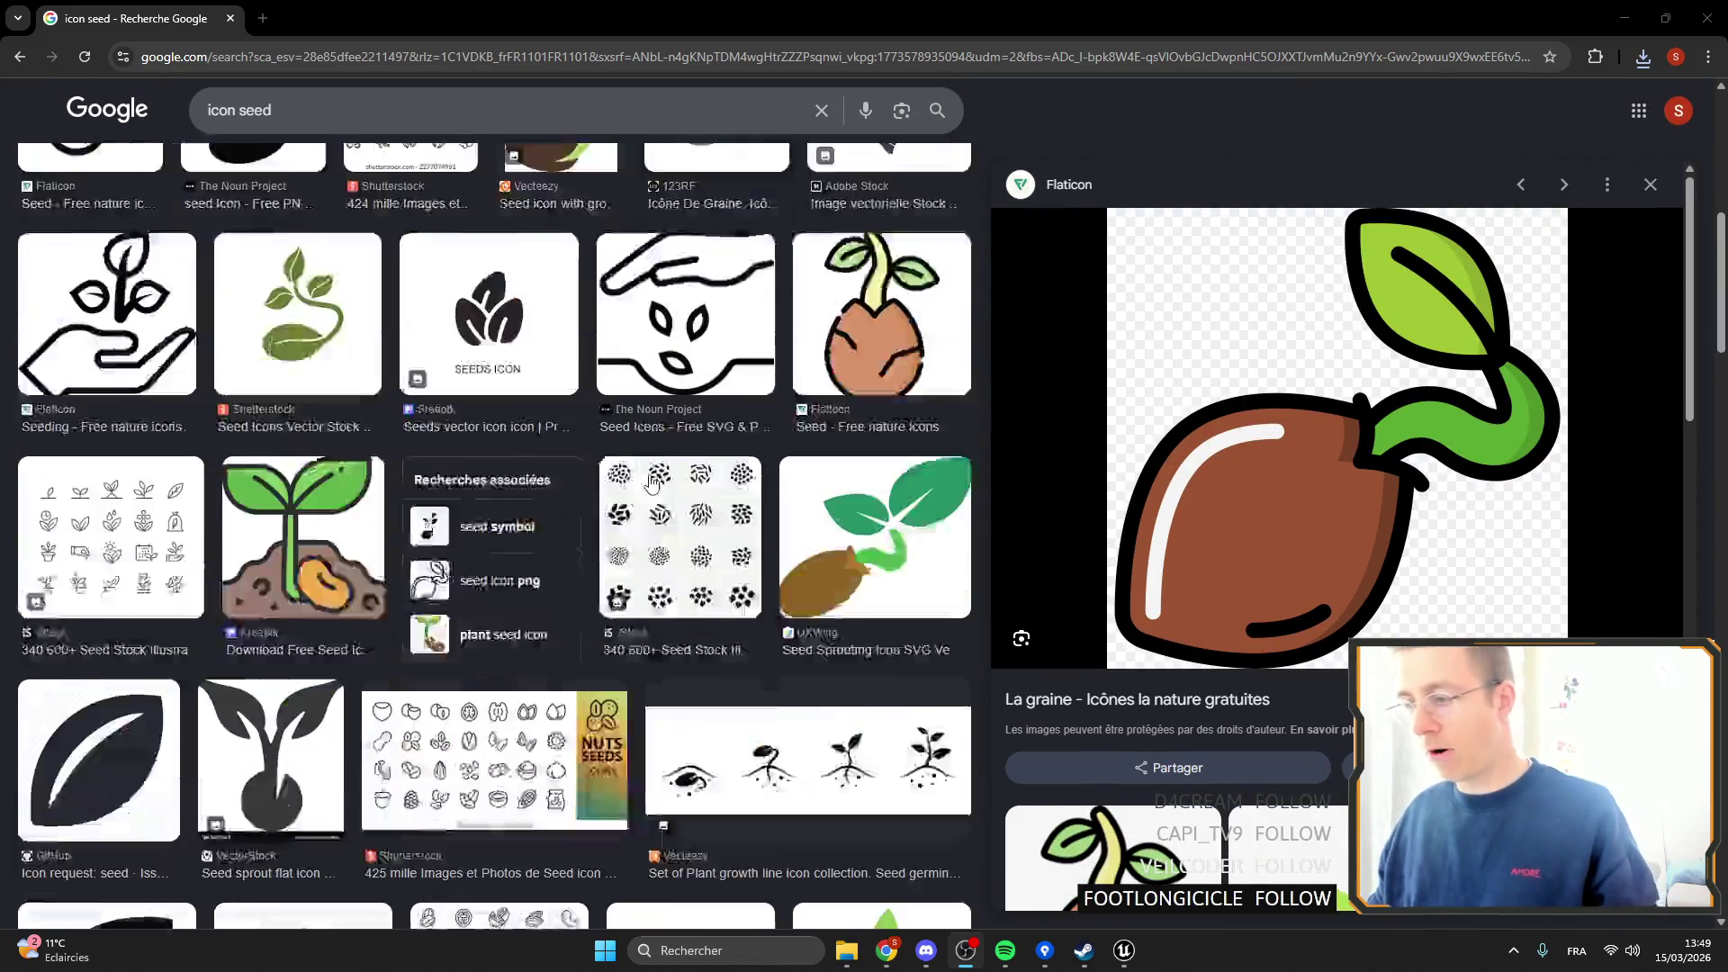
scroll(546, 484, up, 15)
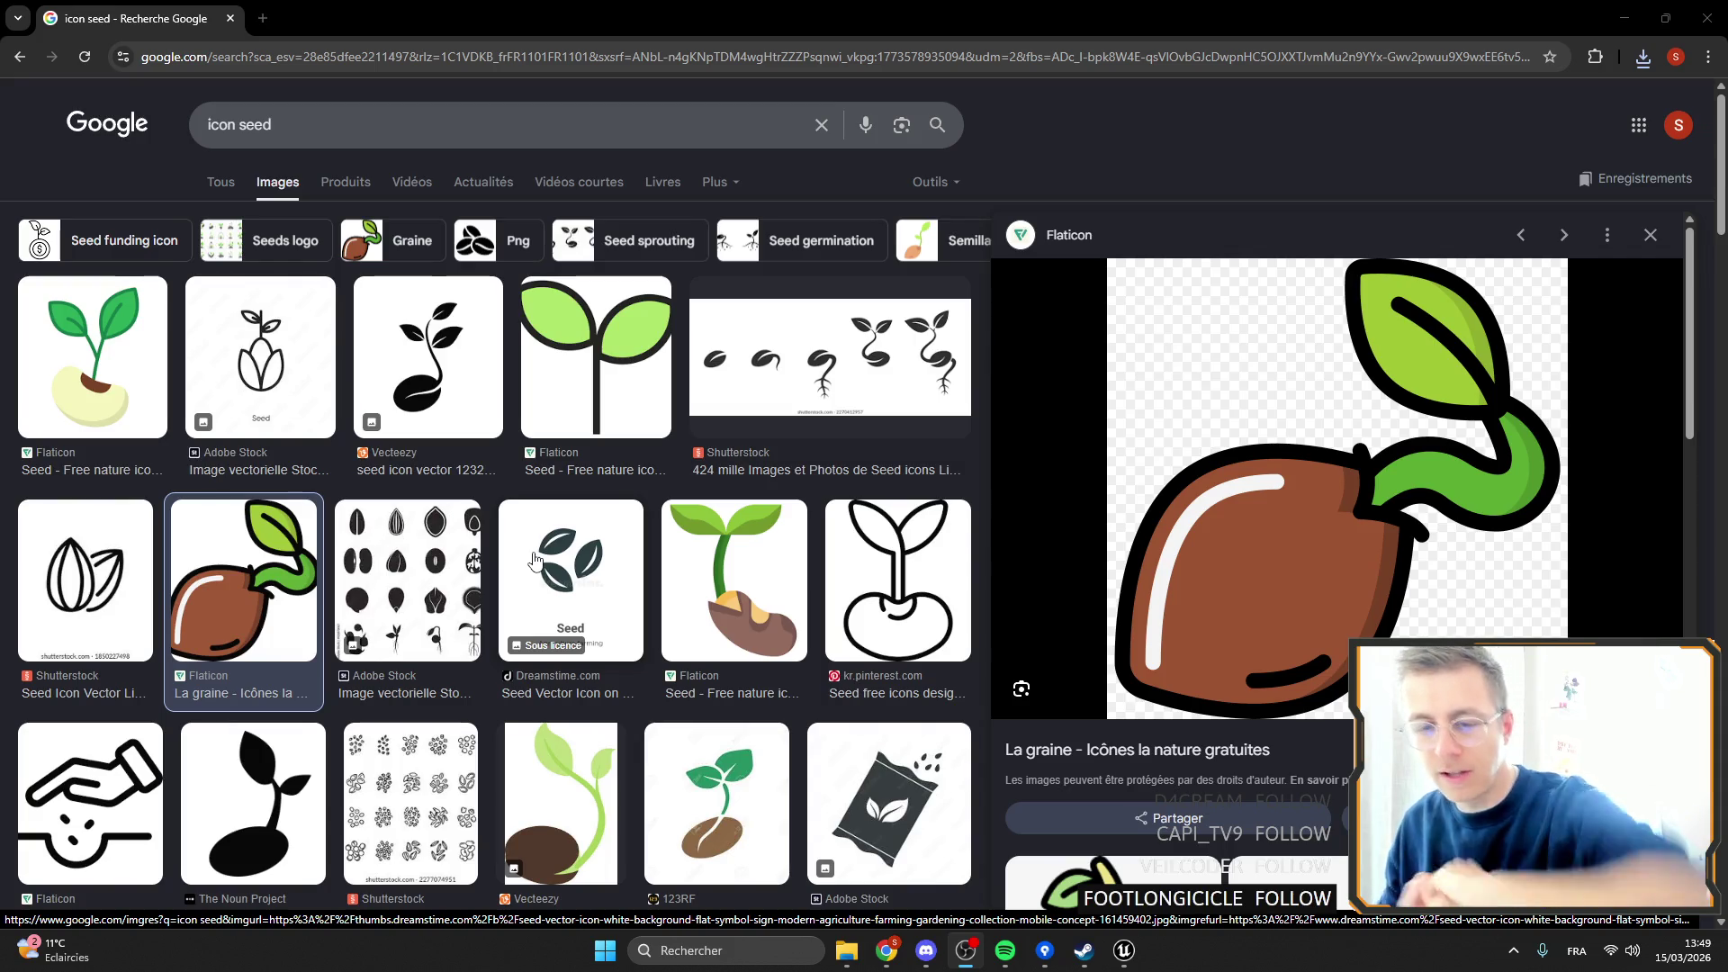
click(1707, 18)
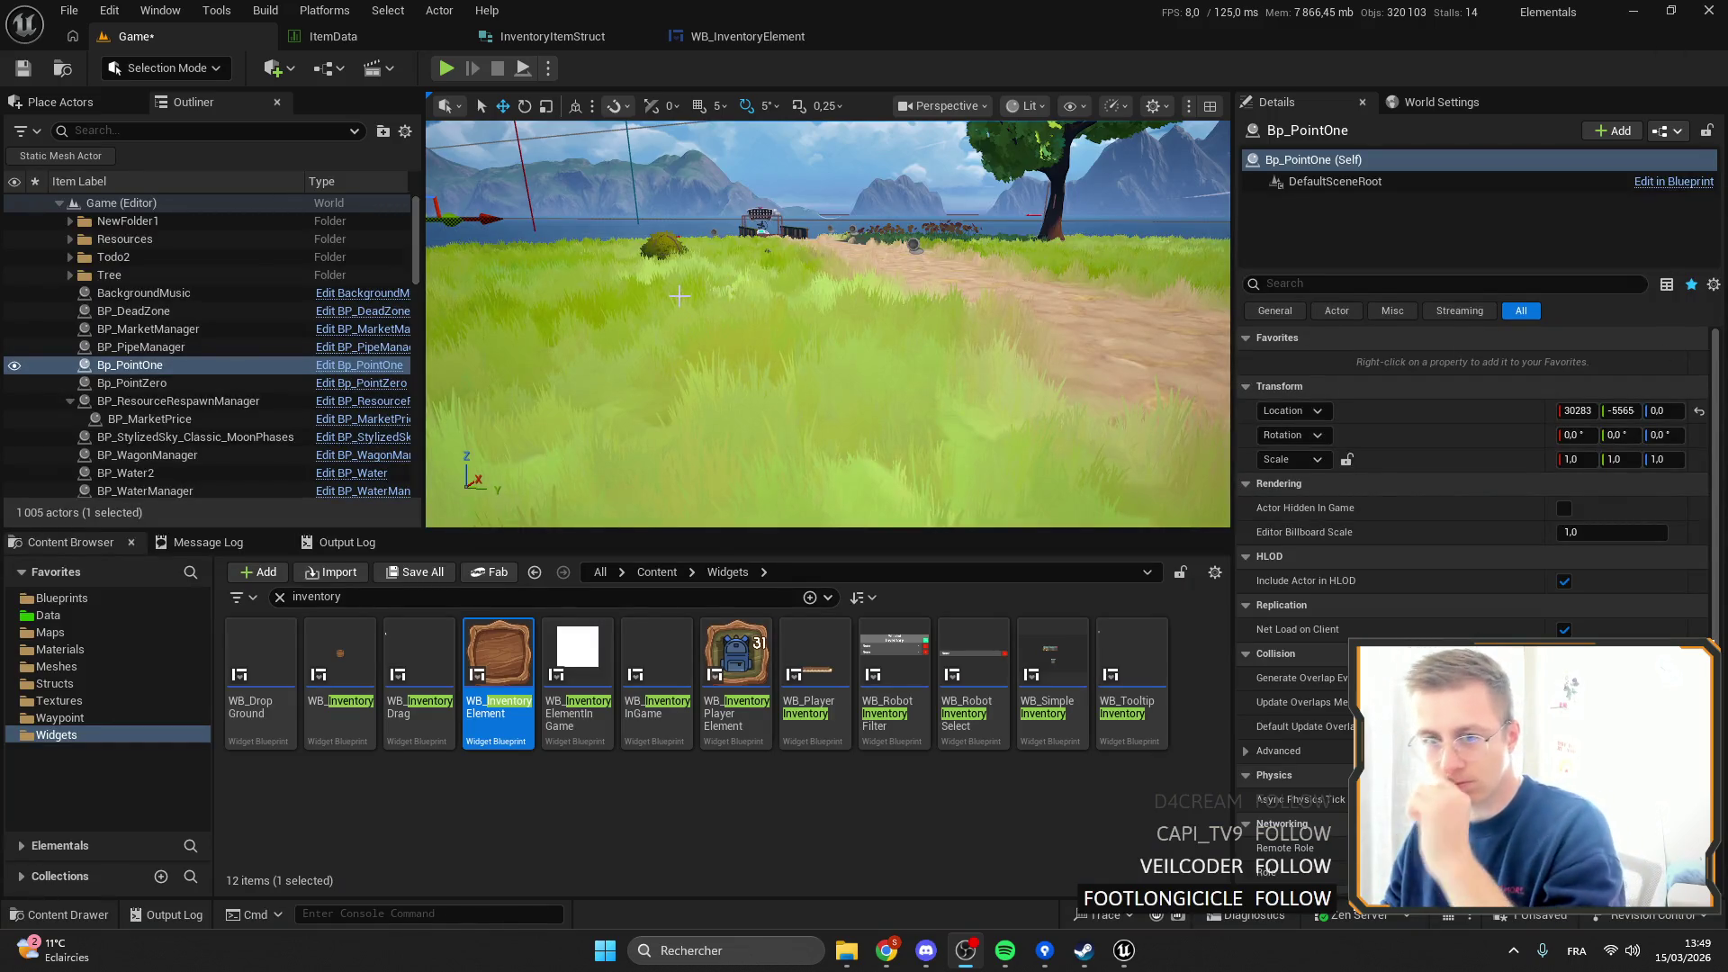
Look over the inventory element widget, InventoryItemStruct and ItemData tabs, then return to the Game level.
click(705, 39)
click(552, 36)
click(313, 33)
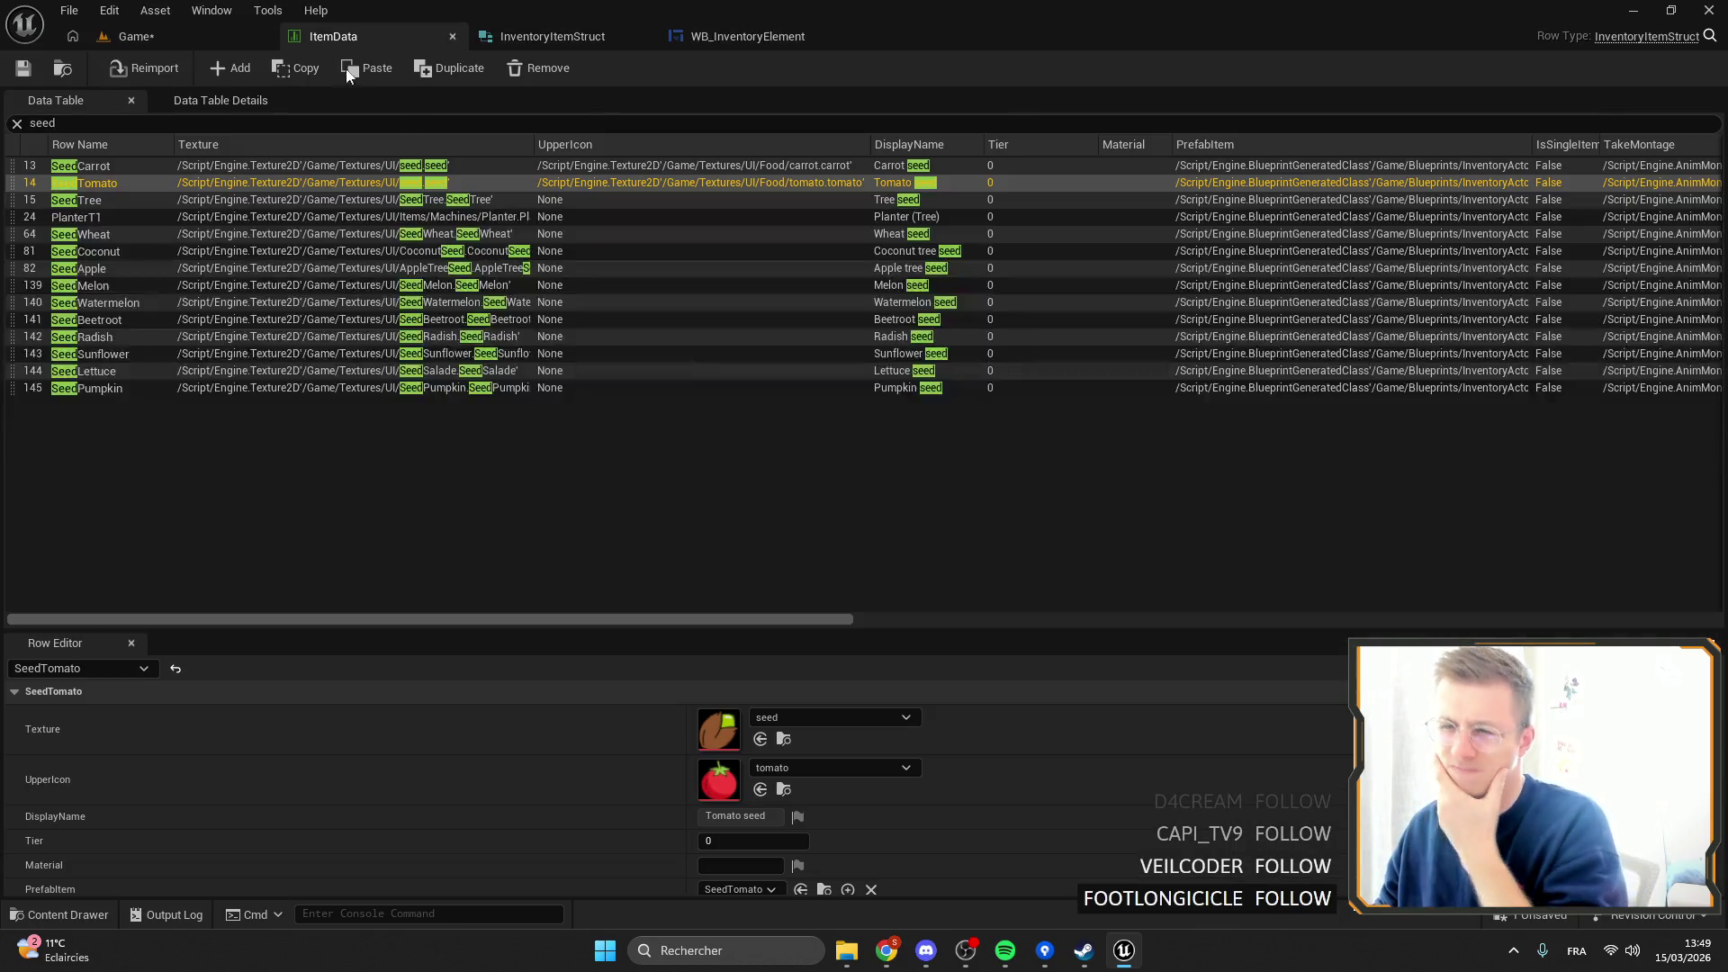
click(796, 730)
scroll(874, 775, down, 5)
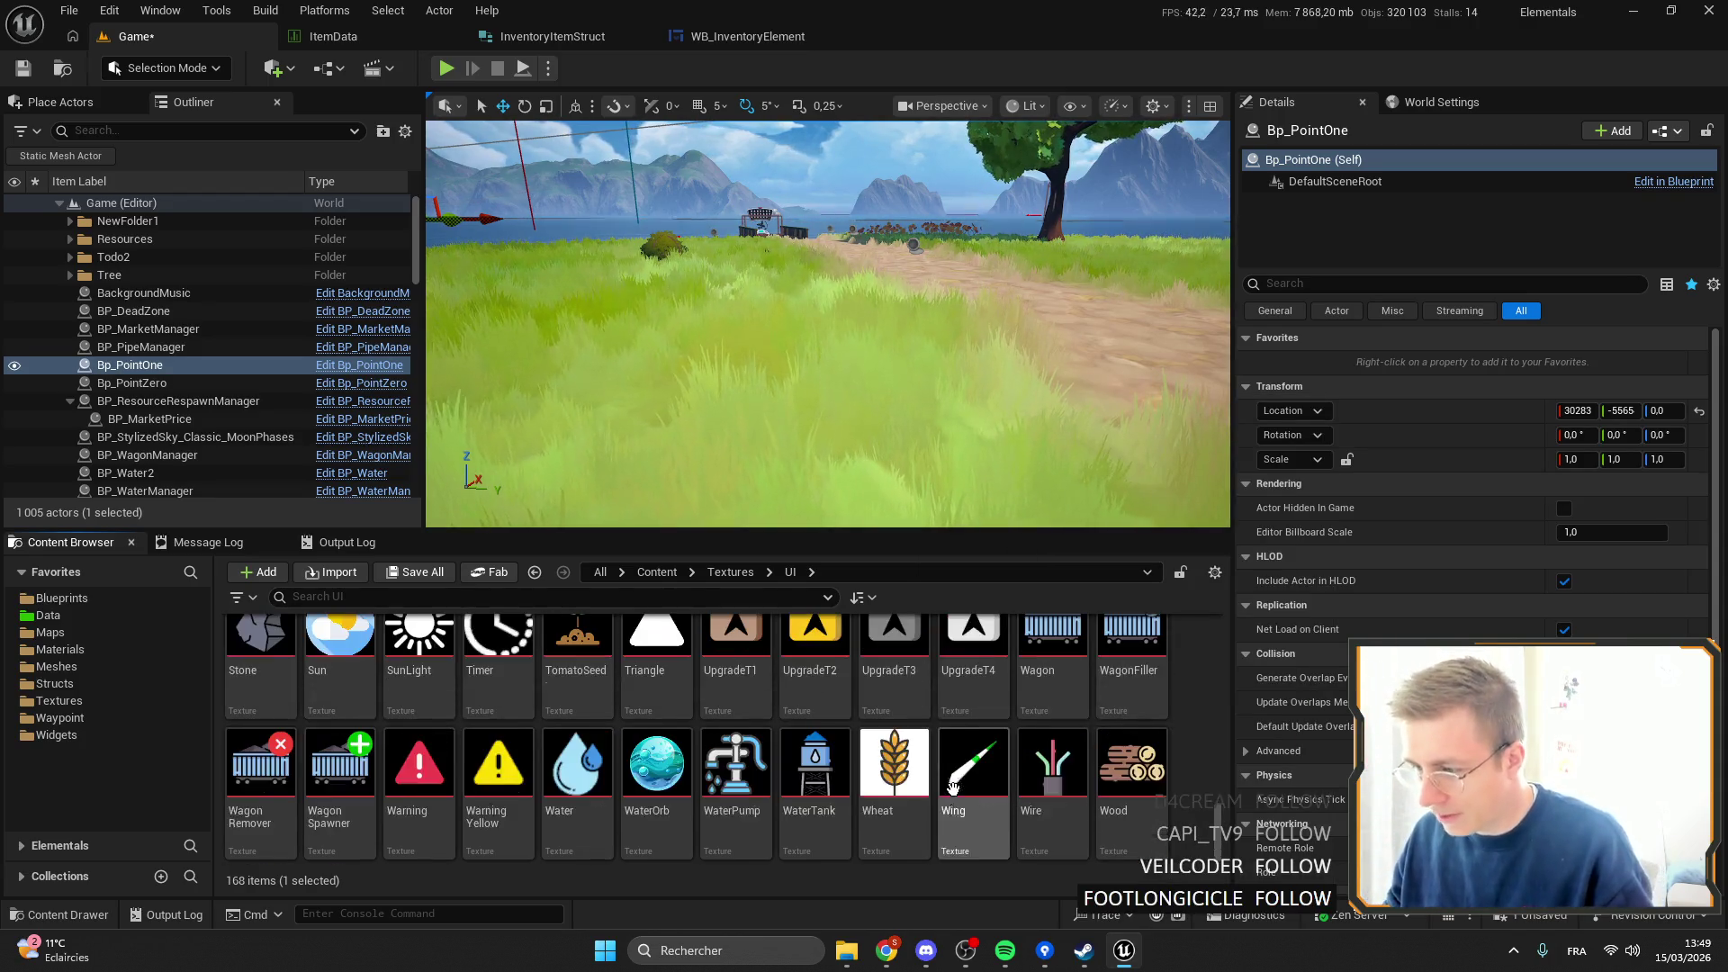
Rename the downloaded Seed.png to Seed2.png and import it into Textures/UI.
click(844, 960)
click(1128, 330)
click(1145, 325)
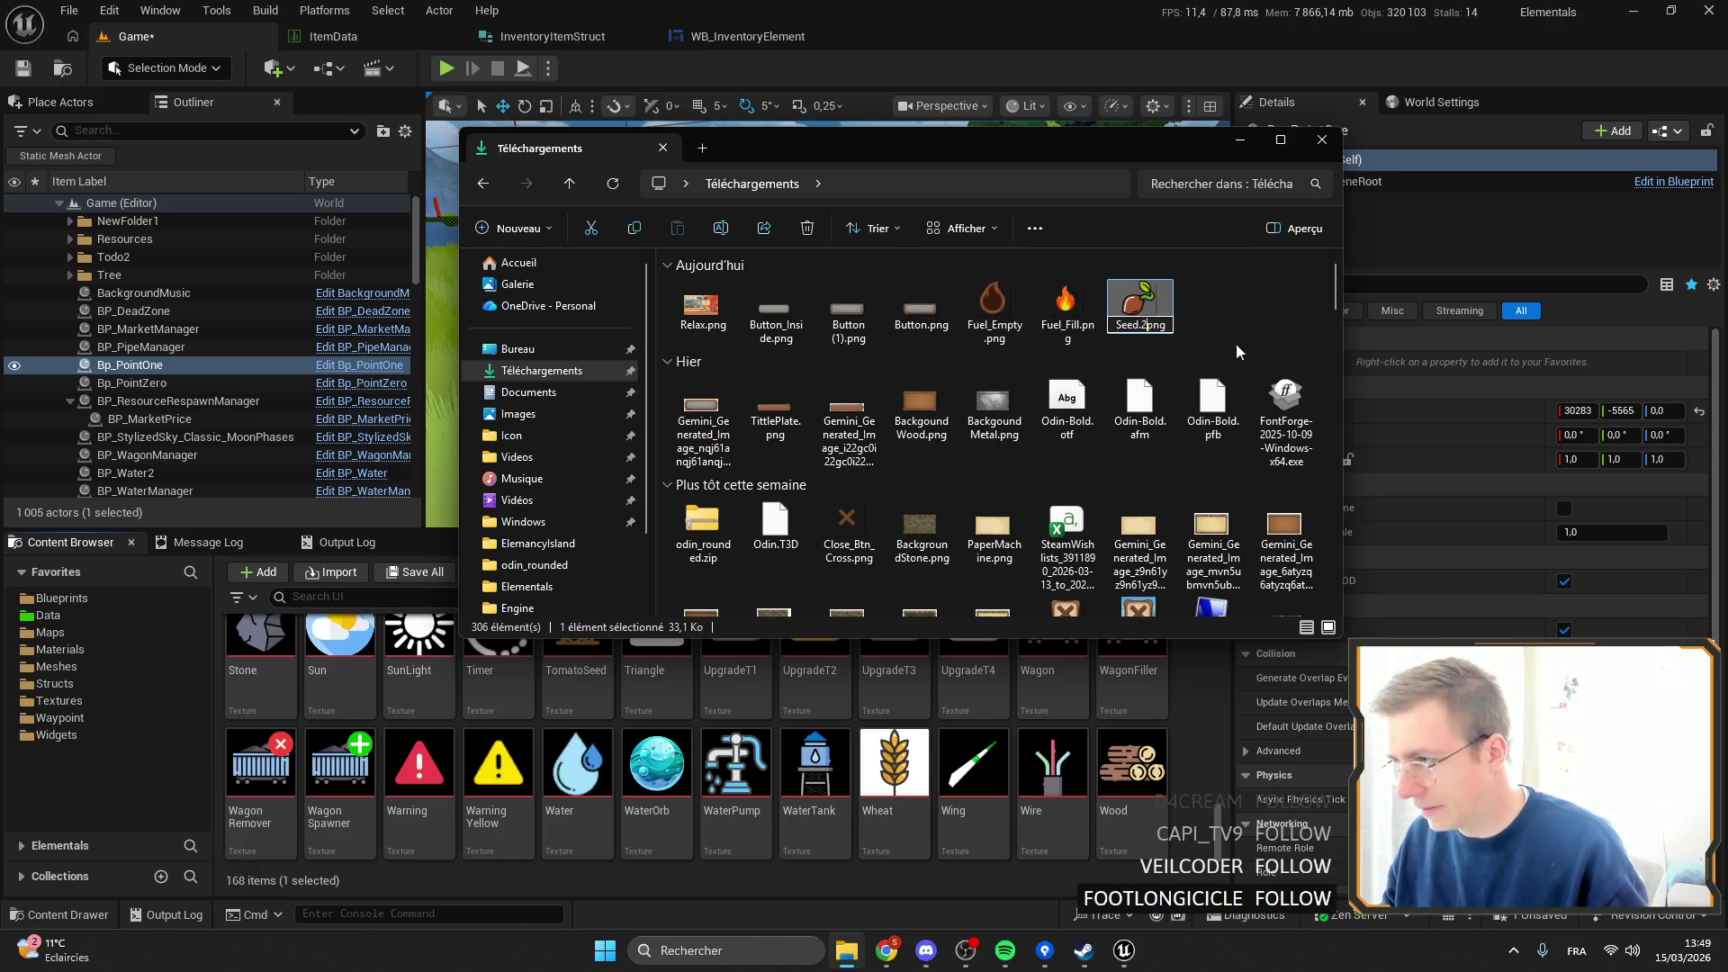
key(Return)
mouse_move(1139, 306)
mouse_down()
mouse_move(989, 714)
mouse_move(968, 684)
mouse_up()
Save all unsaved content, including the Game map and the Seed2 texture.
scroll(568, 744, up, 10)
key(ctrl+s)
click(408, 574)
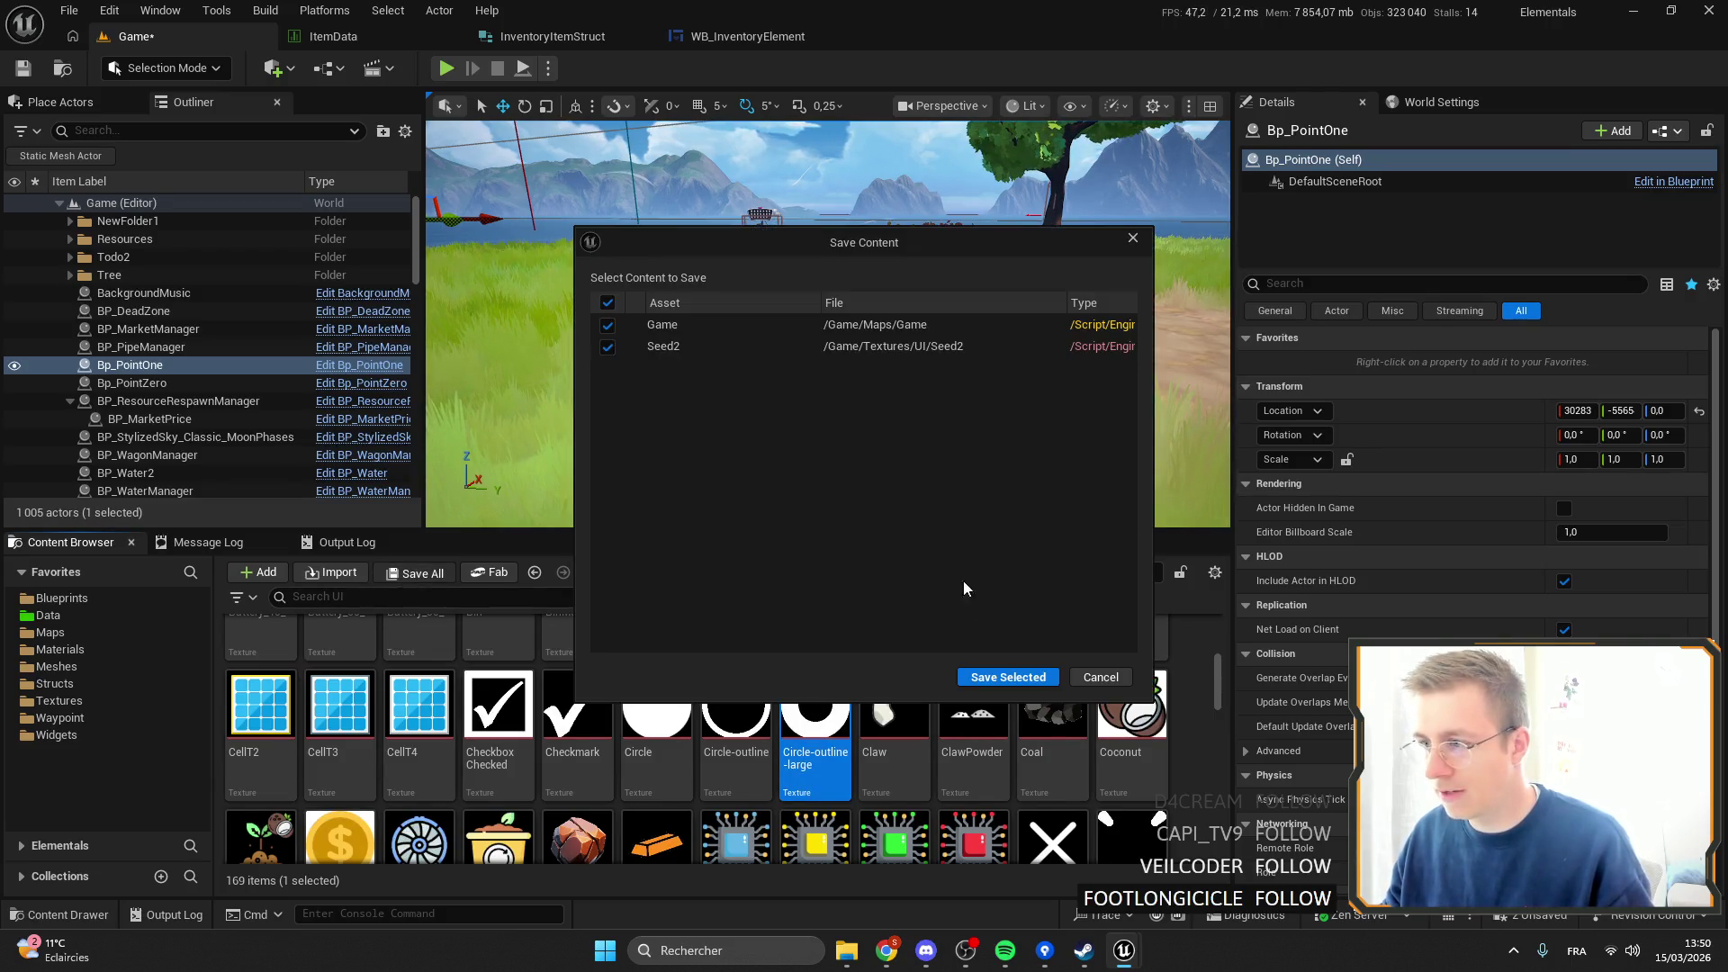
click(1008, 677)
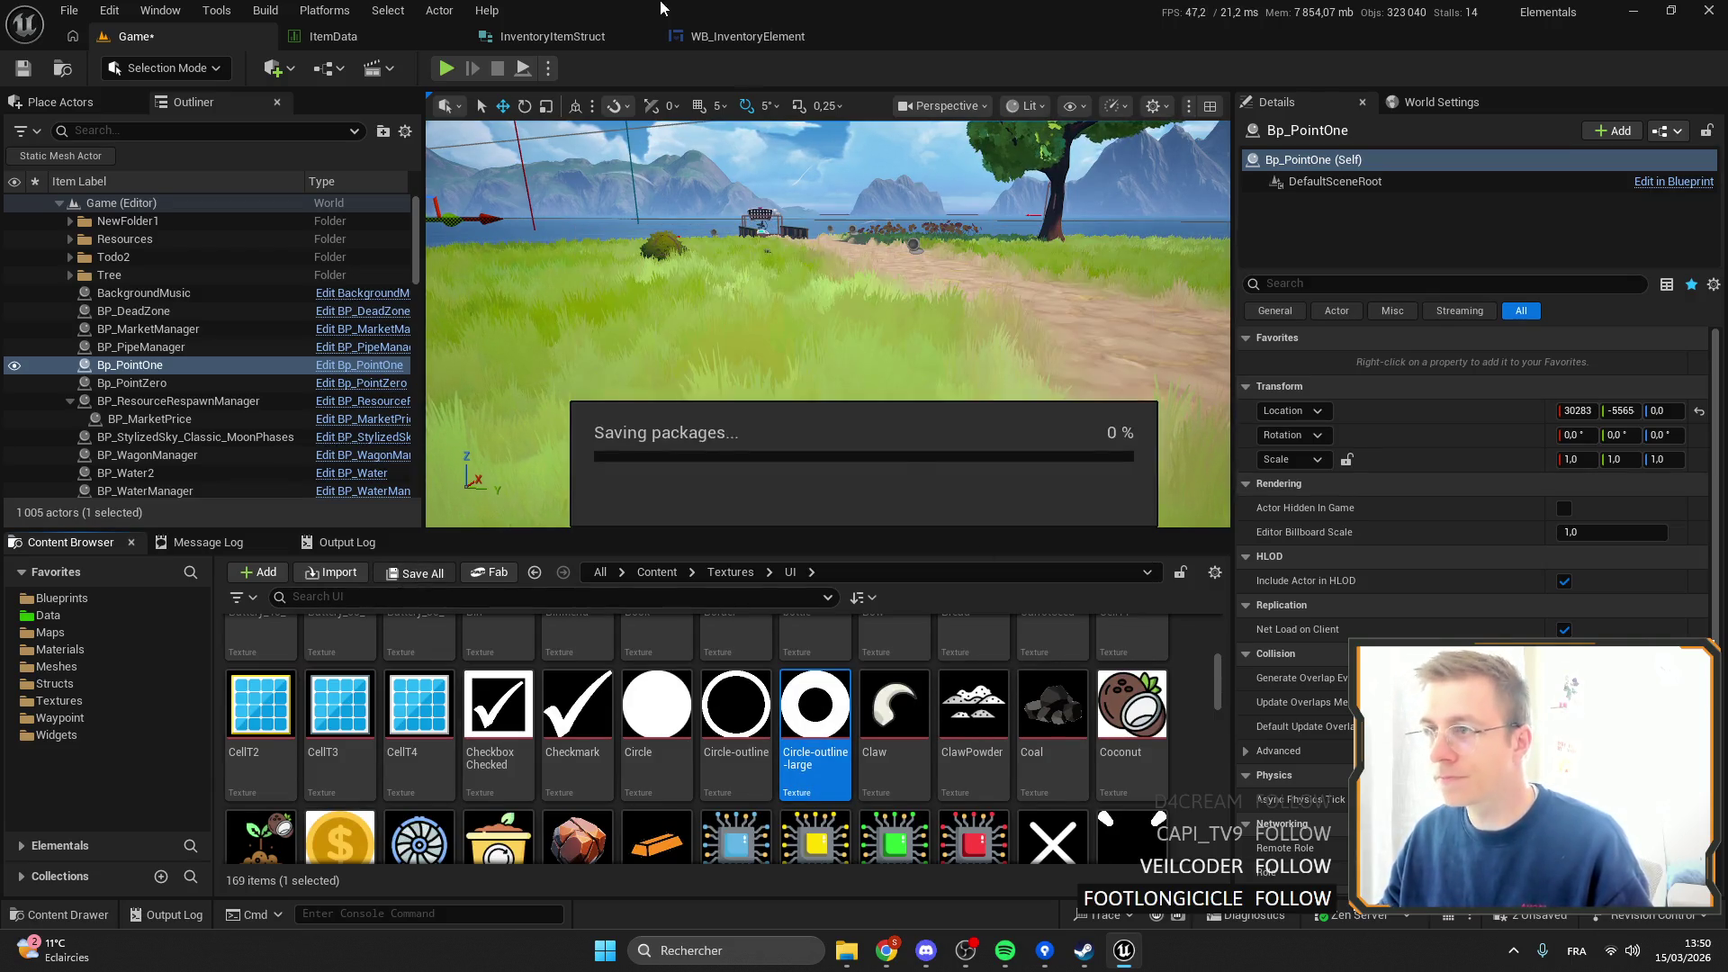
Set the Texture of the SeedCarrot and SeedTomato rows to Seed2 and save ItemData.
click(366, 40)
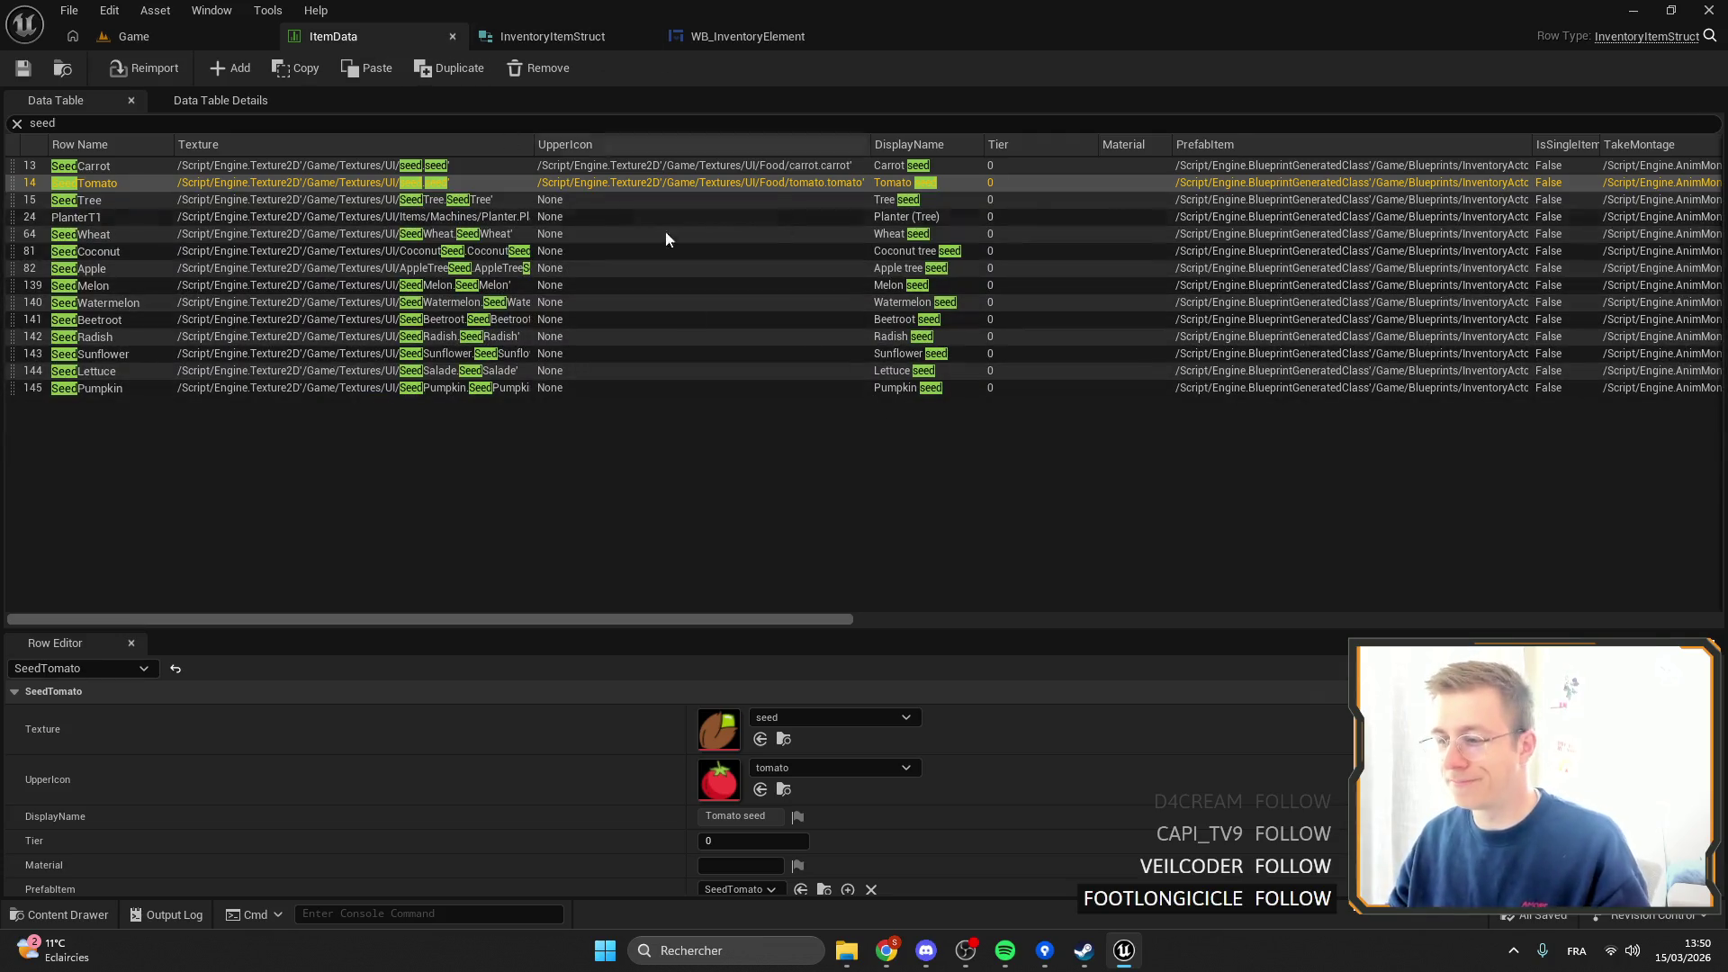
click(158, 164)
click(812, 717)
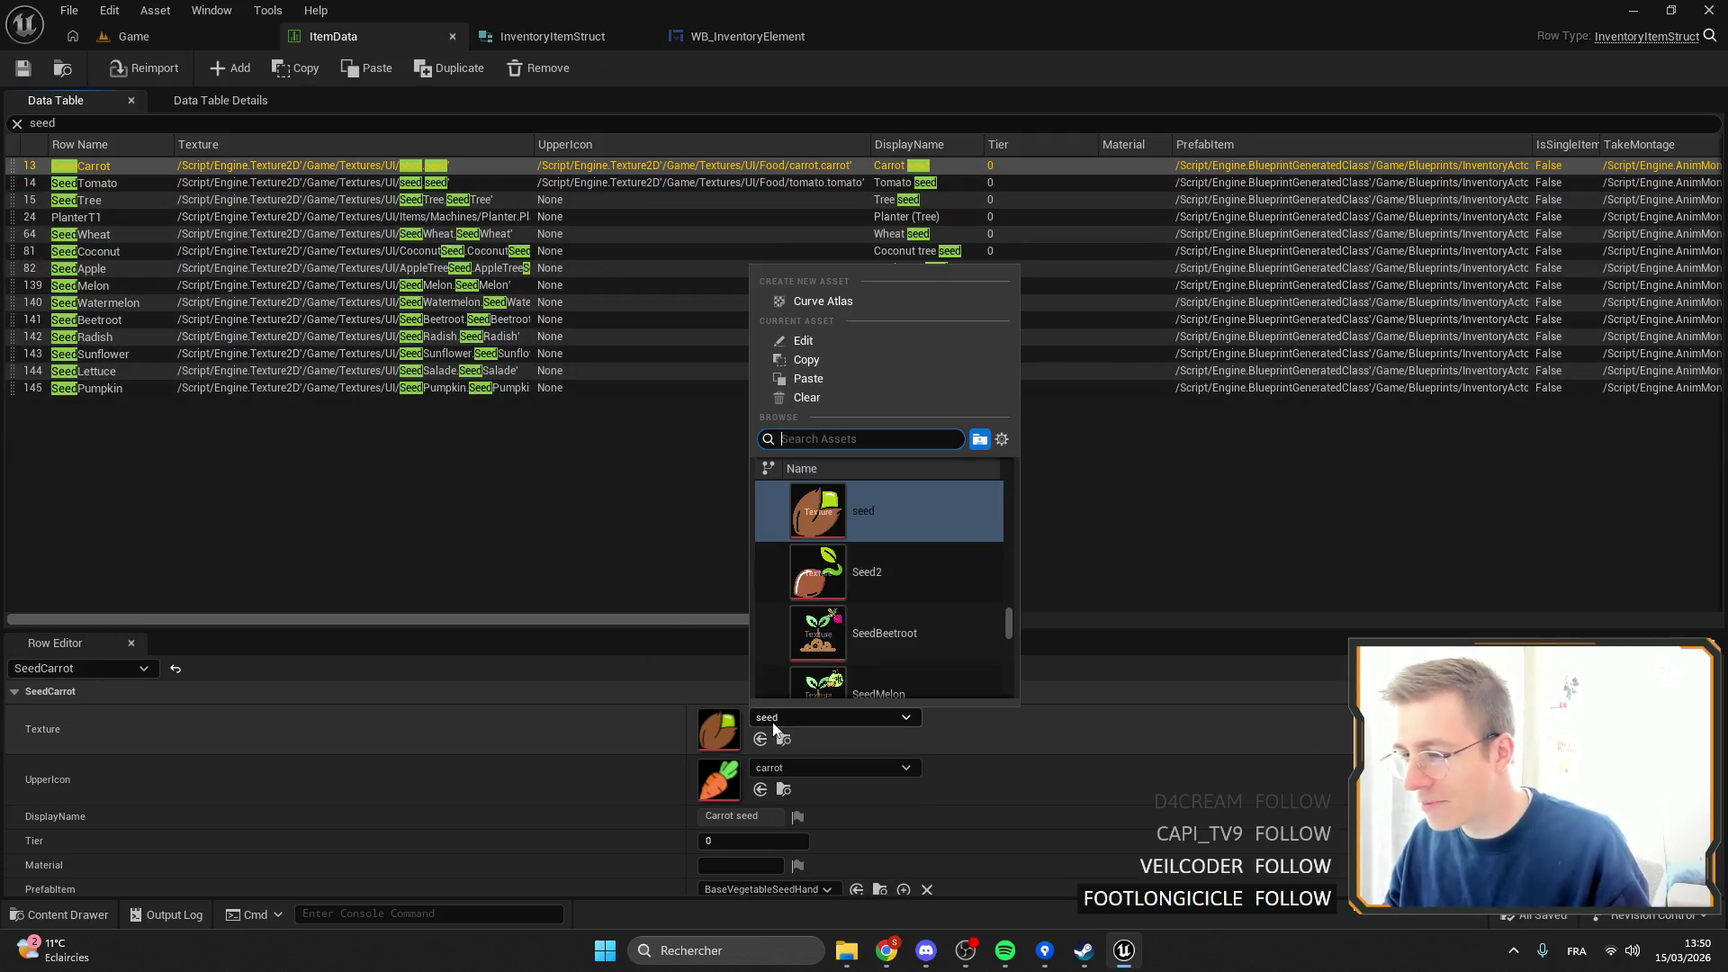
click(881, 576)
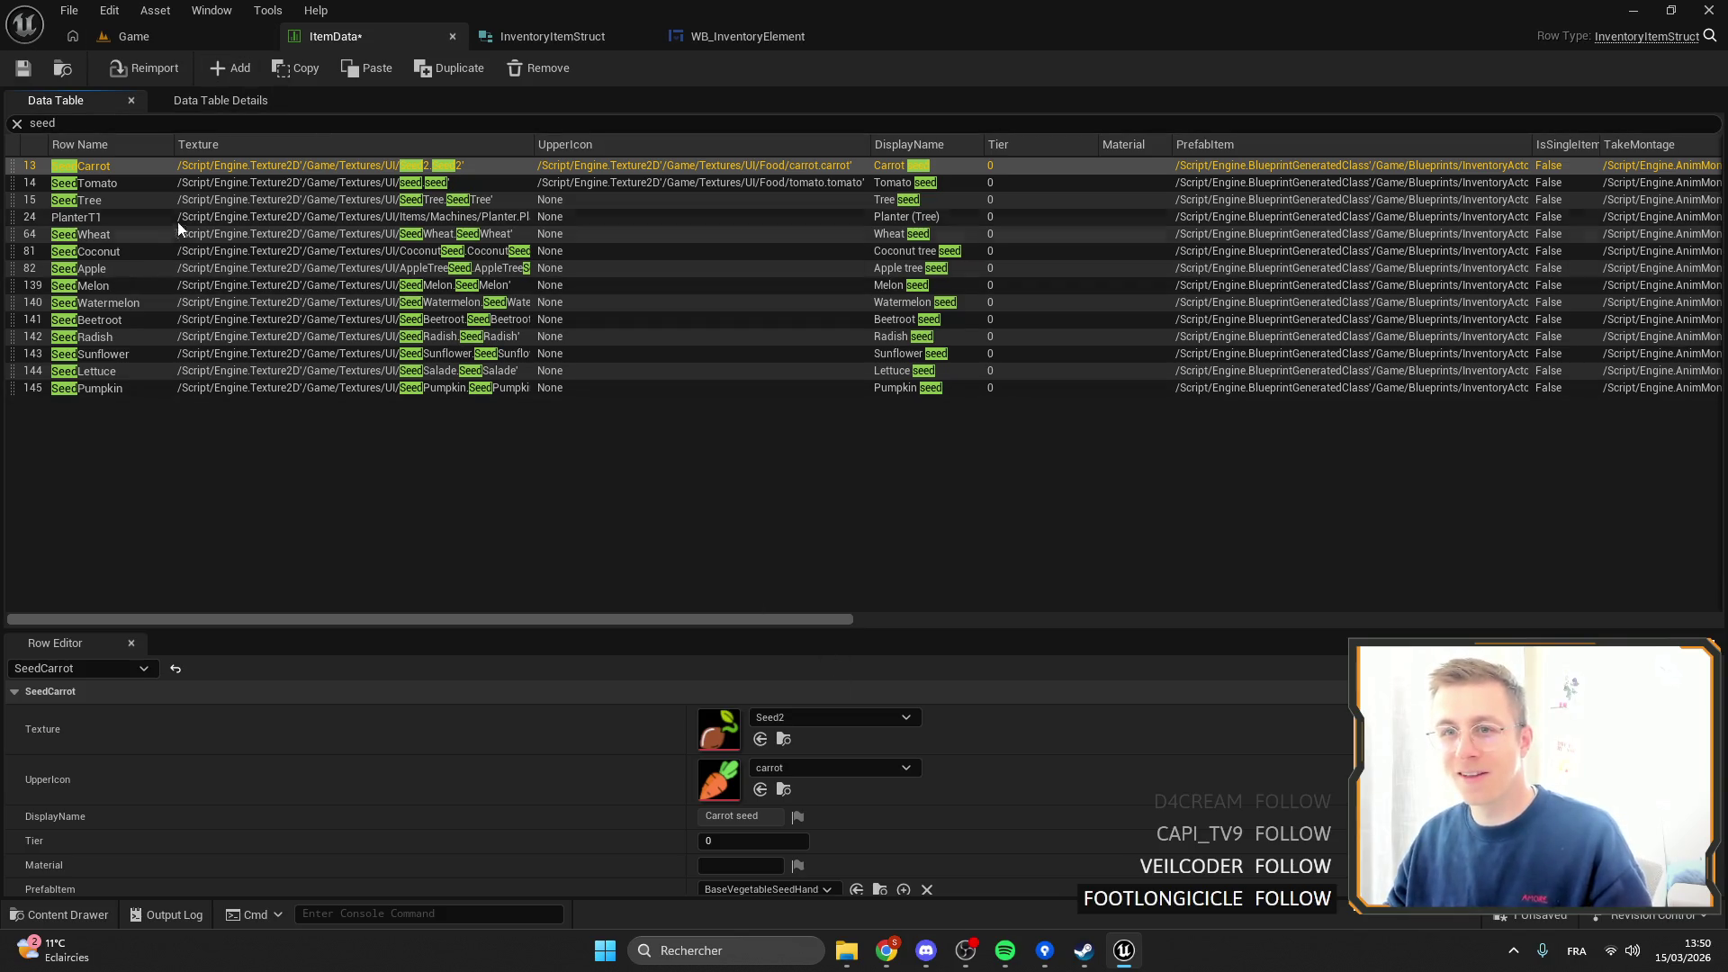
click(144, 180)
click(829, 717)
click(875, 568)
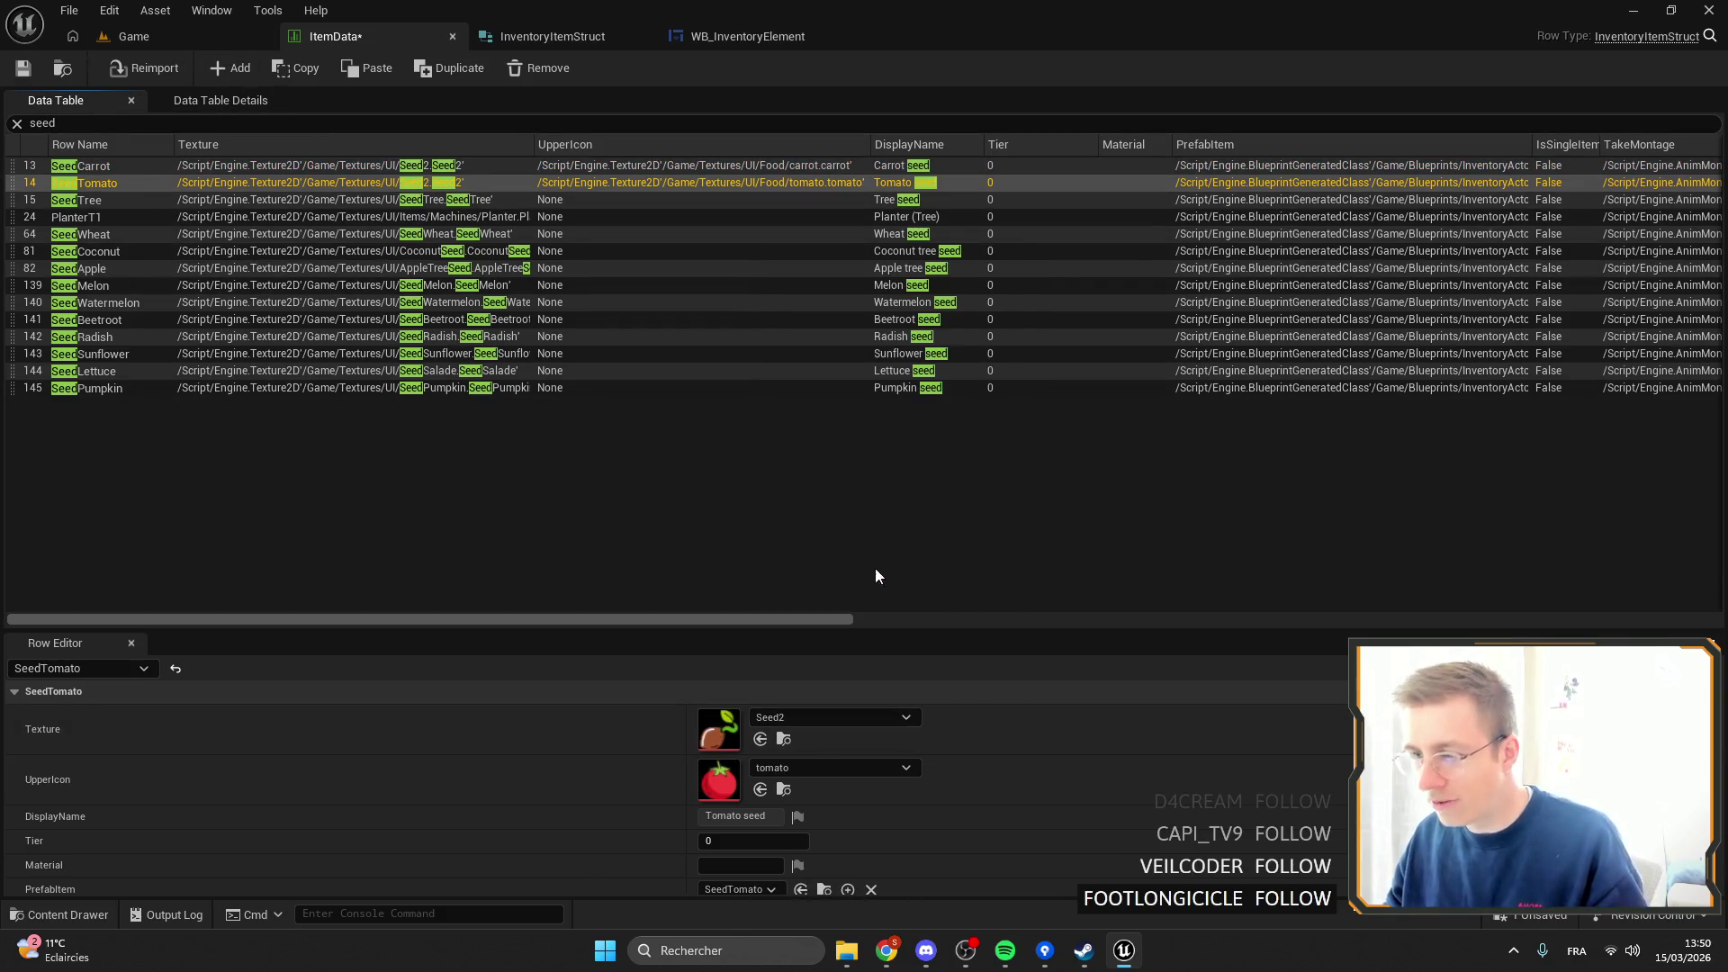
click(27, 71)
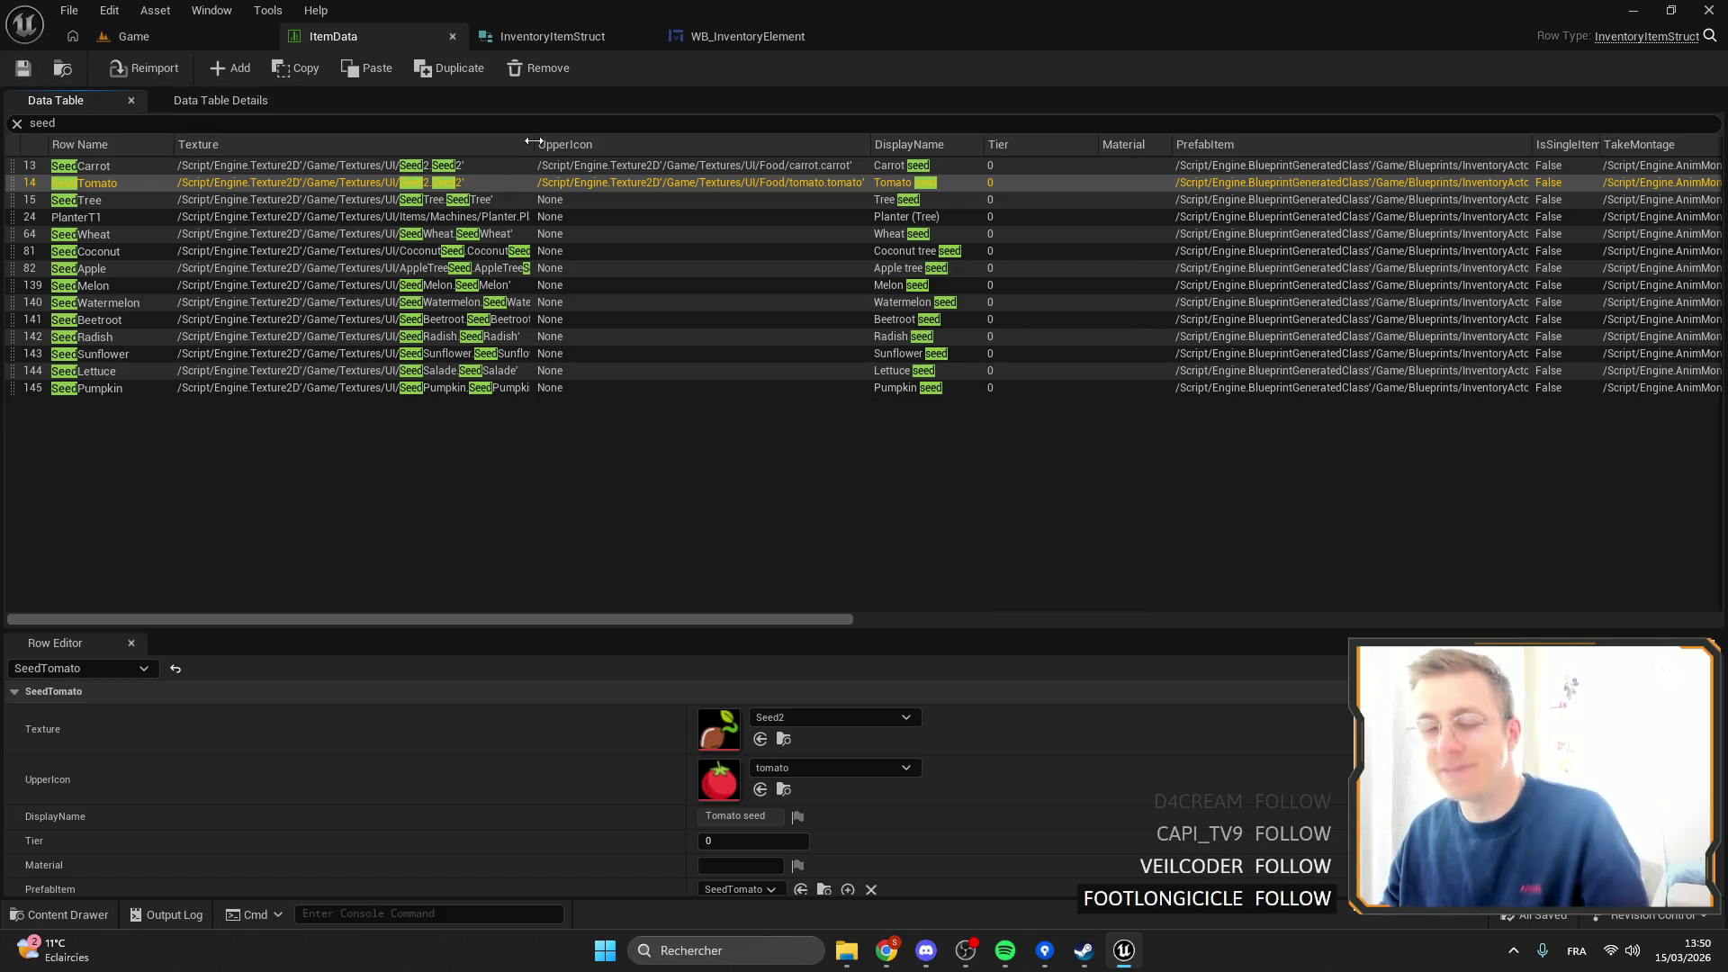
click(133, 36)
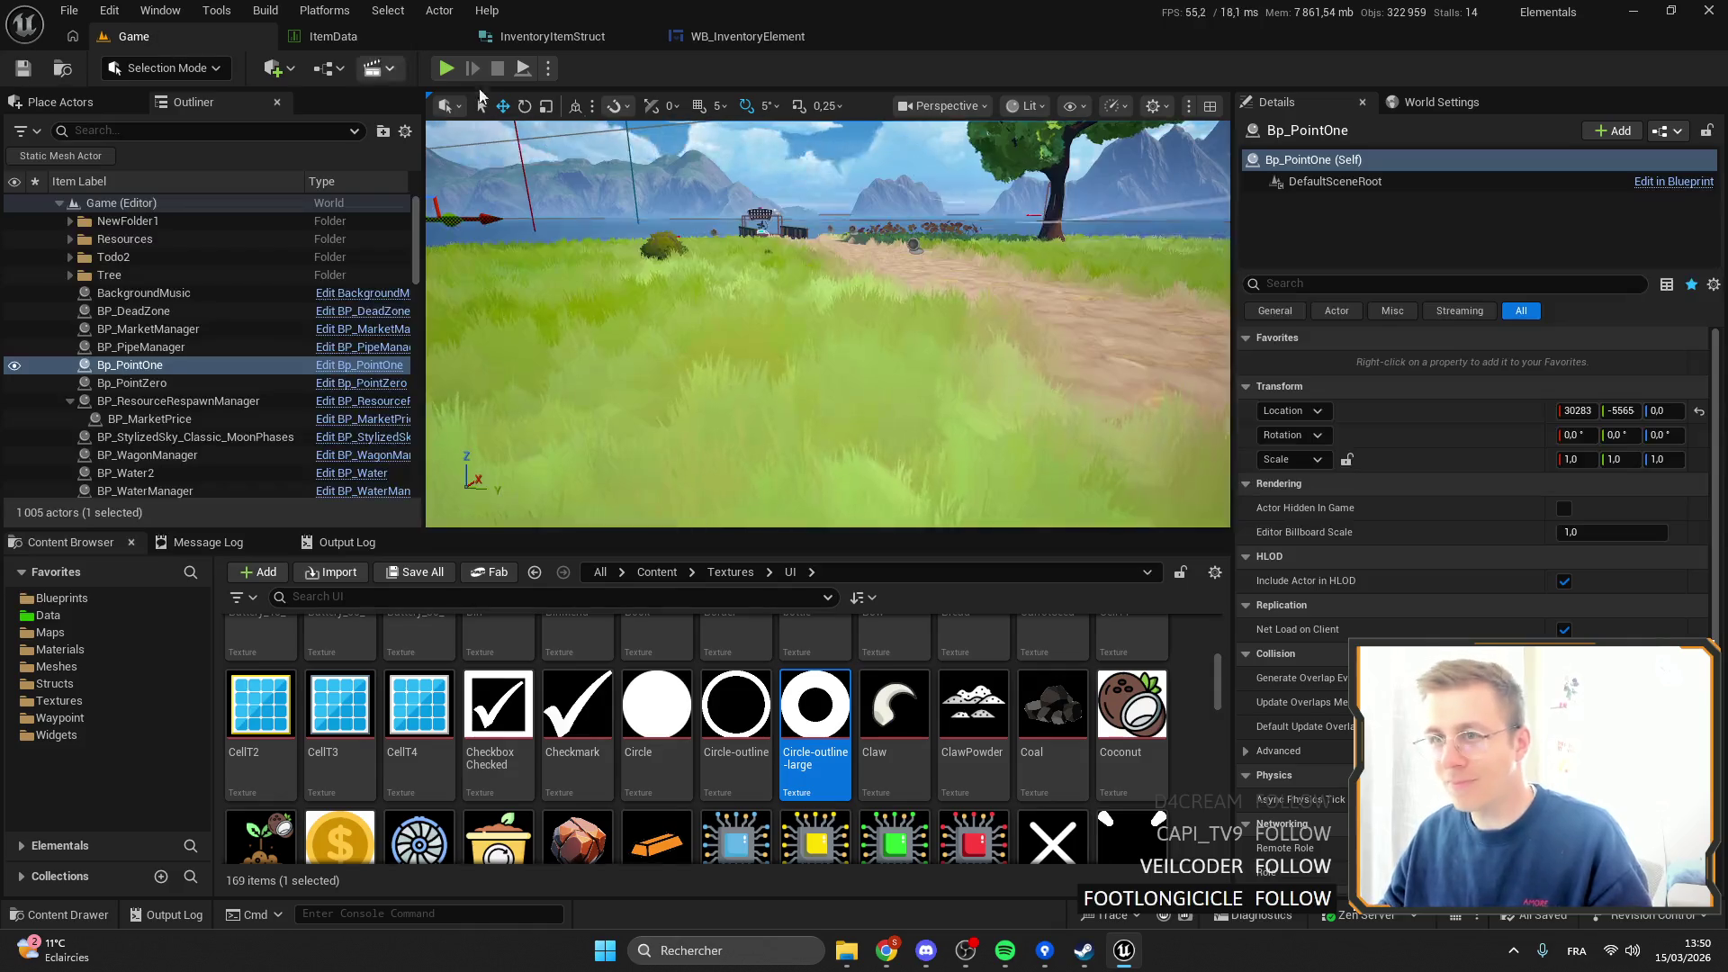
Play the Game level full screen and scroll the hotbar through the seed icons.
click(446, 68)
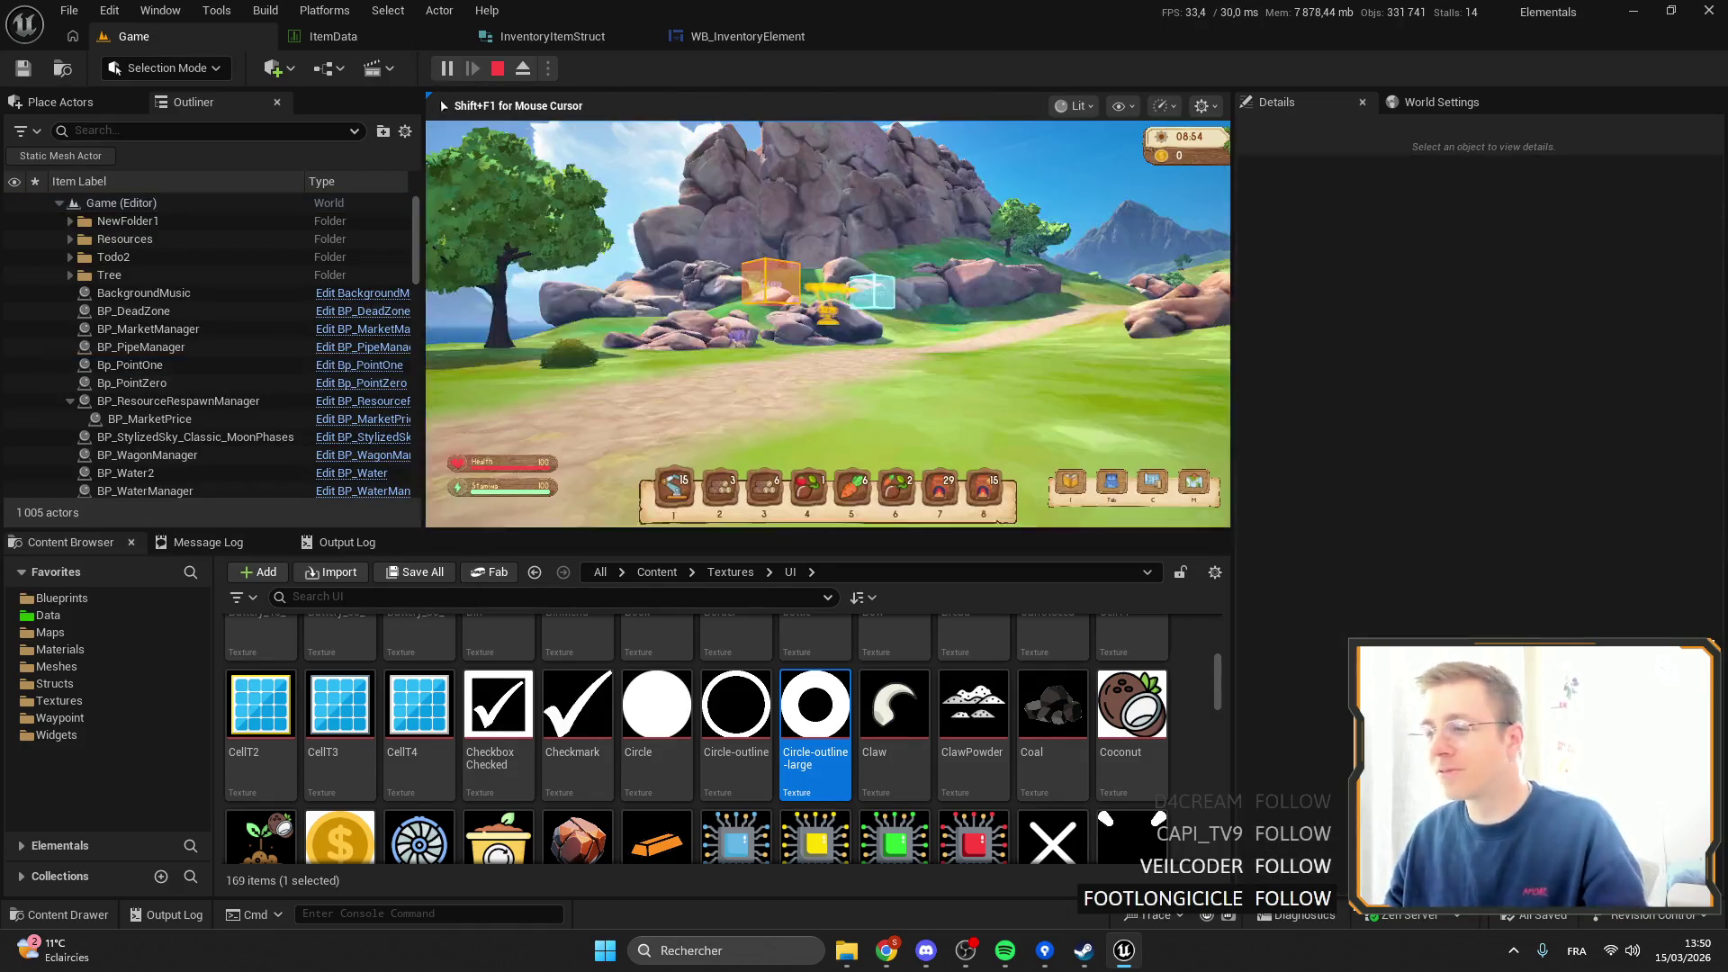
key(F11)
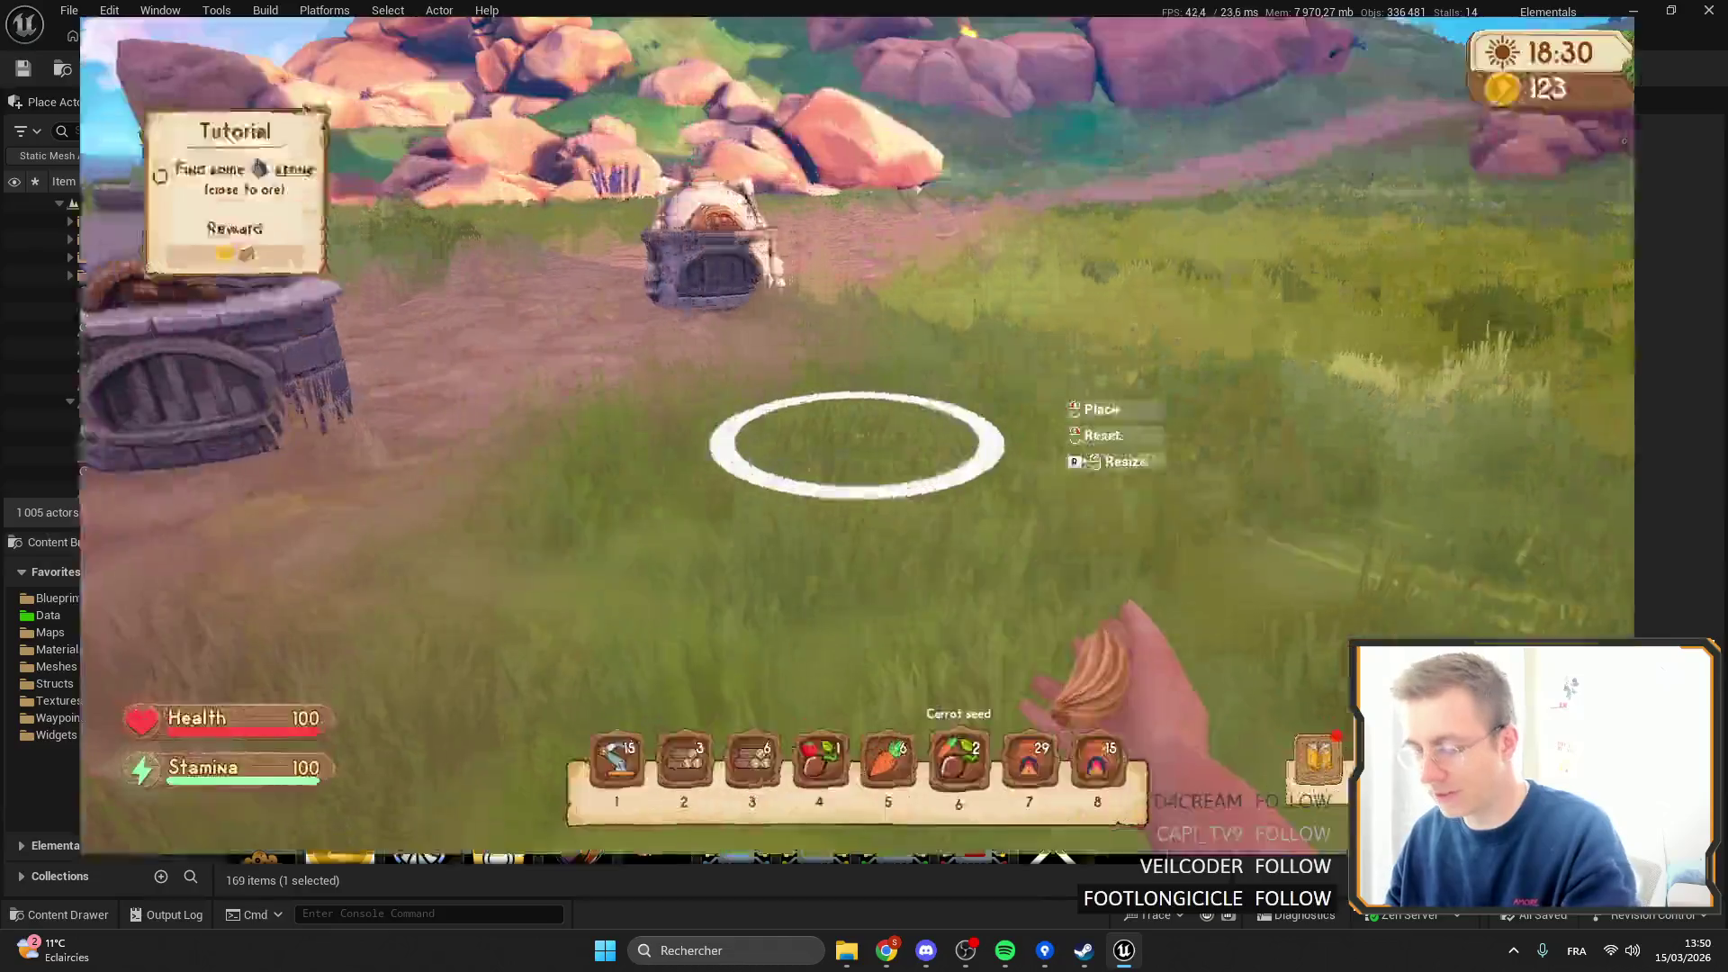
scroll(863, 486, up, 2)
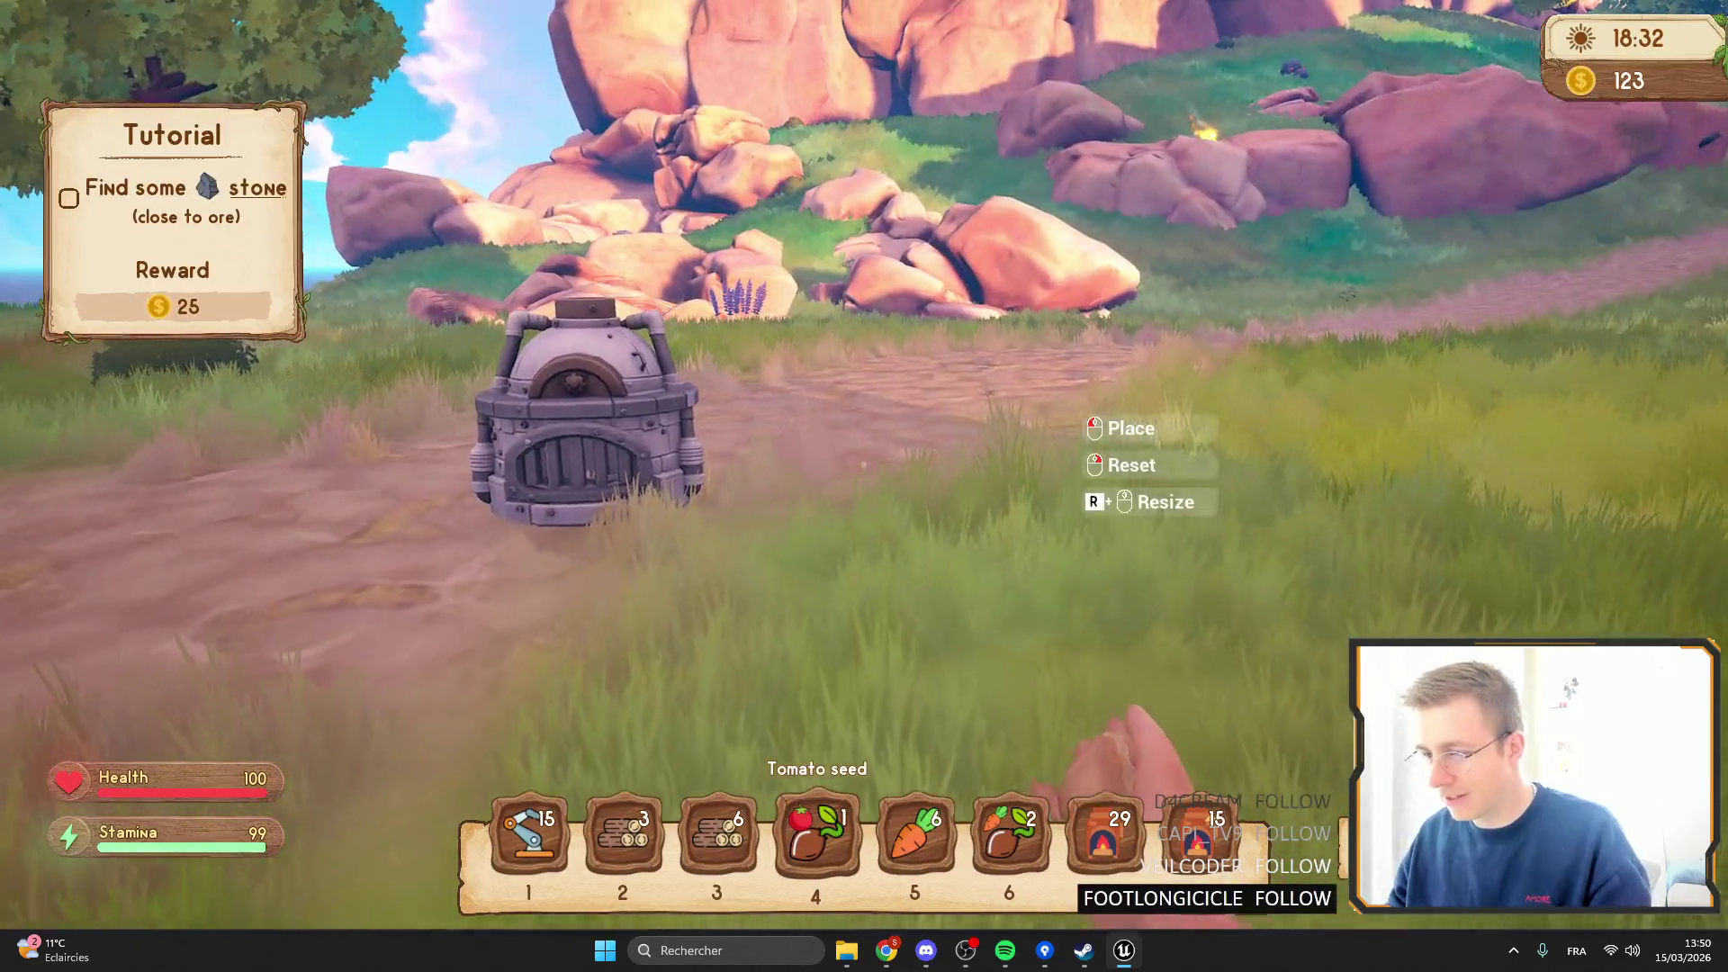
scroll(864, 486, down, 3)
scroll(863, 486, up, 1)
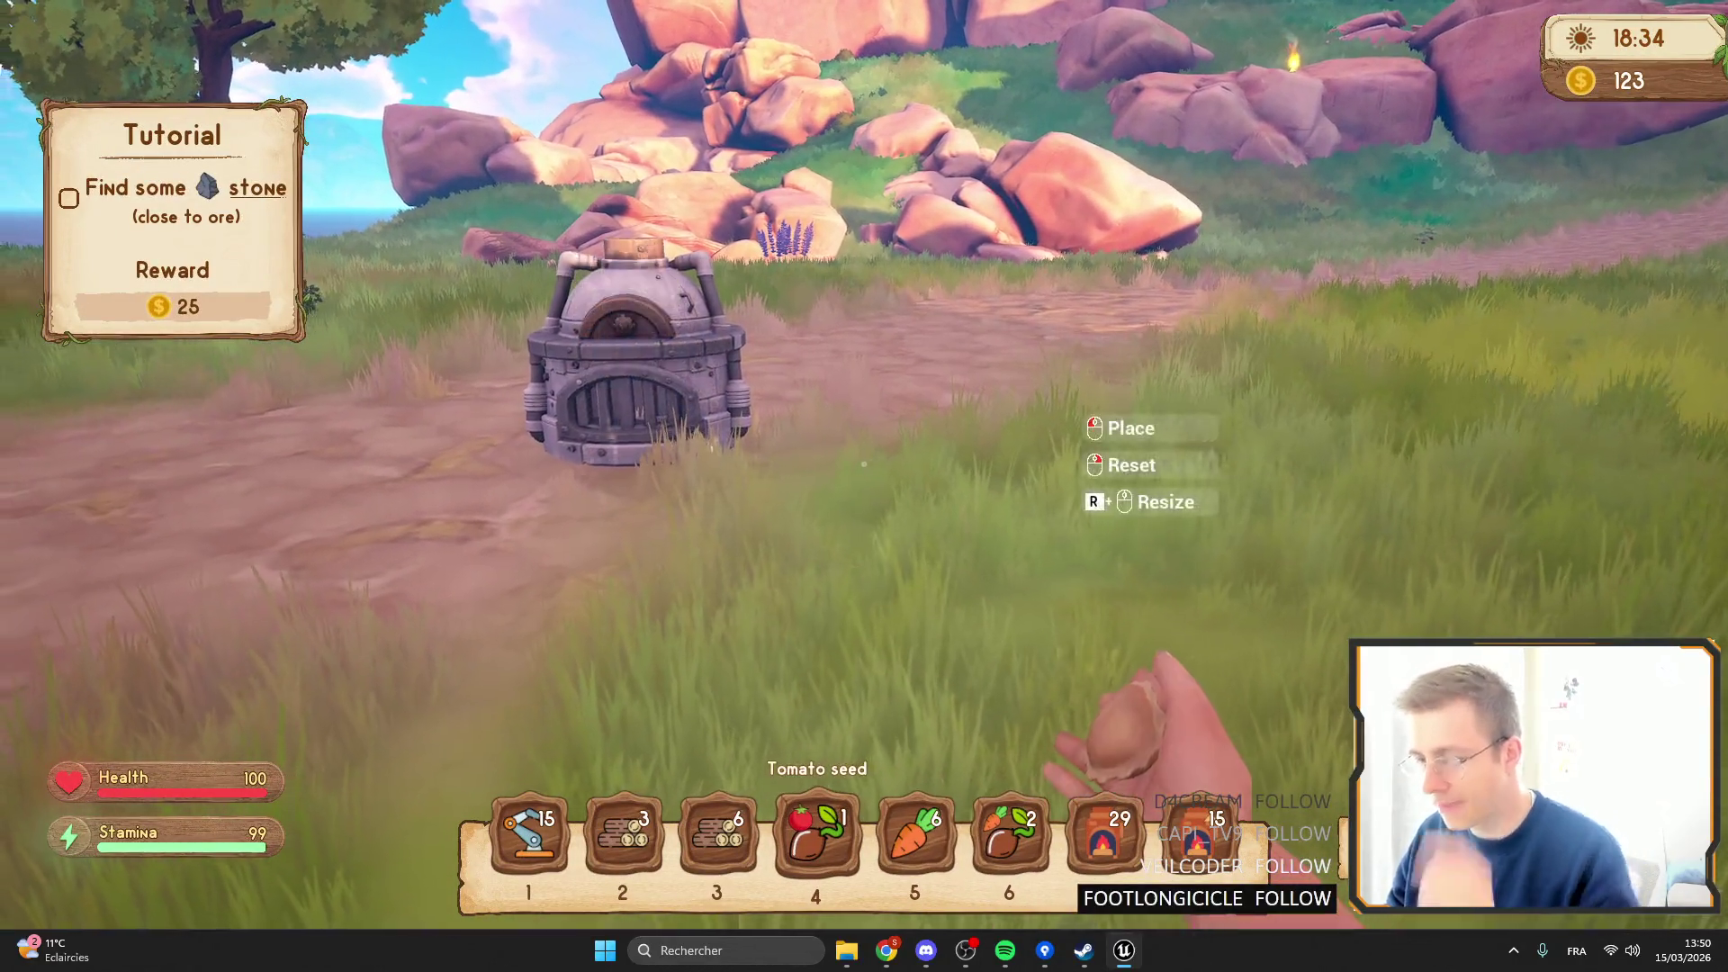
scroll(863, 465, down, 1)
scroll(863, 464, up, 3)
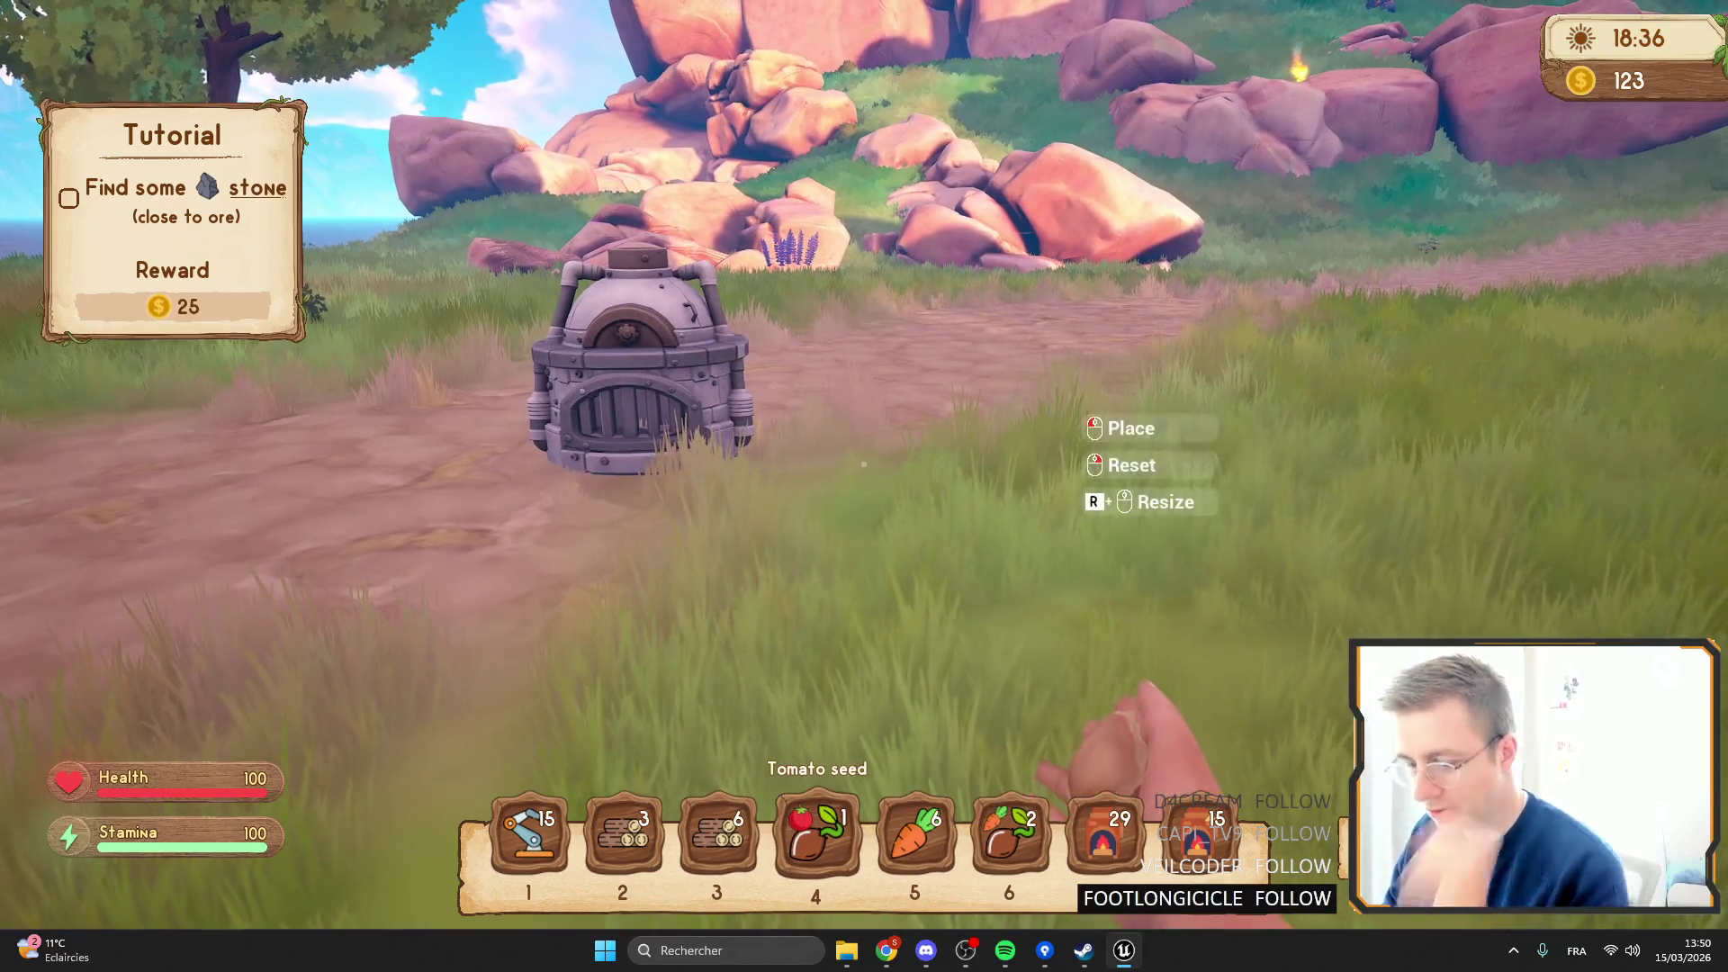
Exit full screen, stop the play test, and switch away from the editor.
key(F11)
key(Escape)
key(alt+Tab)
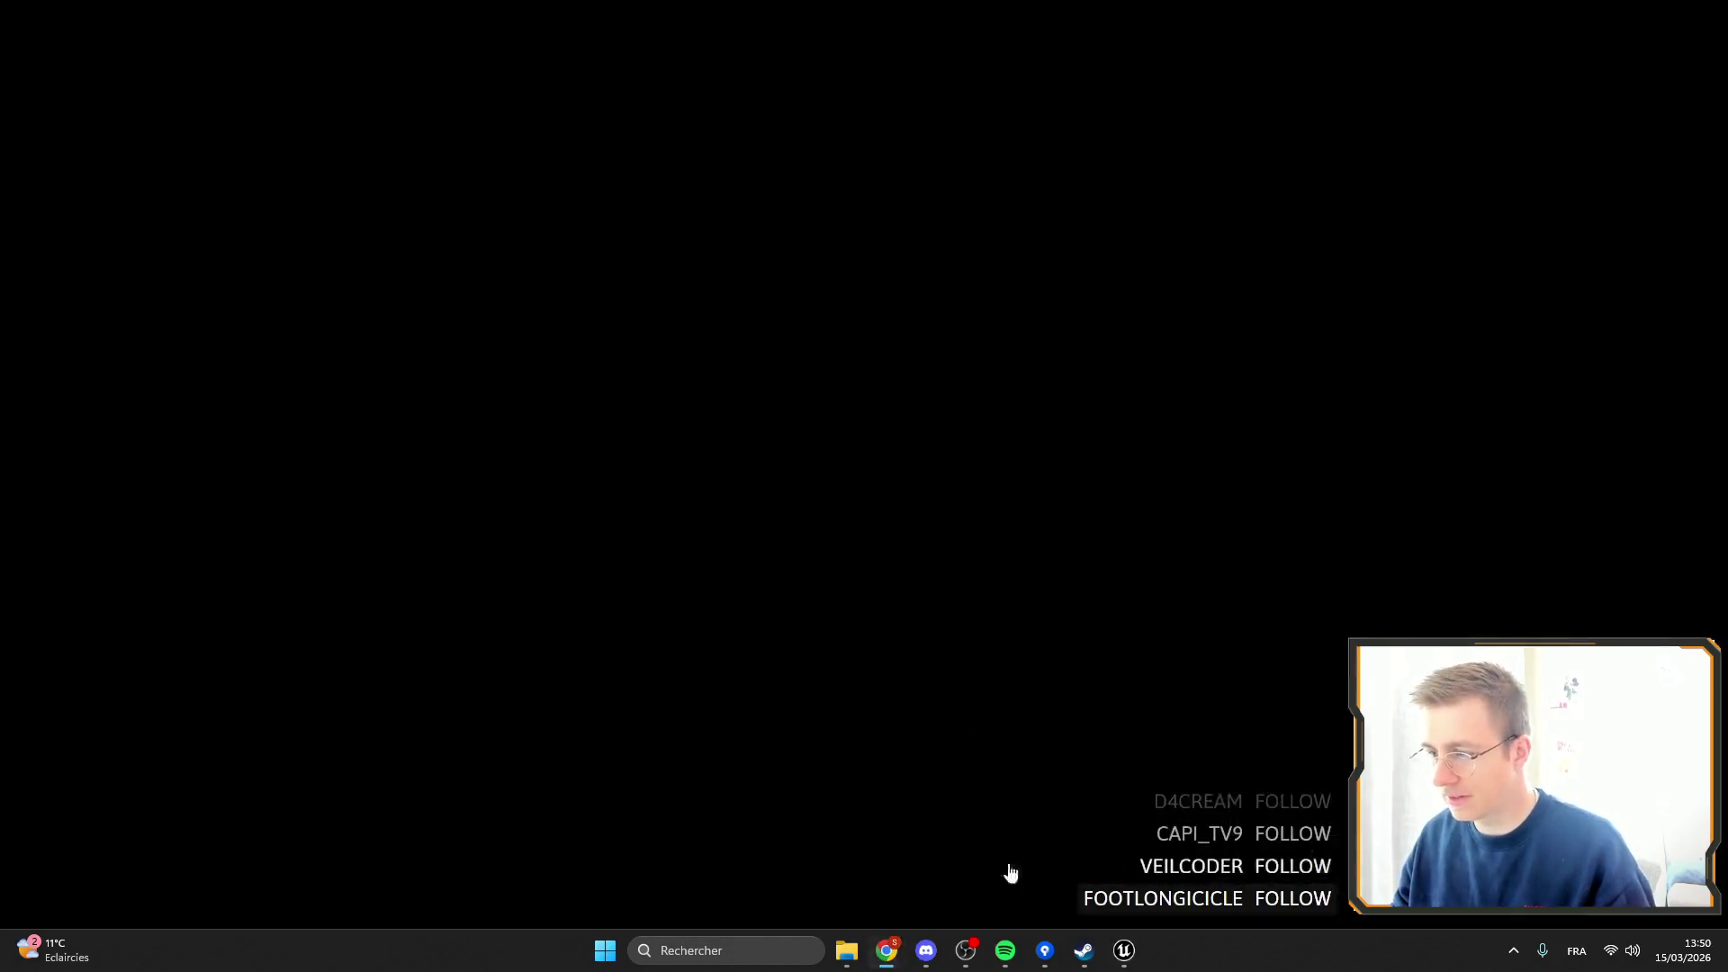
Scroll through the 'icon seed' image results and show images similar to the brown seed icon.
scroll(653, 404, down, 5)
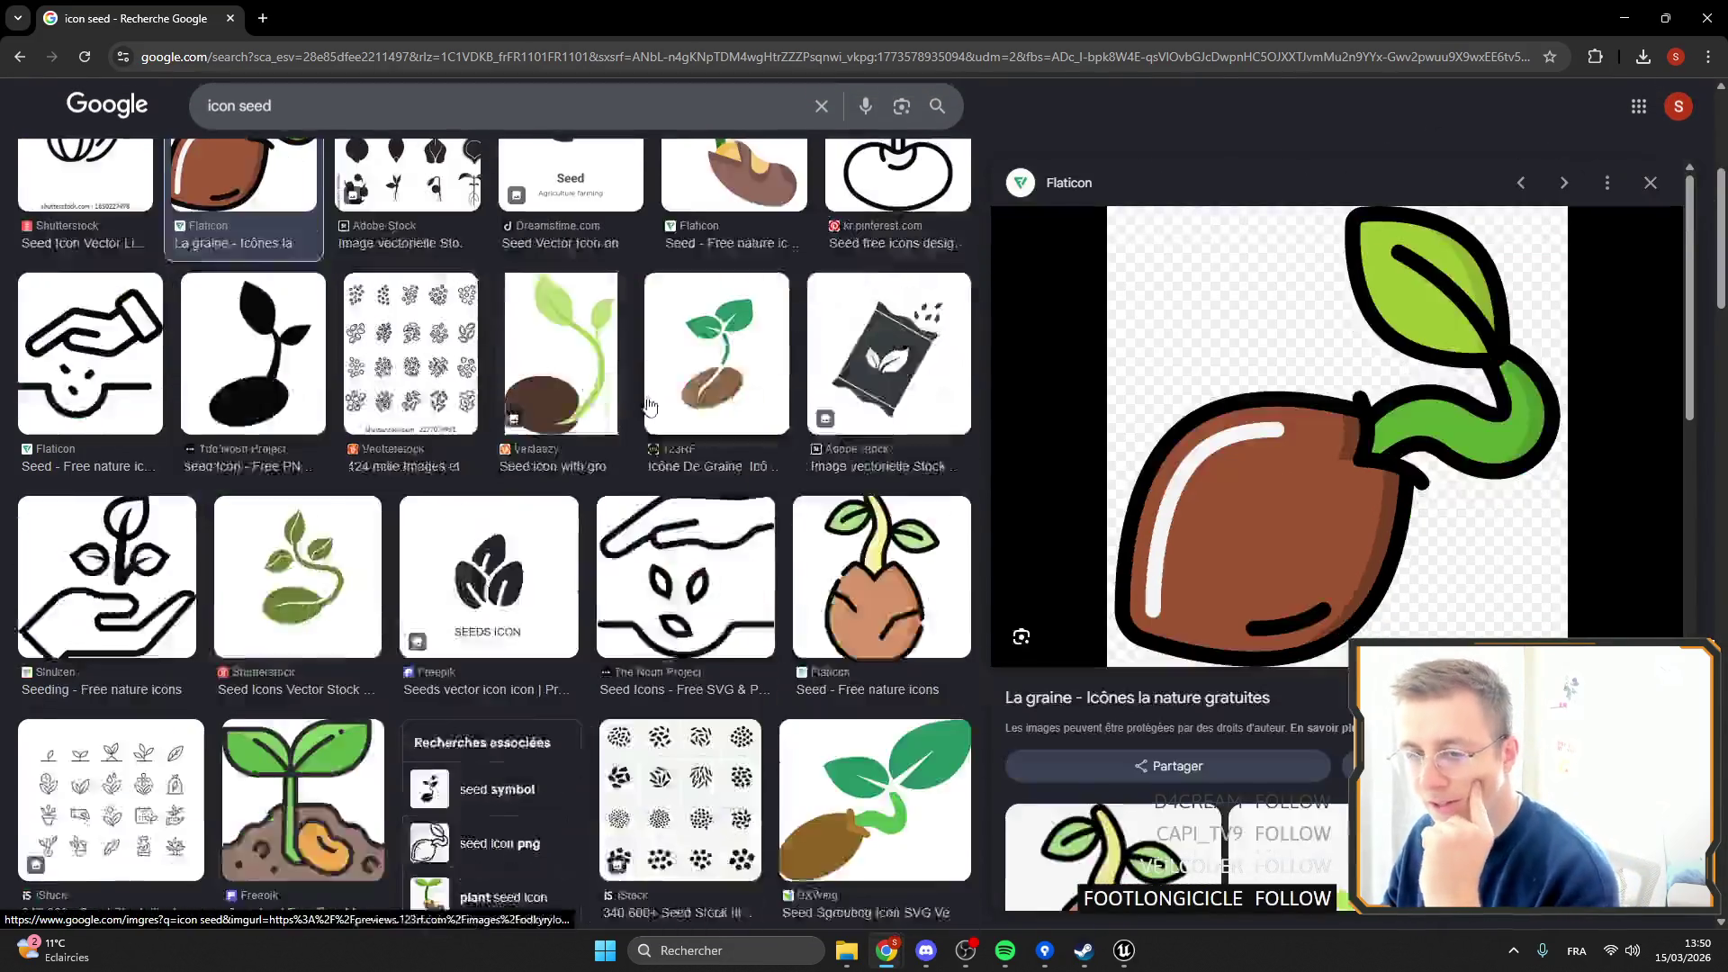
scroll(668, 373, down, 3)
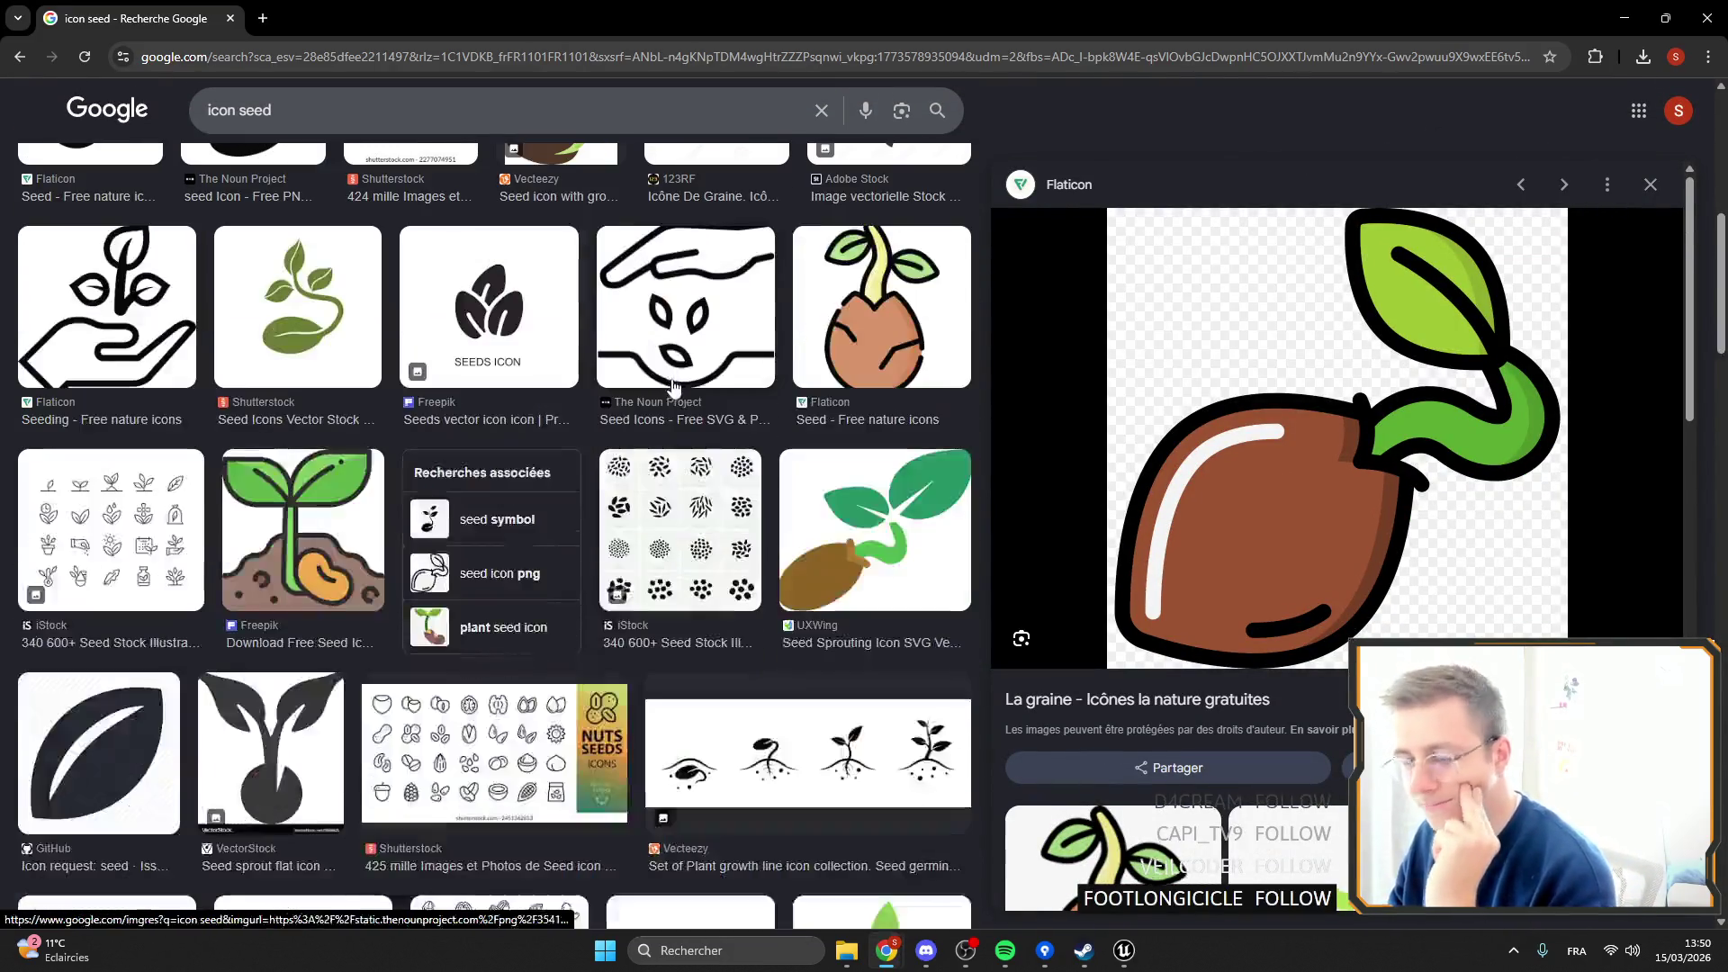
scroll(671, 407, down, 4)
scroll(654, 385, down, 5)
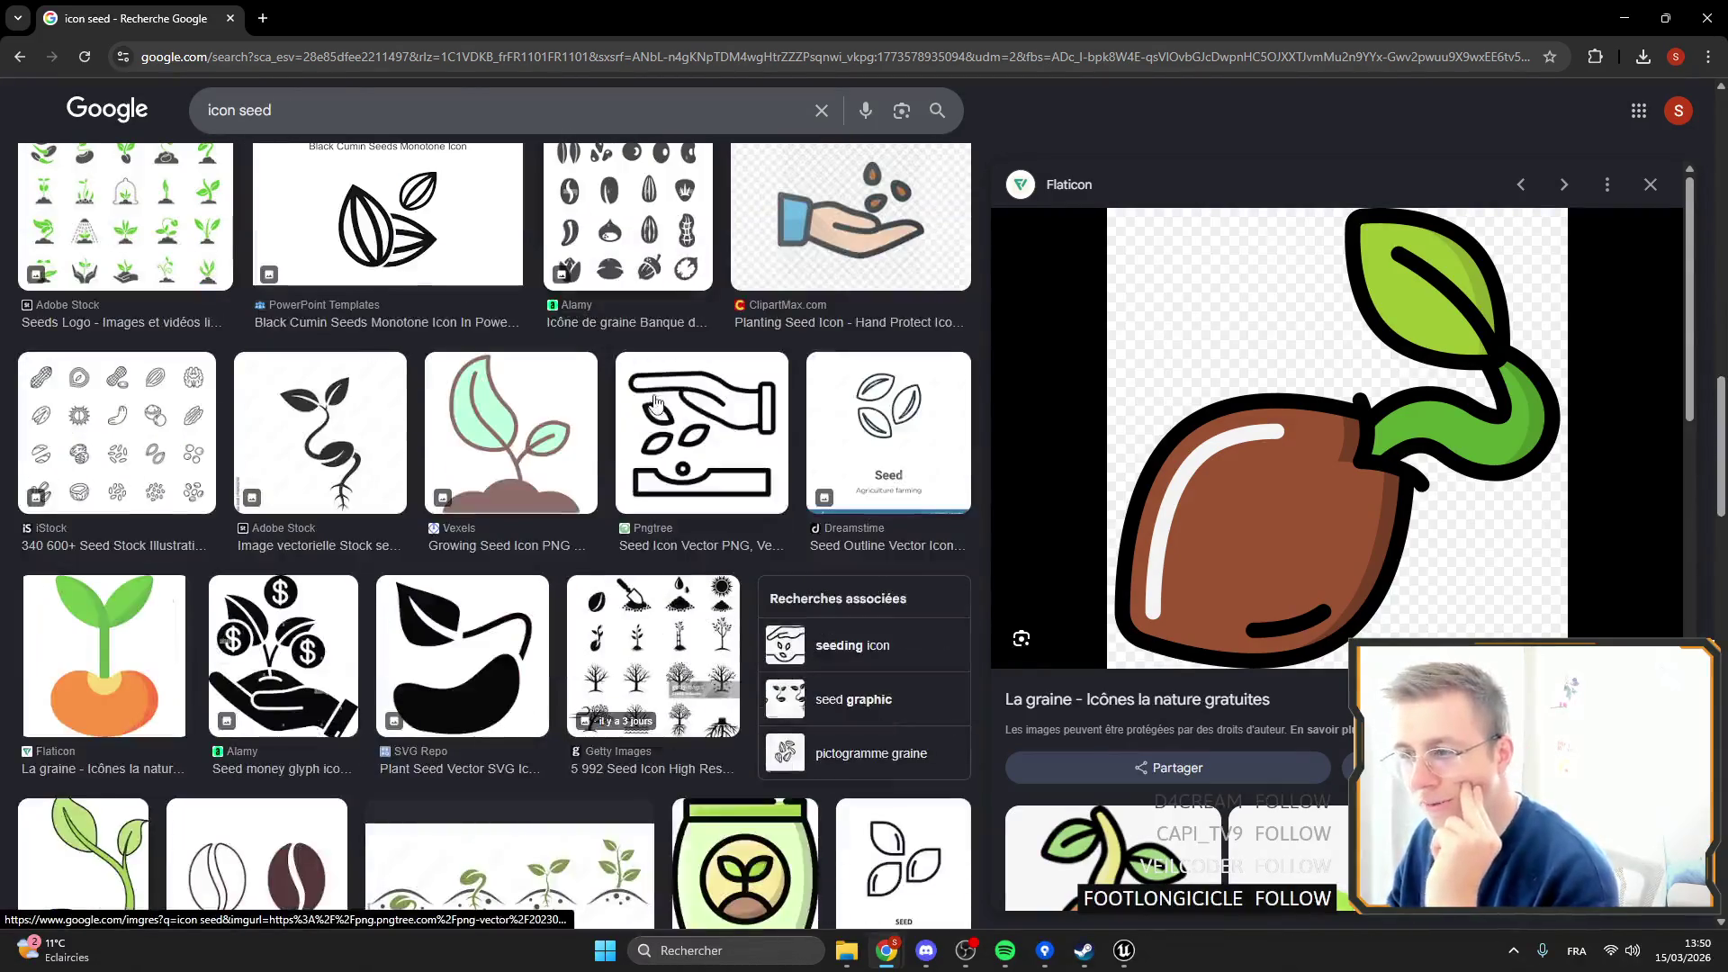
scroll(585, 409, down, 5)
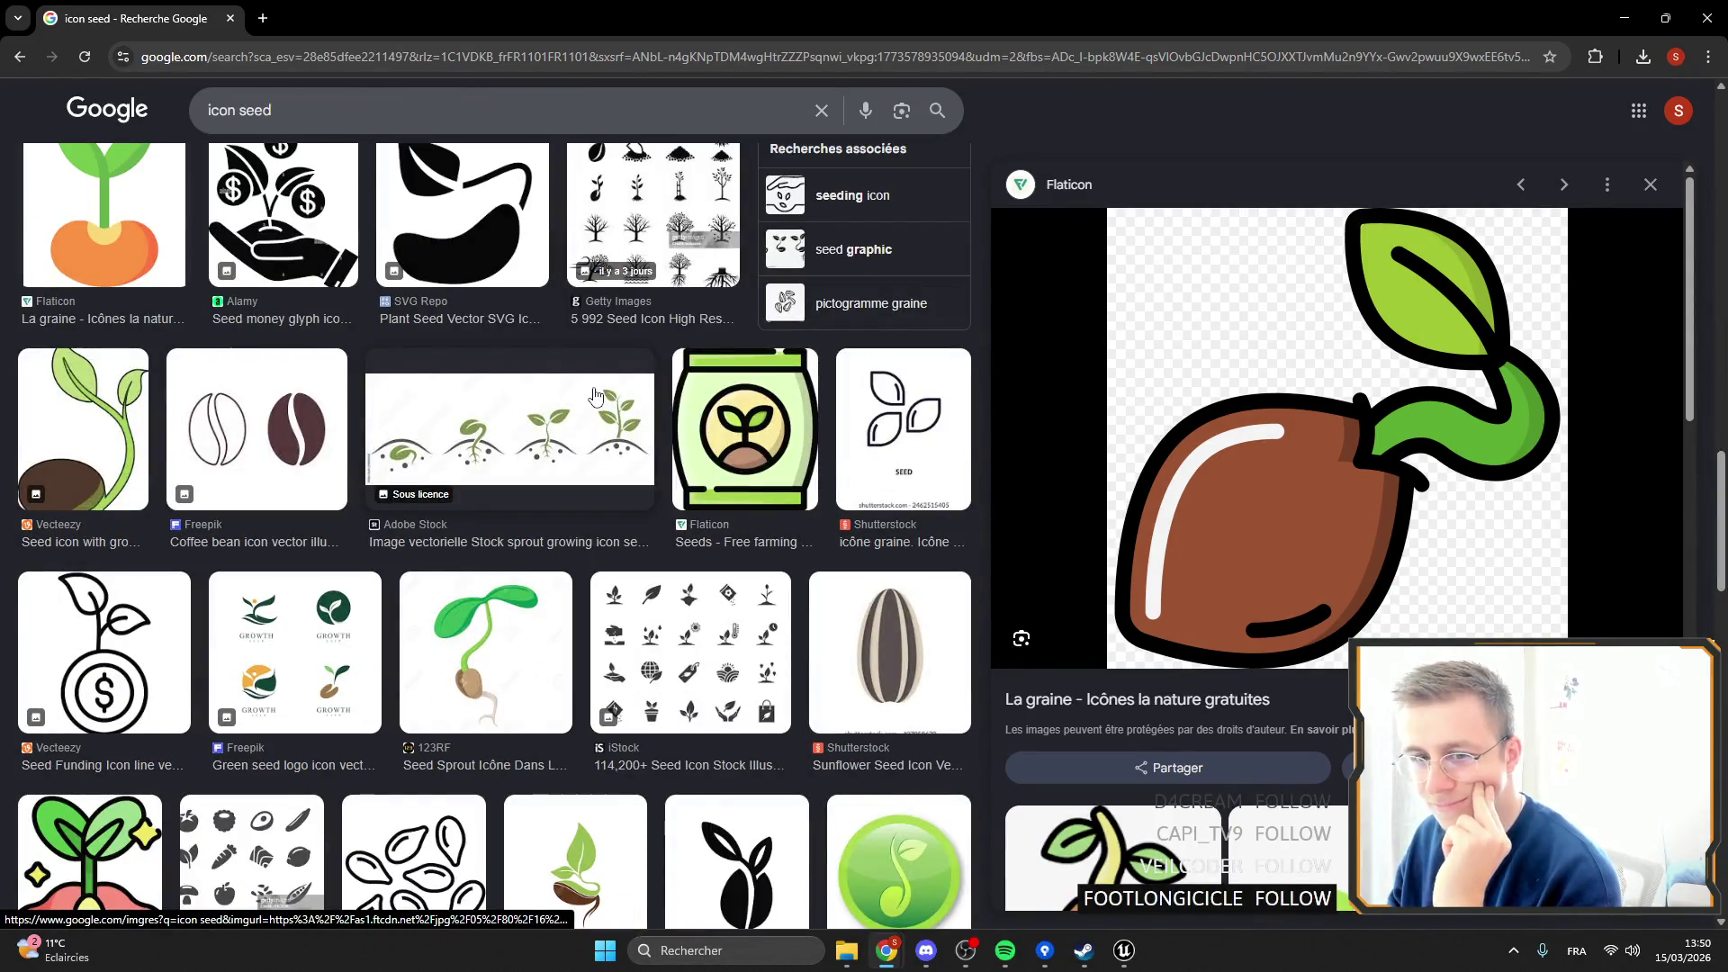
scroll(594, 396, down, 2)
scroll(594, 389, down, 3)
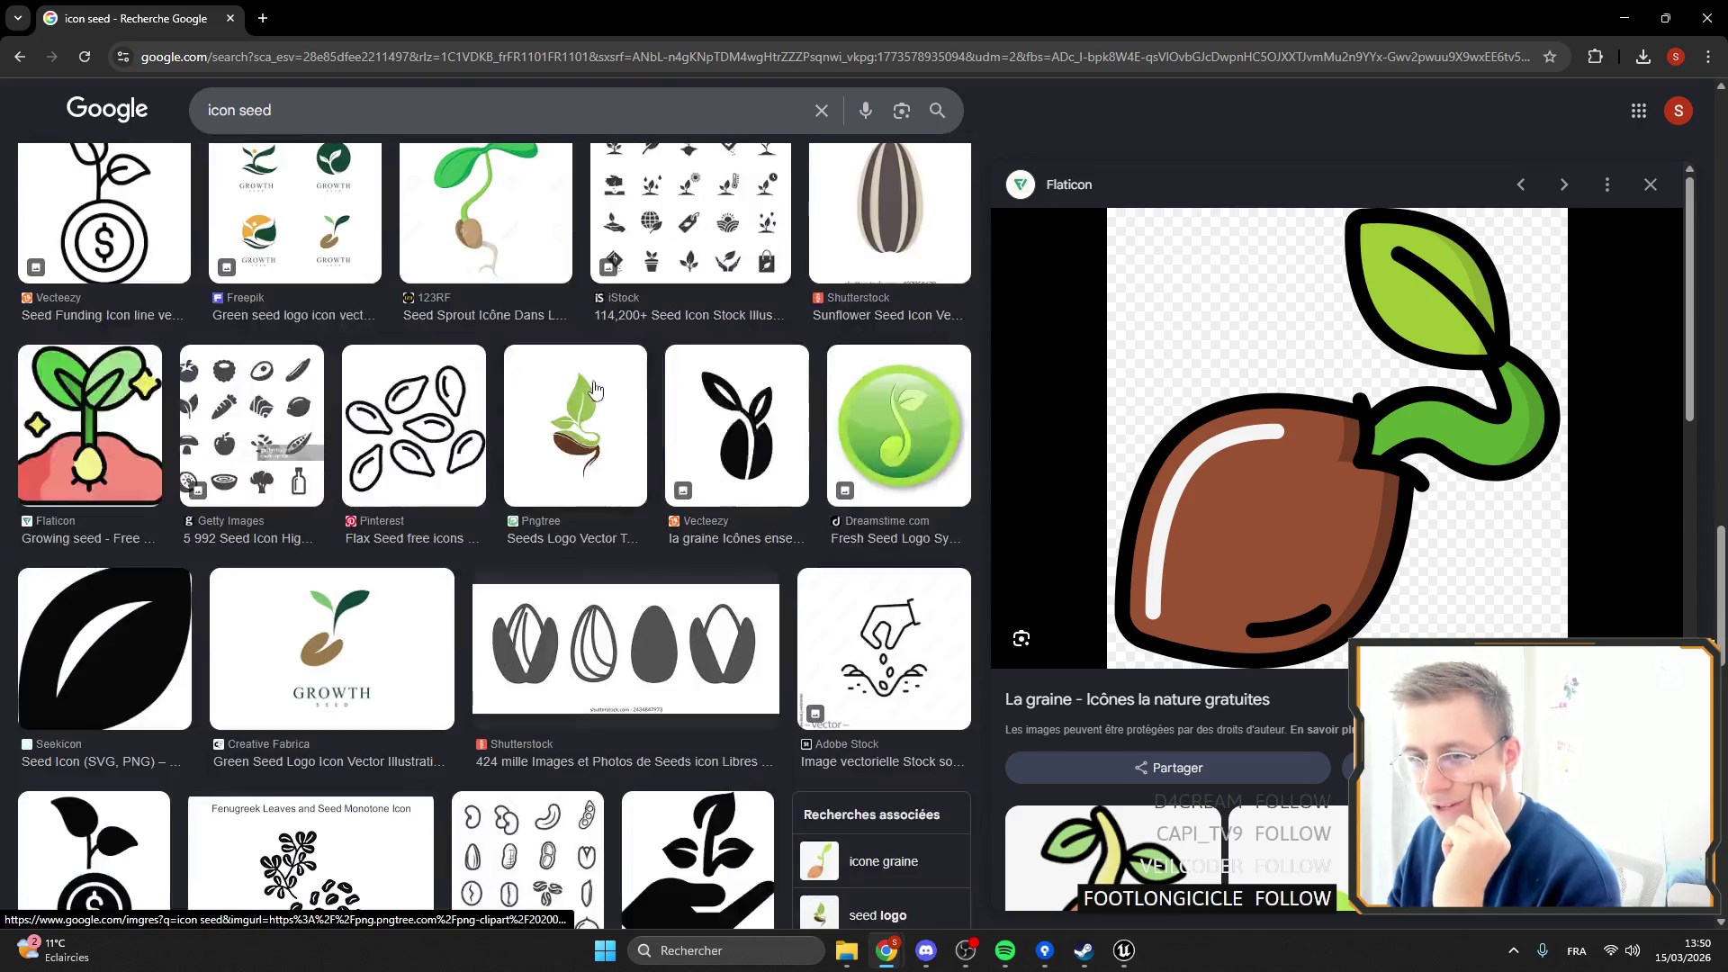
scroll(602, 369, down, 2)
scroll(605, 360, down, 2)
scroll(604, 360, down, 4)
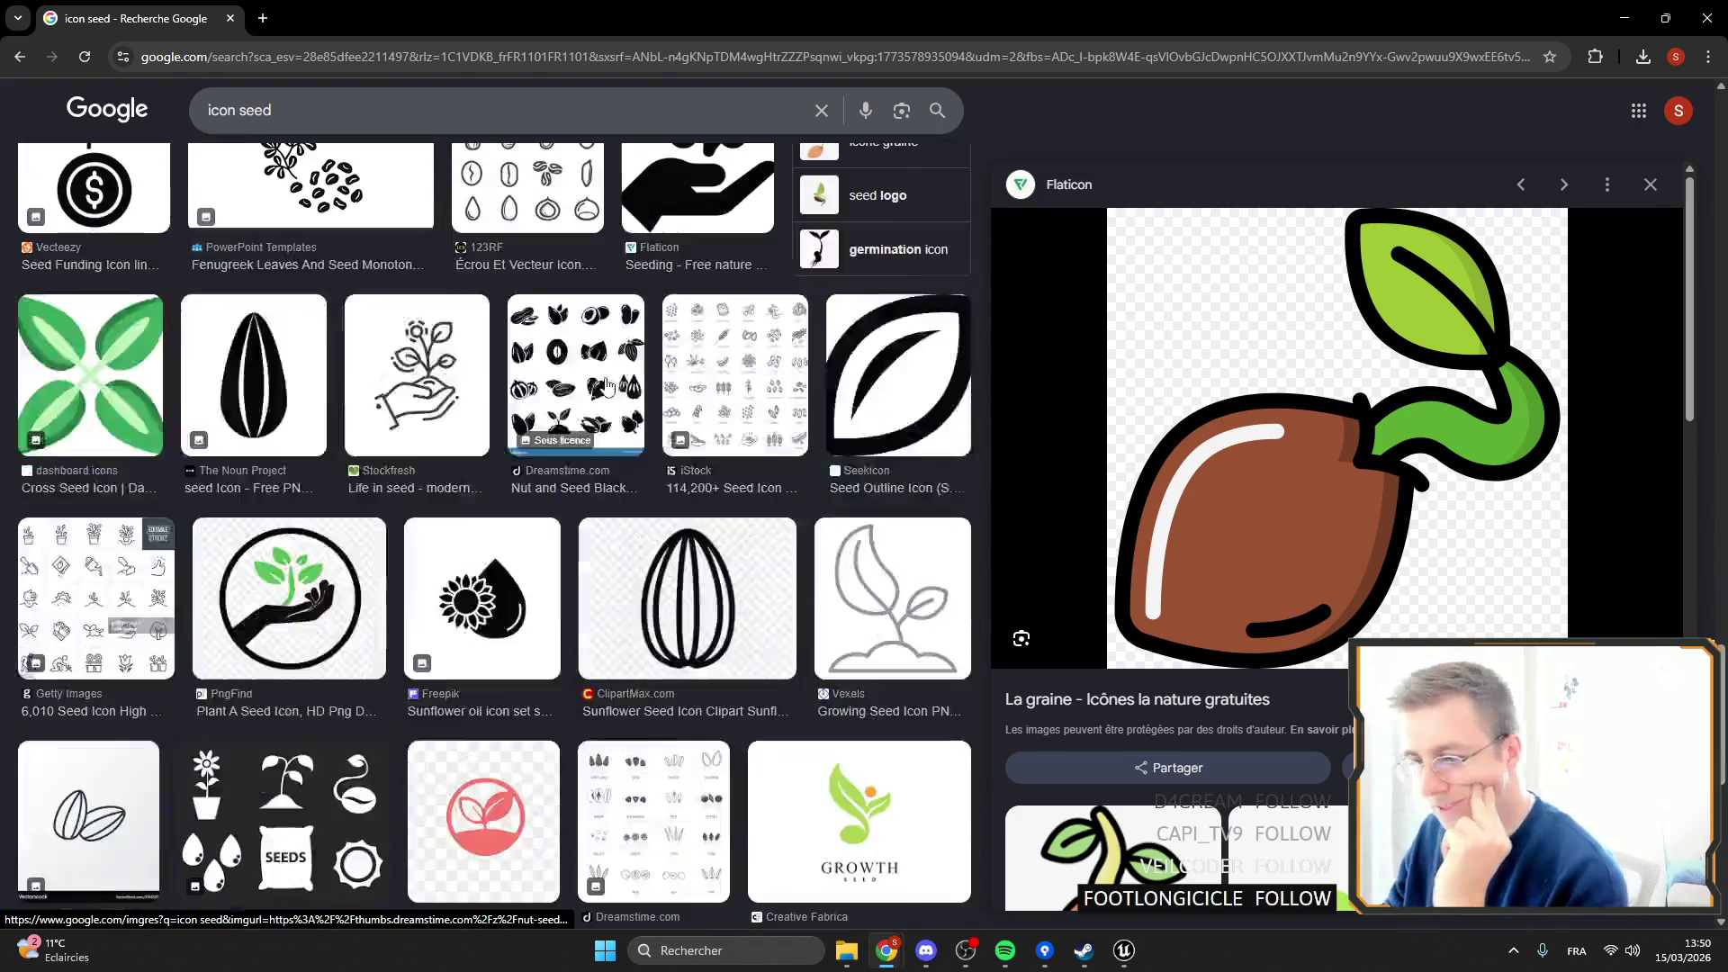
scroll(621, 396, down, 5)
scroll(639, 432, down, 3)
scroll(641, 438, down, 5)
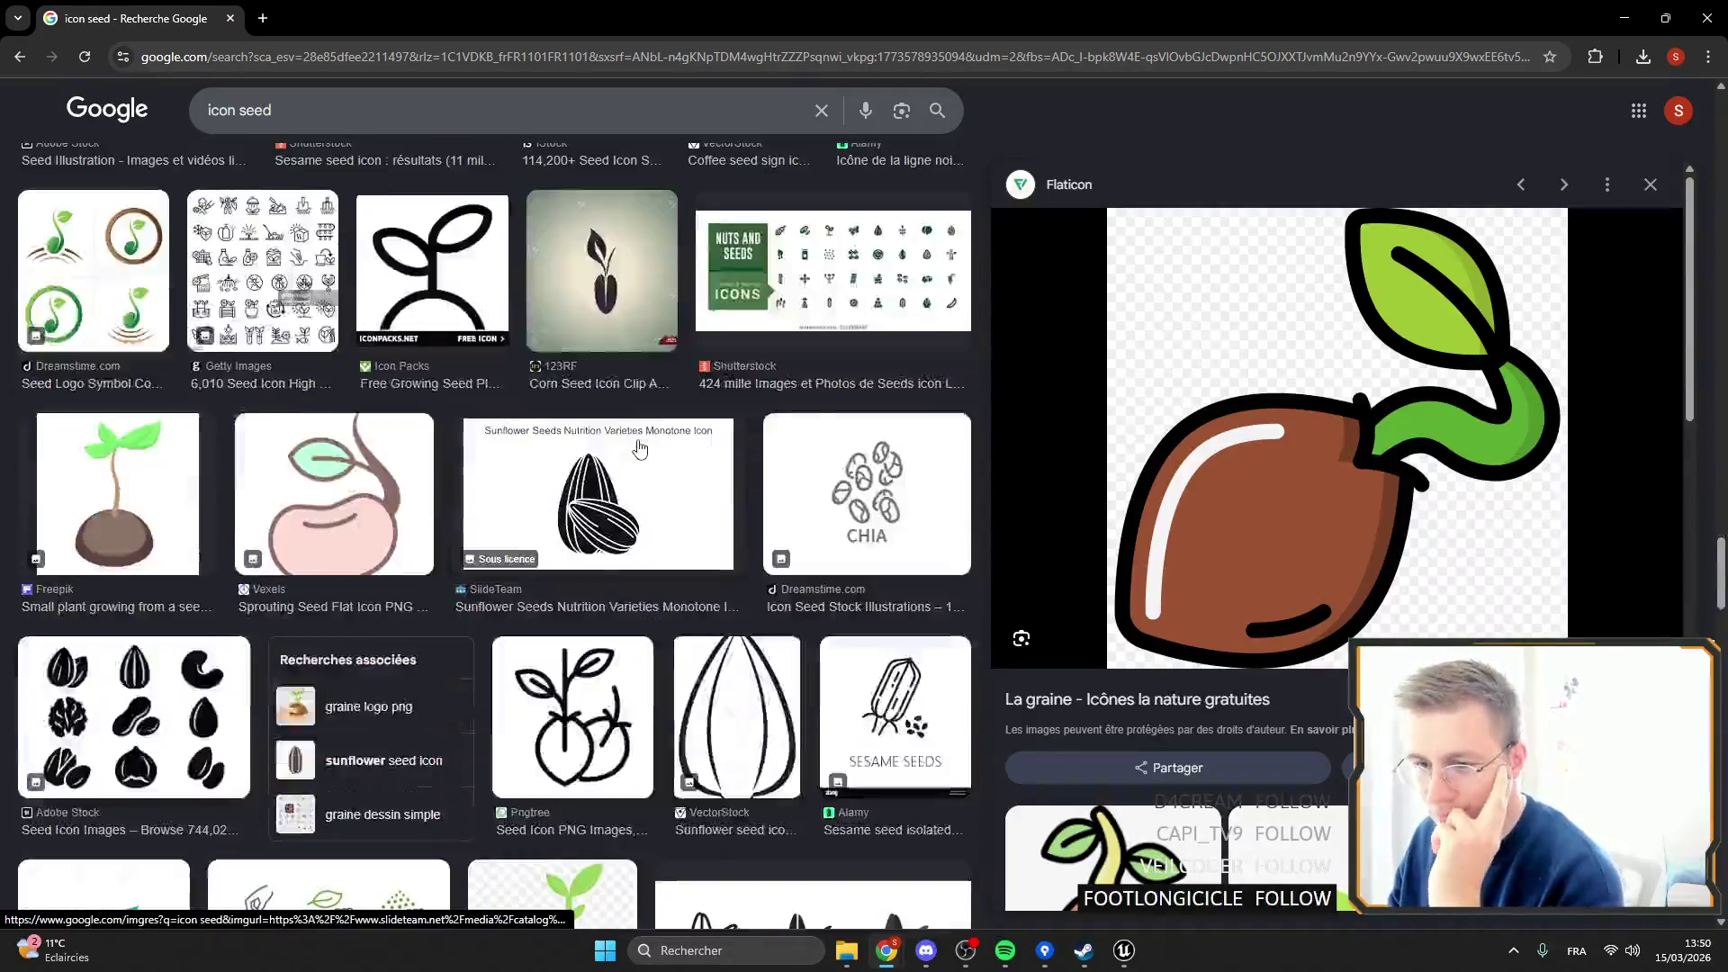
scroll(635, 427, down, 6)
scroll(634, 495, up, 10)
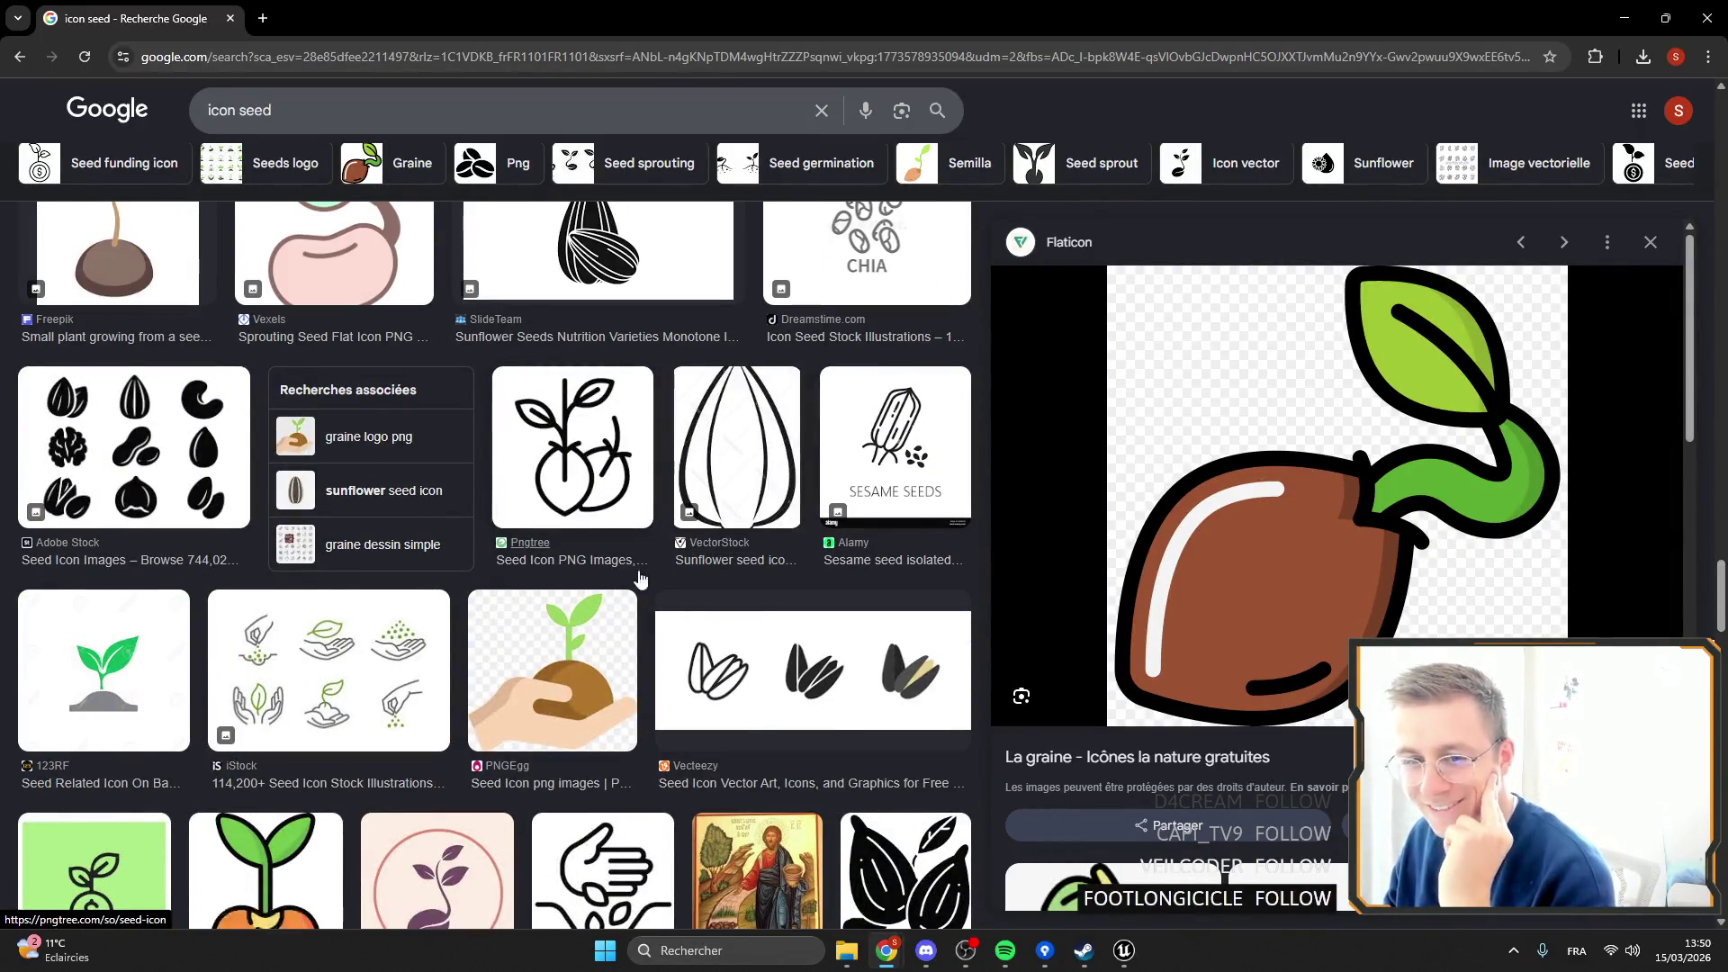
scroll(666, 603, up, 8)
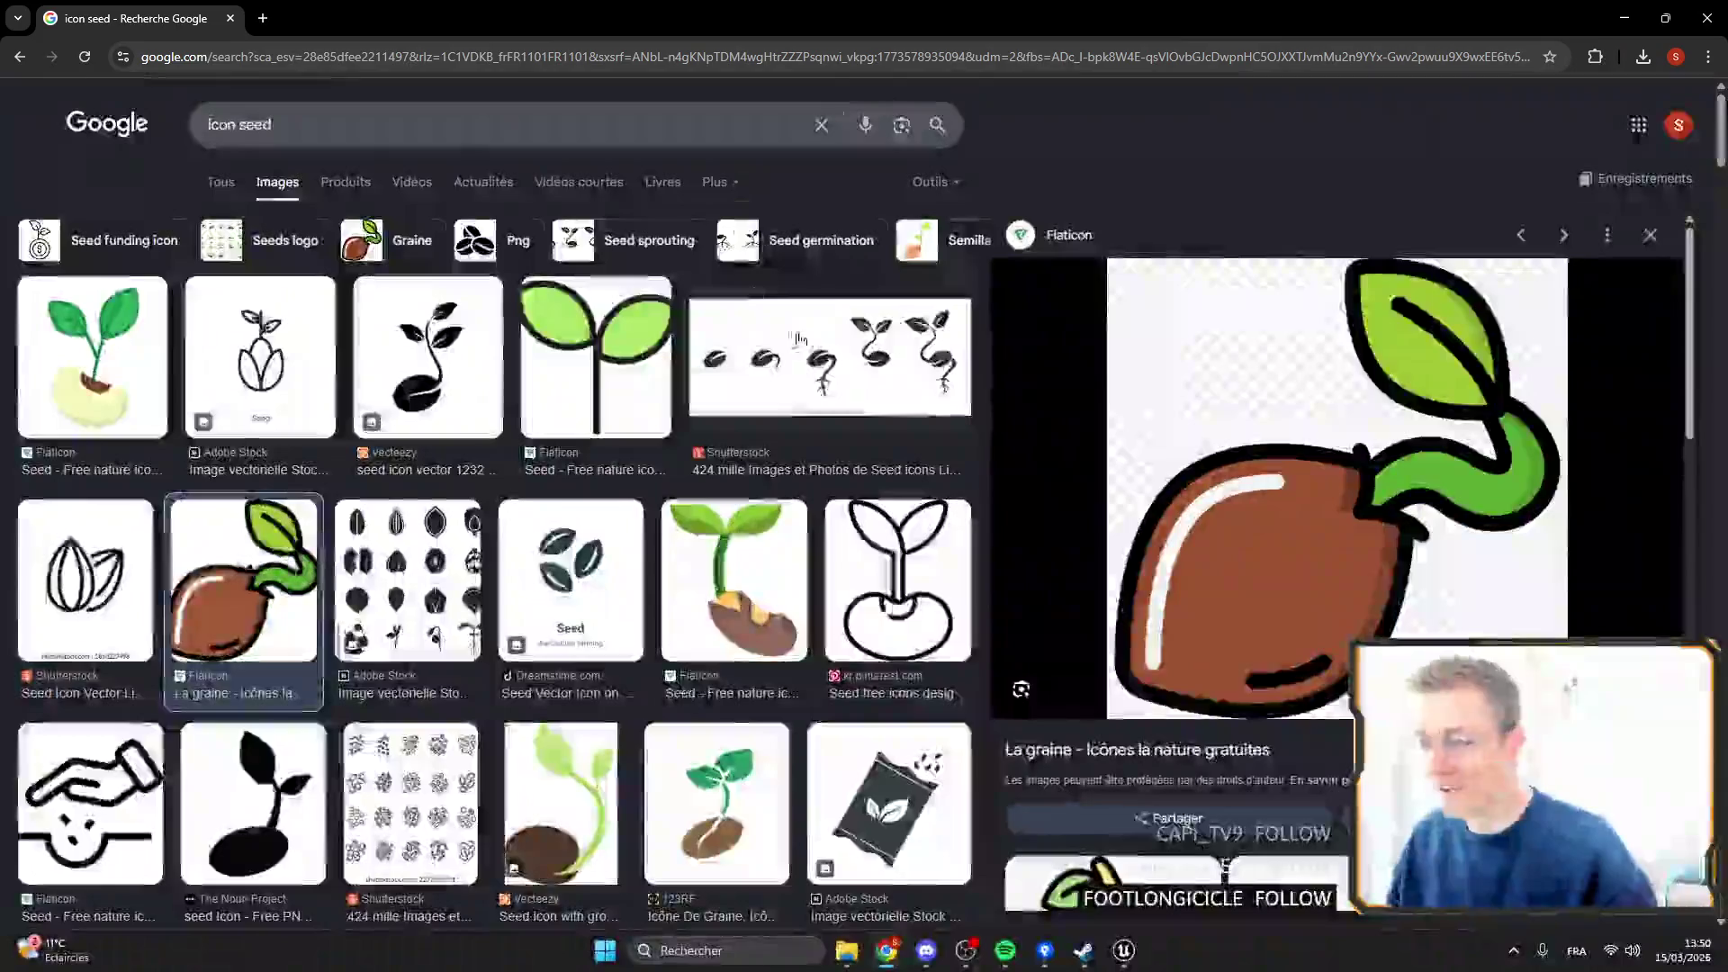
scroll(654, 420, down, 5)
scroll(653, 419, down, 7)
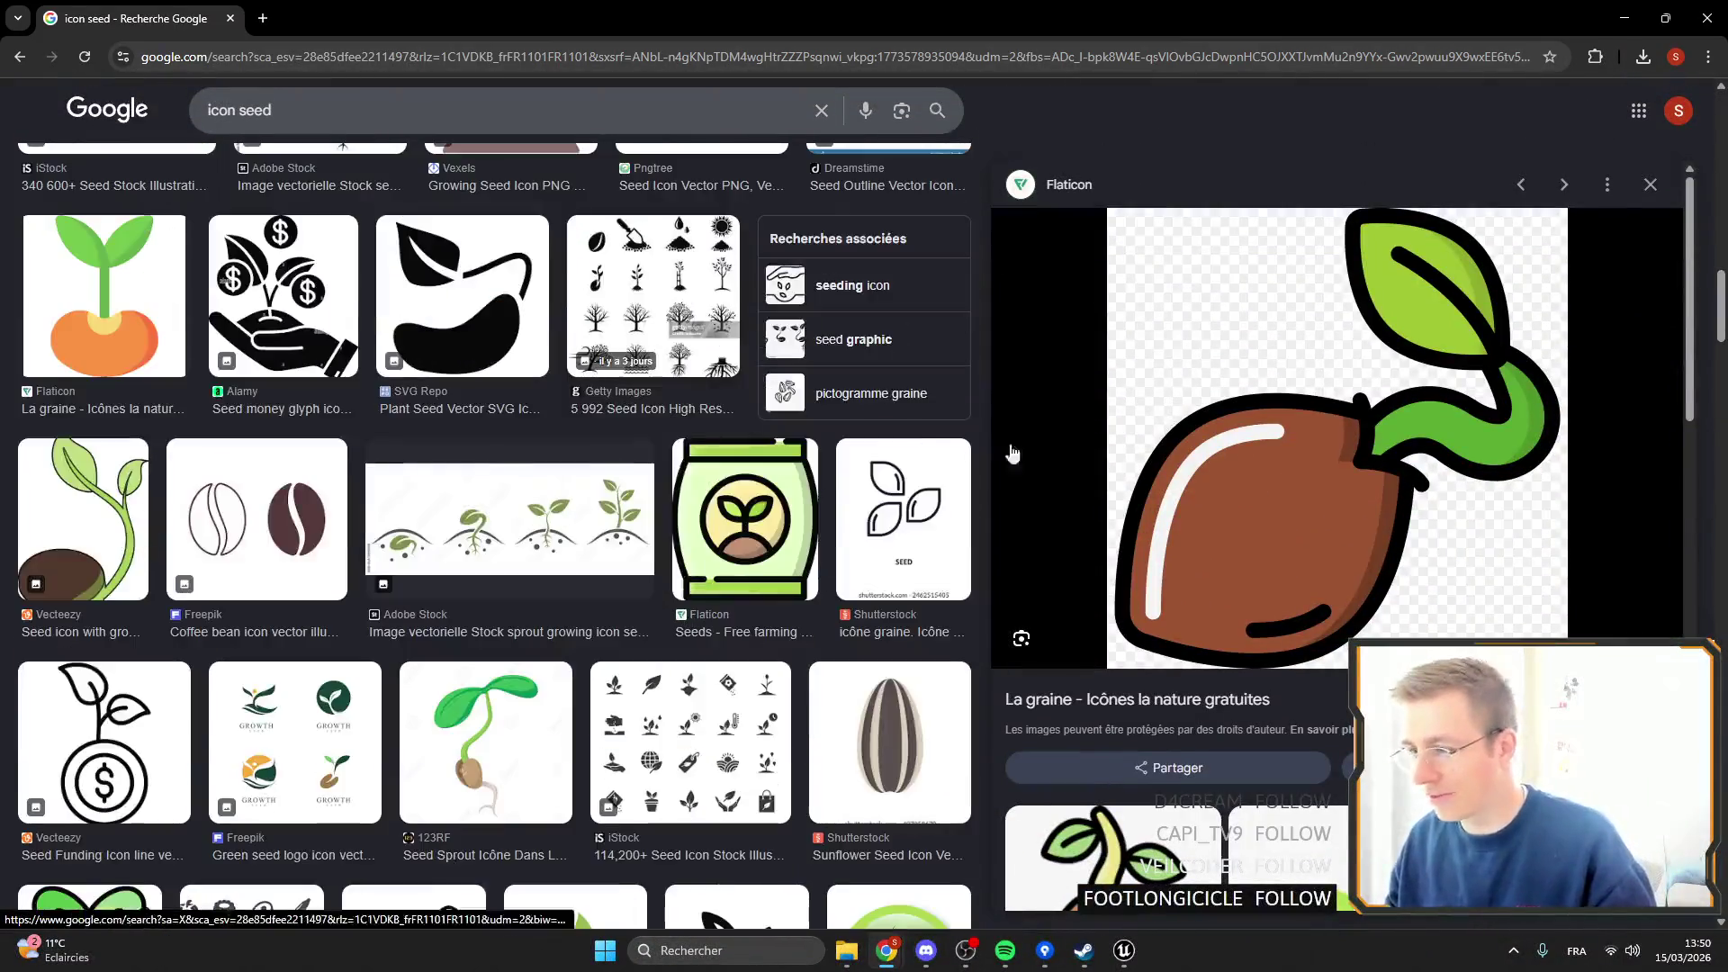
scroll(1011, 451, down, 10)
scroll(1521, 499, down, 5)
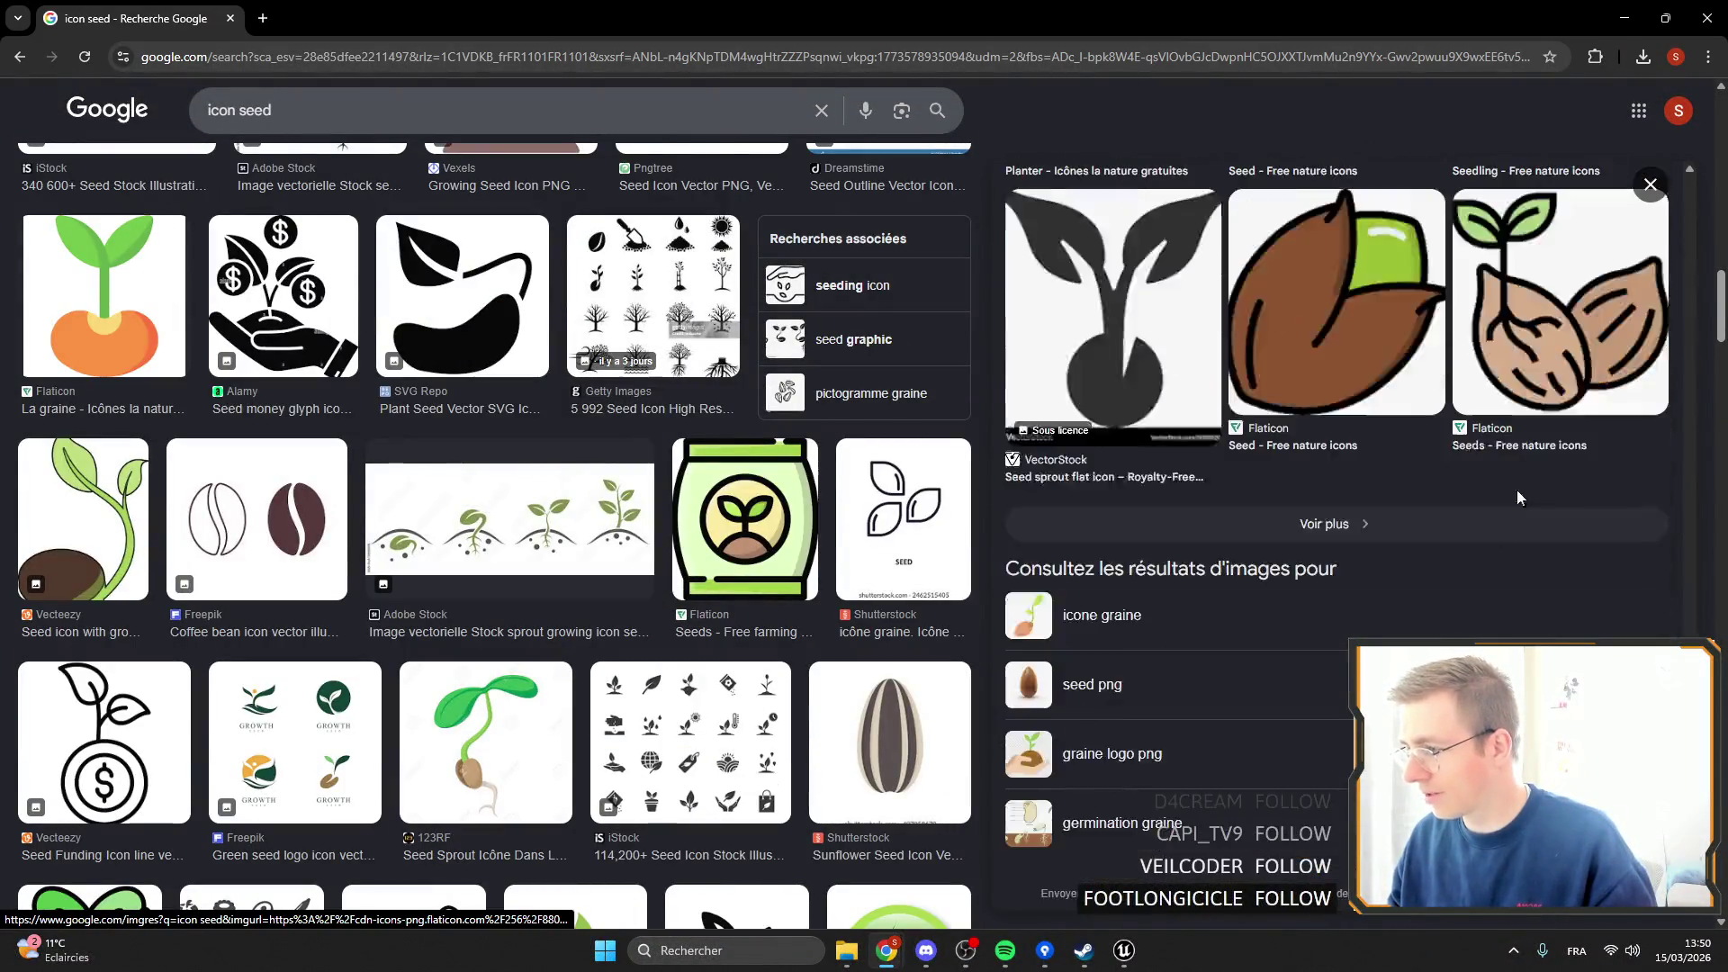
scroll(1515, 490, up, 1)
click(1374, 531)
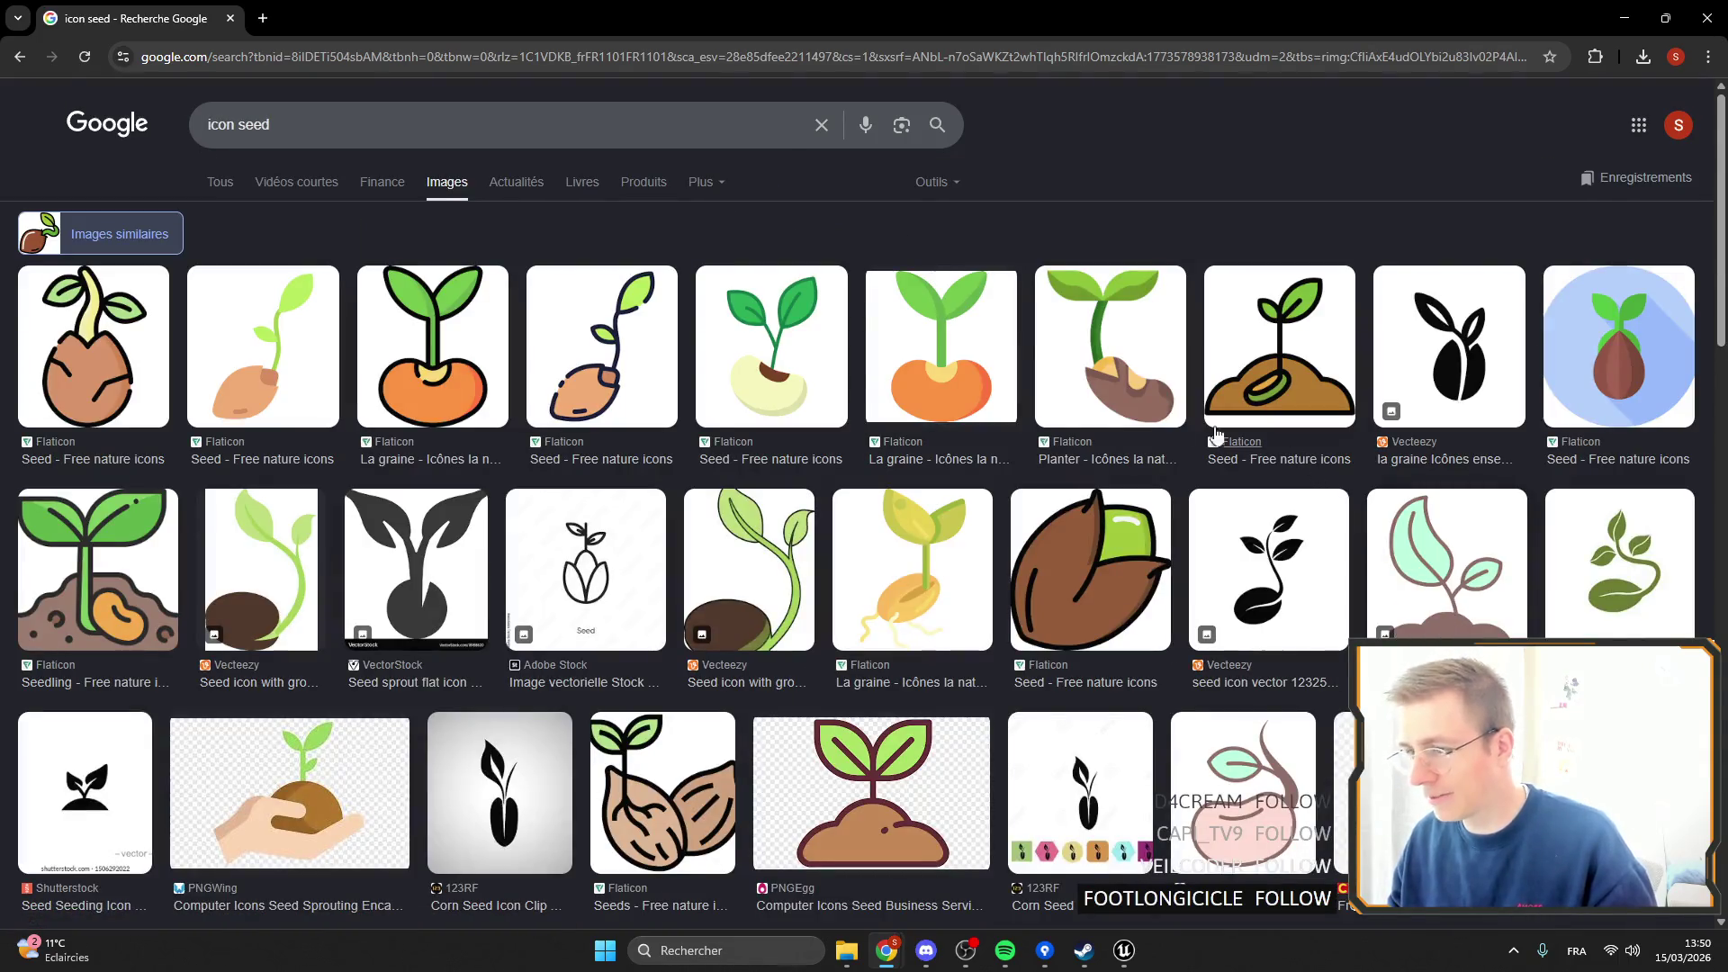
Browse the similar-image results, then put the cursor in the search bar.
scroll(1110, 311, down, 6)
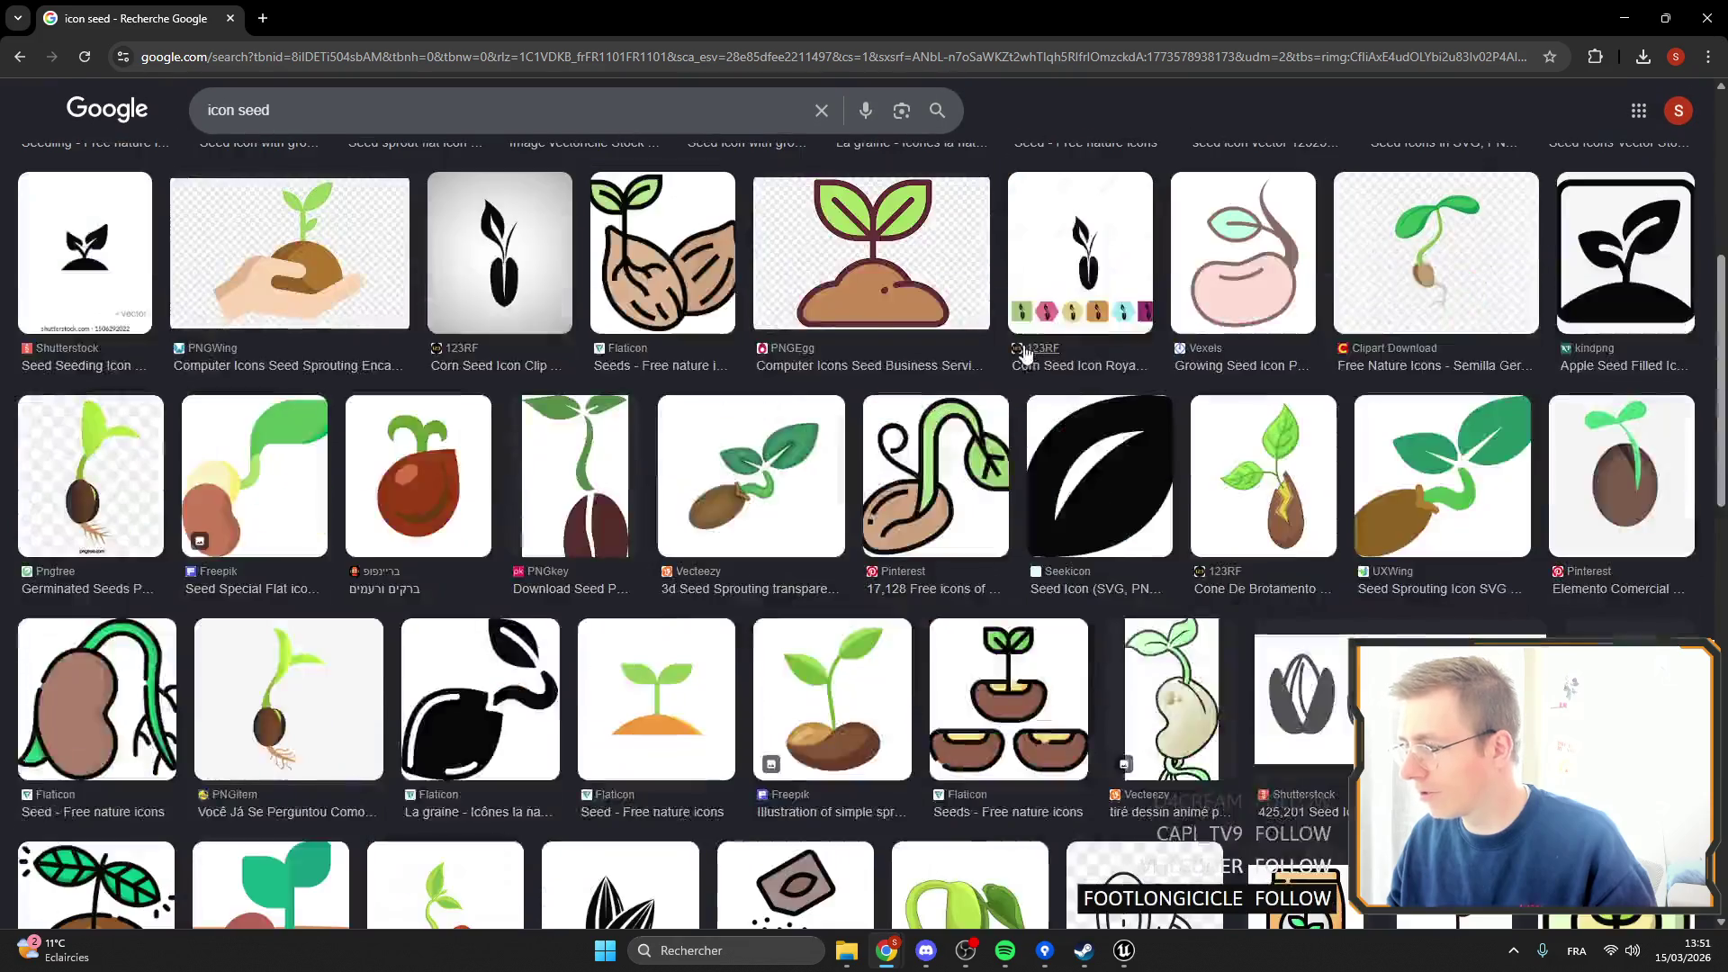
scroll(961, 337, down, 5)
scroll(961, 338, down, 10)
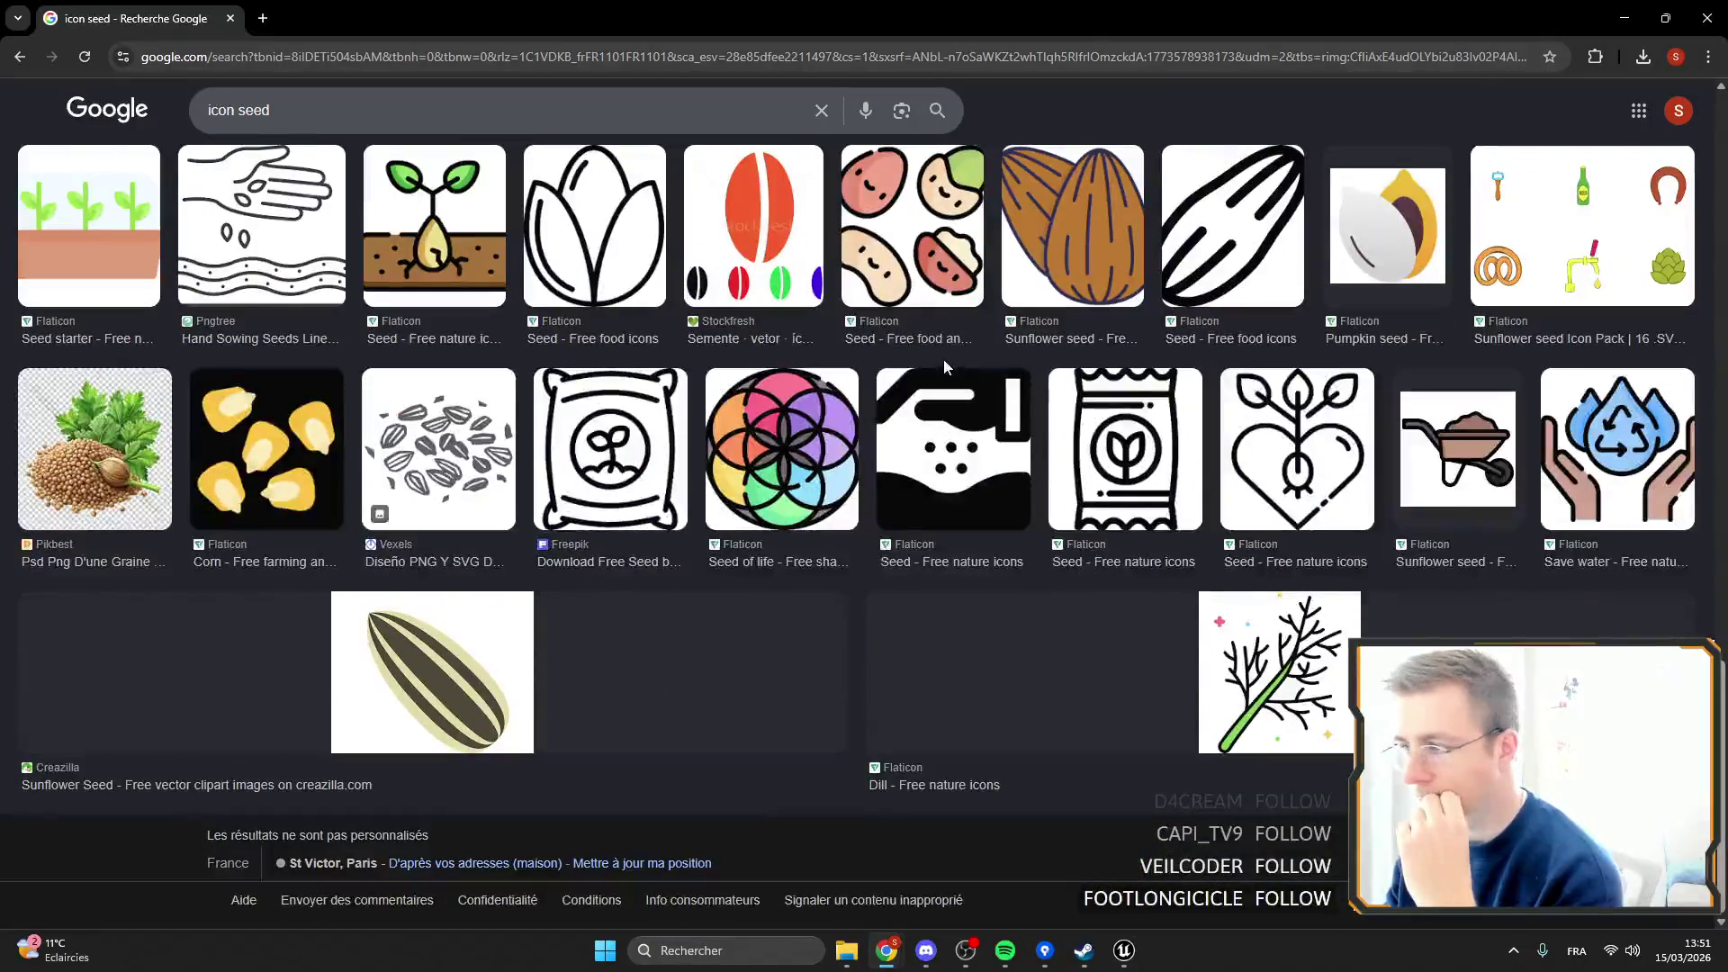
scroll(944, 342, down, 10)
scroll(950, 385, up, 2)
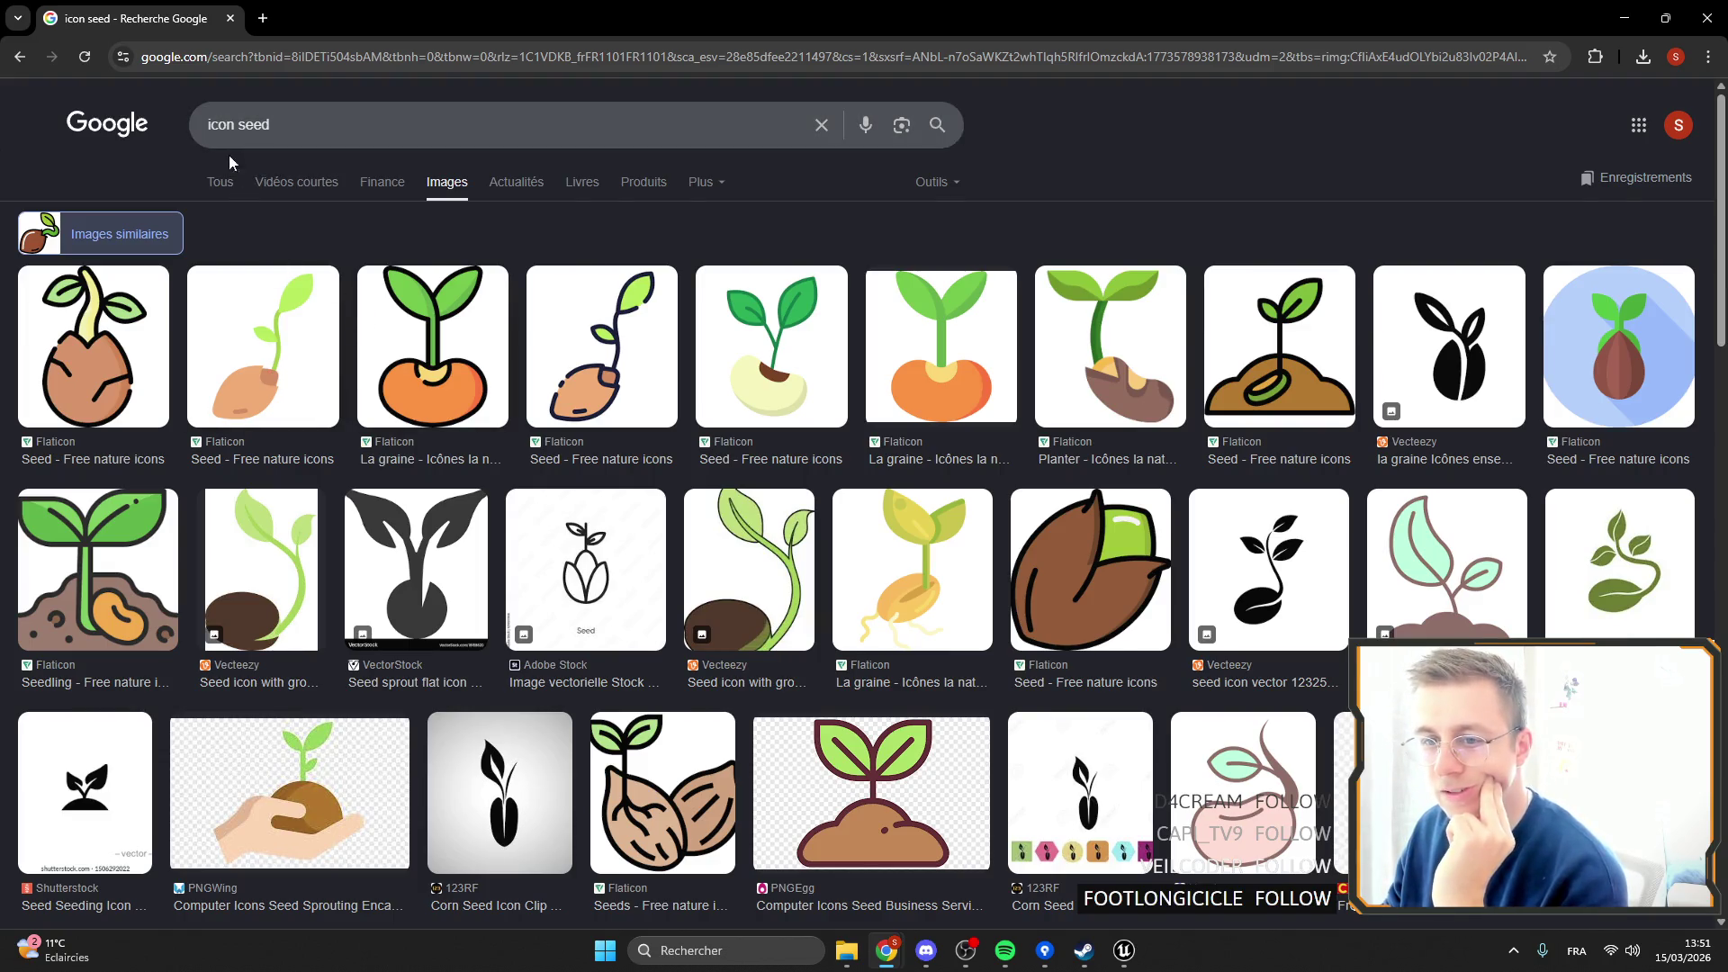
click(307, 130)
Refine the search to 'icon seed TREE' and scroll through the results.
text(TREE)
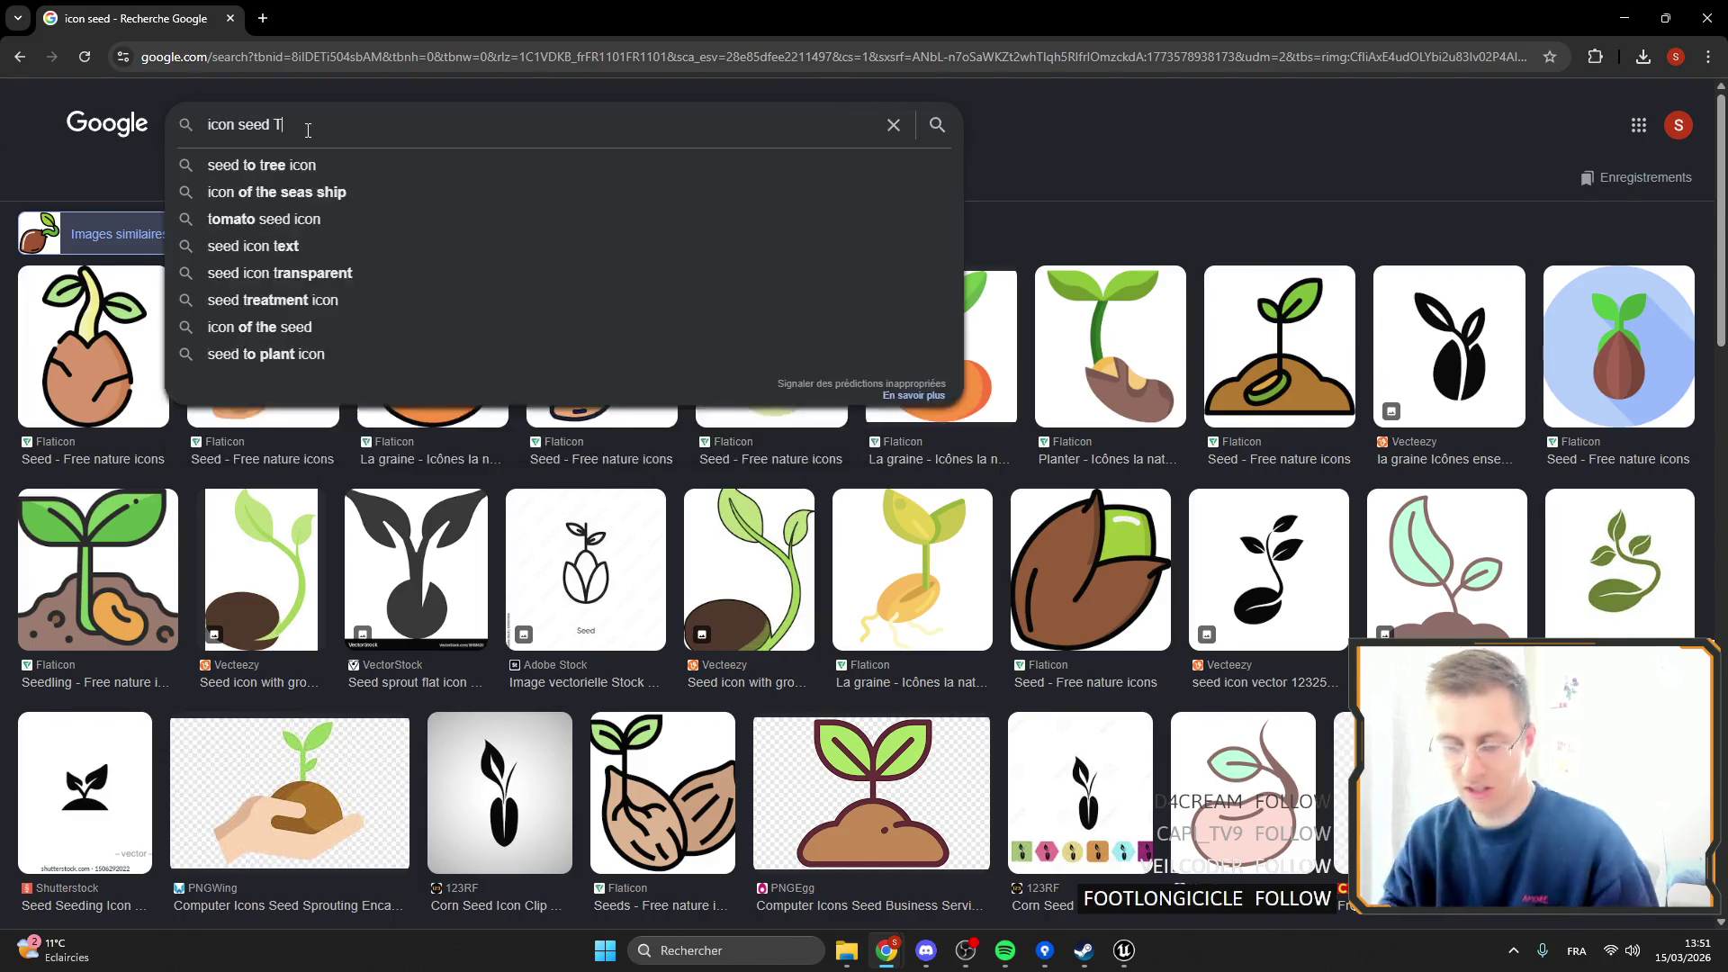
key(Return)
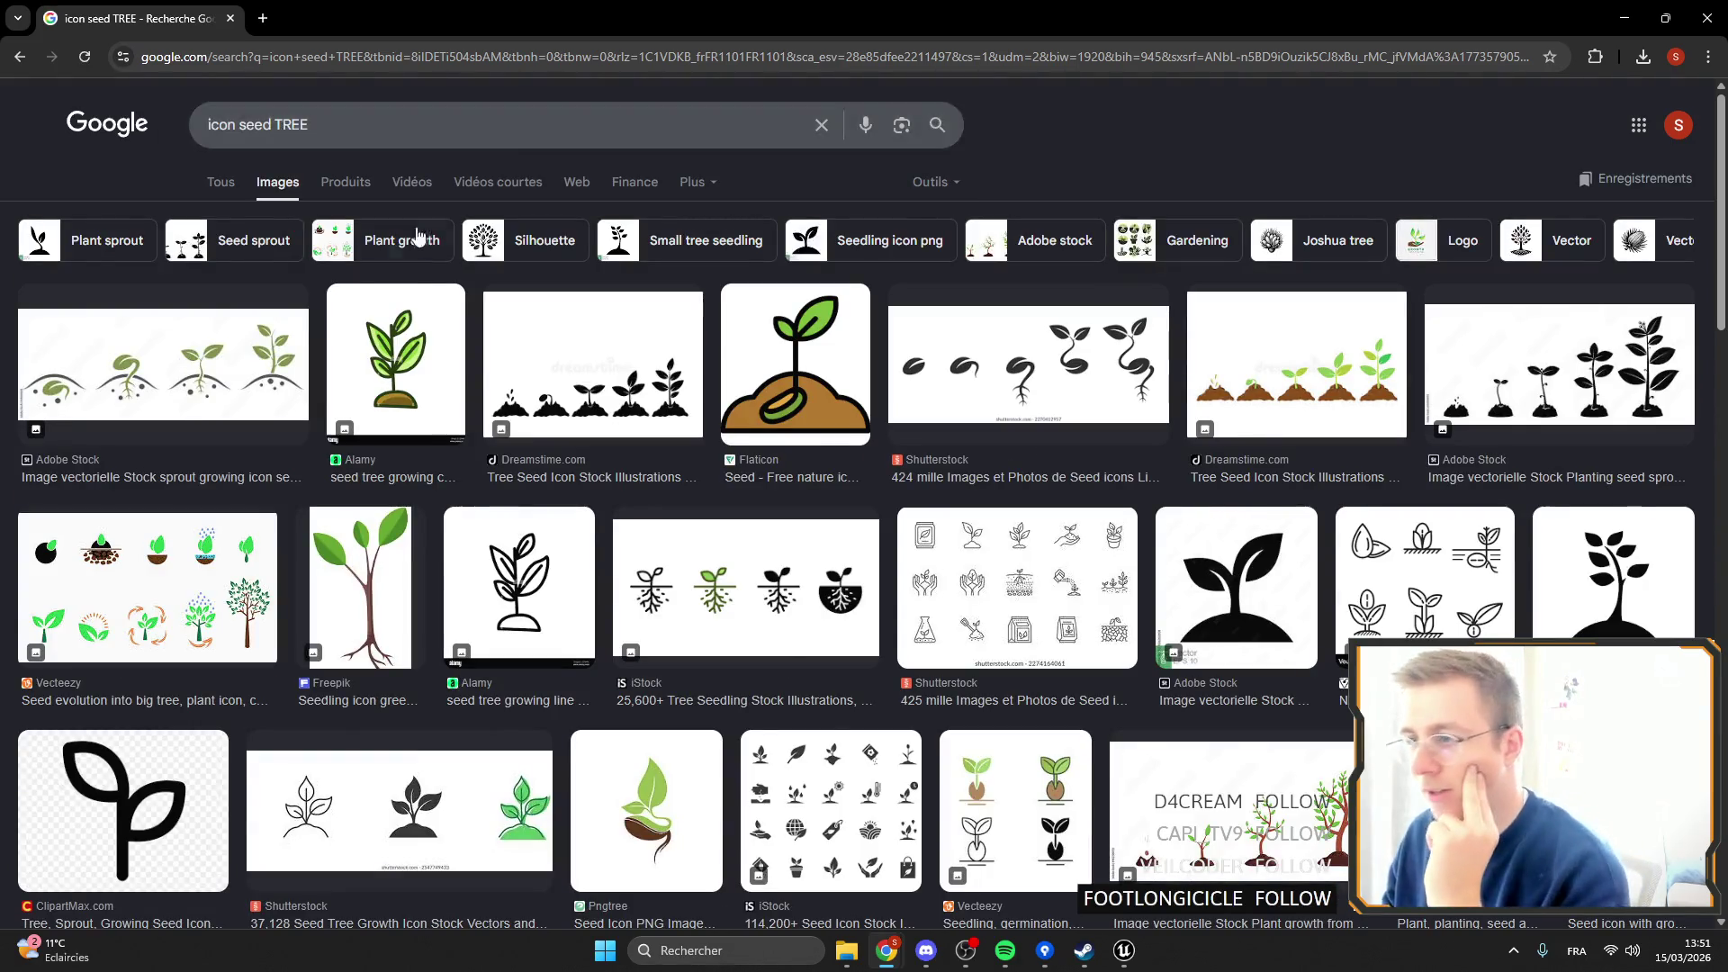
scroll(504, 284, down, 8)
scroll(504, 284, down, 10)
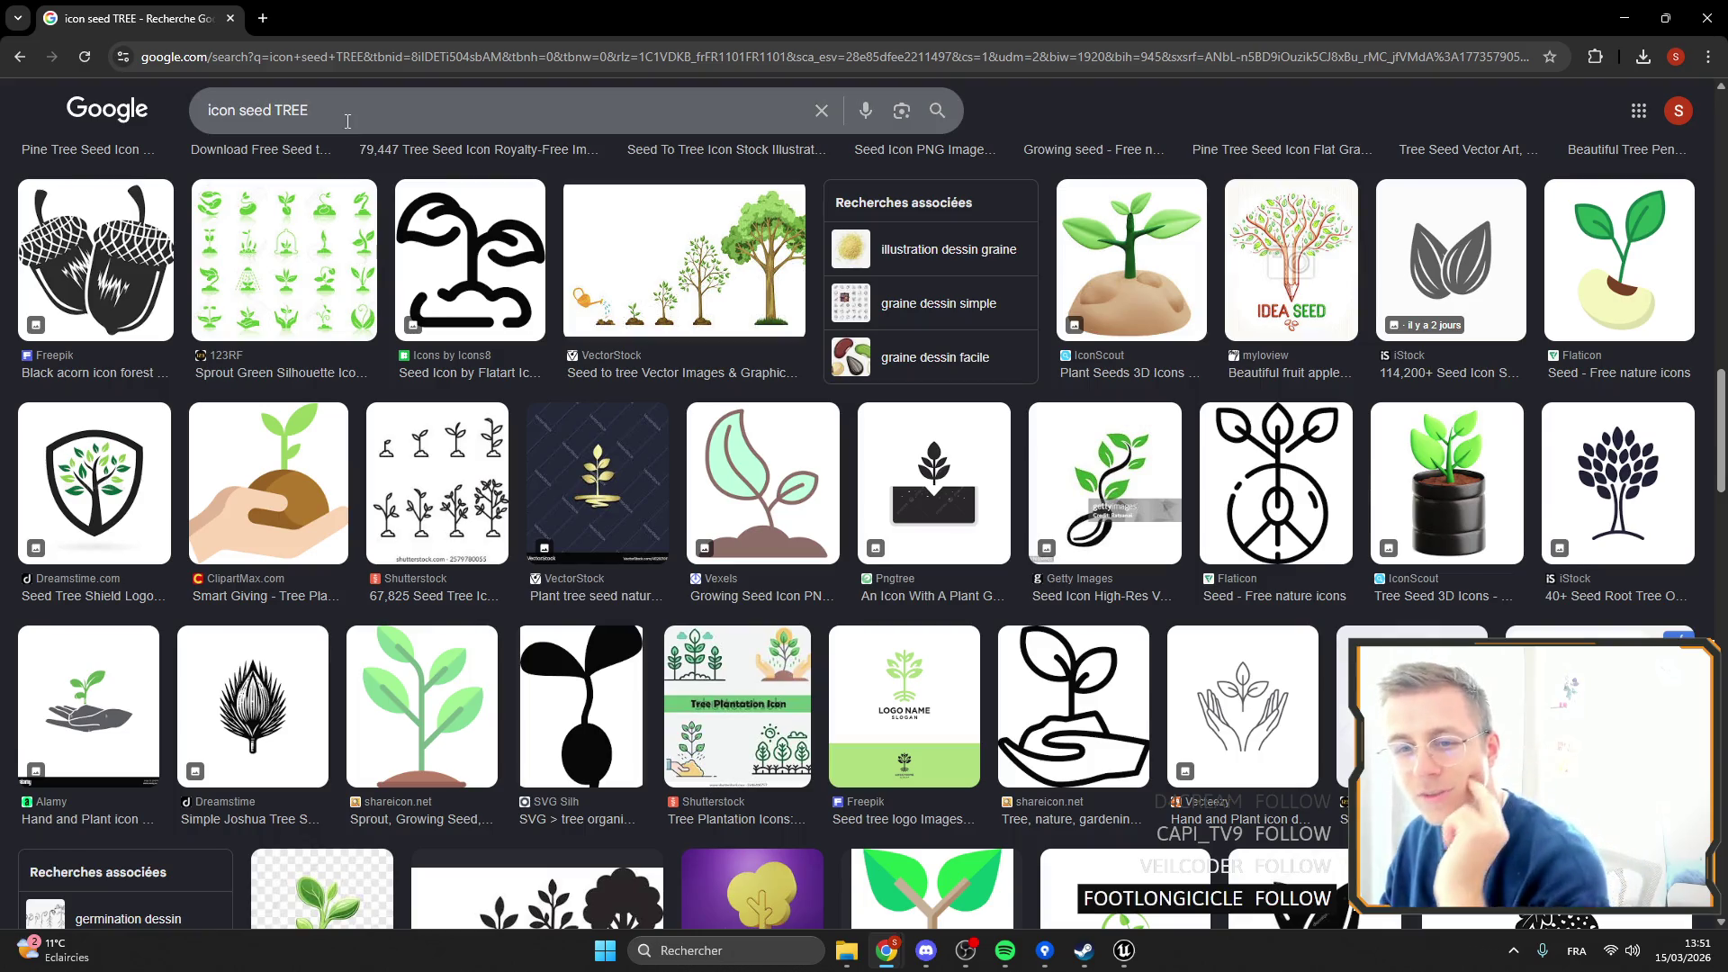
scroll(339, 285, down, 15)
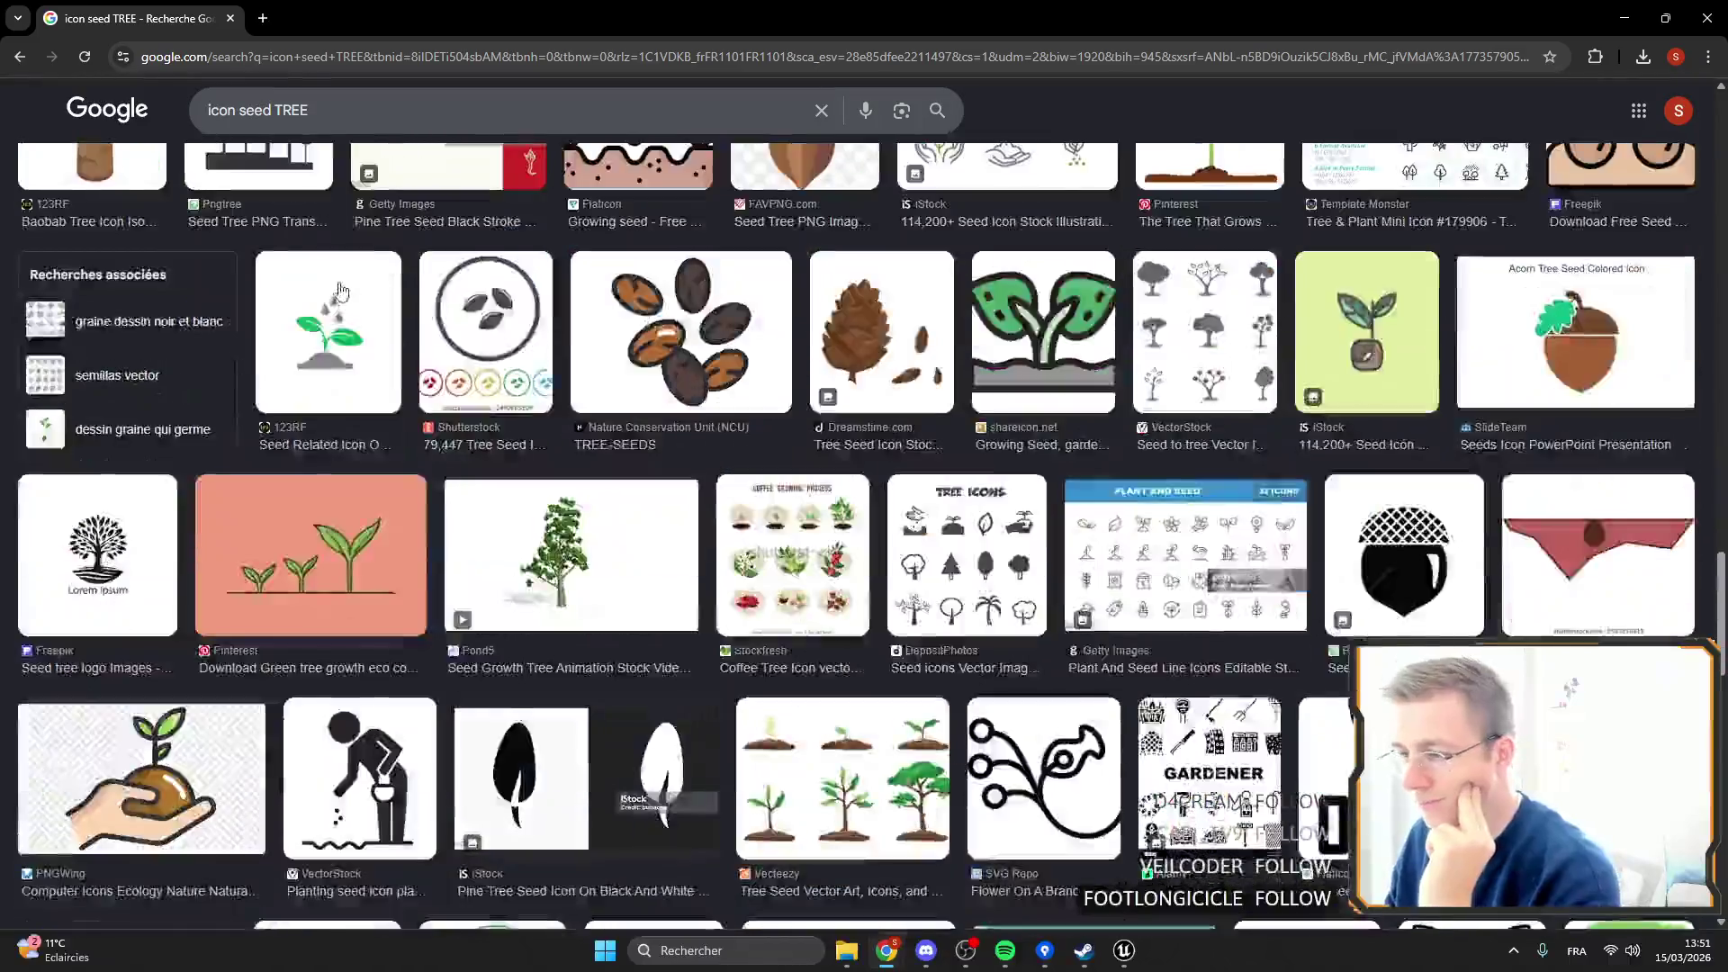
scroll(339, 286, down, 15)
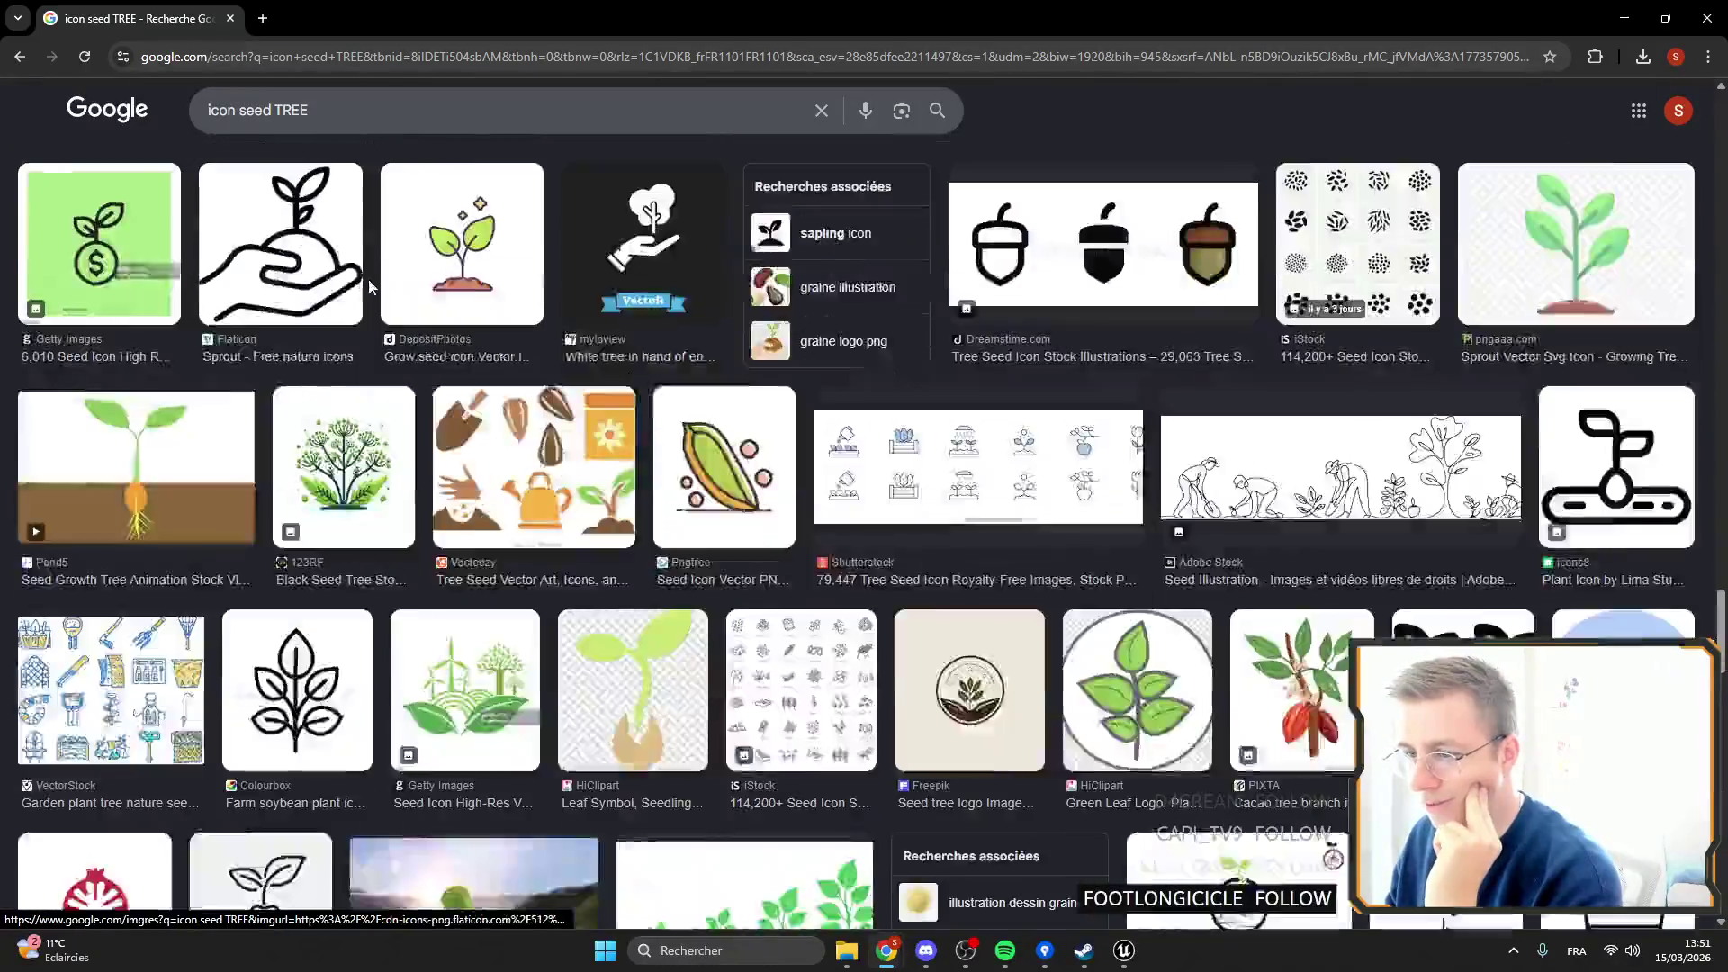
scroll(373, 295, down, 15)
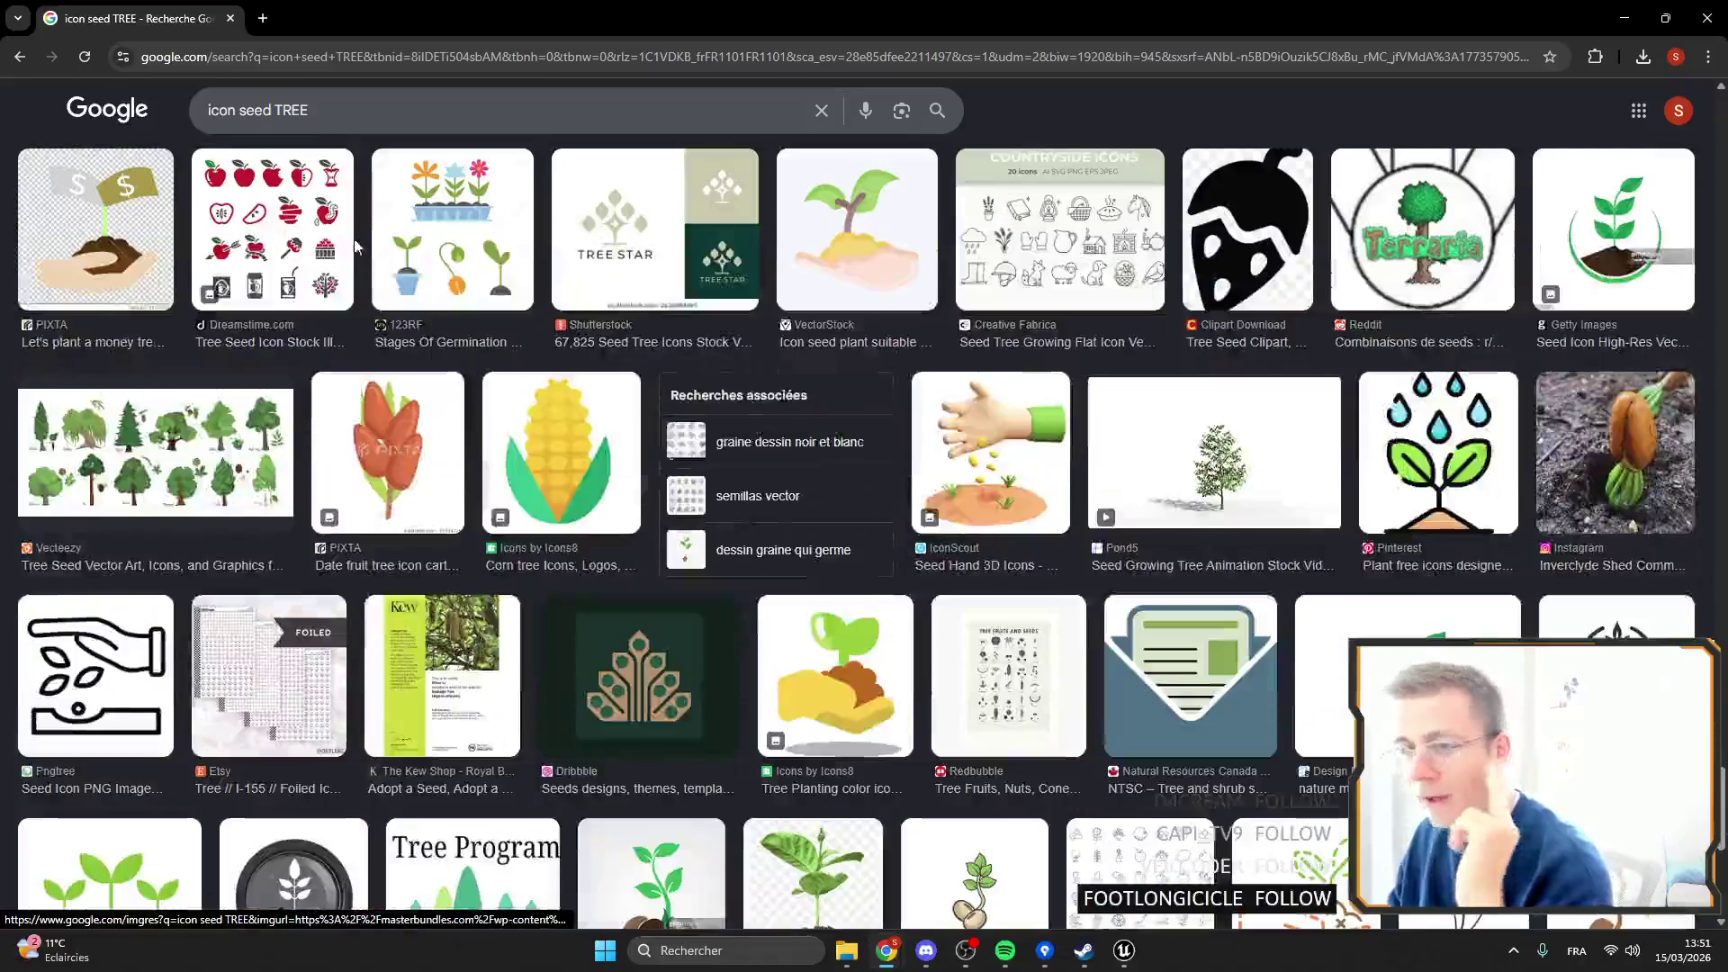
scroll(355, 241, down, 15)
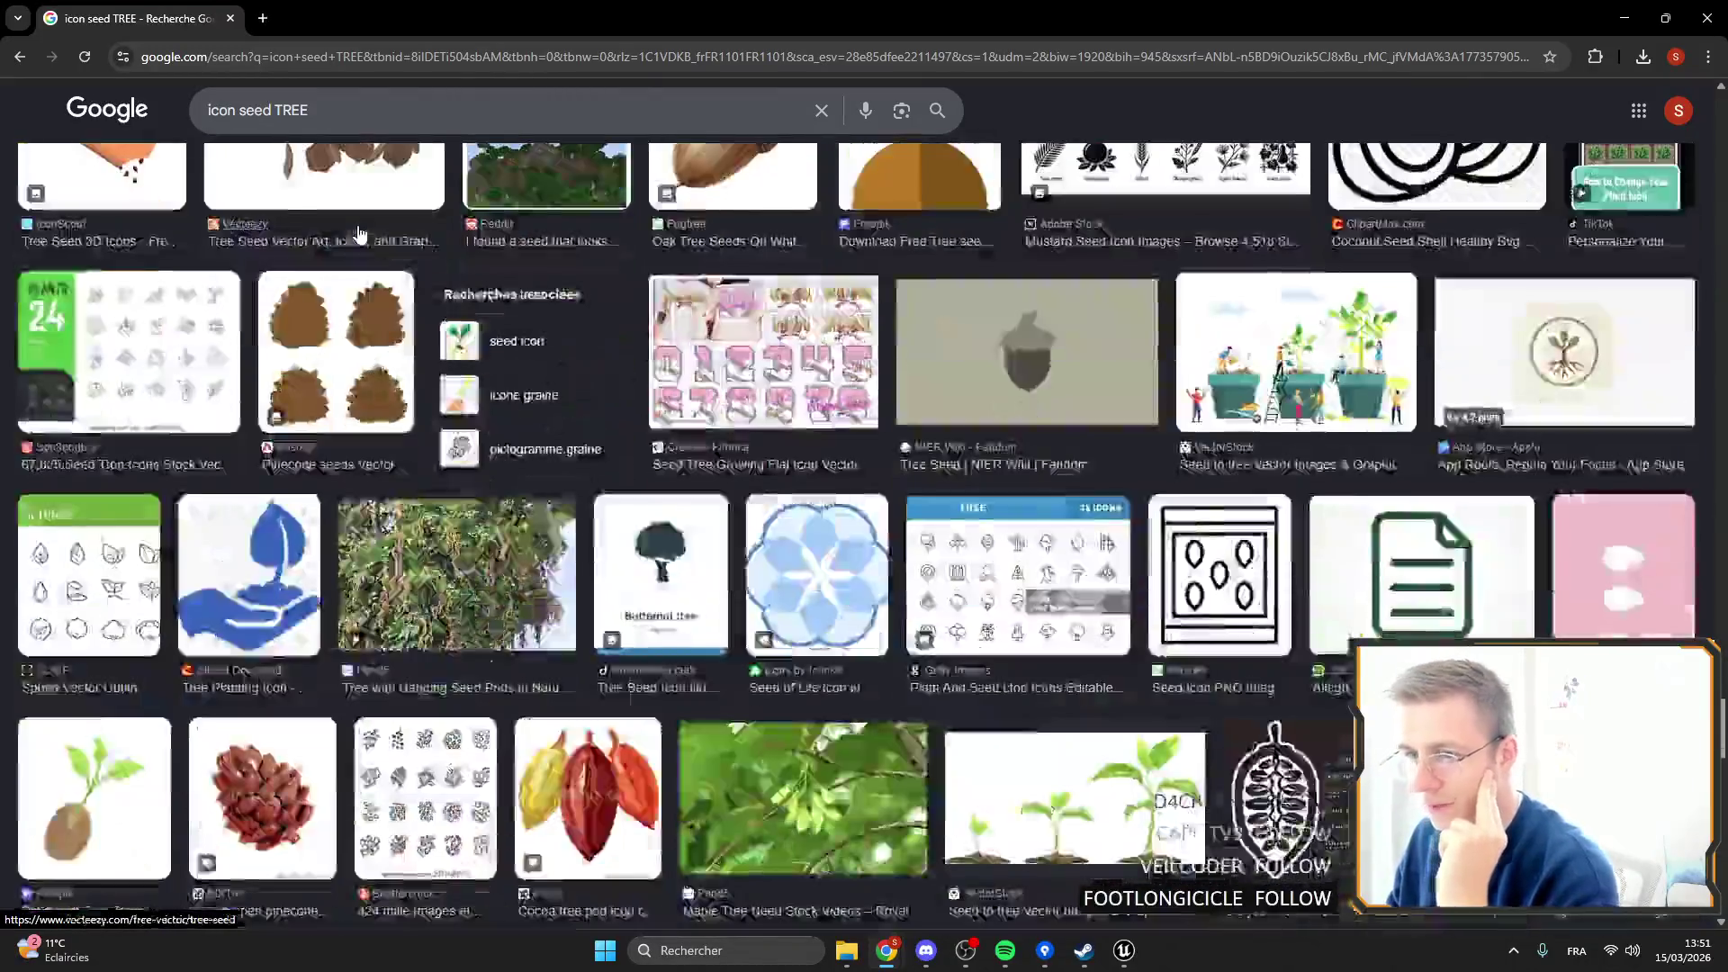
scroll(366, 232, down, 2)
Review the TREE results again from the top, then close Chrome.
key(Home)
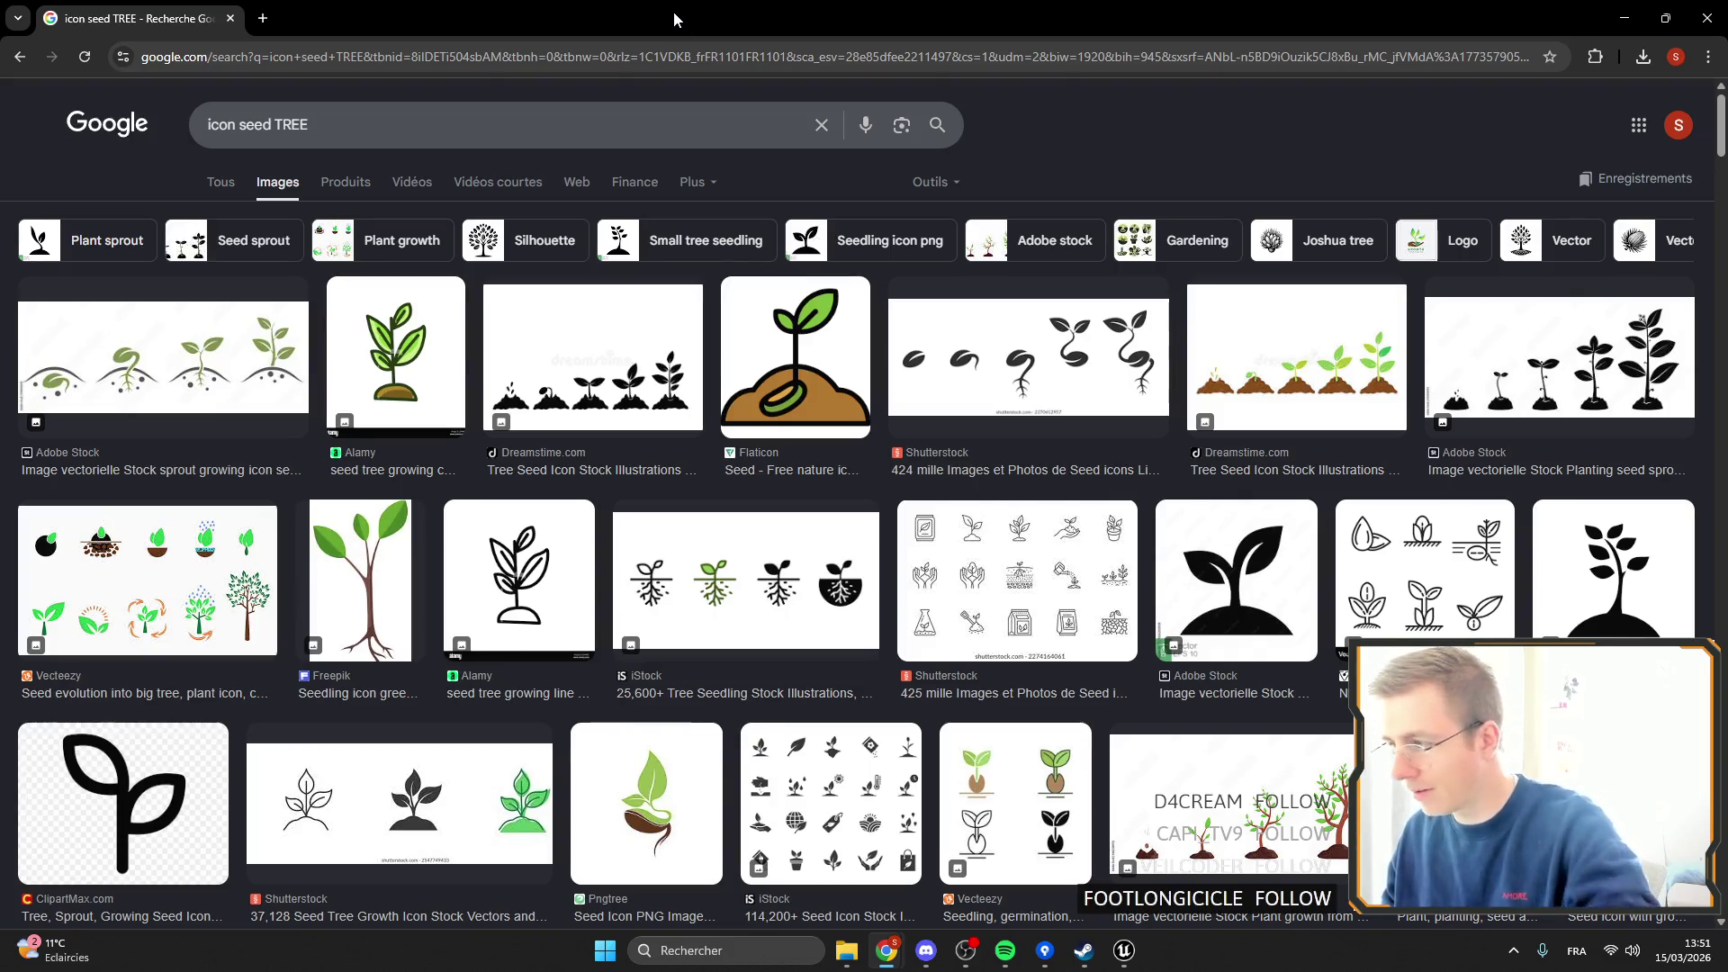
scroll(927, 317, down, 4)
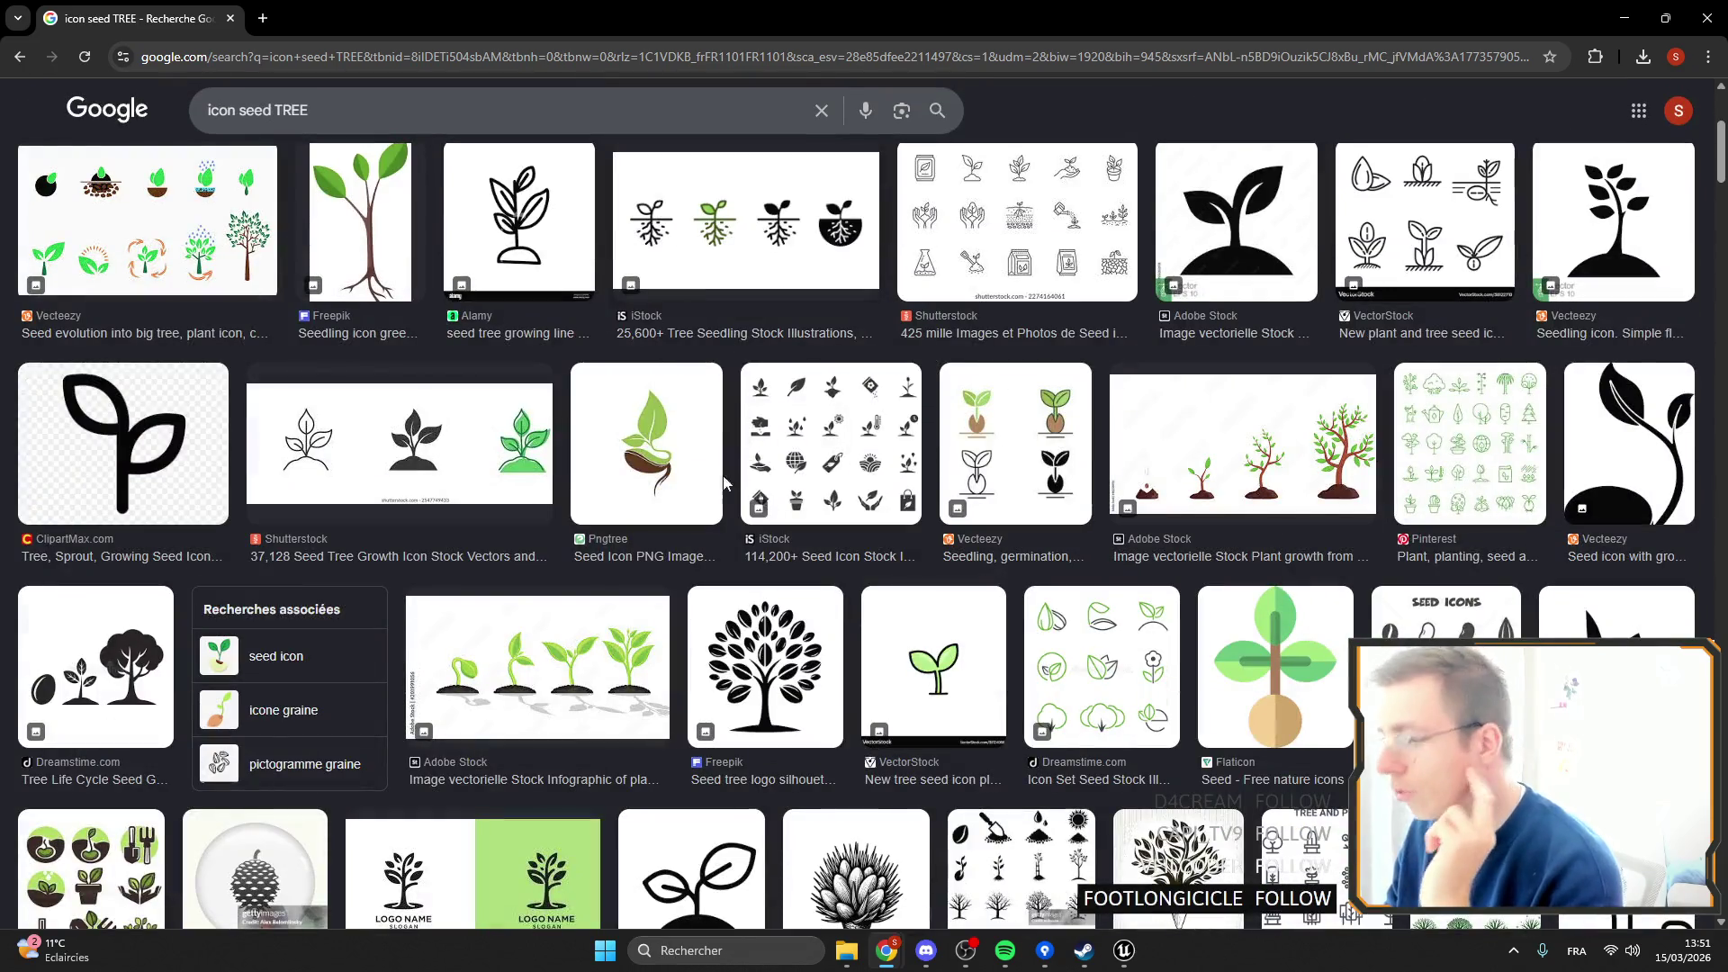
scroll(665, 413, down, 5)
scroll(541, 429, up, 9)
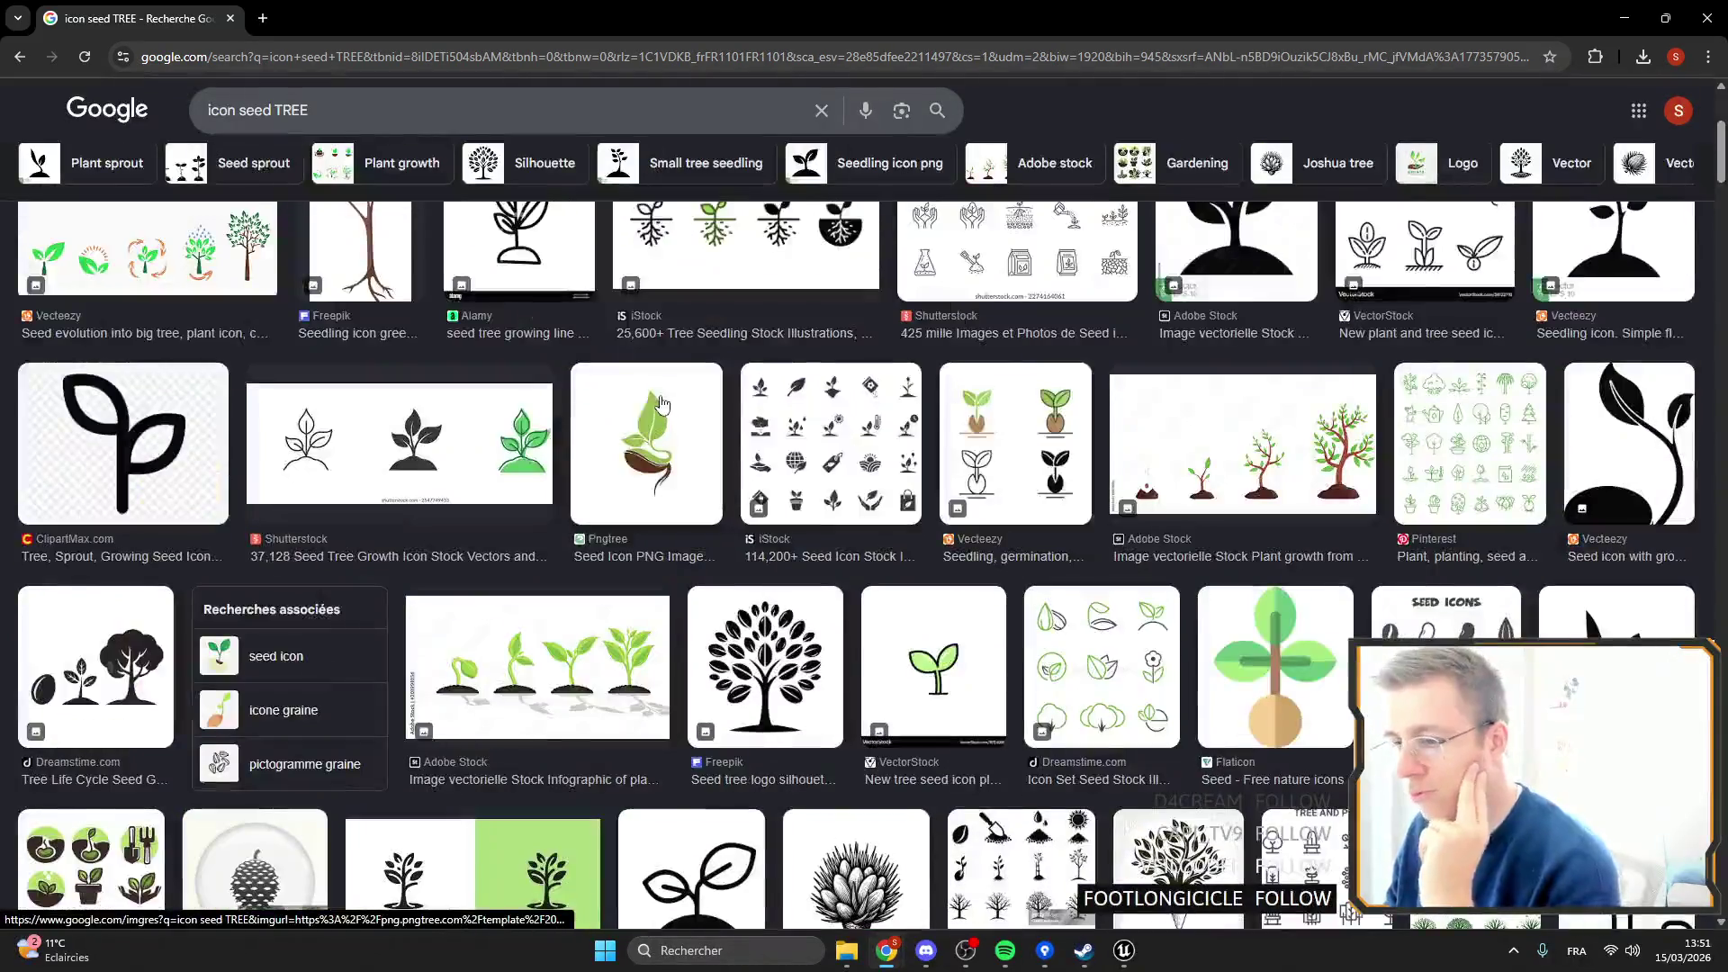
scroll(612, 382, down, 15)
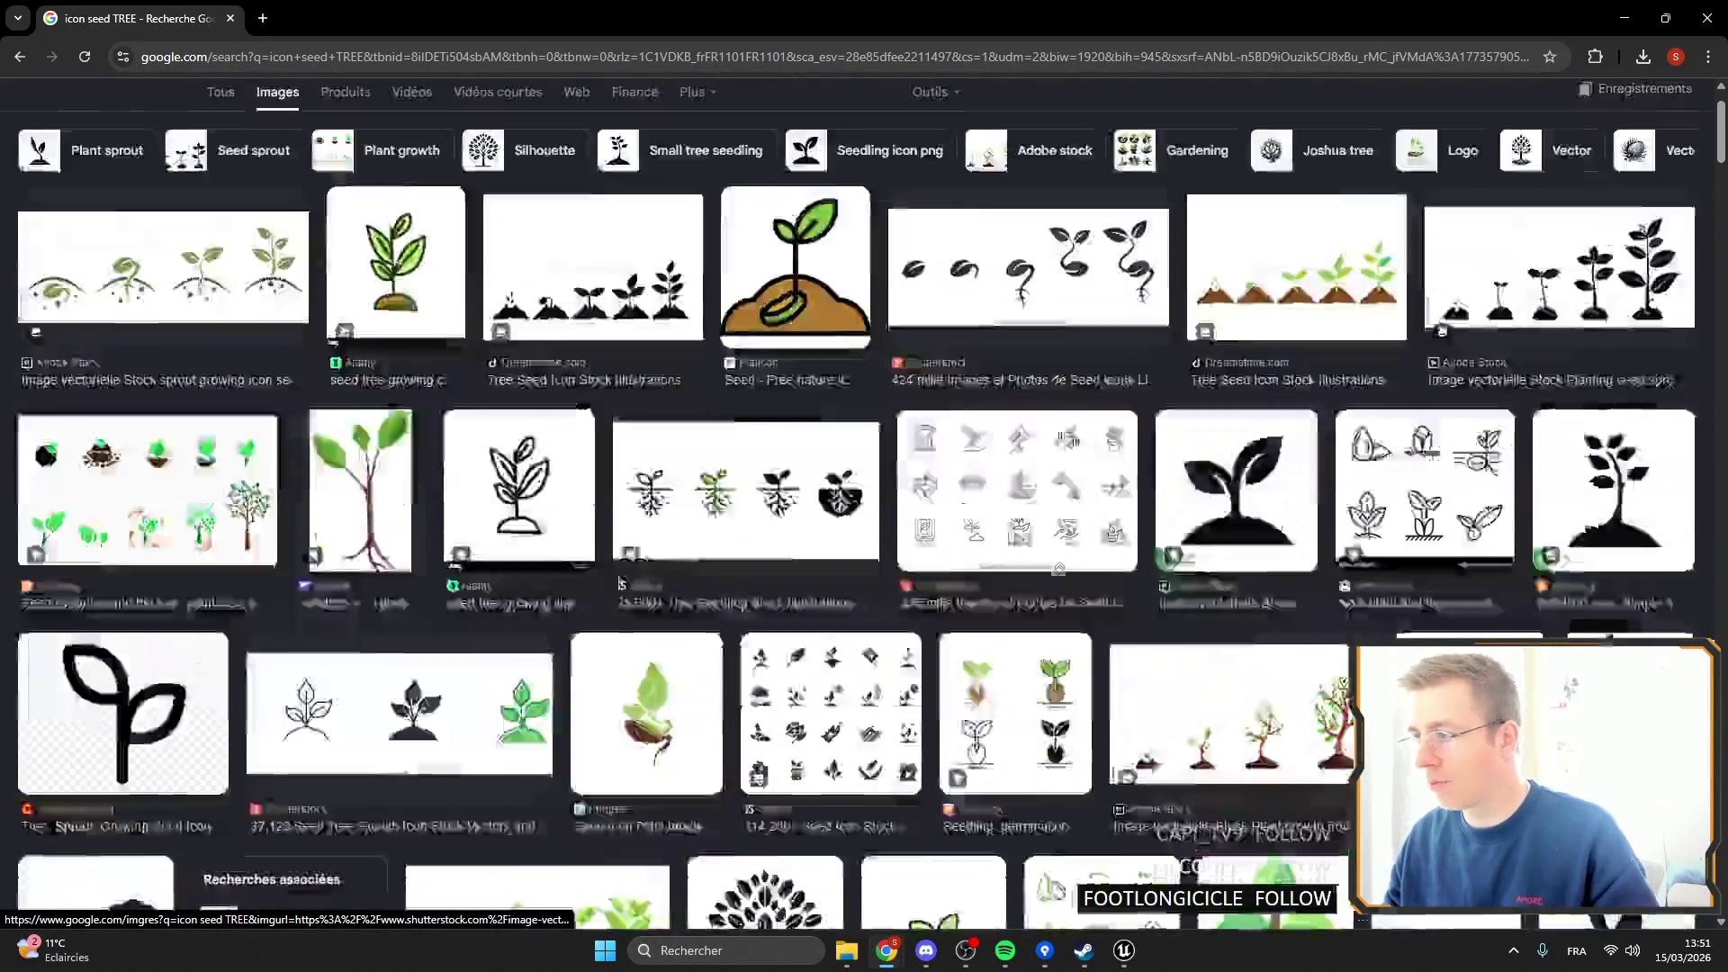
scroll(1296, 360, down, 10)
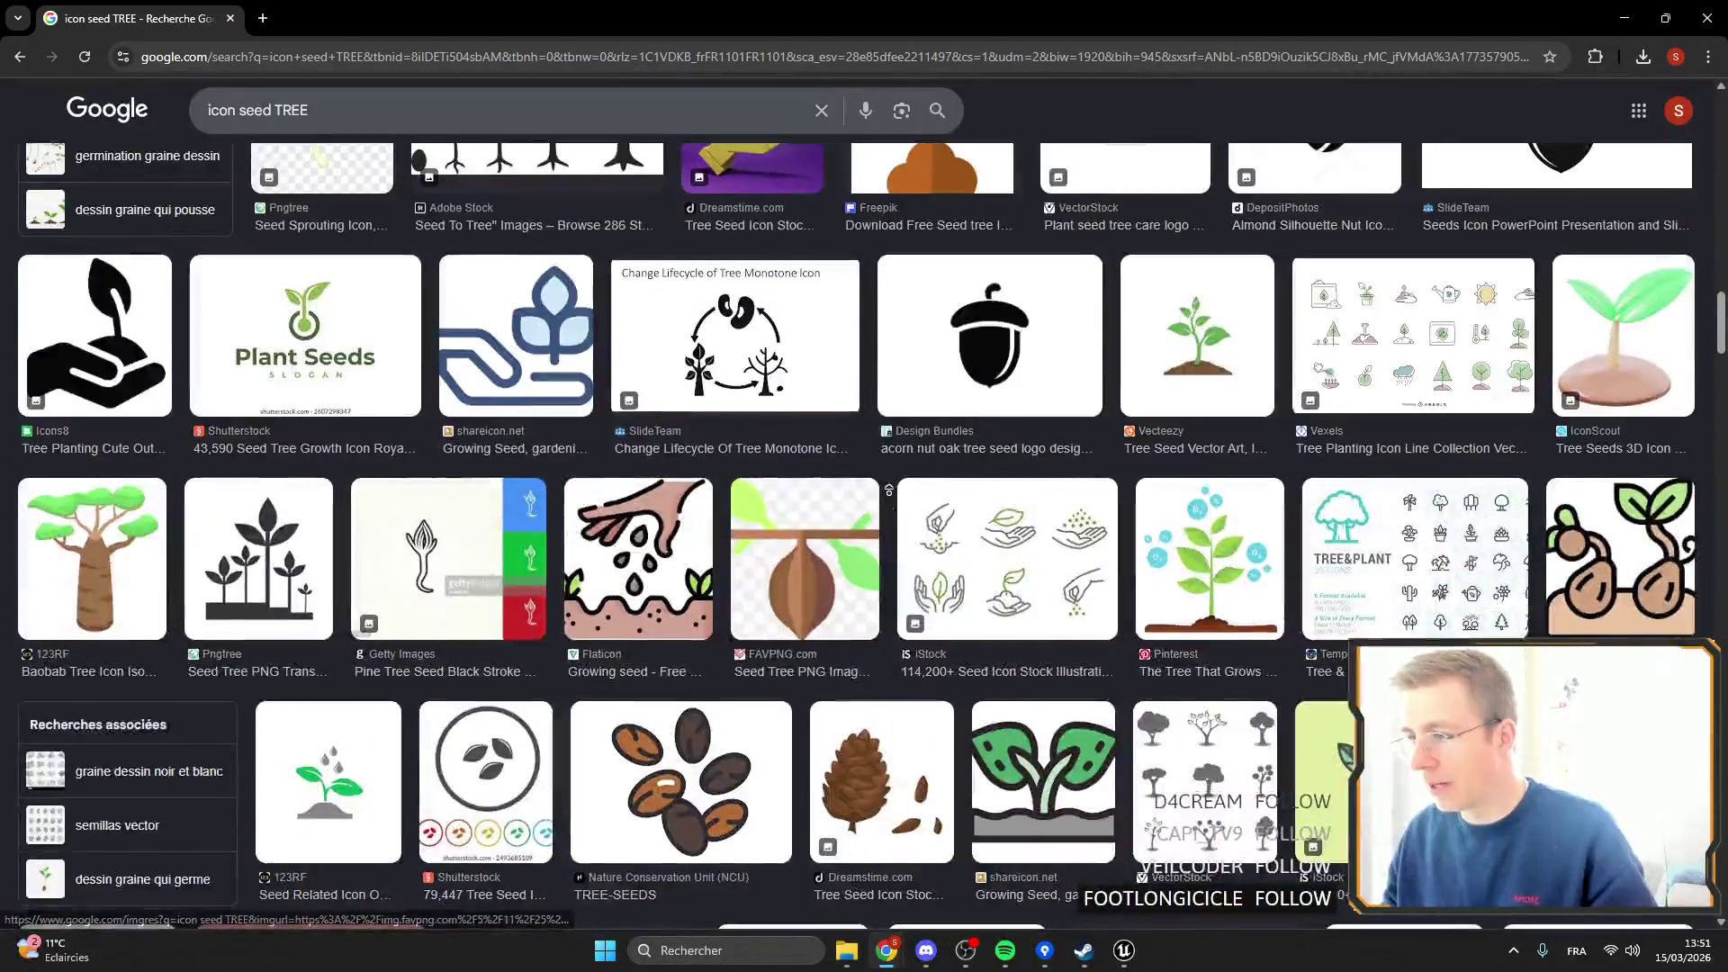
scroll(882, 405, up, 20)
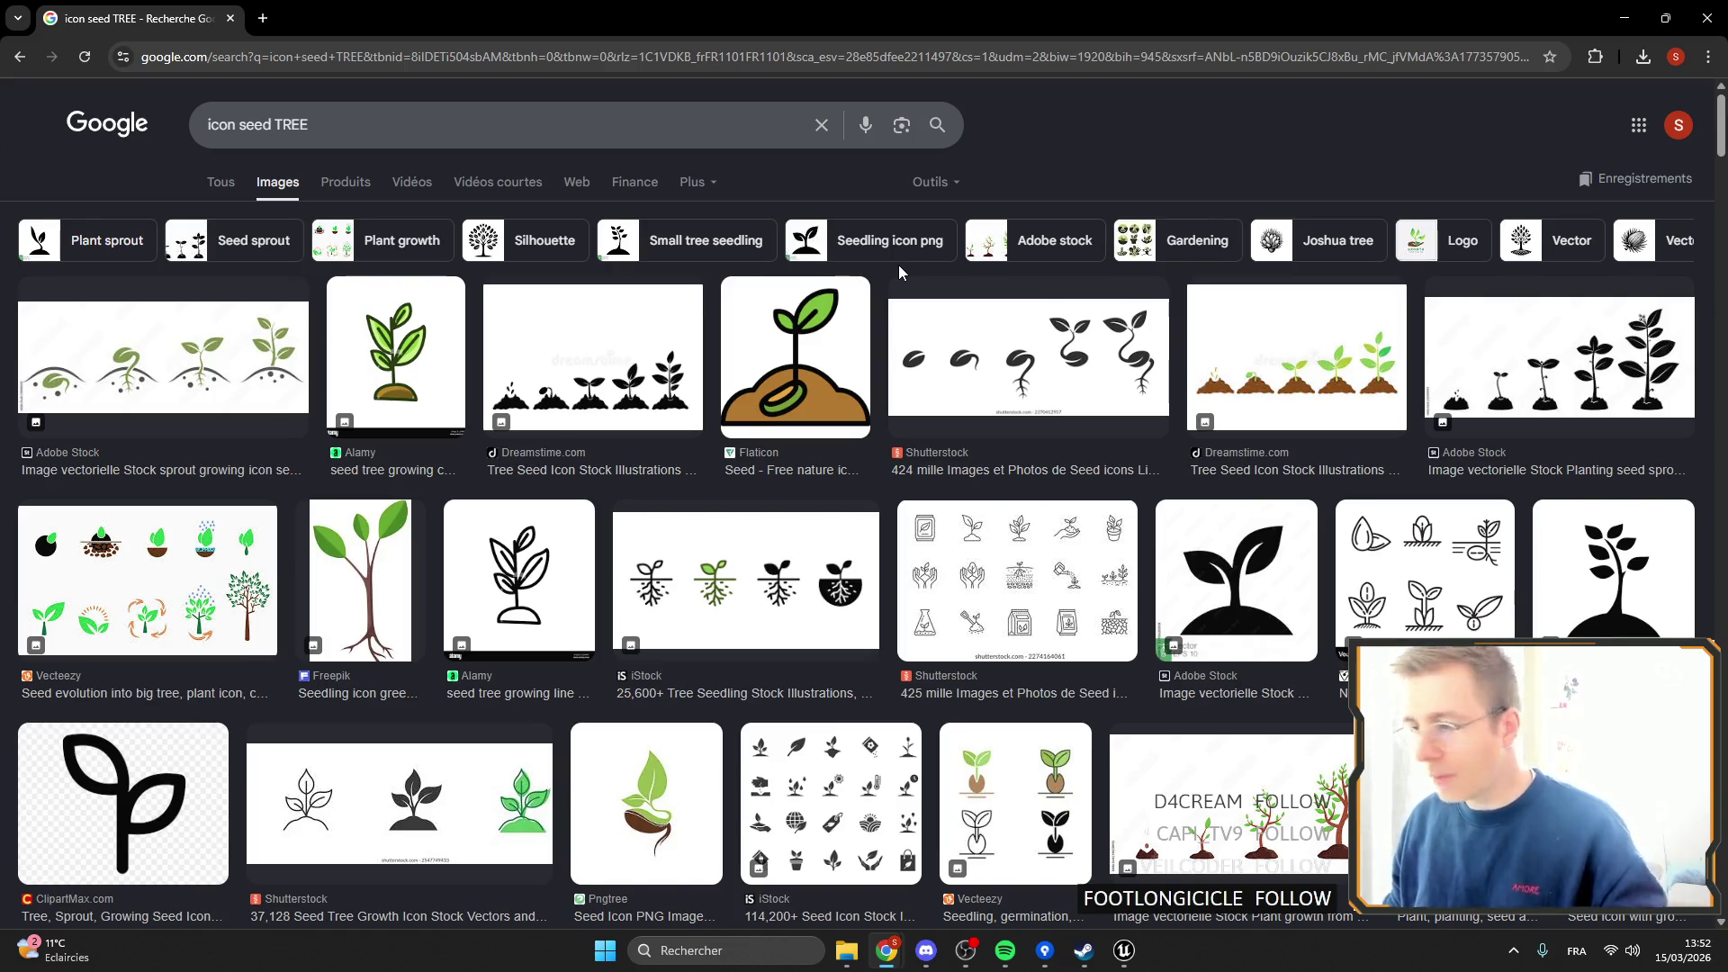
scroll(1112, 363, down, 5)
scroll(630, 423, up, 5)
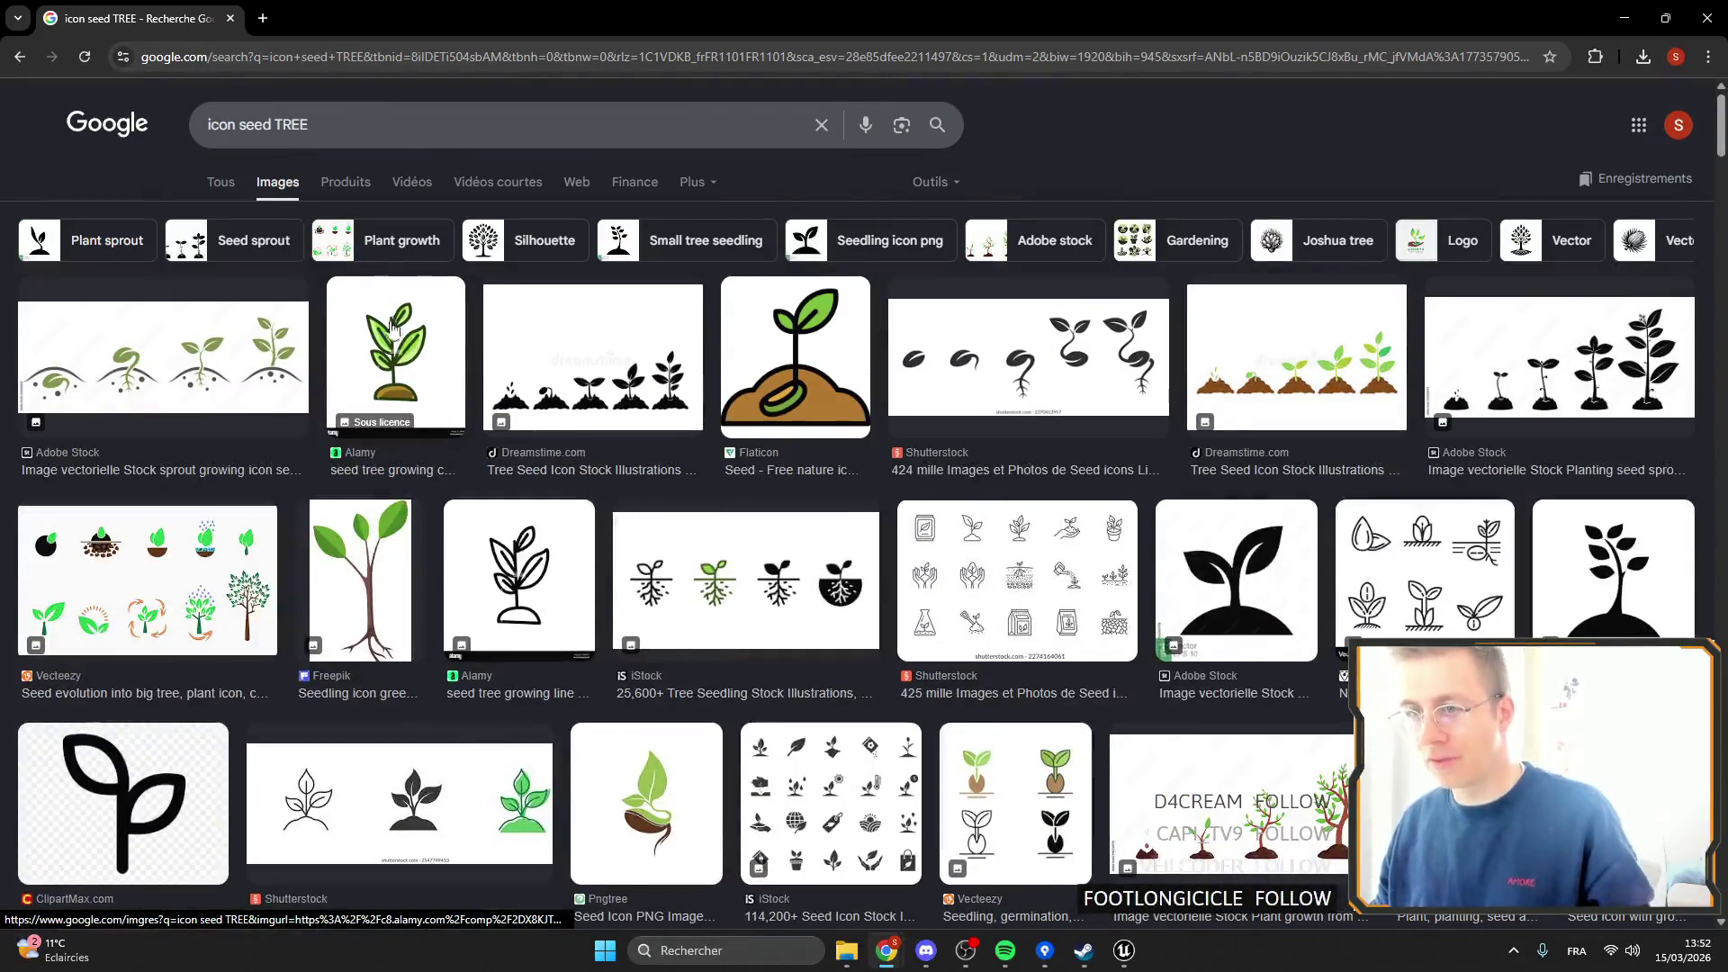
click(1707, 17)
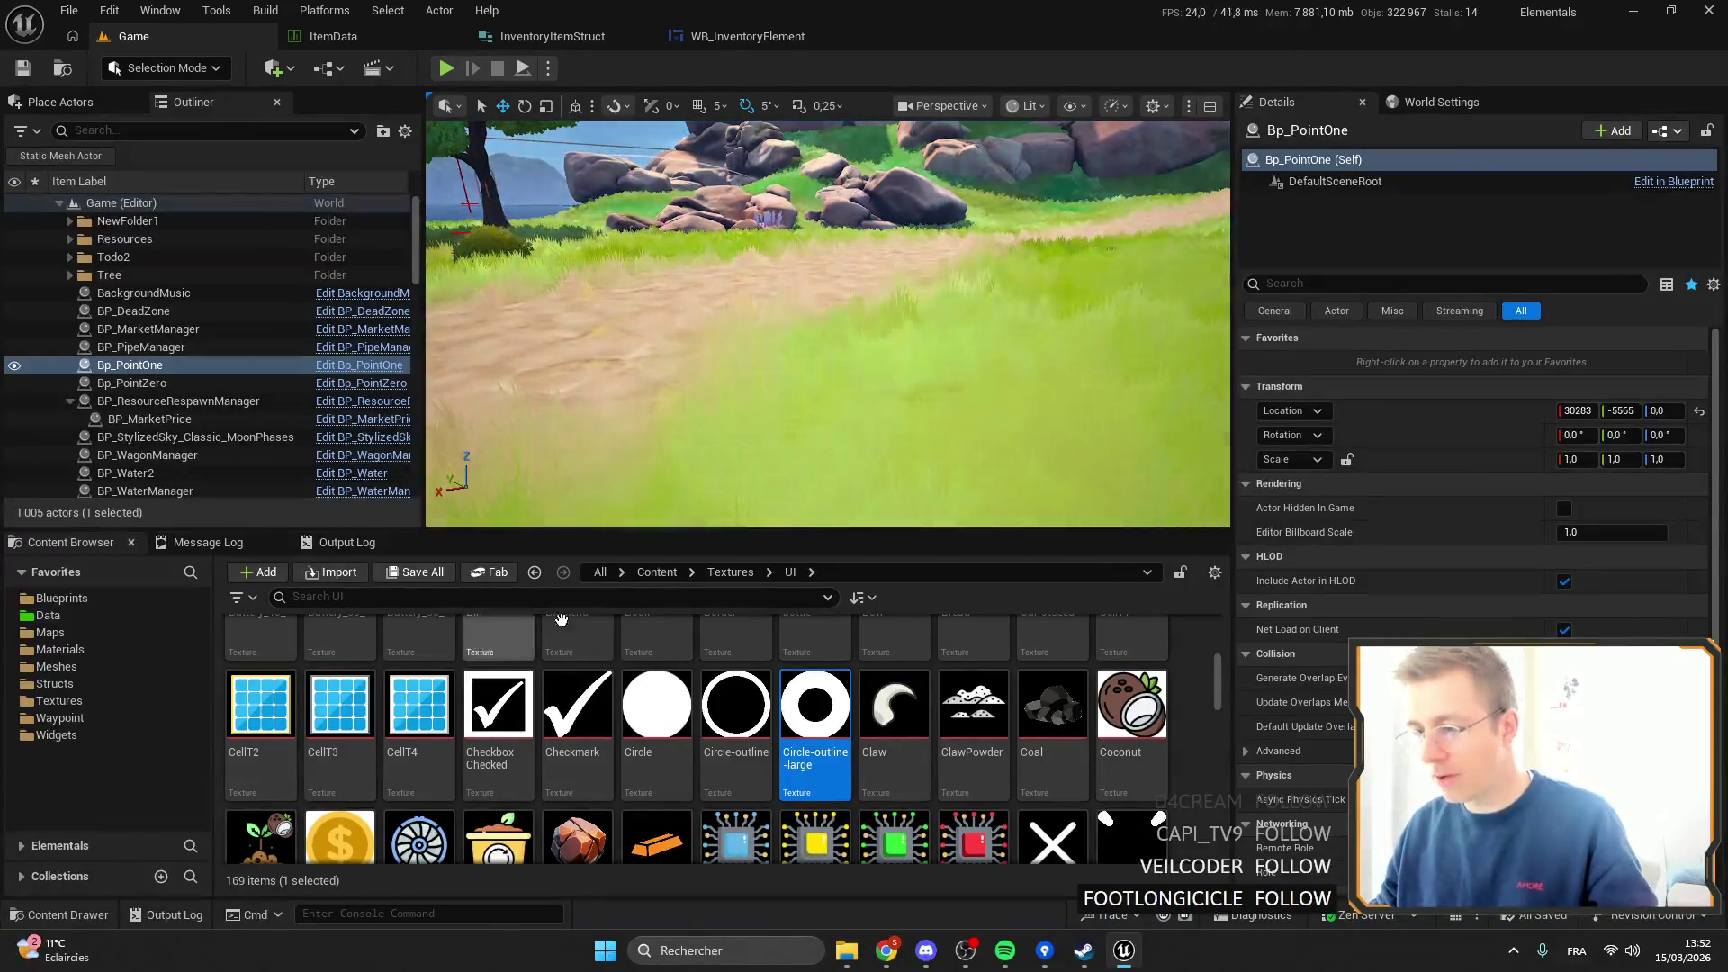
Copy SeedCarrot's Seed2 texture and paste it onto the SeedTree row's Texture in ItemData.
click(333, 36)
key(Up)
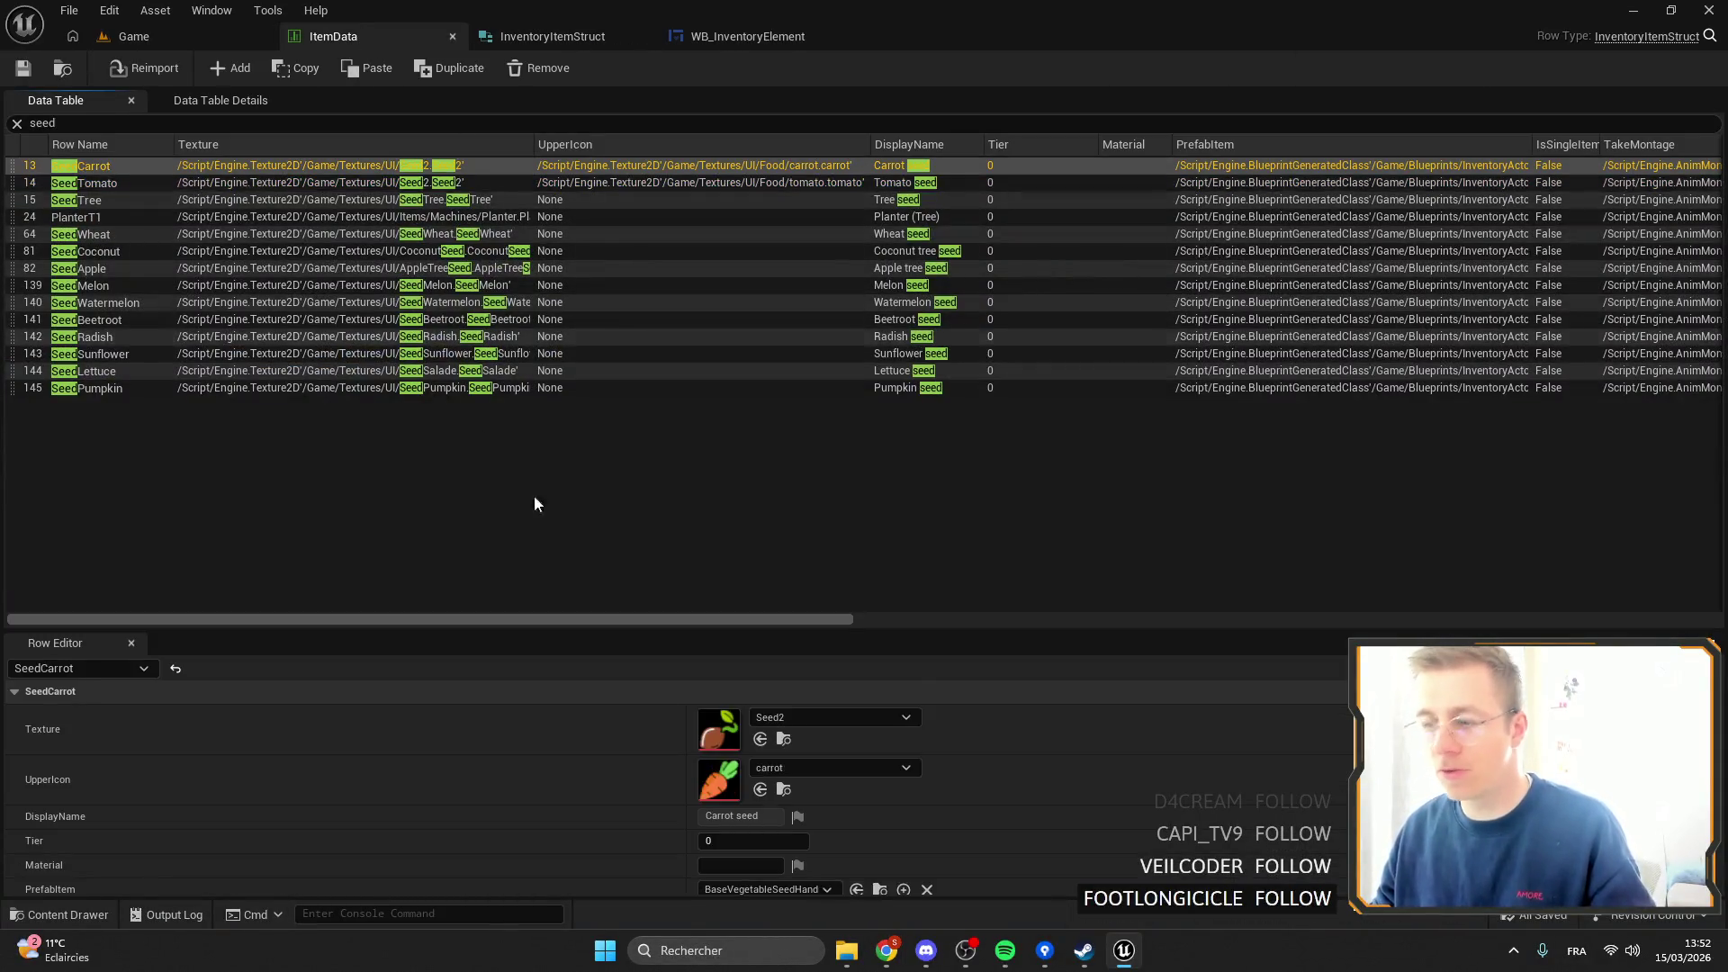
right_click(601, 734)
click(634, 761)
click(90, 200)
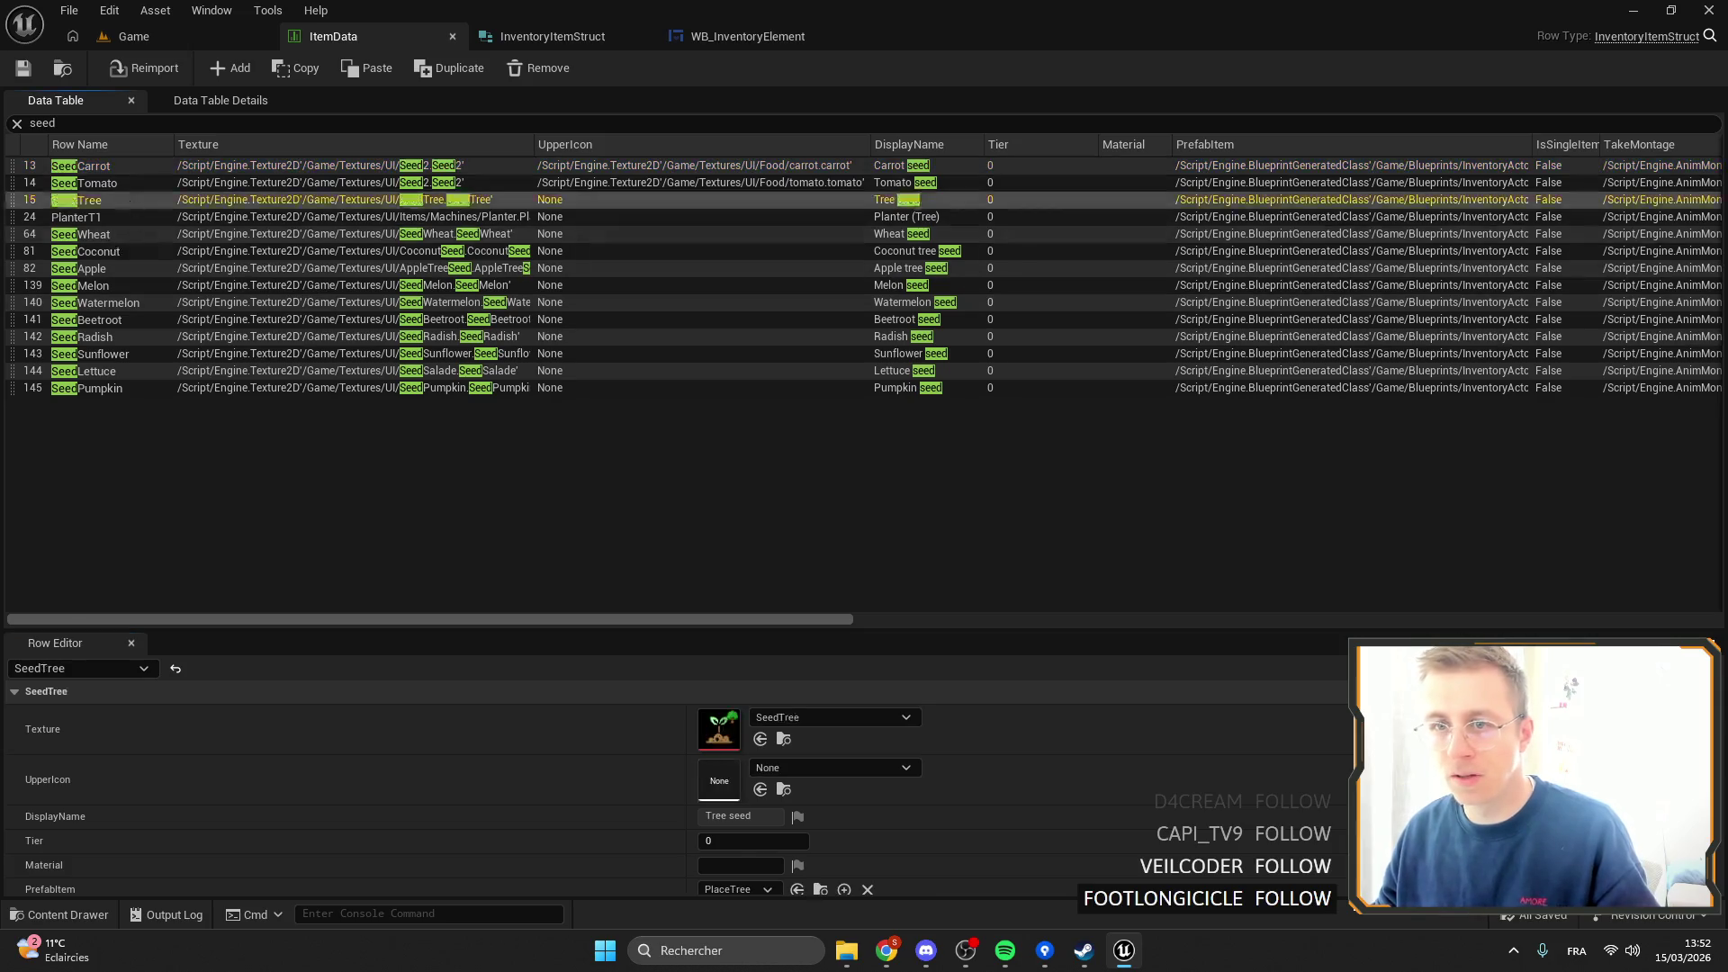
right_click(624, 726)
click(700, 786)
Search the texture list for 'TREE' for SeedTree's UpperIcon, then dismiss it without choosing.
click(797, 770)
text(TREE)
mouse_move(1018, 538)
mouse_down()
mouse_move(1013, 711)
mouse_move(1035, 537)
mouse_up()
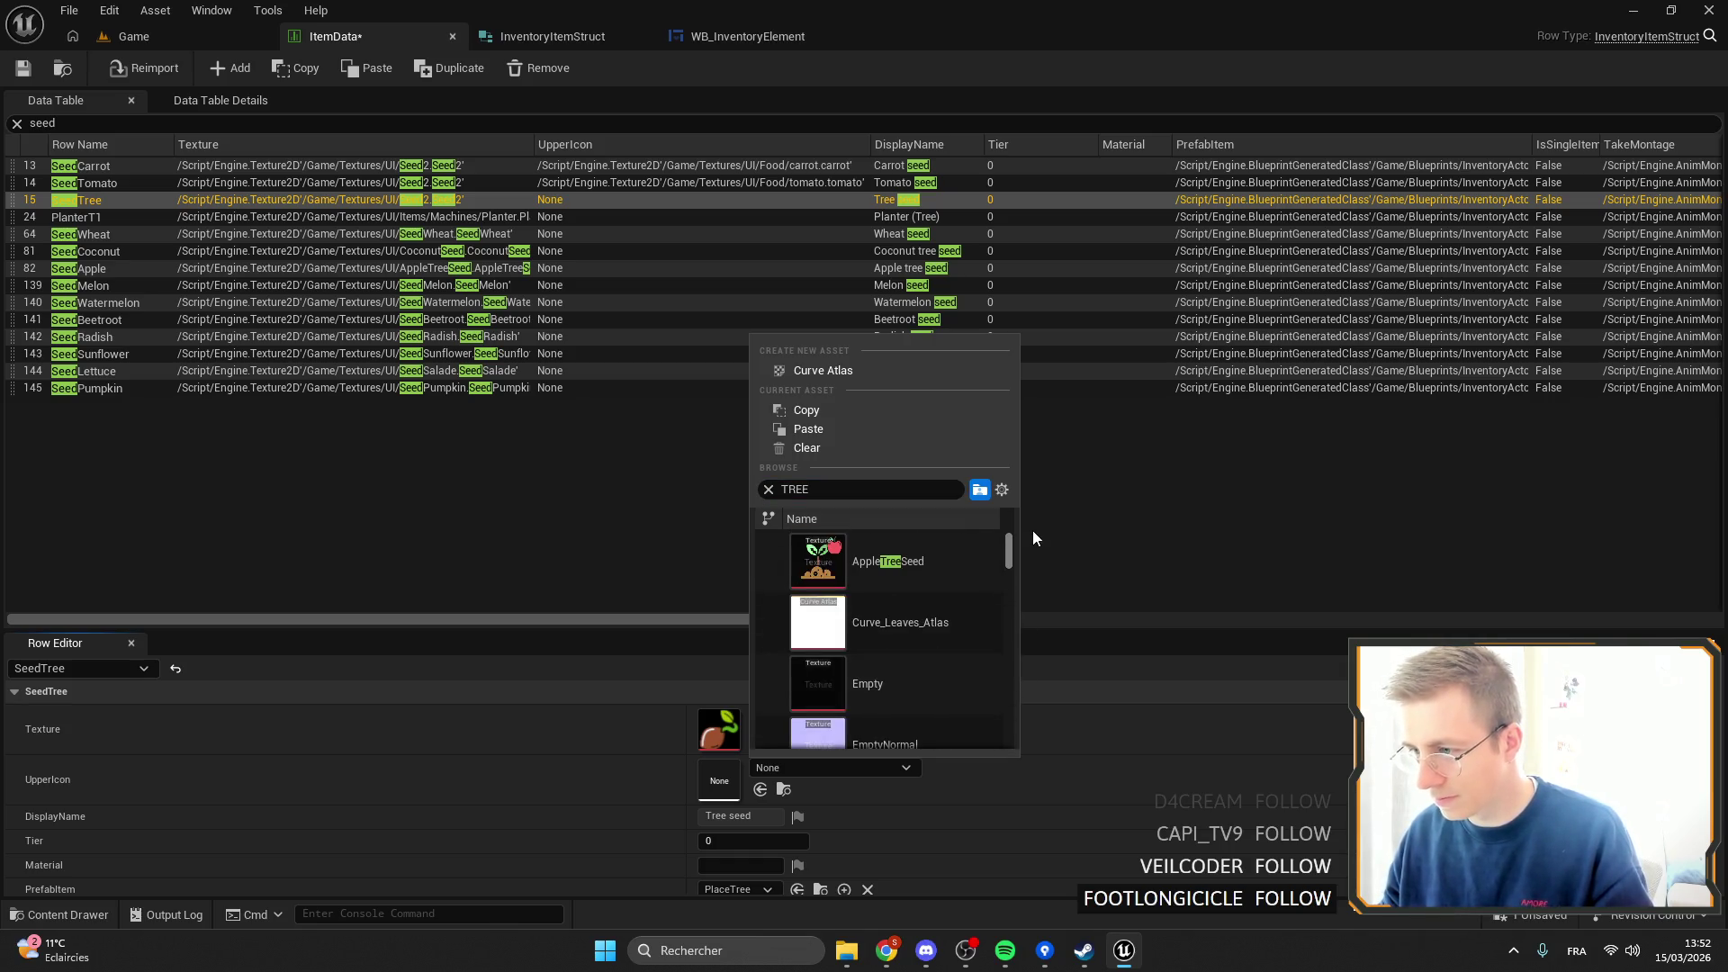
click(1034, 581)
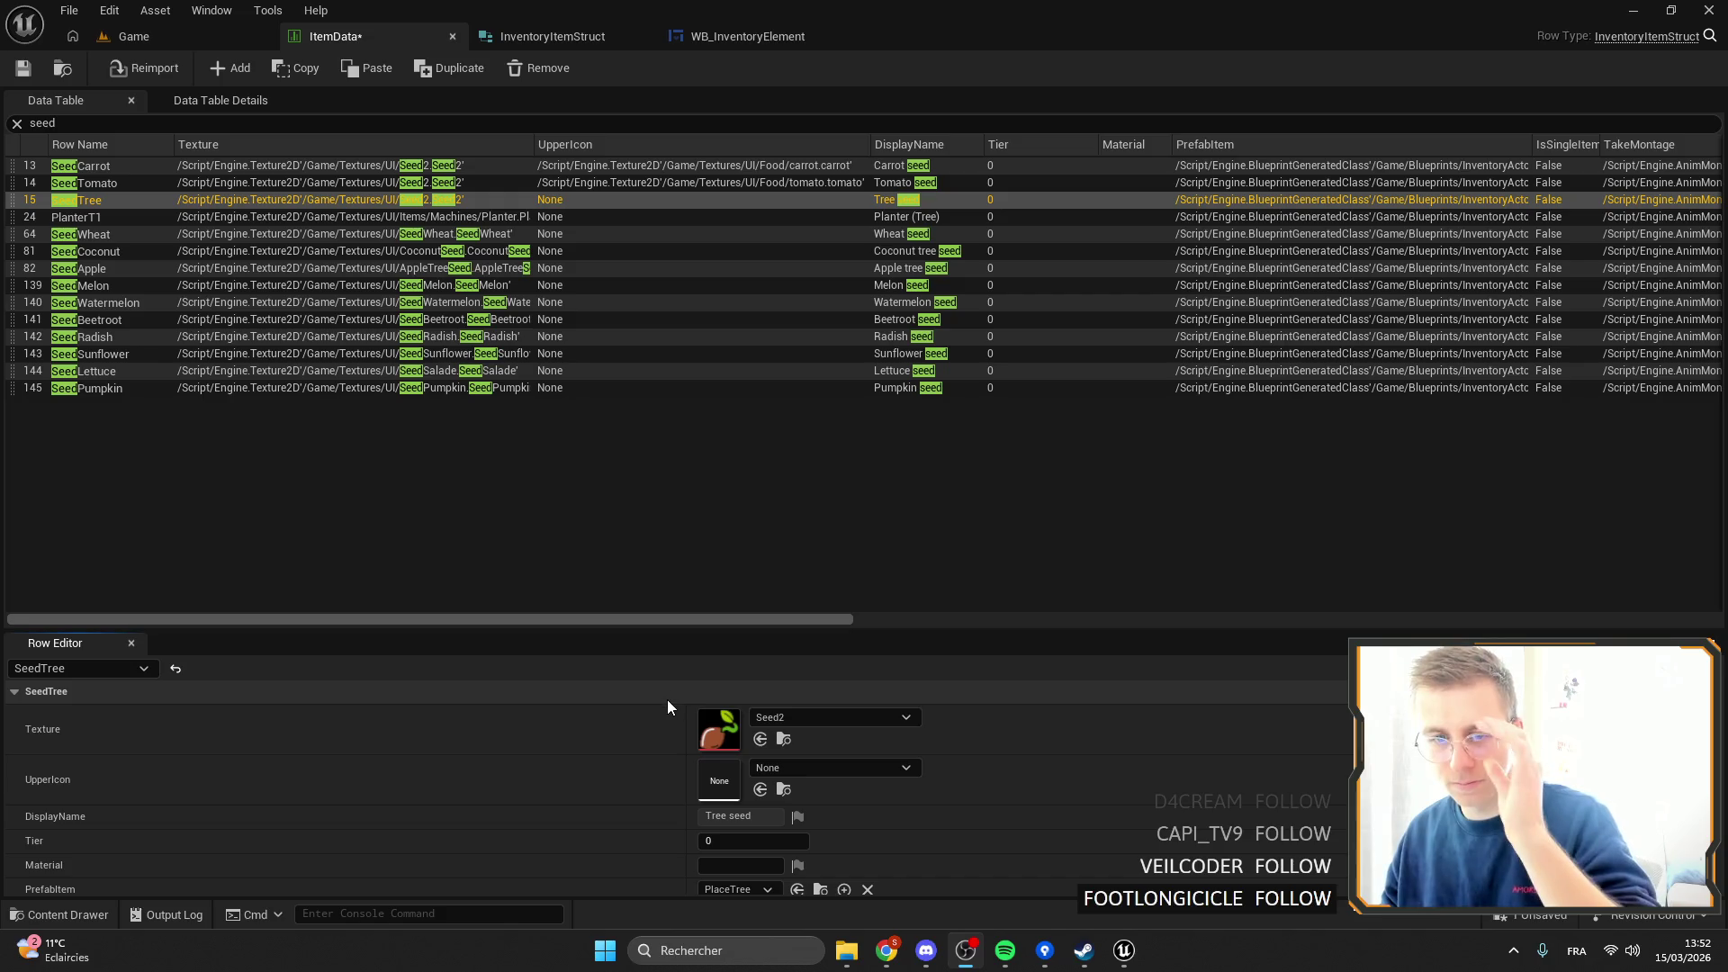
Switch back to Chrome and maximize its window.
mouse_move(872, 961)
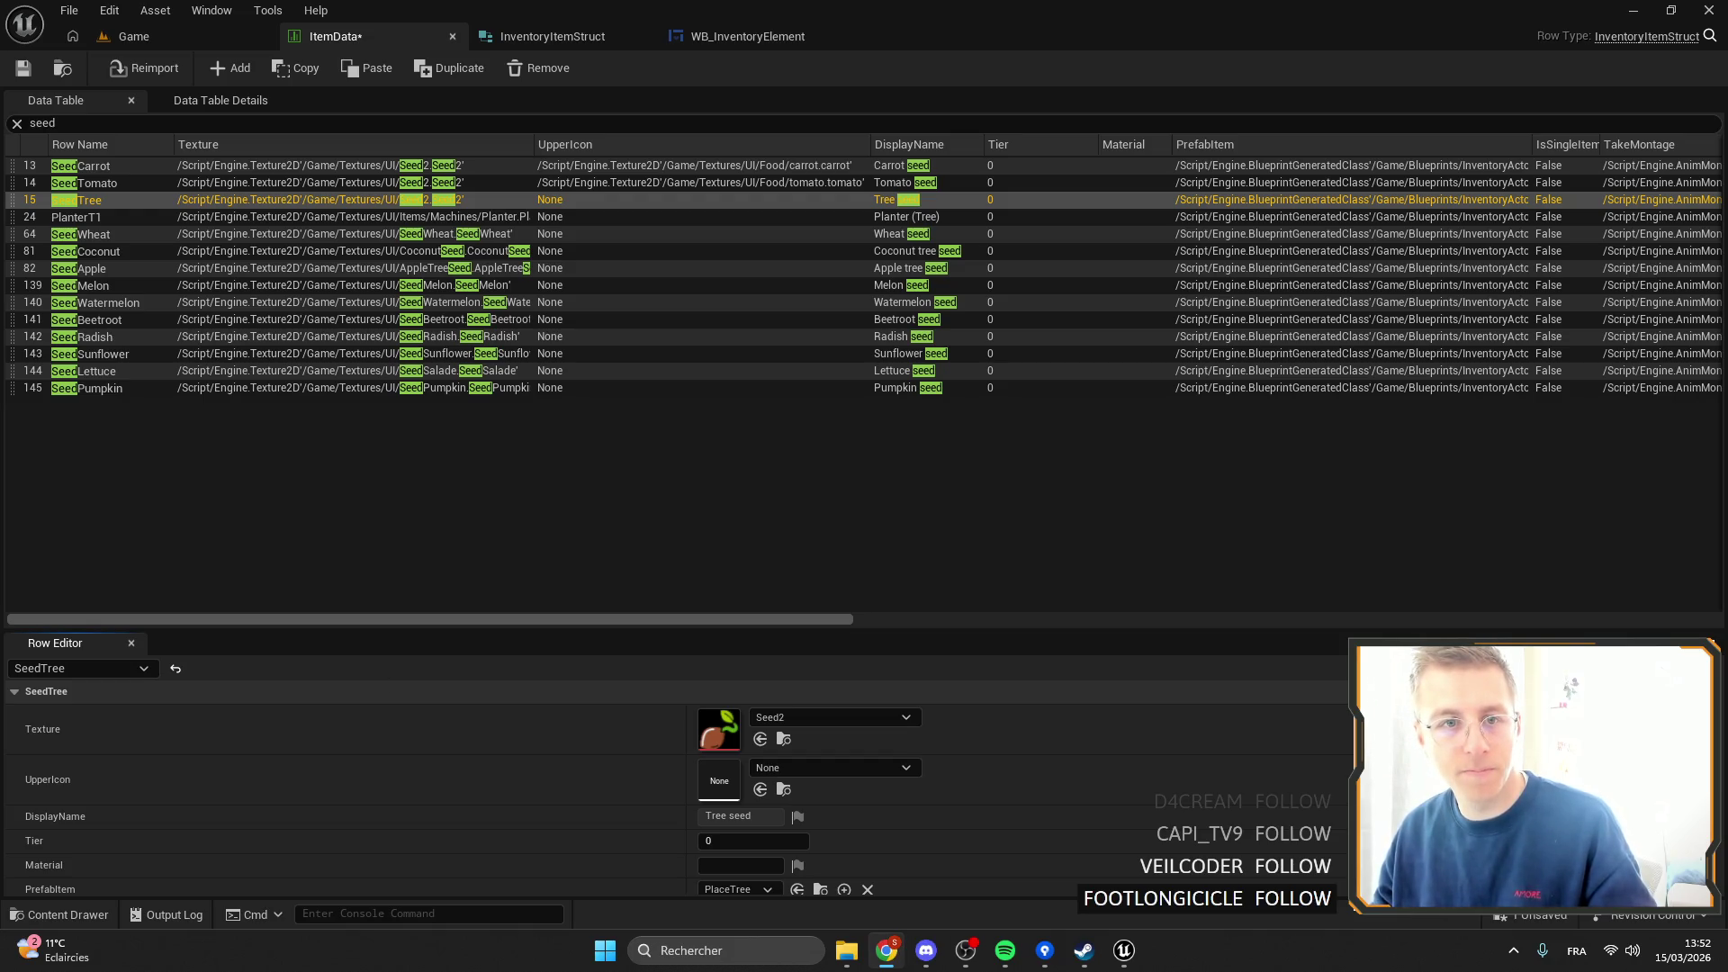
key(alt+Tab)
double_click(859, 288)
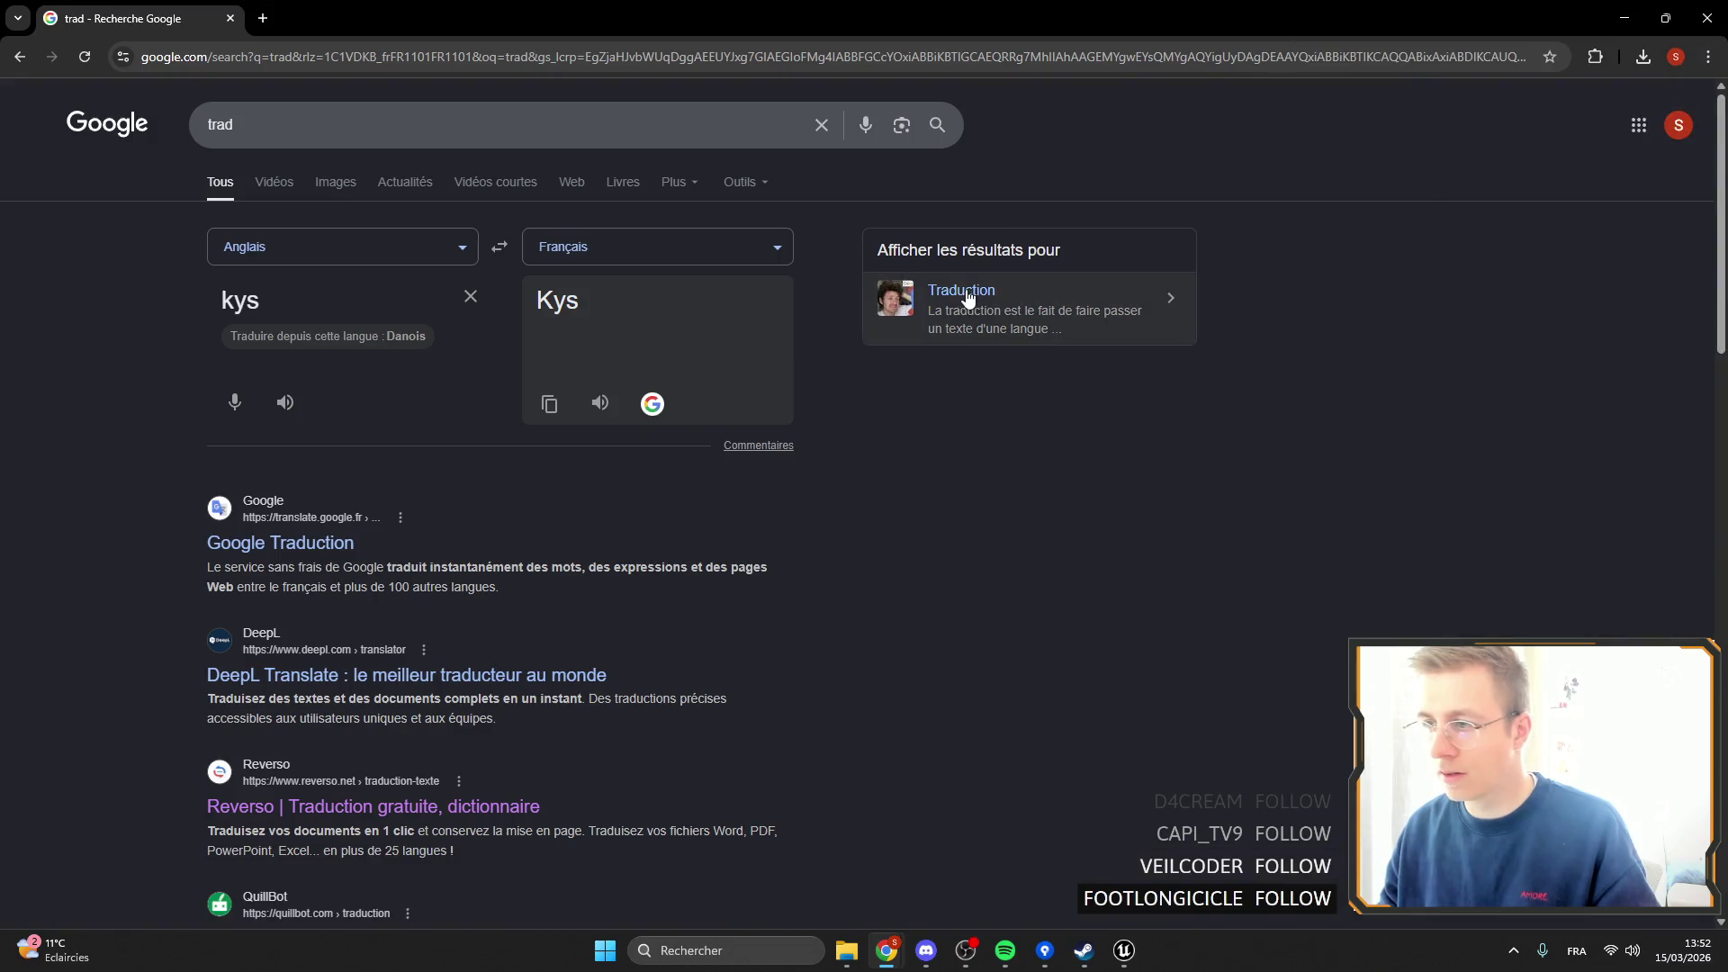
Run a Google search for 'tree icon'.
click(378, 57)
key(BackSpace)
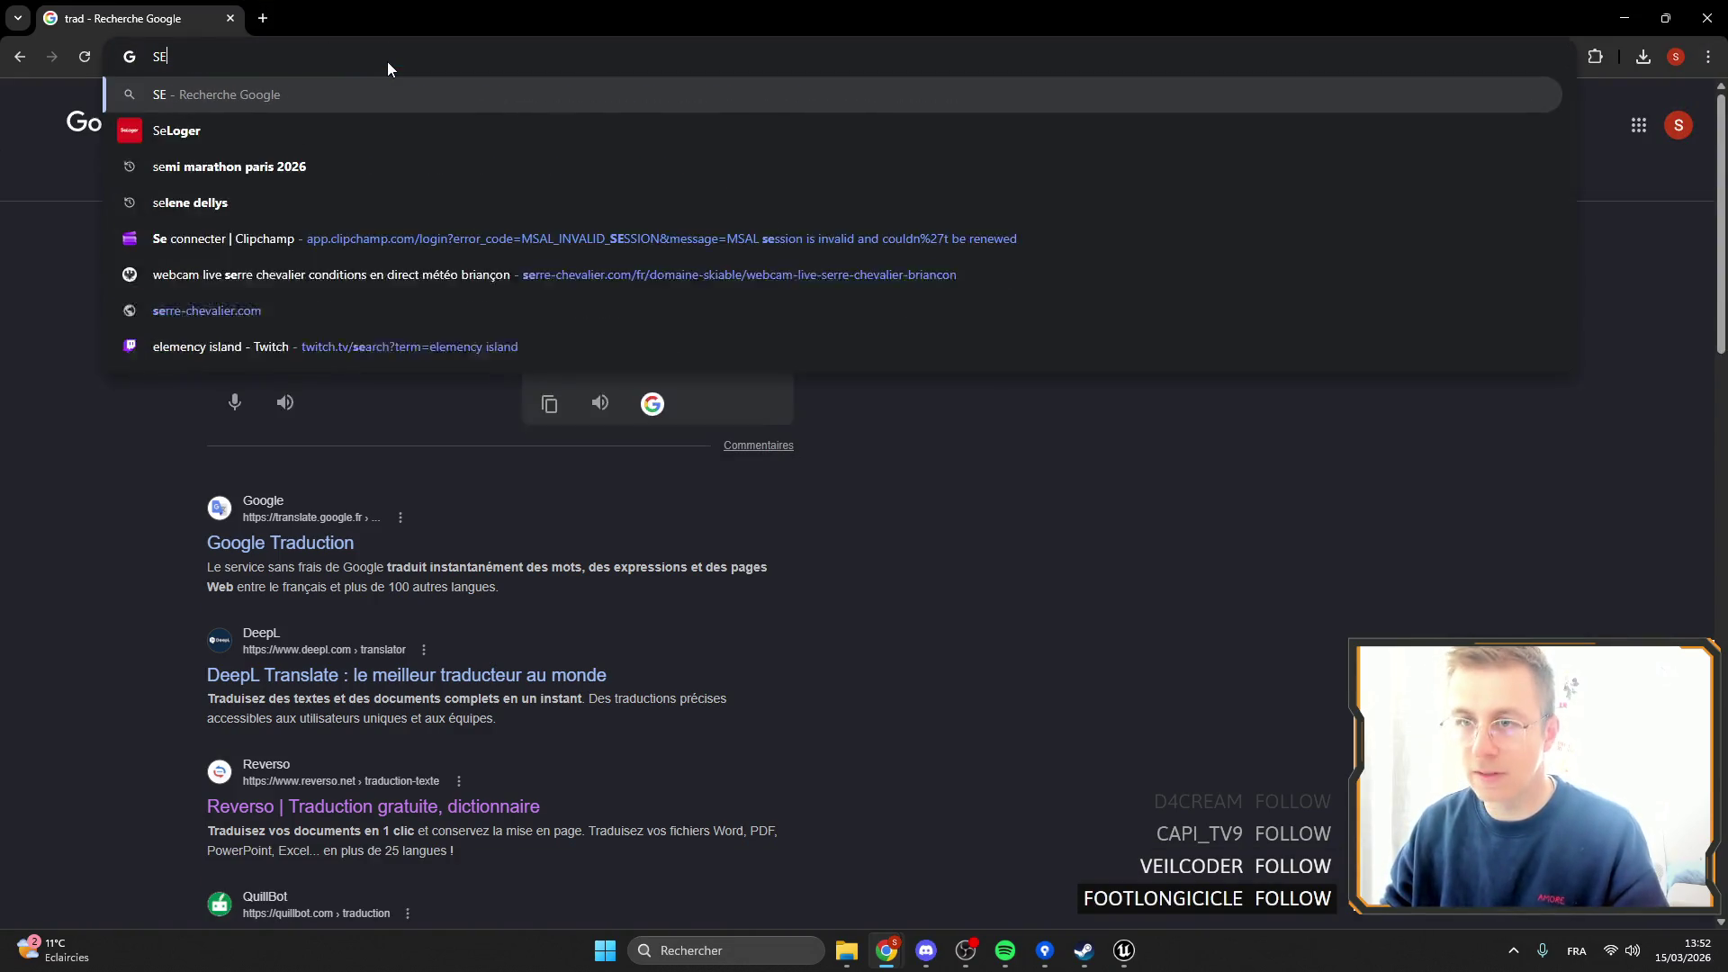
text(tree ui)
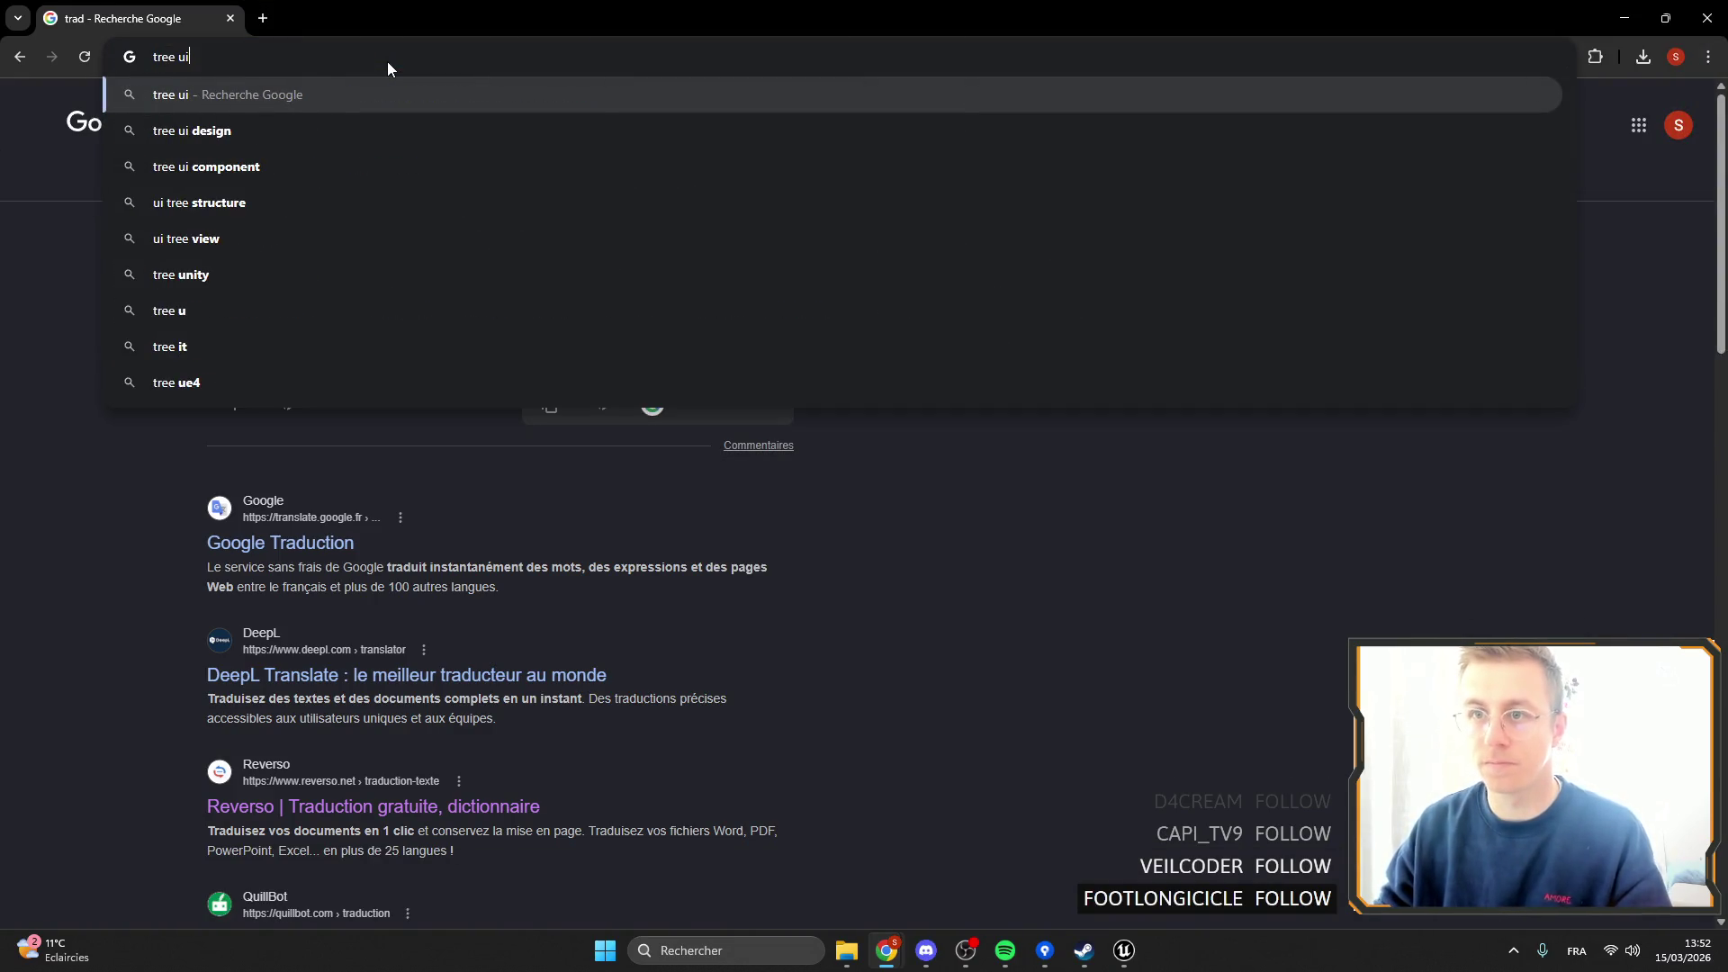
text(con)
key(Return)
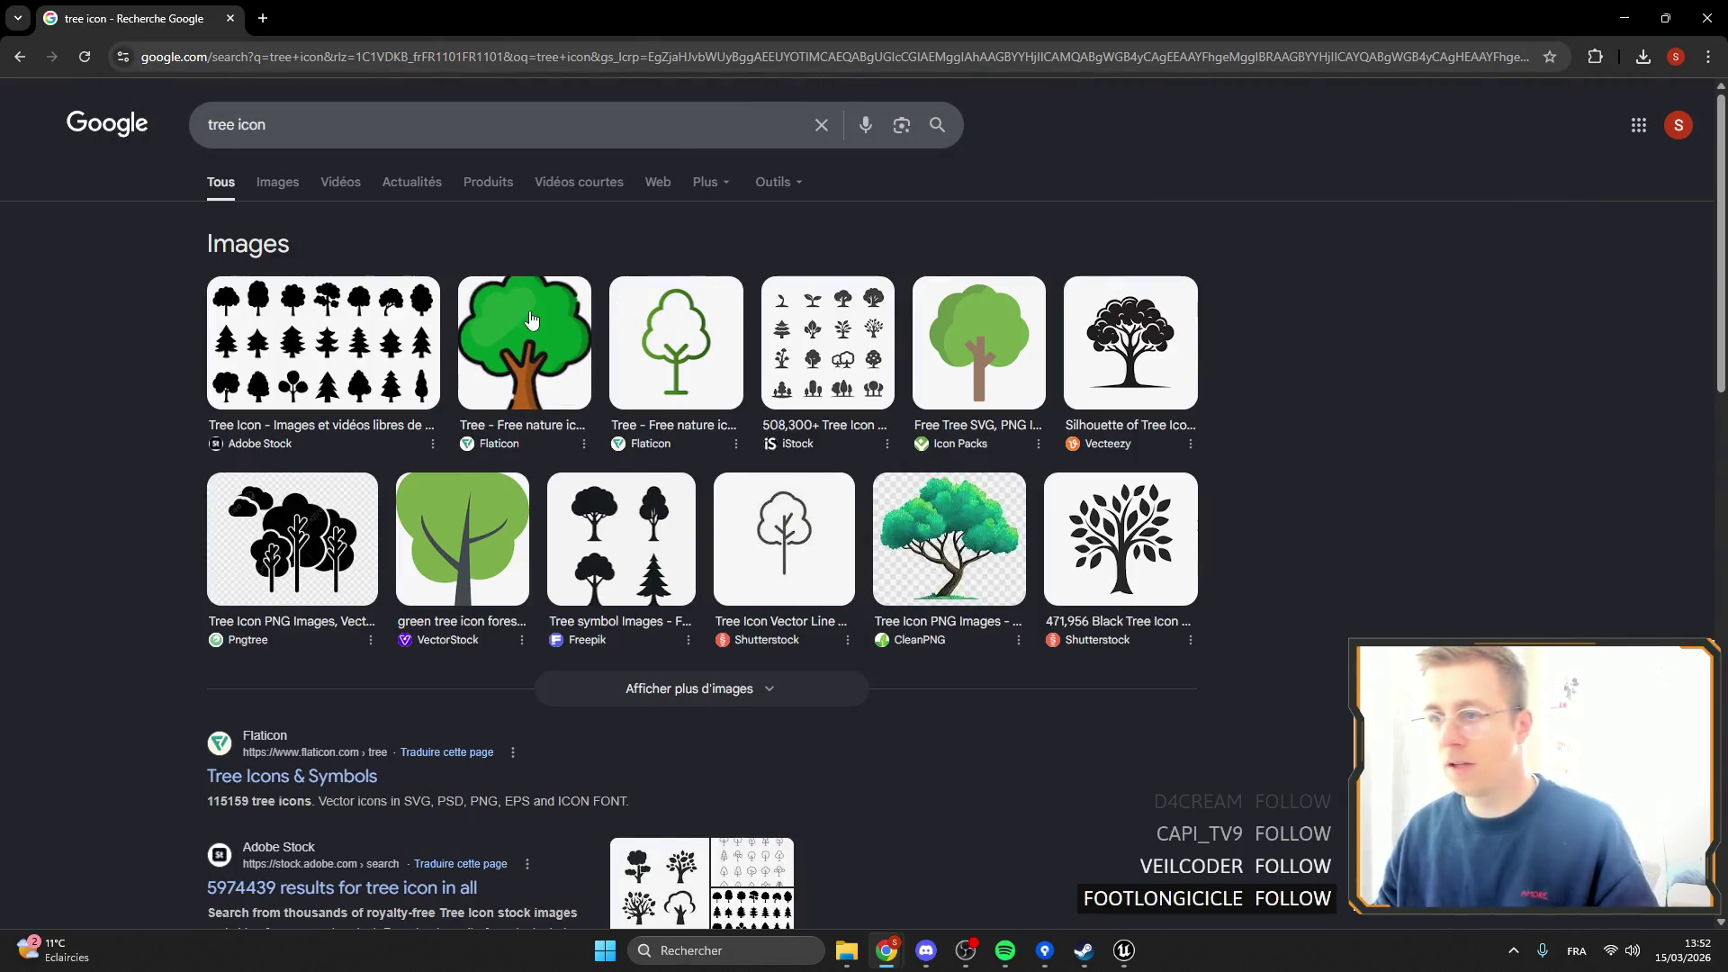
Save the green Flaticon tree image to Downloads as Tree and return to Unreal.
click(525, 342)
right_click(1427, 450)
click(1260, 717)
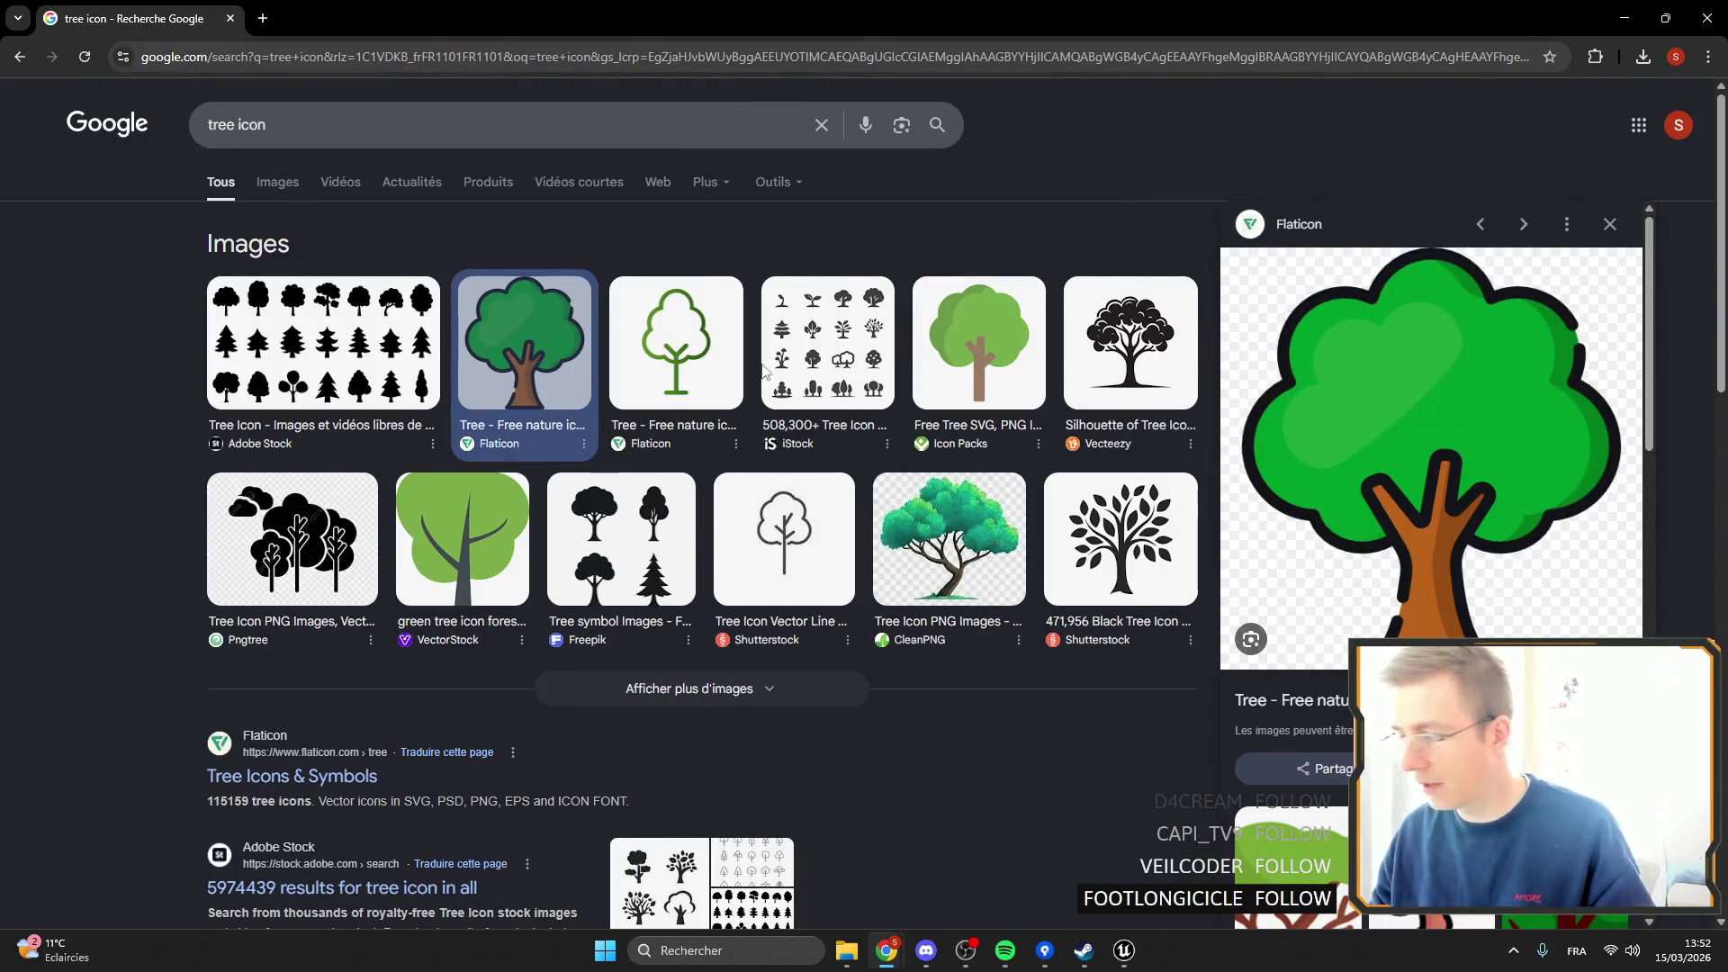
text(Tree)
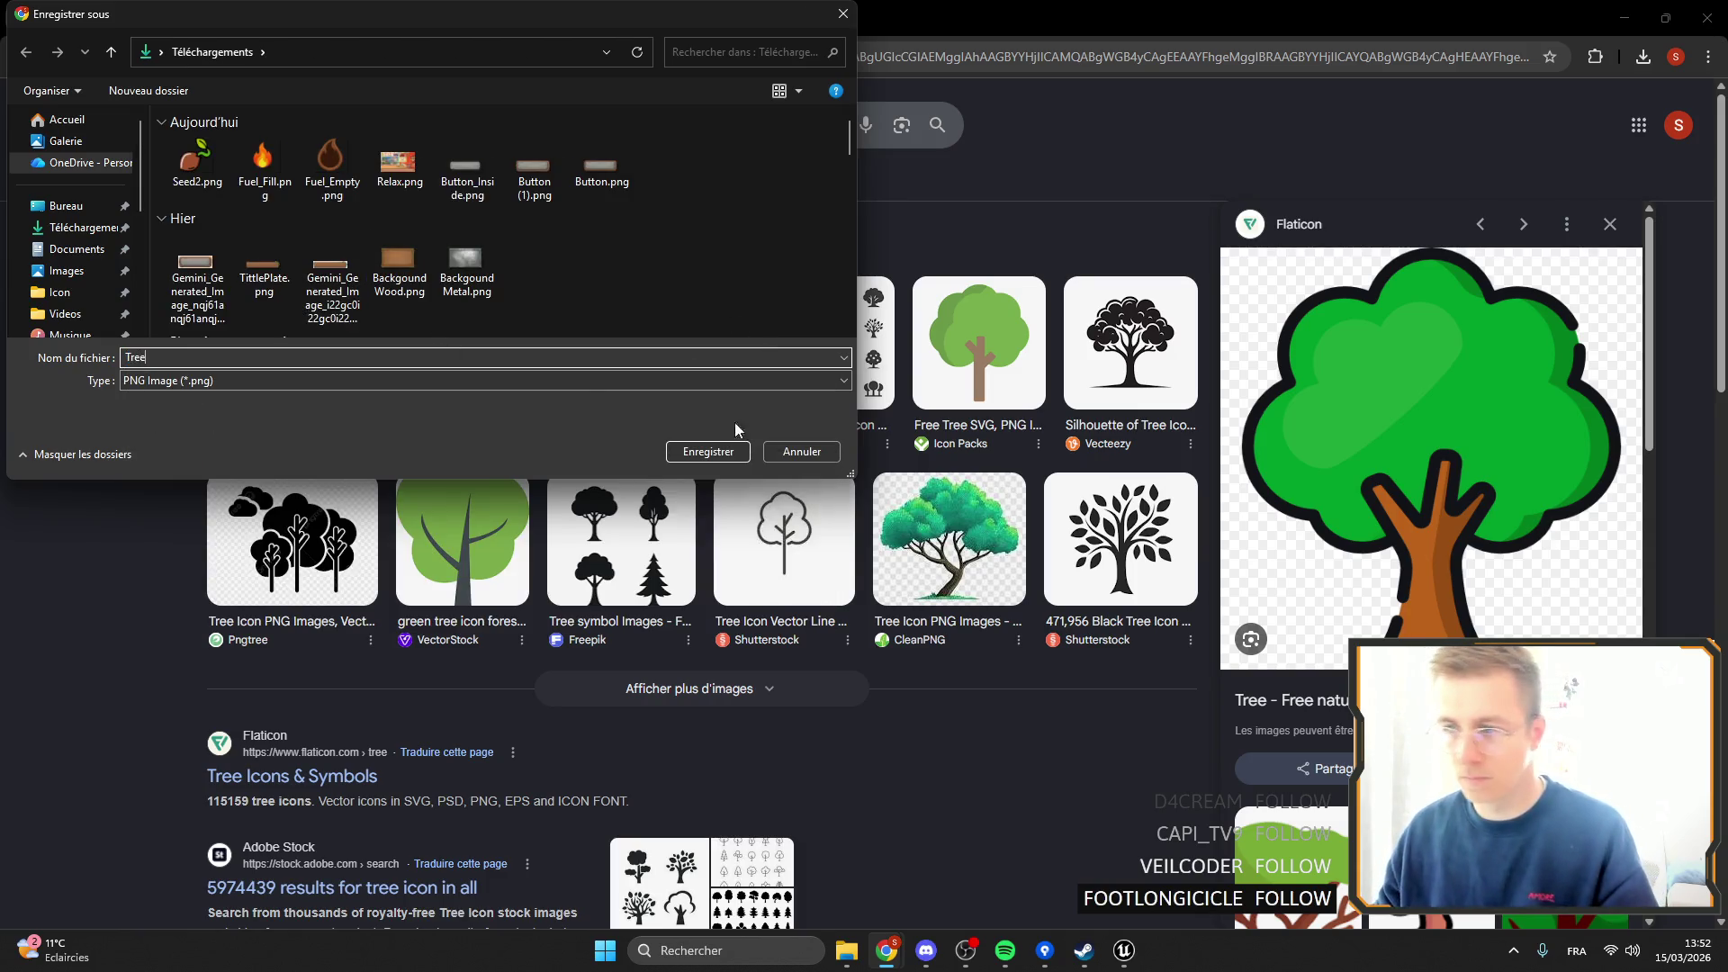
click(730, 451)
click(1124, 950)
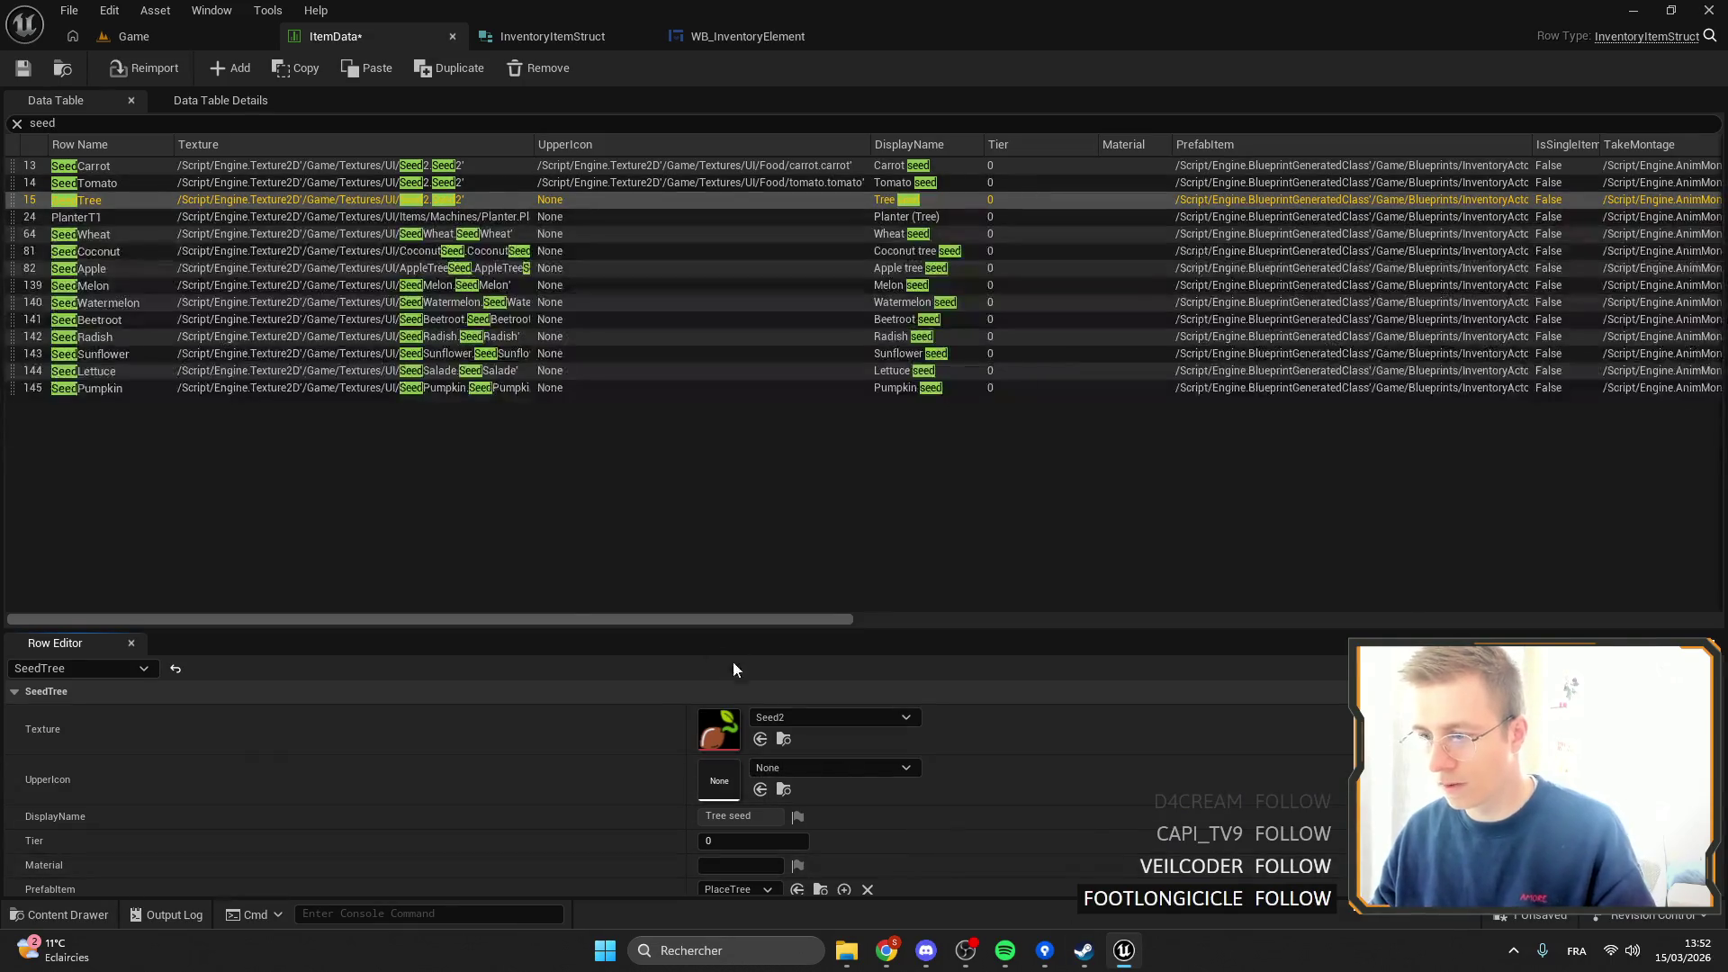
click(784, 739)
Import Tree.png from Downloads into the Textures/UI folder.
scroll(743, 820, down, 5)
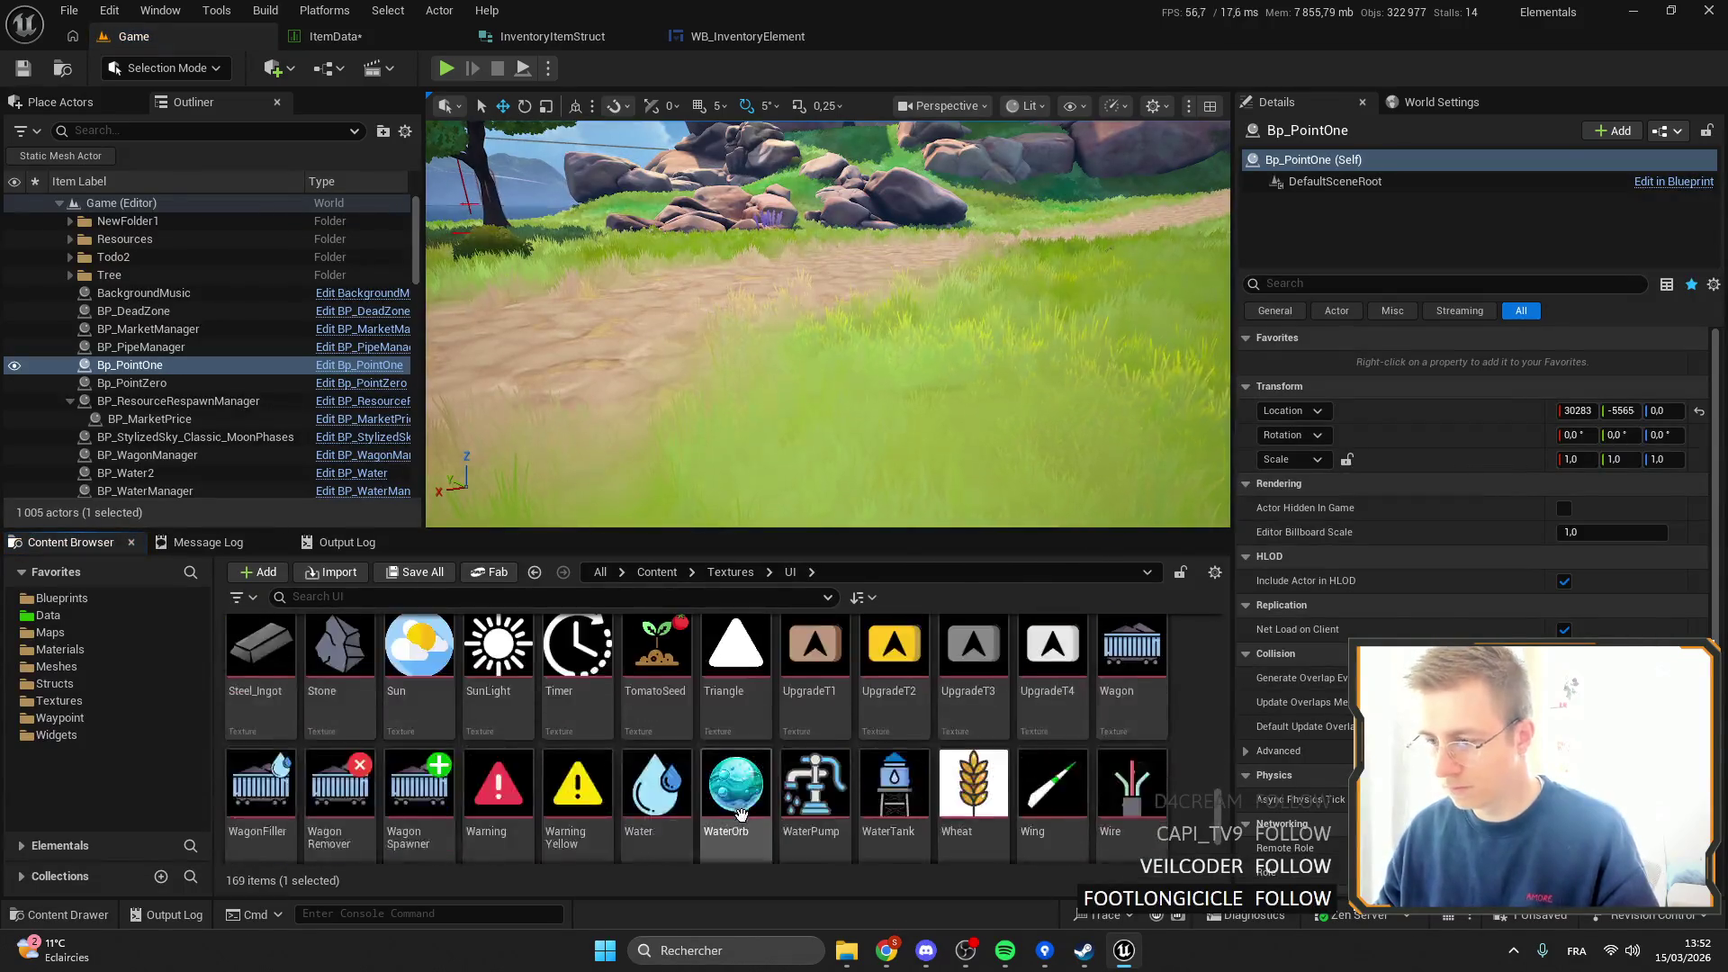
click(846, 950)
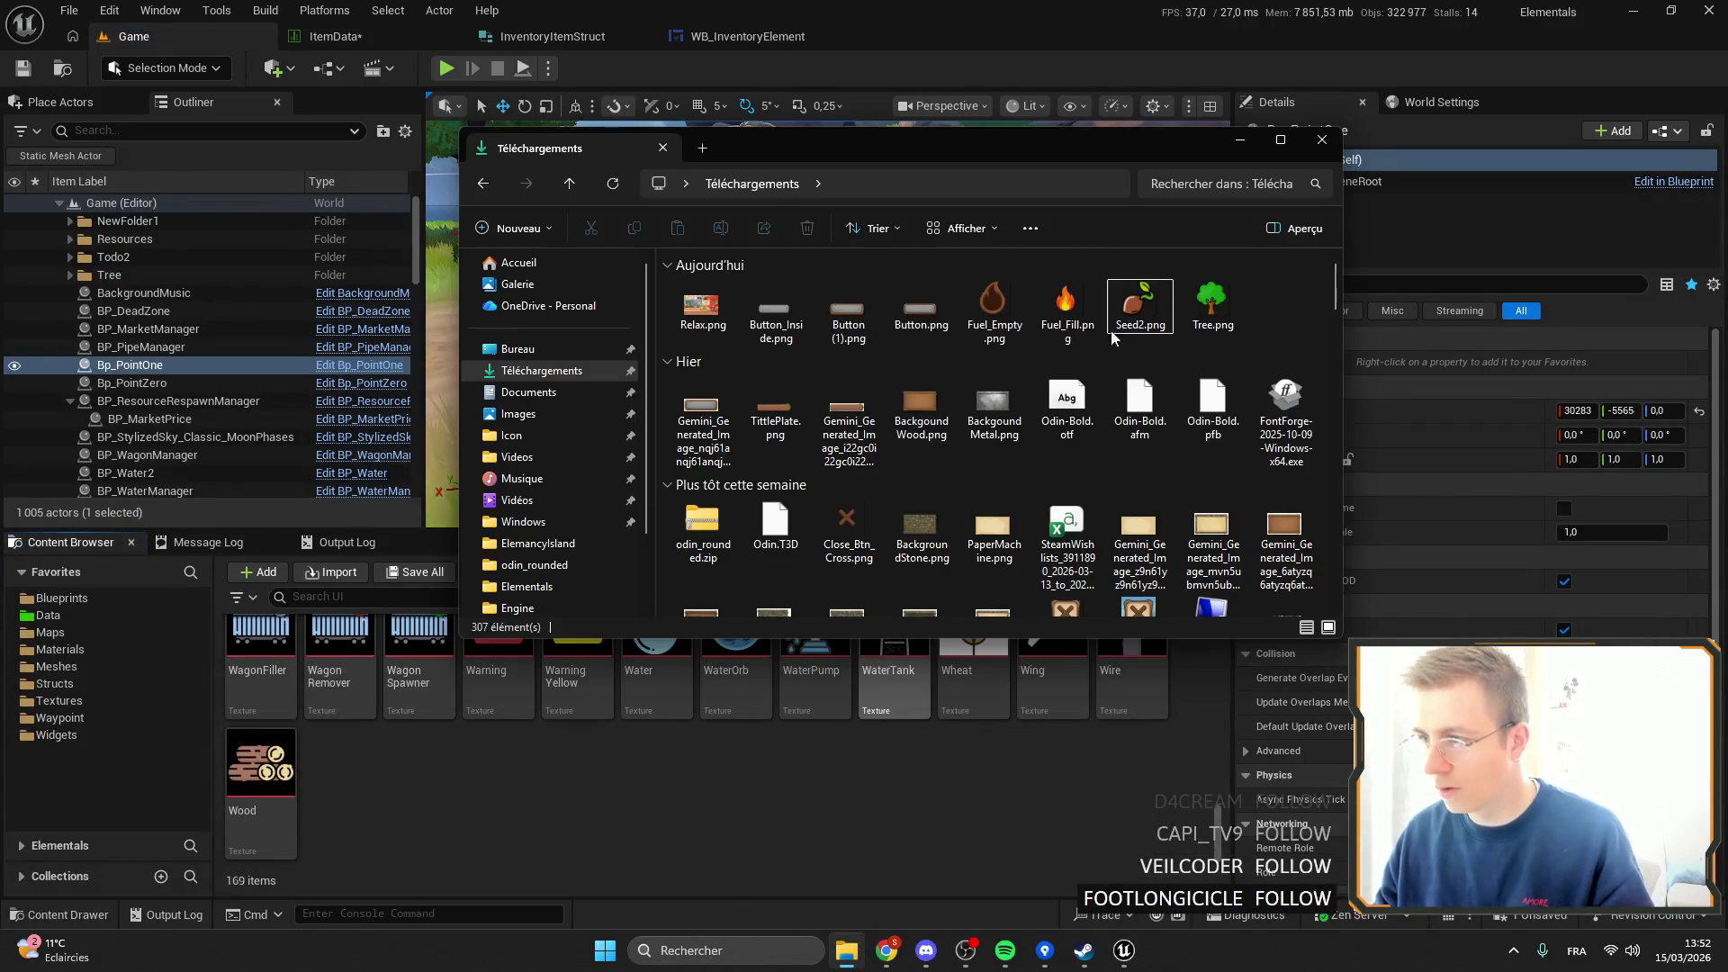
drag(1223, 306, 656, 774)
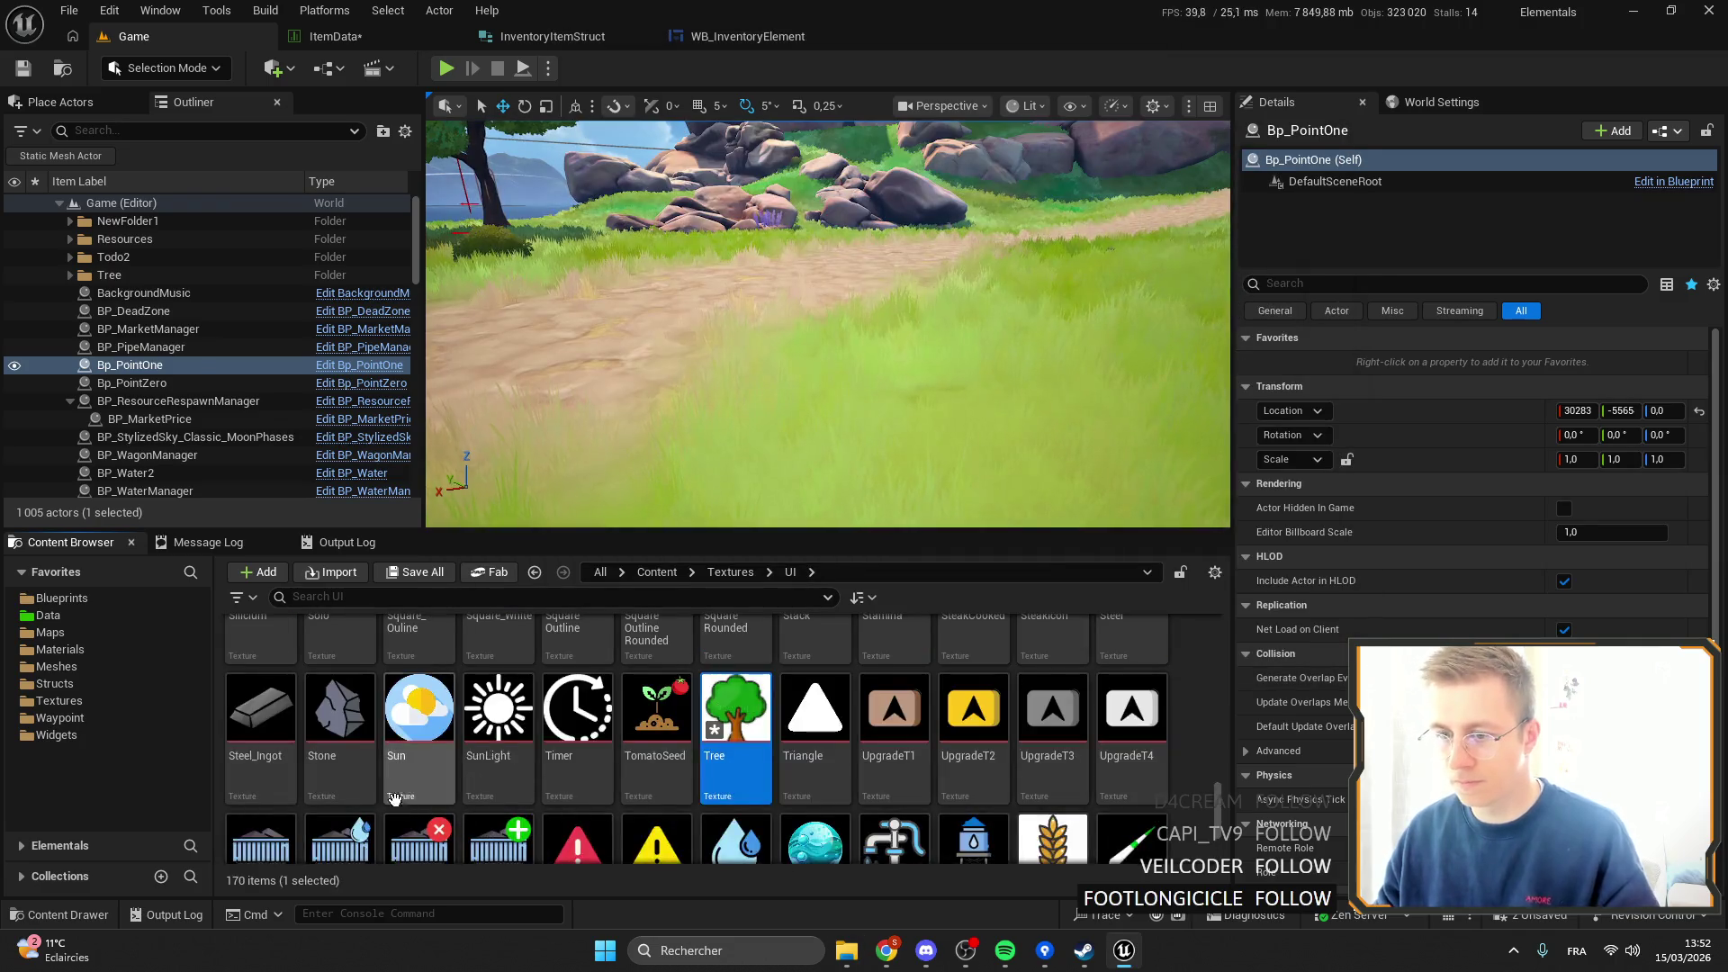
Set SeedTree's UpperIcon to the new Tree texture and copy its Seed2 texture value.
click(335, 36)
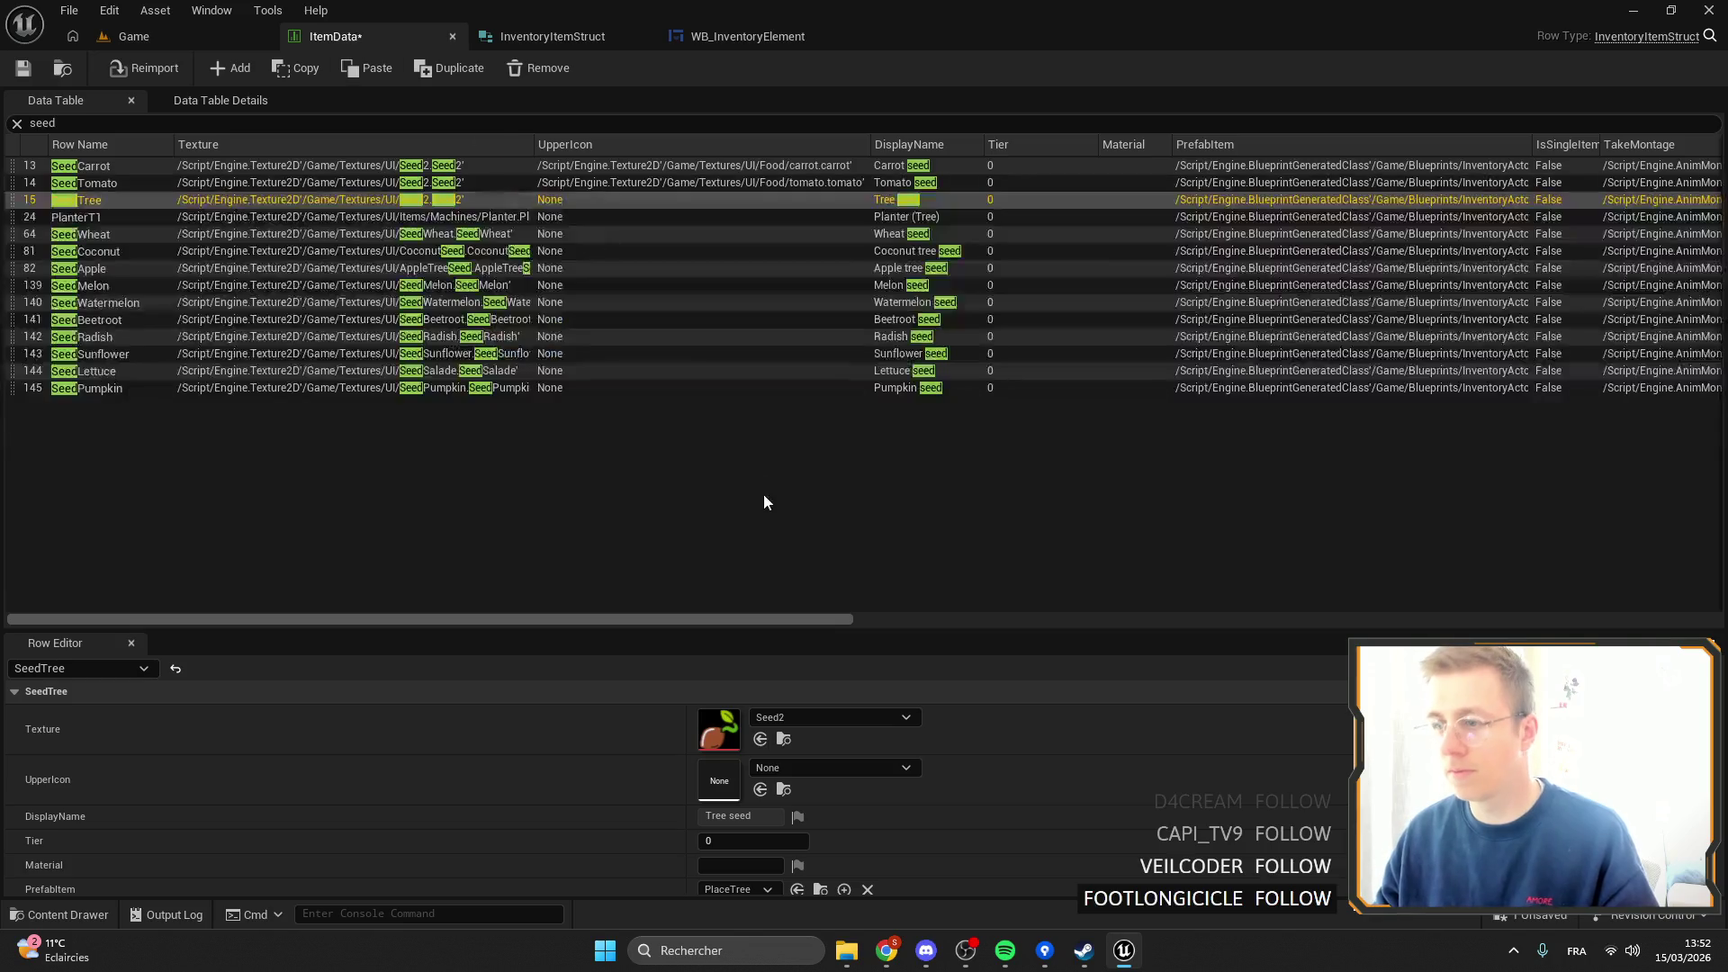
click(798, 769)
text(tree)
scroll(907, 582, down, 5)
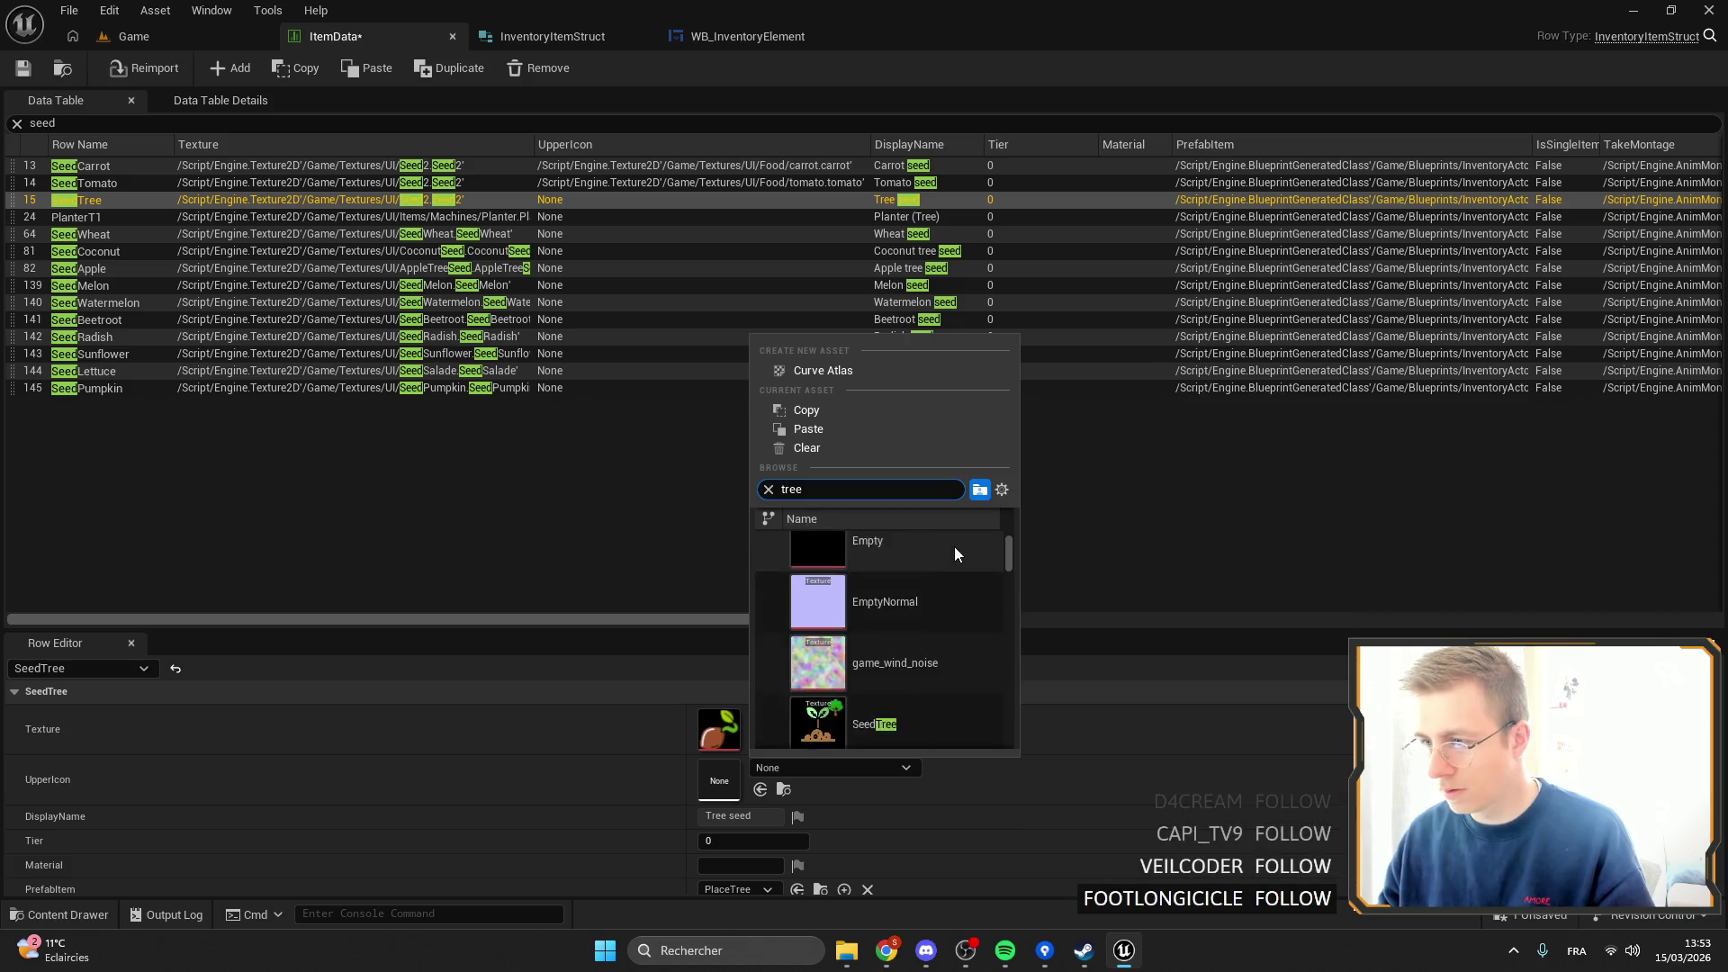
drag(1008, 551, 1028, 736)
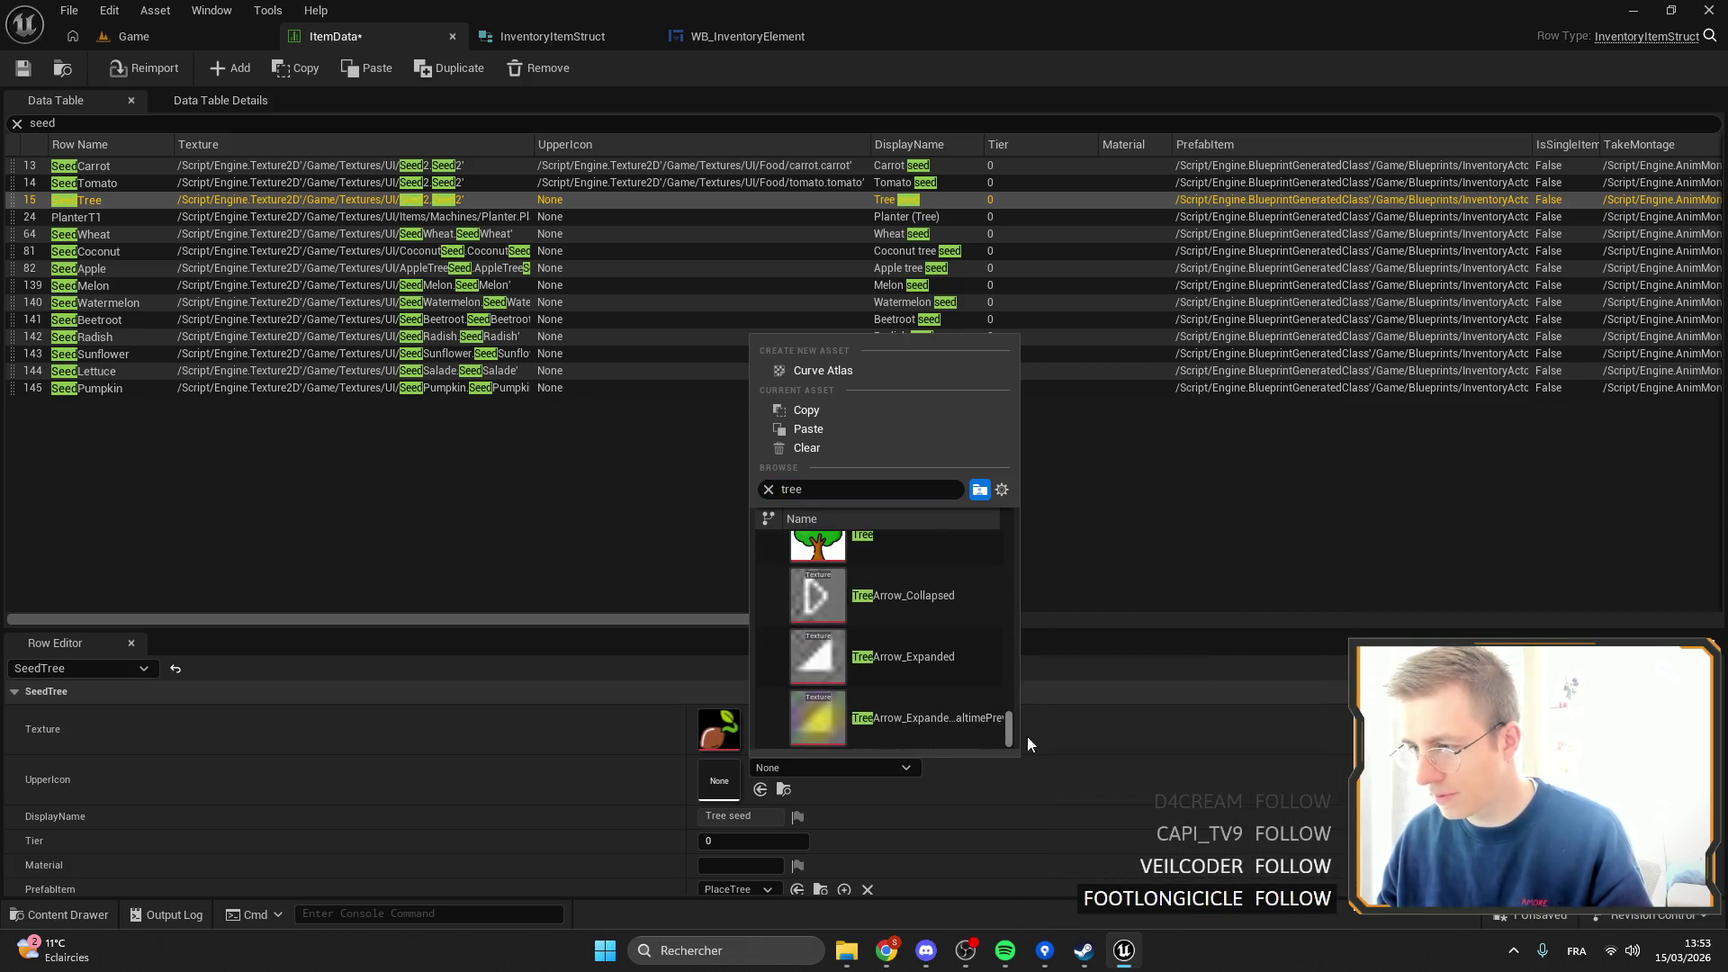
click(868, 610)
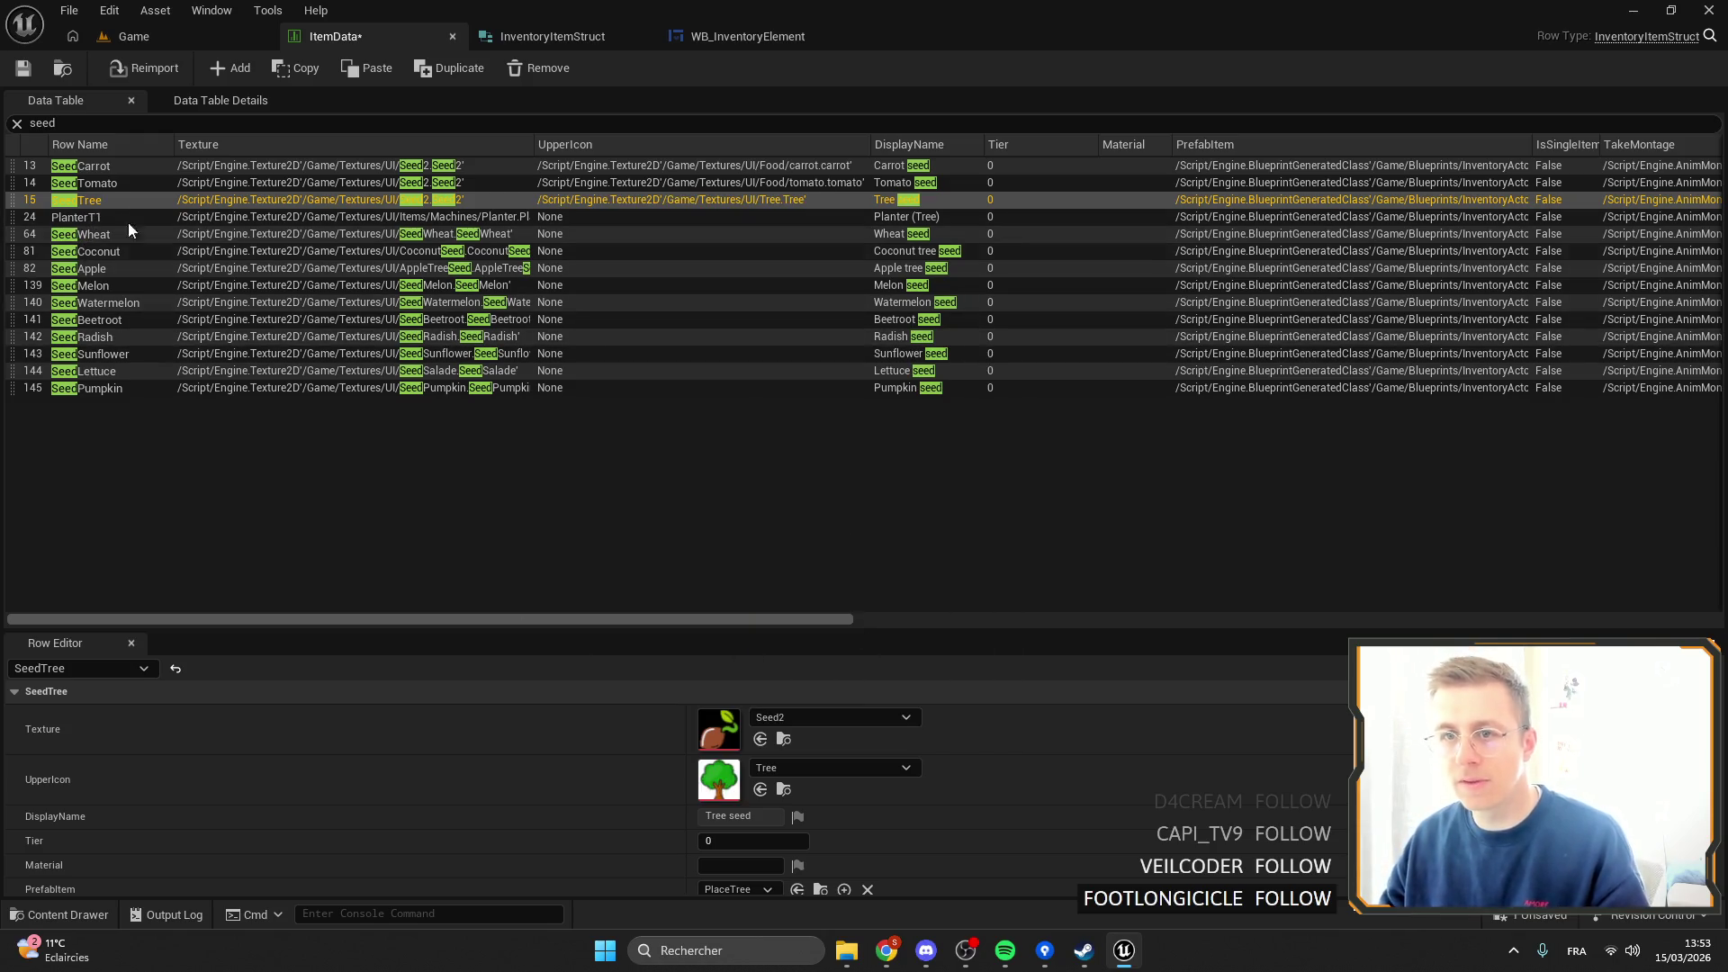
right_click(614, 715)
click(666, 754)
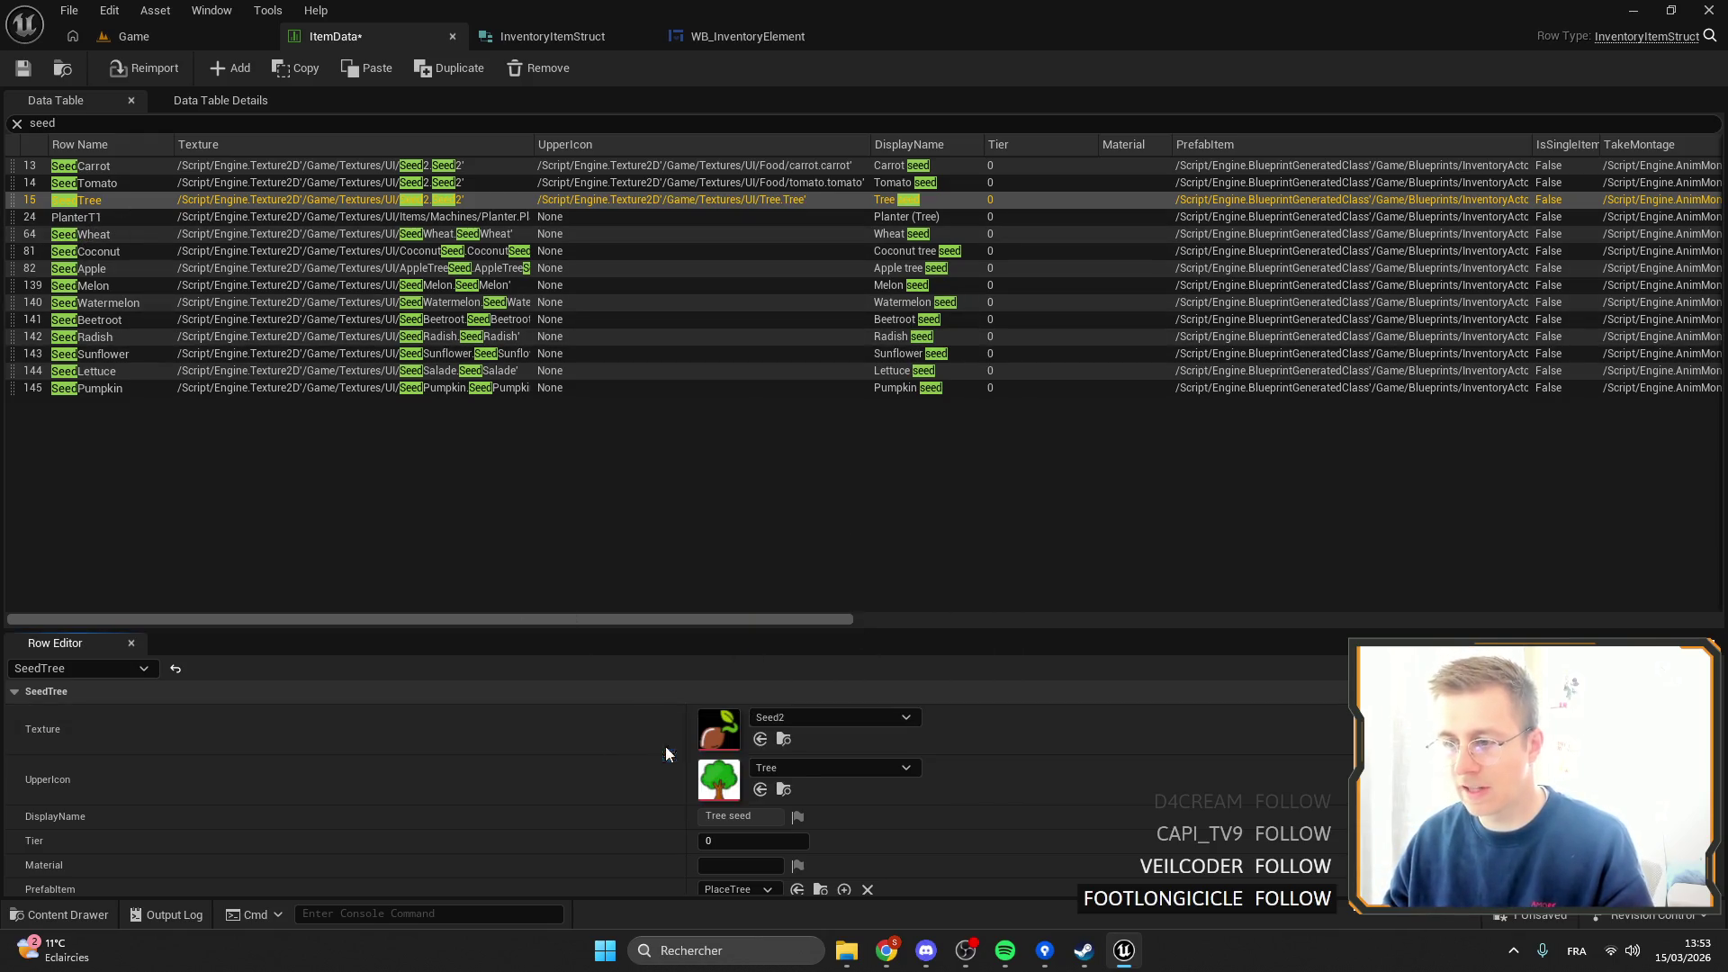
Give SeedWheat the Seed2 texture and a Wheat UpperIcon.
click(112, 234)
right_click(606, 725)
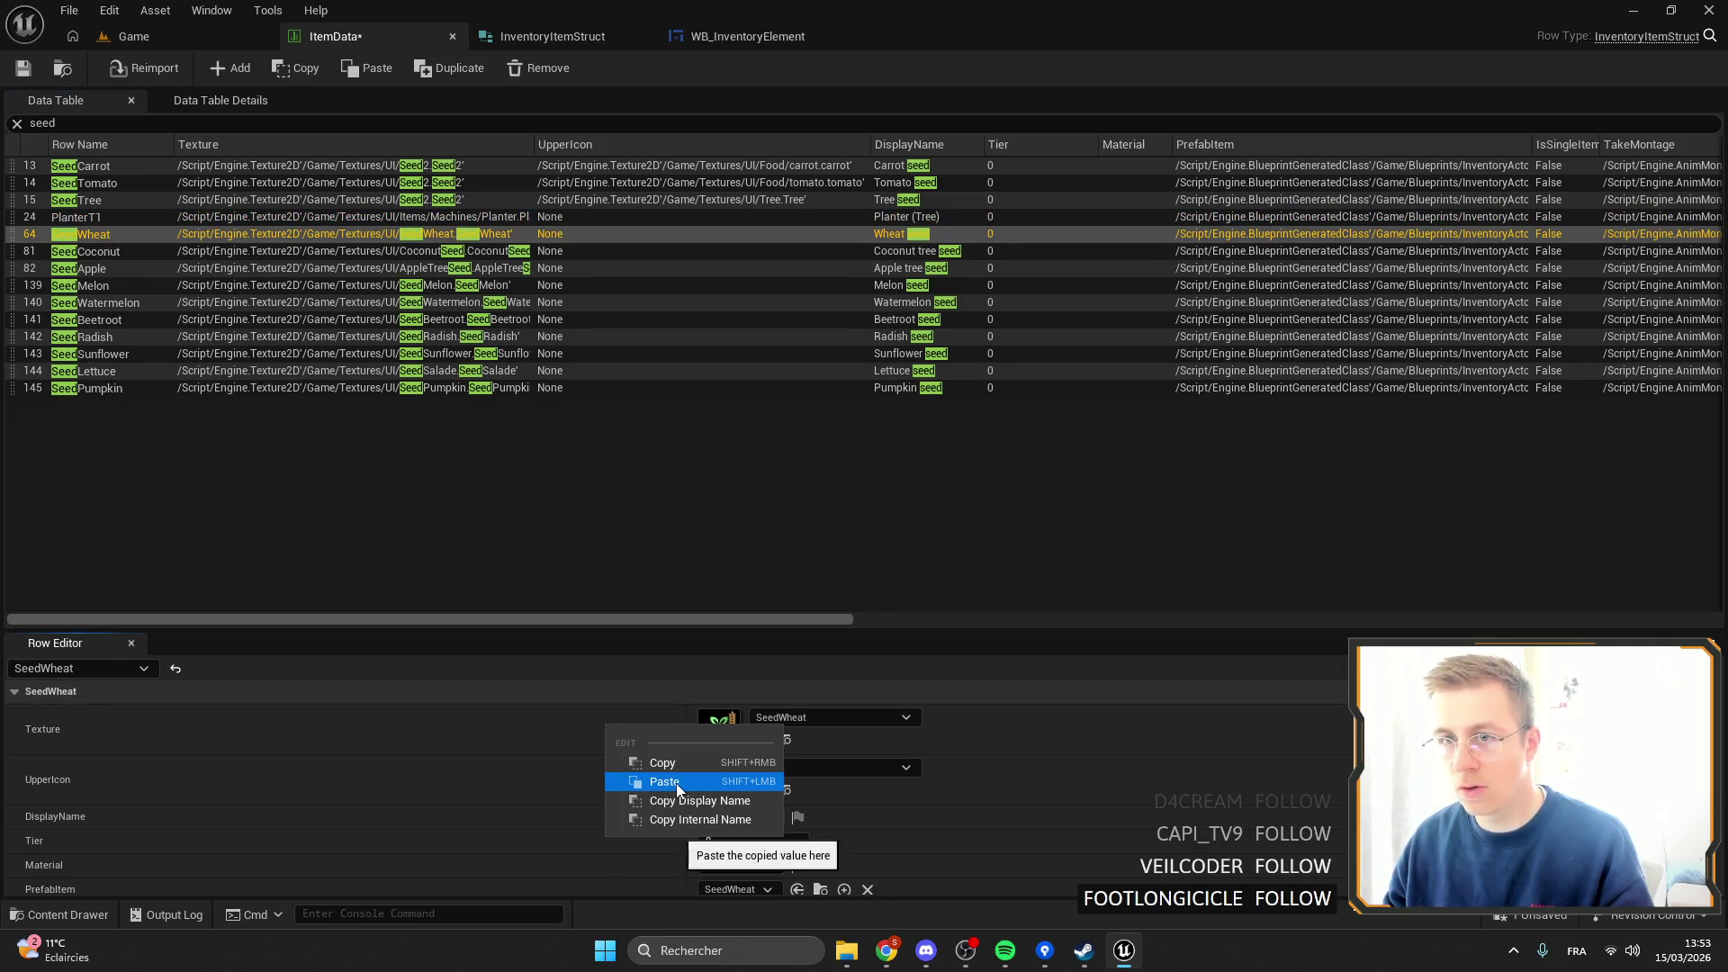
click(677, 781)
click(820, 768)
text(wheat)
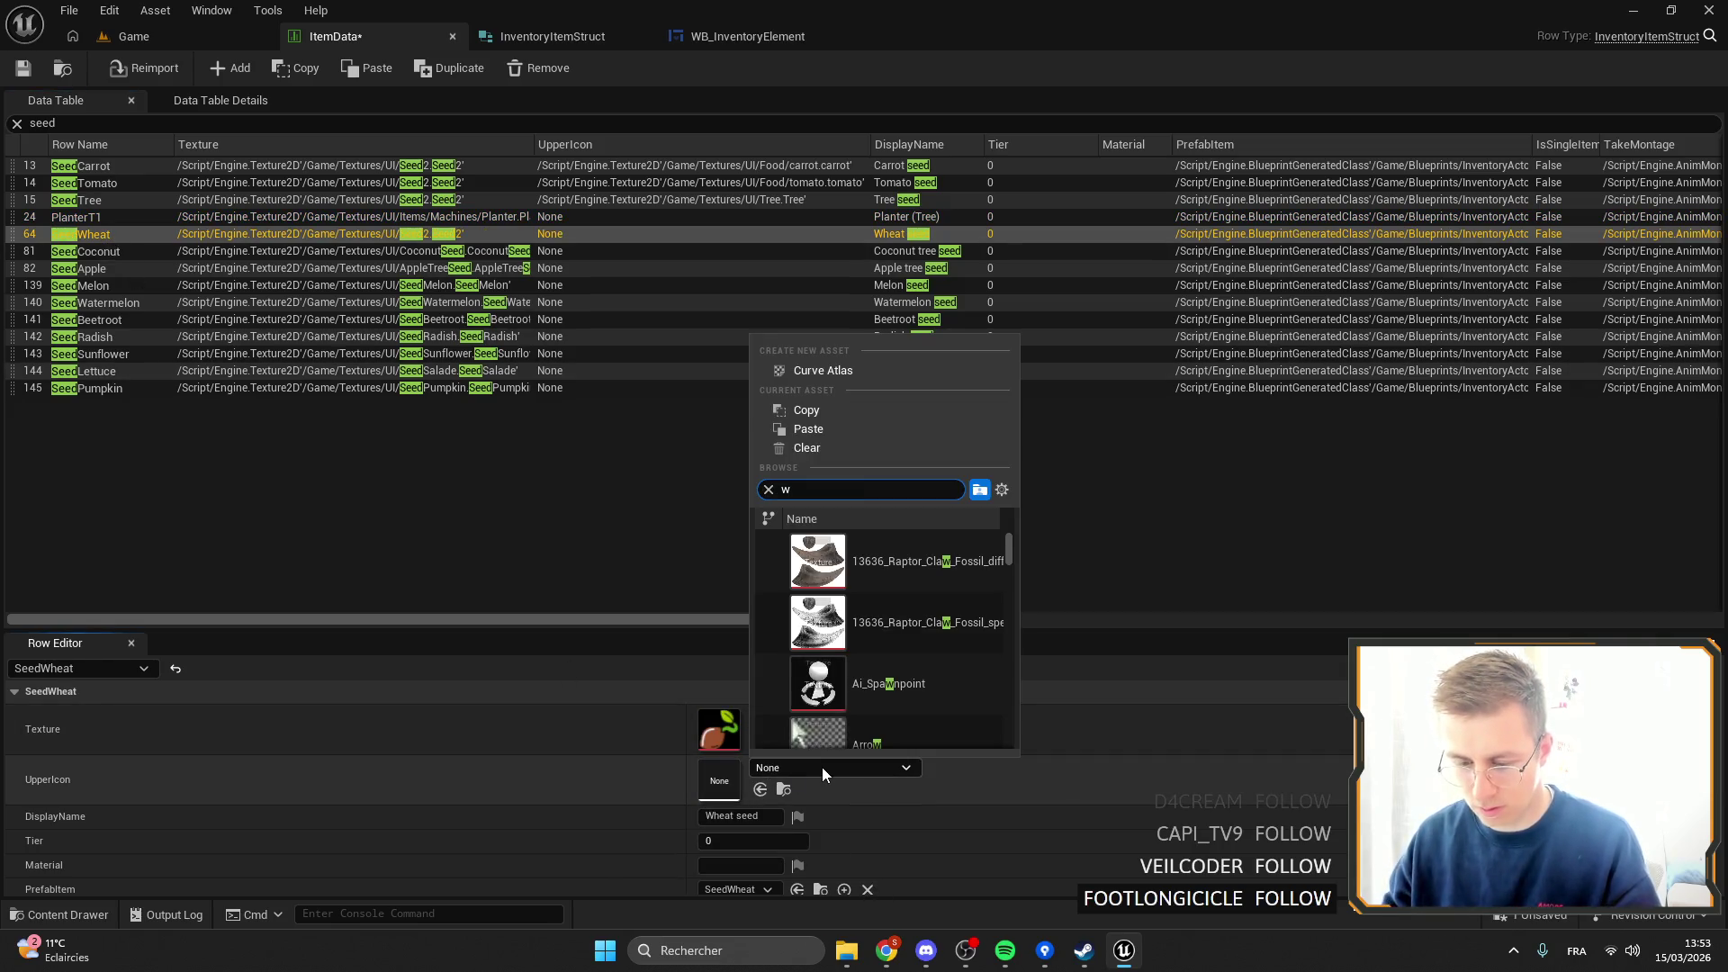
click(897, 614)
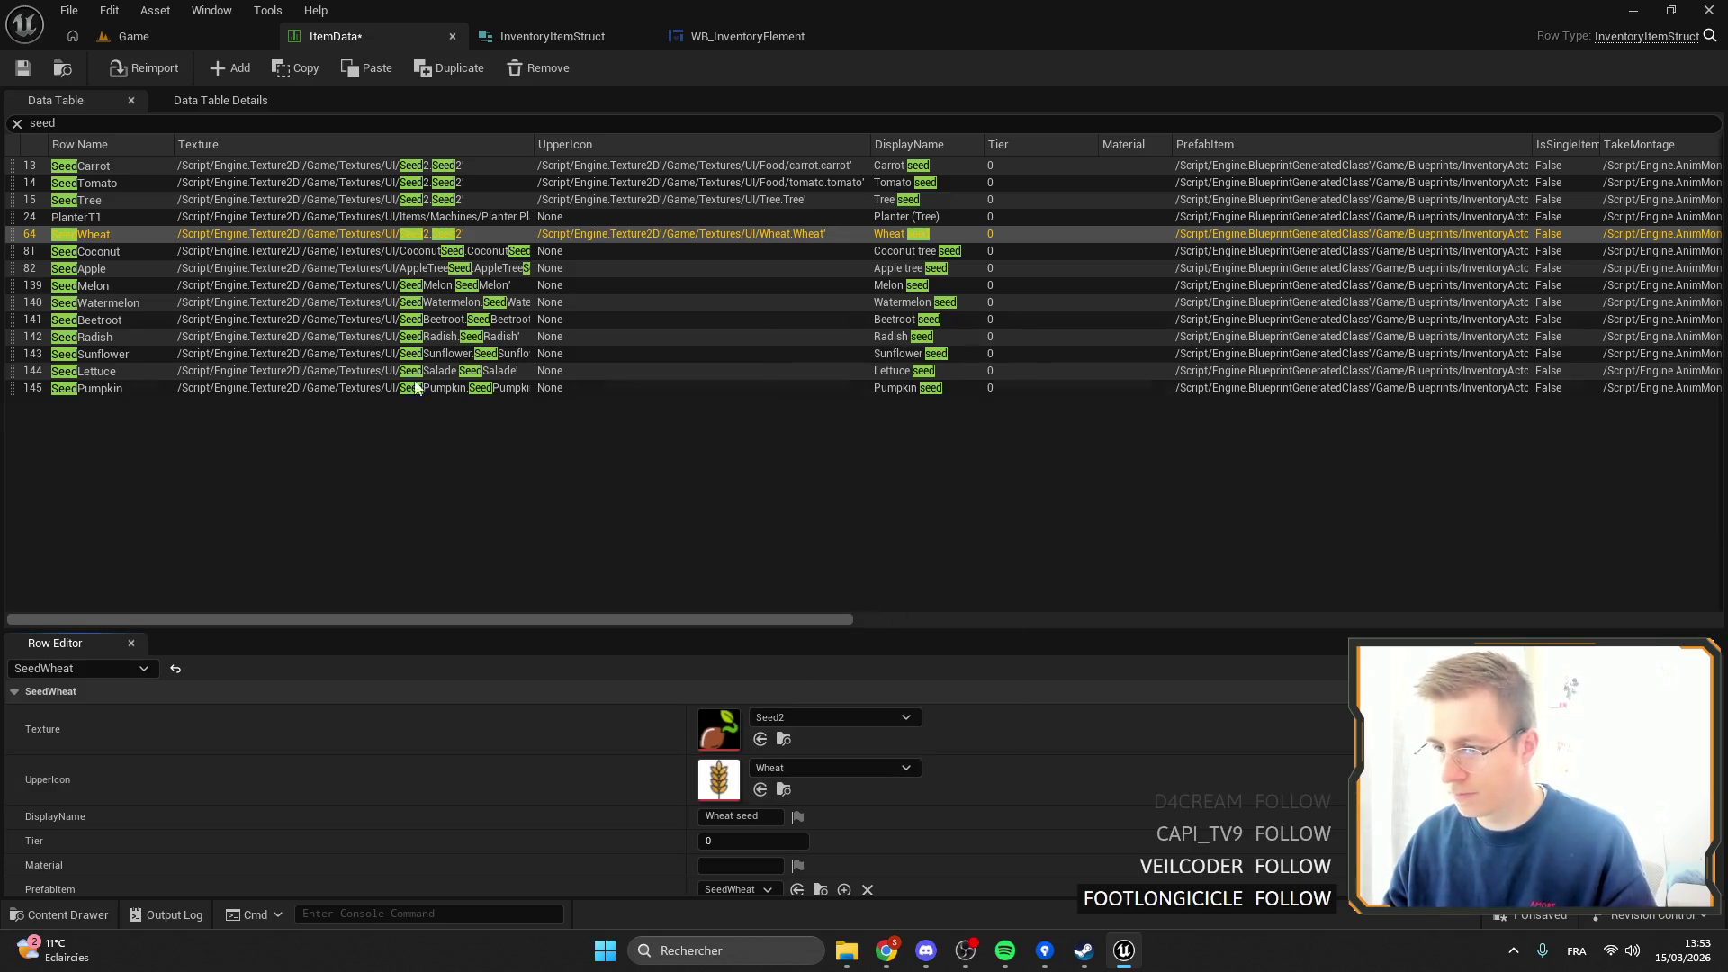
Give SeedCoconut the Seed2 texture and a Coconut UpperIcon.
click(98, 256)
right_click(618, 781)
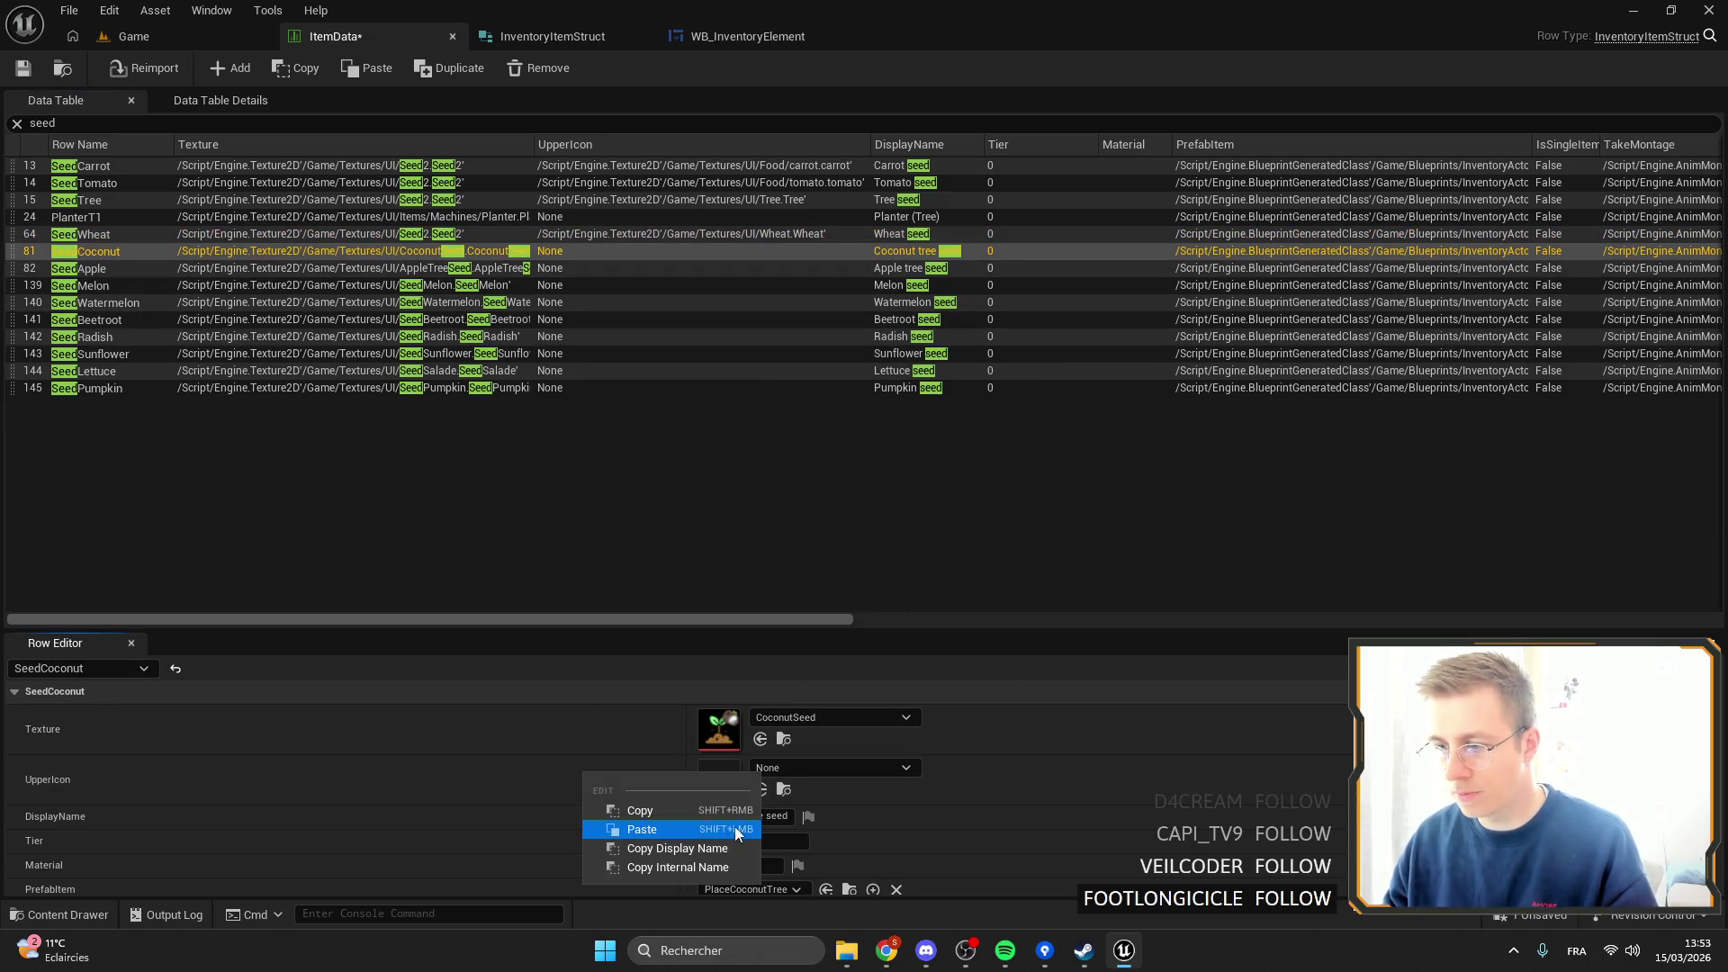
click(666, 825)
right_click(664, 747)
click(672, 778)
click(813, 767)
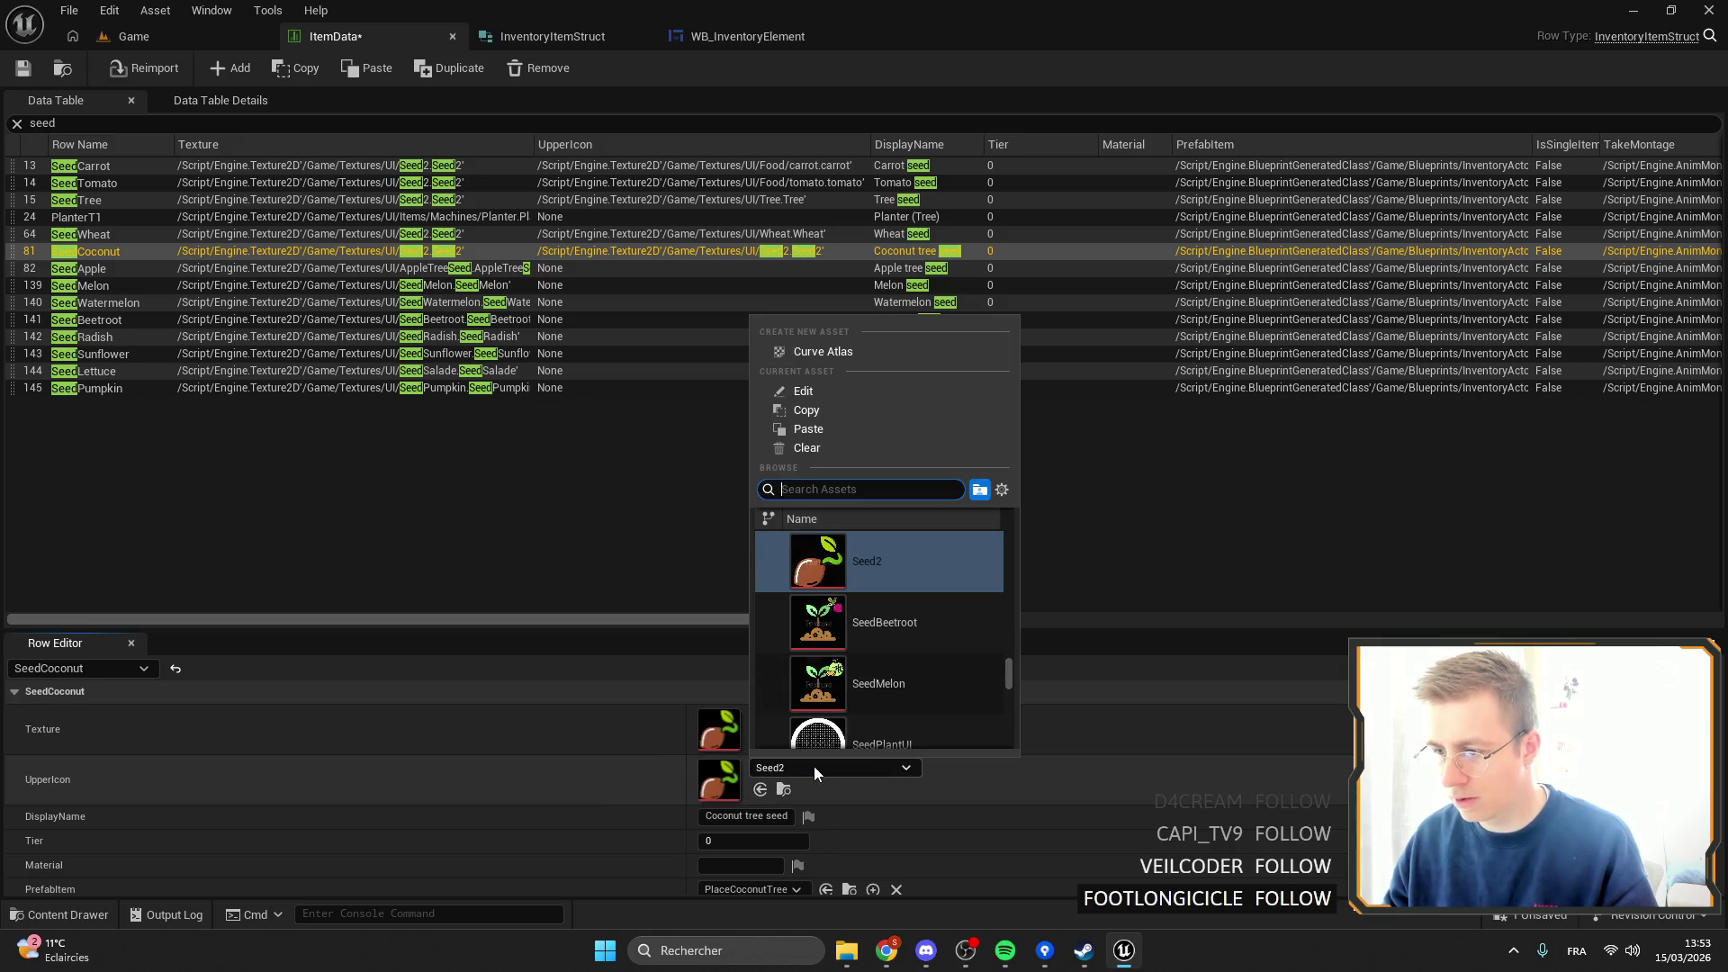
text(coconut)
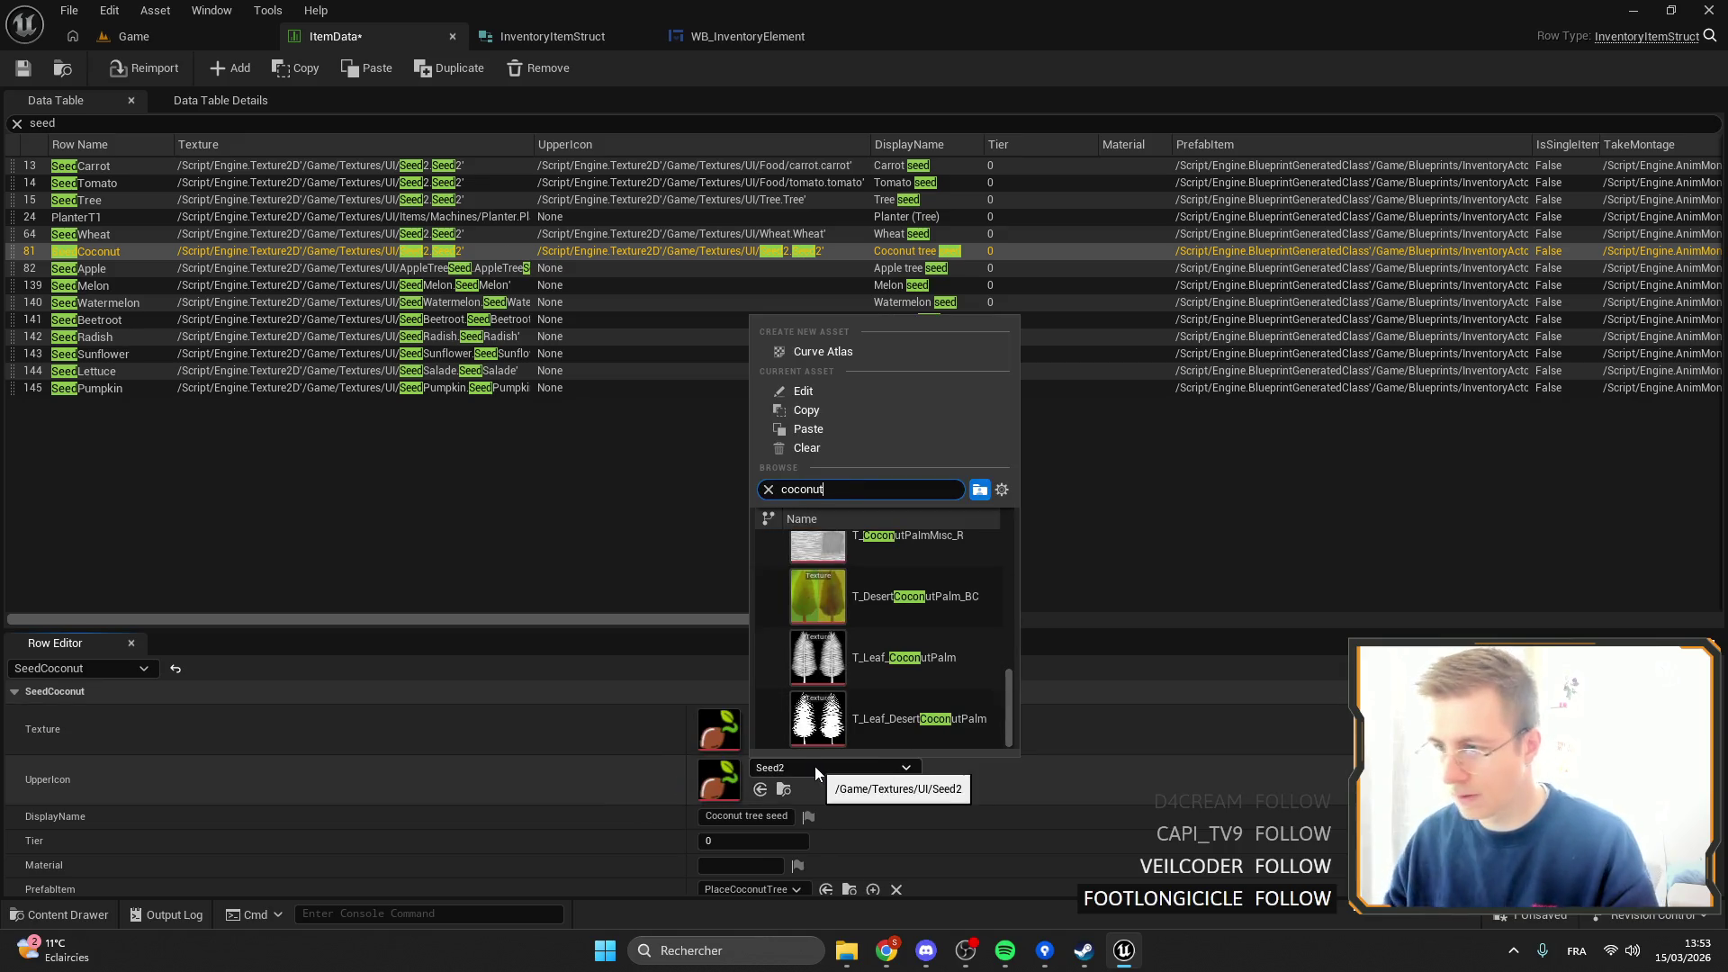
scroll(834, 668, up, 5)
click(904, 558)
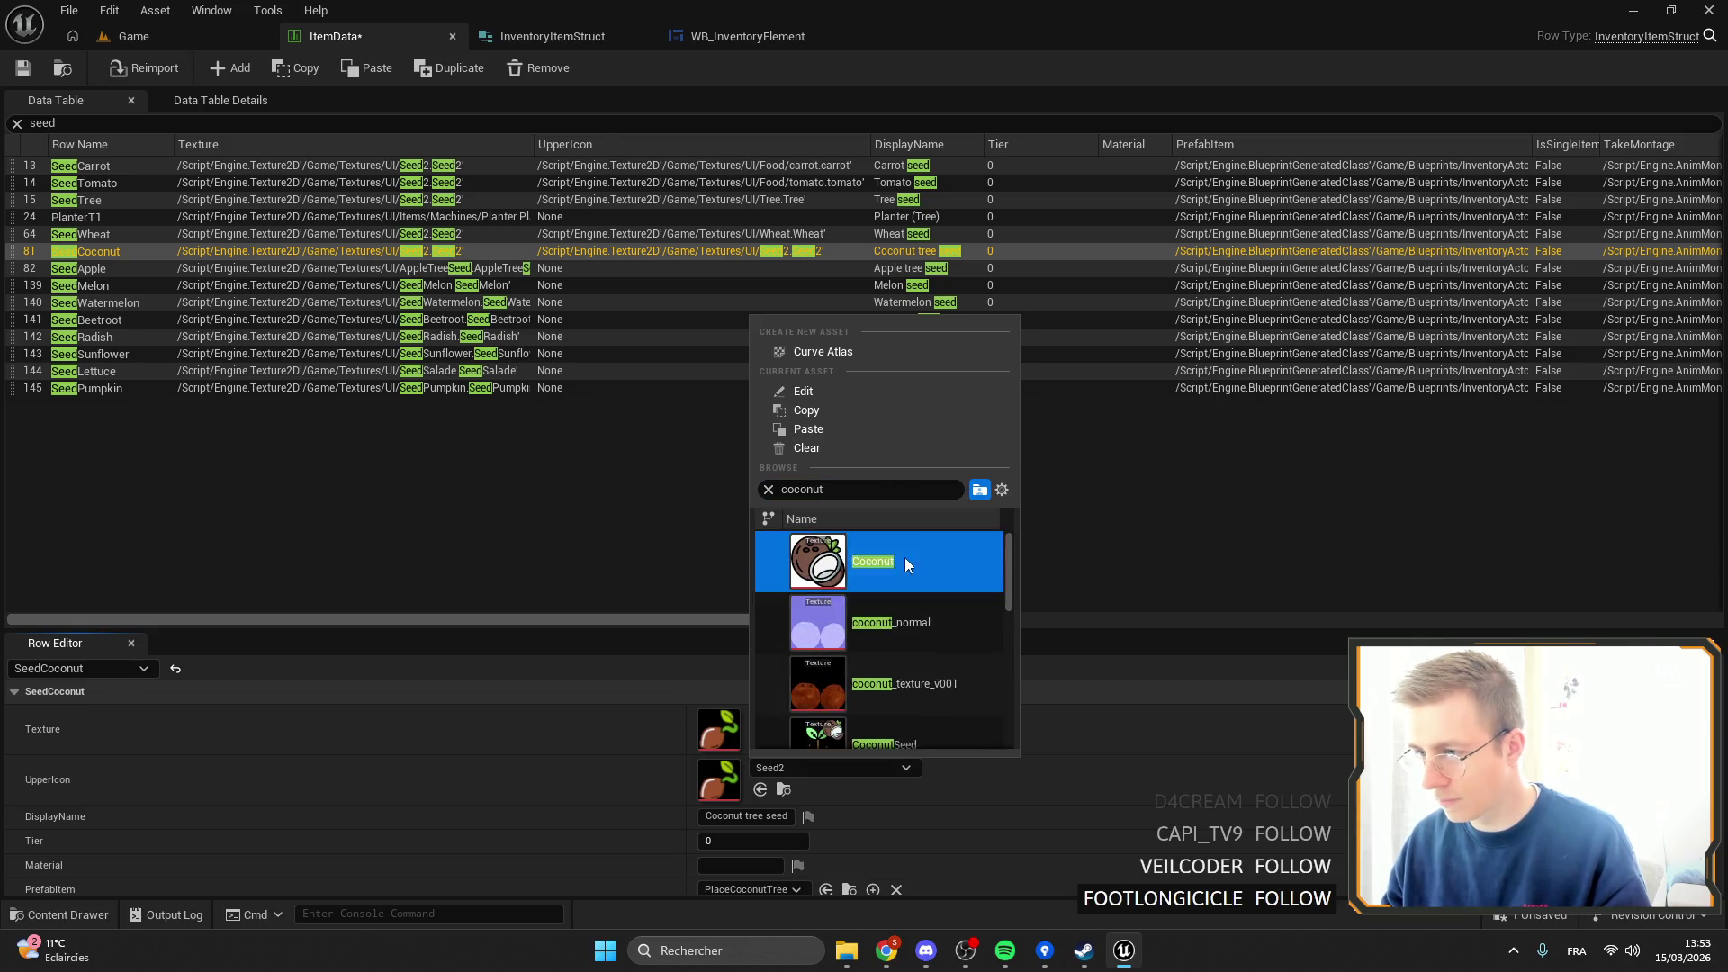
Give SeedApple the Seed2 texture and an Apple UpperIcon.
click(131, 270)
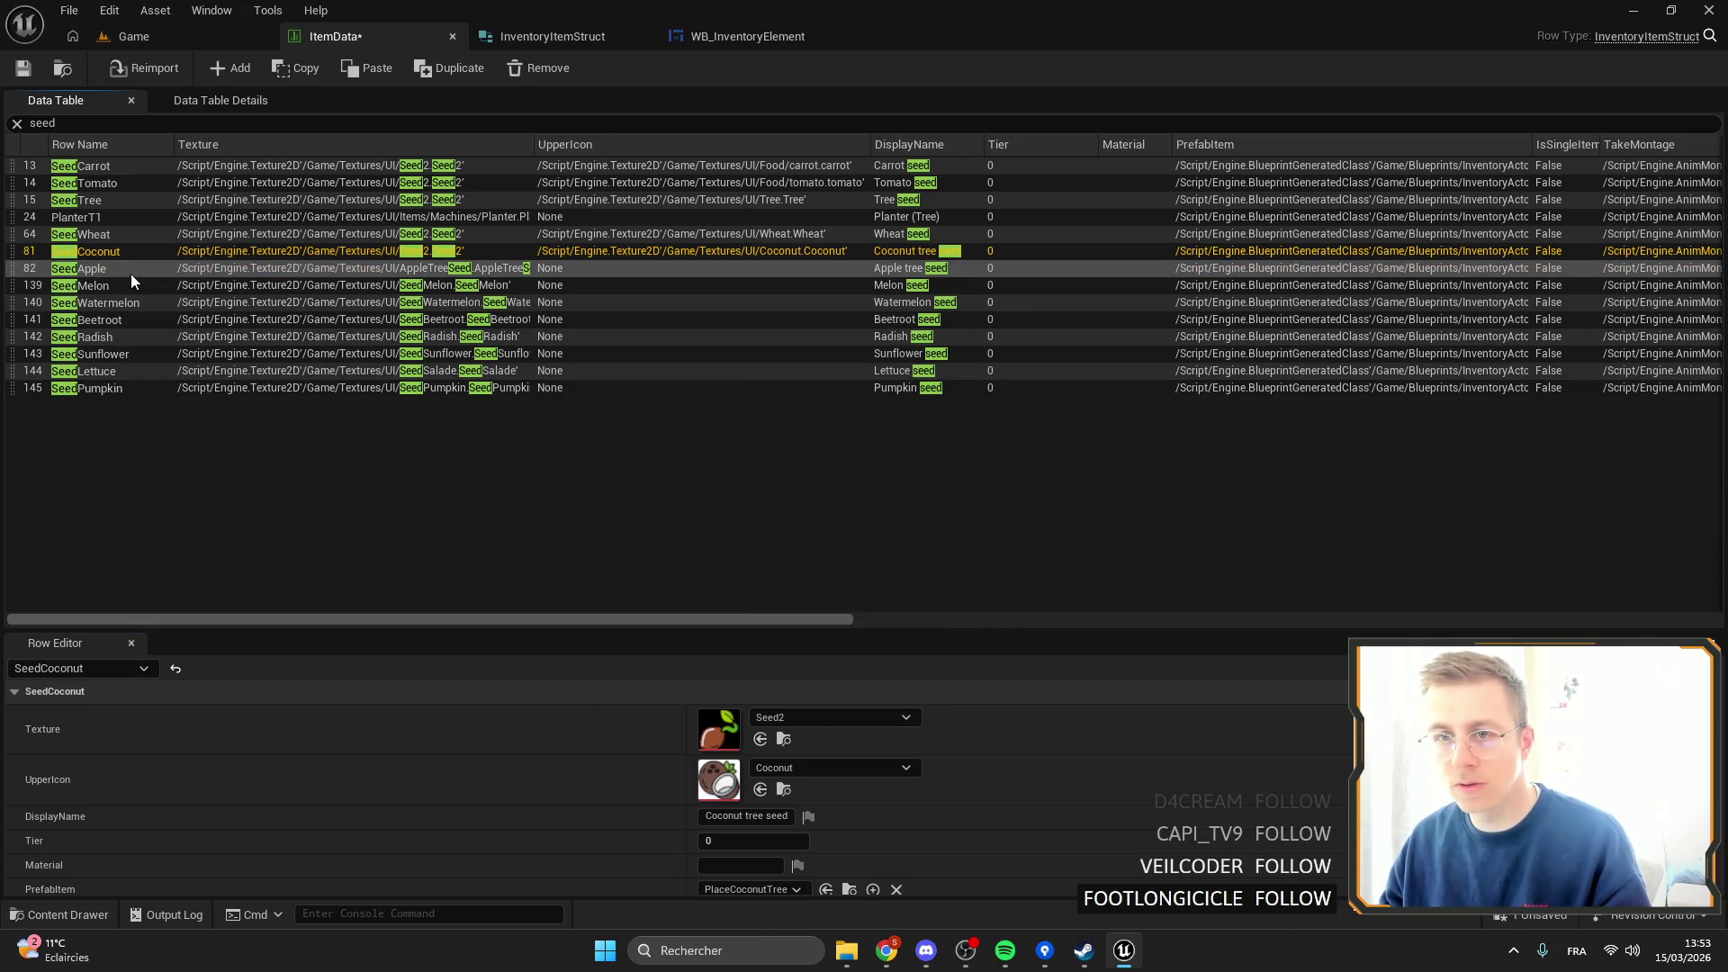
right_click(625, 739)
click(683, 796)
click(811, 765)
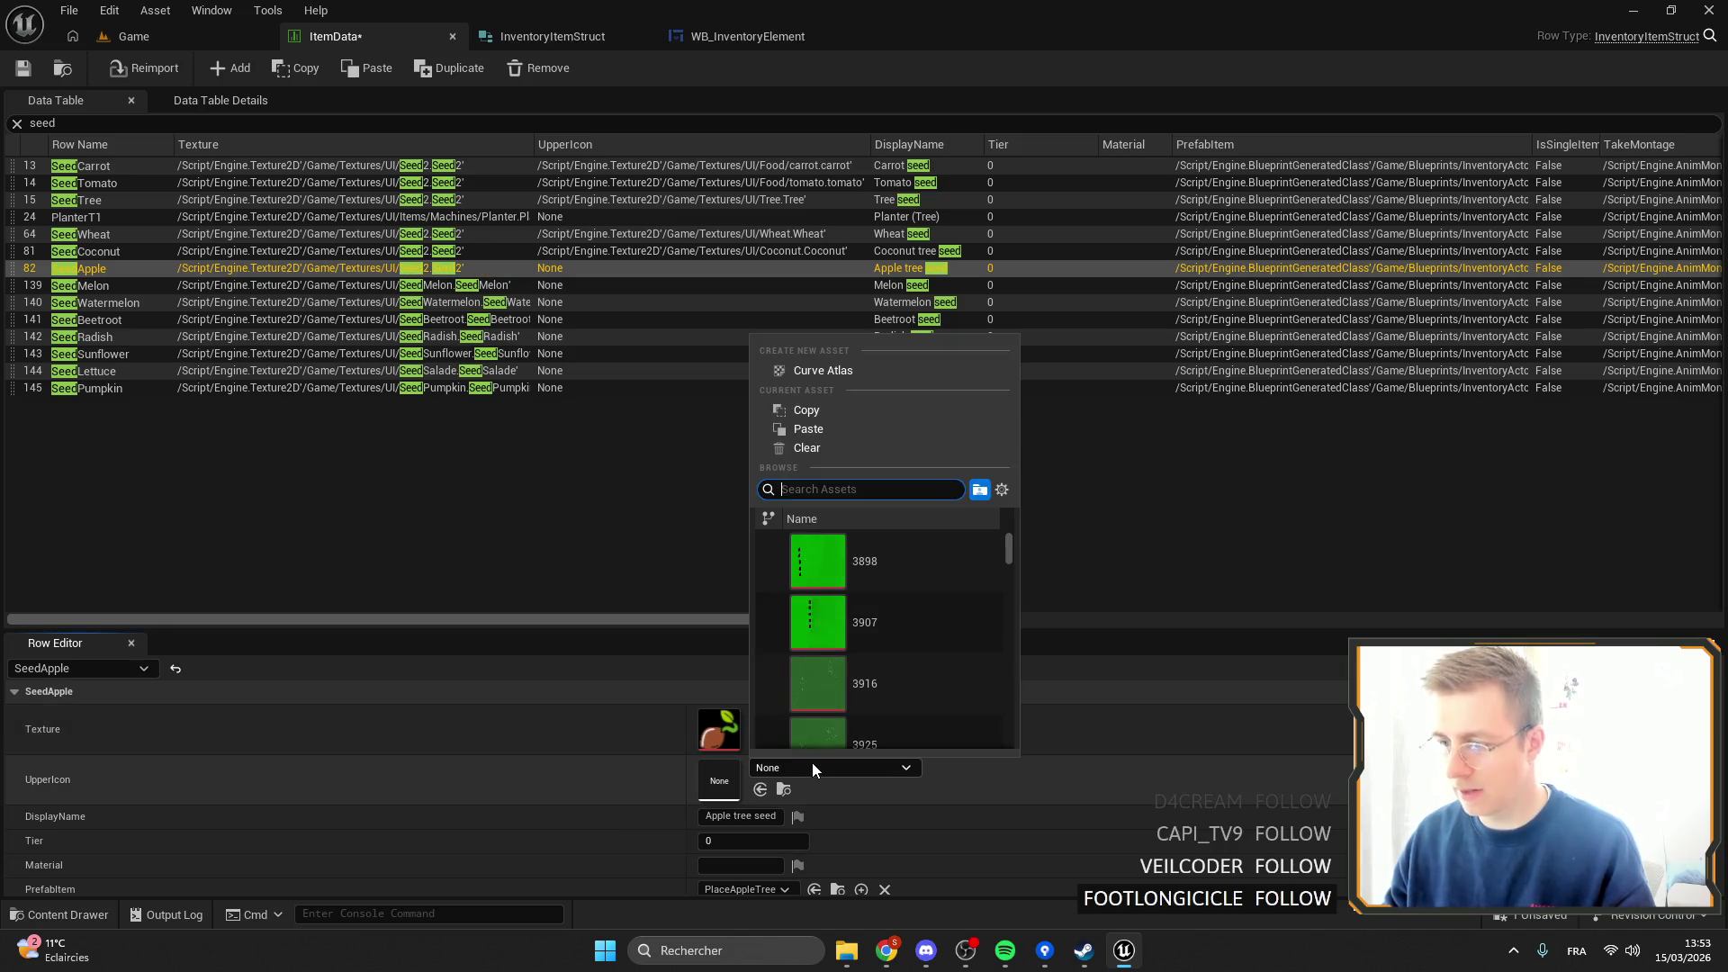
text(apple)
click(817, 561)
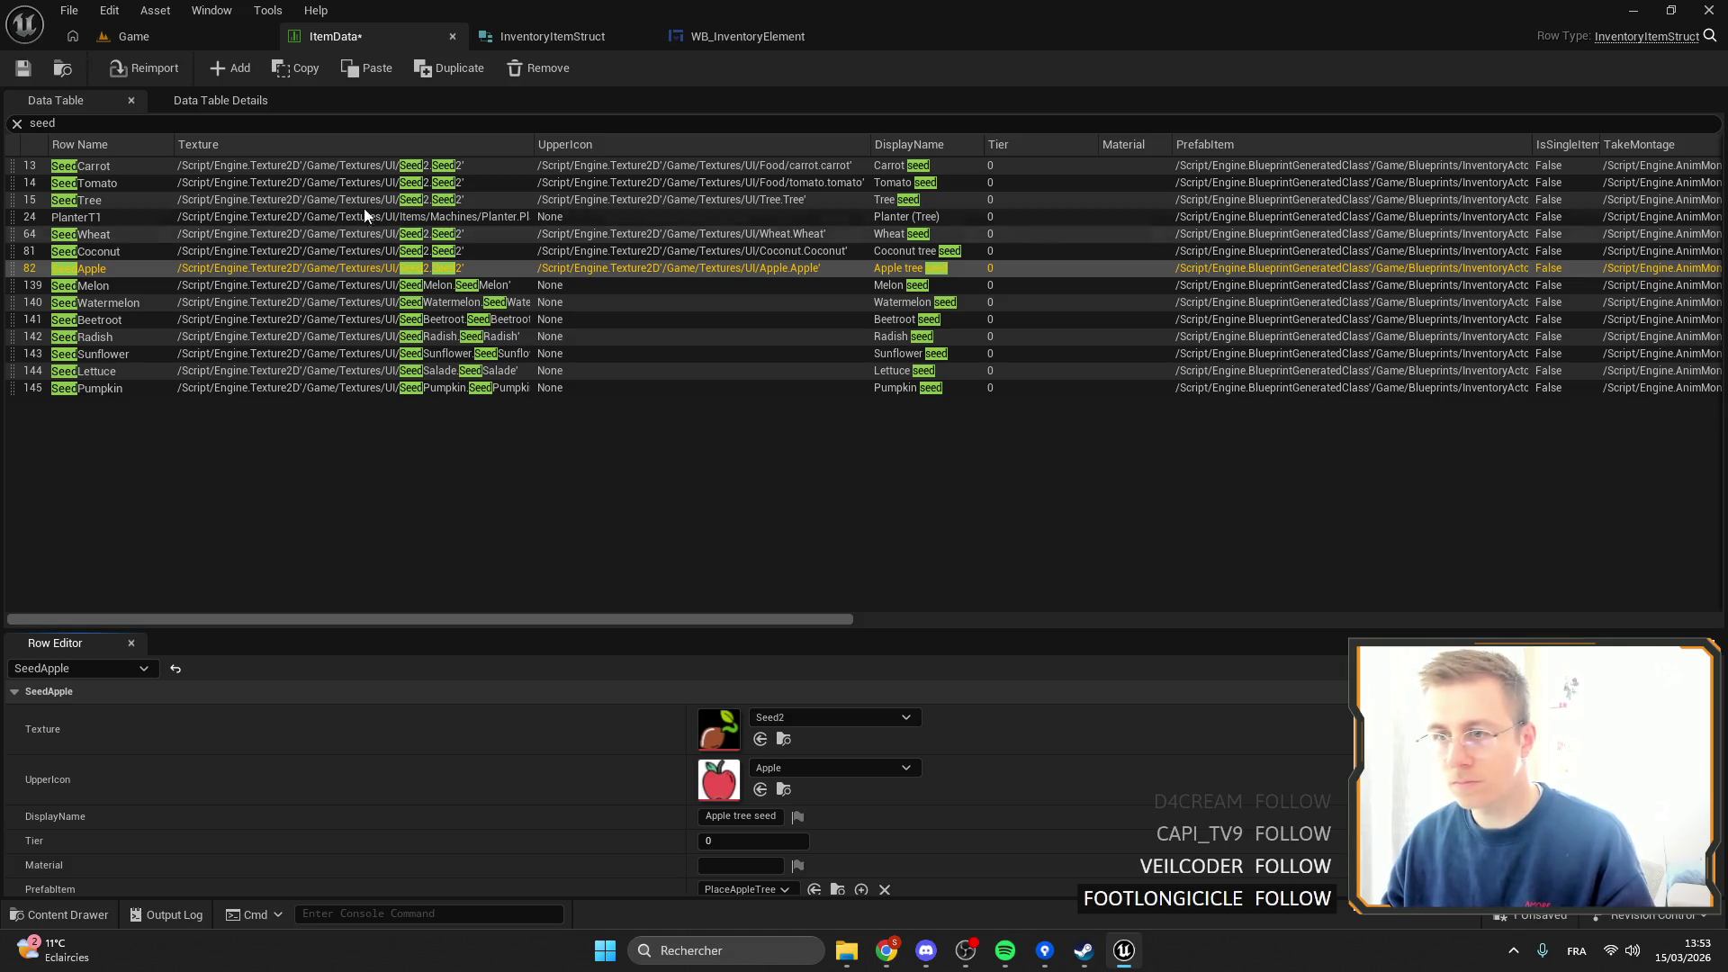
Give SeedMelon the Seed2 texture and a Melon UpperIcon.
click(279, 286)
right_click(648, 748)
click(698, 789)
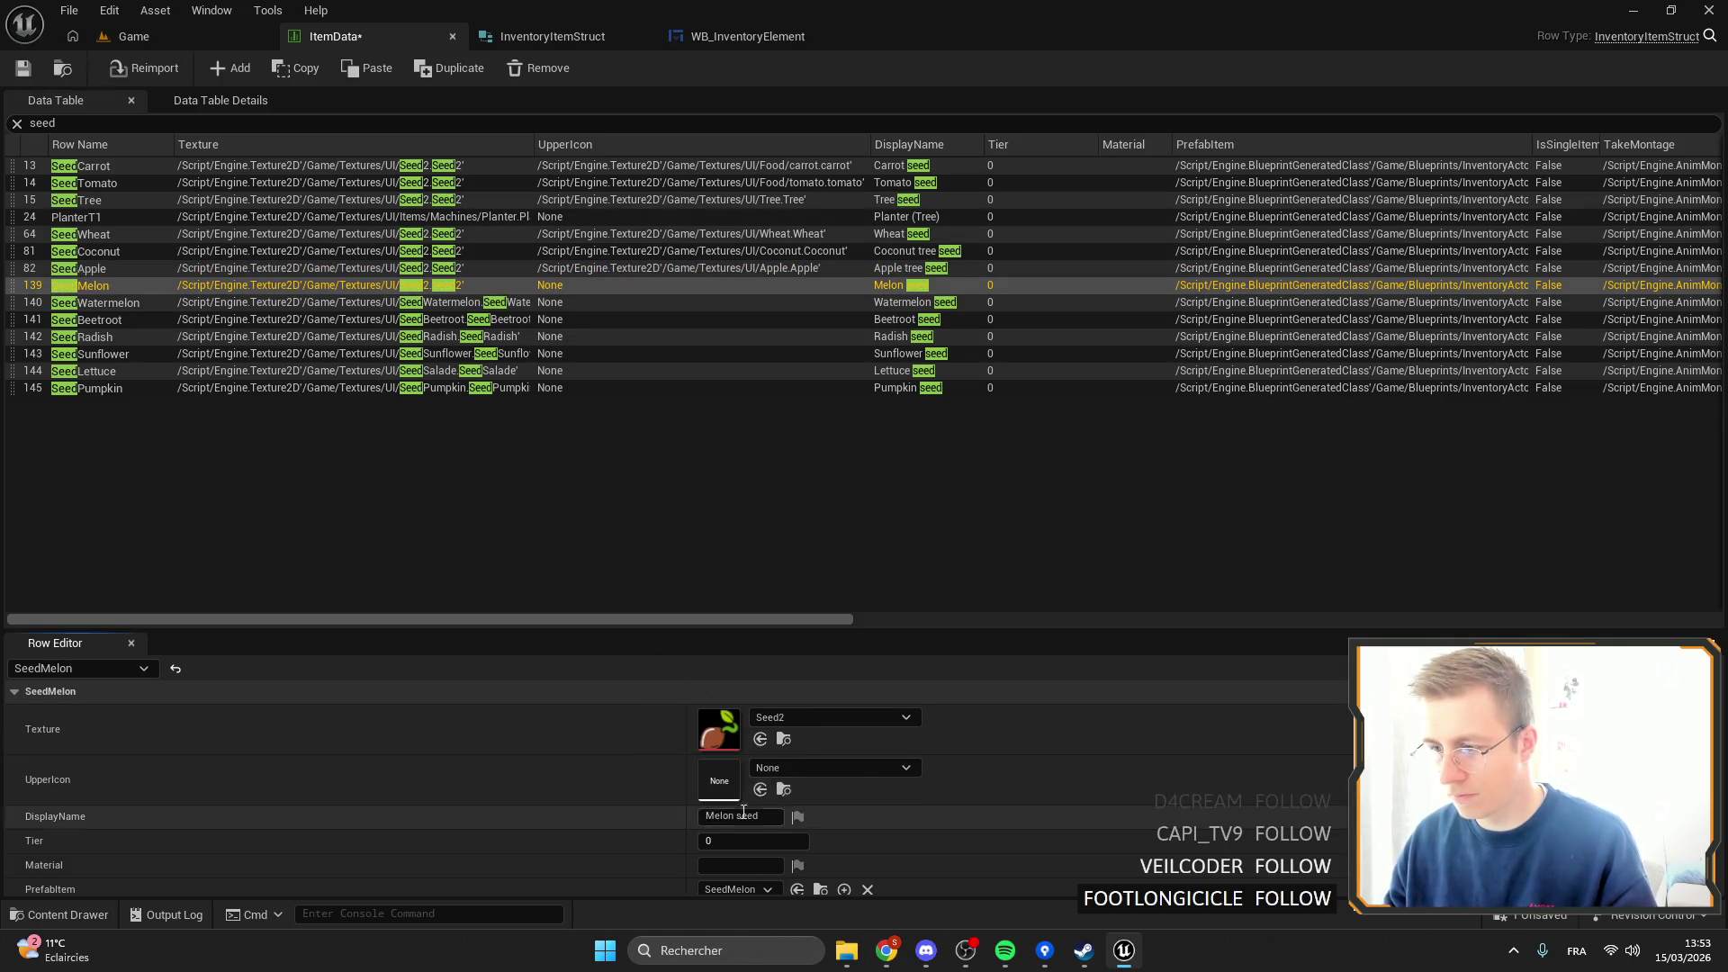
click(860, 767)
text(elon)
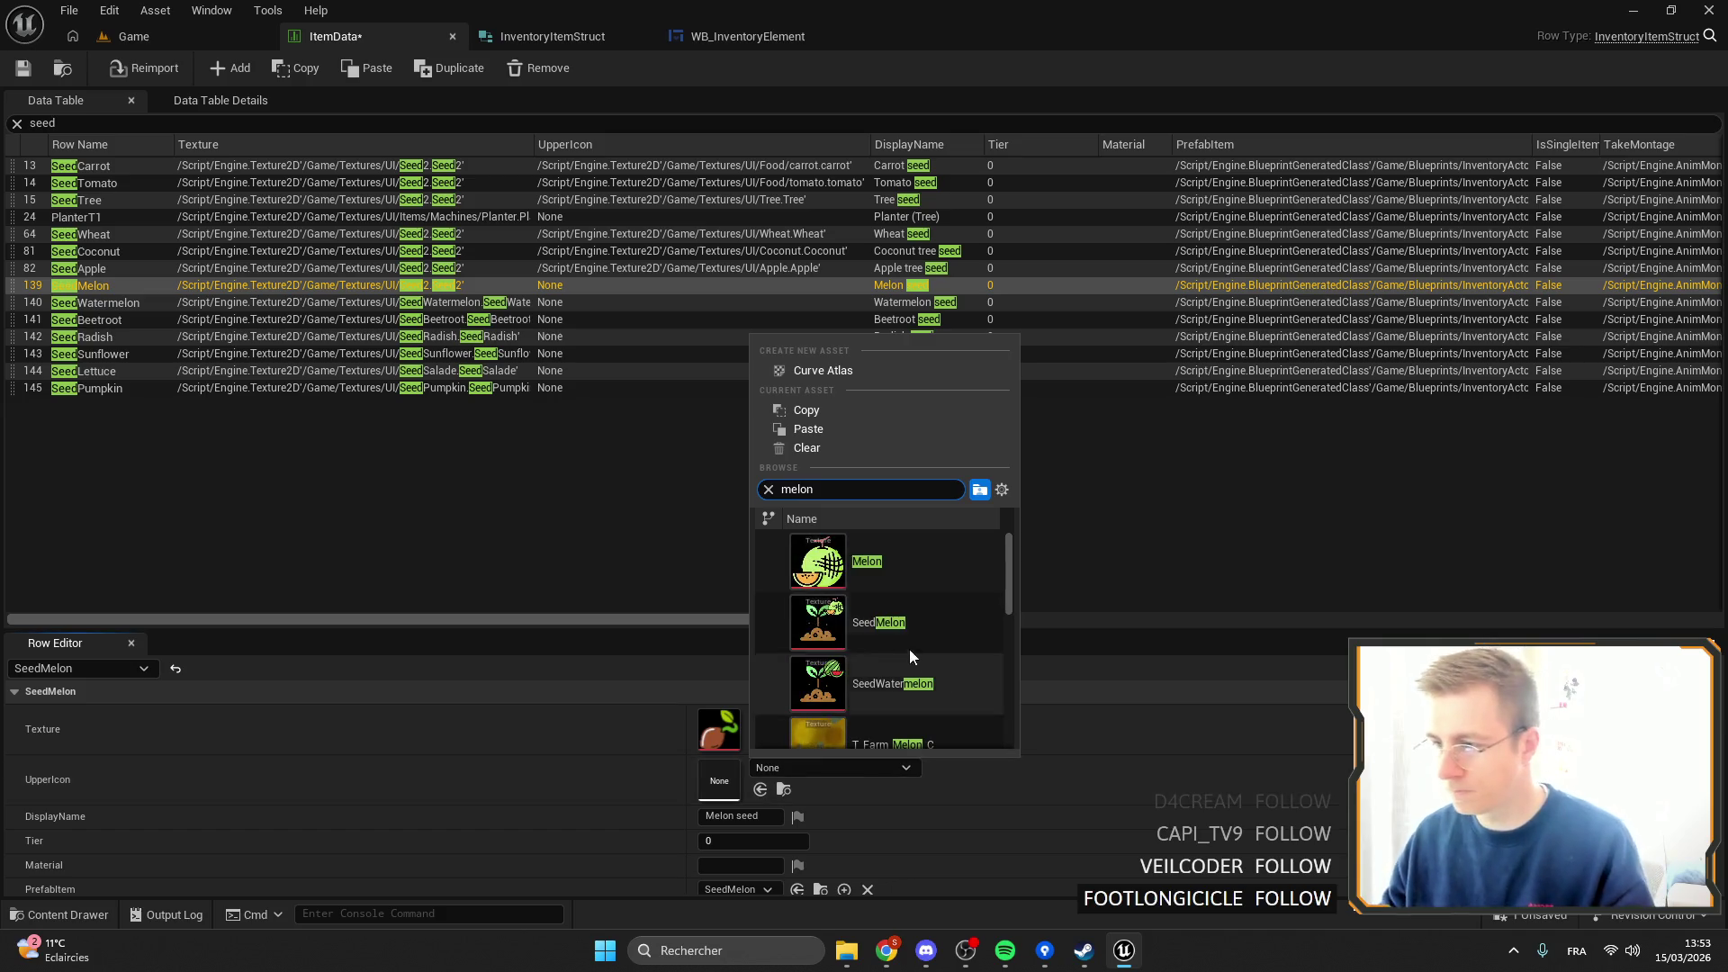
click(895, 577)
Give SeedWatermelon the Seed2 texture and a Watermelon UpperIcon.
click(160, 302)
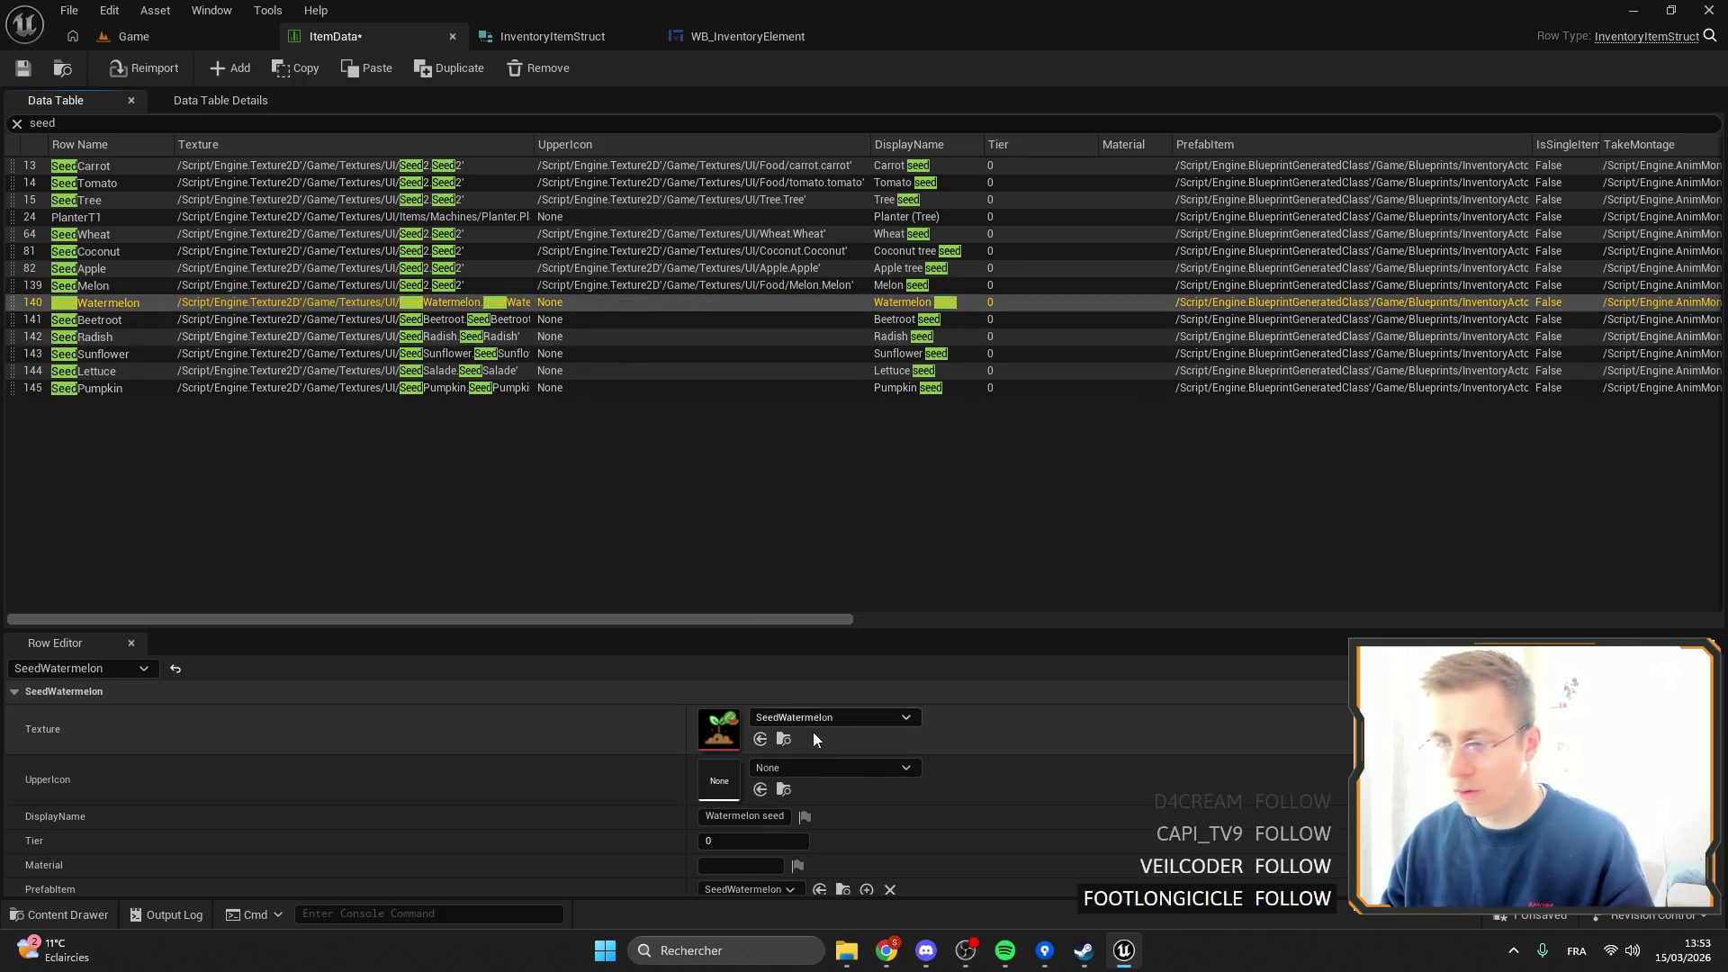
click(786, 717)
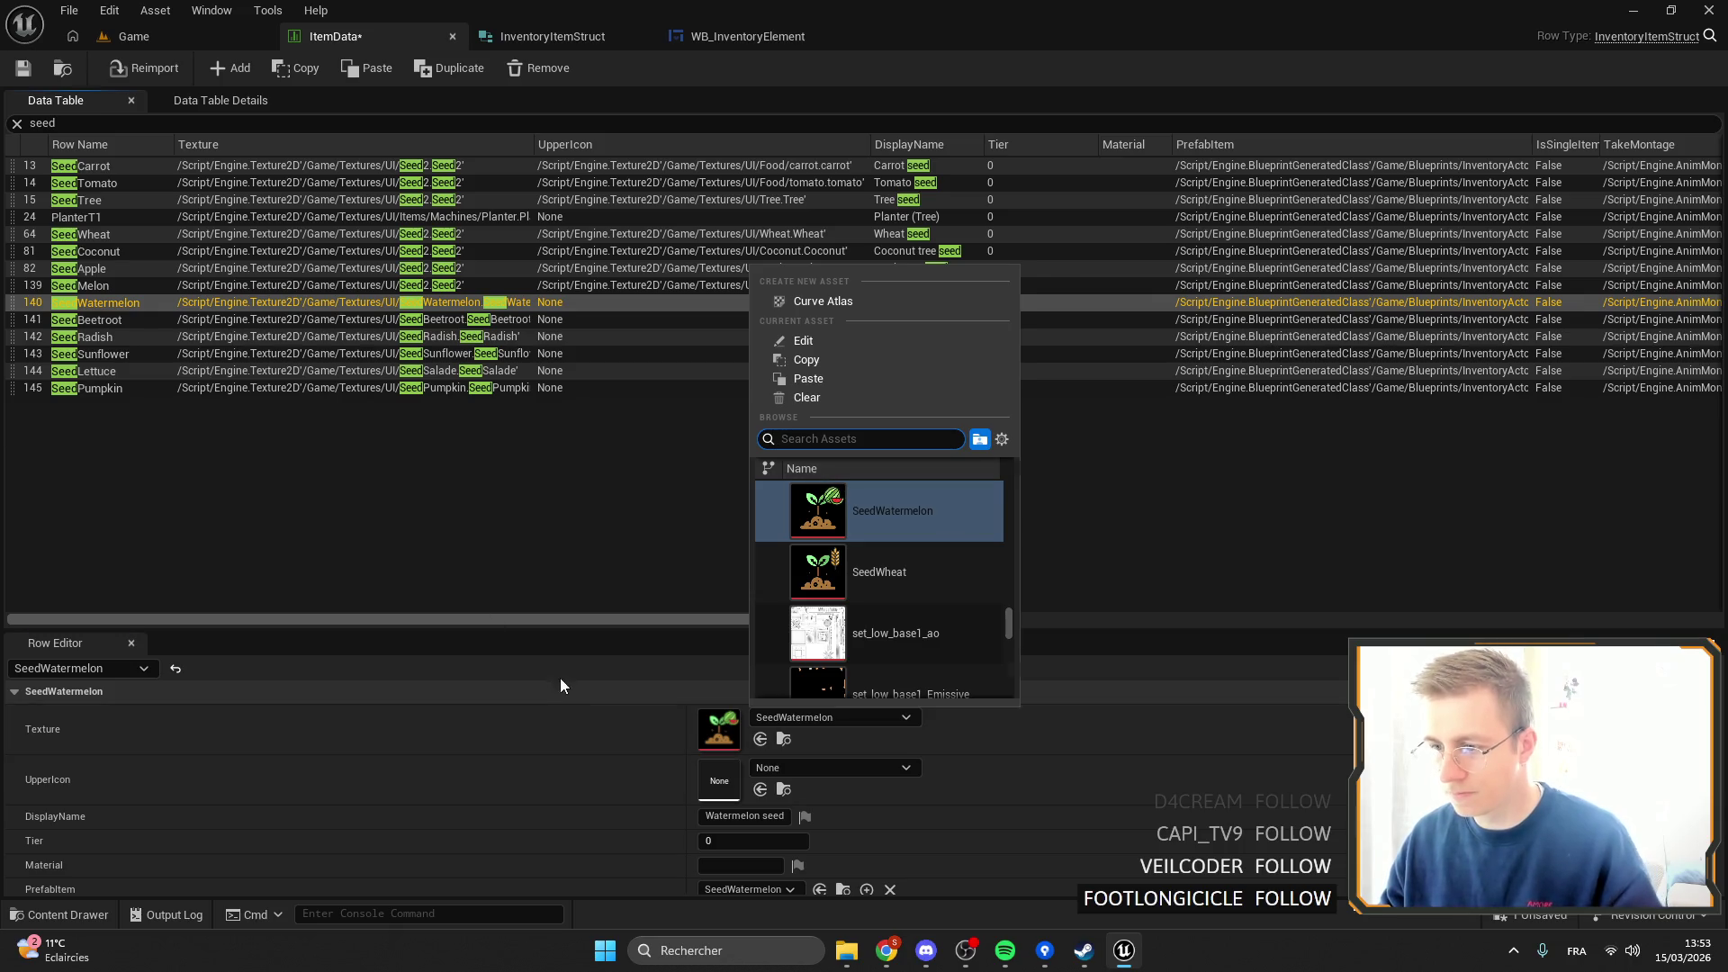
right_click(565, 752)
click(621, 802)
click(798, 767)
text(waterme)
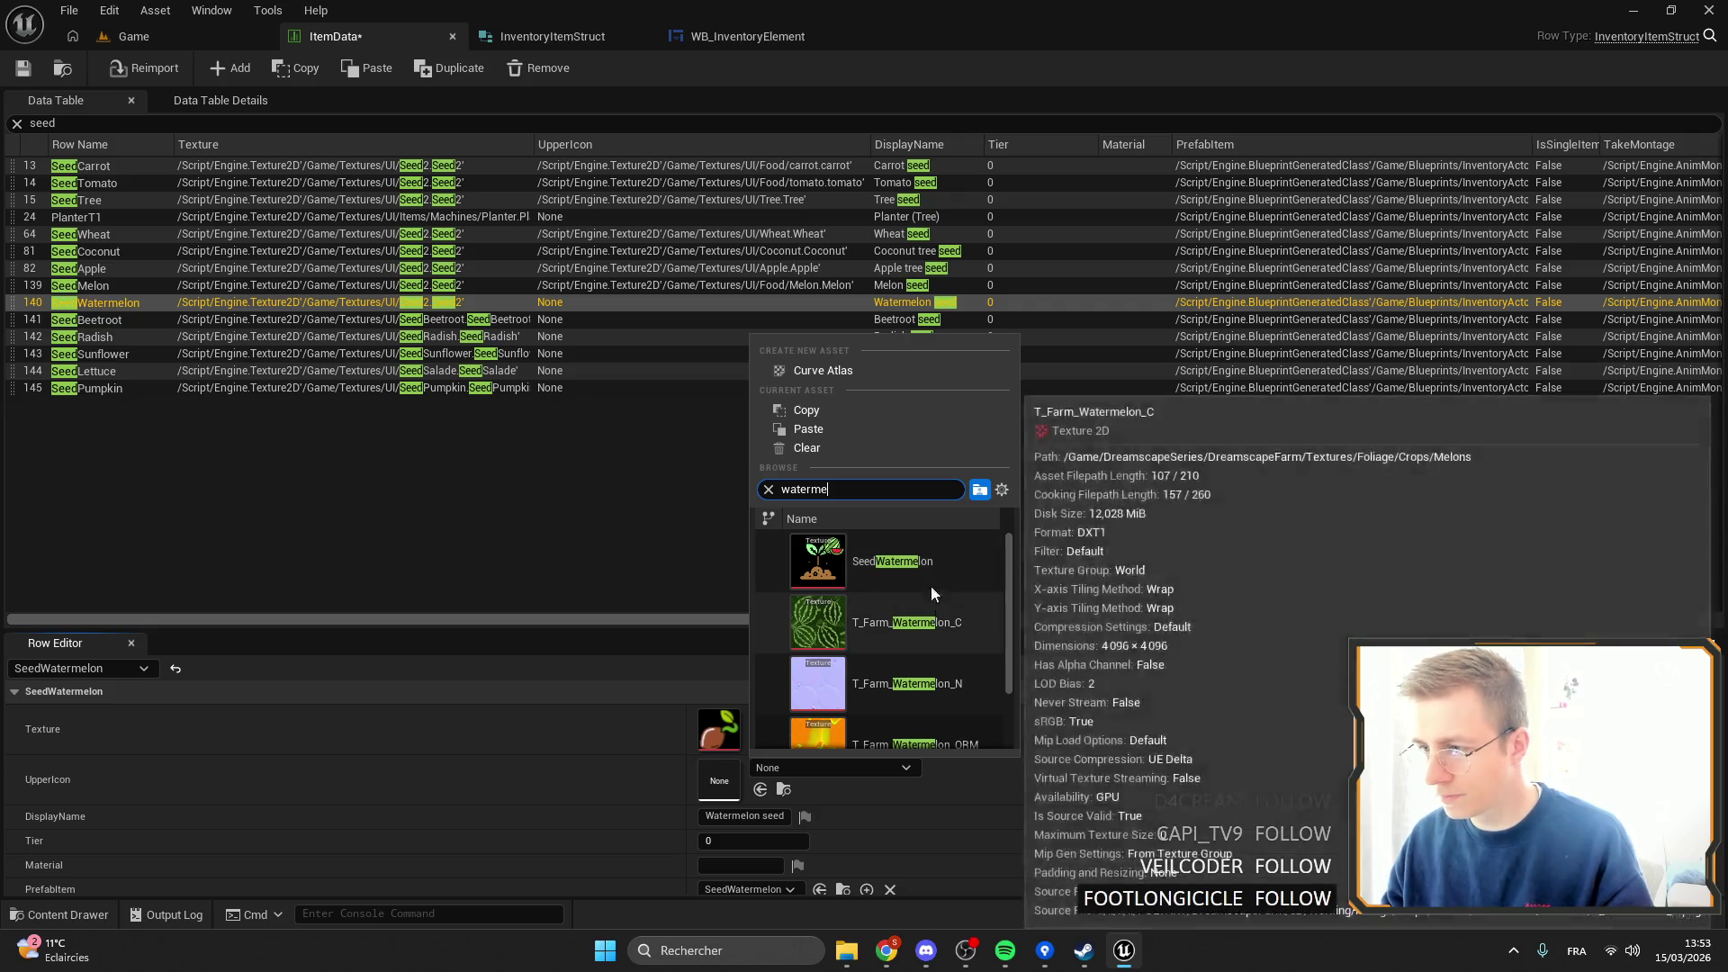
scroll(930, 586, down, 1)
click(900, 596)
Give SeedBeetroot a Beetroot UpperIcon and the Seed2 texture.
click(166, 322)
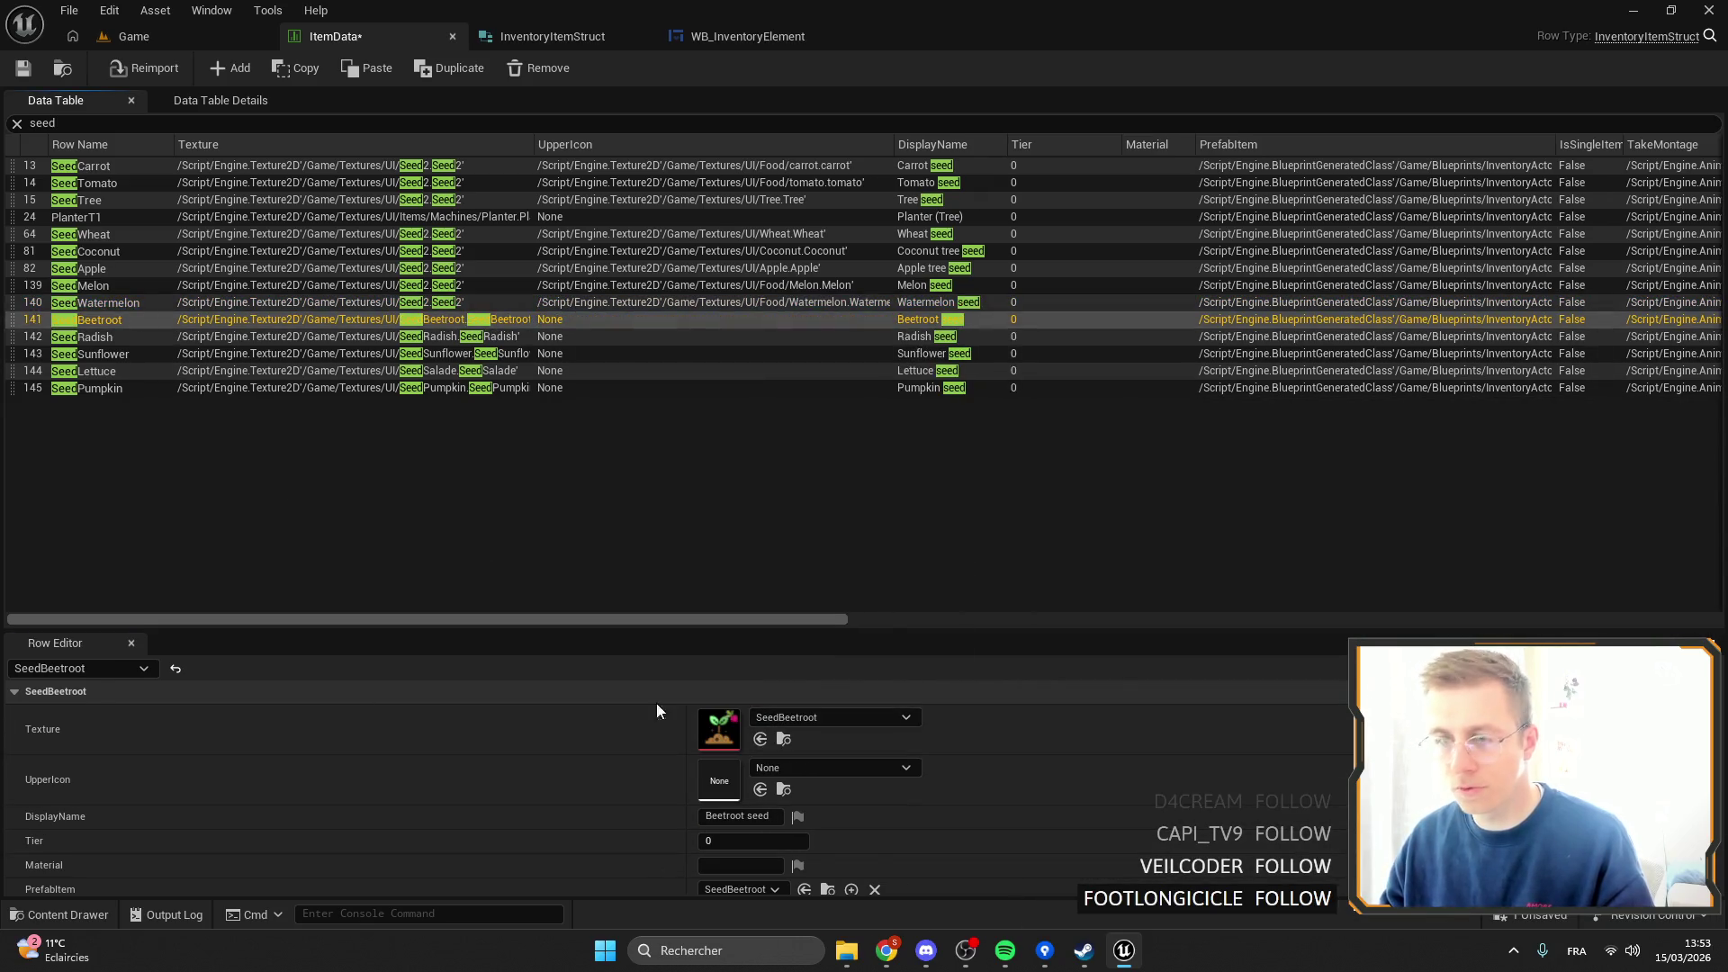
click(786, 770)
text(eet)
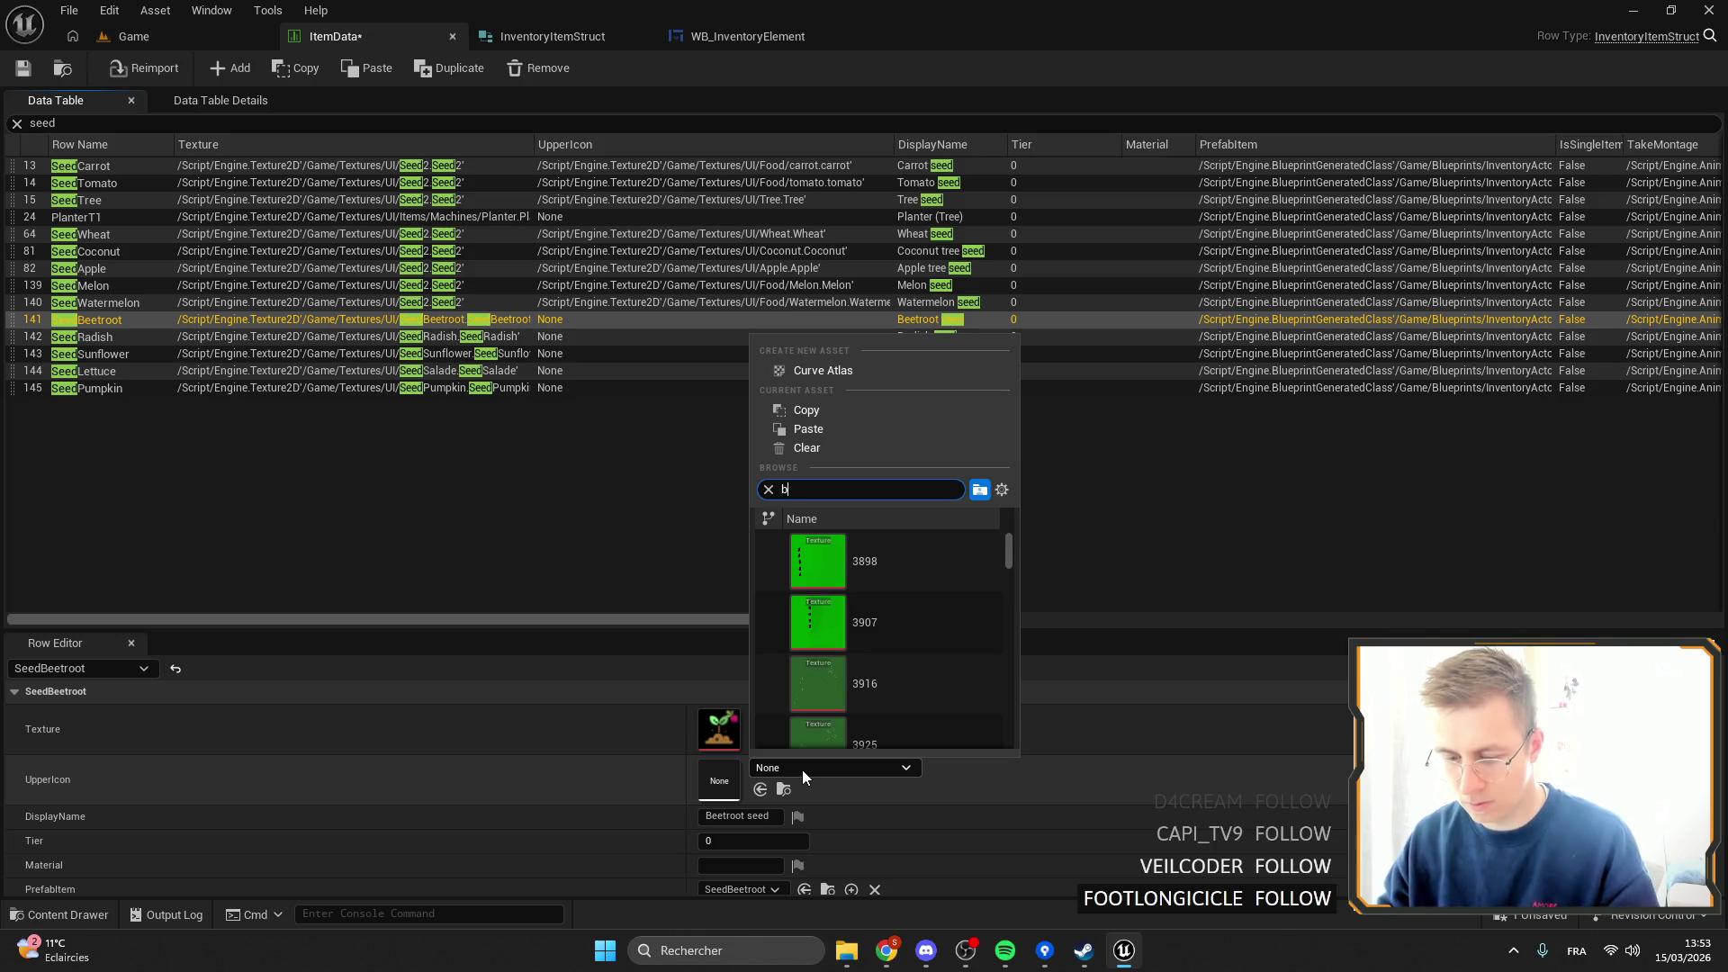
click(880, 594)
right_click(645, 758)
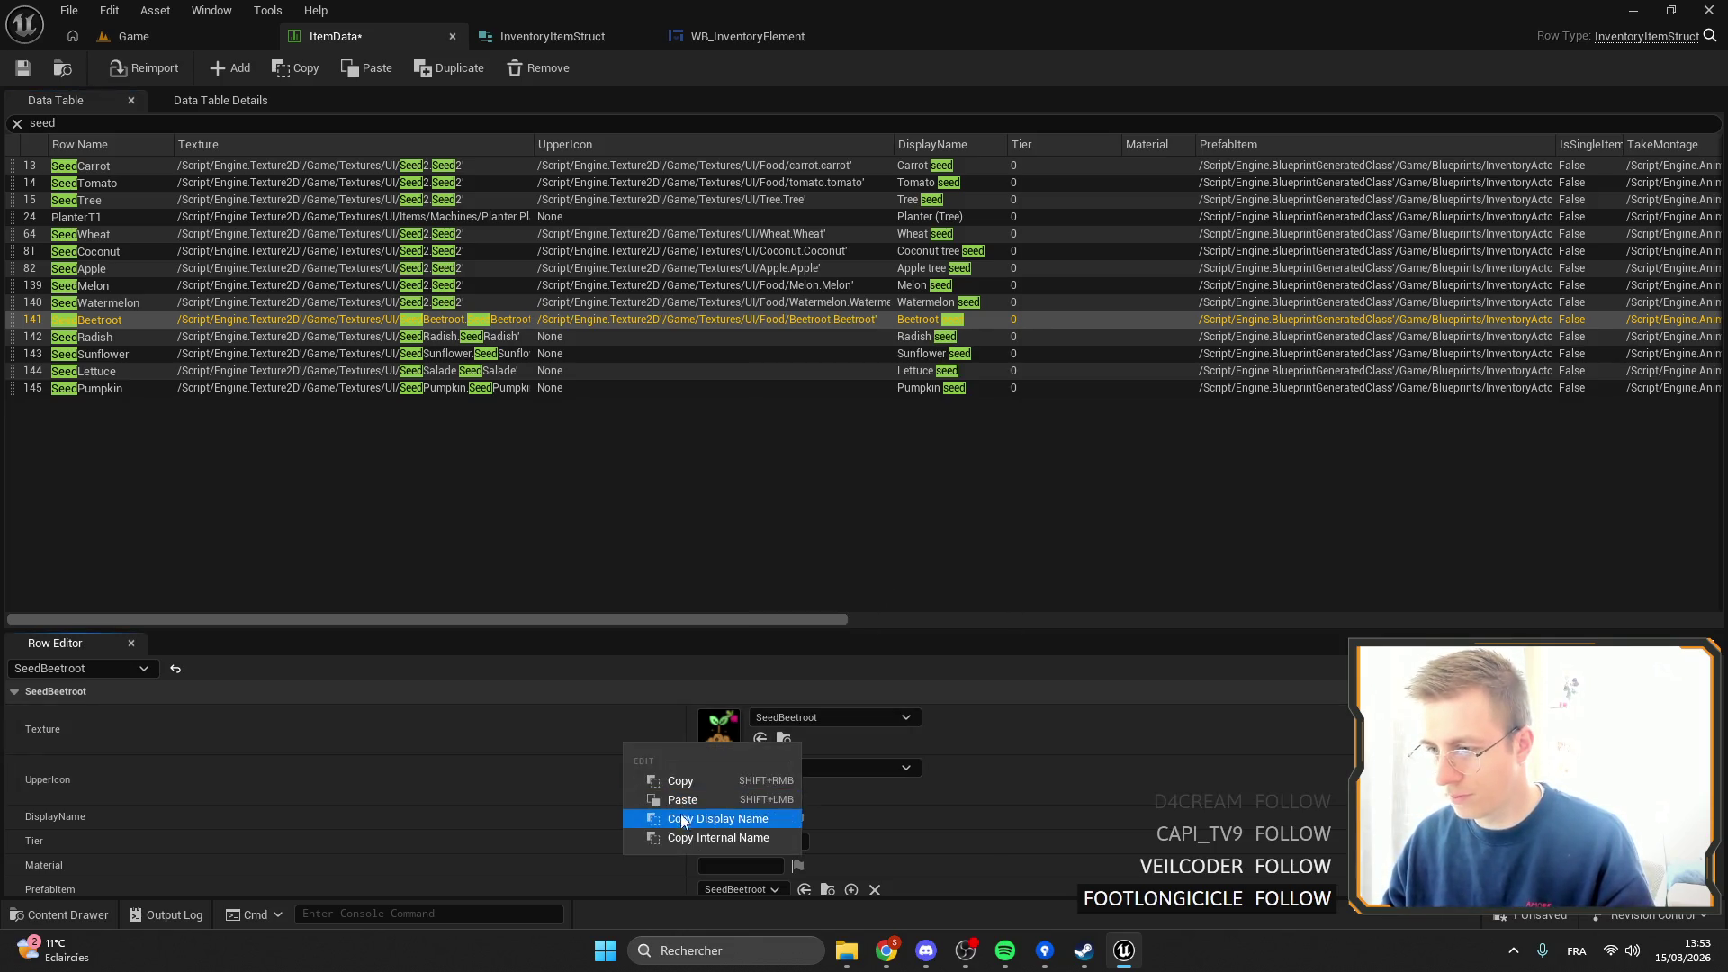
click(680, 797)
Give SeedRadish the Seed2 texture and a Radish UpperIcon.
click(208, 340)
right_click(646, 758)
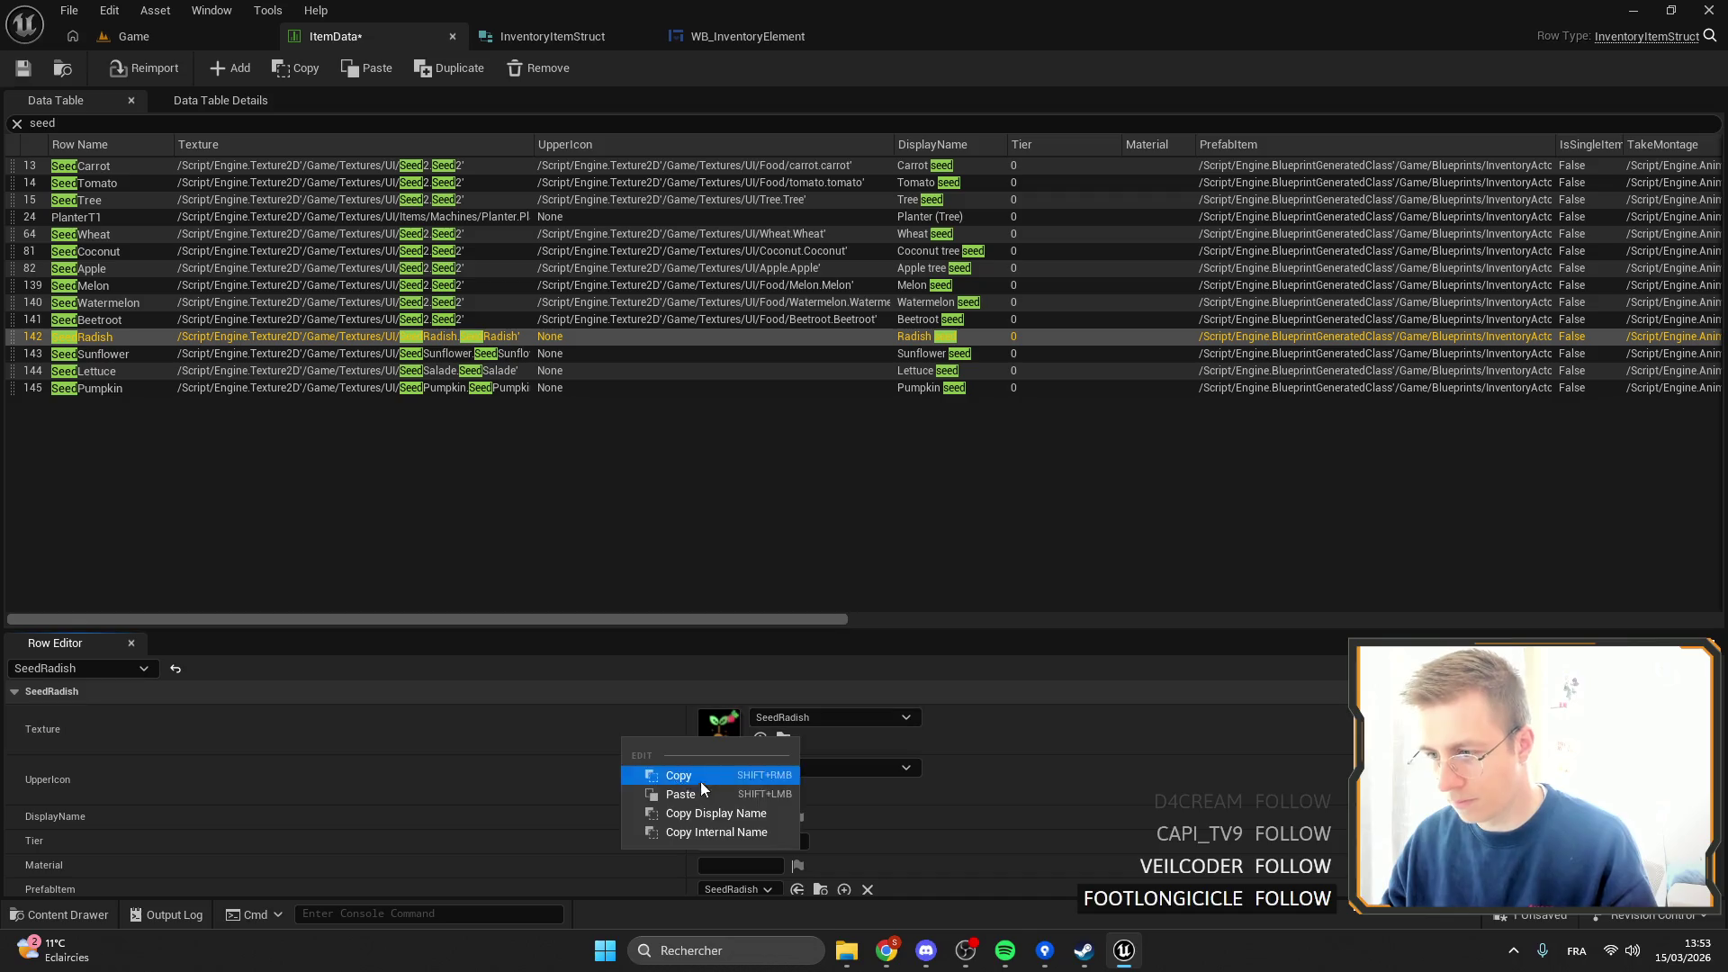
click(700, 781)
click(835, 769)
text(radish)
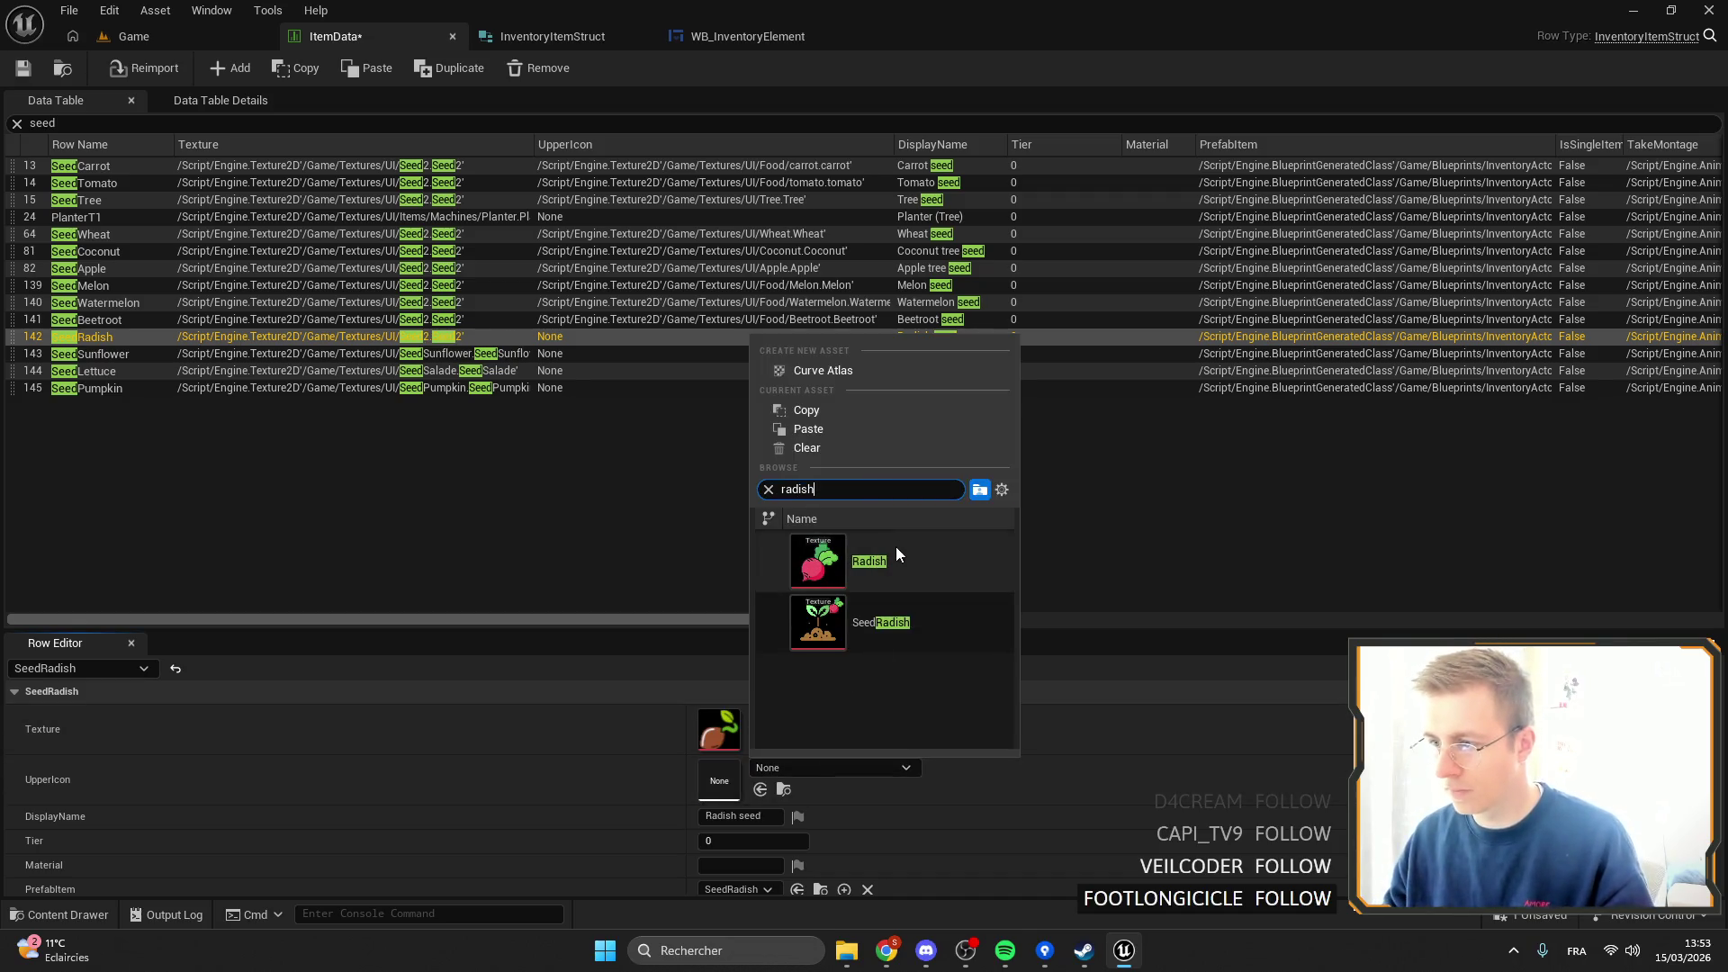
click(895, 547)
Give SeedSunflower the Seed2 texture and a Sunflower UpperIcon.
click(90, 352)
right_click(810, 724)
right_click(610, 757)
click(675, 800)
click(810, 767)
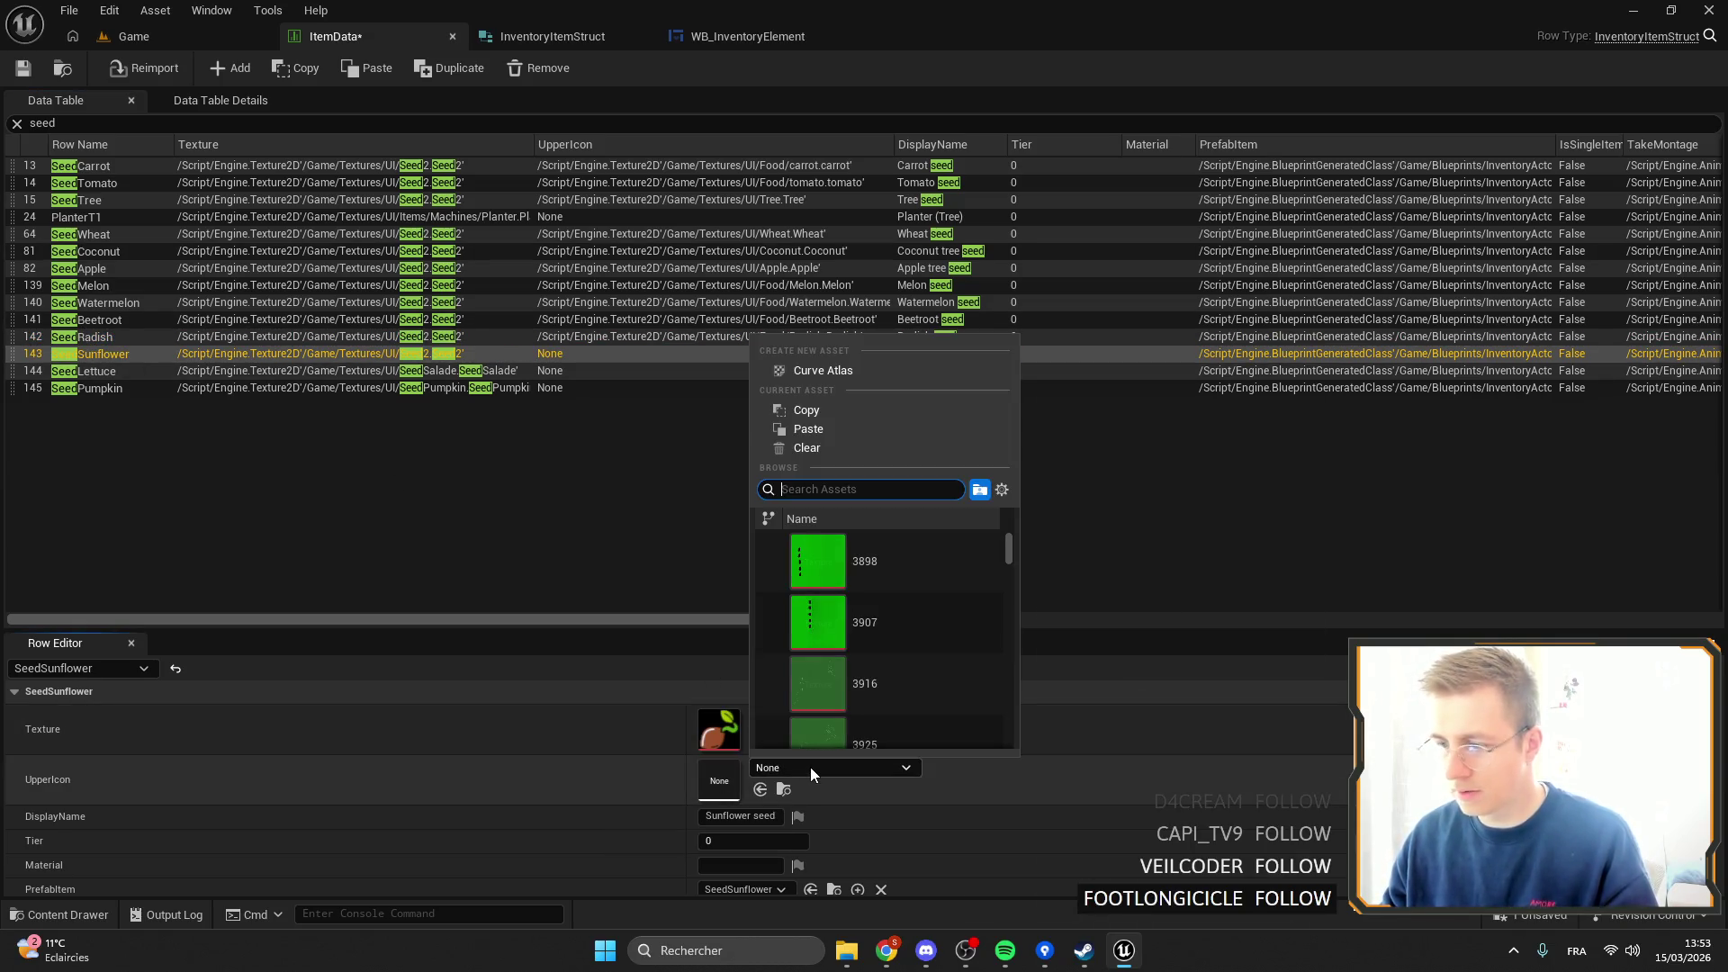
text(sujn)
key(BackSpace)
key(BackSpace)
text(nflo)
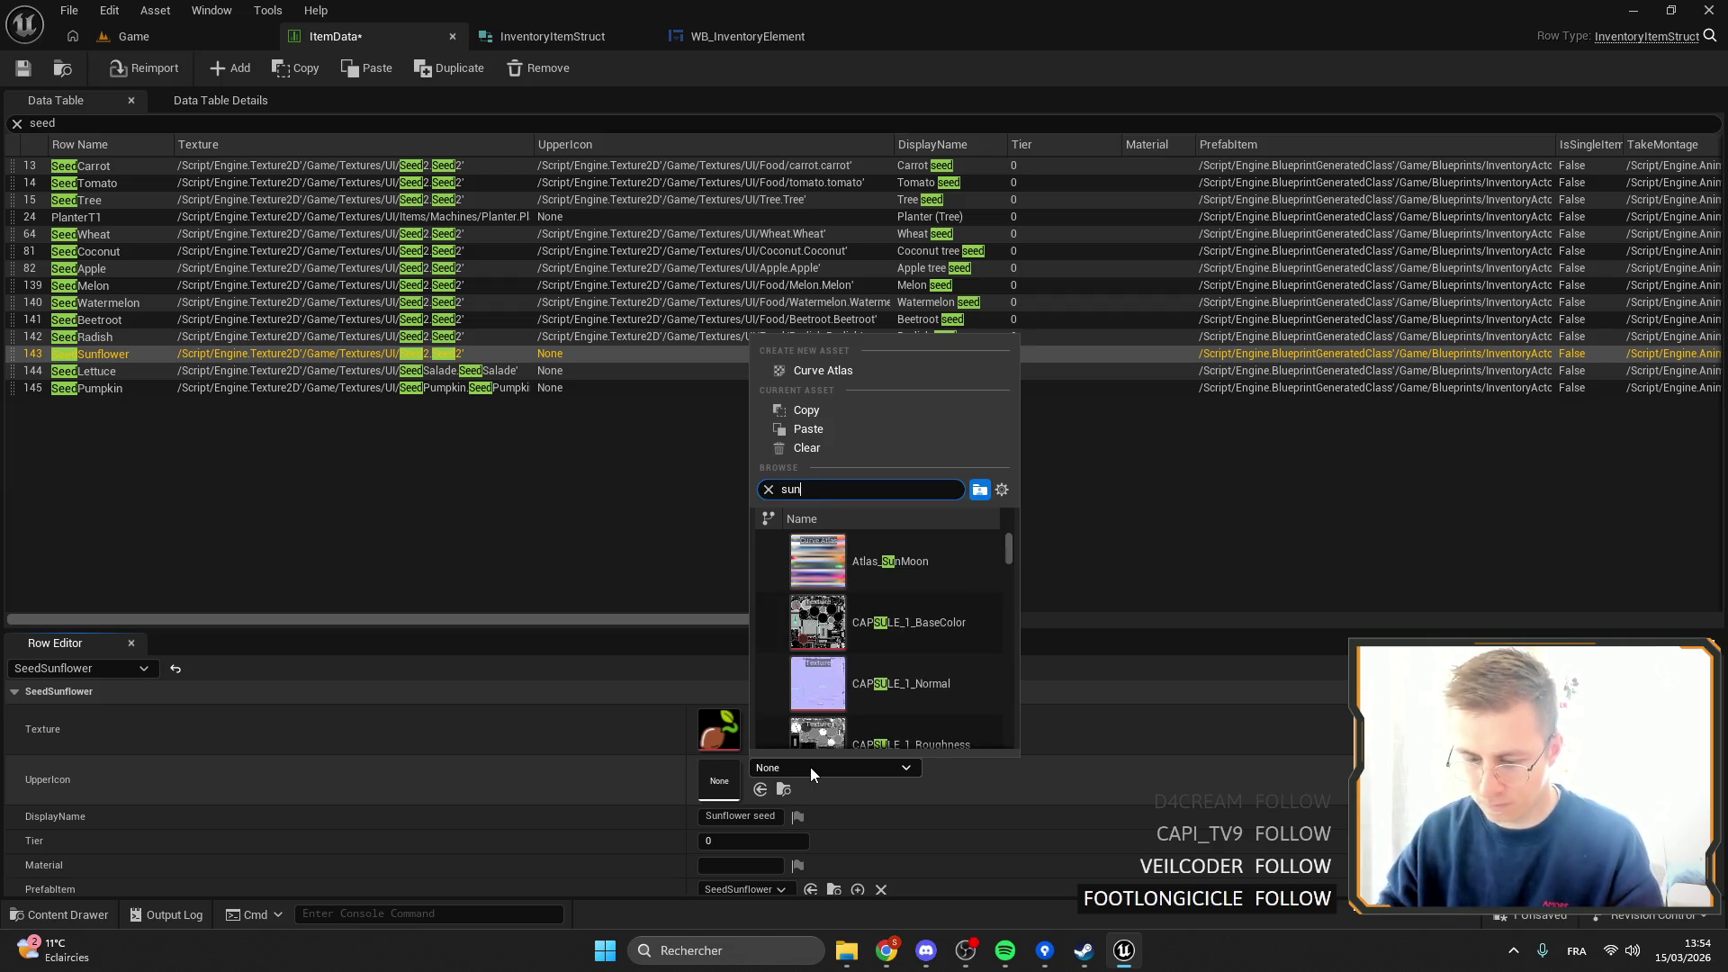
click(916, 575)
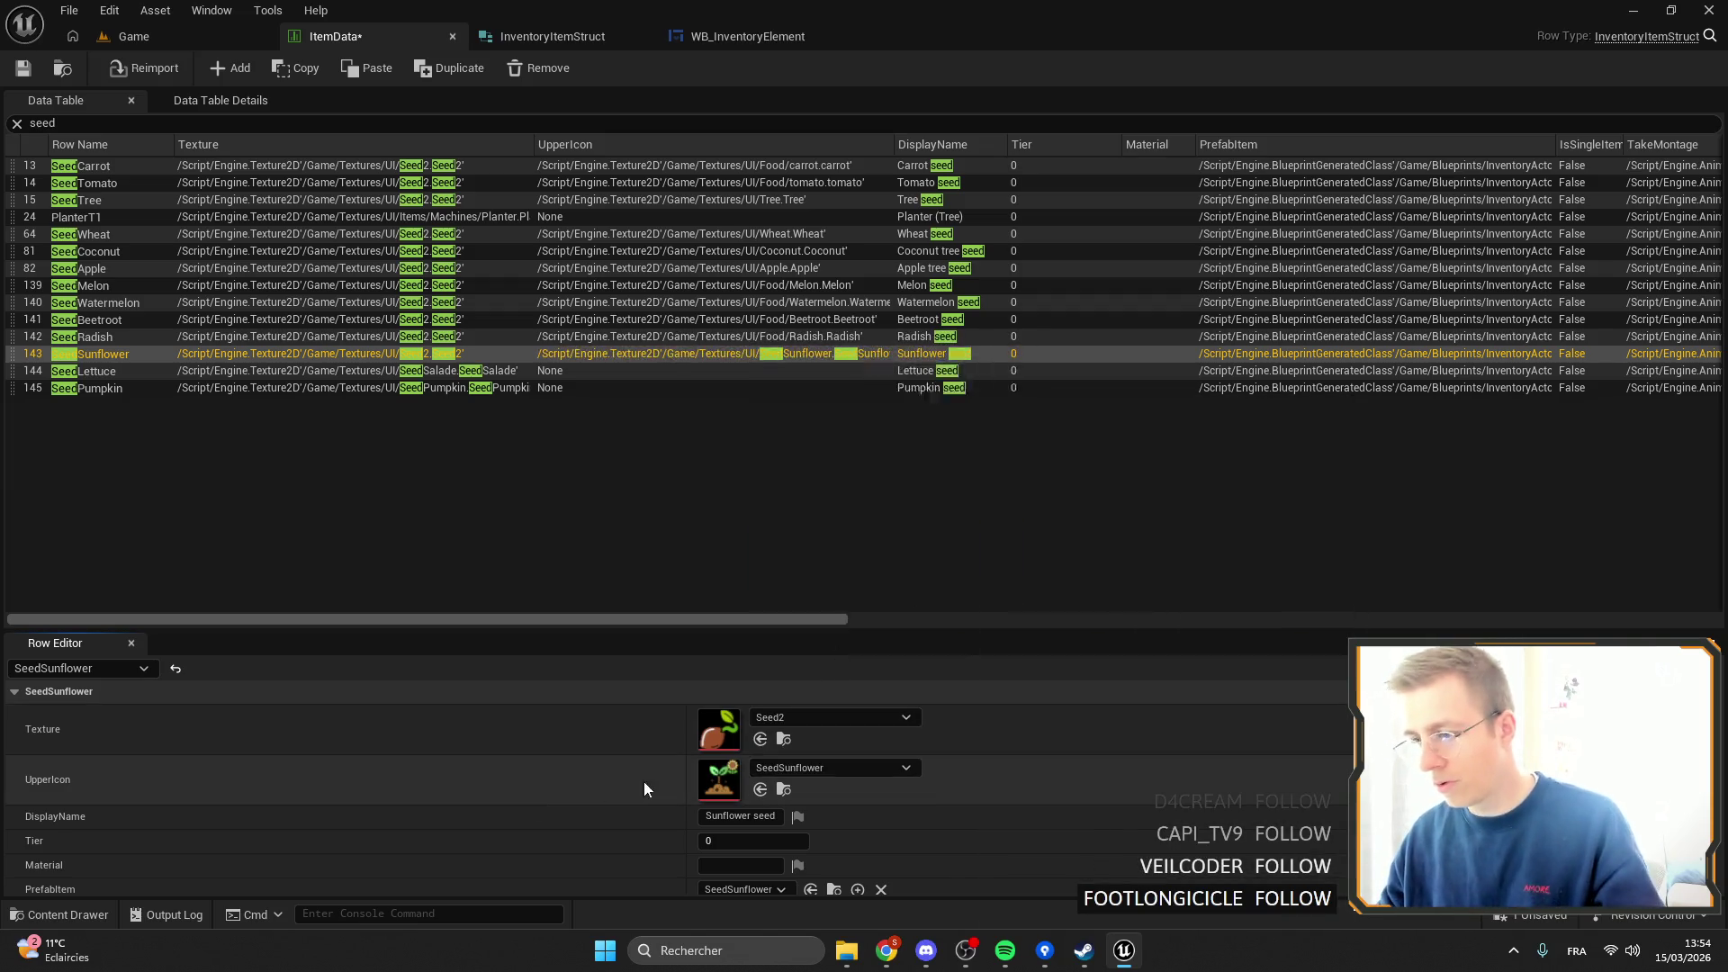
click(785, 773)
text(sunflo)
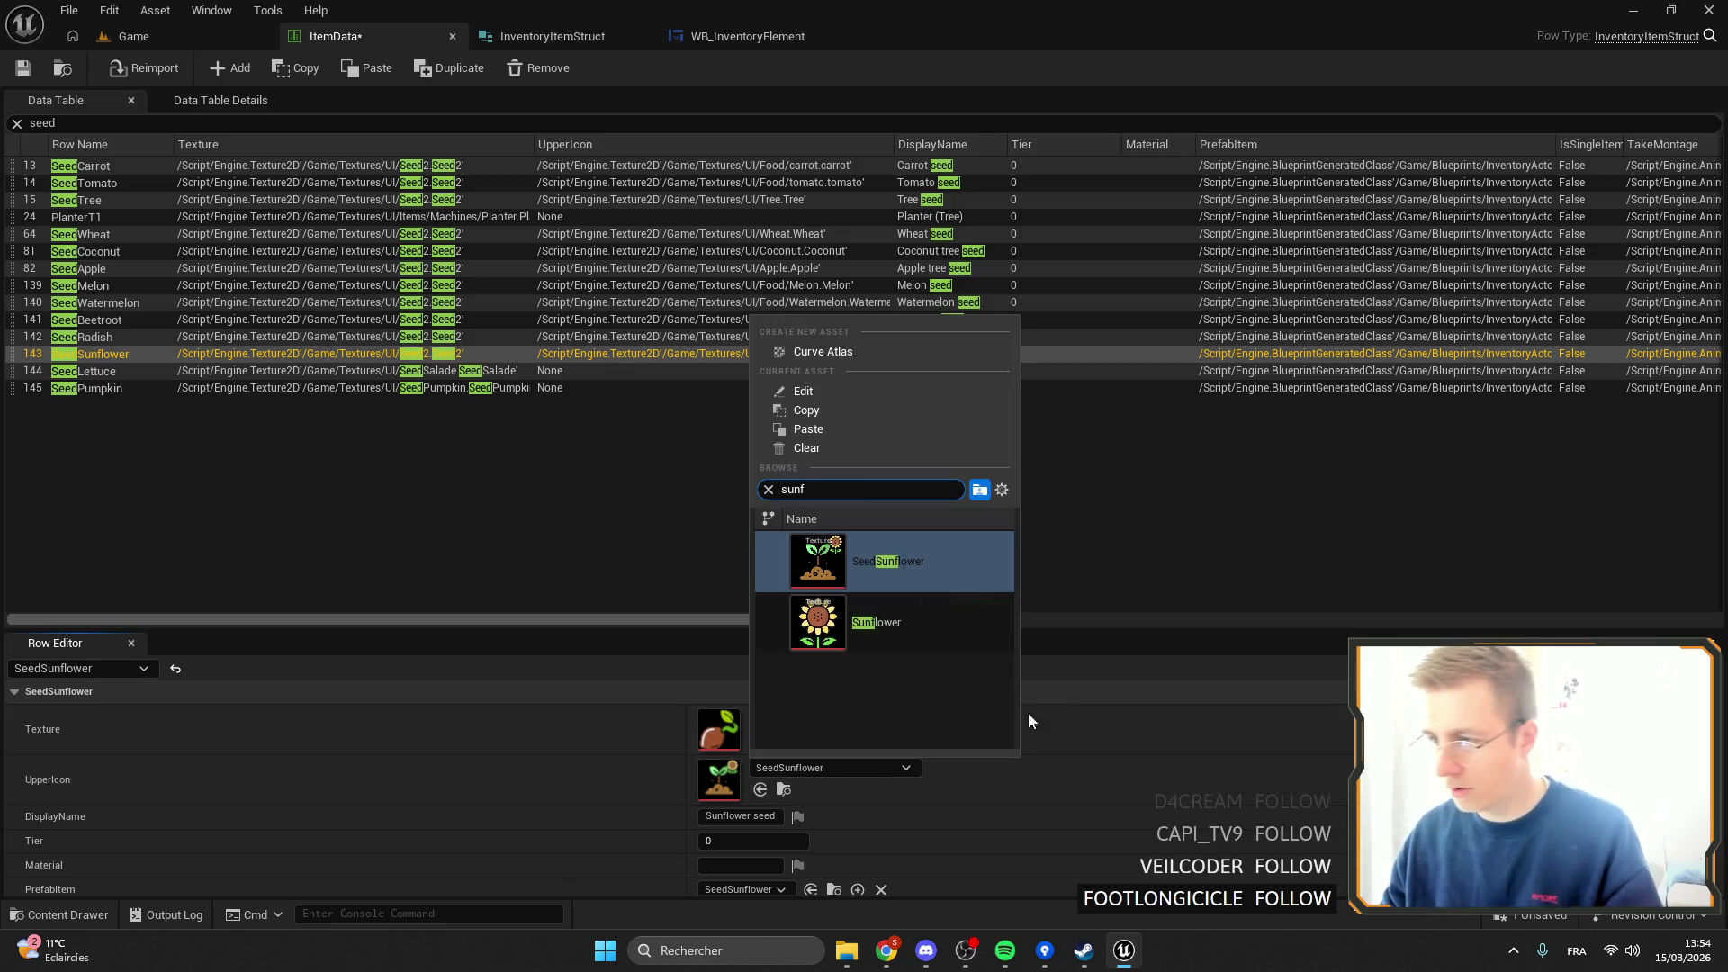
click(898, 646)
Give SeedLettuce the Seed2 texture and a Letuce UpperIcon.
click(129, 371)
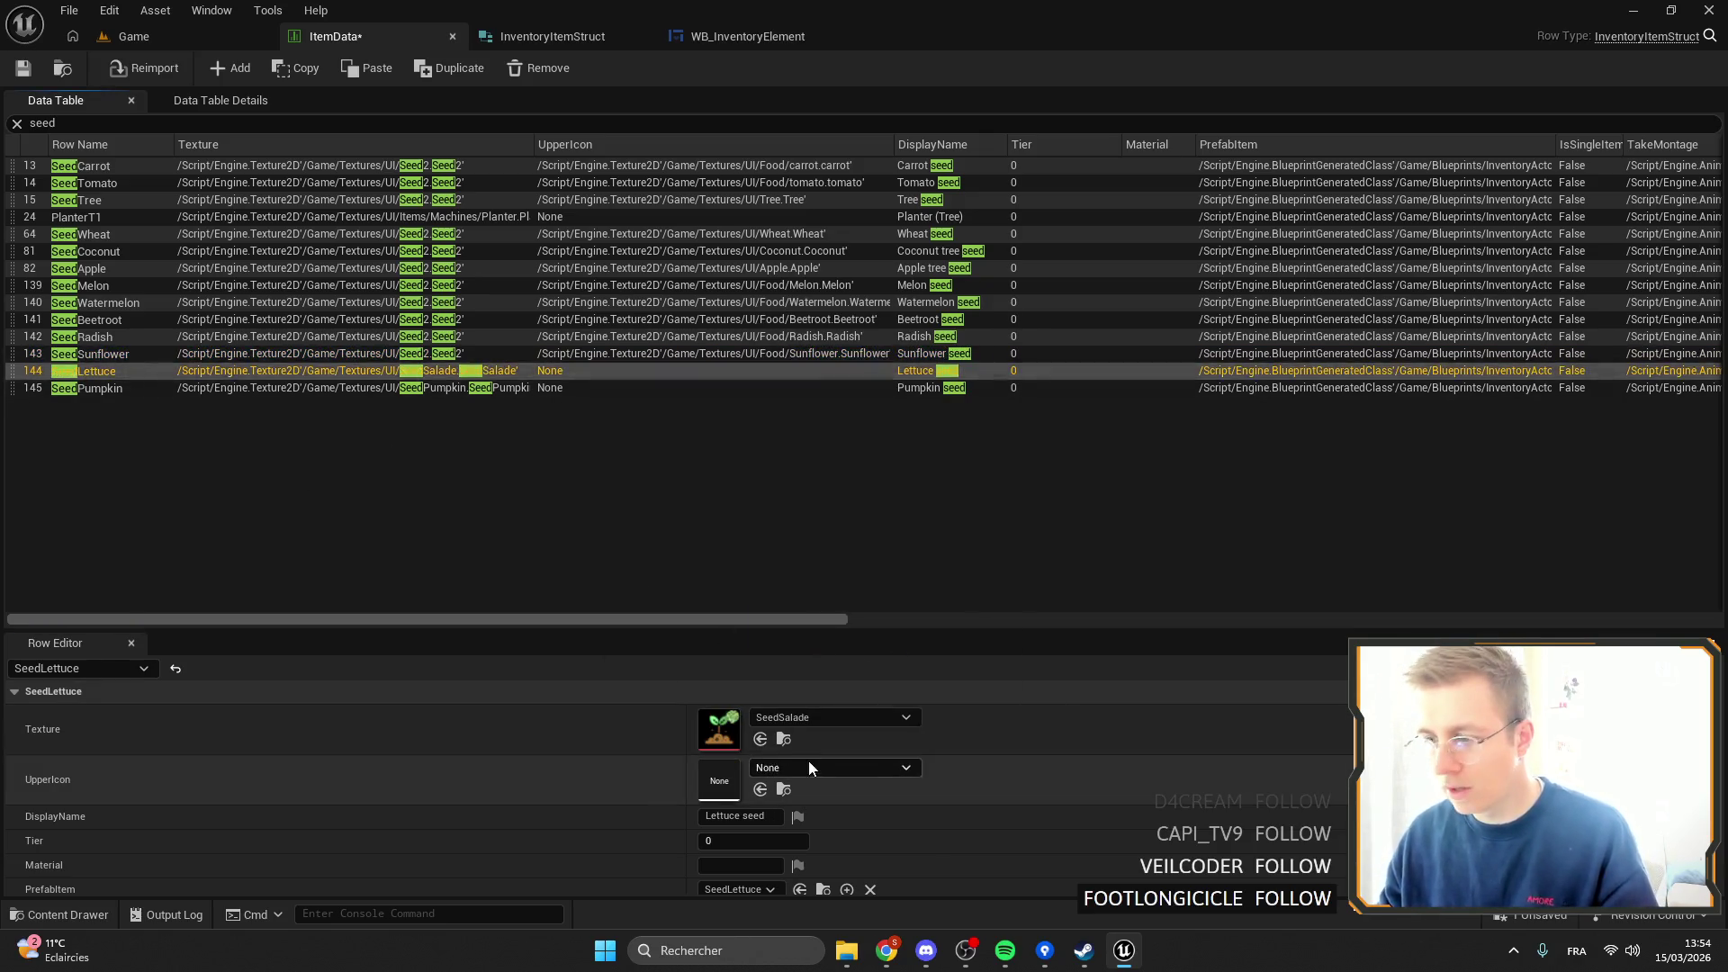
right_click(667, 736)
click(711, 792)
right_click(704, 758)
click(710, 771)
key(Up)
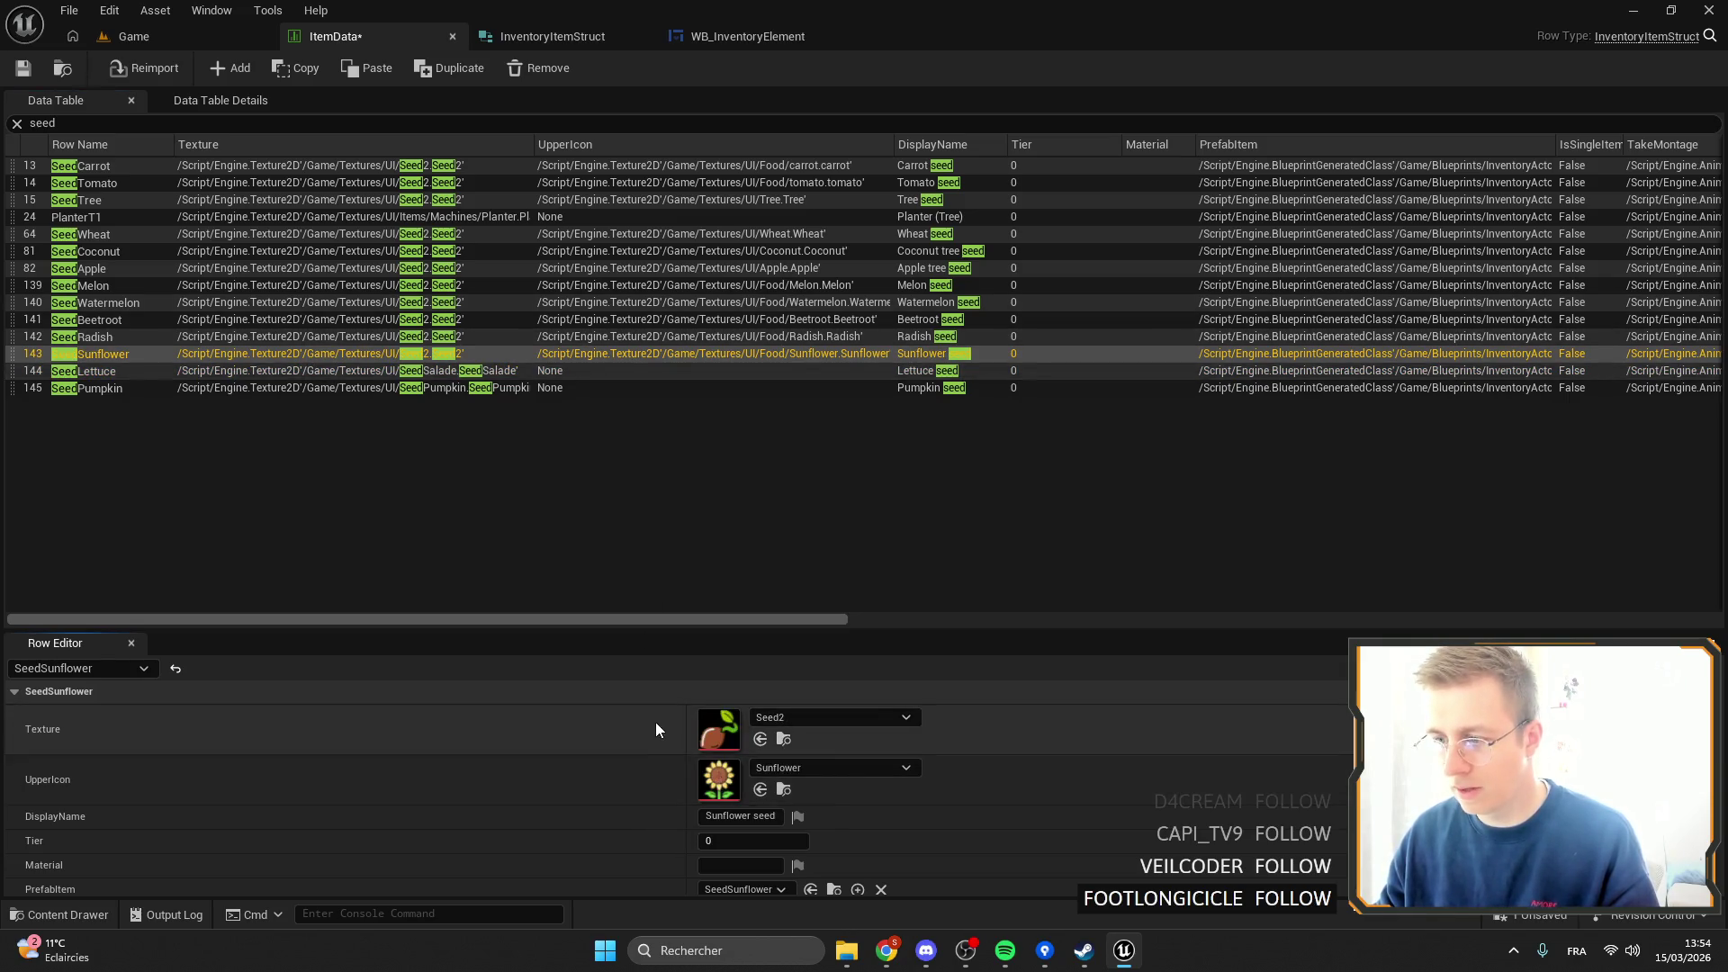
key(Down)
right_click(666, 743)
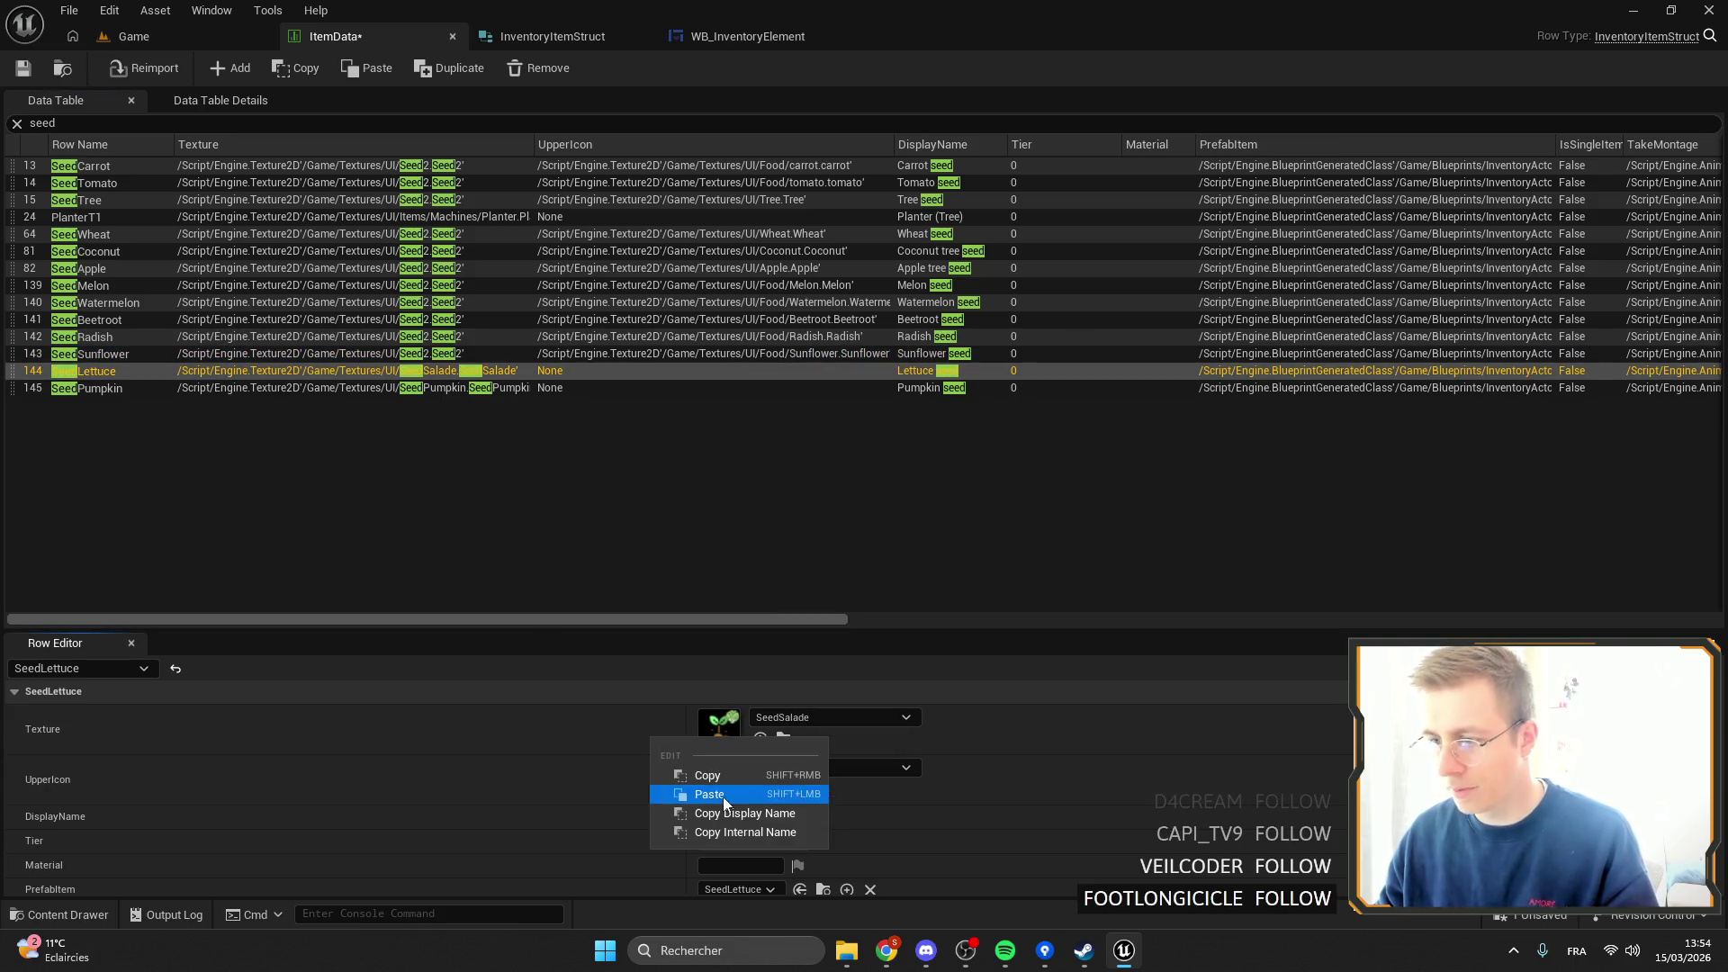
click(721, 797)
click(790, 768)
text(lett)
key(BackSpace)
key(BackSpace)
text(tu)
click(855, 560)
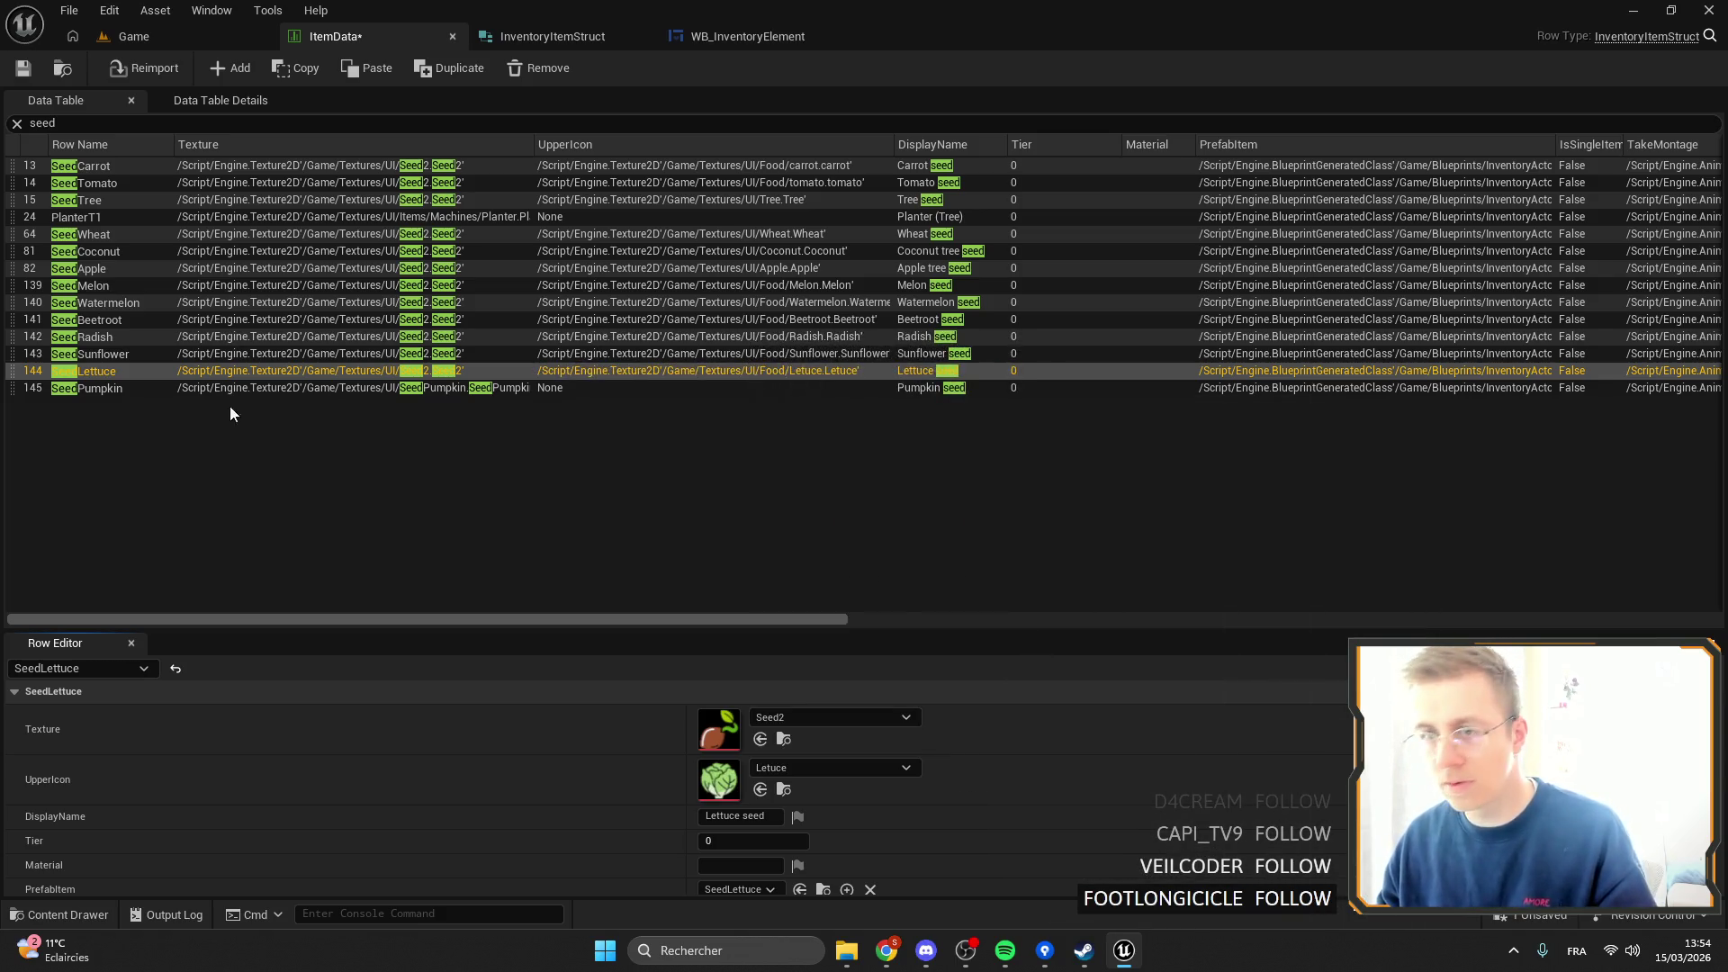
Give SeedPumpkin the Seed2 texture and a Pumpkin UpperIcon.
click(202, 386)
right_click(616, 741)
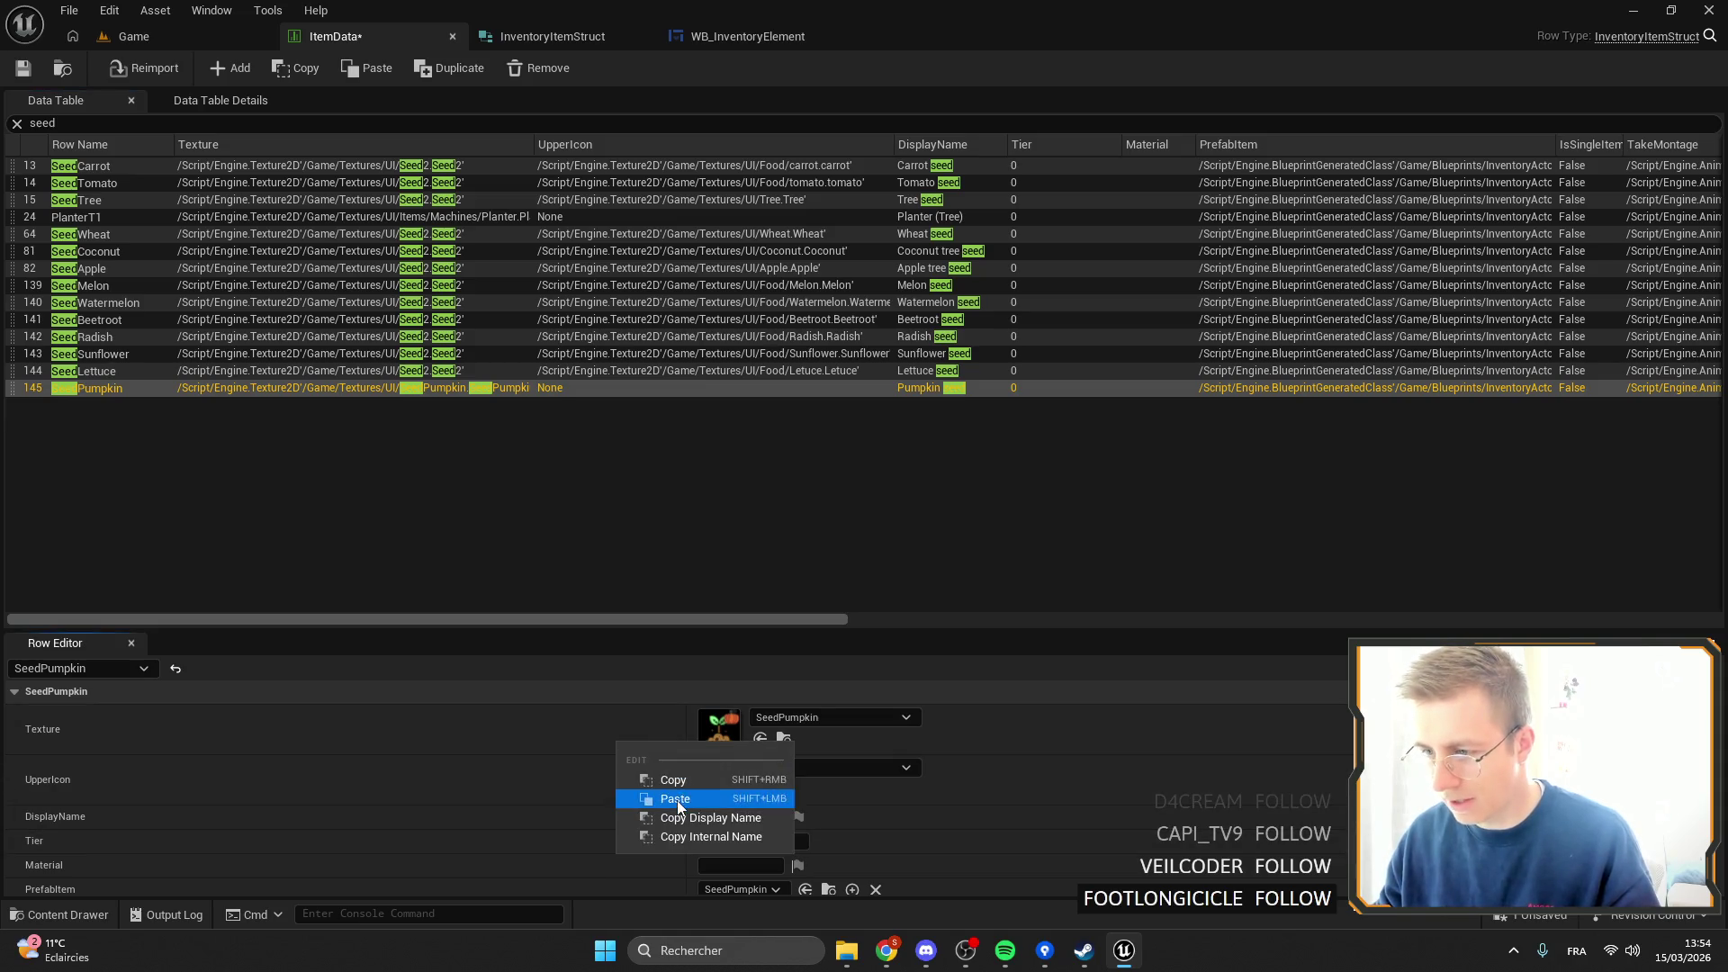
click(656, 798)
click(778, 767)
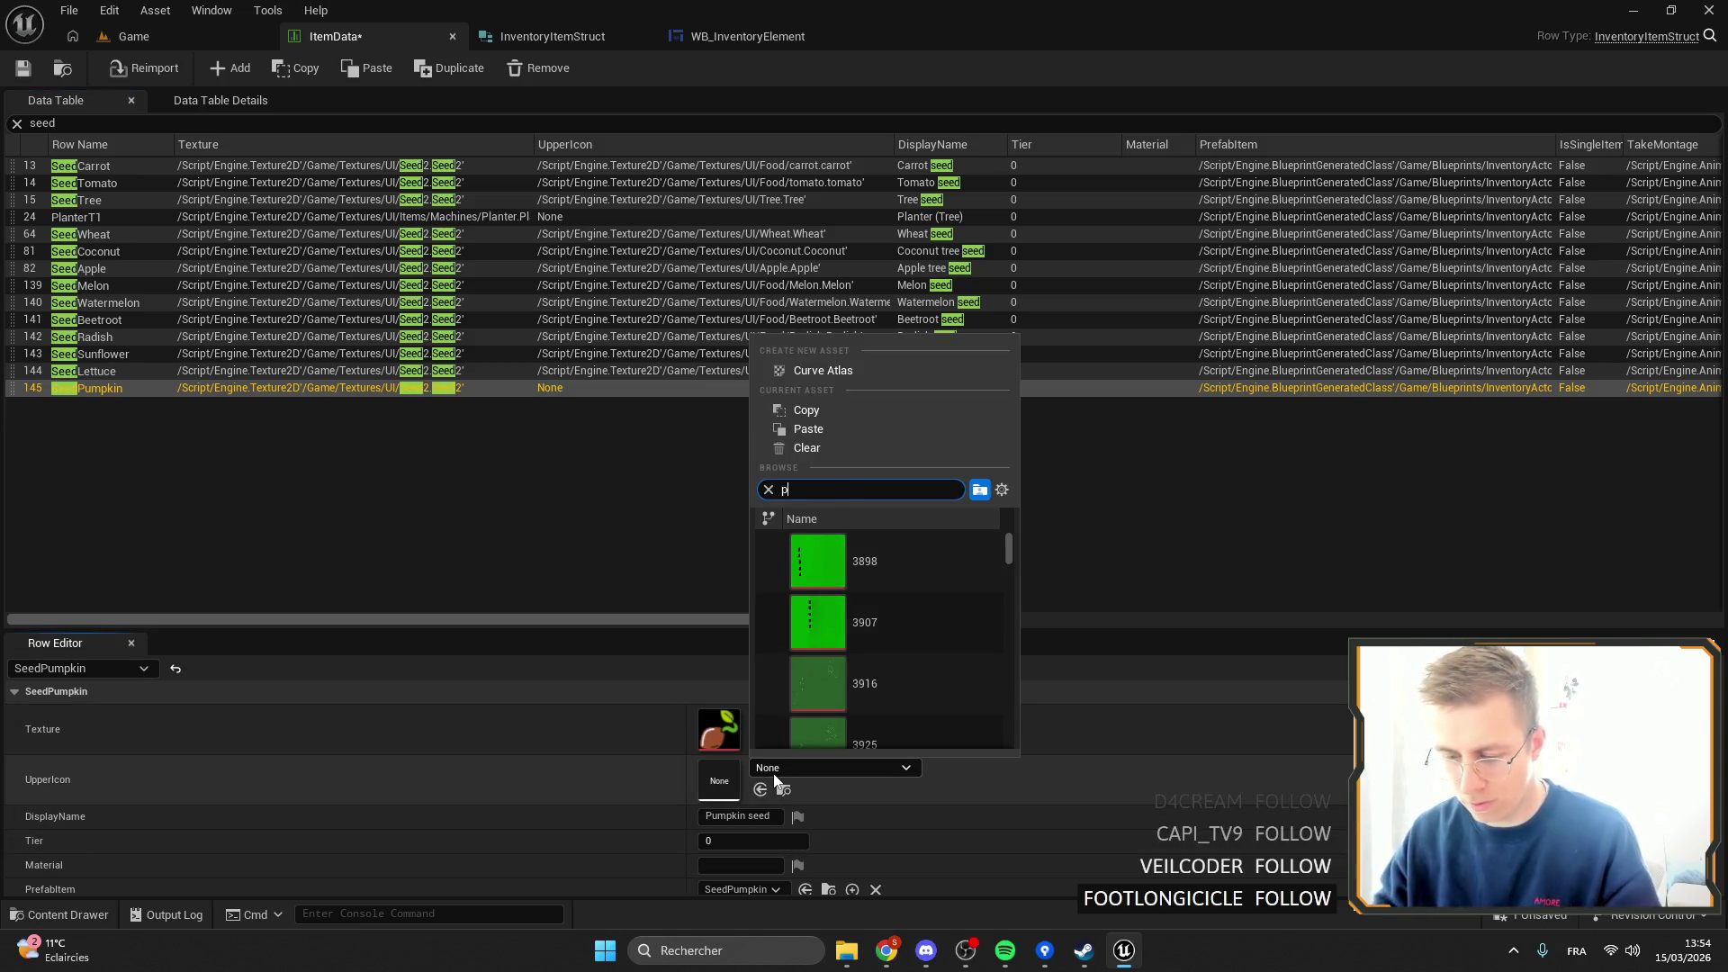
text(ump)
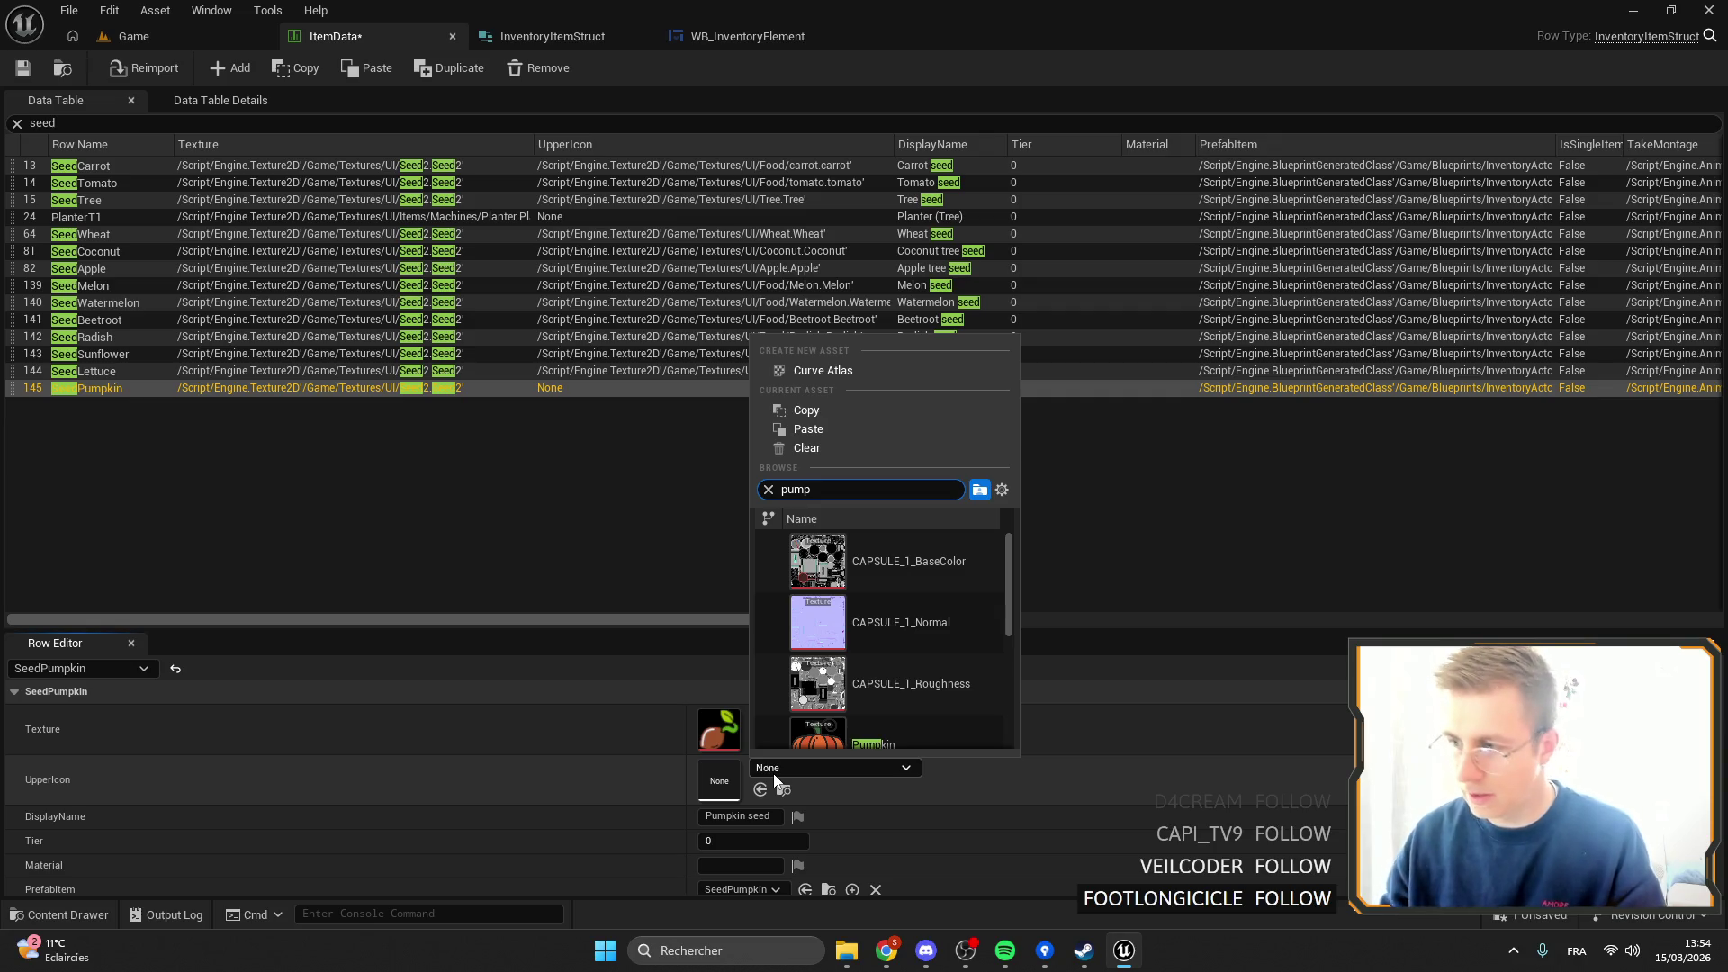
scroll(928, 717, down, 1)
click(929, 671)
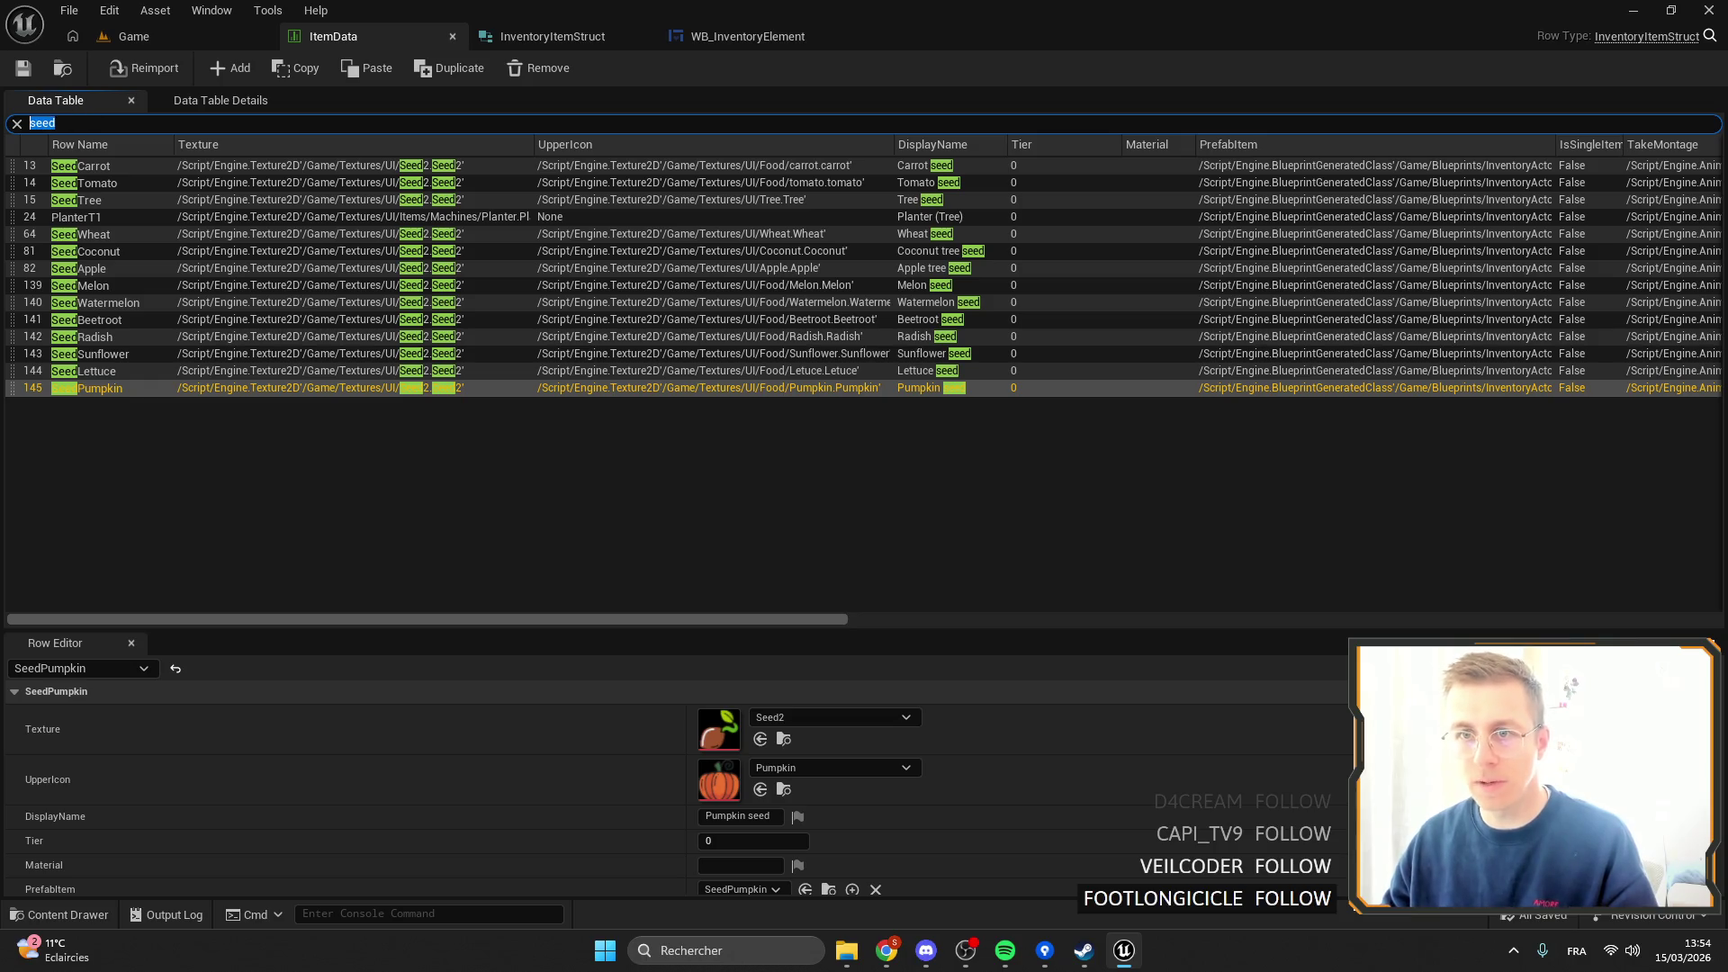
Filter ItemData to furnace rows, set FurnaceElectric's UpperIcon to Power, and return to Game.
text(fruncac)
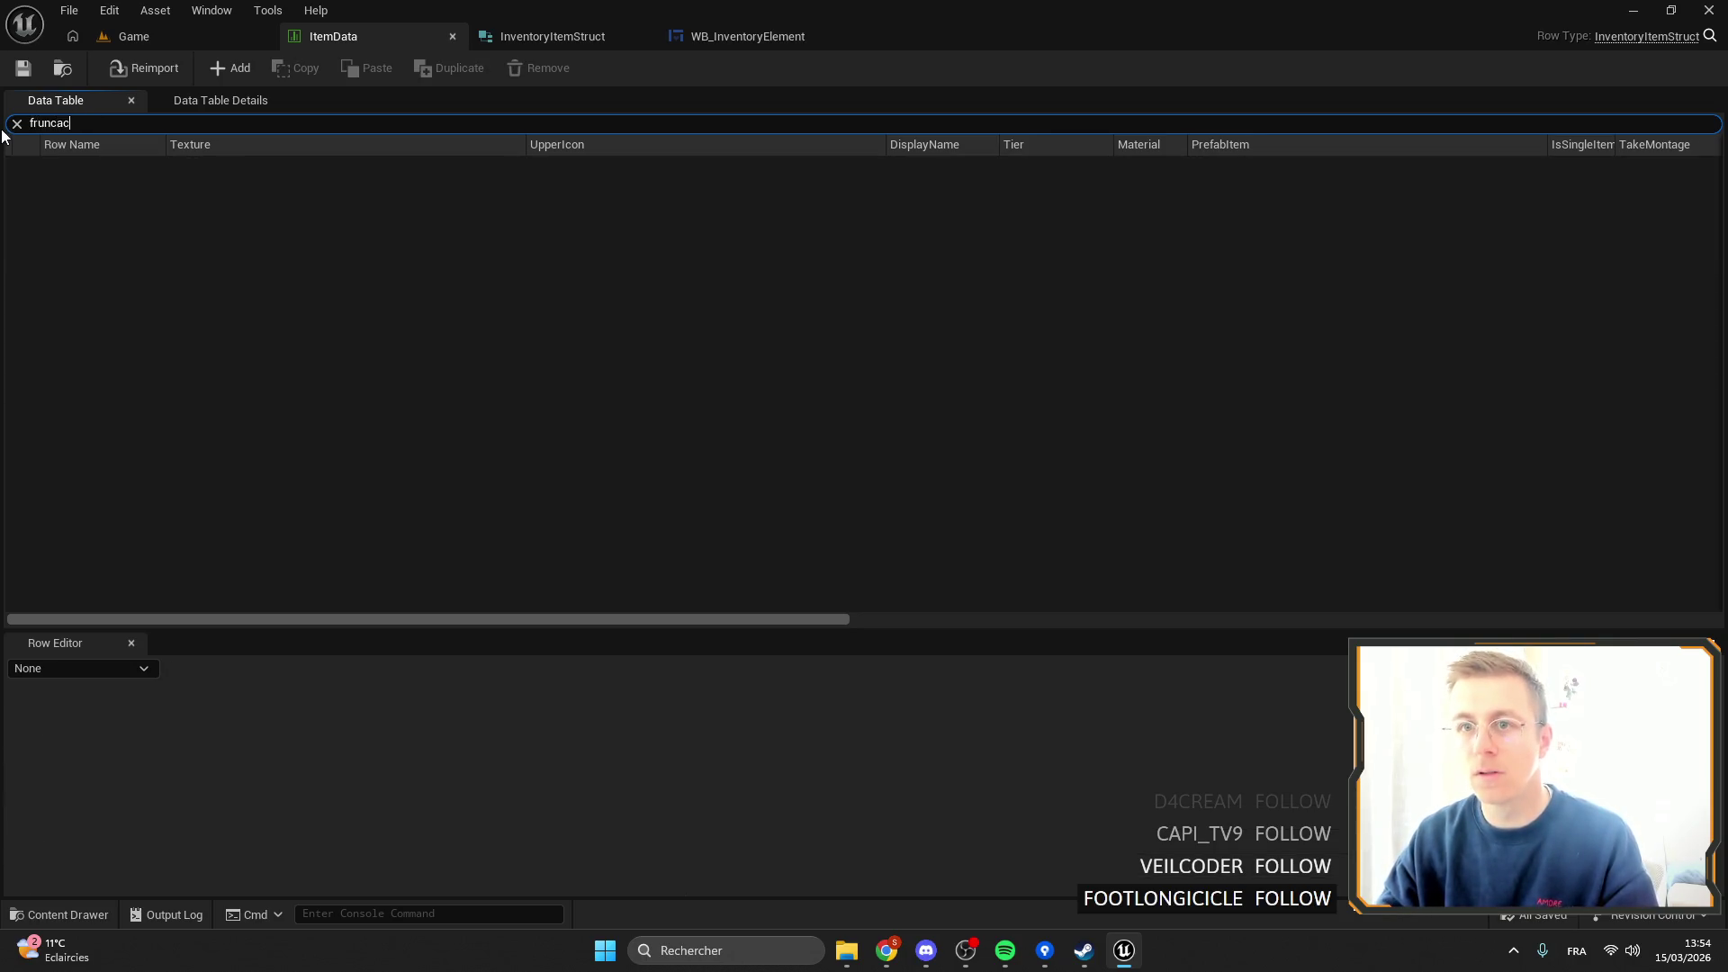
text(urnace)
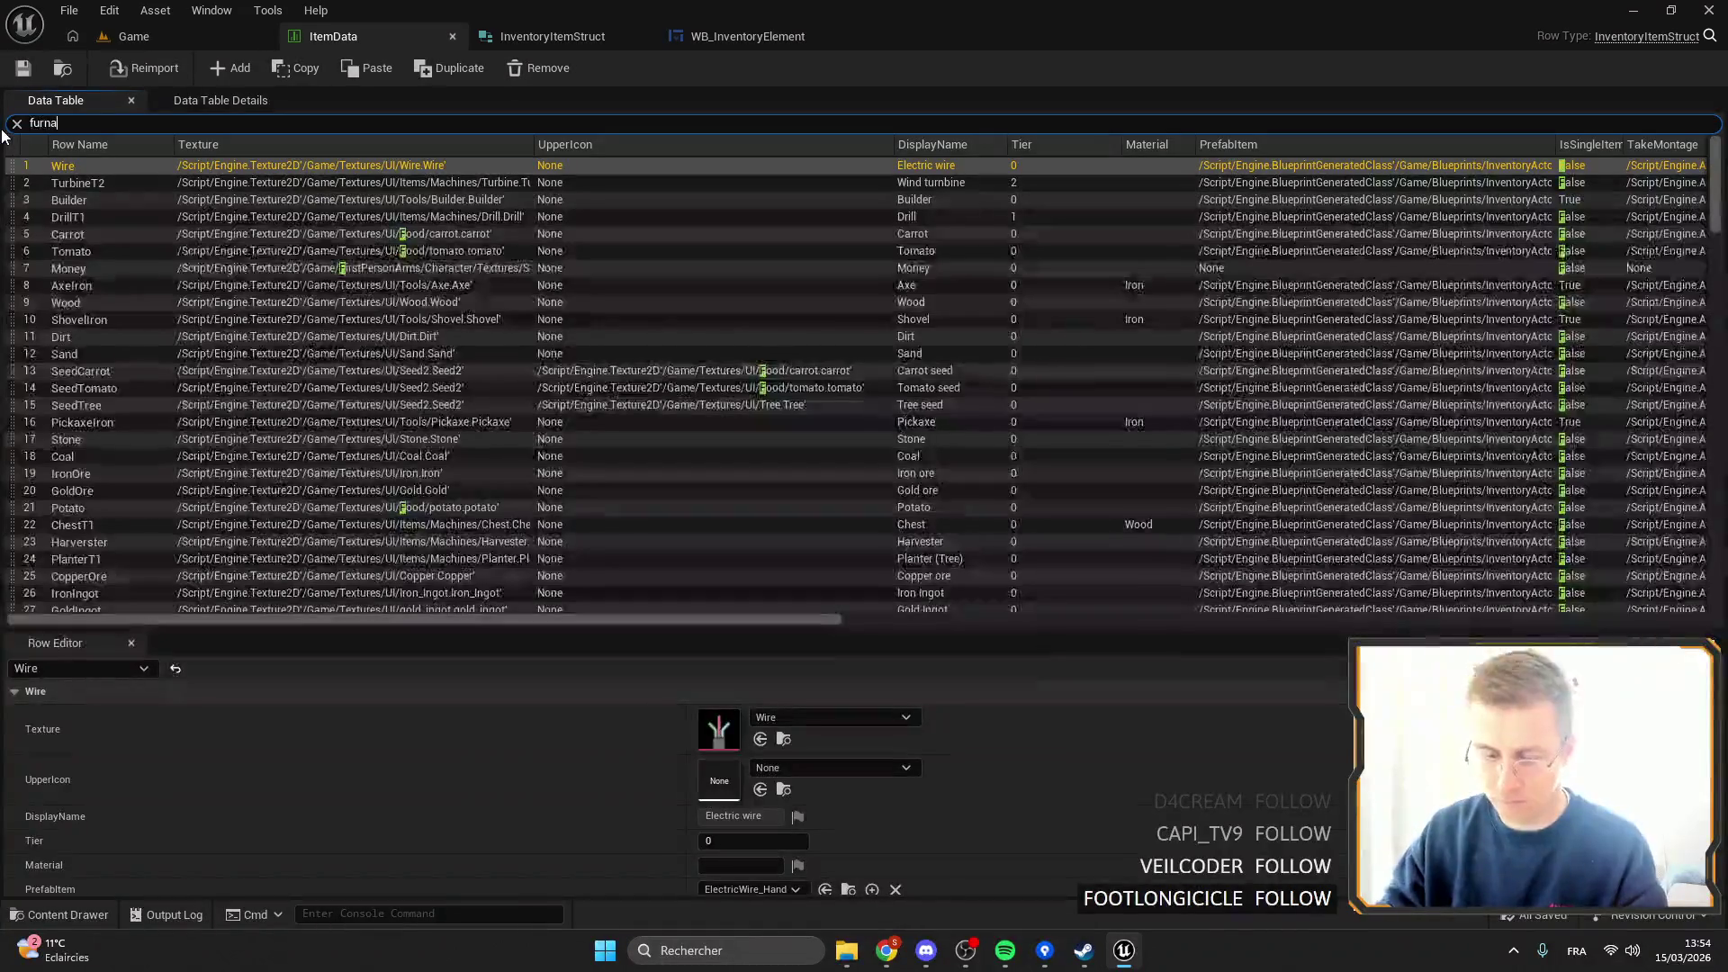
click(126, 198)
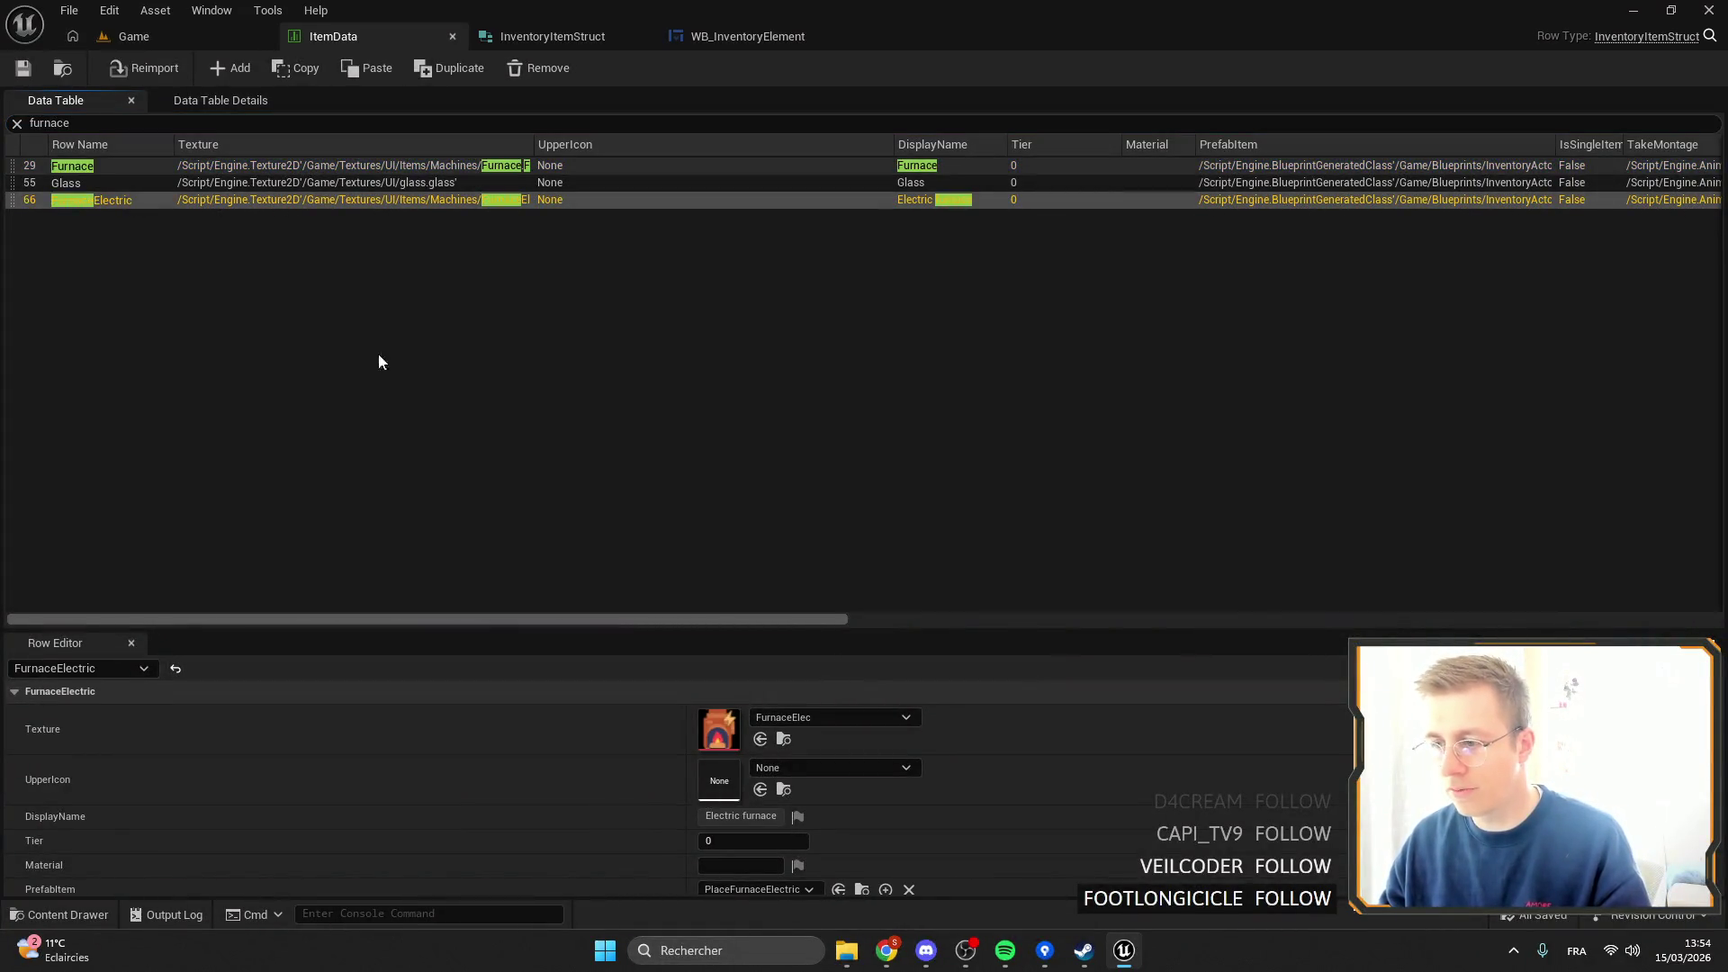
click(818, 717)
click(894, 563)
click(806, 764)
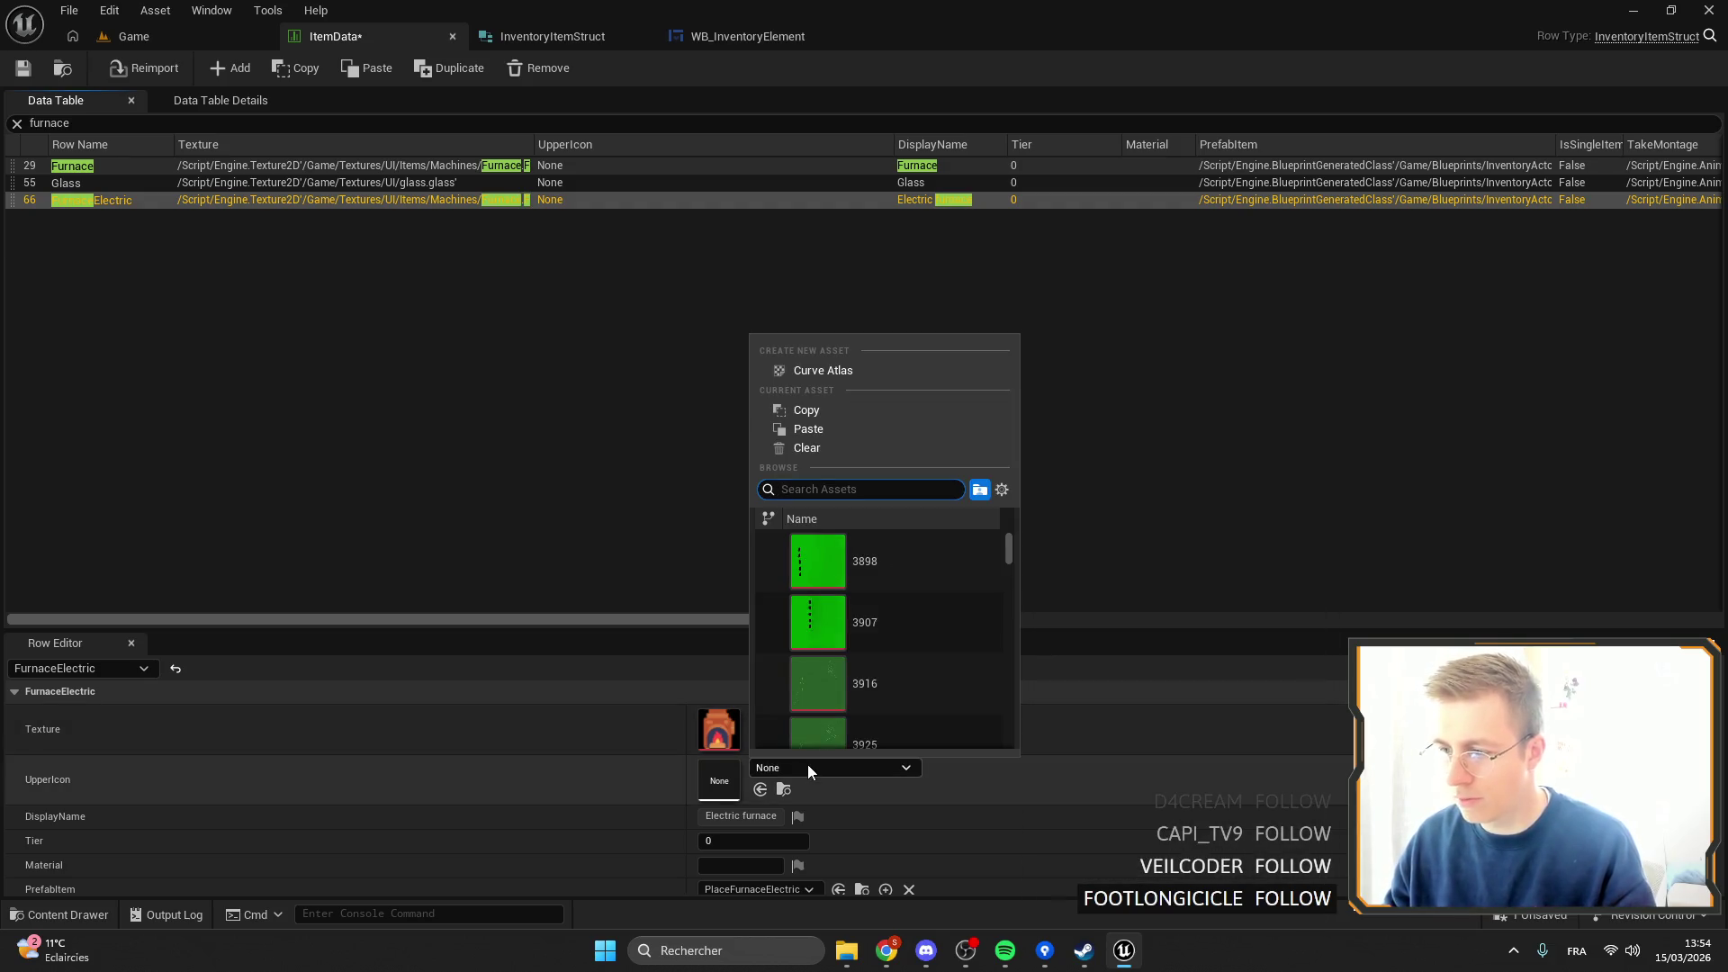
text(power)
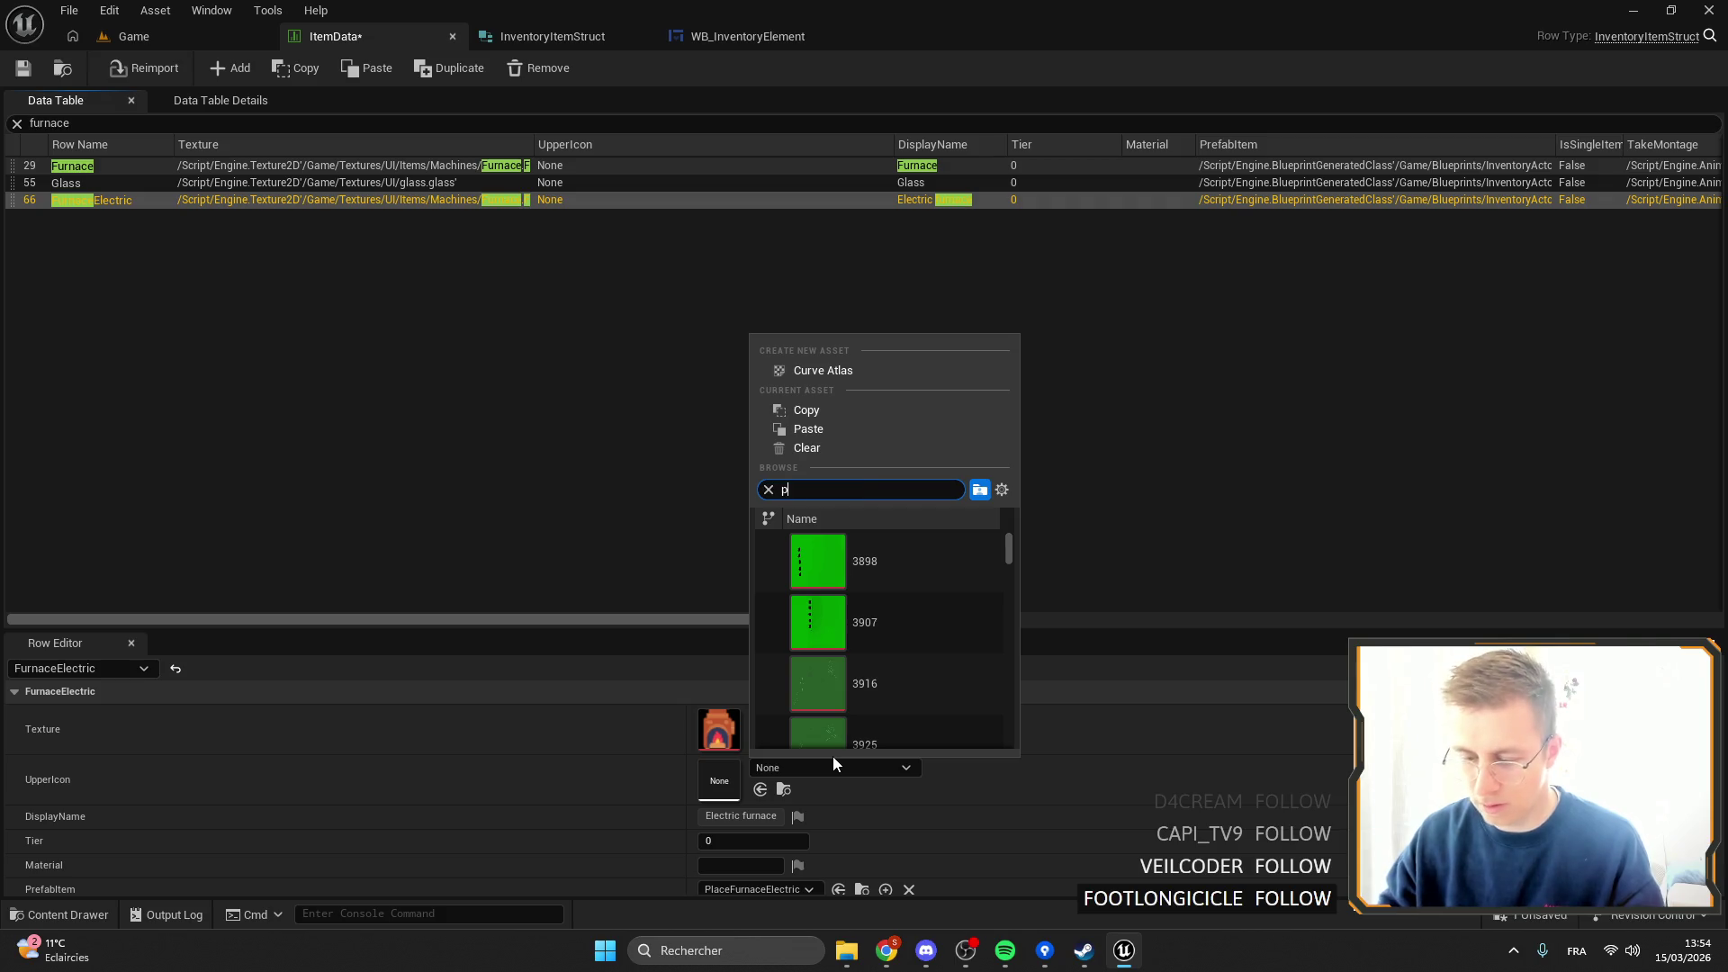
click(882, 612)
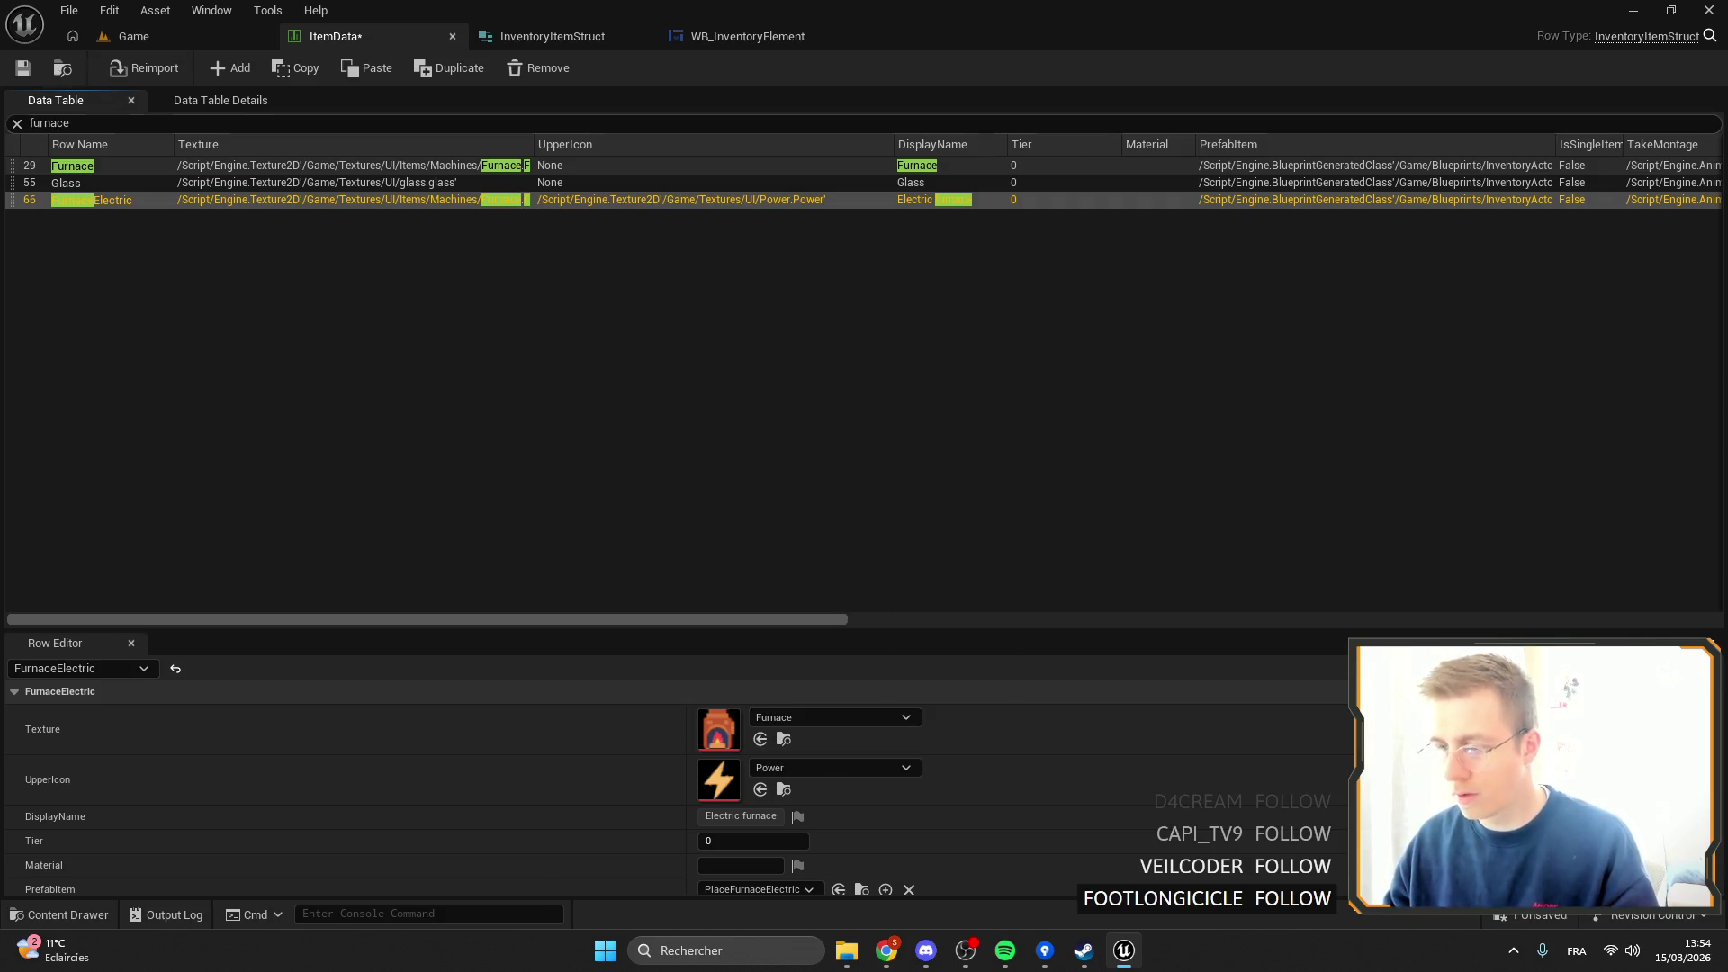
click(104, 45)
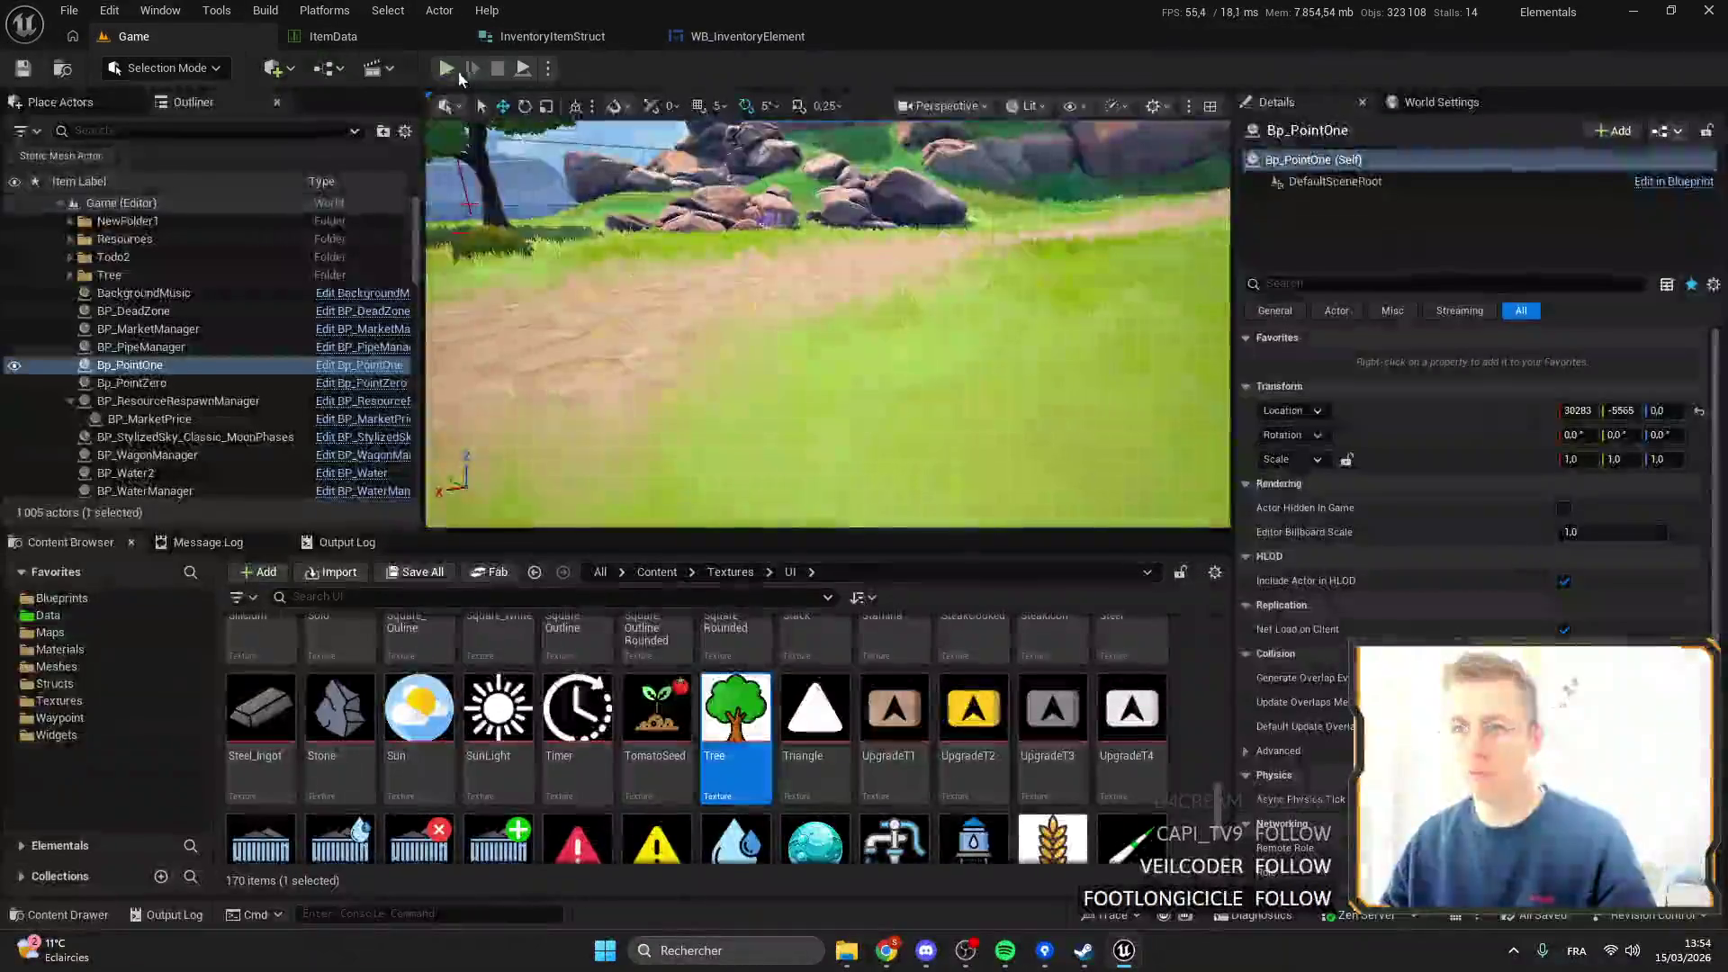
click(447, 68)
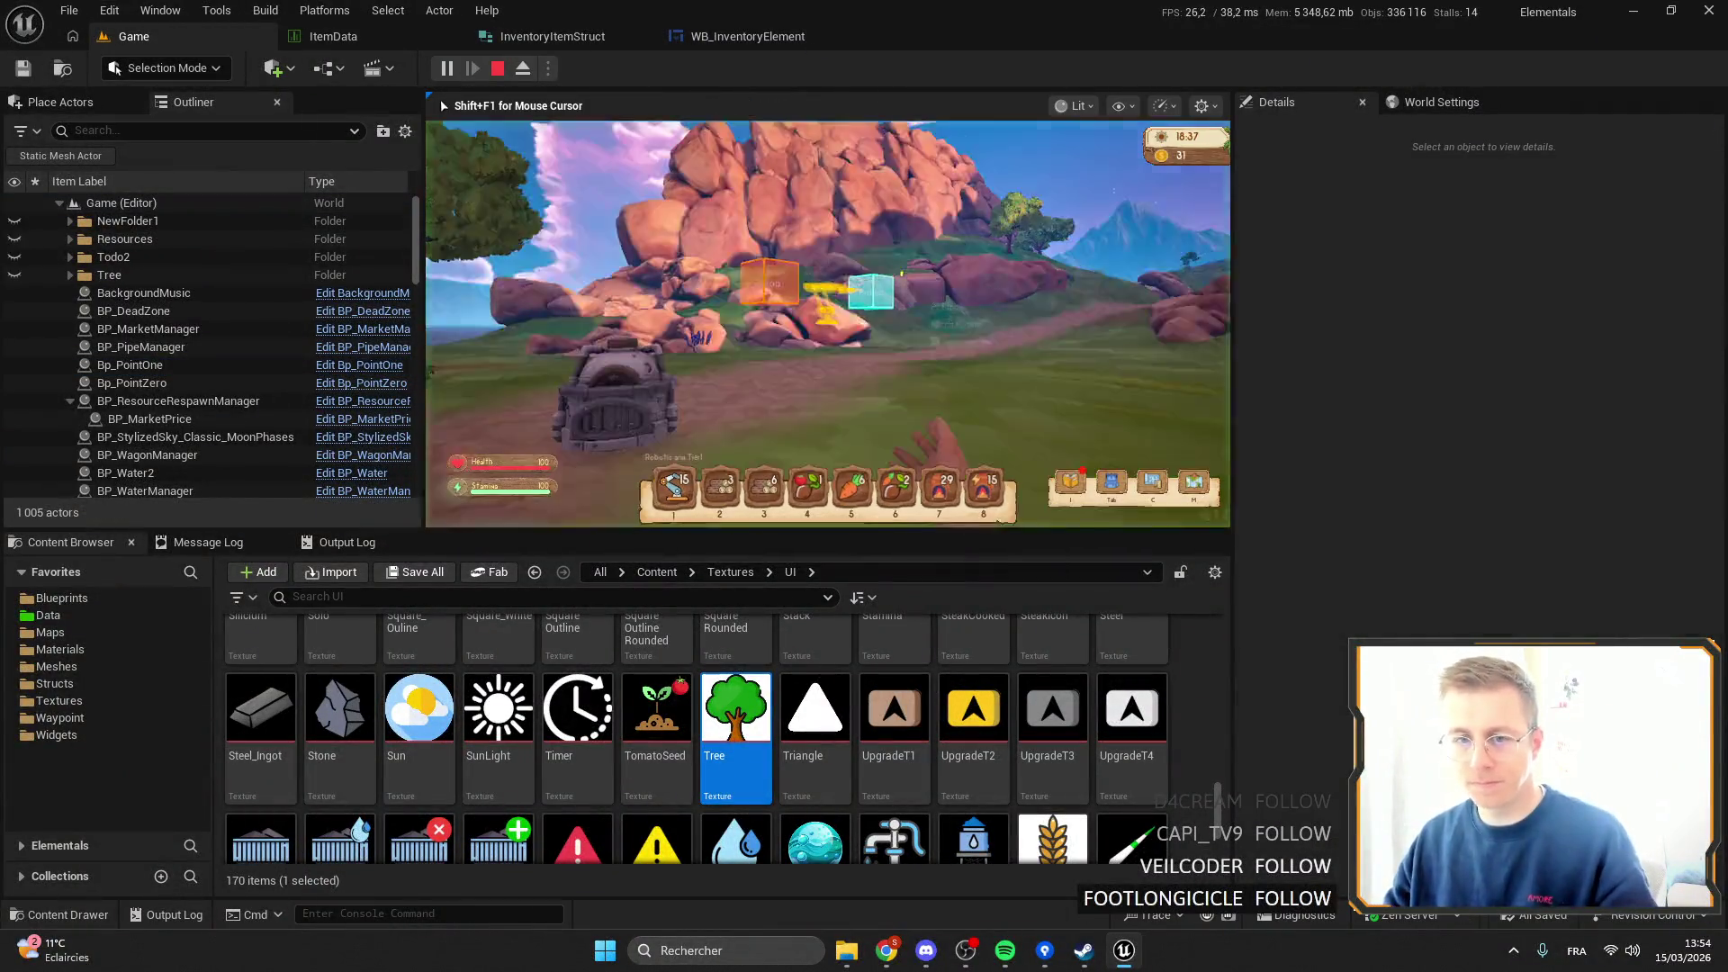
key(i)
key(i)
key(F11)
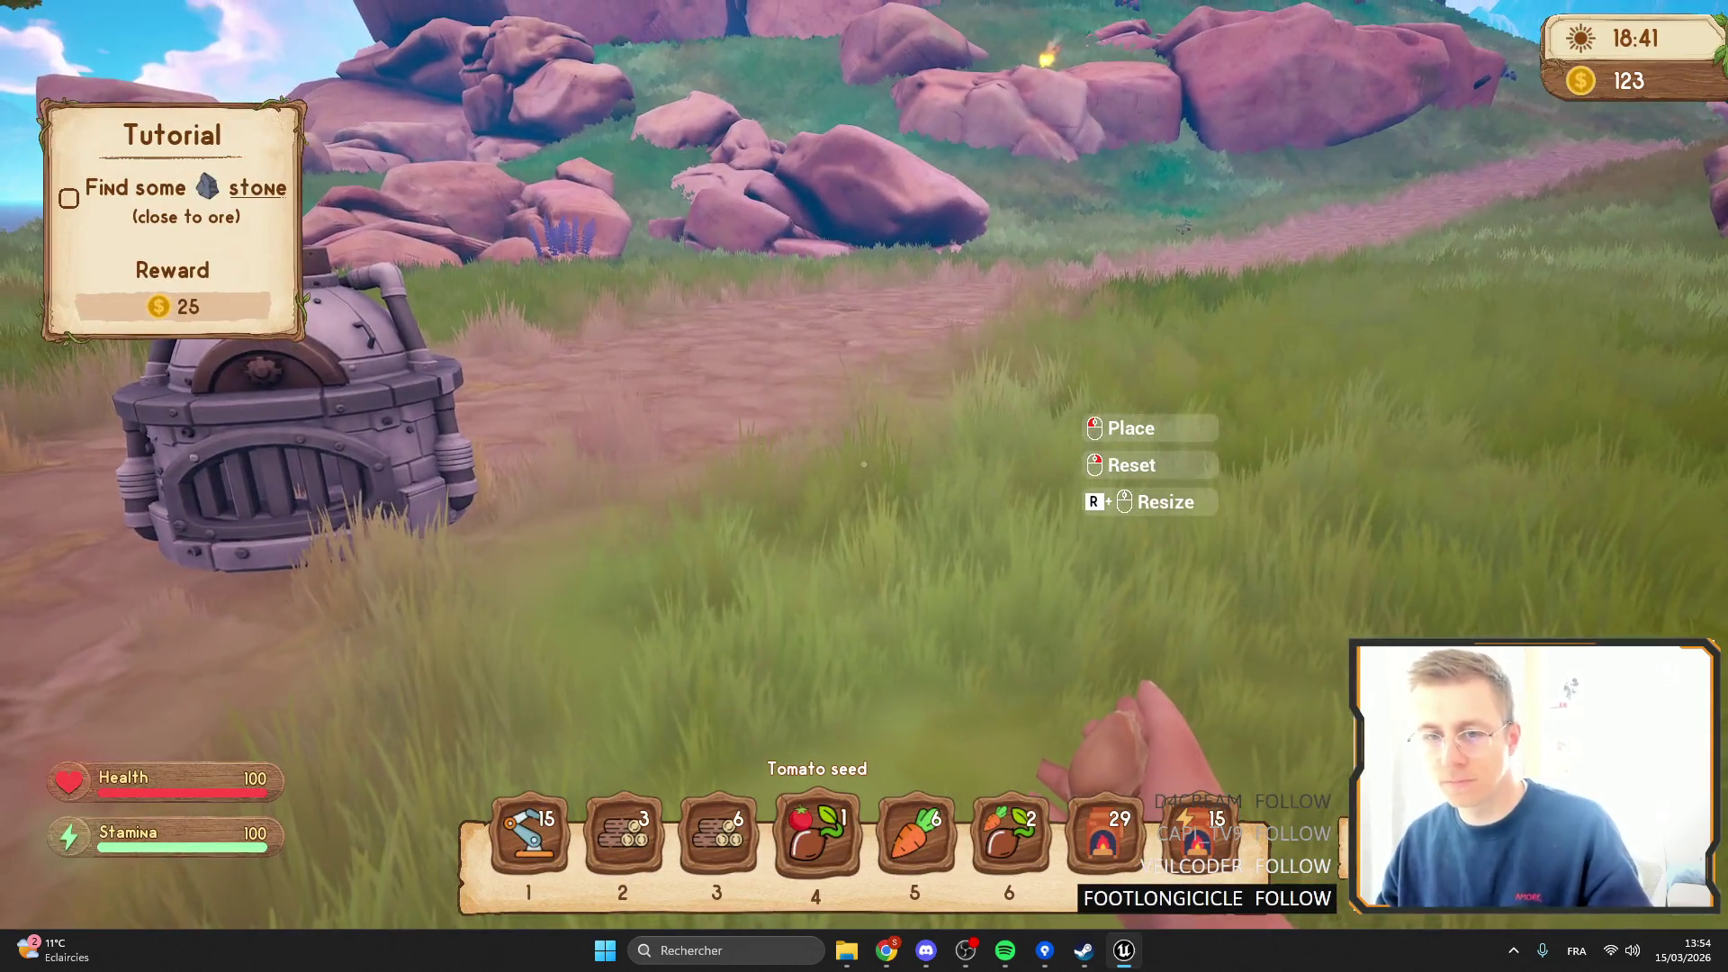
key(i)
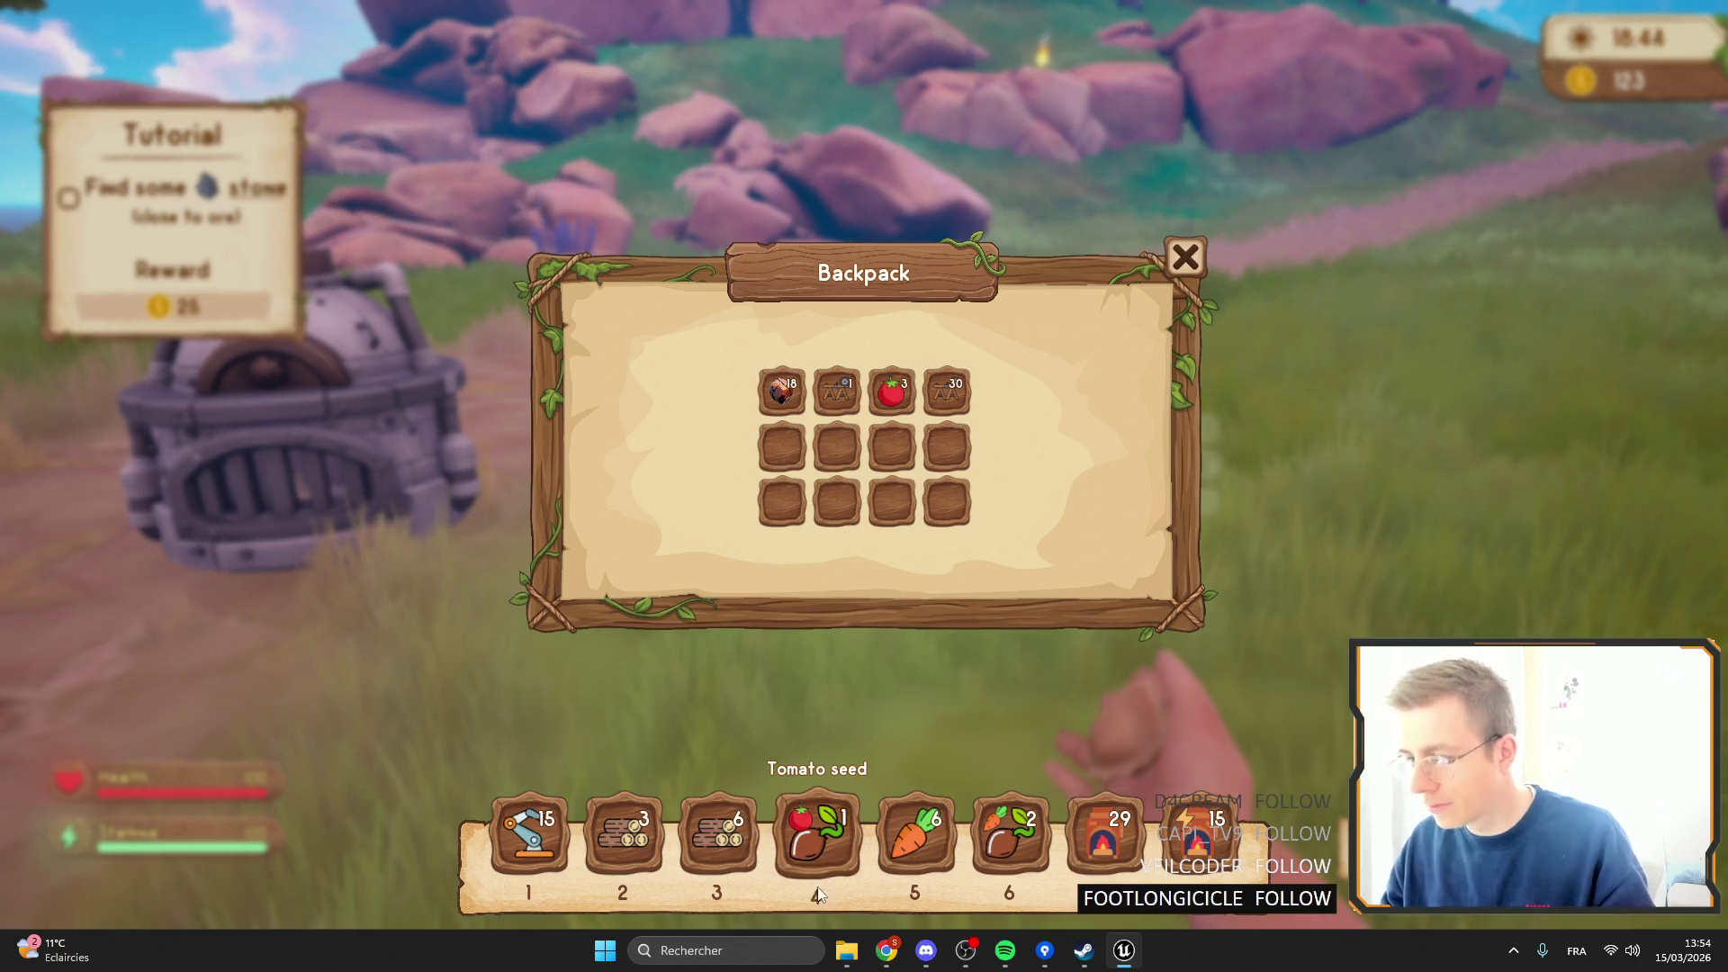
key(i)
scroll(864, 486, down, 3)
scroll(864, 486, down, 1)
scroll(864, 486, up, 1)
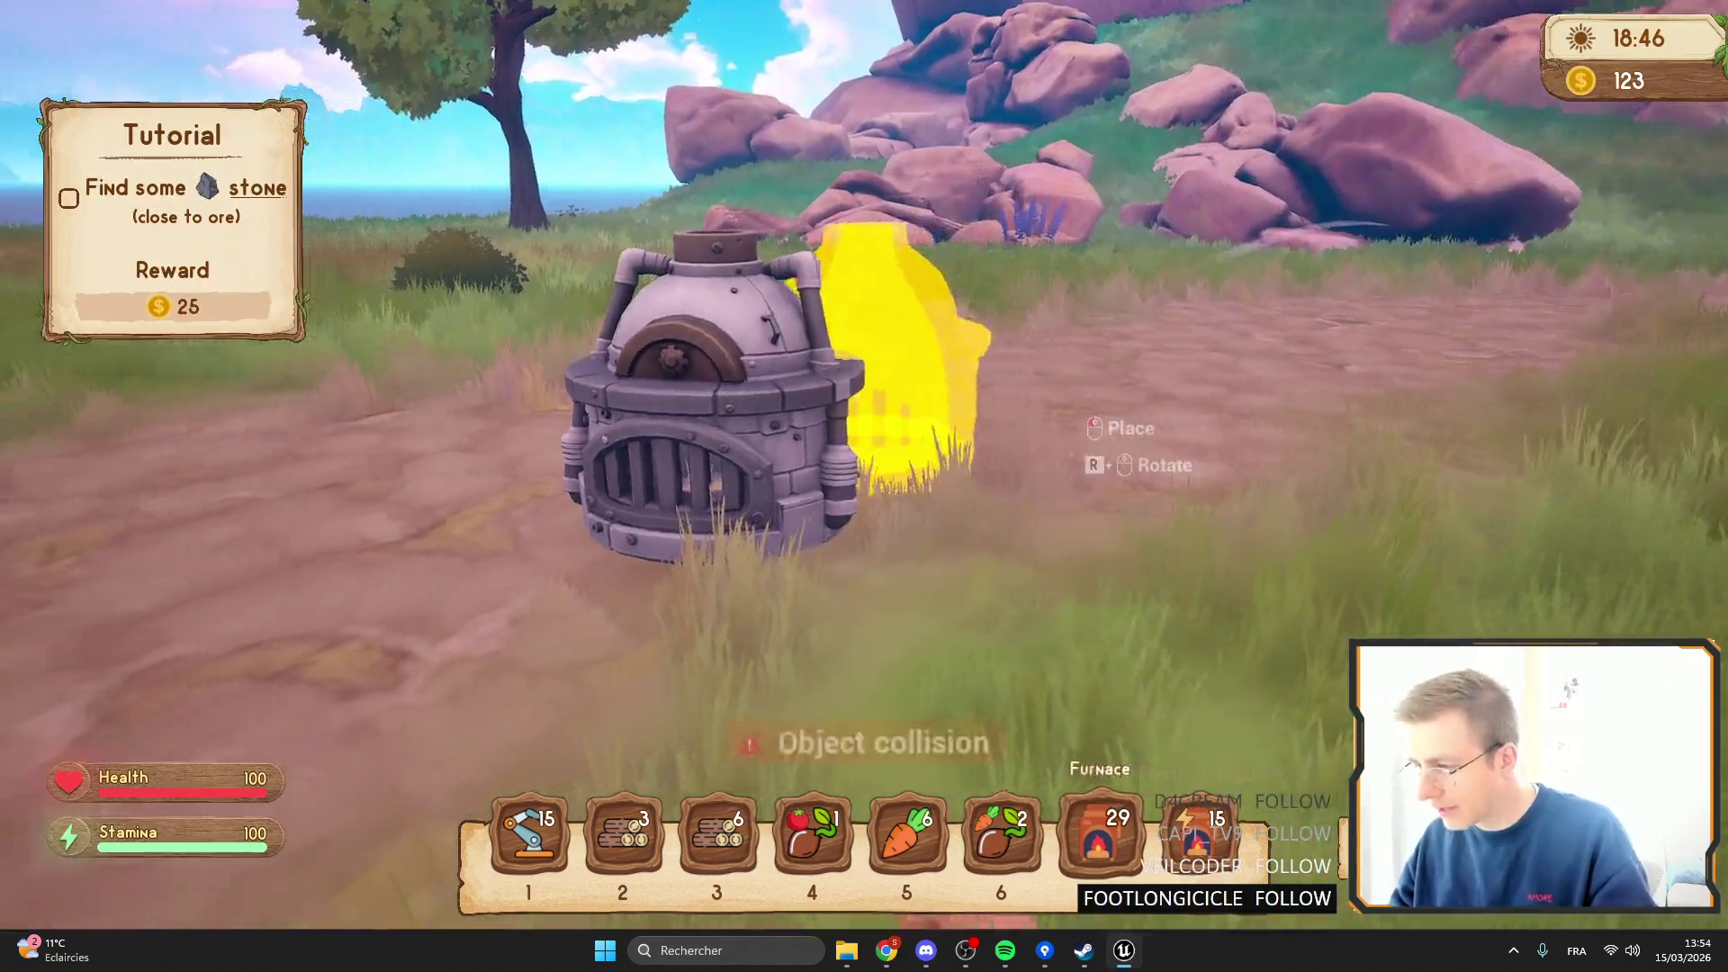
scroll(864, 486, down, 1)
scroll(864, 486, up, 3)
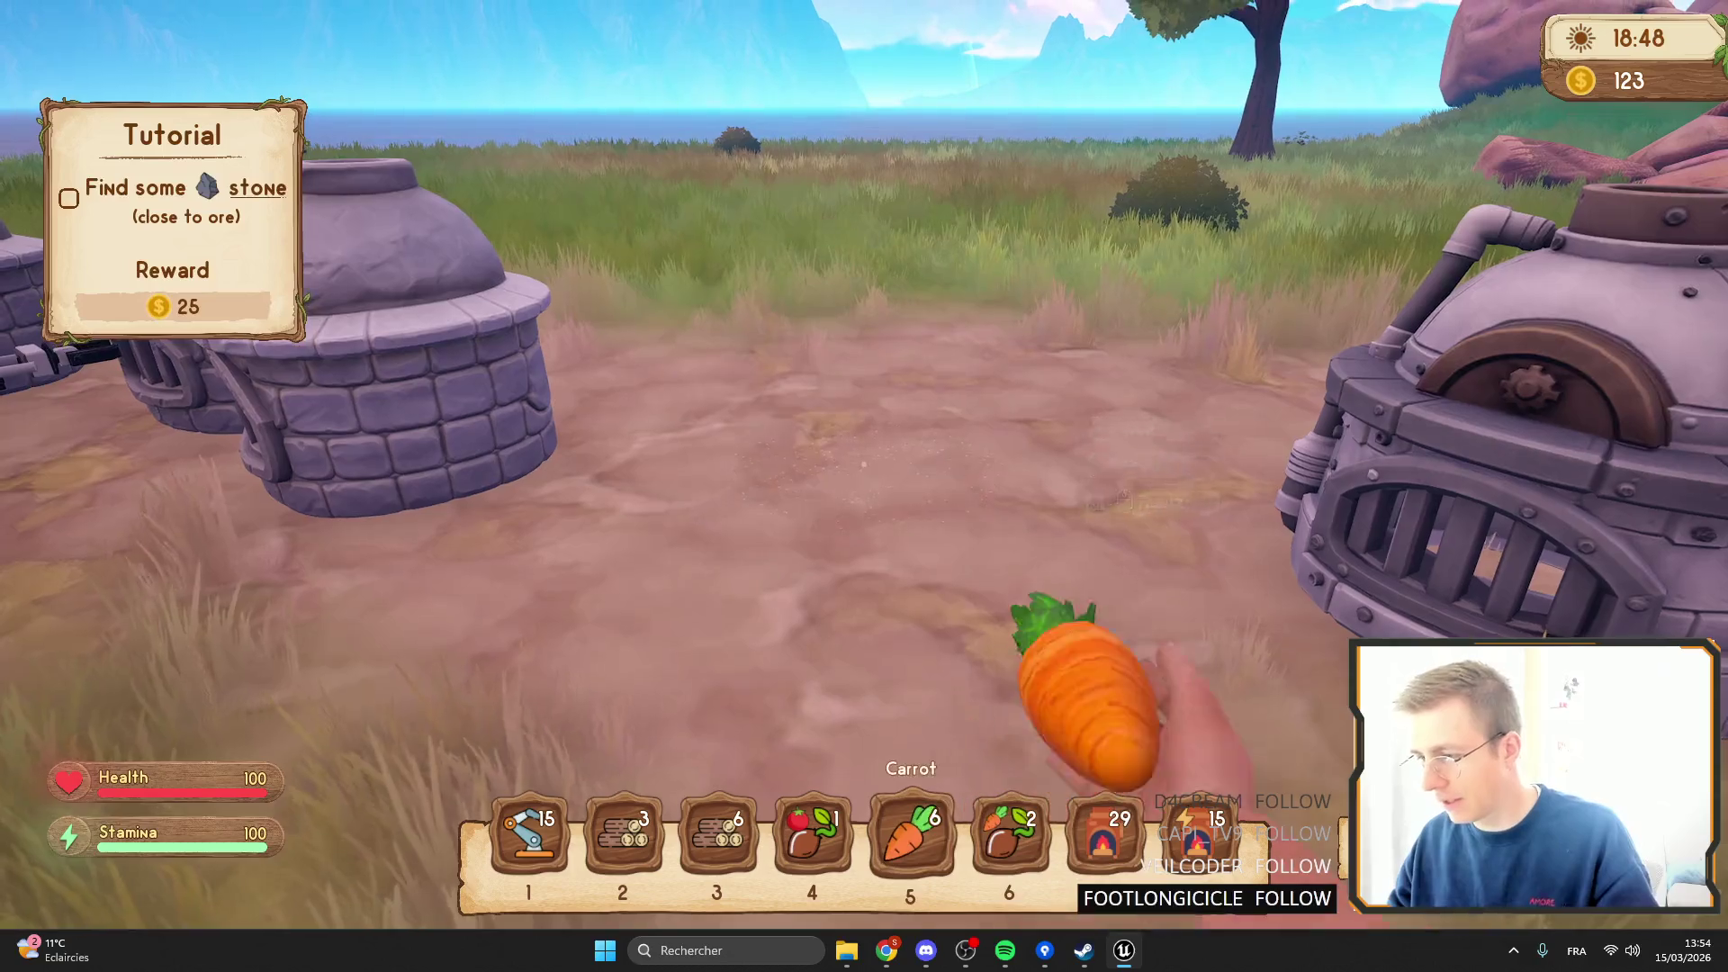
scroll(864, 486, down, 1)
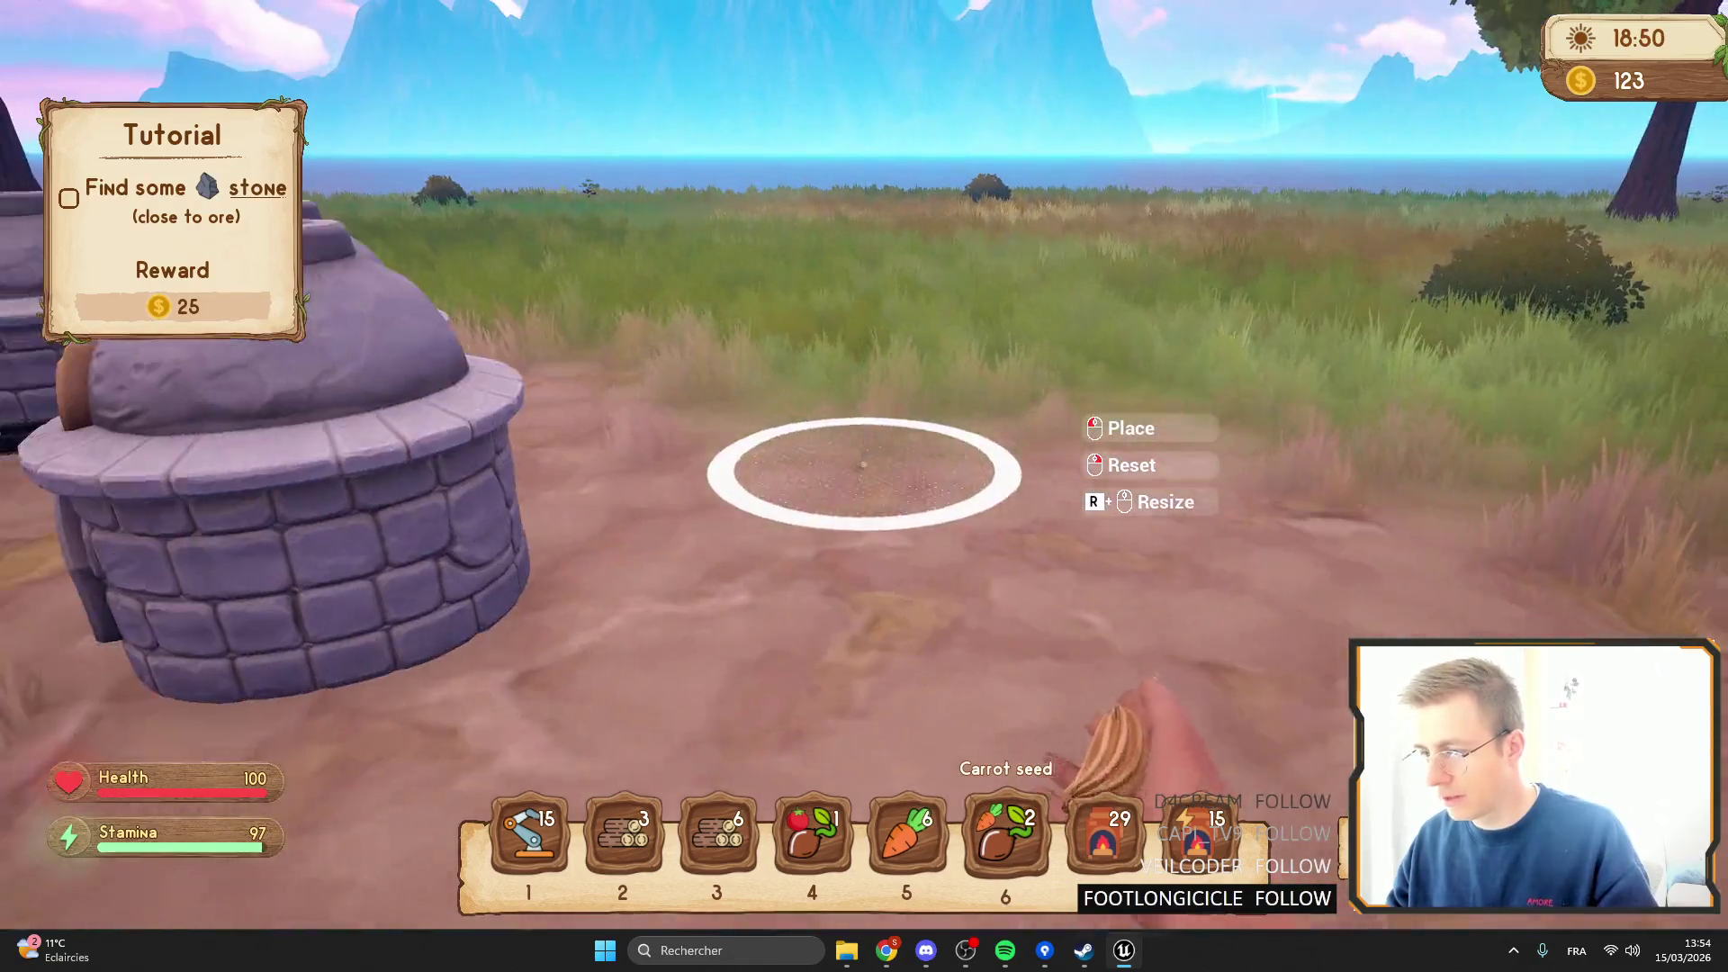
scroll(864, 486, up, 2)
key(Escape)
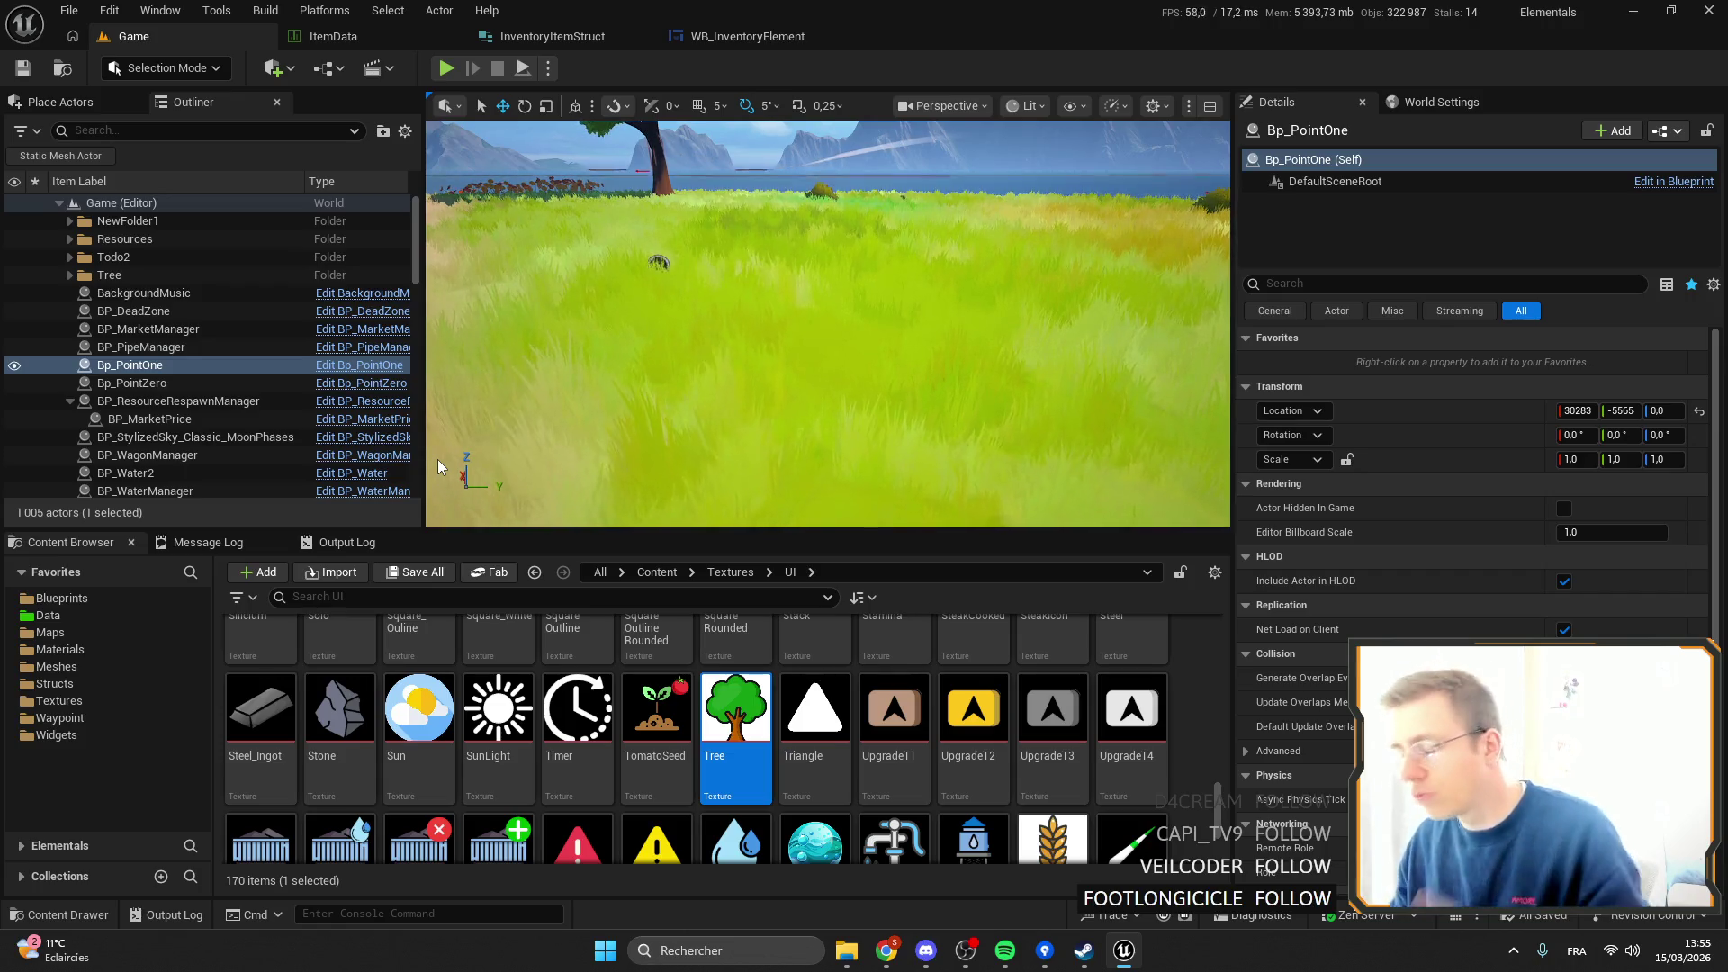
Look around the level toward the path and shore, then reopen the ItemData table.
drag(776, 230, 822, 216)
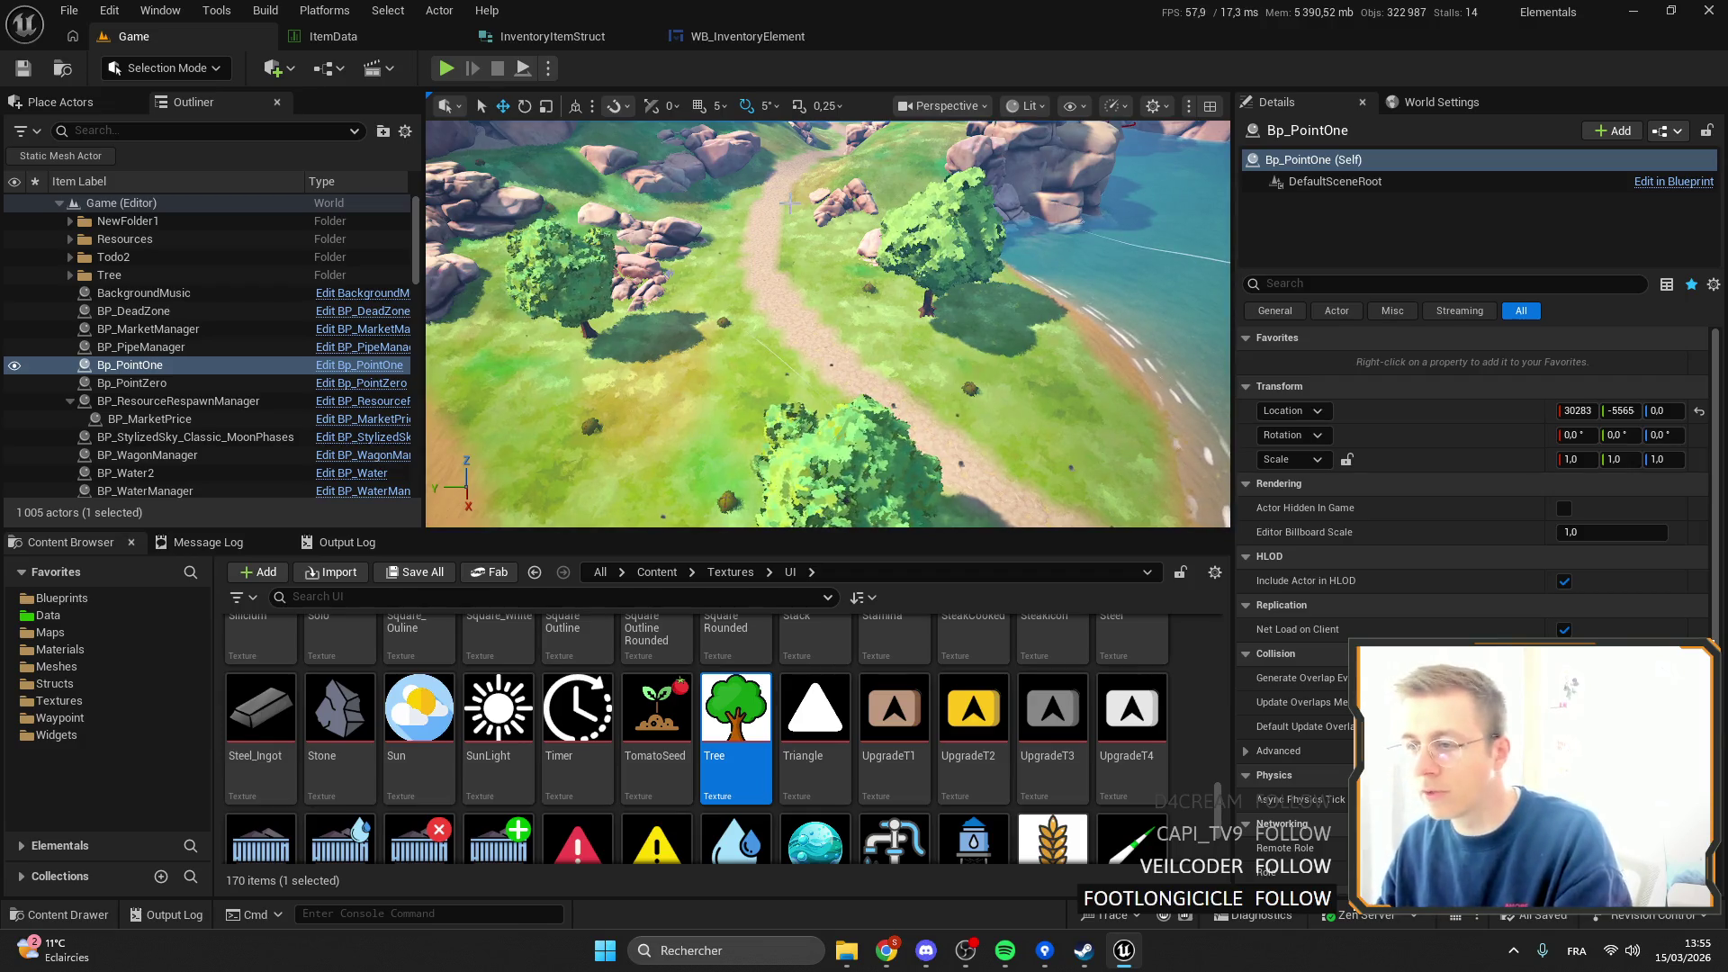
drag(506, 208, 829, 305)
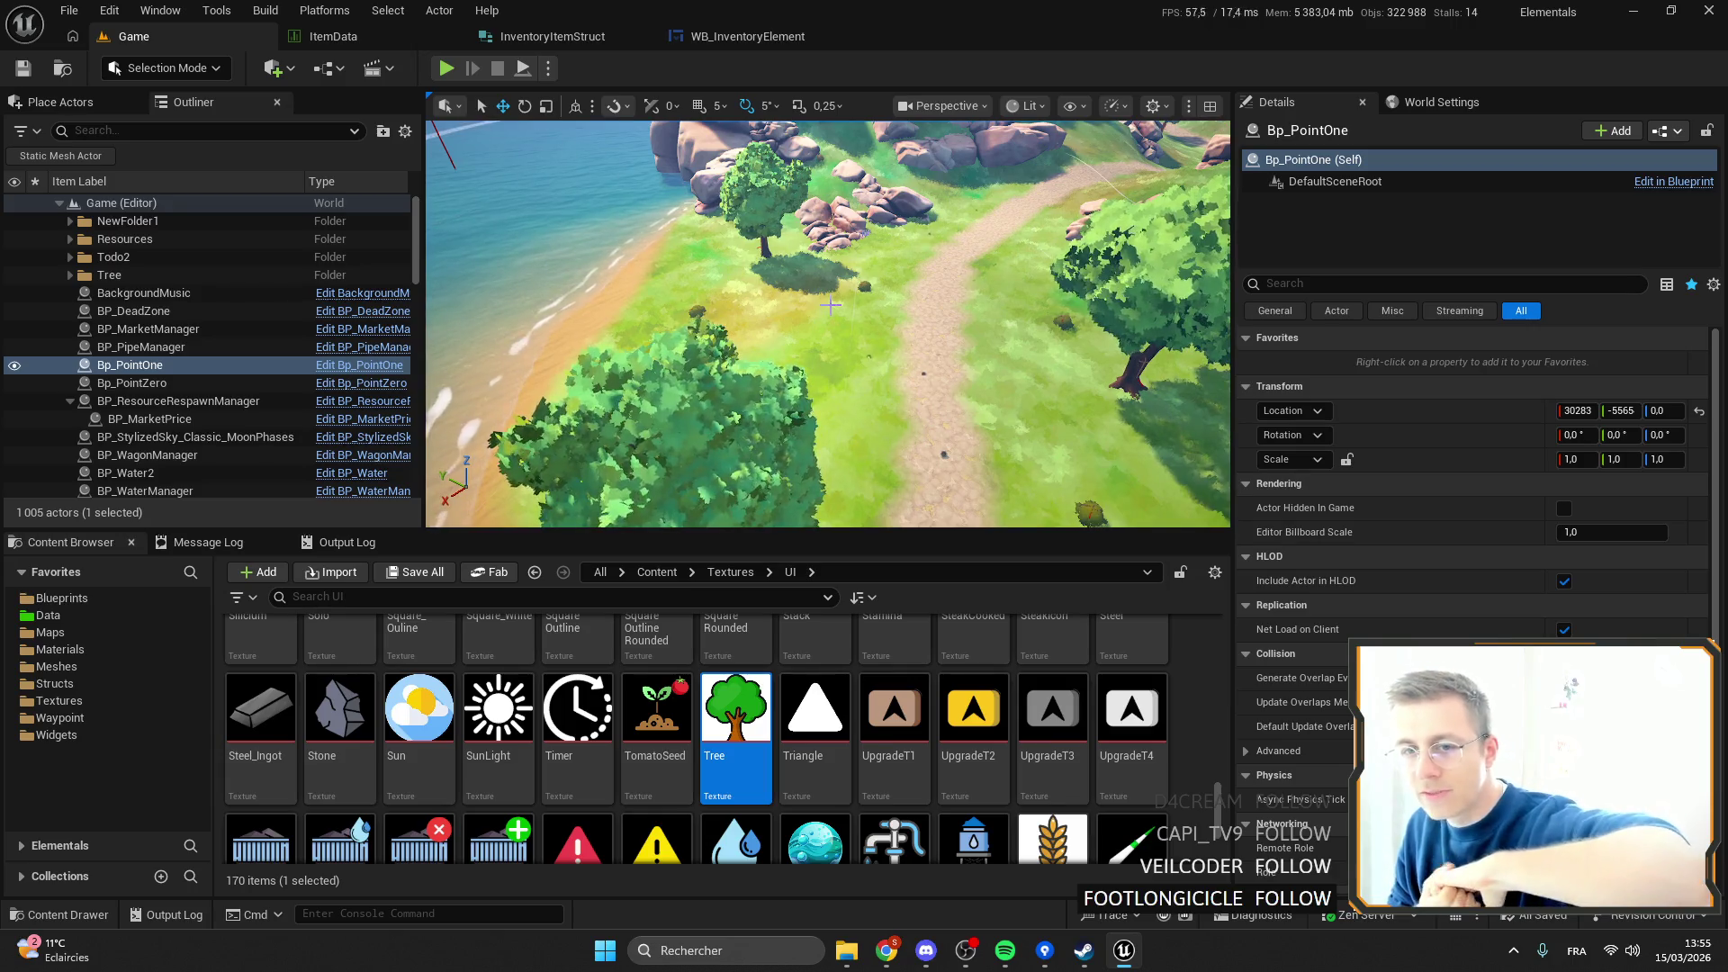
click(326, 37)
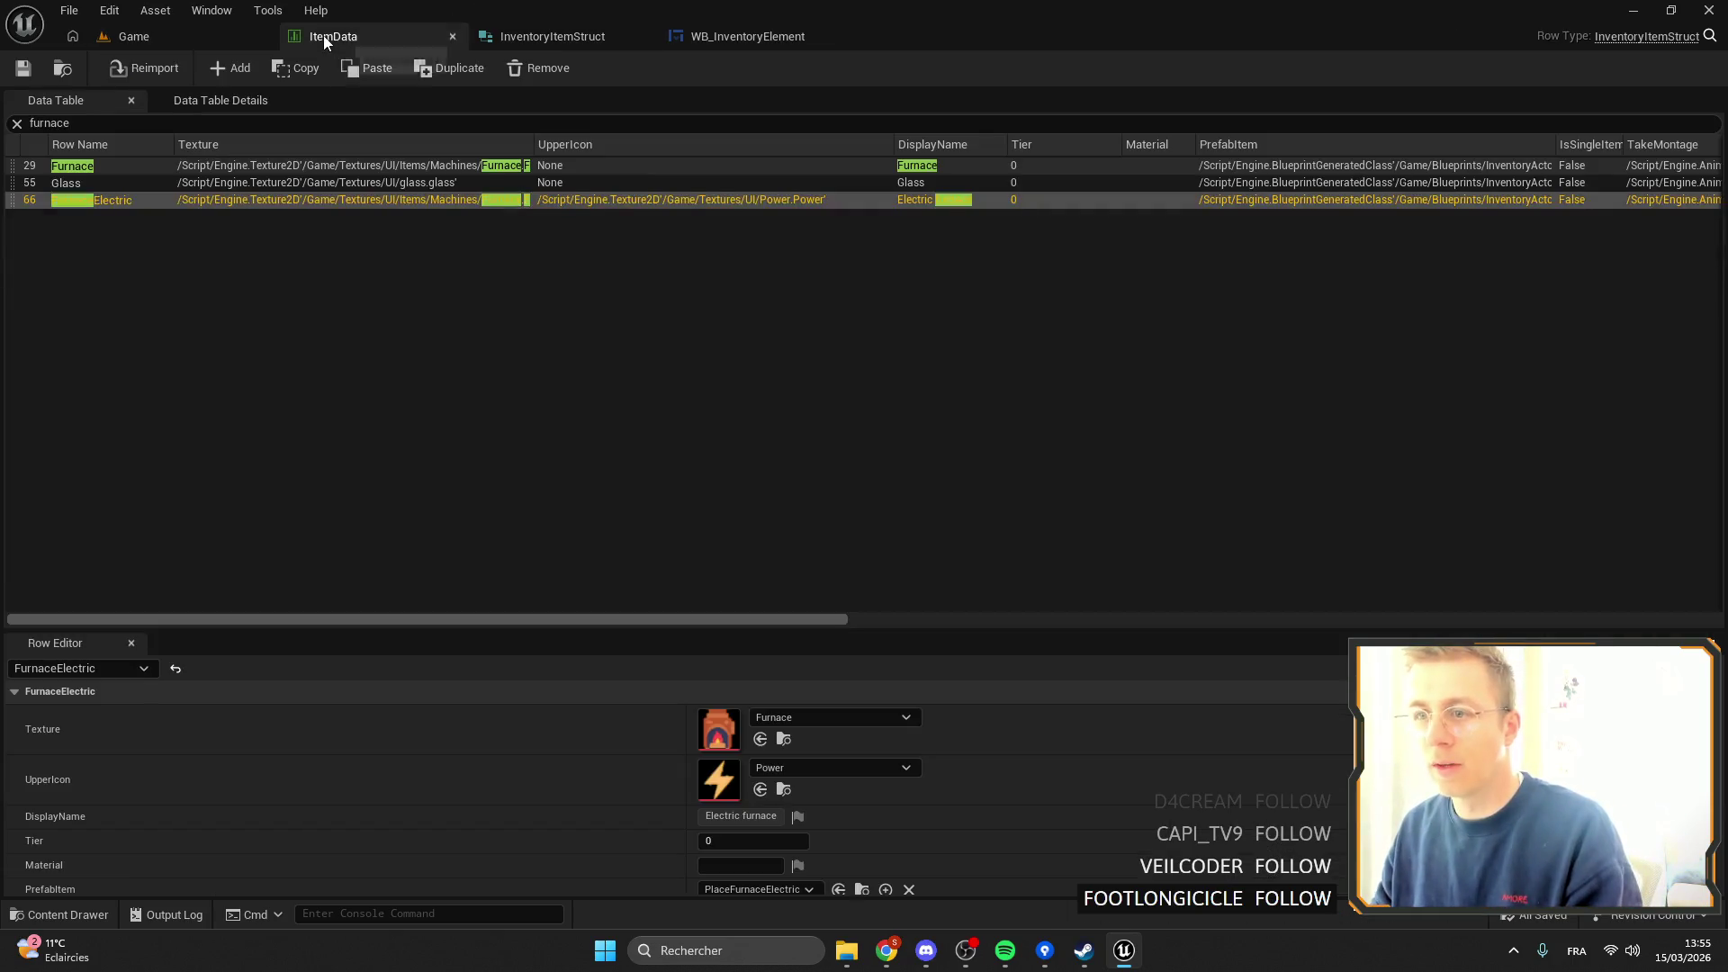
Clear the furnace filter and inspect the AxeCopper, Graphite and ShovelStone rows.
click(17, 124)
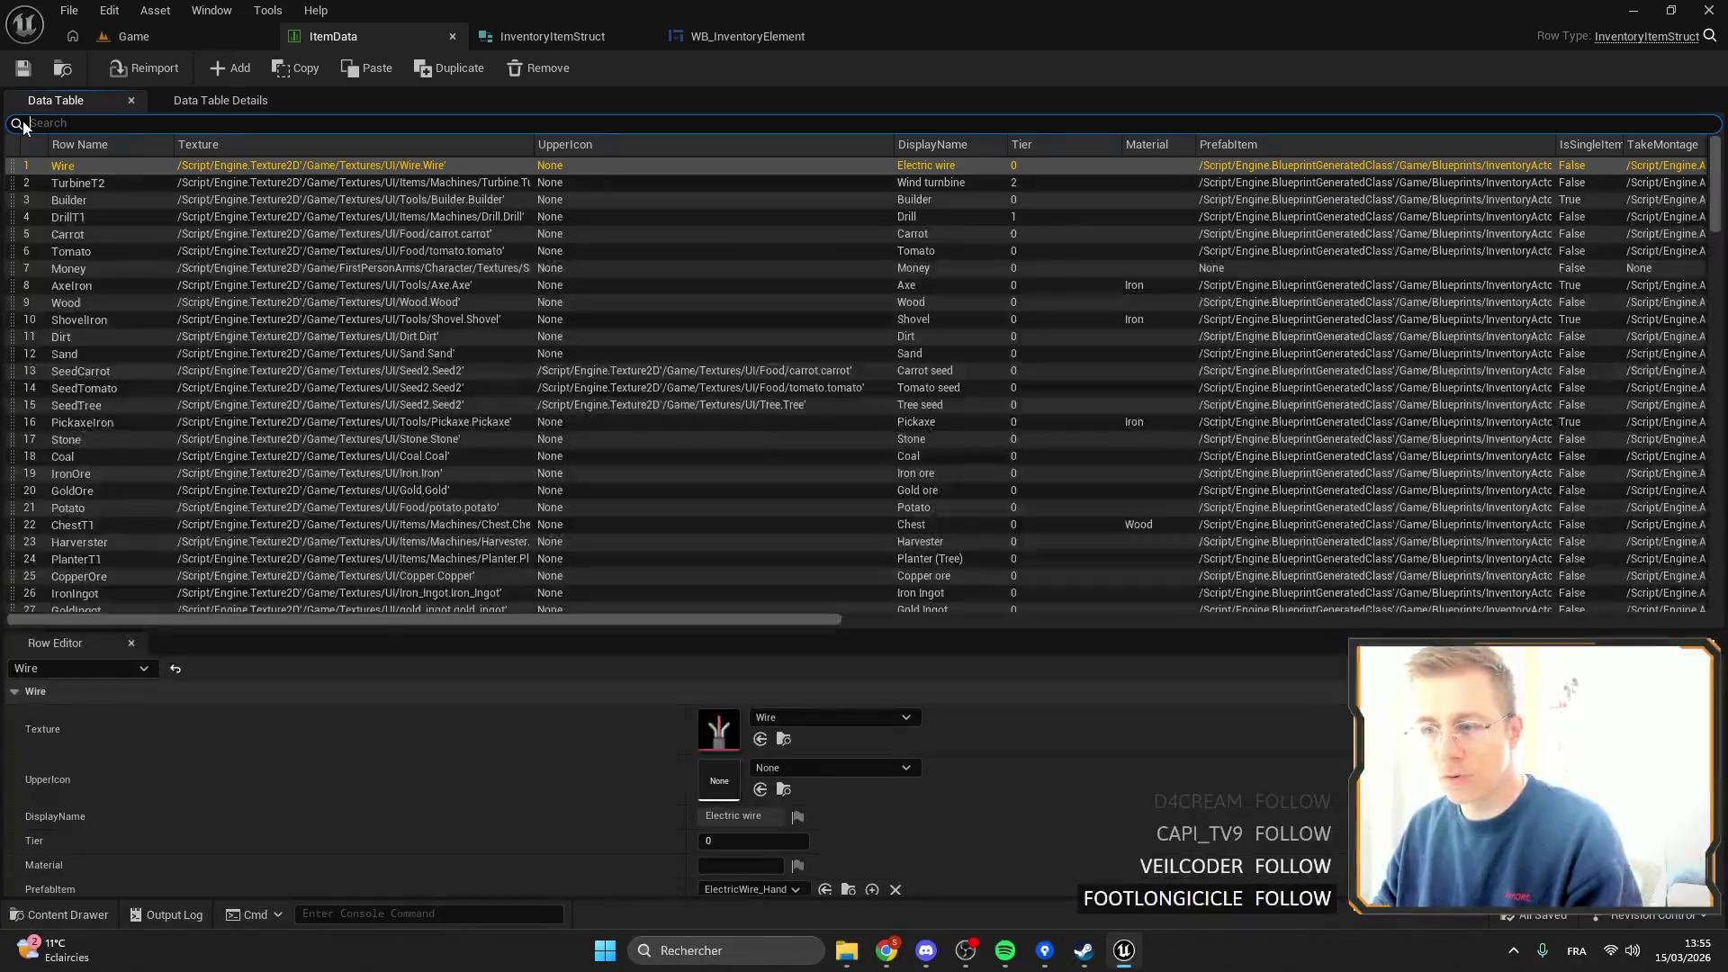
scroll(311, 360, down, 10)
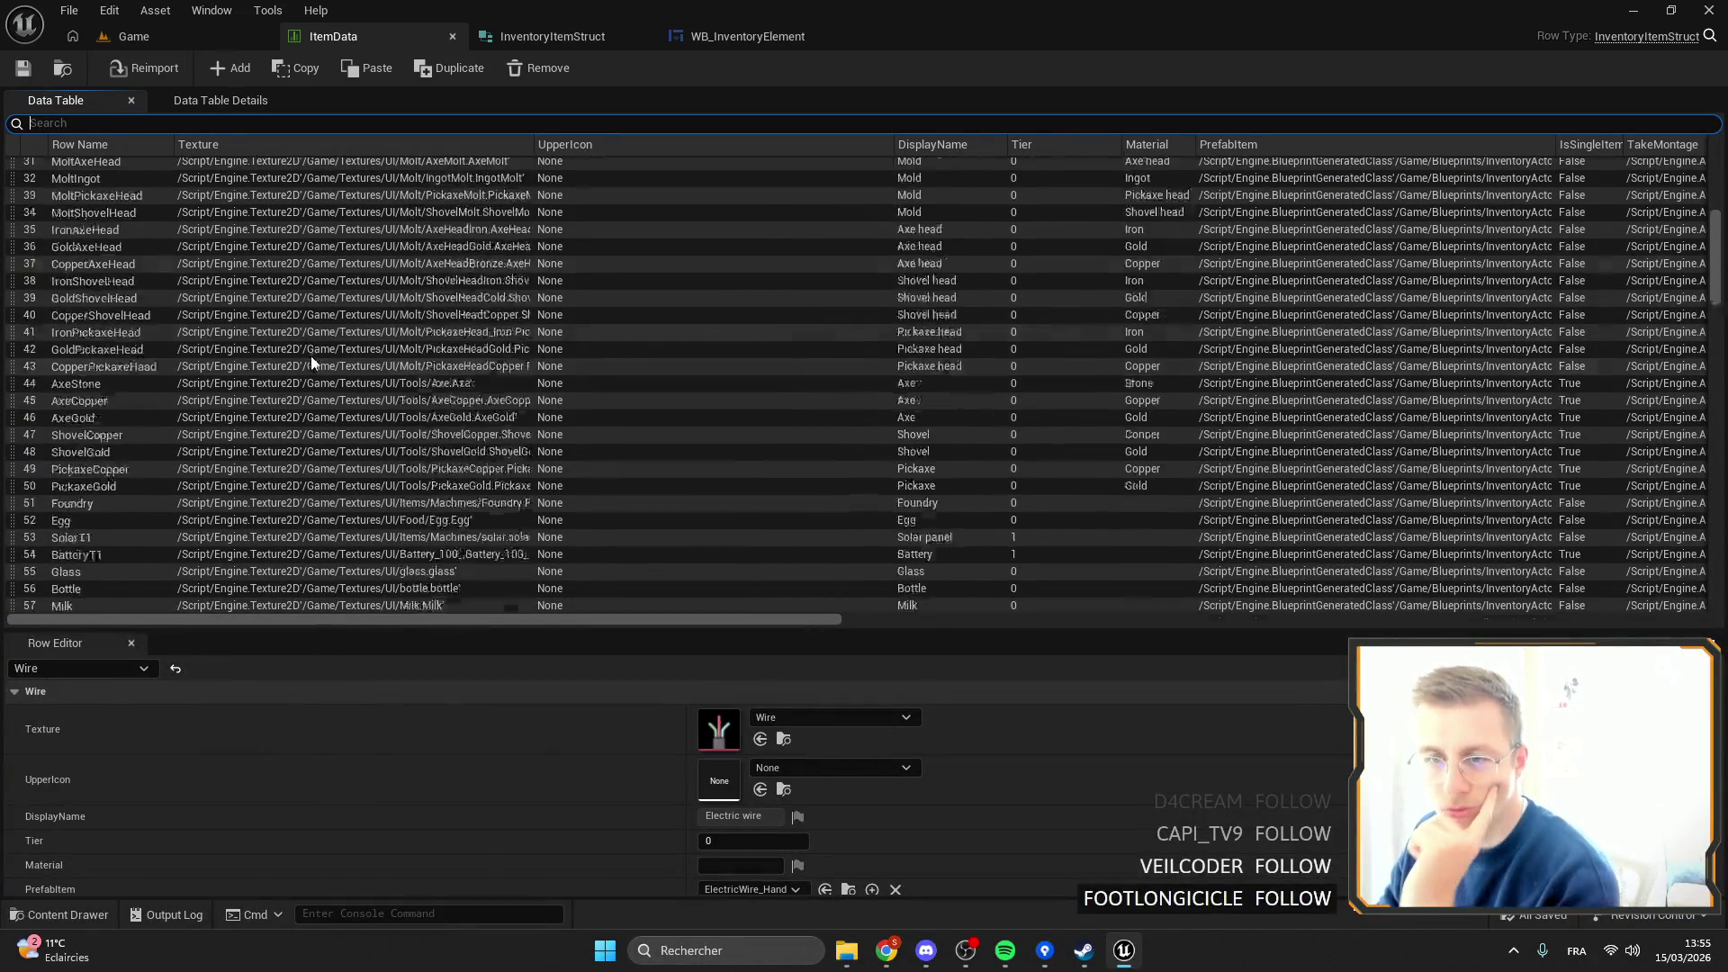
scroll(310, 360, down, 2)
click(102, 313)
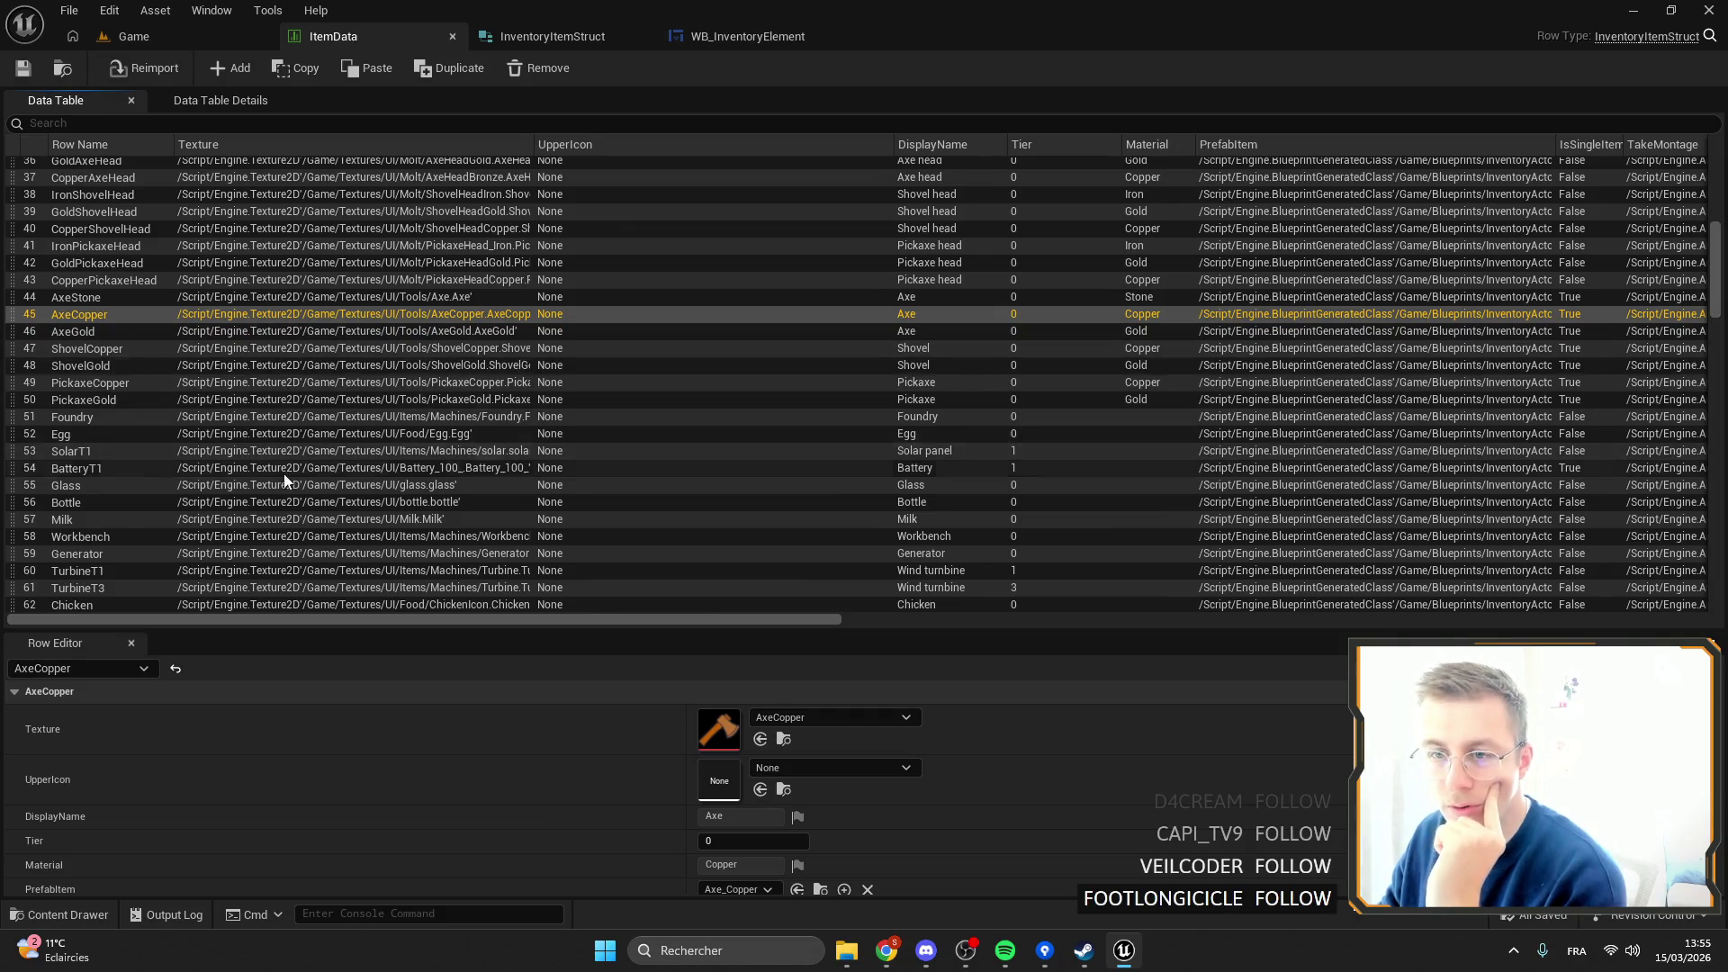
scroll(284, 481, down, 3)
click(144, 468)
click(142, 515)
click(87, 532)
scroll(94, 531, down, 7)
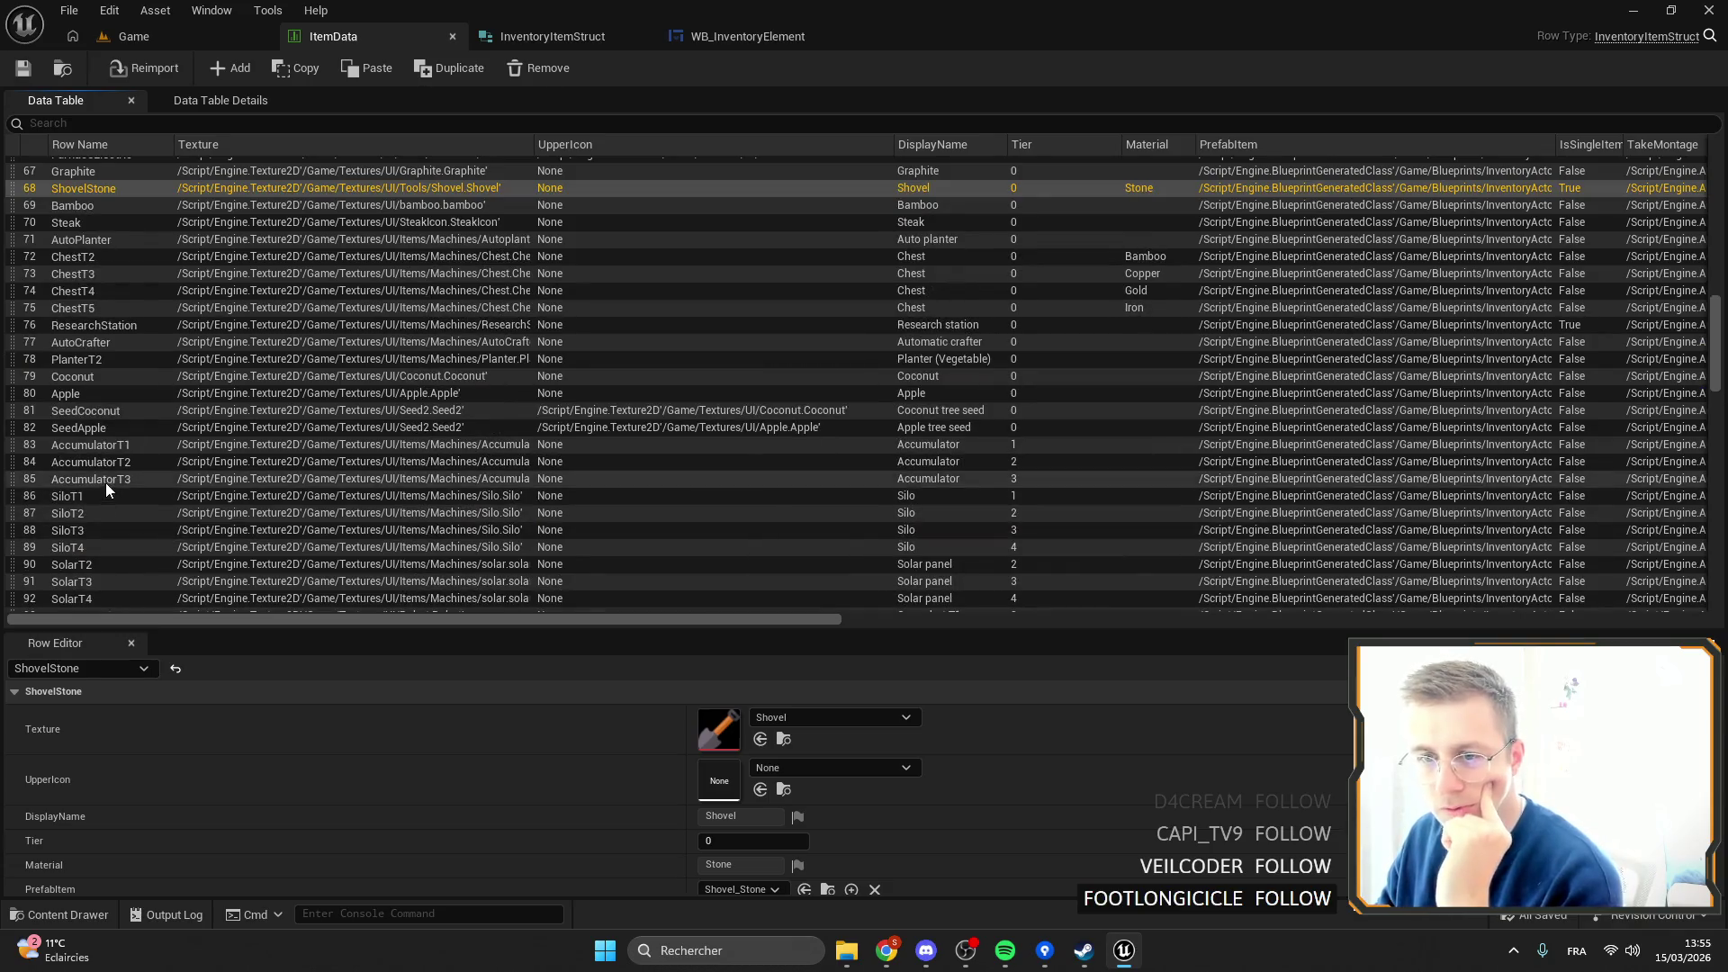
Inspect the AccumulatorT1–T3 and SiloT3–T4 rows, then go back to the Game level.
click(106, 483)
click(100, 461)
click(96, 450)
click(81, 462)
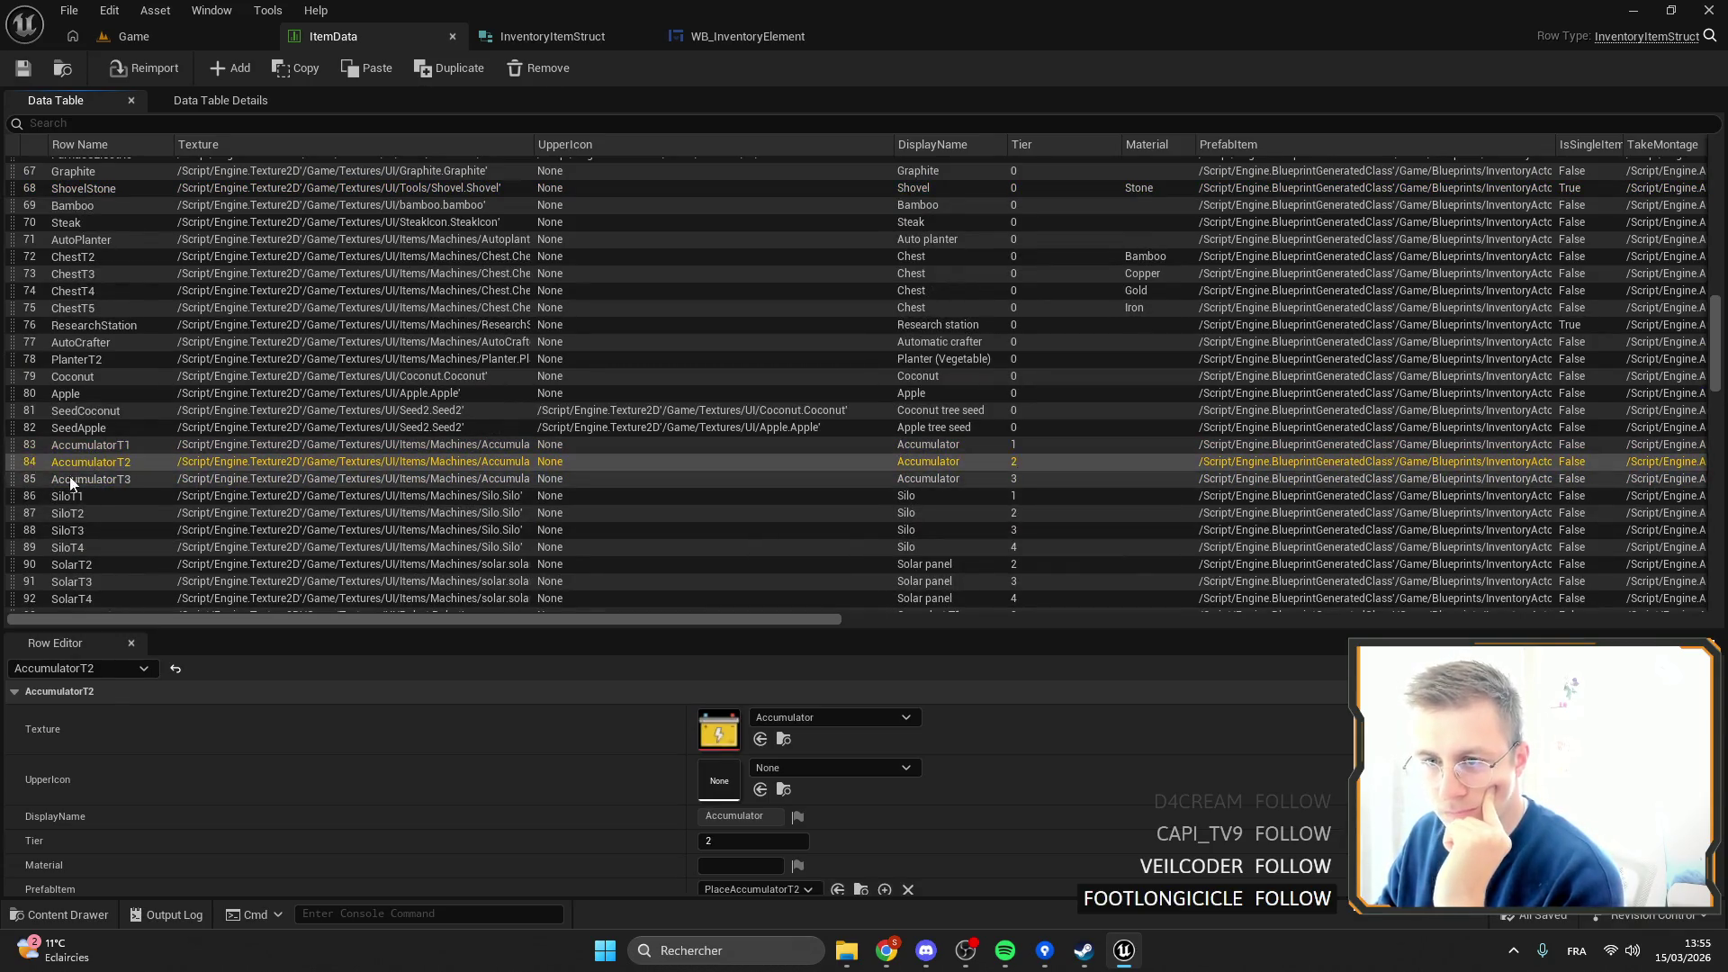
click(78, 448)
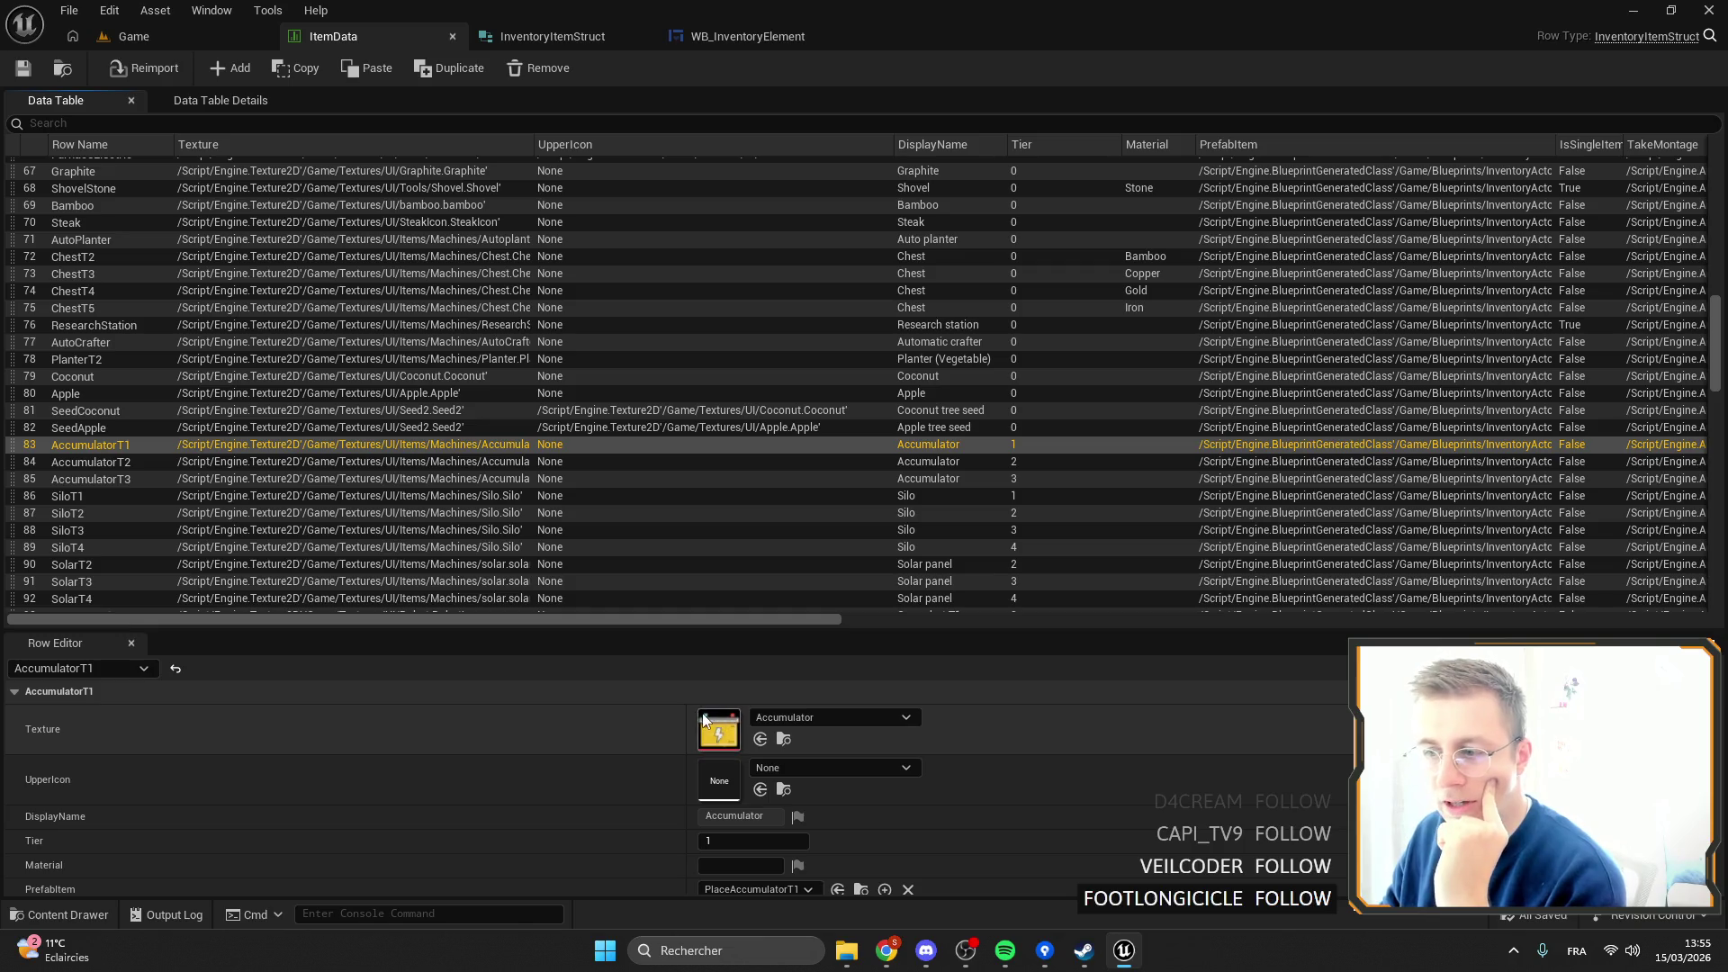
click(121, 477)
scroll(432, 441, down, 5)
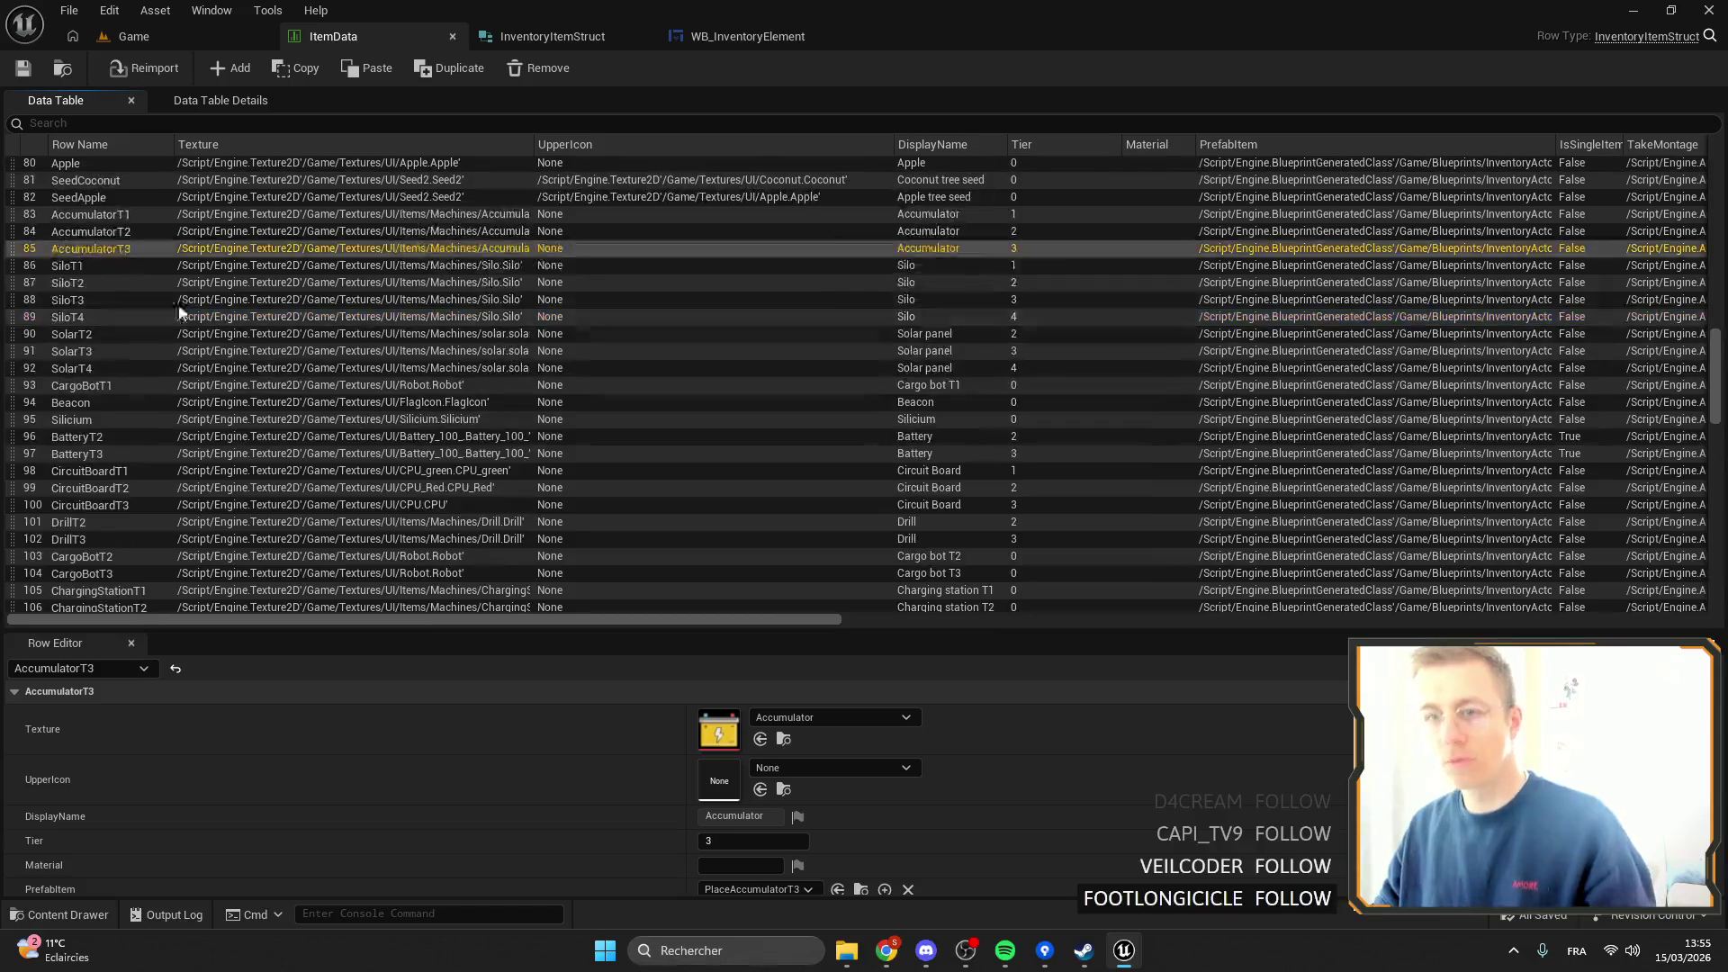
click(95, 268)
click(90, 299)
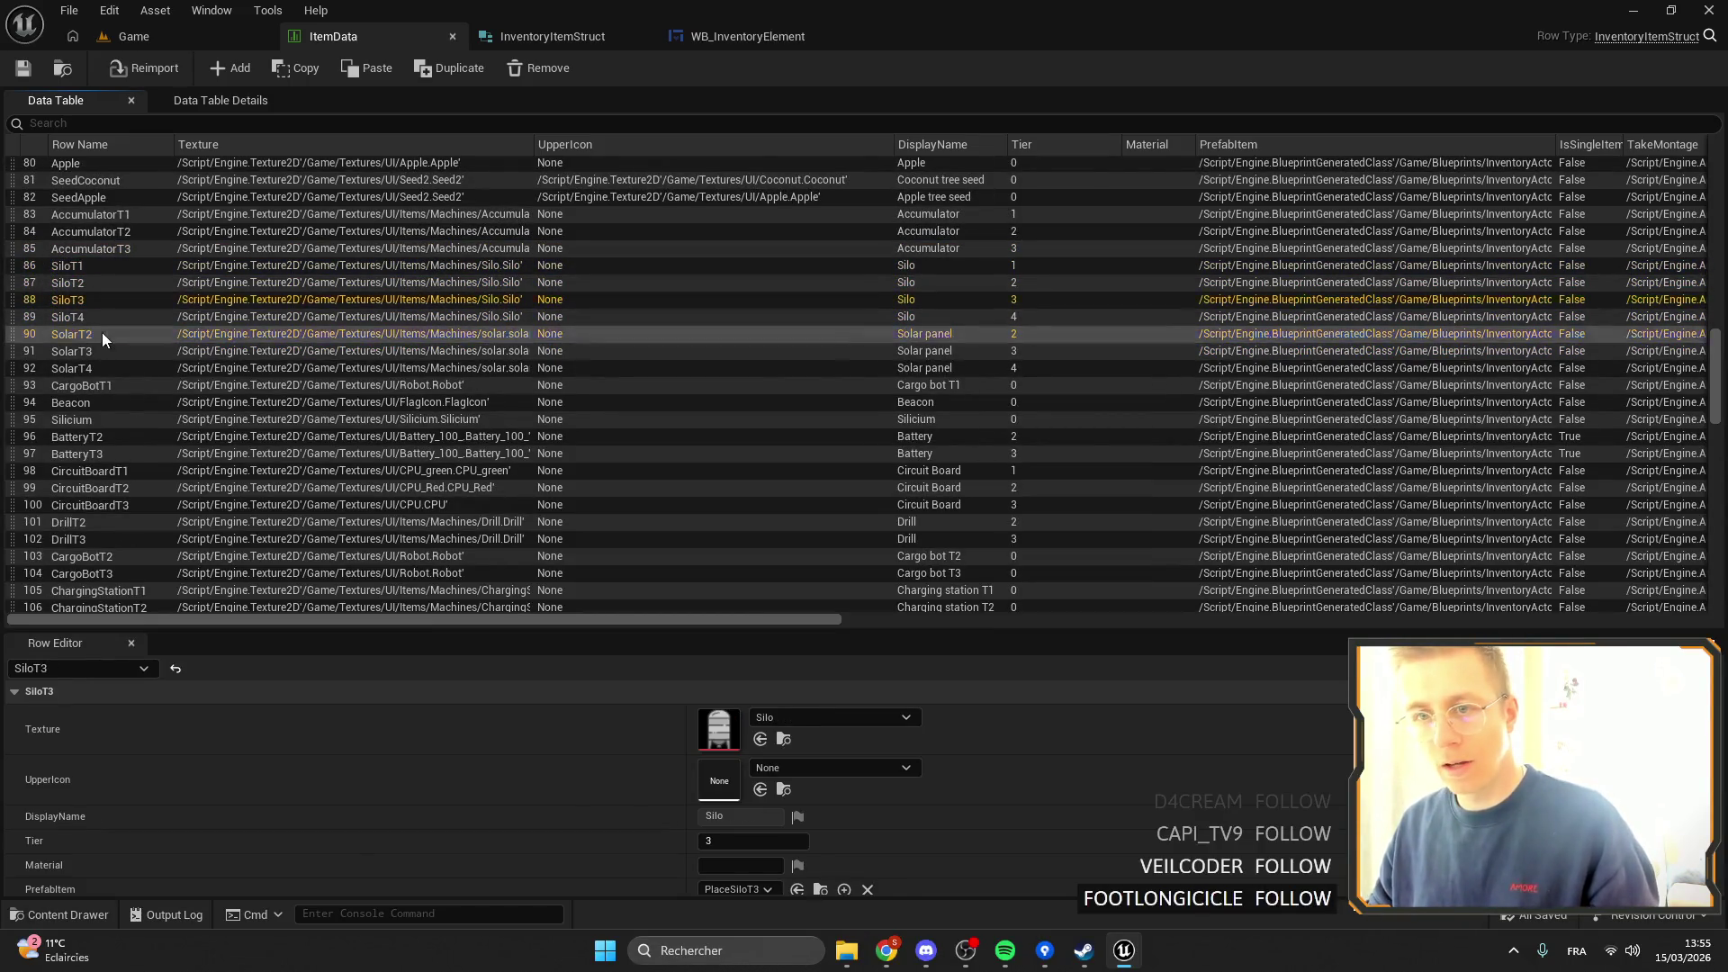
click(100, 324)
click(194, 38)
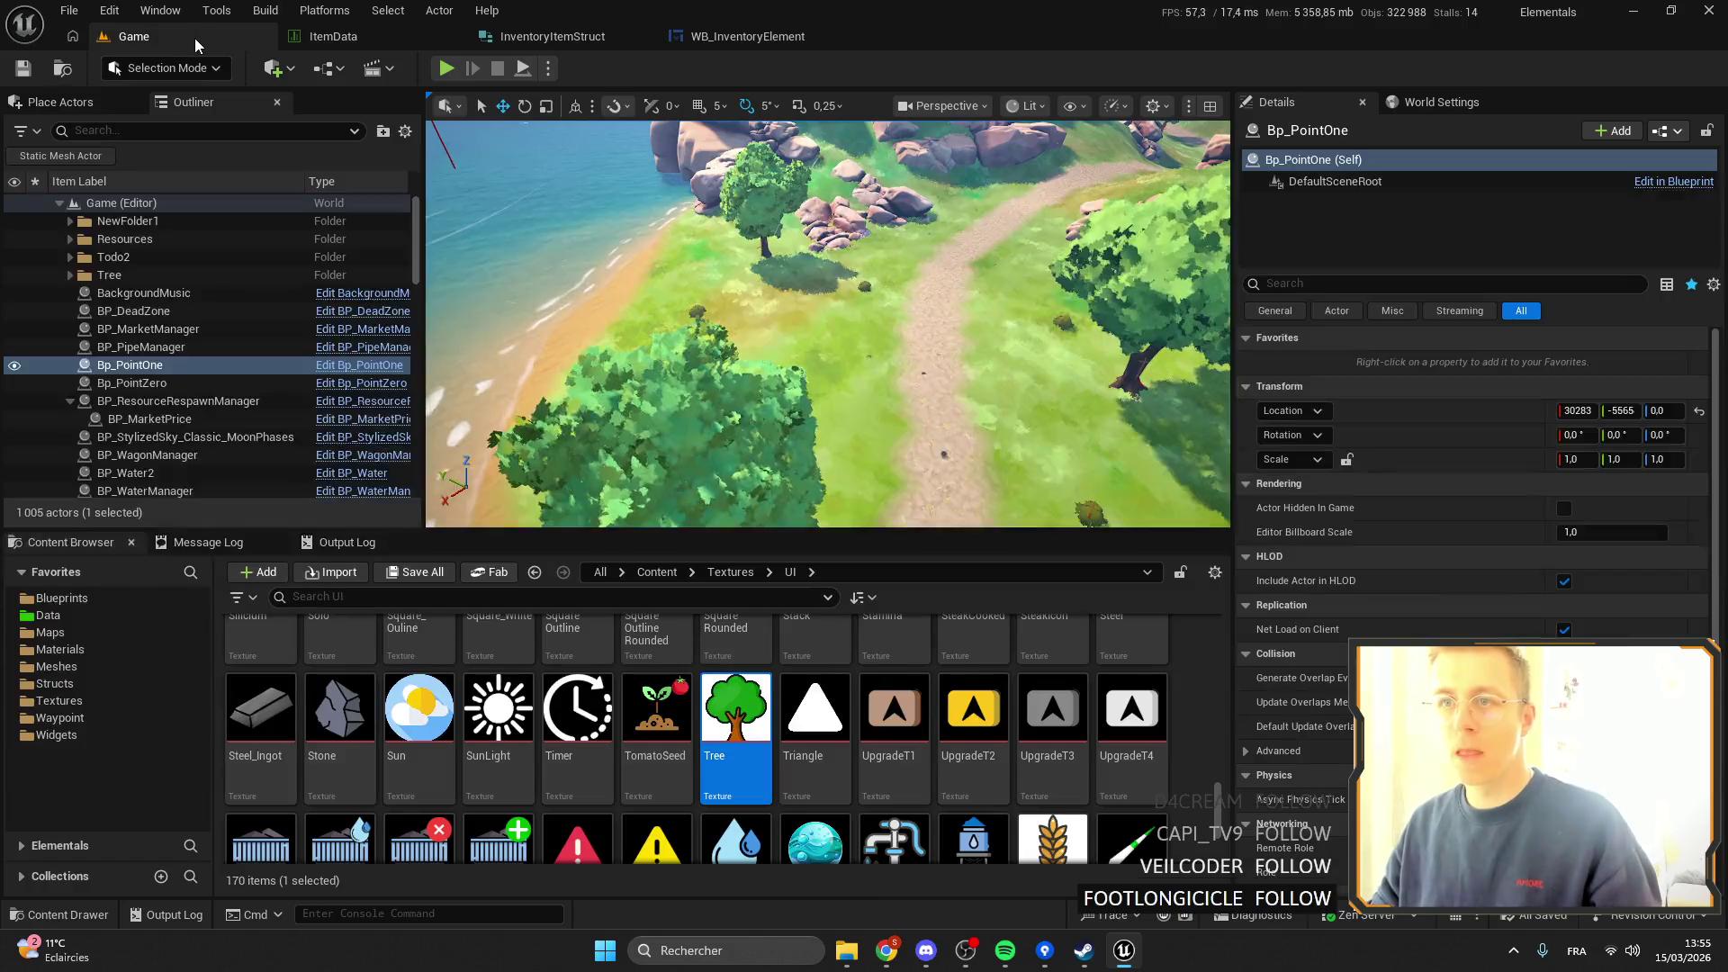
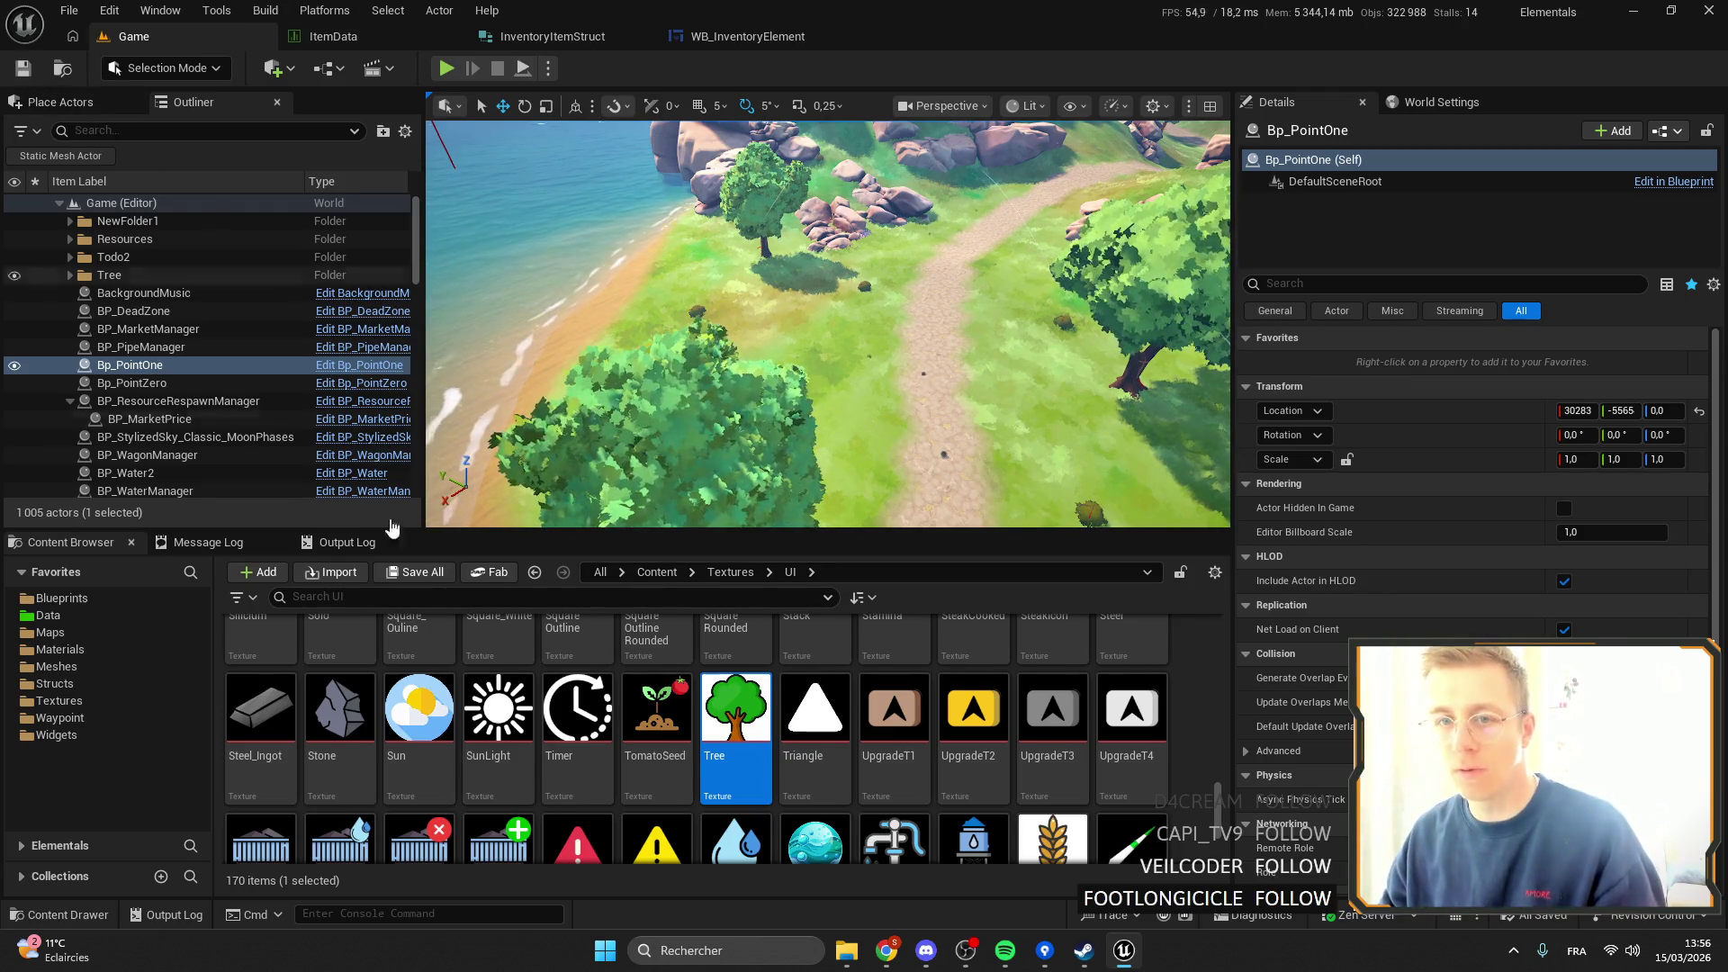
Search the Content Browser for 'map' and open the WB_Map widget blueprint.
click(88, 614)
click(343, 596)
text(map)
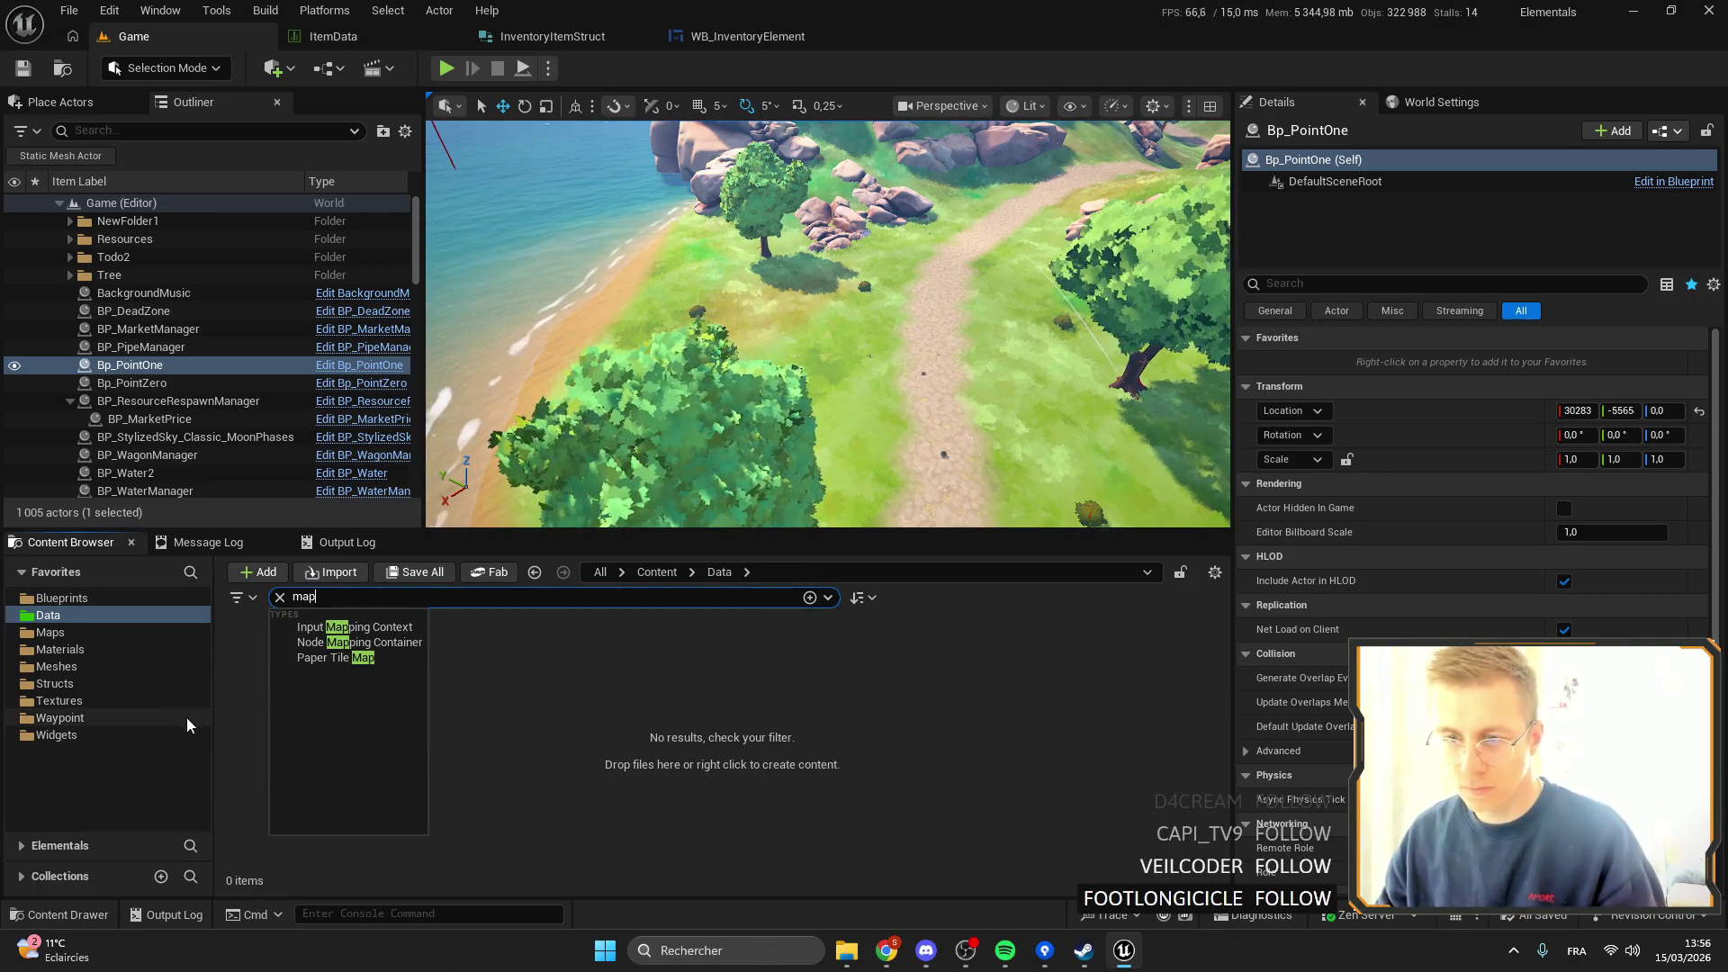
click(180, 717)
click(151, 729)
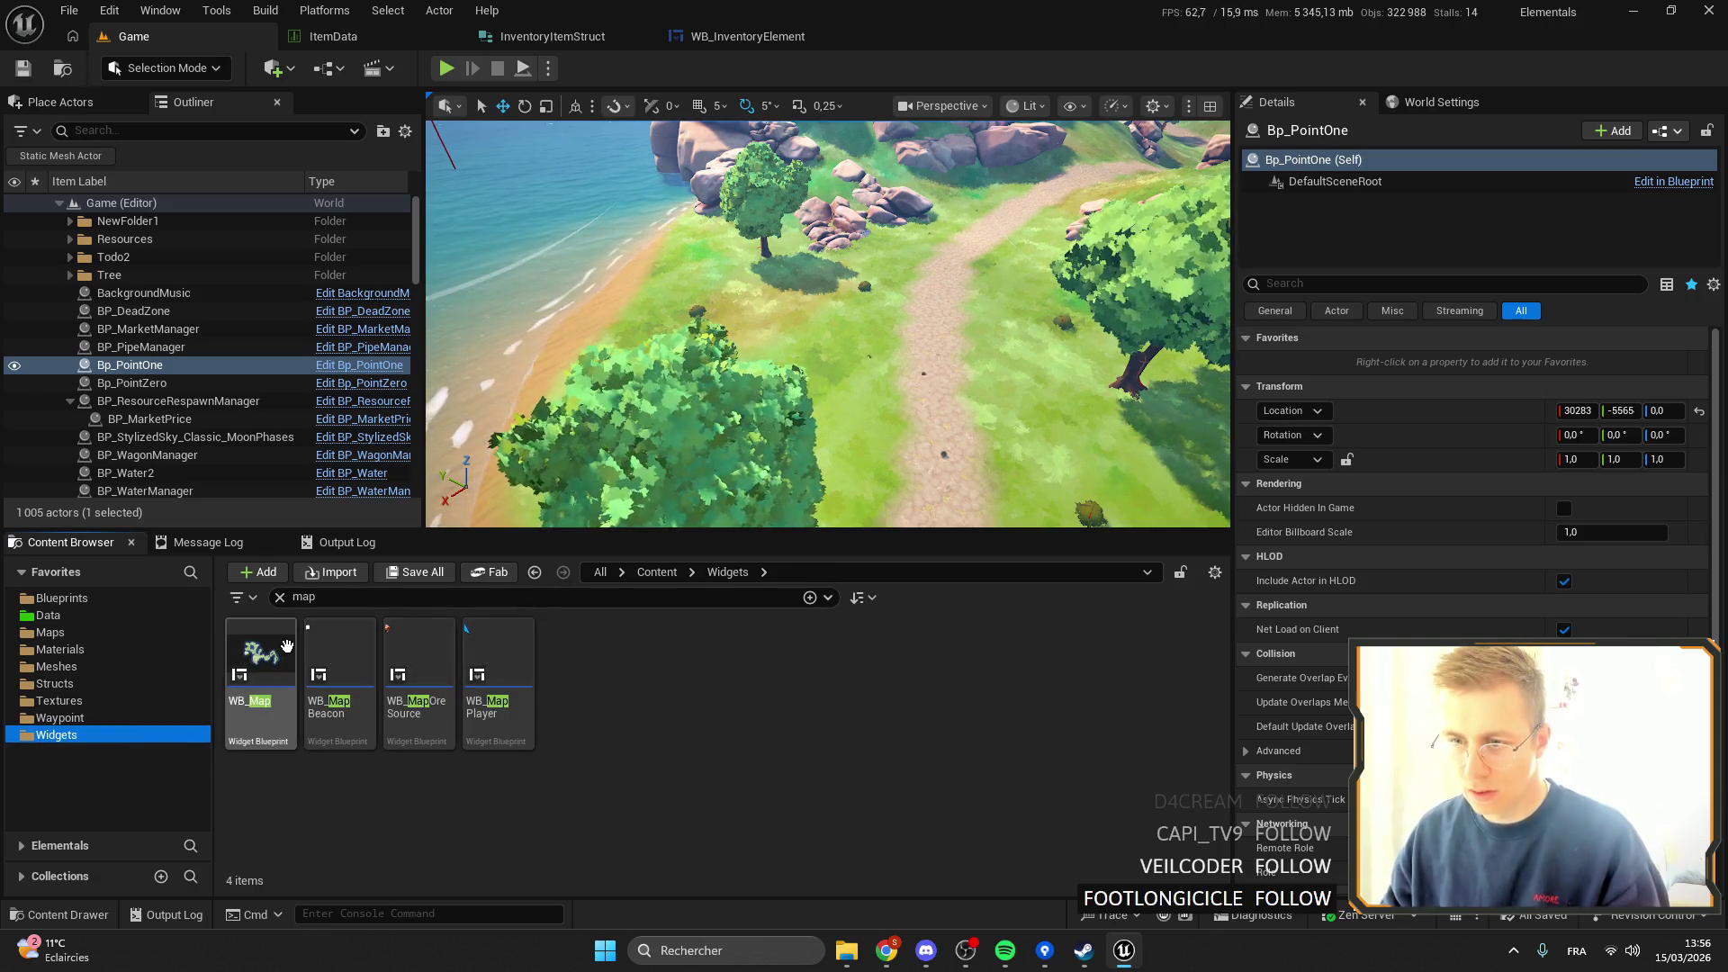
double_click(263, 675)
drag(891, 316, 906, 262)
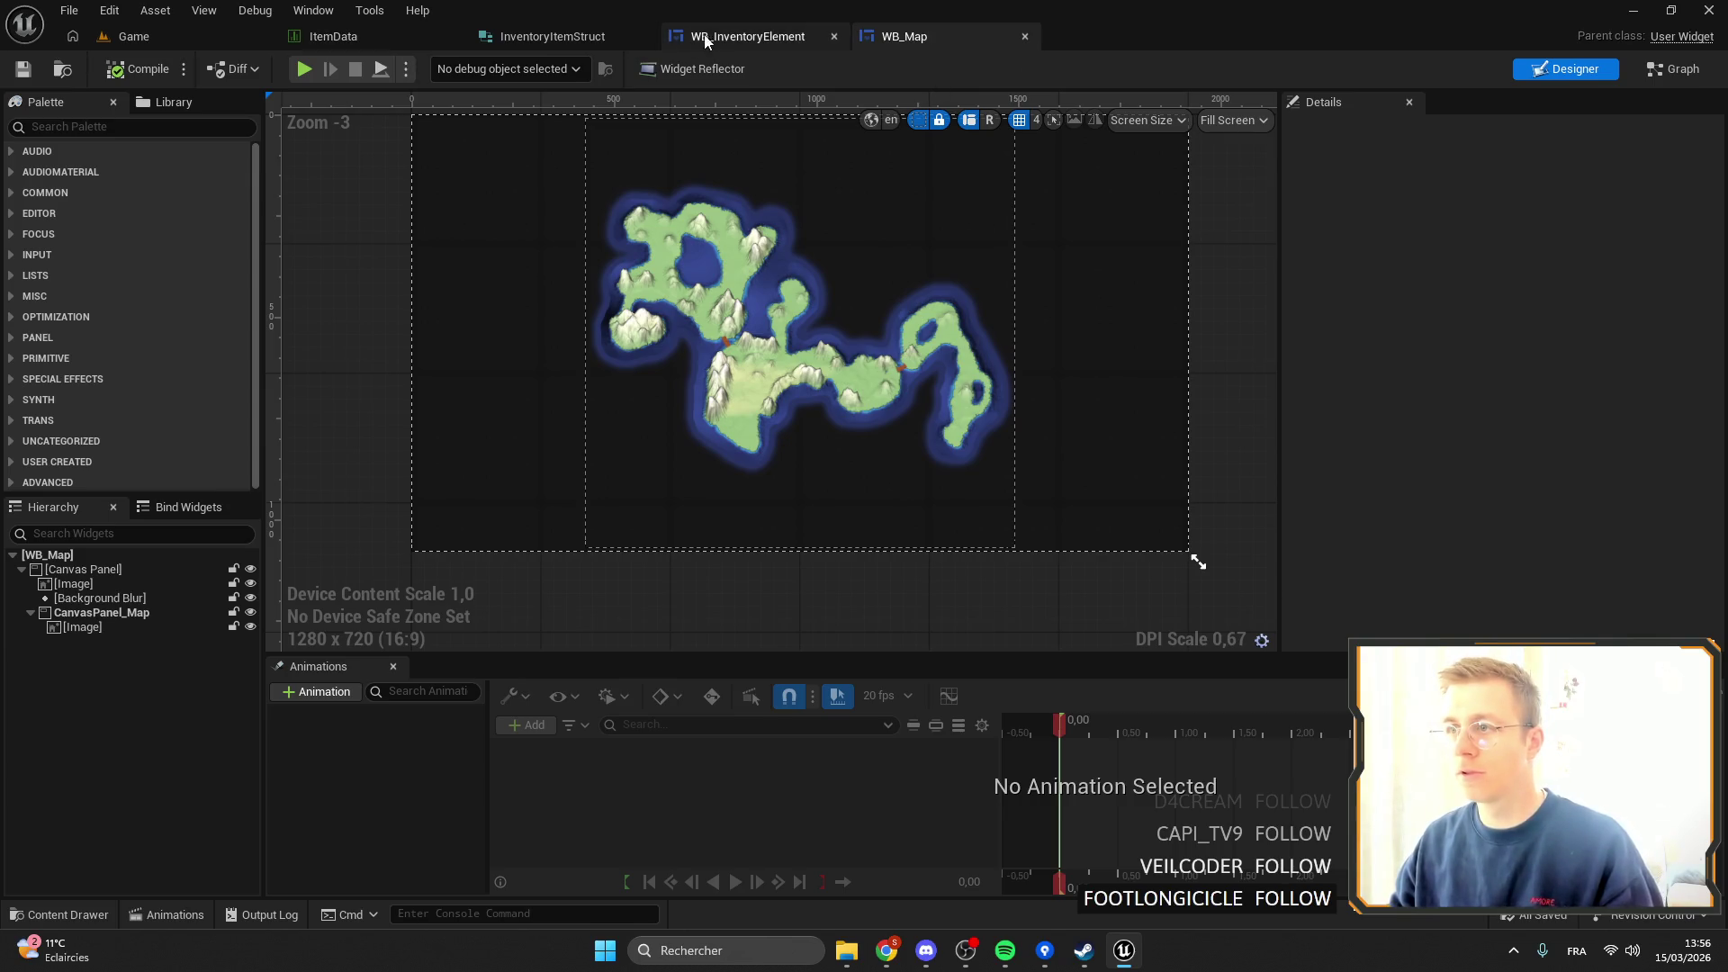
Search for 'chest', open WB_Chest, and select its WB_MachineBackground widget.
click(739, 41)
click(133, 36)
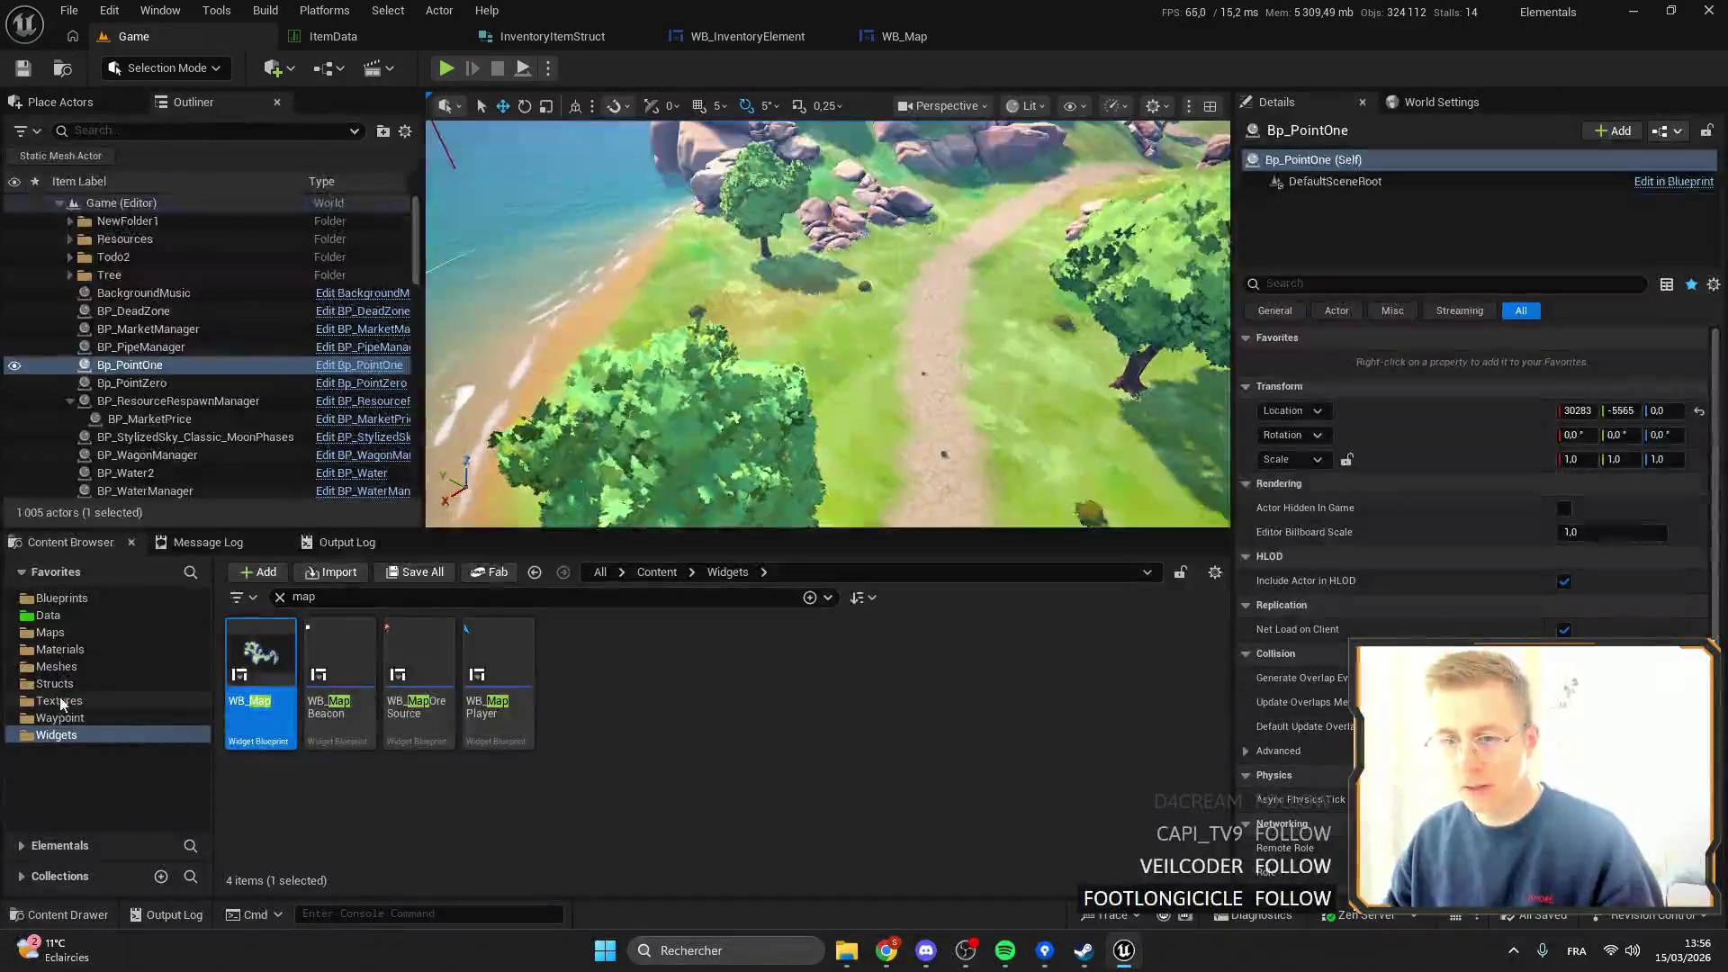
click(282, 599)
text(chest)
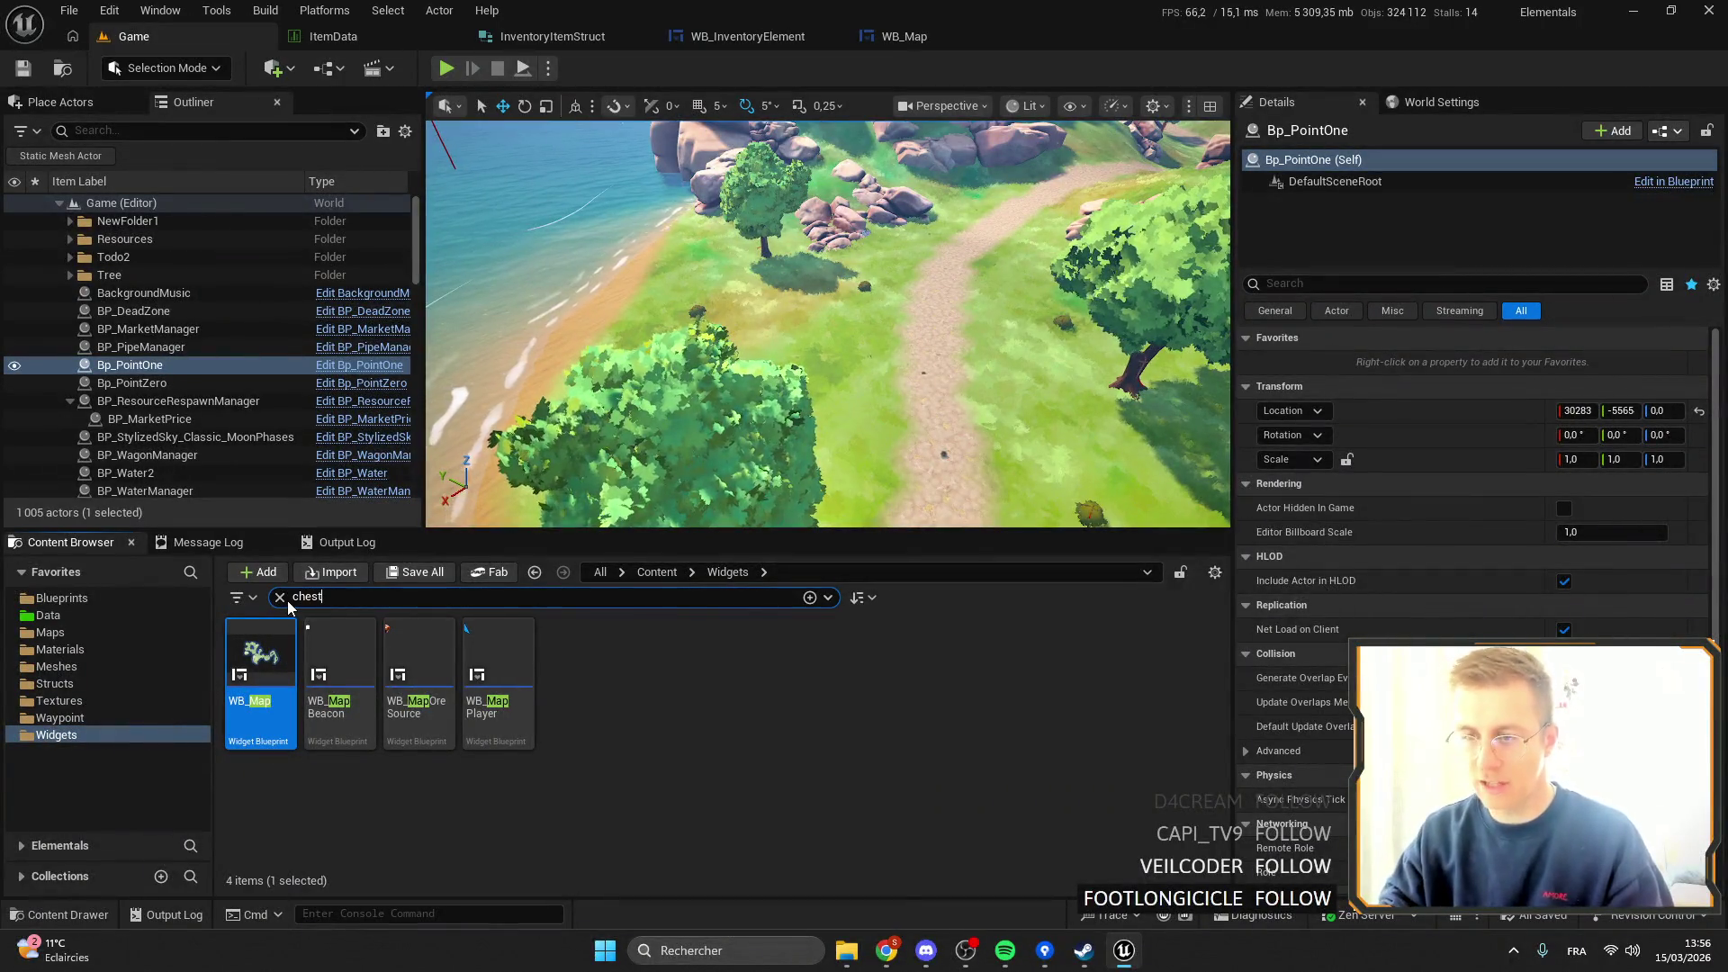
click(281, 639)
double_click(281, 639)
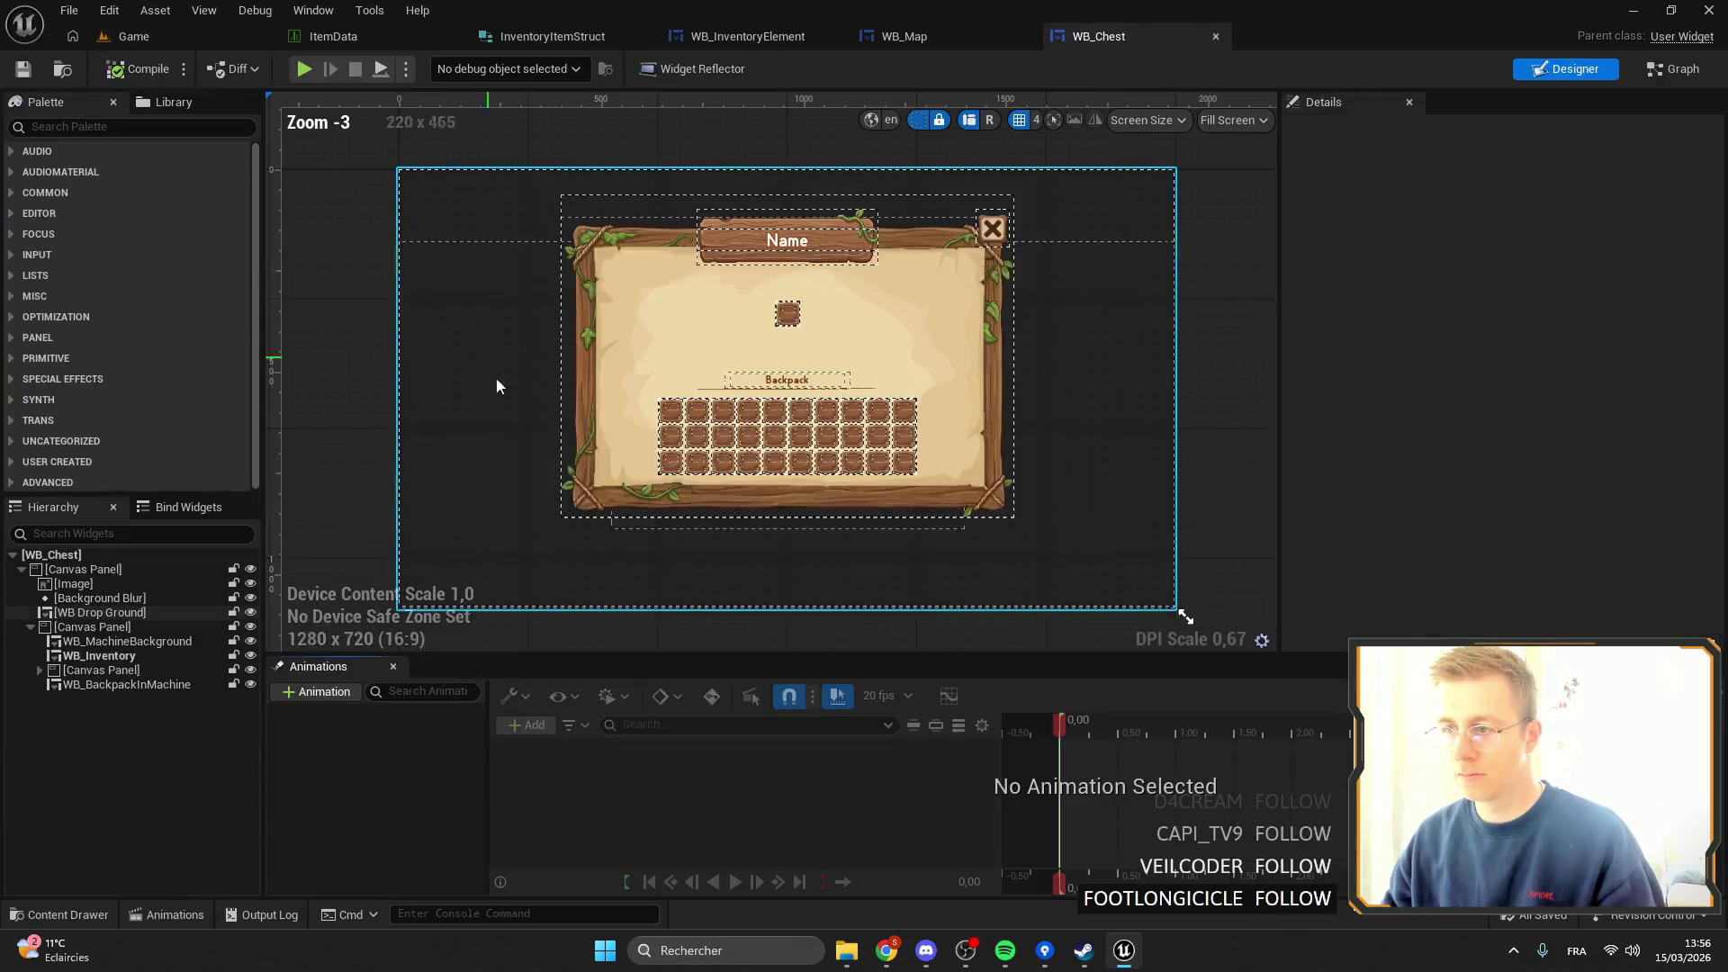
click(85, 641)
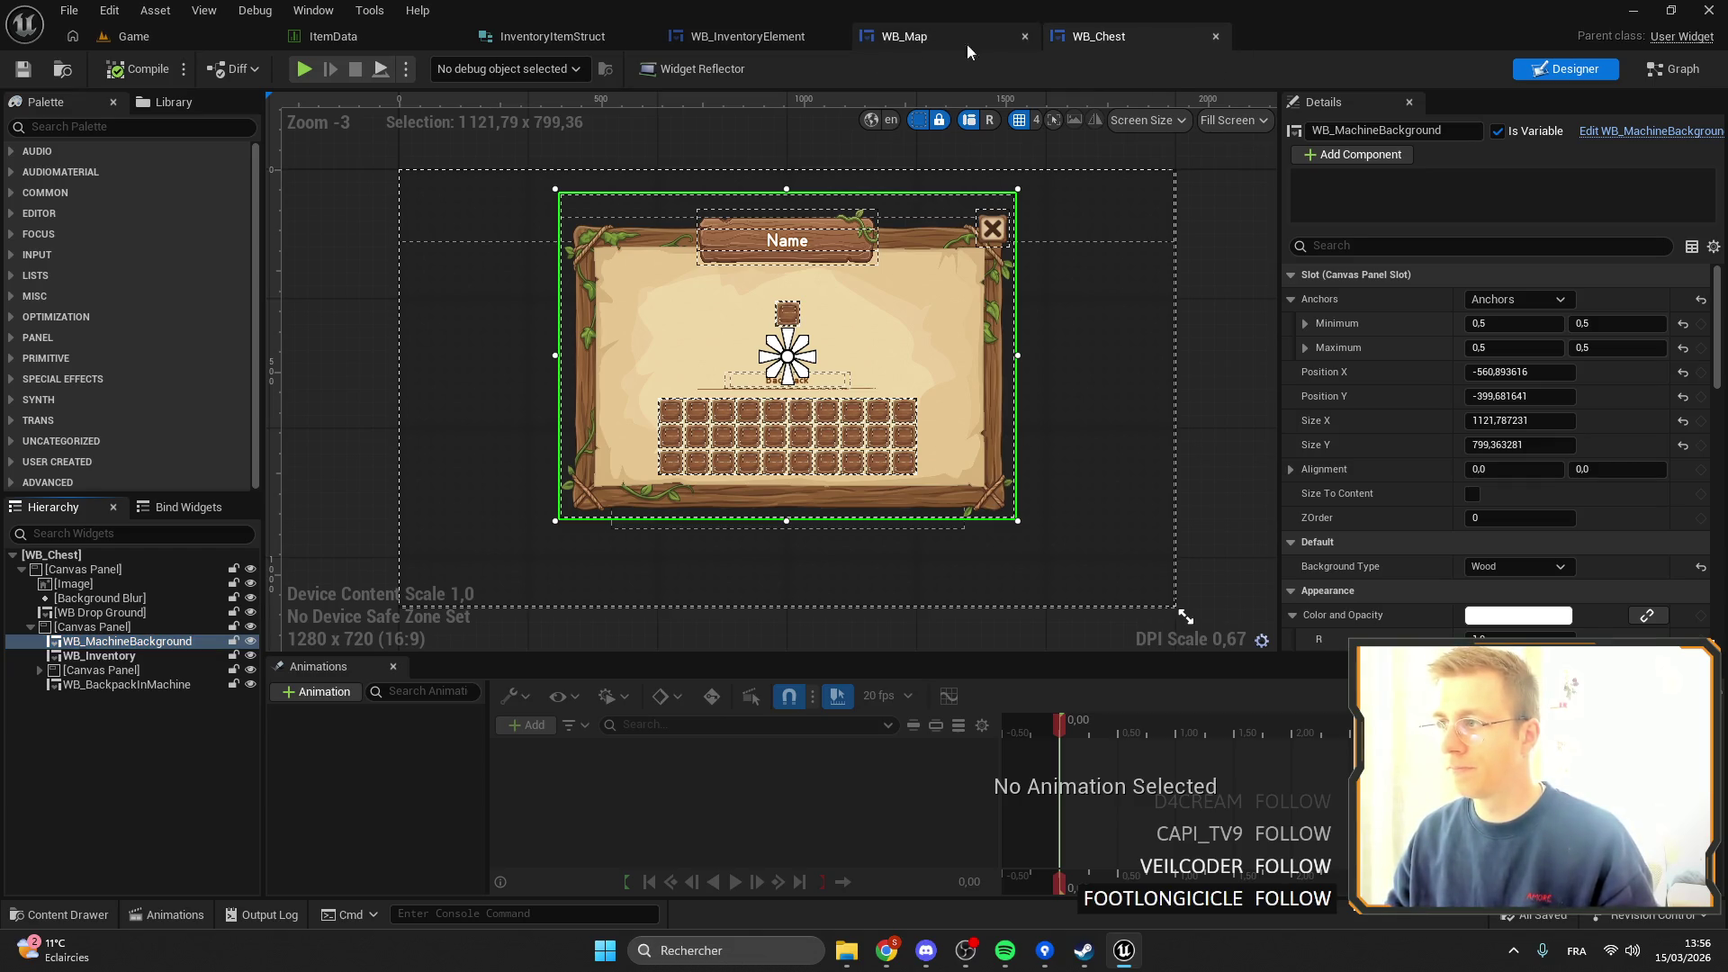
Paste WB_MachineBackground into WB_Map's CanvasPanel_Map with full-stretch anchors.
click(920, 36)
click(82, 626)
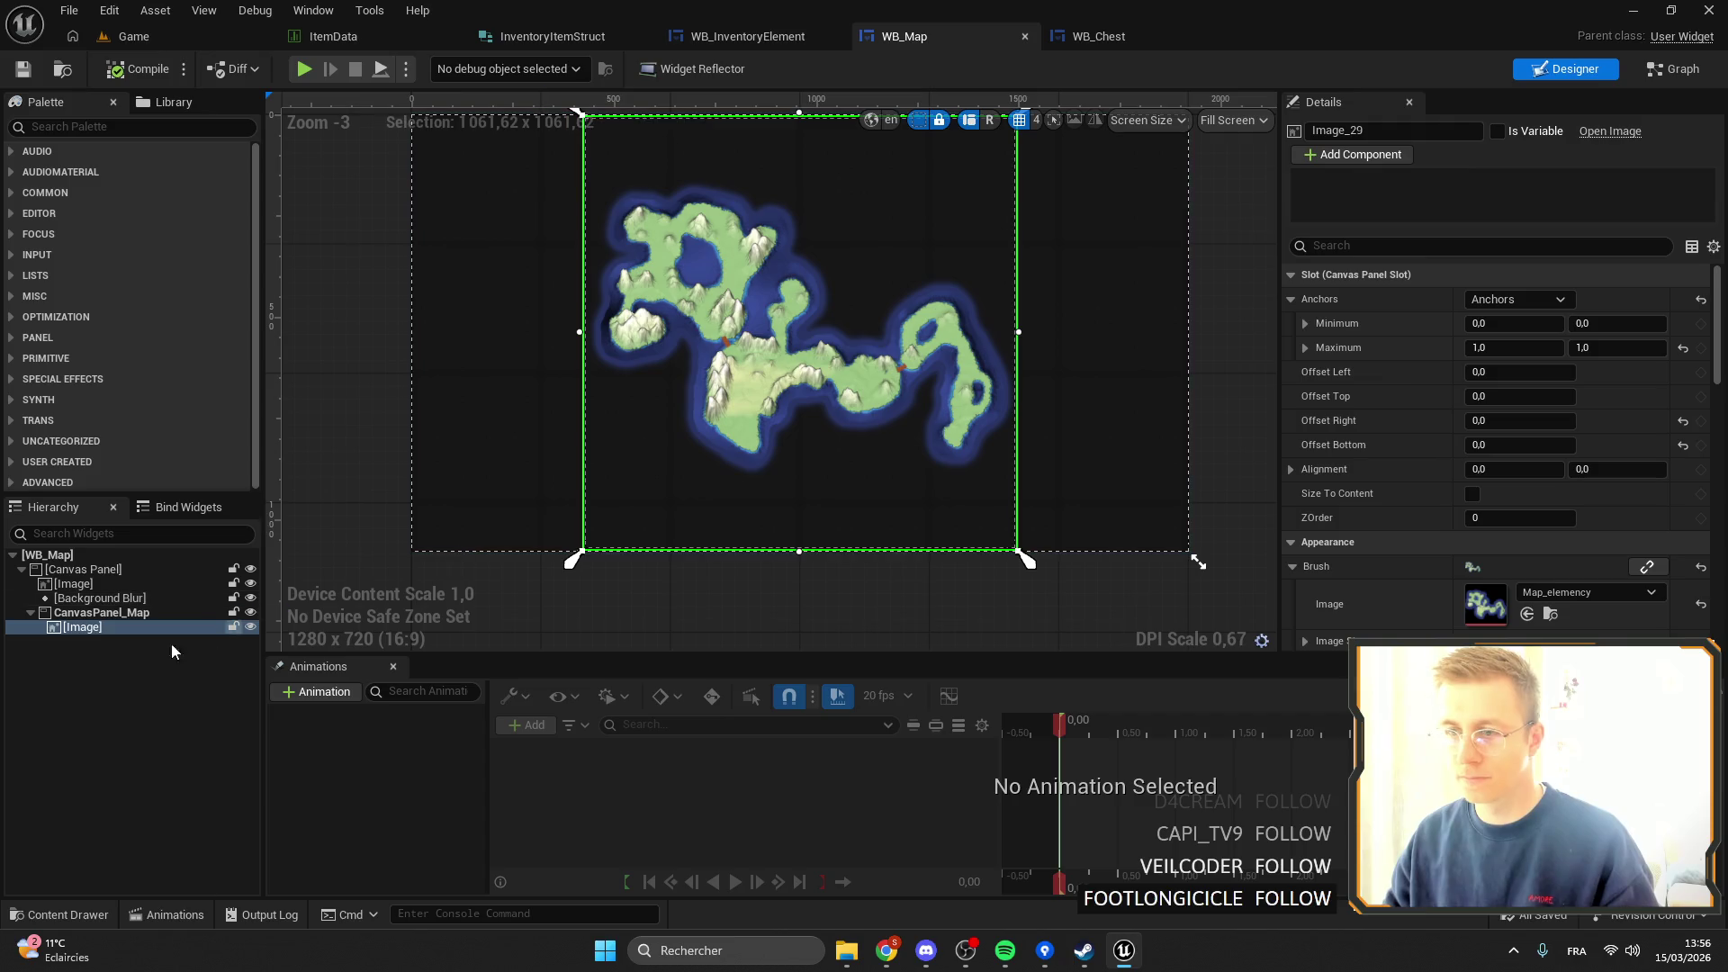
click(99, 612)
key(ctrl+v)
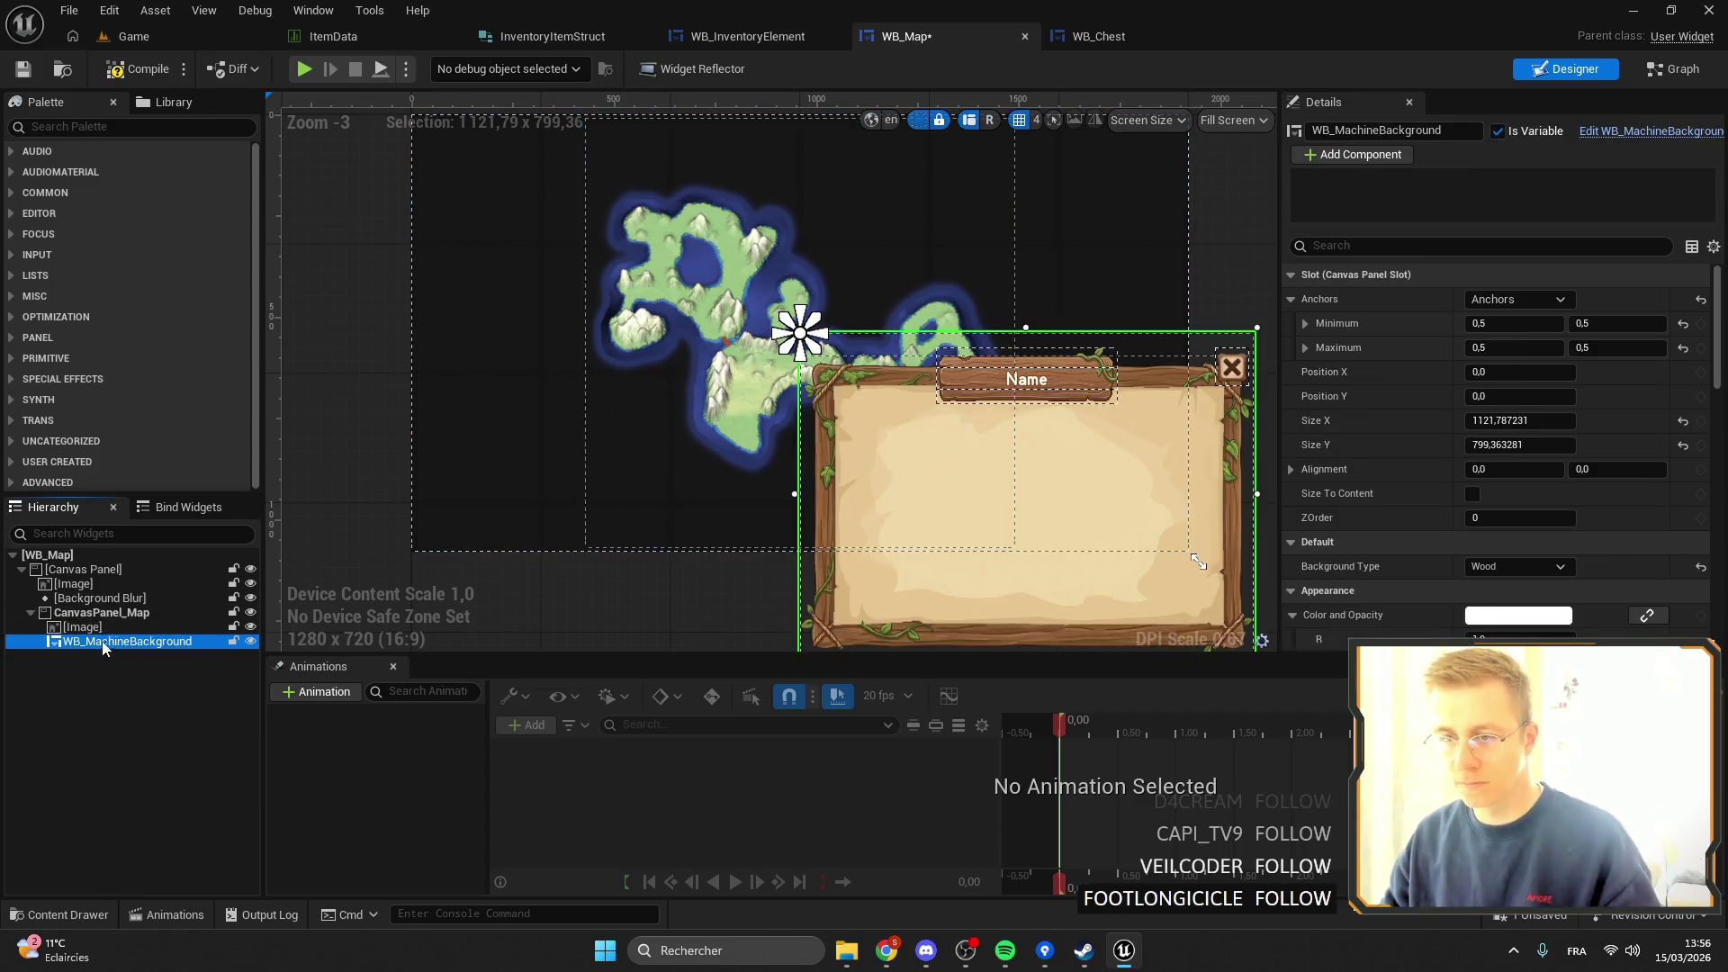
click(1517, 299)
ctrl+click(1651, 571)
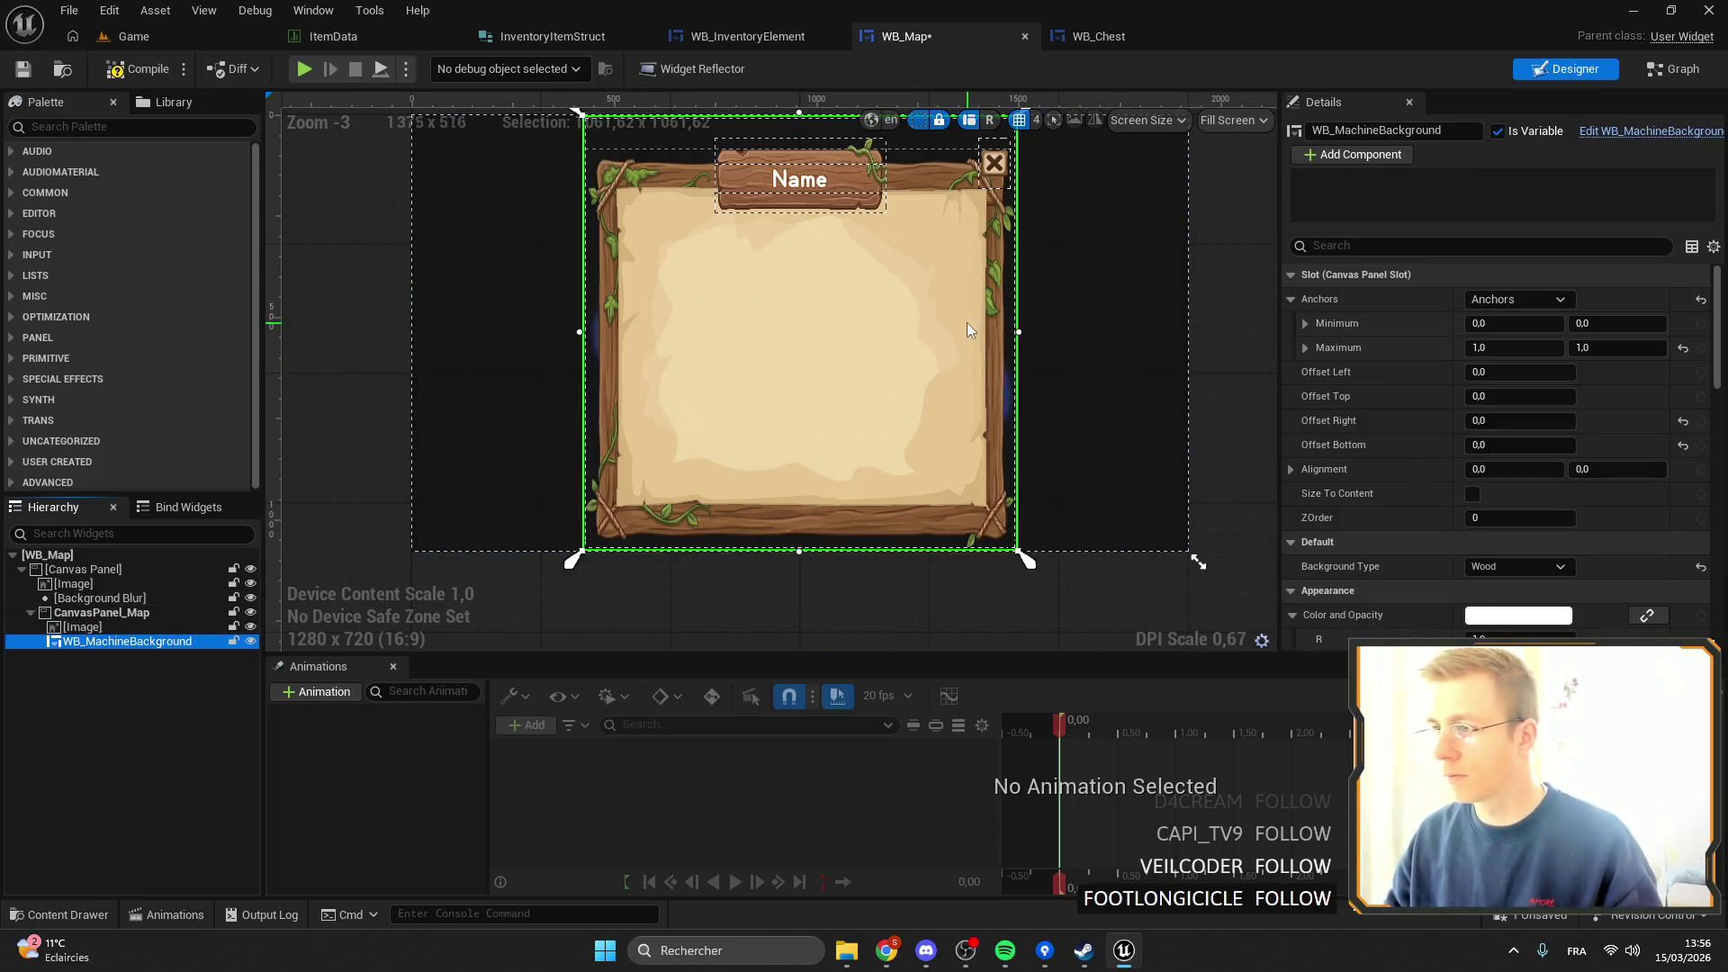
Try reordering the background in the Hierarchy, undo it, and reselect WB_MachineBackground.
mouse_move(87, 634)
mouse_down()
mouse_move(81, 608)
mouse_move(79, 624)
mouse_up()
key(ctrl+z)
scroll(824, 304, down, 3)
scroll(825, 304, up, 3)
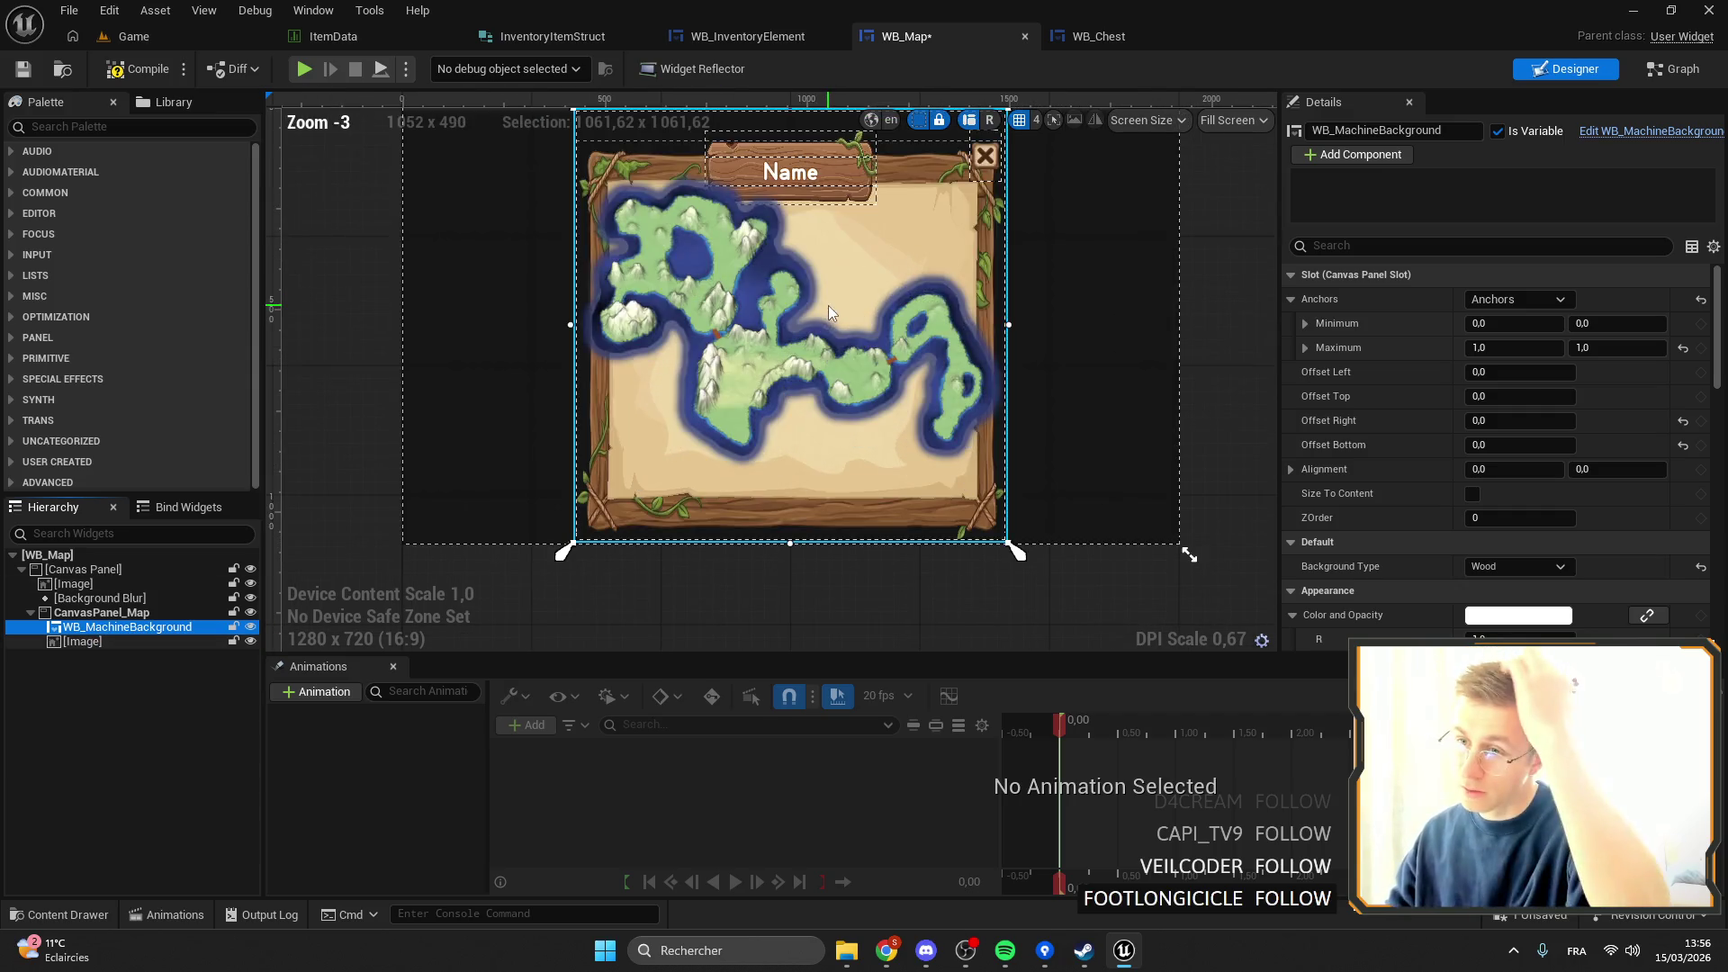
click(77, 645)
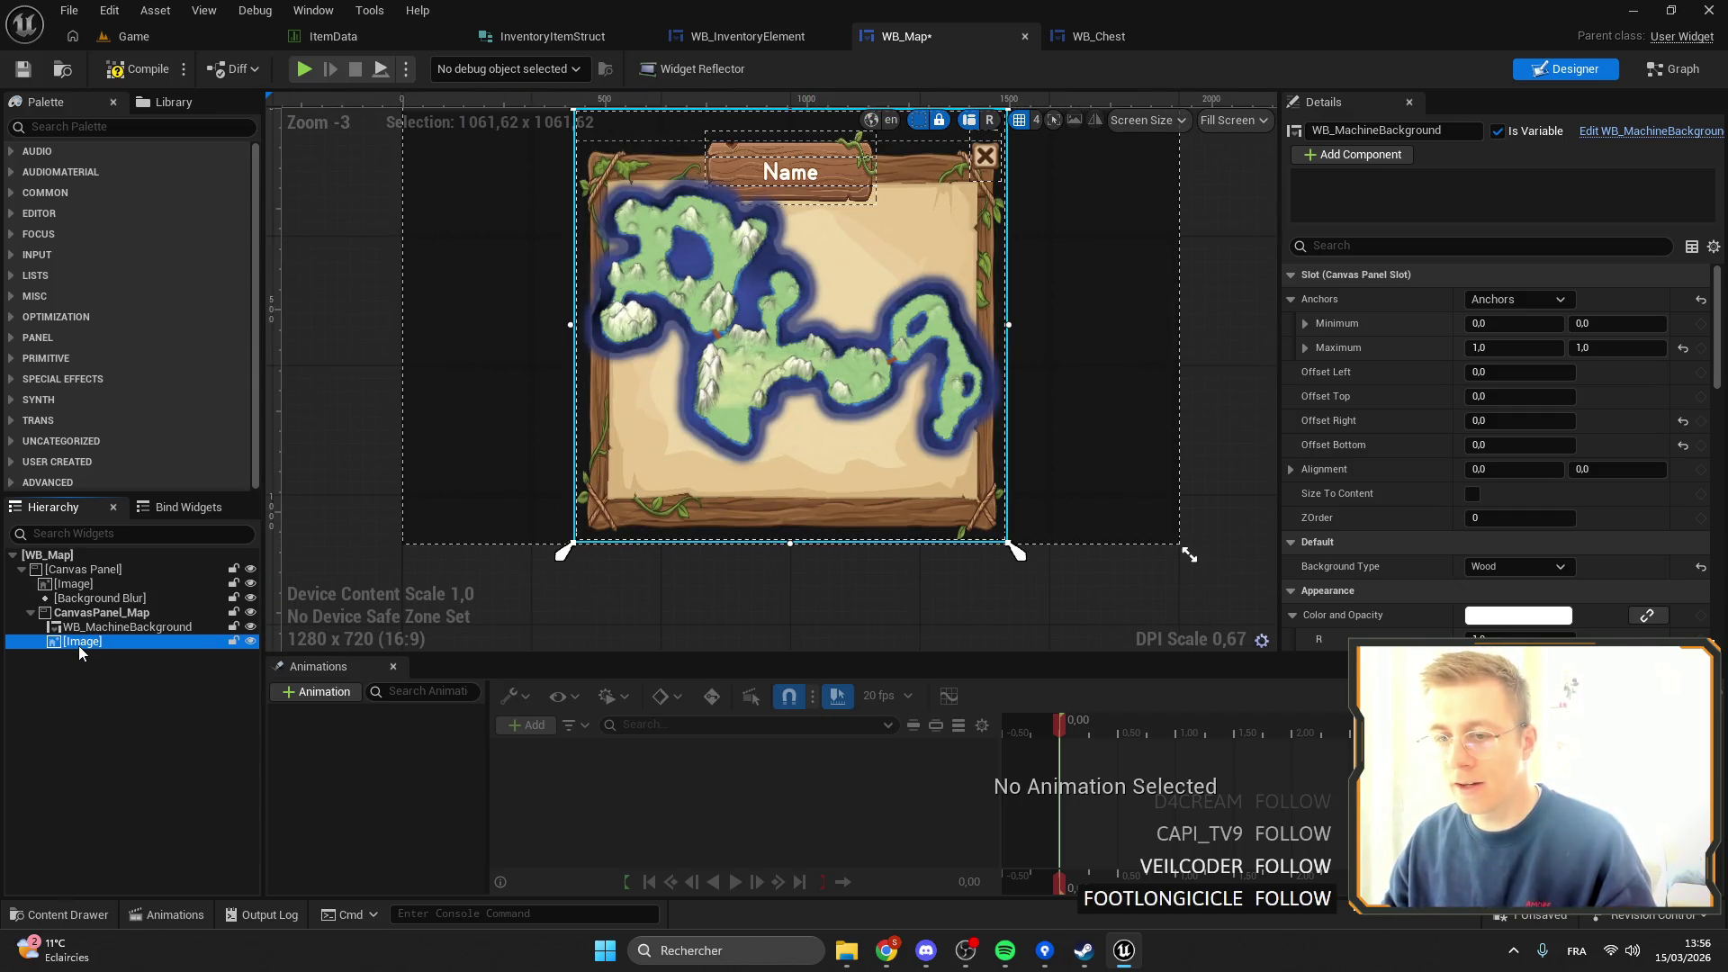
click(76, 630)
Move WB_MachineBackground under the root Canvas Panel and resize its edges around the map.
drag(72, 630, 76, 615)
scroll(752, 387, down, 3)
scroll(954, 301, up, 2)
mouse_move(1014, 321)
mouse_down()
mouse_move(937, 324)
mouse_move(968, 340)
mouse_move(905, 327)
mouse_move(924, 331)
mouse_up()
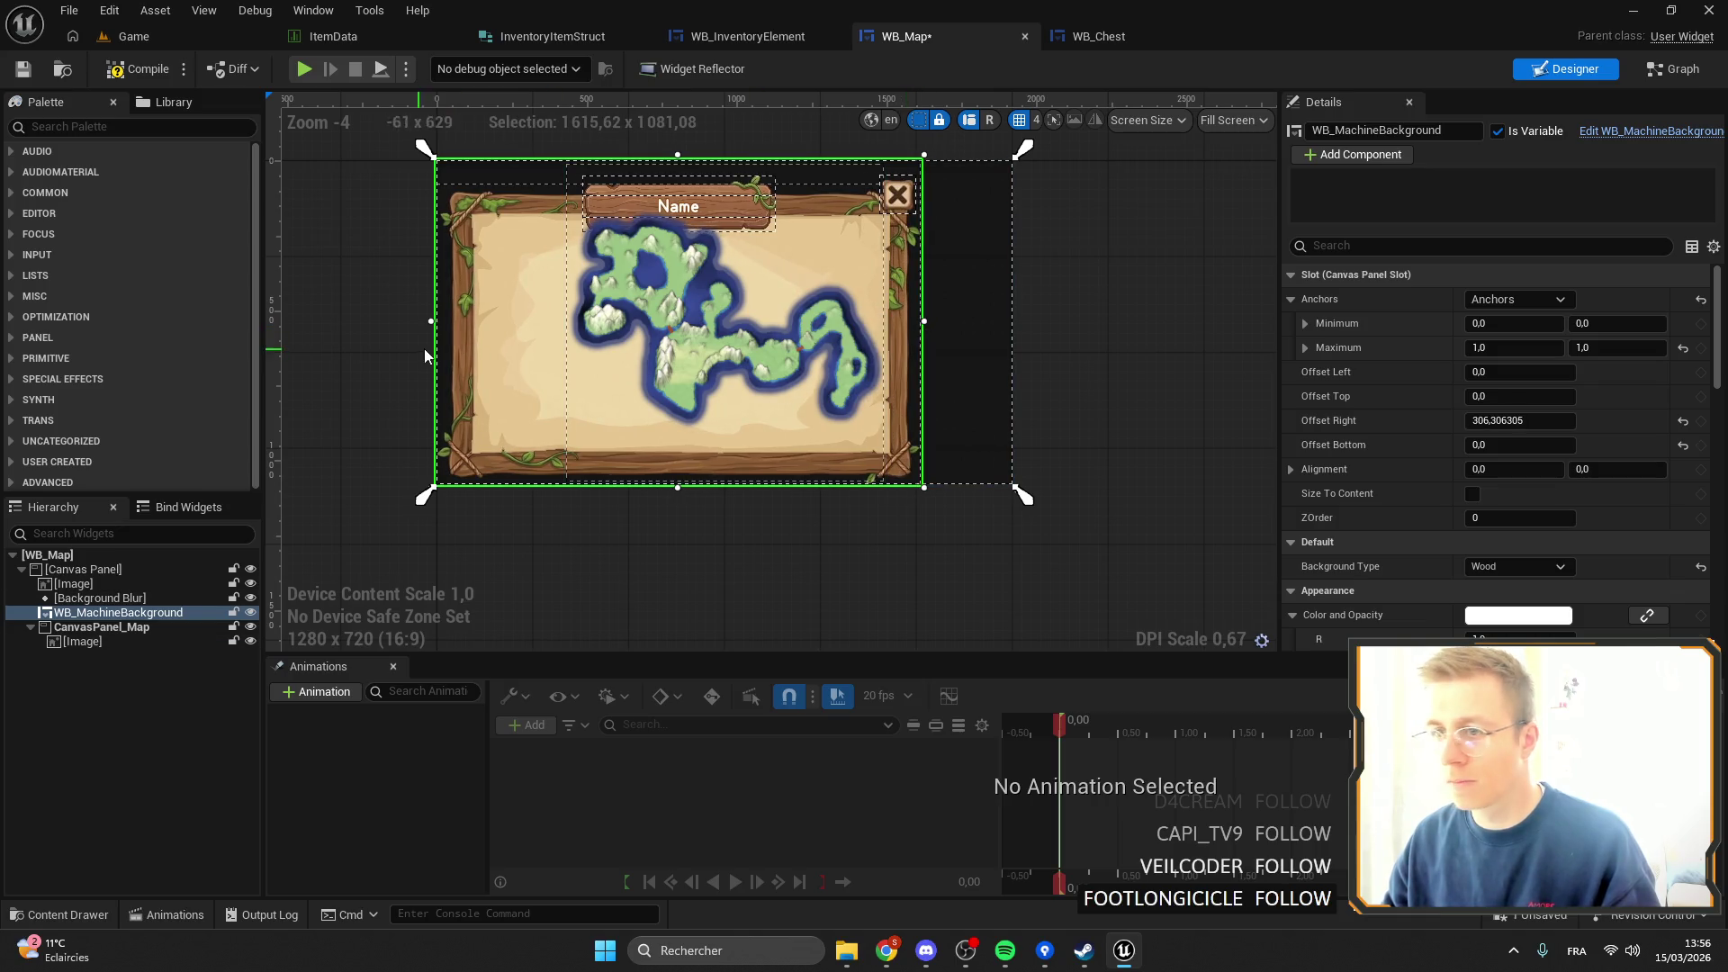
drag(432, 321, 528, 322)
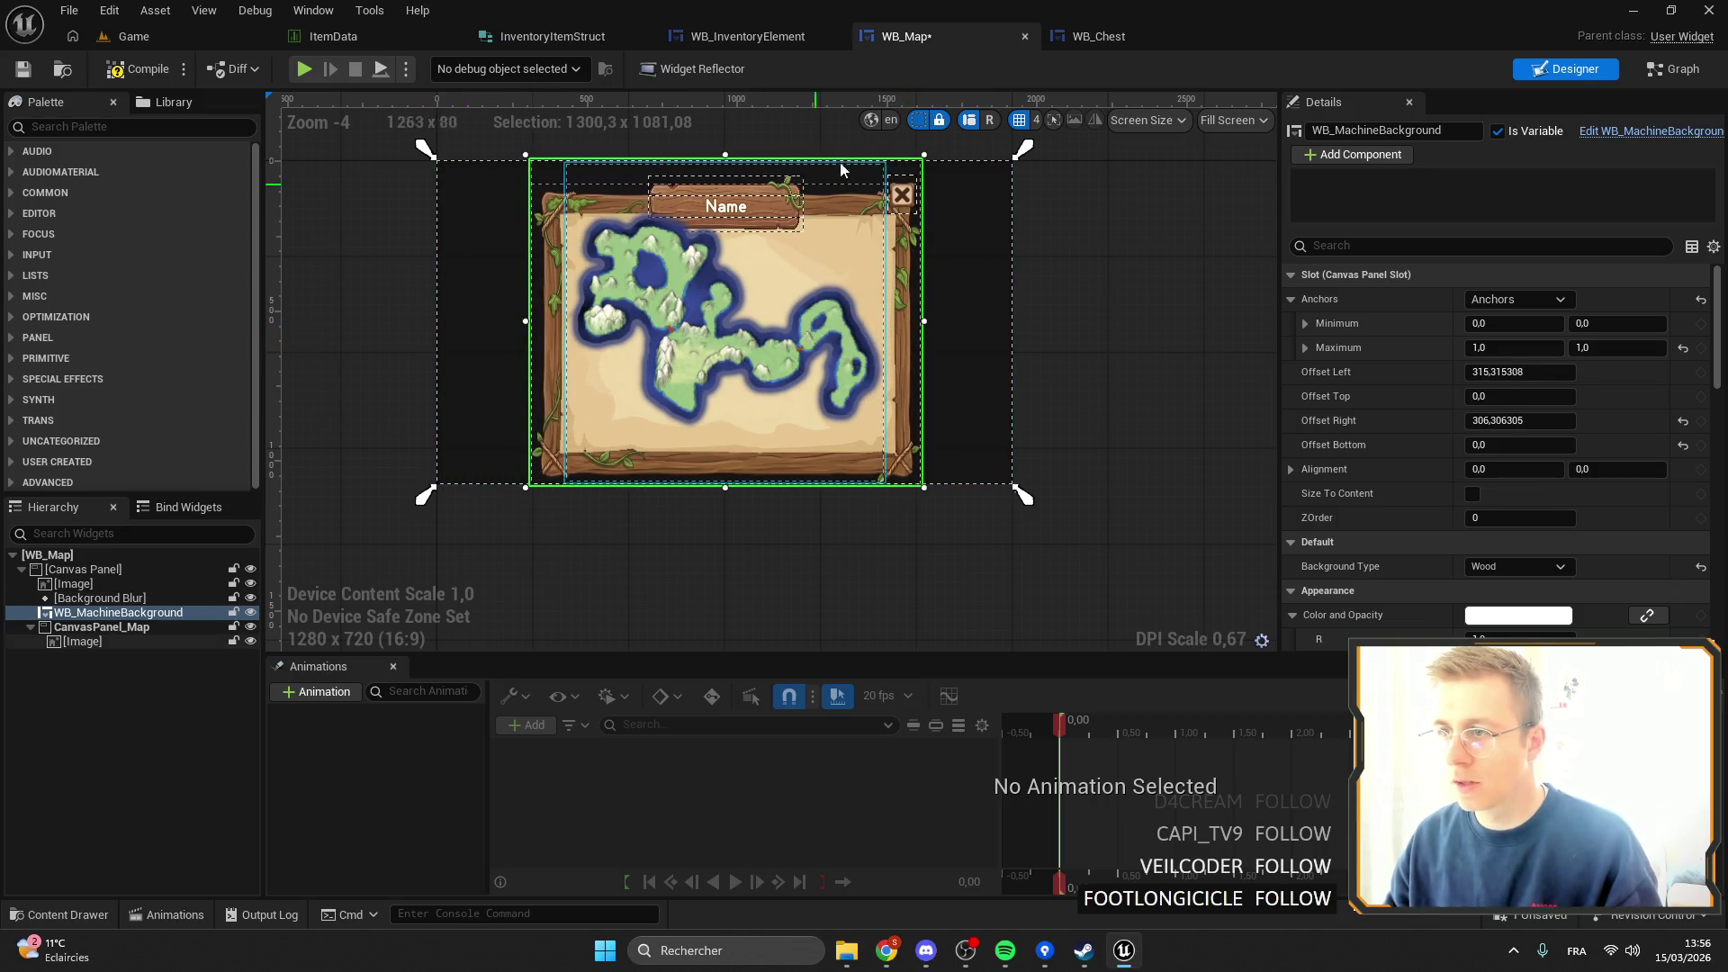
drag(726, 153, 725, 135)
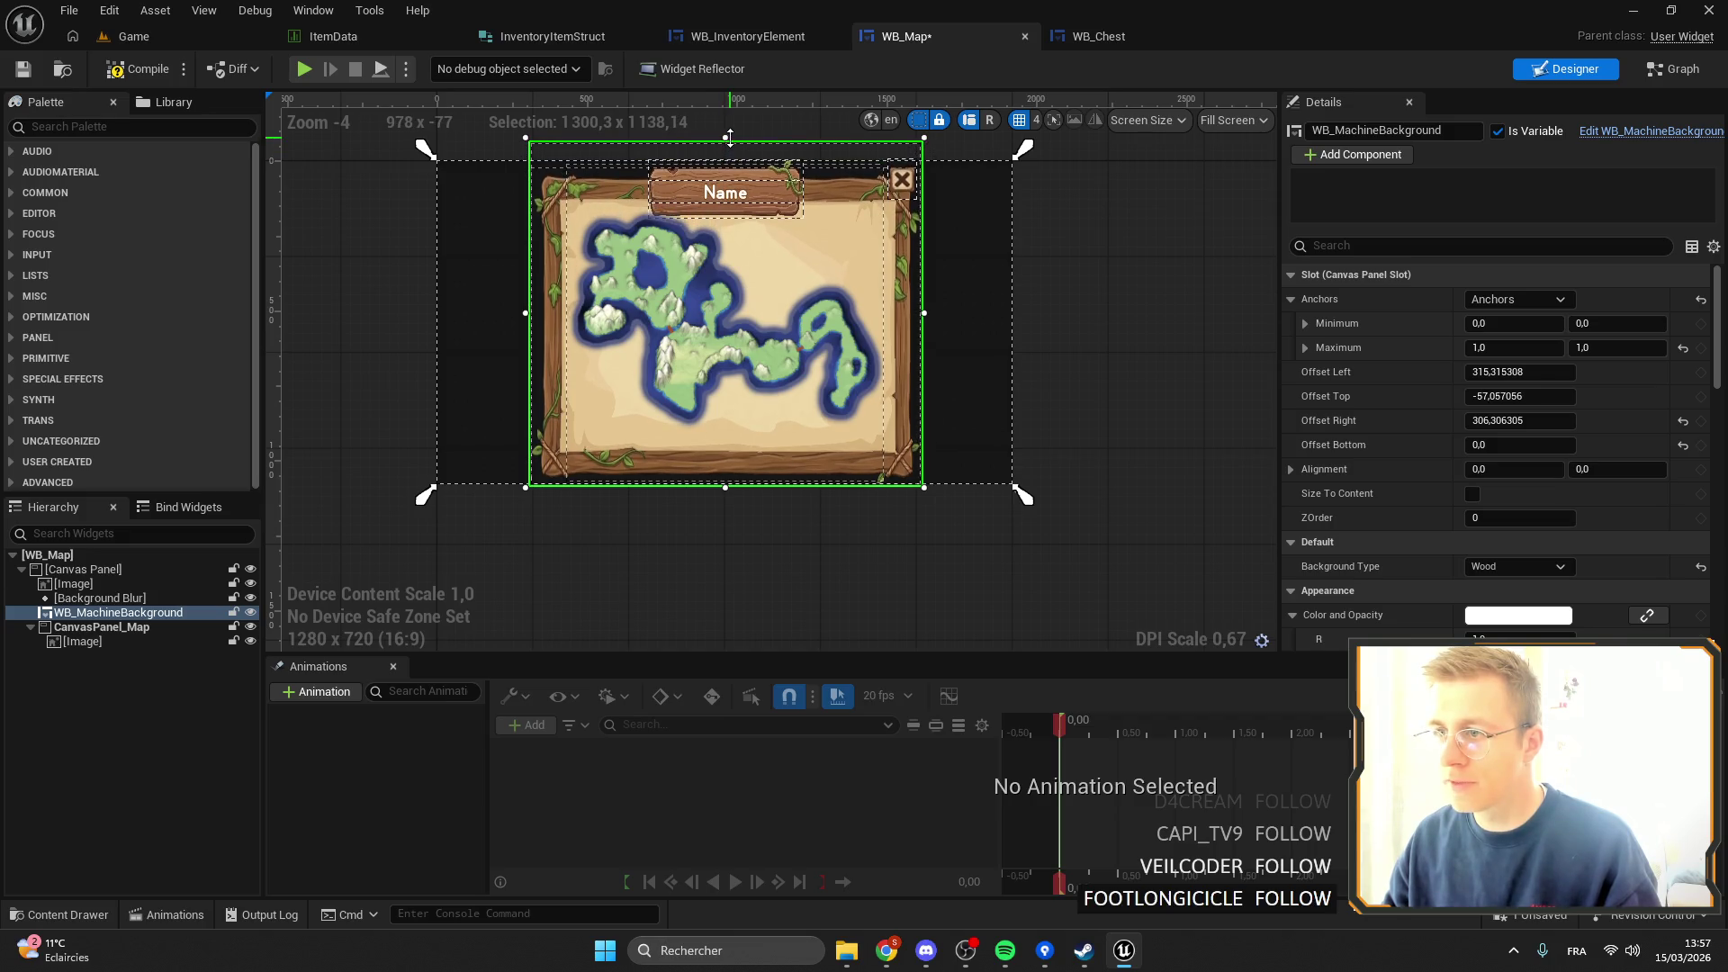
drag(724, 487, 725, 469)
drag(725, 144, 725, 142)
Set the frame's horizontal anchors to about 0.15–0.84, keeping top -63.06 and bottom 60.06.
drag(425, 495, 513, 494)
drag(1022, 495, 932, 495)
scroll(1169, 295, up, 1)
scroll(1169, 295, up, 2)
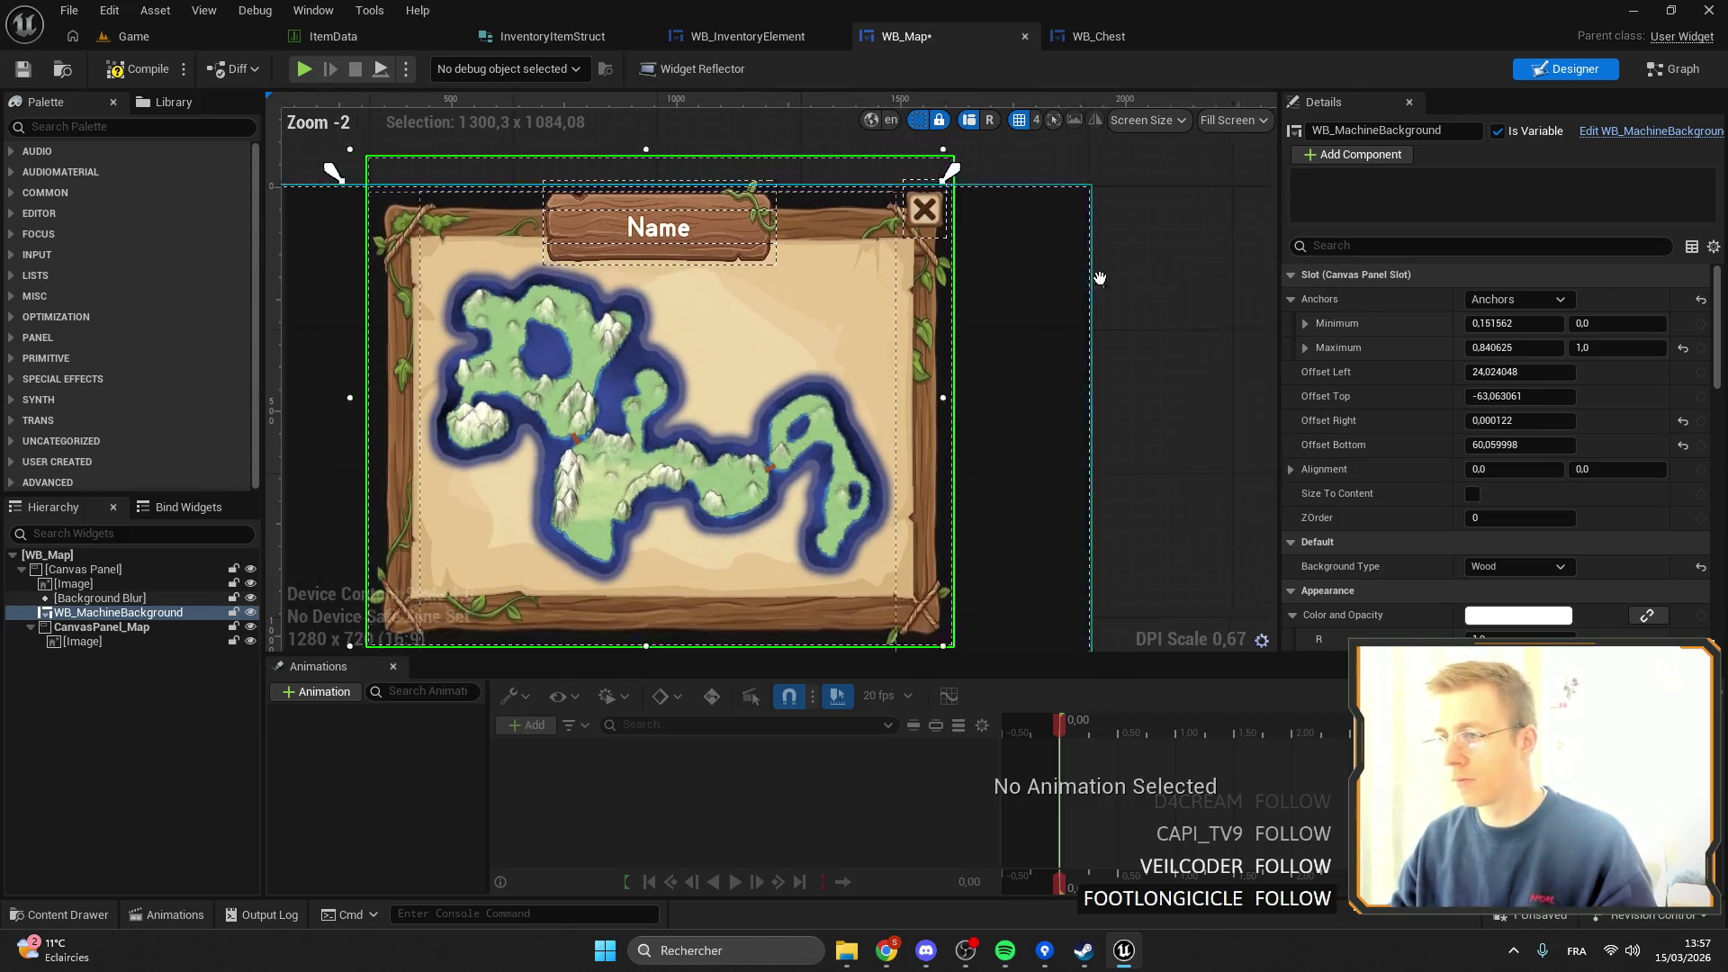
scroll(997, 225, down, 2)
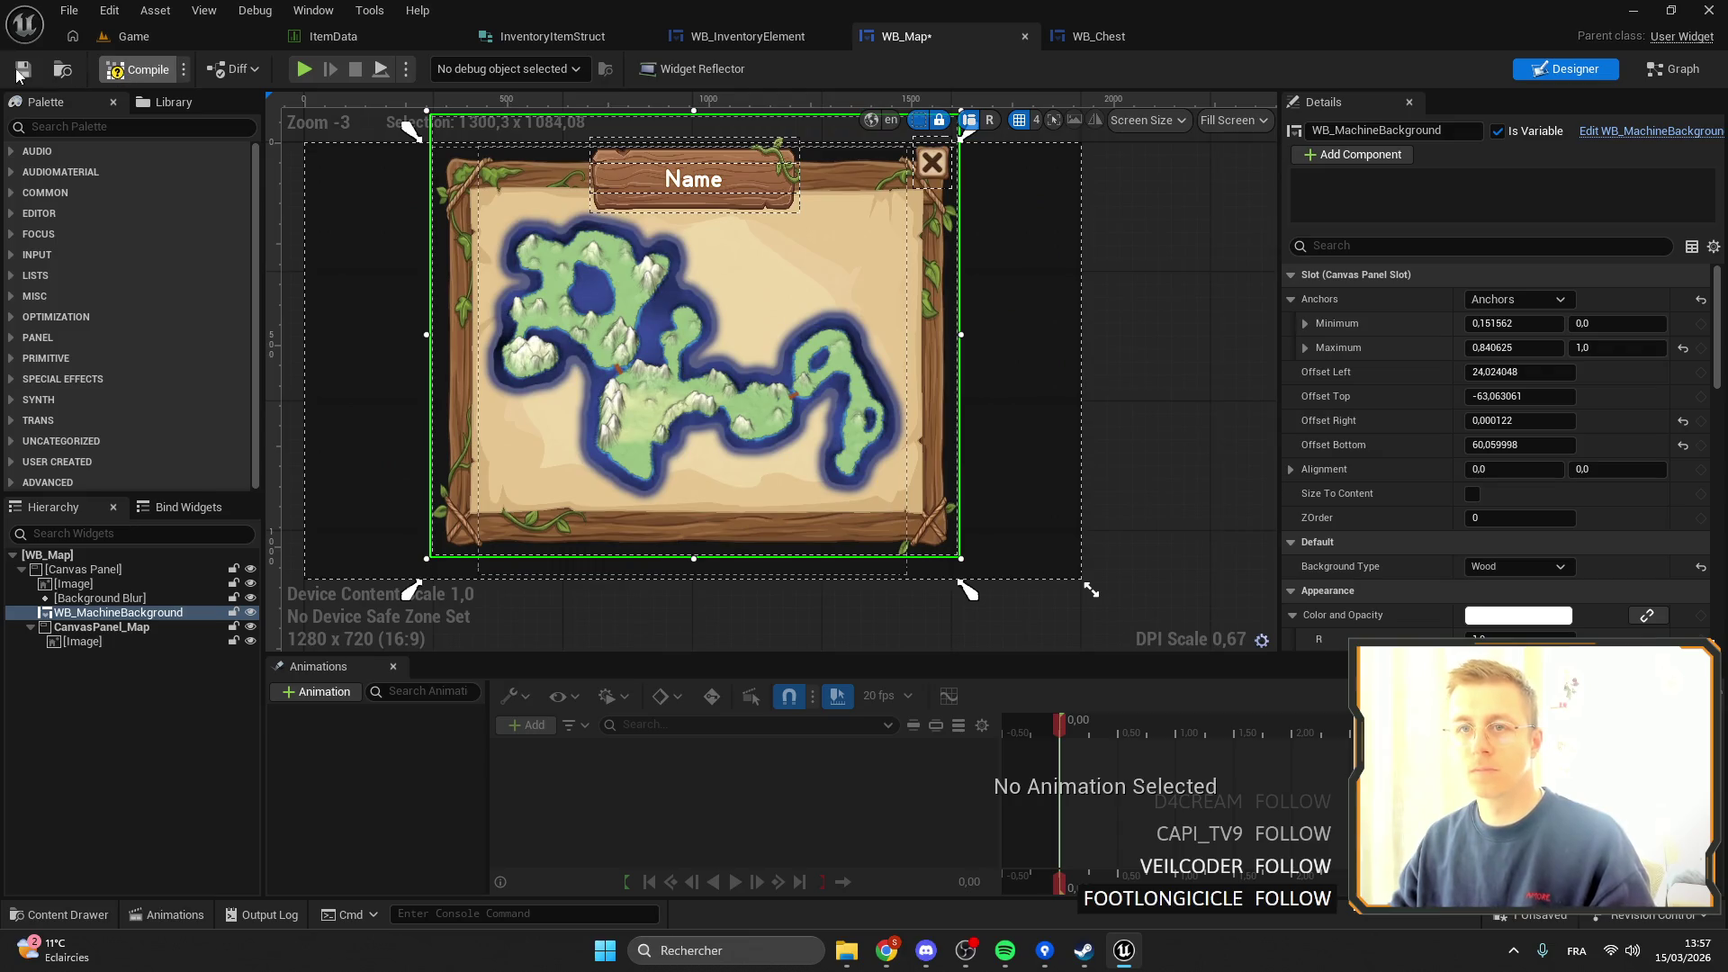
Play-test the framed world map full screen, then add a WB Machine Background getter to WB_Map's EventGraph.
click(192, 32)
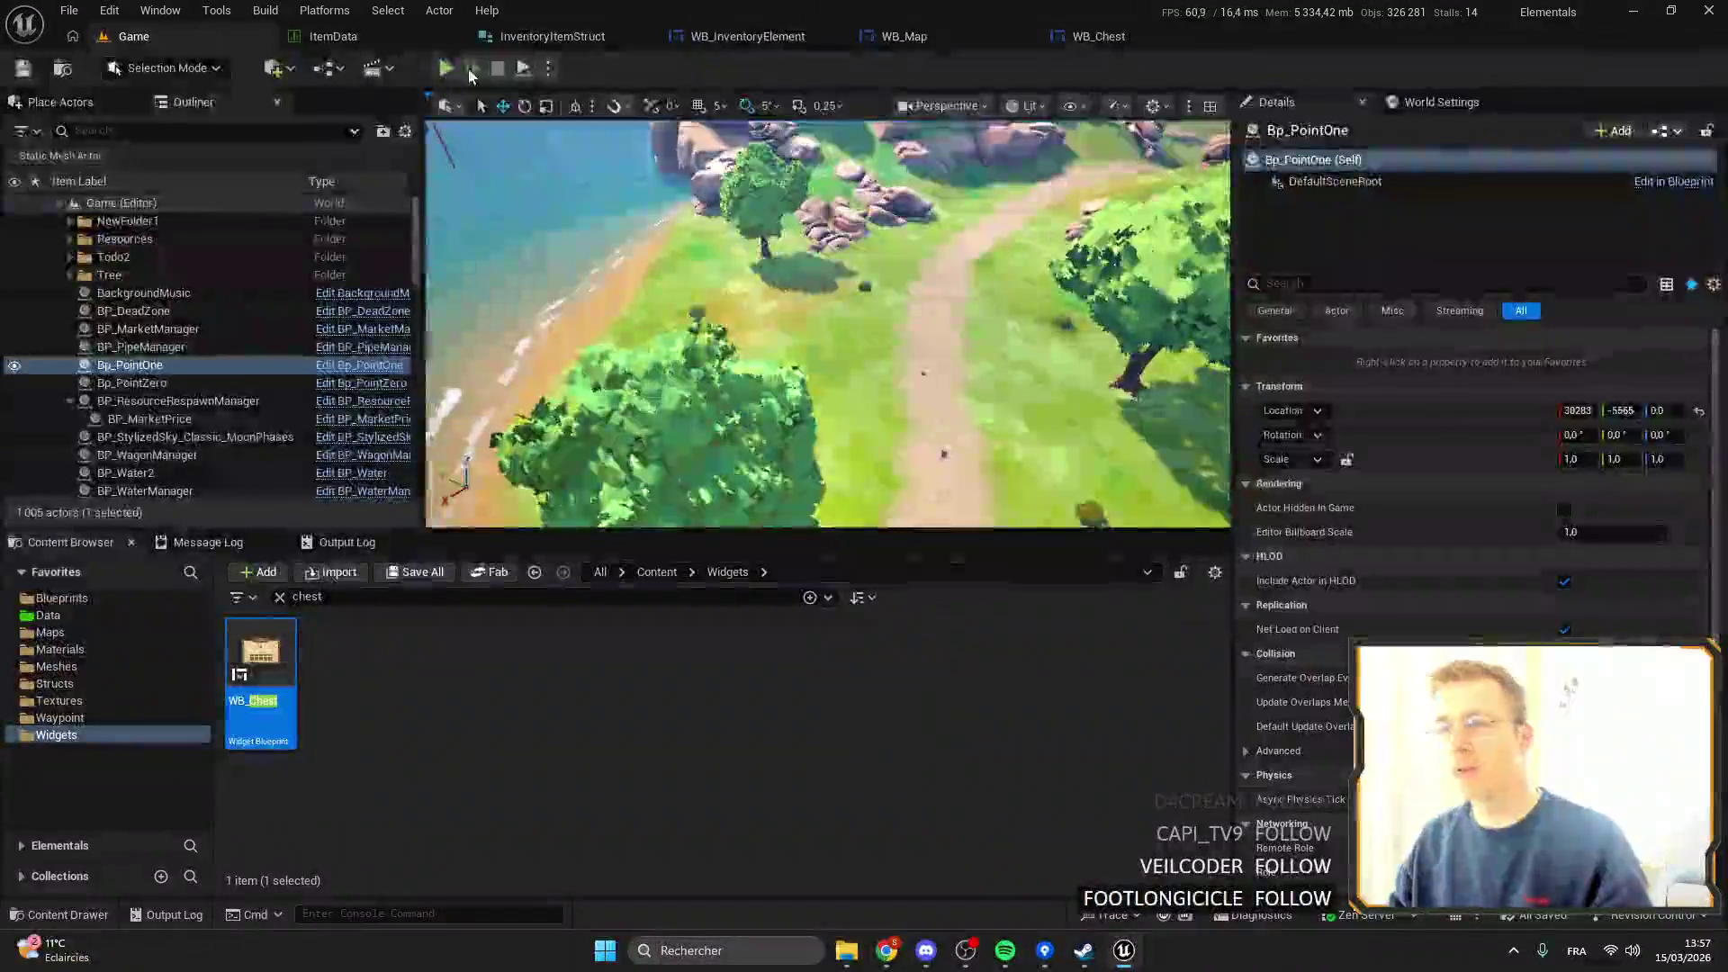
key(alt+p)
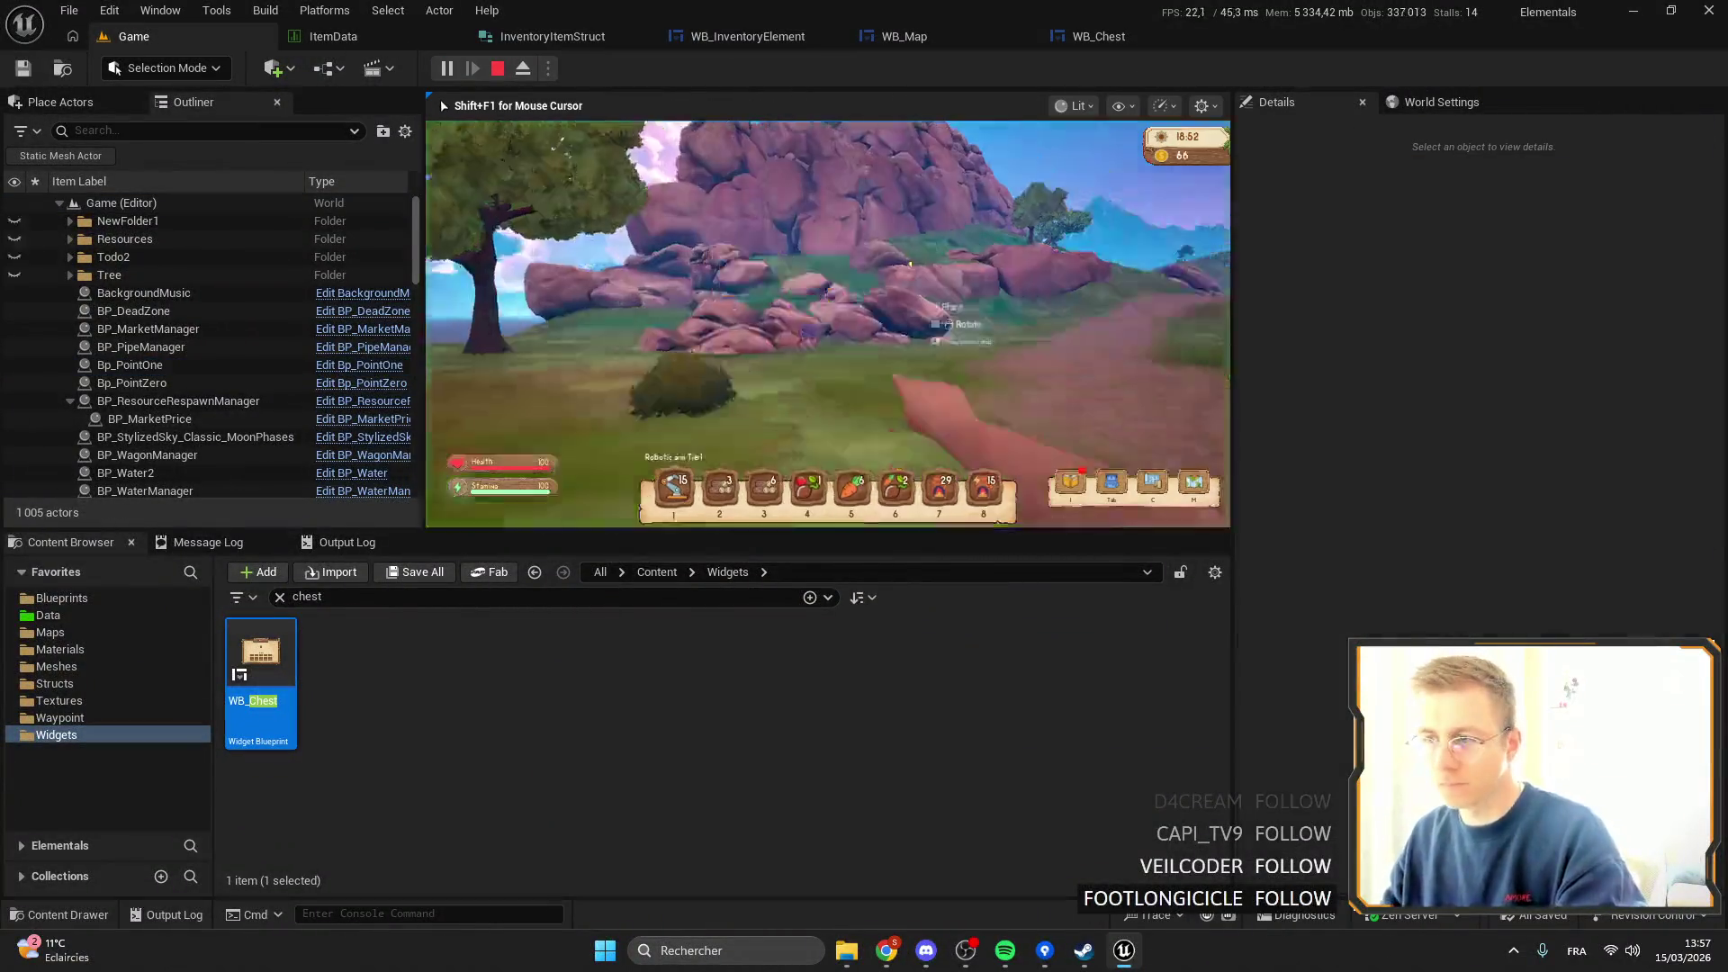
key(F11)
key(m)
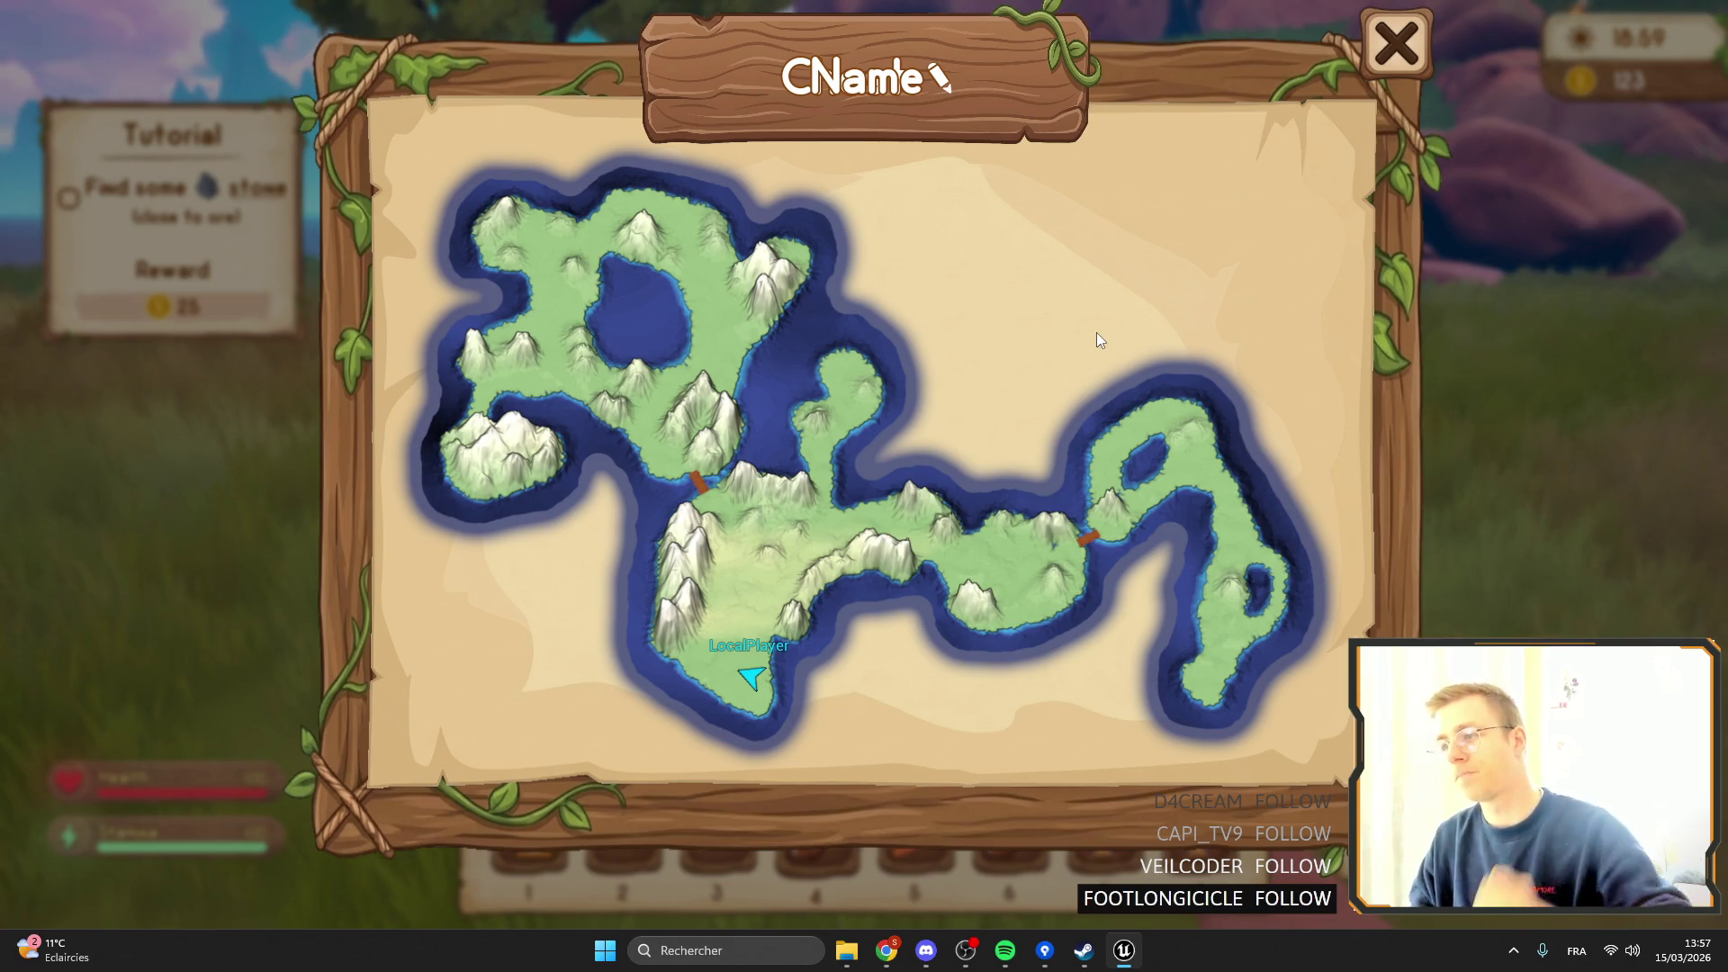
key(Escape)
mouse_move(72, 787)
mouse_down()
mouse_move(920, 235)
mouse_move(901, 225)
mouse_up()
click(951, 261)
Call Init Backpack on the WB Machine Background getter, placed after Update Ore.
scroll(1079, 306, up, 7)
mouse_move(829, 229)
mouse_down()
mouse_move(804, 293)
mouse_move(932, 306)
mouse_up()
text(init)
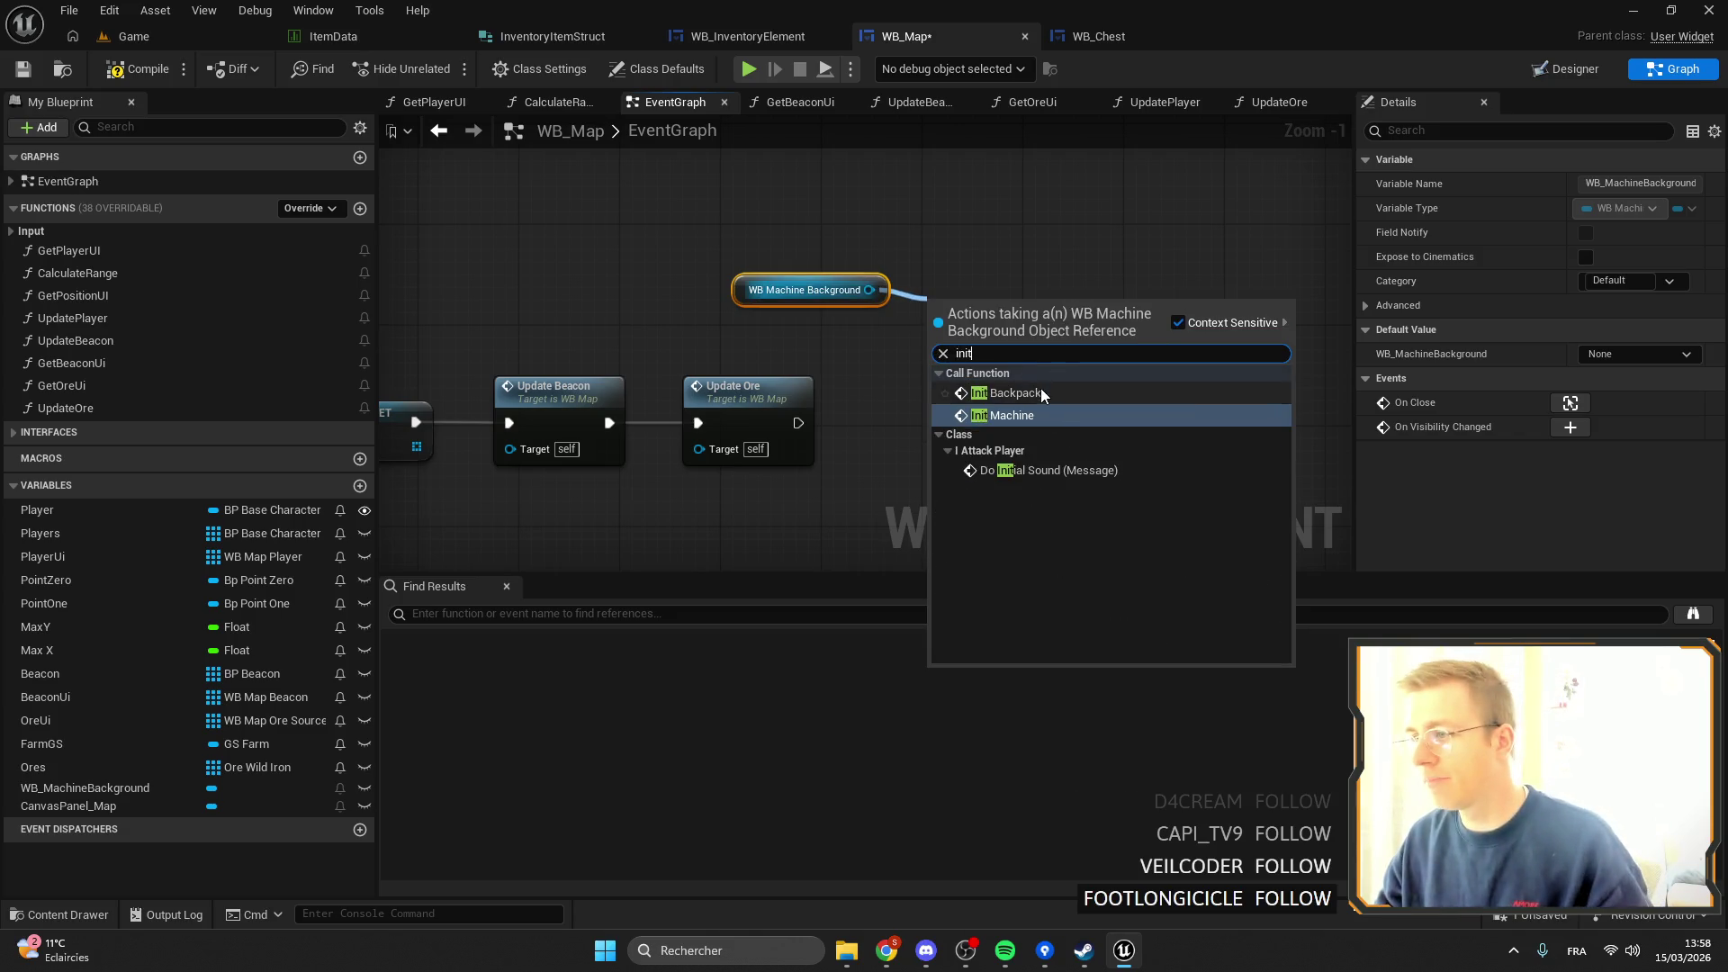
click(1035, 392)
mouse_move(799, 423)
mouse_down()
mouse_move(940, 329)
mouse_move(963, 401)
mouse_up()
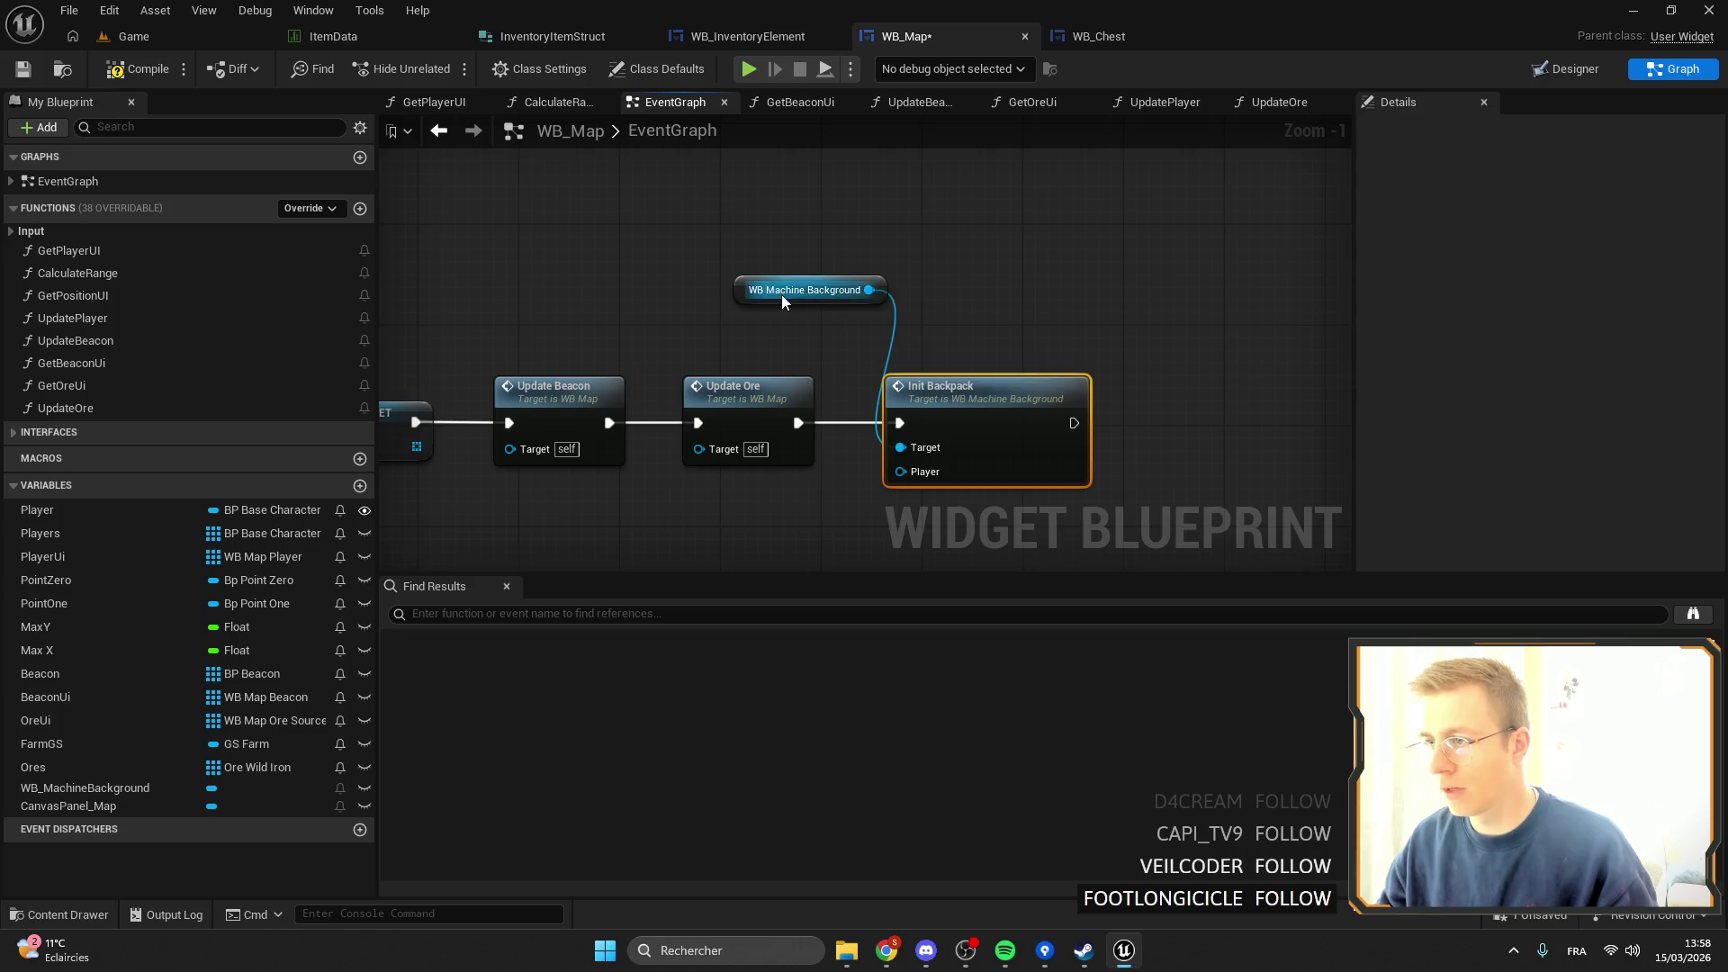
drag(781, 294, 902, 355)
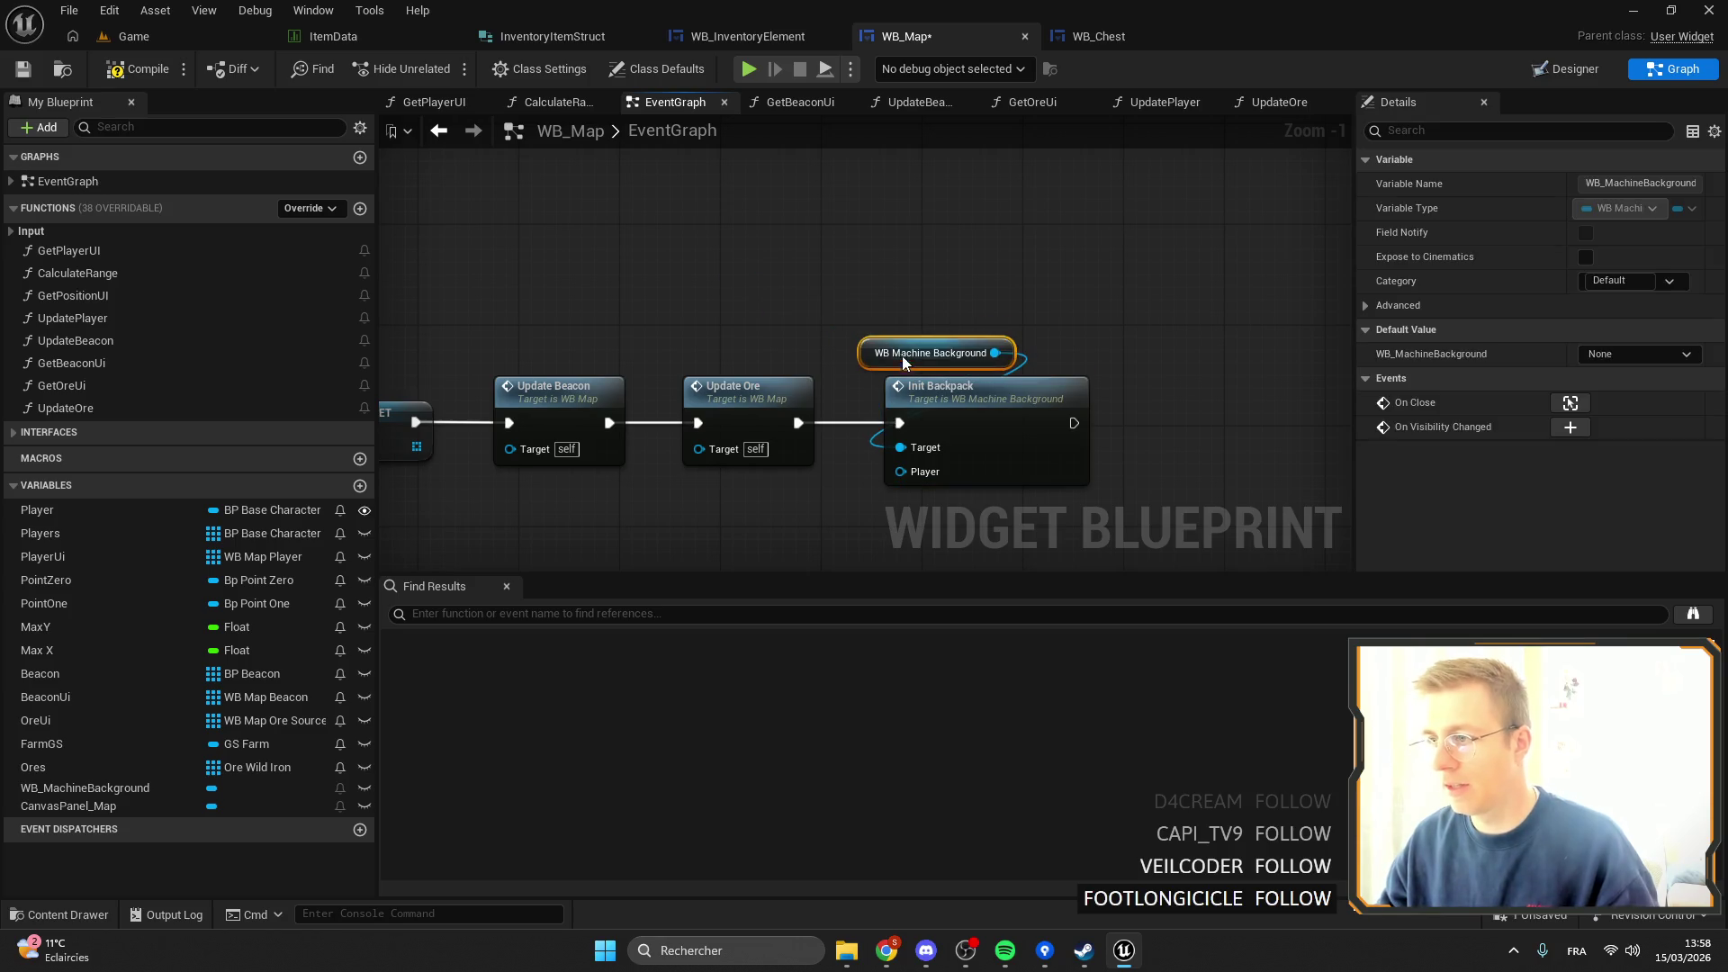
click(1001, 397)
Open WB_MachineBackground's InitBackpack event graph and select the custom event node.
double_click(988, 345)
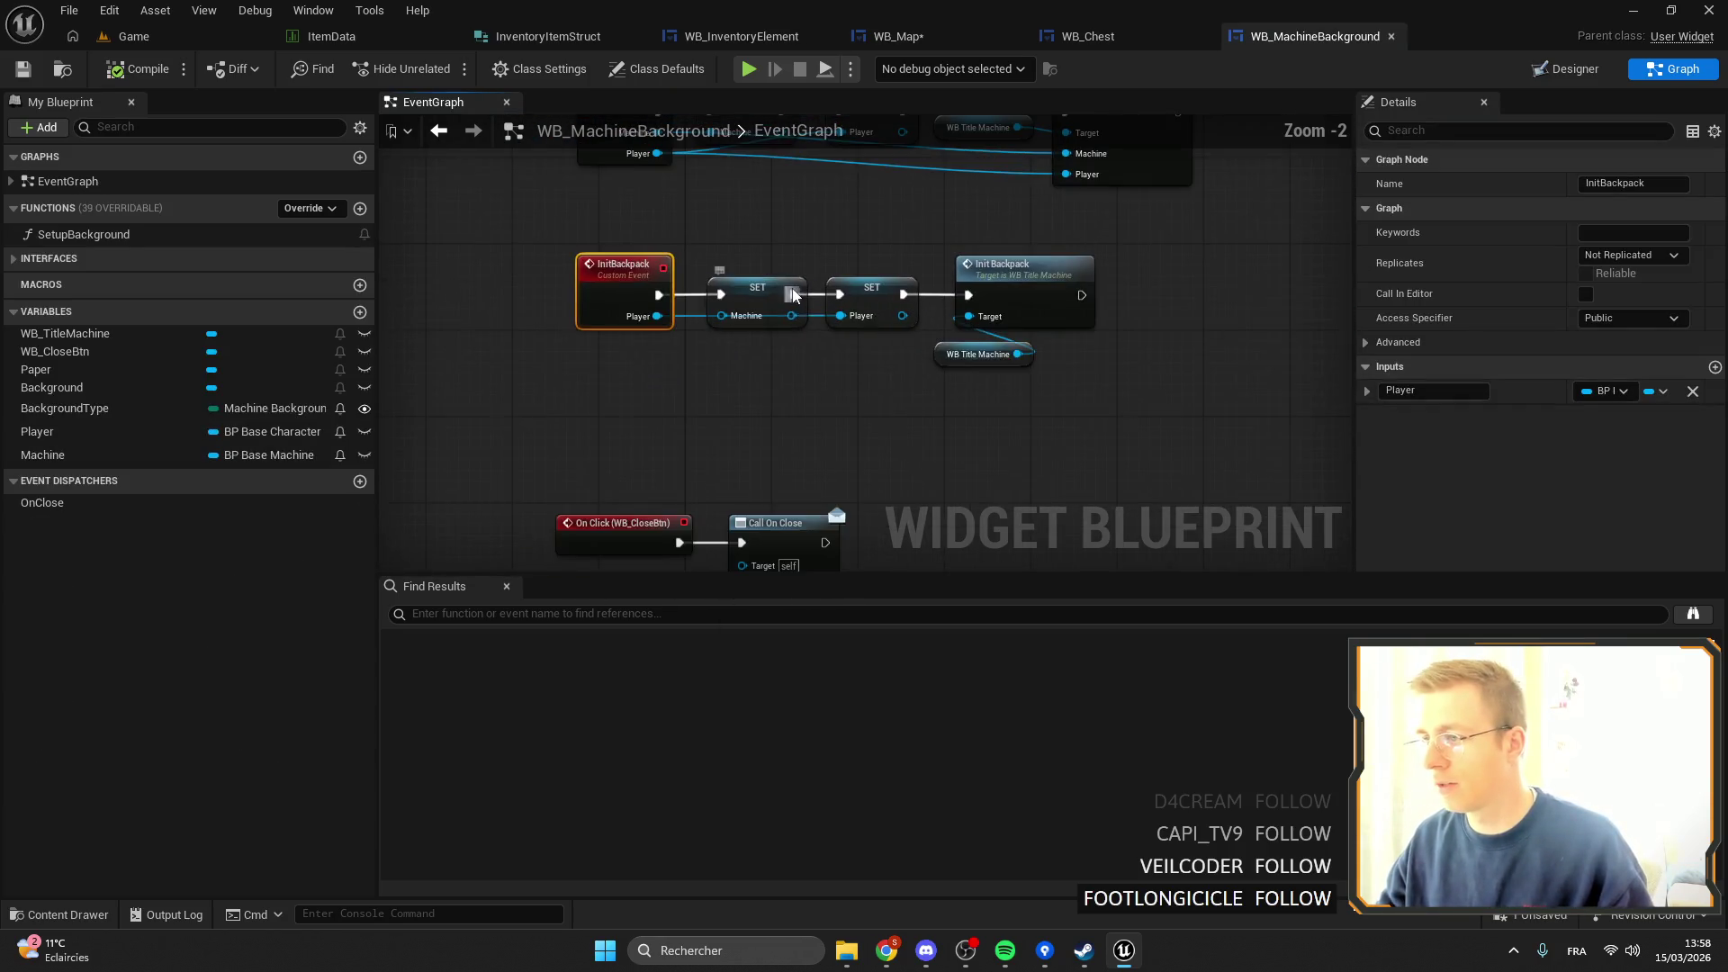
drag(1066, 420, 630, 261)
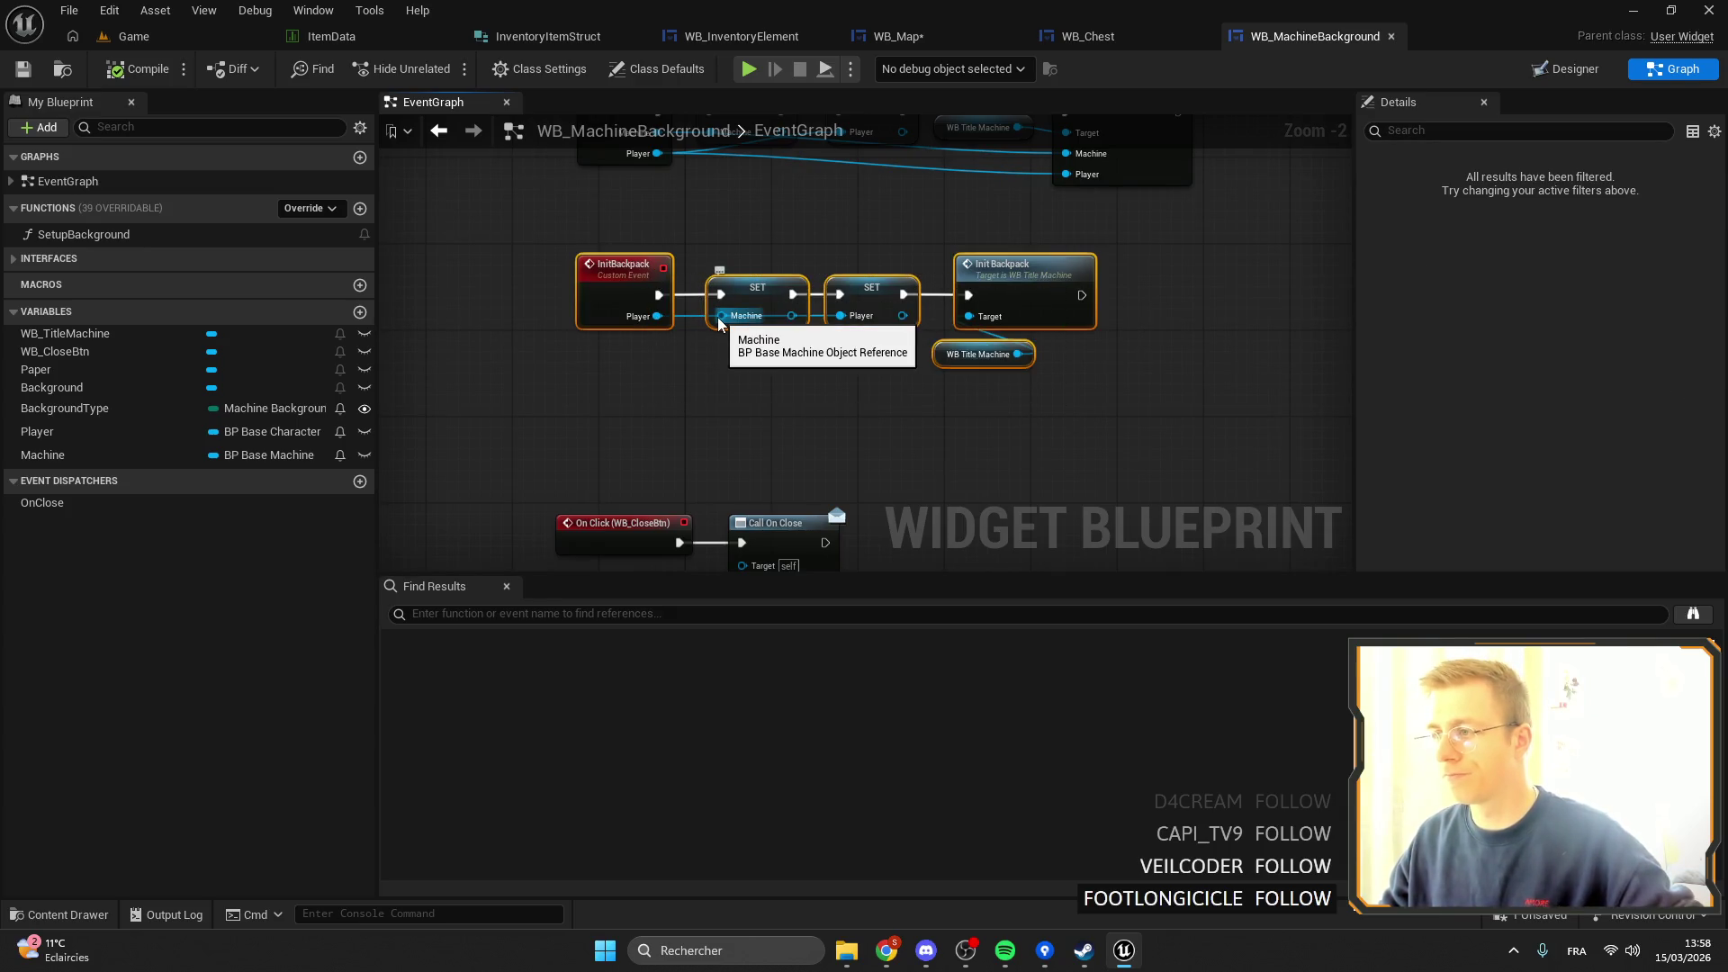
scroll(724, 319, down, 4)
scroll(725, 319, up, 4)
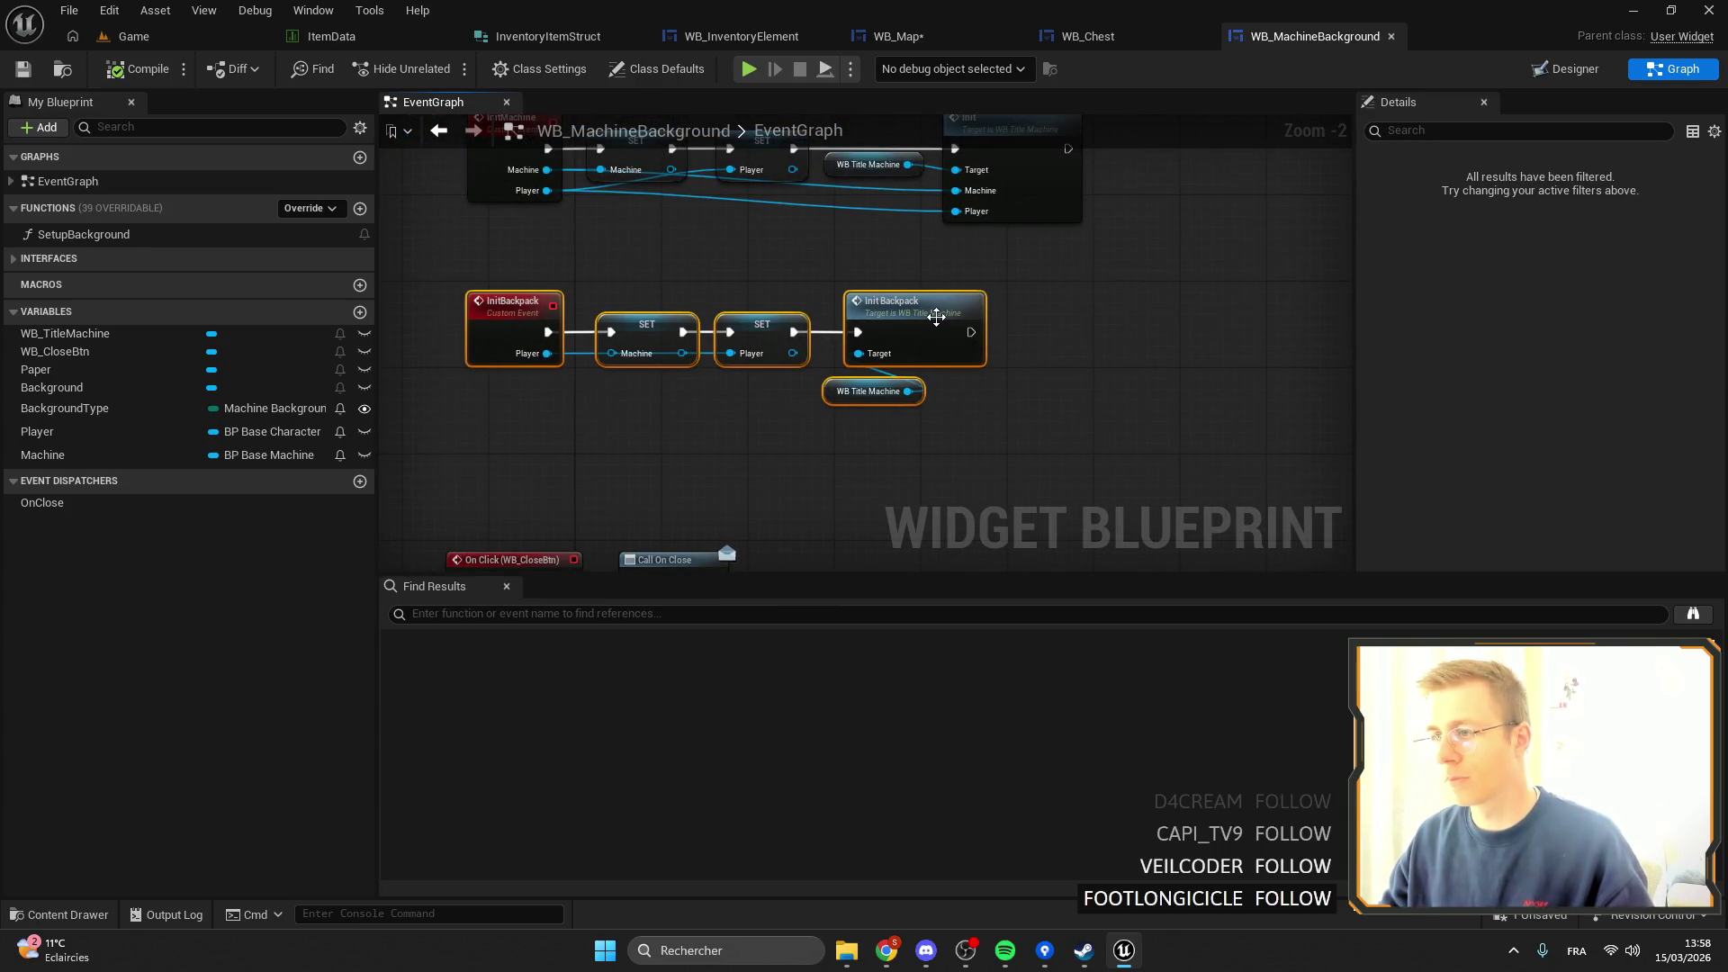
click(936, 316)
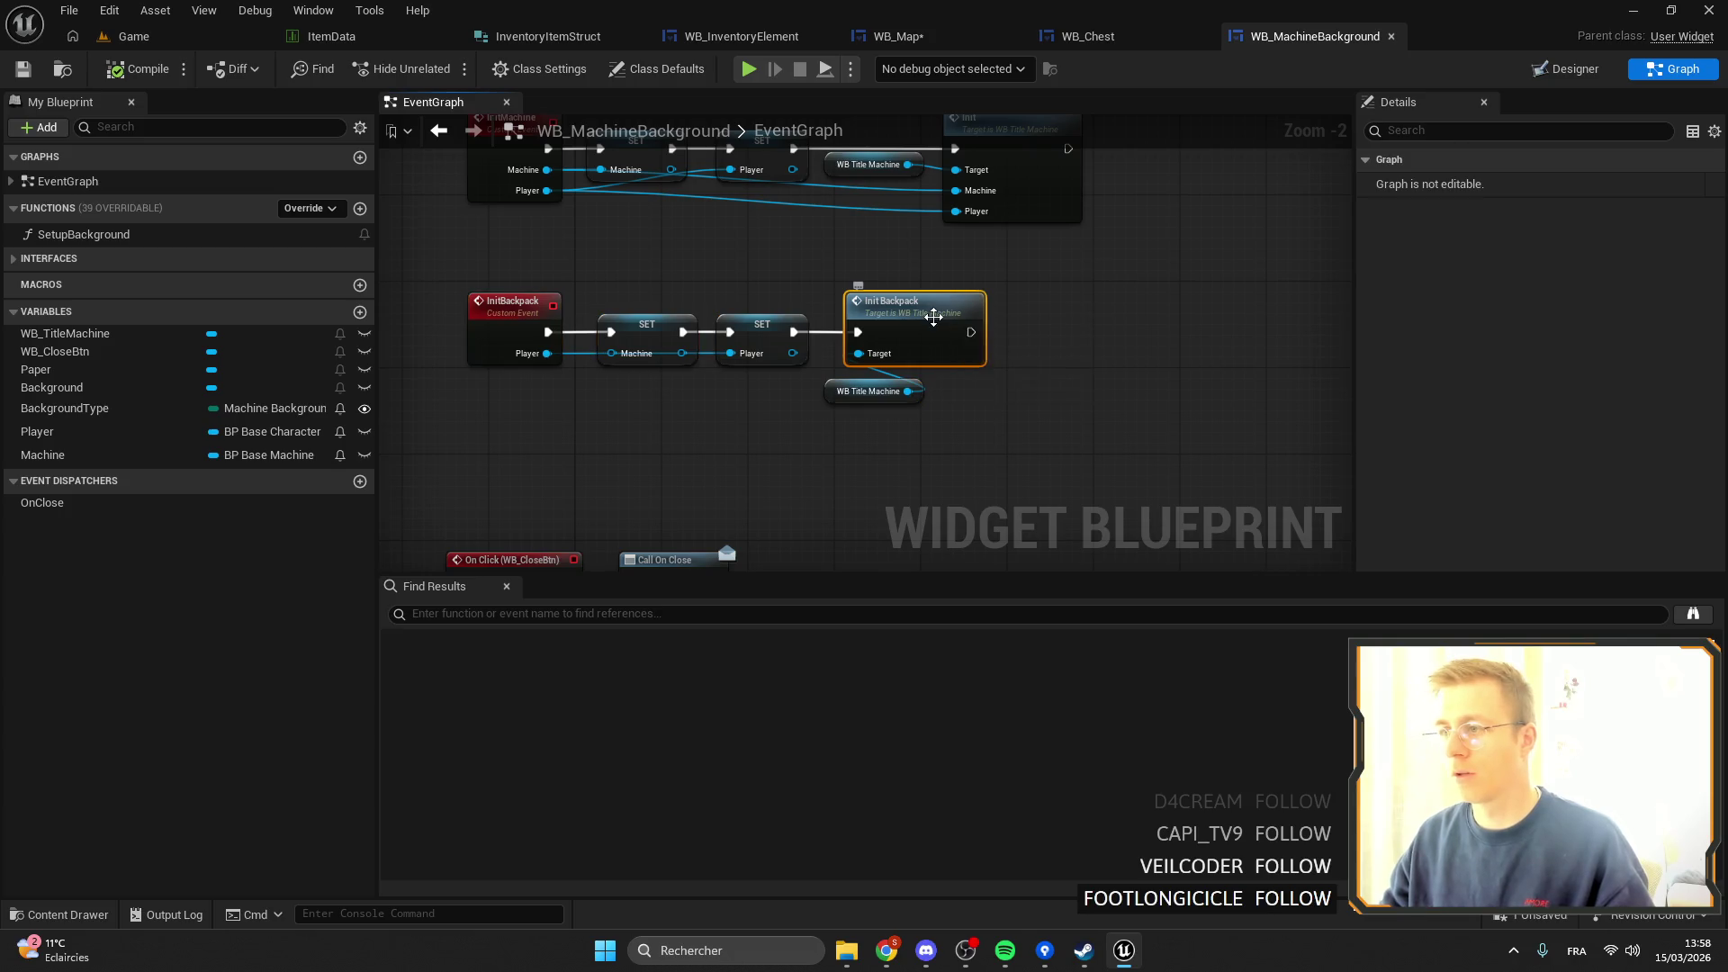
click(503, 339)
Give the InitCustom event a Text input named Label, then open WB_TitleMachine's InitBackpack graph.
text(Custom)
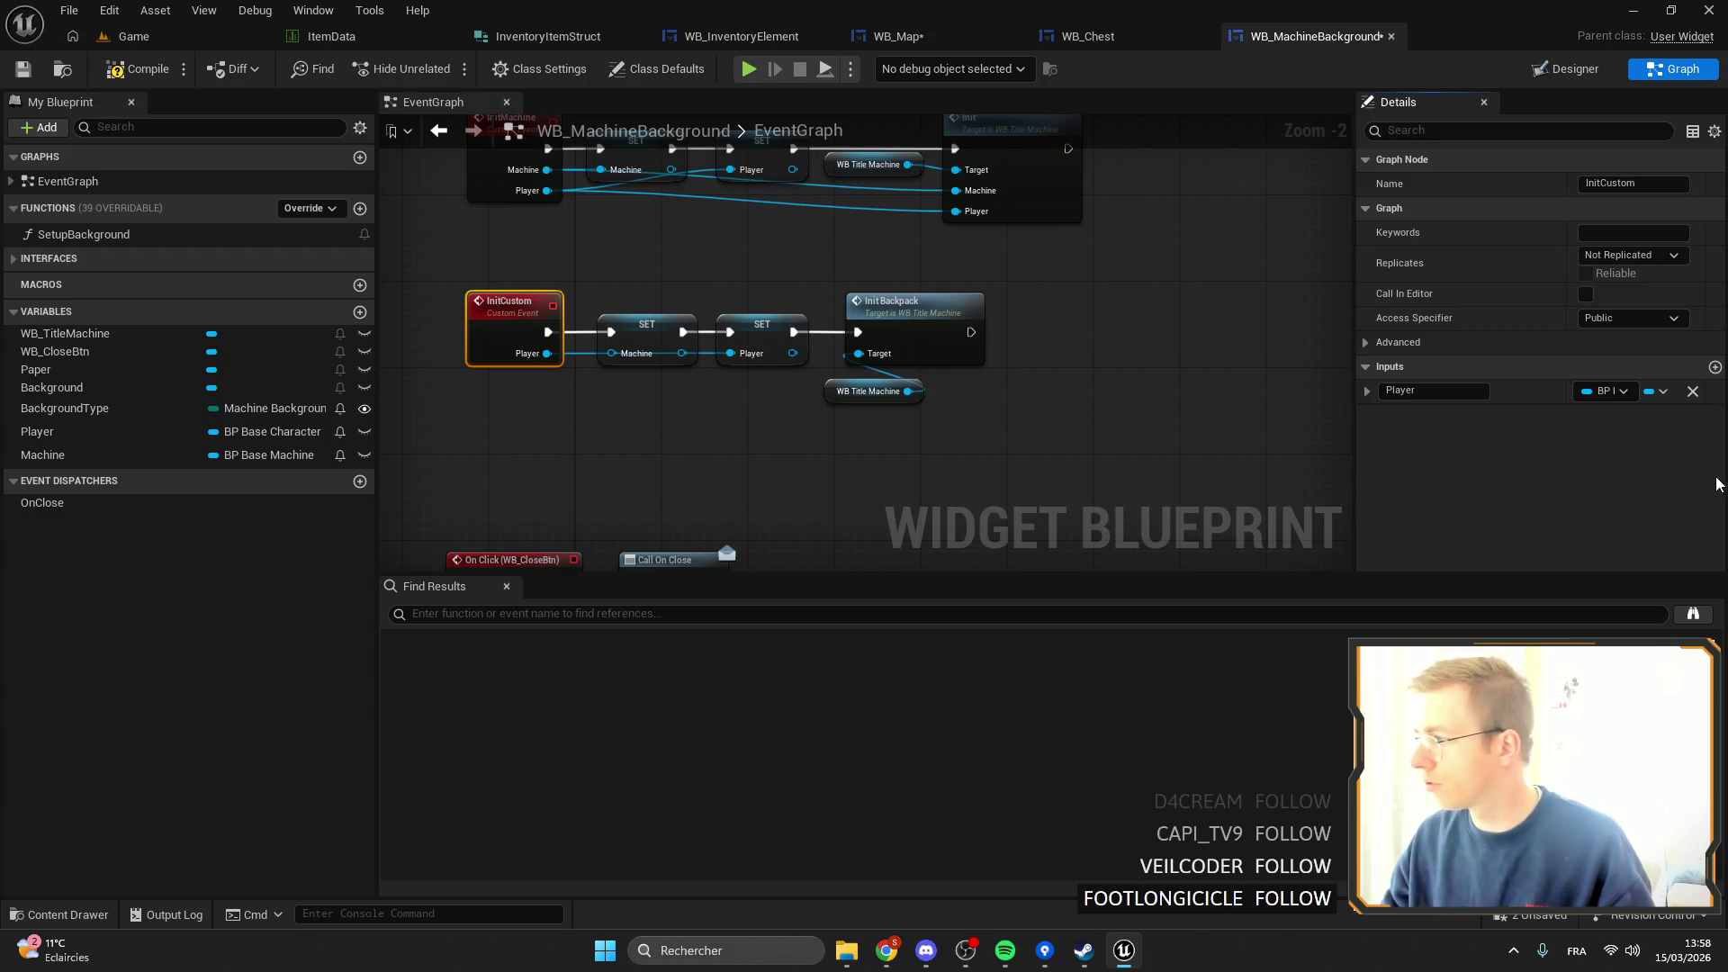
click(1714, 368)
click(1606, 415)
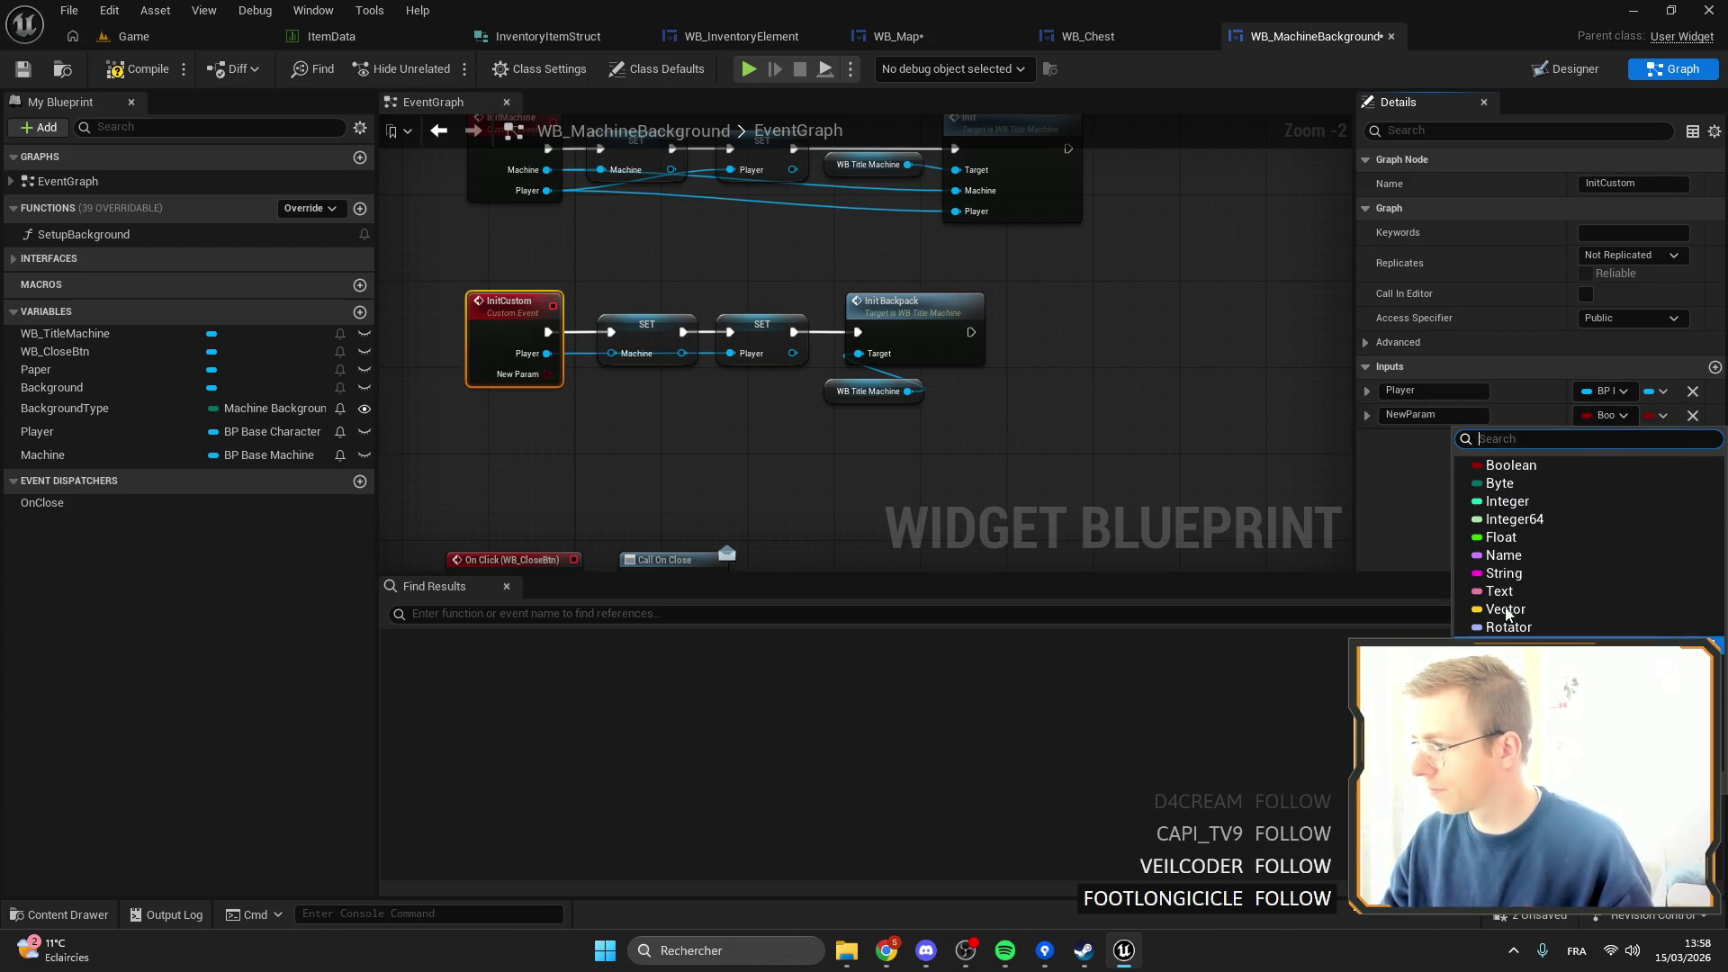
click(1499, 591)
text(Label)
key(Return)
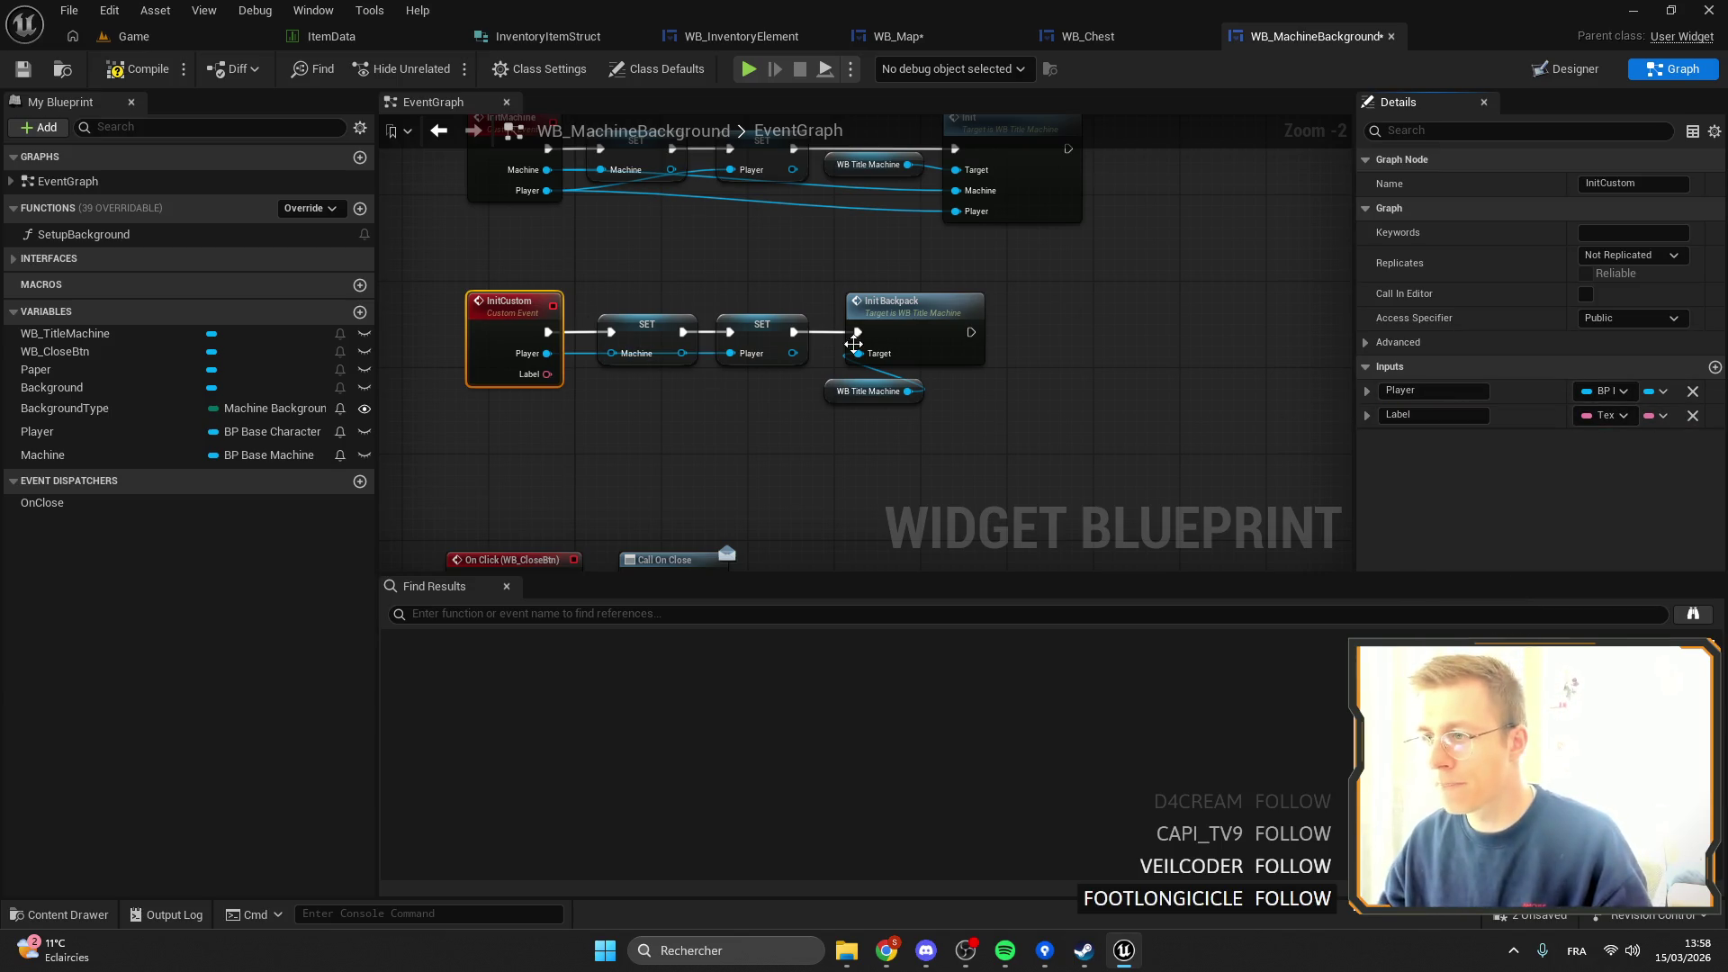
double_click(923, 318)
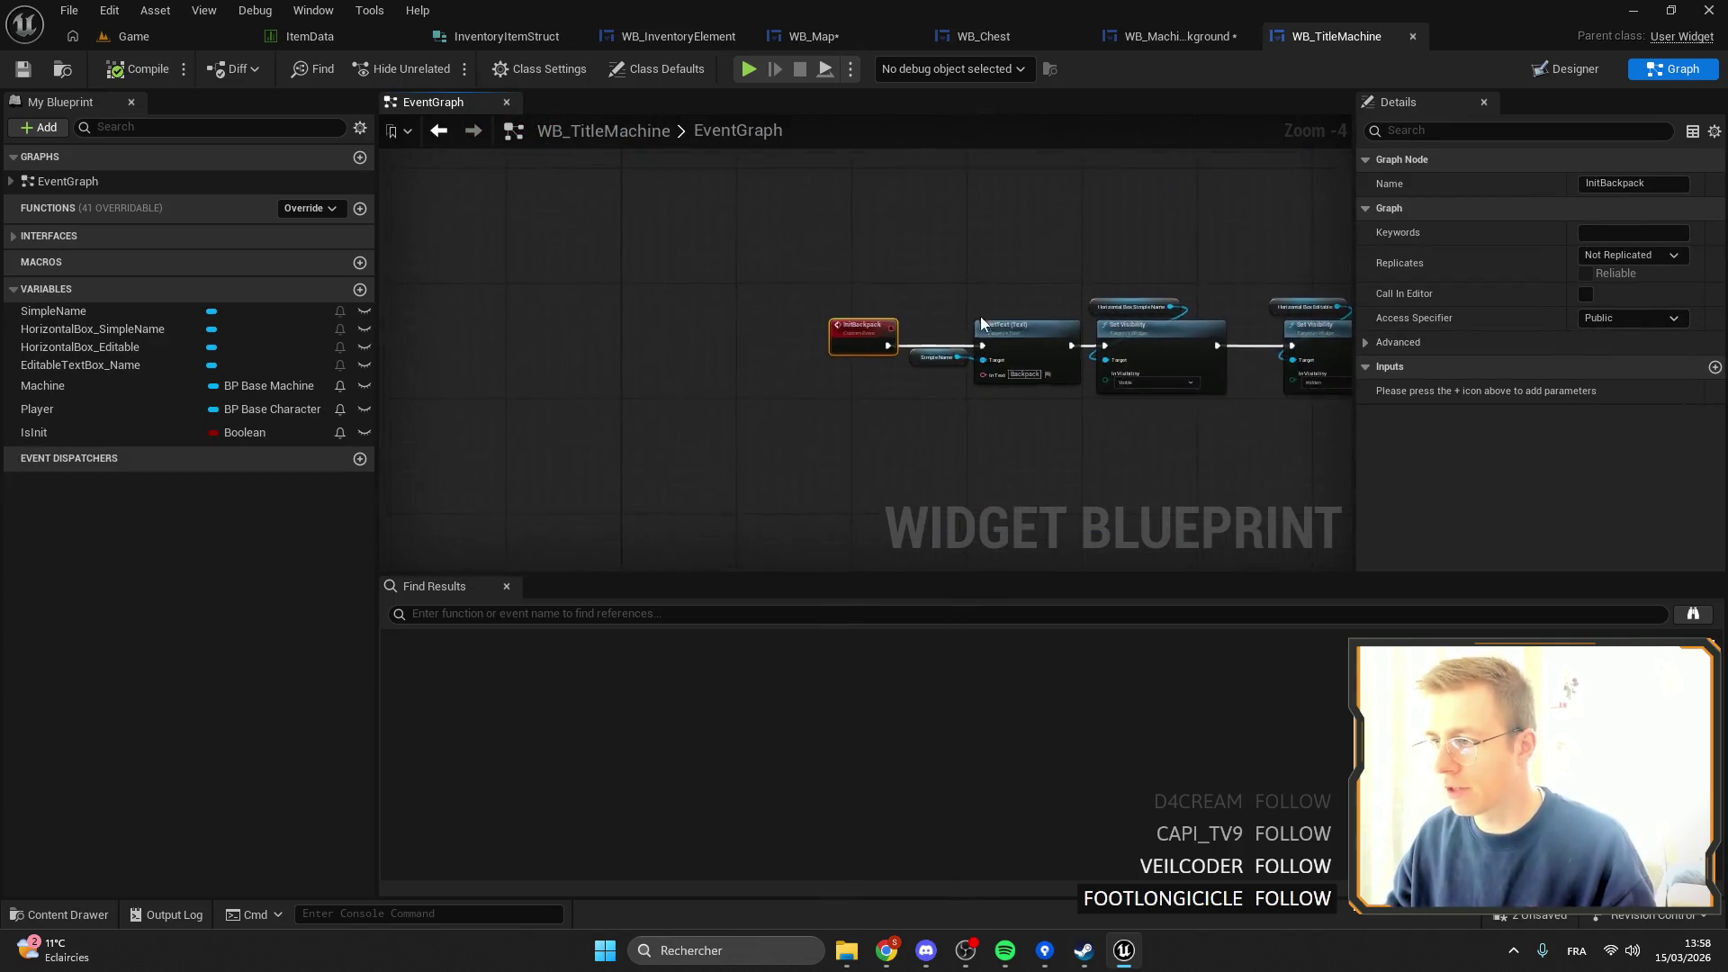
Add a Label text input to InitBackpack feeding SetText's In Text, then compile and save.
mouse_move(853, 392)
mouse_down()
mouse_move(774, 409)
mouse_move(630, 365)
mouse_up()
click(1407, 389)
double_click(1406, 388)
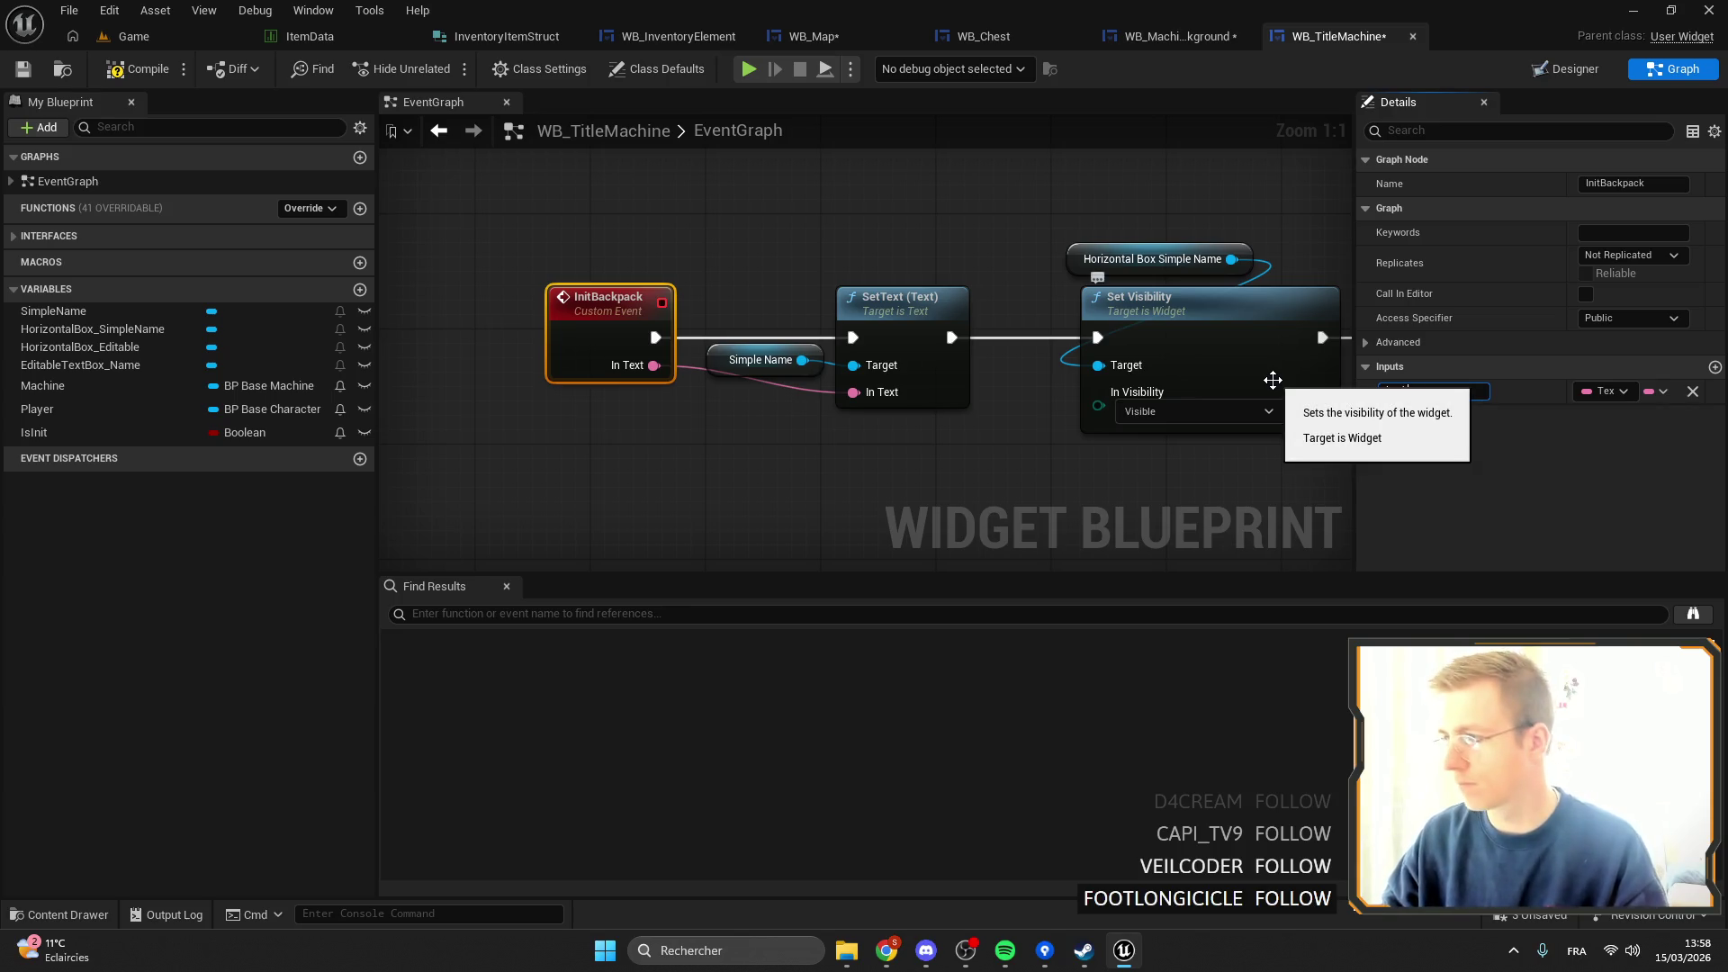
text(La)
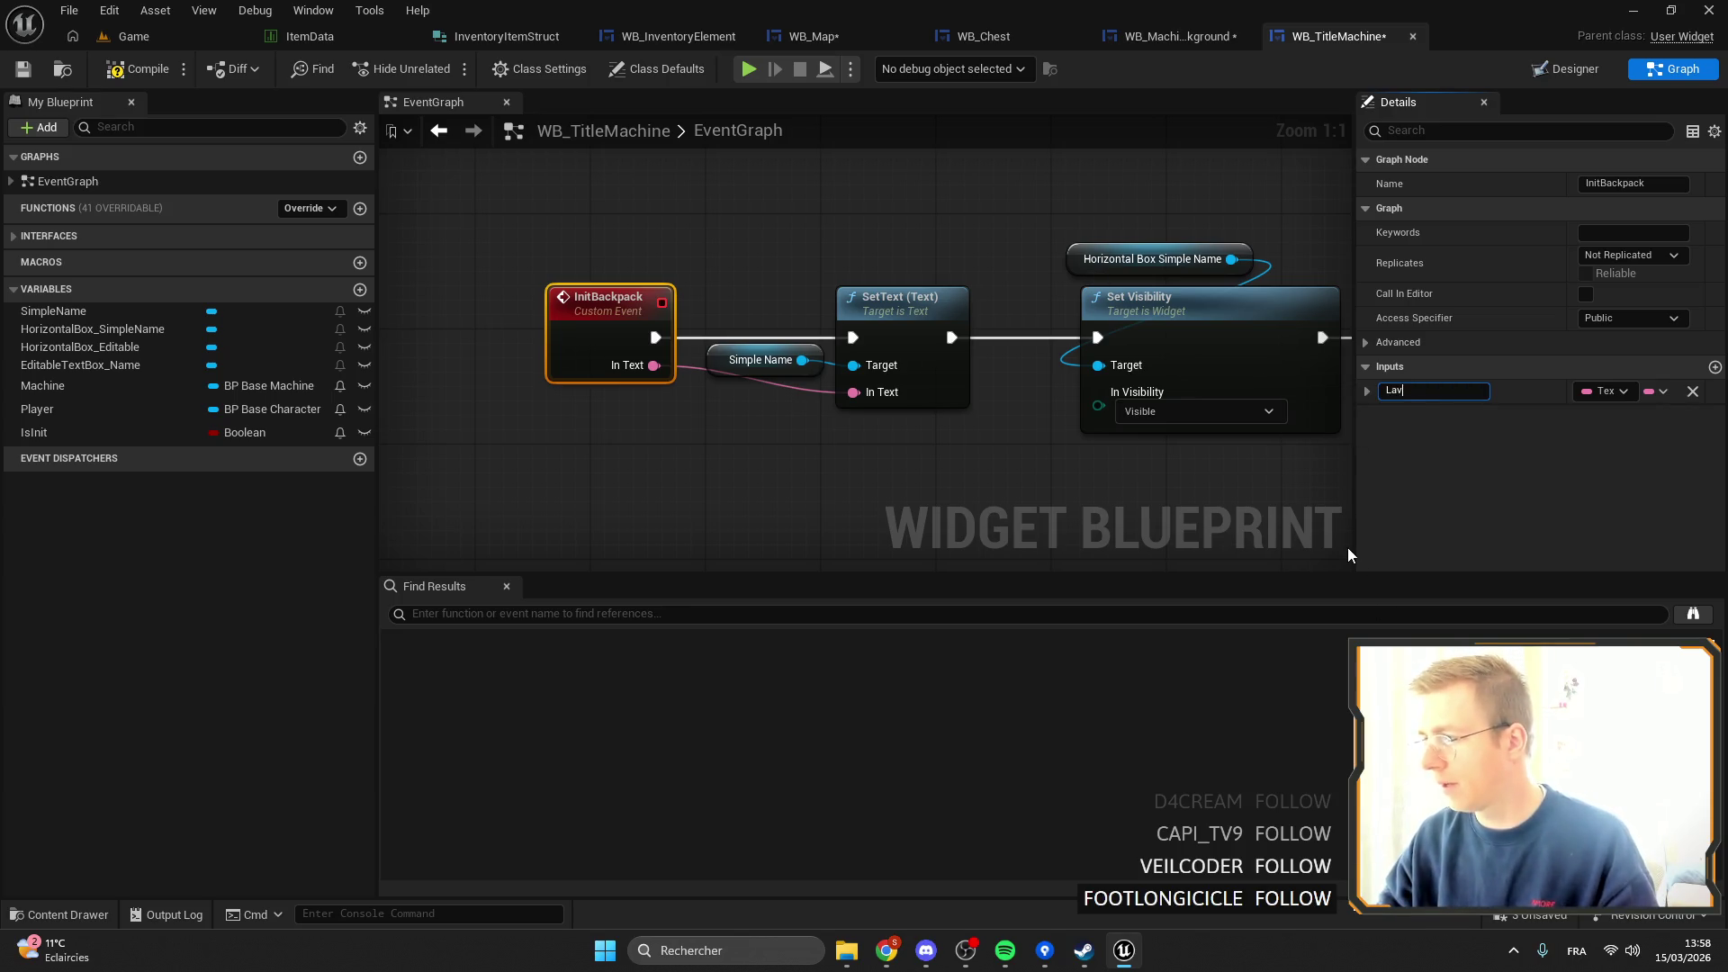
text(bel)
key(Return)
key(Home)
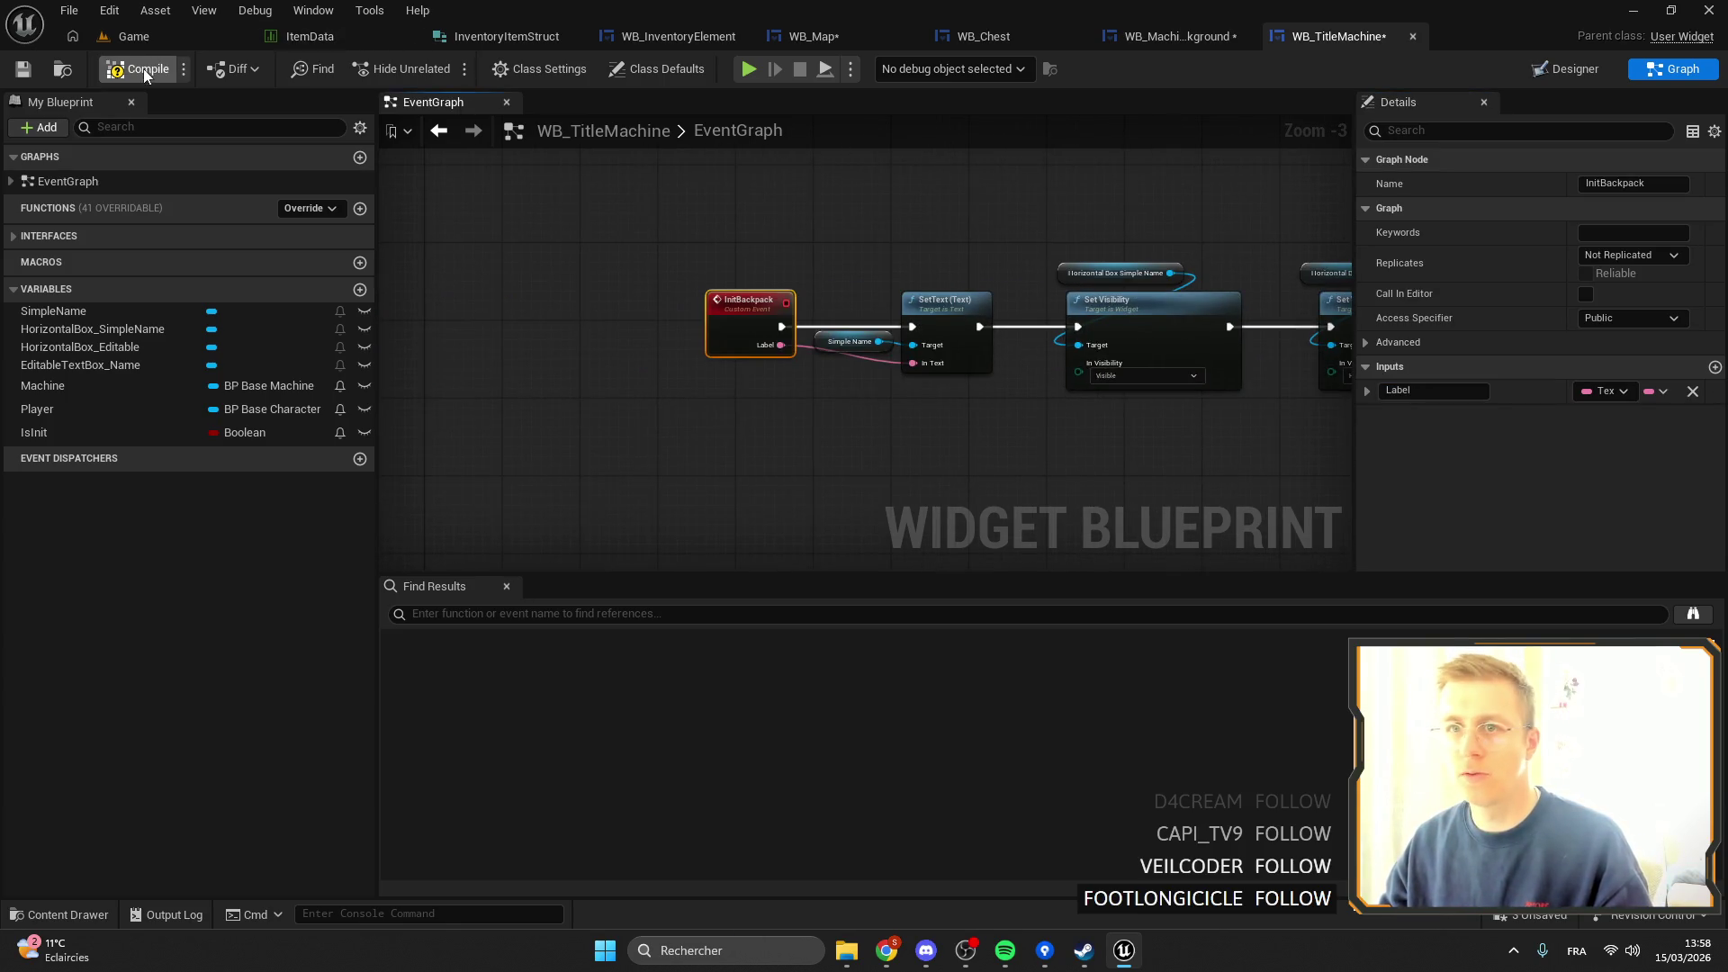
click(22, 70)
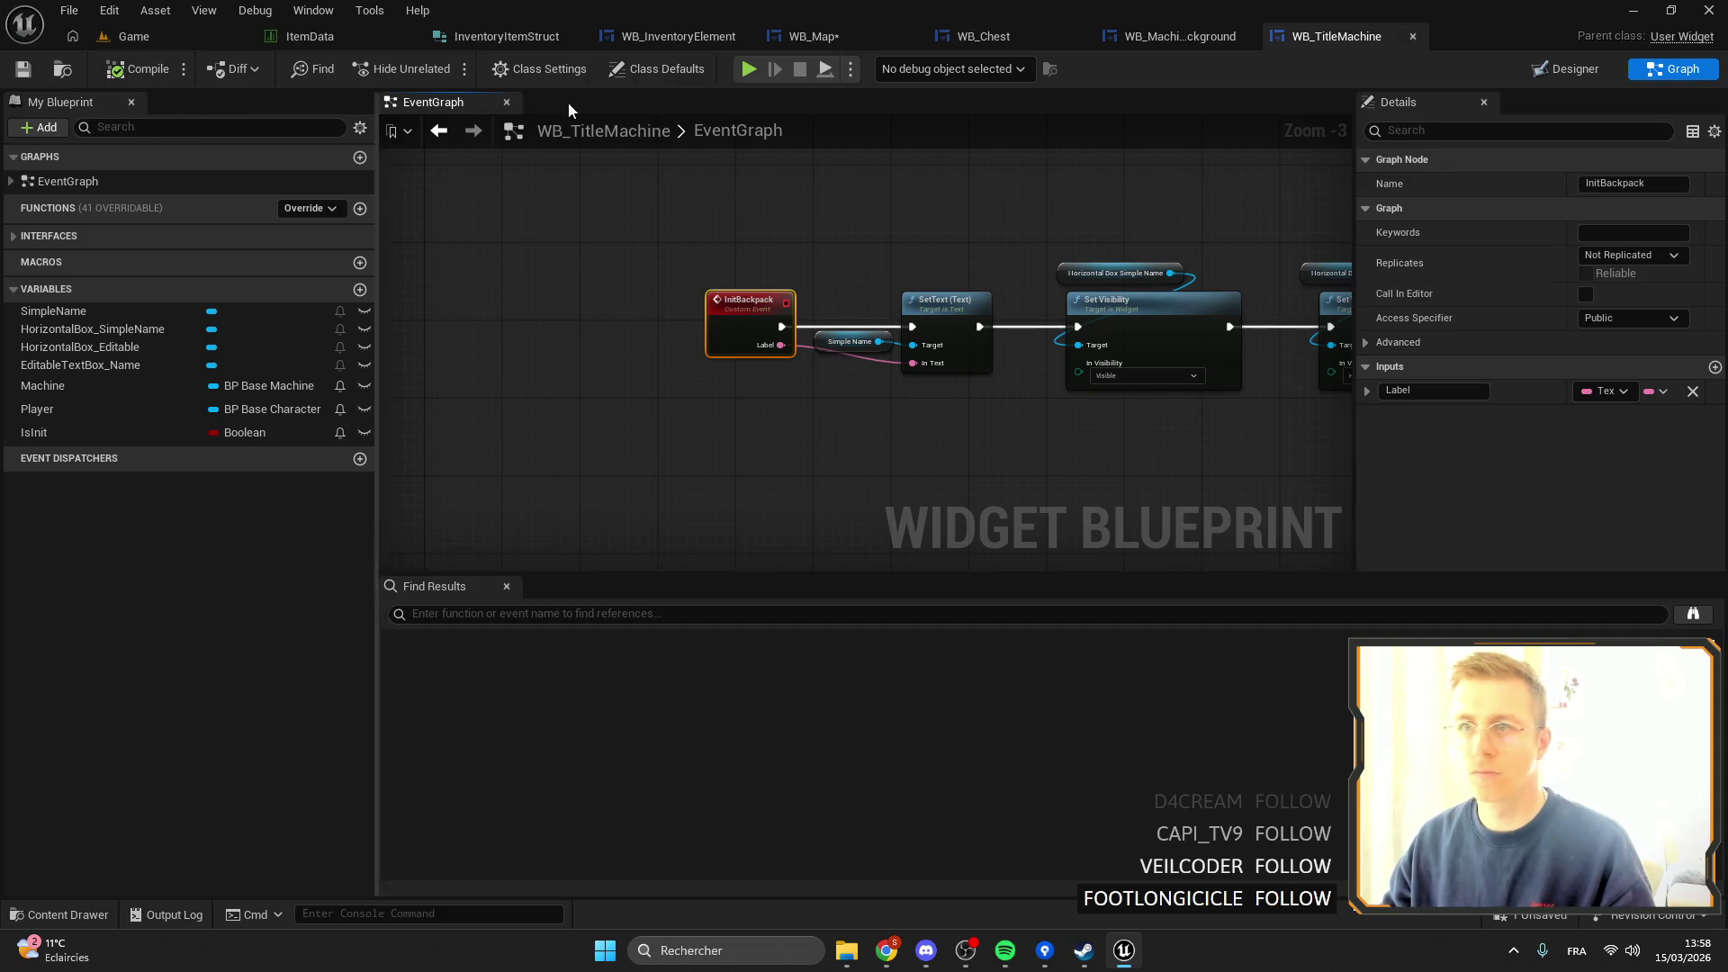
click(786, 43)
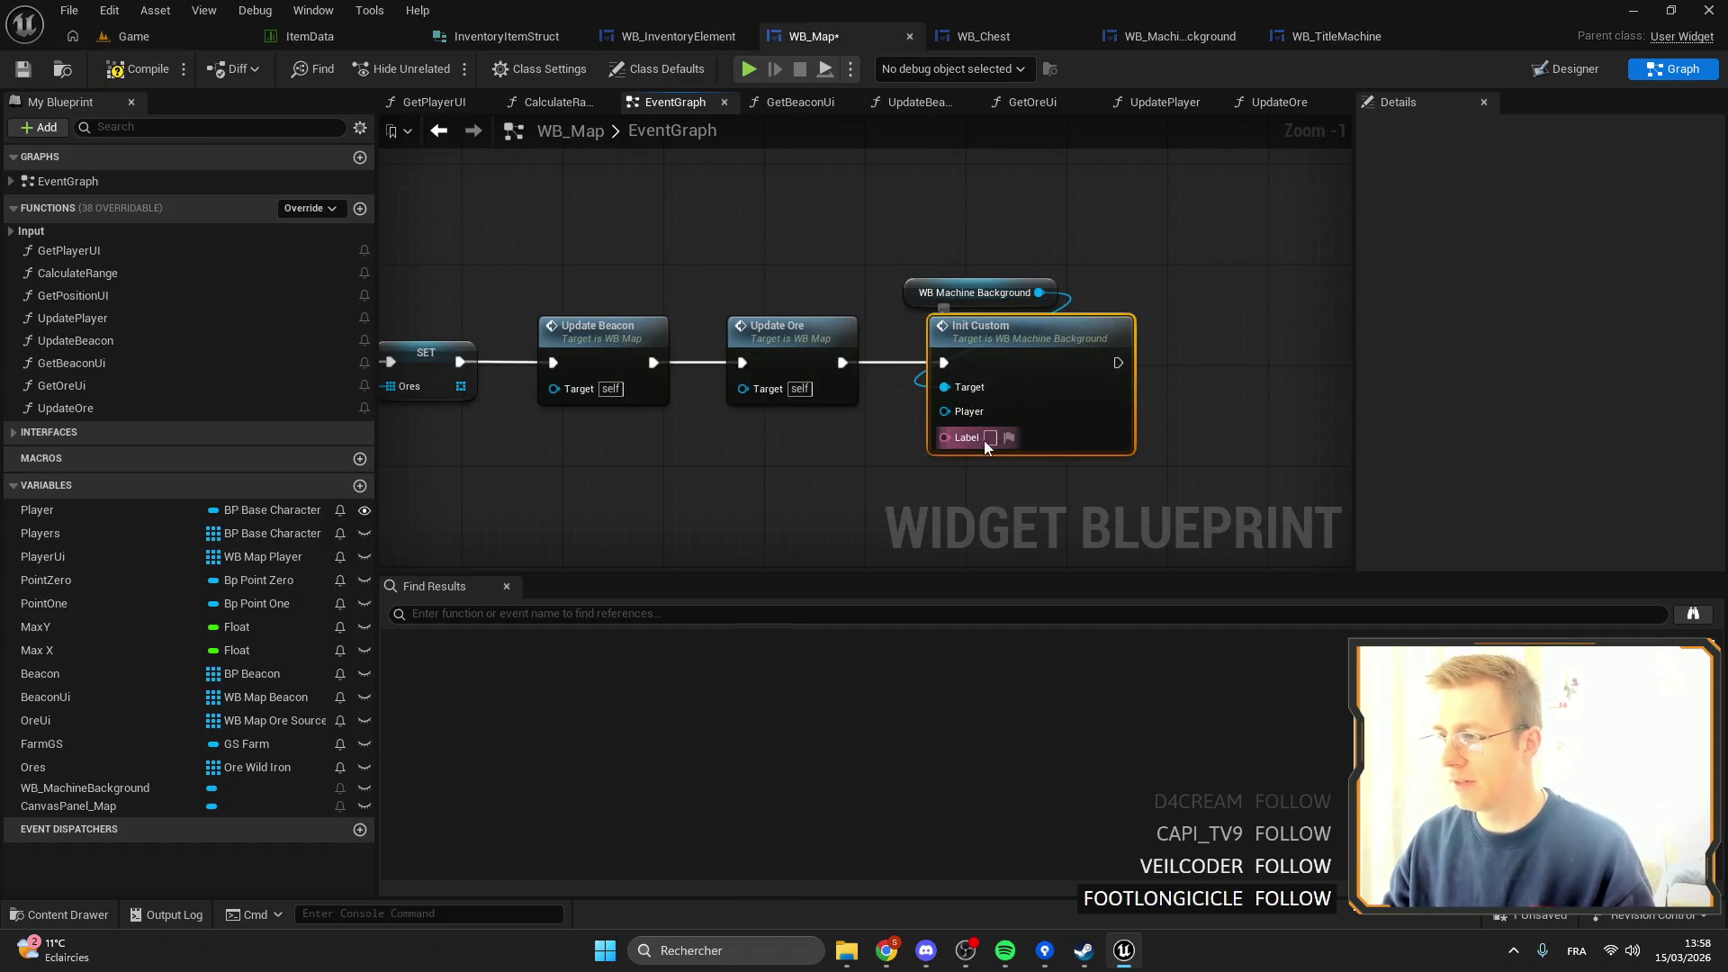
Try linking the Label to the ST_UI string table key Map, then close the options.
click(1006, 440)
click(1152, 511)
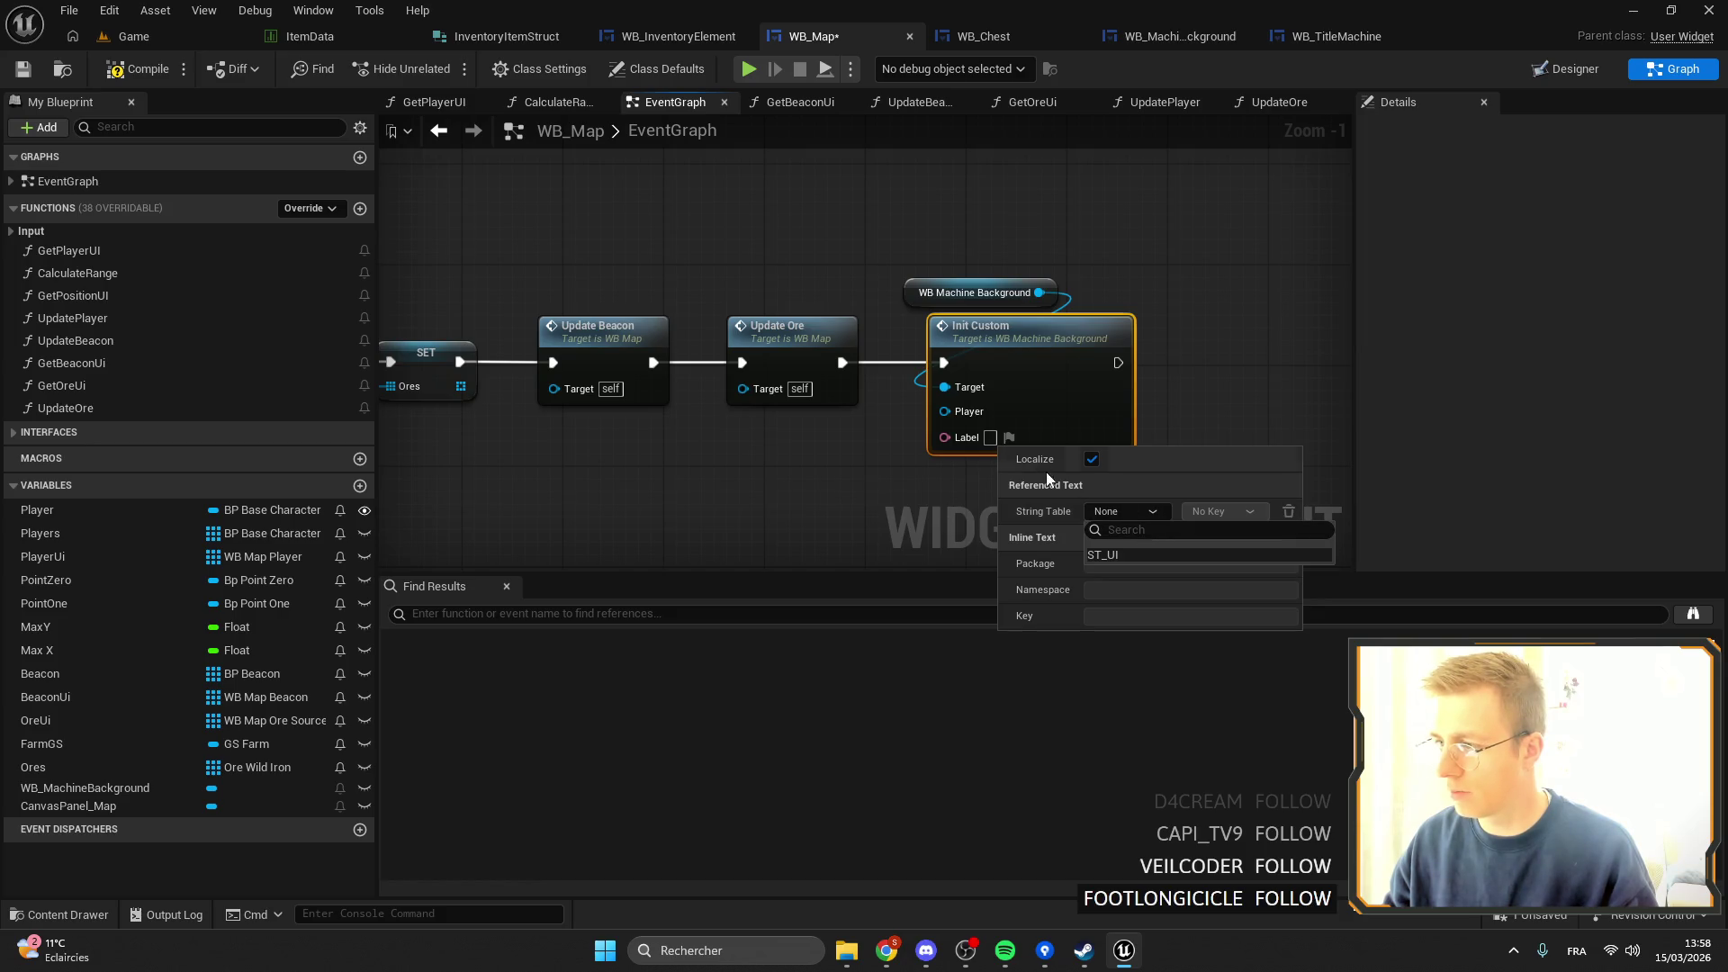
click(1217, 553)
click(1239, 512)
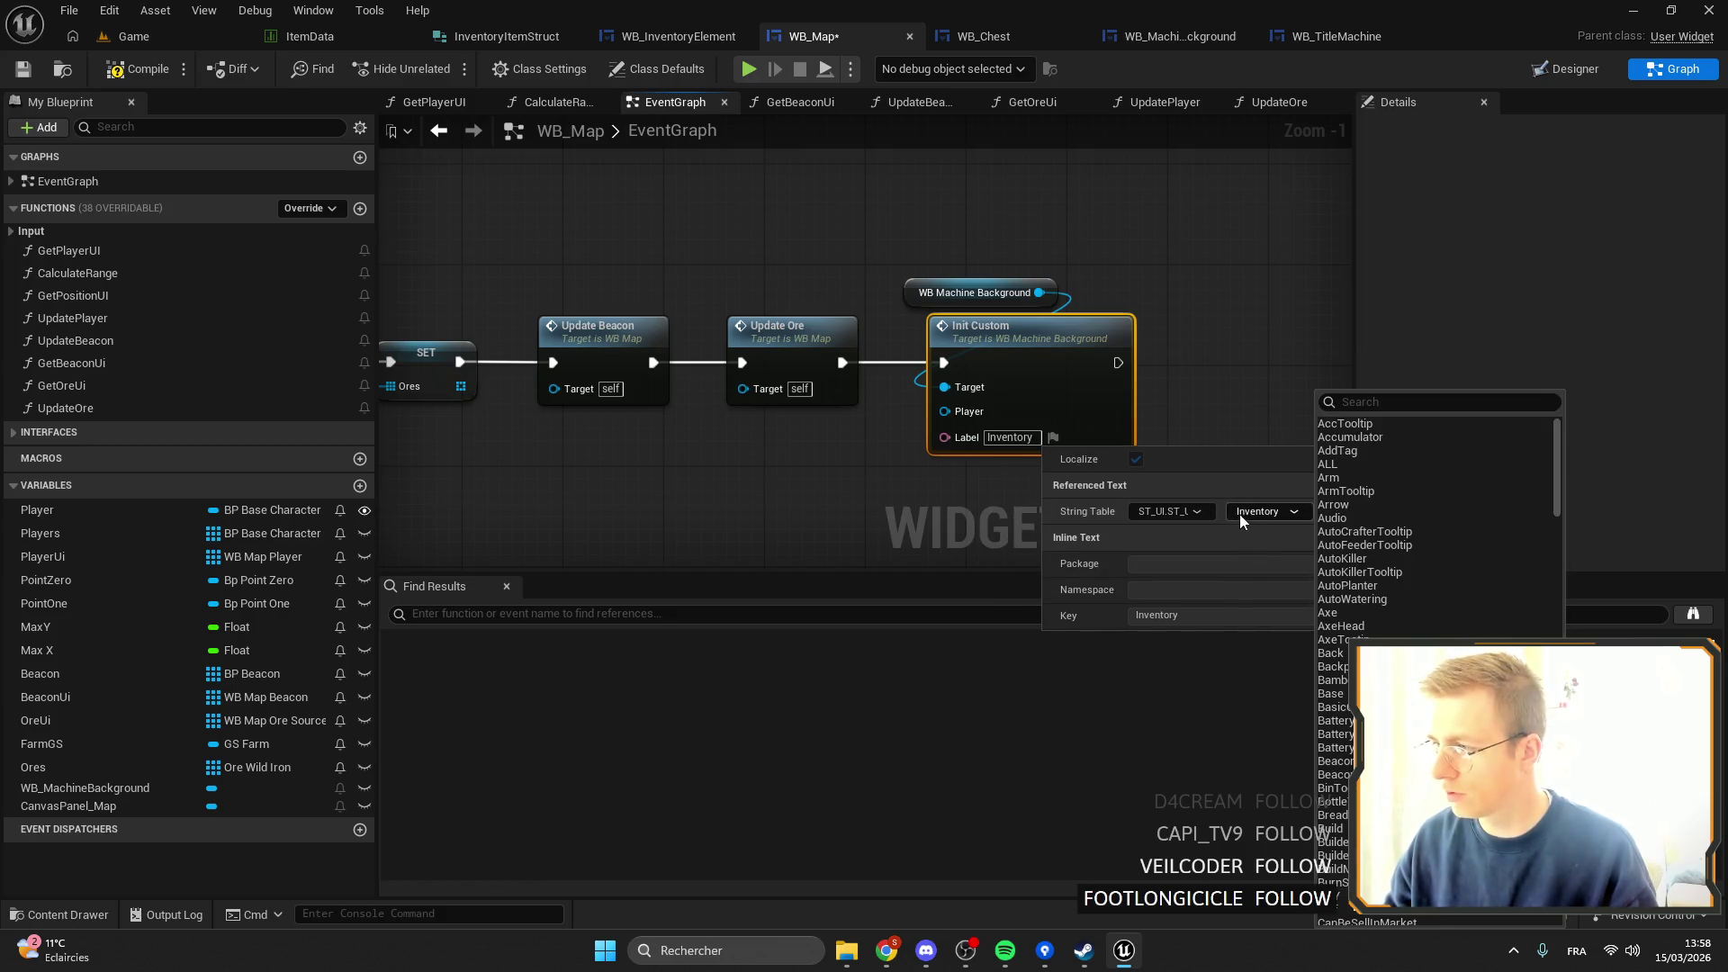
text(Map)
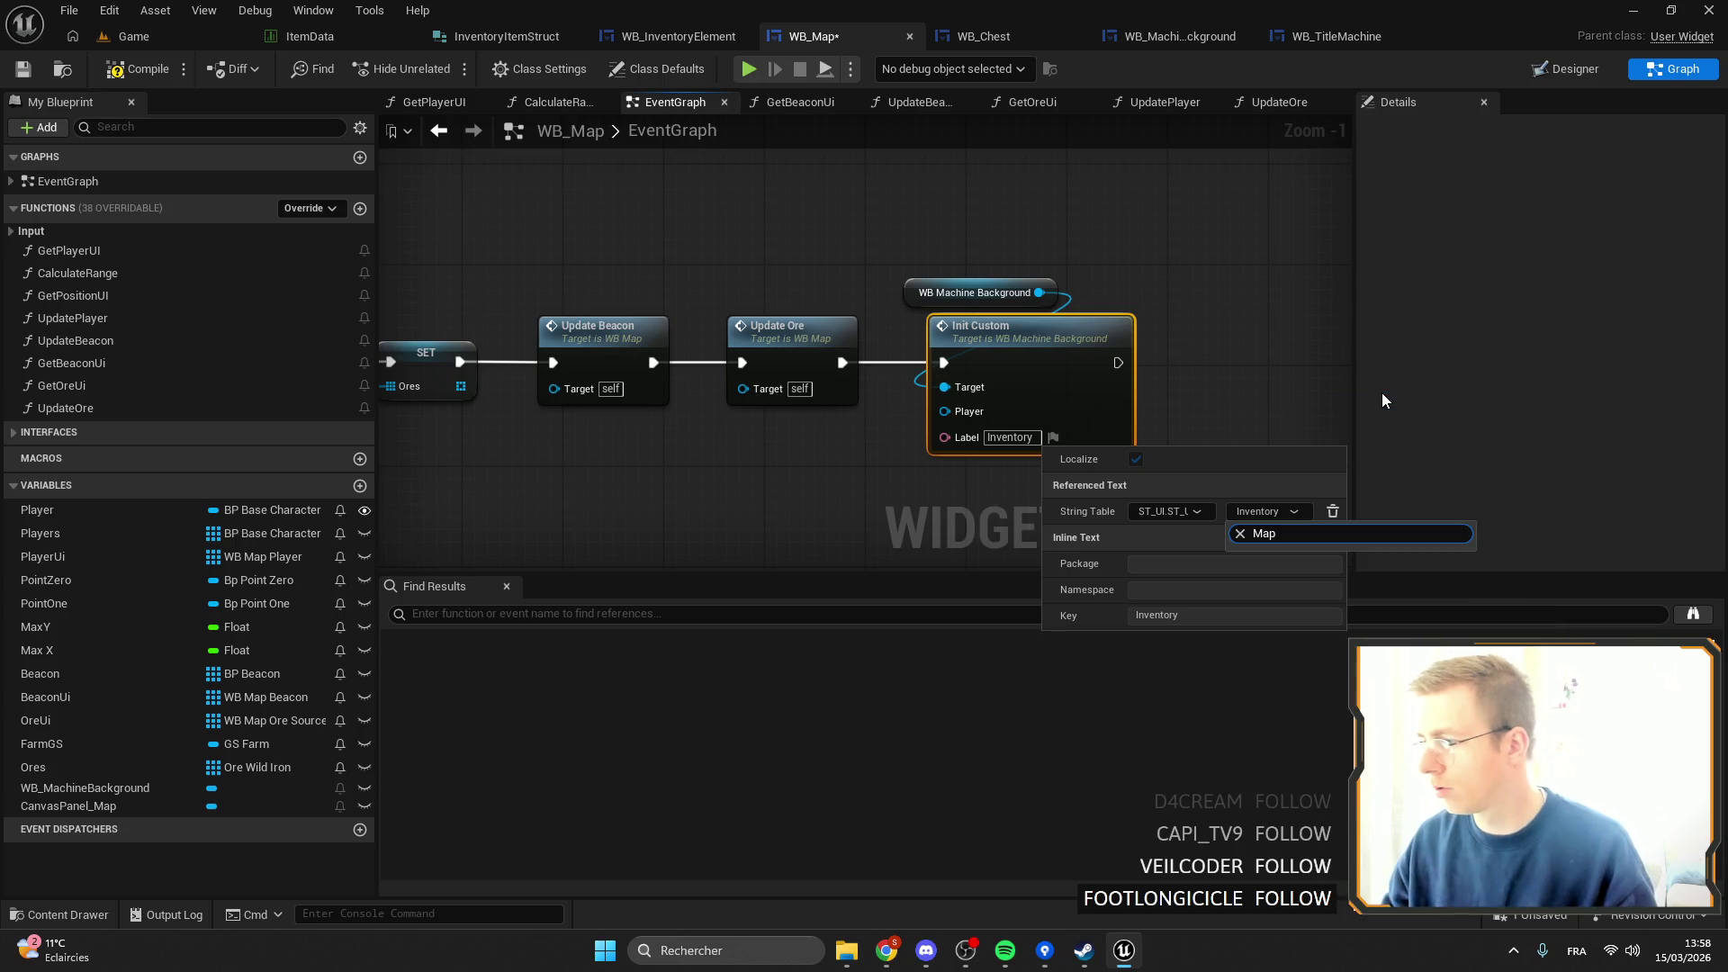
click(1077, 435)
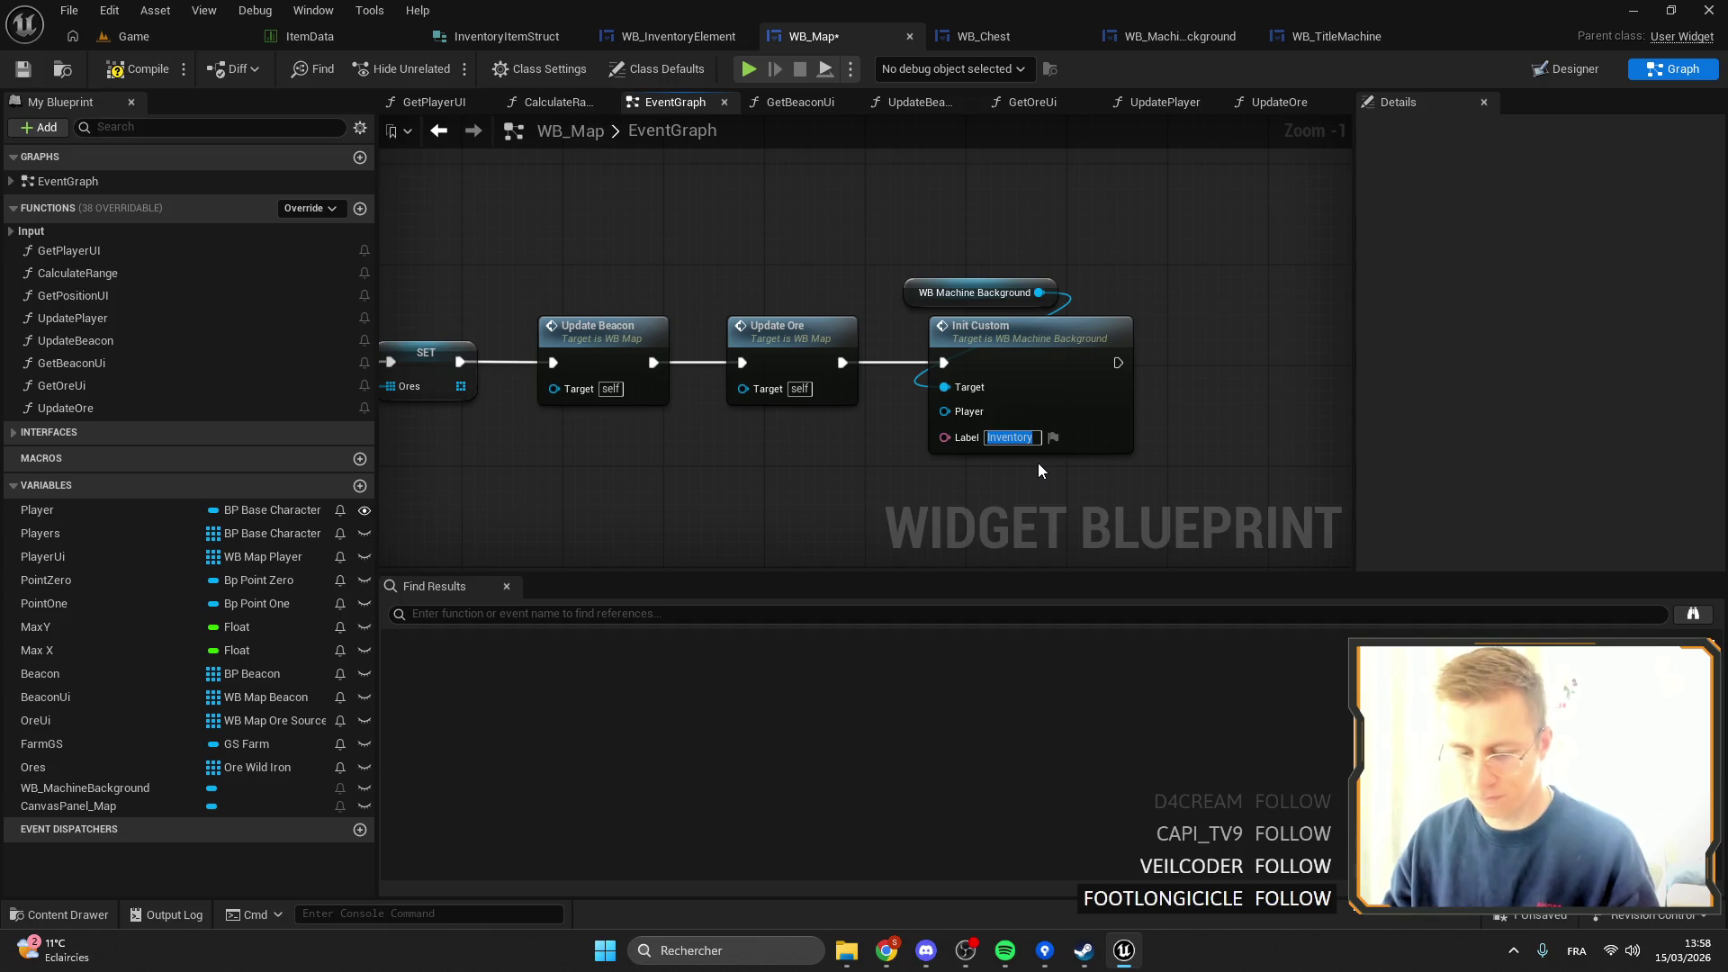
Remove the string table reference and enter plain text 'Map' as Init Custom's Label.
click(1053, 438)
click(1333, 511)
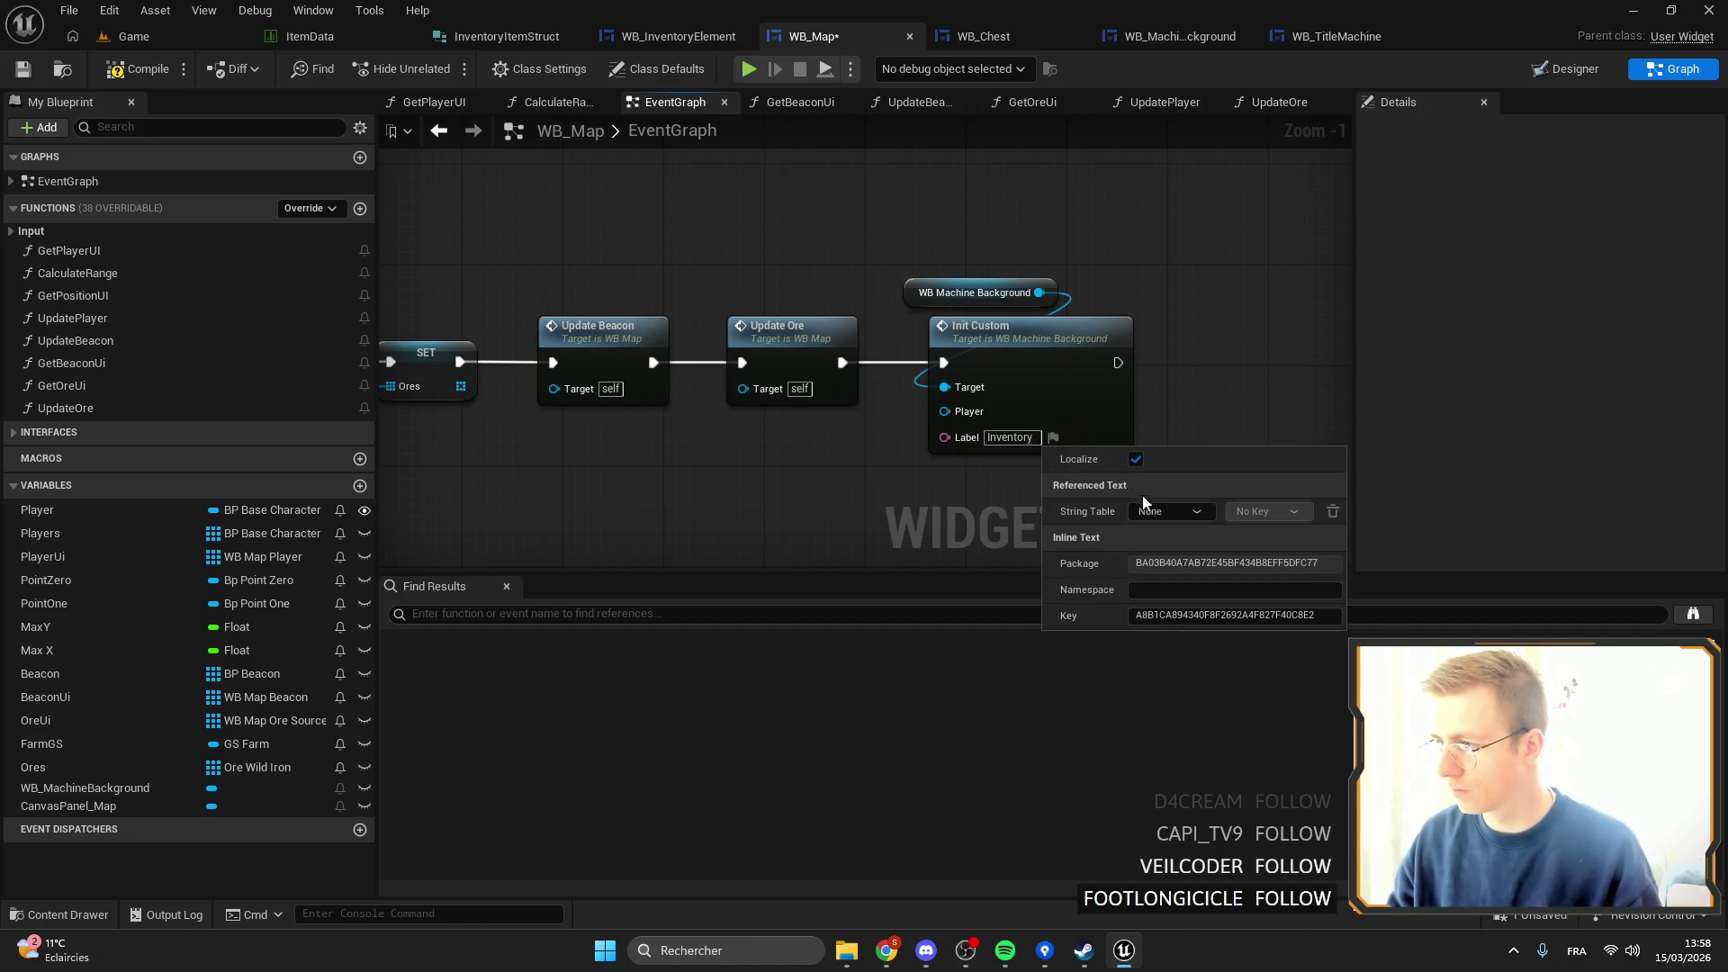
click(984, 450)
text(mAP)
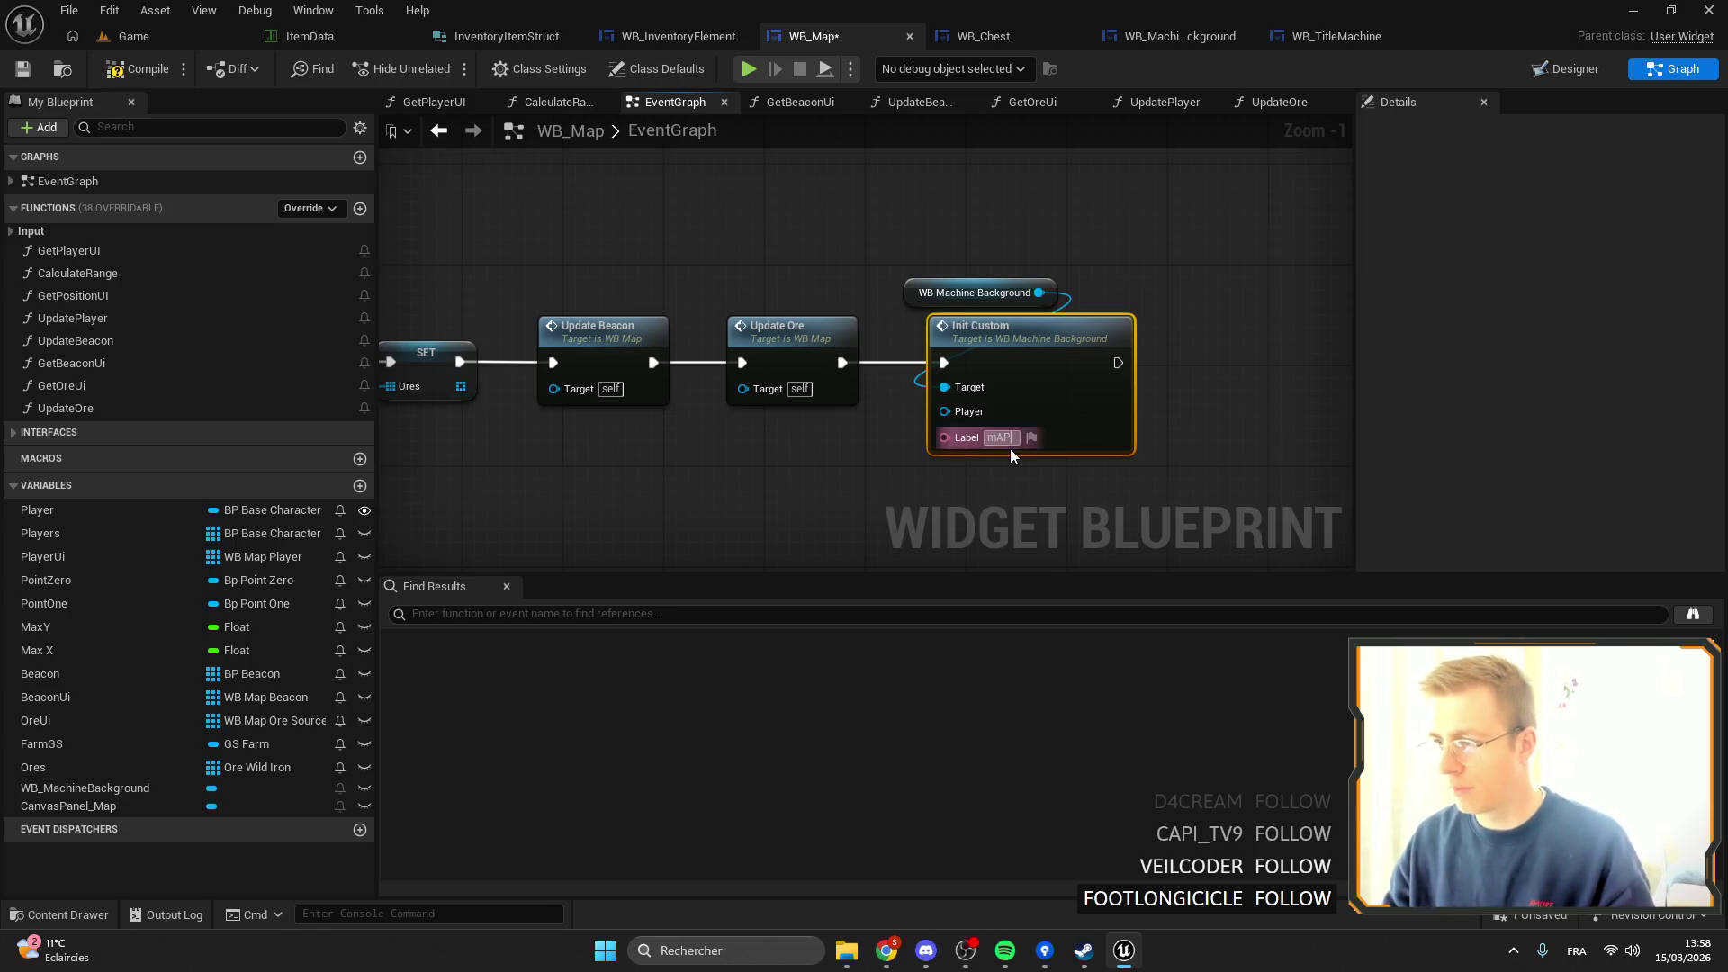
click(1003, 438)
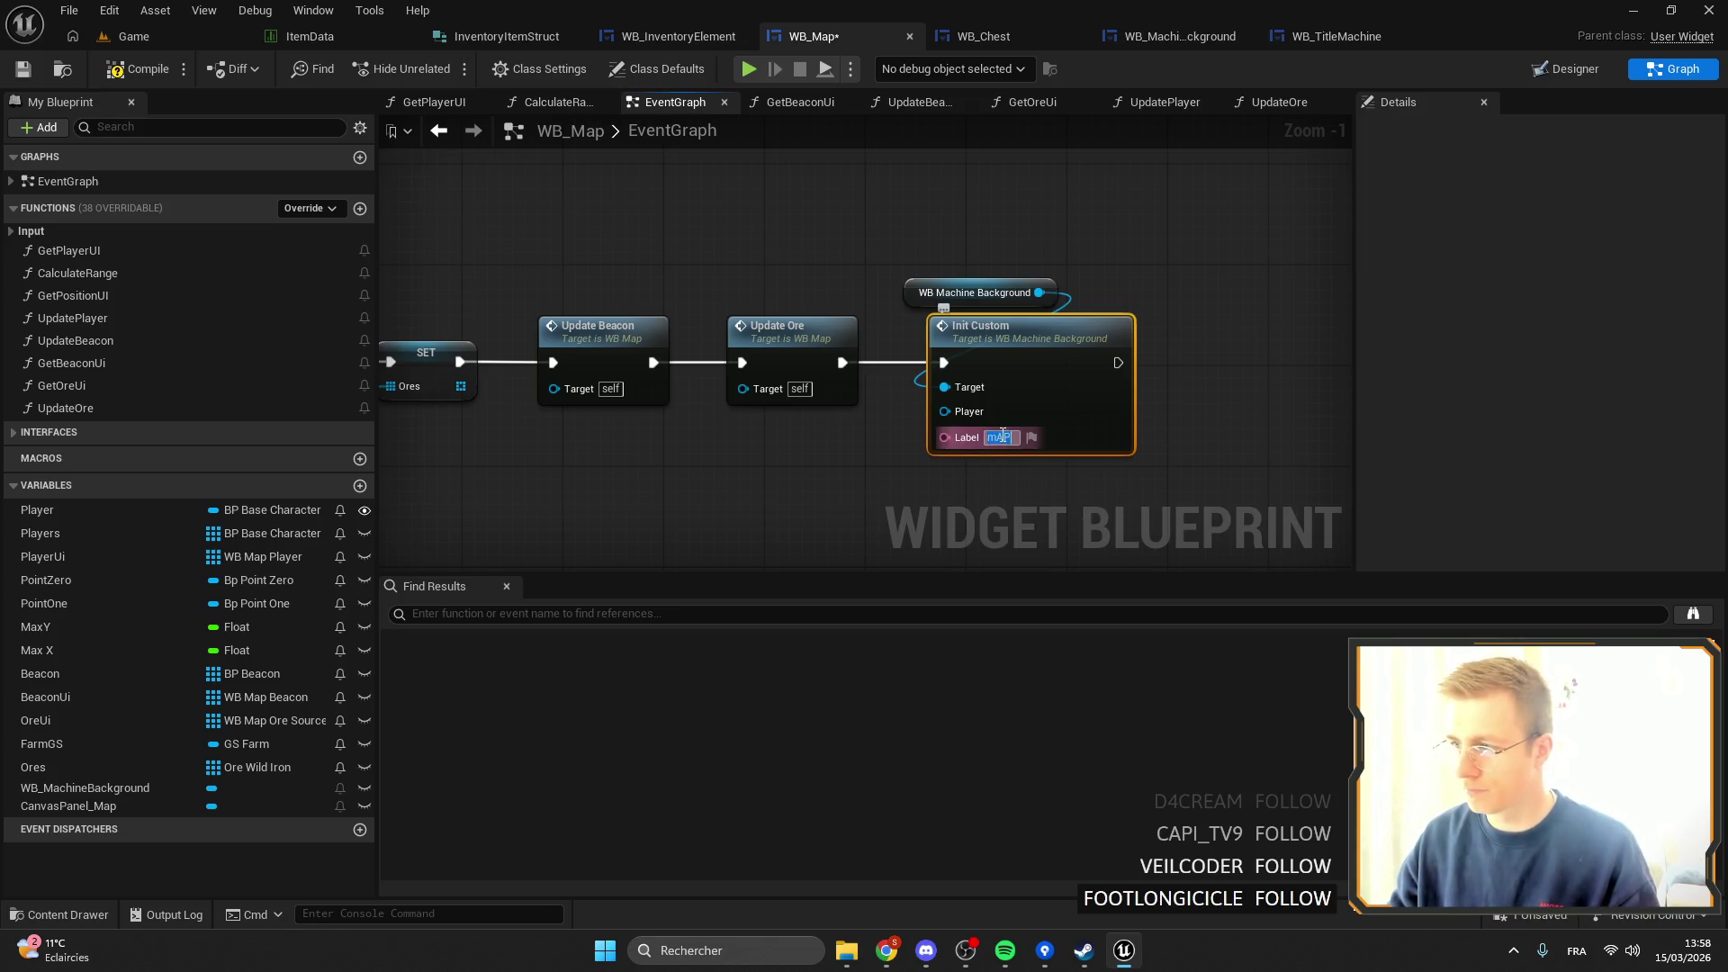
key(Return)
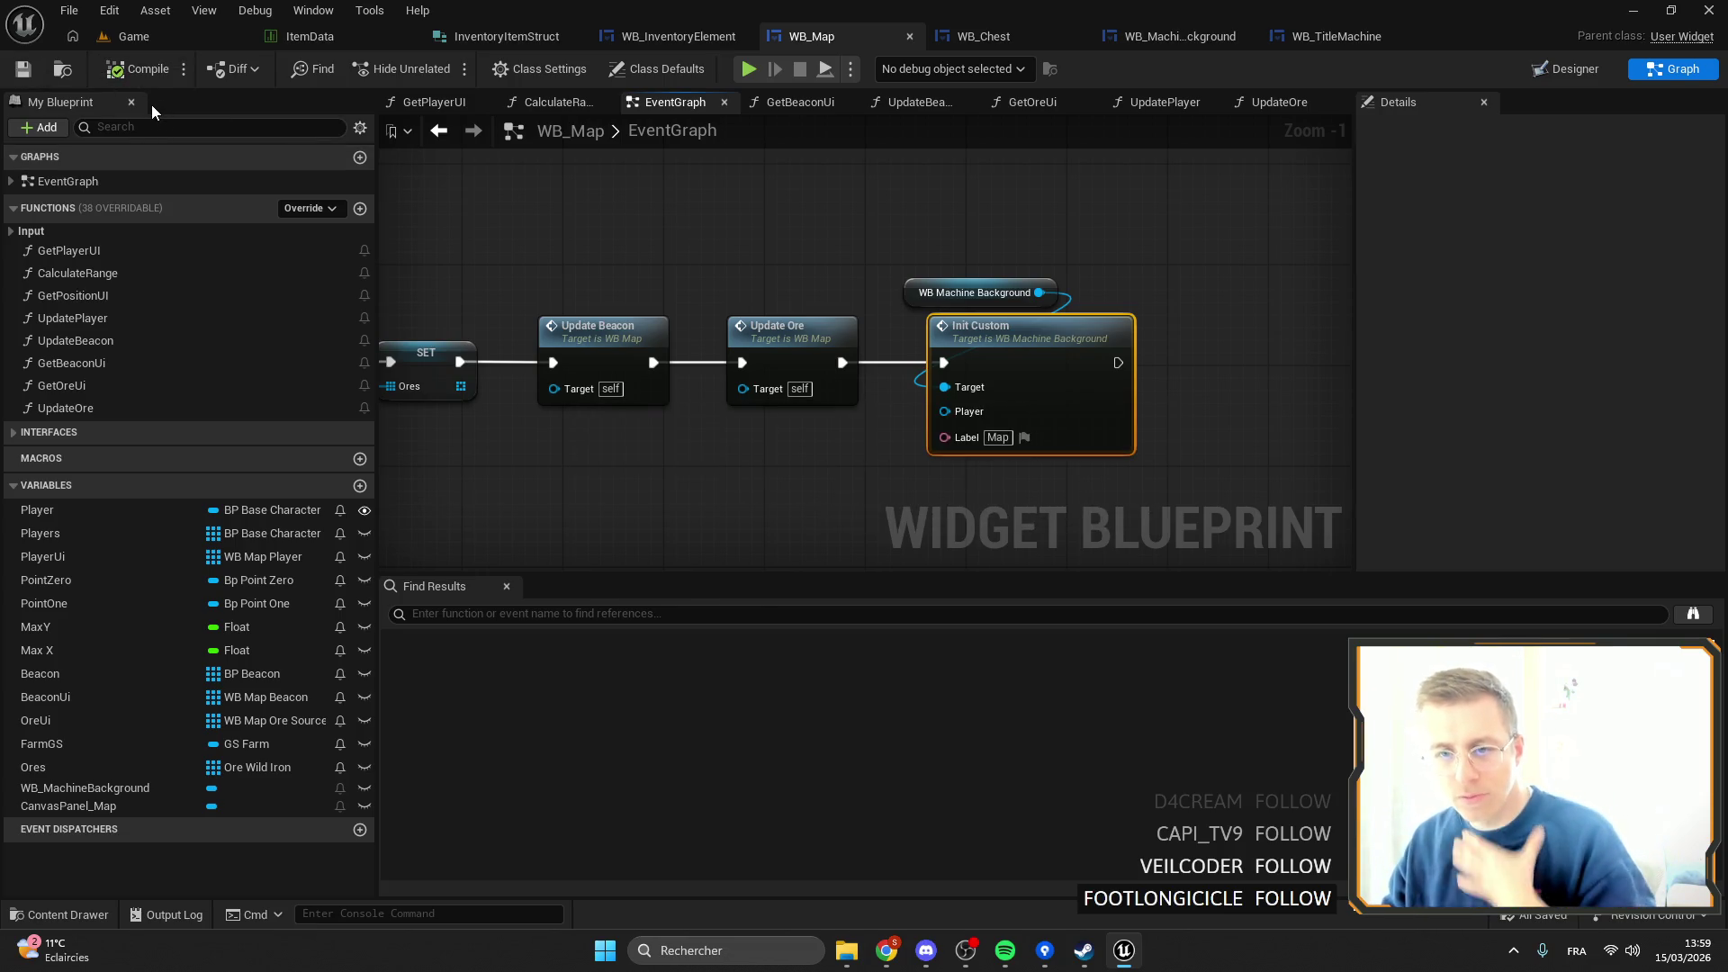
scroll(841, 240, up, 1)
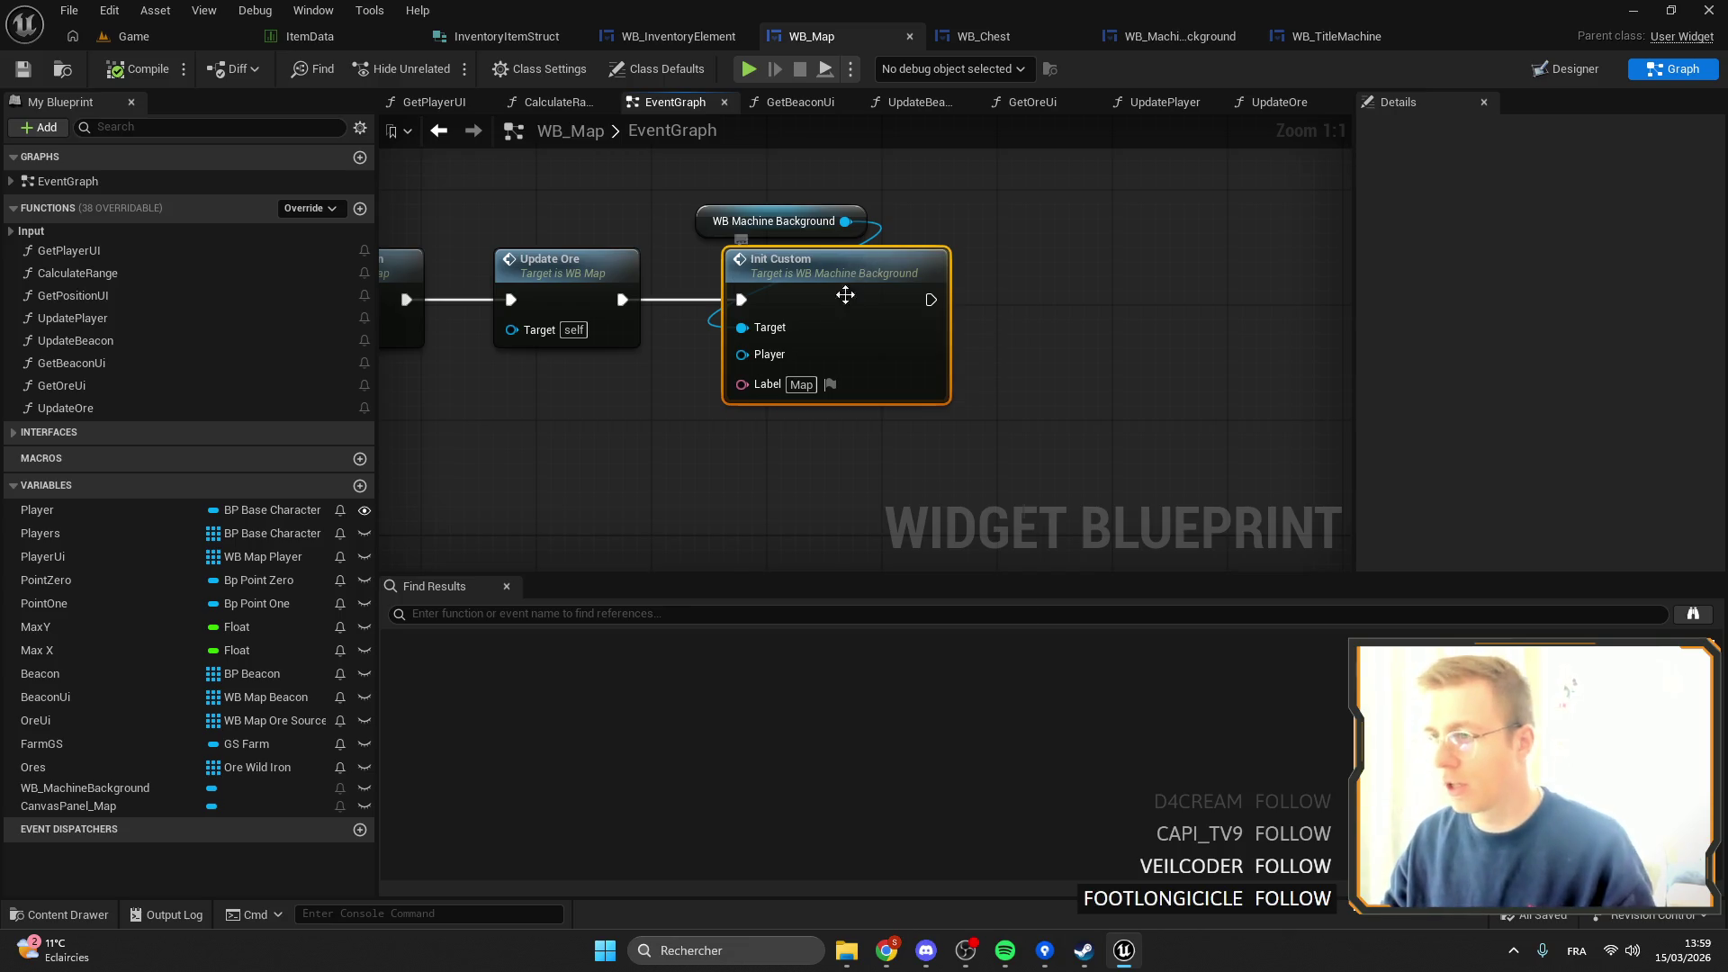
Find InitCustom references across all blueprints and jump to it in WB_MachineBackground.
right_click(845, 295)
mouse_move(910, 482)
click(1071, 495)
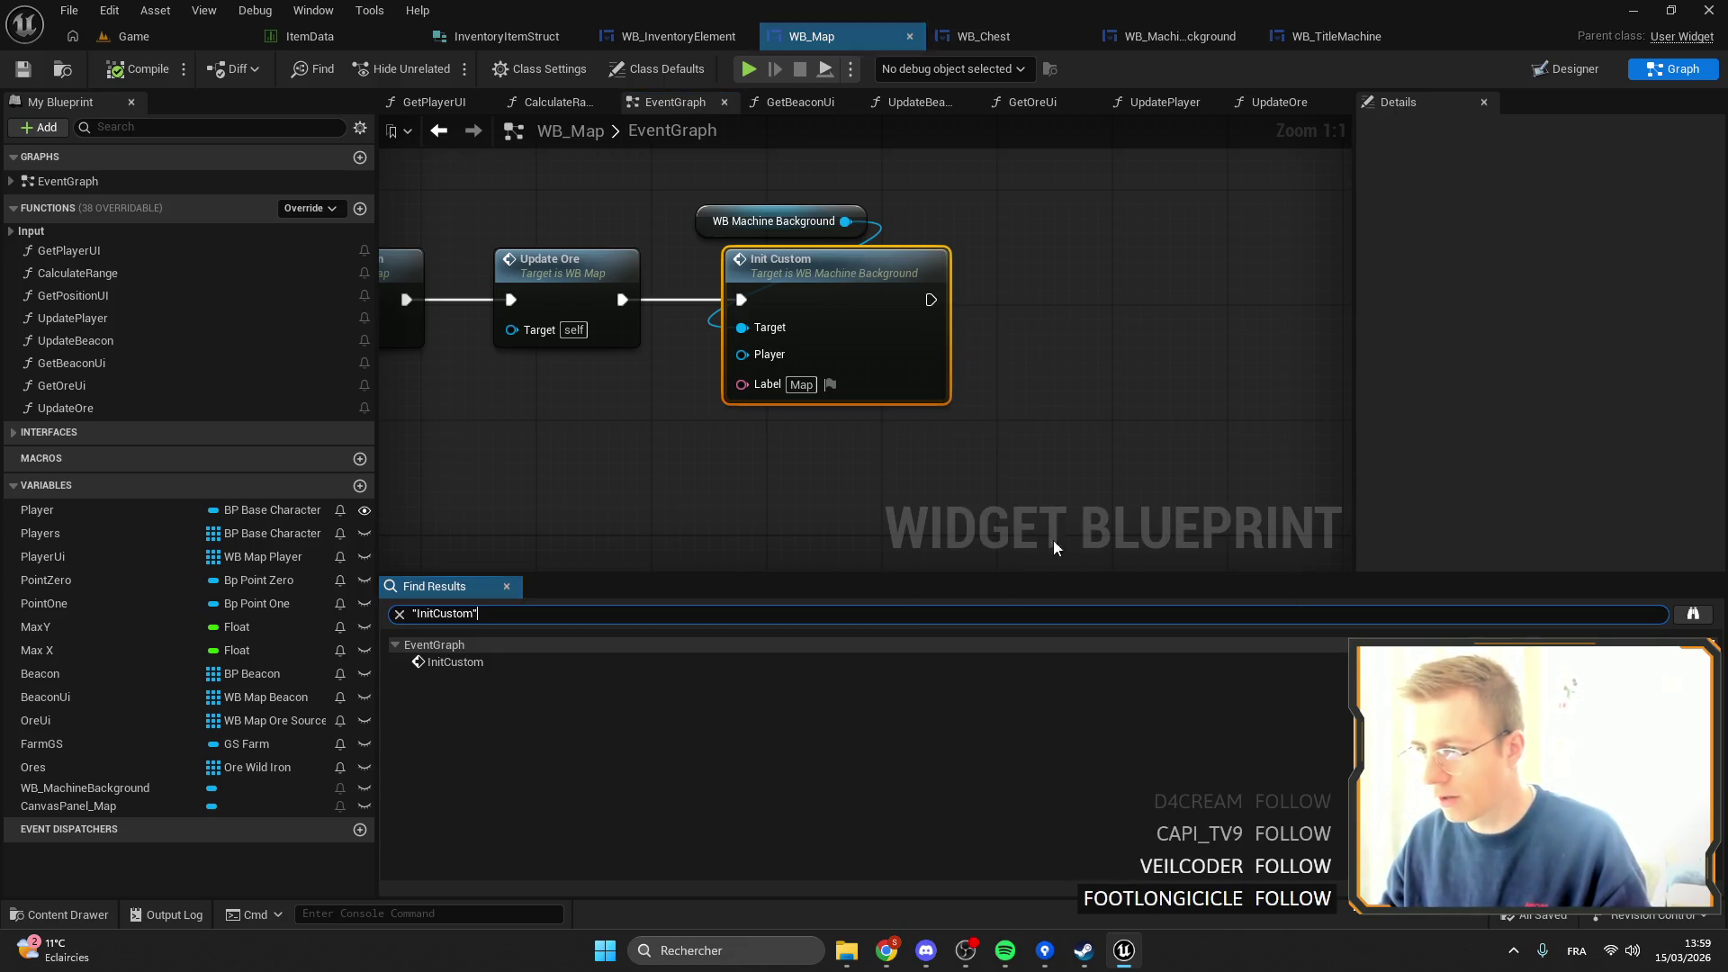
right_click(786, 279)
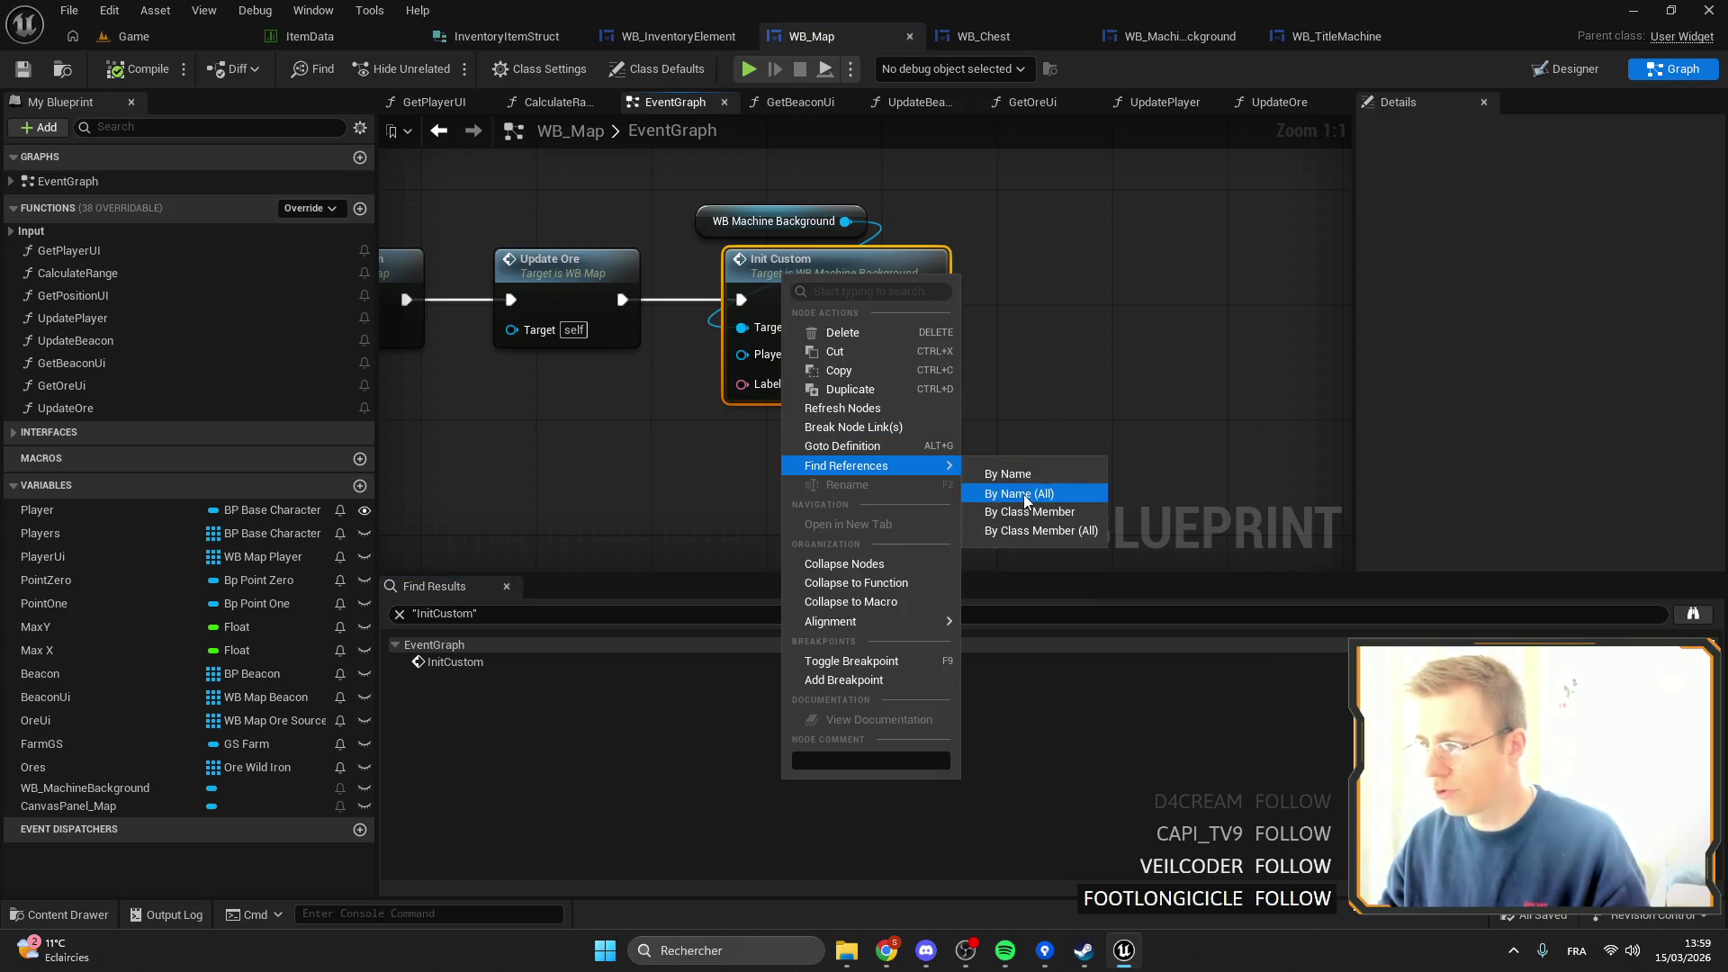
click(1025, 495)
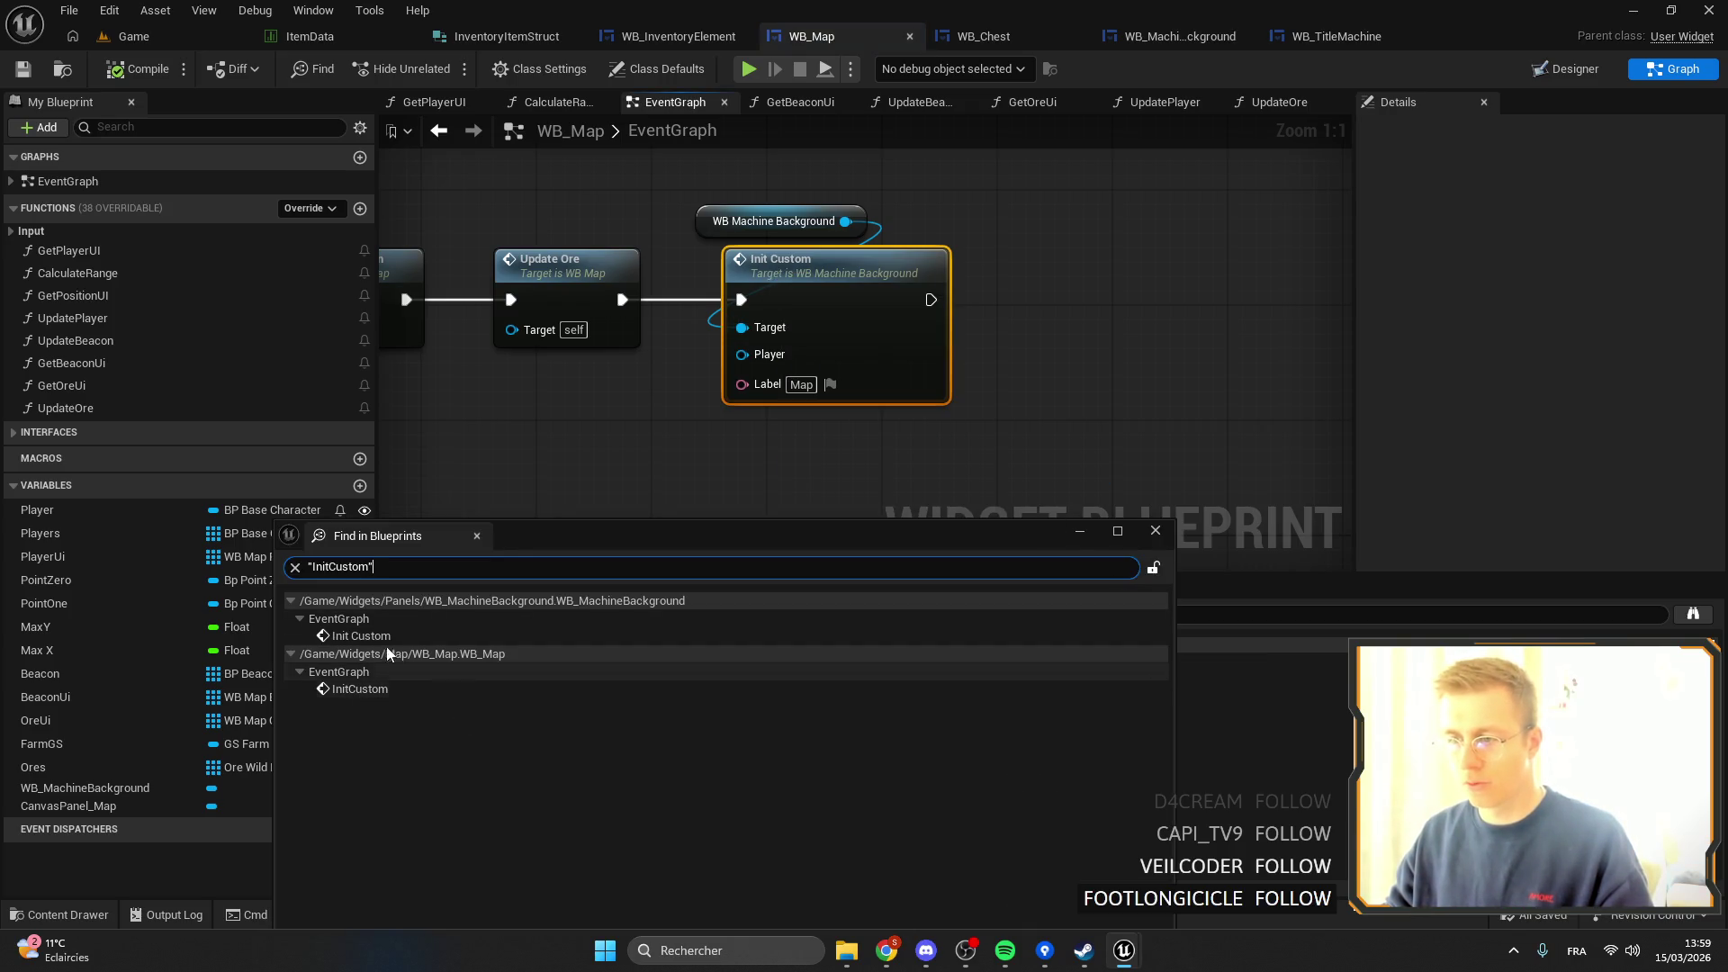
double_click(387, 639)
click(1156, 530)
Wire InitCustom's Label into Init Backpack's Label, tidy the WB Title Machine node, and compile and save.
drag(963, 369, 834, 392)
drag(1266, 402, 1265, 404)
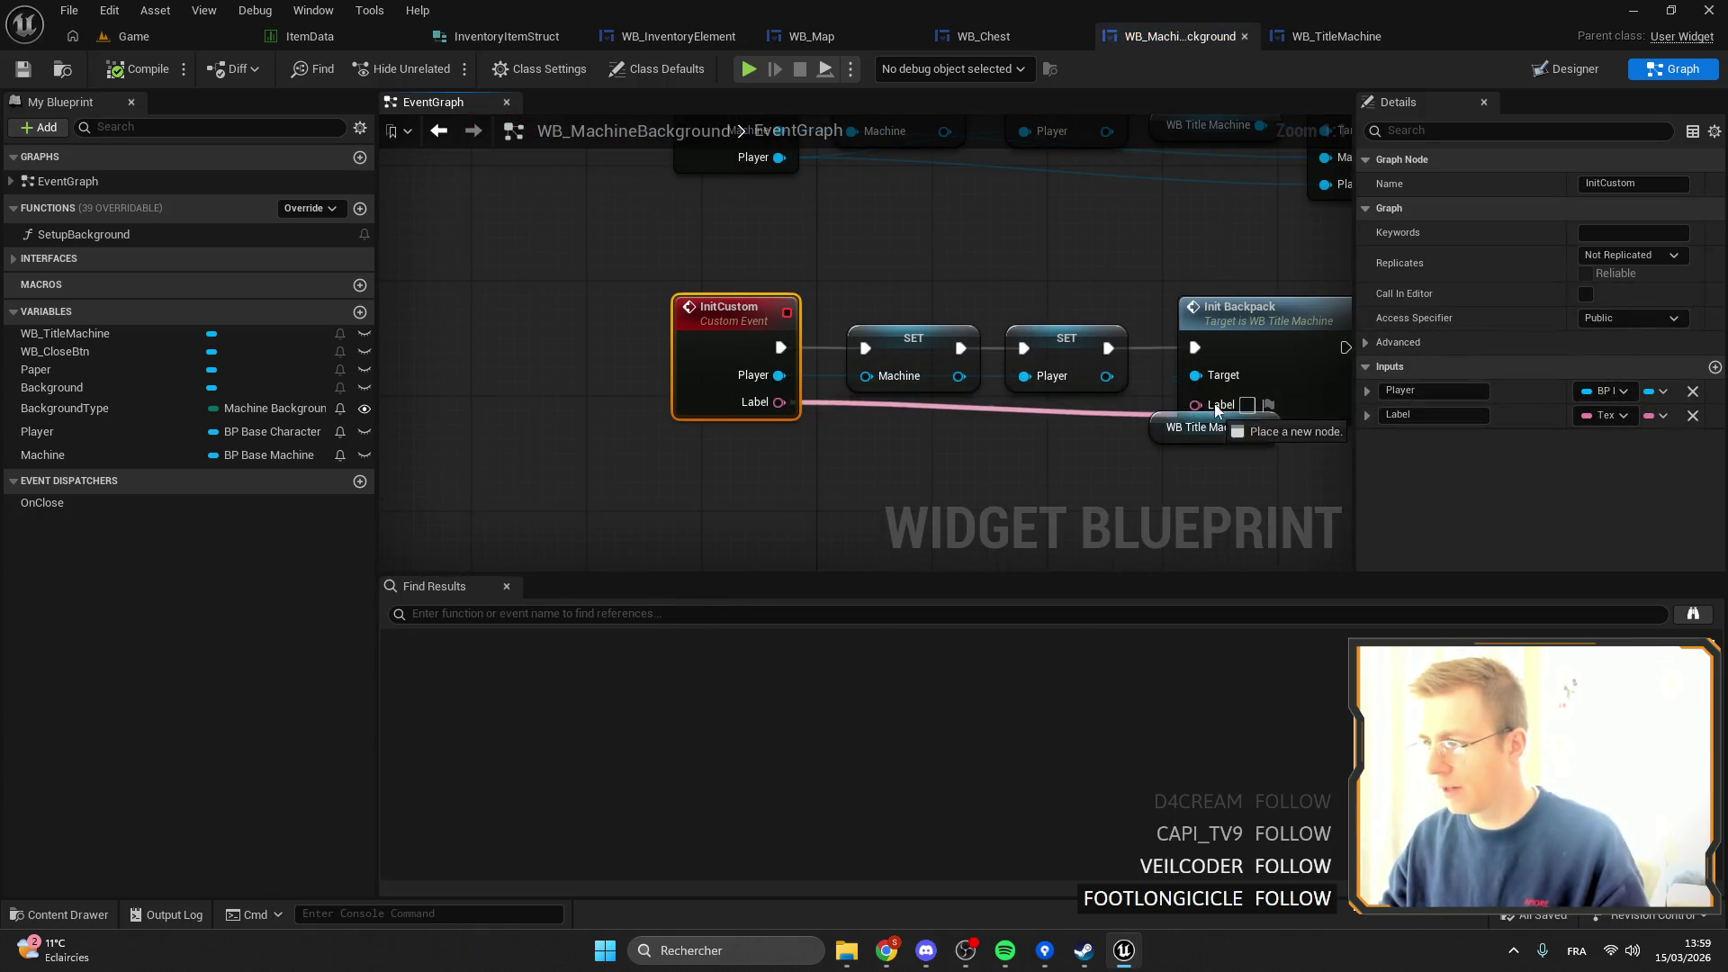
click(1206, 426)
mouse_move(1124, 413)
mouse_down()
mouse_move(979, 412)
mouse_move(1107, 244)
mouse_up()
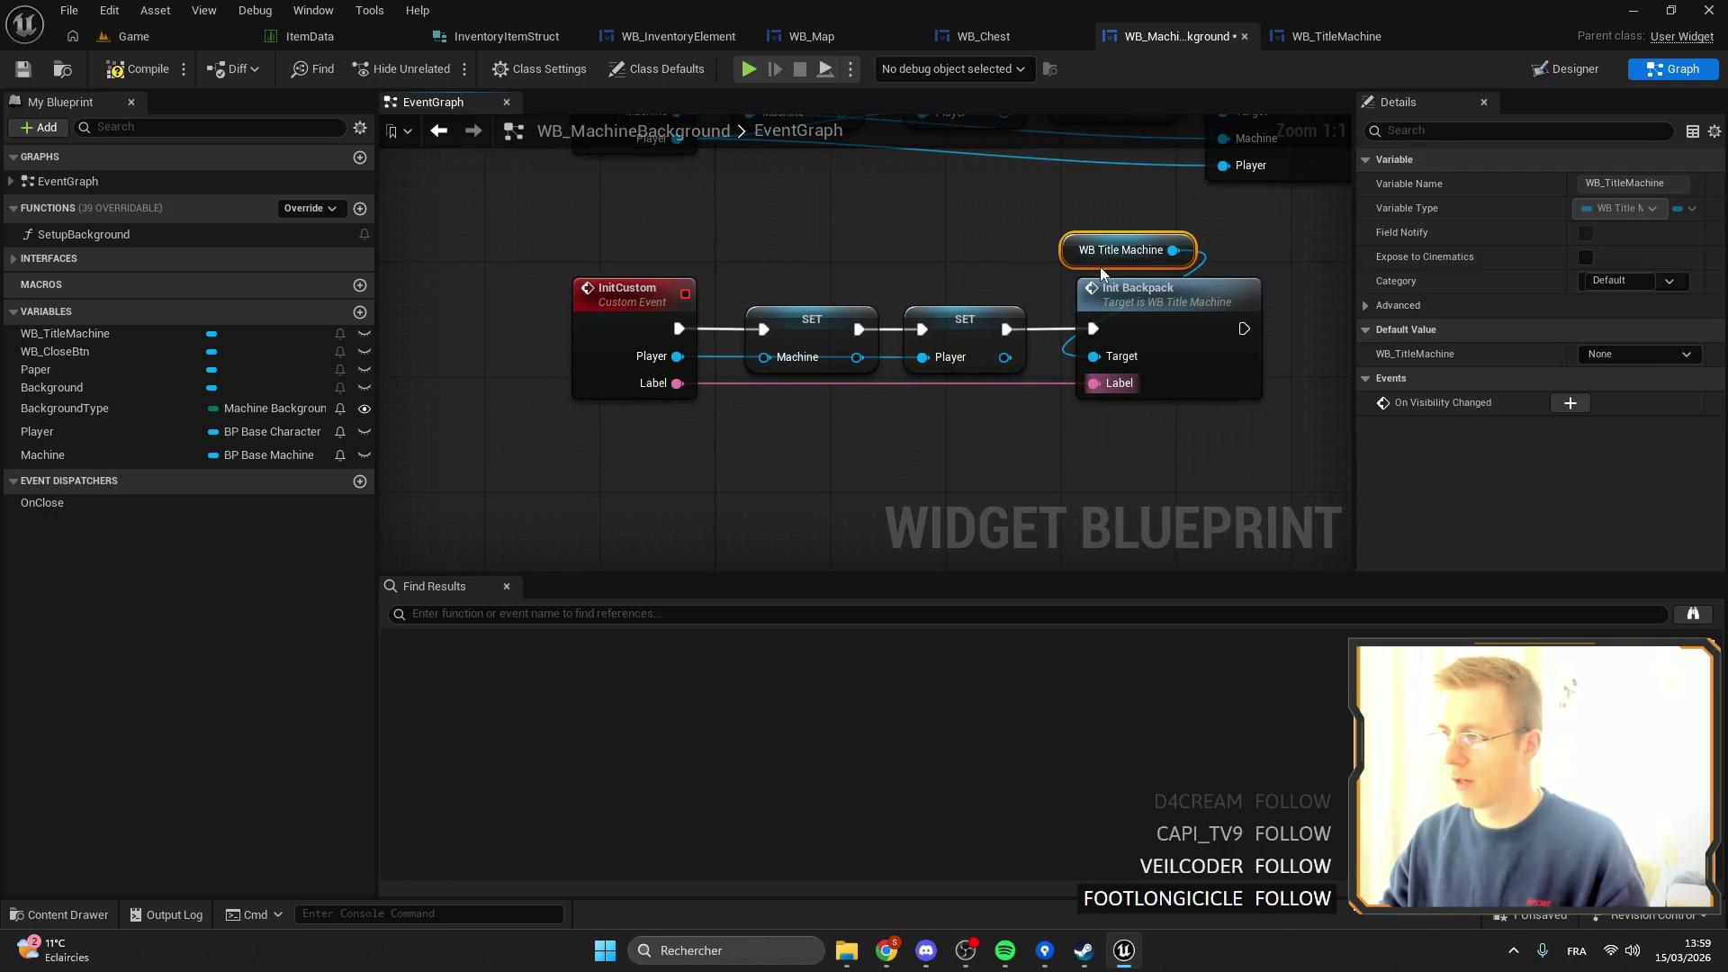
click(32, 69)
click(153, 30)
click(333, 596)
text(backpac)
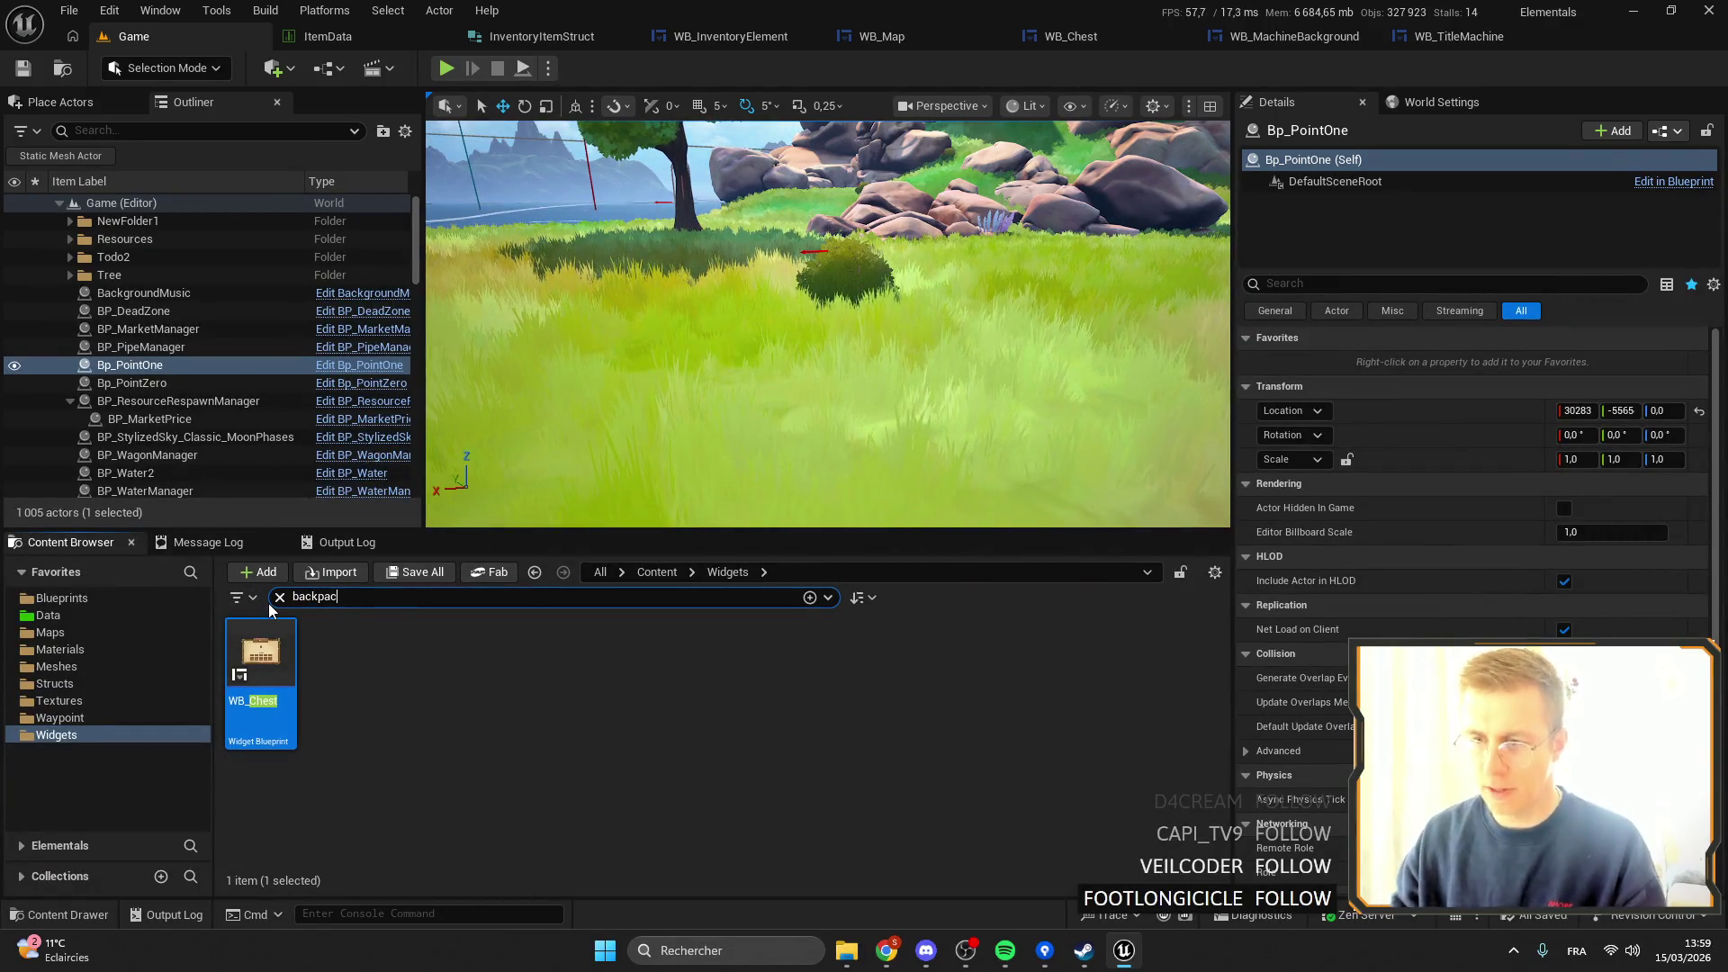
Open WB_Backpack's graph, set Init Custom's Label to ST_UI key Backpack, and compile and save.
double_click(260, 665)
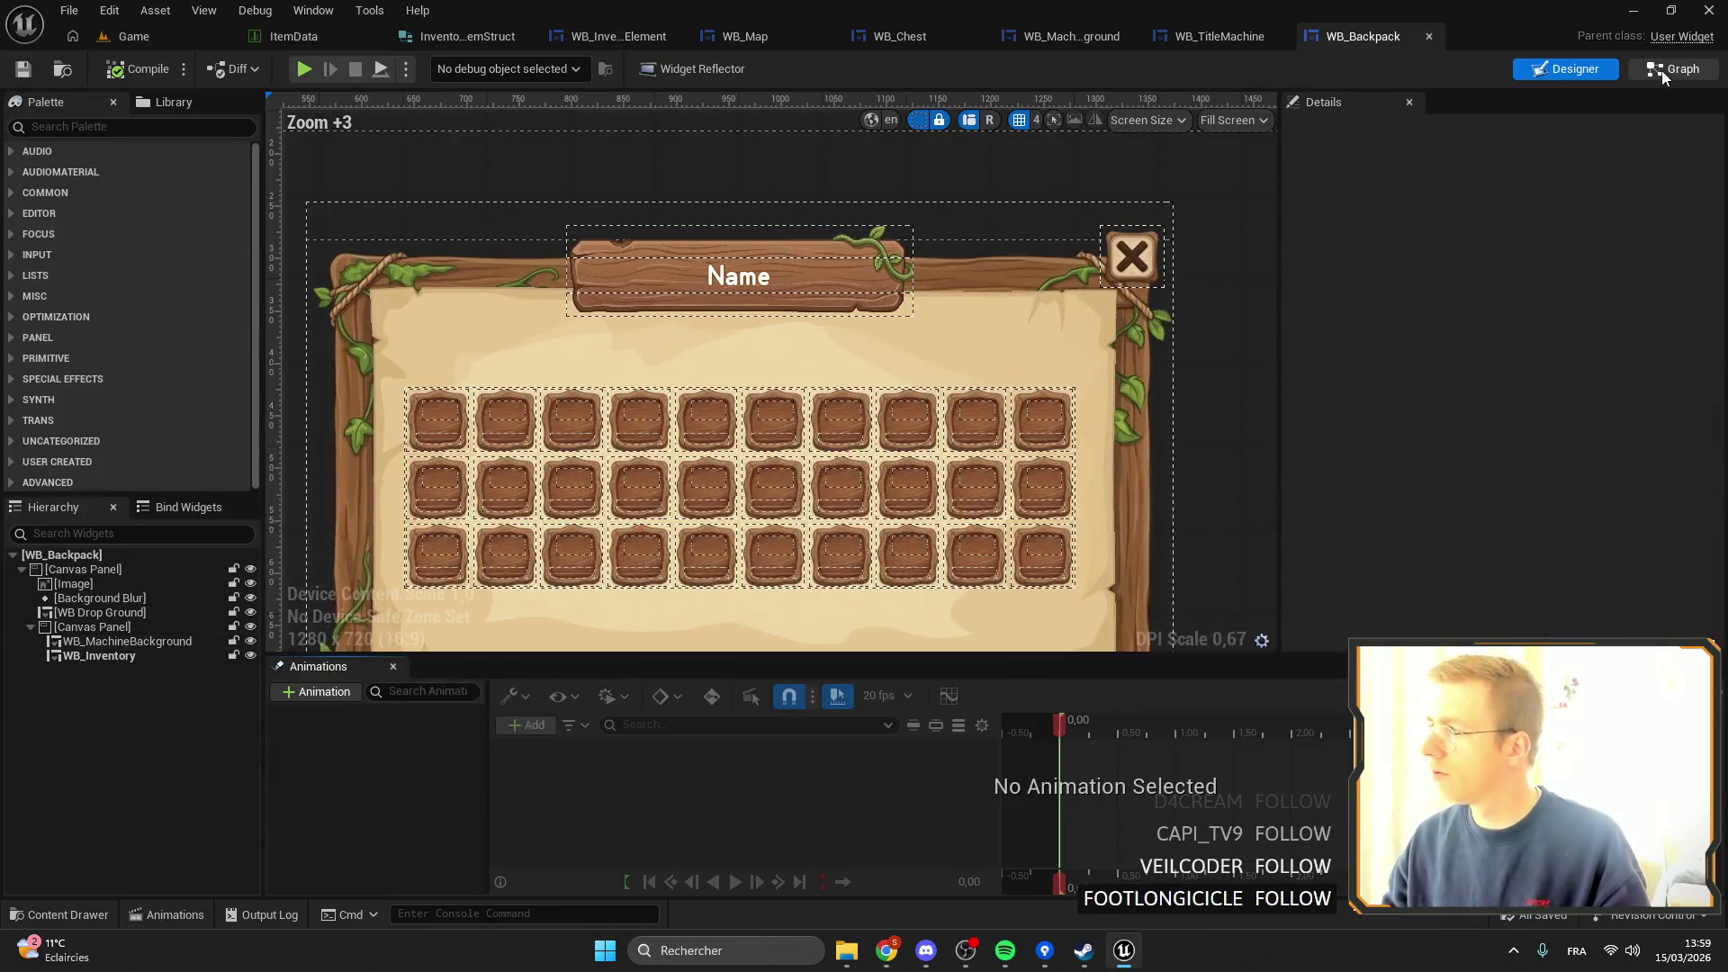
click(1661, 71)
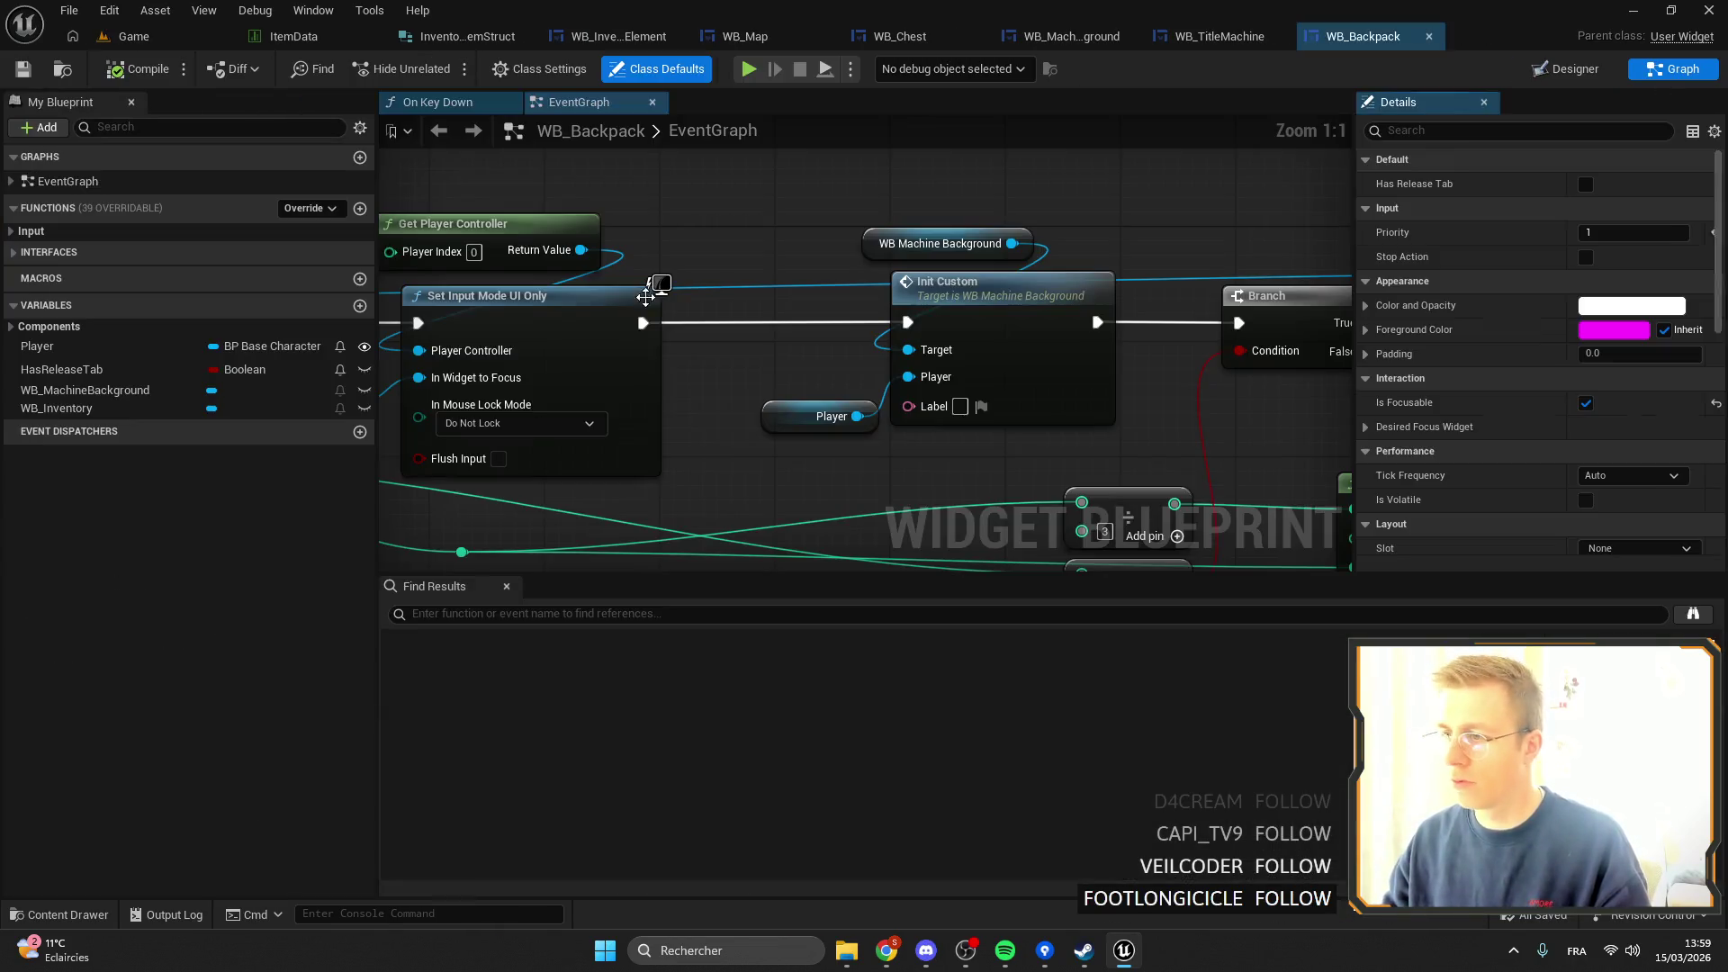
drag(846, 409, 832, 366)
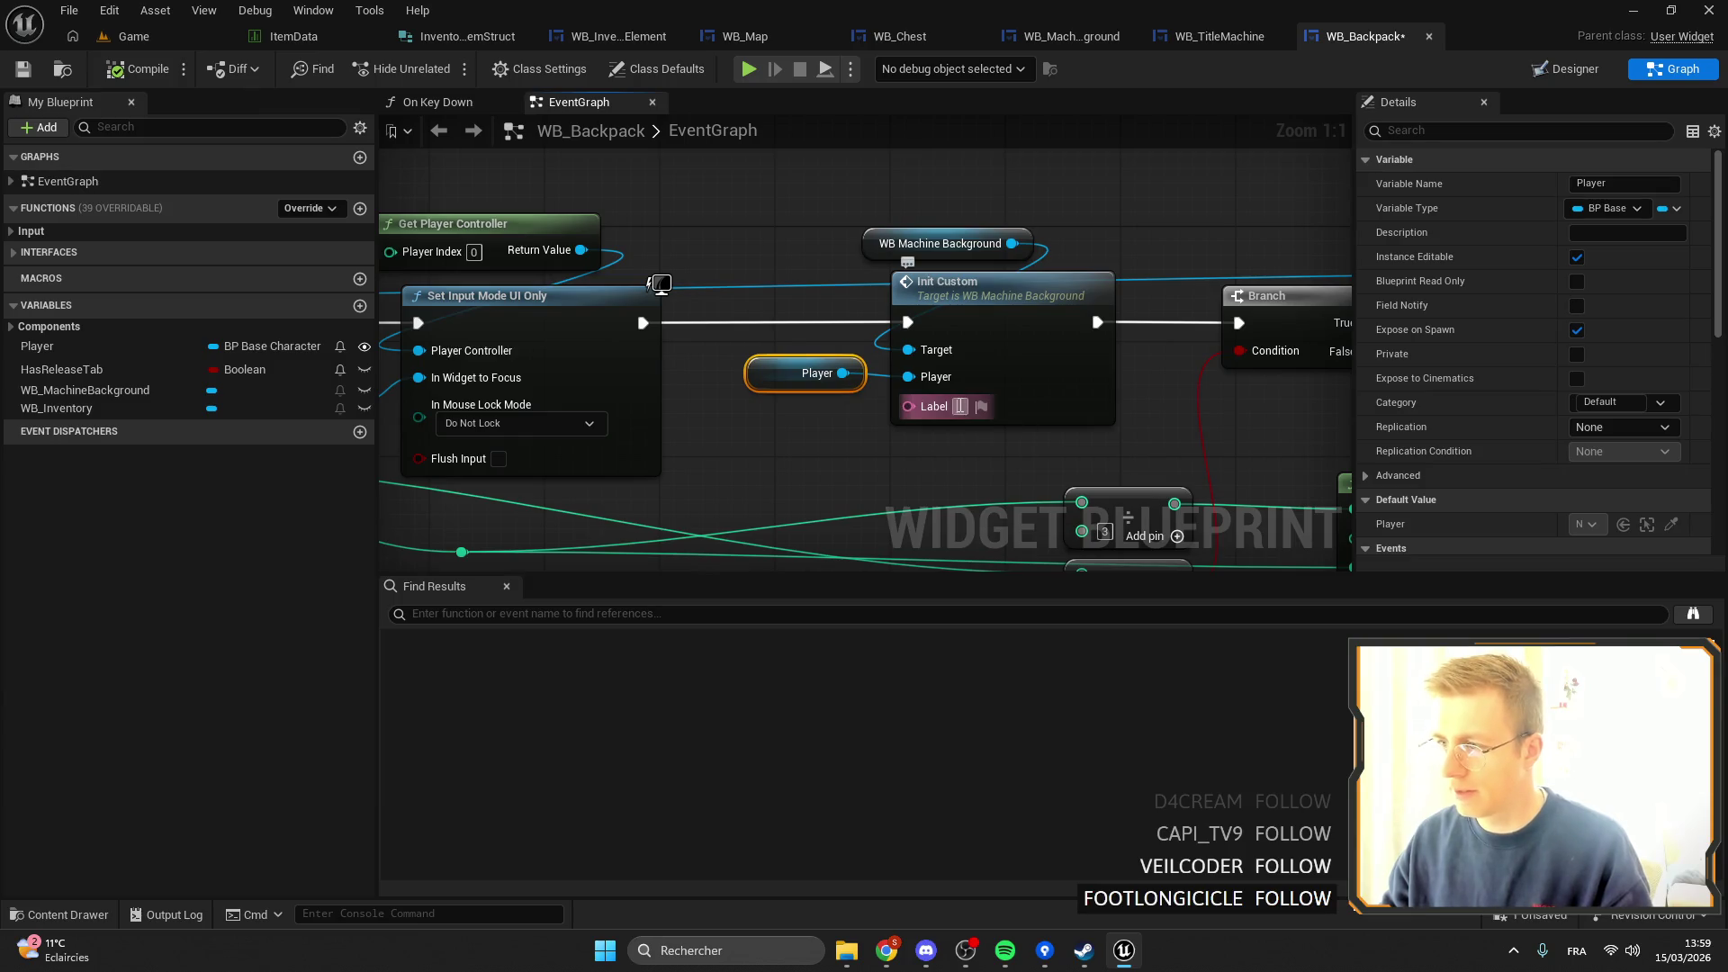
click(981, 406)
click(1099, 481)
click(1127, 528)
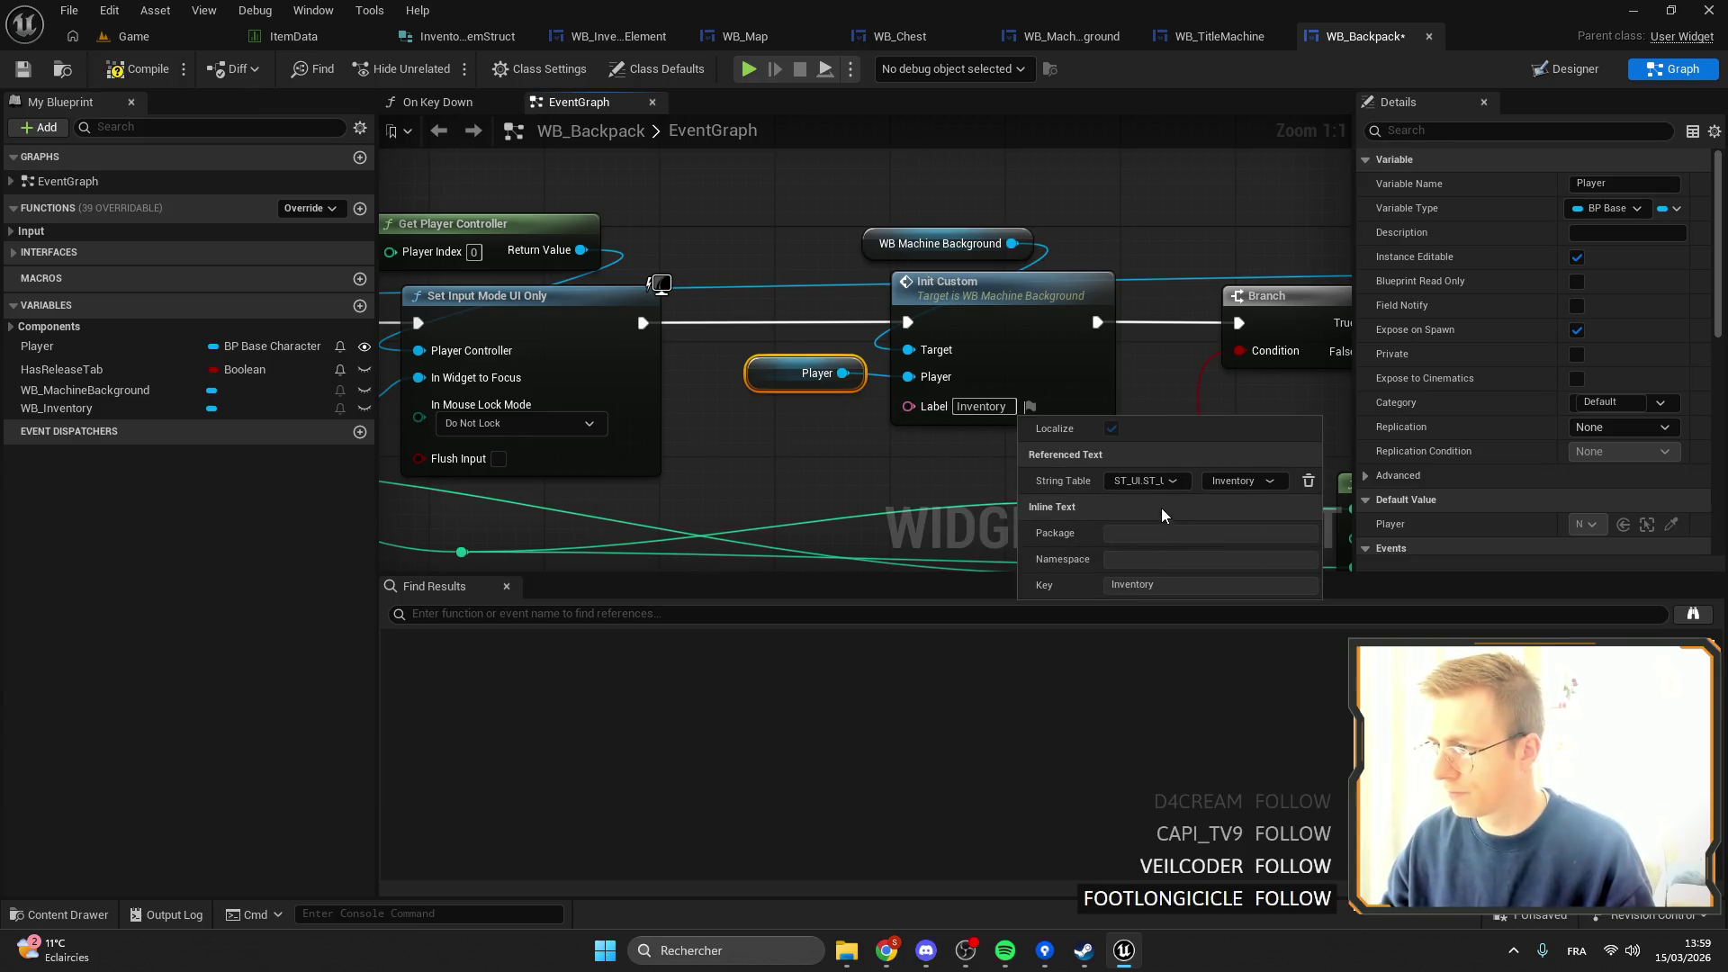
click(1231, 482)
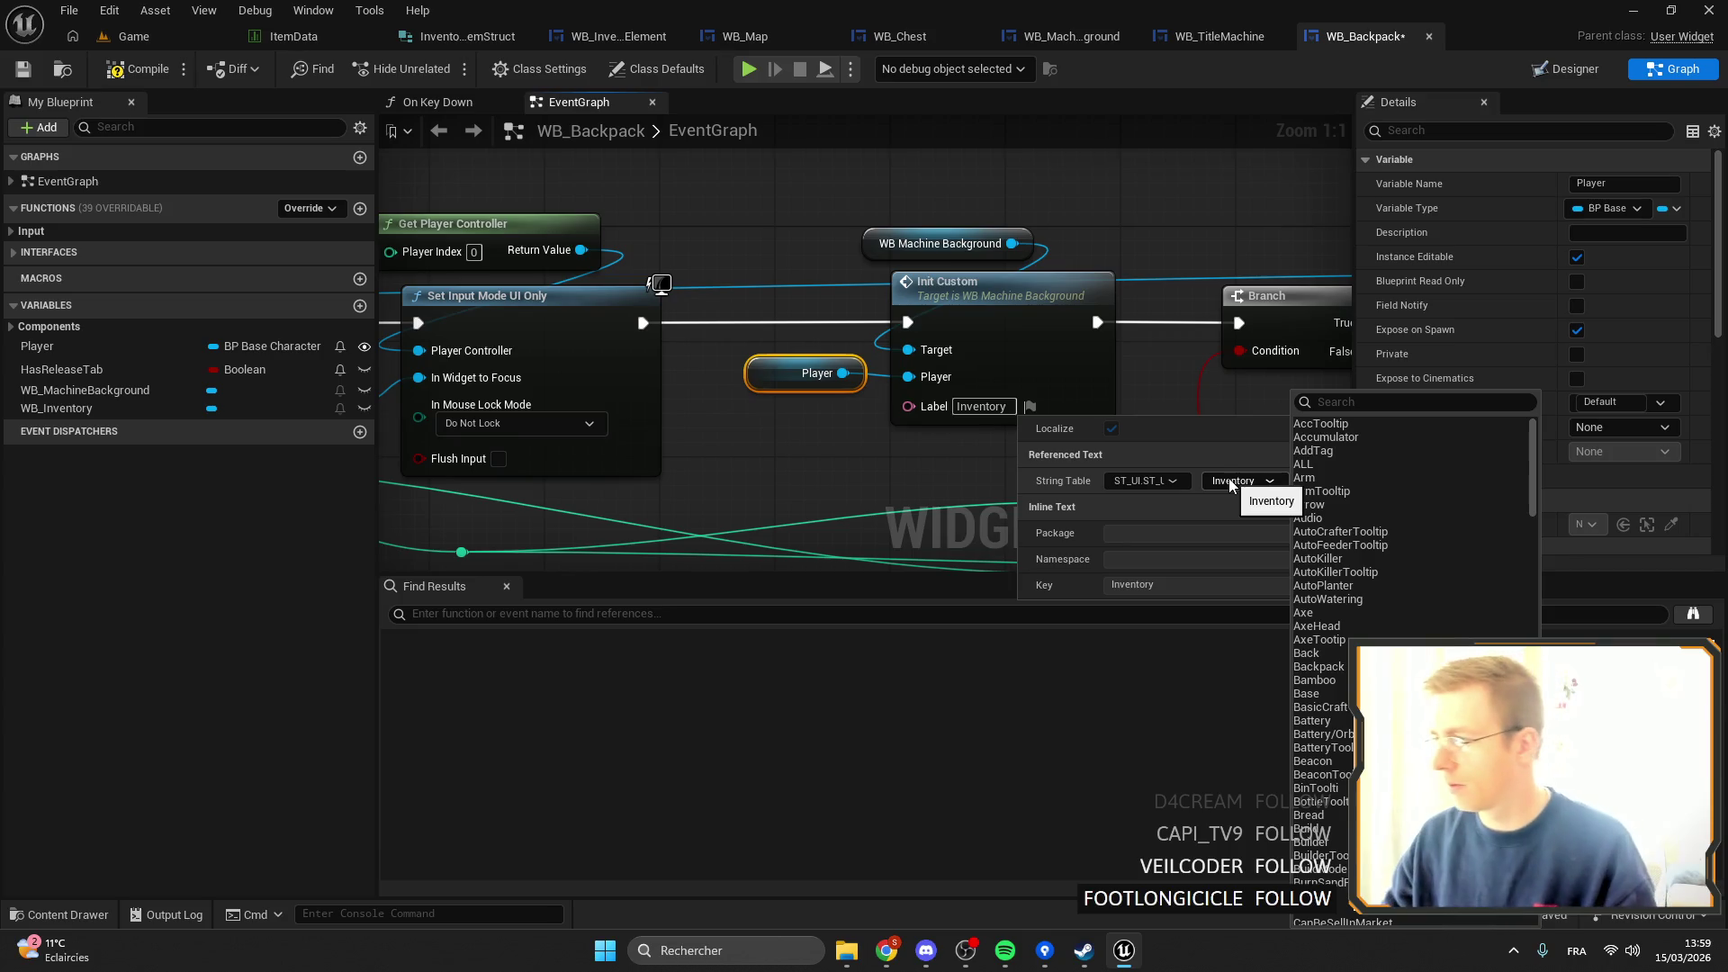
click(1346, 402)
text(backpa)
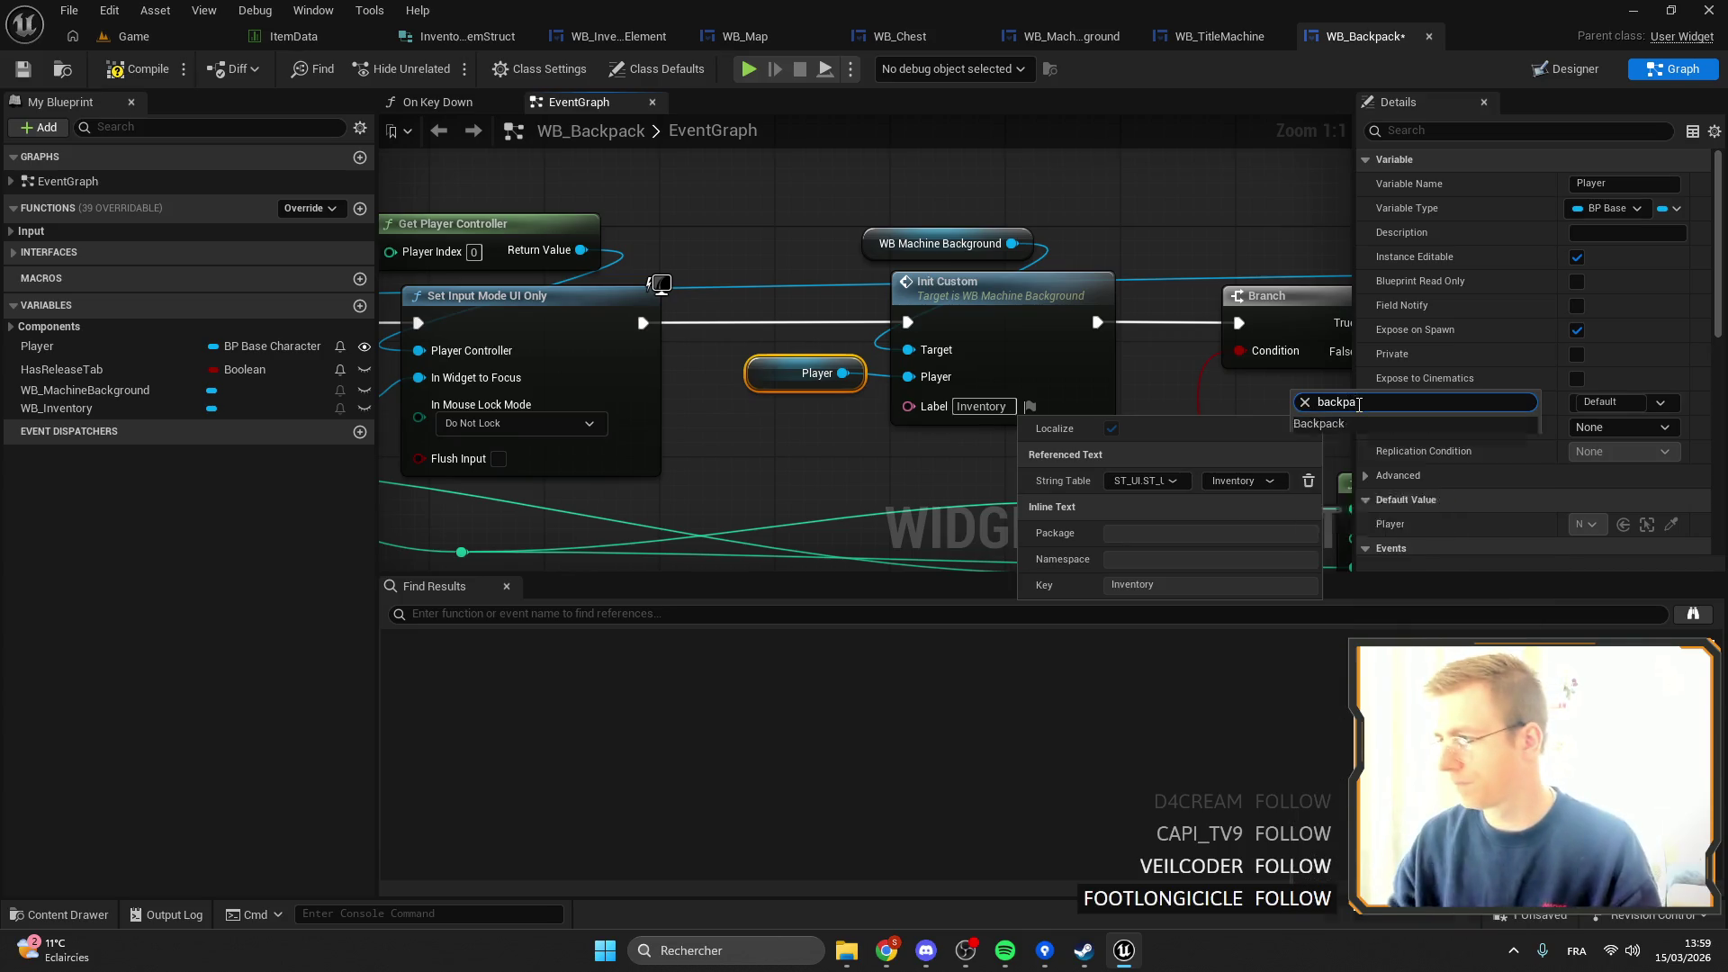
key(Return)
drag(1041, 248, 807, 225)
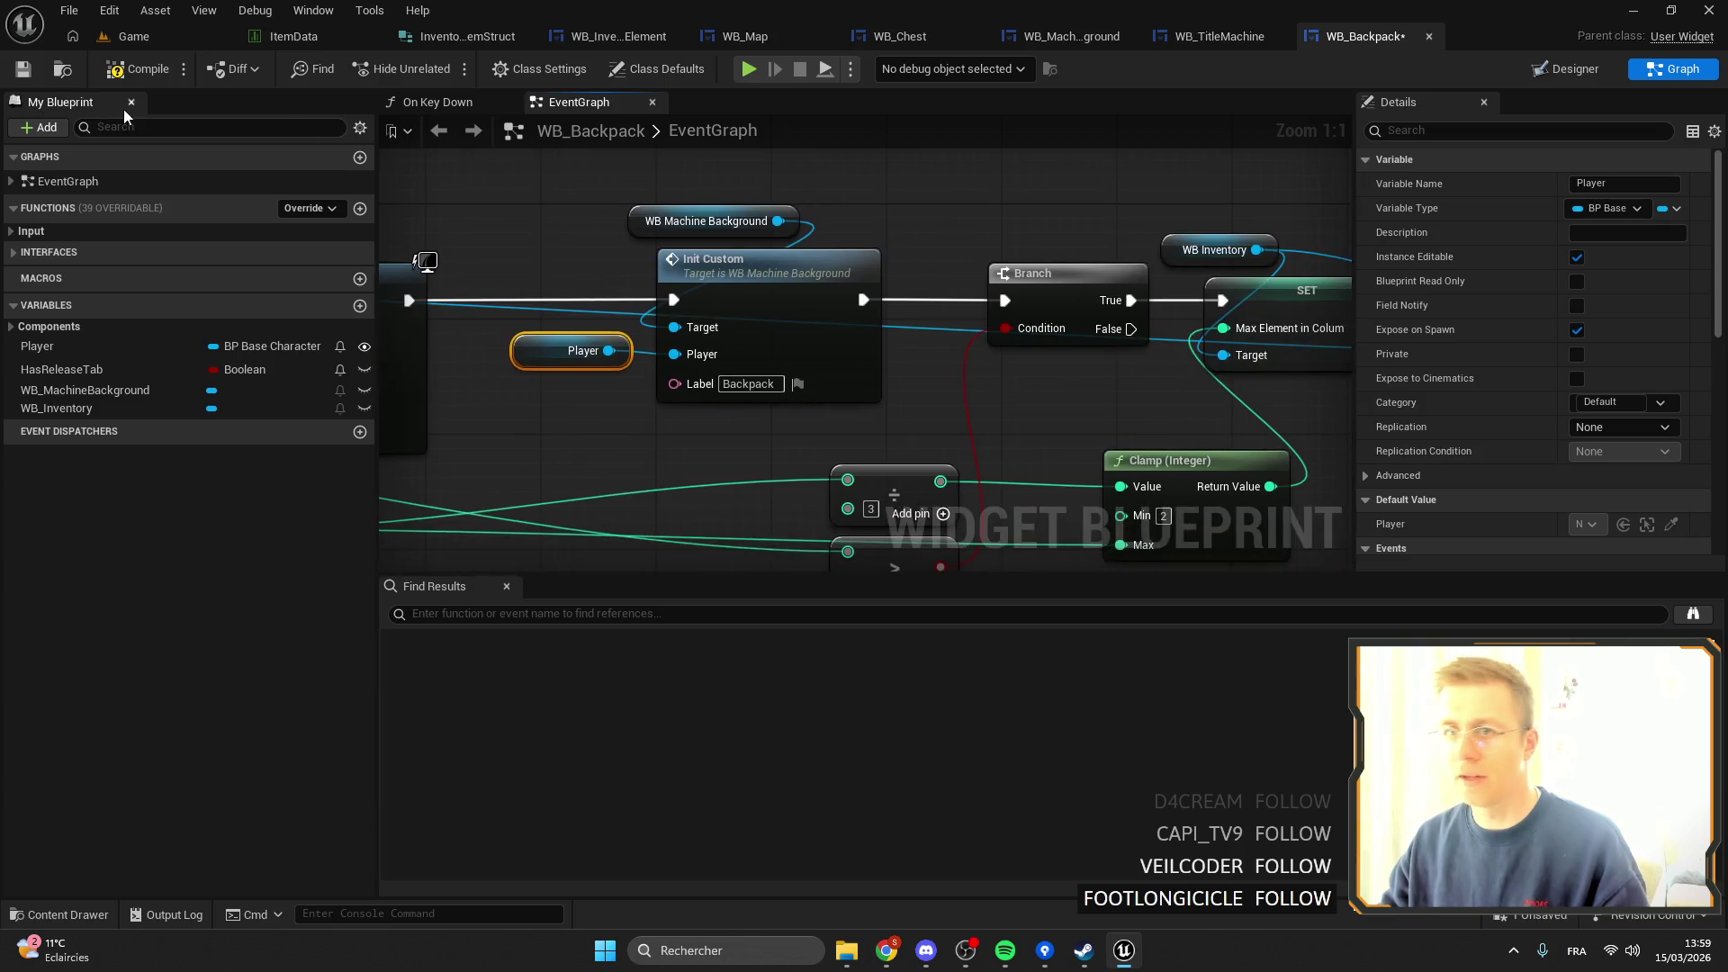
click(35, 76)
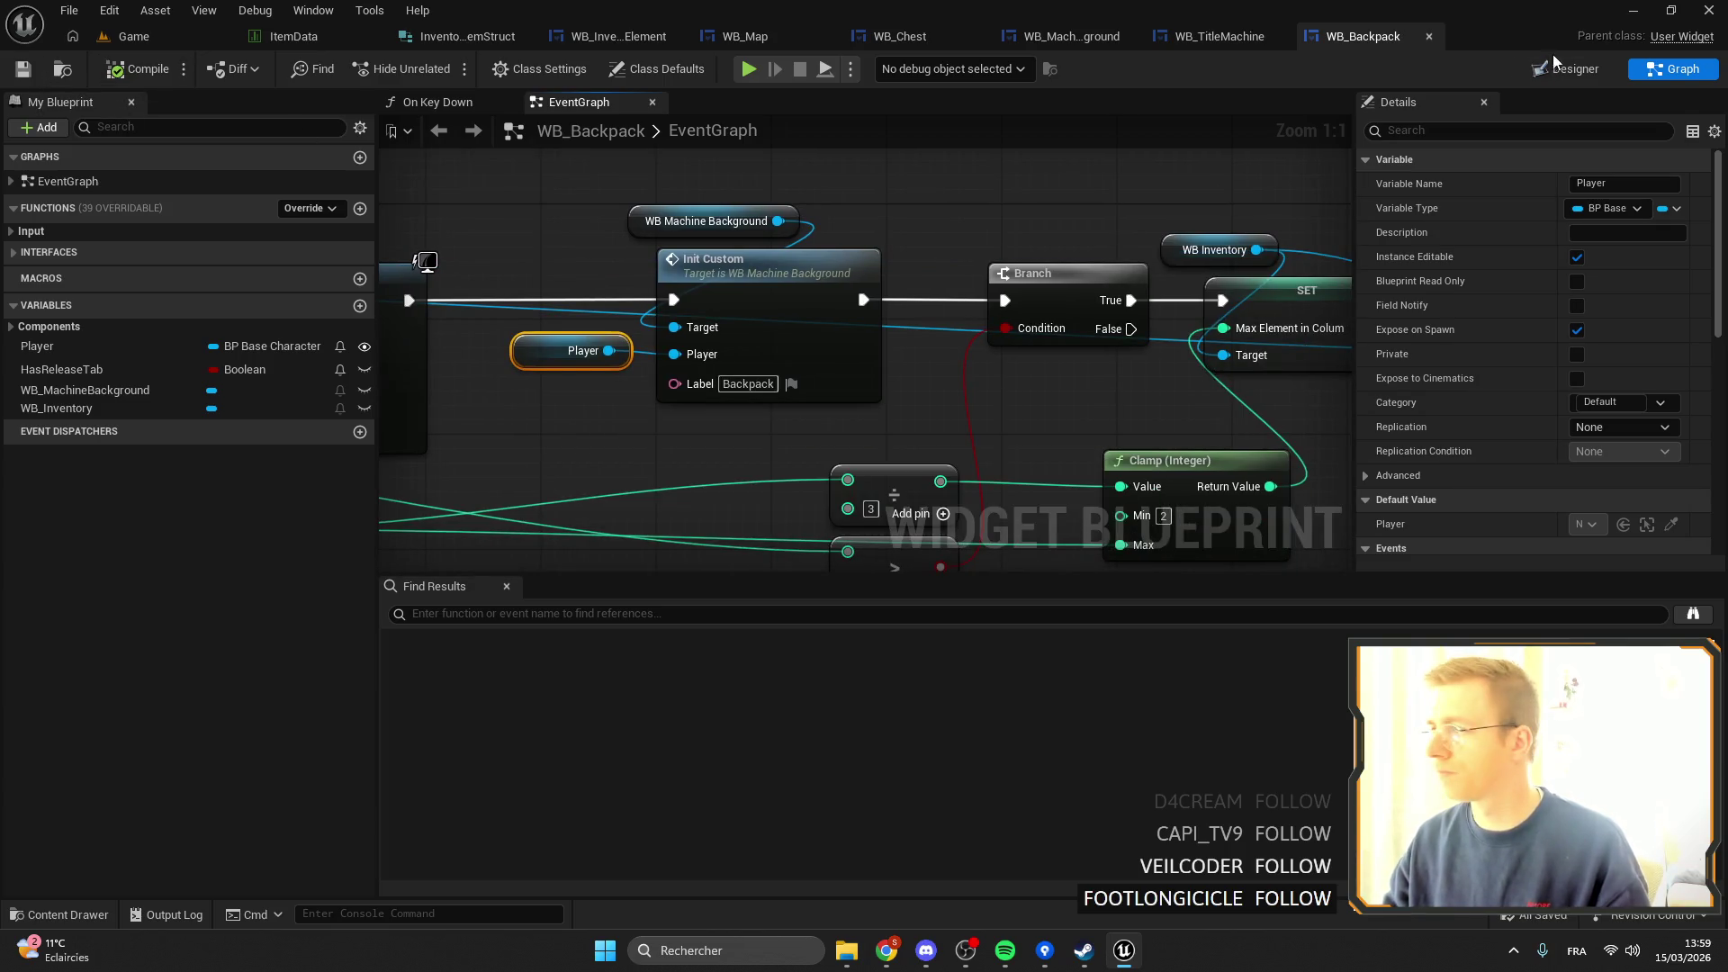
double_click(710, 225)
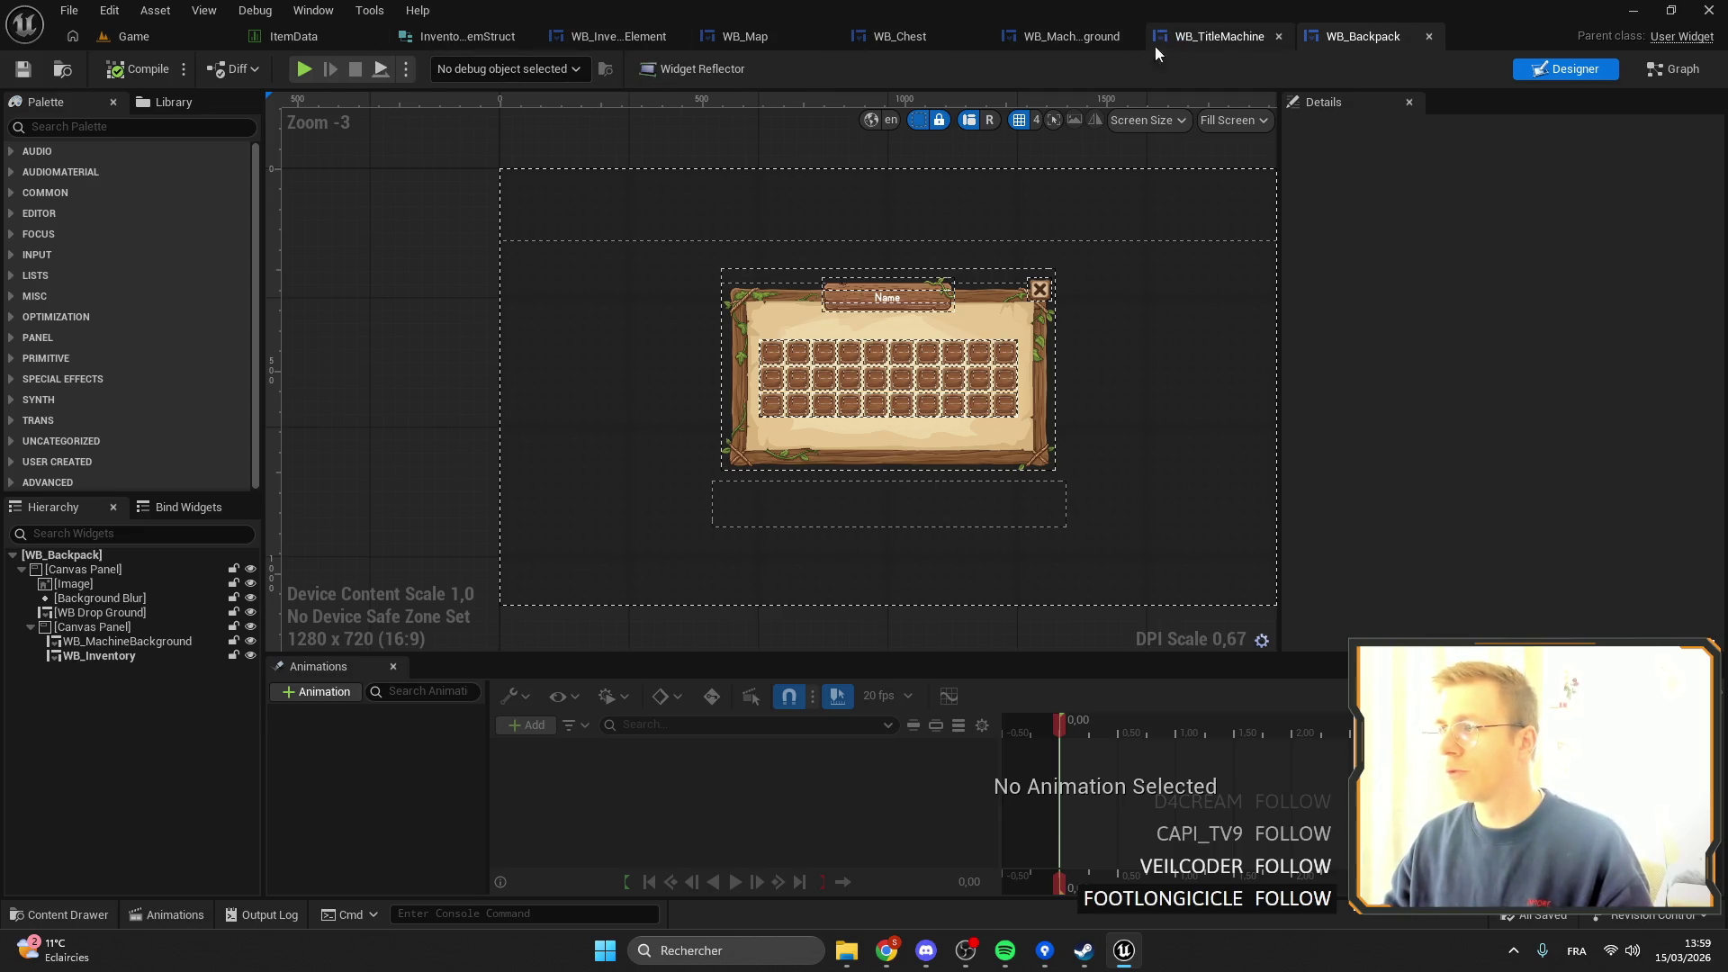
Stretch WB_Map's parchment frame outward (left offset 12.01, right 3.00), then compile and save.
click(742, 36)
scroll(1006, 311, down, 4)
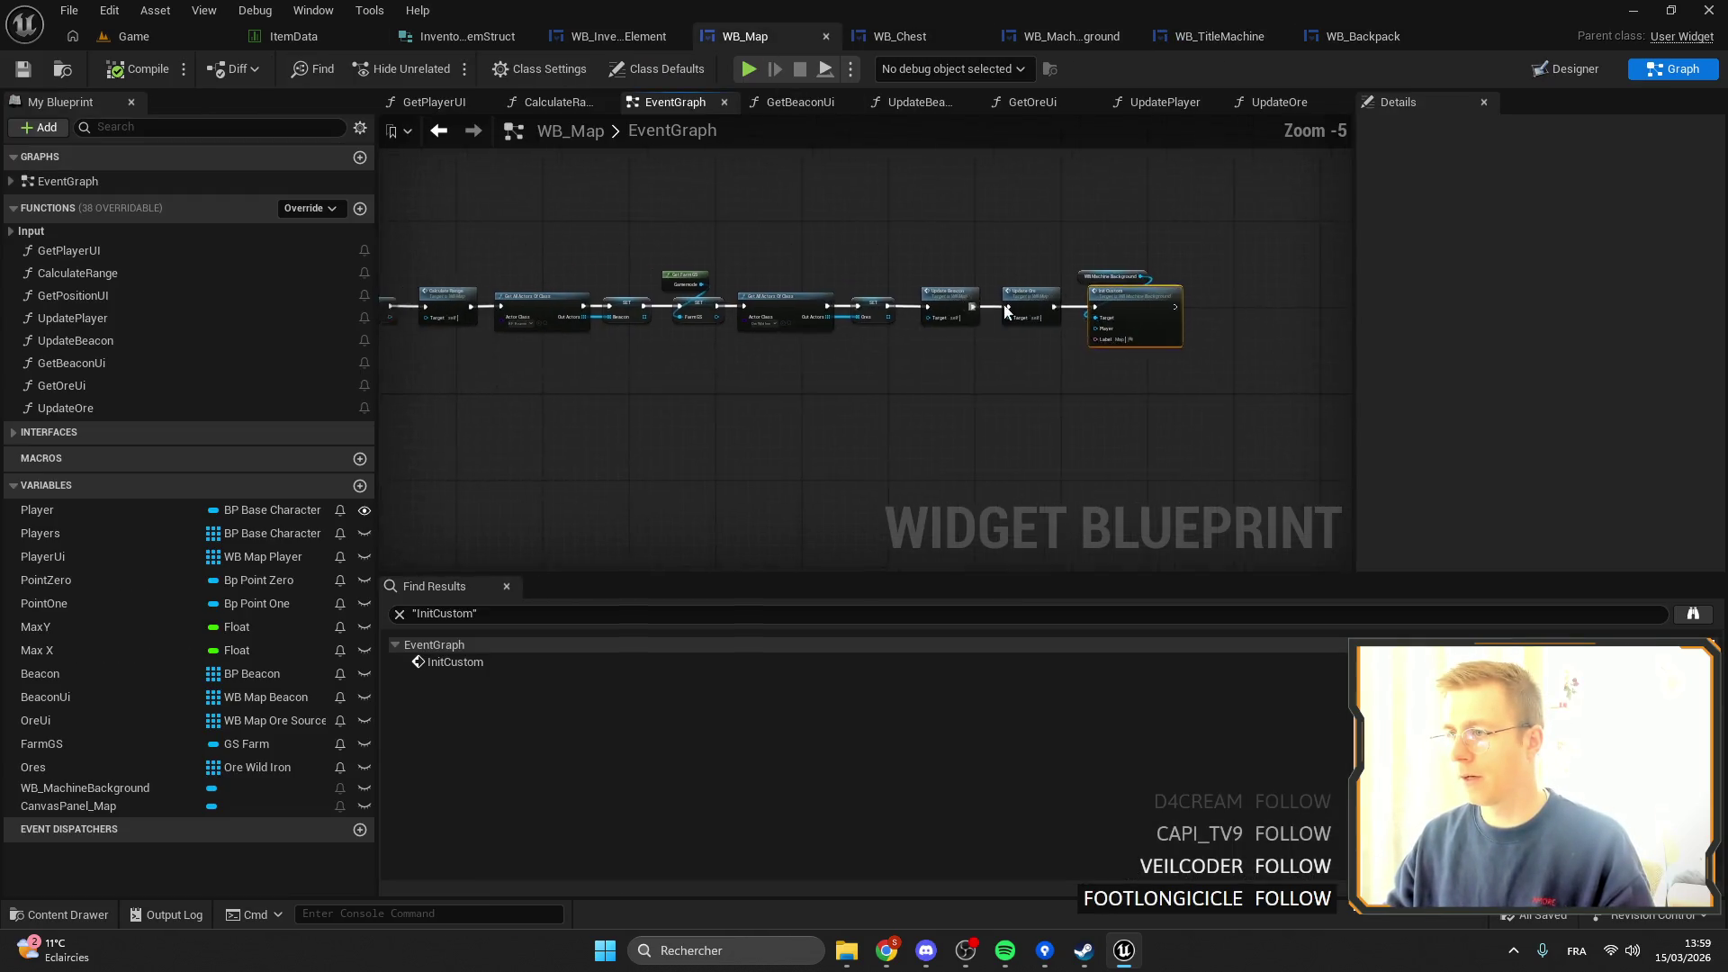
double_click(1111, 276)
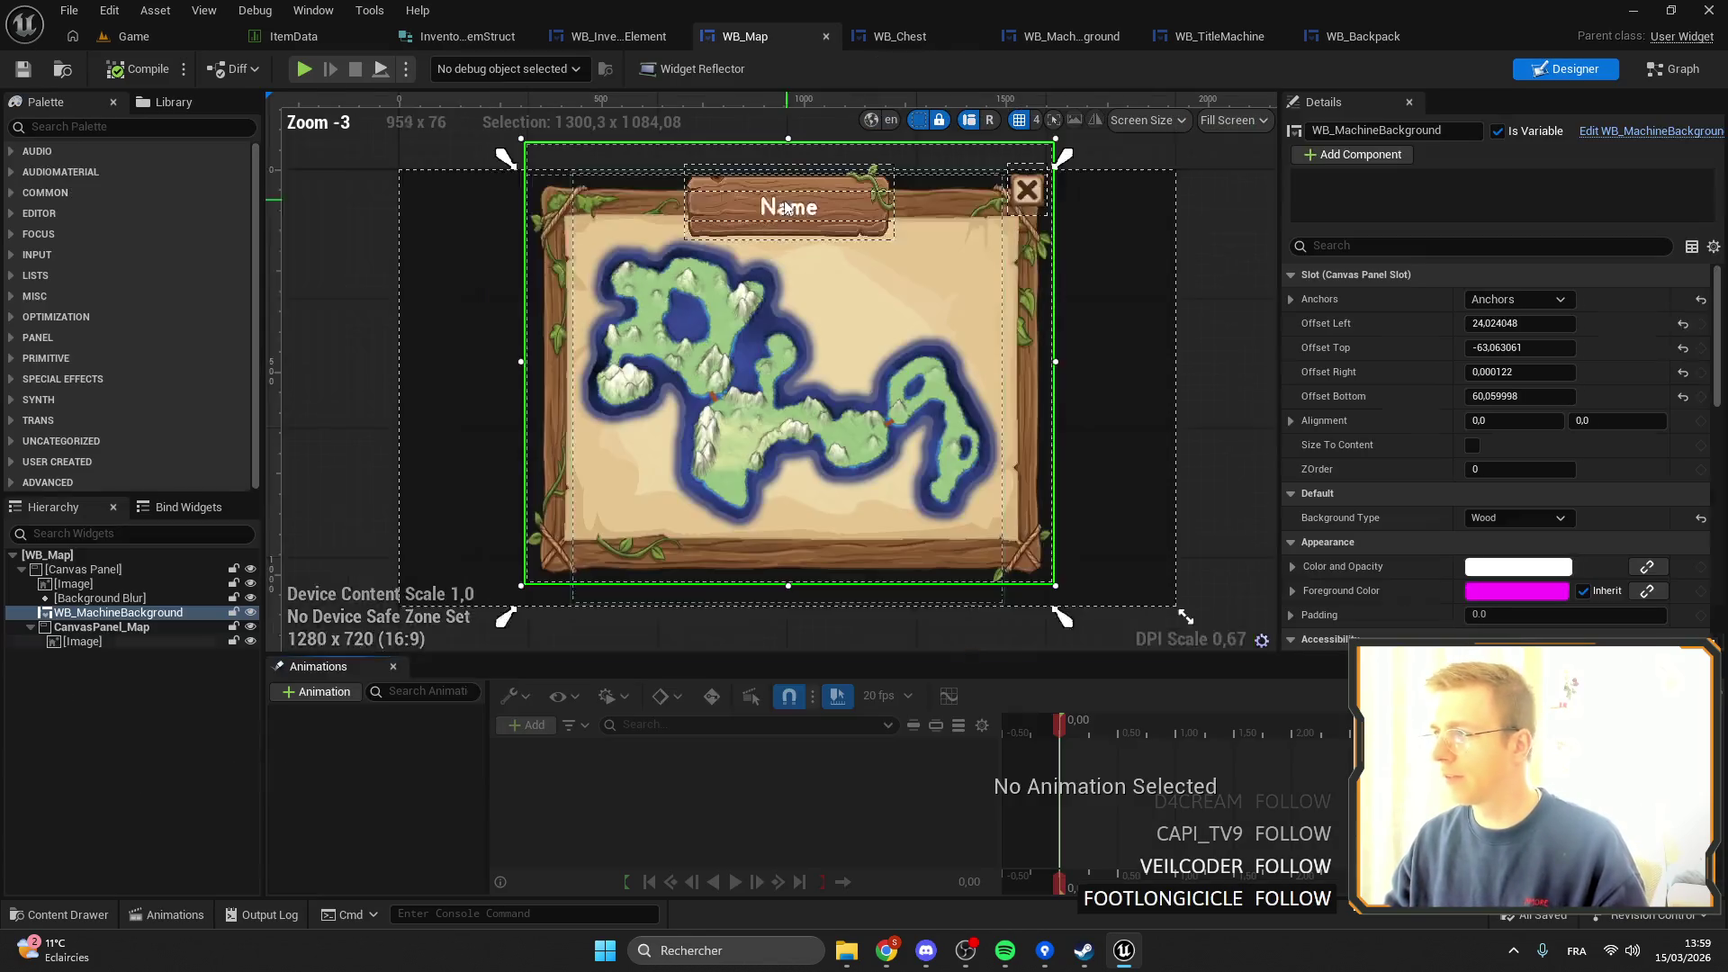
scroll(603, 276, down, 1)
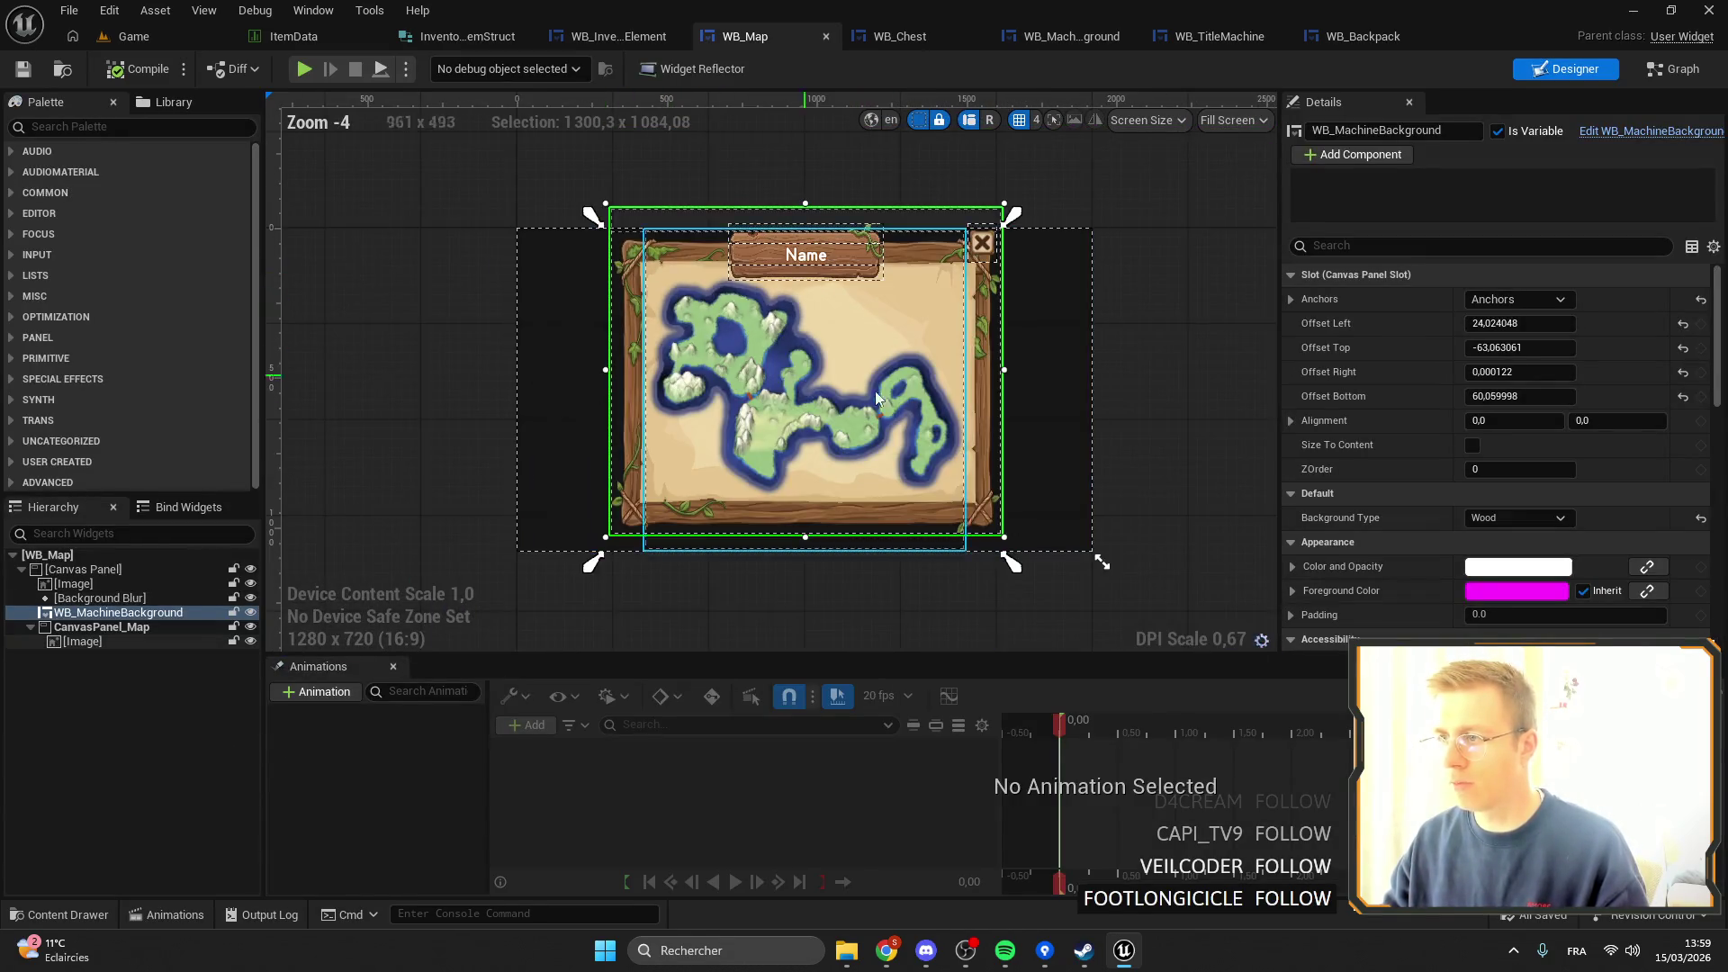
drag(1008, 372, 1018, 371)
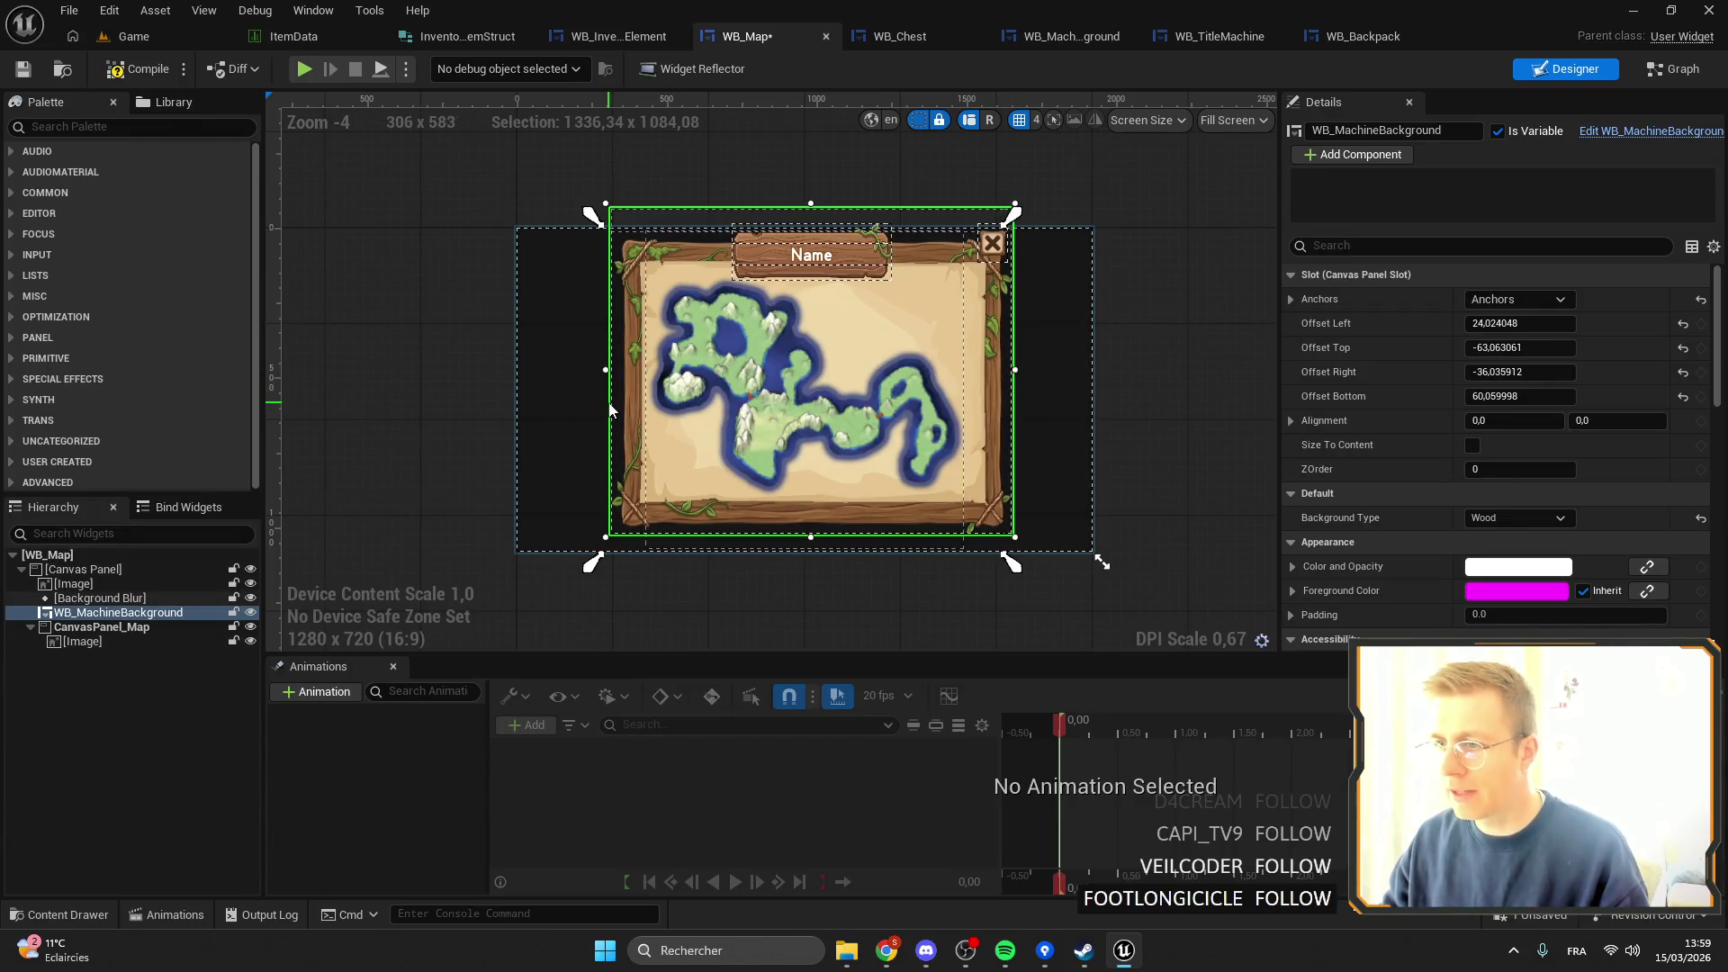
mouse_move(610, 370)
mouse_down()
mouse_move(581, 368)
mouse_move(815, 429)
mouse_up()
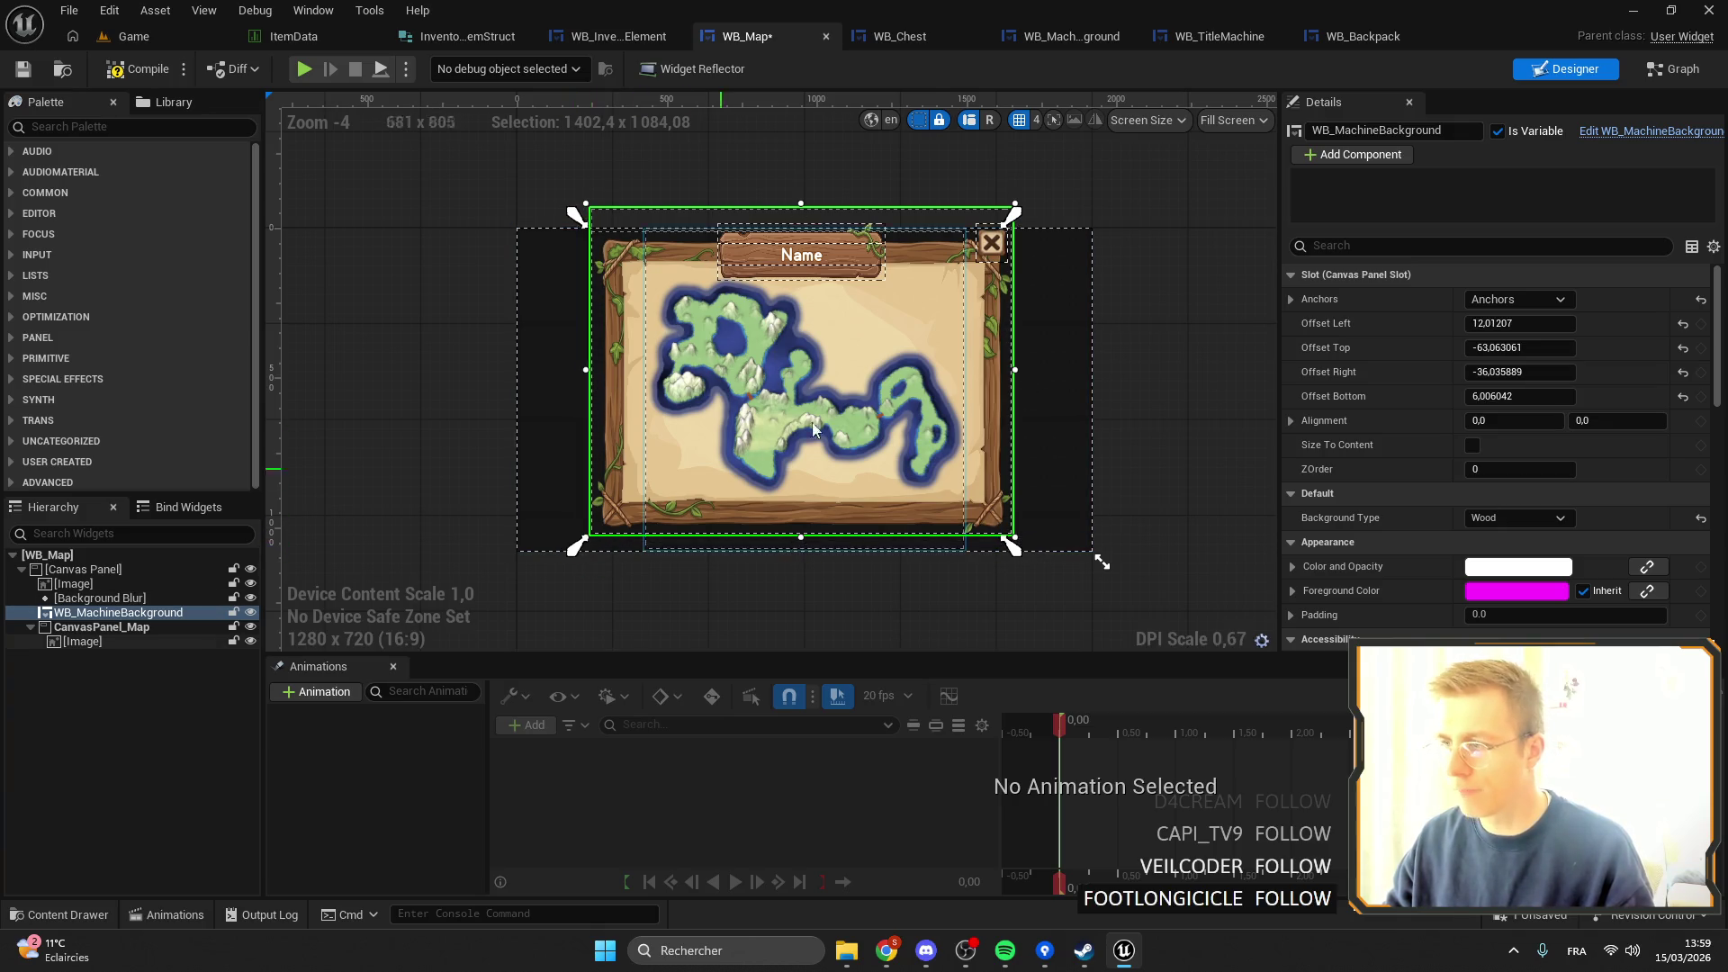
drag(1015, 369, 1024, 369)
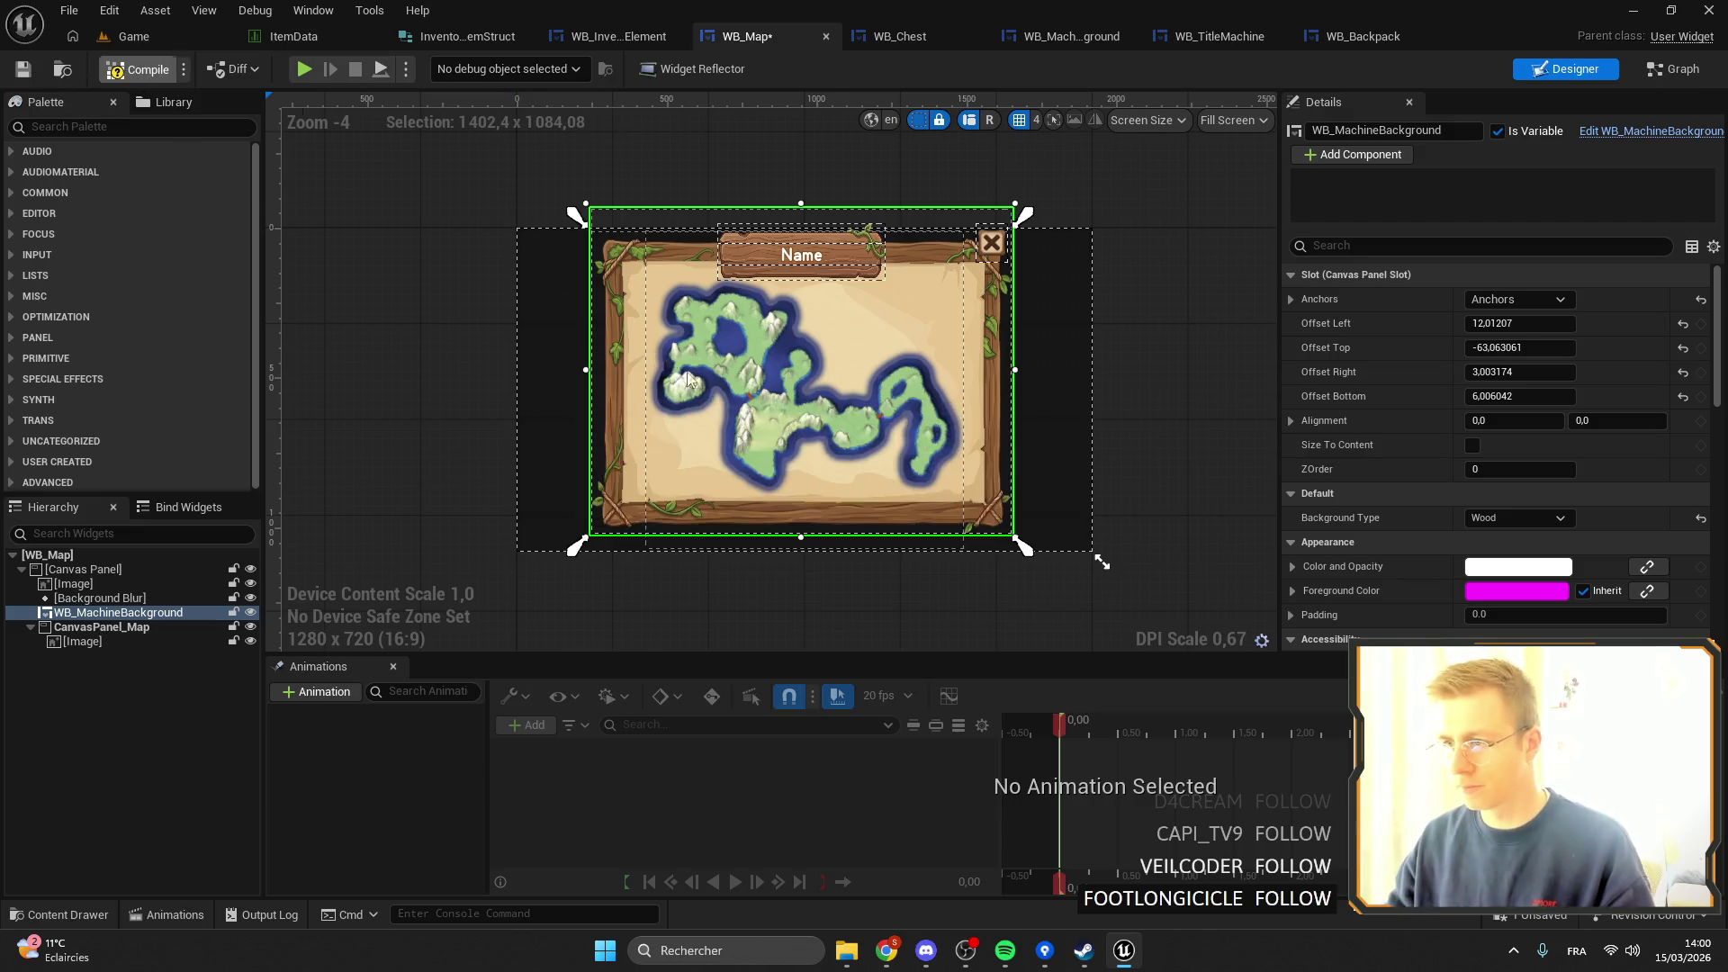
key(ctrl+s)
click(1662, 76)
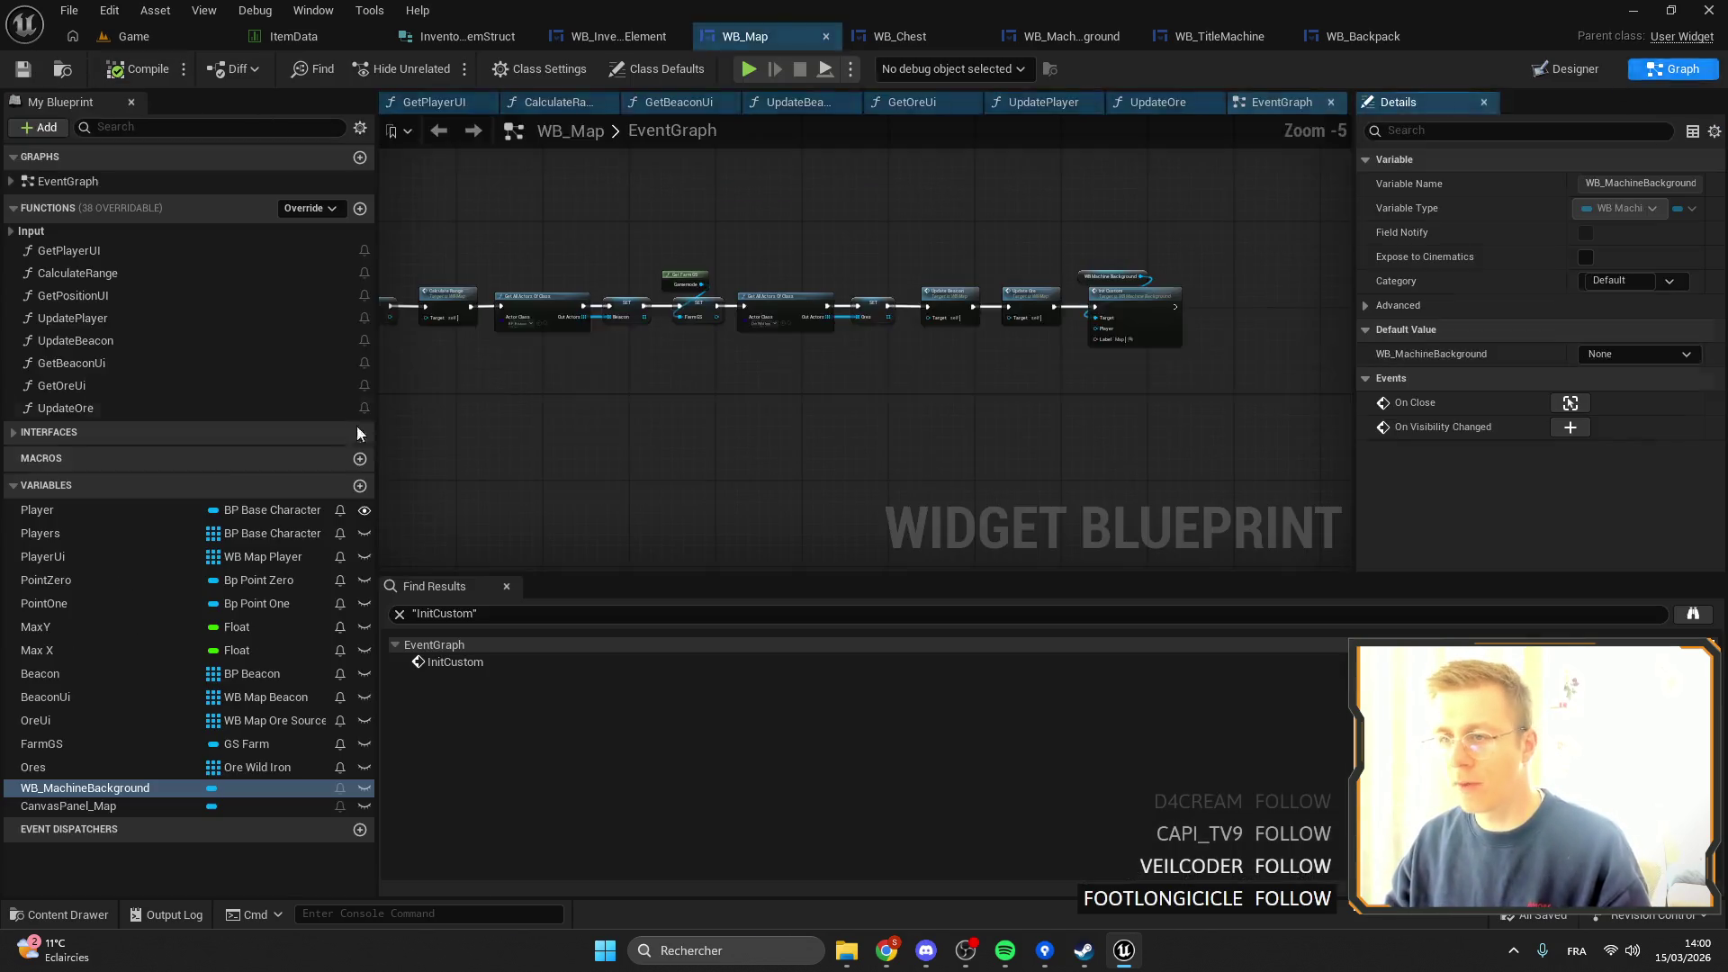
Duplicate the GetOreUi function and name the copy GetGraveUi.
scroll(630, 424, down, 5)
scroll(650, 303, up, 5)
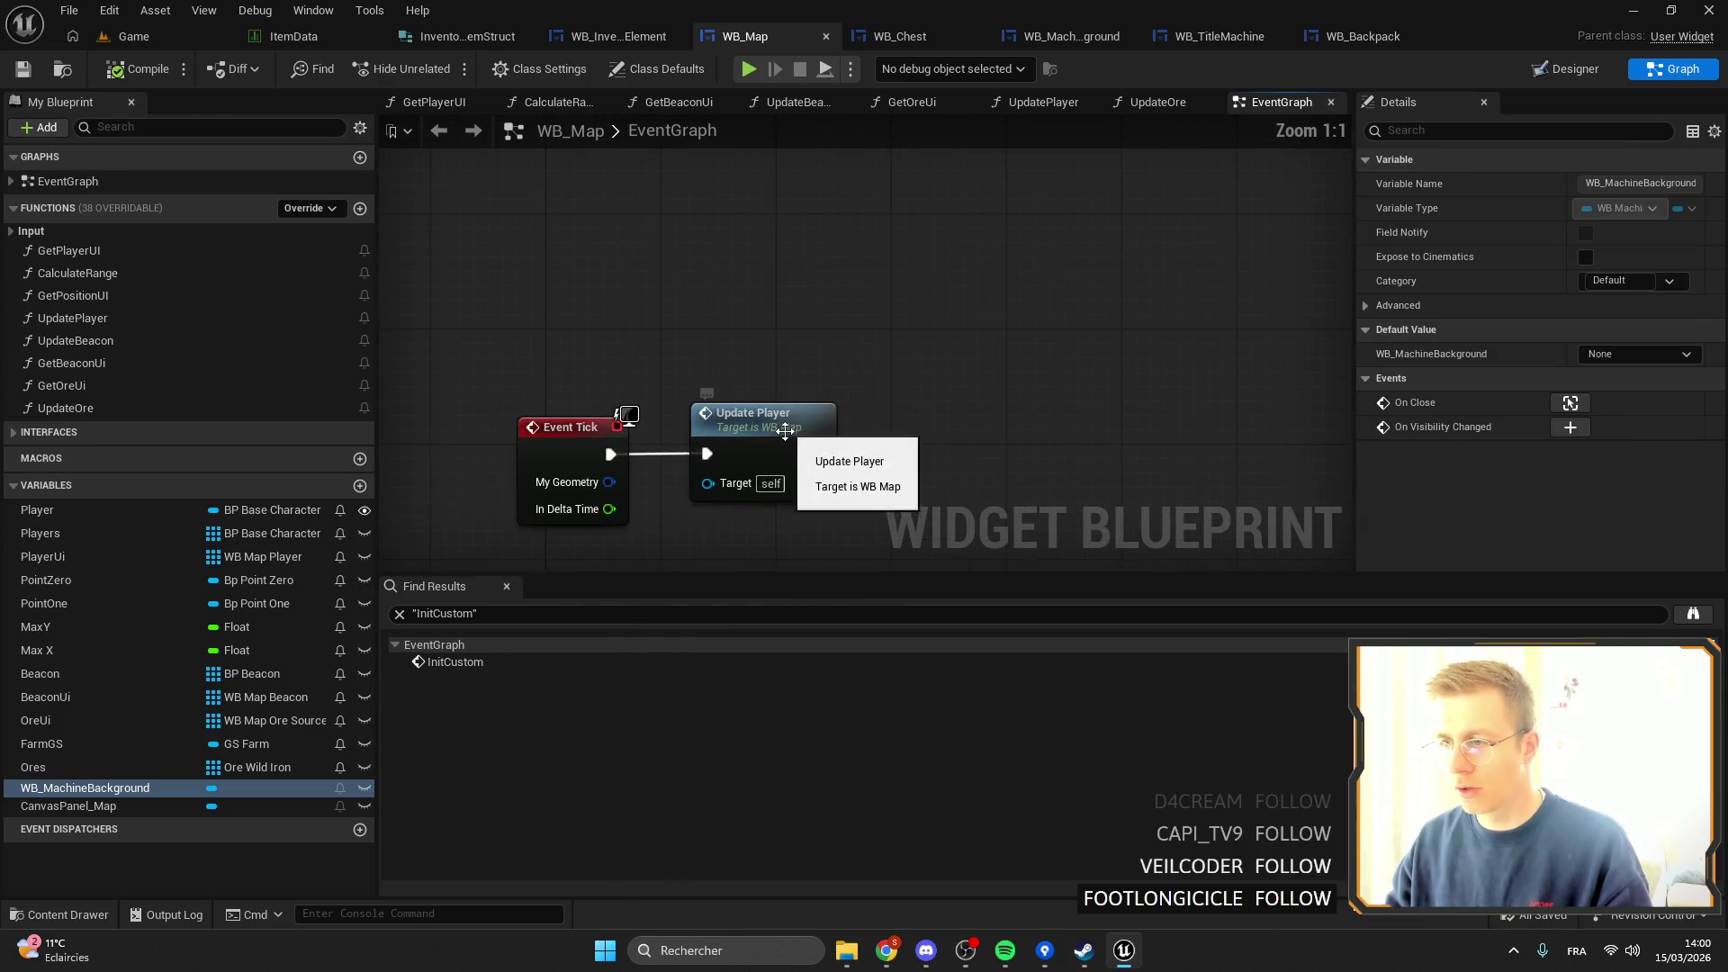
mouse_move(756, 423)
mouse_down()
mouse_move(802, 360)
mouse_move(750, 288)
mouse_move(856, 316)
mouse_up()
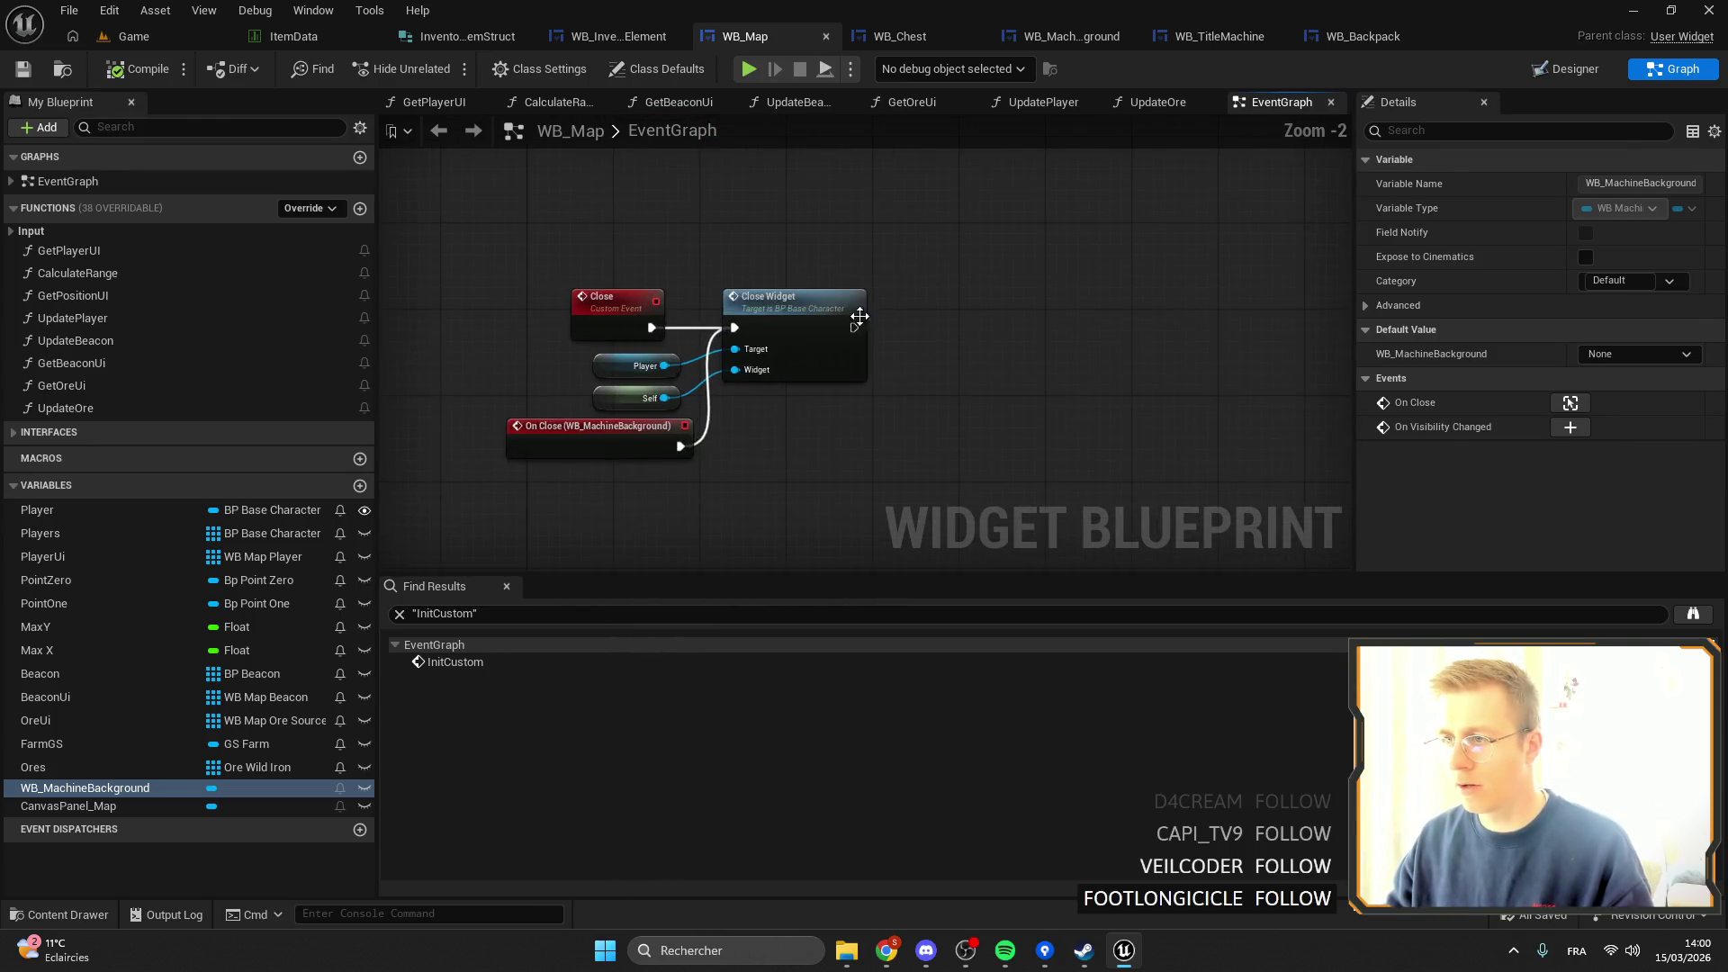
scroll(856, 316, down, 4)
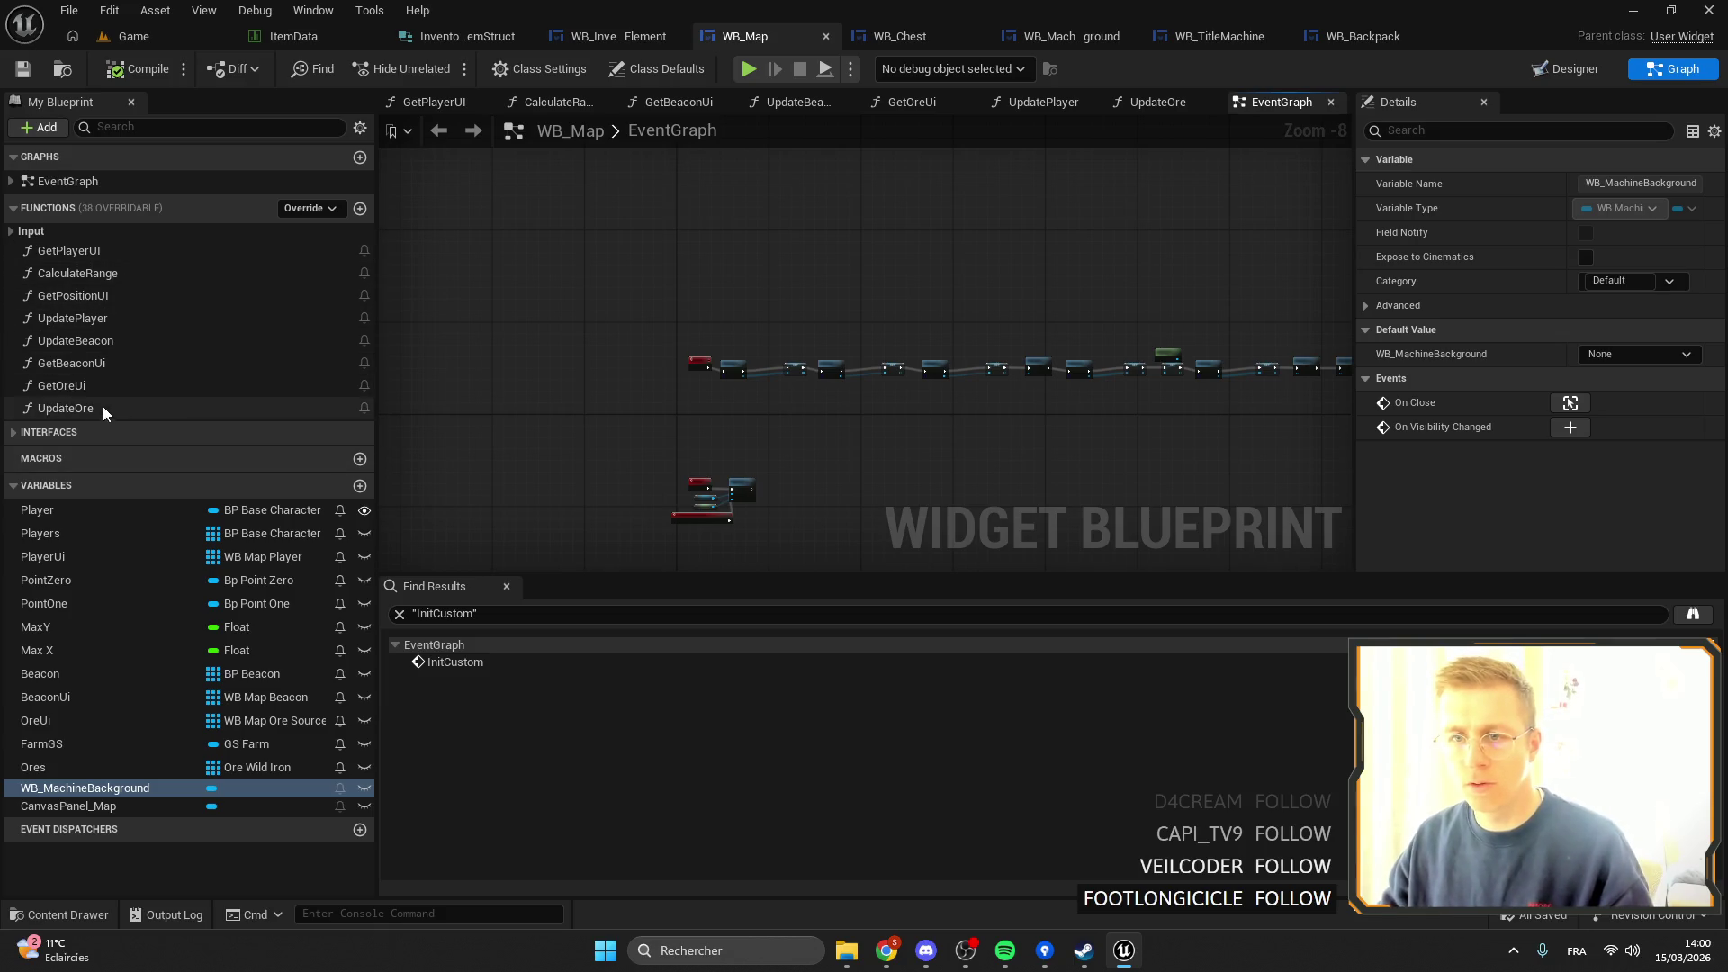
click(90, 387)
key(ctrl+d)
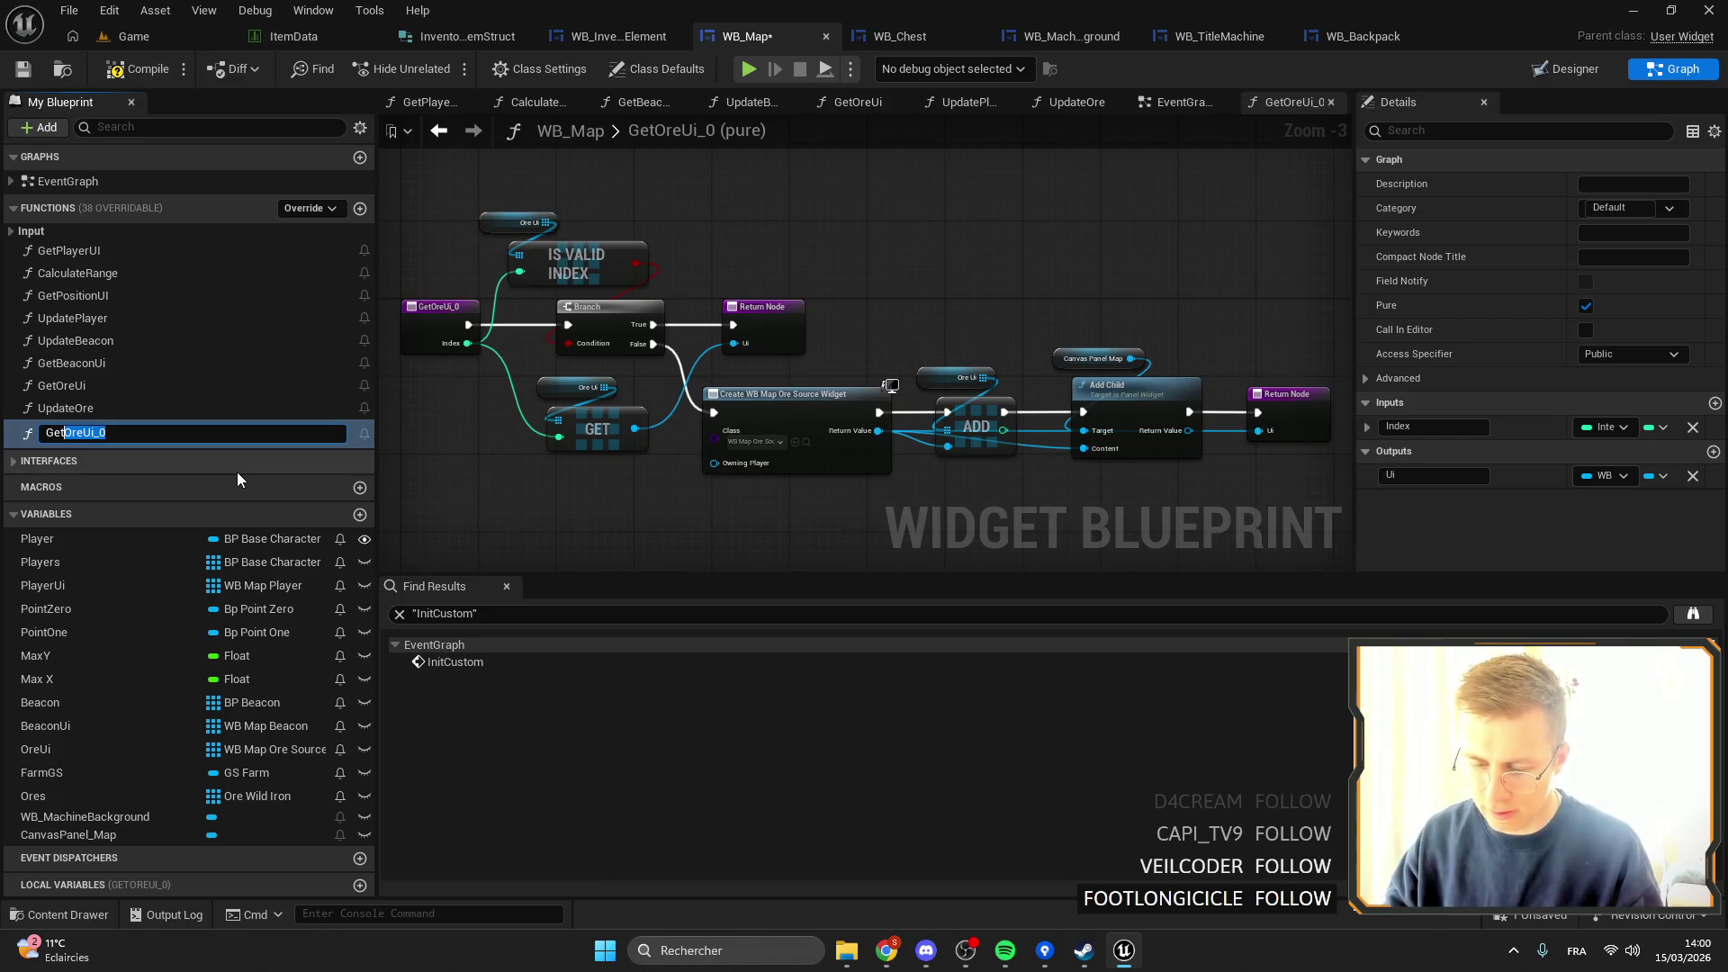
text(Grave)
text(UI)
text(i)
key(Return)
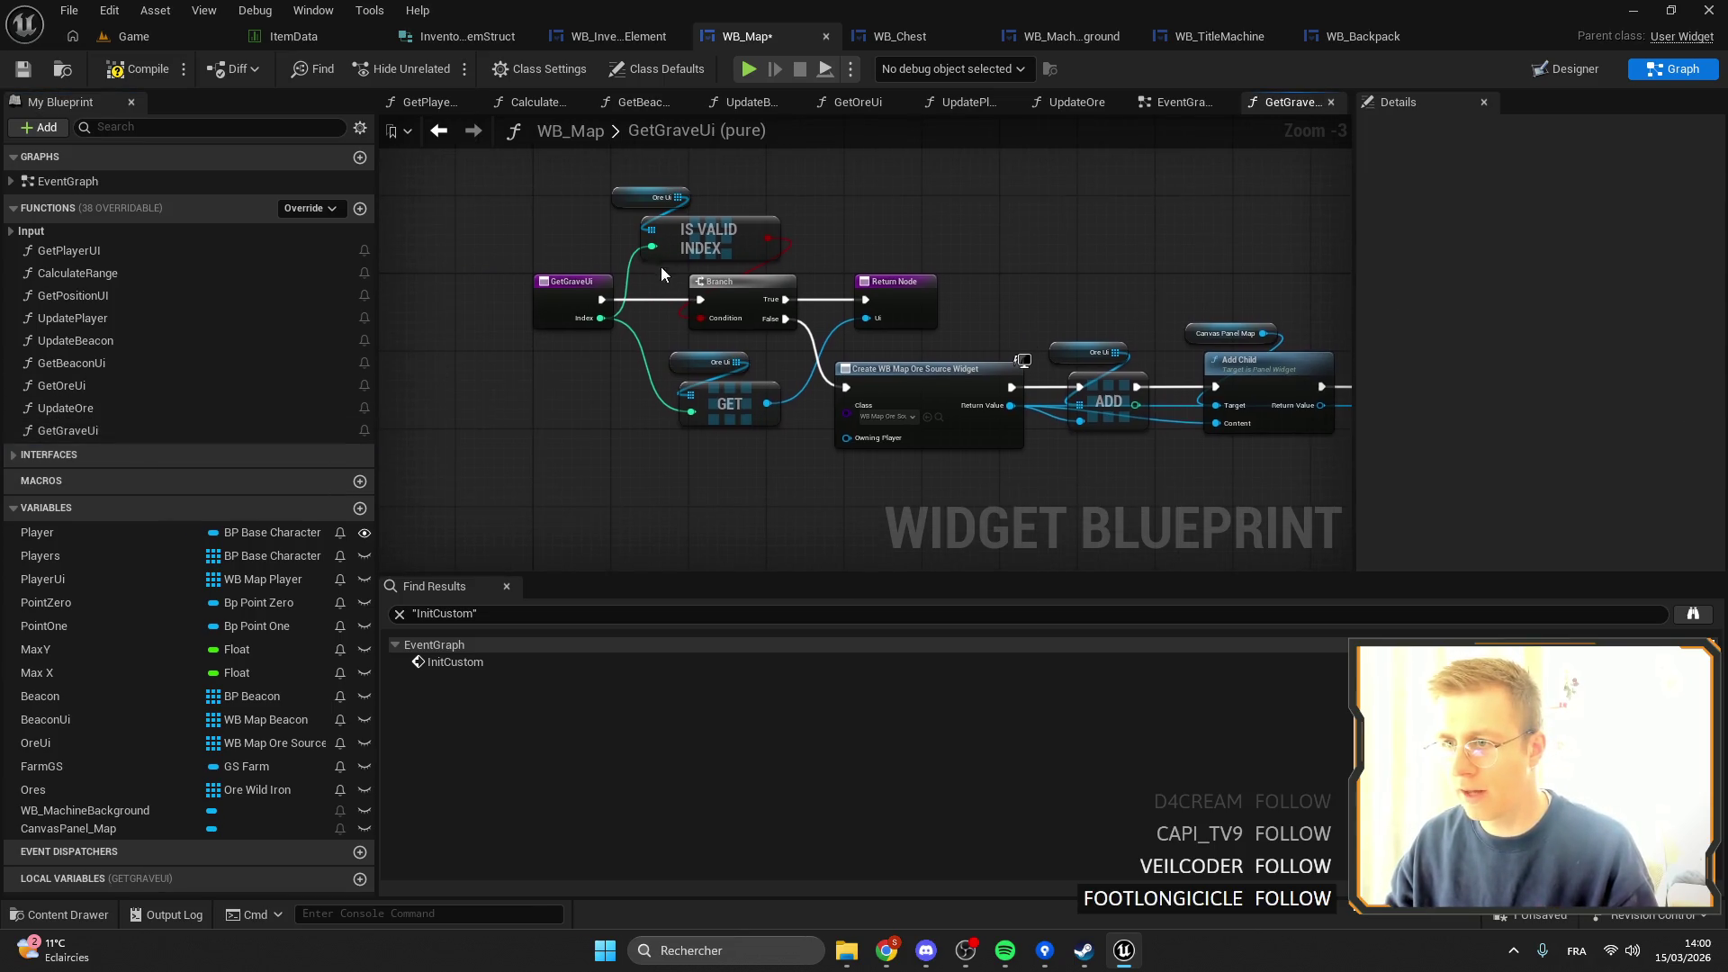
Browse to WB_Map's Widgets/Map asset folder in the Content Browser.
click(660, 266)
scroll(654, 275, up, 3)
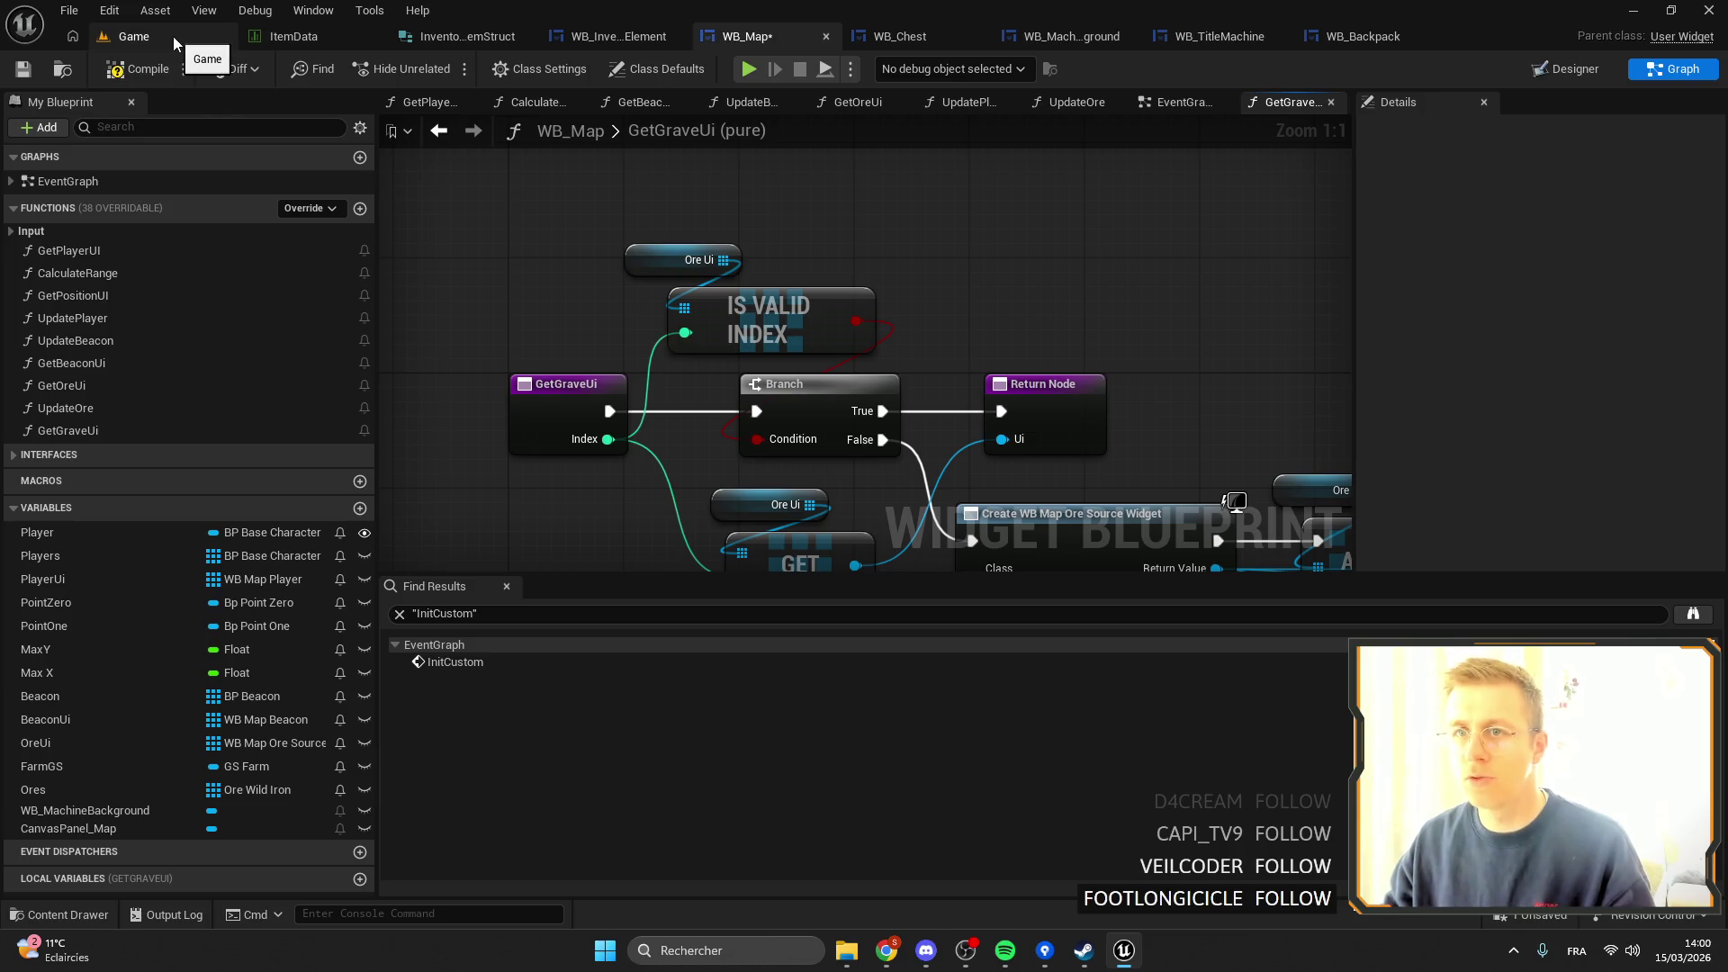
click(173, 36)
click(756, 36)
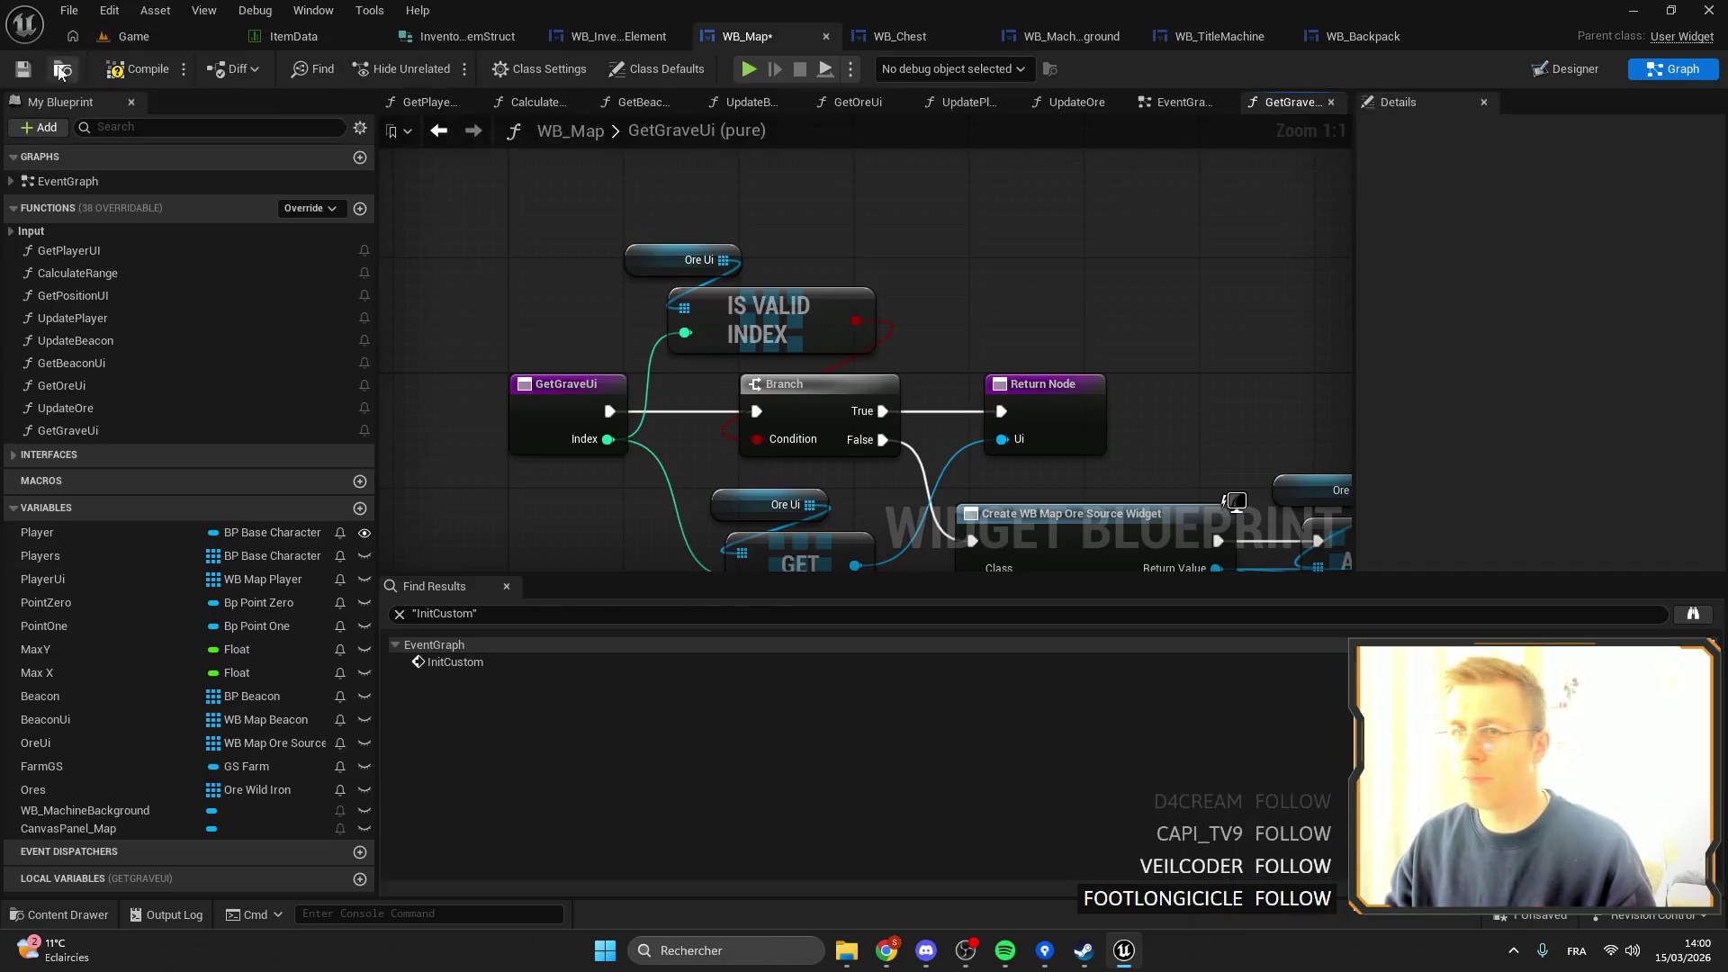
click(62, 71)
click(514, 655)
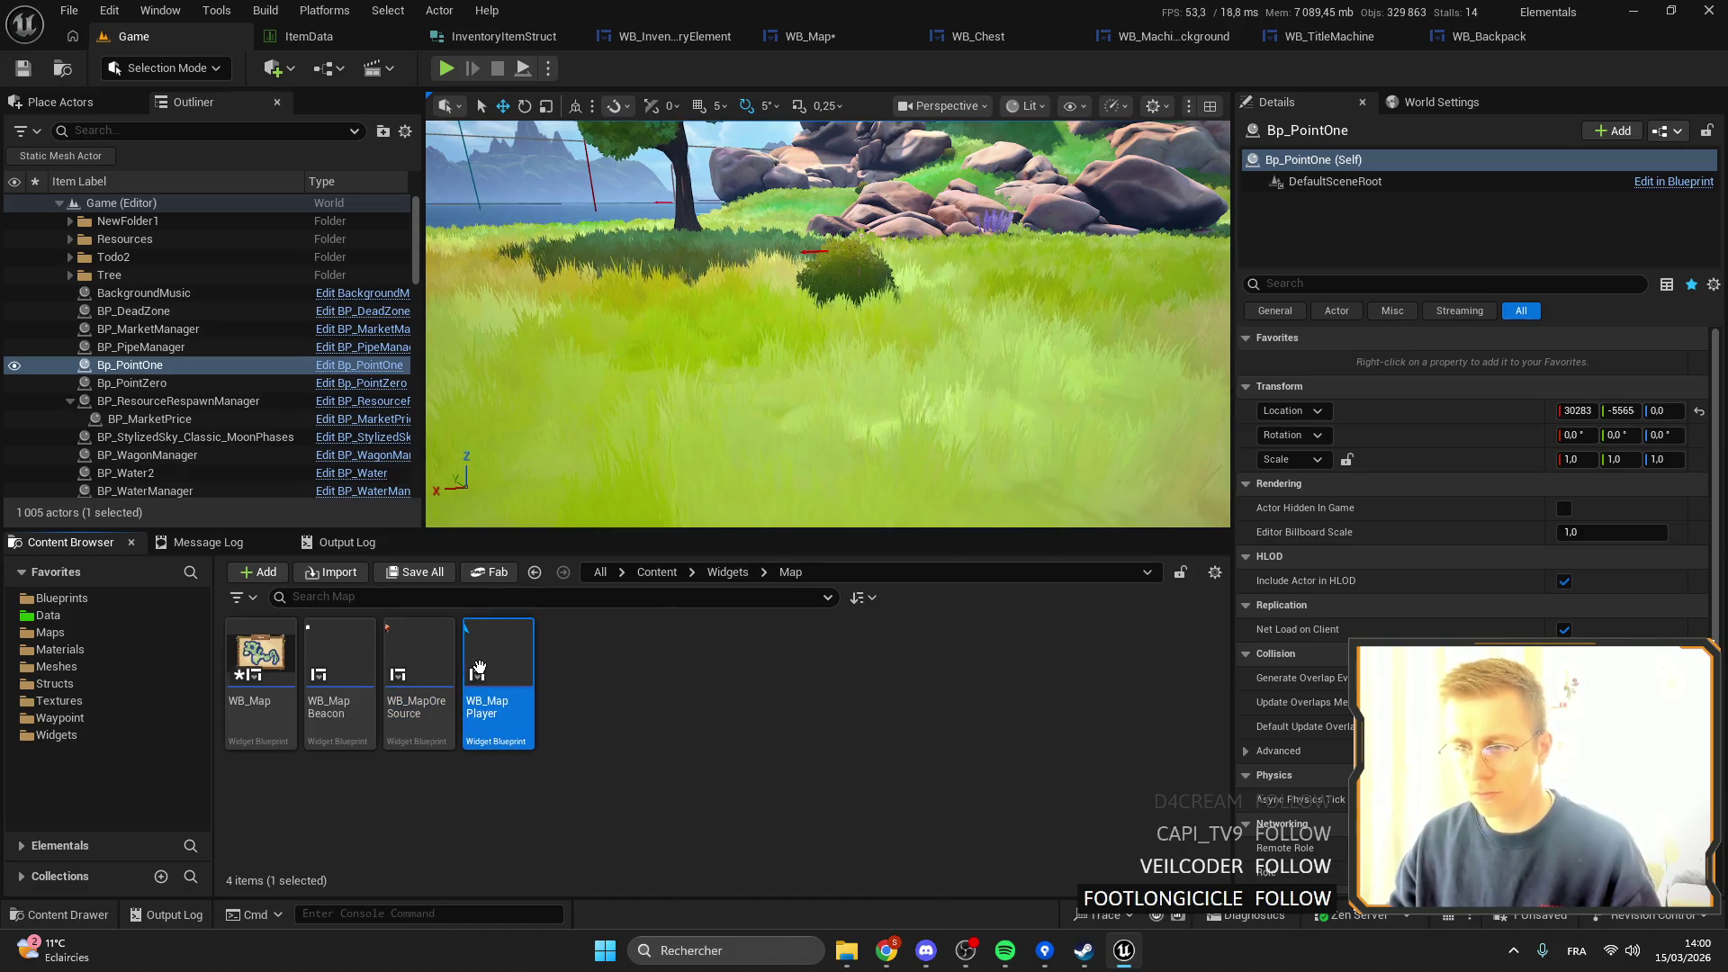
Duplicate the WB_MapOreSource widget and rename the copy WB_MapGrave.
click(346, 654)
click(419, 662)
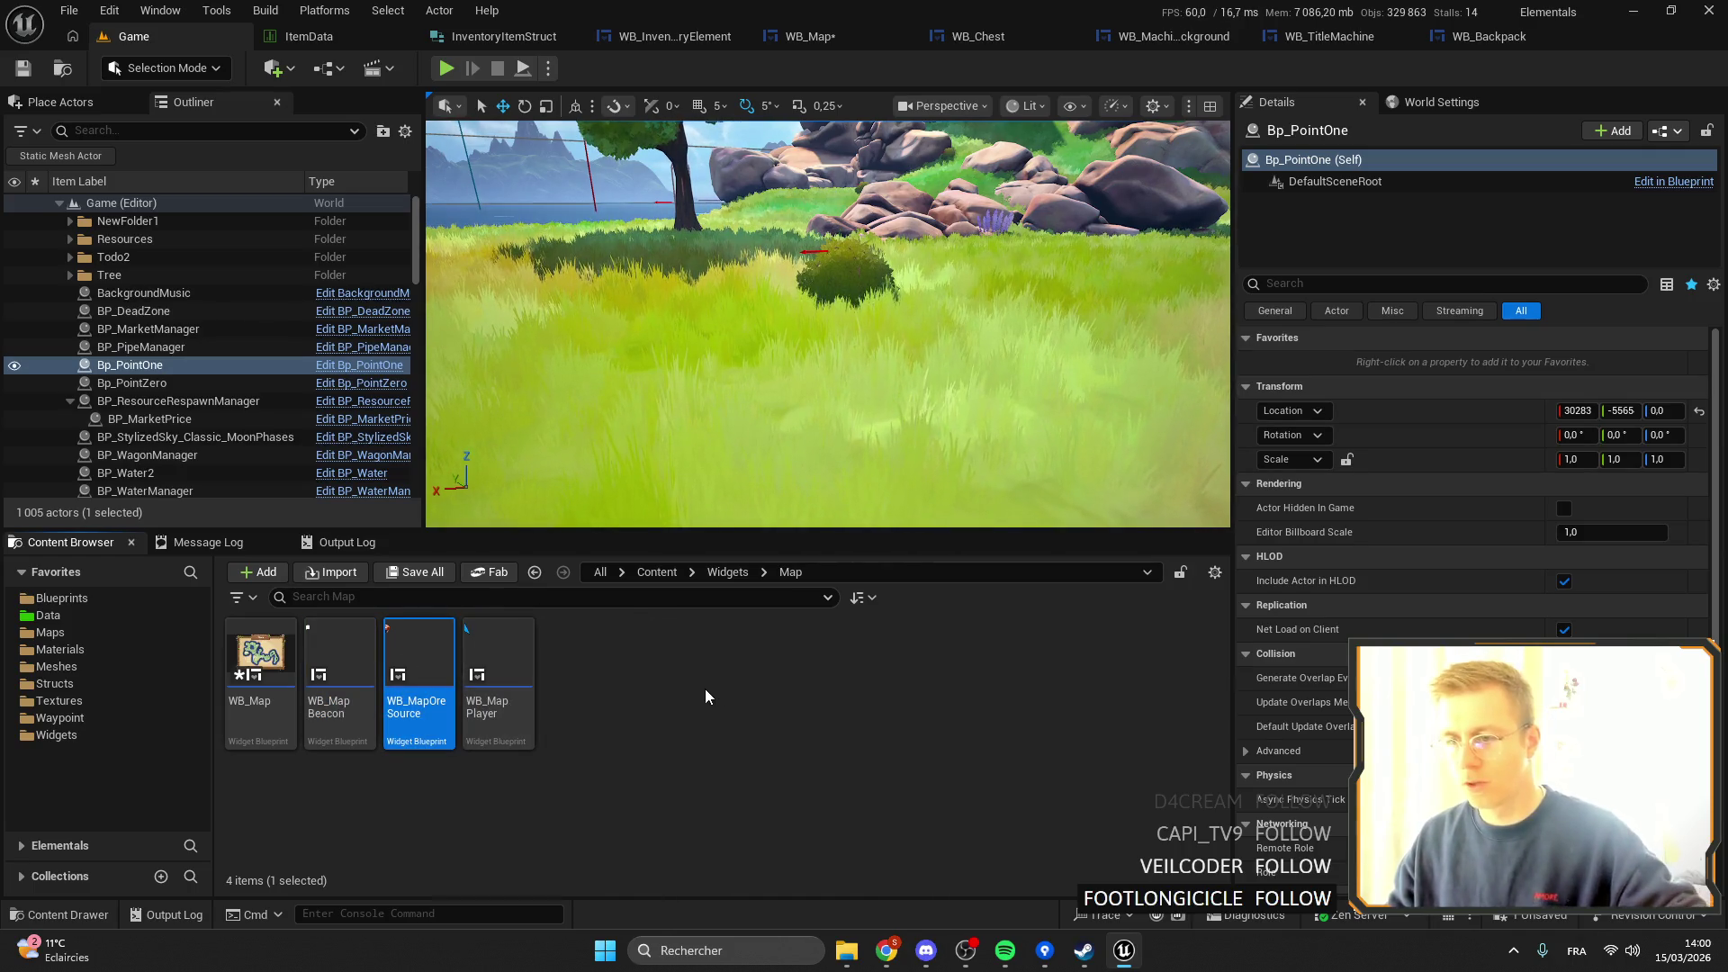
key(ctrl+d)
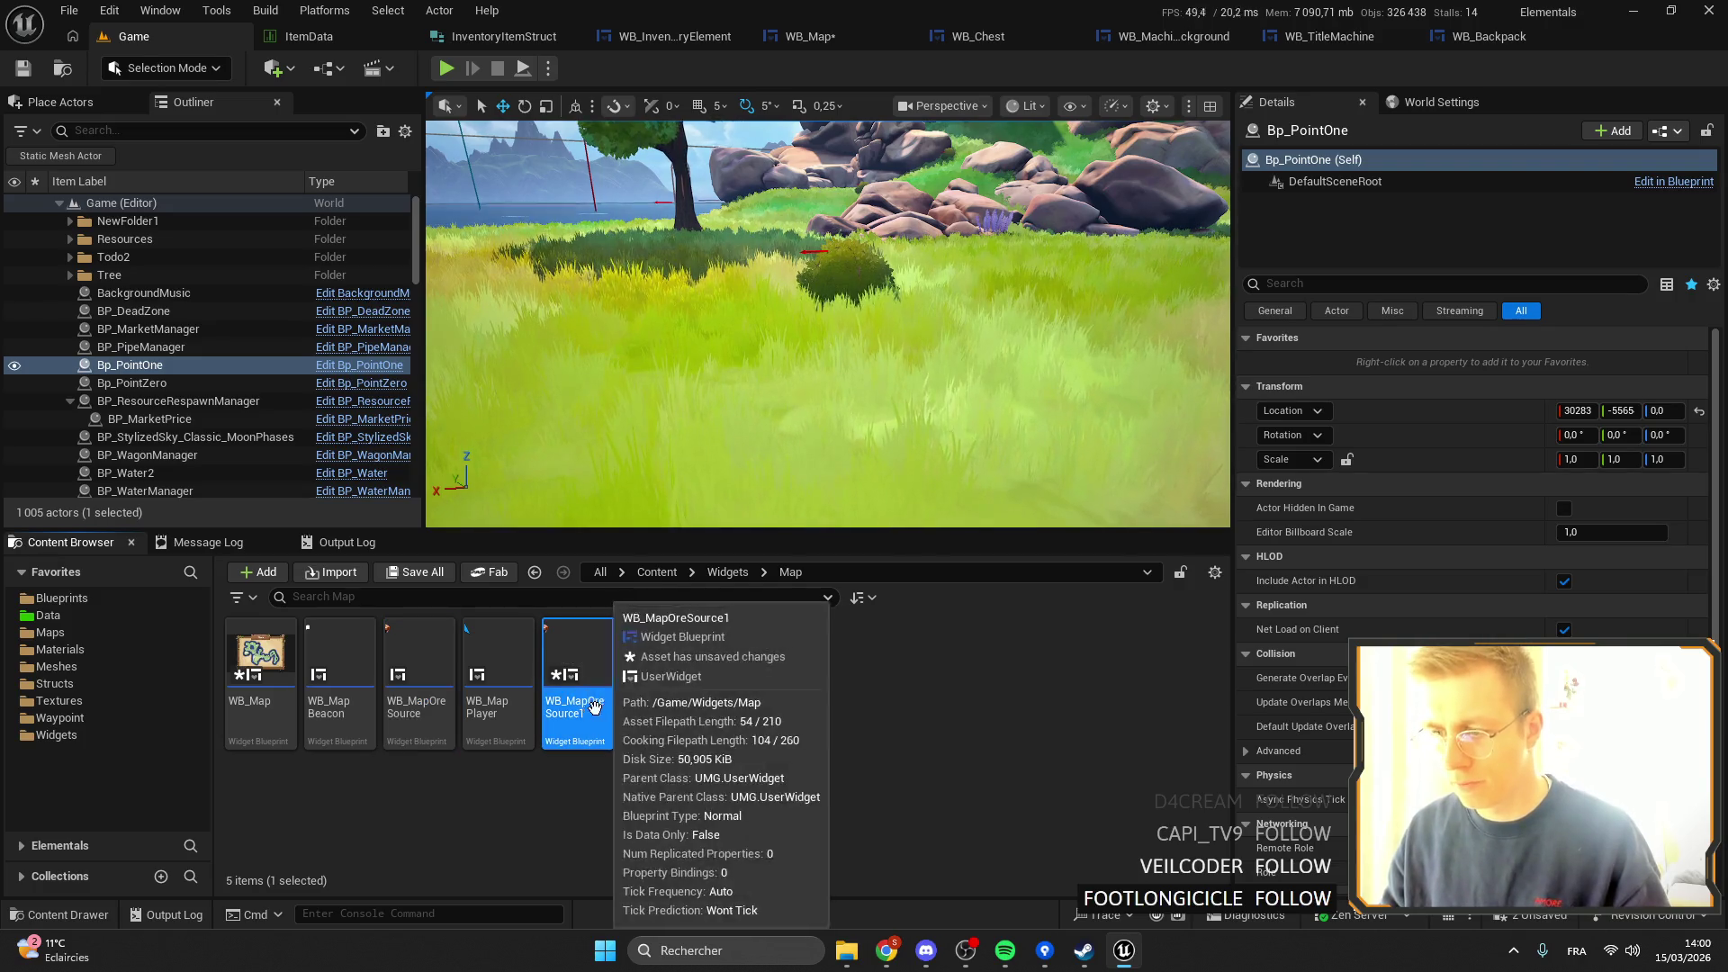
drag(624, 705, 587, 705)
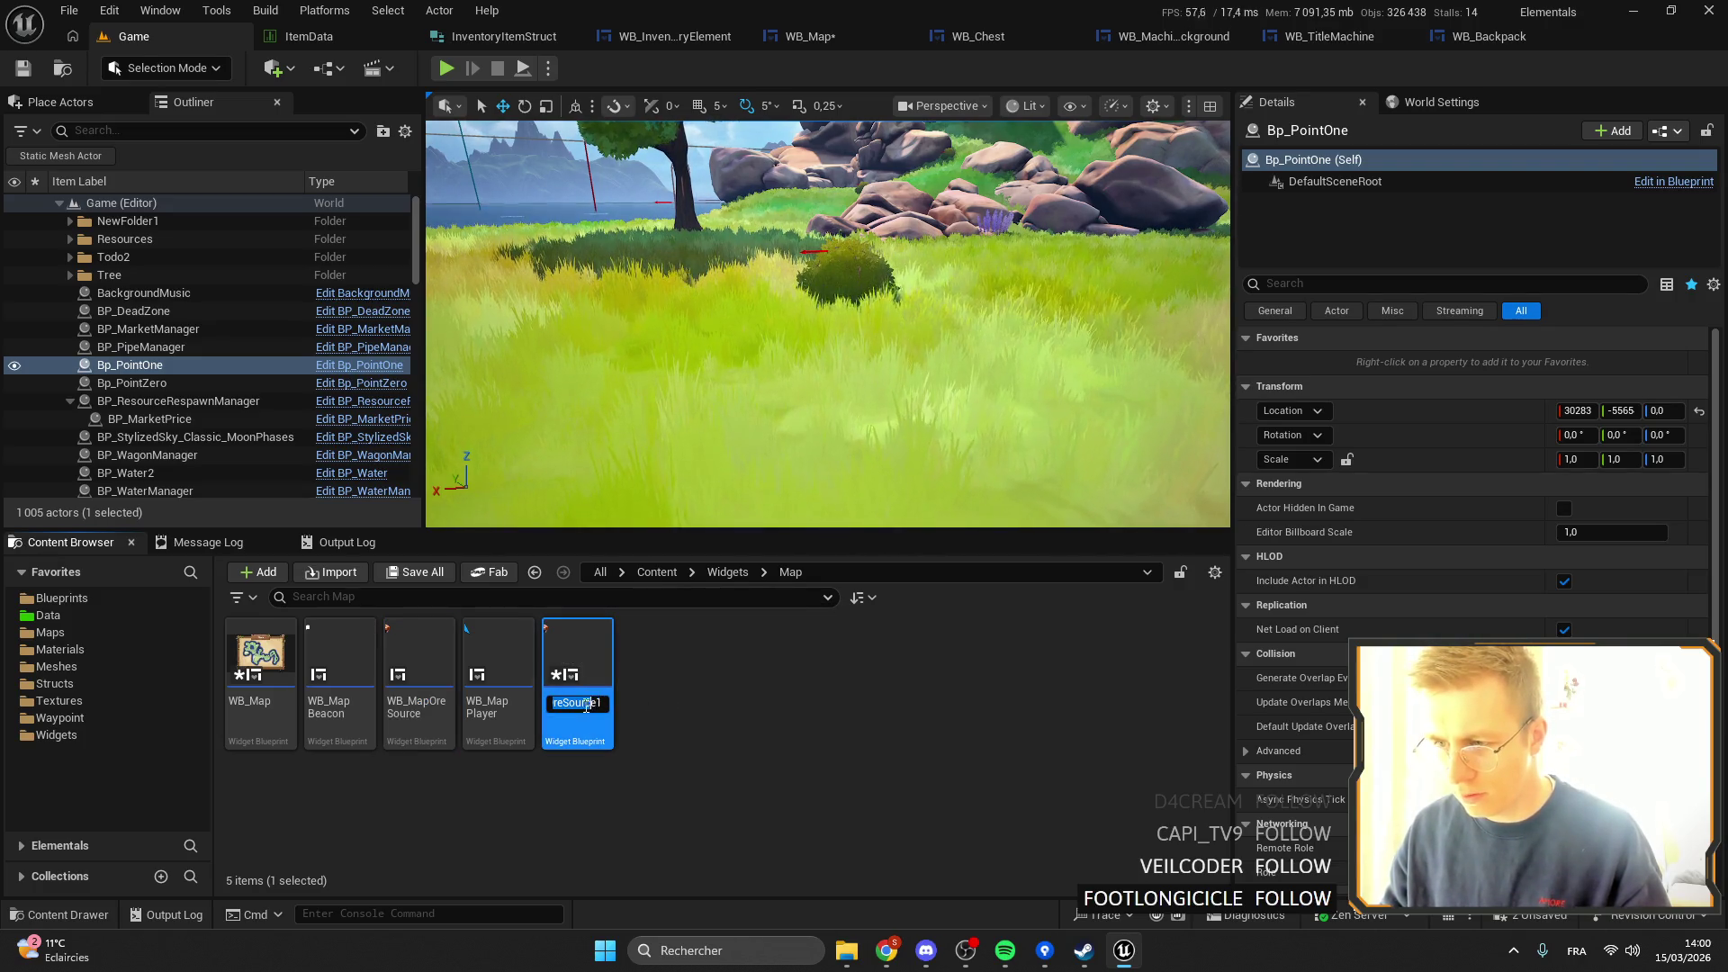
key(BackSpace)
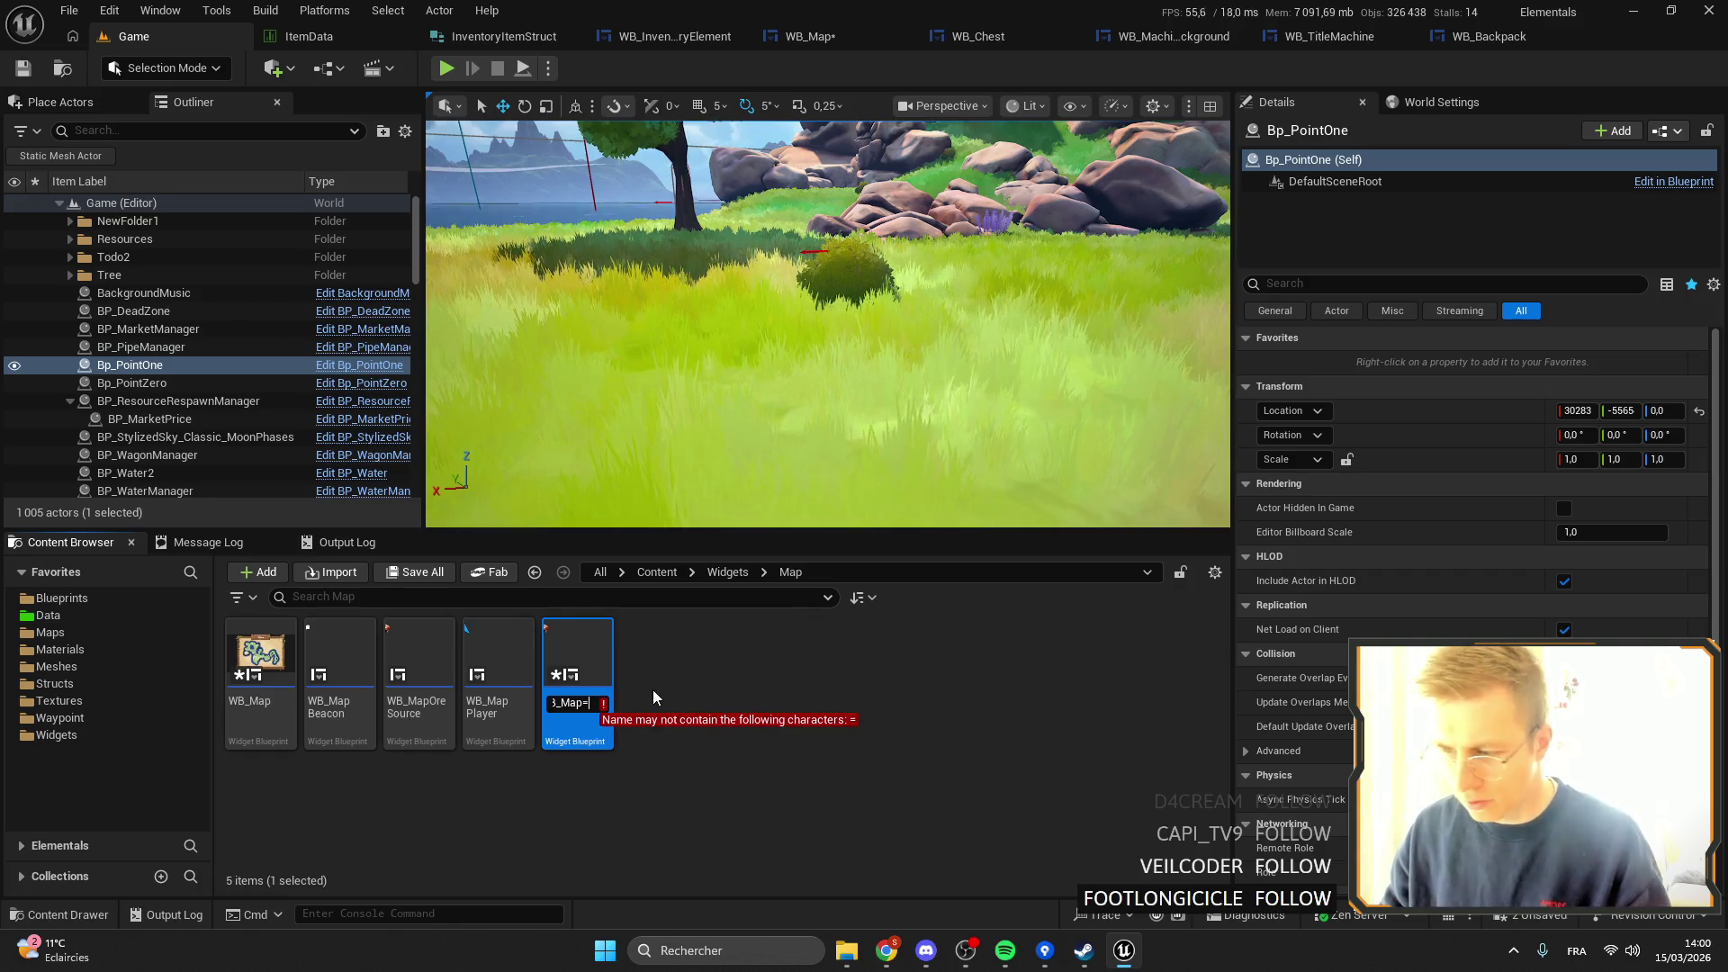
text(Grave)
key(Return)
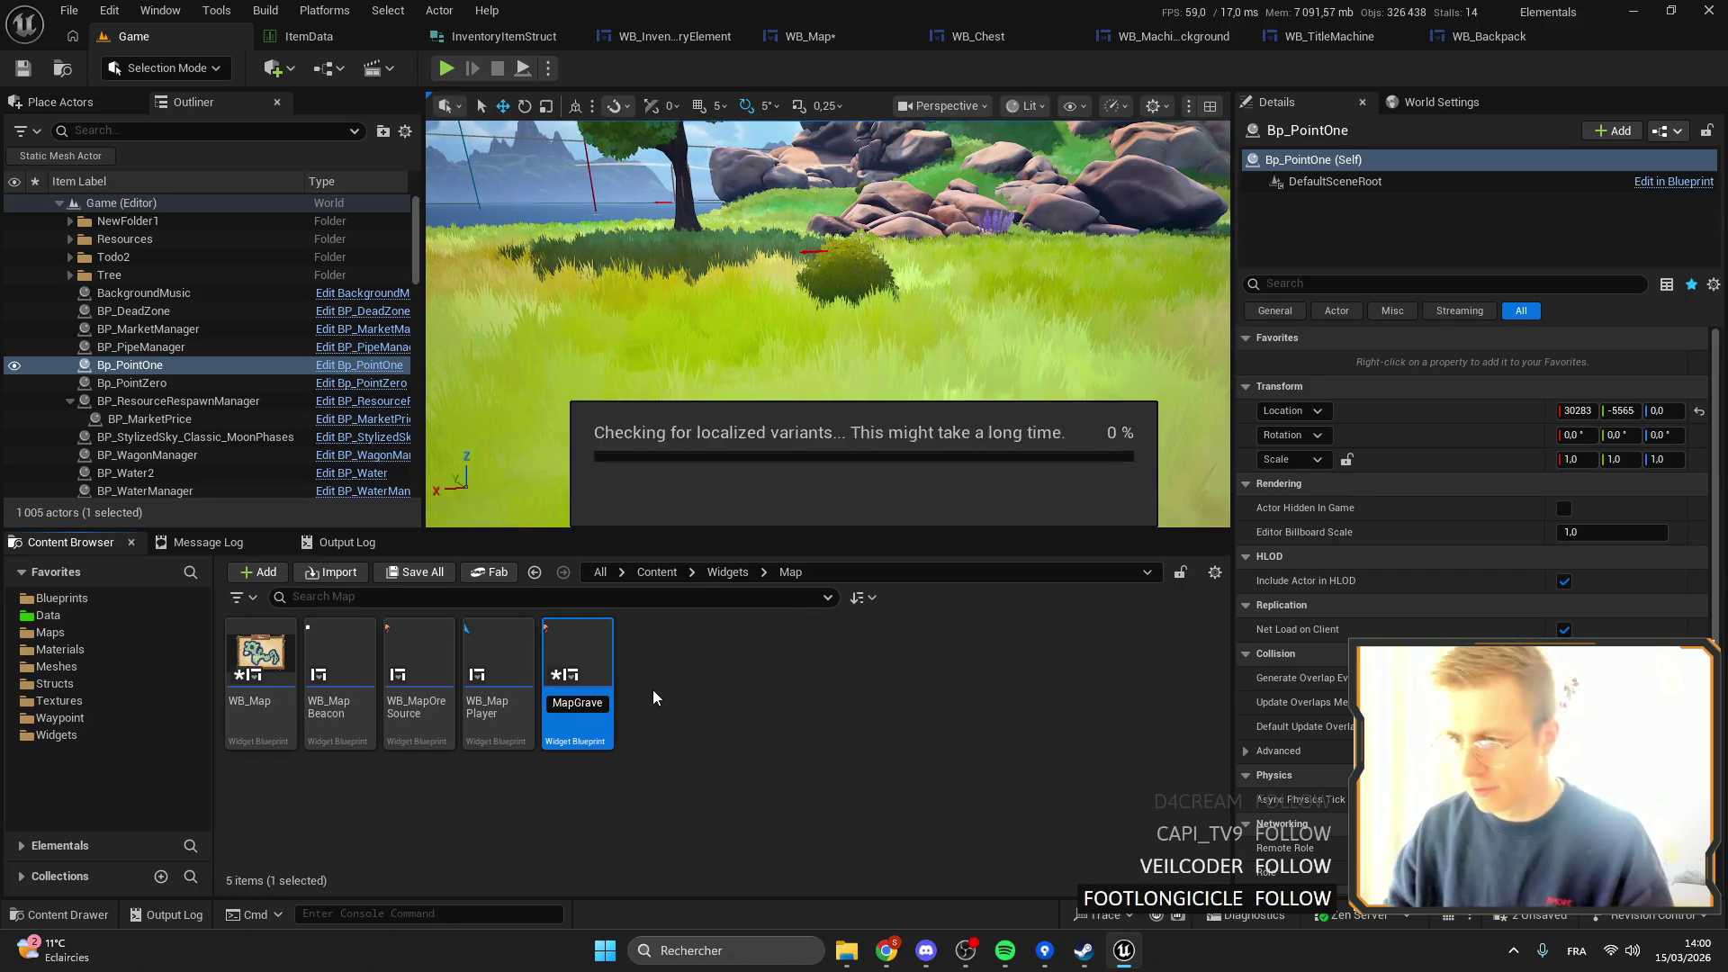
Open WB_MapGrave, dock its editor with the other tabs, and select the Copper label.
double_click(419, 632)
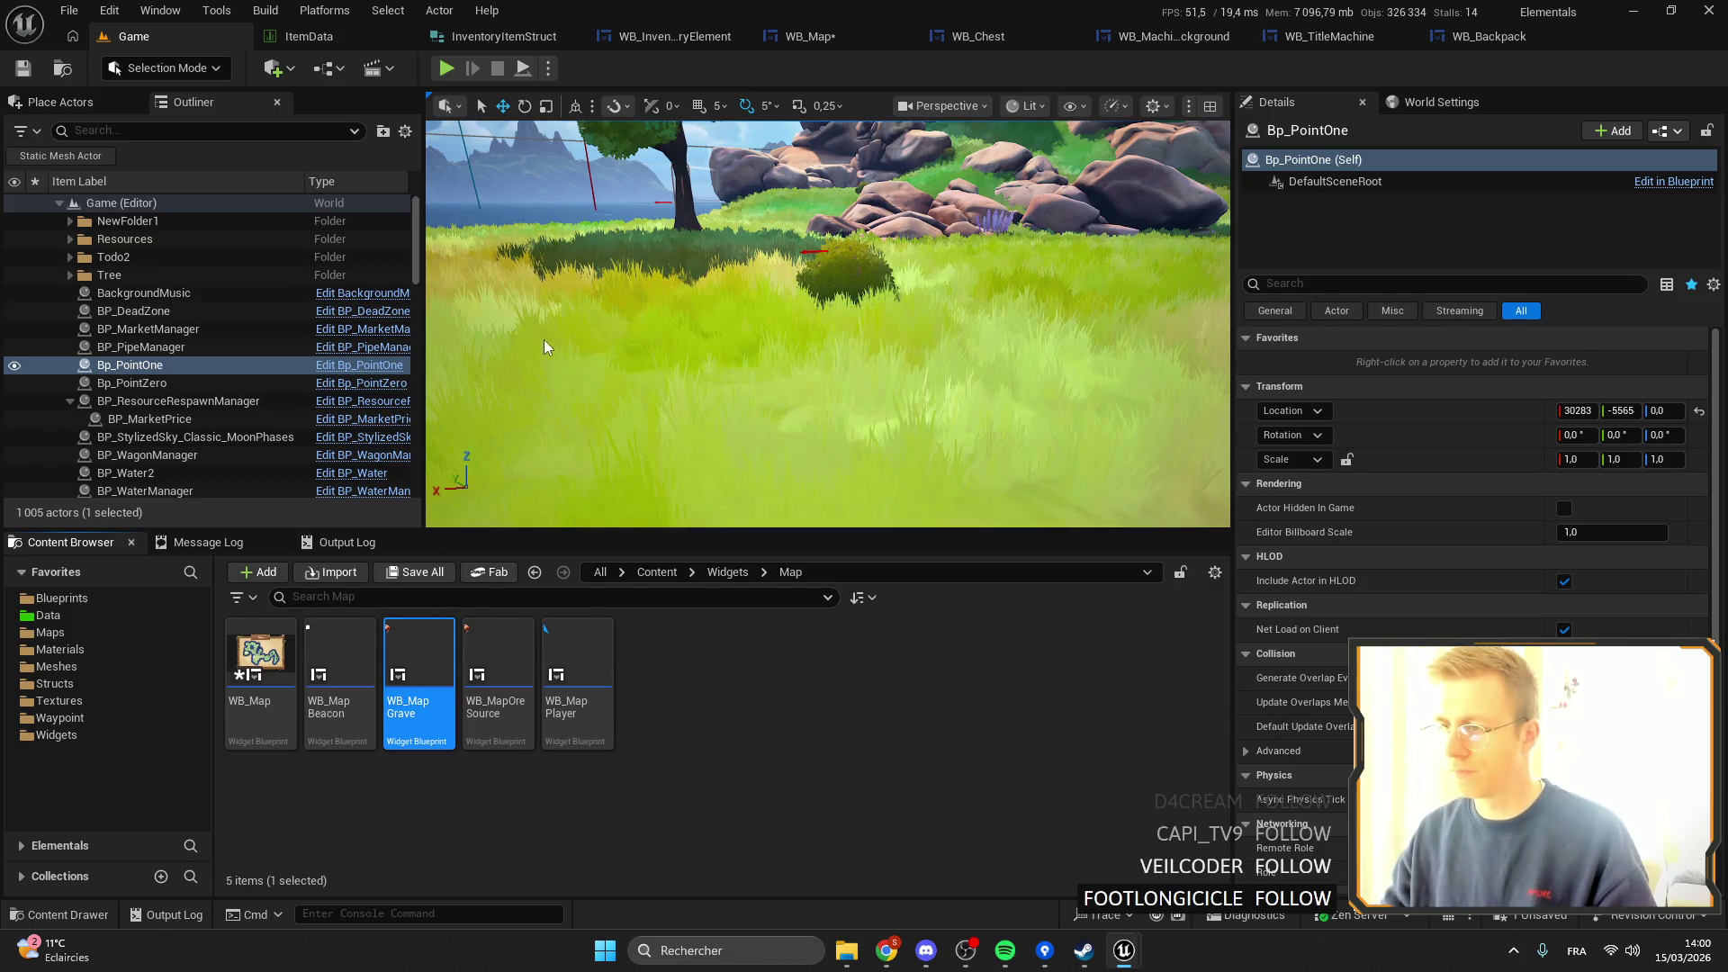
drag(434, 296, 380, 40)
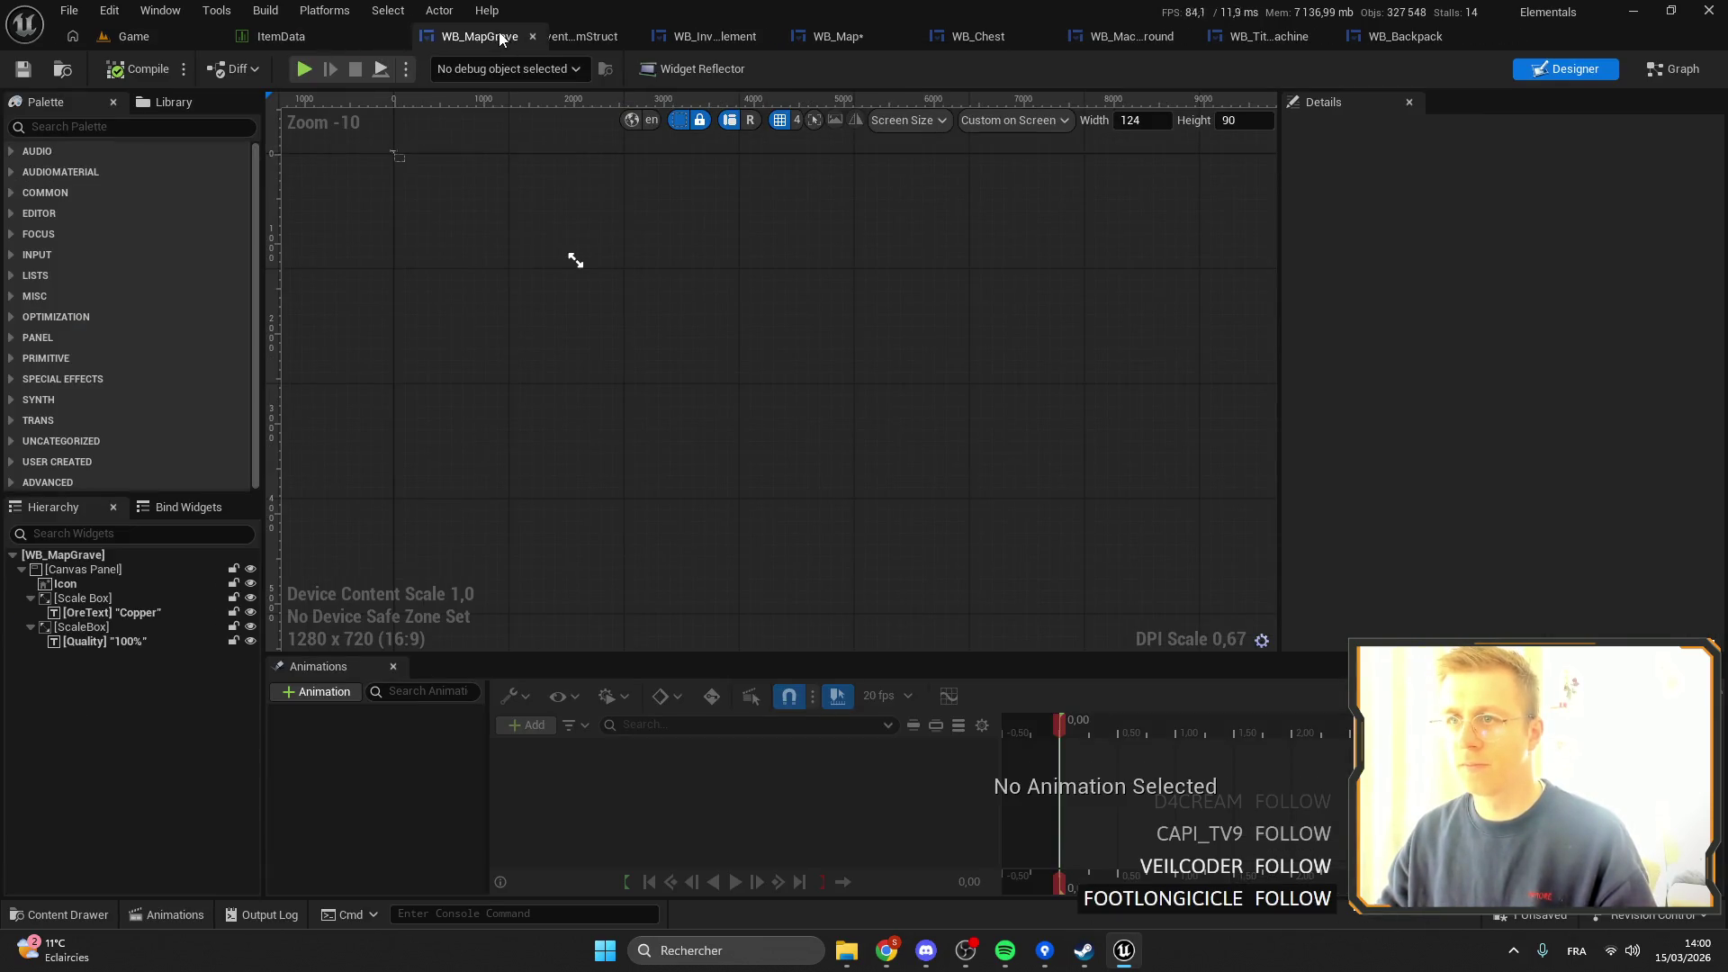
scroll(756, 270, up, 20)
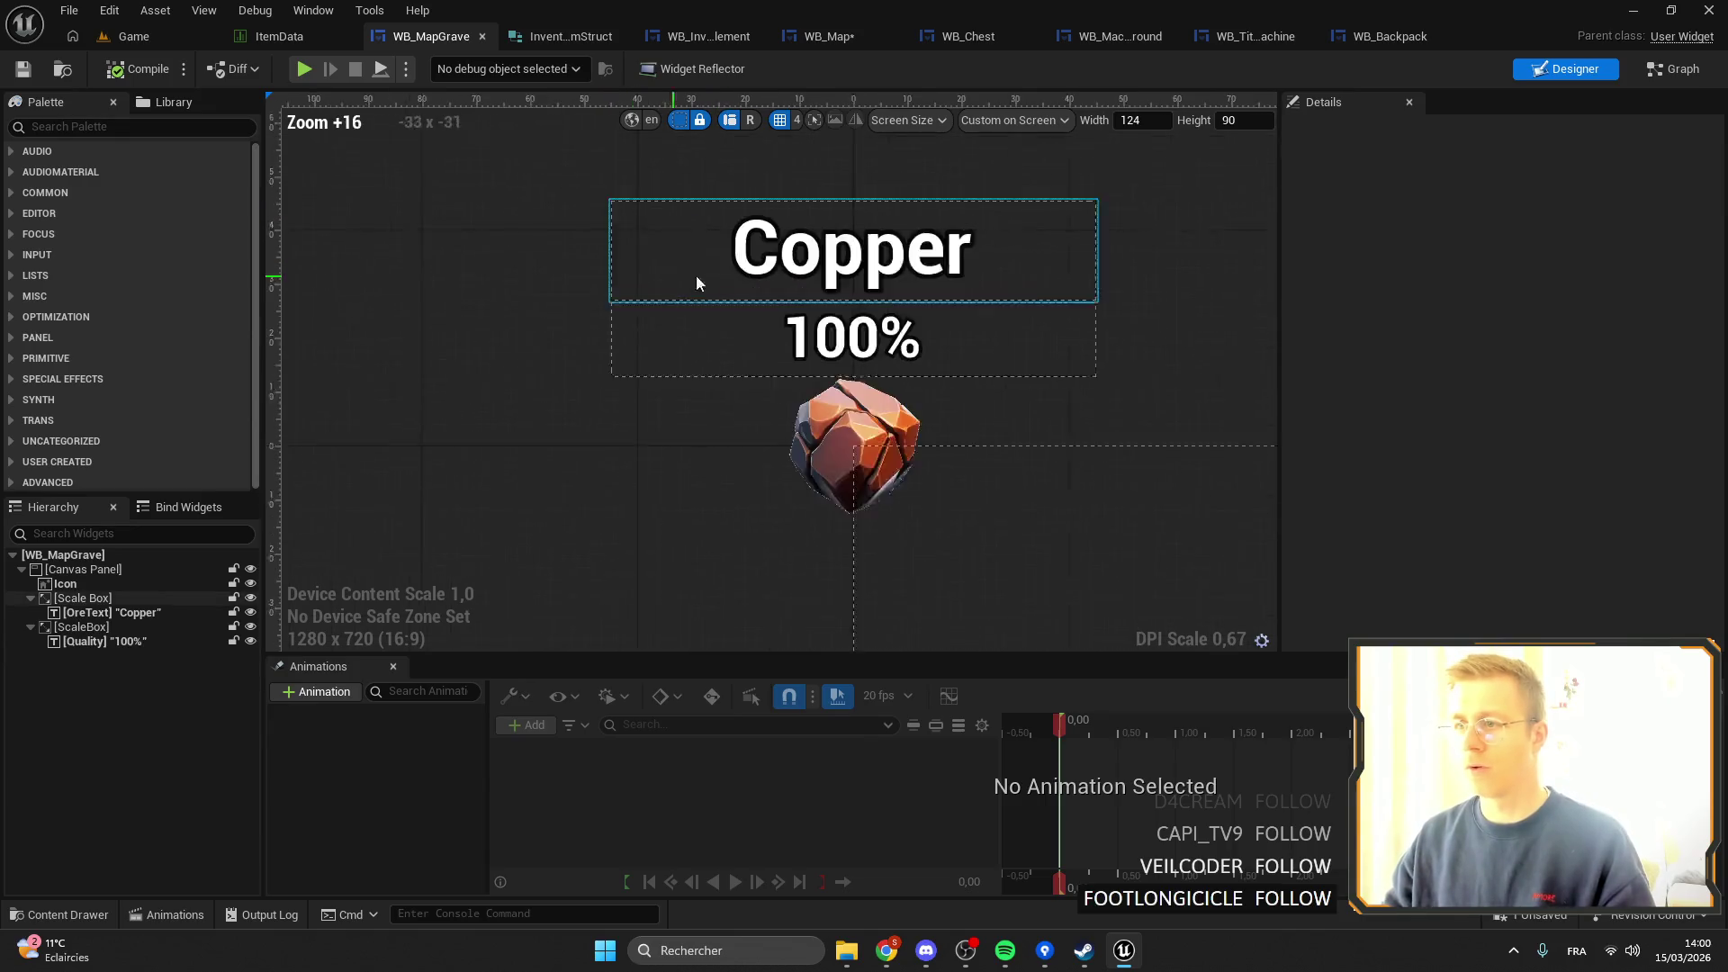
click(711, 297)
click(1513, 377)
Select the icon image's brush and bring up the browser's icon image search.
click(805, 538)
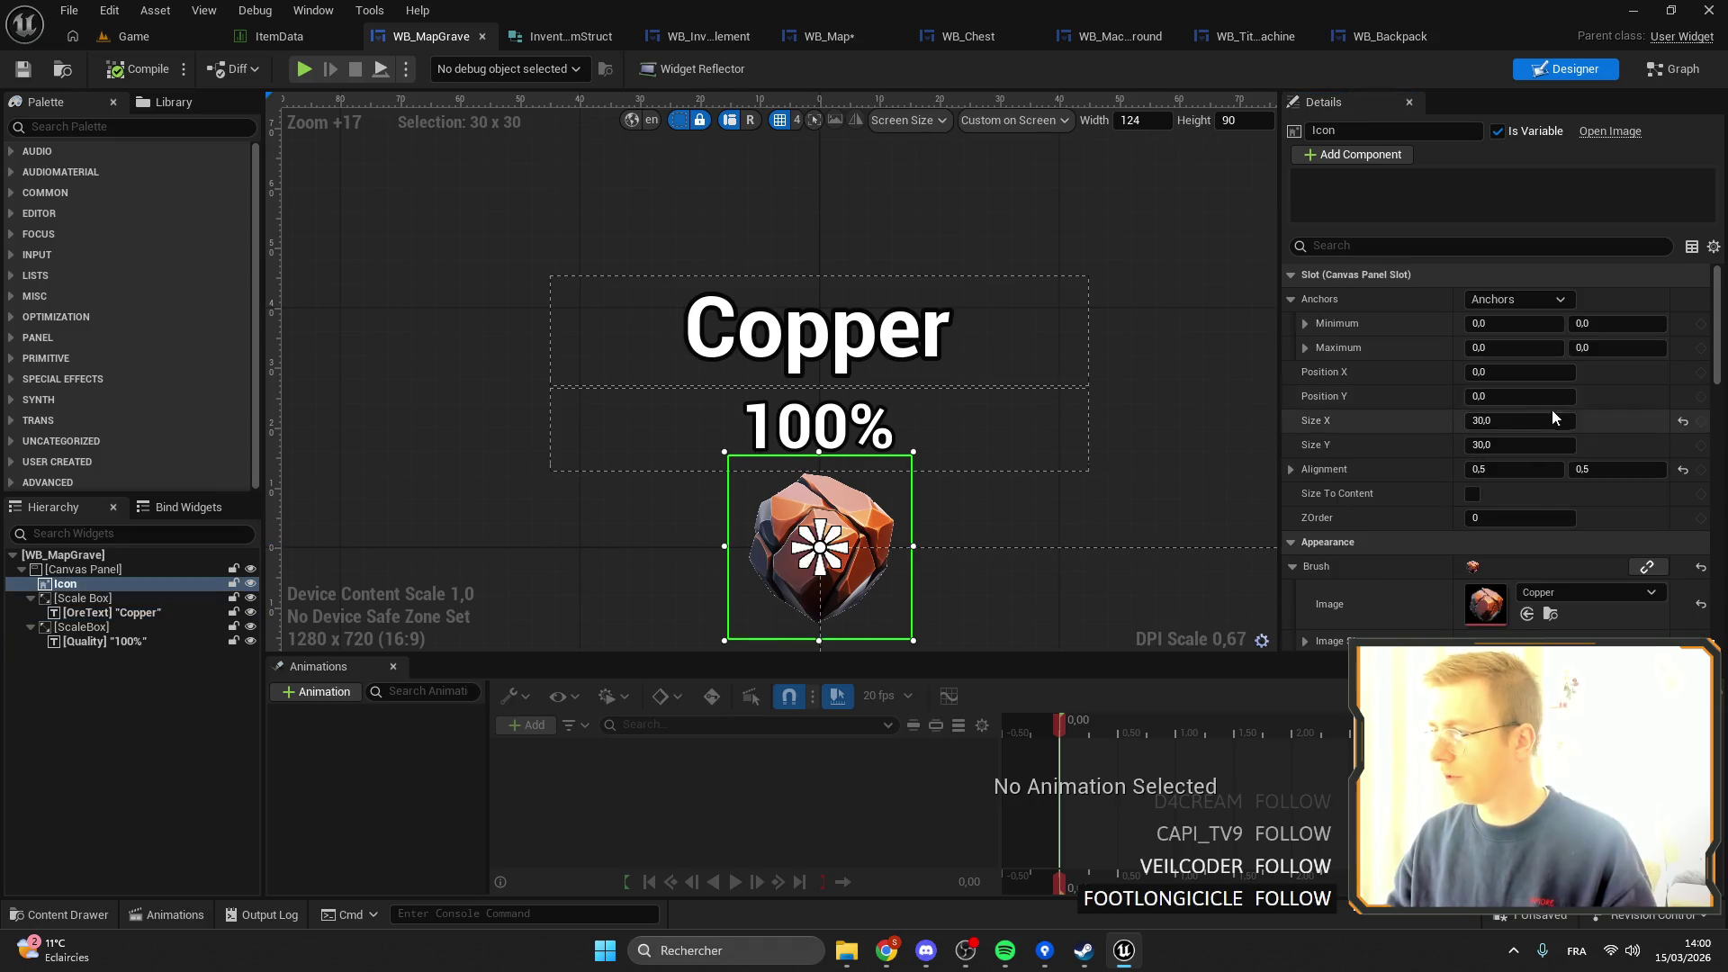
click(1592, 590)
text(grave)
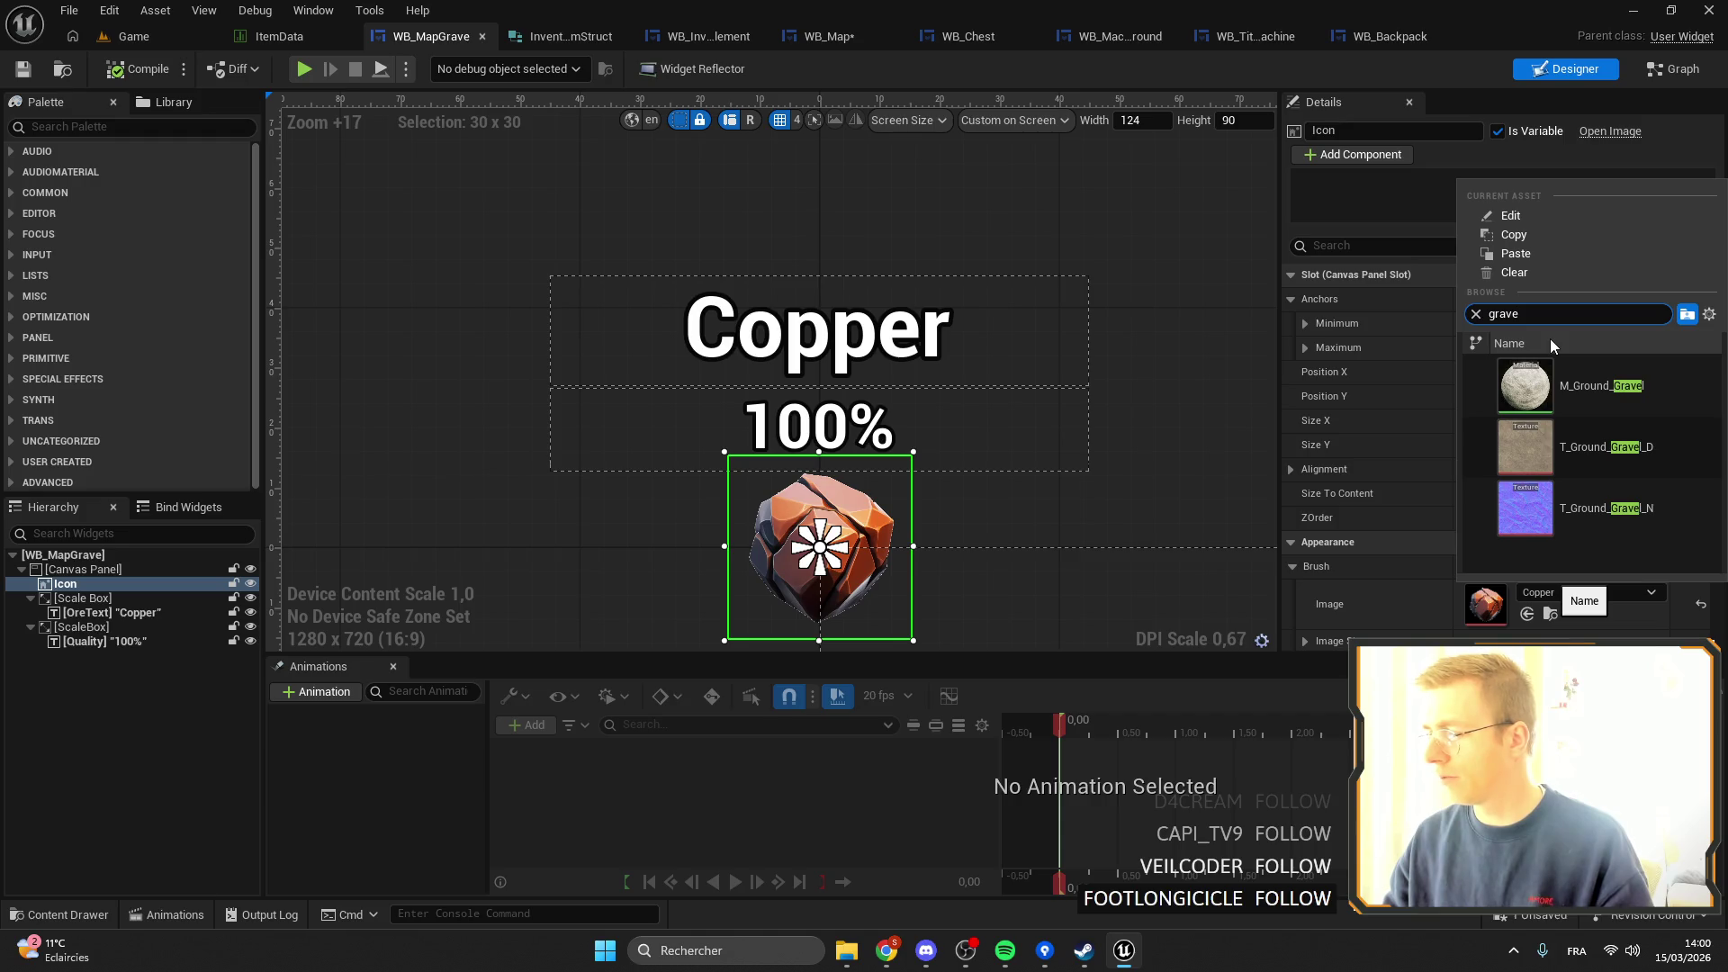
mouse_move(886, 950)
click(980, 842)
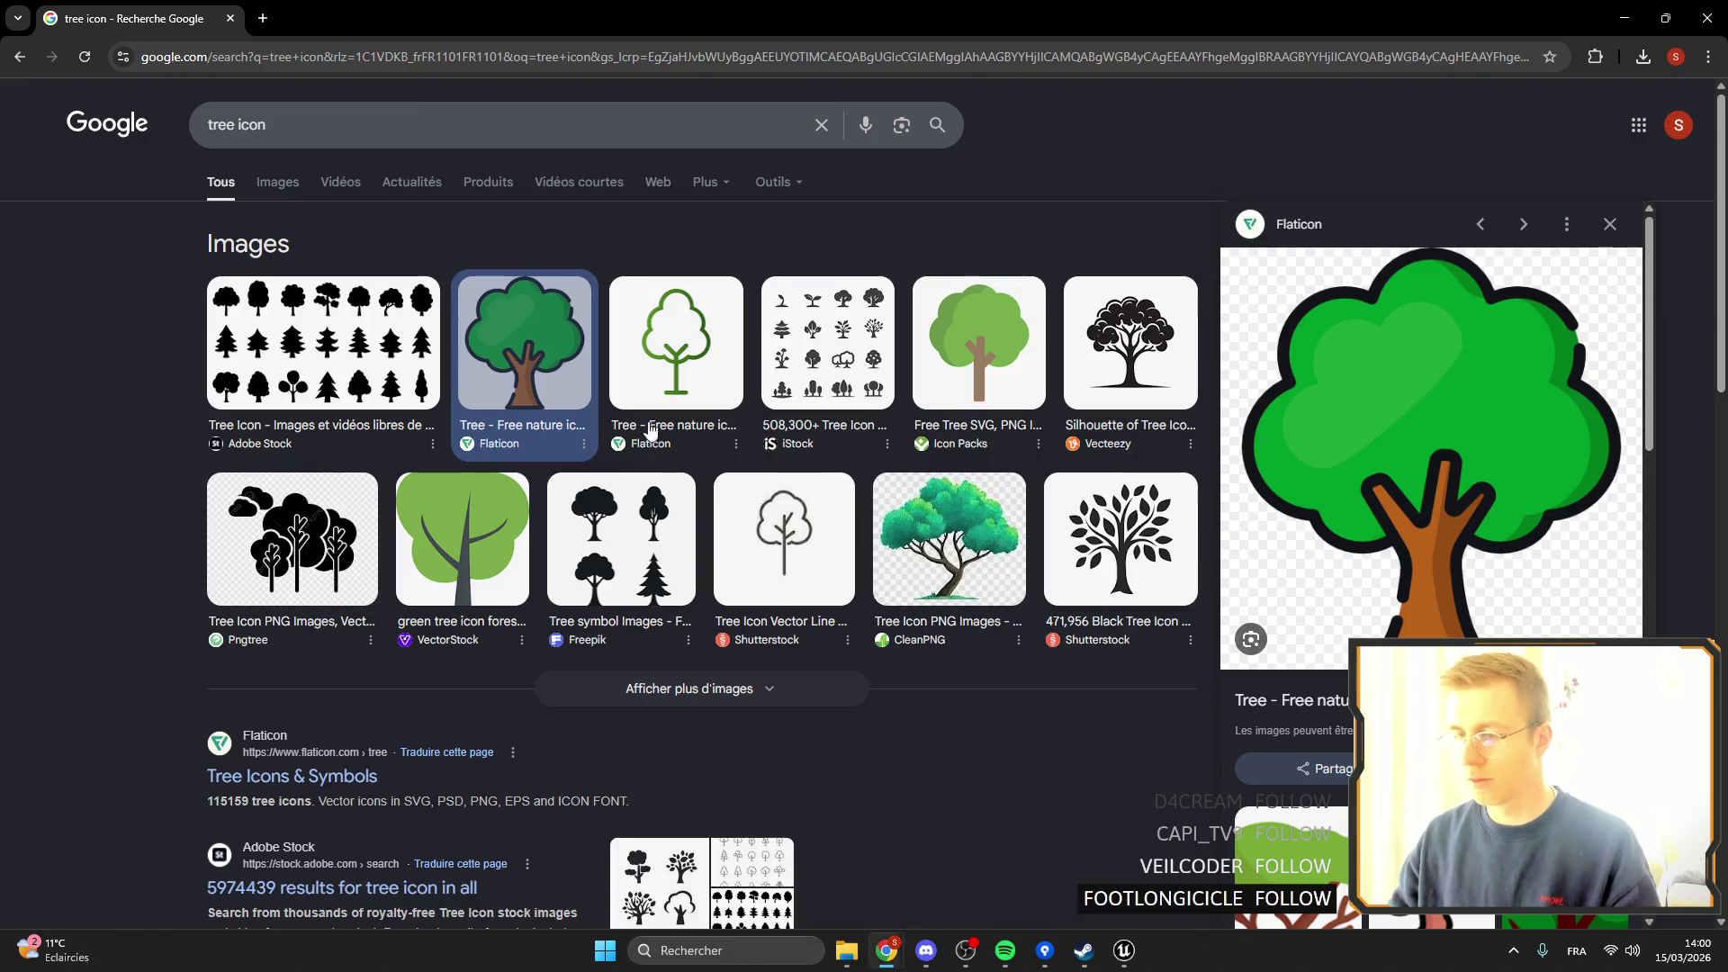
Search Google Images for 'grave icon'.
triple_click(236, 123)
text(grave icon)
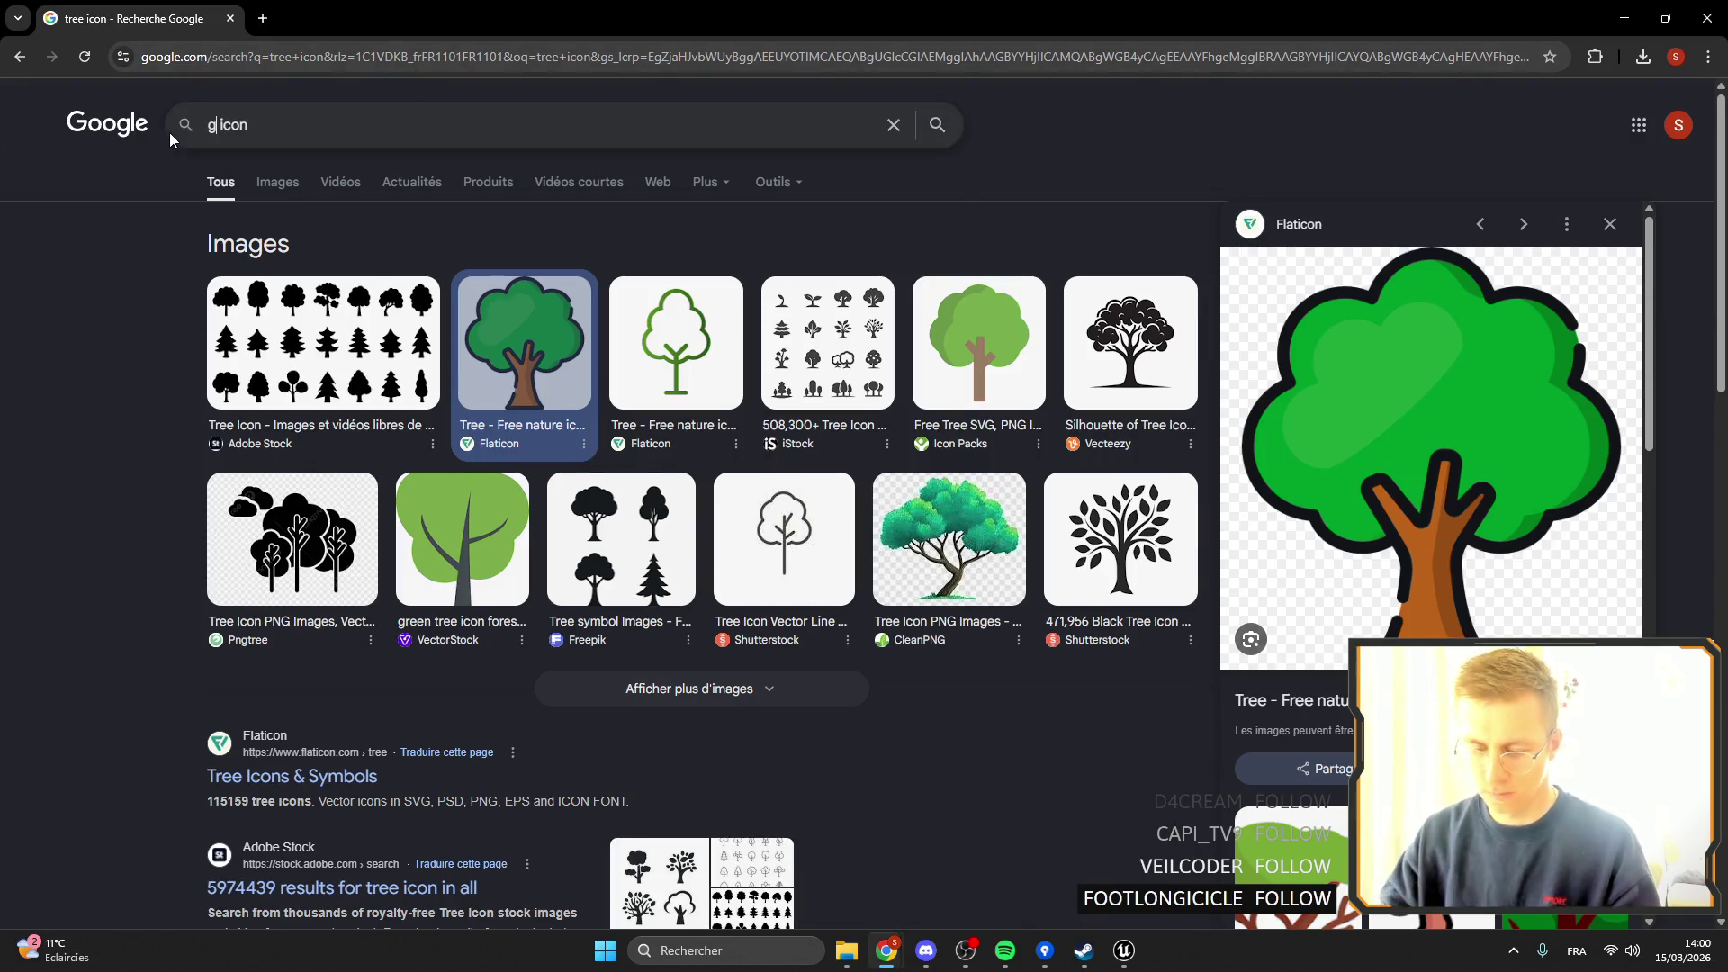
key(Return)
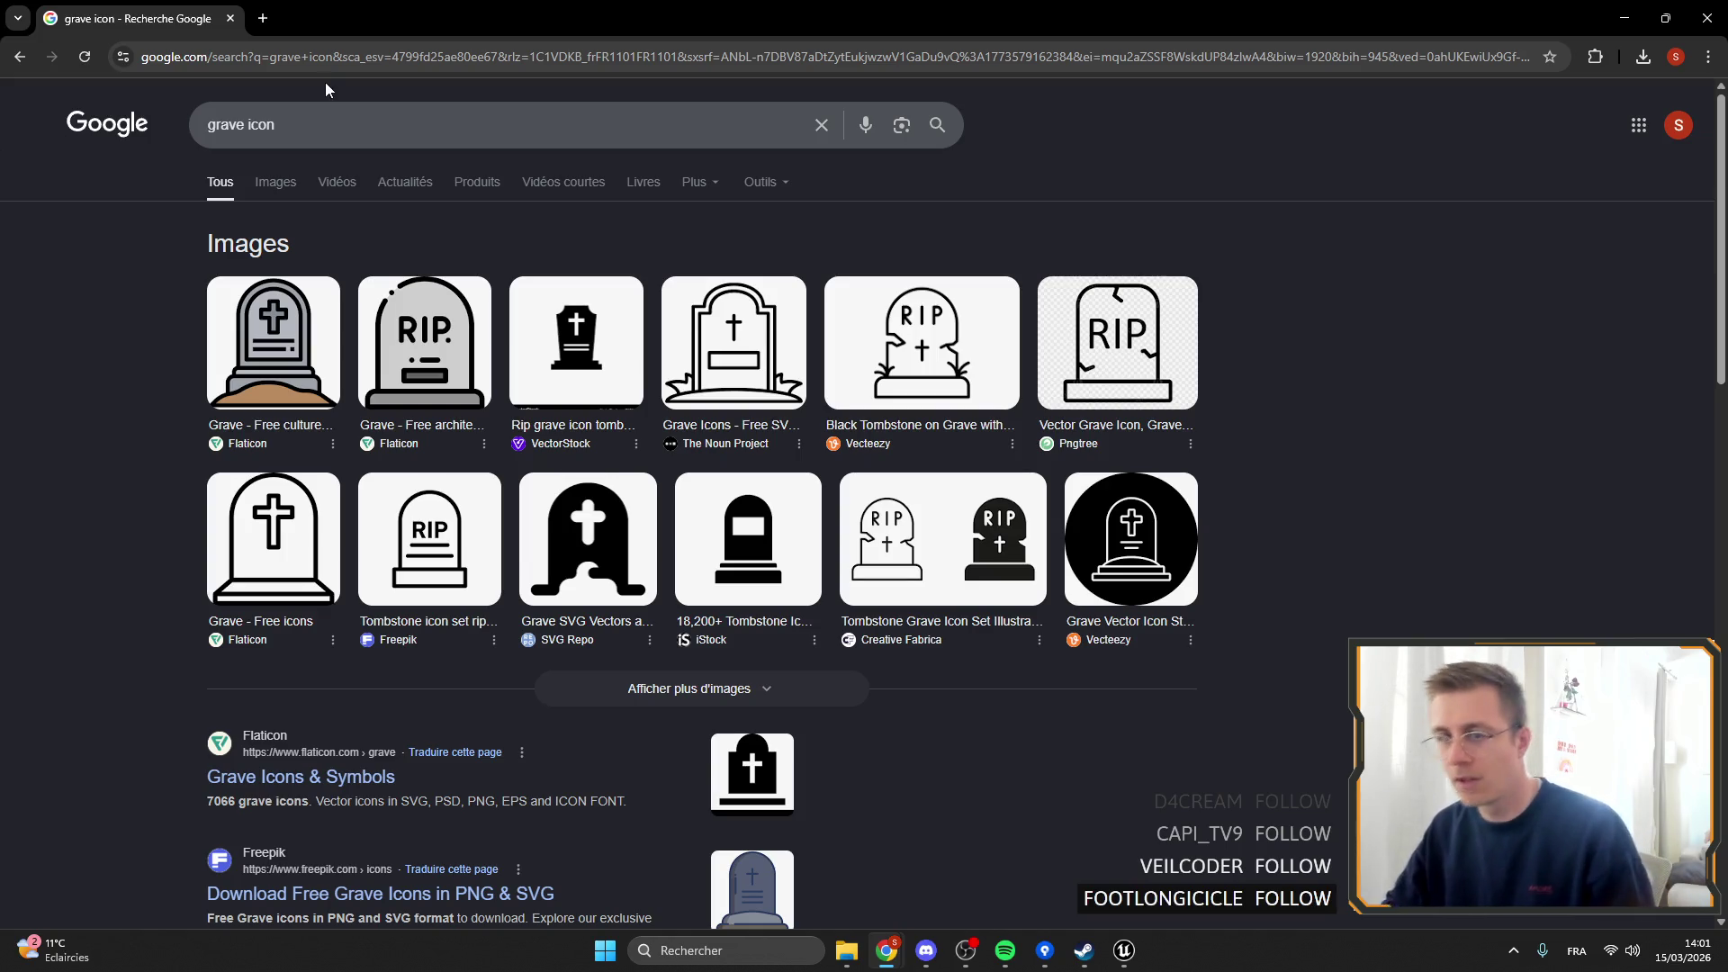
Save the grey RIP tombstone image as Grave.
click(274, 342)
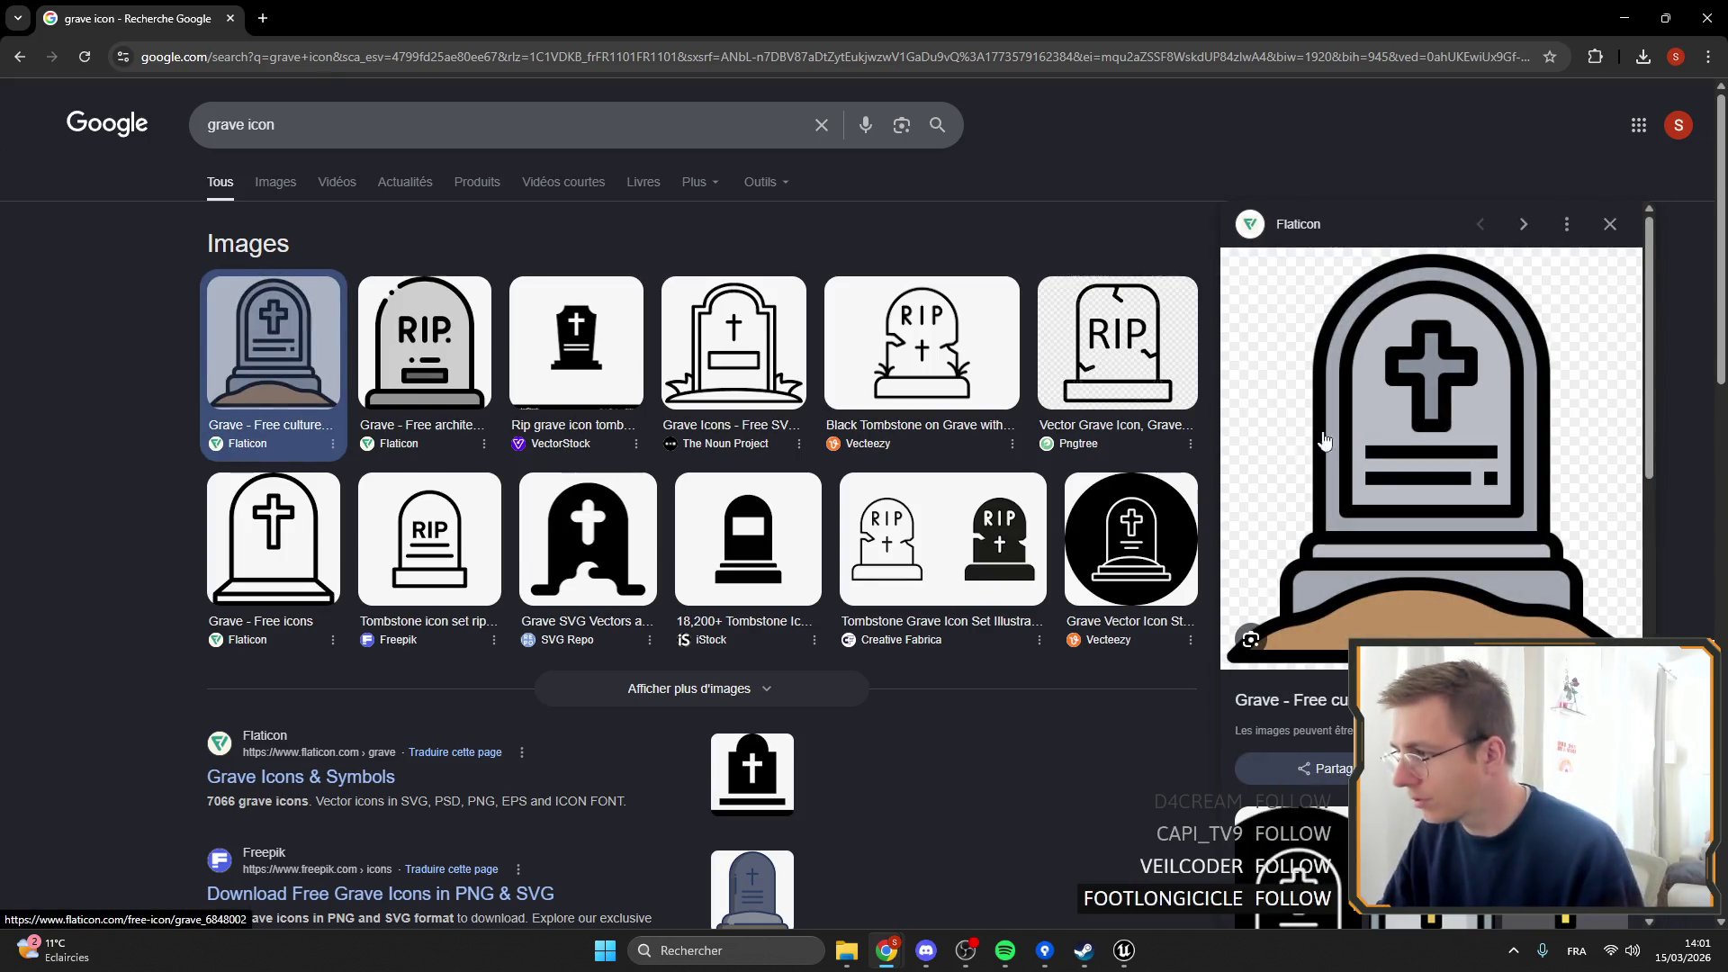
click(425, 342)
right_click(1411, 461)
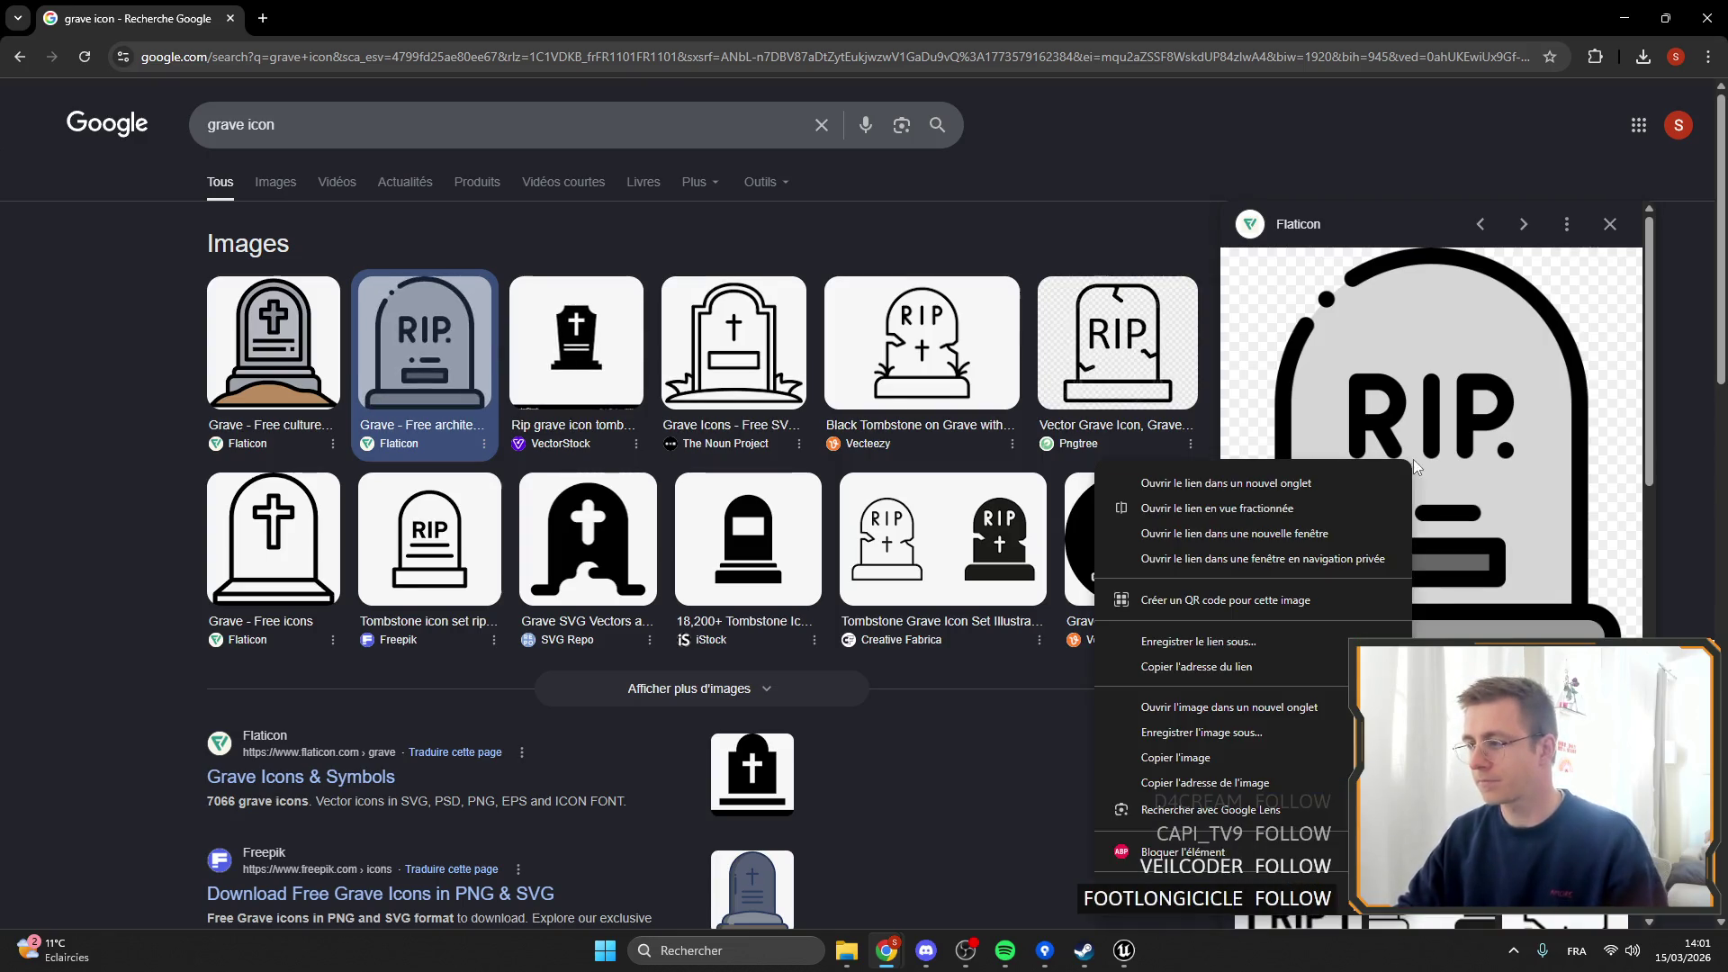
click(1278, 733)
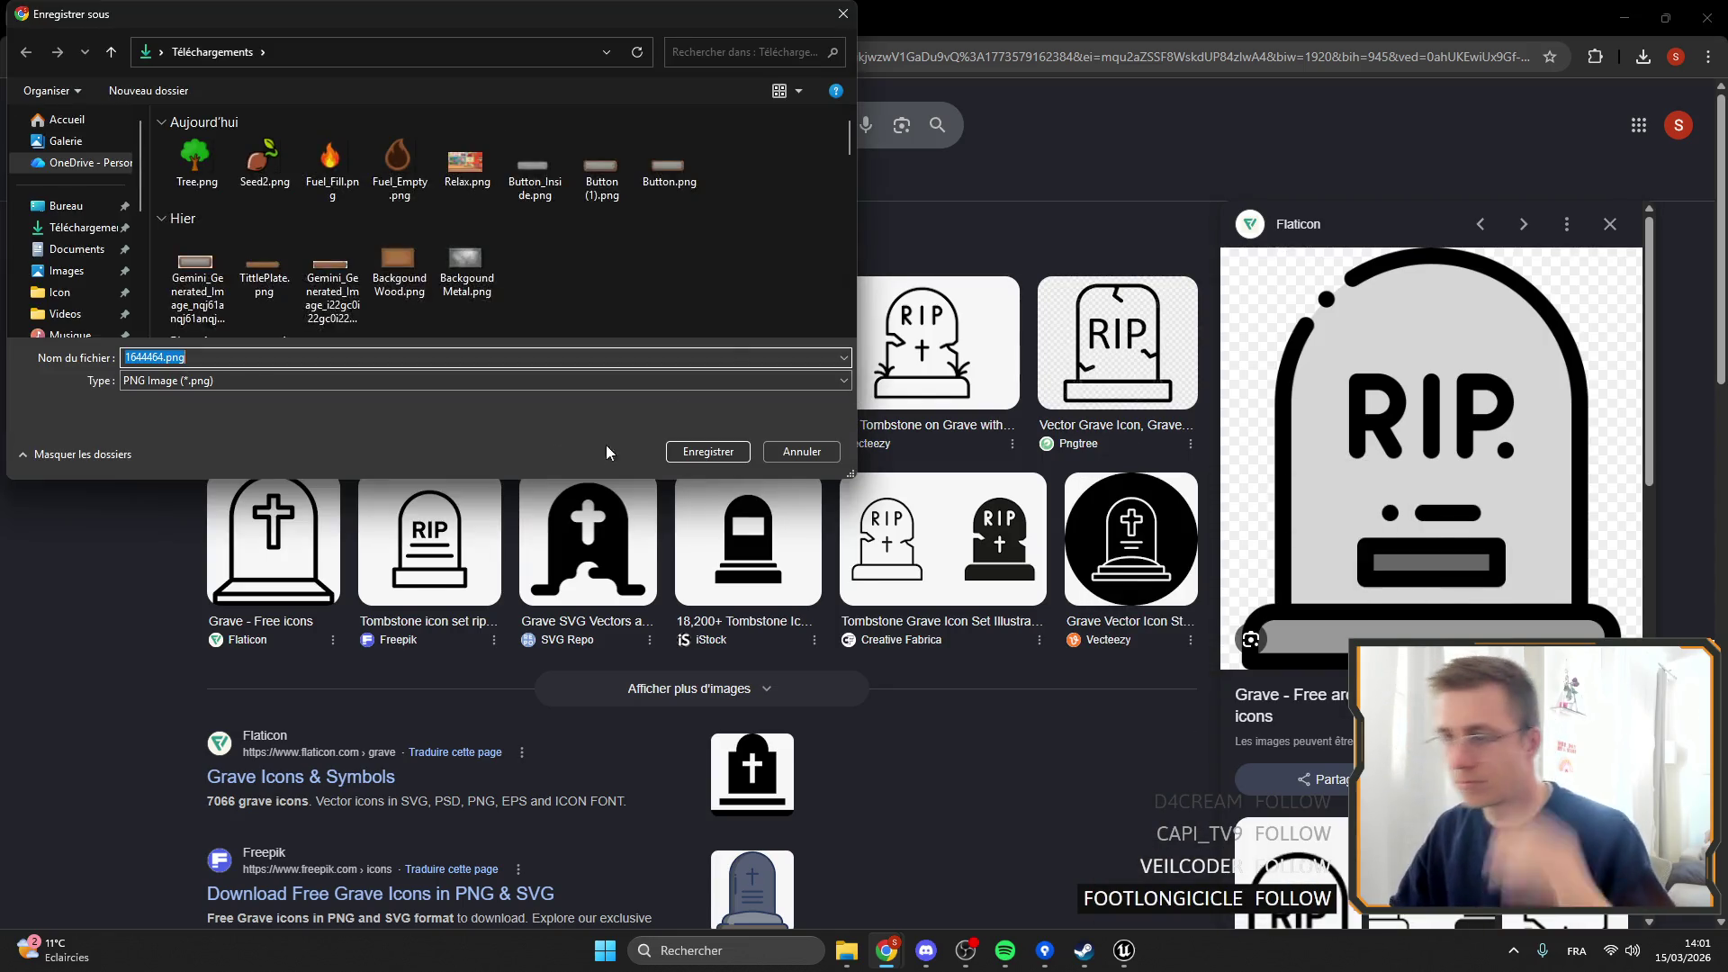
text(Grave)
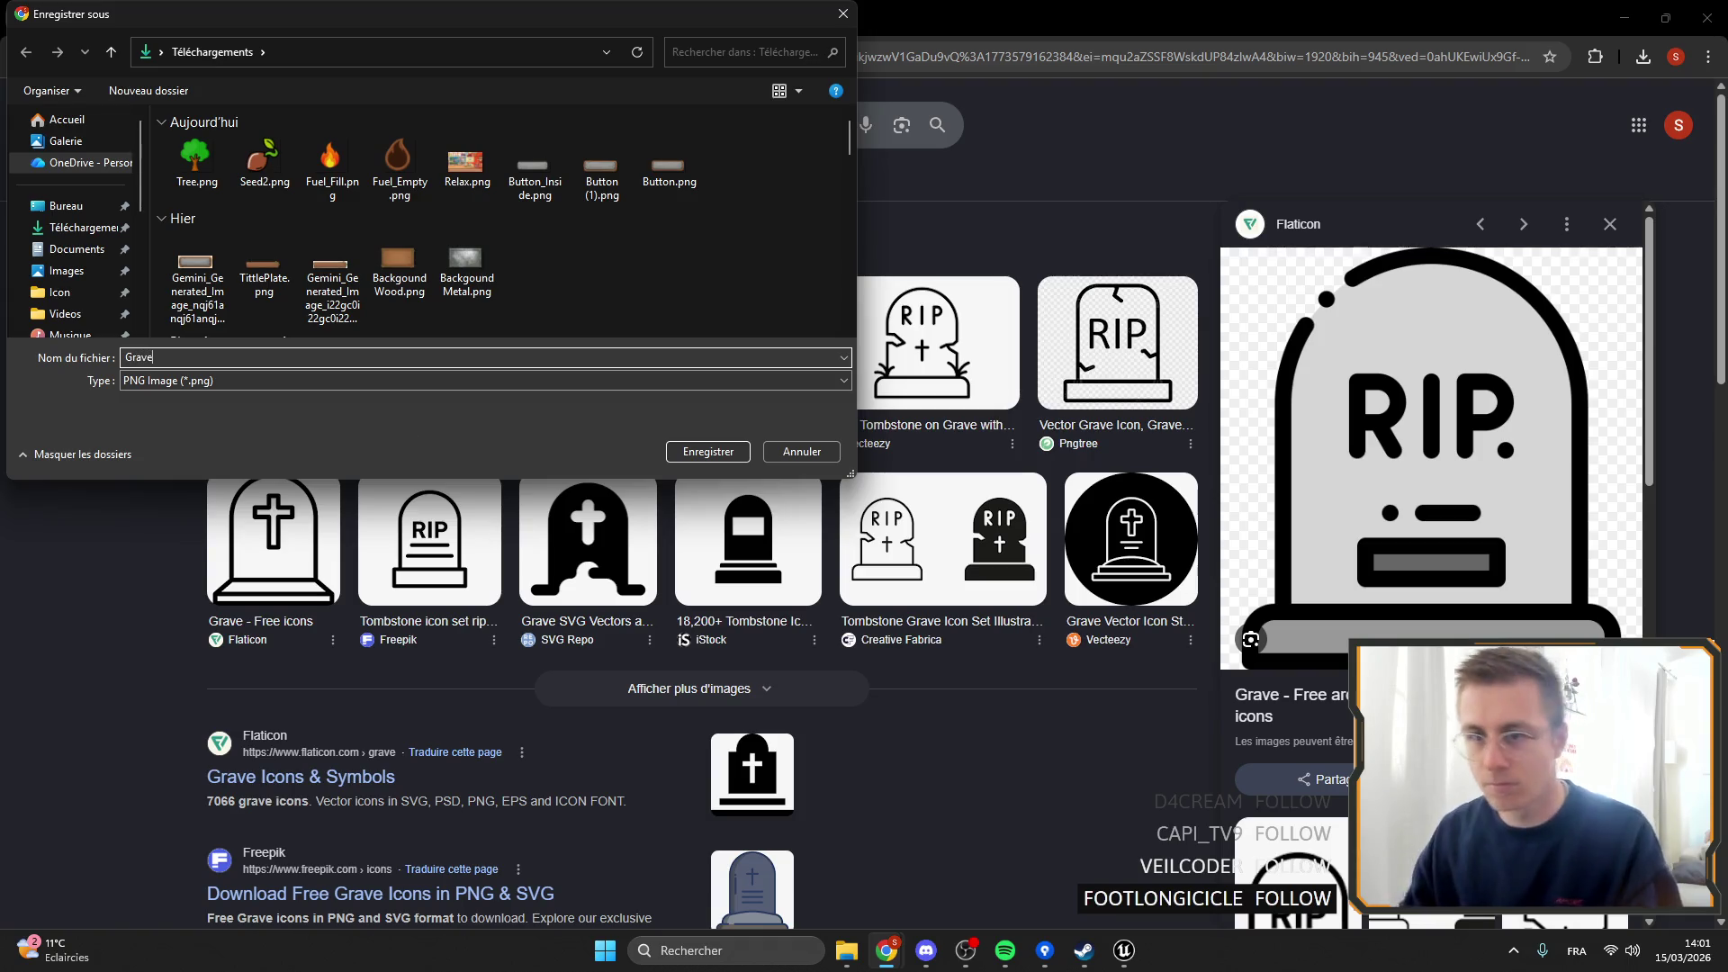
click(703, 456)
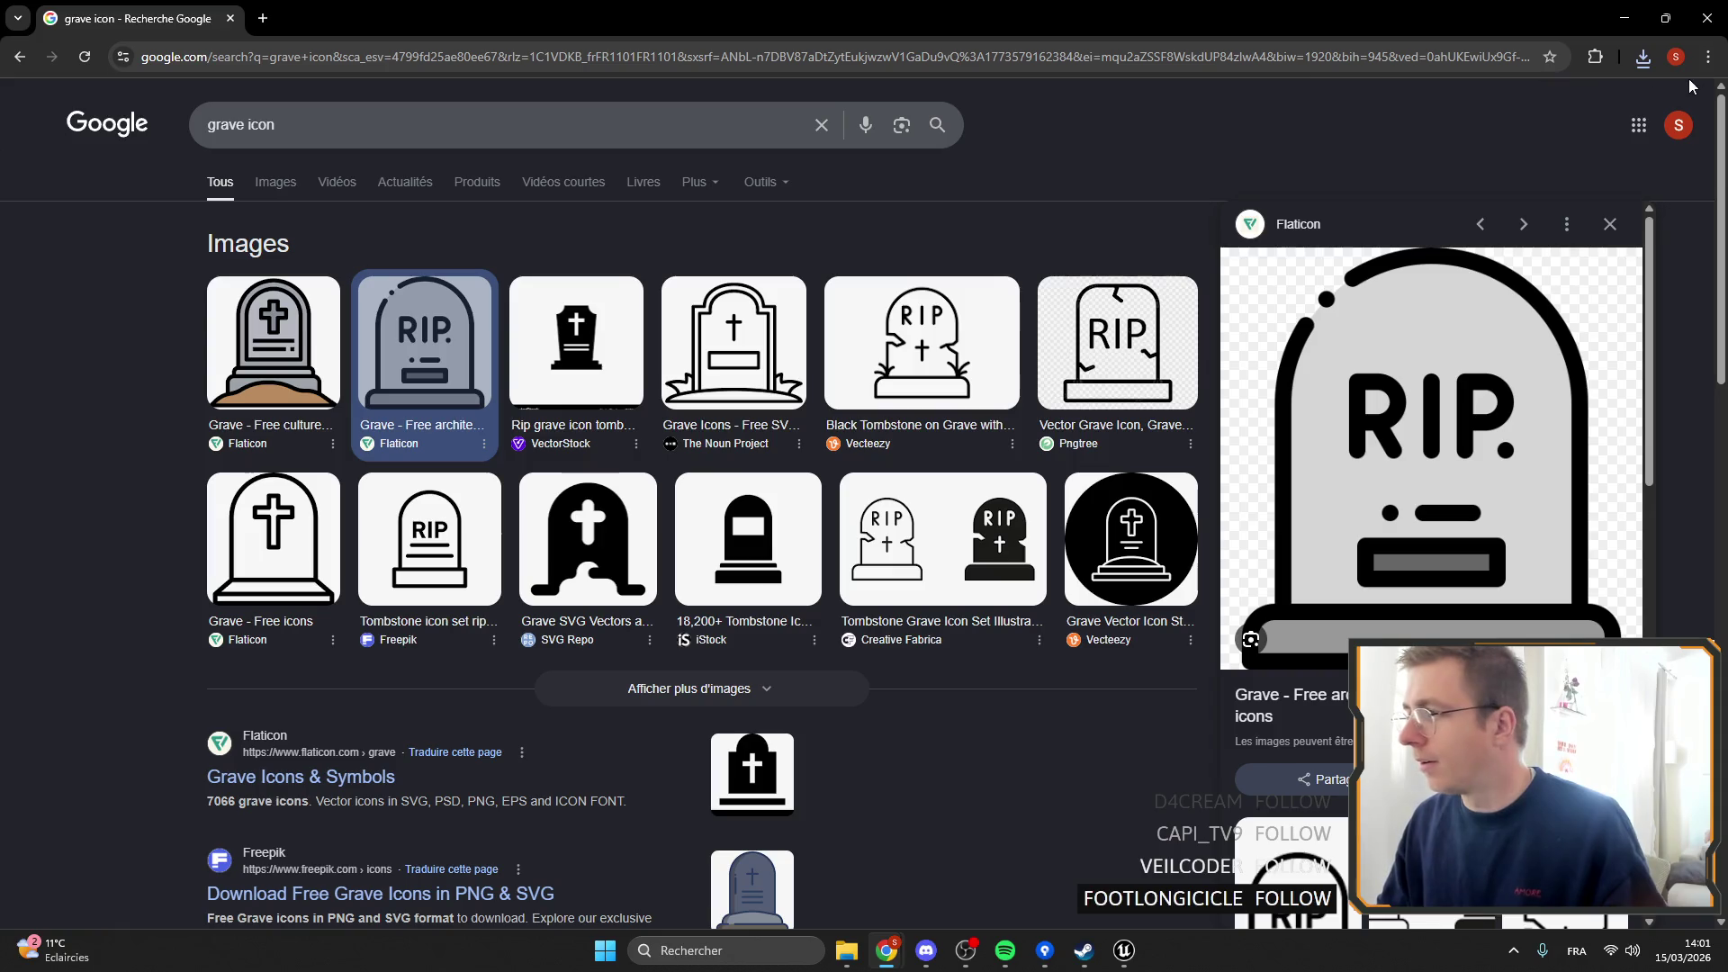
key(alt+Tab)
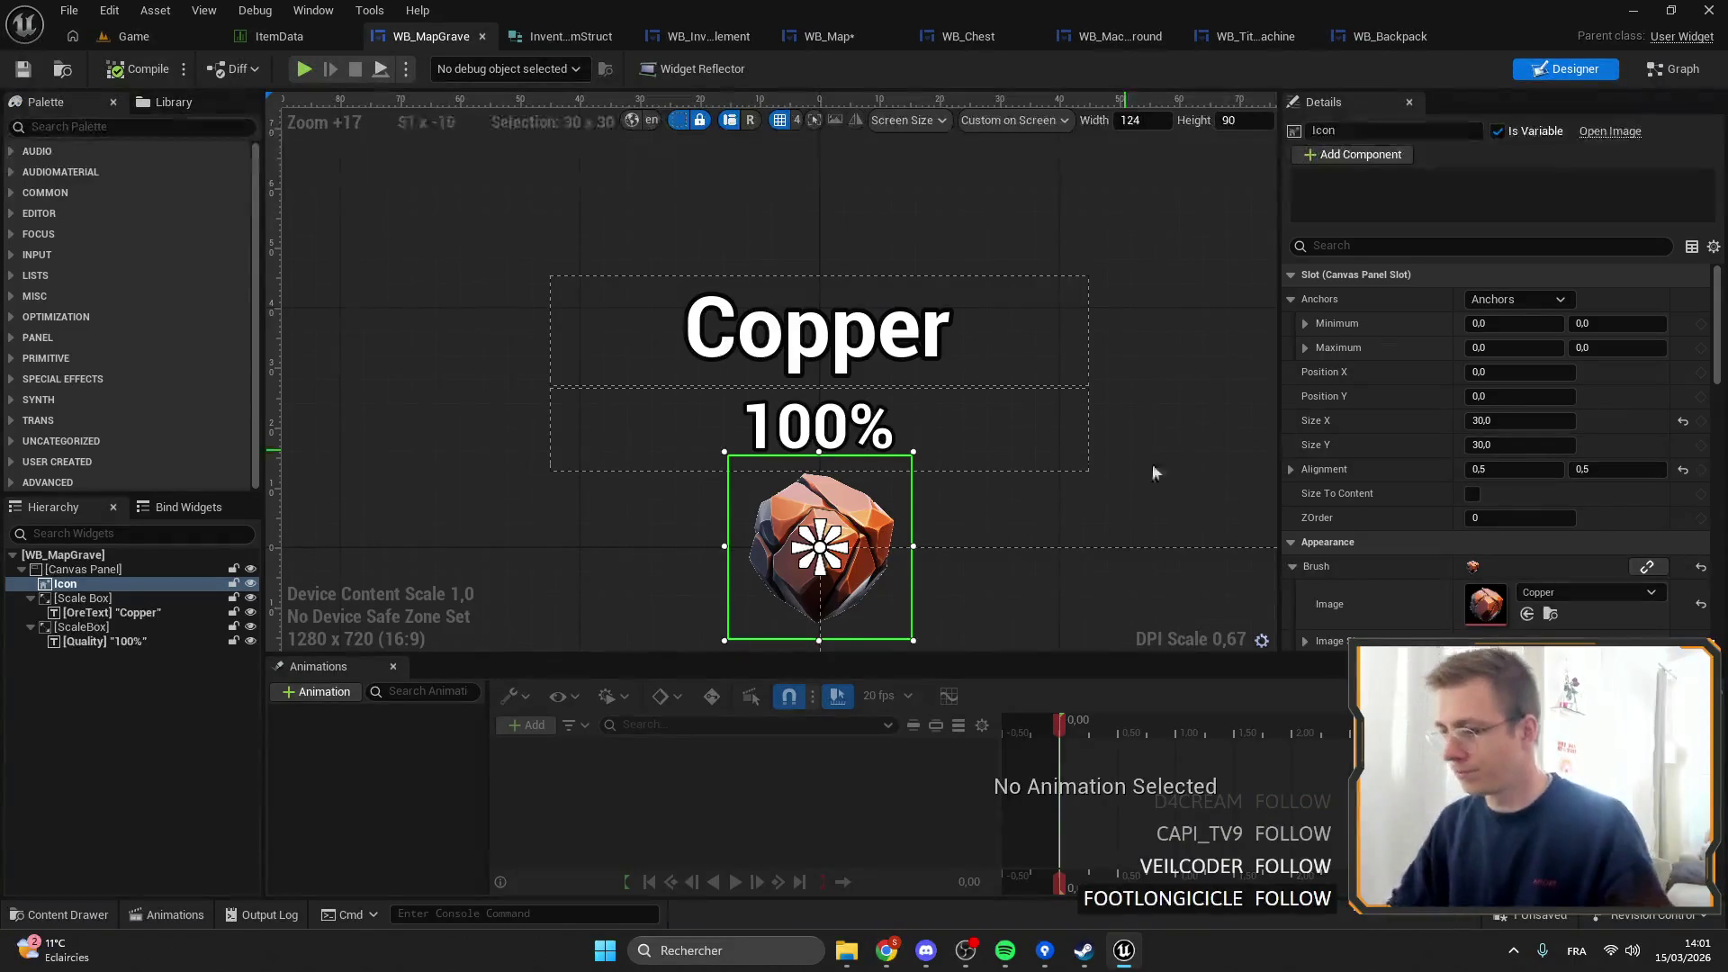
Import Grave.png from Downloads into Content/Textures/UI and save the texture.
click(1552, 613)
scroll(837, 747, down, 10)
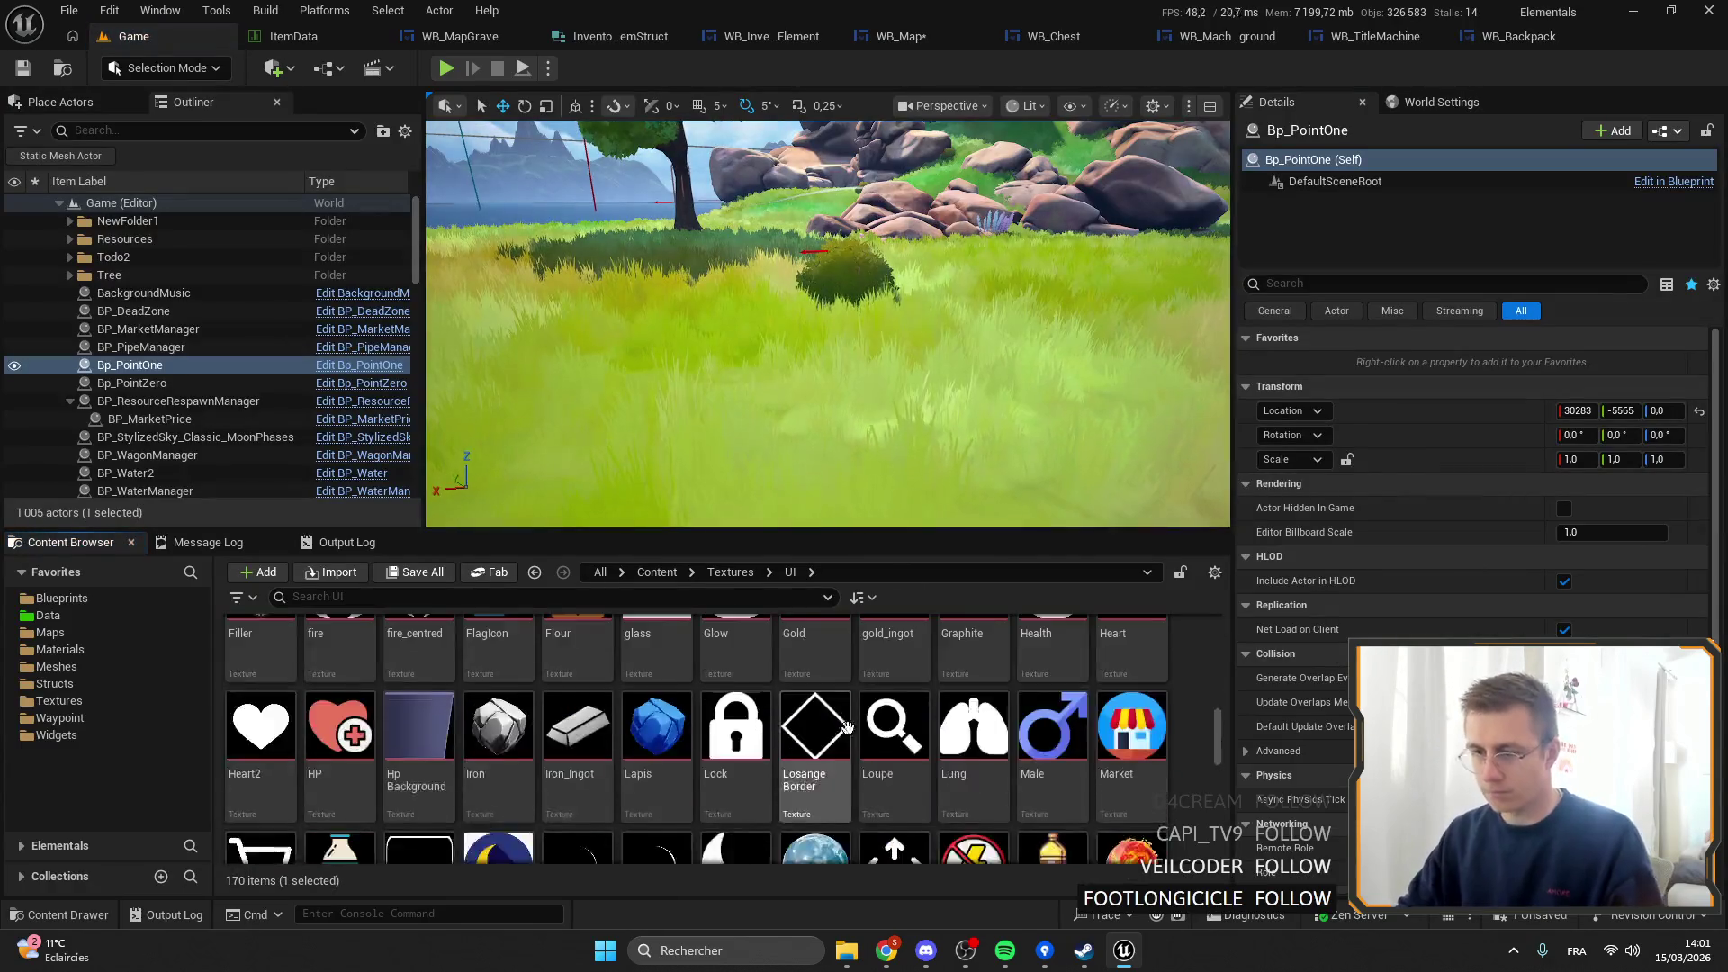
scroll(837, 747, down, 5)
key(super+e)
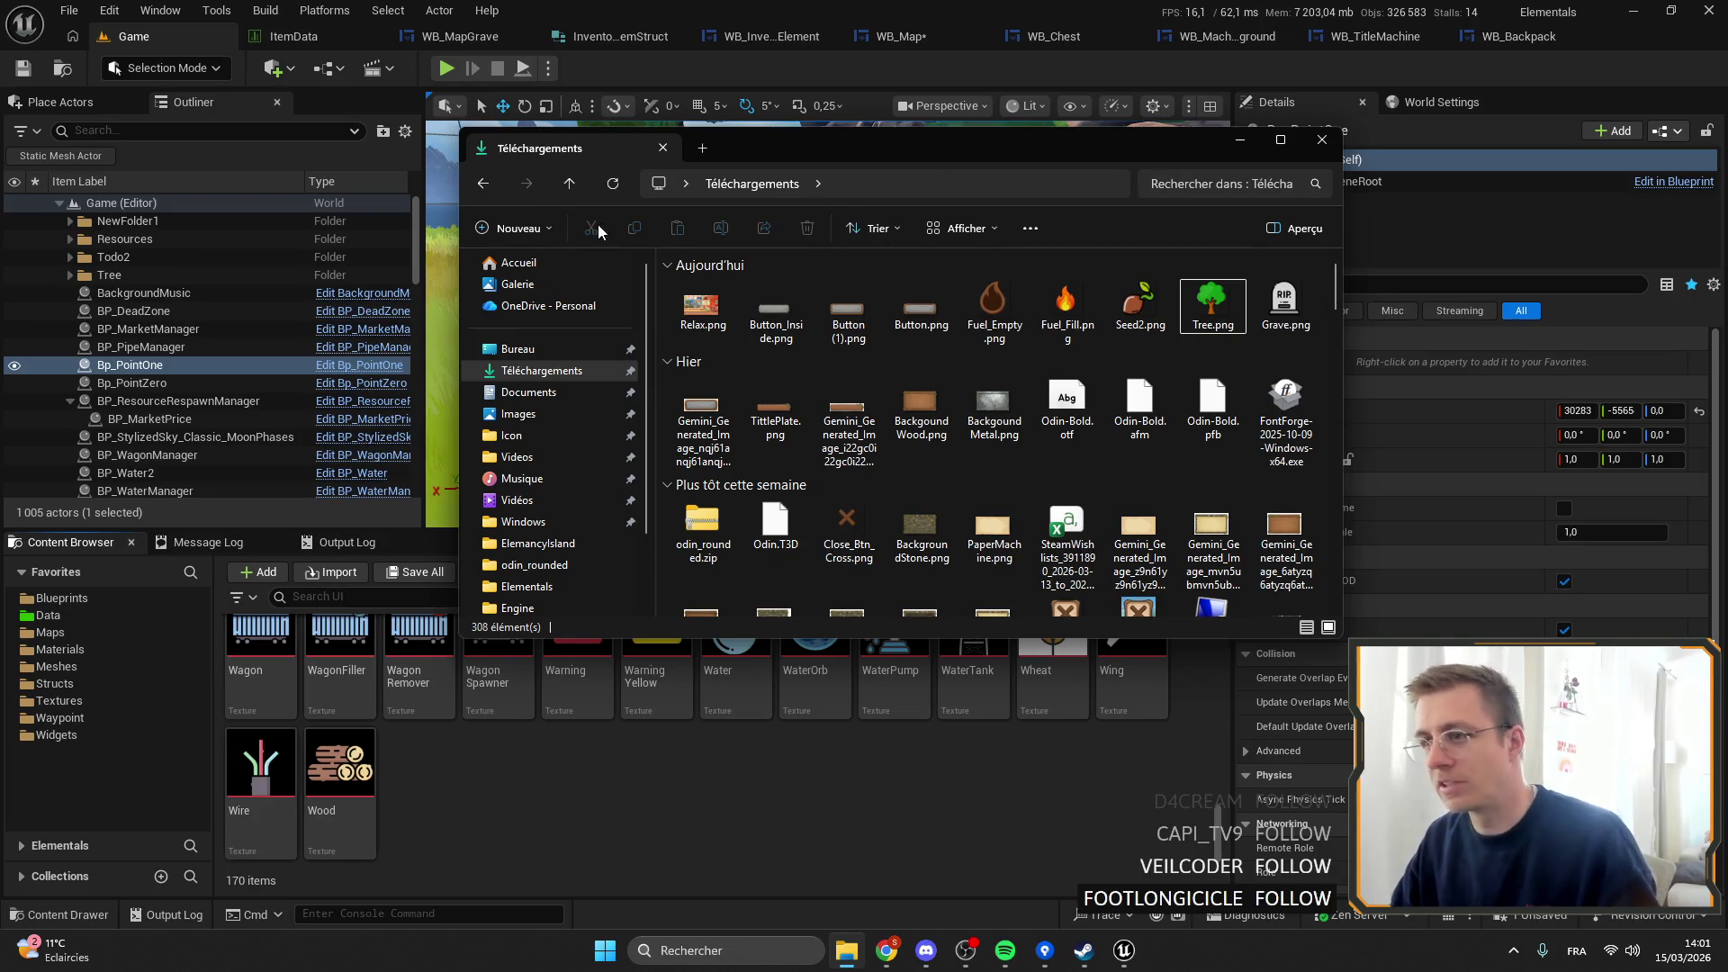
click(612, 183)
mouse_move(701, 306)
mouse_down()
mouse_move(478, 731)
mouse_move(499, 772)
mouse_up()
scroll(720, 792, down, 2)
scroll(900, 783, up, 3)
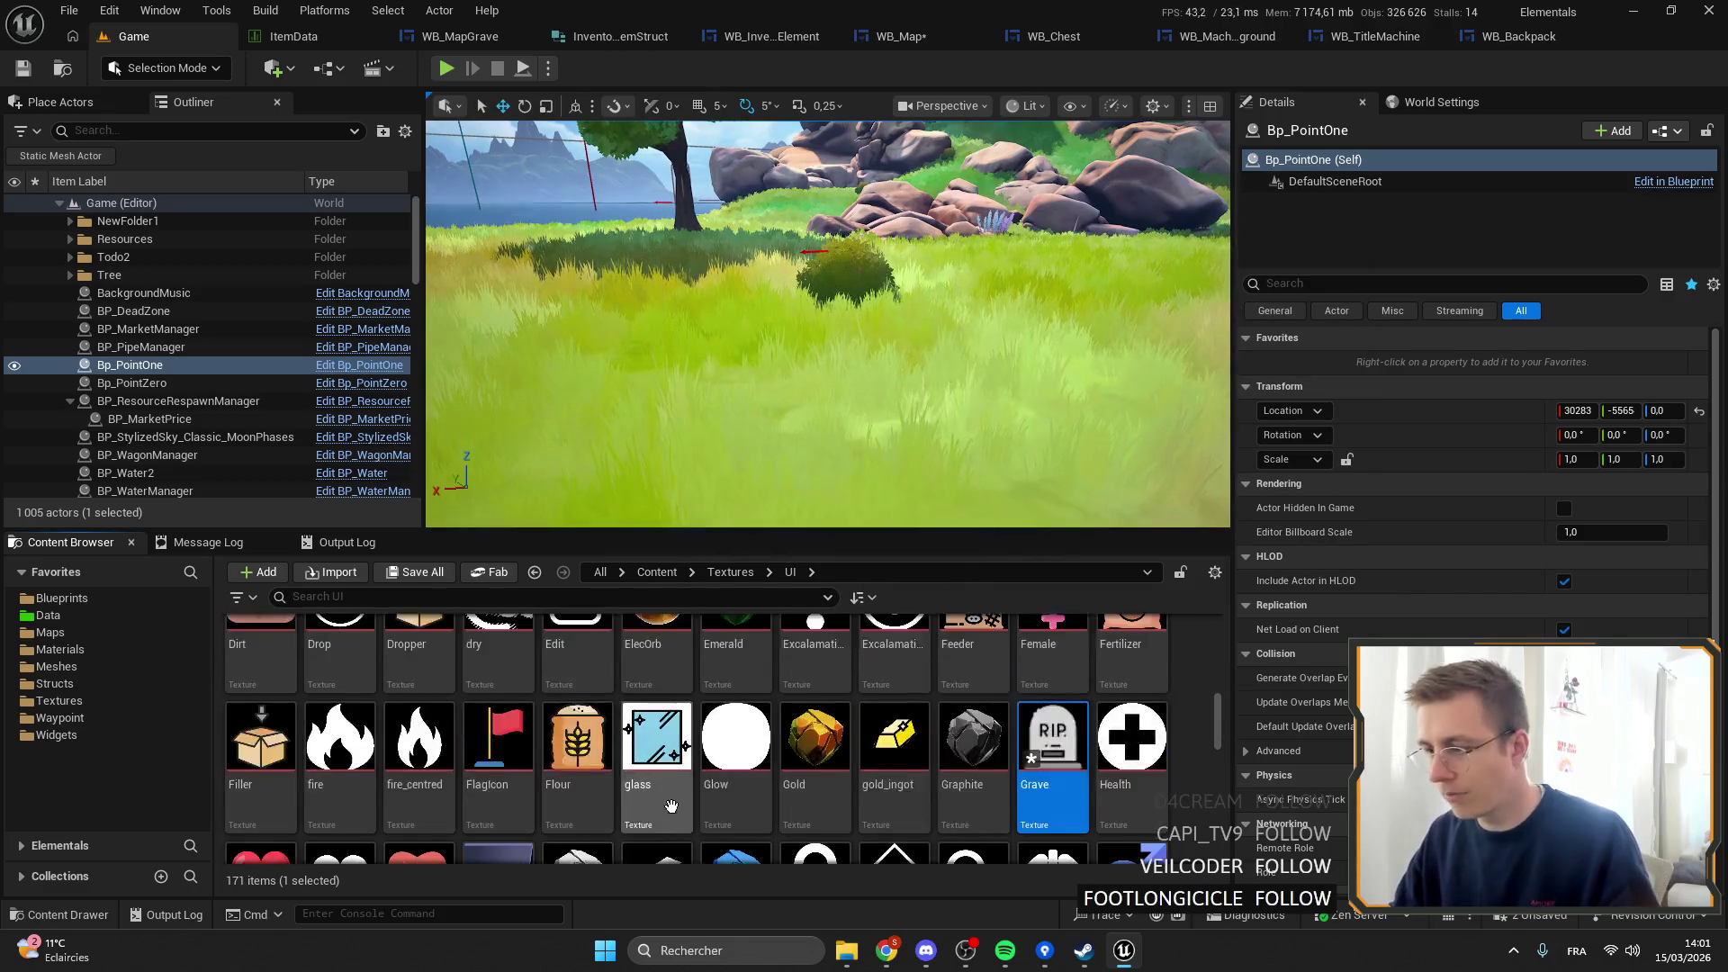
key(ctrl+s)
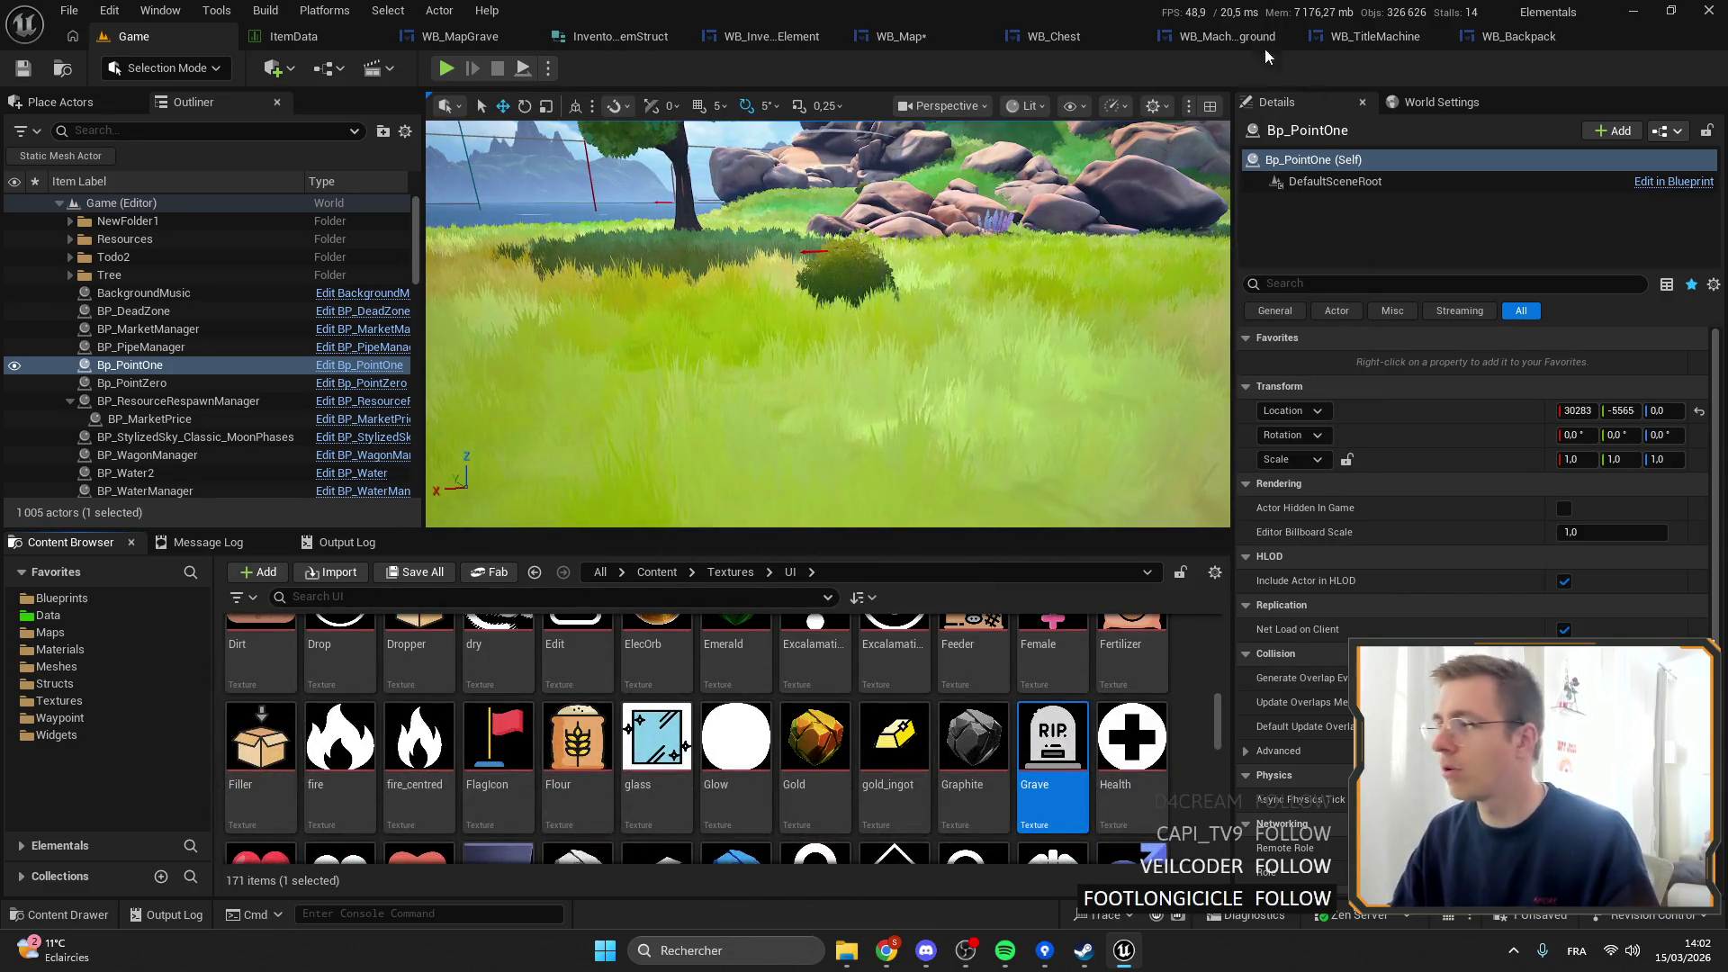
Set WB_MapGrave's icon Brush Image to the Grave texture.
click(1516, 32)
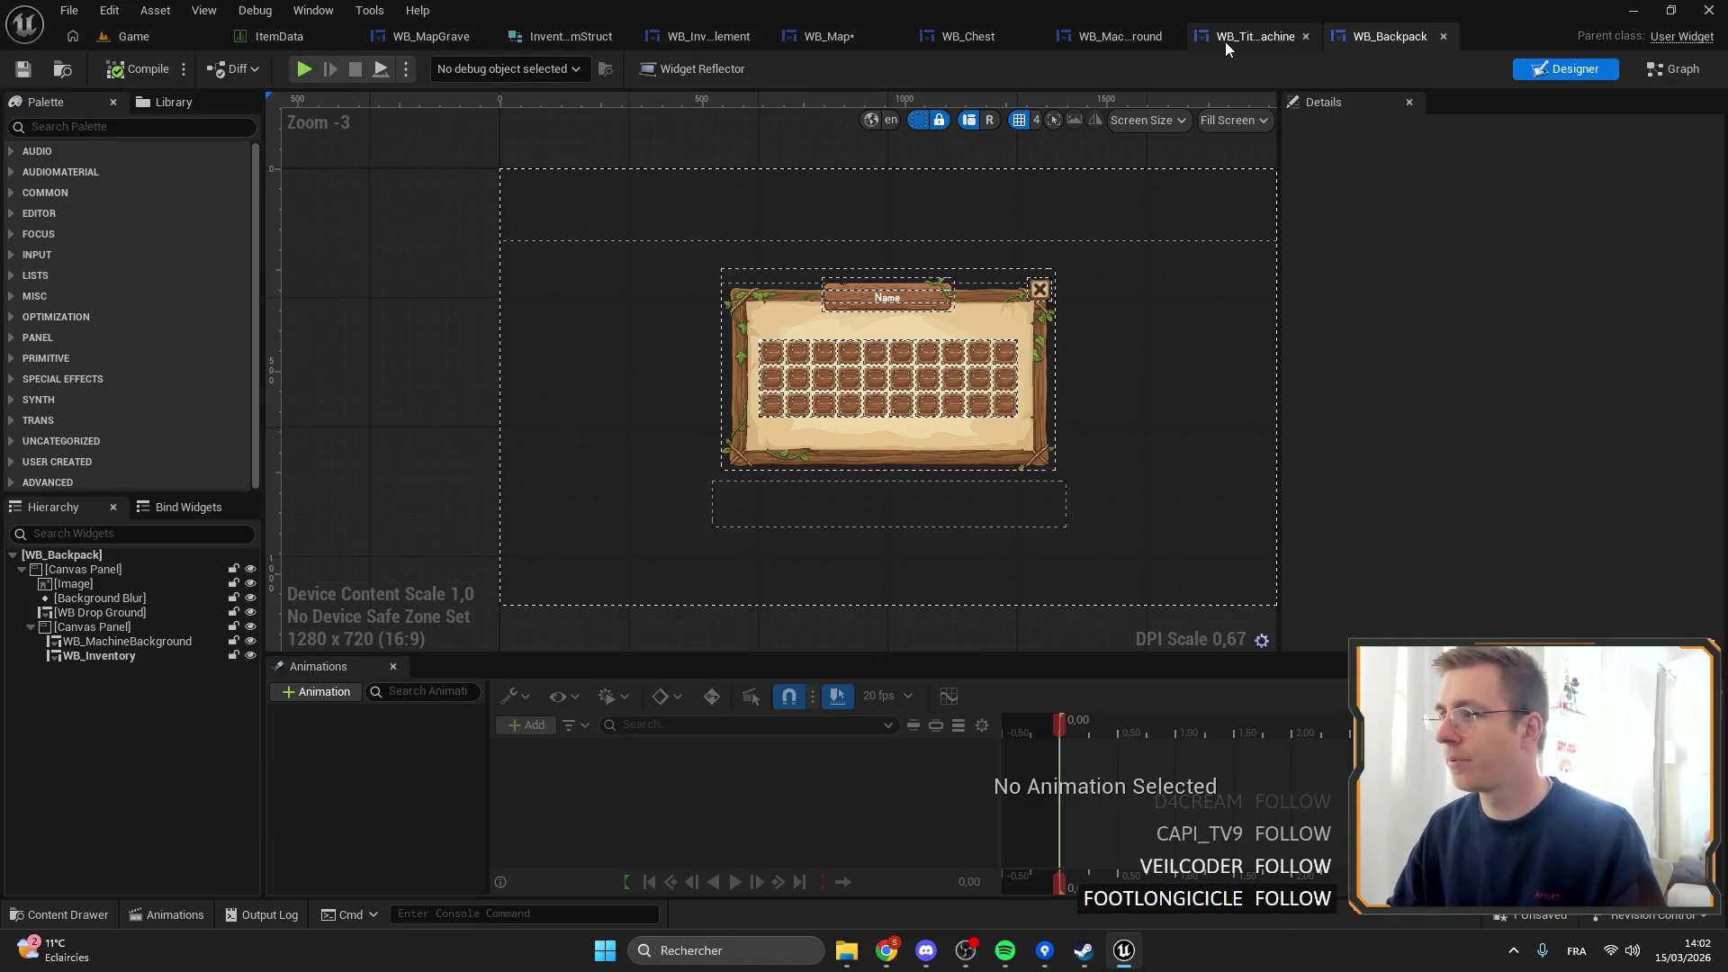
click(431, 36)
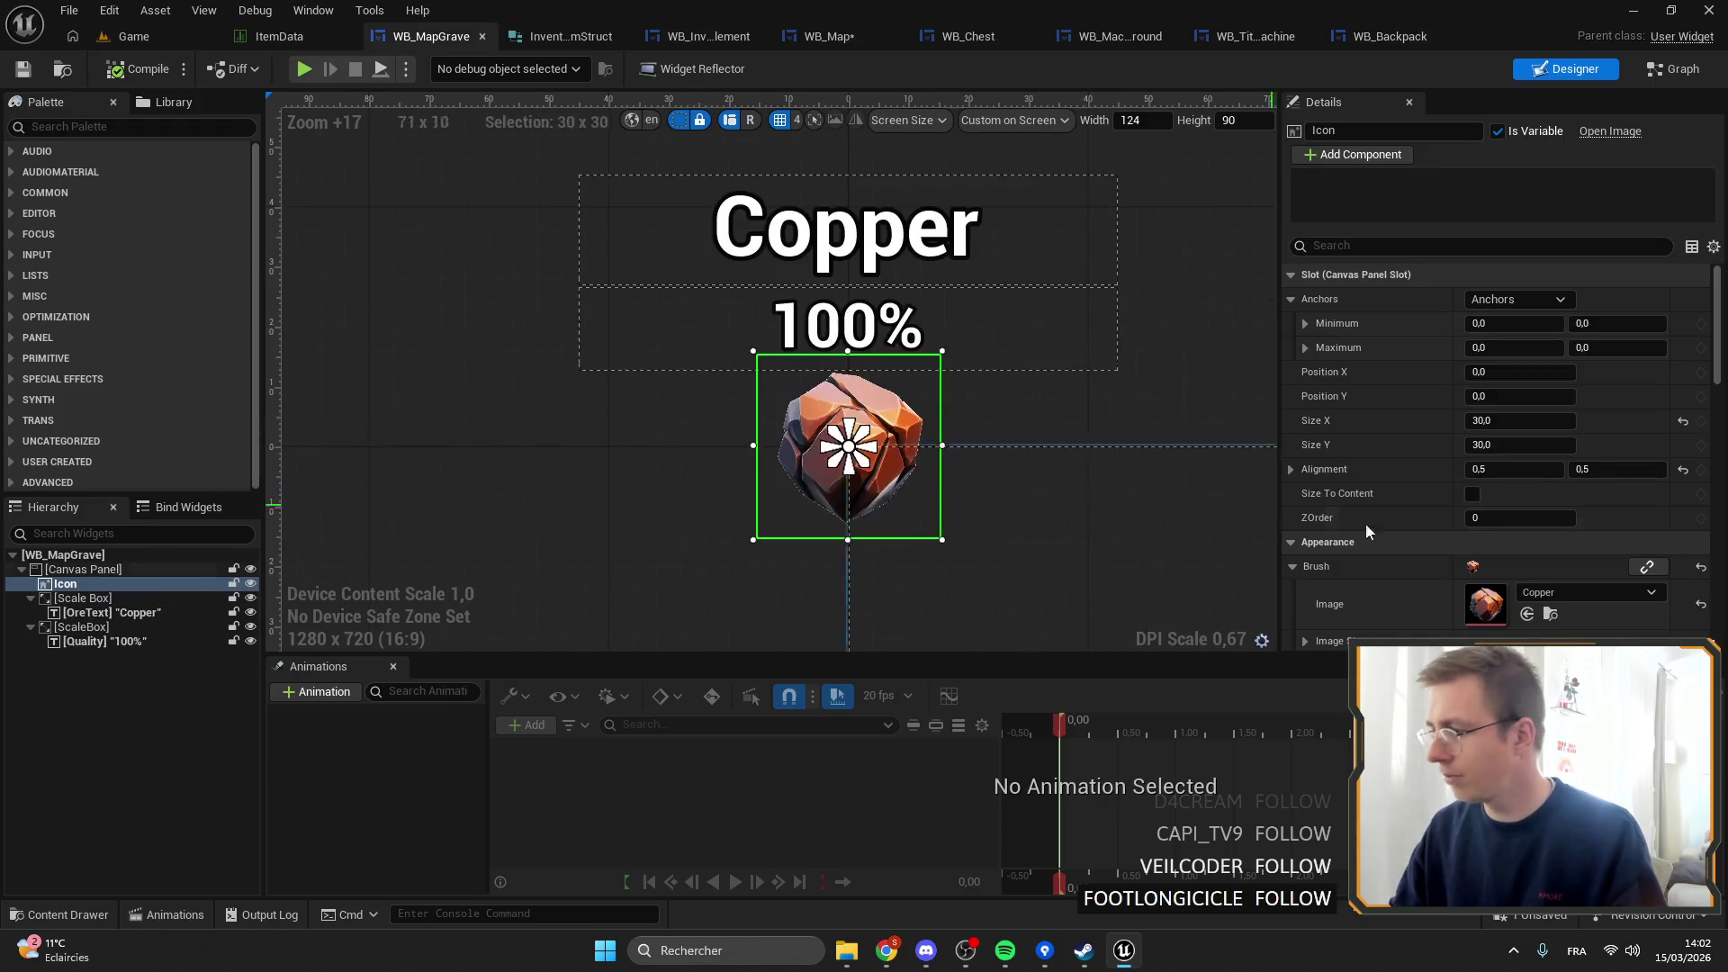
click(1537, 593)
text(grave)
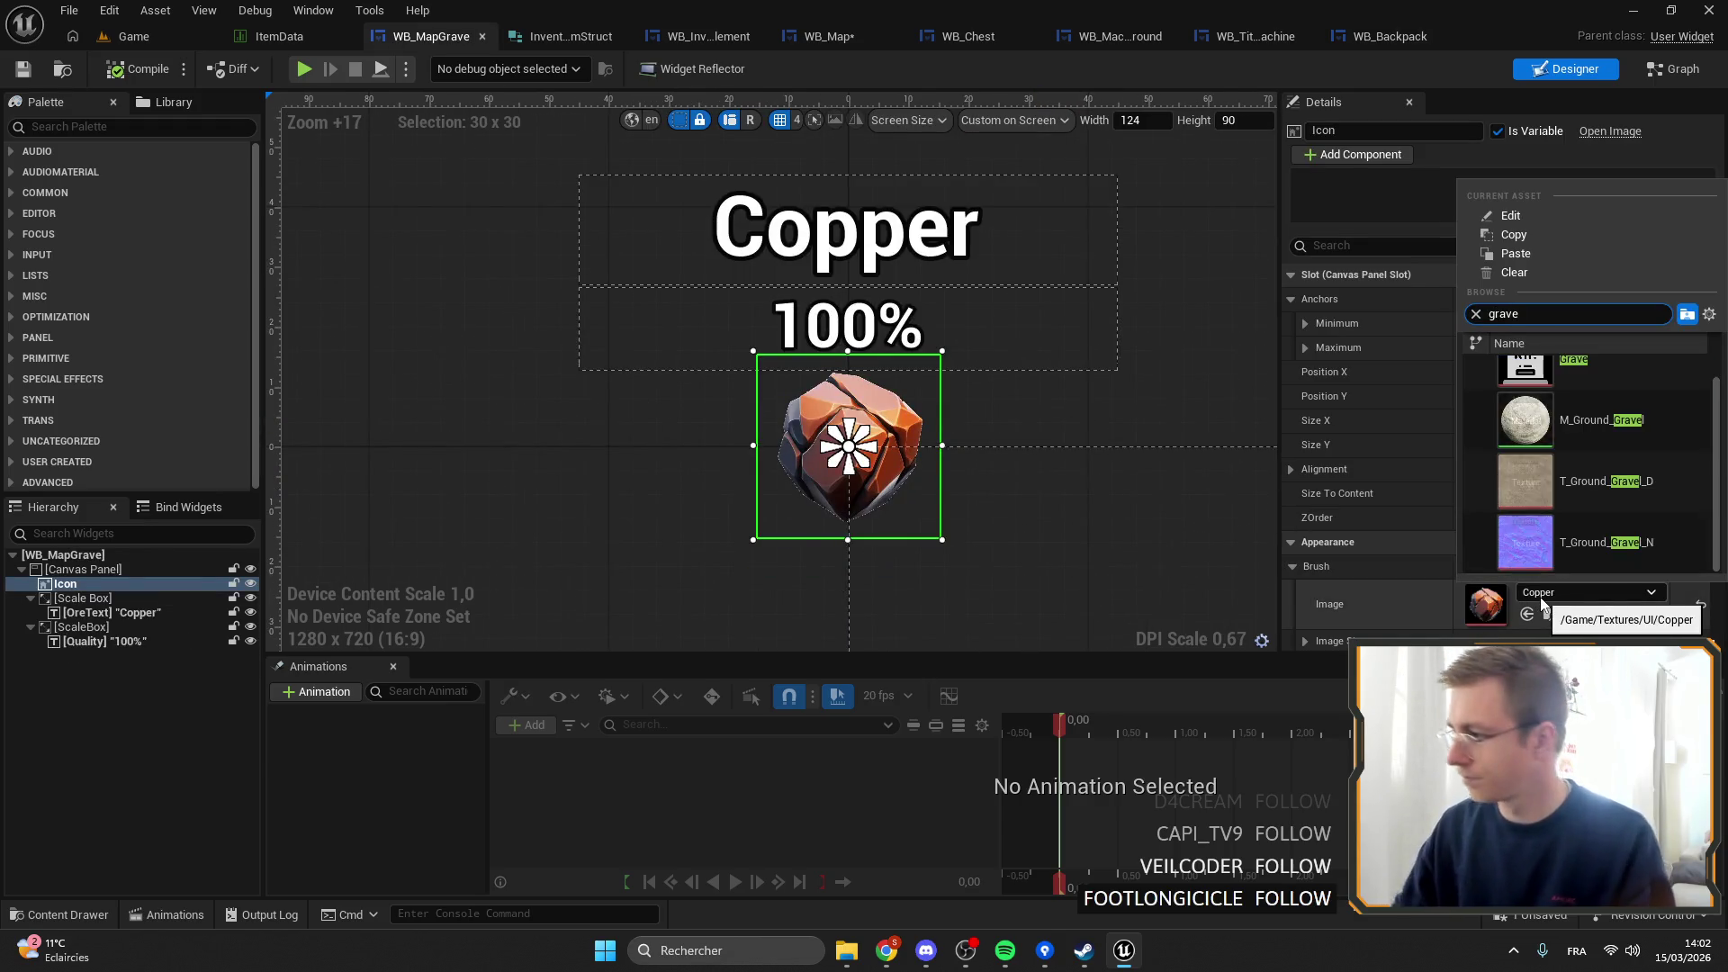
click(1584, 387)
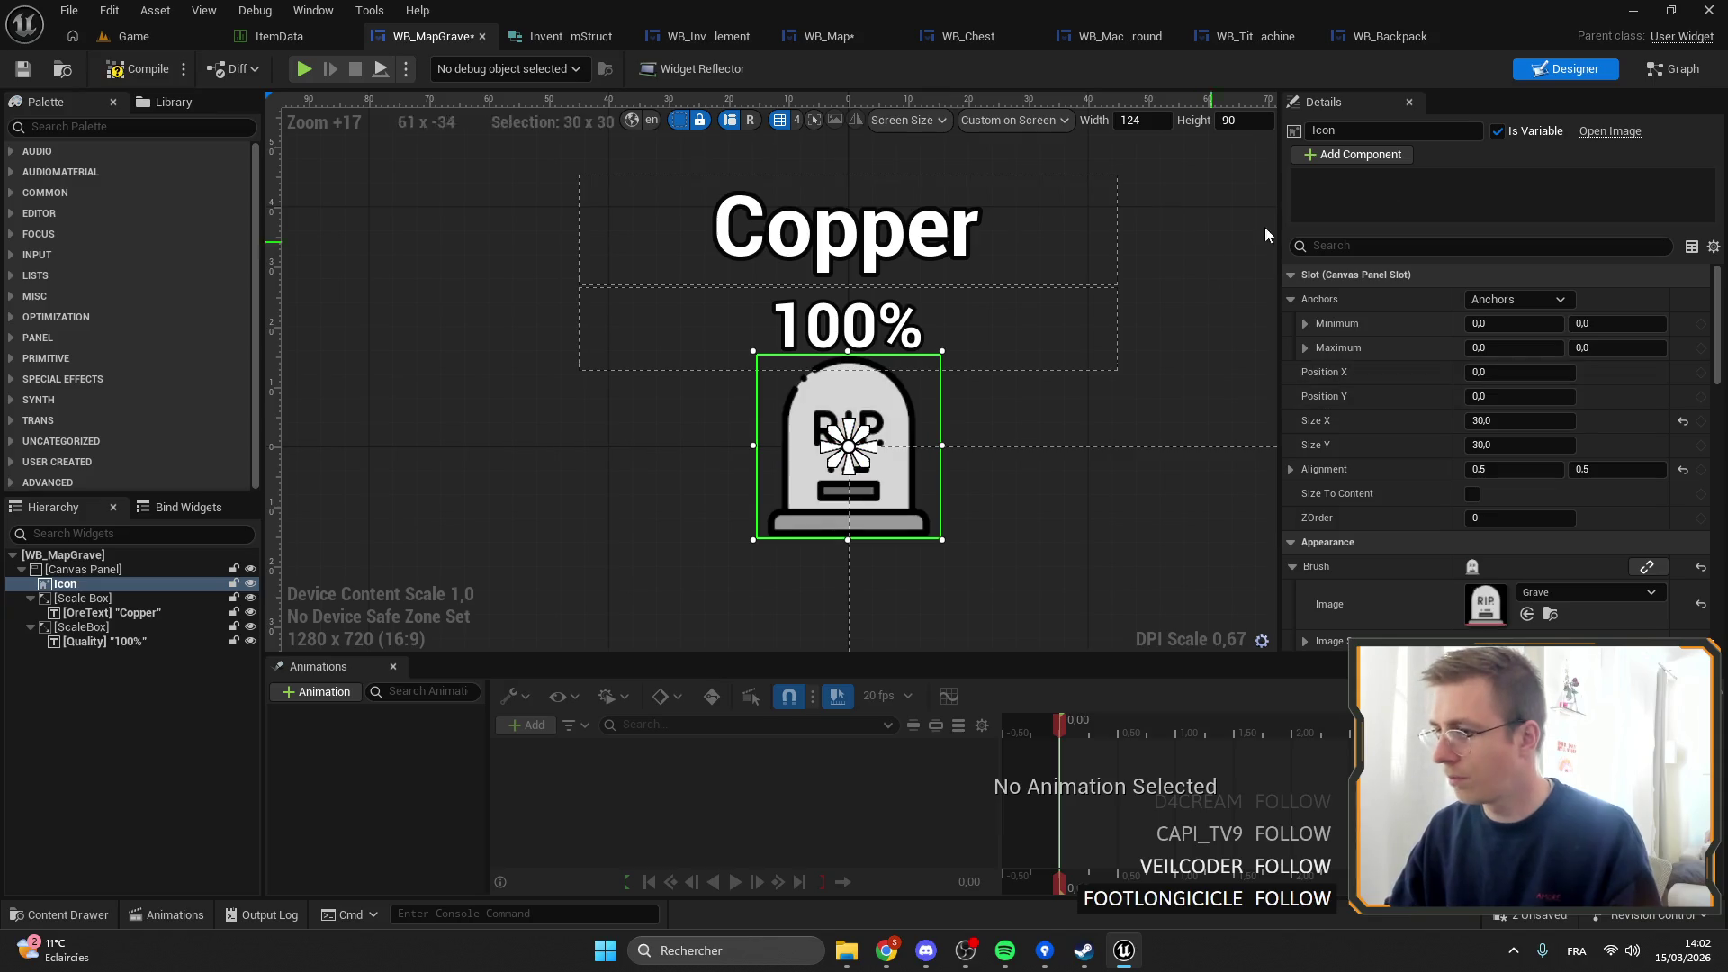
click(1672, 69)
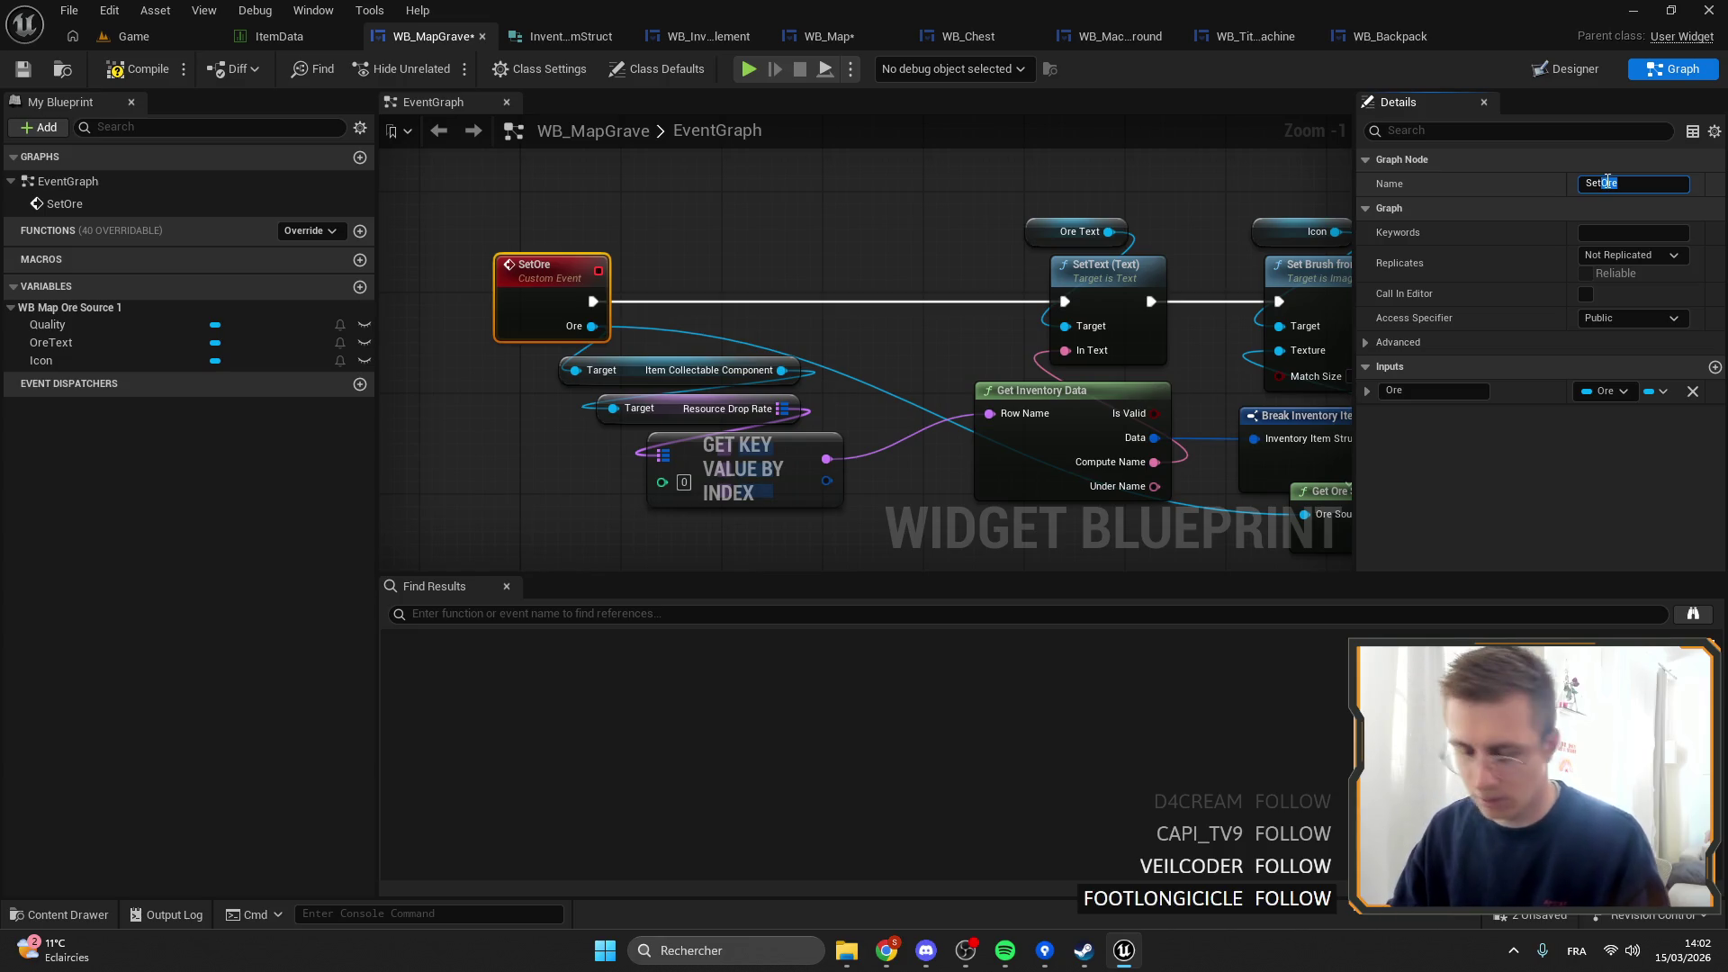
text(Grav)
Rename SetOre to SetGrave and change its Ore input to a Grave input of type BP Grave.
key(Return)
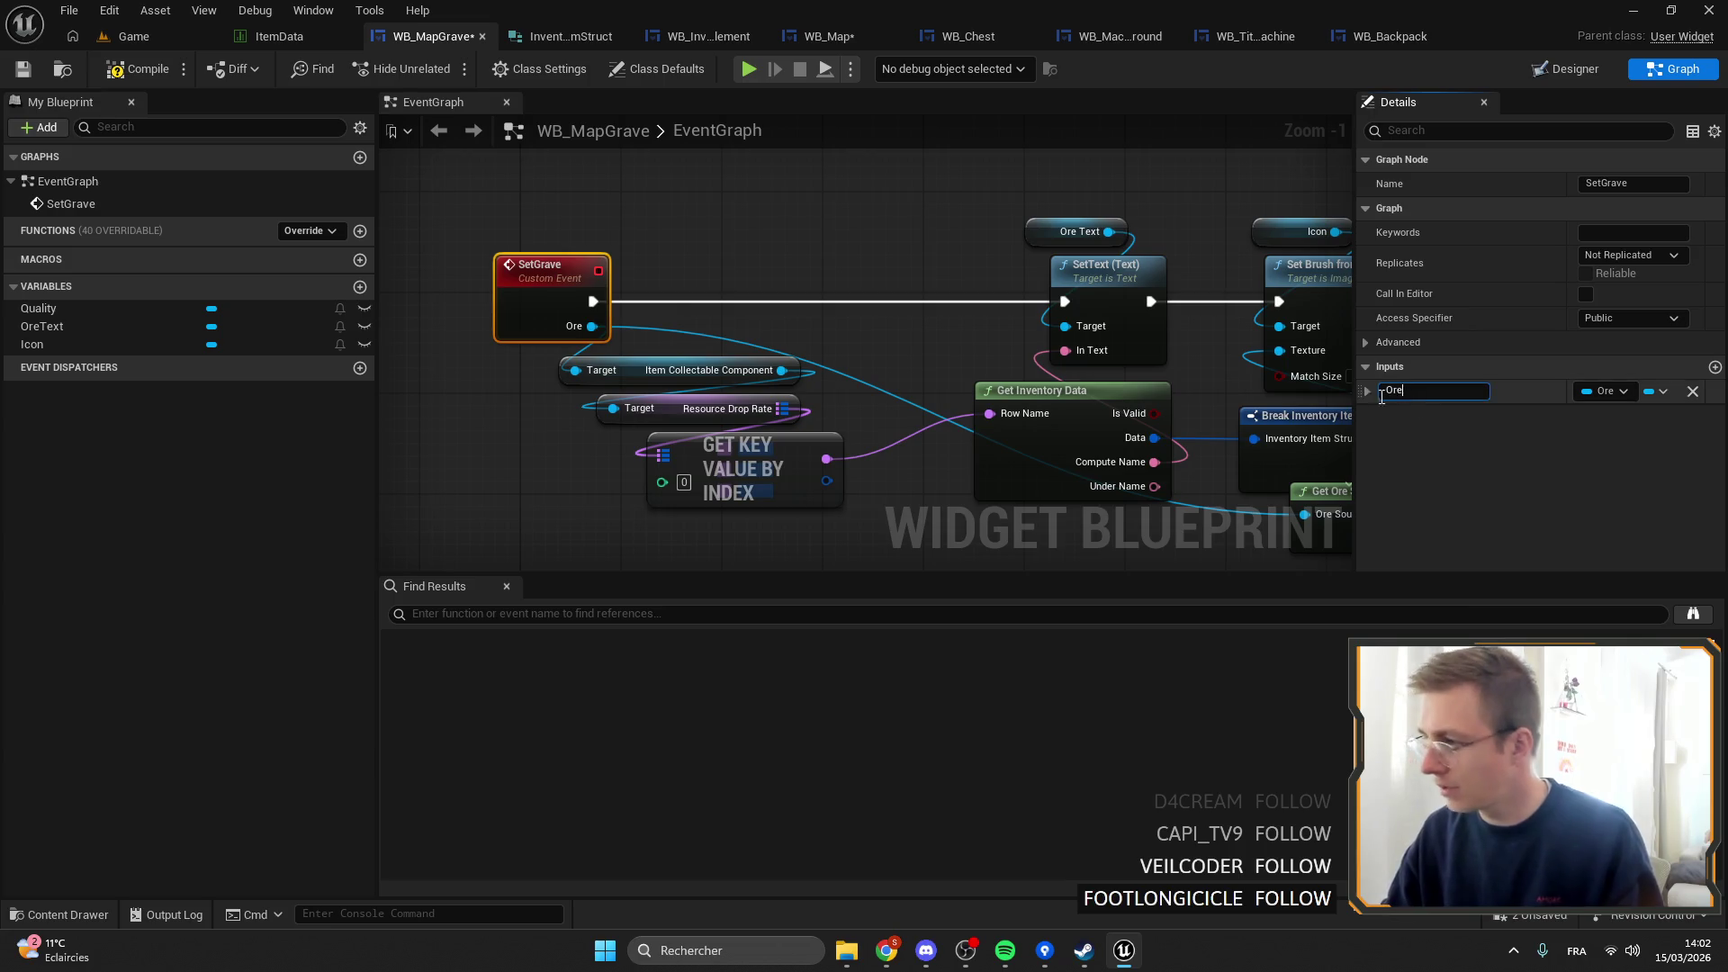
key(Return)
text(e)
key(Return)
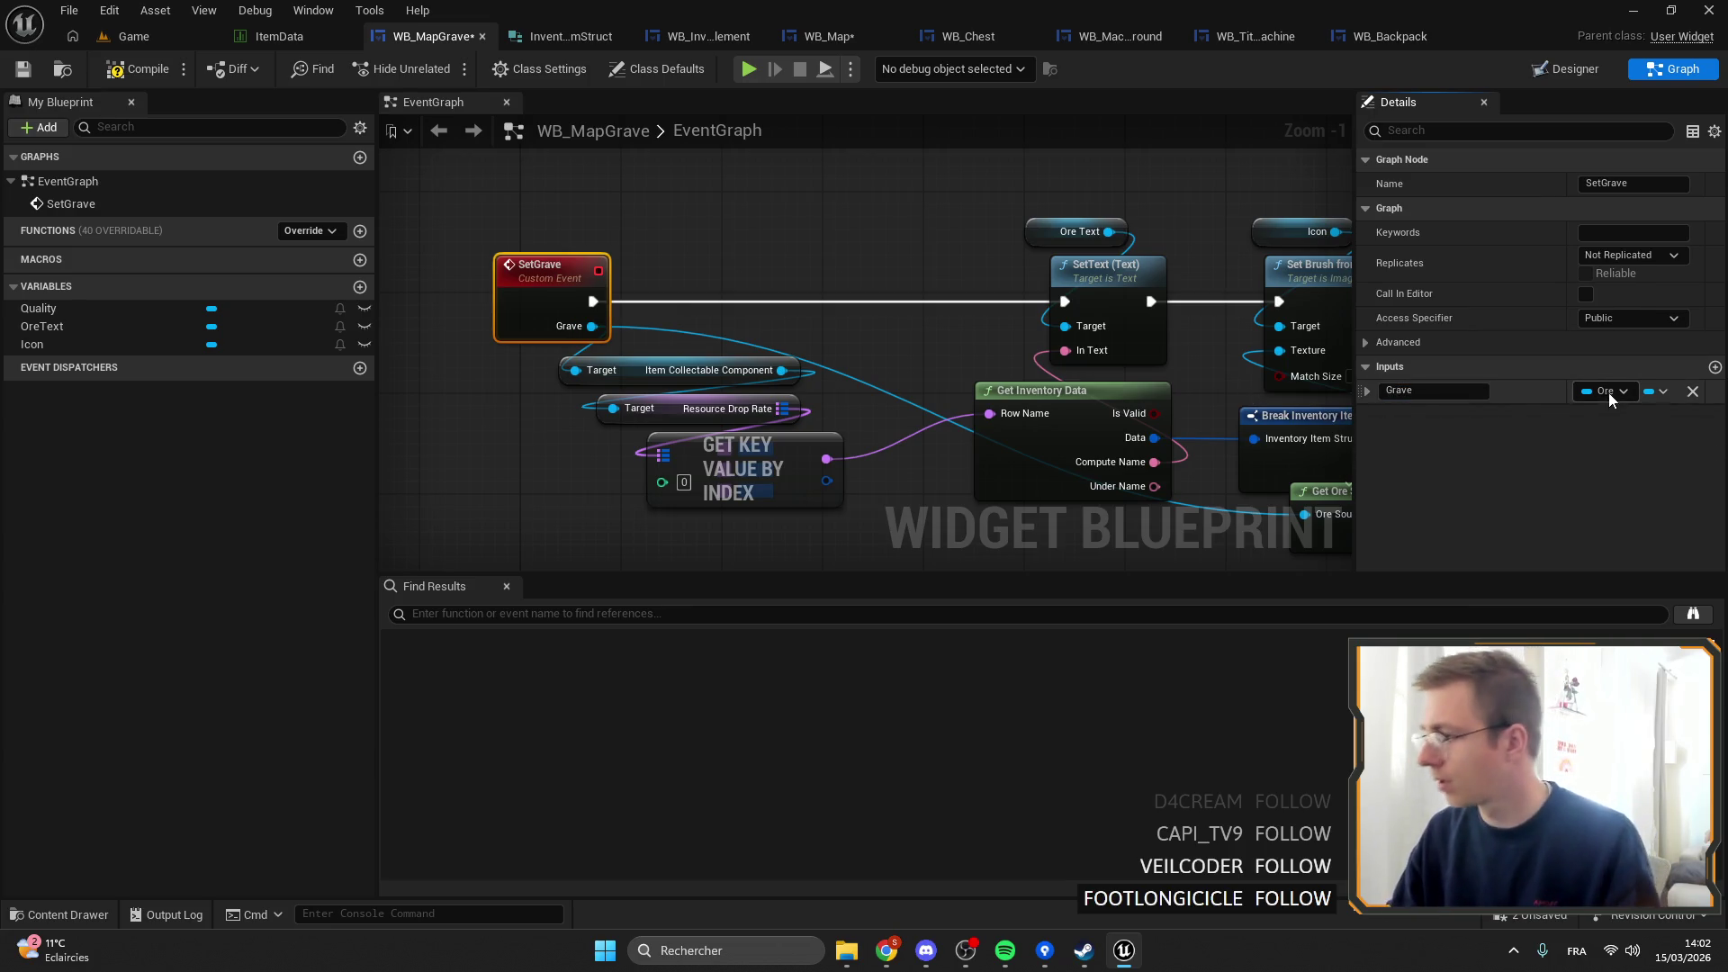
click(1605, 391)
text(g)
click(1533, 506)
mouse_move(954, 360)
mouse_down()
mouse_move(804, 283)
mouse_move(672, 294)
mouse_up()
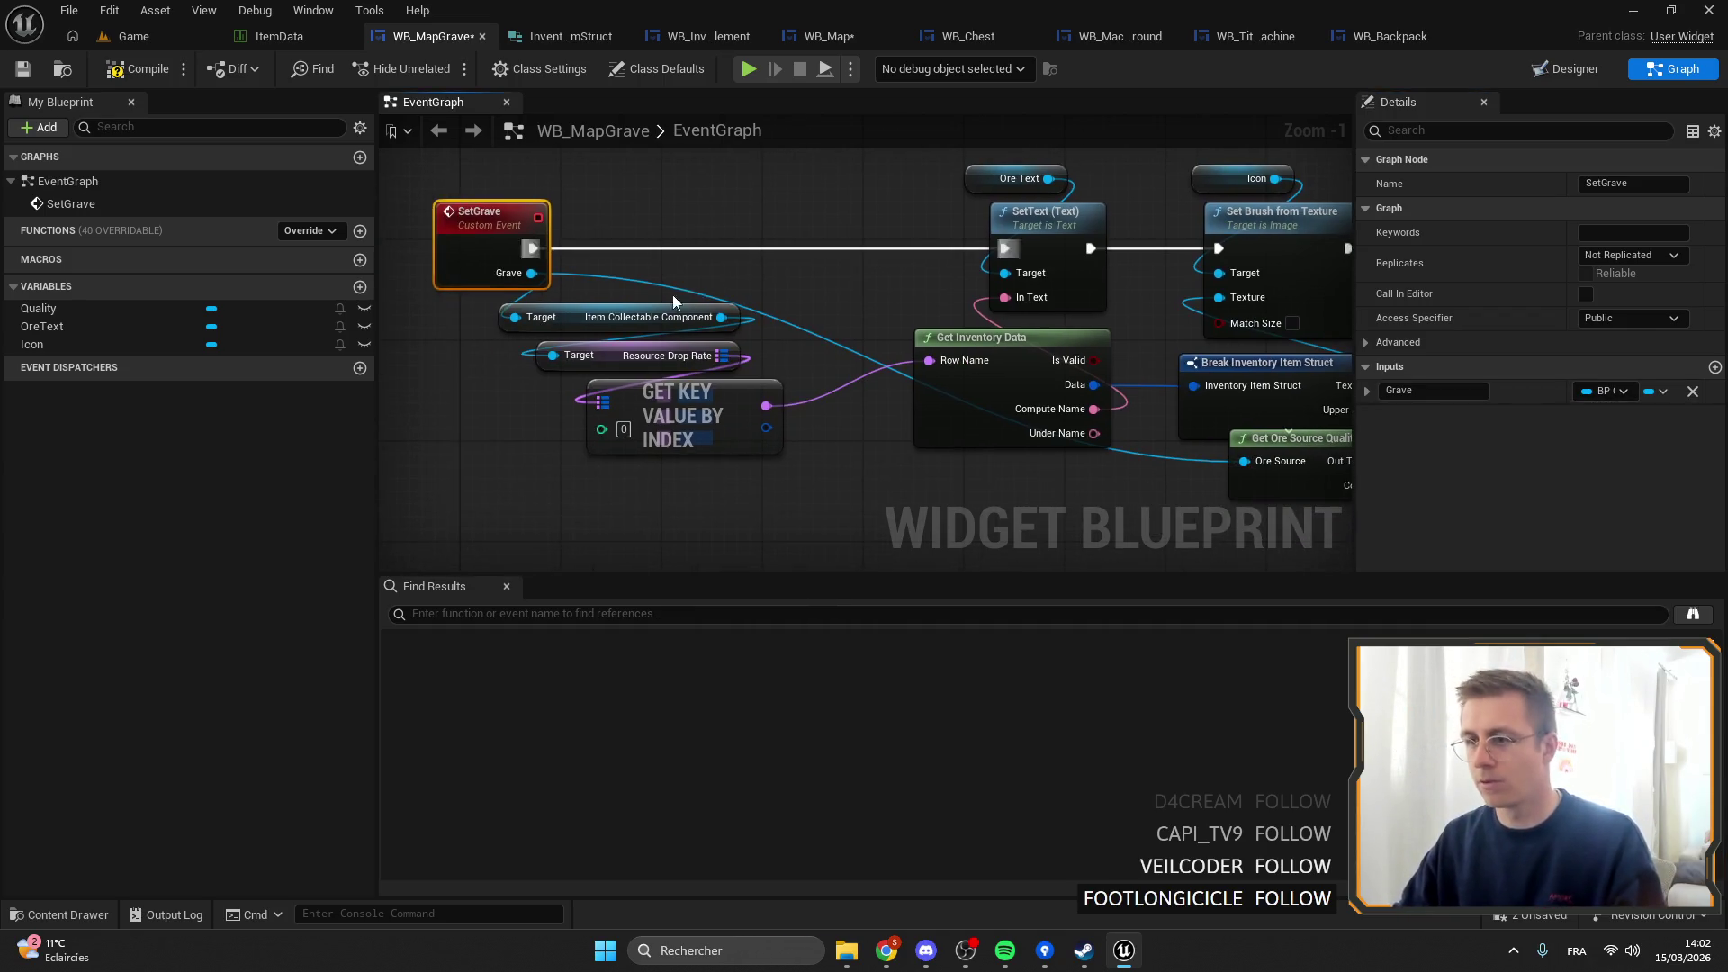
click(672, 295)
drag(807, 420, 794, 434)
scroll(794, 433, down, 3)
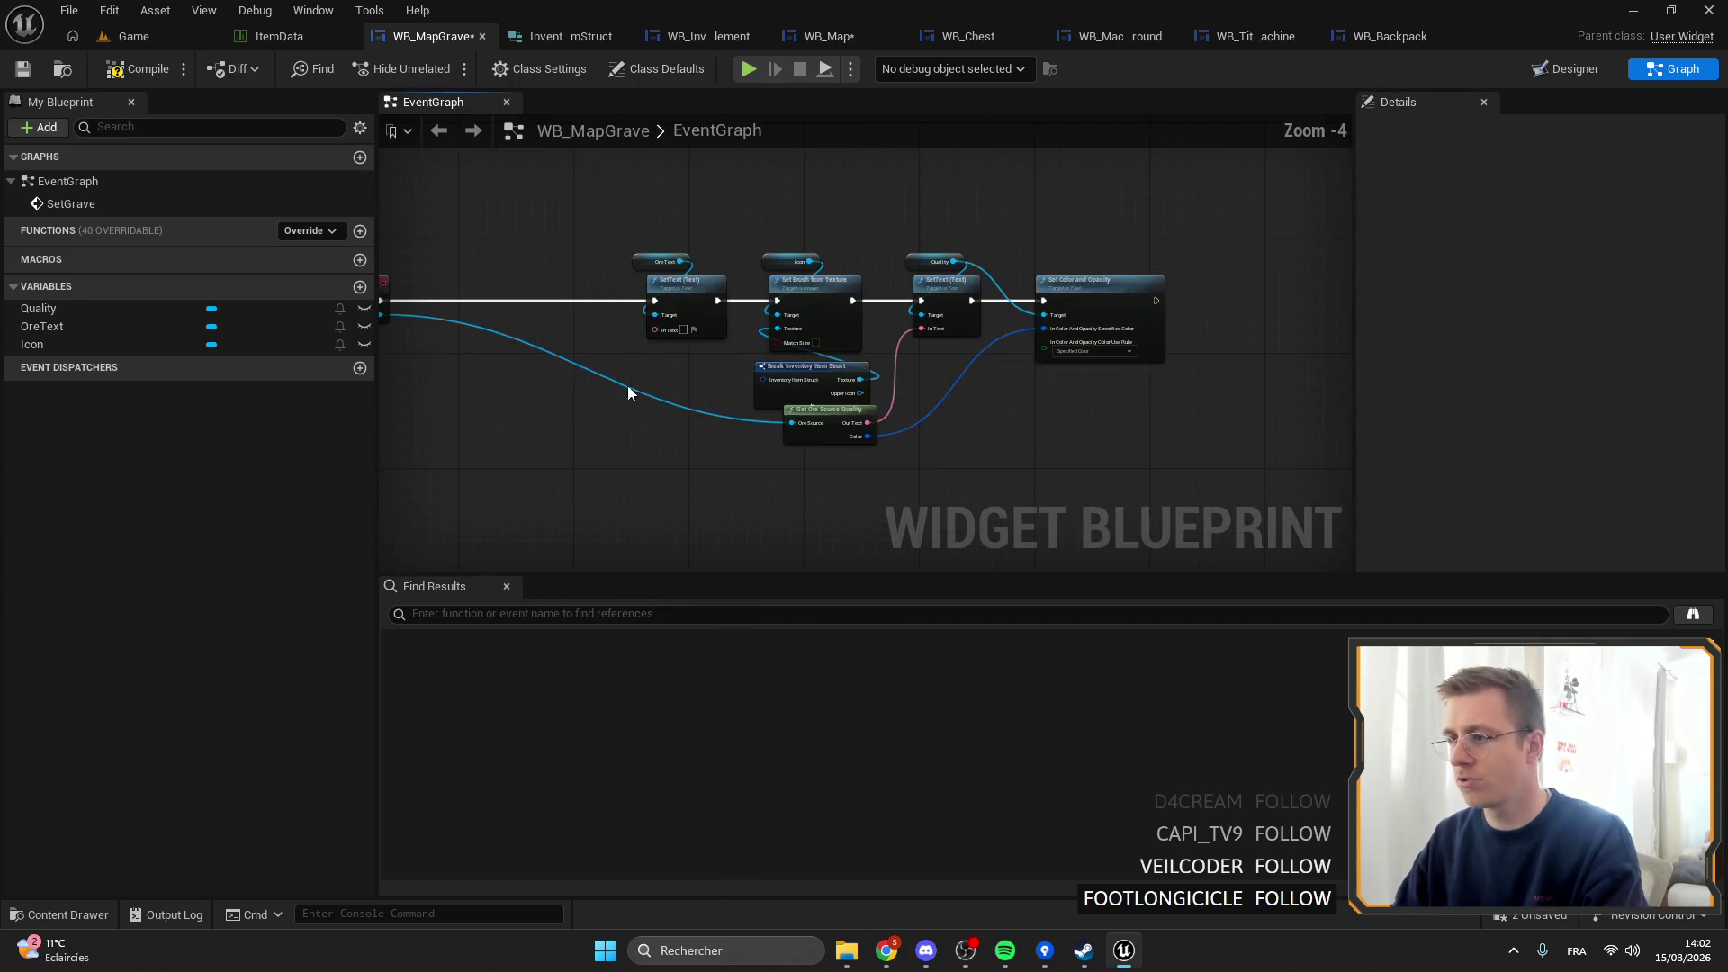
click(1566, 68)
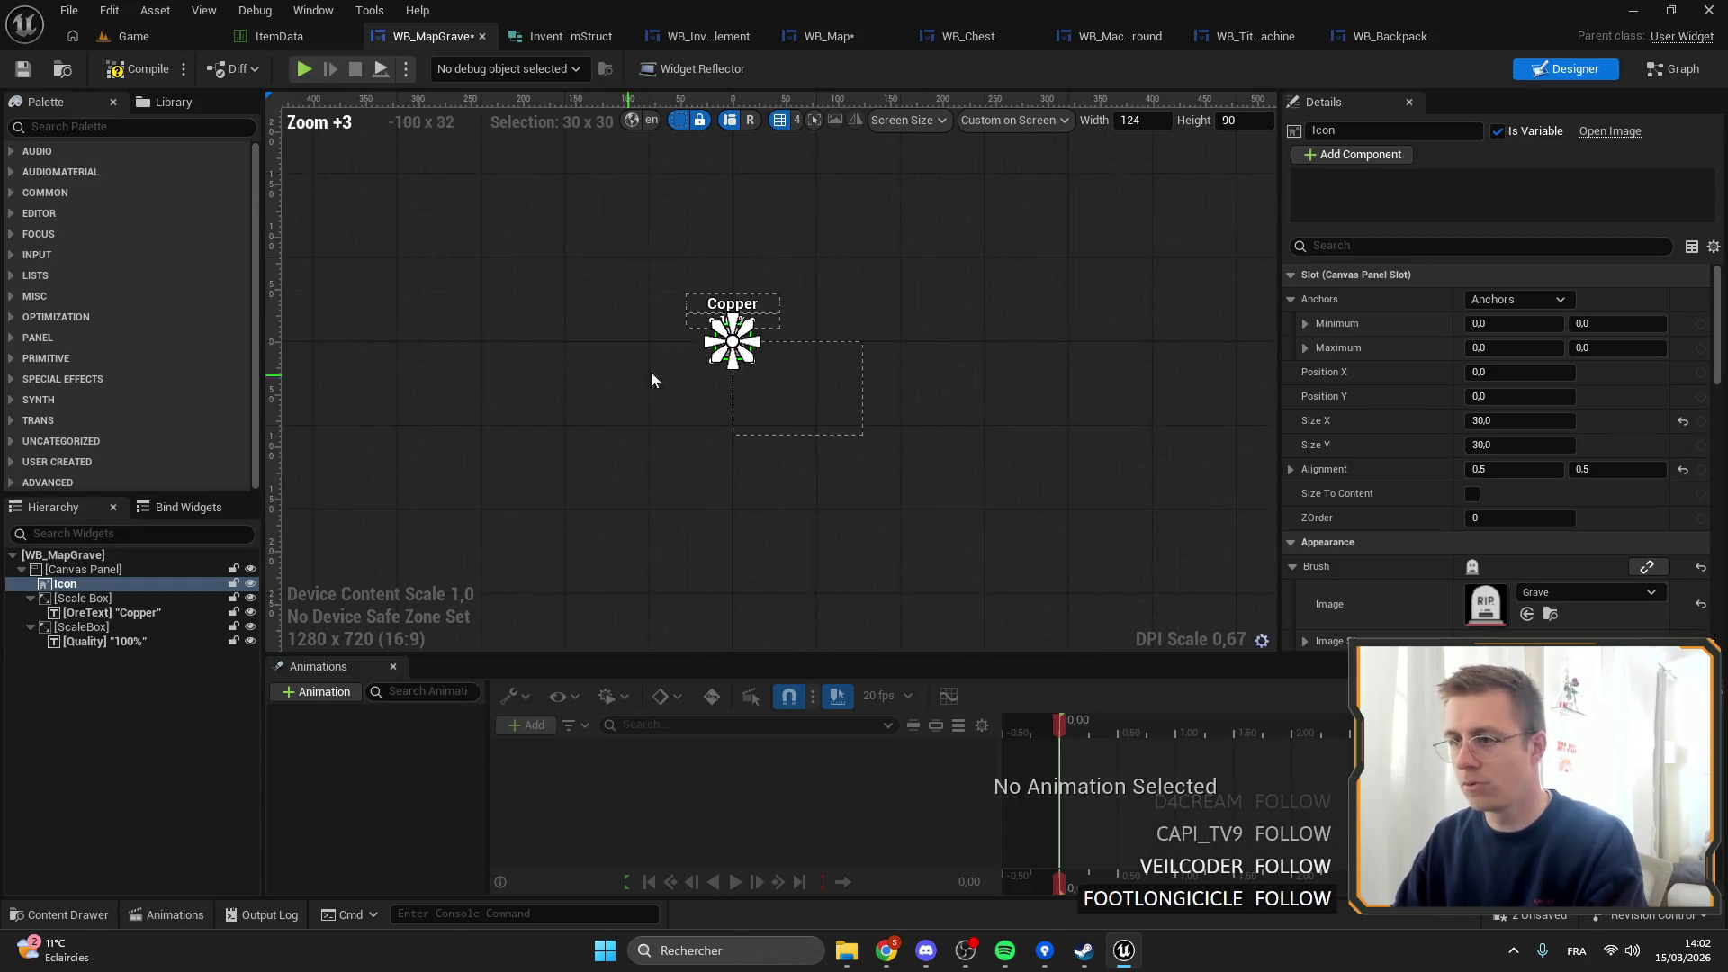
Delete the ScaleBox holding the 100% quality label, confirming removal of graph-referenced widgets.
click(905, 283)
key(Delete)
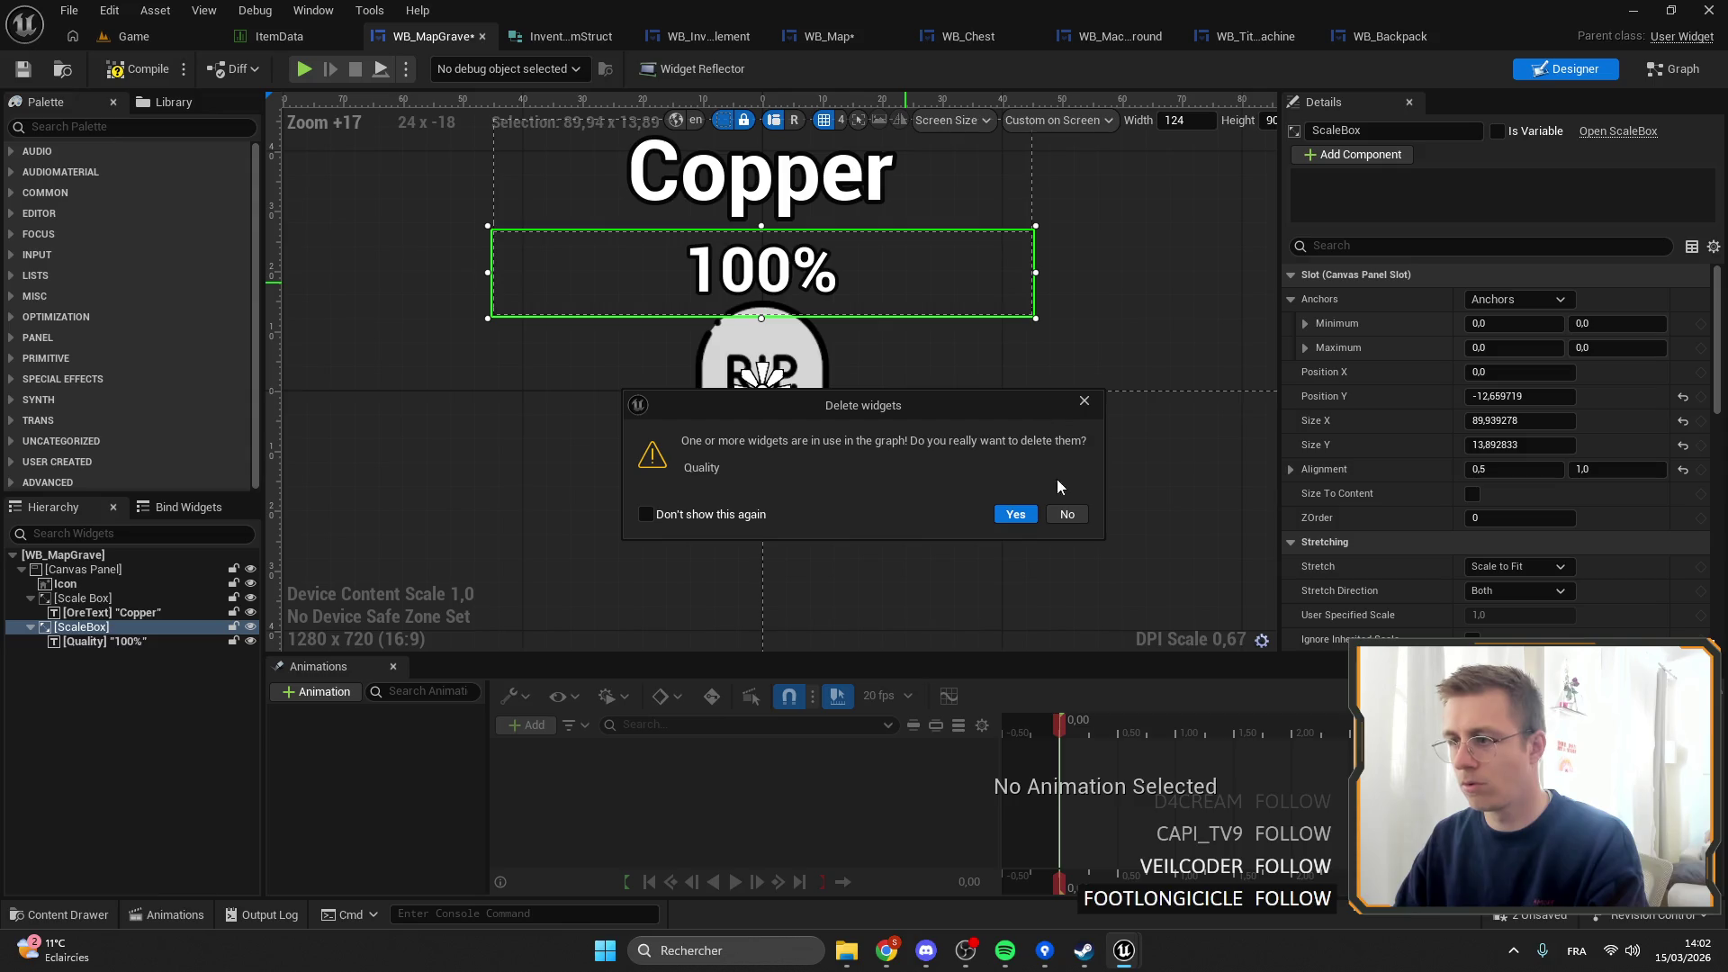
click(1011, 512)
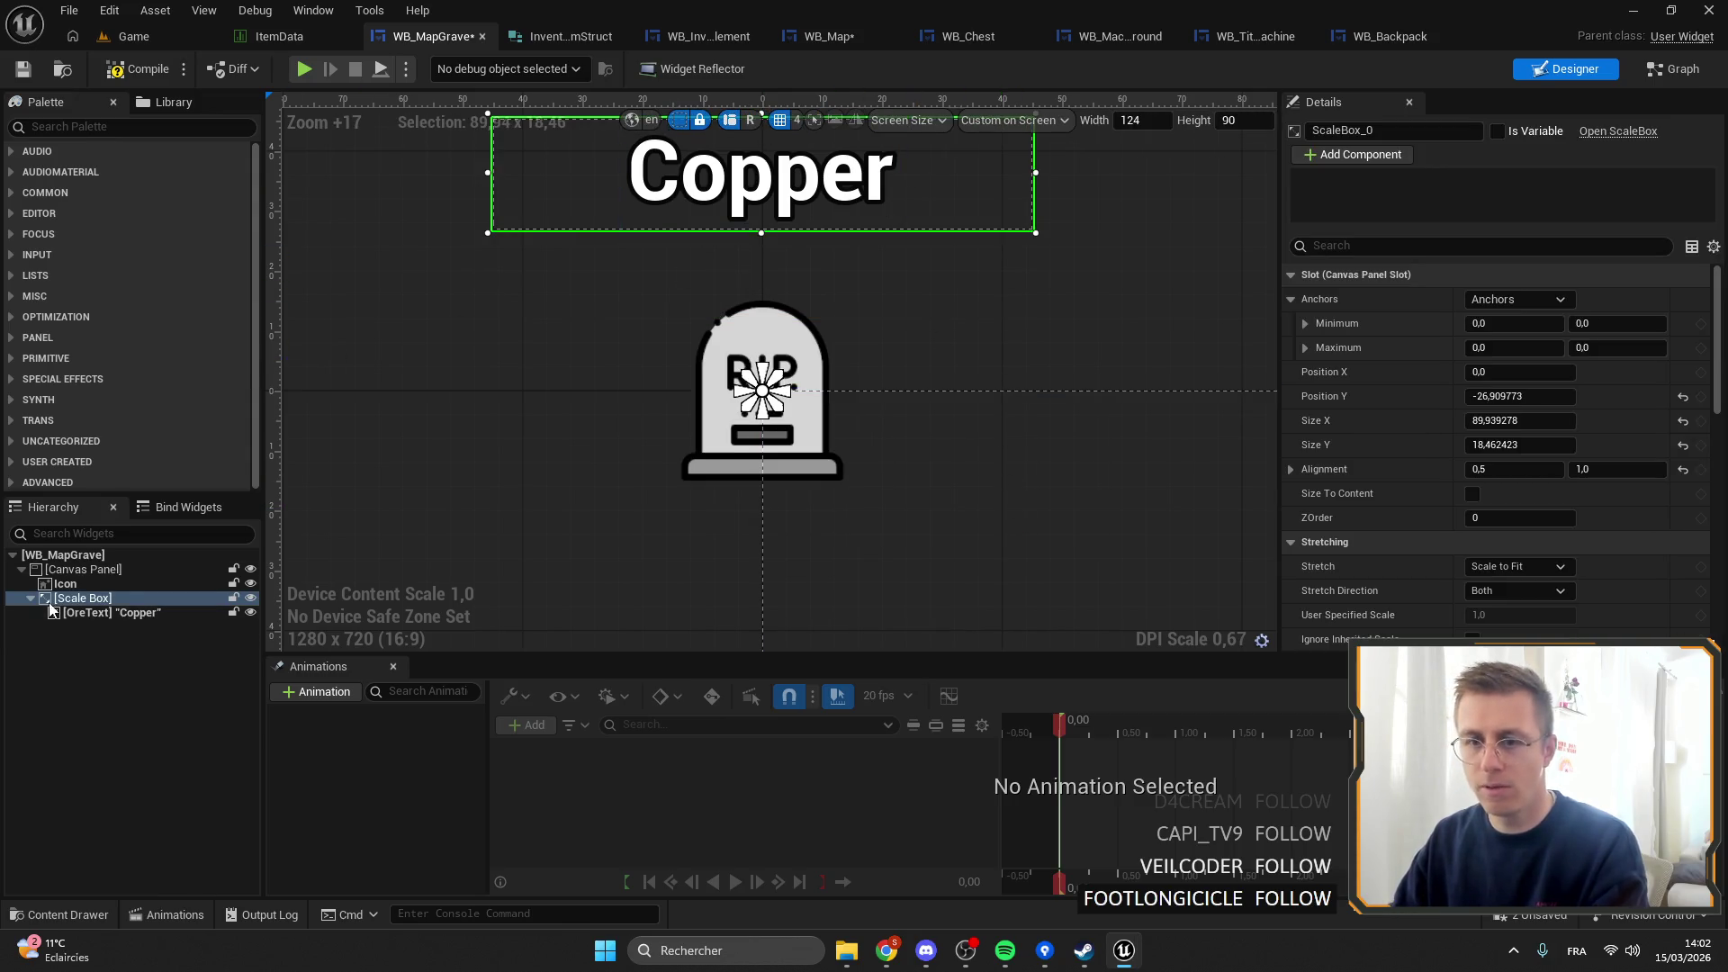
Resize the Copper label's ScaleBox edges, then save and compile WB_MapGrave.
drag(775, 332, 749, 470)
click(108, 598)
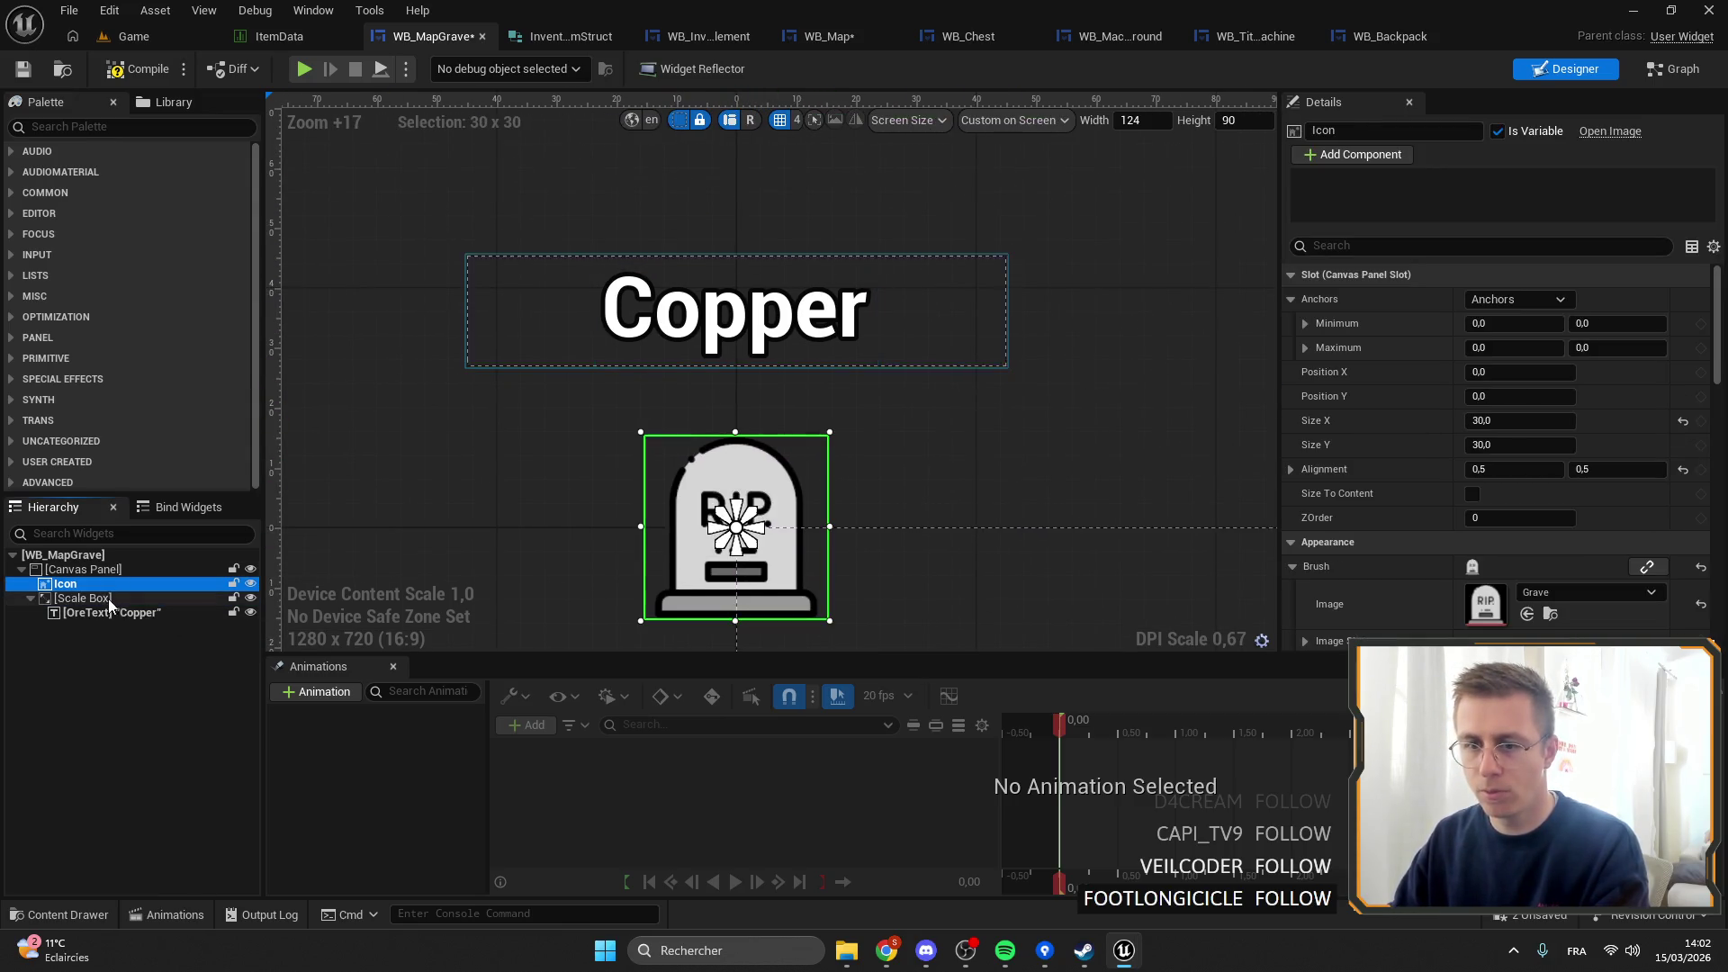
drag(736, 369, 737, 412)
drag(735, 249, 735, 297)
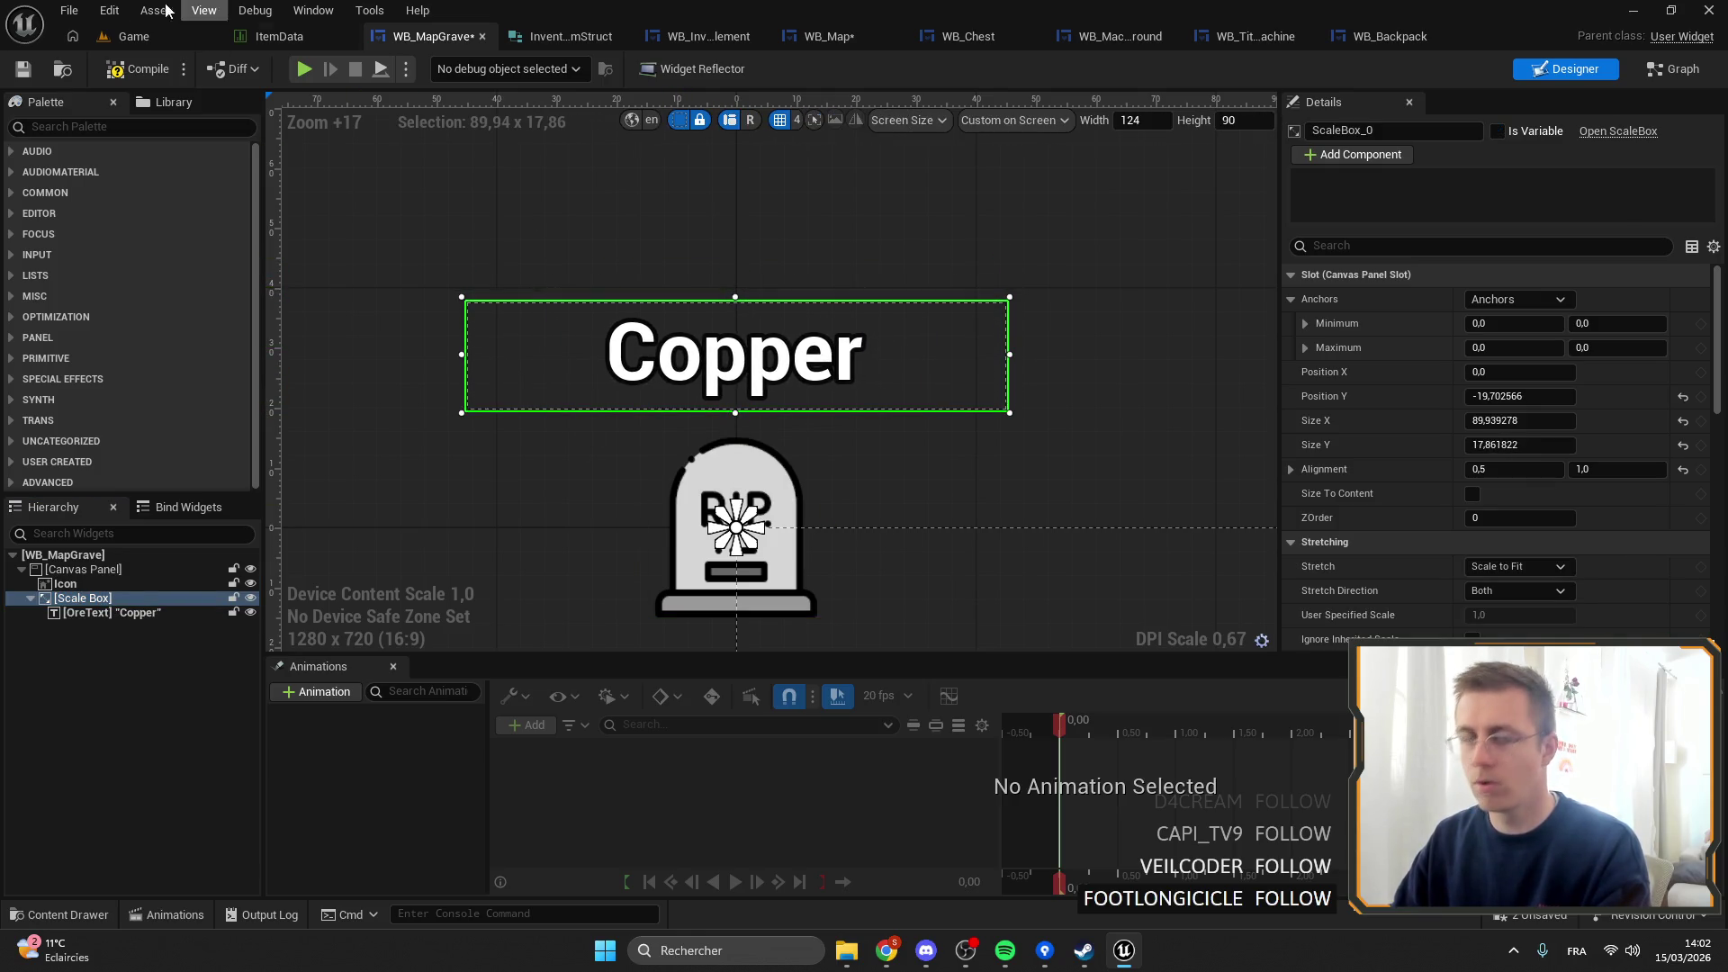
click(23, 69)
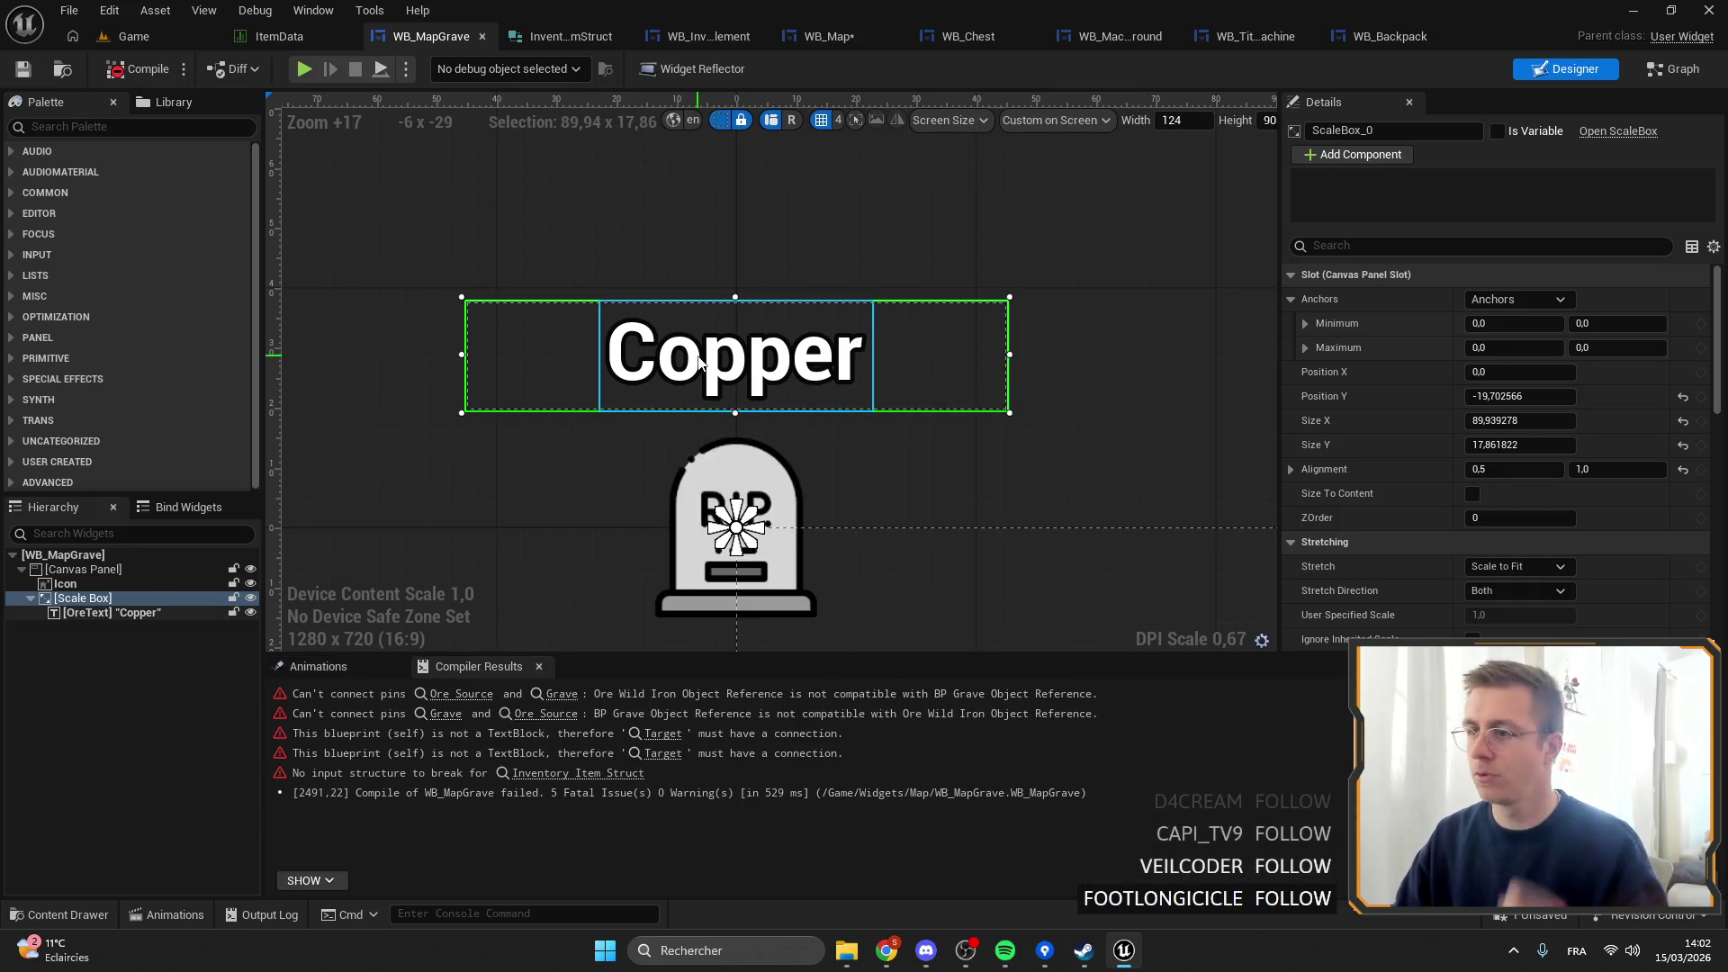
click(112, 612)
scroll(1586, 443, down, 8)
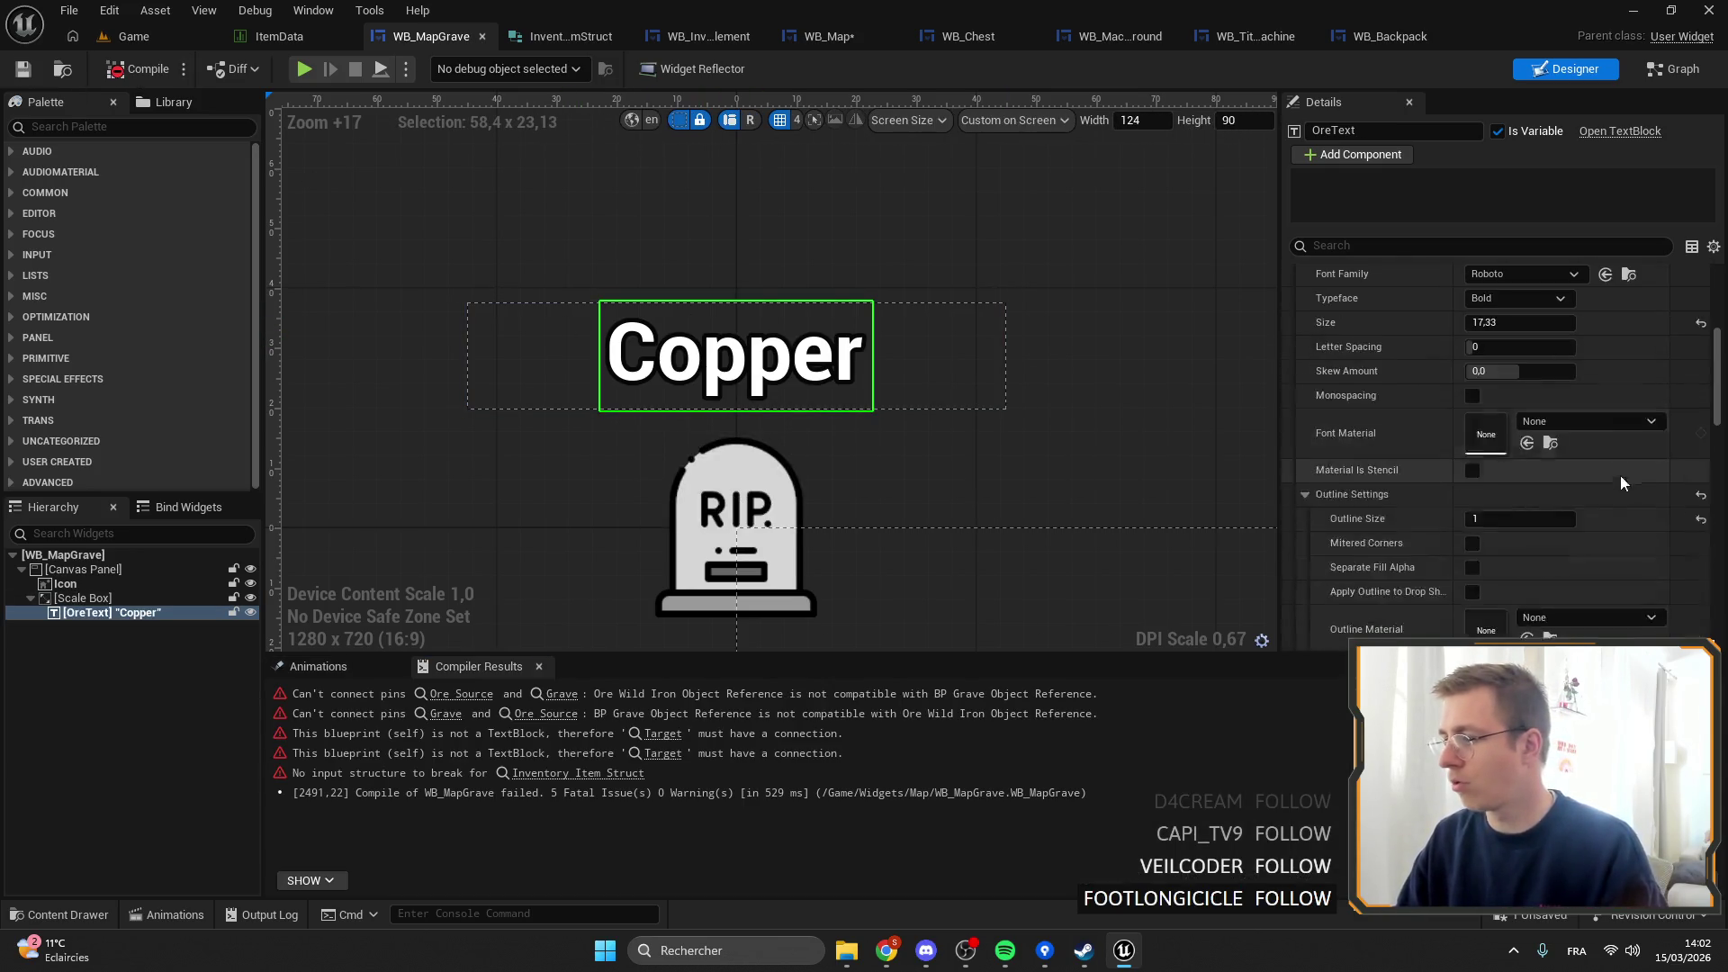
Change the Copper text's font family to Odin-New_Font.
scroll(1566, 513, up, 5)
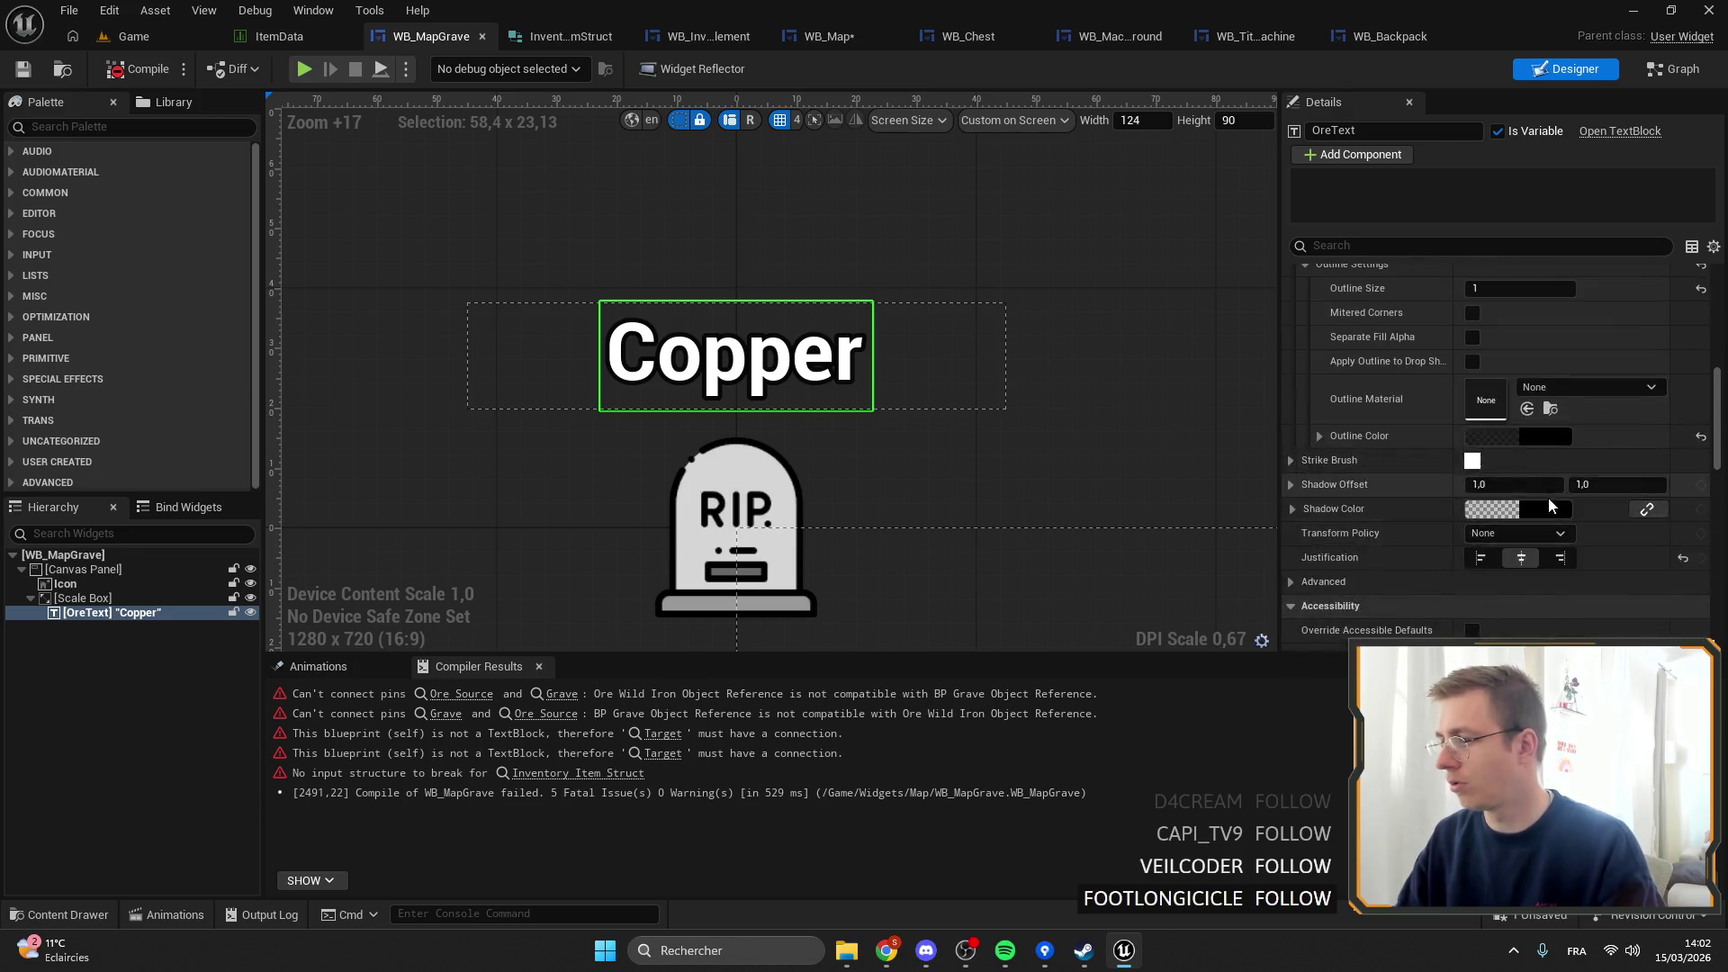
click(1530, 502)
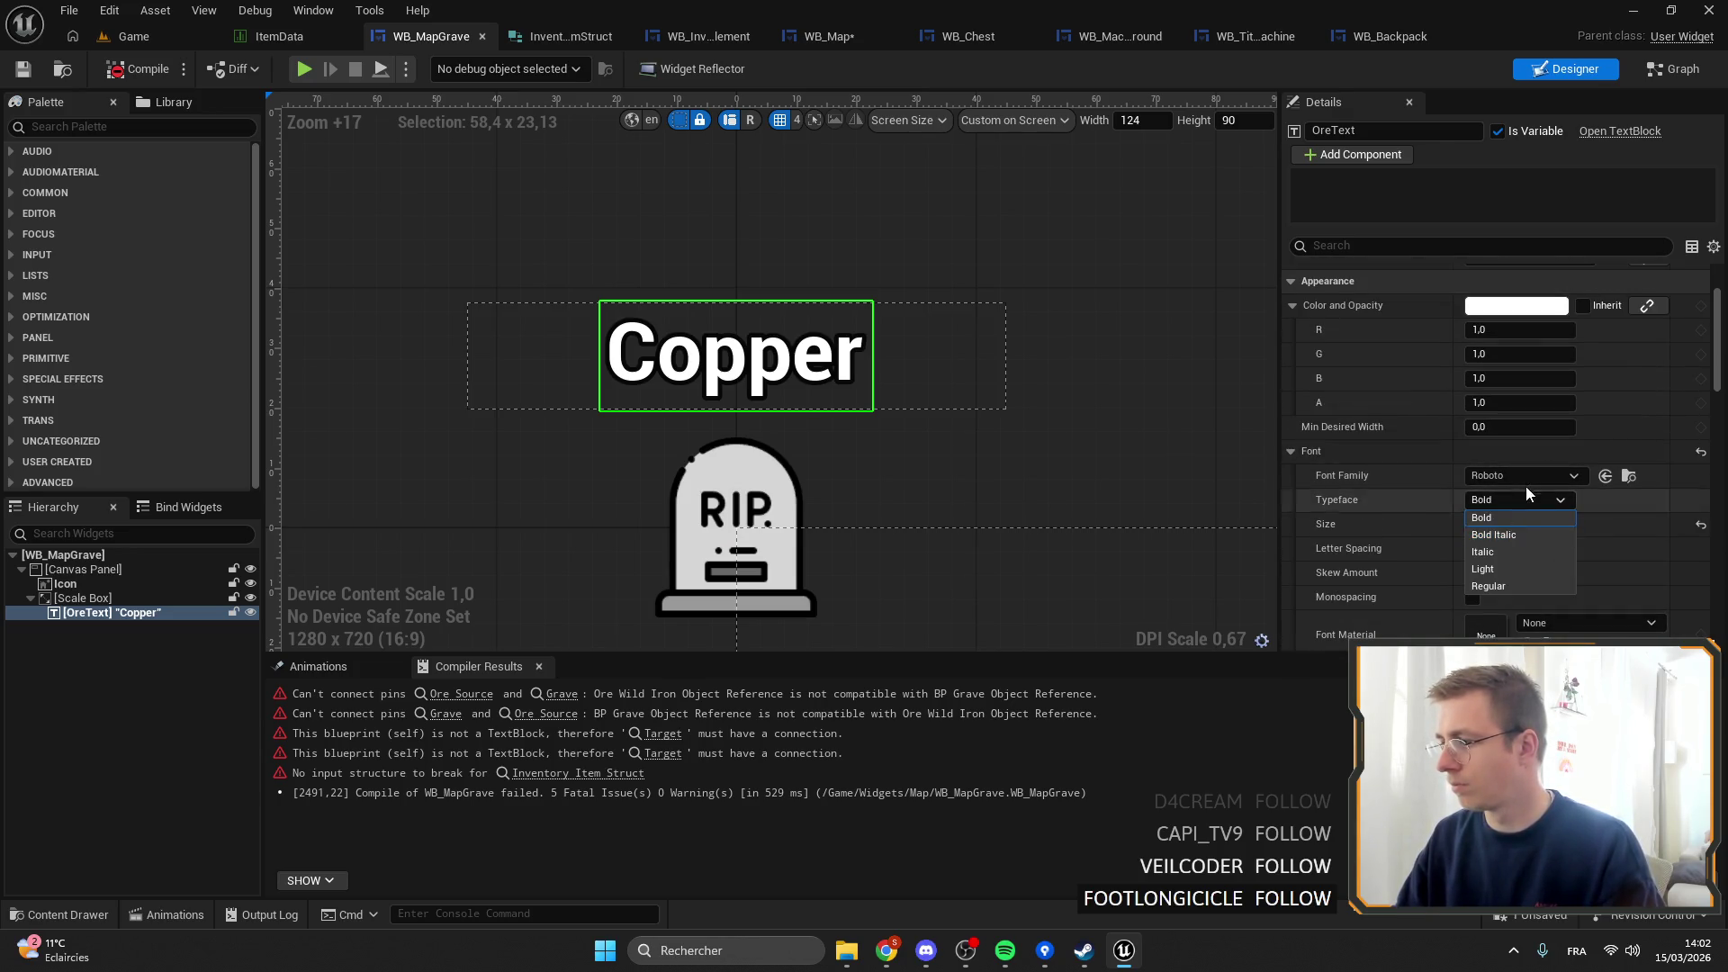
click(1526, 481)
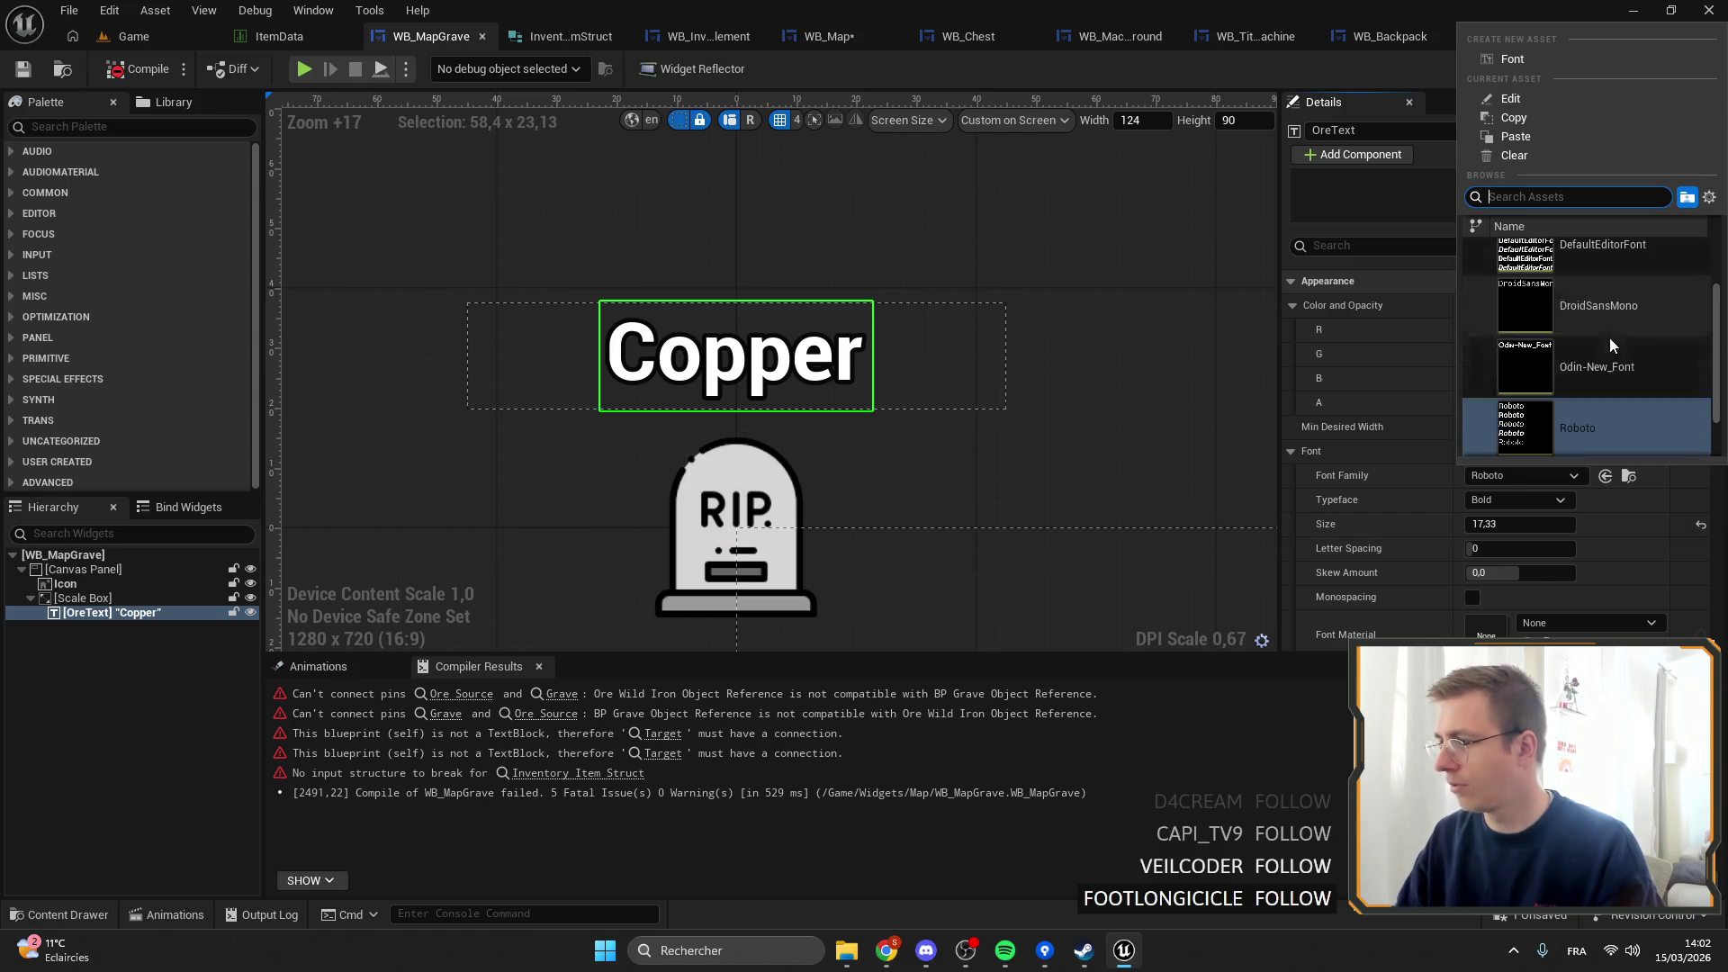
click(1601, 369)
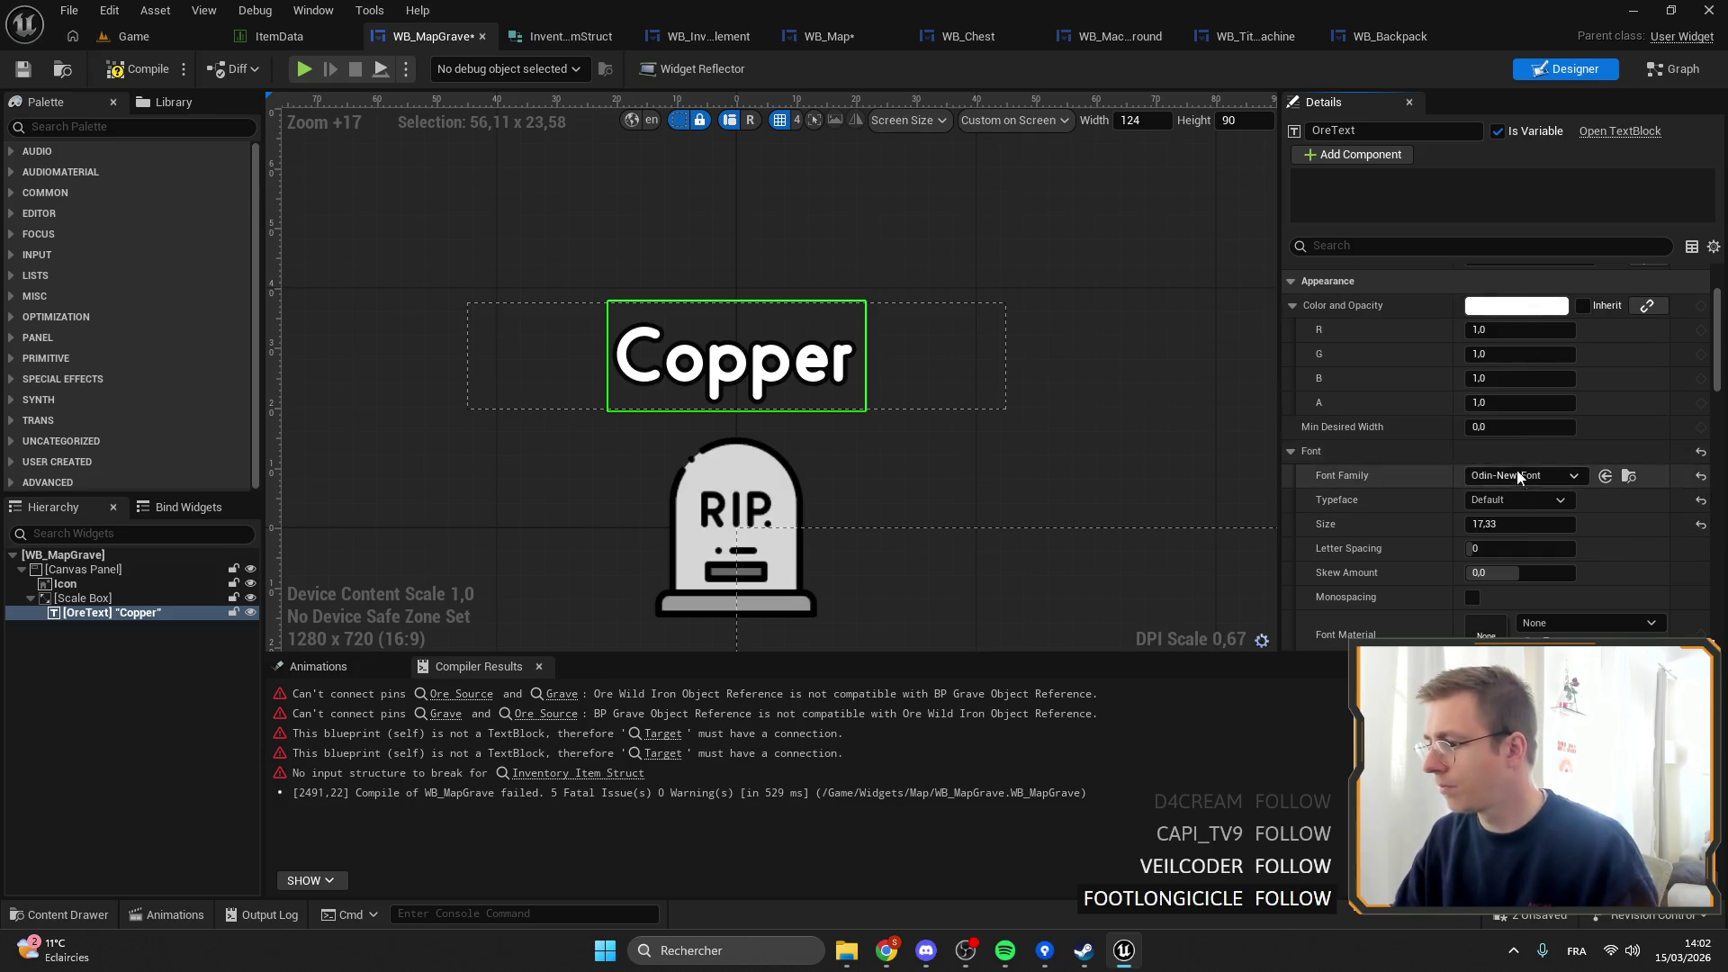
Colour the Copper text red, then compile and save WB_MapGrave.
scroll(1530, 477, up, 2)
click(1516, 362)
drag(1308, 509, 1308, 357)
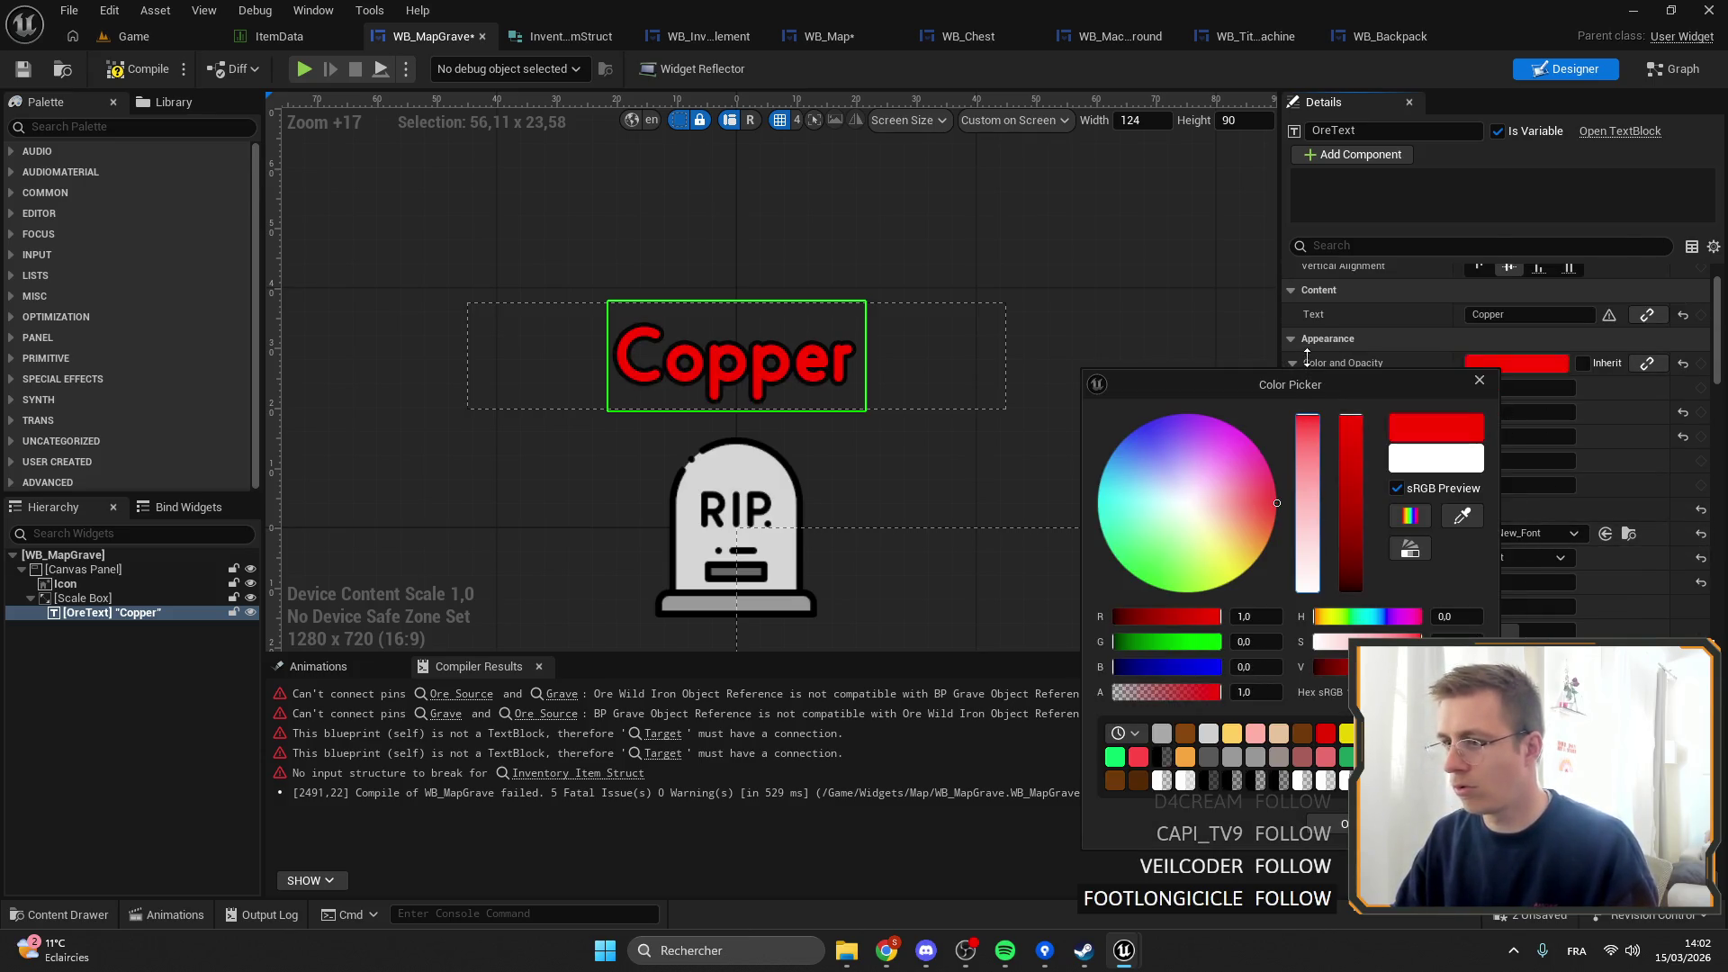
drag(1304, 430, 1312, 427)
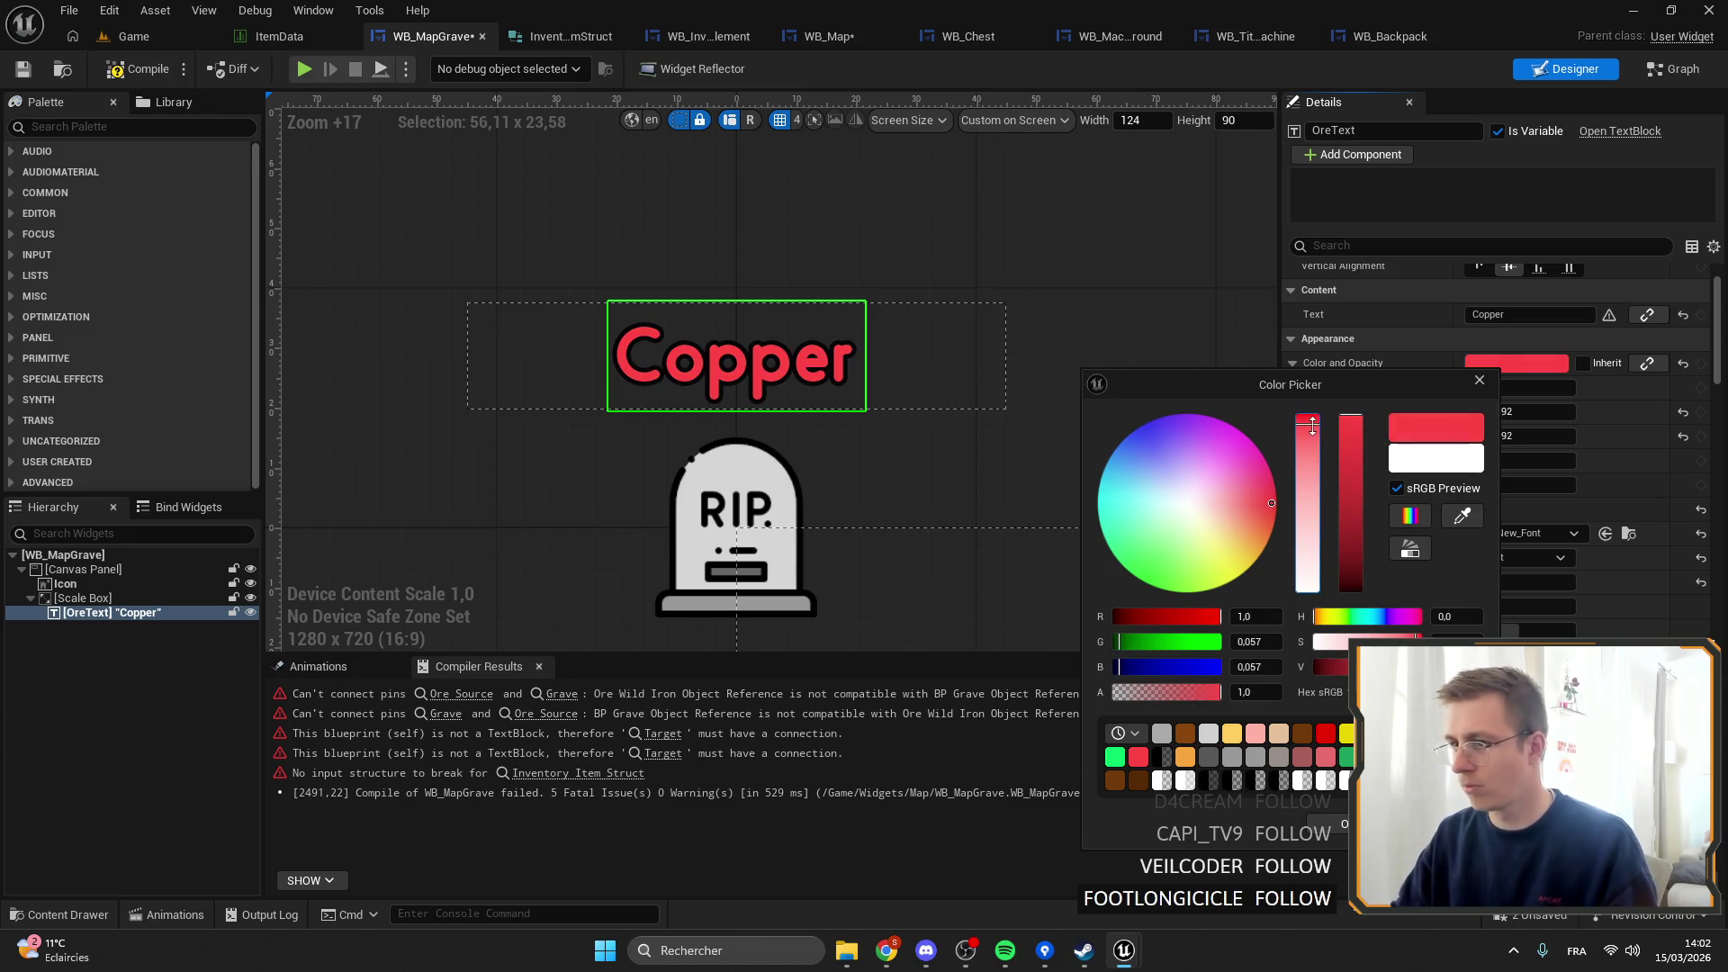
click(1319, 824)
click(146, 72)
click(134, 36)
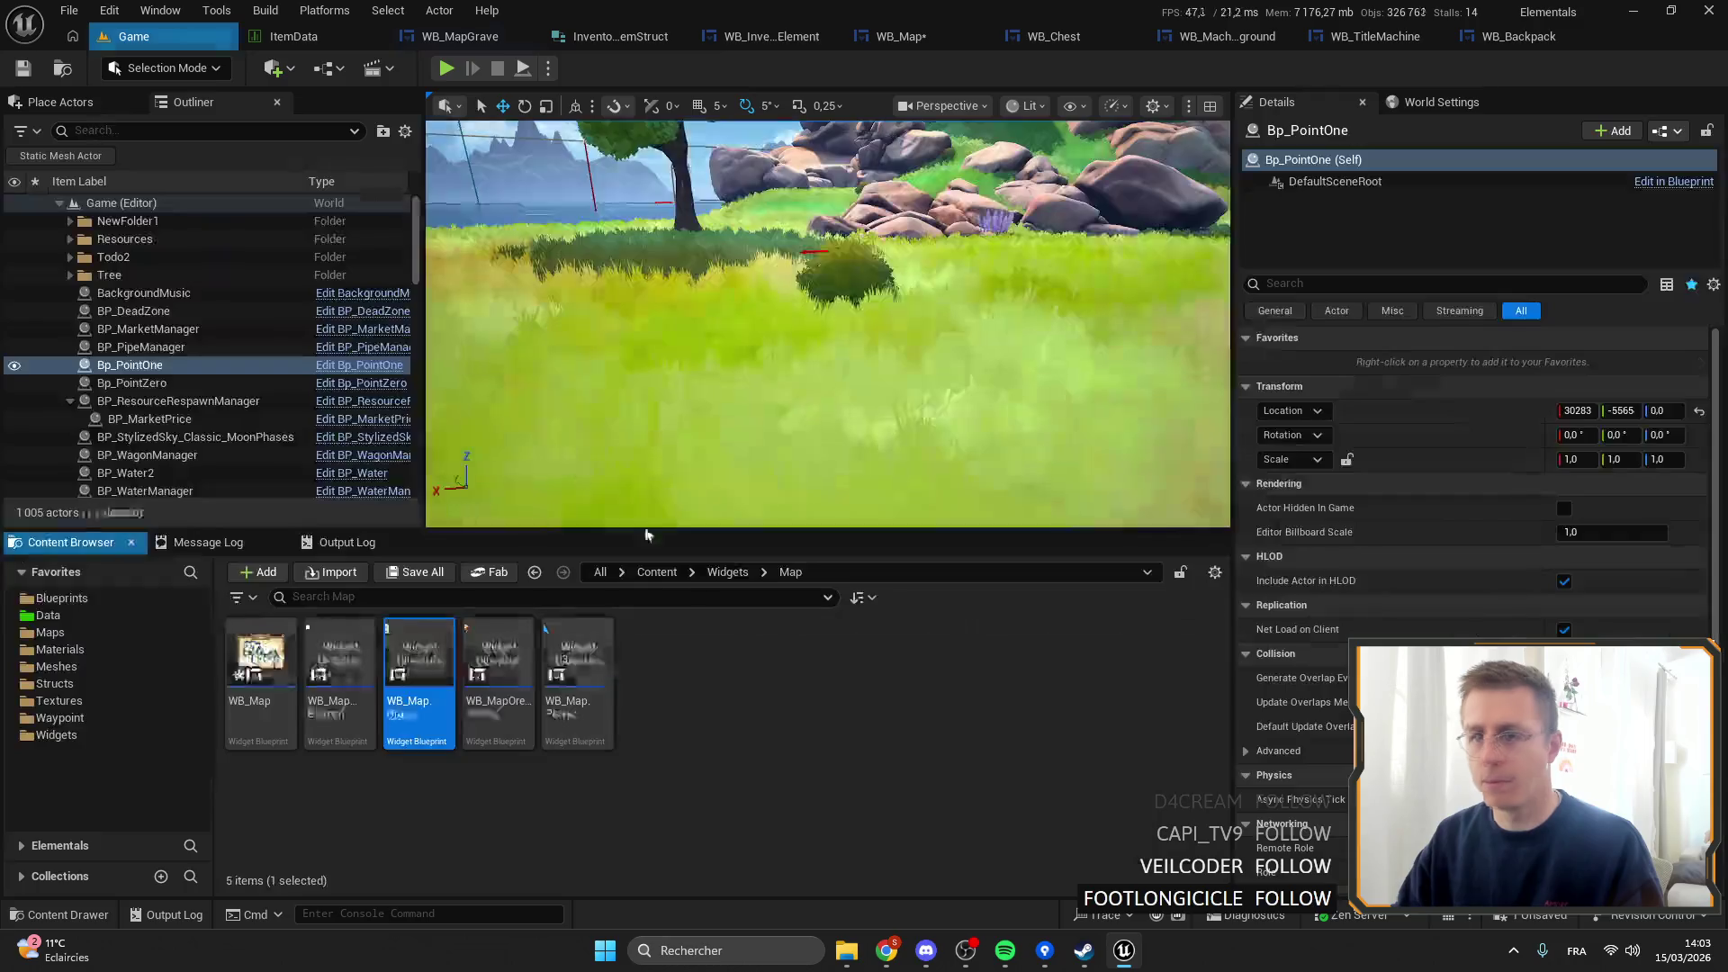
Set WB_MapBeacon's Beacon label font to Odin-New_Font.
double_click(353, 645)
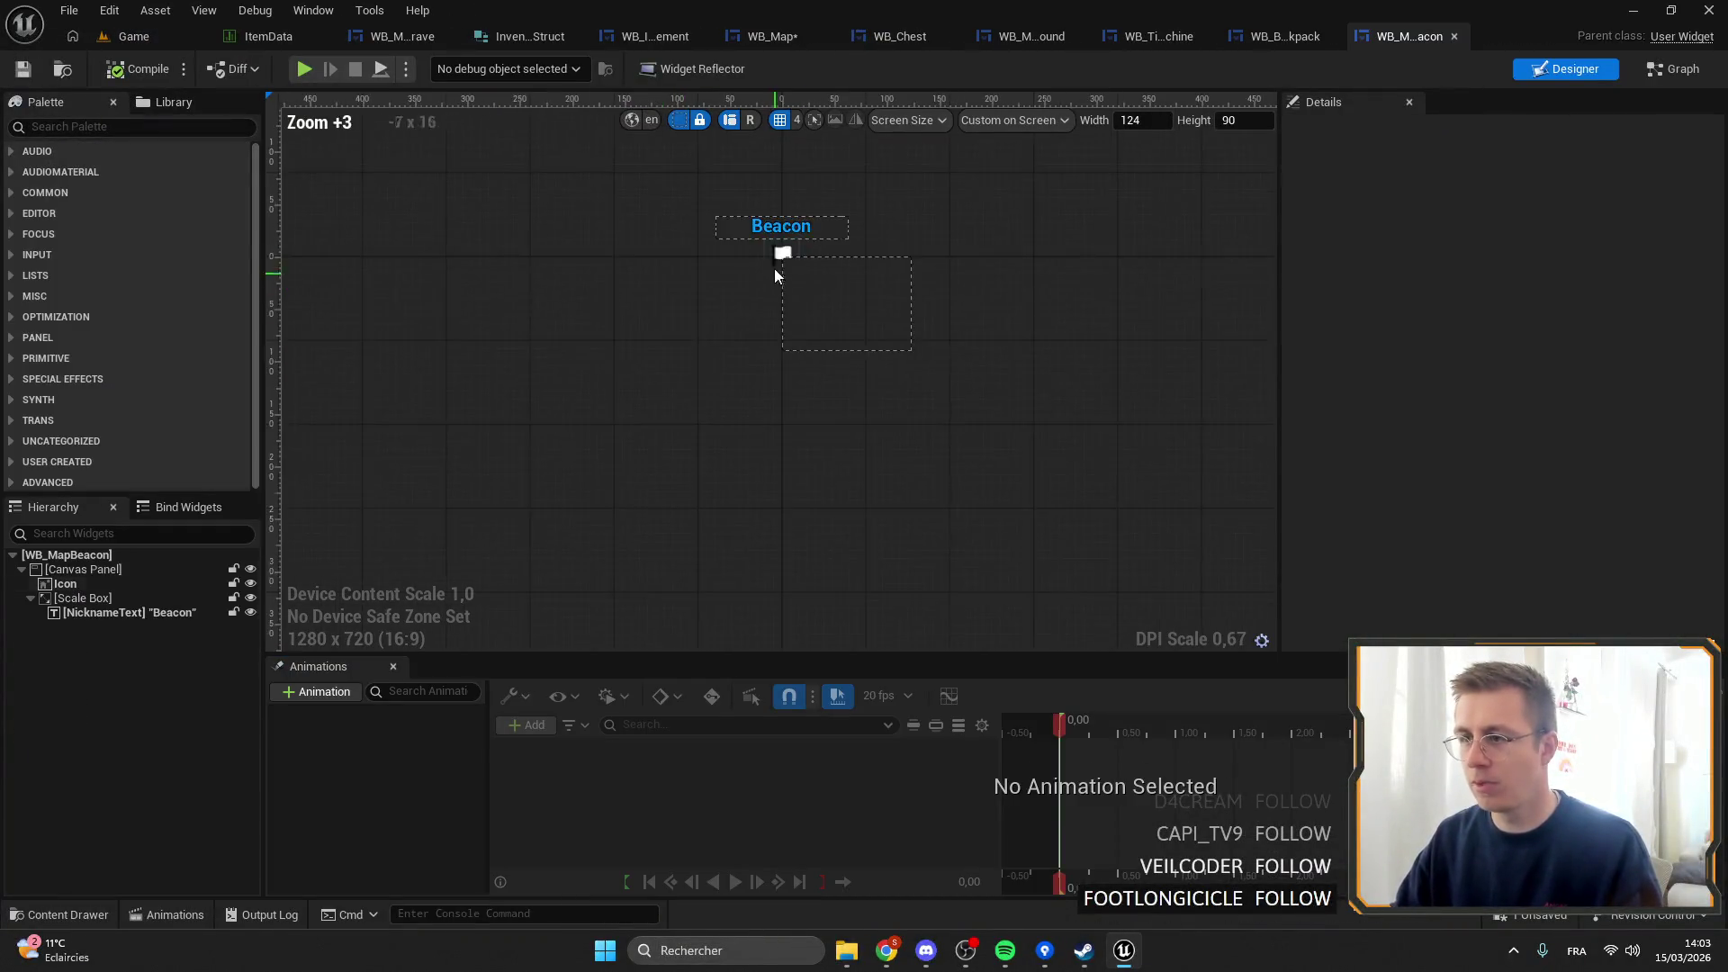
scroll(774, 268, up, 4)
click(782, 208)
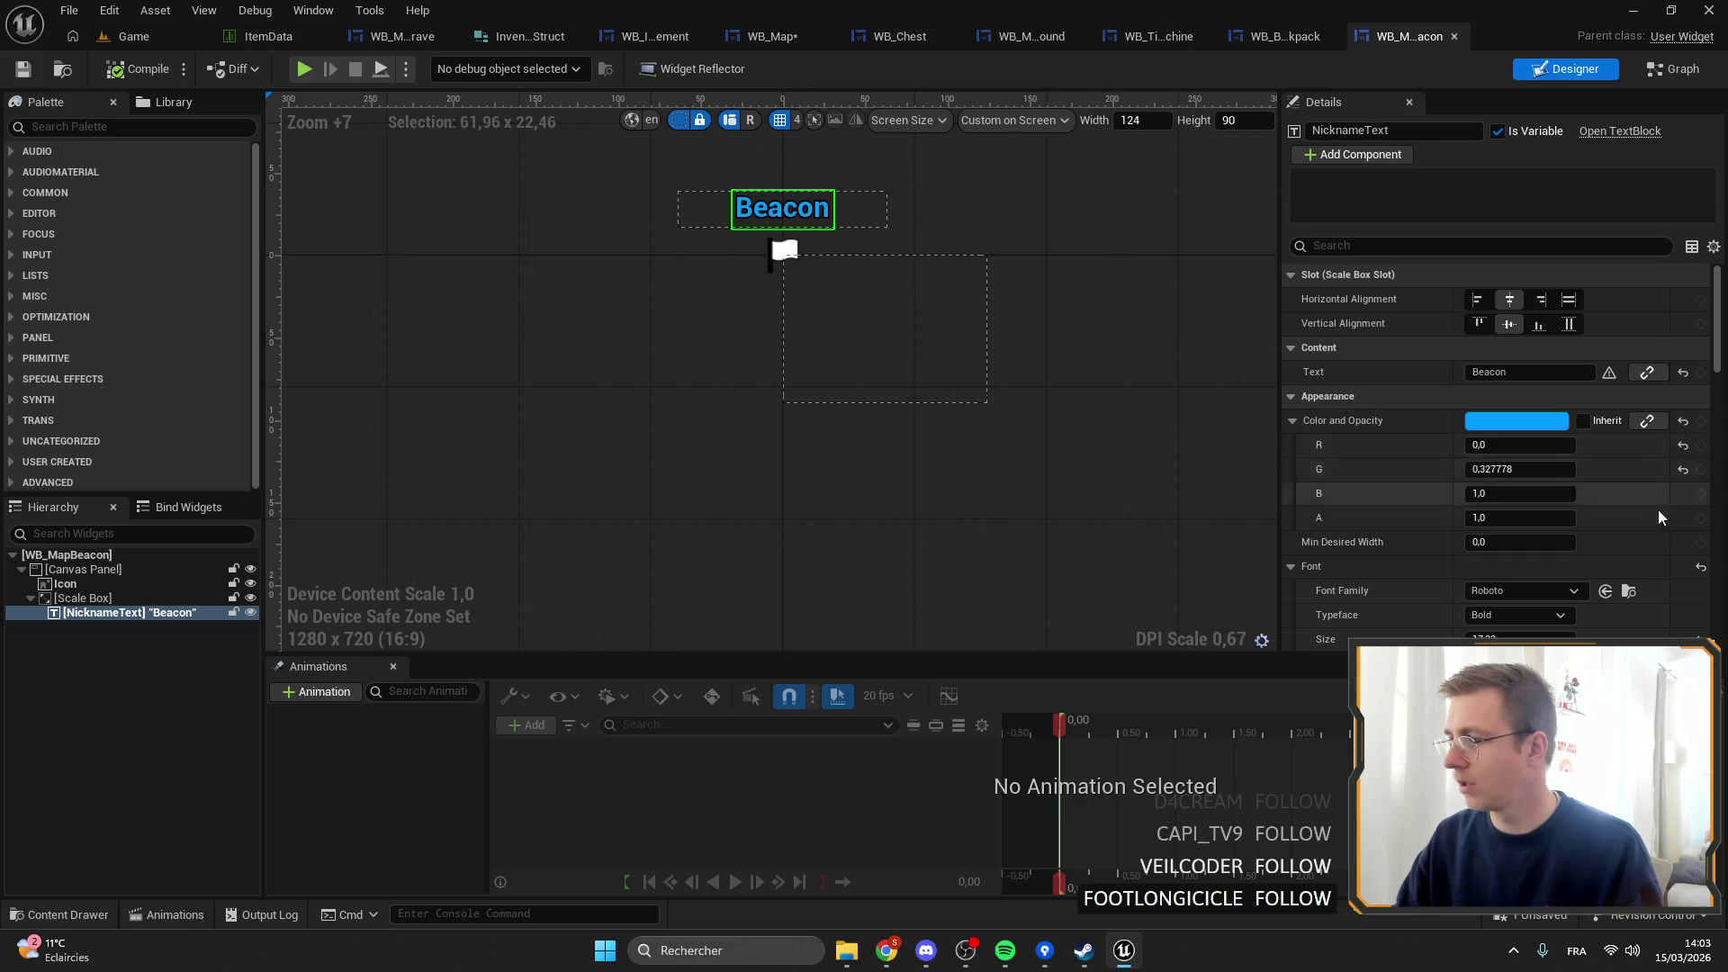
click(1521, 591)
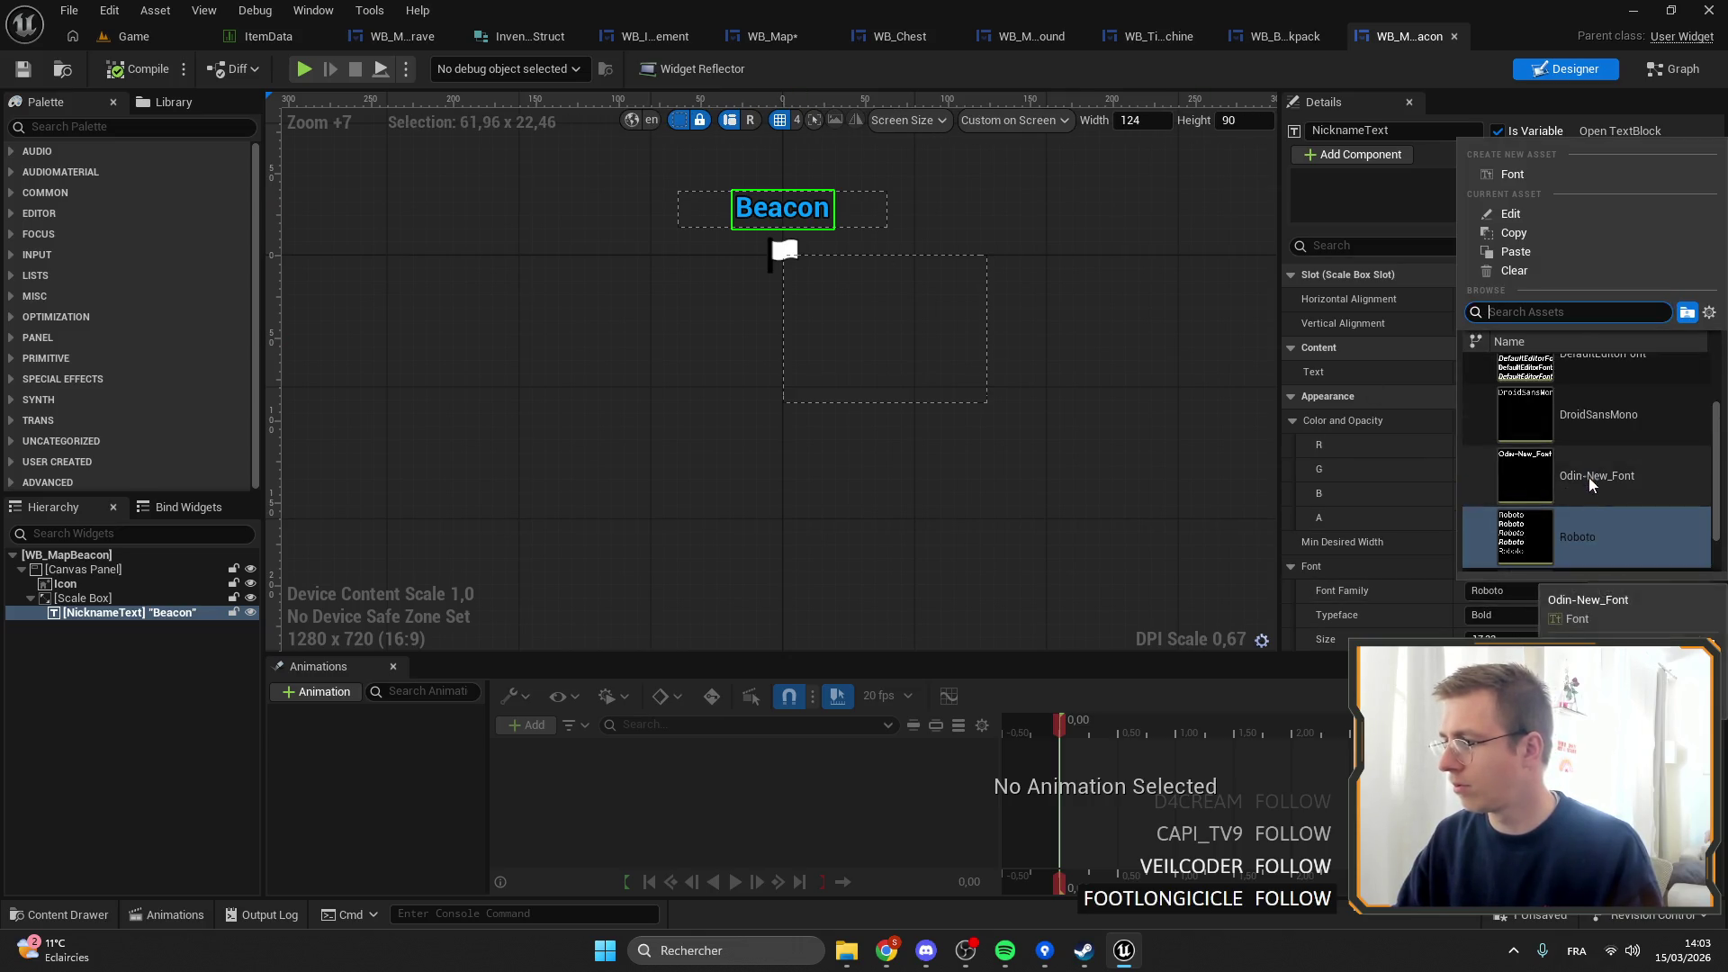
click(1590, 485)
scroll(756, 193, up, 5)
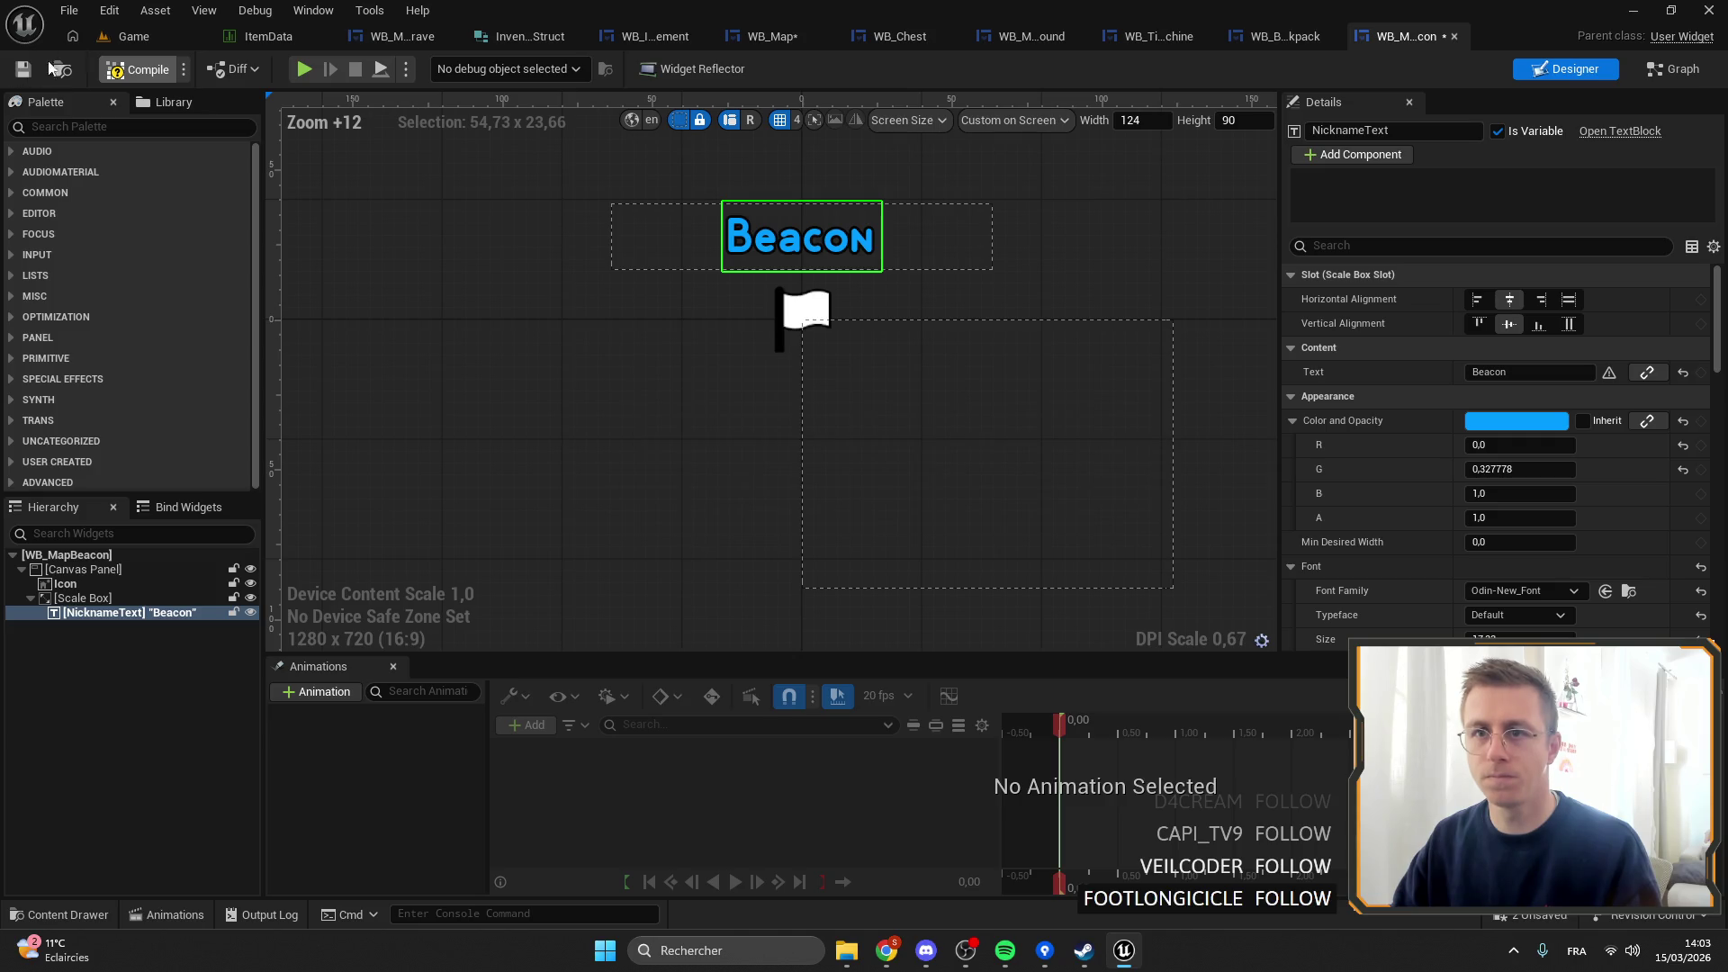
click(130, 36)
Set WB_MapOreSource's Copper and 100% labels to Odin-New_Font, then compile and save.
double_click(502, 653)
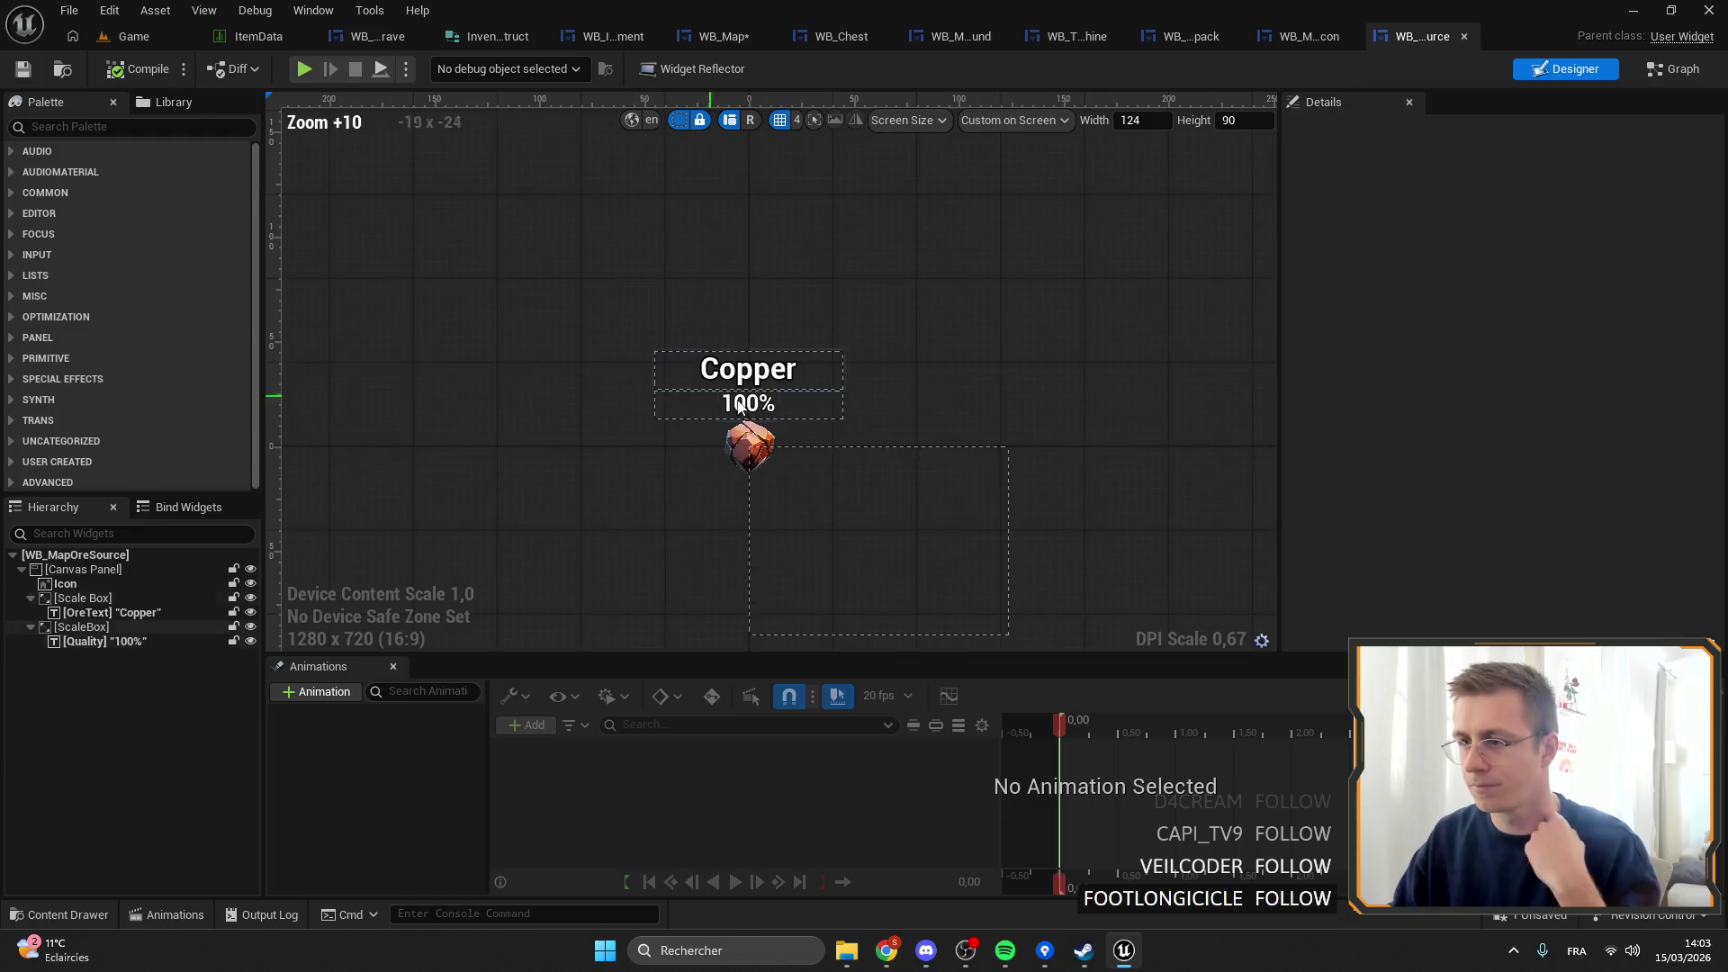
scroll(739, 405, up, 4)
click(737, 328)
scroll(1512, 504, down, 1)
click(1530, 561)
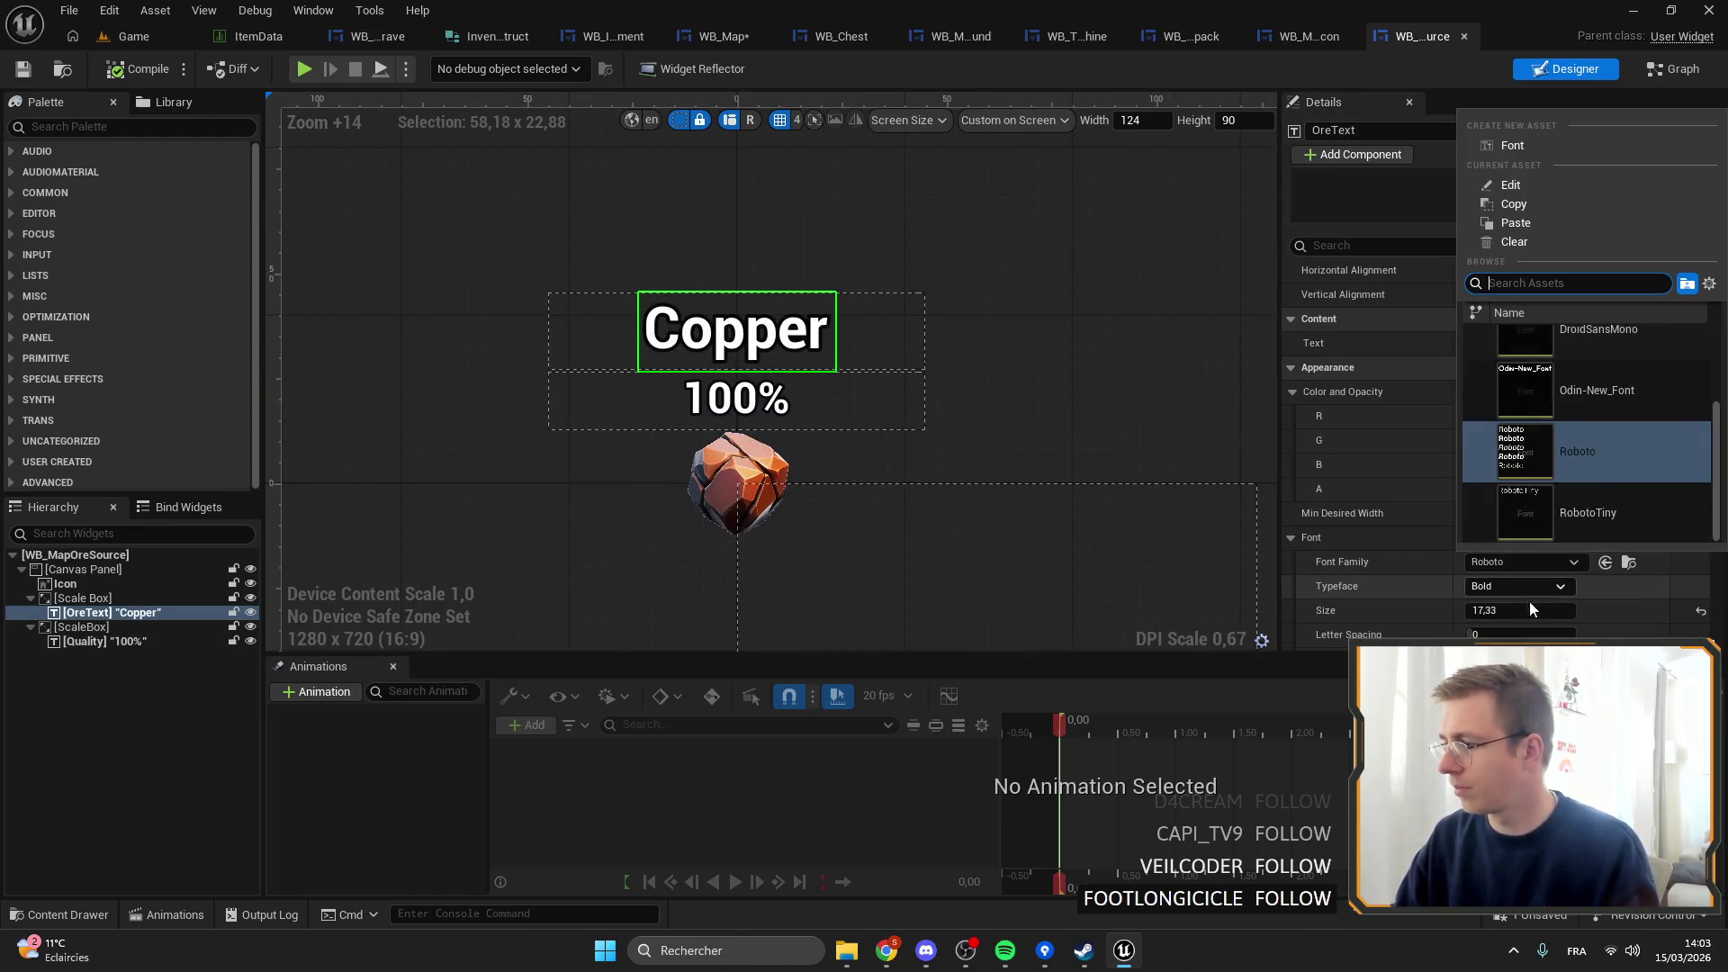
click(1590, 445)
click(787, 422)
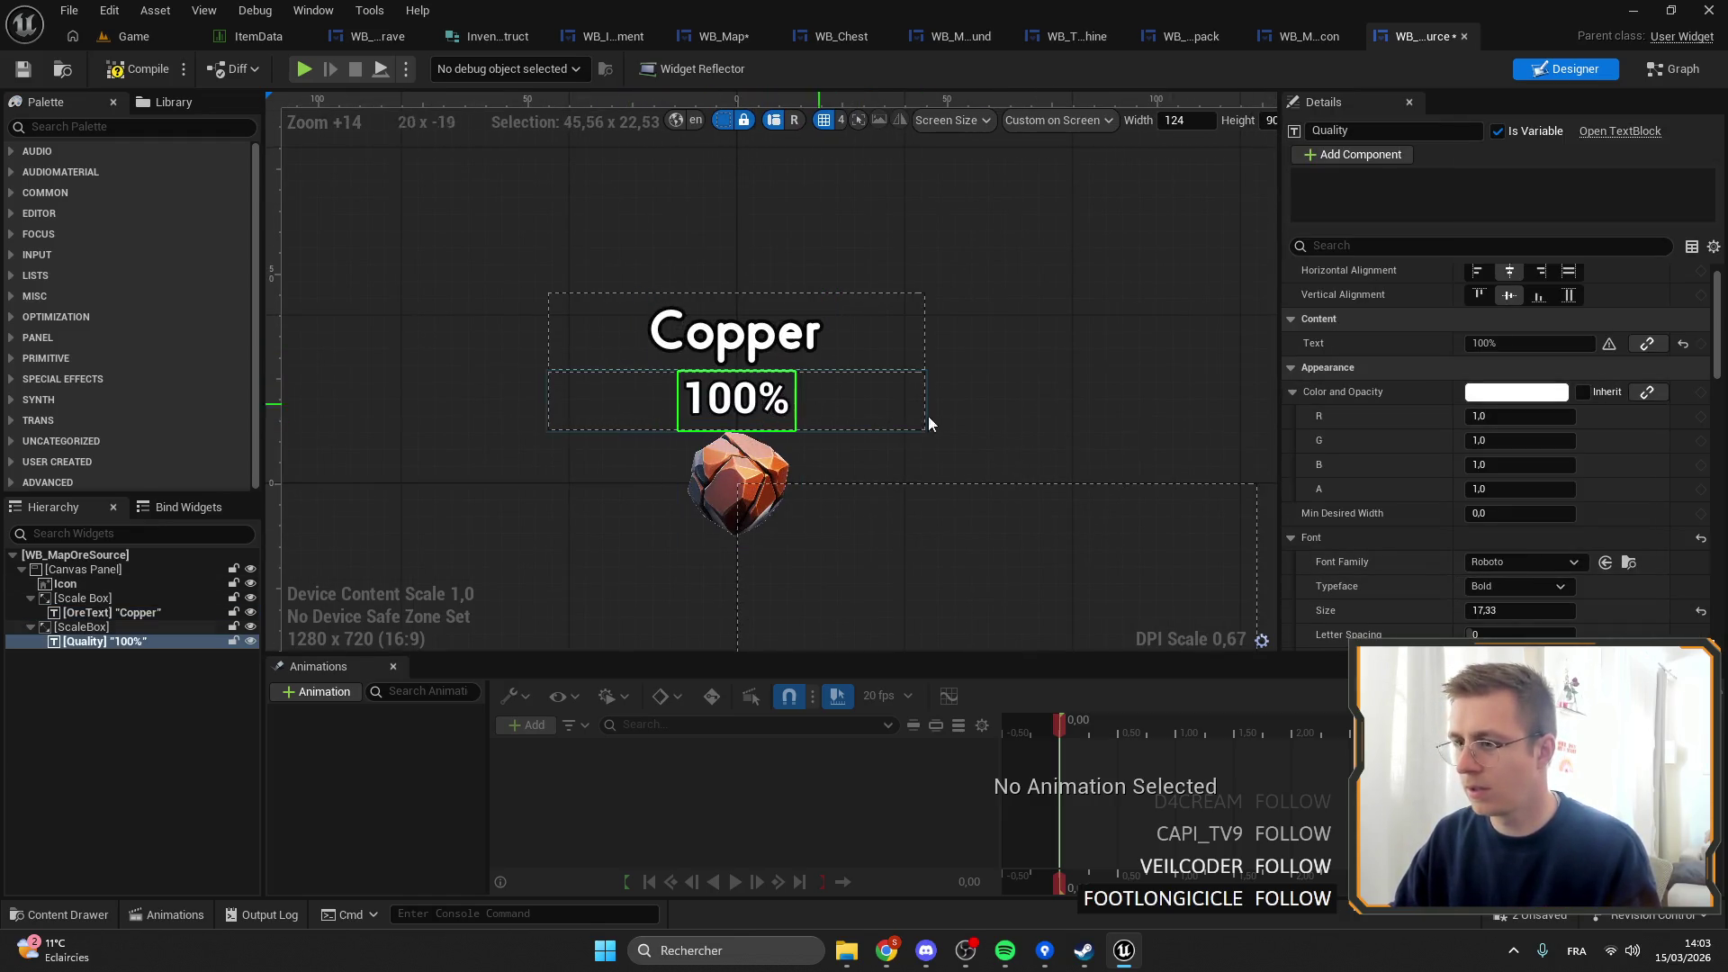
click(1521, 561)
click(1584, 452)
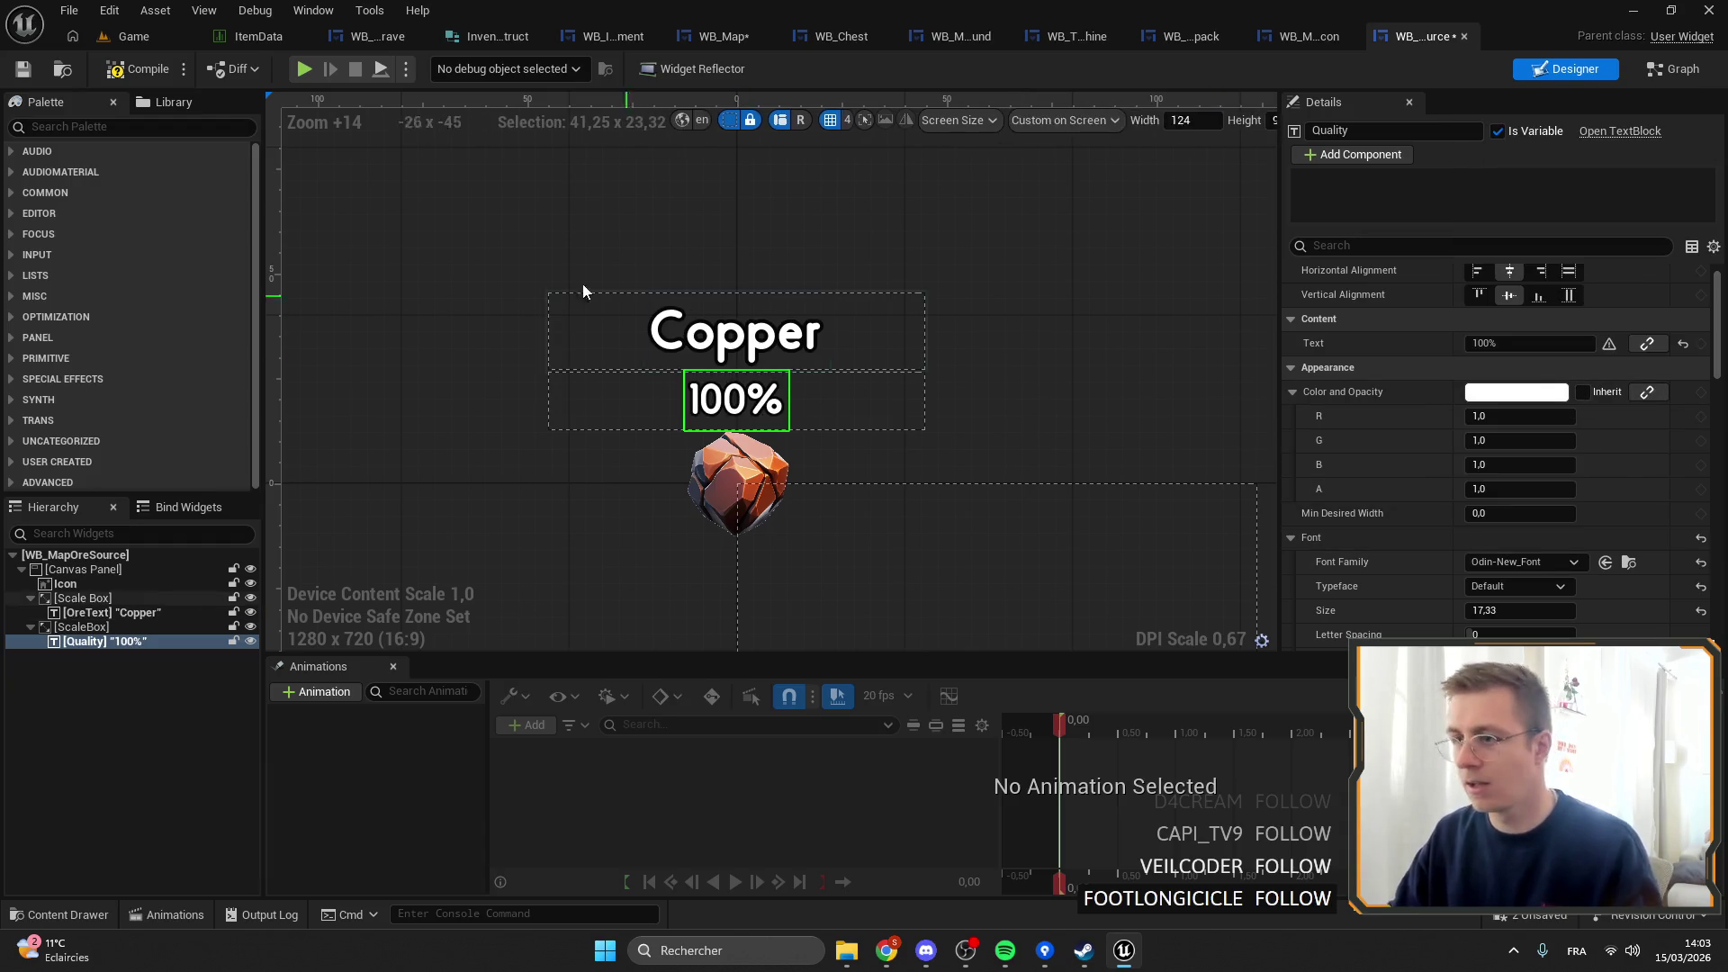
click(137, 68)
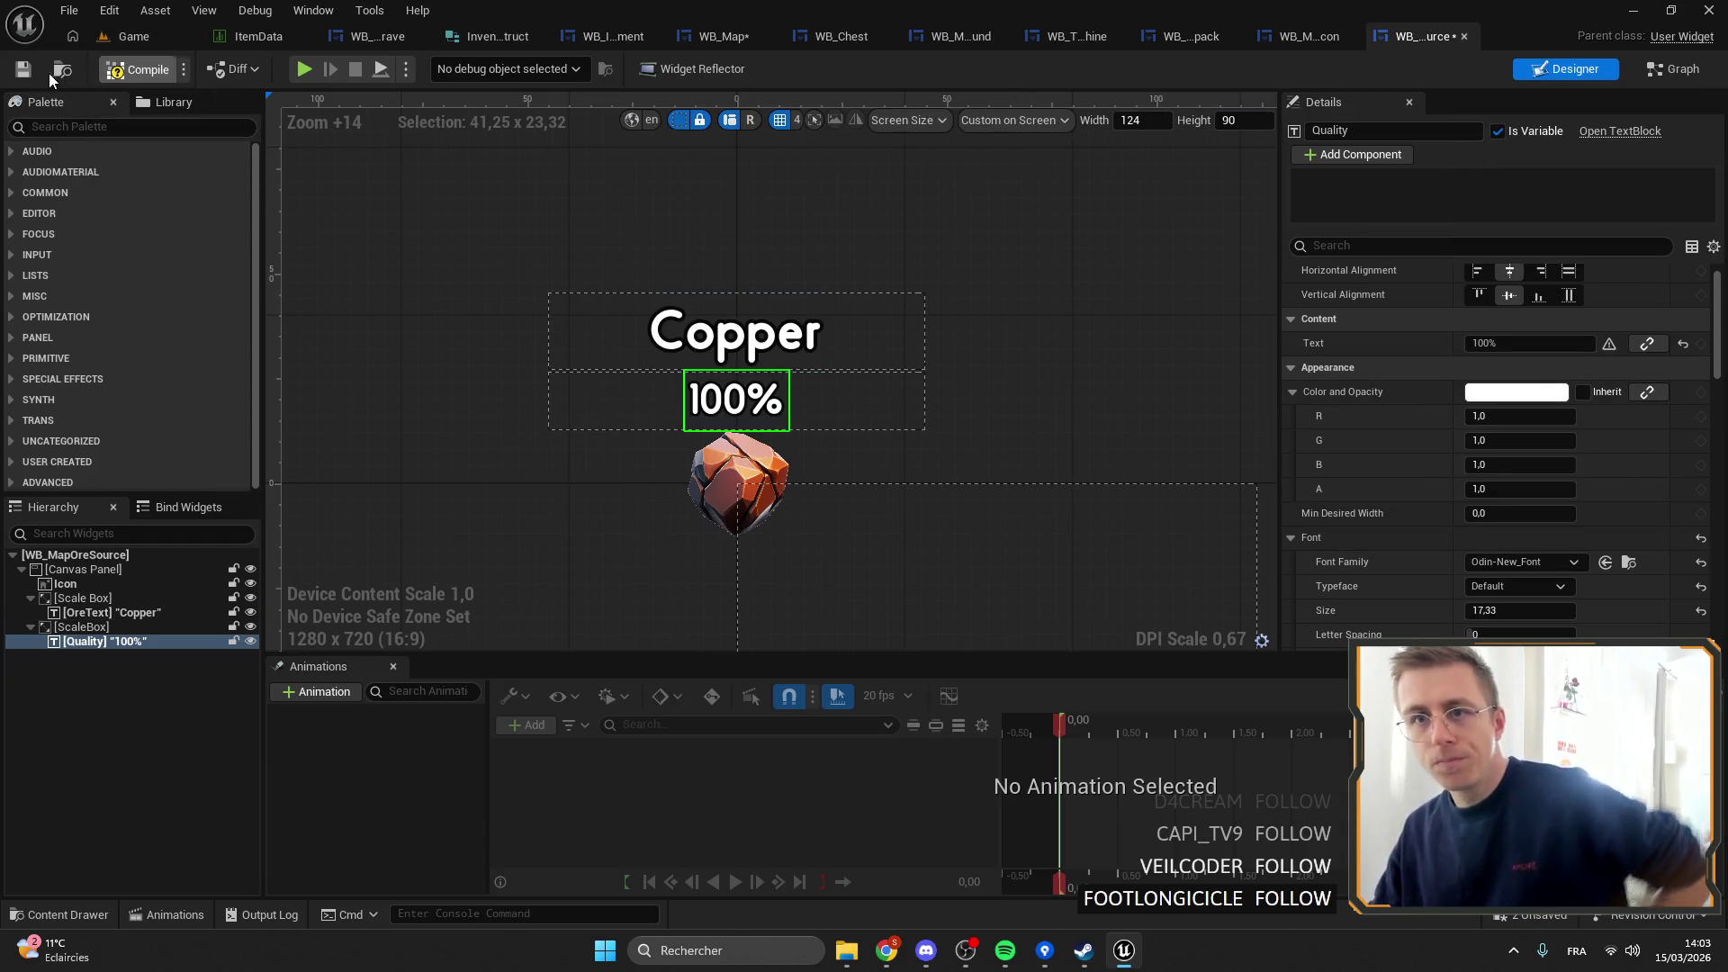
click(62, 69)
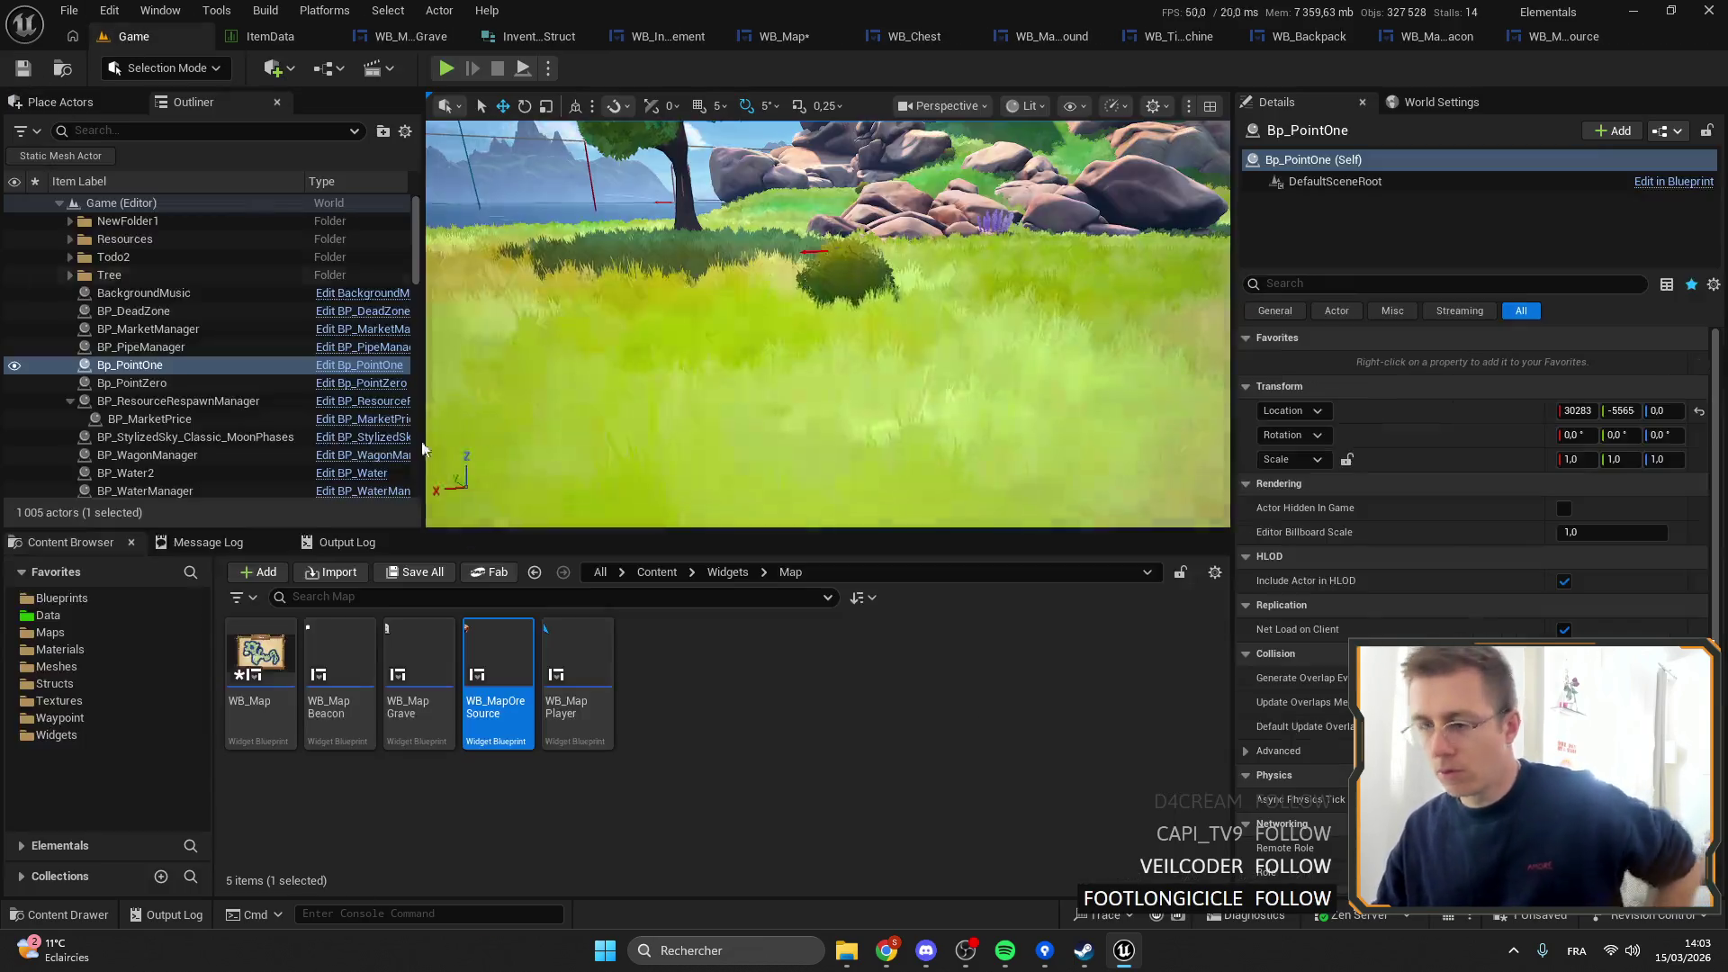
Set WB_MapPlayer's PLSAM nickname label to Odin-New_Font and save the widget.
double_click(560, 677)
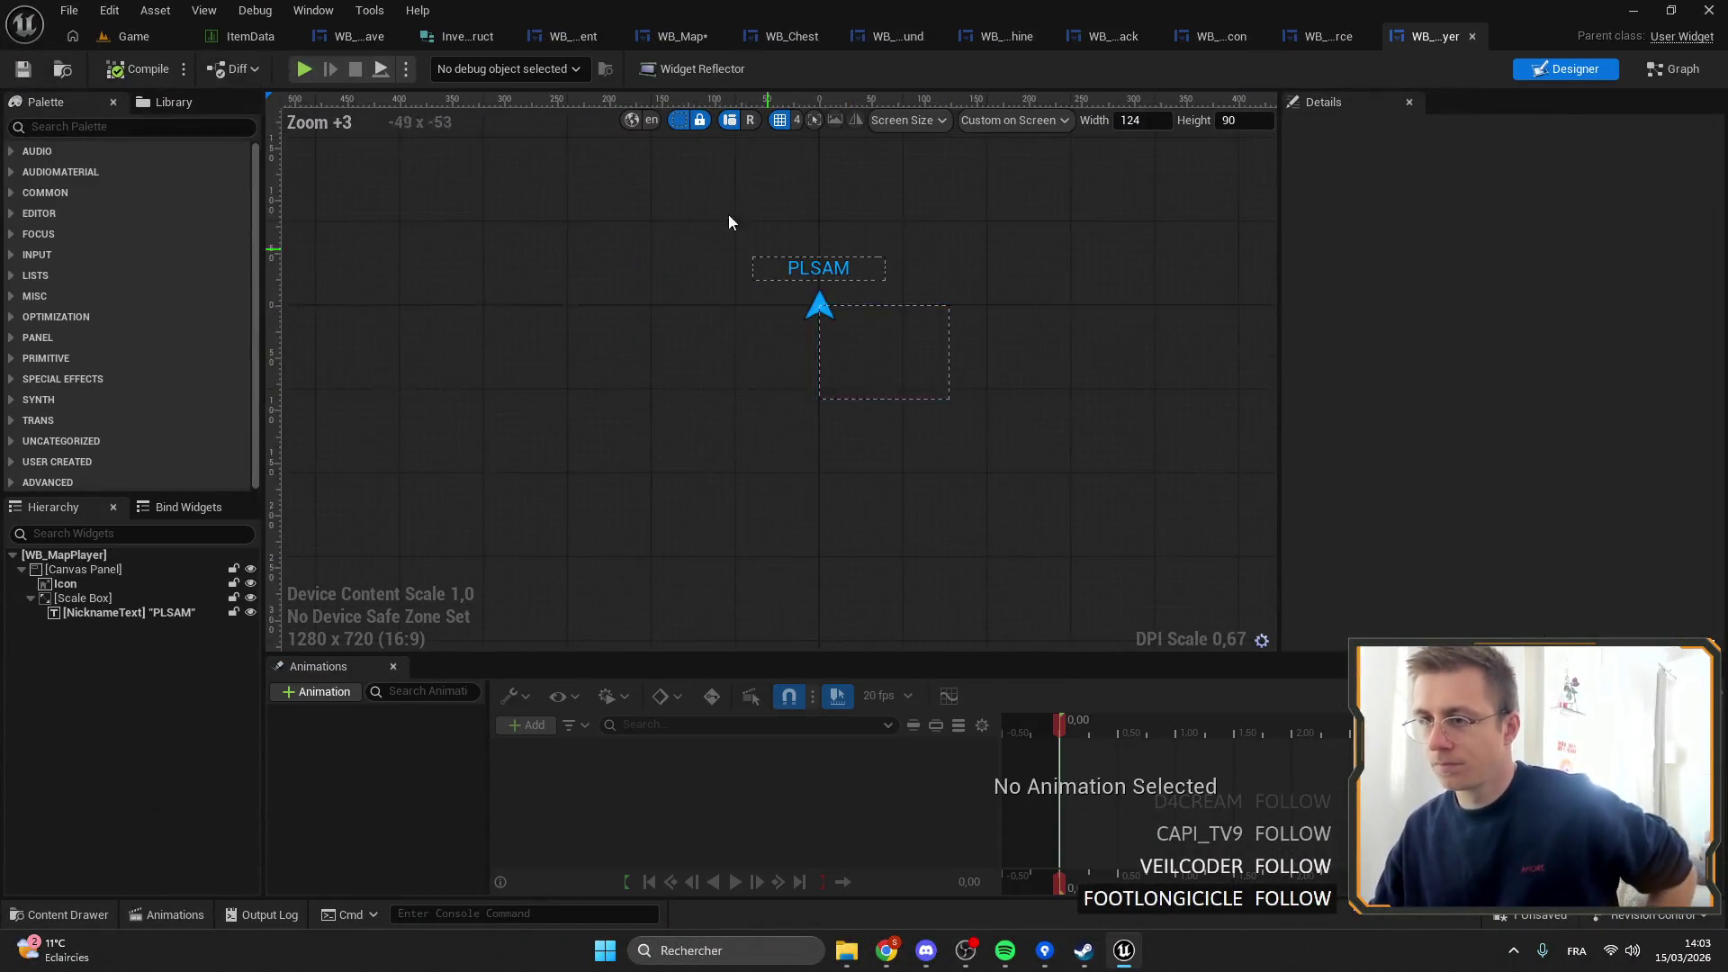
scroll(734, 232, up, 5)
click(877, 291)
click(1517, 592)
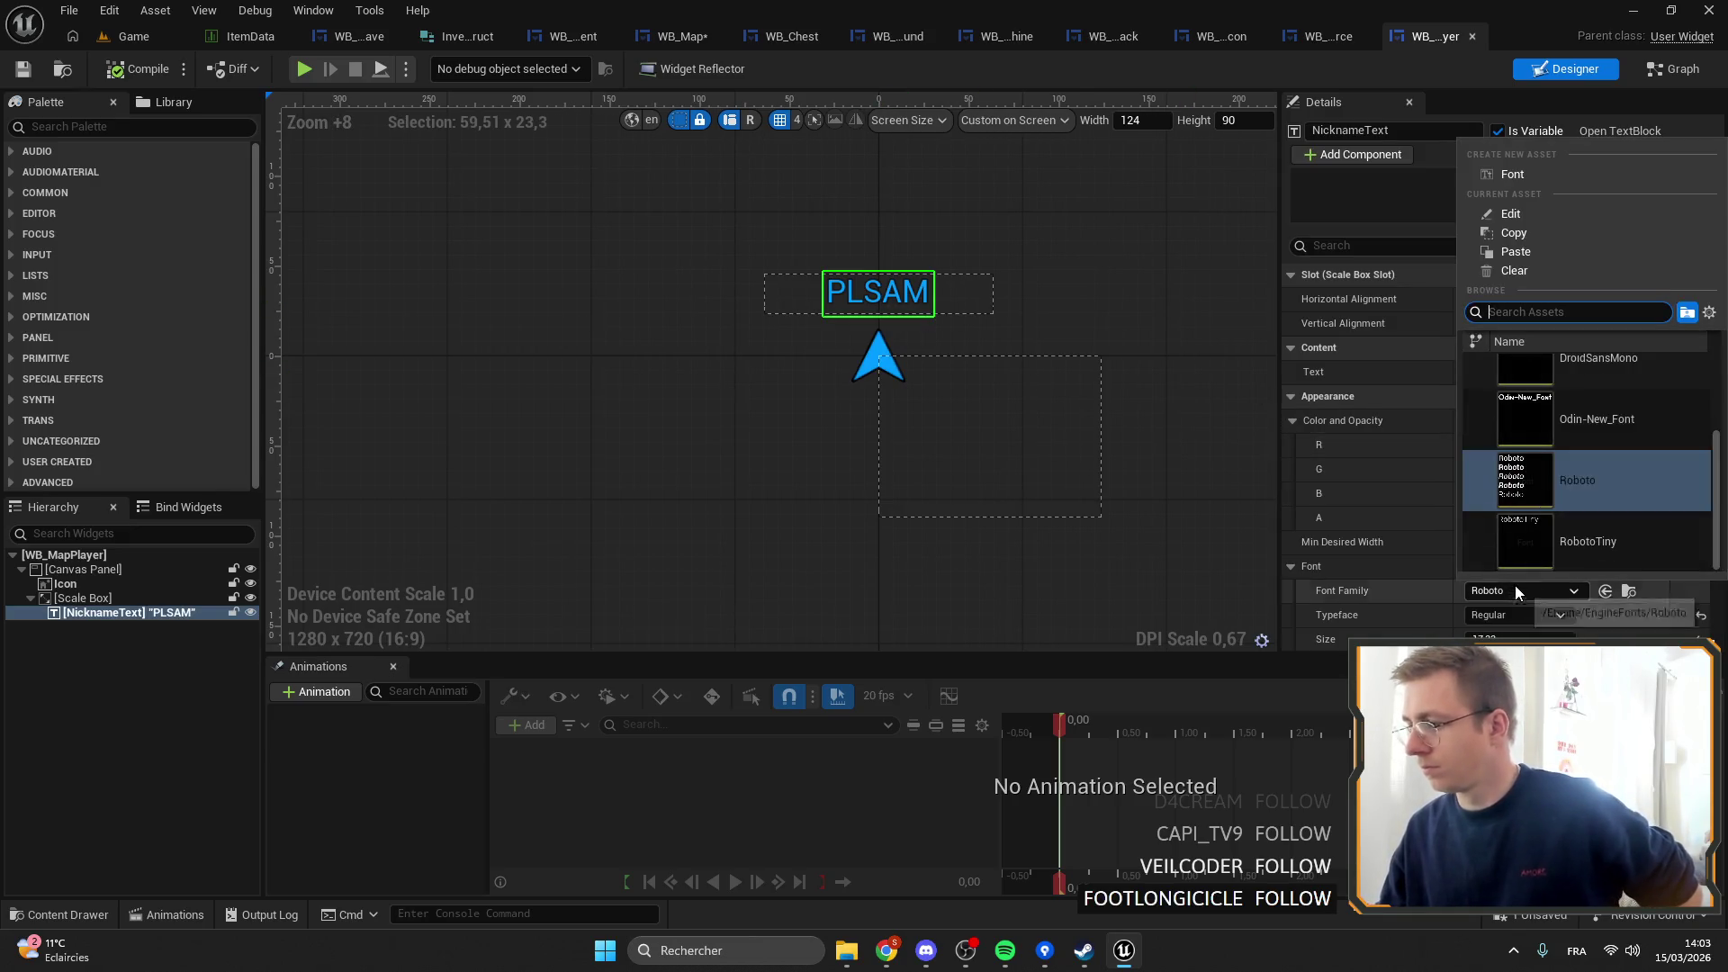
click(1586, 416)
click(23, 79)
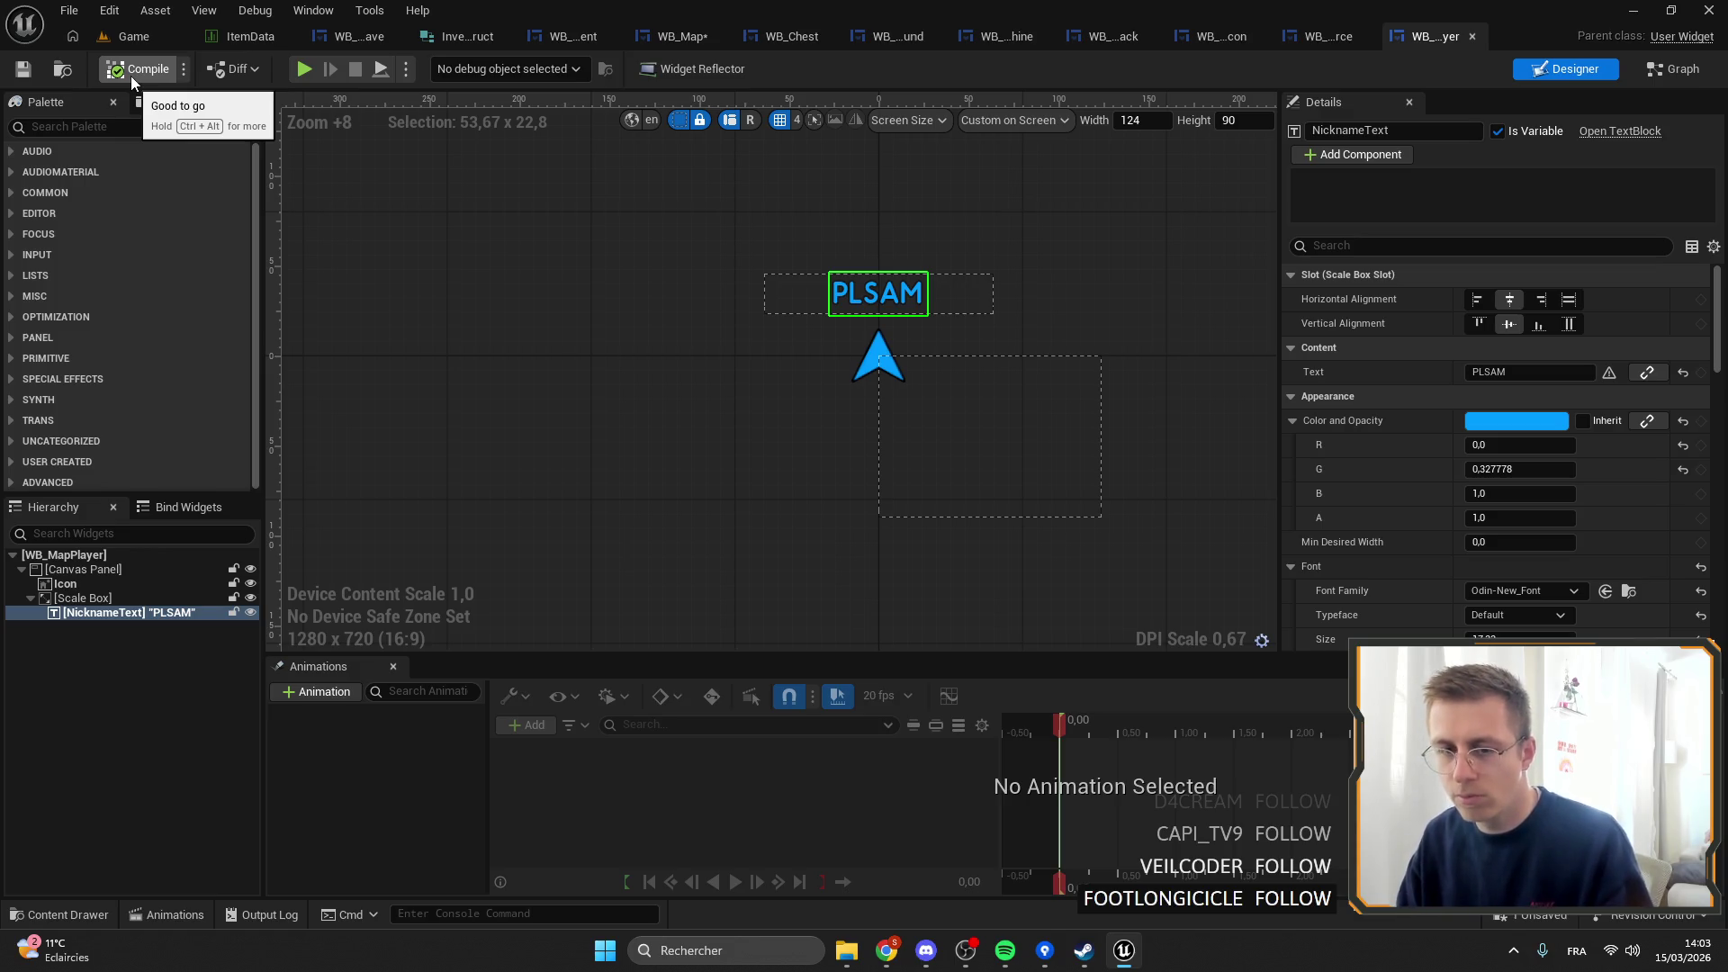
Select WB_MapGrave's parent WB_Map in the Content Browser and save all changes.
click(149, 34)
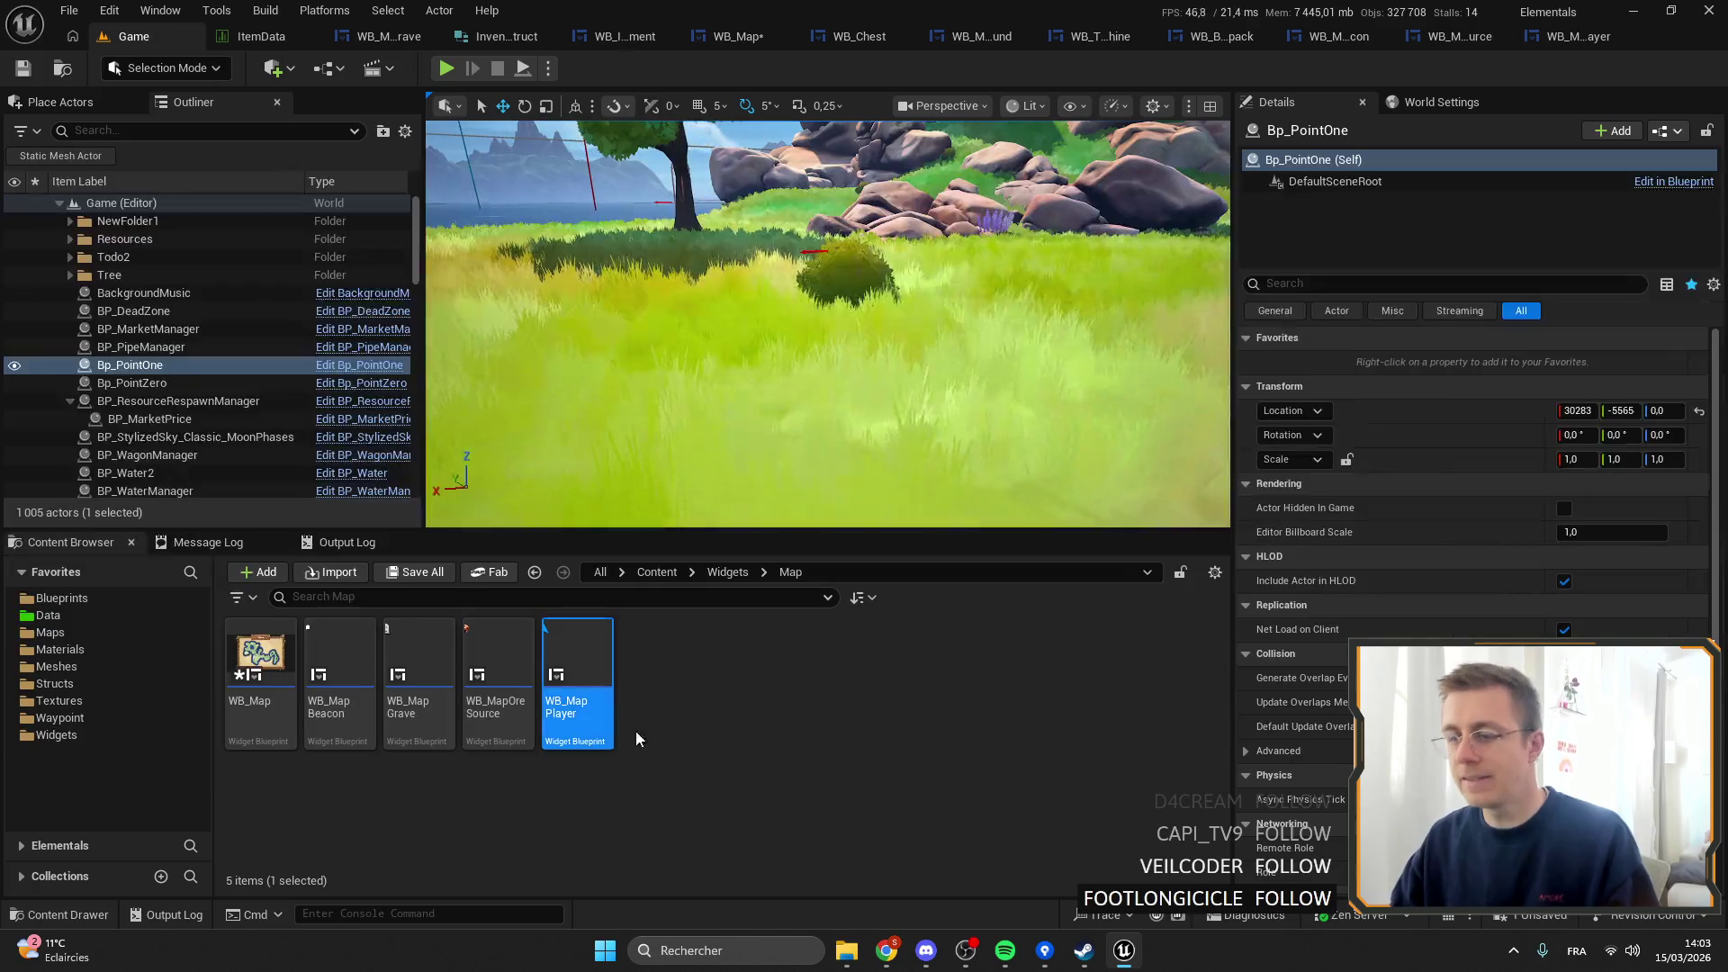
click(260, 684)
key(ctrl+s)
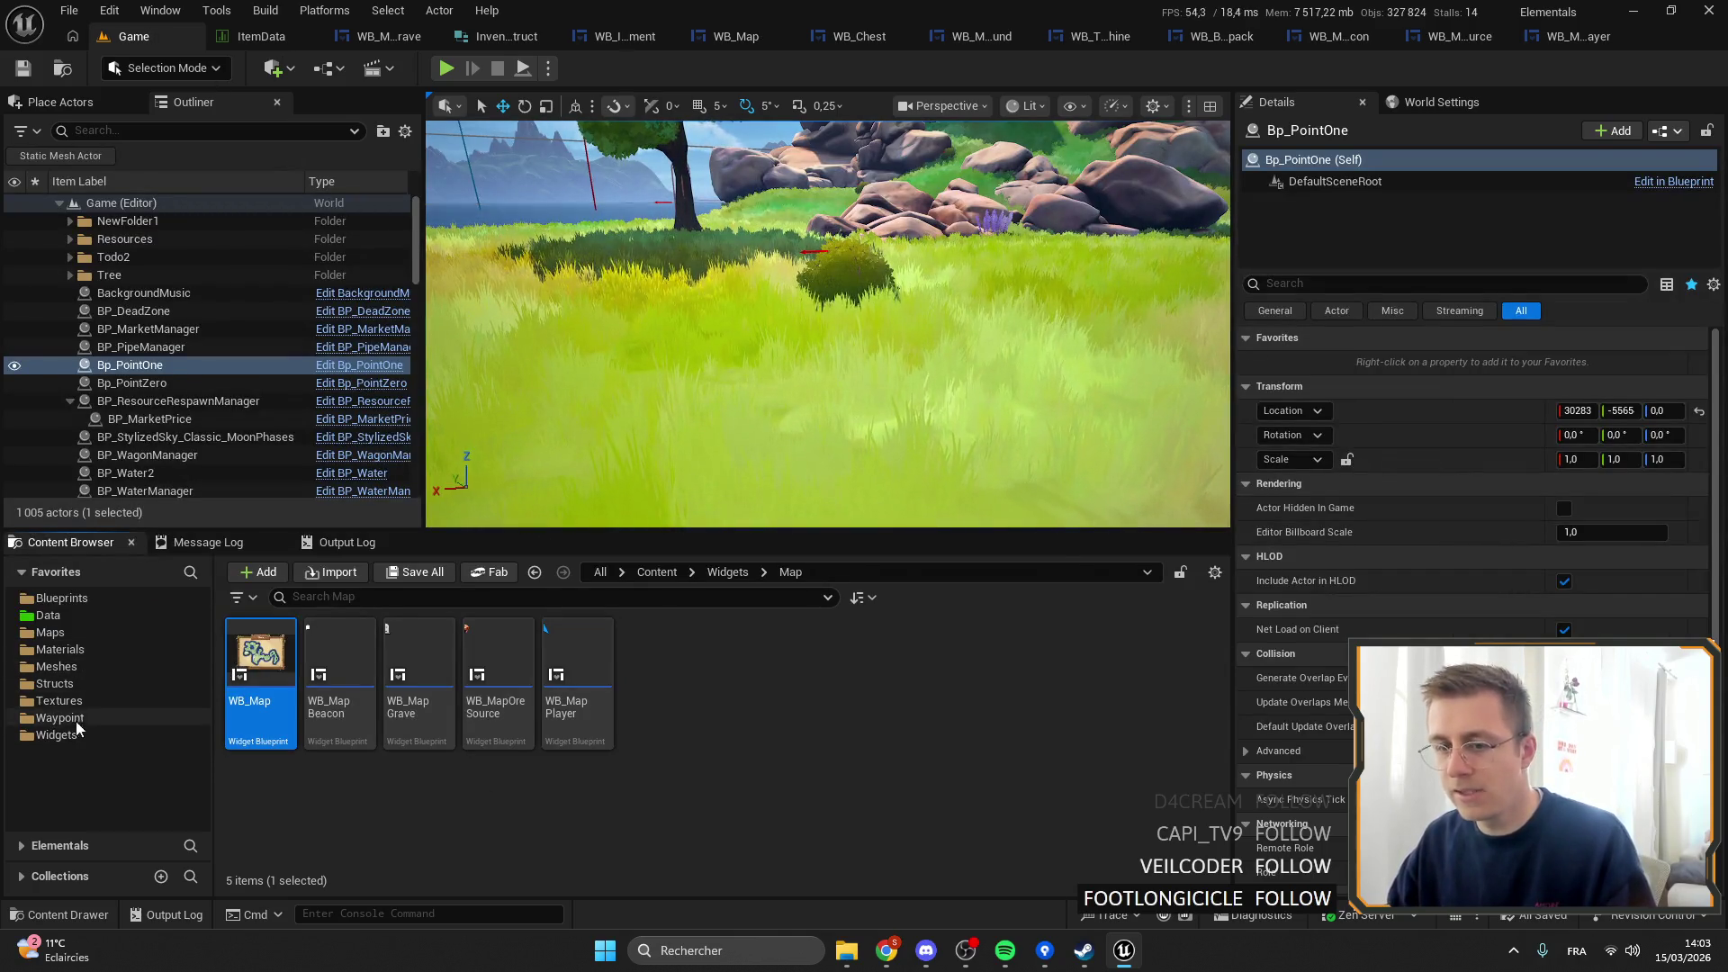
Open the UnlockSteps data table from the Data folder.
click(59, 717)
click(55, 734)
click(92, 615)
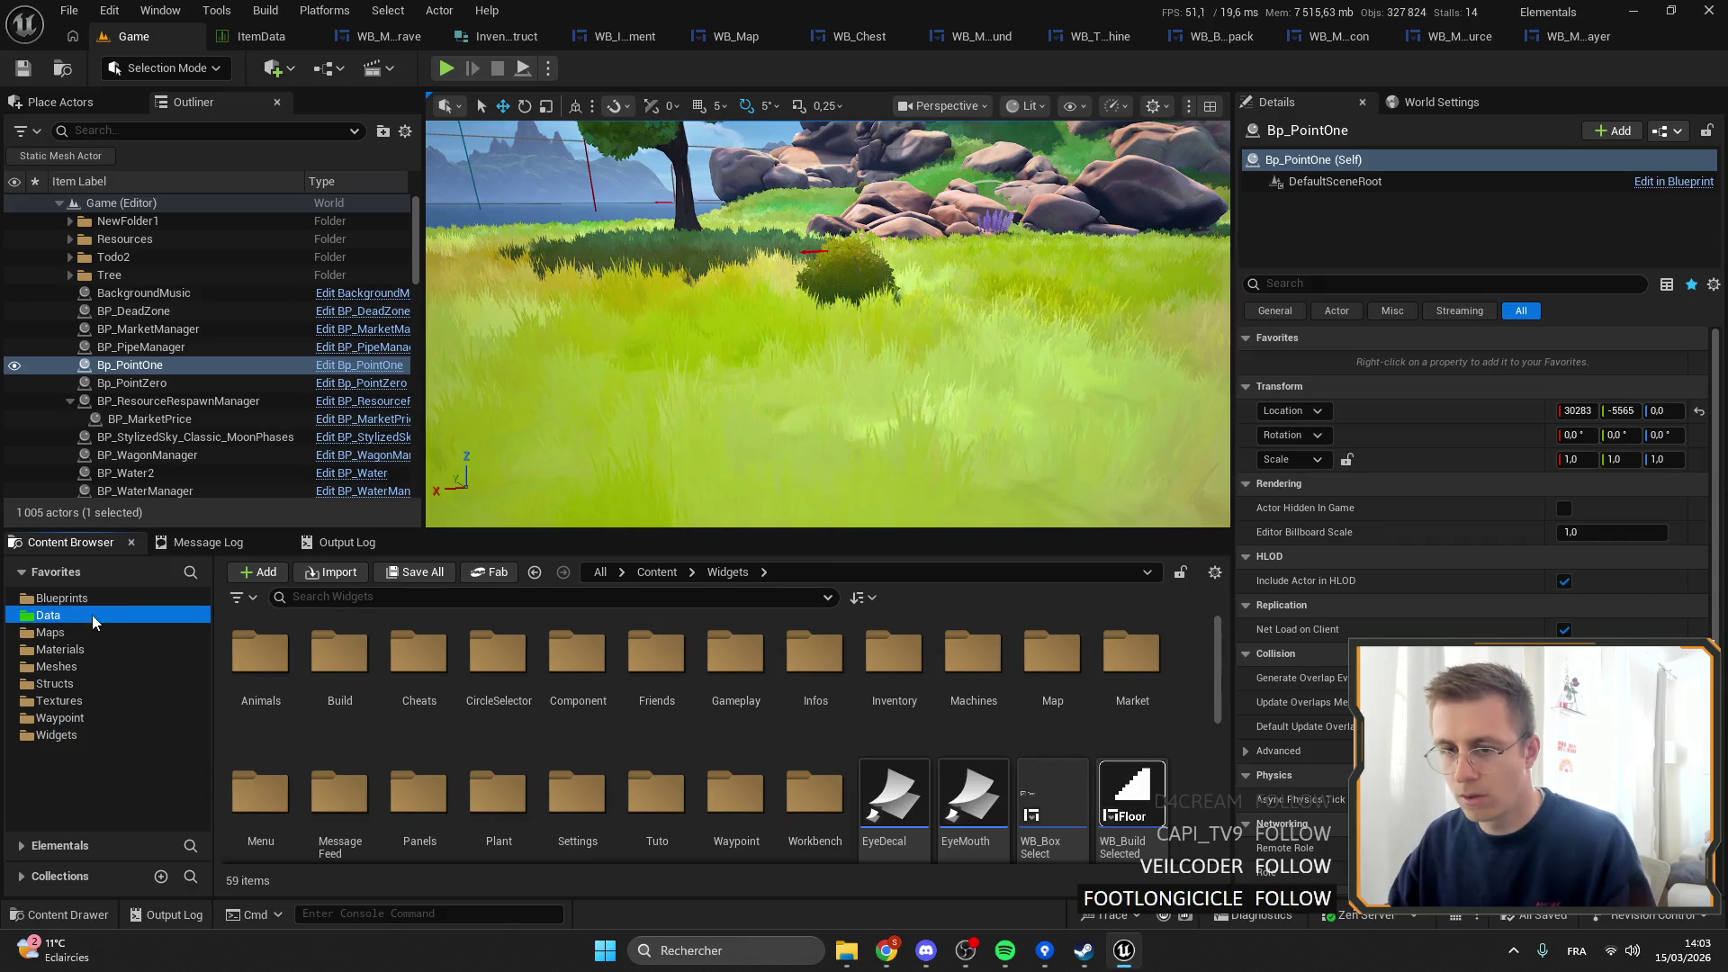
click(261, 36)
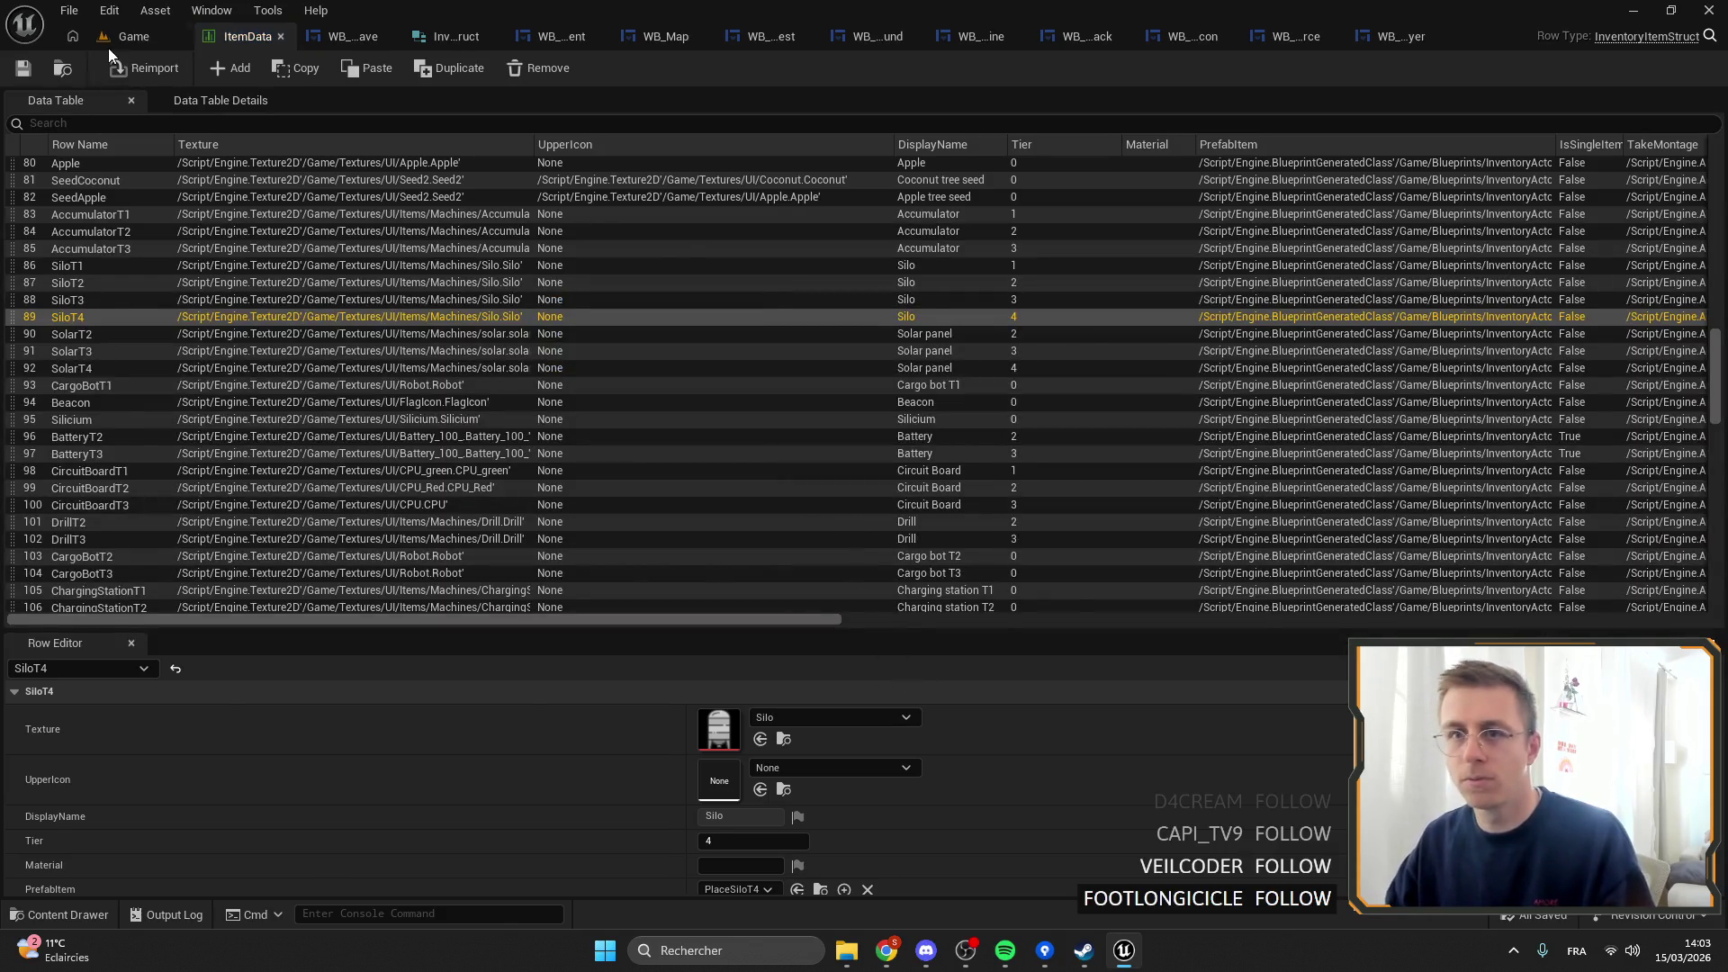
click(110, 43)
click(506, 800)
double_click(506, 800)
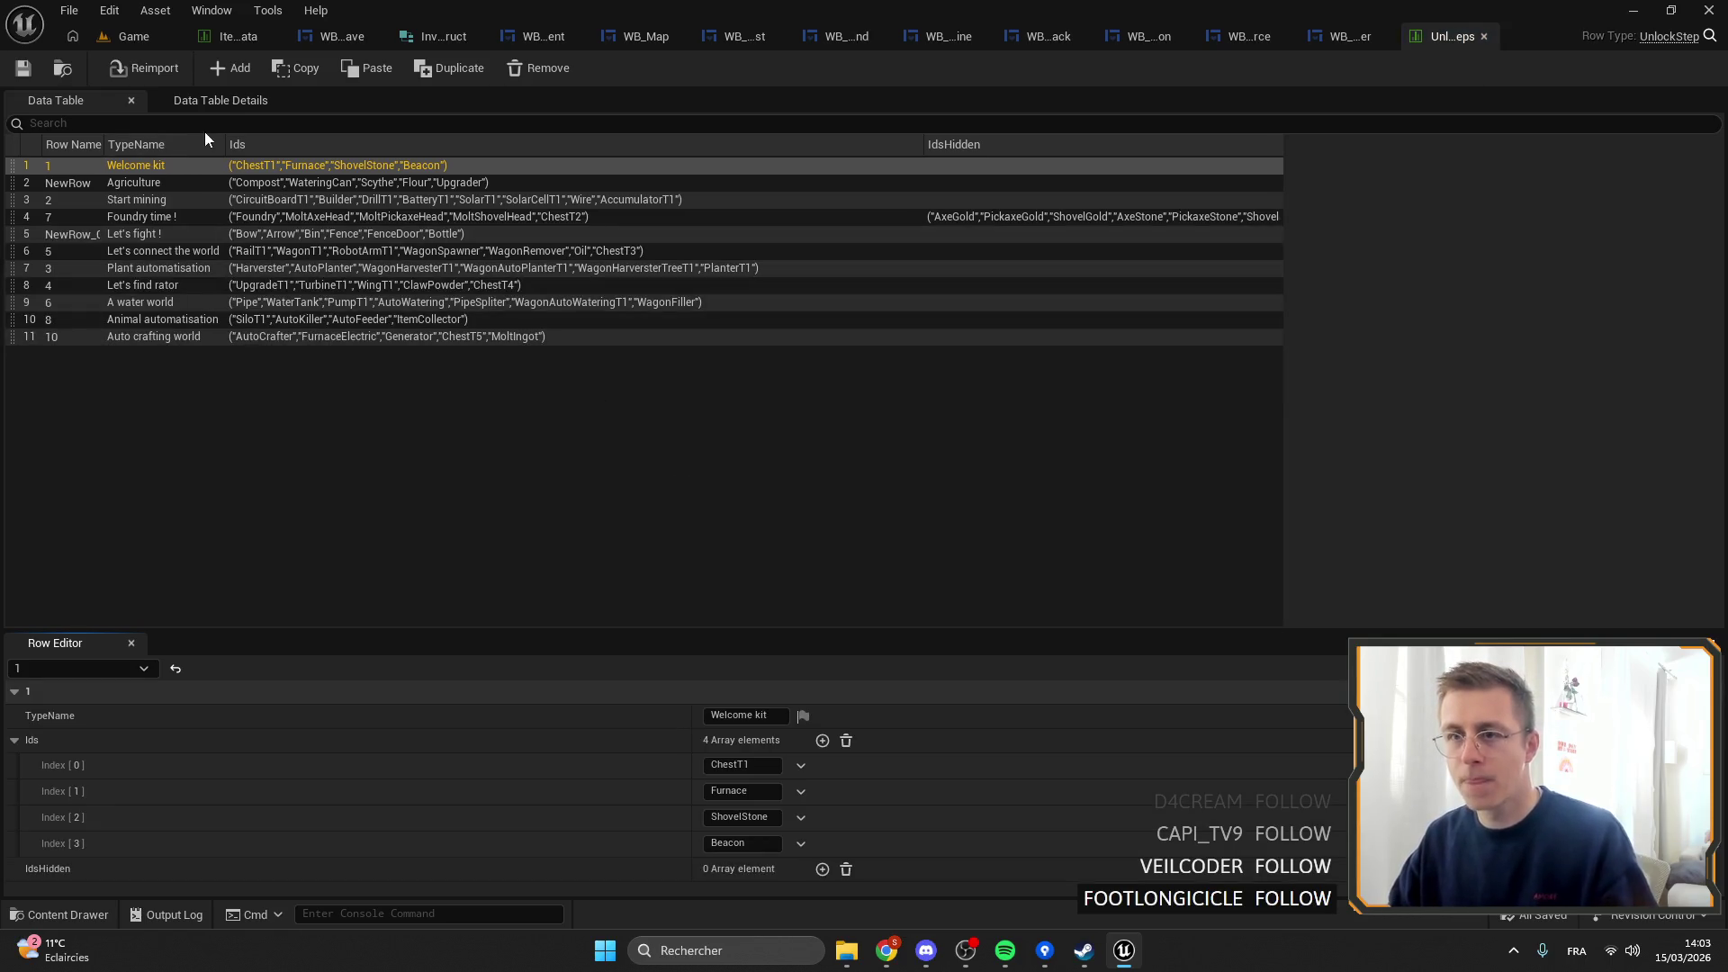
Remove the Builder entry from the Start mining step's Ids.
click(325, 183)
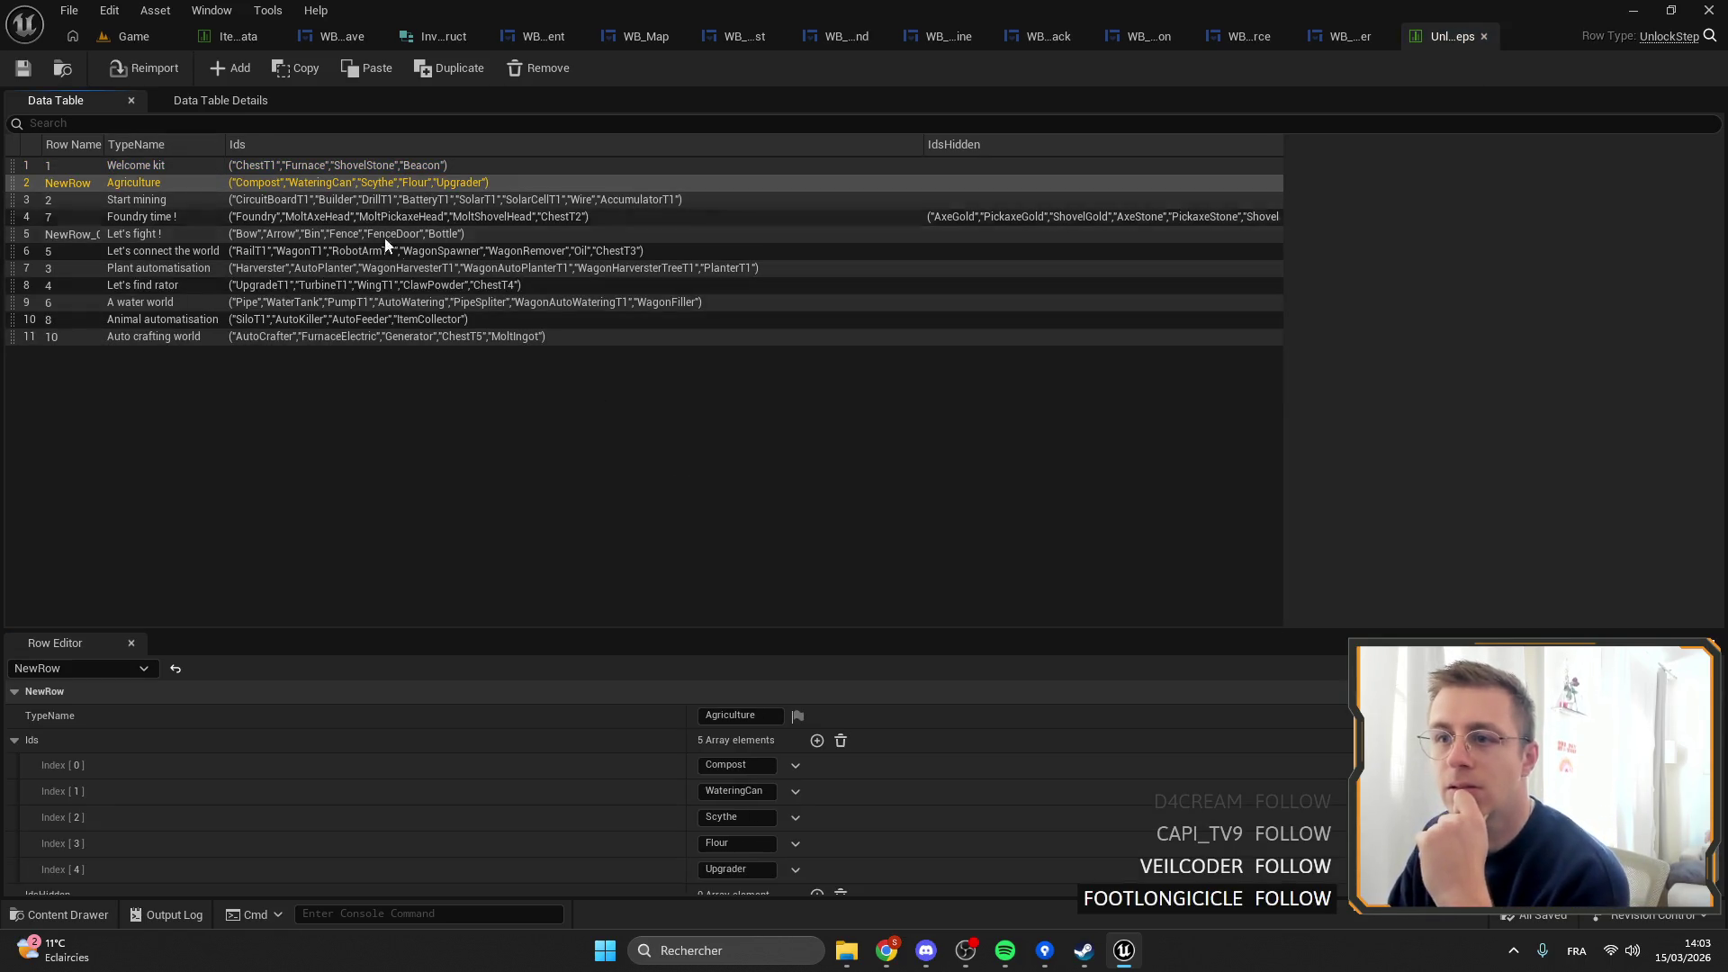
click(364, 199)
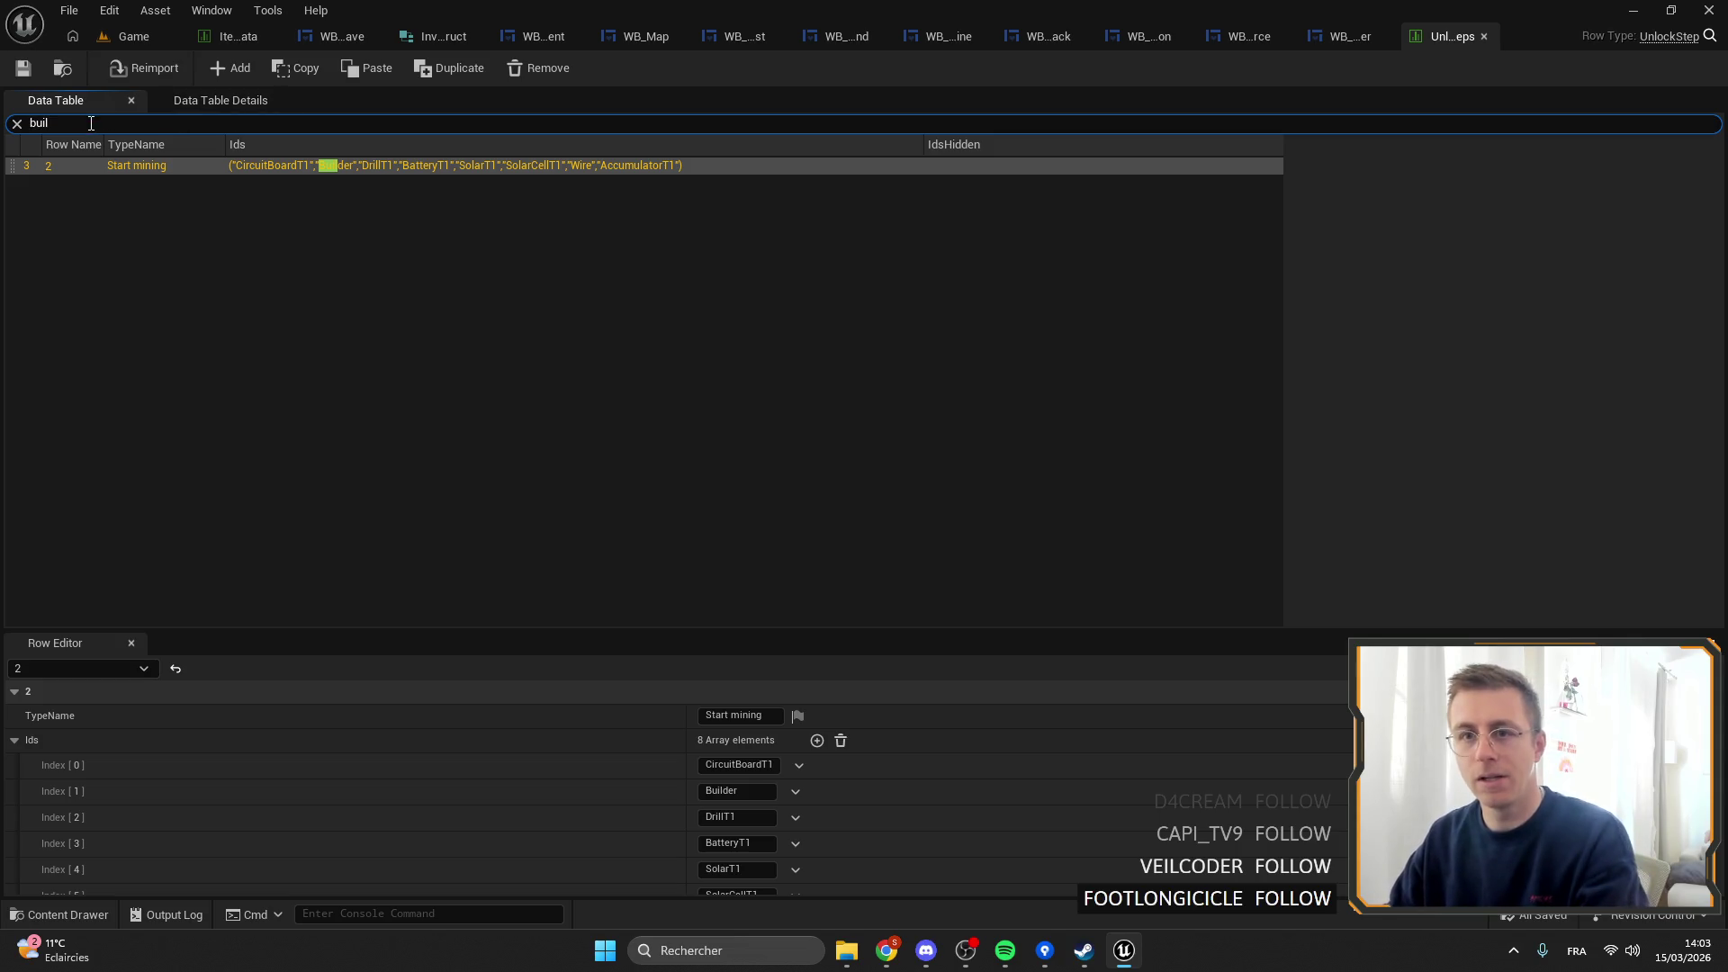
key(BackSpace)
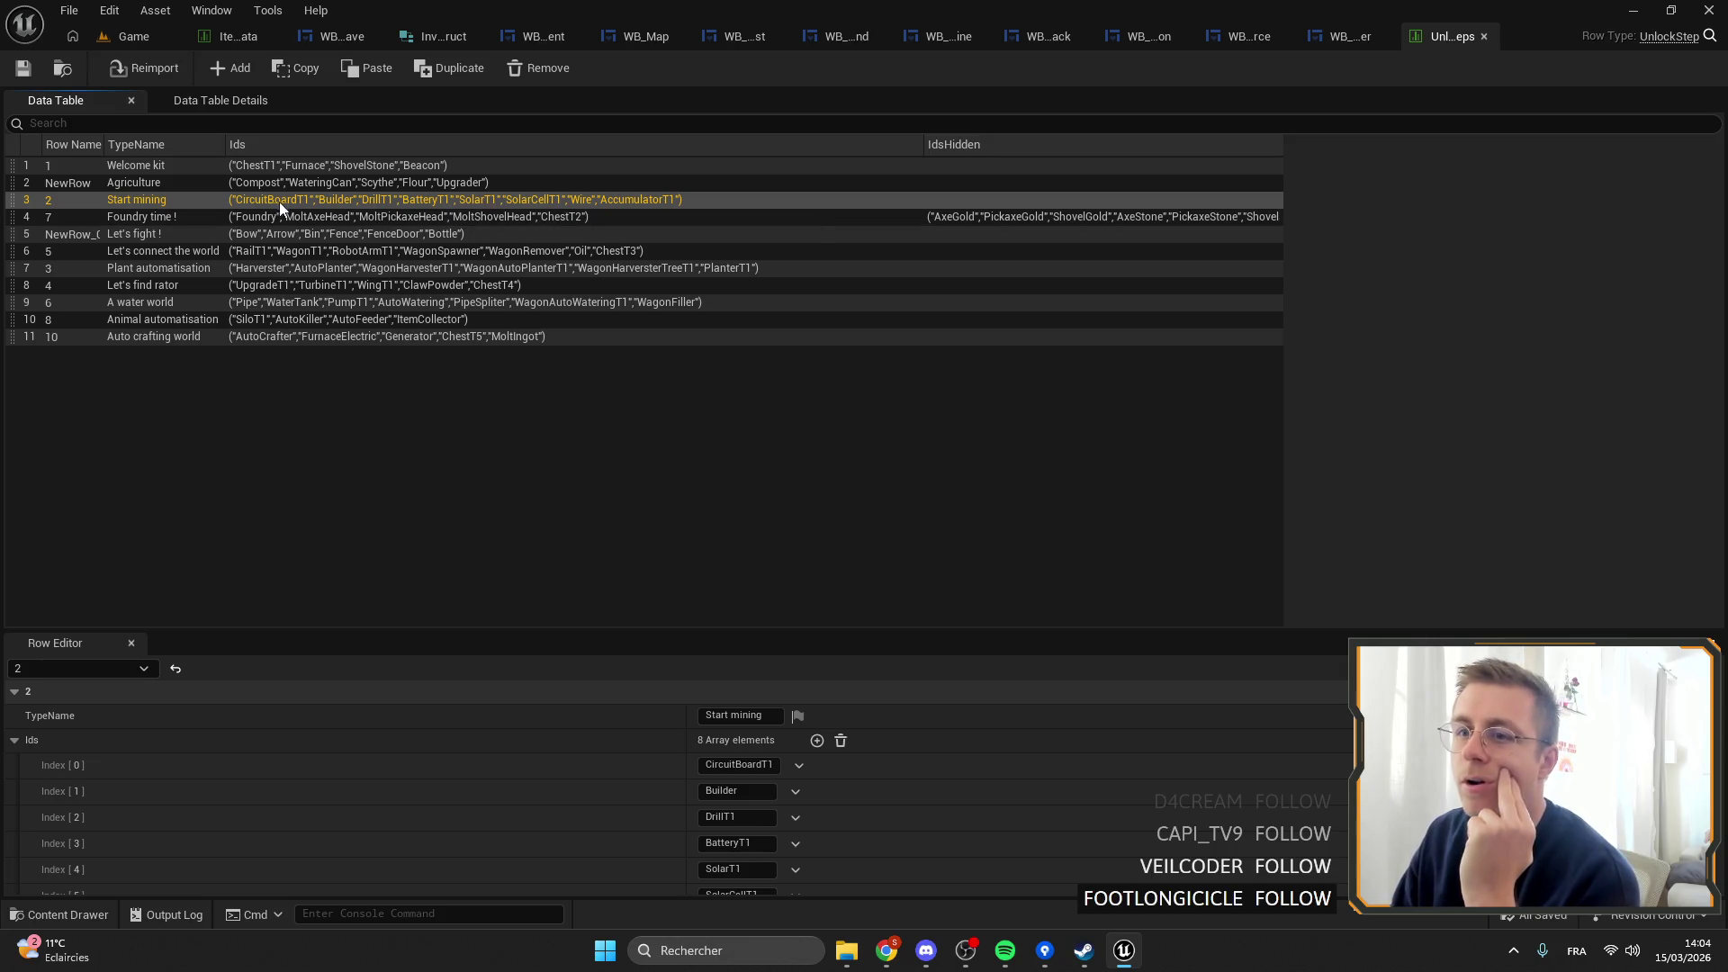
scroll(721, 737, down, 2)
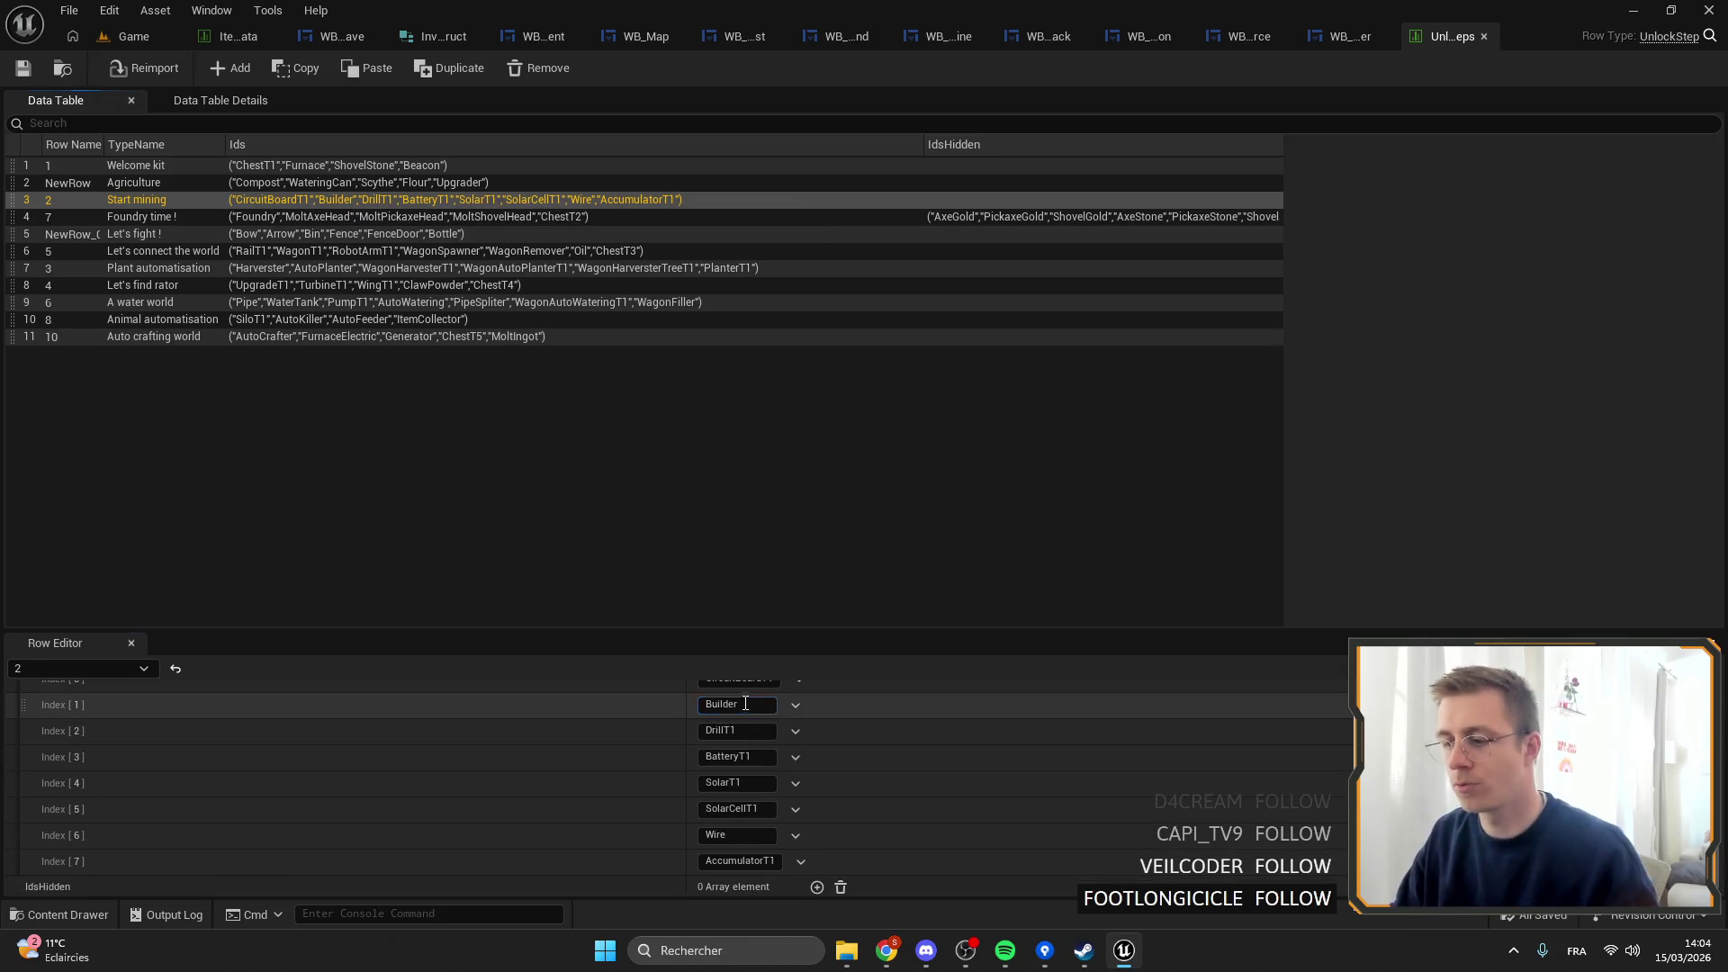
click(792, 708)
click(814, 752)
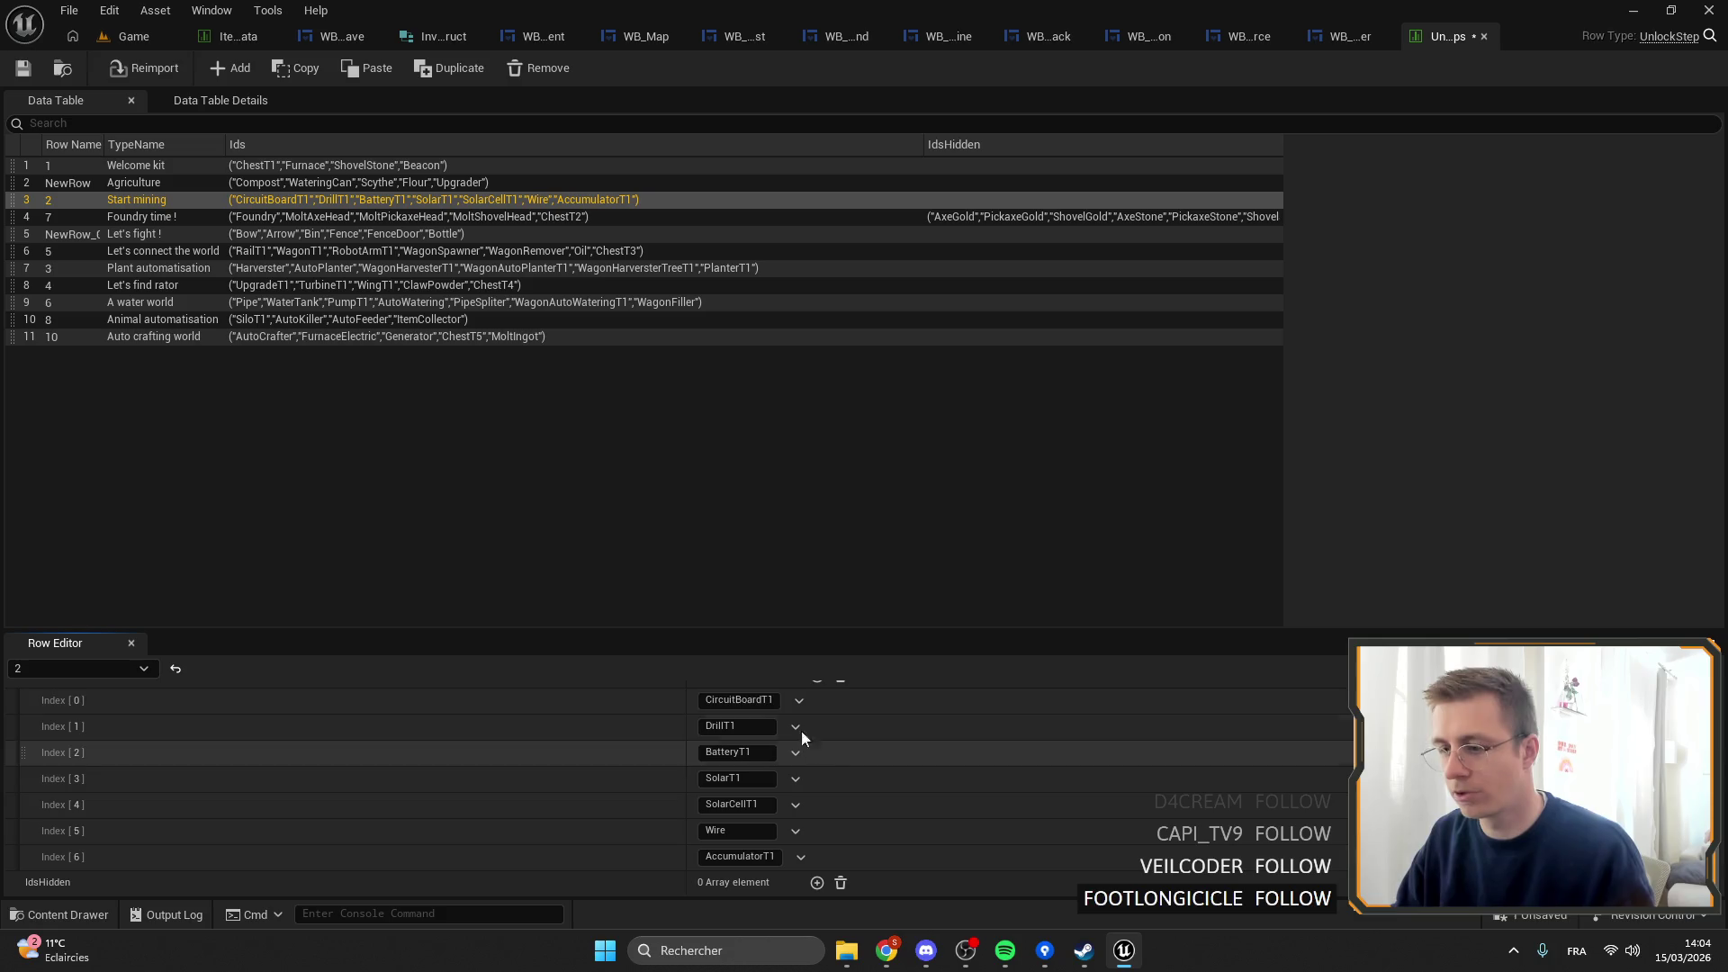
Add a Builder entry to the Welcome kit step's Ids and save.
click(476, 182)
click(445, 165)
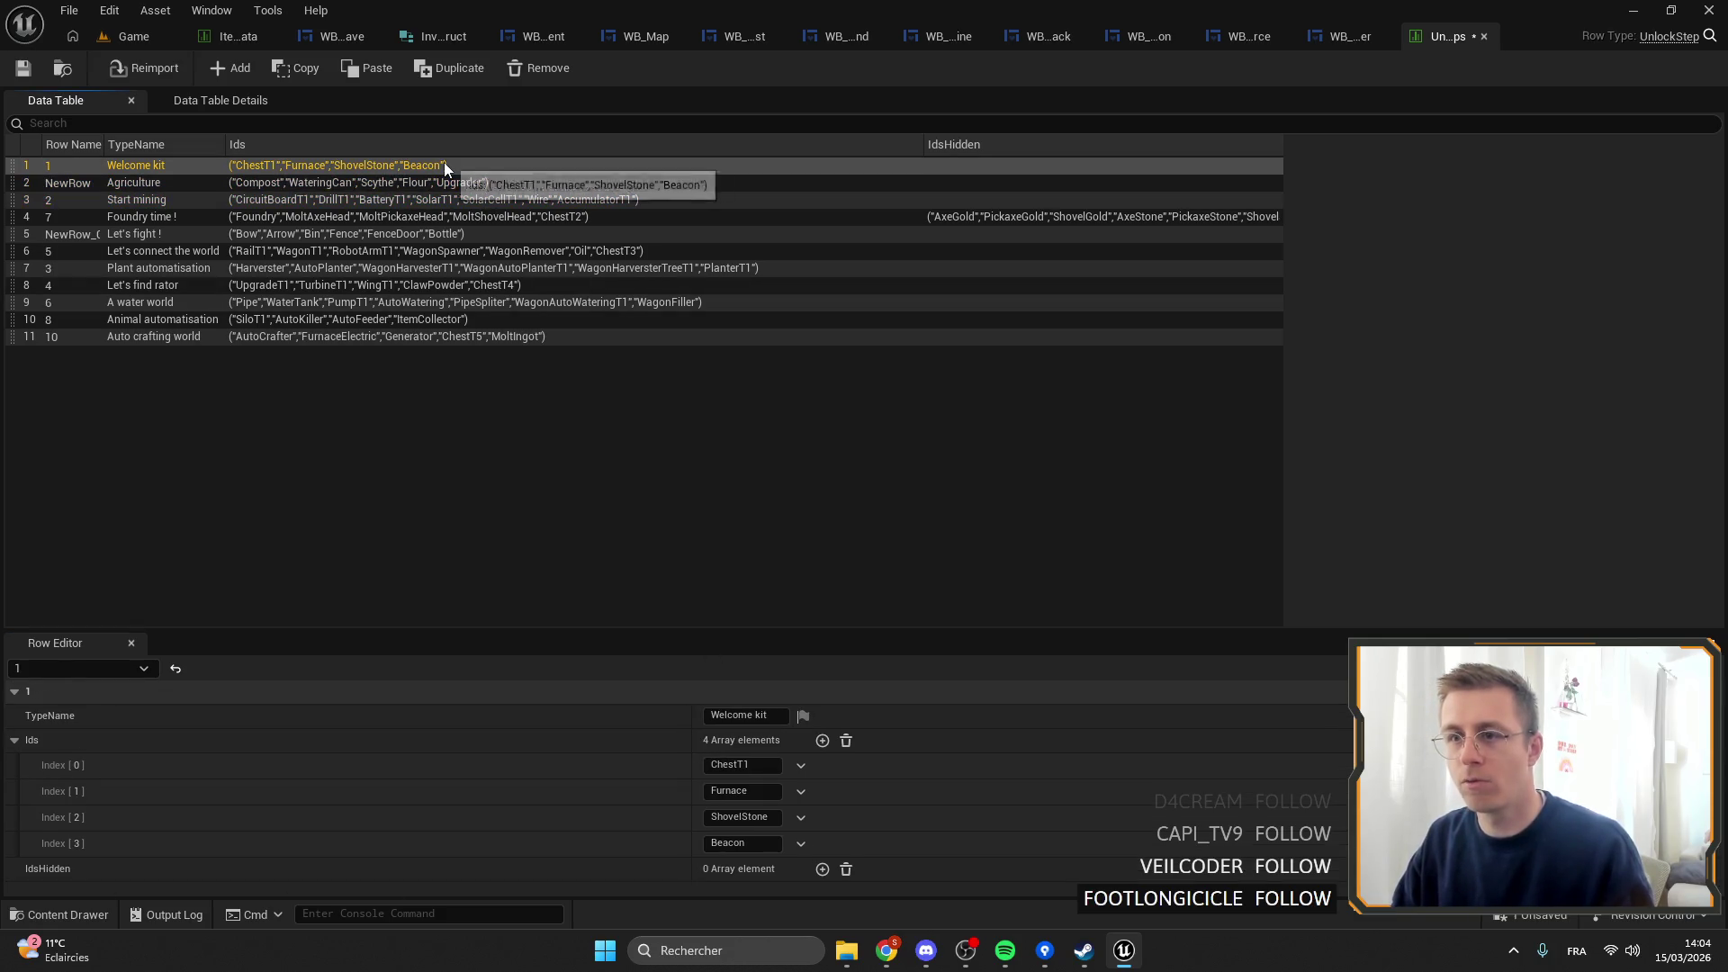
click(825, 742)
click(701, 855)
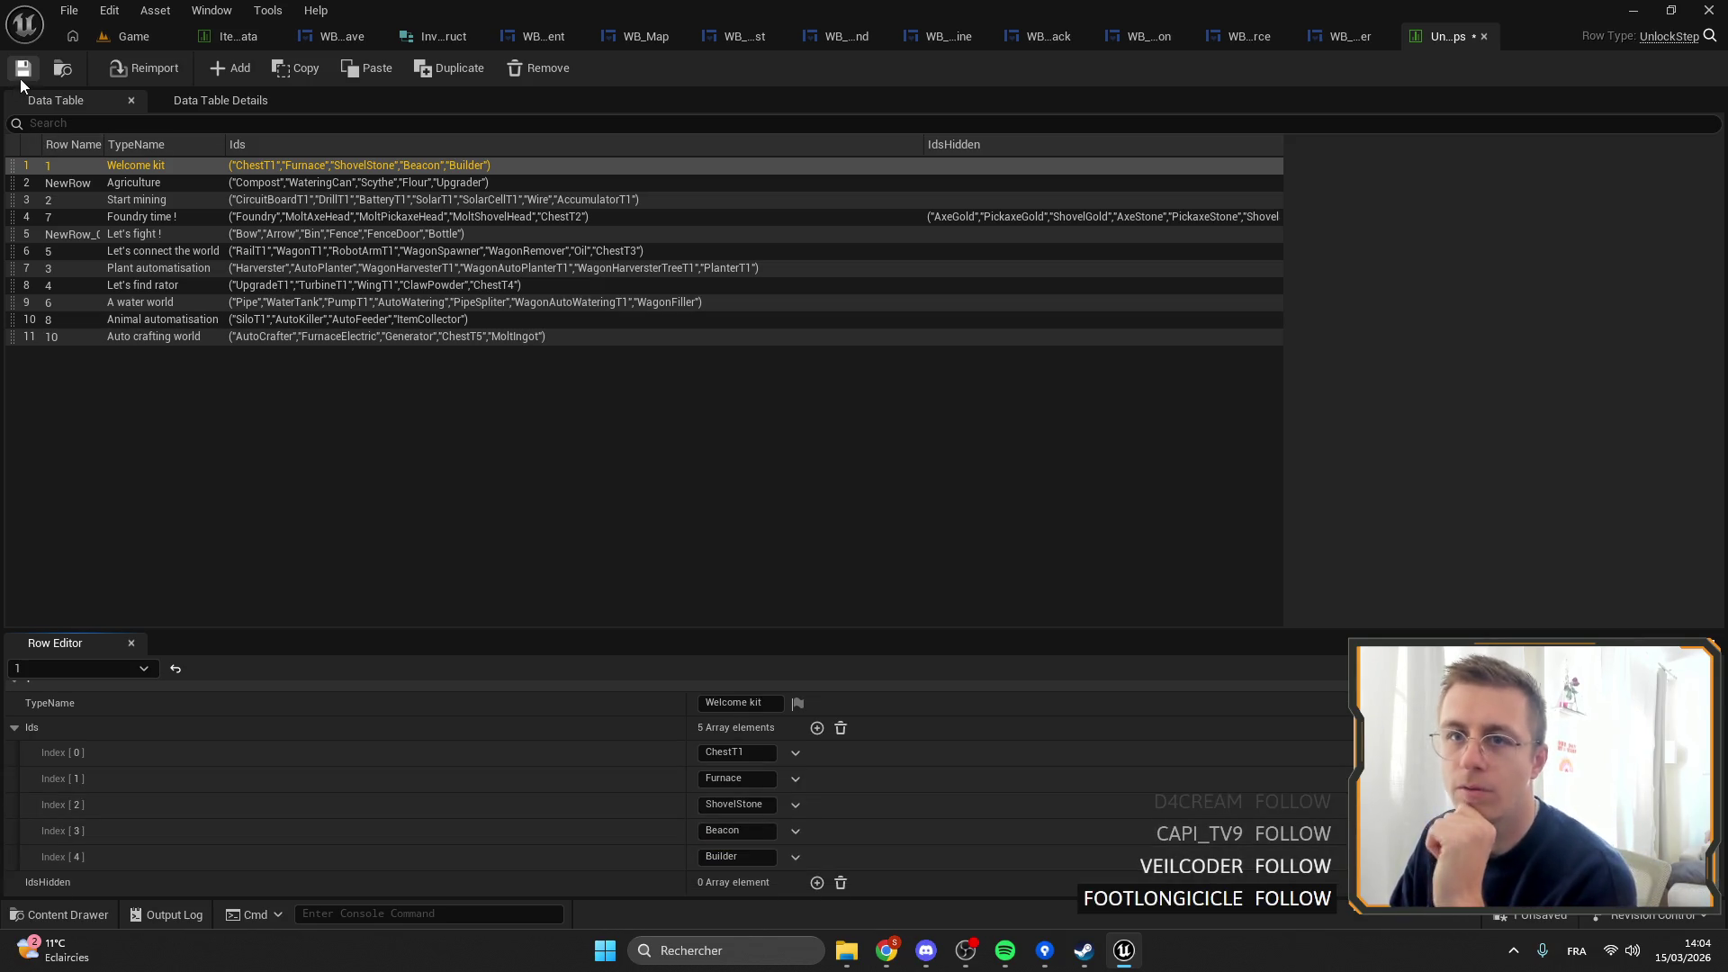
click(455, 192)
Verify Builder now sits only under Welcome kit, then close the UnlockSteps table.
click(432, 163)
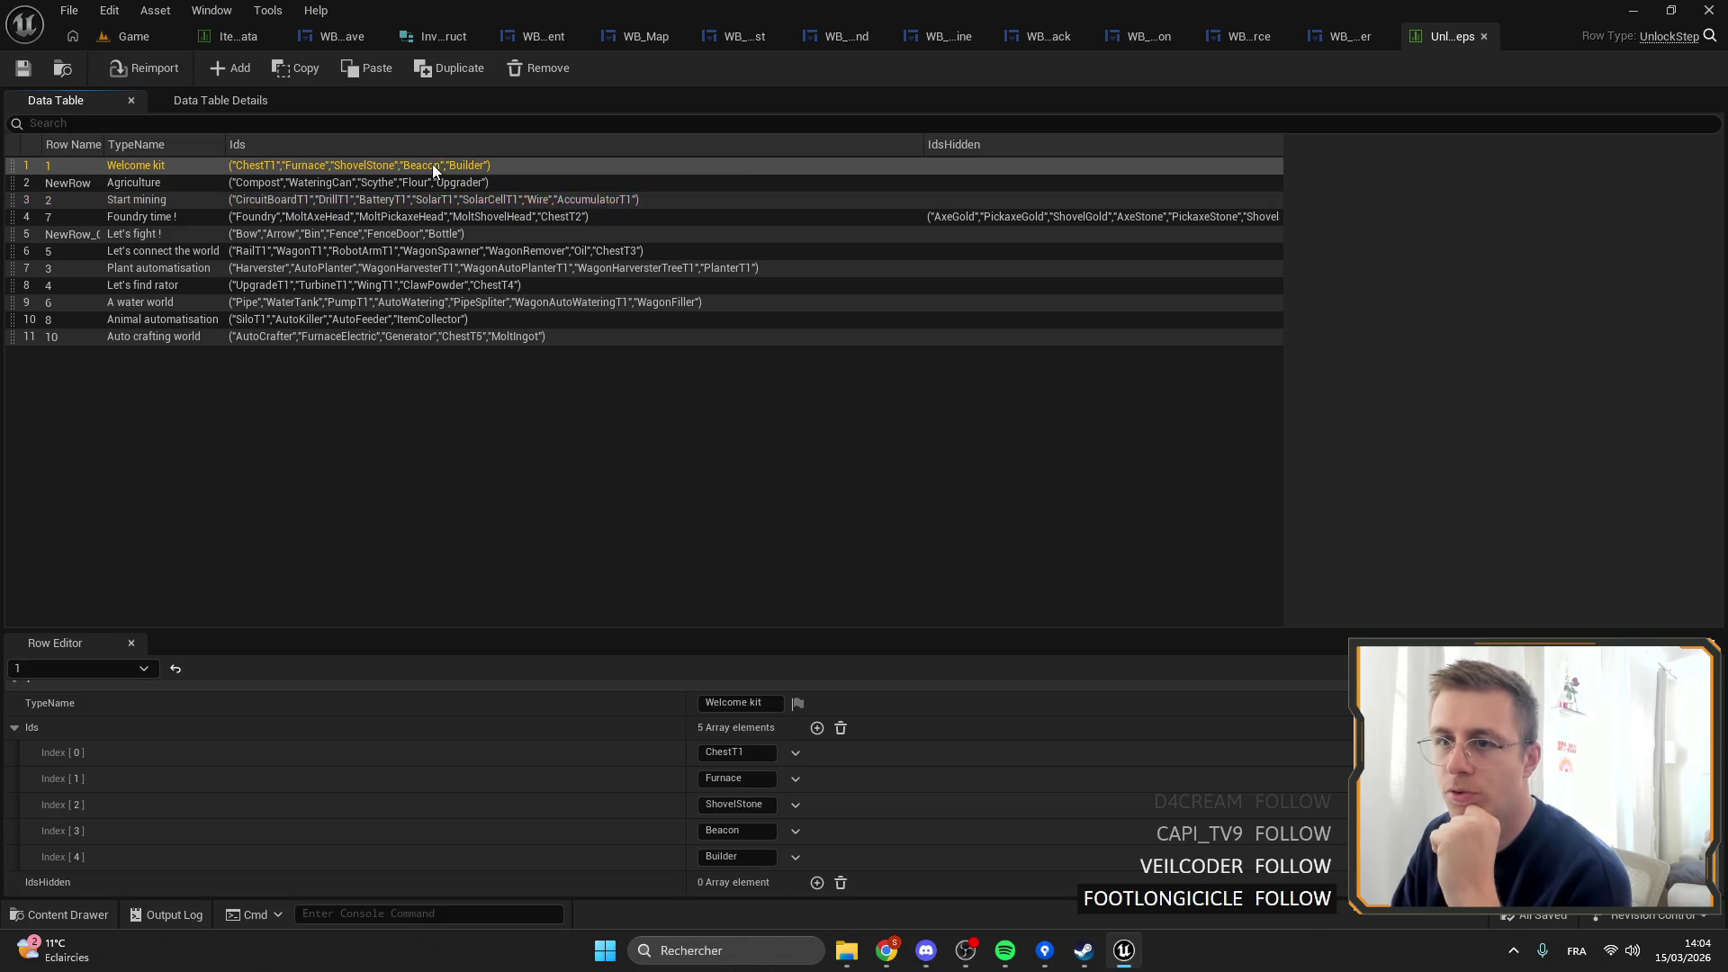
click(437, 184)
click(432, 165)
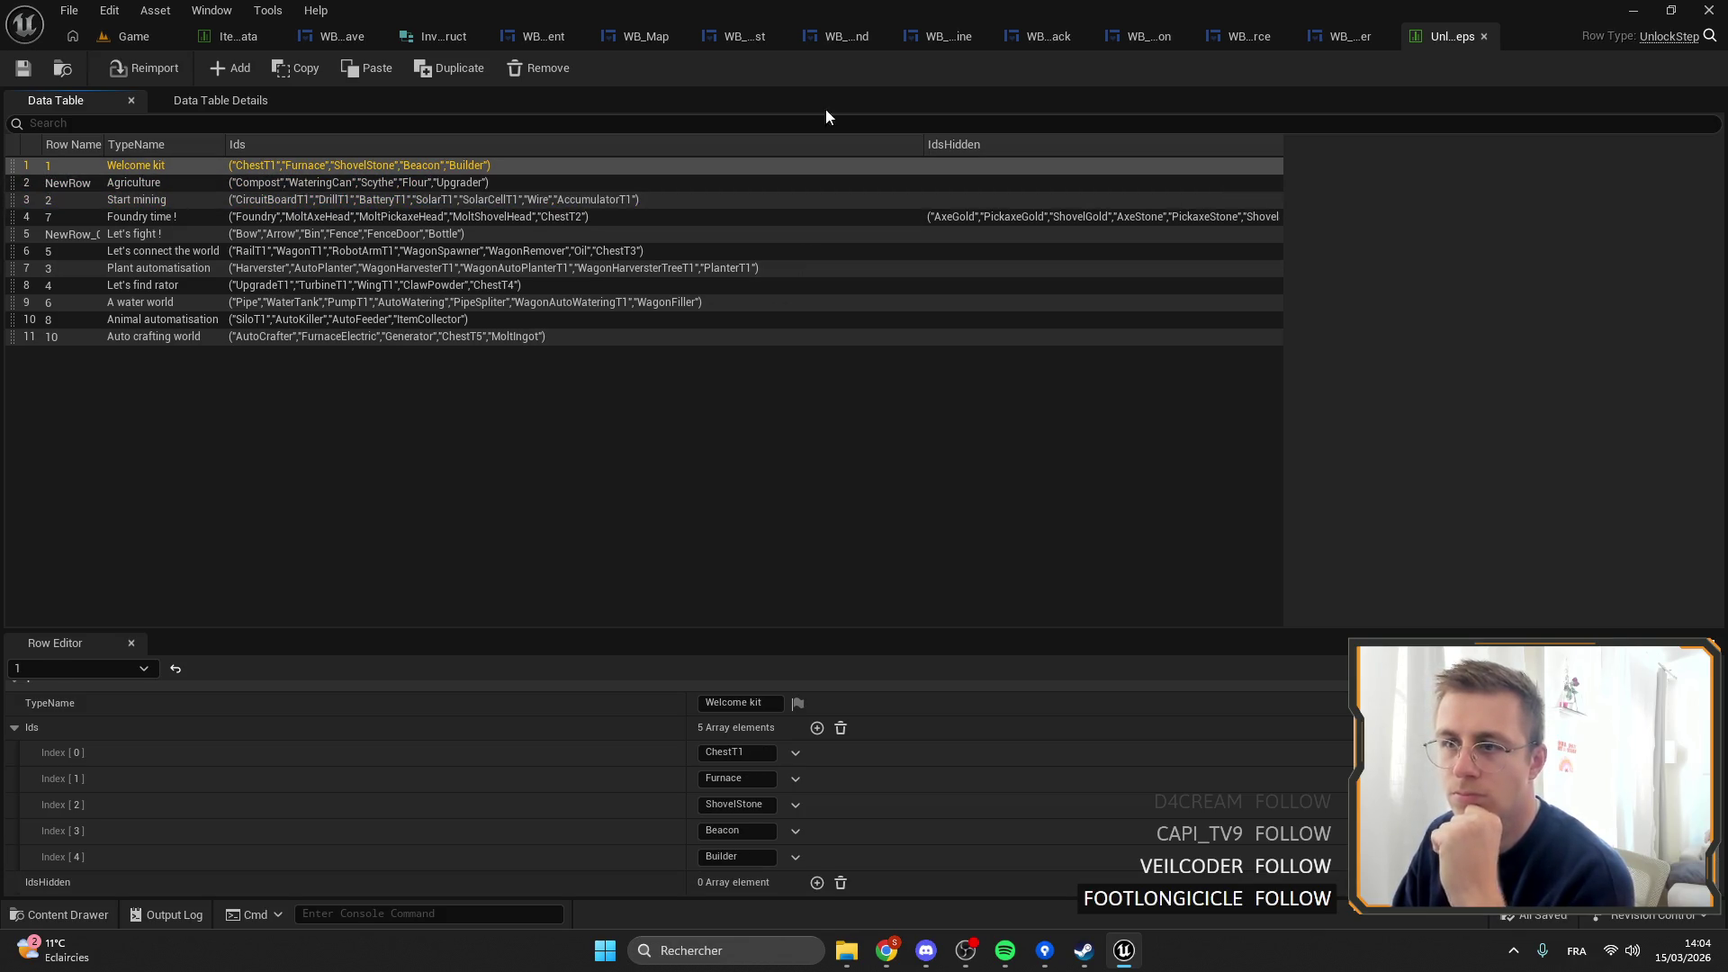
click(449, 200)
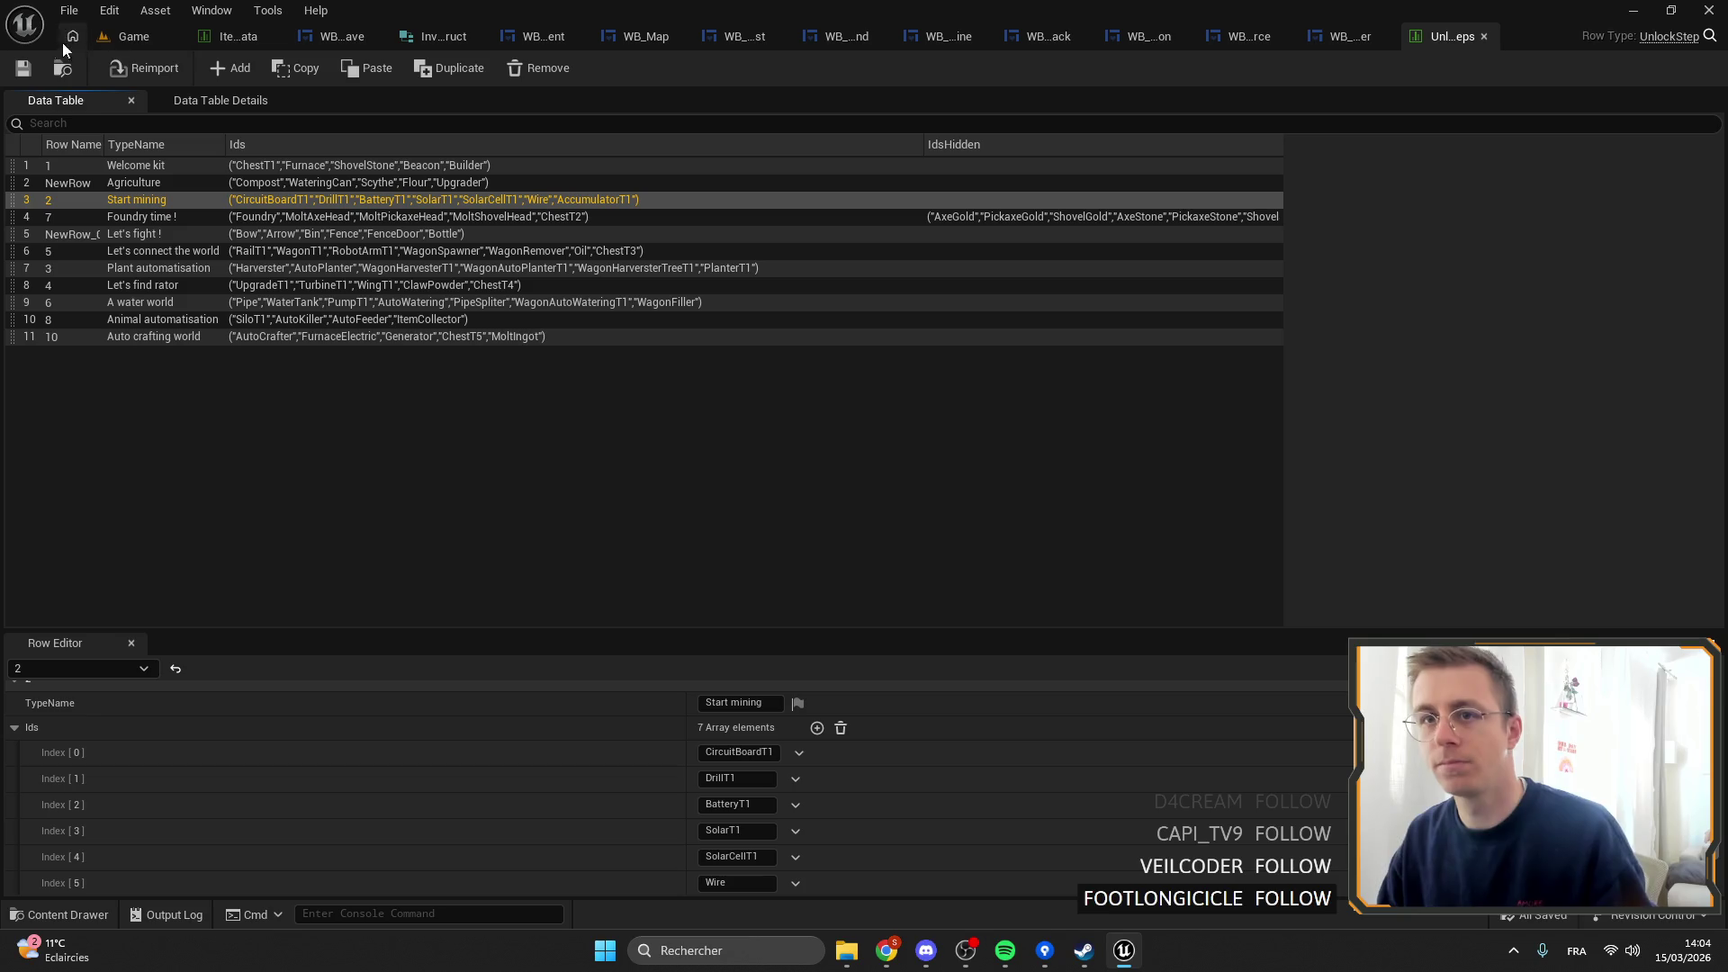
click(1483, 36)
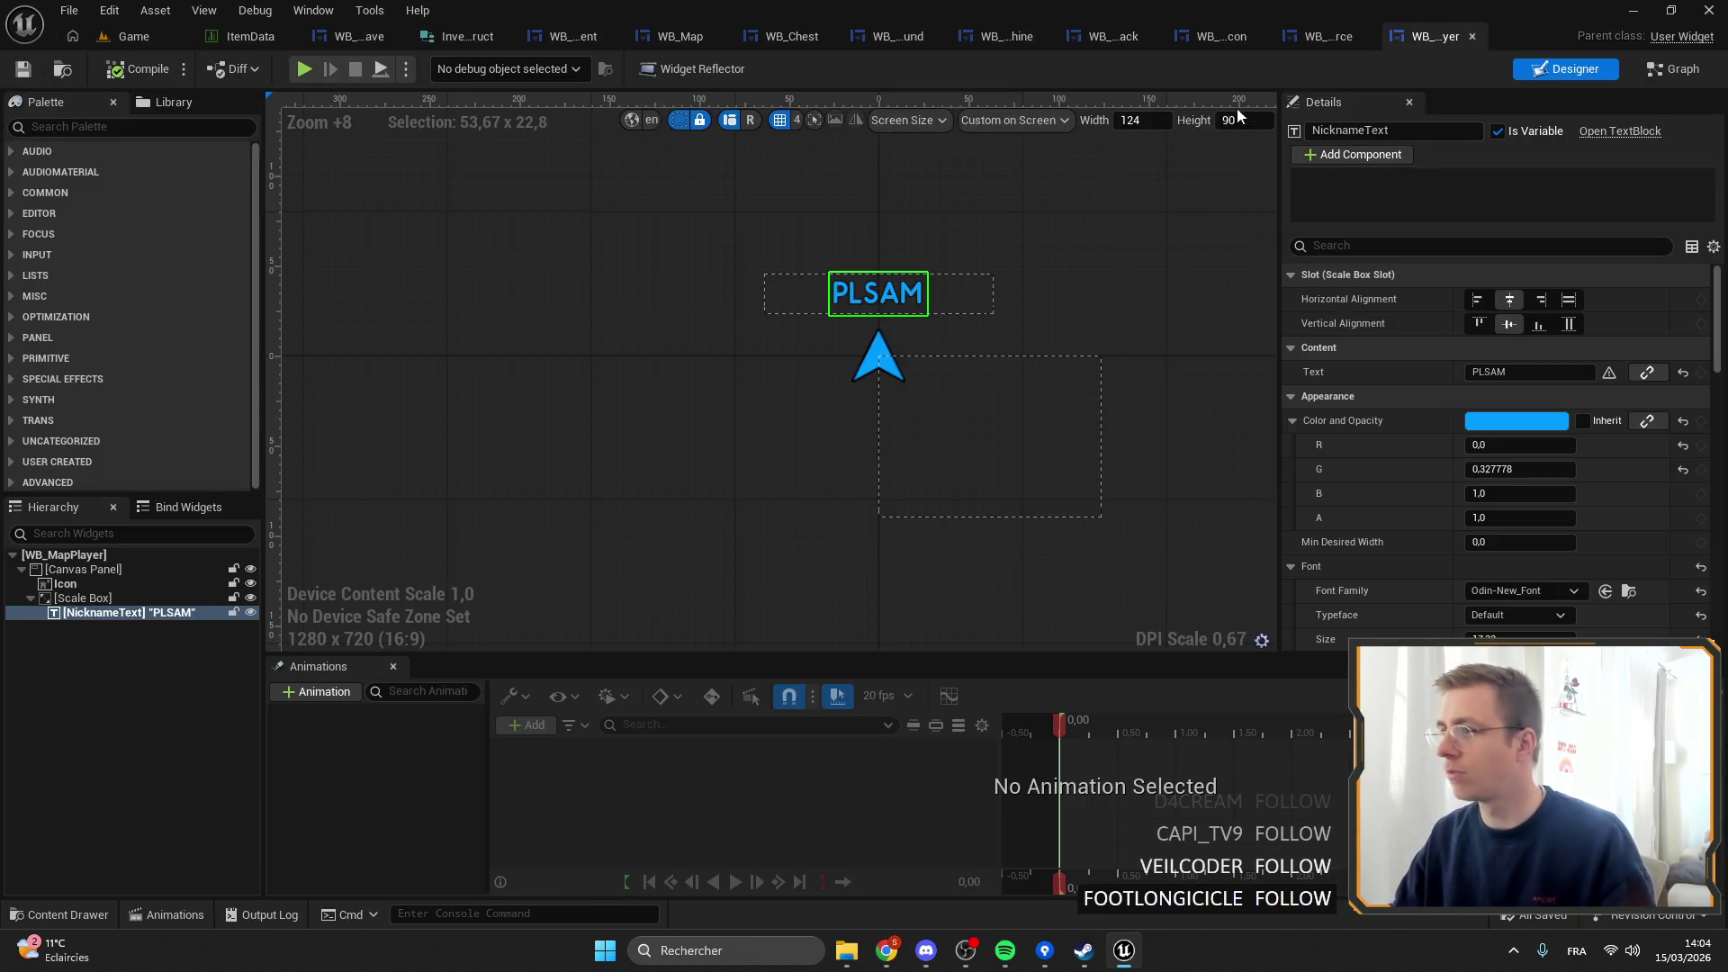
Send the crash report, restart Unreal, and move the Downloads window aside while Elementals reloads.
click(135, 36)
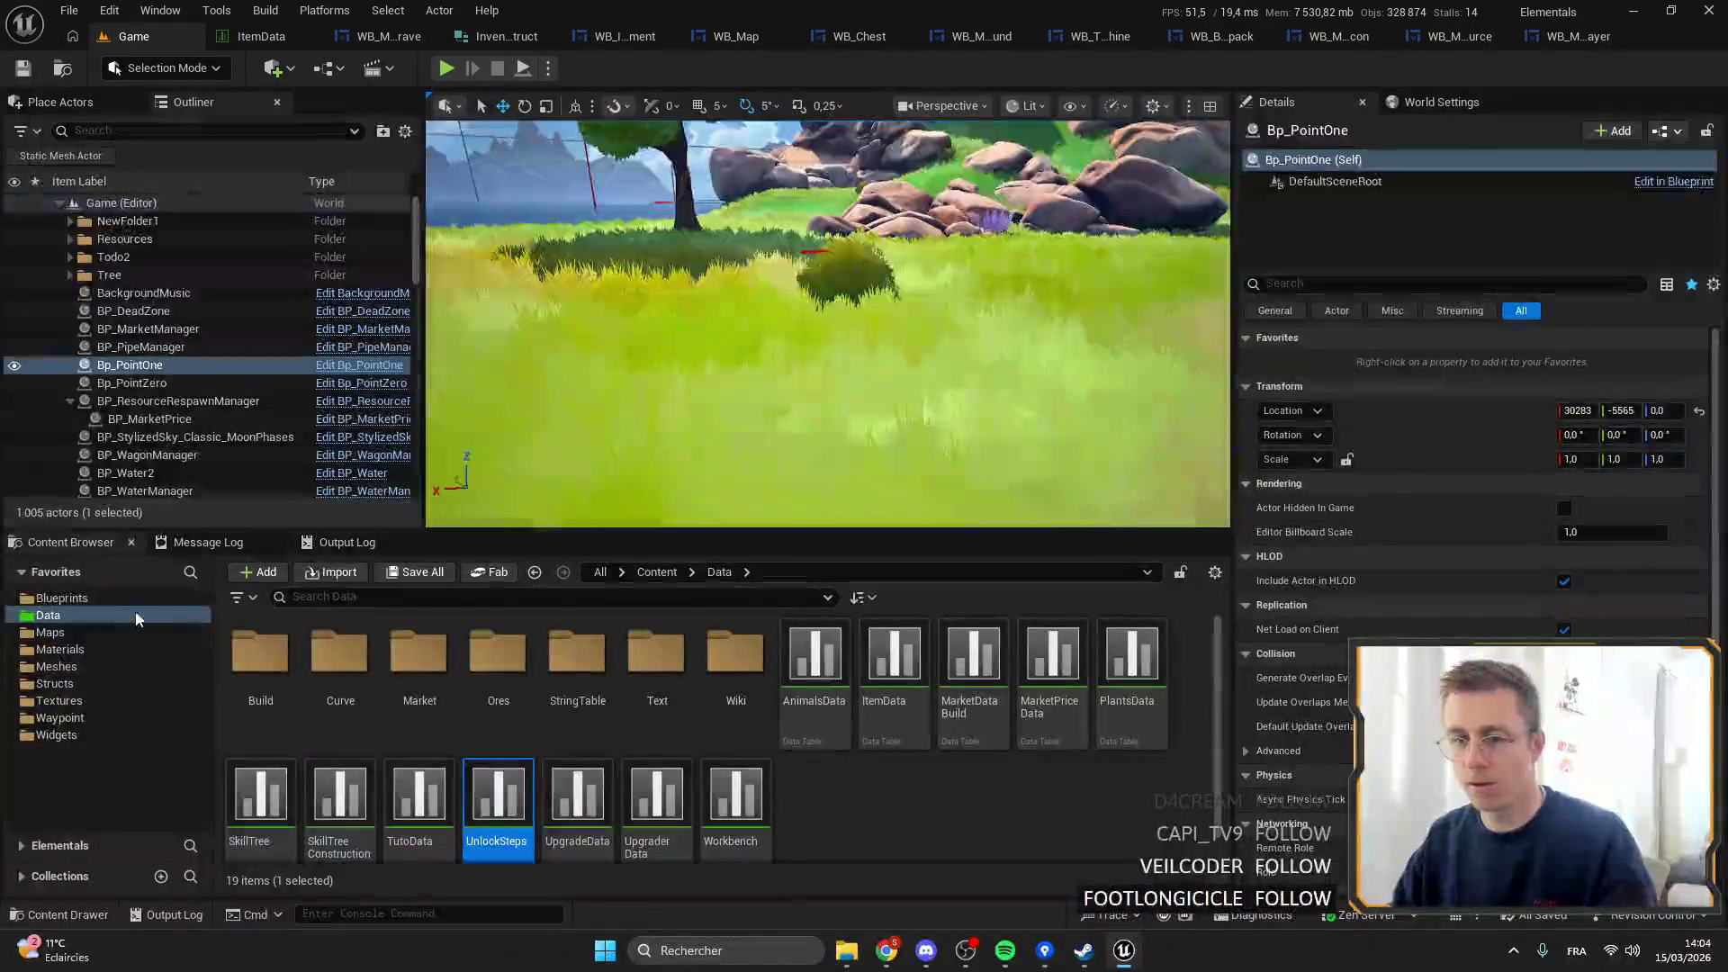
click(88, 601)
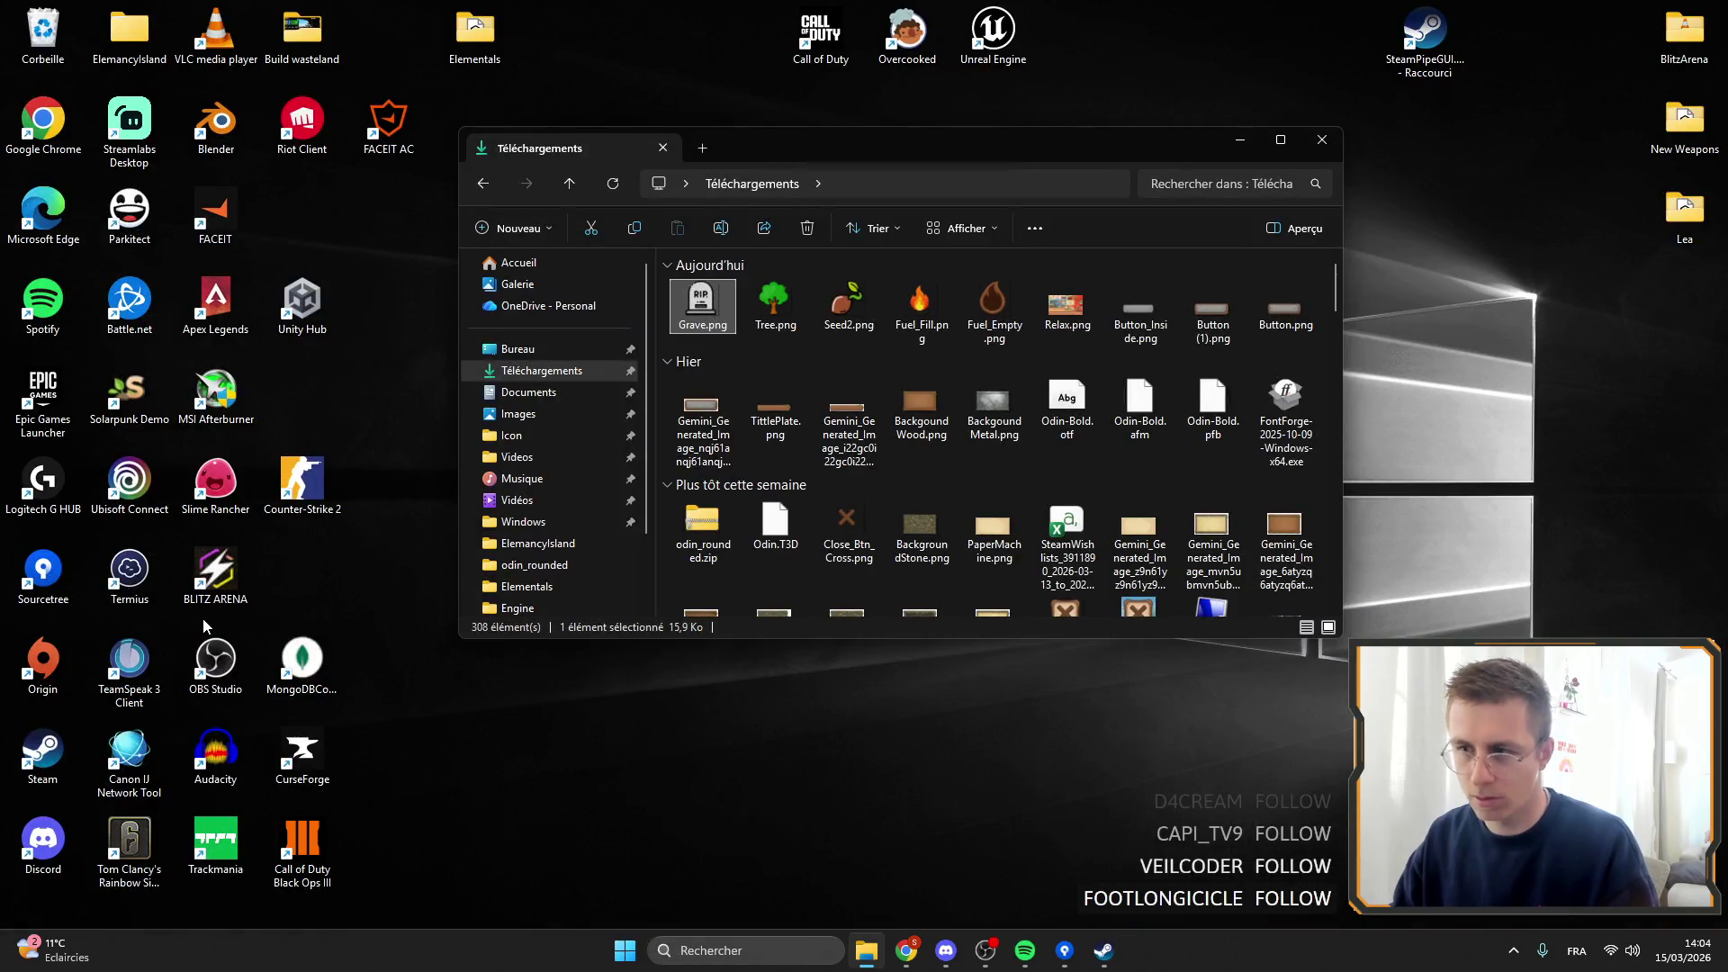
click(1132, 711)
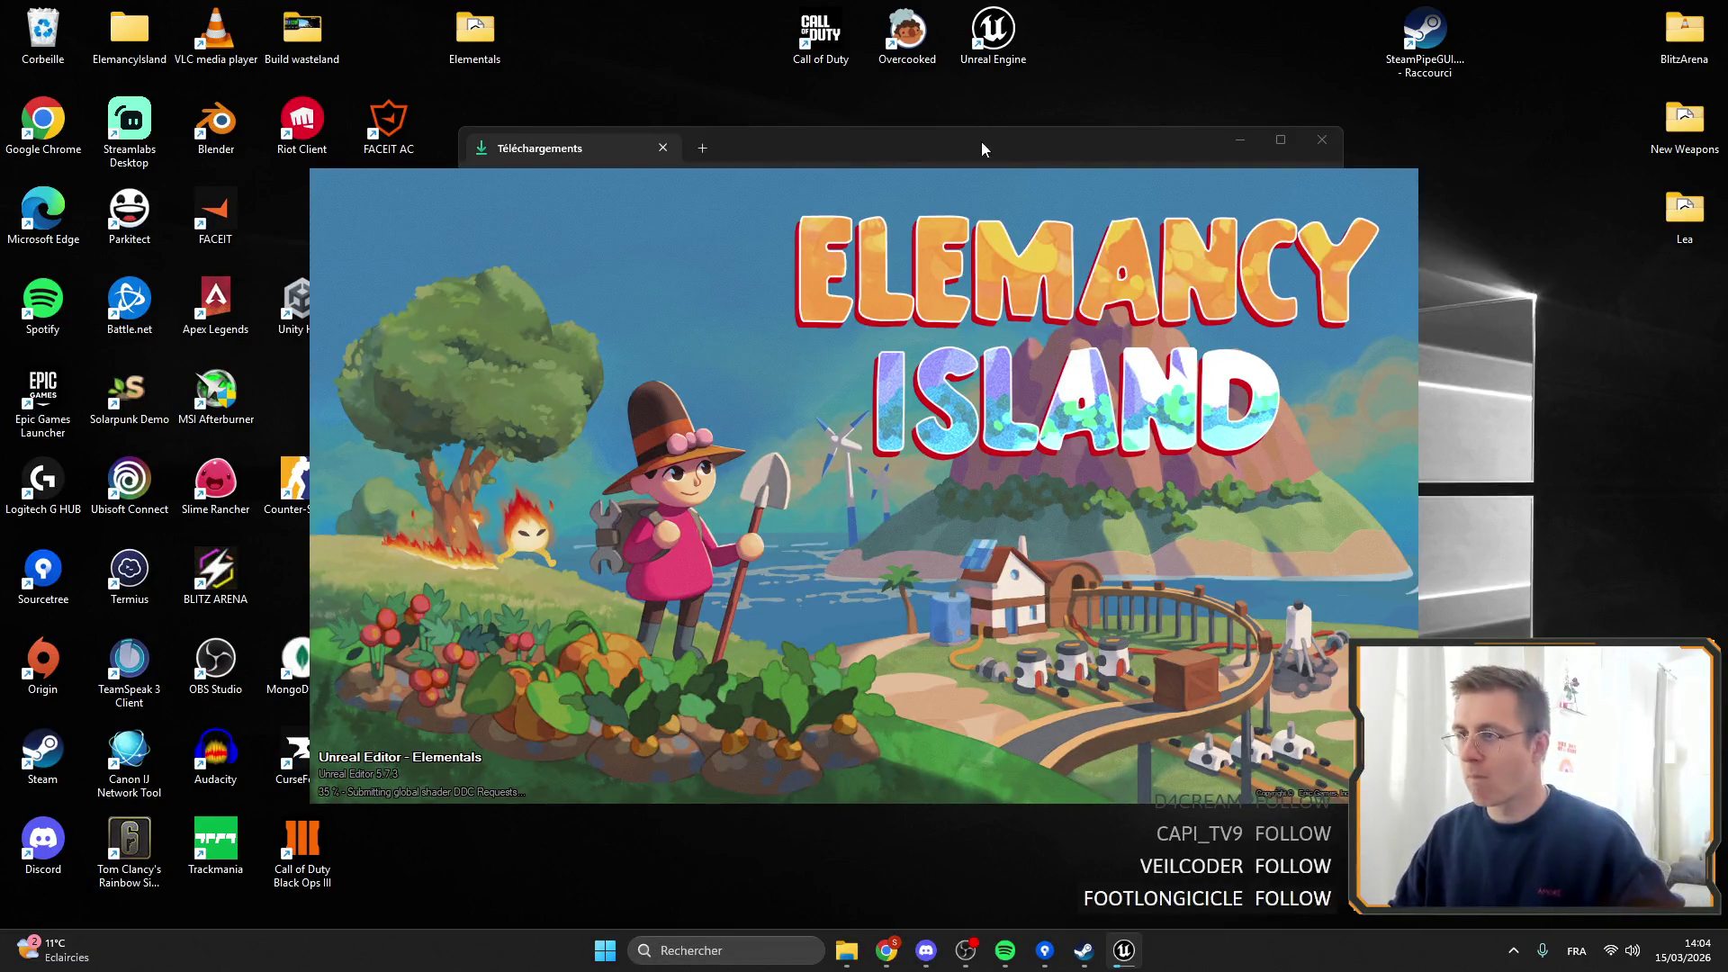
click(1240, 139)
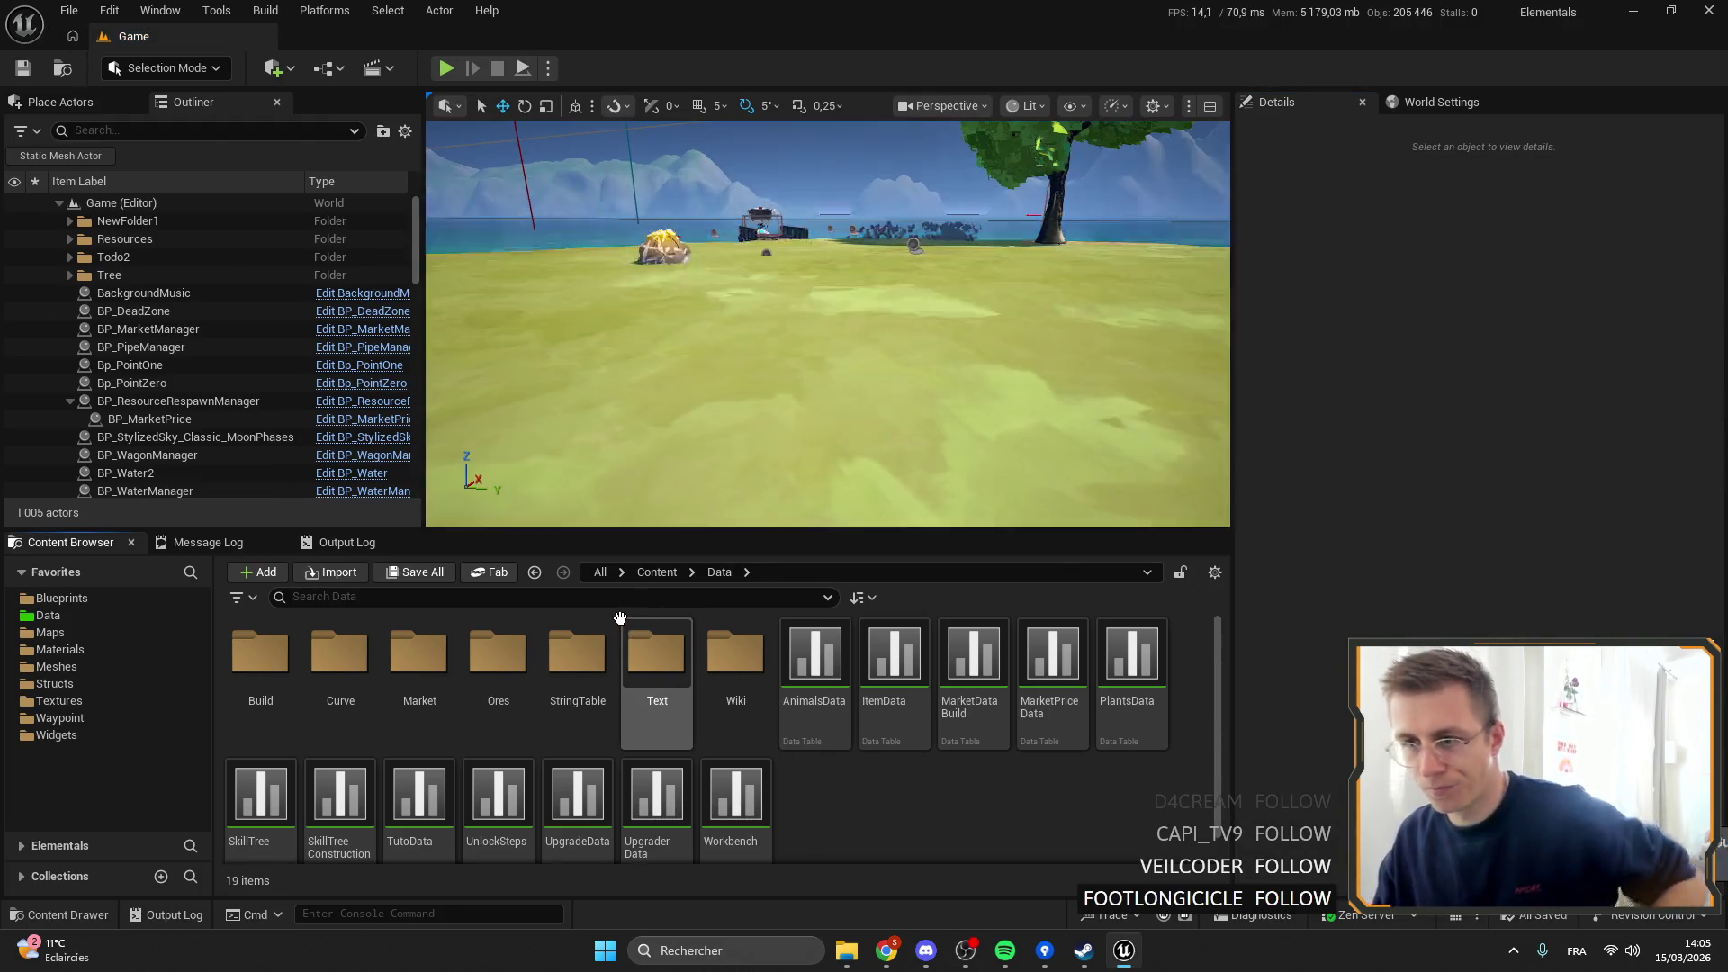
Find BP_PlayerName in Blueprints and open its WB_PlayerNickname widget from the Widget component.
click(57, 597)
click(356, 598)
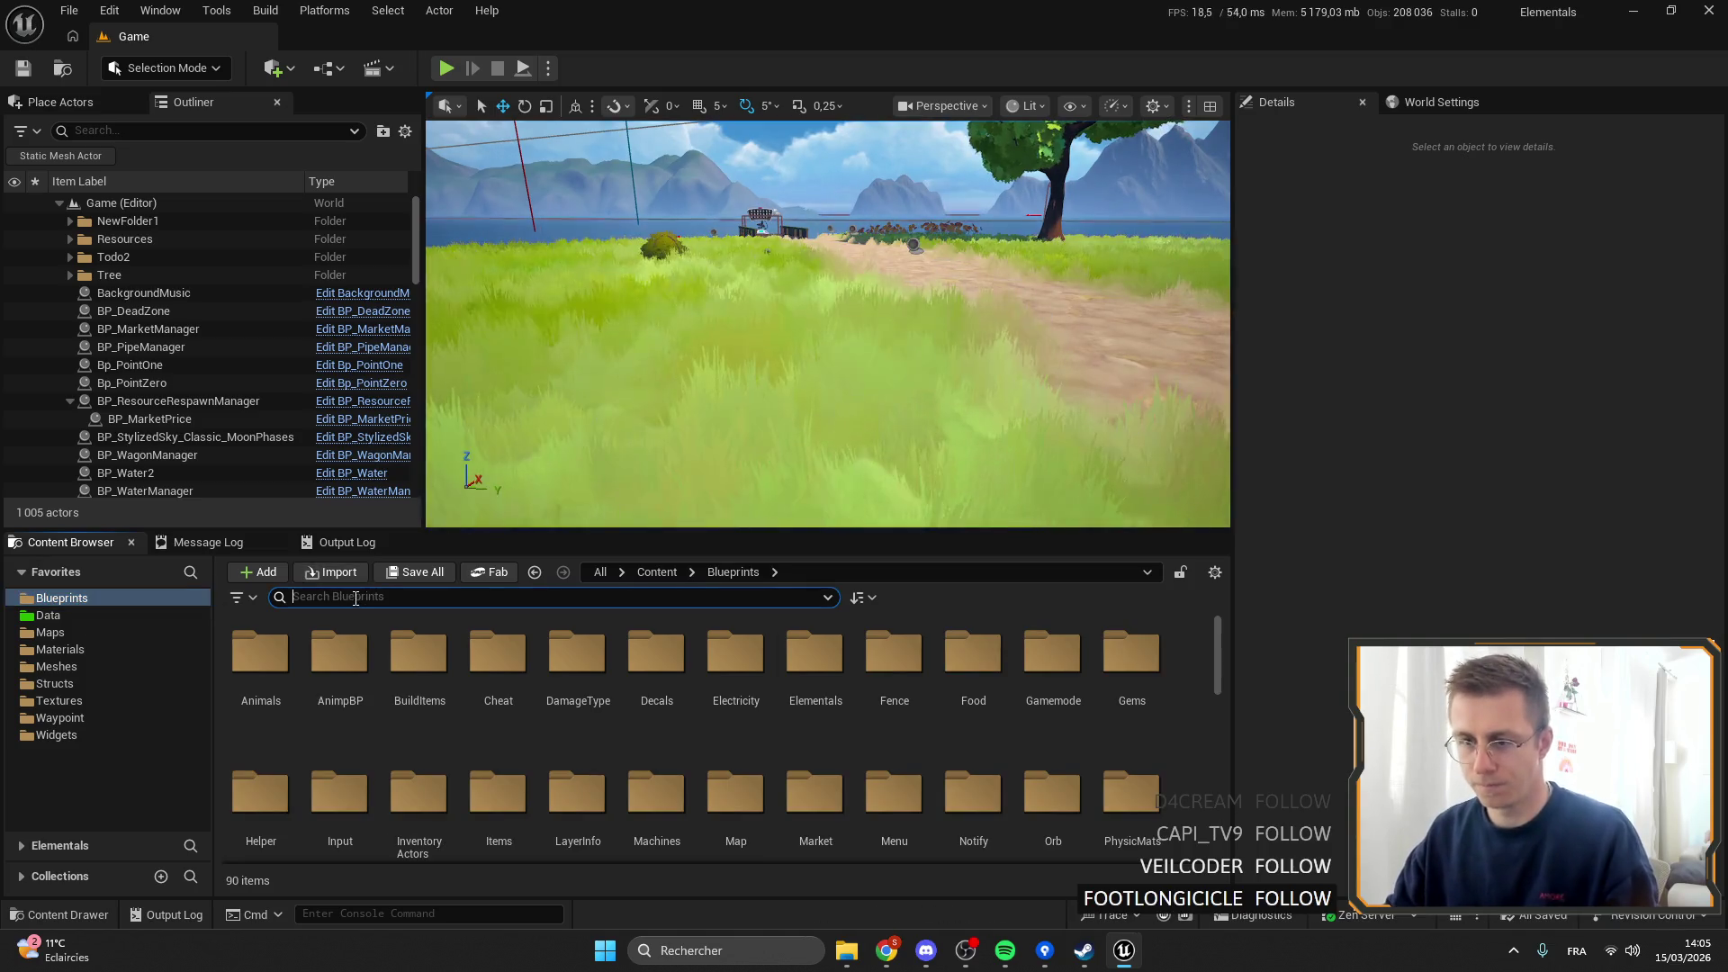
text(player)
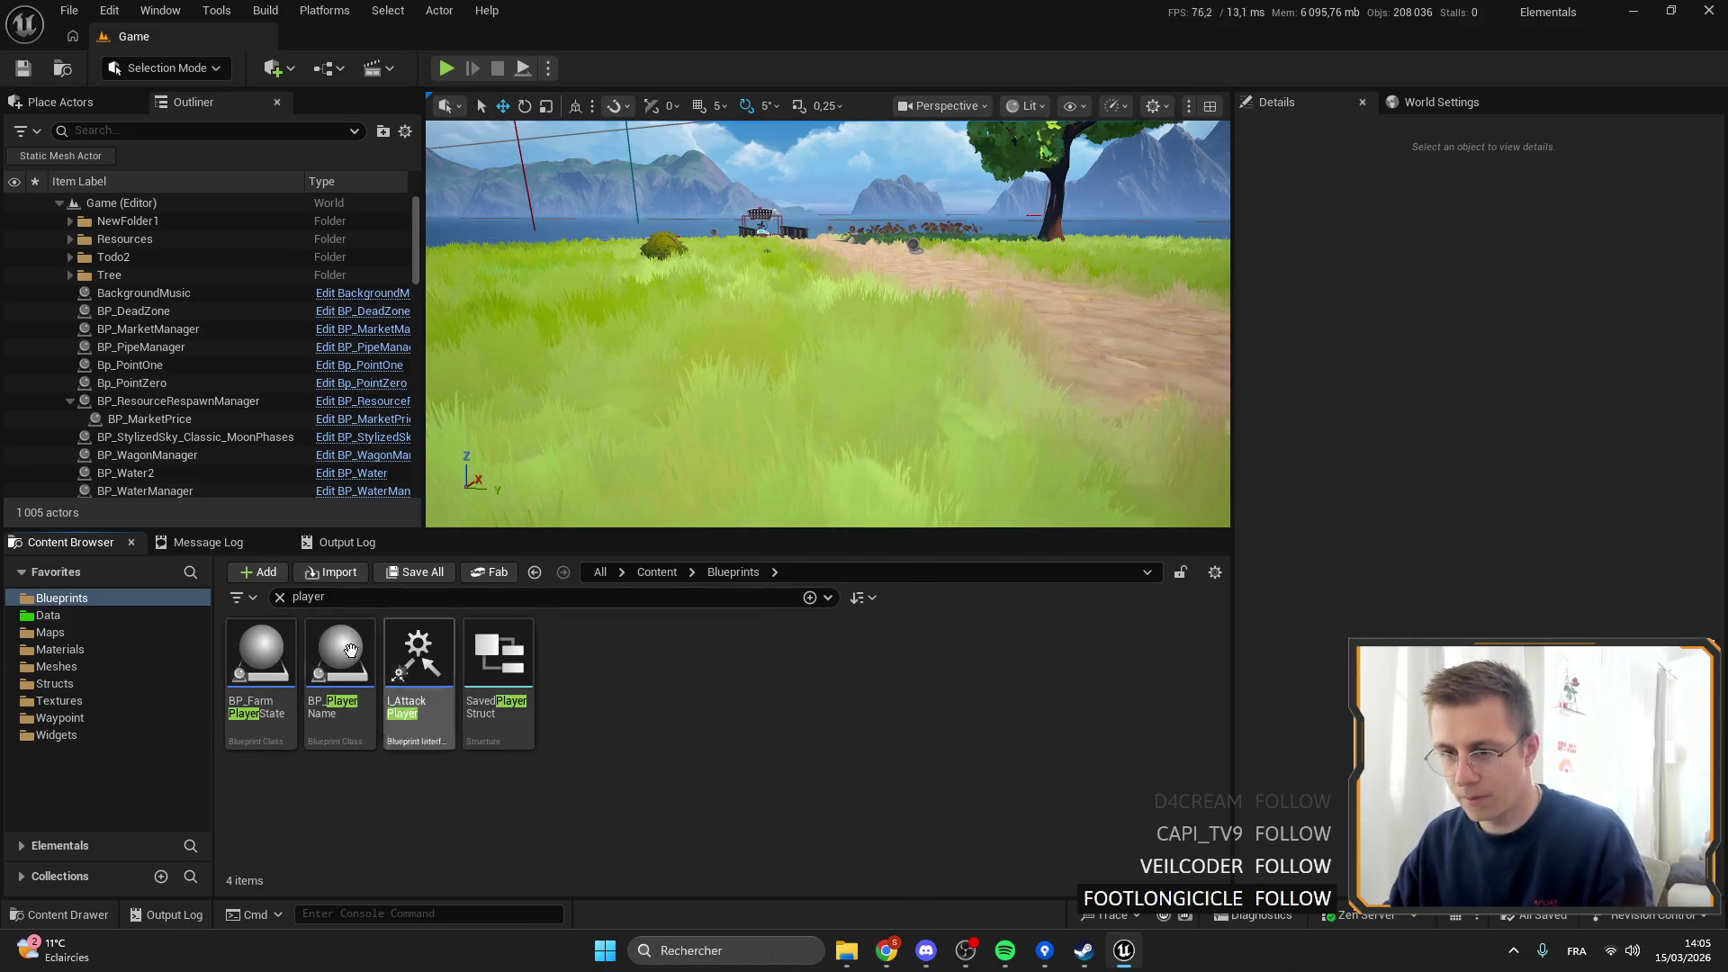
double_click(340, 657)
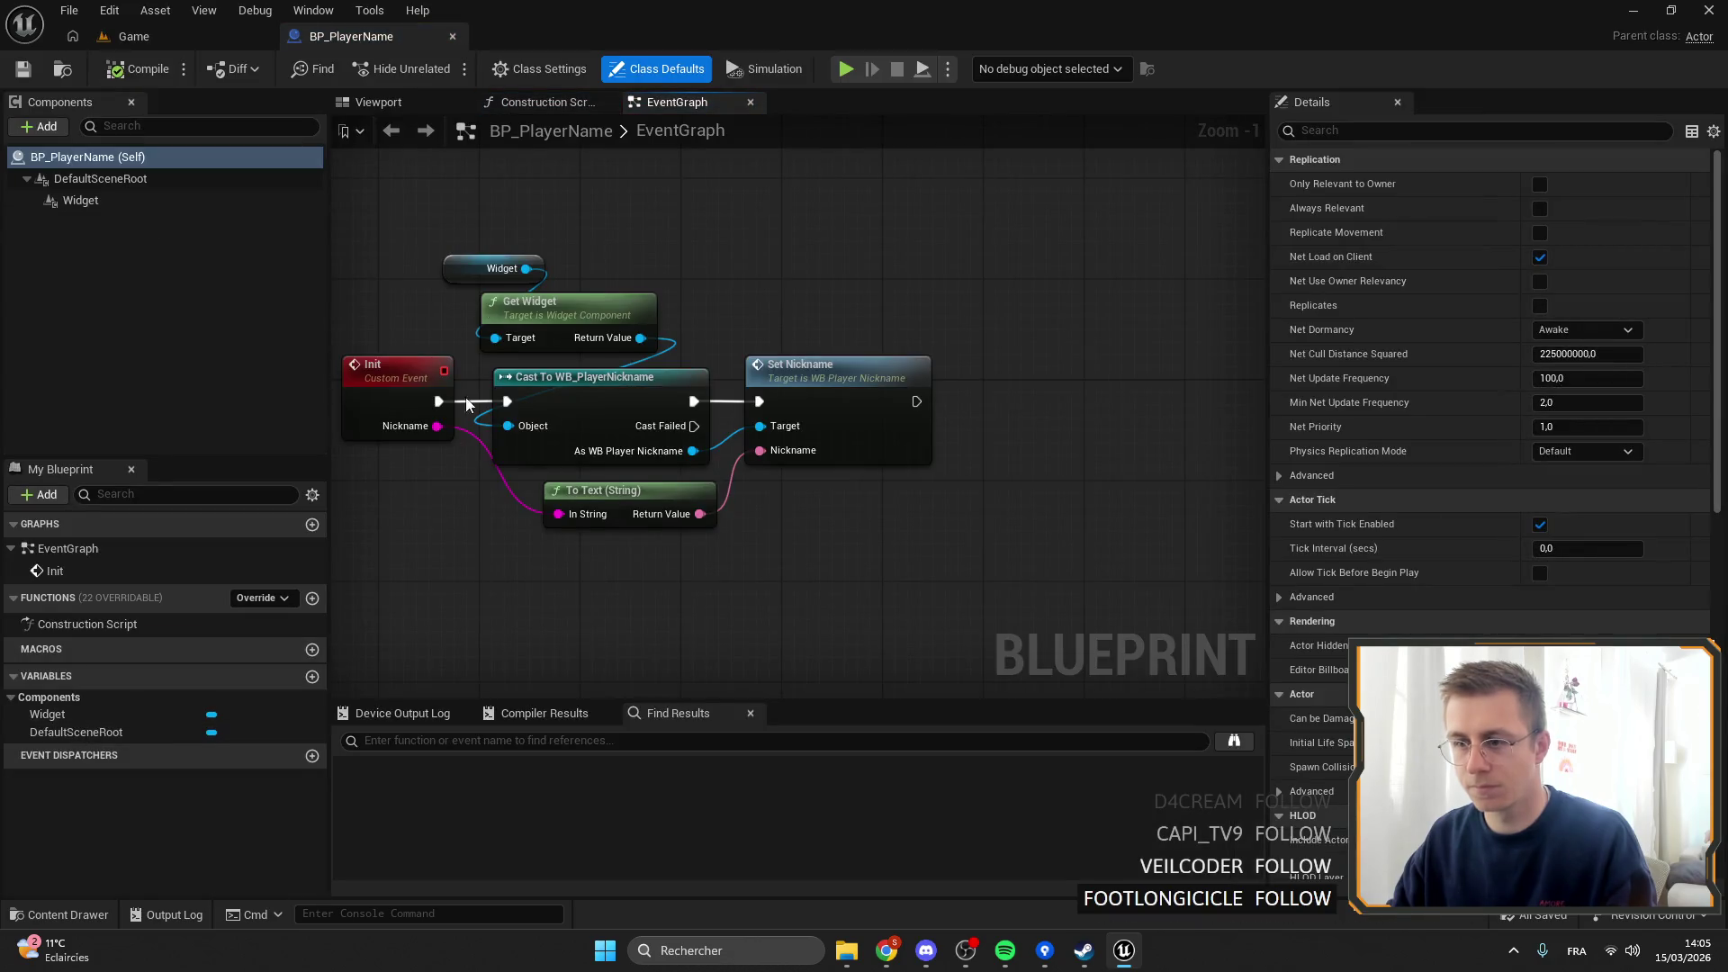
click(125, 198)
scroll(1525, 367, down, 10)
scroll(1561, 480, down, 10)
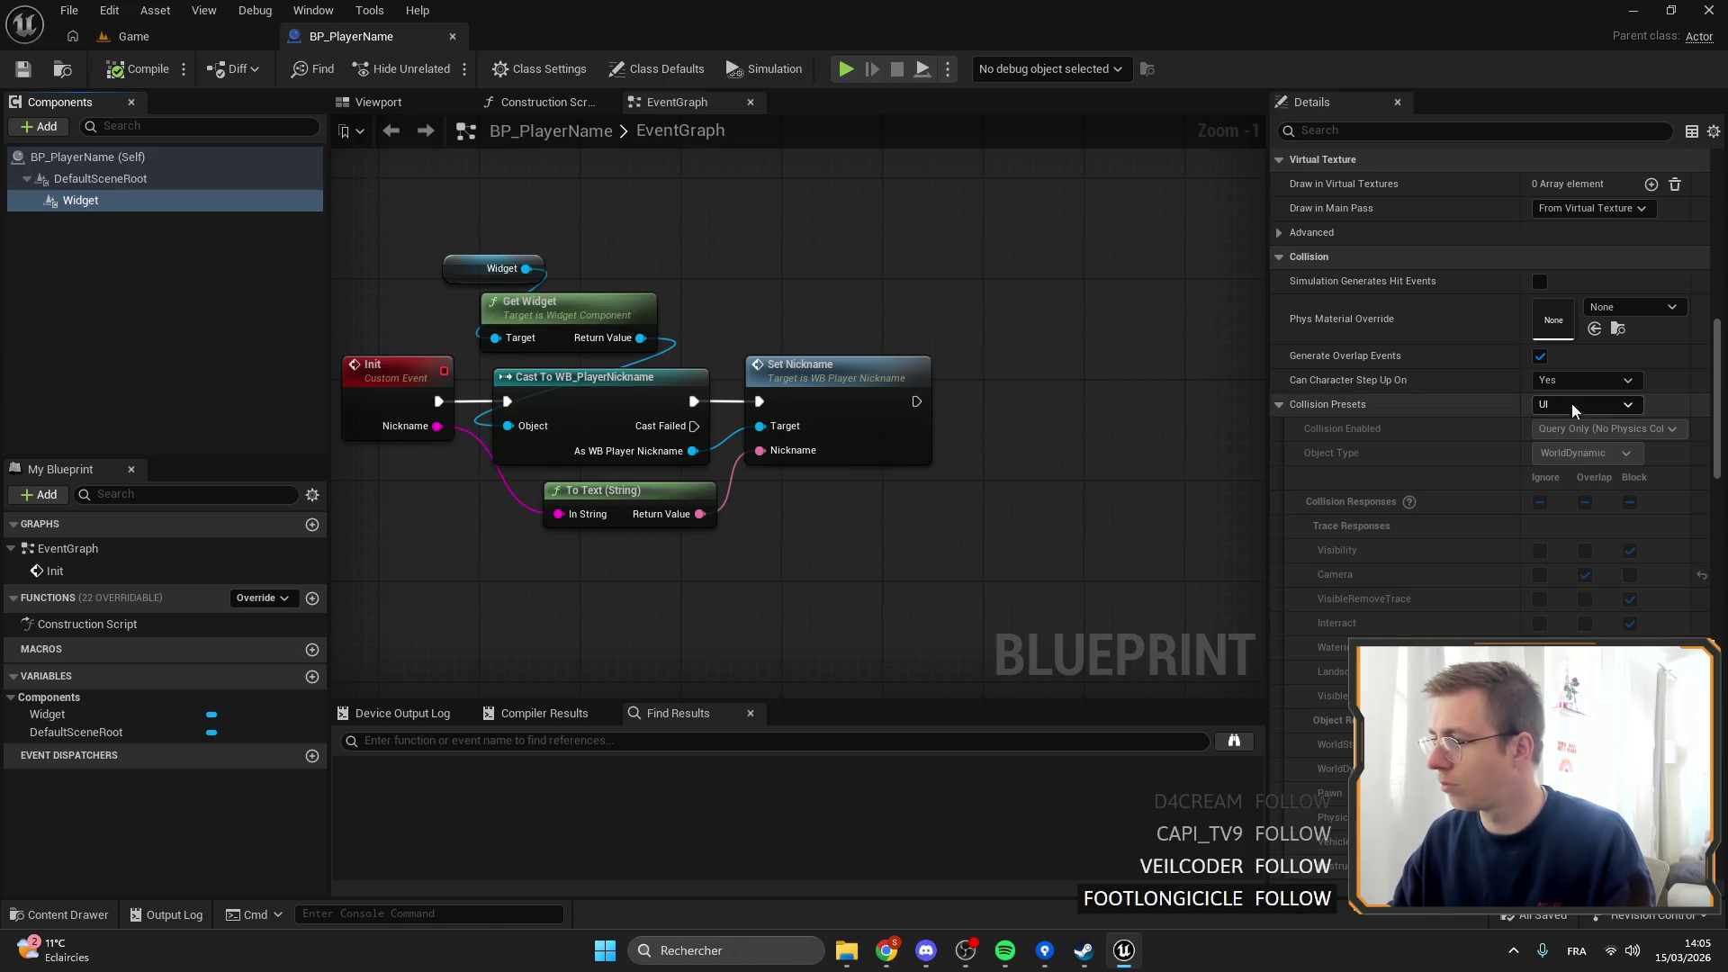
scroll(1574, 405, down, 5)
scroll(1594, 543, down, 15)
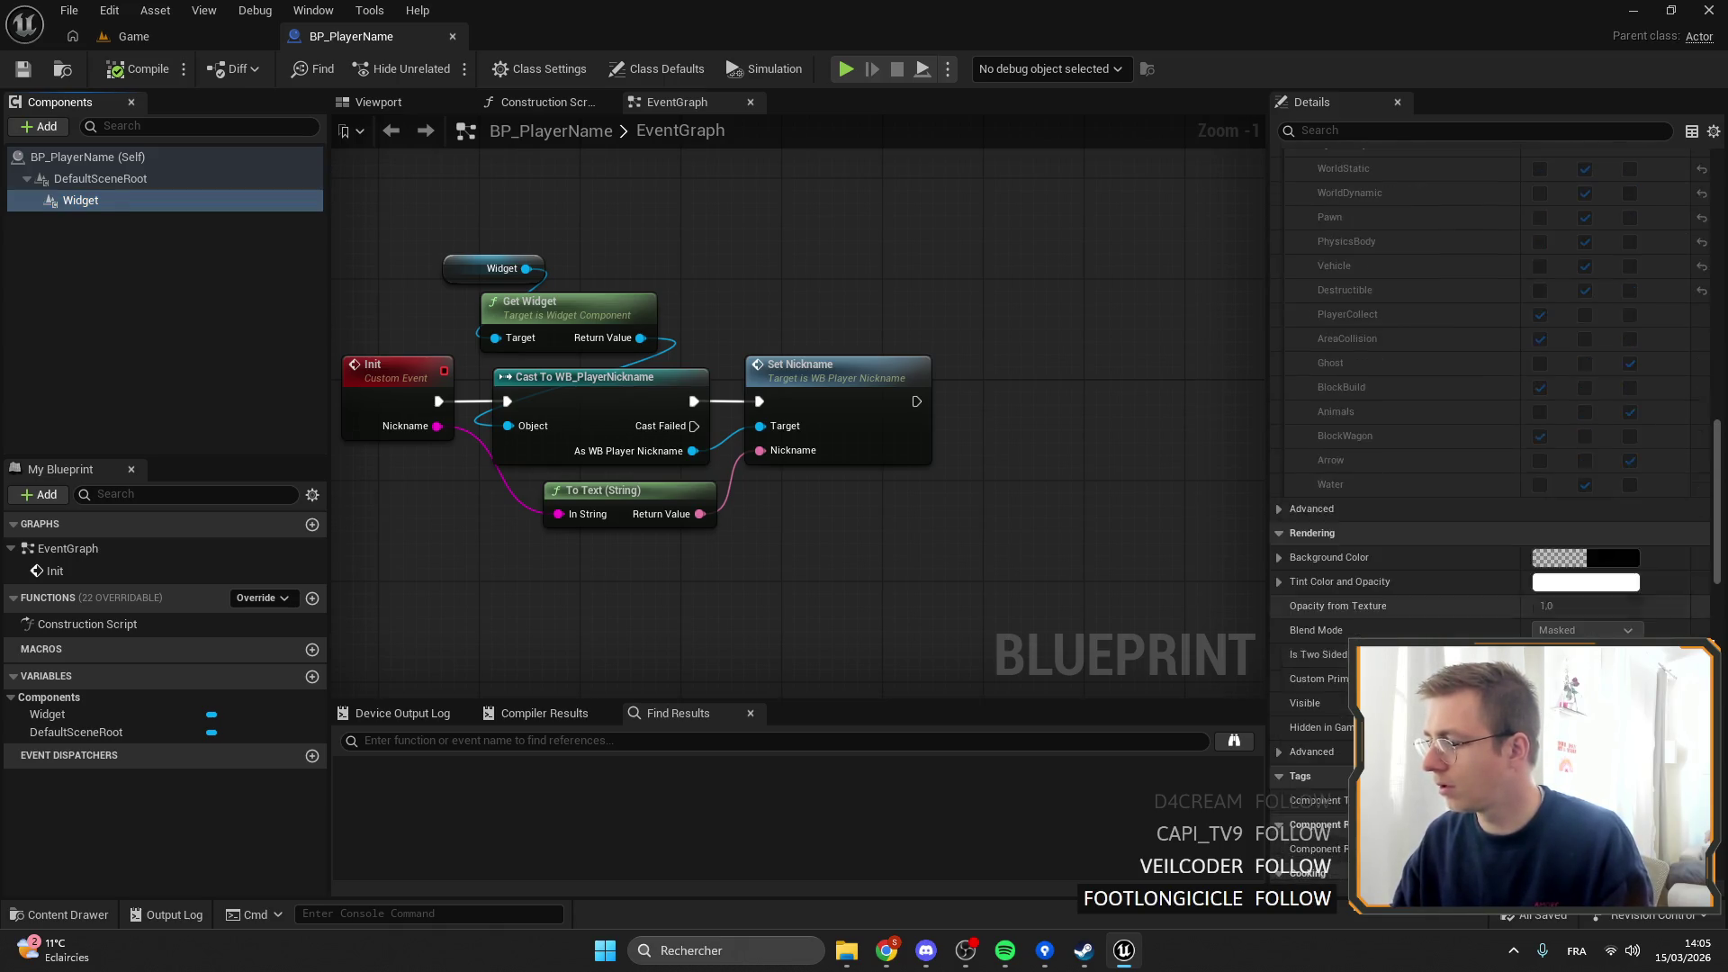
click(1610, 593)
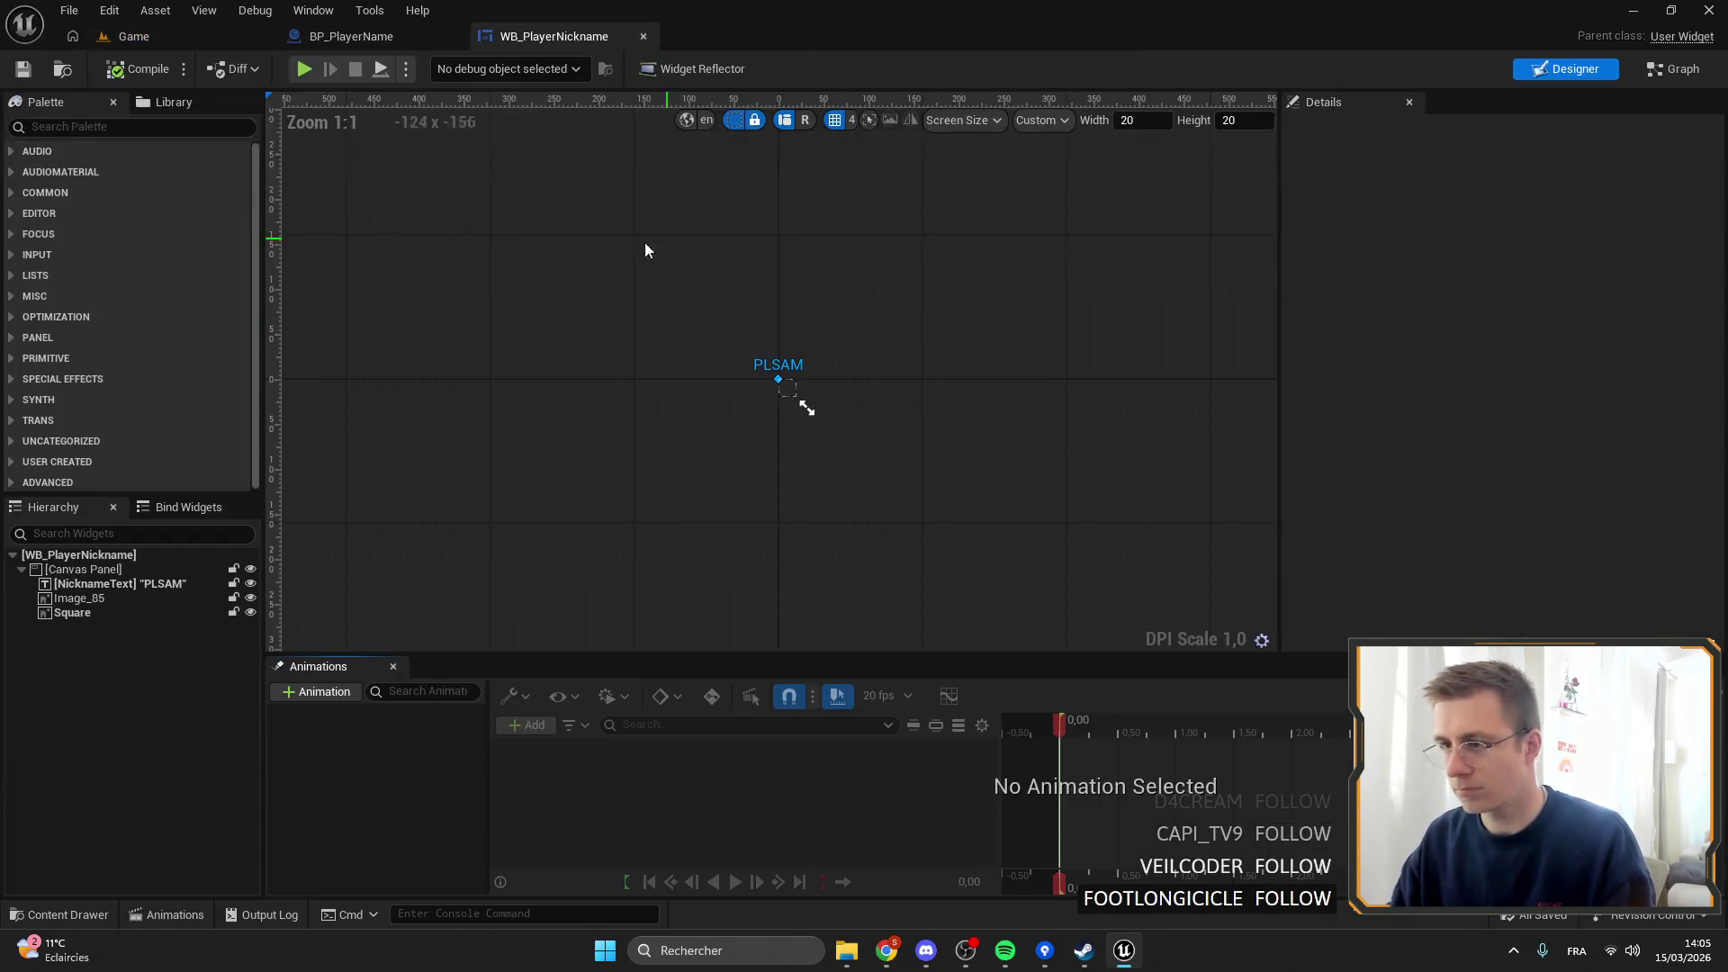
Set the nickname text's font family to Odin-New_Font, save WB_PlayerNickname, and return to the level.
scroll(1496, 464, down, 3)
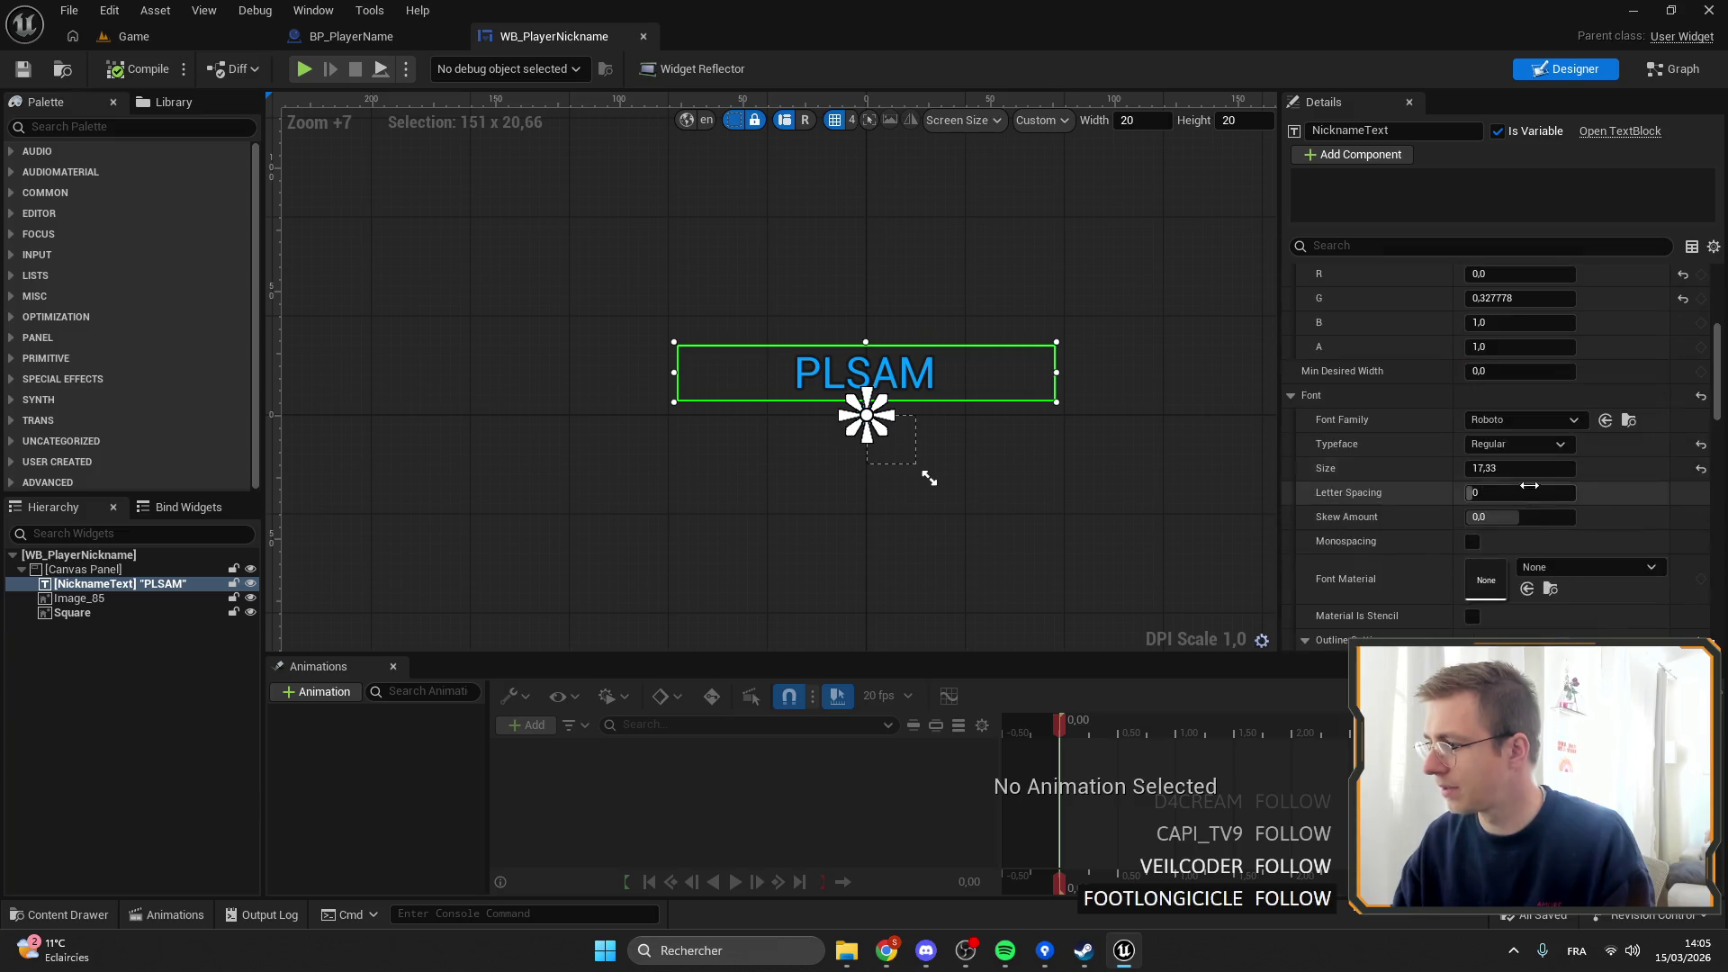
click(1517, 444)
click(1520, 421)
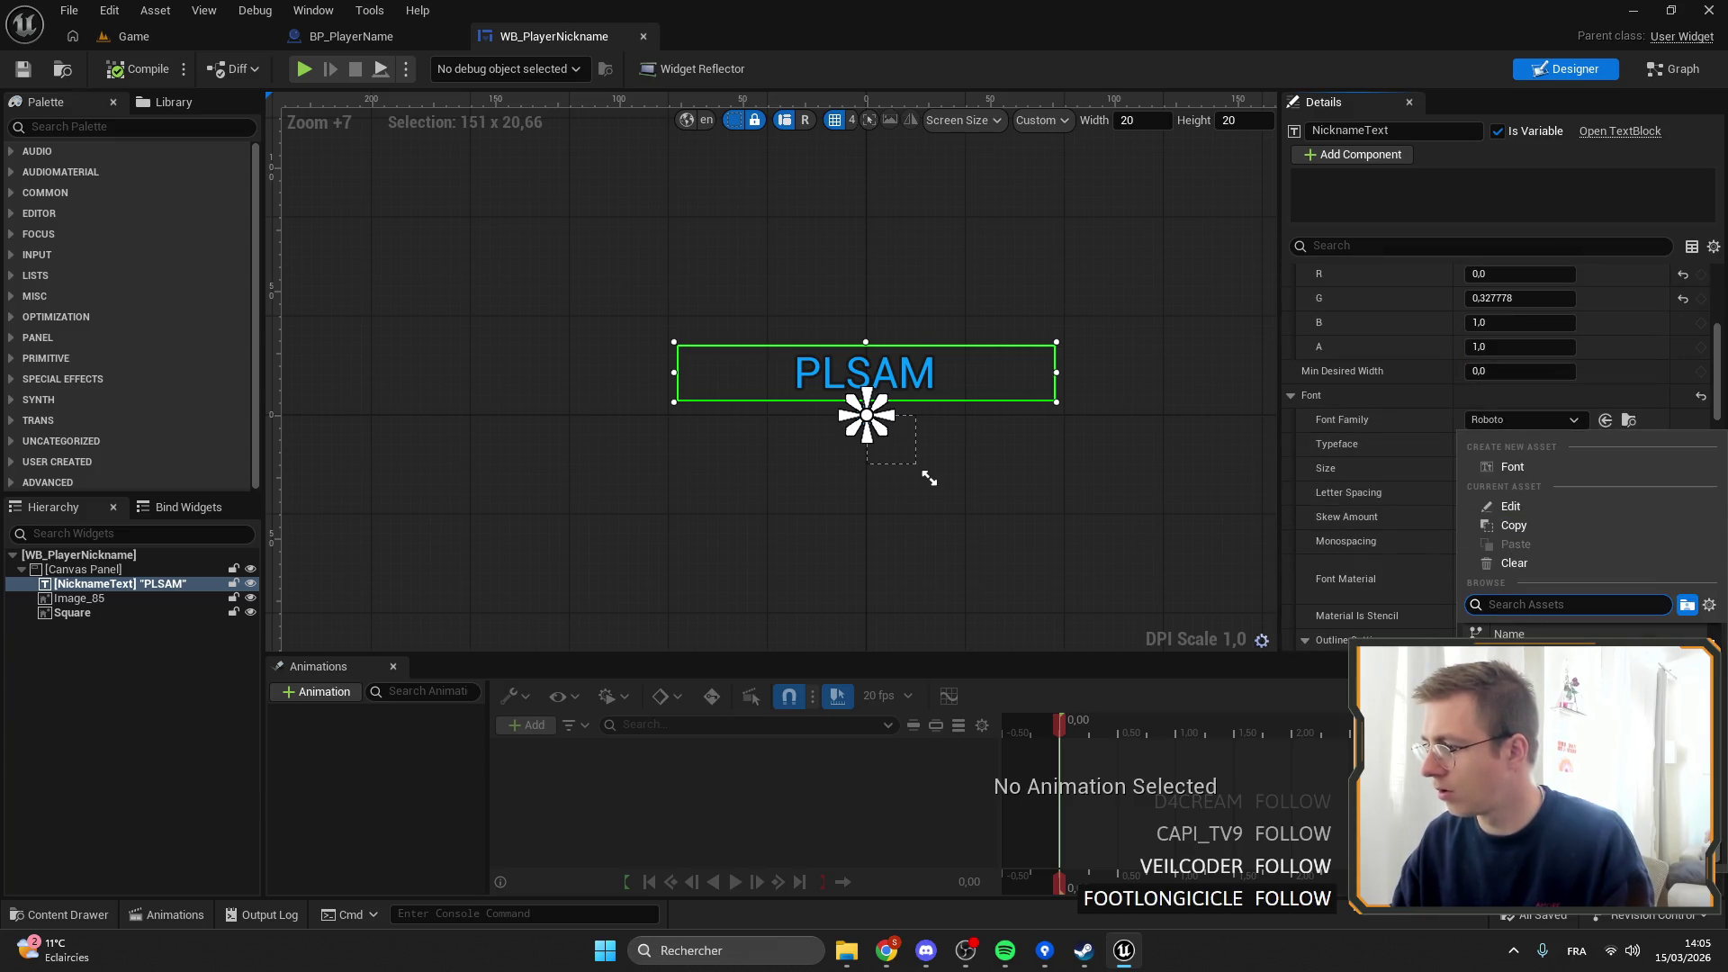
click(1521, 657)
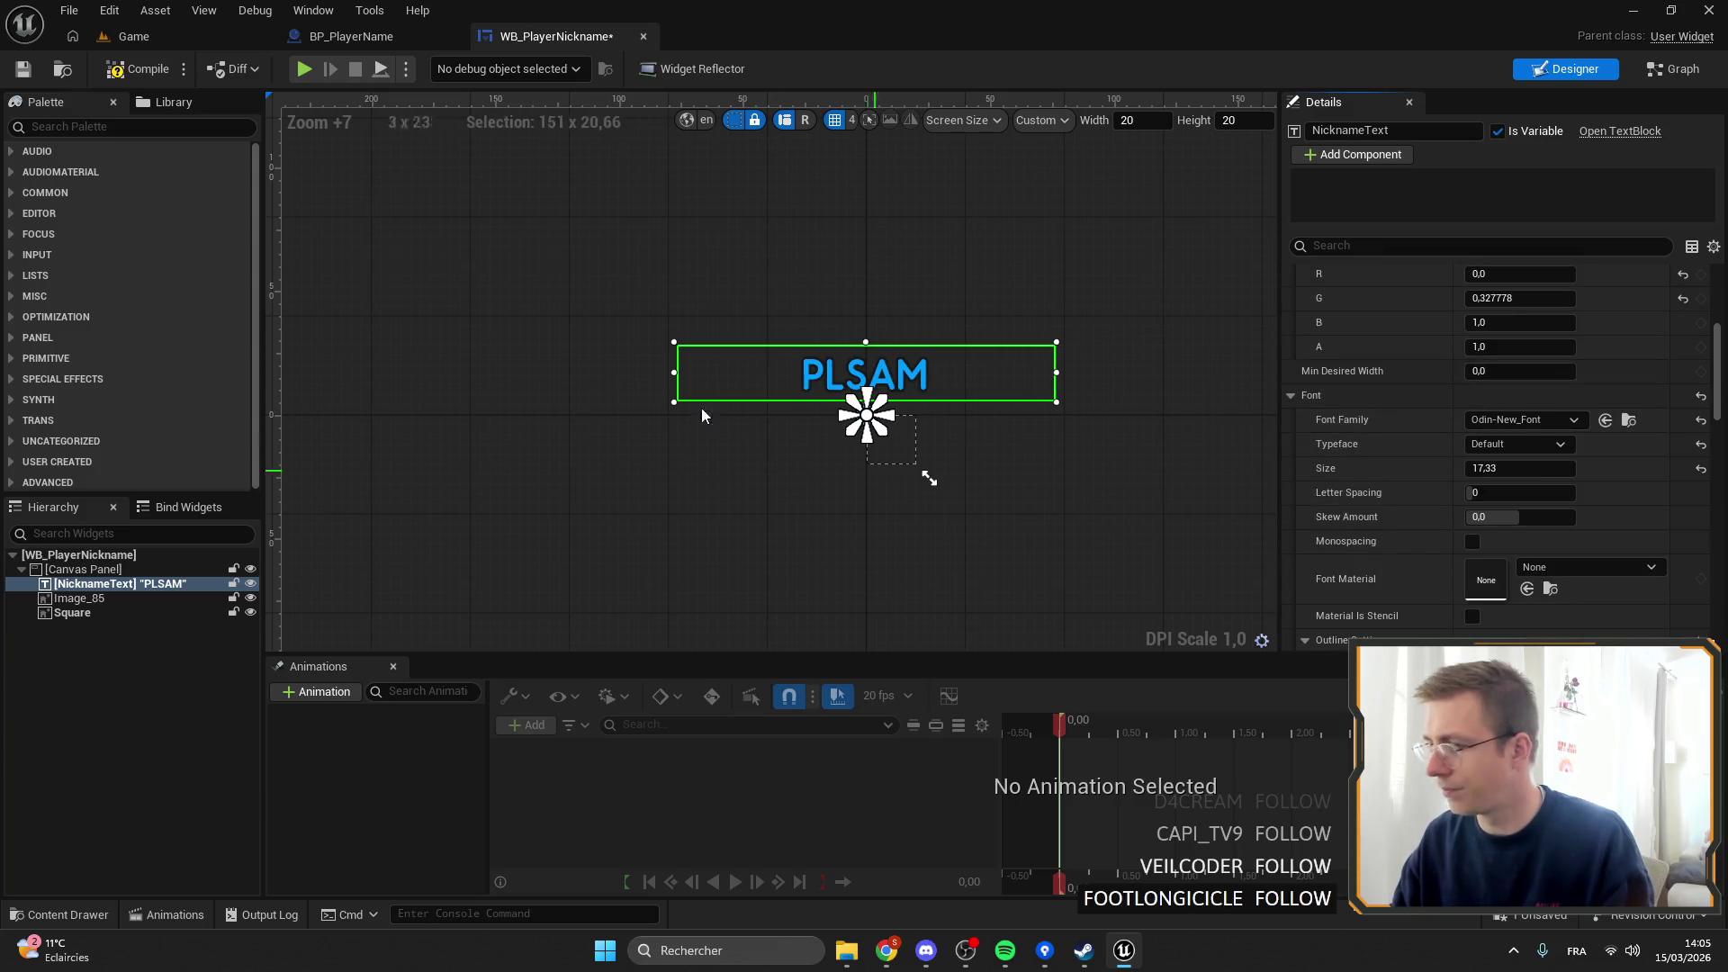
click(20, 71)
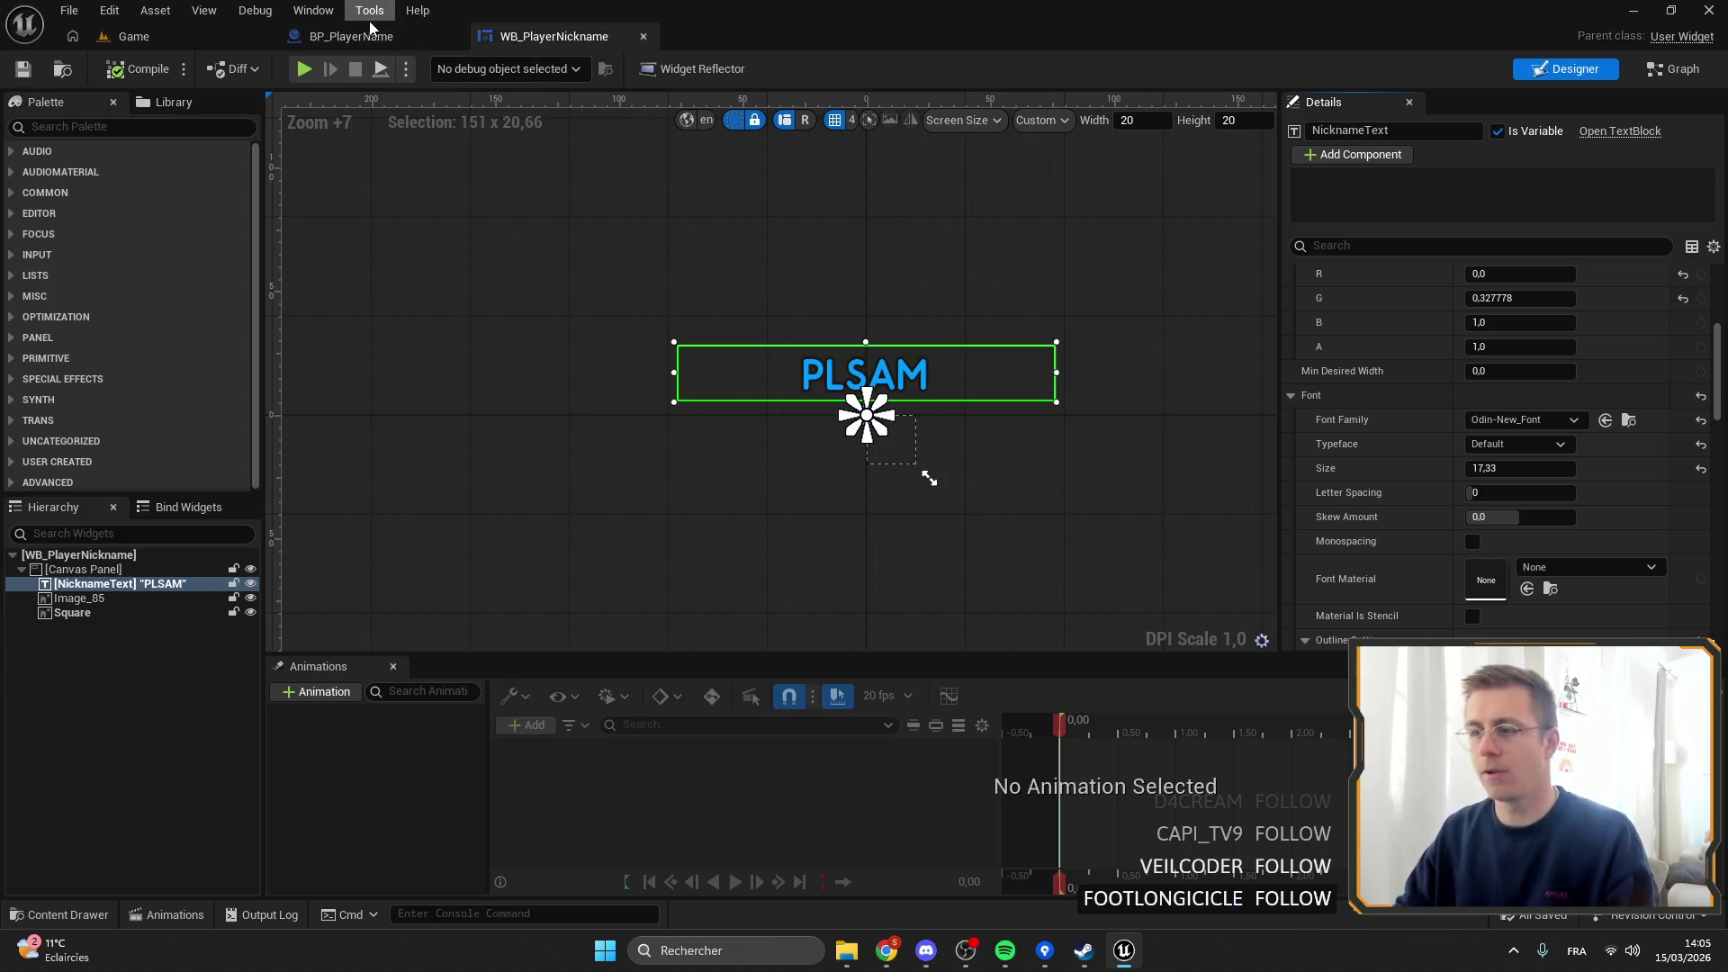
click(334, 37)
click(148, 36)
right_click(213, 35)
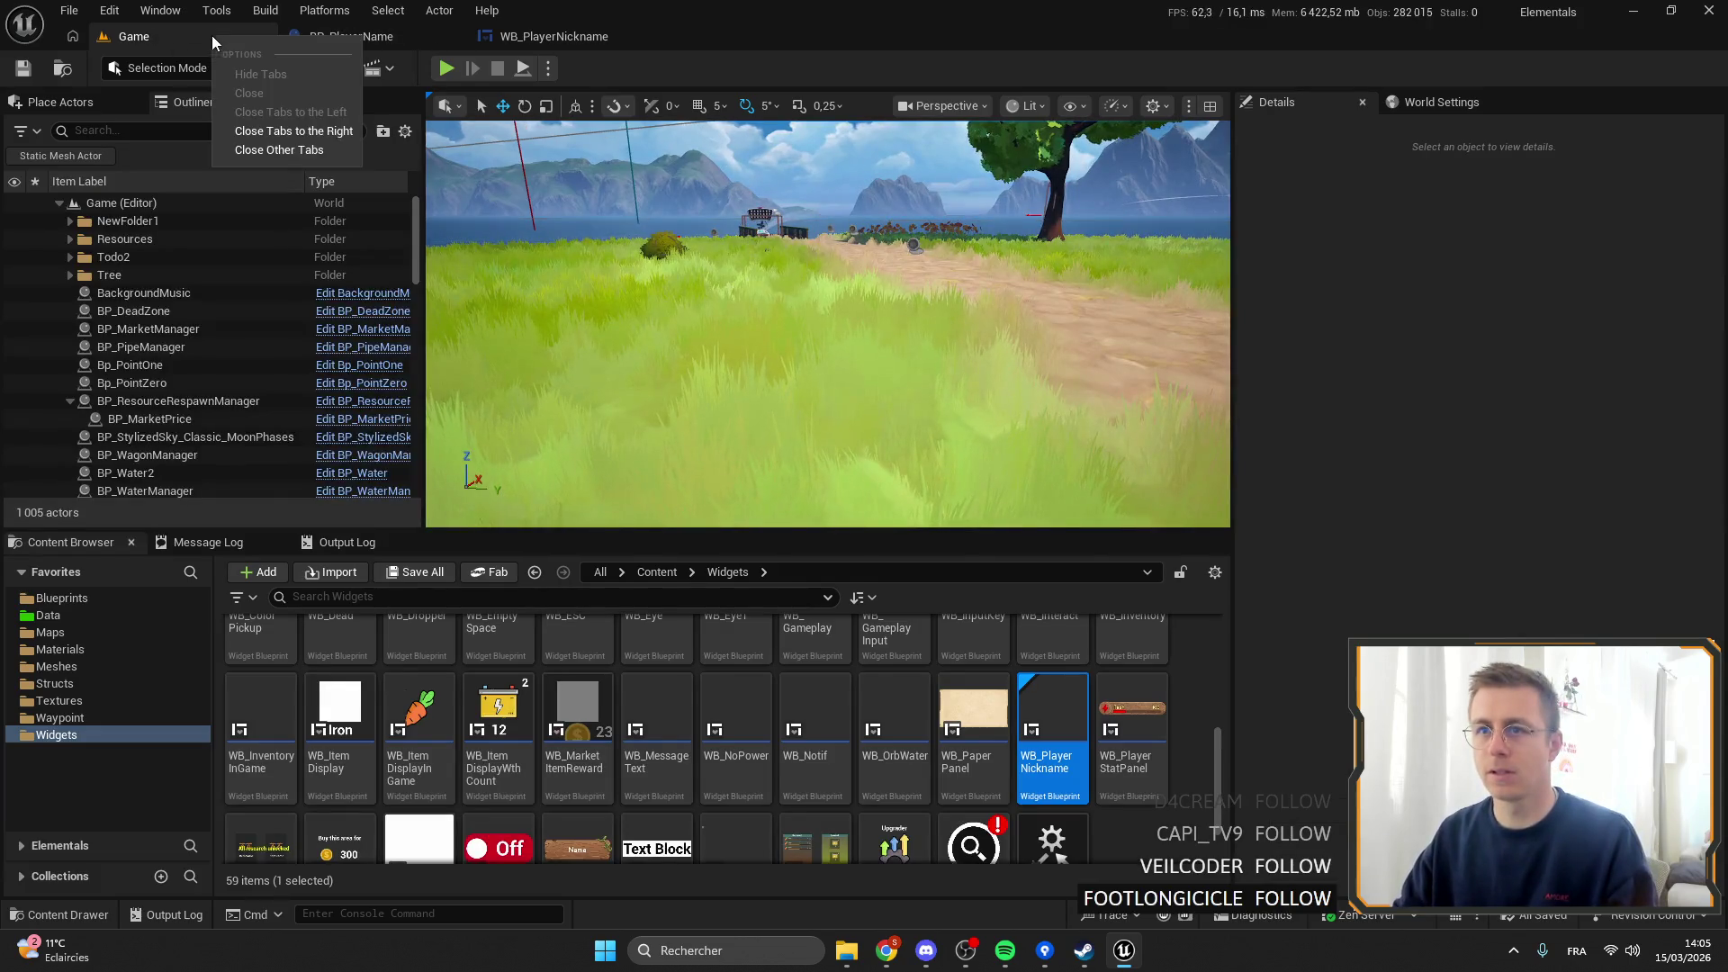
Close all other editor tabs and open the WB_Map widget blueprint from the Widgets/Map folder.
click(310, 151)
scroll(853, 851, up, 5)
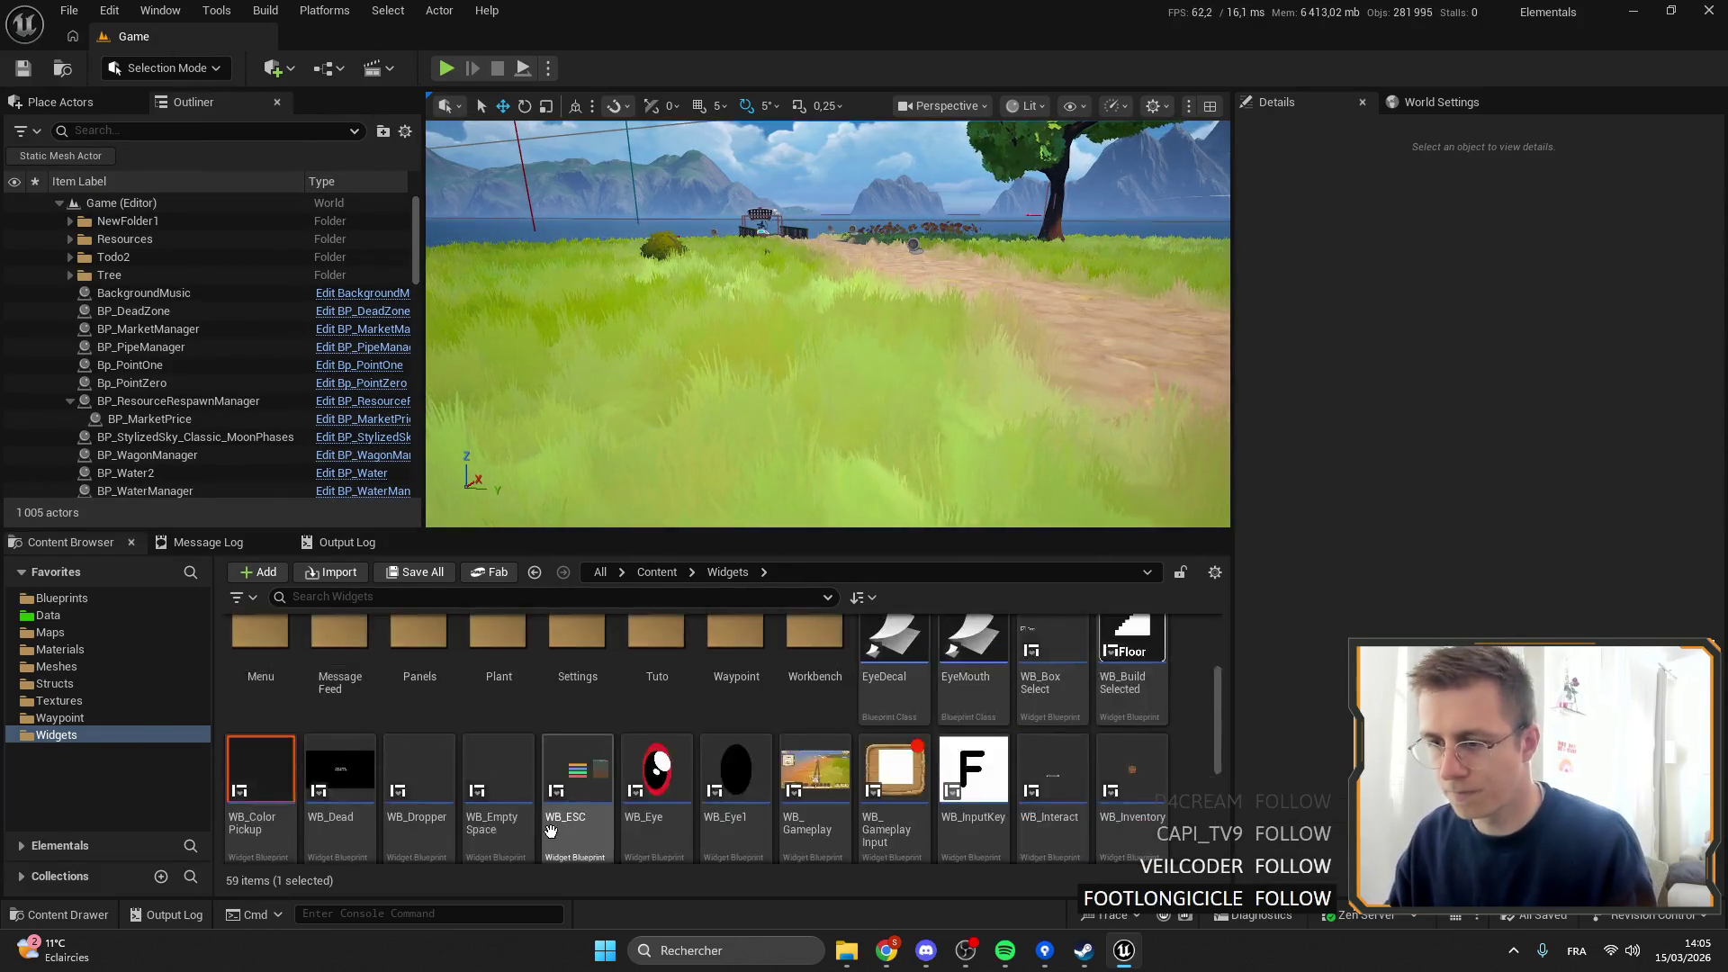
double_click(1052, 655)
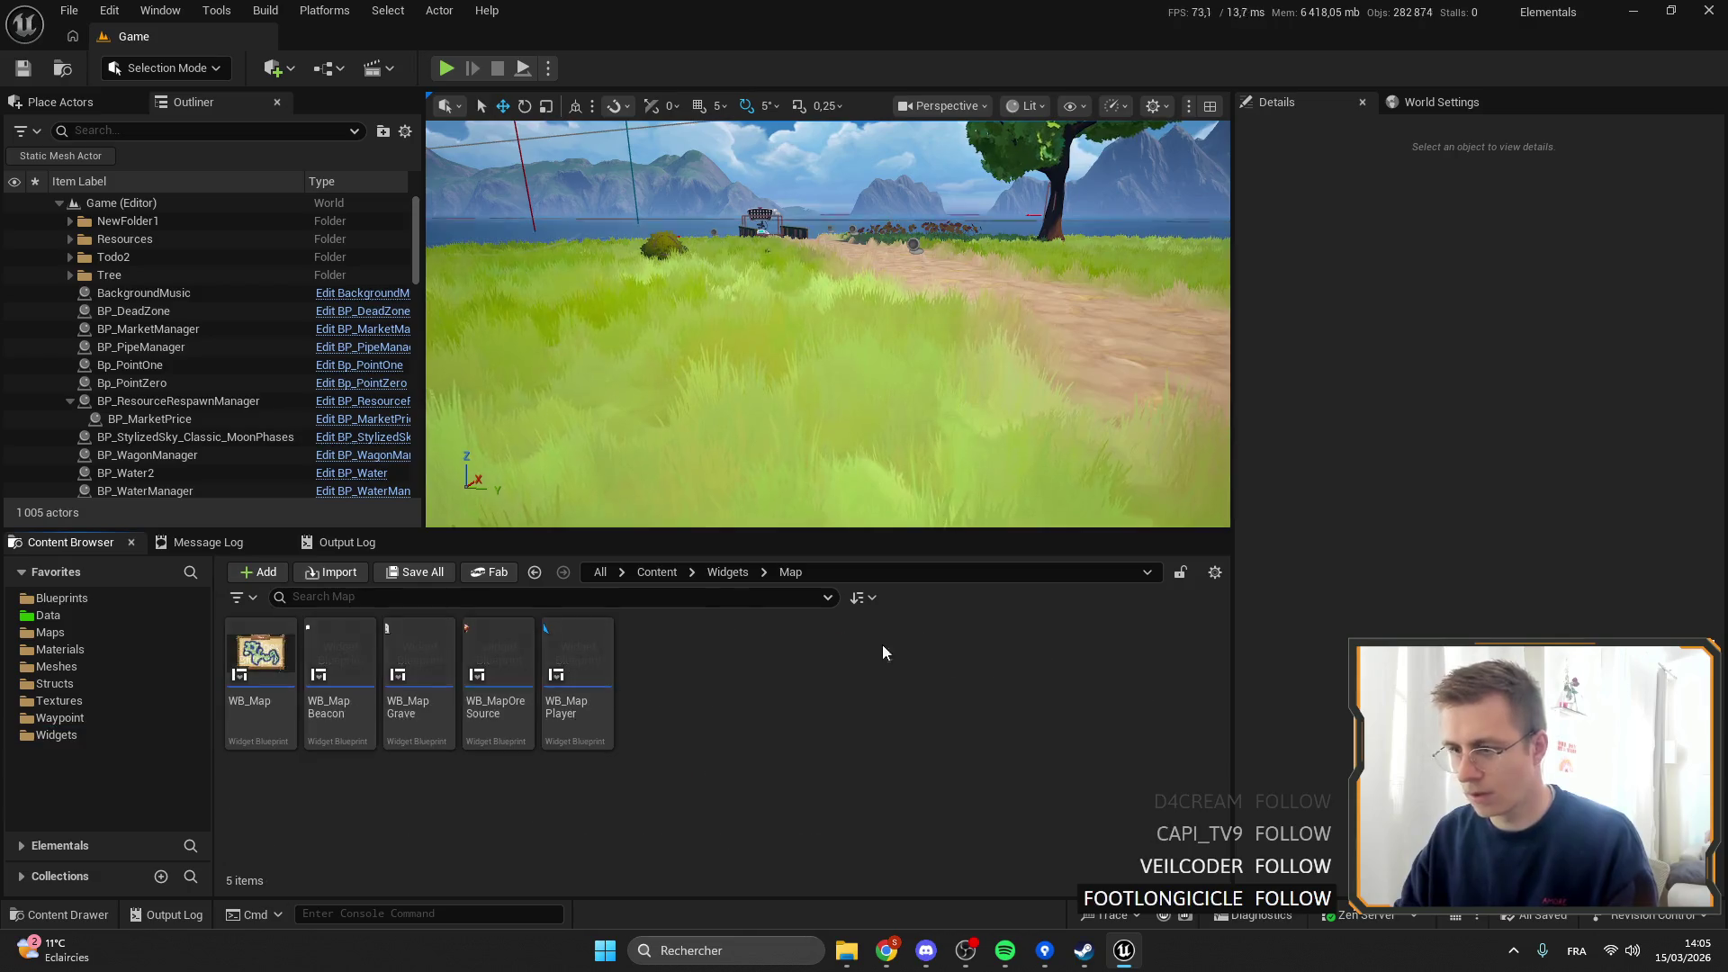
click(592, 641)
double_click(592, 641)
scroll(387, 154, up, 11)
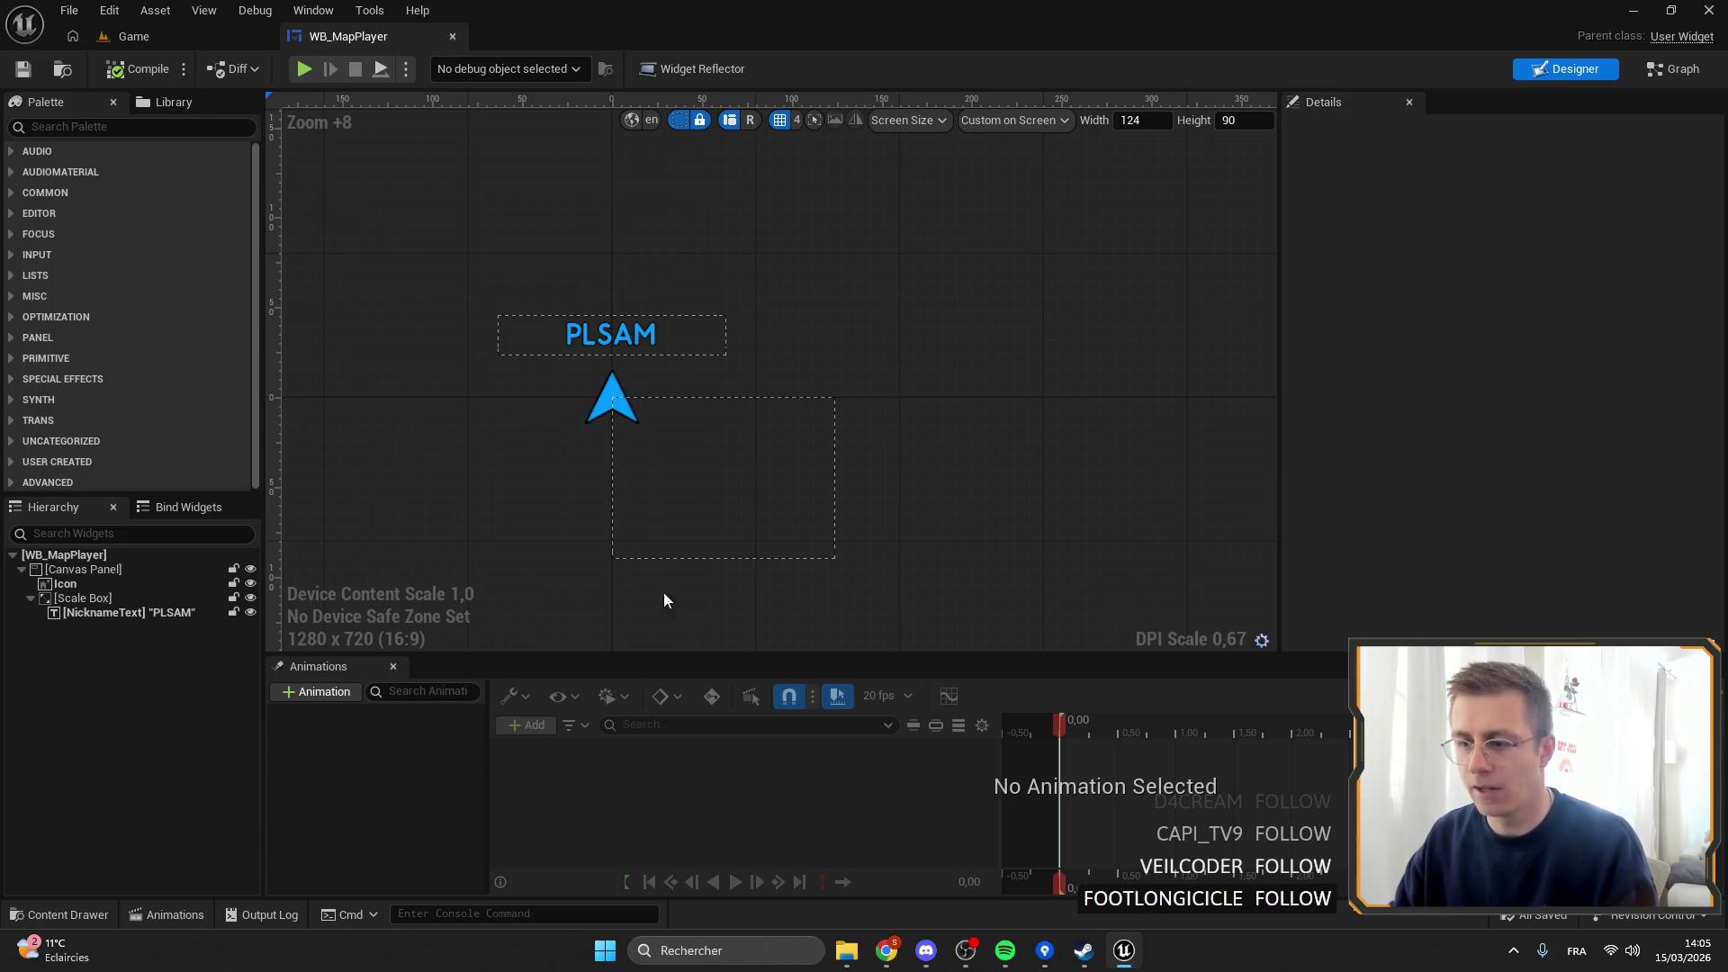
click(453, 36)
double_click(258, 641)
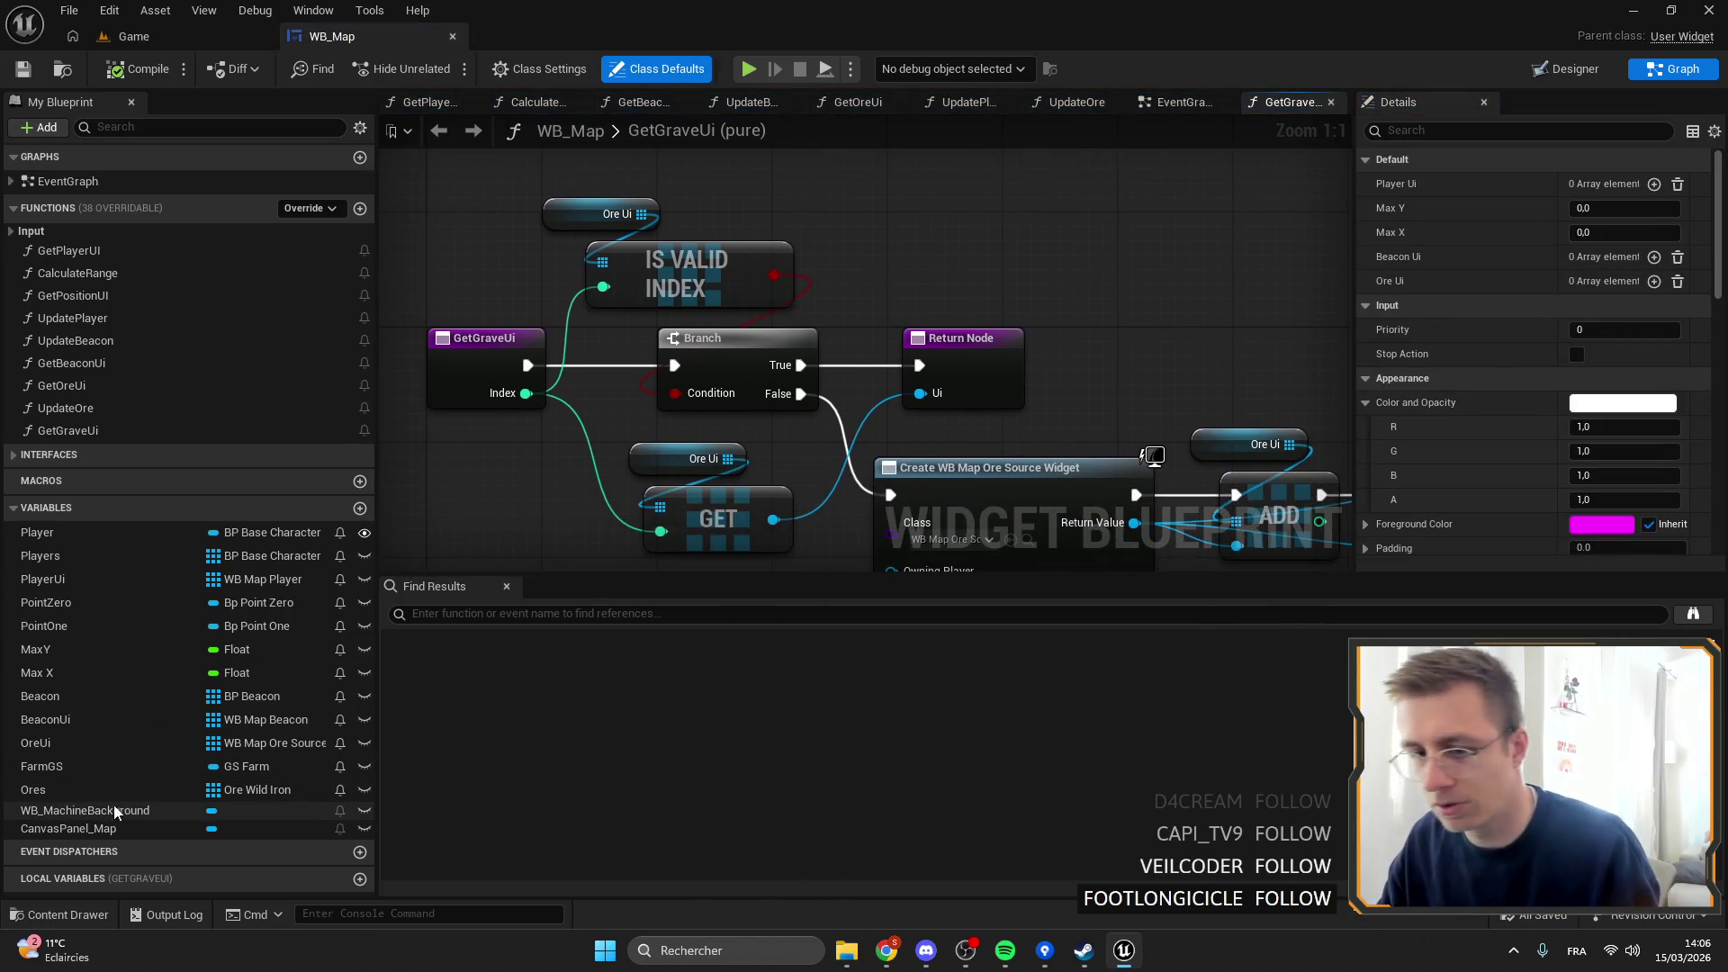
Duplicate the Ores variable as Grave and make it a BP Grave reference.
click(97, 788)
key(ctrl+w)
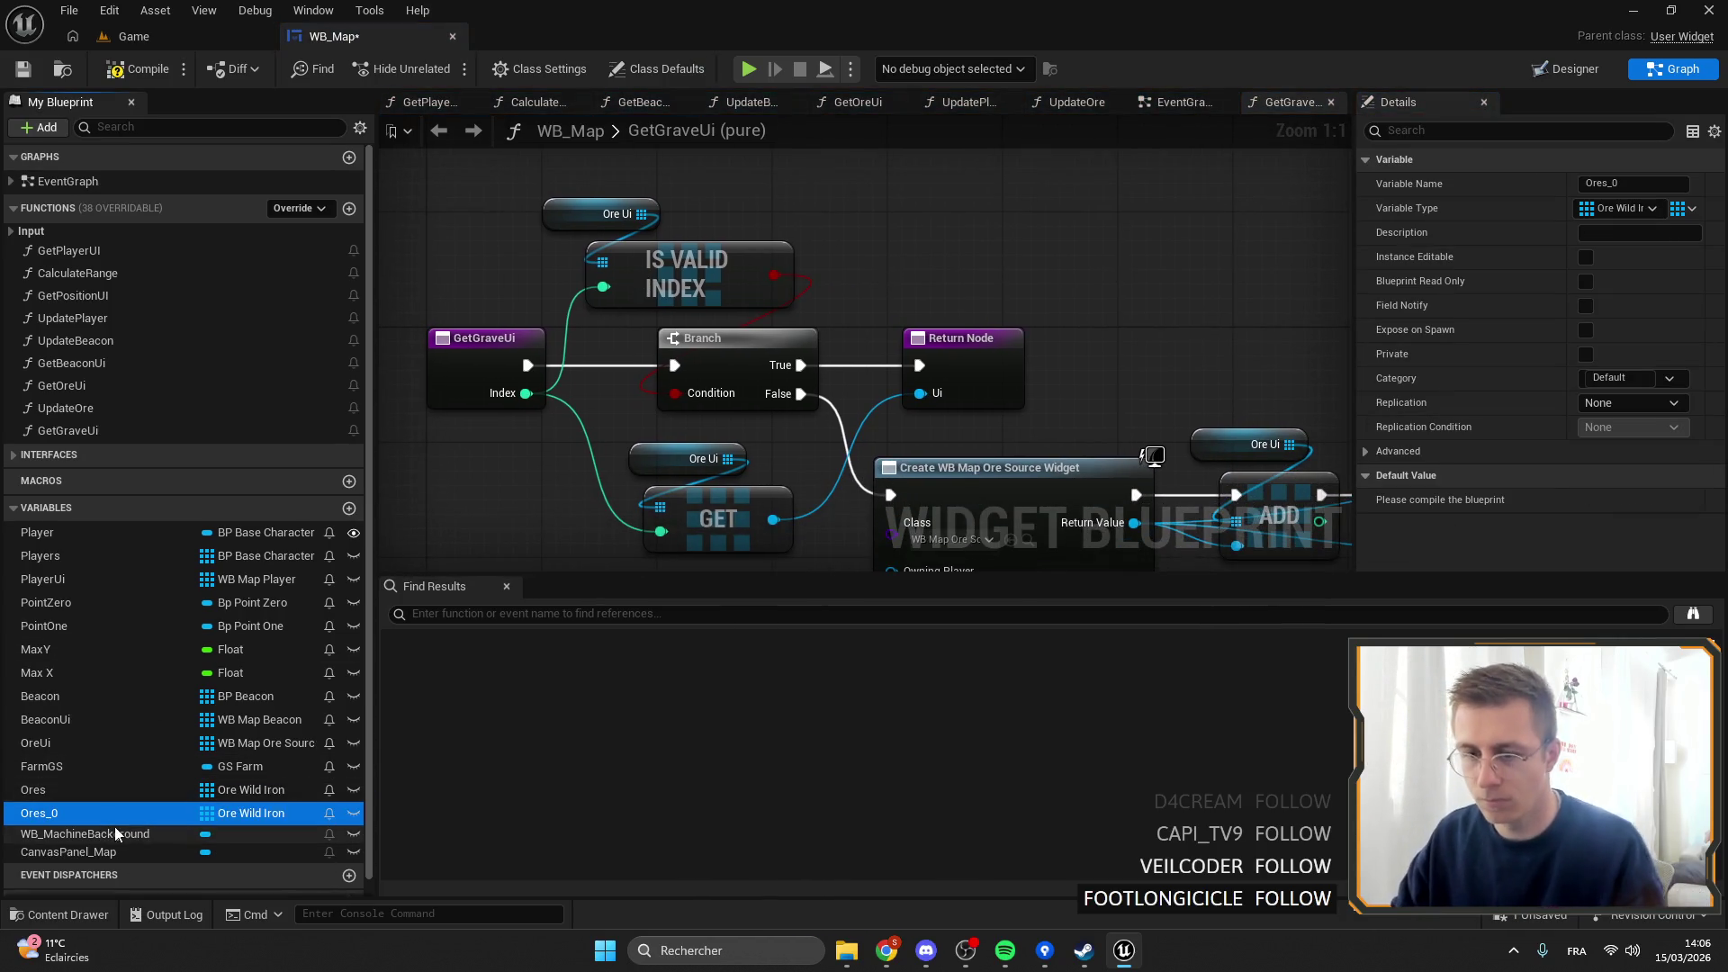
click(93, 814)
text(Grave)
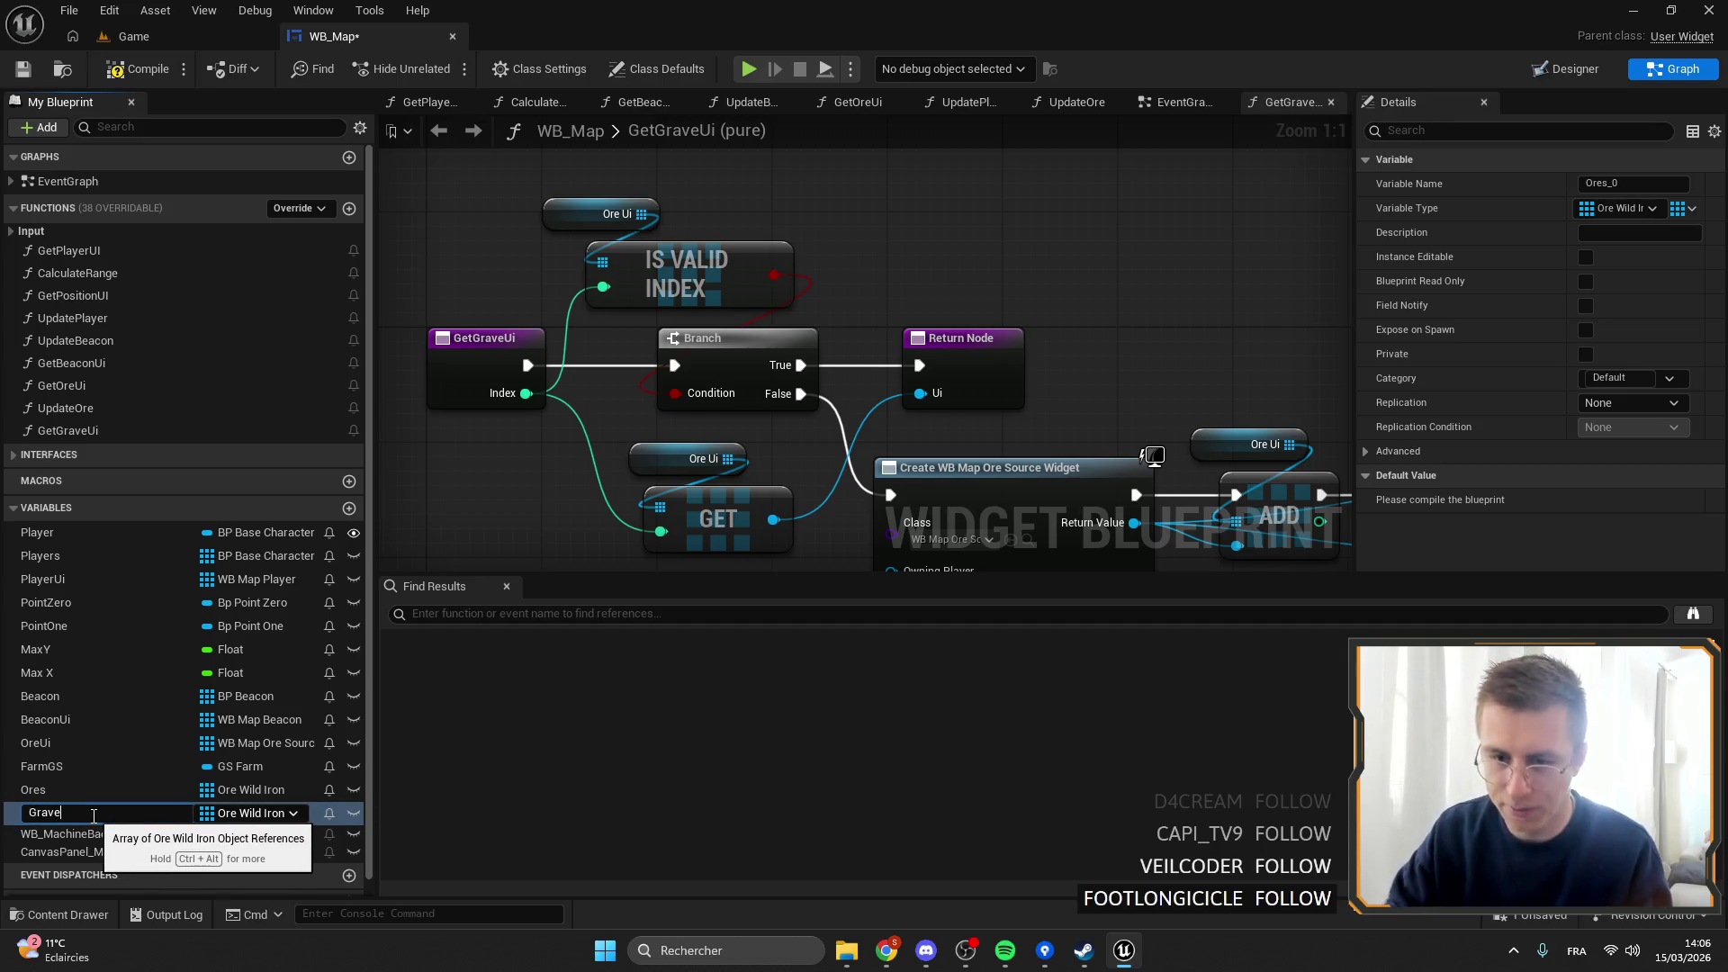
key(Return)
click(229, 816)
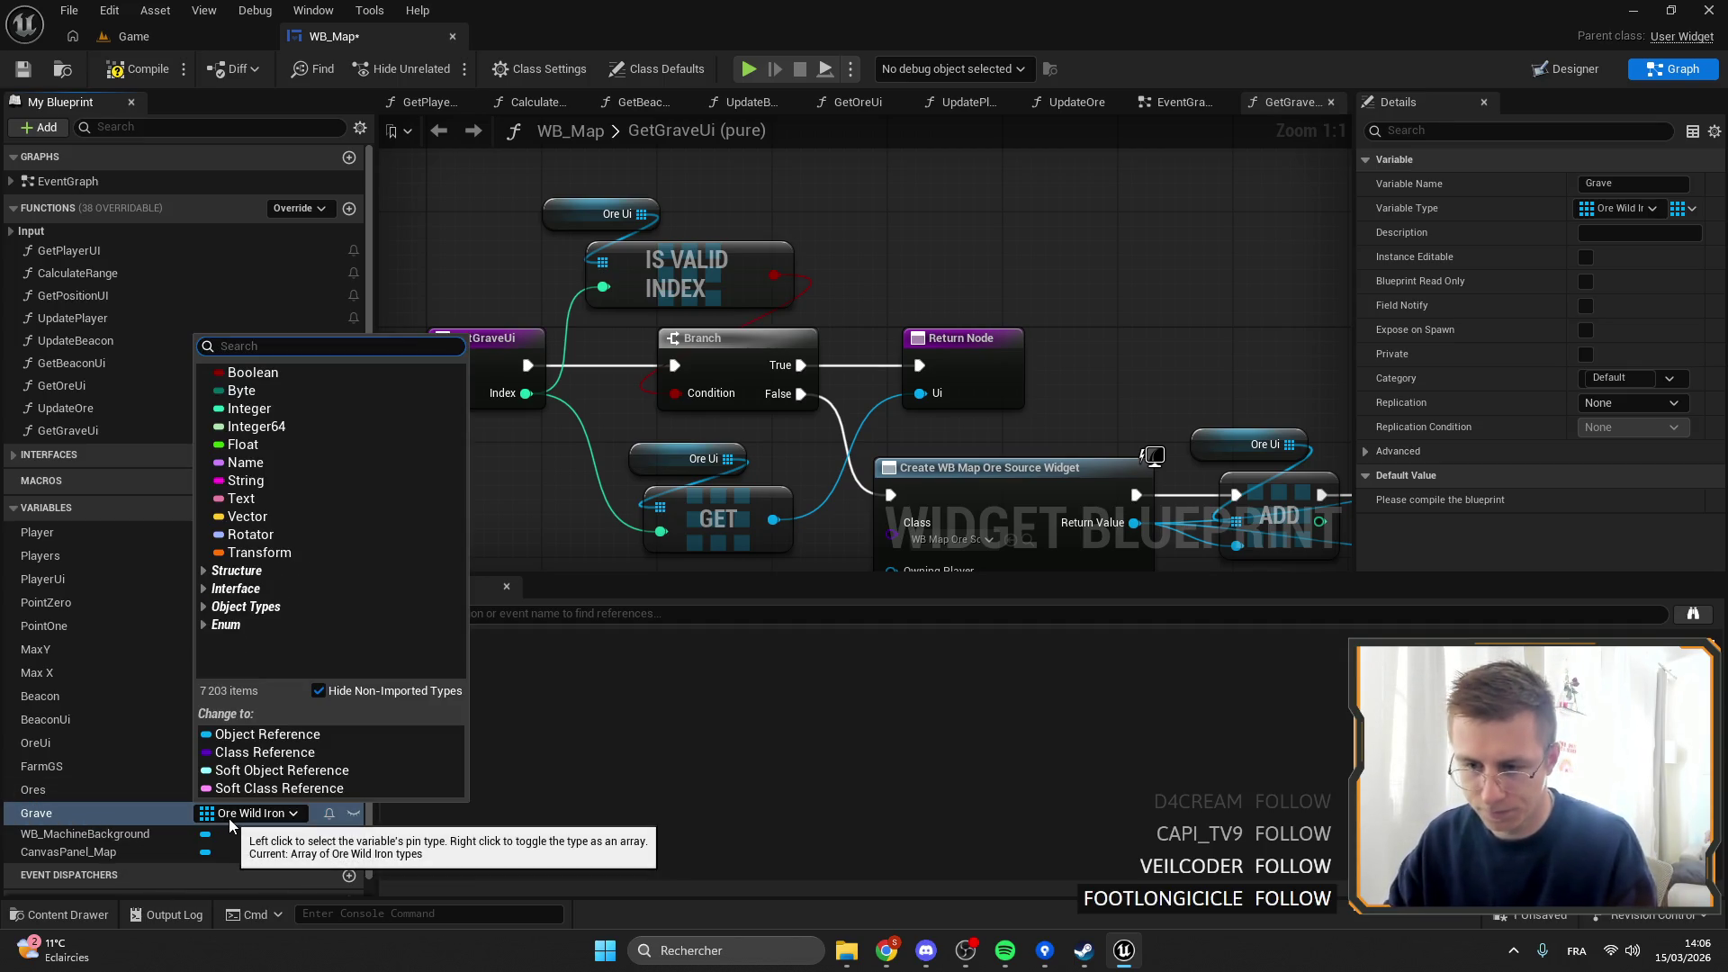
text(gave)
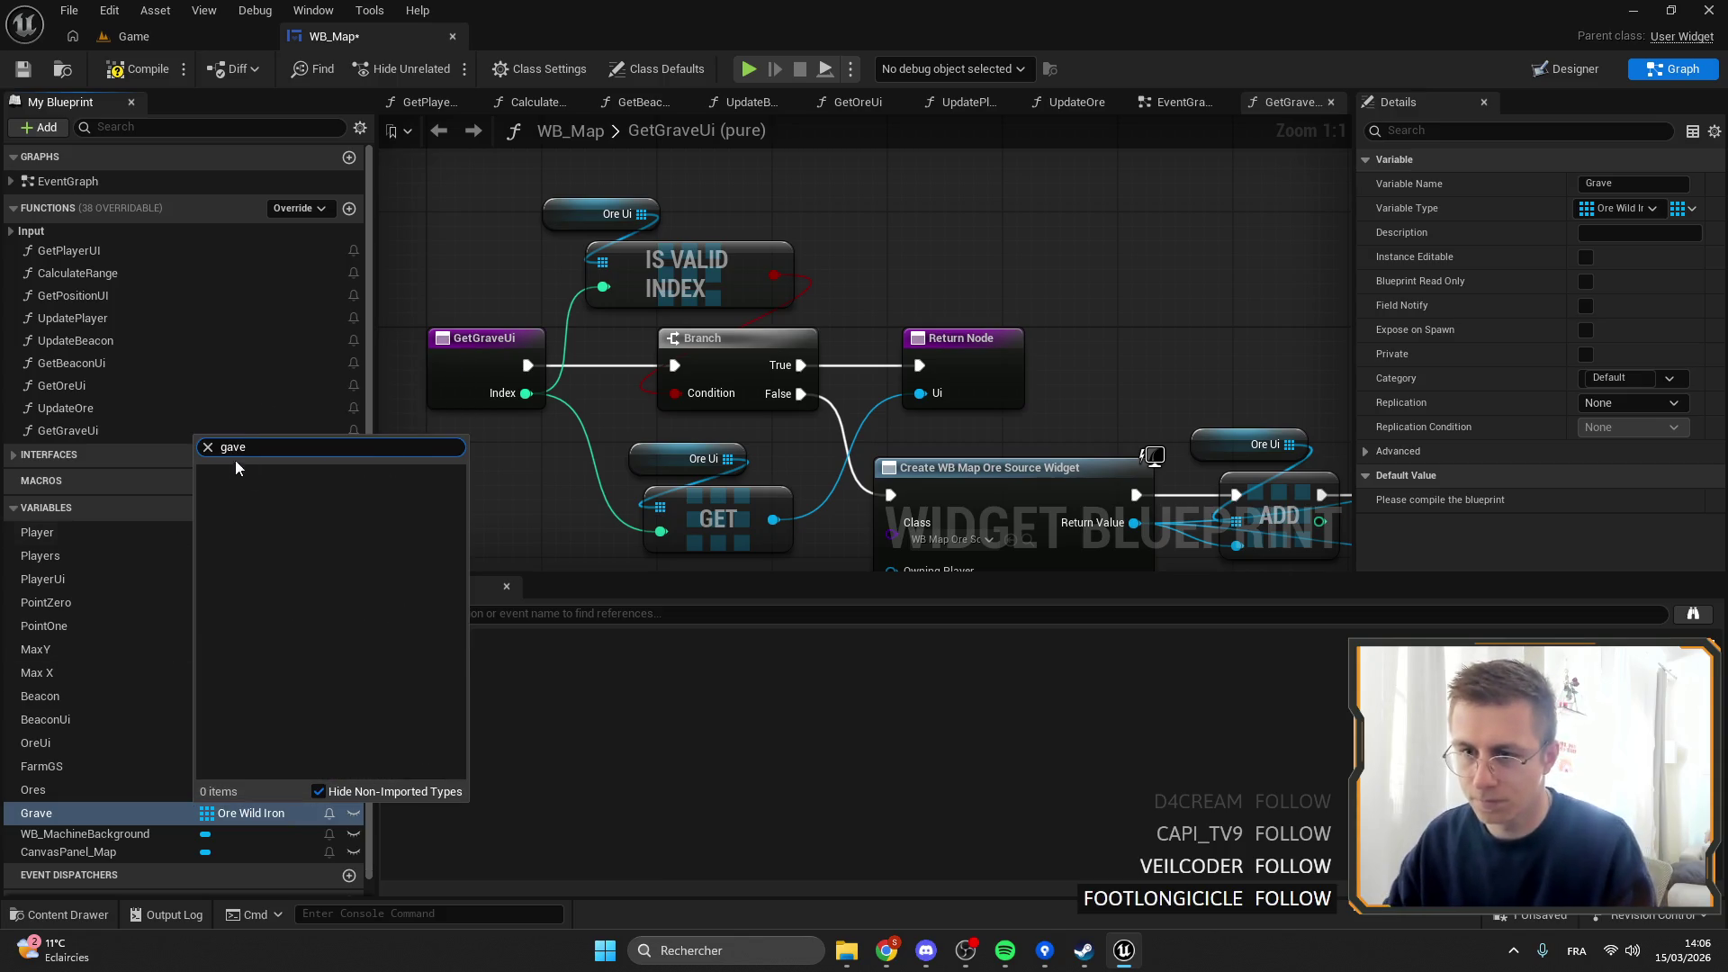
key(BackSpace)
key(BackSpace)
text(e)
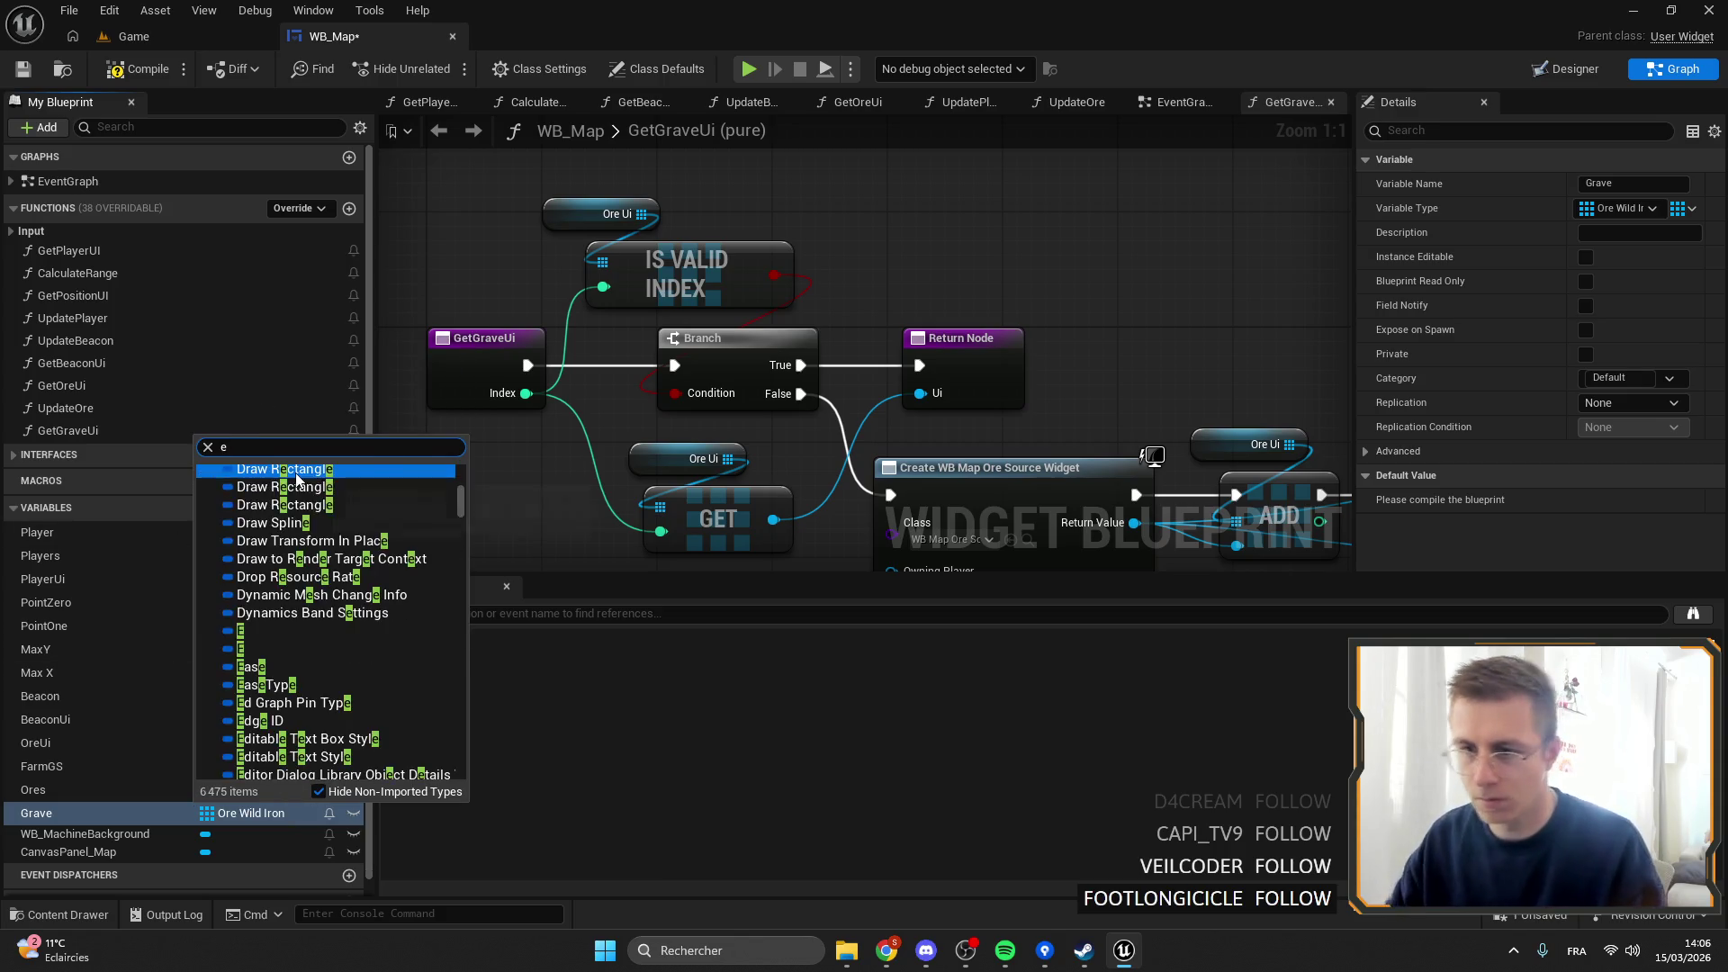
scroll(445, 504, up, 15)
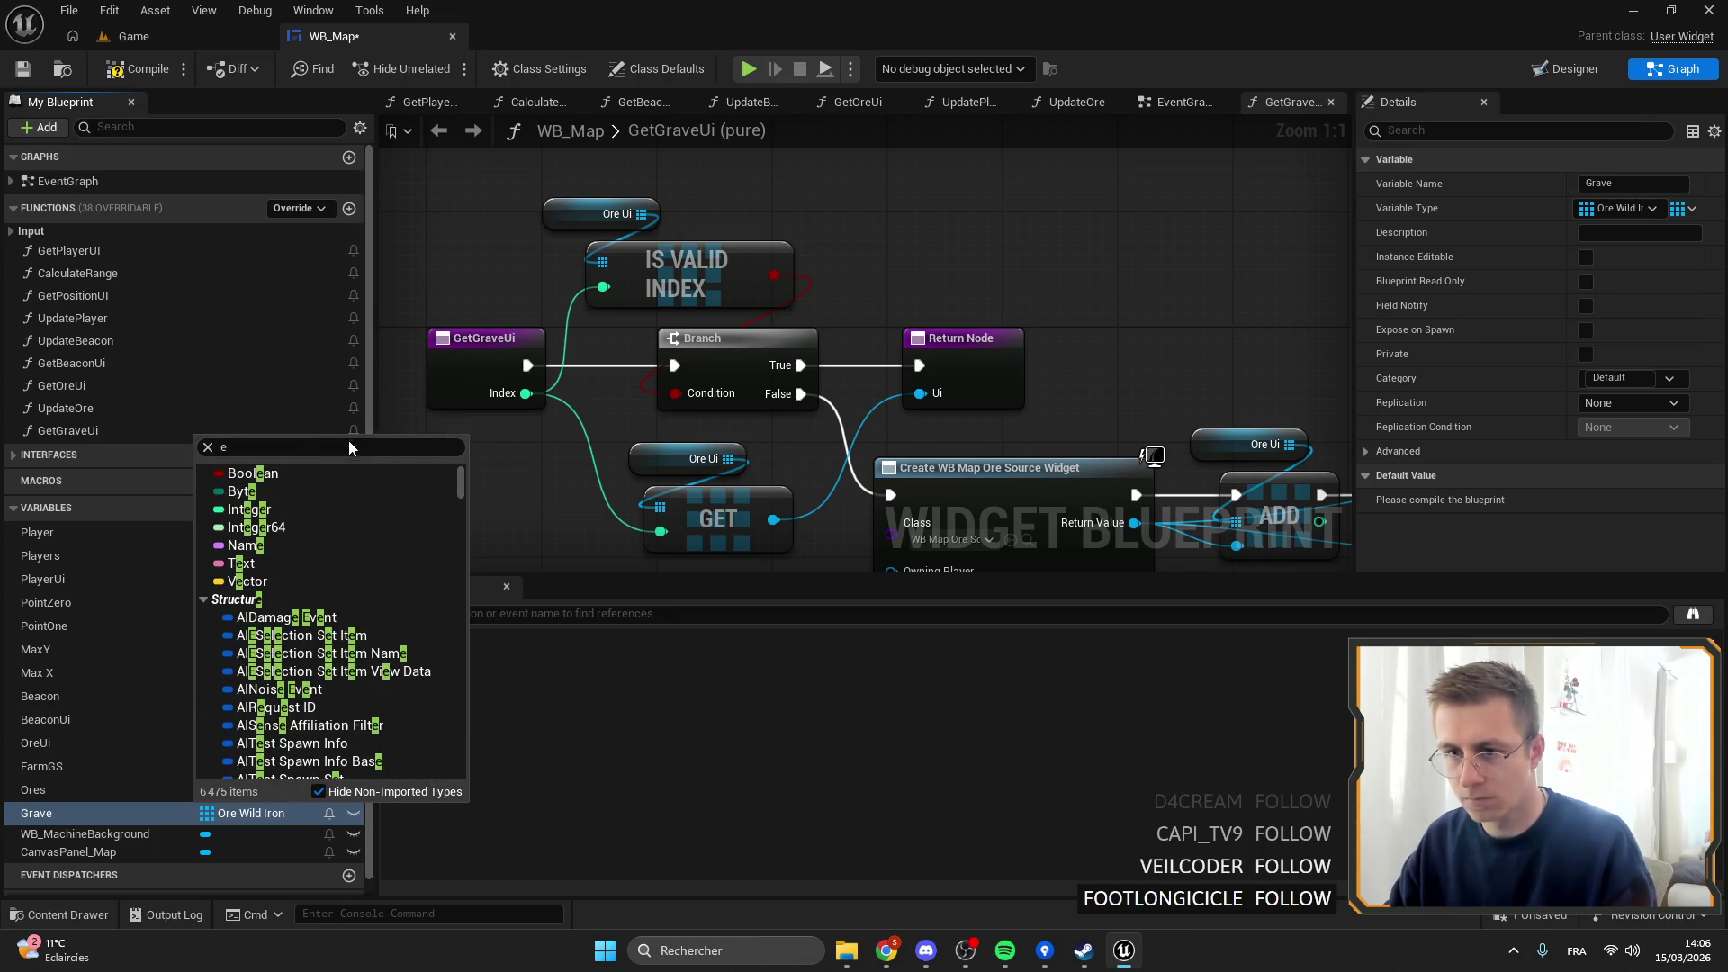
mouse_move(305, 529)
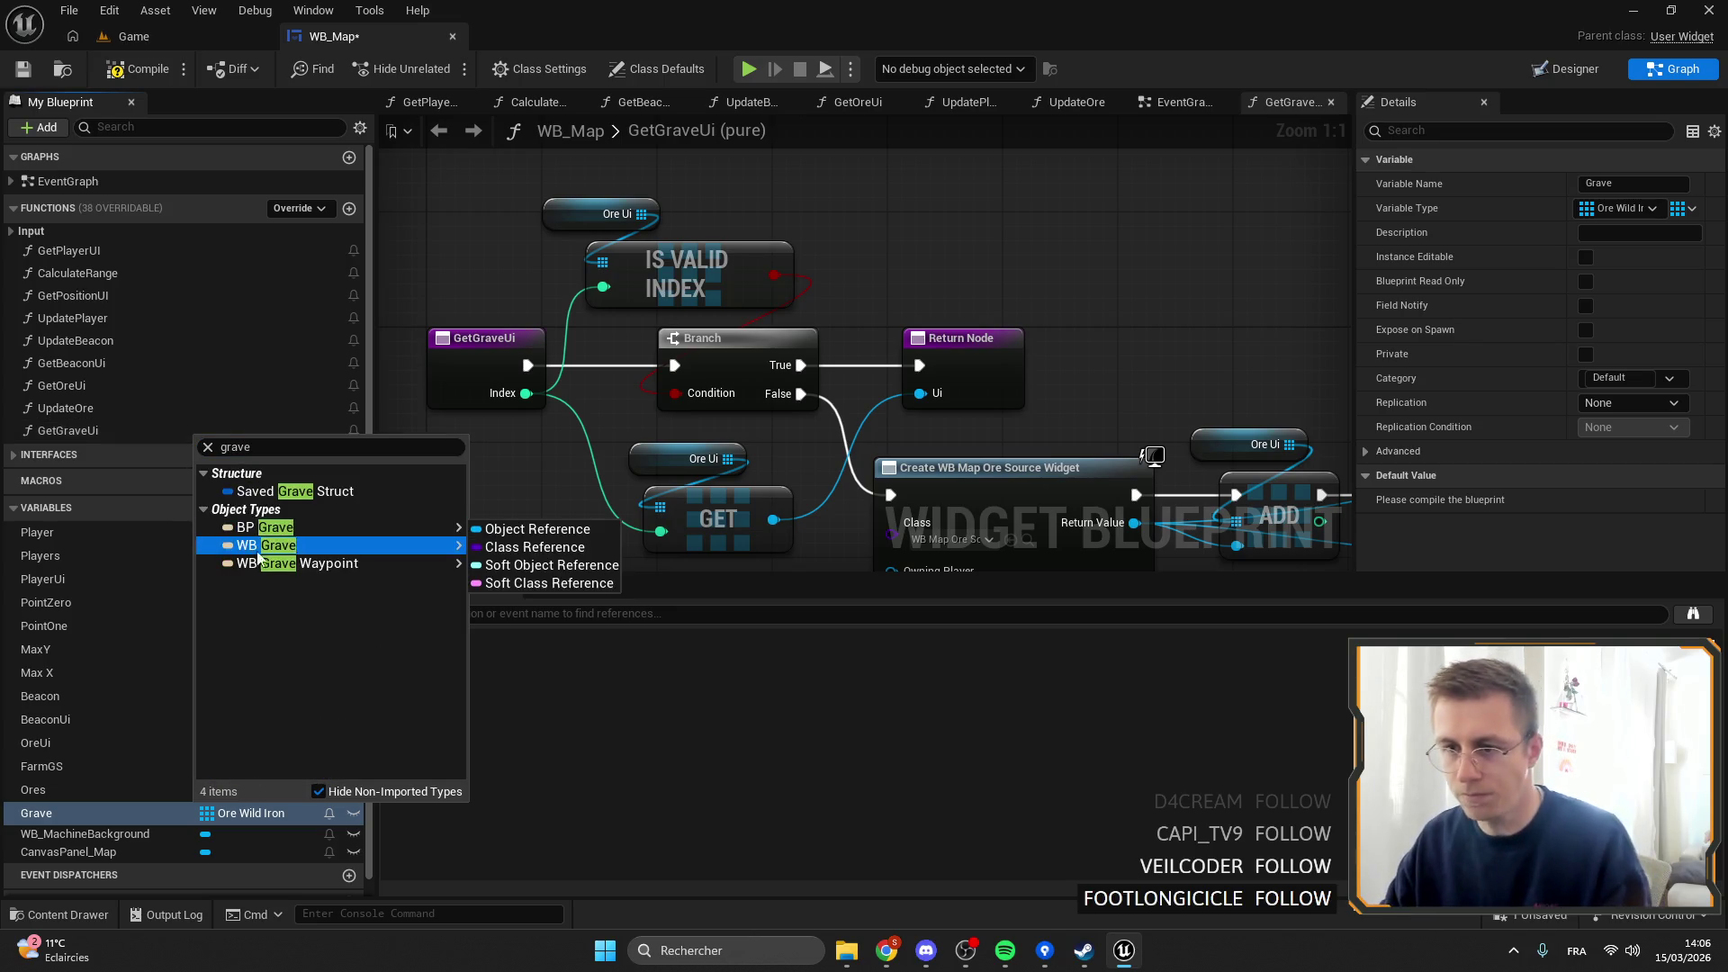
click(476, 529)
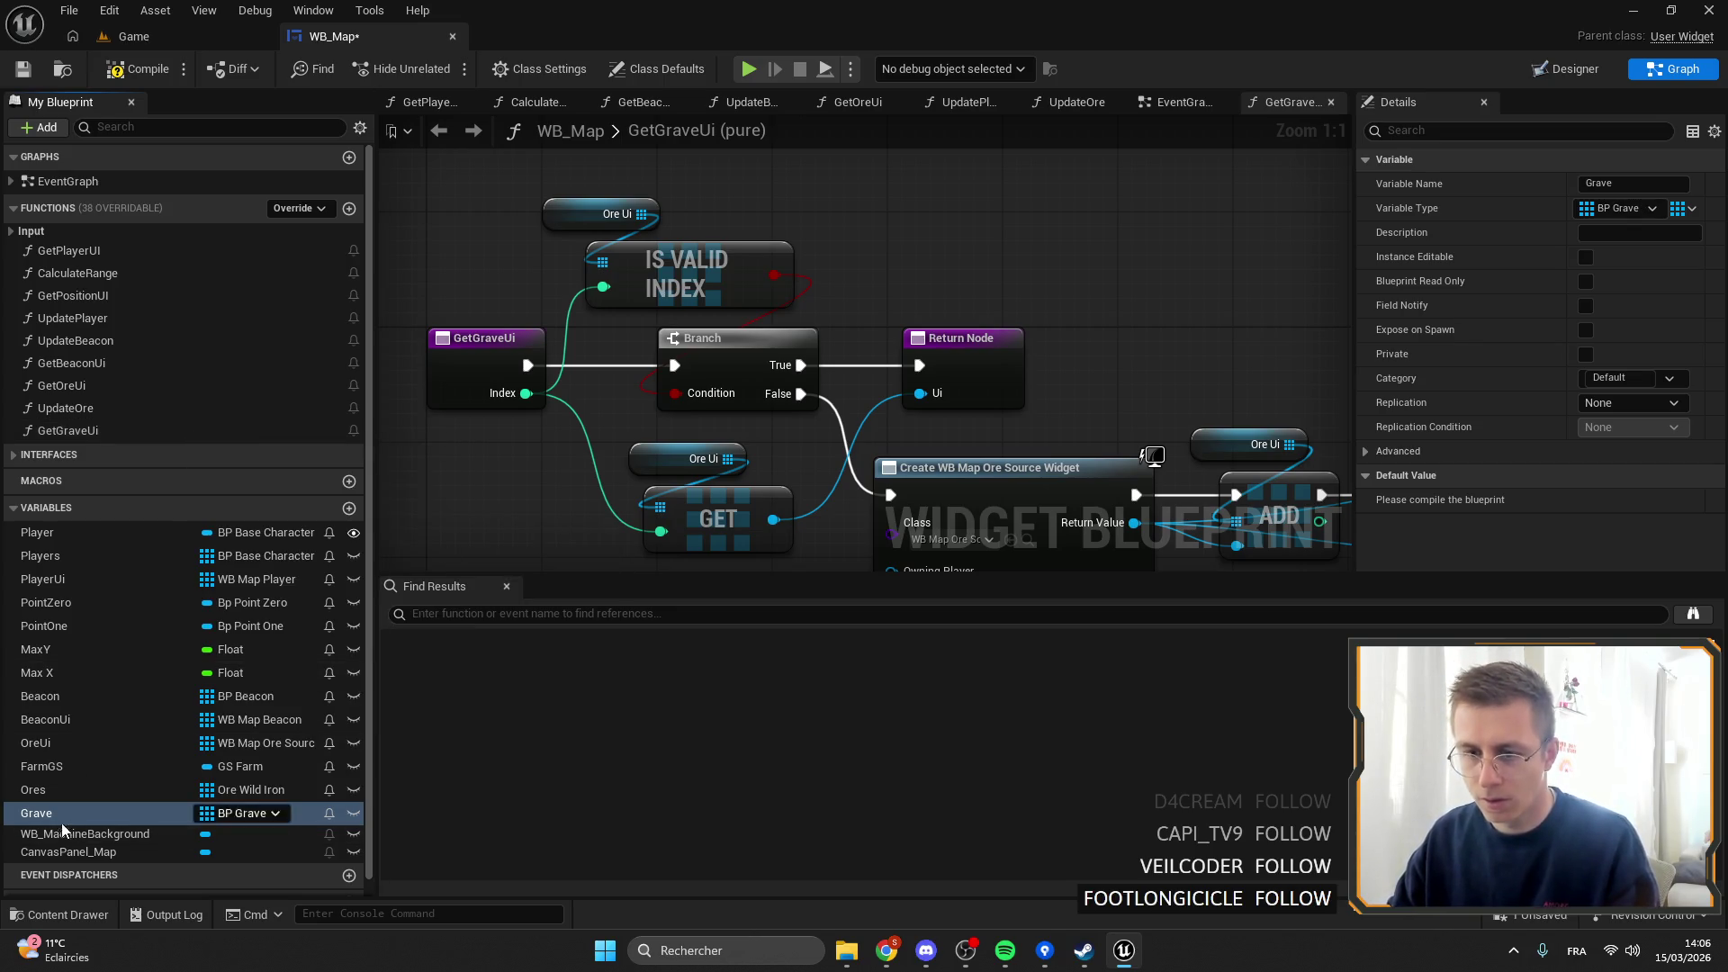
Duplicate OreUi as GraveUi, retype it to WB Grave, and reopen the GetGraveUi graph.
right_click(54, 743)
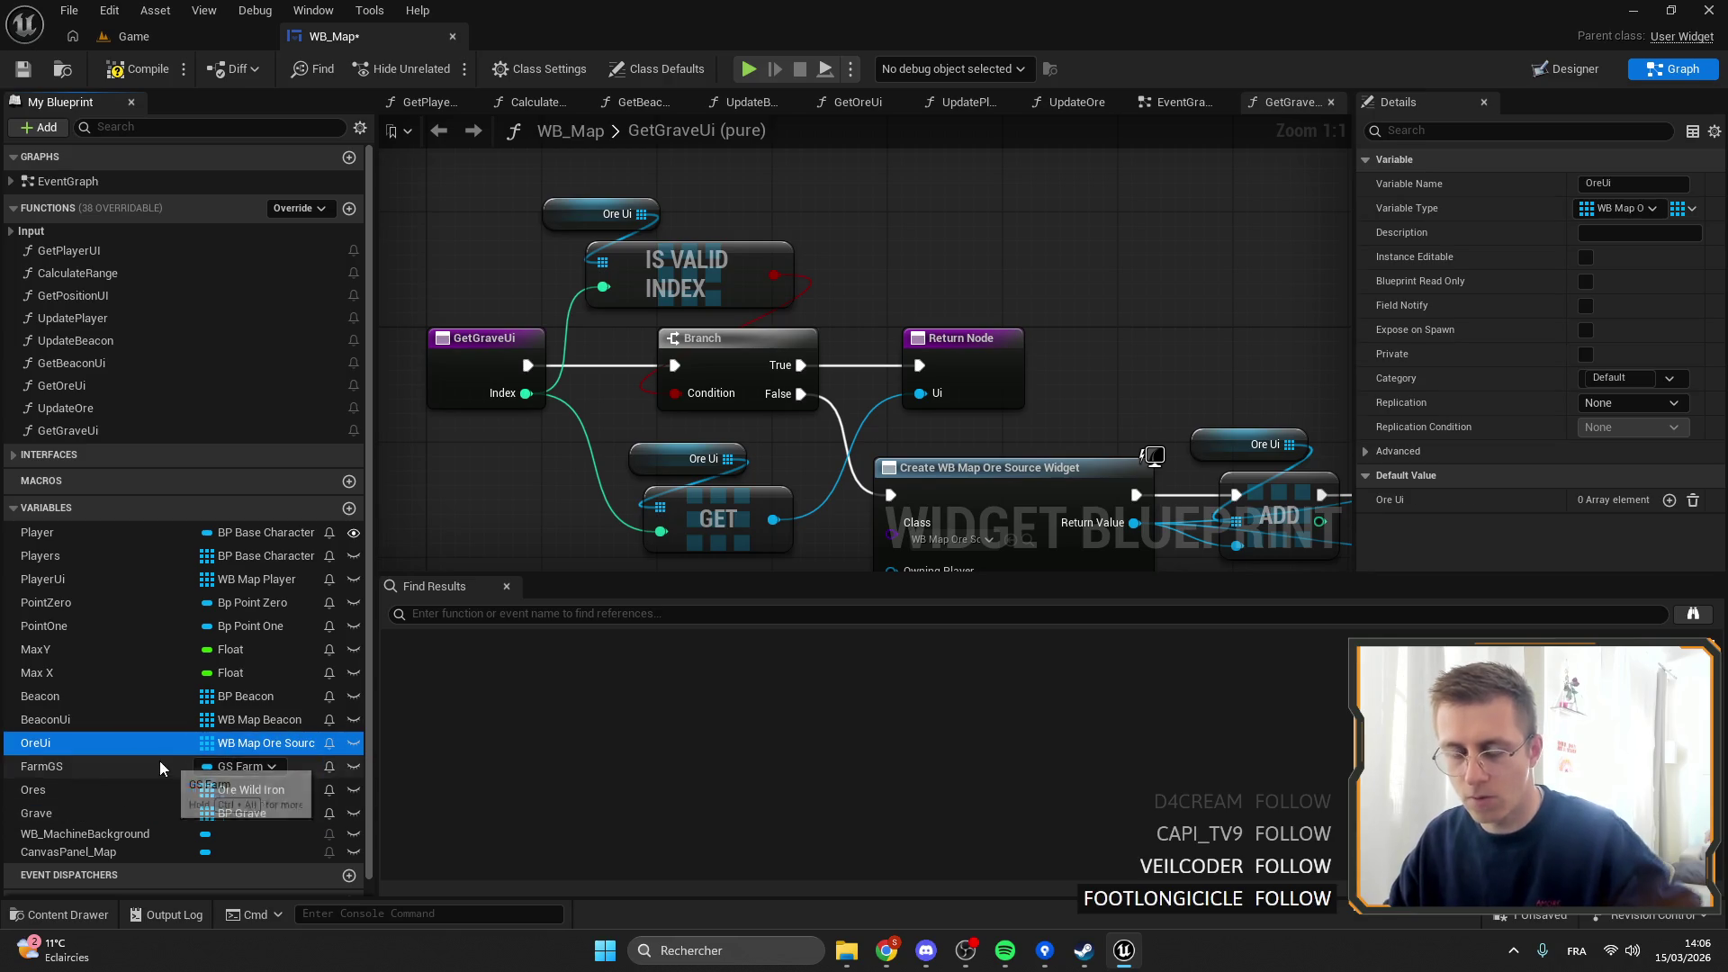
click(216, 792)
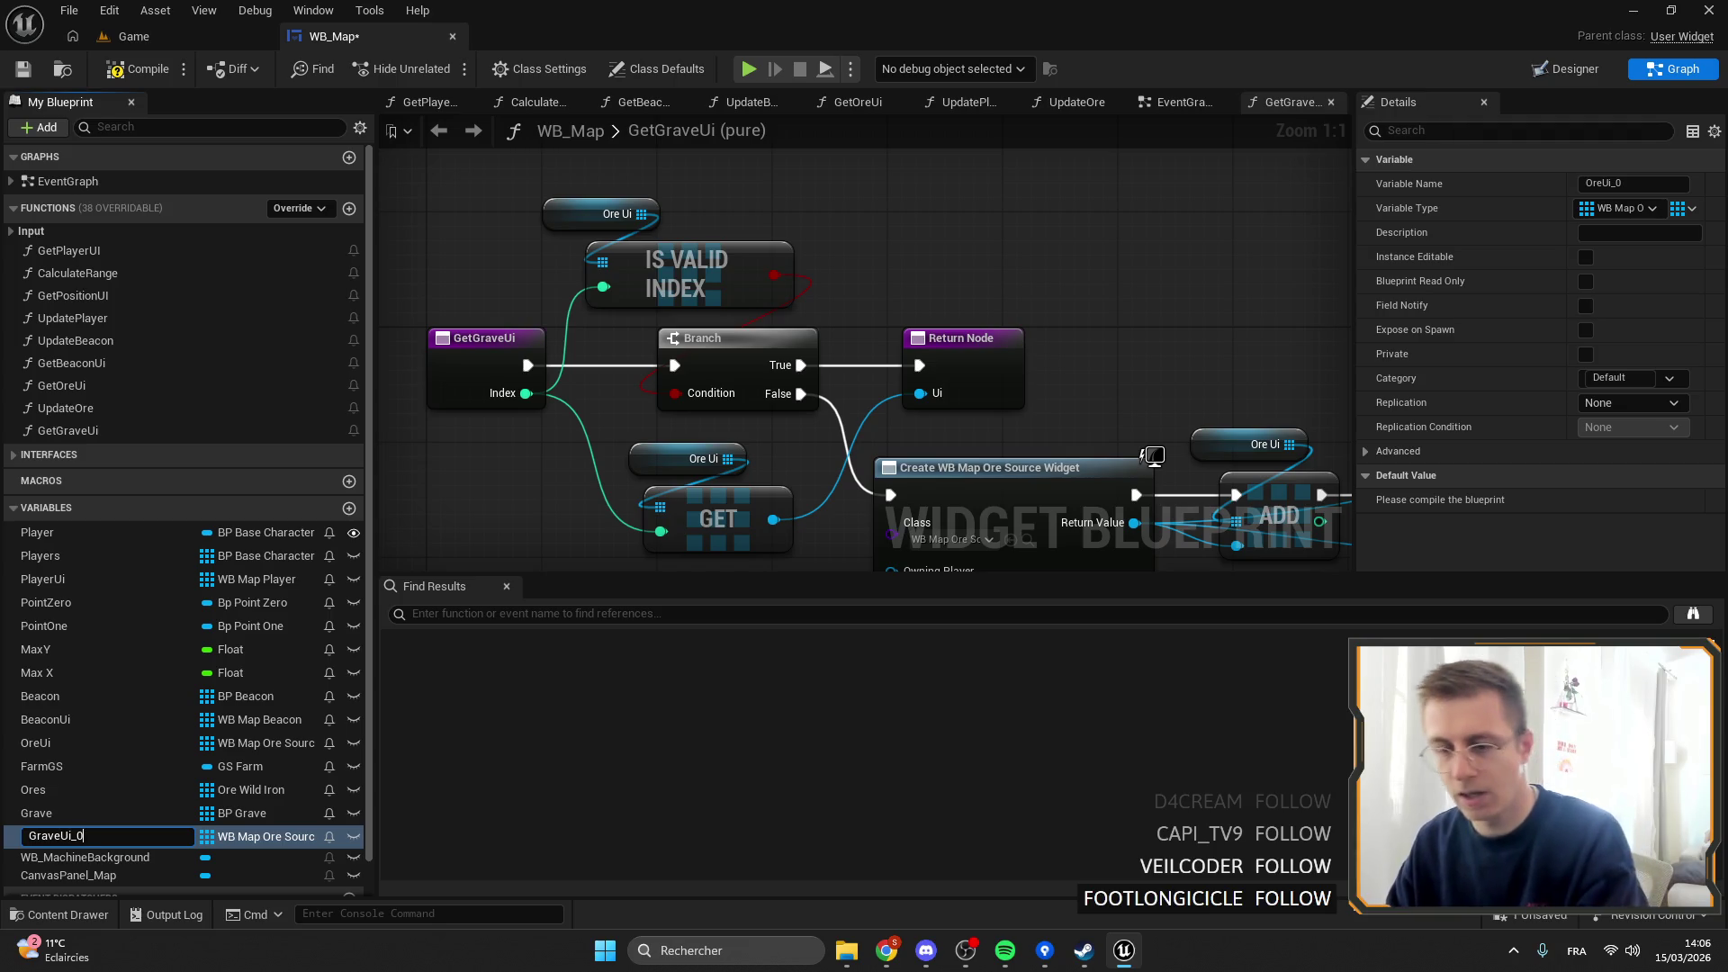
click(246, 838)
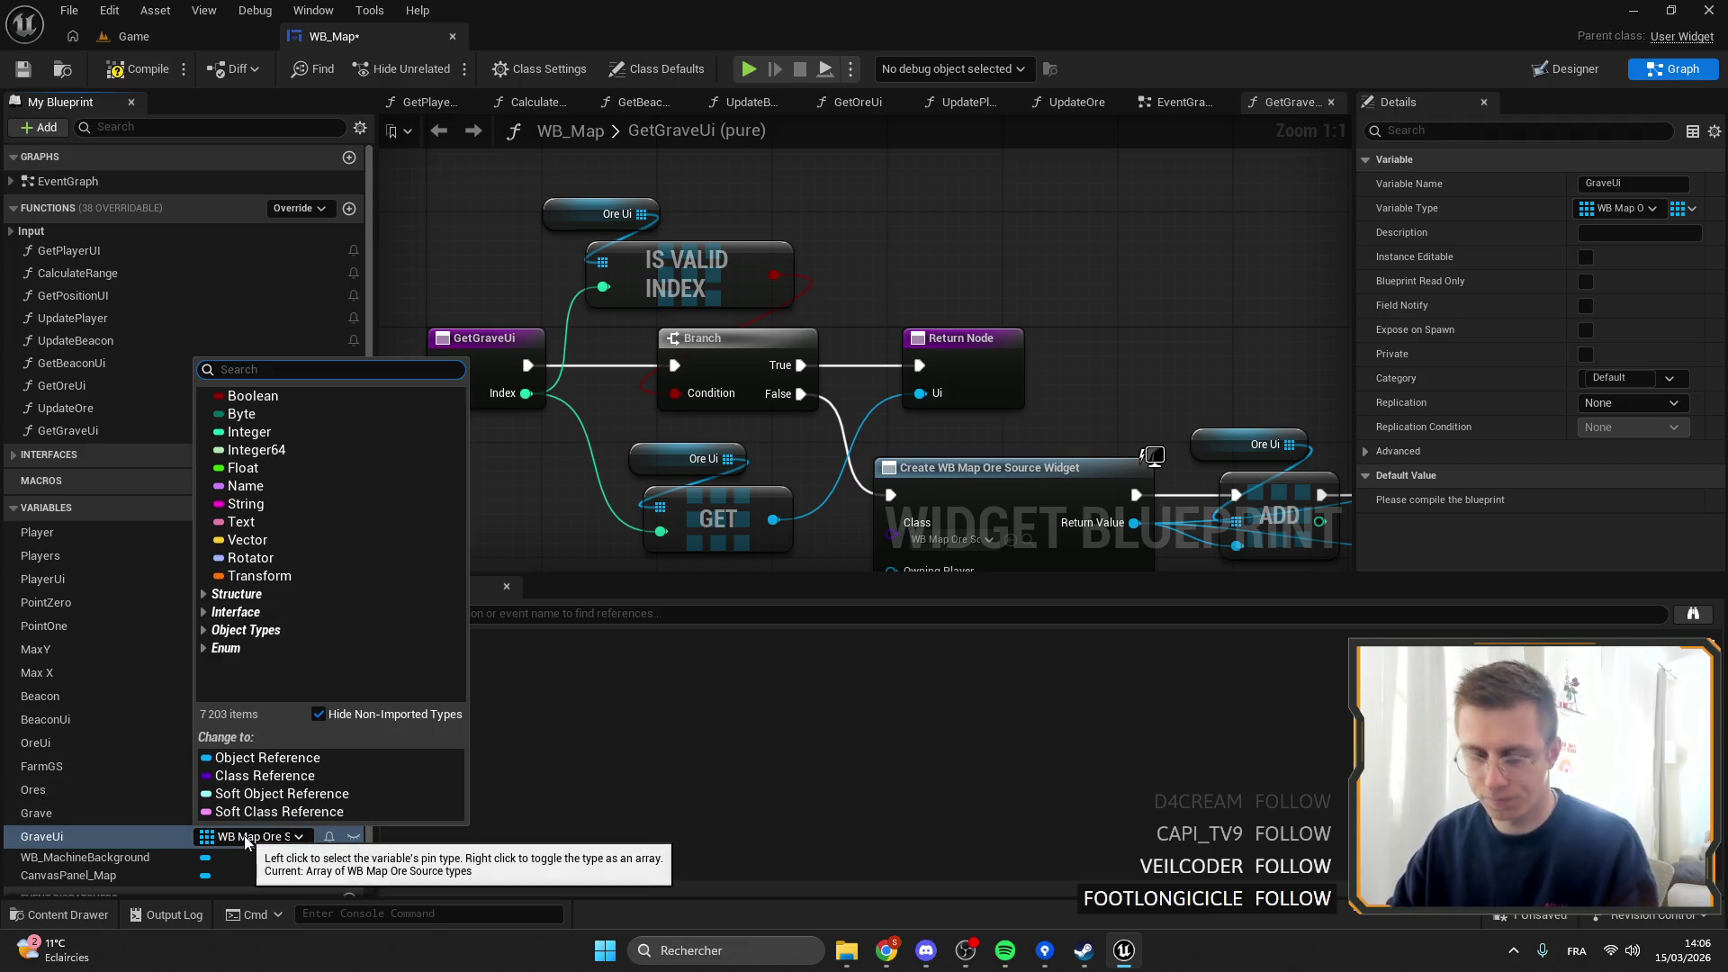
mouse_move(288, 573)
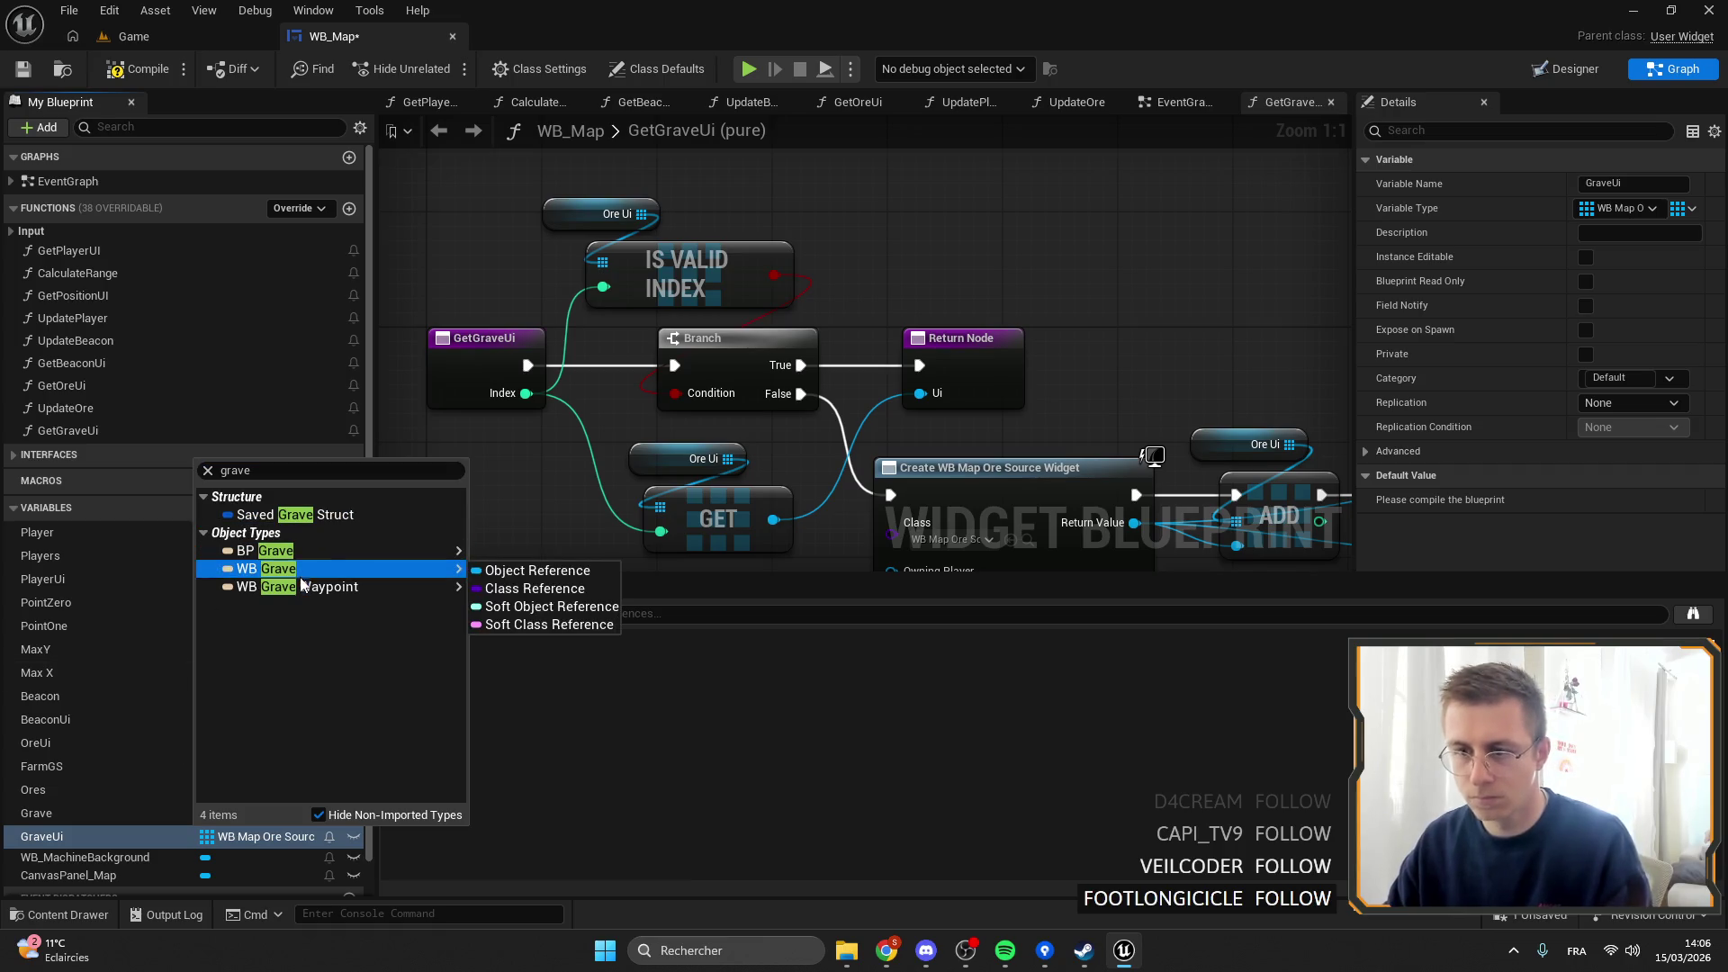
click(538, 570)
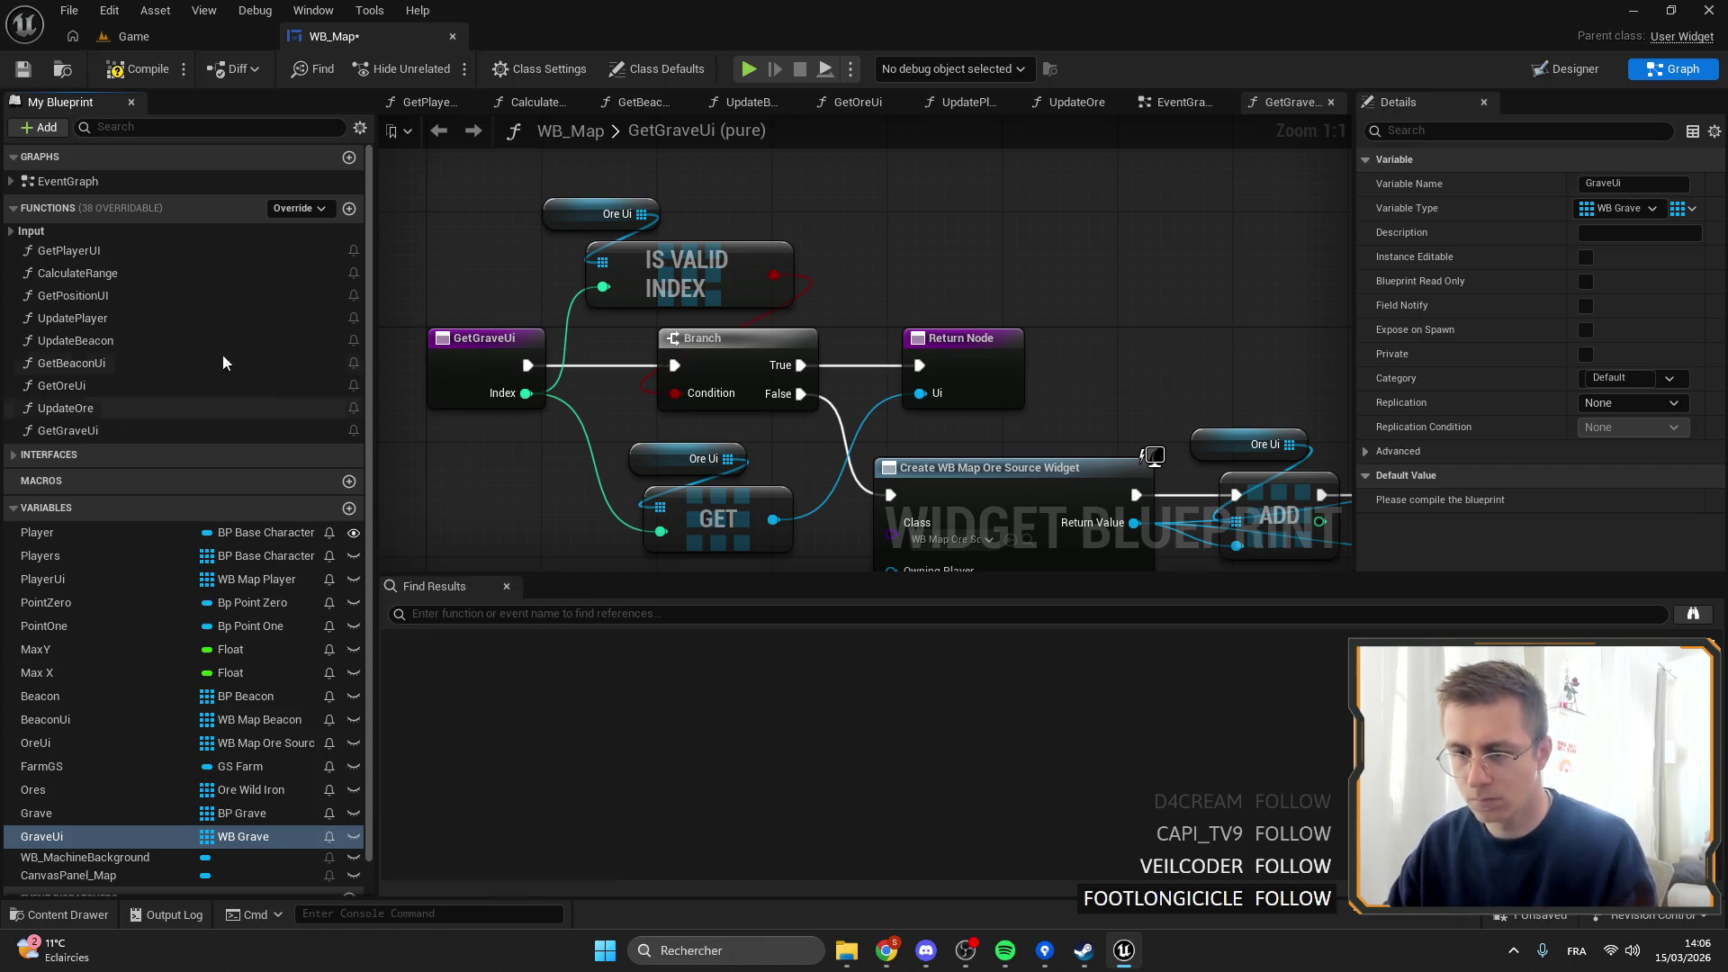
scroll(840, 378, down, 5)
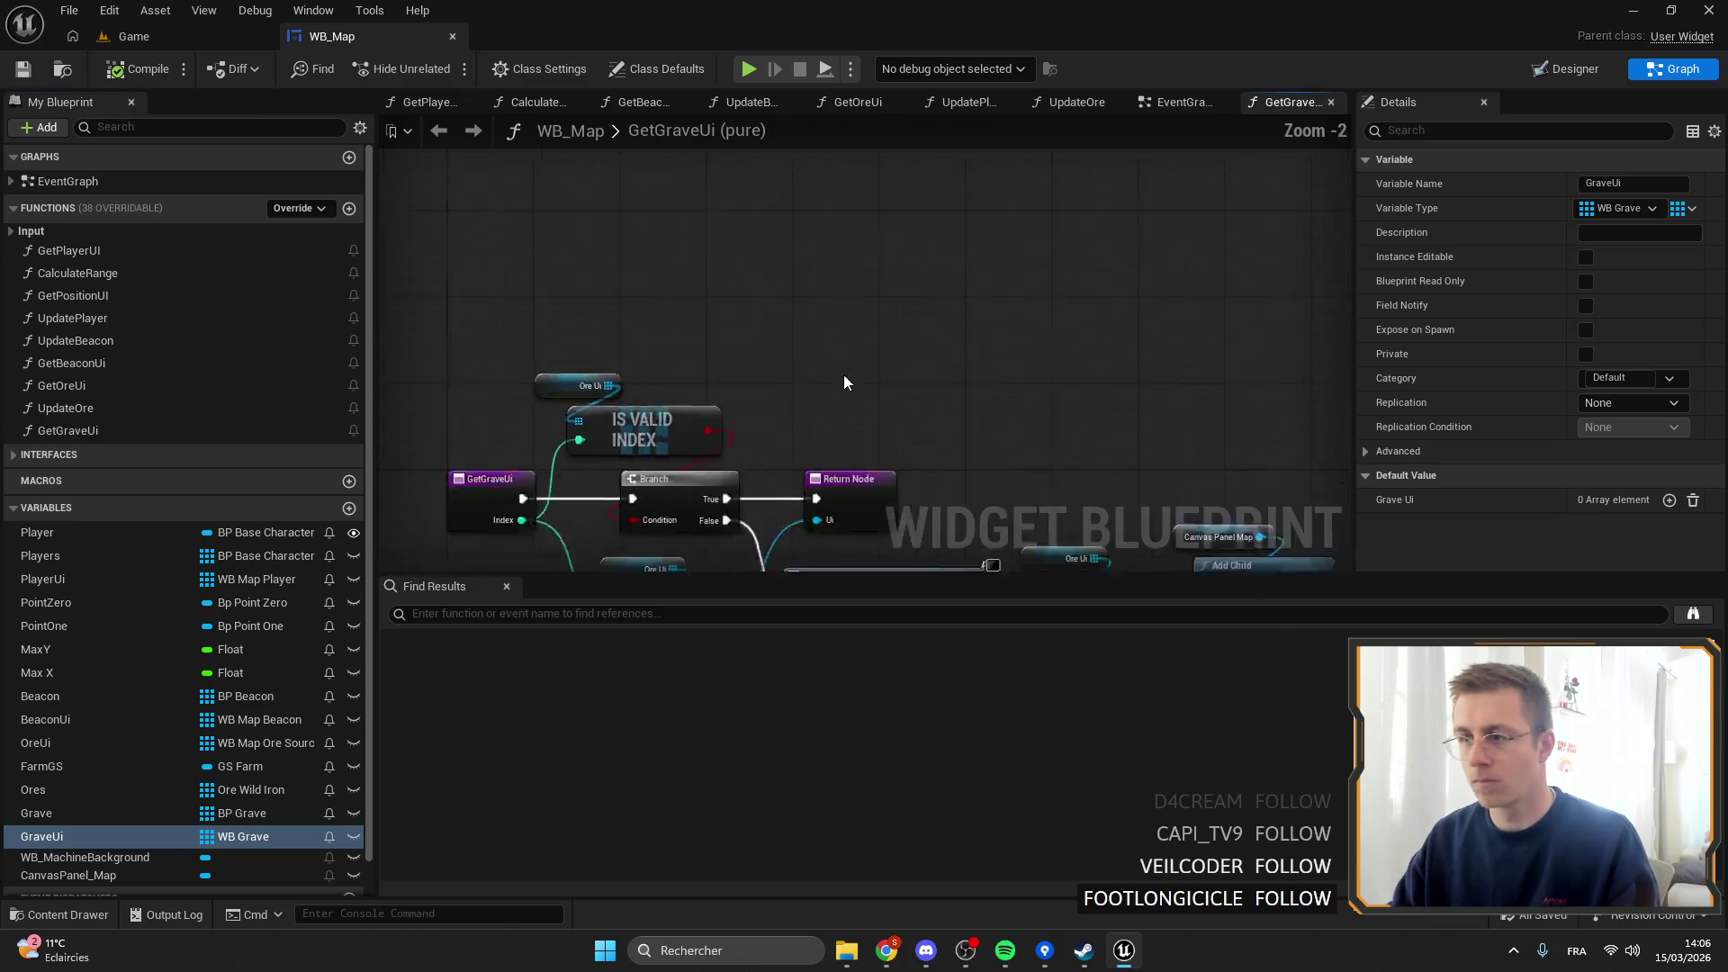
scroll(809, 414, up, 2)
double_click(86, 431)
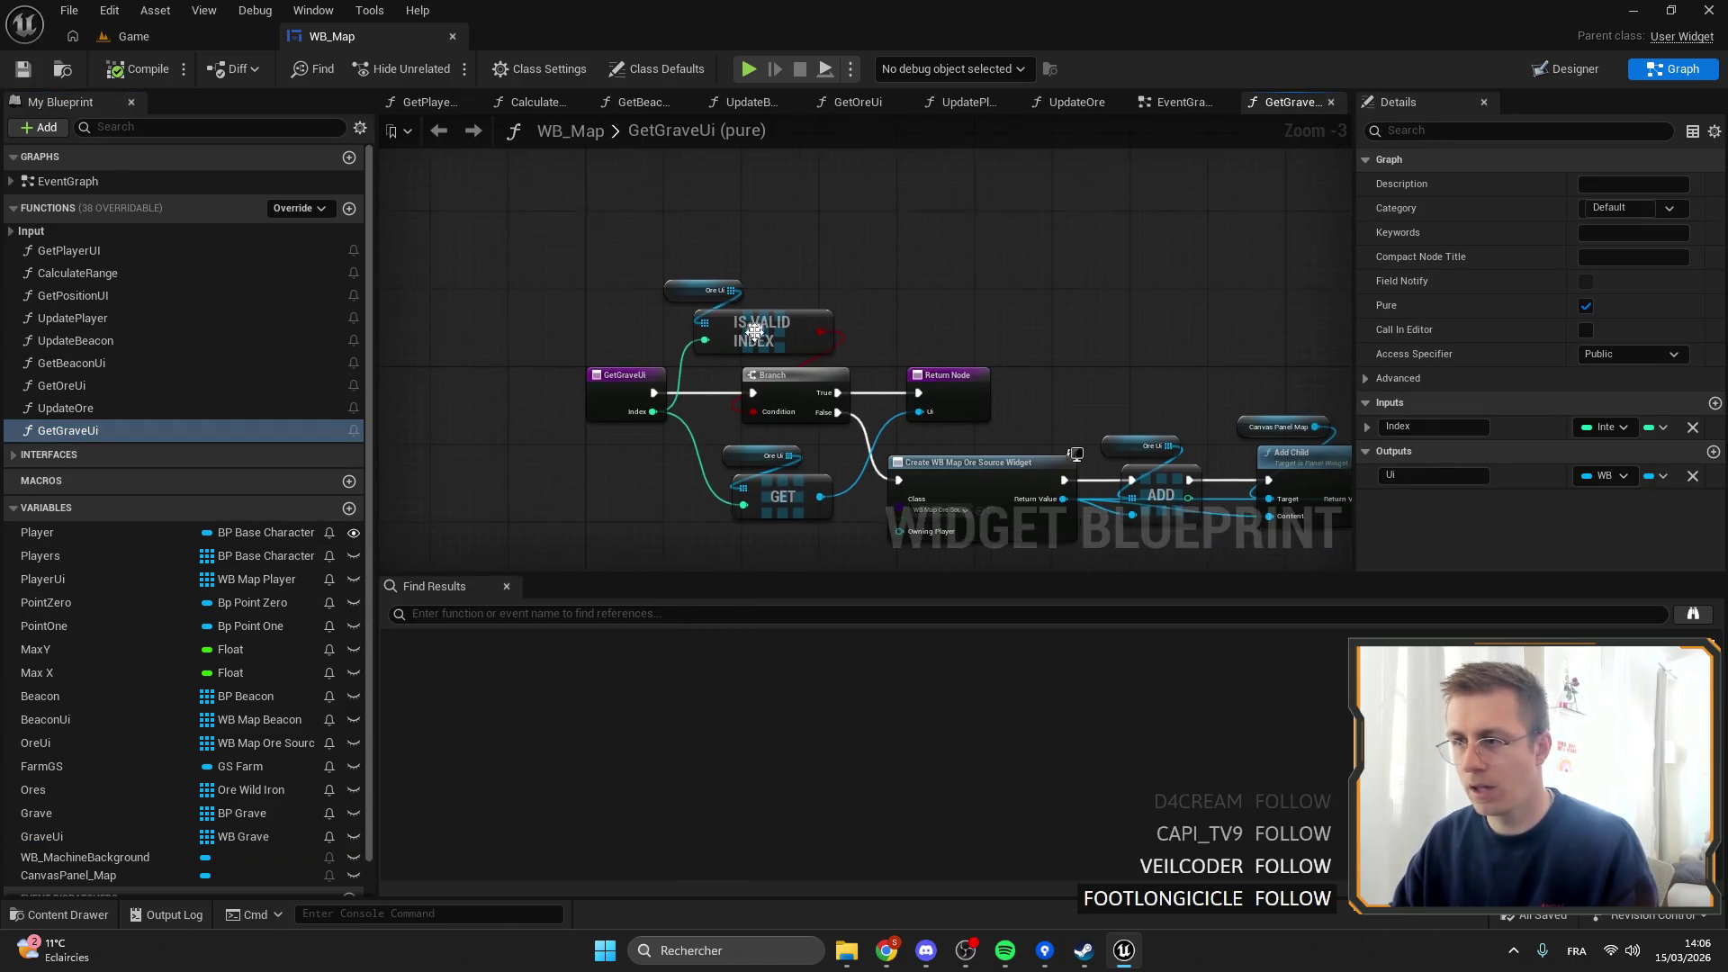
Replace the Ore Ui getter with a Grave Ui getter feeding Is Valid Index.
drag(72, 840, 558, 288)
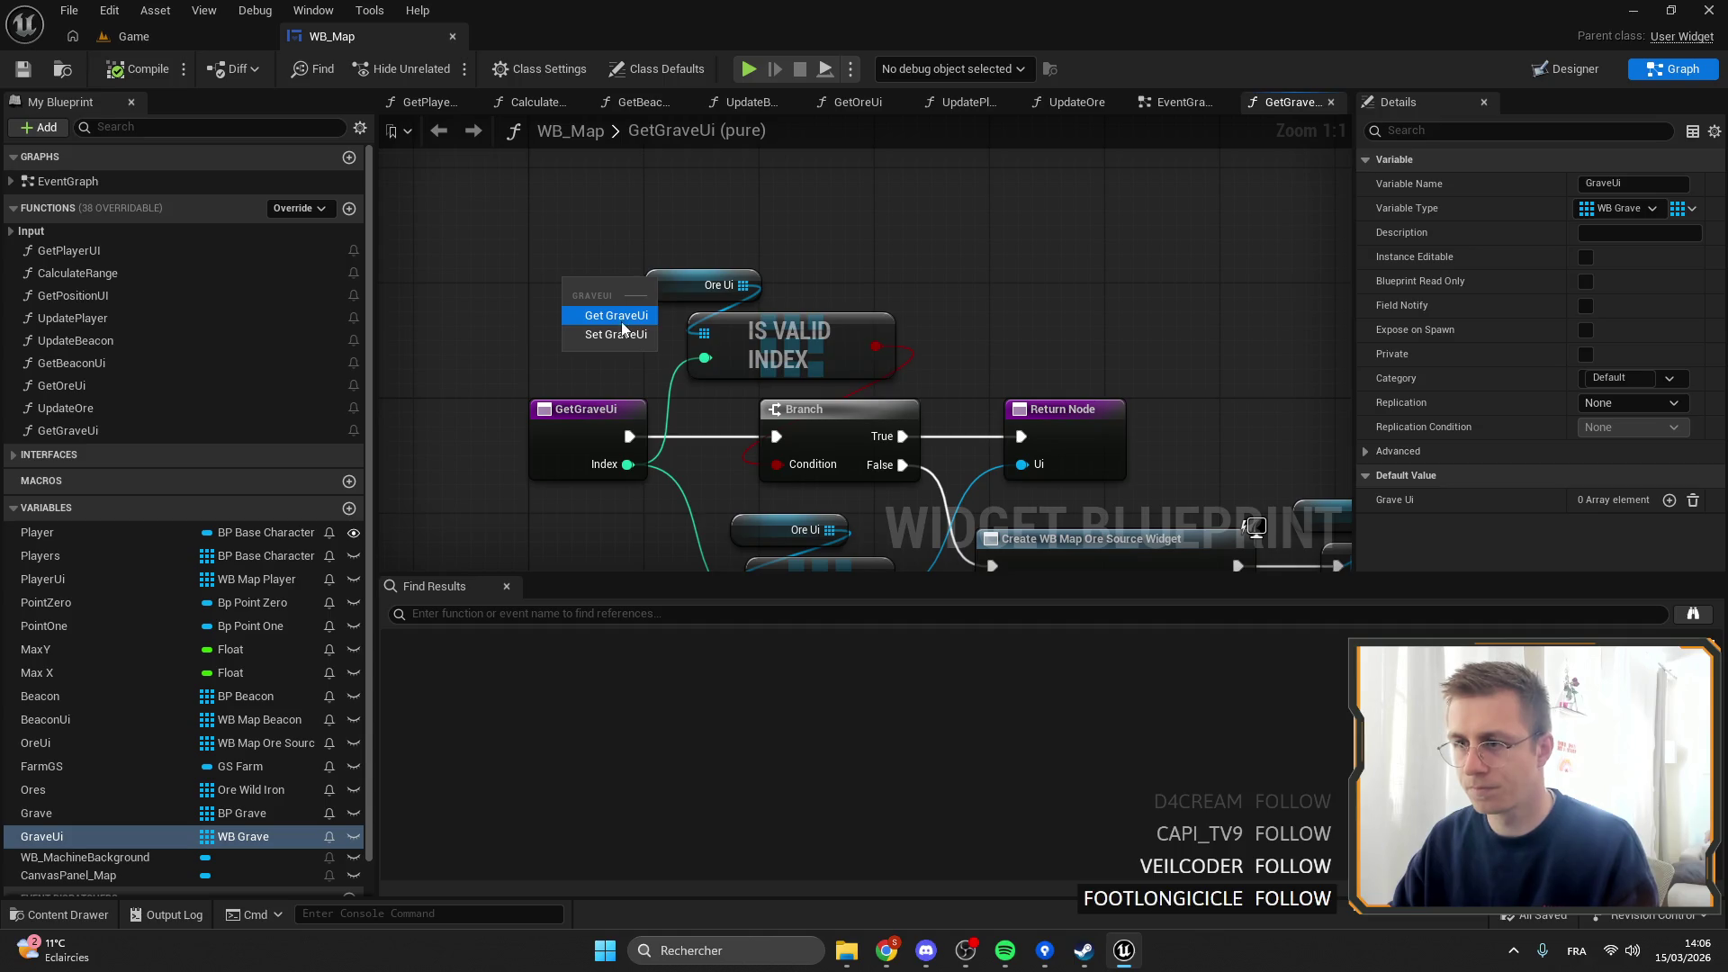
click(615, 315)
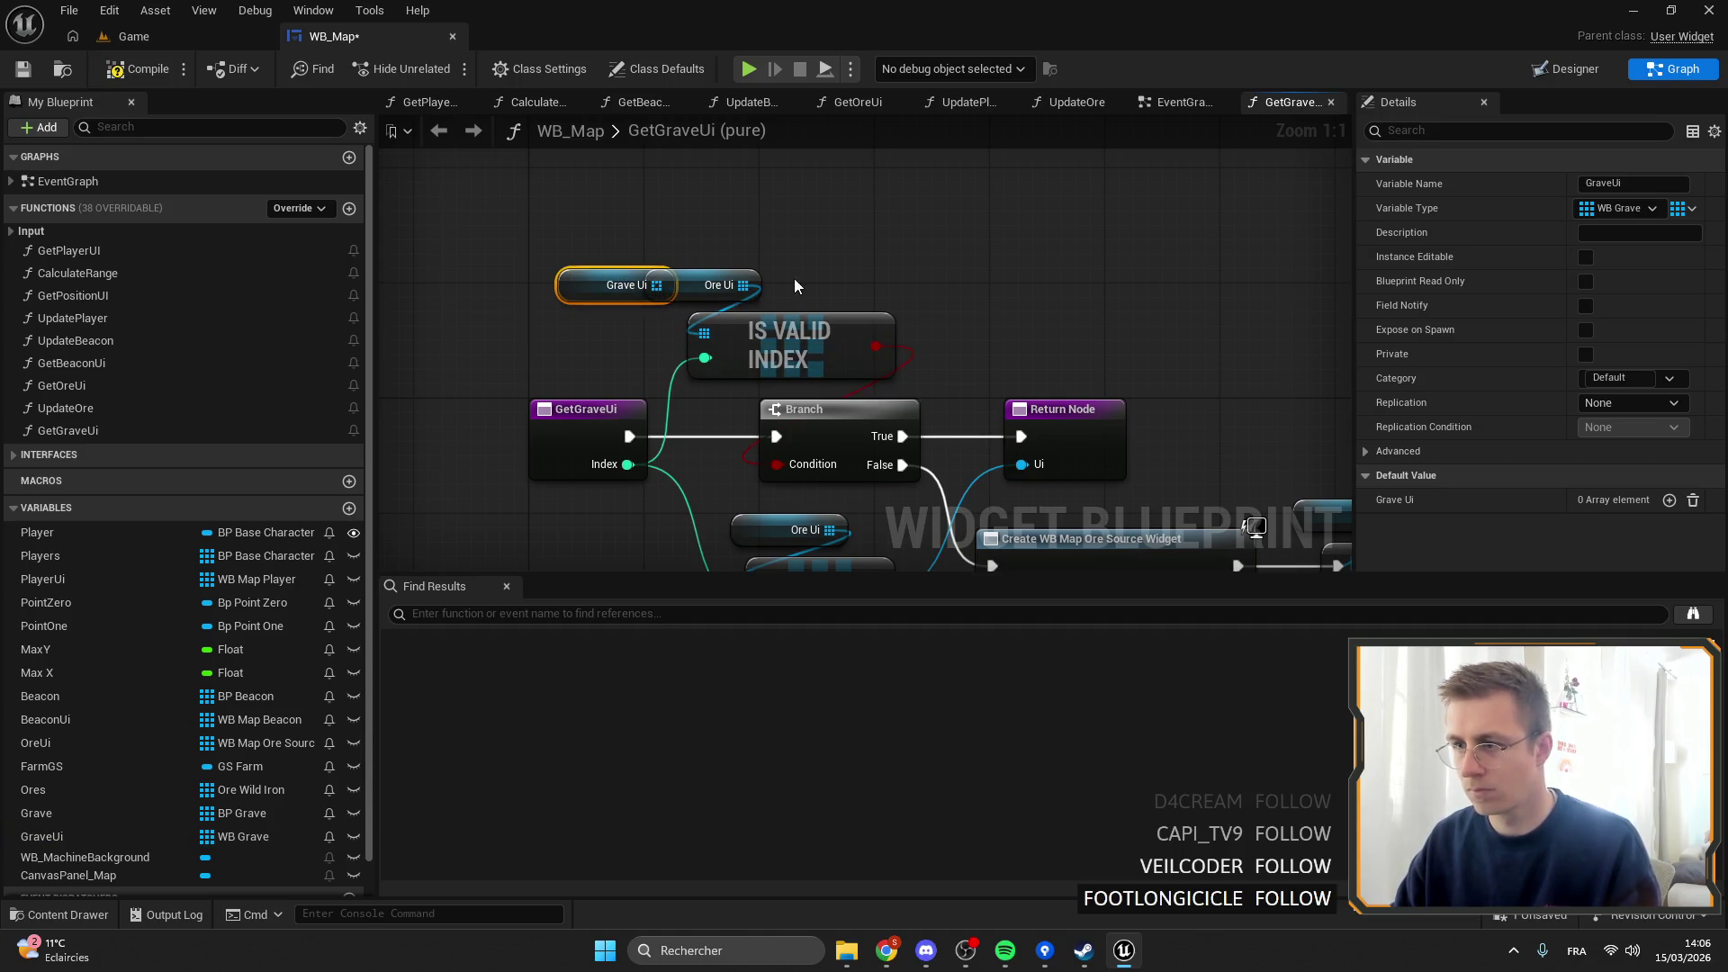
click(756, 284)
key(Delete)
drag(656, 285, 704, 333)
scroll(683, 405, down, 2)
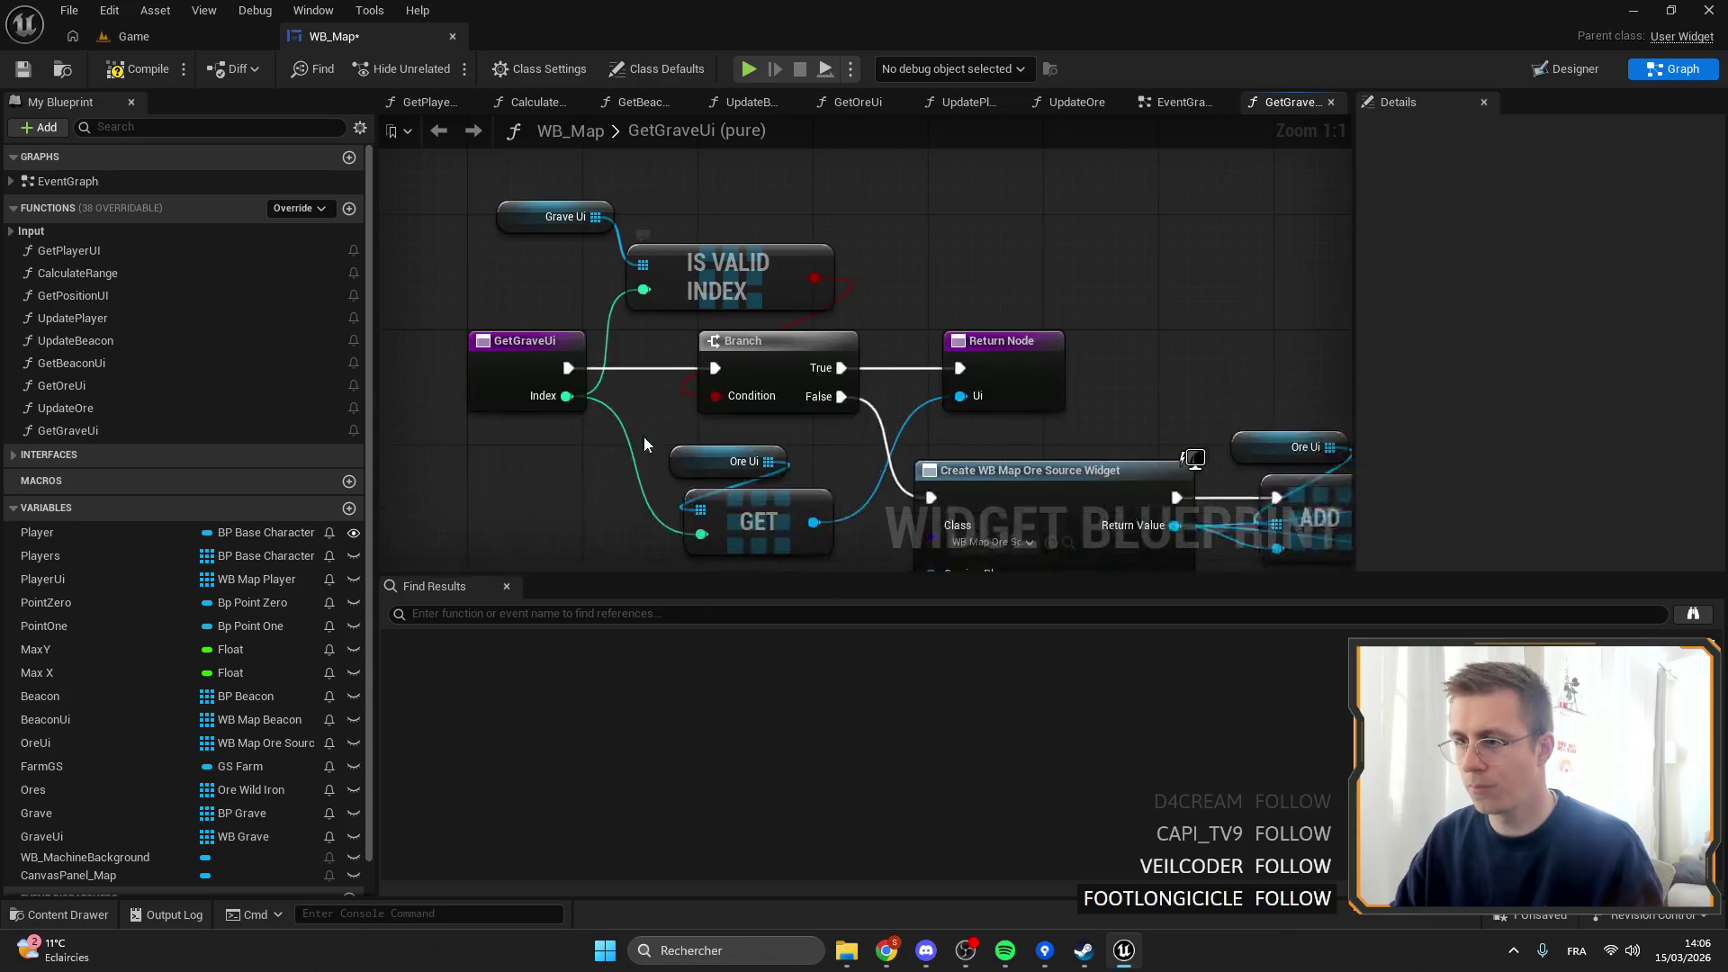
Add a Get (a copy) node on Grave Ui using Index, removing the old GET and Ore Ui nodes.
click(567, 252)
drag(690, 420, 724, 461)
text(get)
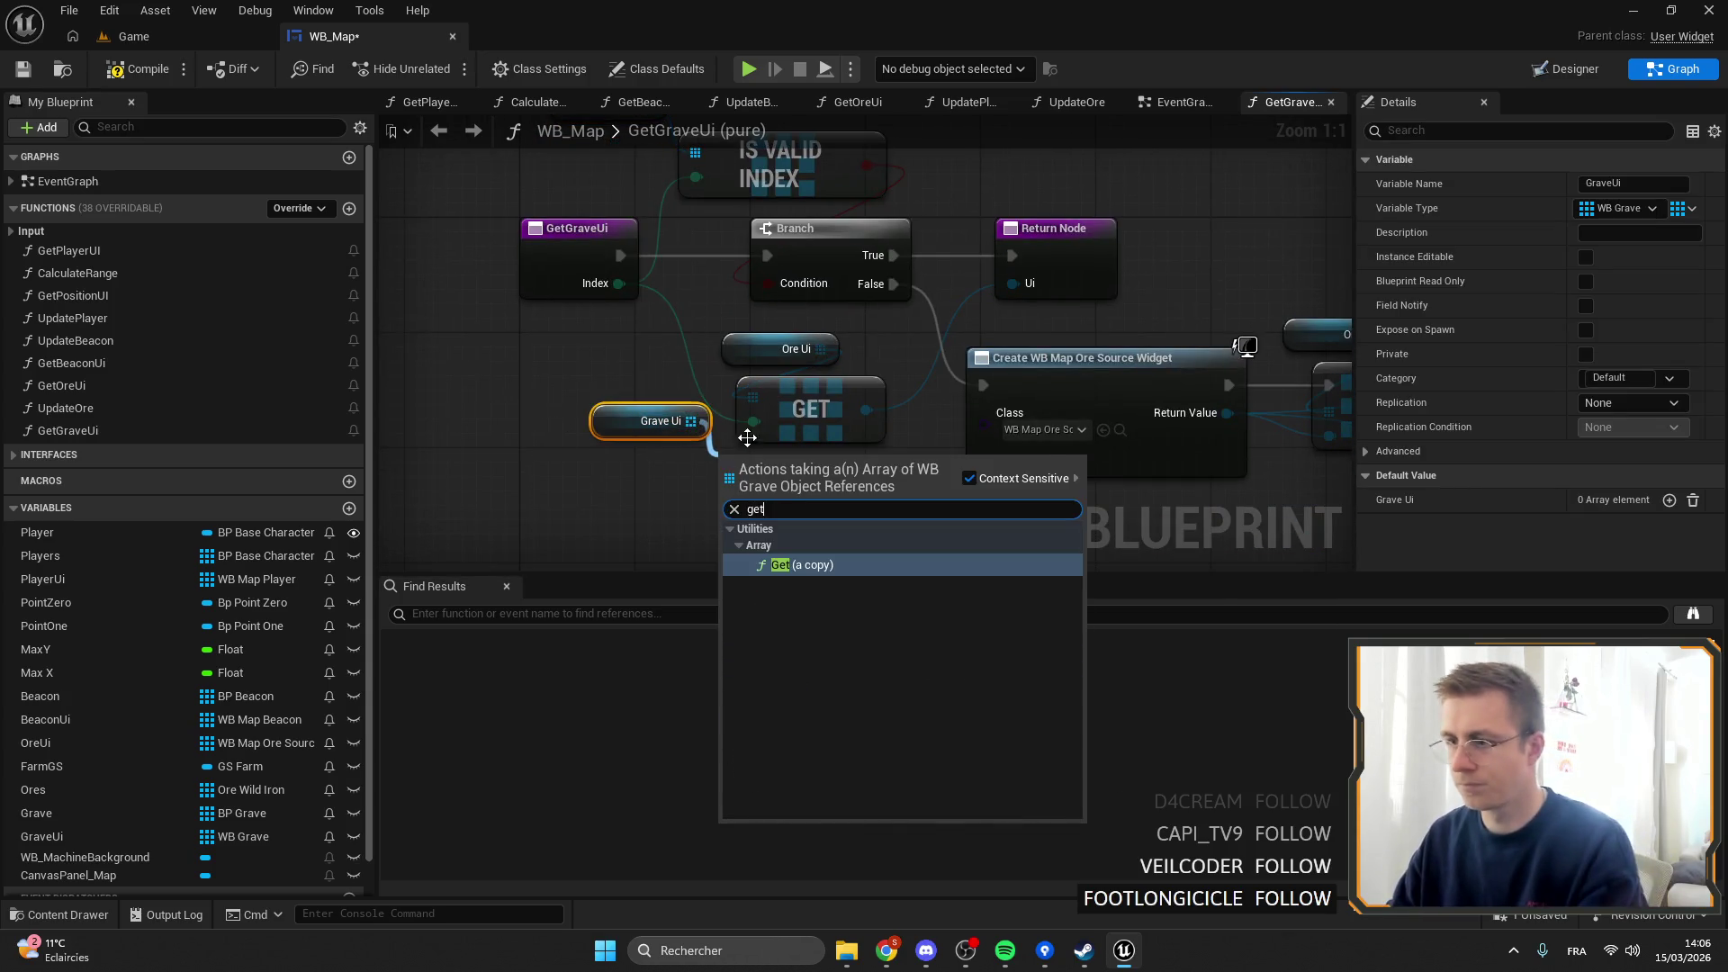
key(Return)
drag(620, 285, 724, 479)
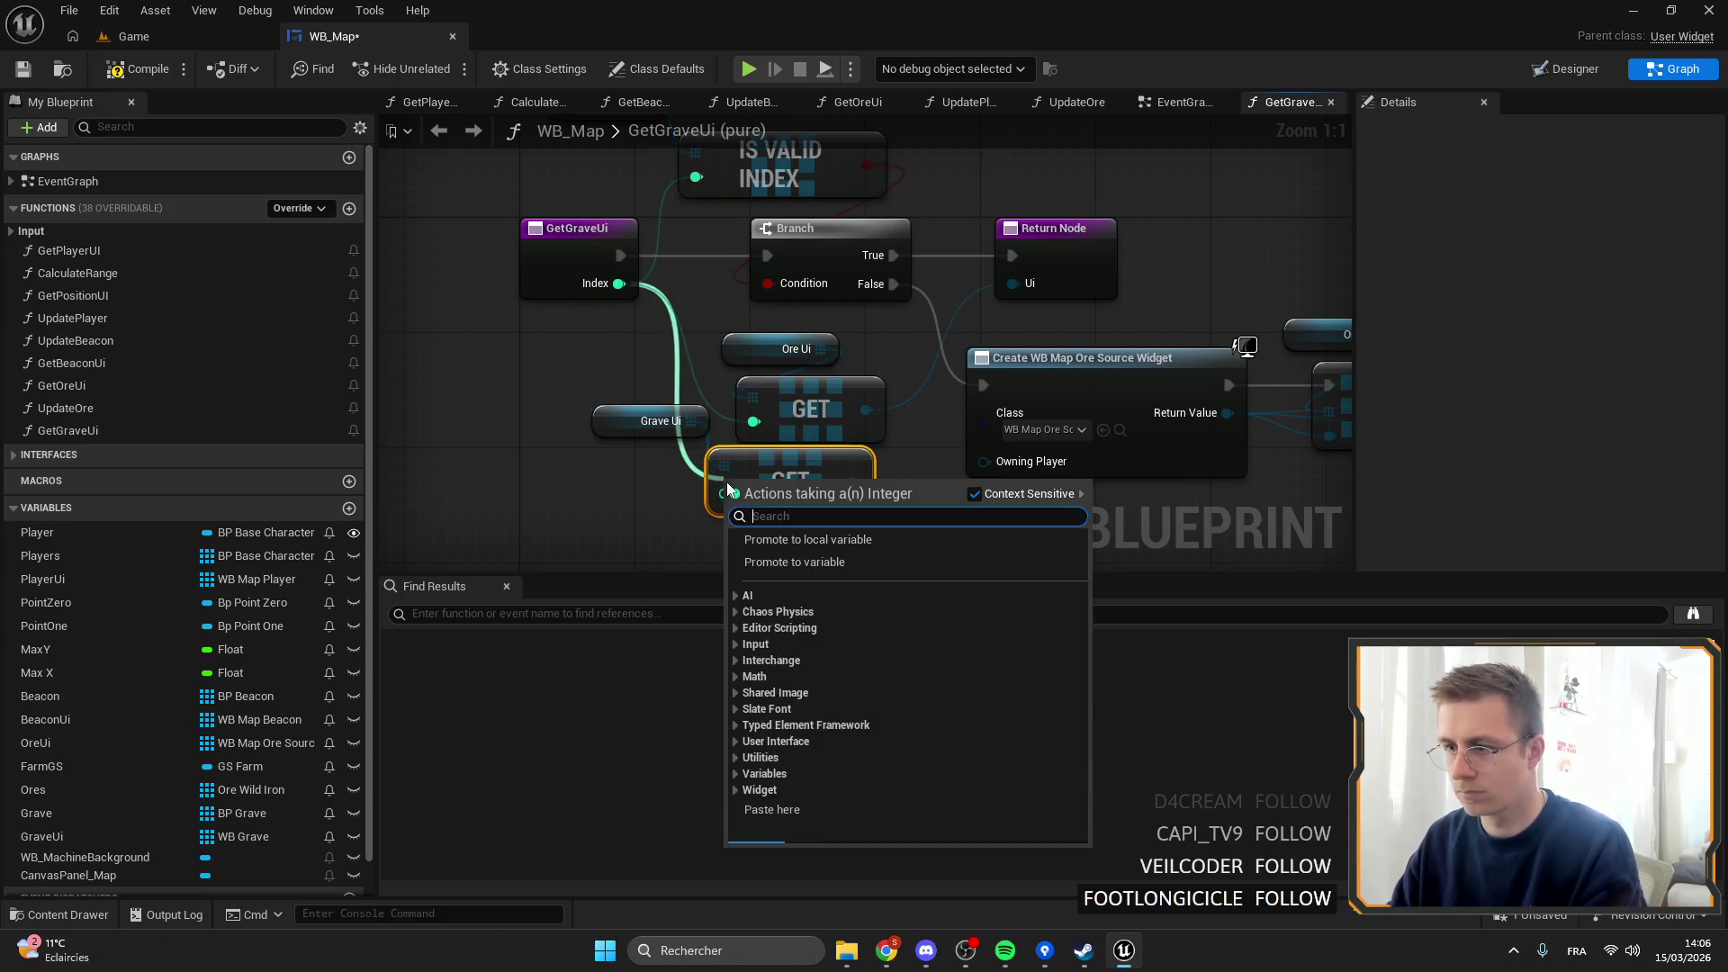
mouse_move(619, 284)
mouse_down()
mouse_move(720, 498)
mouse_move(802, 401)
mouse_up()
click(878, 419)
key(Delete)
drag(731, 310, 778, 355)
key(Delete)
drag(648, 426, 734, 368)
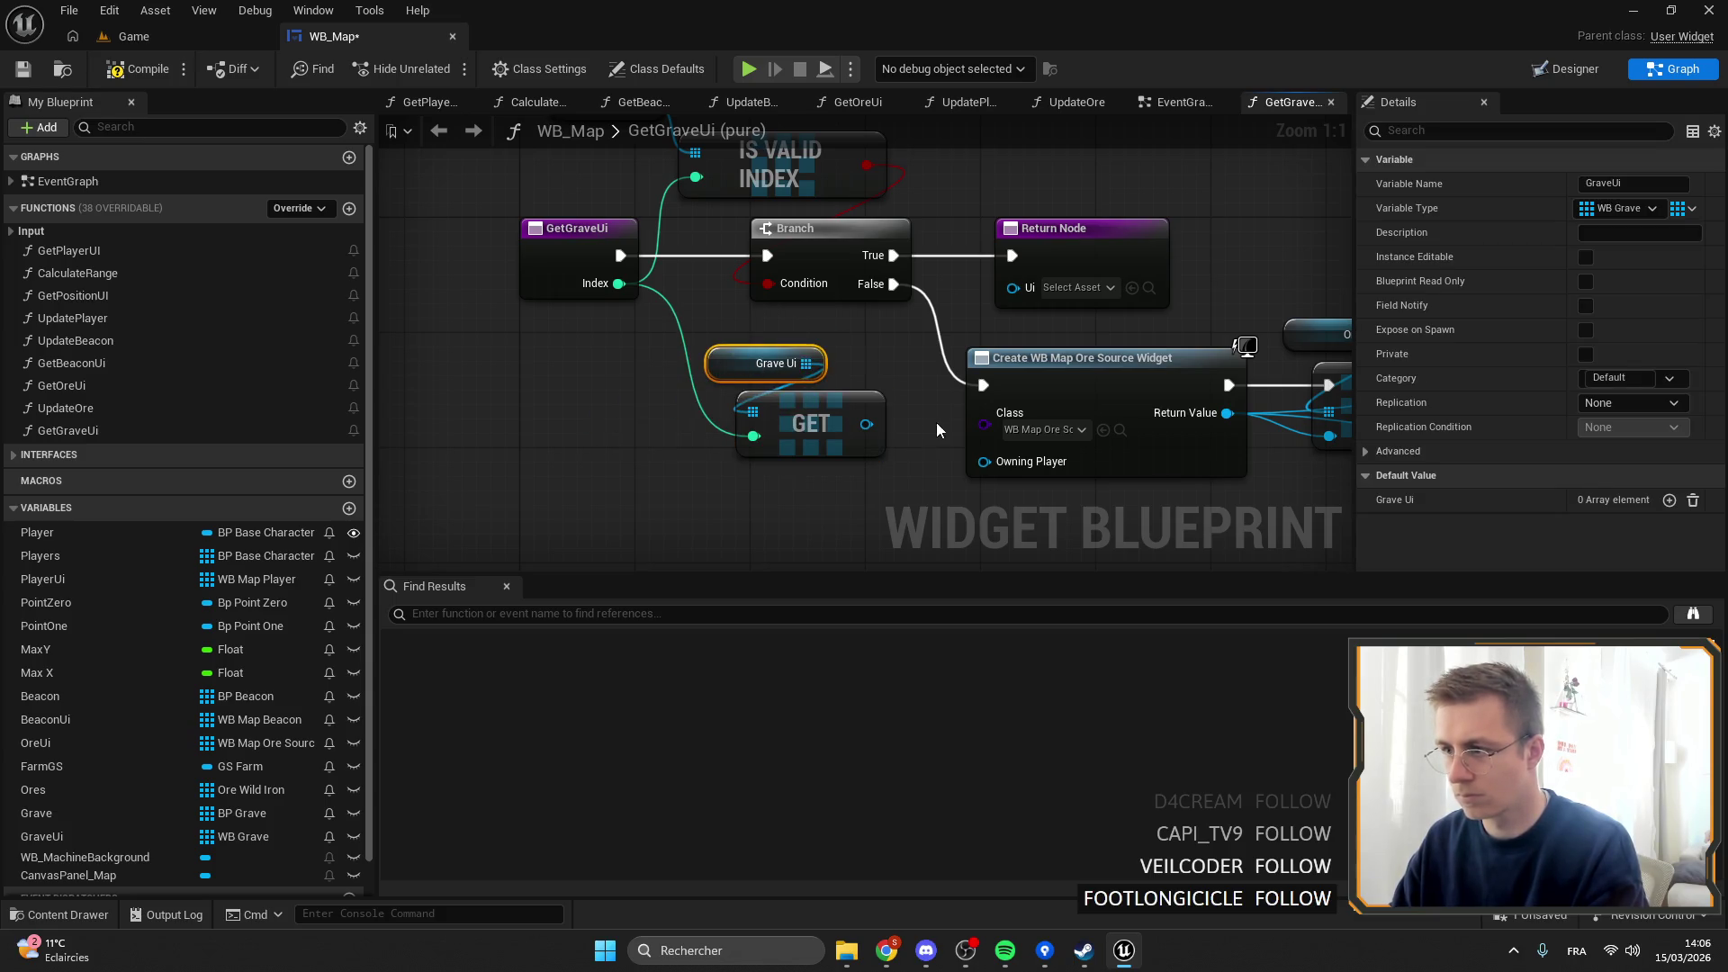
drag(877, 446, 733, 499)
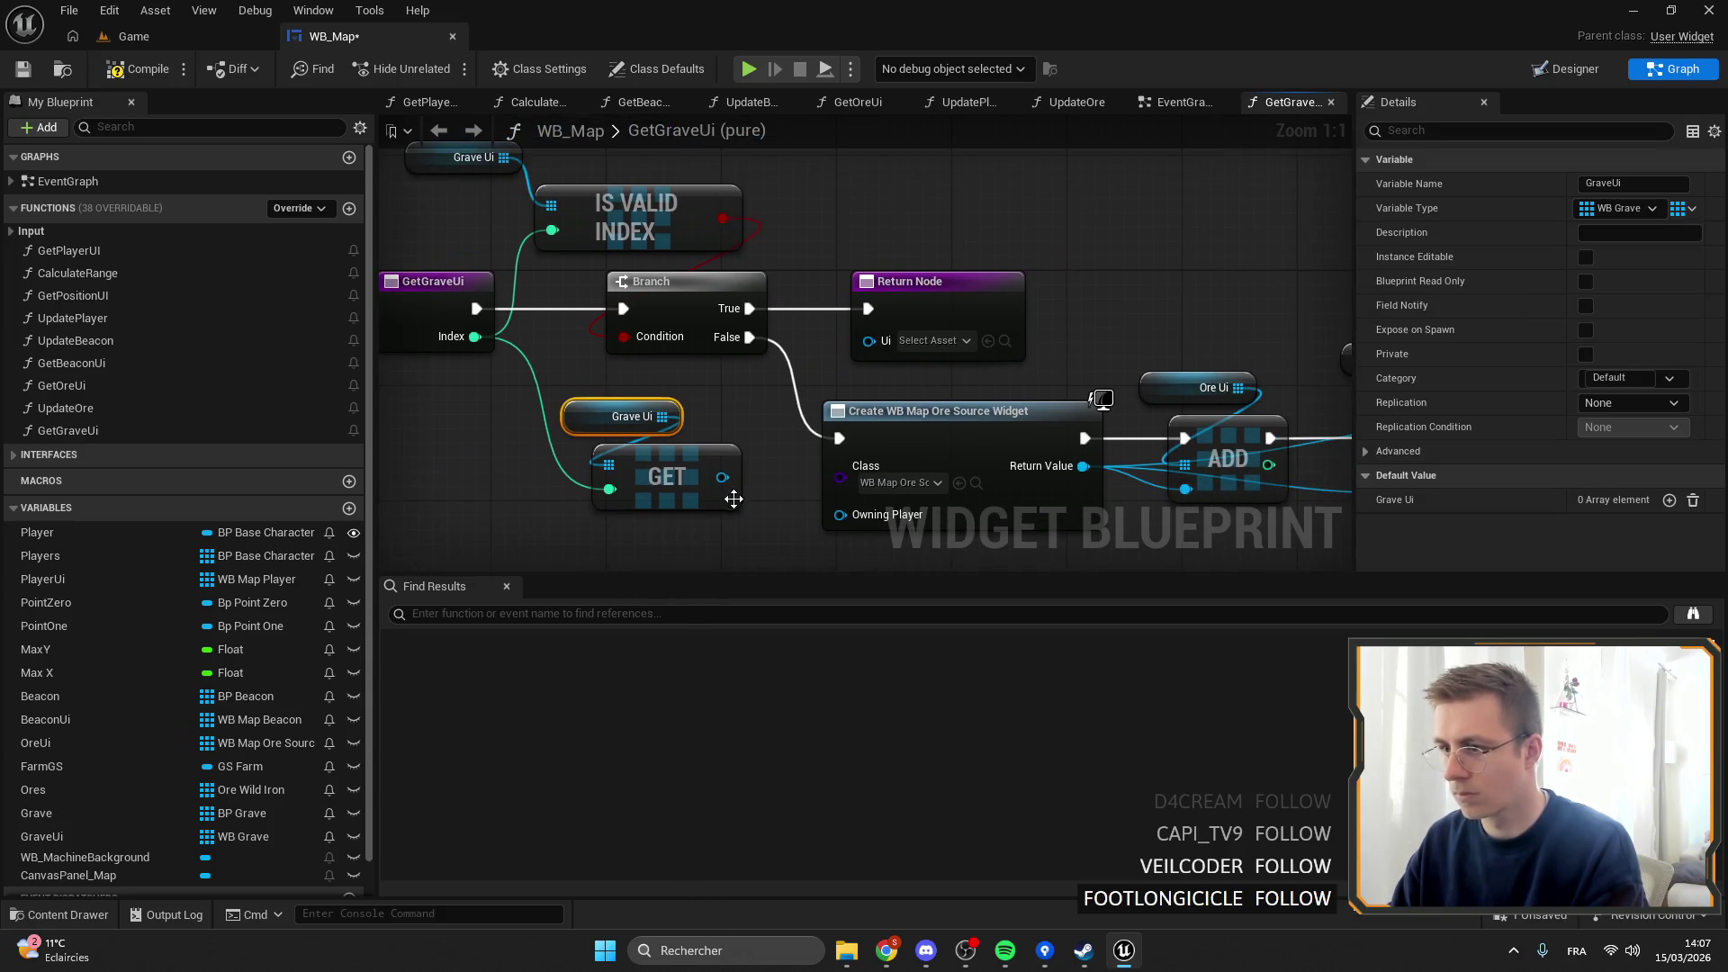
Set the Return Node's Ui output to a grave widget type and wire GET's output into it.
click(933, 295)
click(1606, 476)
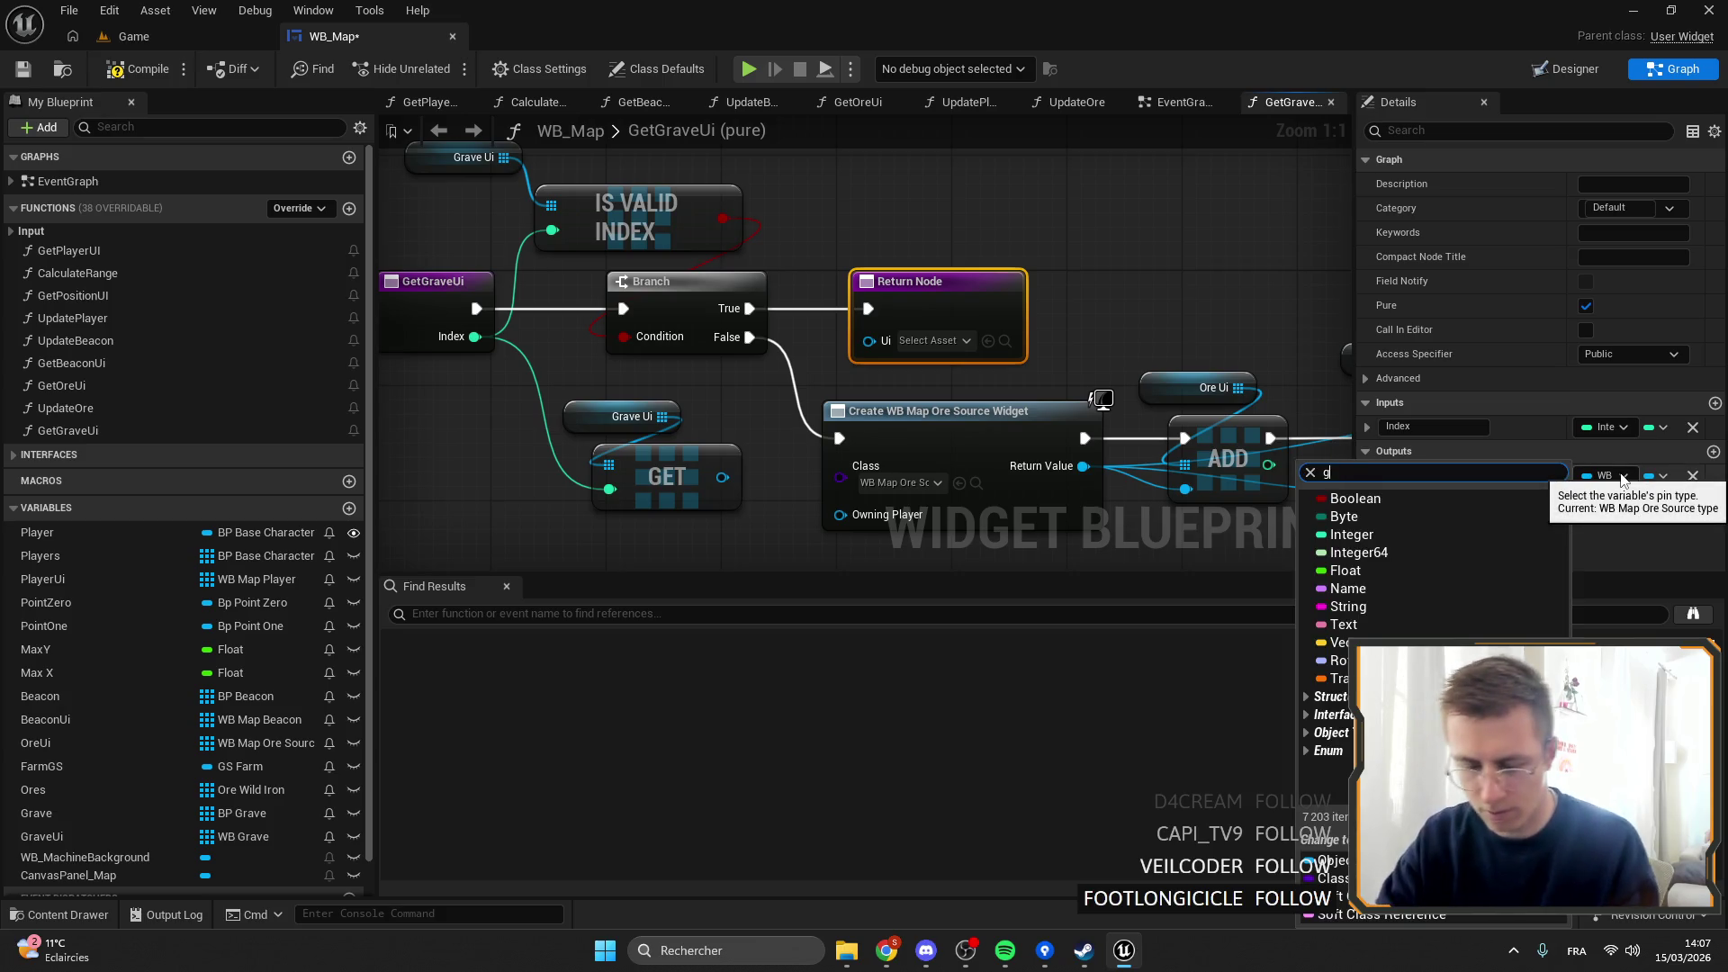
mouse_move(1632, 598)
click(1494, 518)
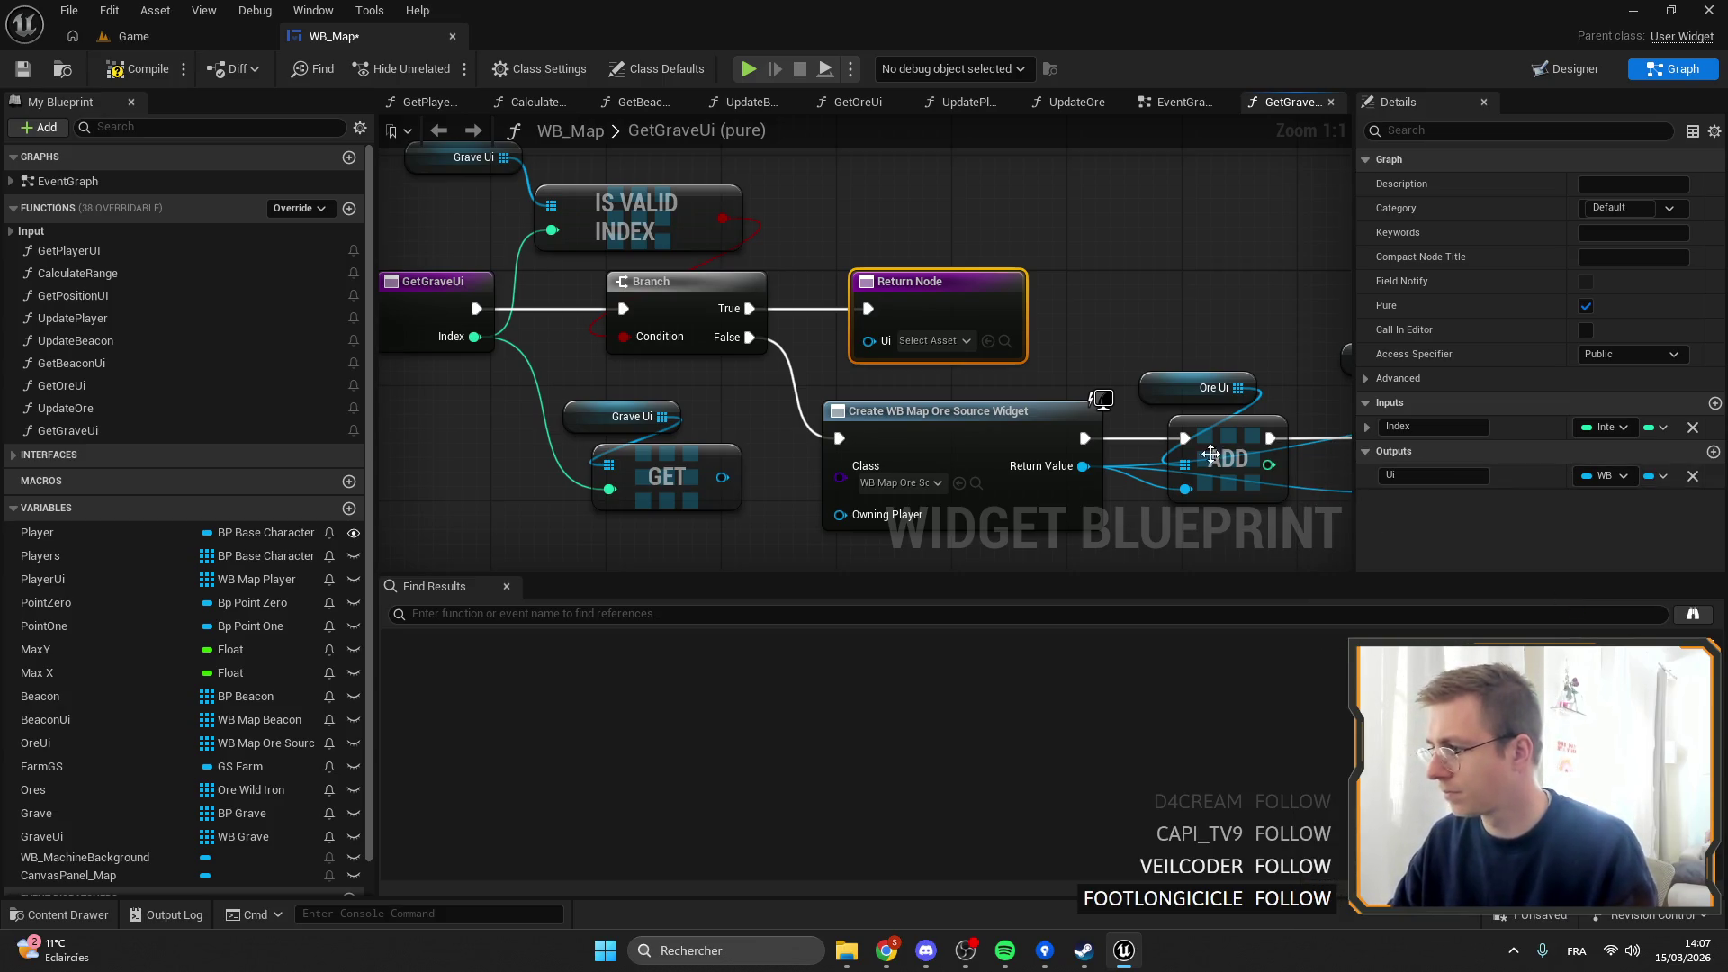
drag(846, 378, 738, 349)
drag(611, 451, 780, 311)
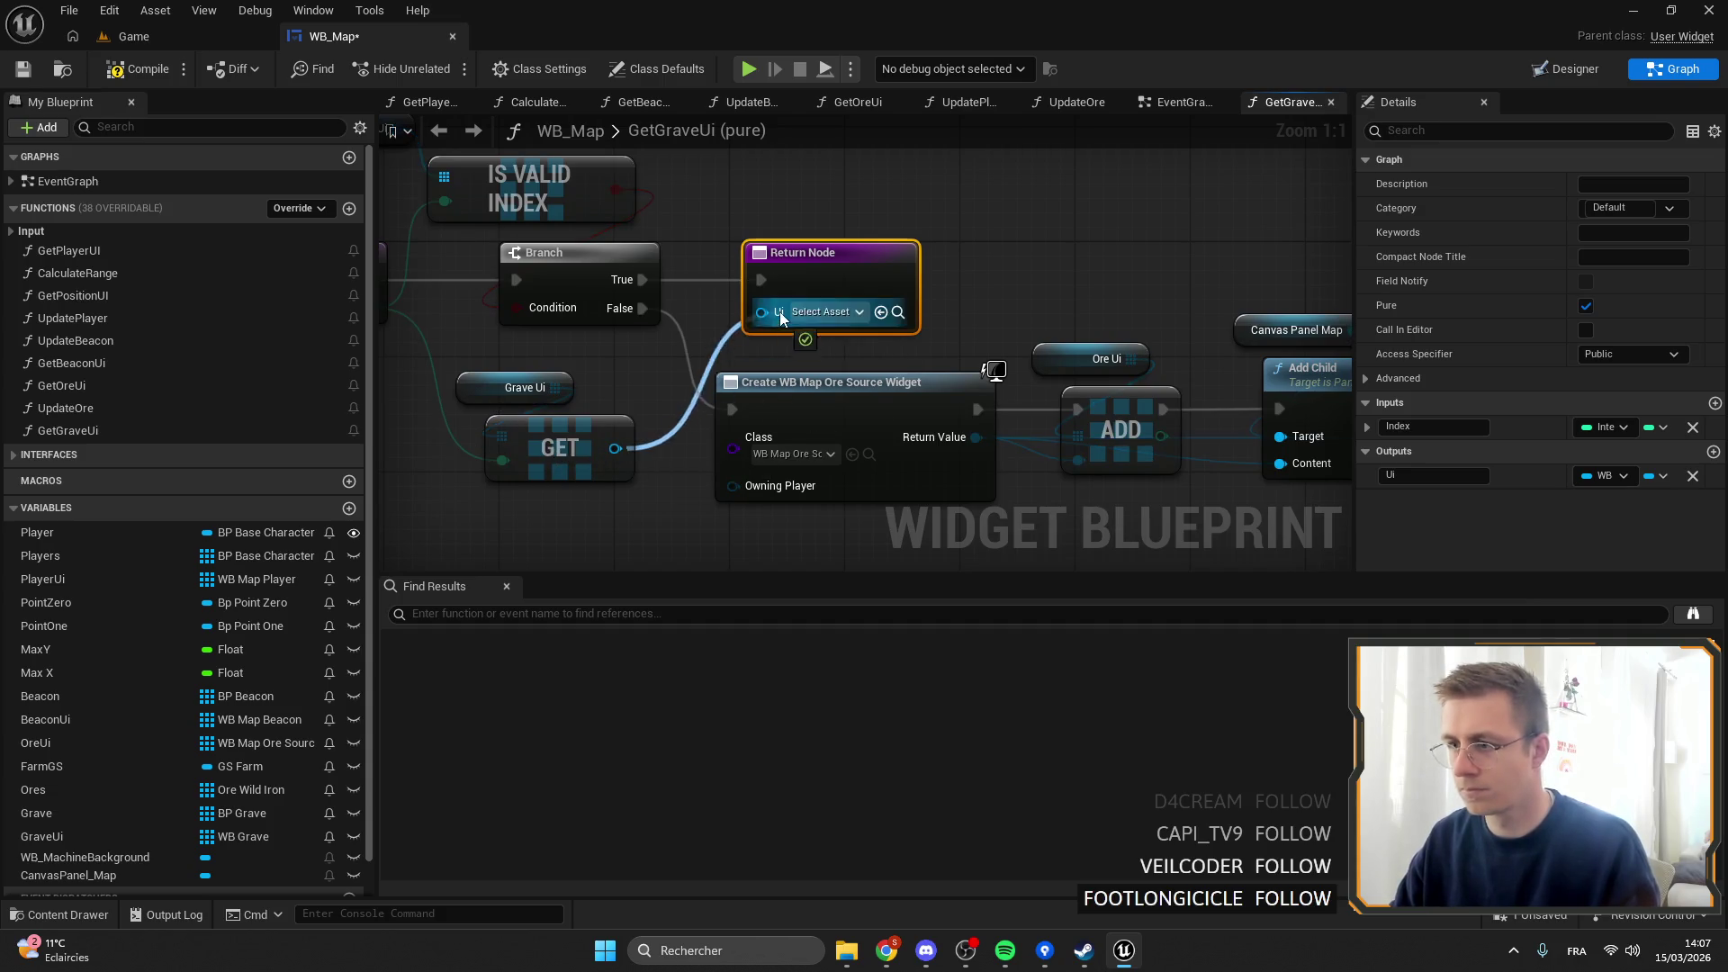
Set the Create Widget node's class to WB_Grave and locate the WB_Grave asset in content.
click(822, 453)
text(grave)
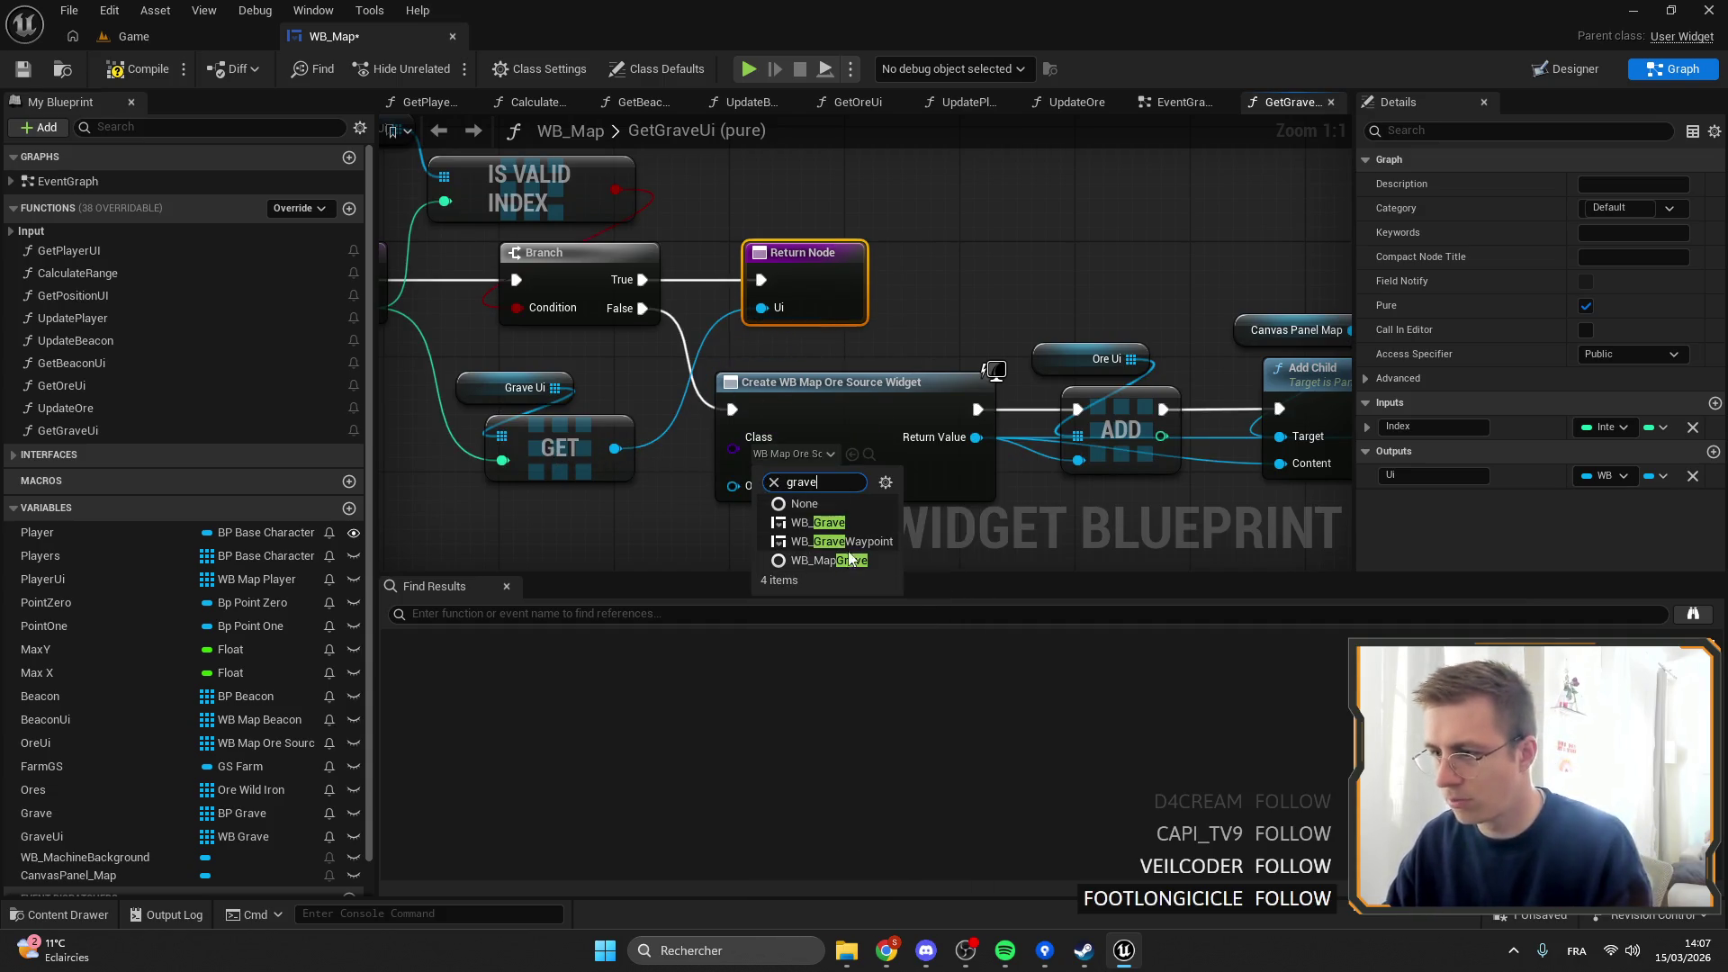
click(801, 528)
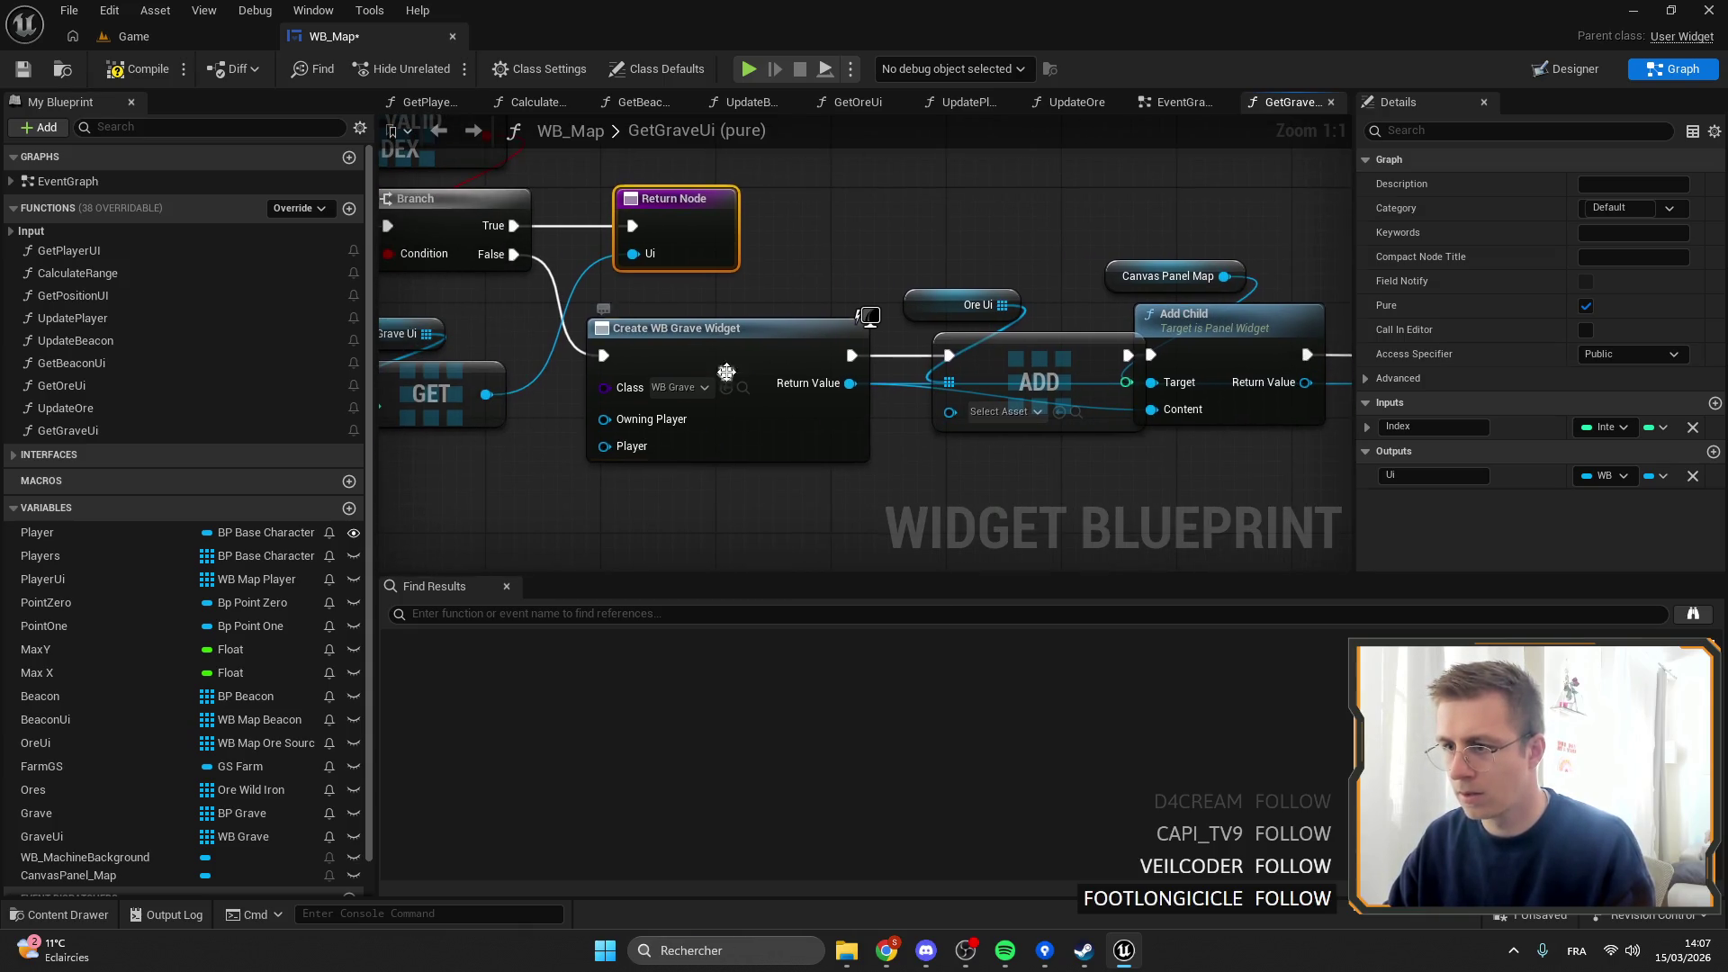
right_click(731, 382)
click(726, 443)
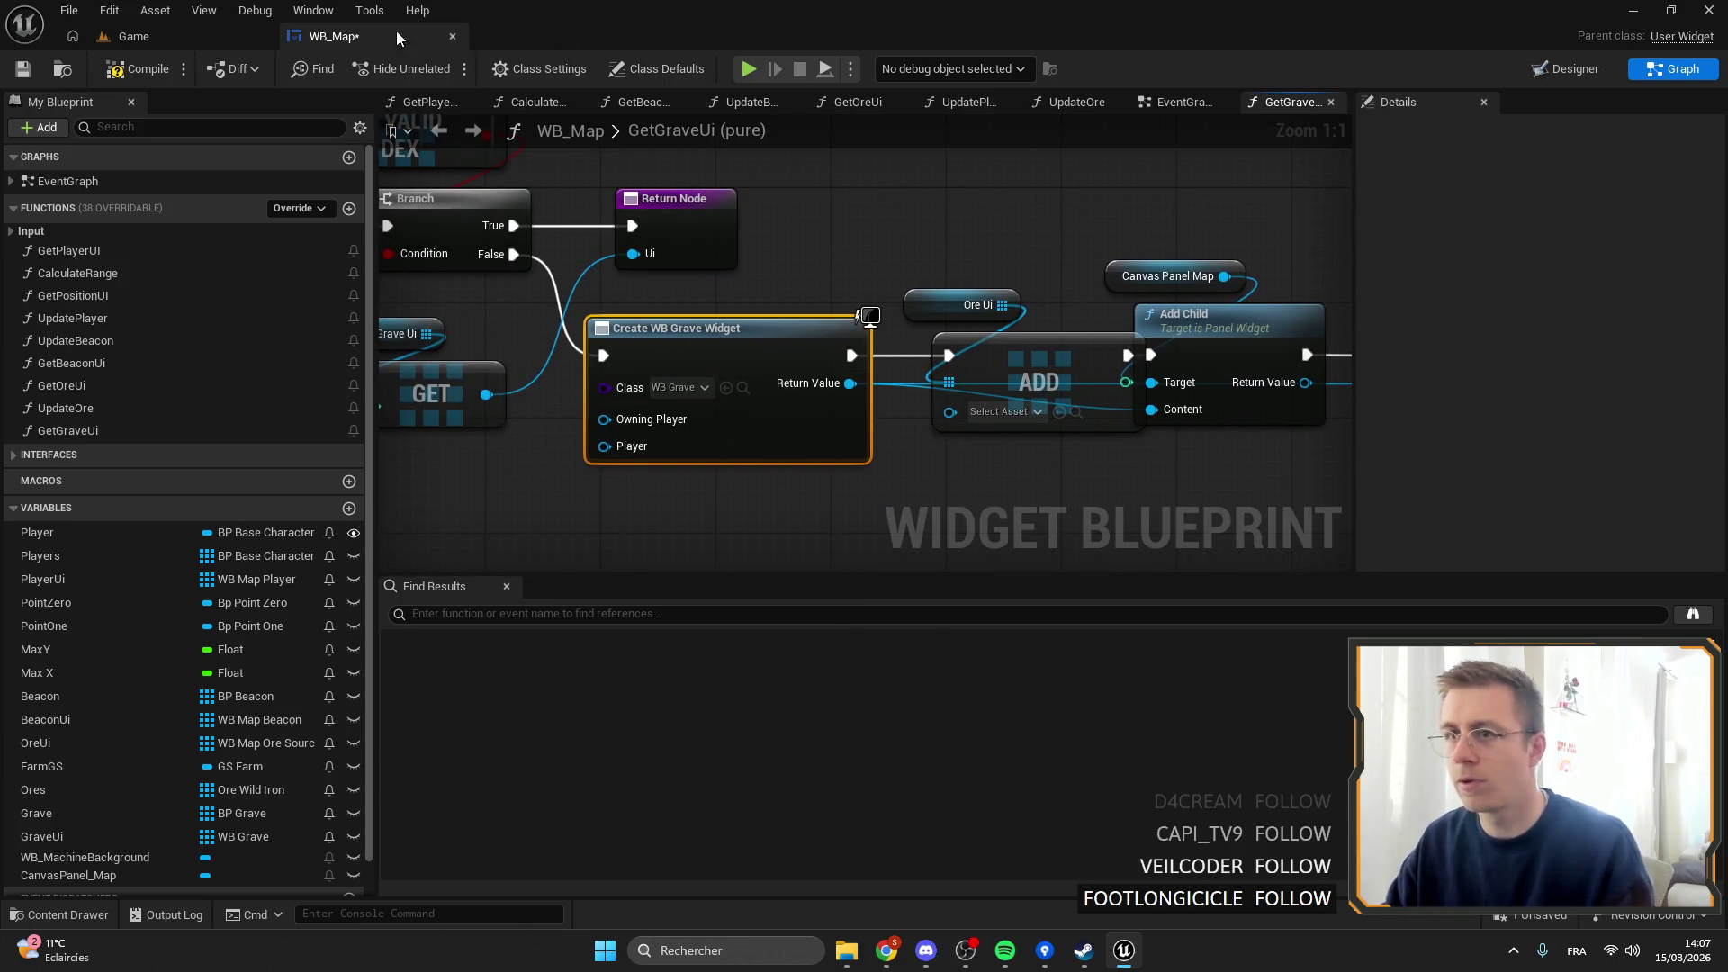
click(743, 388)
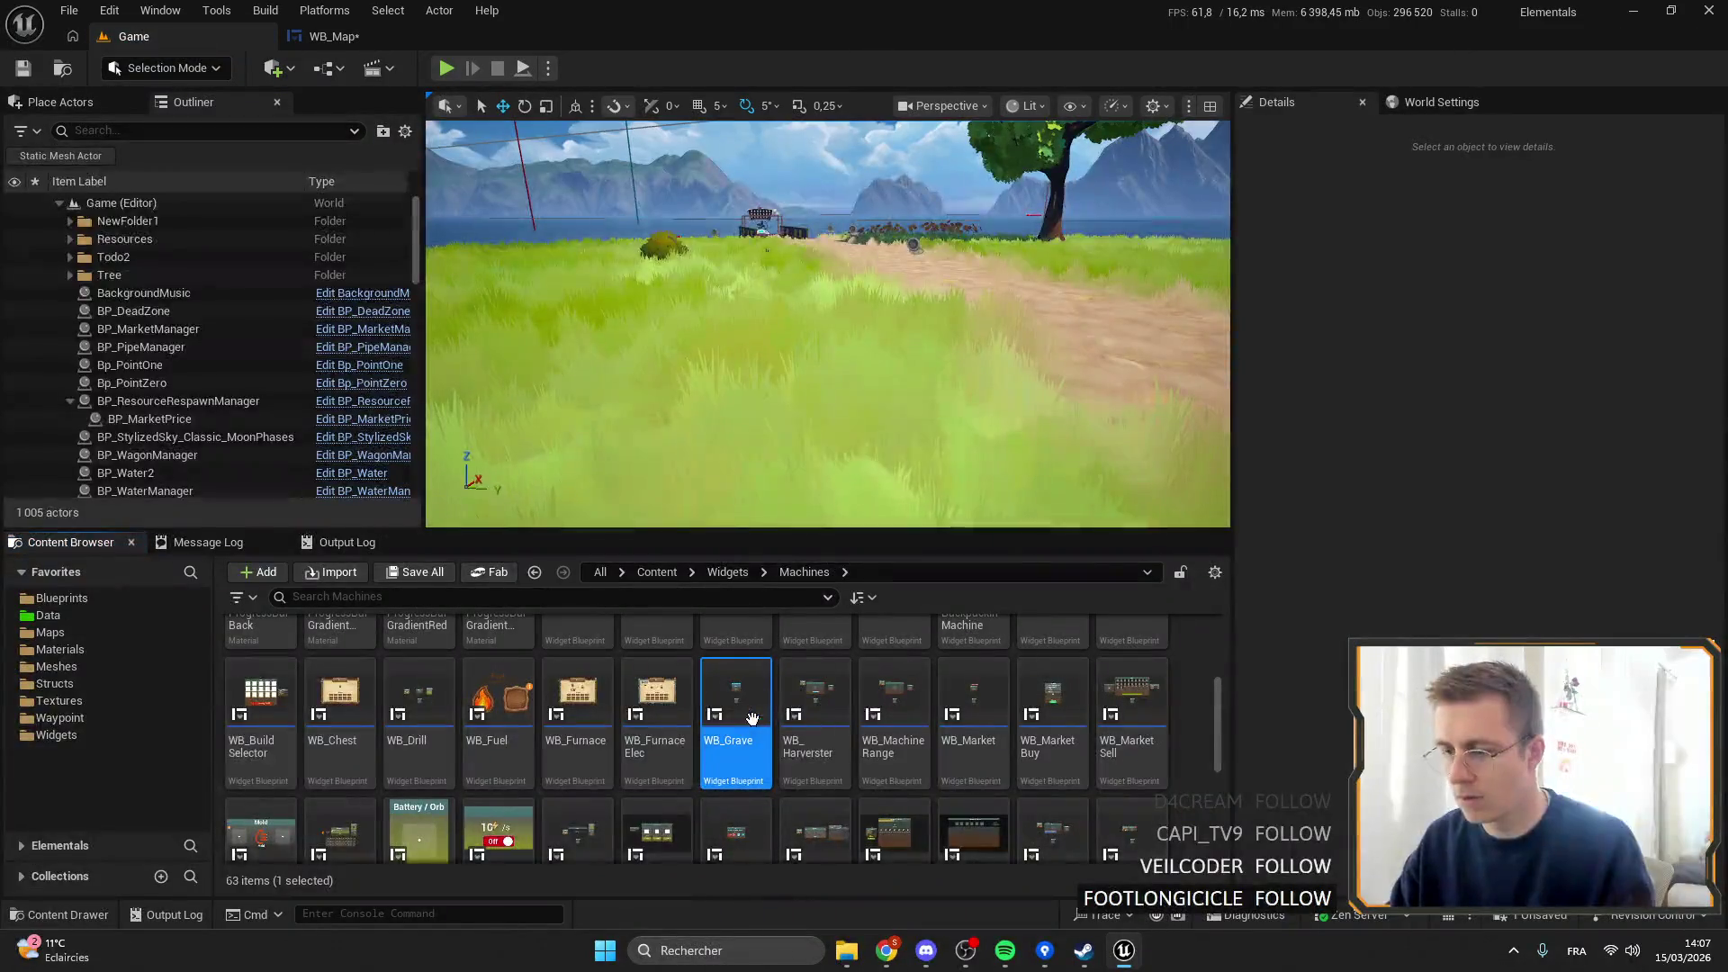
Check WB_Grave, close it, and switch the Create Widget class to WB_MapGrave.
double_click(735, 748)
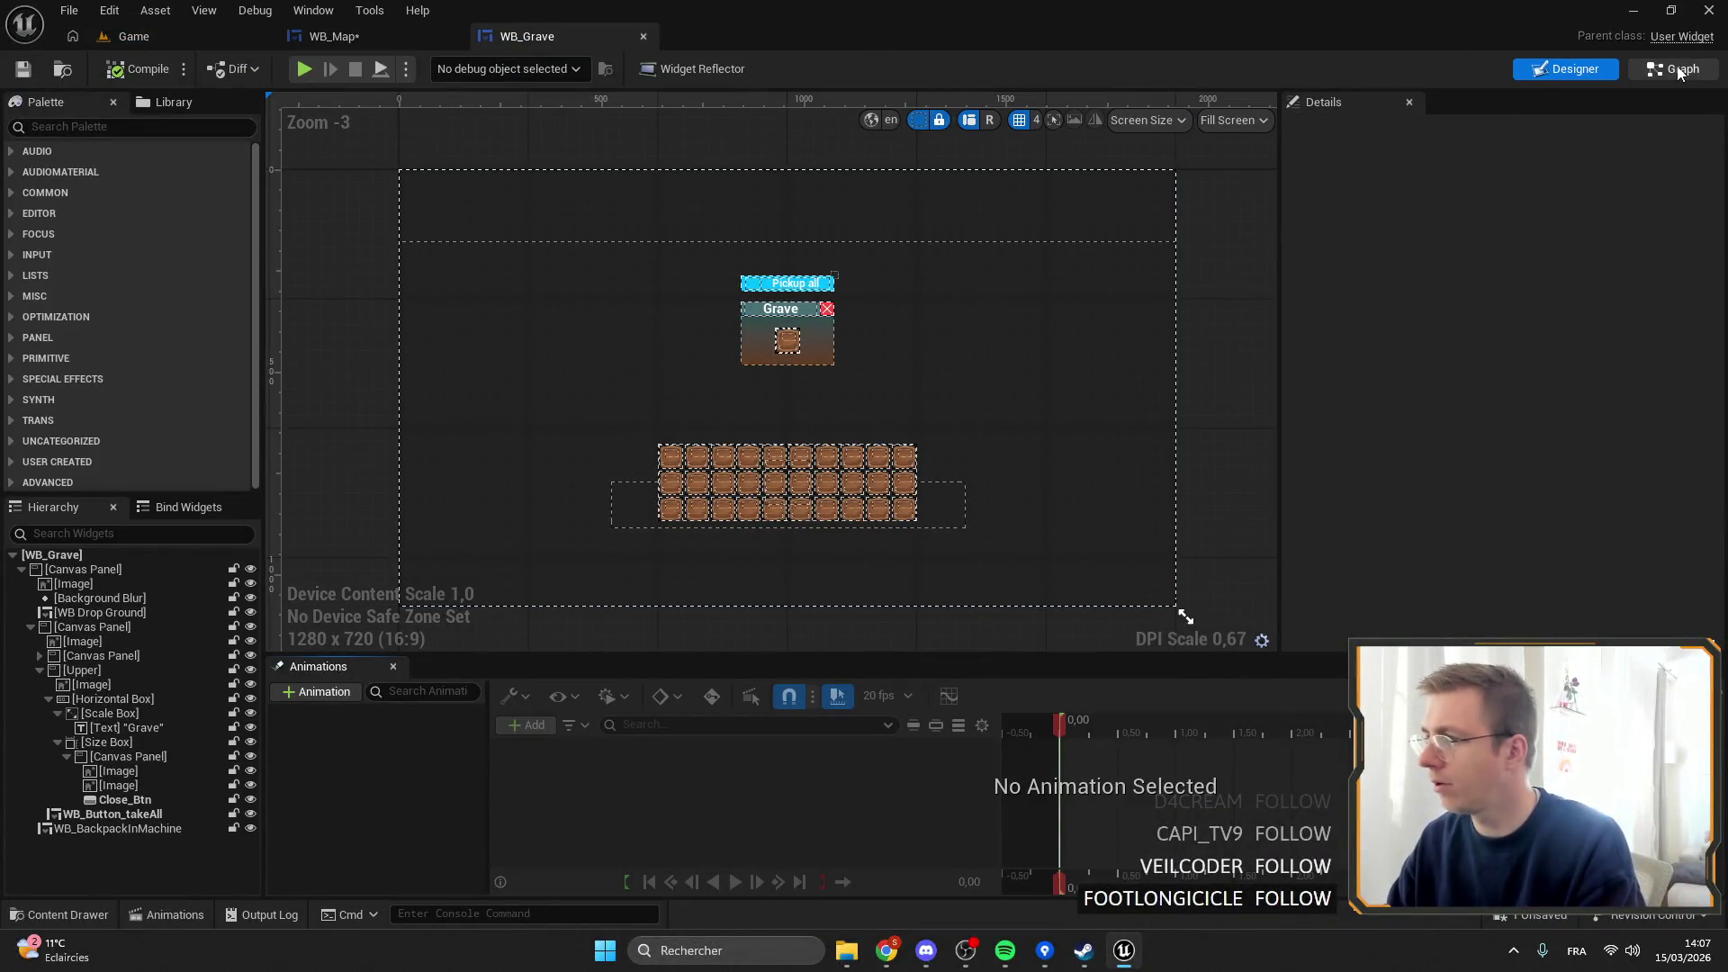
click(1678, 71)
click(643, 36)
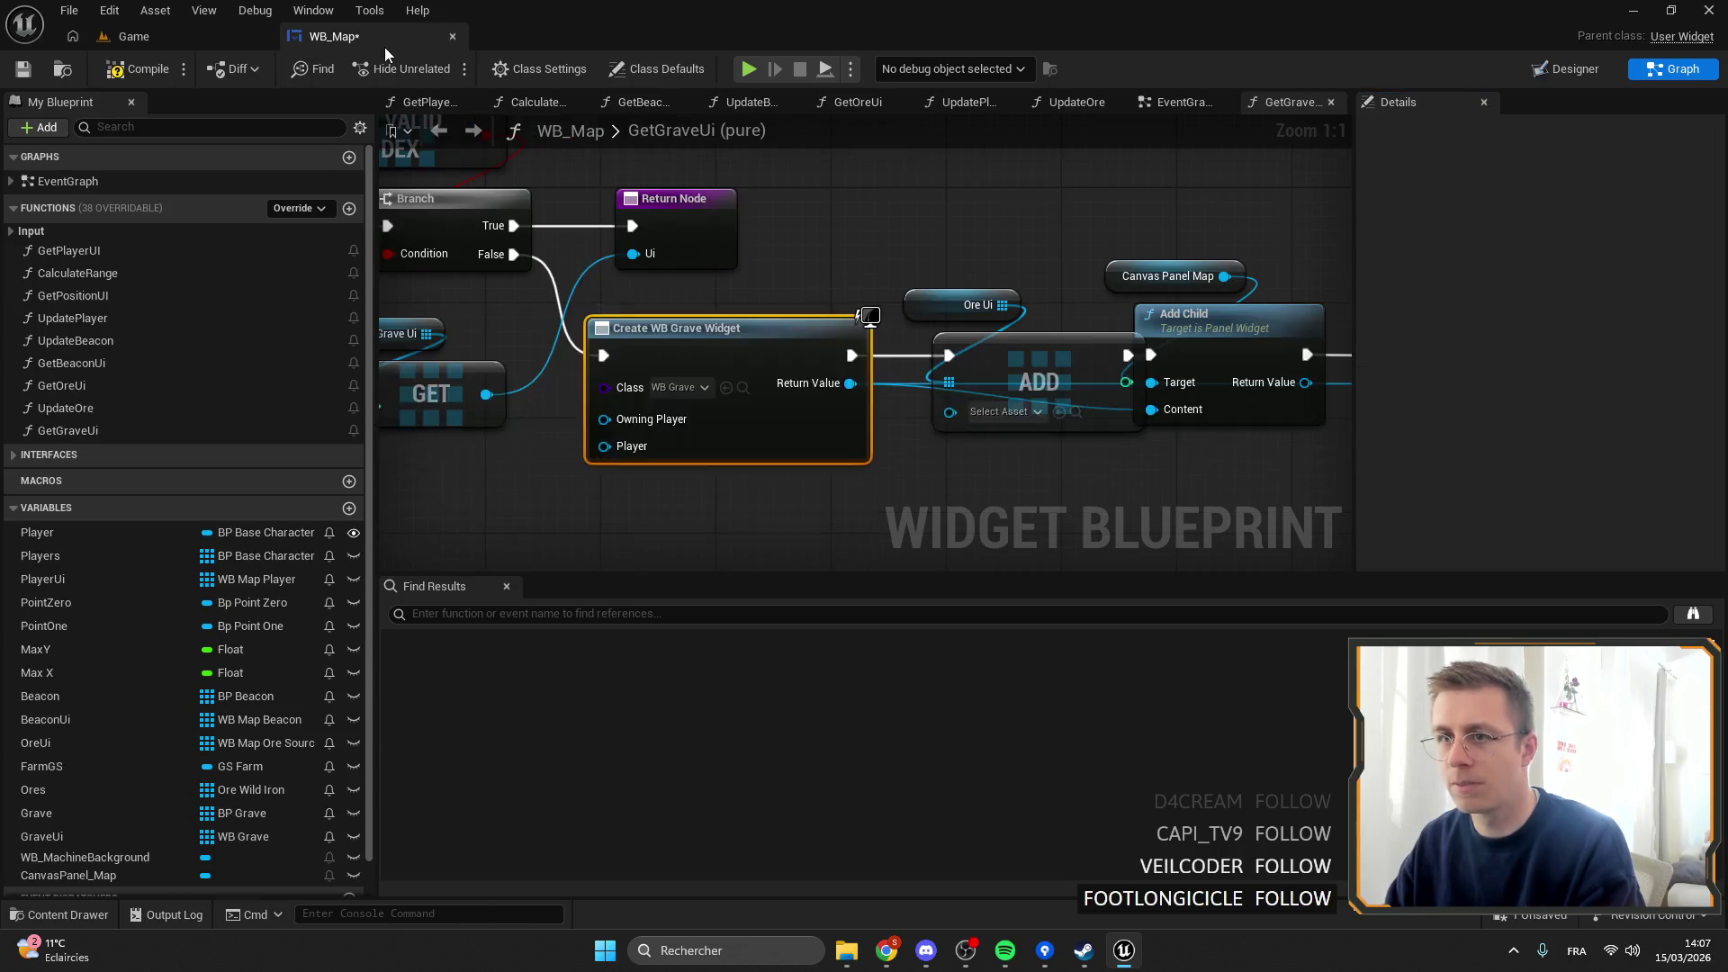
scroll(866, 430, up, 2)
click(869, 424)
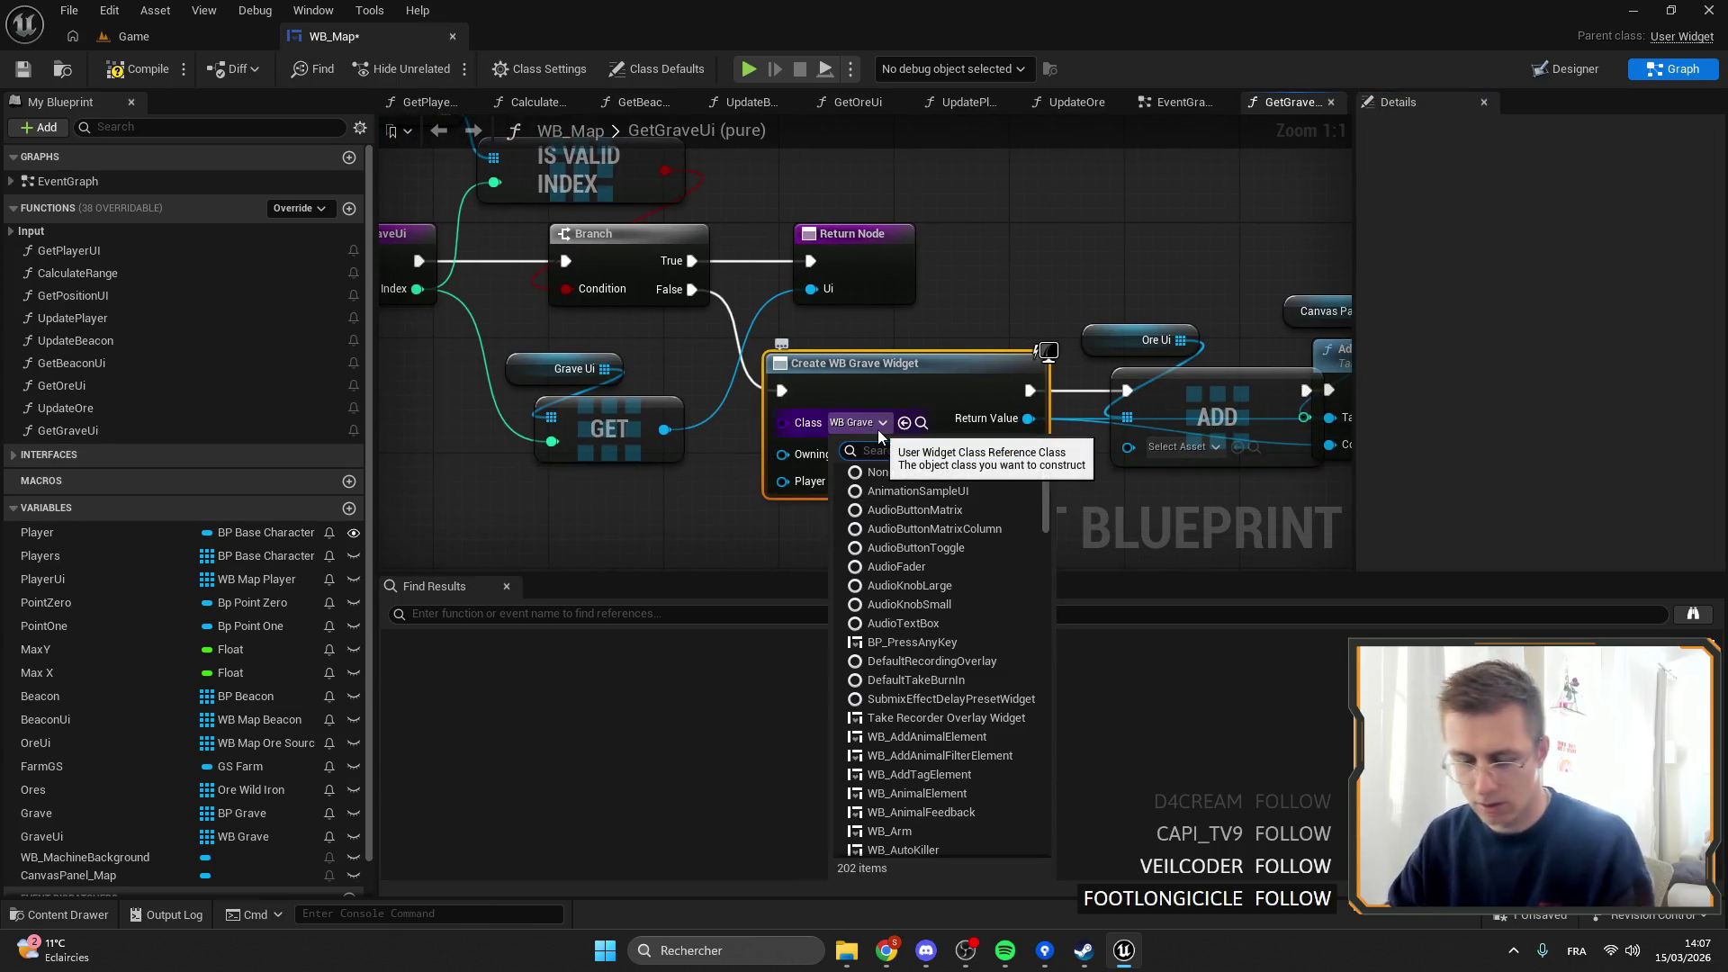
text(grave)
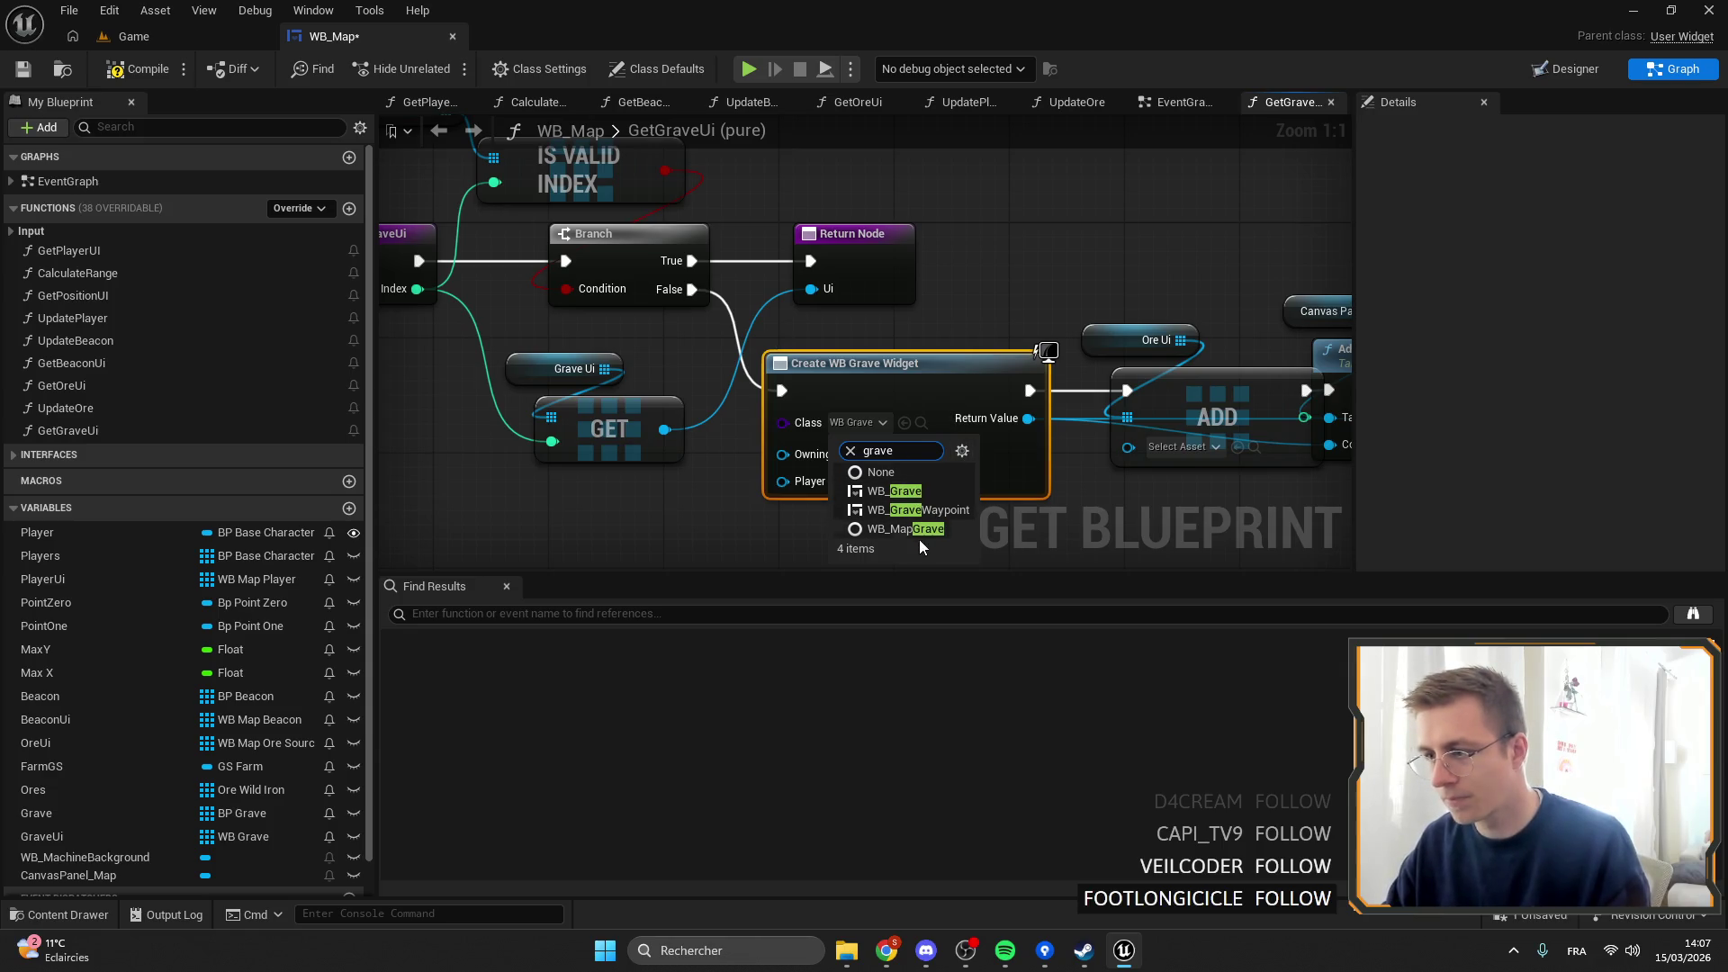
click(916, 530)
right_click(869, 378)
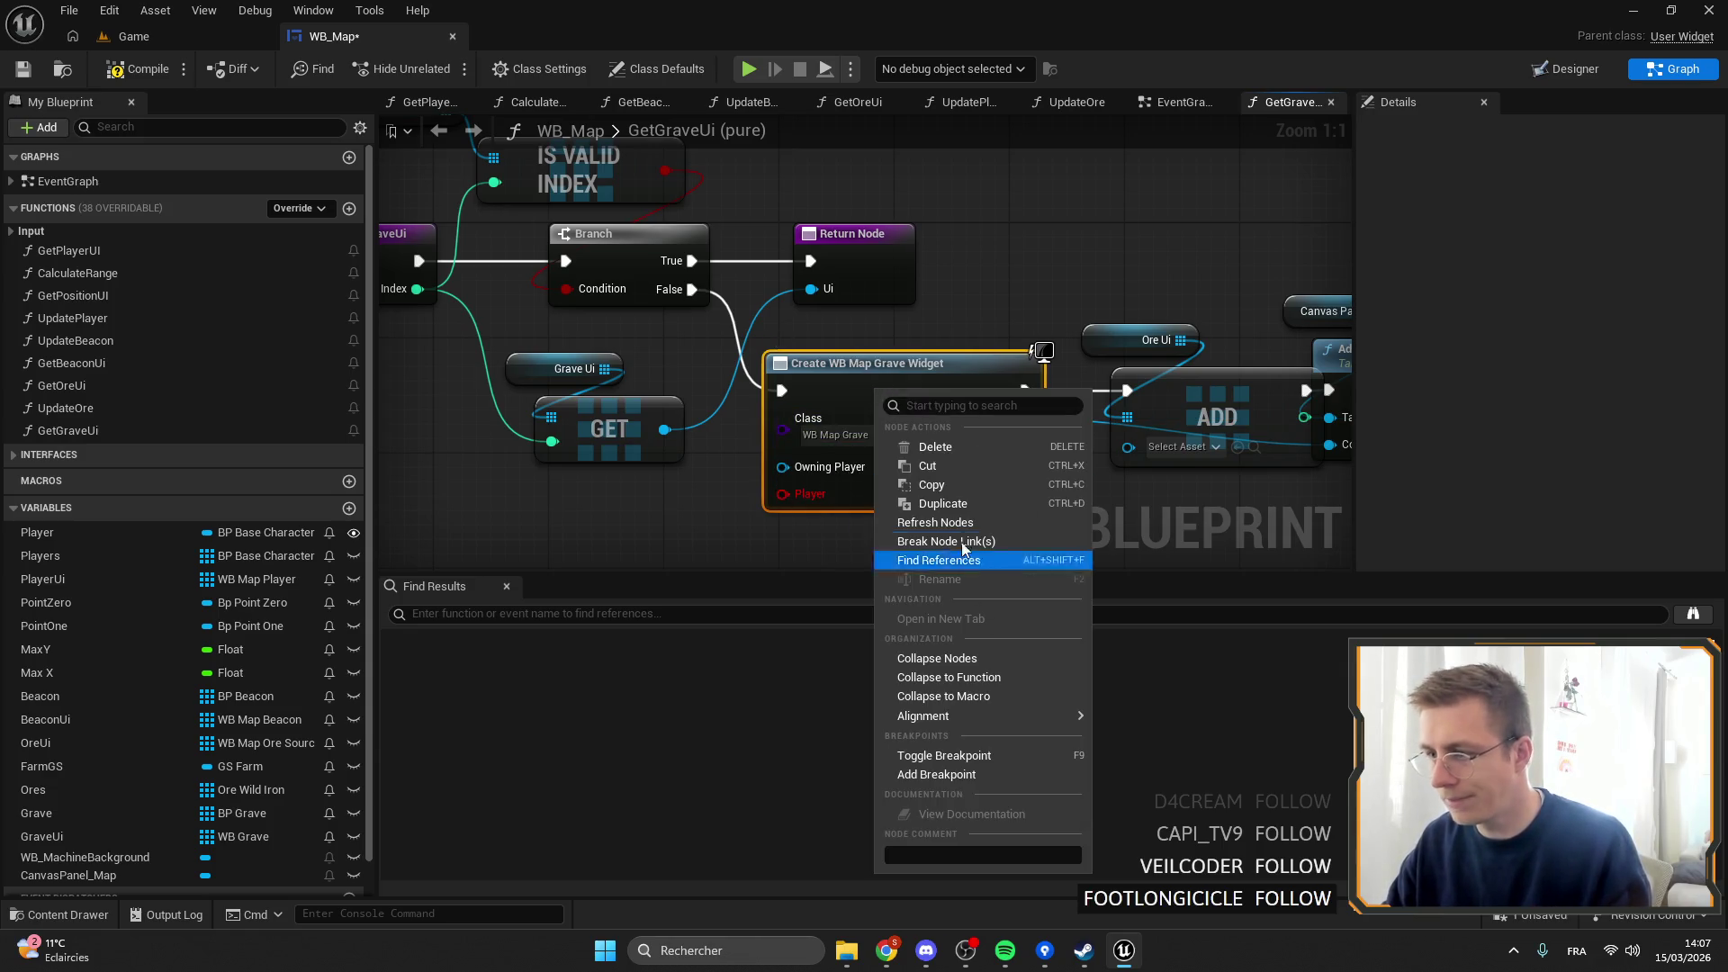
click(1017, 494)
Retype the GraveUi variable to WB Map Grave references.
click(623, 348)
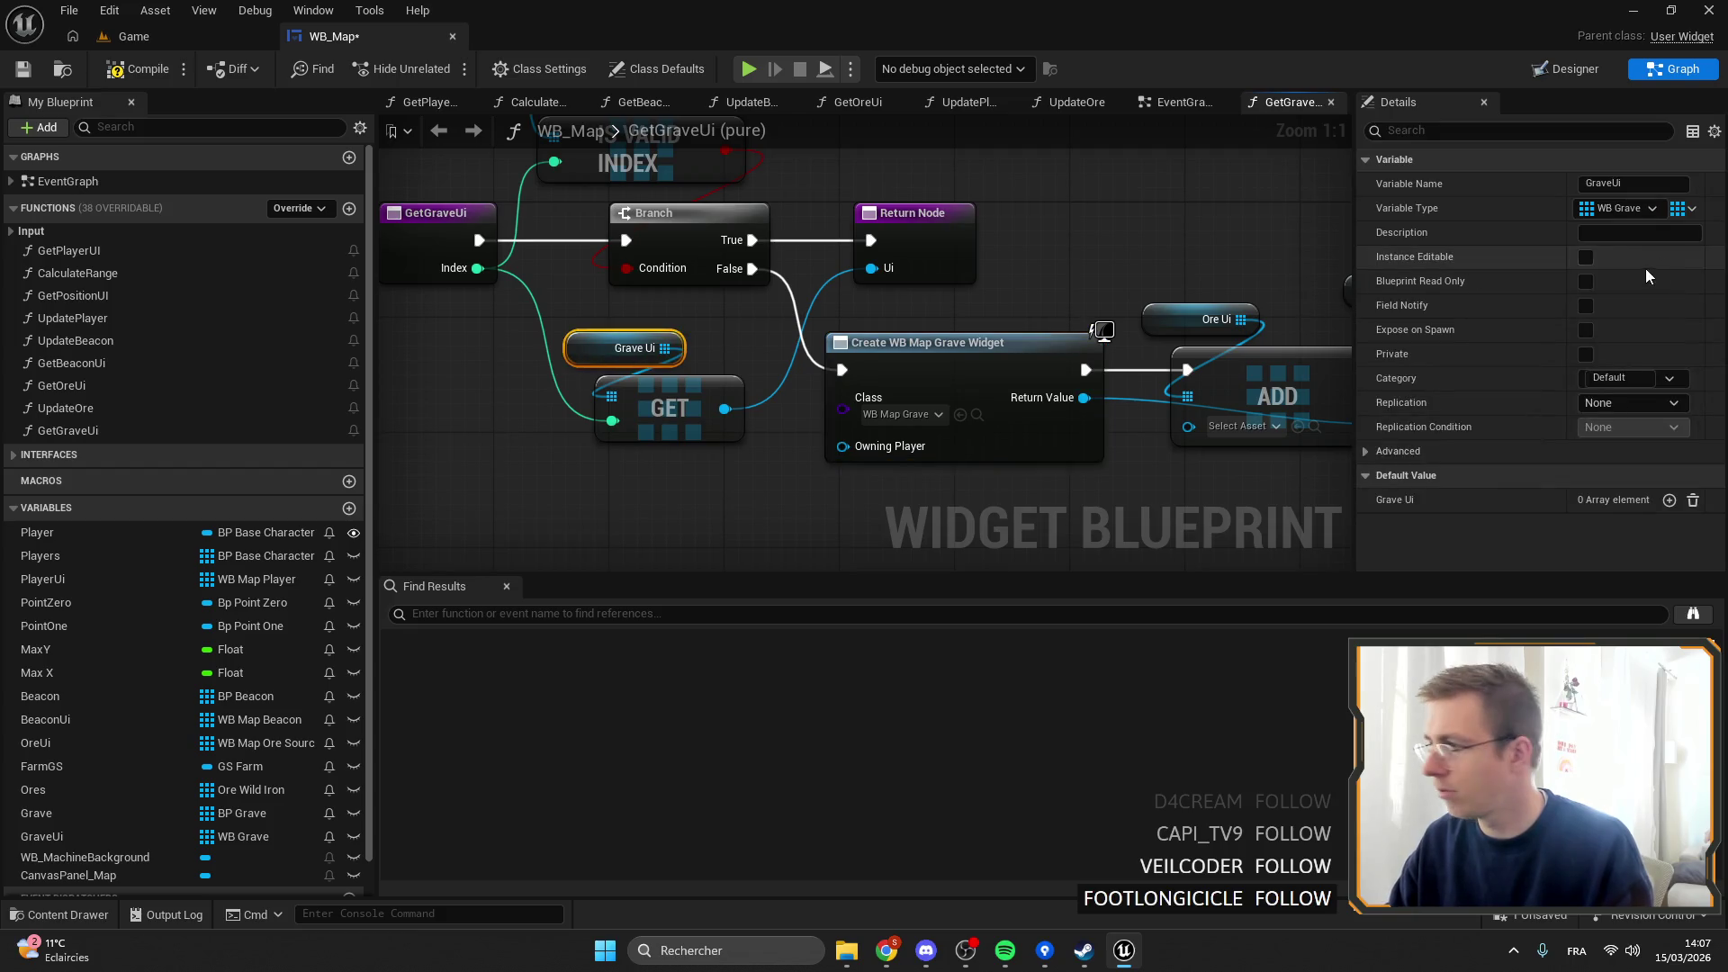
click(1629, 213)
text(grave)
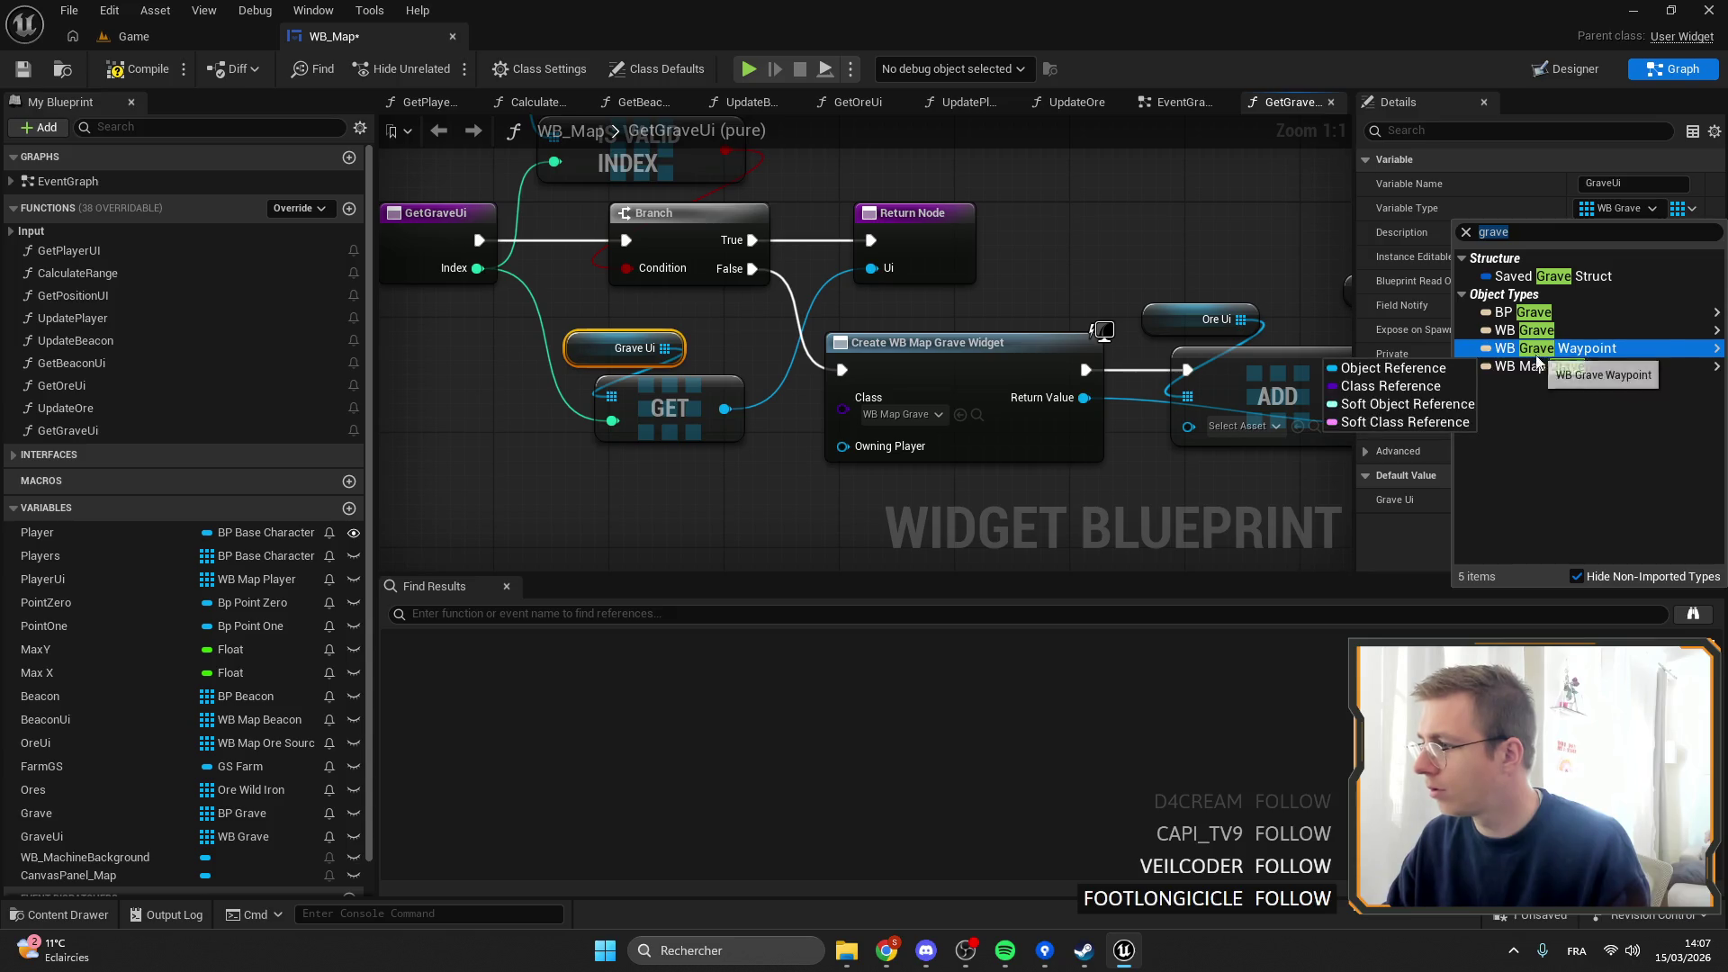
click(1386, 345)
click(942, 510)
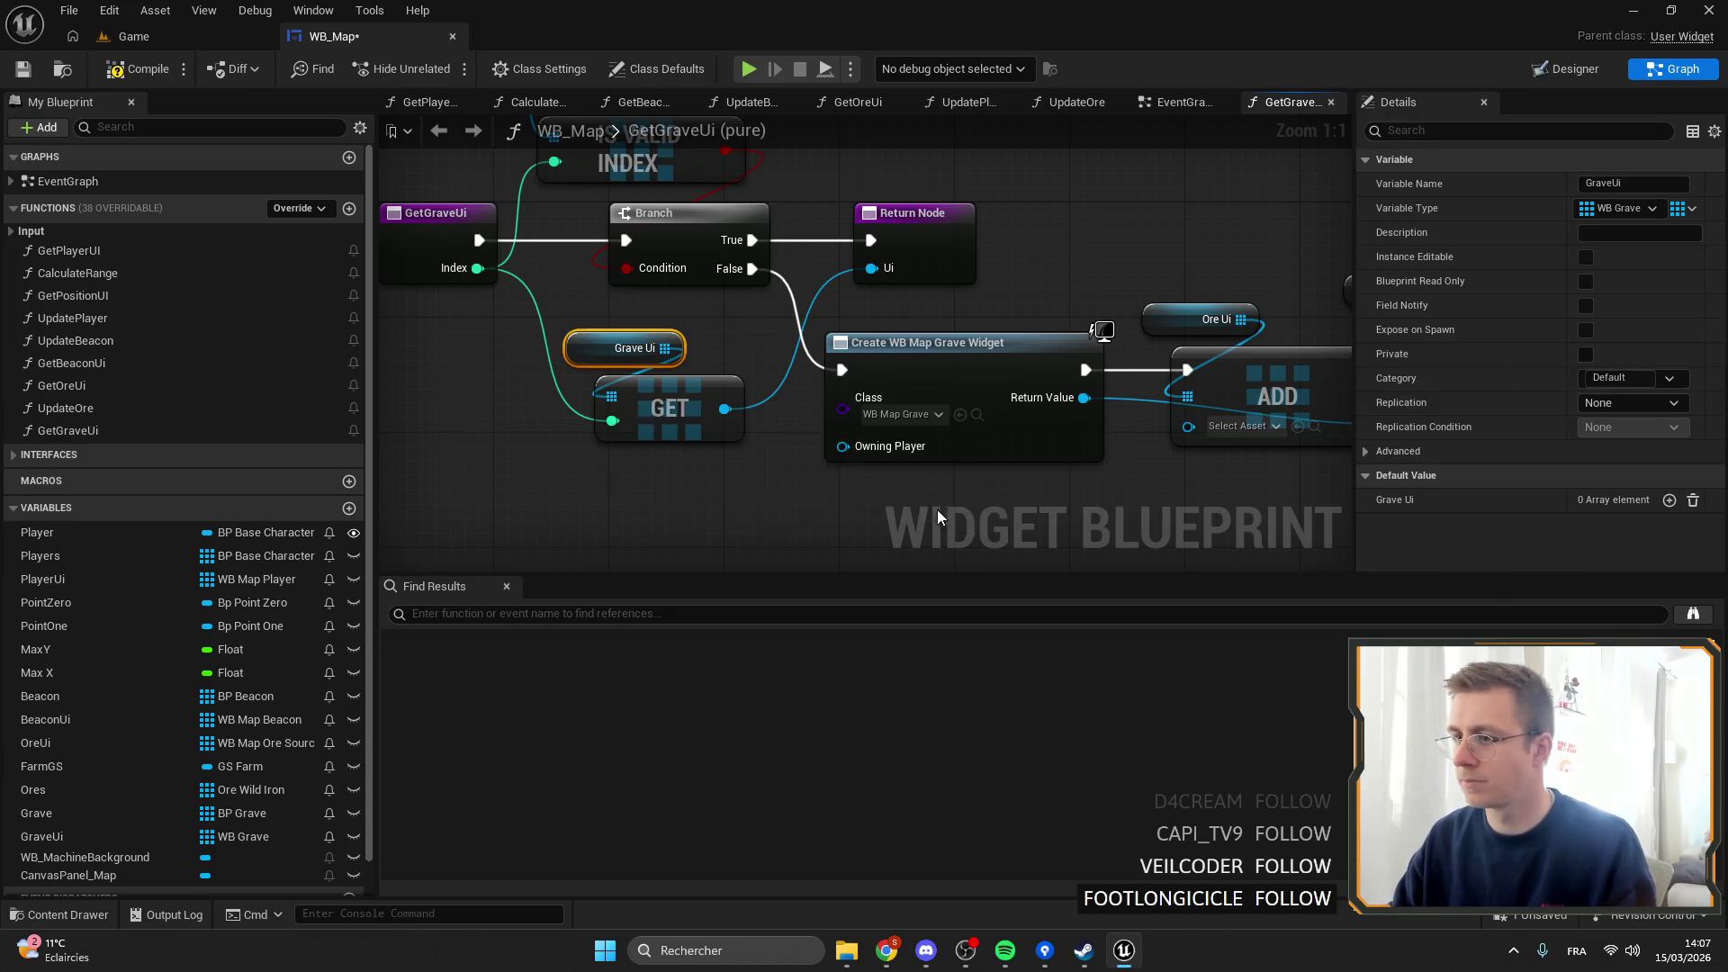
Add a fresh Get (a copy) node from Grave Ui and position it.
drag(674, 363, 764, 317)
text(get)
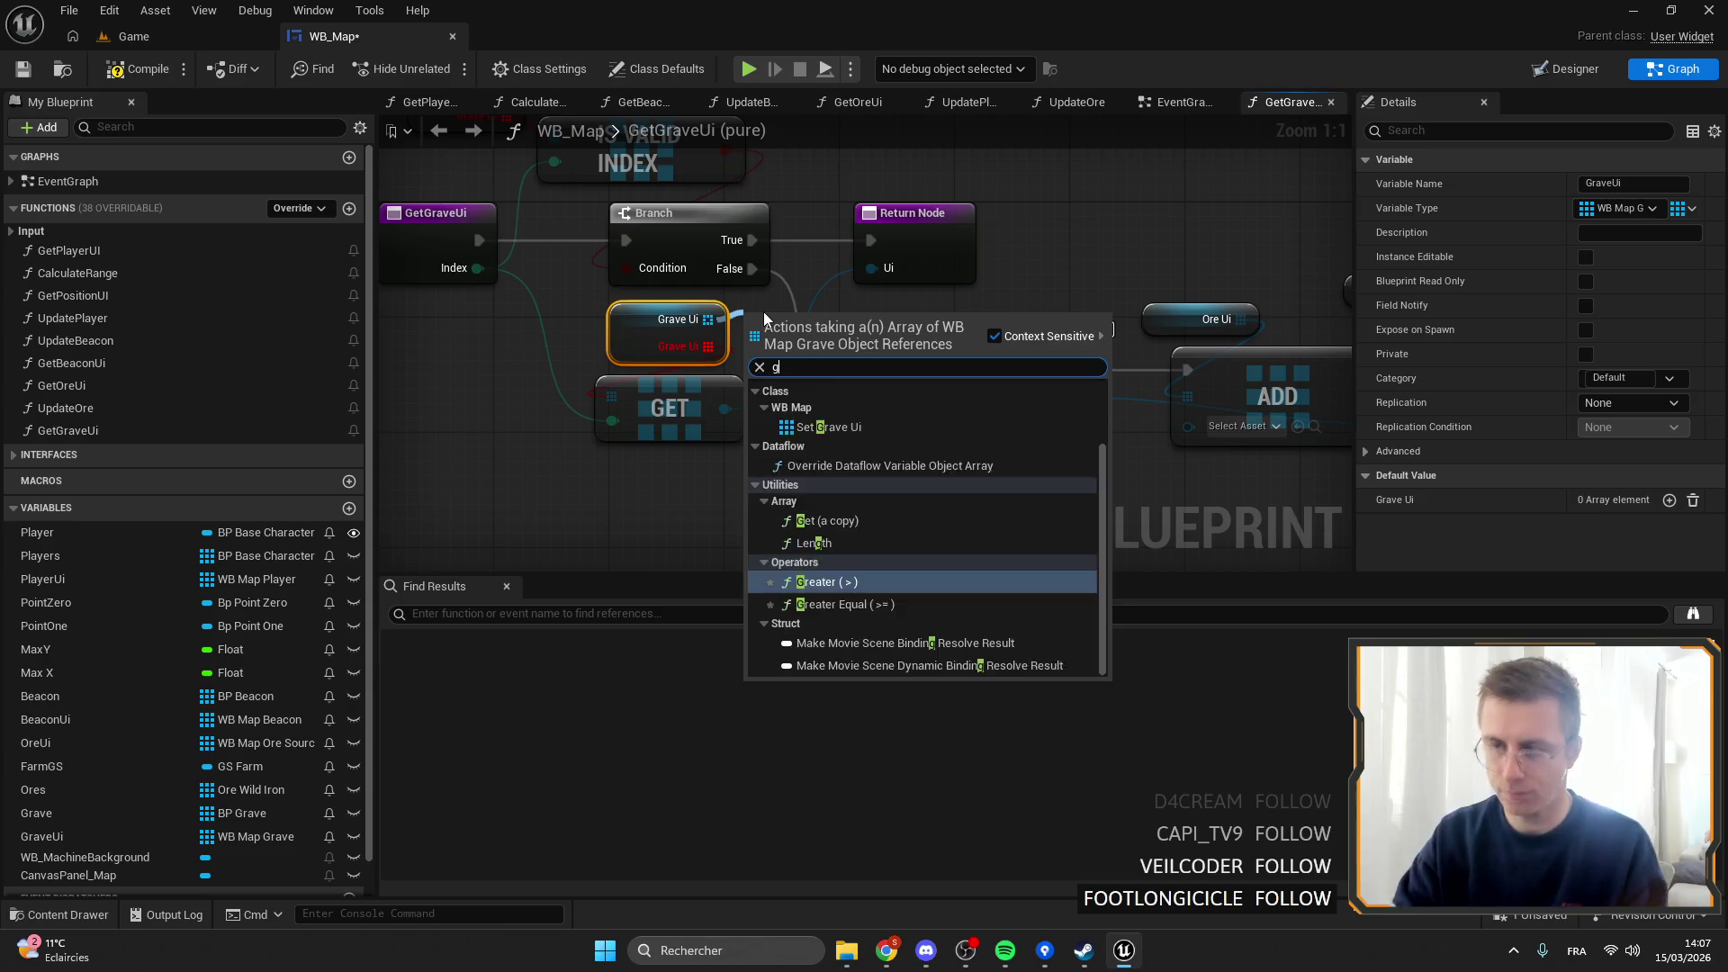
key(Return)
drag(674, 406, 698, 391)
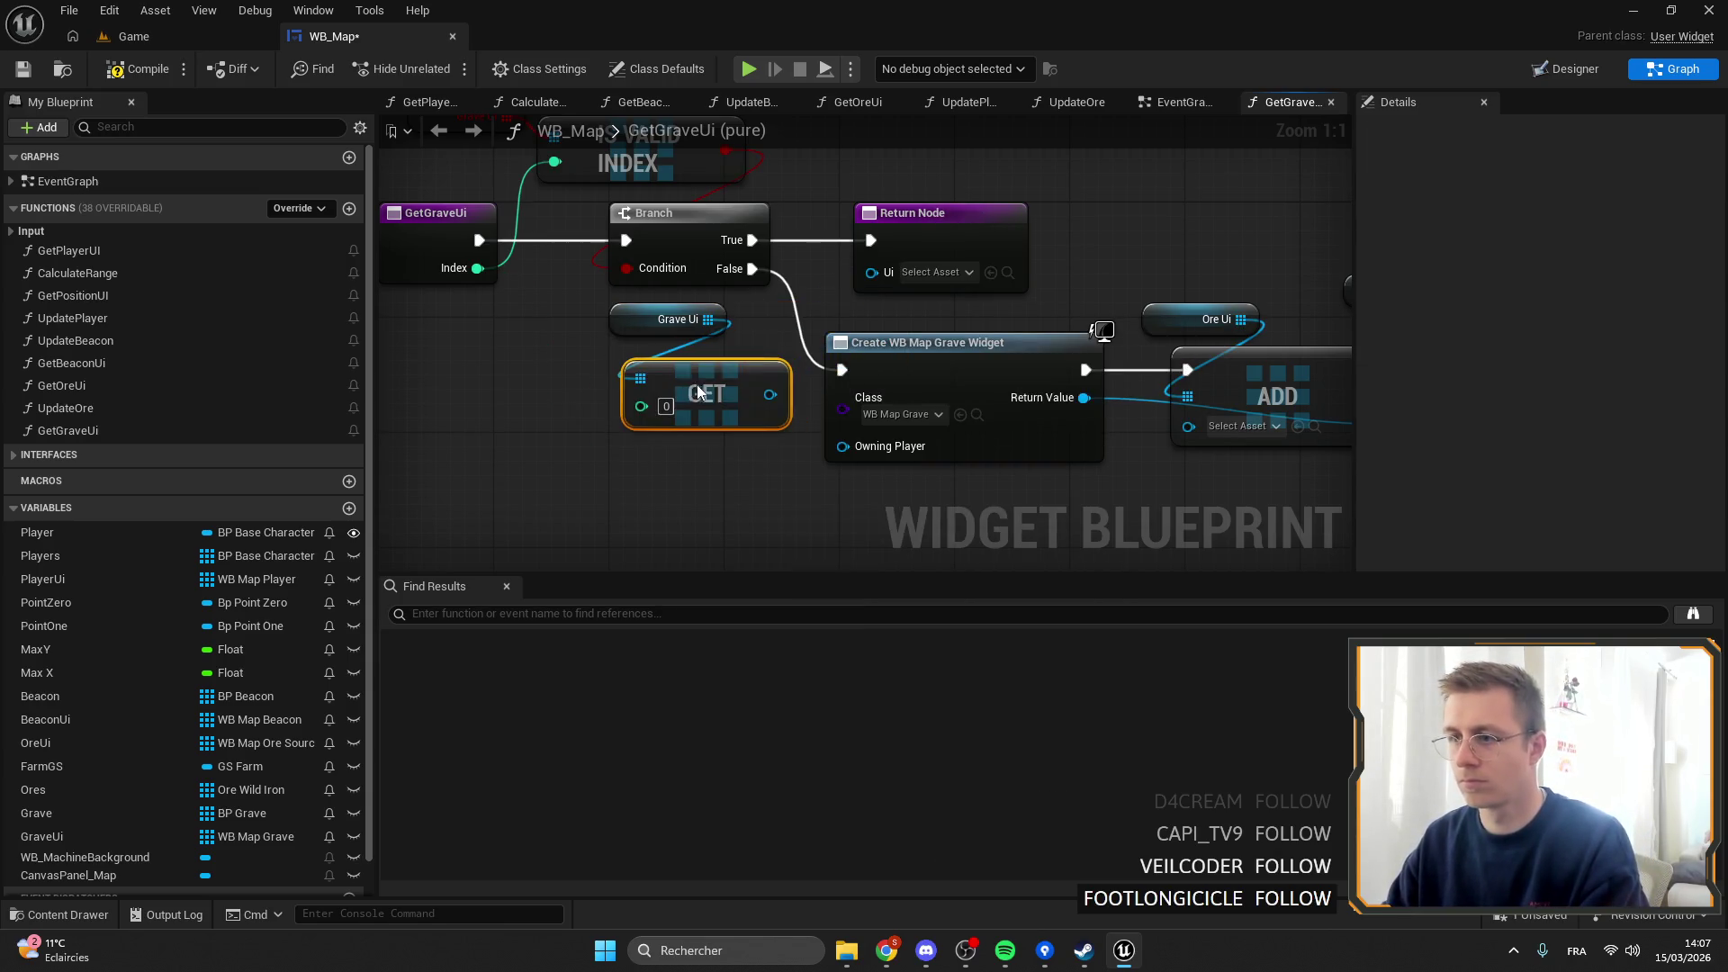
Connect Index to GET, set the Return Node's Ui output to the grave widget type, and wire them.
drag(477, 268, 640, 405)
click(792, 236)
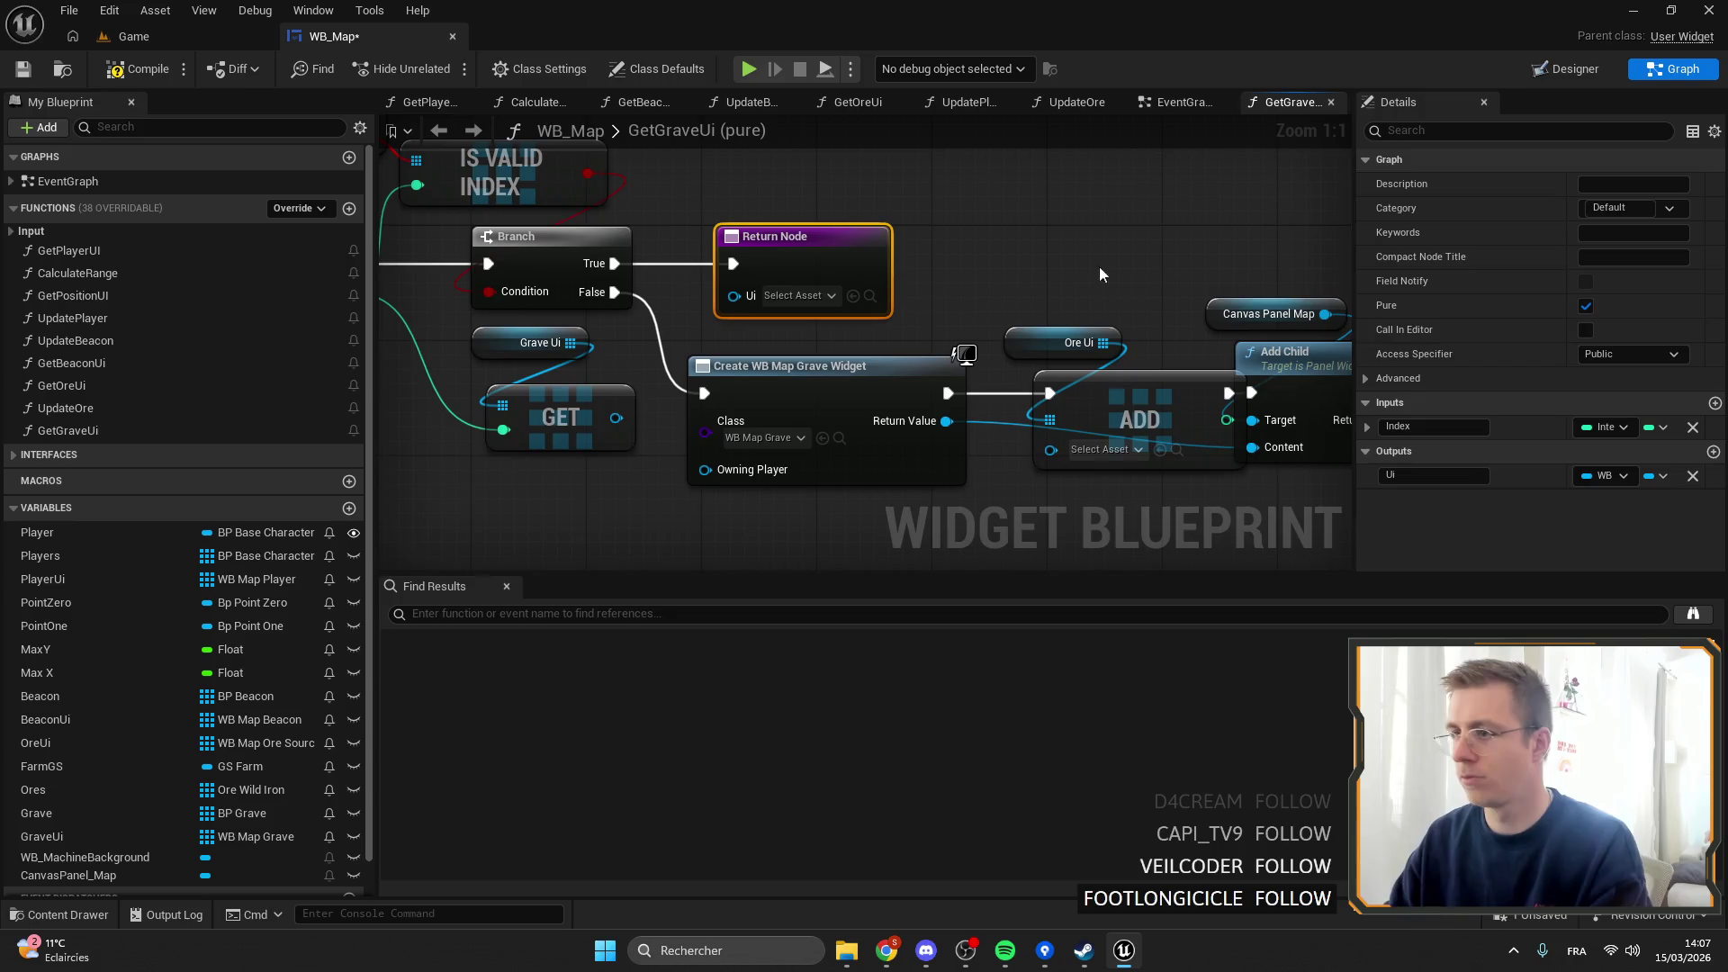
click(1622, 477)
text(grave)
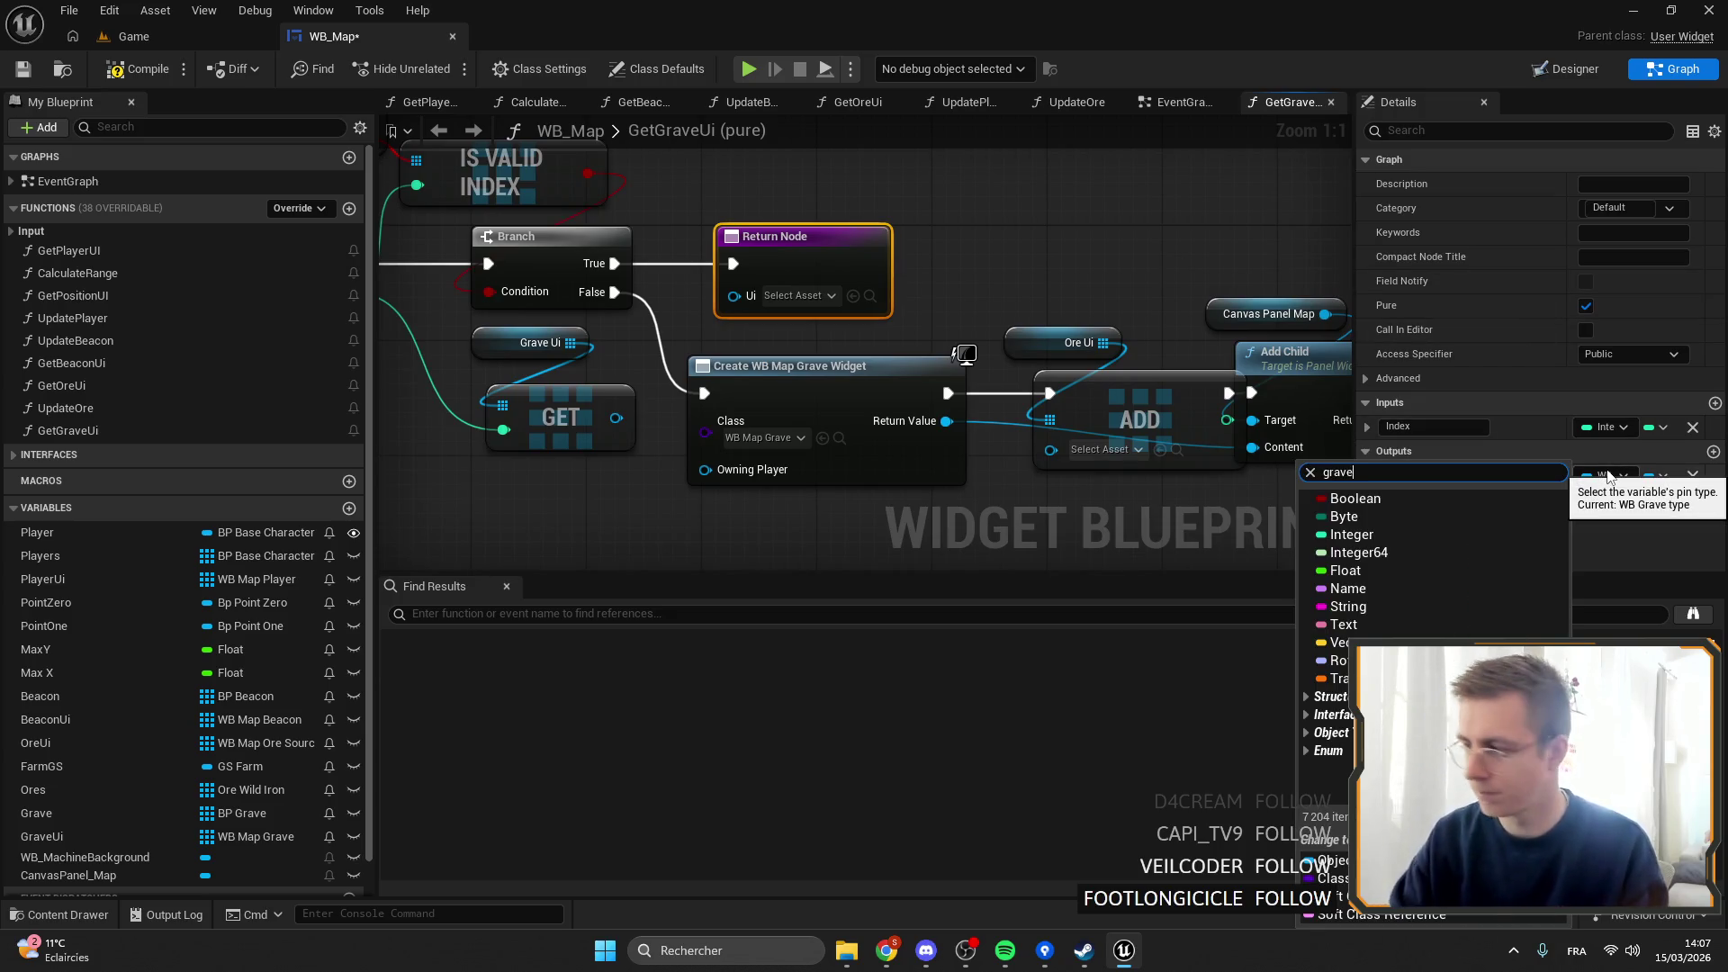
click(1404, 589)
drag(525, 458, 673, 337)
Place a GraveUi getter after Create WB Map Grave Widget and attach an array Add node.
click(630, 403)
drag(630, 405, 246, 372)
mouse_move(90, 833)
mouse_down()
mouse_move(117, 853)
mouse_move(781, 362)
mouse_move(866, 322)
mouse_up()
text(add)
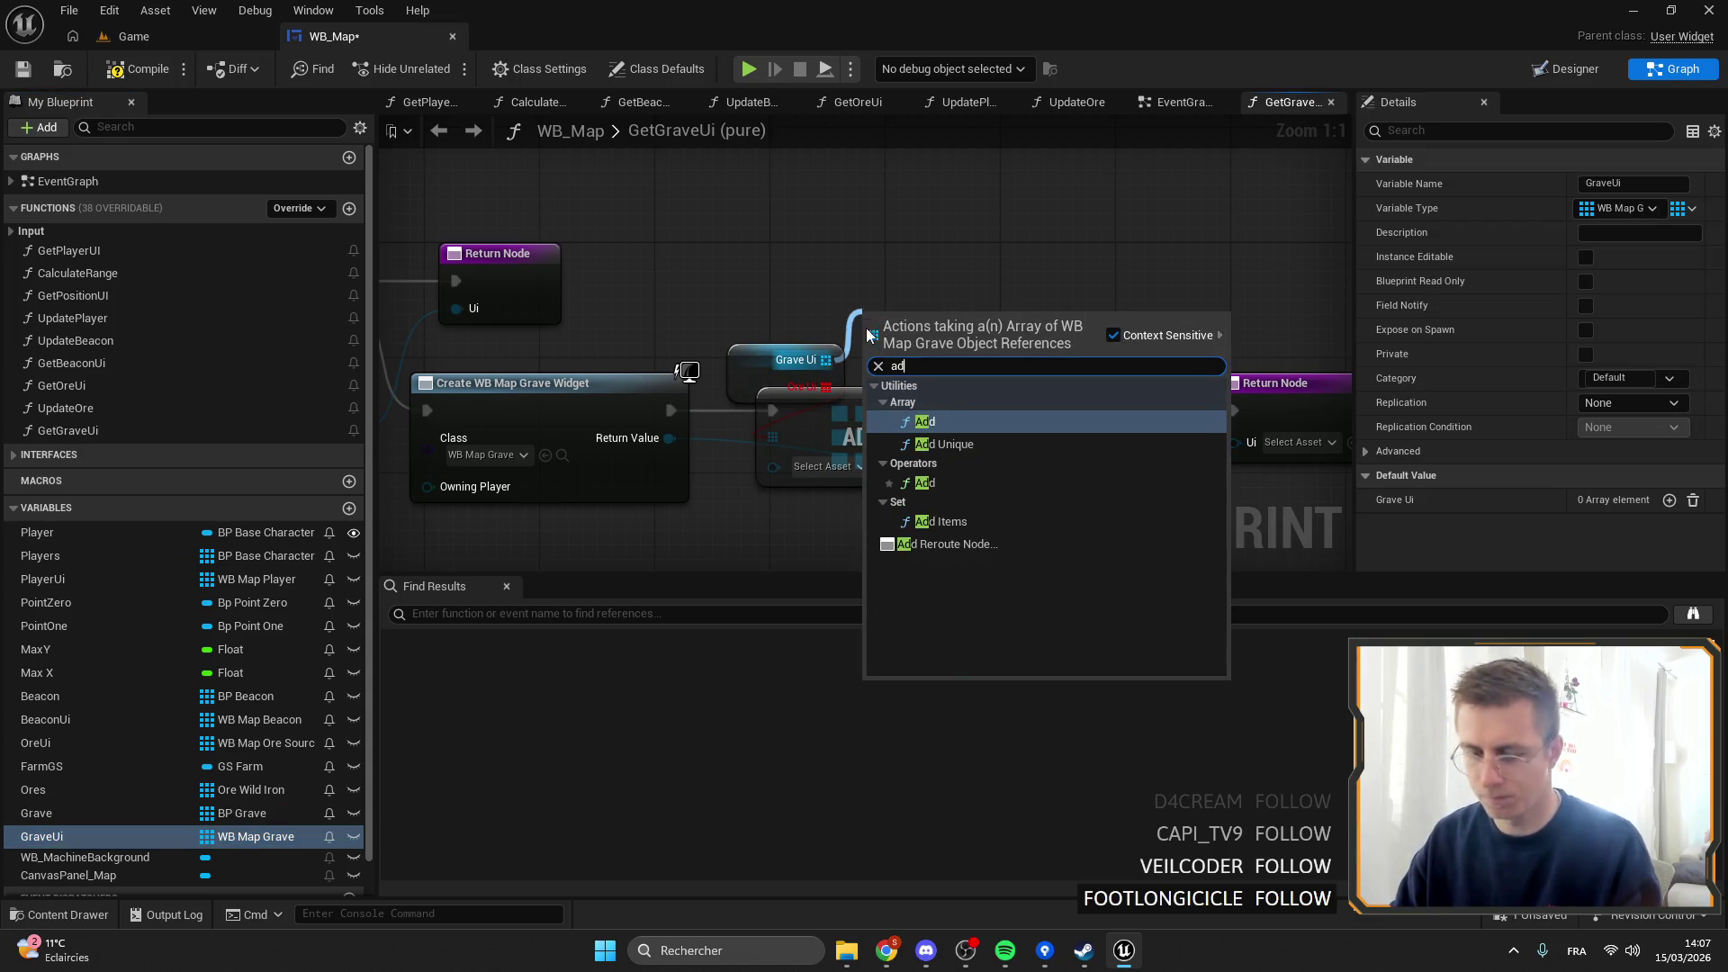
click(911, 506)
key(Delete)
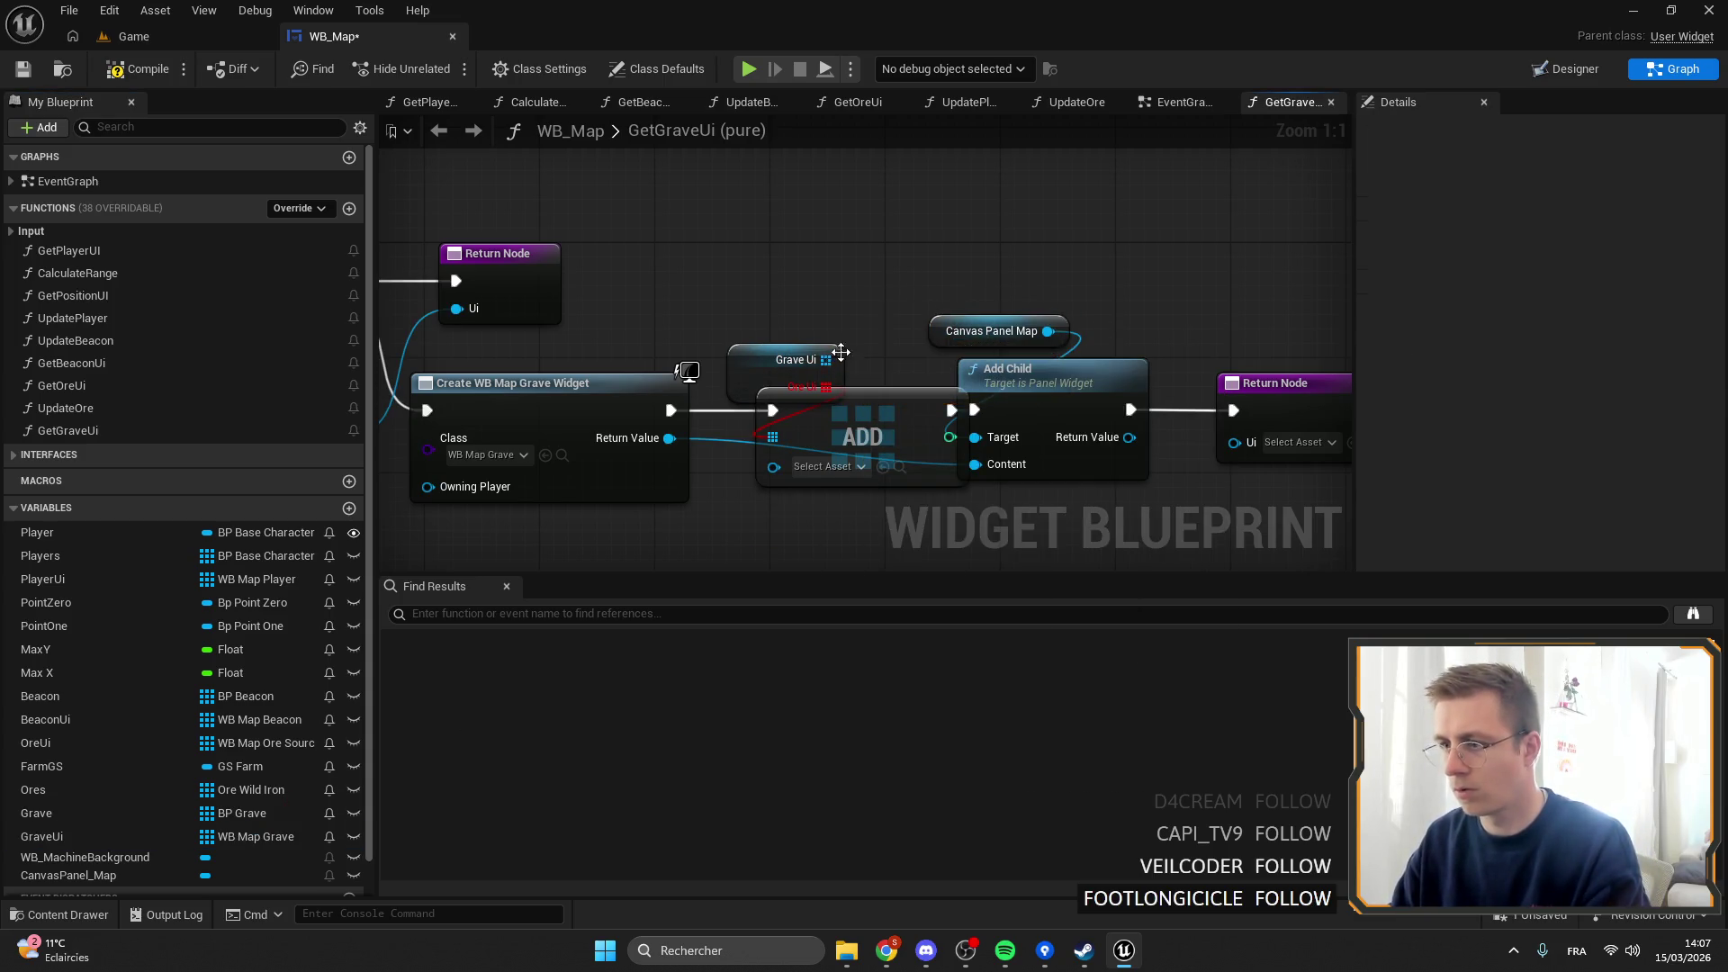
mouse_move(825, 359)
mouse_down()
mouse_move(869, 340)
mouse_move(814, 409)
mouse_move(784, 399)
mouse_move(849, 411)
mouse_move(742, 439)
mouse_up()
text(add)
click(970, 439)
Review the GetGraveUi graph and save the WB_Map blueprint.
shift+click(781, 355)
mouse_move(750, 245)
mouse_down()
mouse_move(676, 278)
mouse_move(687, 364)
mouse_up()
mouse_move(1055, 372)
mouse_down()
mouse_move(979, 368)
mouse_move(1332, 450)
mouse_up()
drag(513, 135, 688, 261)
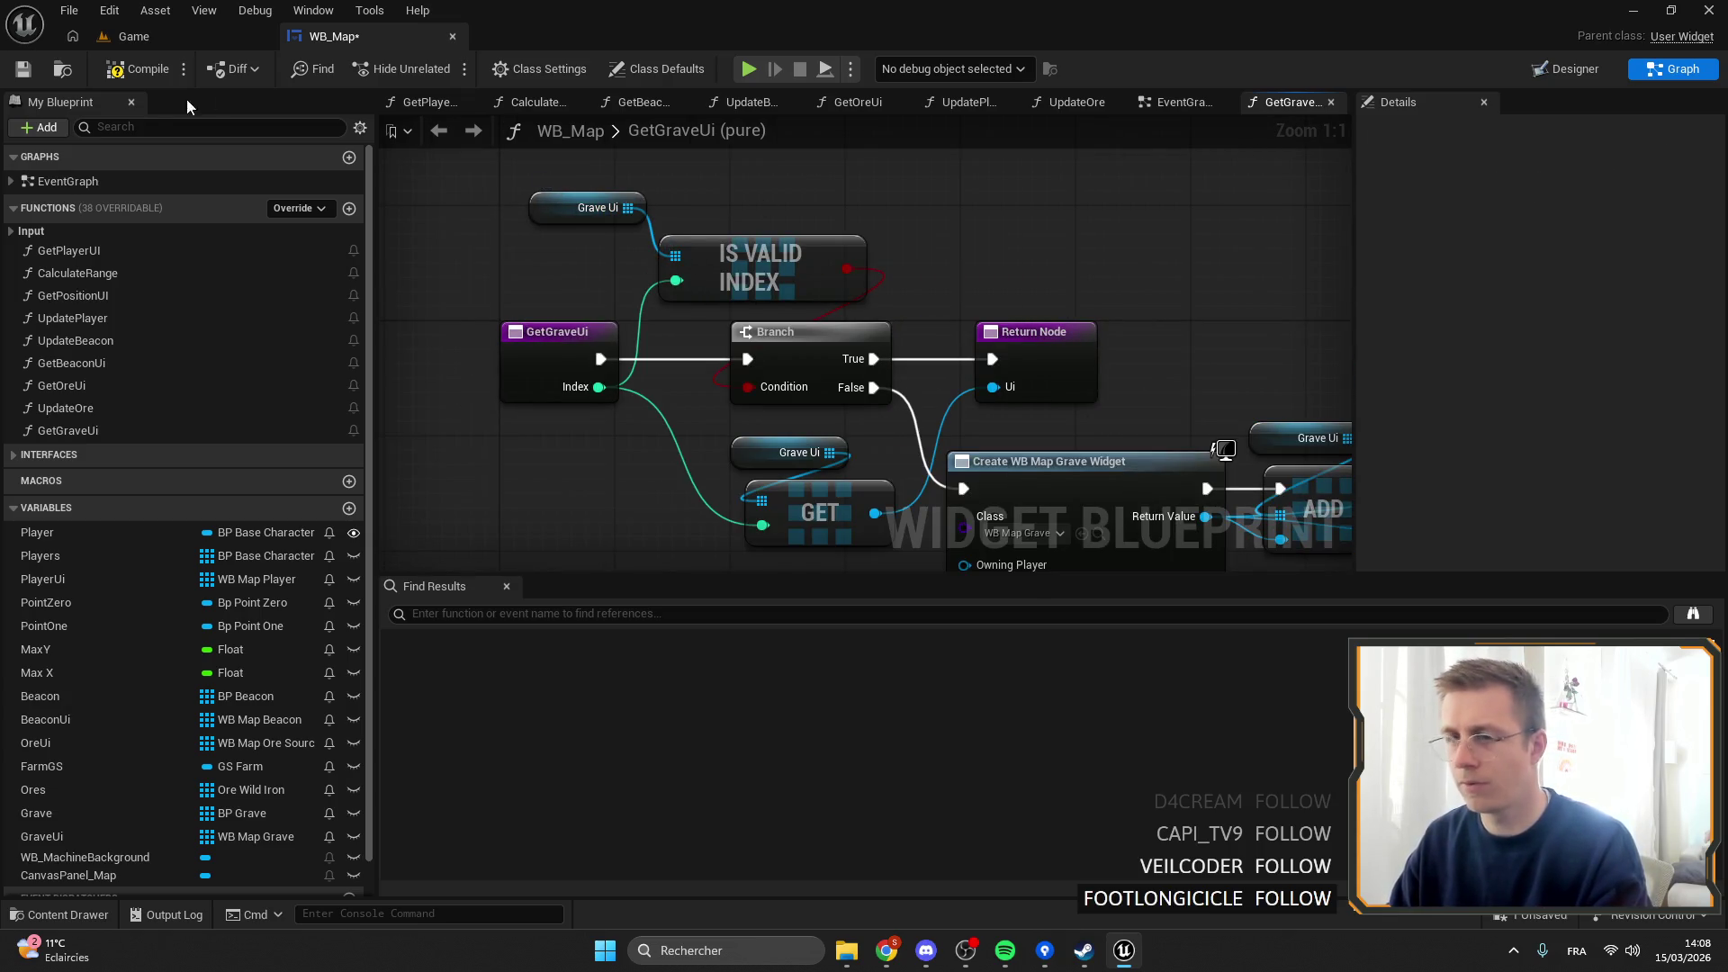
click(22, 69)
click(72, 434)
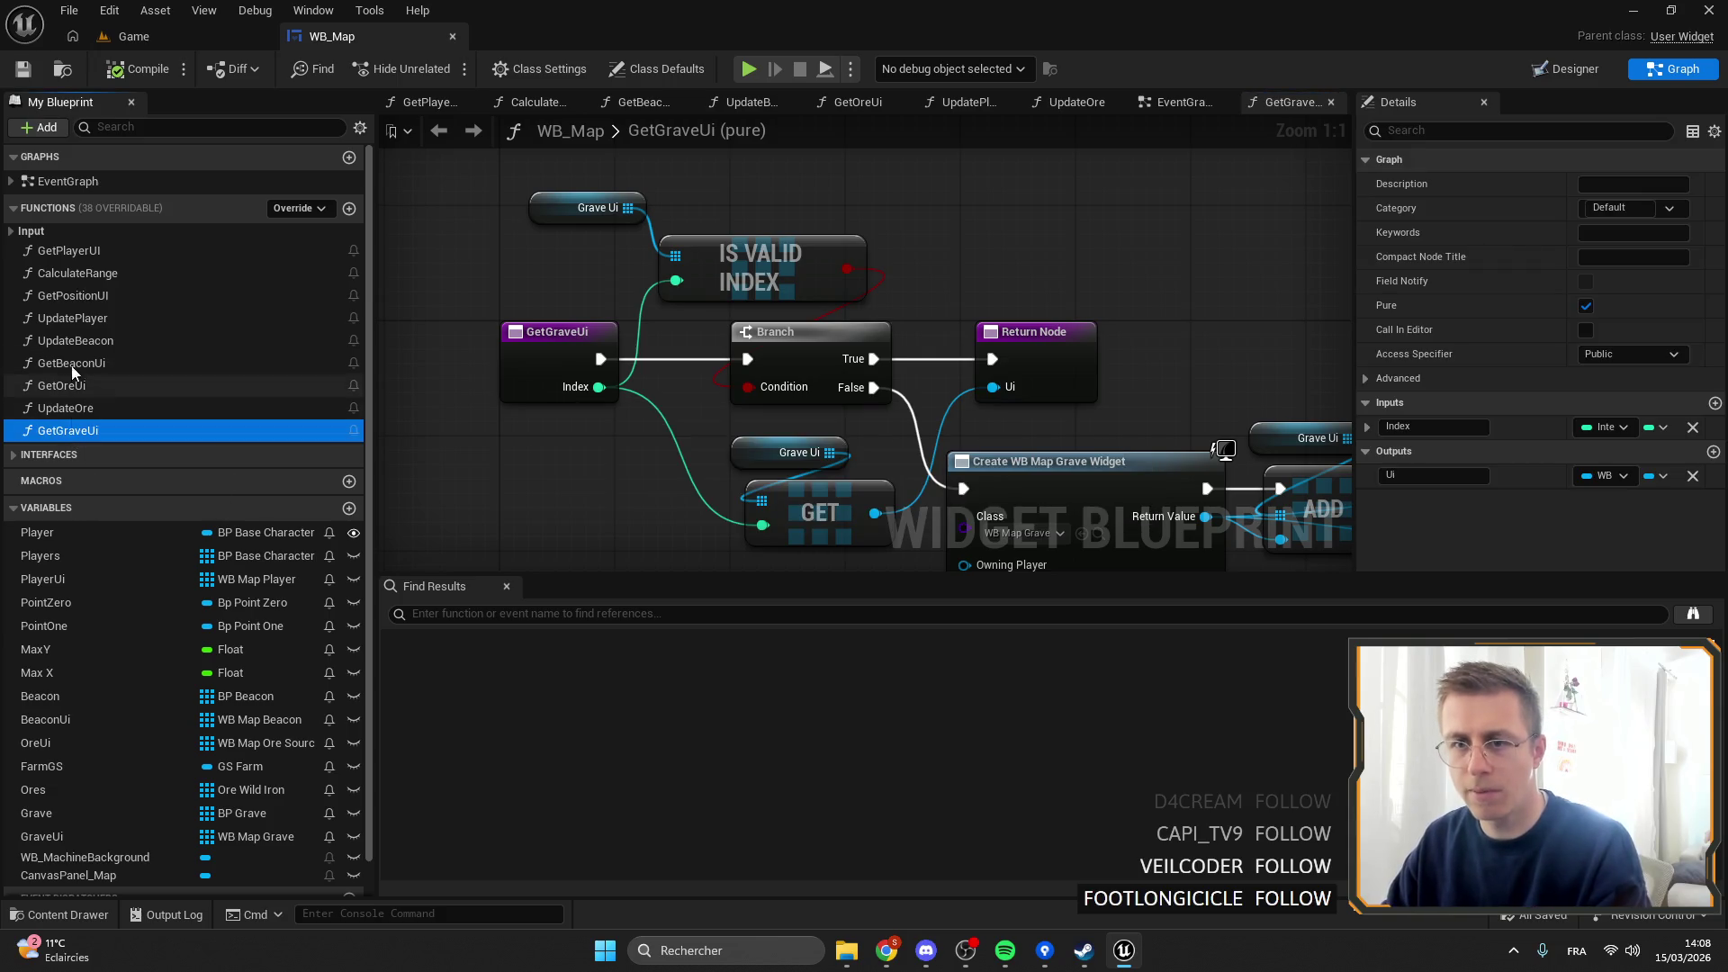
Duplicate the UpdateBeacon function and name the copy UpdateGrave.
click(94, 348)
key(ctrl+d)
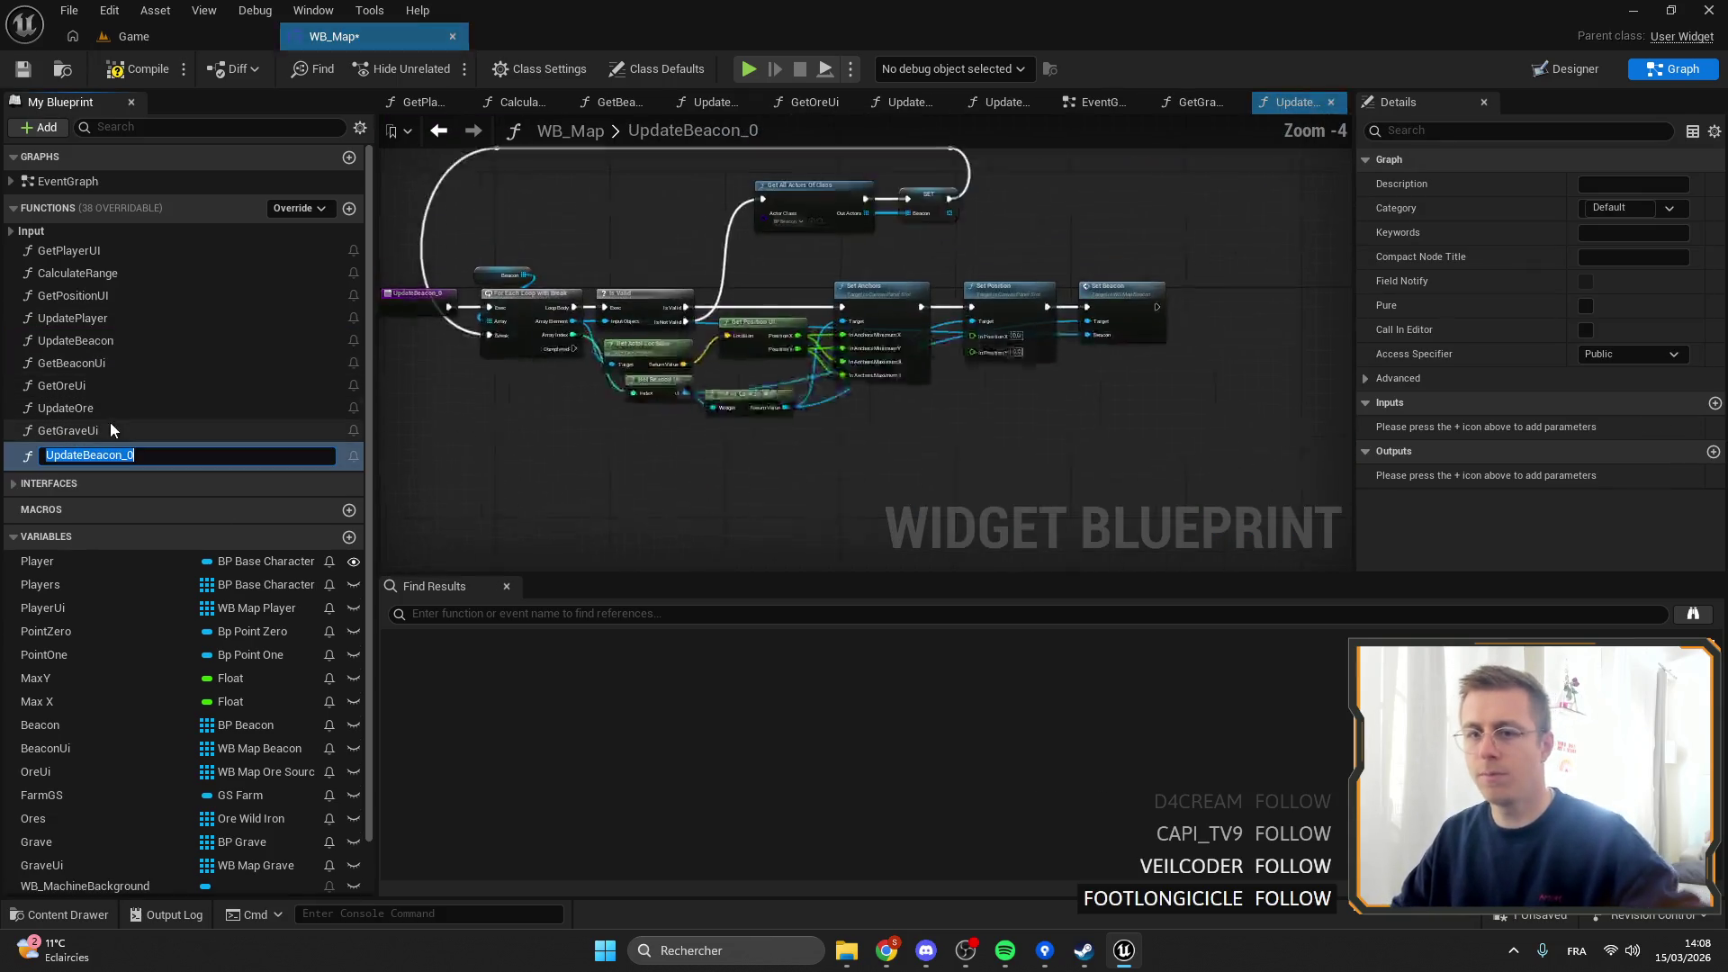
text(rave)
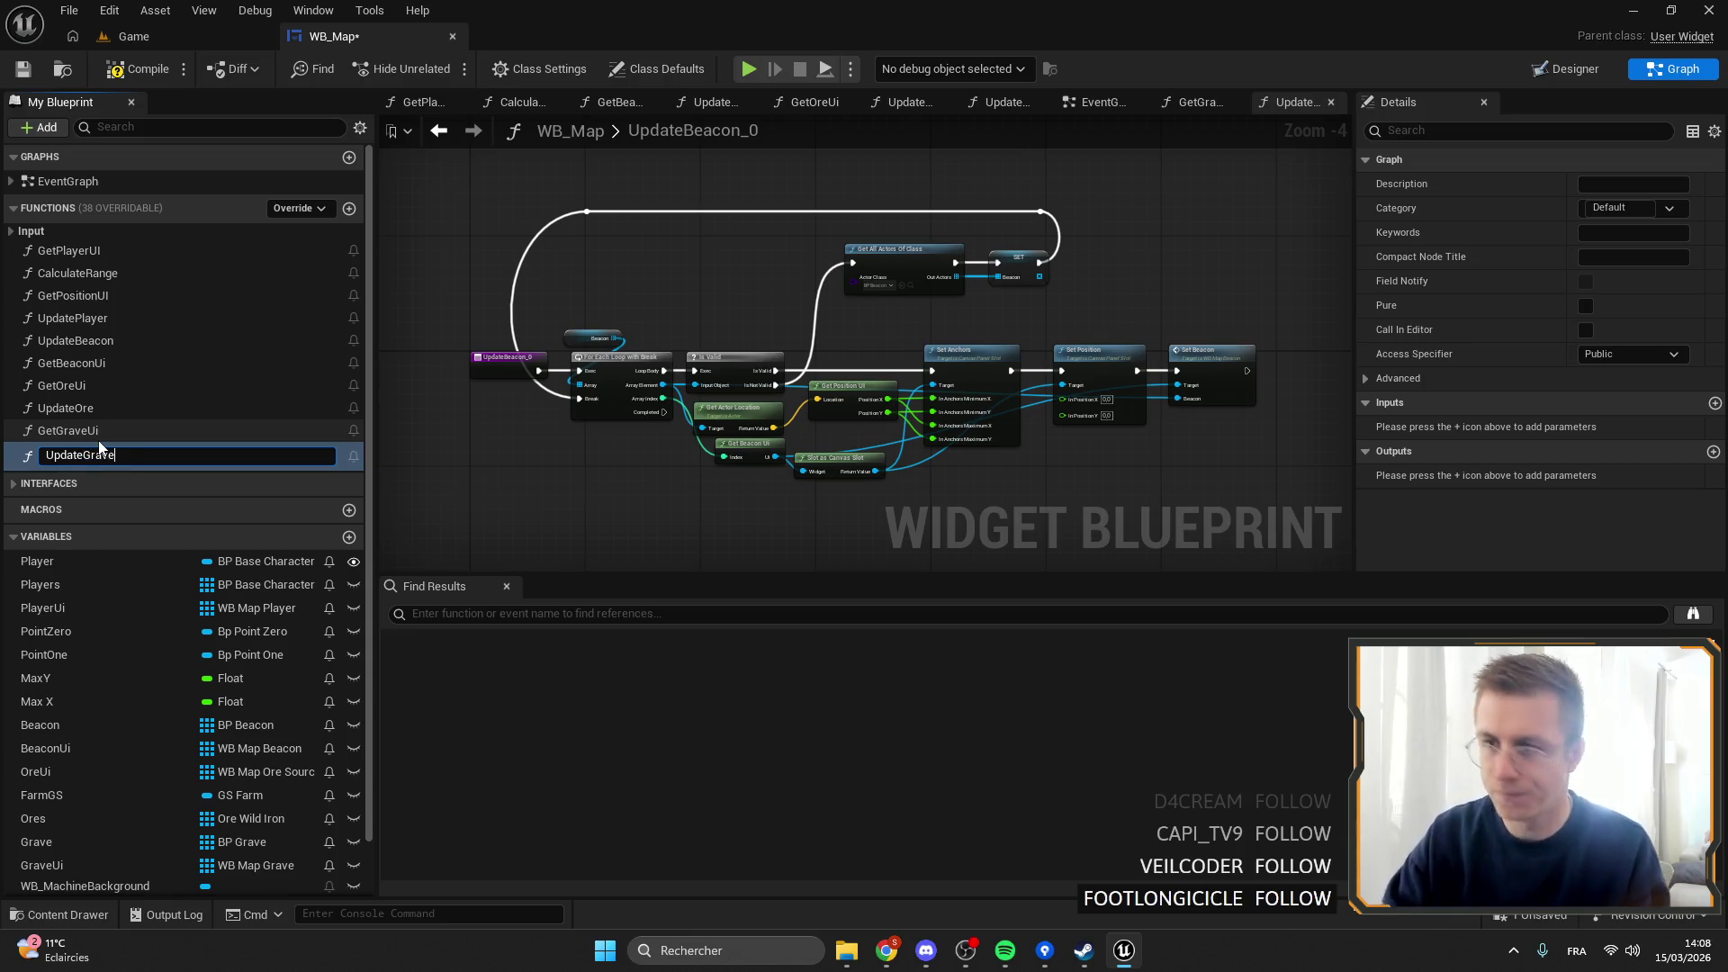
key(Return)
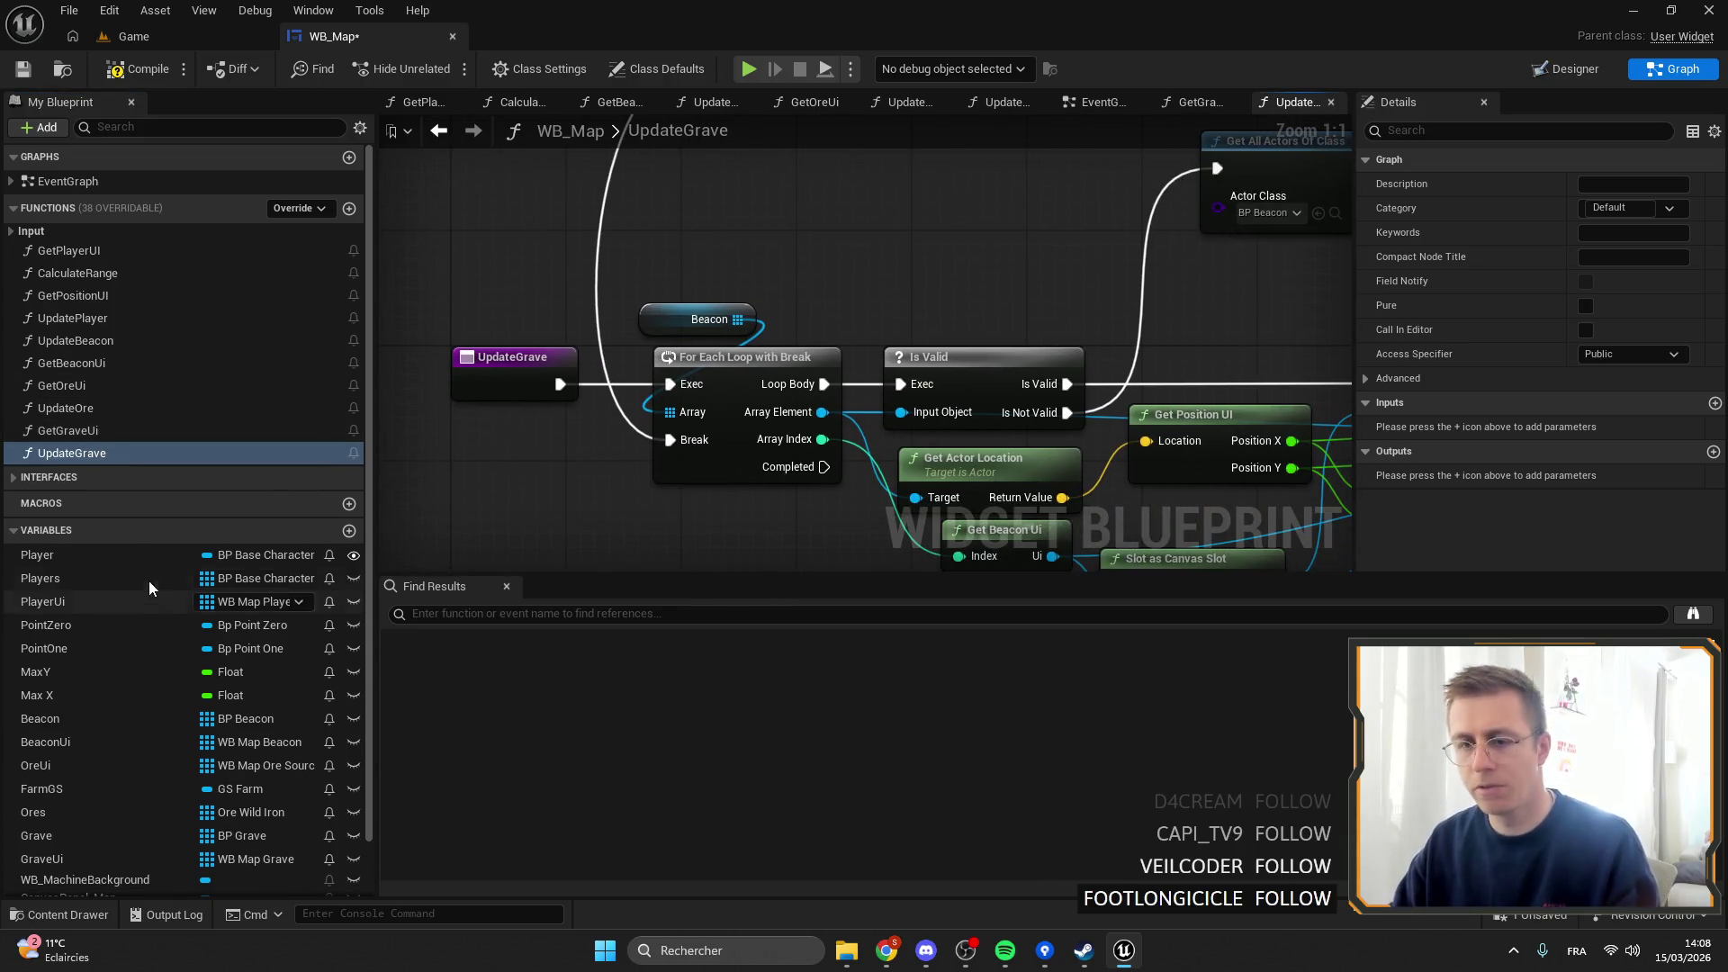
Replace the Beacon getter with a Grave getter and remove the extra For Each Loop.
scroll(274, 713, down, 2)
click(135, 796)
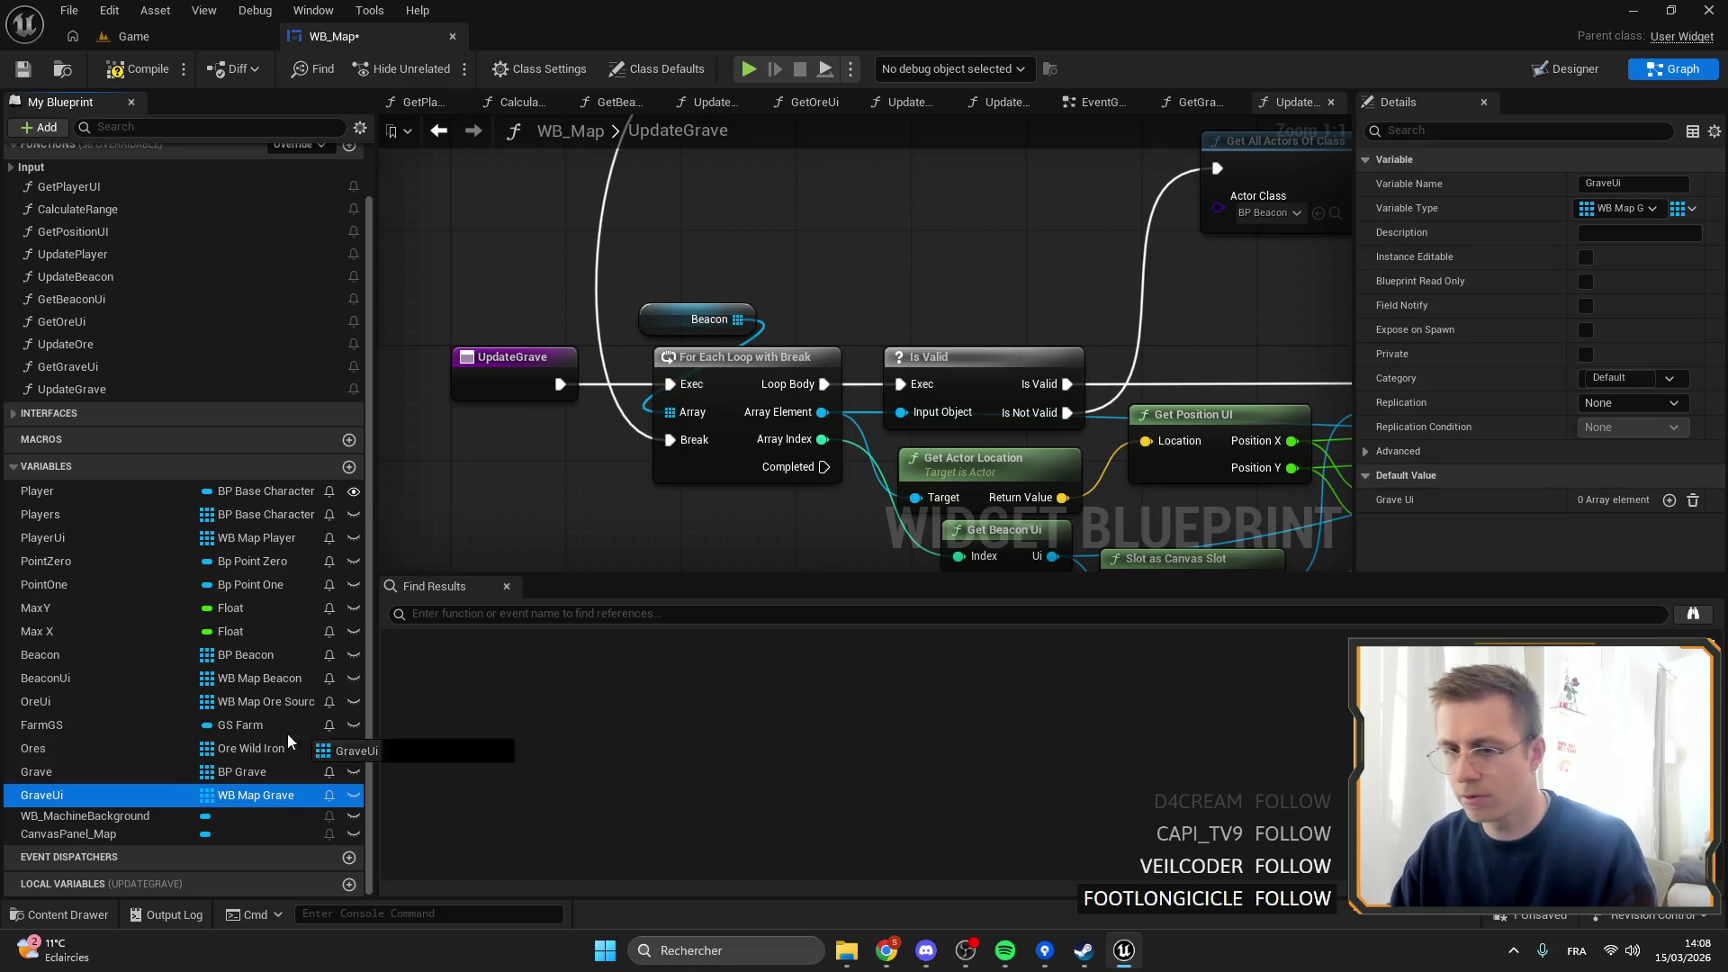
mouse_move(22, 776)
mouse_down()
mouse_move(675, 334)
mouse_move(792, 302)
mouse_up()
text(for)
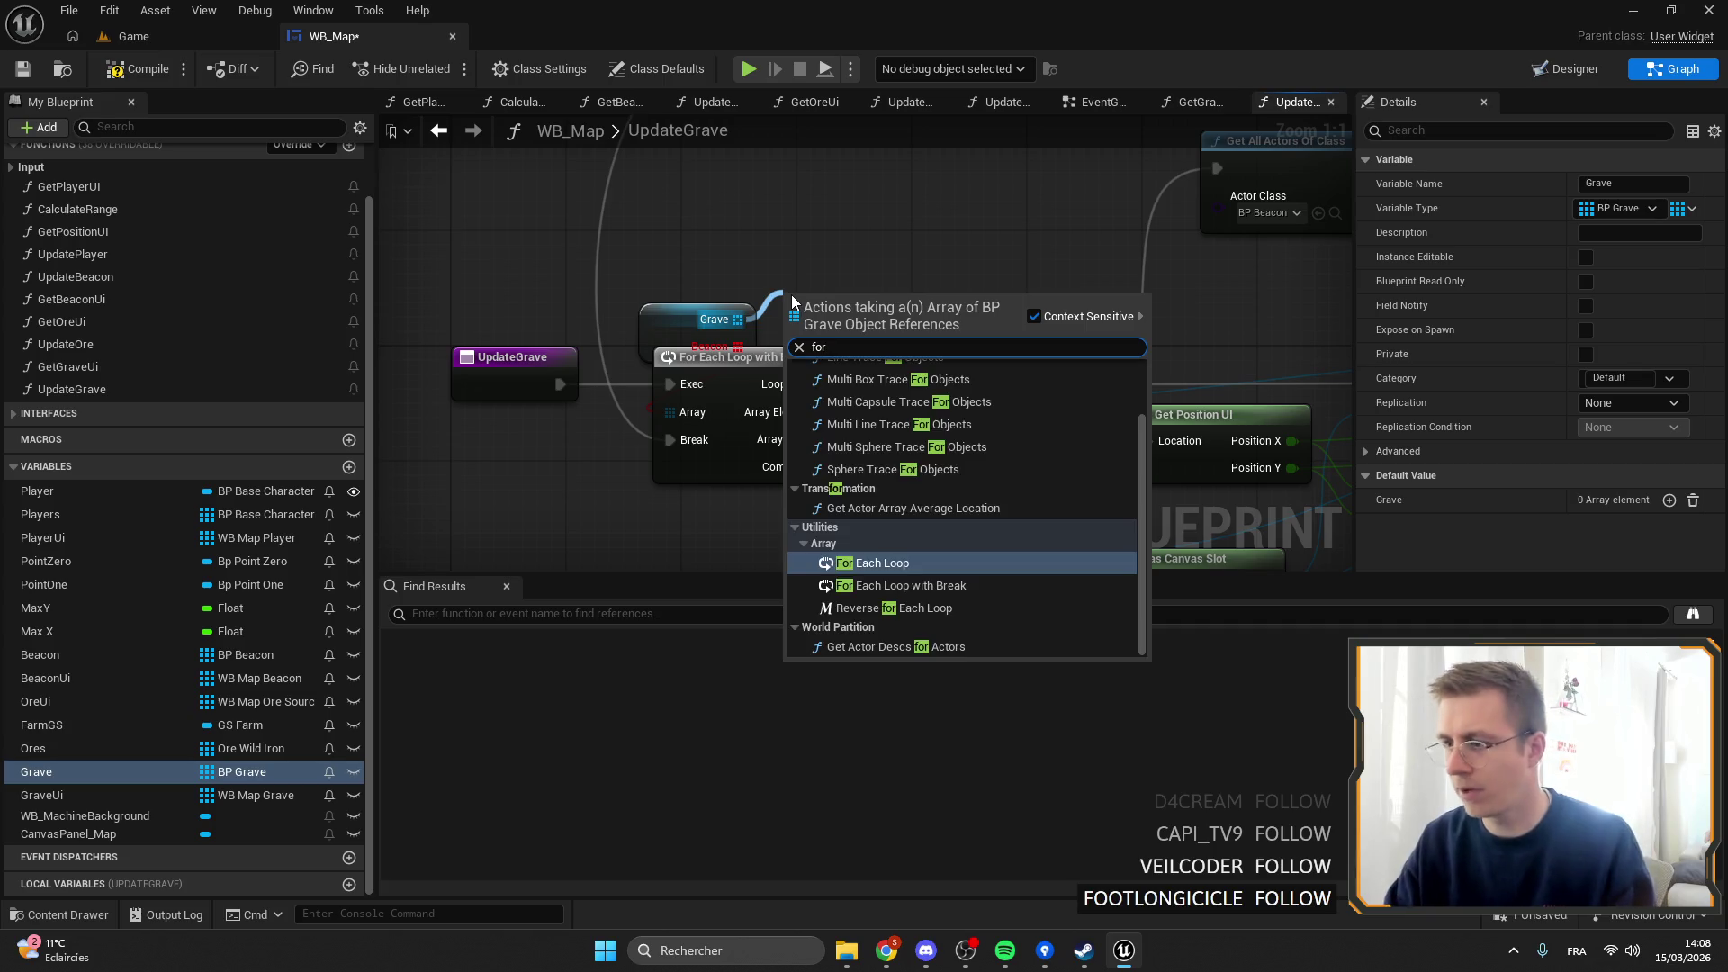
text( bre)
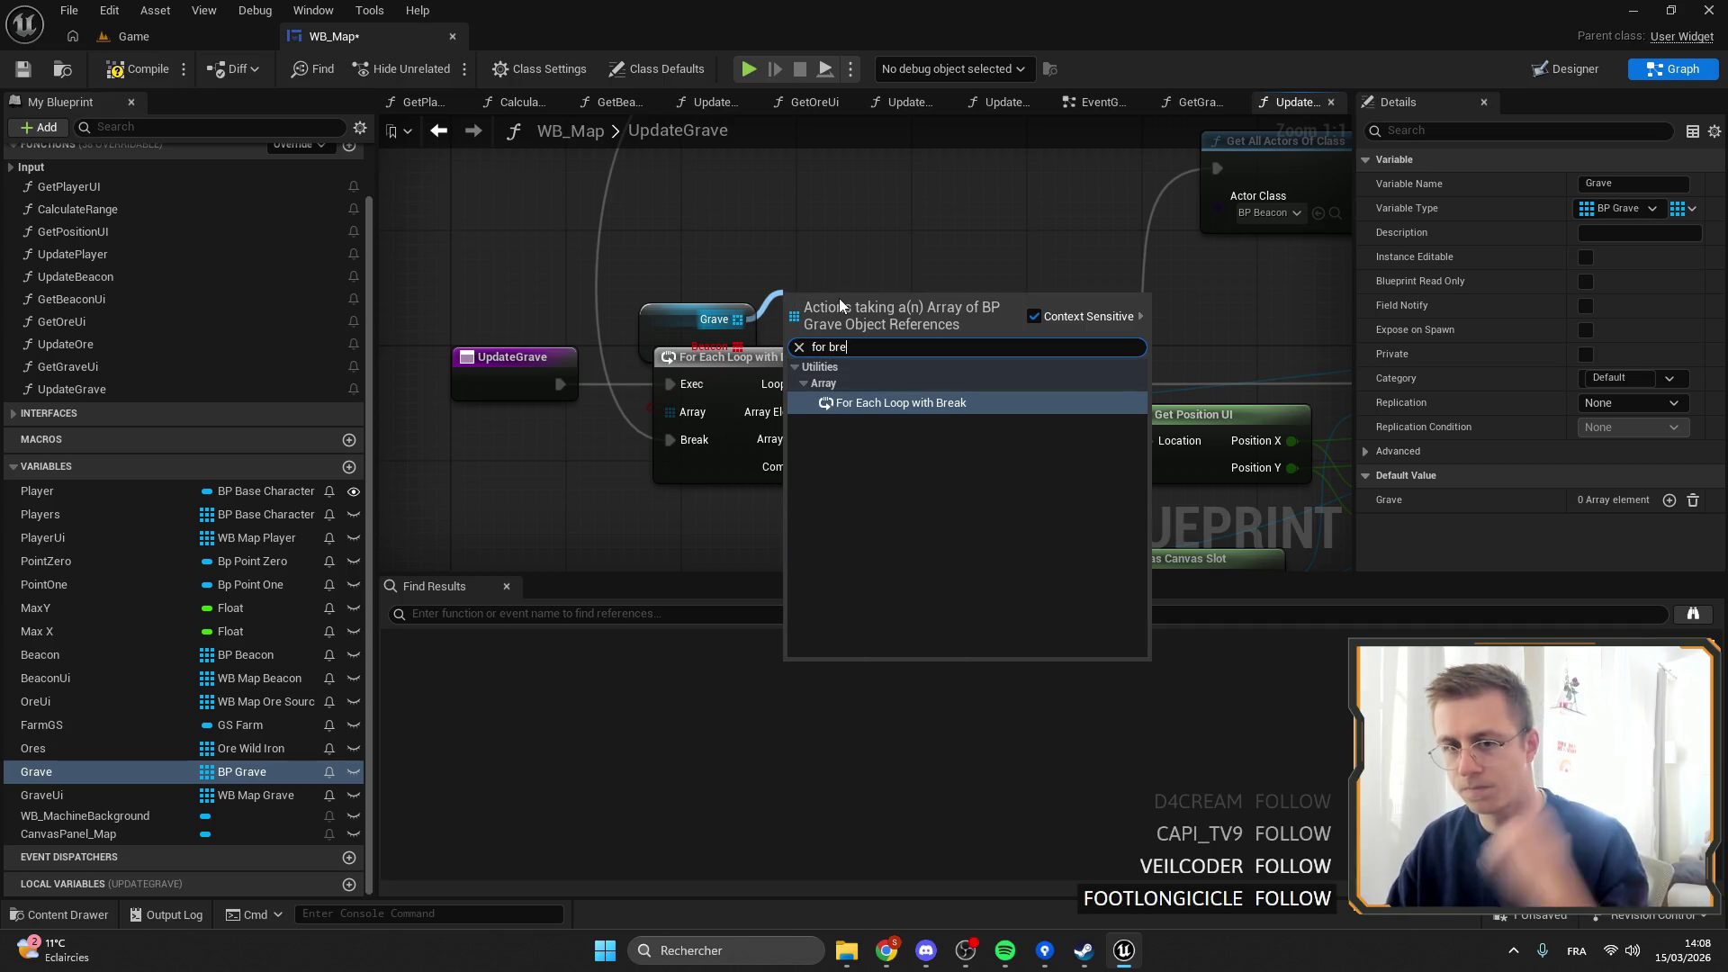
key(Return)
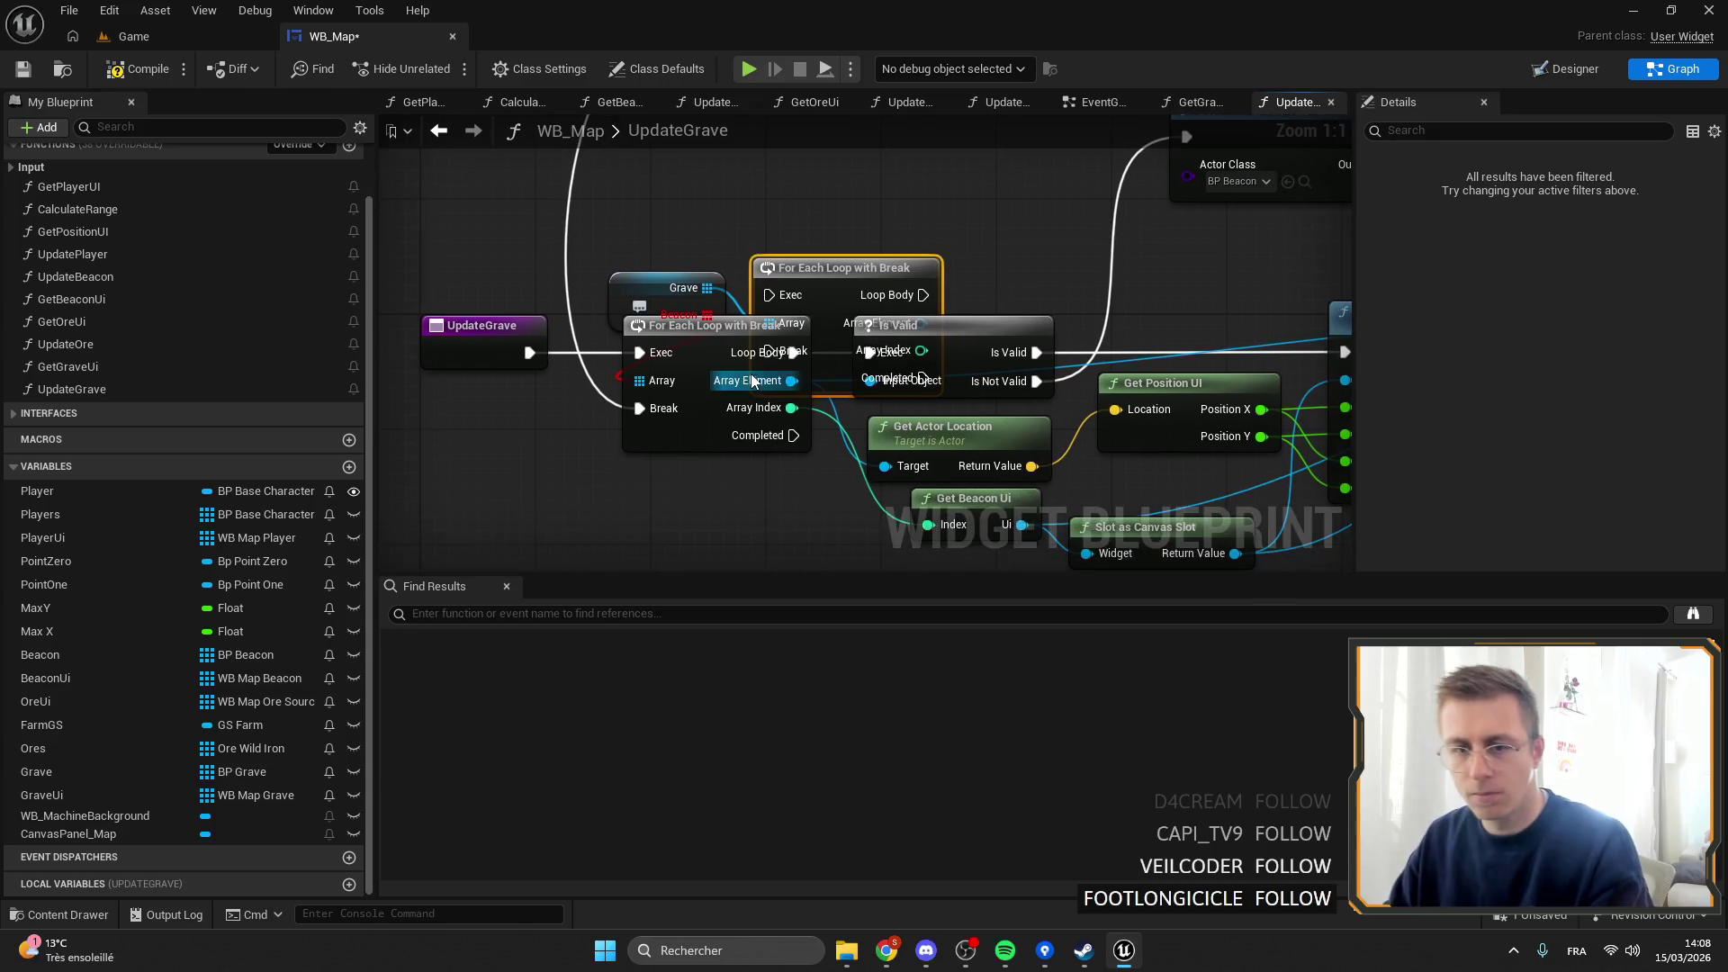
scroll(792, 459, down, 1)
scroll(802, 486, up, 1)
key(ctrl+z)
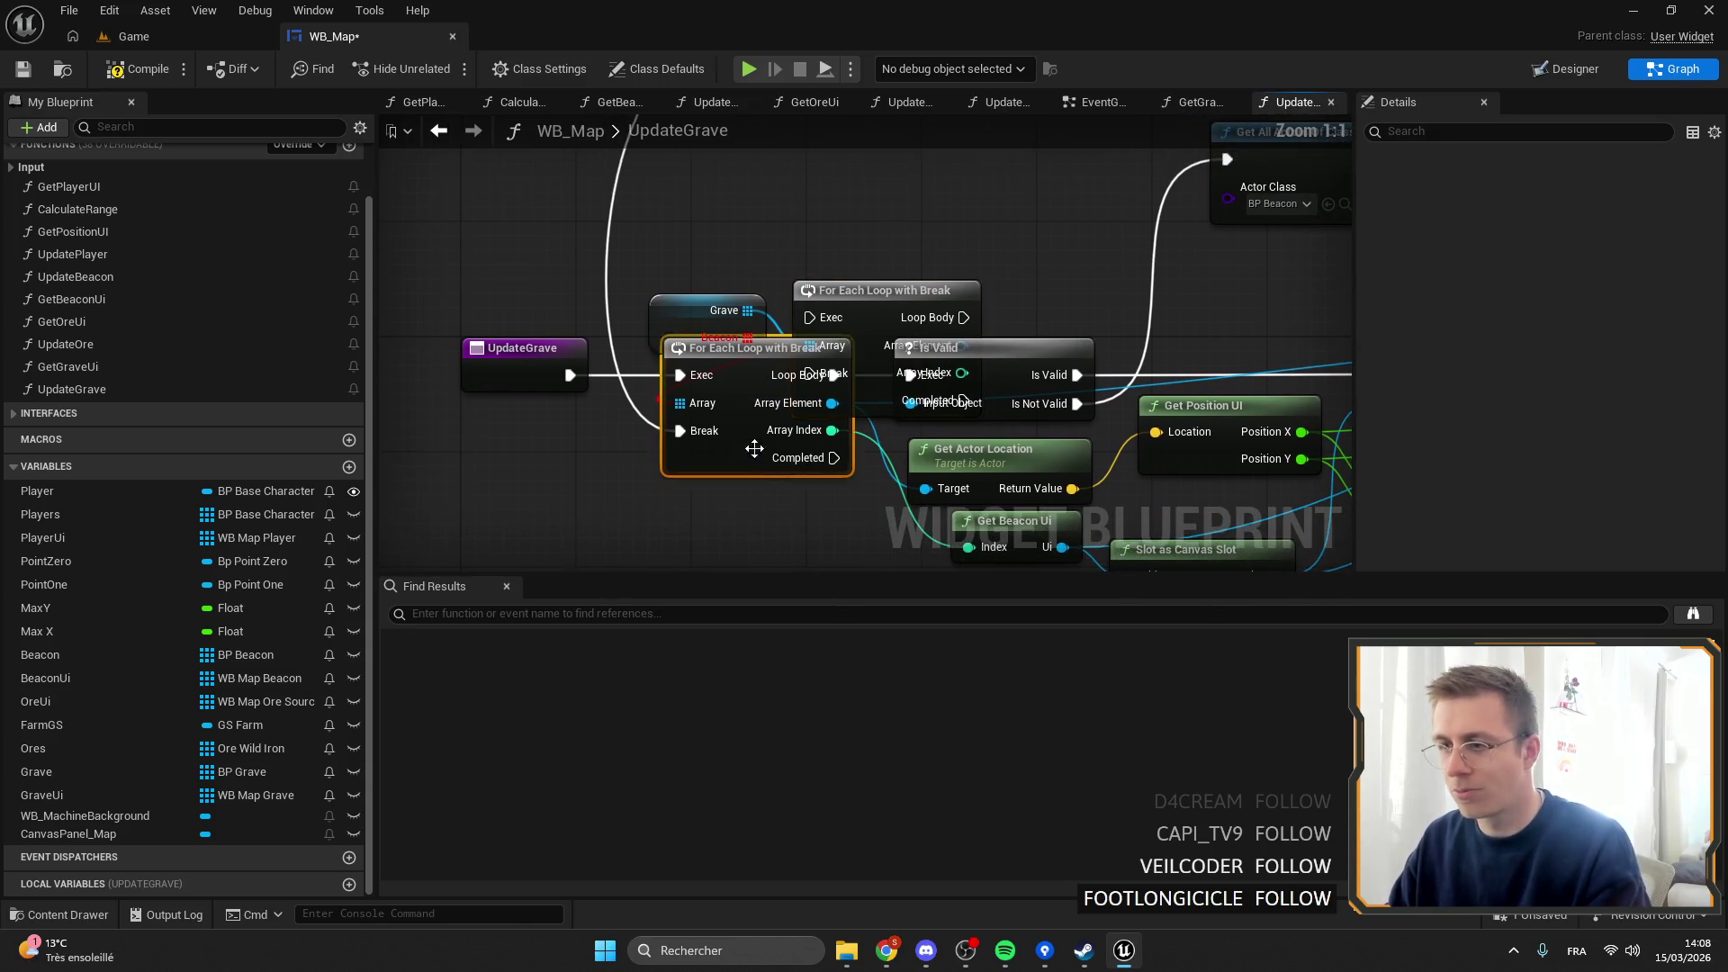
drag(862, 312, 749, 360)
Wire UpdateGrave's start into the loop, SET into Break, and Array Element into Is Valid.
click(711, 310)
drag(569, 374, 694, 375)
scroll(723, 482, down, 2)
drag(722, 482, 592, 461)
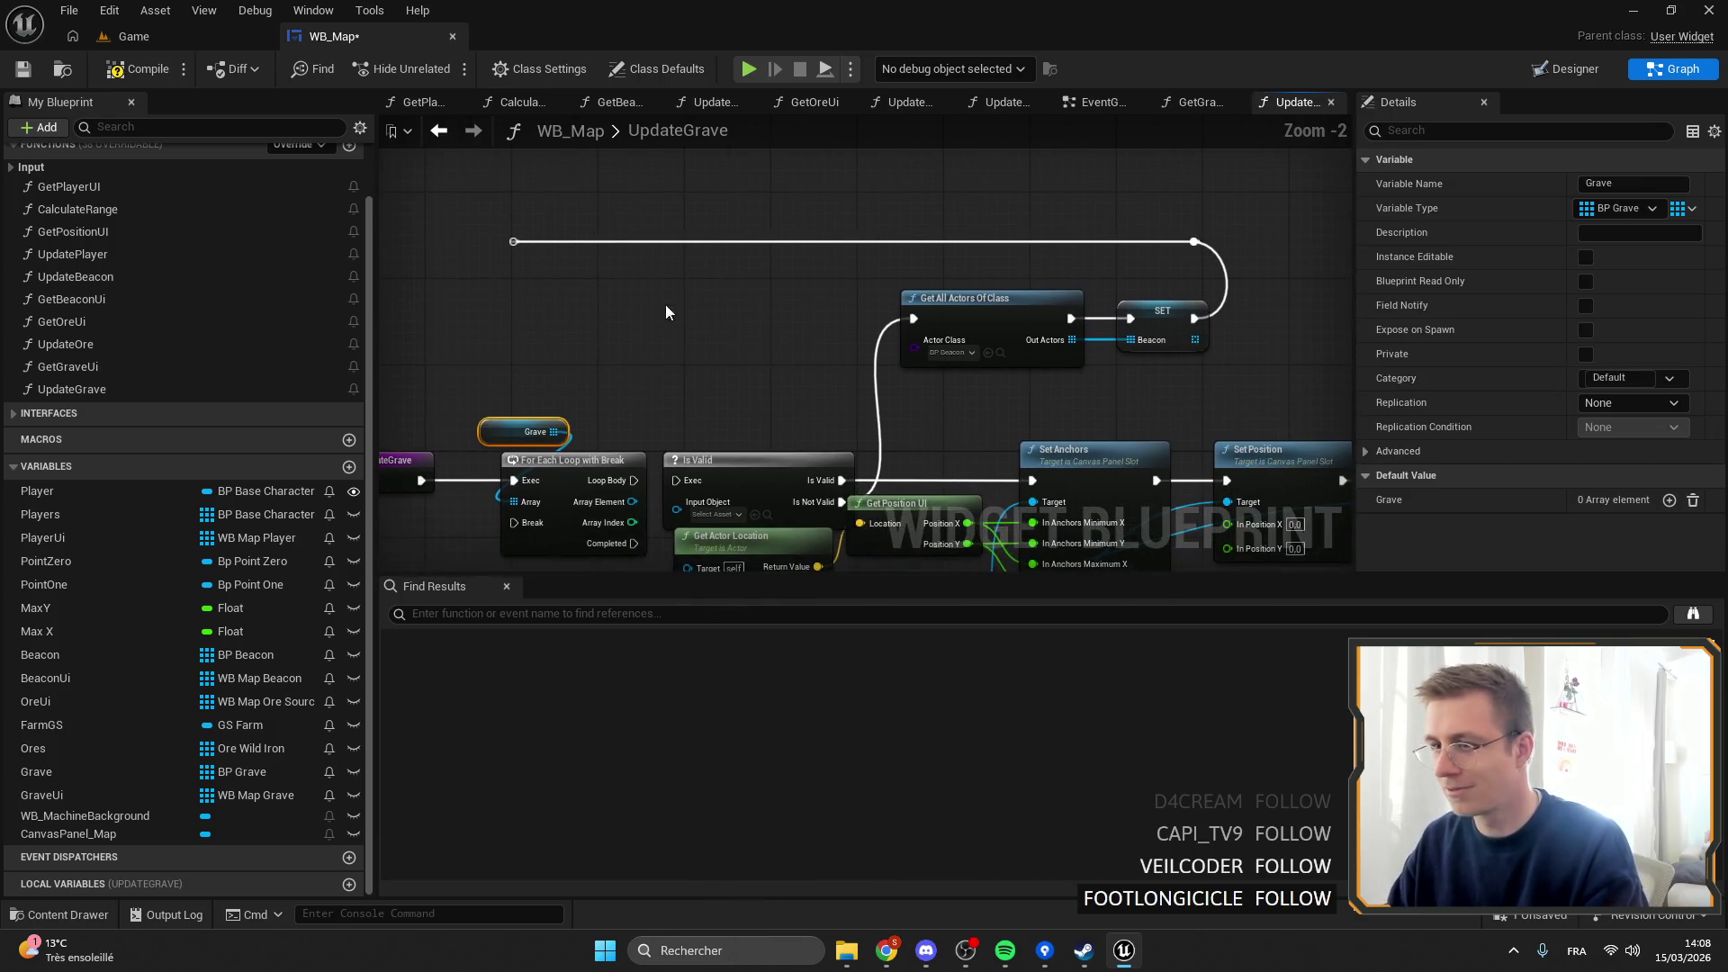
mouse_move(514, 243)
mouse_down()
mouse_move(540, 405)
mouse_move(518, 486)
mouse_up()
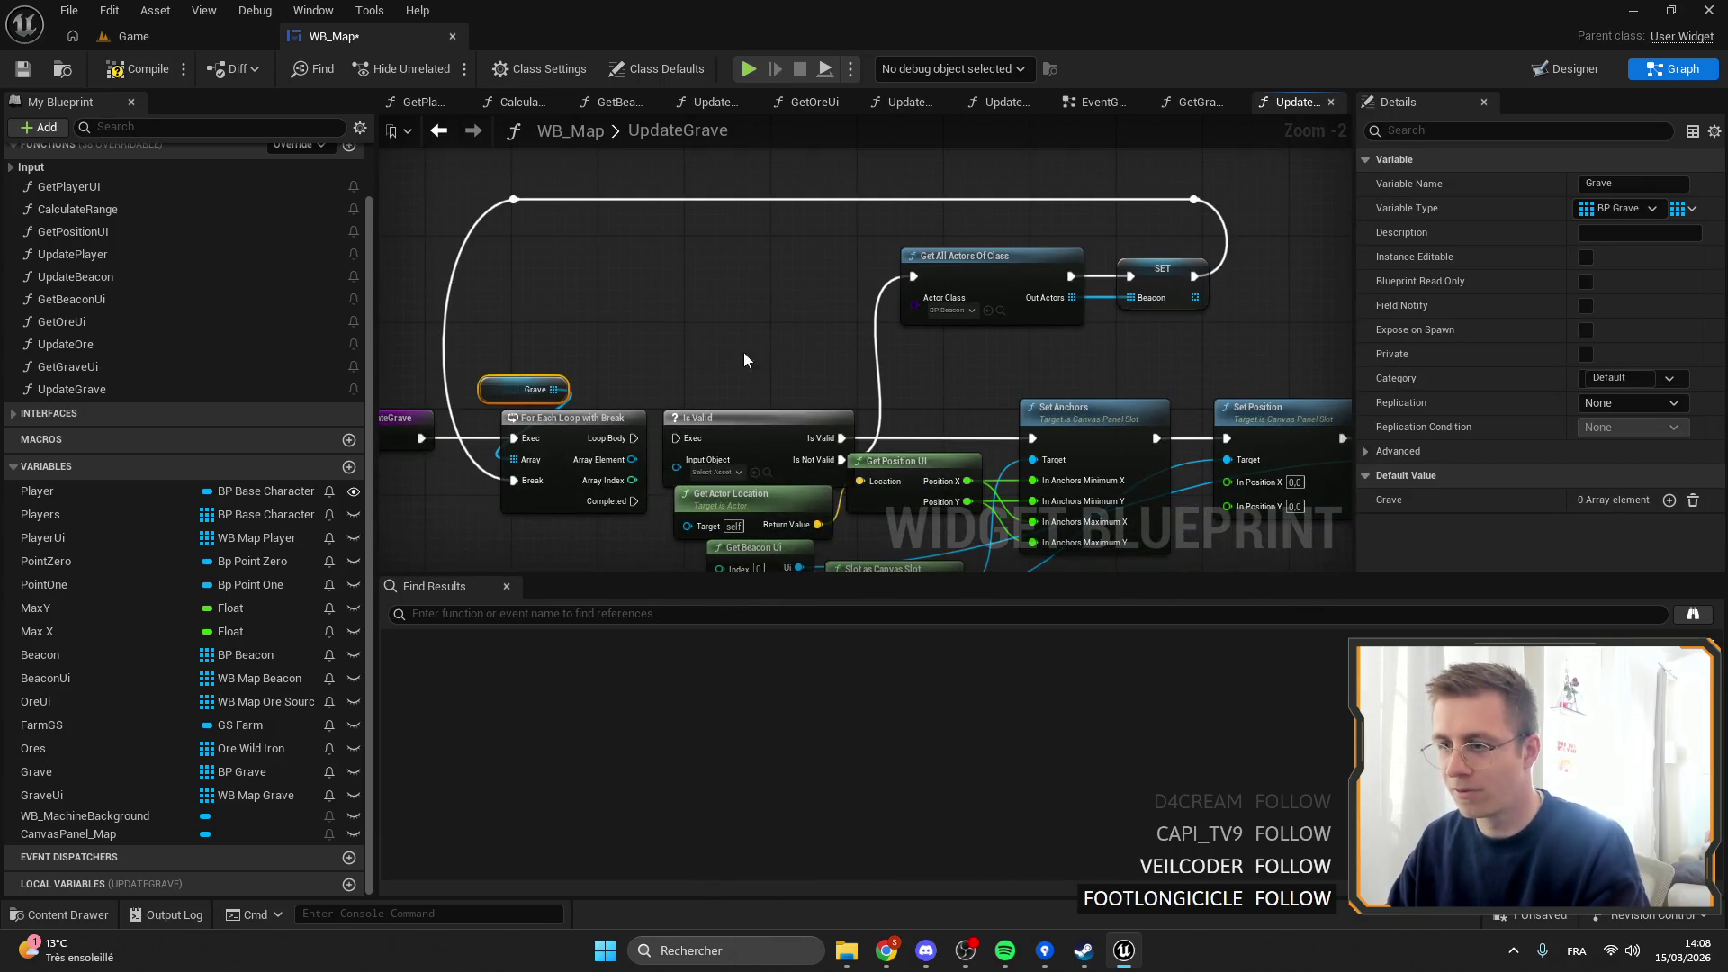
scroll(644, 456, up, 2)
mouse_move(619, 472)
mouse_down()
mouse_move(711, 486)
mouse_move(686, 483)
mouse_move(682, 444)
mouse_up()
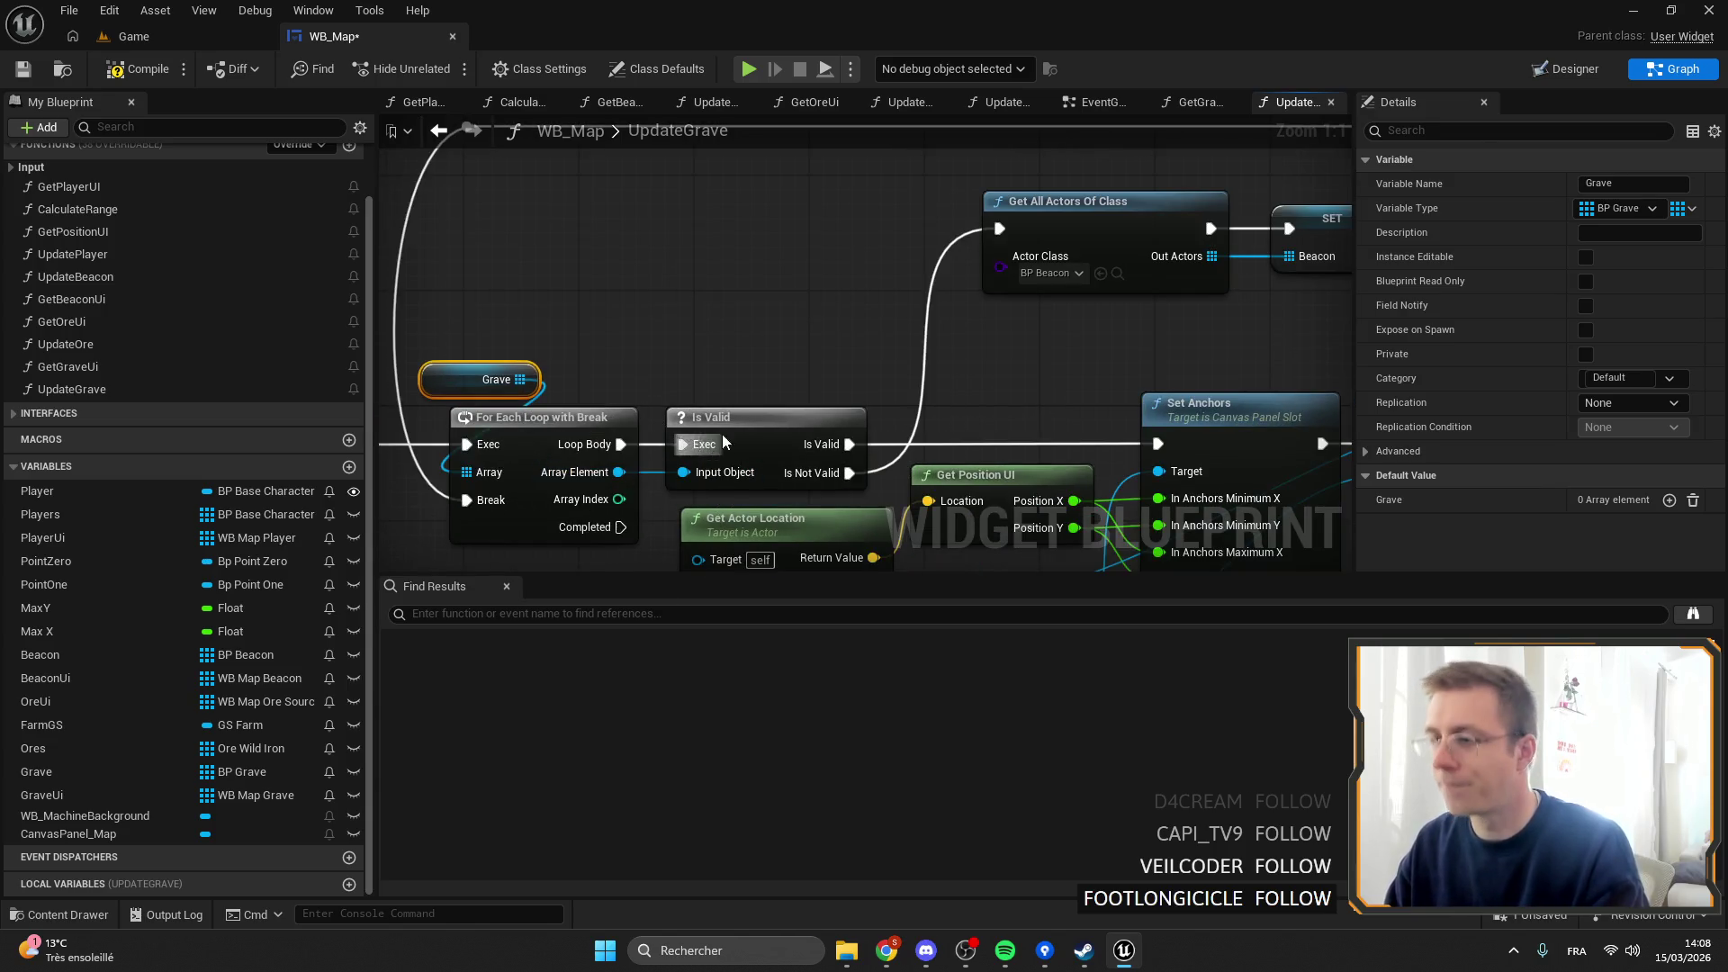
Set Actor Class to BP Grave, change SET Beacon to SET Grave, and feed Get Actor Location.
click(988, 268)
text(grave)
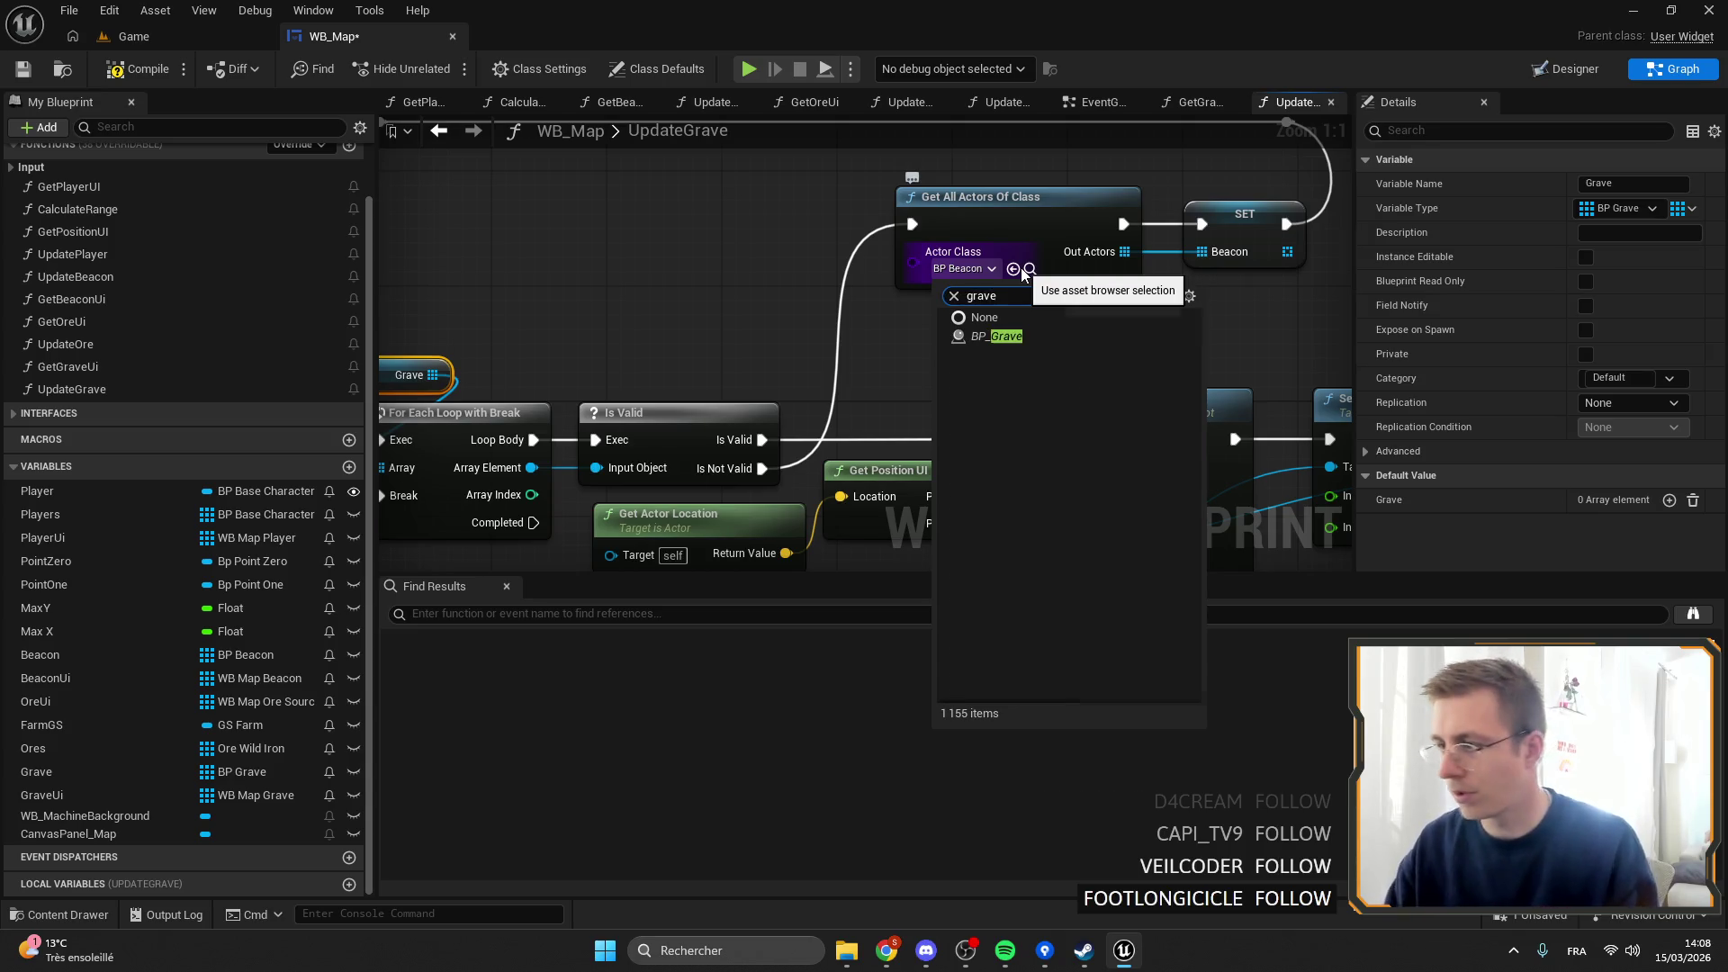
click(990, 337)
mouse_move(1011, 276)
mouse_down()
mouse_move(734, 286)
mouse_move(704, 334)
mouse_up()
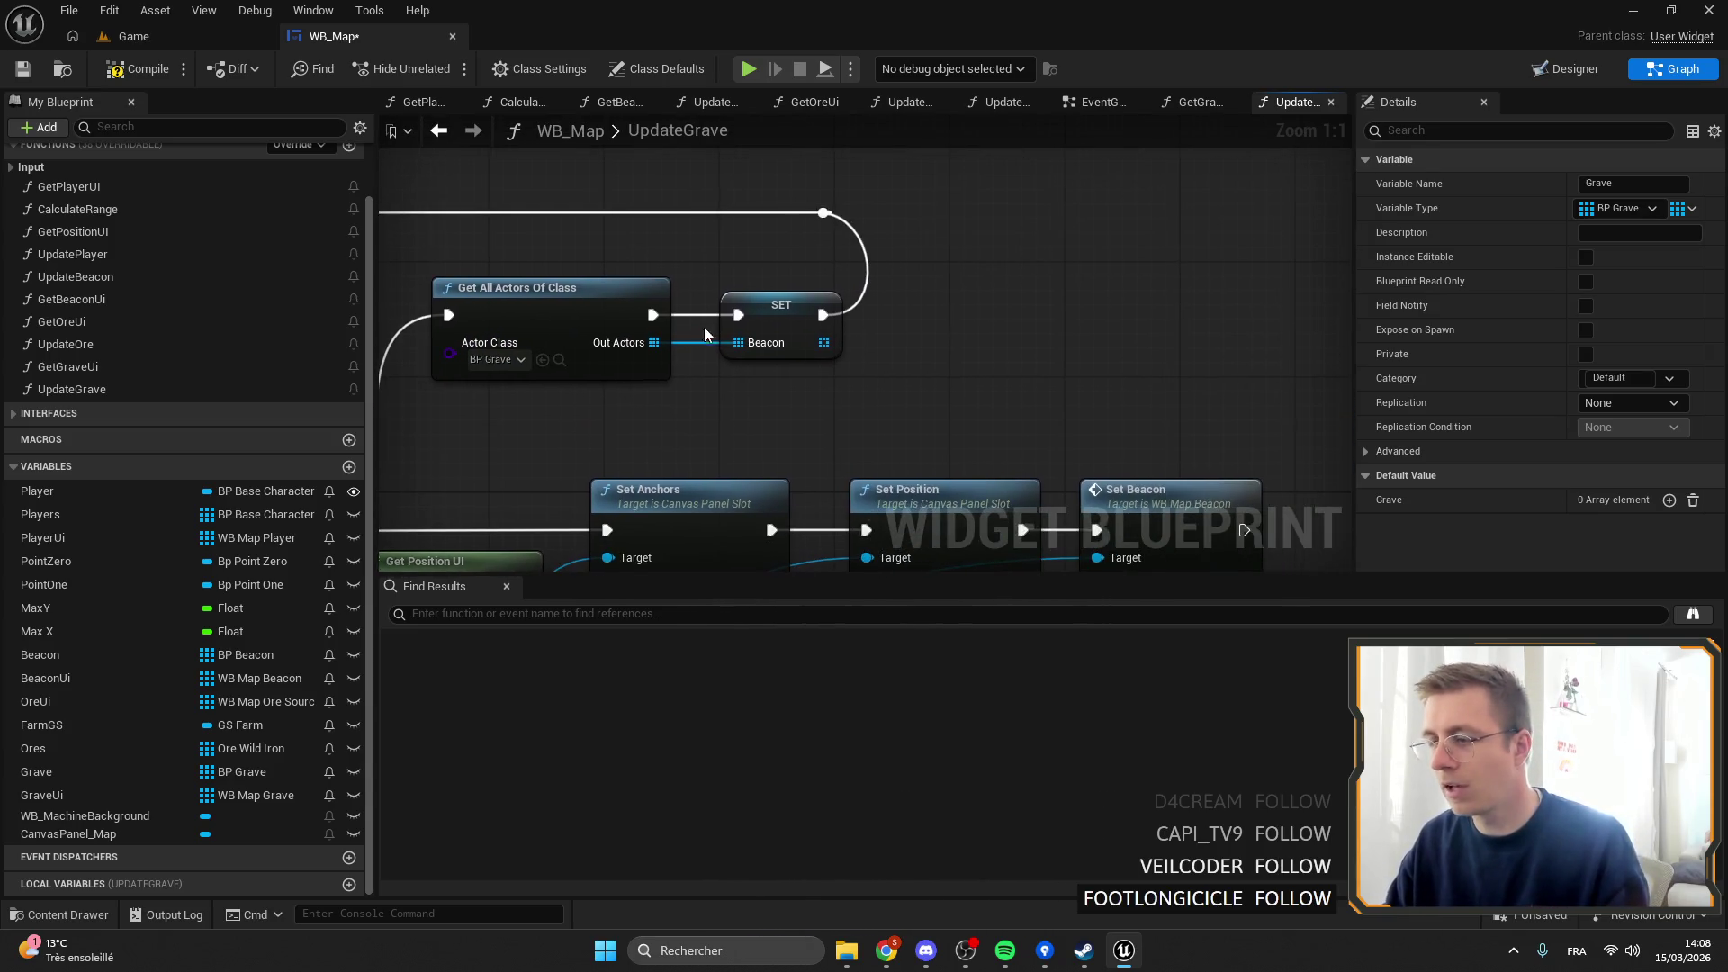
mouse_move(36, 772)
mouse_down()
mouse_move(225, 774)
mouse_move(769, 340)
mouse_up()
mouse_move(661, 402)
mouse_down()
mouse_move(845, 403)
mouse_move(1136, 270)
mouse_up()
mouse_move(519, 435)
mouse_down()
mouse_move(519, 276)
mouse_move(633, 297)
mouse_move(767, 394)
mouse_up()
mouse_move(658, 427)
mouse_down()
mouse_move(651, 326)
mouse_move(621, 326)
mouse_move(730, 377)
mouse_up()
drag(605, 307, 777, 429)
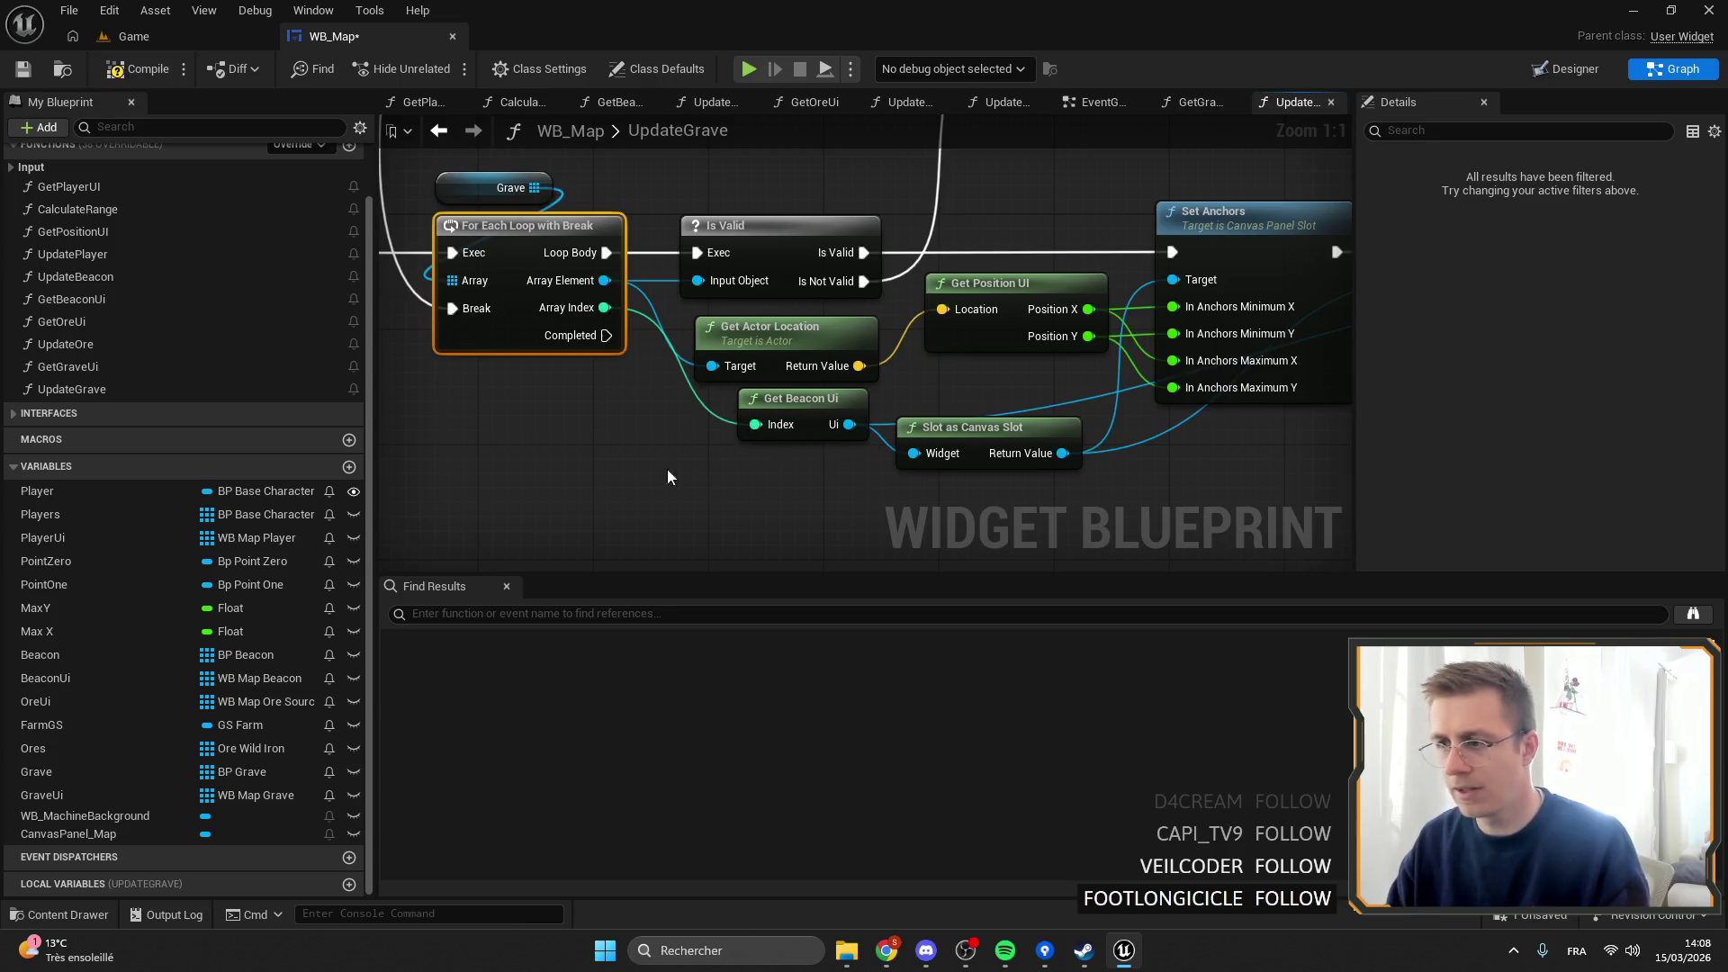
Add a Get Grave Ui call fed by Array Index, outputting into Slot as Canvas Slot.
mouse_move(63, 367)
mouse_down()
mouse_move(792, 412)
mouse_move(756, 449)
mouse_up()
mouse_move(573, 305)
mouse_down()
mouse_move(682, 482)
mouse_move(913, 466)
mouse_move(882, 452)
mouse_up()
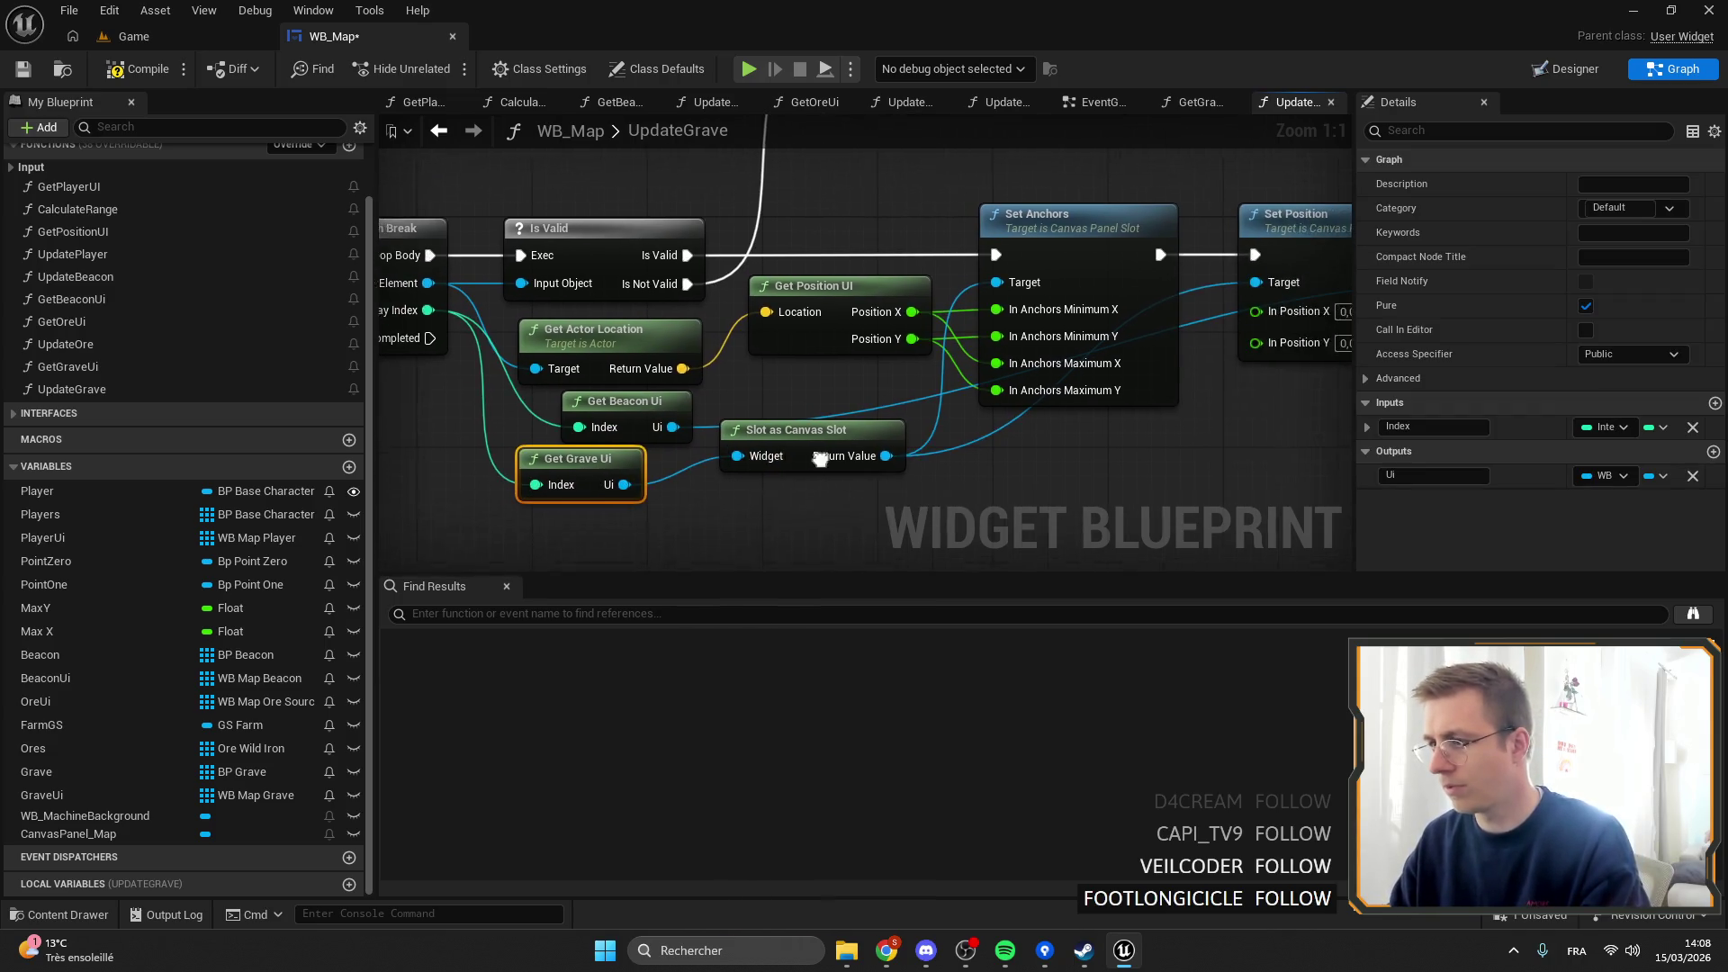
drag(618, 474, 1056, 479)
text(set beacon)
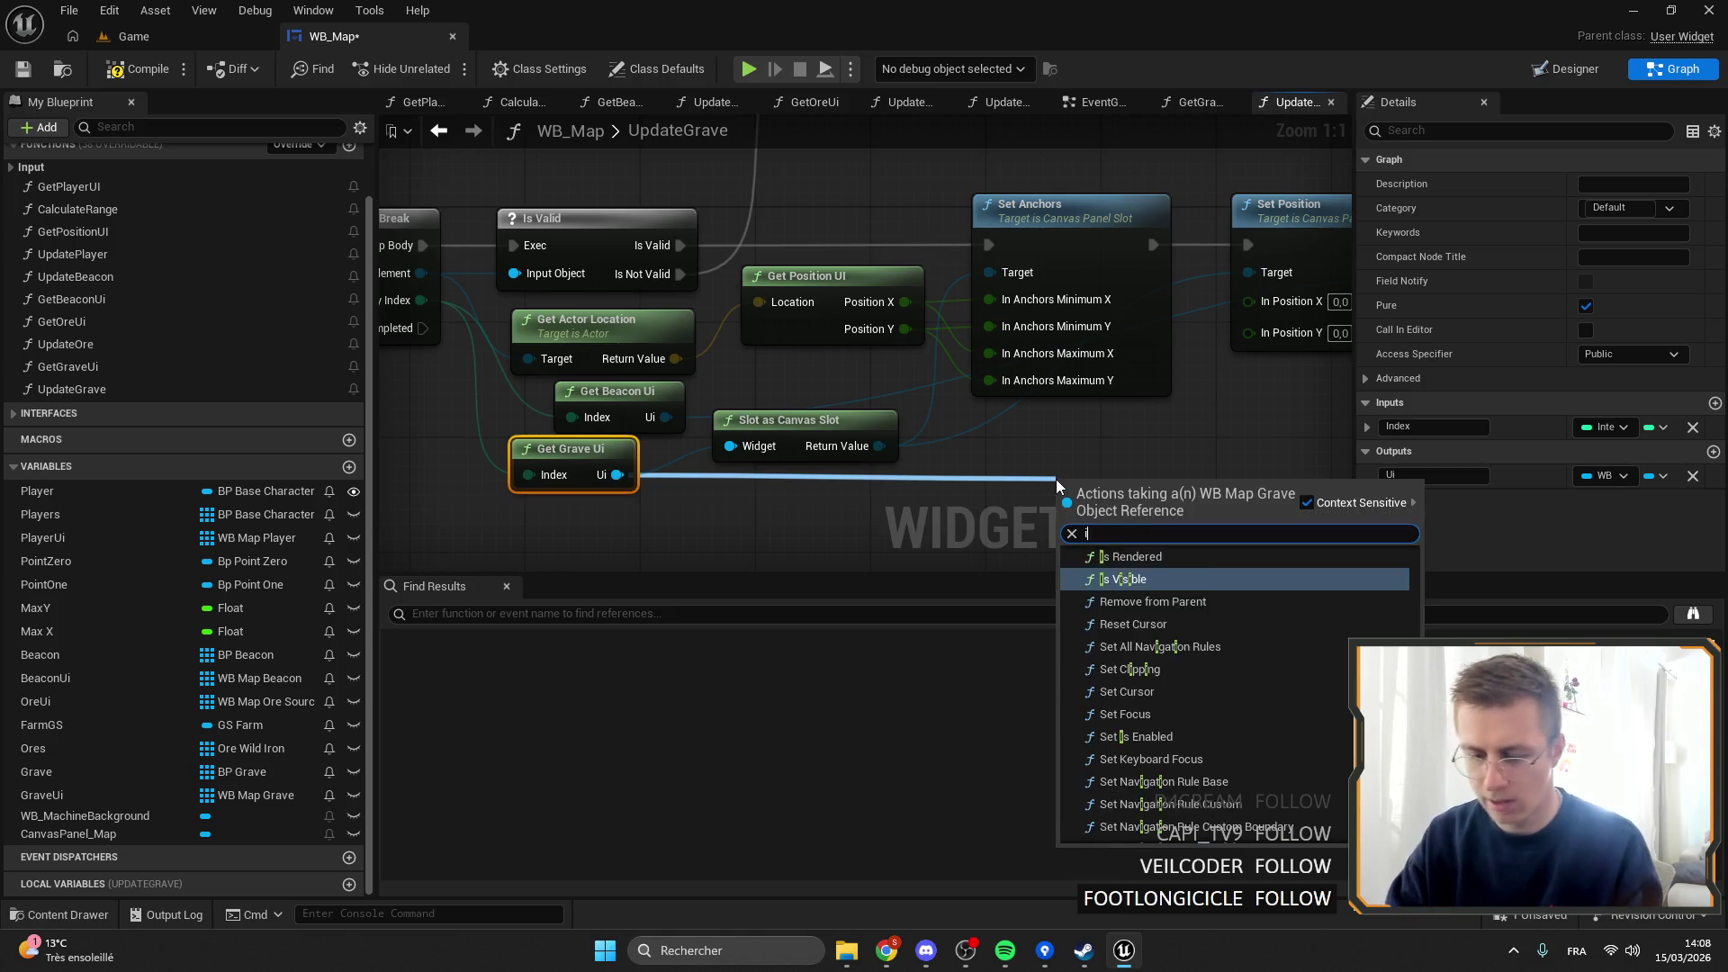
key(Return)
scroll(904, 344, down, 1)
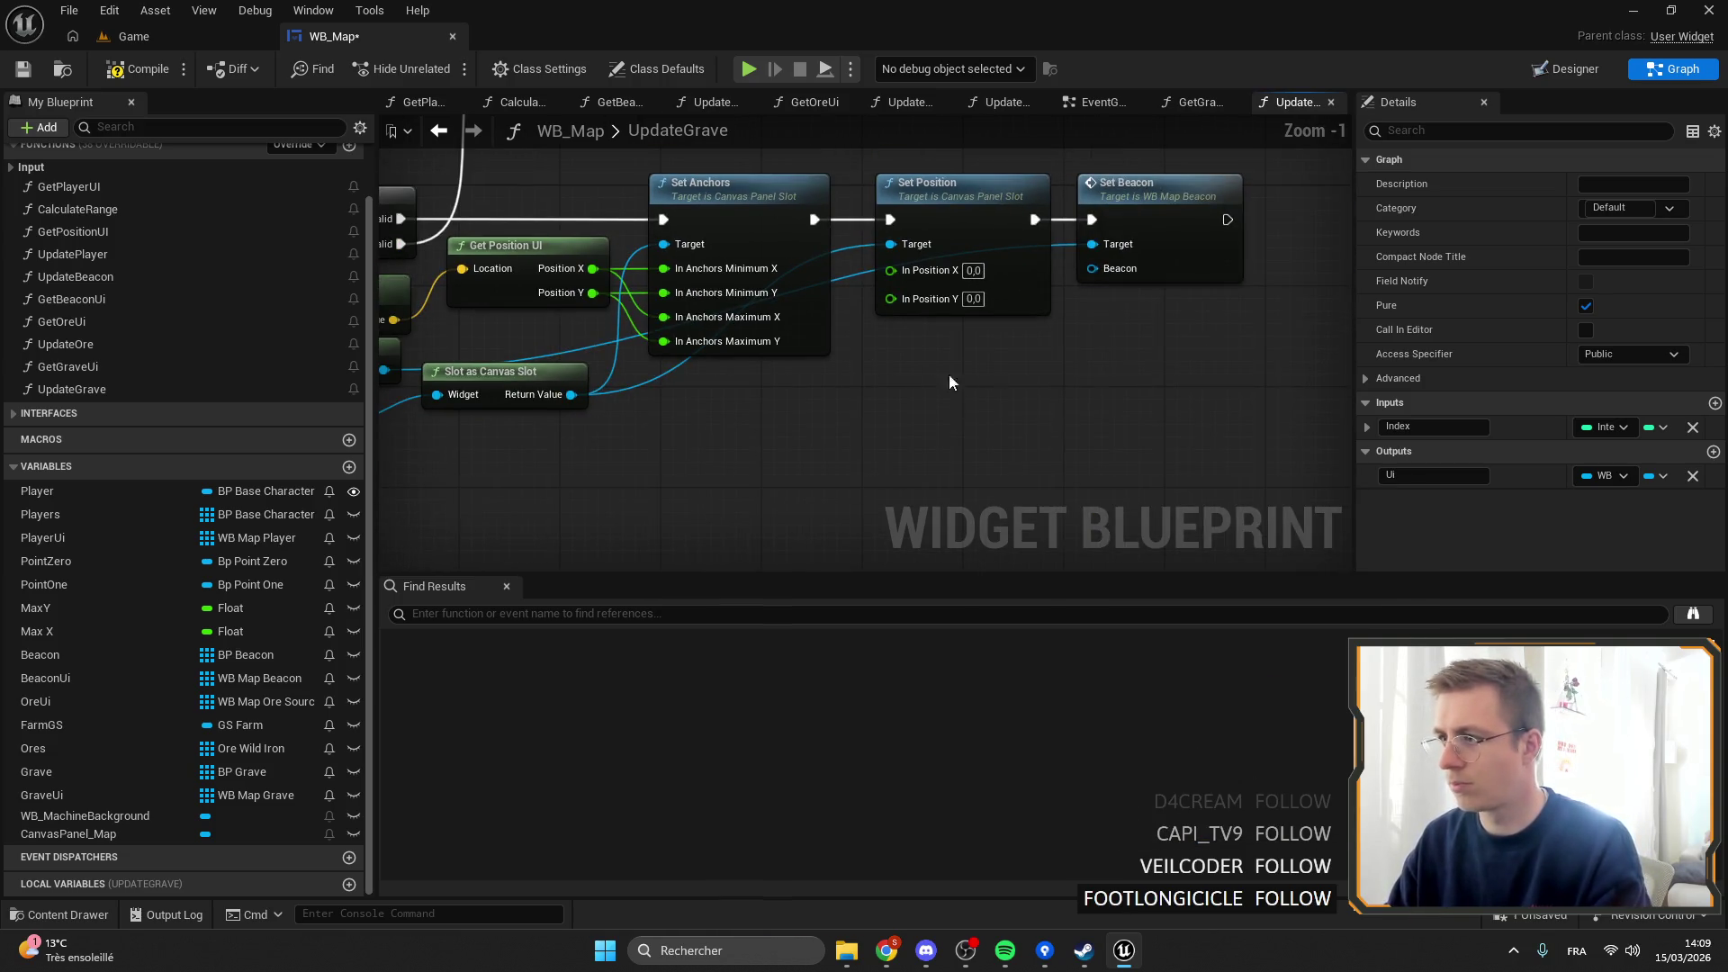
drag(684, 485, 901, 490)
Replace the Set Beacon node with a Set Grave node wired after Set Position.
mouse_move(557, 423)
mouse_down()
mouse_move(1130, 363)
mouse_move(1163, 396)
mouse_move(760, 403)
mouse_up()
text(set grave)
key(Return)
click(879, 289)
key(Delete)
drag(798, 493, 942, 303)
drag(836, 363, 894, 350)
mouse_move(450, 360)
mouse_down()
mouse_move(630, 342)
mouse_move(855, 263)
mouse_move(741, 227)
mouse_up()
Delete the leftover Get Beacon Ui node and save WB_Map.
drag(713, 465, 796, 414)
click(789, 394)
key(Delete)
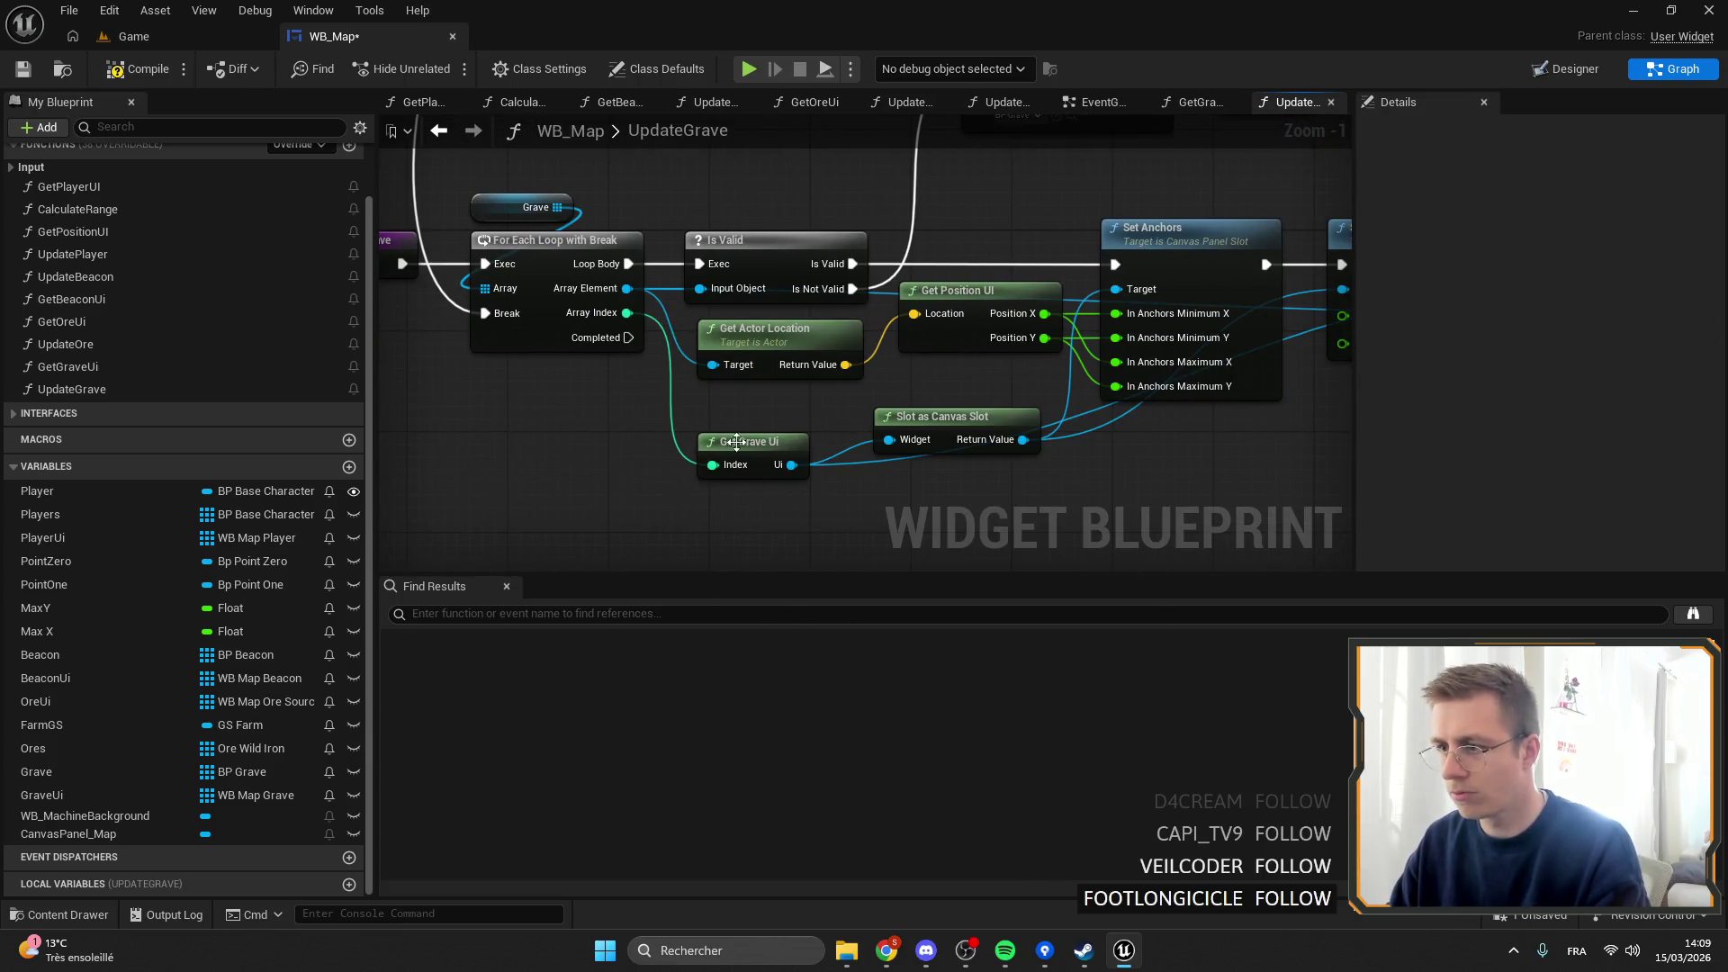
click(24, 70)
scroll(214, 373, up, 2)
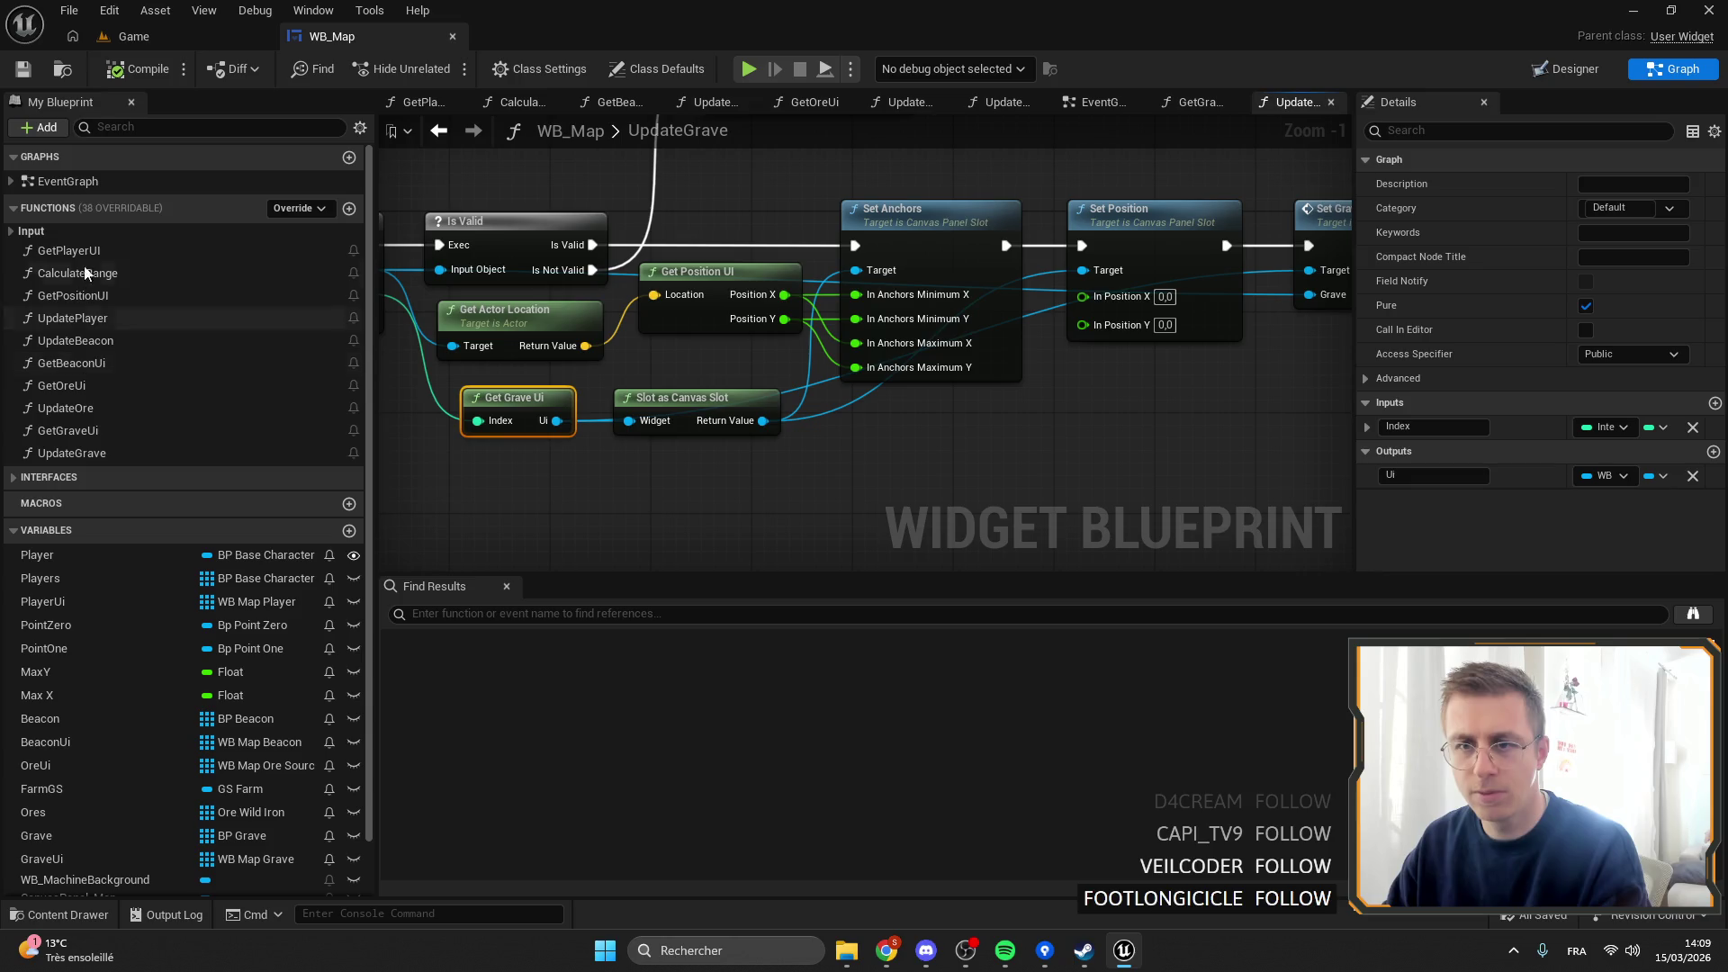
In EventGraph, paste a Get All Actors Of Class node and chain it after SET.
double_click(68, 181)
scroll(787, 373, up, 3)
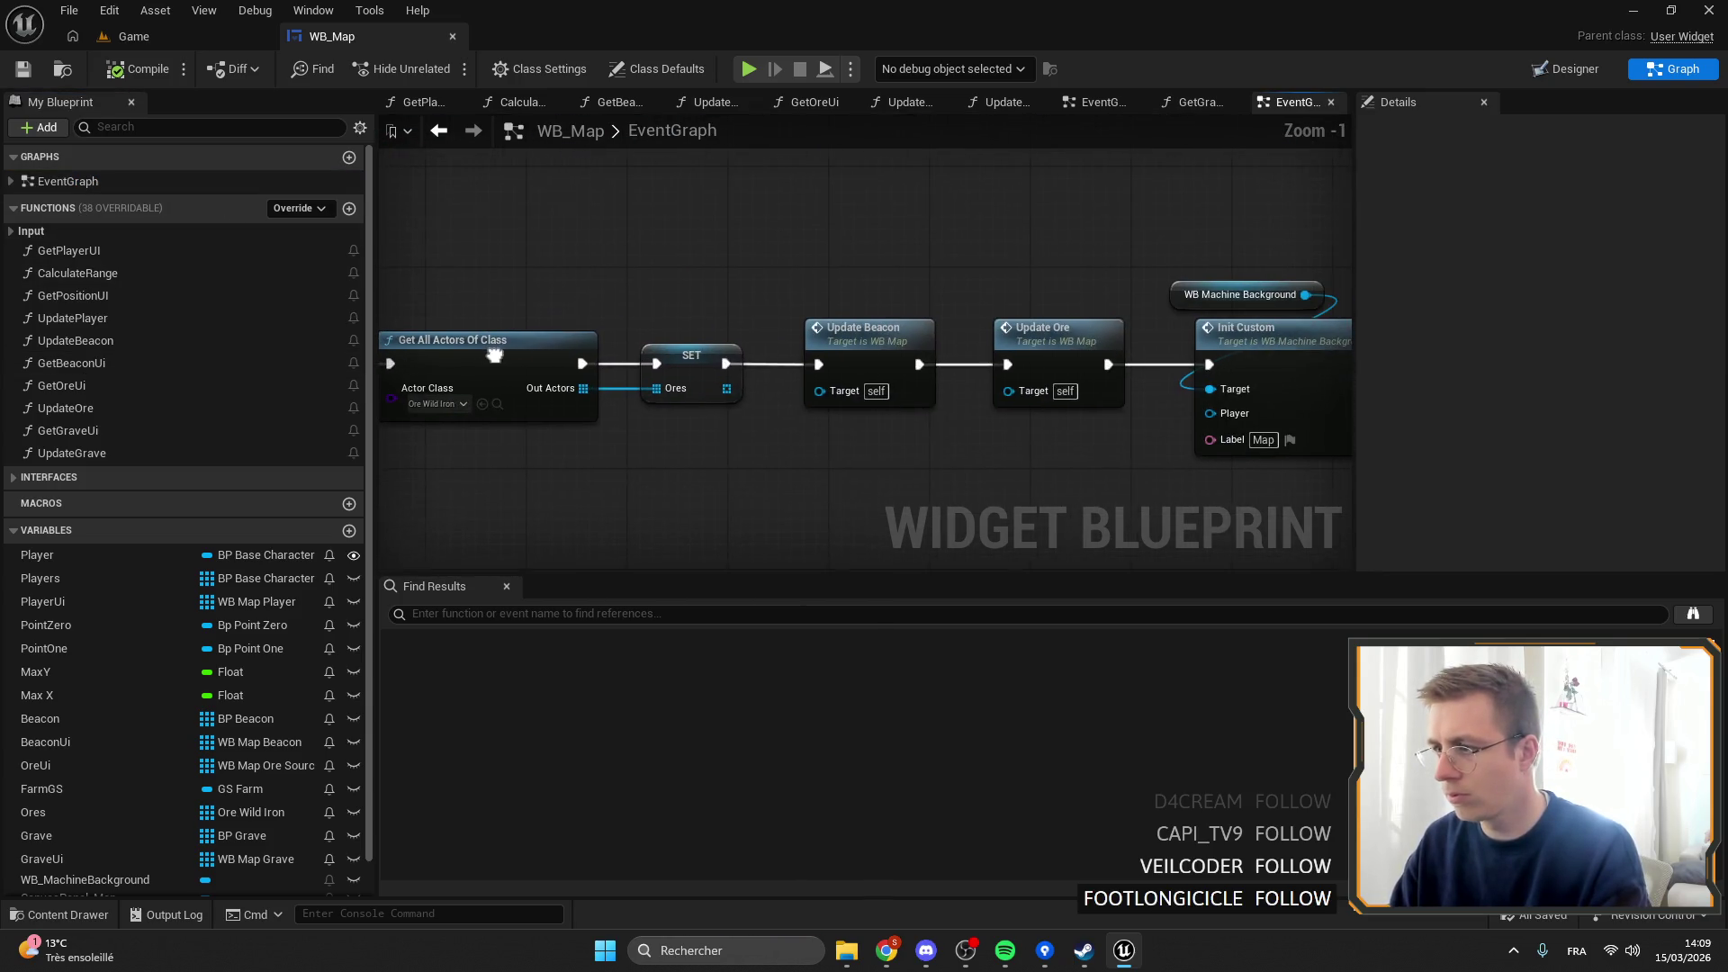
scroll(982, 270, down, 2)
mouse_move(1008, 396)
mouse_down()
mouse_move(603, 232)
mouse_move(1013, 263)
mouse_up()
click(642, 202)
drag(641, 208, 664, 275)
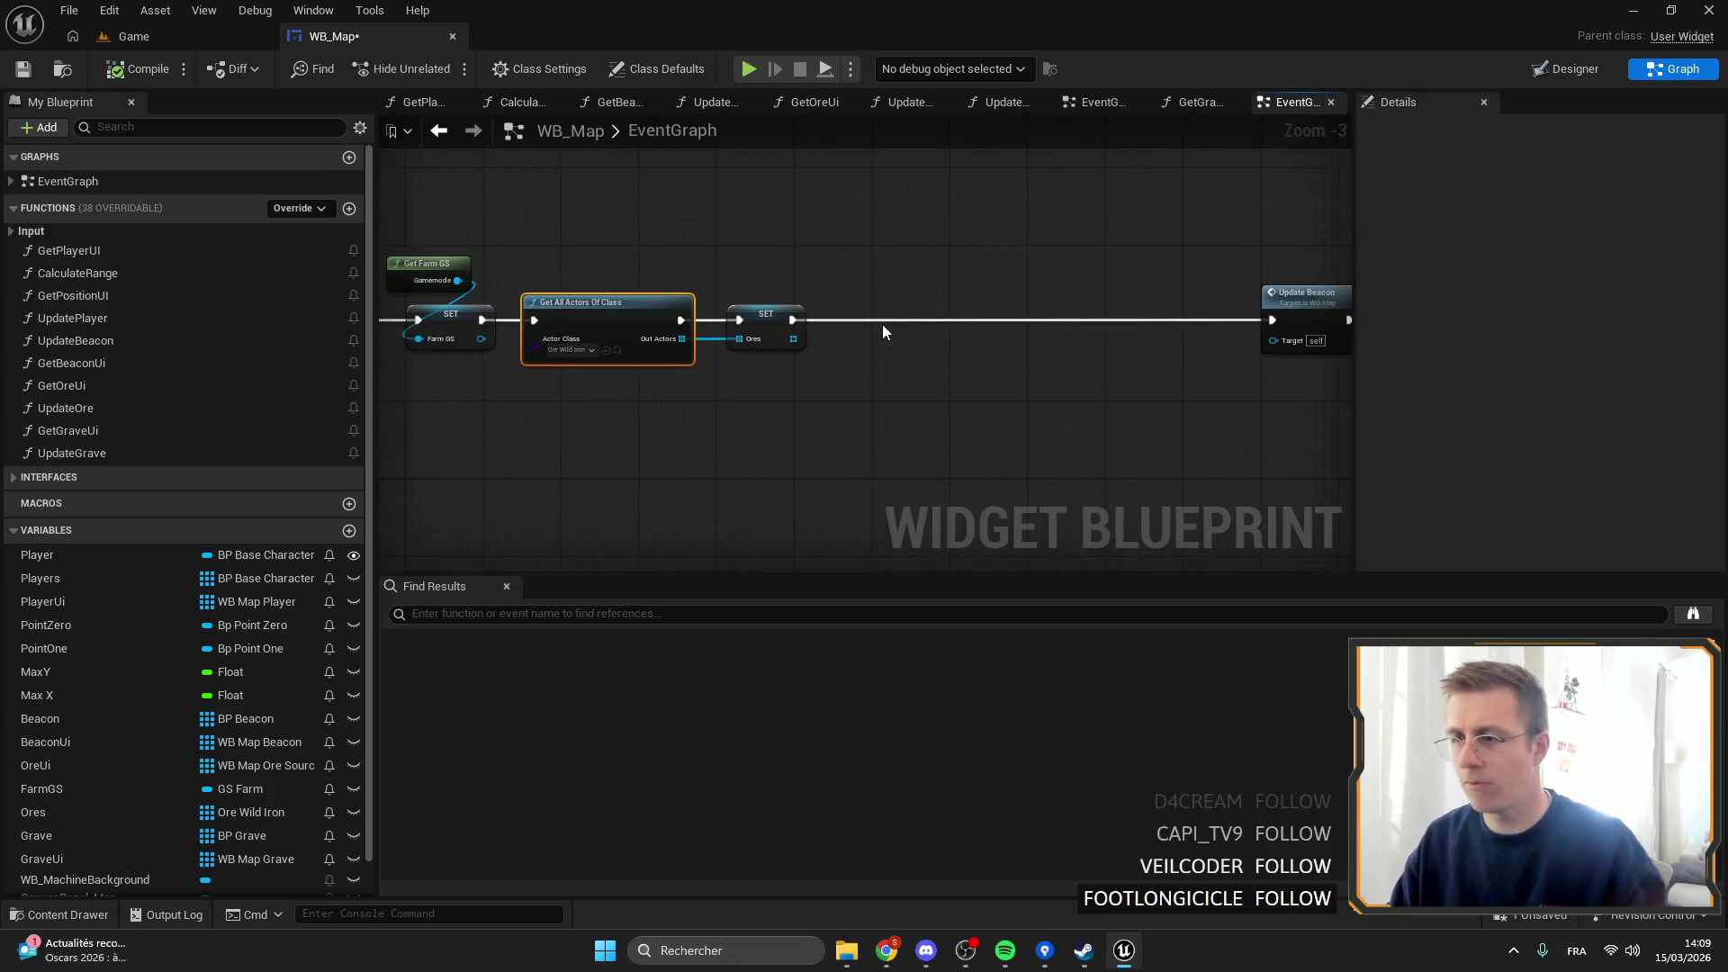
scroll(809, 315, up, 4)
key(ctrl+v)
drag(900, 350, 900, 279)
mouse_move(778, 327)
mouse_down()
mouse_move(857, 311)
mouse_move(1001, 369)
mouse_up()
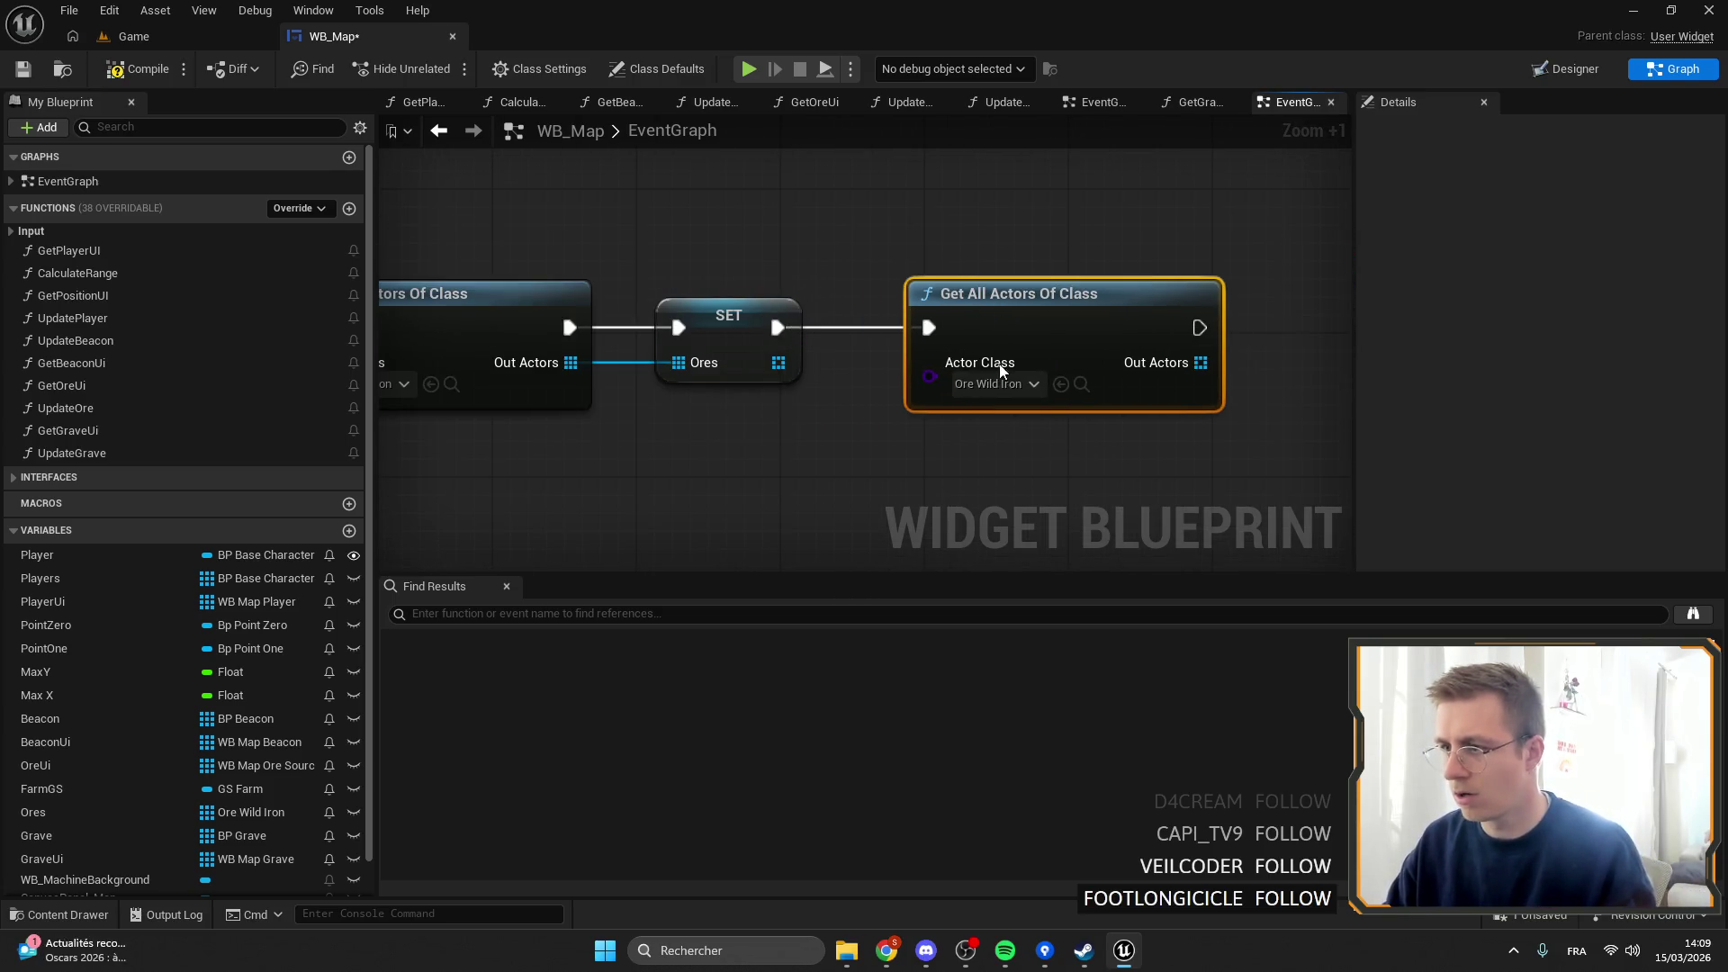
Set its Actor Class to BP Grave, store Out Actors in SET Grave, save, and play the Game level.
click(996, 385)
text(grave)
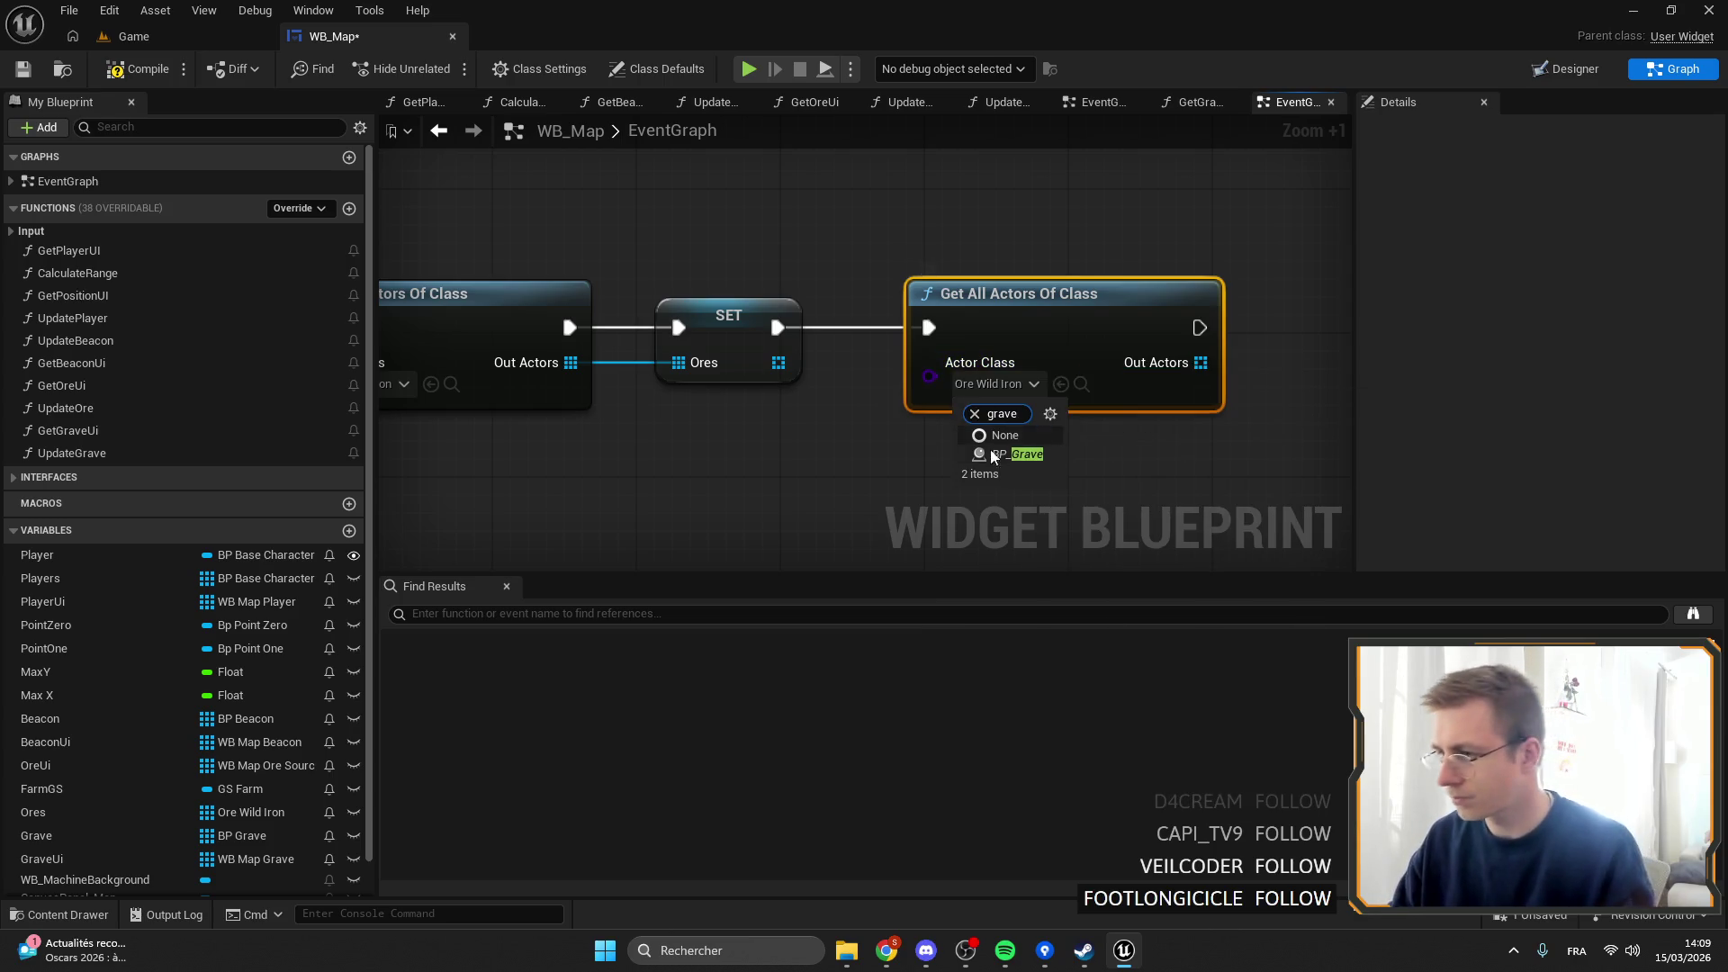
click(1015, 454)
drag(1080, 486, 685, 502)
mouse_move(36, 835)
mouse_down()
mouse_move(234, 846)
mouse_move(935, 337)
mouse_up()
click(965, 385)
drag(786, 378, 943, 378)
mouse_move(784, 344)
mouse_down()
mouse_move(765, 355)
mouse_move(945, 342)
mouse_move(1132, 371)
mouse_move(1143, 334)
mouse_up()
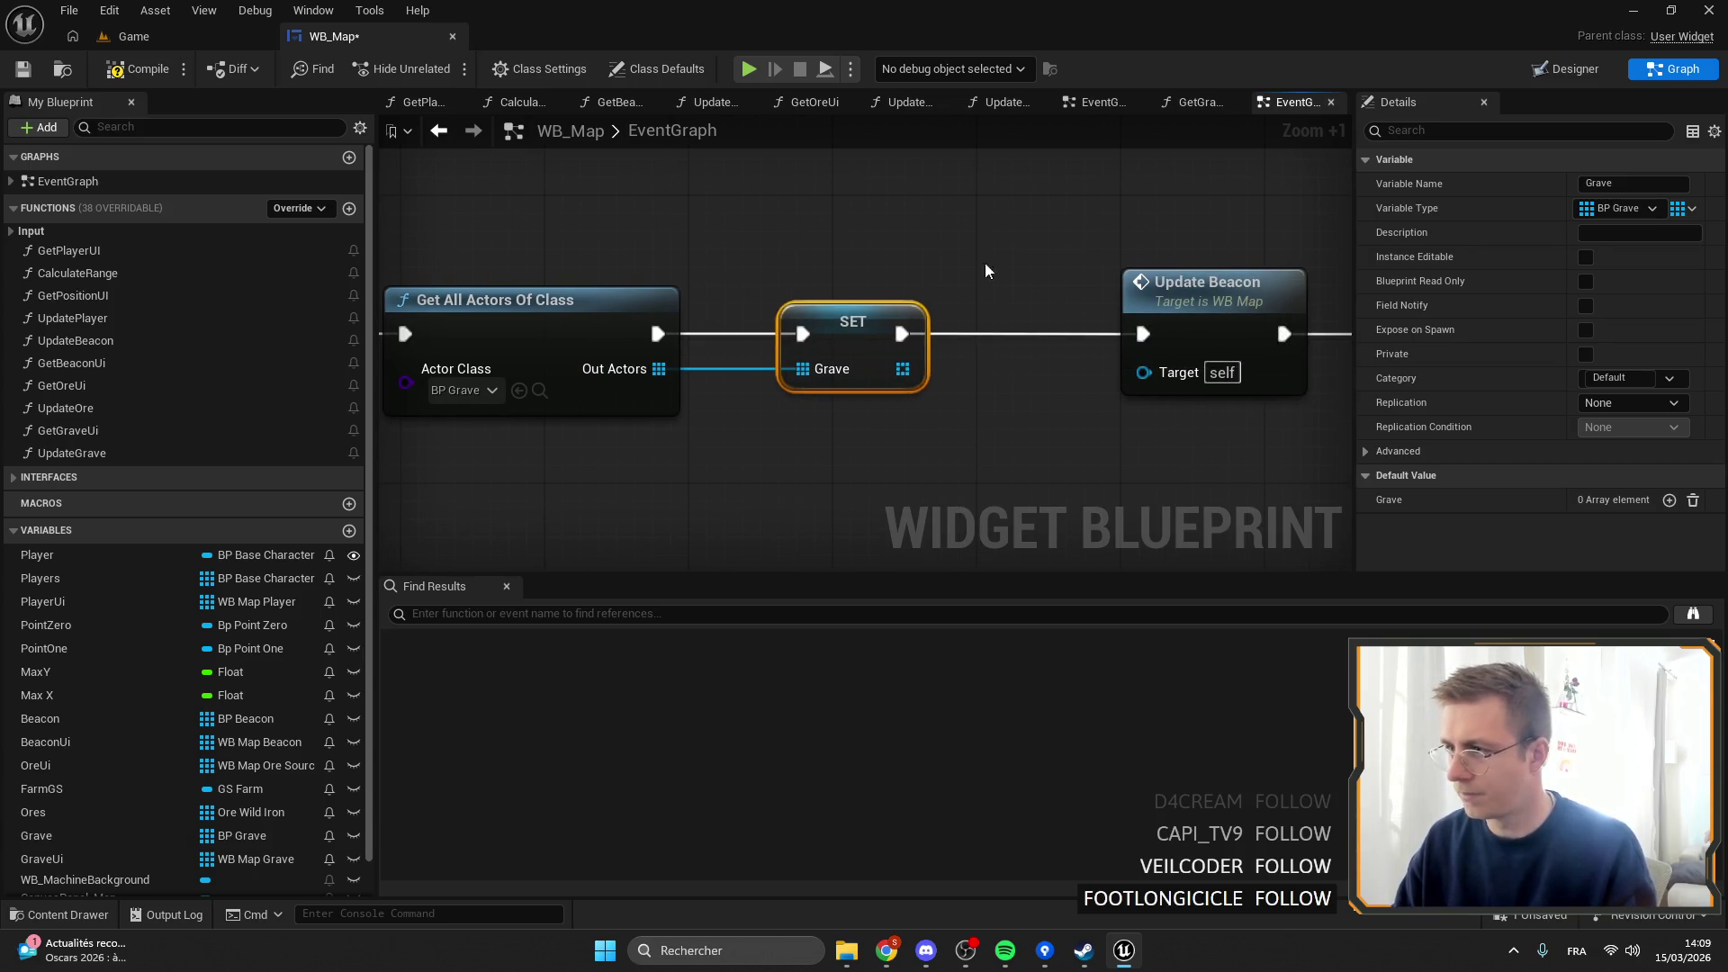
key(ctrl+s)
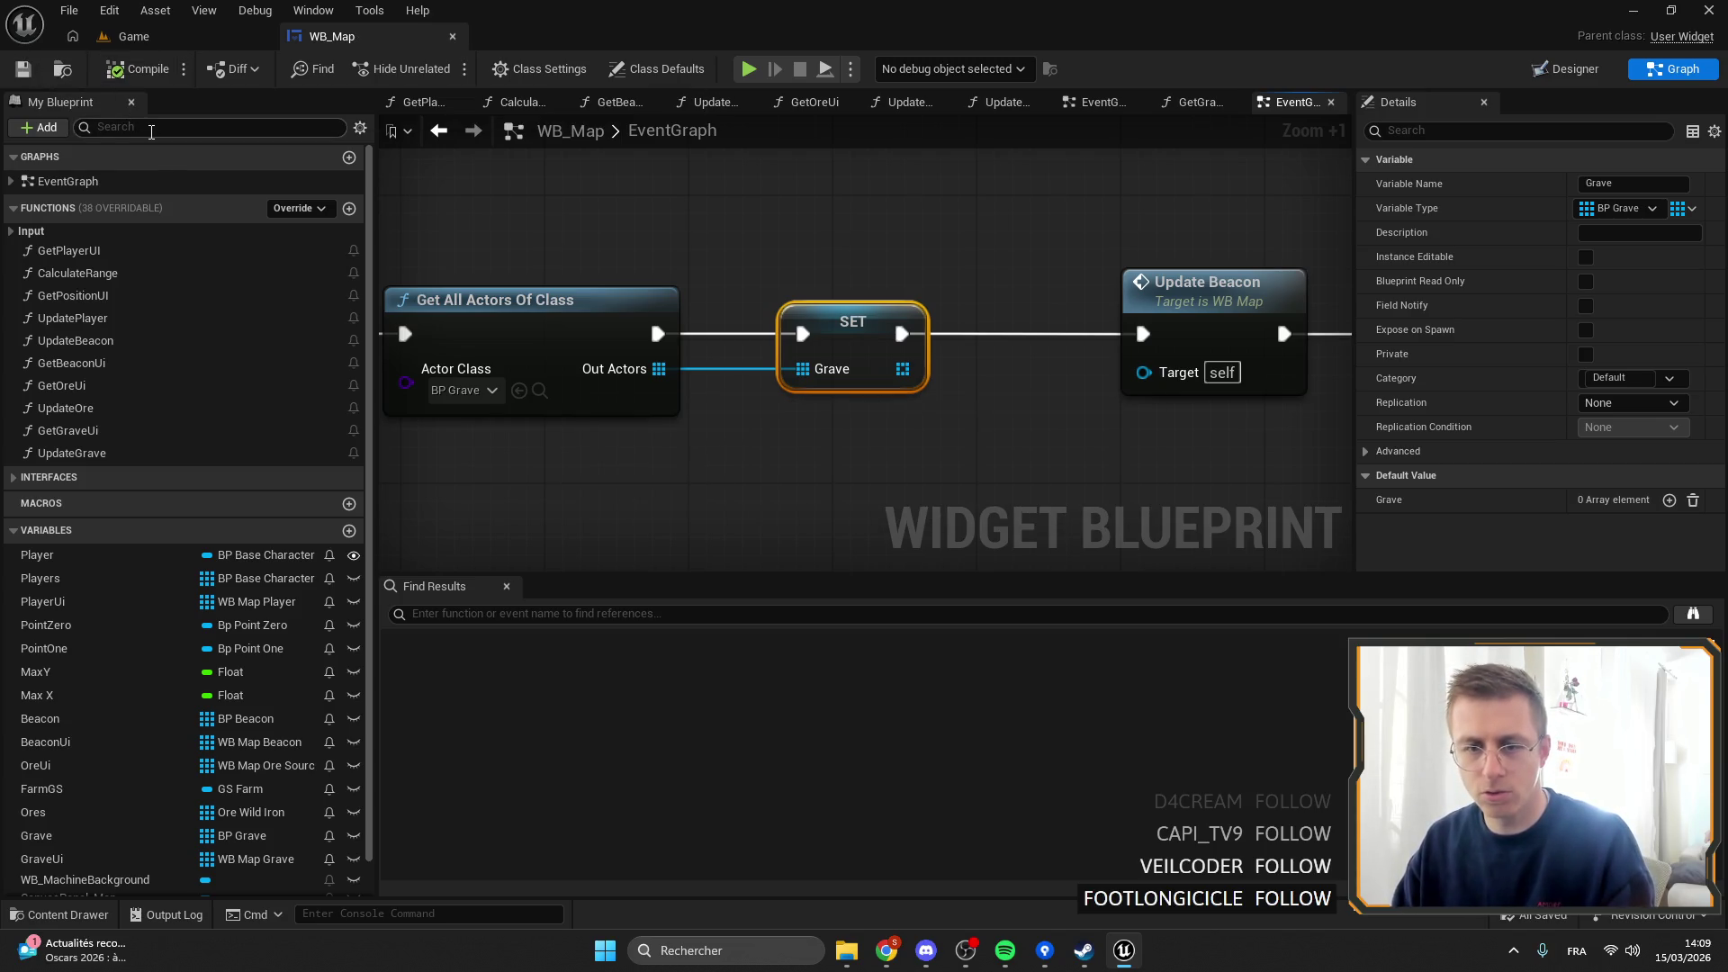
click(133, 36)
click(447, 69)
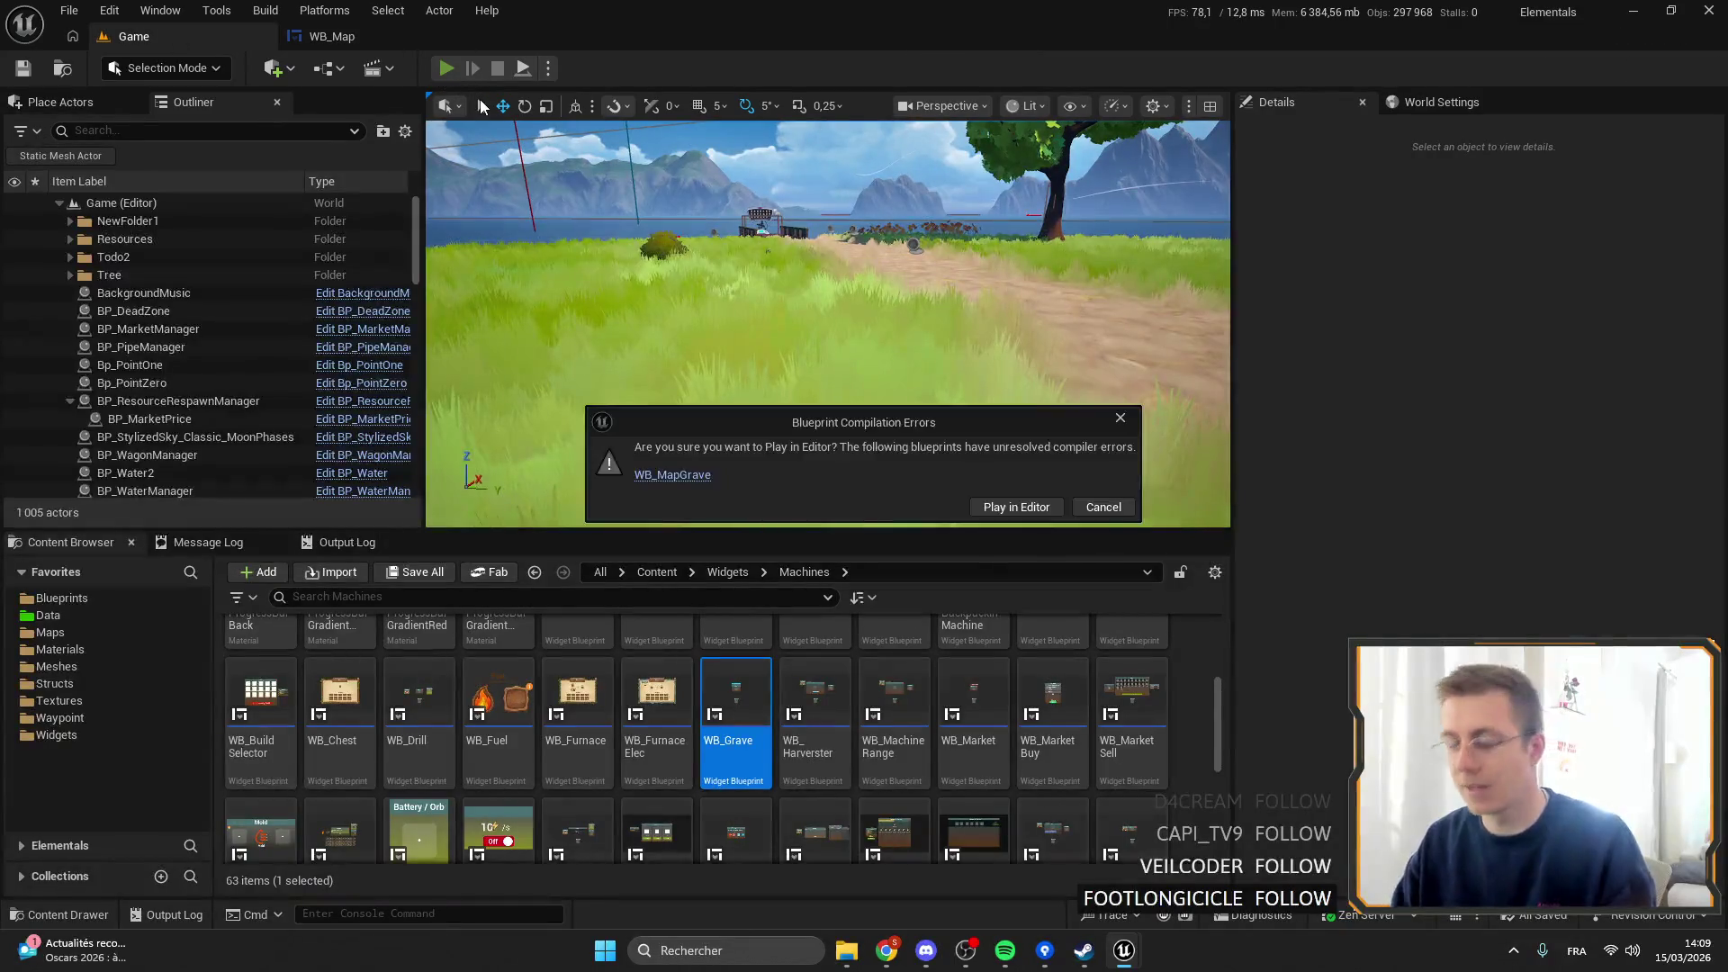
Open WB_MapGrave, rename the OreText widget to GraveName, and compile and save.
click(699, 478)
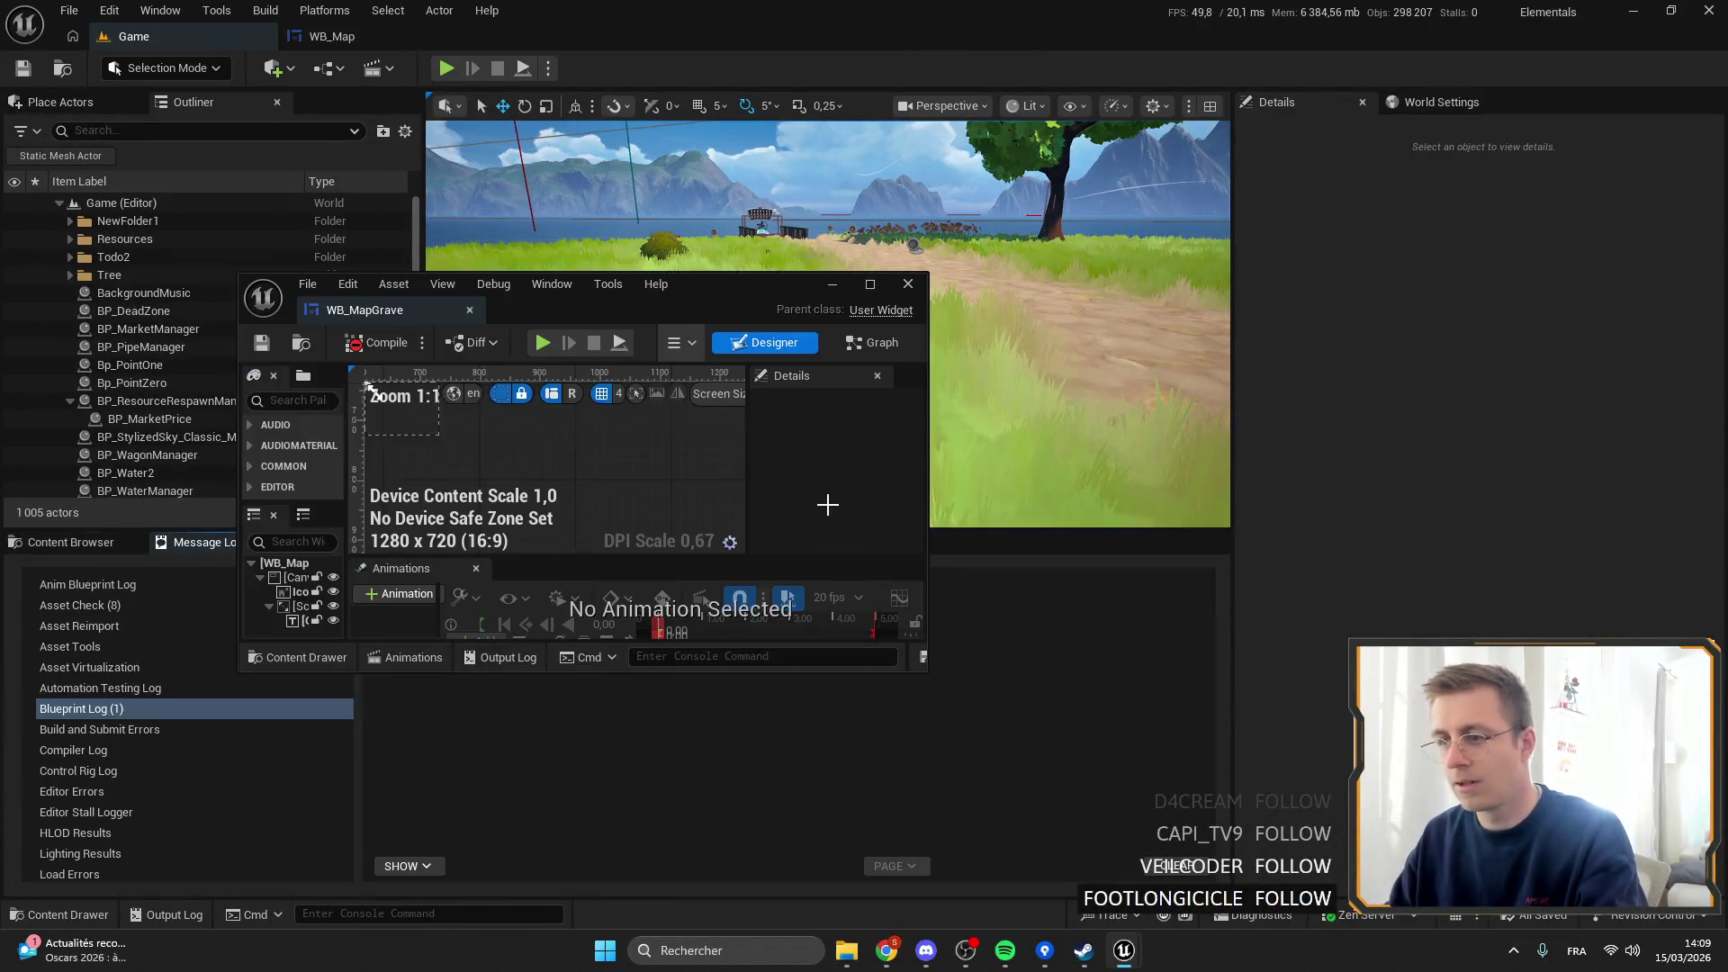
drag(366, 312, 554, 40)
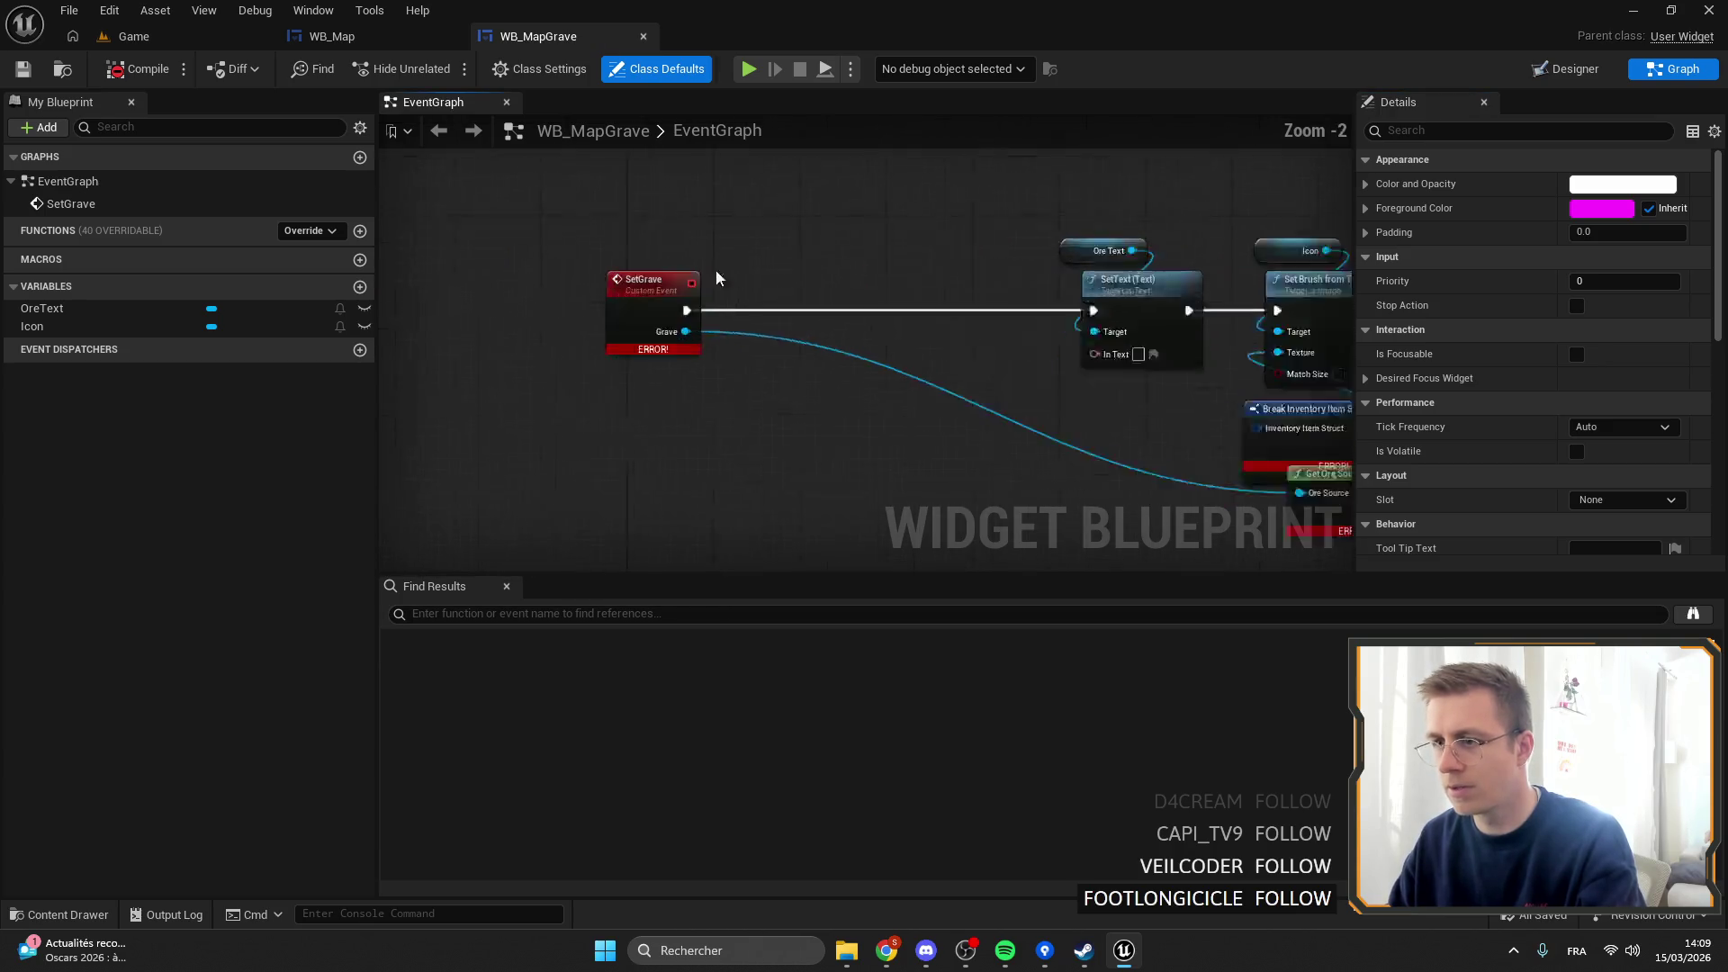
drag(759, 364, 630, 194)
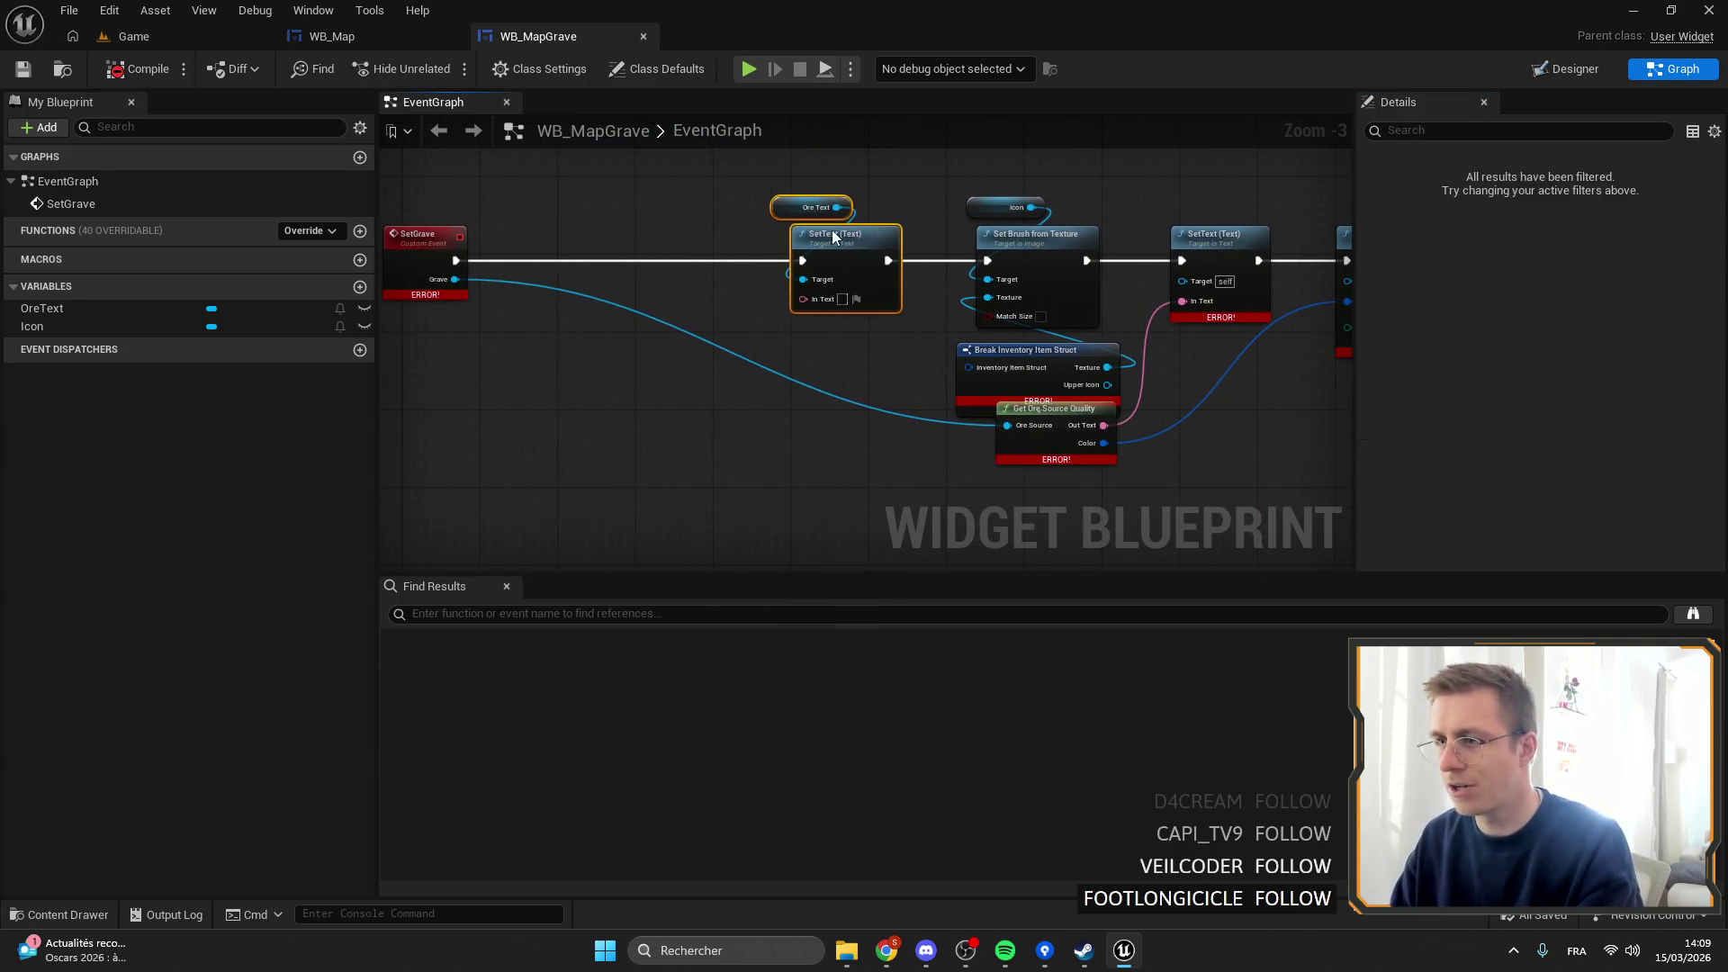
drag(844, 231, 709, 230)
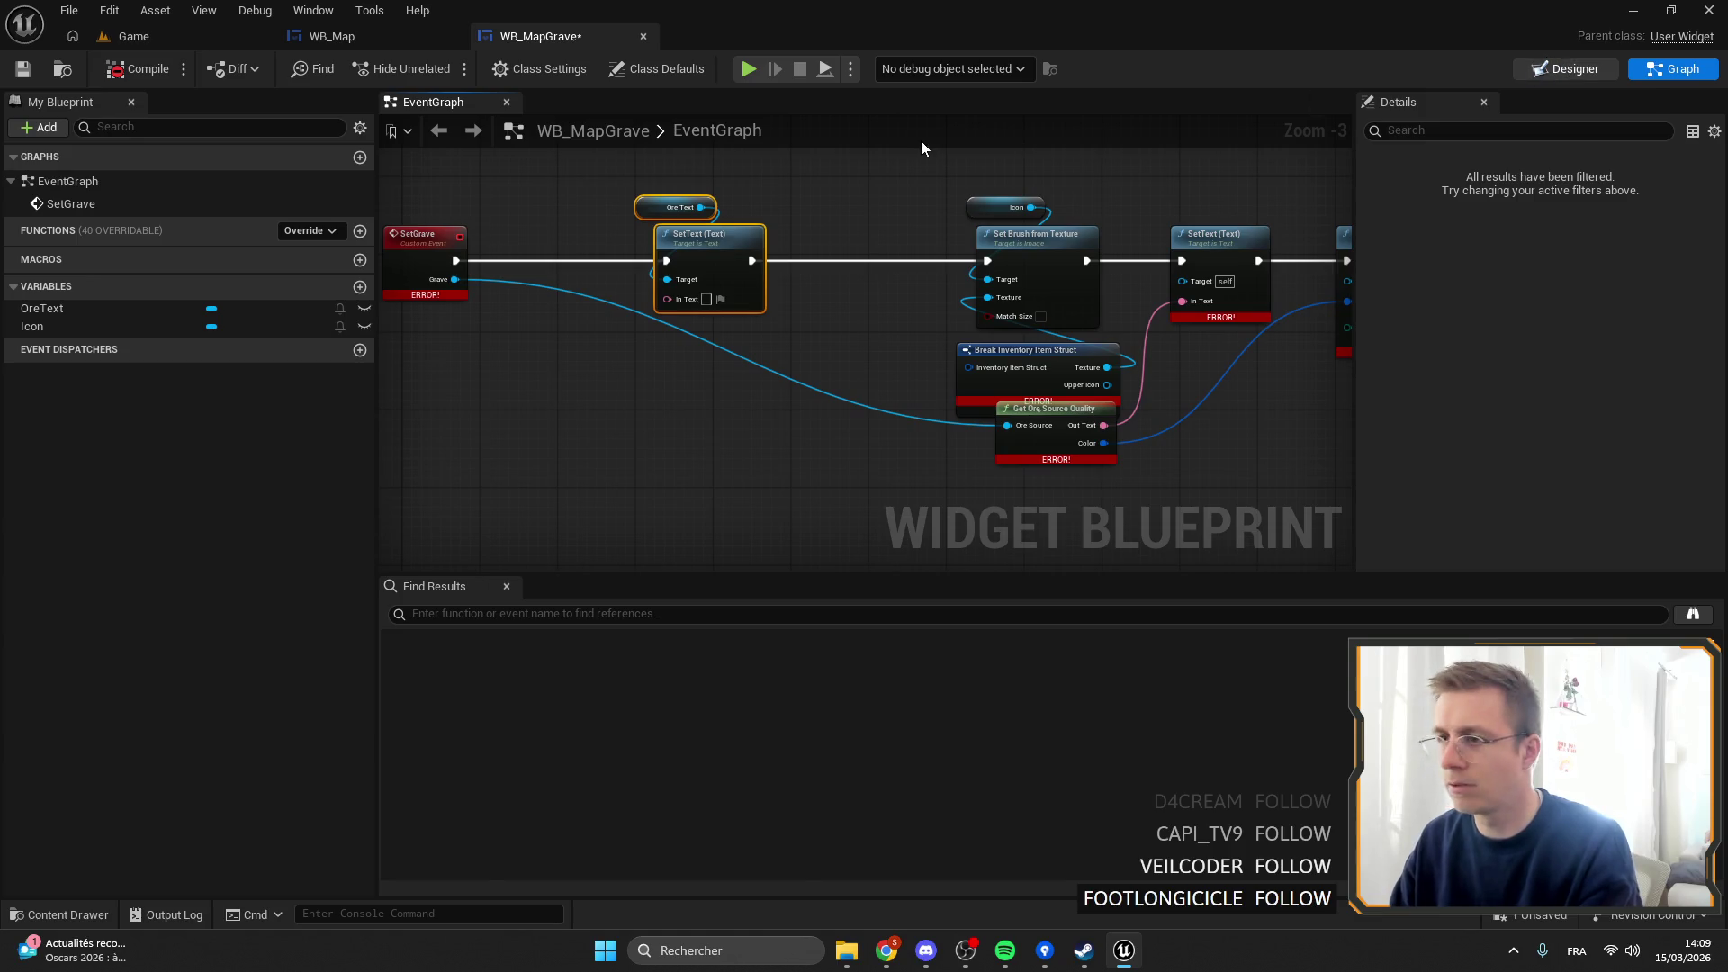
double_click(674, 207)
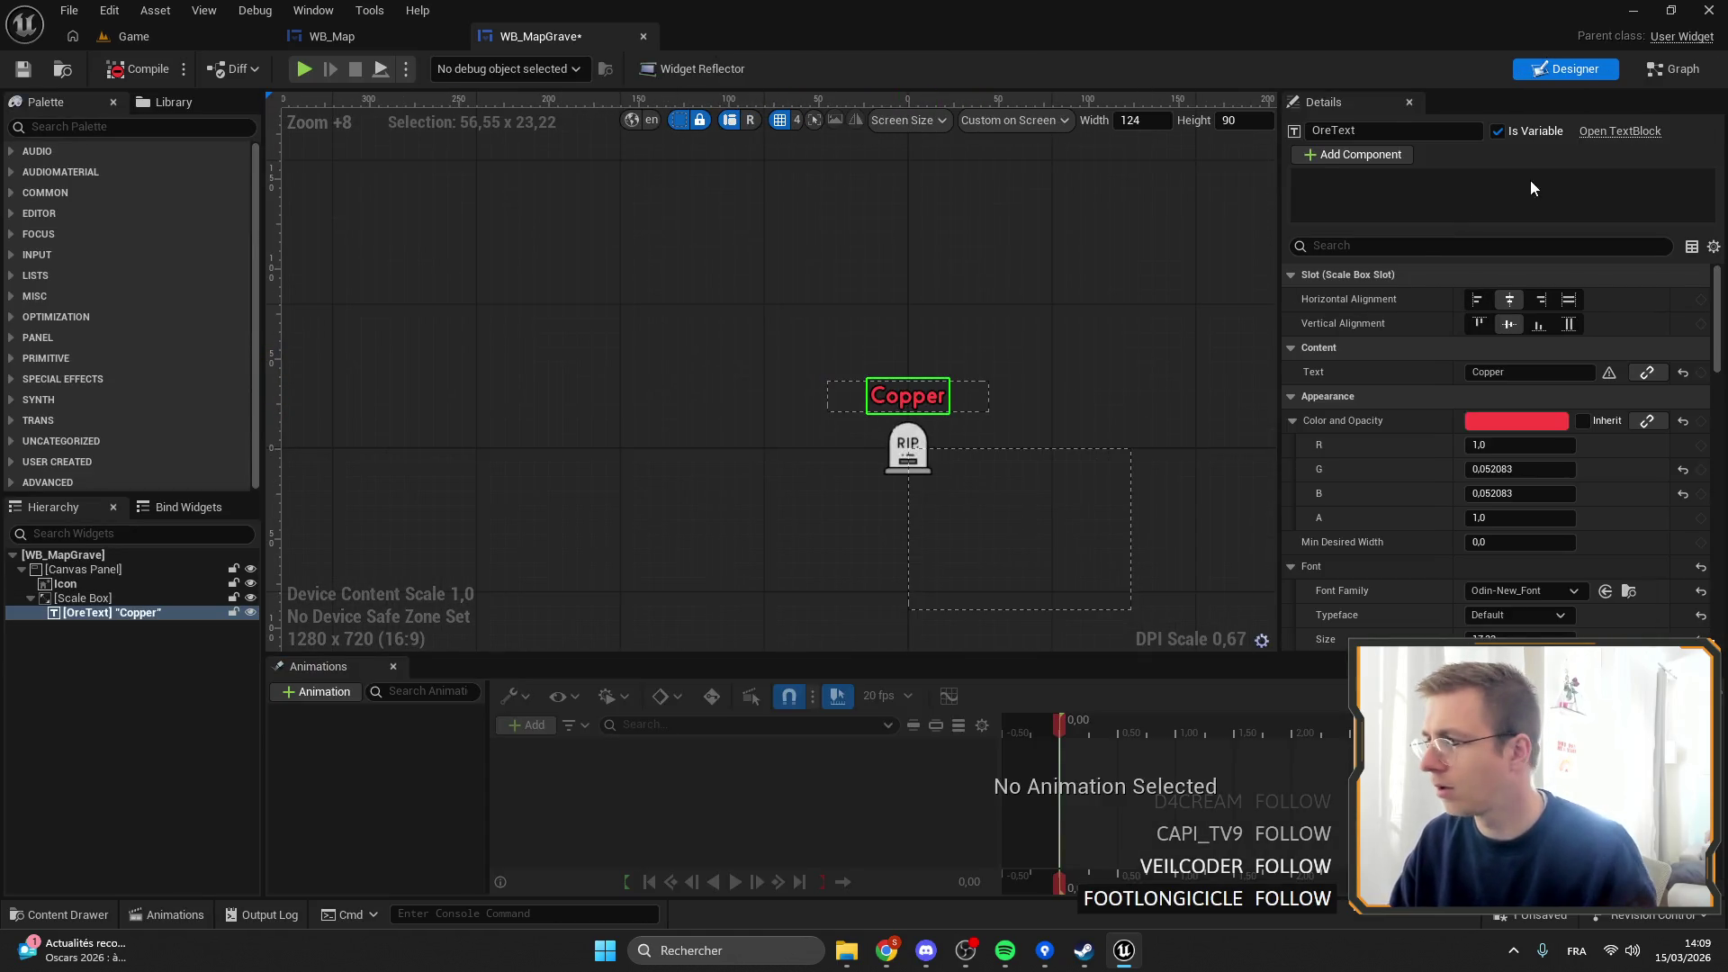
drag(1337, 130, 1293, 135)
text(GraveName)
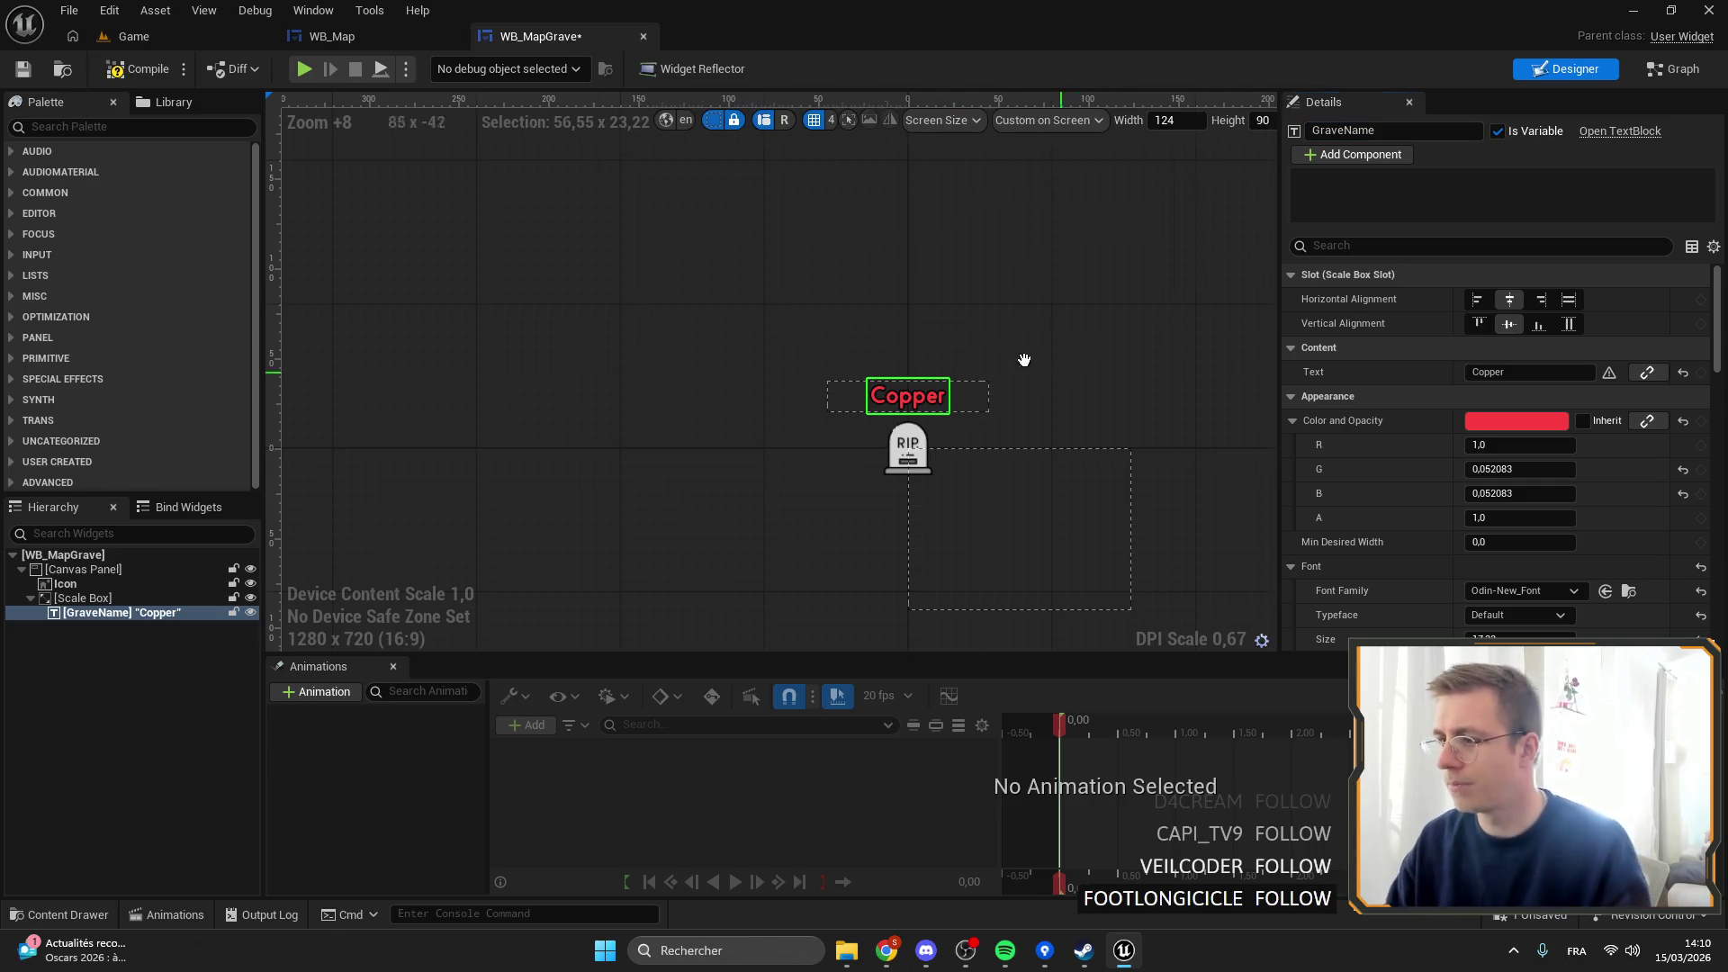
drag(1022, 359, 867, 311)
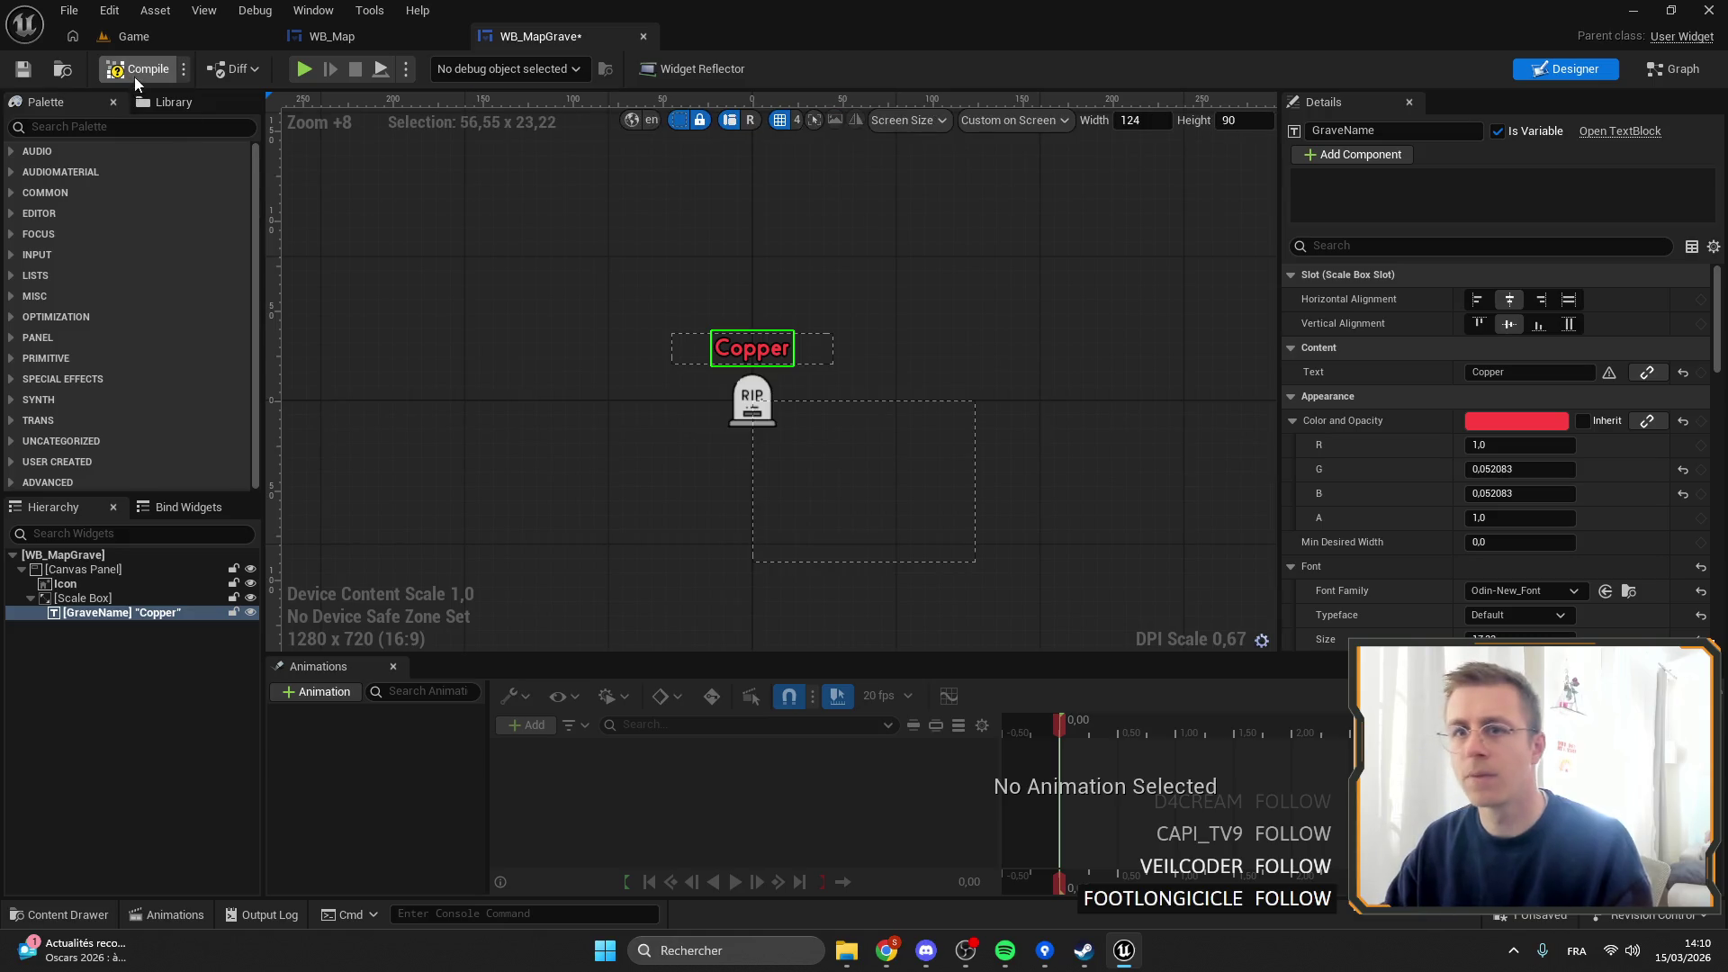
click(19, 72)
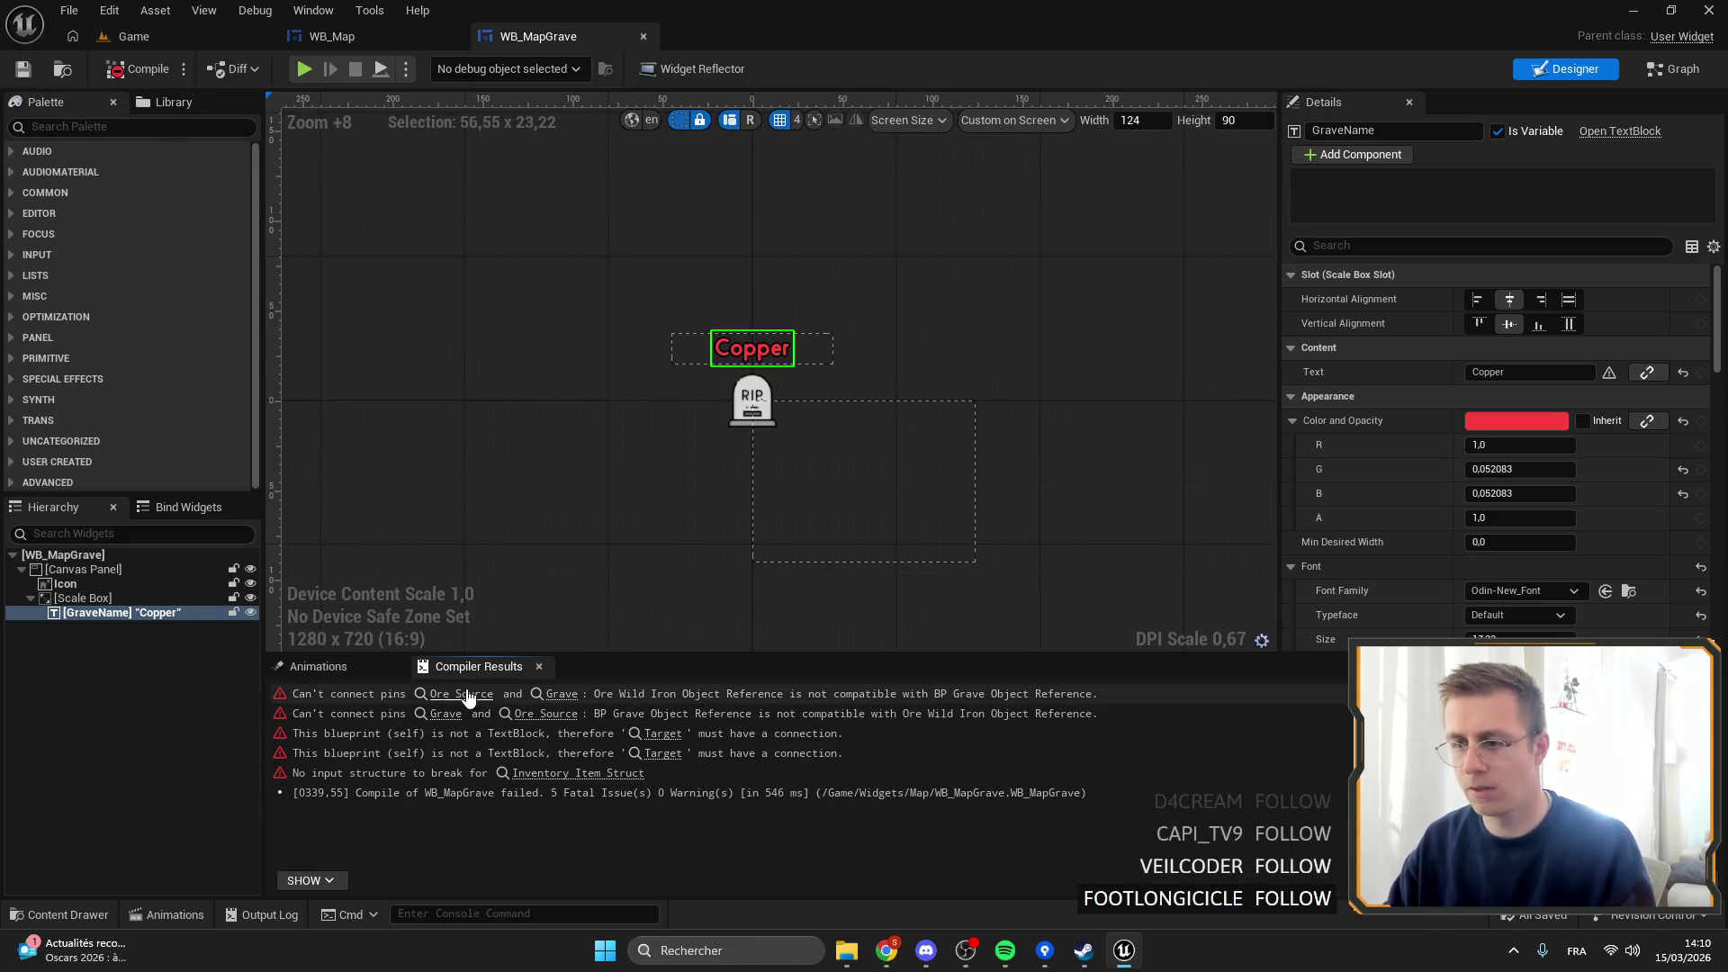
Feed the grave's Get Name into SetText's In Text, compile, and start play.
click(663, 733)
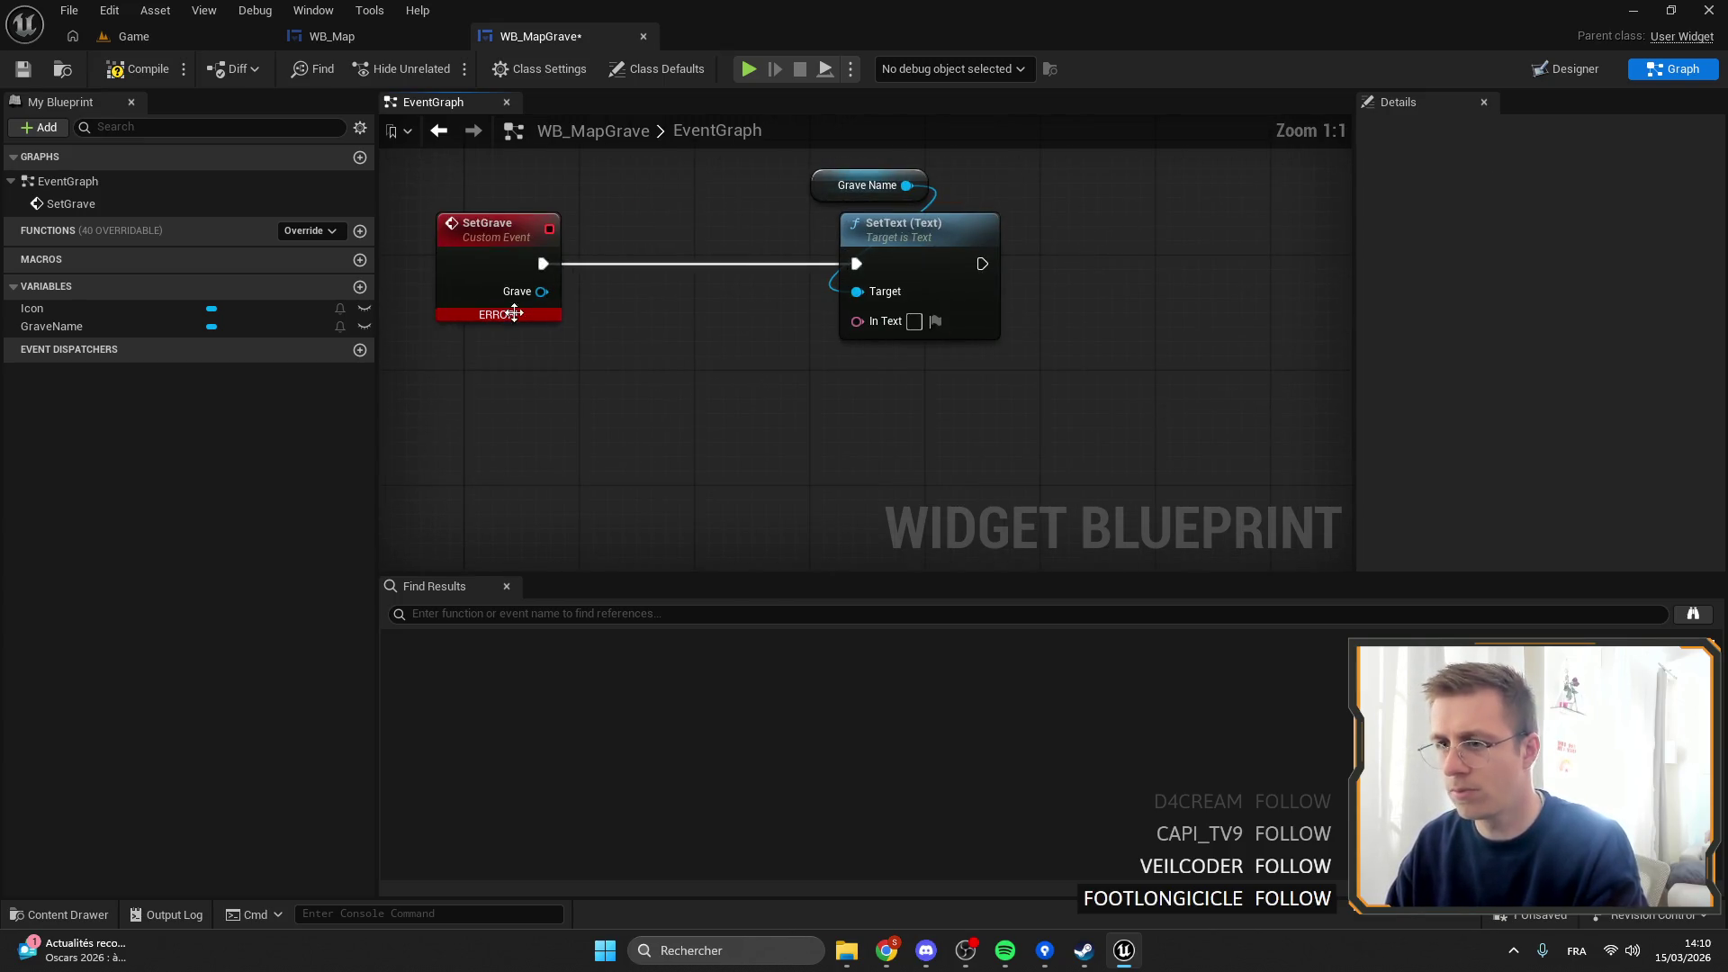
drag(587, 340, 585, 339)
text(nic)
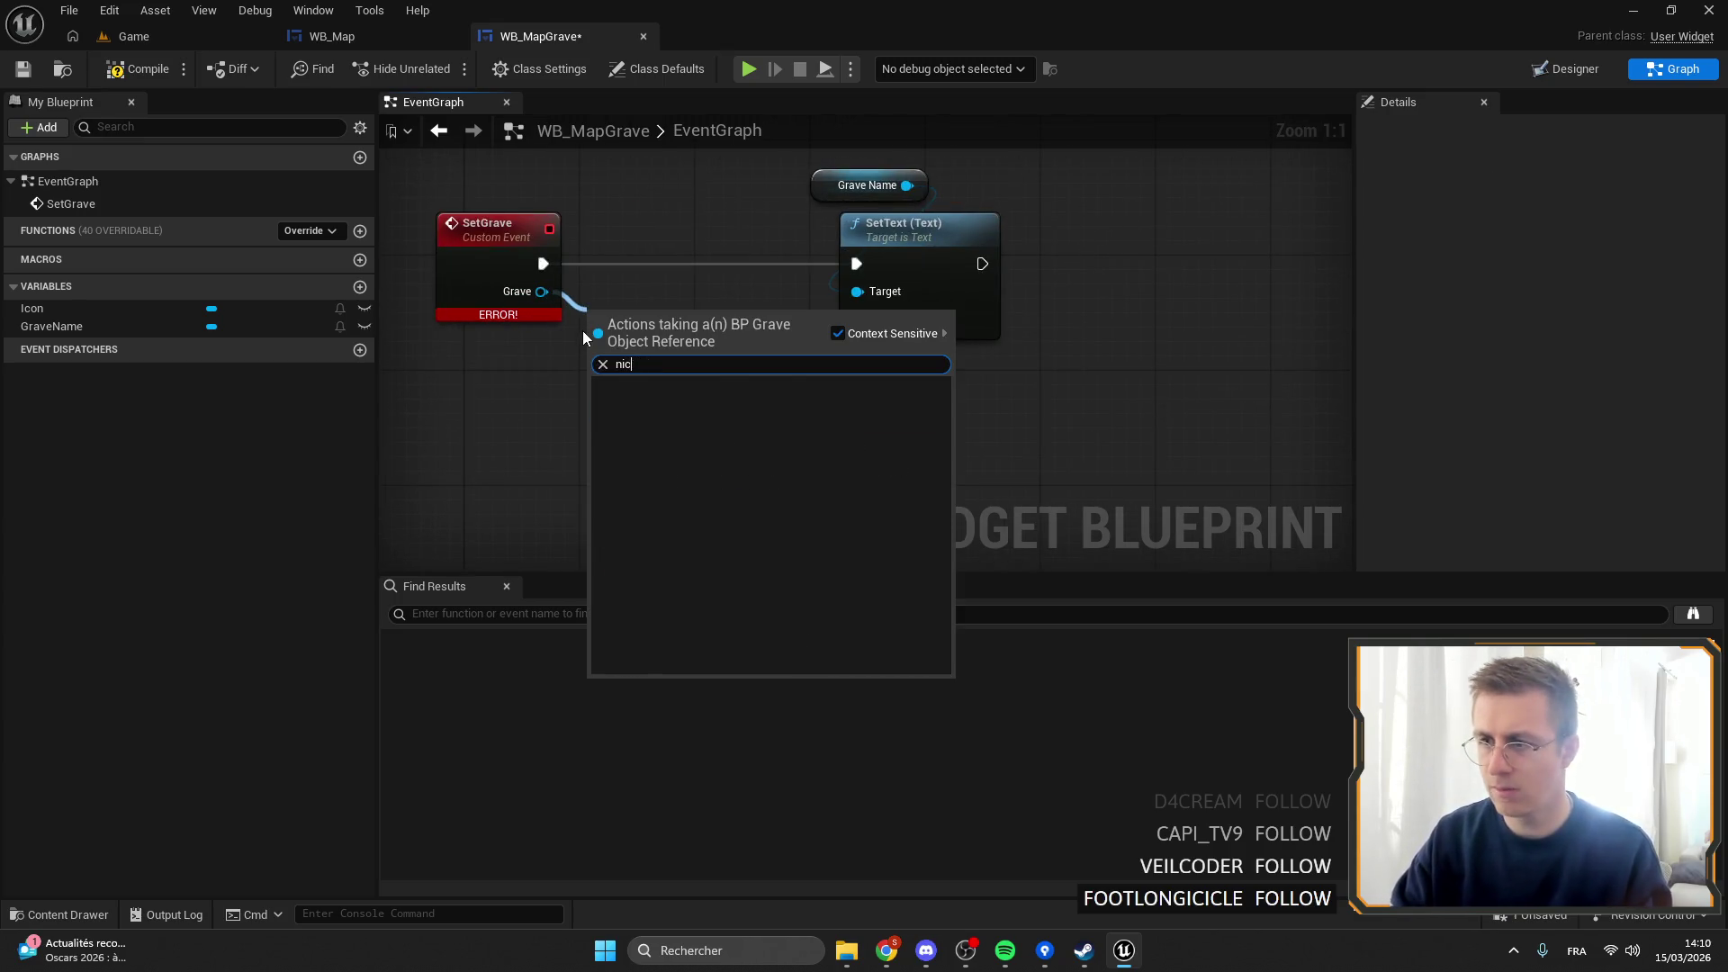
key(BackSpace)
key(BackSpace)
key(BackSpace)
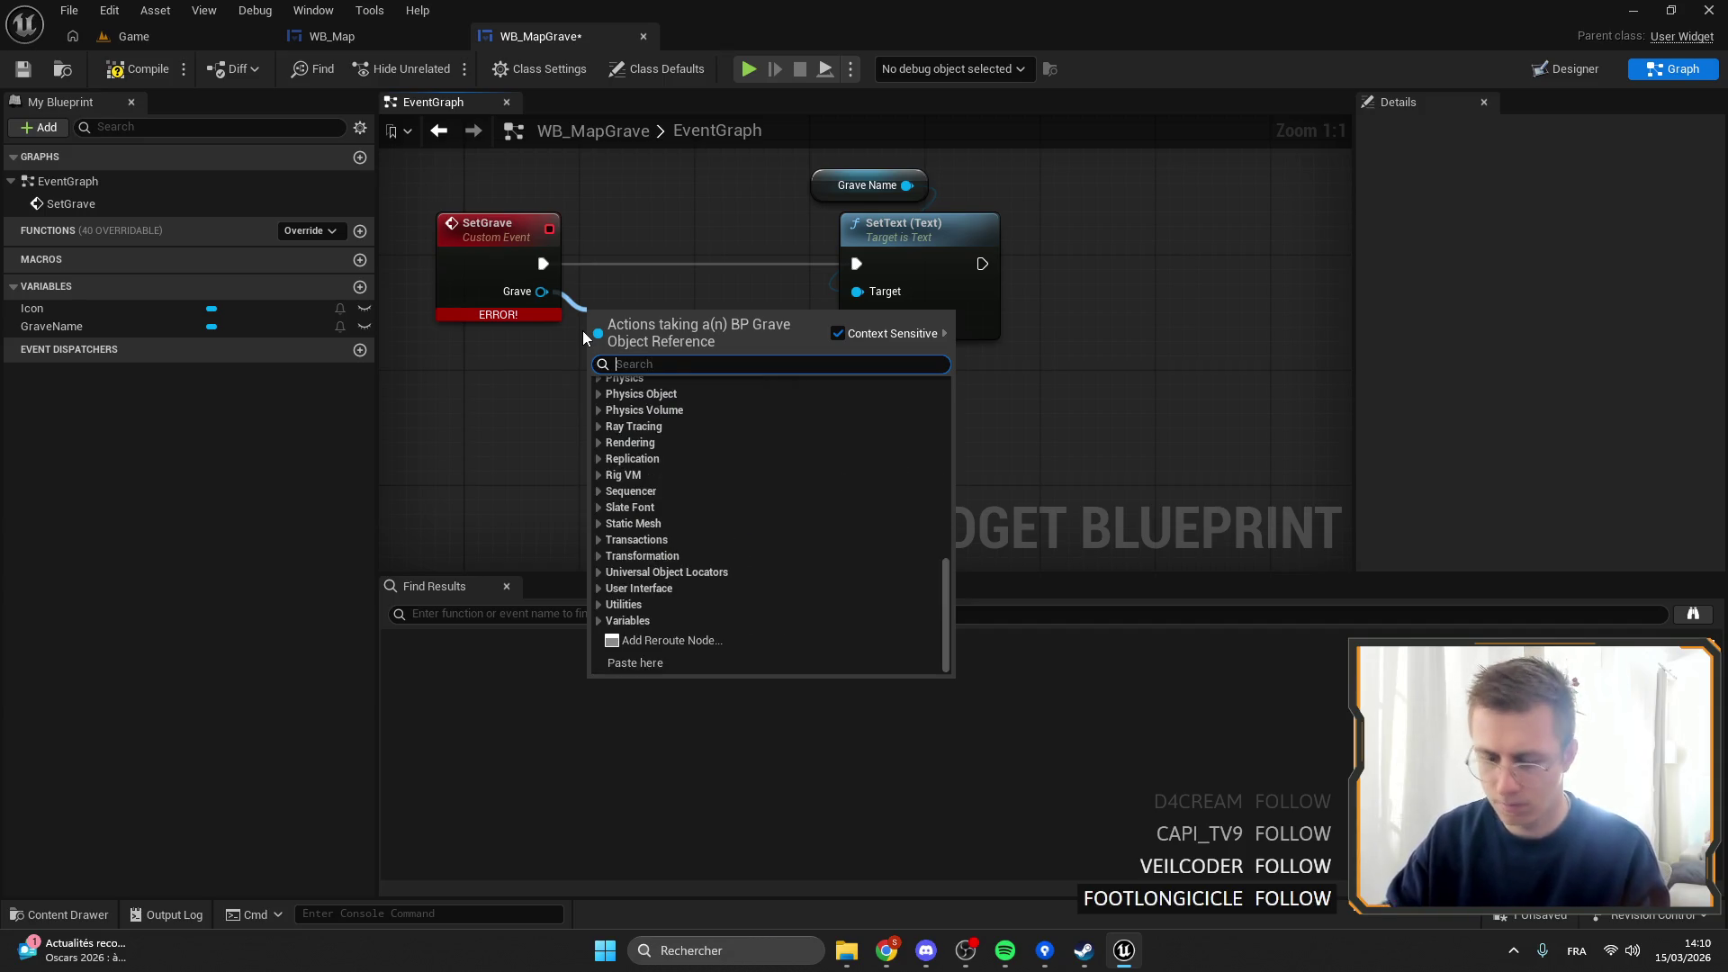
text(name)
drag(948, 466, 963, 666)
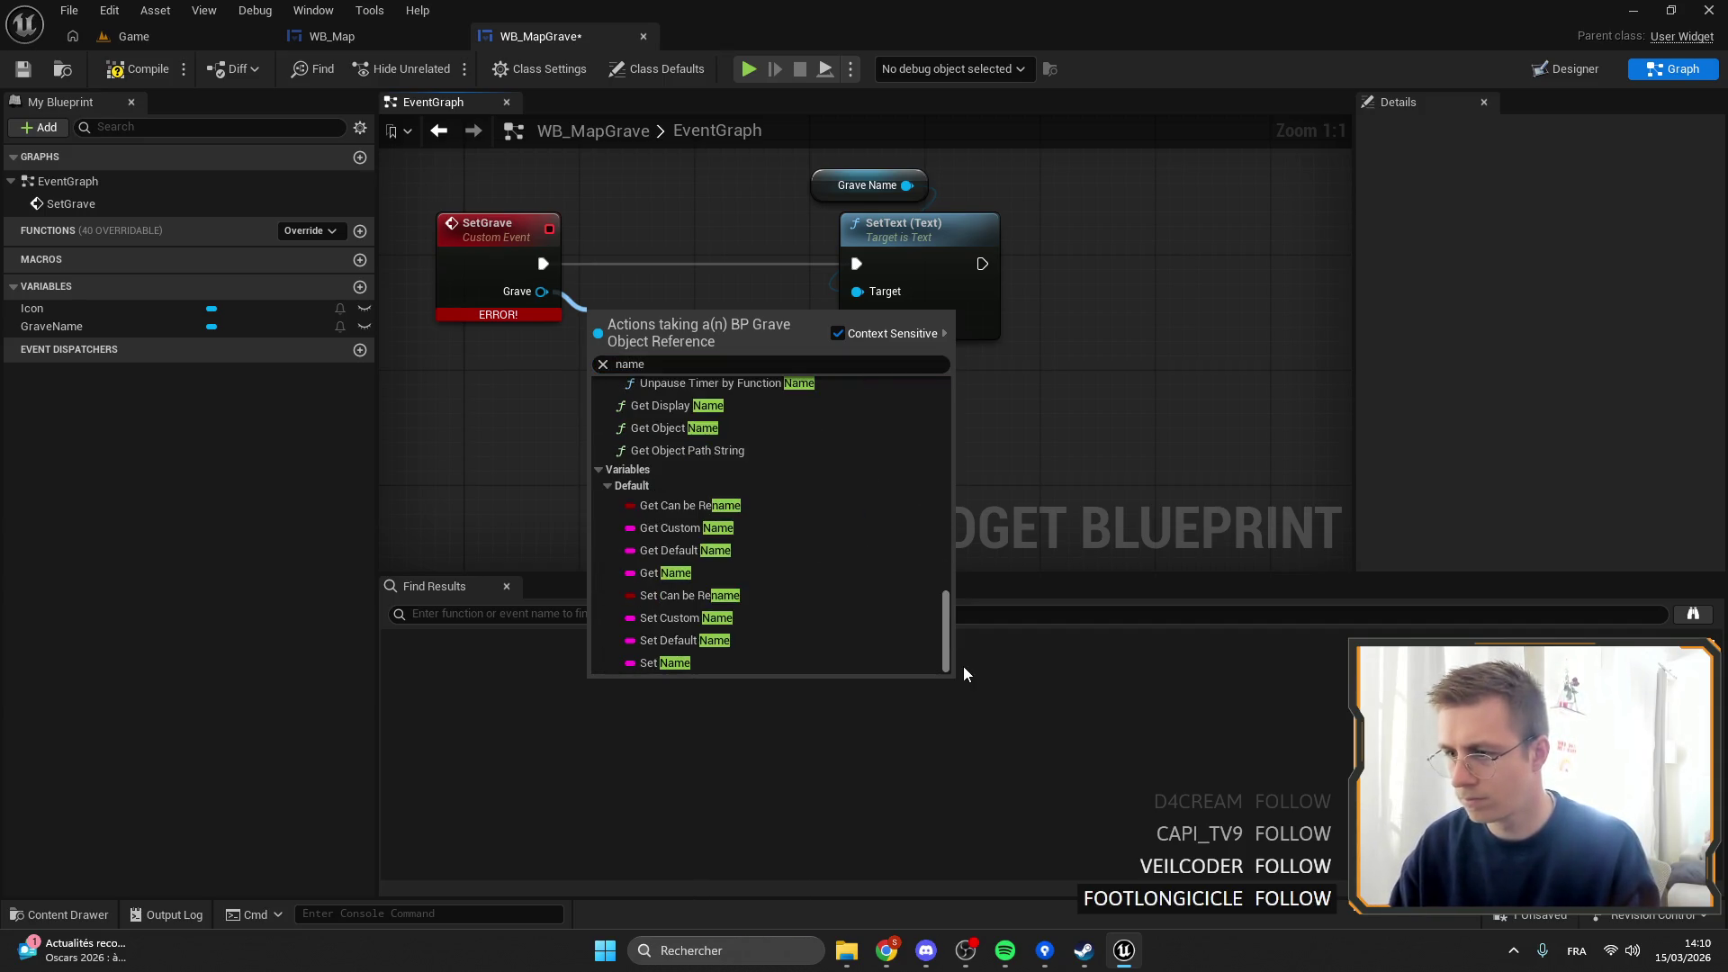
click(739, 571)
mouse_move(716, 314)
mouse_down()
mouse_move(857, 317)
mouse_move(748, 374)
mouse_move(709, 362)
mouse_up()
click(22, 68)
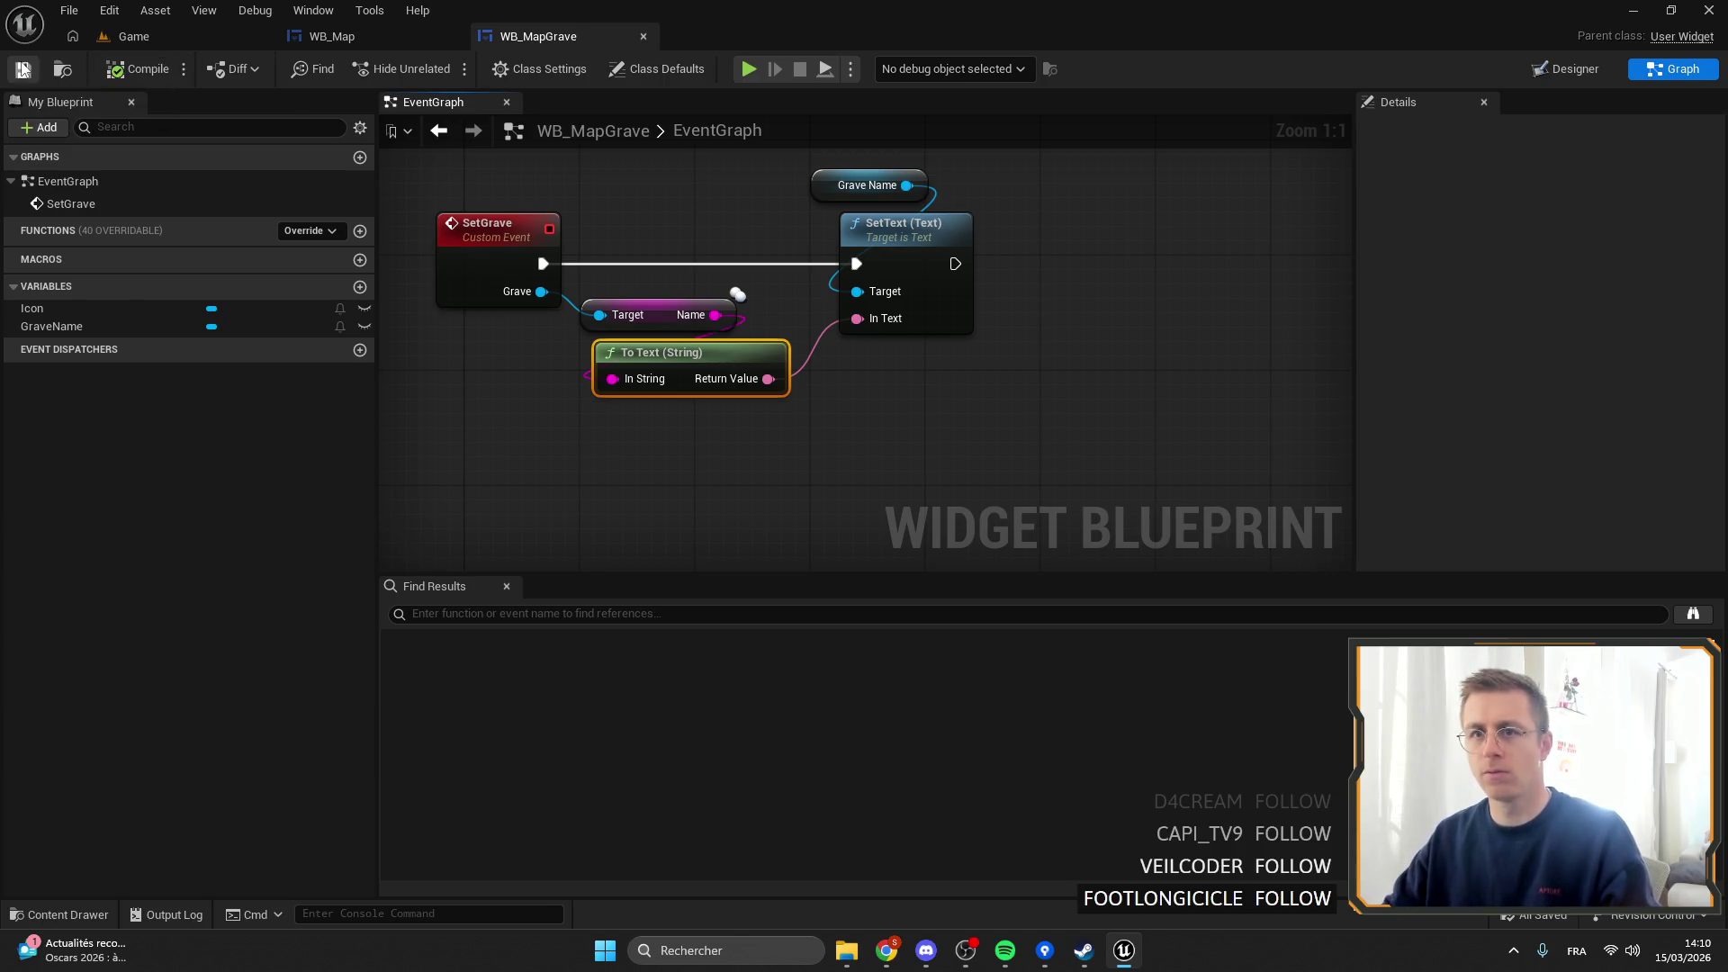
key(alt+p)
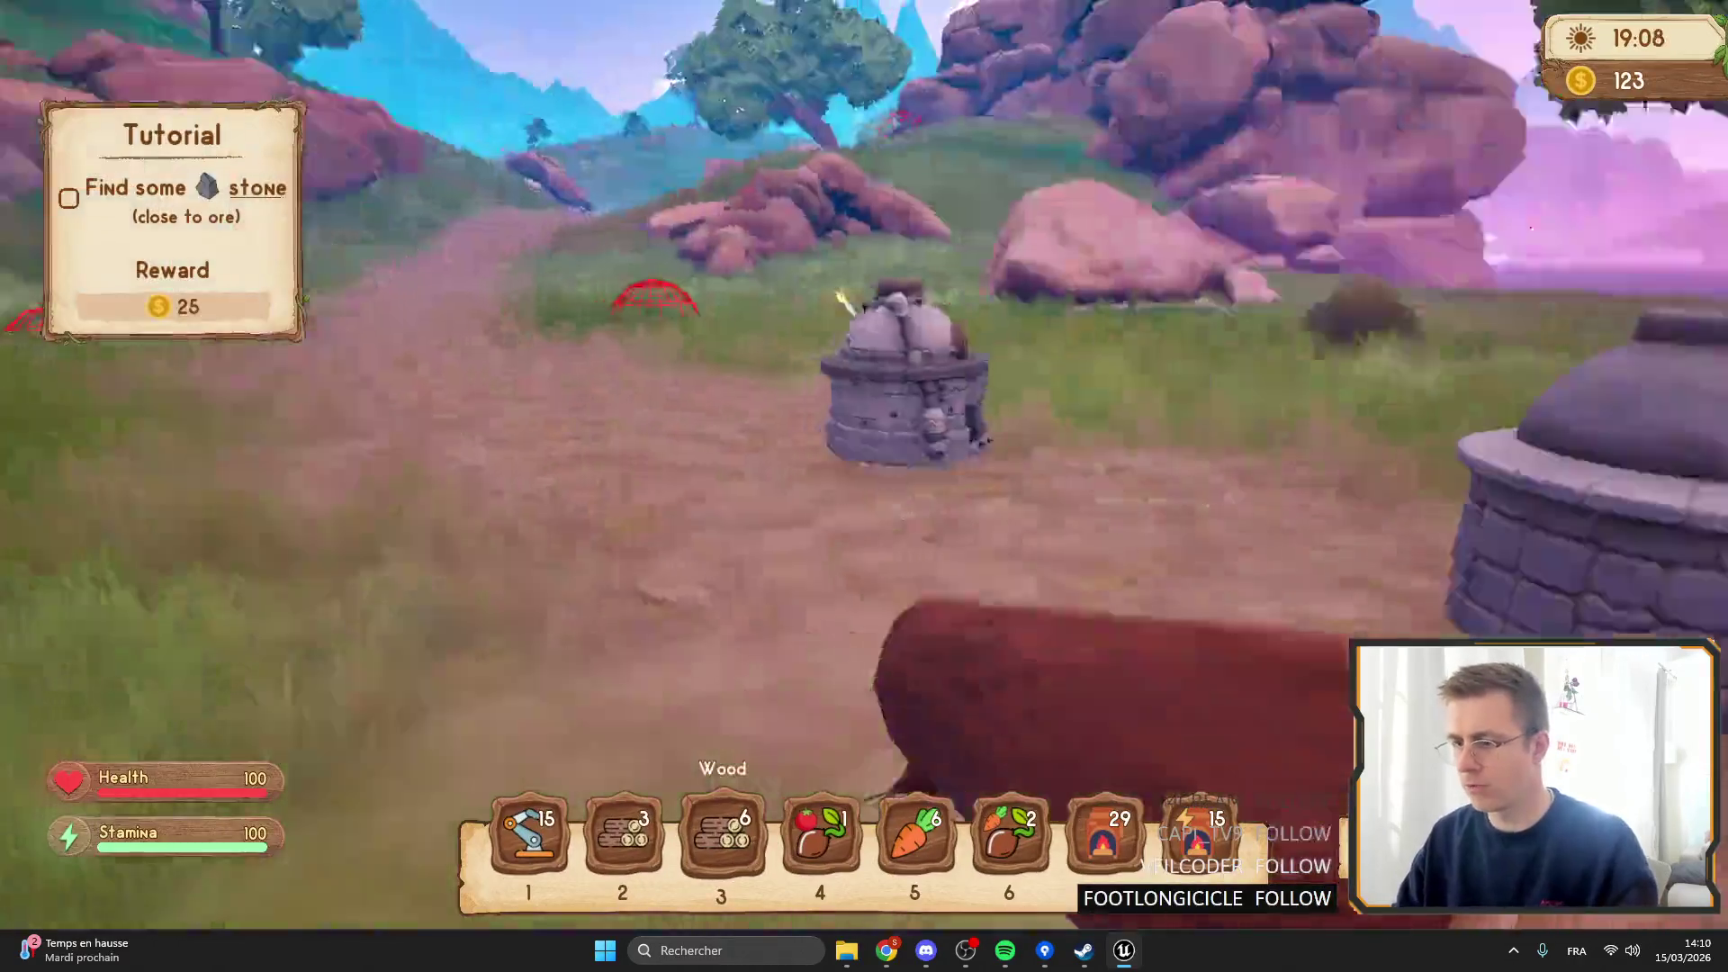
Equip the carrot, open the backpack, and check the in-game map.
key(5)
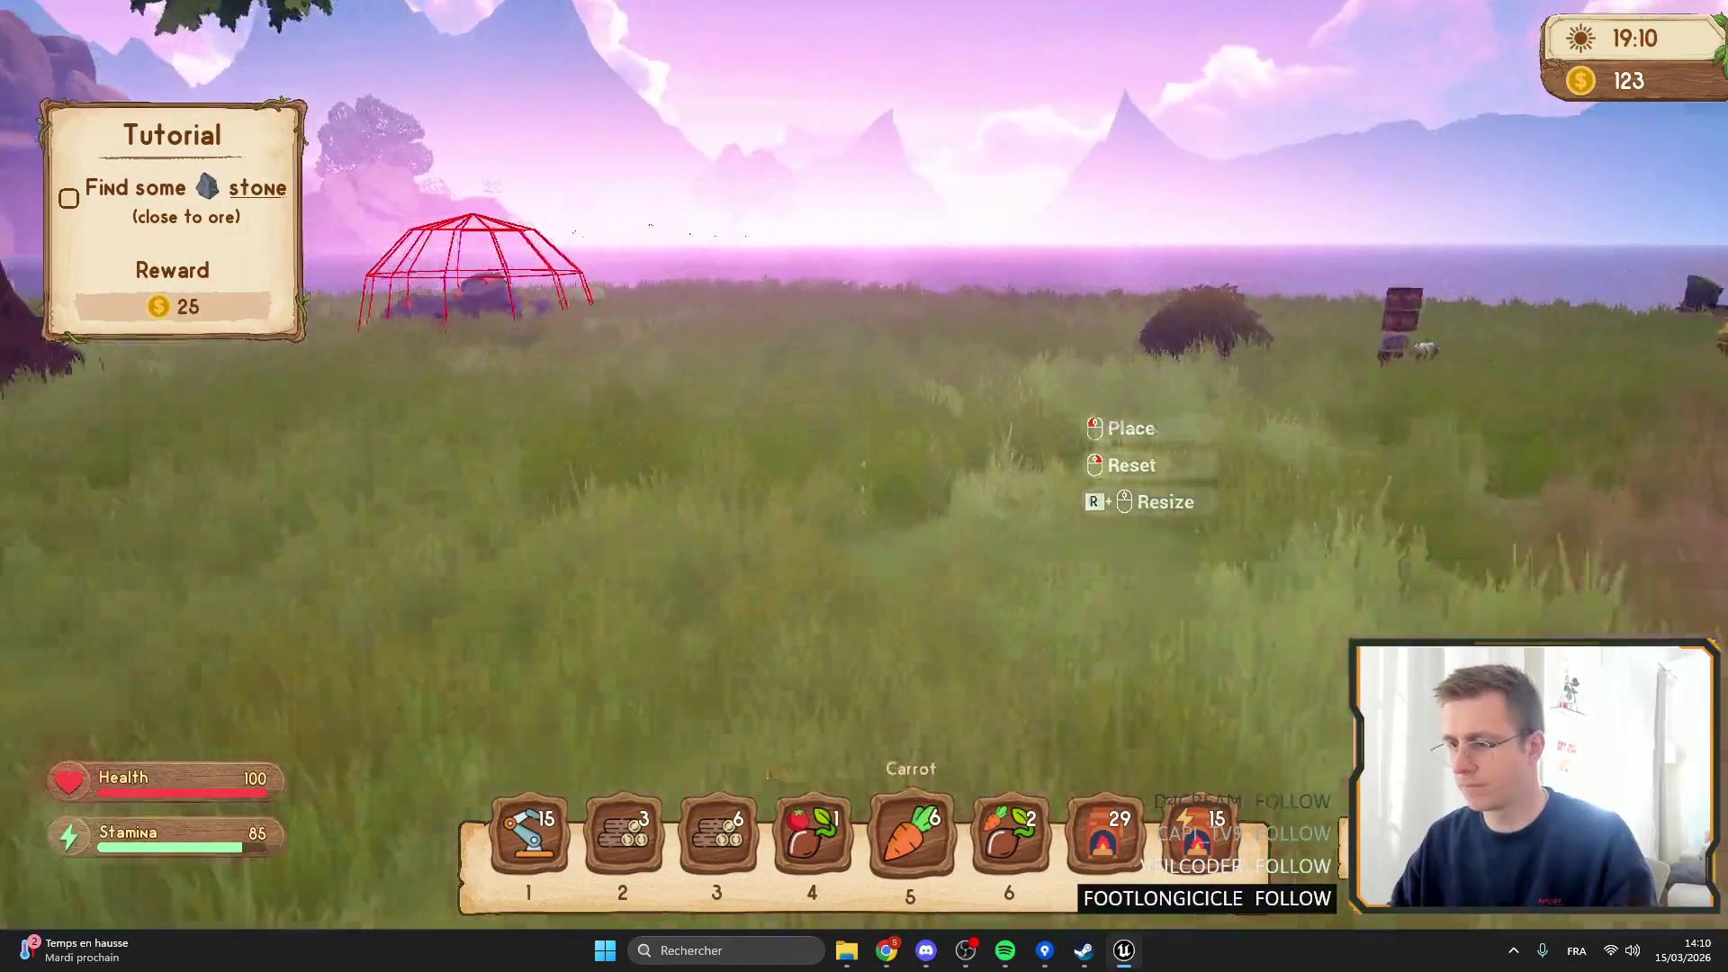
key(i)
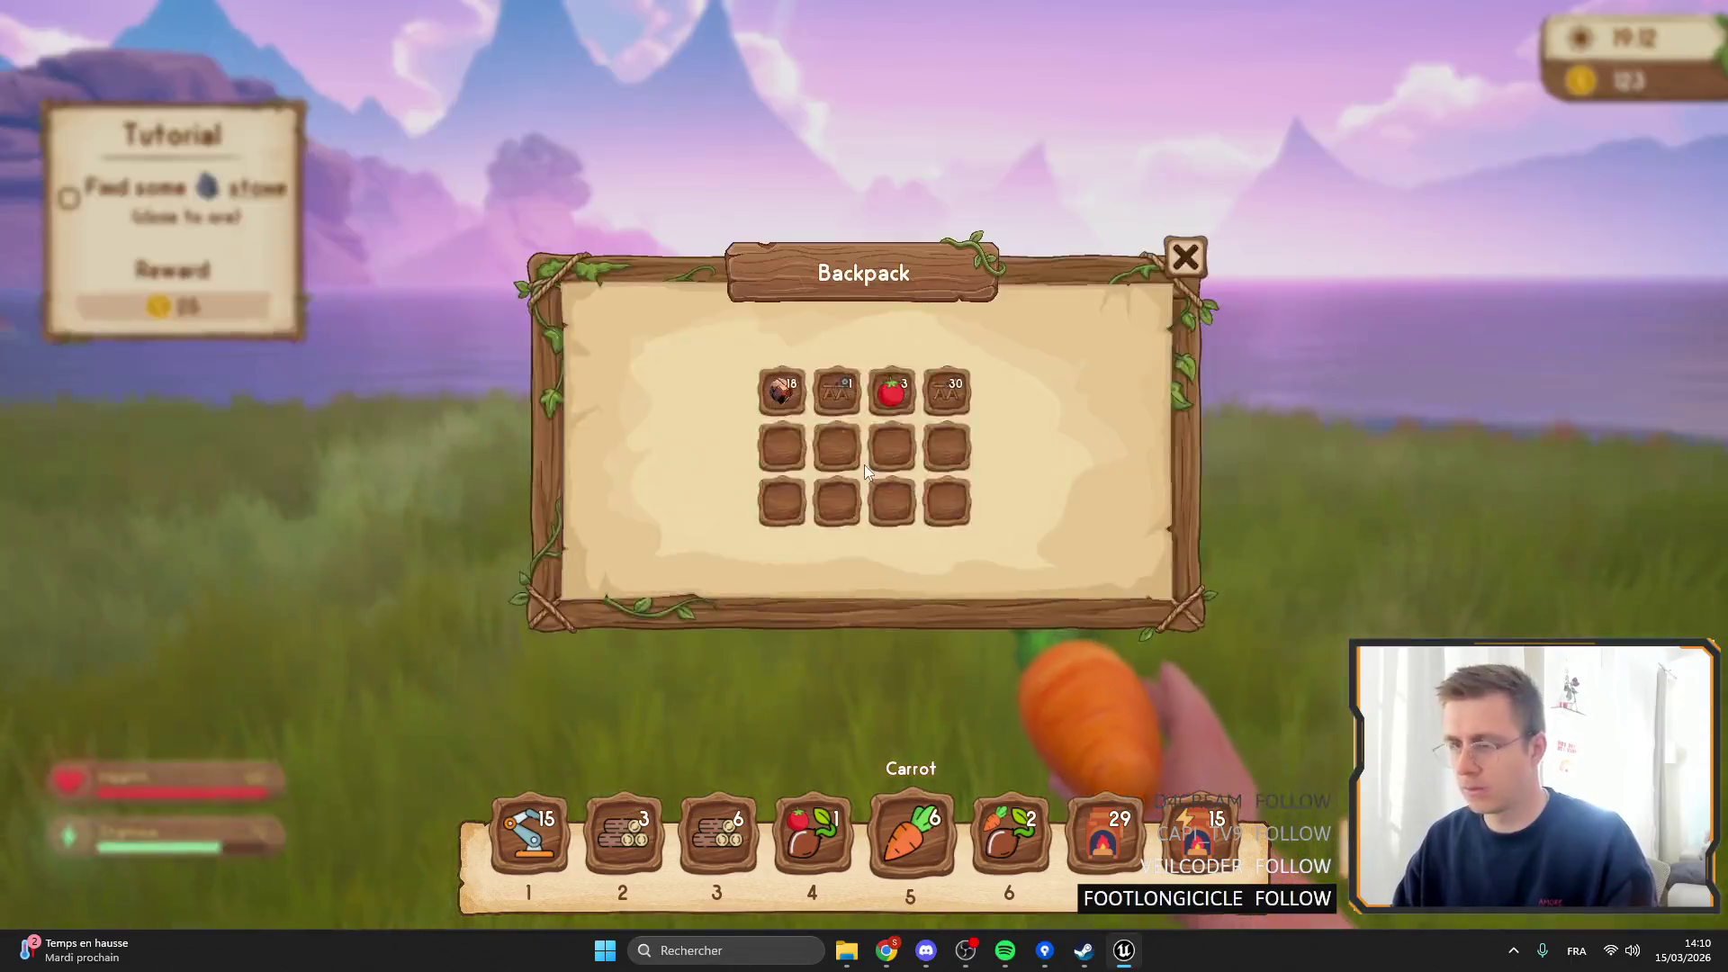
key(m)
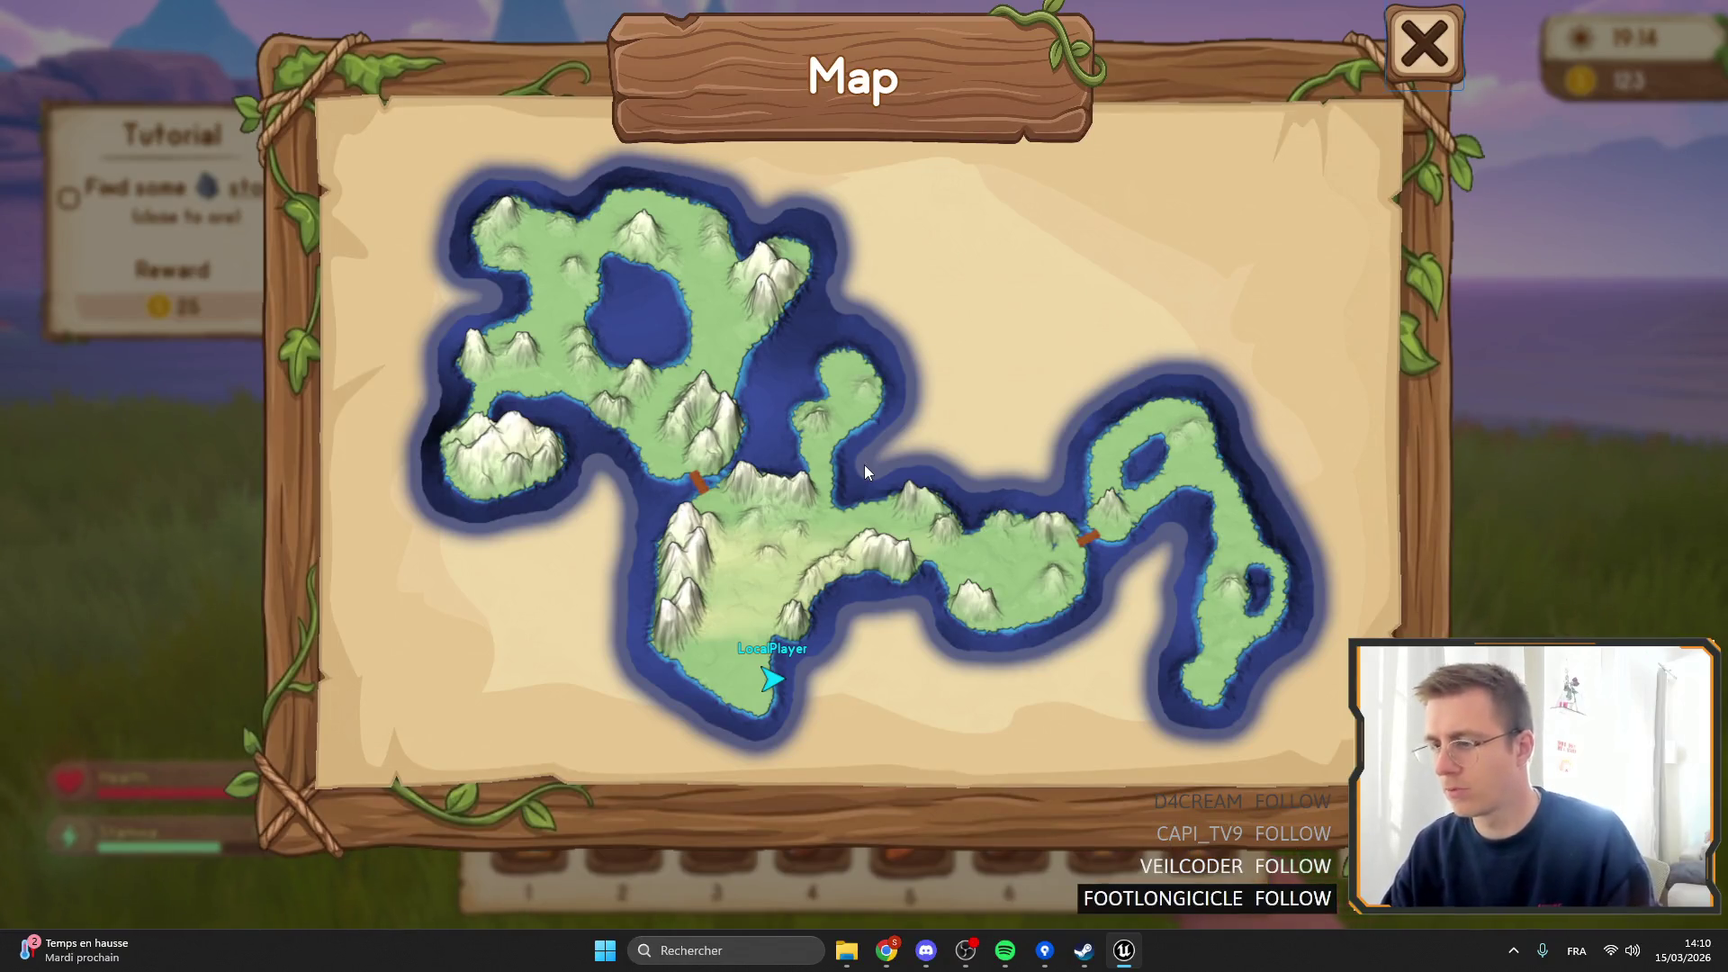
key(m)
Walk toward the sea, recheck the map, pick up a stone, and stop play.
key(w)
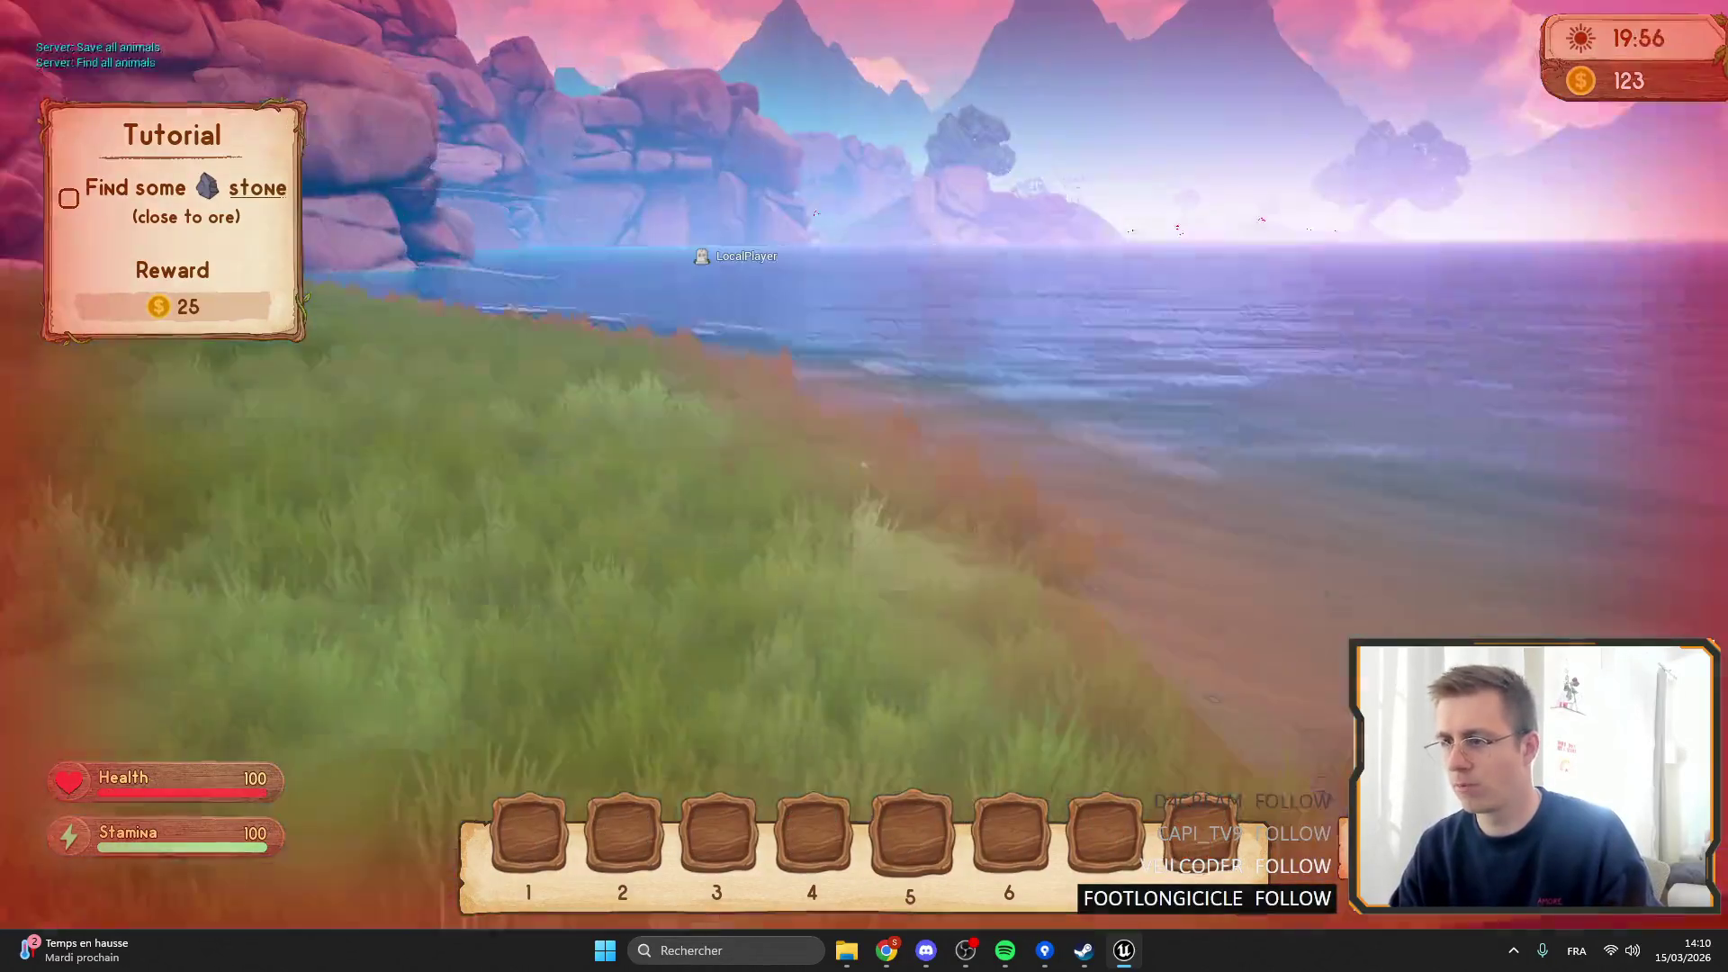
key(m)
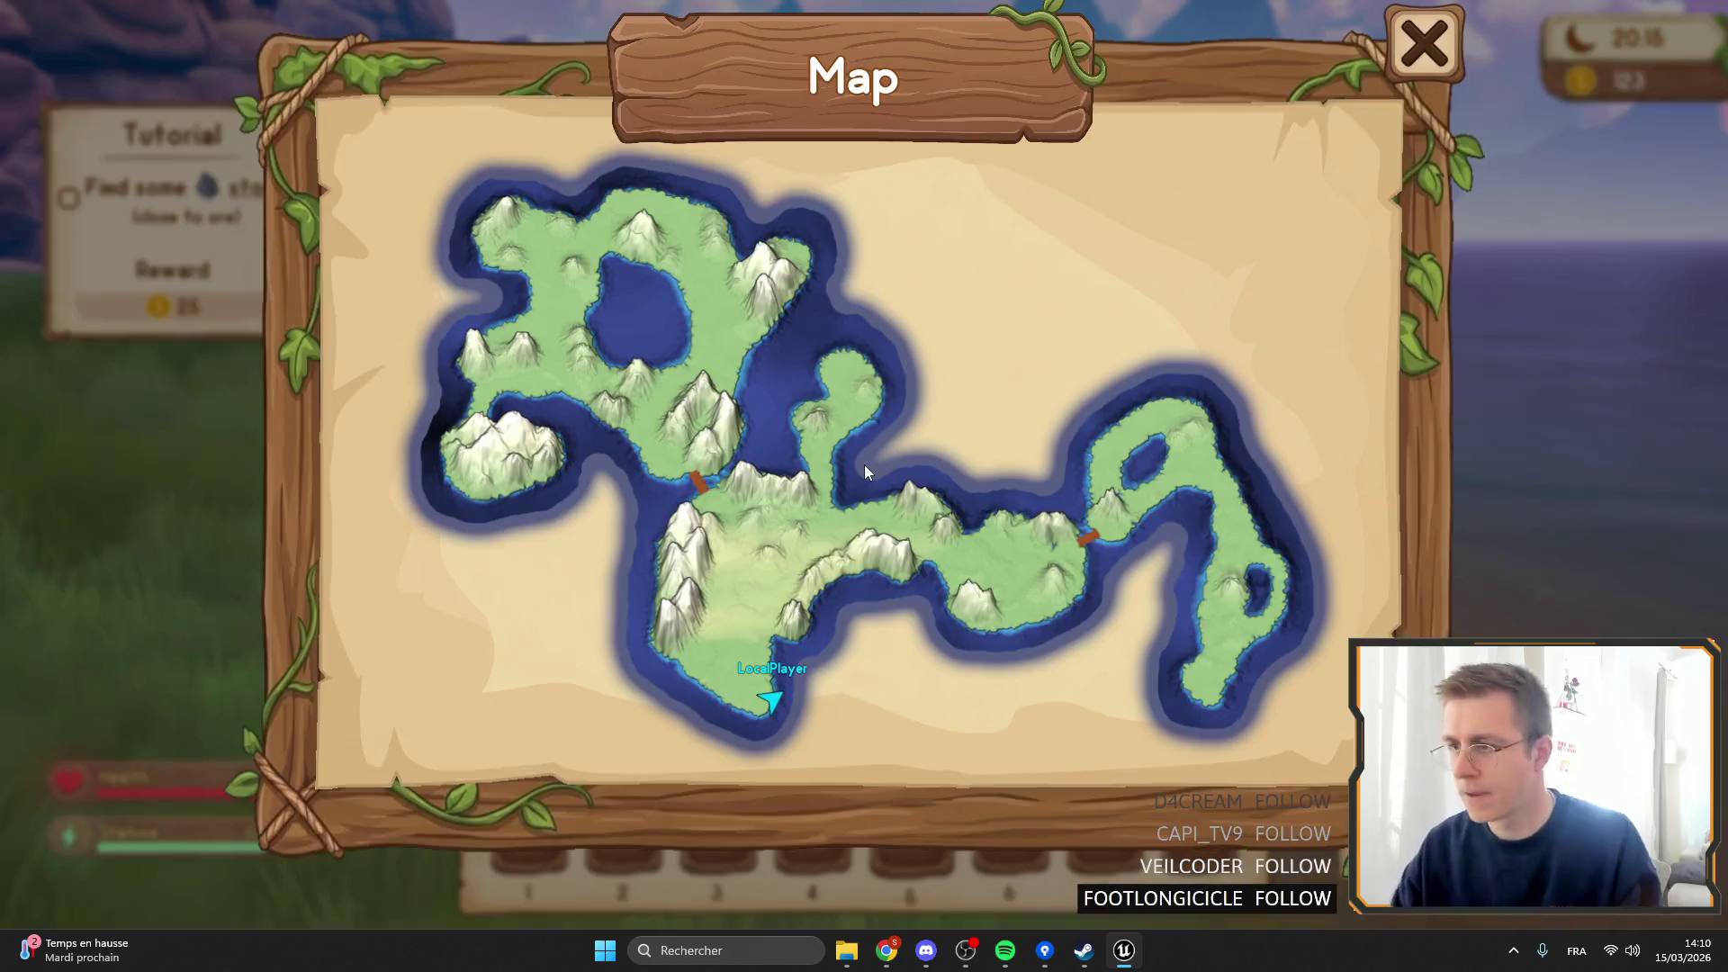
key(m)
key(w)
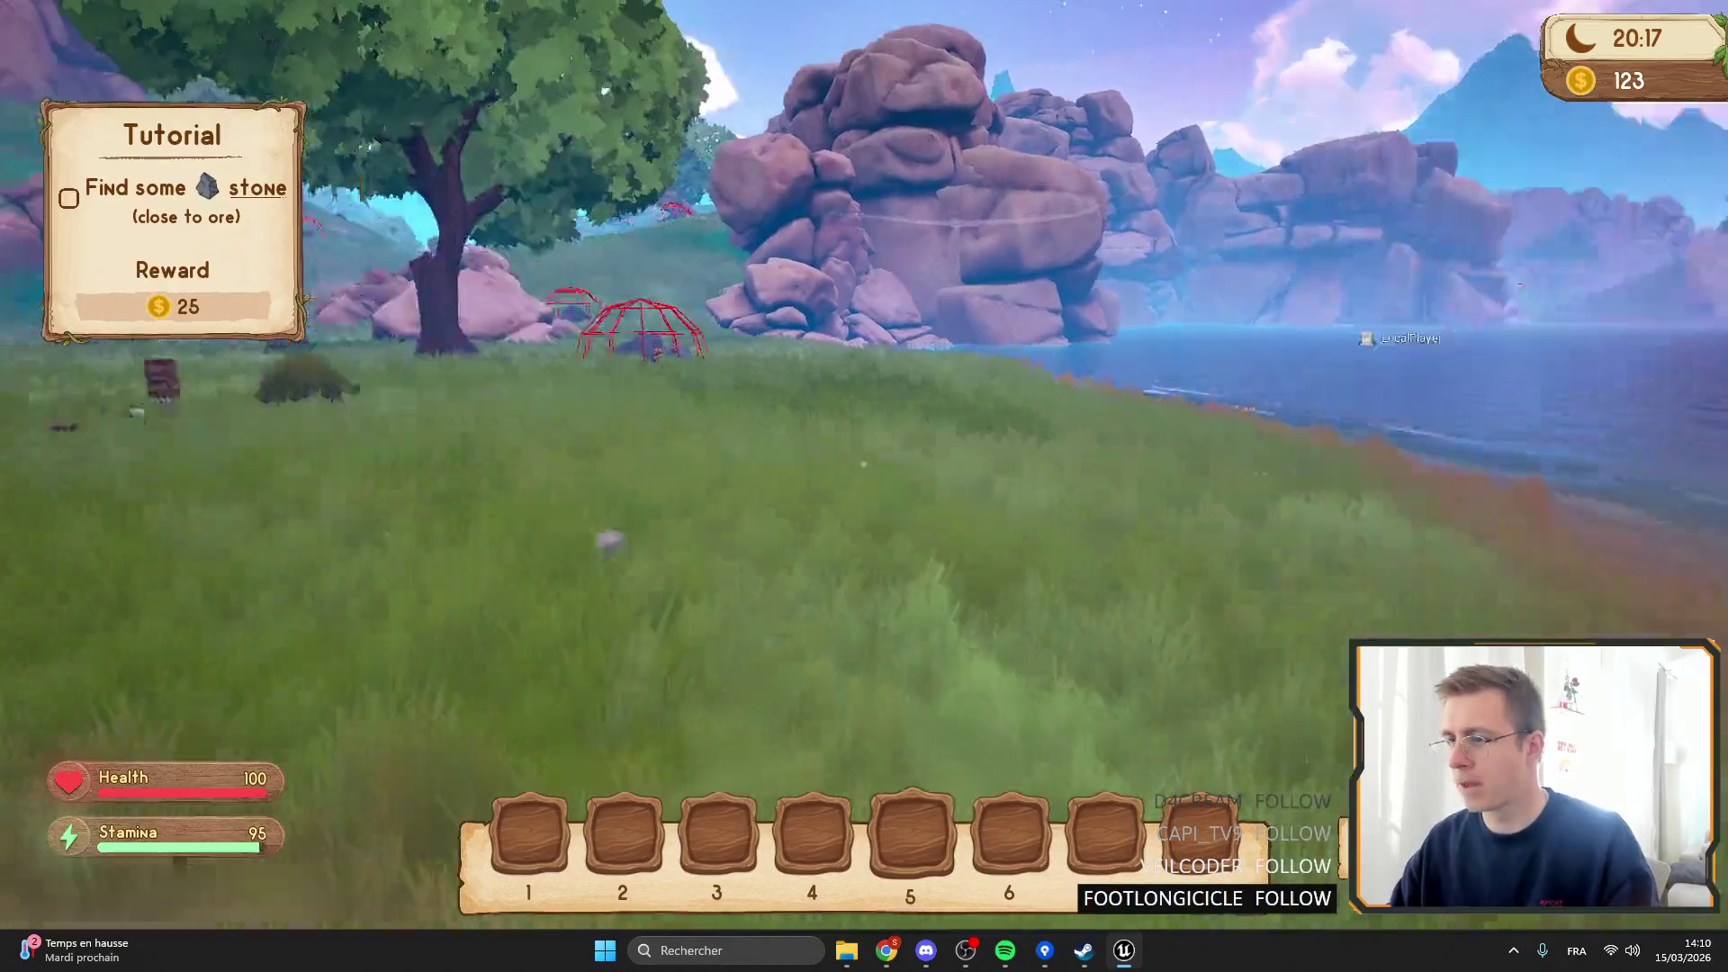
key(e)
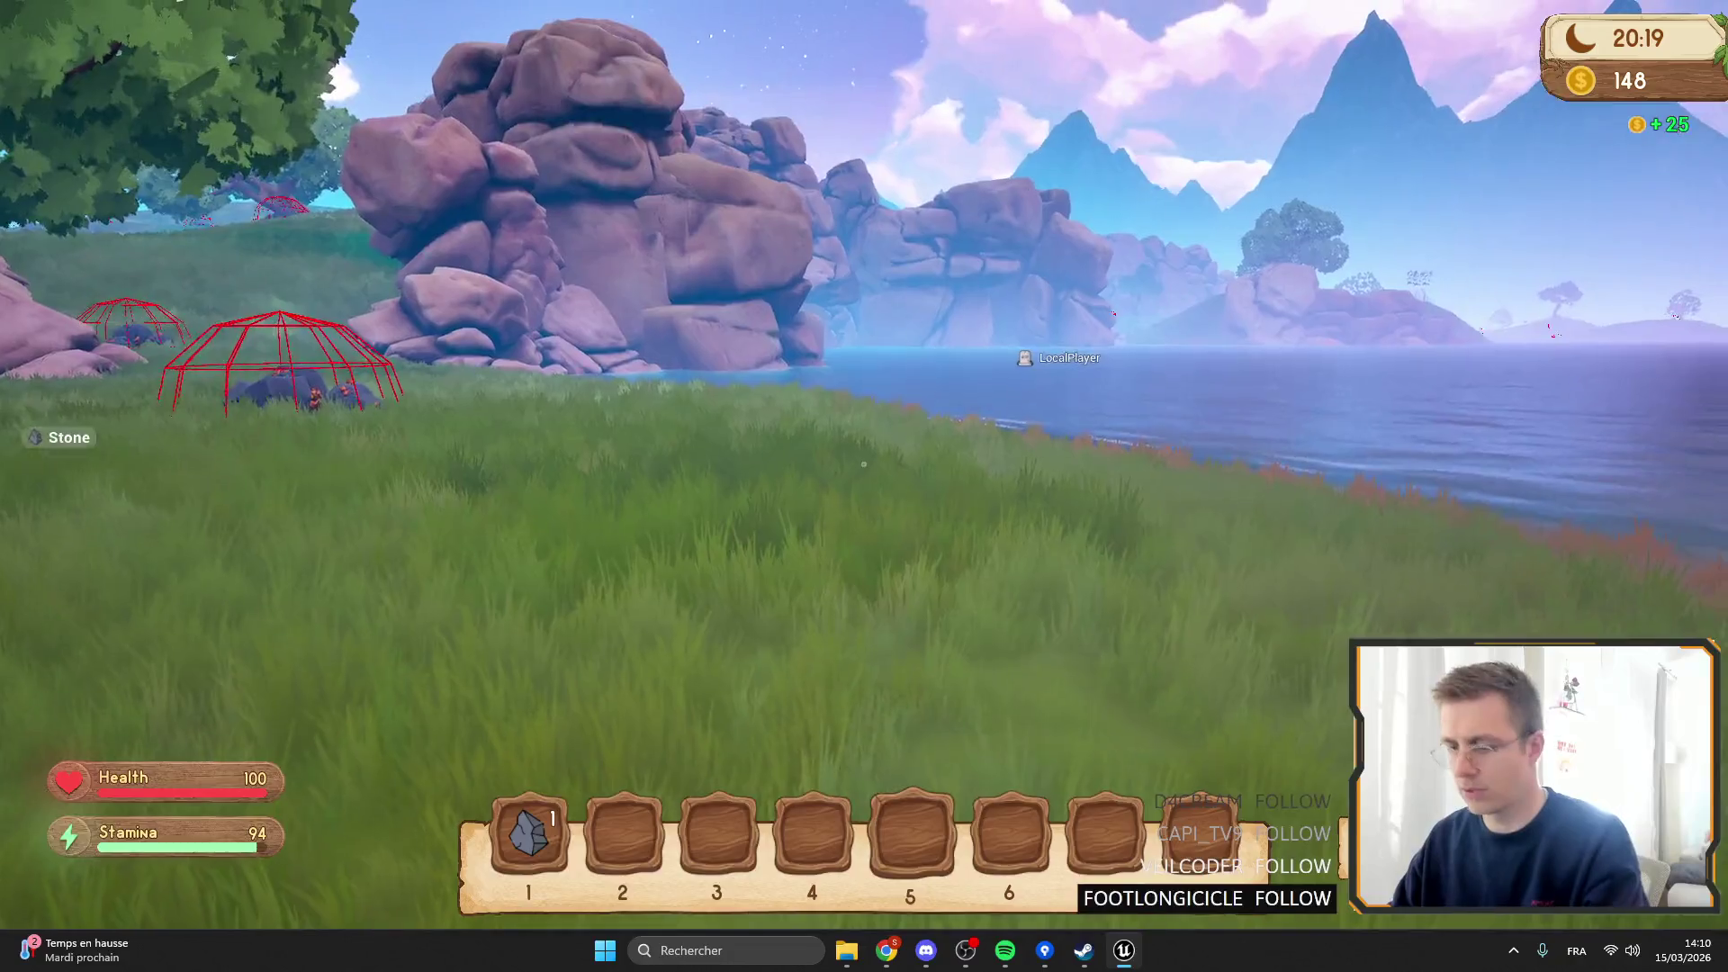
key(Escape)
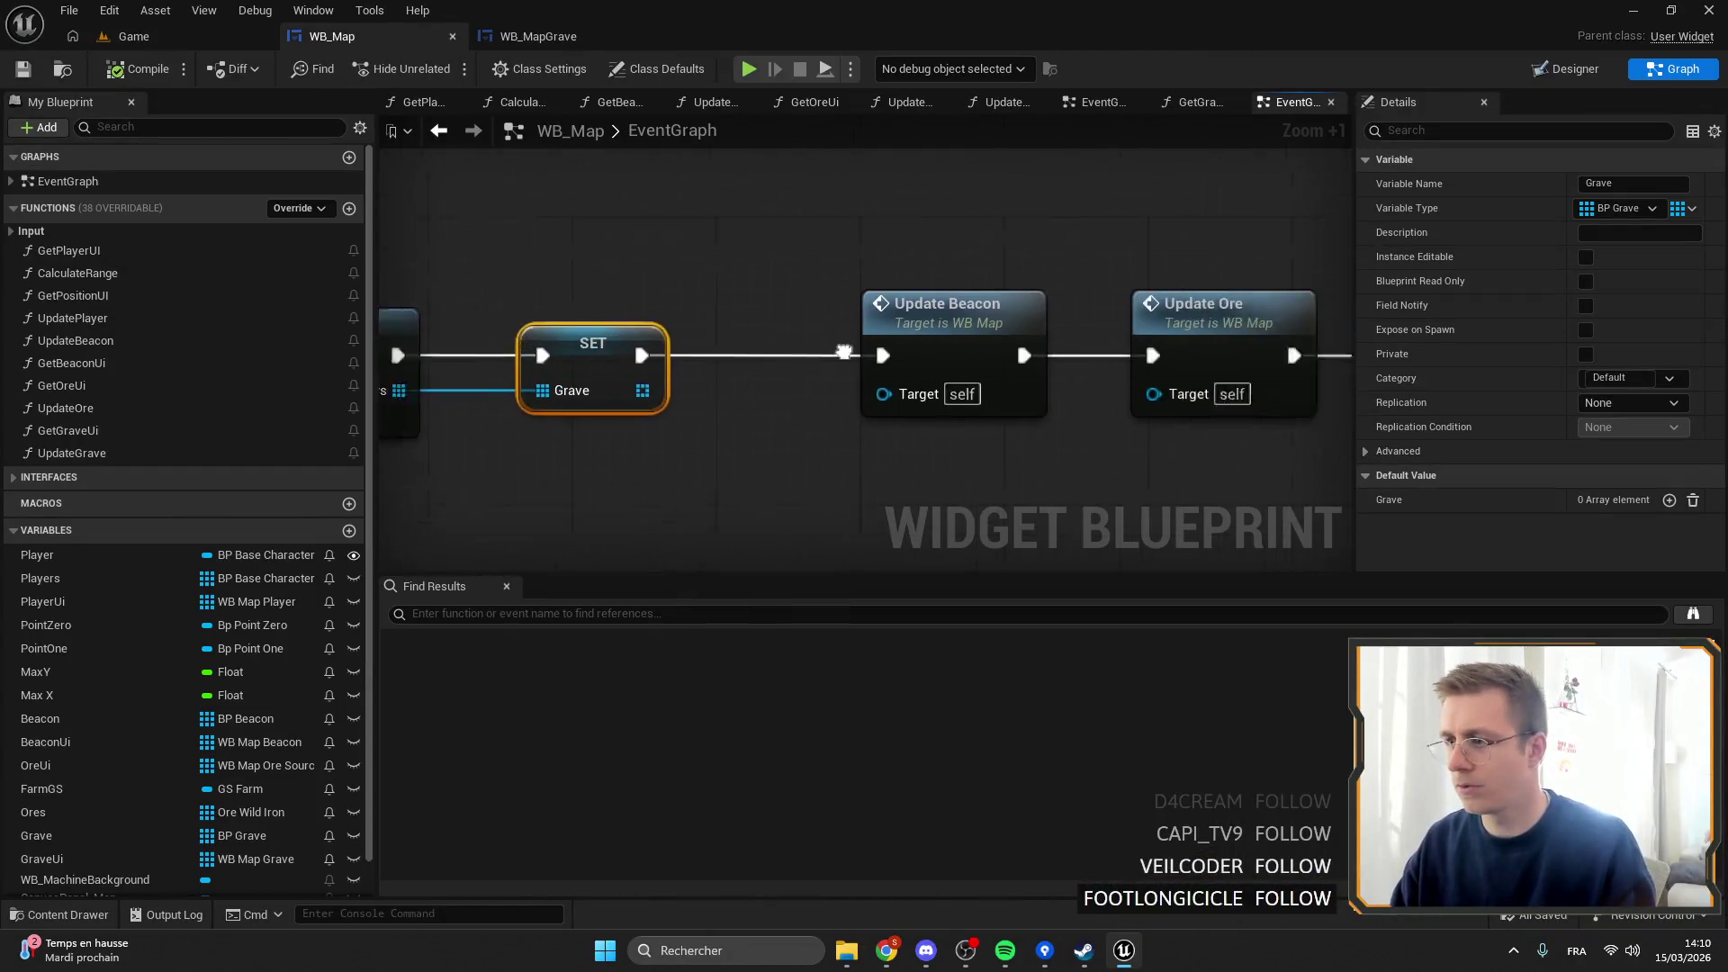
Add an Update Grave call chained after Update Ore in WB_Map and save.
scroll(781, 297, down, 3)
drag(799, 335, 734, 335)
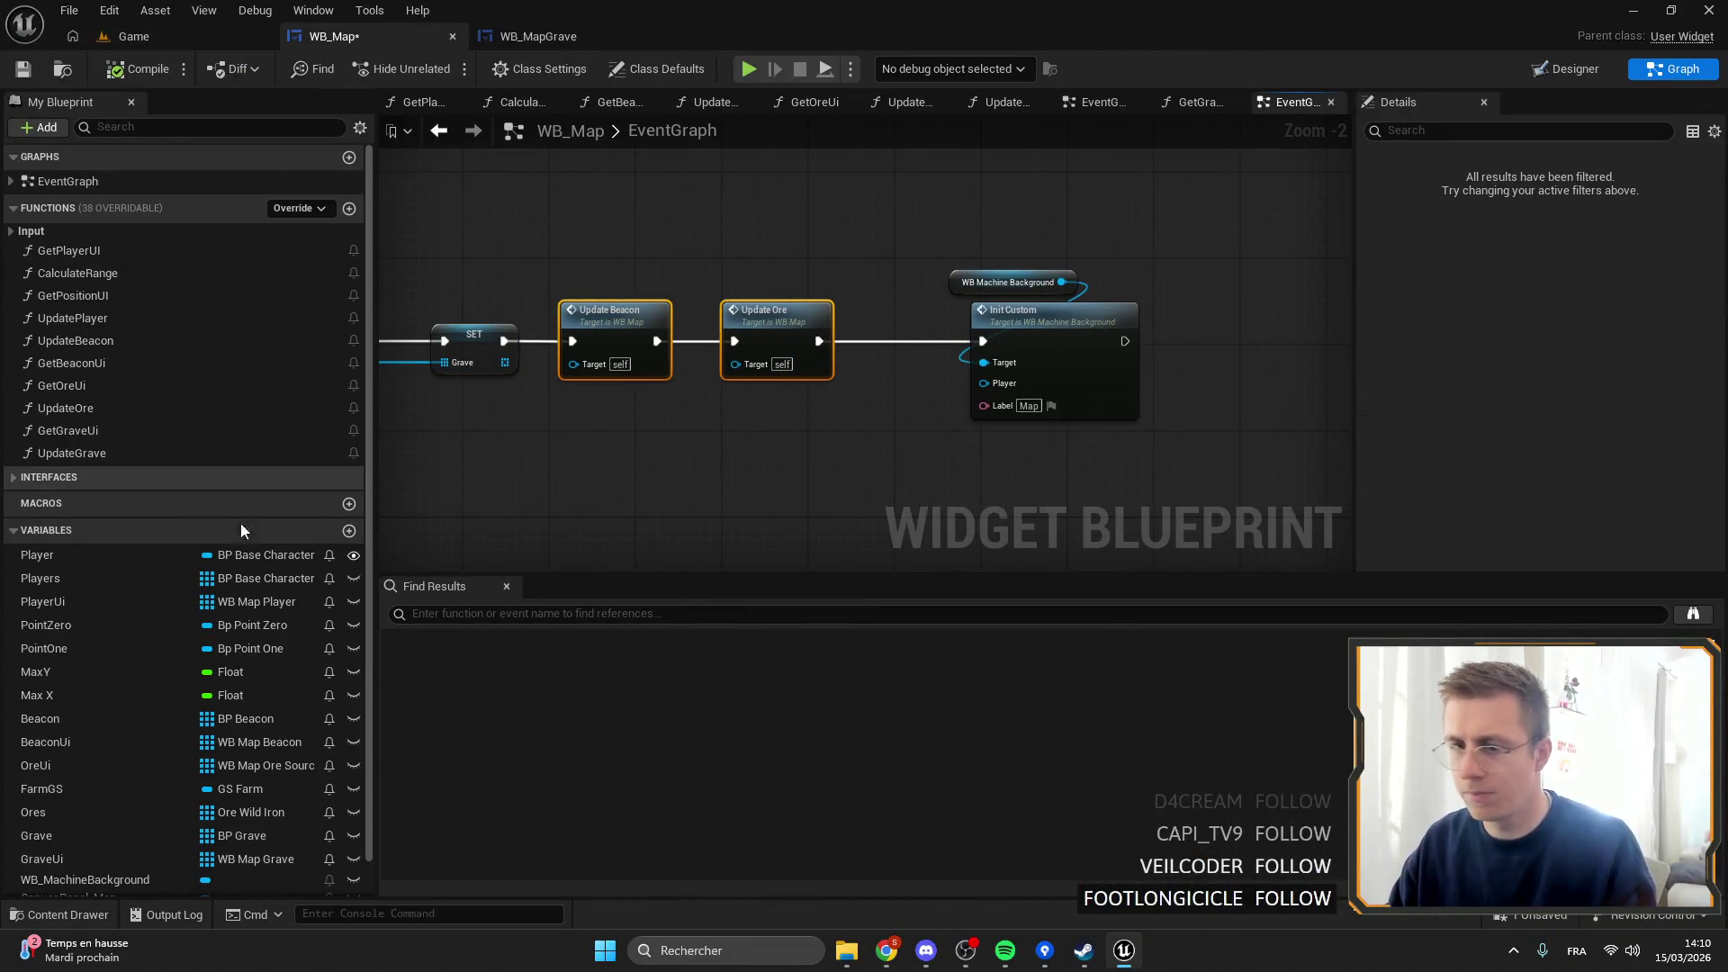
mouse_move(99, 452)
mouse_down()
mouse_move(882, 355)
mouse_move(875, 340)
mouse_up()
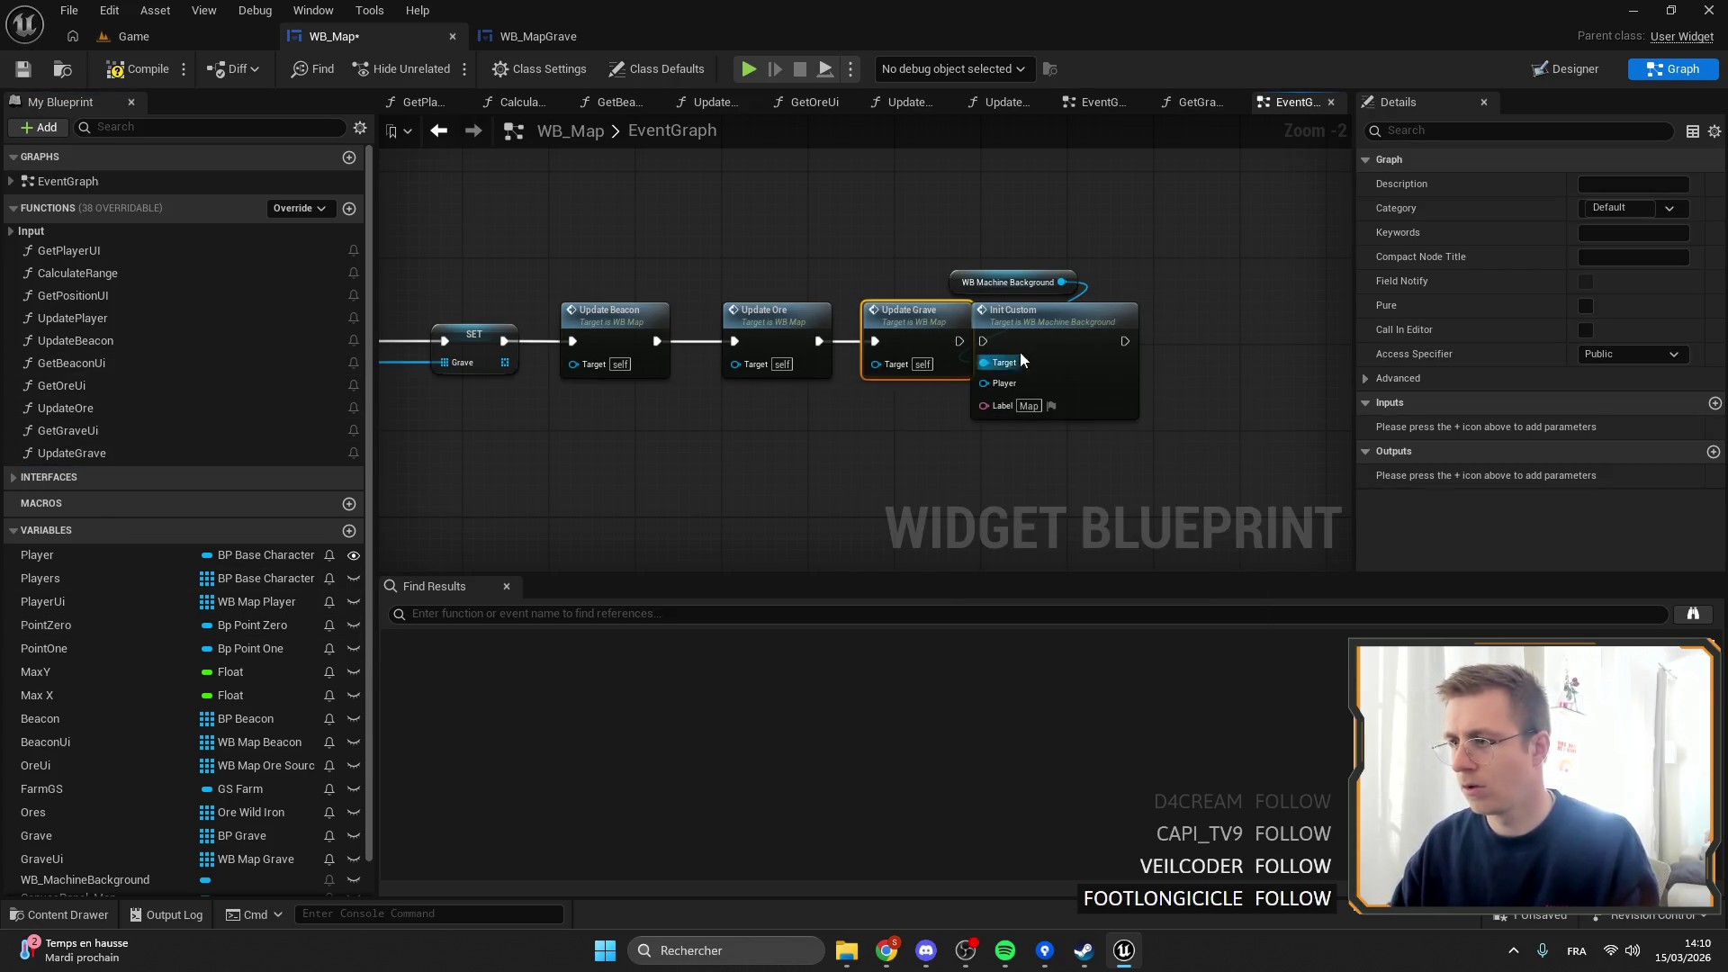
drag(997, 342, 1037, 341)
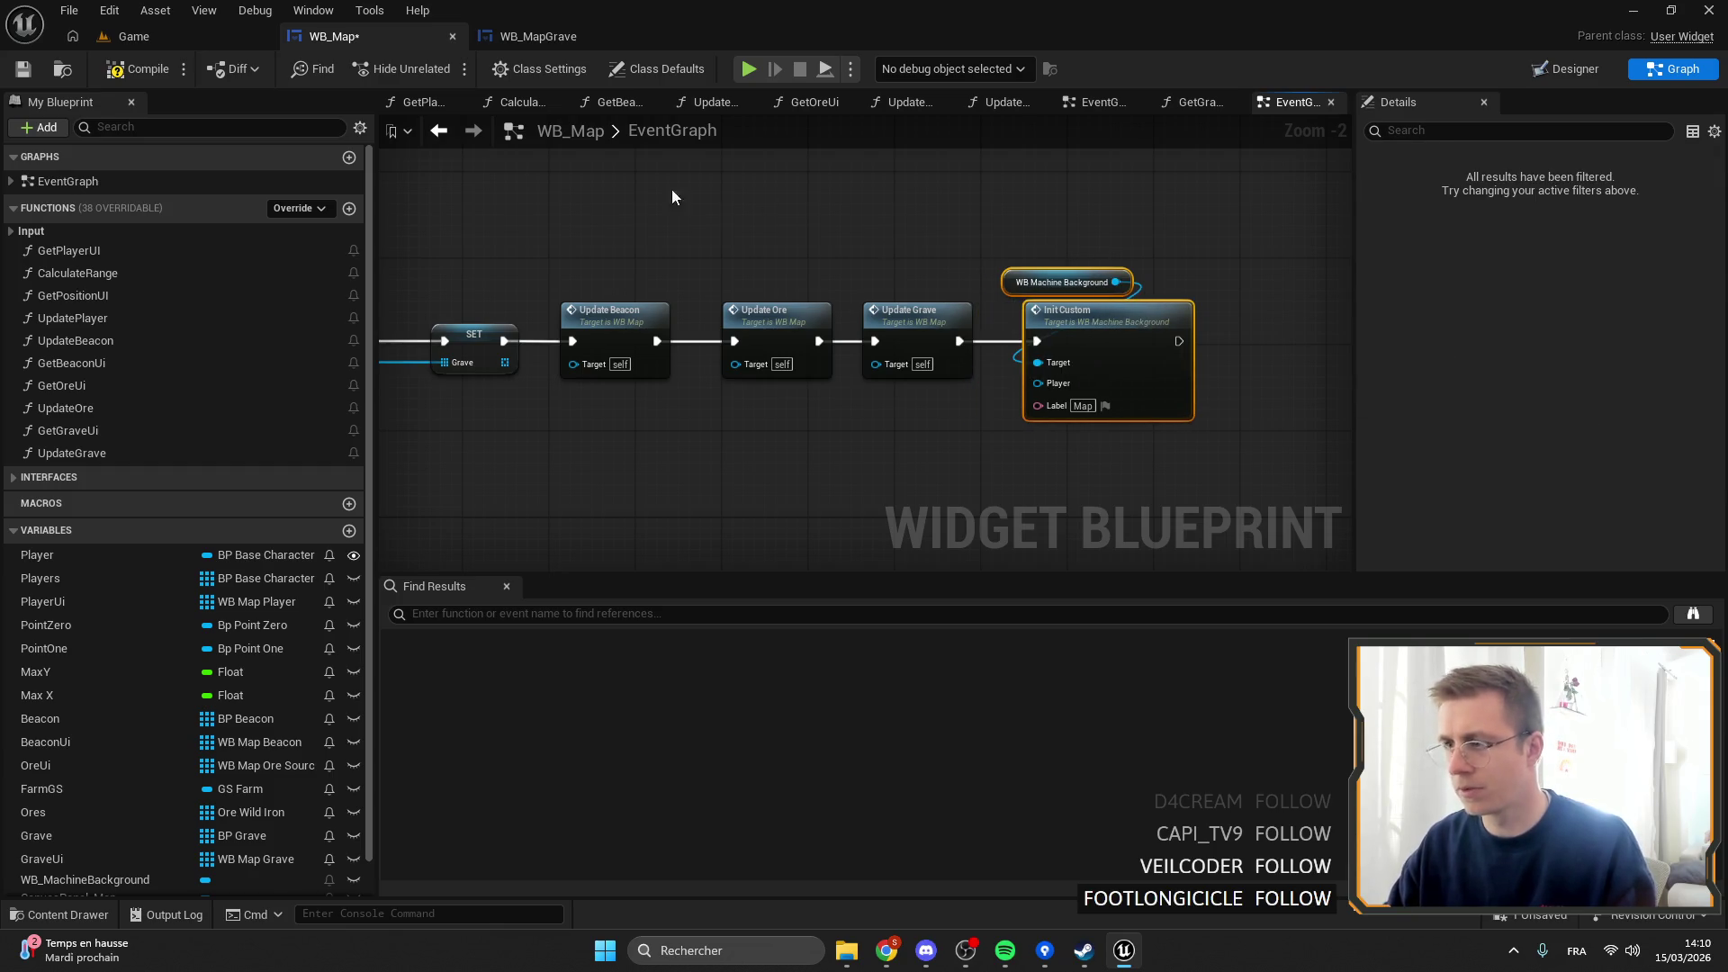
key(ctrl+s)
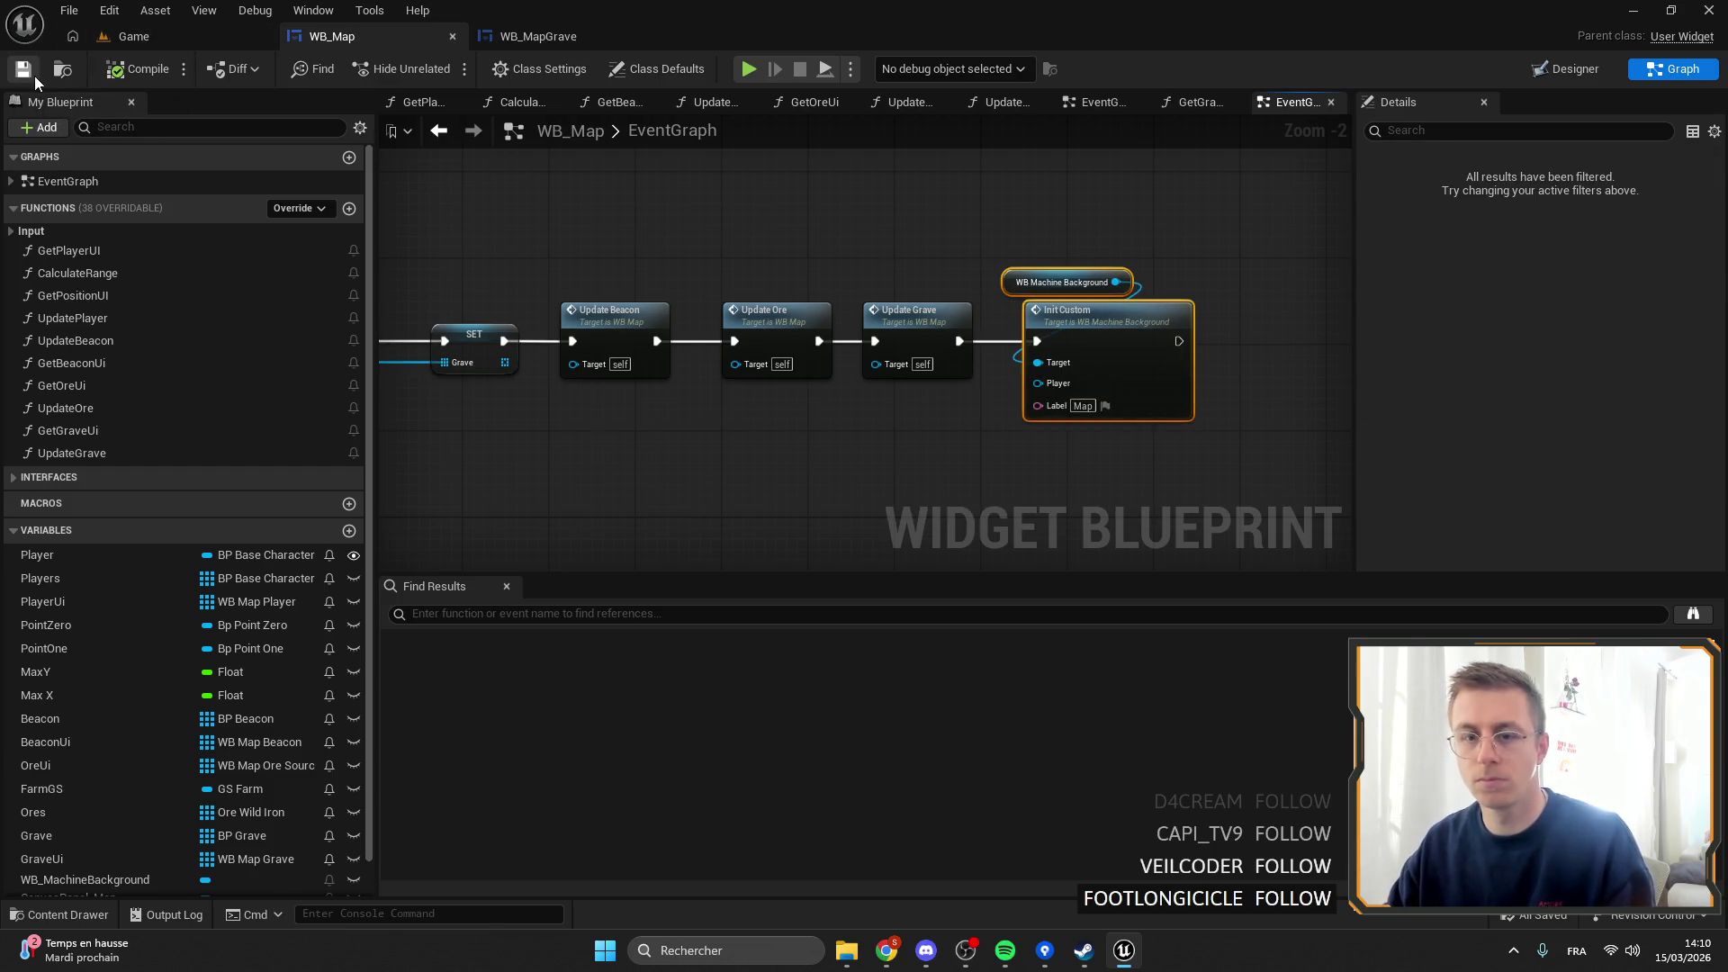
Play the Game level fullscreen and open the map to see the grave icon.
click(133, 36)
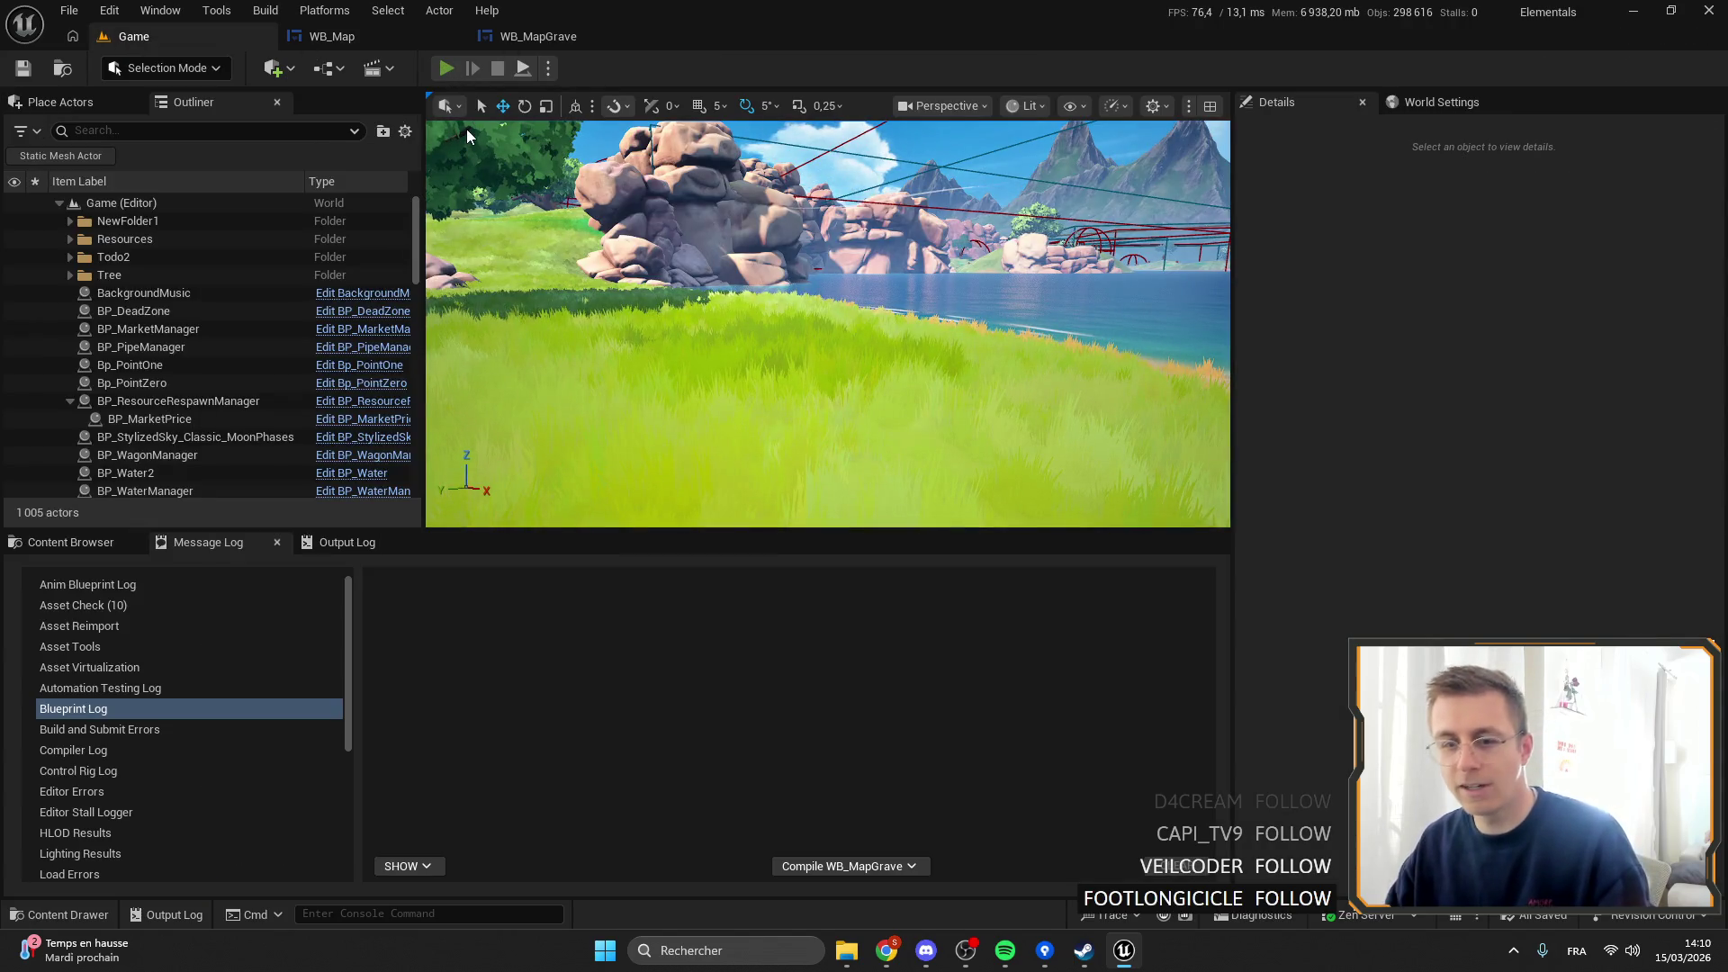
key(alt+p)
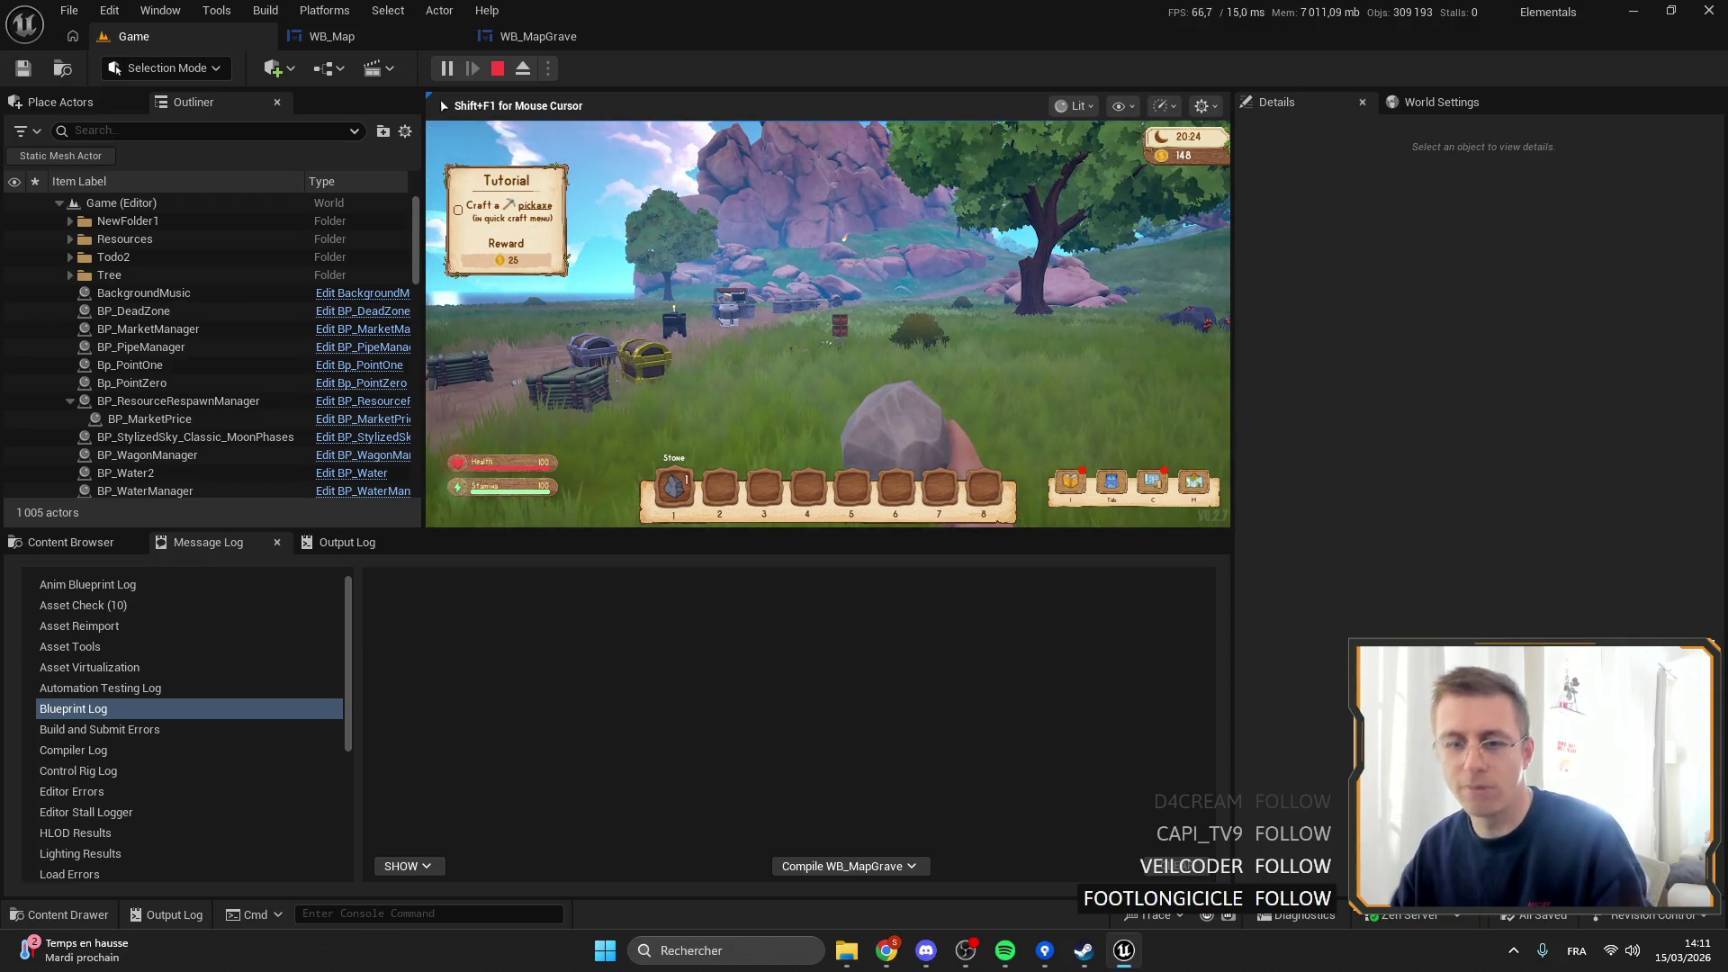
key(F11)
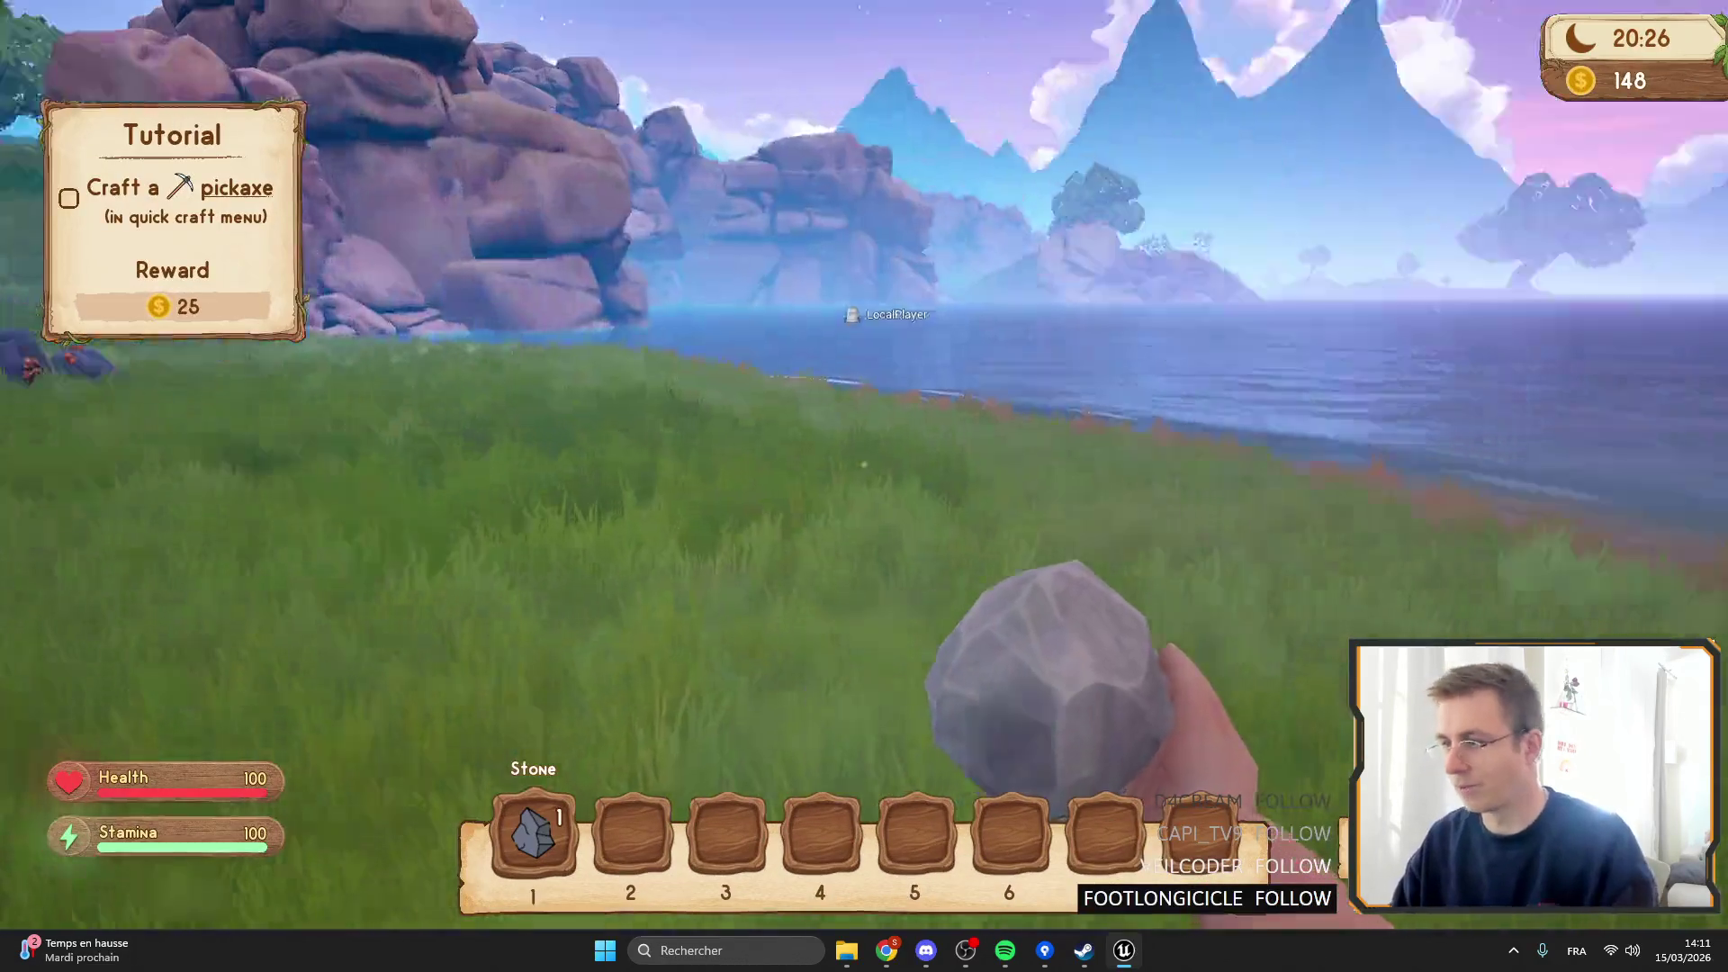
key(m)
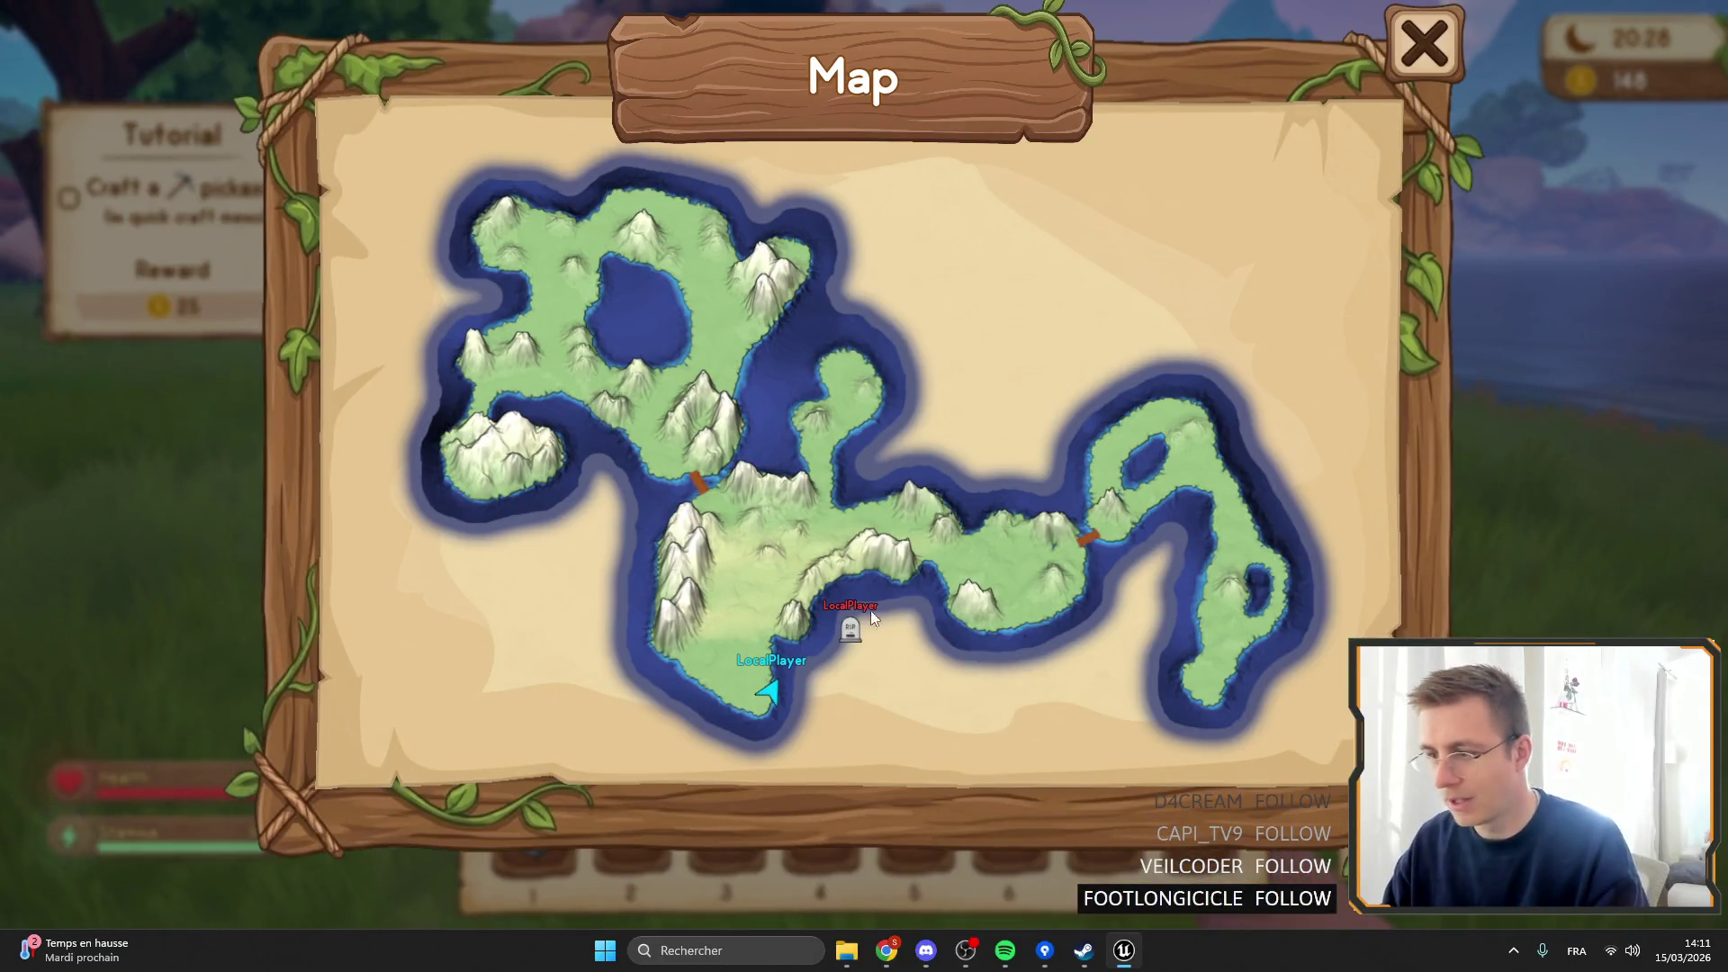
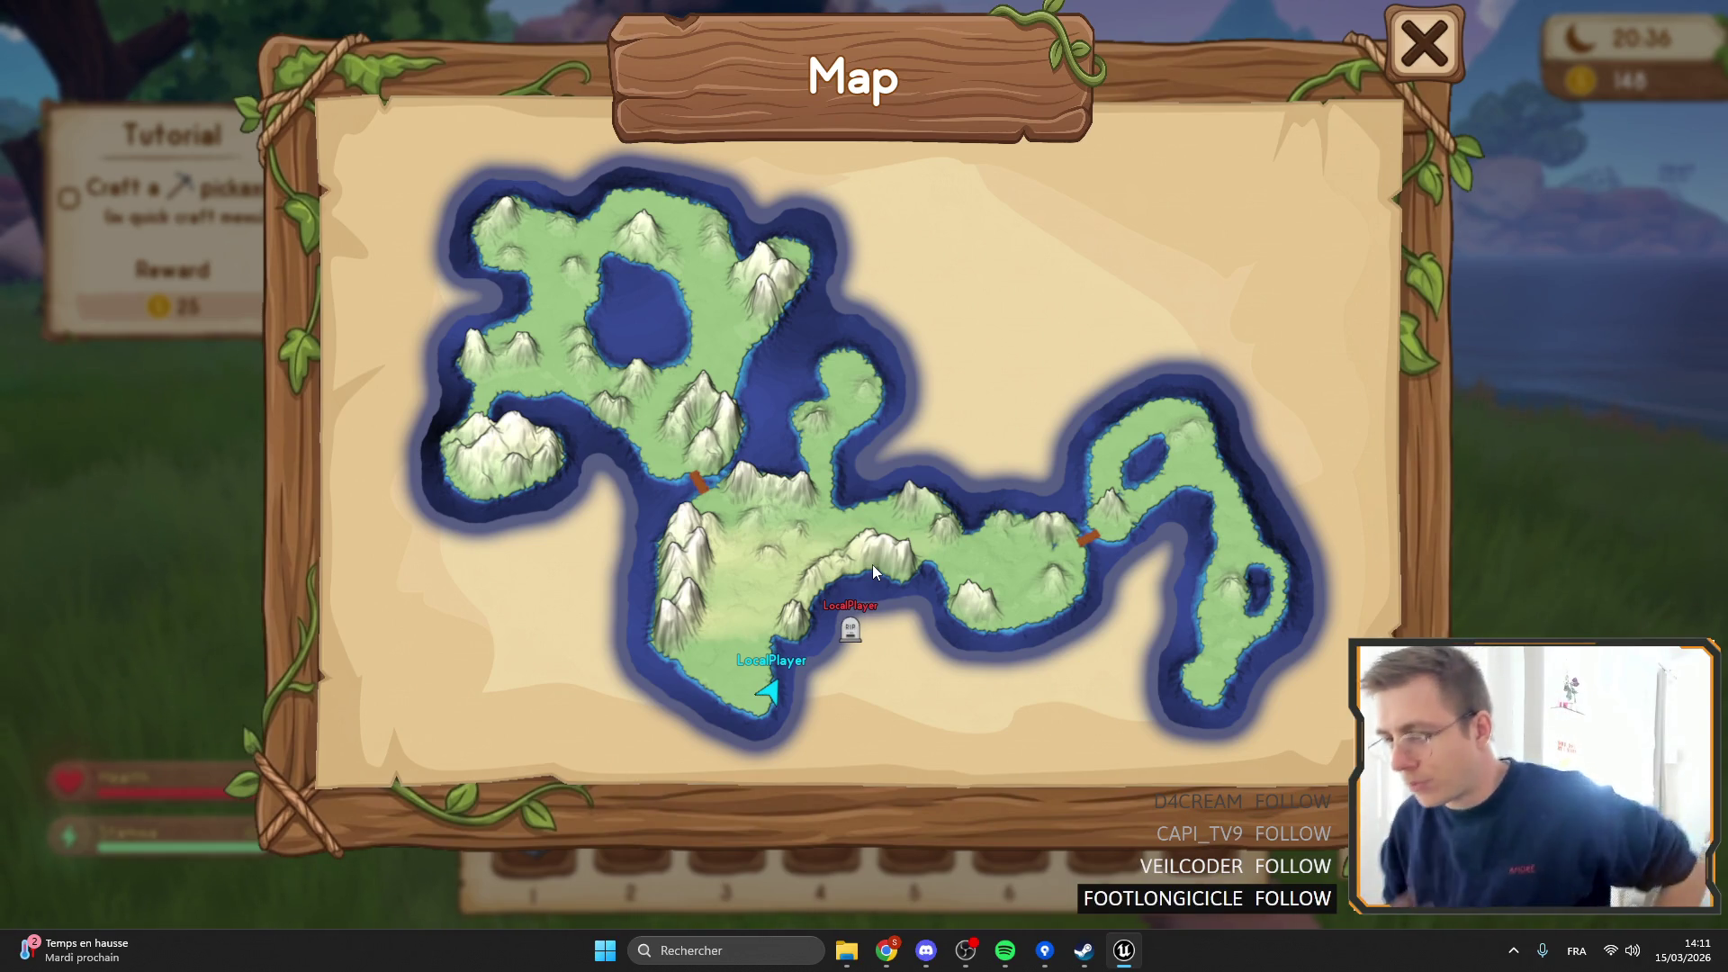
Close the world map, walk near the furnaces, then exit the Play-In-Editor test with Esc.
key(m)
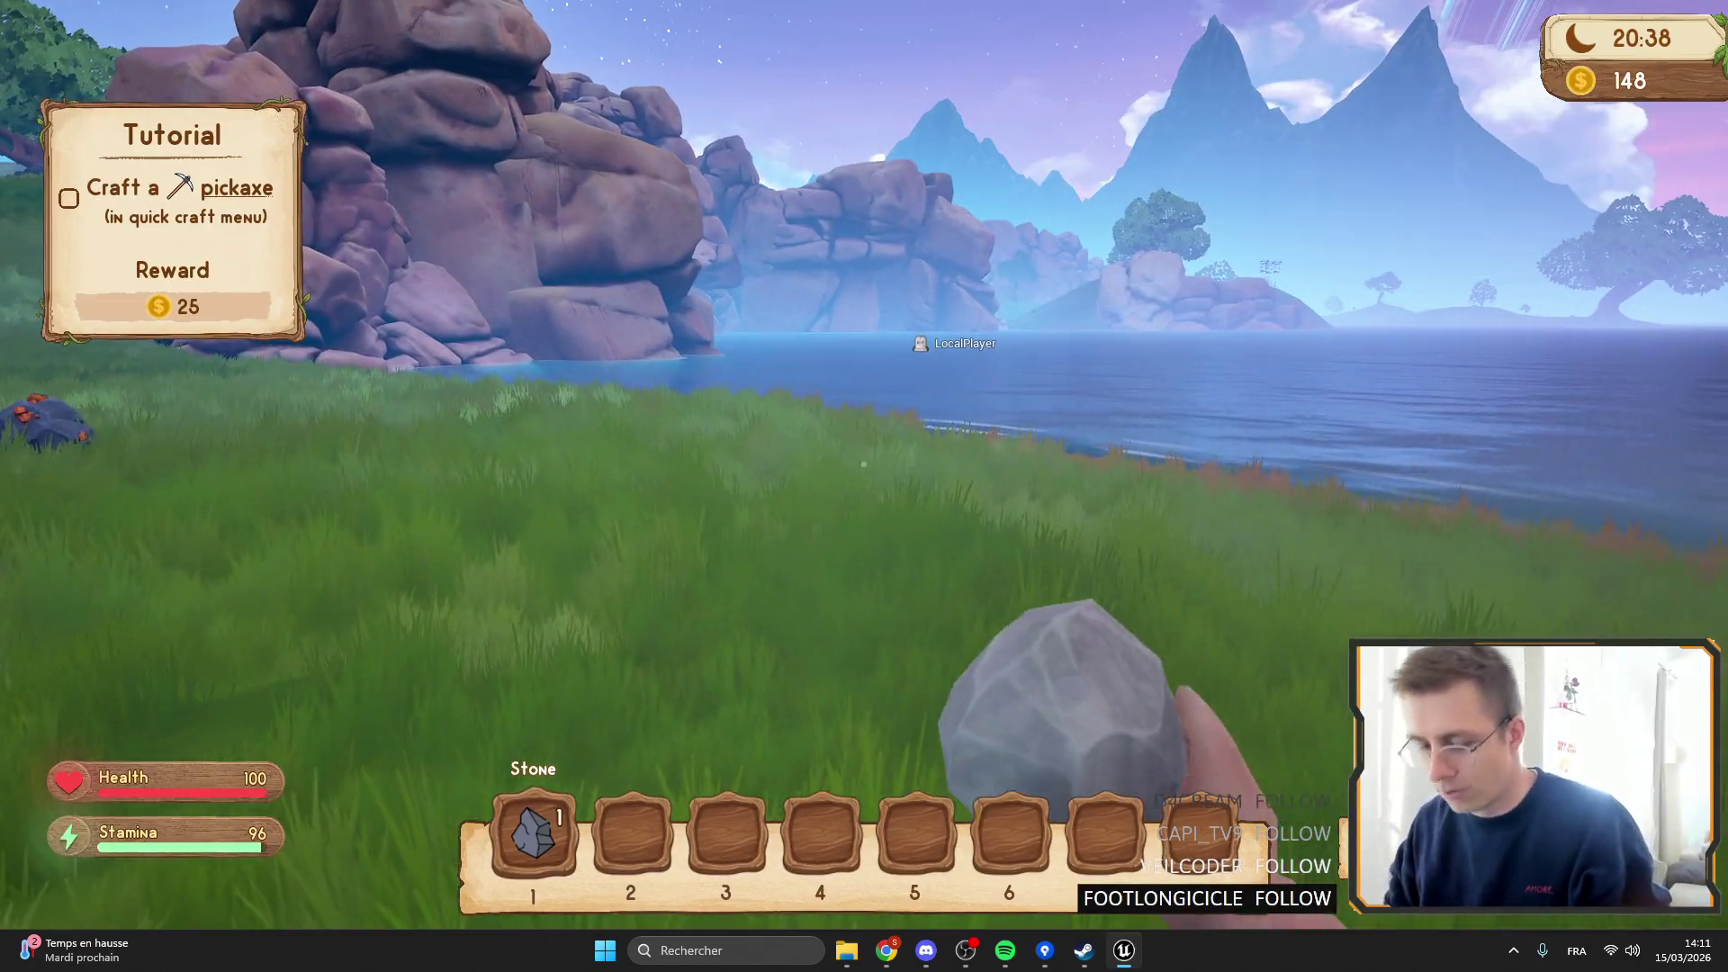
key(m)
key(m)
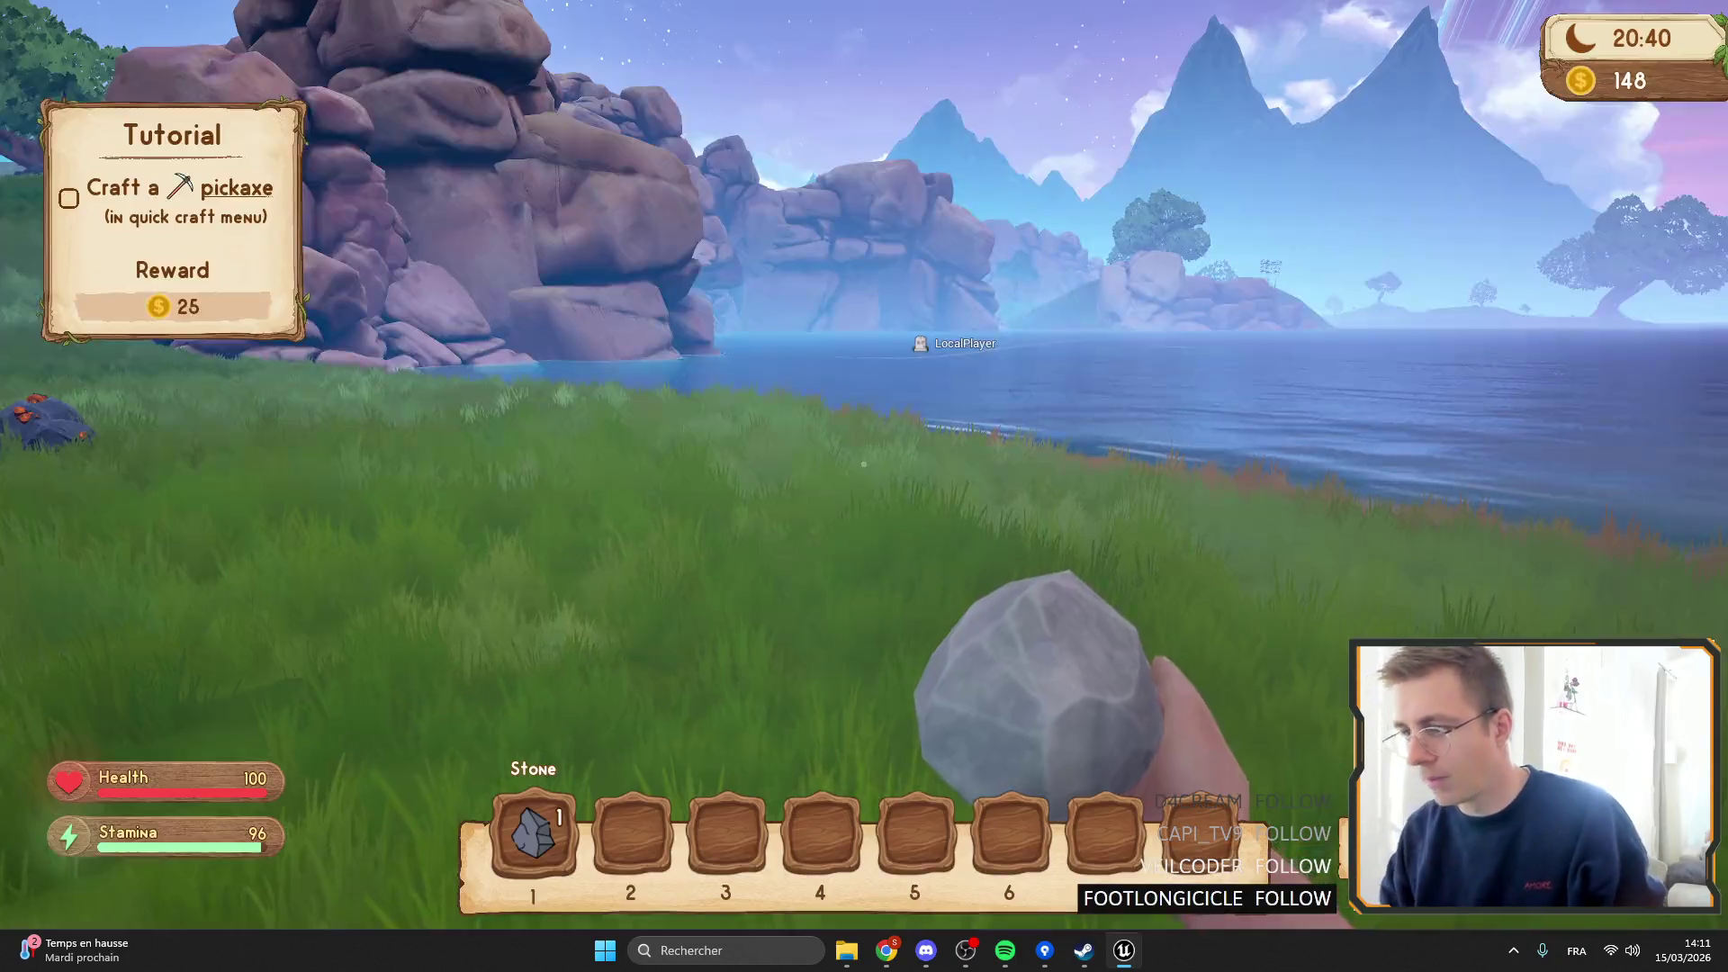
key(shift+w)
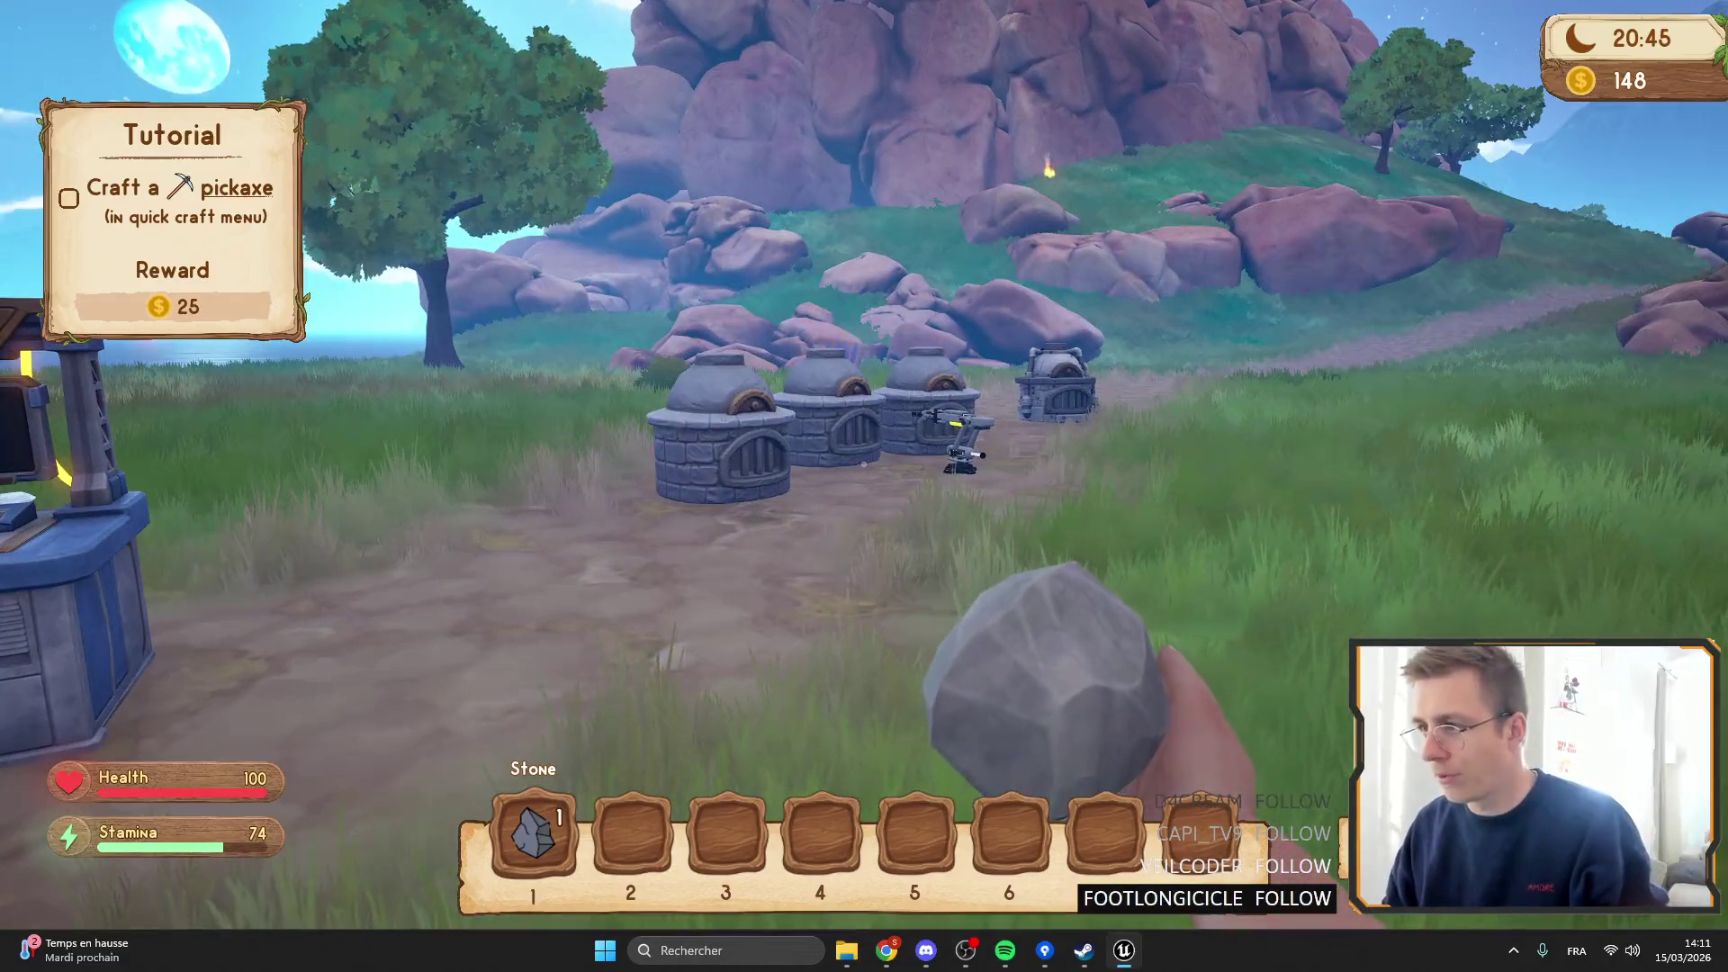
key(w)
key(s)
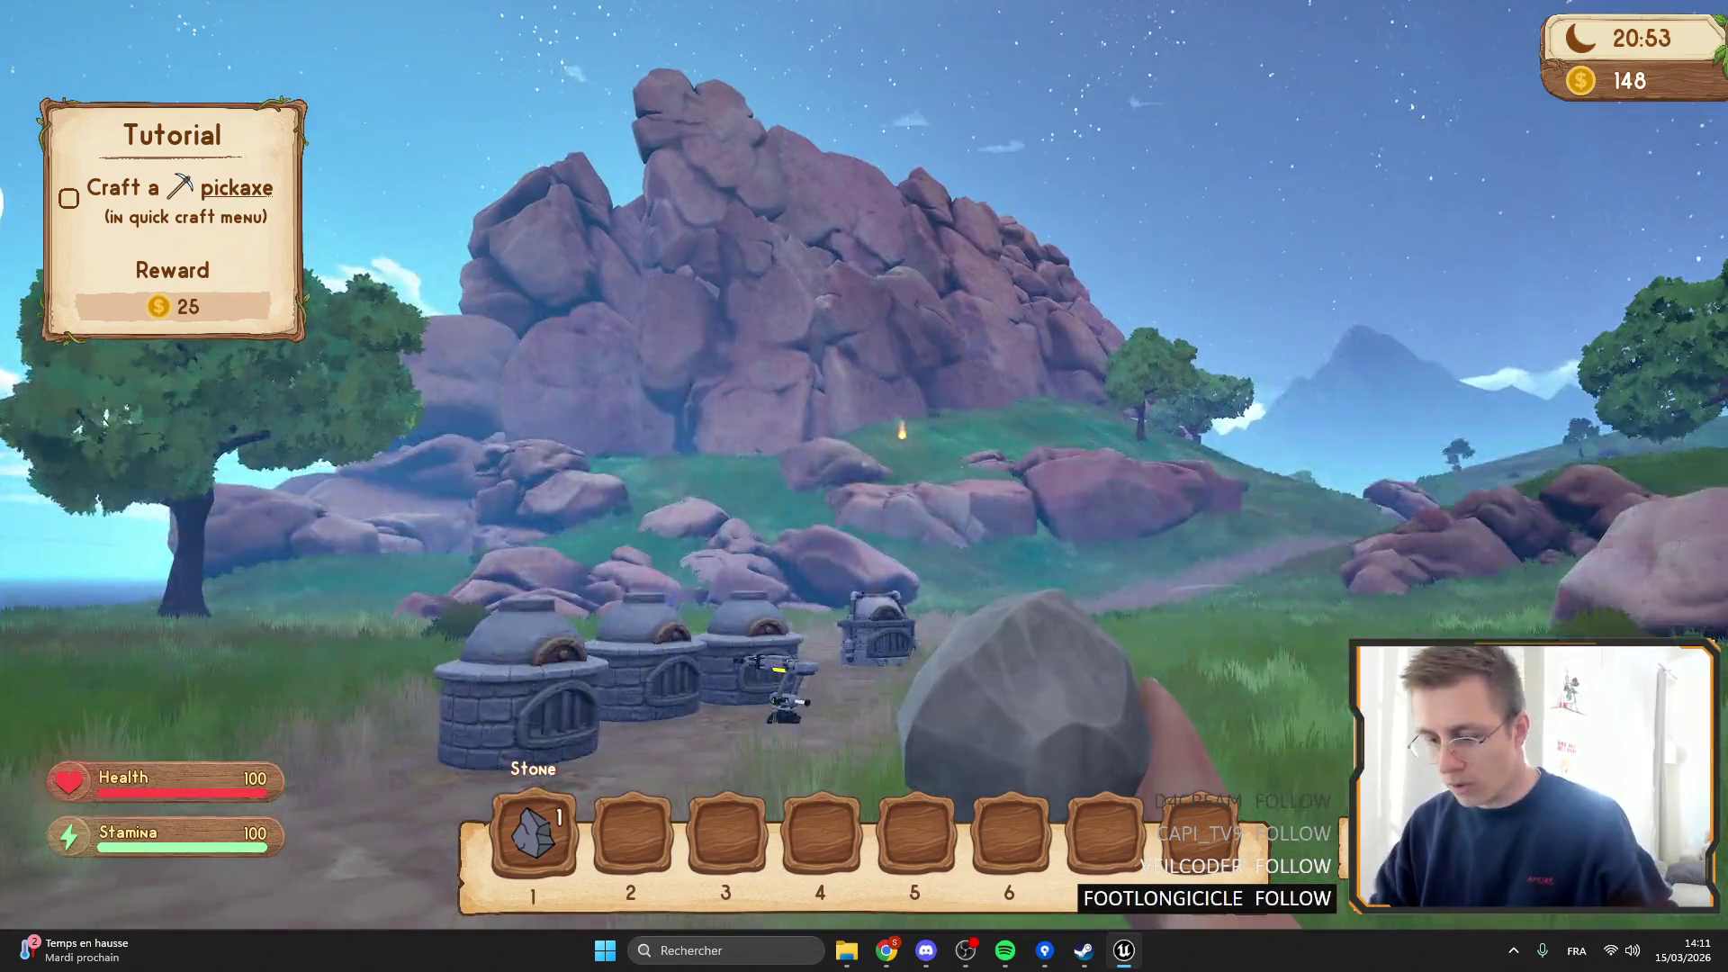
key(Escape)
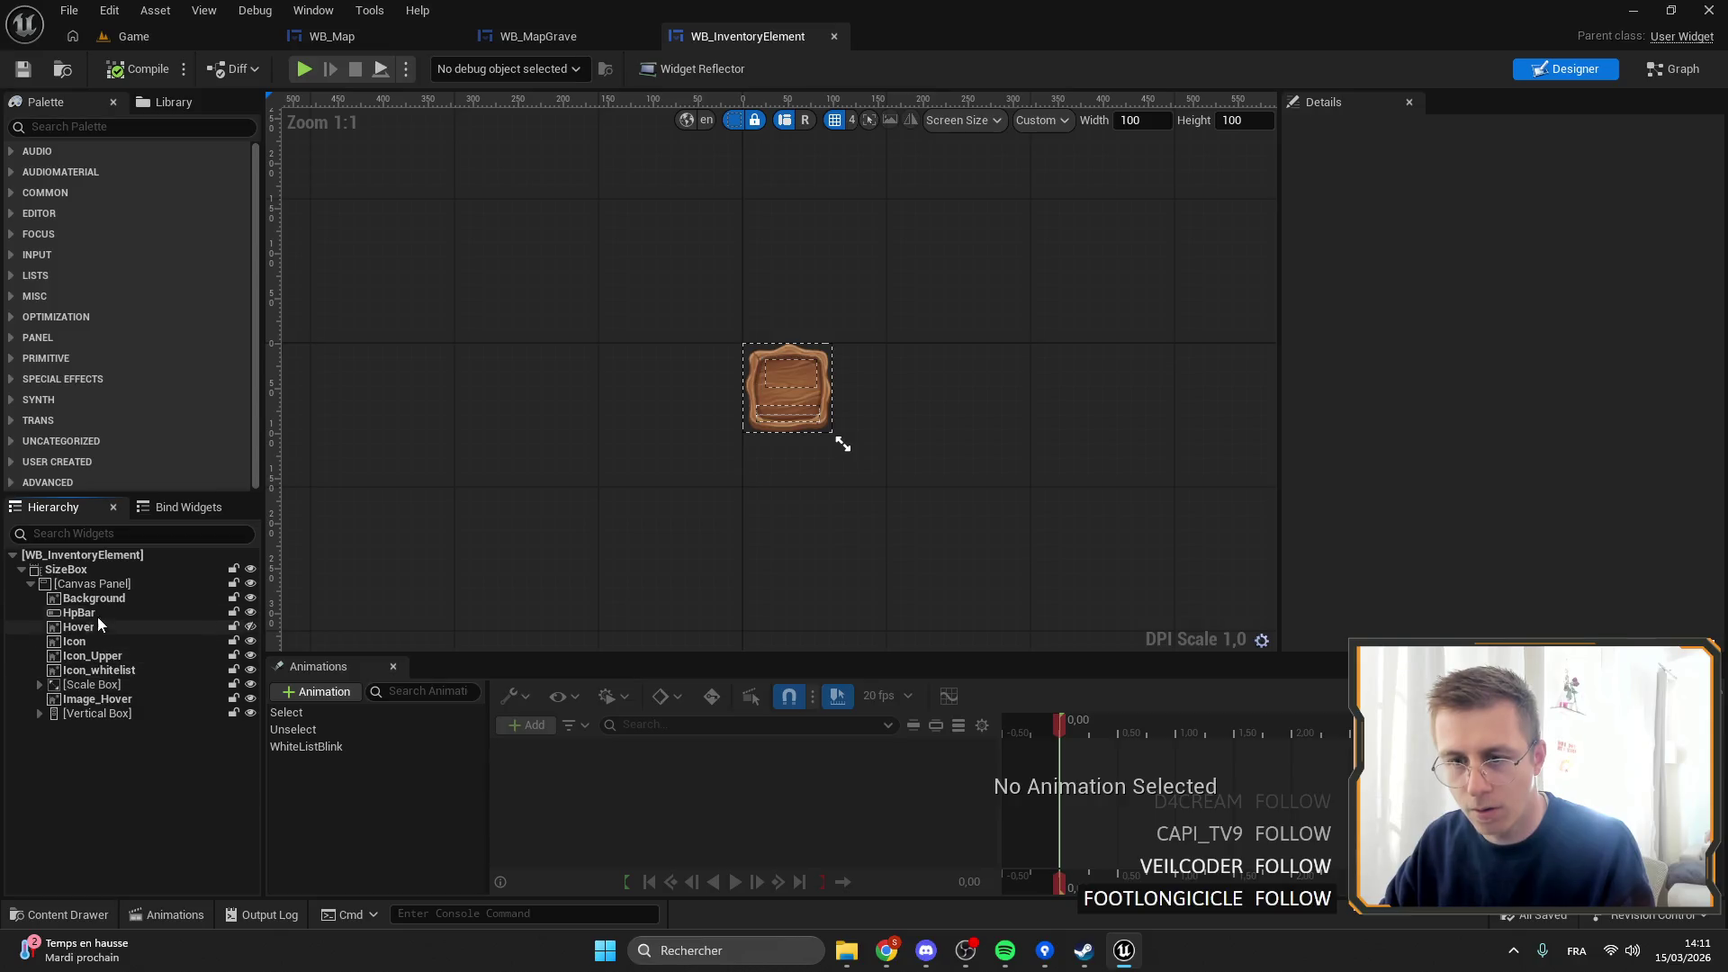
Select HpBar in the Hierarchy and set its Visibility to Visible.
click(79, 612)
scroll(931, 360, up, 8)
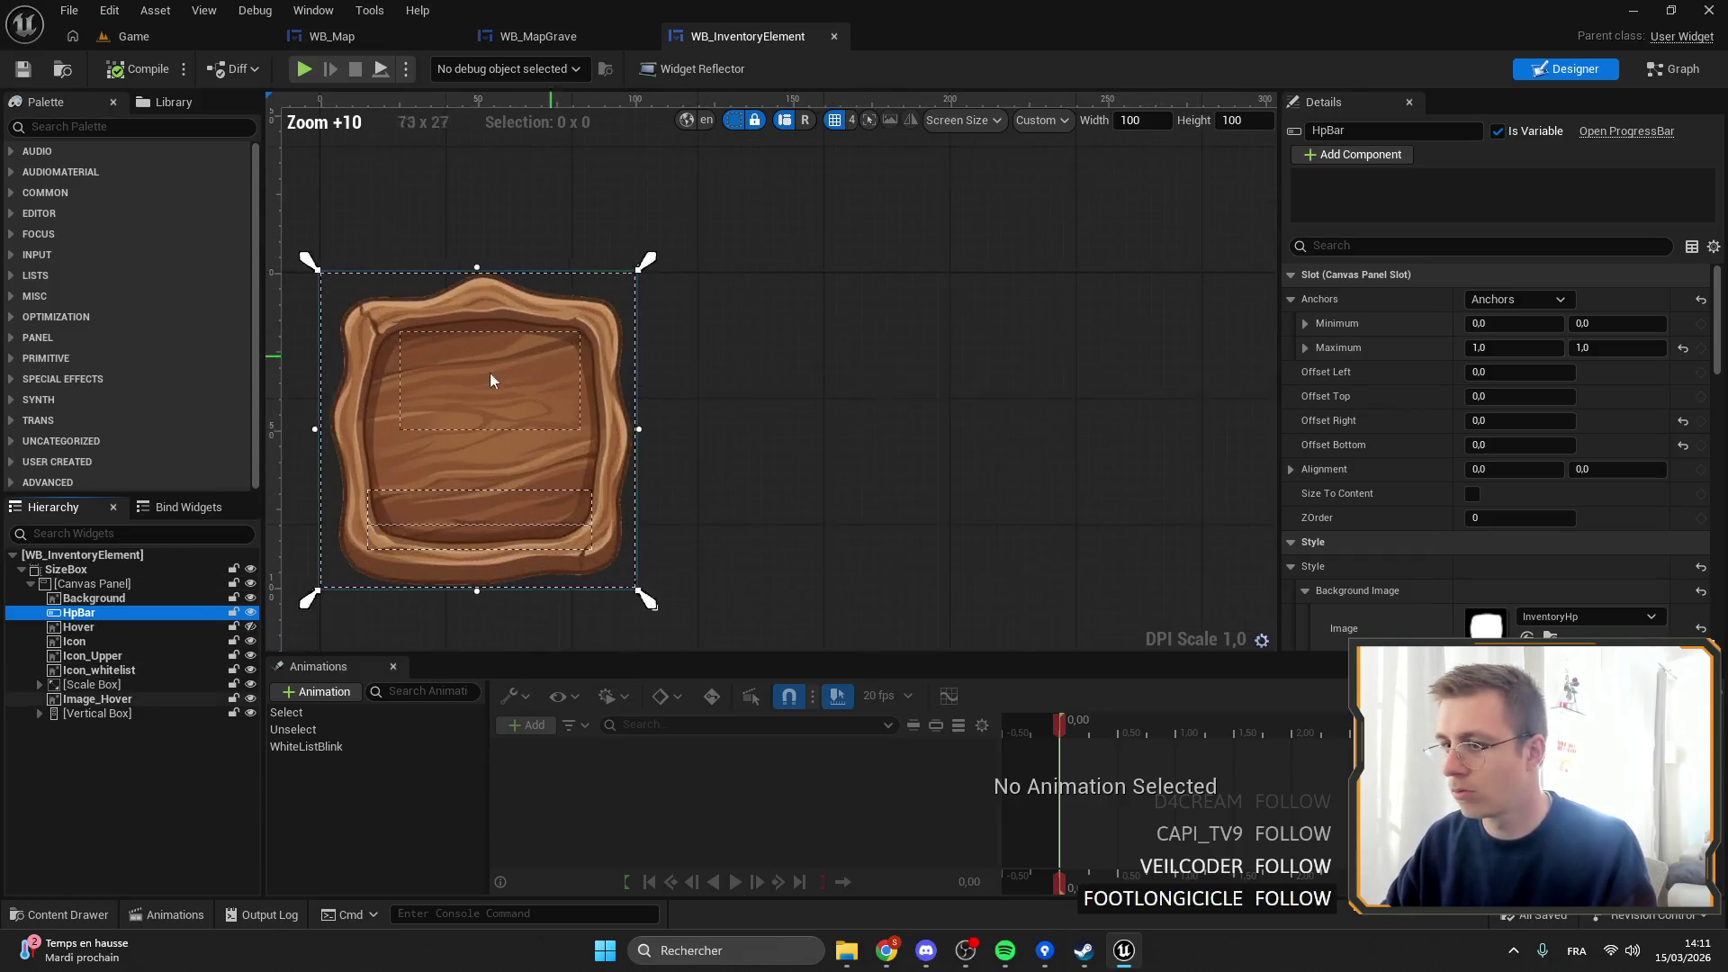
scroll(867, 358, up, 2)
scroll(1335, 444, down, 8)
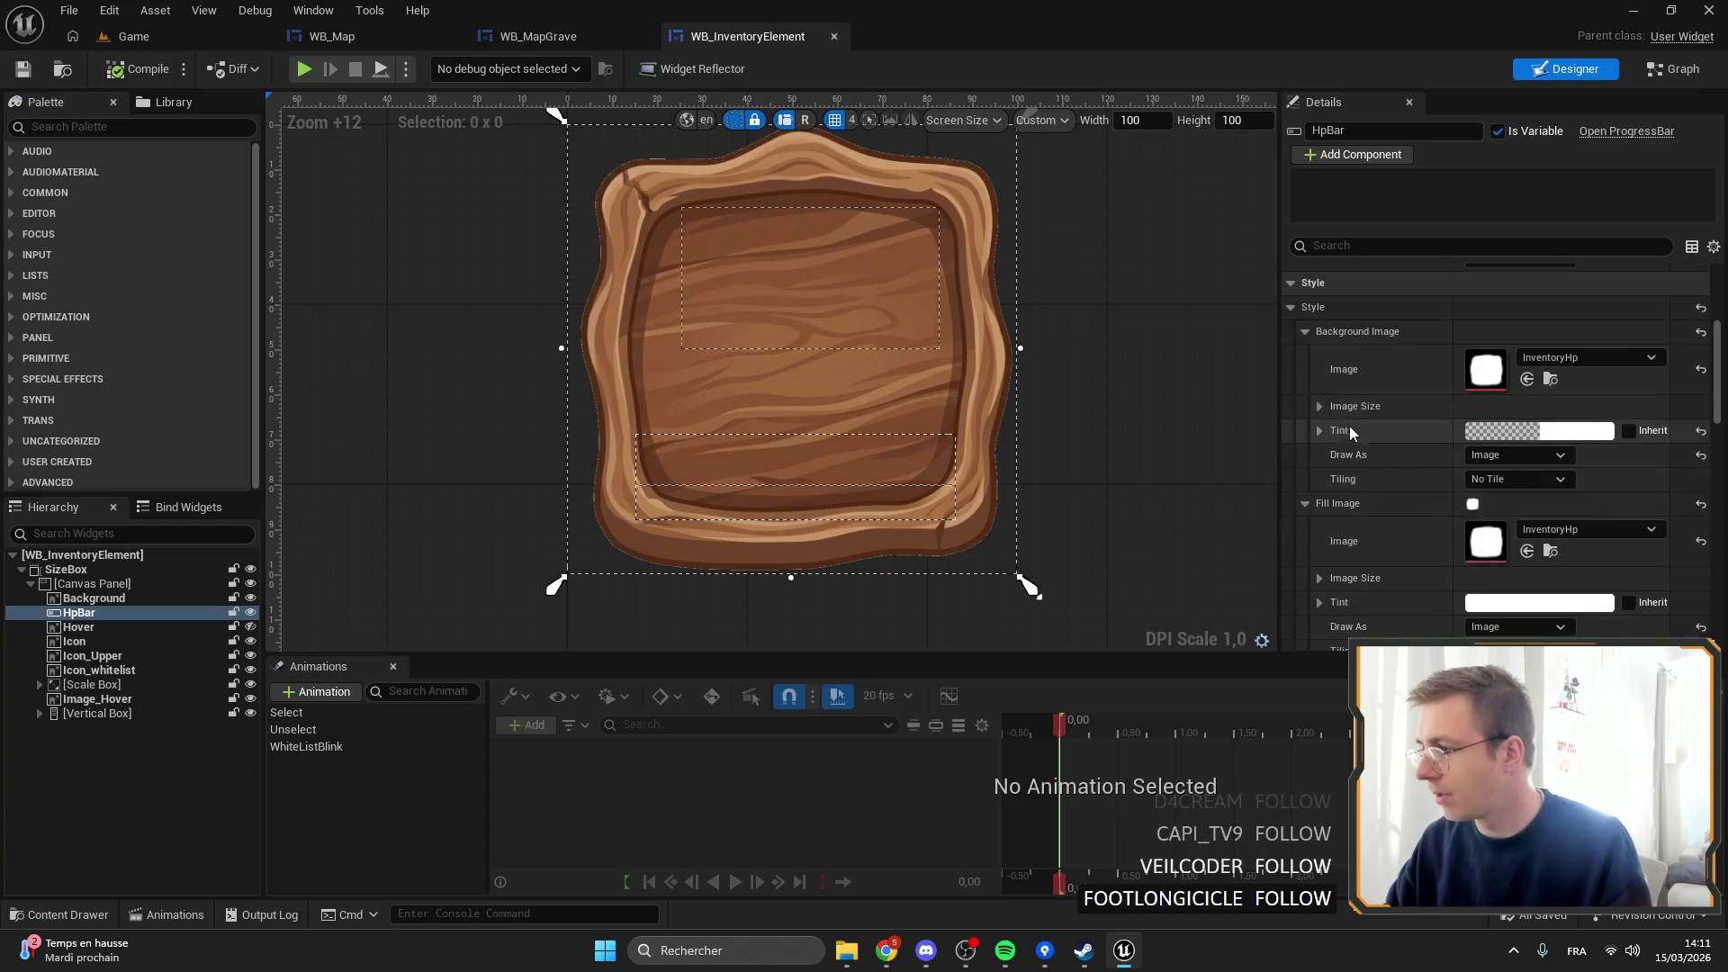
scroll(1556, 506, up, 5)
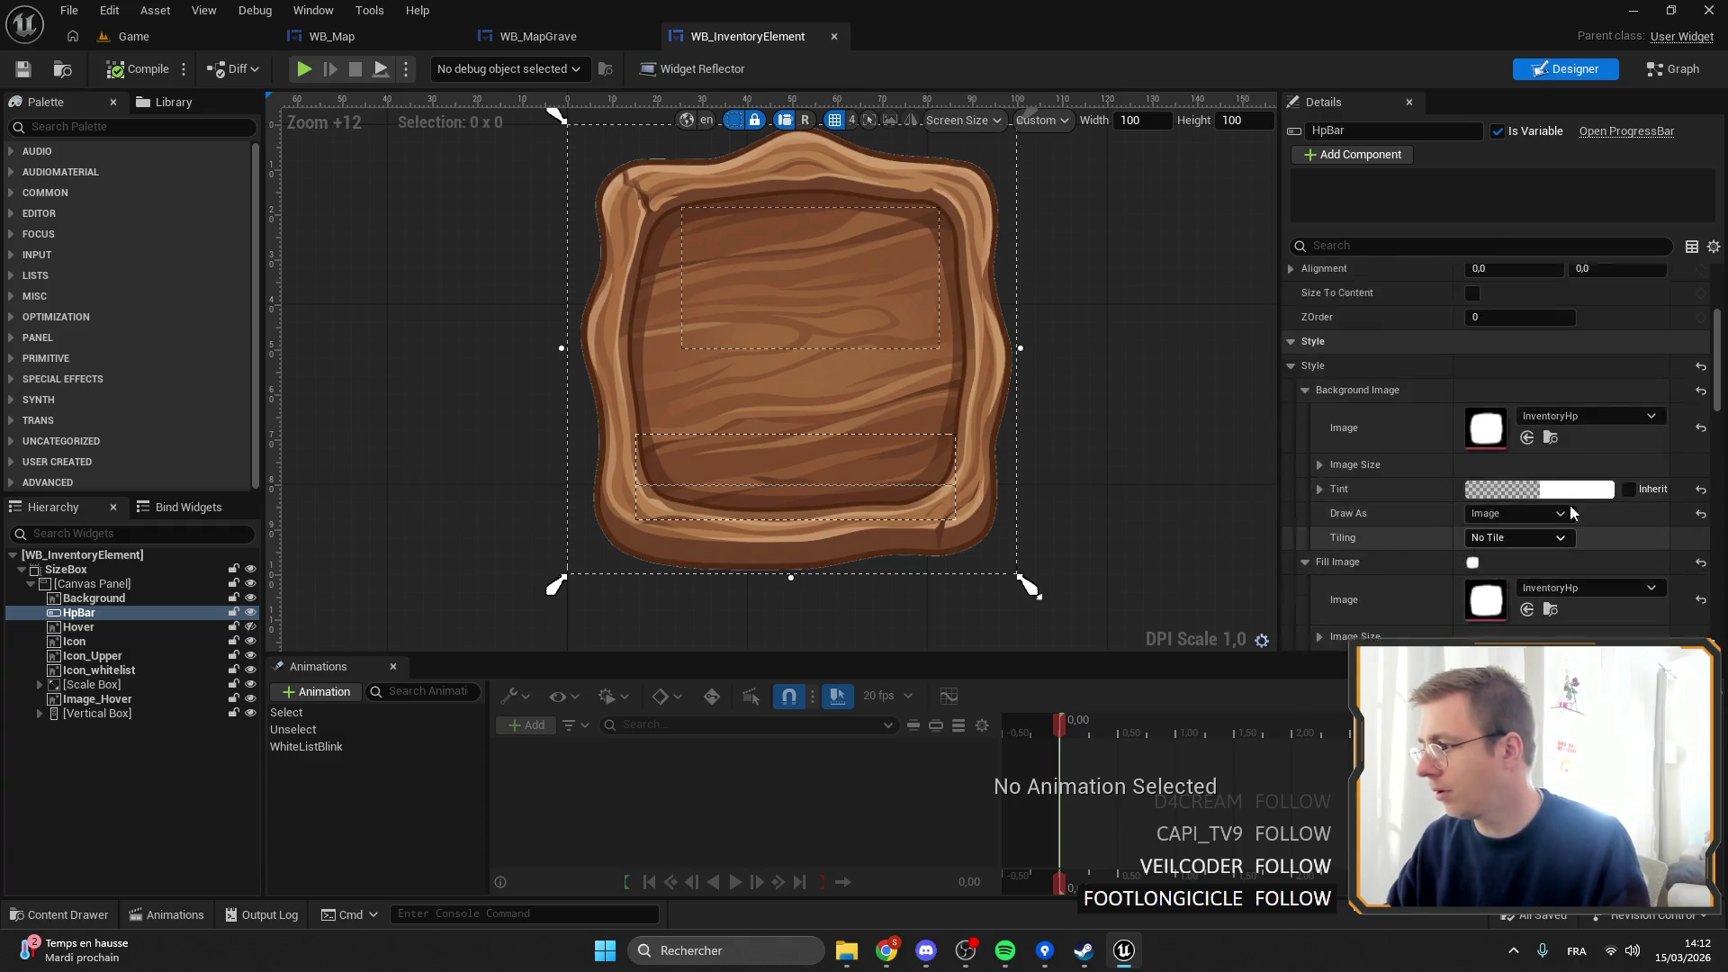
scroll(1586, 502, down, 7)
scroll(1582, 504, down, 3)
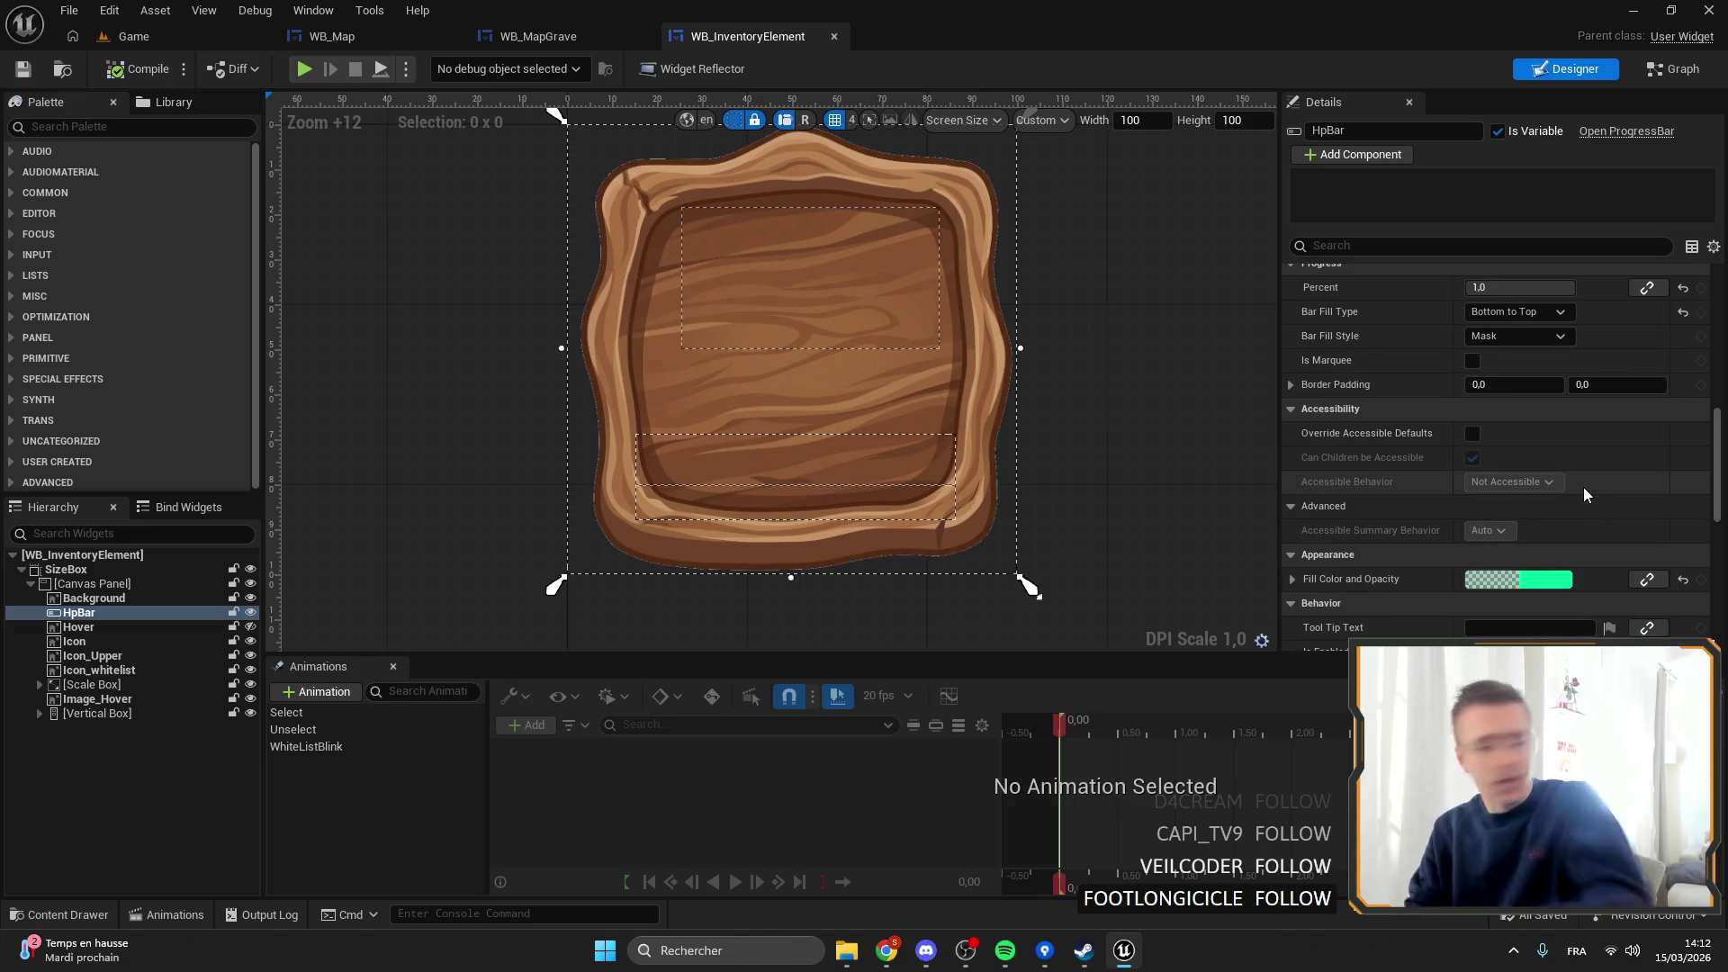
scroll(1537, 475, down, 6)
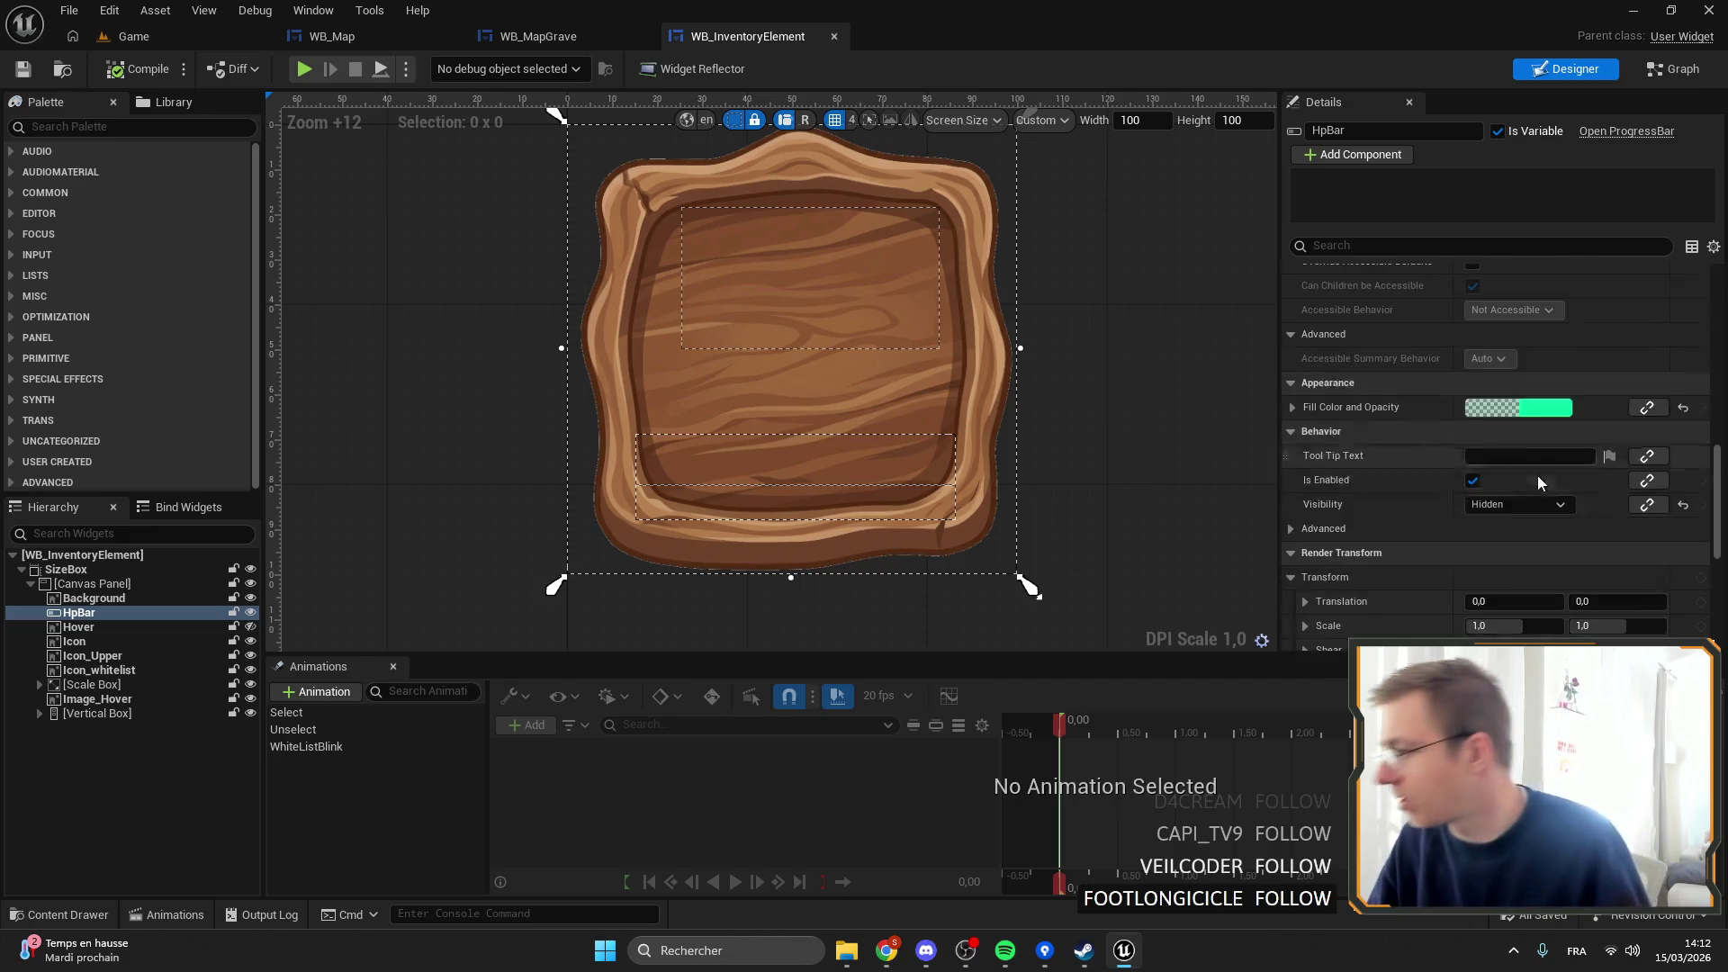
click(1529, 360)
click(1548, 380)
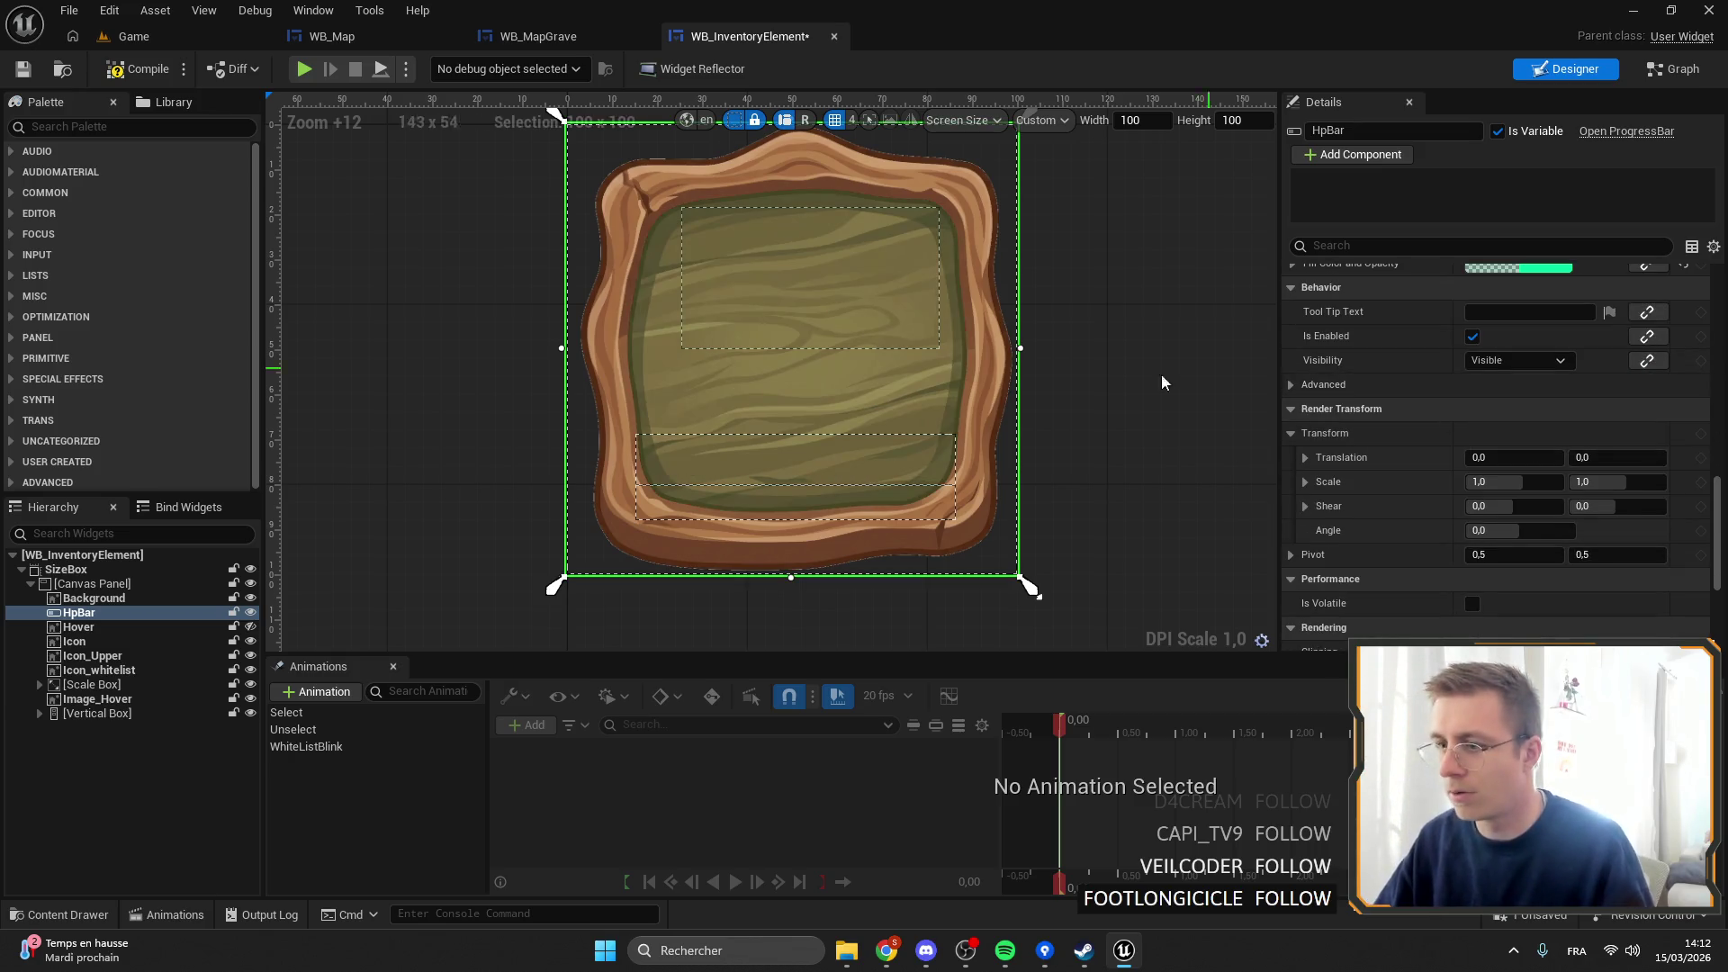
Scrub HpBar's Render Opacity slider down and back up to preview it.
scroll(1535, 500, down, 5)
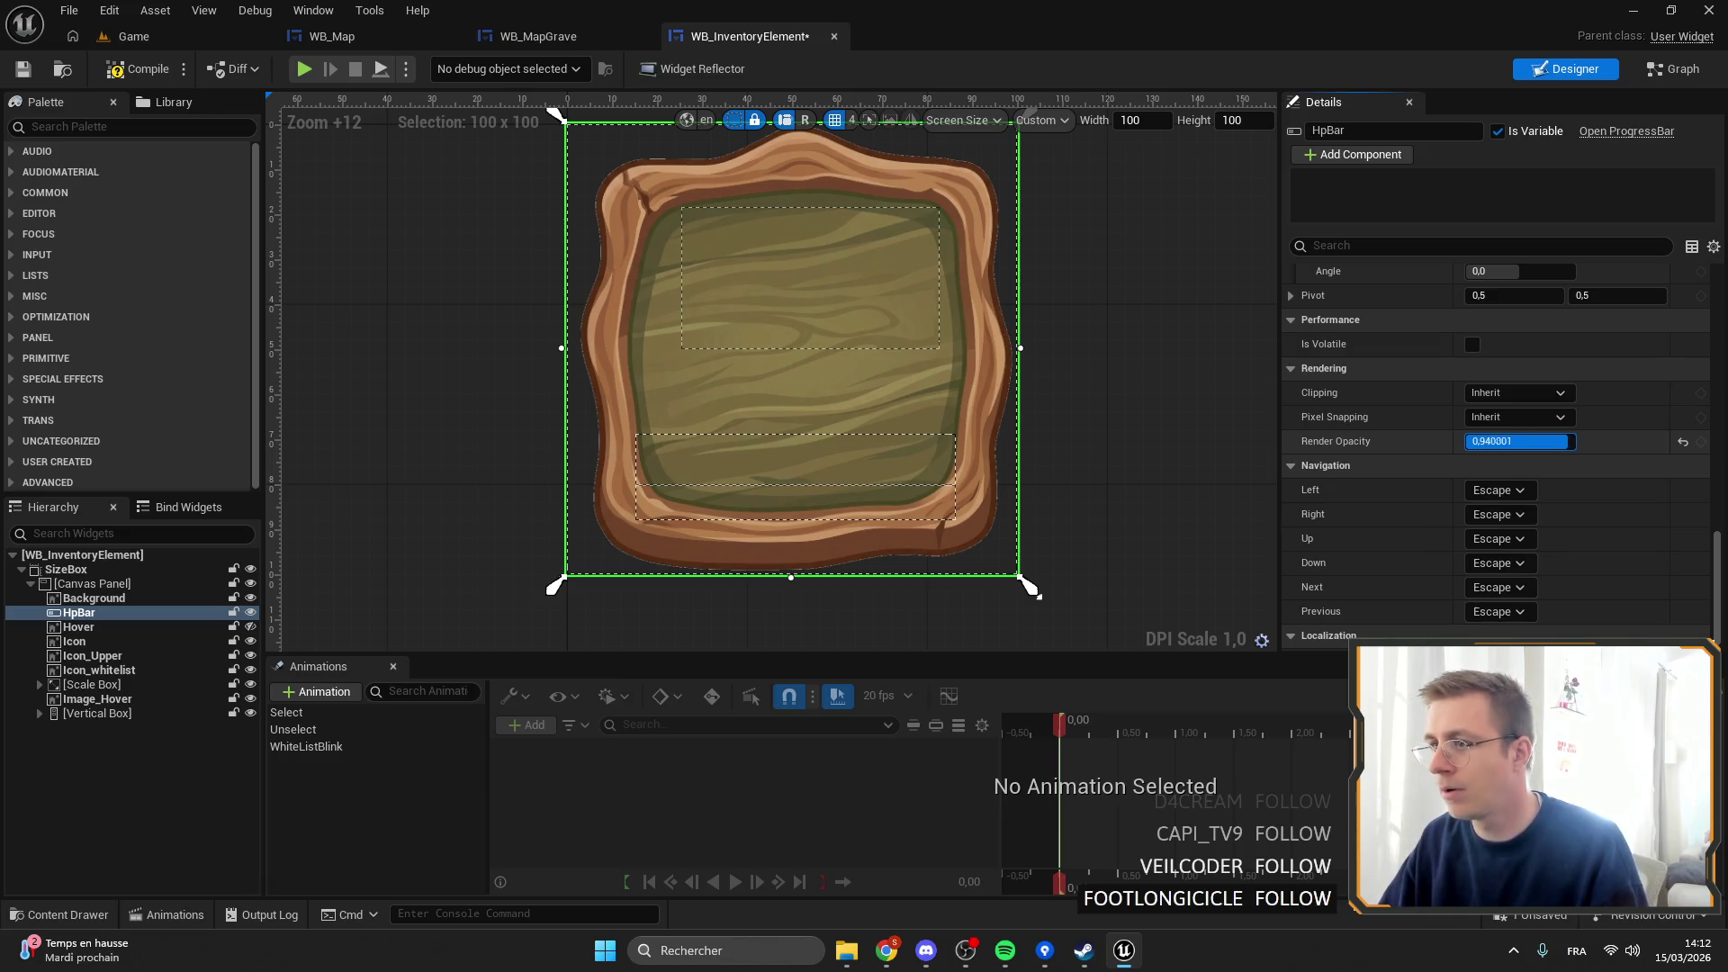
drag(1557, 440, 1546, 441)
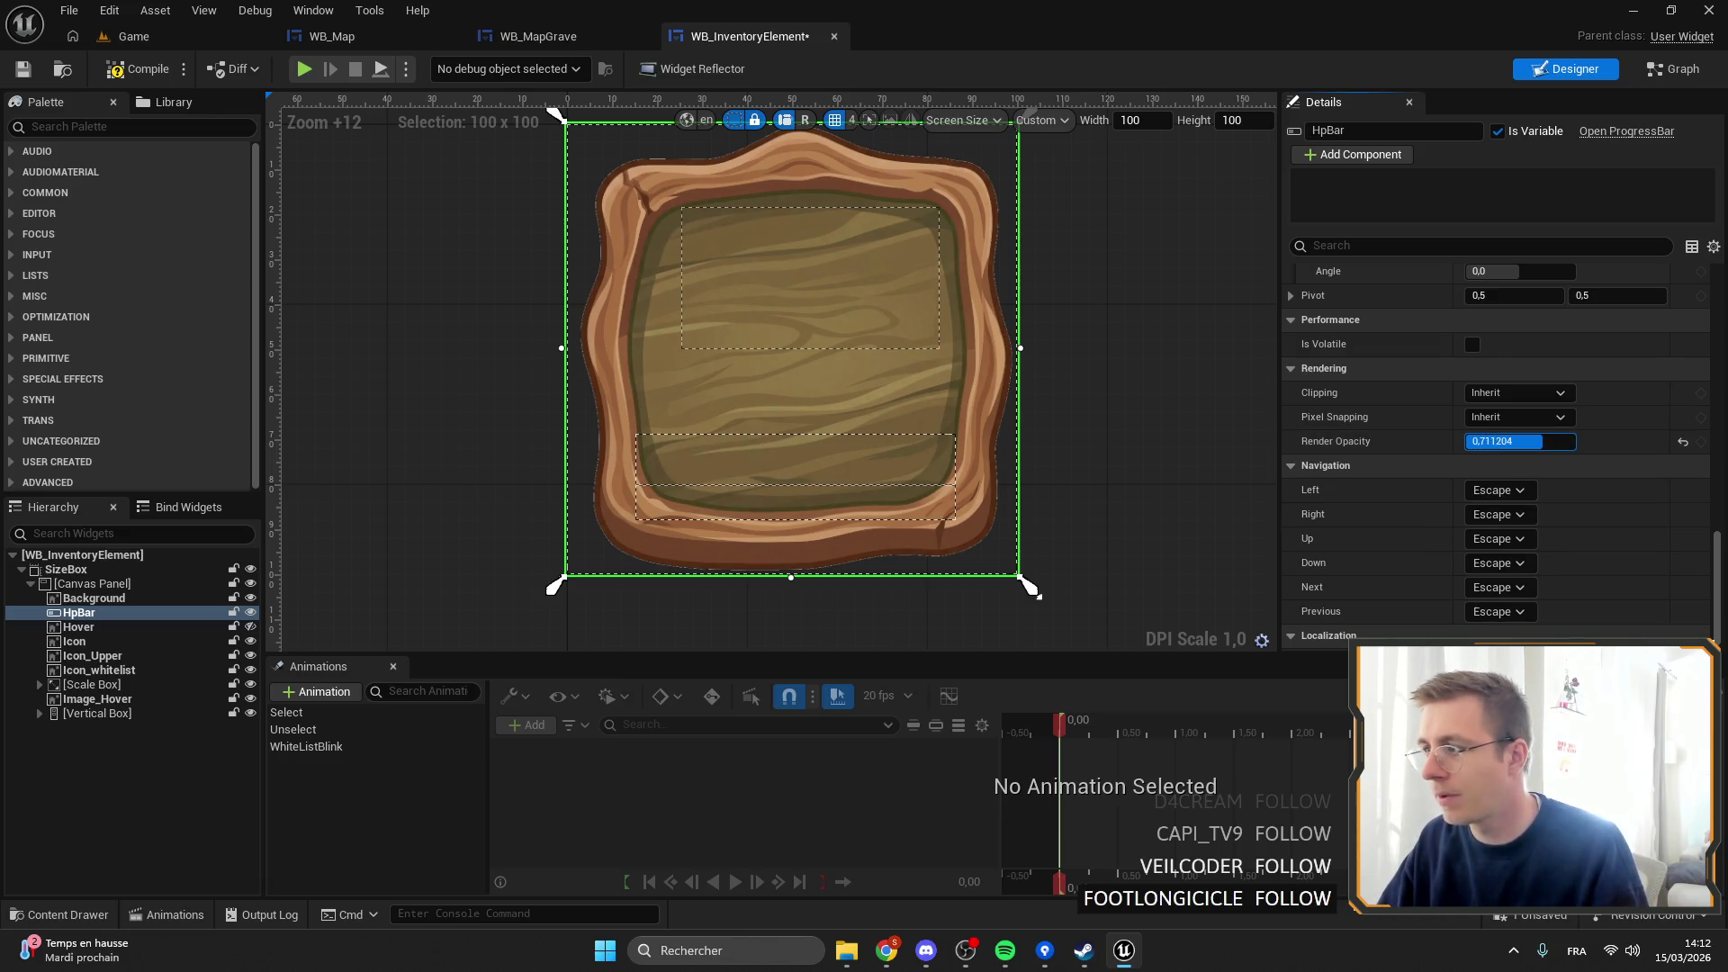
drag(1546, 441, 1584, 441)
scroll(1579, 477, up, 3)
scroll(1593, 531, up, 5)
scroll(1546, 481, down, 5)
scroll(1545, 498, up, 3)
scroll(1304, 486, down, 1)
scroll(1314, 500, down, 2)
scroll(1332, 522, up, 4)
scroll(1335, 470, up, 6)
scroll(1369, 479, up, 7)
Drag HpBar's Percent from empty back to full 1.0, then save and compile the widget.
drag(1519, 525, 1558, 525)
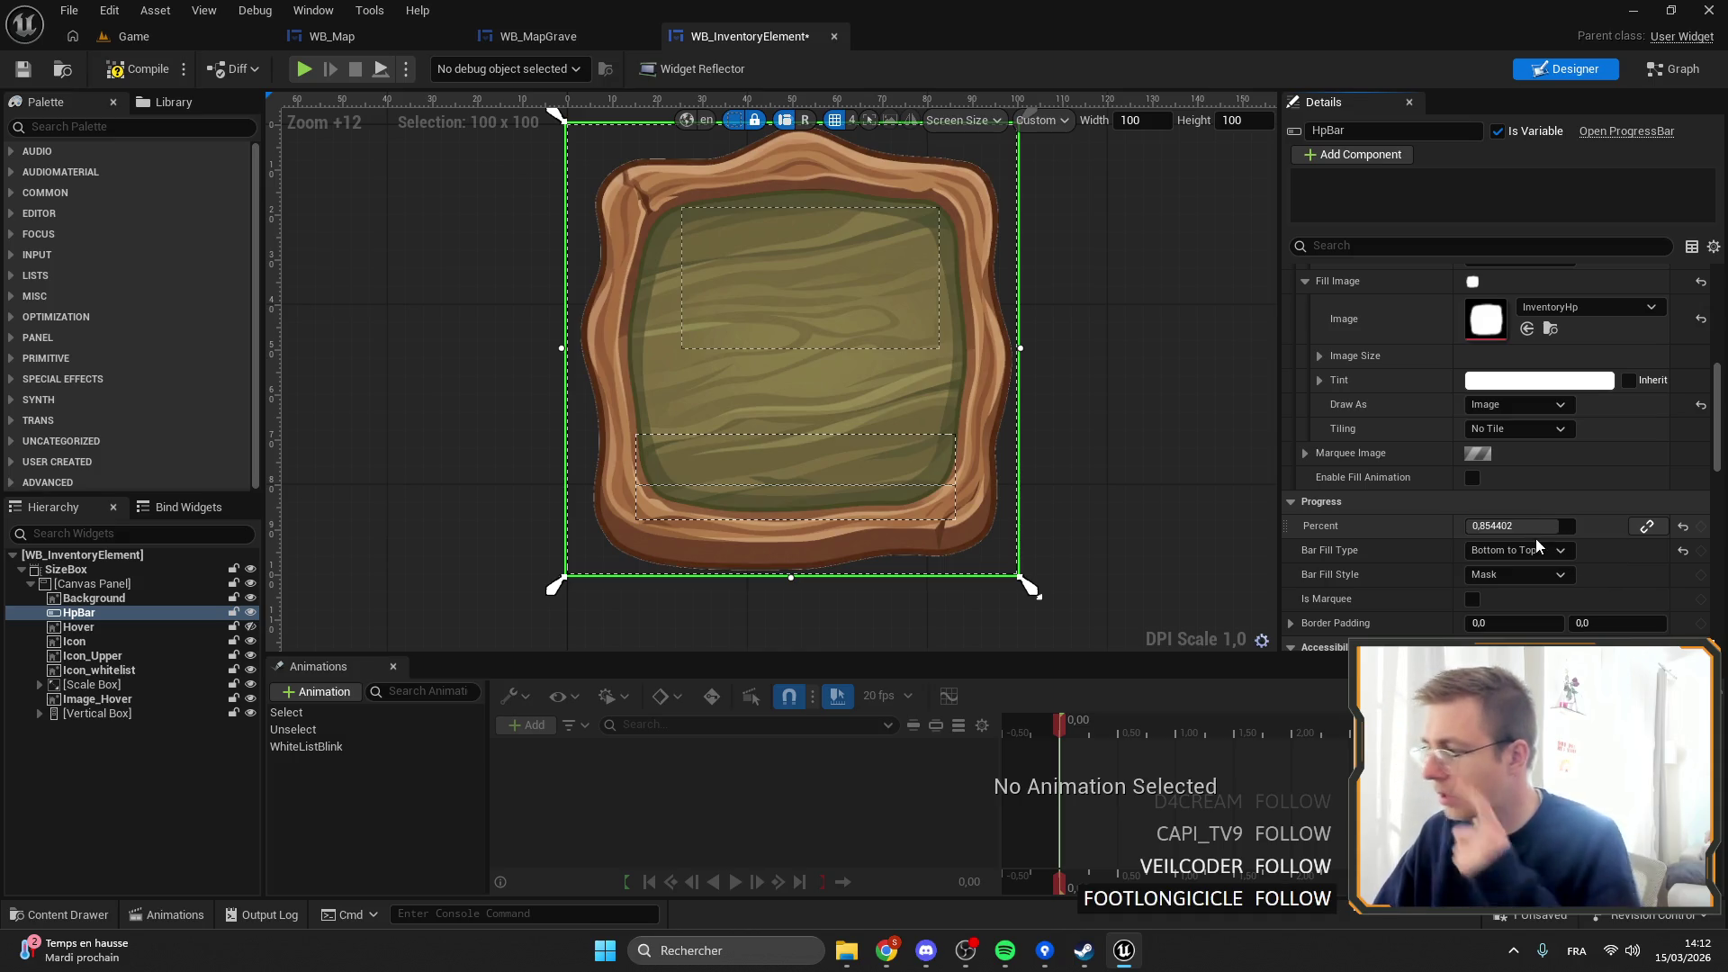
drag(1536, 530, 1440, 530)
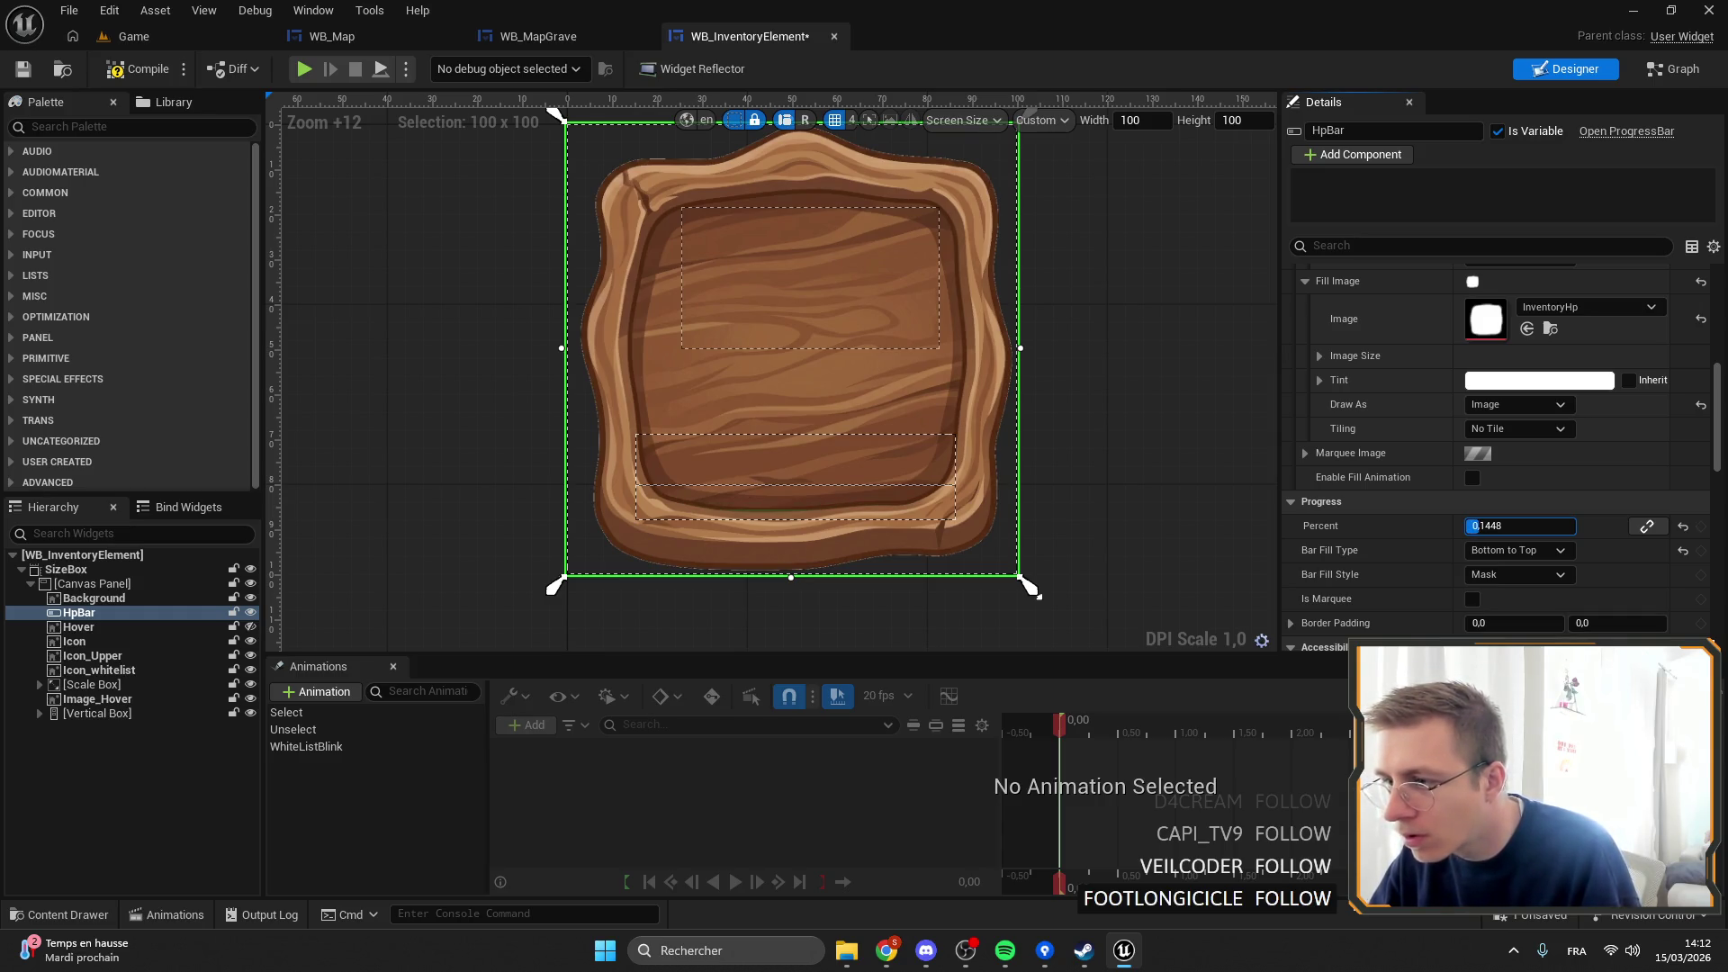
drag(1521, 526, 1575, 526)
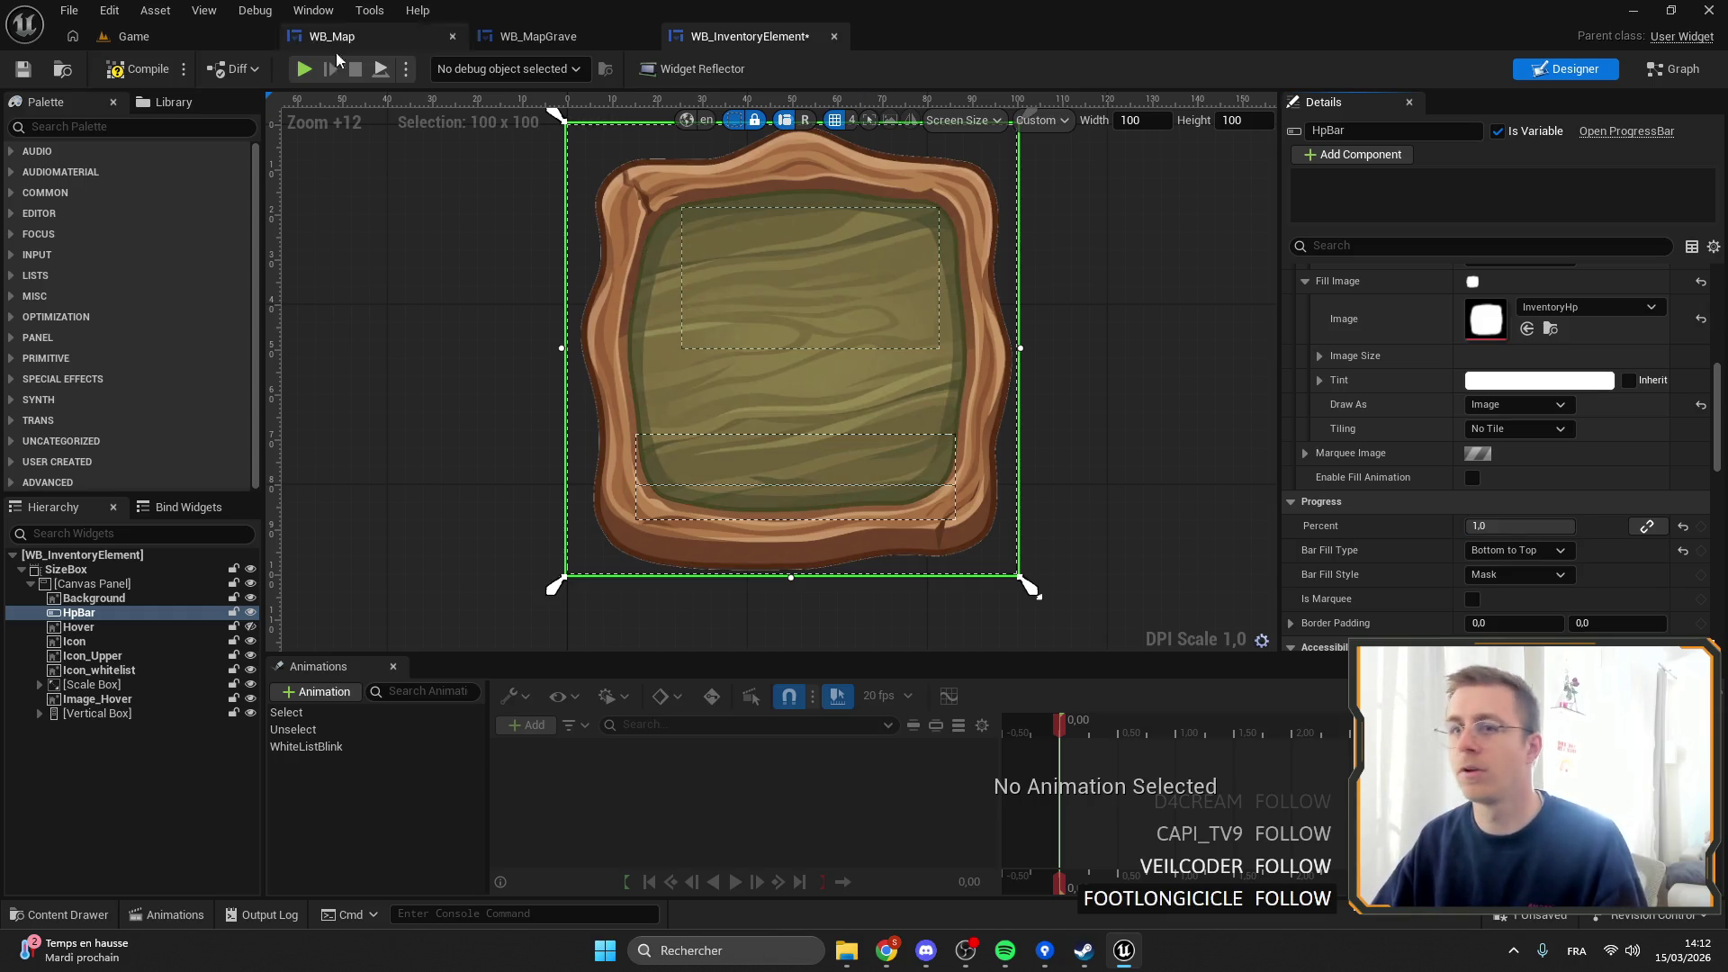
click(22, 69)
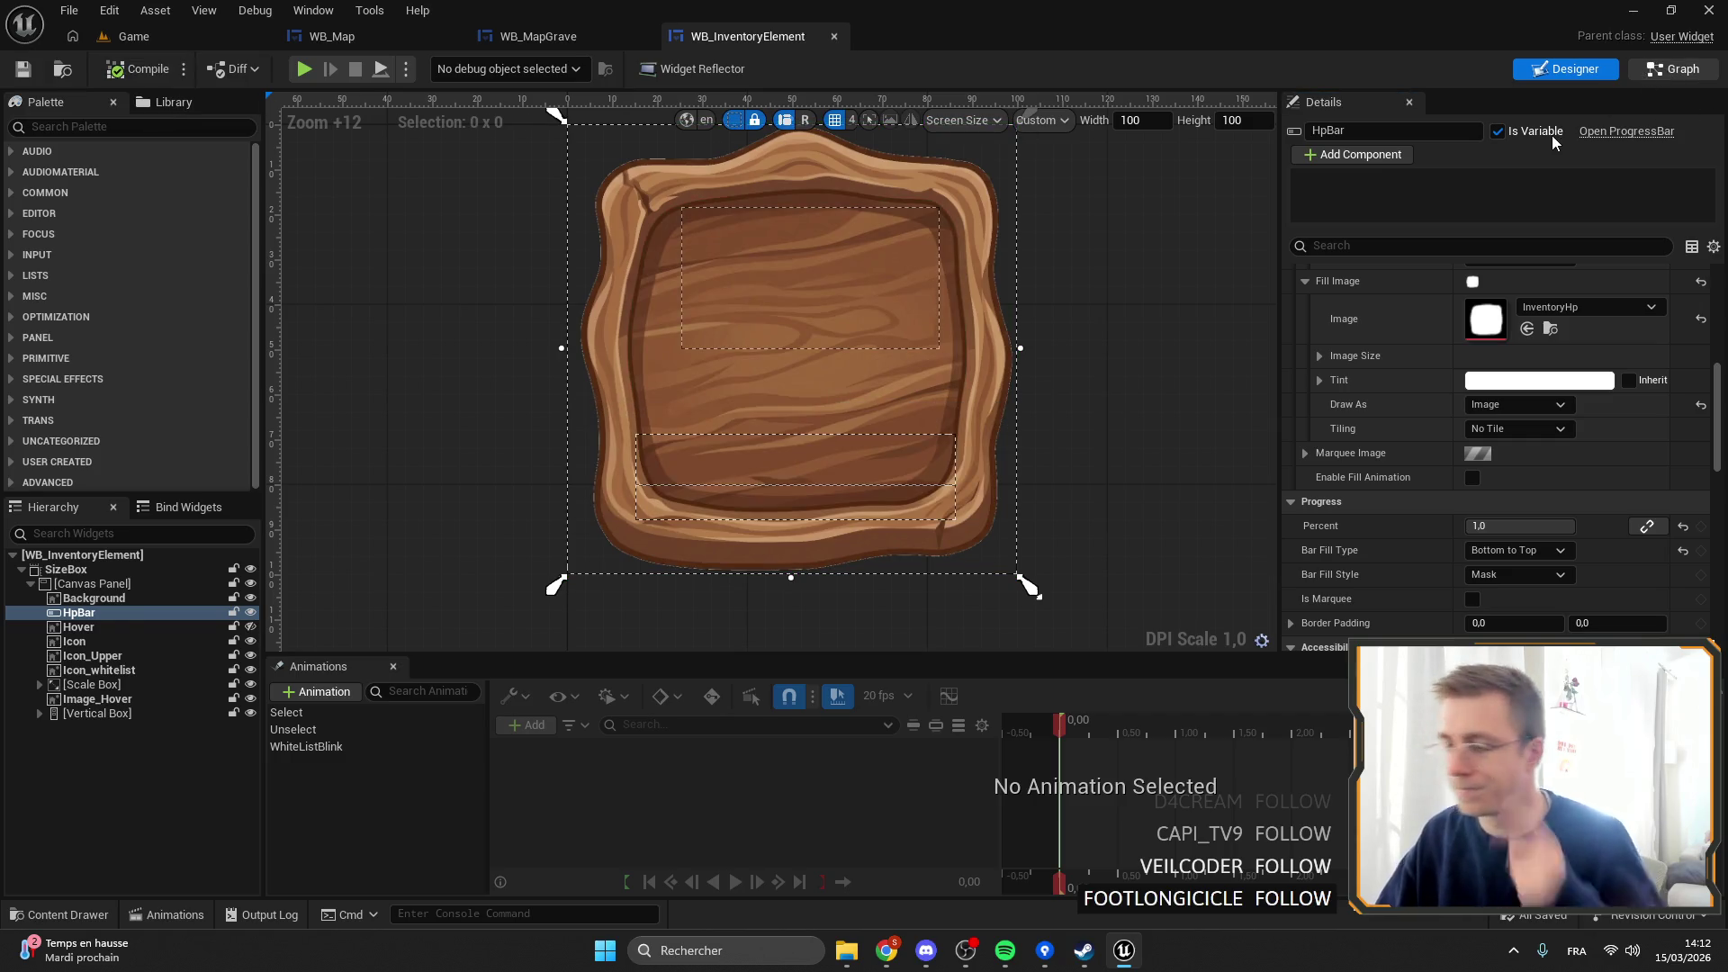
key(ctrl+shift+g)
Search the blueprint for 'percent' and jump to the Set Percent node.
drag(1196, 338, 873, 324)
scroll(963, 336, up, 5)
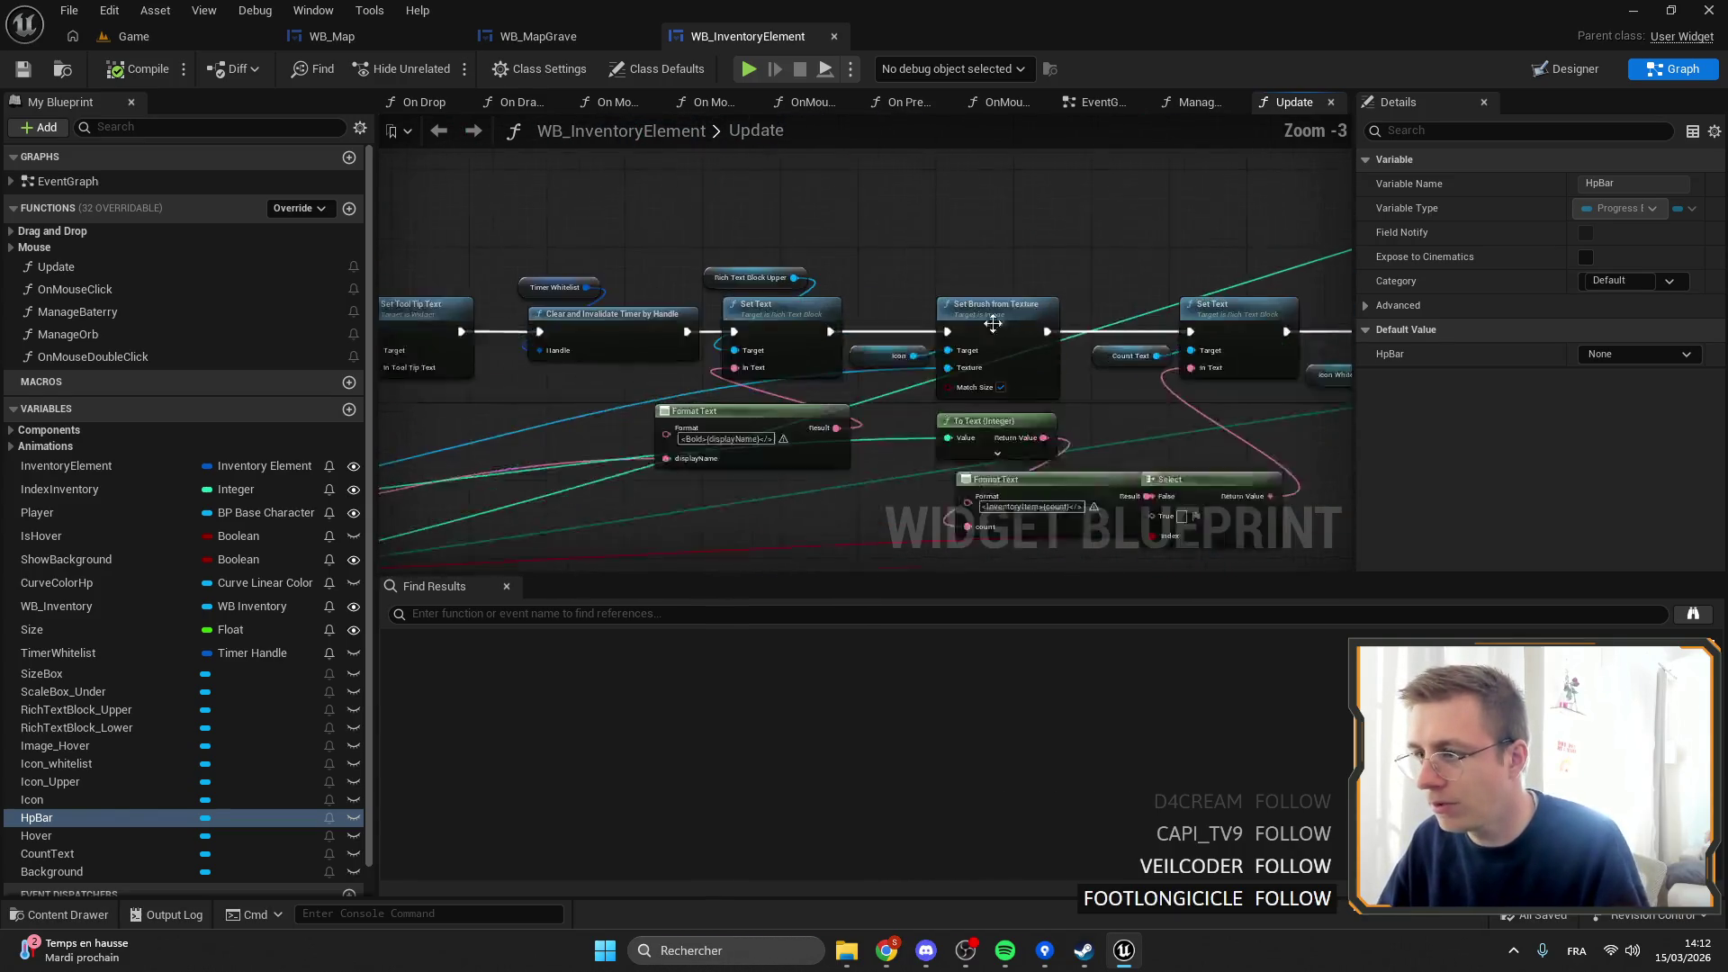
drag(1148, 357, 682, 391)
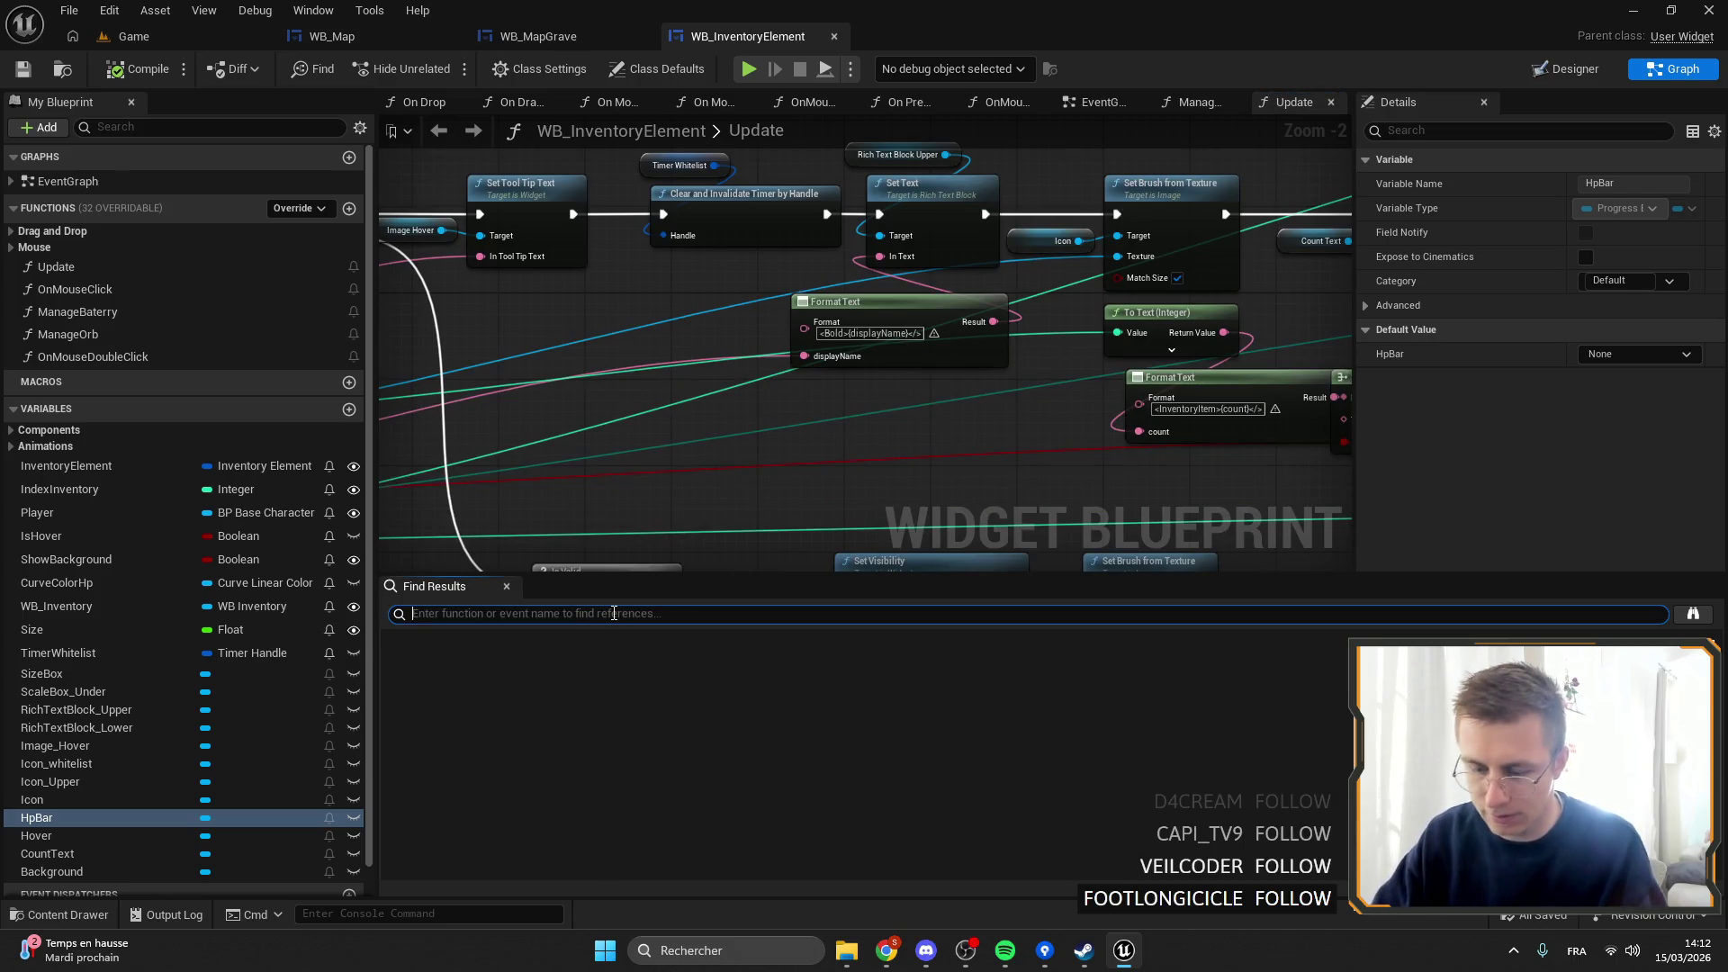
text(percent)
key(Return)
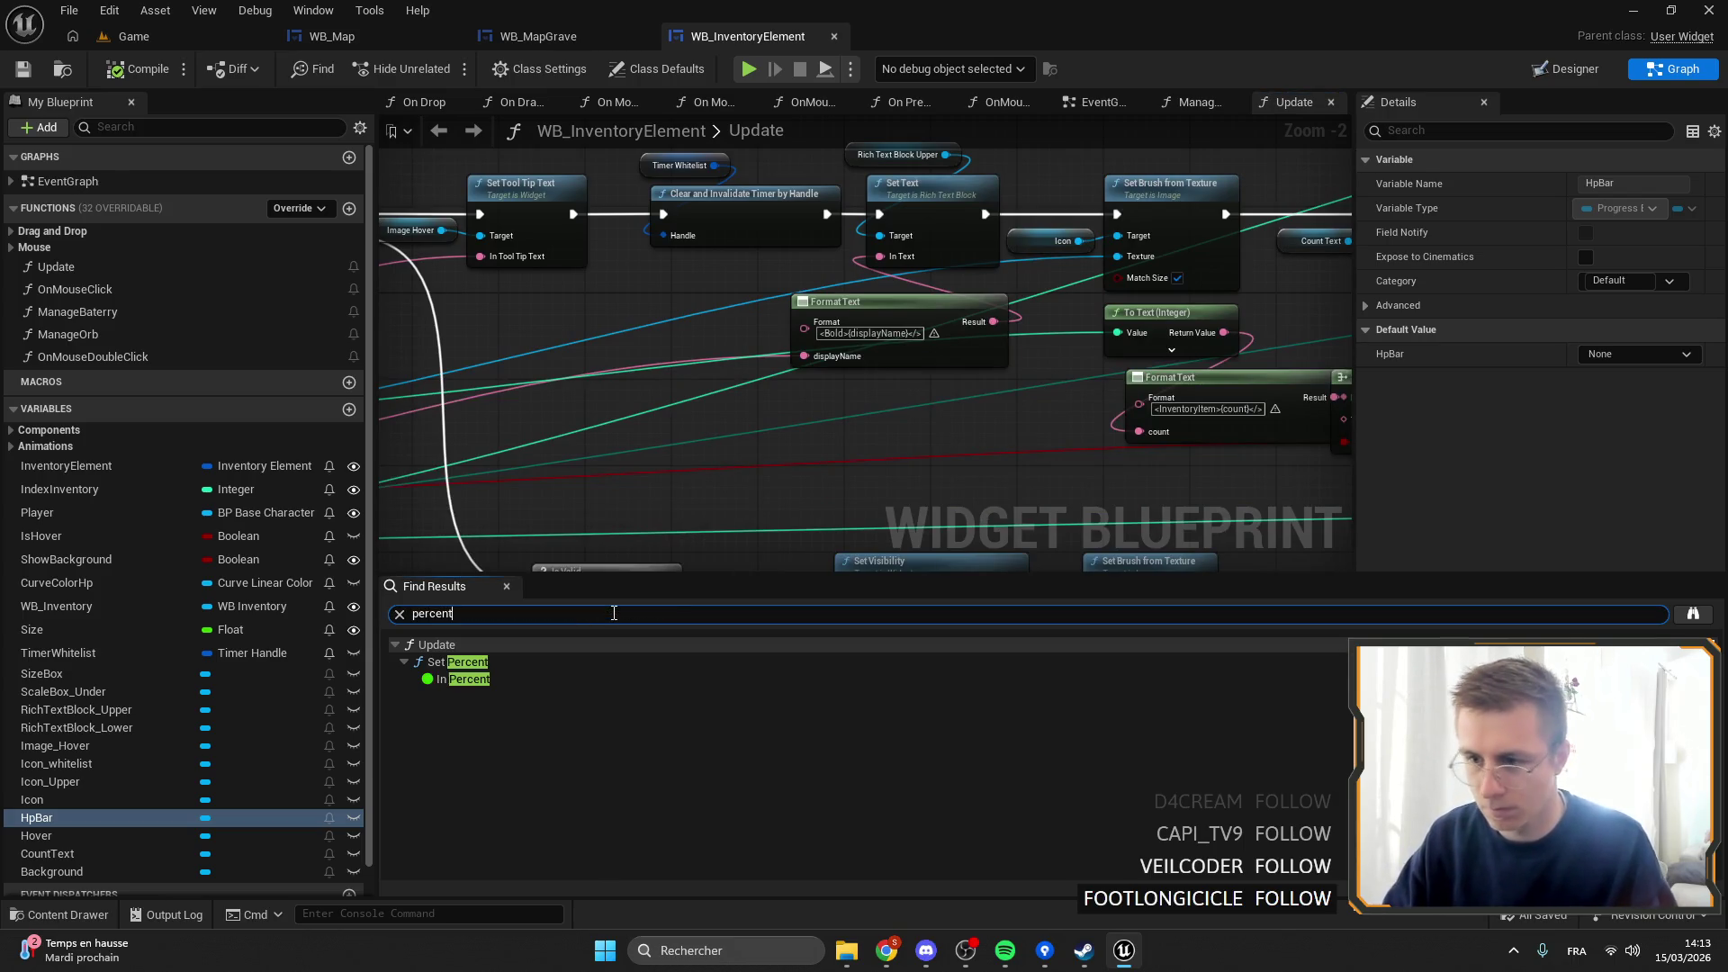
double_click(553, 660)
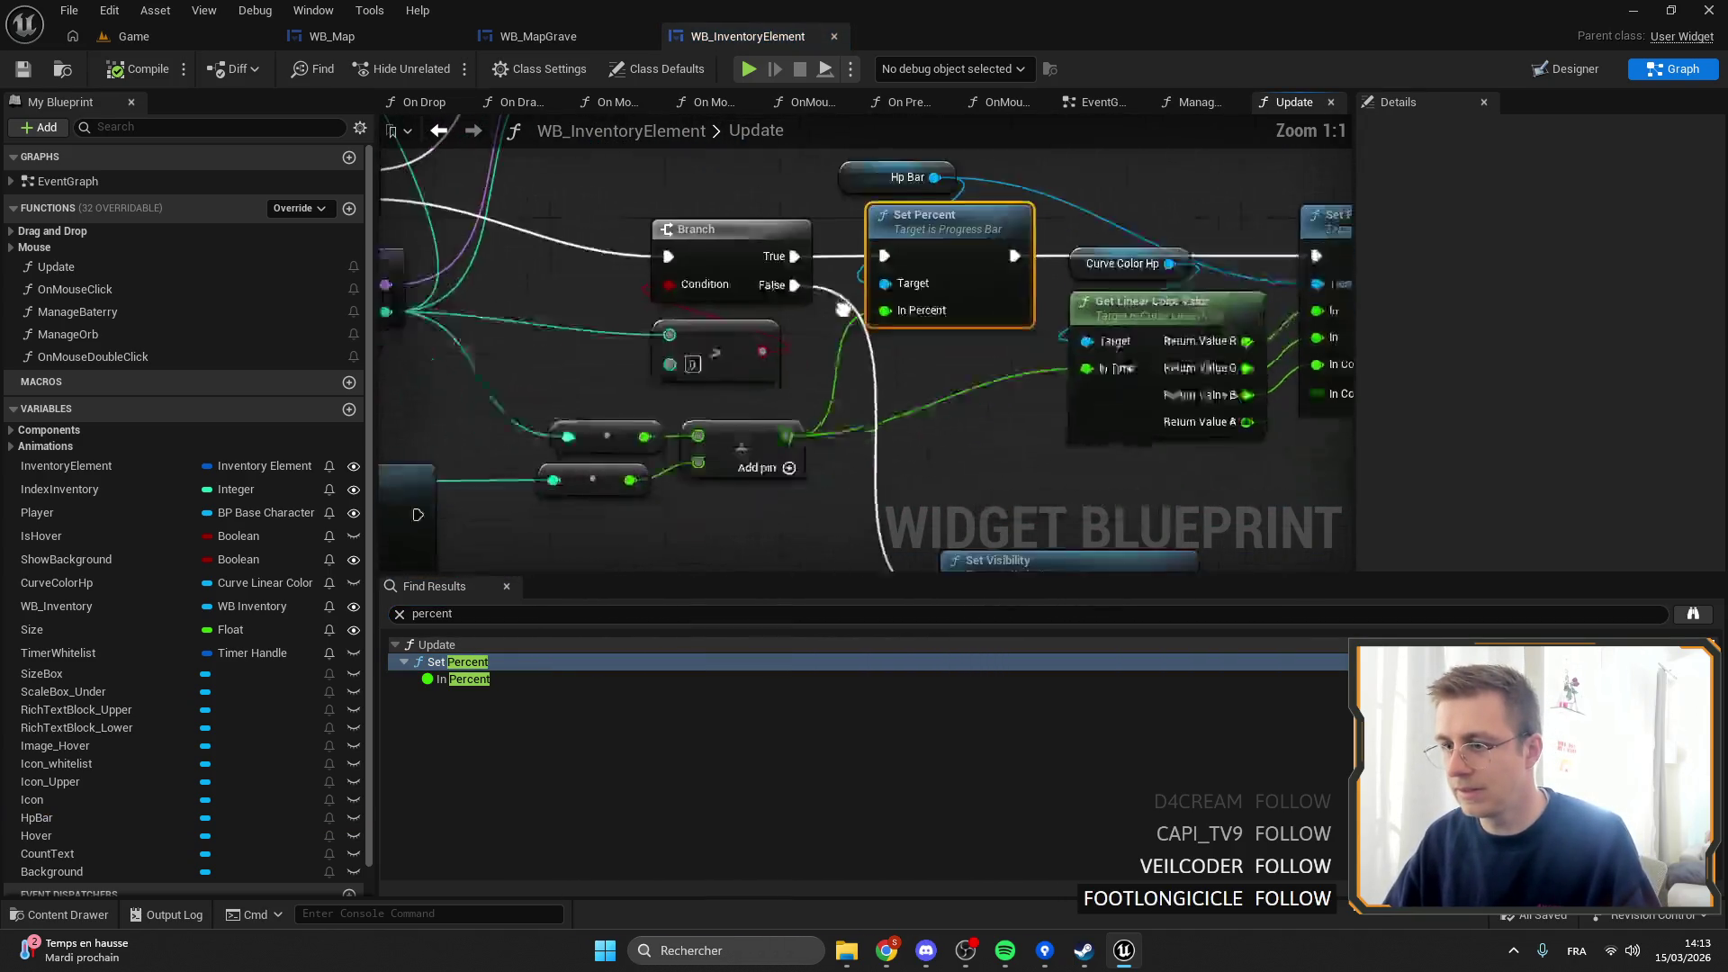
Add a Manage Offset Fill node from the divide result and wire it into In Percent.
mouse_move(867, 412)
mouse_down()
mouse_move(792, 490)
mouse_move(839, 473)
mouse_up()
text(manage)
key(Return)
drag(976, 498, 929, 281)
Set the Manage Offset Fill Offset to X 0.15 and Y 0.14.
scroll(948, 367, down, 3)
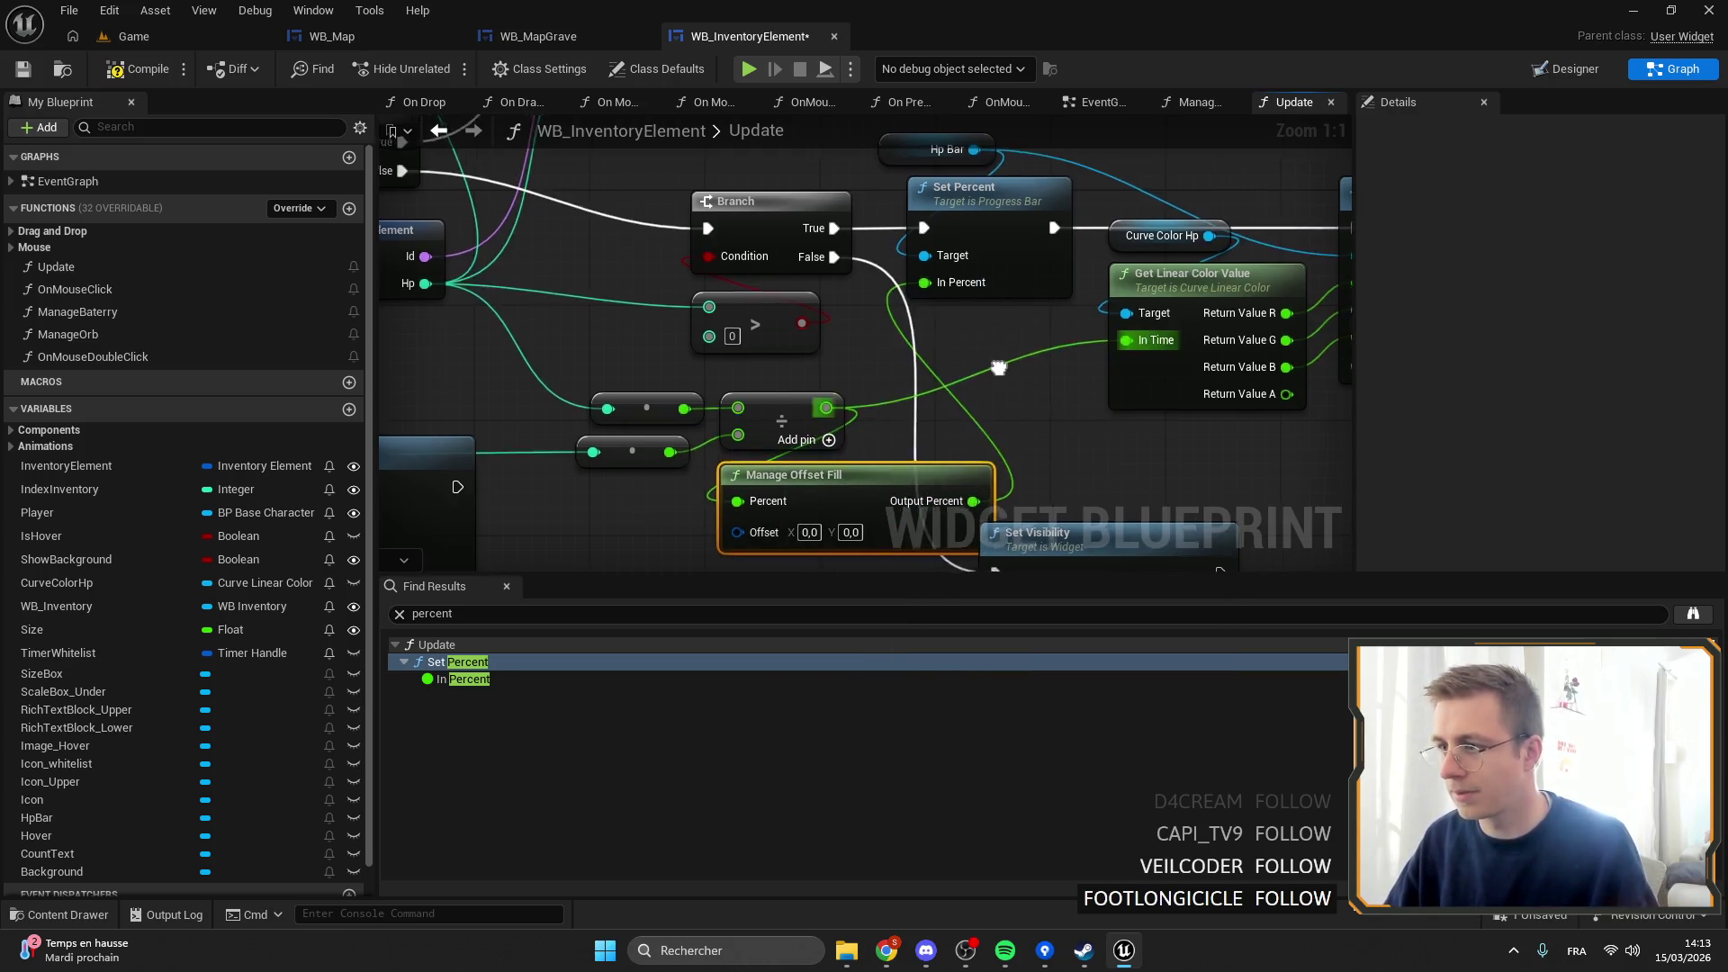
drag(948, 408, 1139, 319)
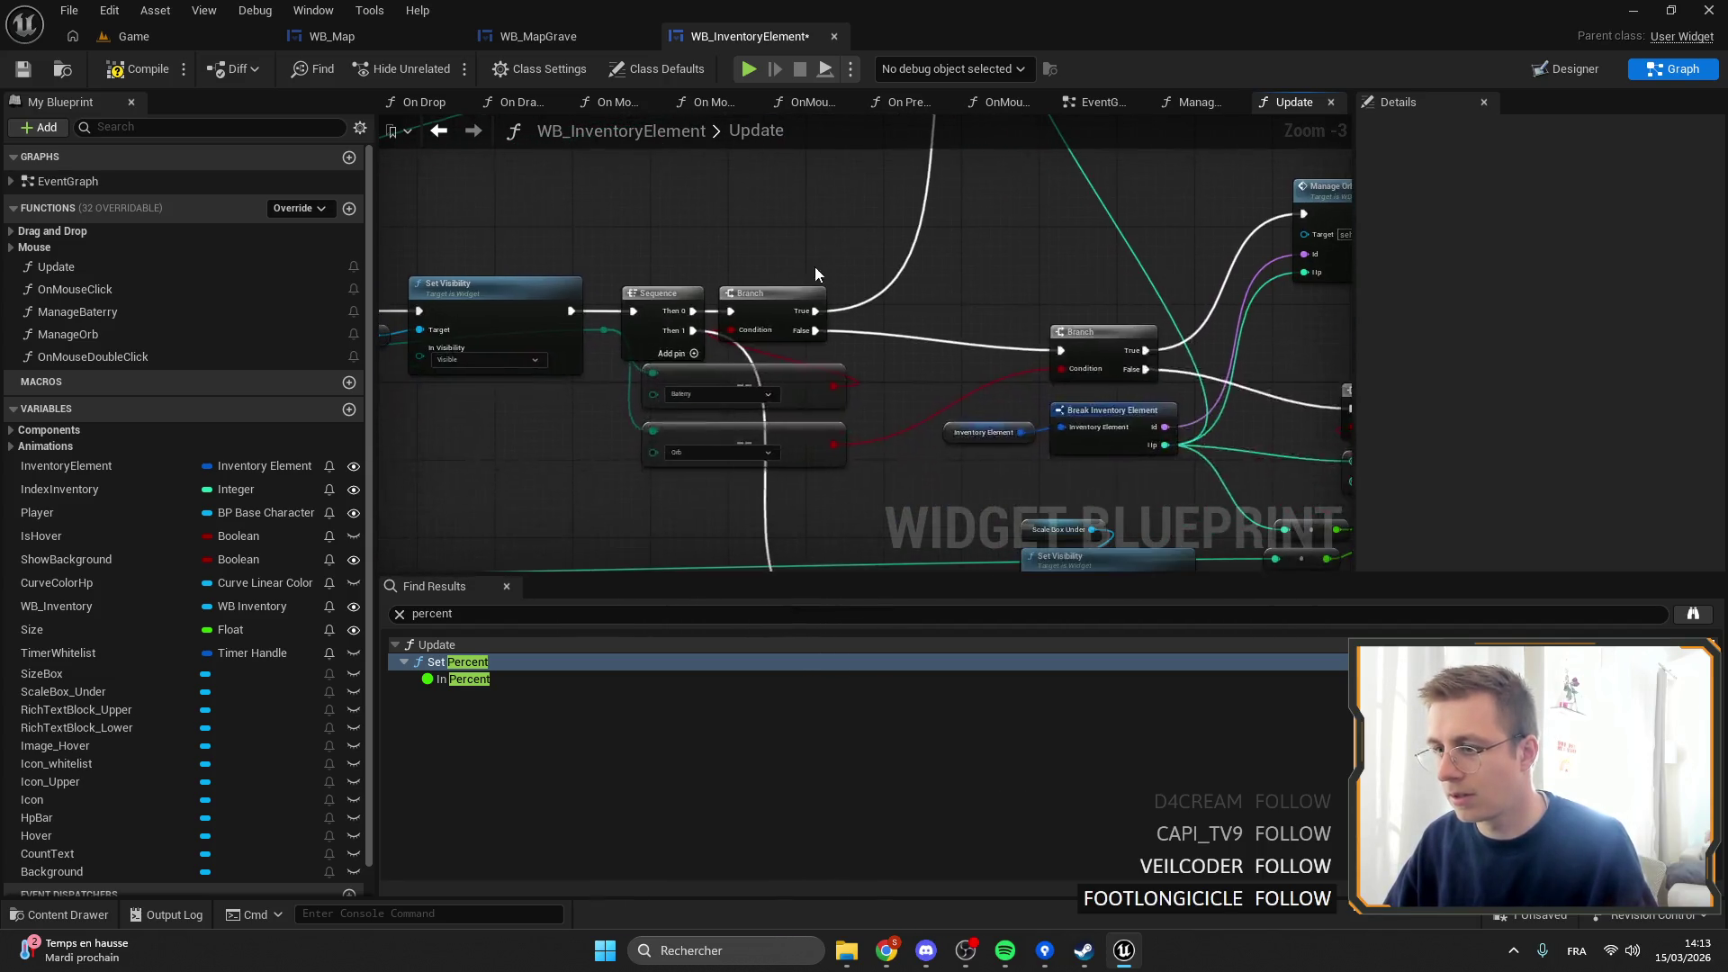
mouse_move(792, 283)
mouse_down()
mouse_move(921, 407)
mouse_move(596, 259)
mouse_move(792, 227)
mouse_up()
scroll(1067, 362, up, 3)
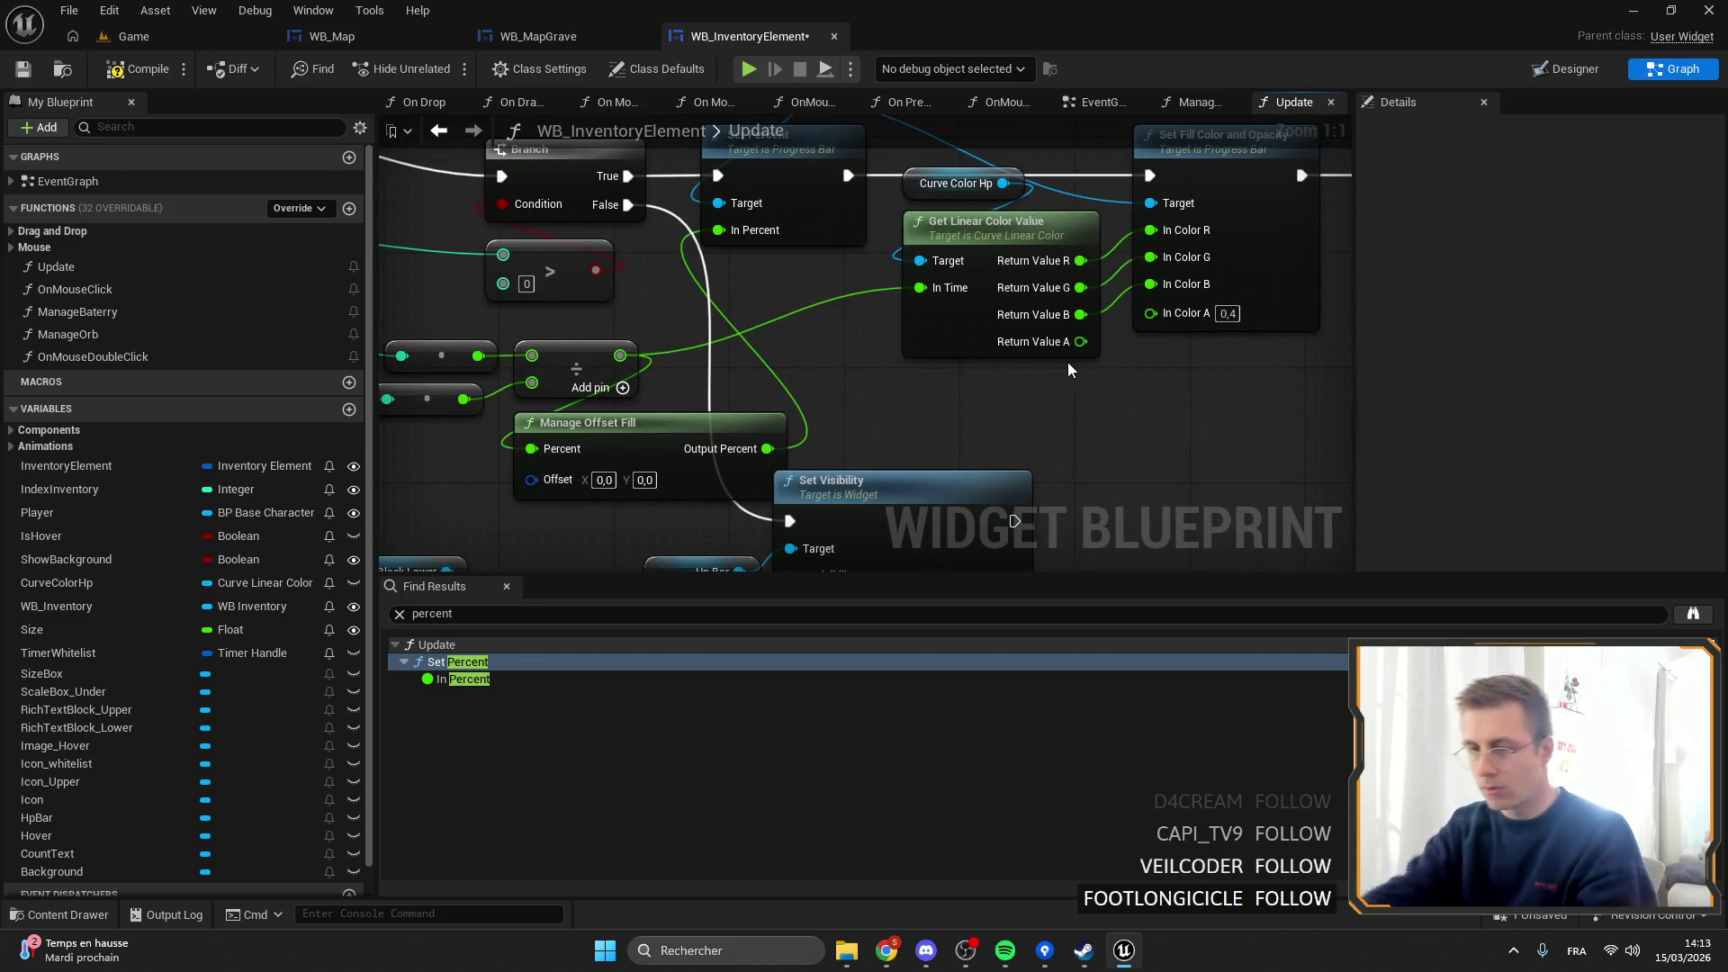
click(619, 480)
text(0,14)
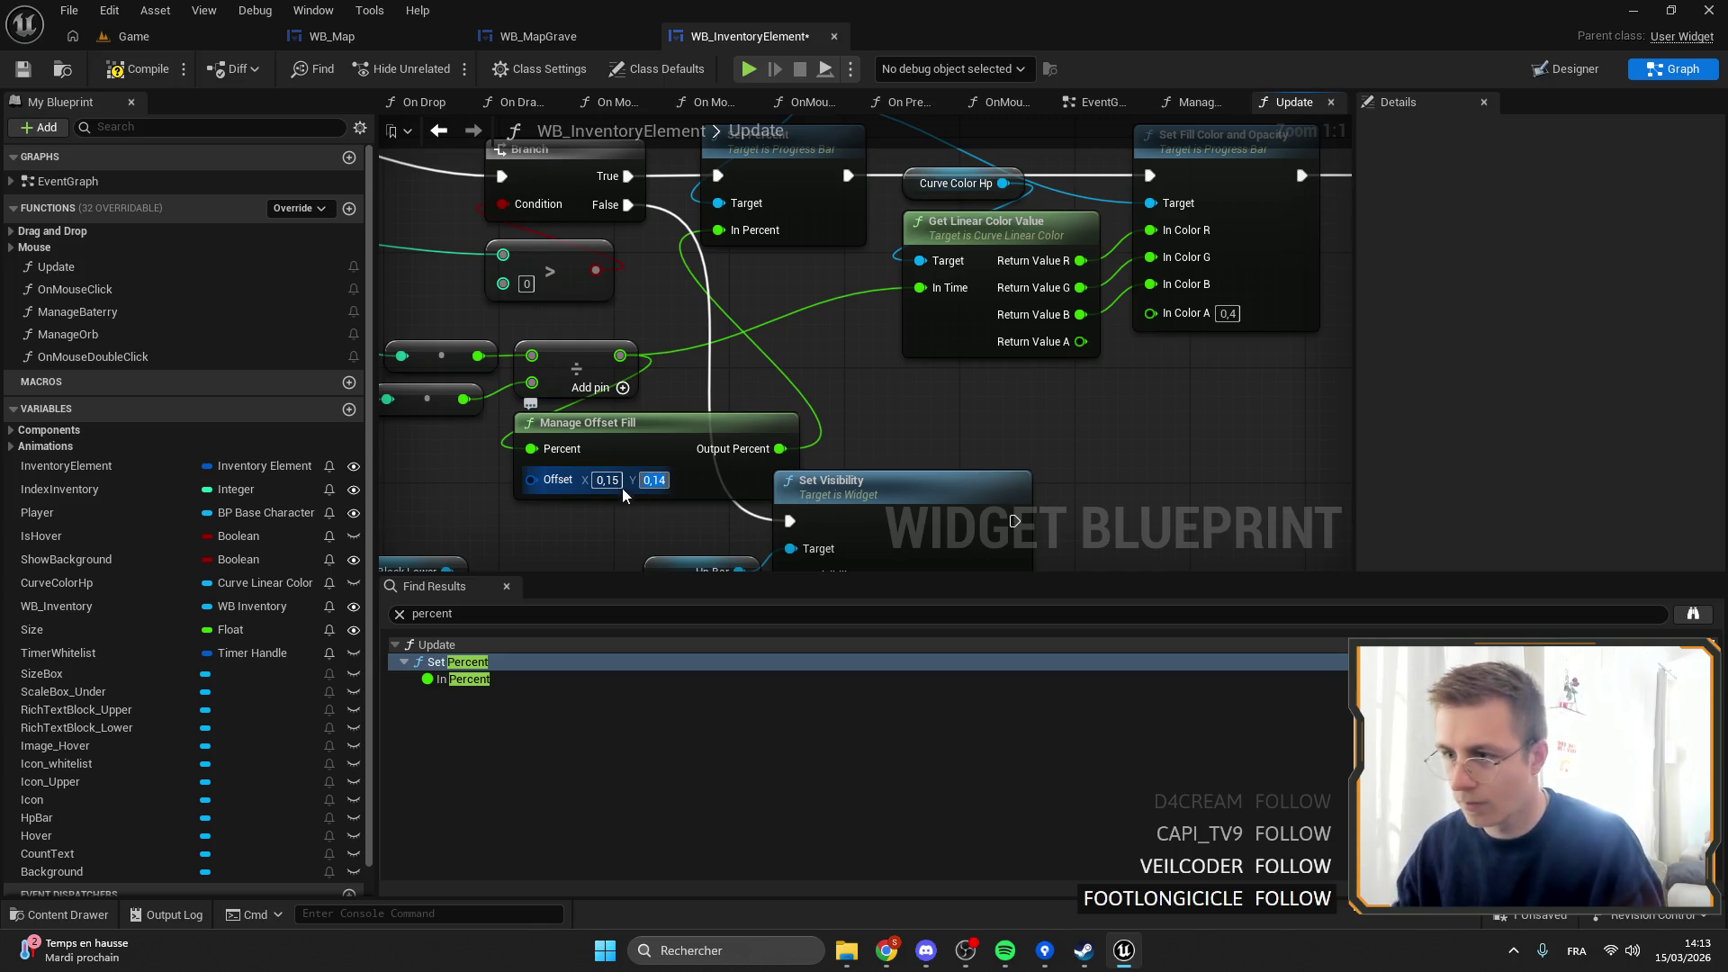
scroll(754, 324, down, 6)
scroll(754, 324, up, 2)
click(792, 354)
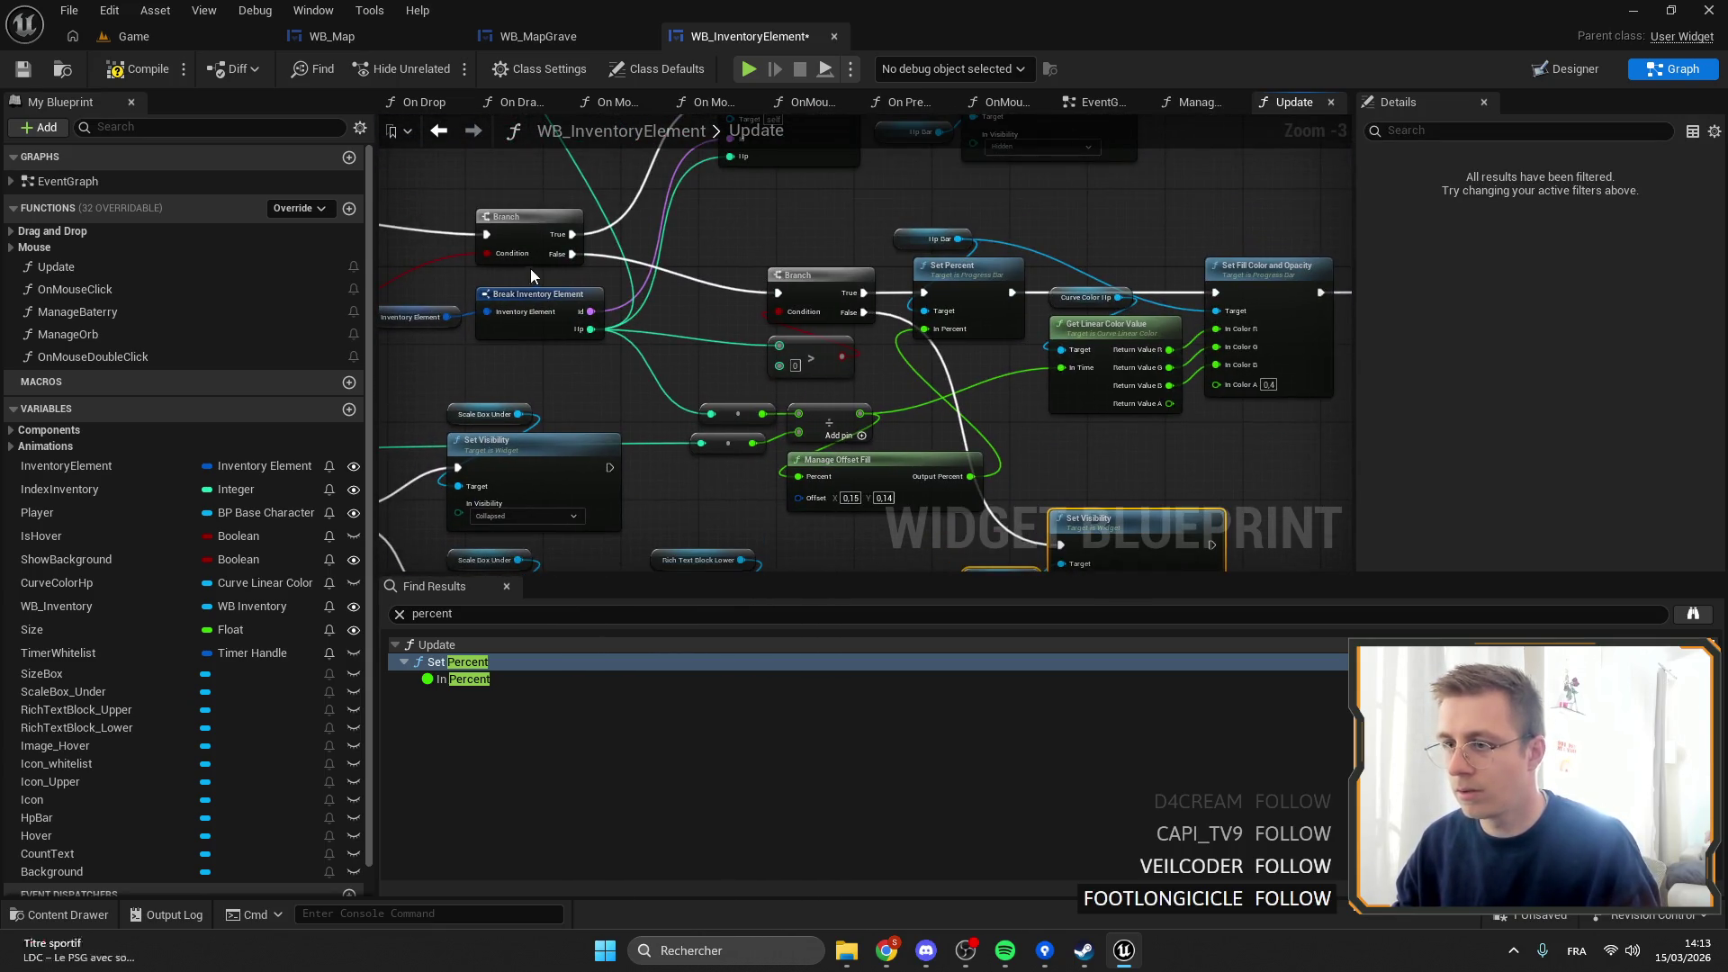
Add a new function named ManageHP to the blueprint.
click(348, 210)
text(m)
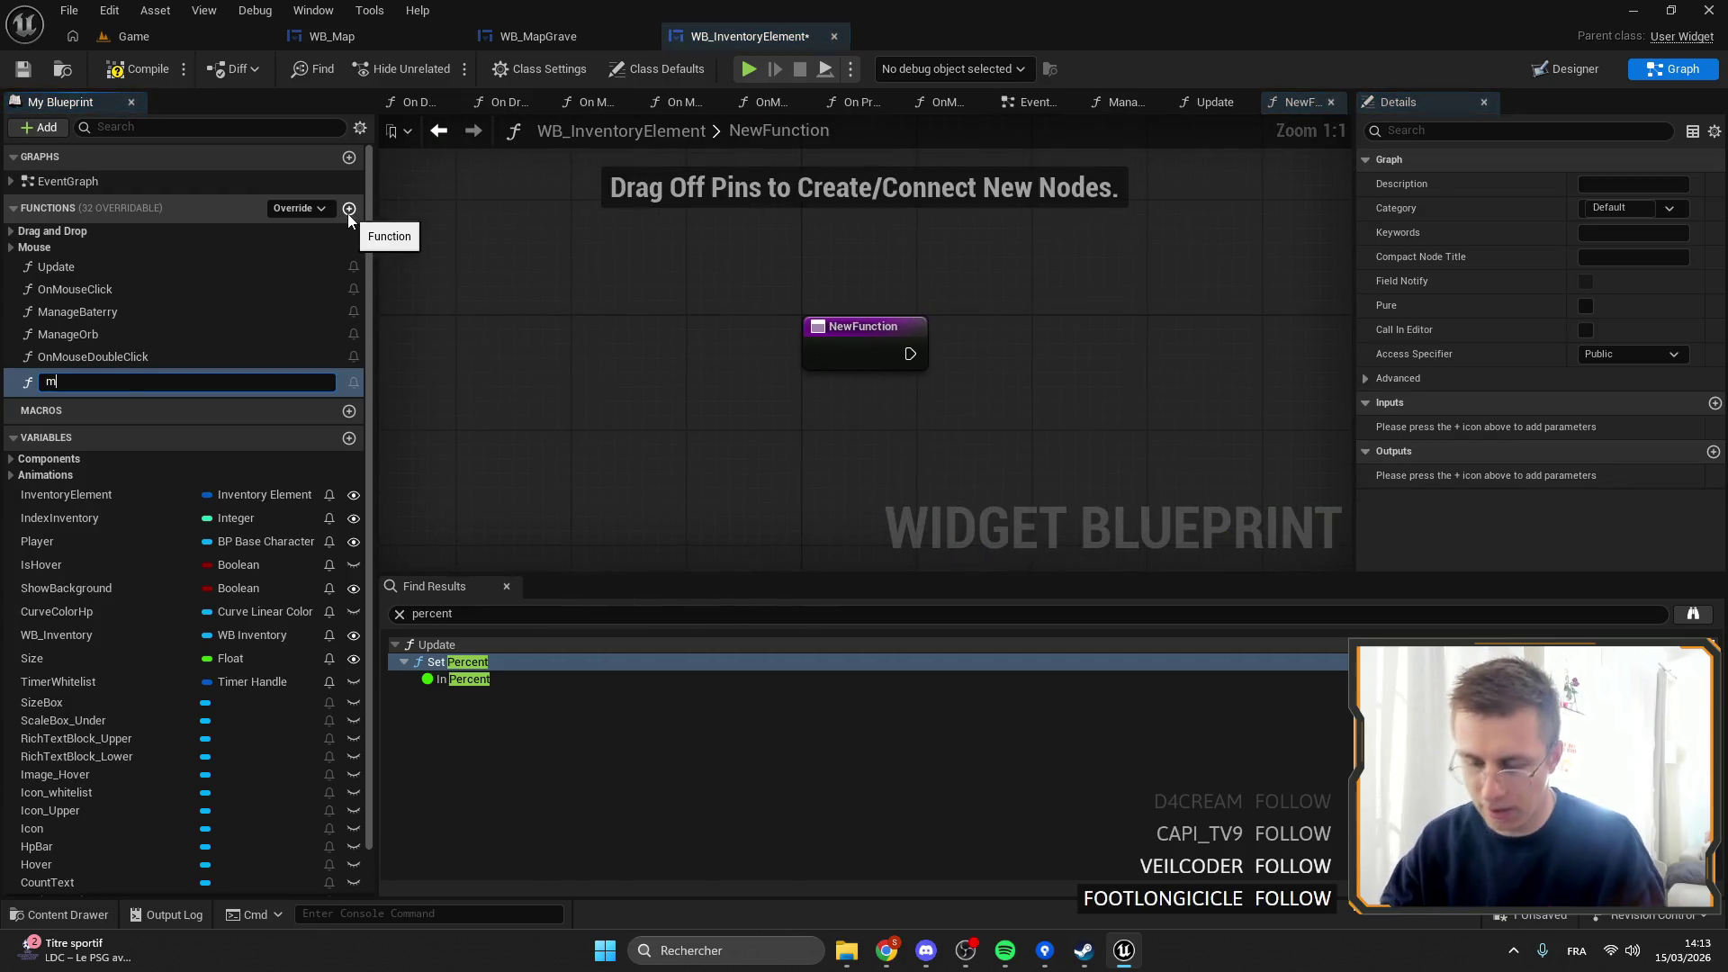
key(BackSpace)
key(BackSpace)
key(BackSpace)
text(mA)
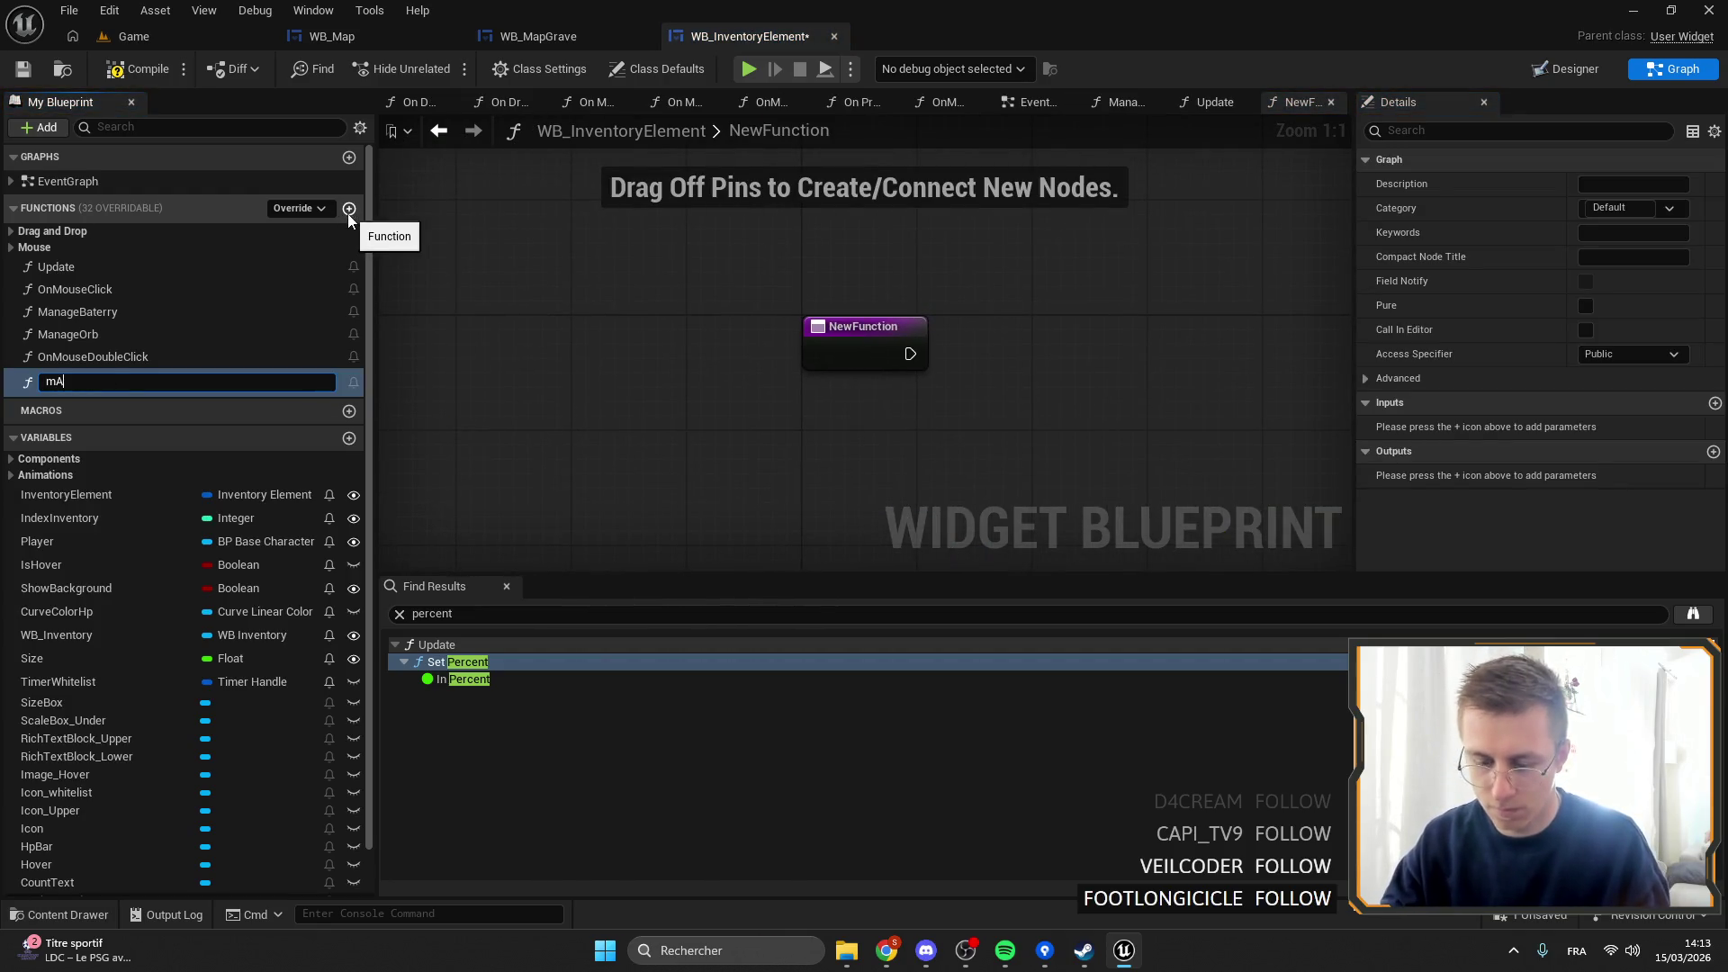
key(BackSpace)
key(BackSpace)
key(BackSpace)
text(mAN)
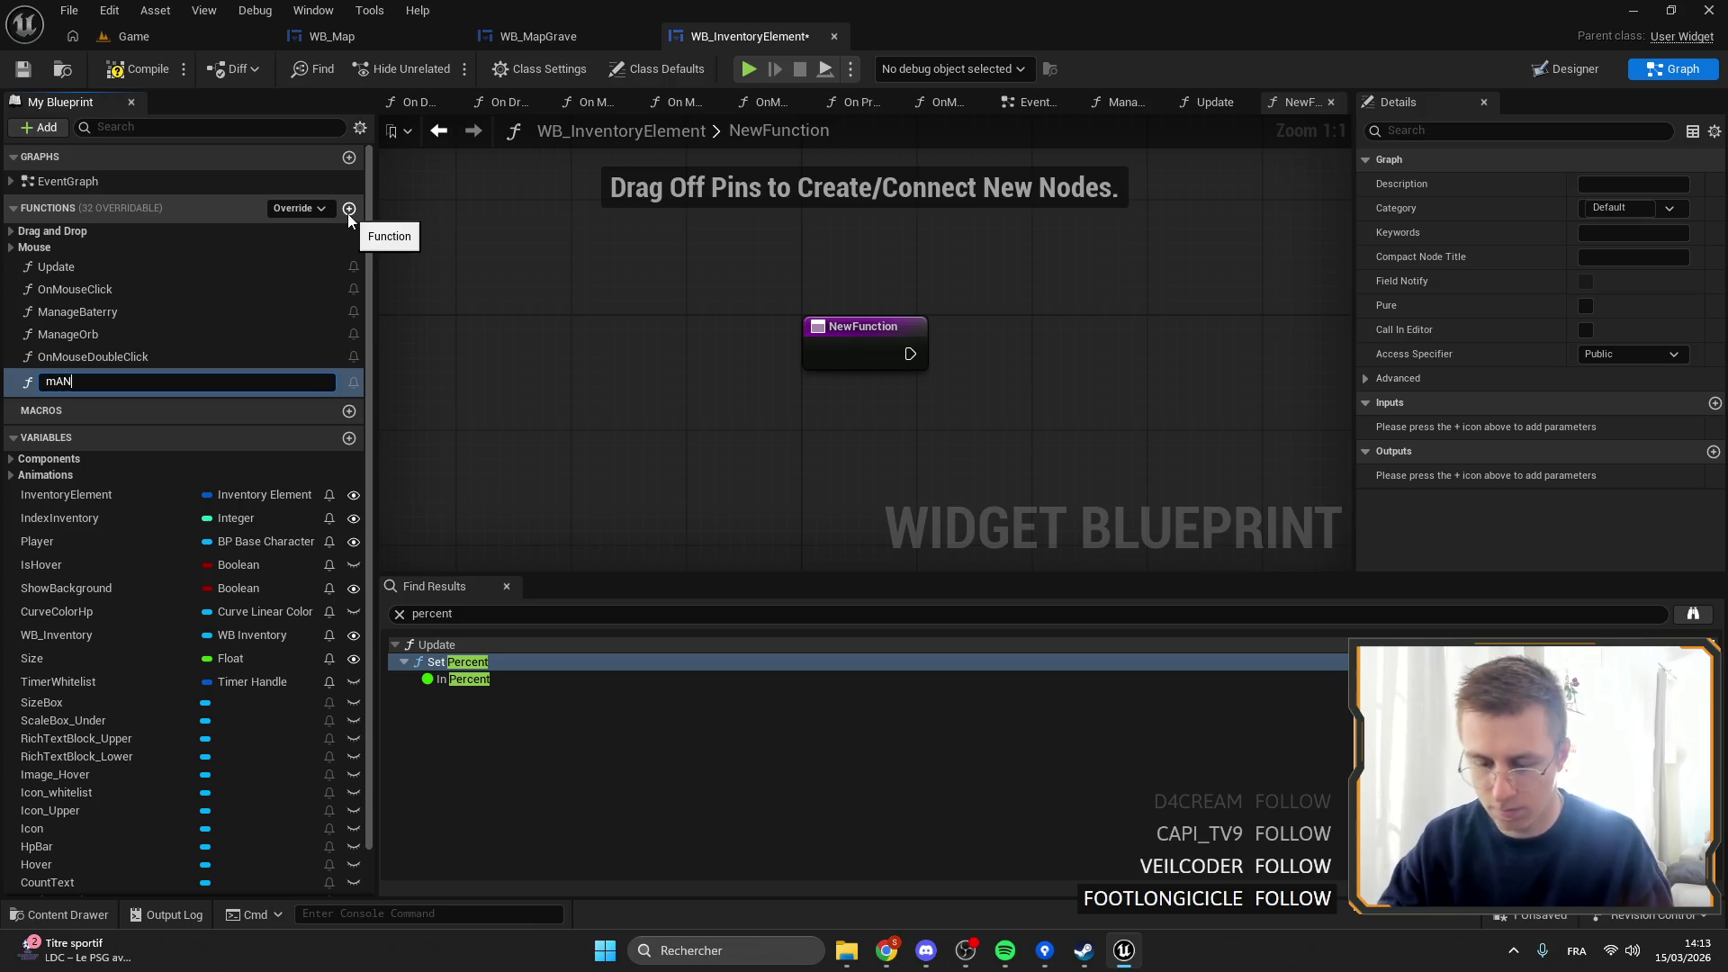
key(BackSpace)
key(BackSpace)
key(BackSpace)
text(ManageHP)
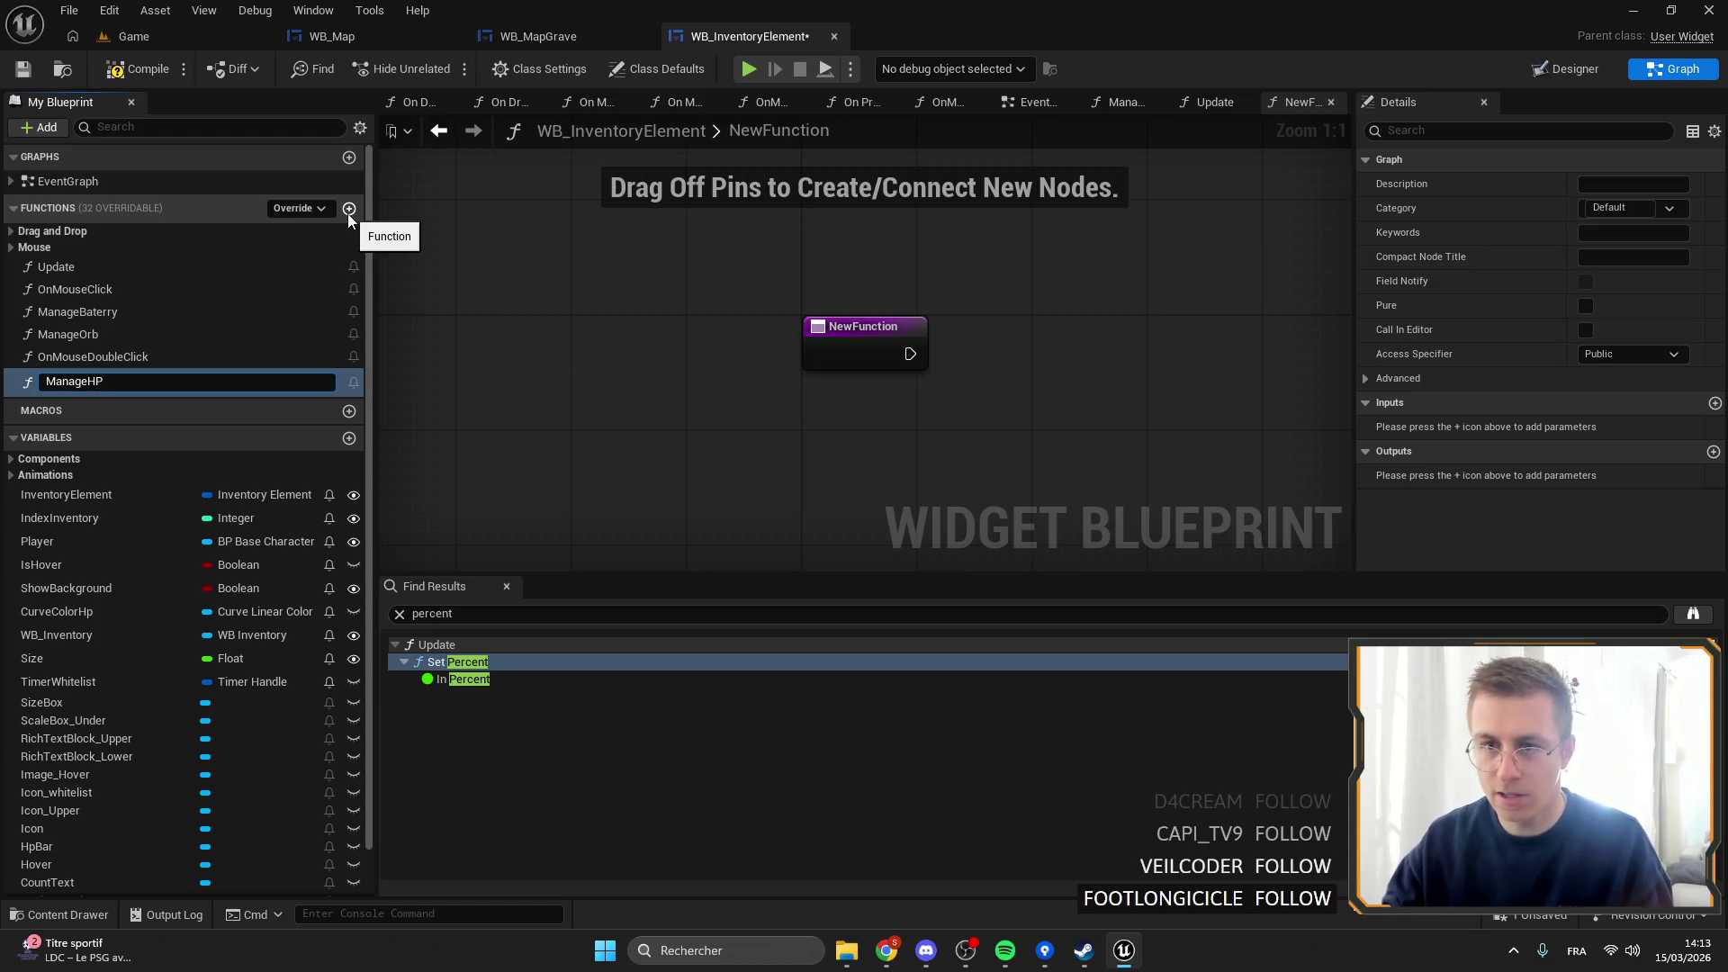
key(Return)
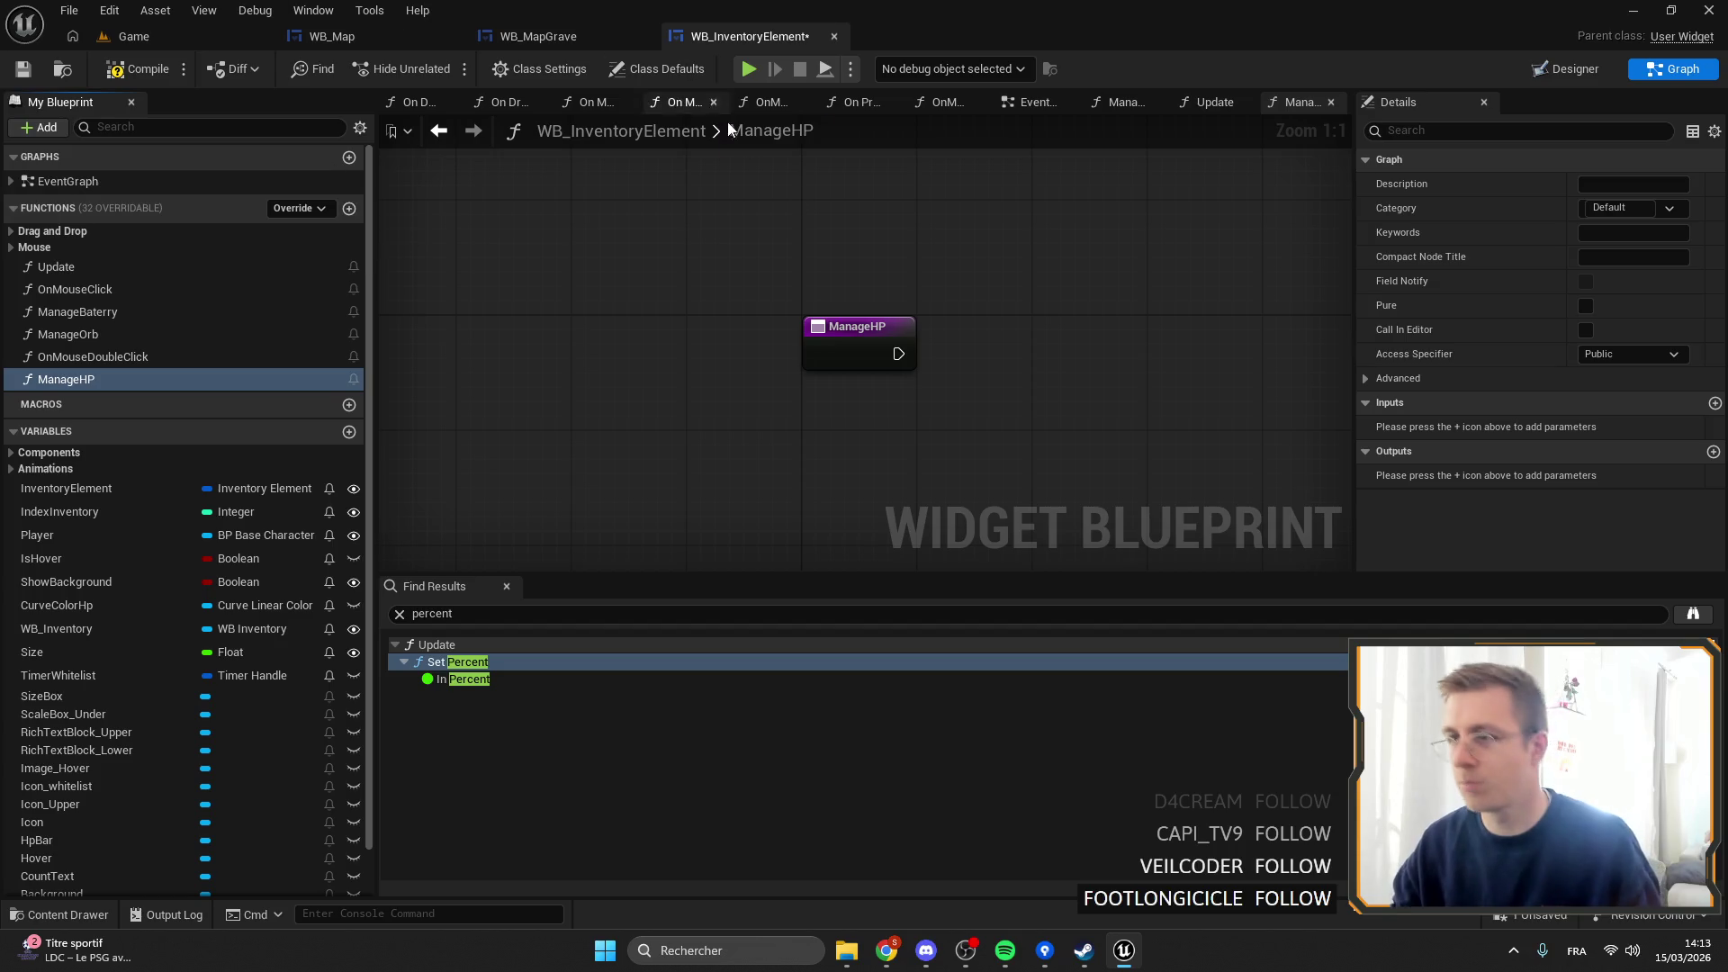
In the Update graph, select the HP bar Branch, fill and Break Inventory Element nodes.
click(1215, 101)
scroll(810, 360, down, 3)
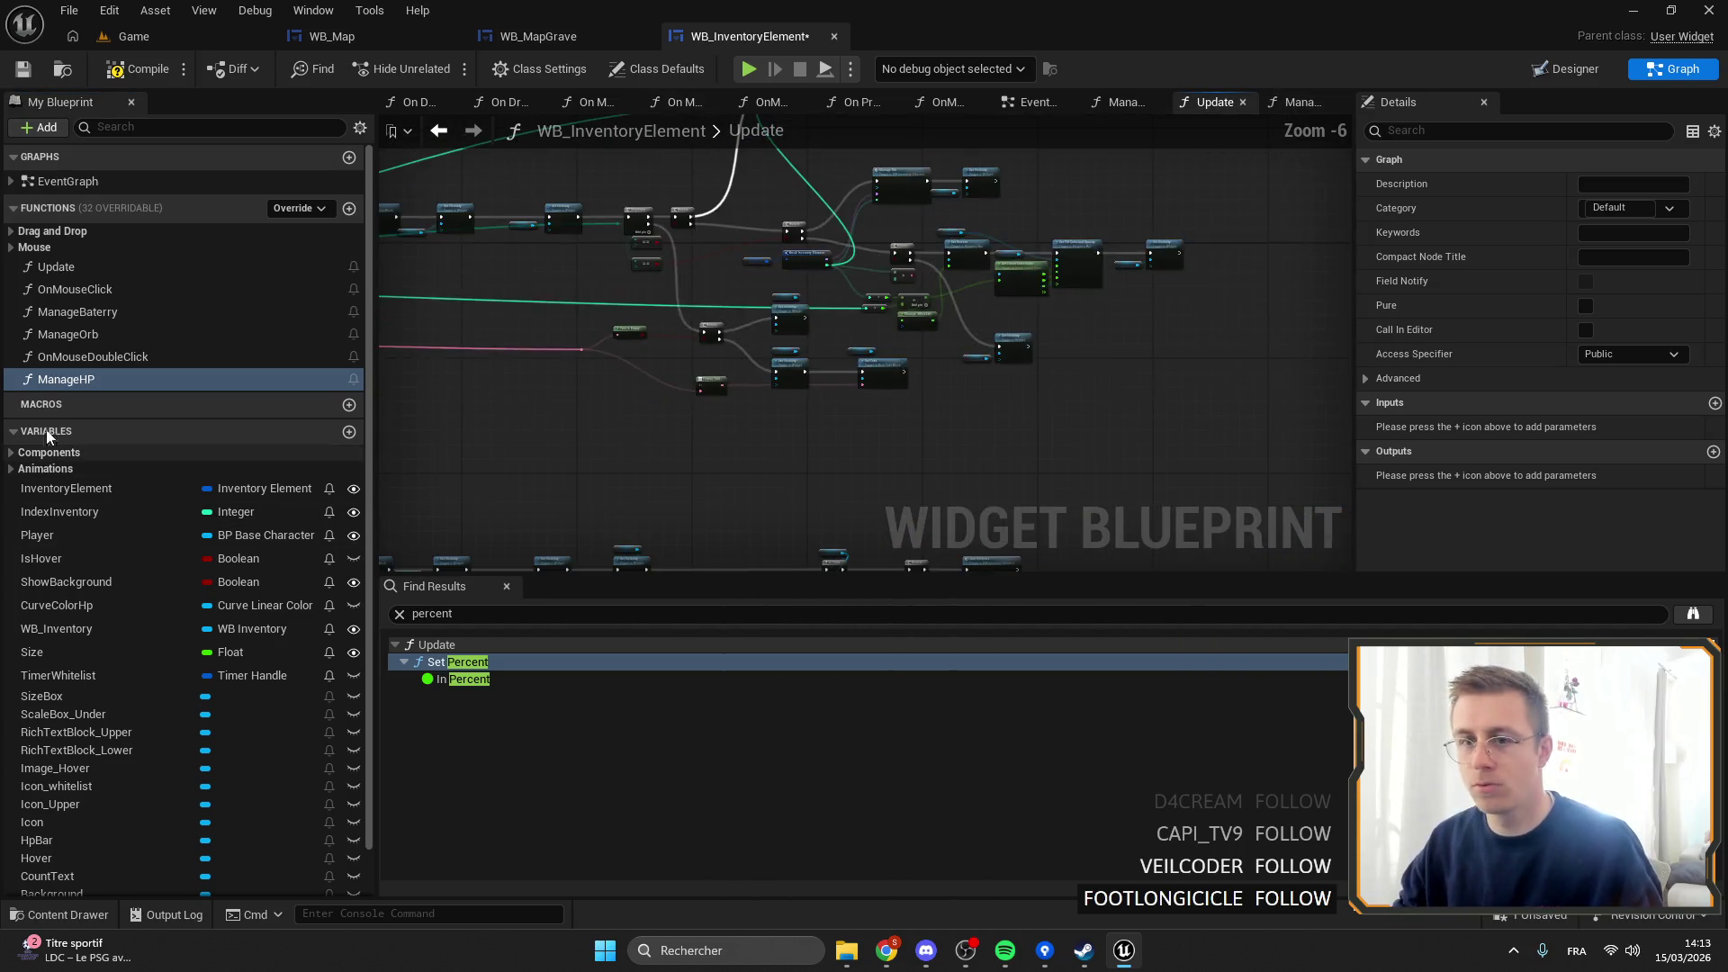
scroll(941, 424, up, 1)
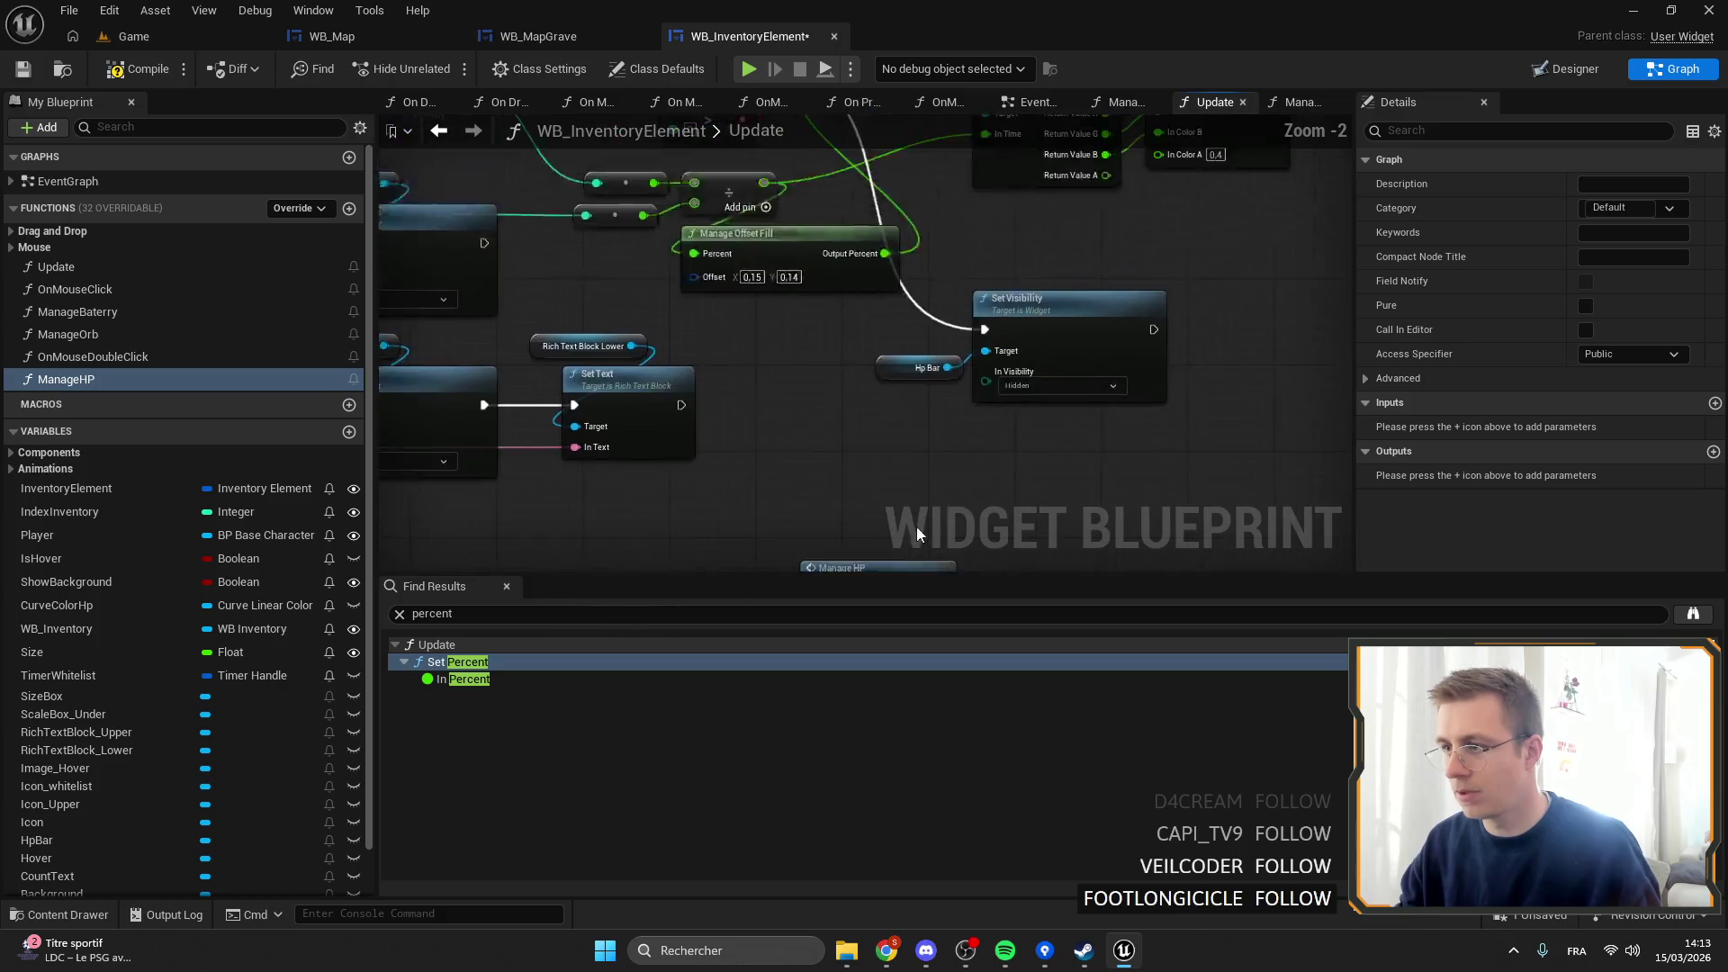
mouse_move(982, 326)
mouse_down()
mouse_move(810, 245)
mouse_move(710, 252)
mouse_up()
scroll(704, 306, up, 2)
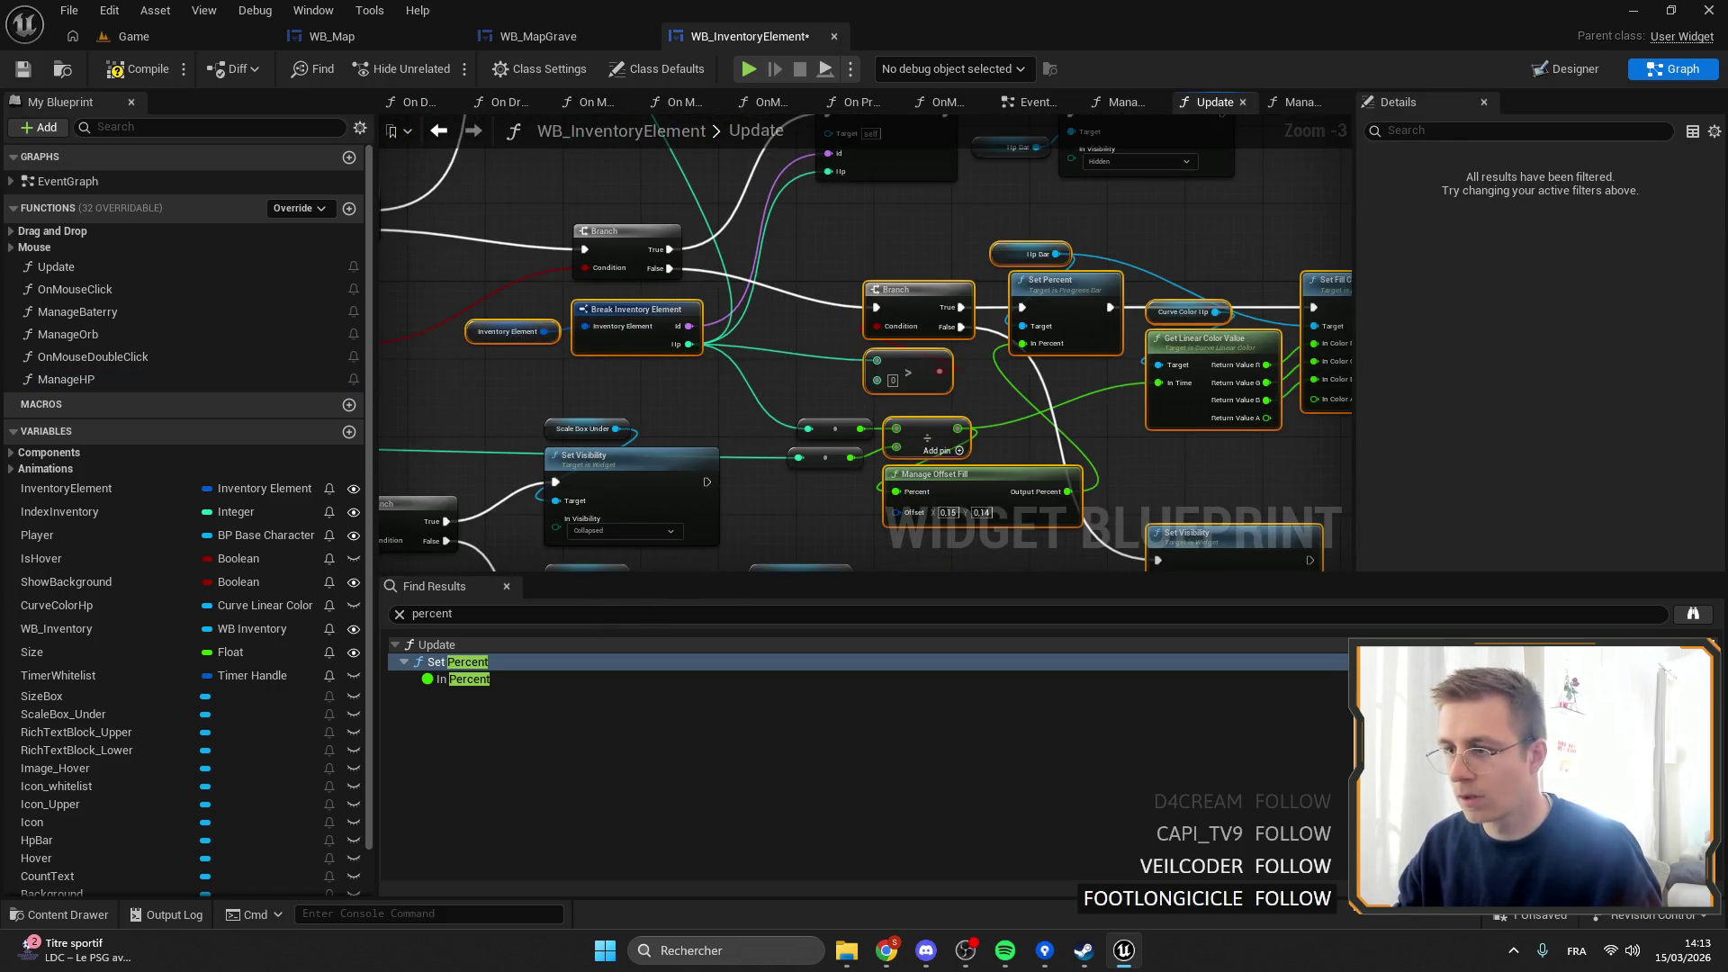
scroll(790, 349, down, 1)
mouse_move(769, 327)
mouse_down()
mouse_move(1207, 354)
mouse_move(642, 342)
mouse_move(997, 360)
mouse_move(1035, 378)
mouse_up()
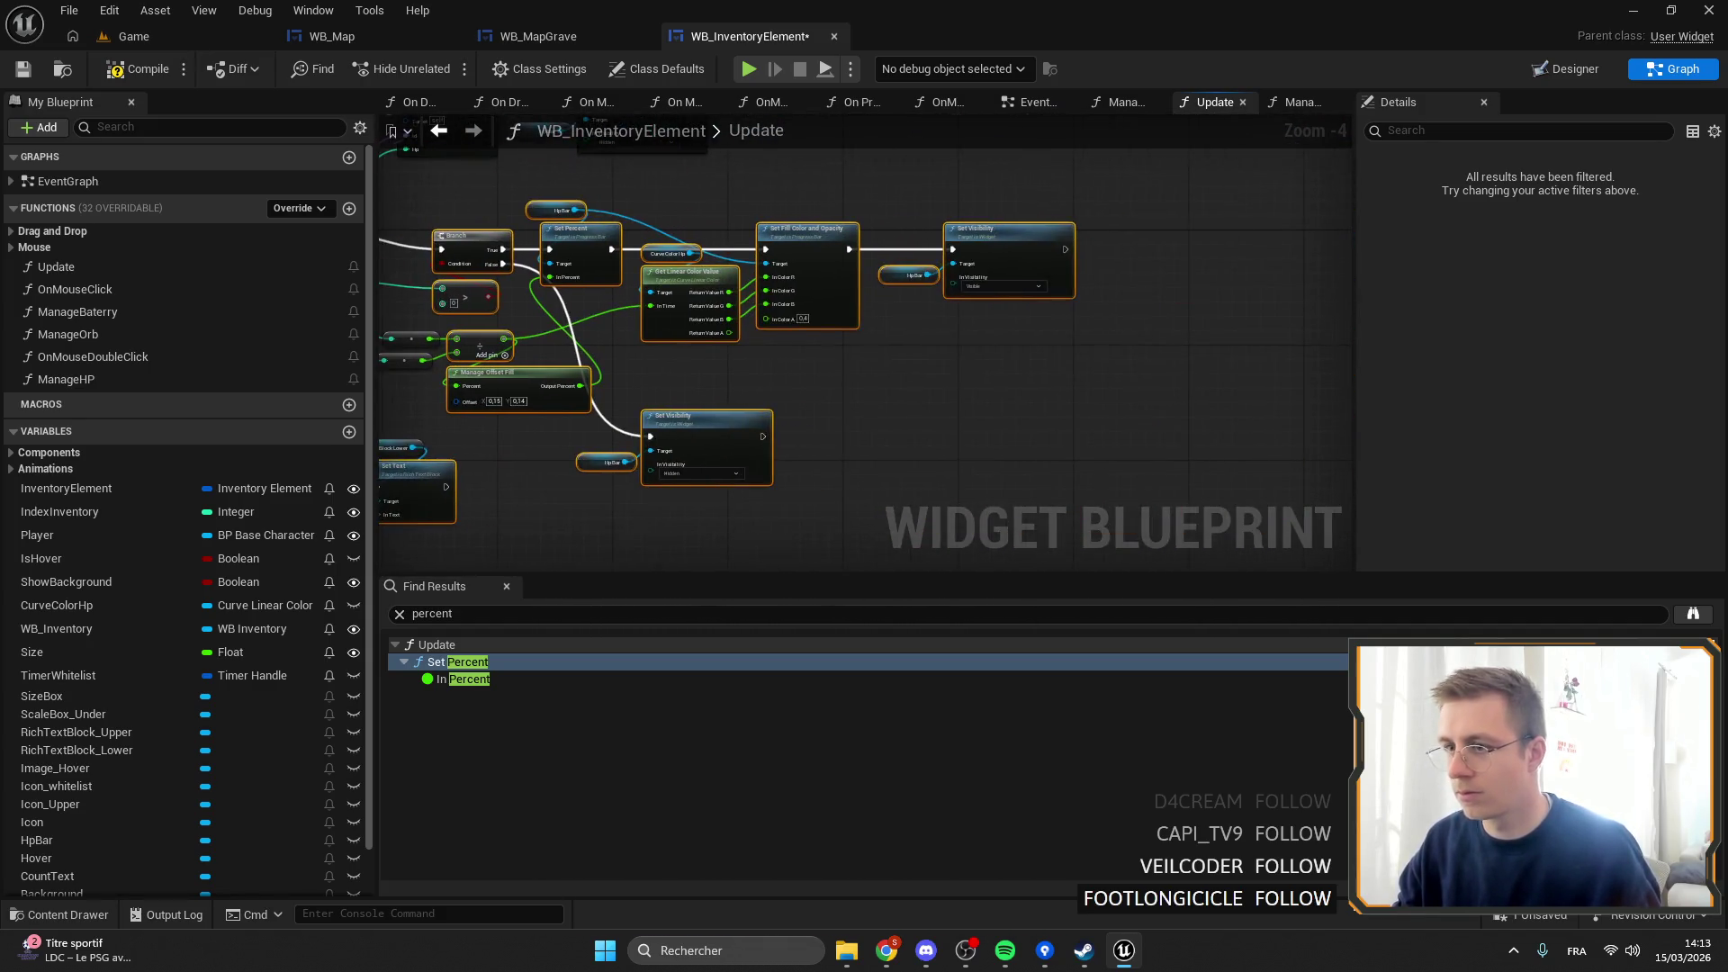
drag(450, 315, 649, 333)
scroll(606, 394, down, 1)
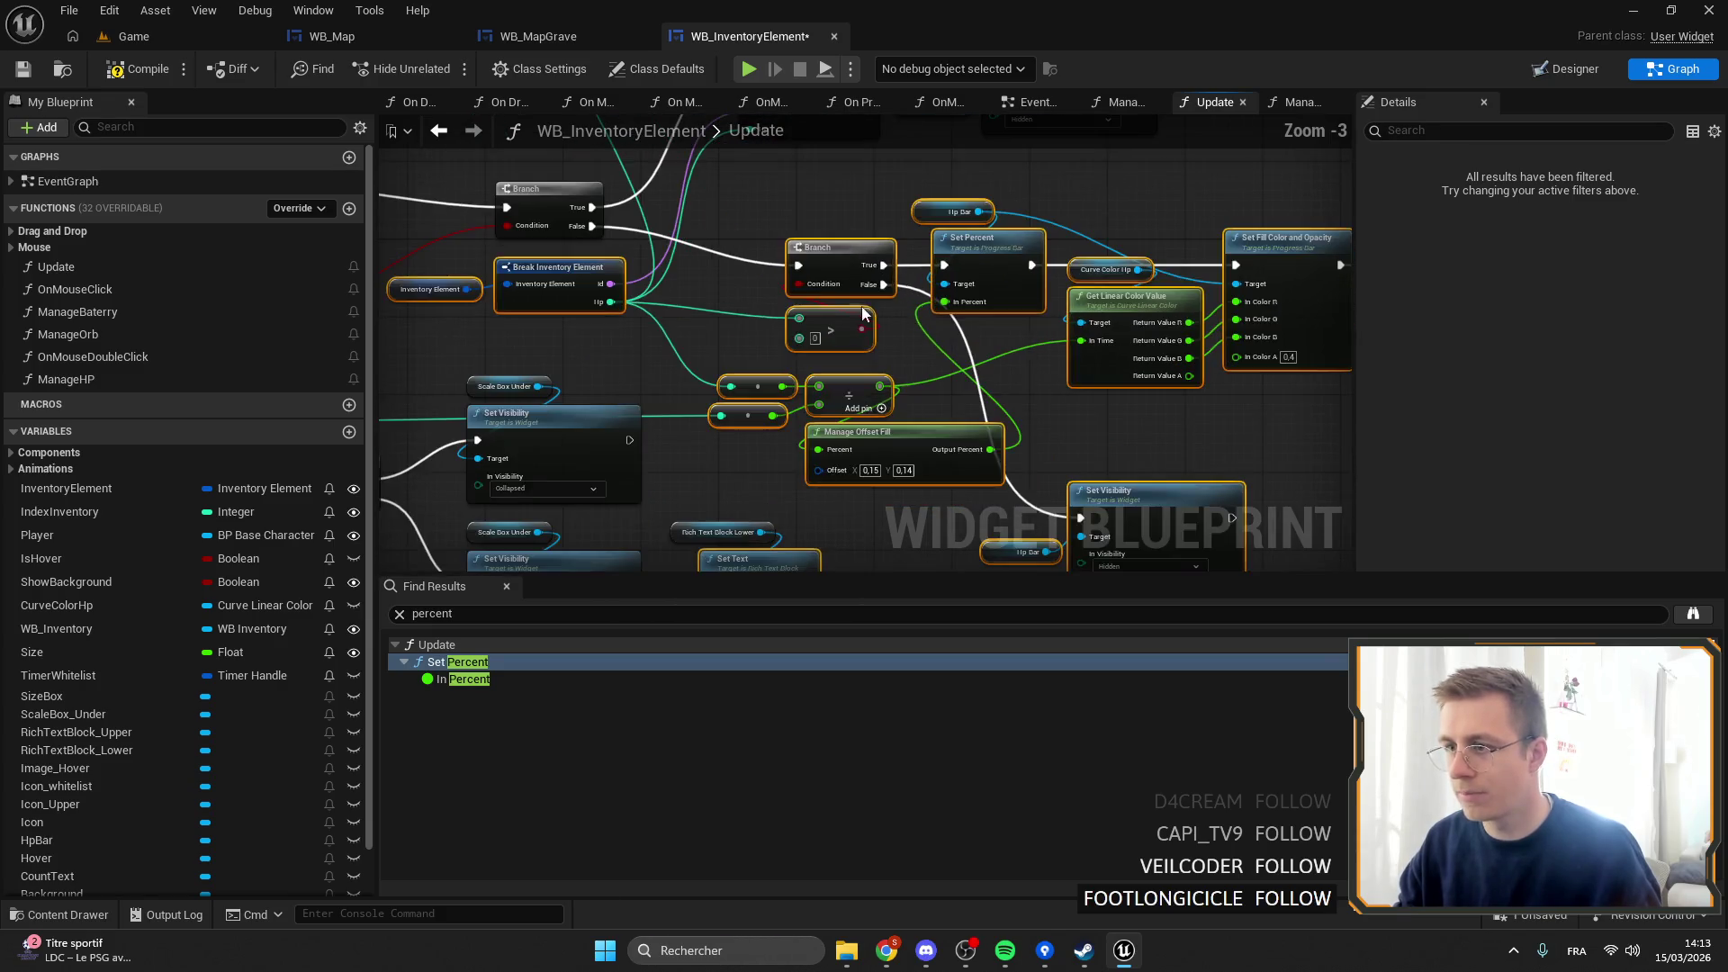
drag(896, 311, 1080, 286)
drag(927, 549, 940, 461)
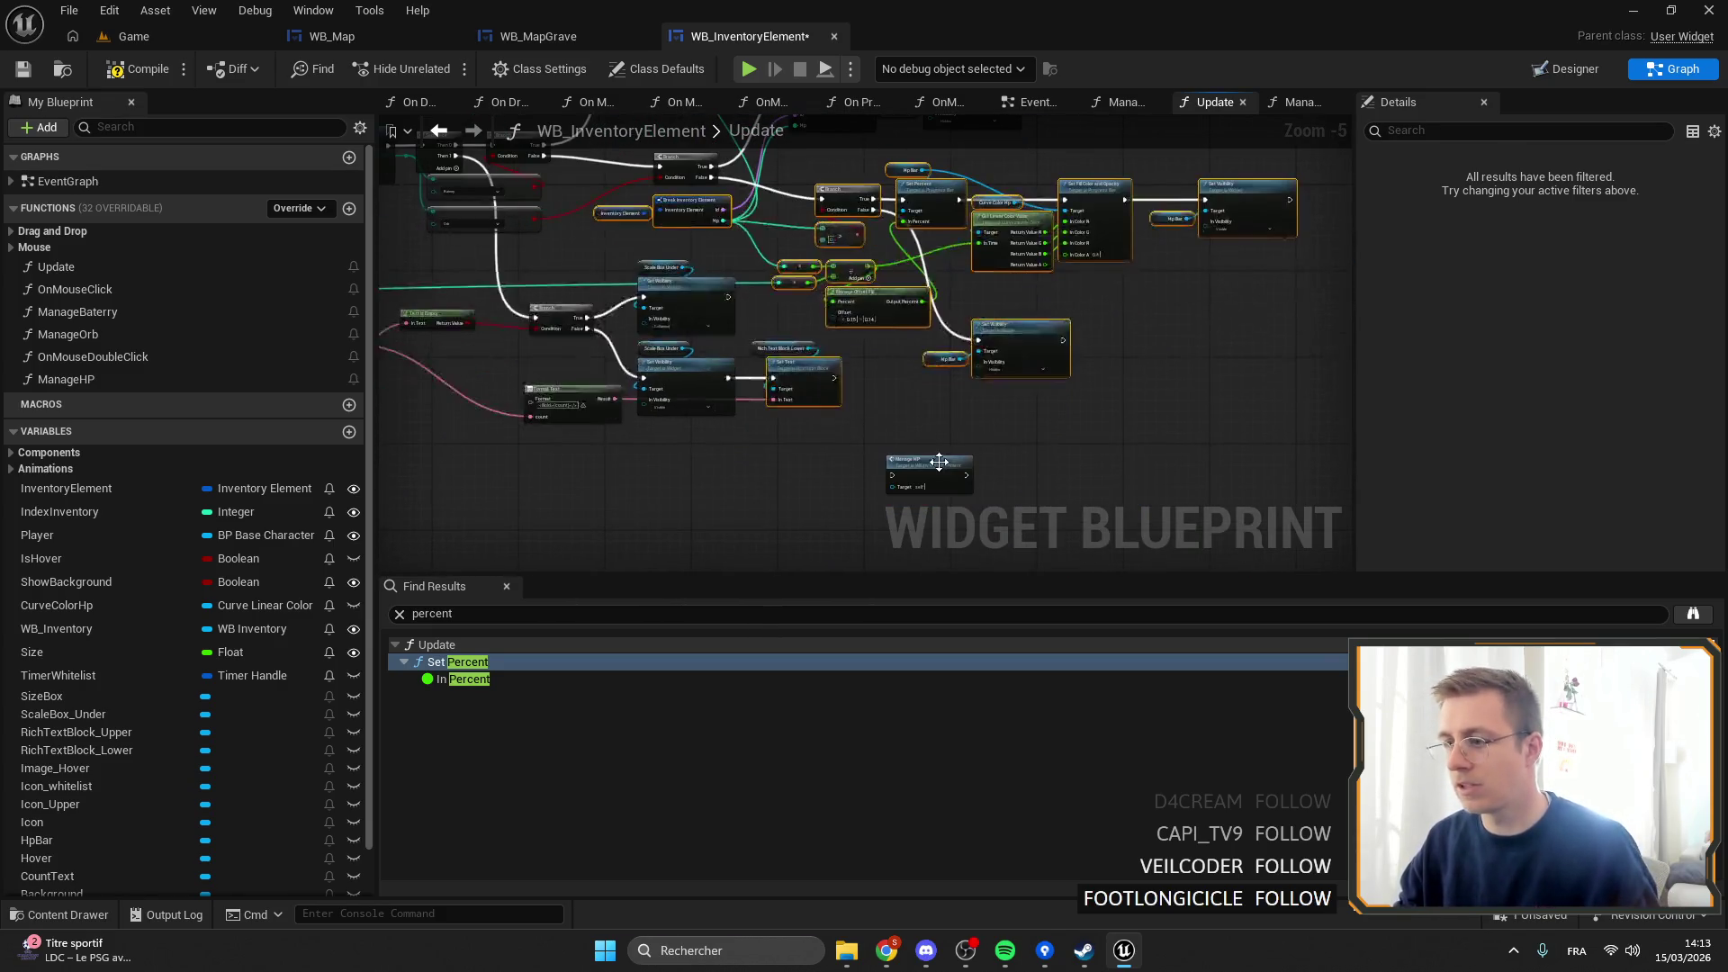
Paste the HP nodes into ManageHP and wire its entry node to the Branch.
double_click(940, 462)
key(ctrl+v)
mouse_move(1034, 350)
mouse_down()
mouse_move(1138, 396)
mouse_move(1023, 512)
mouse_up()
mouse_move(729, 288)
mouse_down()
mouse_move(1084, 387)
mouse_move(1043, 375)
mouse_up()
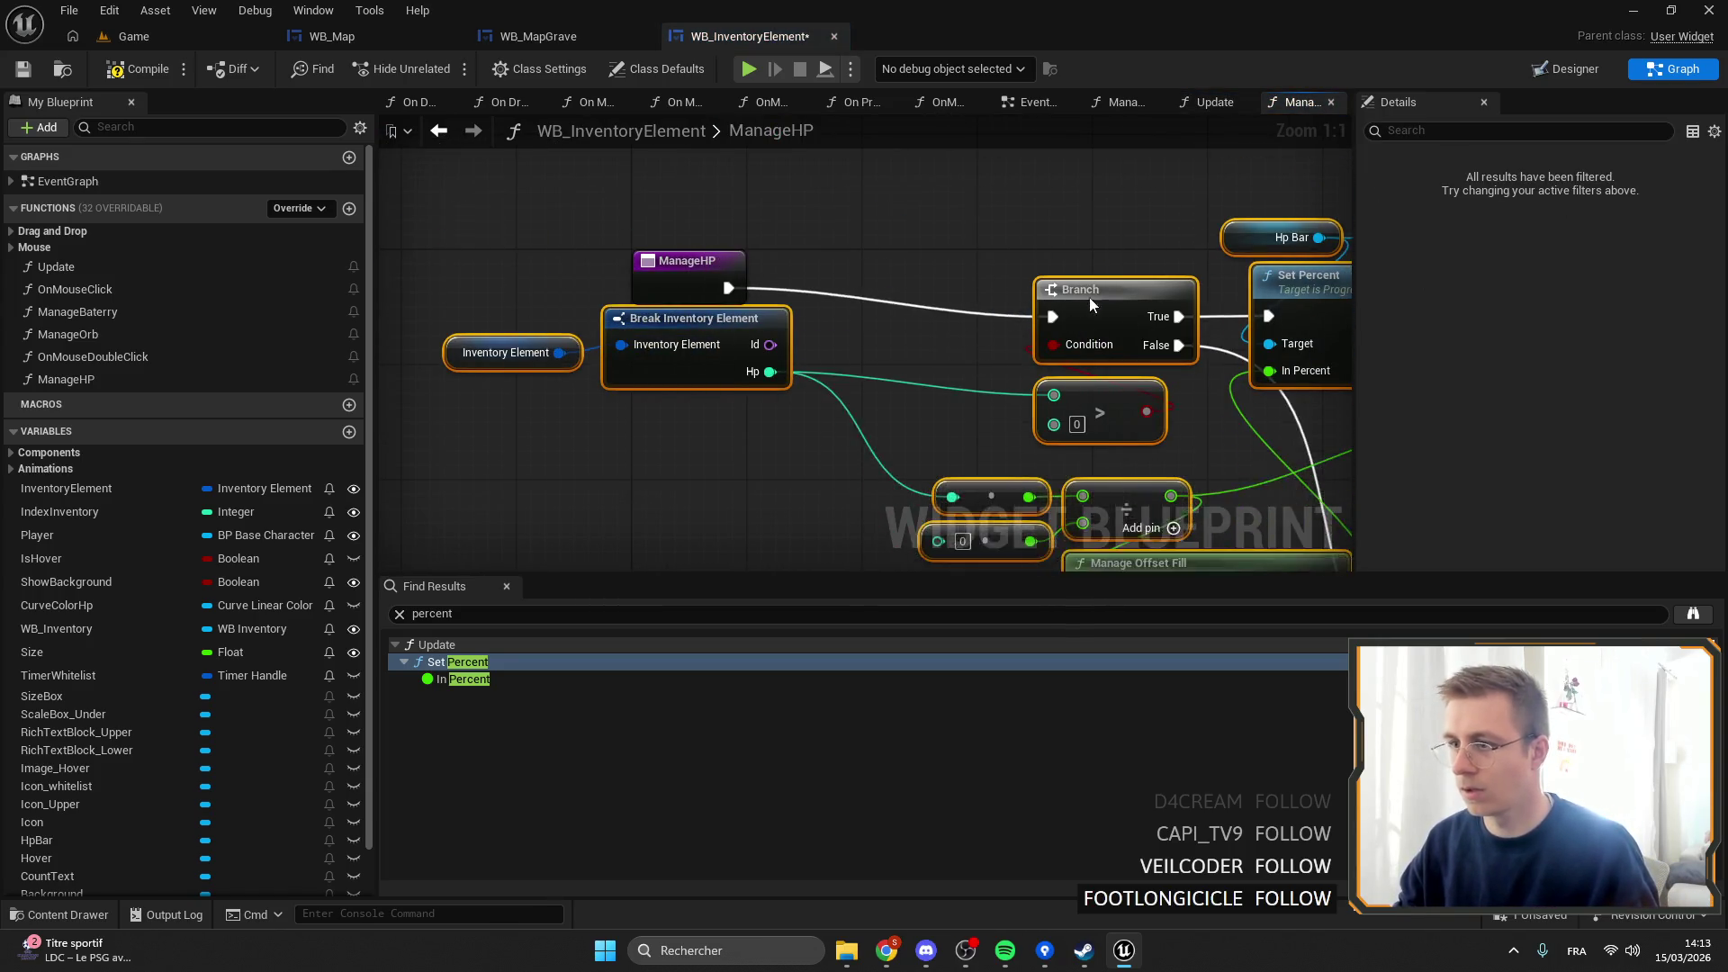
scroll(1042, 374, down, 1)
mouse_move(765, 297)
mouse_down()
mouse_move(912, 254)
mouse_move(1008, 265)
mouse_move(976, 270)
mouse_up()
drag(621, 270, 720, 333)
scroll(846, 391, down, 4)
scroll(846, 391, up, 3)
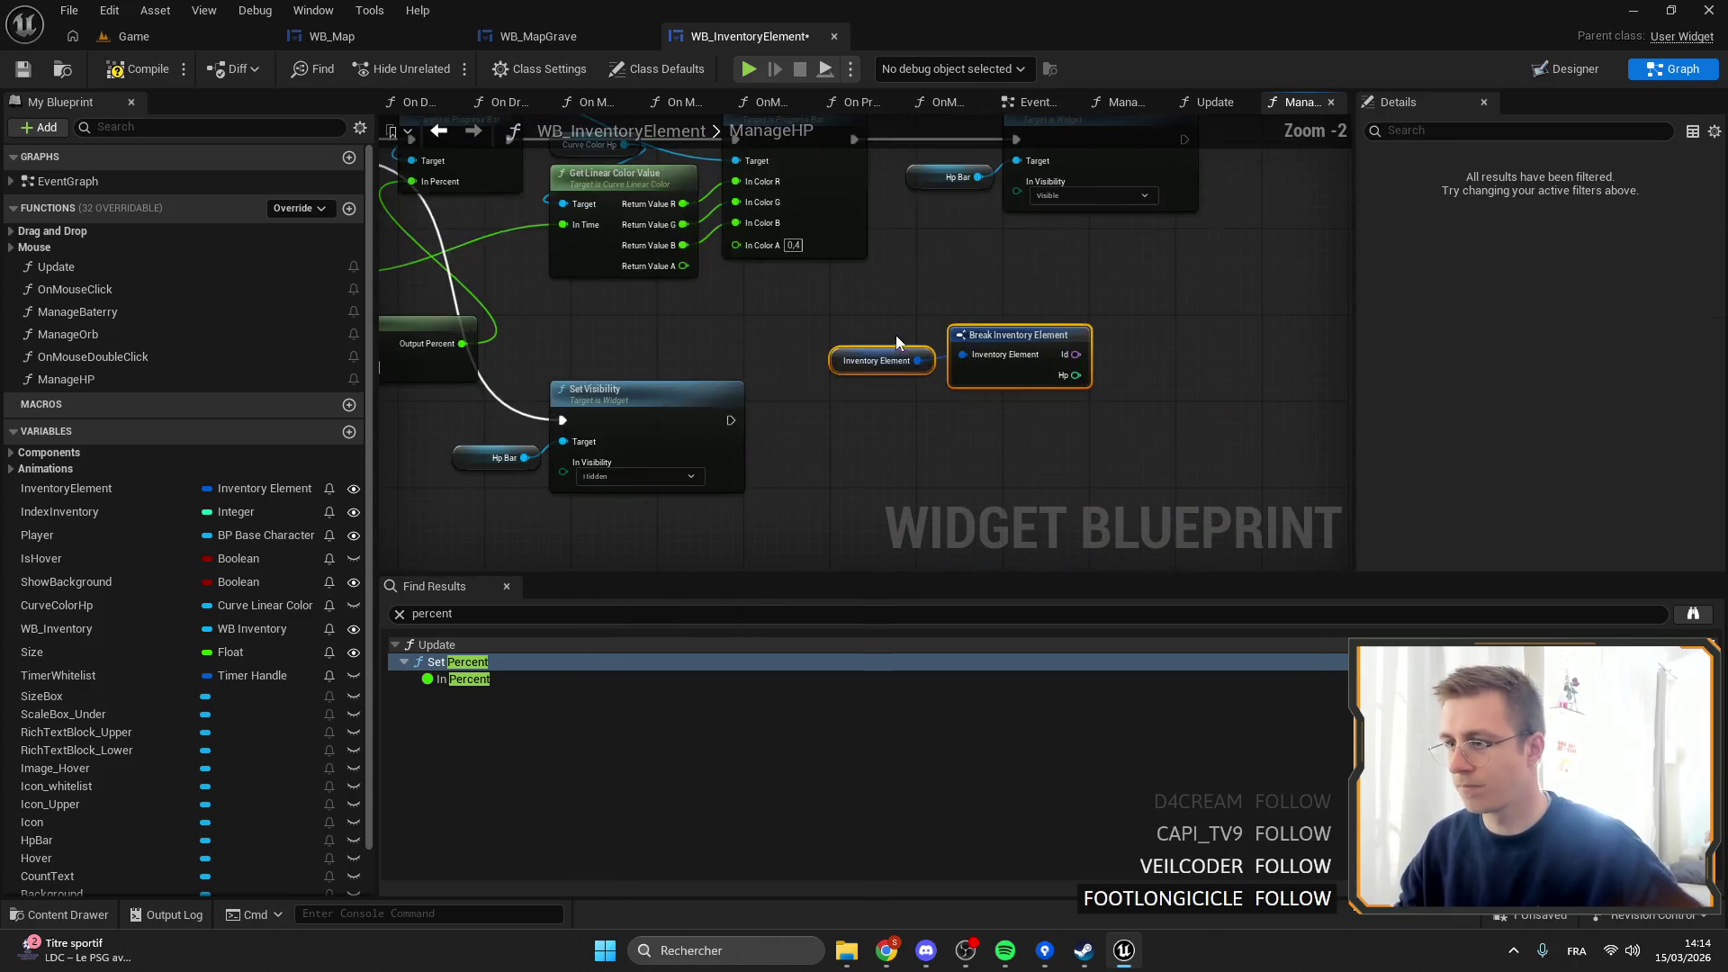
Add Get Inventory Data from Id and a Break Inventory Item Struct exposing only HpMax.
drag(1076, 354, 1137, 349)
text(get inventory)
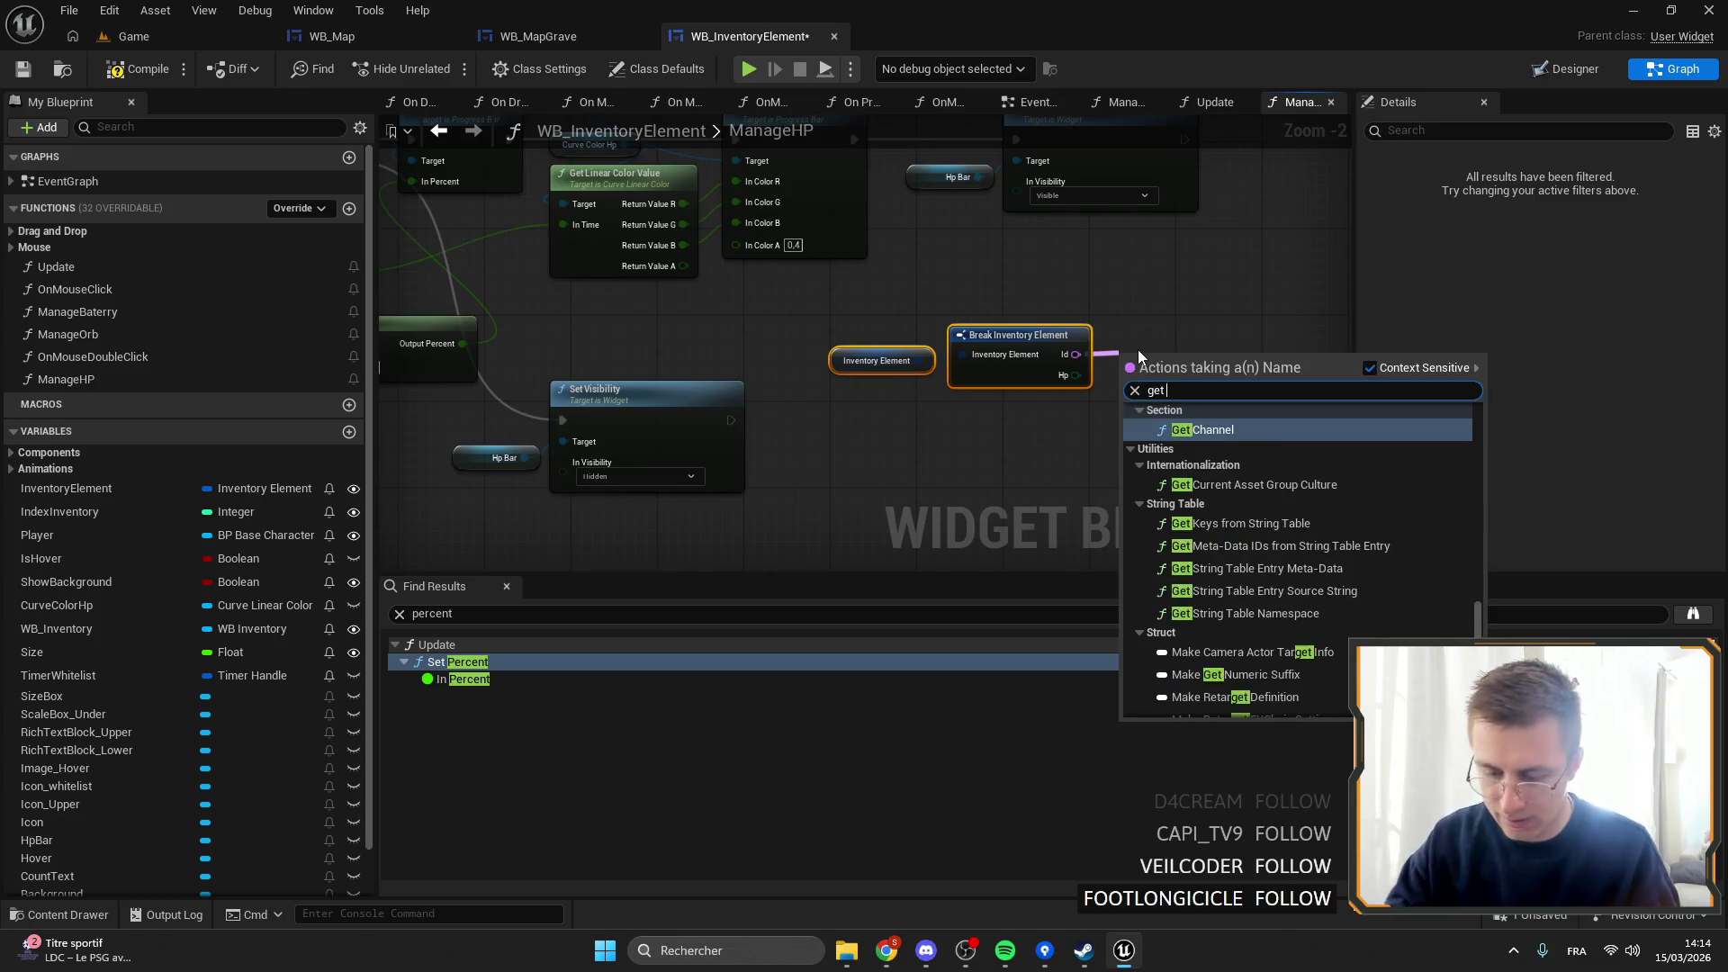
key(Return)
mouse_move(1159, 393)
mouse_down()
mouse_move(1007, 437)
mouse_move(1035, 391)
mouse_up()
text(break)
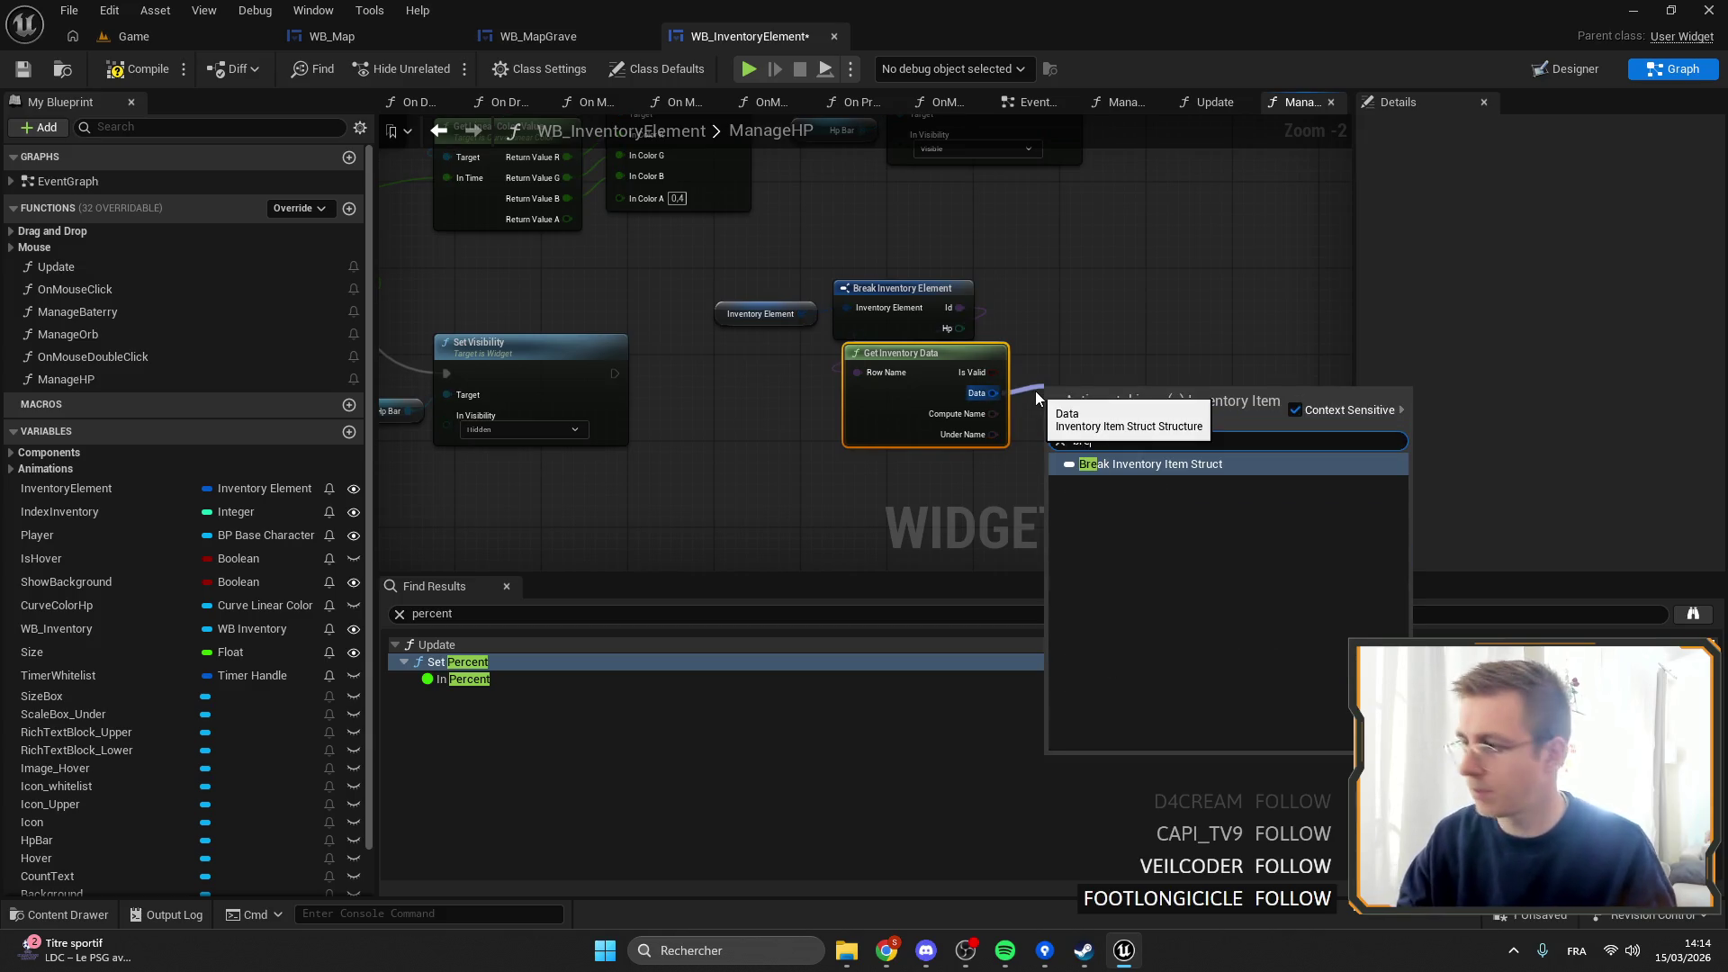
key(Return)
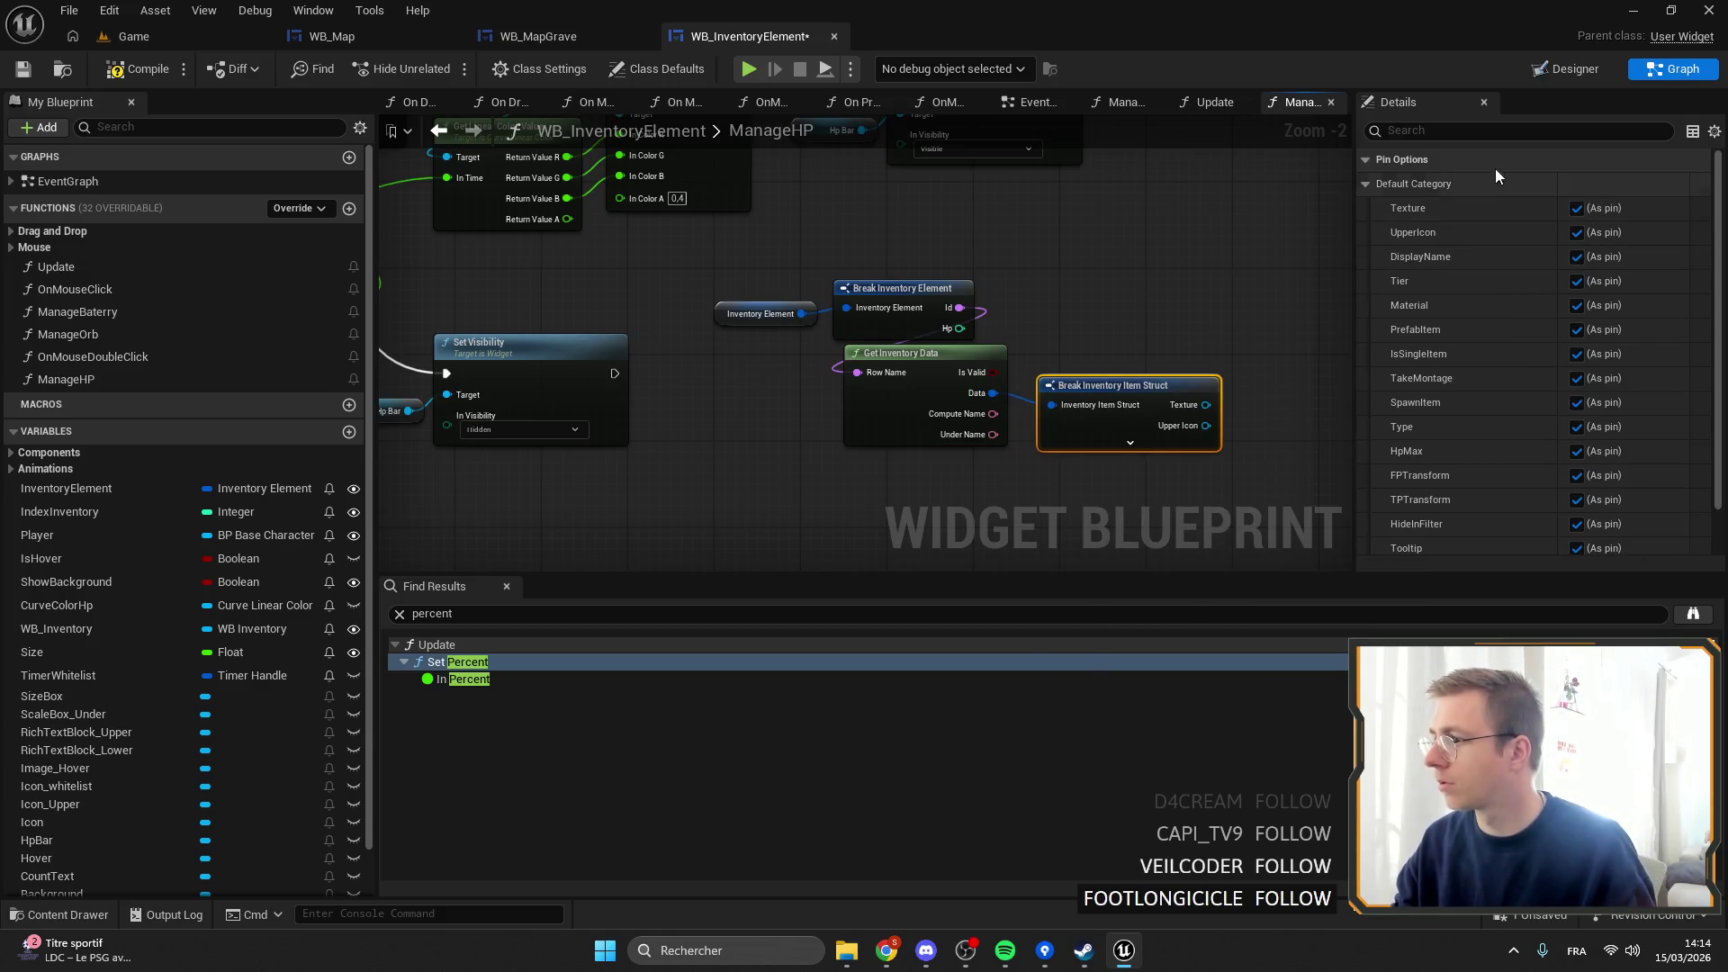
scroll(1645, 462, down, 2)
click(1611, 542)
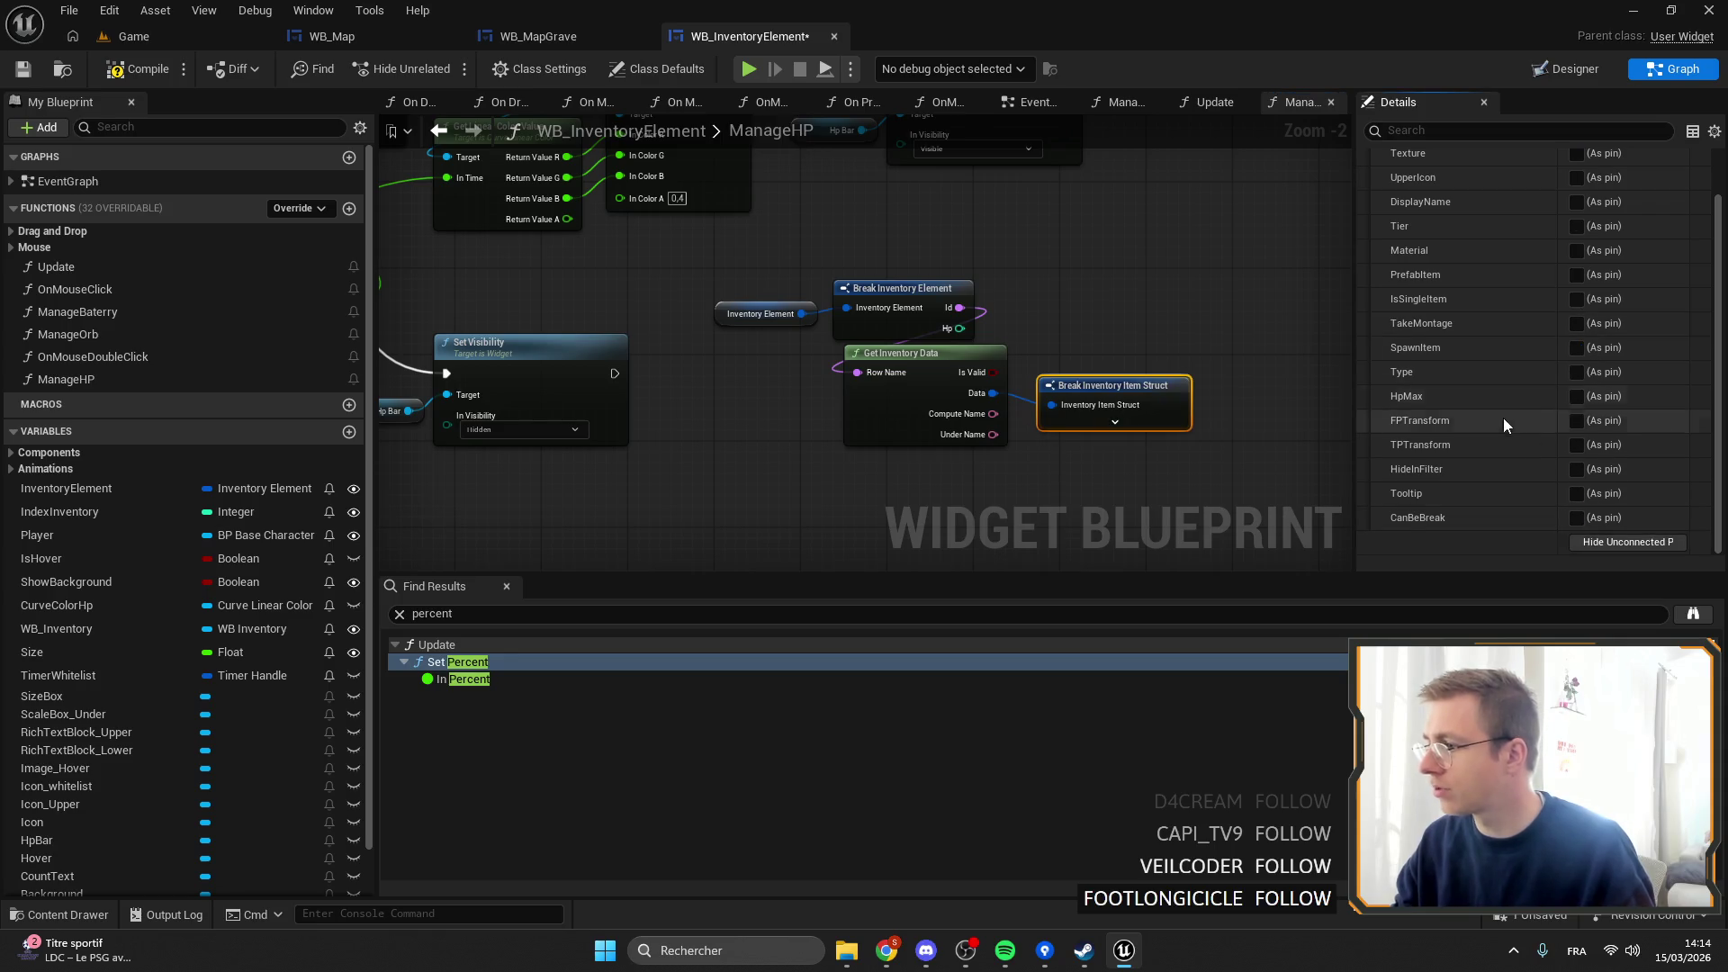
click(1575, 396)
mouse_move(1065, 406)
mouse_down()
mouse_move(1044, 450)
mouse_move(893, 490)
mouse_up()
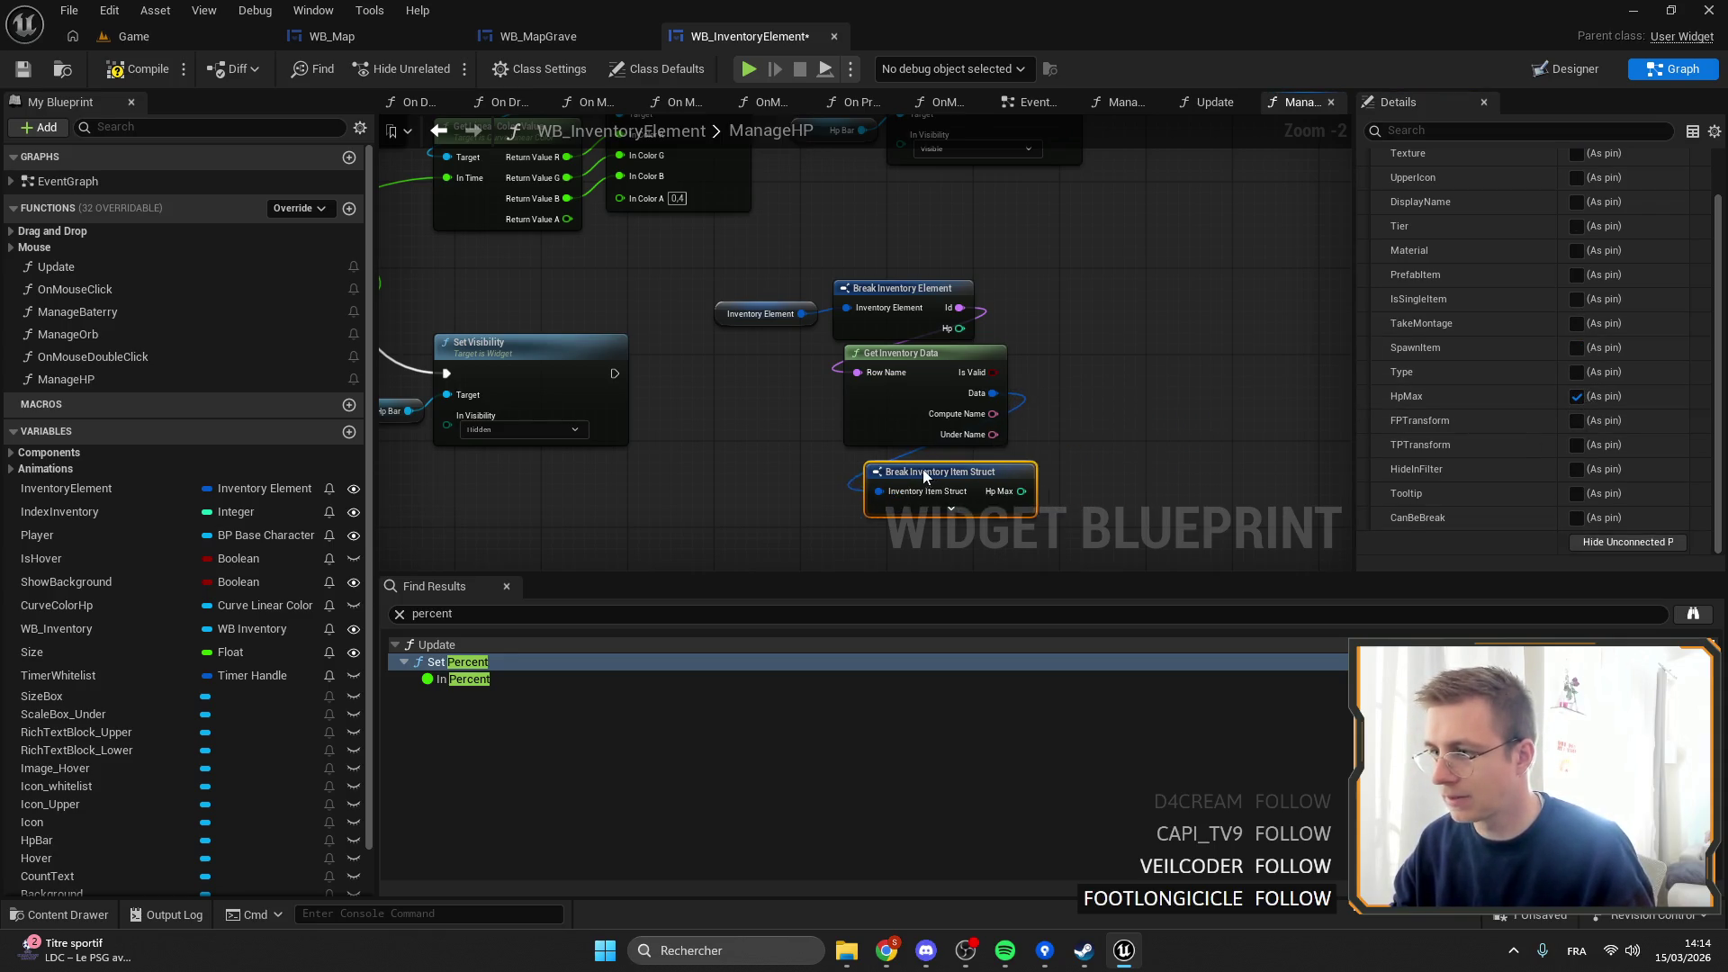
Connect the HpMax lookup nodes into ManageHP's fill calculation and arrange them.
click(869, 157)
scroll(1272, 409, down, 3)
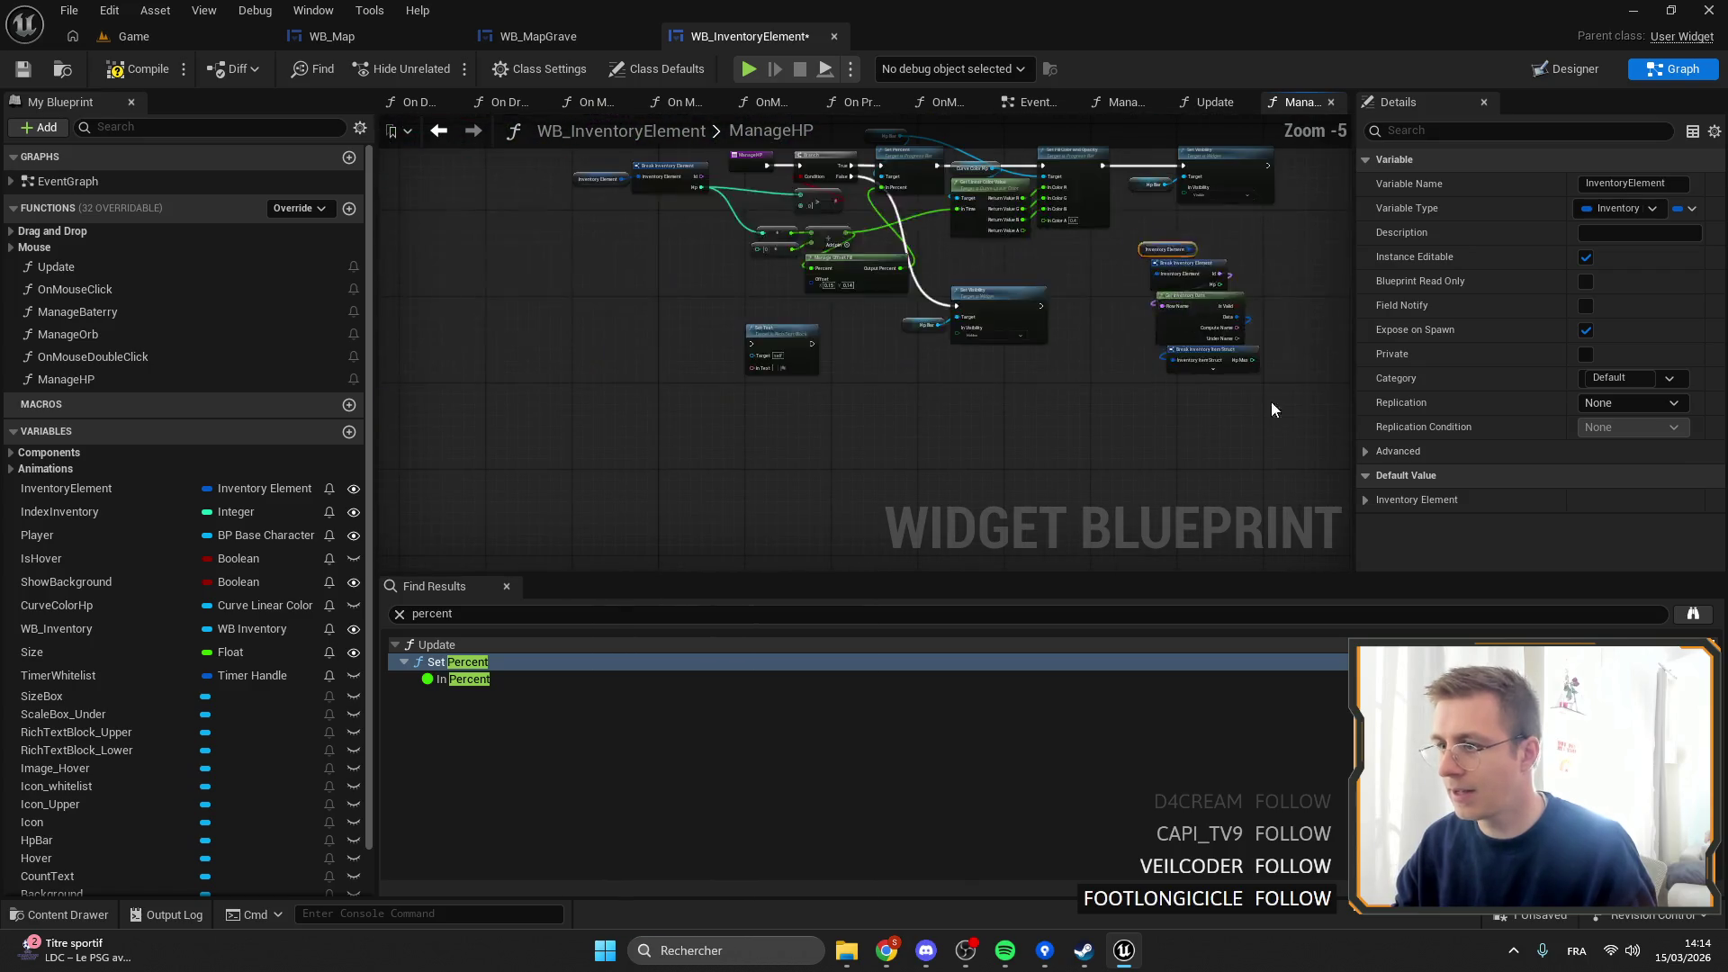
drag(1157, 241, 1159, 243)
drag(1251, 360, 599, 347)
key(Escape)
scroll(747, 311, up, 2)
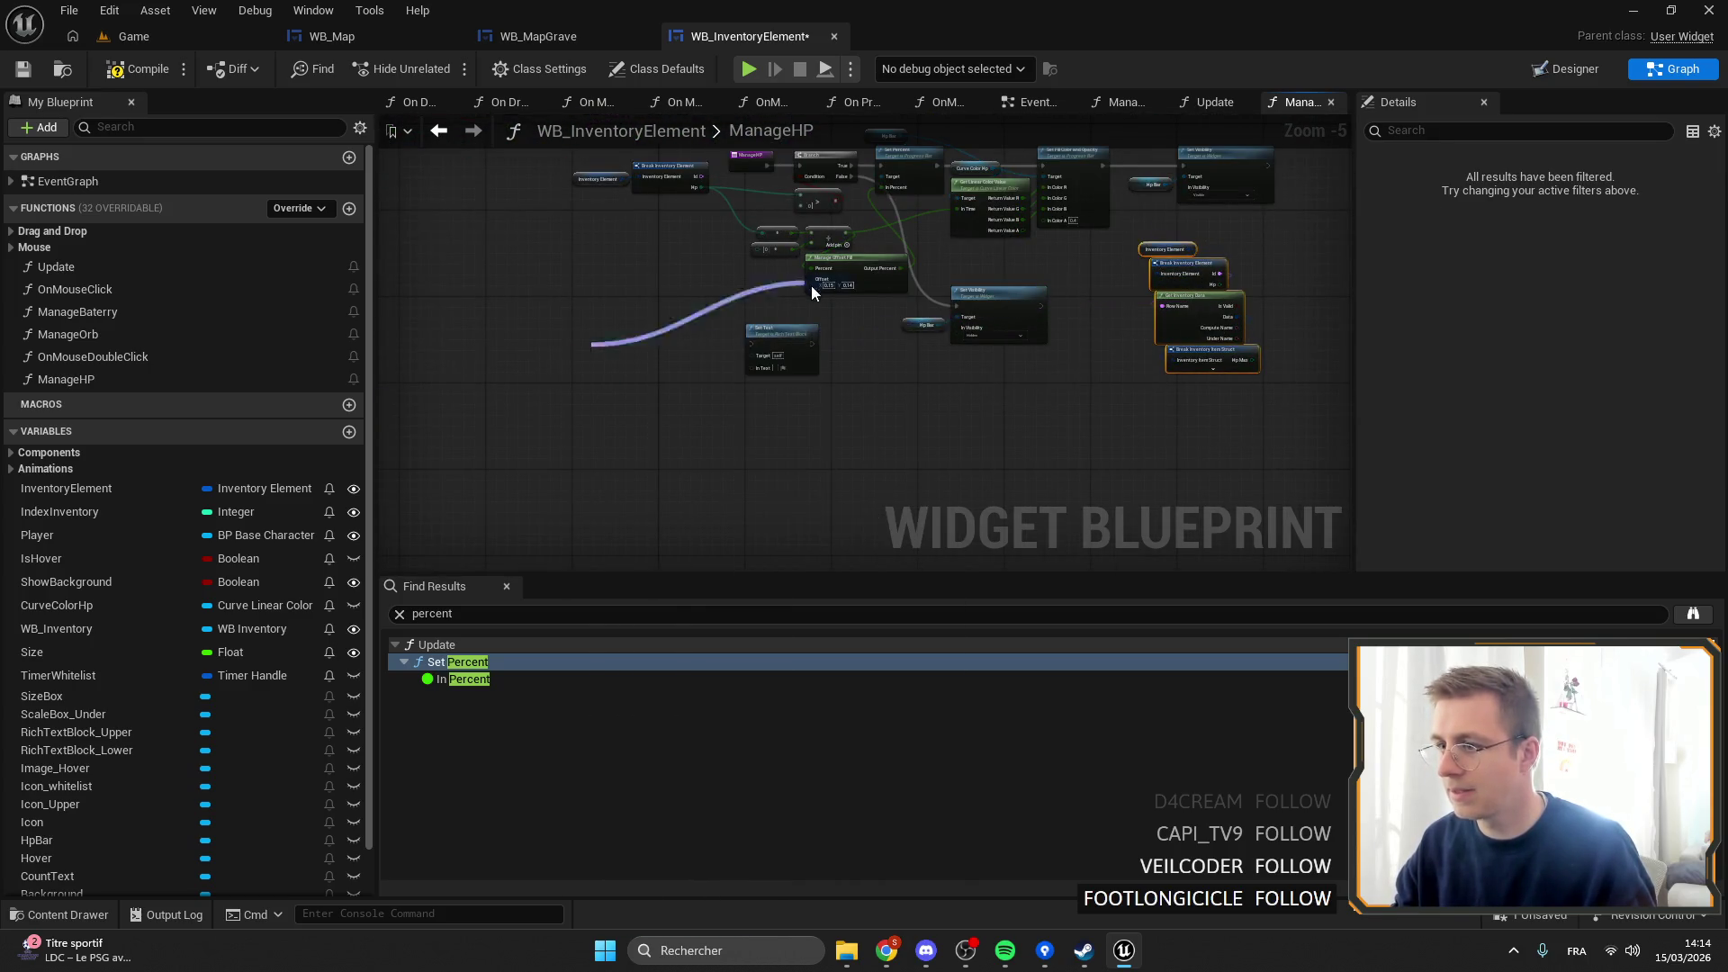
click(797, 378)
scroll(900, 450, down, 3)
mouse_move(1107, 455)
mouse_down()
mouse_move(990, 372)
mouse_move(621, 396)
mouse_move(684, 378)
mouse_move(628, 326)
mouse_up()
scroll(621, 396, up, 4)
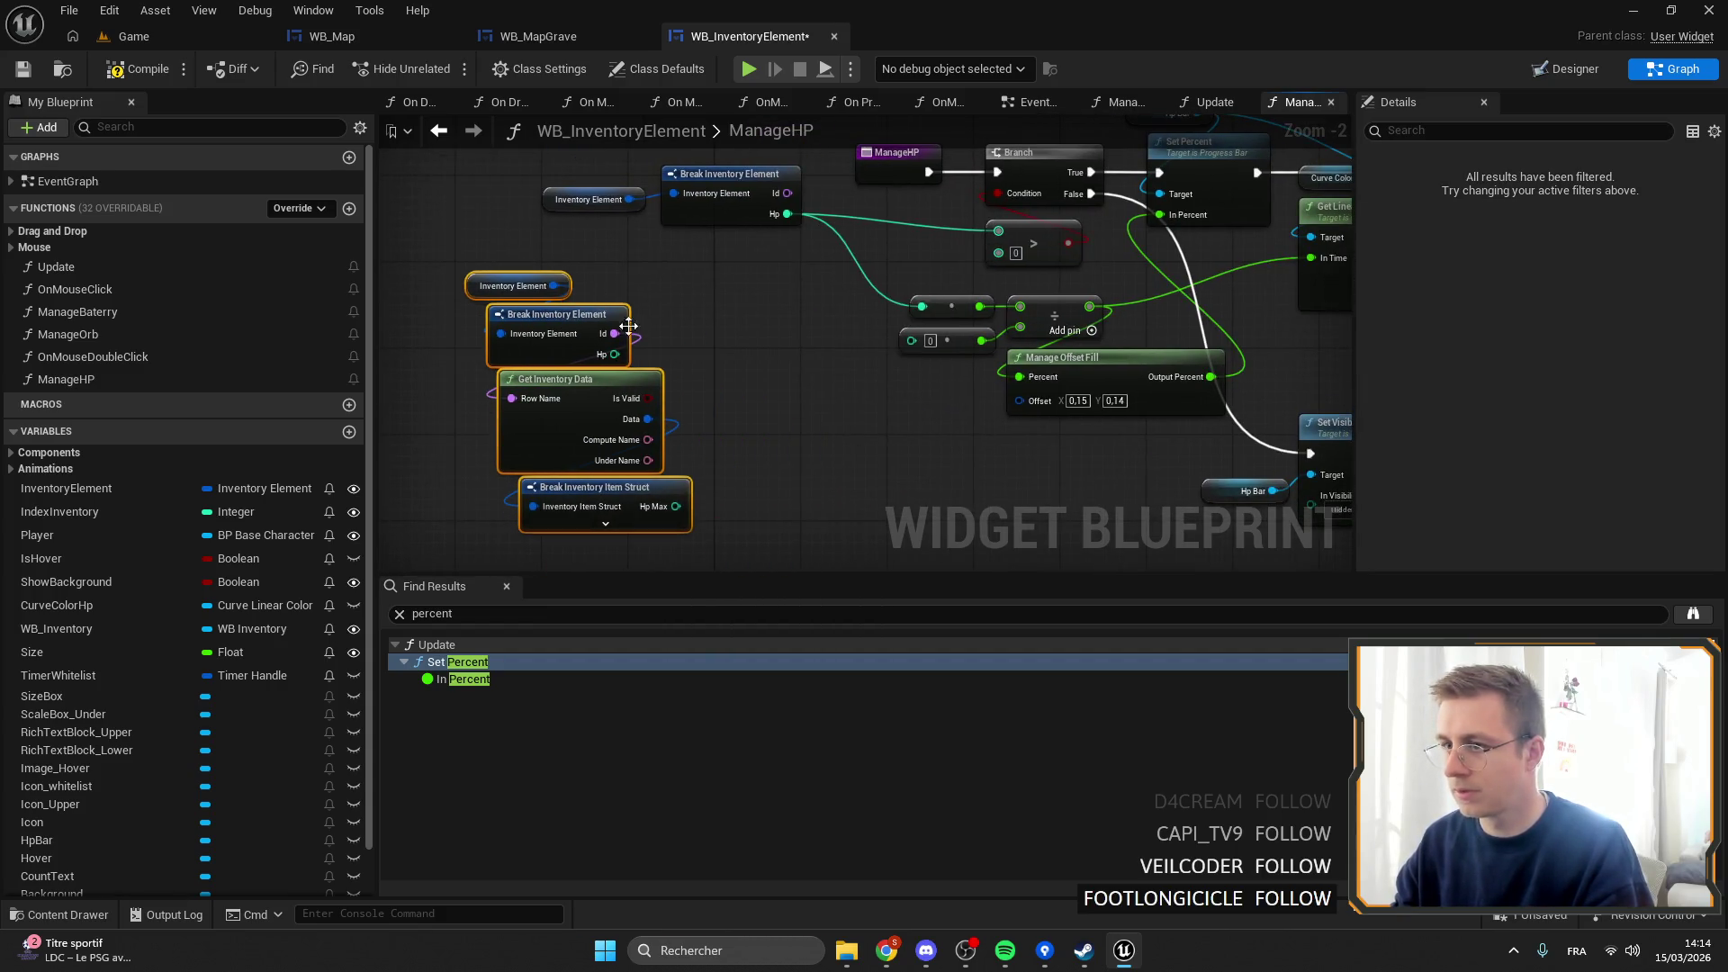
scroll(892, 413, up, 1)
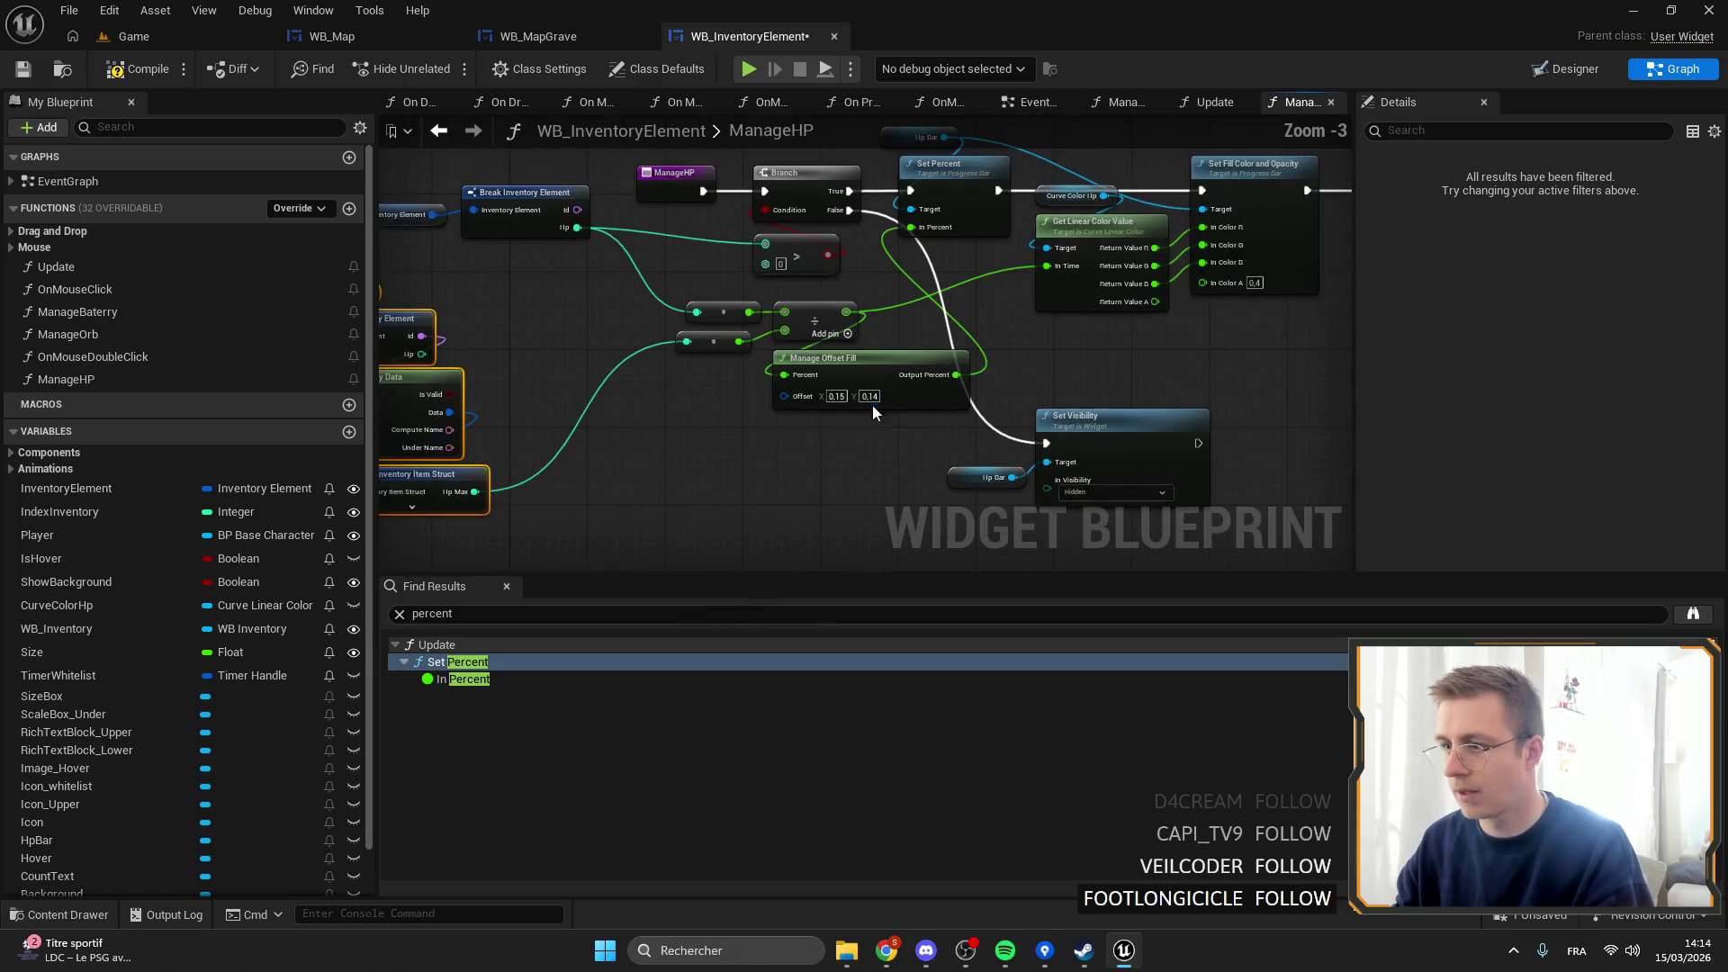
drag(943, 401, 962, 383)
scroll(961, 382, down, 2)
drag(810, 288, 918, 288)
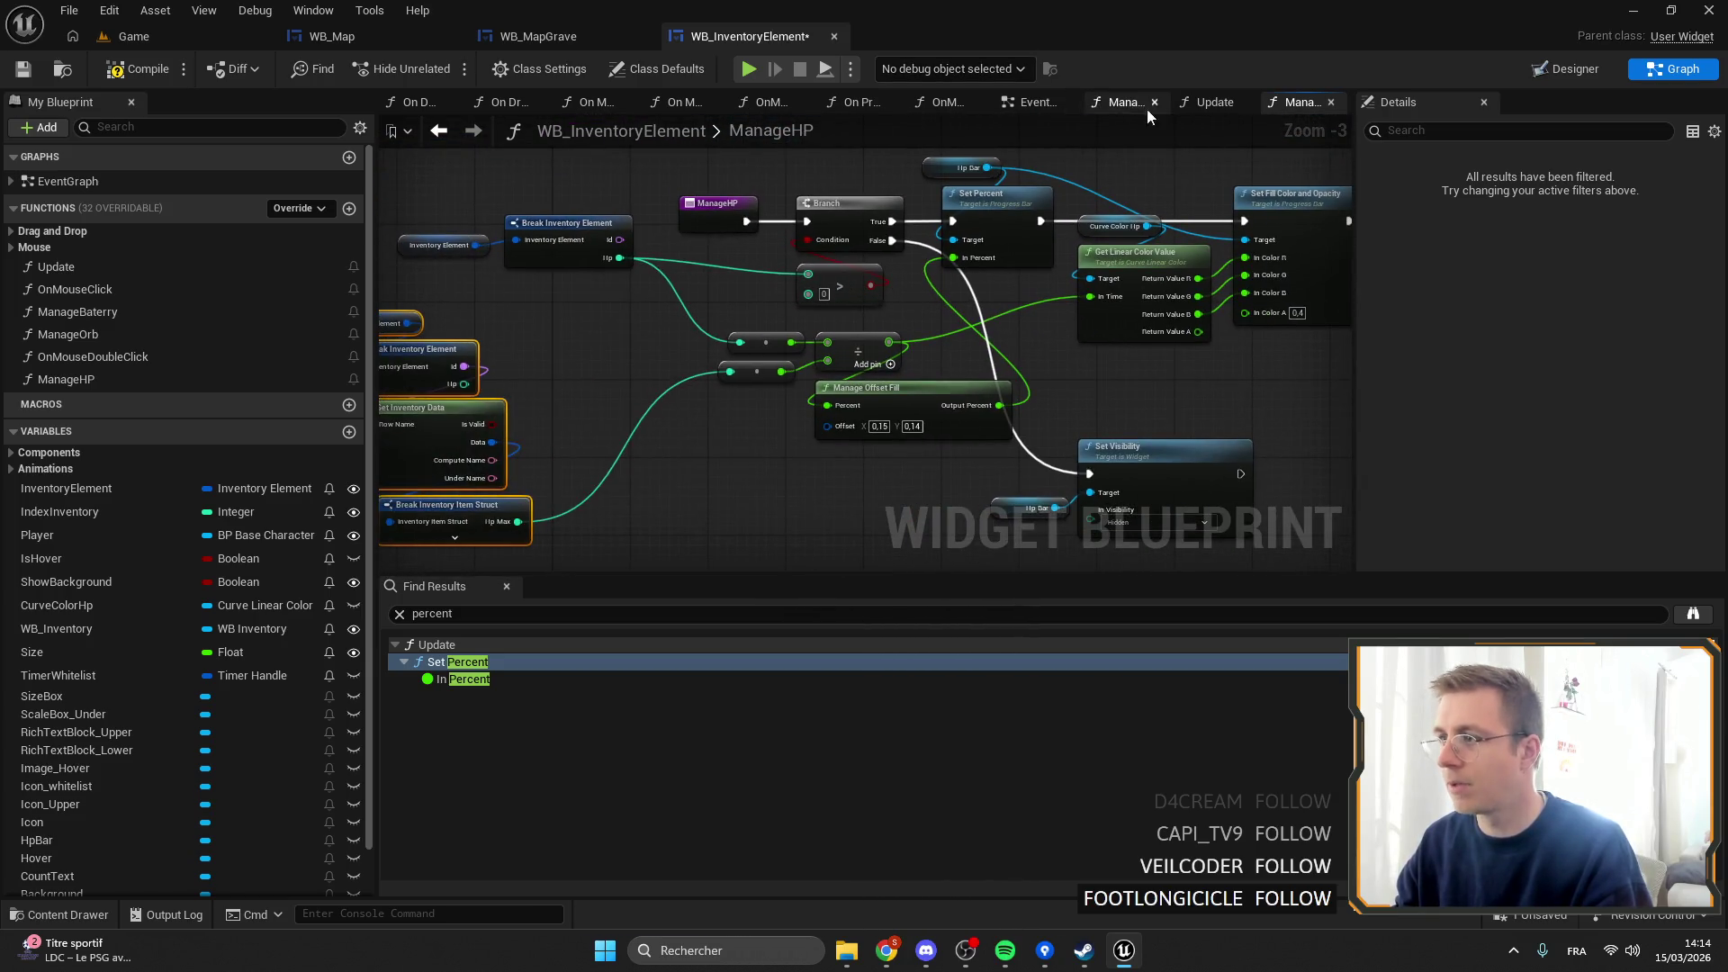
click(1010, 101)
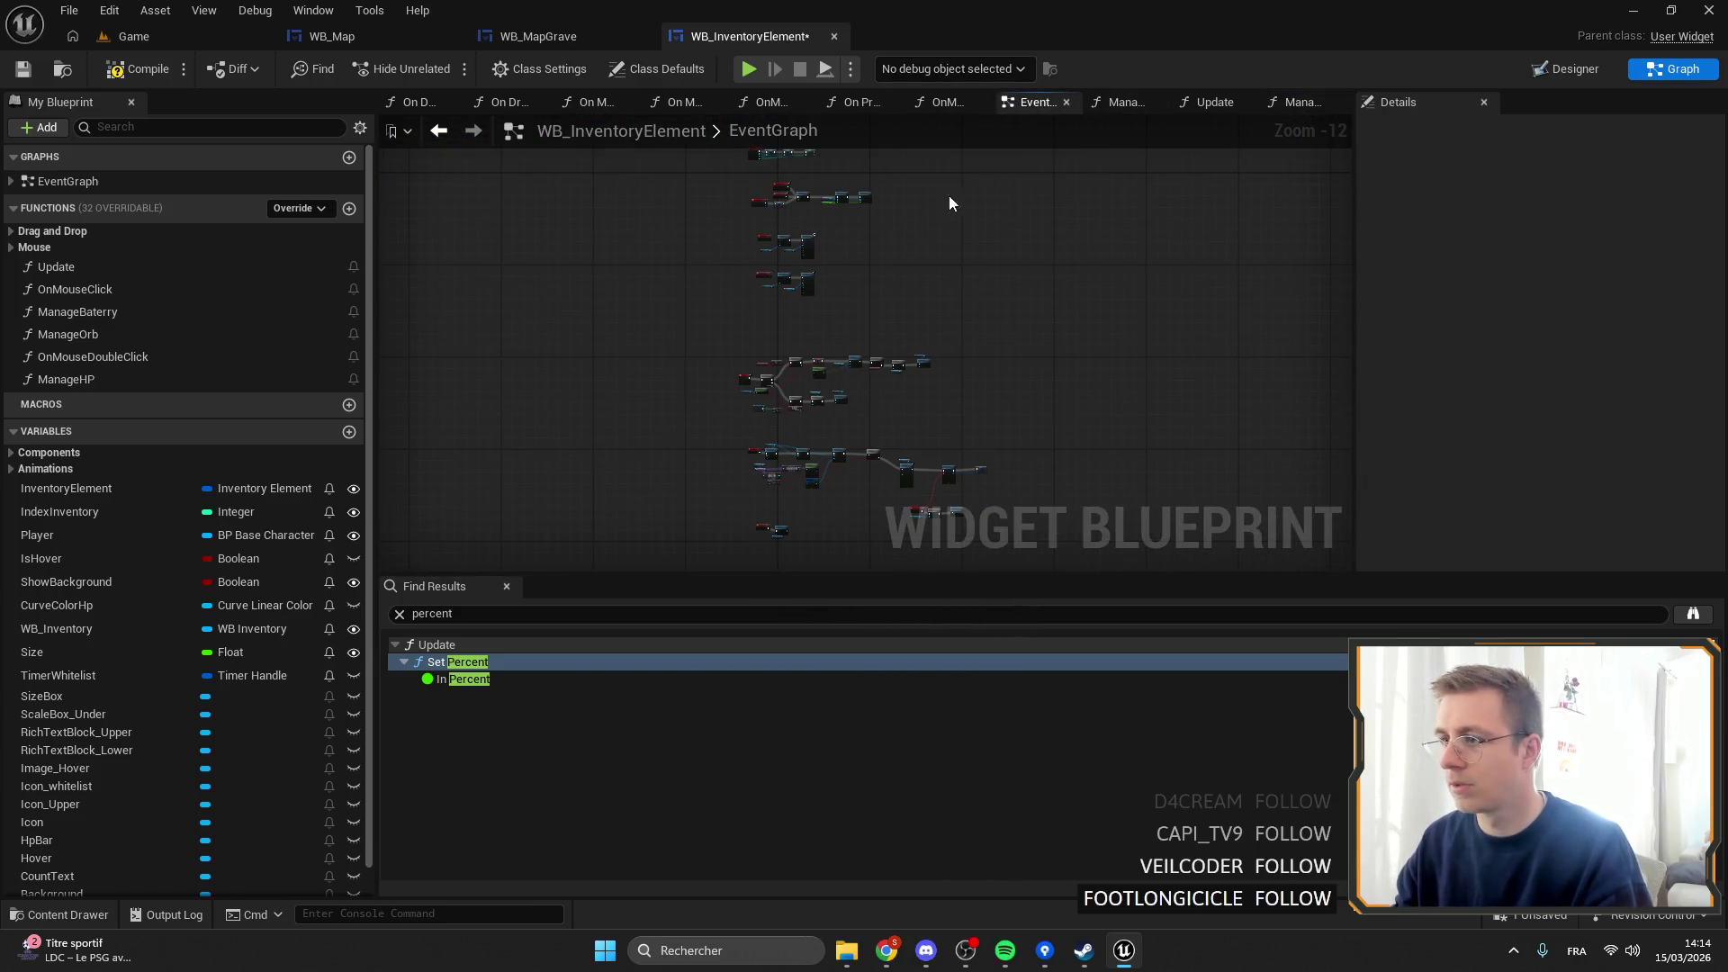
In Update, delete the old HP bar nodes and wire Branch False to Manage HP, then undo.
double_click(106, 270)
drag(893, 251, 795, 220)
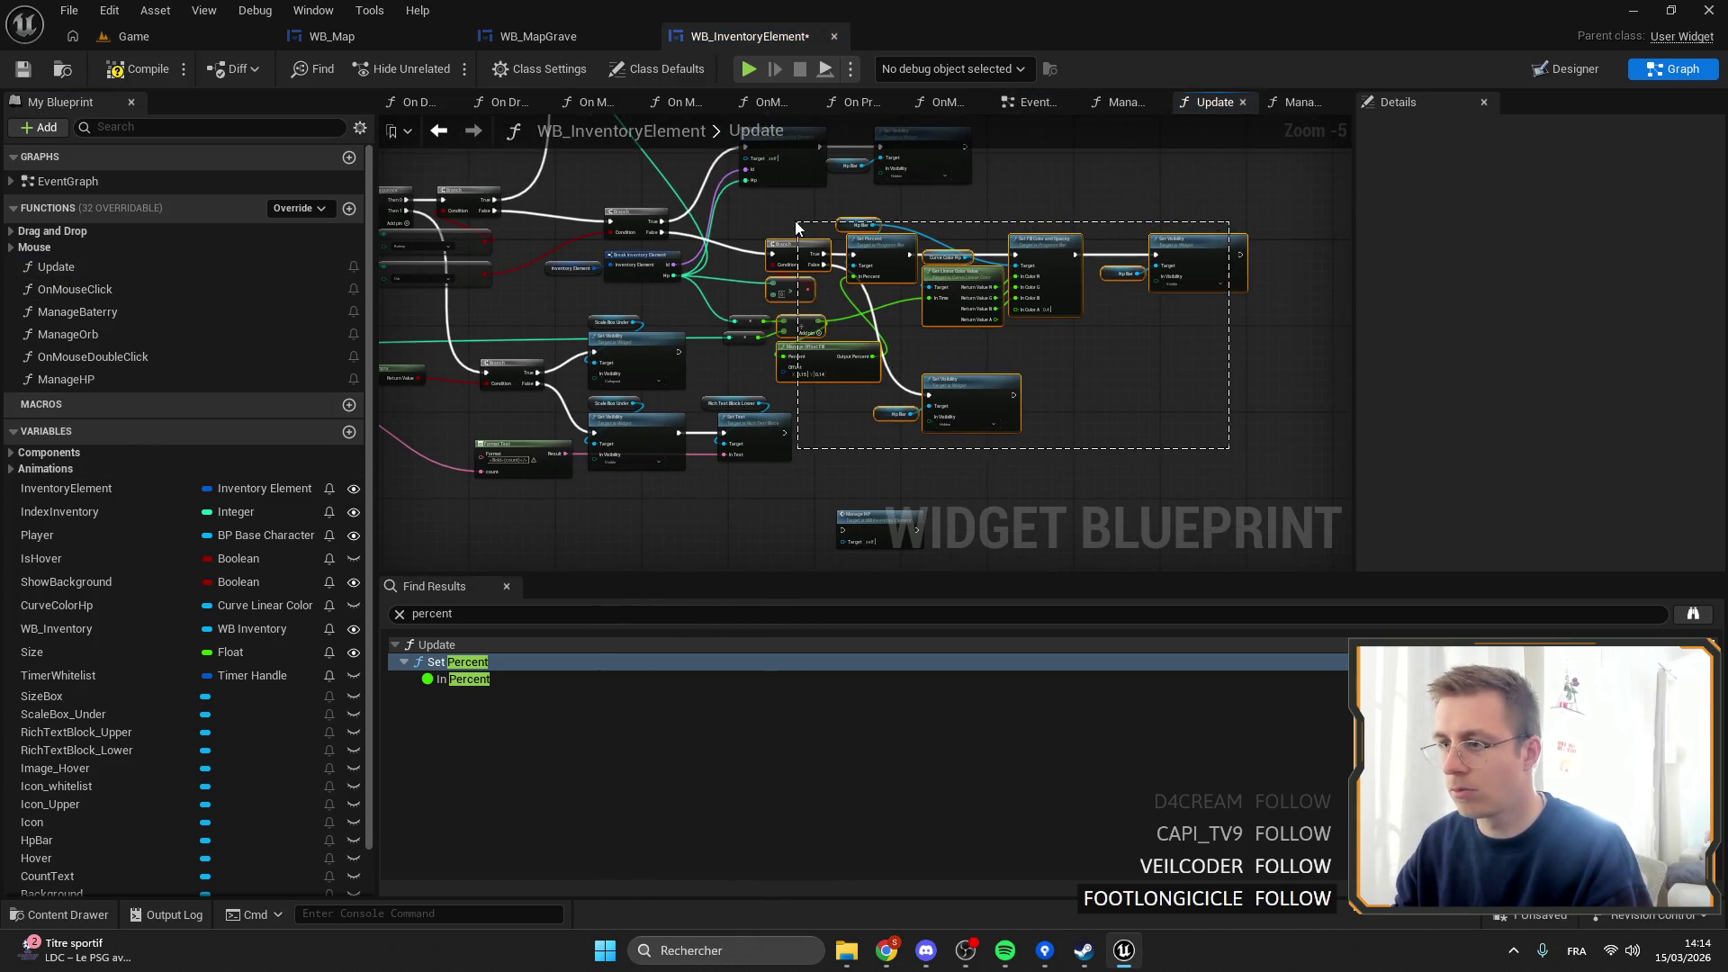
key(Delete)
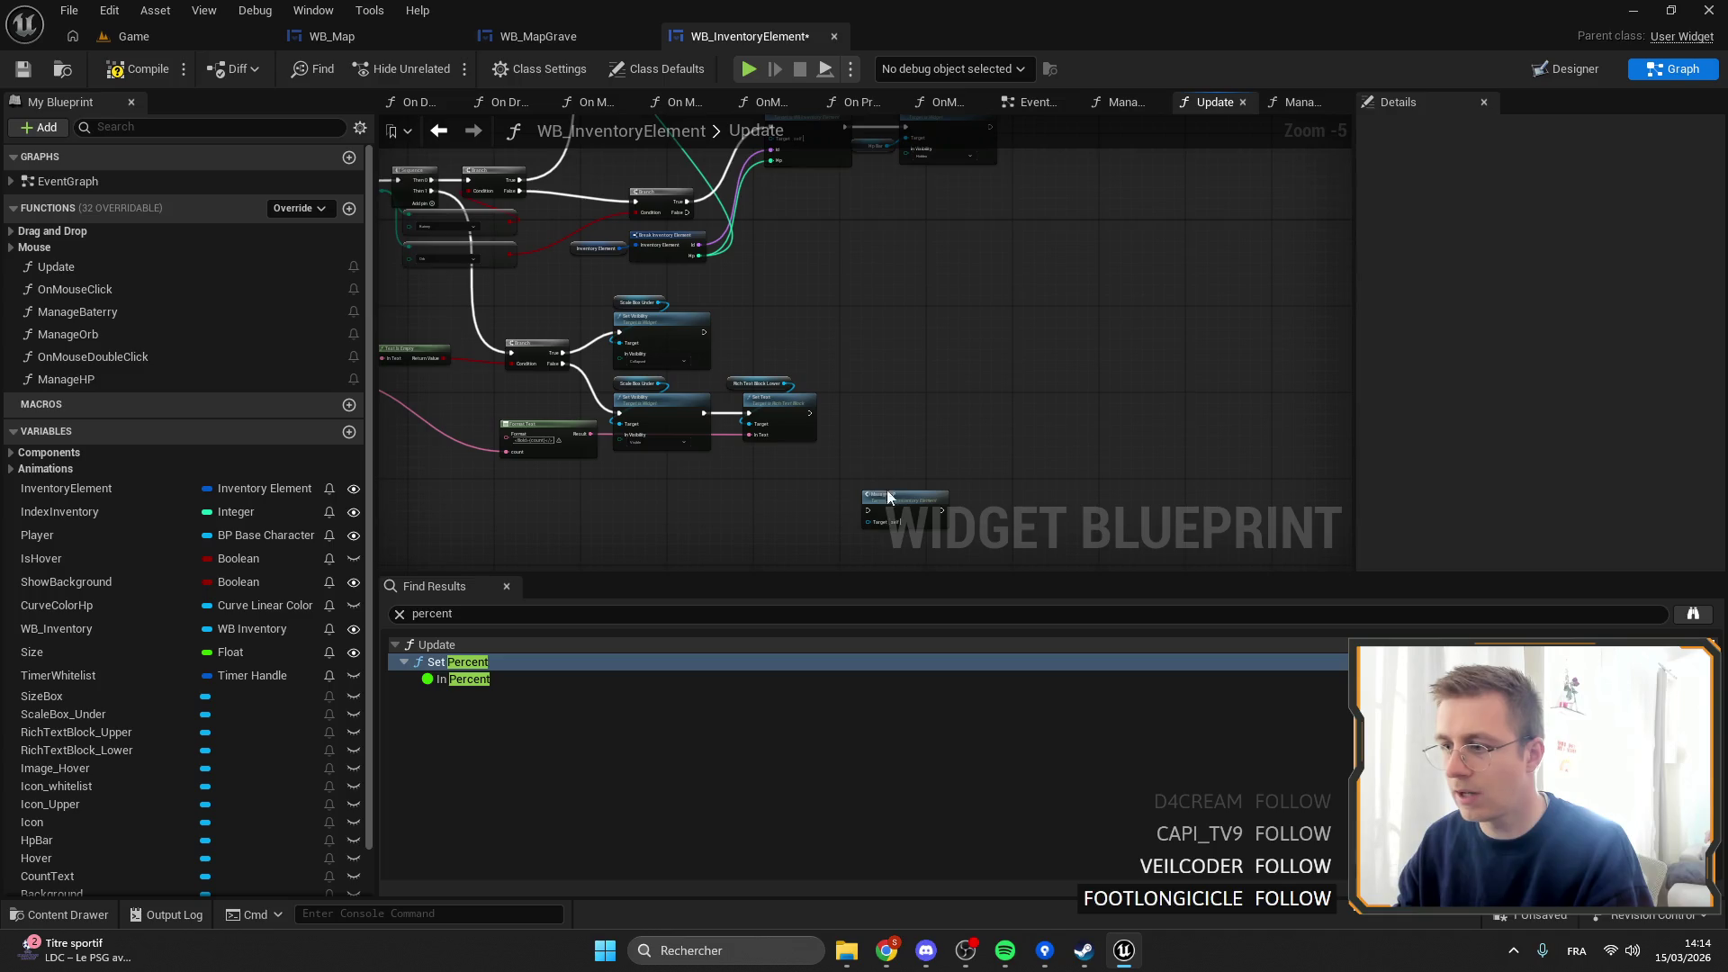
drag(887, 490, 834, 260)
scroll(837, 270, up, 3)
mouse_move(661, 207)
mouse_down()
mouse_move(899, 335)
mouse_move(913, 316)
mouse_up()
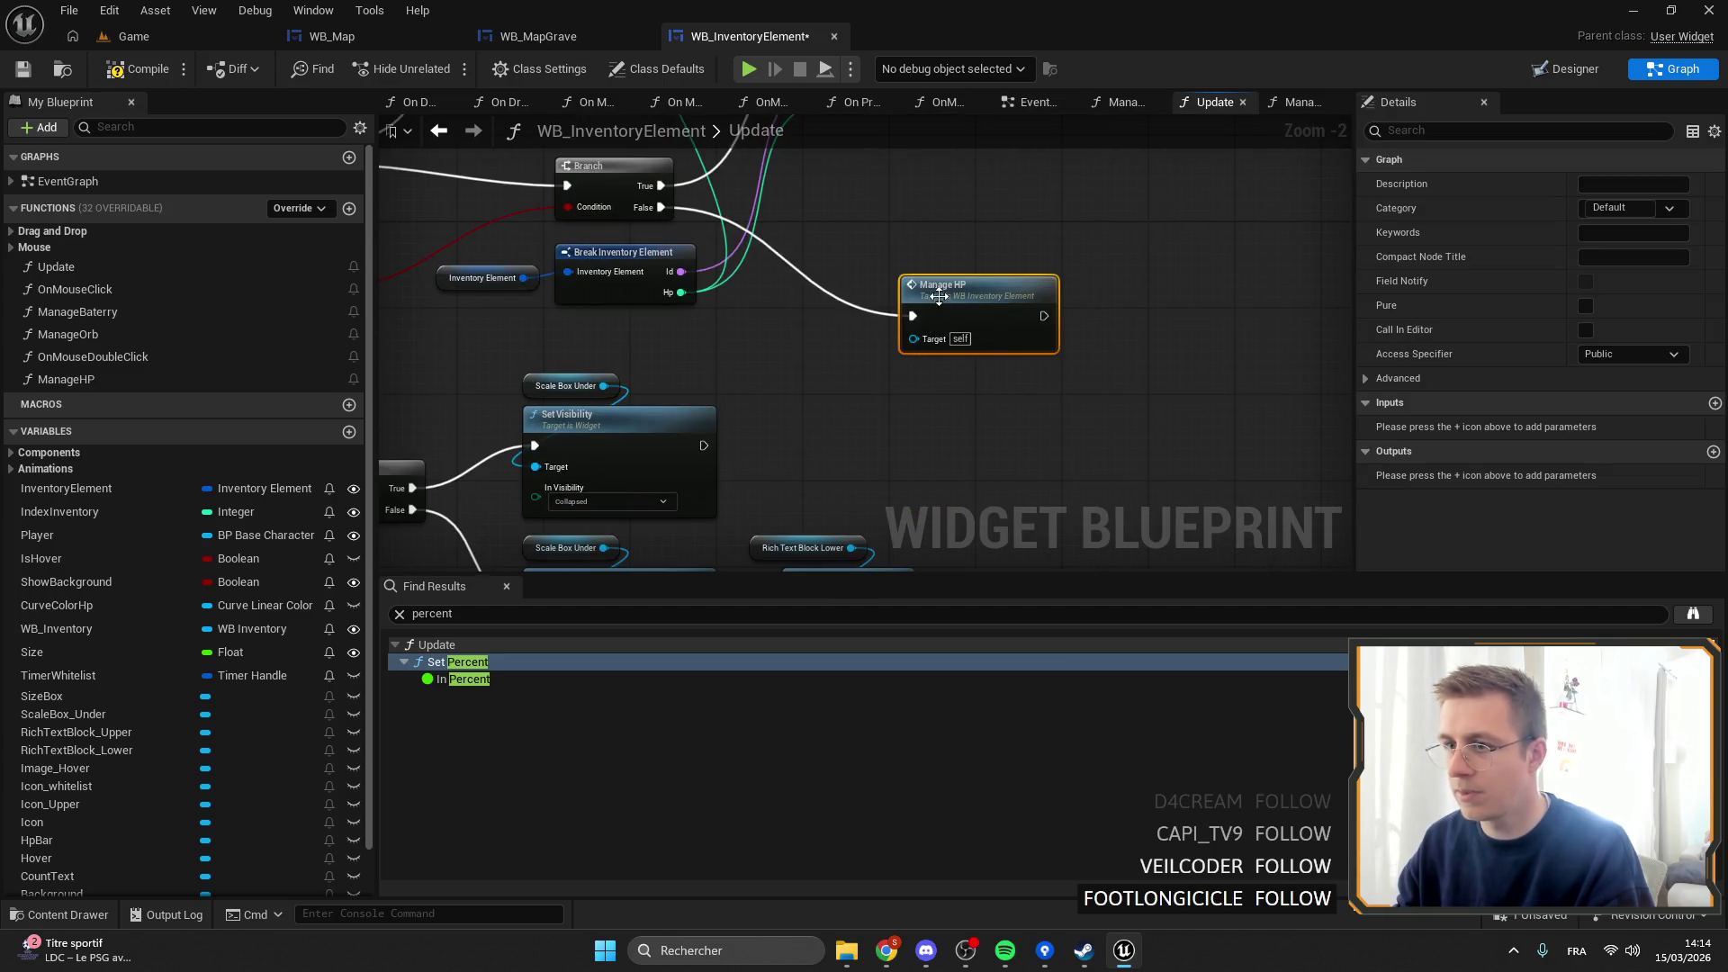
click(798, 319)
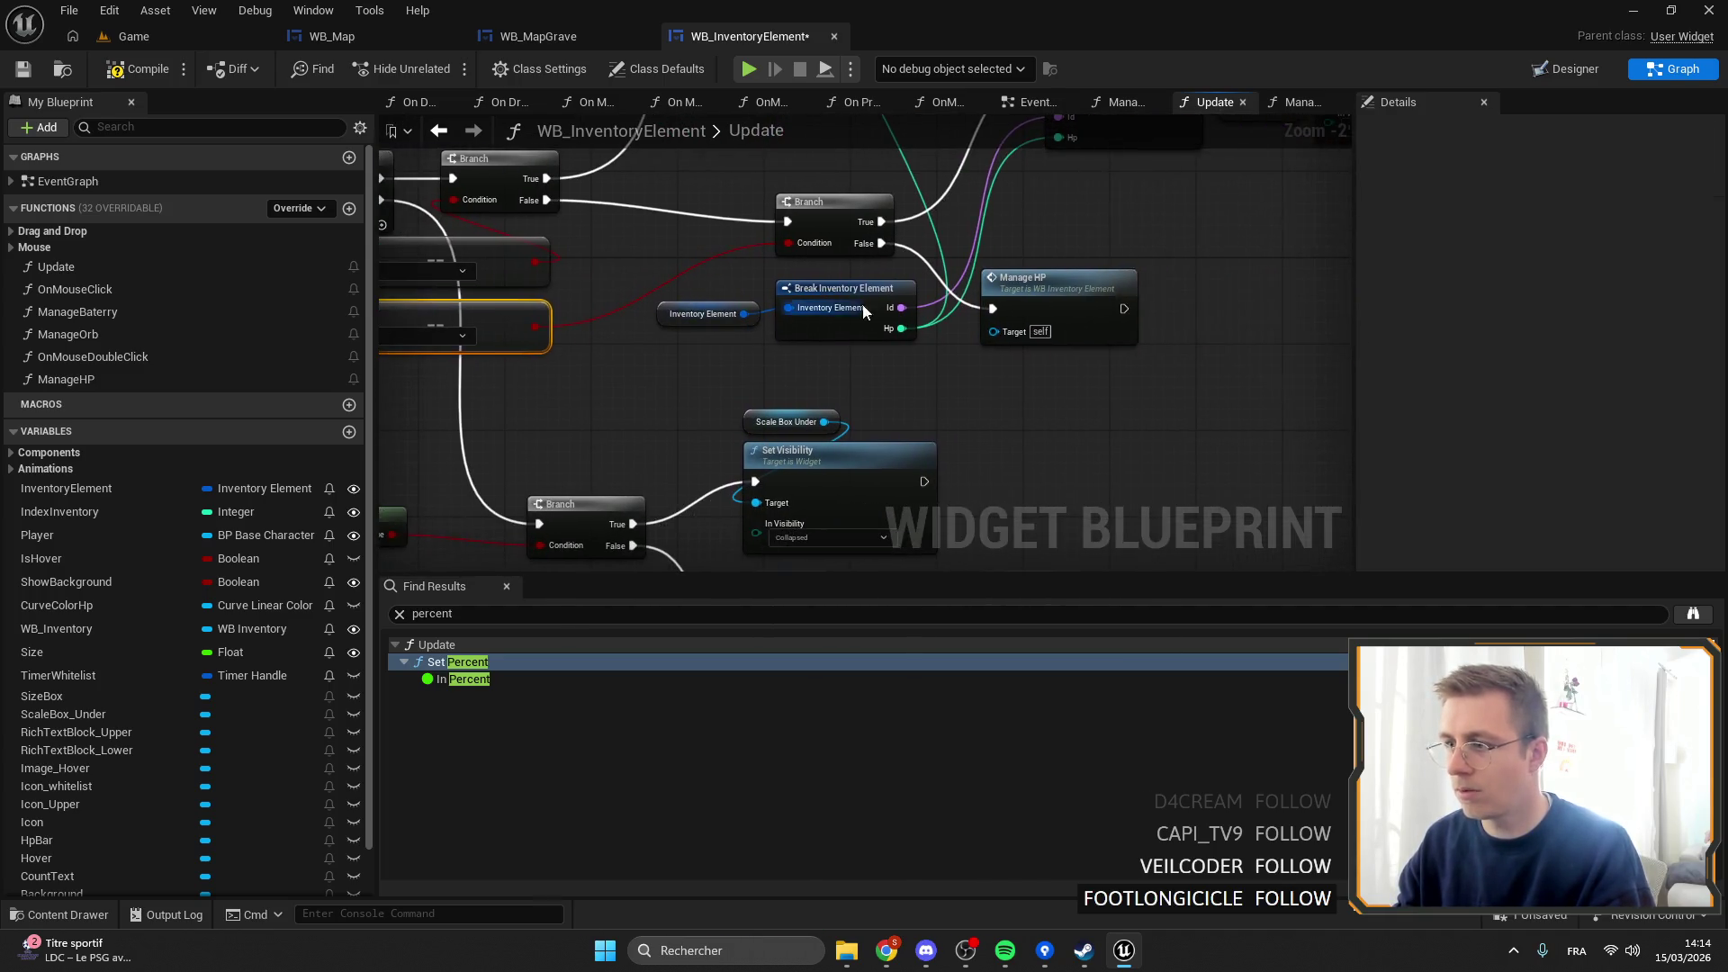
scroll(841, 308, down, 1)
key(ctrl+z)
key(ctrl+z)
key(ctrl+z)
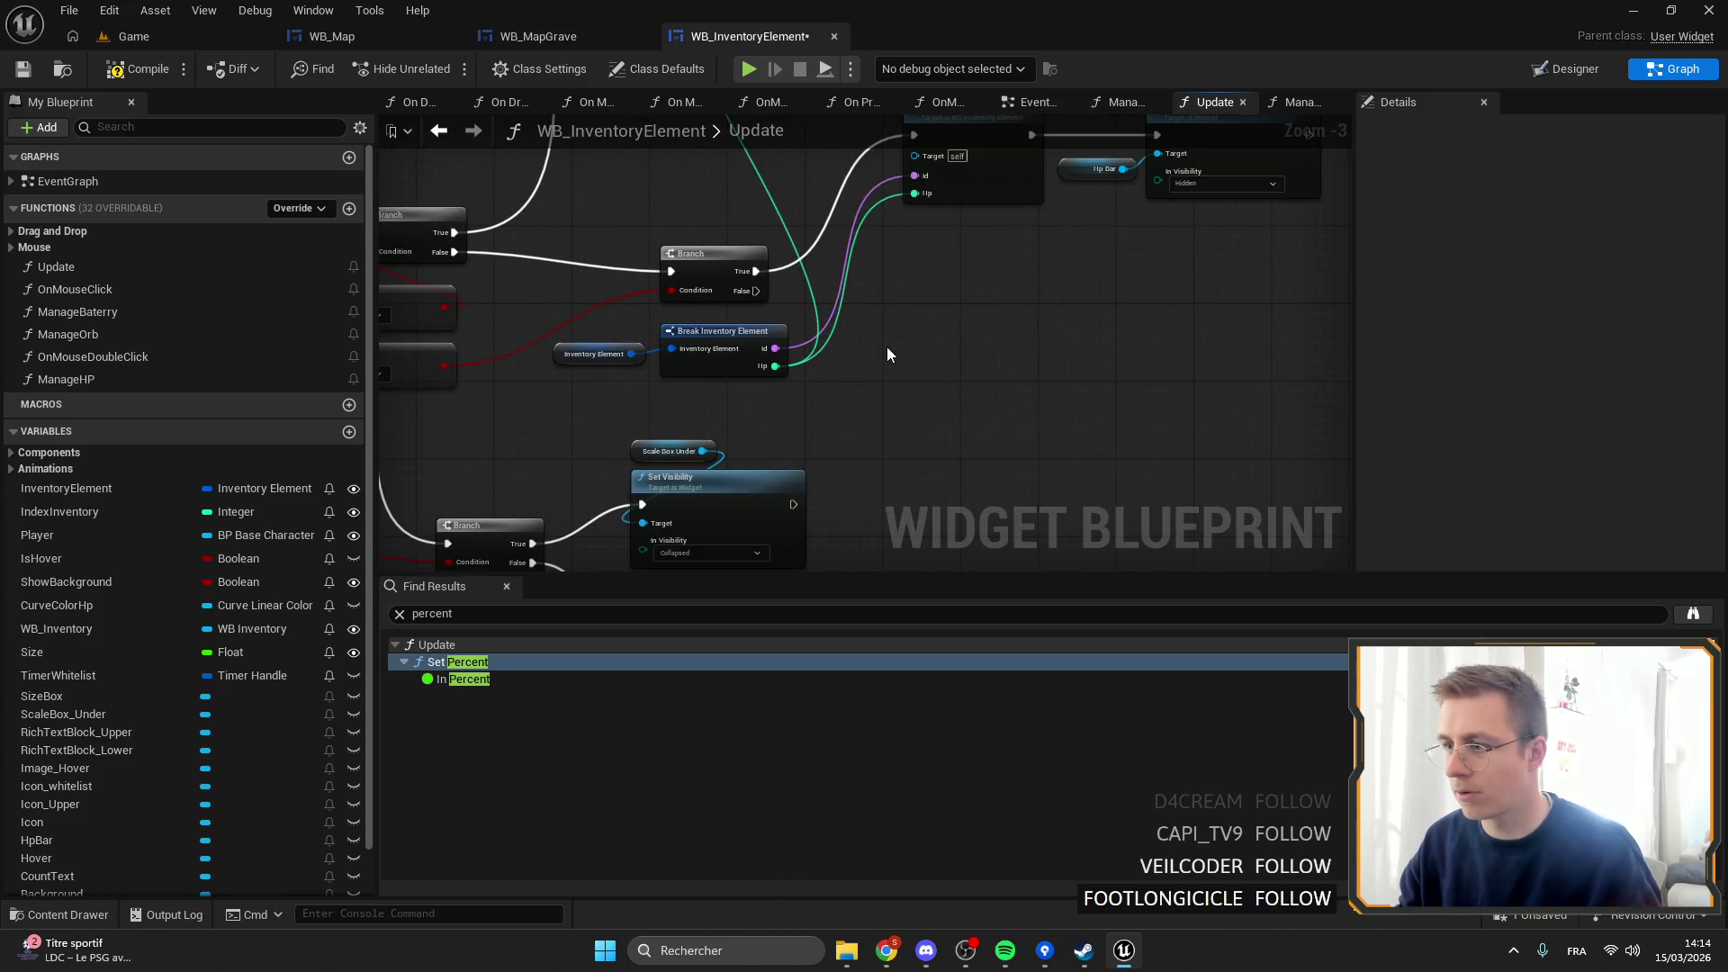
Delete Update's leftover HP colour, visibility and Manage Offset Fill nodes.
scroll(1190, 375, down, 1)
drag(1209, 367, 705, 219)
key(Delete)
mouse_move(602, 419)
mouse_down()
mouse_move(671, 483)
mouse_move(721, 454)
mouse_move(843, 444)
mouse_up()
click(119, 379)
scroll(590, 294, up, 4)
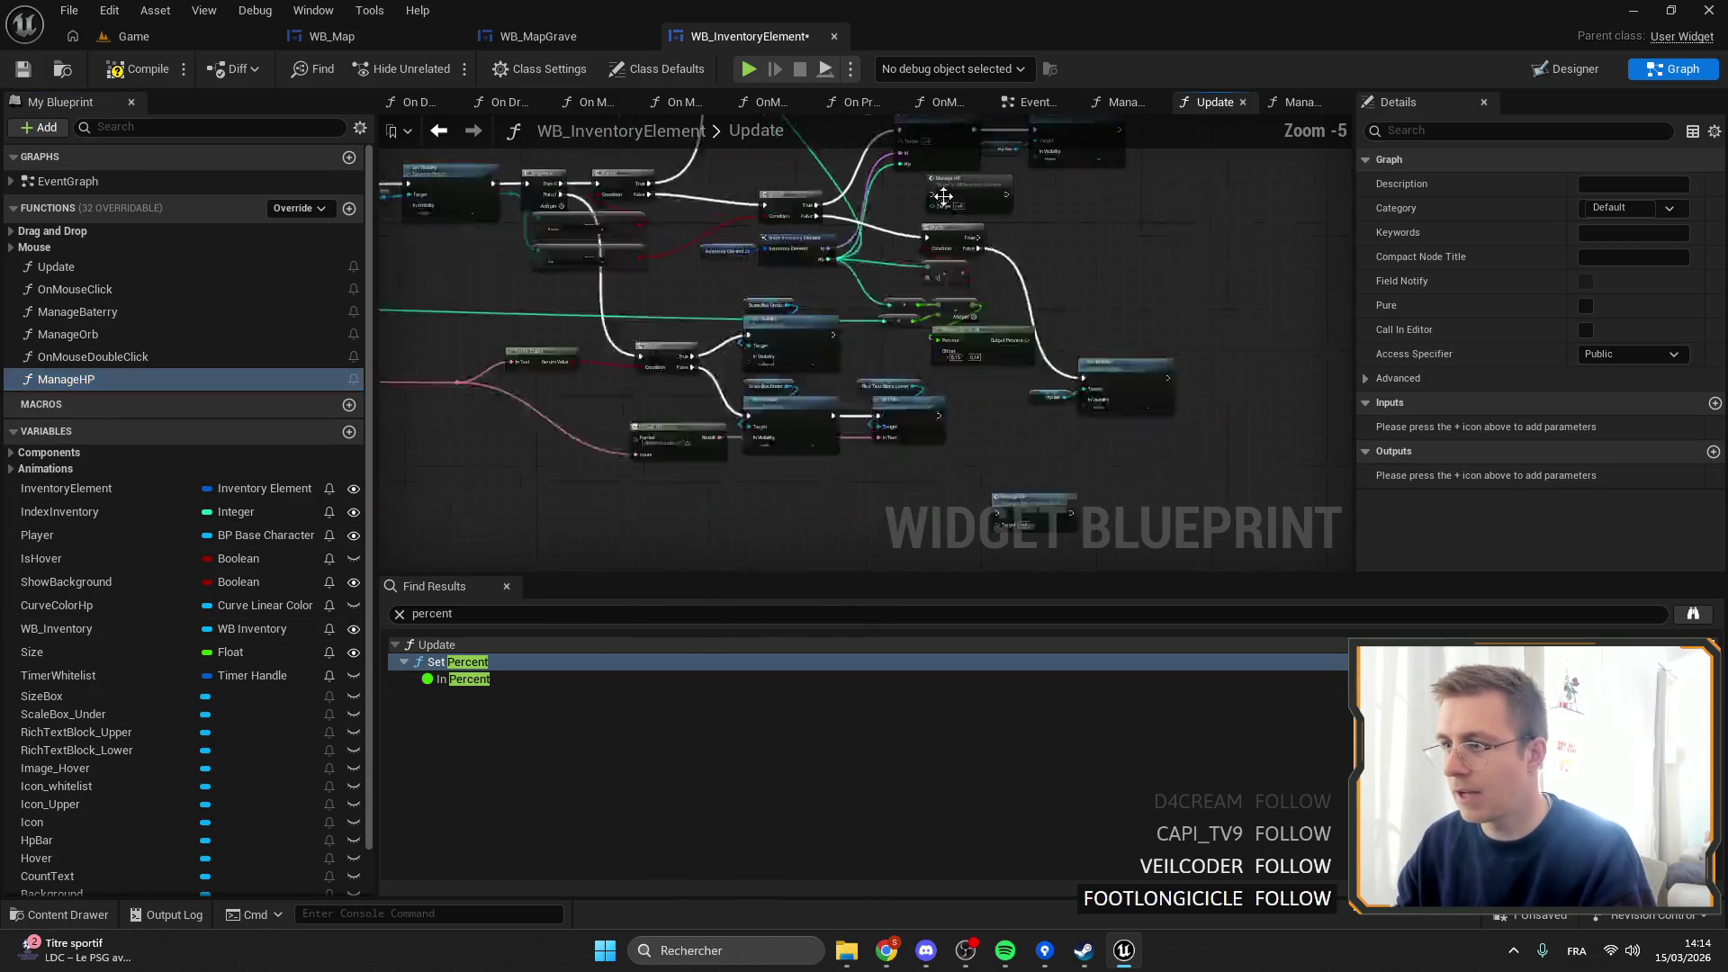
scroll(779, 284, down, 4)
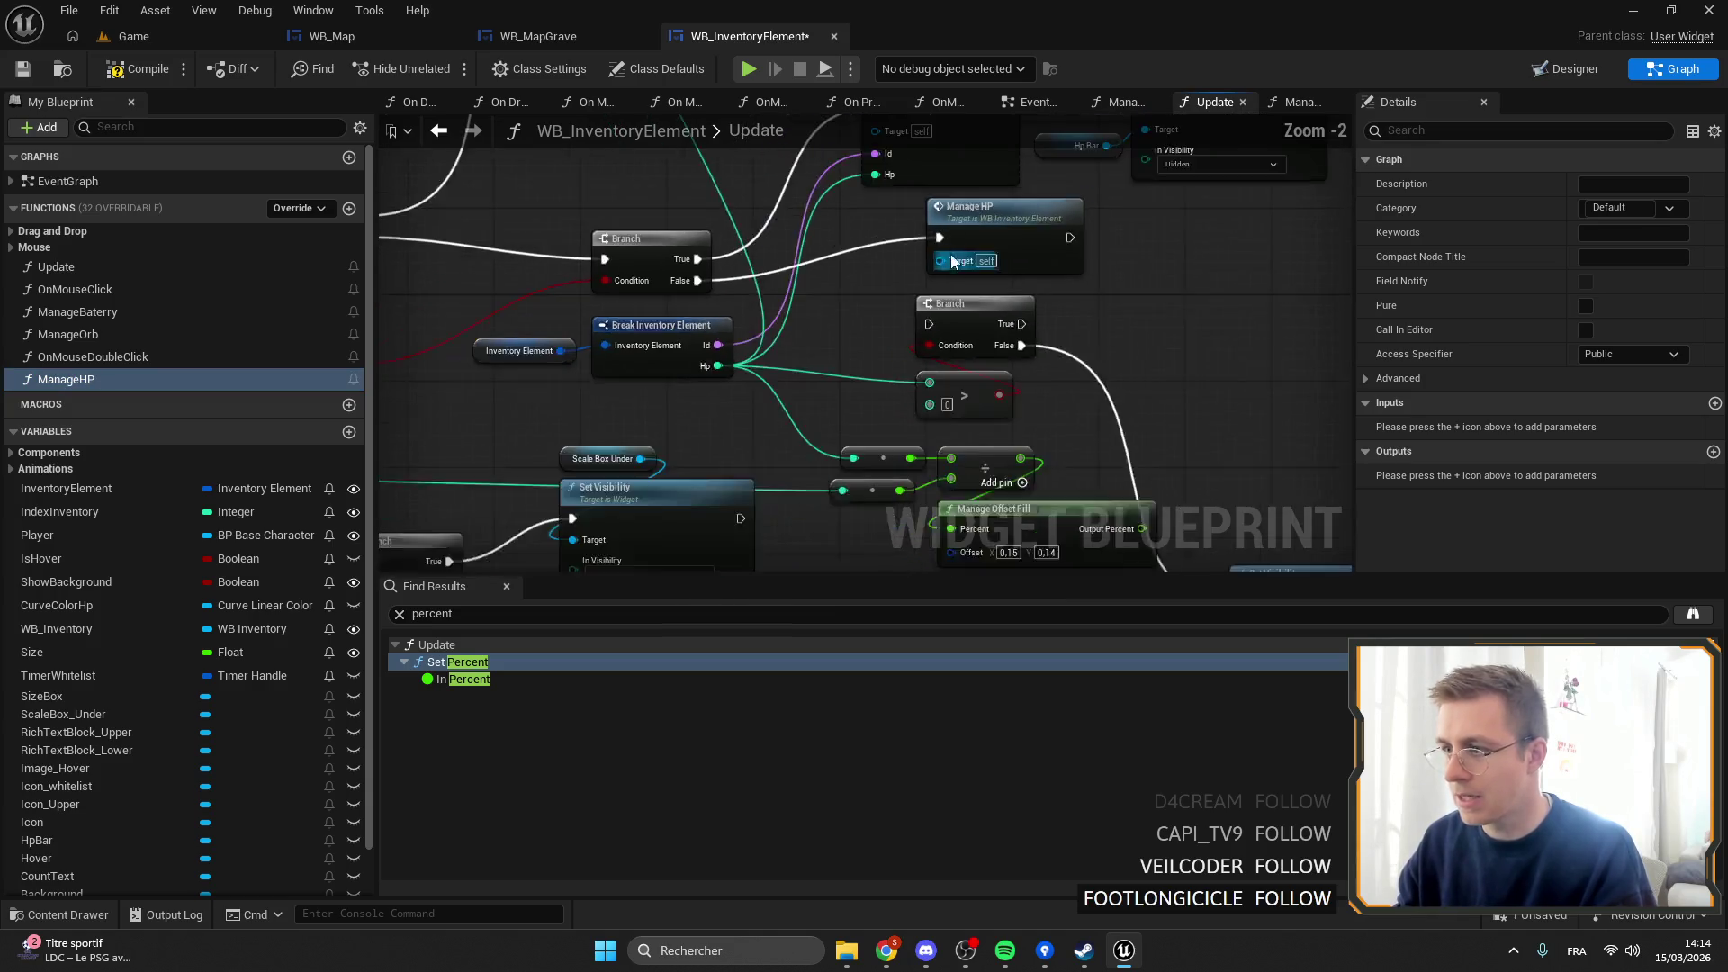
drag(942, 360, 943, 360)
key(Delete)
key(Delete)
Reposition the Manage HP call, review the Update graph and save the widget blueprint.
mouse_move(839, 330)
mouse_down()
mouse_move(823, 393)
mouse_move(861, 258)
mouse_up()
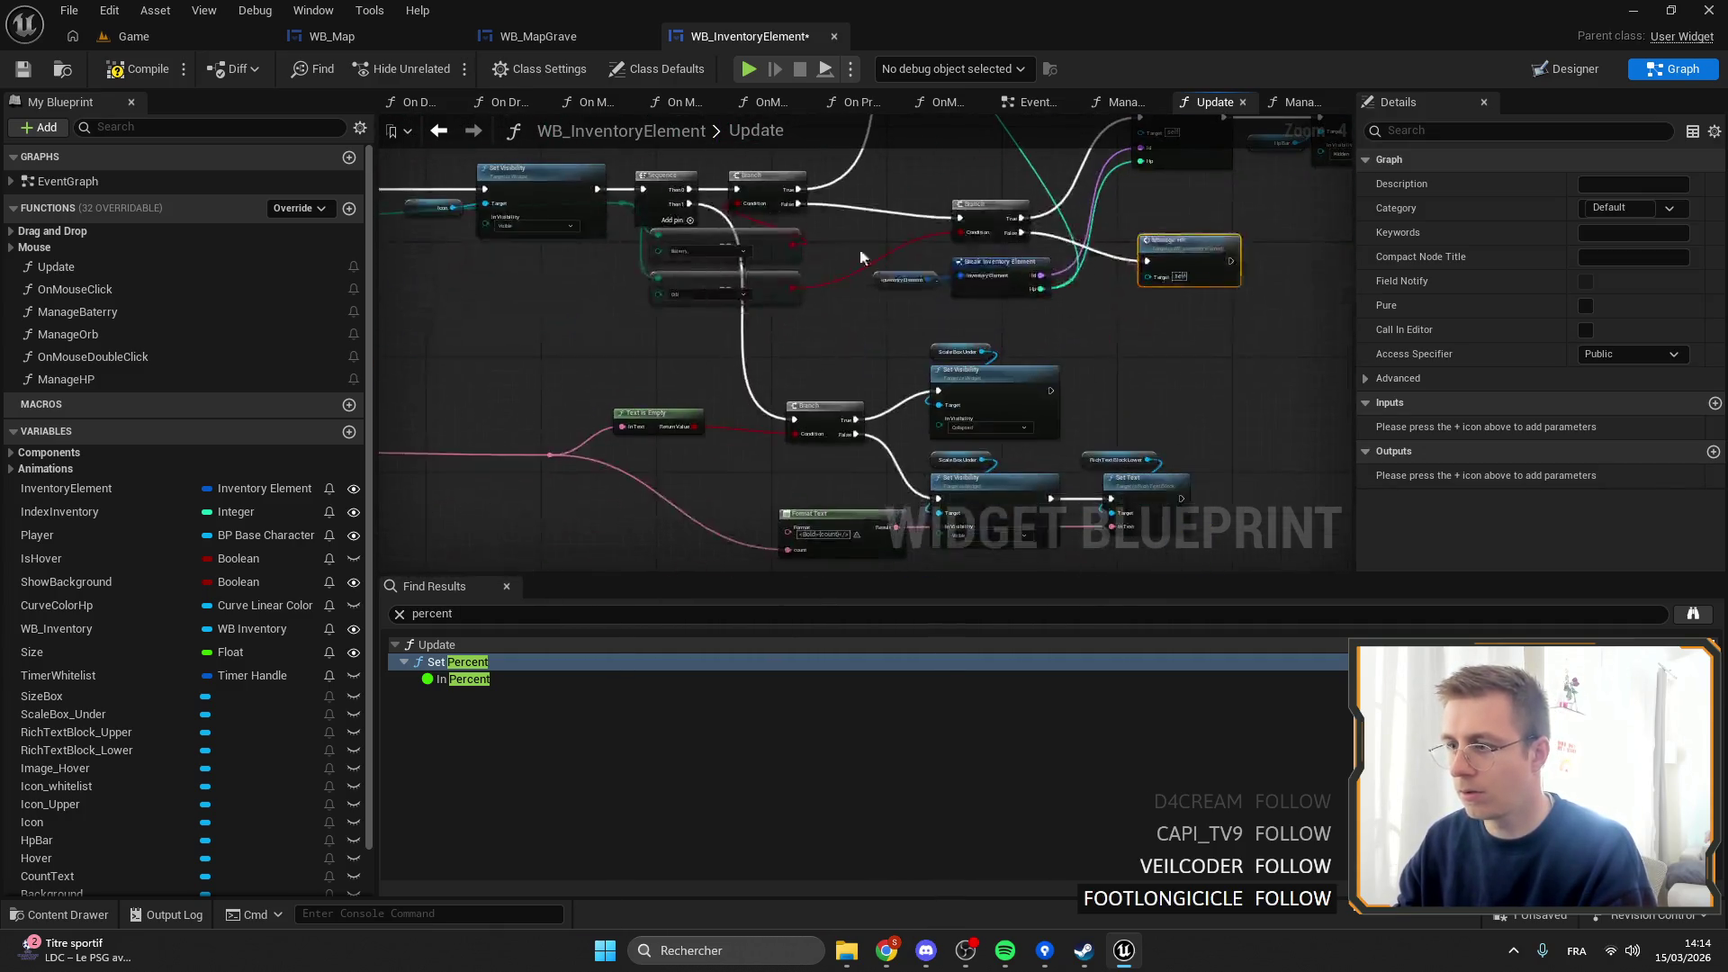
scroll(782, 254, up, 2)
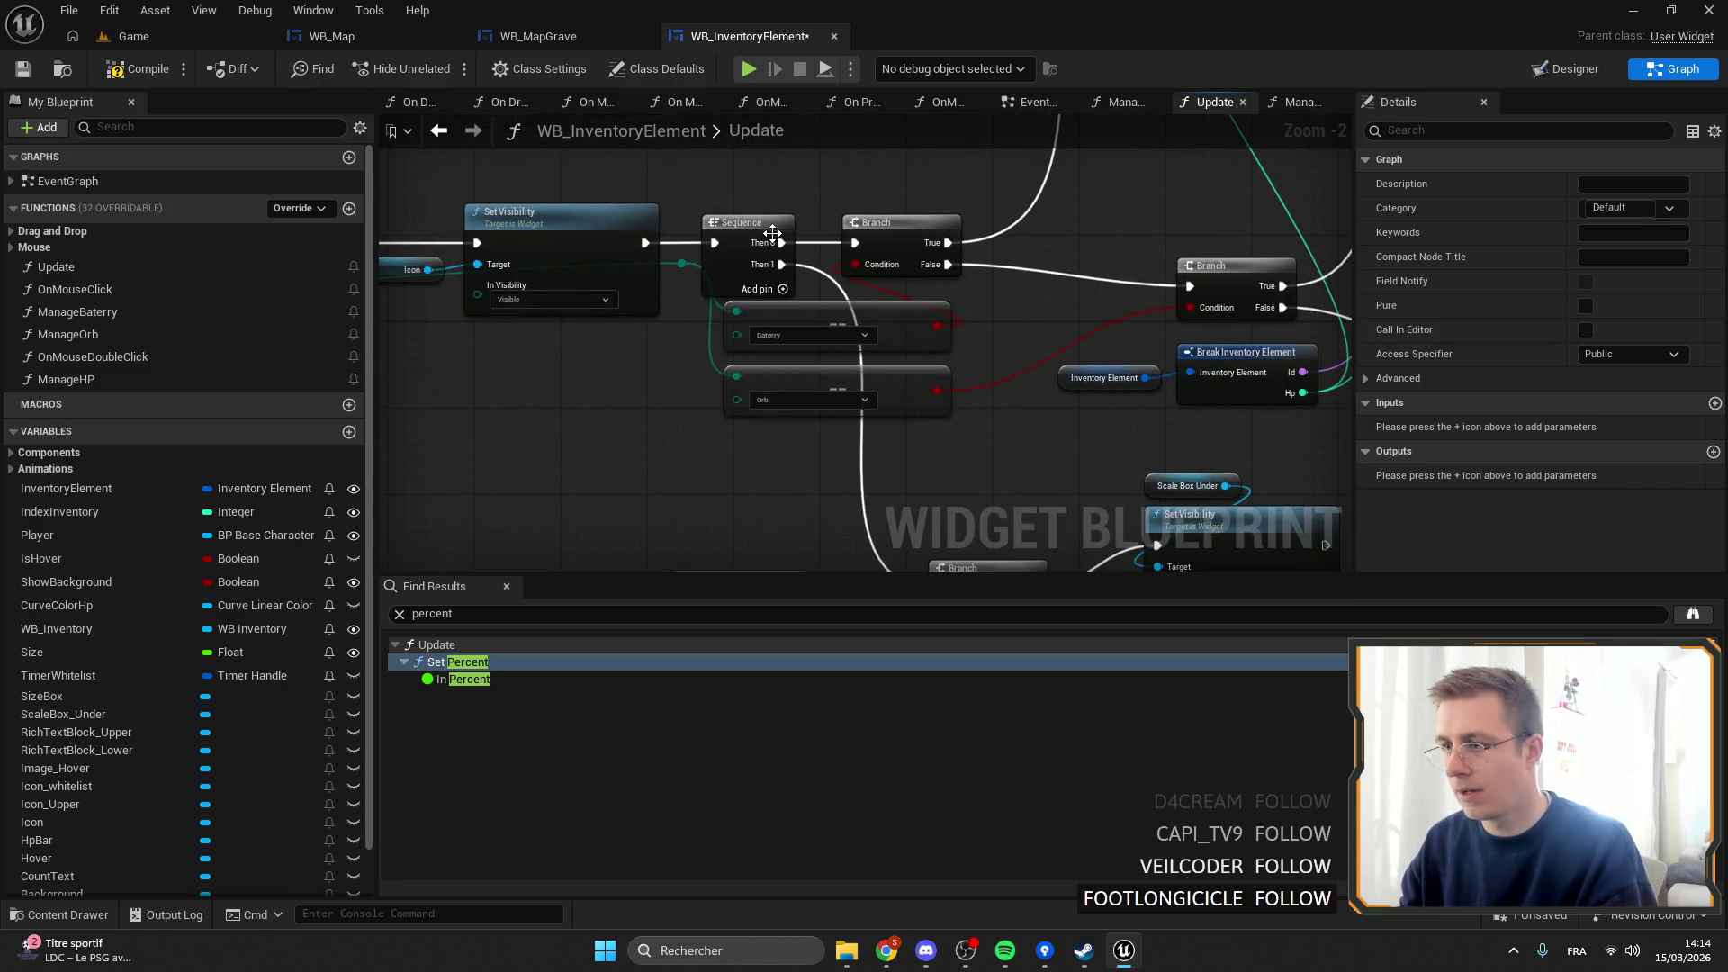
scroll(772, 234, down, 2)
mouse_move(942, 162)
mouse_down()
mouse_move(810, 243)
mouse_move(797, 407)
mouse_move(853, 398)
mouse_up()
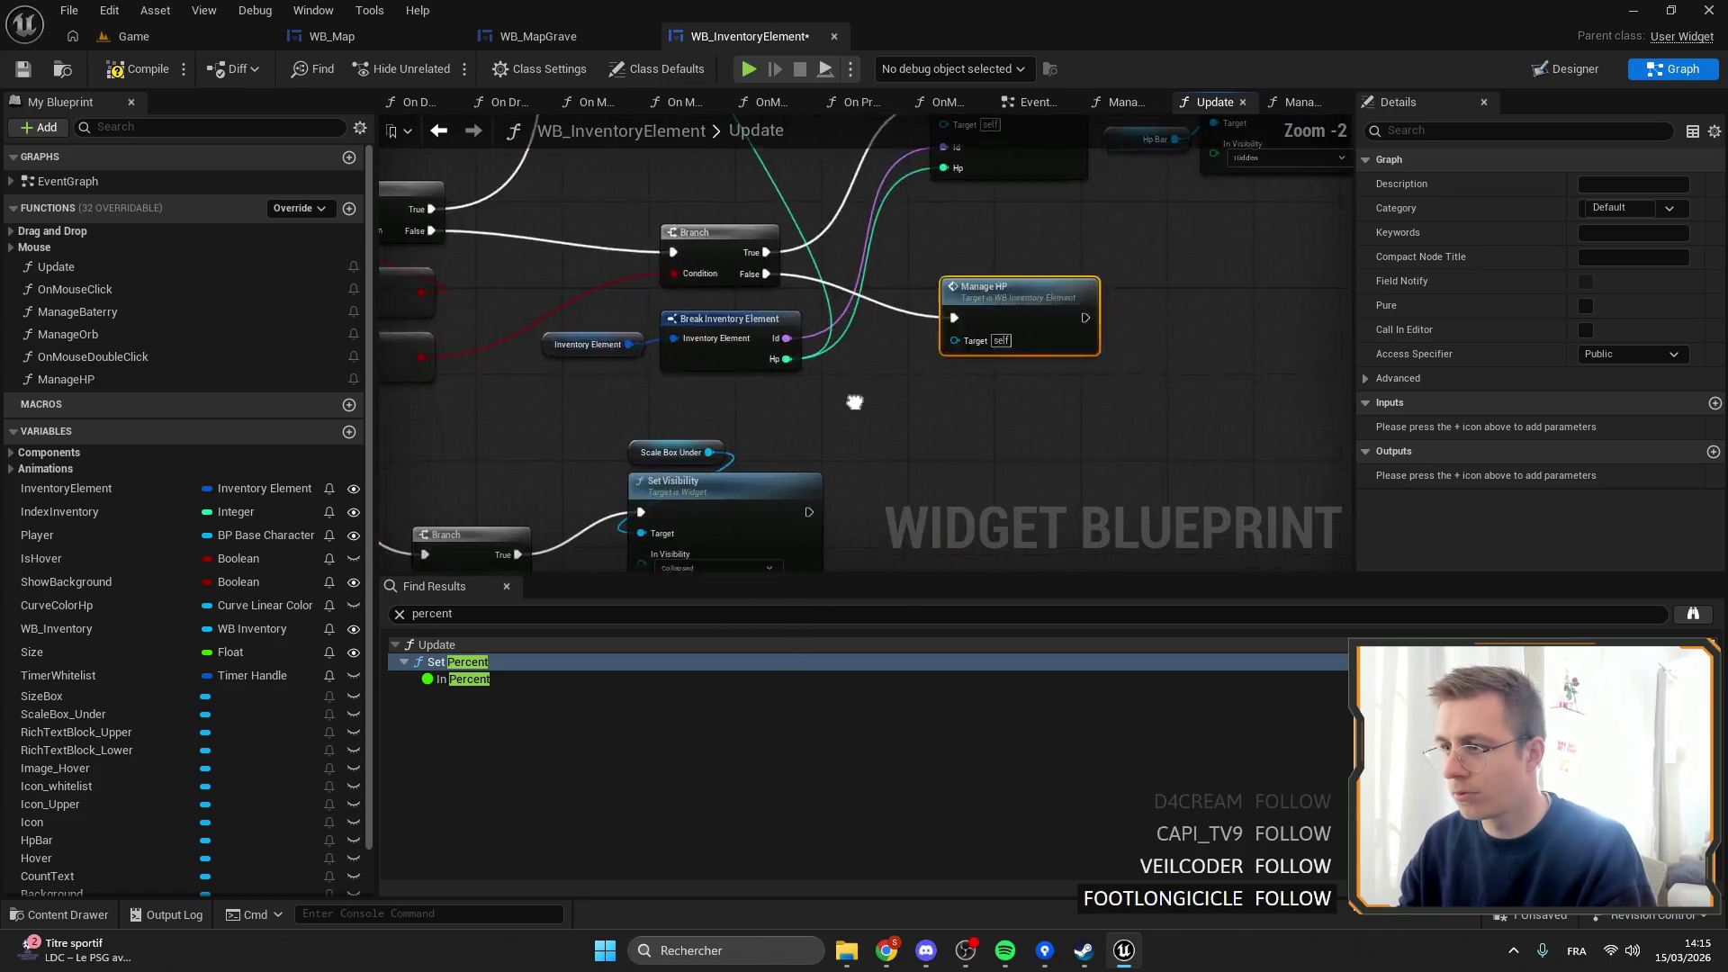
scroll(973, 362, up, 2)
scroll(973, 362, down, 2)
drag(973, 362, 781, 232)
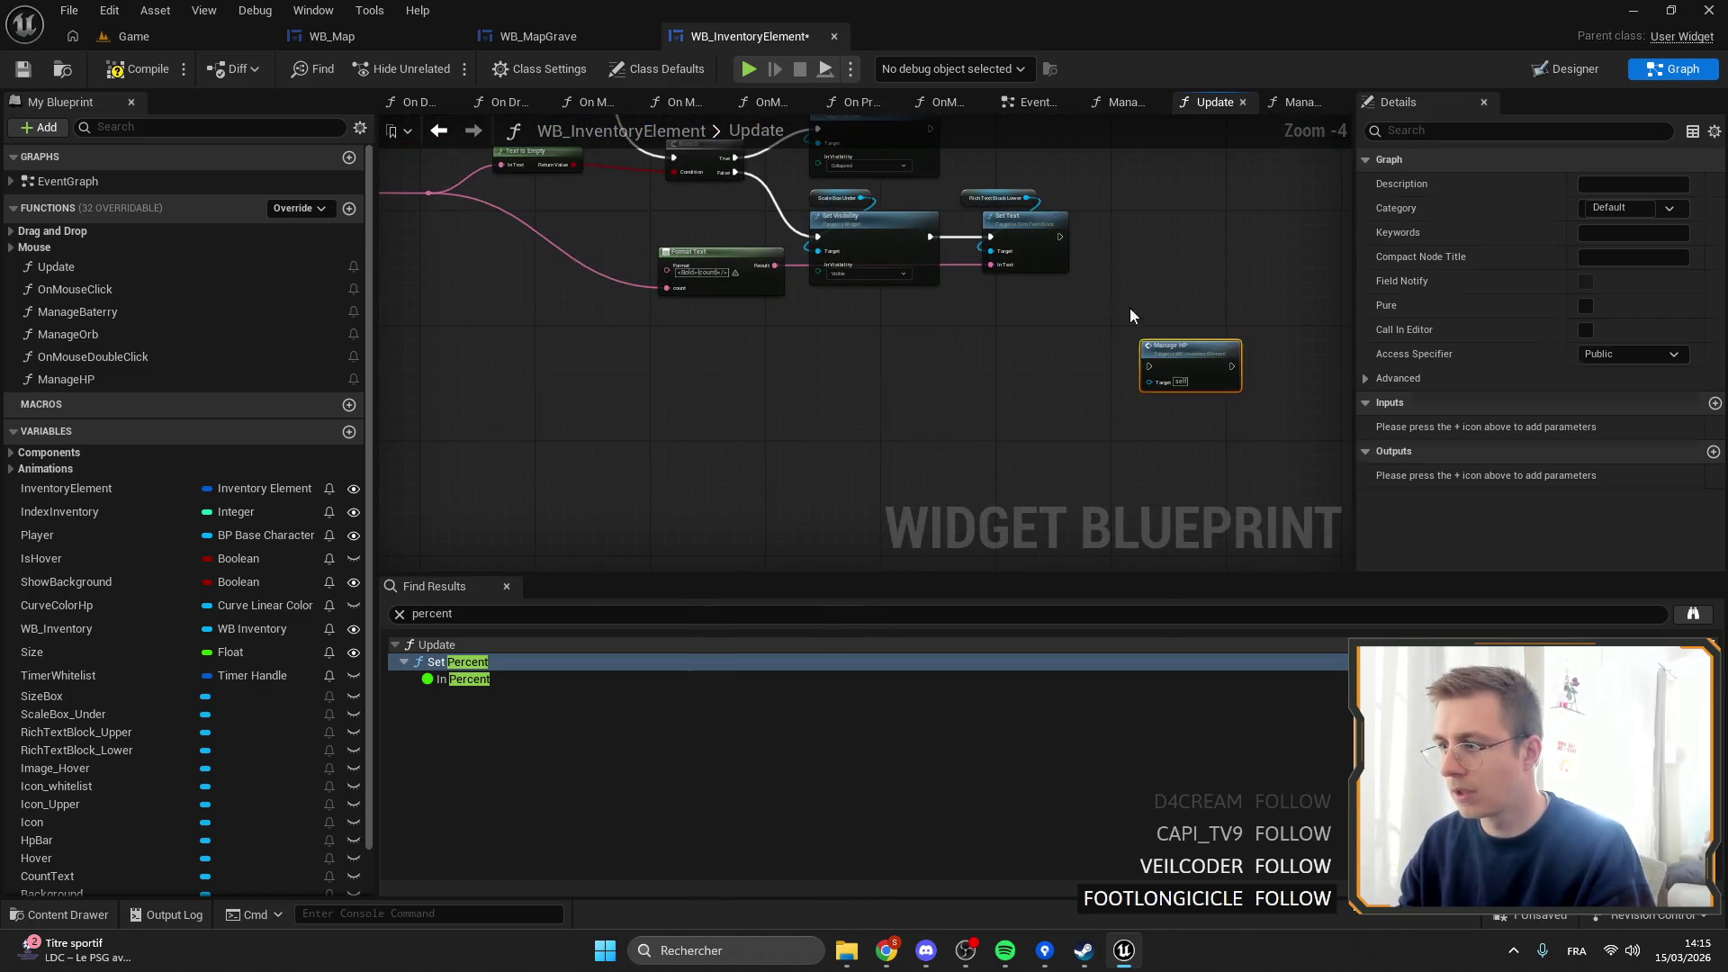
drag(1131, 315, 808, 233)
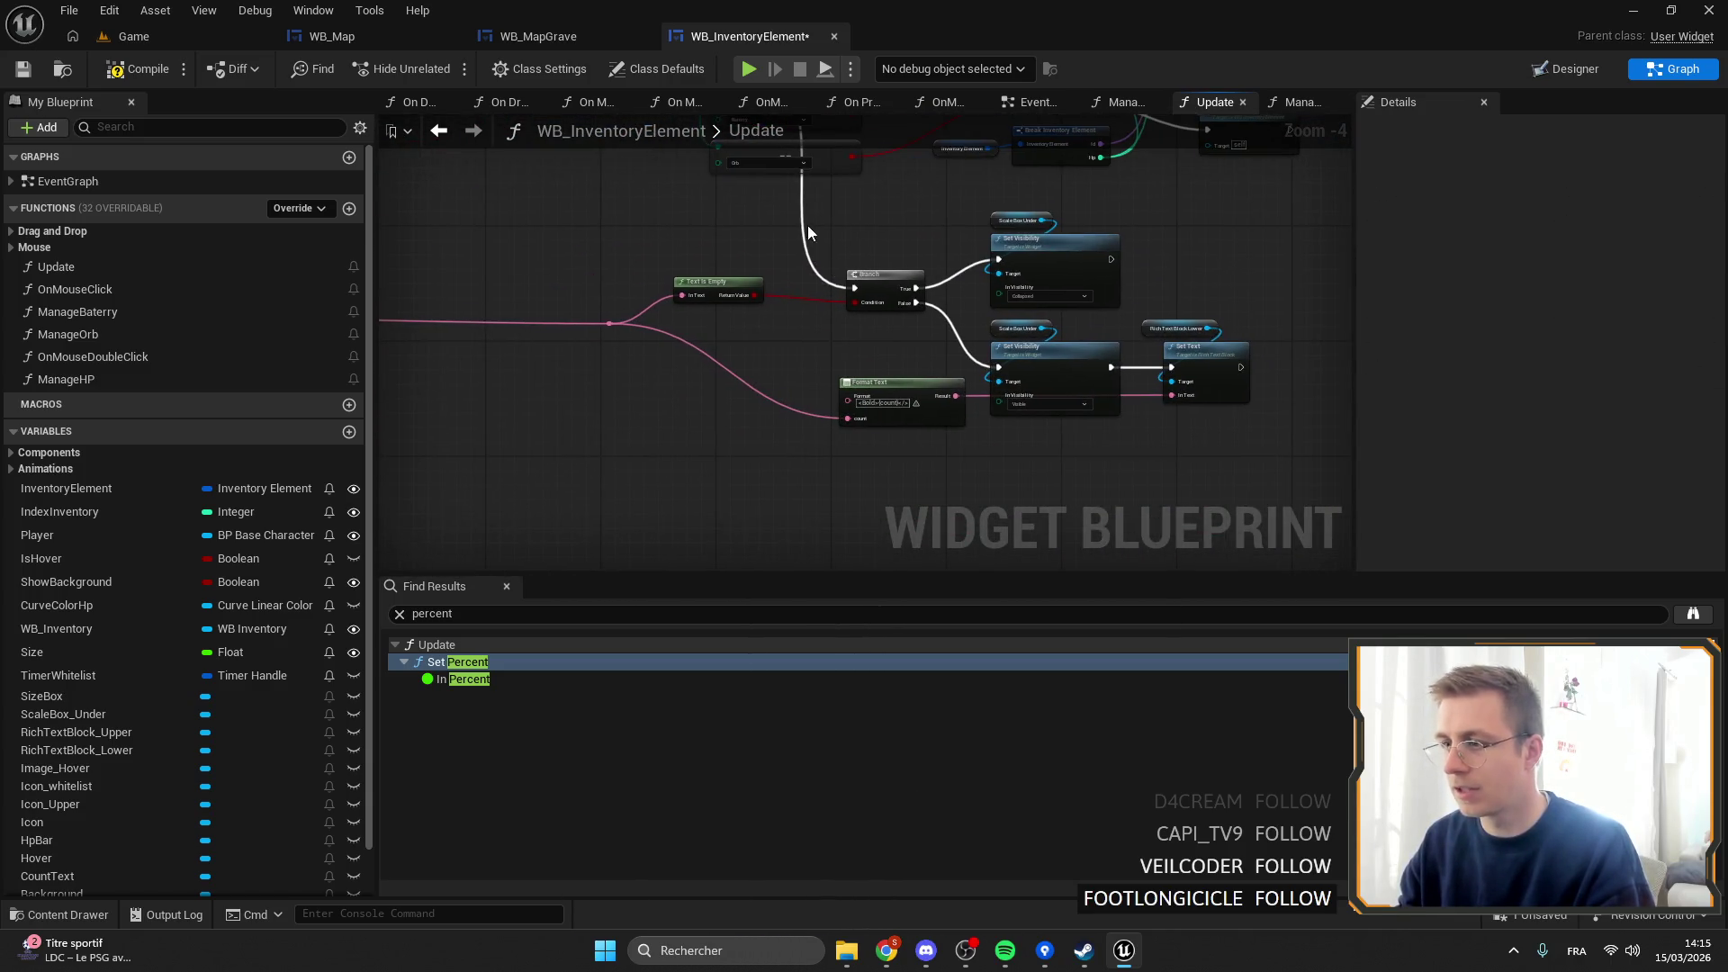
click(21, 71)
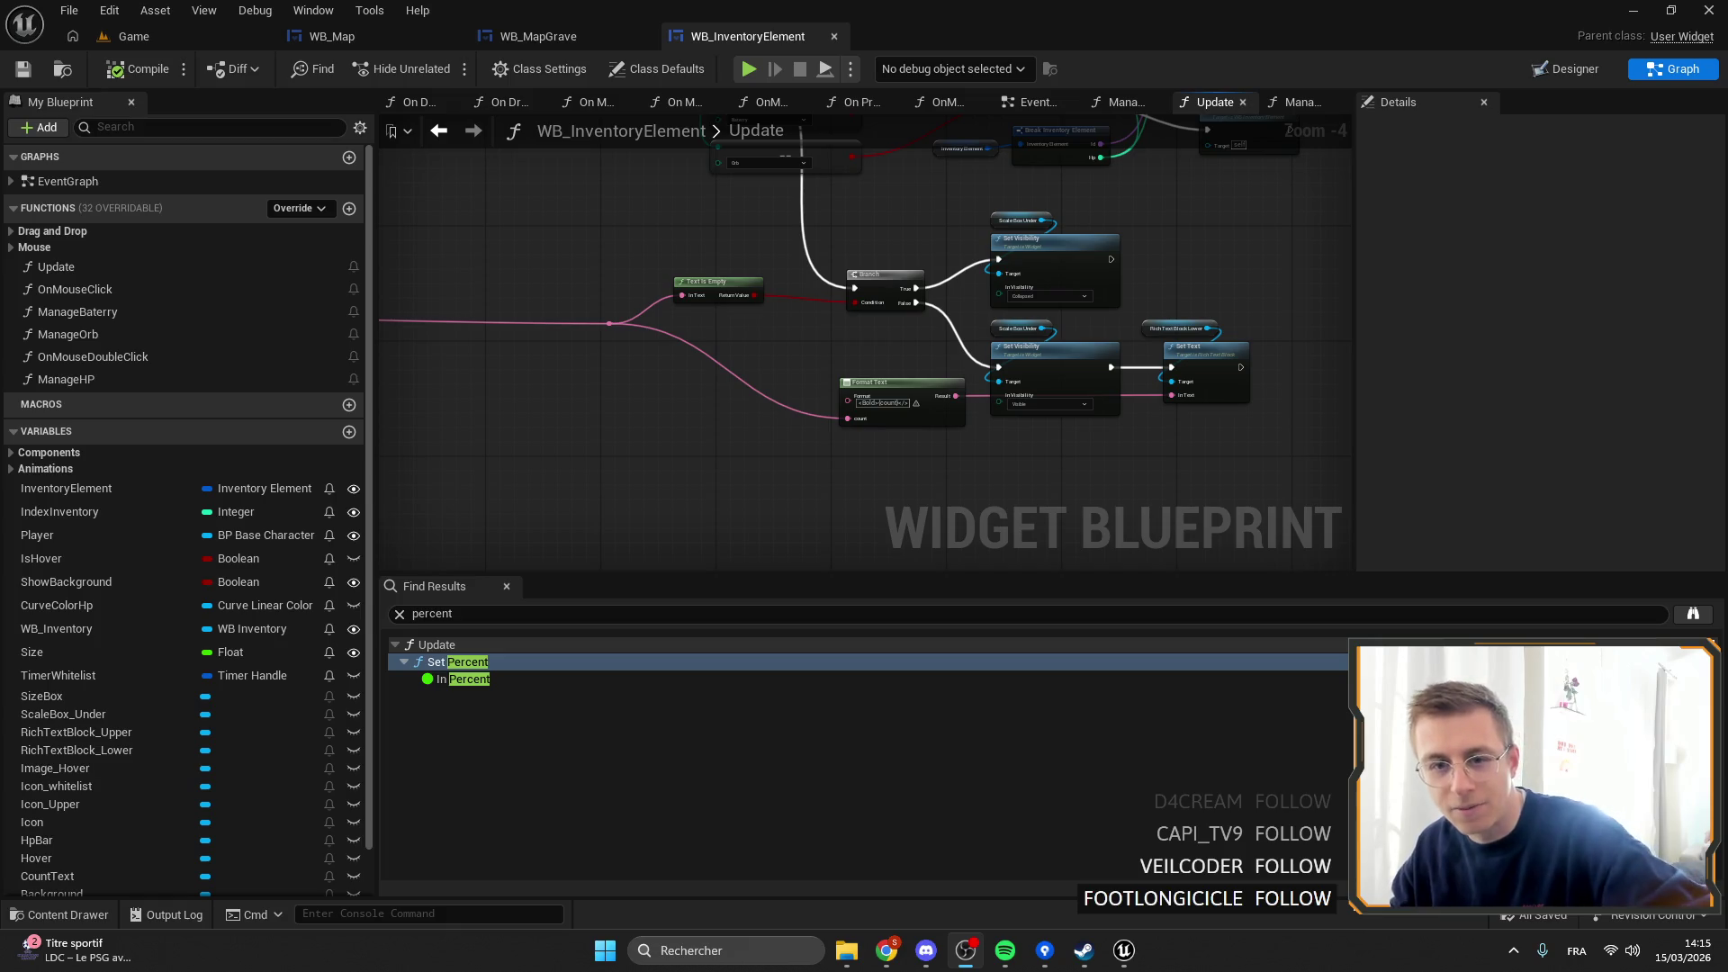
key(alt+Tab)
key(ctrl+w)
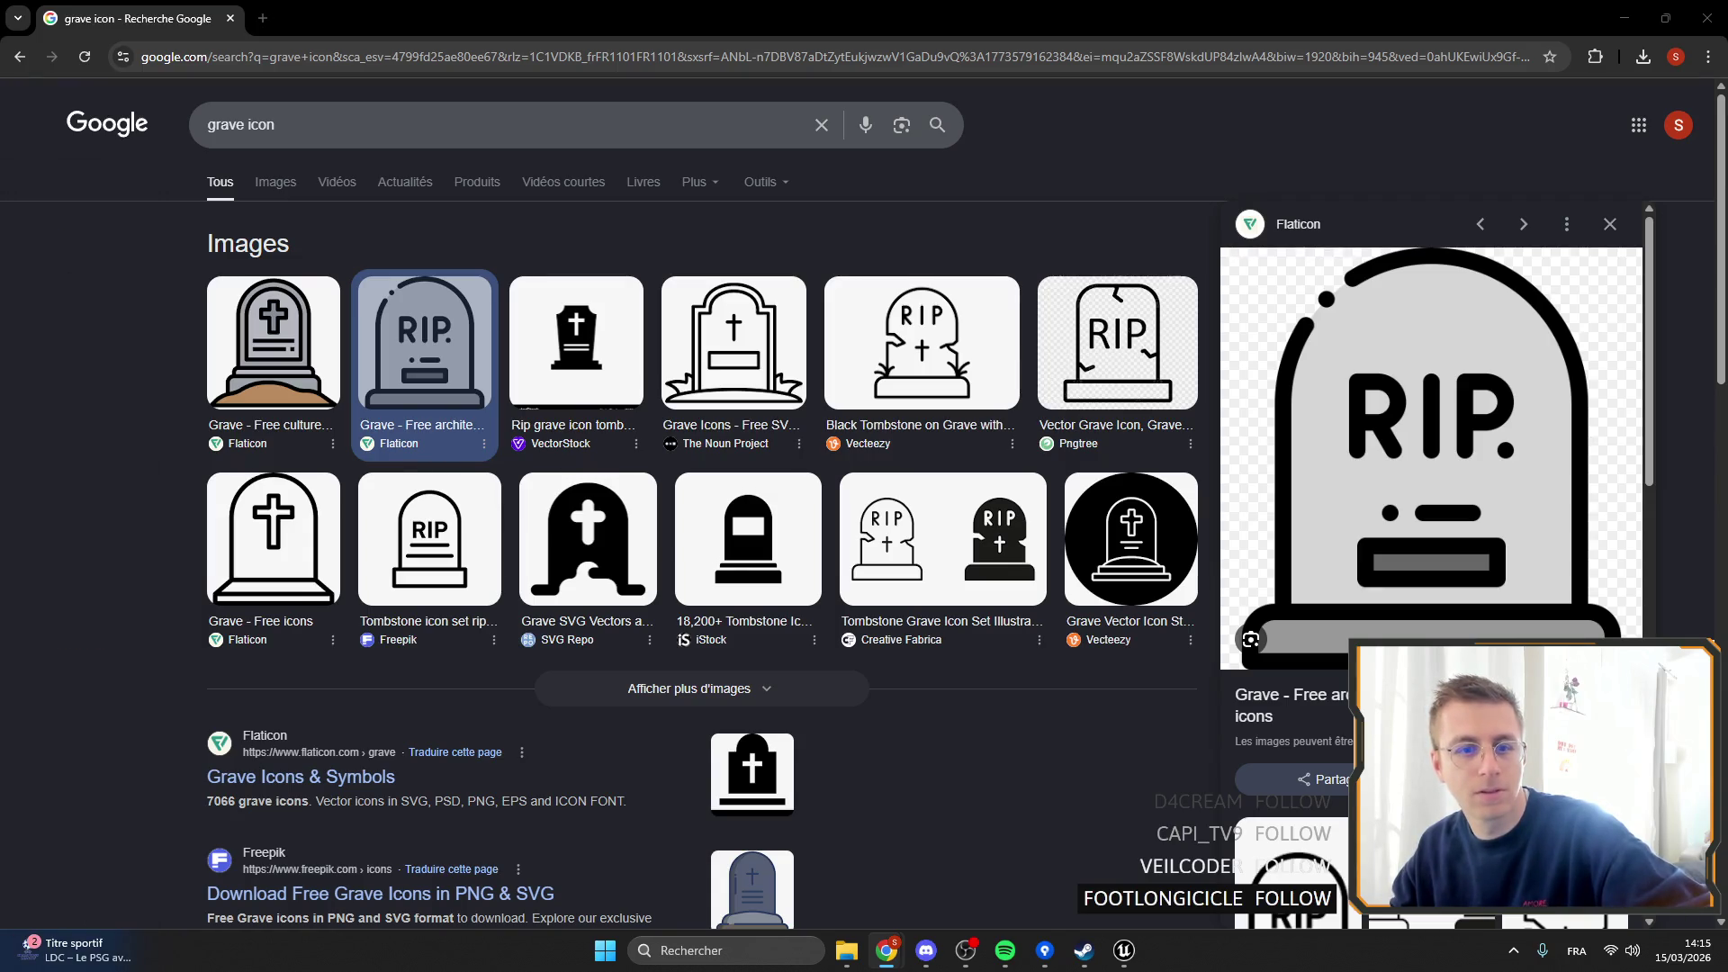
Maximize the Scratch game, start La Quête de l'immortalité, and walk Mario through niveau 3 to the ending.
key(alt+Tab)
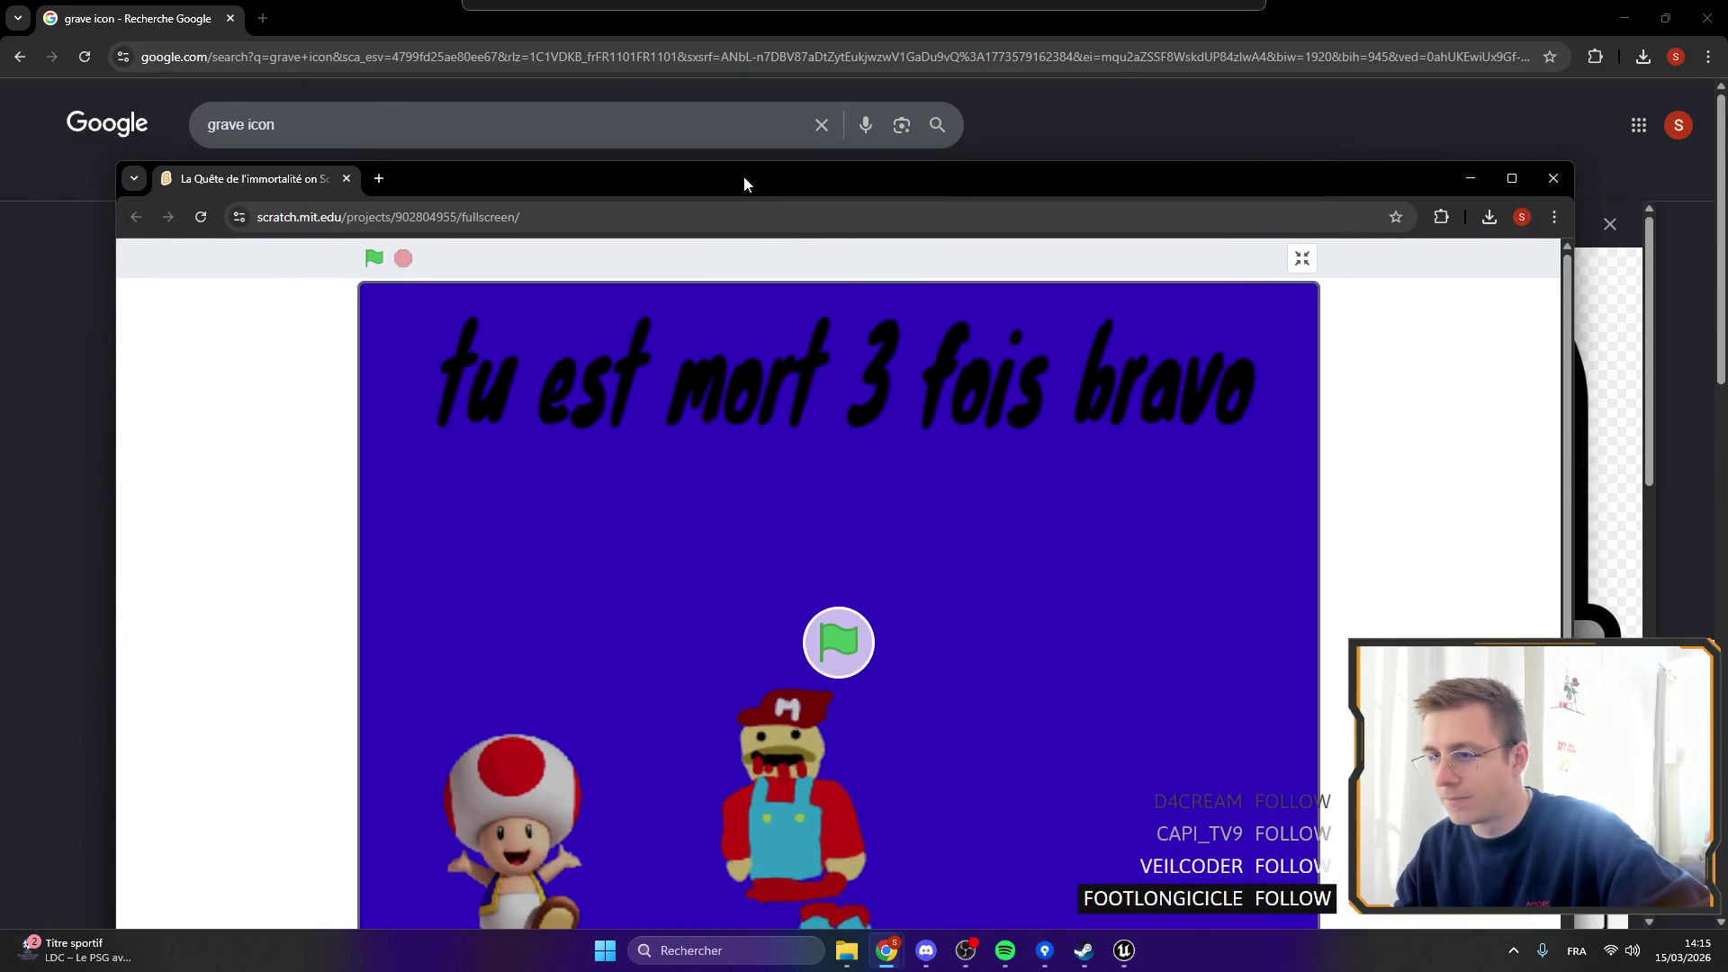
double_click(743, 175)
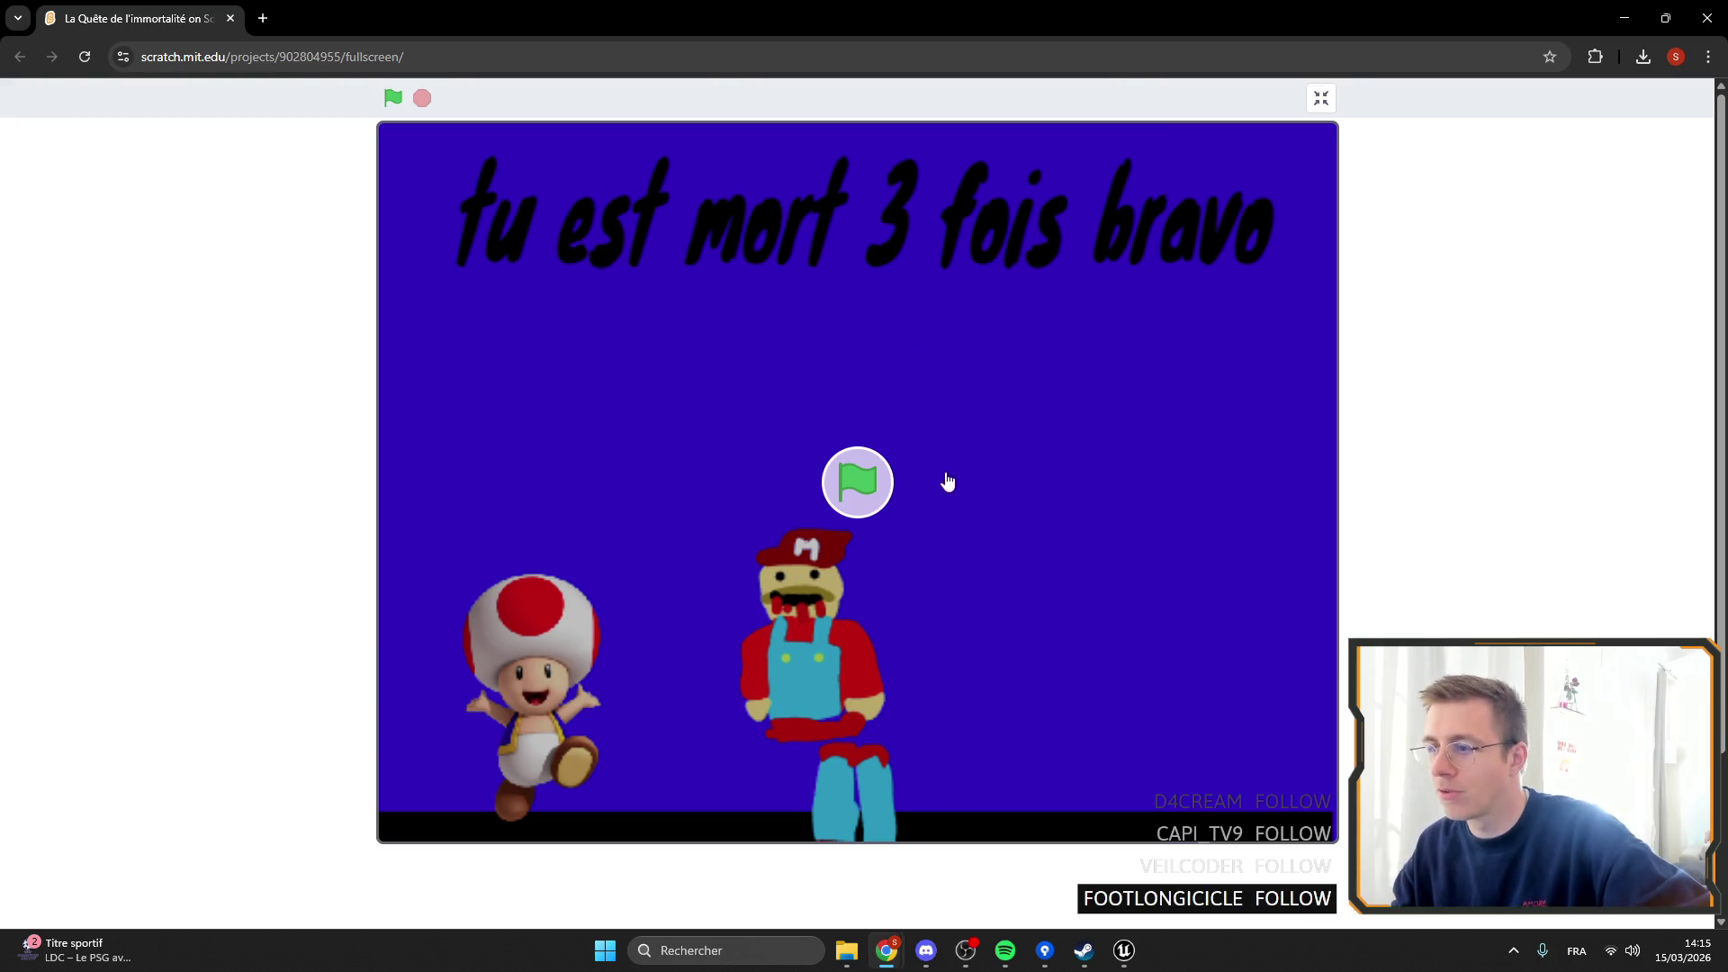
click(851, 483)
key(Right)
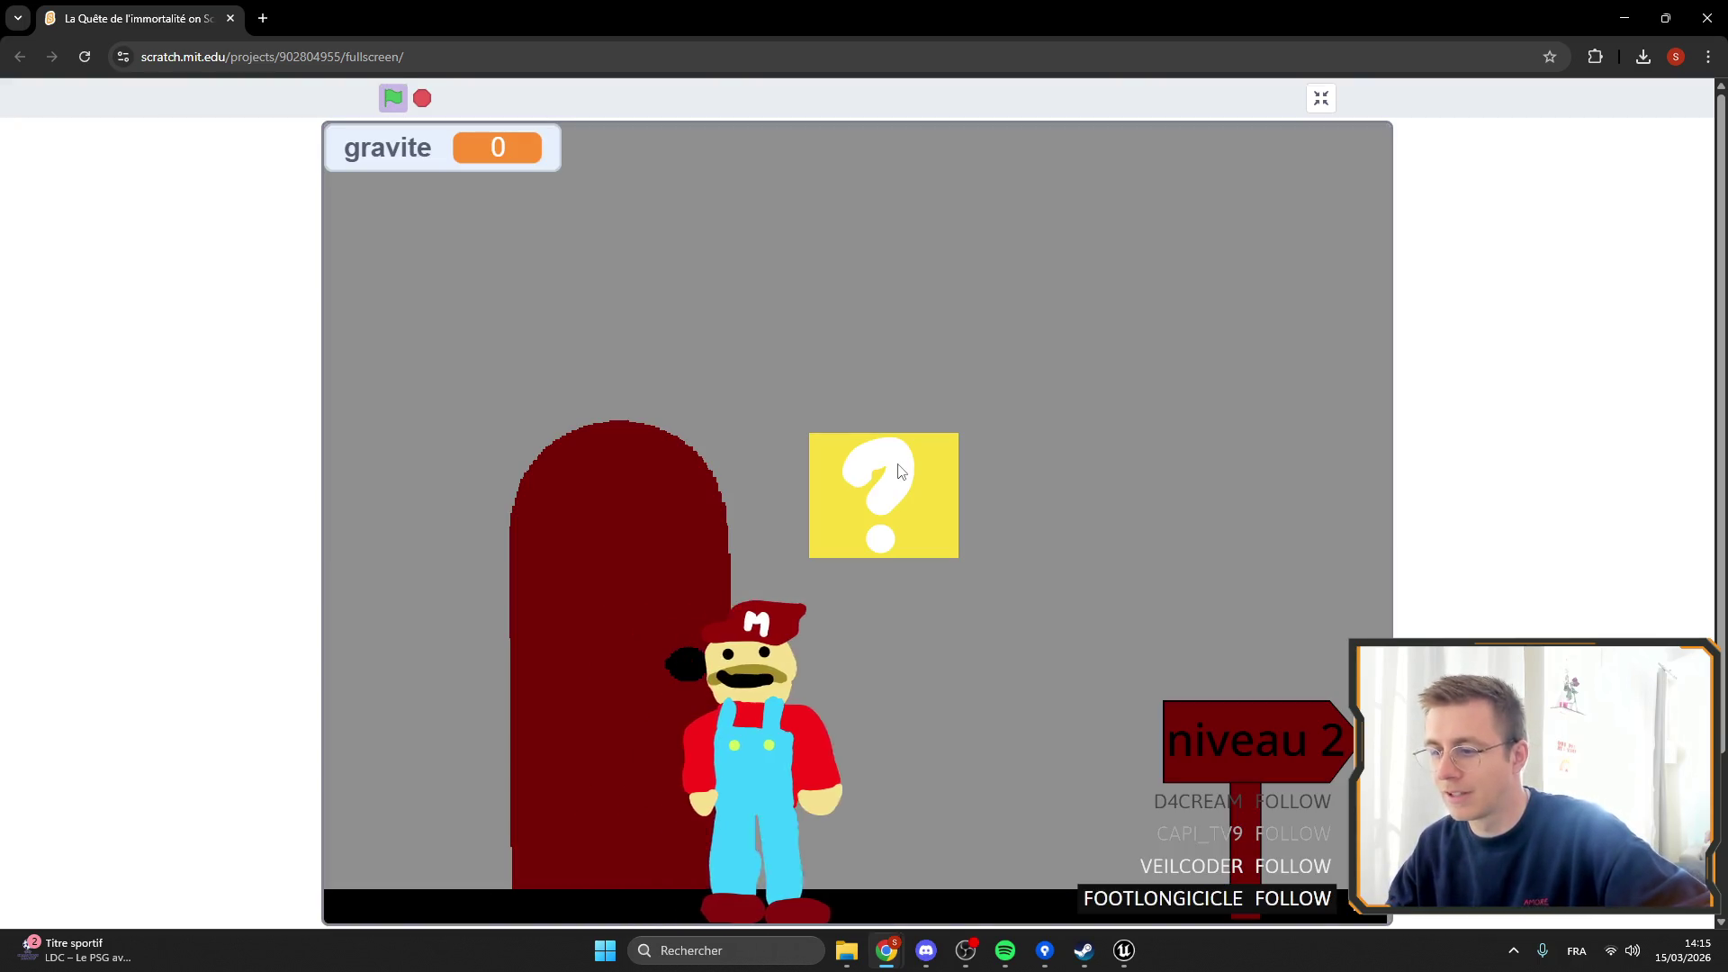
key(Right)
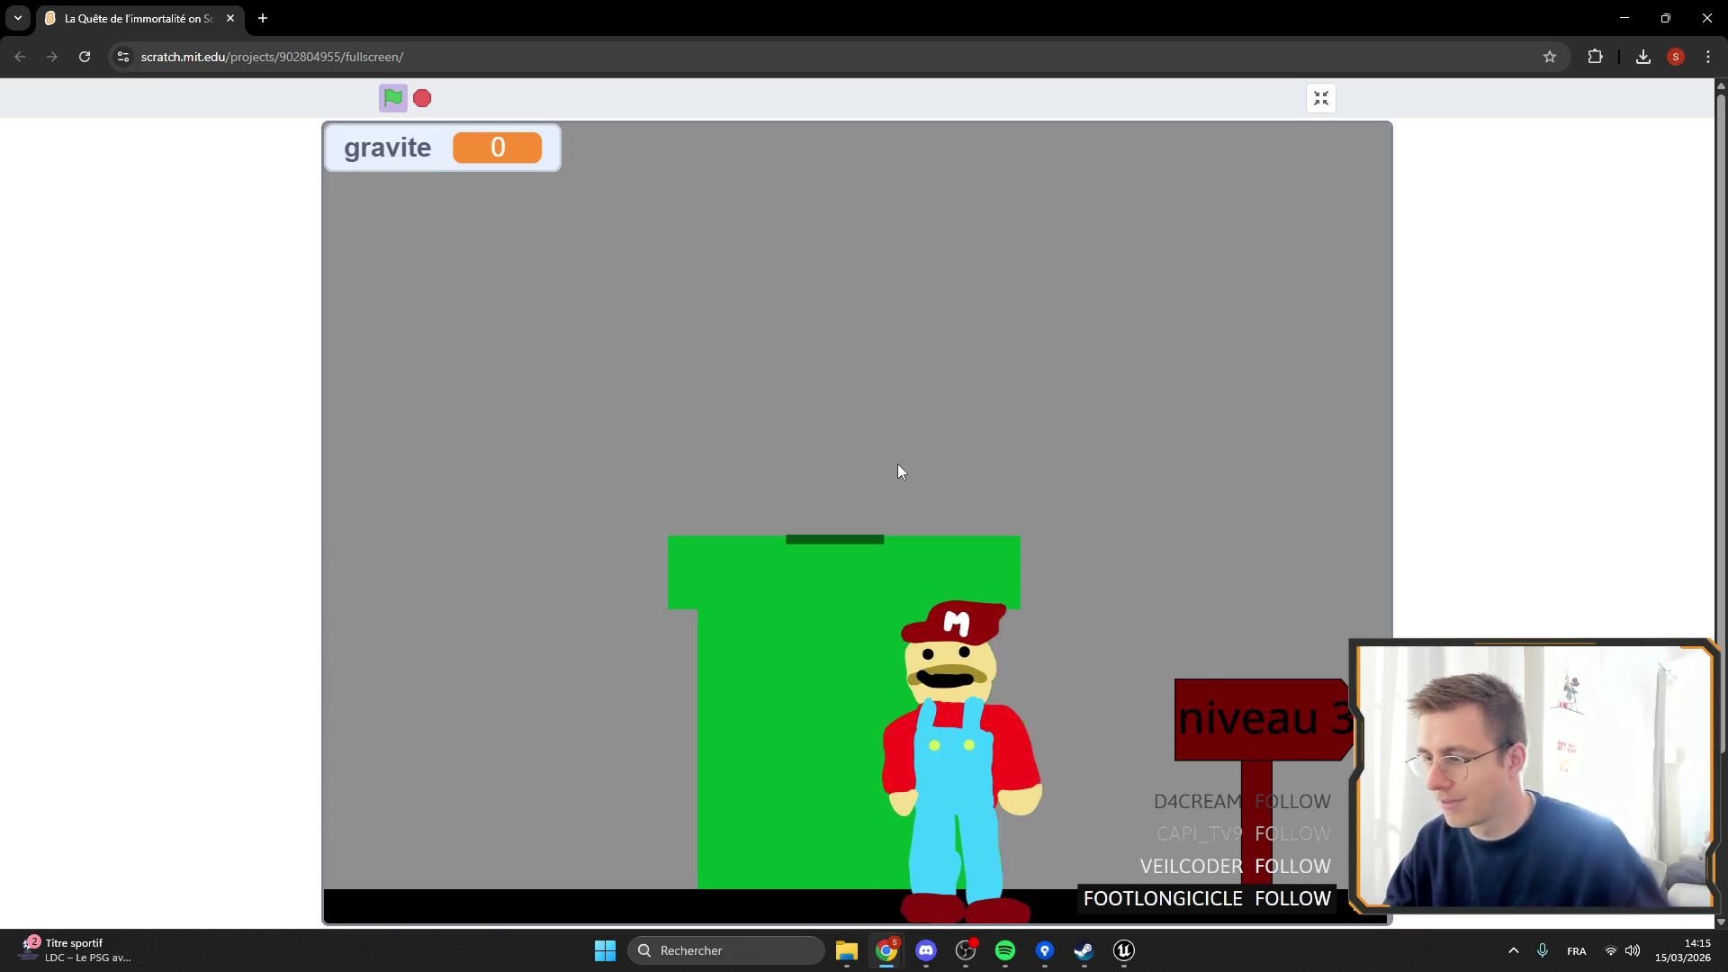
key(Left)
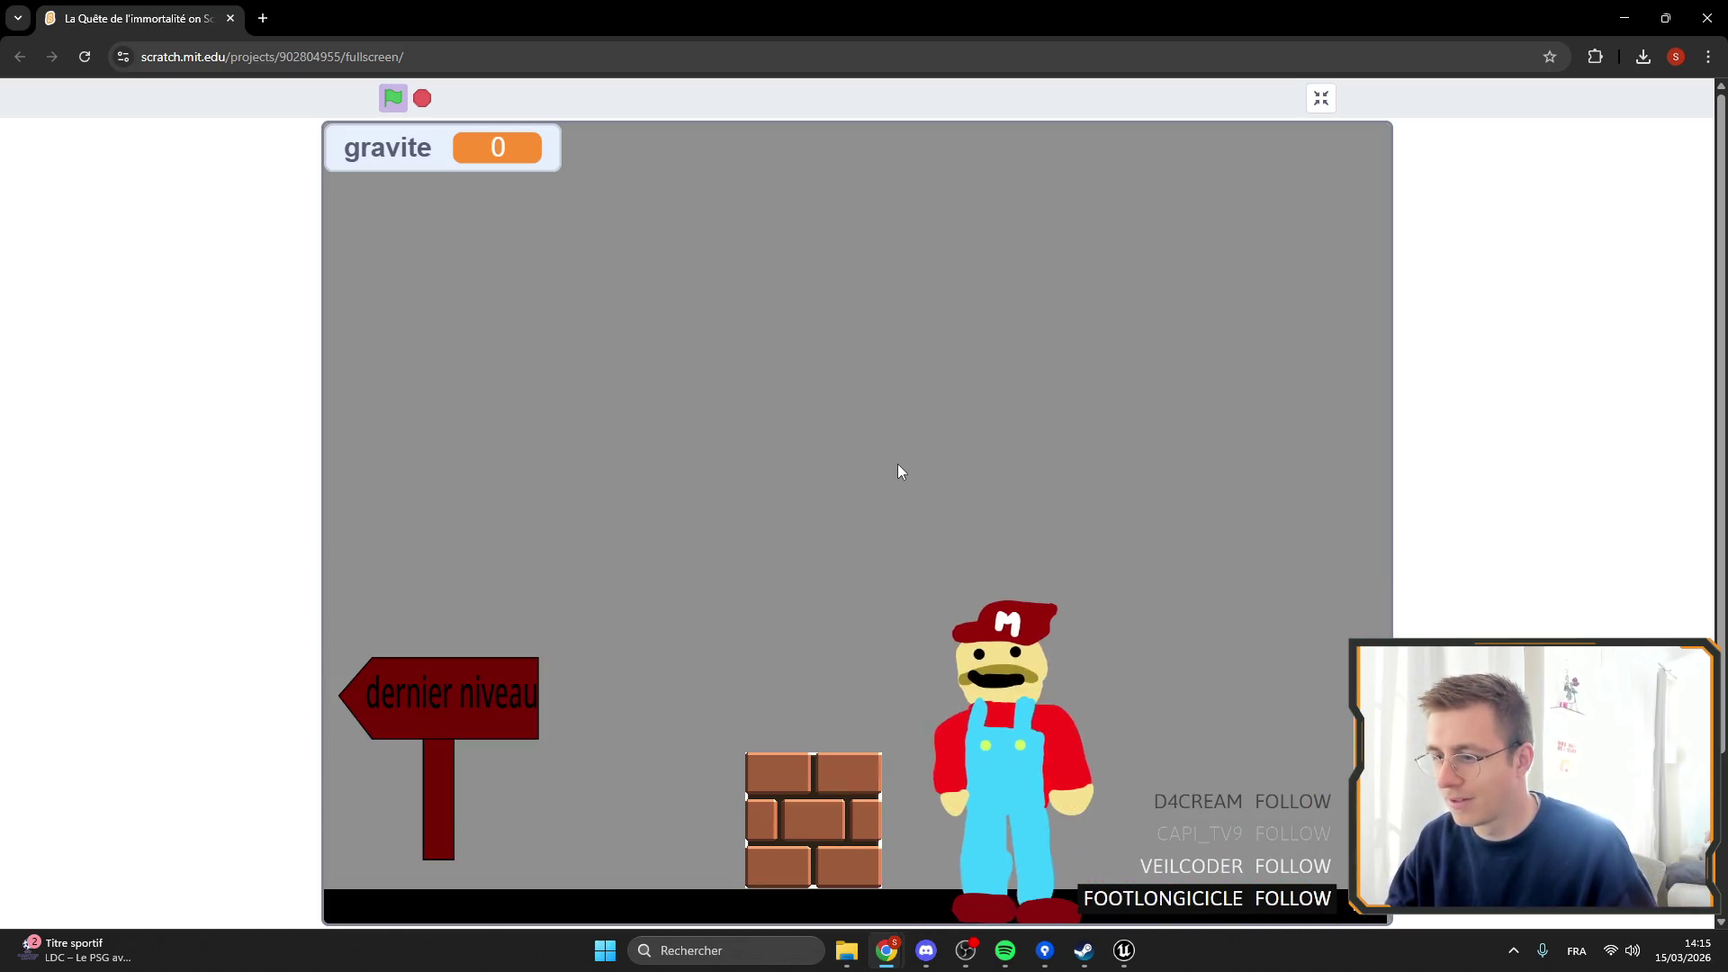
key(Left)
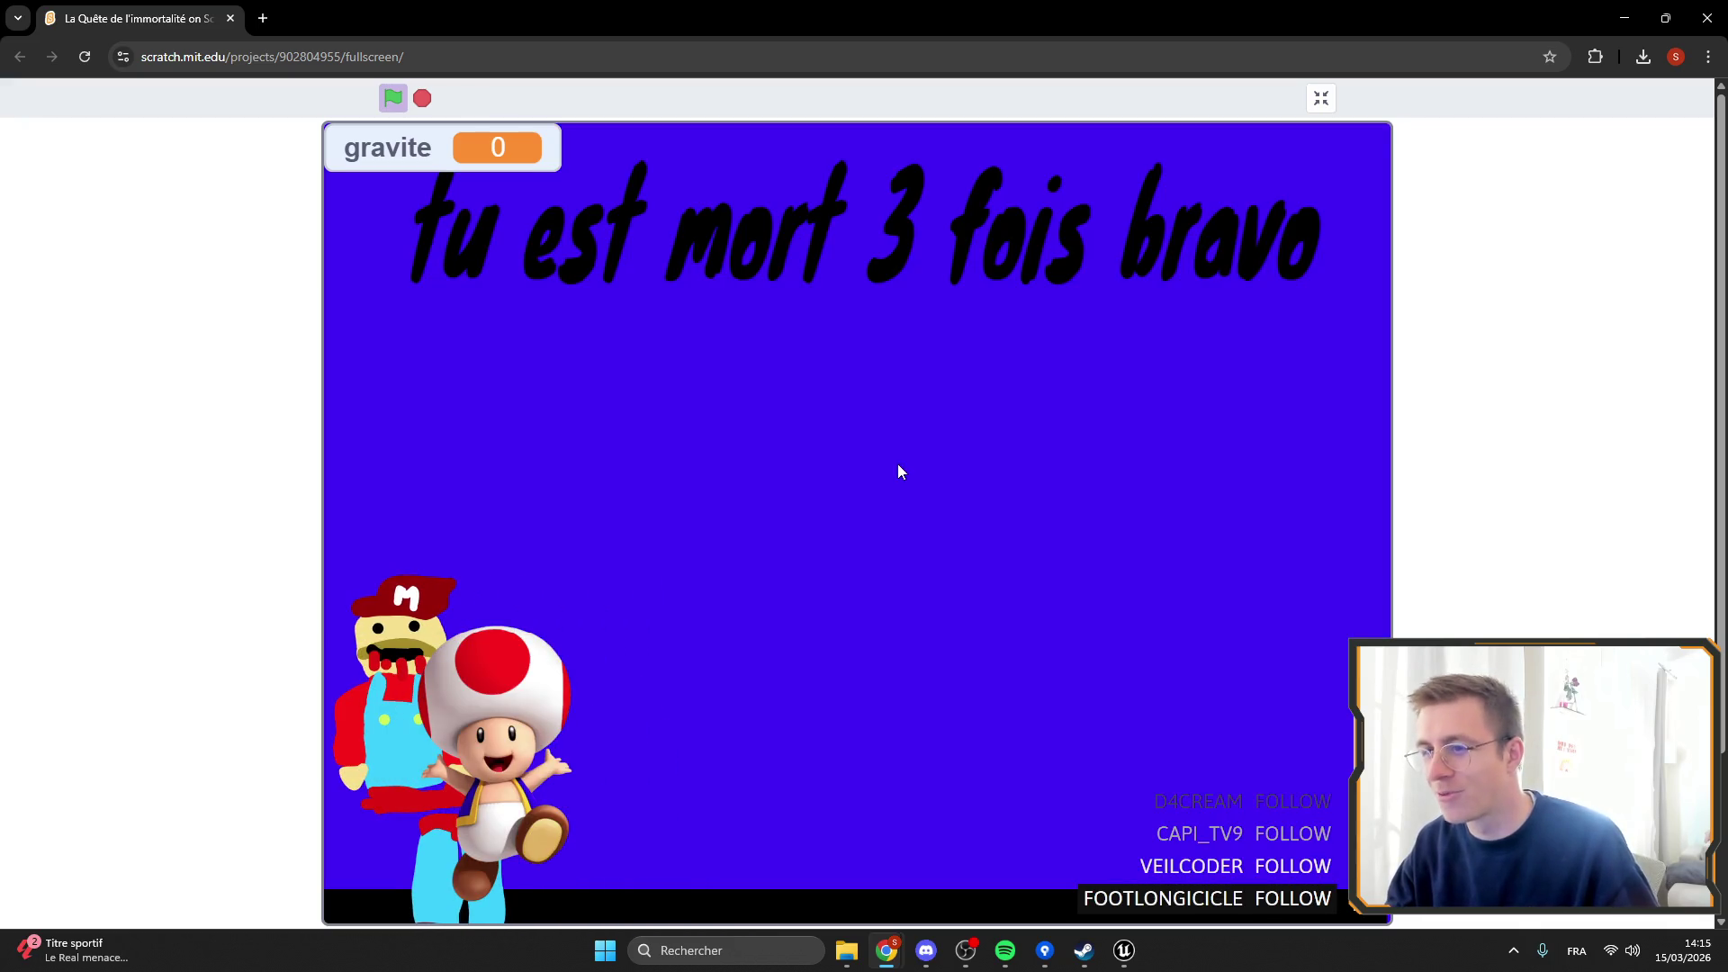
Walk Mario back and forth across the end screen to reach 'tu est mort 3 fois bravo'.
key(Right)
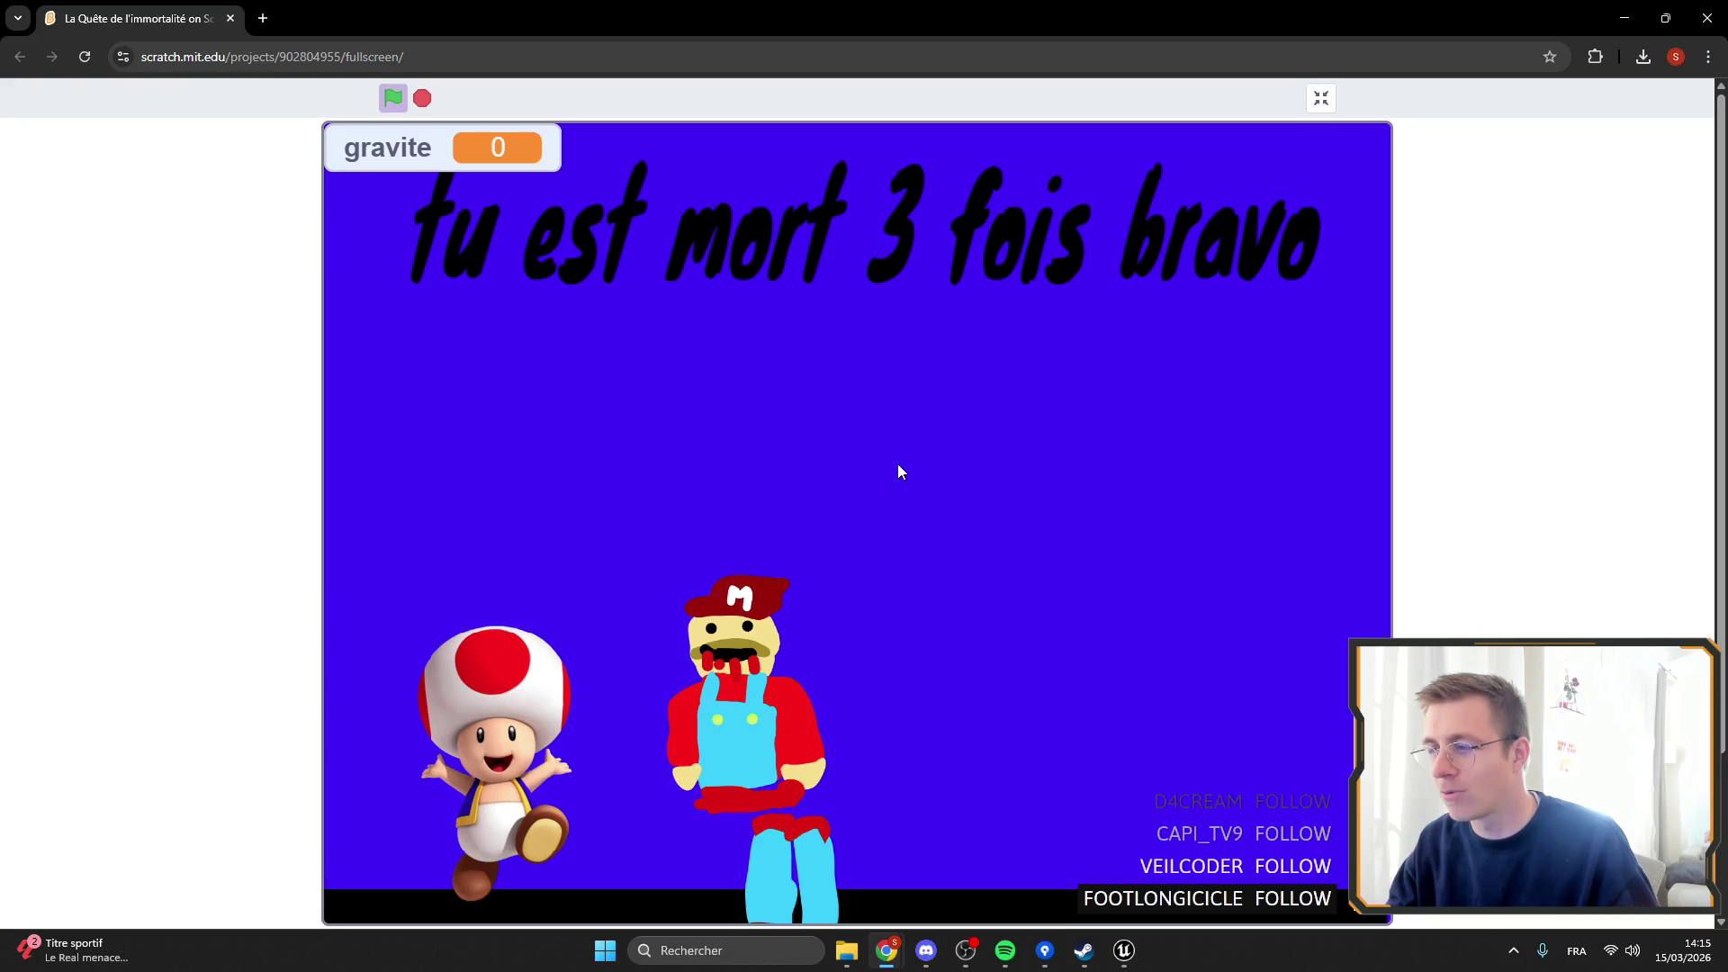
key(Right)
key(Left)
key(Left)
key(Right)
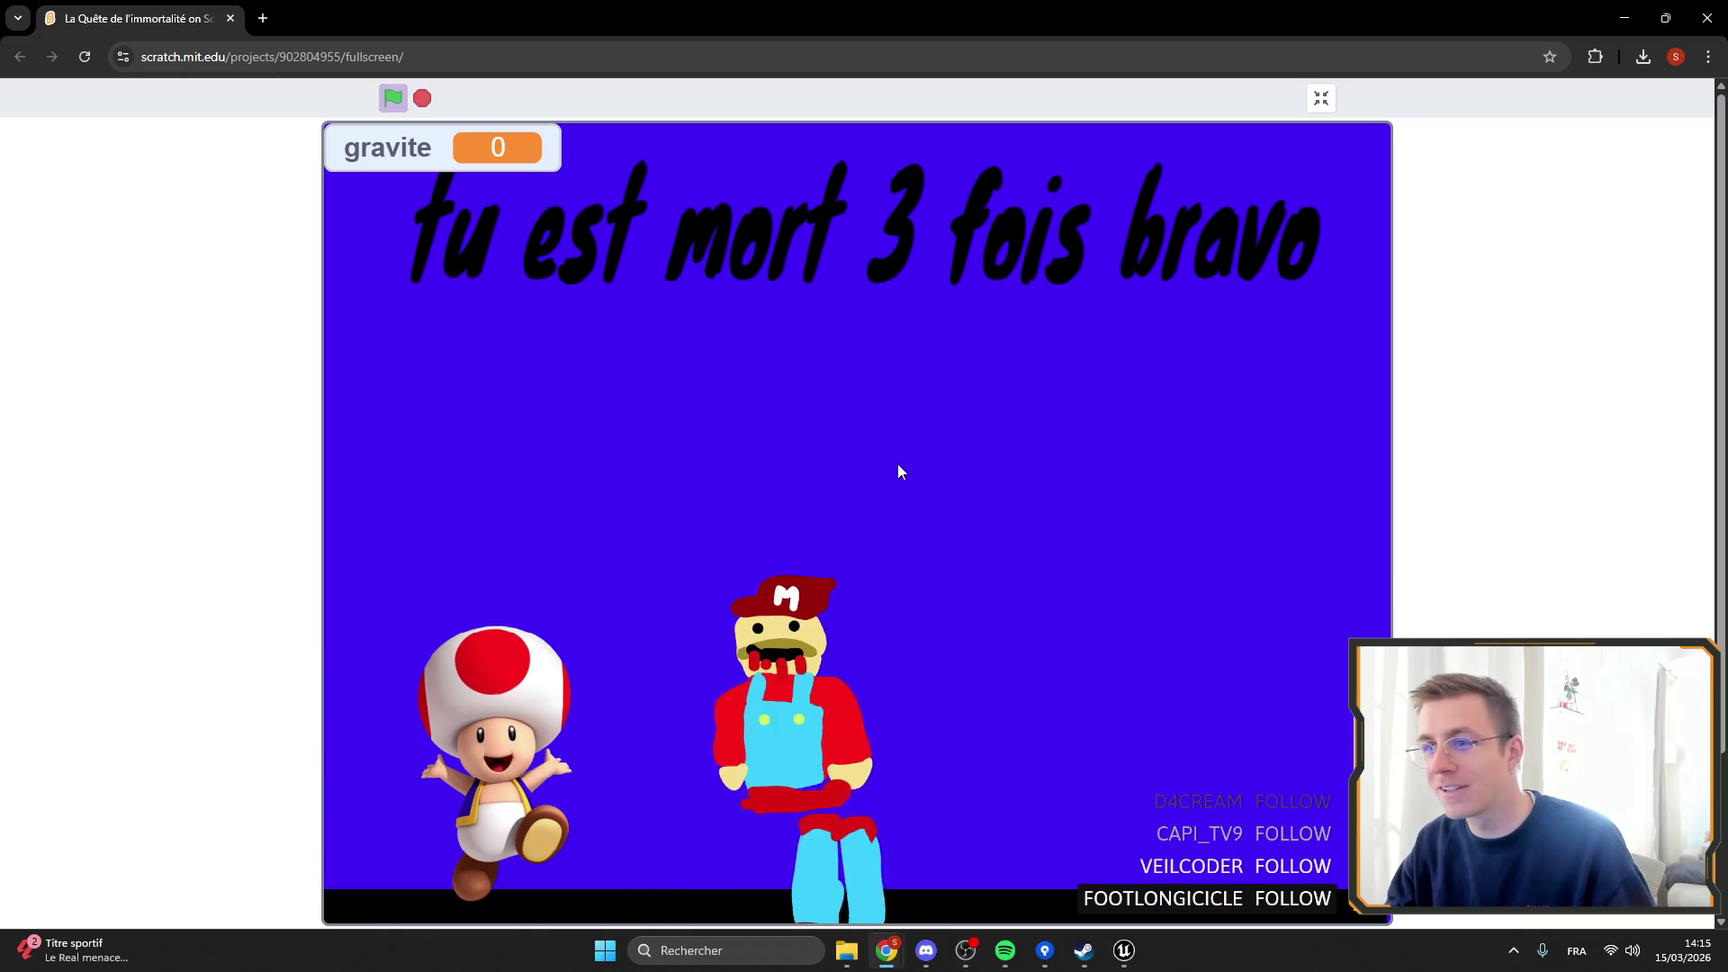
key(Left)
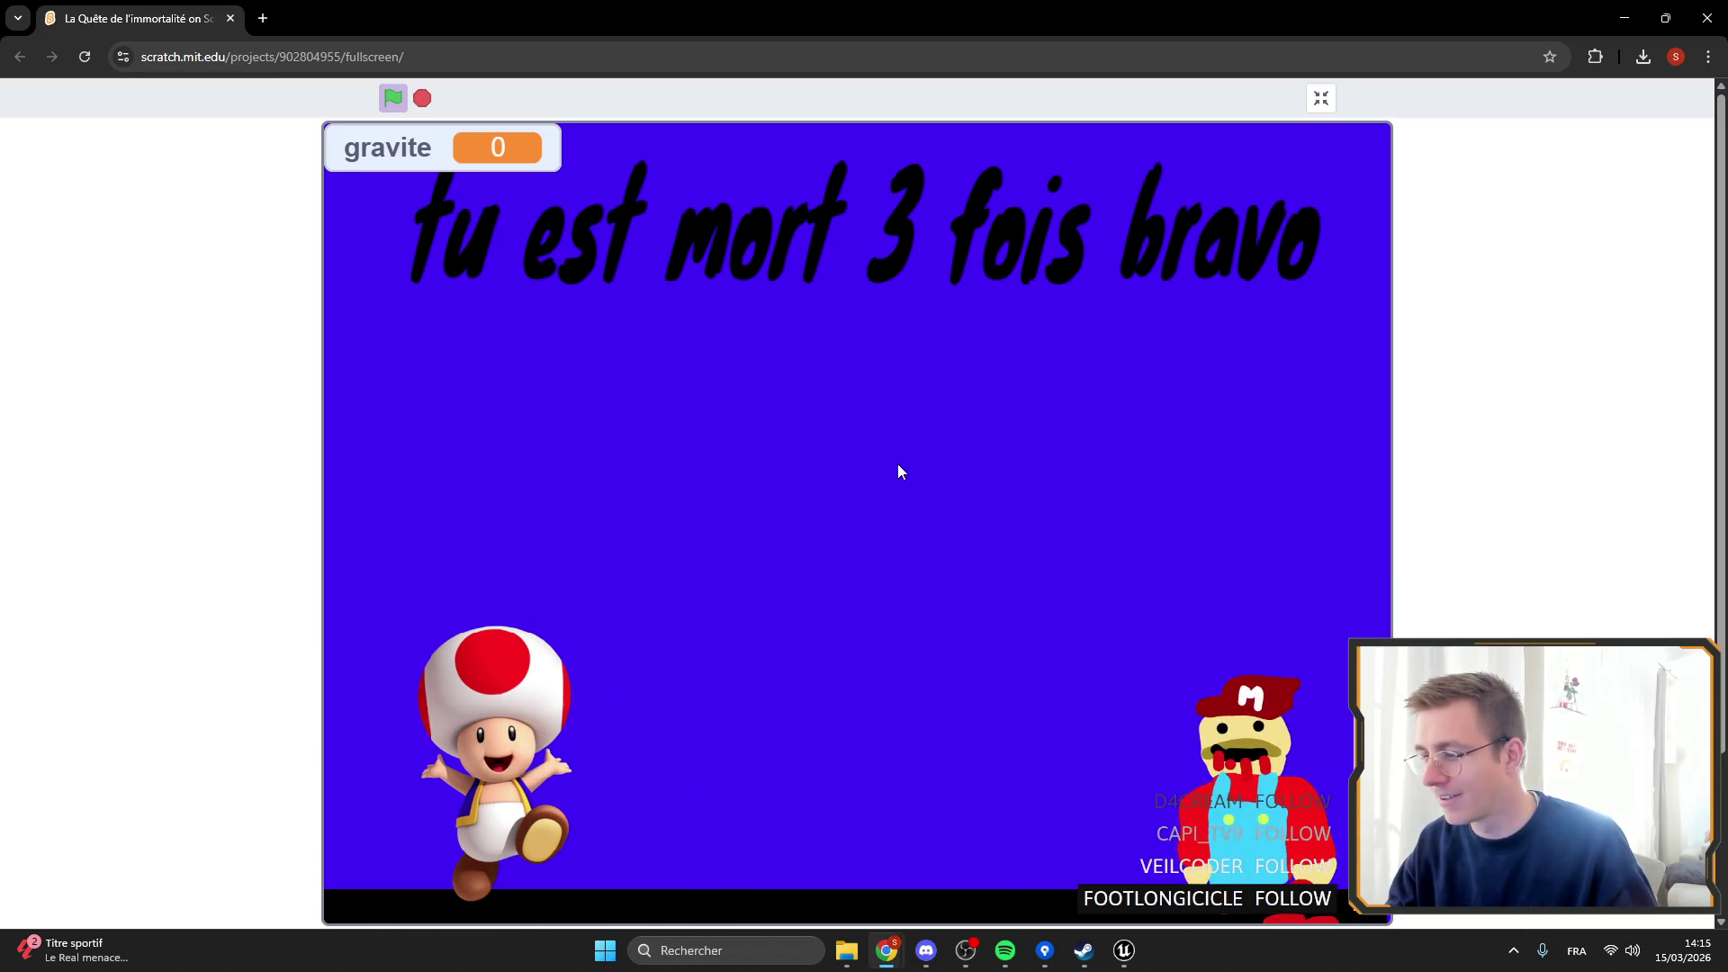
key(Right)
key(Left)
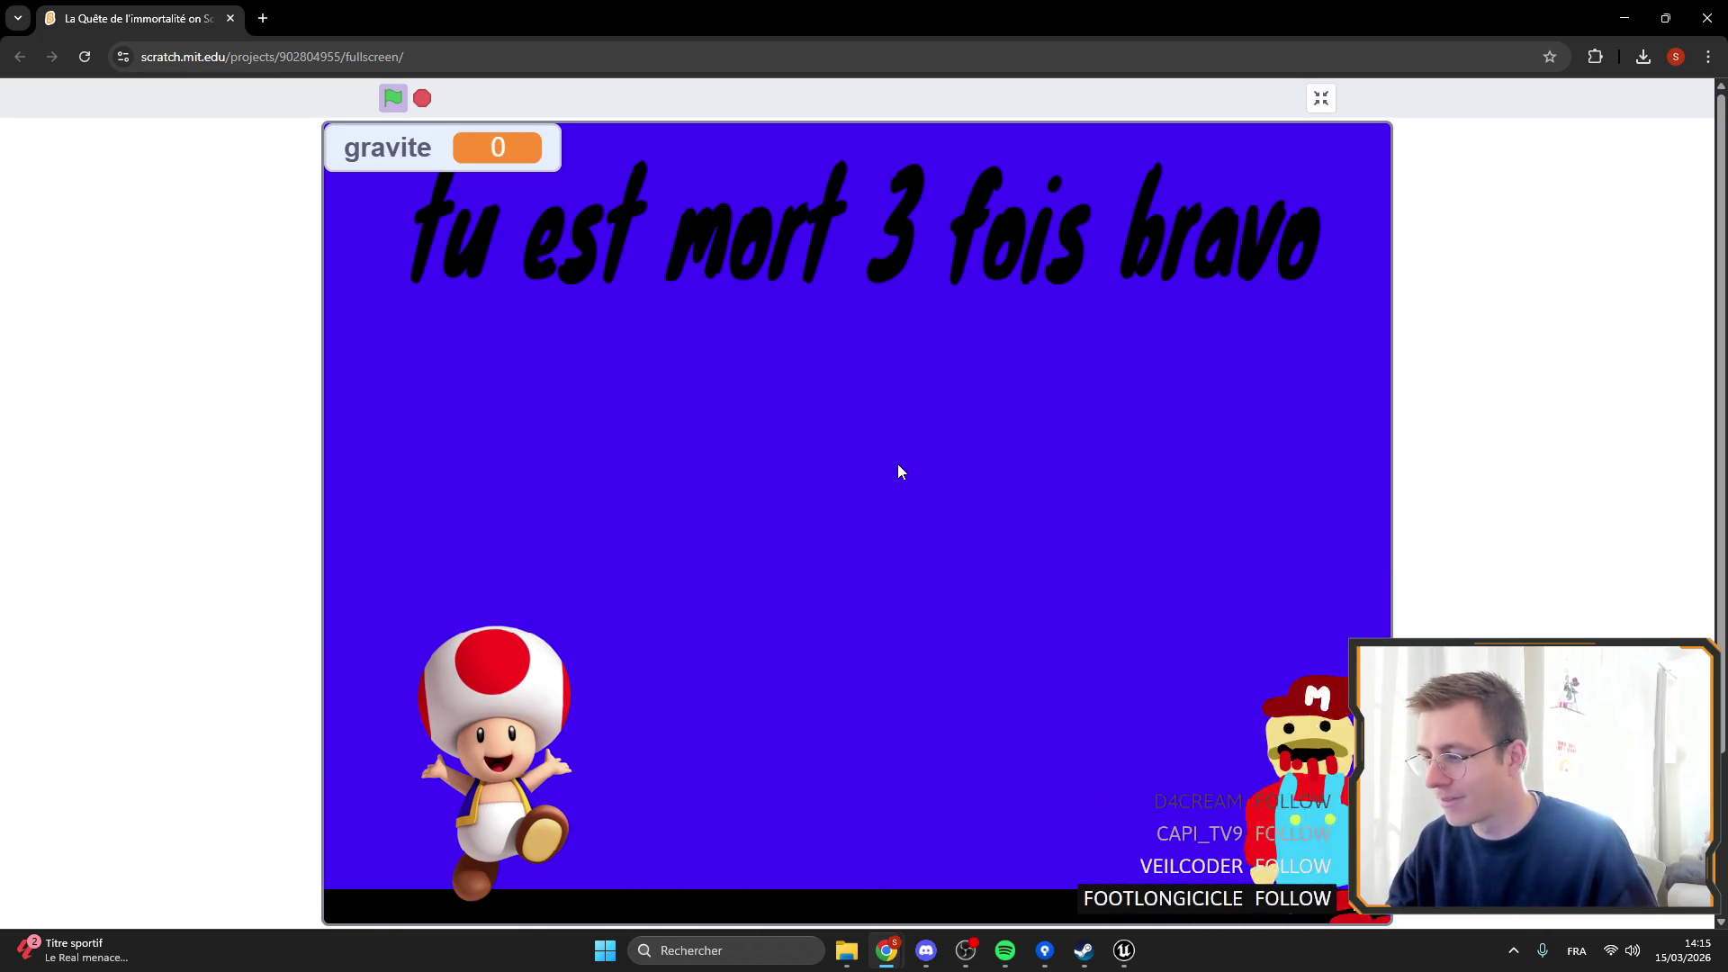
key(Right)
key(Left)
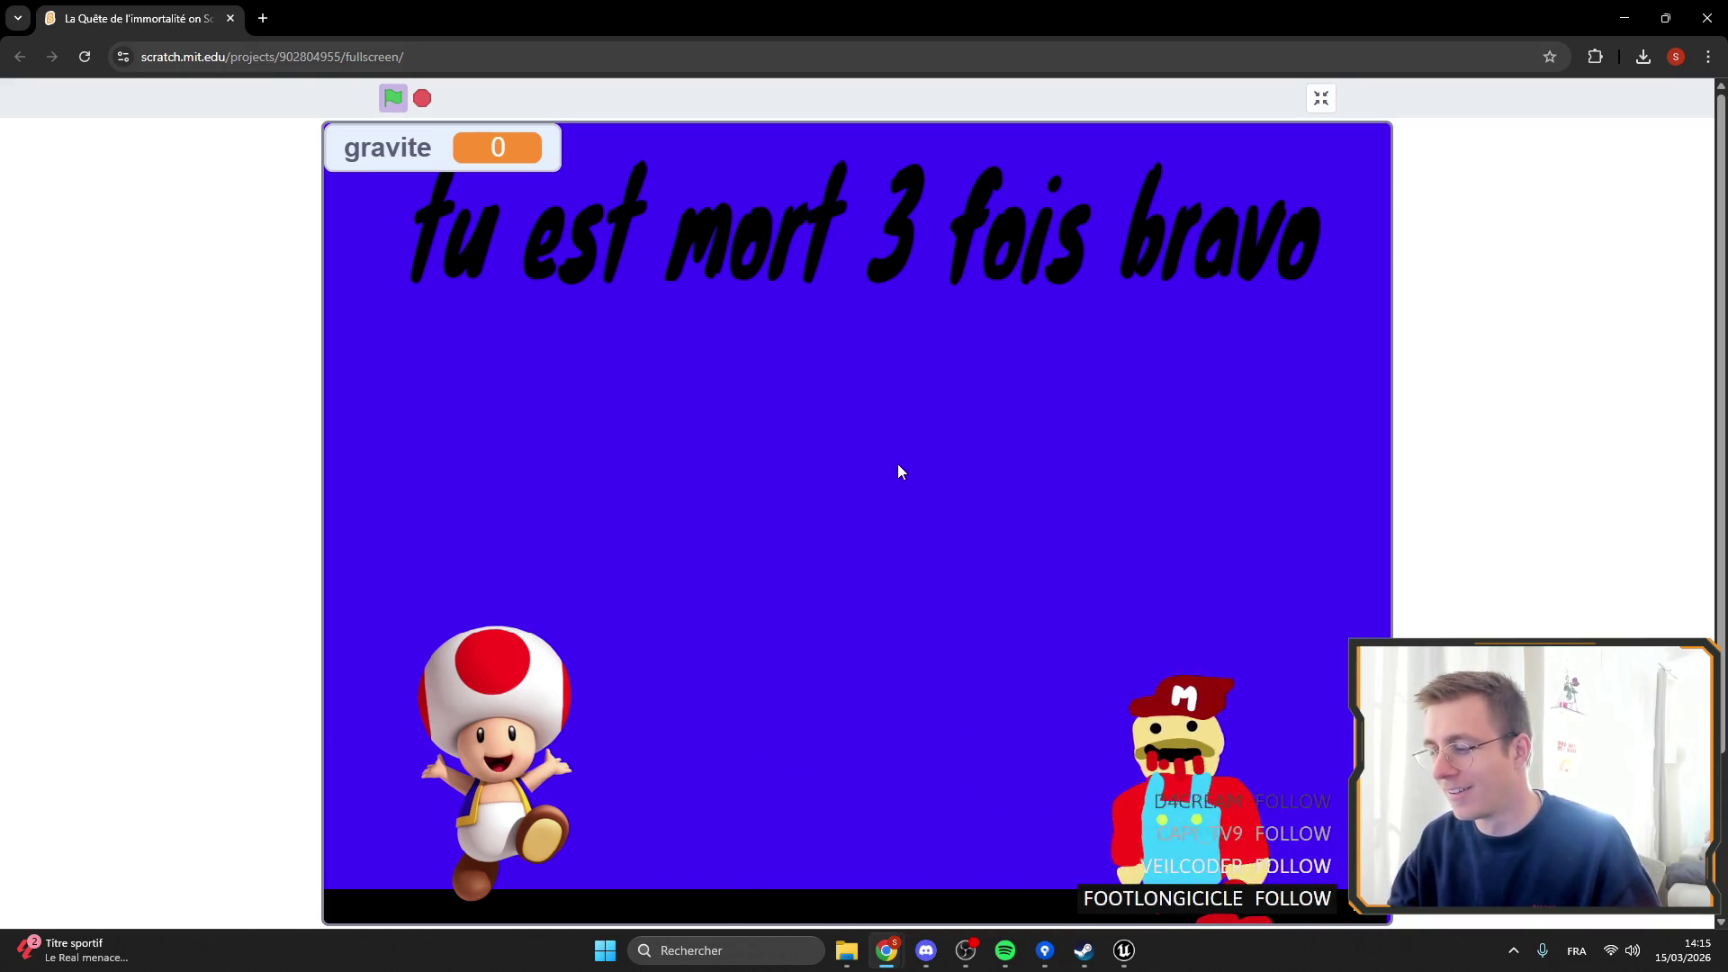
Show the game stage fullscreen and restart it from the first level.
key(Escape)
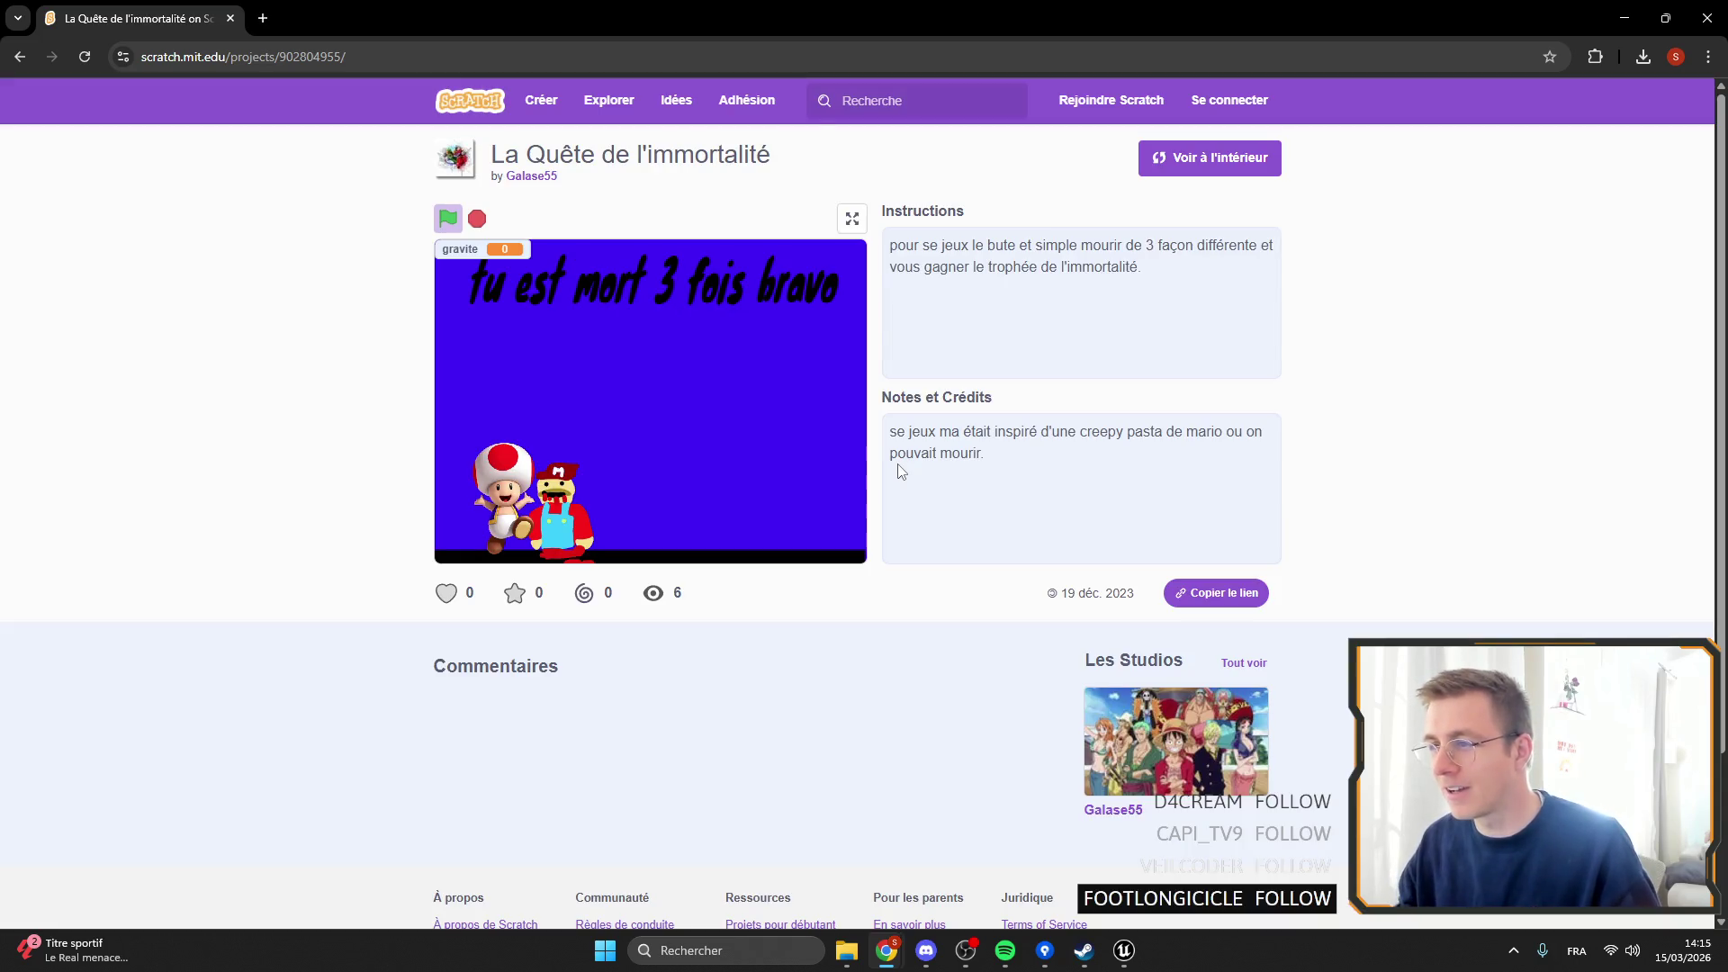
click(853, 220)
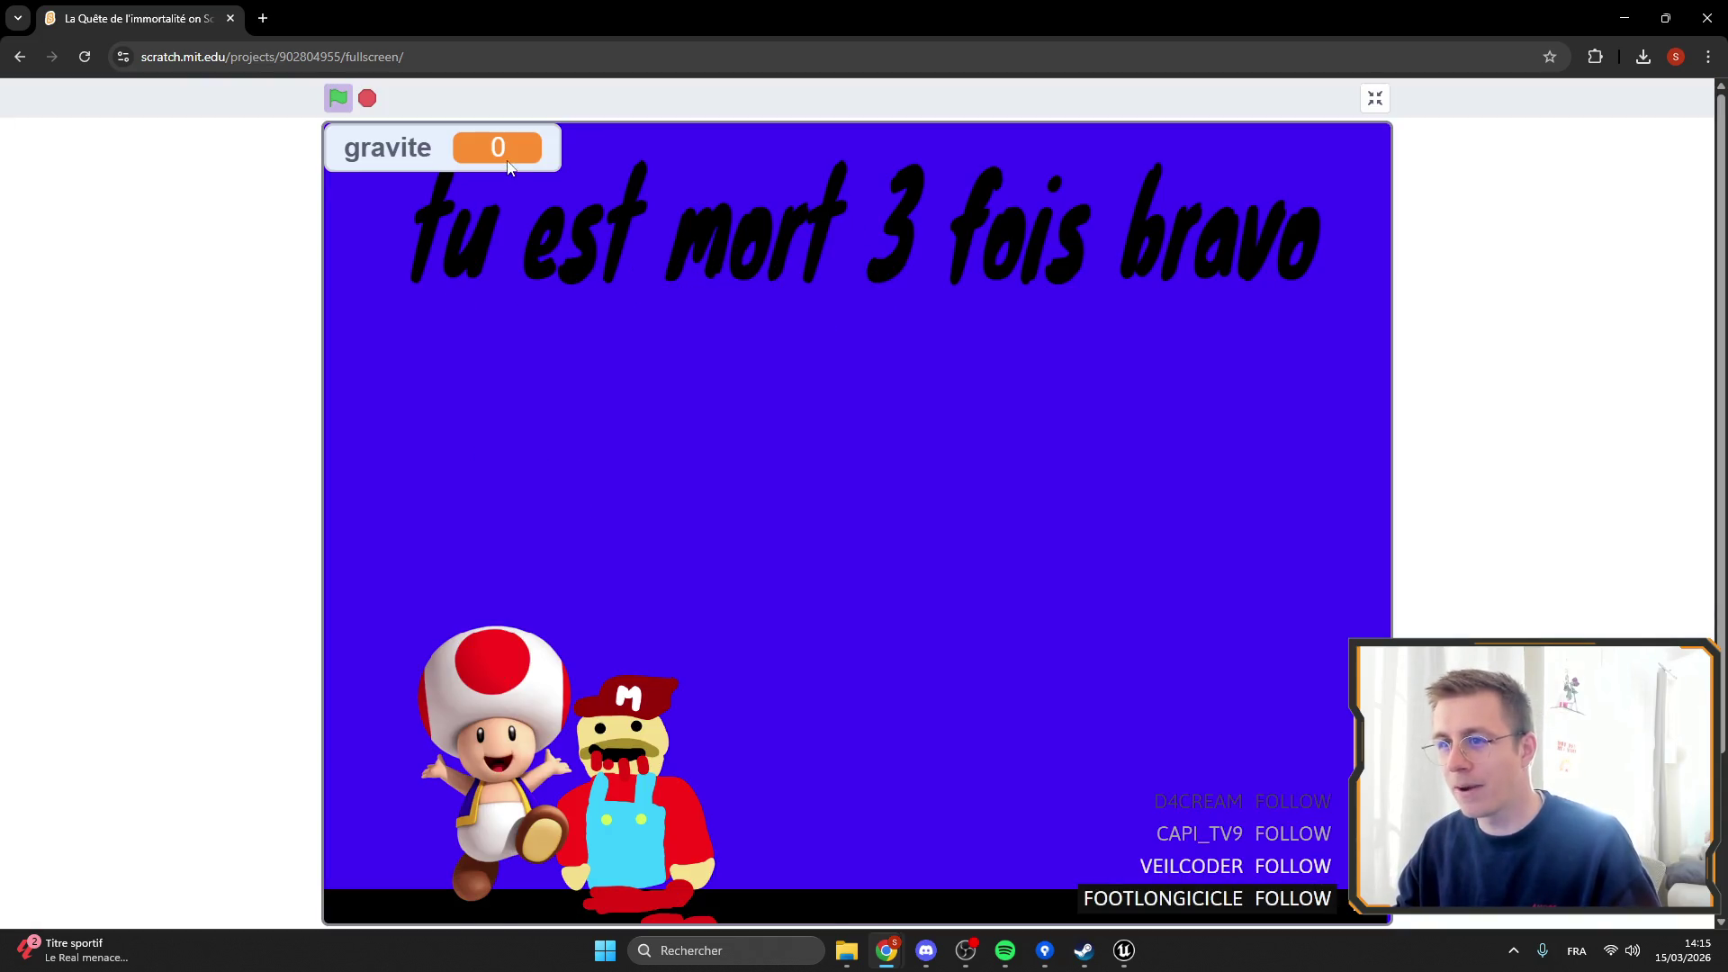
click(339, 99)
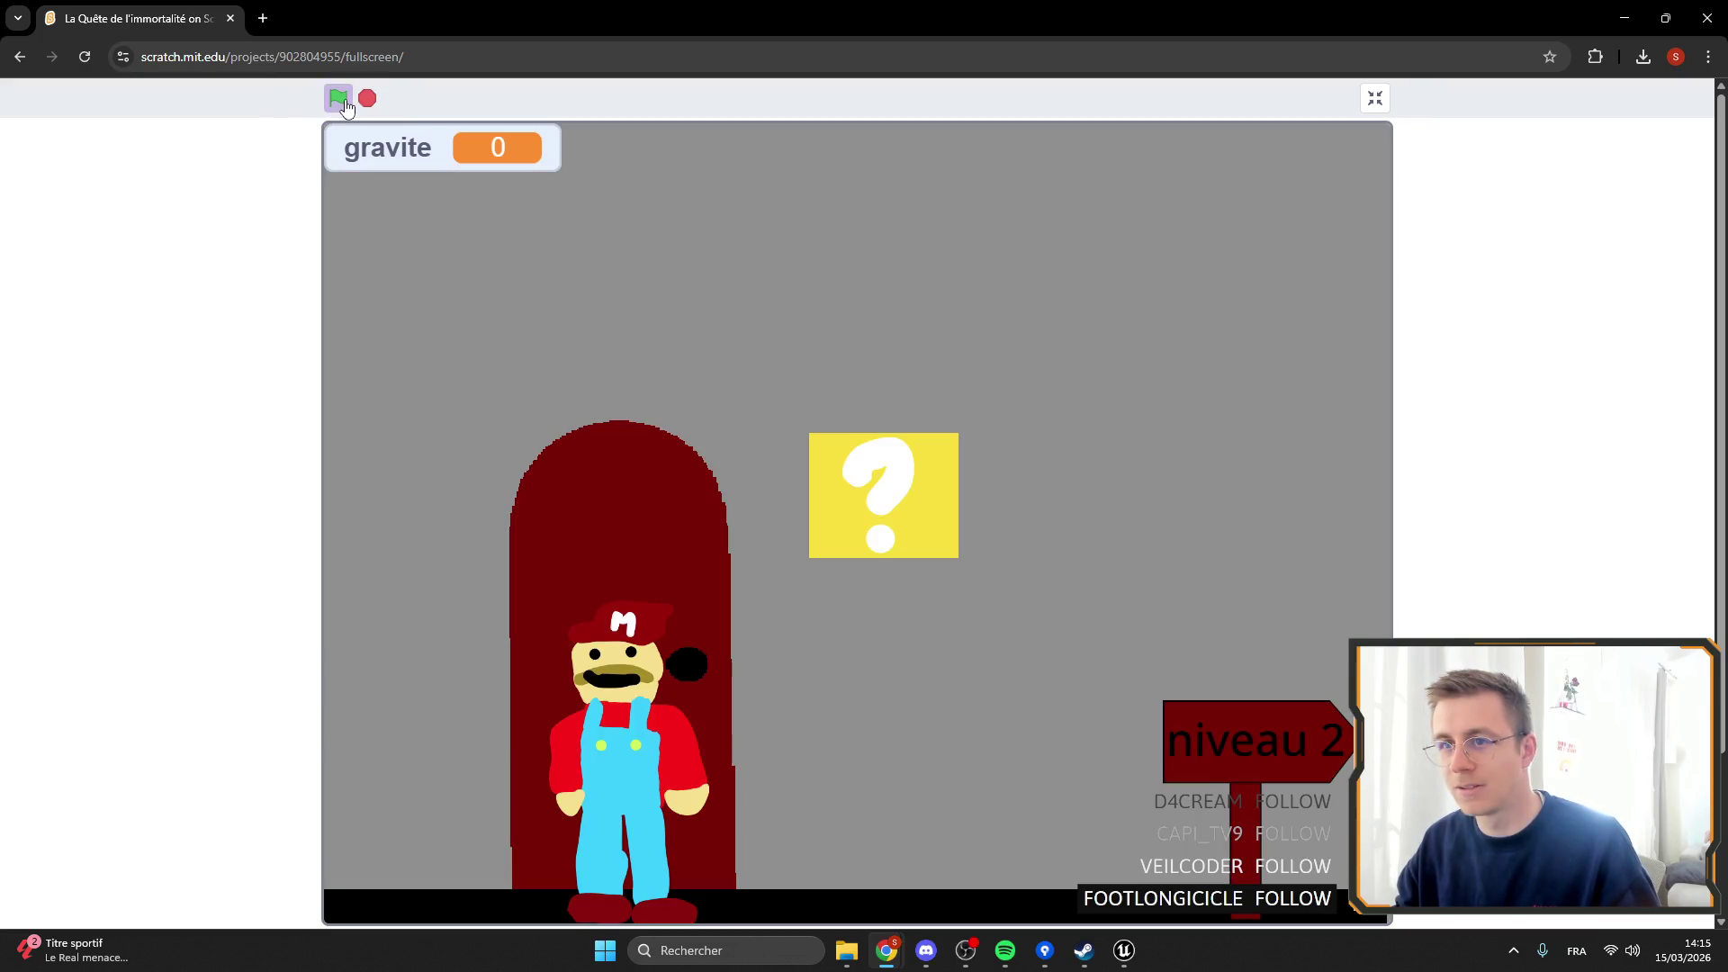
Play the first run past the door and question block until game over, then exit fullscreen.
key(Right)
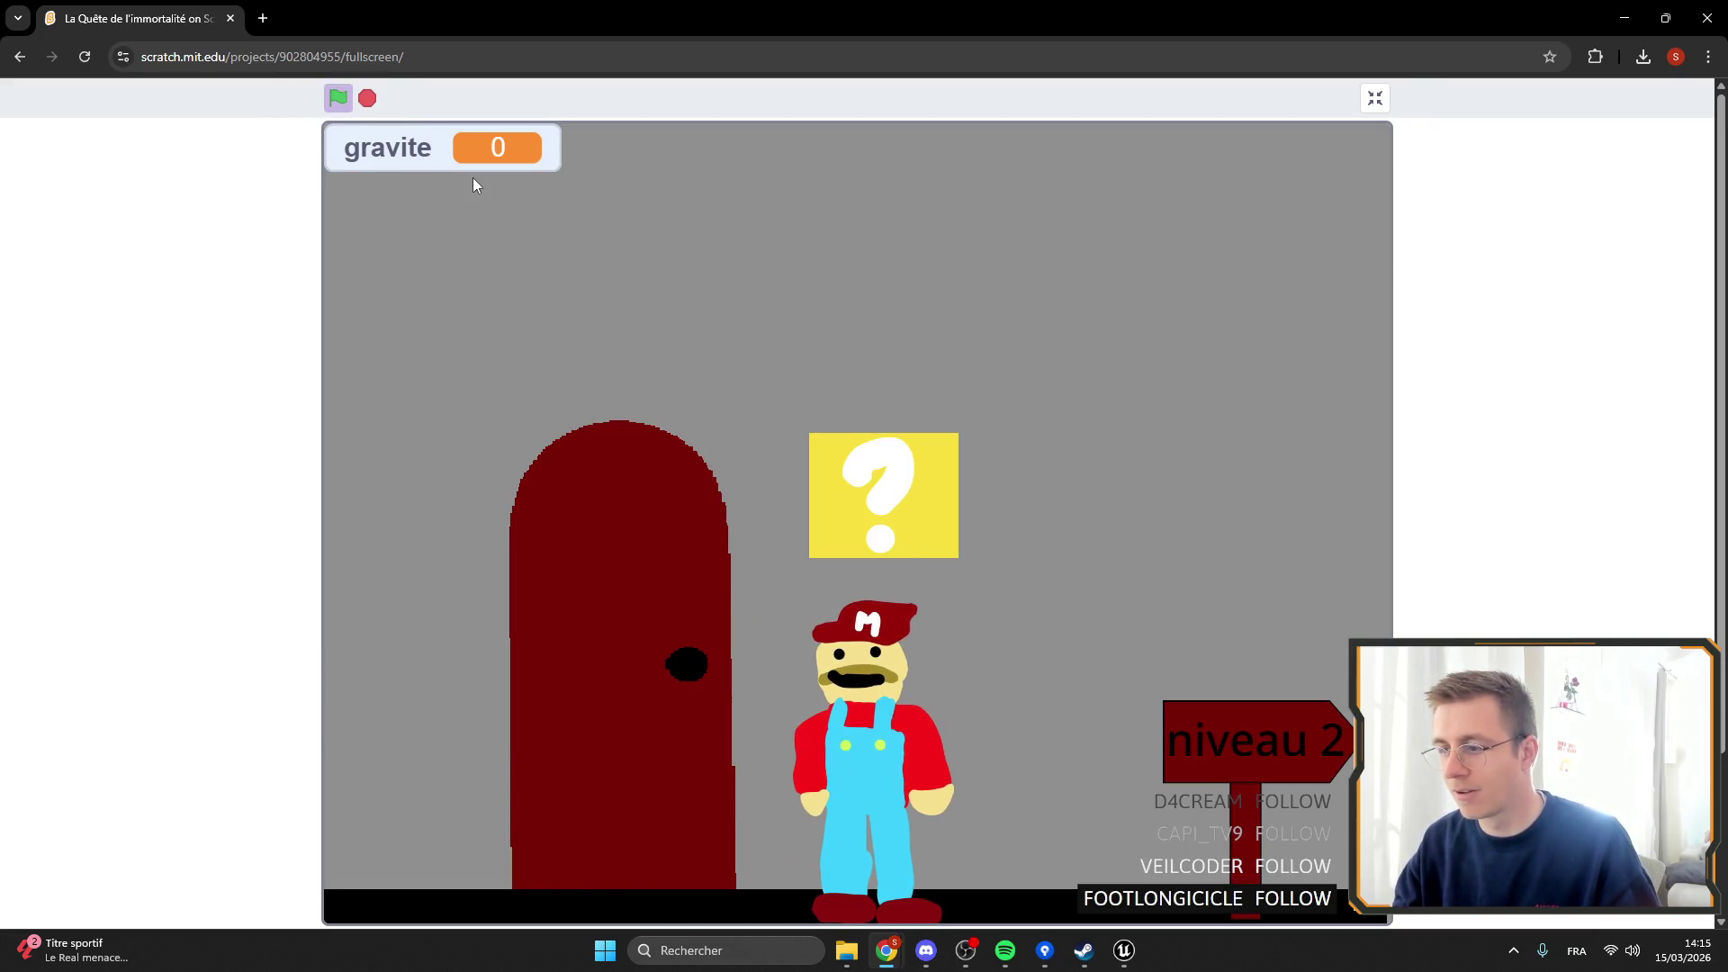
key(Left)
key(Up)
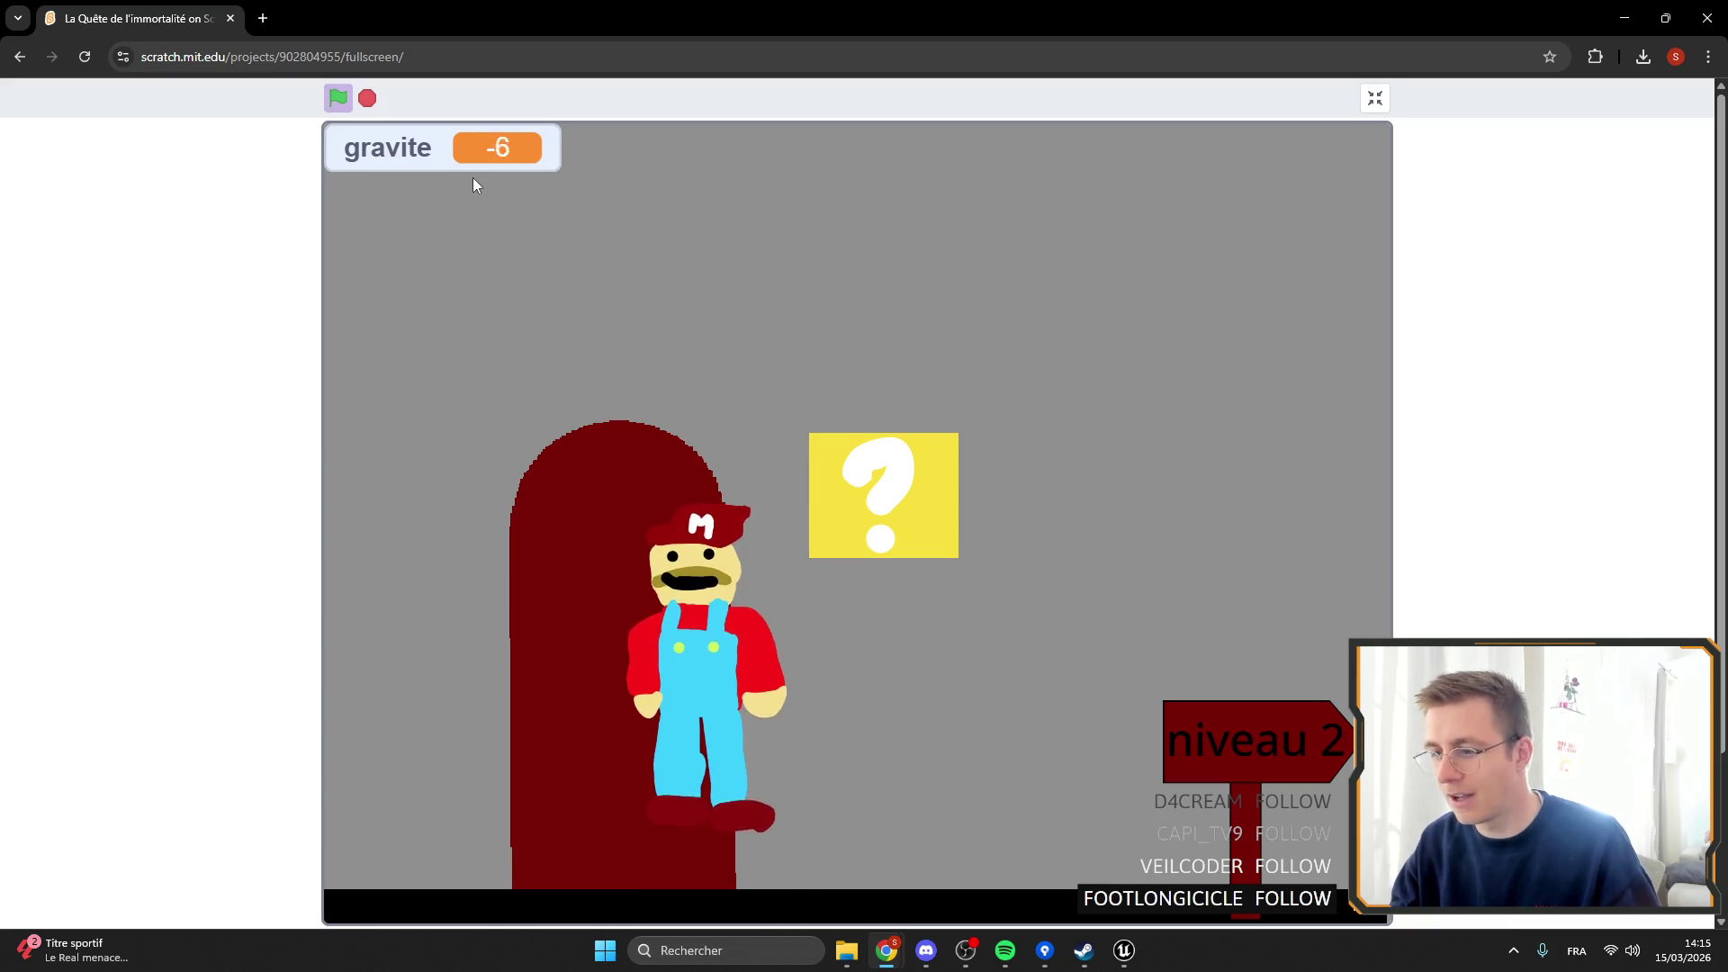
key(Right)
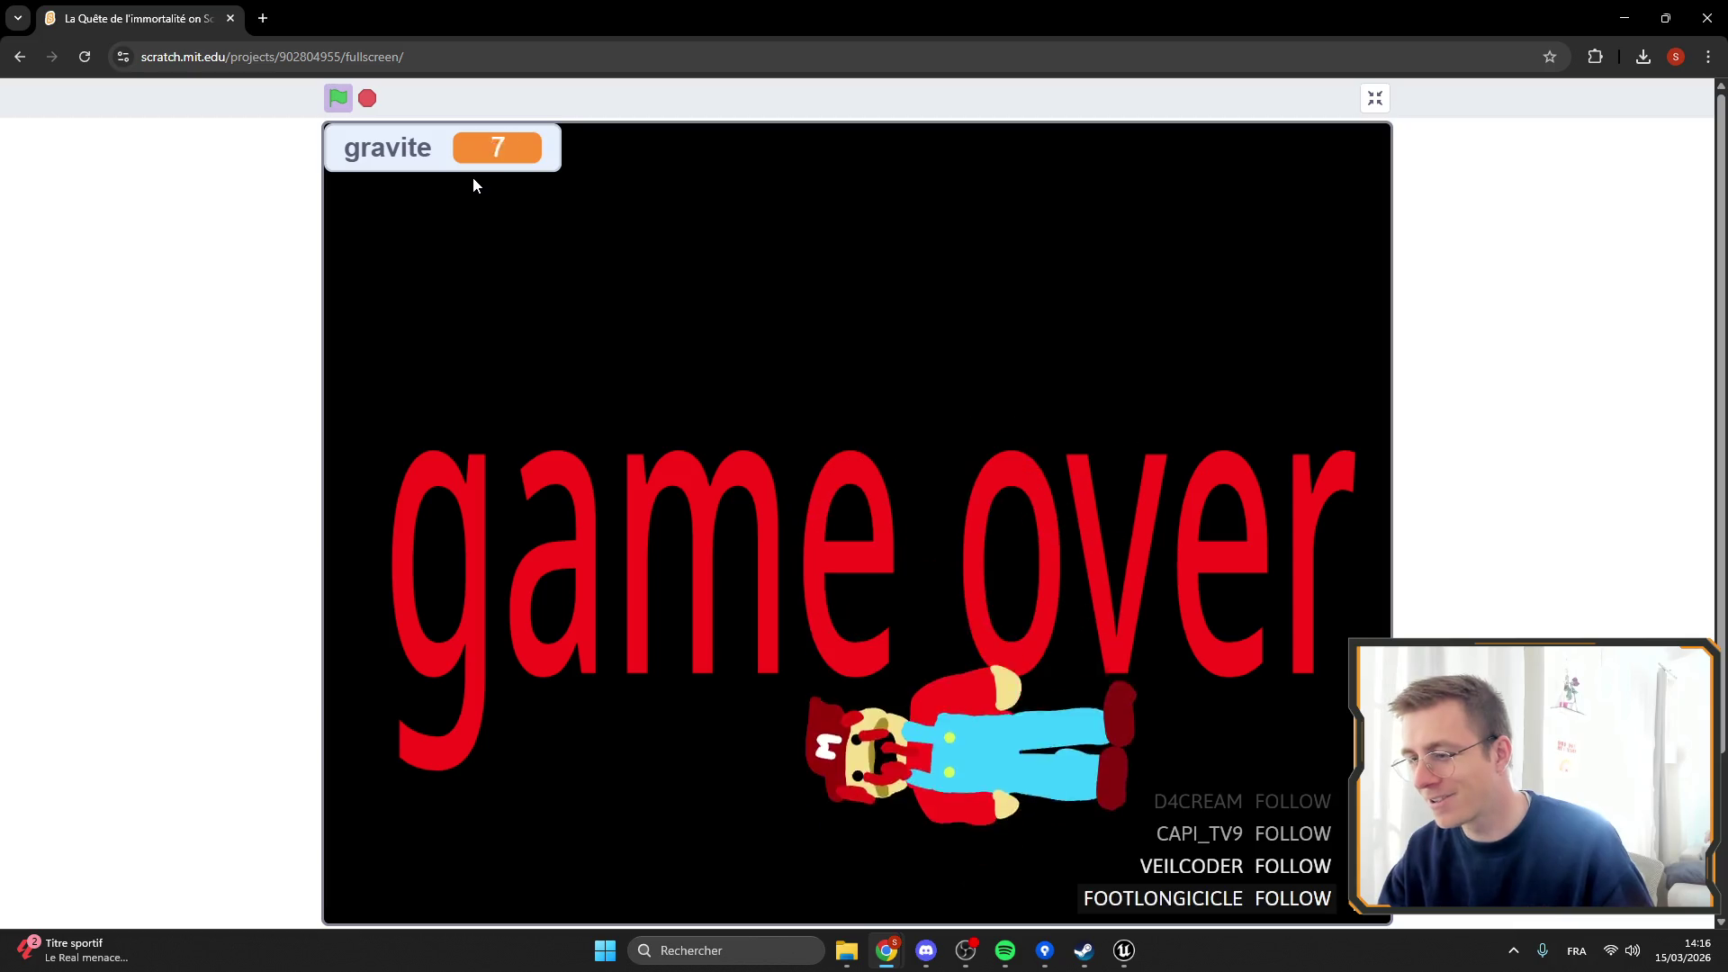
click(1371, 102)
Restart the game fullscreen and play into niveau 3's dark level.
scroll(673, 317, up, 2)
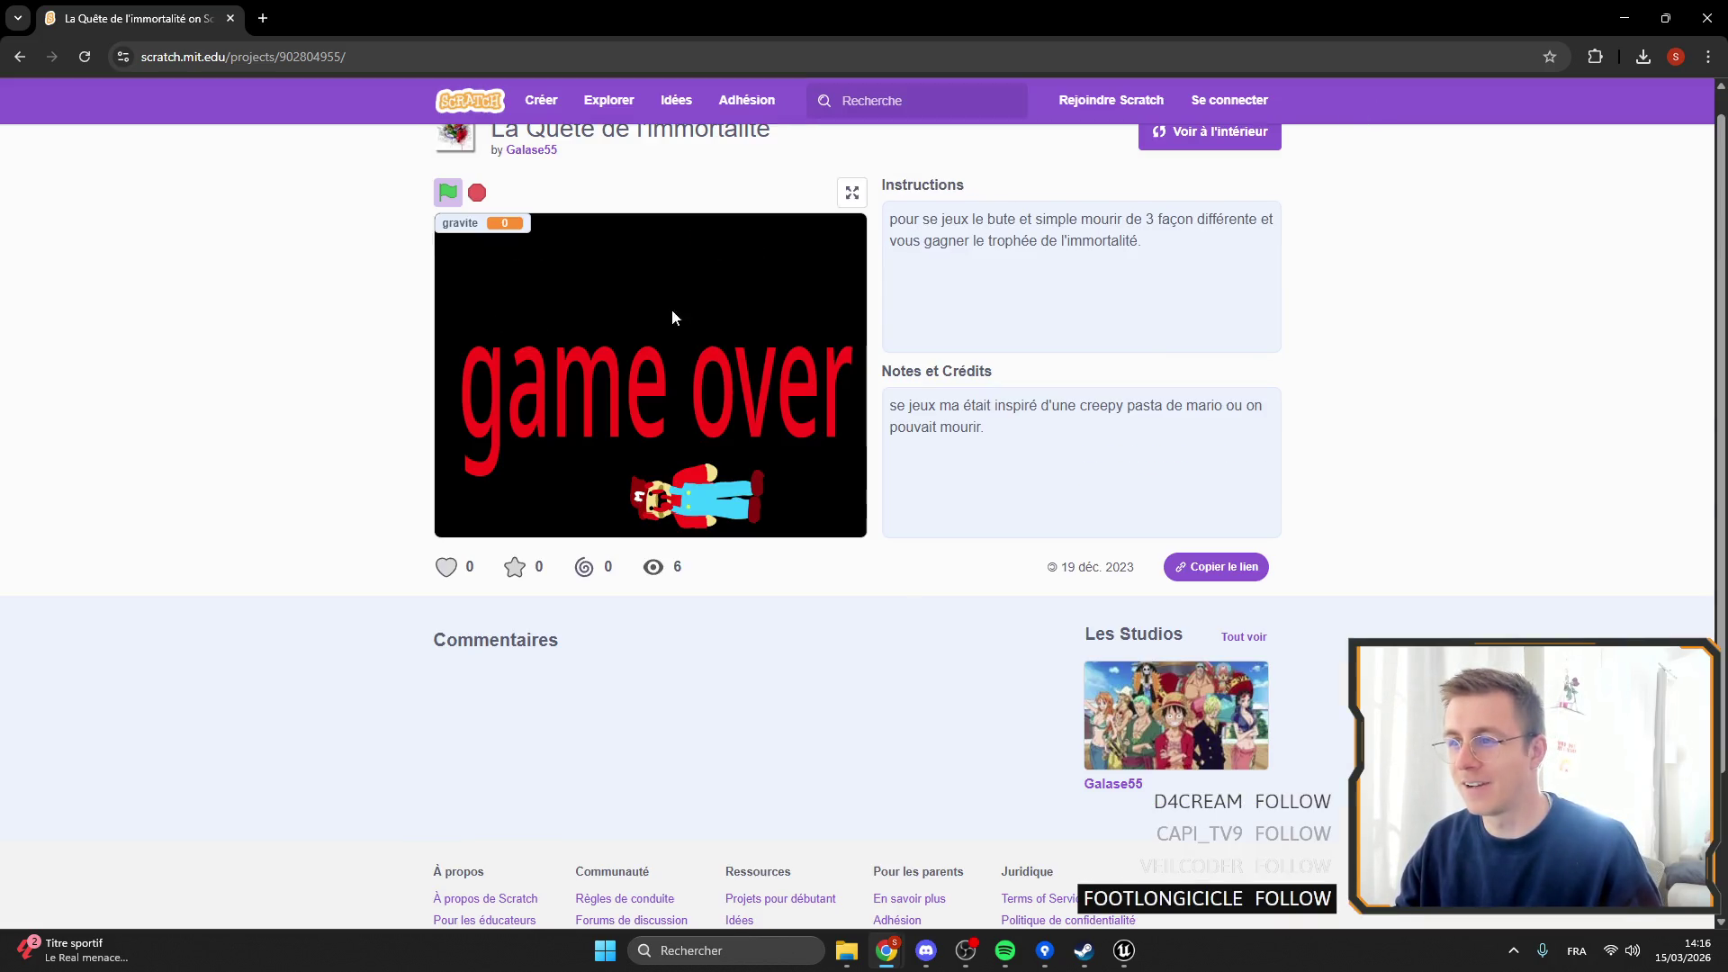
click(460, 199)
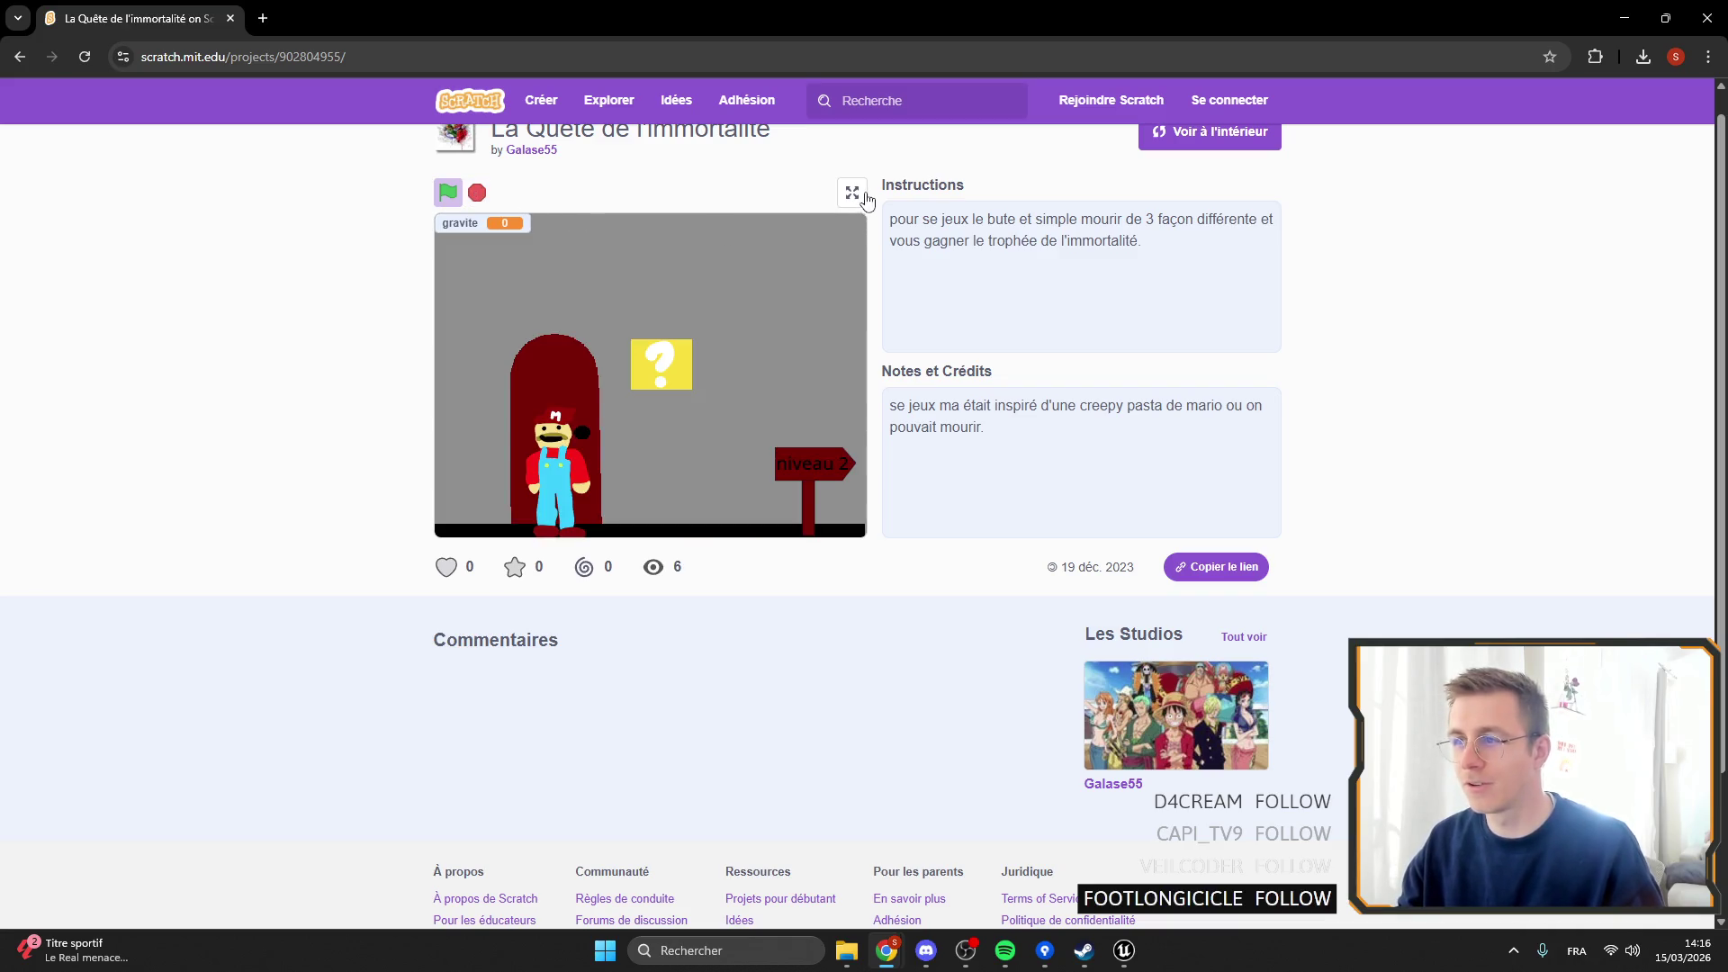
click(862, 196)
key(Right)
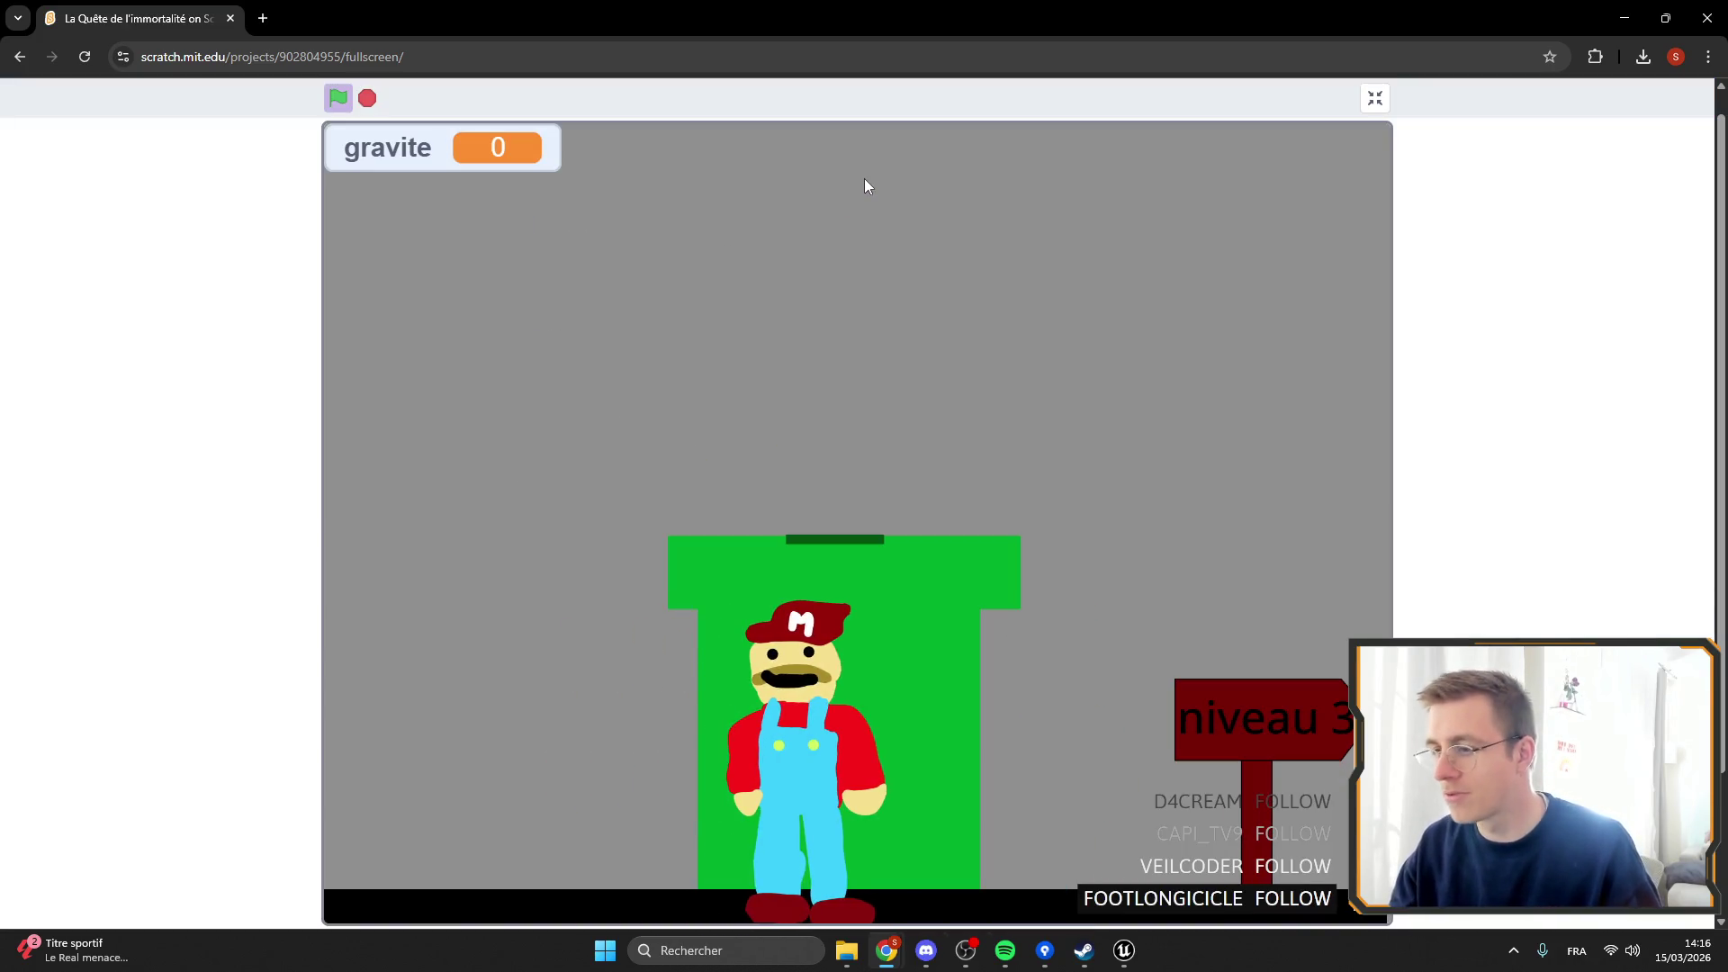
key(Down)
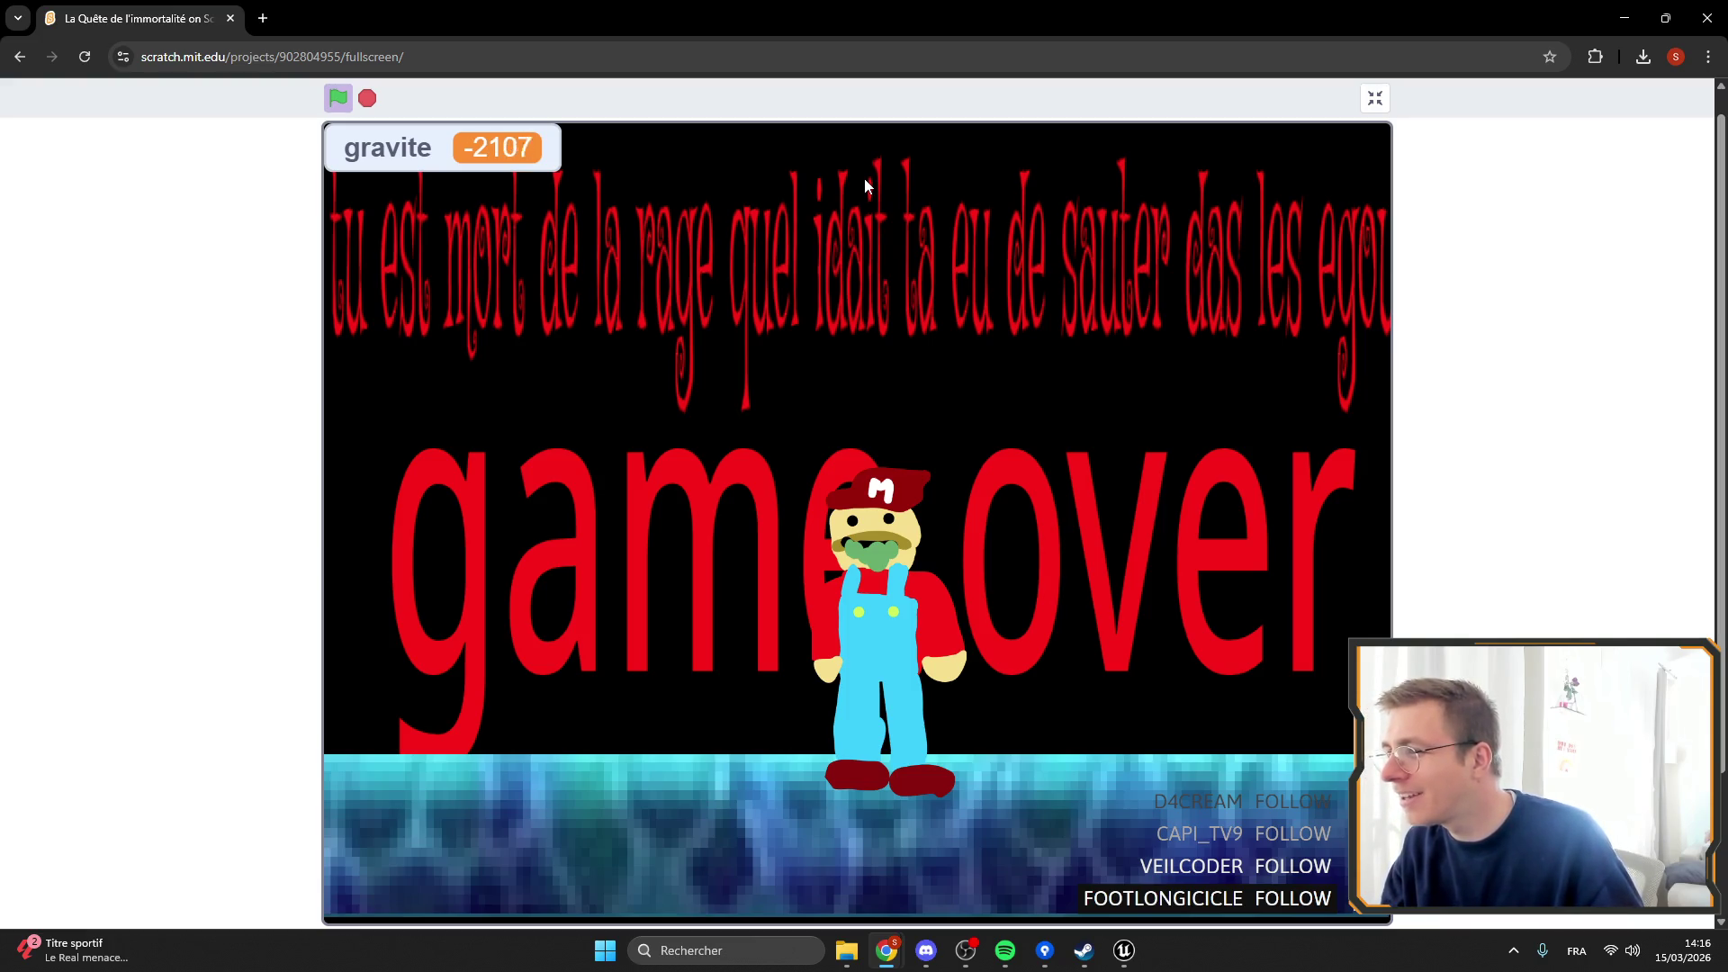
Exit fullscreen, go back to the grave icon image results, and close Chrome.
key(Escape)
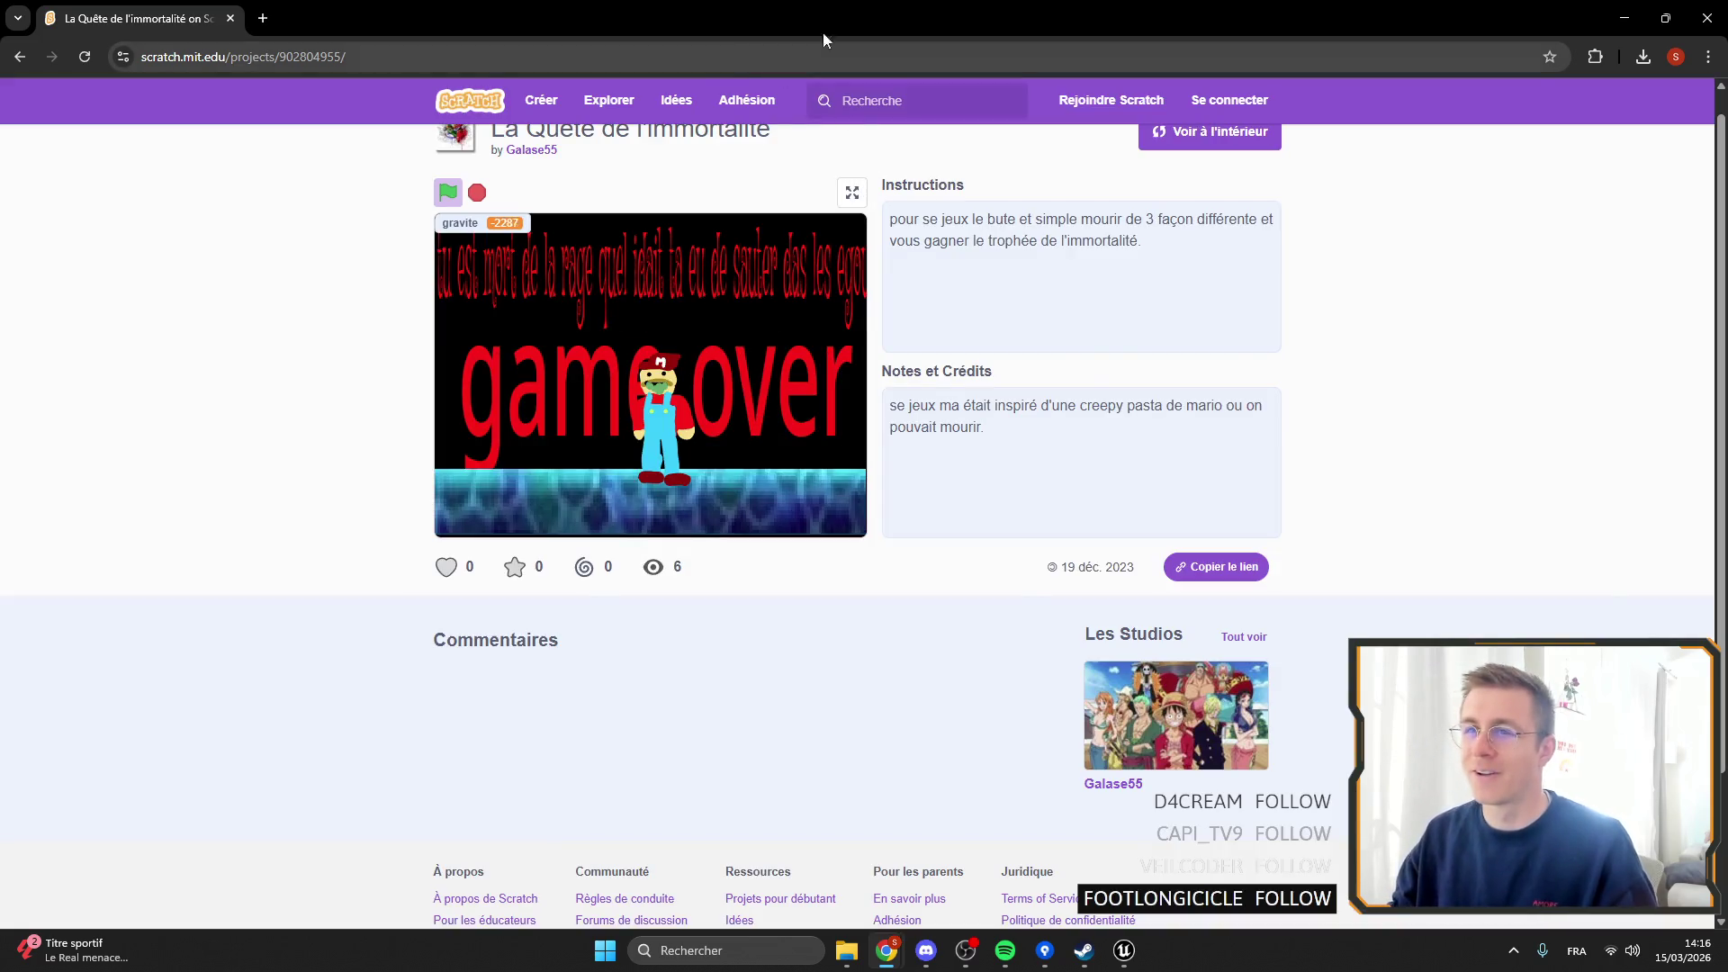
key(alt+Left)
click(1707, 18)
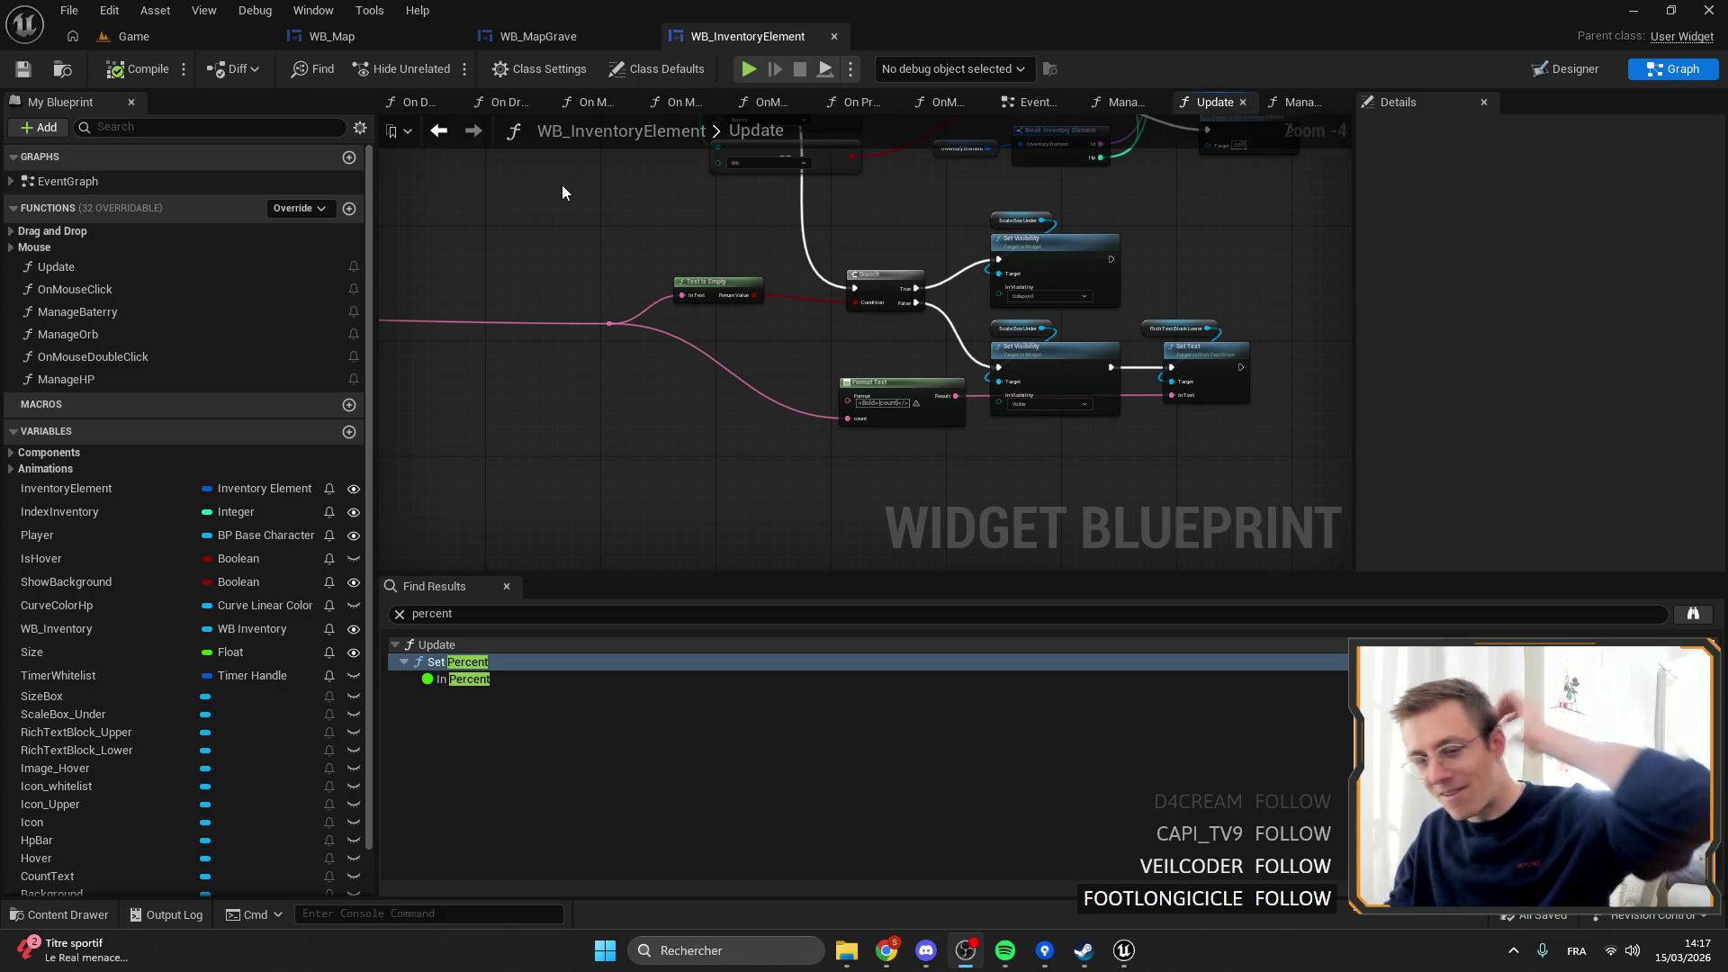
Clear the percent term from Find Results, then move through WB_Map to the Game level editor.
scroll(591, 402, down, 2)
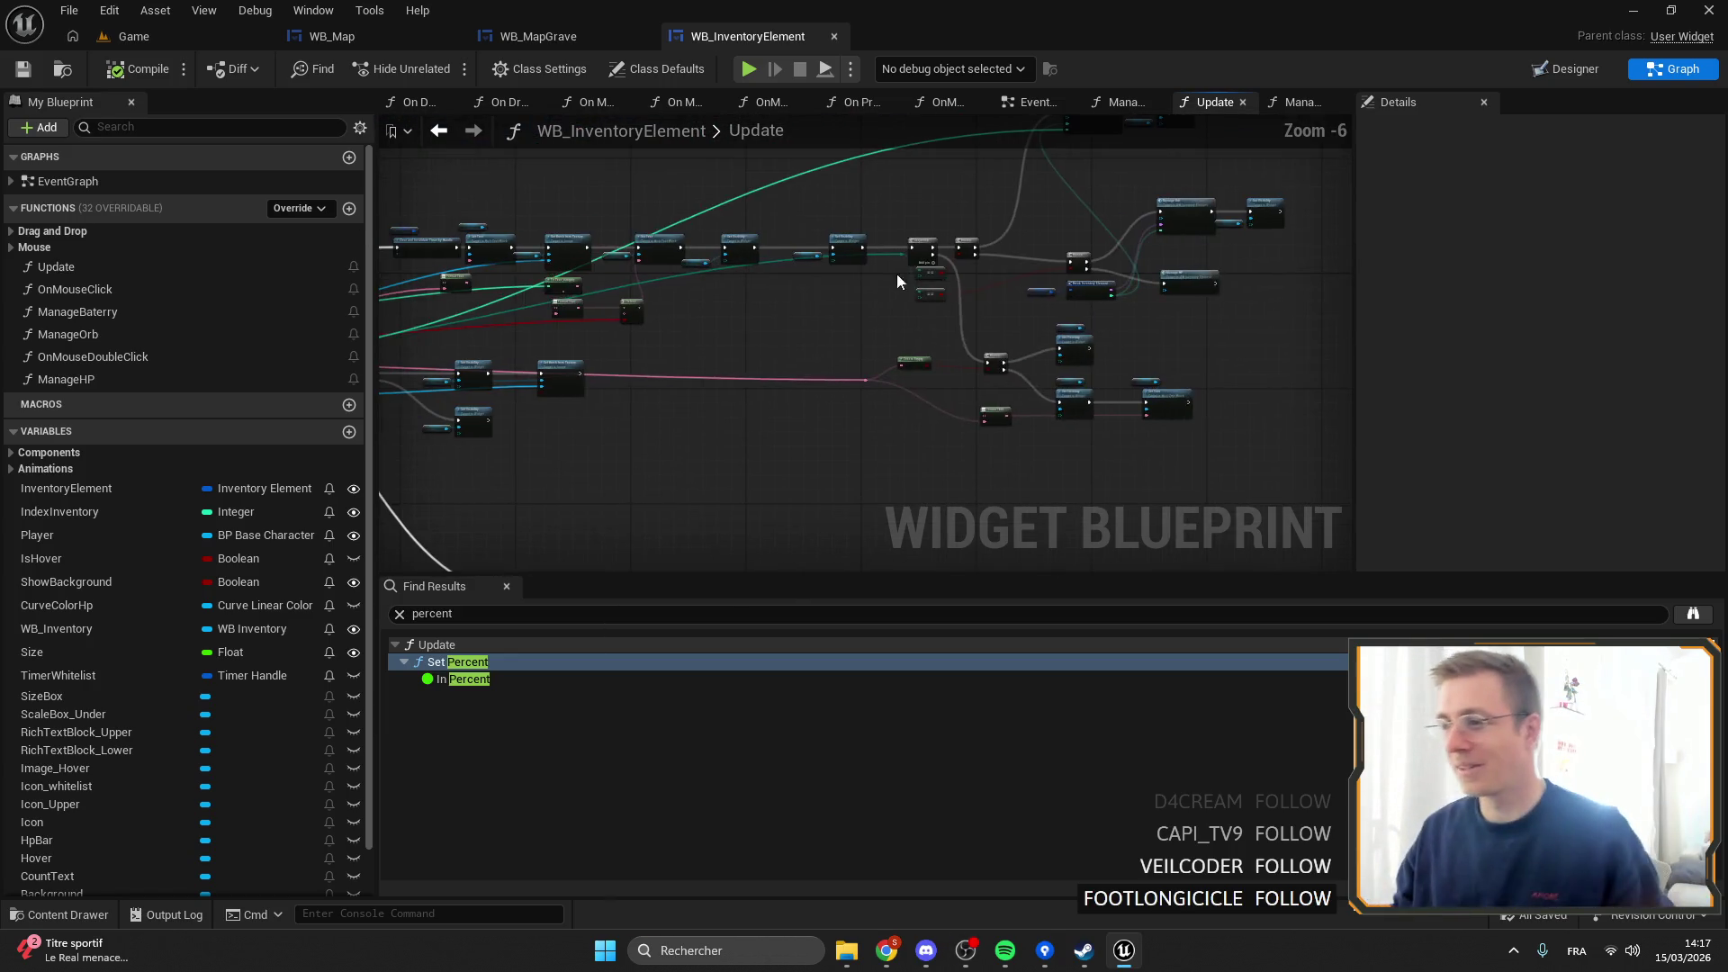
click(400, 615)
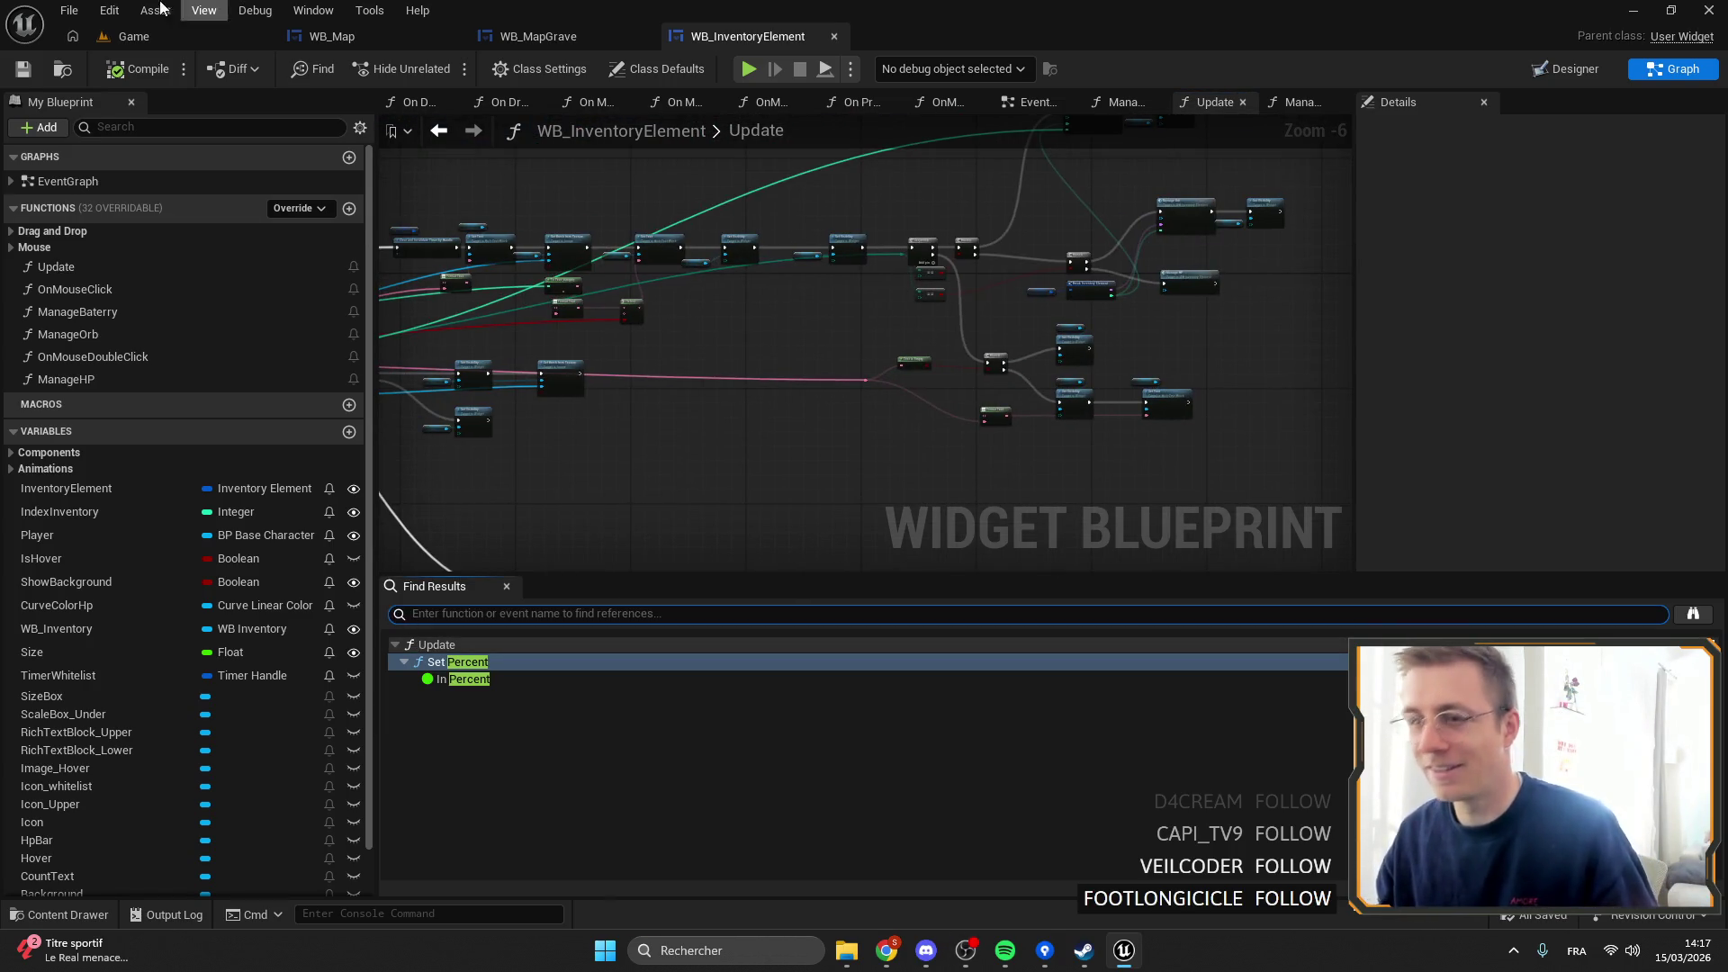
click(340, 38)
click(144, 36)
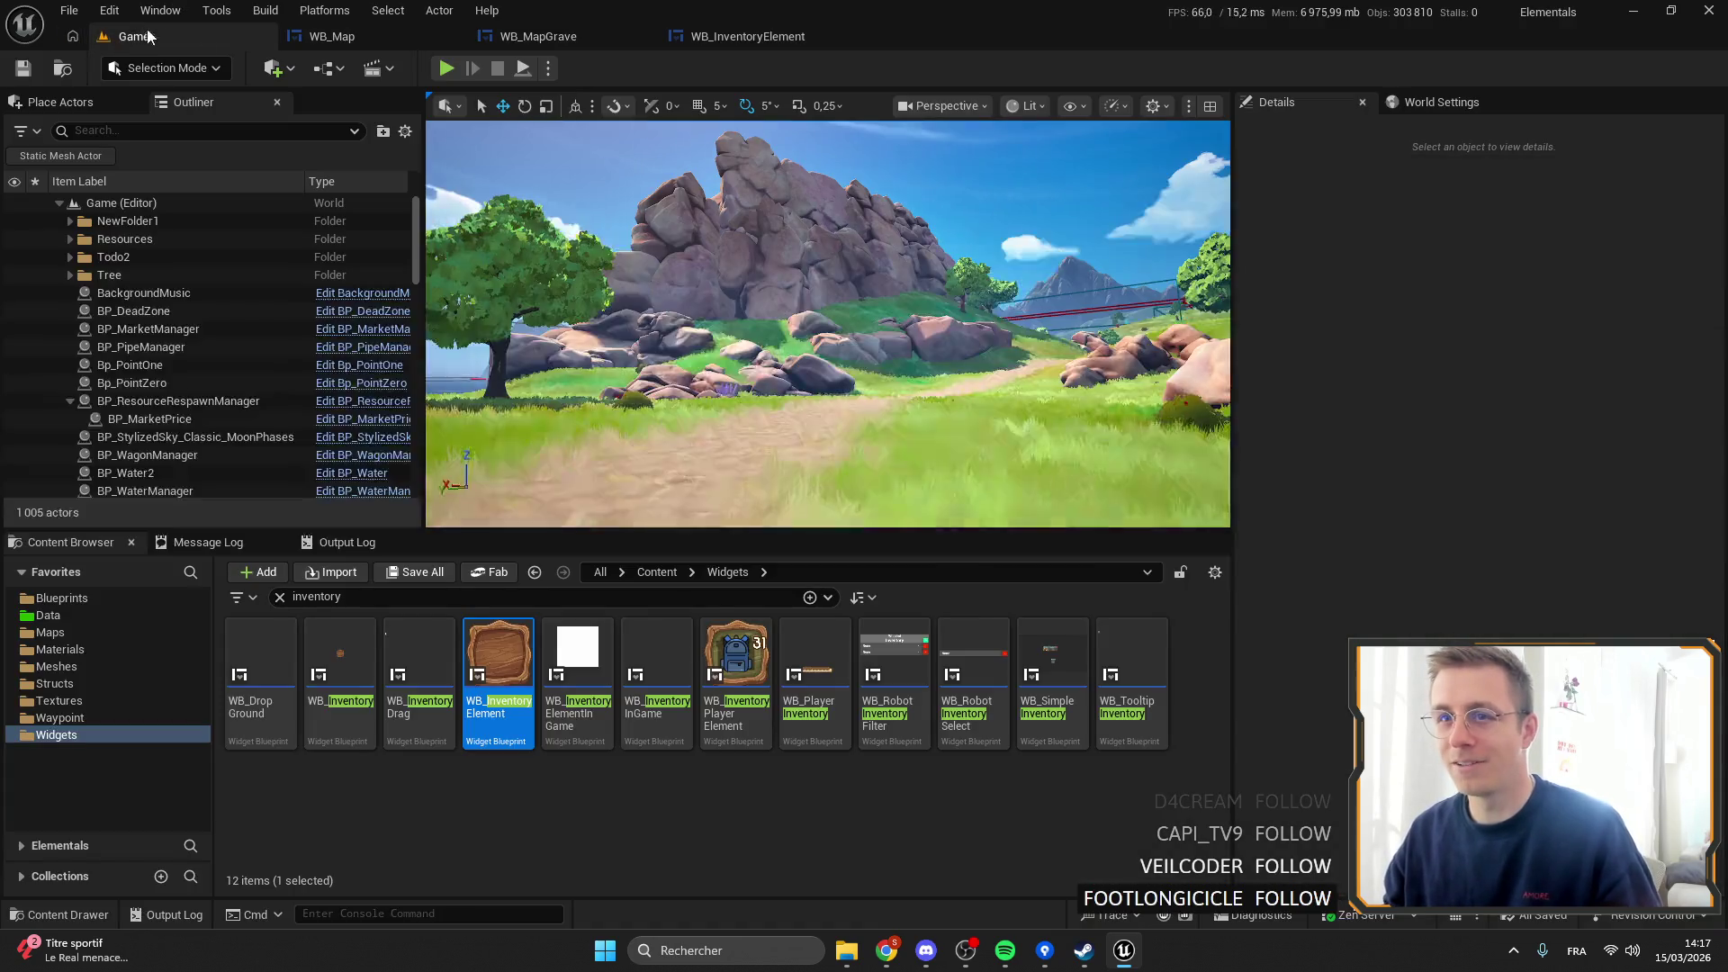
Start a play-in-editor session, toggle the map and inventory, and make the game fullscreen.
click(444, 69)
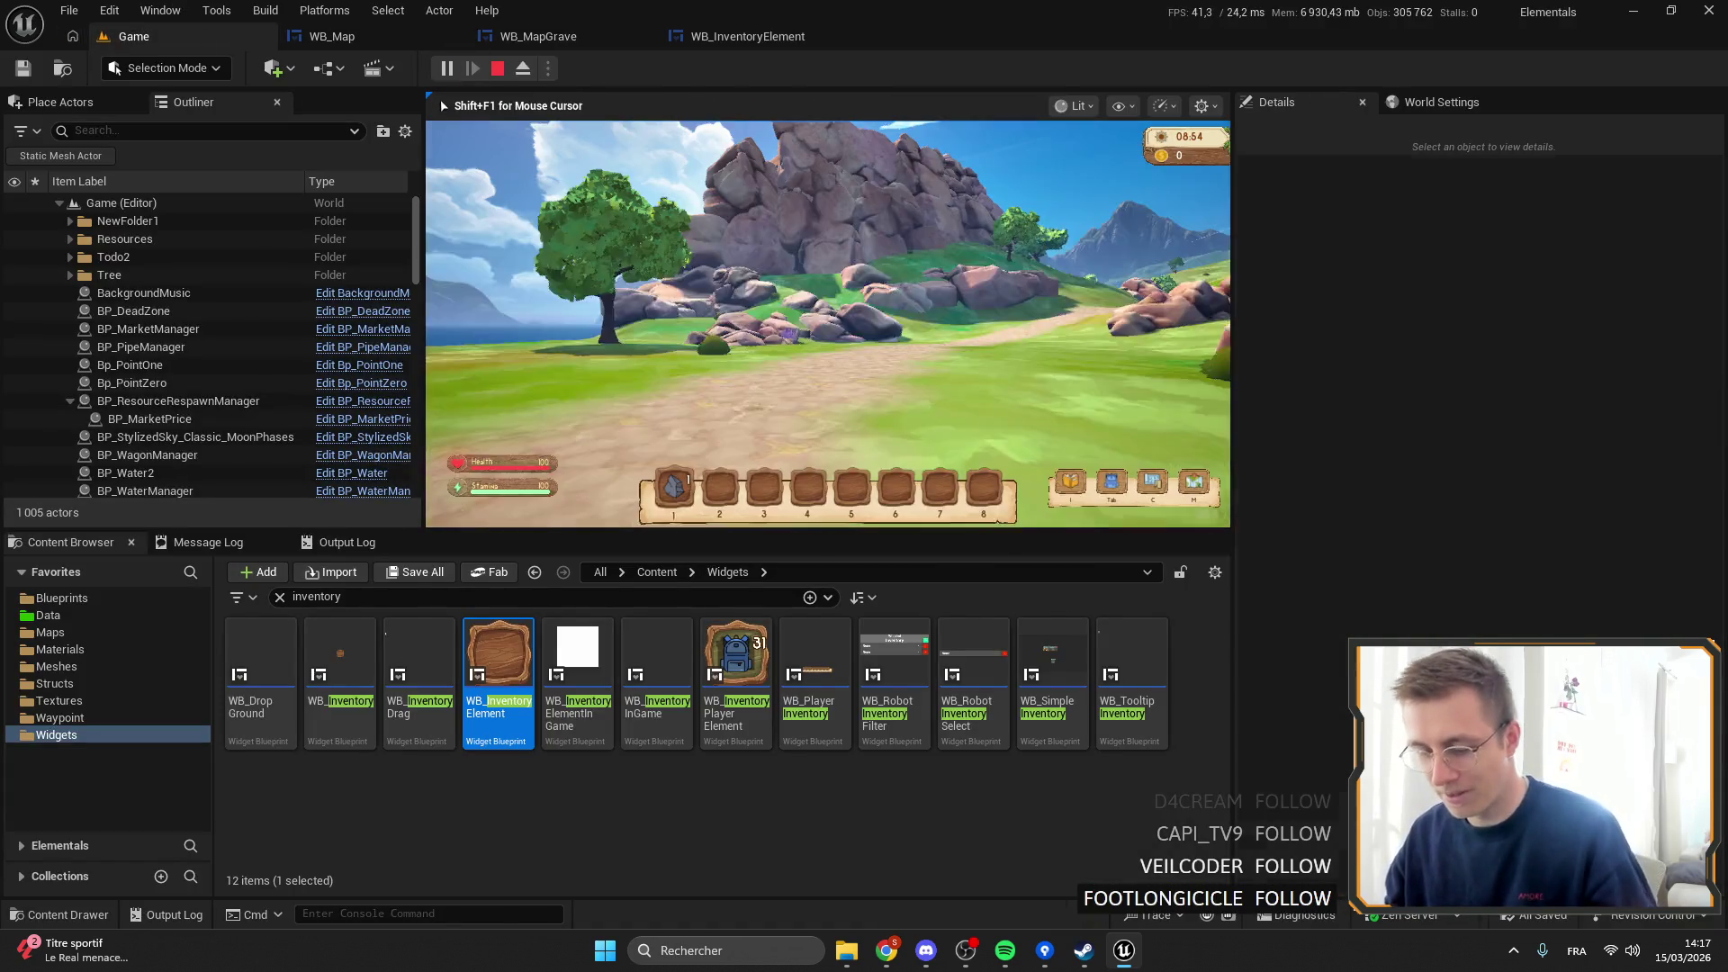
key(m)
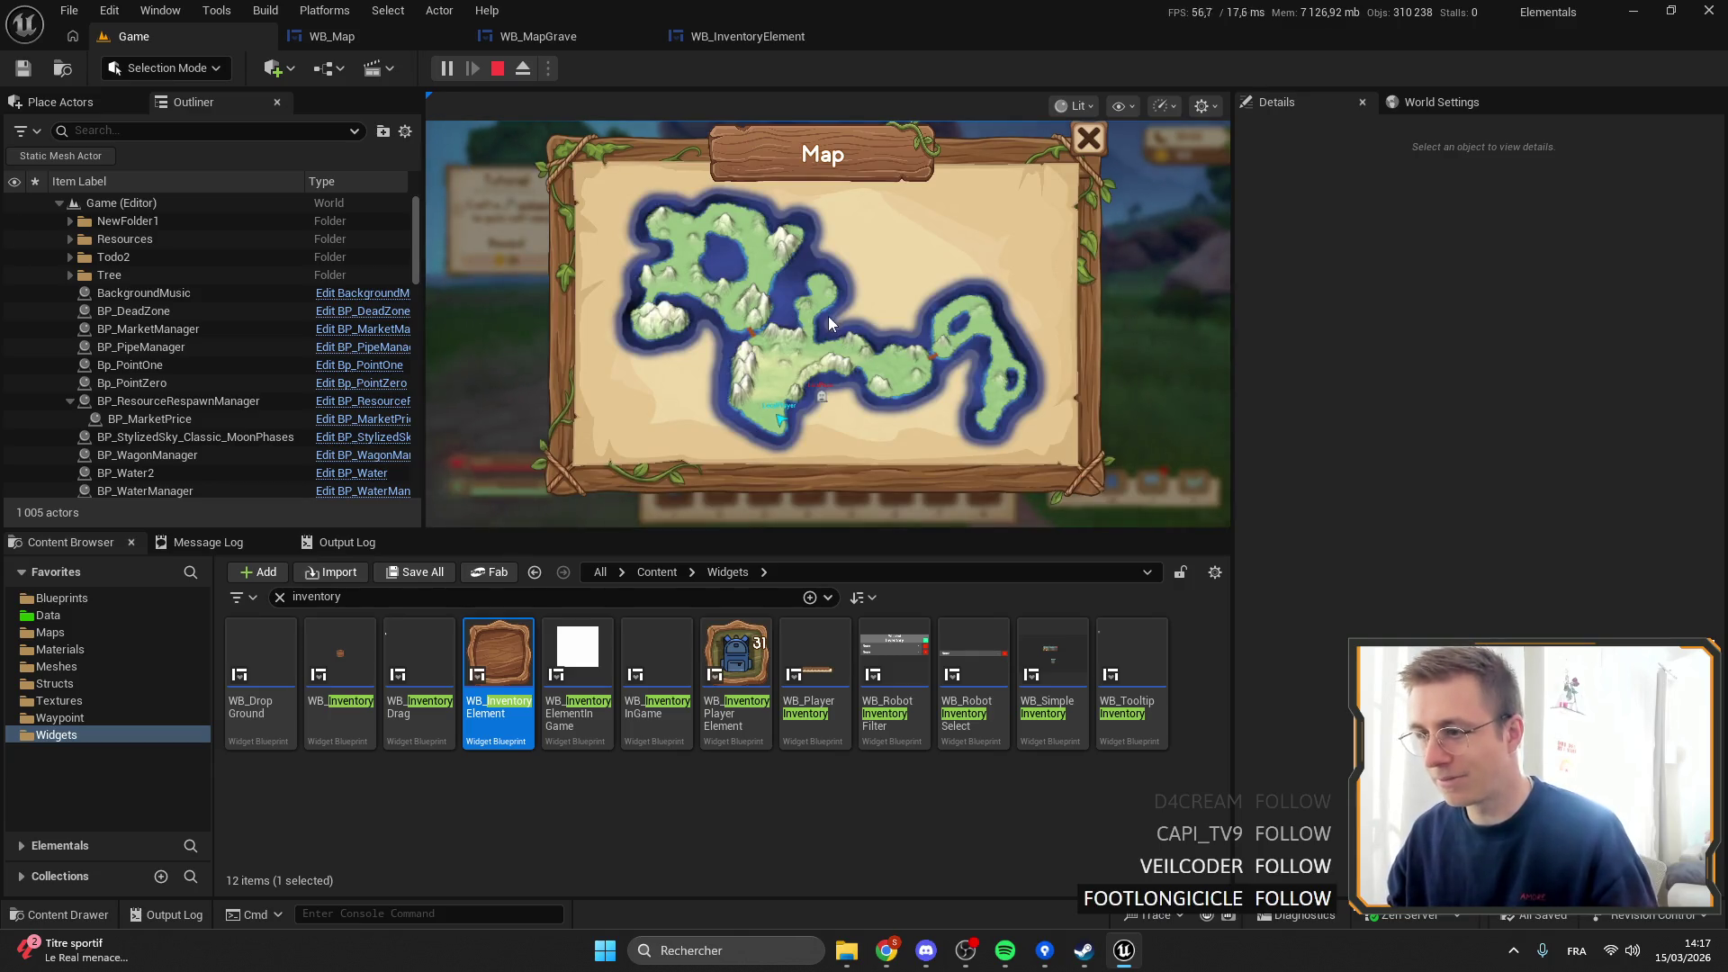
key(m)
key(Tab)
key(Tab)
key(Tab)
key(Tab)
key(F11)
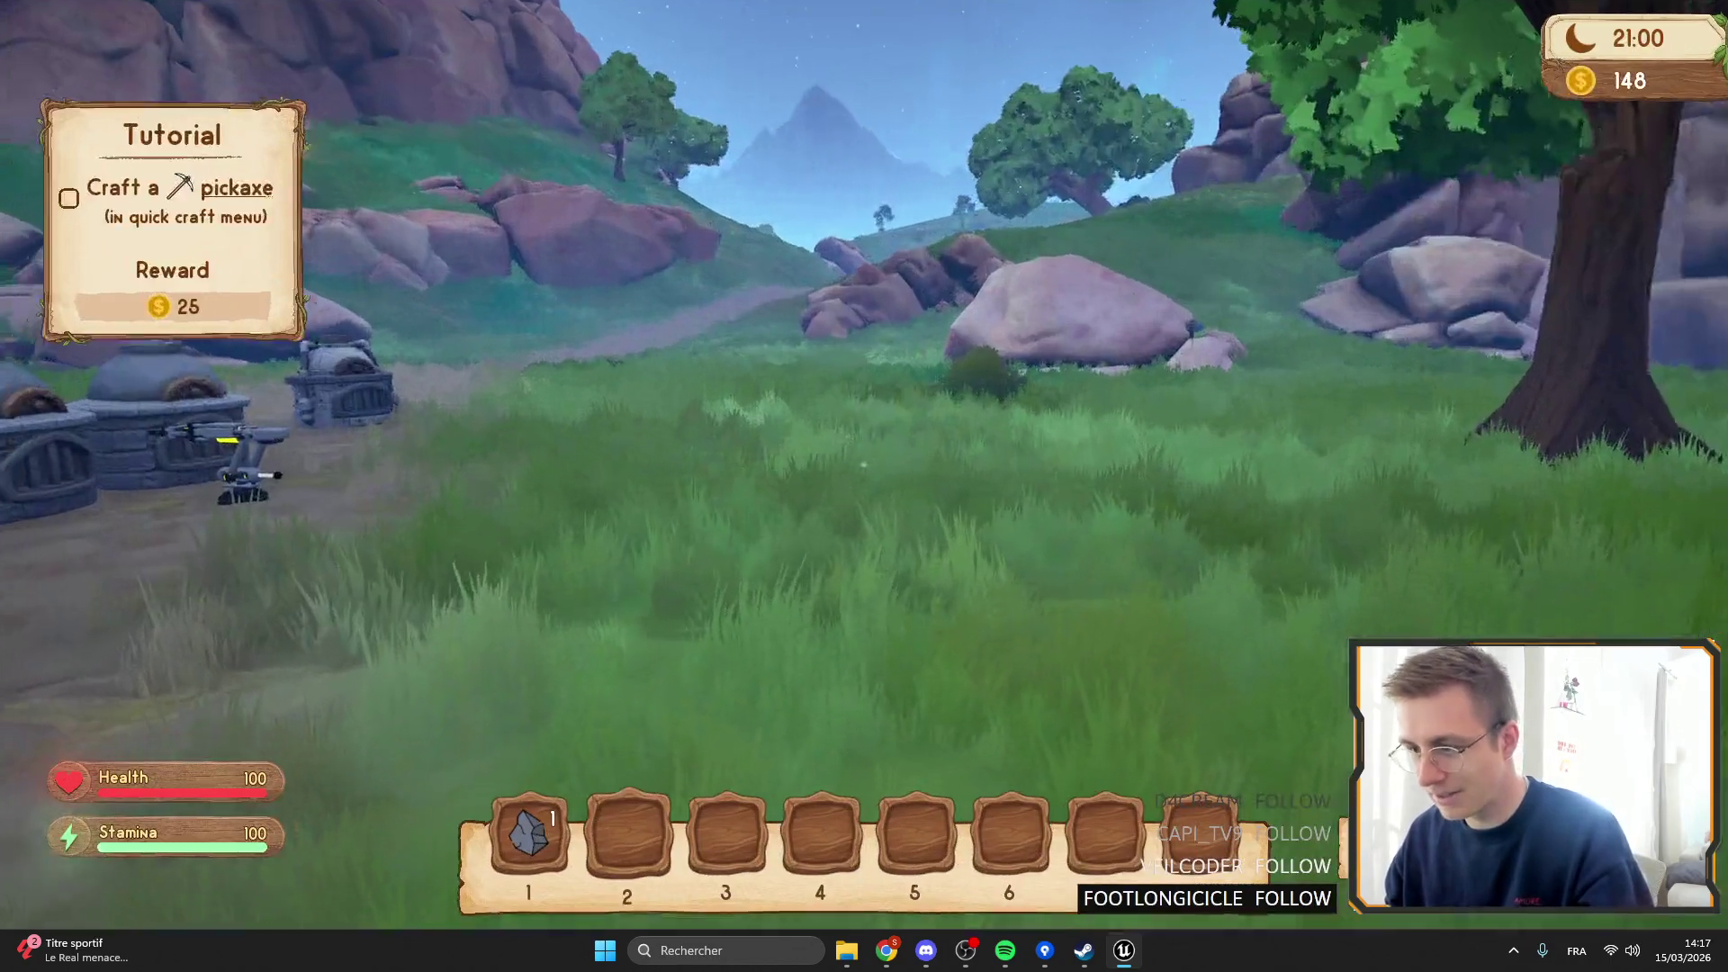
Quick-craft an Axe (Copper) into slot 3, equip it, and stop the play session.
key(c)
scroll(176, 657, down, 6)
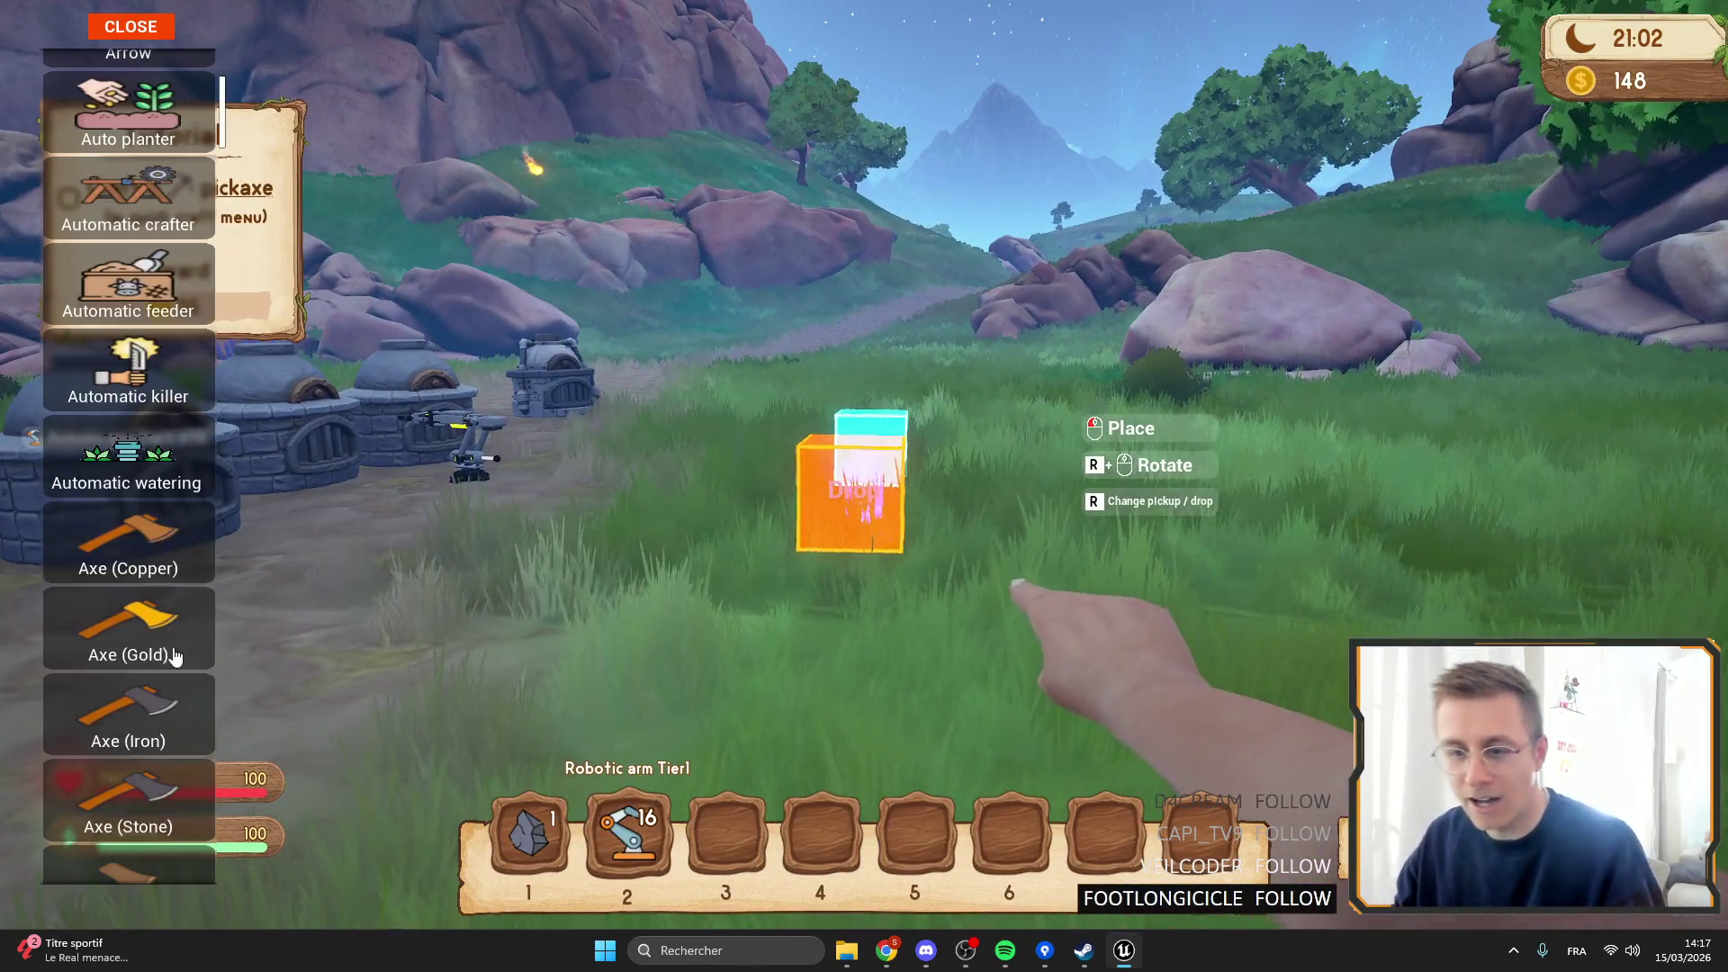
click(128, 545)
click(130, 26)
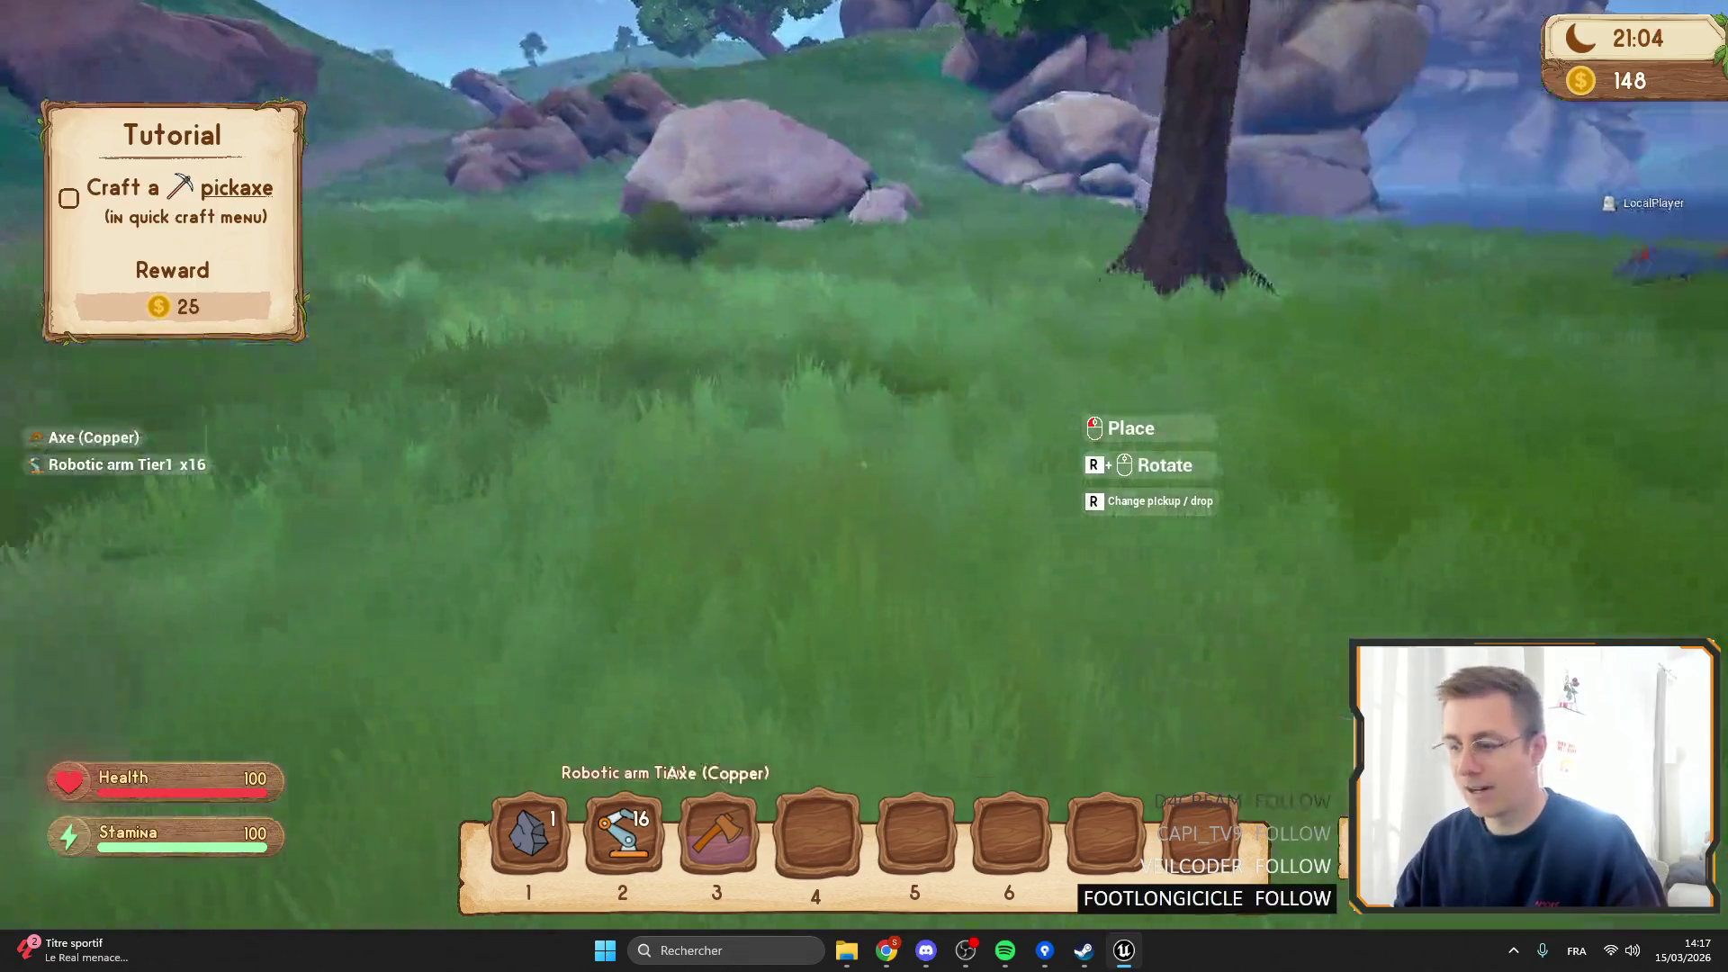
key(3)
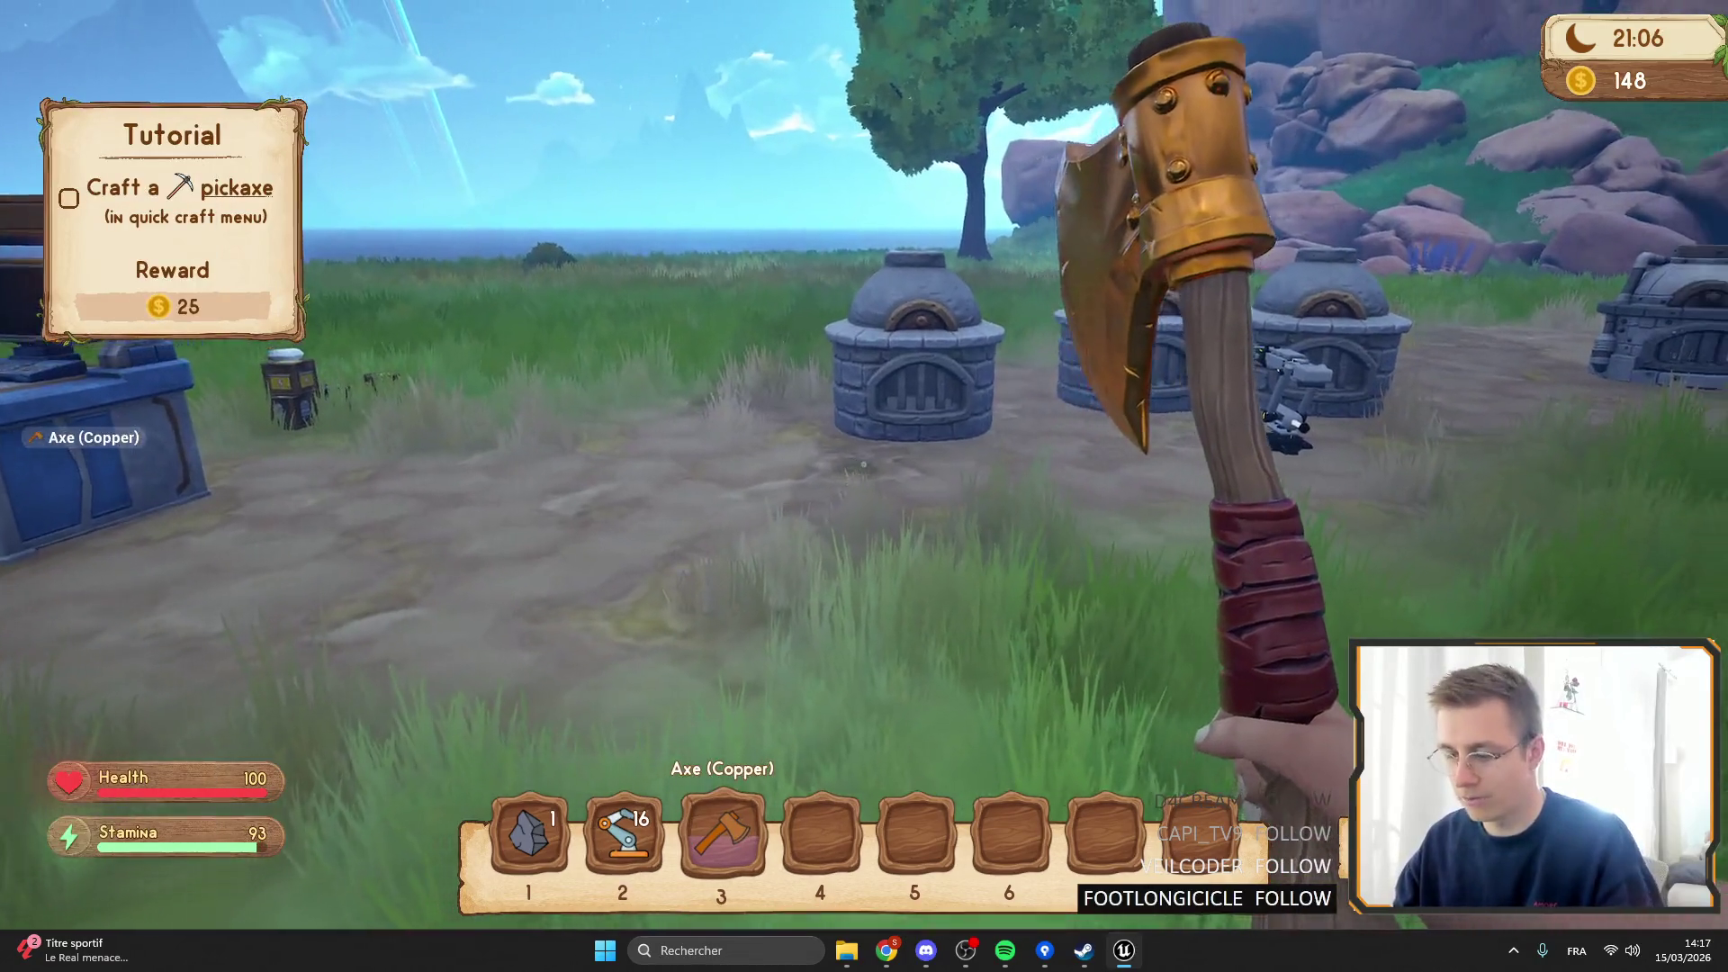
key(F11)
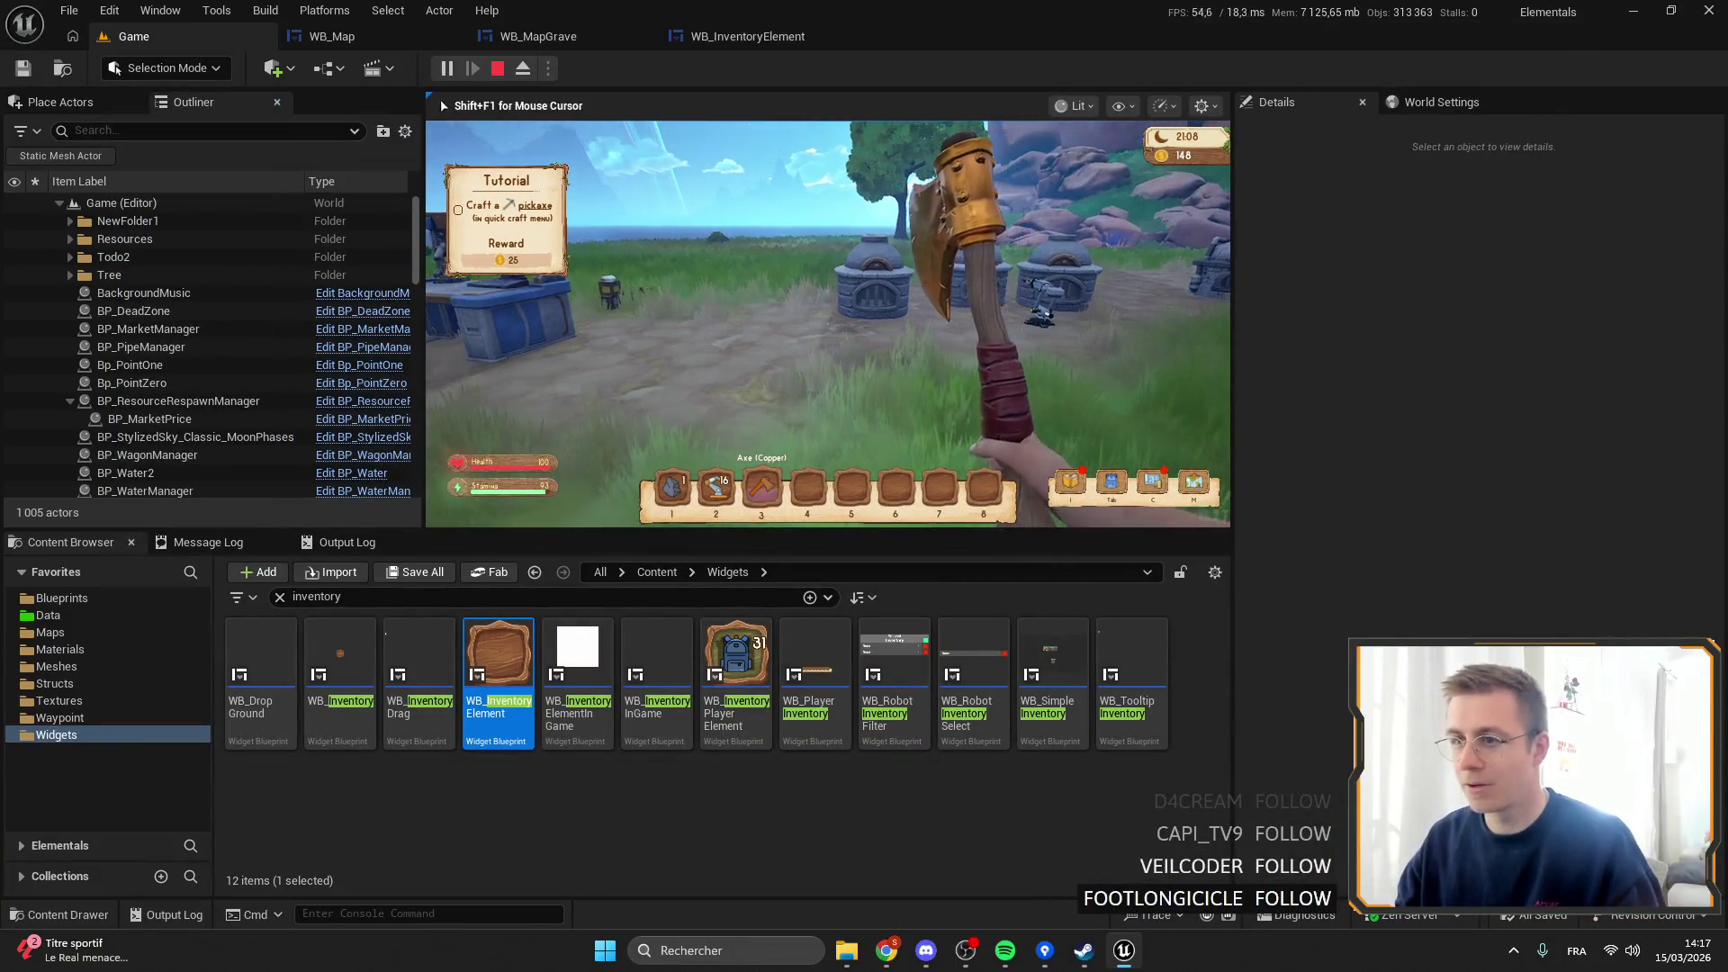
key(Escape)
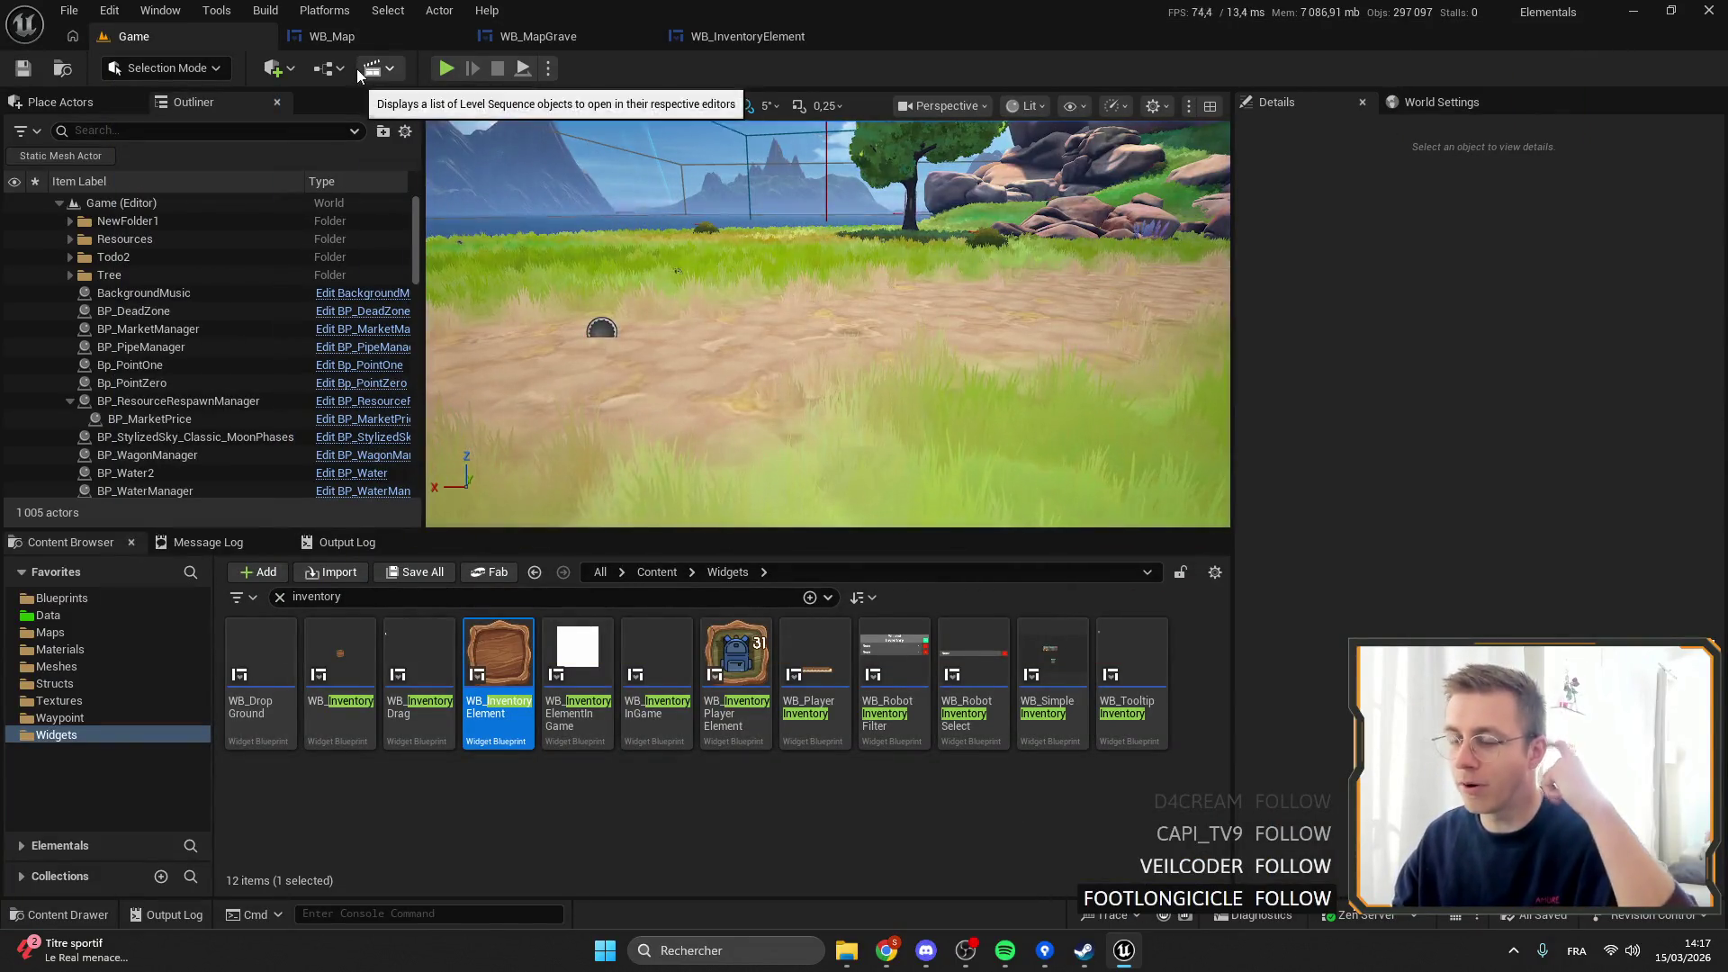
Open the UnlockSteps data table from Content/Data and select the 'Foundry time !' row.
click(49, 616)
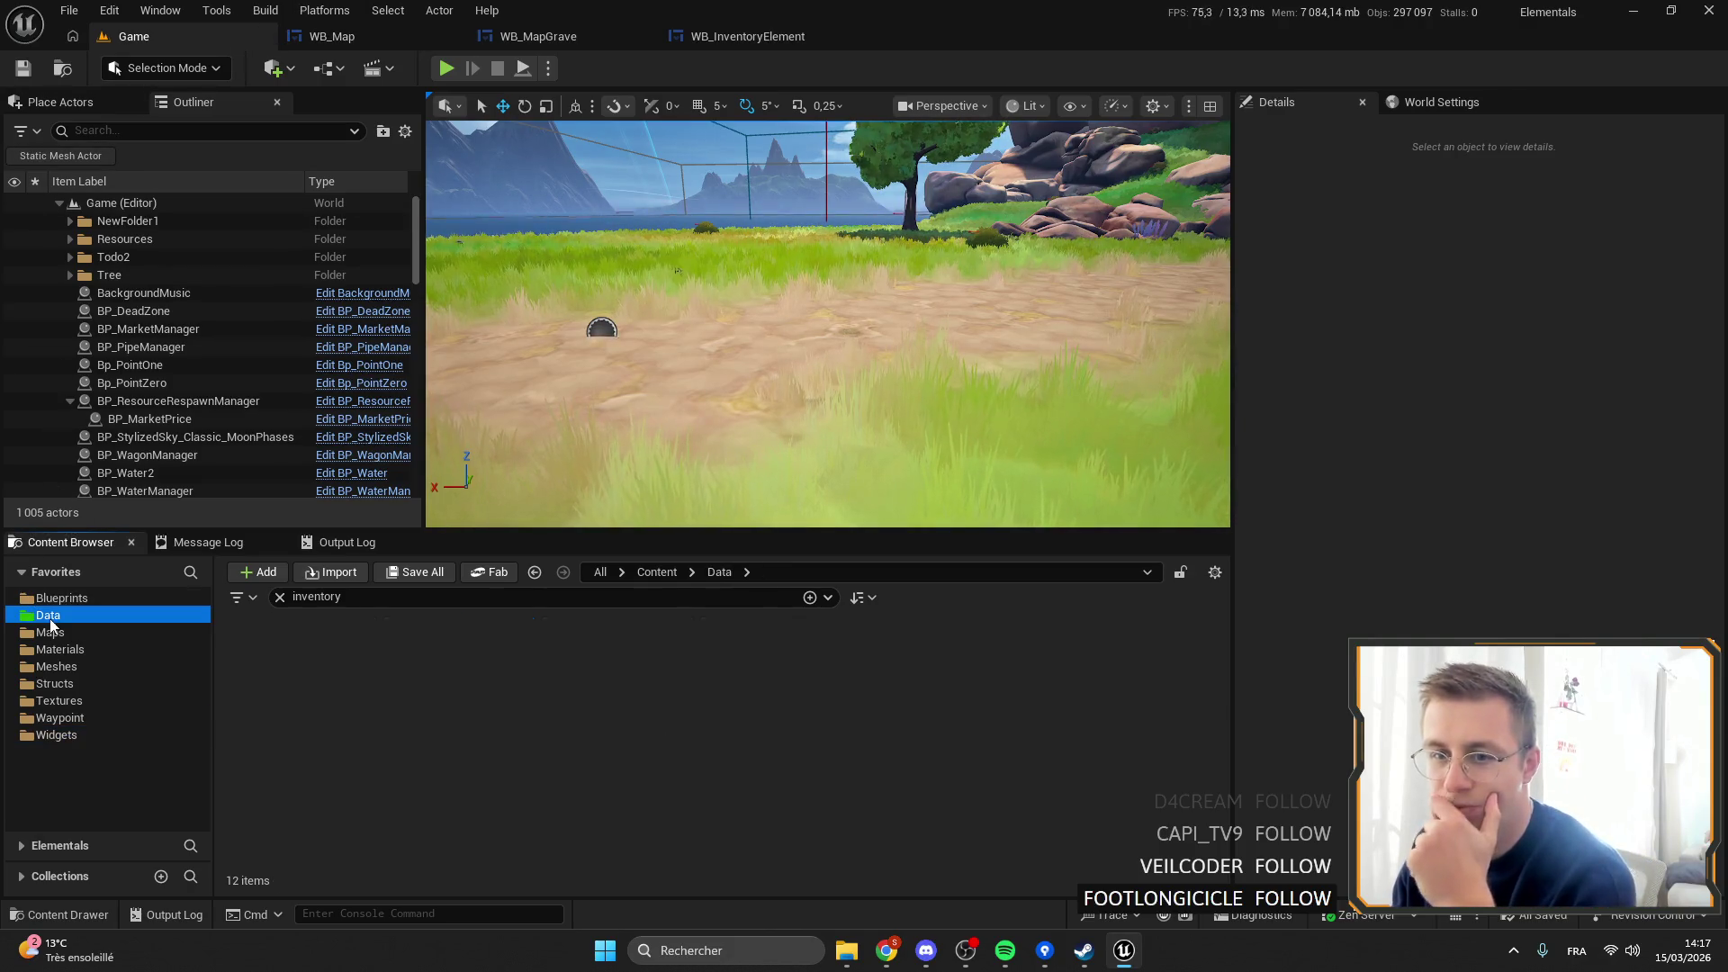
click(278, 598)
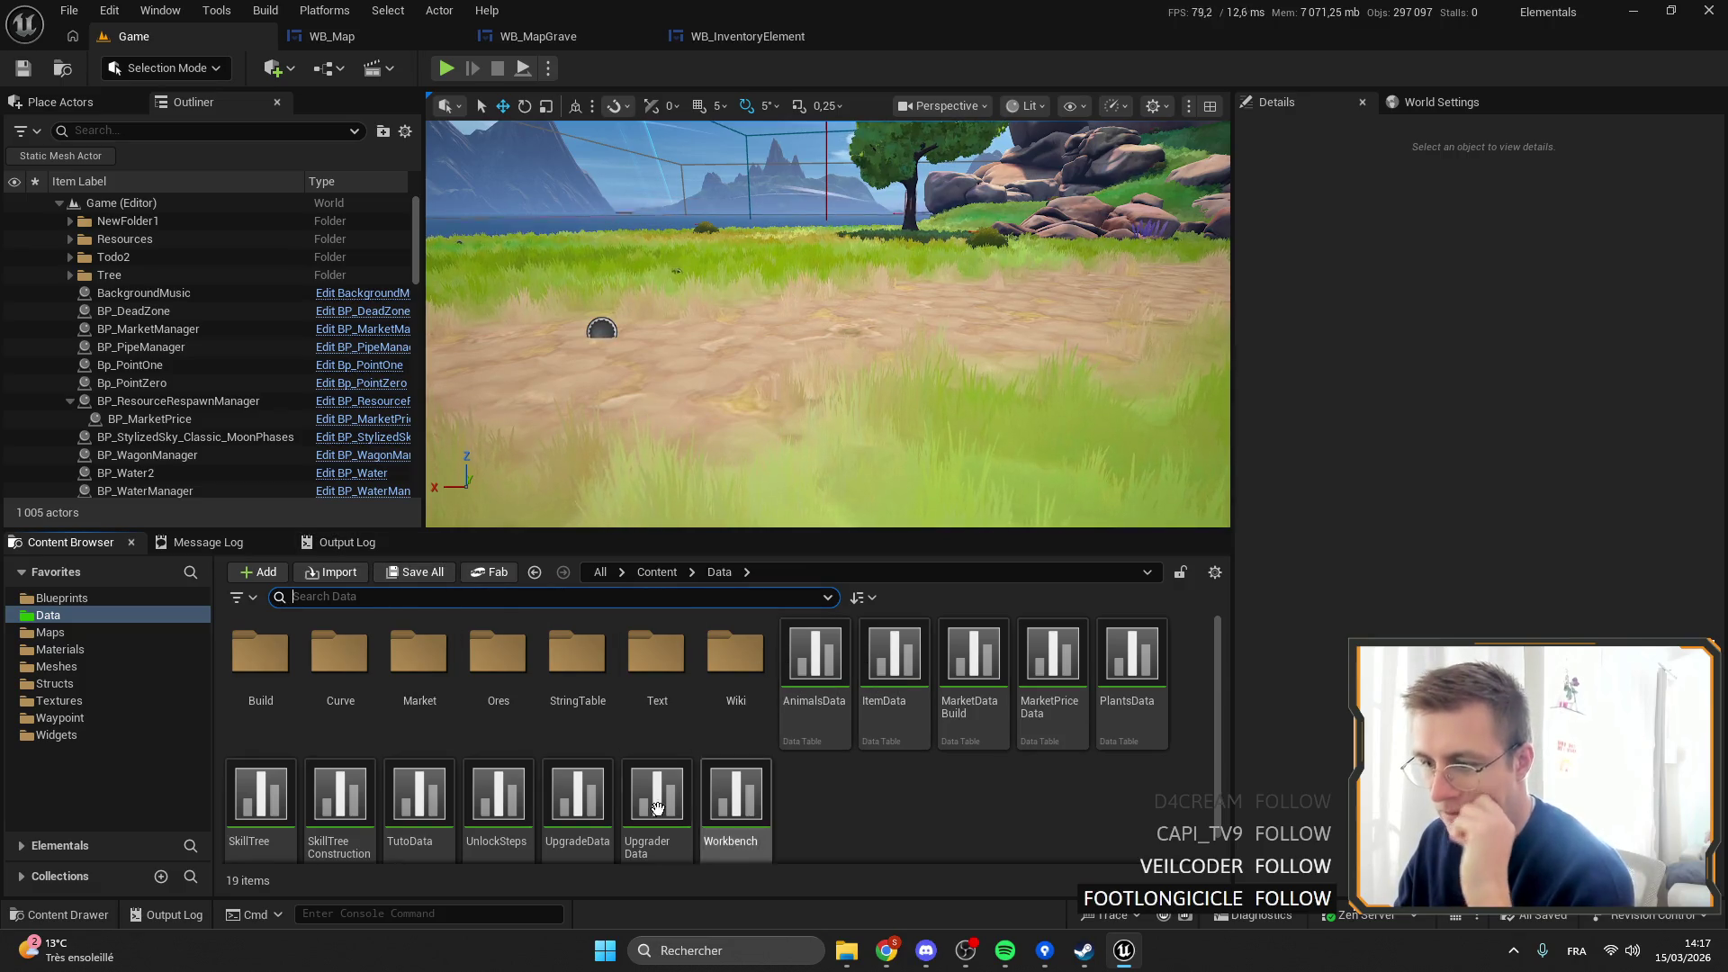
double_click(513, 790)
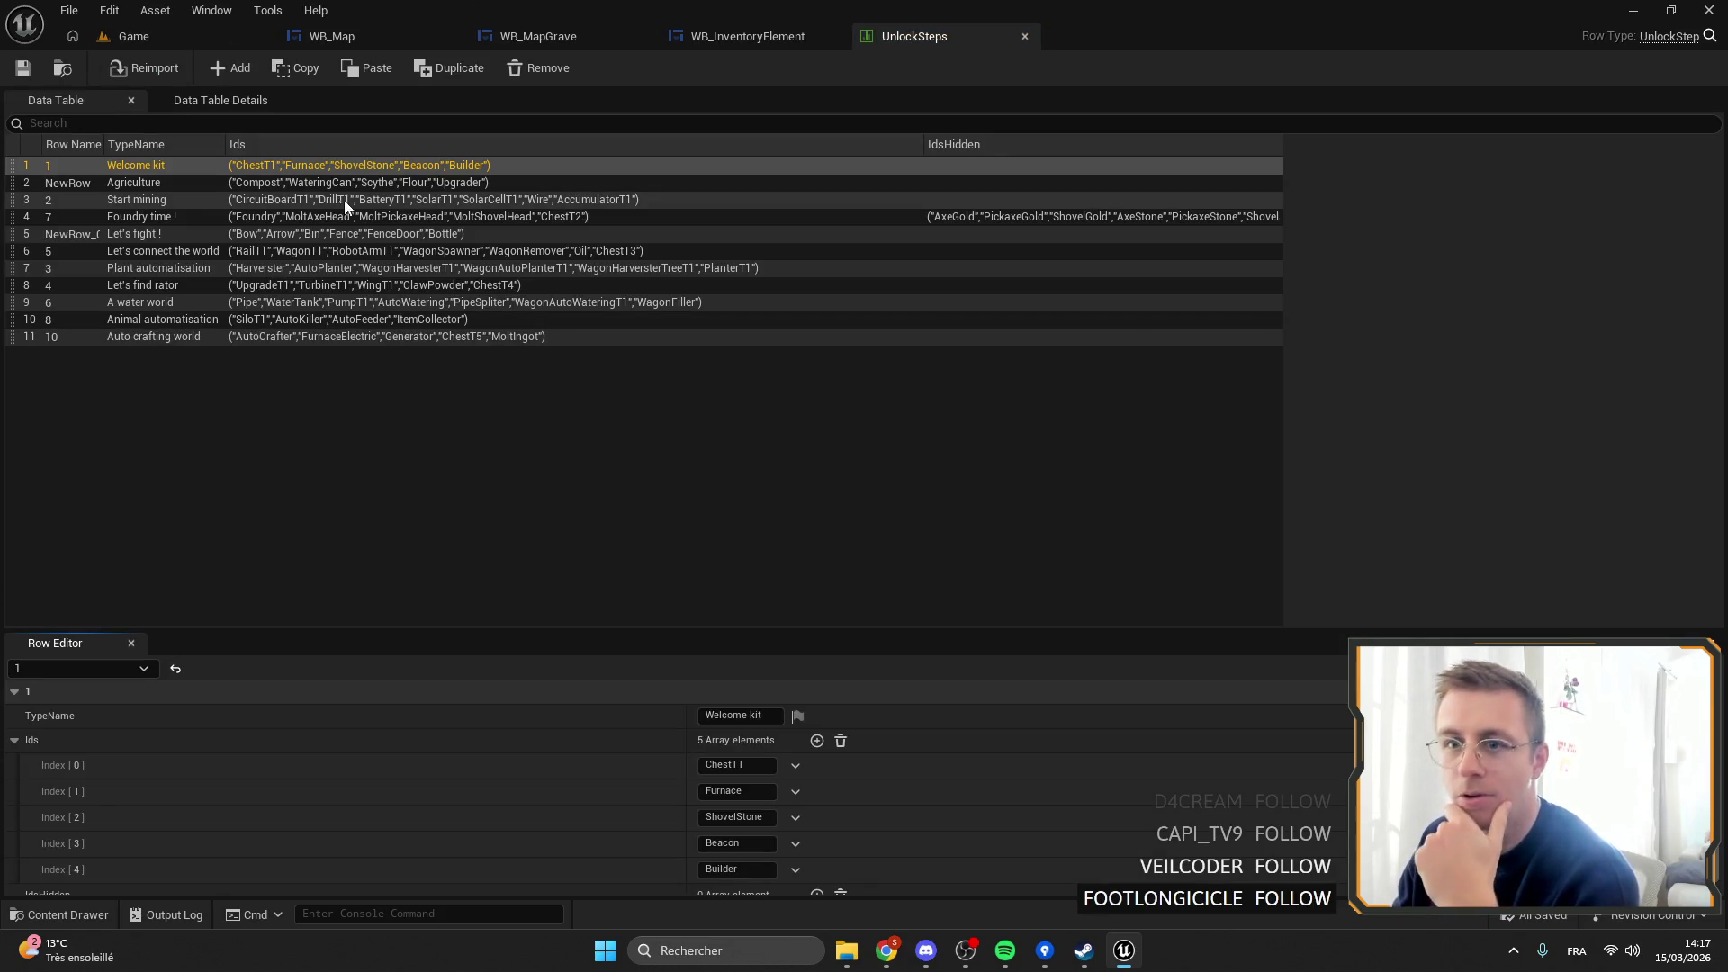
click(908, 216)
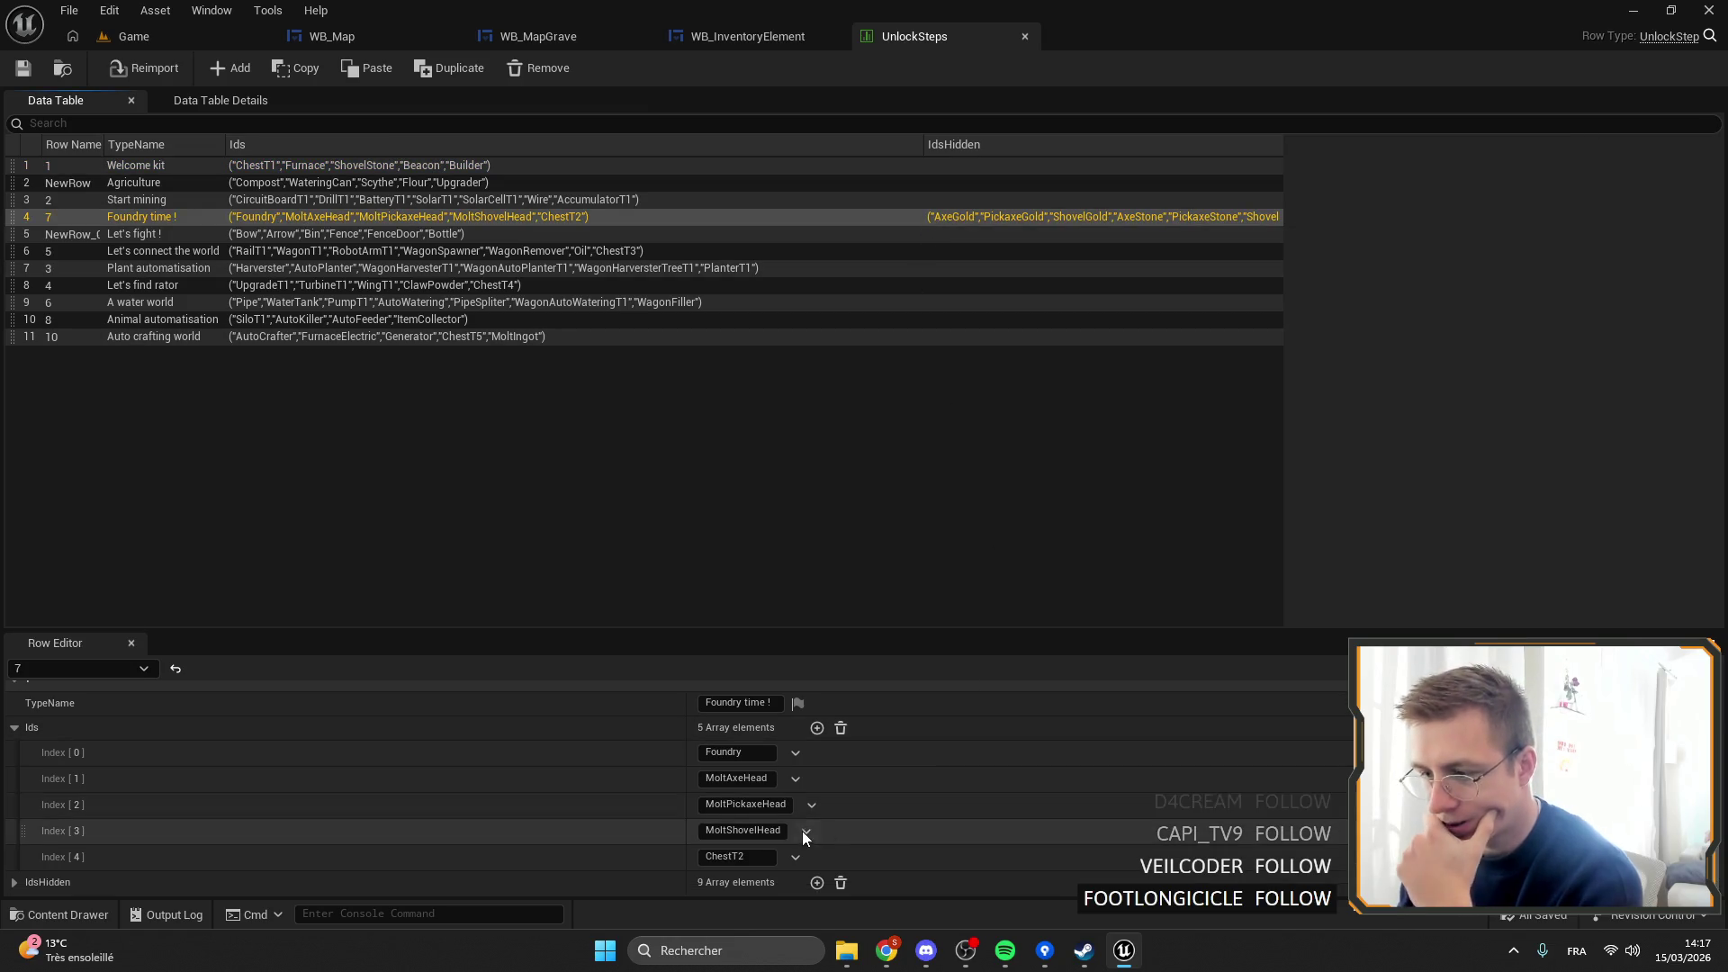
Change the row's IdsHidden entries from AxeStone, PickaxeStone, ShovelStone to Copper versions and close the table.
click(15, 882)
scroll(342, 806, down, 5)
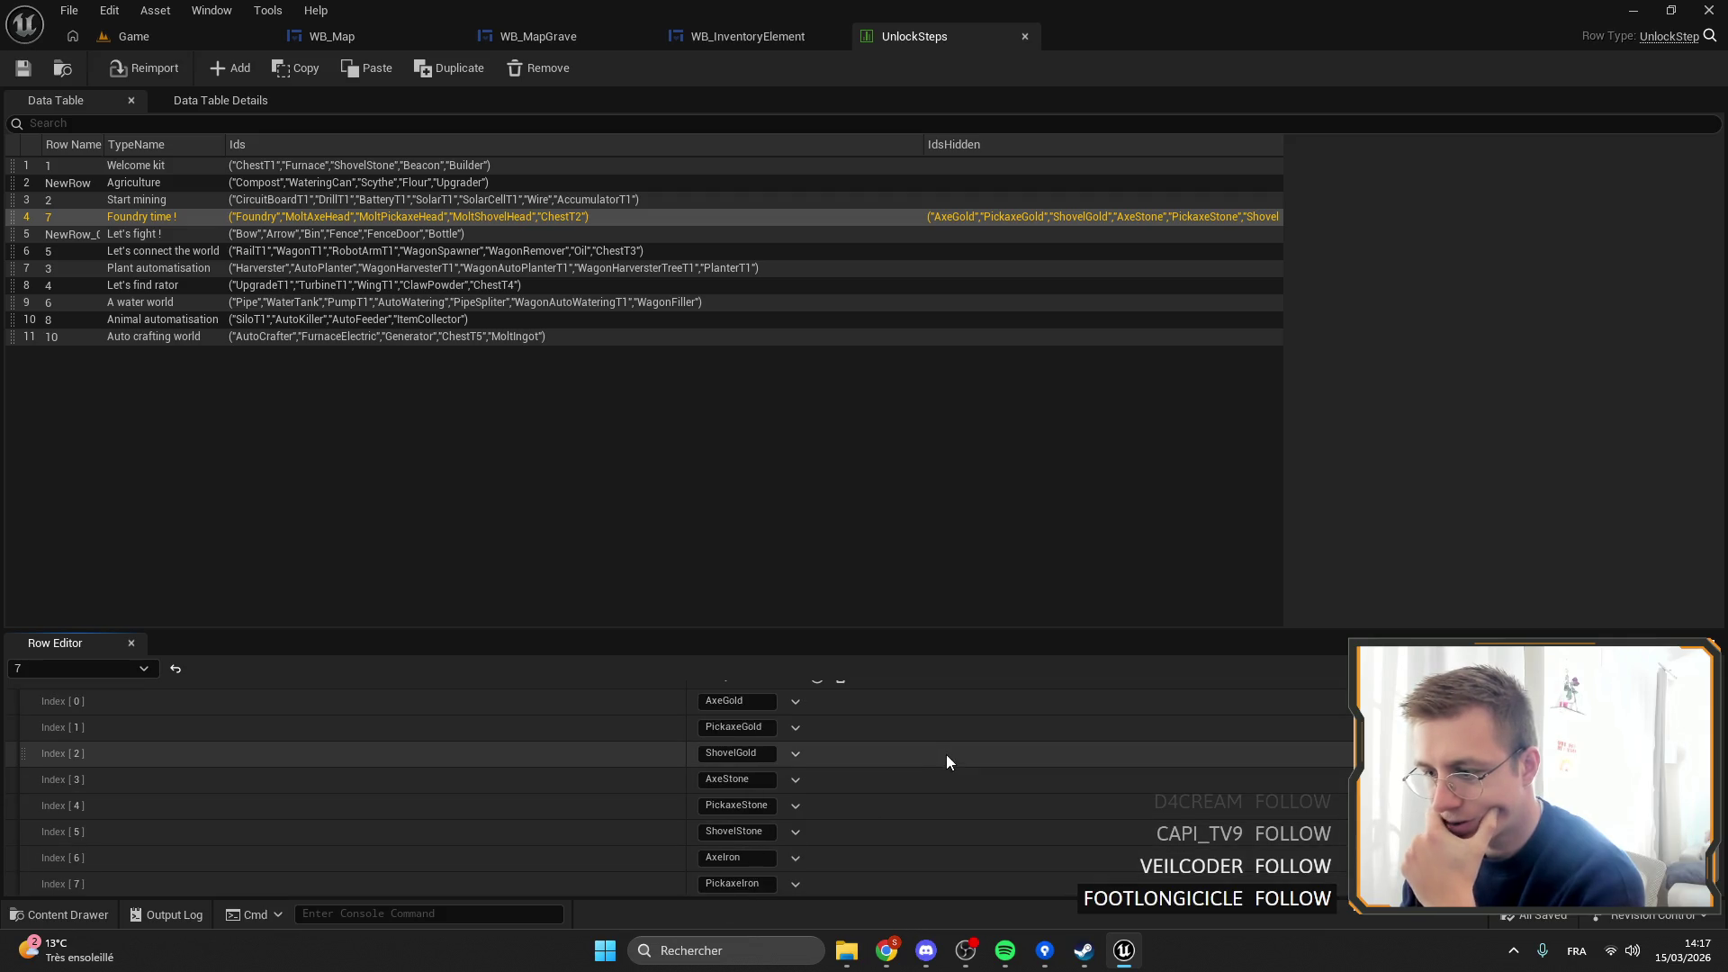
click(763, 752)
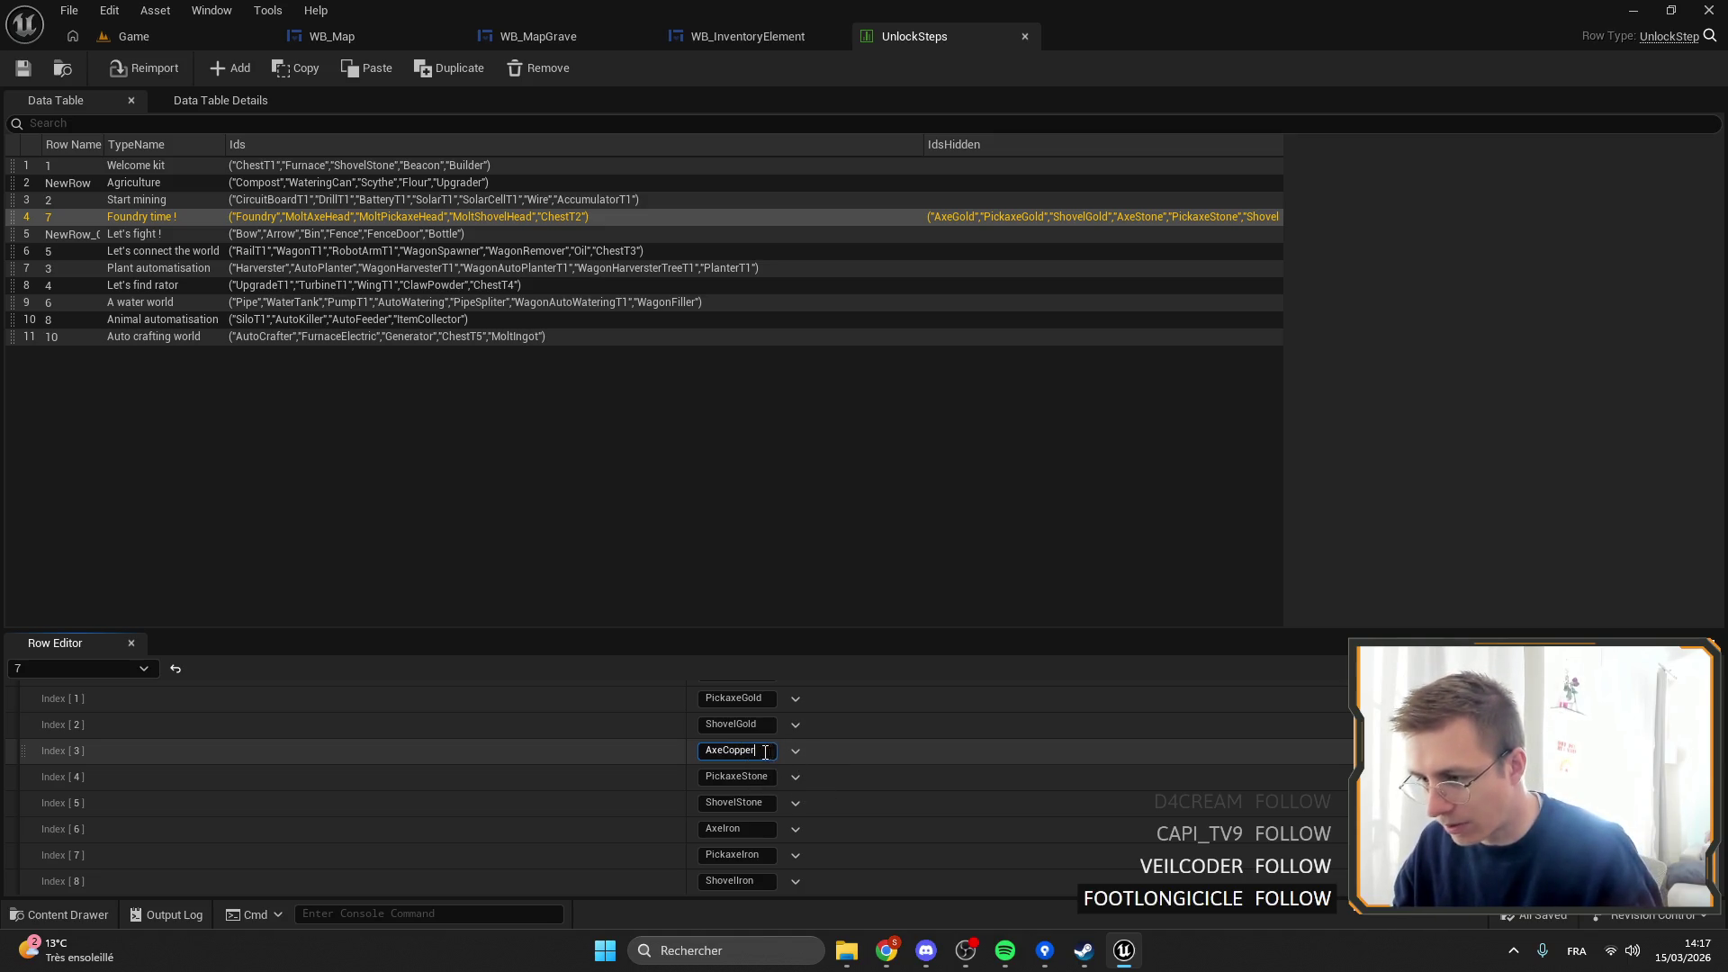
text(Copper)
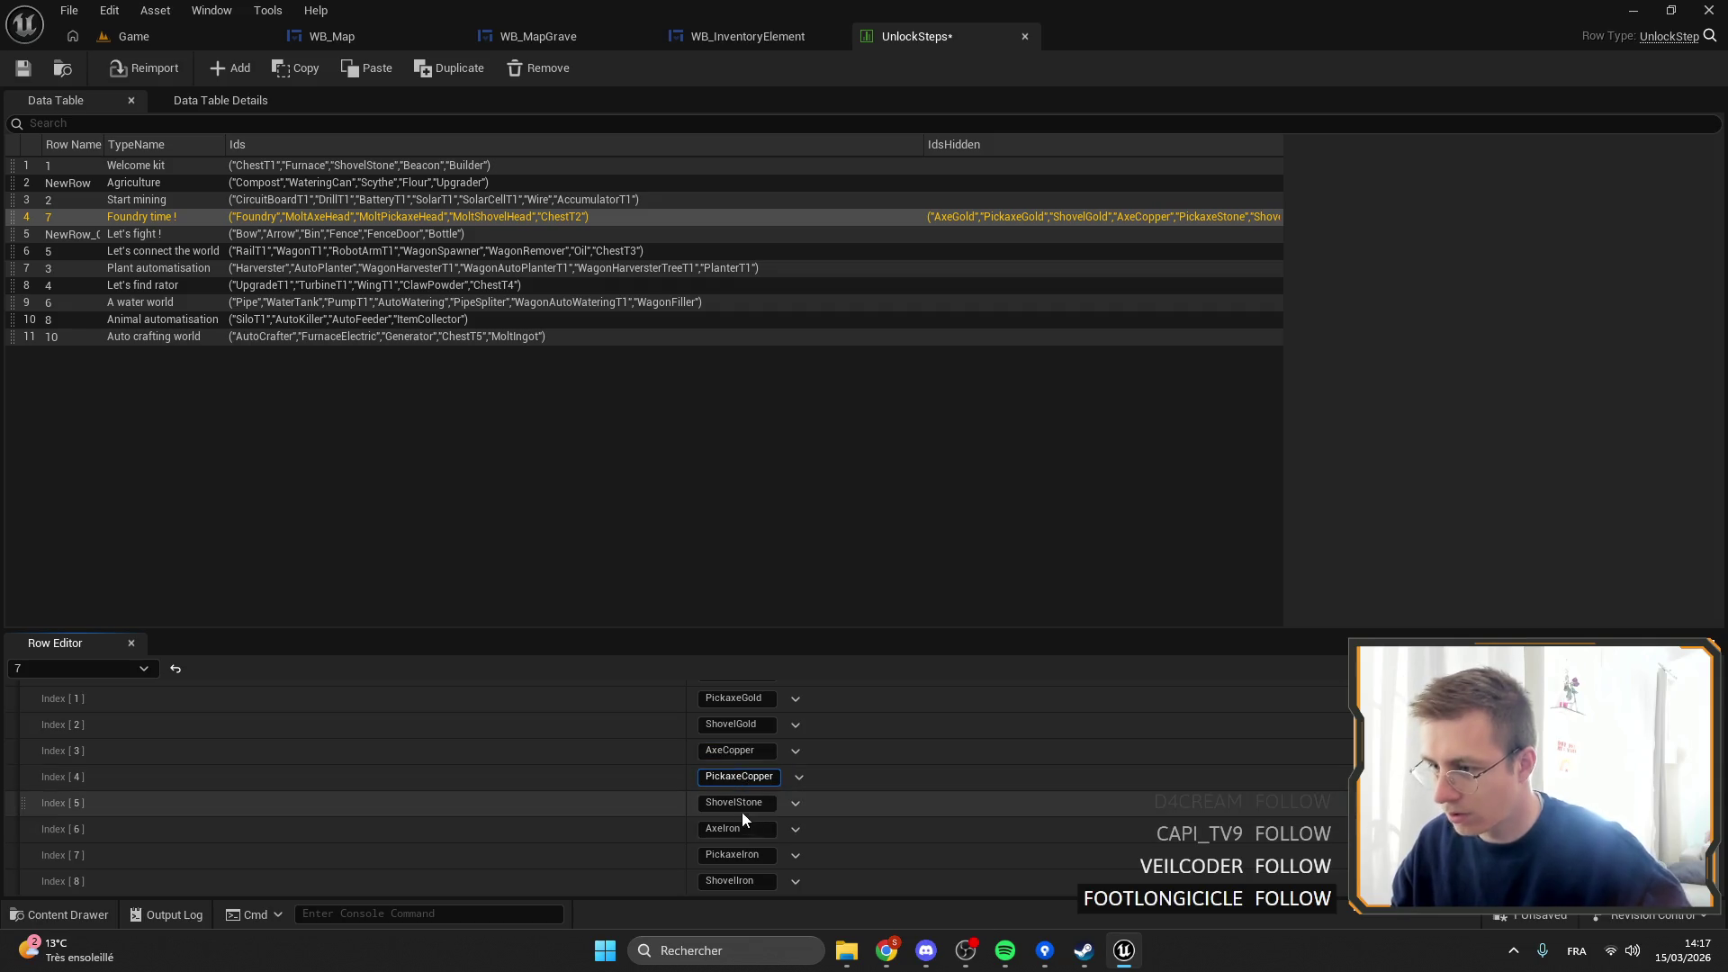
drag(734, 804, 781, 805)
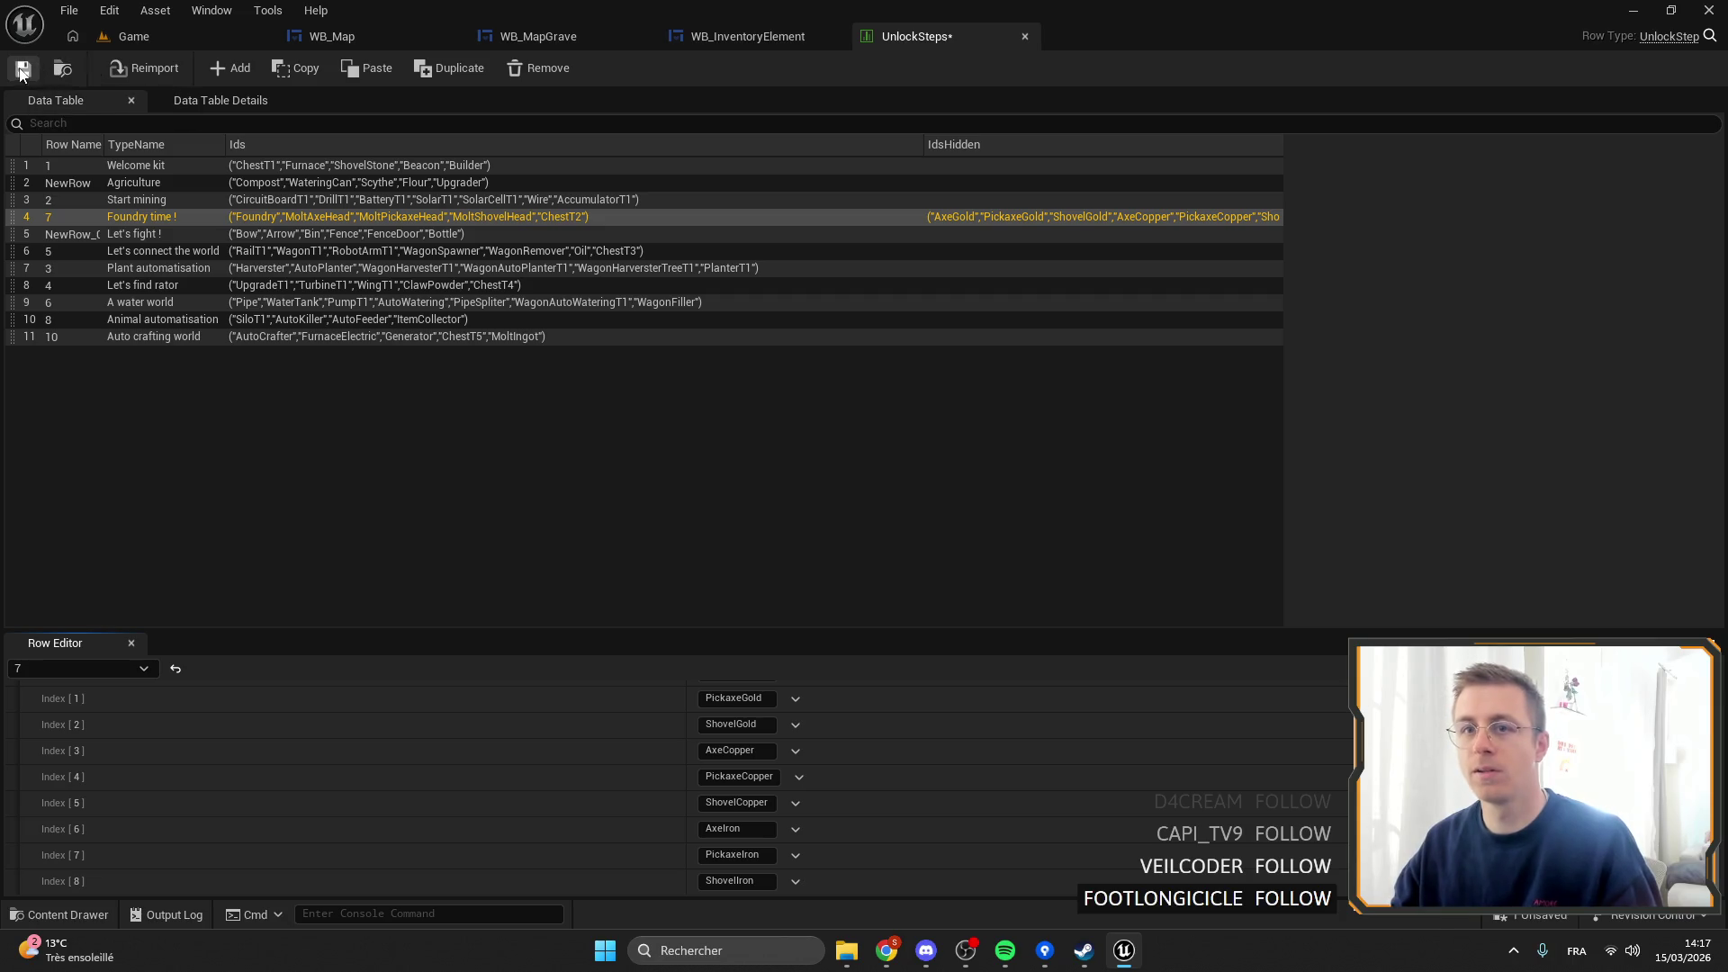
click(1023, 35)
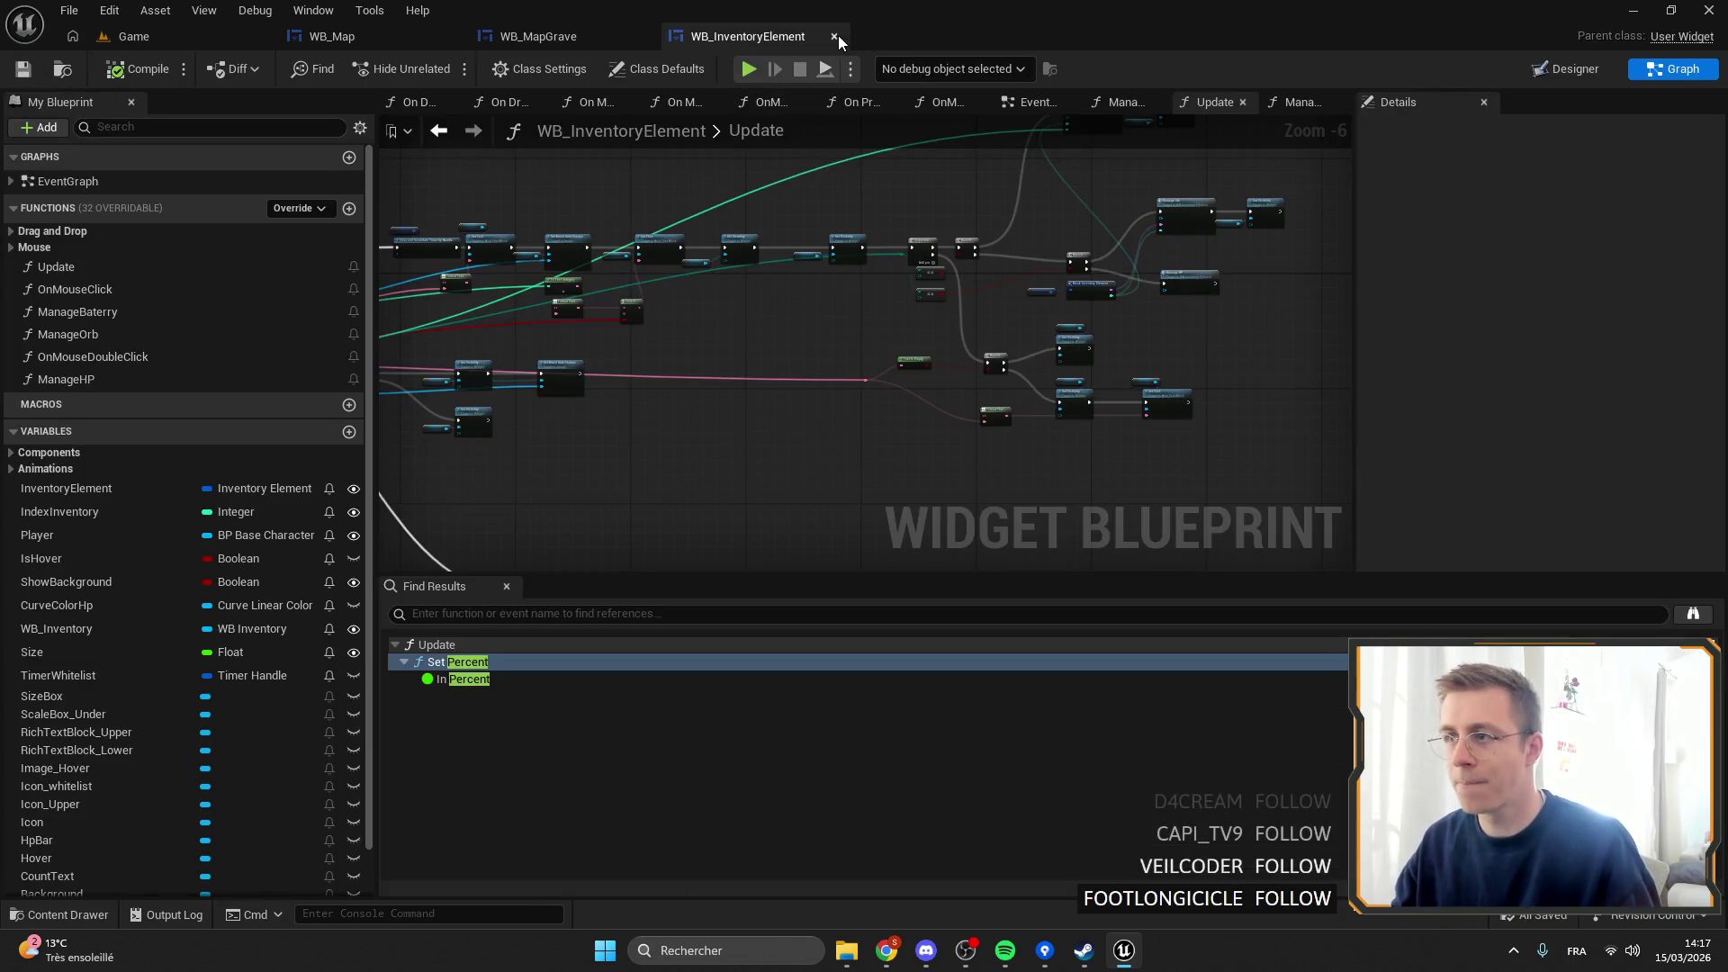
Close WB_InventoryElement and start a fullscreen play test of the Game level.
click(837, 36)
click(164, 46)
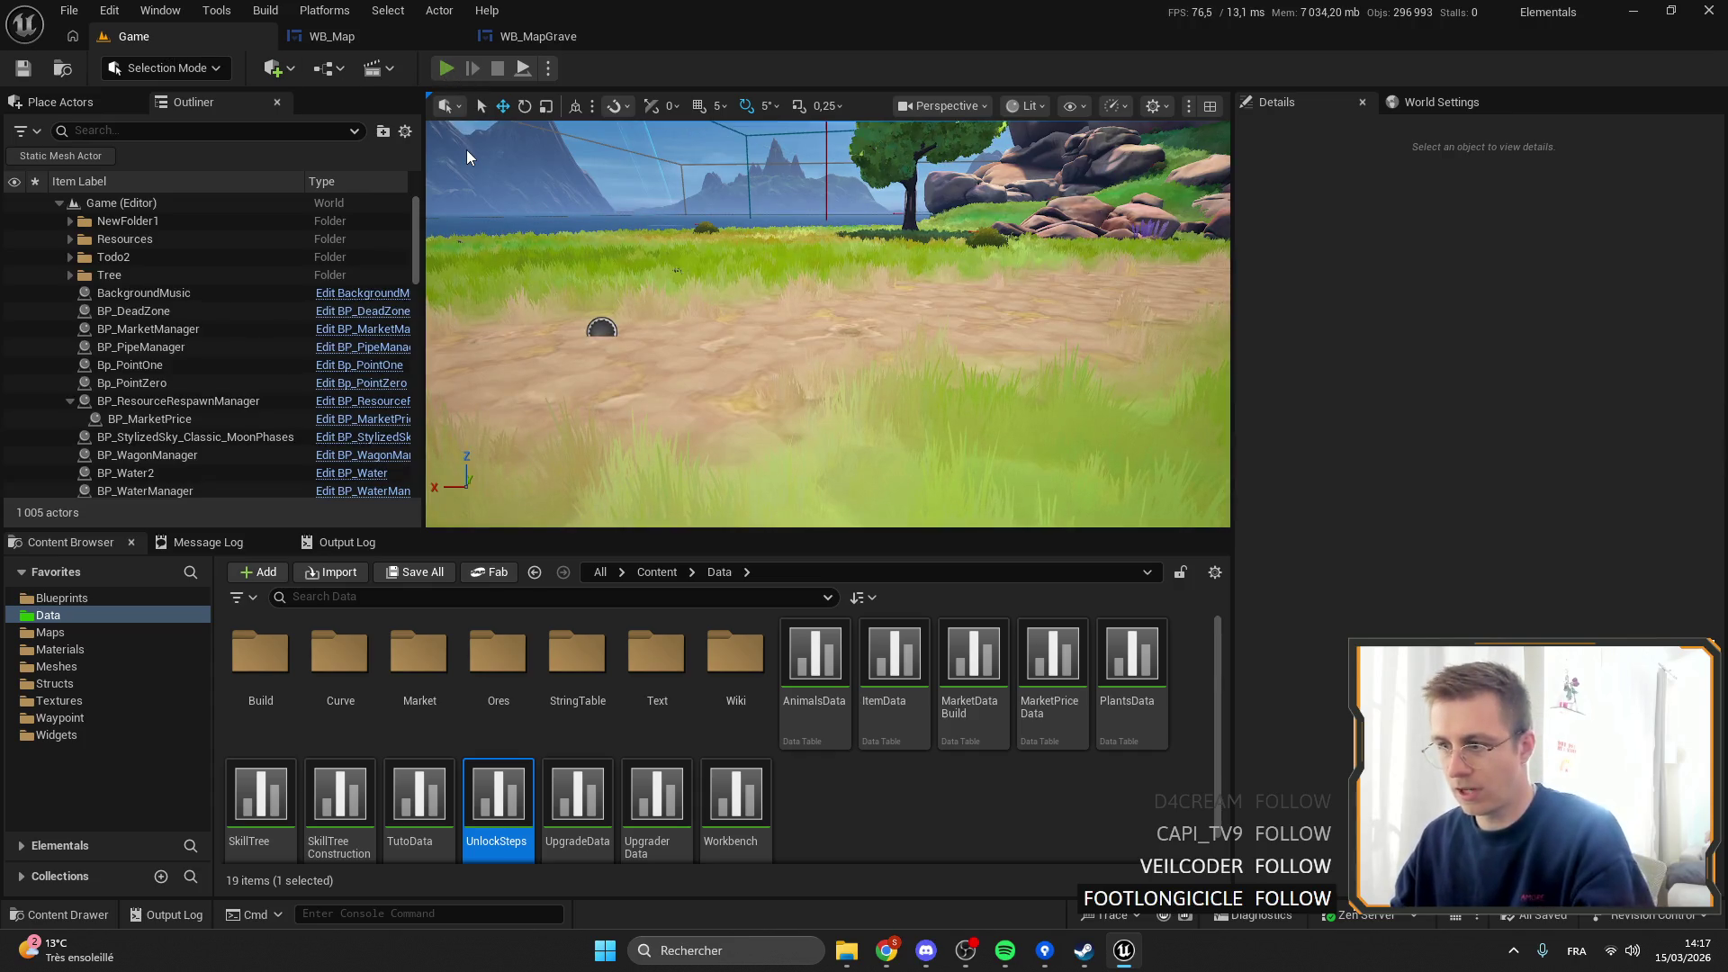
key(alt+p)
key(F11)
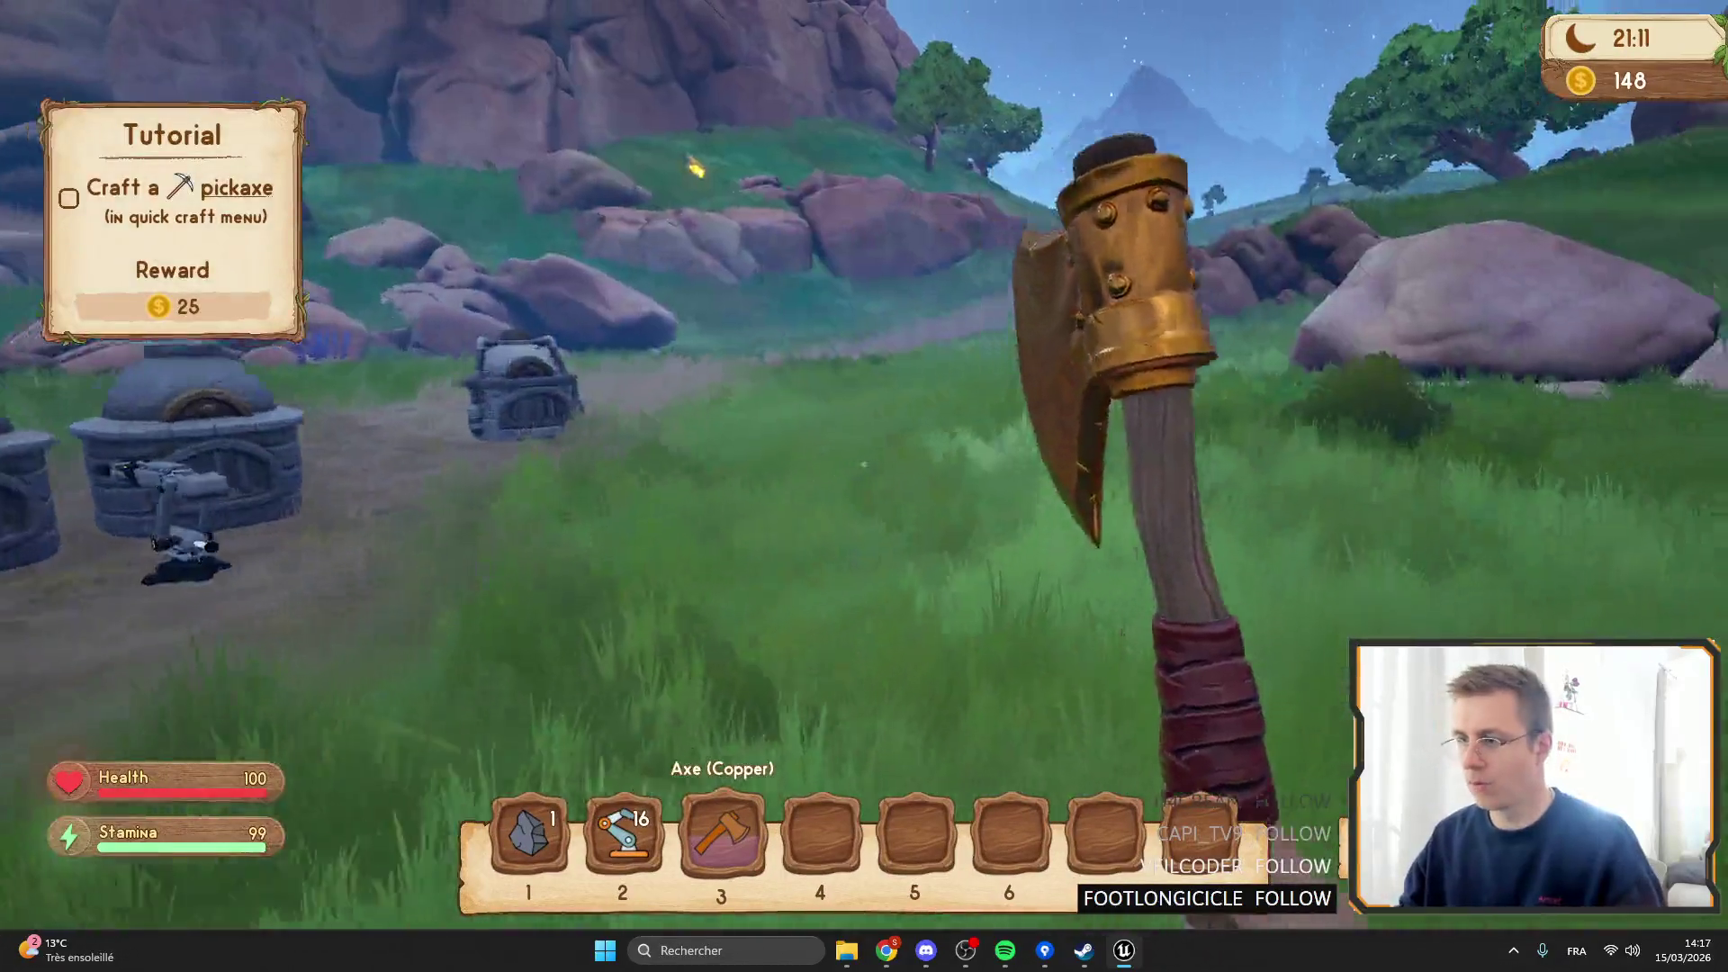
Quick-craft a stack of workbenches, a stack of wood, and a stone axe.
key(Tab)
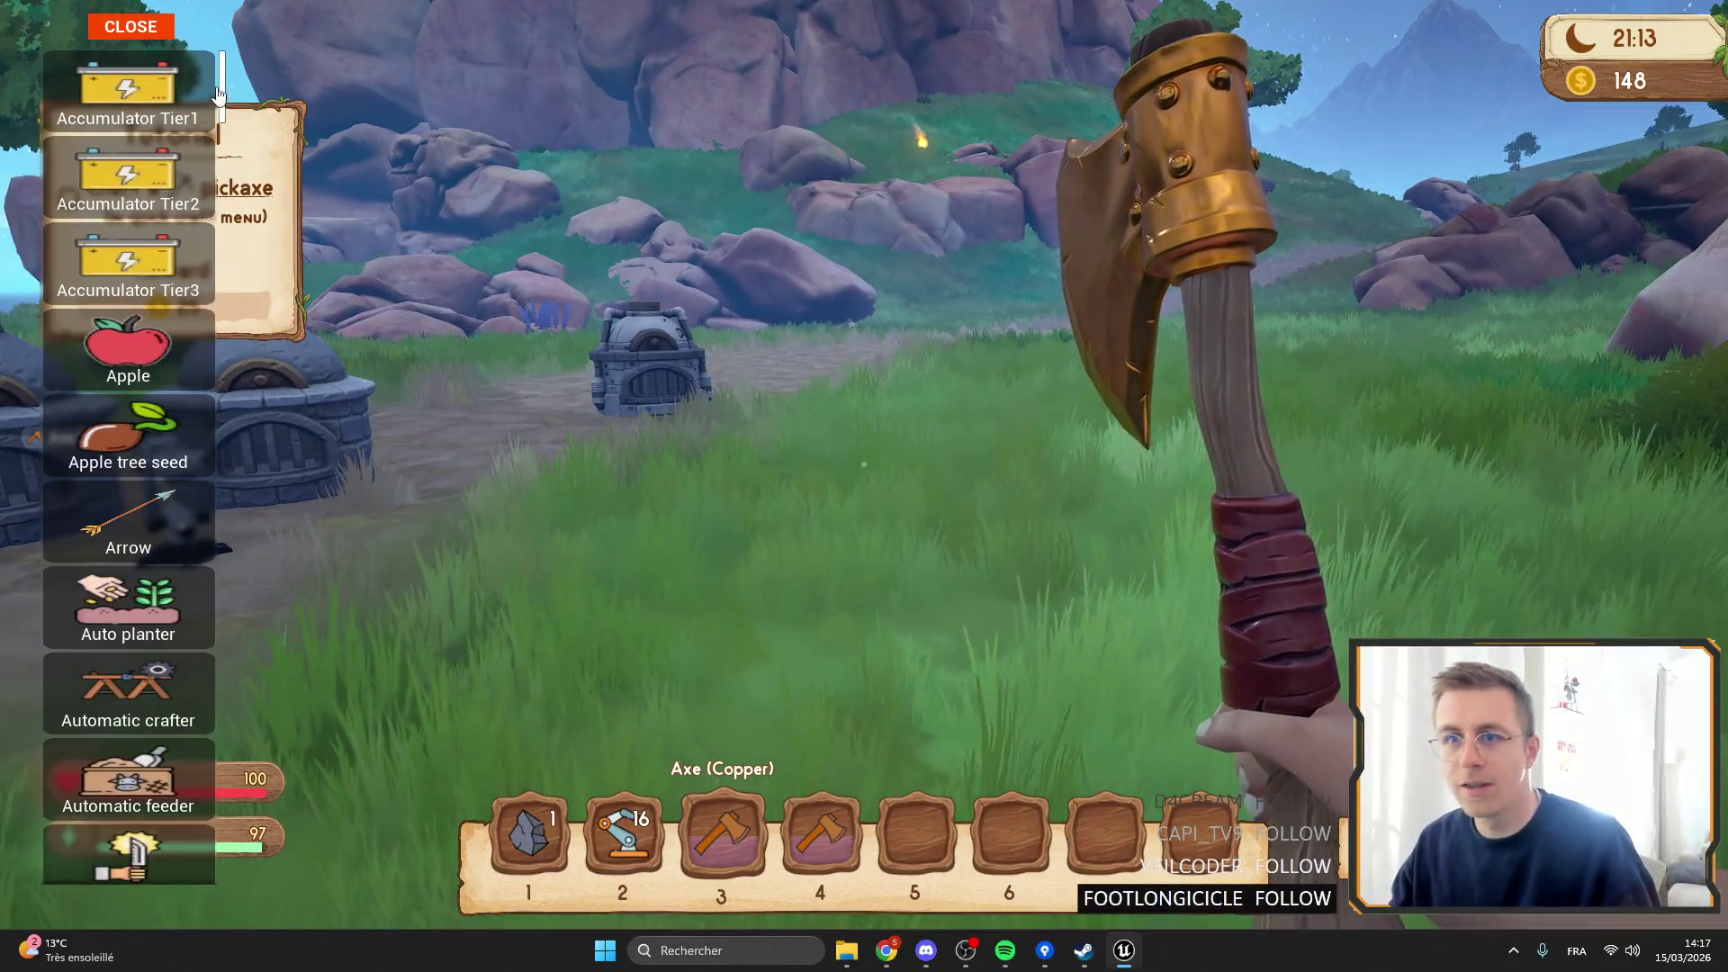
scroll(223, 162, down, 10)
drag(222, 162, 241, 870)
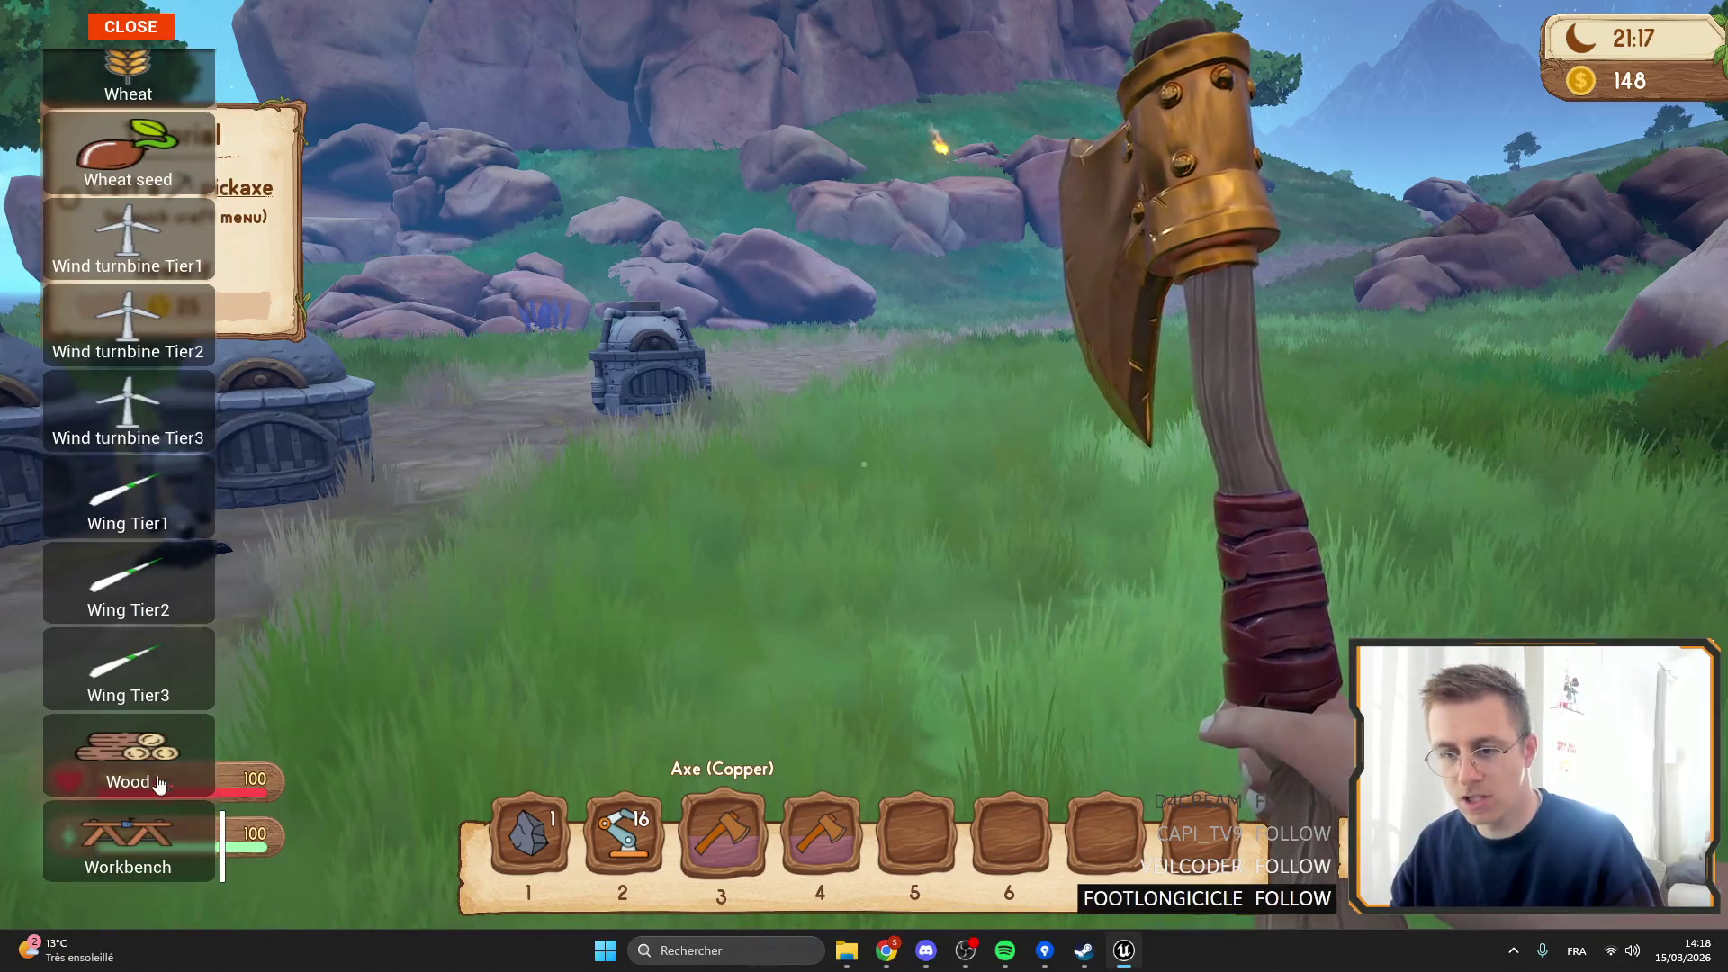
click(236, 837)
click(230, 810)
mouse_move(225, 803)
mouse_down()
mouse_move(416, 579)
mouse_move(425, 608)
mouse_move(495, 522)
mouse_move(238, 108)
mouse_up()
scroll(180, 270, up, 5)
scroll(212, 547, down, 8)
click(213, 548)
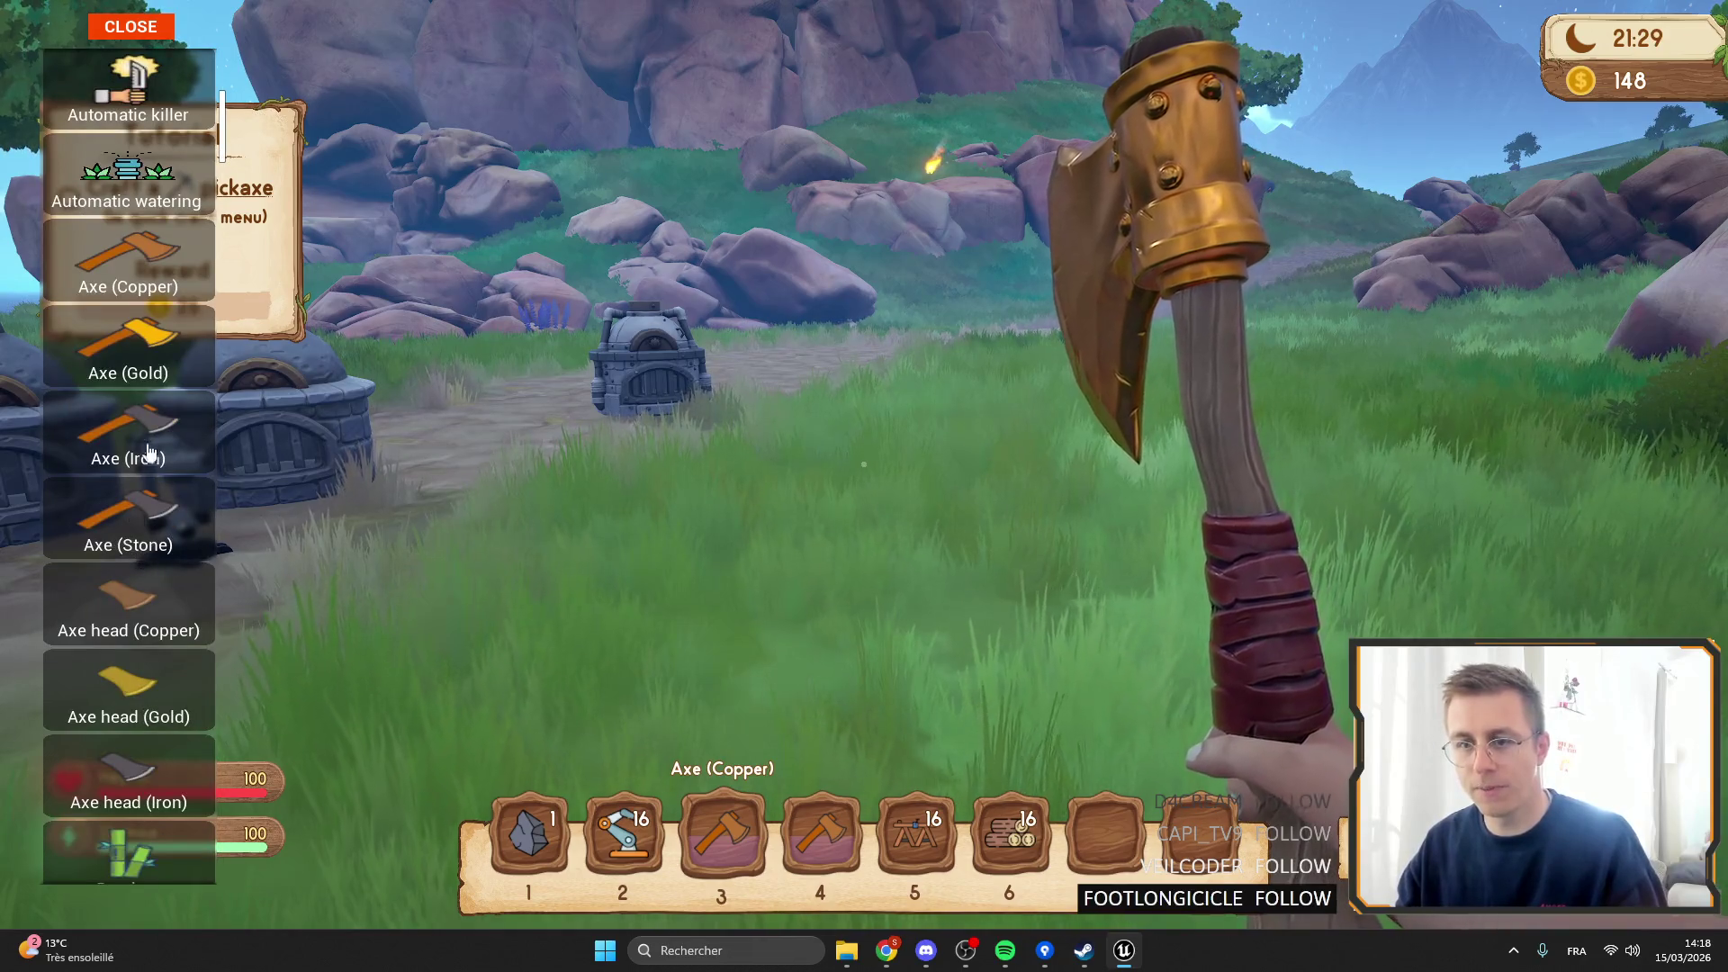
Walk up to the tree, chop it three times with the stone axe, and check the backpack.
key(w)
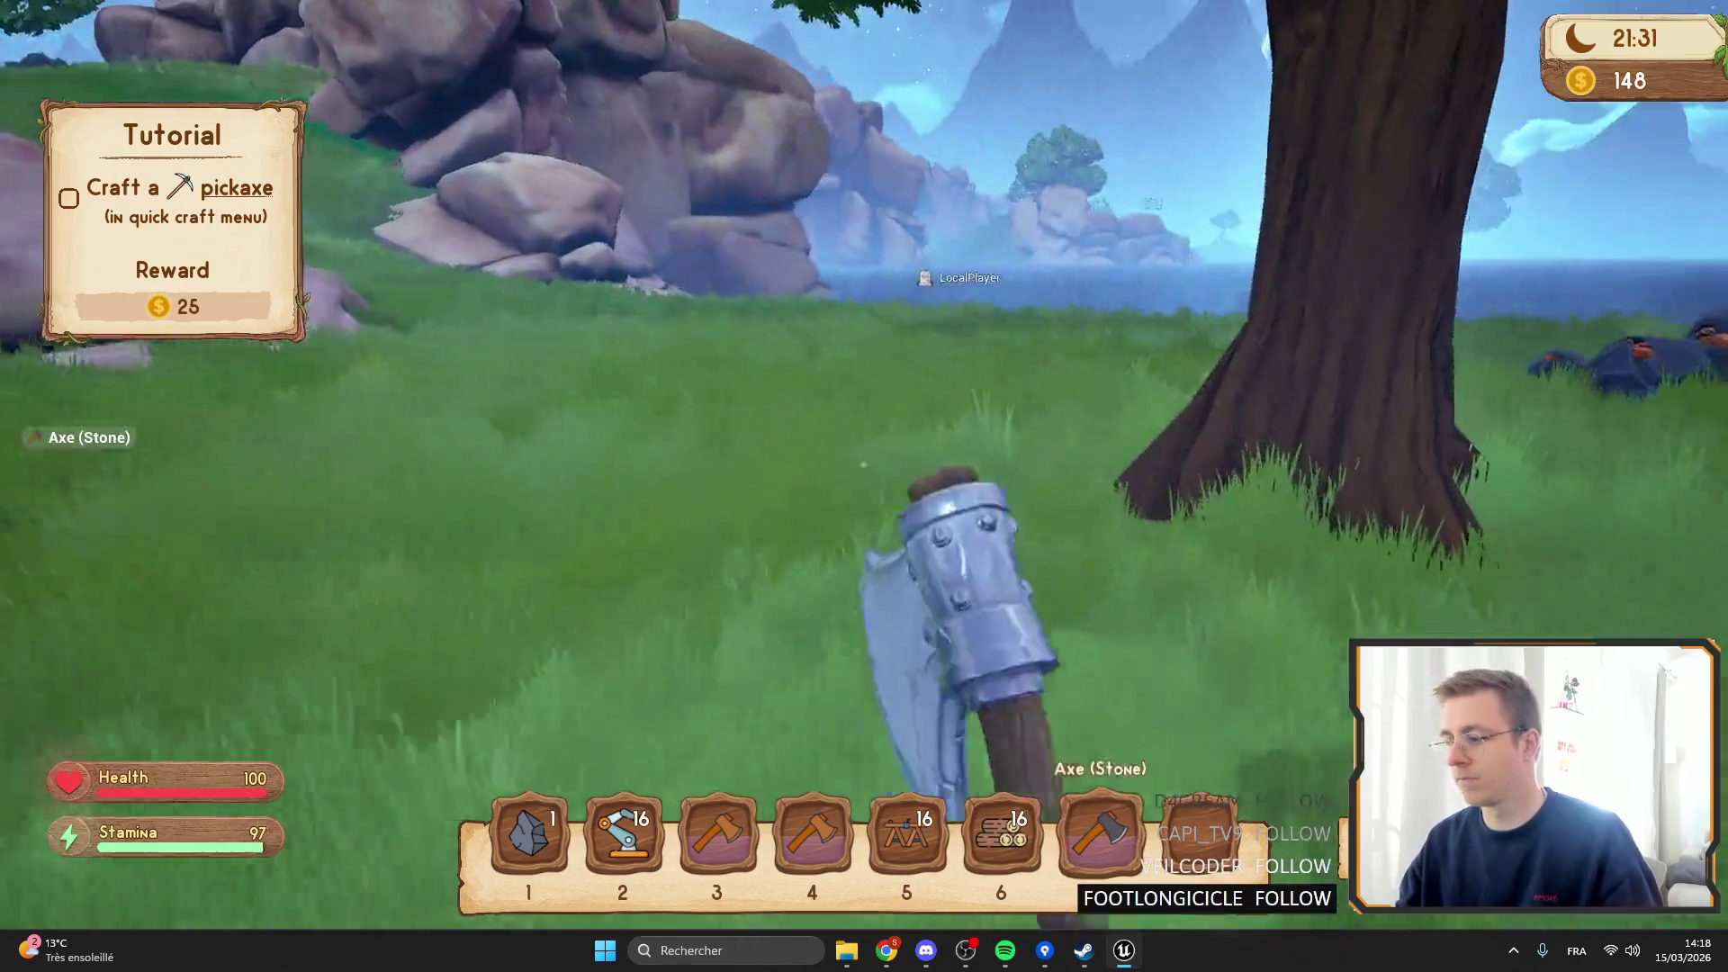
click(864, 464)
click(864, 464)
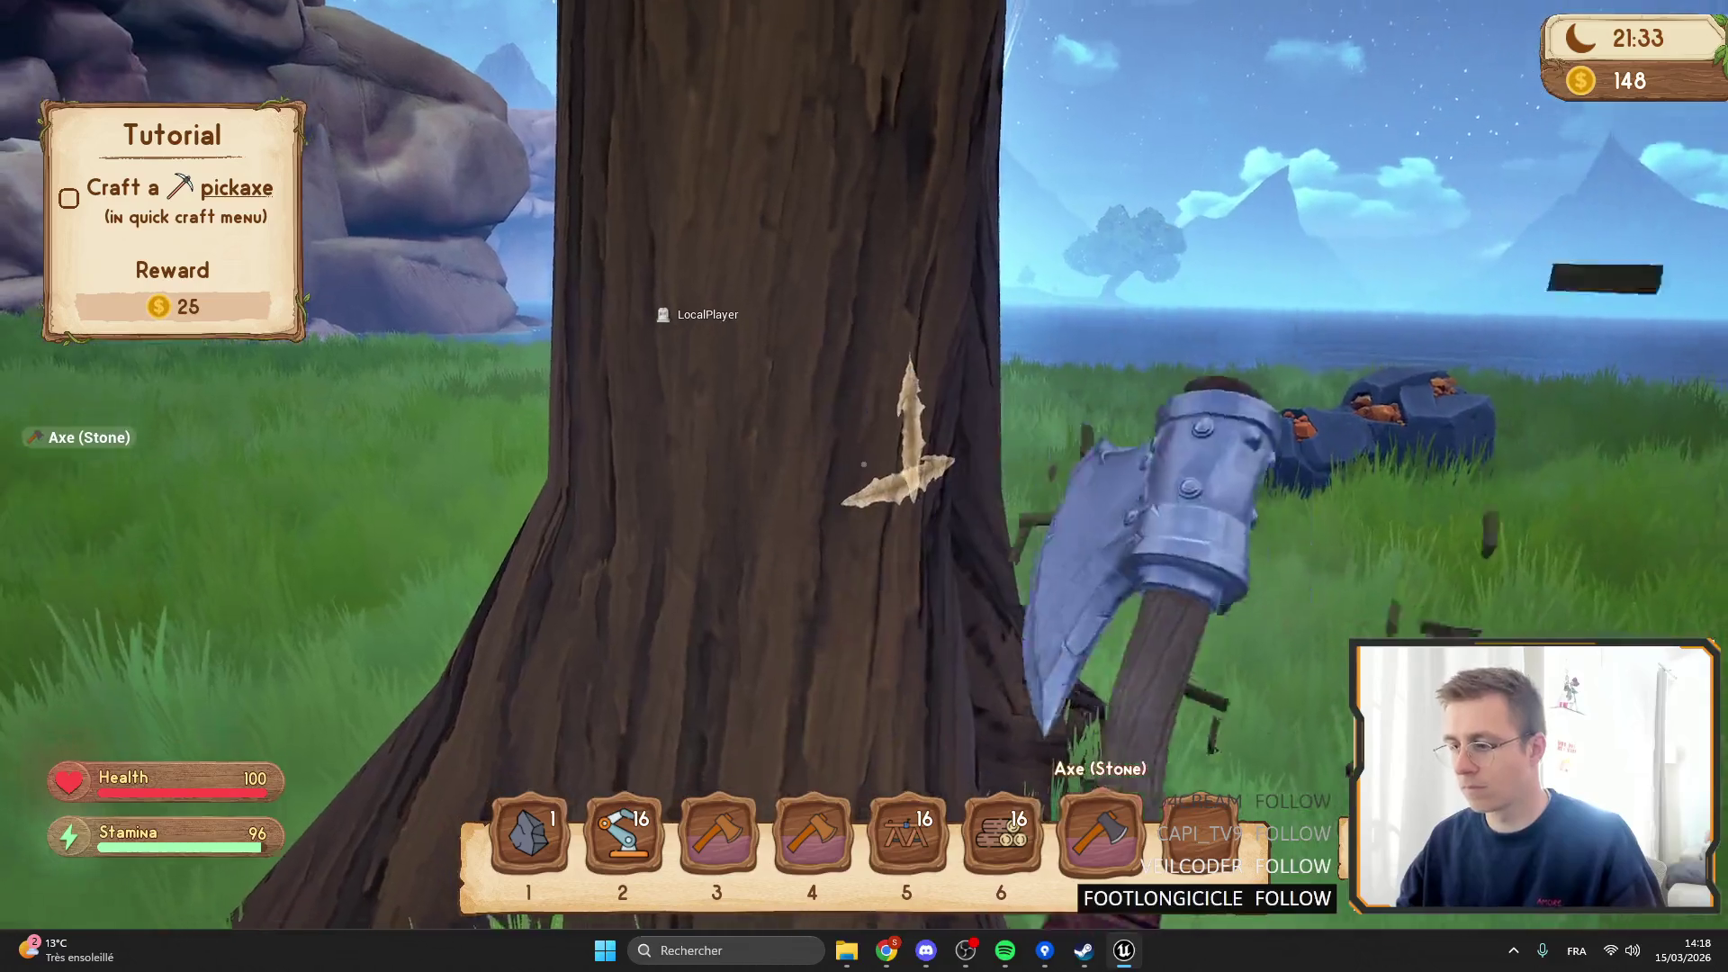
click(864, 464)
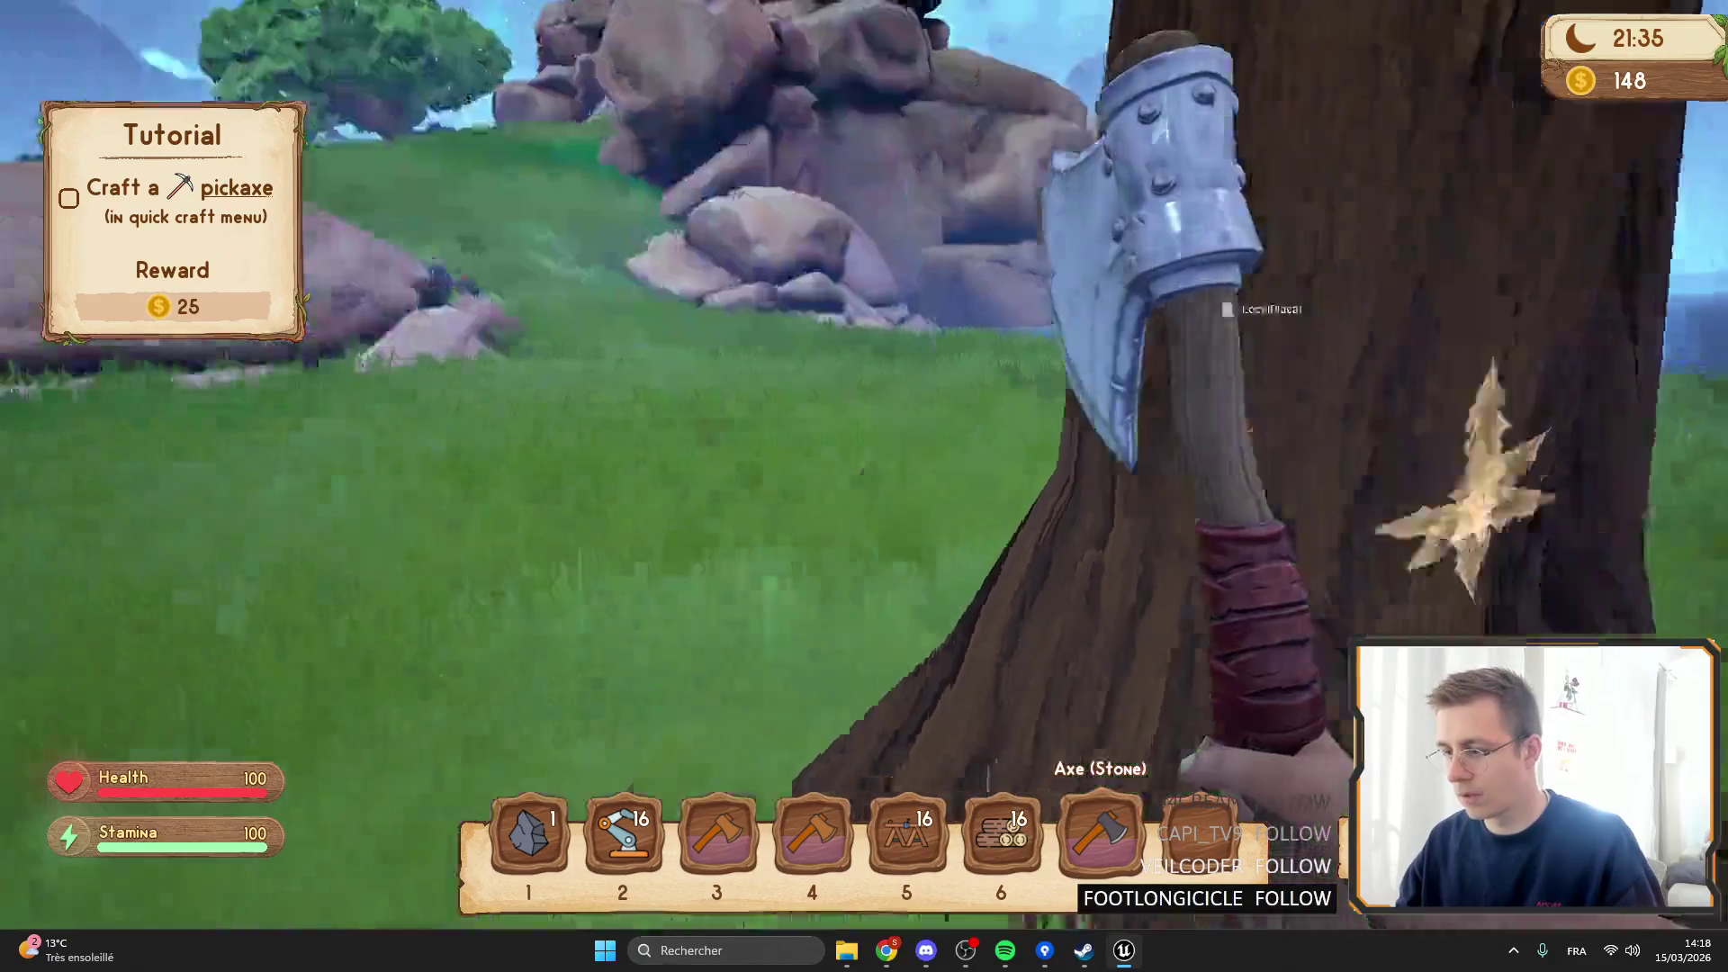
key(Tab)
key(Tab)
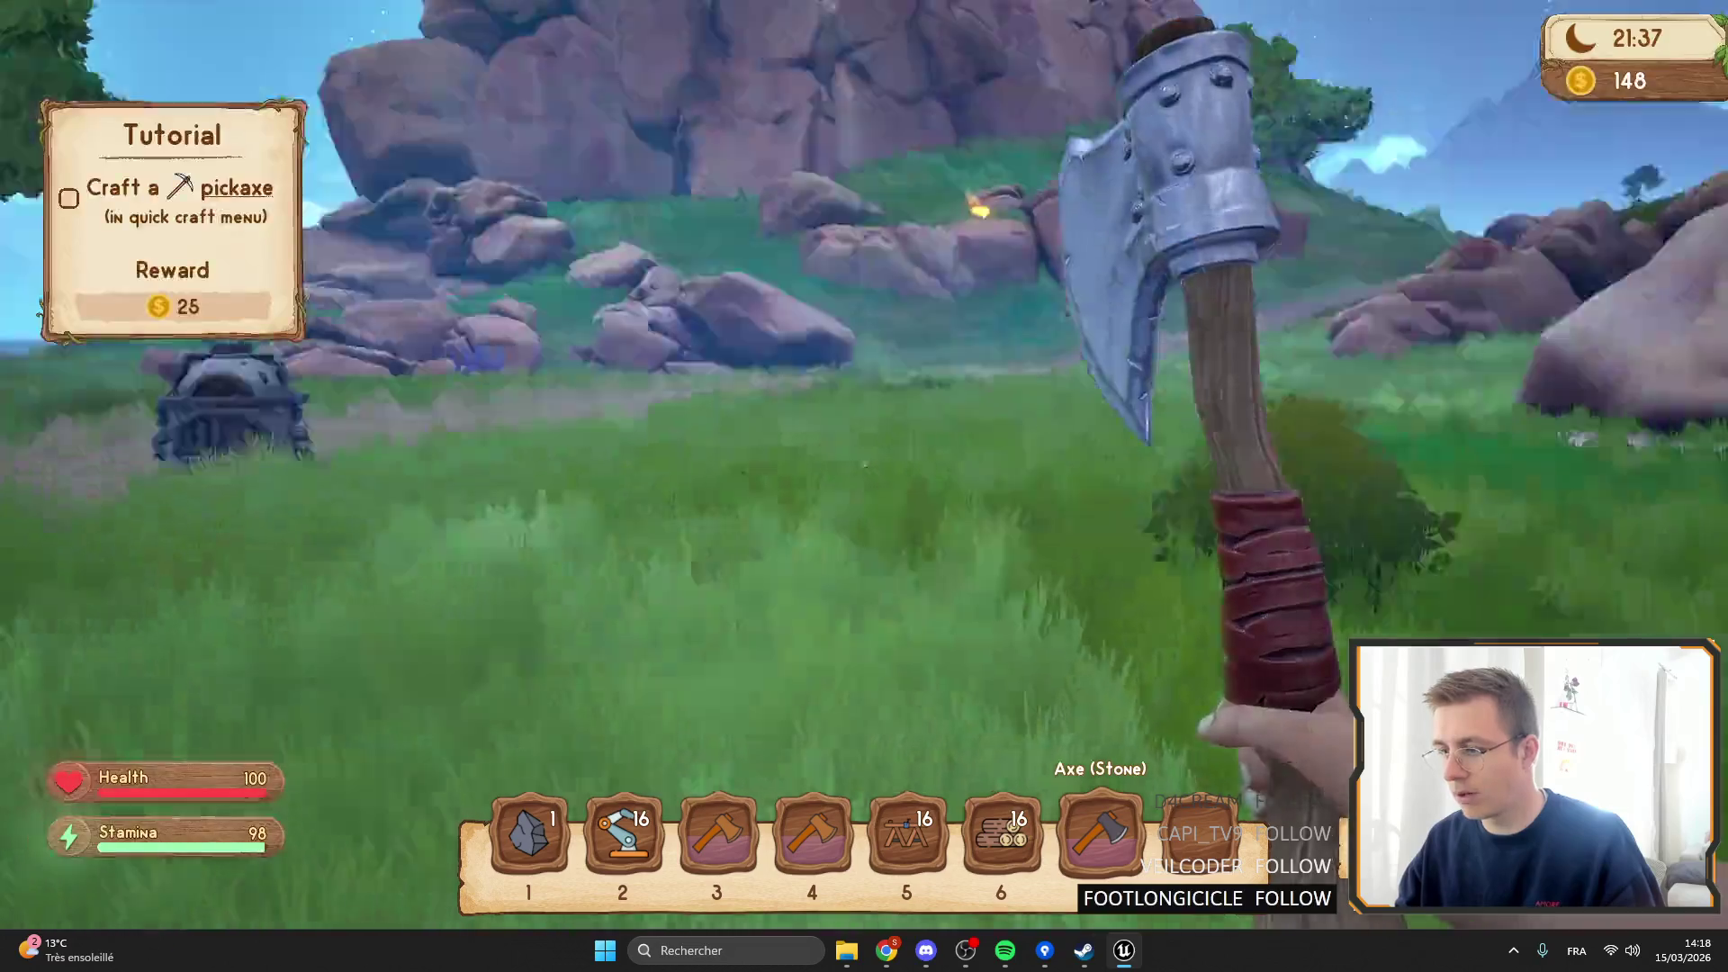
key(w)
key(Tab)
key(Tab)
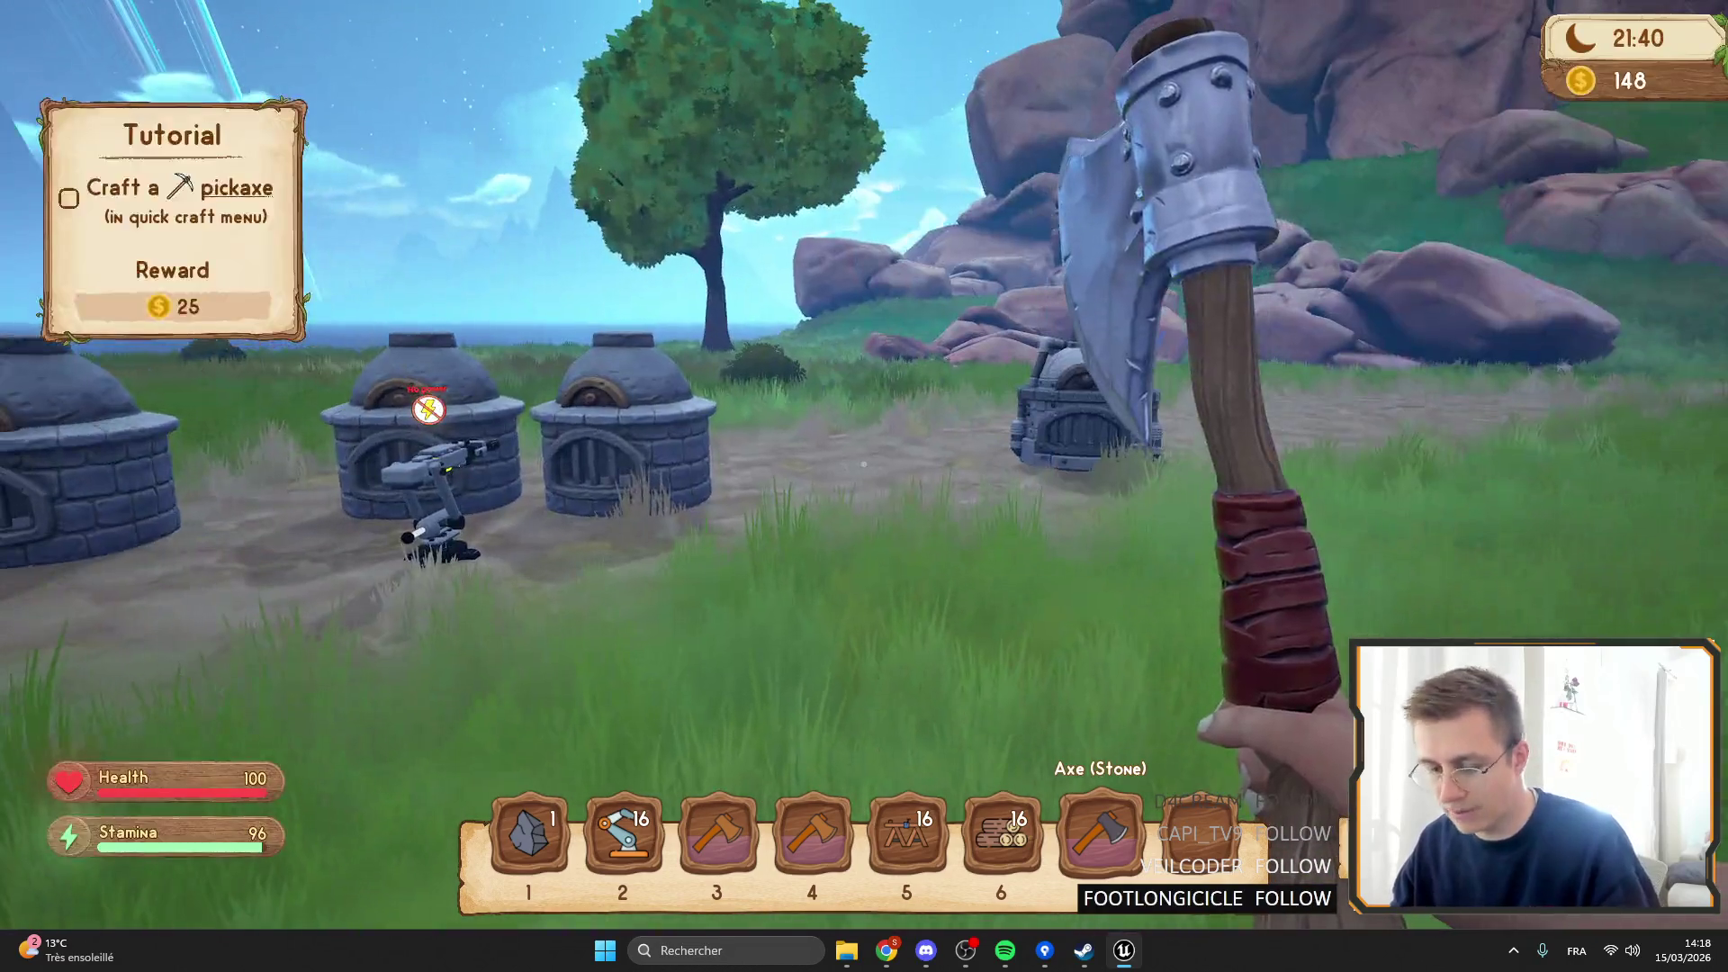
Browse the craft list, then hold the workbench from slot 5 ready to place.
key(c)
mouse_move(225, 86)
mouse_down()
mouse_move(234, 727)
mouse_move(280, 679)
mouse_up()
scroll(165, 703, up, 1)
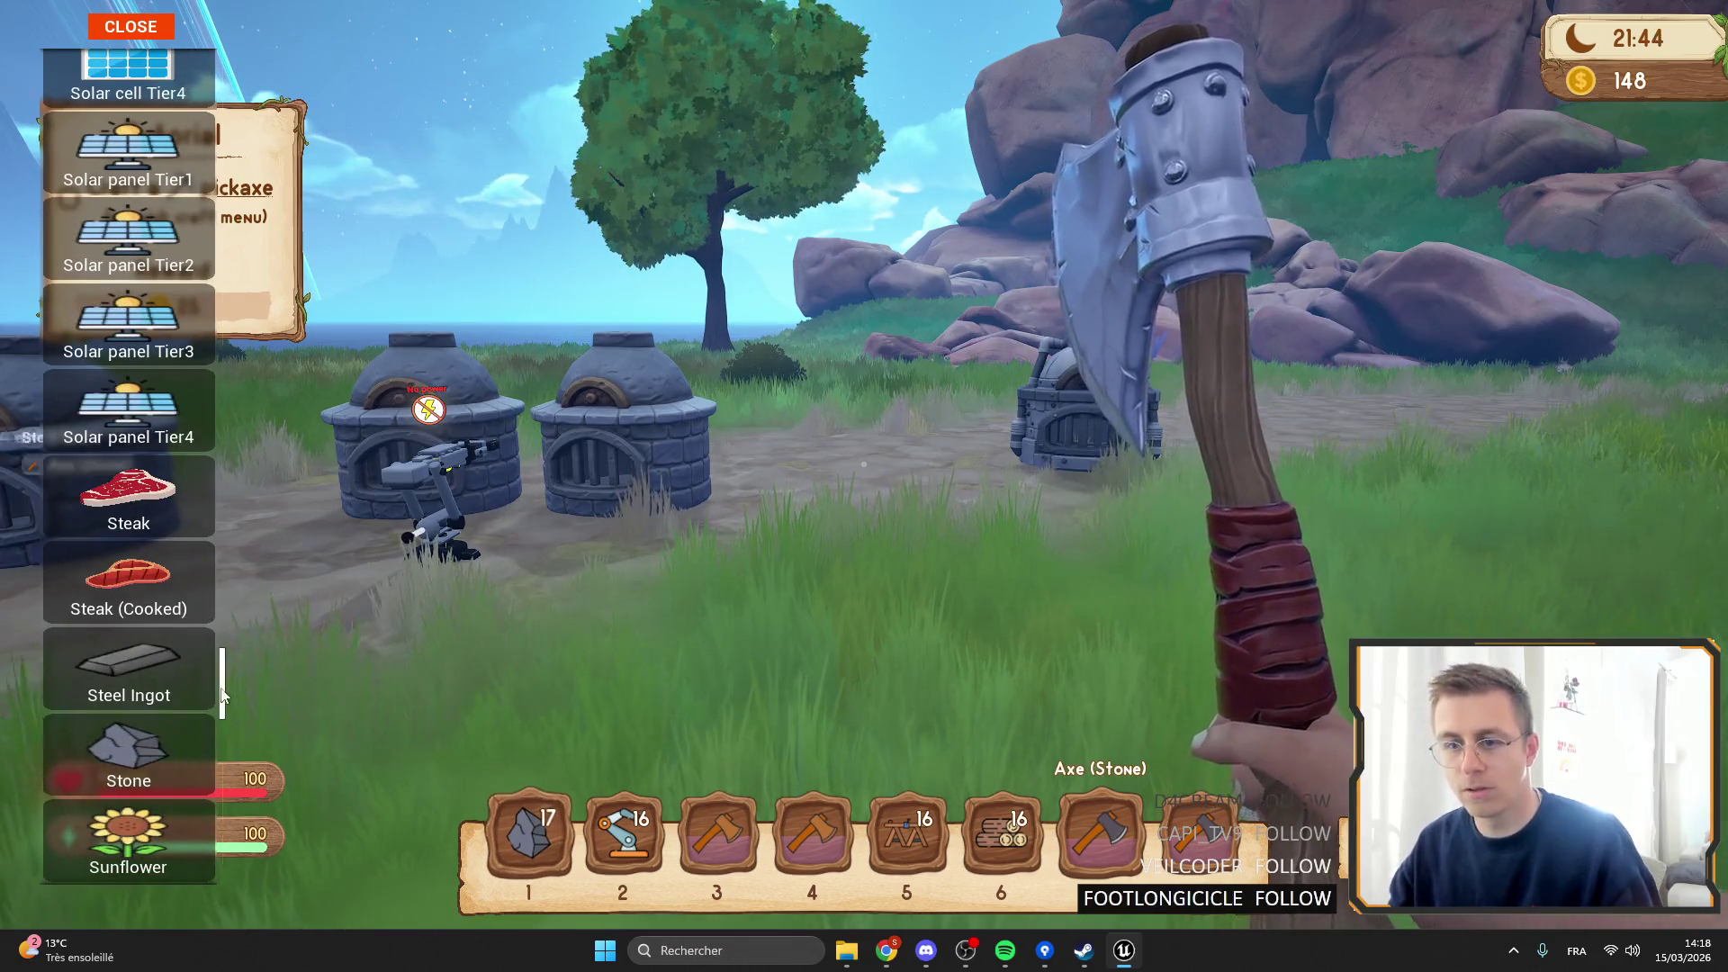
scroll(222, 693, down, 10)
click(164, 43)
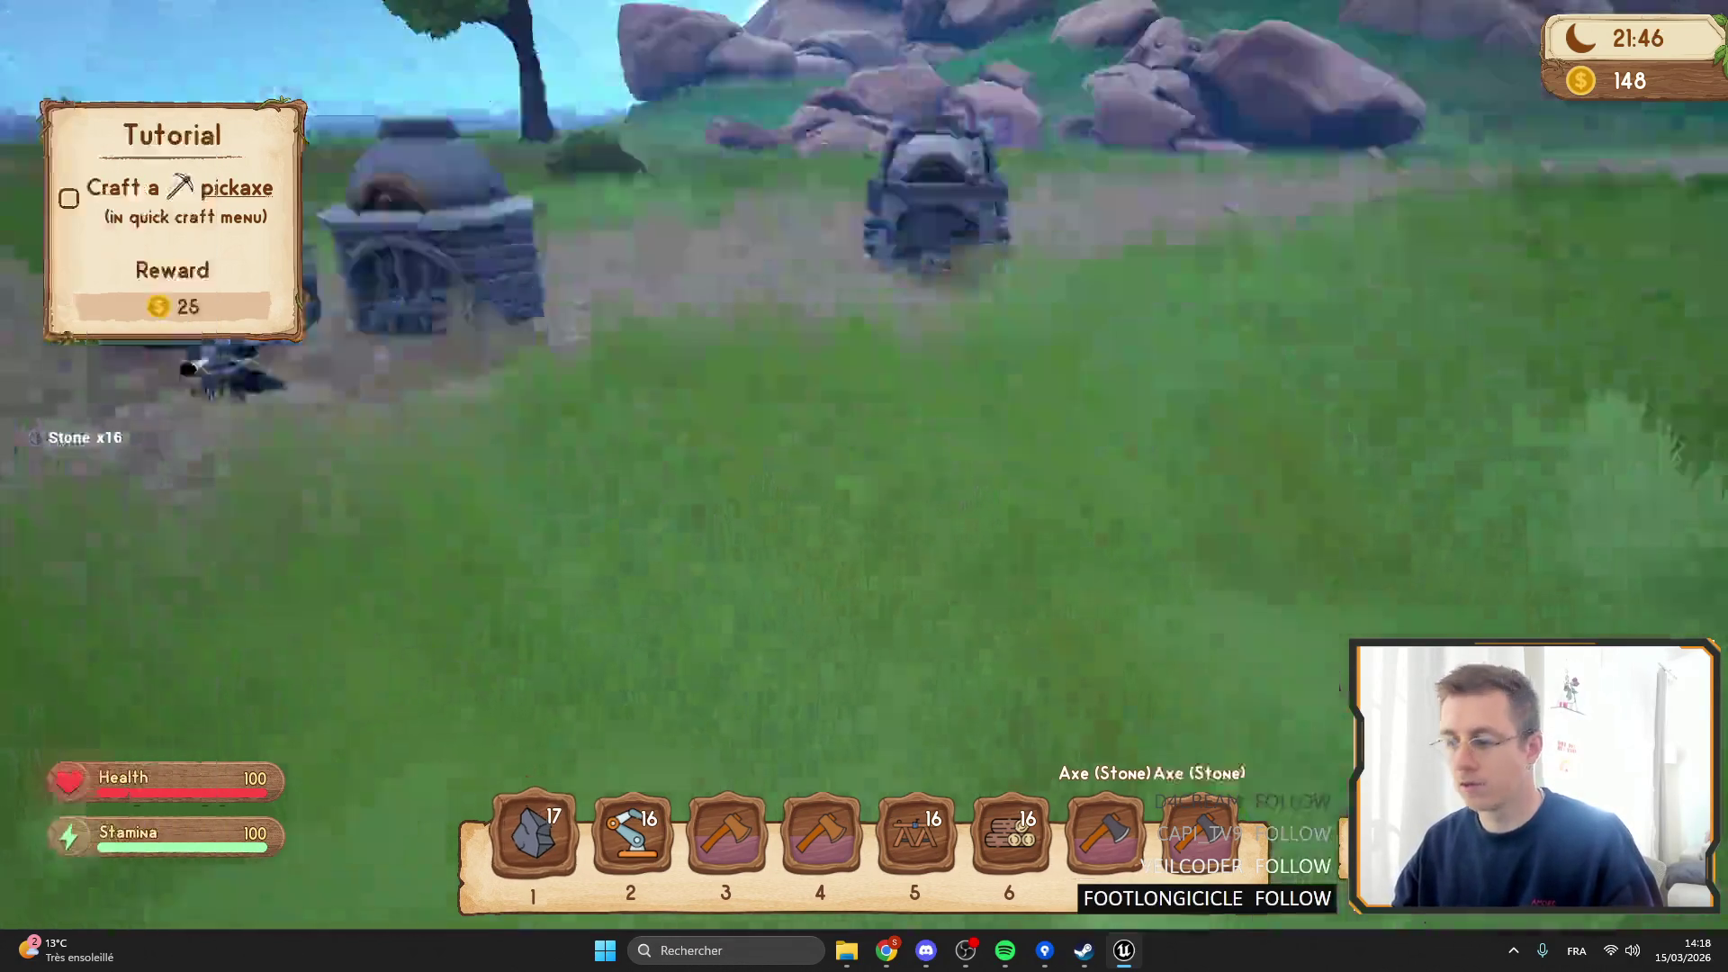
key(2)
key(5)
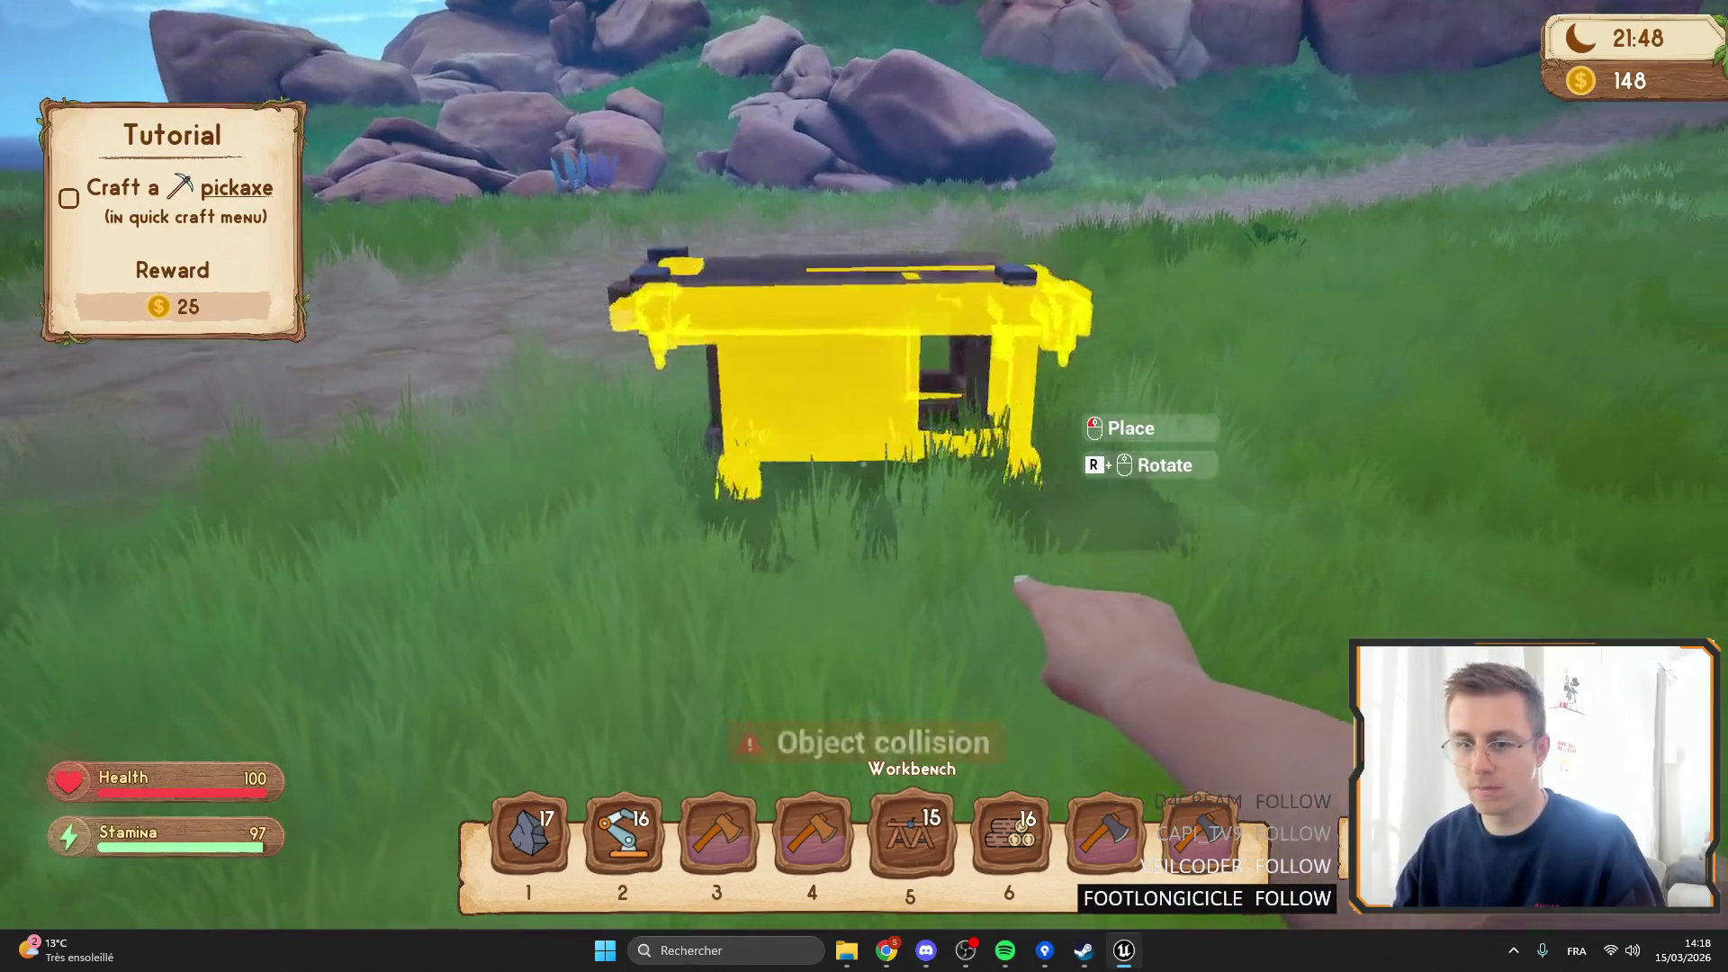
Place the workbench, craft one Axe (Stone) at it, and leave fullscreen.
click(863, 464)
key(f)
click(577, 241)
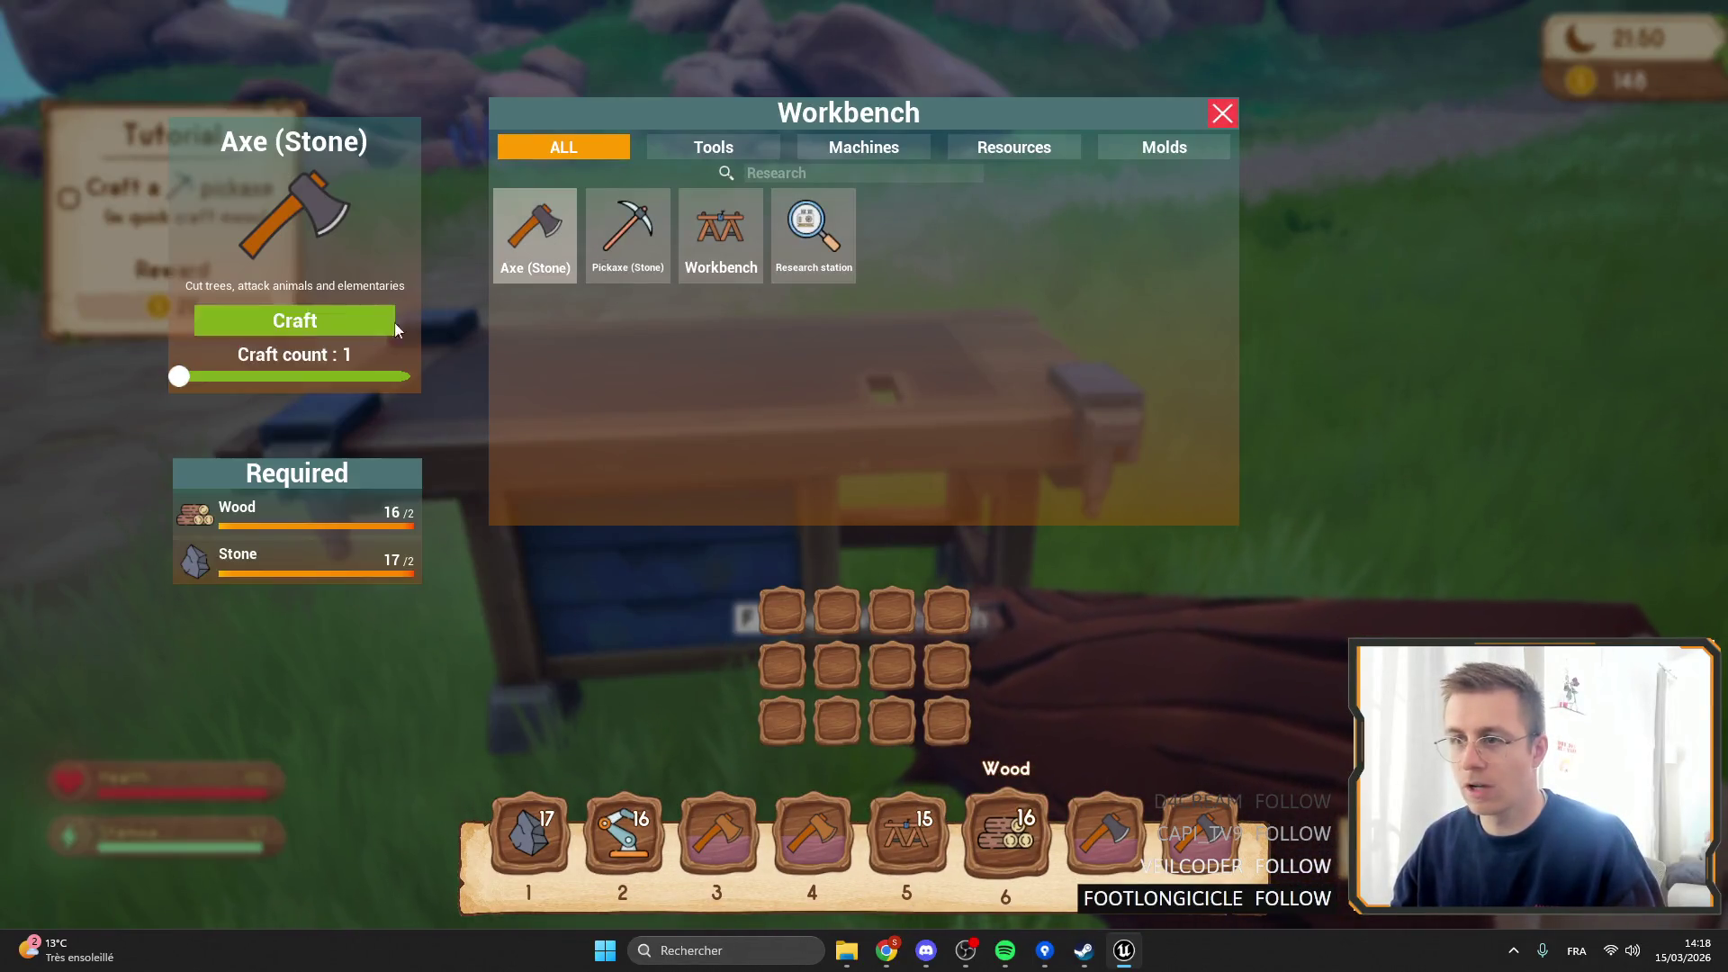
click(267, 320)
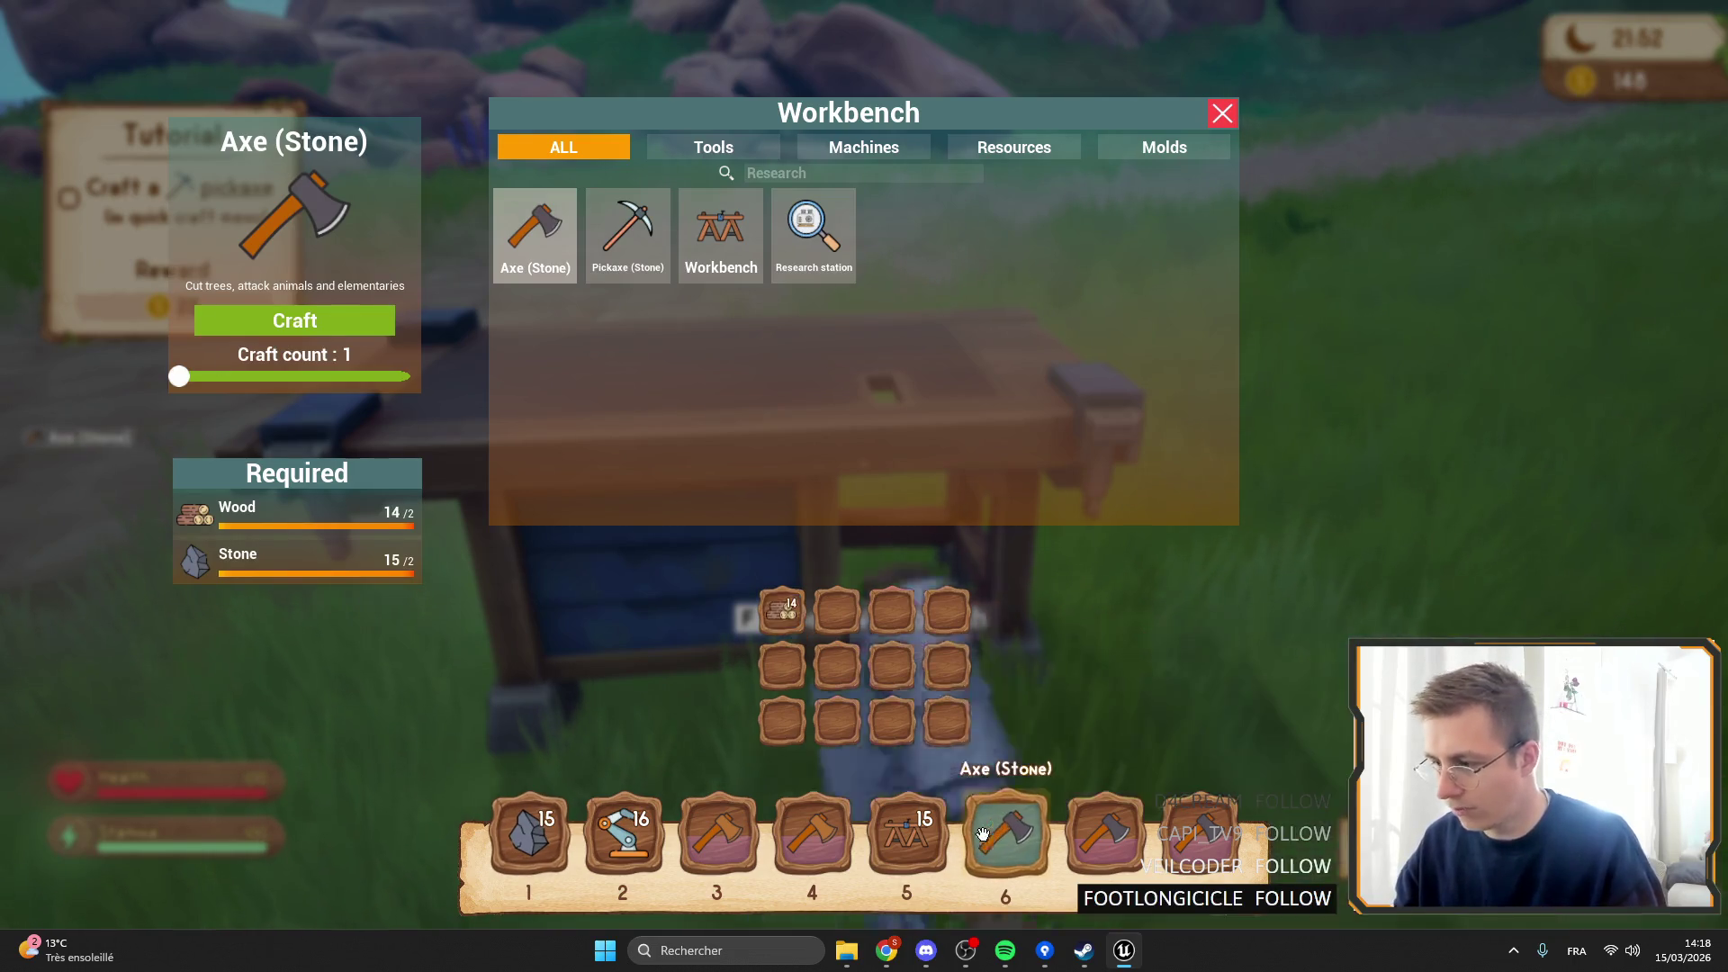
key(Escape)
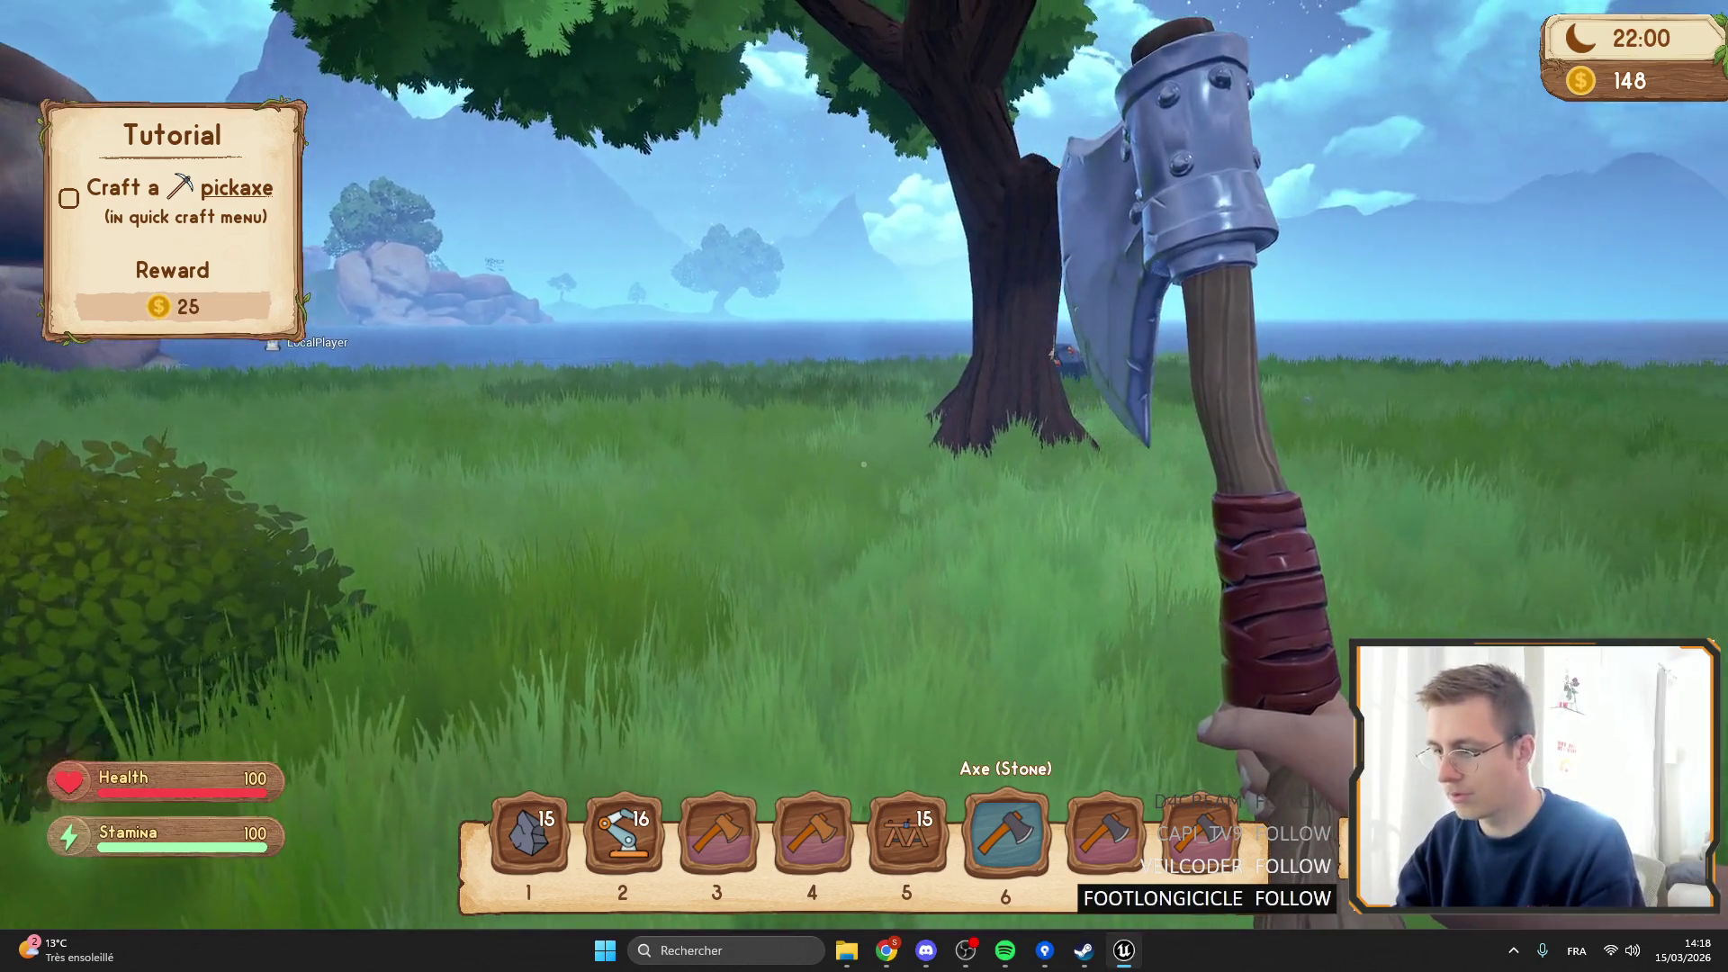
key(F11)
Filter the Widgets folder for 'invento' and open WB_InventoryElement.
click(565, 42)
click(369, 43)
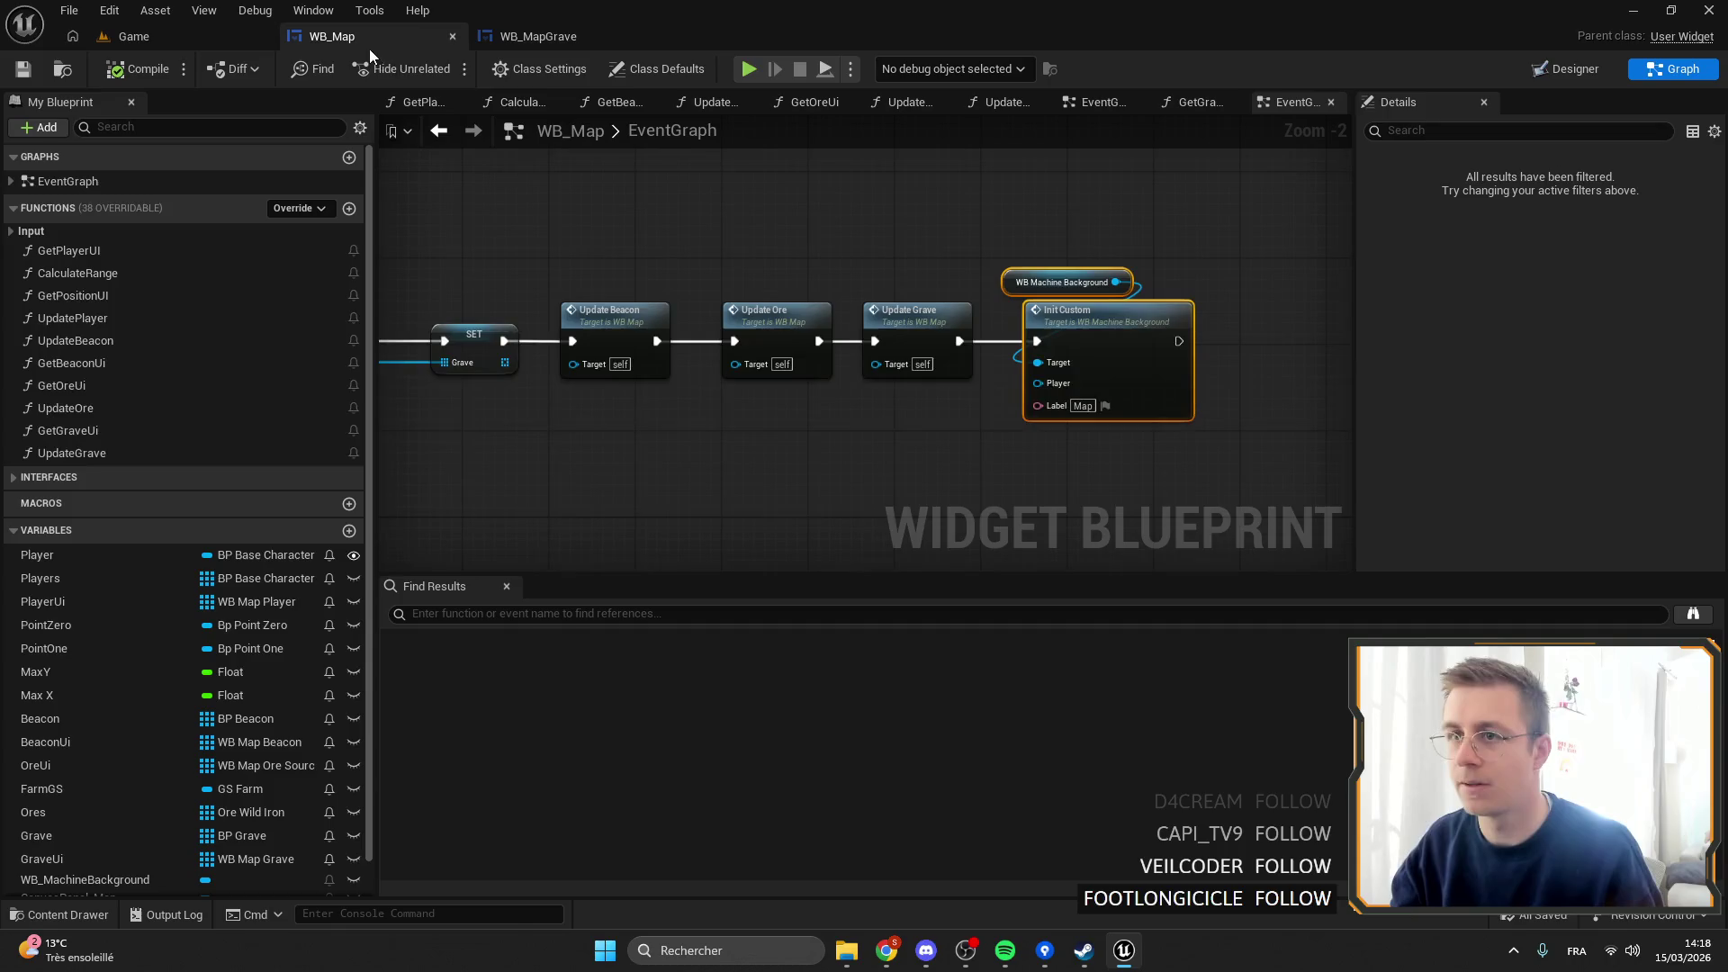
click(180, 38)
click(55, 735)
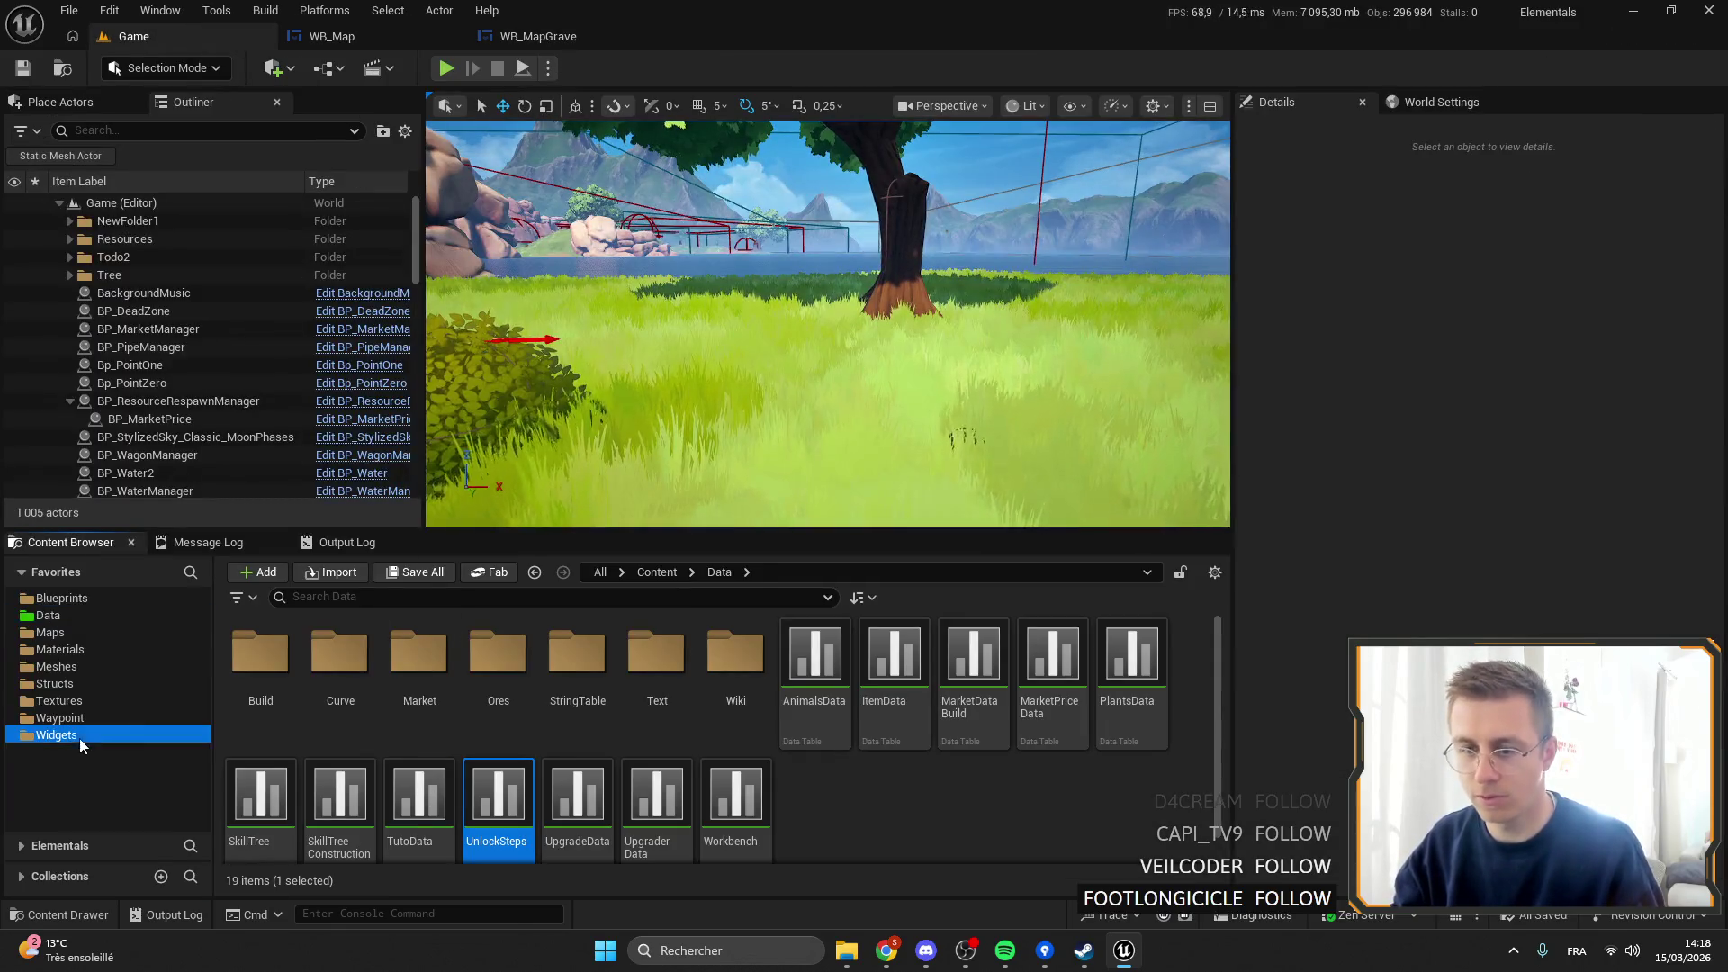
click(373, 601)
text(invg)
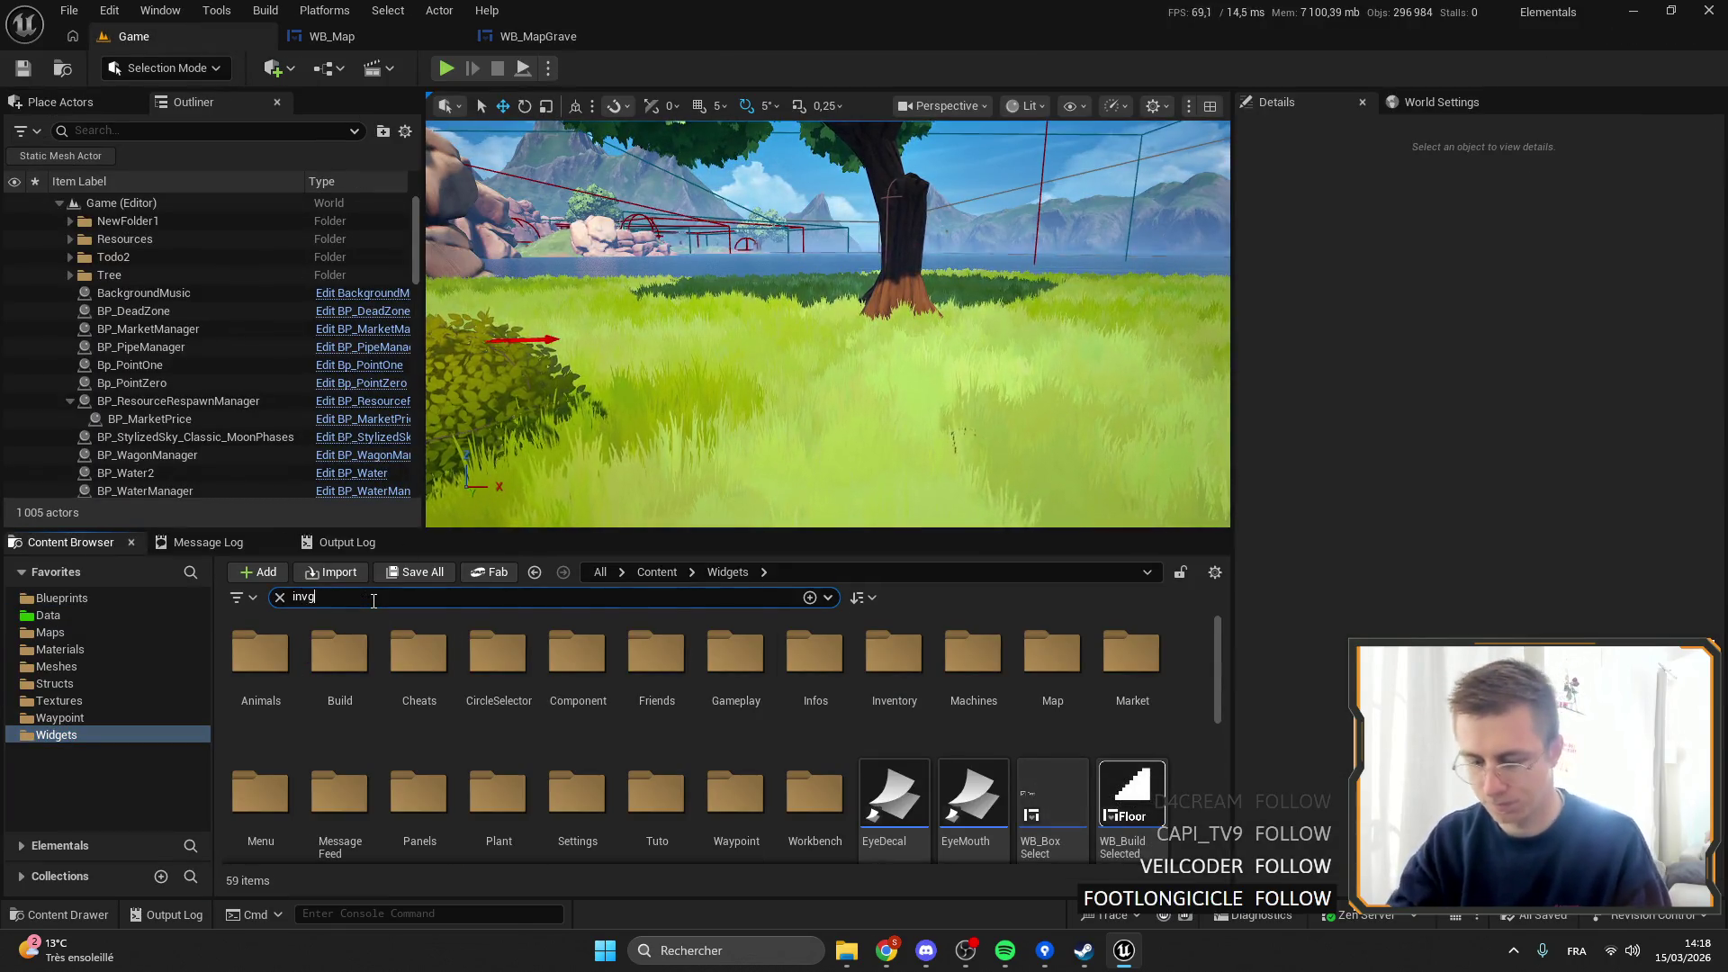
key(BackSpace)
text(ento)
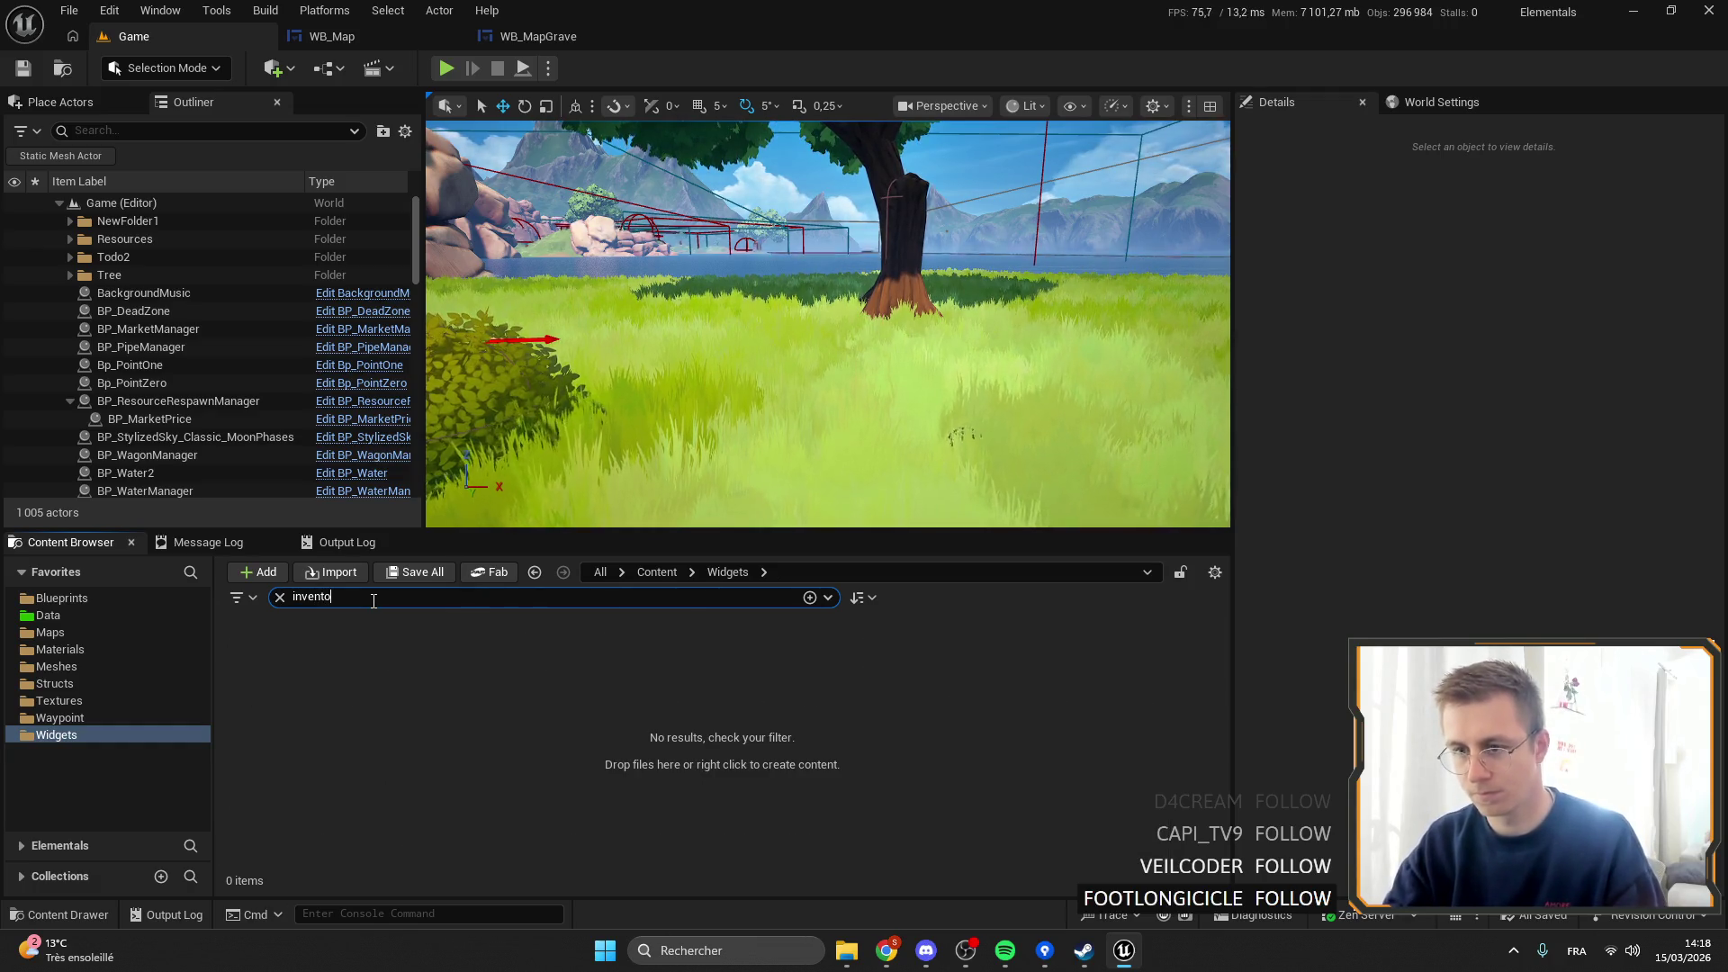
double_click(474, 666)
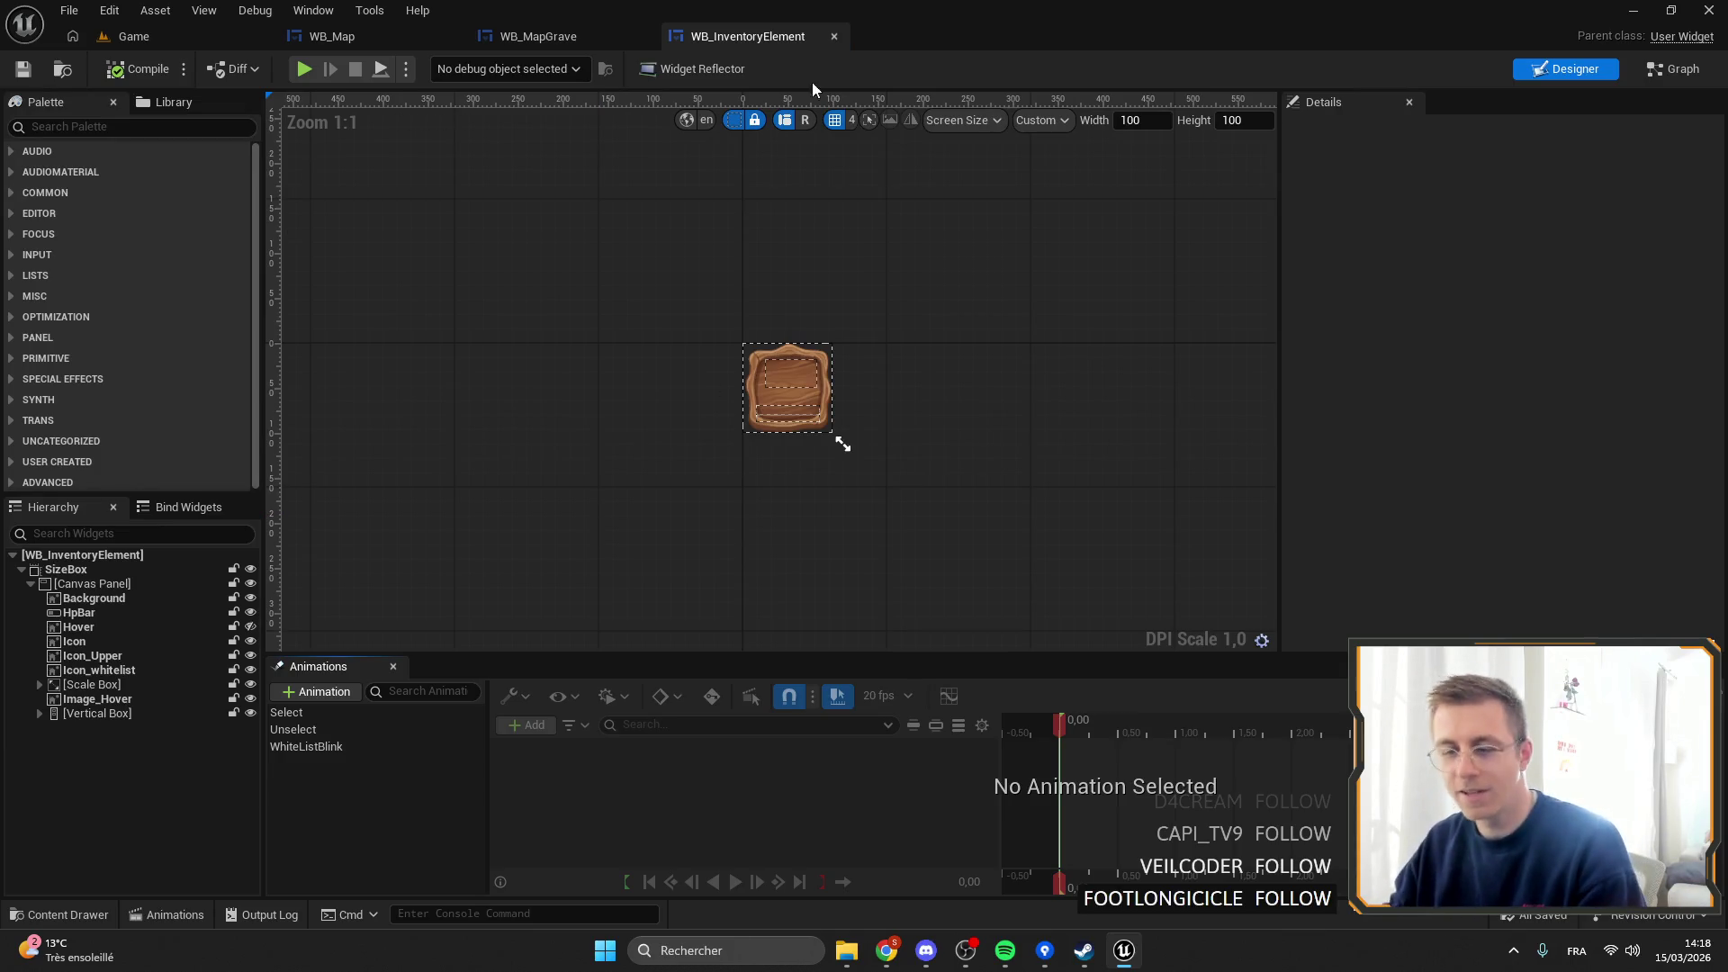
Inspect the Icon, Icon_Upper, and Hover elements in the Hierarchy.
scroll(862, 369, up, 7)
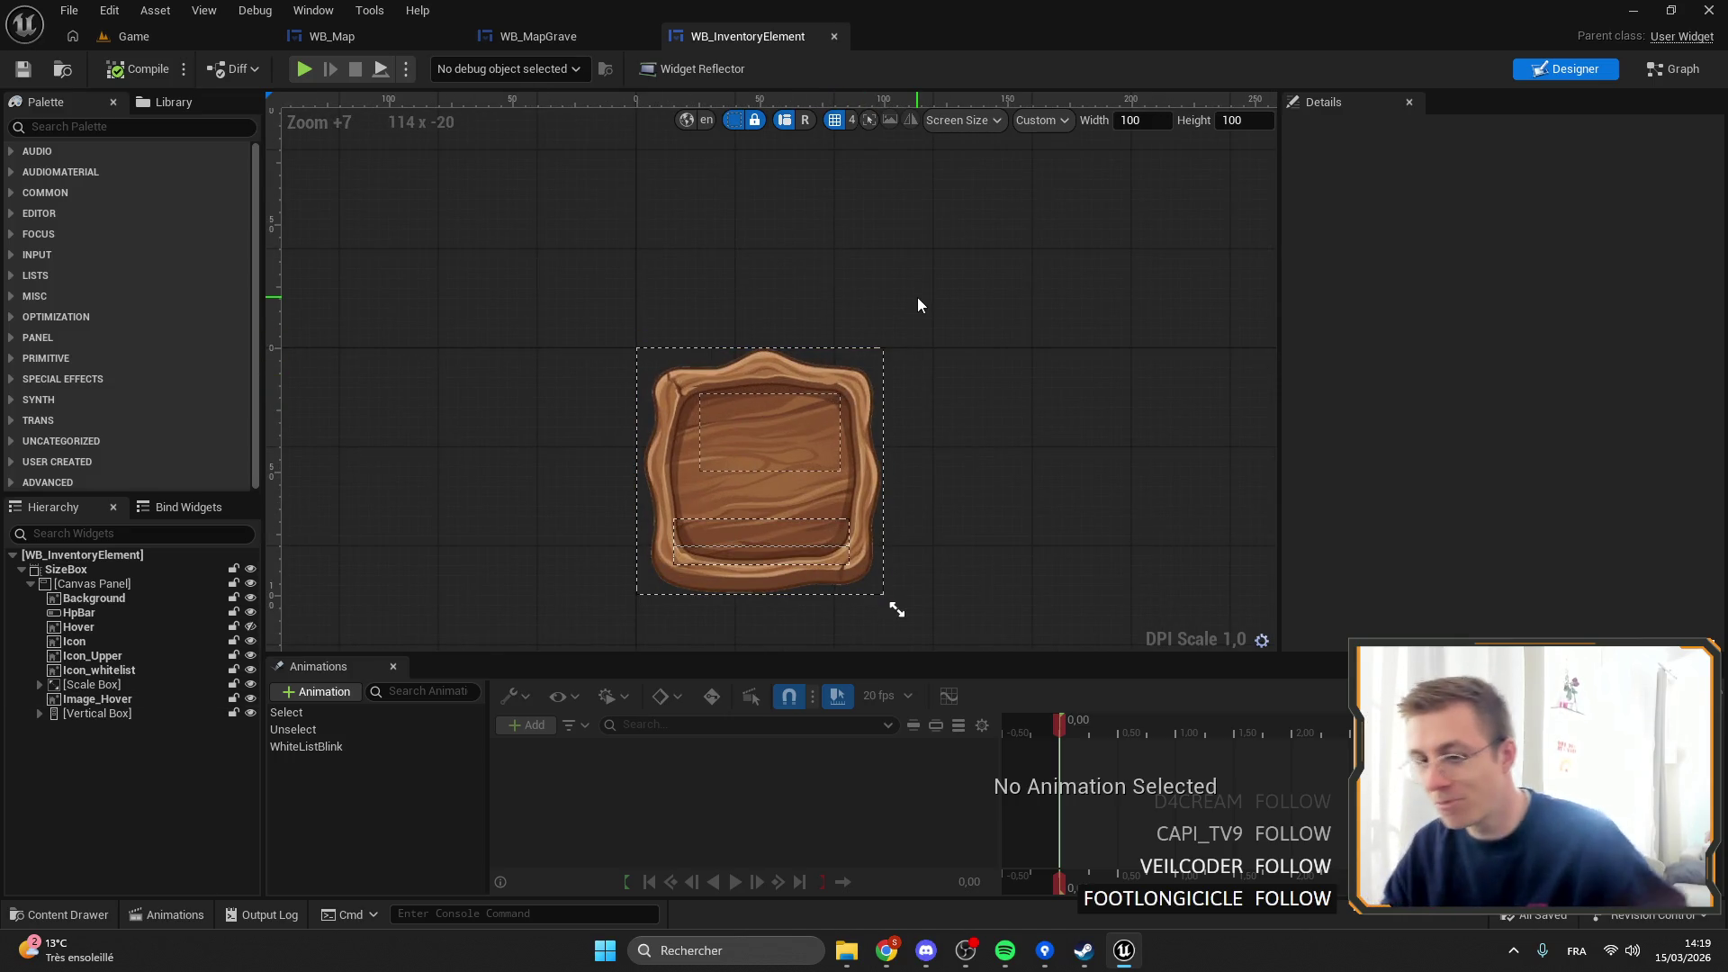
click(115, 641)
click(122, 659)
click(109, 628)
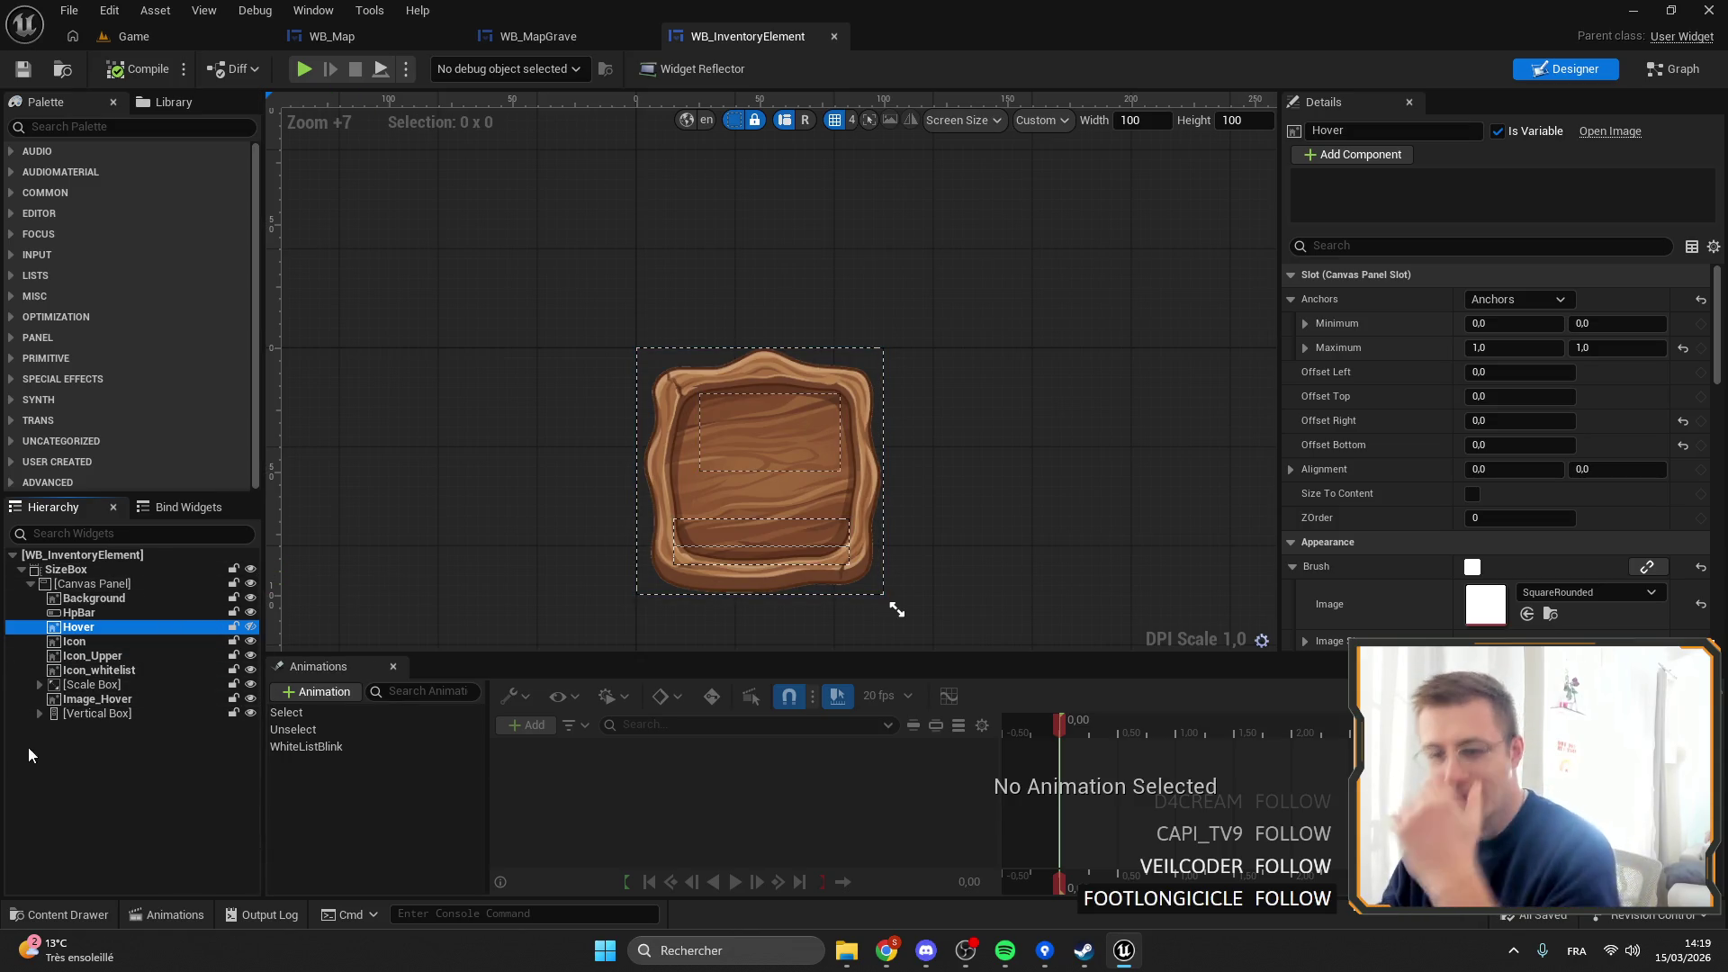
click(76, 640)
click(90, 655)
click(76, 641)
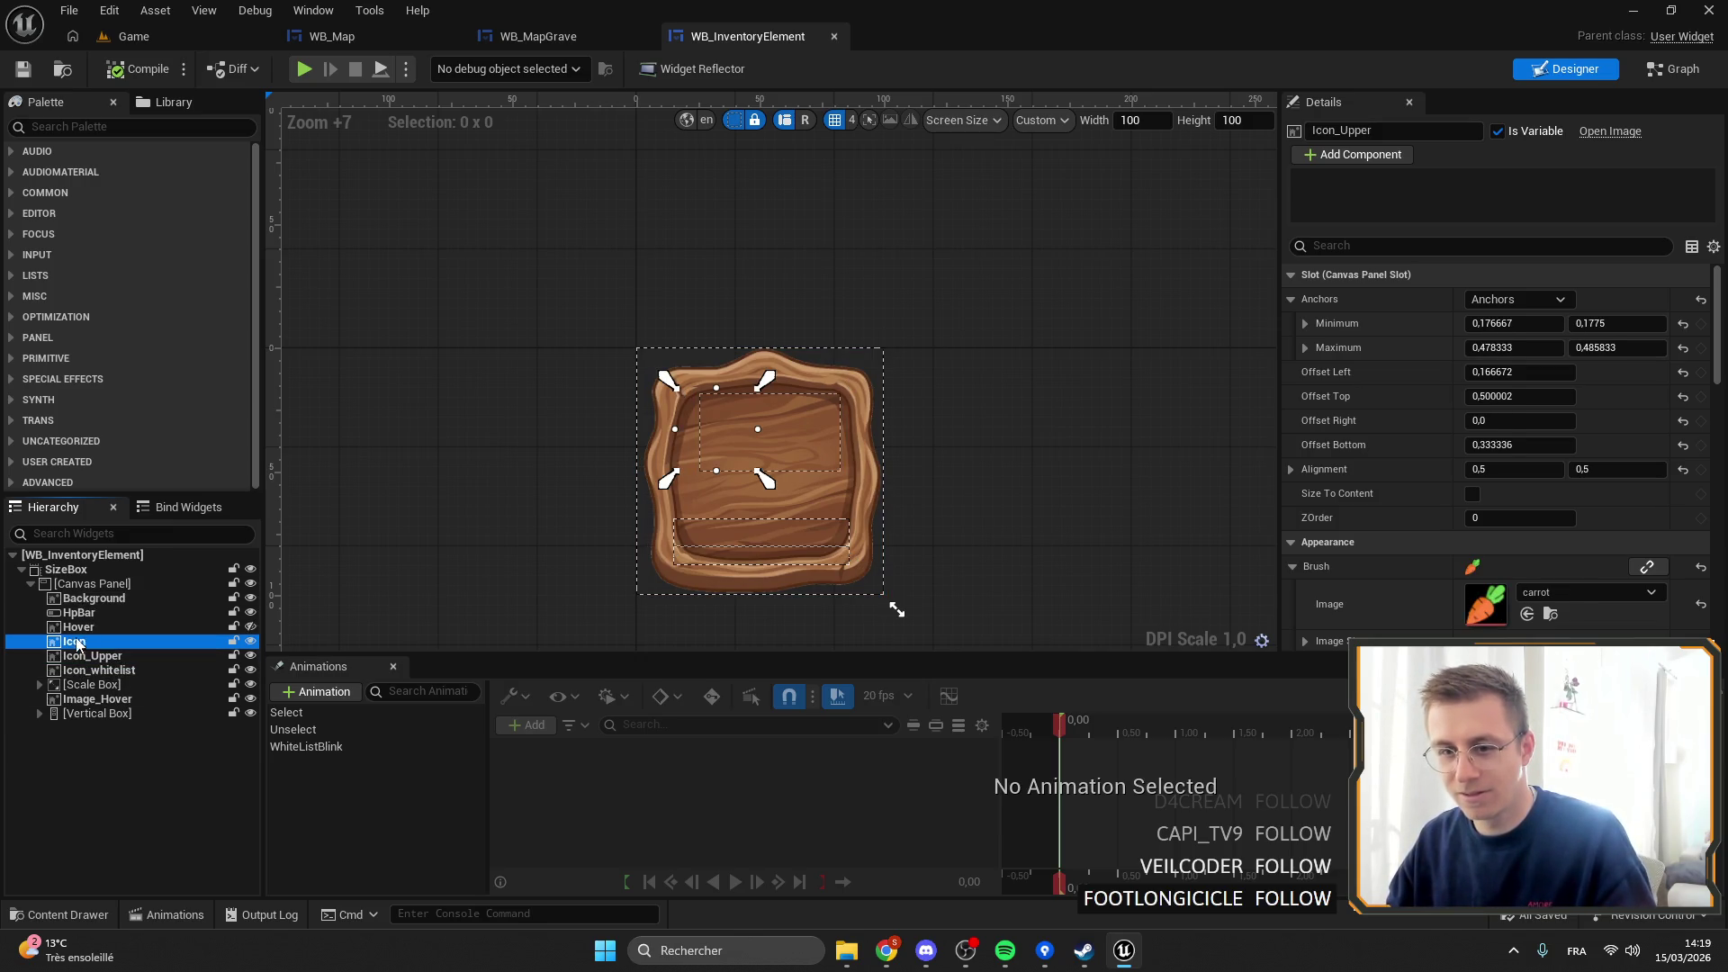
click(79, 627)
Review the HpBar progress bar's fill settings and switch to the Graph view.
click(94, 613)
scroll(1593, 456, down, 5)
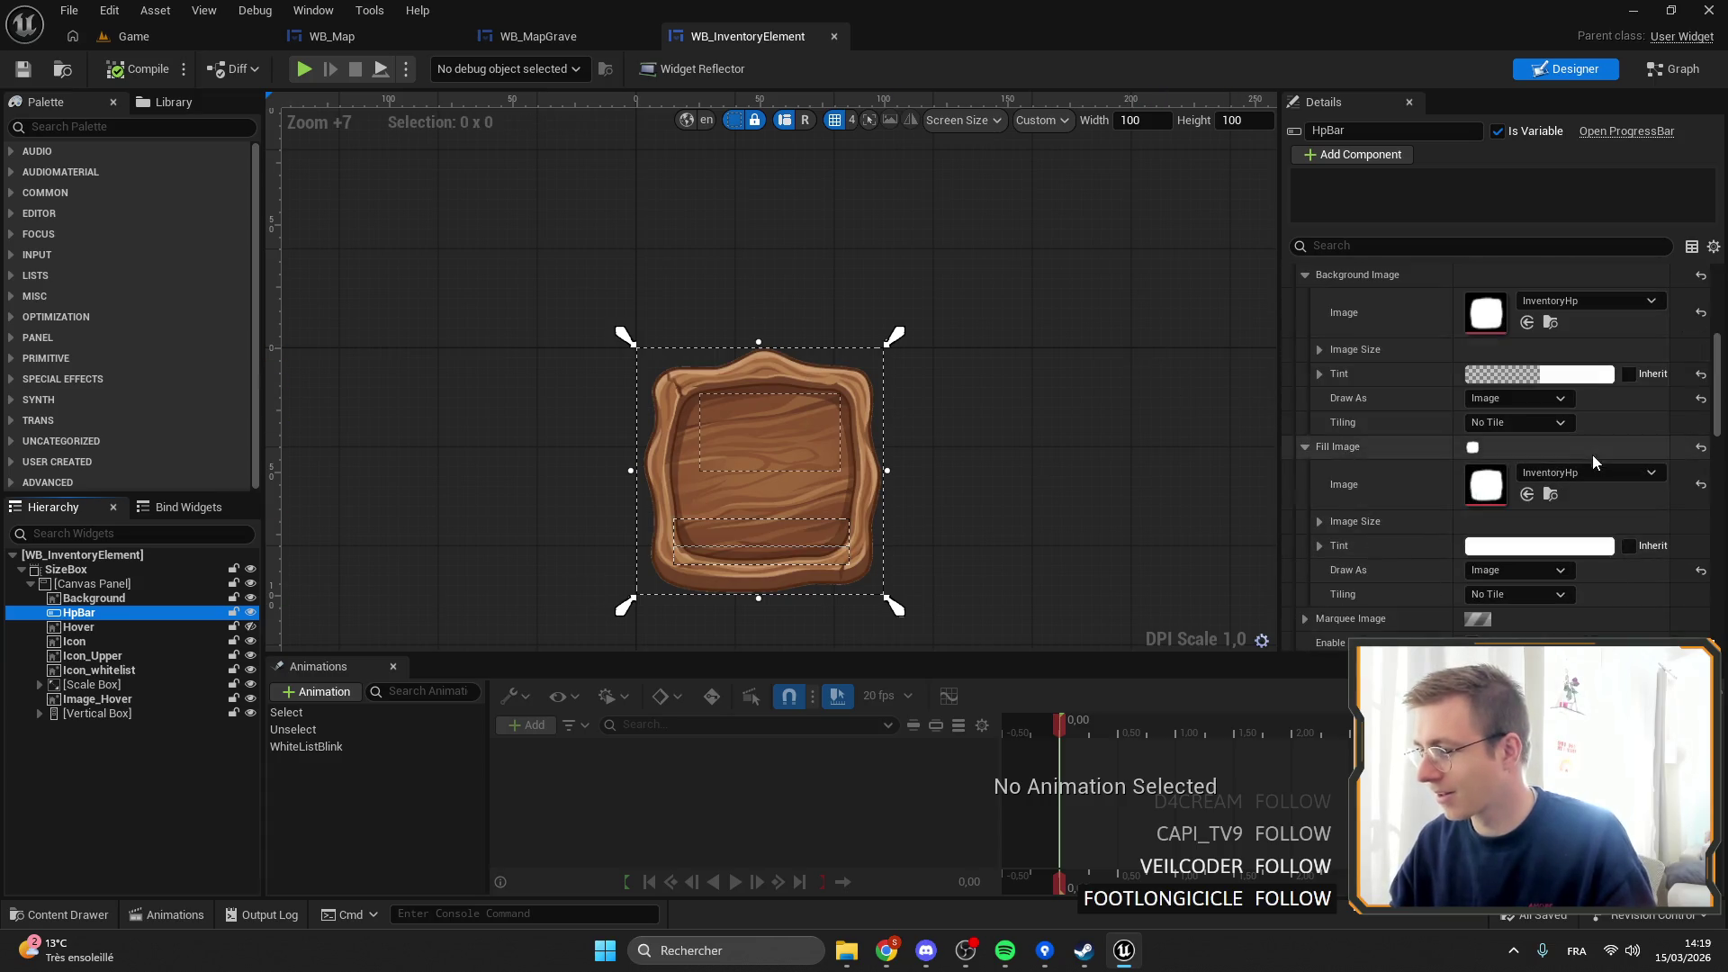
click(1679, 70)
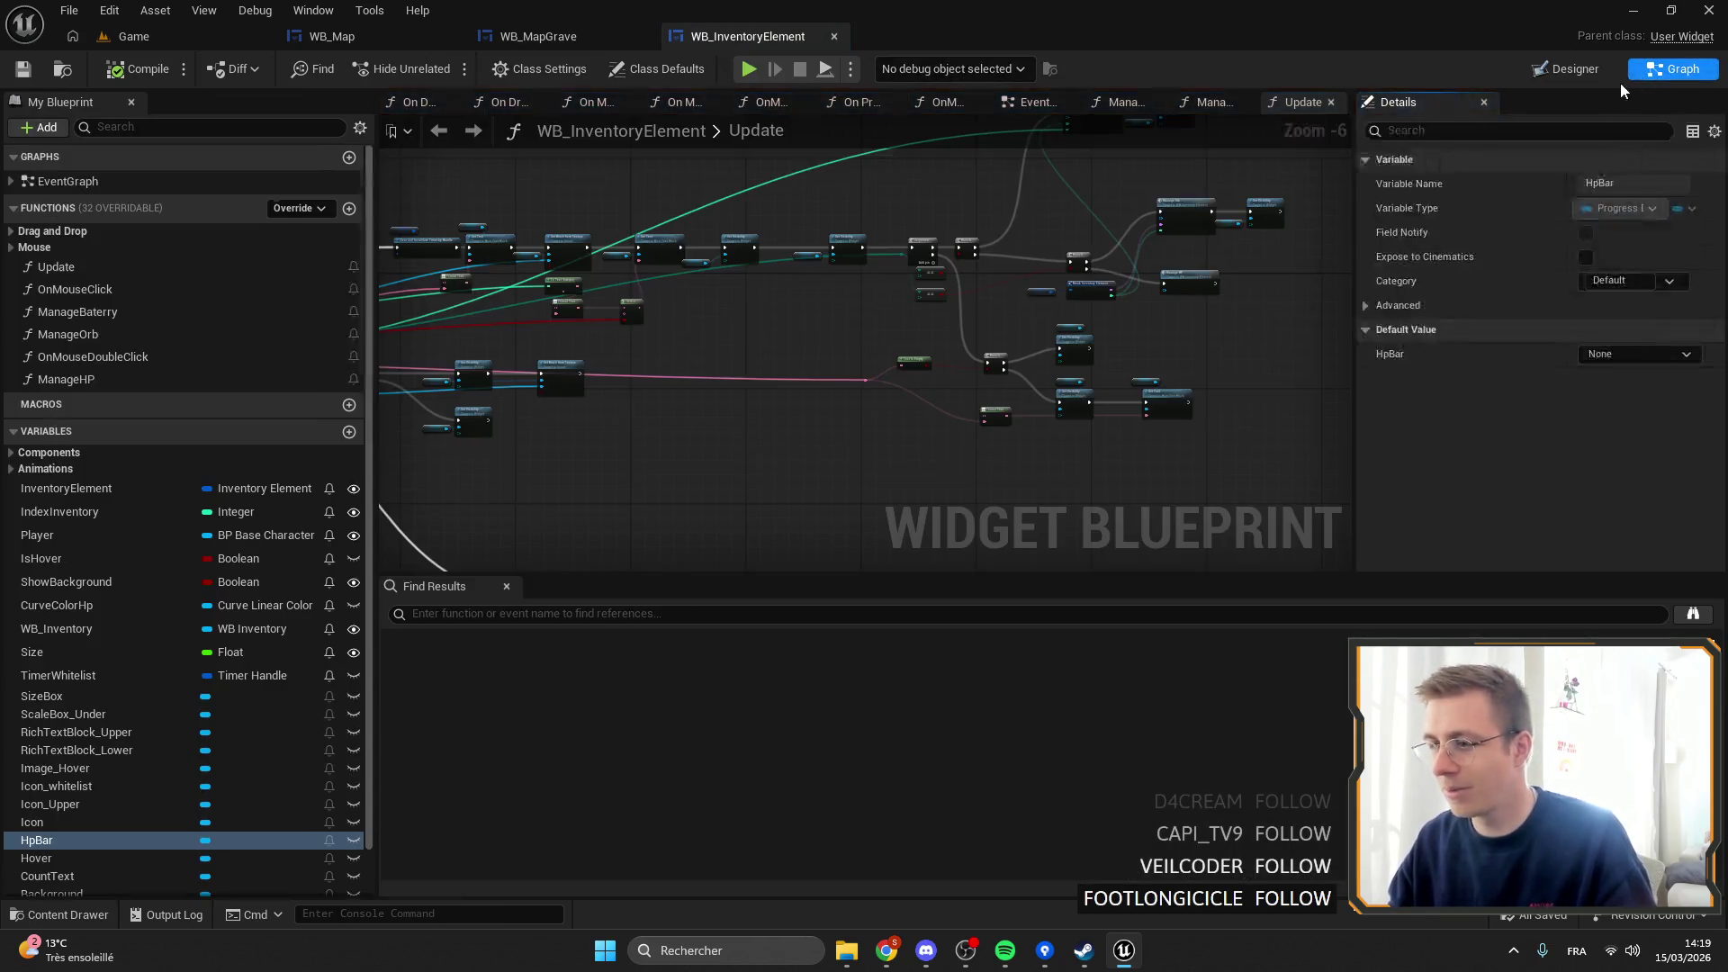
Move the Branch node up and left in the Update graph, then inspect the Manage HP node.
scroll(936, 333, down, 5)
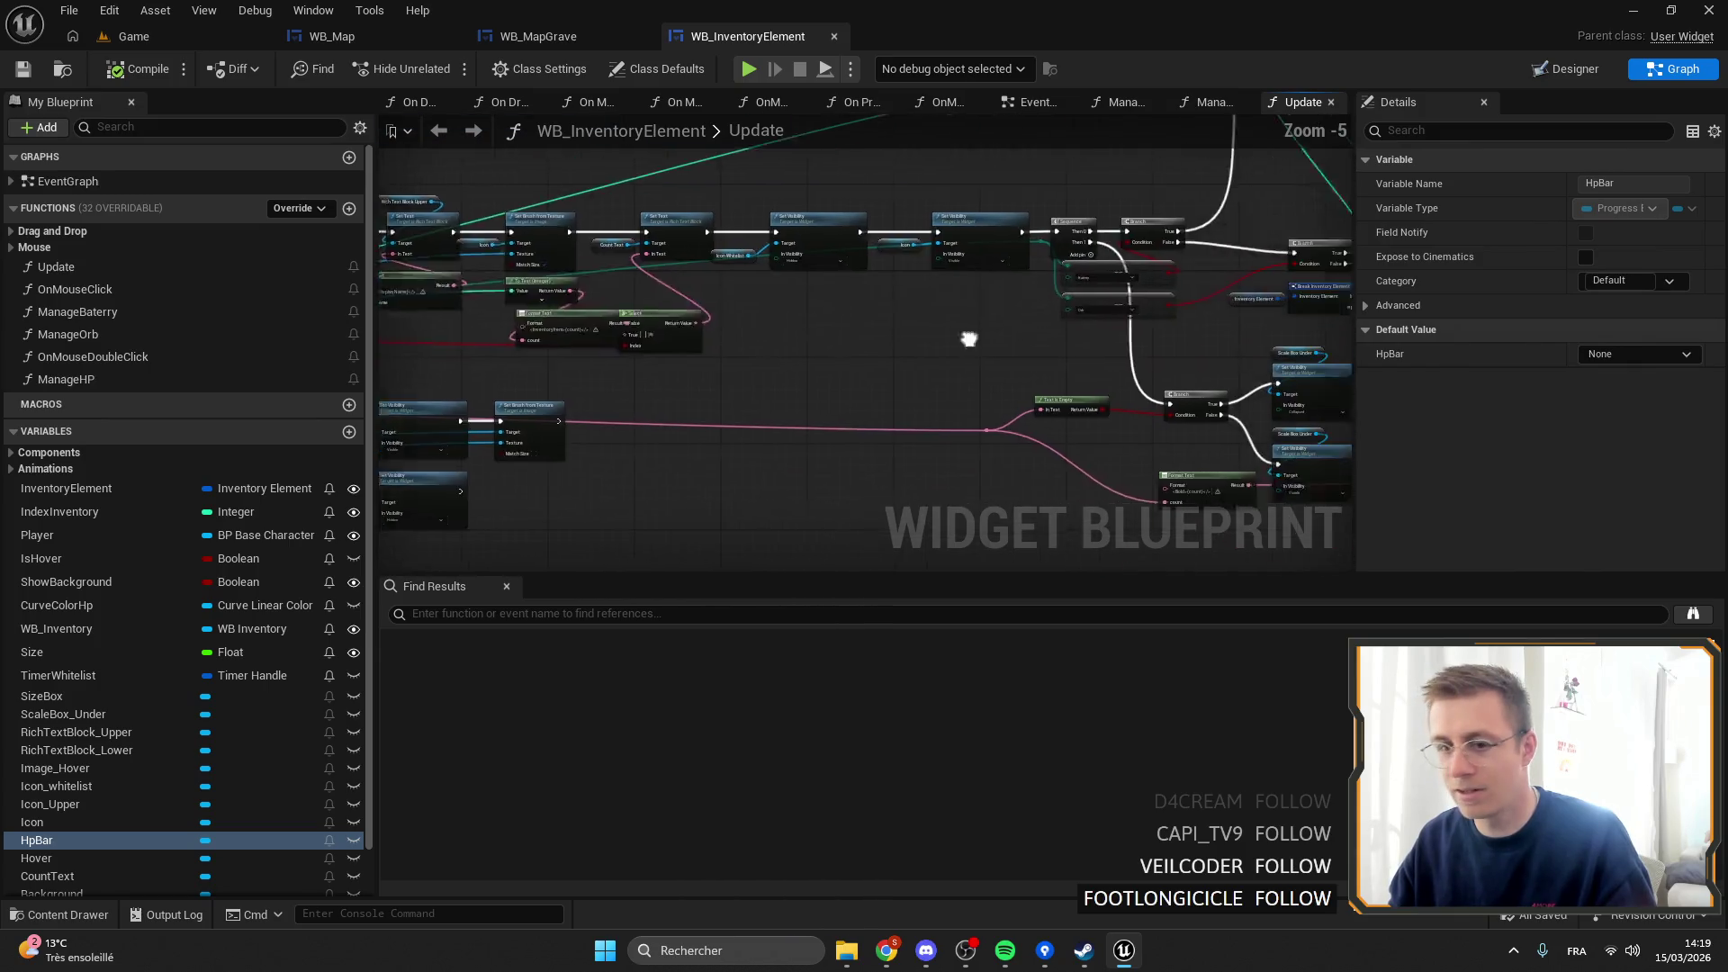
mouse_move(816, 317)
mouse_down()
mouse_move(856, 257)
mouse_move(973, 391)
mouse_move(896, 424)
mouse_up()
scroll(856, 256, down, 1)
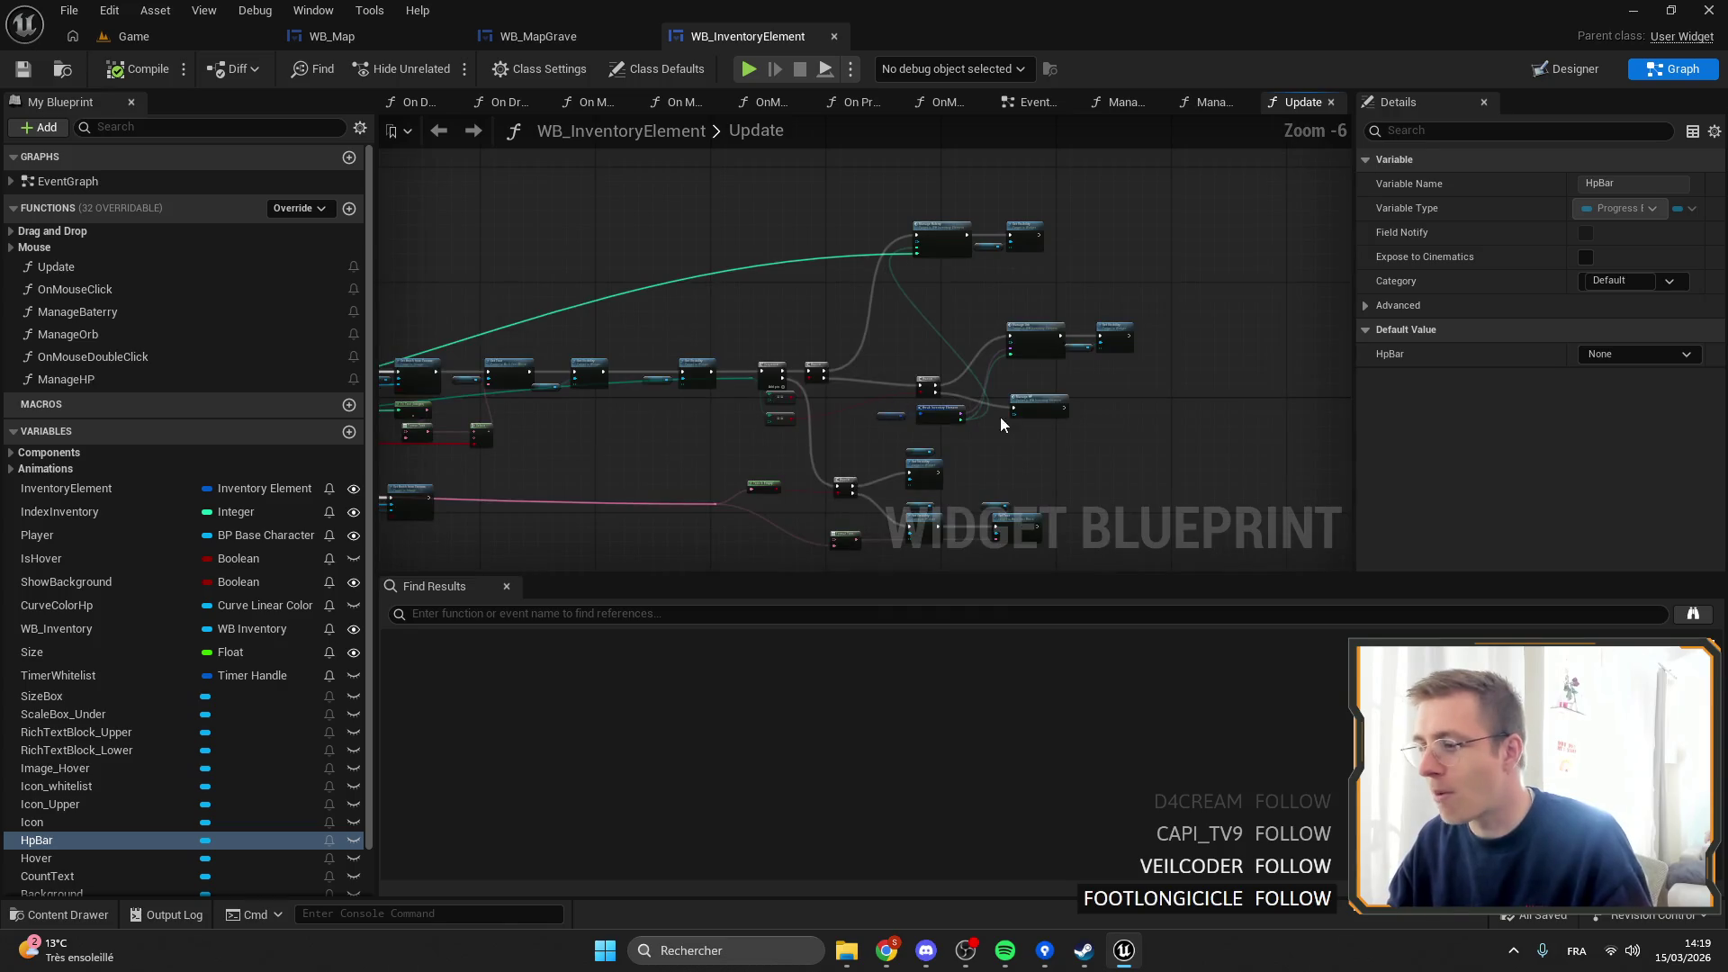
scroll(1001, 417, up, 3)
mouse_move(906, 328)
mouse_down()
mouse_move(886, 262)
mouse_move(844, 311)
mouse_up()
mouse_move(1039, 279)
mouse_down()
mouse_move(752, 287)
mouse_move(898, 353)
mouse_move(877, 362)
mouse_up()
click(1135, 437)
click(787, 345)
scroll(747, 333, down, 4)
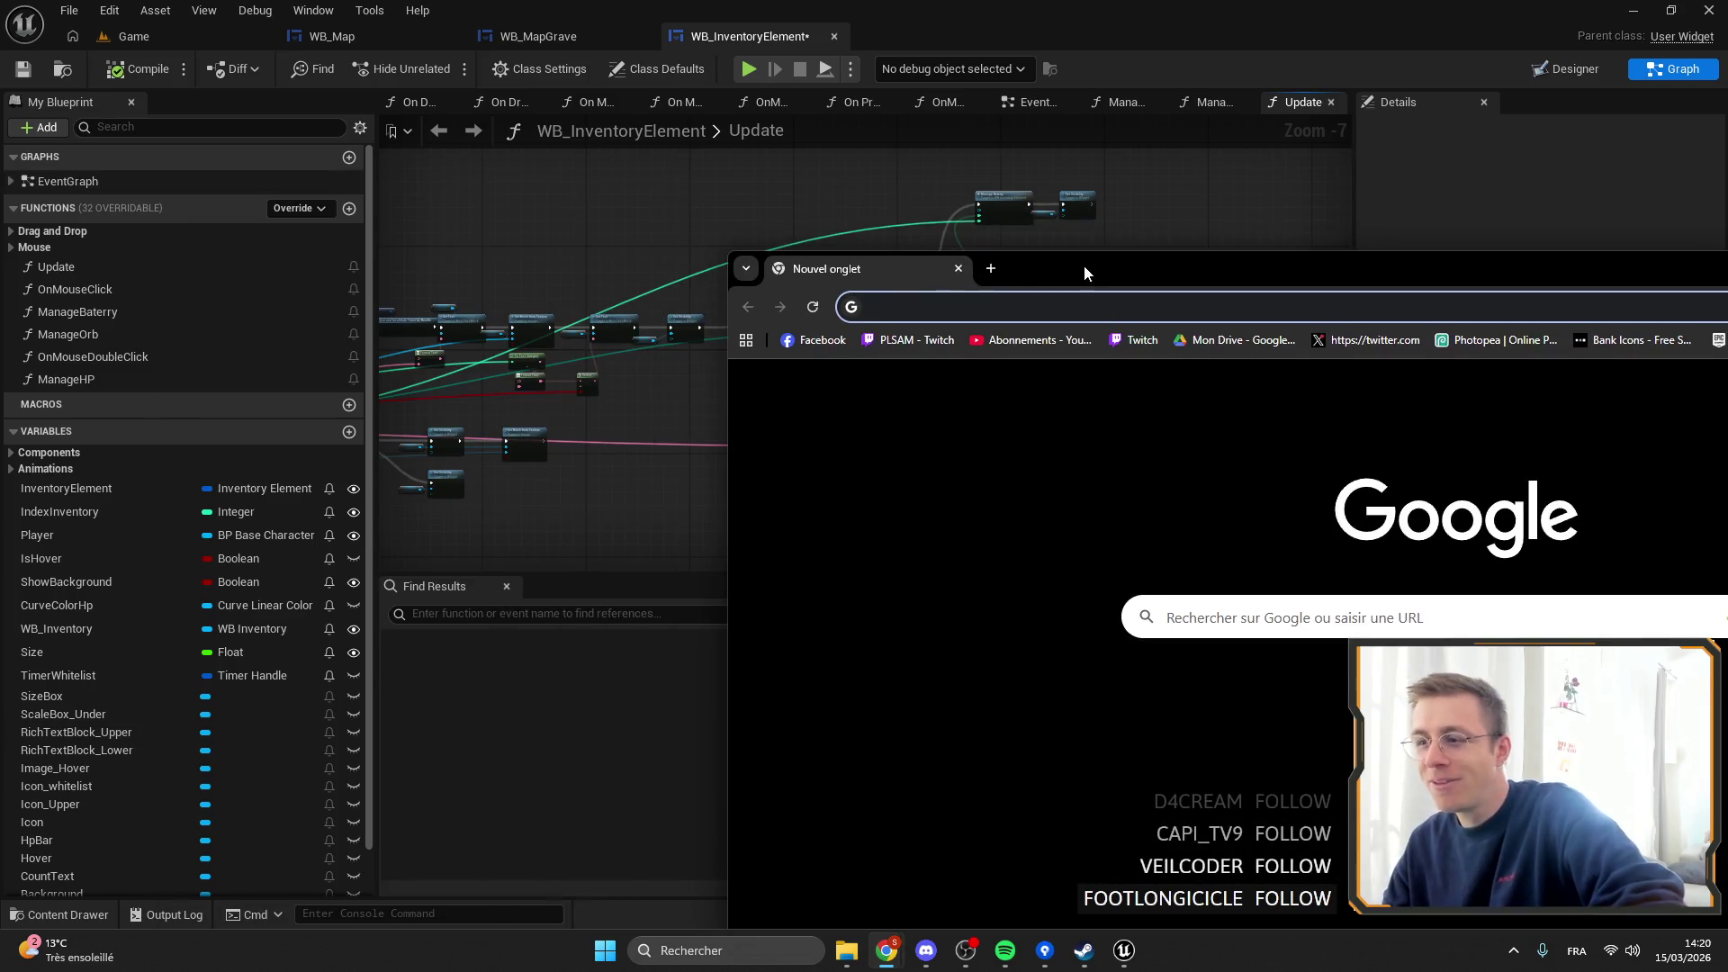
Search Google for 'finger skate' in a new browser window.
double_click(1084, 267)
text(f)
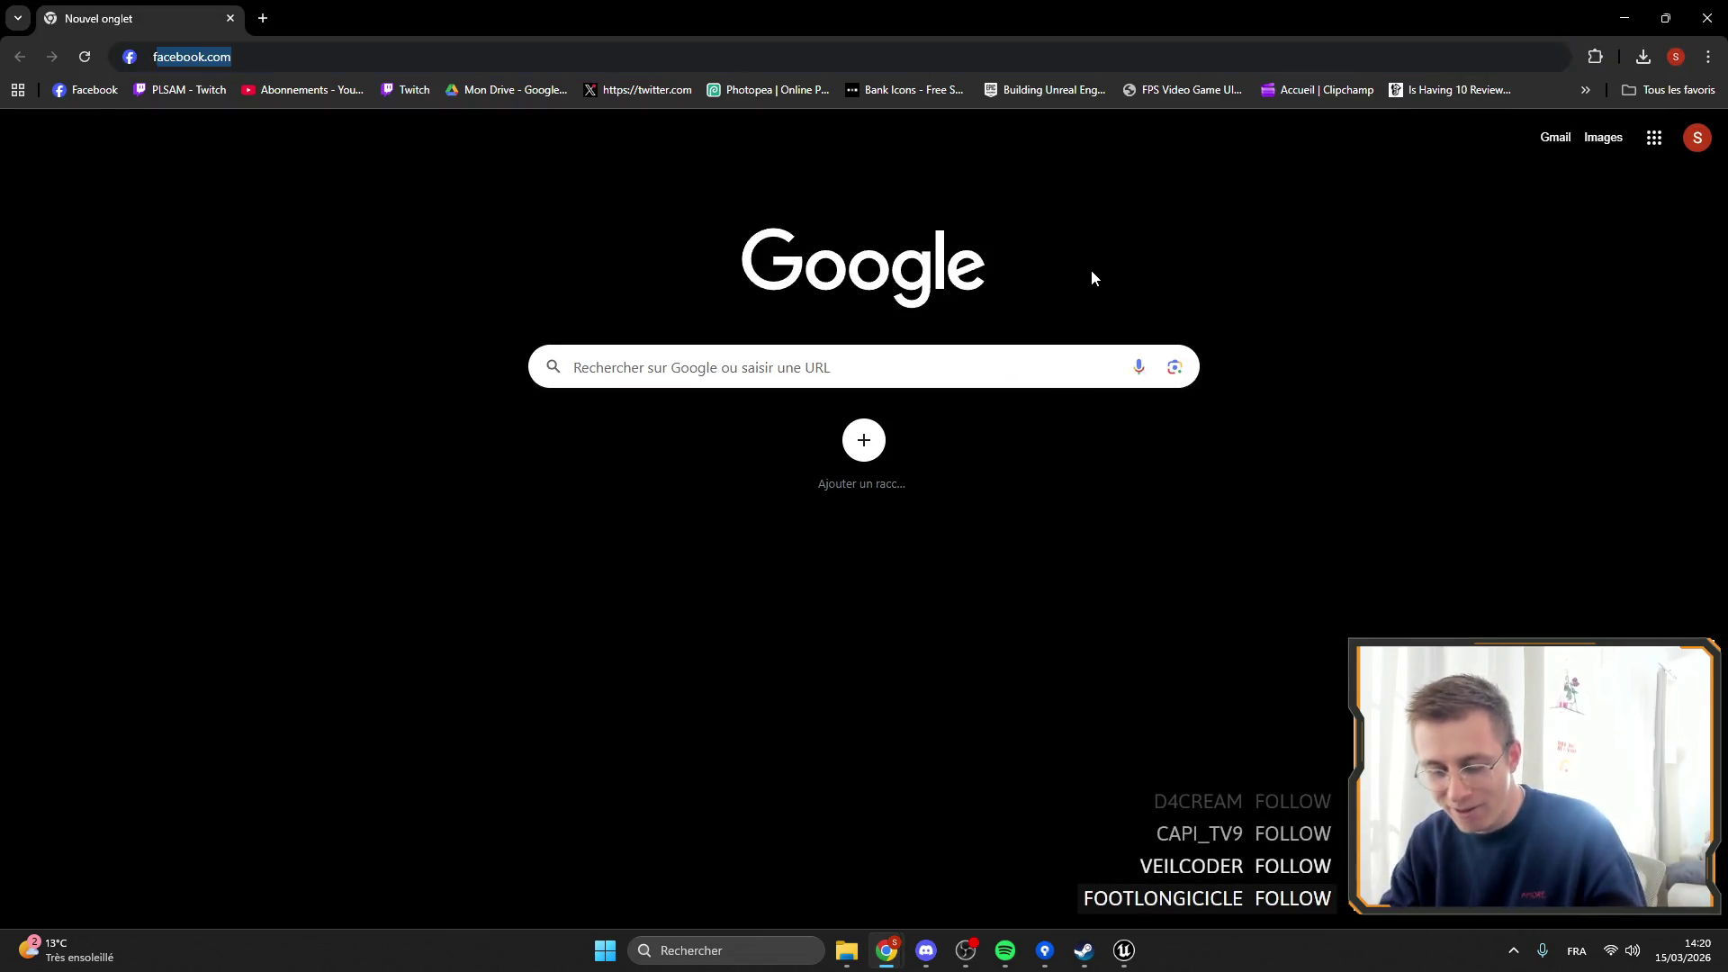
text(inger sc)
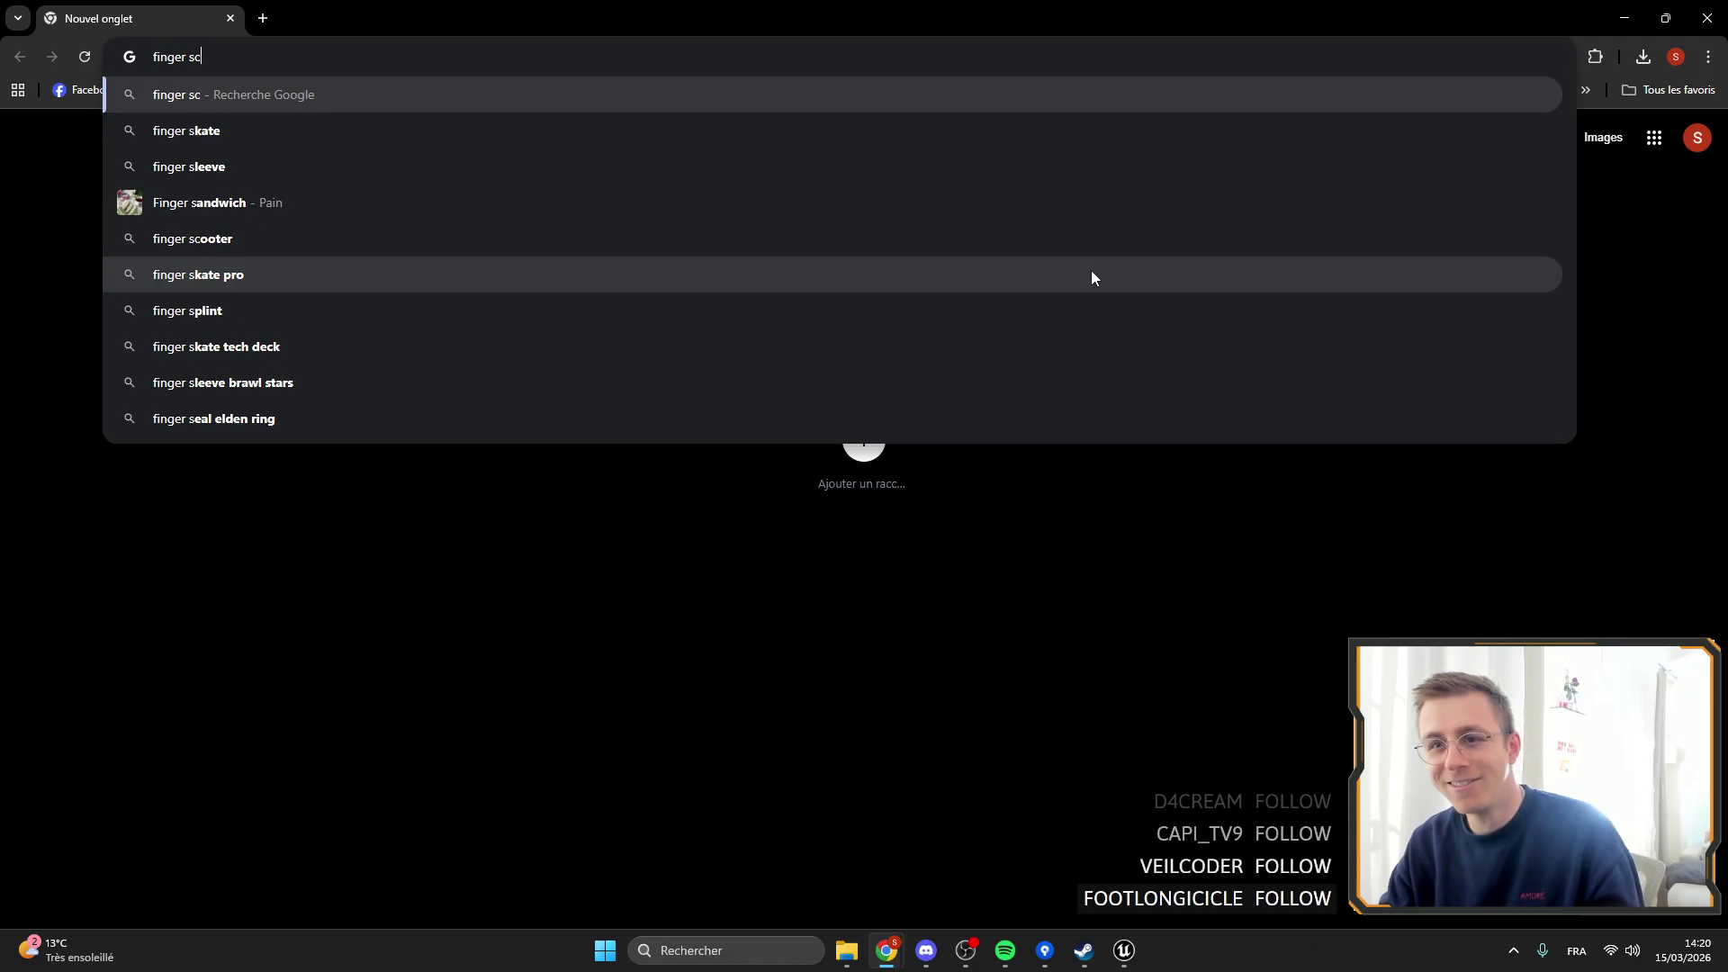
key(BackSpace)
key(Down)
key(Return)
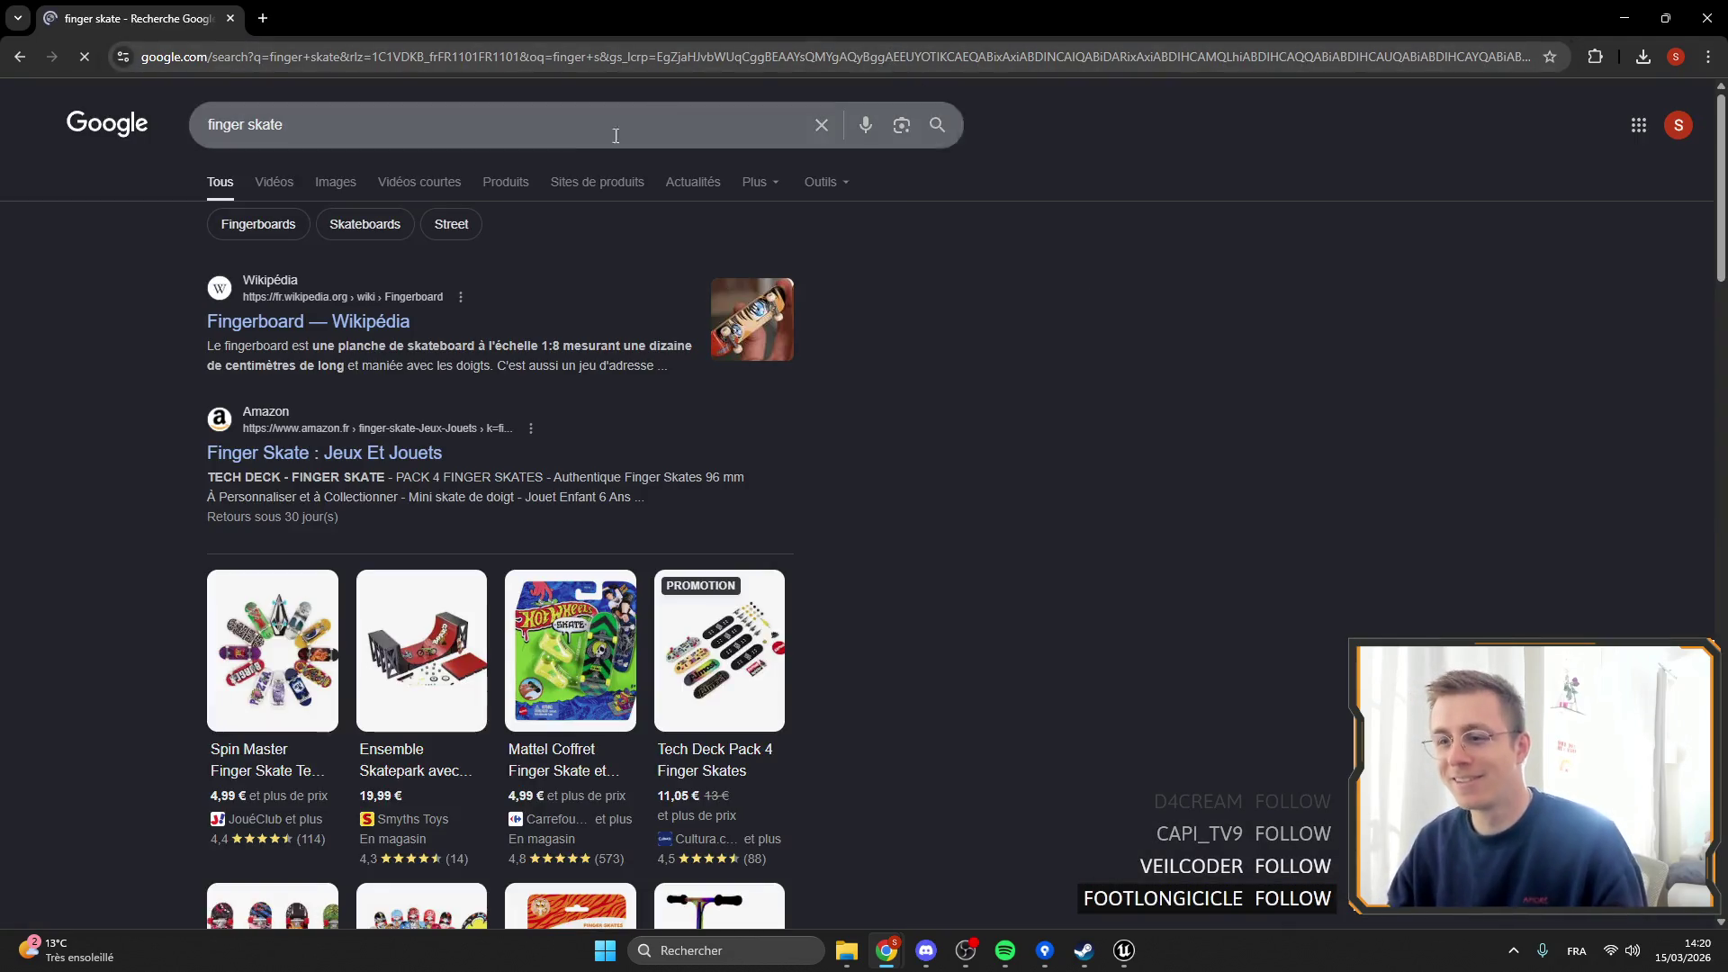
Browse the finger skate image results, previewing the Intersport and SkatePro Tech Deck images.
click(273, 181)
click(338, 181)
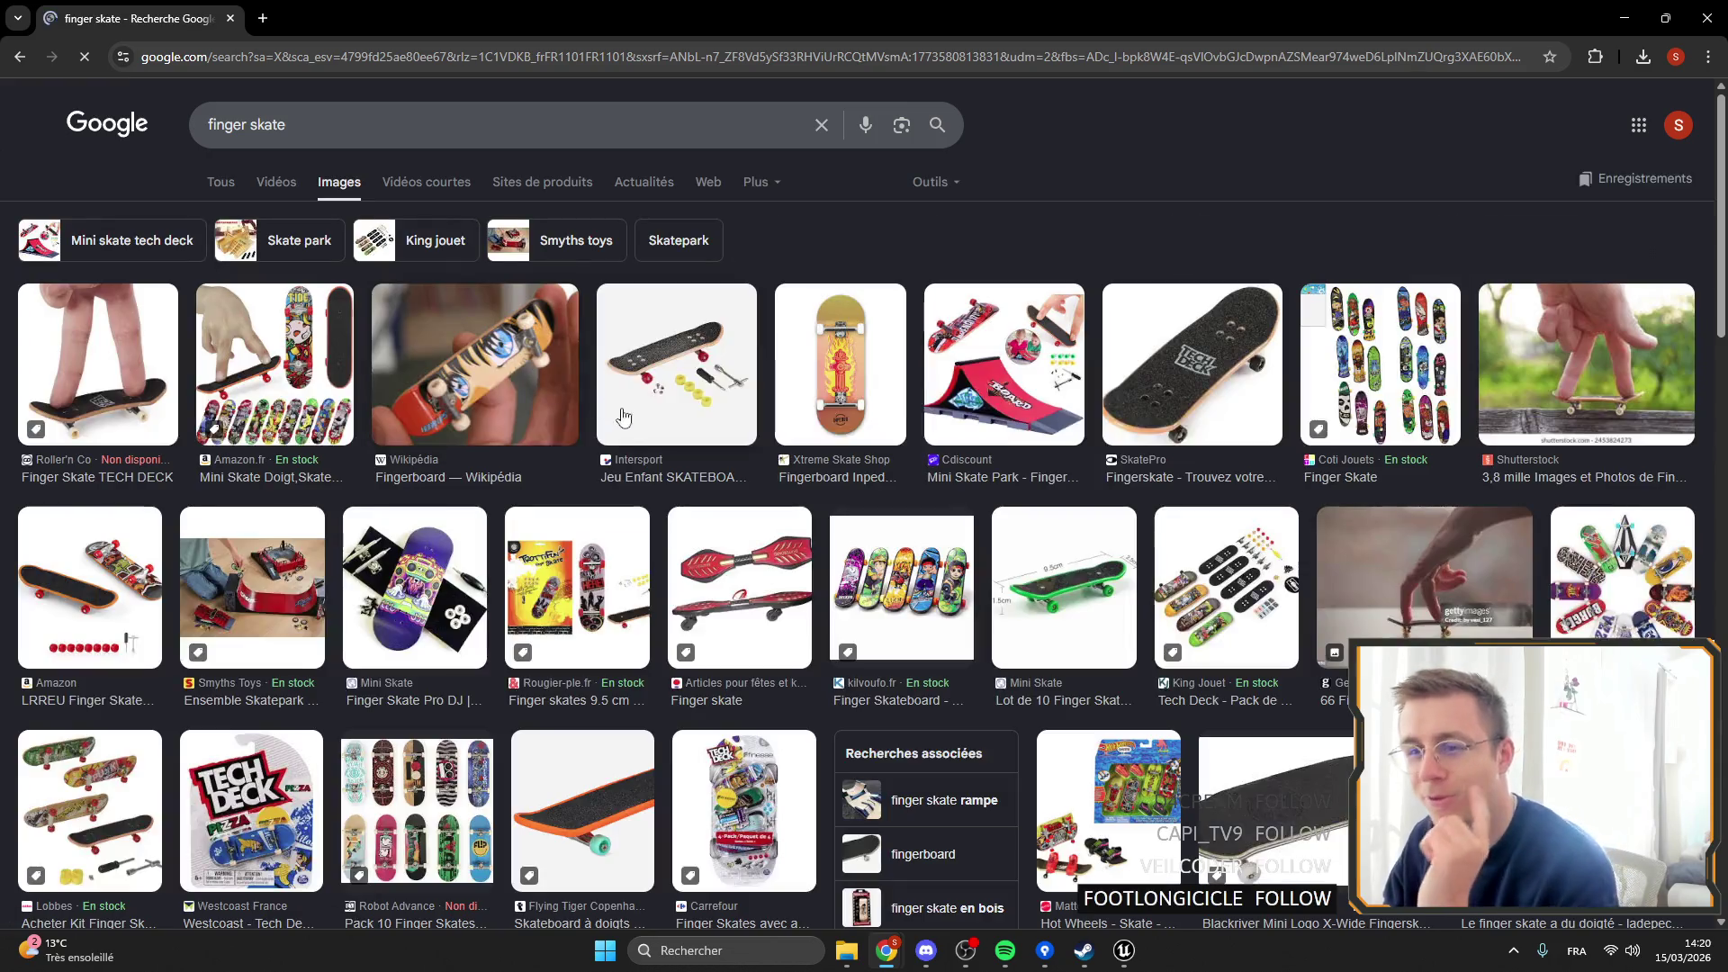
click(623, 417)
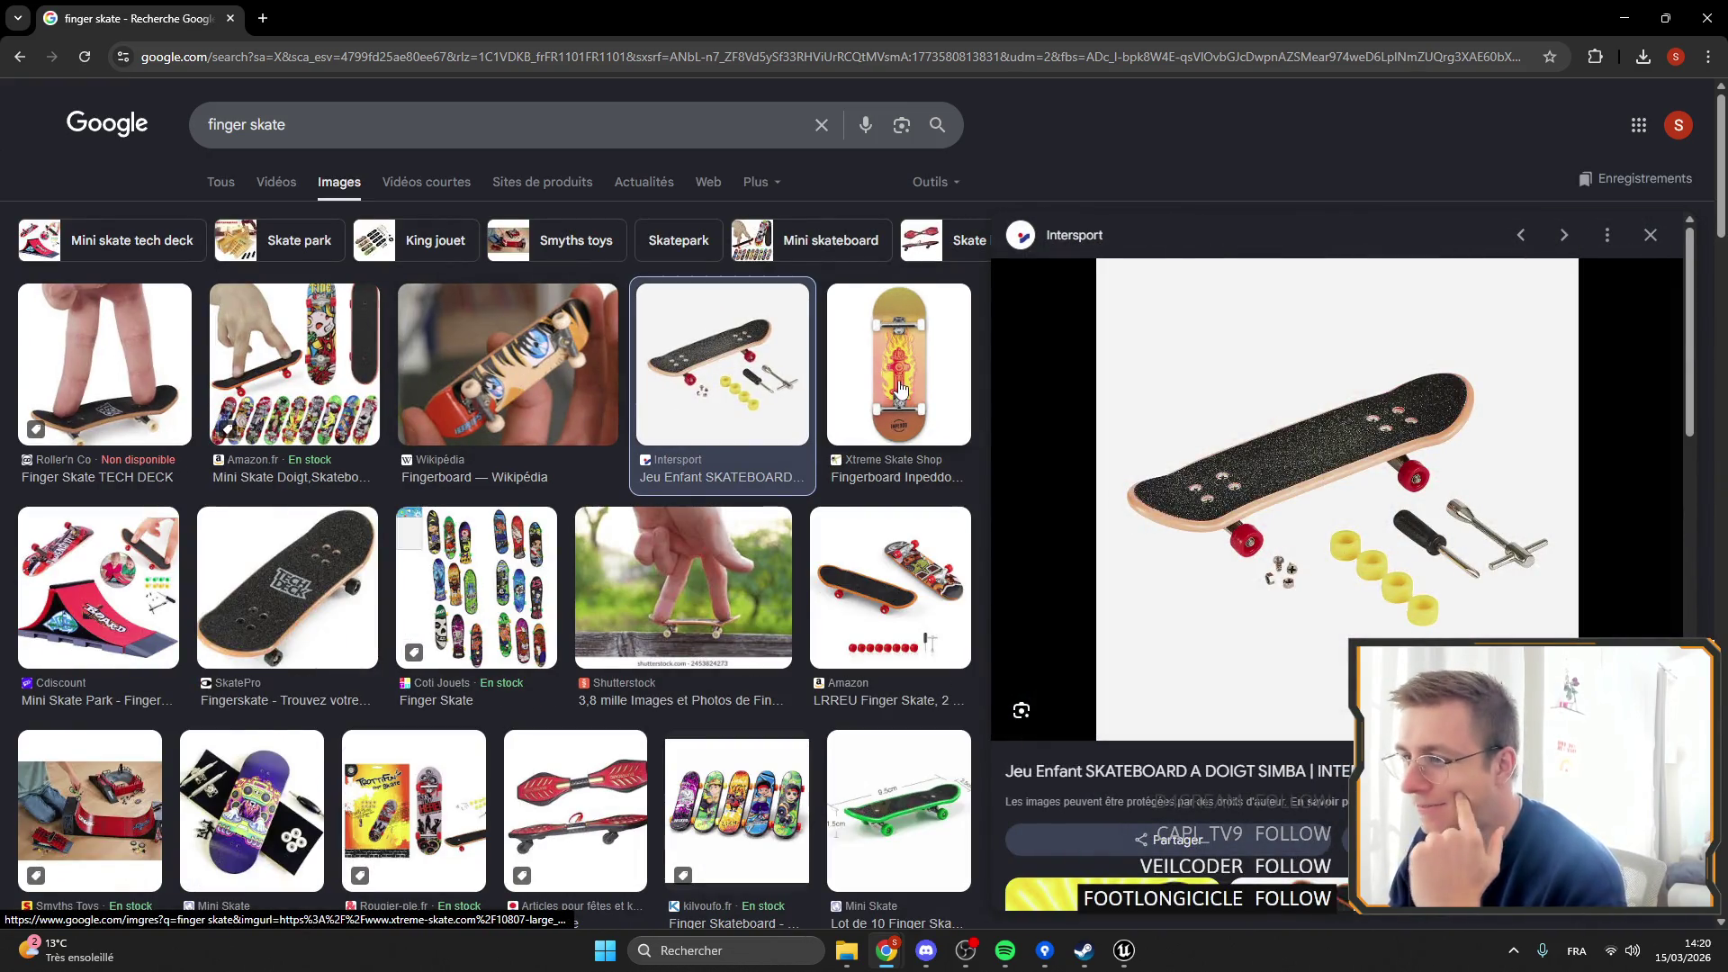
click(289, 592)
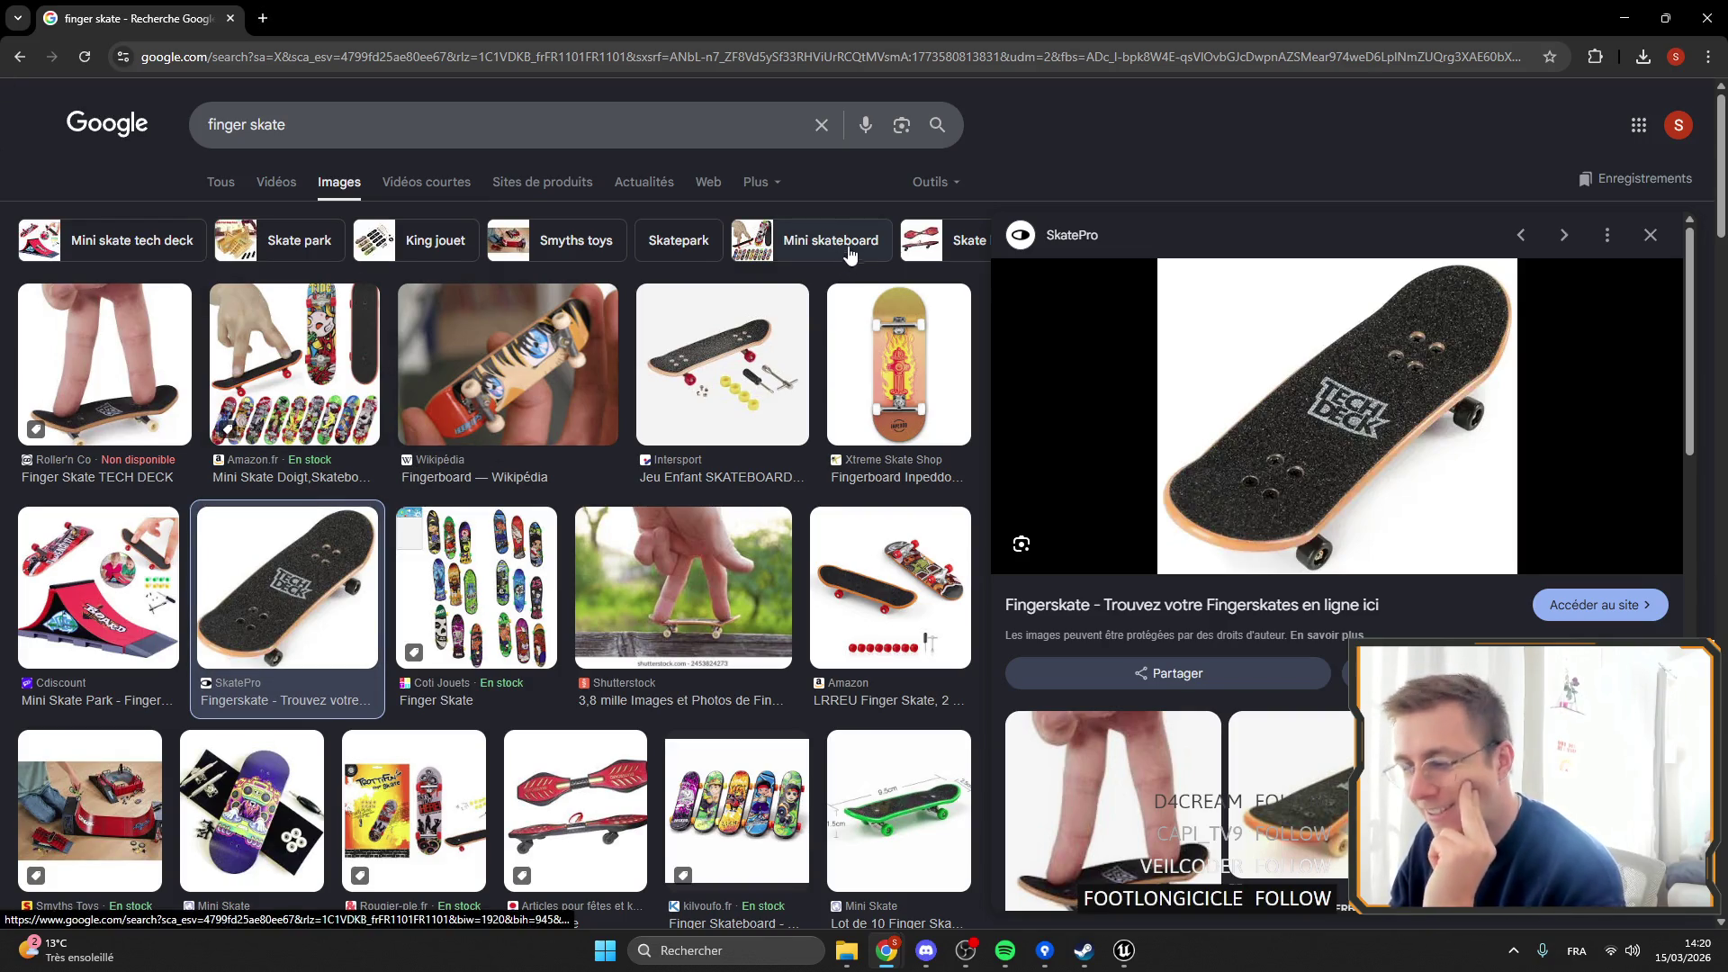
scroll(545, 321, down, 3)
scroll(545, 322, down, 4)
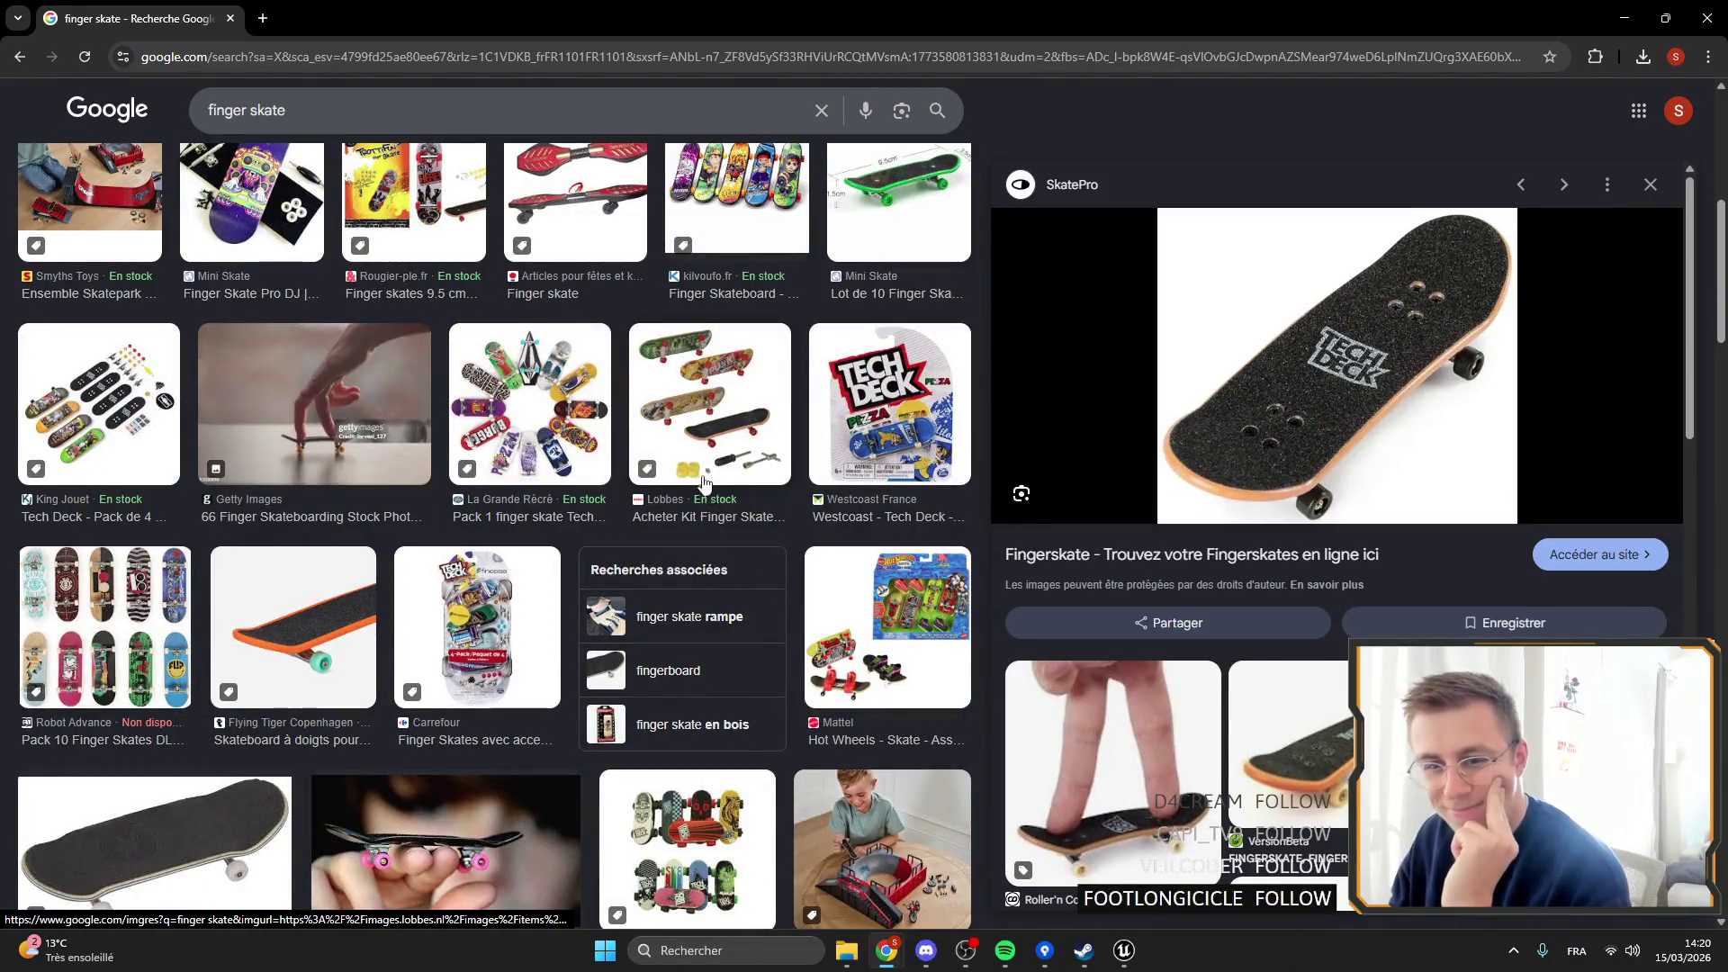
scroll(701, 491, down, 3)
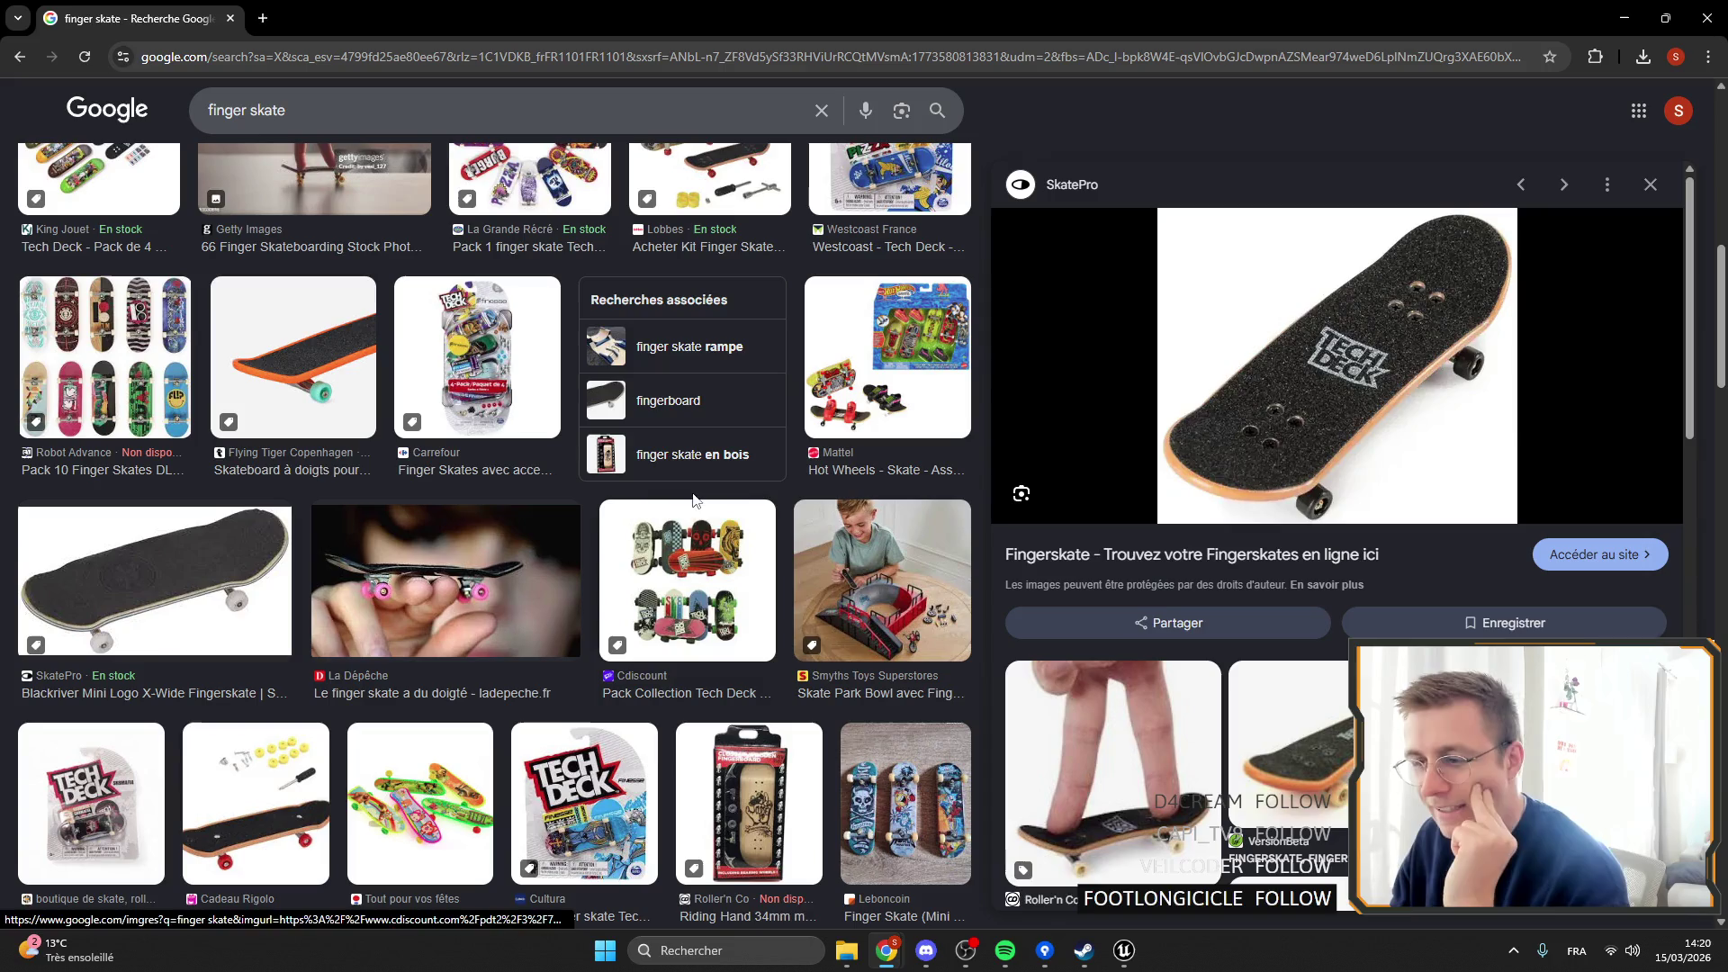
scroll(689, 475, down, 4)
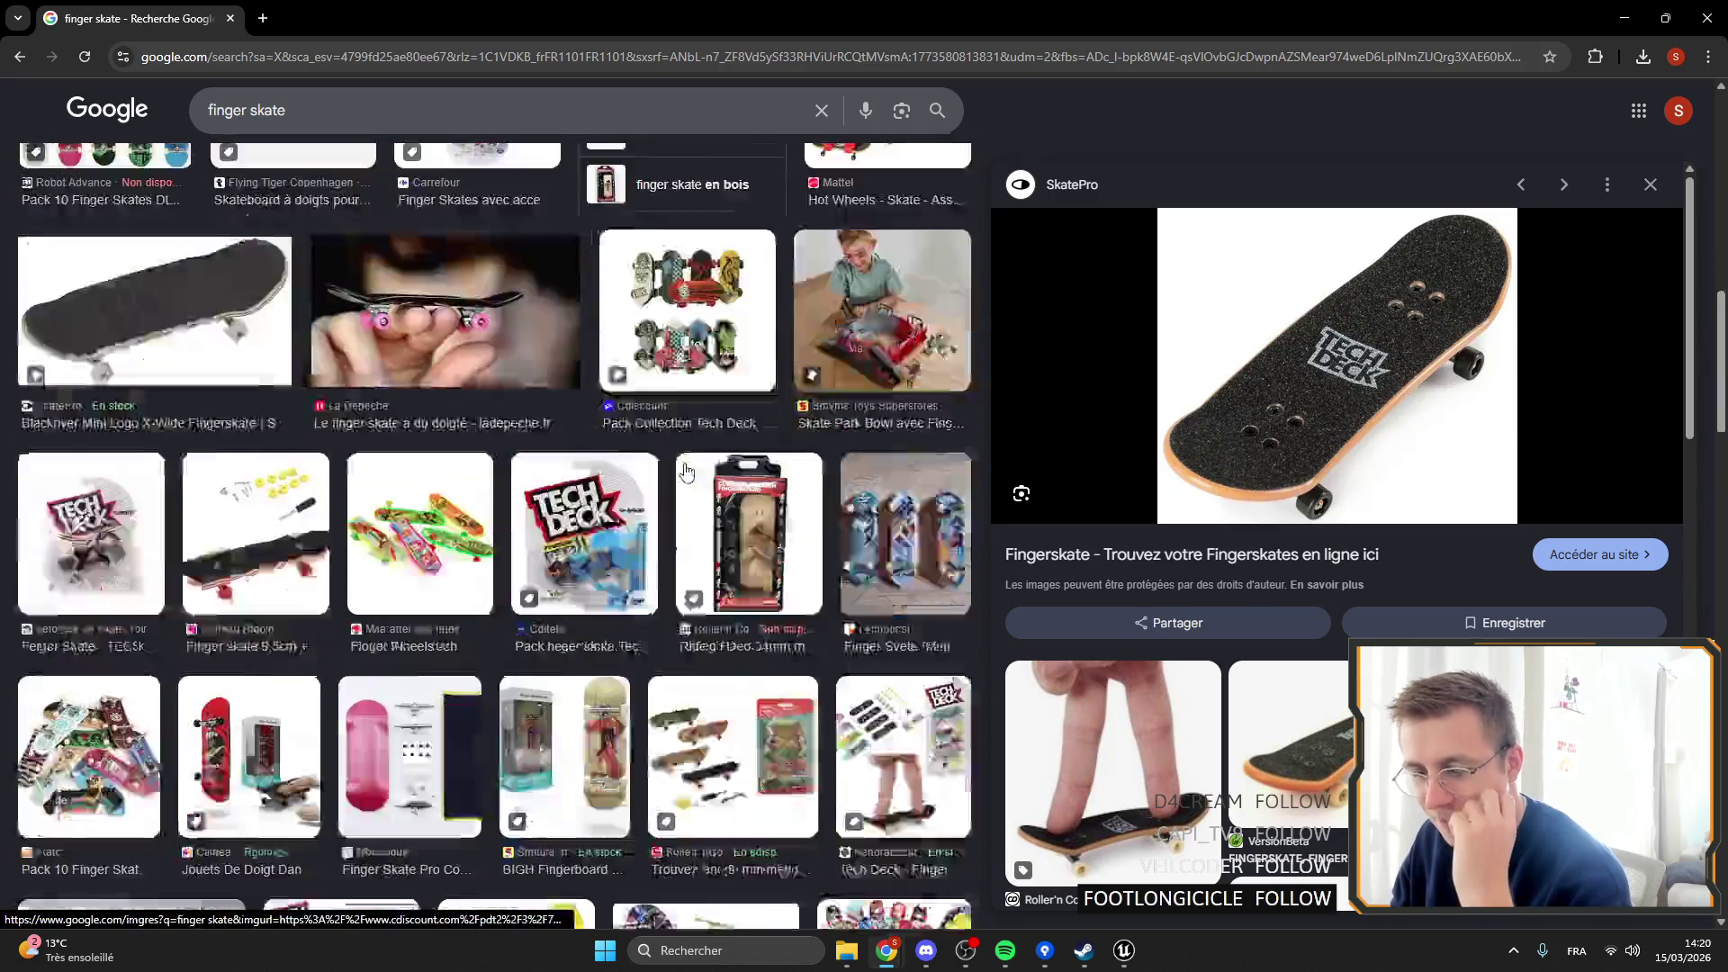
Browse the notification centre calendar by month and year, then close the panel.
click(1676, 950)
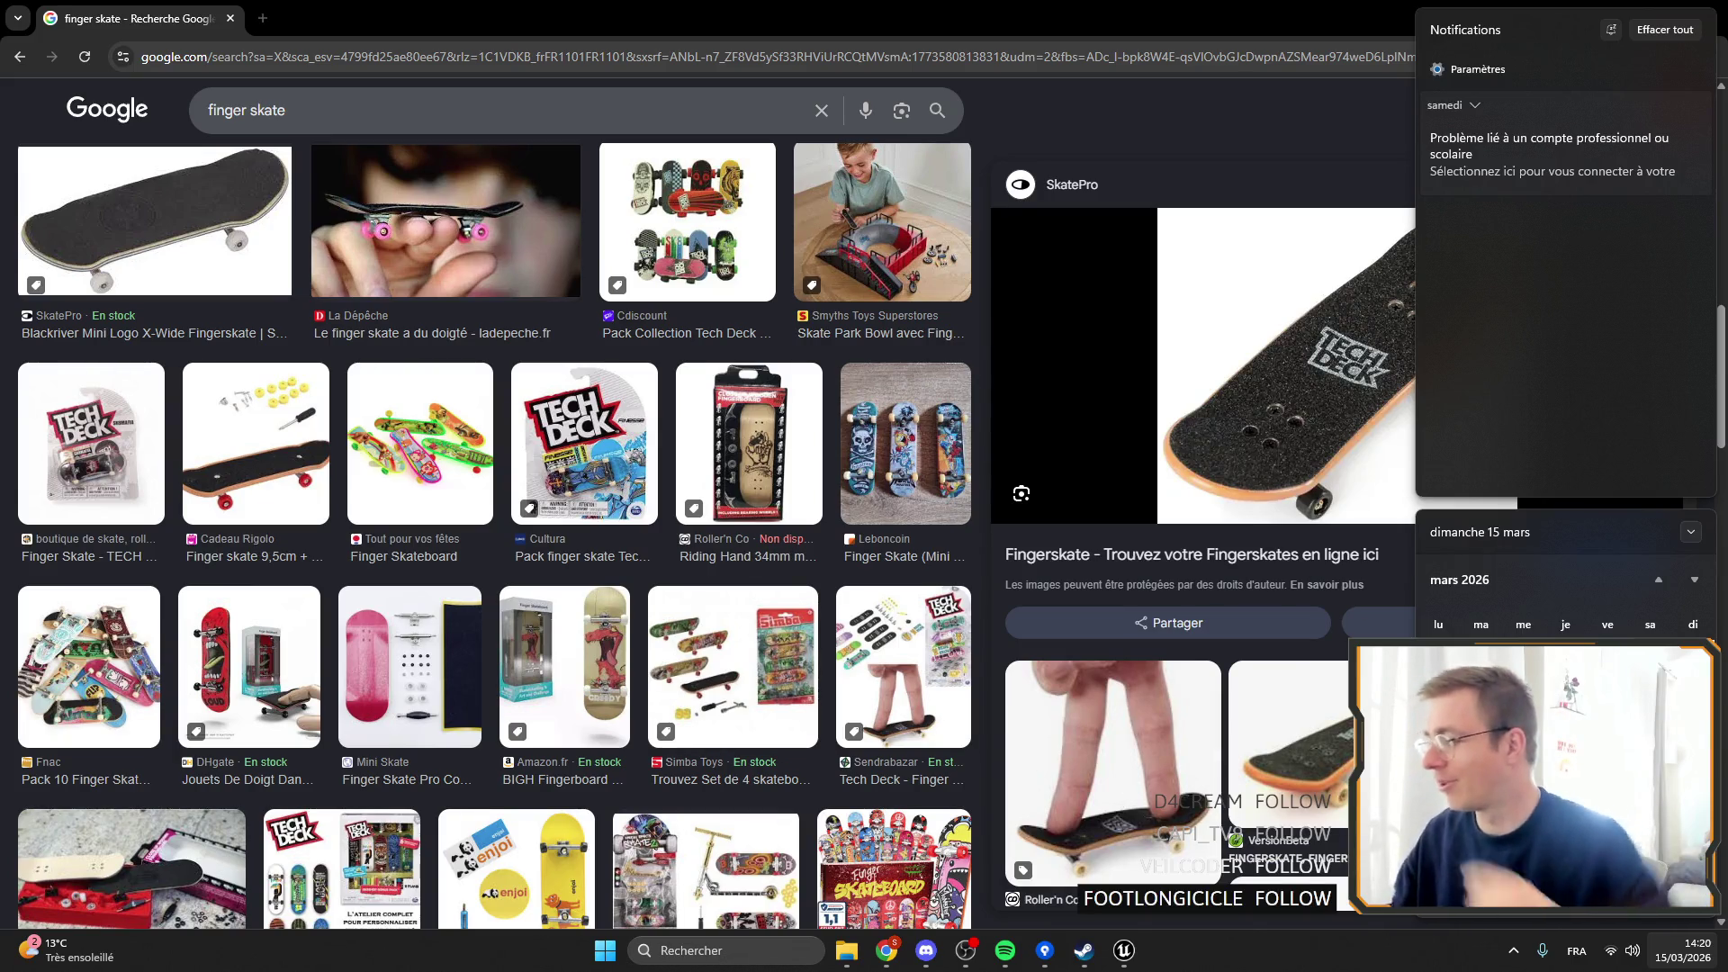
click(1477, 579)
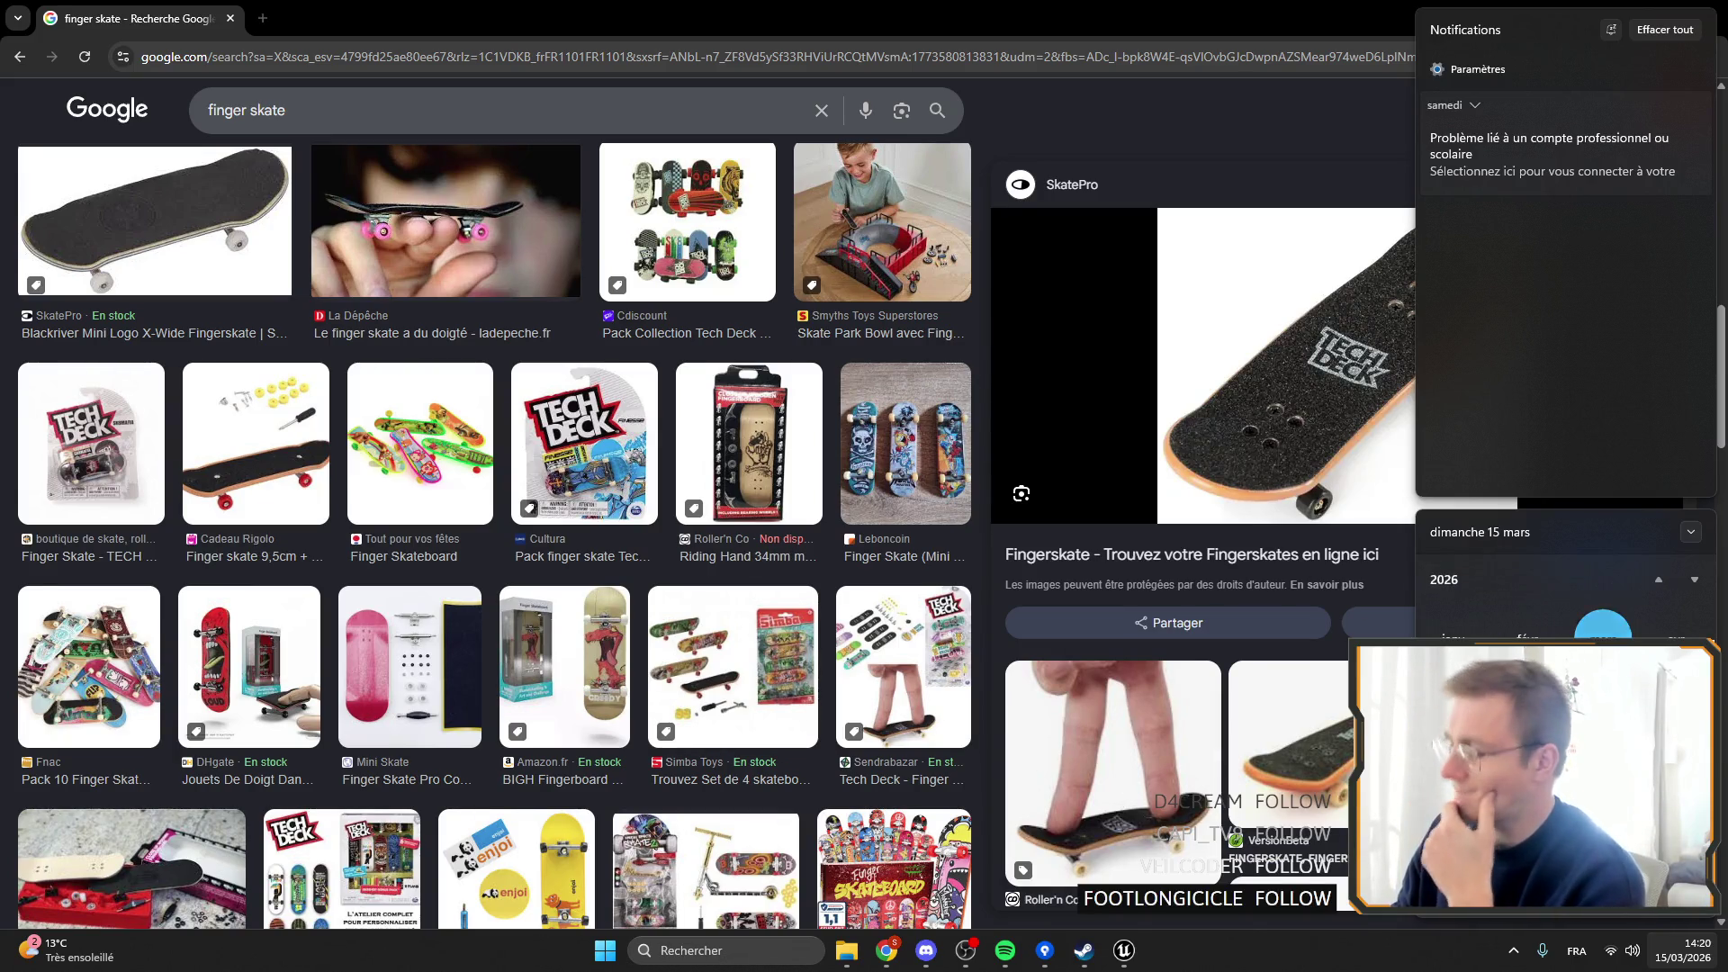
click(1473, 579)
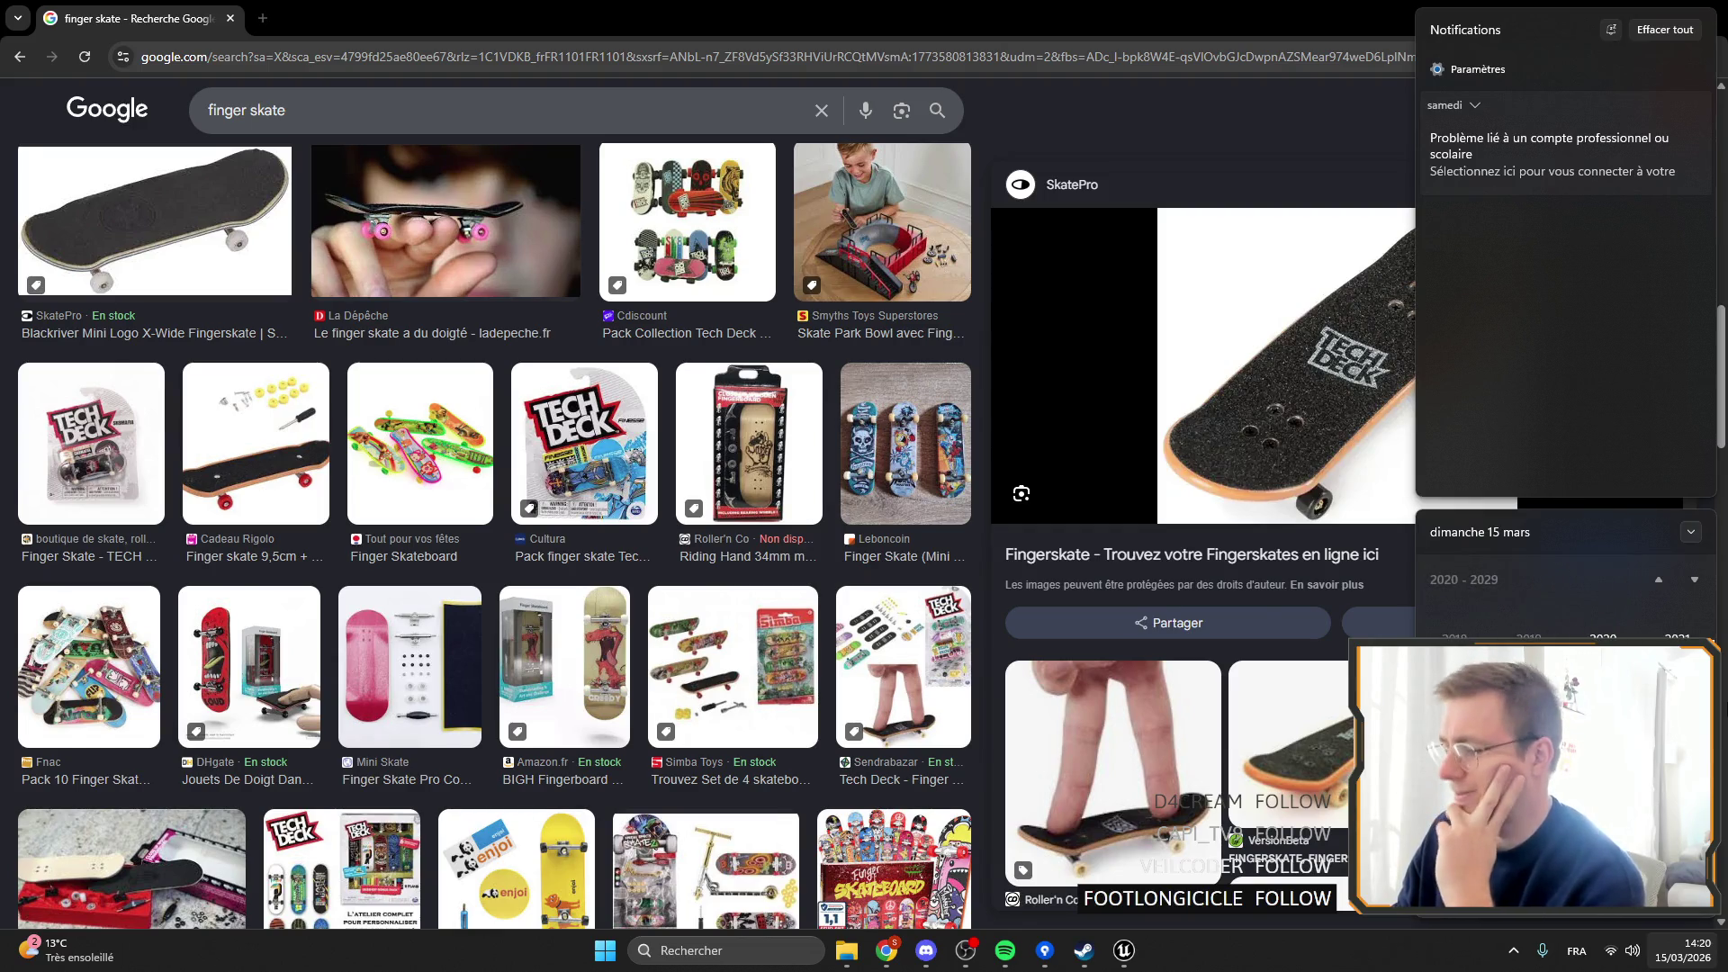
scroll(1566, 621, up, 1)
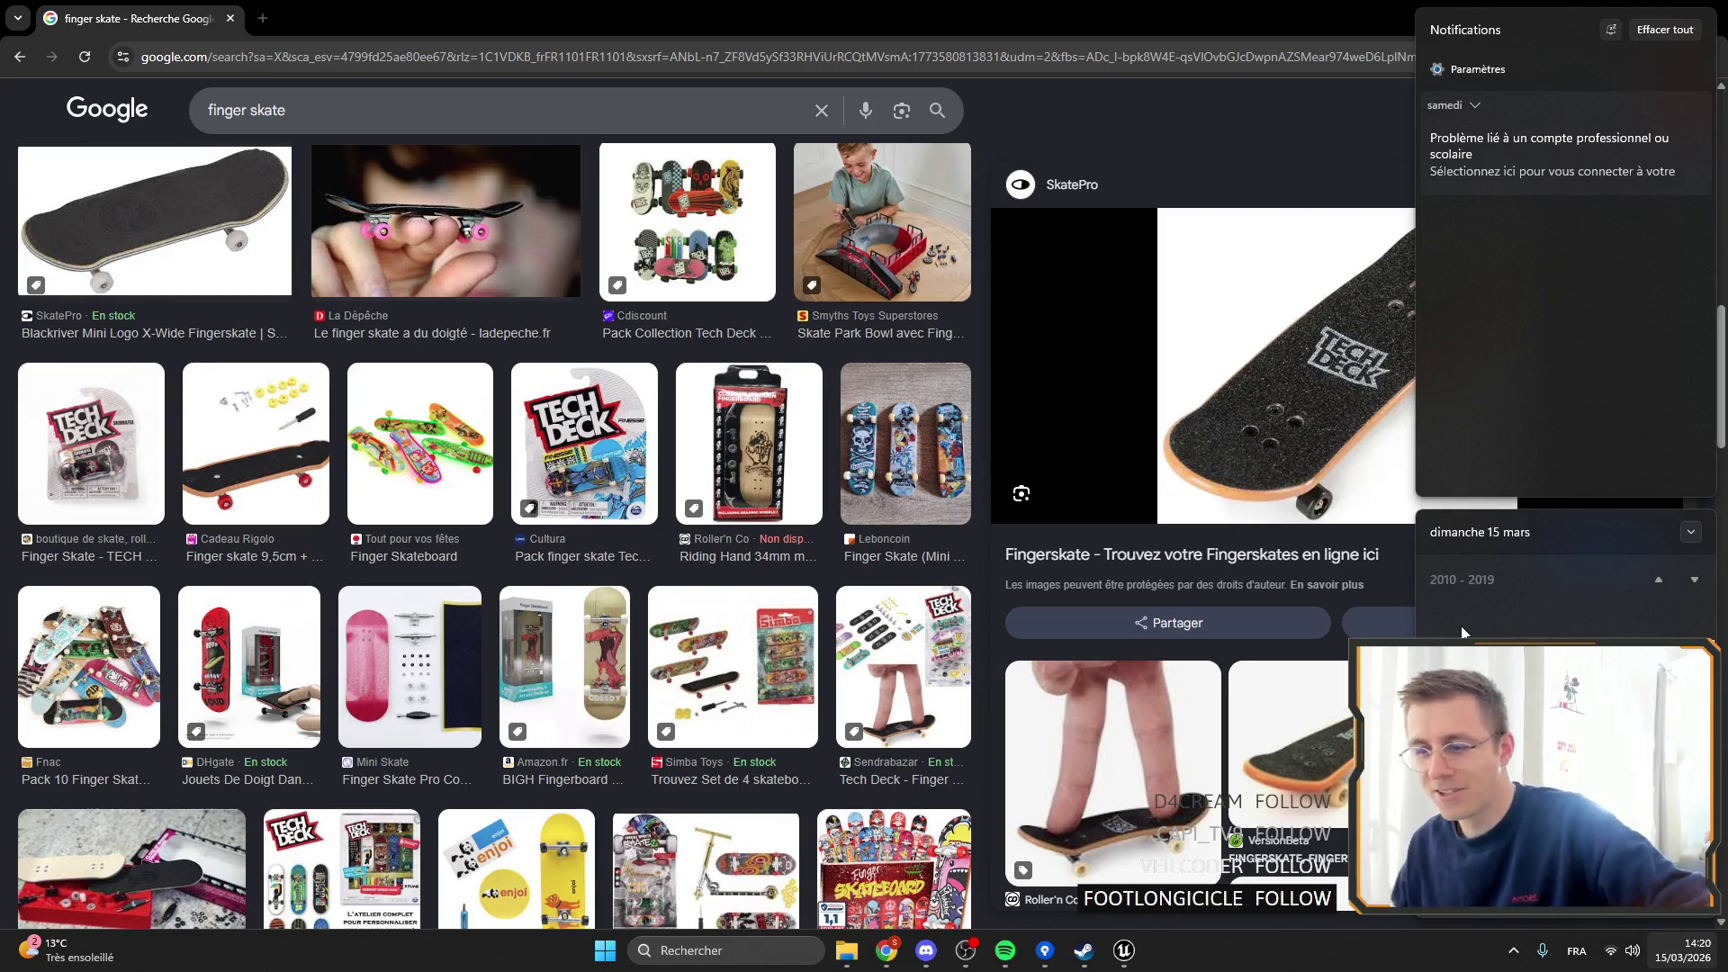
scroll(846, 450, up, 4)
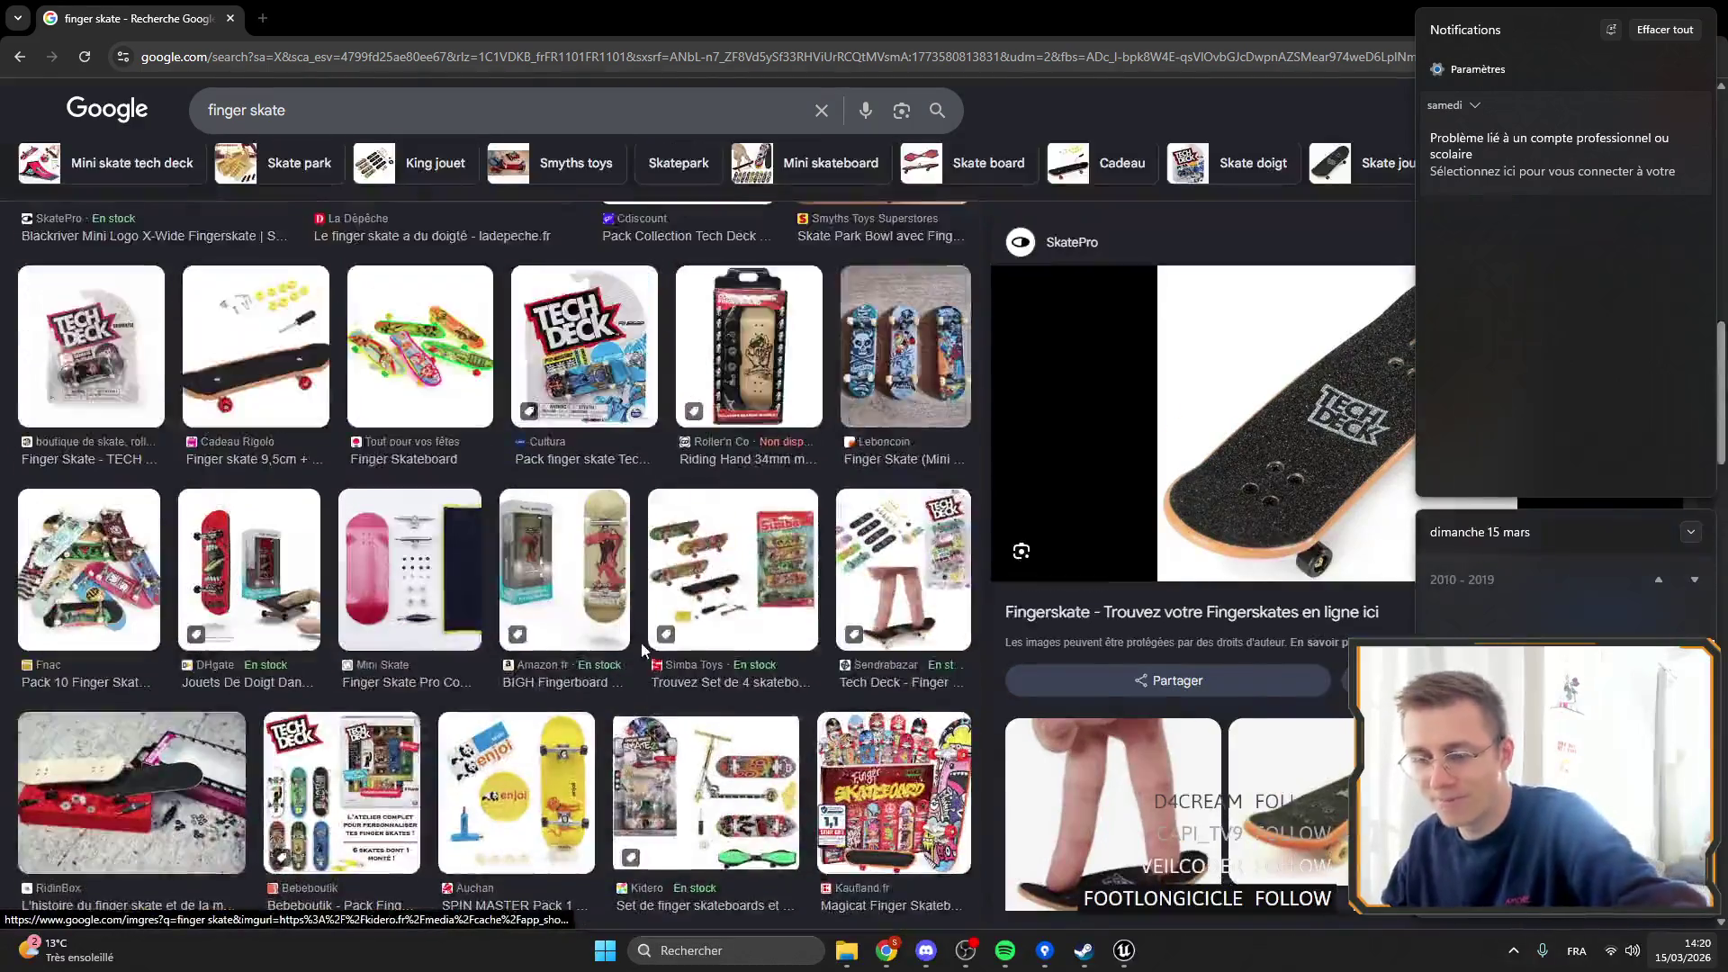
scroll(641, 690, up, 10)
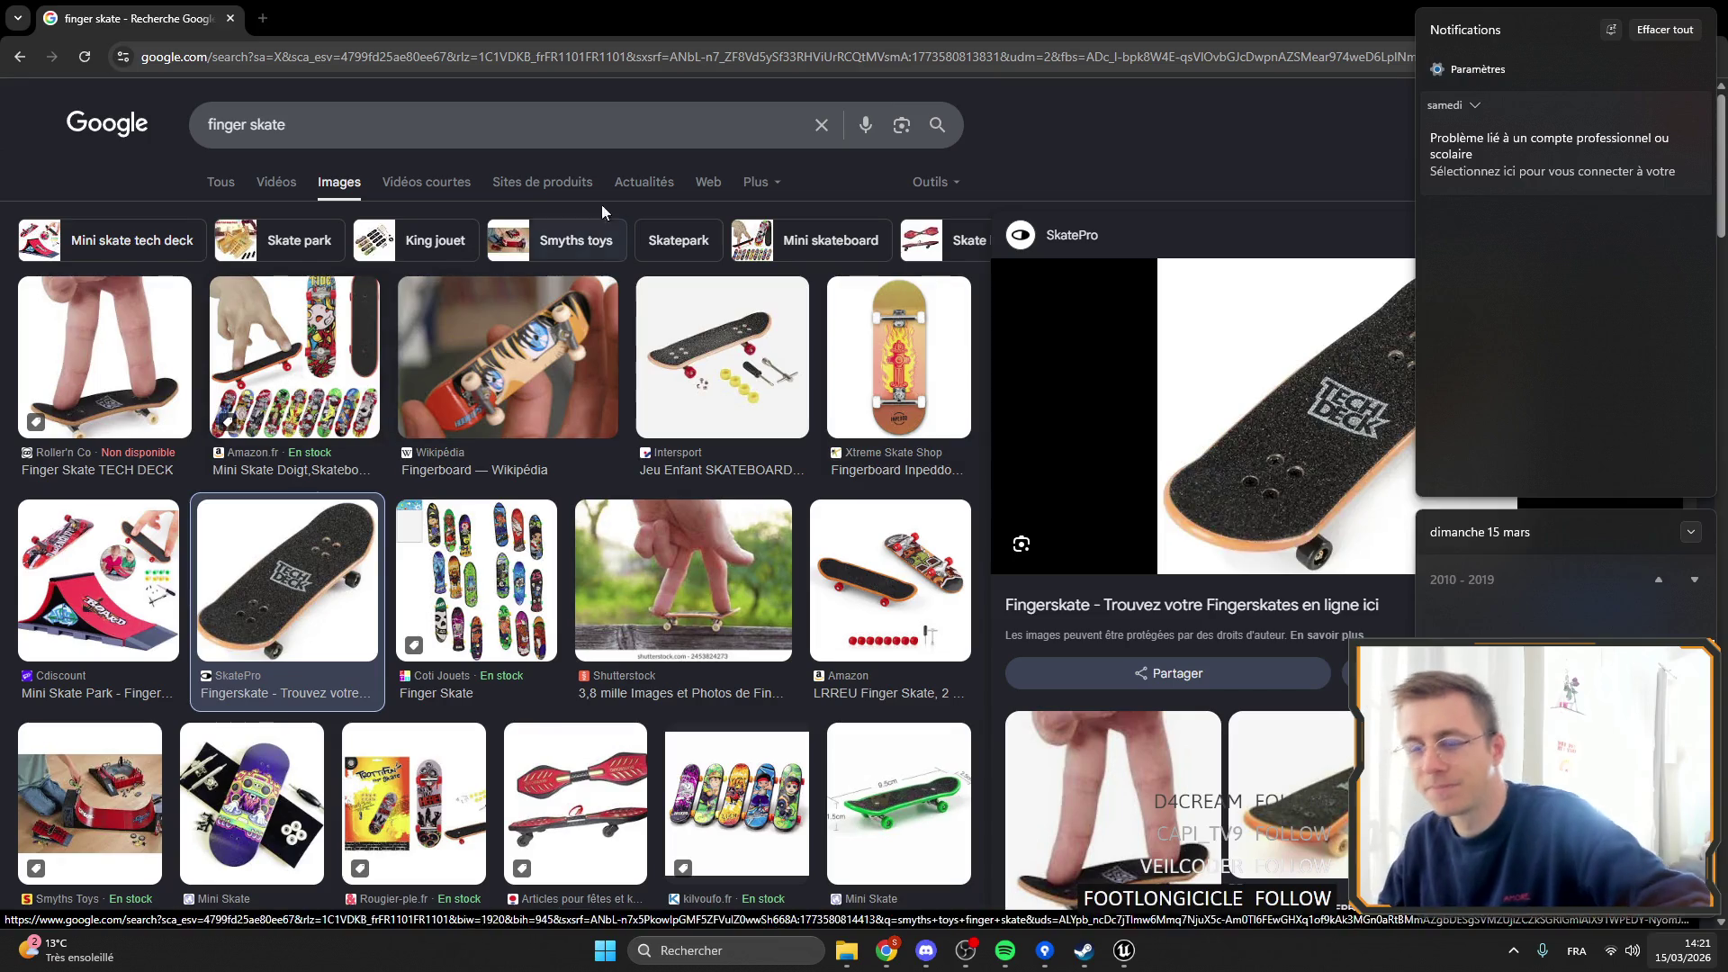
click(1559, 39)
Close Chrome and bring the Set Visibility and Branch nodes into view in the Update graph.
click(1708, 20)
scroll(900, 378, up, 5)
drag(859, 353, 1003, 485)
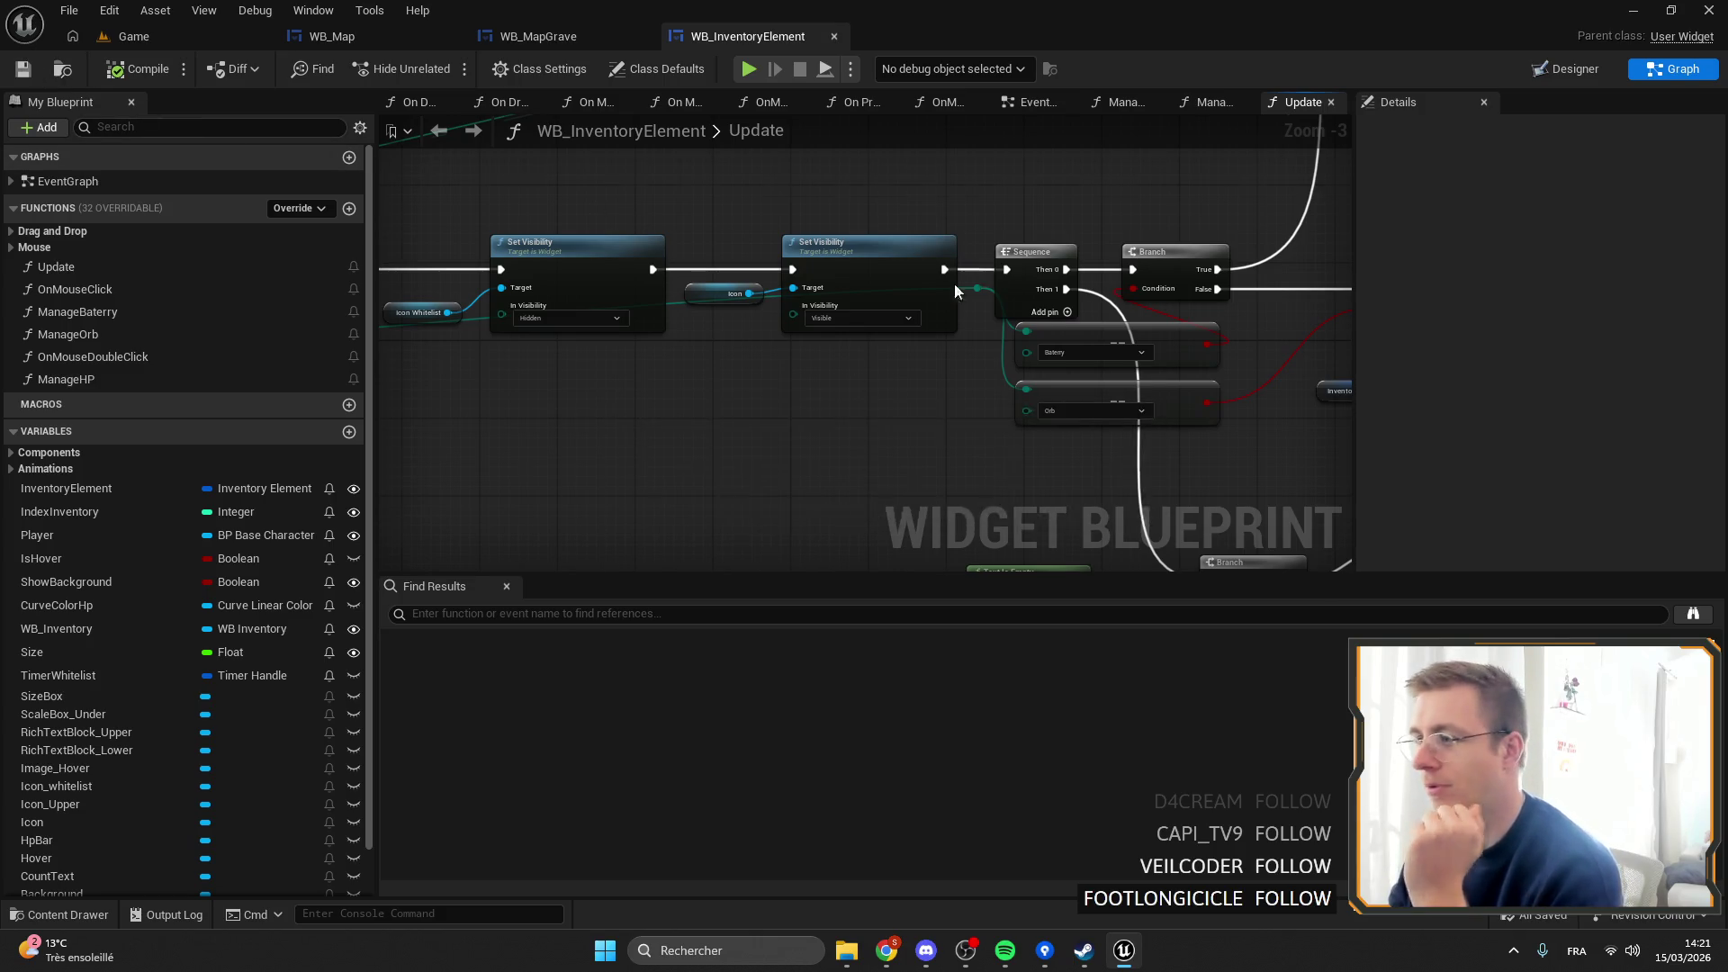
In the ManageHP function graph, set Offset X to 0,14 and save the widget blueprint.
scroll(954, 284, down, 3)
double_click(535, 305)
scroll(806, 459, up, 4)
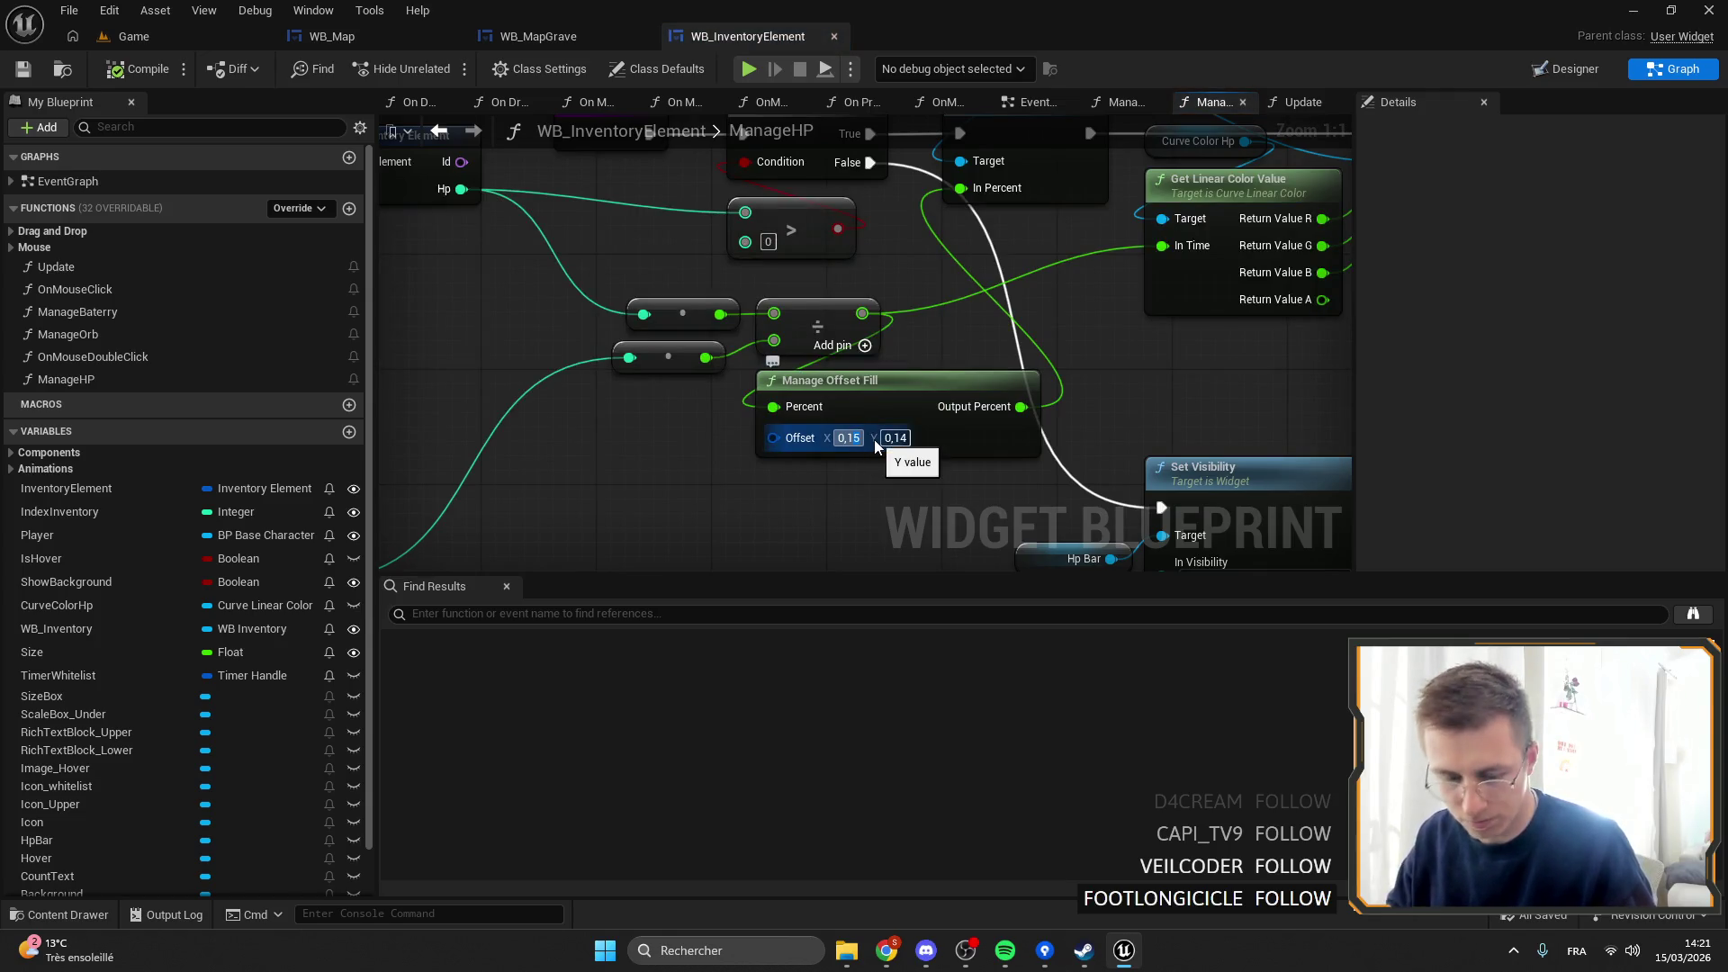
text(0,14)
key(Return)
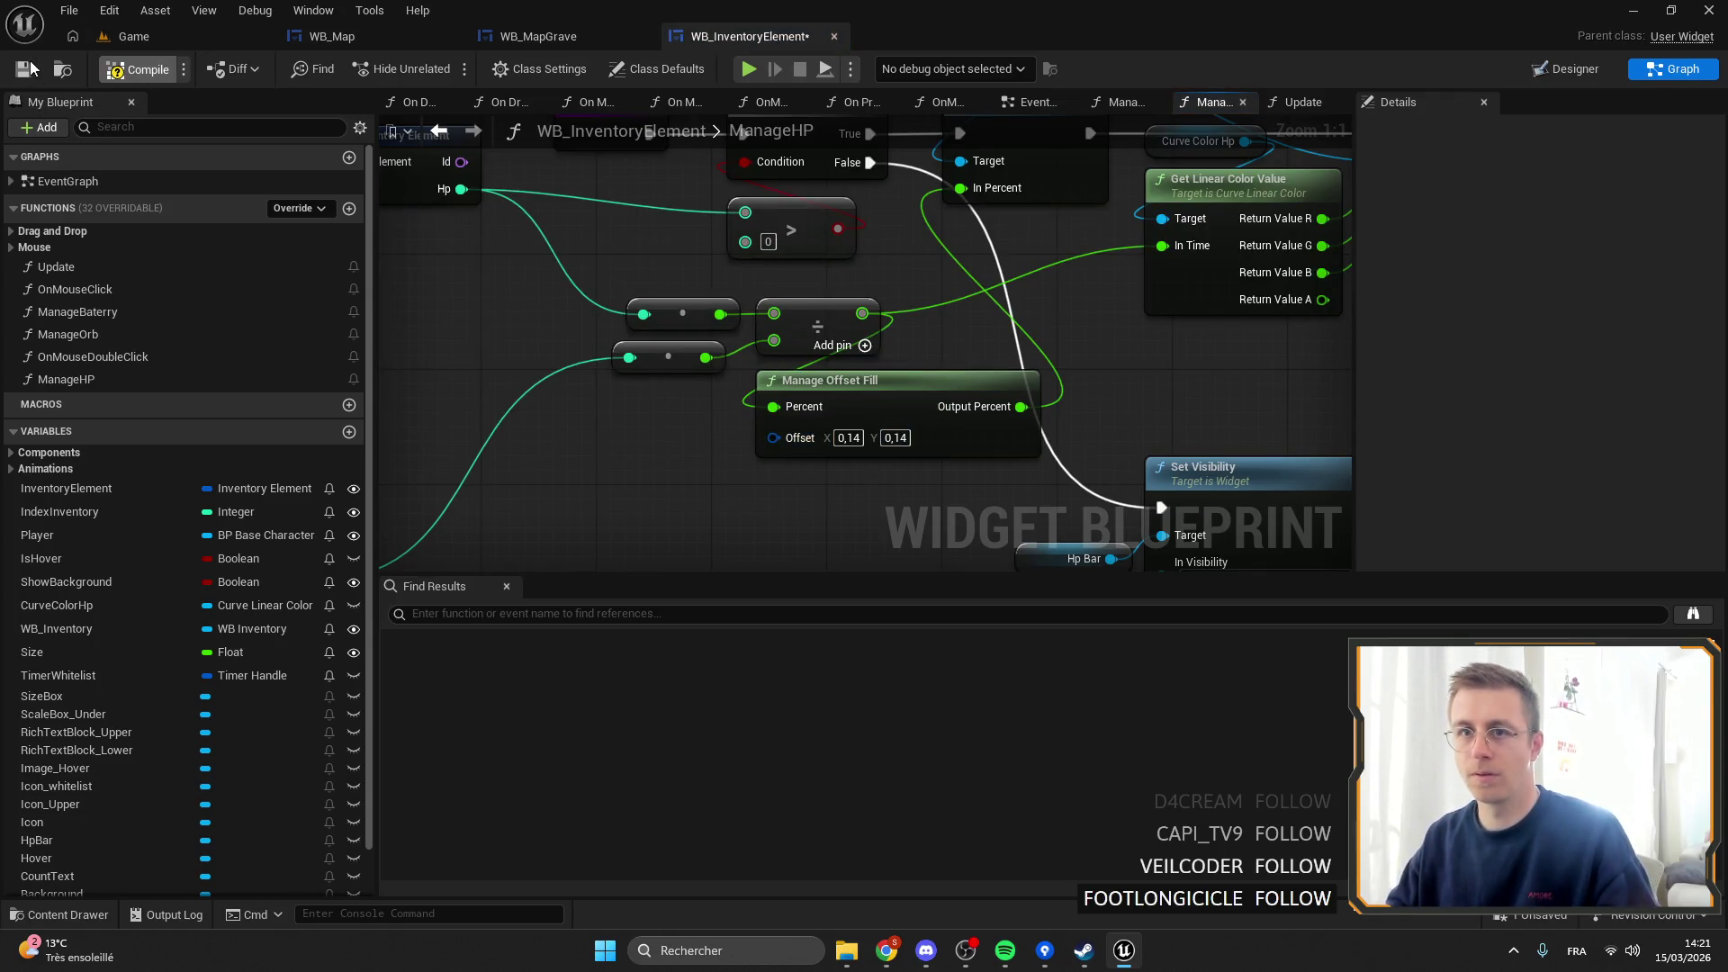
click(23, 69)
Play the Game level in the editor fullscreen to check the HP bar.
click(133, 36)
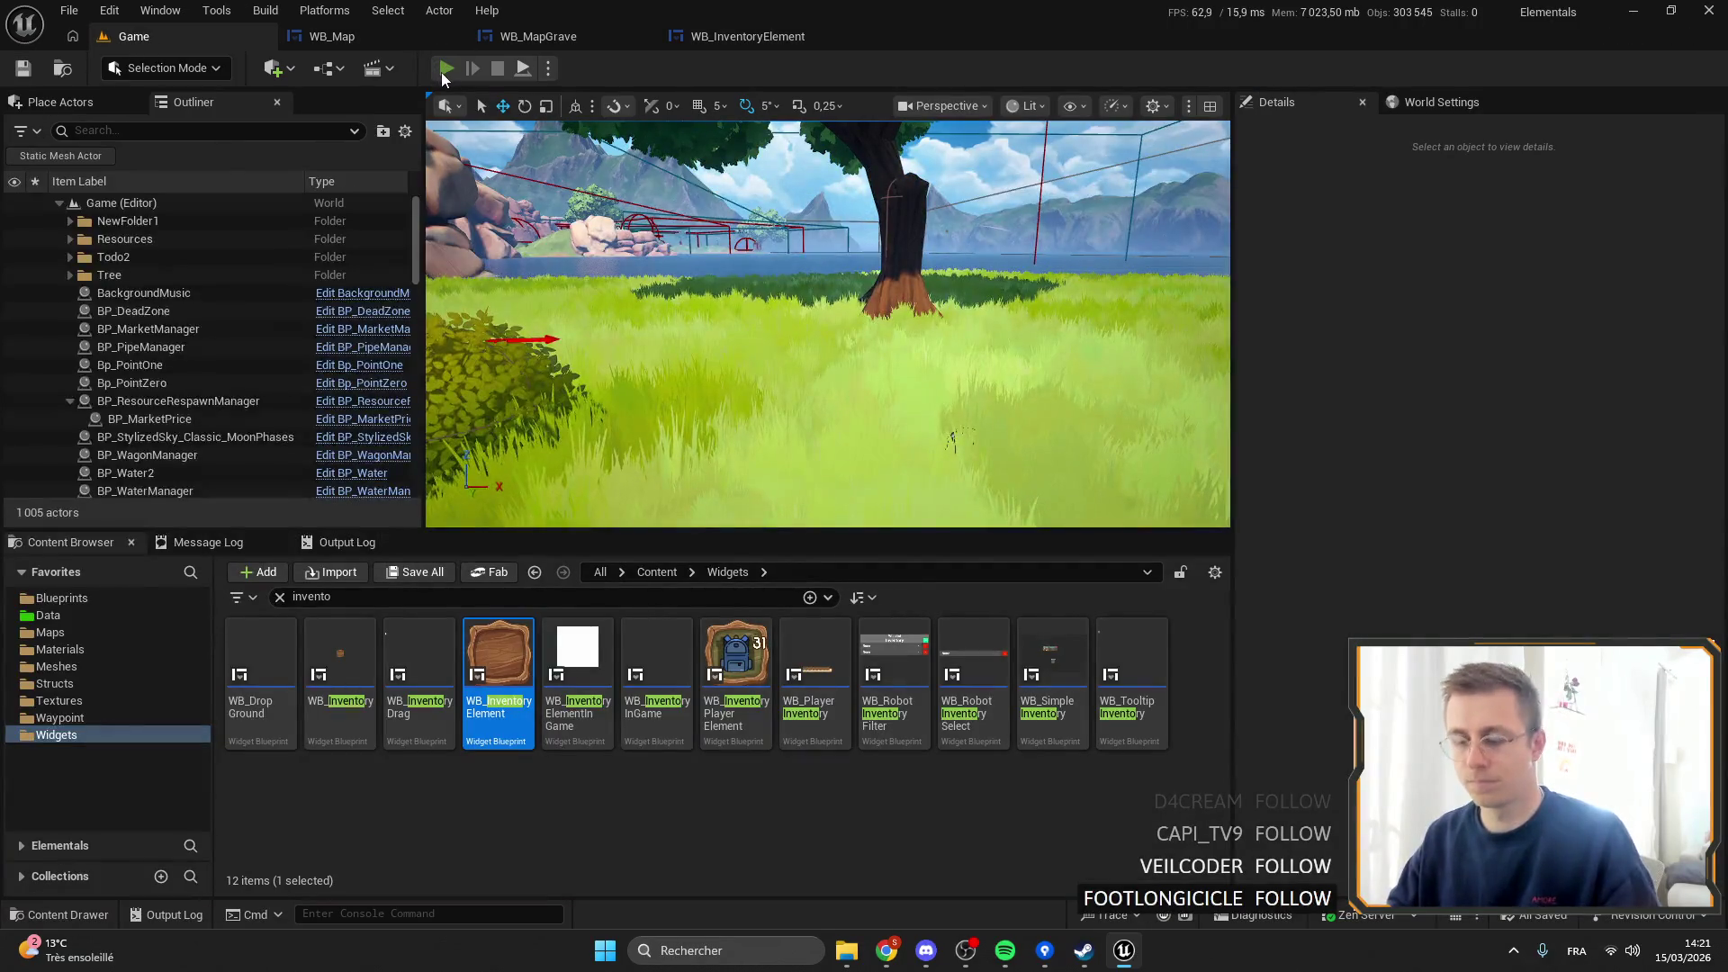
key(alt+p)
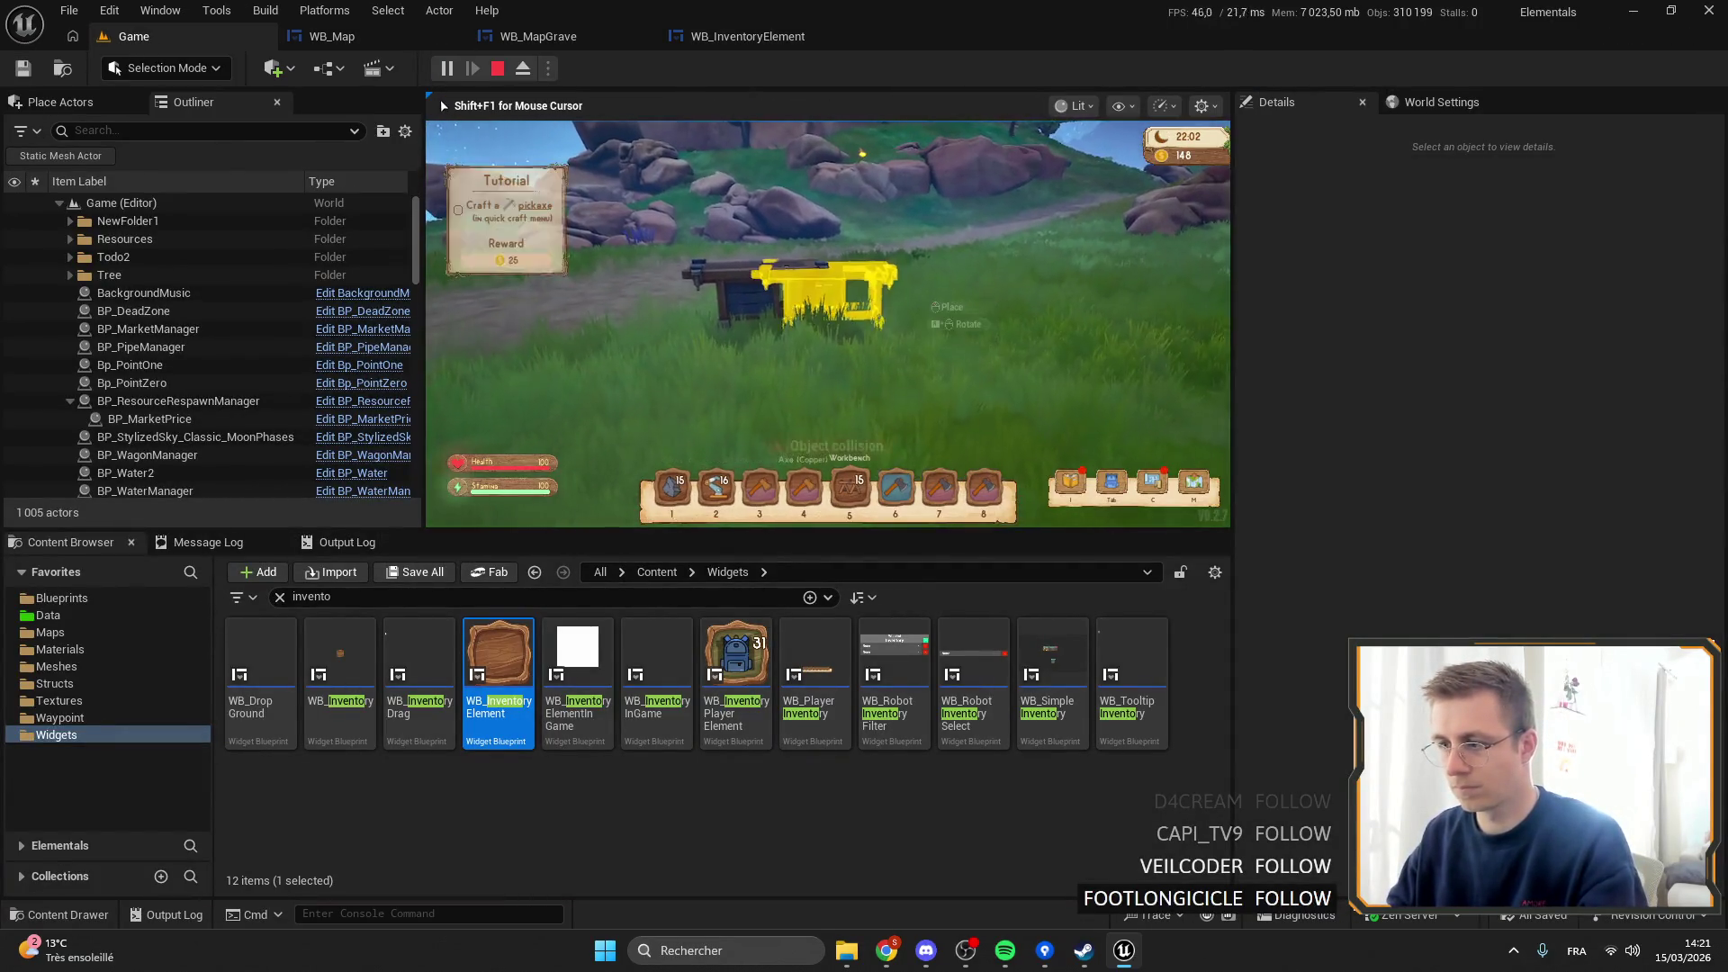
key(F11)
key(alt+Tab)
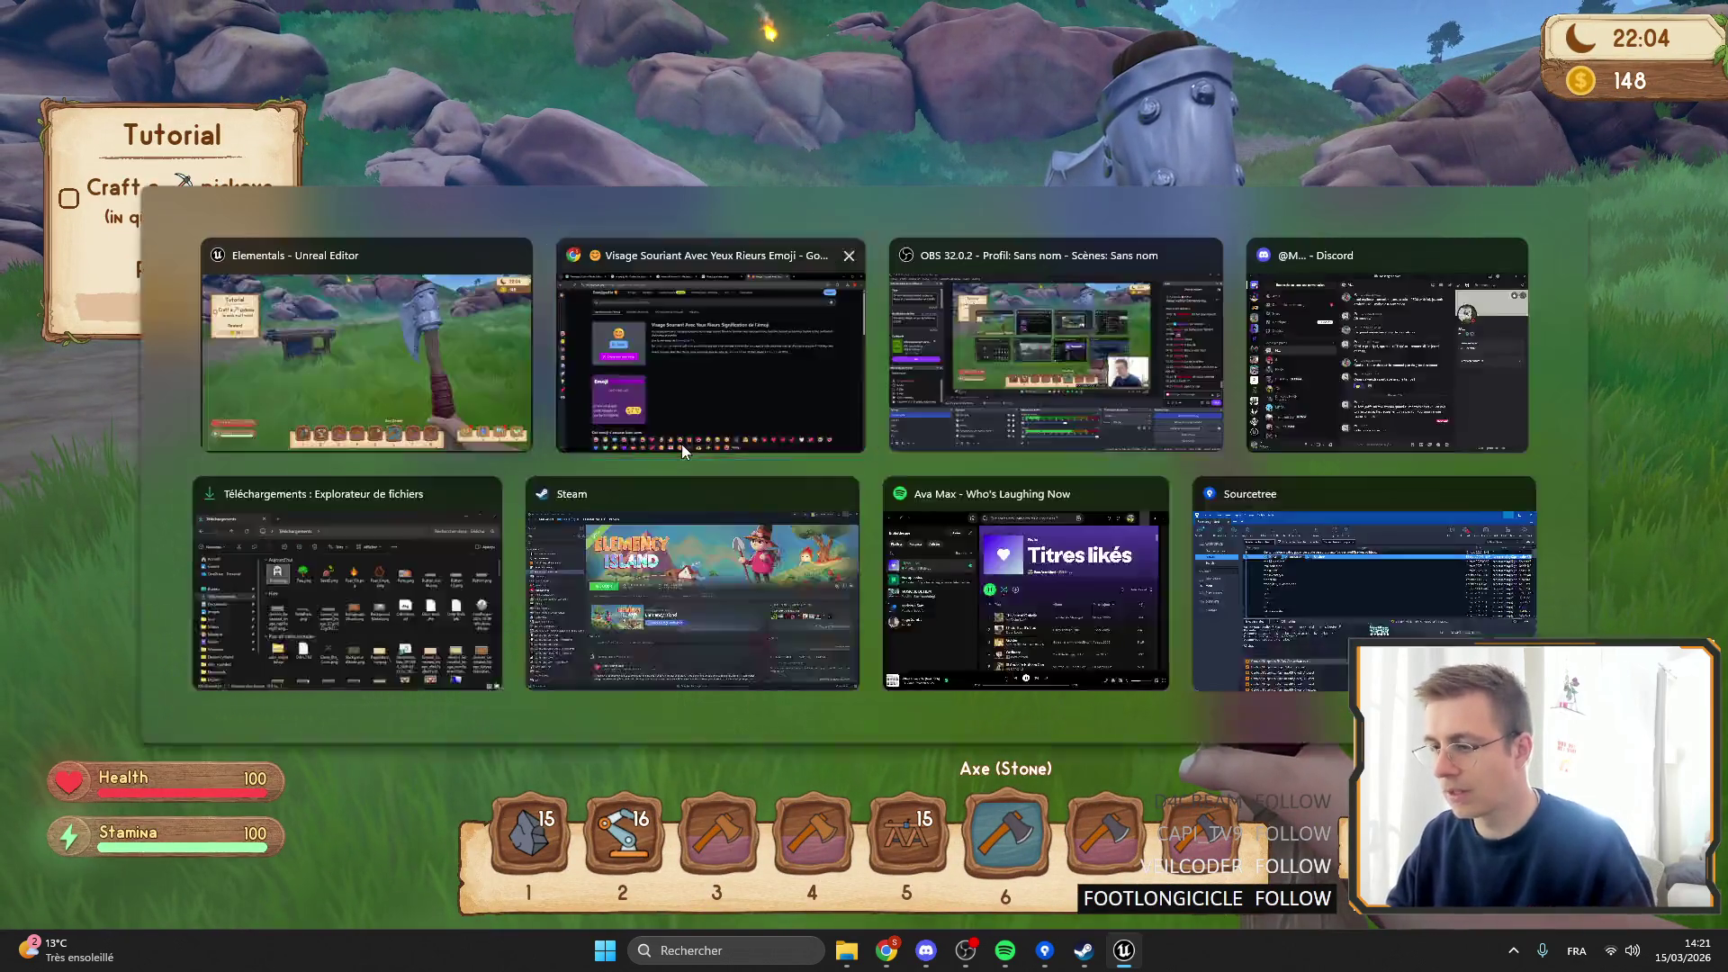
key(F11)
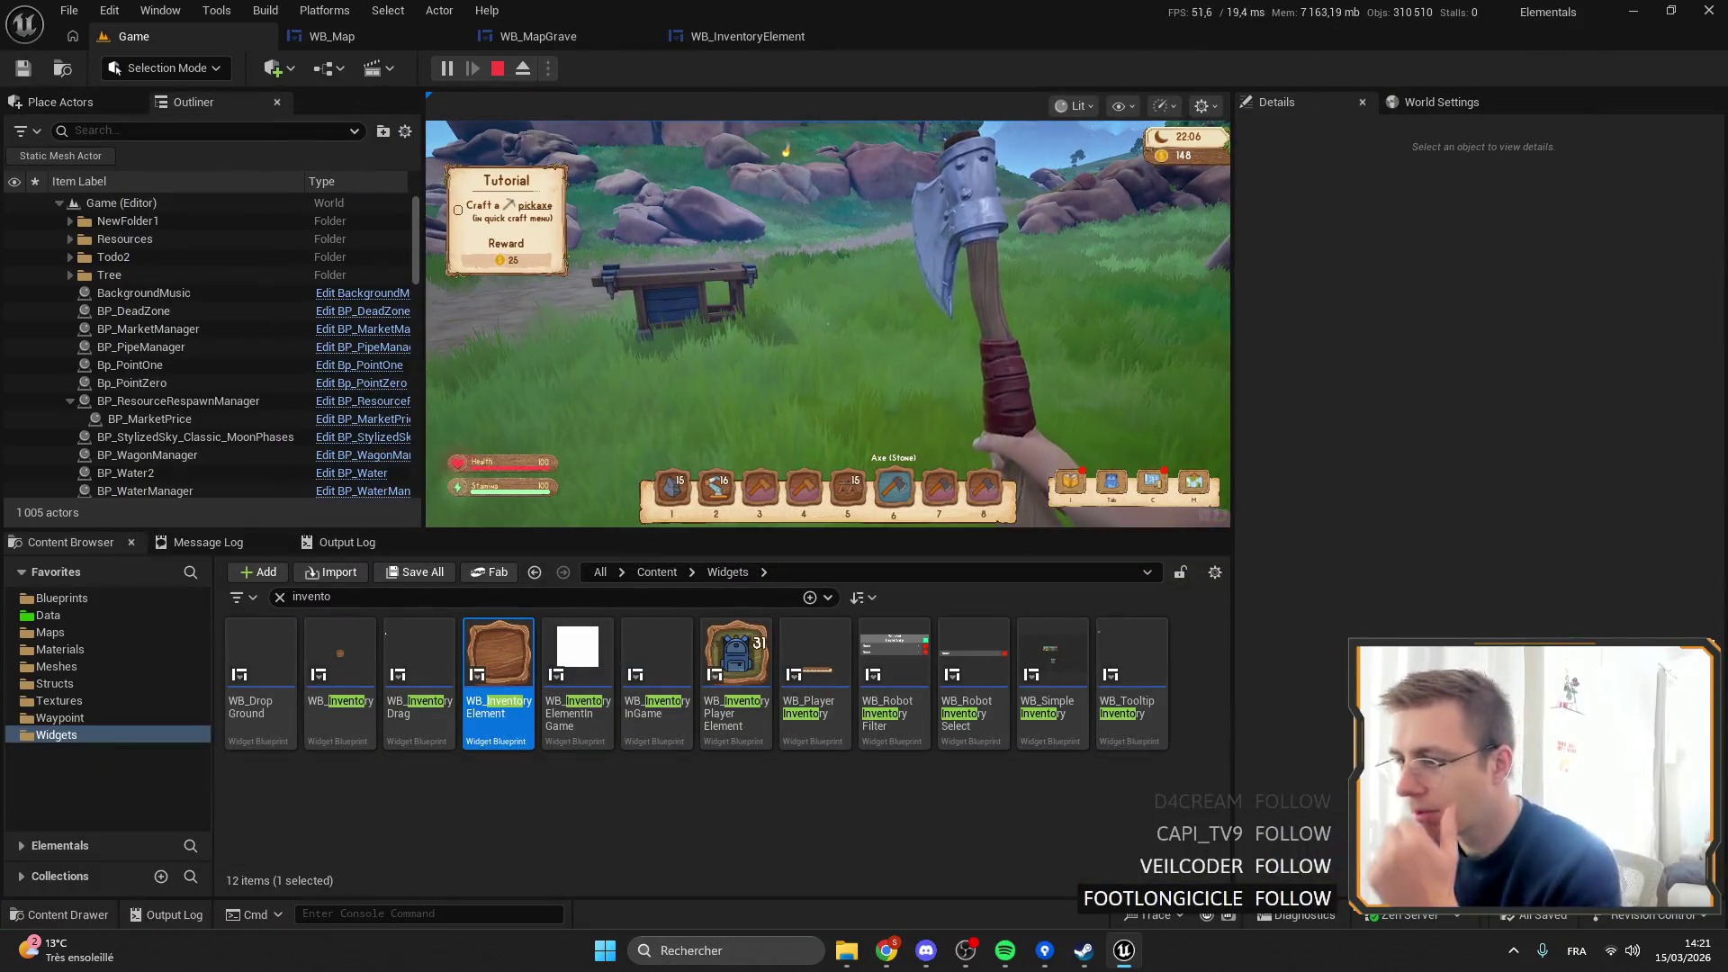
Save ManageHP again, check the HP bar in the game's backpack, and stop playing.
click(747, 36)
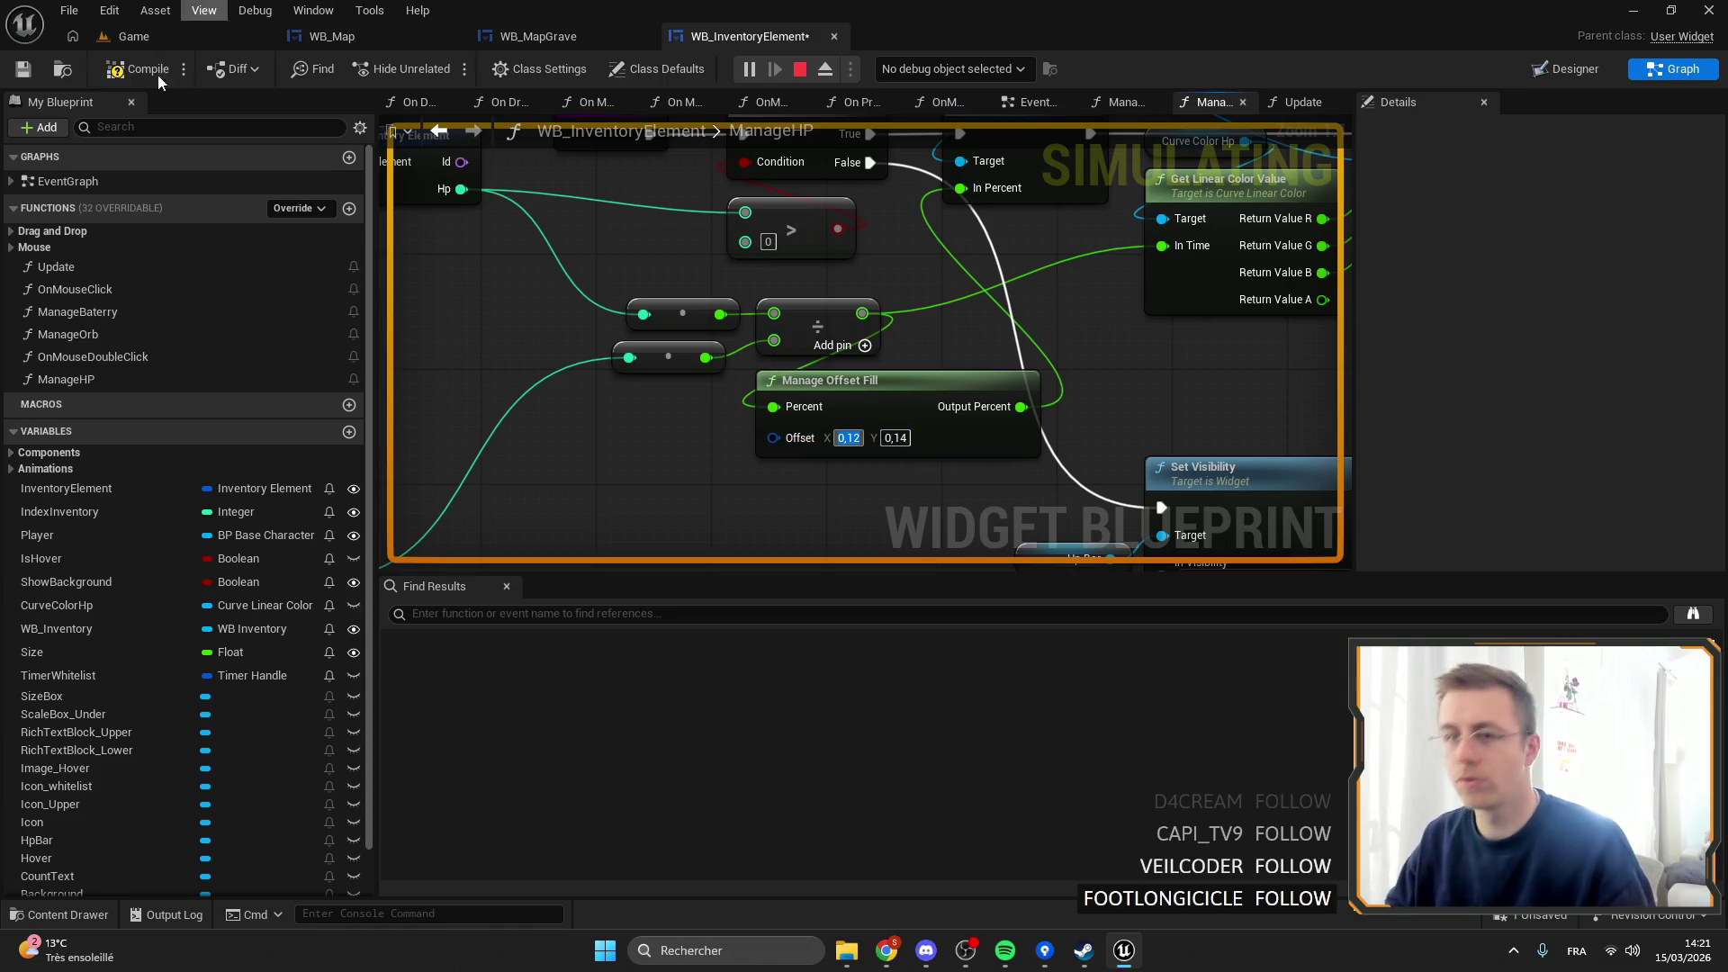
click(24, 69)
click(130, 36)
key(F11)
key(i)
key(i)
key(Escape)
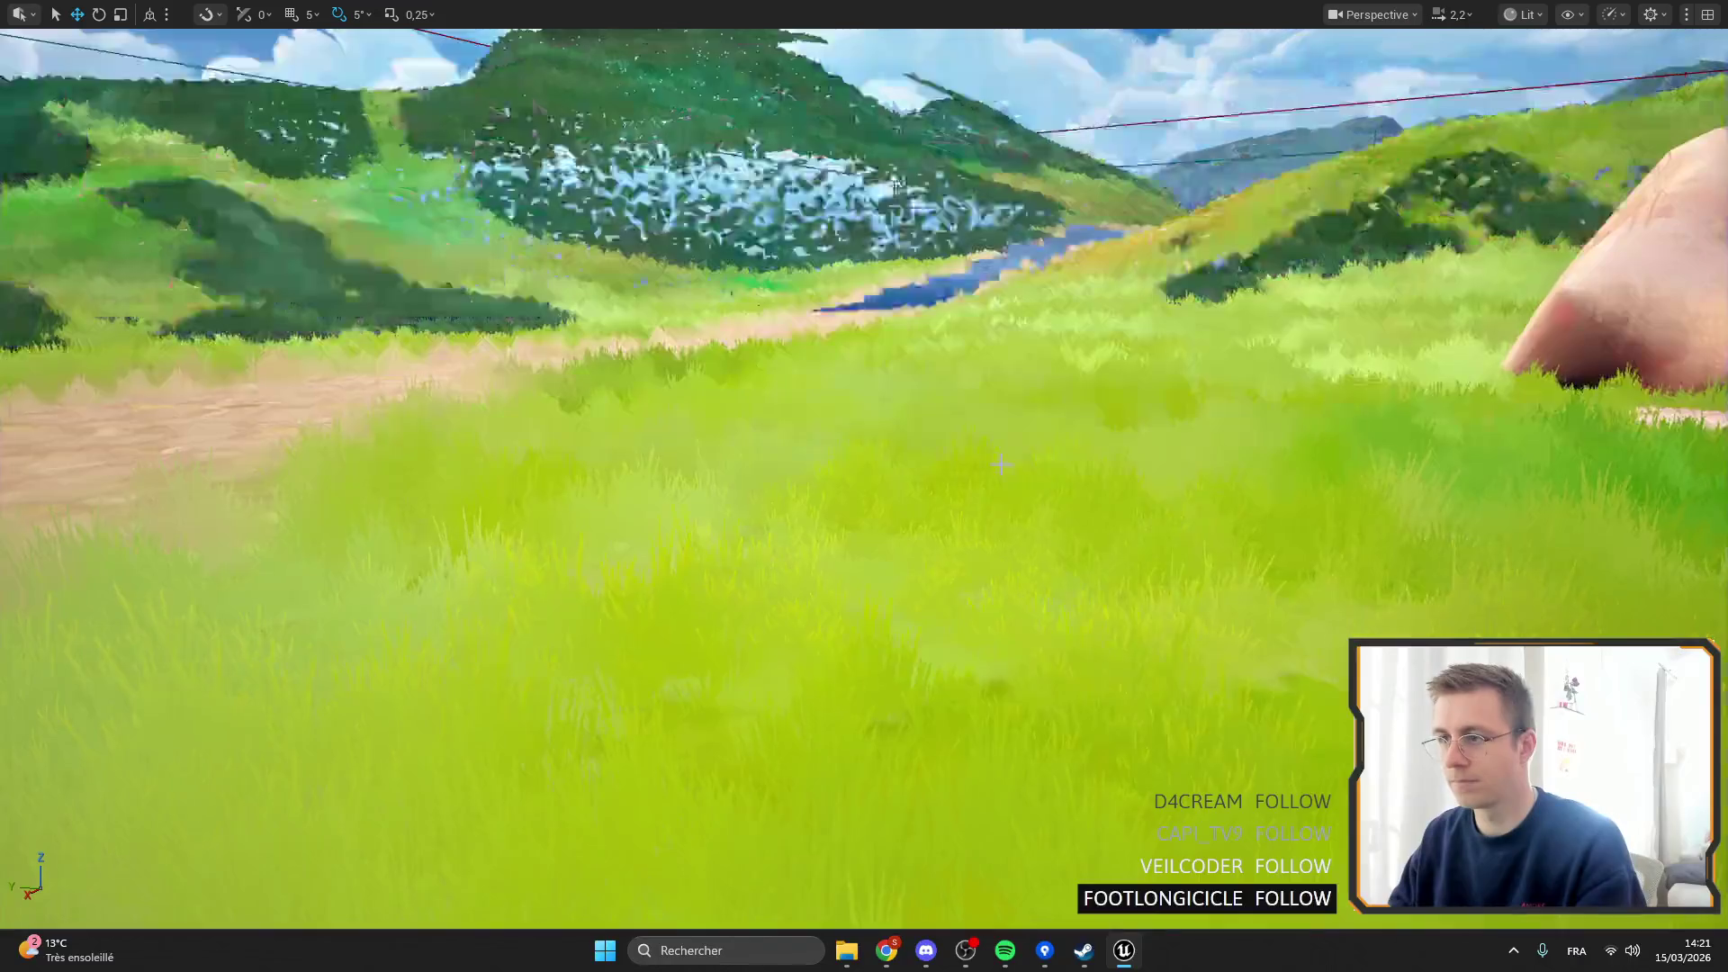
key(F11)
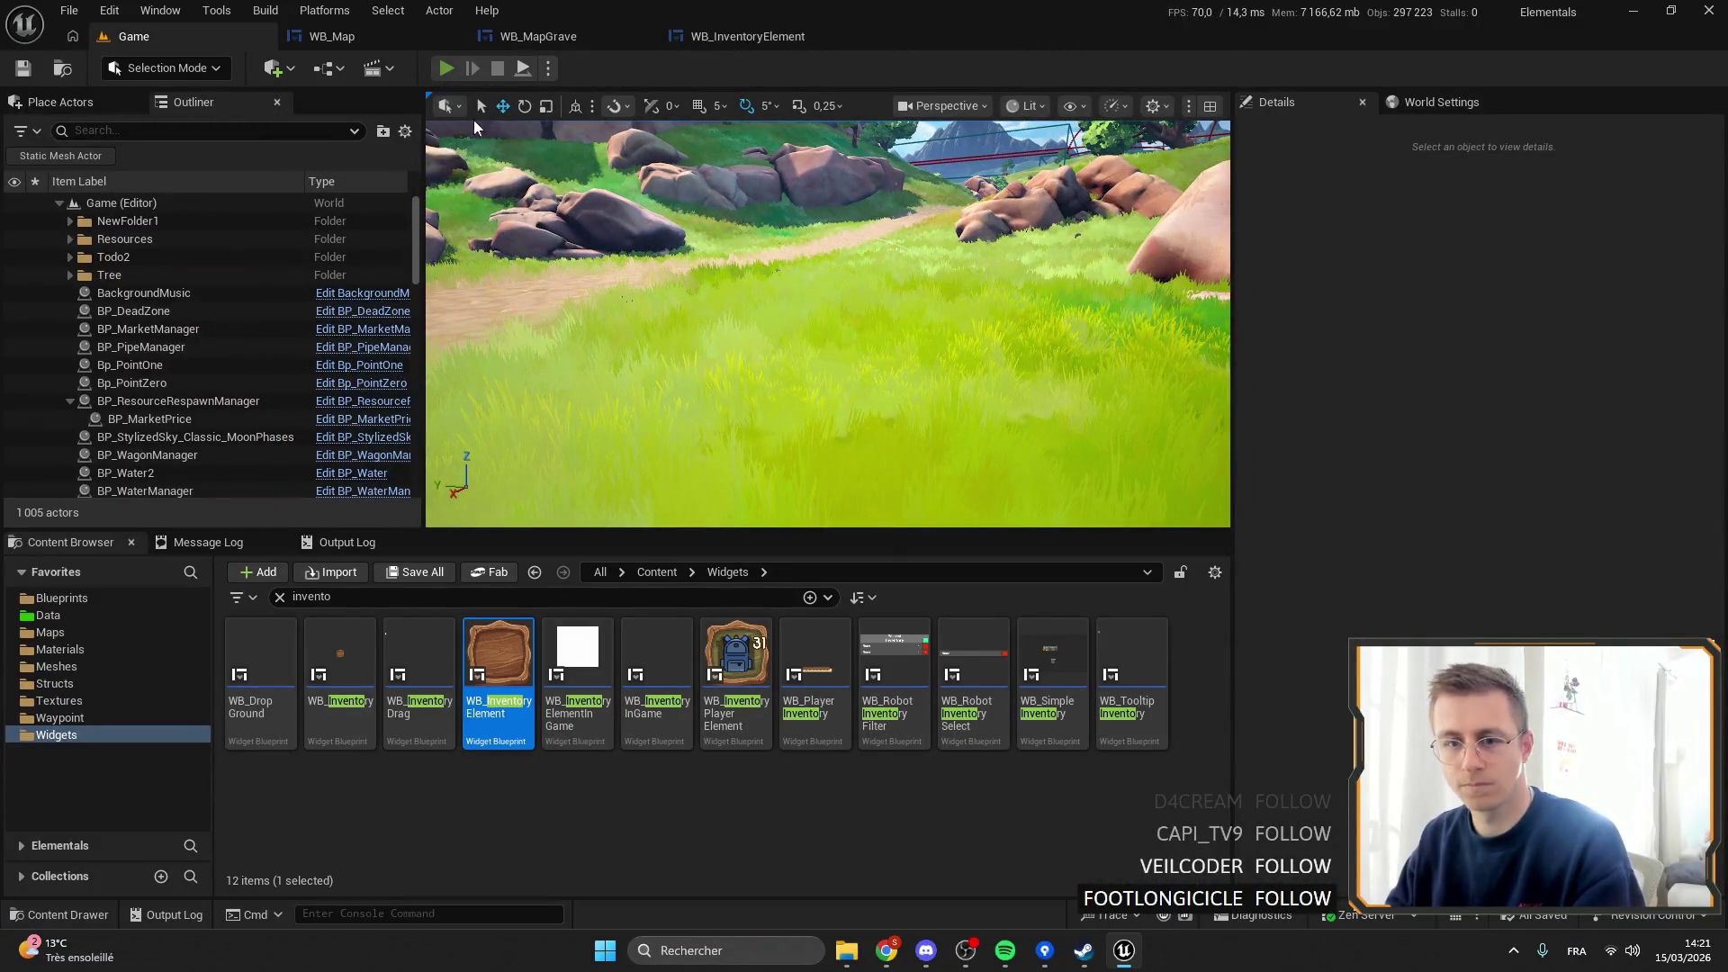
Restart the play session and equip the Stone Axe from hotbar slot 6.
key(alt+p)
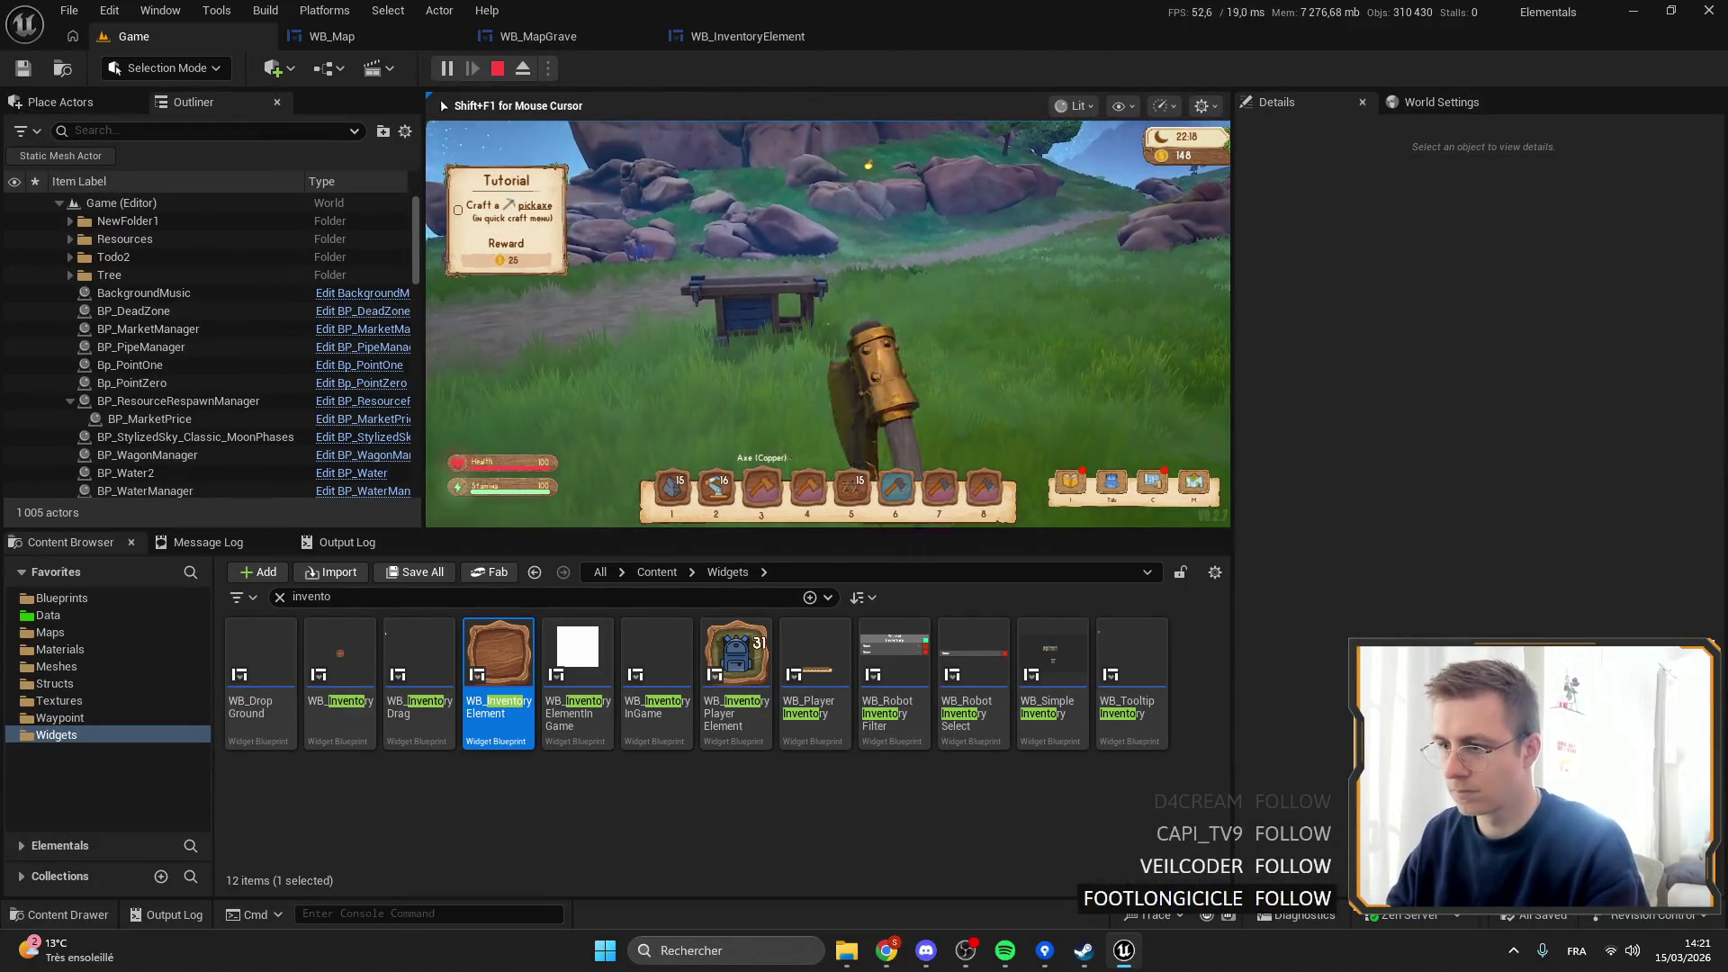
key(6)
key(F11)
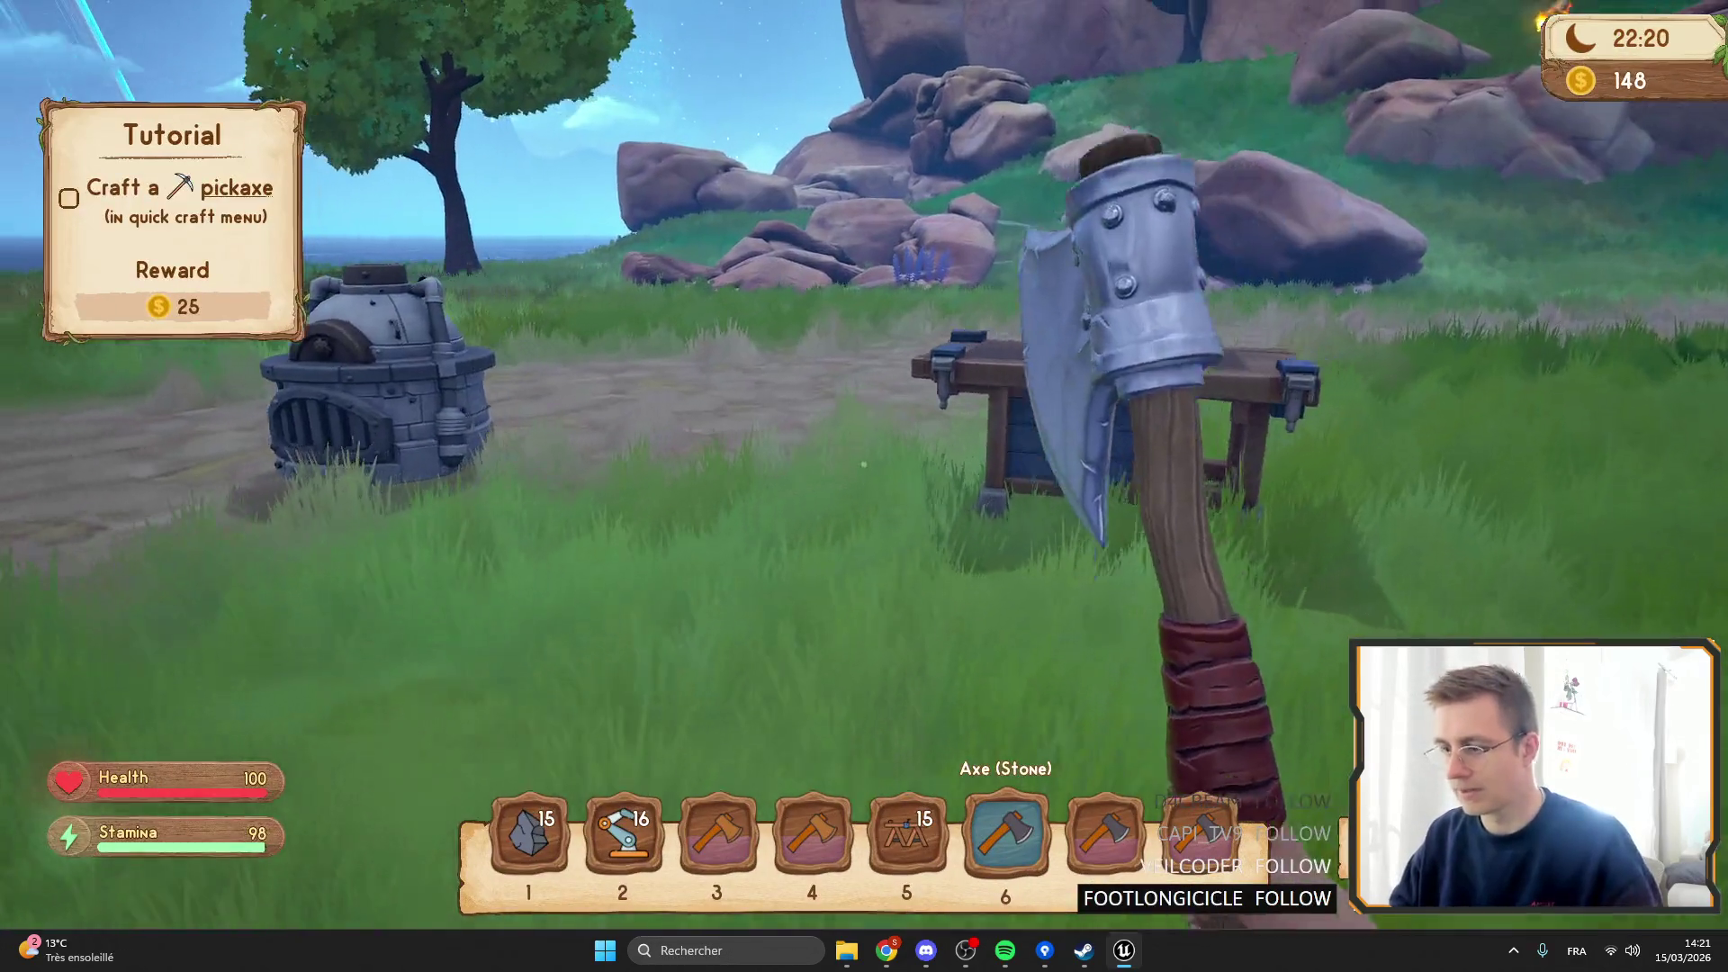
key(F11)
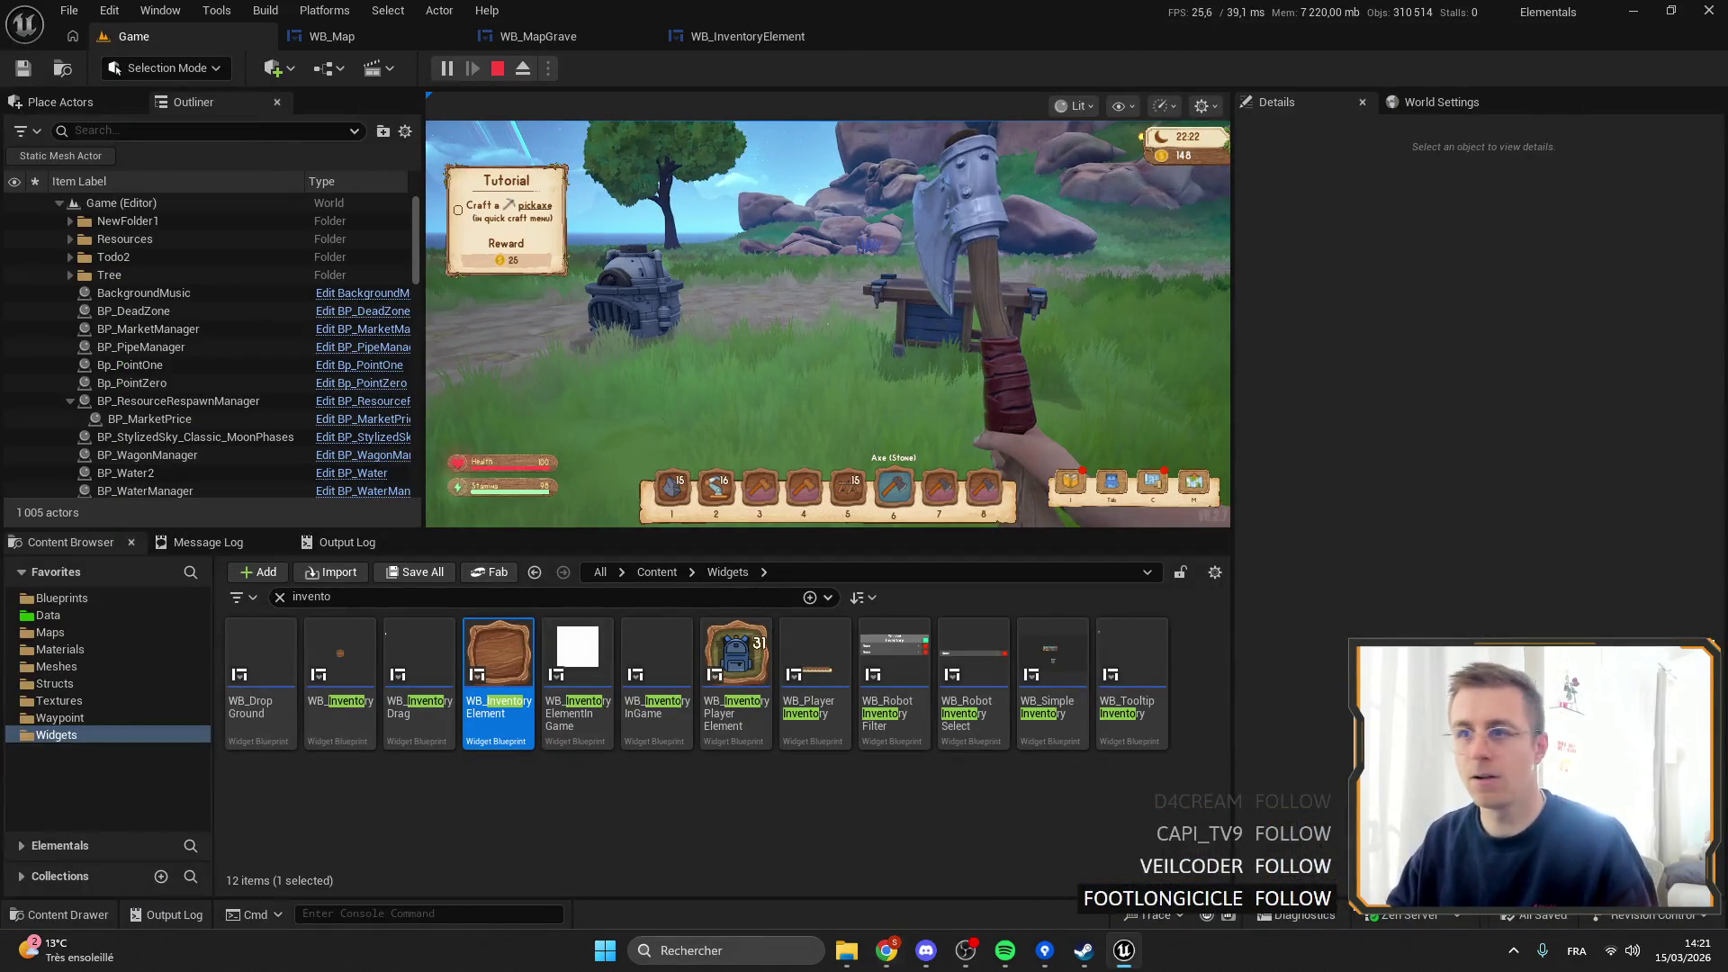
click(699, 38)
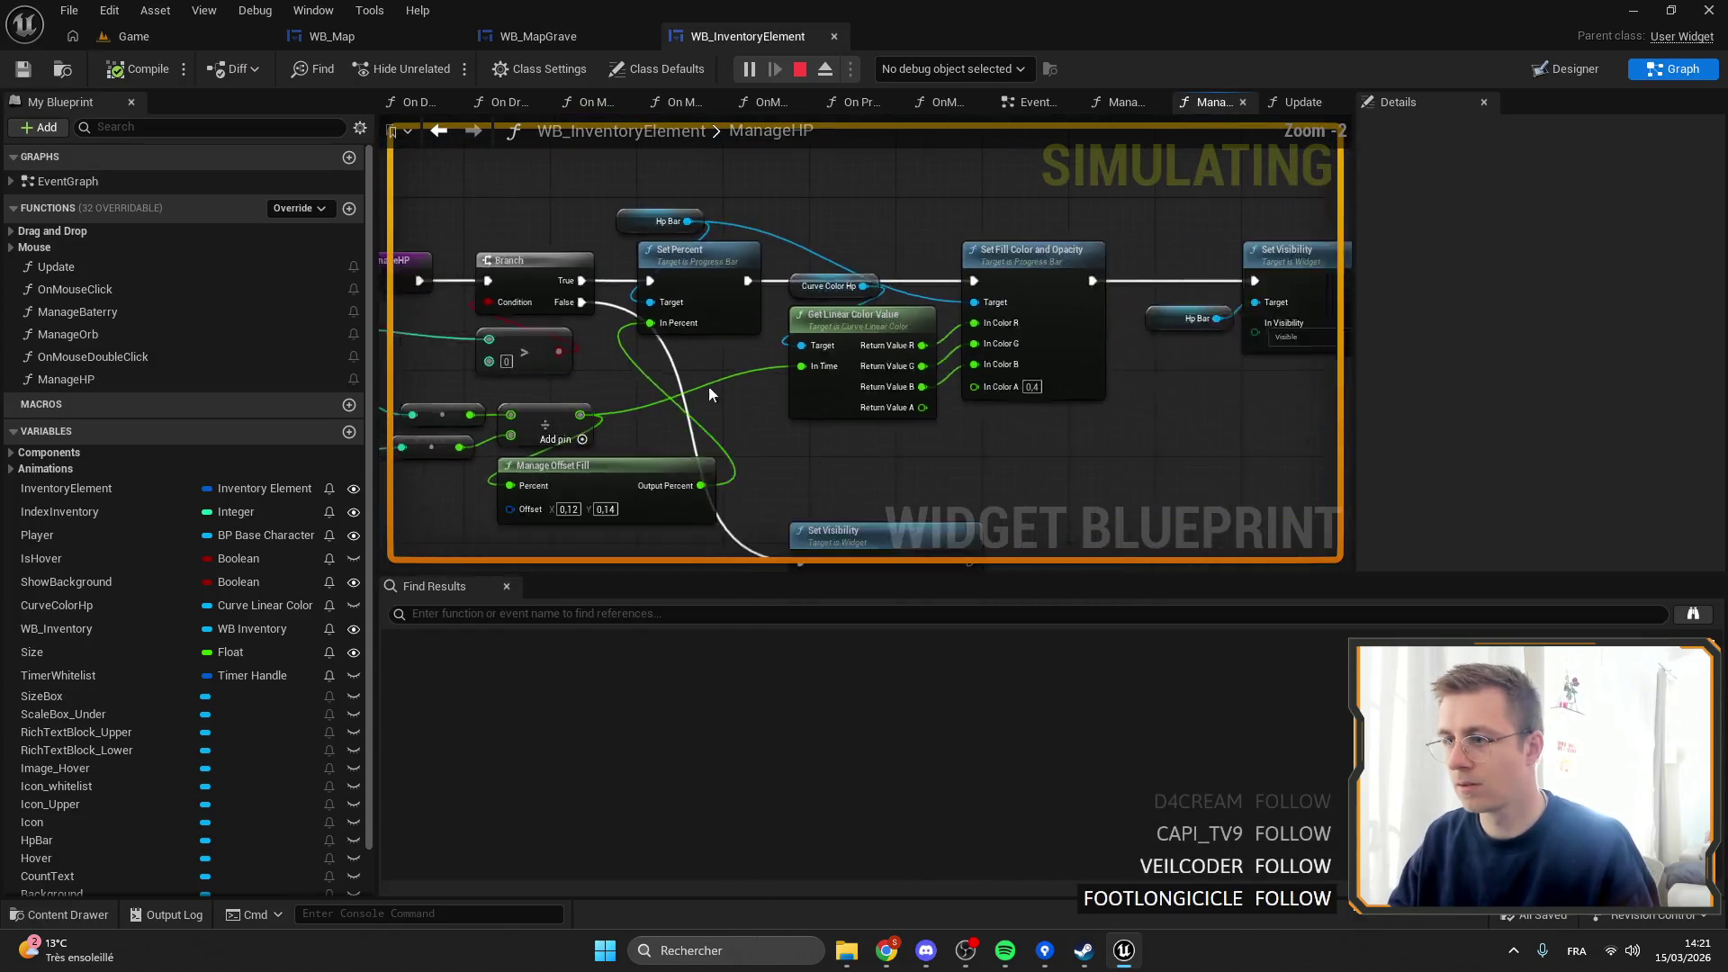
Add a breakpoint on the Set Percent node and open the in-game backpack to trigger it.
drag(709, 393, 909, 329)
mouse_move(691, 322)
mouse_down()
mouse_move(871, 339)
mouse_move(812, 328)
mouse_up()
right_click(837, 221)
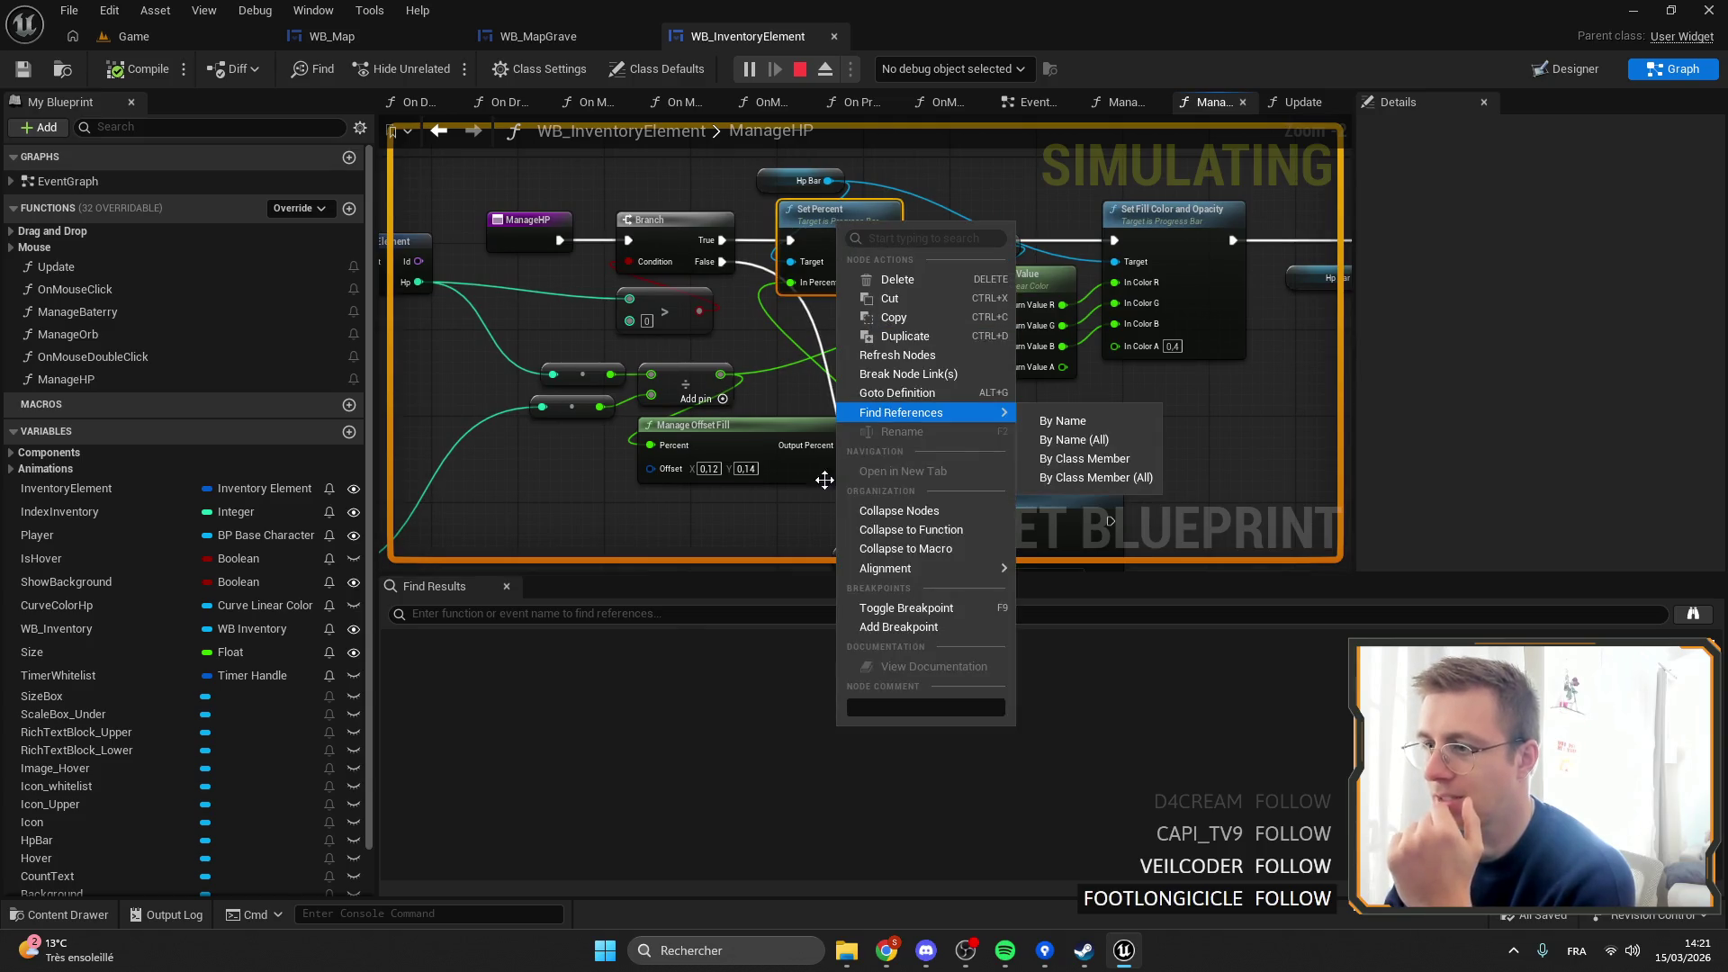
click(900, 625)
click(133, 36)
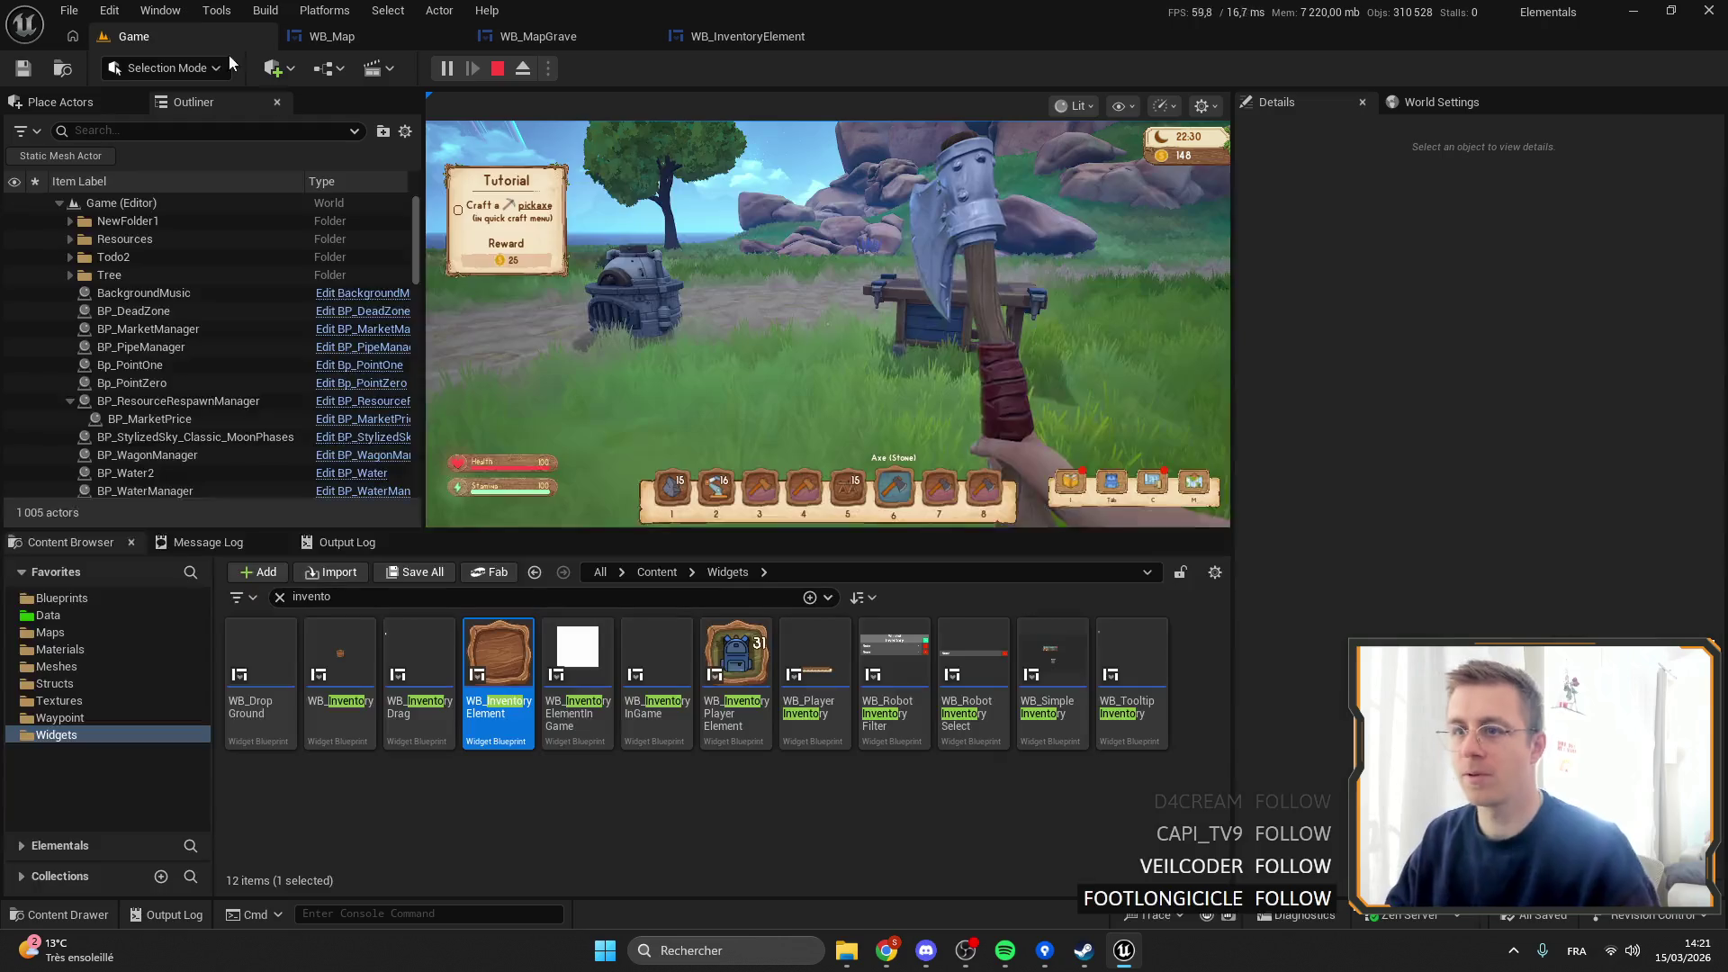
key(i)
key(i)
key(i)
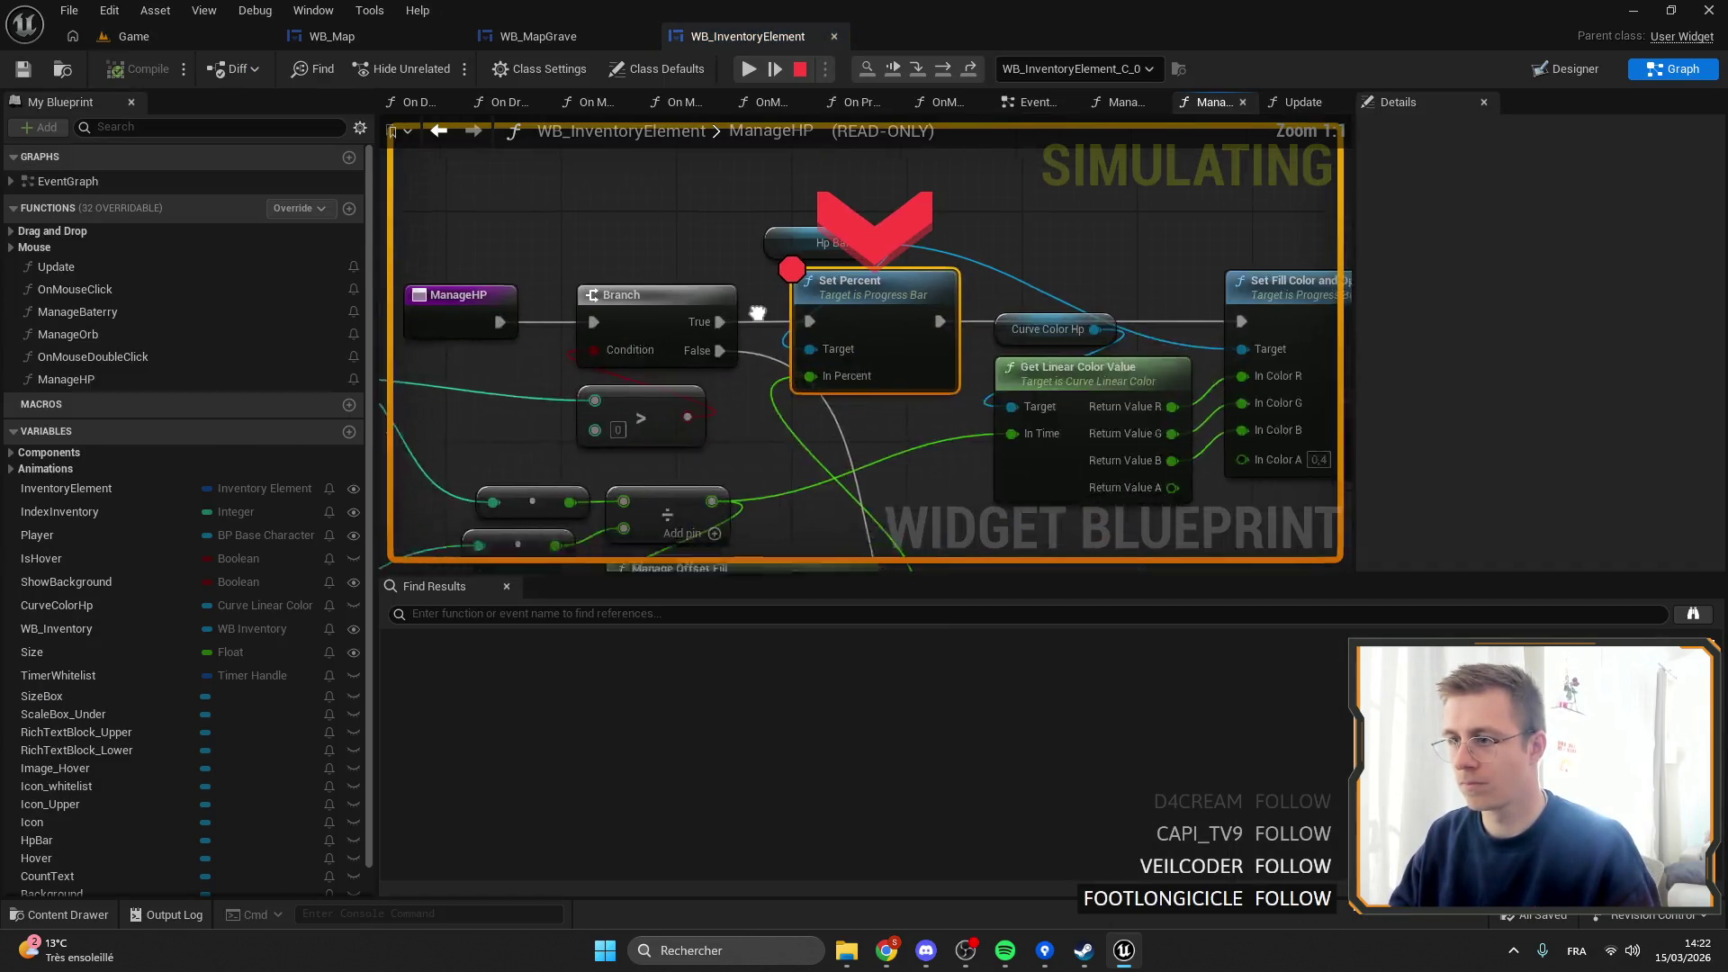
Read the divide node and offset fill output values at the breakpoint.
drag(756, 312, 798, 191)
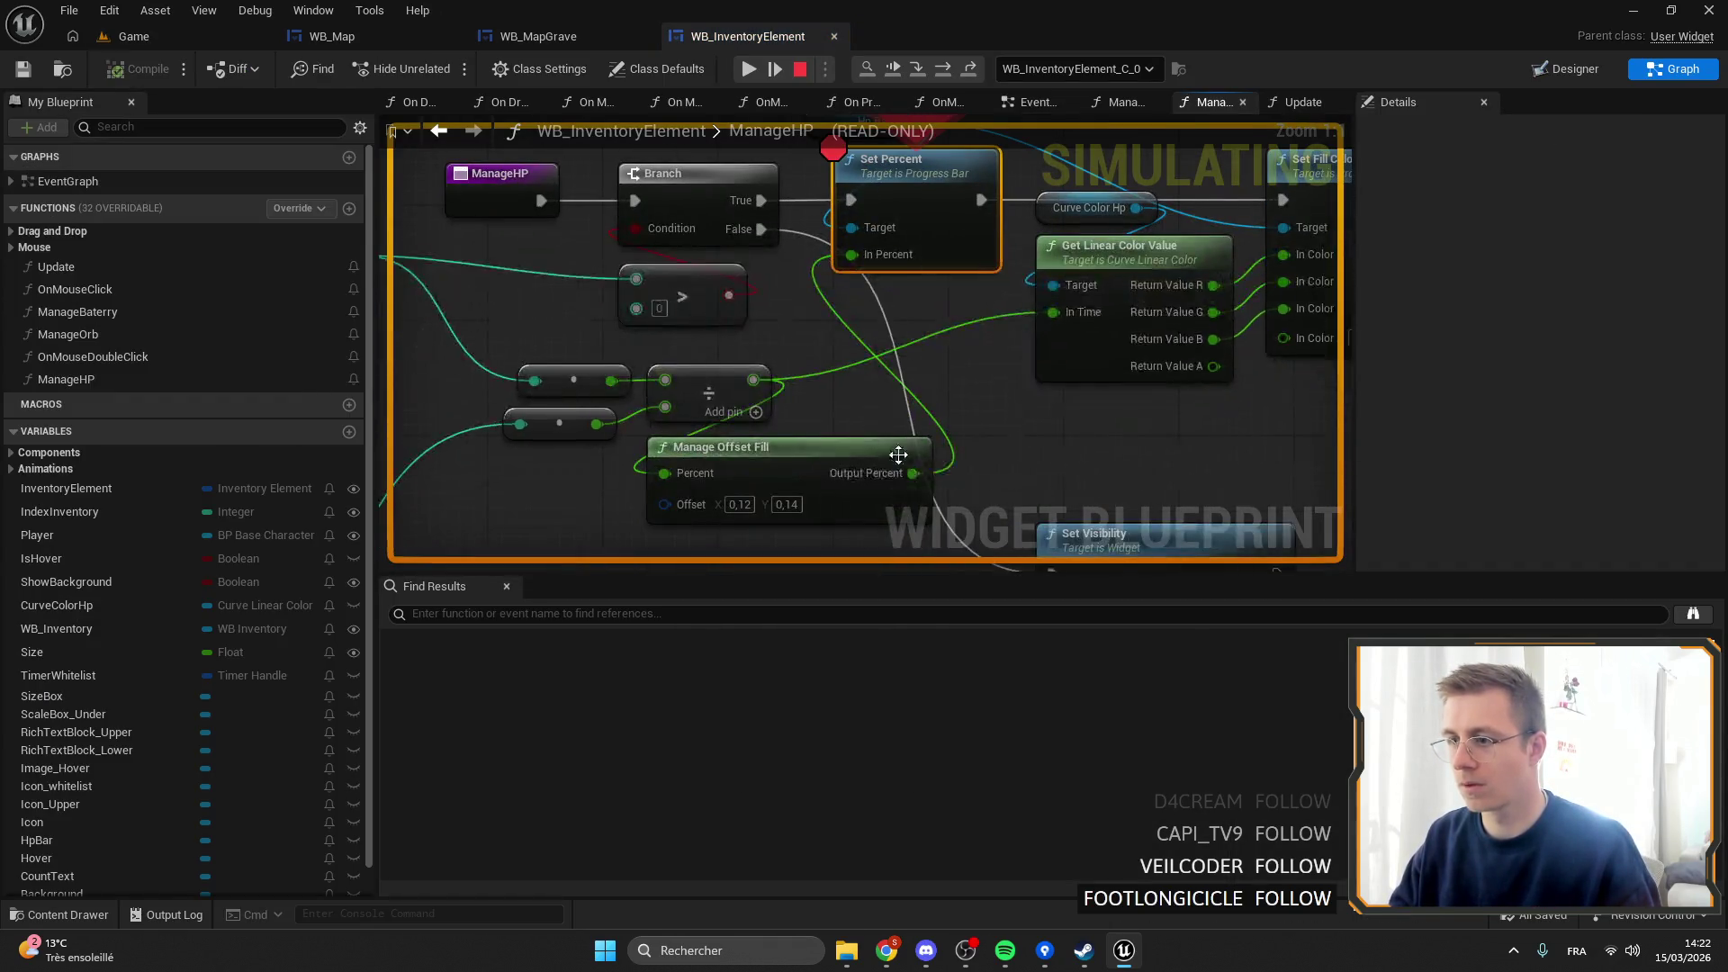
mouse_move(752, 389)
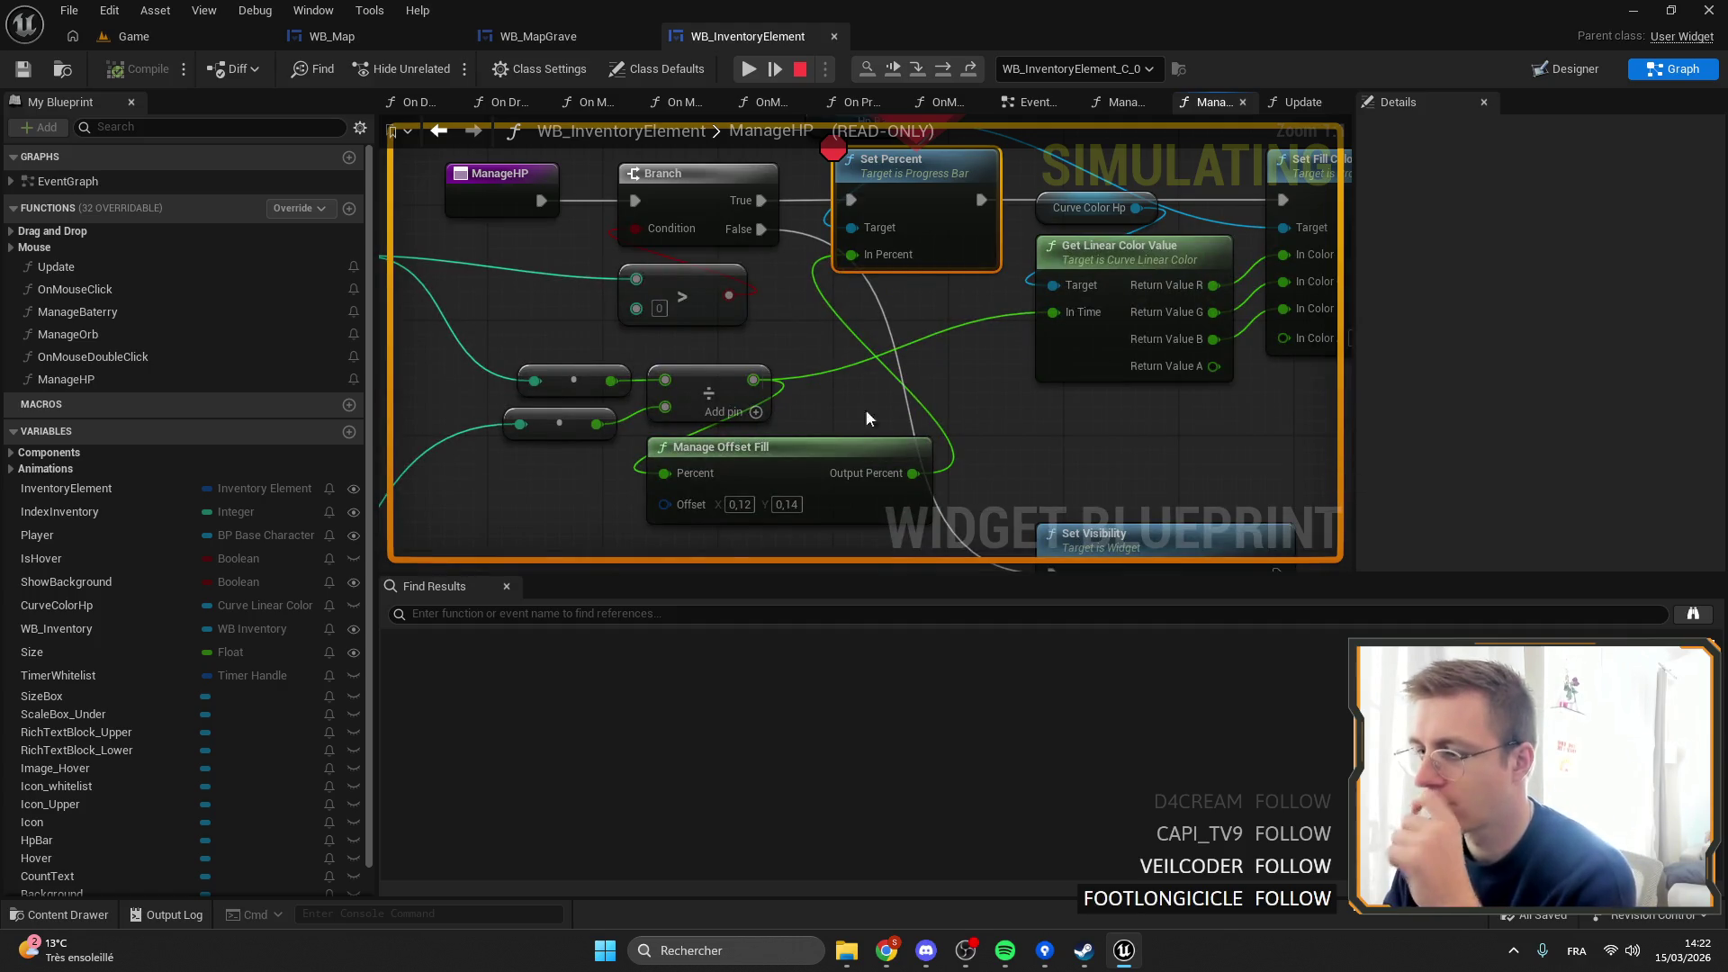
drag(866, 409, 830, 384)
mouse_move(868, 450)
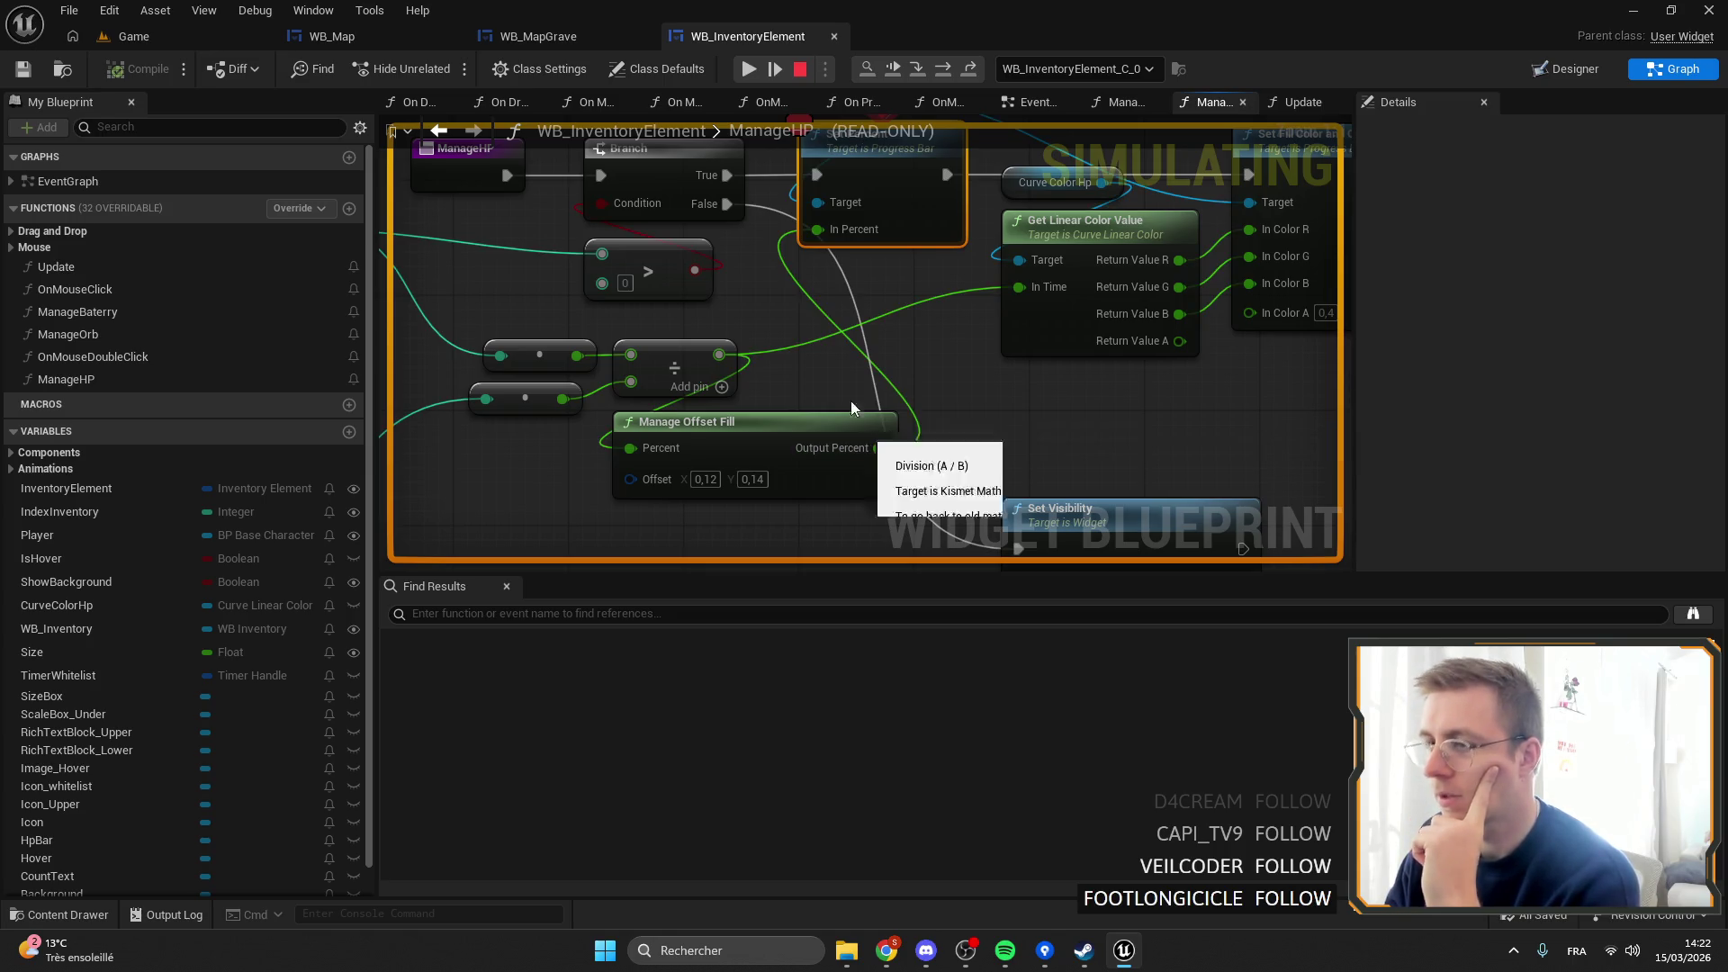
Set ManageHP's Offset X to 0,08 and save the widget blueprint.
click(713, 478)
text(0,08)
key(Return)
click(24, 69)
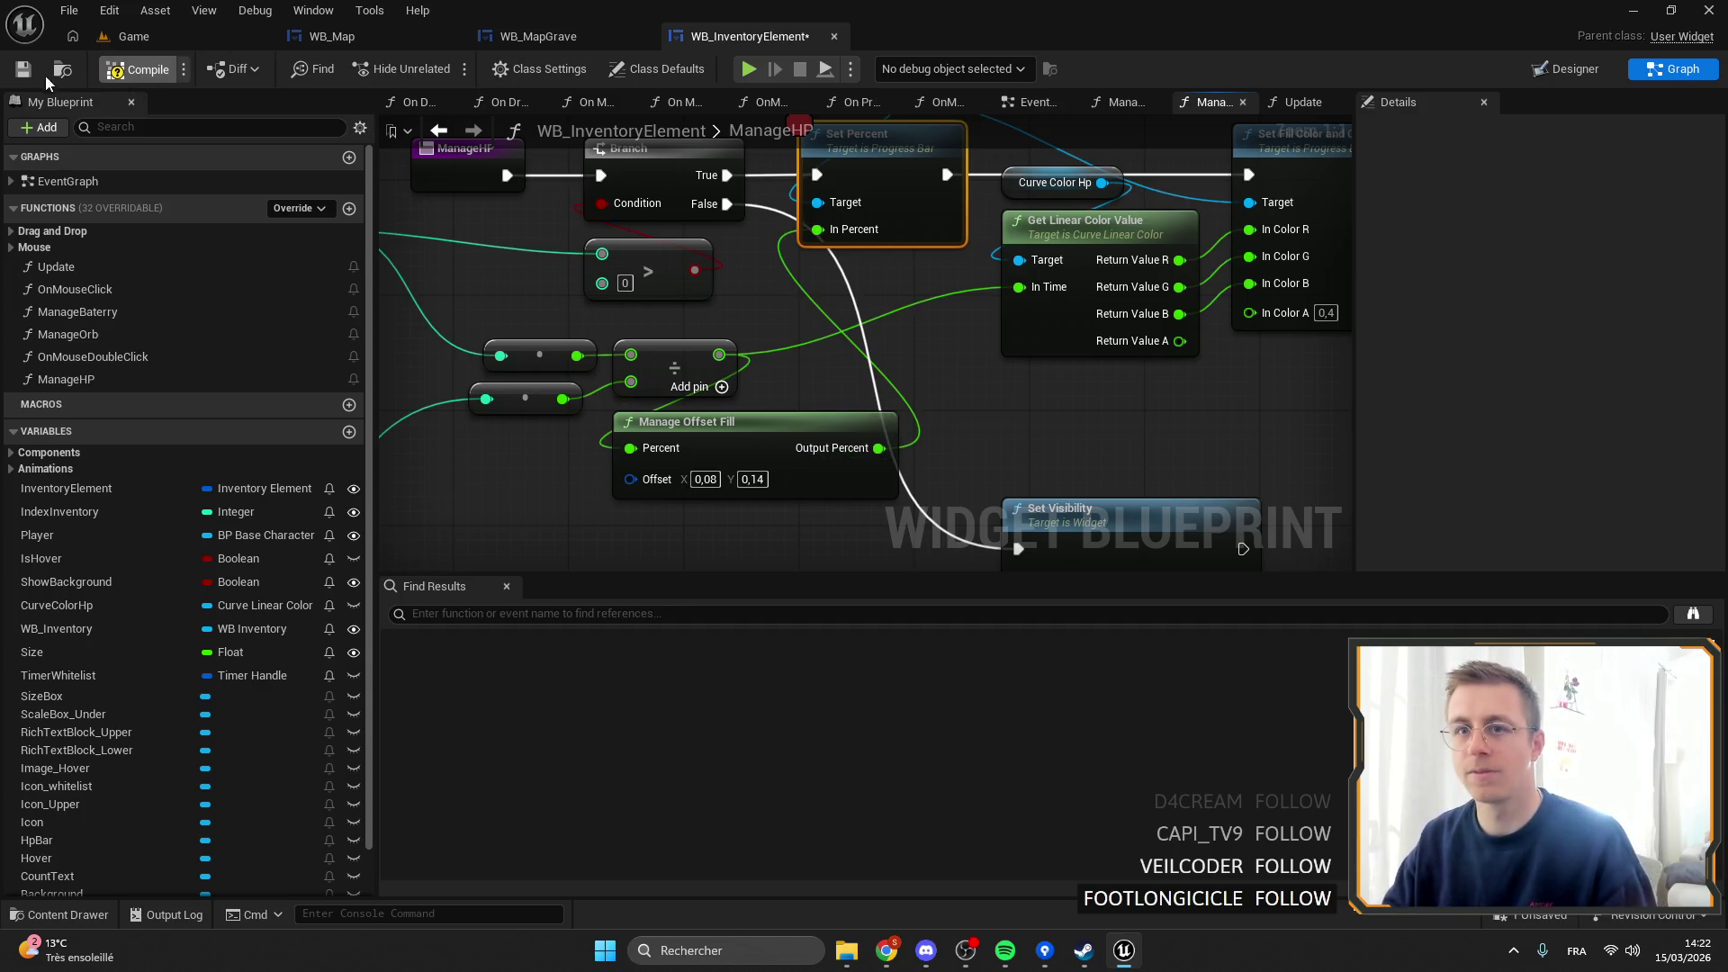
click(141, 40)
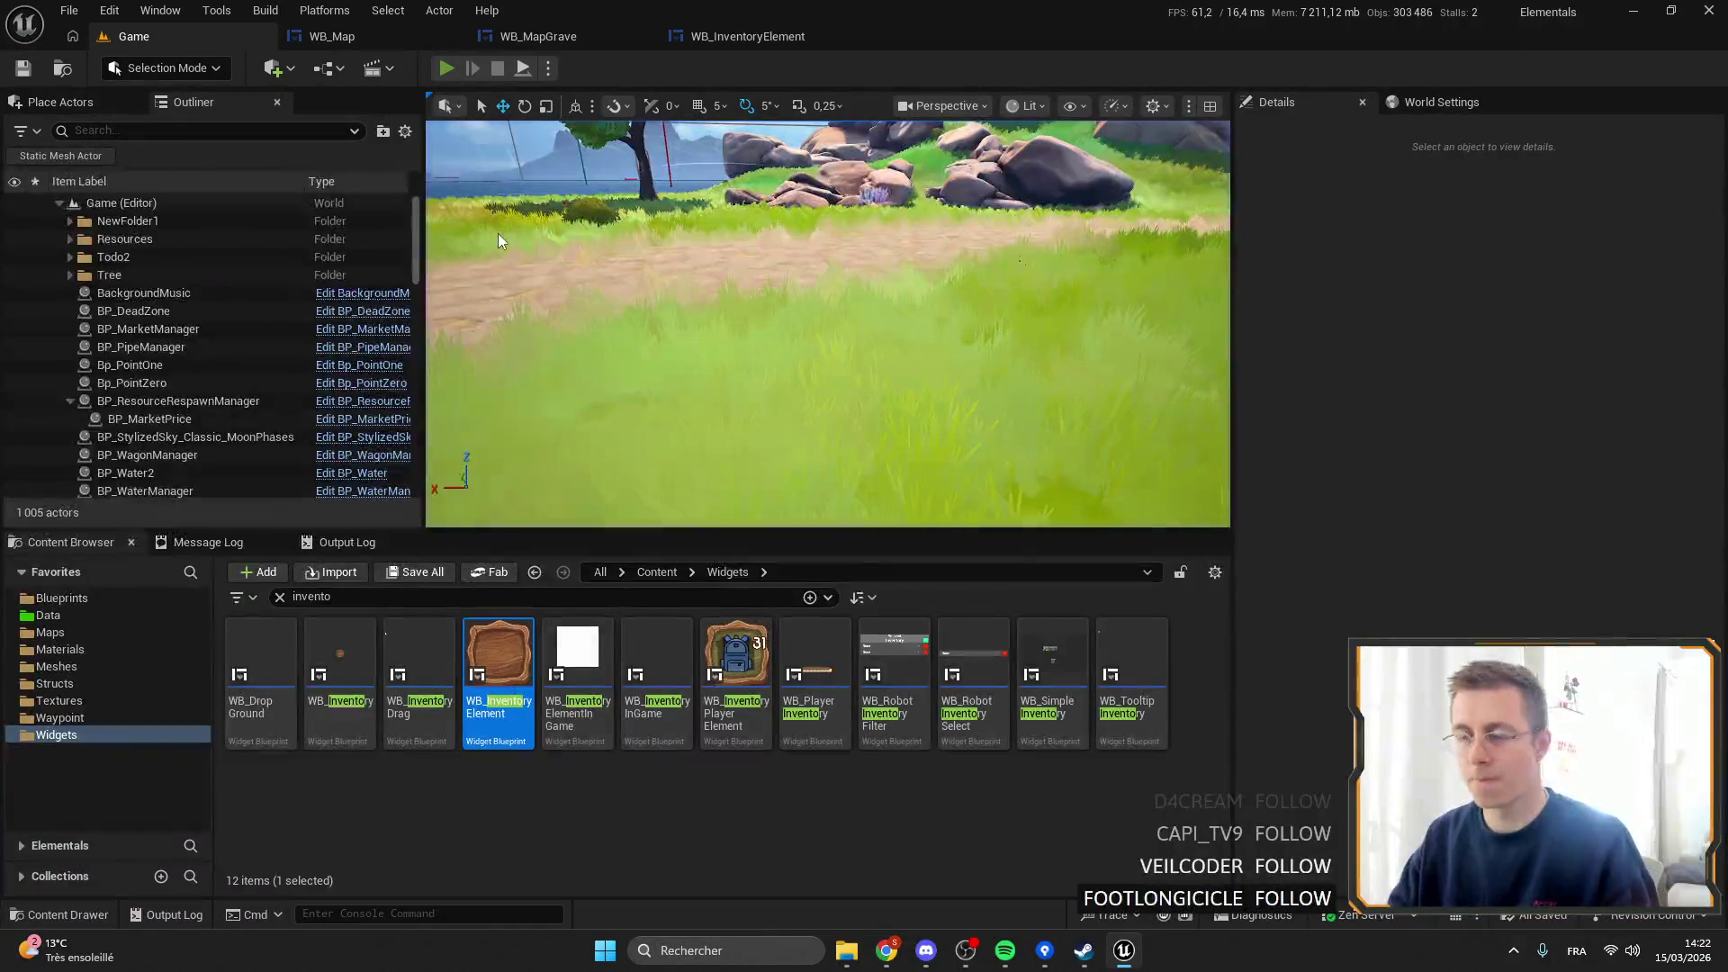
Start playing, resume from the Set Percent breakpoint, place the workbench, and equip the Stone Axe.
key(alt+p)
right_click(831, 304)
click(920, 477)
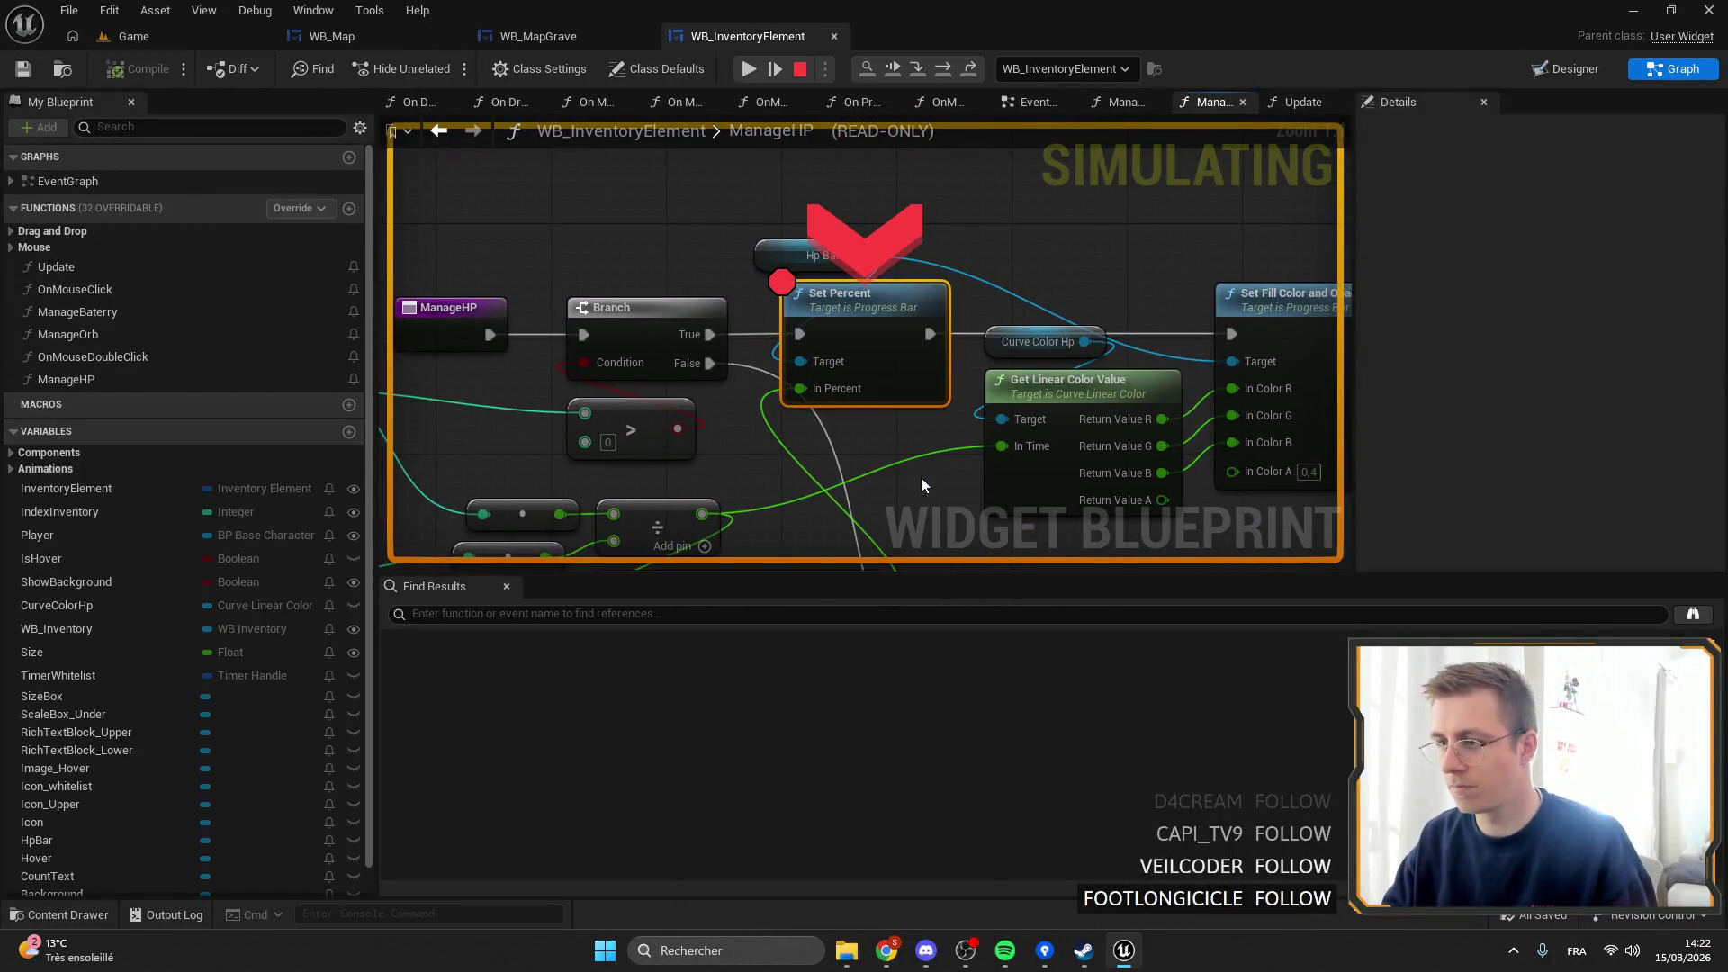
click(748, 68)
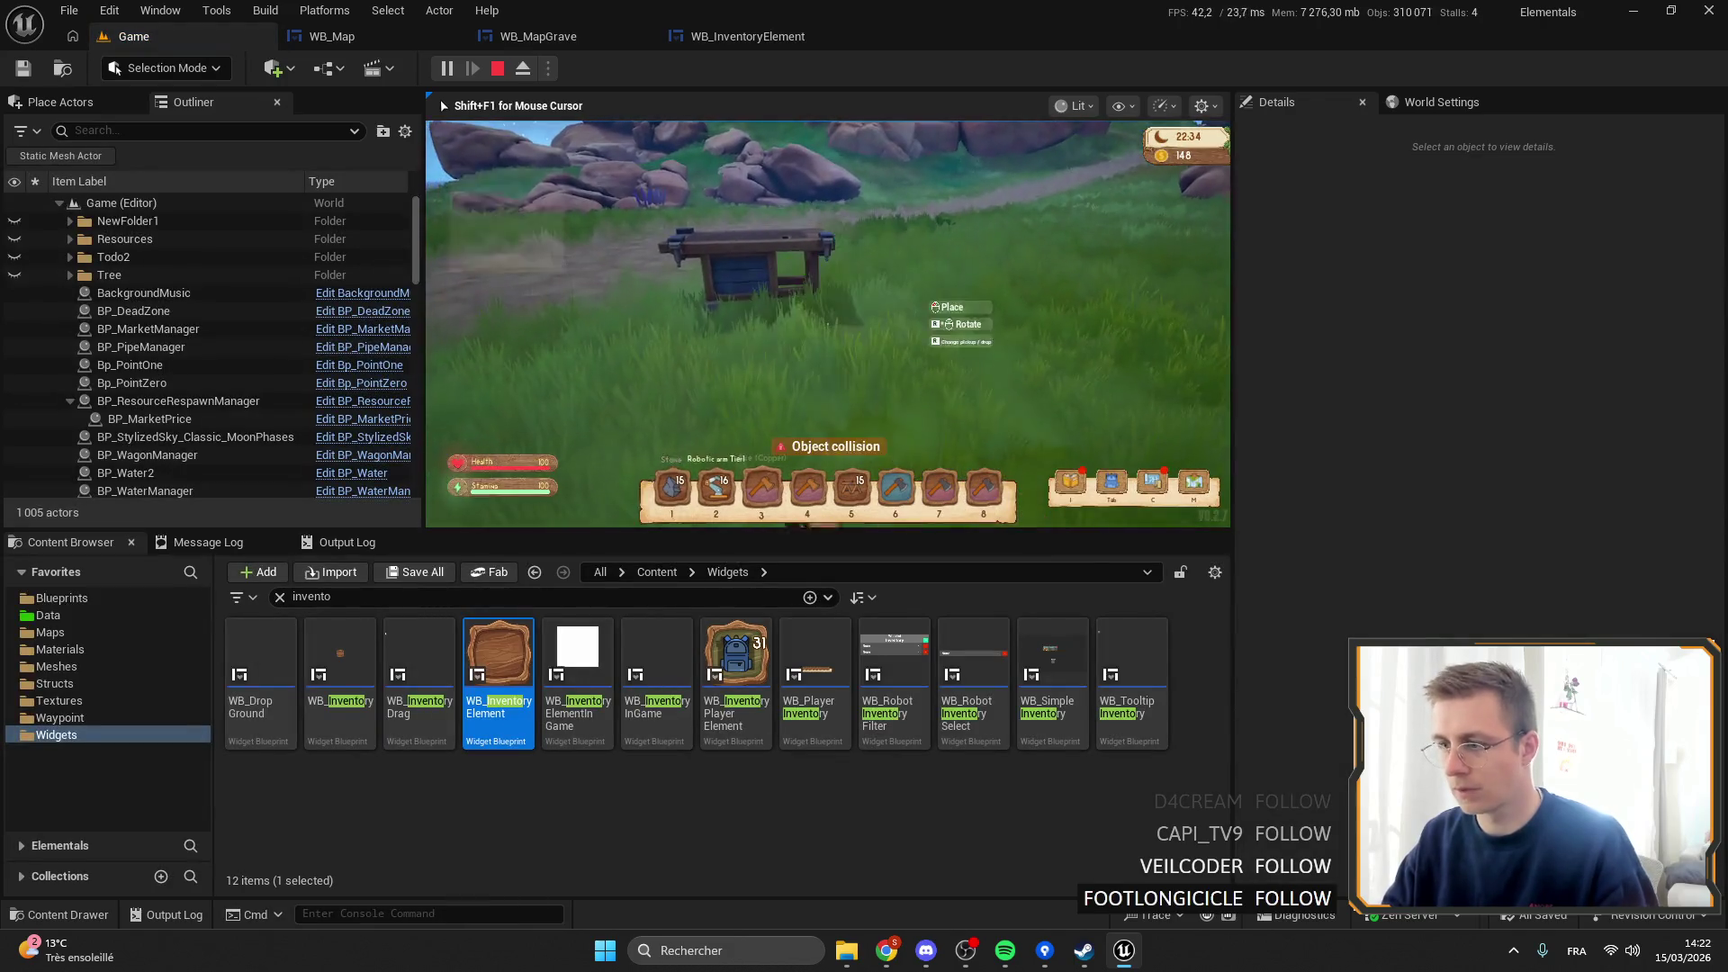
click(828, 324)
key(F11)
key(6)
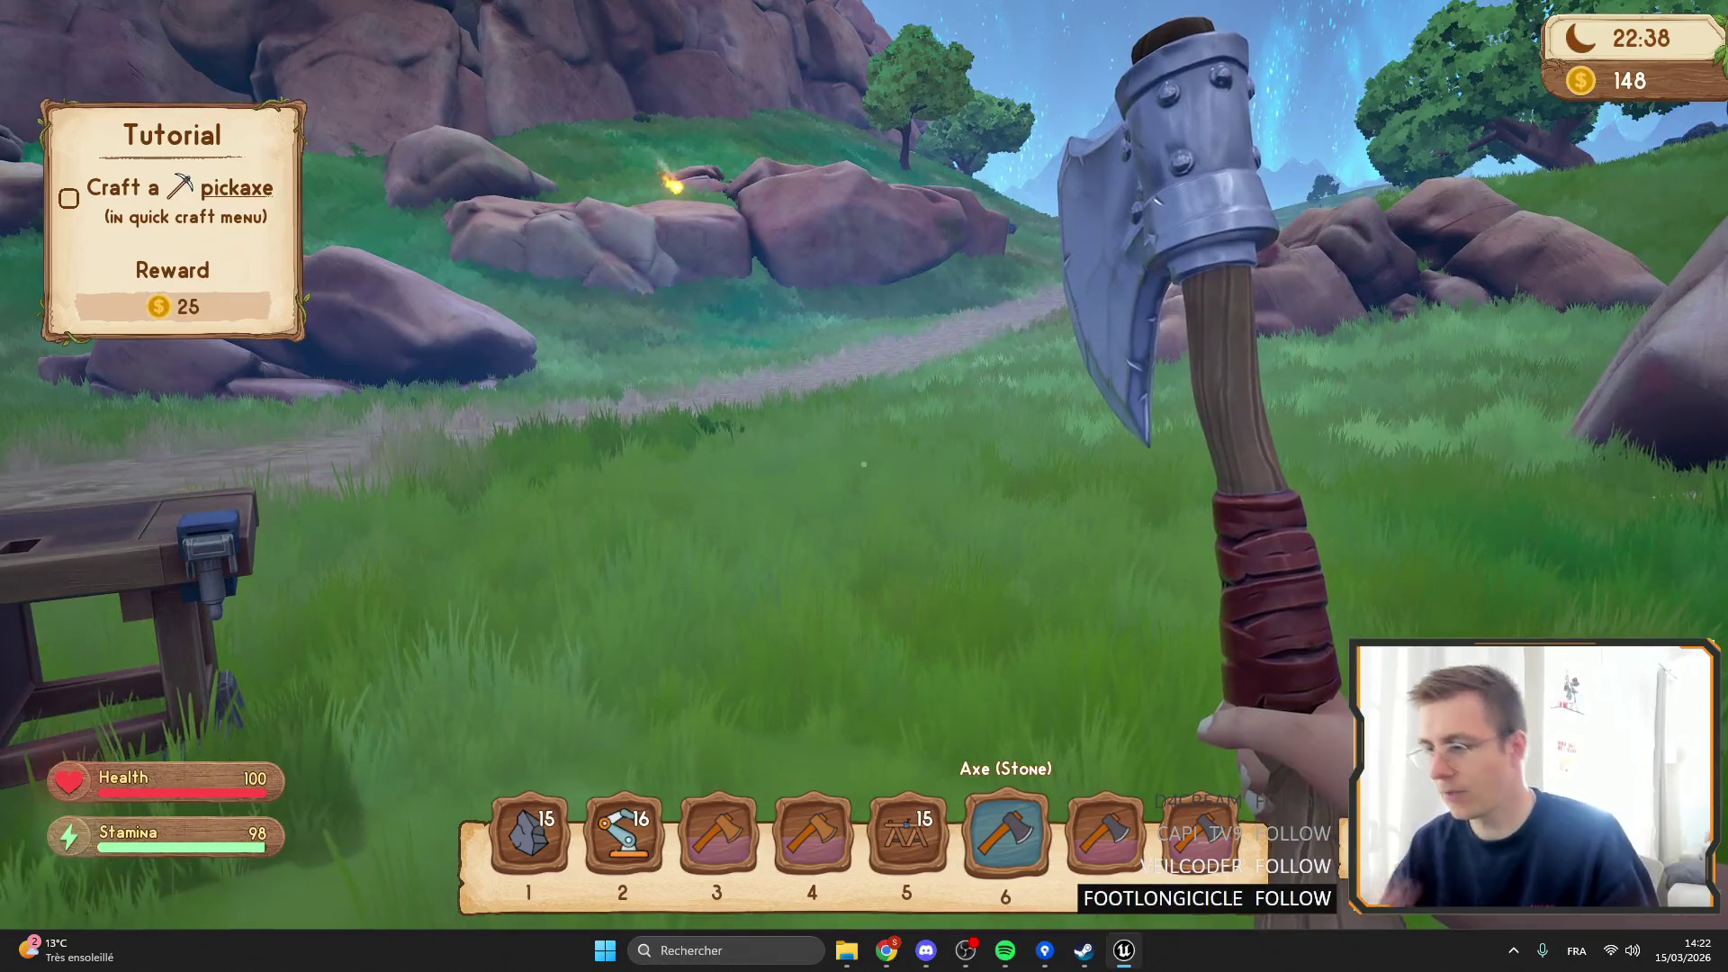
key(F11)
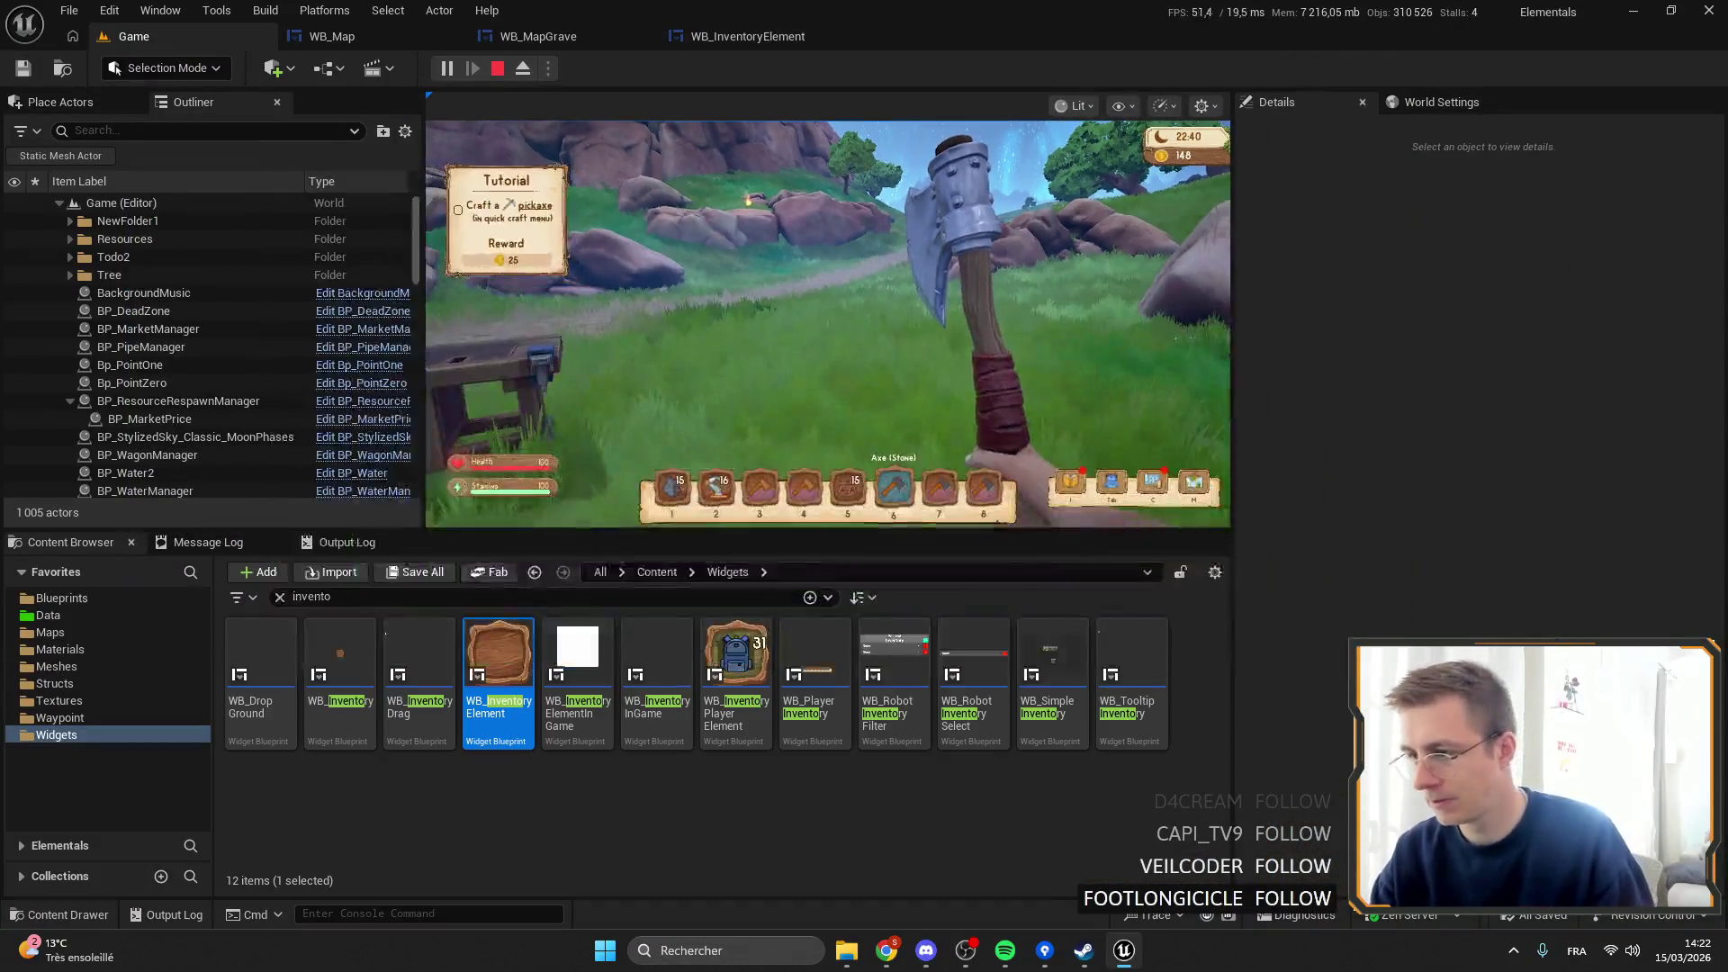
key(F11)
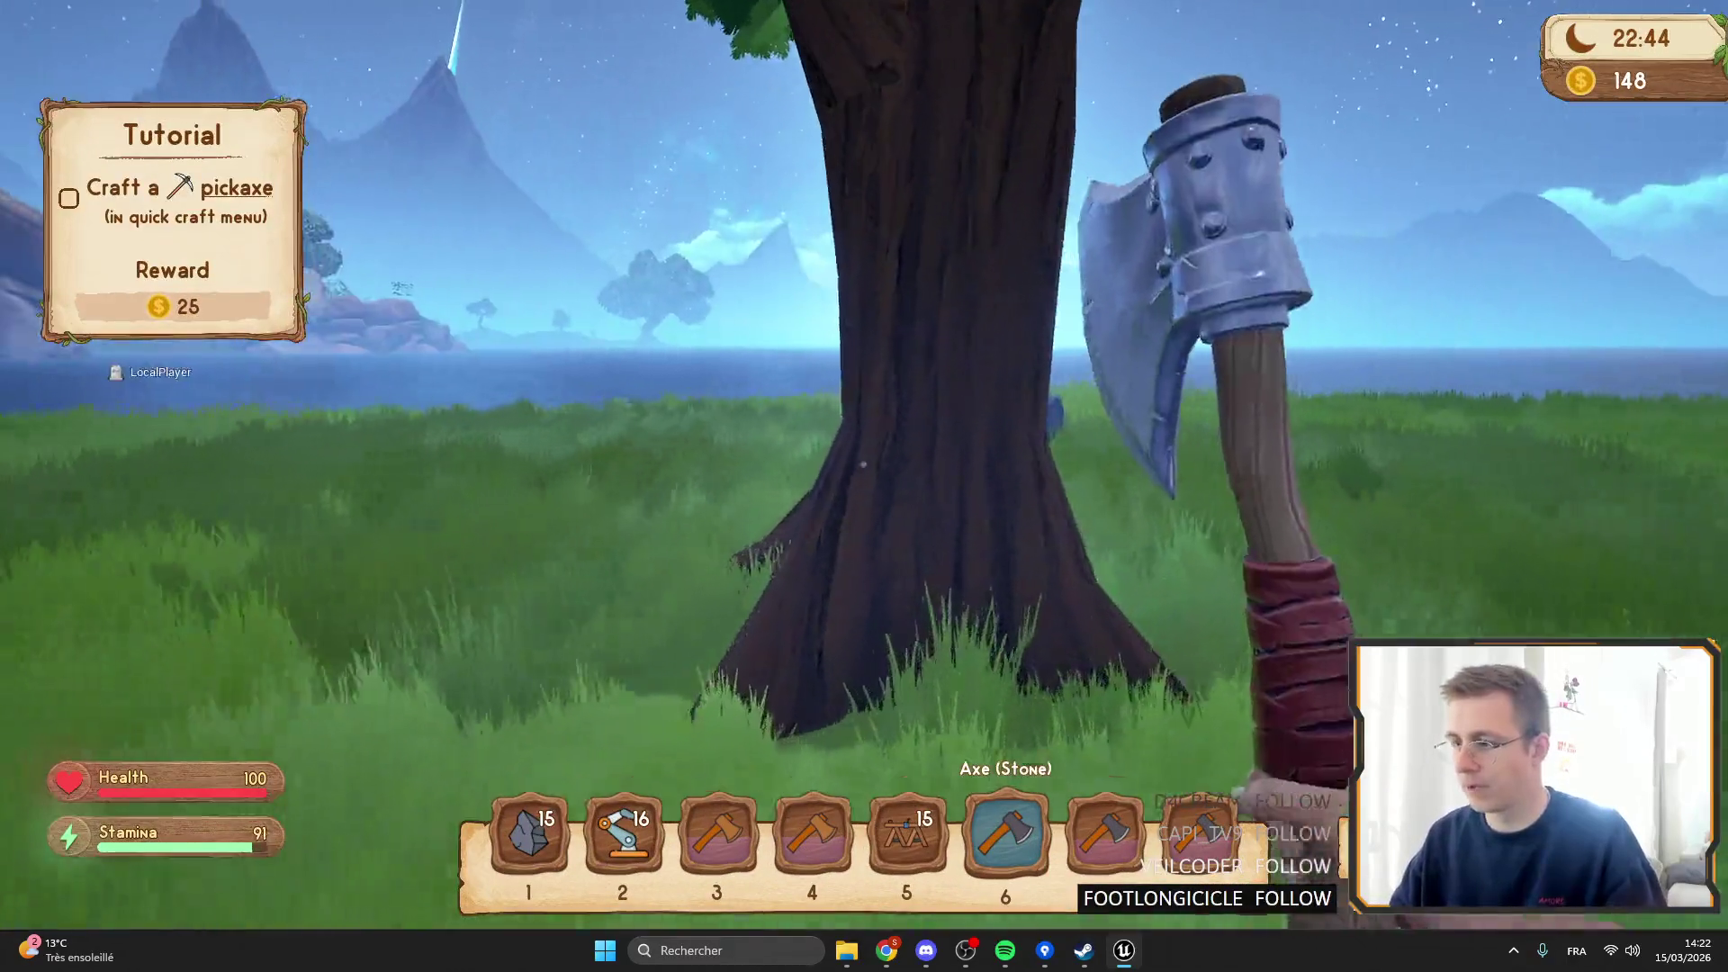
Chop down two trees with the stone axe to collect wood.
click(863, 464)
click(863, 464)
click(863, 464)
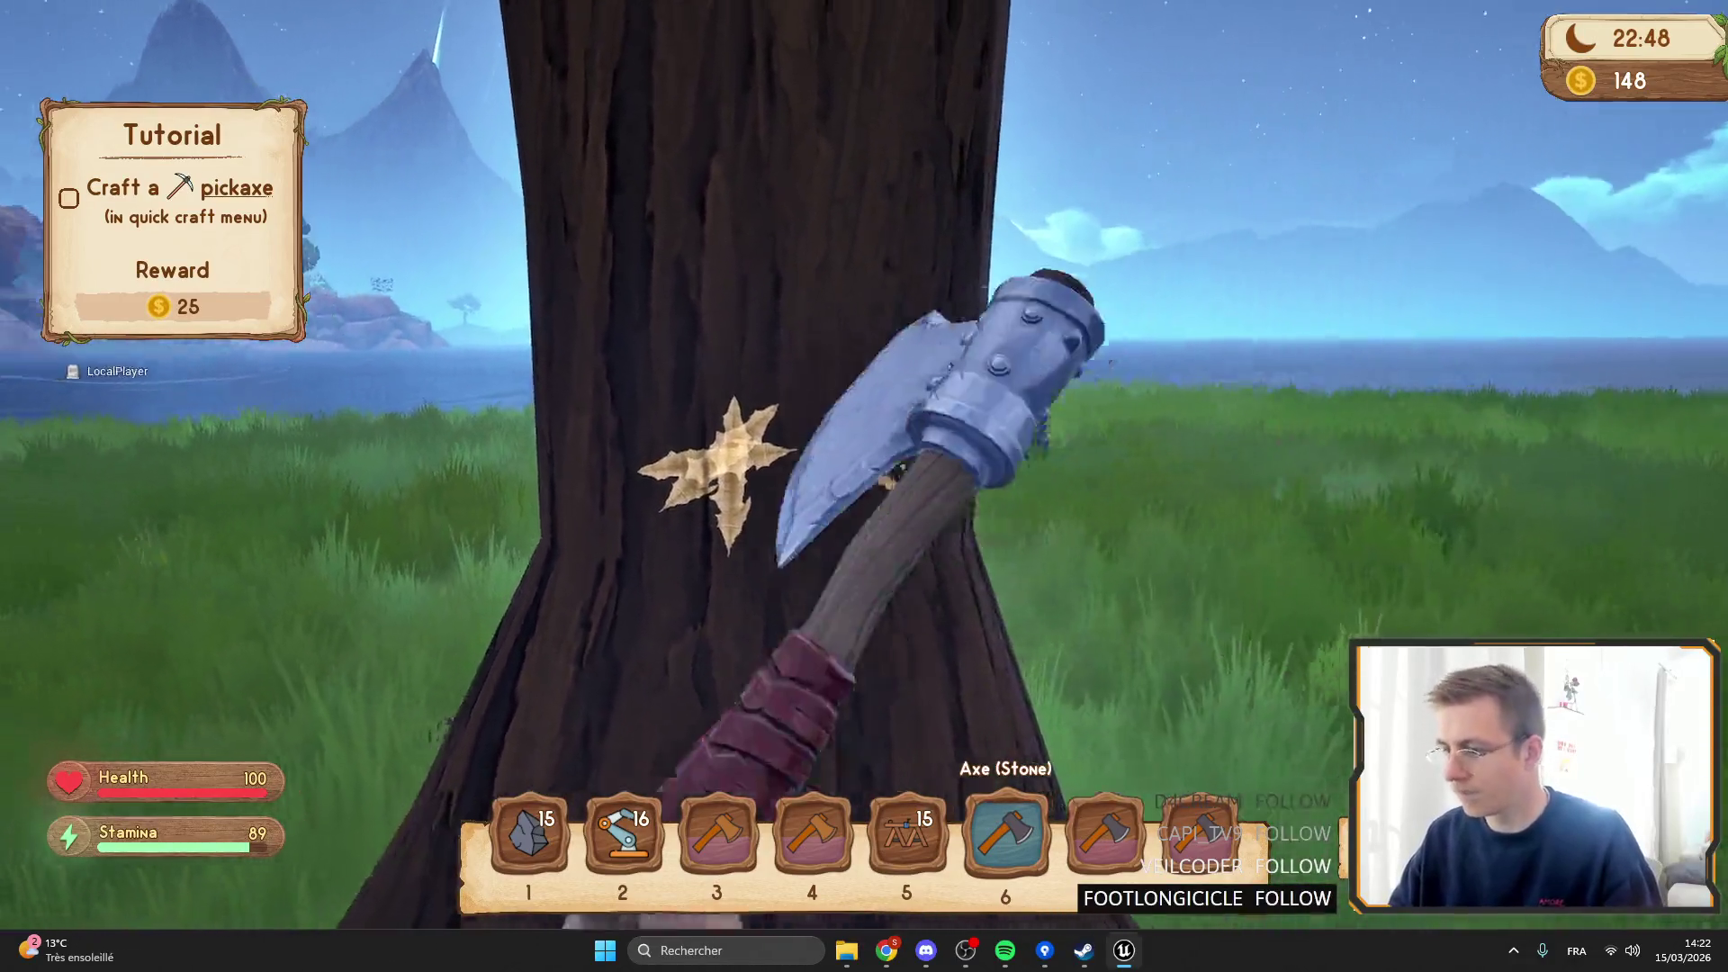
click(863, 465)
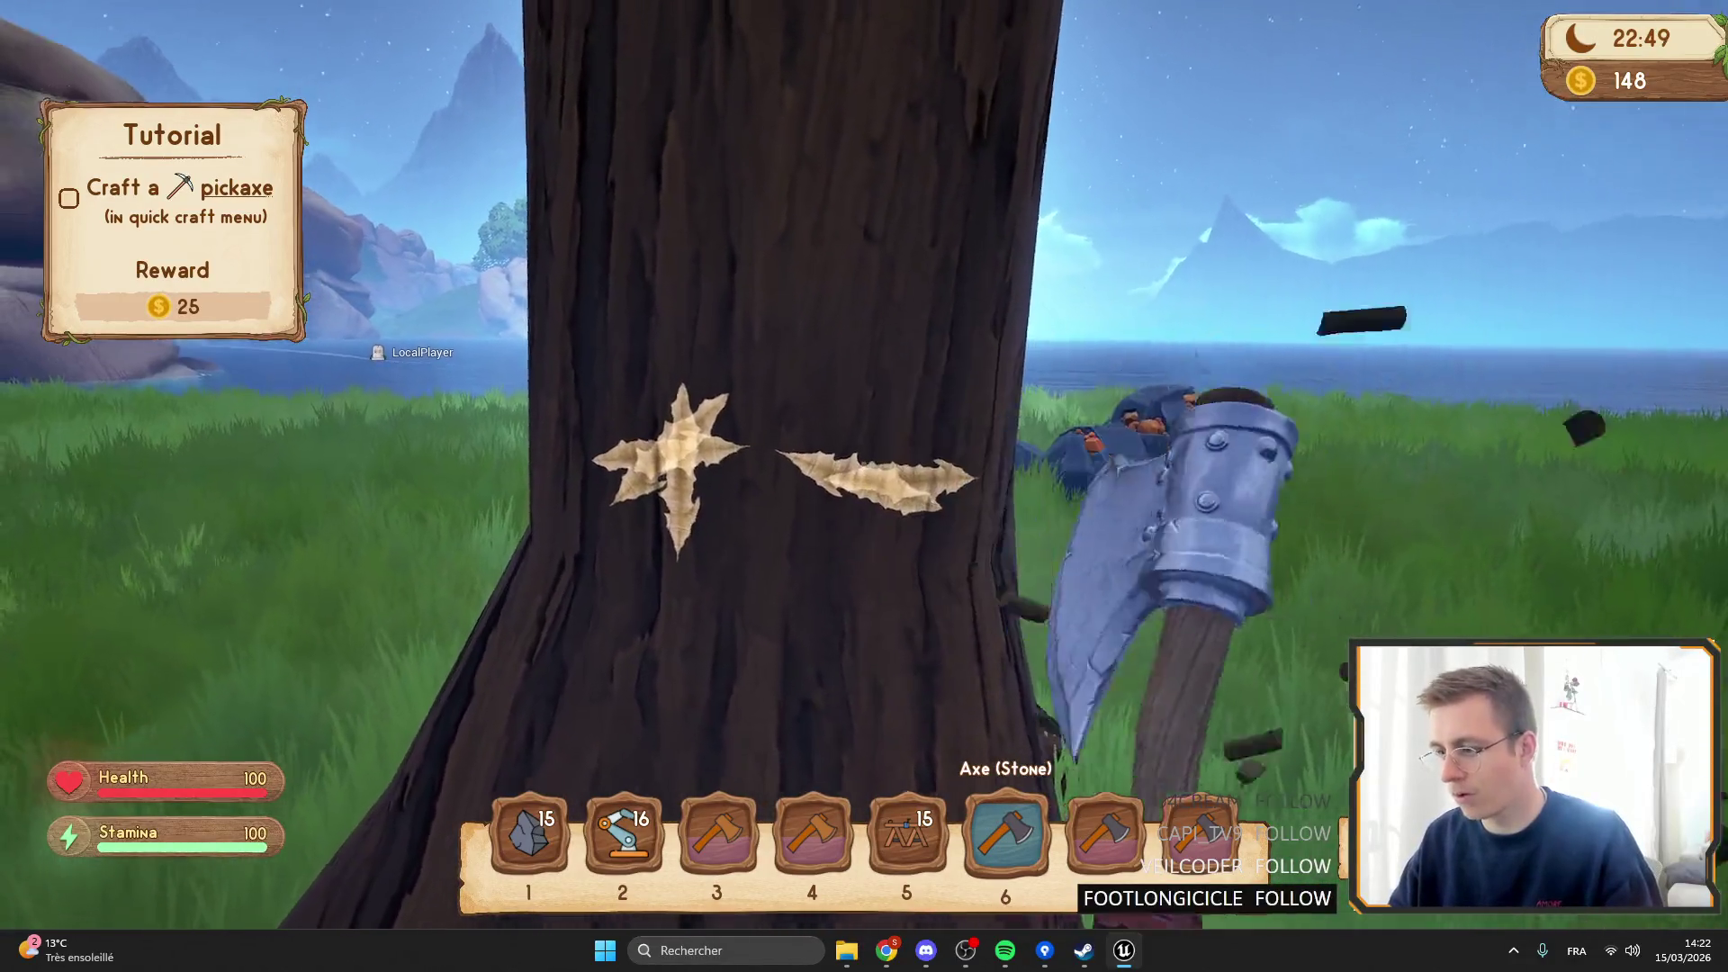
click(863, 464)
click(863, 464)
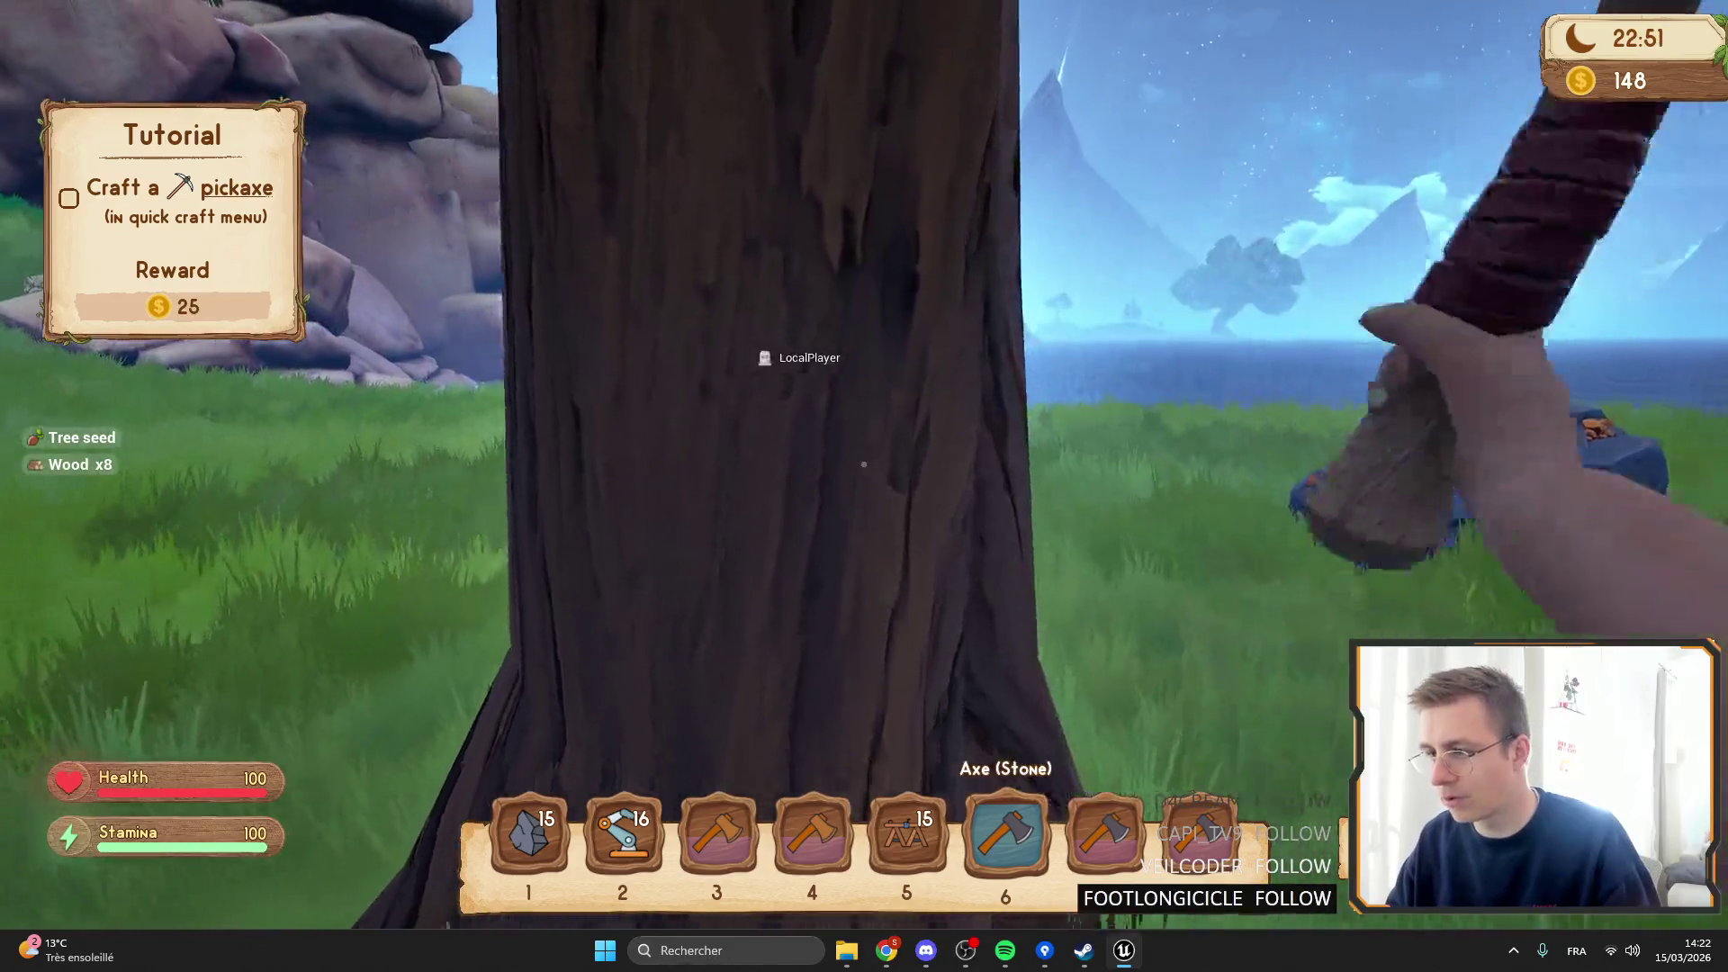
key(shift+w)
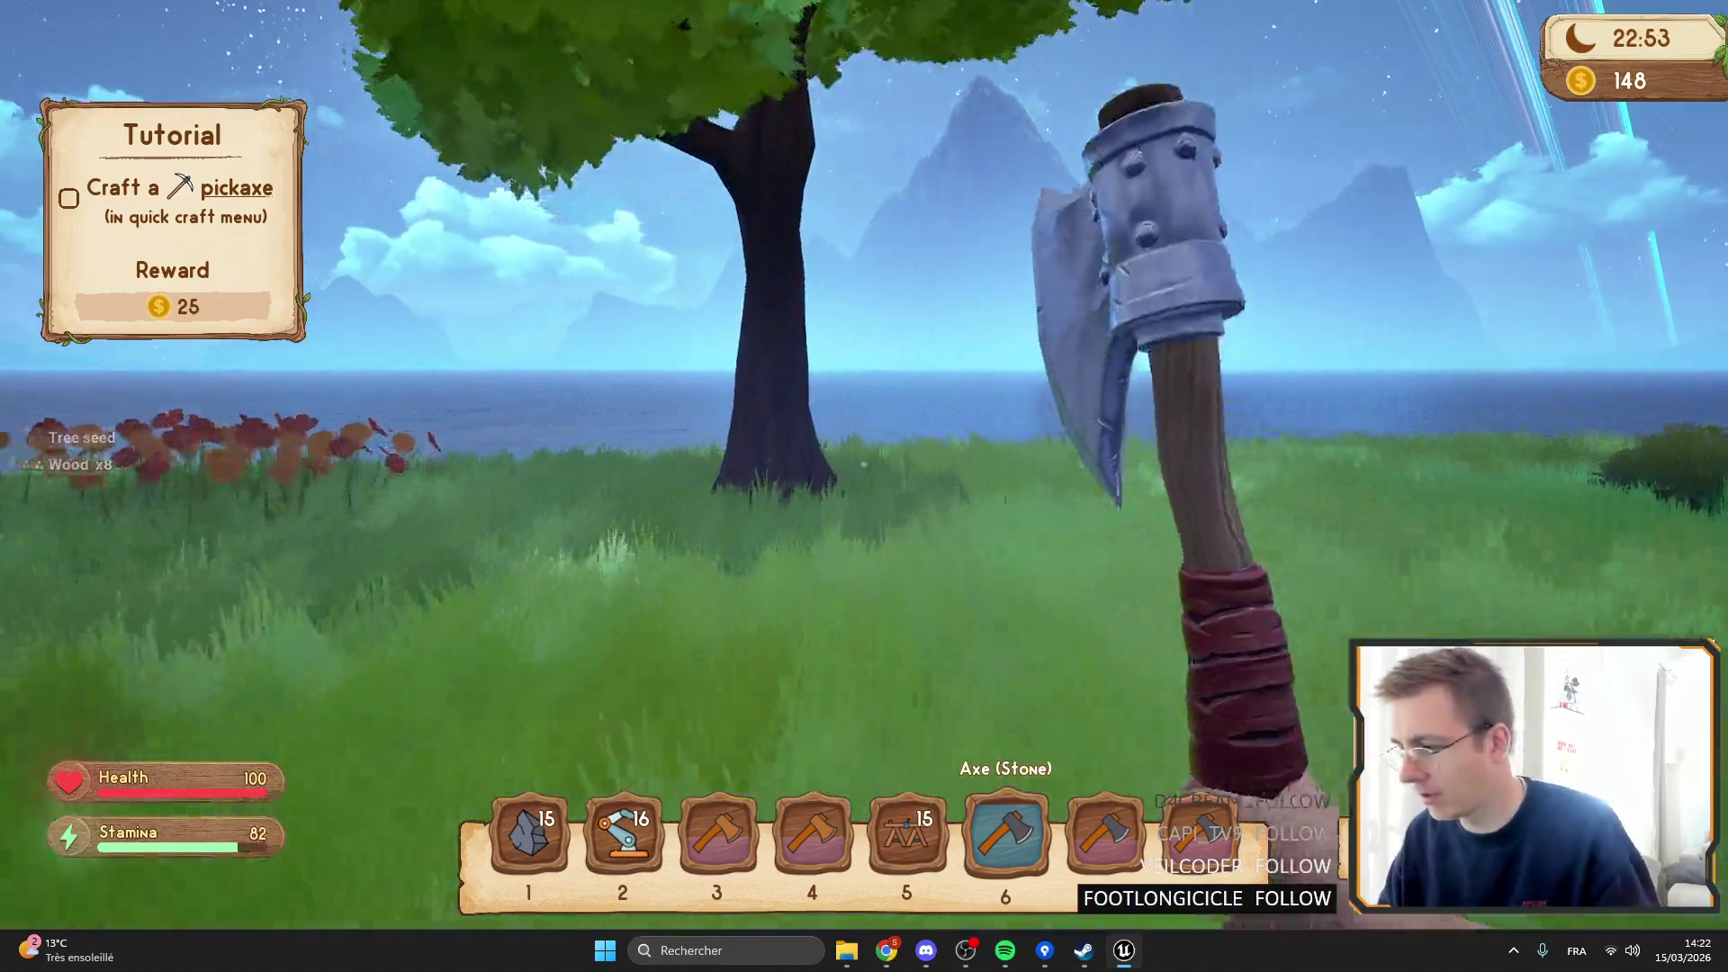
key(w)
click(863, 464)
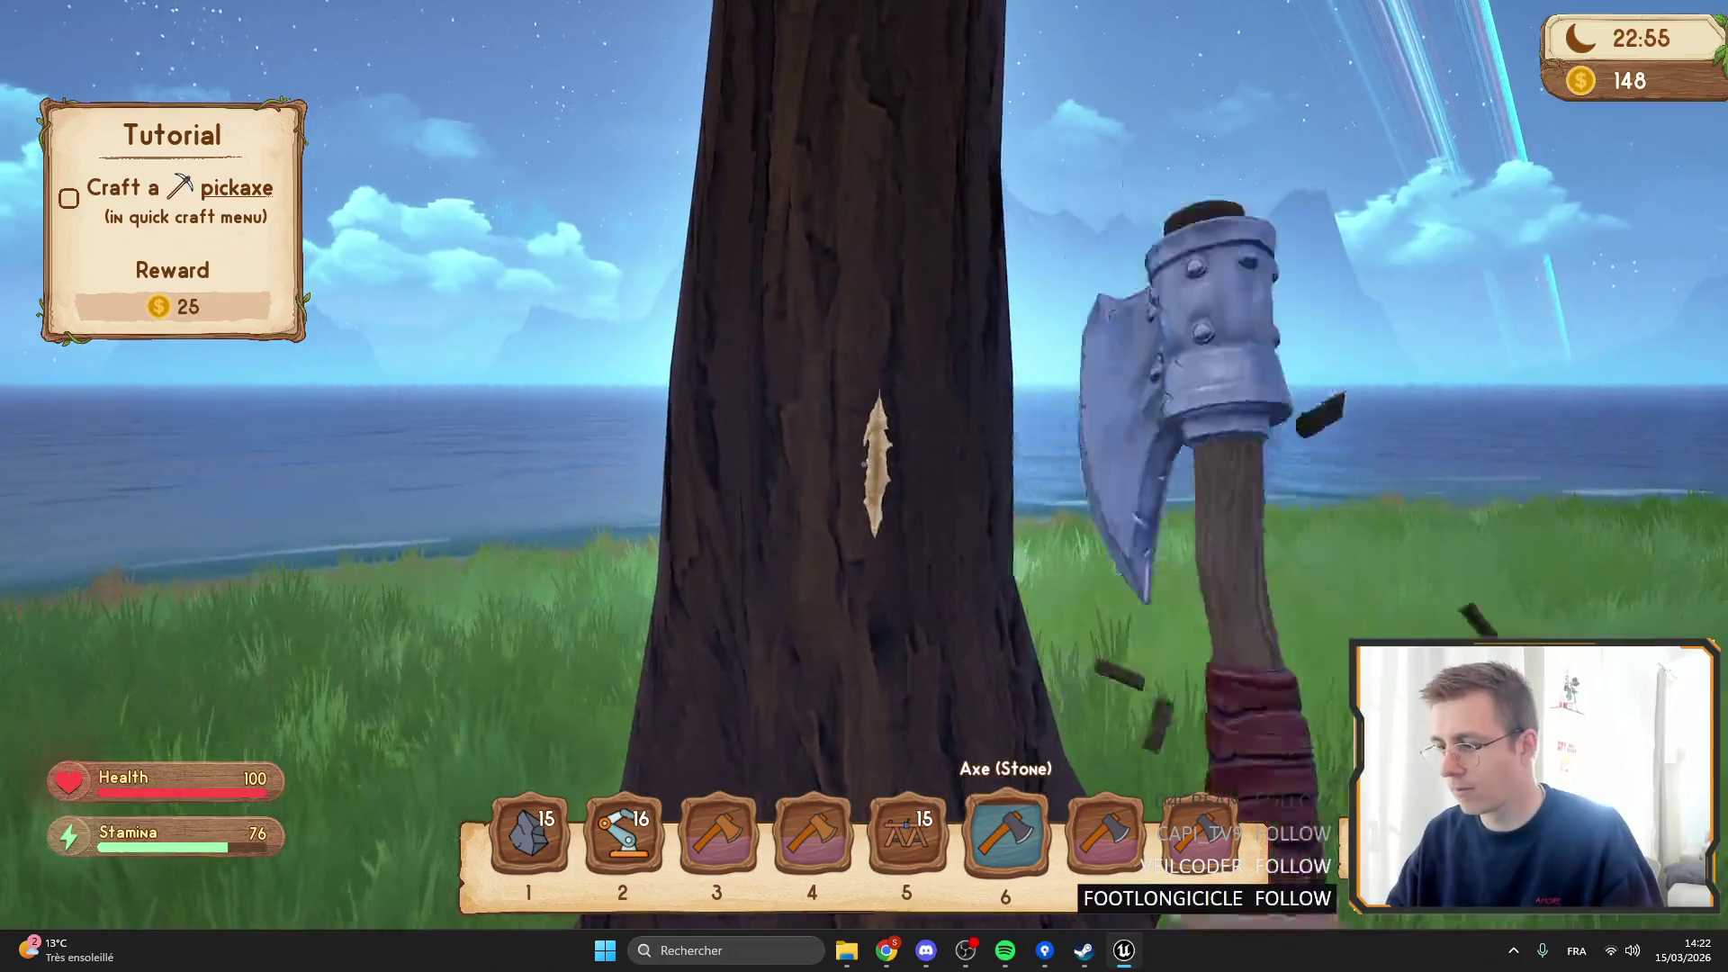
click(863, 464)
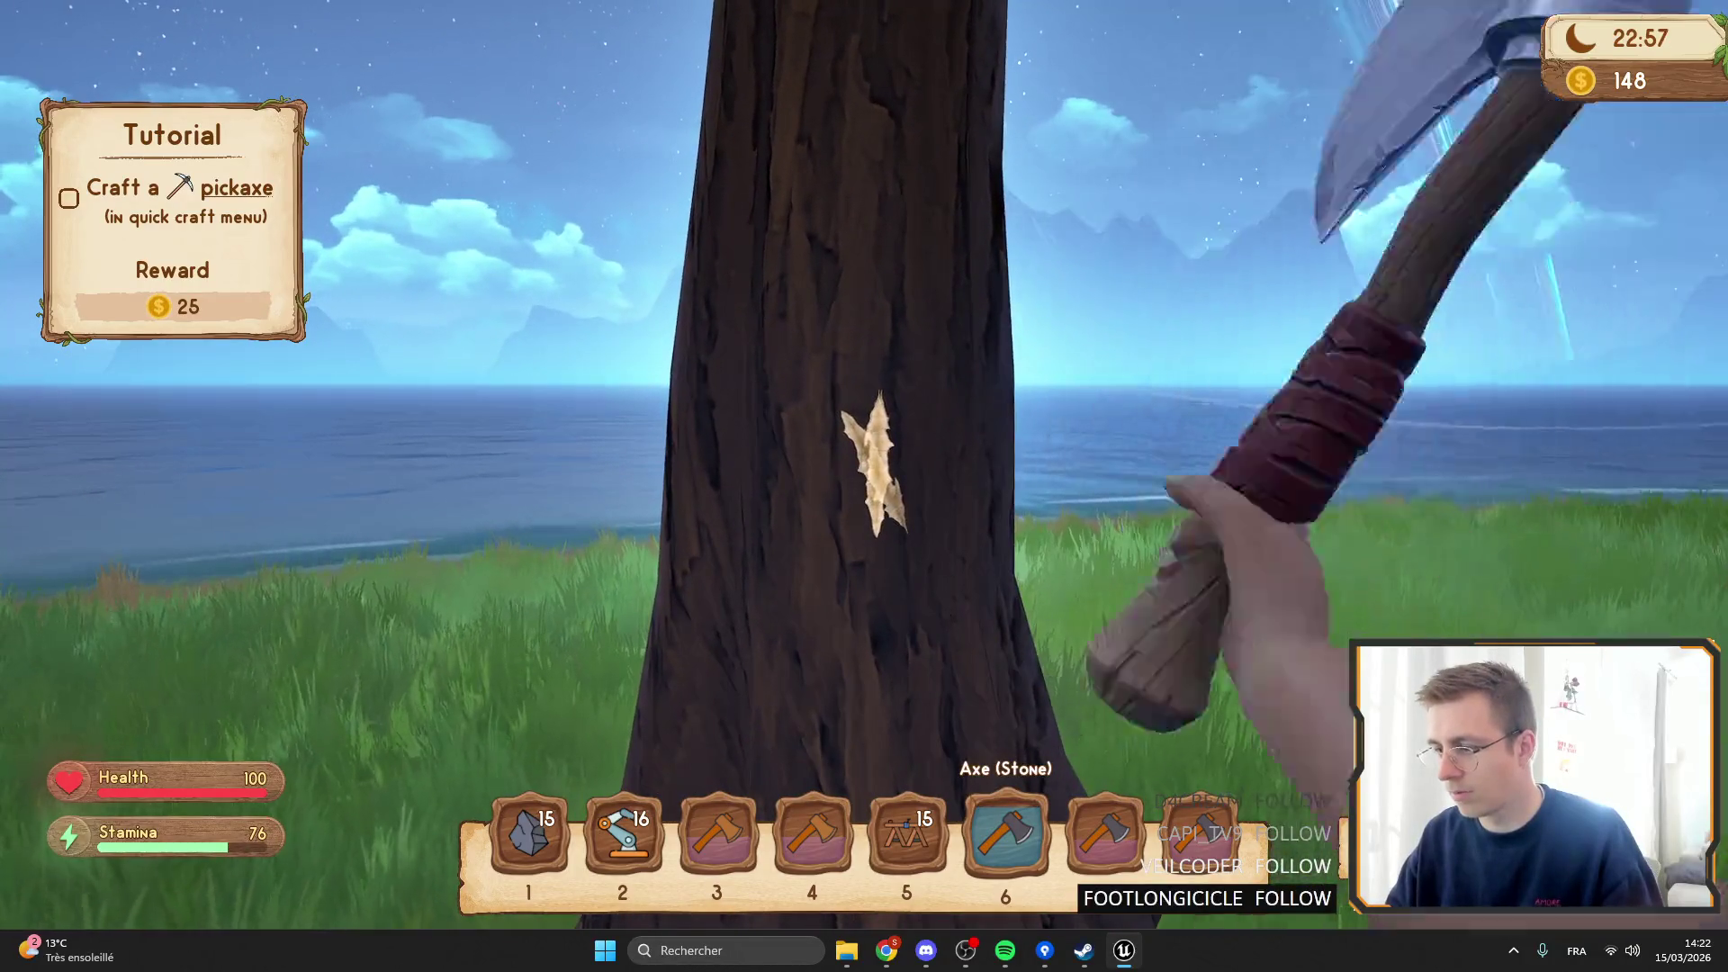
click(863, 465)
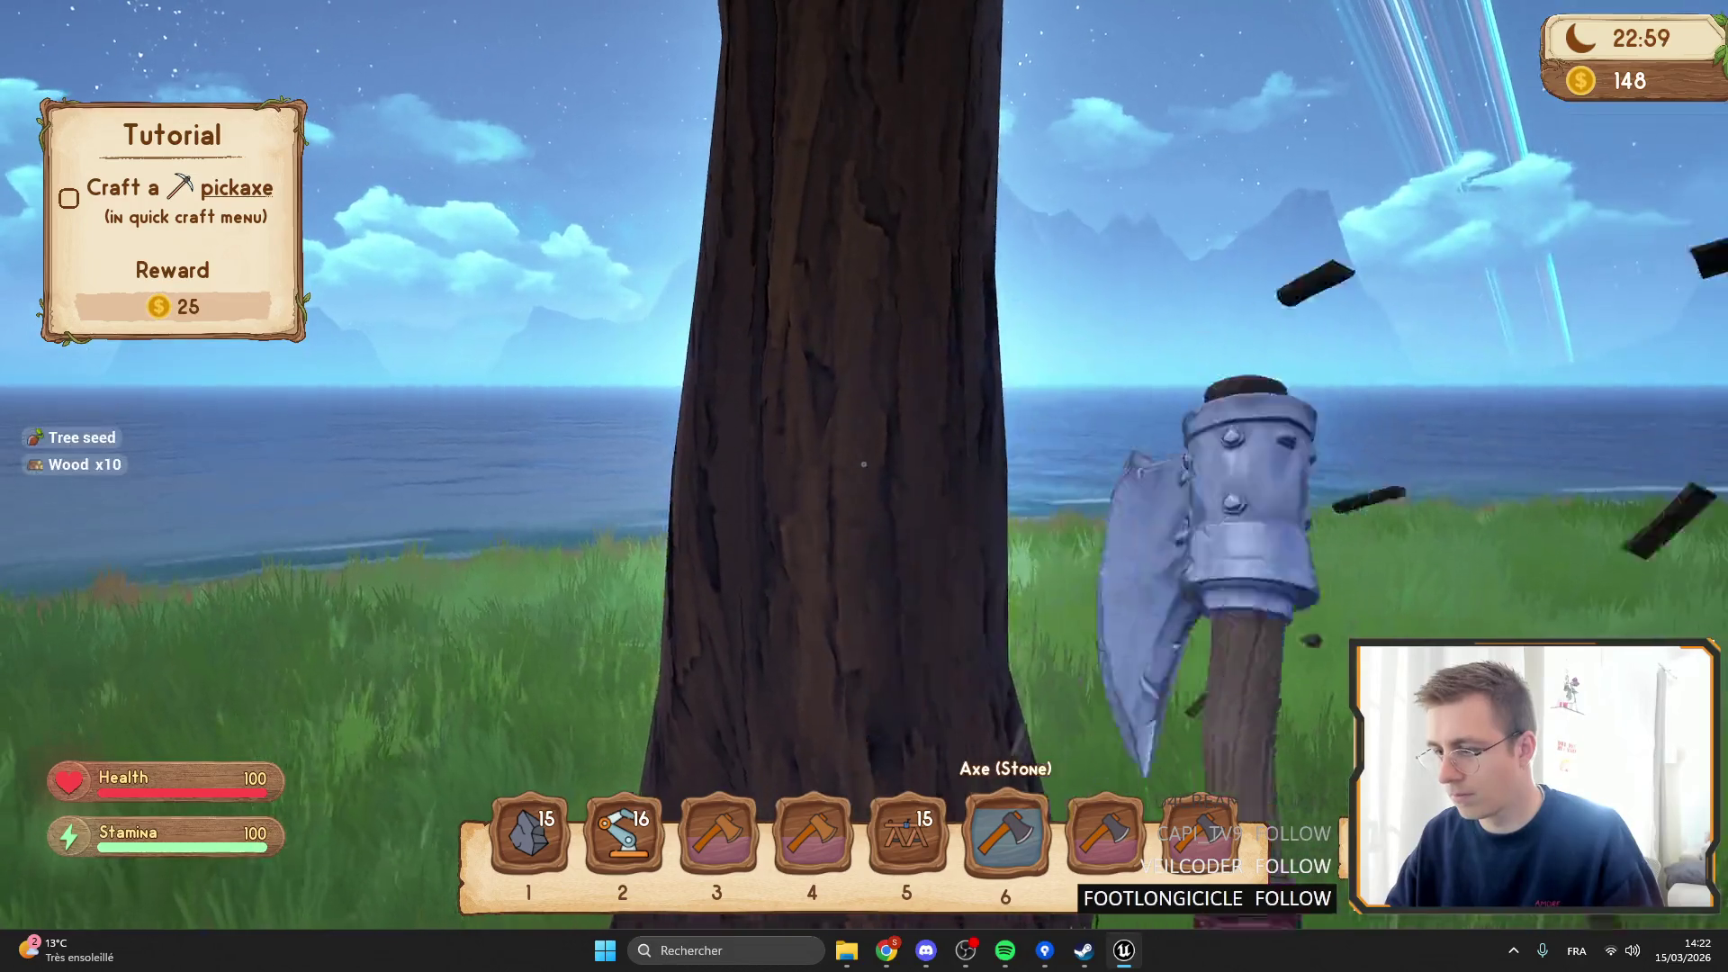
click(863, 465)
Move the copper axe from slot 4 into the backpack, re-equip the stone axe, and pause.
scroll(863, 464, up, 2)
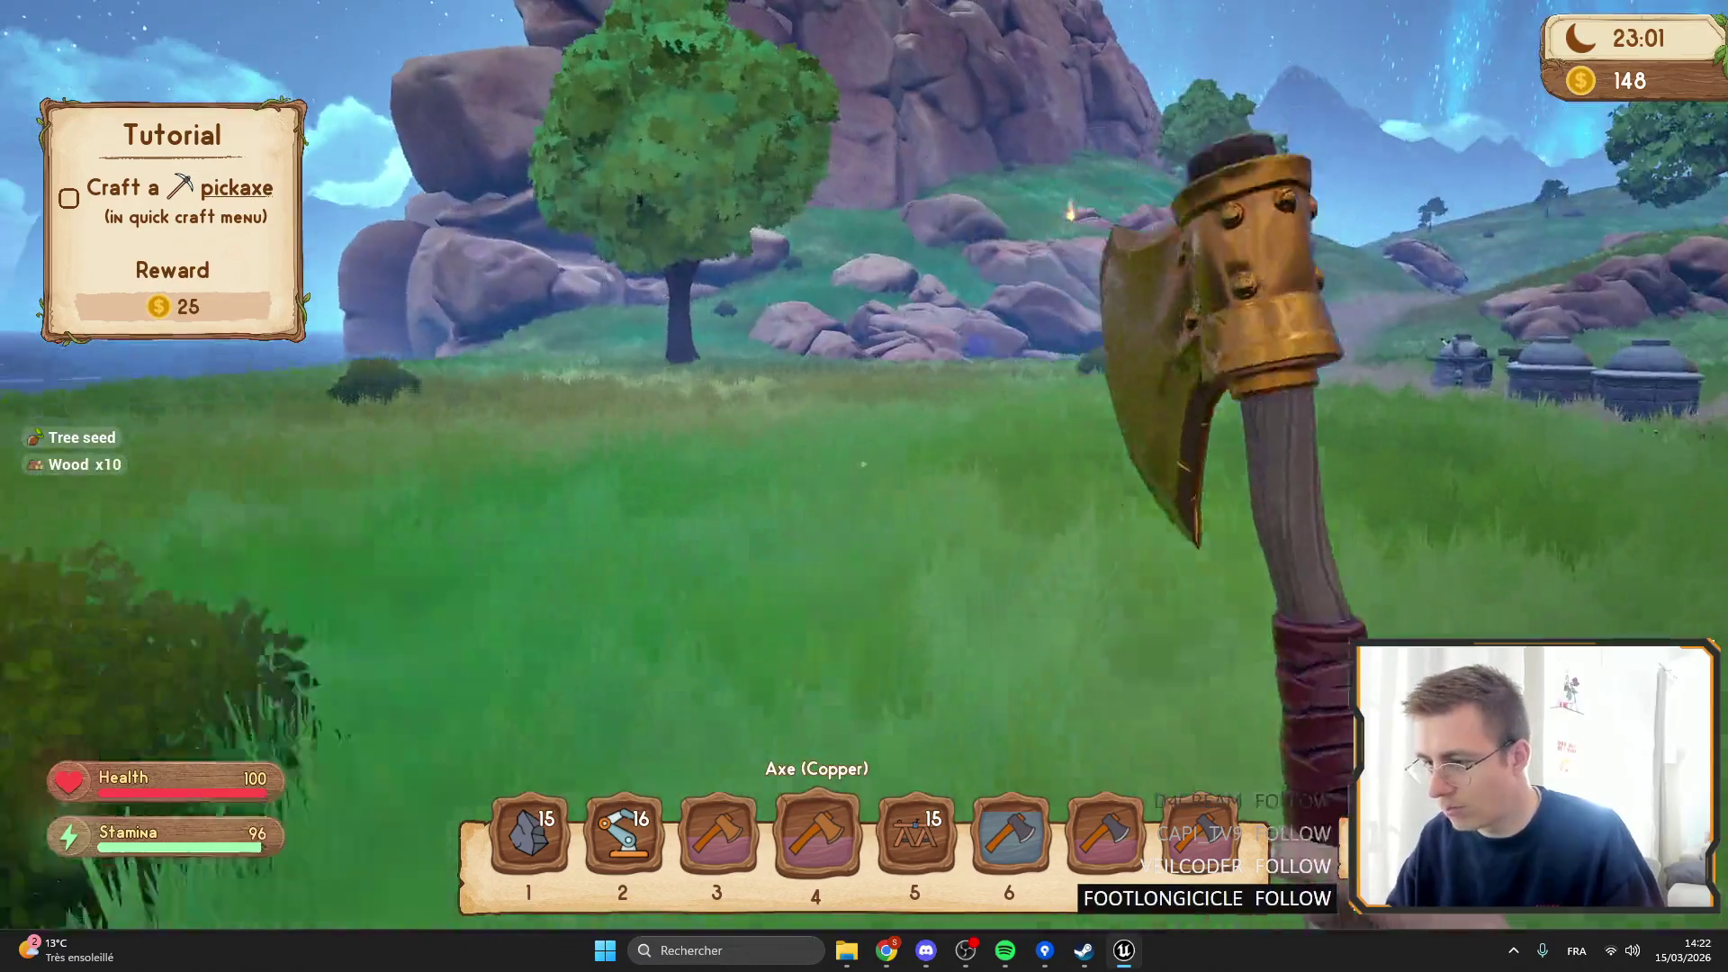
scroll(863, 464, down, 1)
scroll(863, 464, up, 1)
key(Tab)
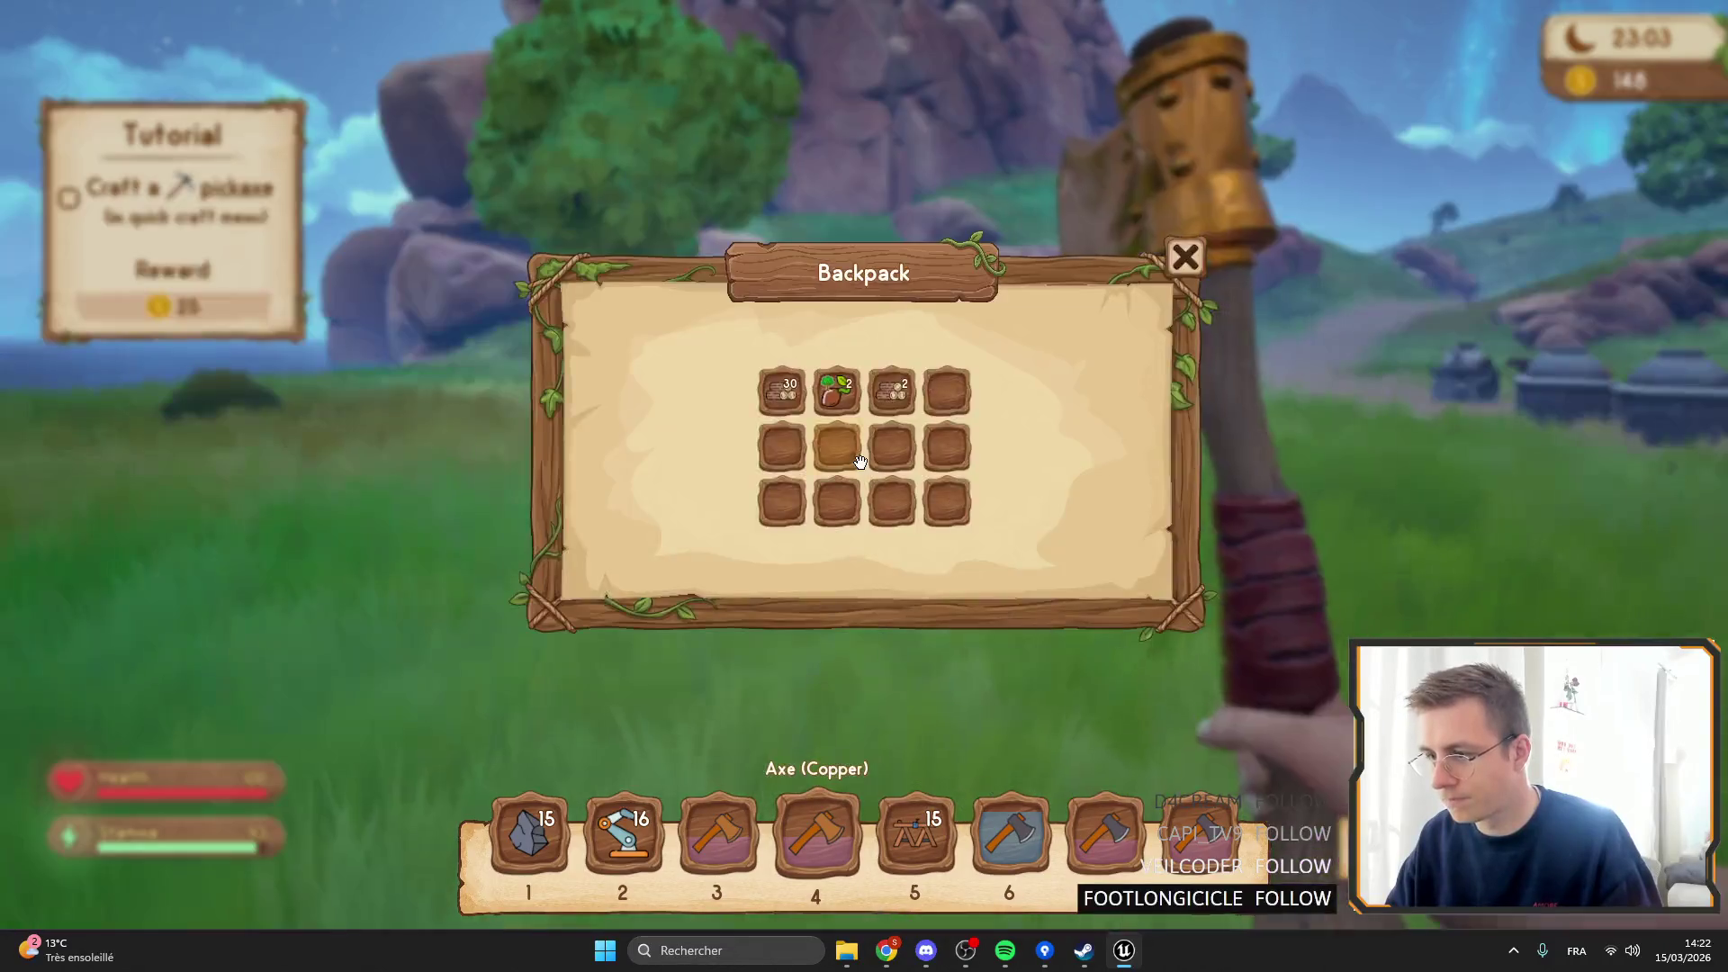
key(Tab)
key(Tab)
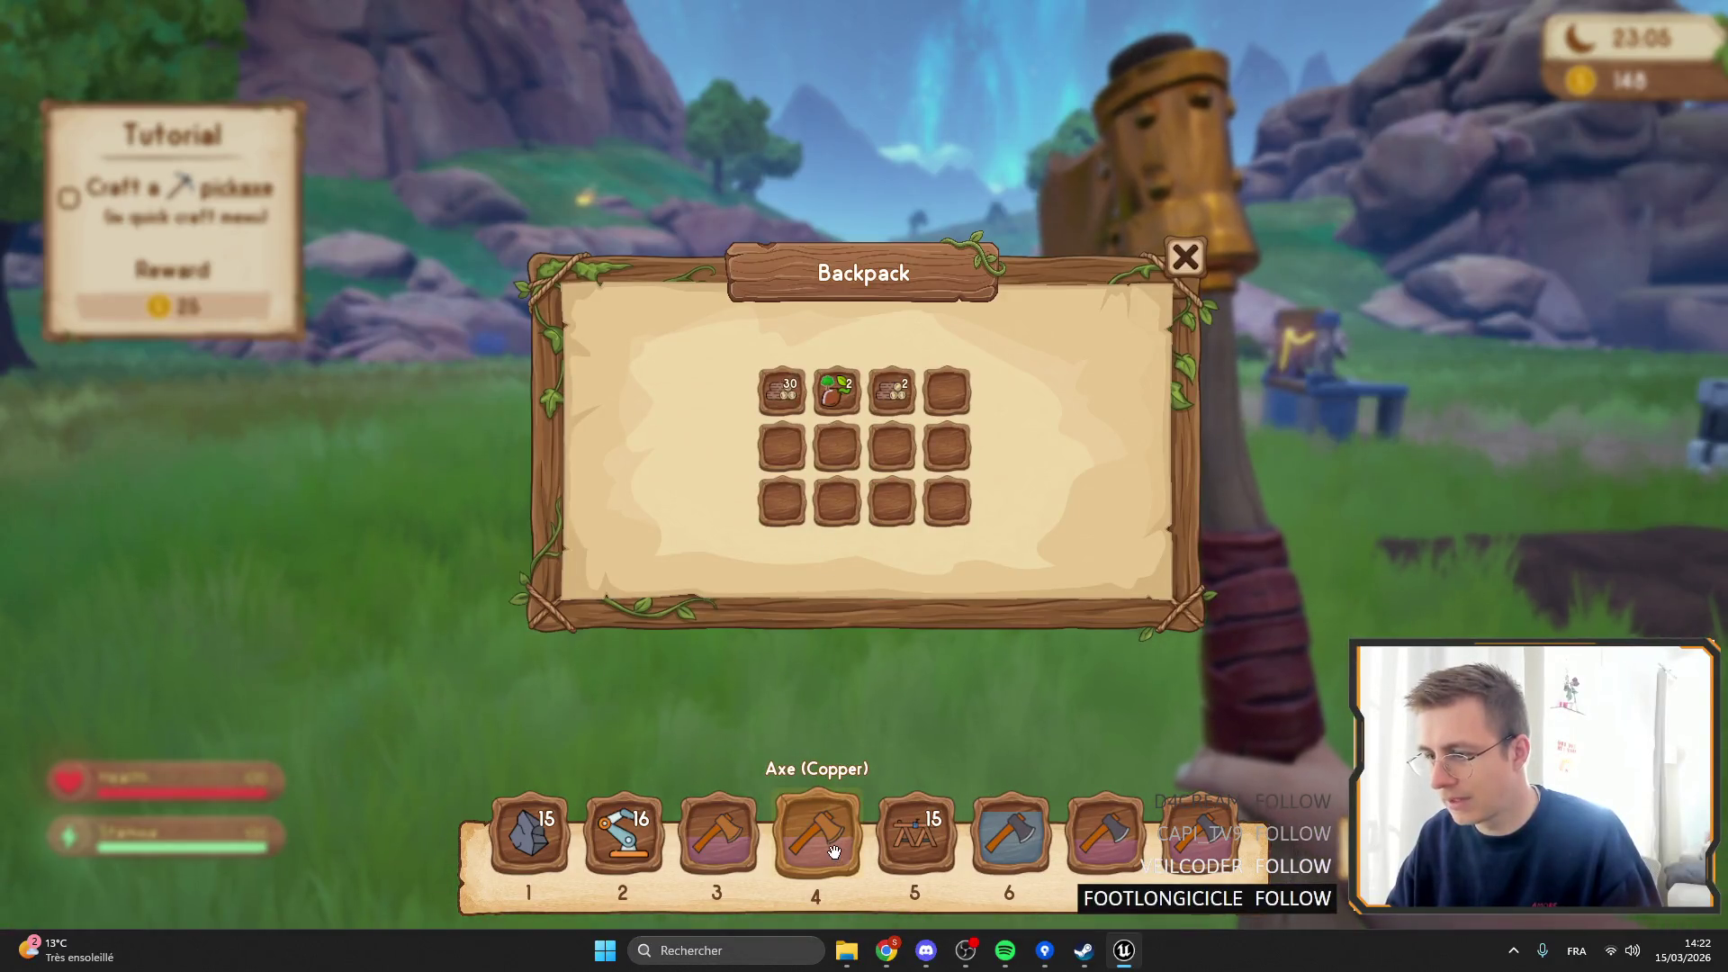
mouse_move(819, 842)
mouse_down()
mouse_move(819, 427)
mouse_move(846, 261)
mouse_move(747, 481)
mouse_up()
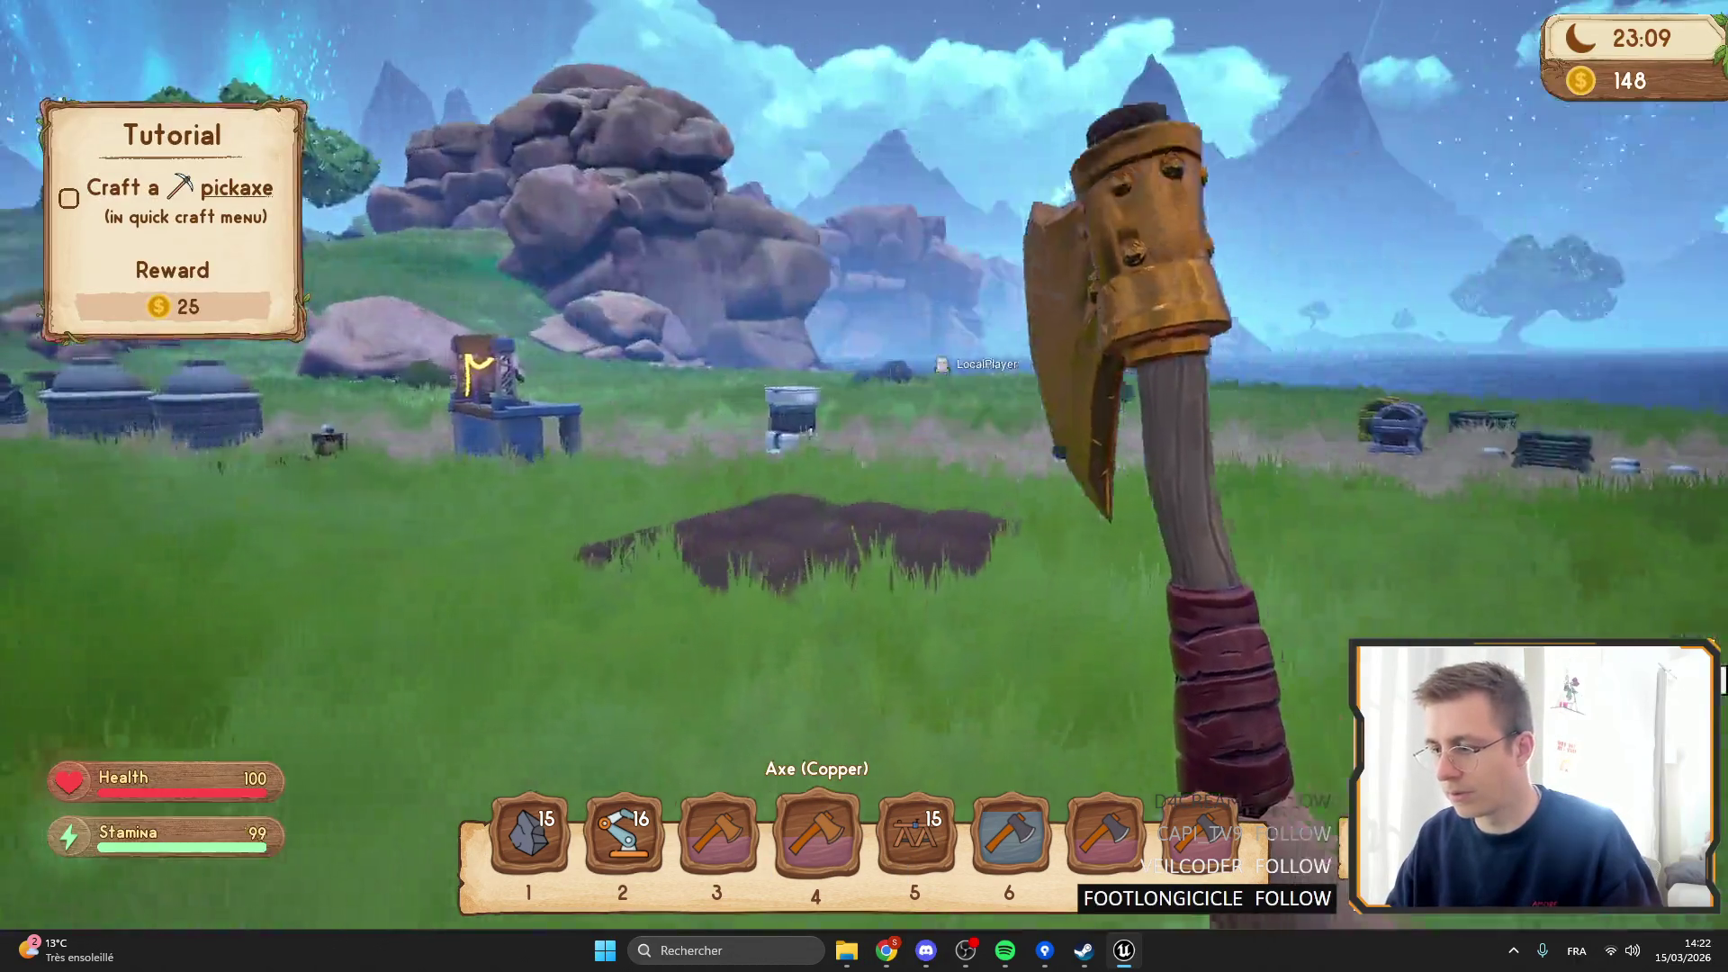
key(5)
key(6)
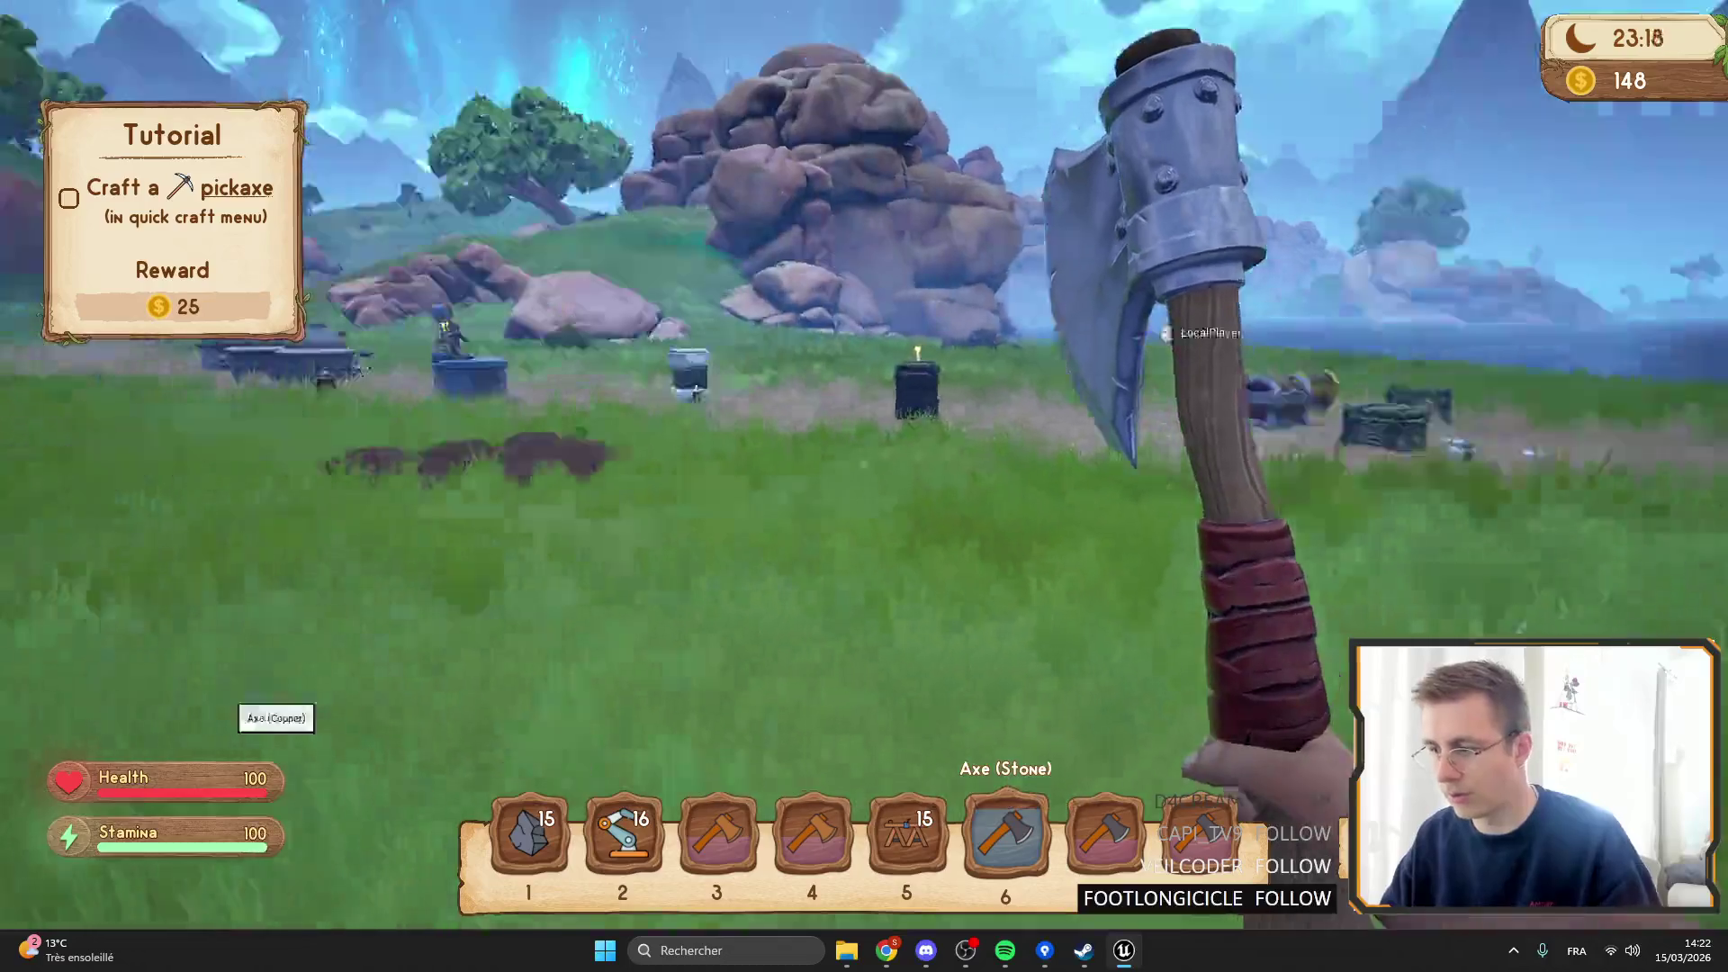
key(Escape)
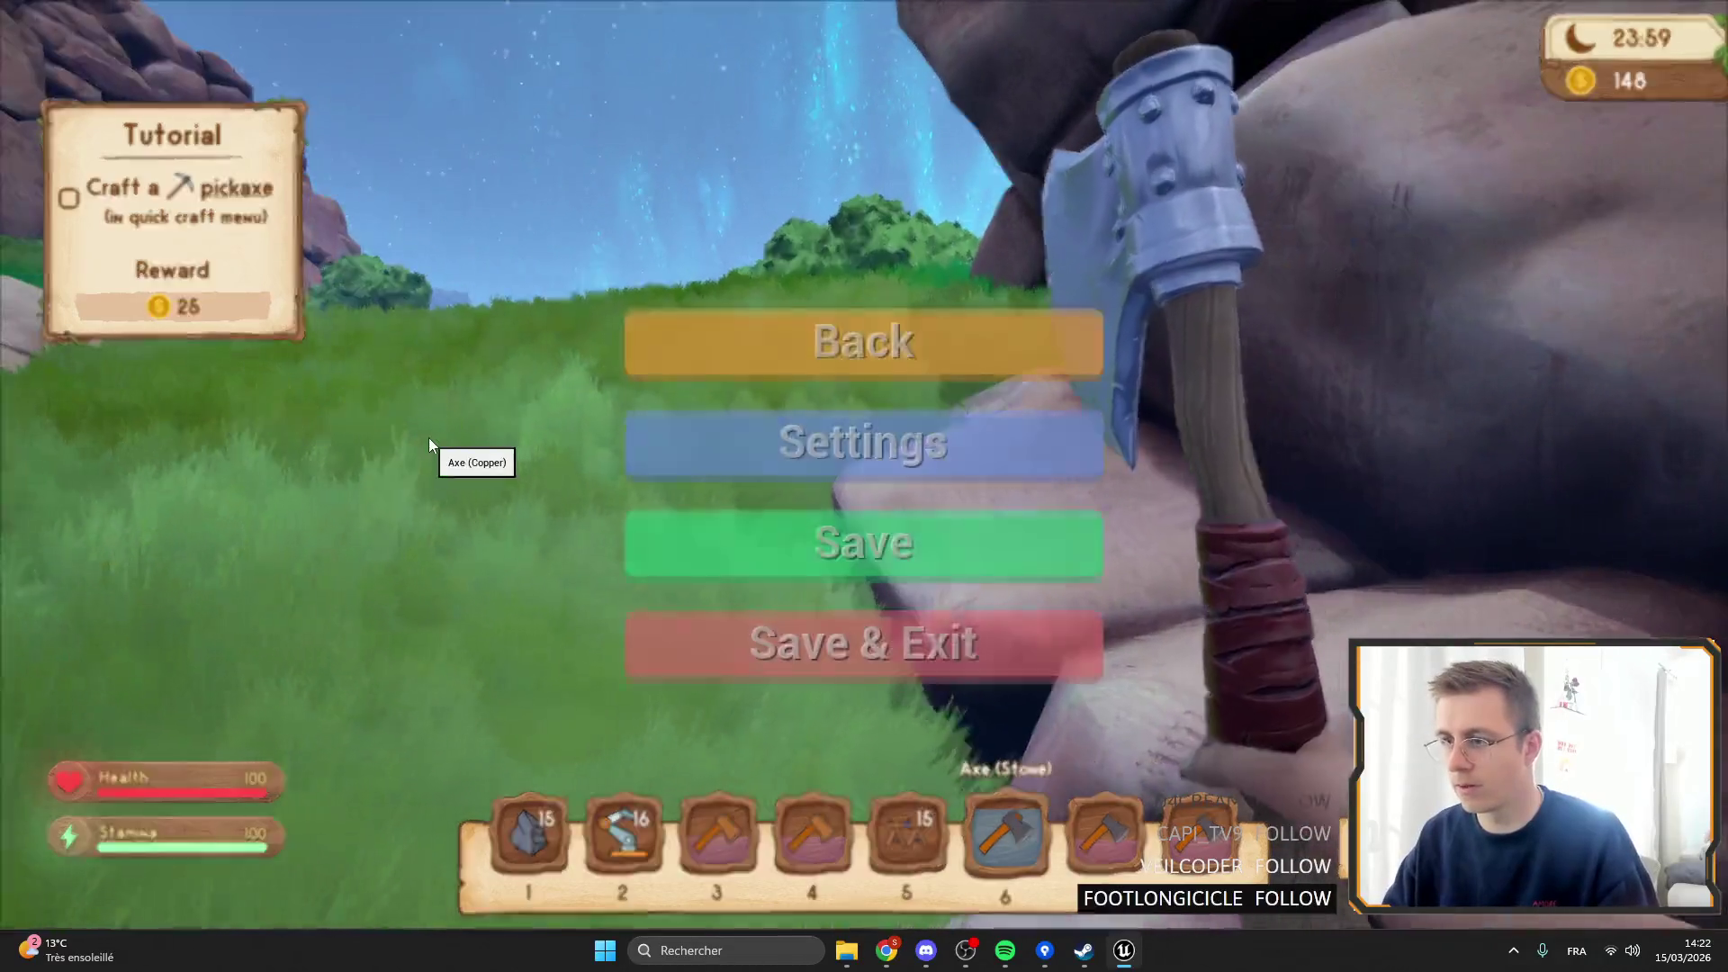
Resume the game and chop several trees across the grassy hill.
key(Escape)
key(Tab)
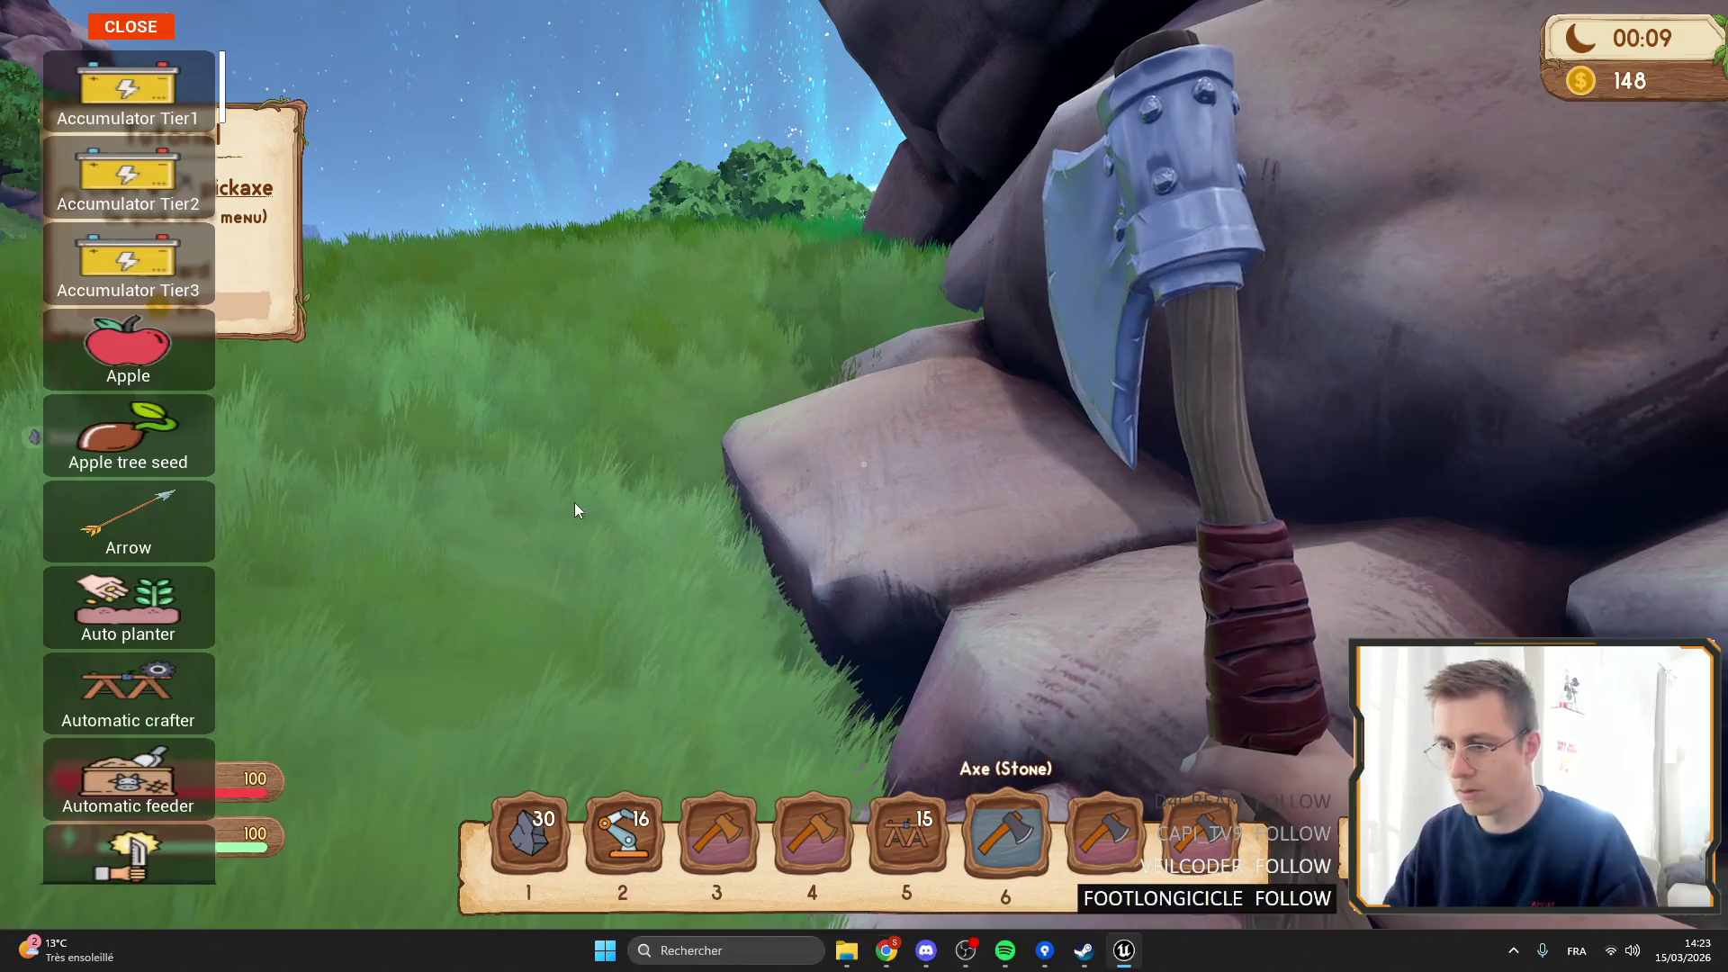
key(Tab)
key(s)
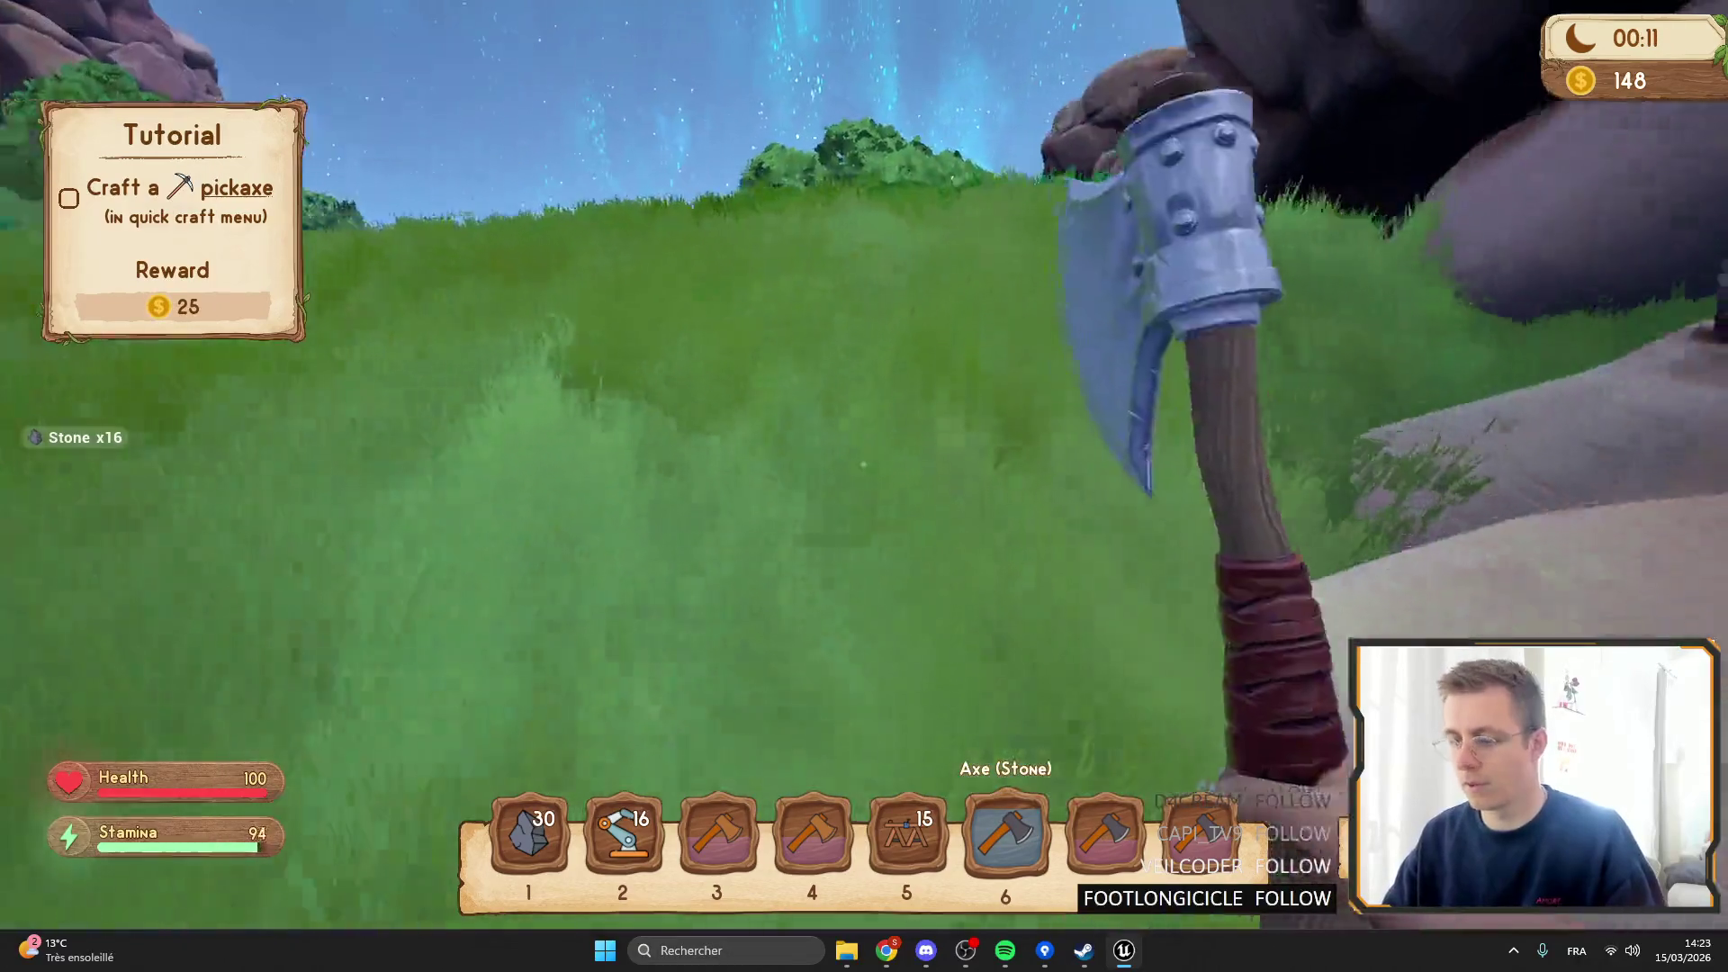
key(w)
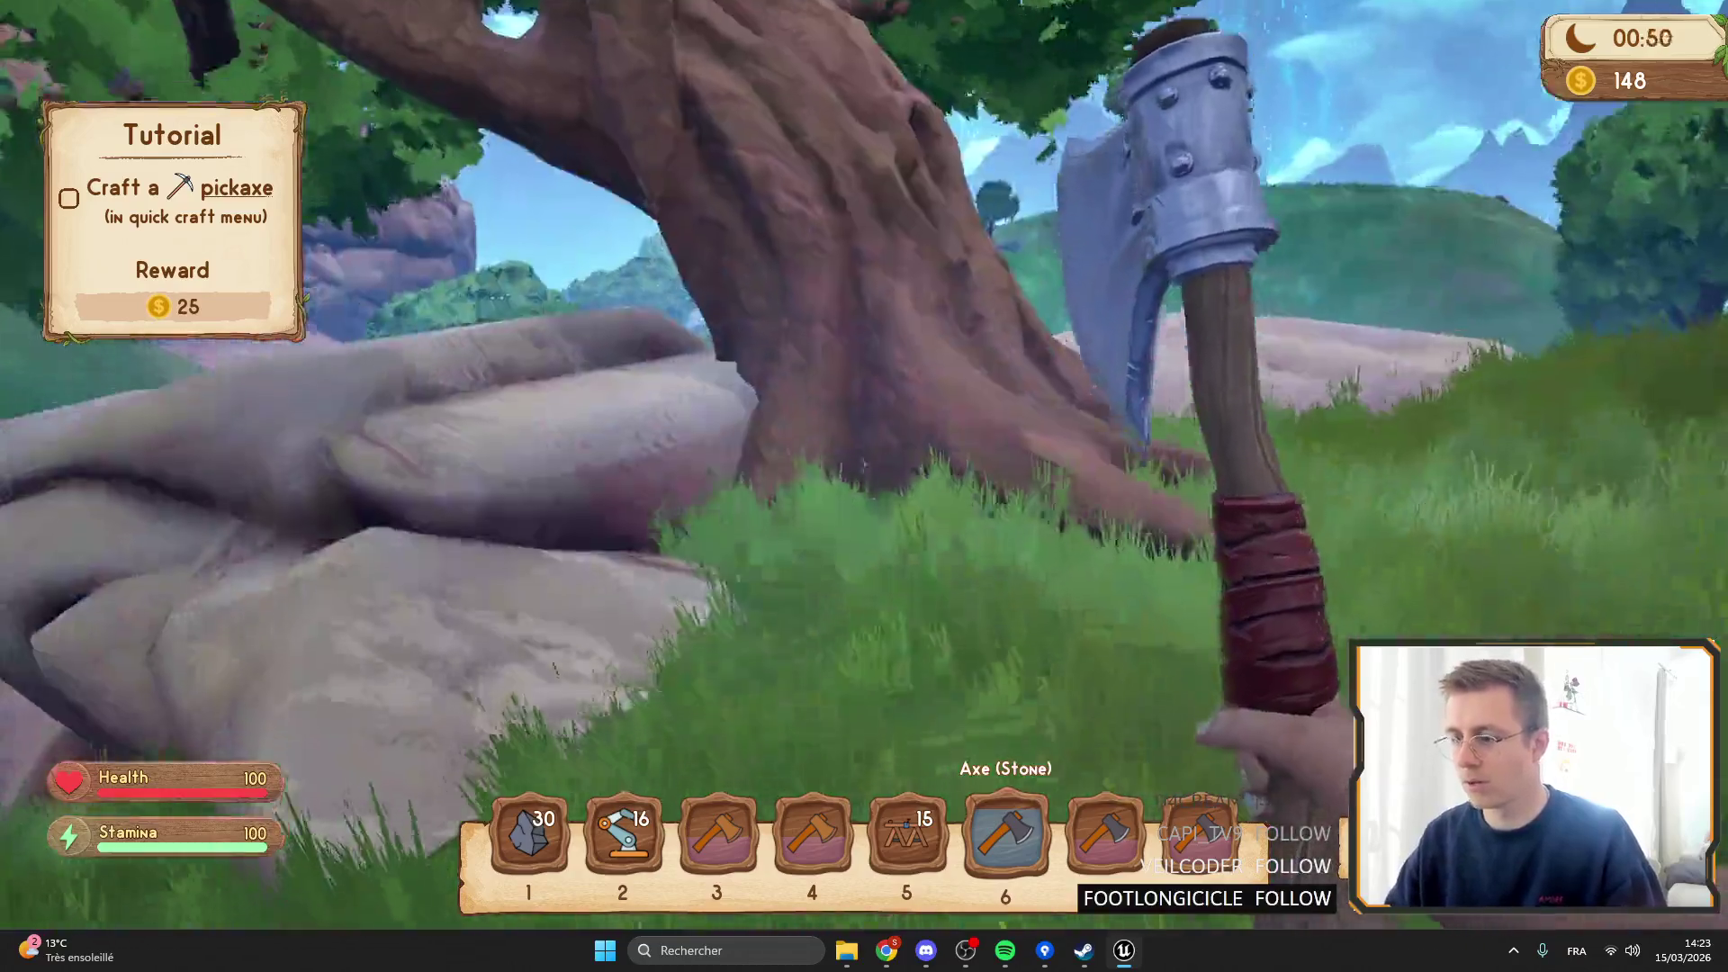
click(864, 464)
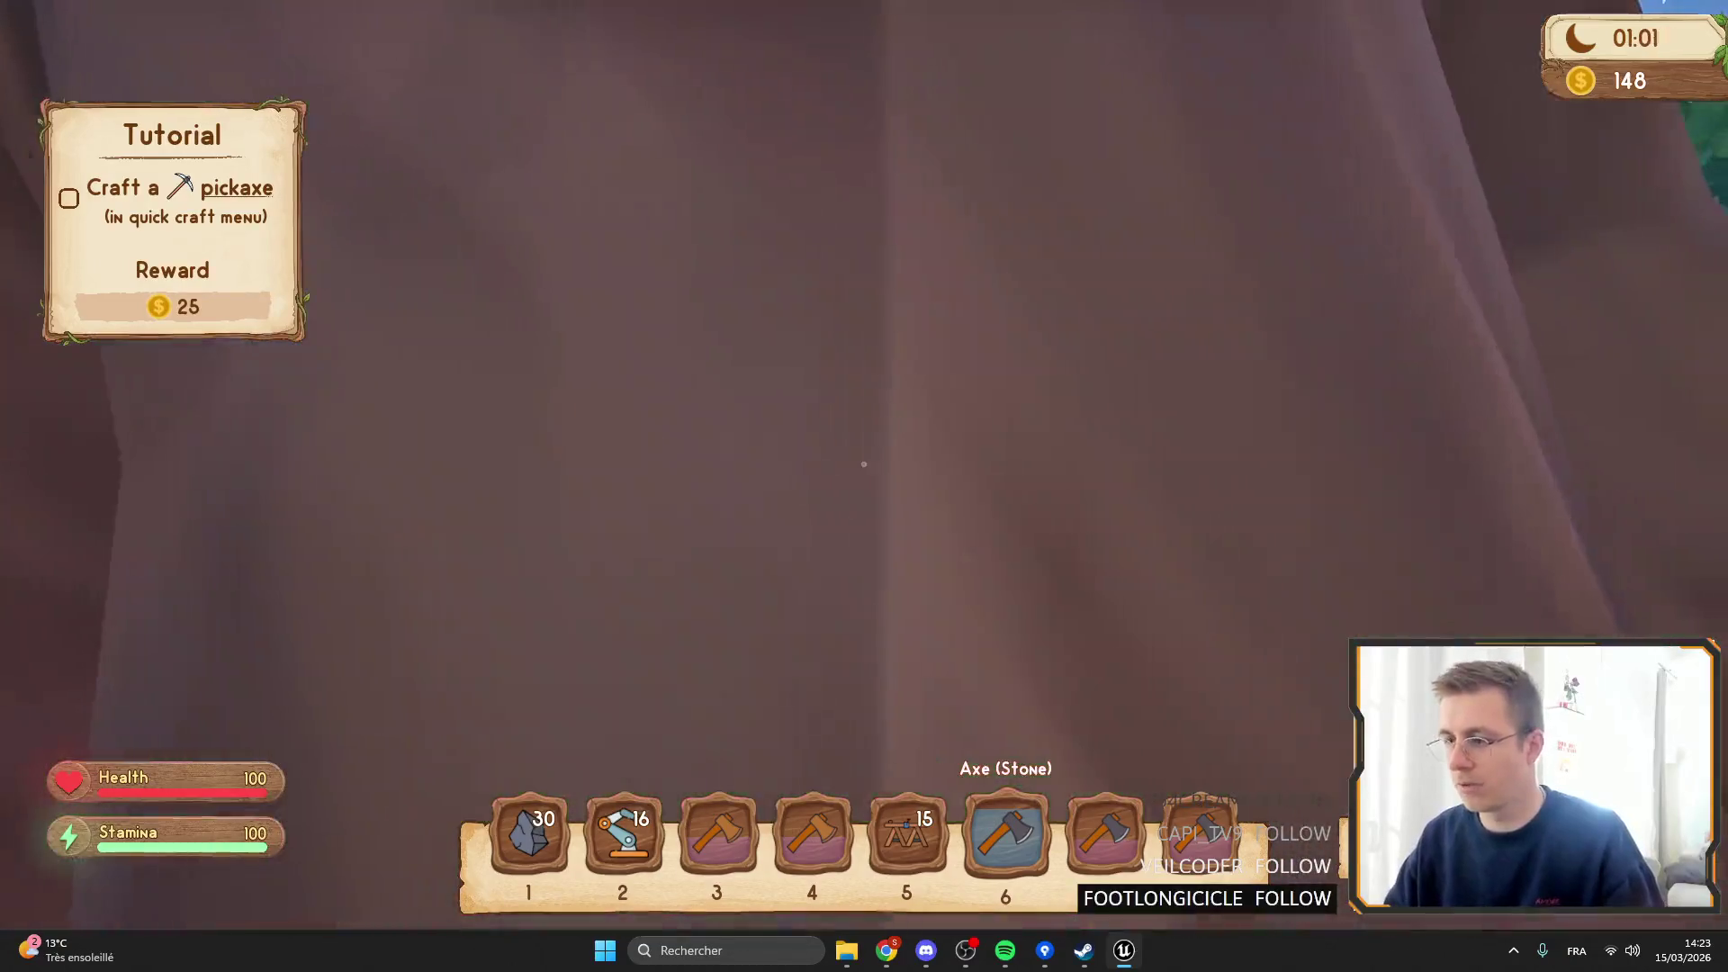
click(864, 464)
click(864, 464)
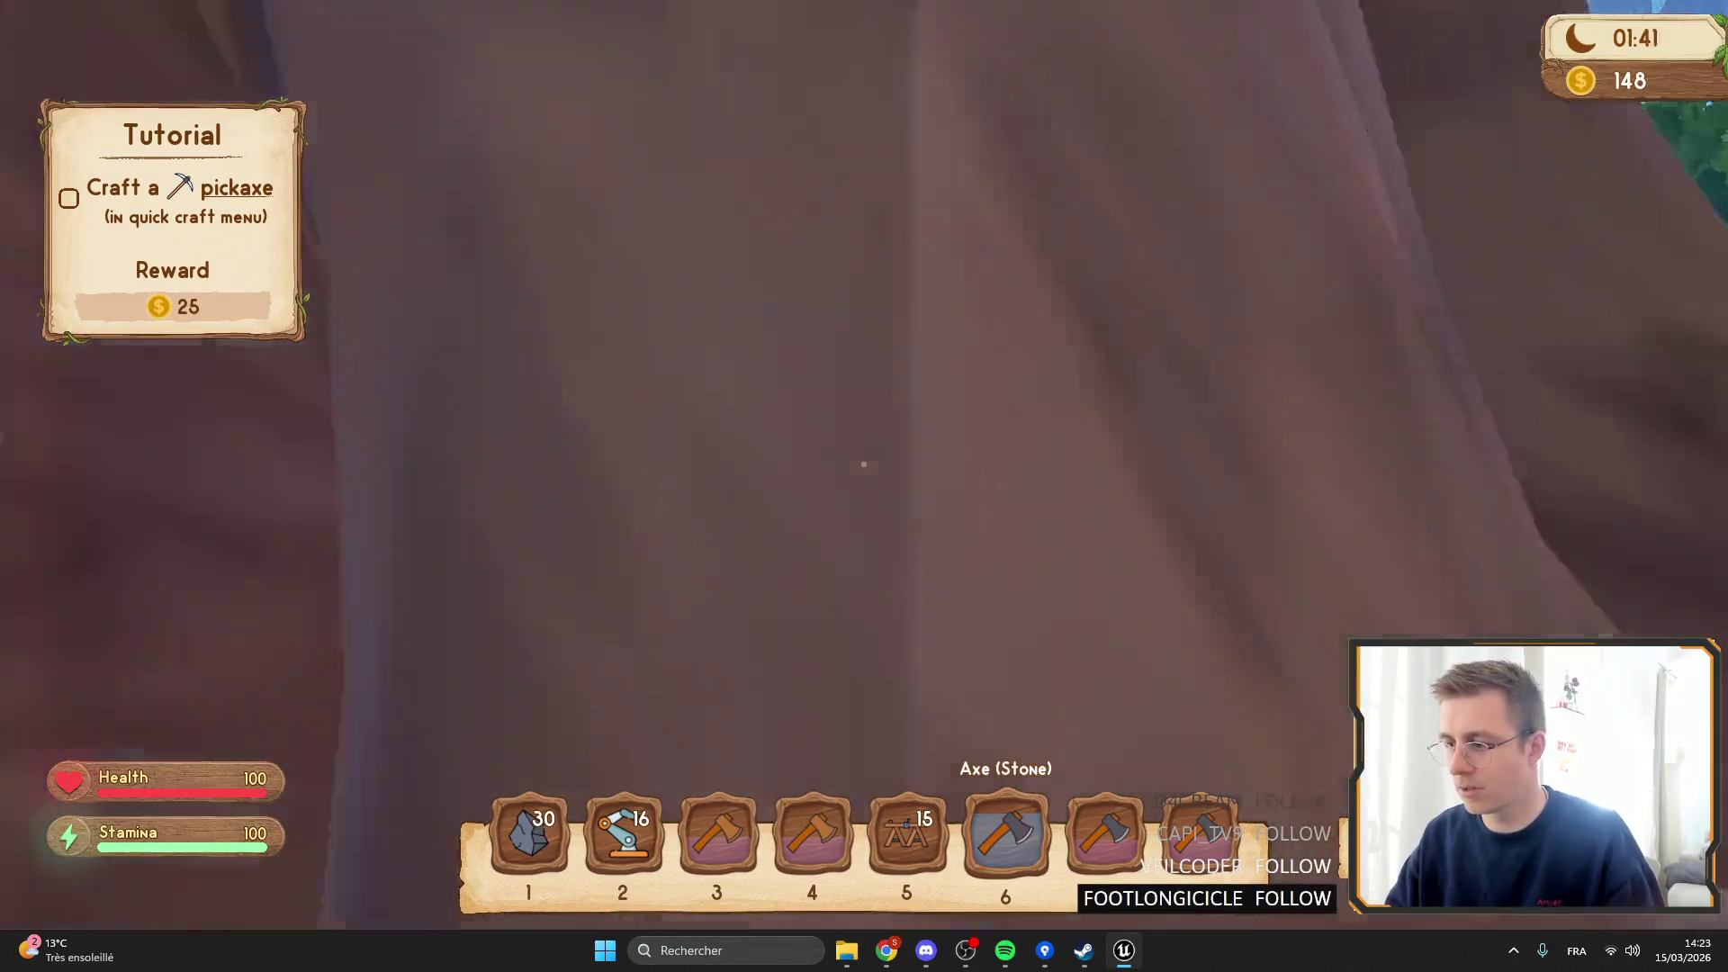
key(w)
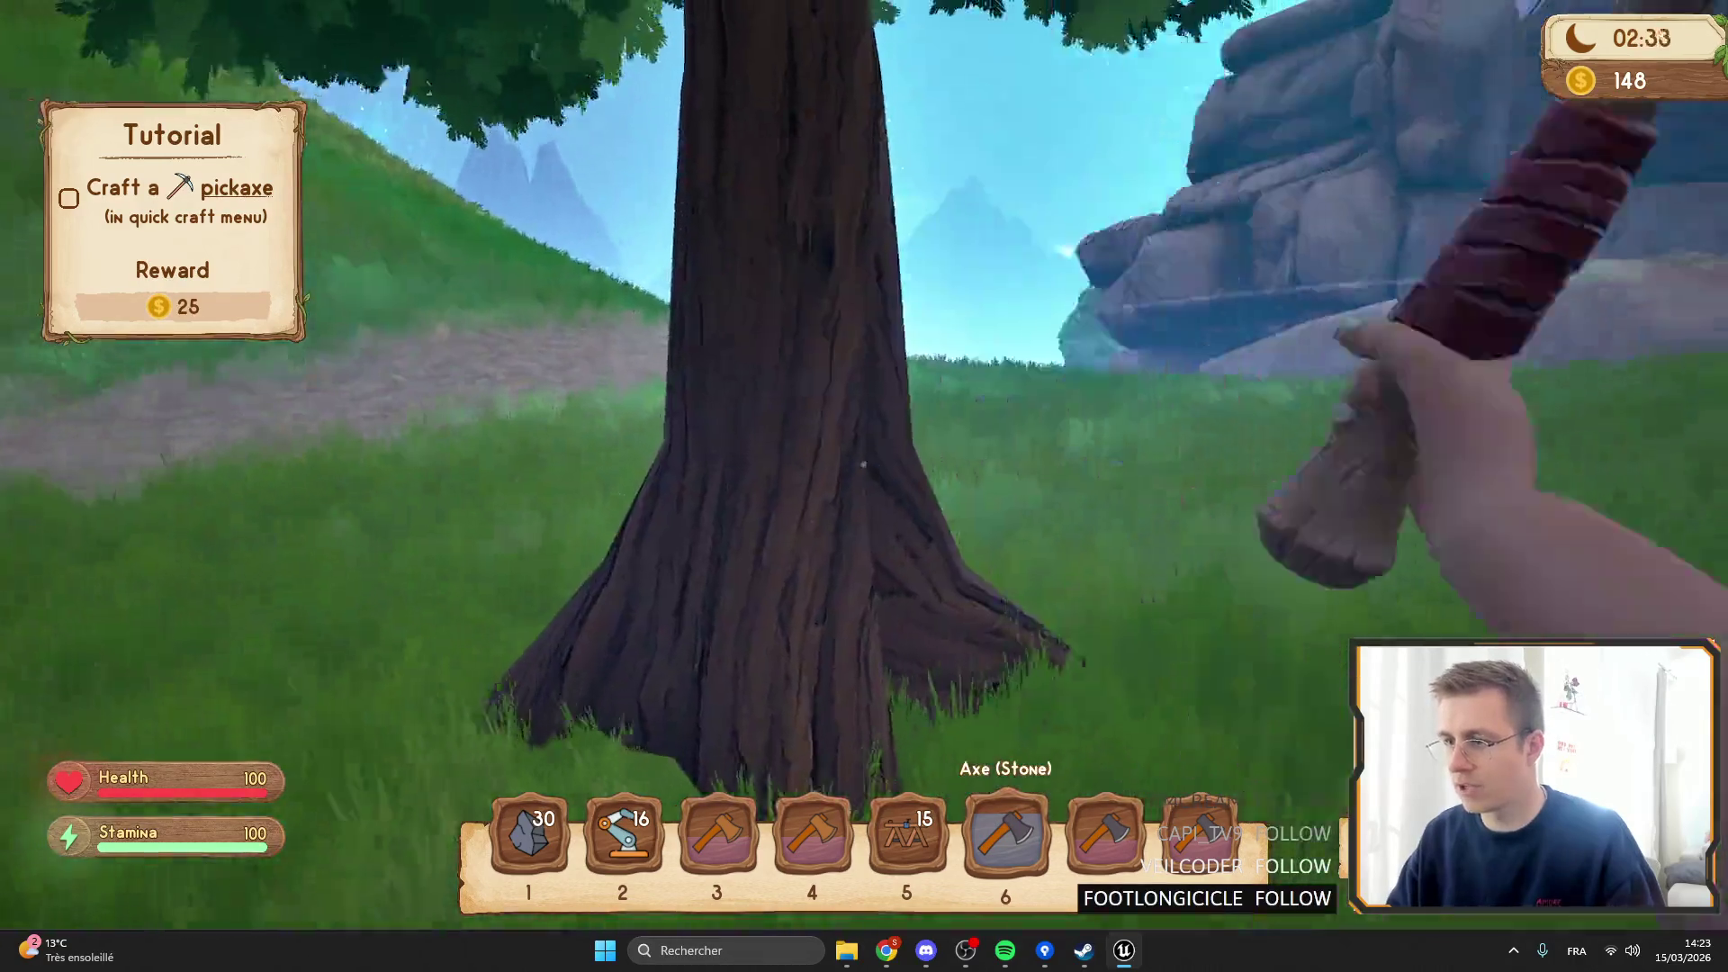
click(864, 464)
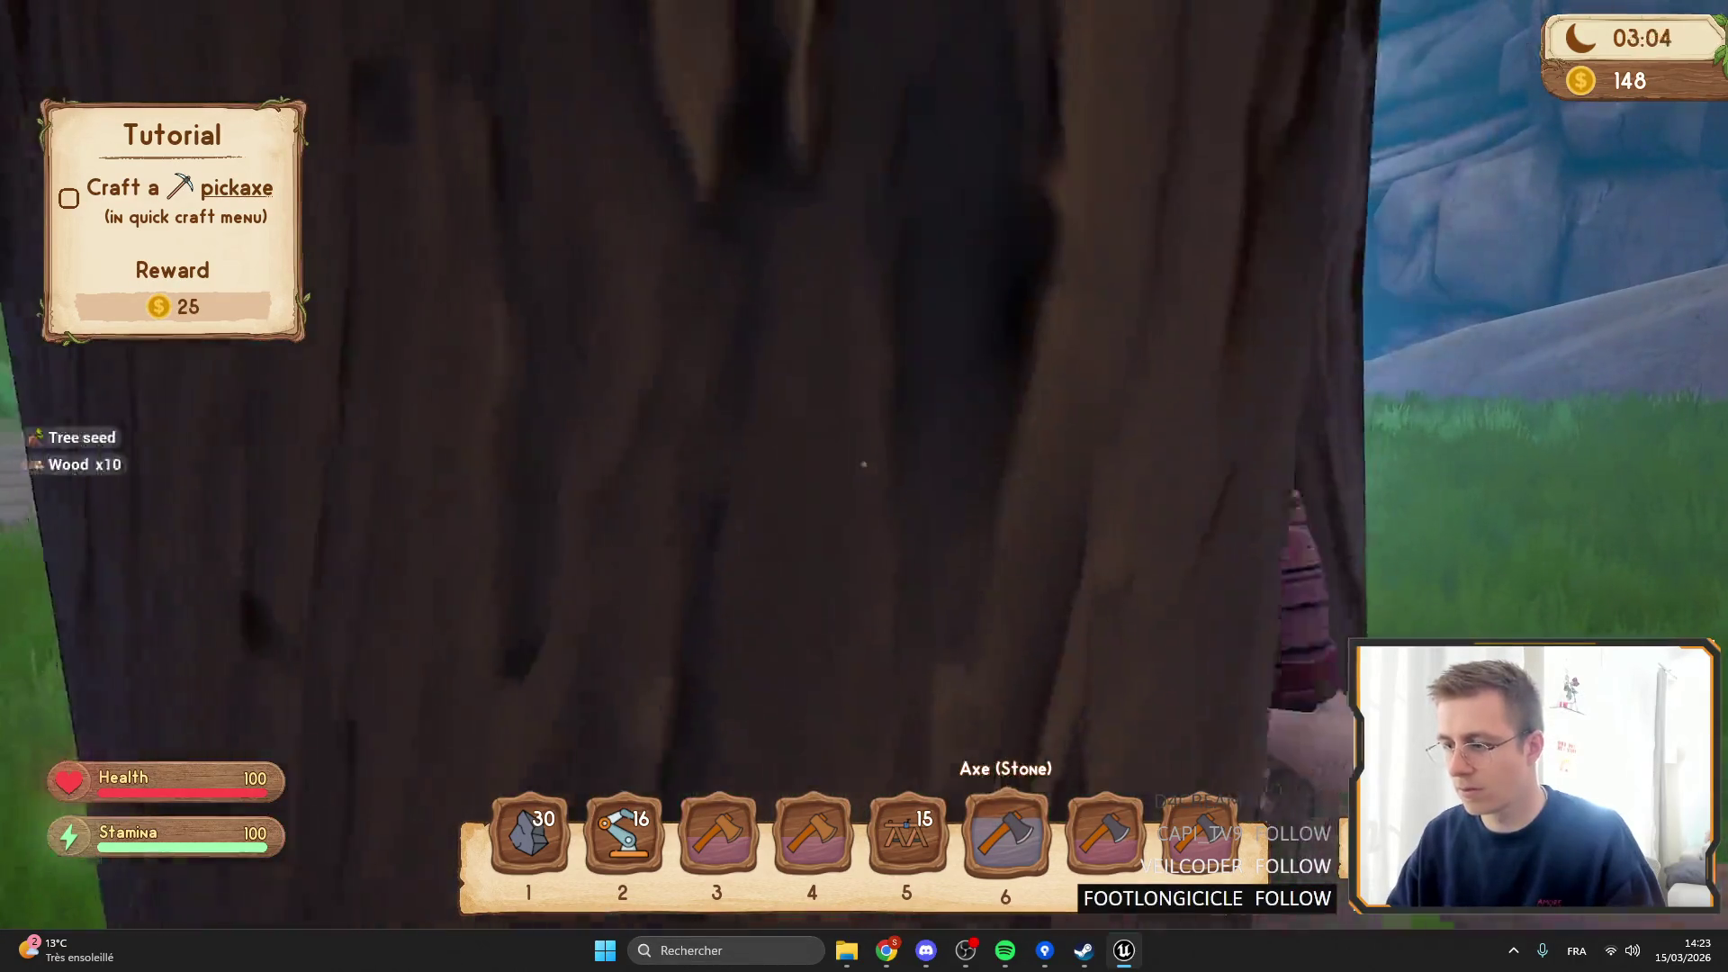
key(w)
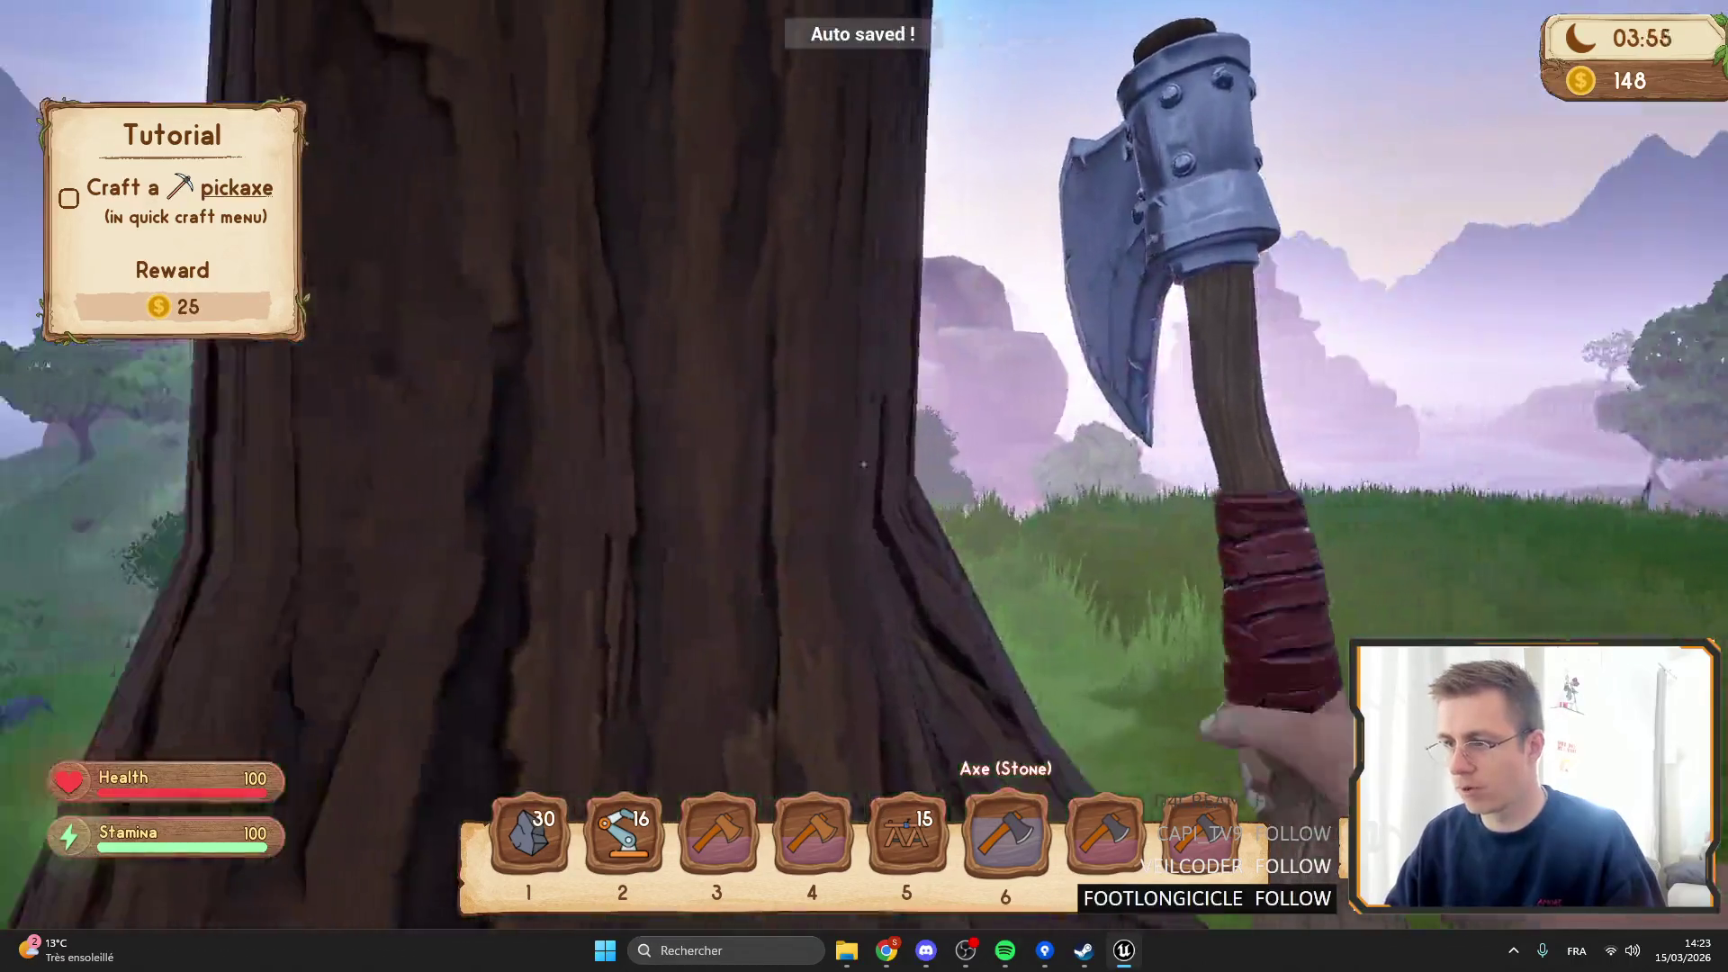
click(863, 464)
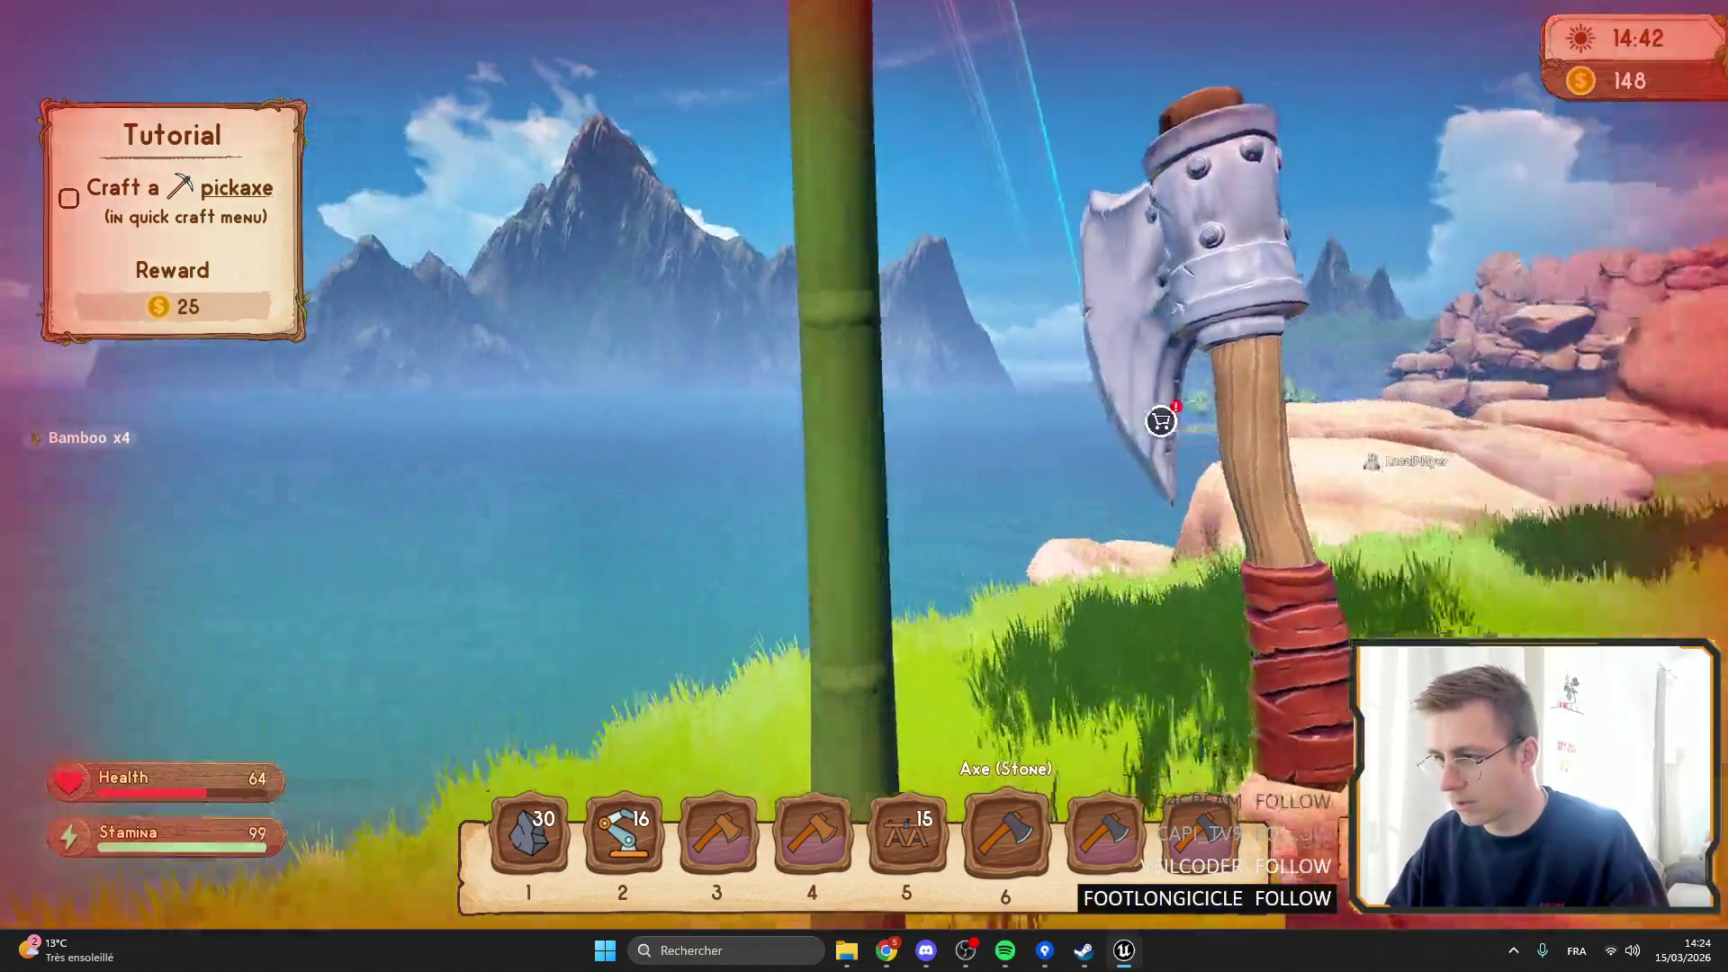
Cut down a bamboo stalk, then leave fullscreen and stop the play session.
click(864, 485)
click(864, 485)
click(864, 486)
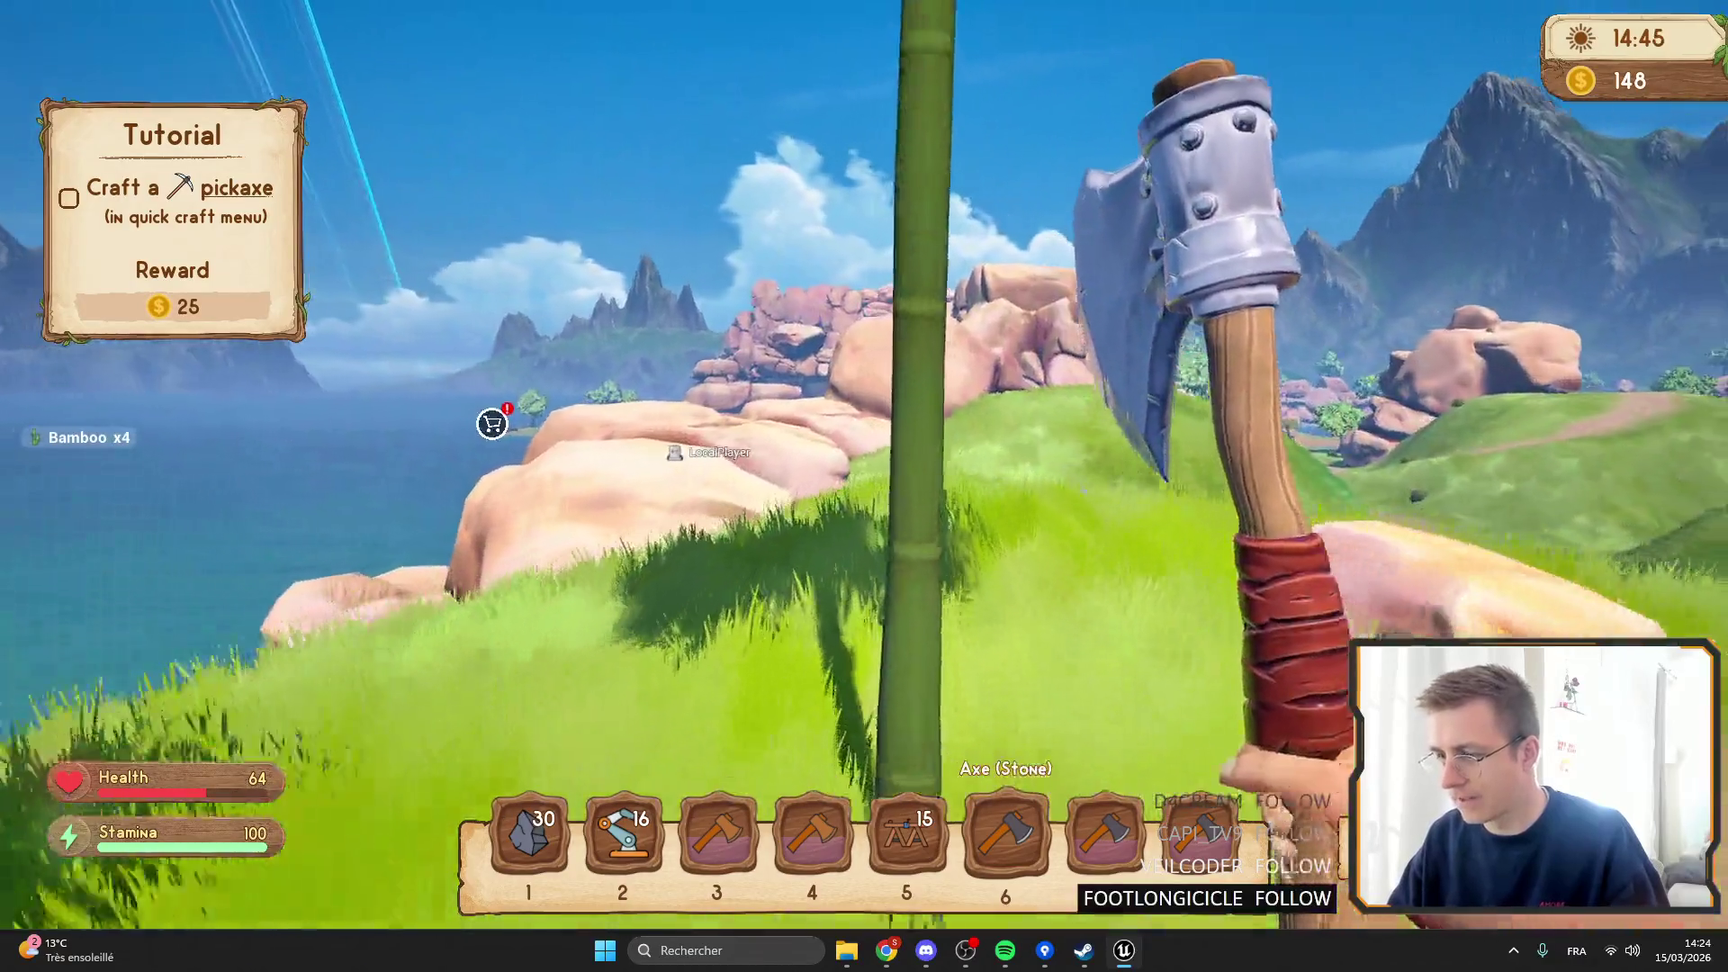
click(864, 486)
click(864, 486)
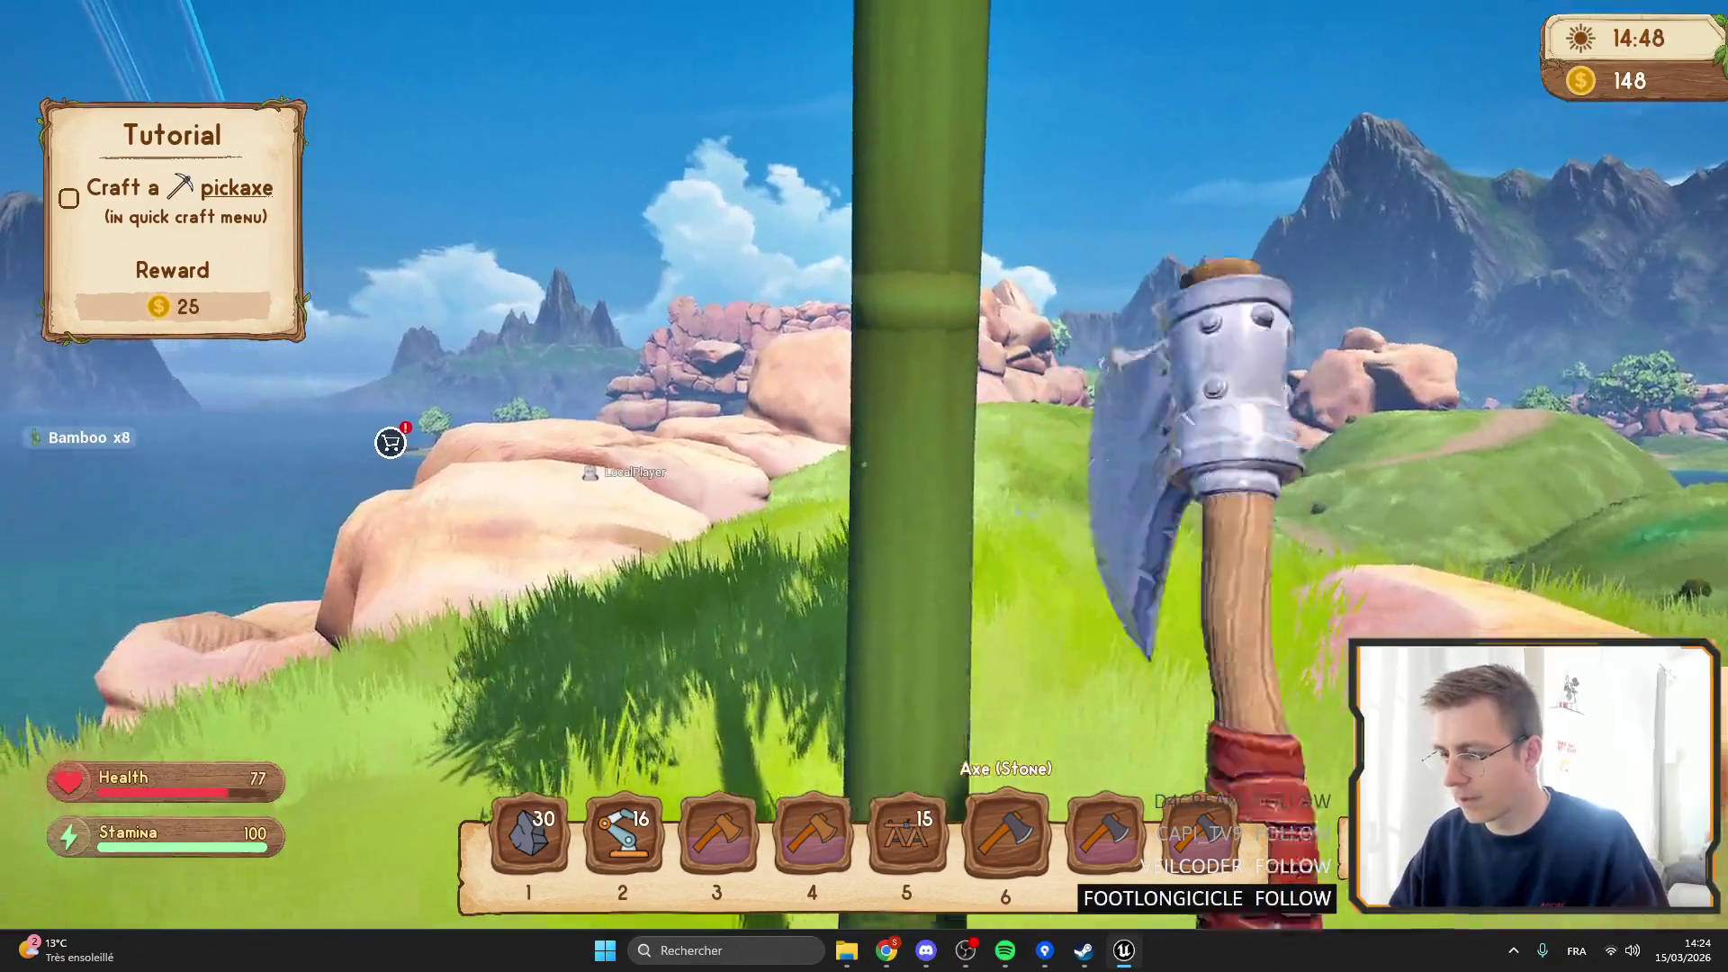
click(864, 486)
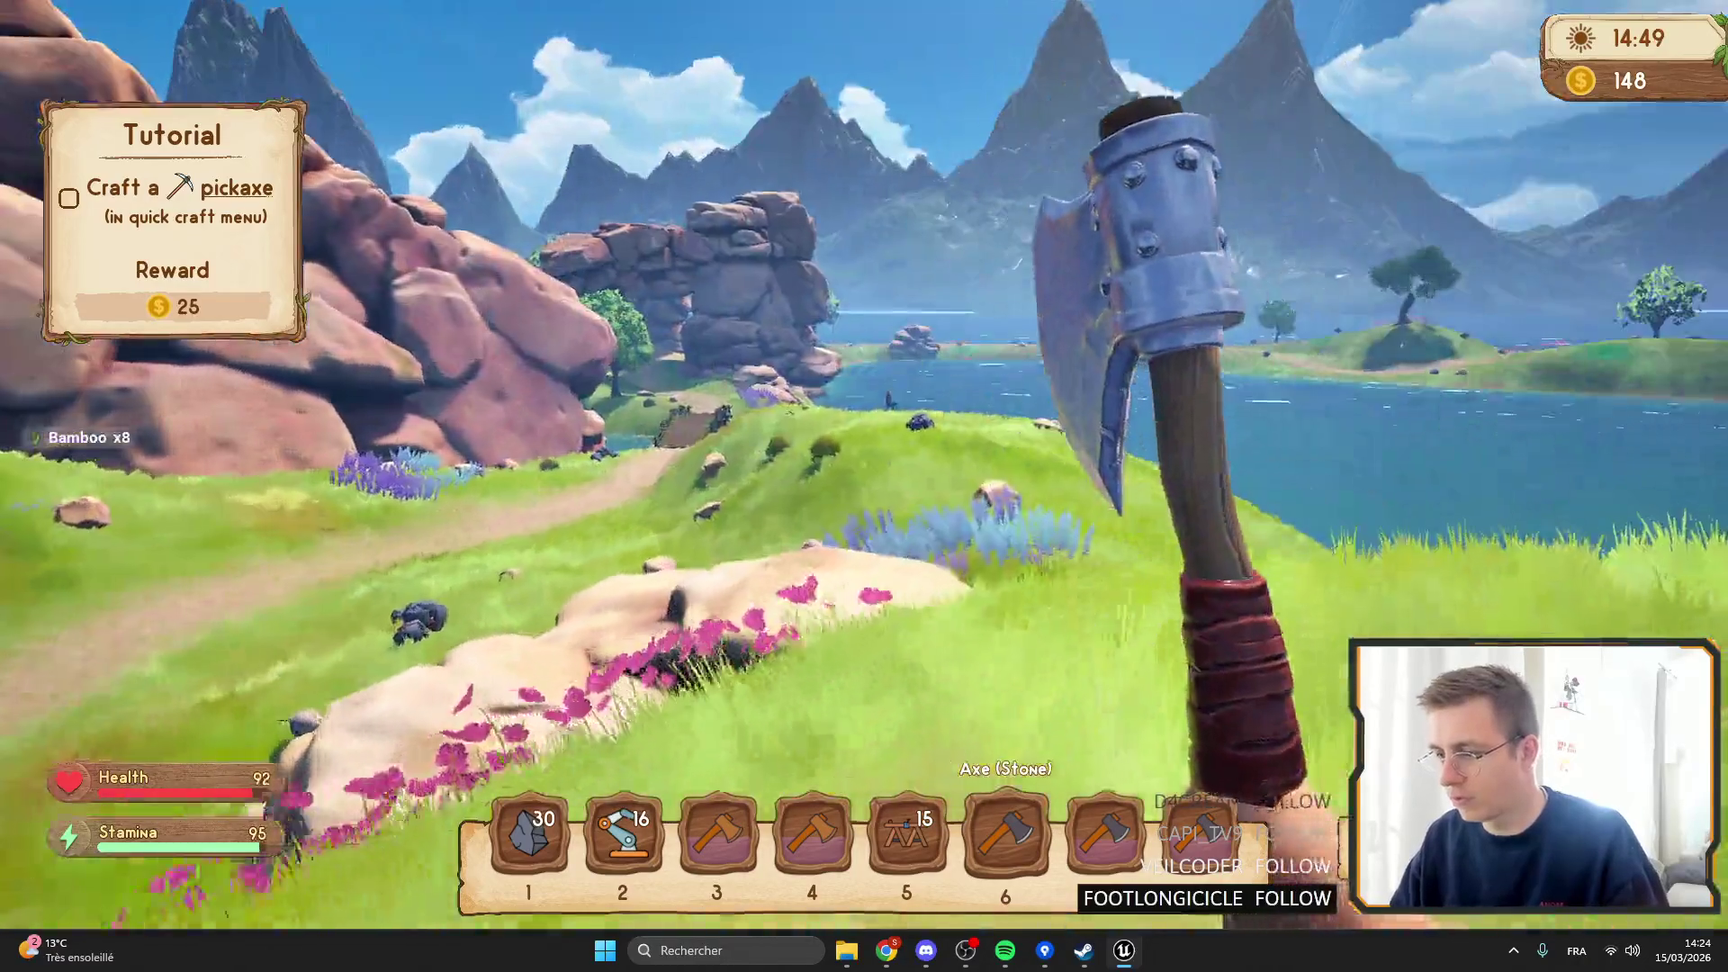
click(864, 486)
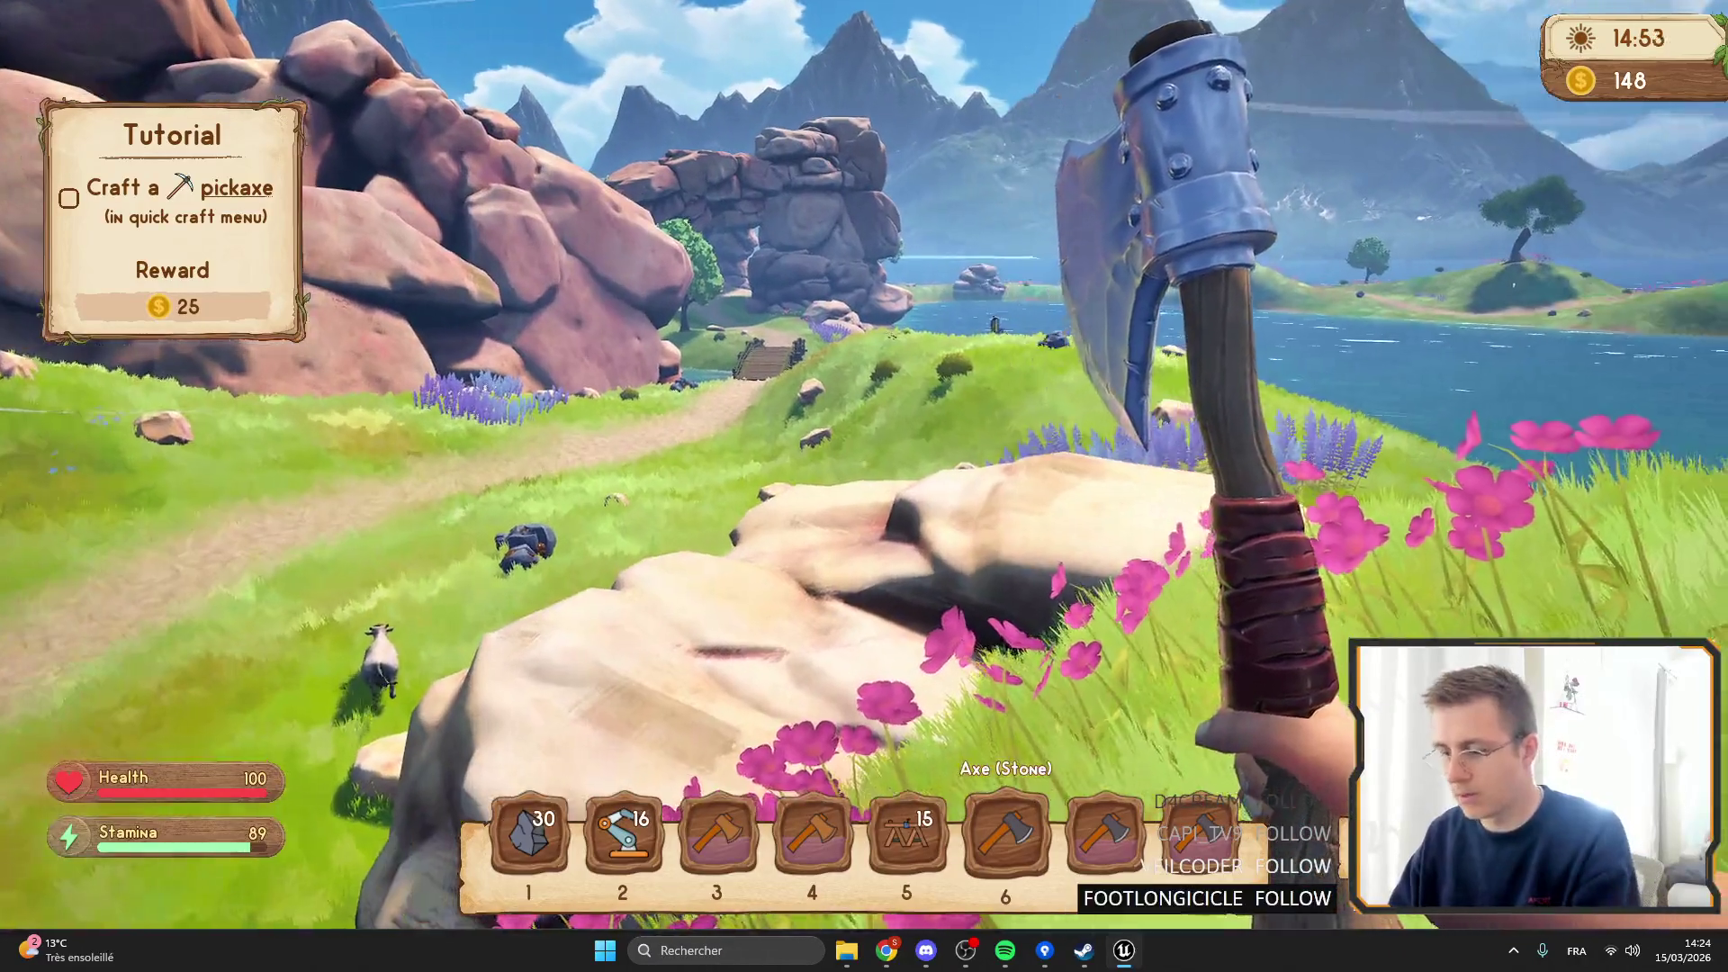
key(F11)
key(Escape)
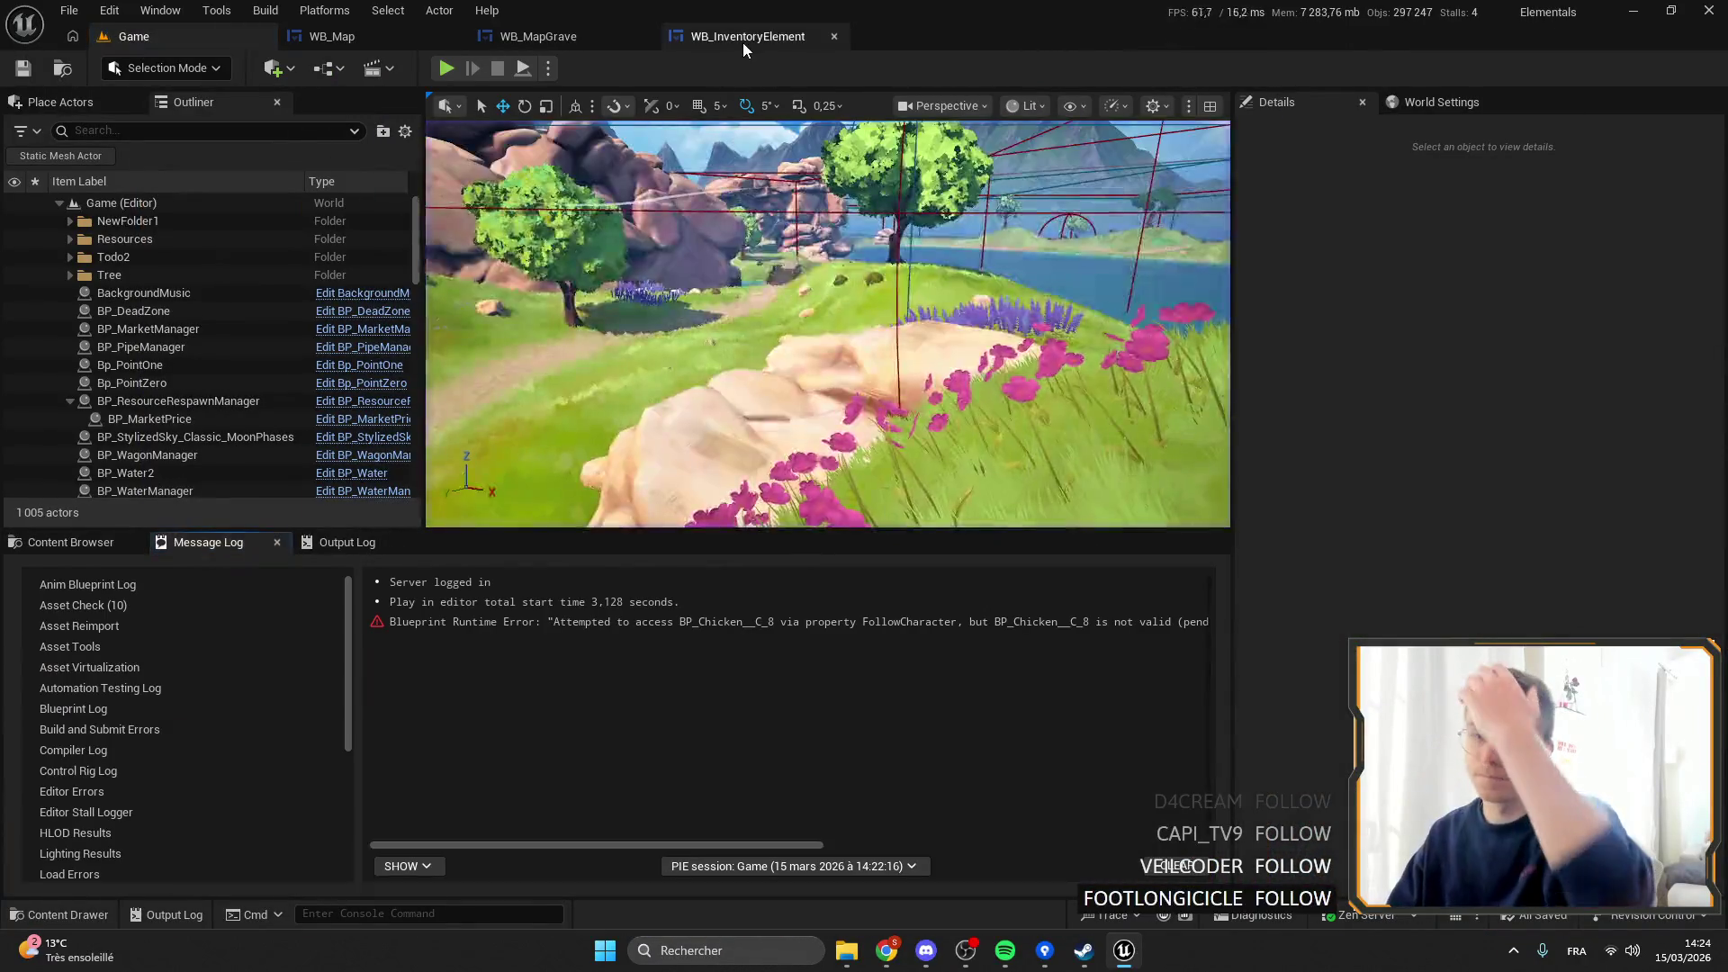
Save WB_InventoryElement, glance at the HP bar in the running game, and return to the blueprint.
click(740, 41)
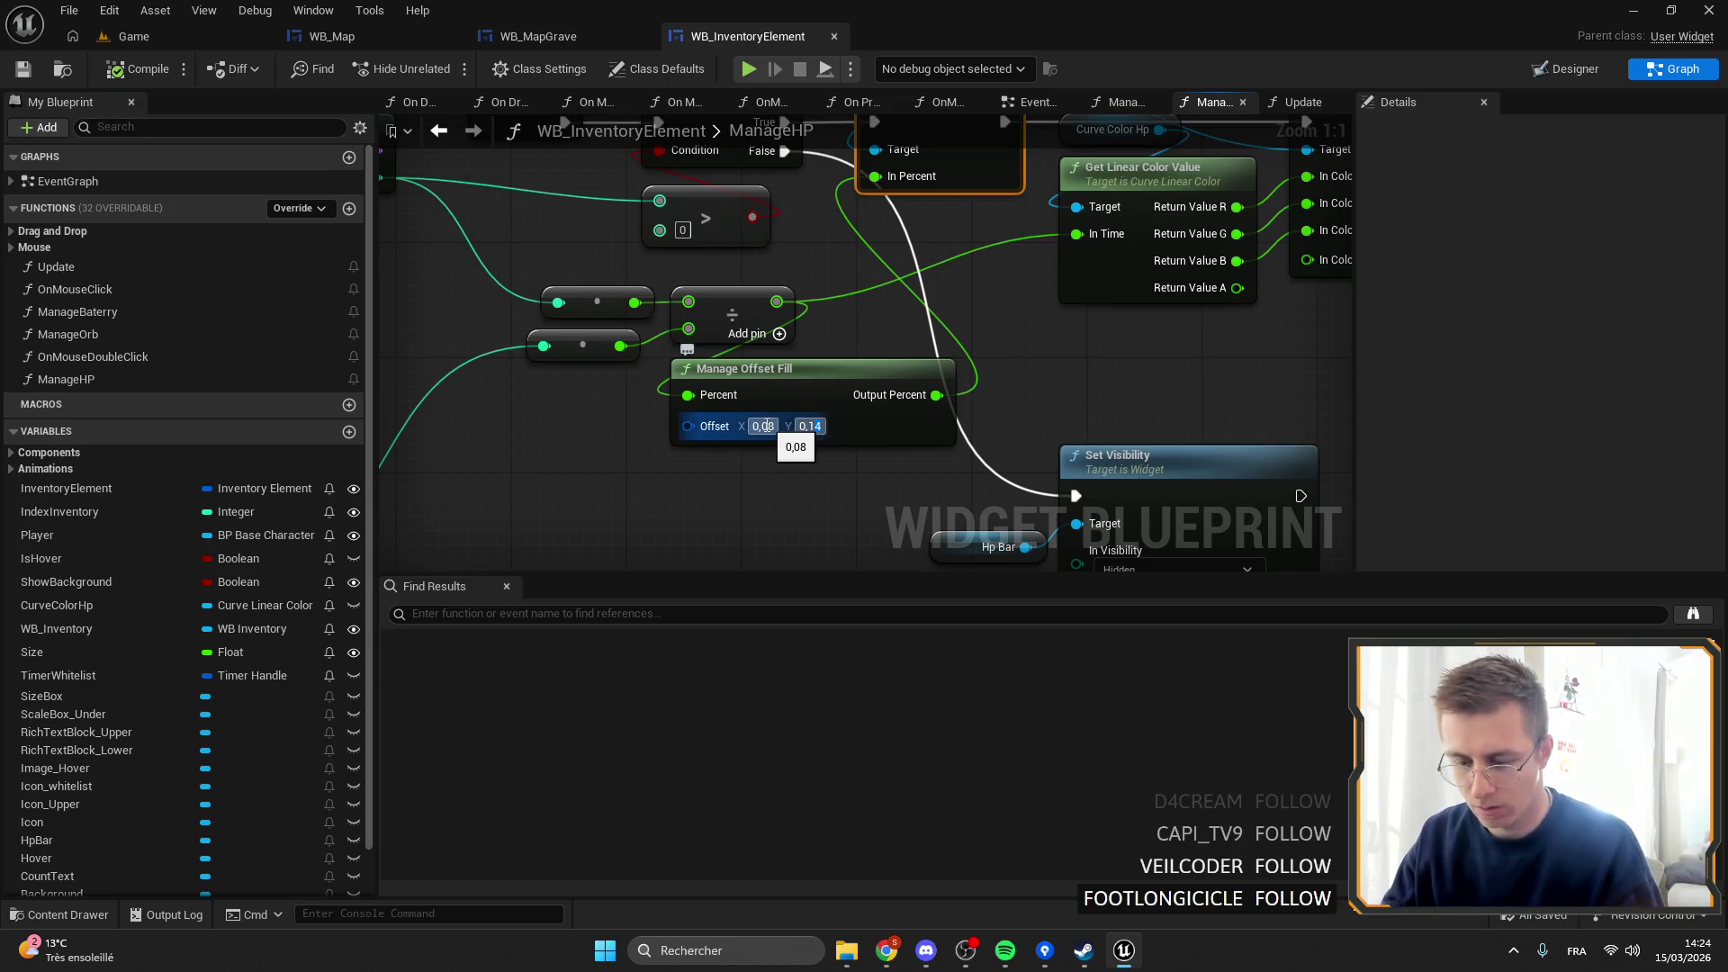
click(24, 70)
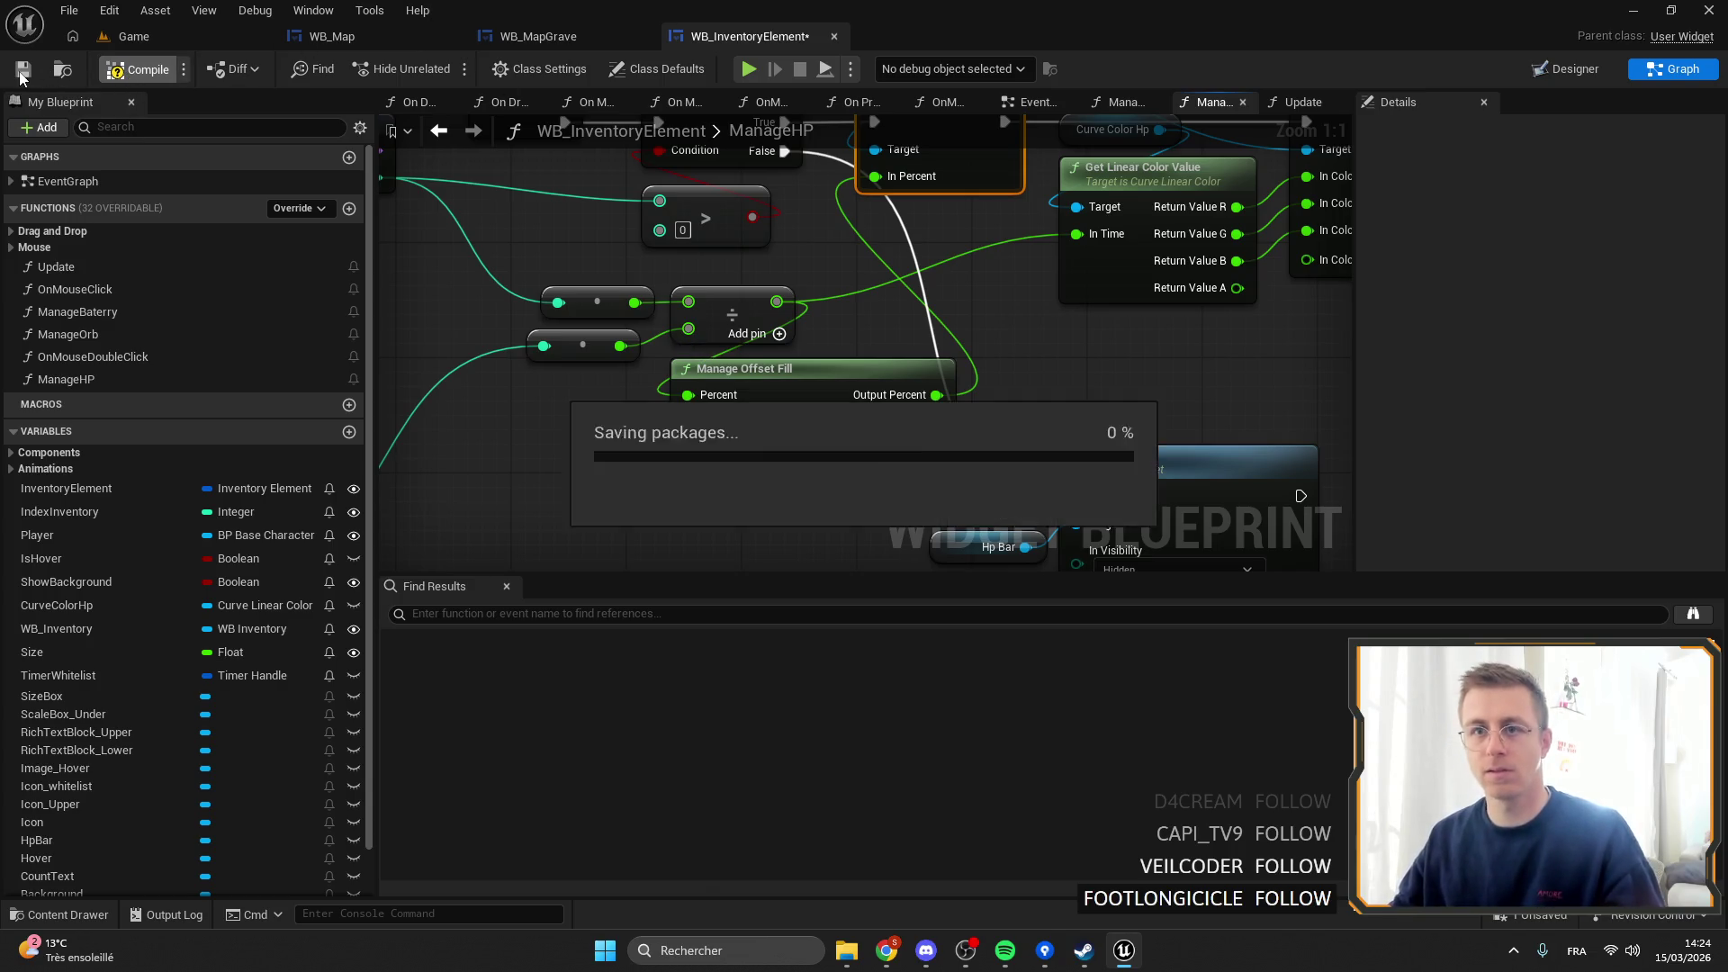
click(120, 37)
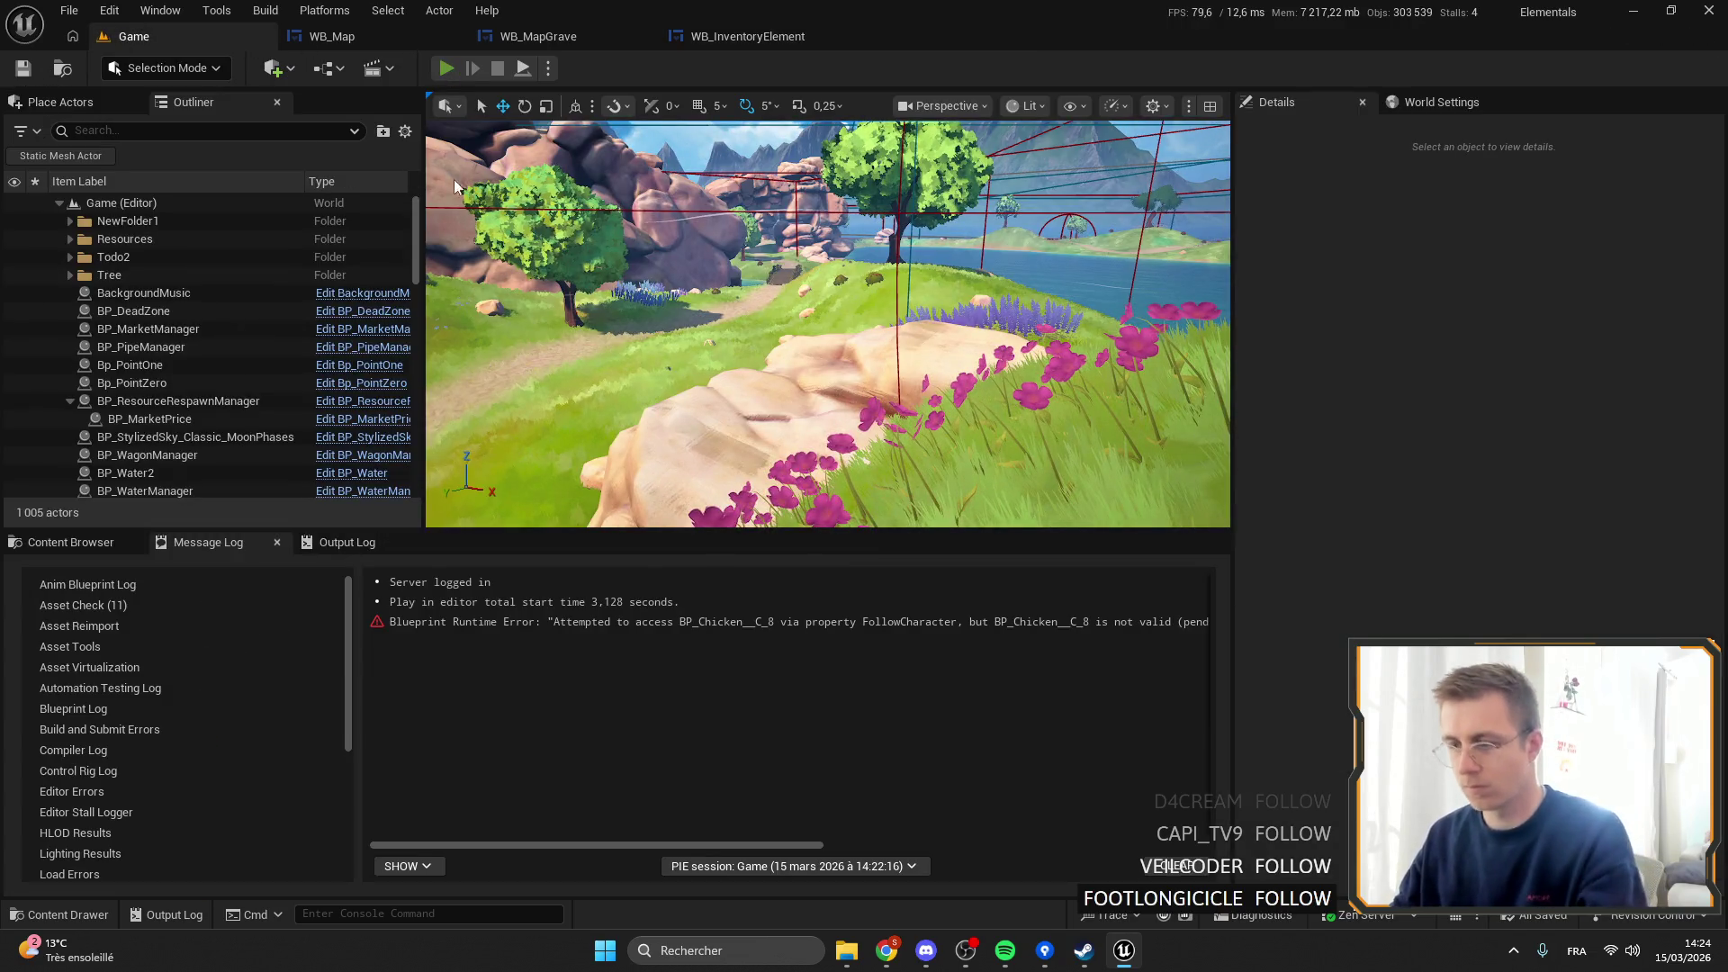
key(F11)
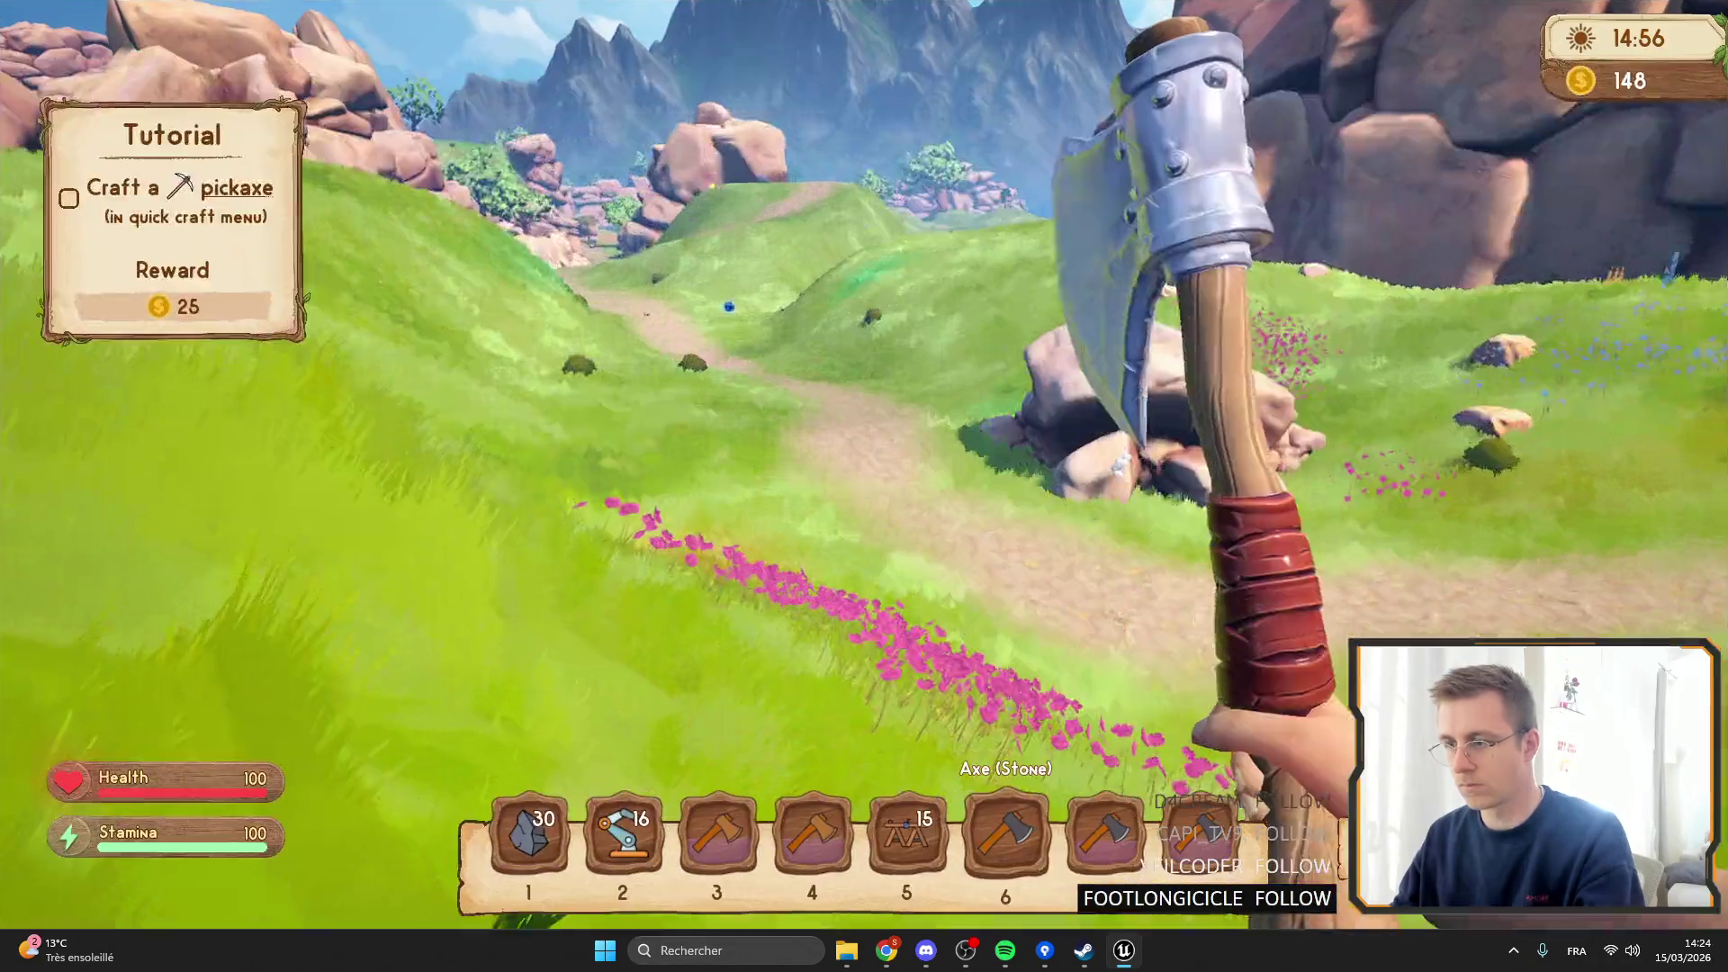
key(F11)
click(747, 35)
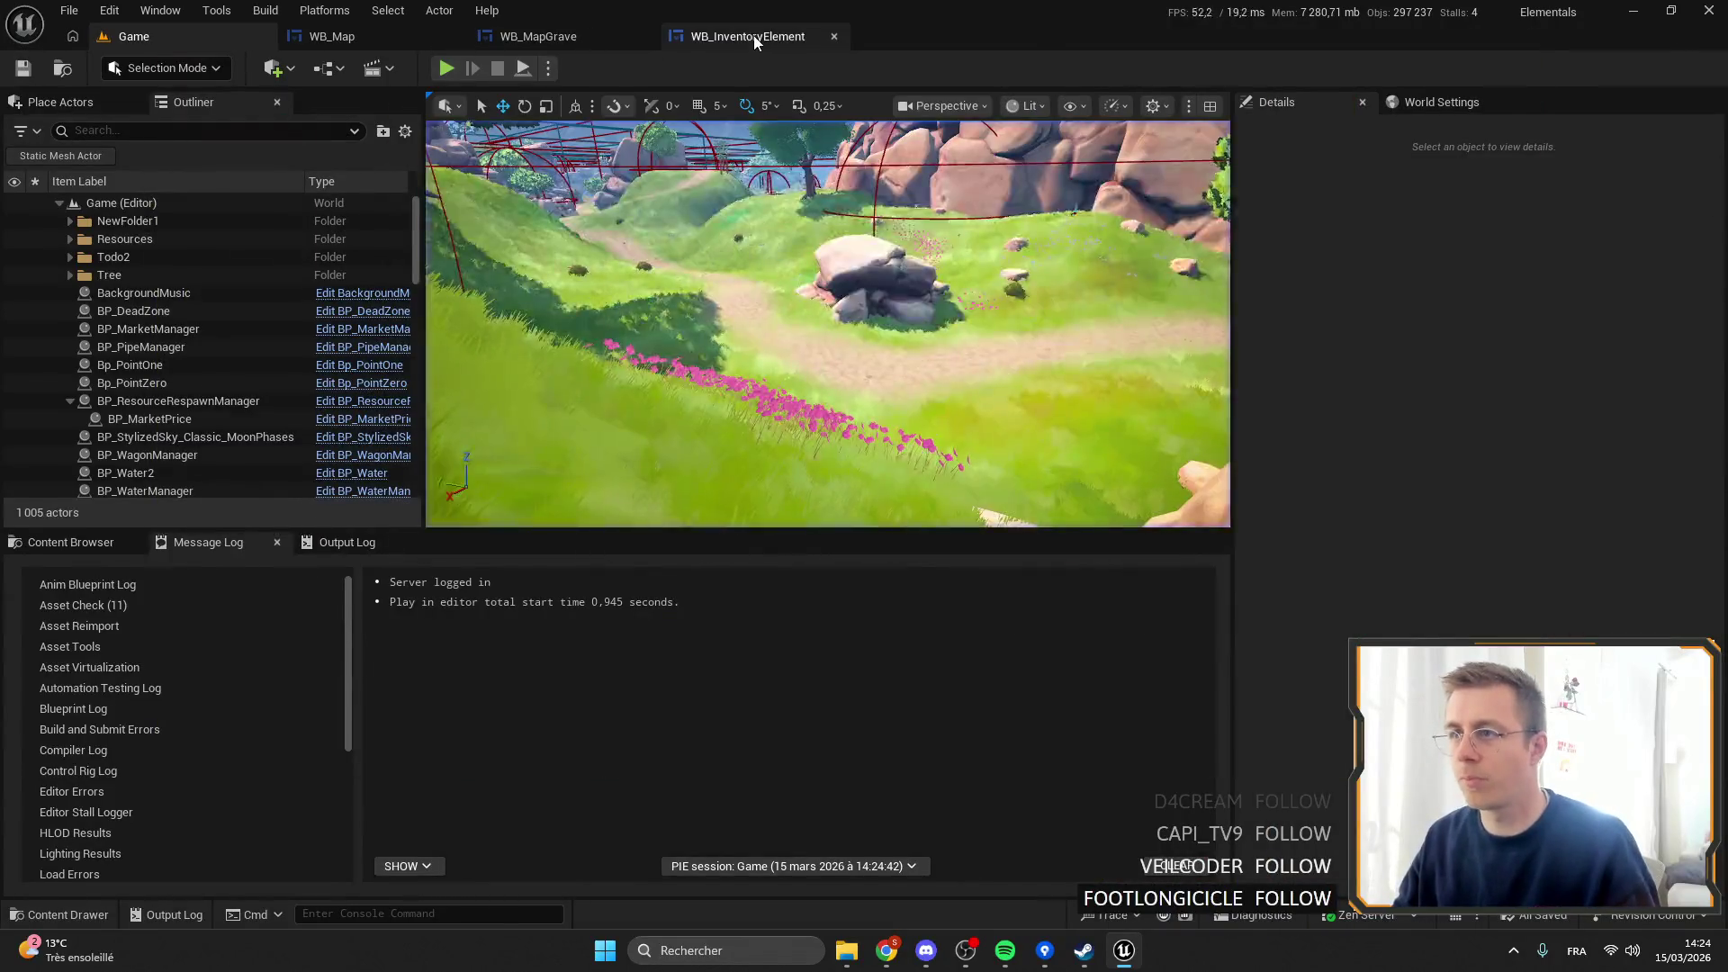
Set the Manage Offset Fill Y offset to 0,25 and play the Game level with the stone axe.
click(810, 426)
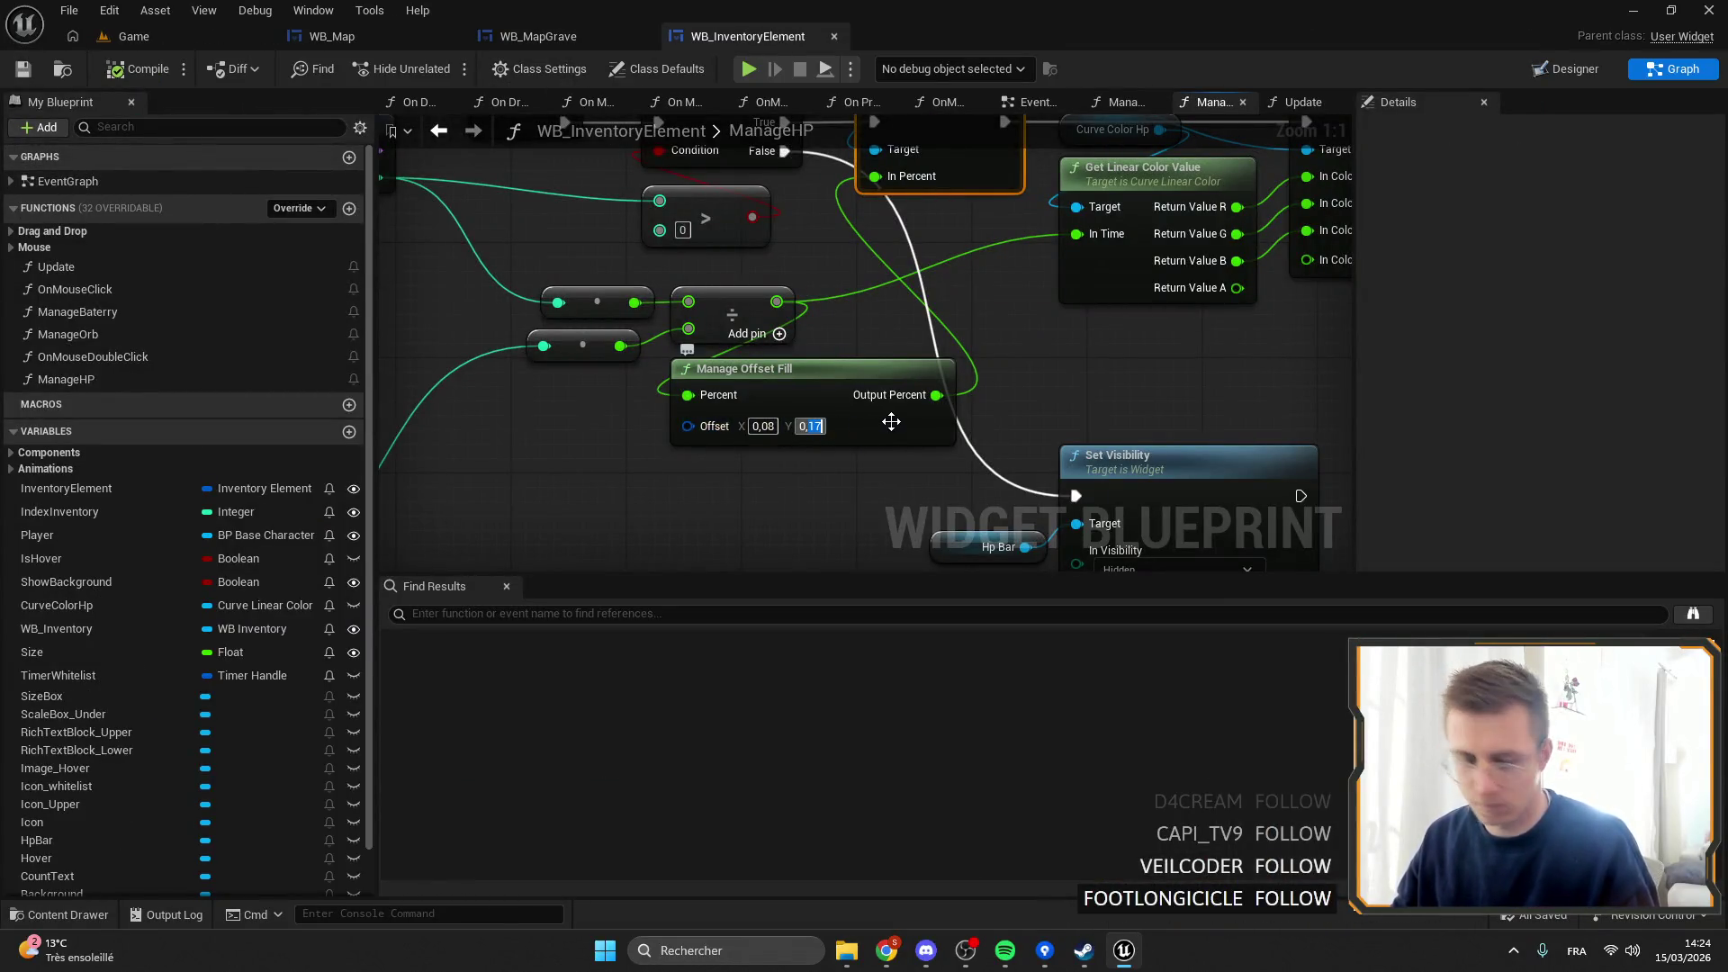
text(0,25)
key(Return)
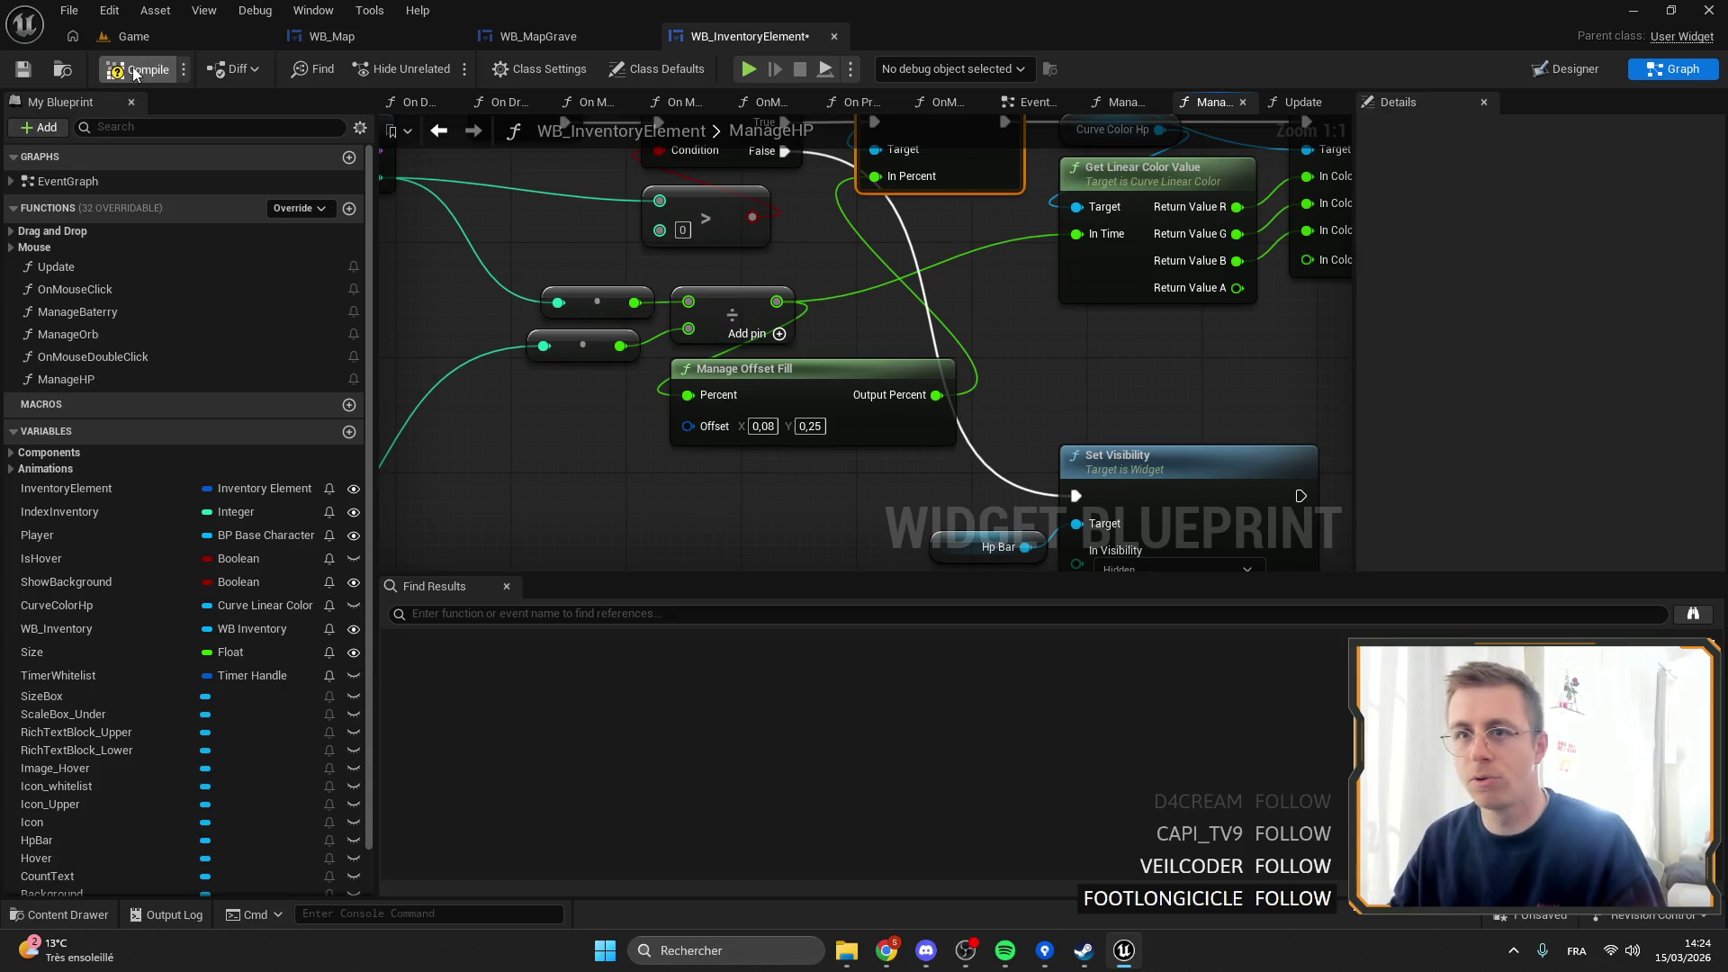
click(151, 40)
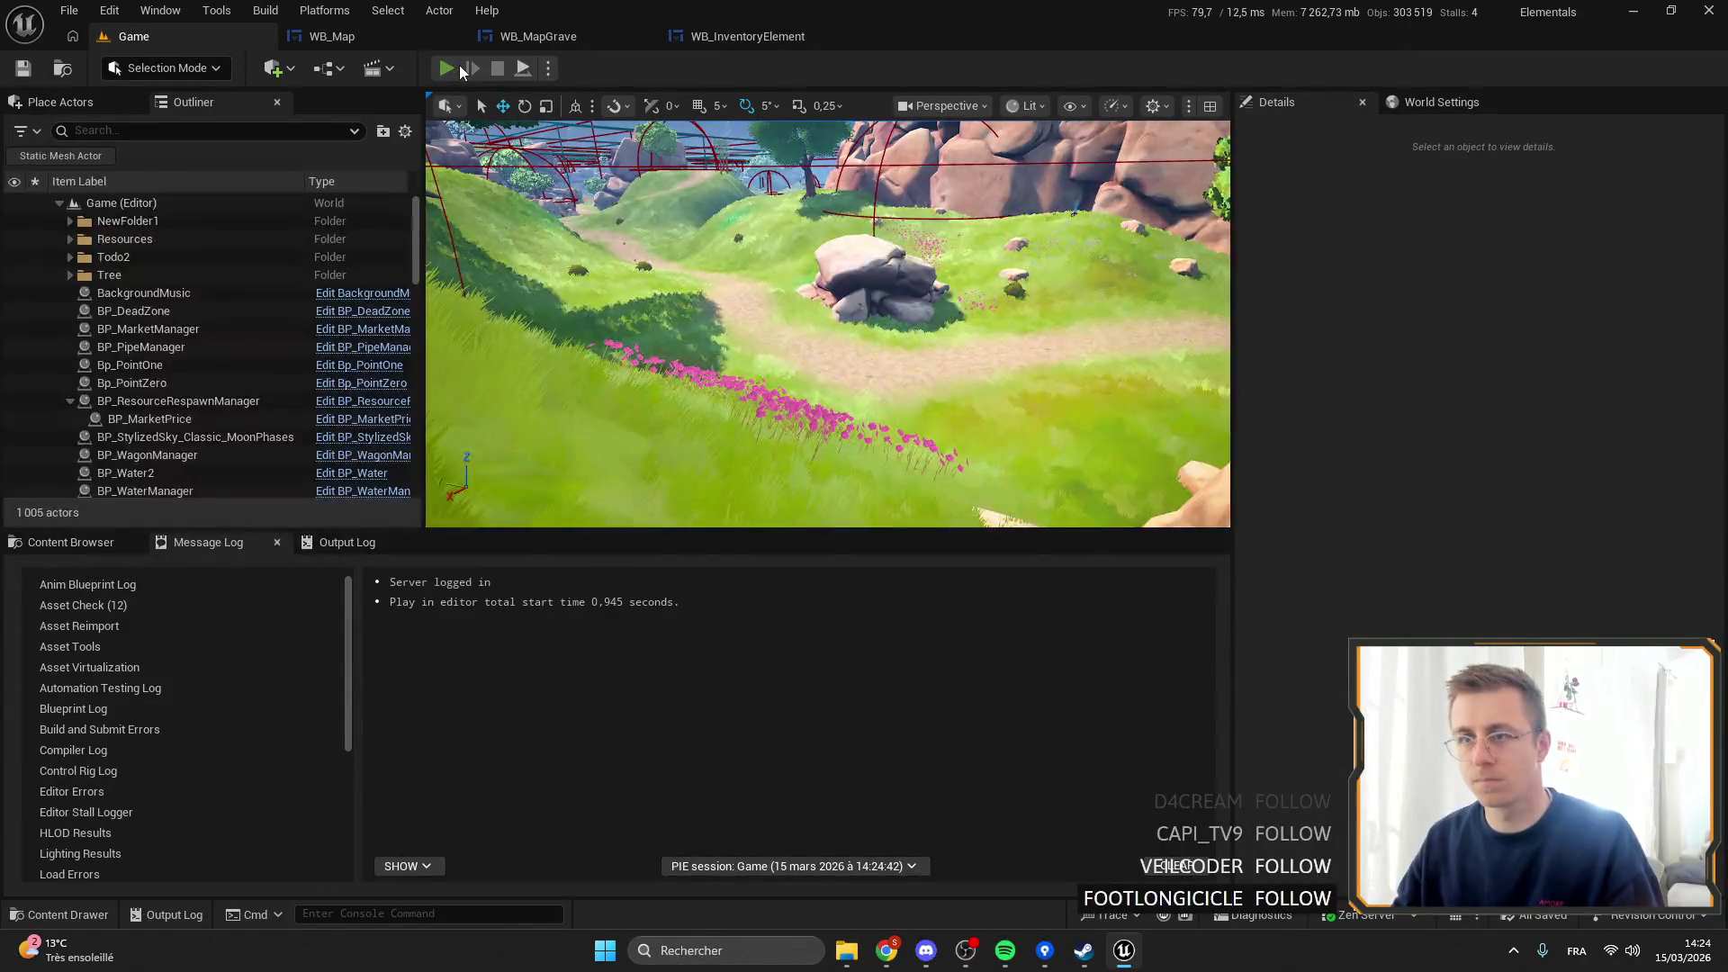
click(447, 70)
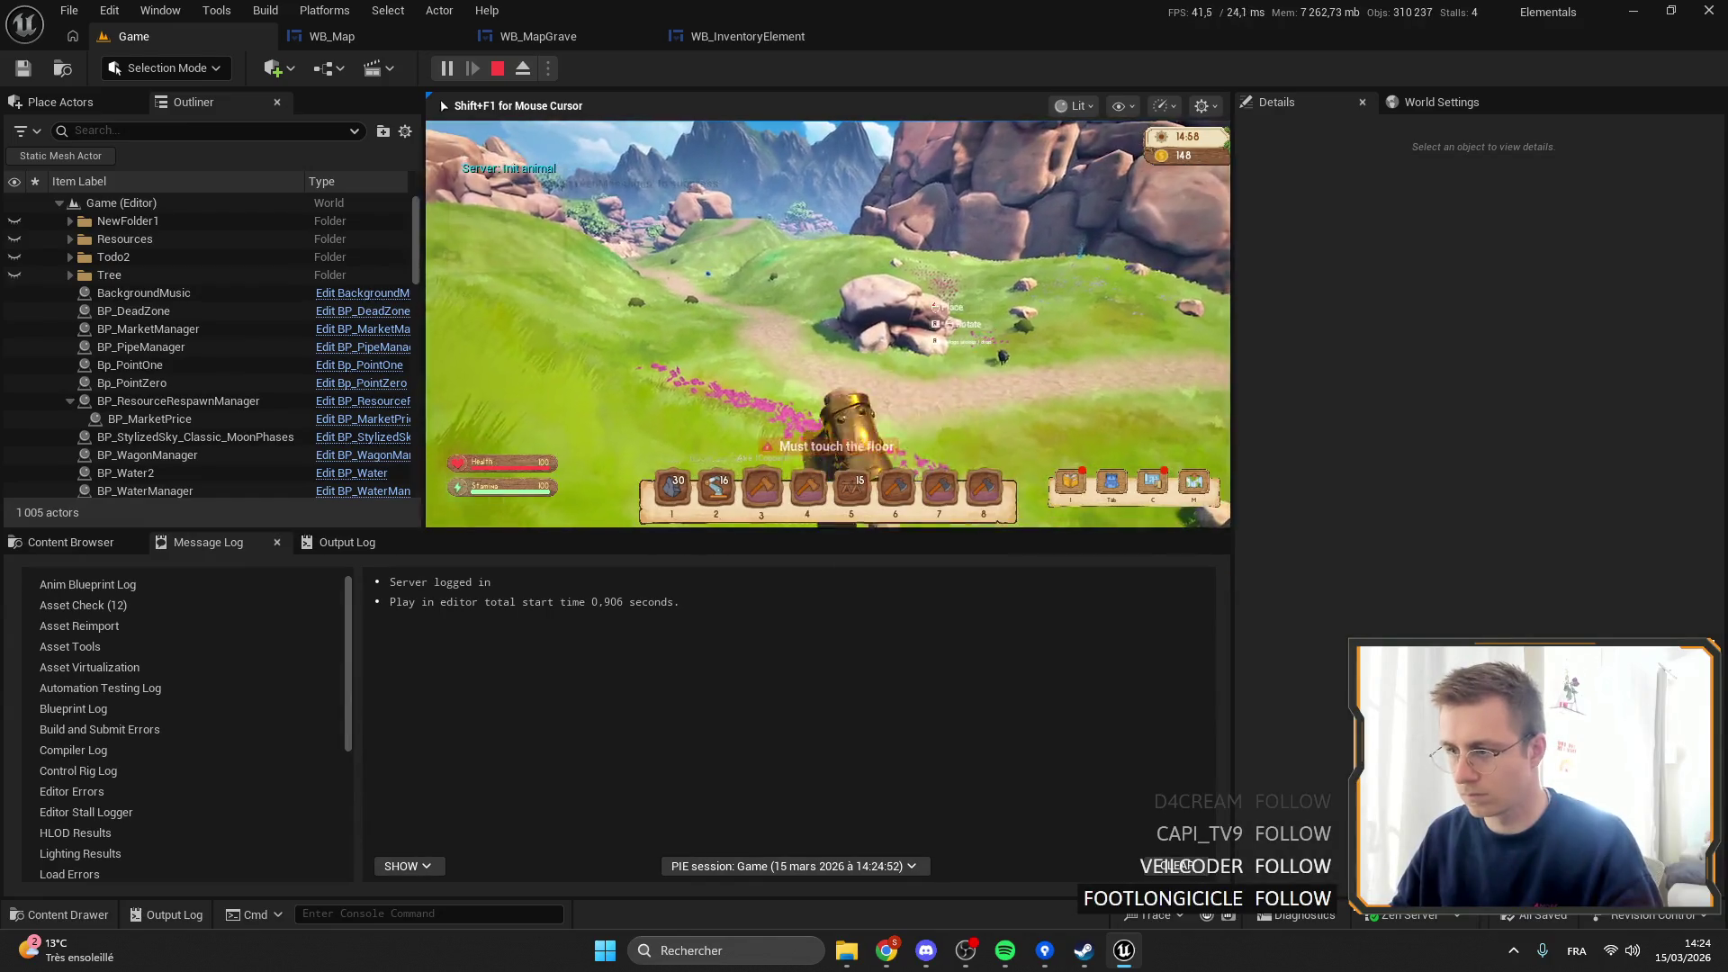
key(6)
key(F11)
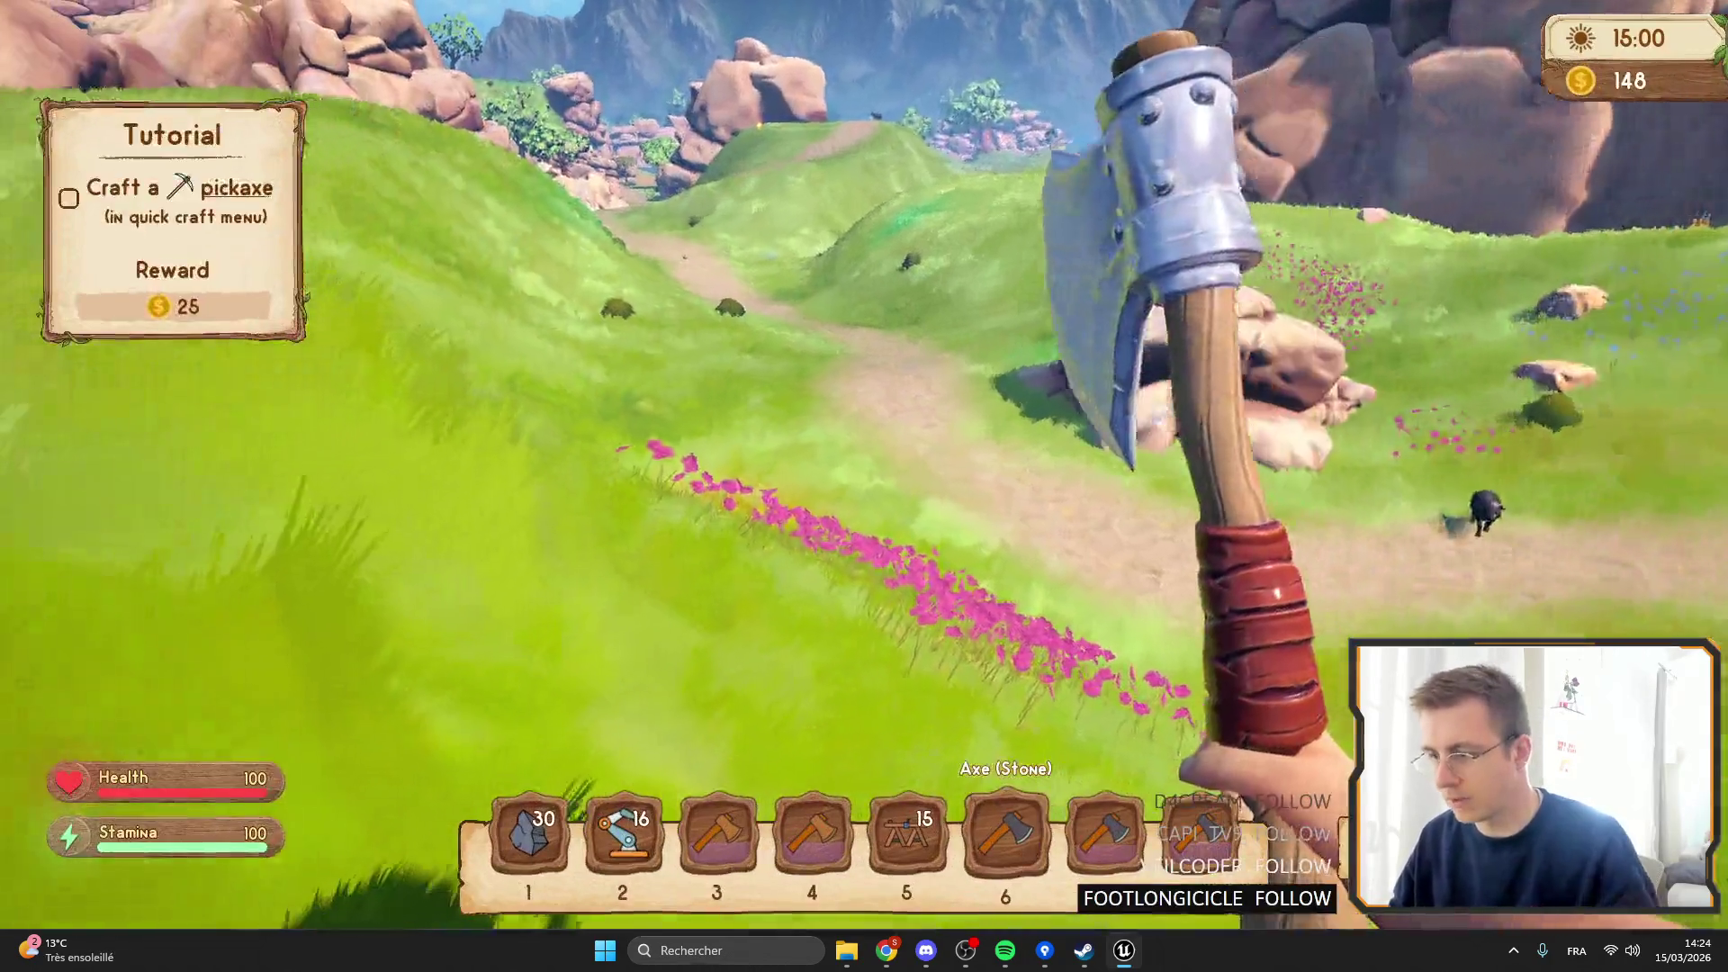
key(F11)
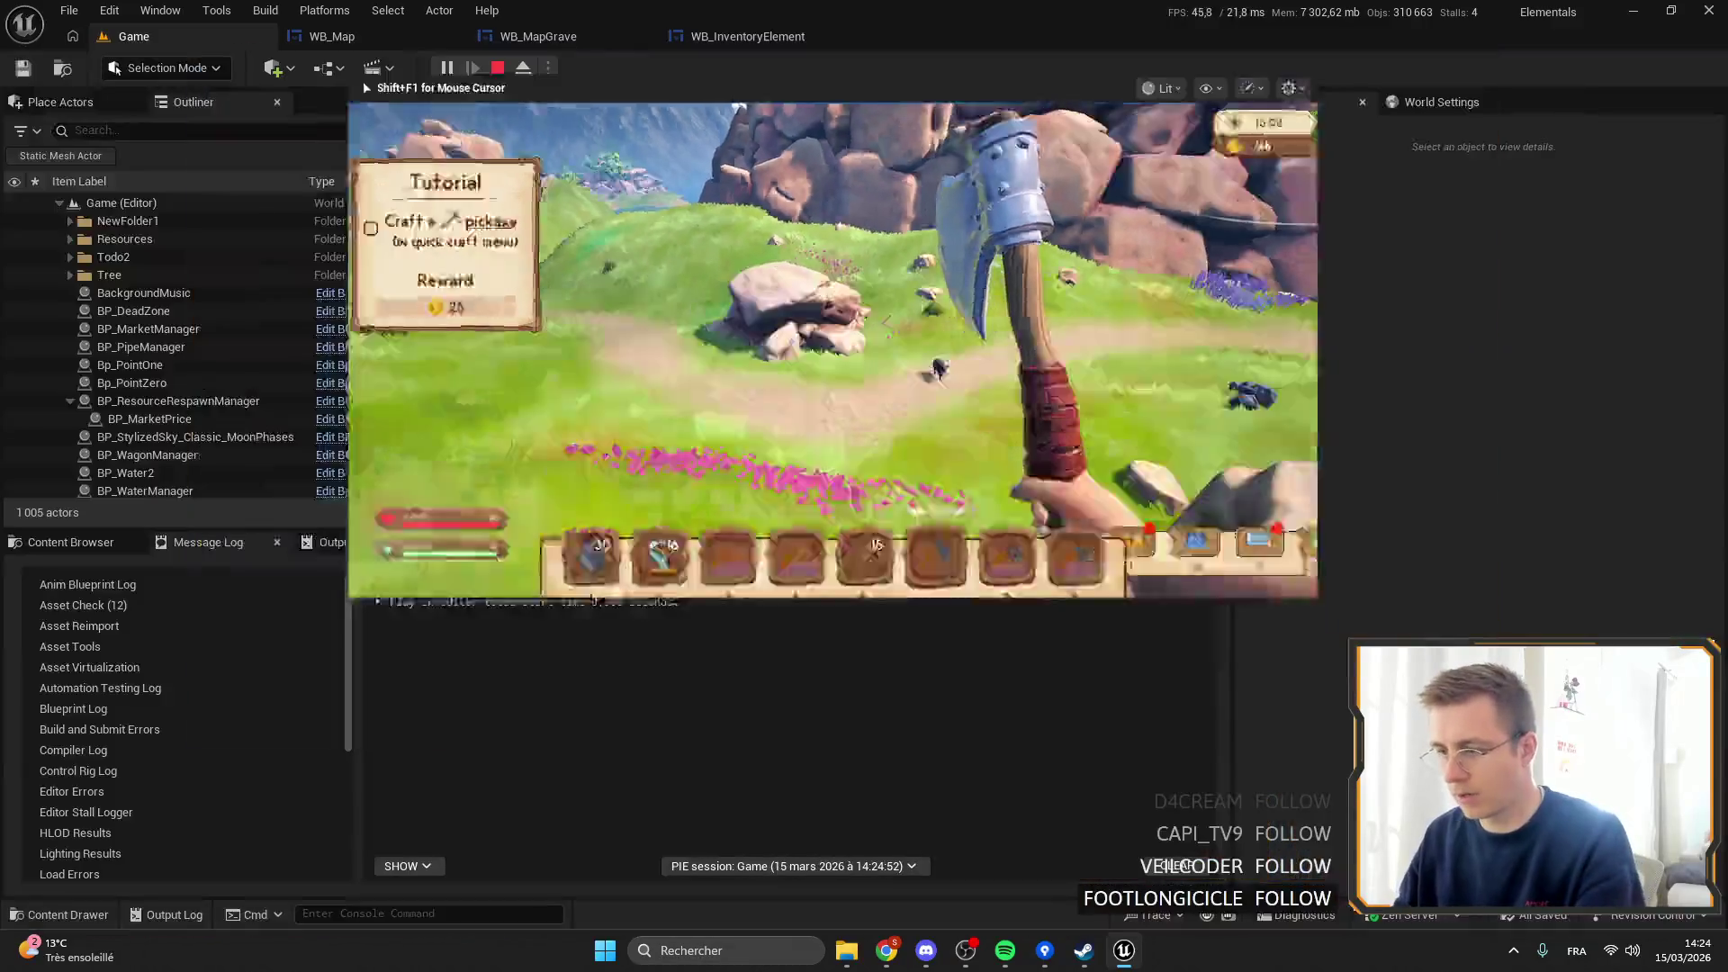
Add a breakpoint on the Set Percent node in WB_InventoryElement's ManageHP graph.
click(554, 40)
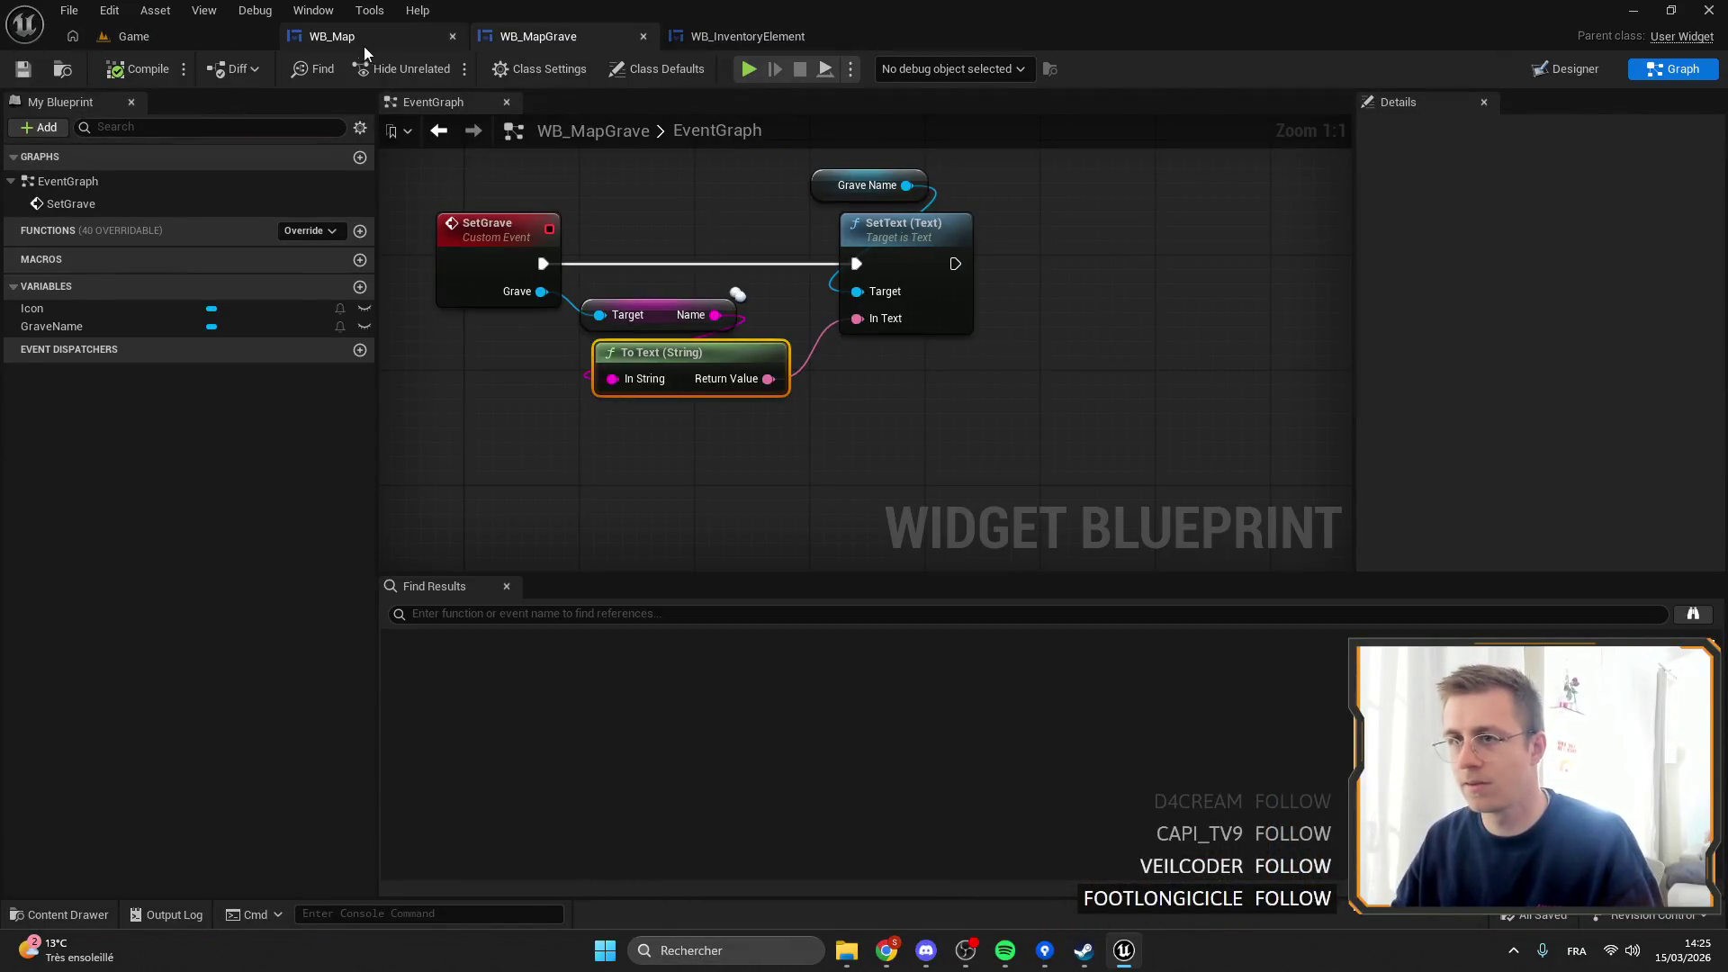
click(364, 41)
click(747, 36)
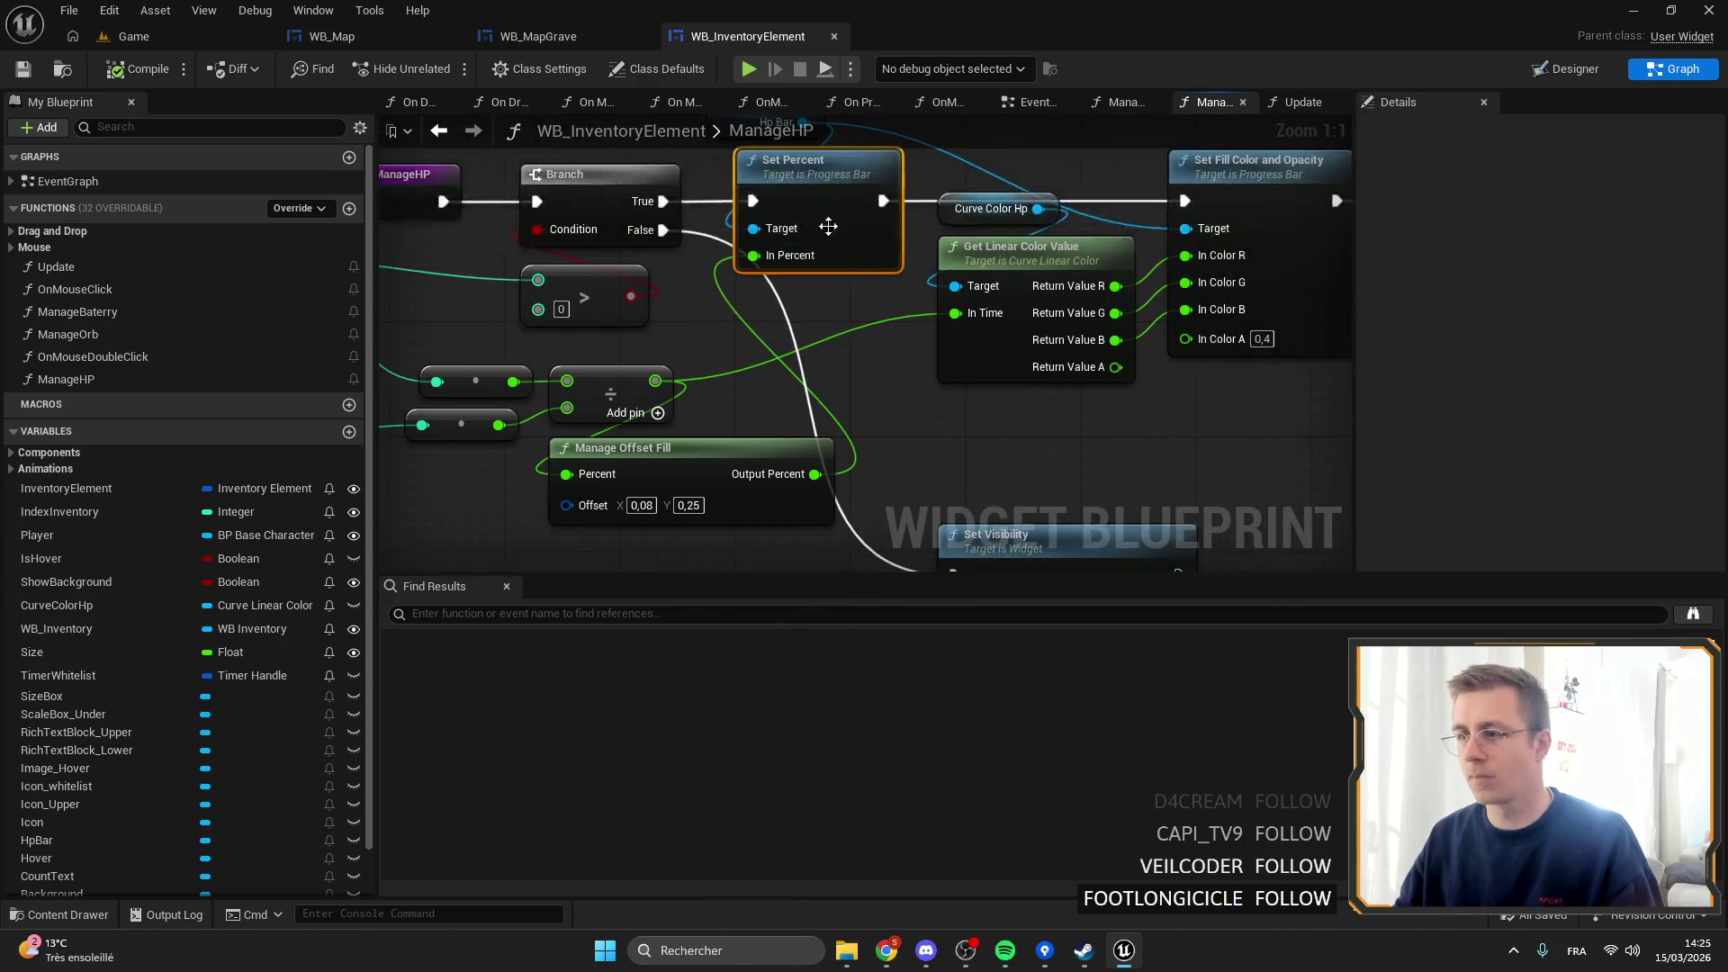
right_click(809, 201)
click(895, 596)
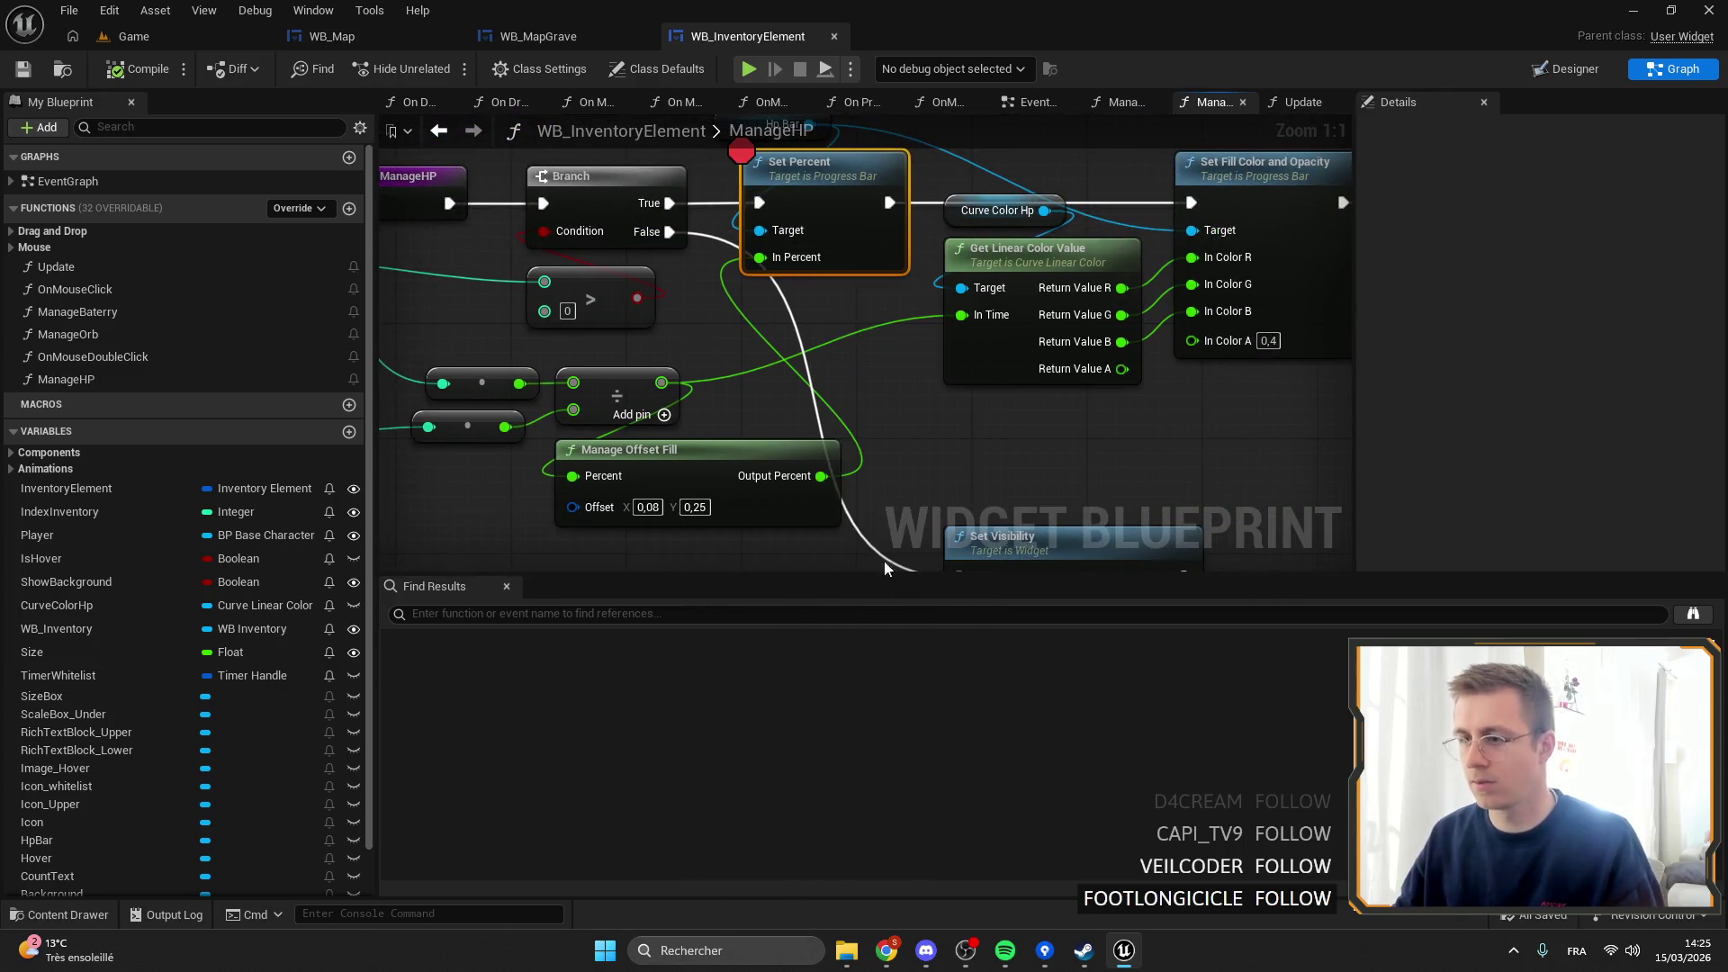
Play until the breakpoint hits, then read the division inputs, Inventory Element values and Manage Offset Fill.
click(133, 36)
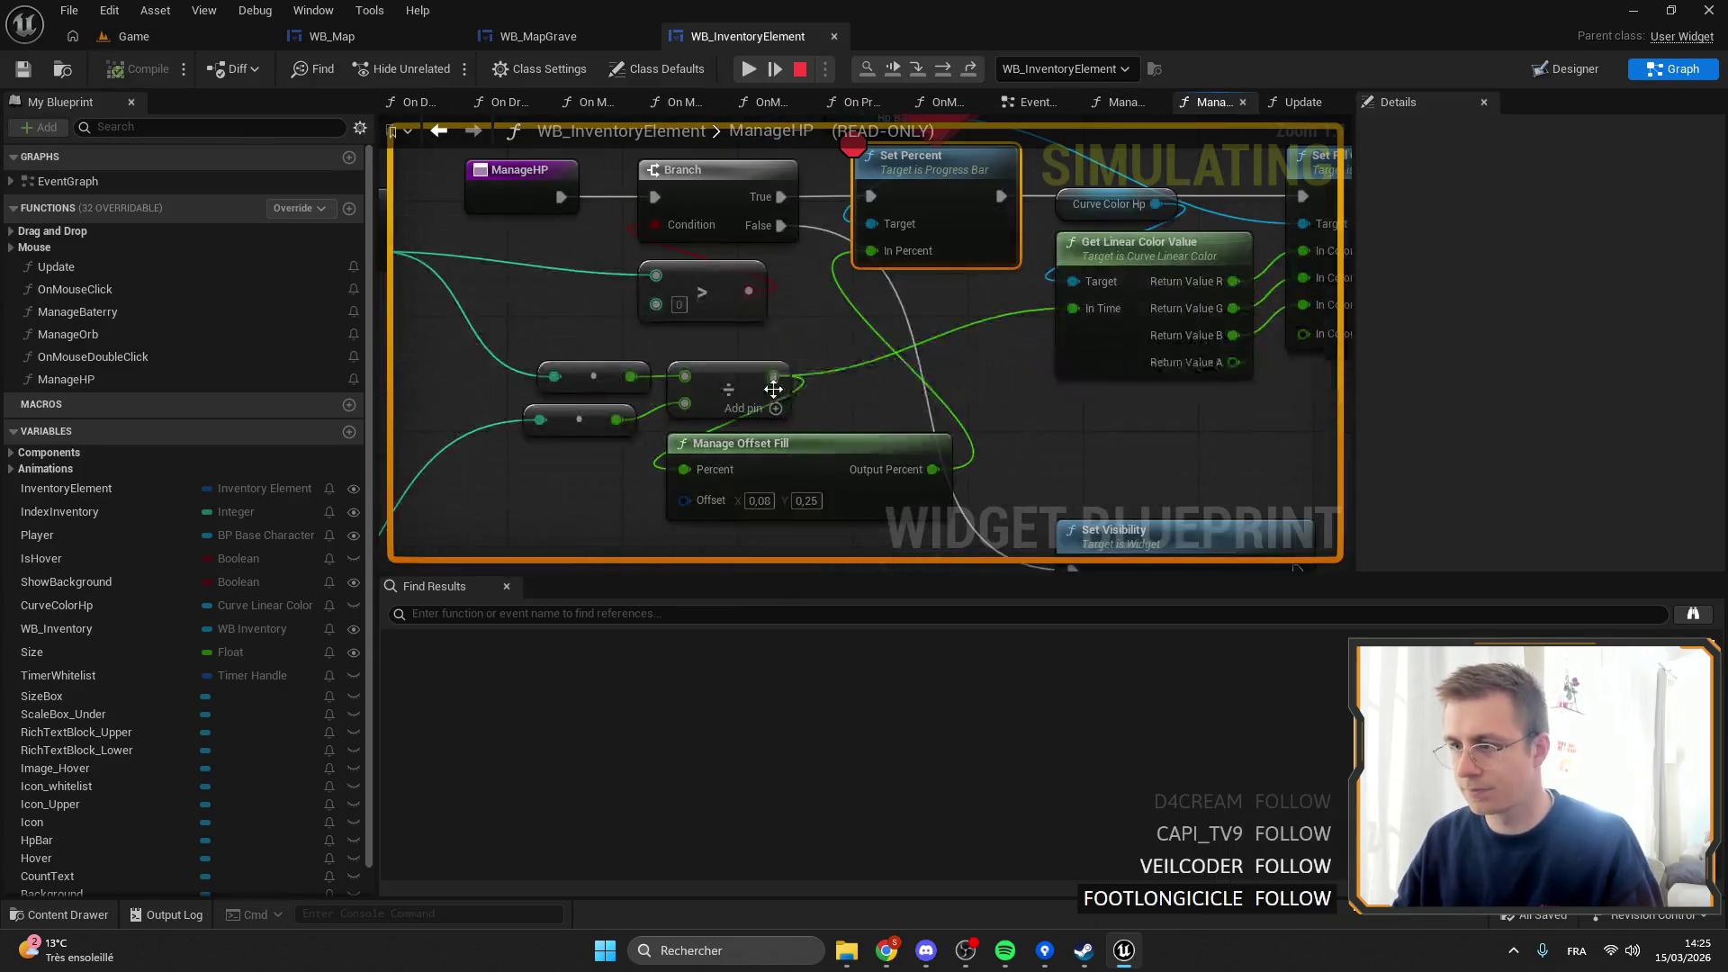
mouse_move(775, 375)
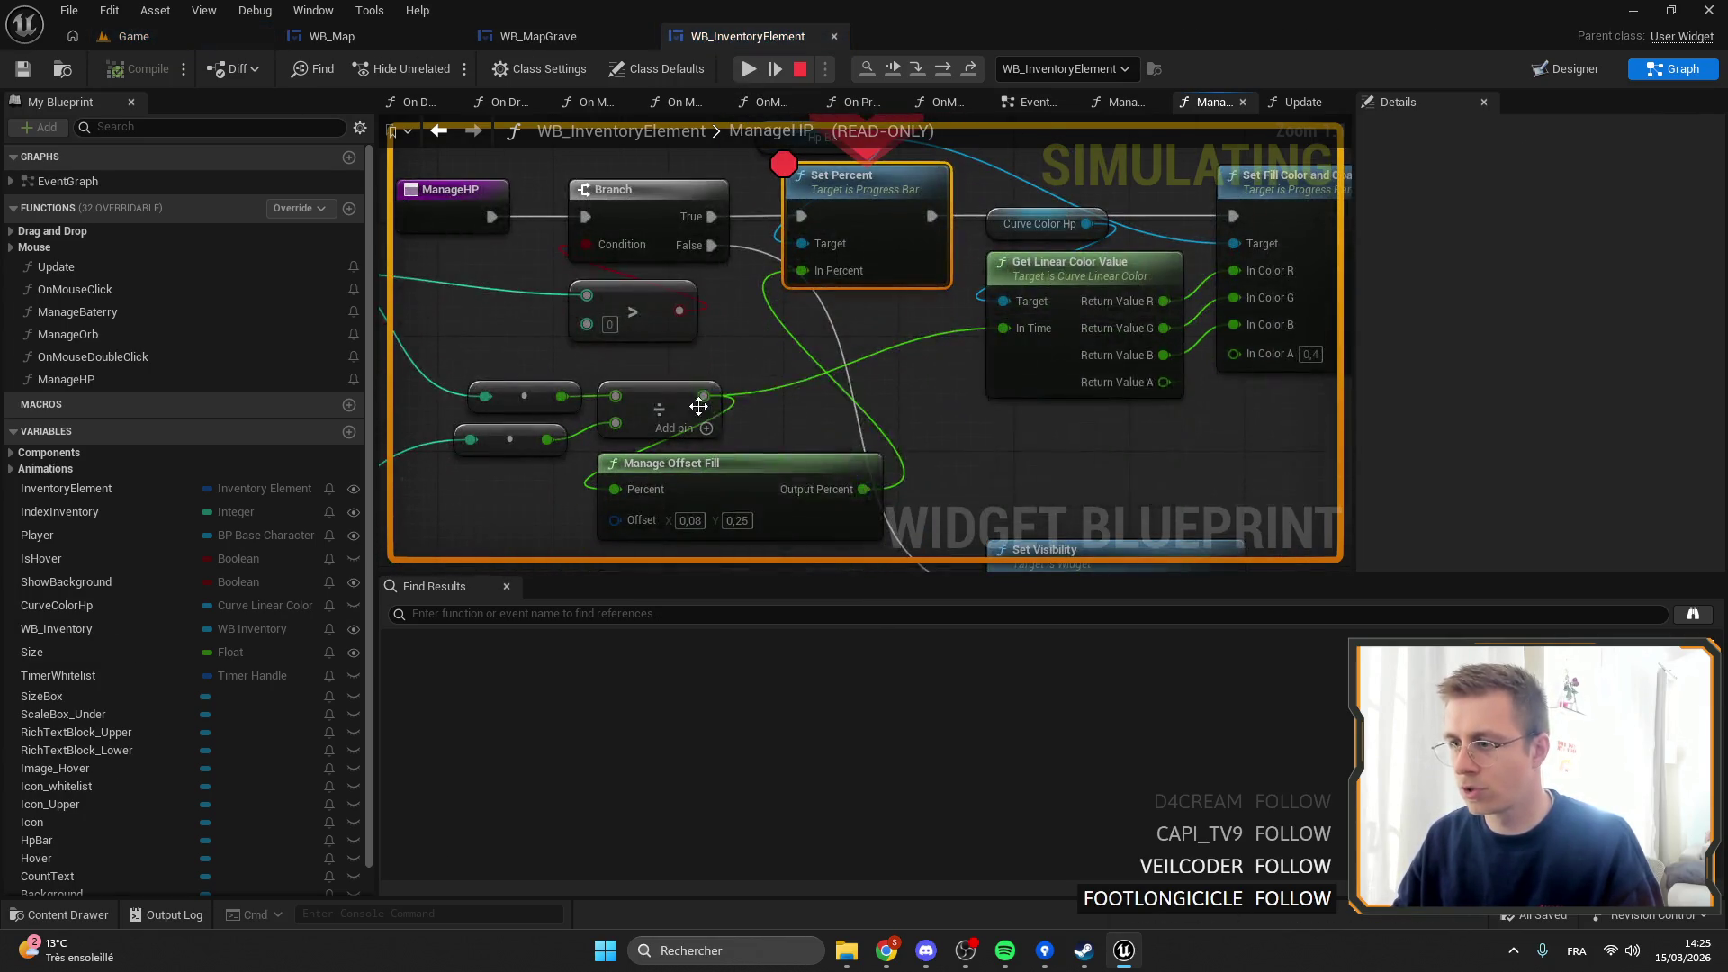
mouse_move(707, 397)
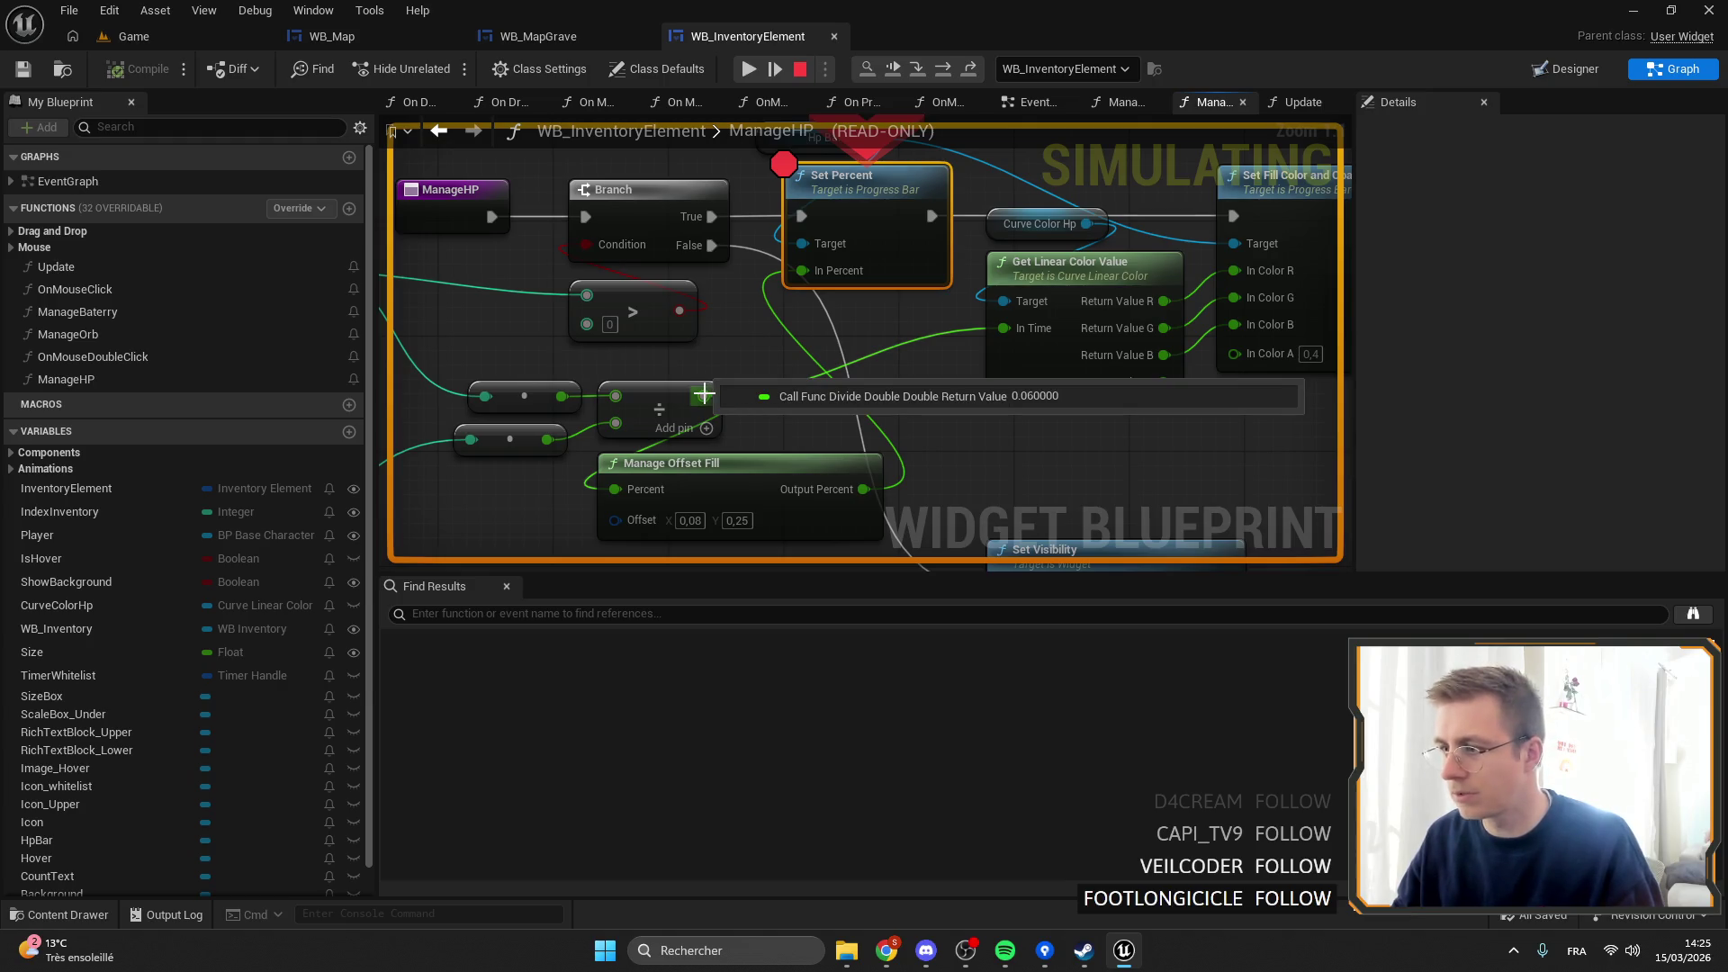
drag(494, 401, 1003, 450)
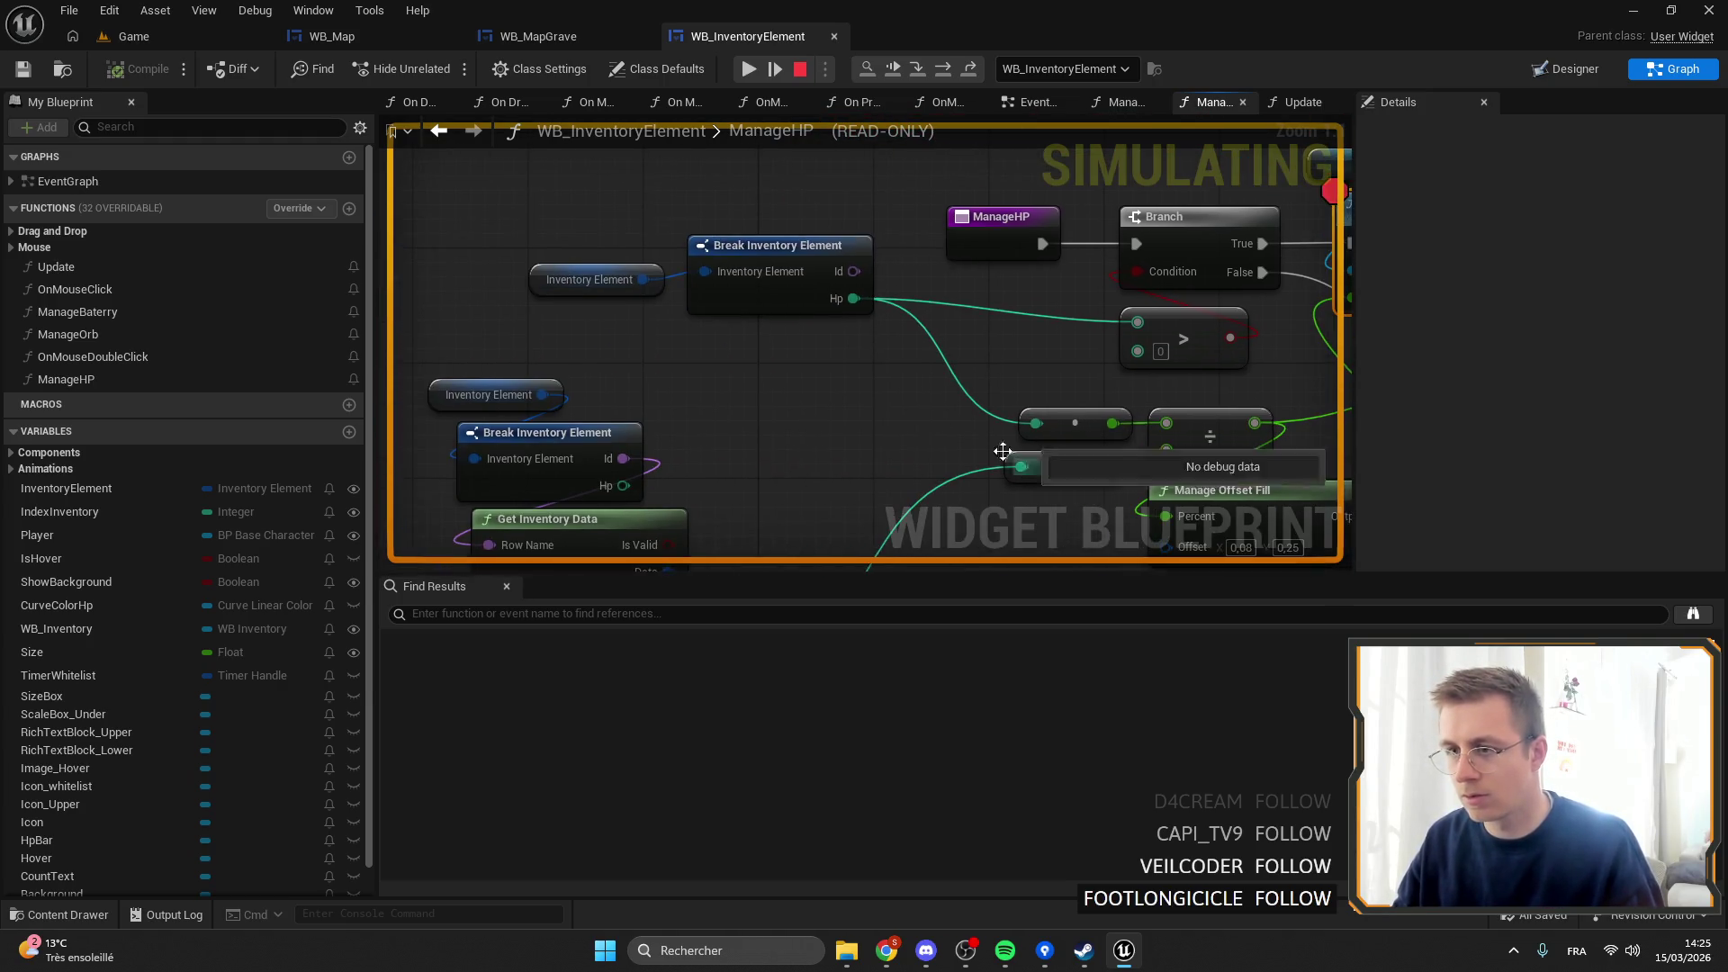
click(674, 301)
drag(836, 369, 844, 126)
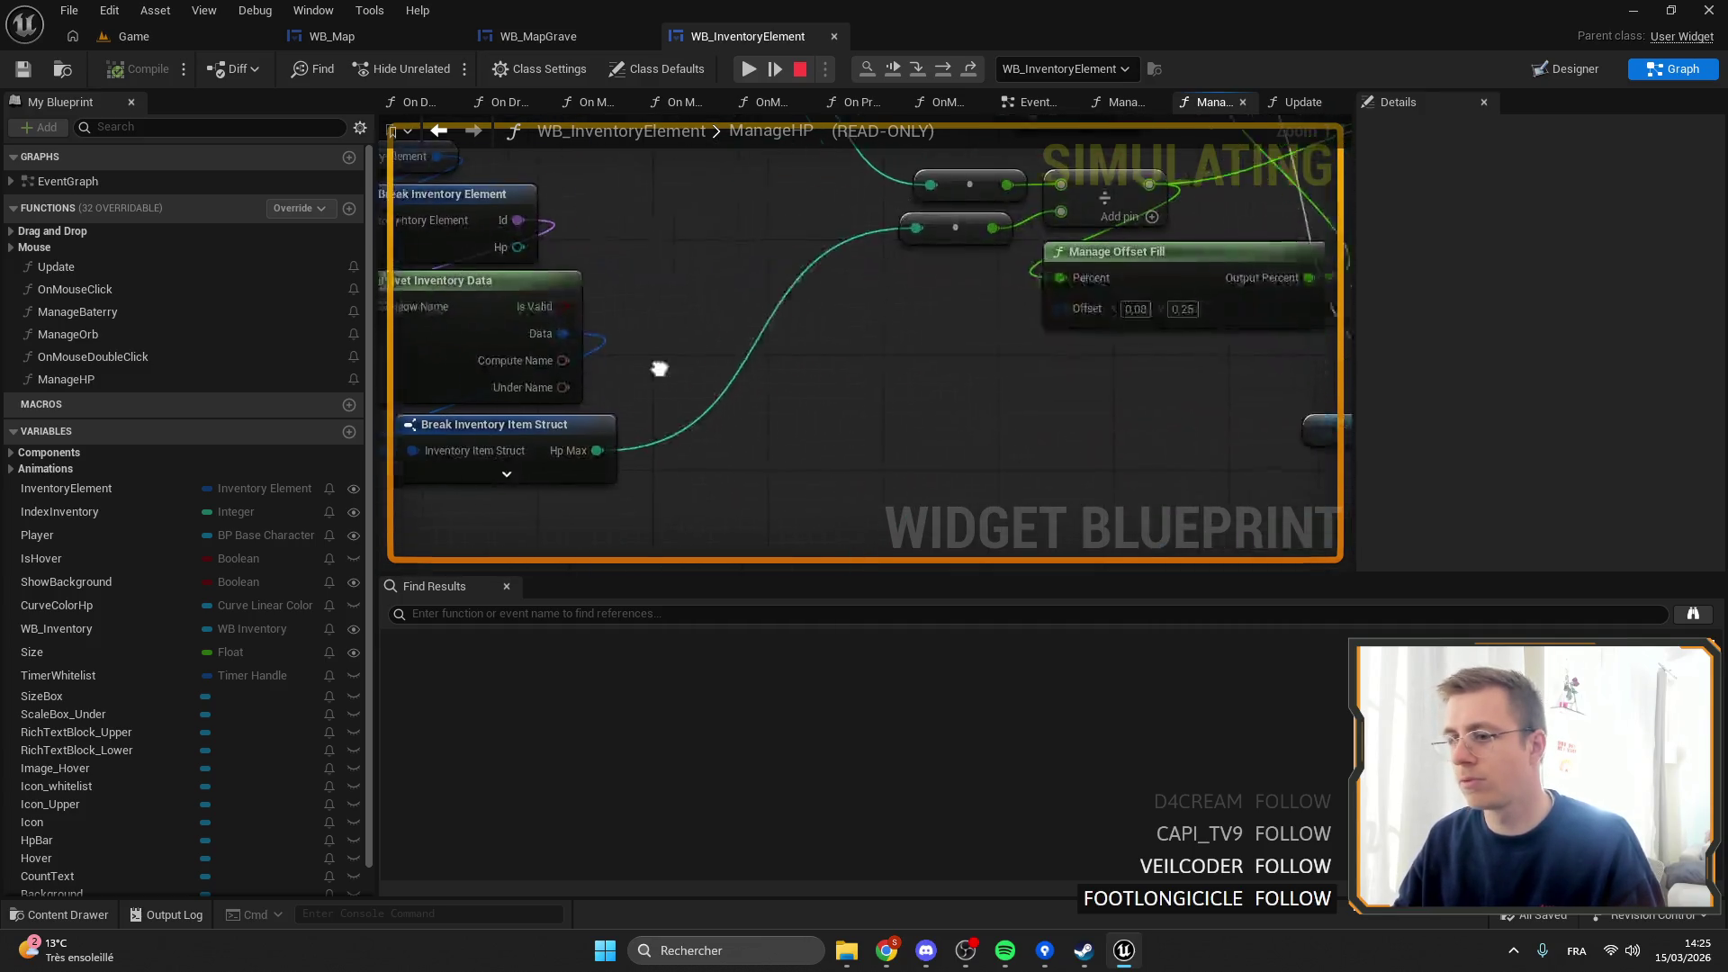
mouse_move(669, 337)
drag(669, 336, 529, 367)
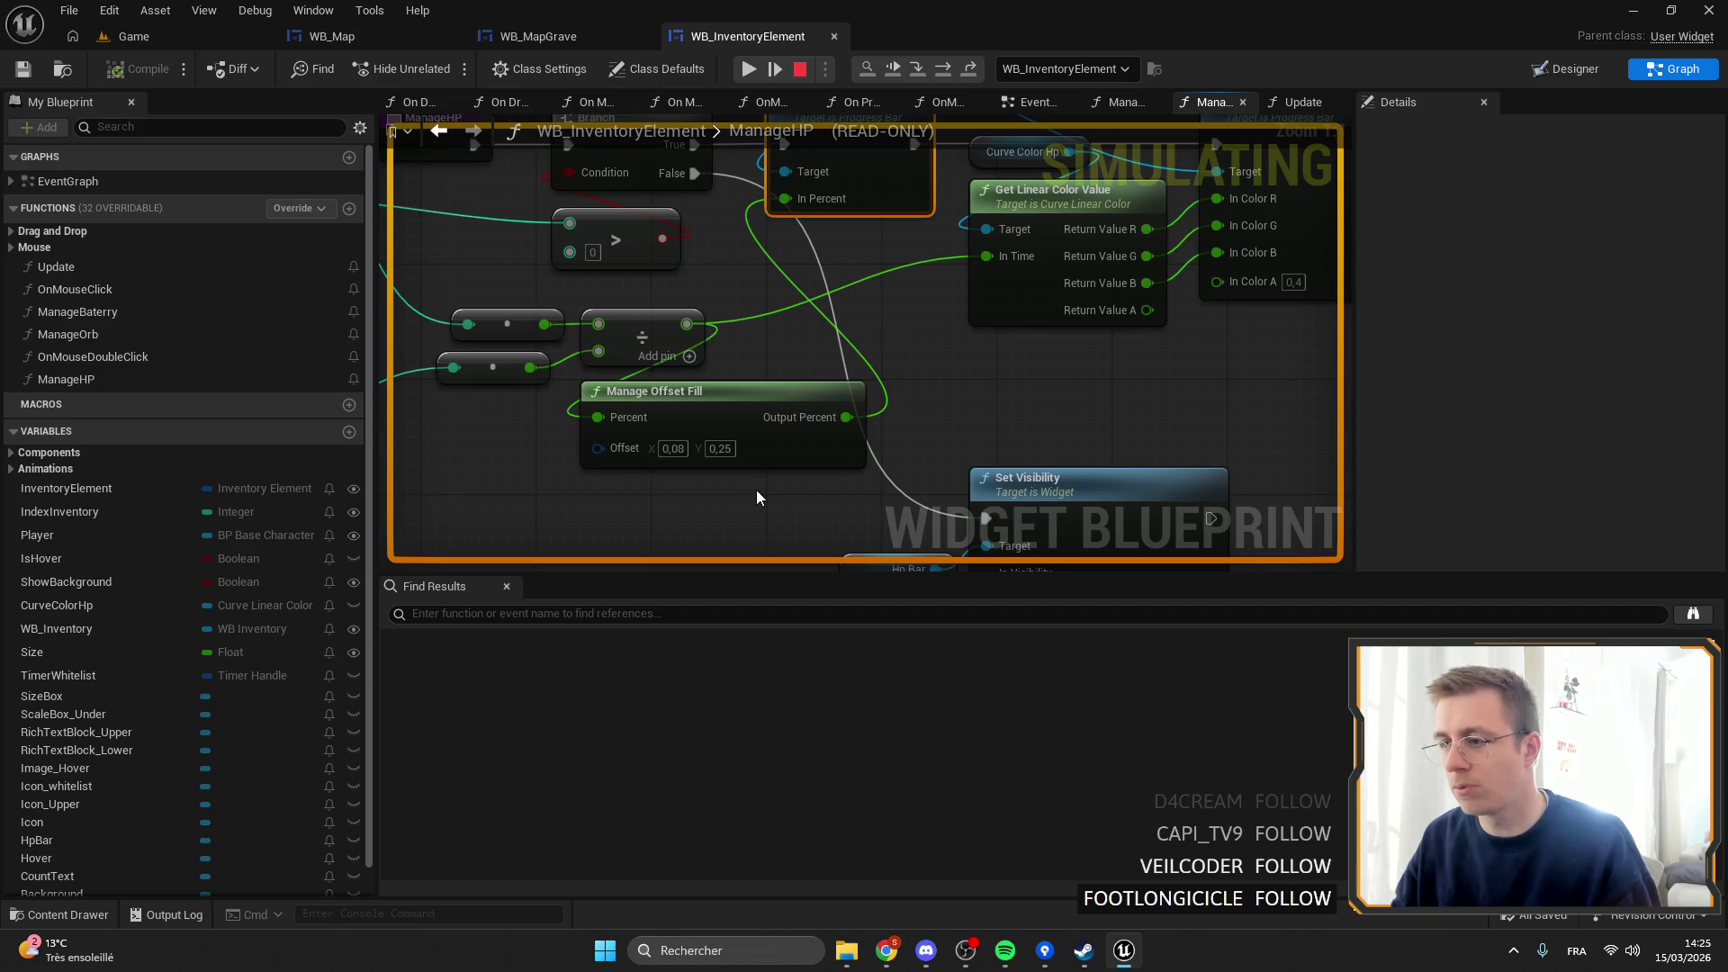
mouse_move(835, 414)
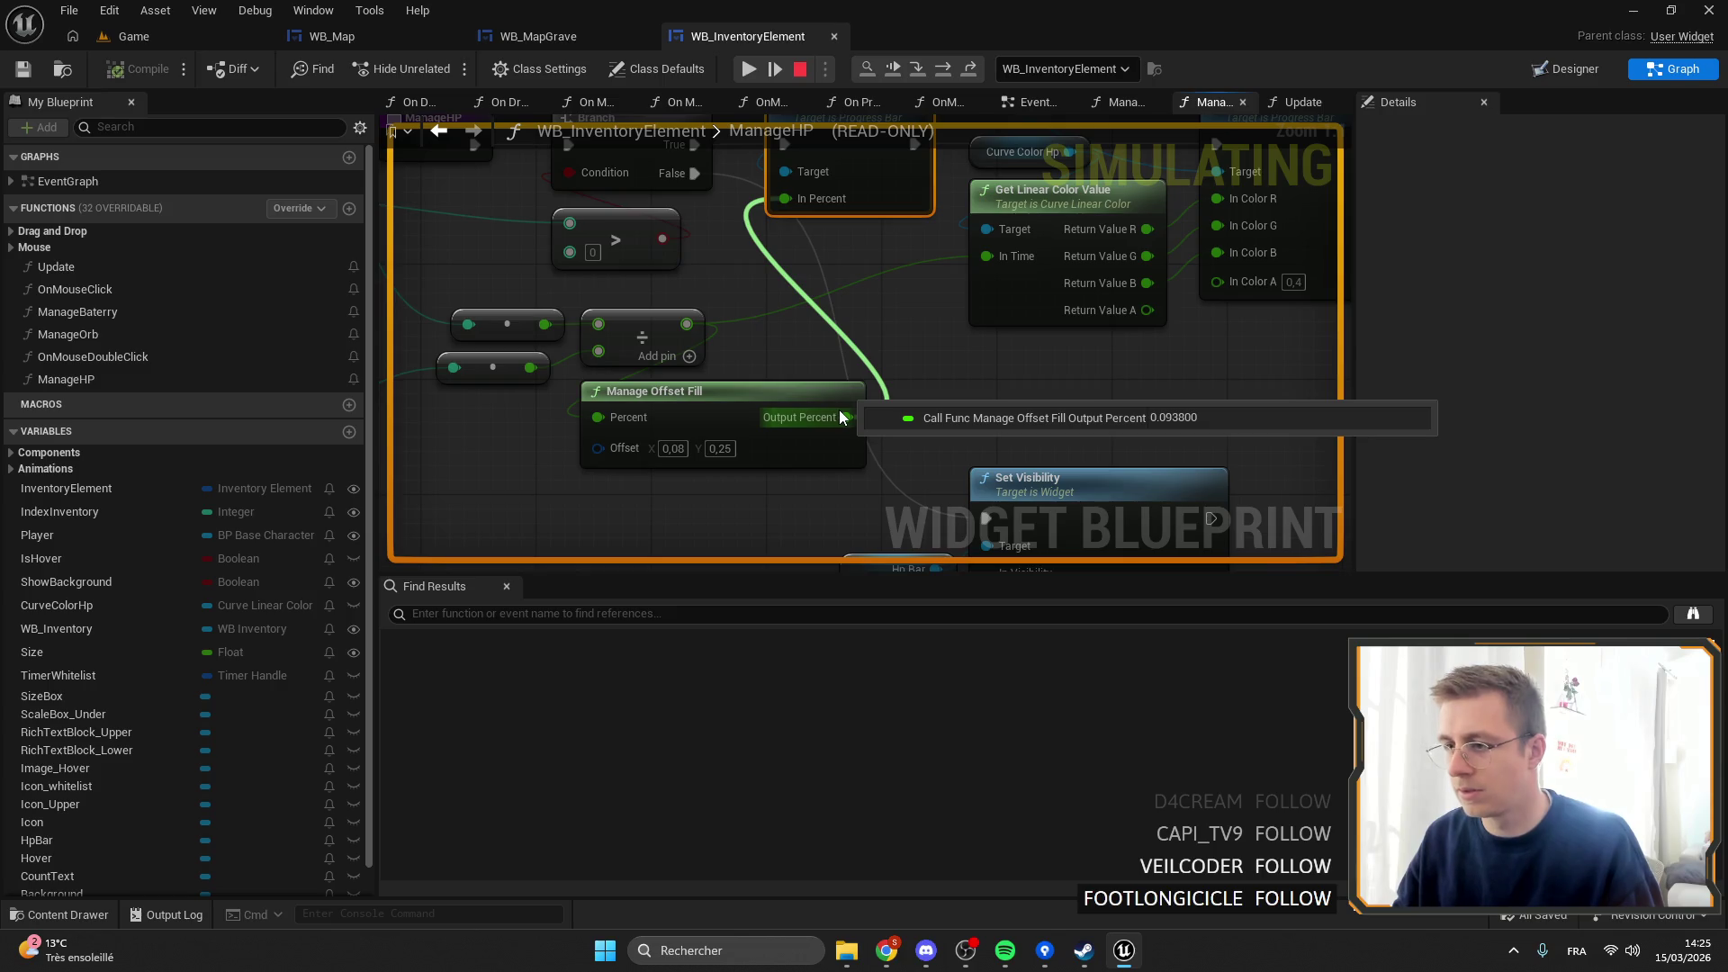
Remove the Set Percent breakpoint, resume play with the stone axe equipped, and go fullscreen.
click(748, 69)
right_click(894, 354)
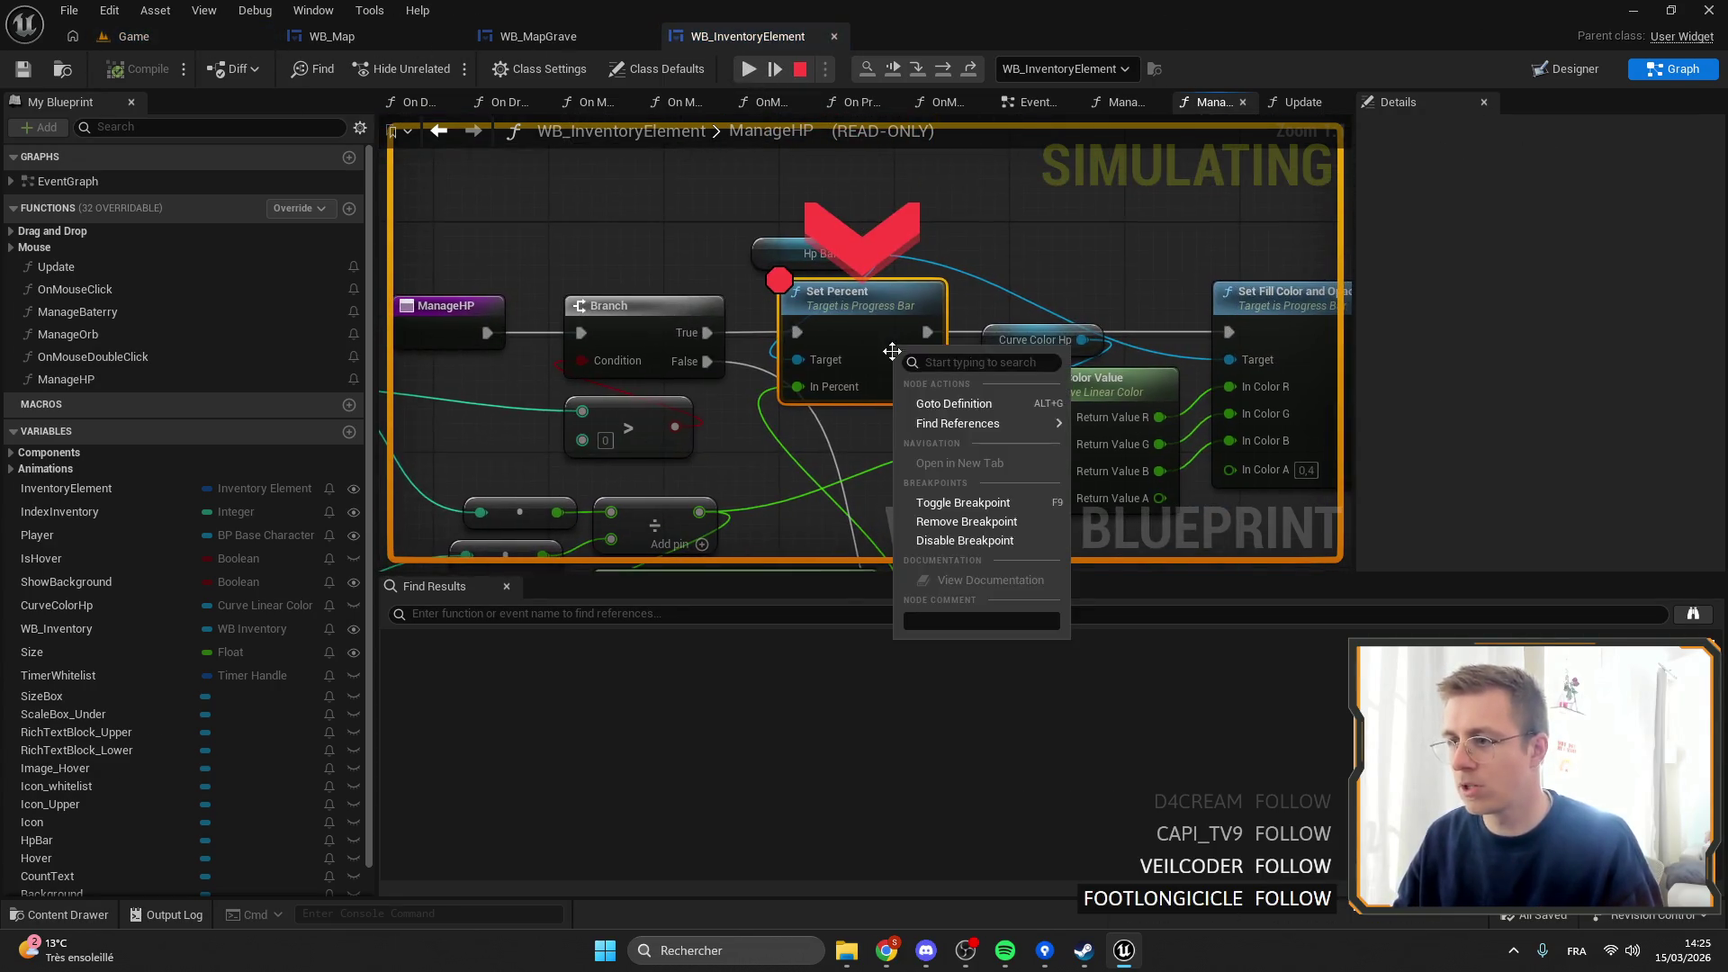
click(926, 517)
click(748, 69)
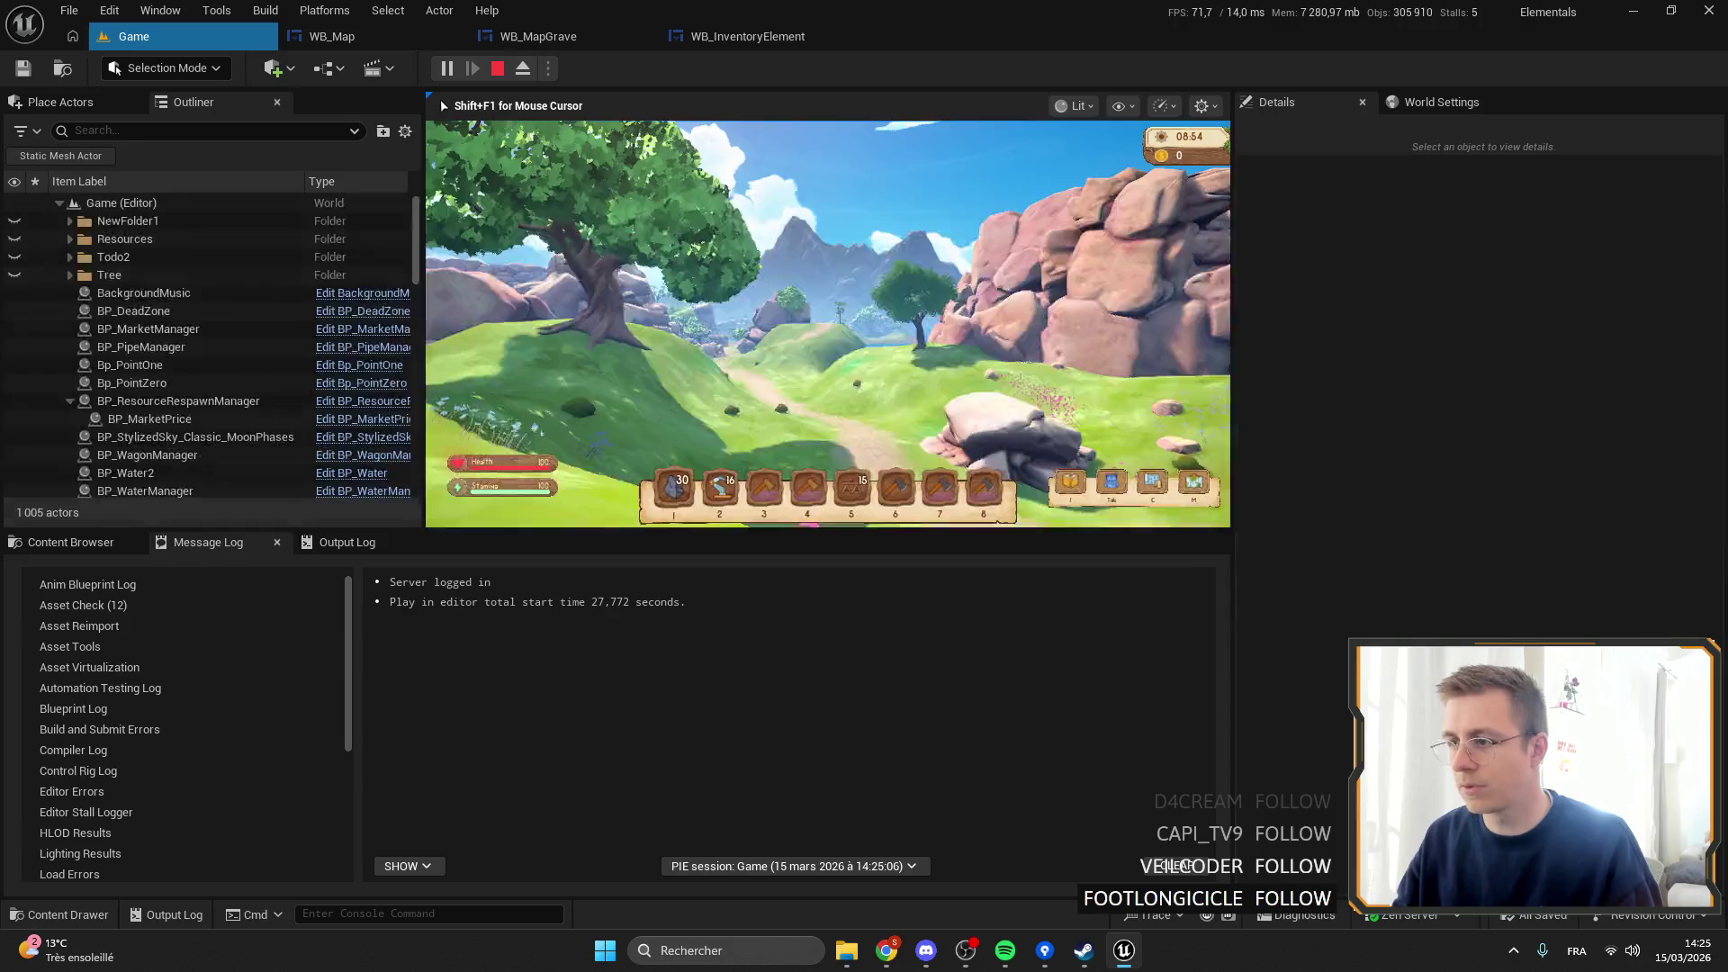
key(6)
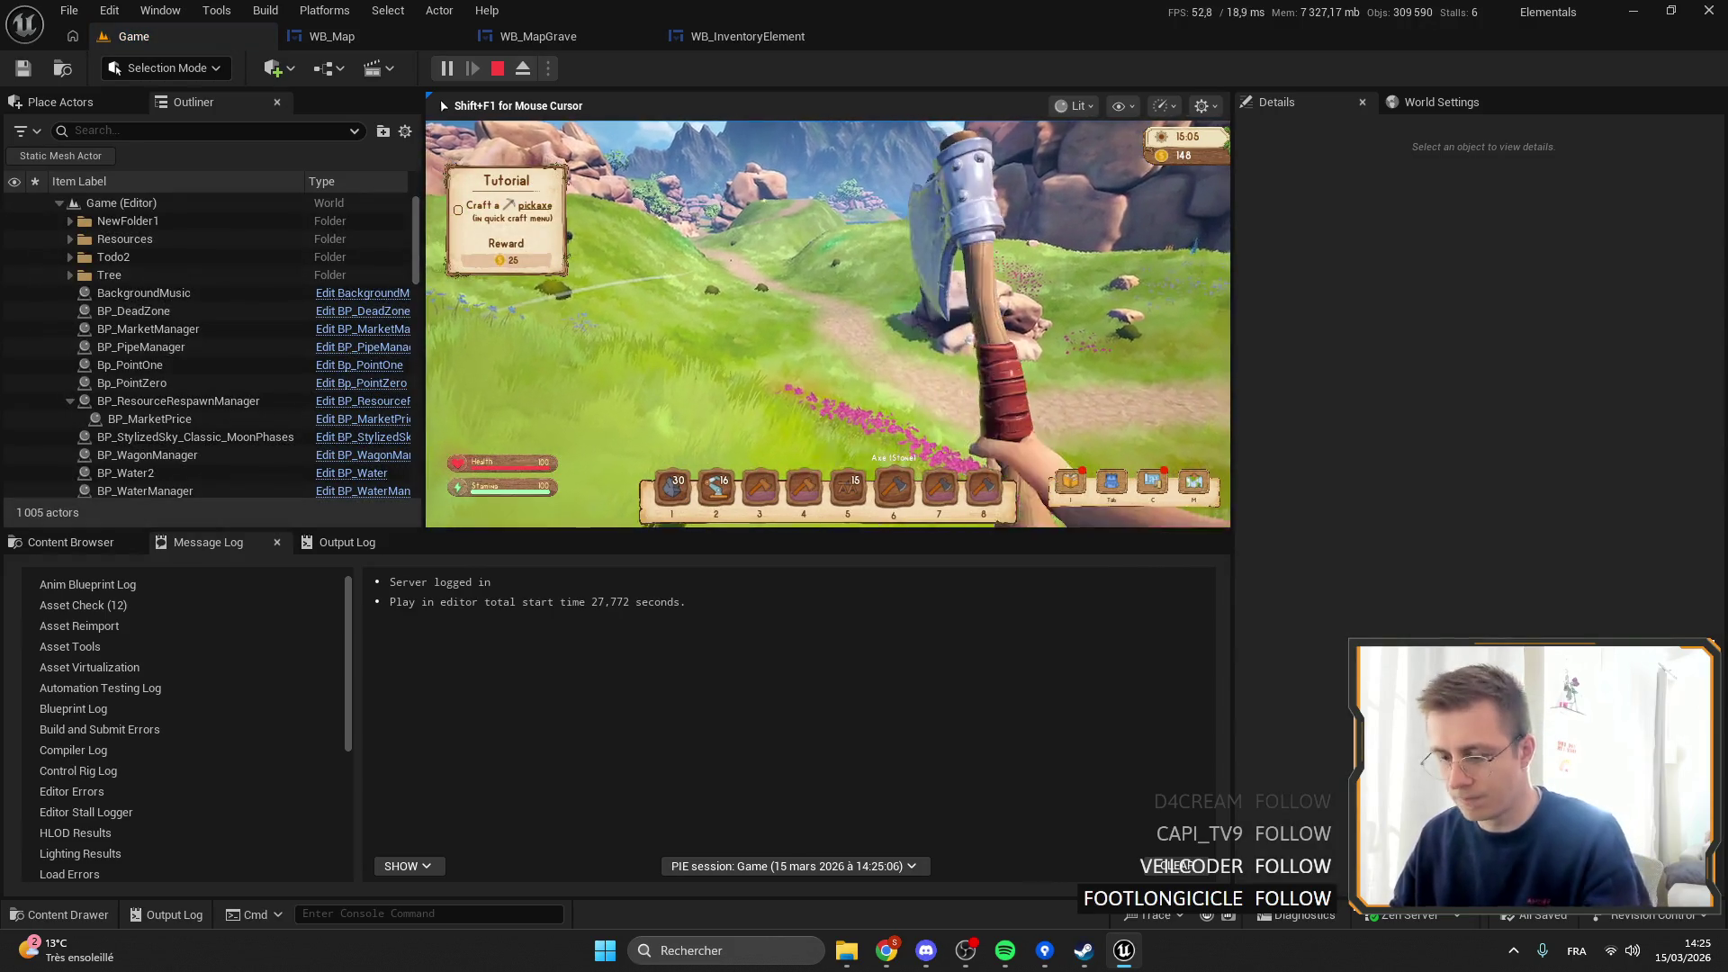
key(F11)
key(F11)
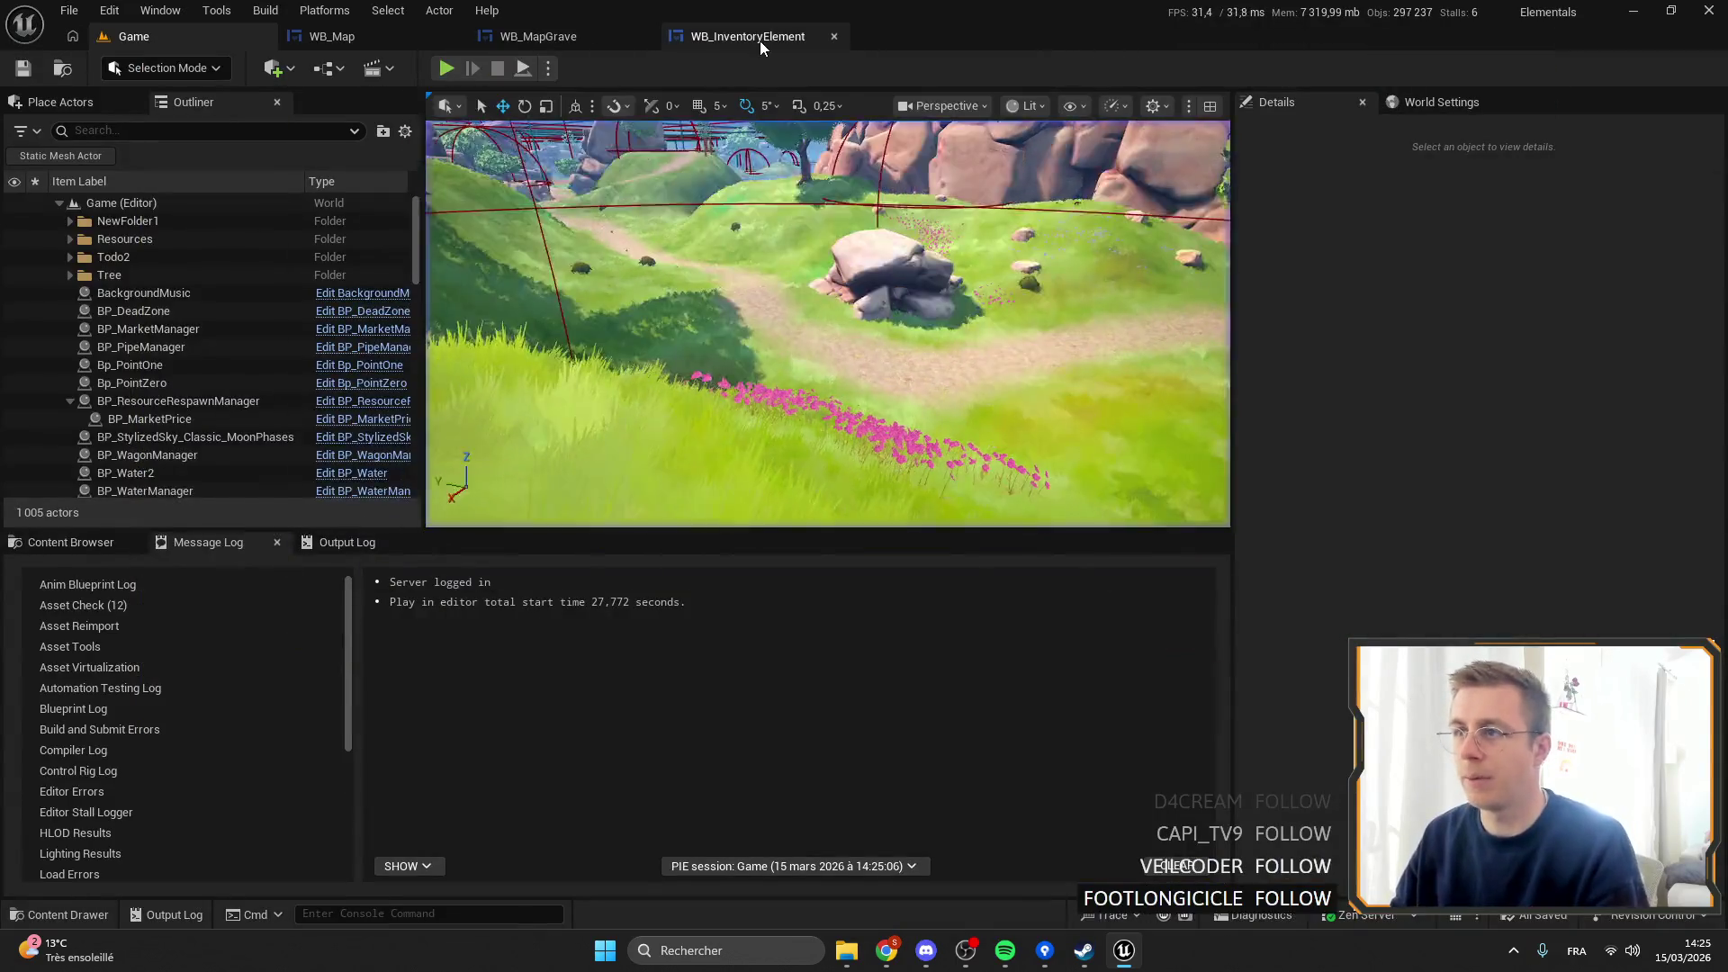
Leave the game and return to WB_InventoryElement's ManageHP graph.
click(759, 41)
click(547, 43)
click(332, 36)
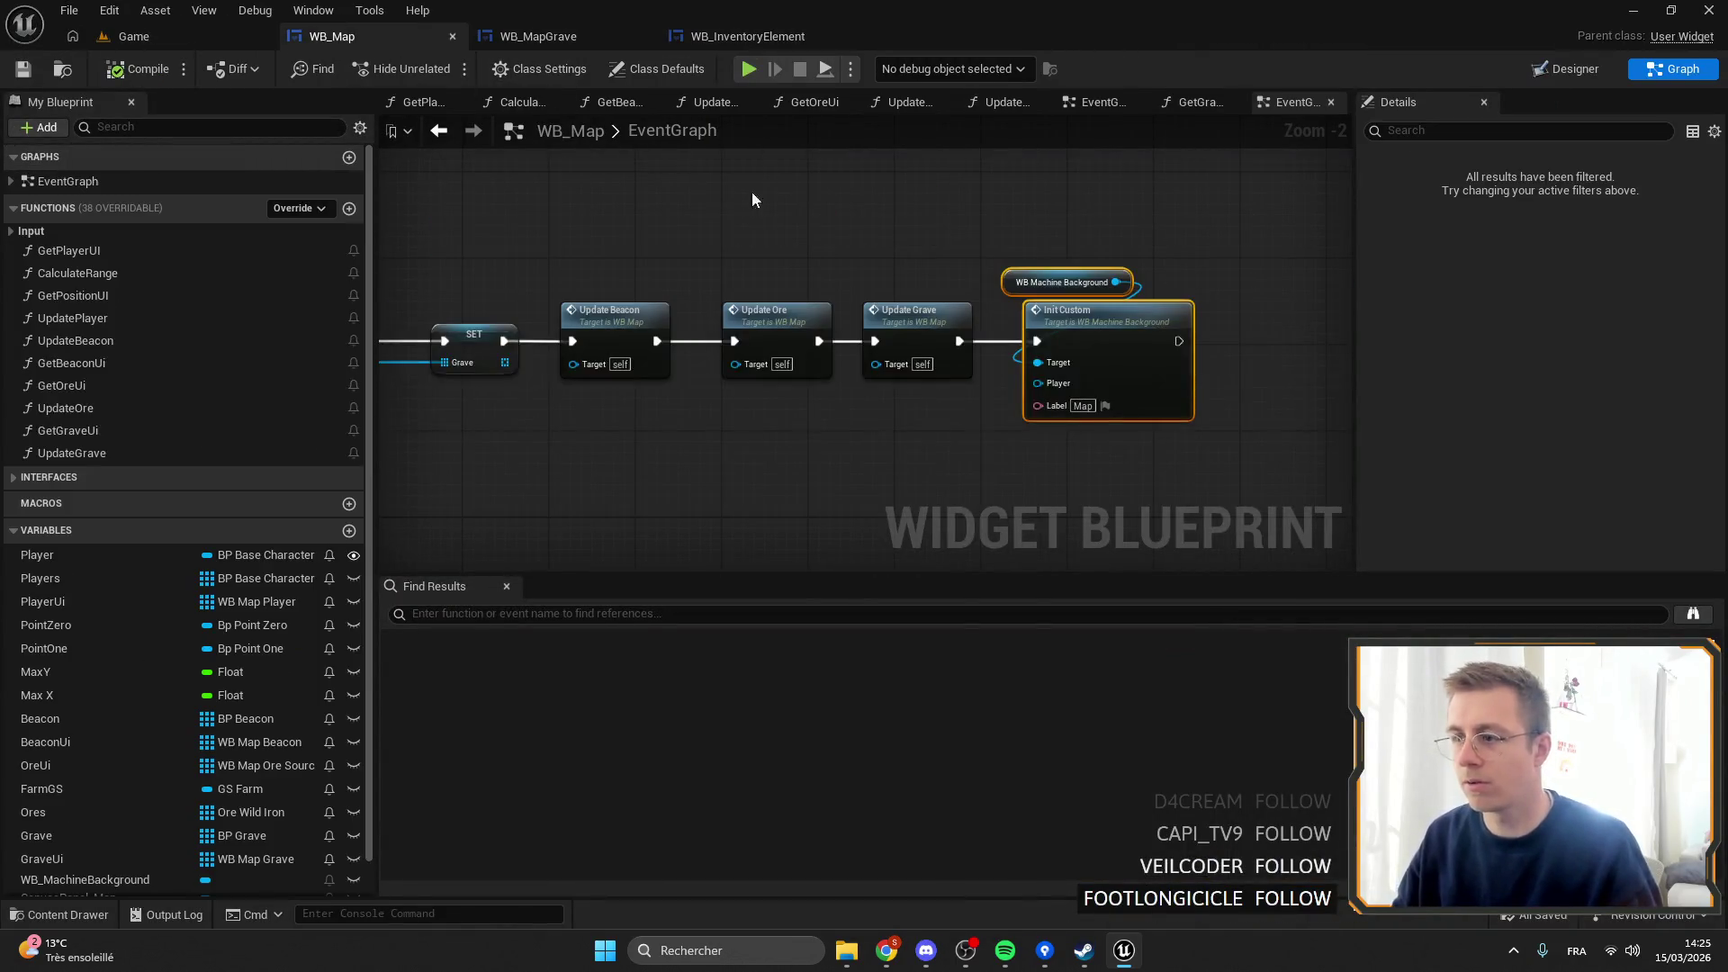
click(747, 36)
scroll(650, 439, down, 3)
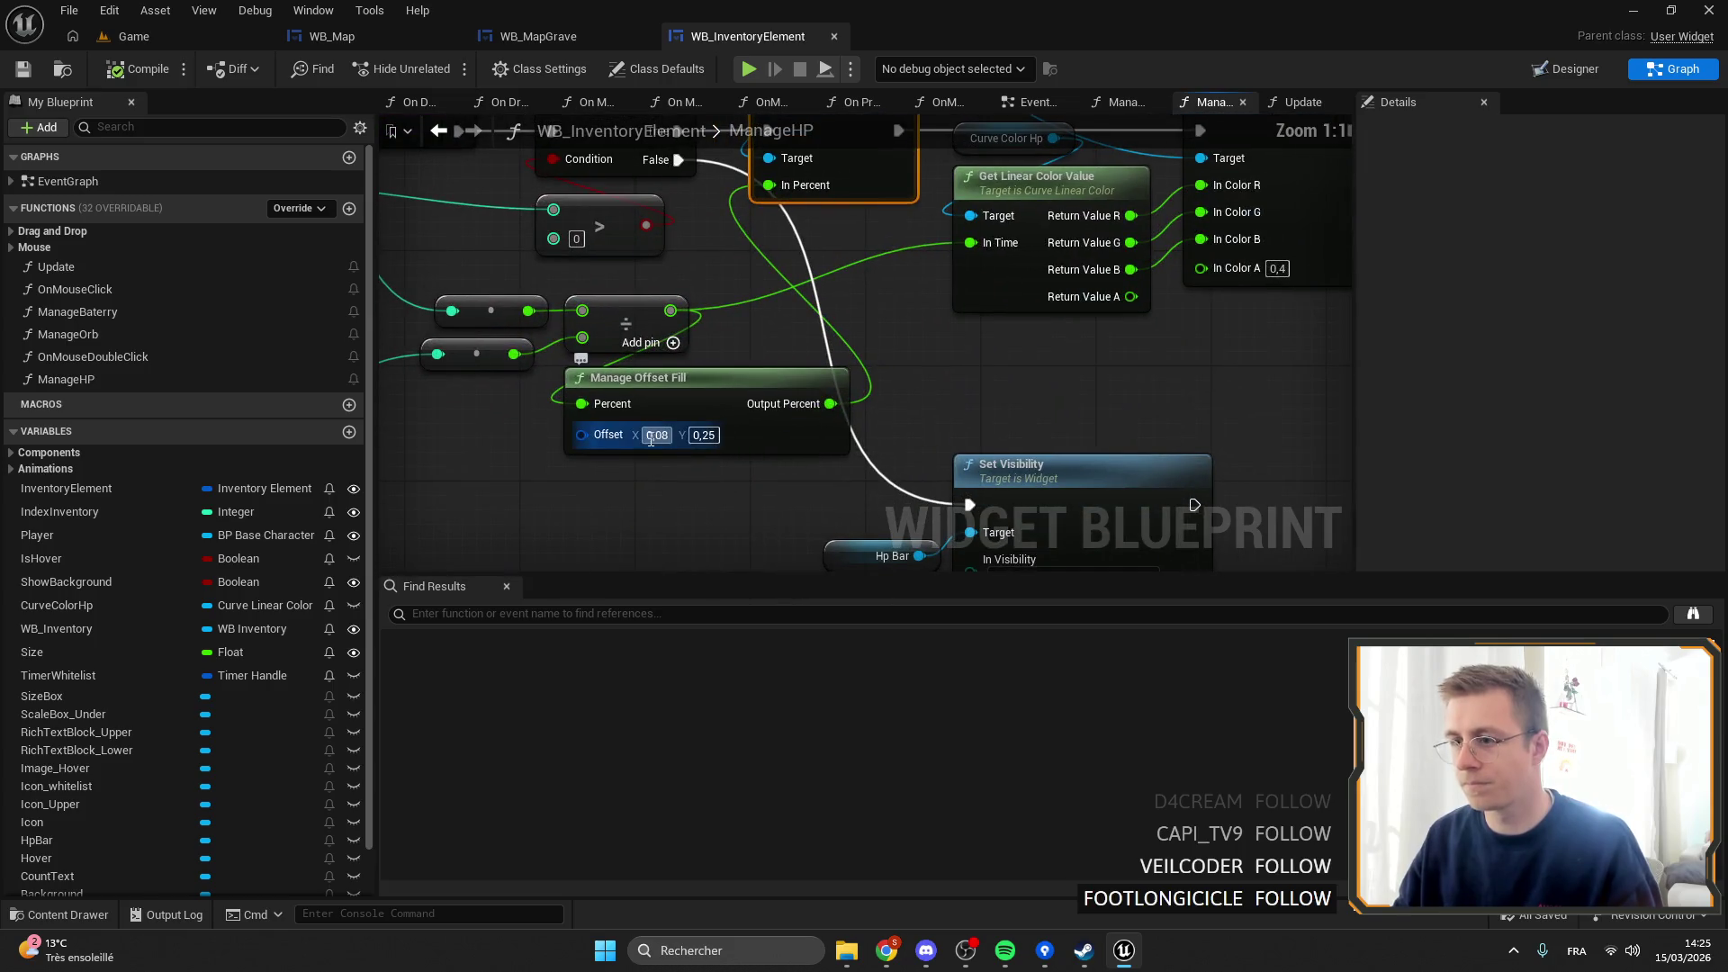
Set Manage Offset Fill's Offset X and Y to 0,12 and save WB_InventoryElement.
click(711, 435)
text(0,12)
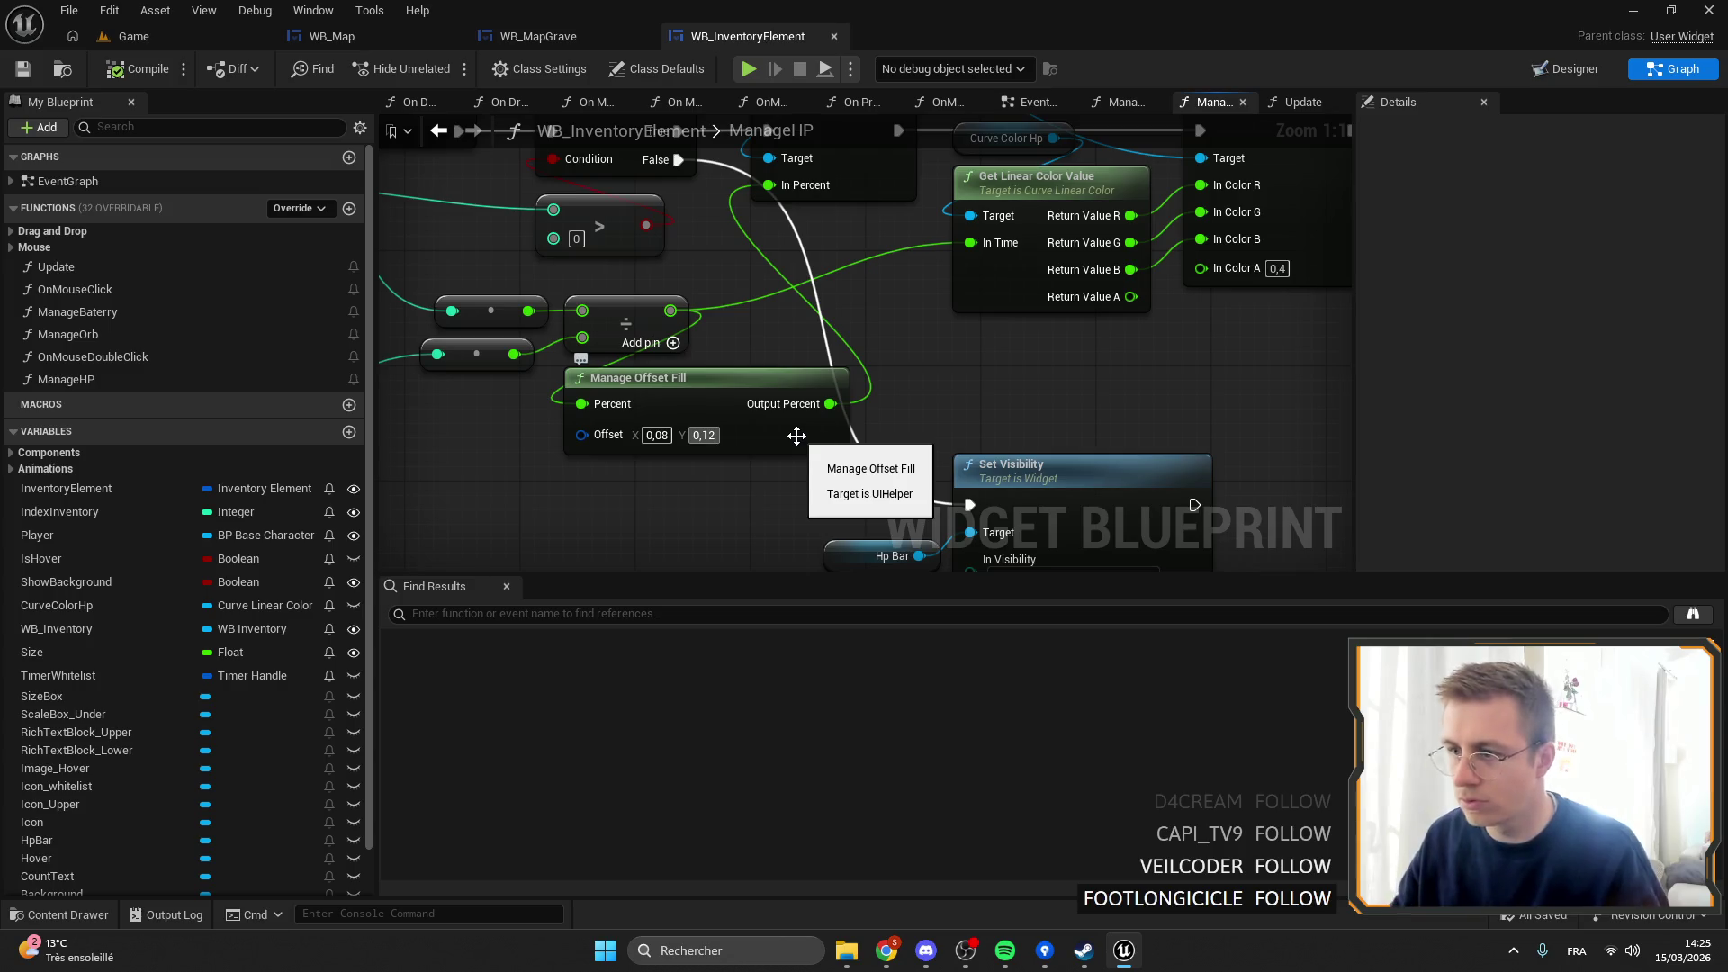
double_click(705, 440)
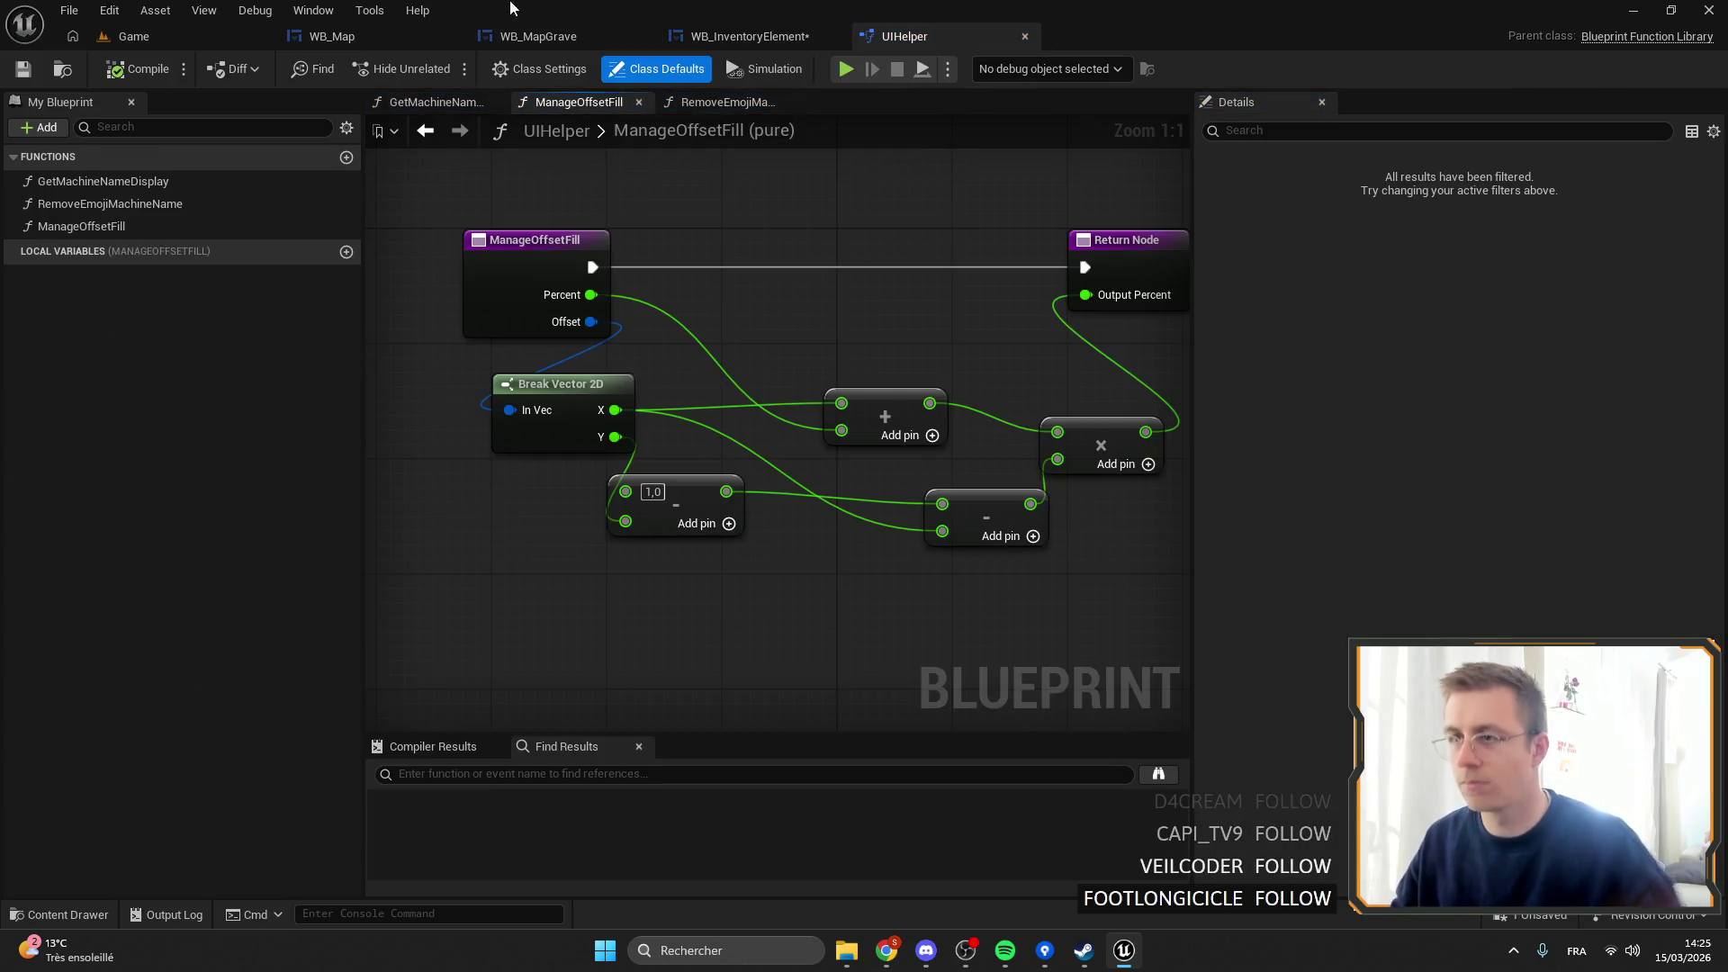
click(750, 36)
click(655, 434)
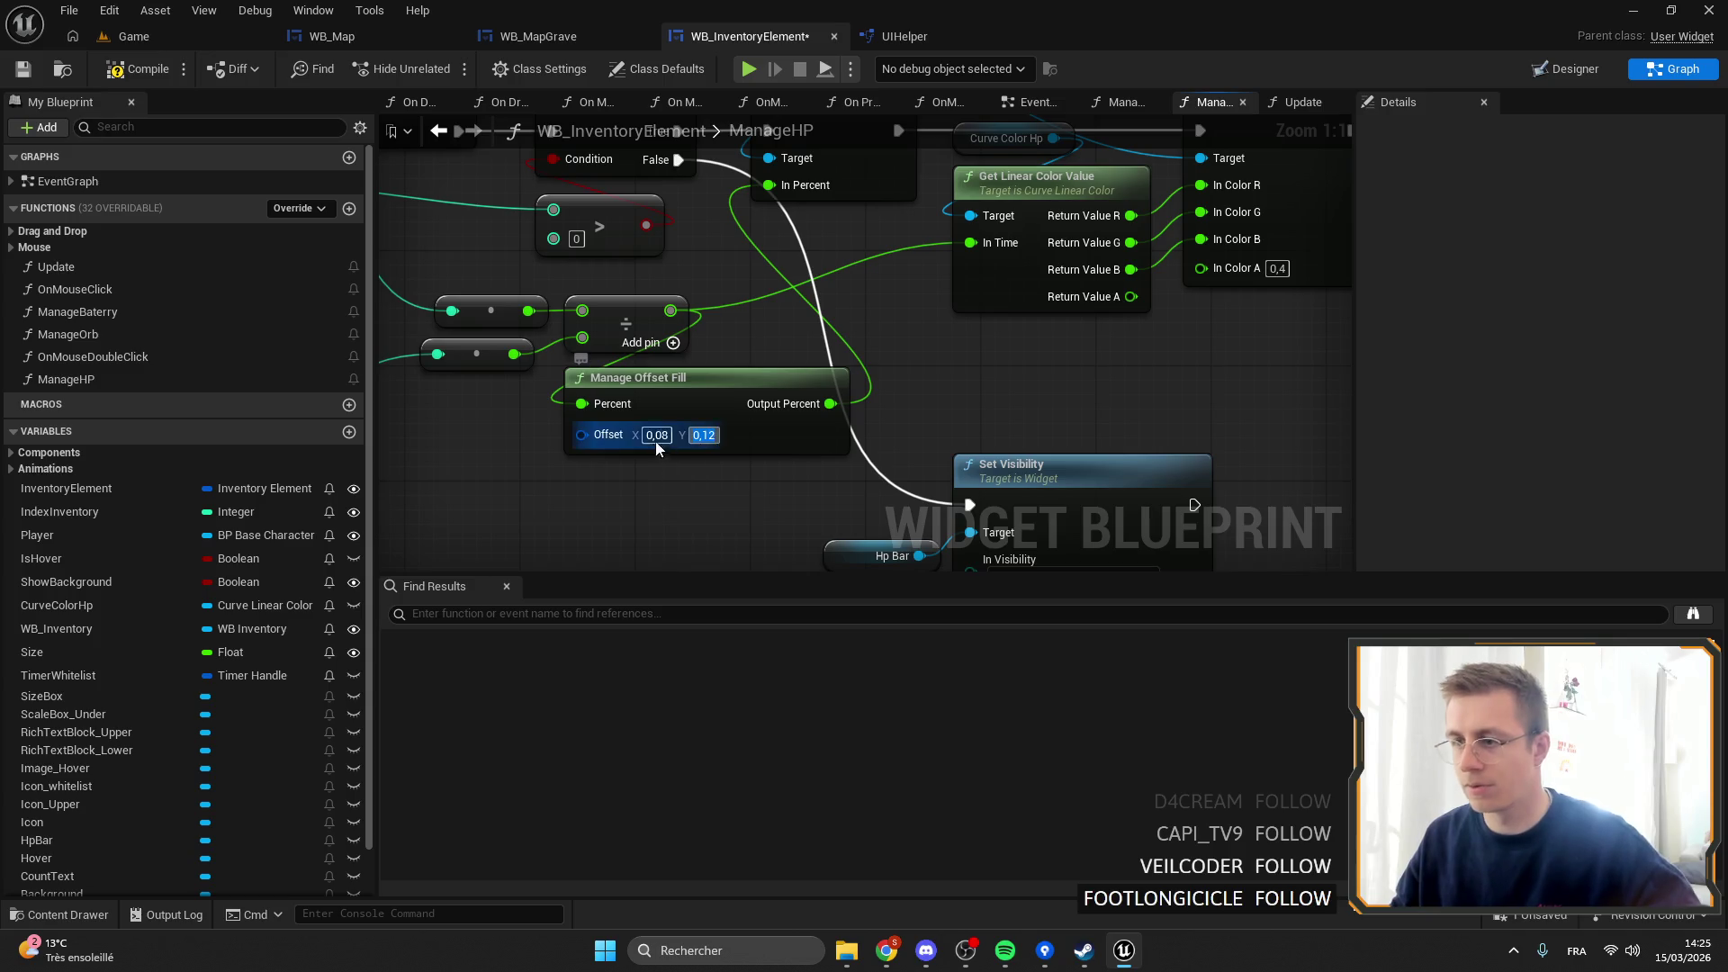
text(0,12)
key(Return)
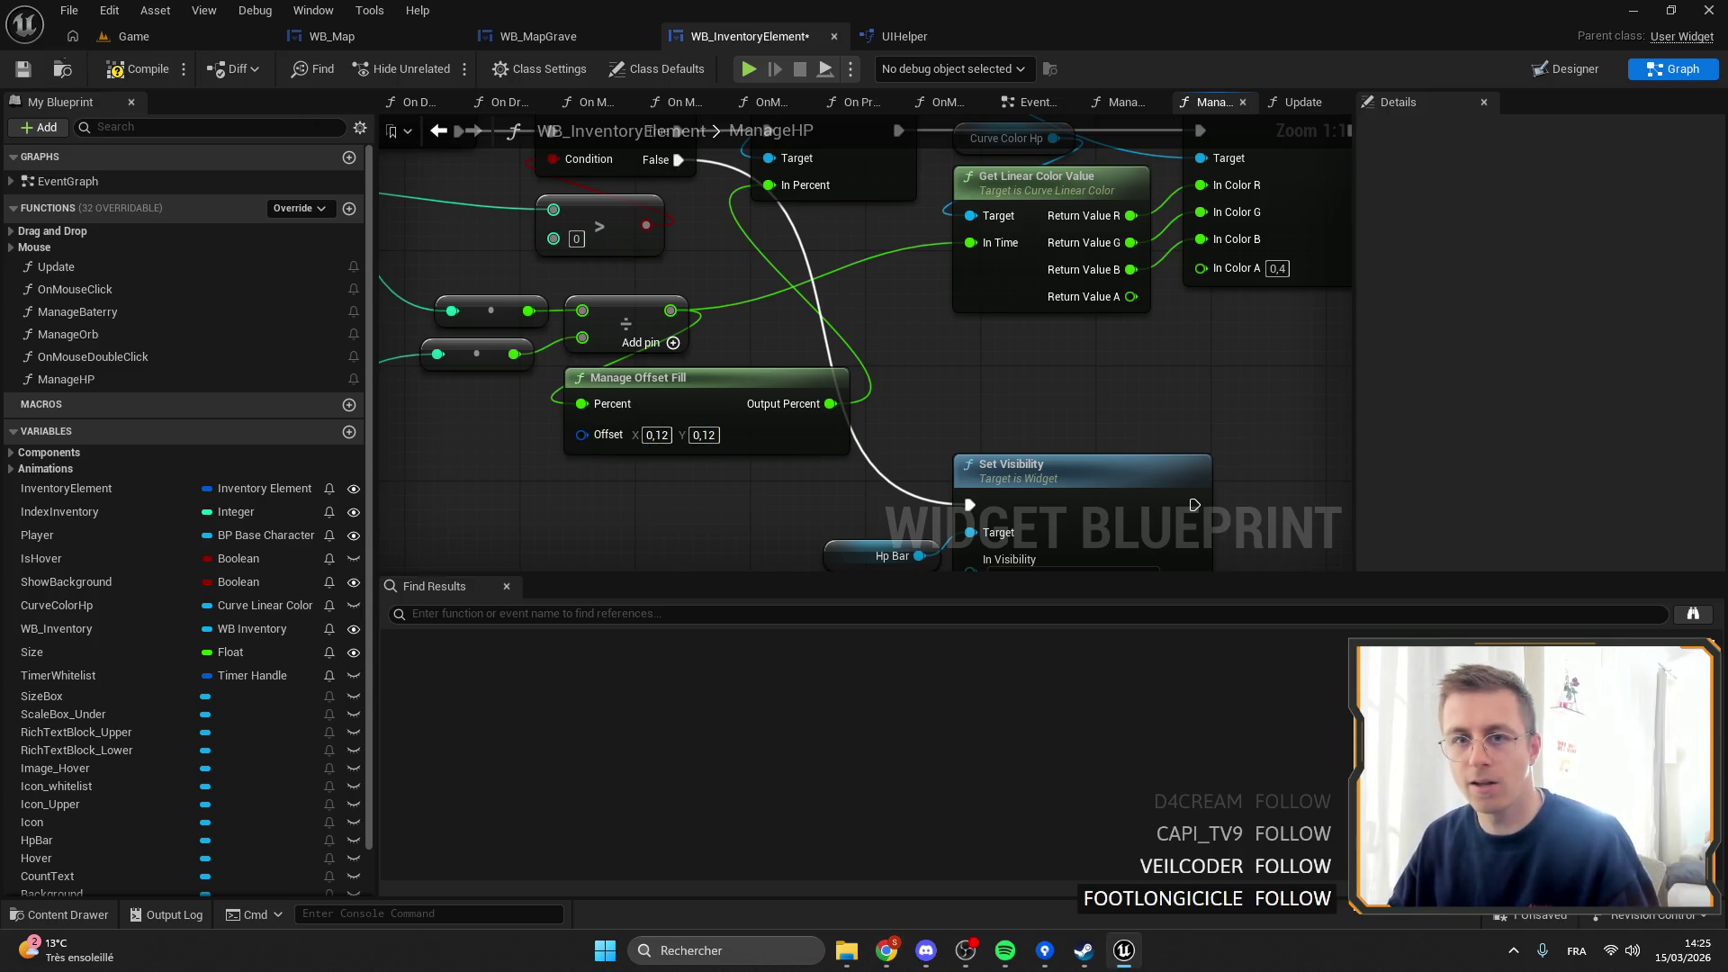
click(32, 73)
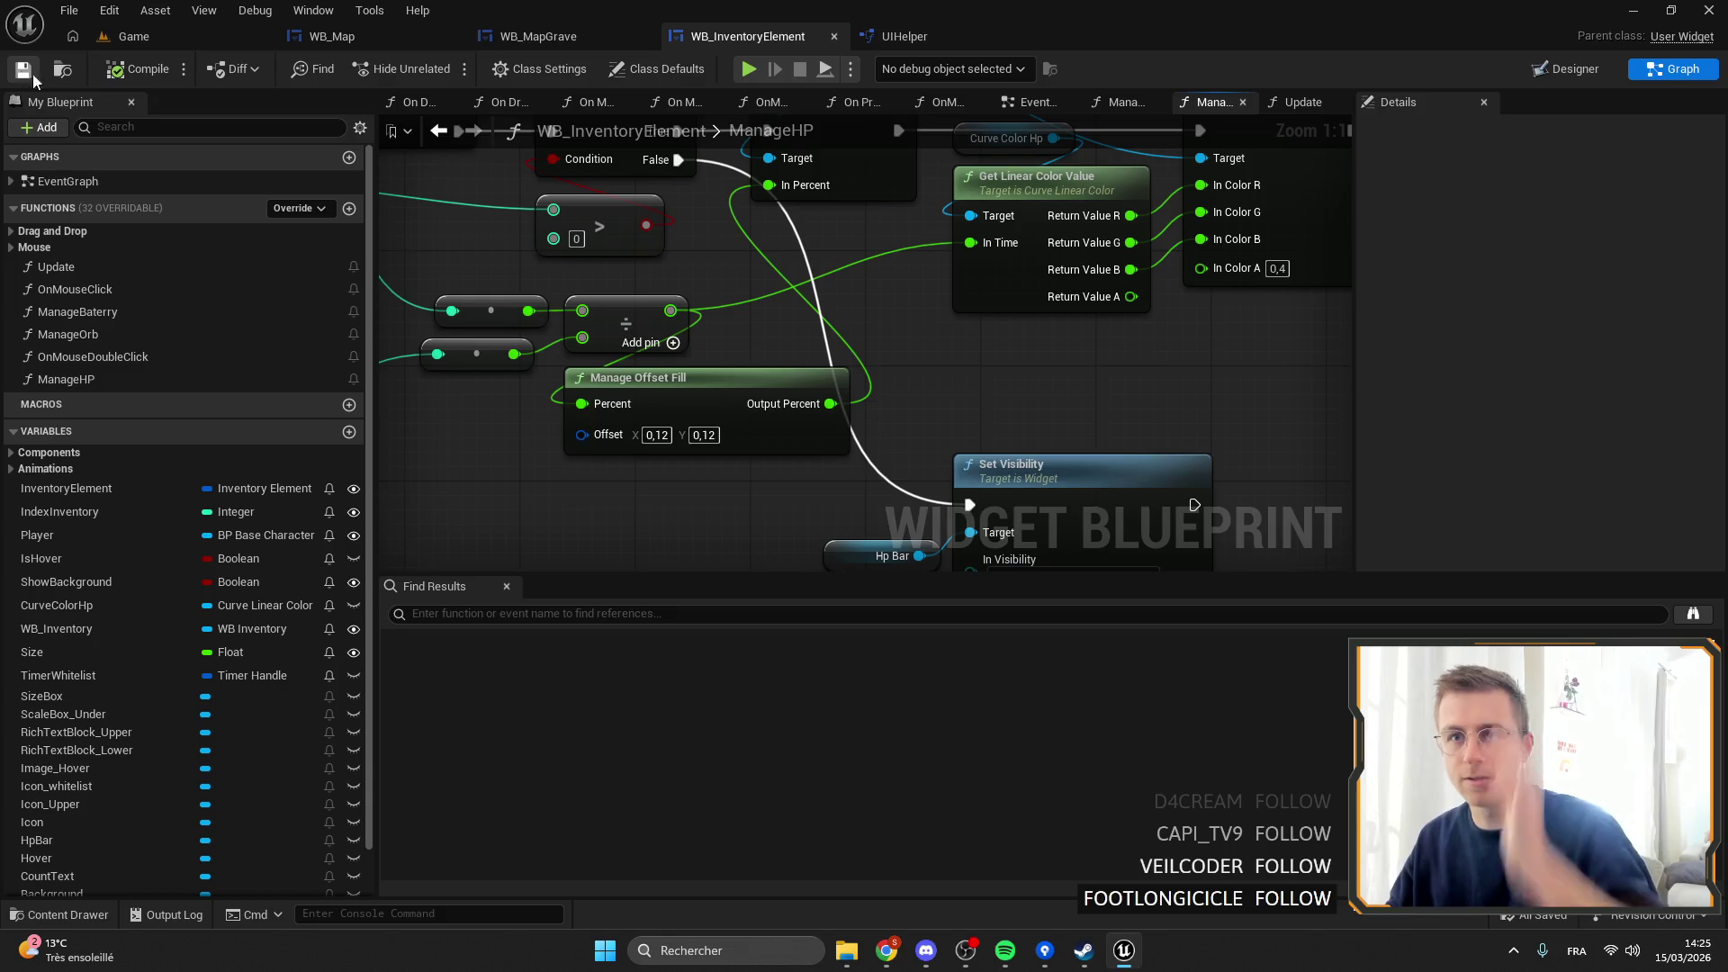
click(134, 36)
Start the play session, cycle hotbar slots 5 and 6, and check the backpack.
click(449, 65)
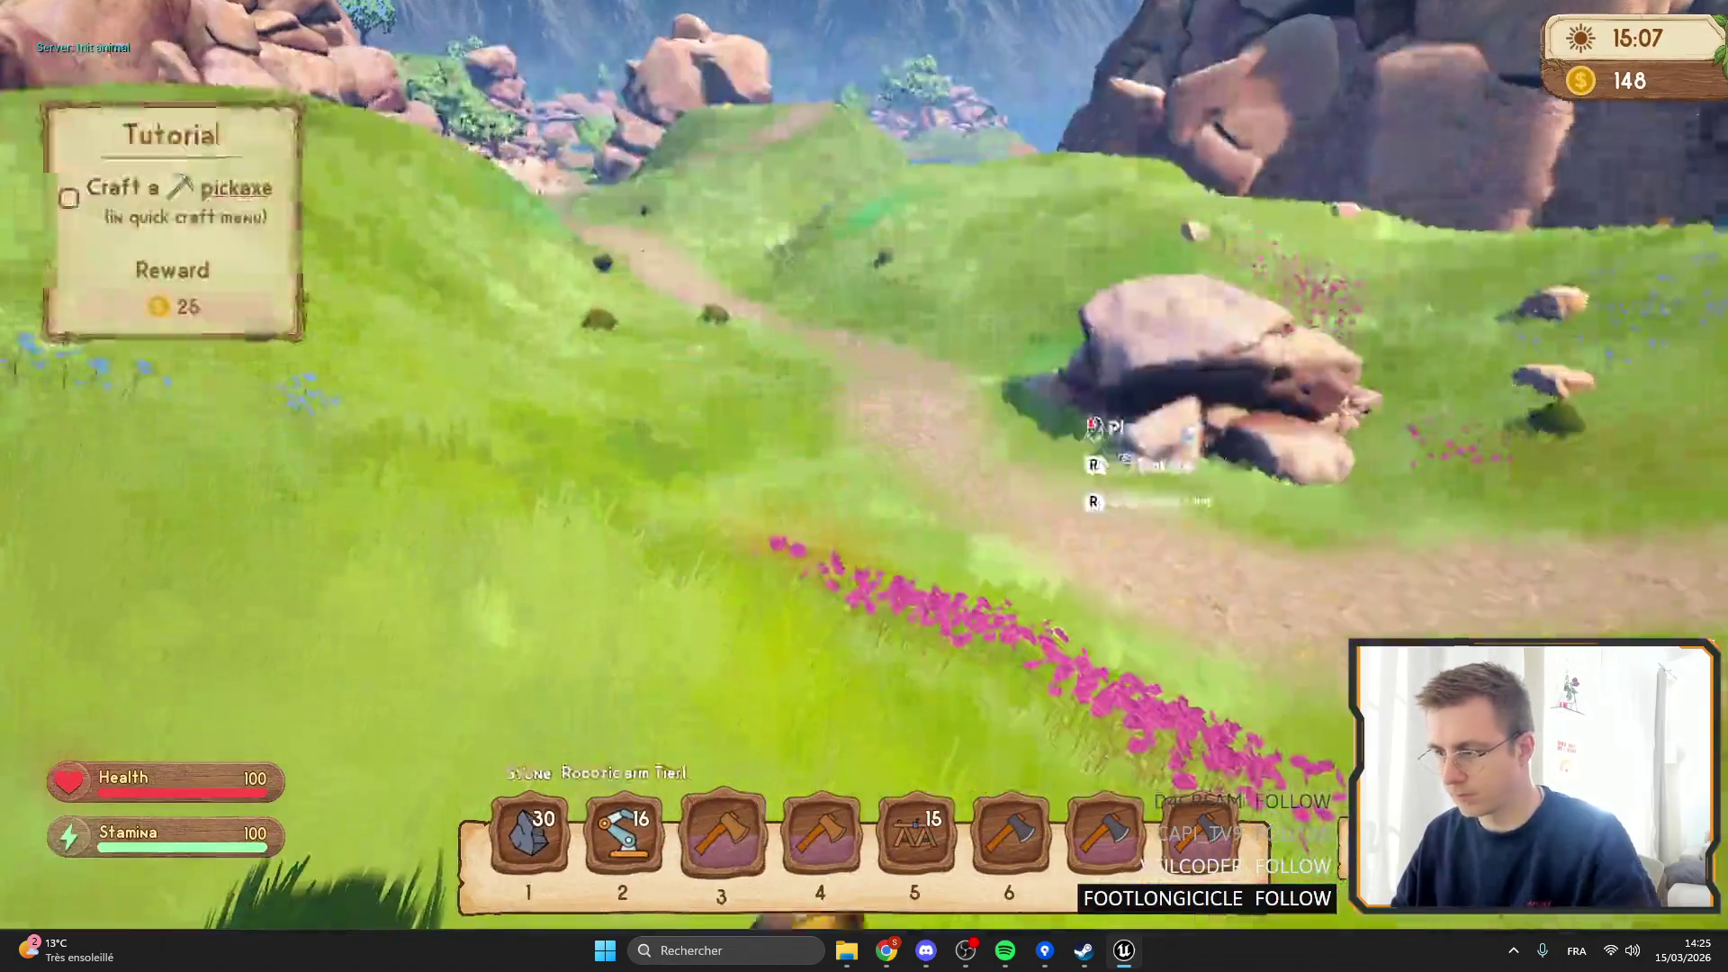
key(6)
key(5)
key(6)
key(i)
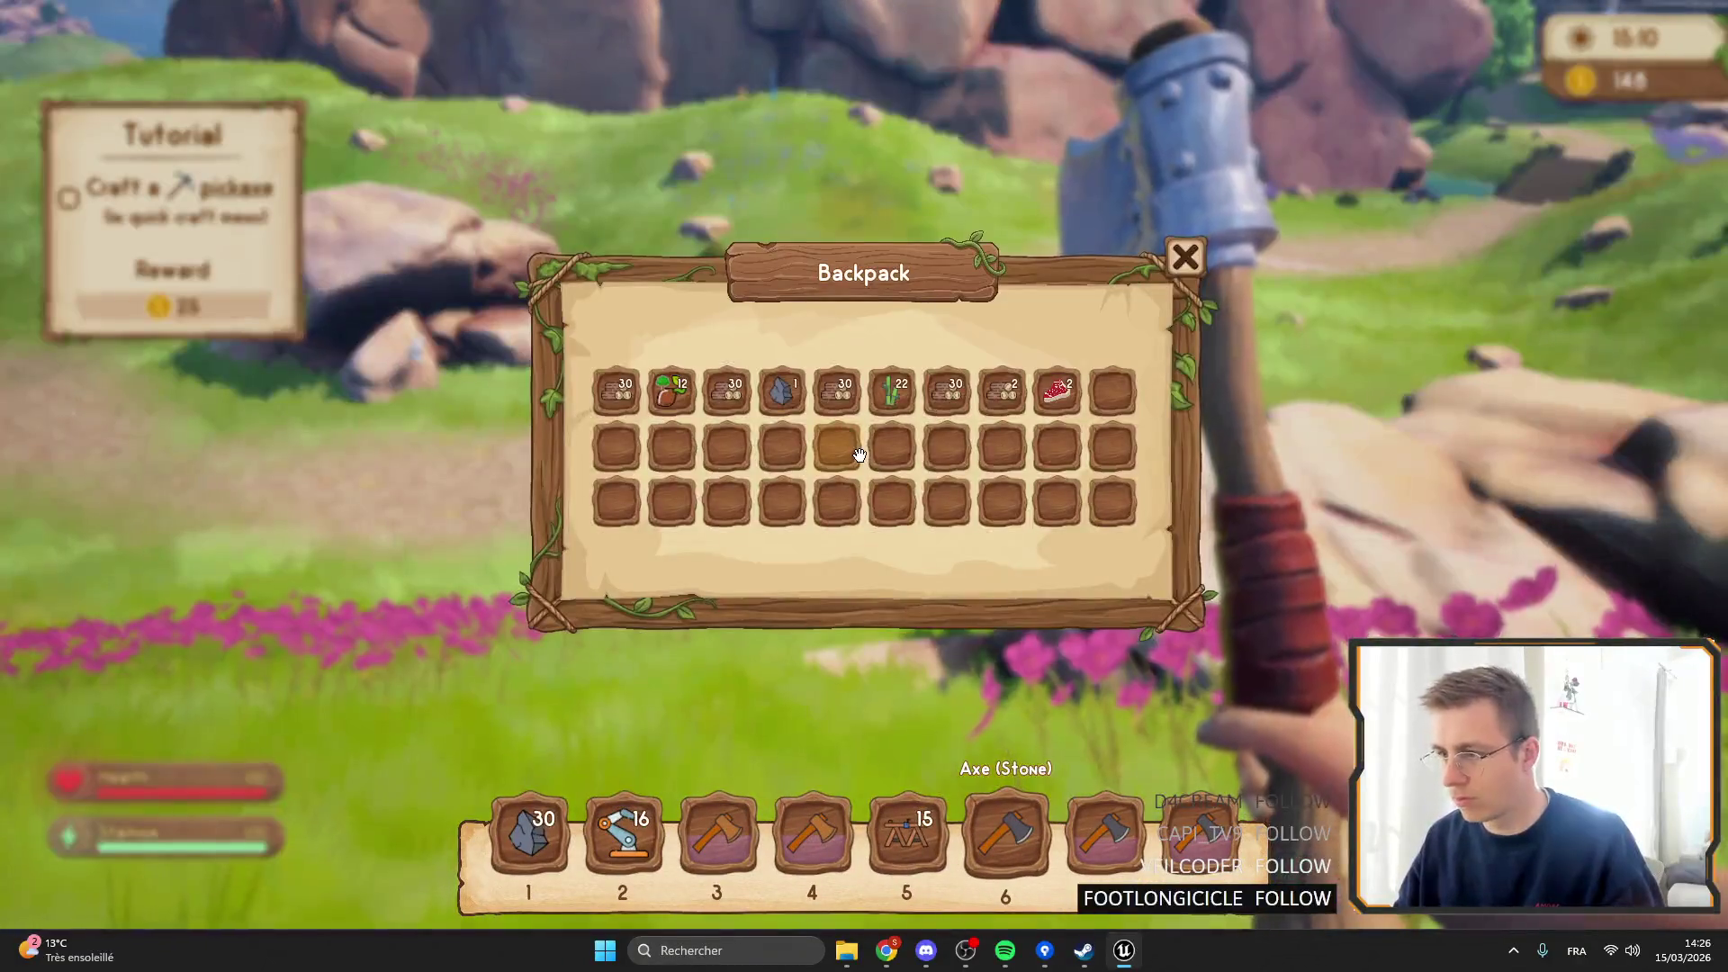
key(i)
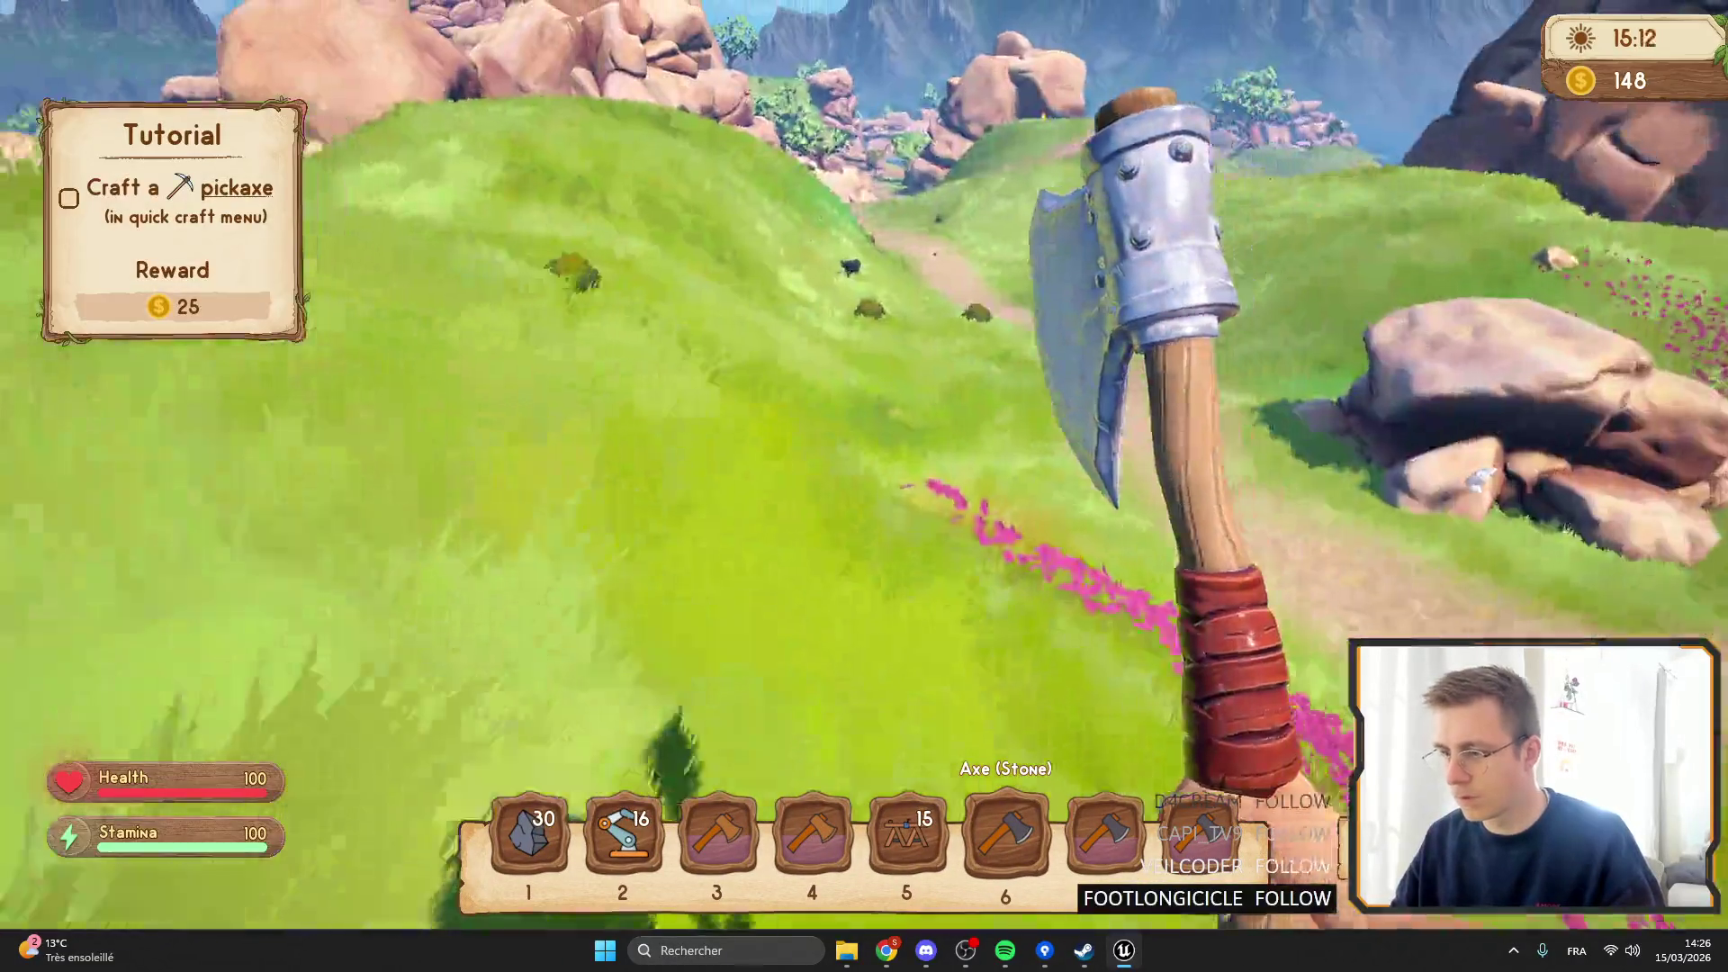
Place the workbench from hotbar slot 5, then return to the stone axe.
key(5)
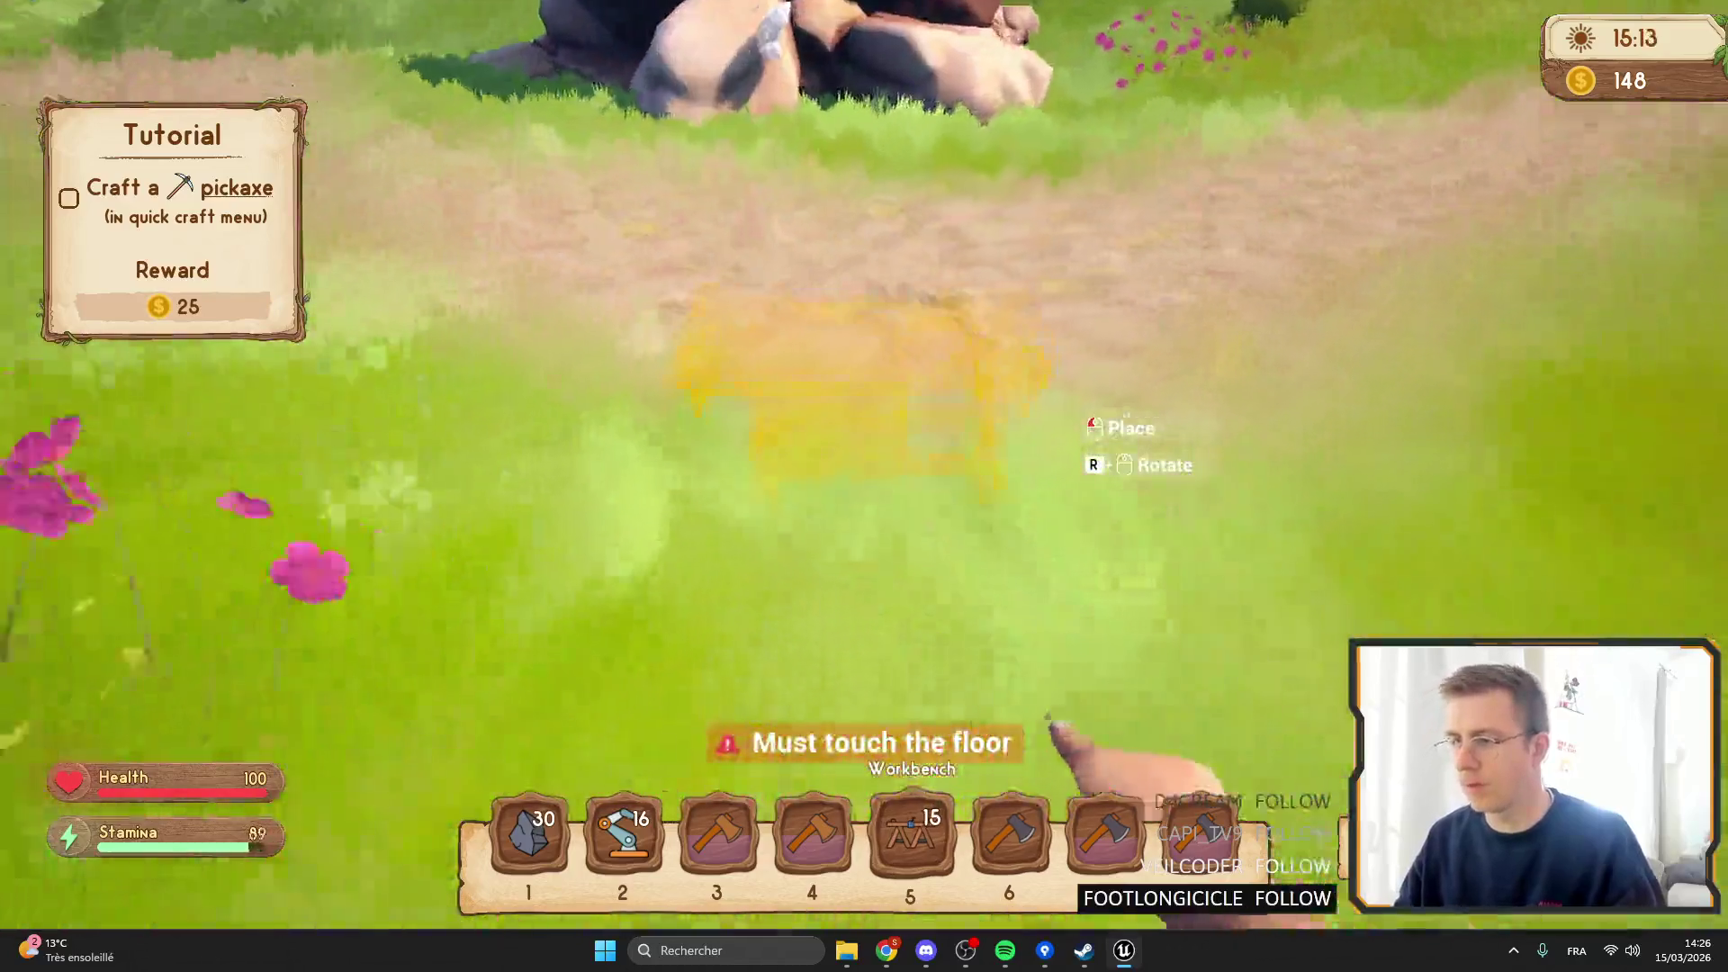
click(864, 486)
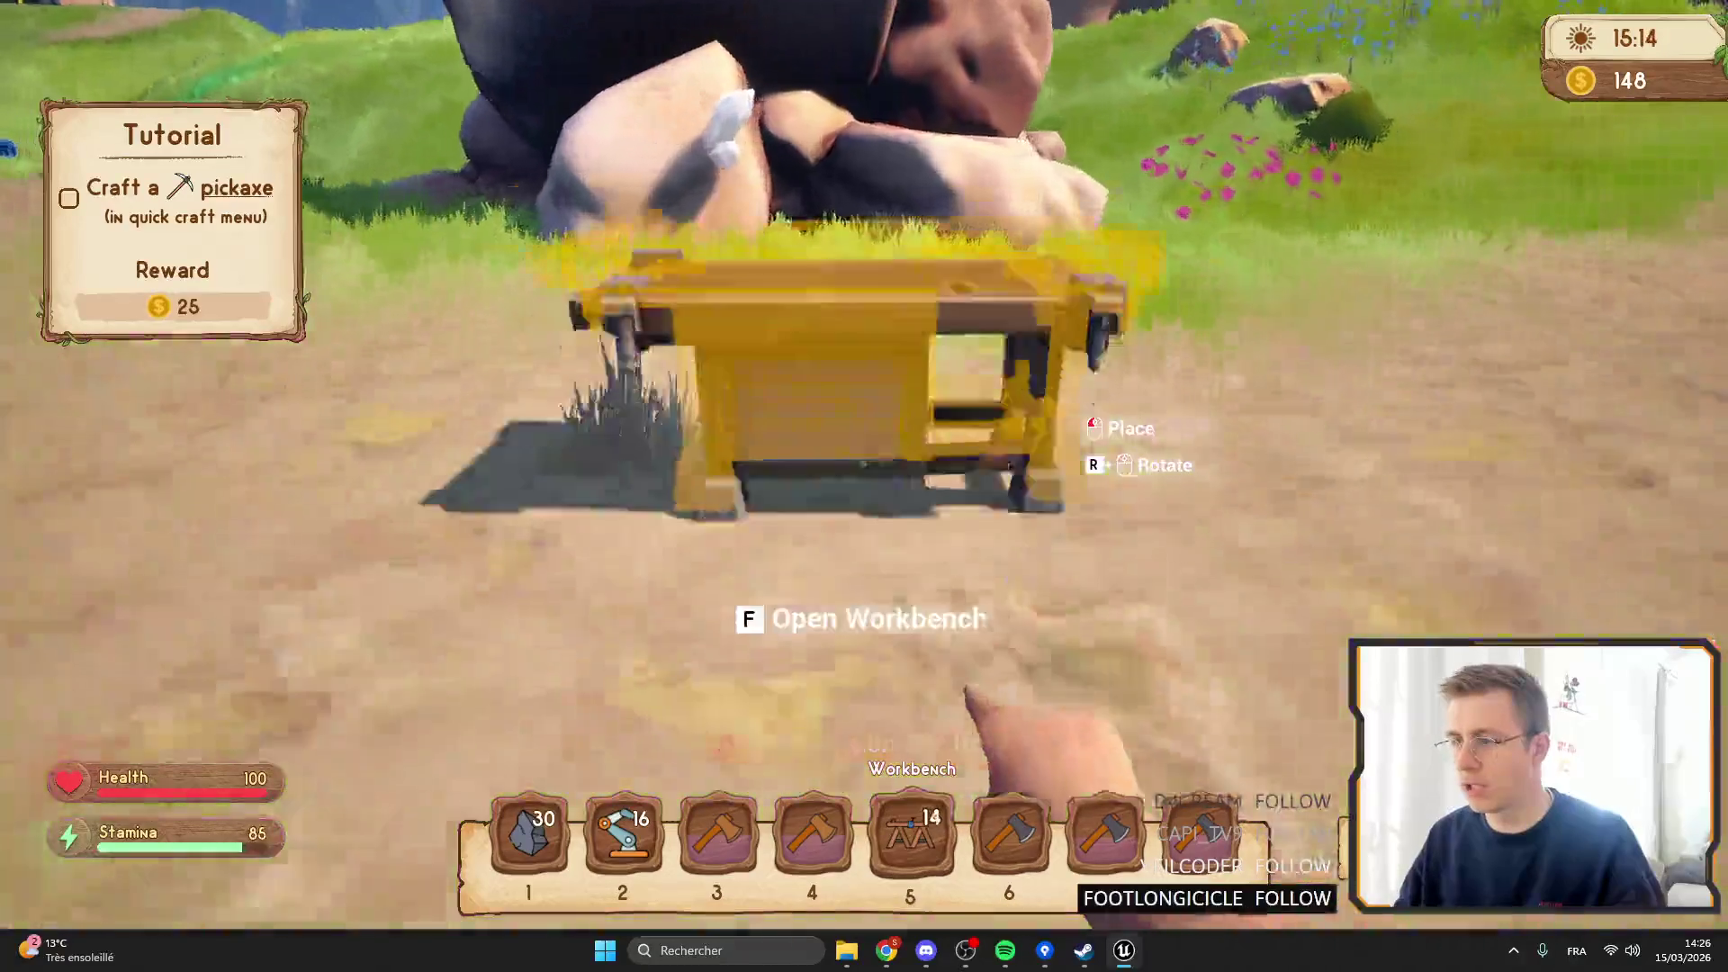
key(6)
key(i)
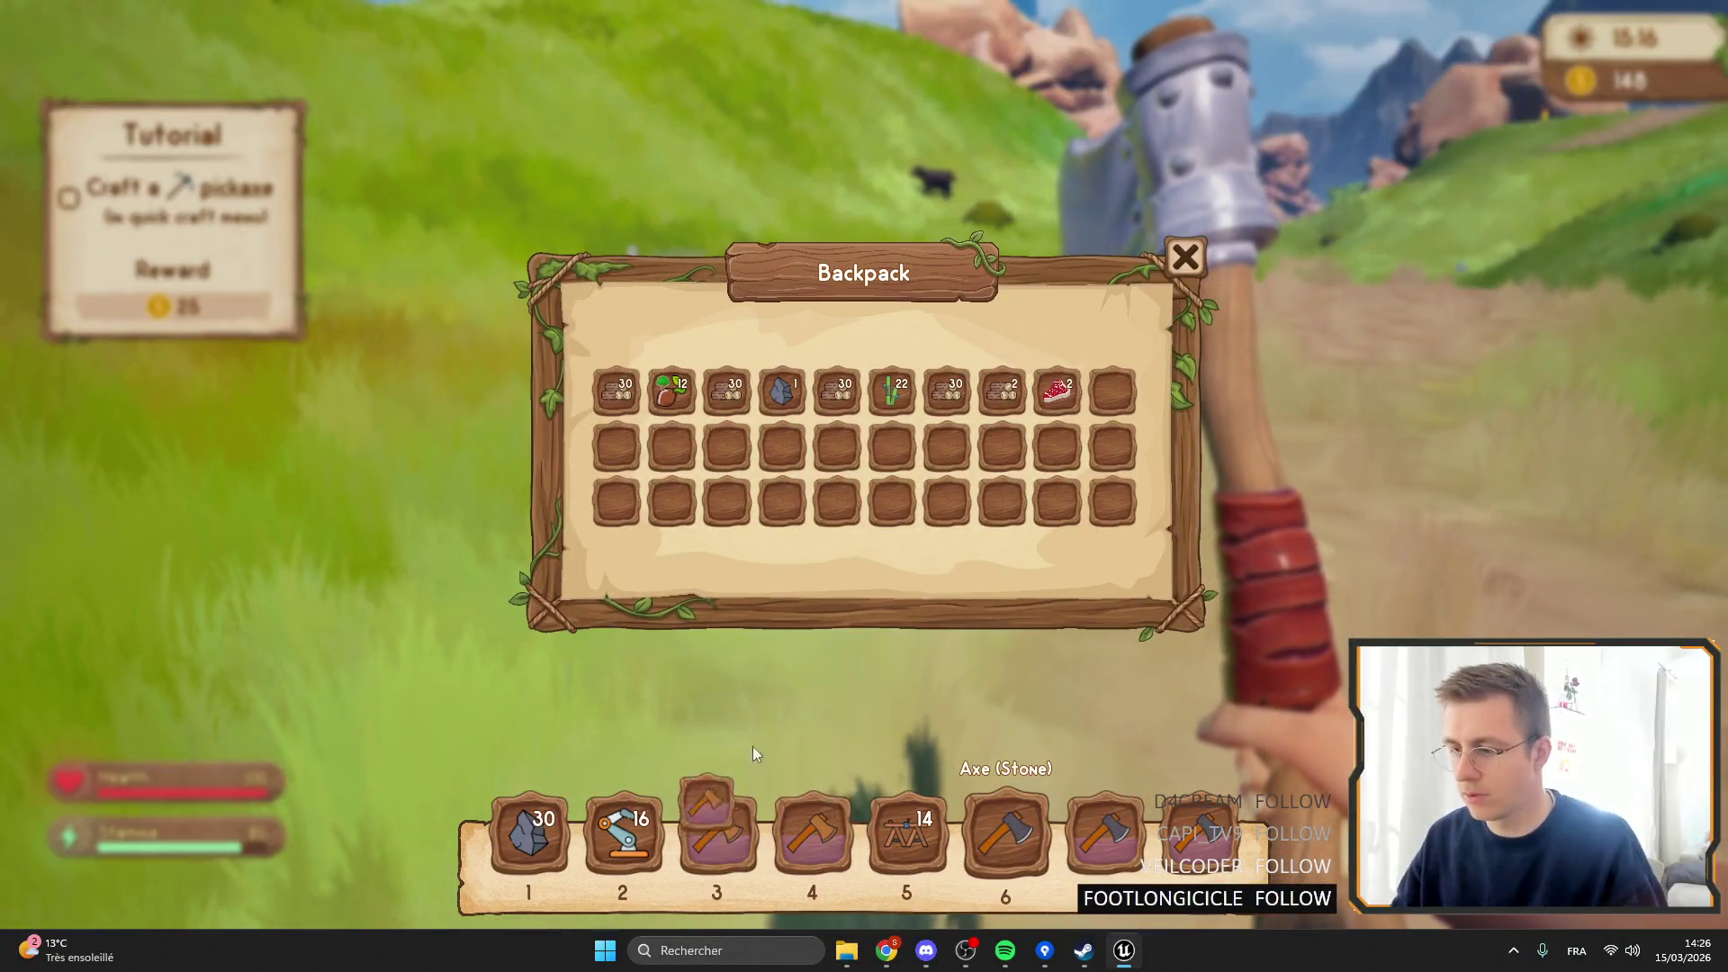
key(i)
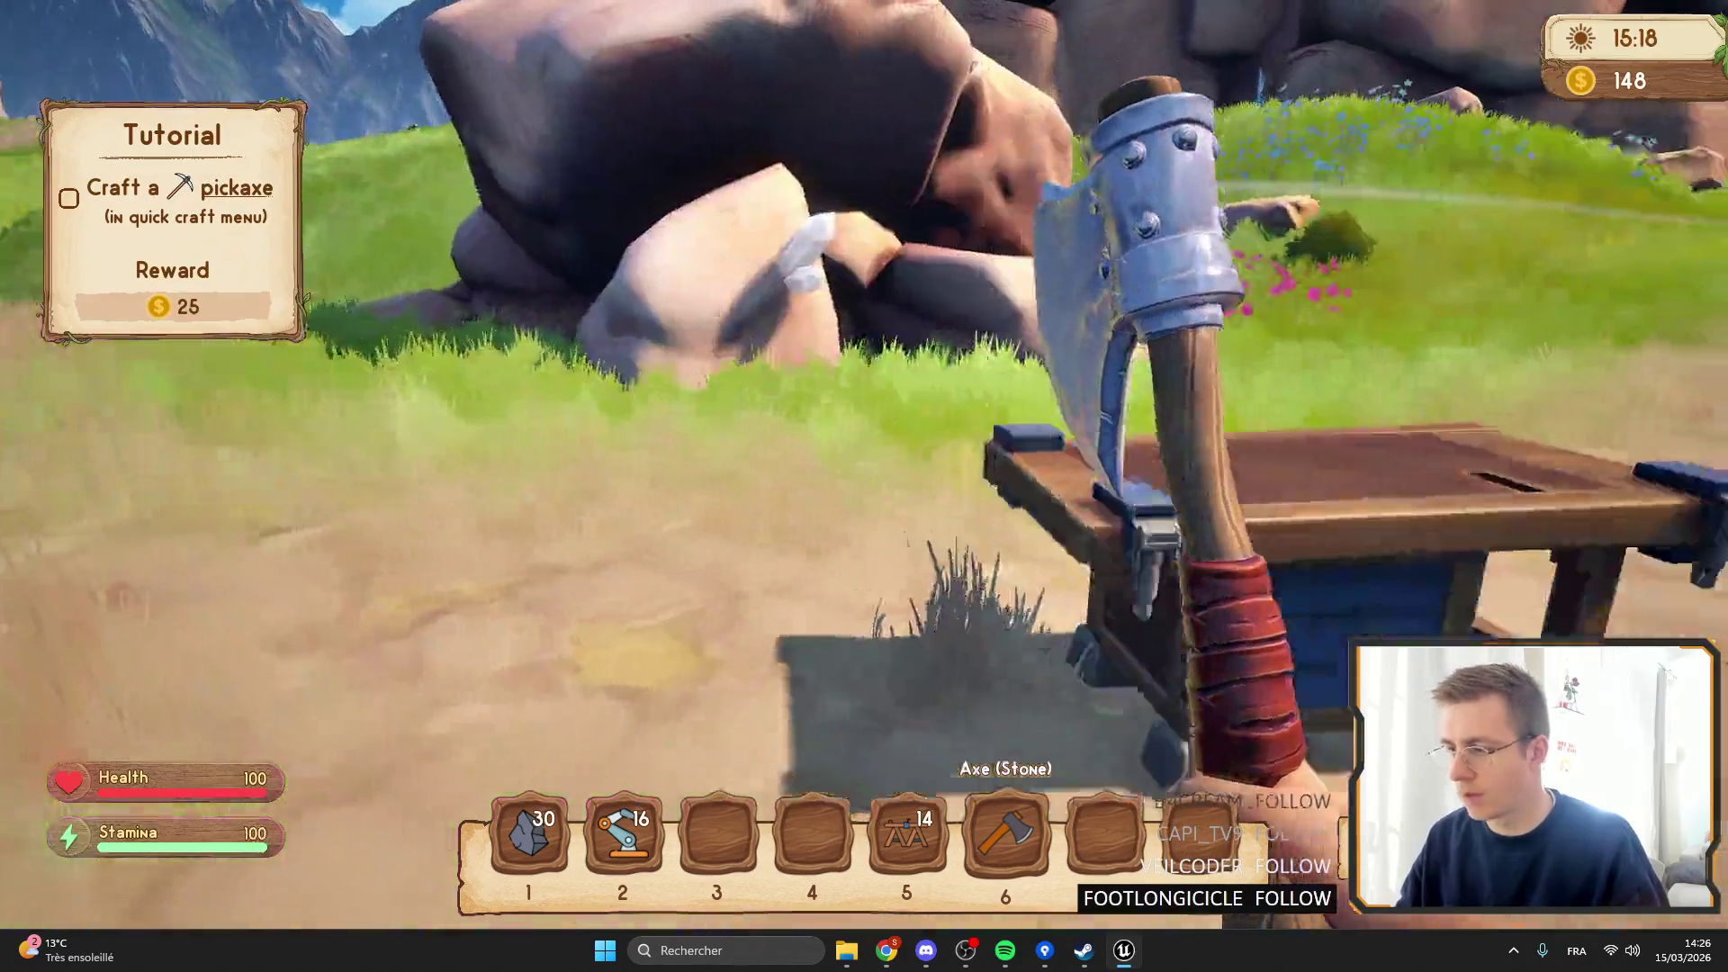
Craft an Axe (Stone) at the workbench.
key(f)
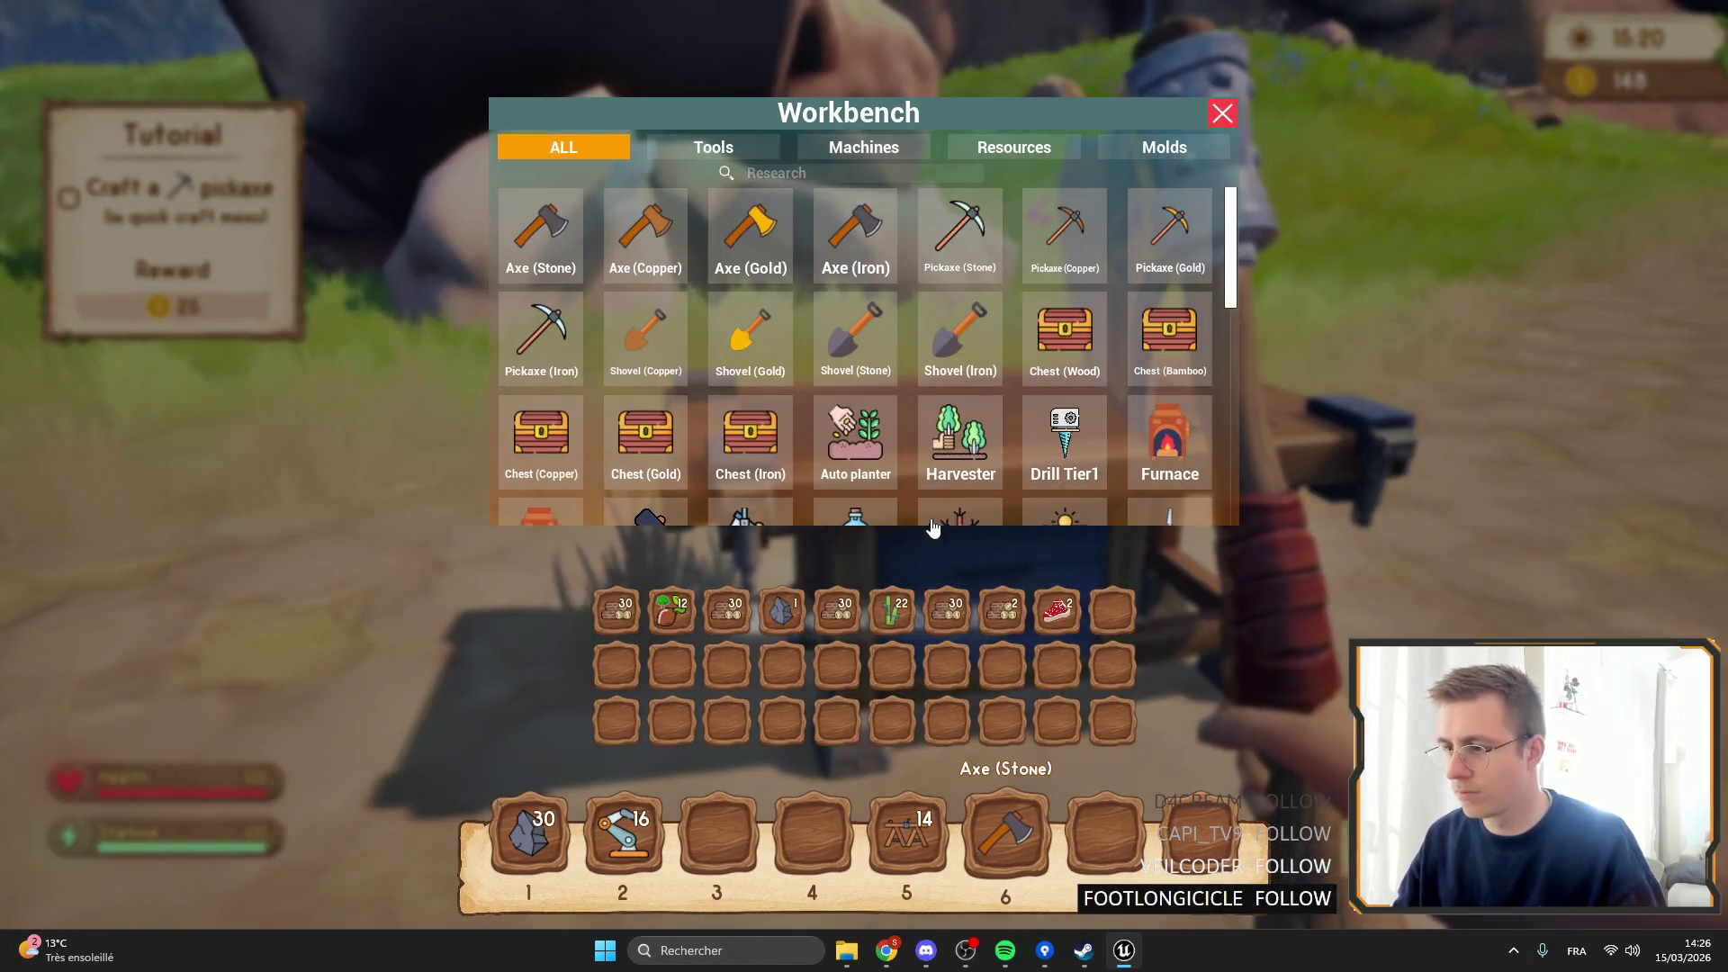
key(f)
key(f)
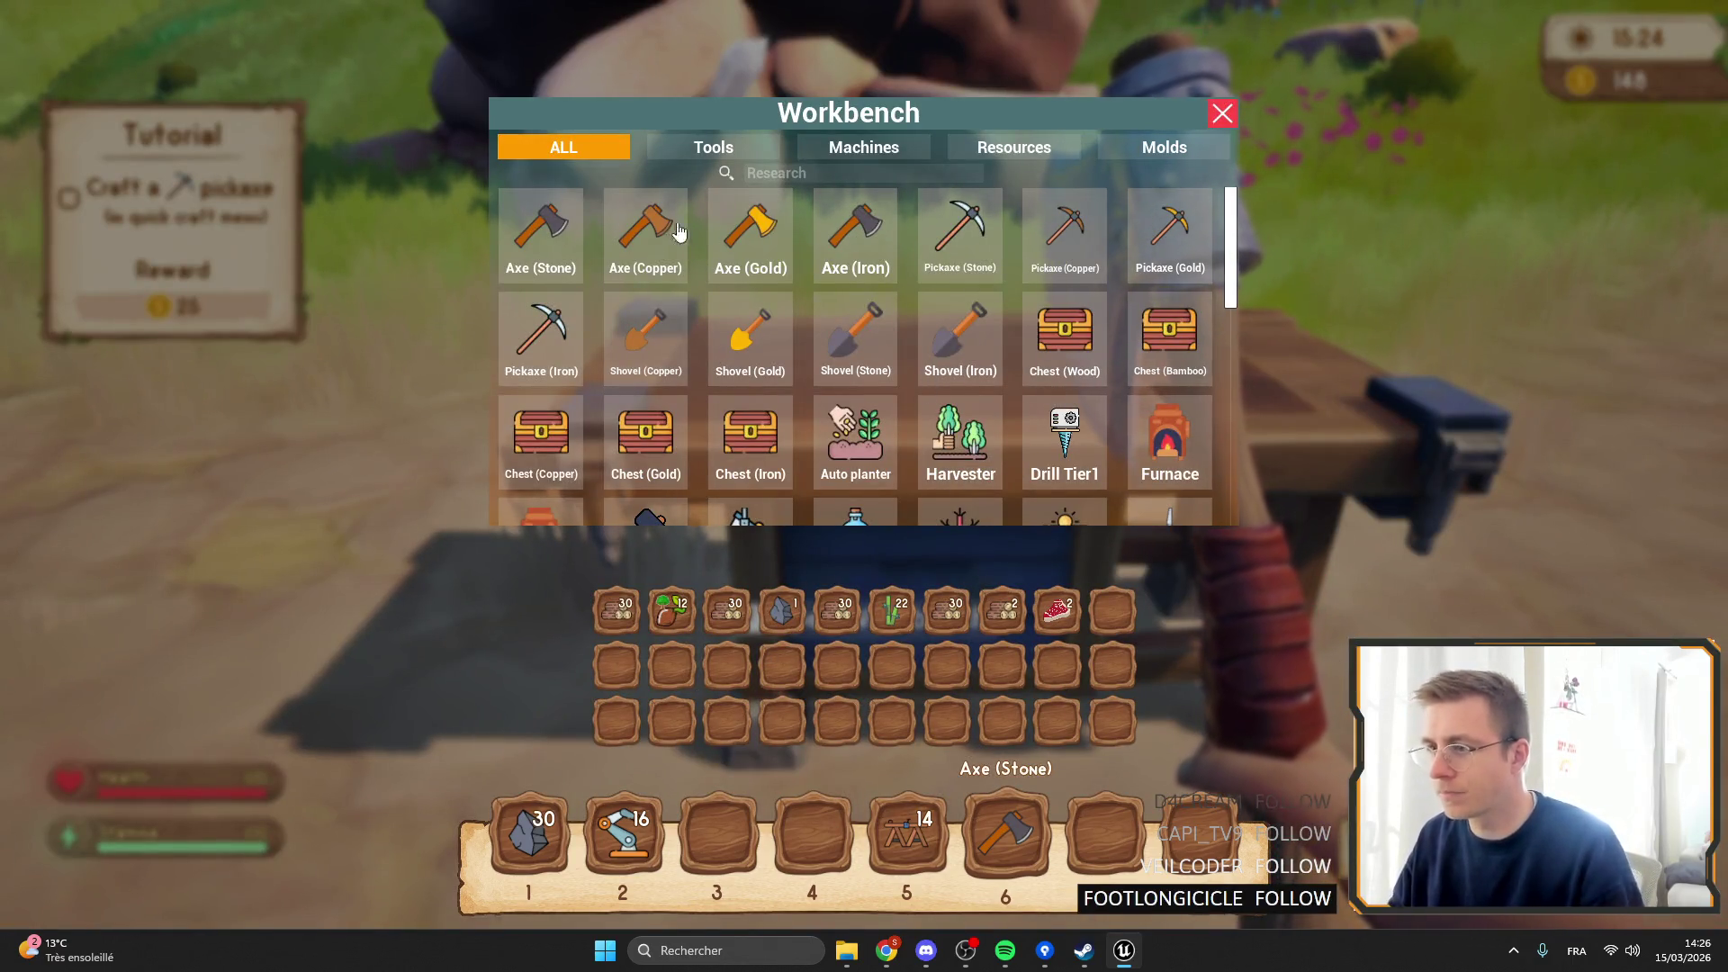
click(533, 240)
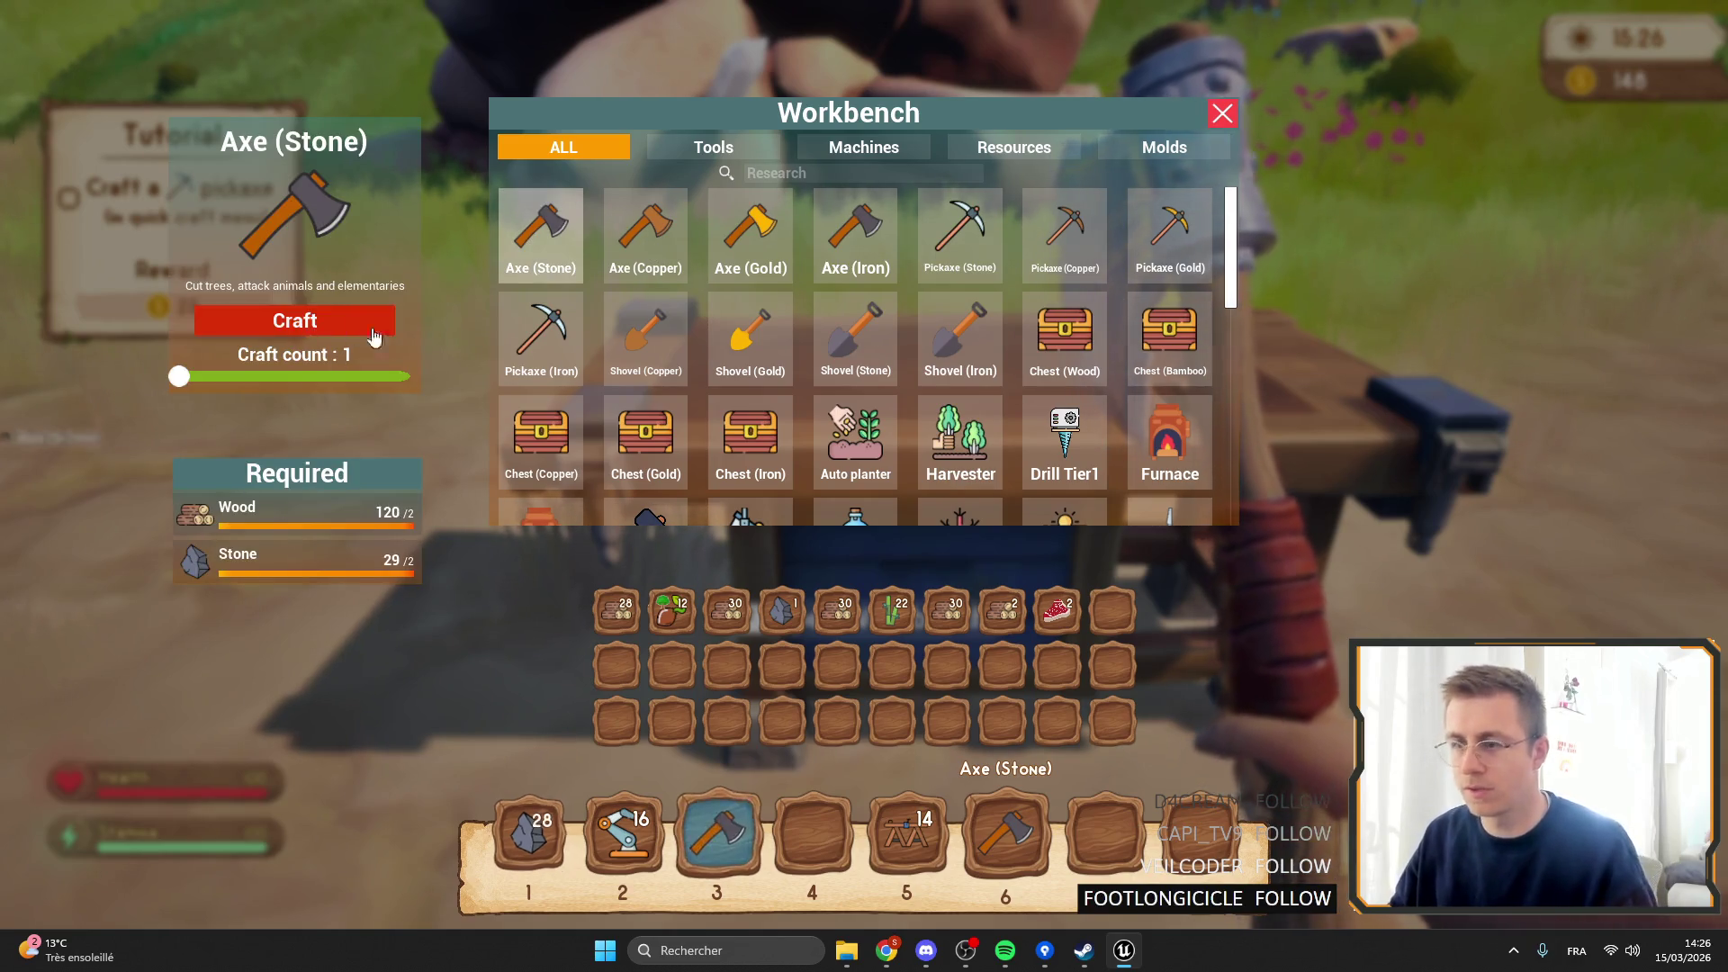
key(Escape)
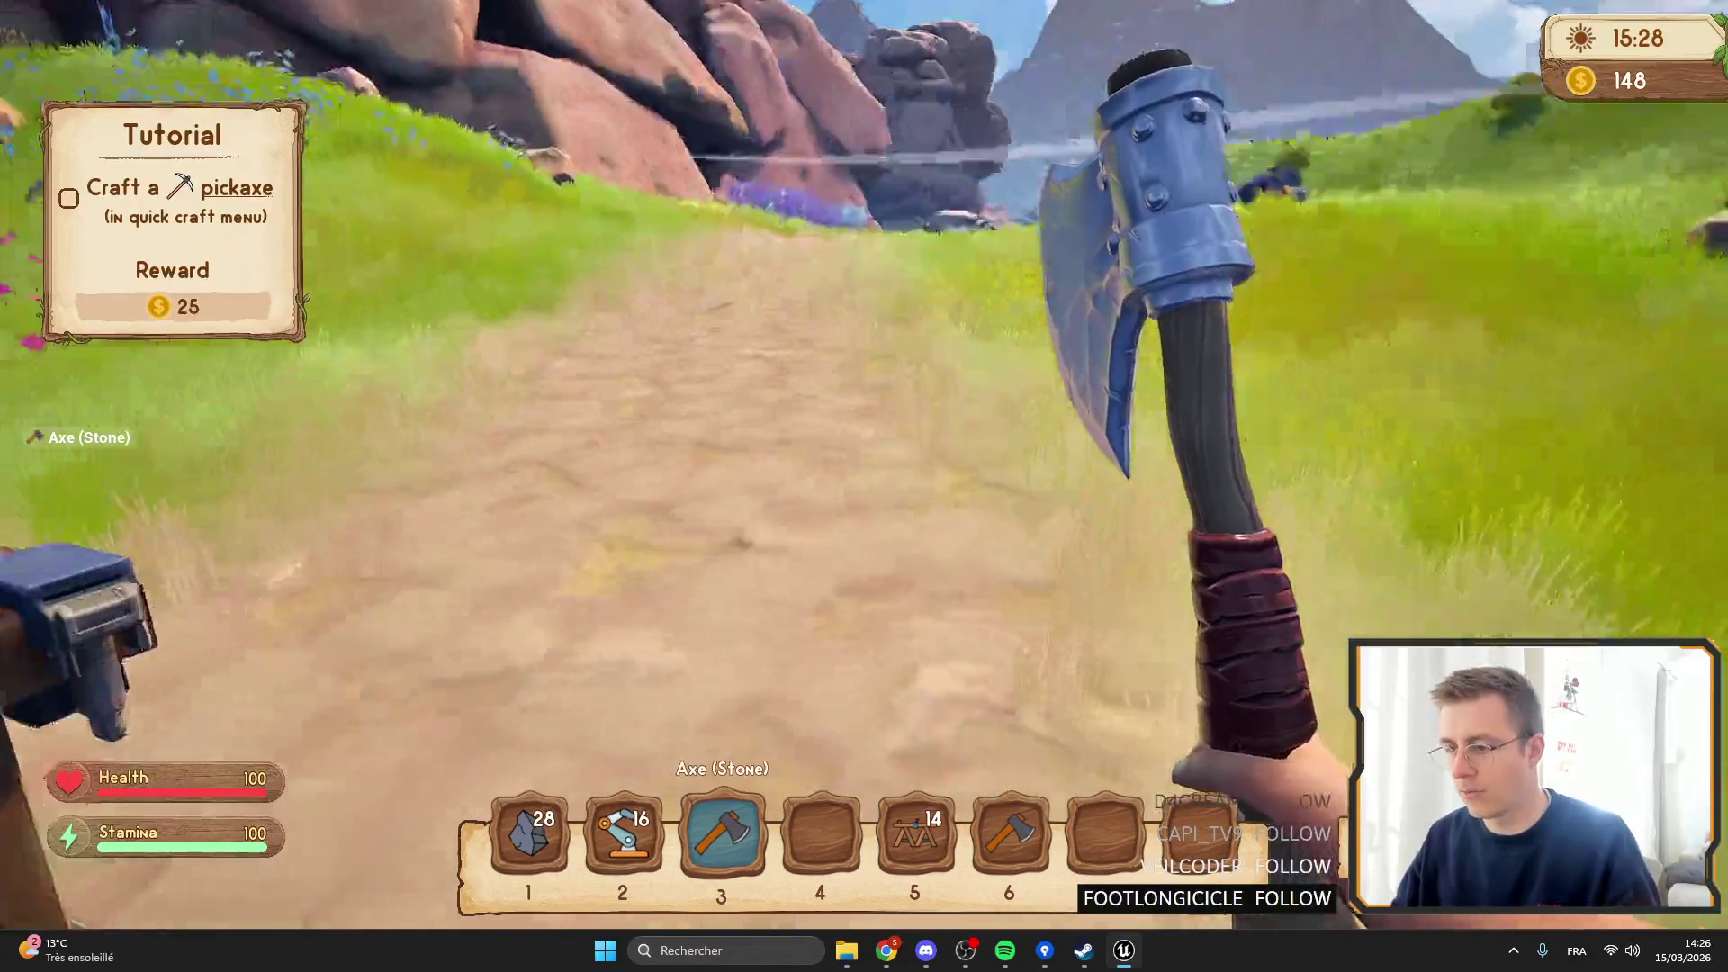
Equip the stone axe, swing it four times, then stop the play session.
key(6)
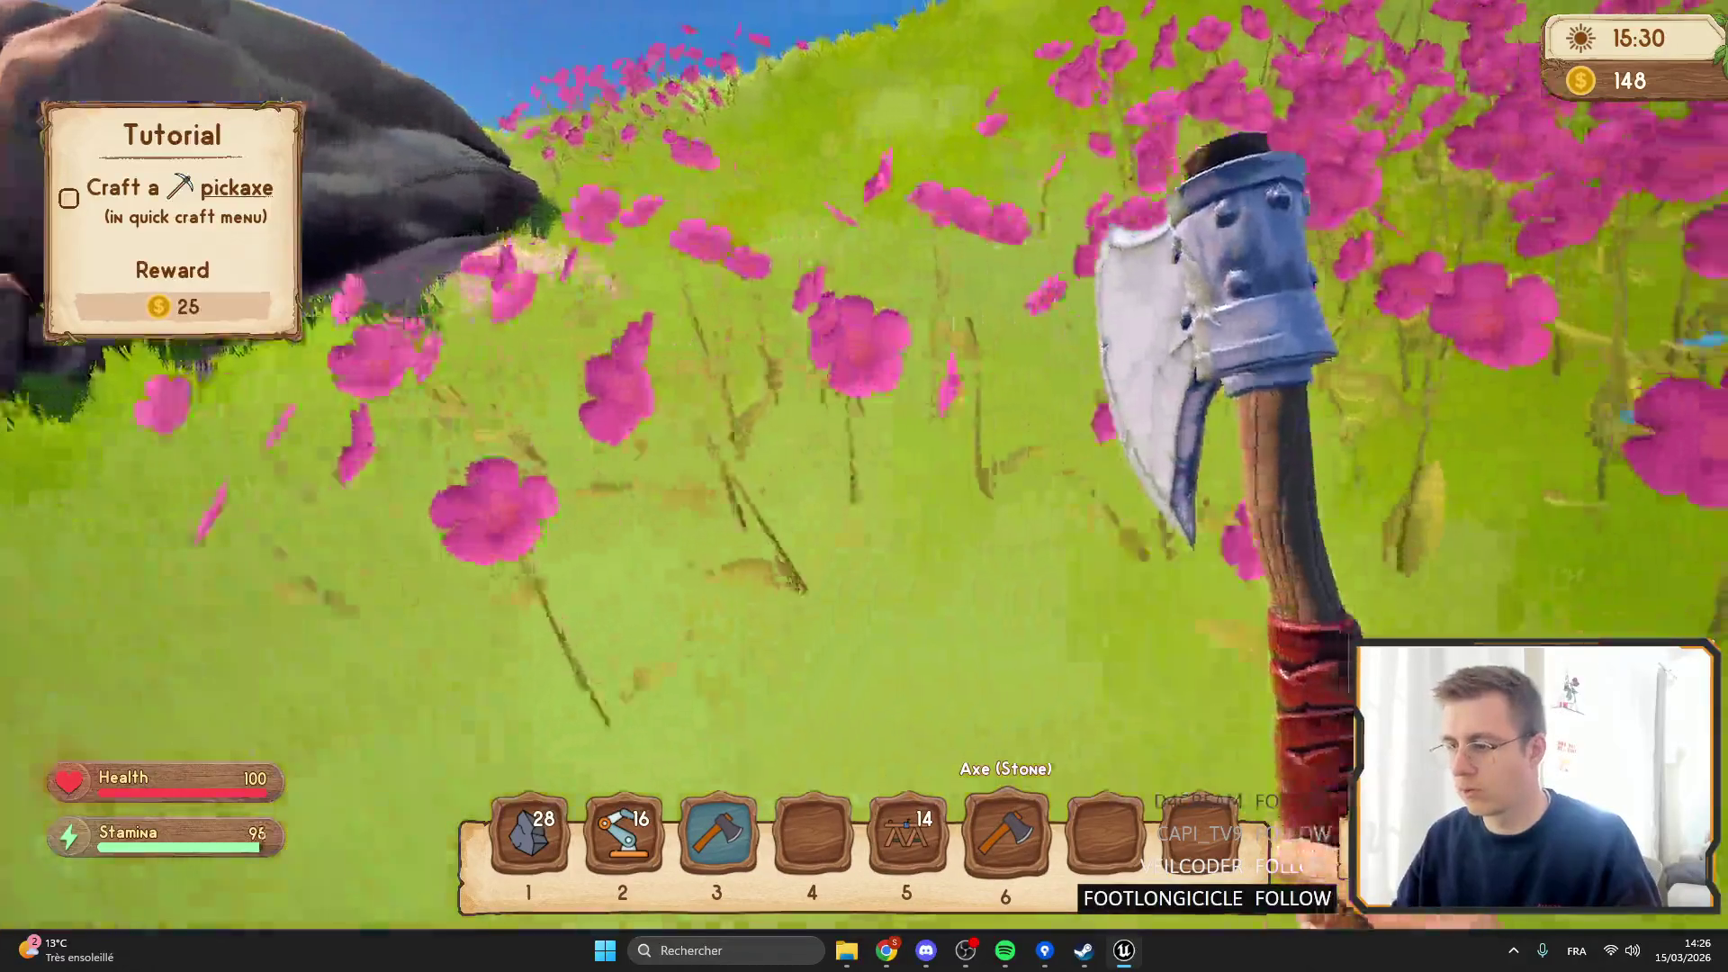
click(864, 486)
click(863, 486)
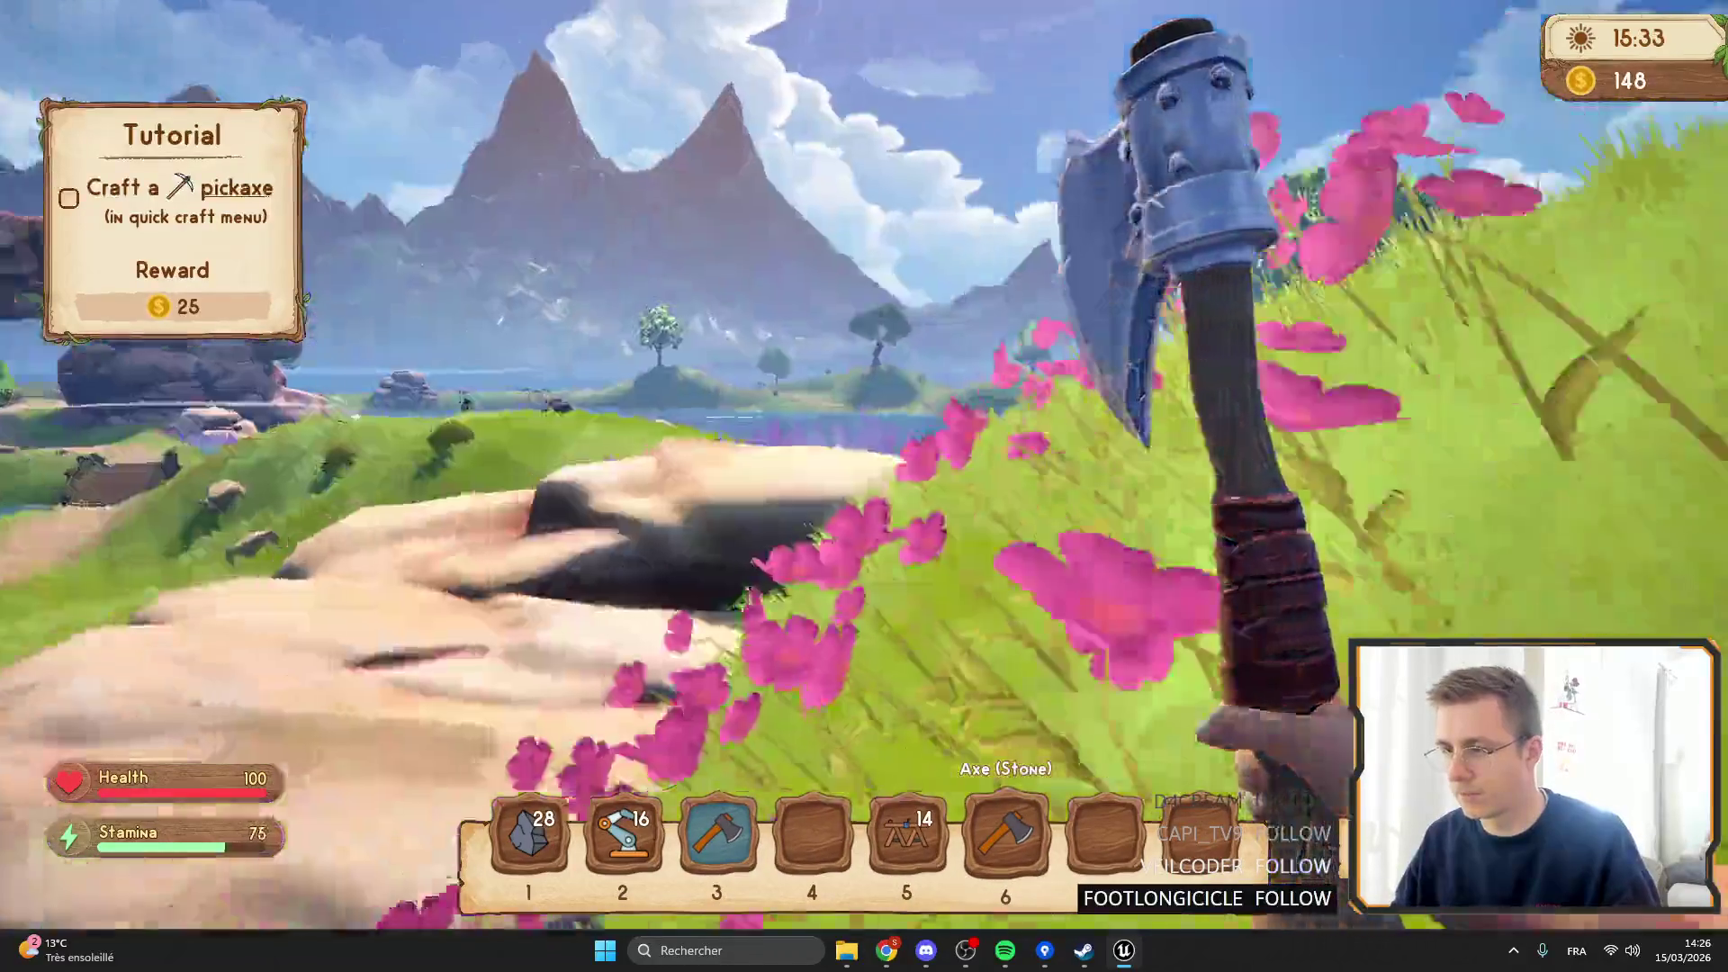
click(864, 486)
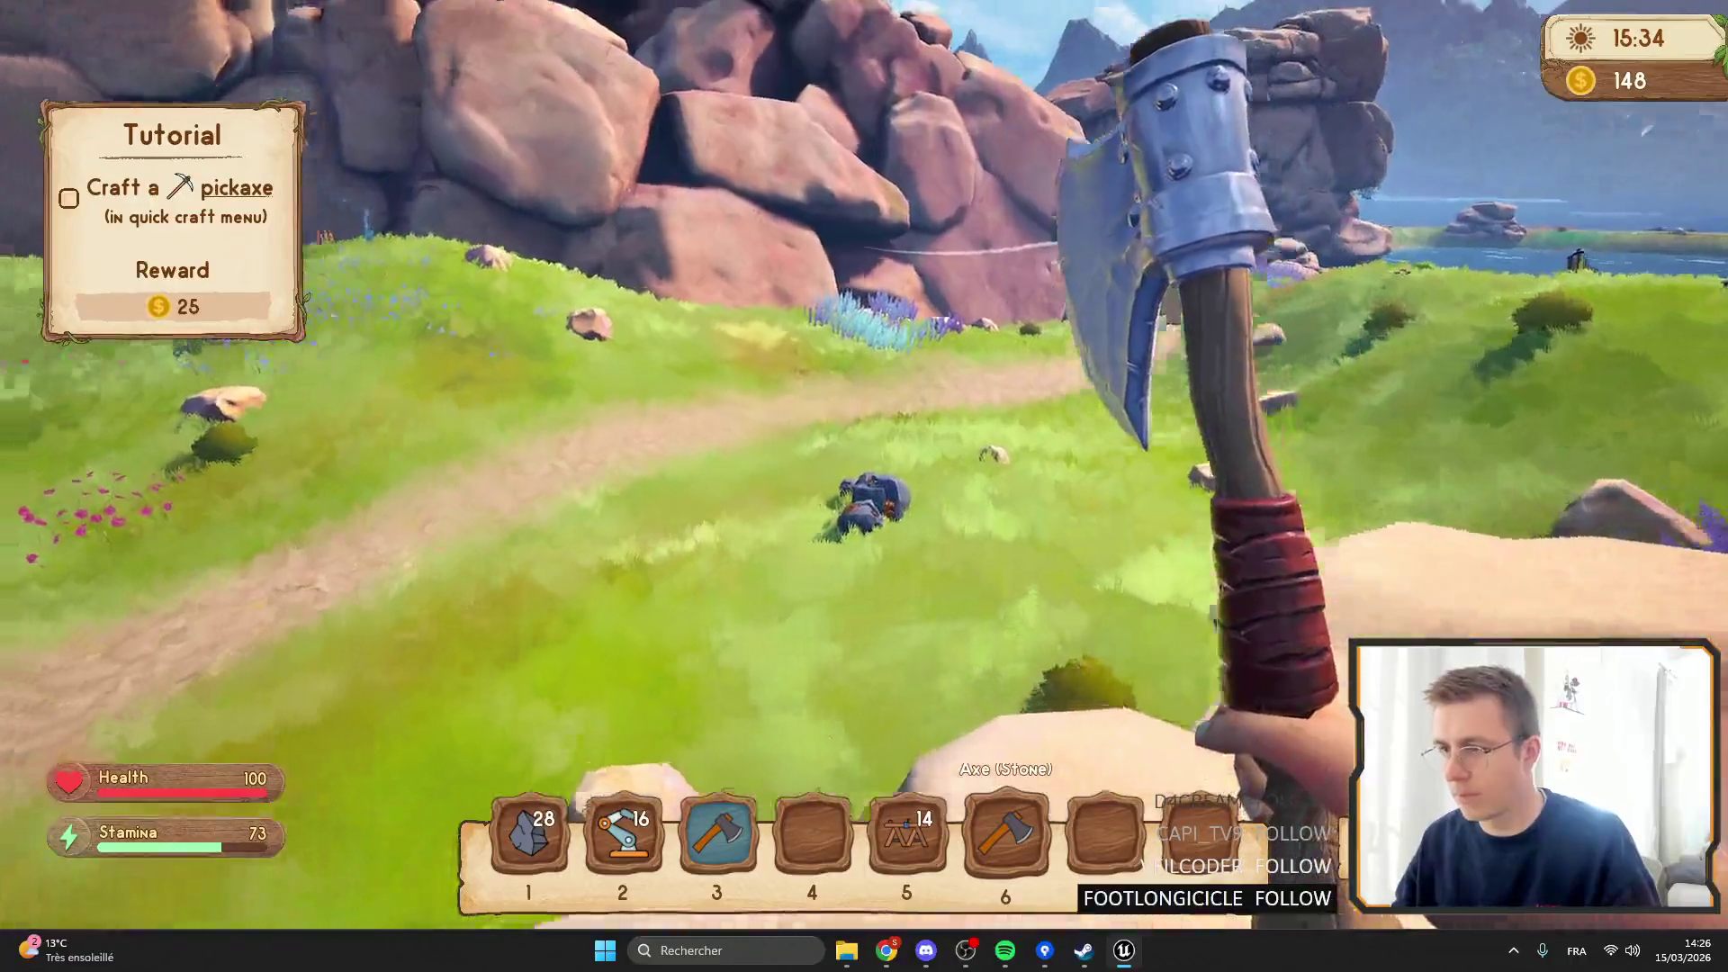
click(864, 486)
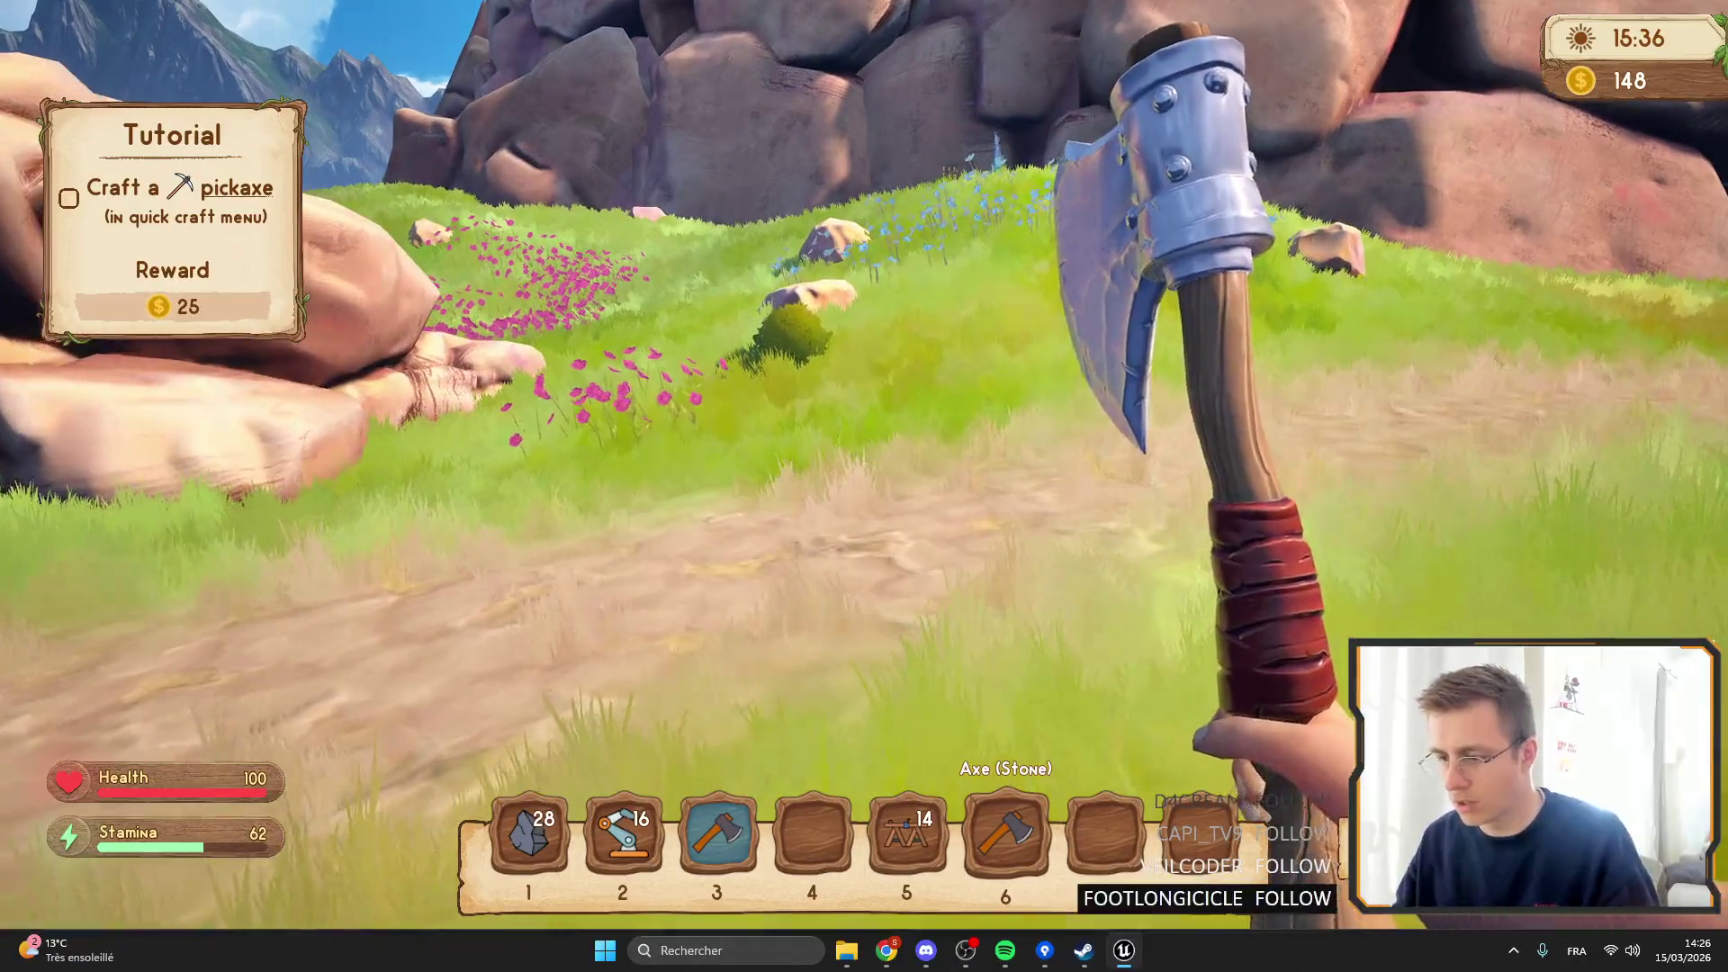
key(Escape)
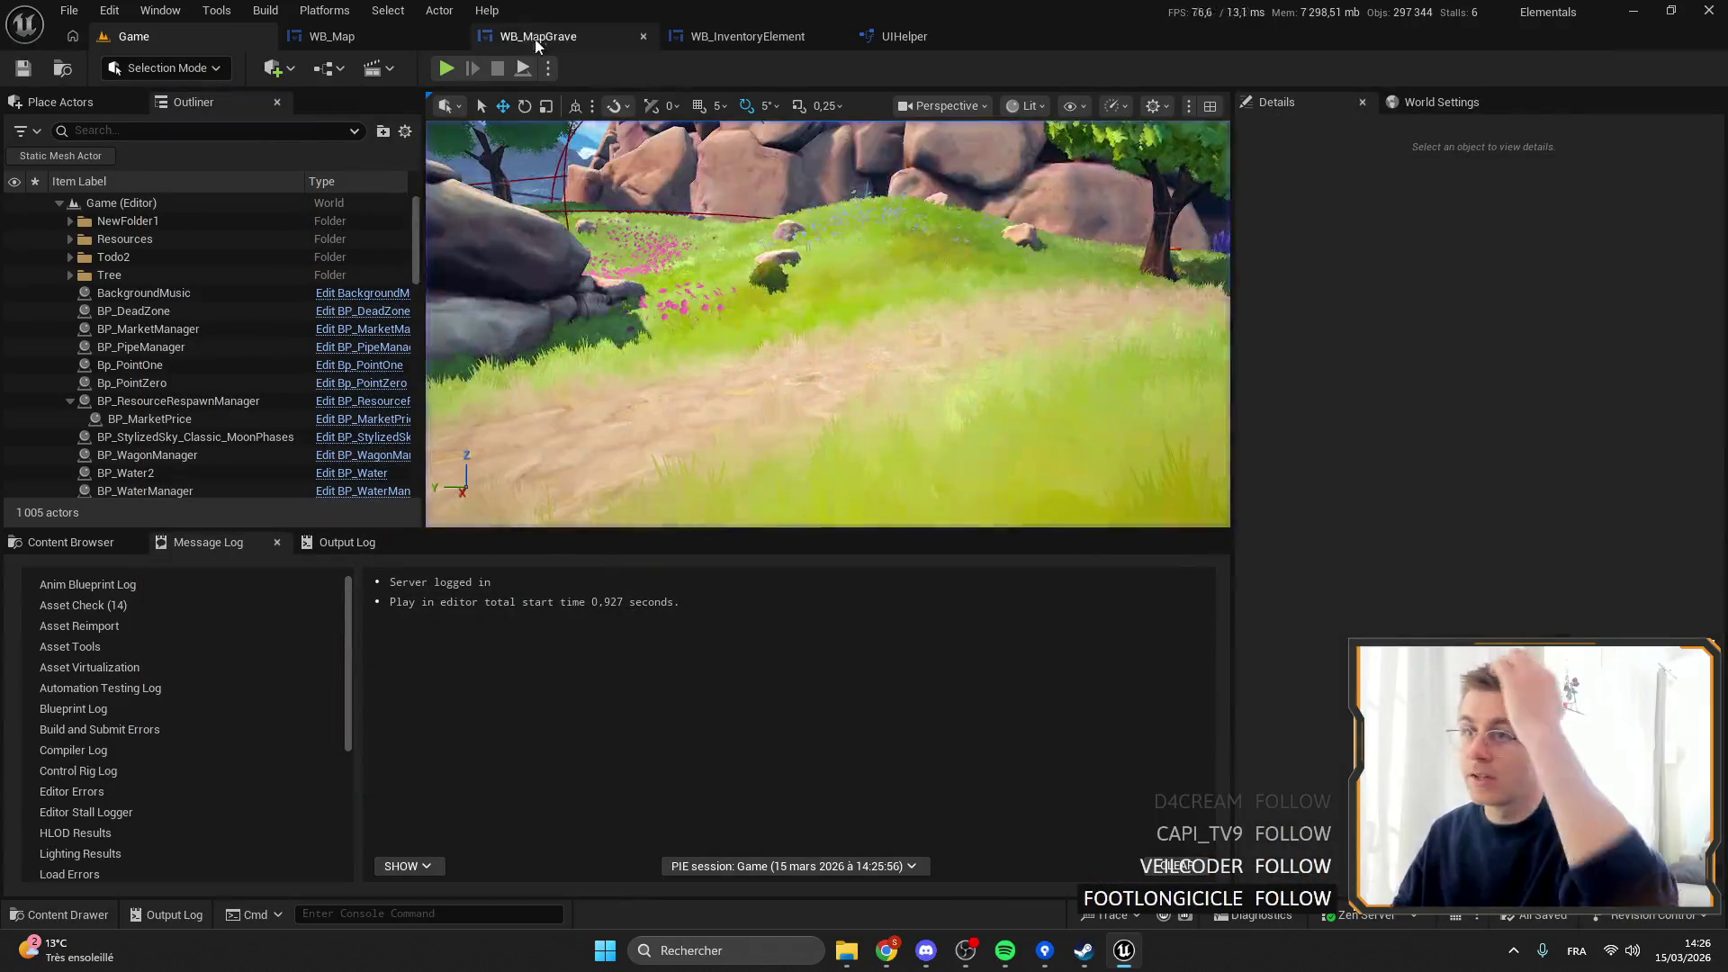
Review the ManageHP graph and HpBar widget in WB_InventoryElement, then start a new play session.
click(911, 34)
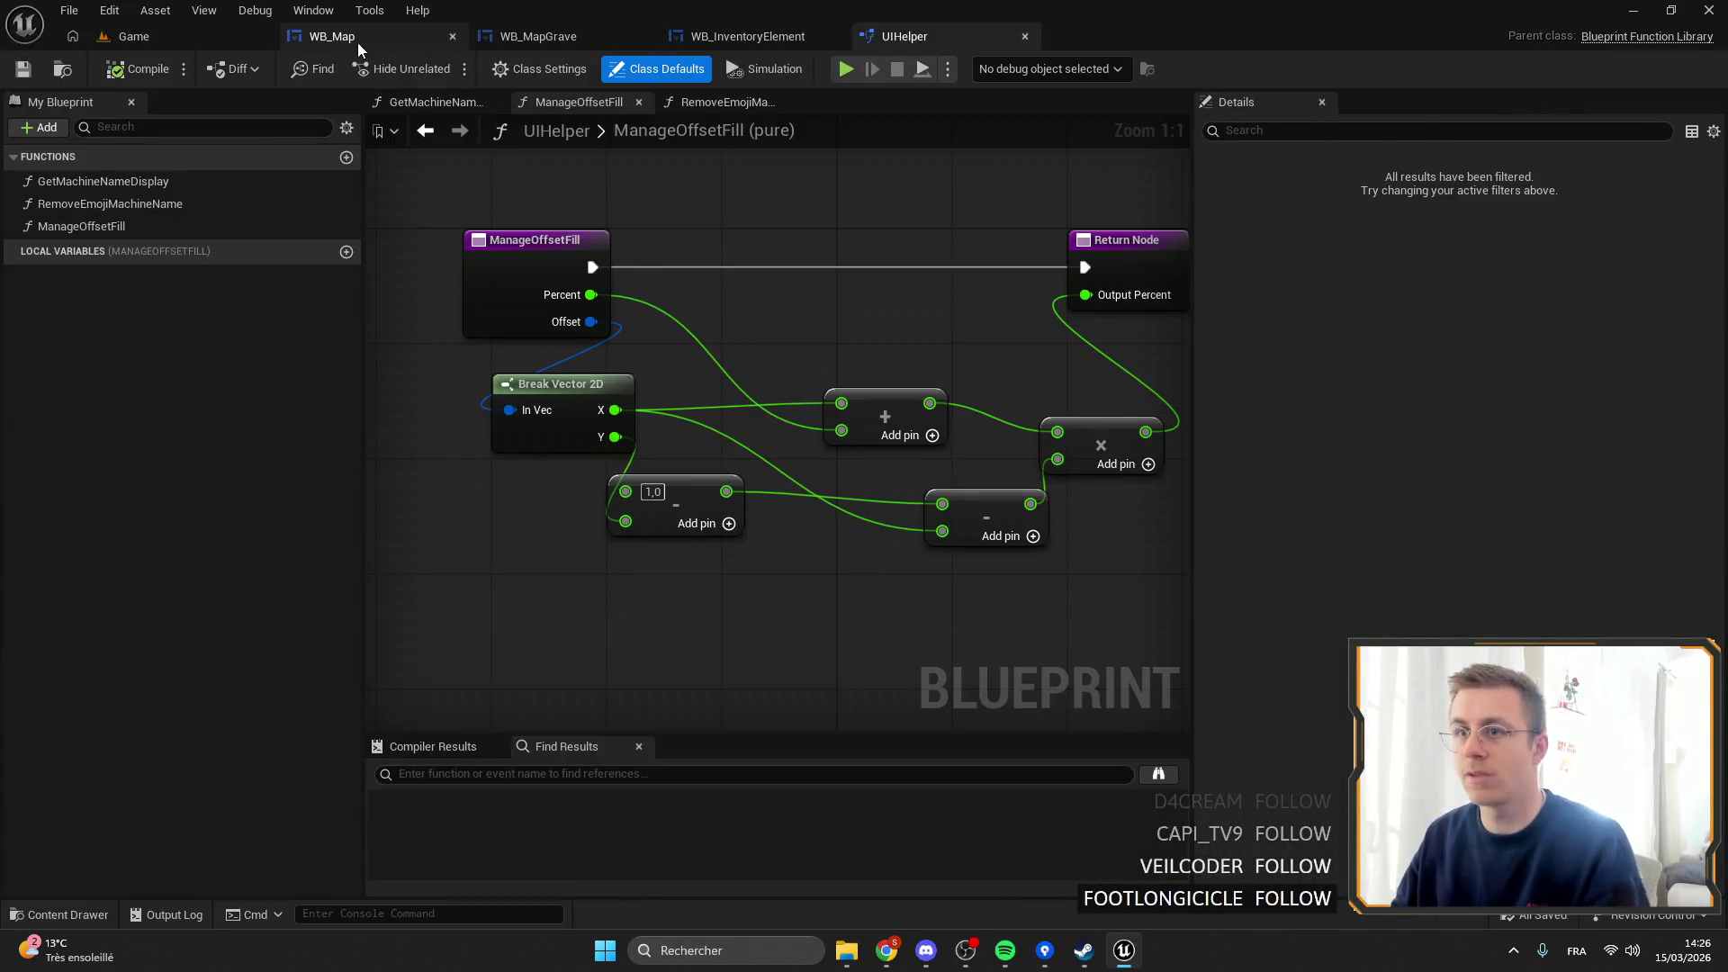
click(358, 45)
click(747, 36)
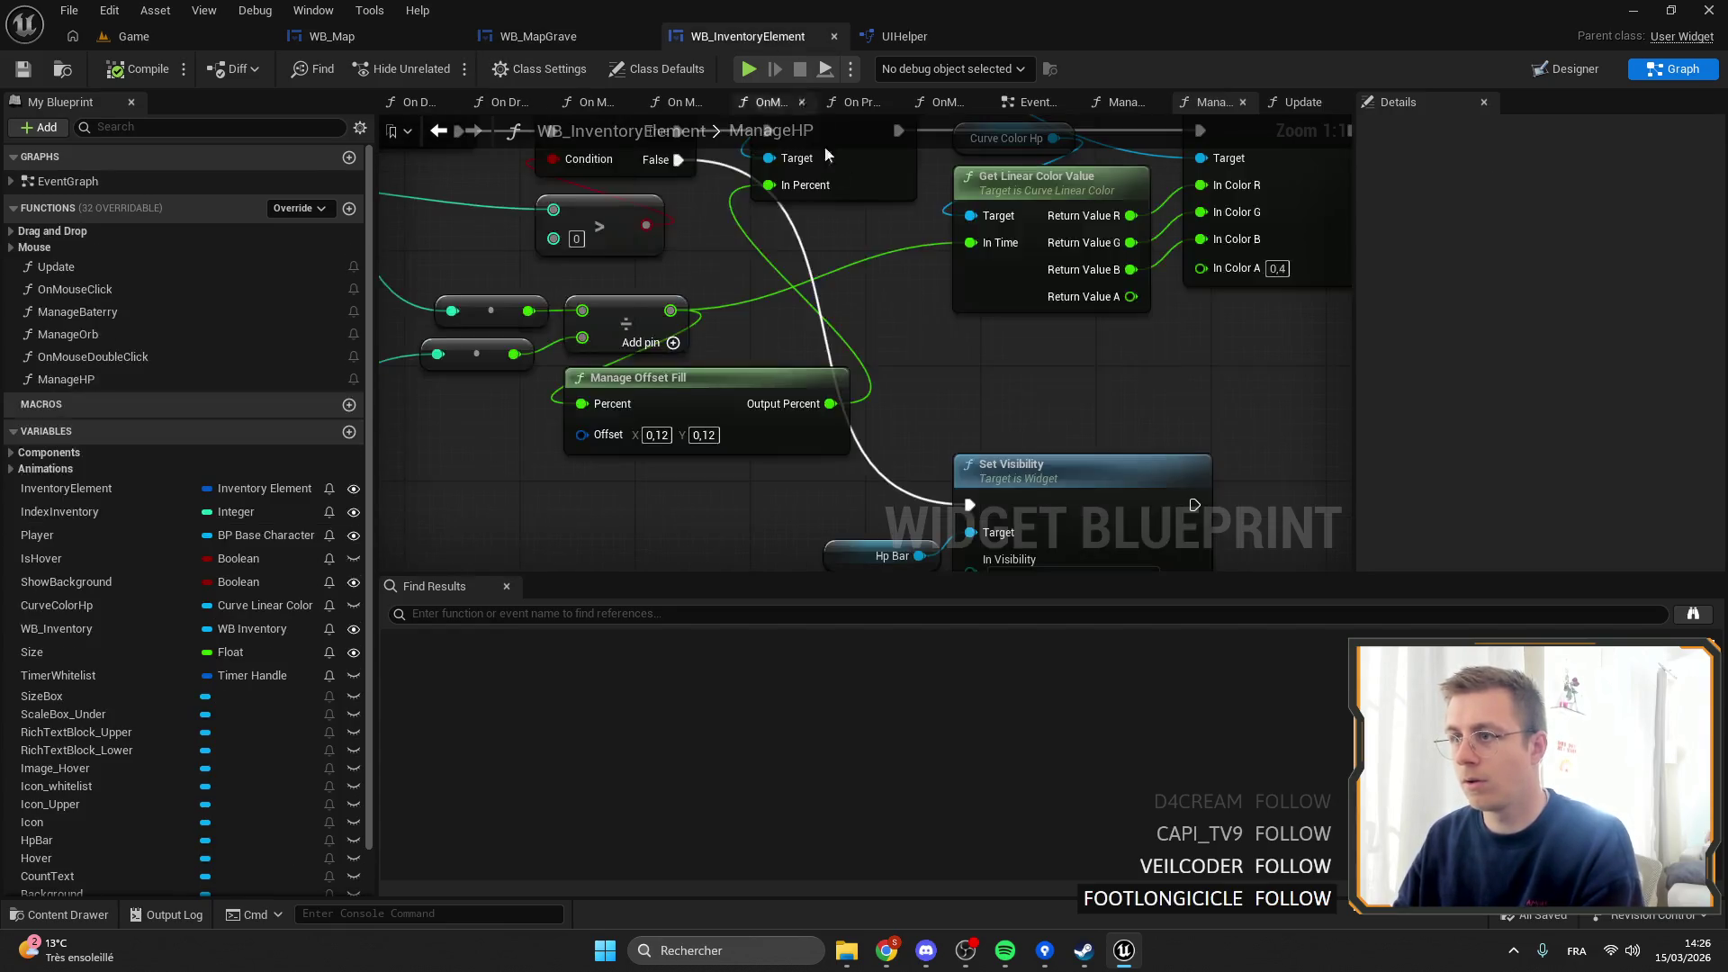
click(1565, 69)
scroll(758, 464, up, 6)
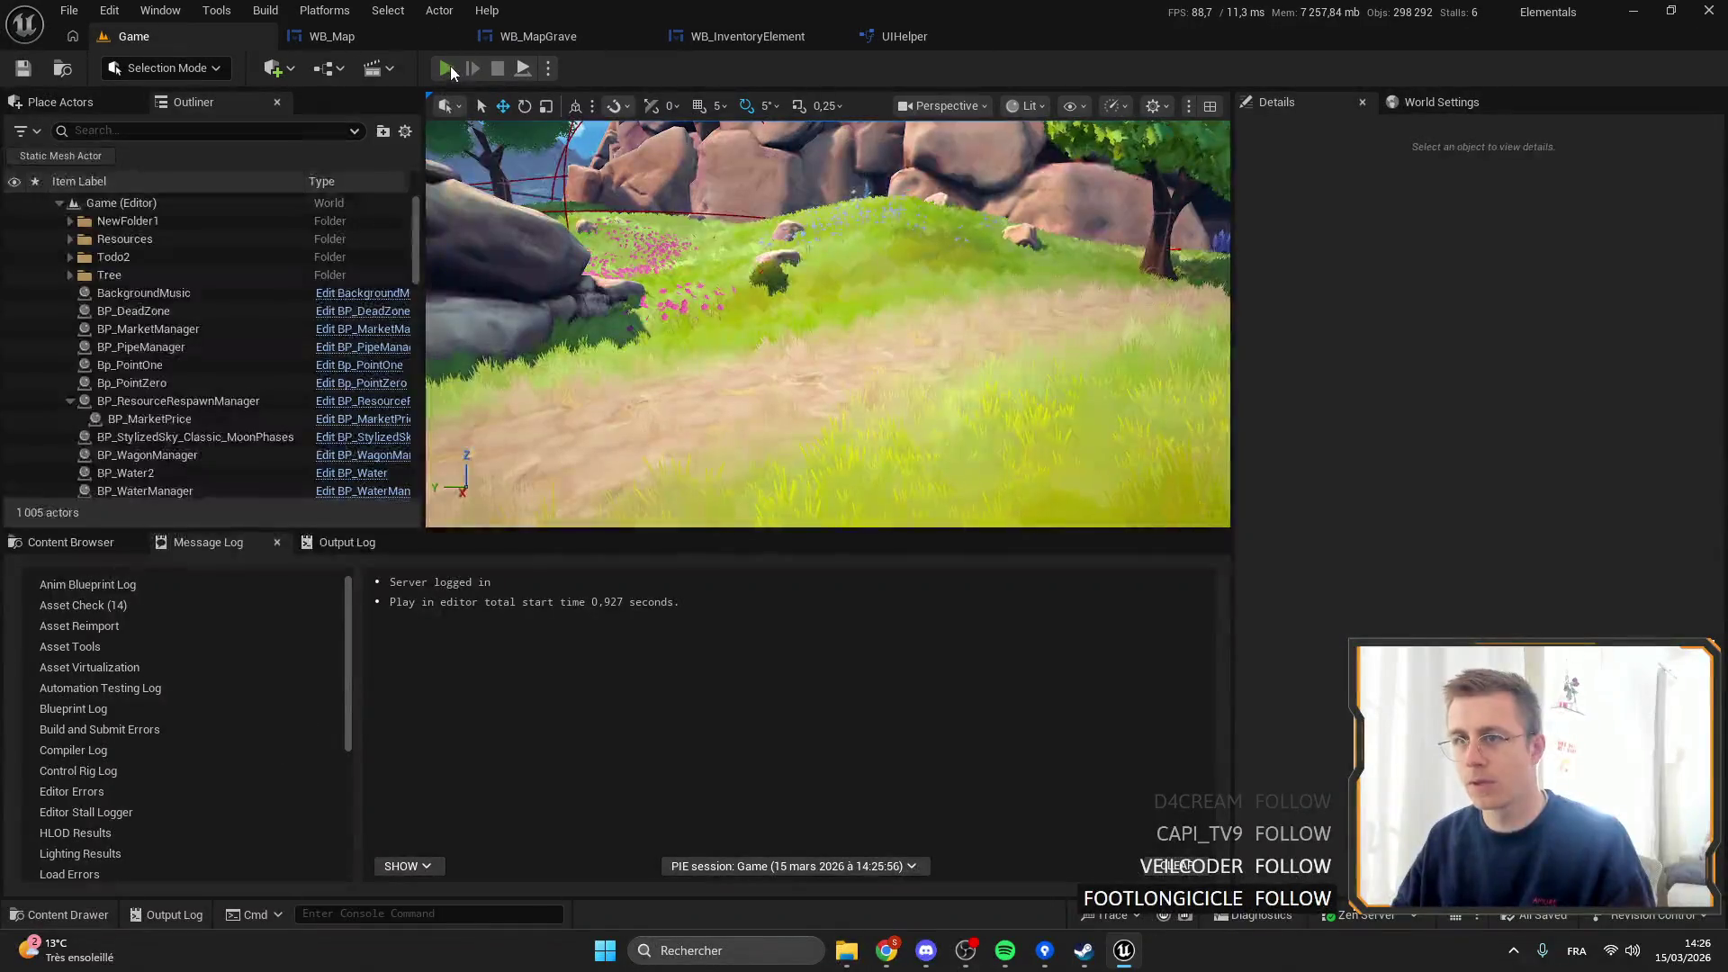
click(447, 69)
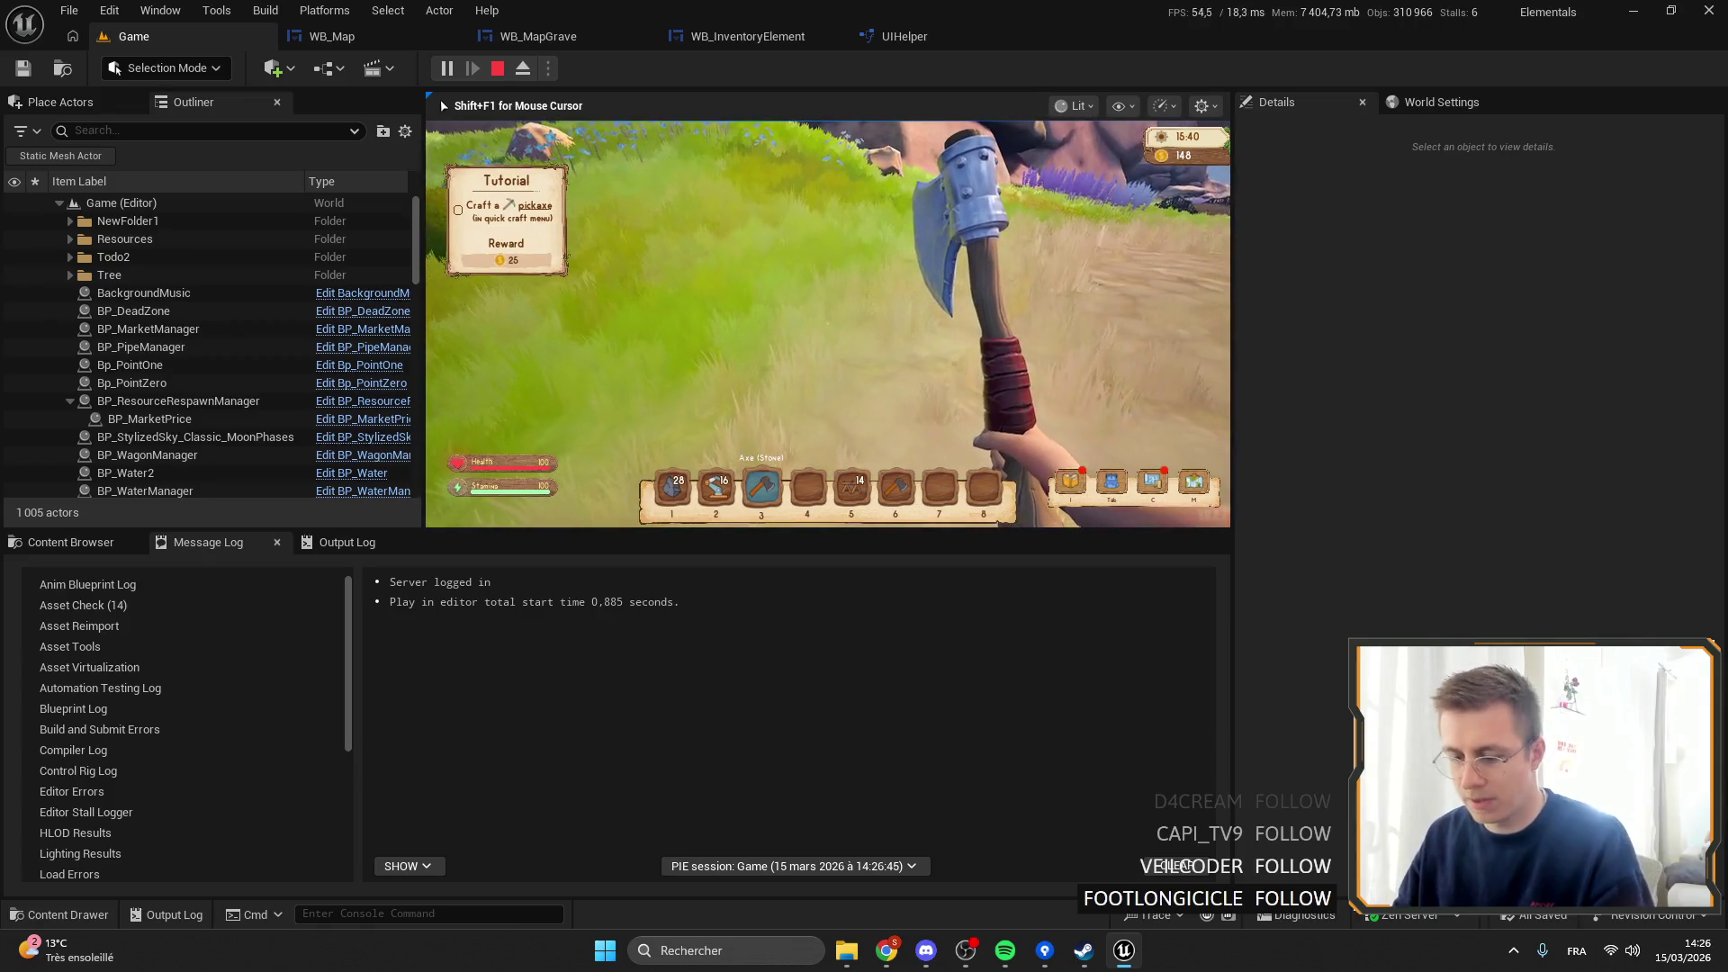
Open and close the in-game item list, then make the game view fullscreen.
key(Tab)
scroll(533, 176, down, 5)
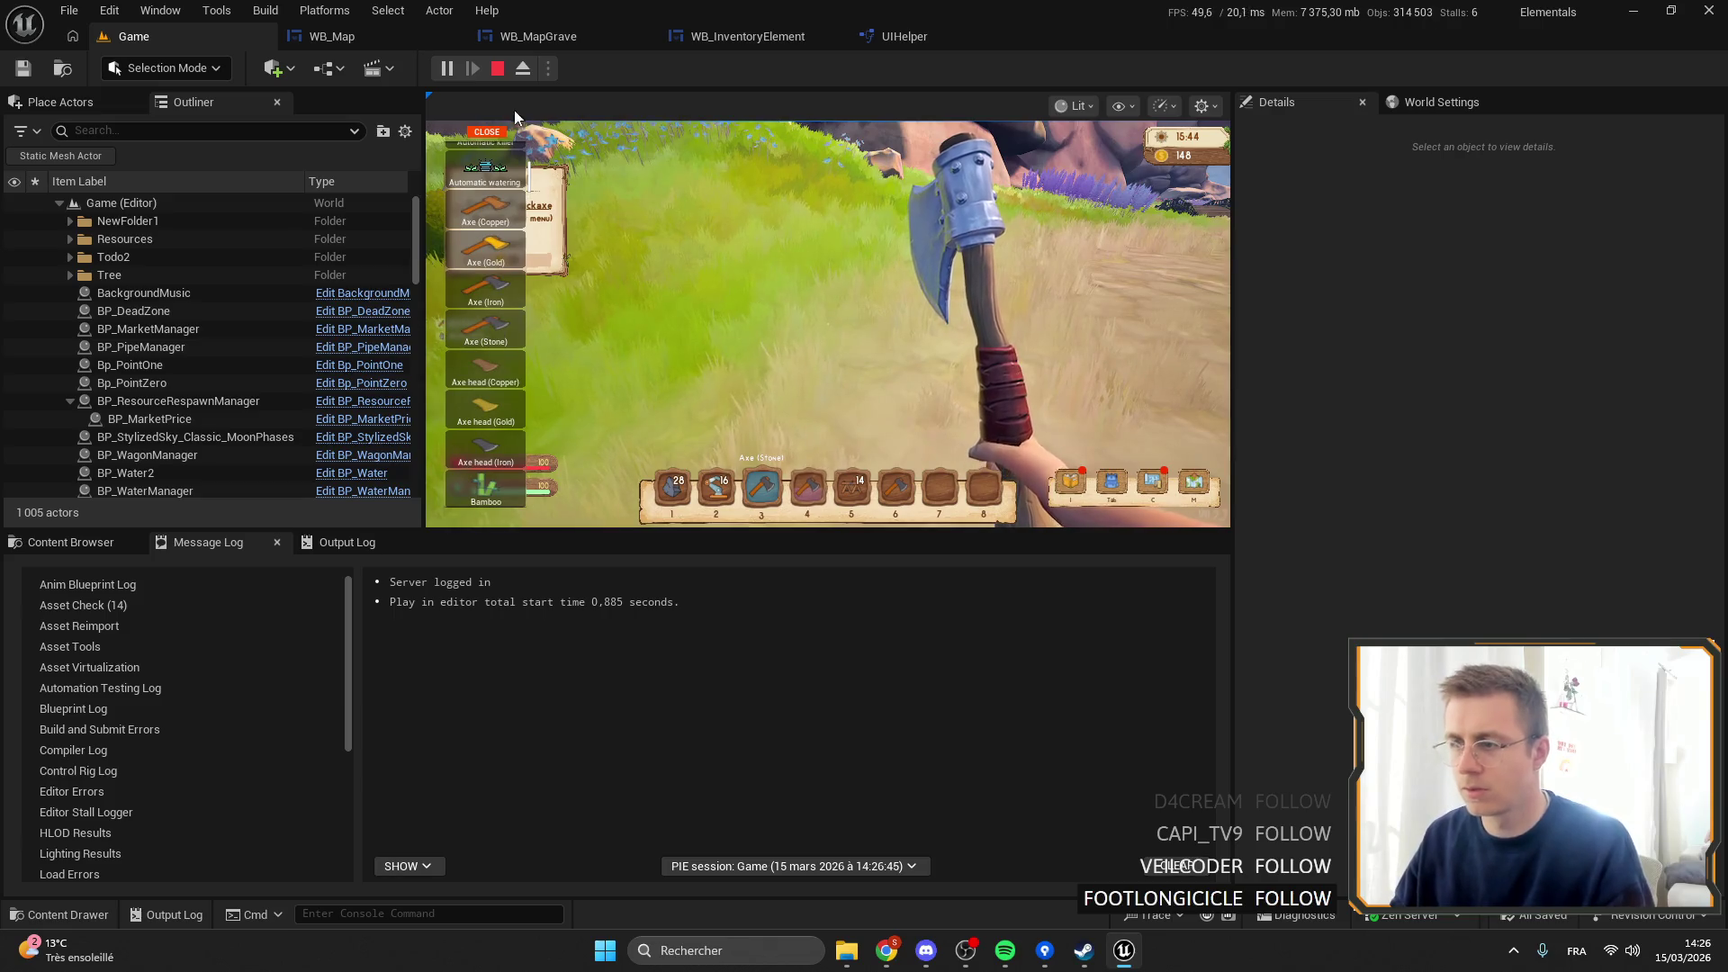
click(485, 132)
key(F11)
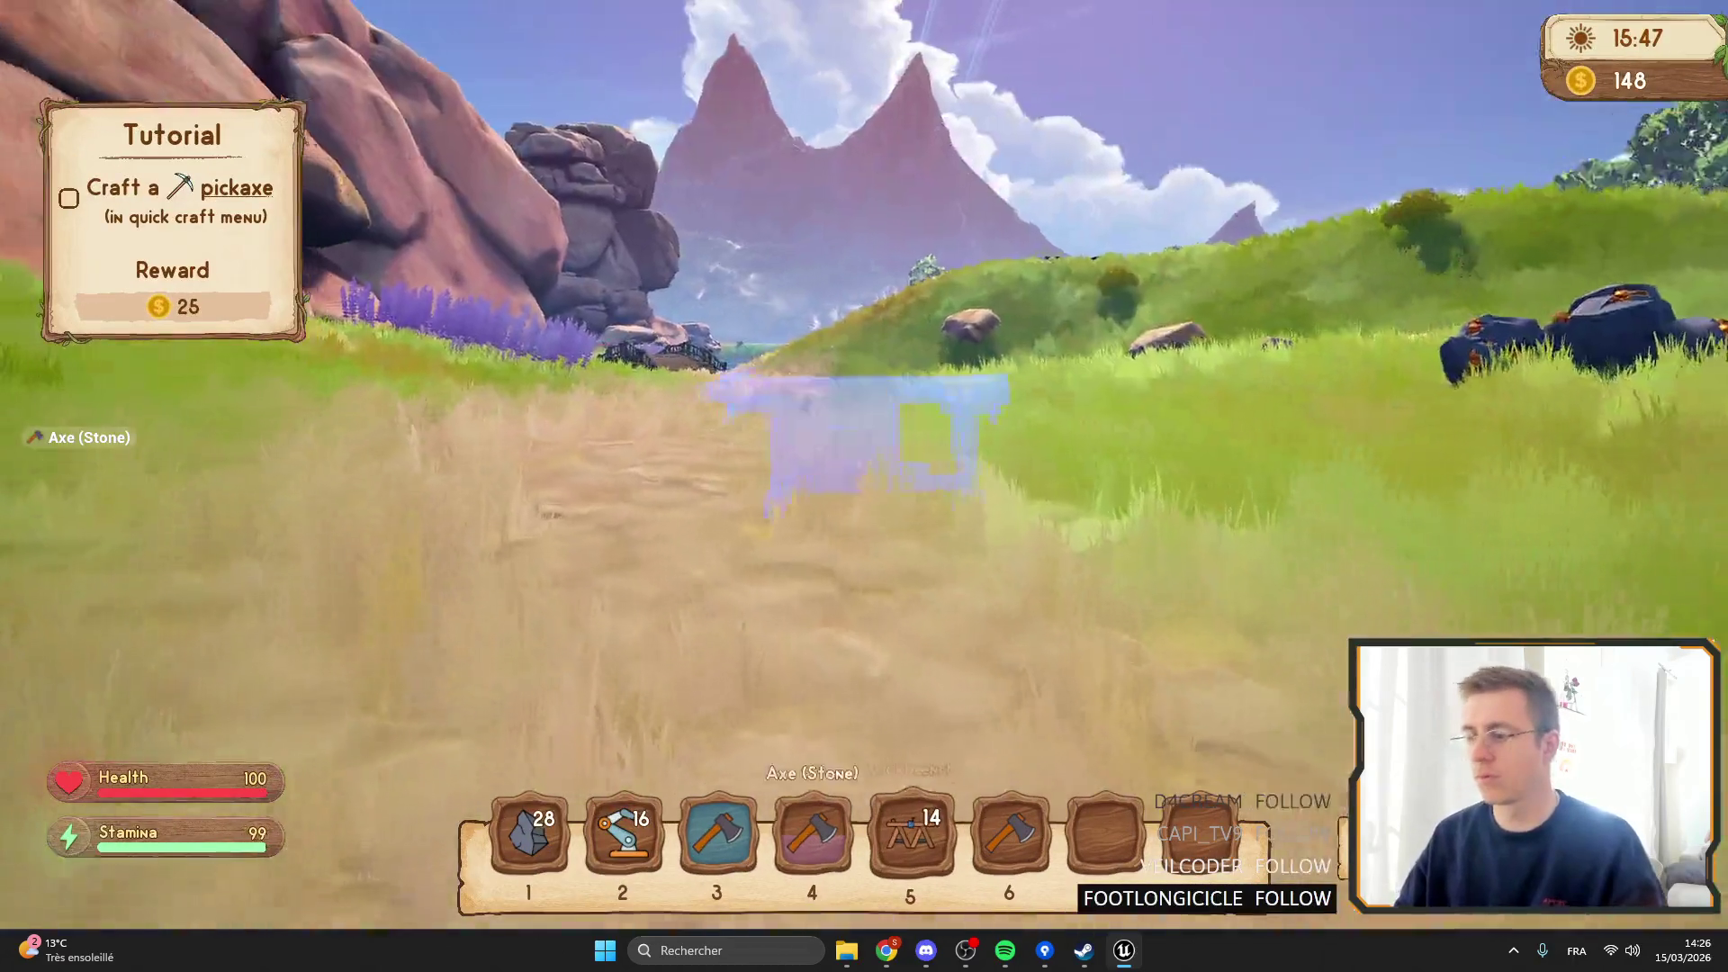
Walk across the island past the bridge, grassy hill and lupine field toward a tree and rock.
key(w)
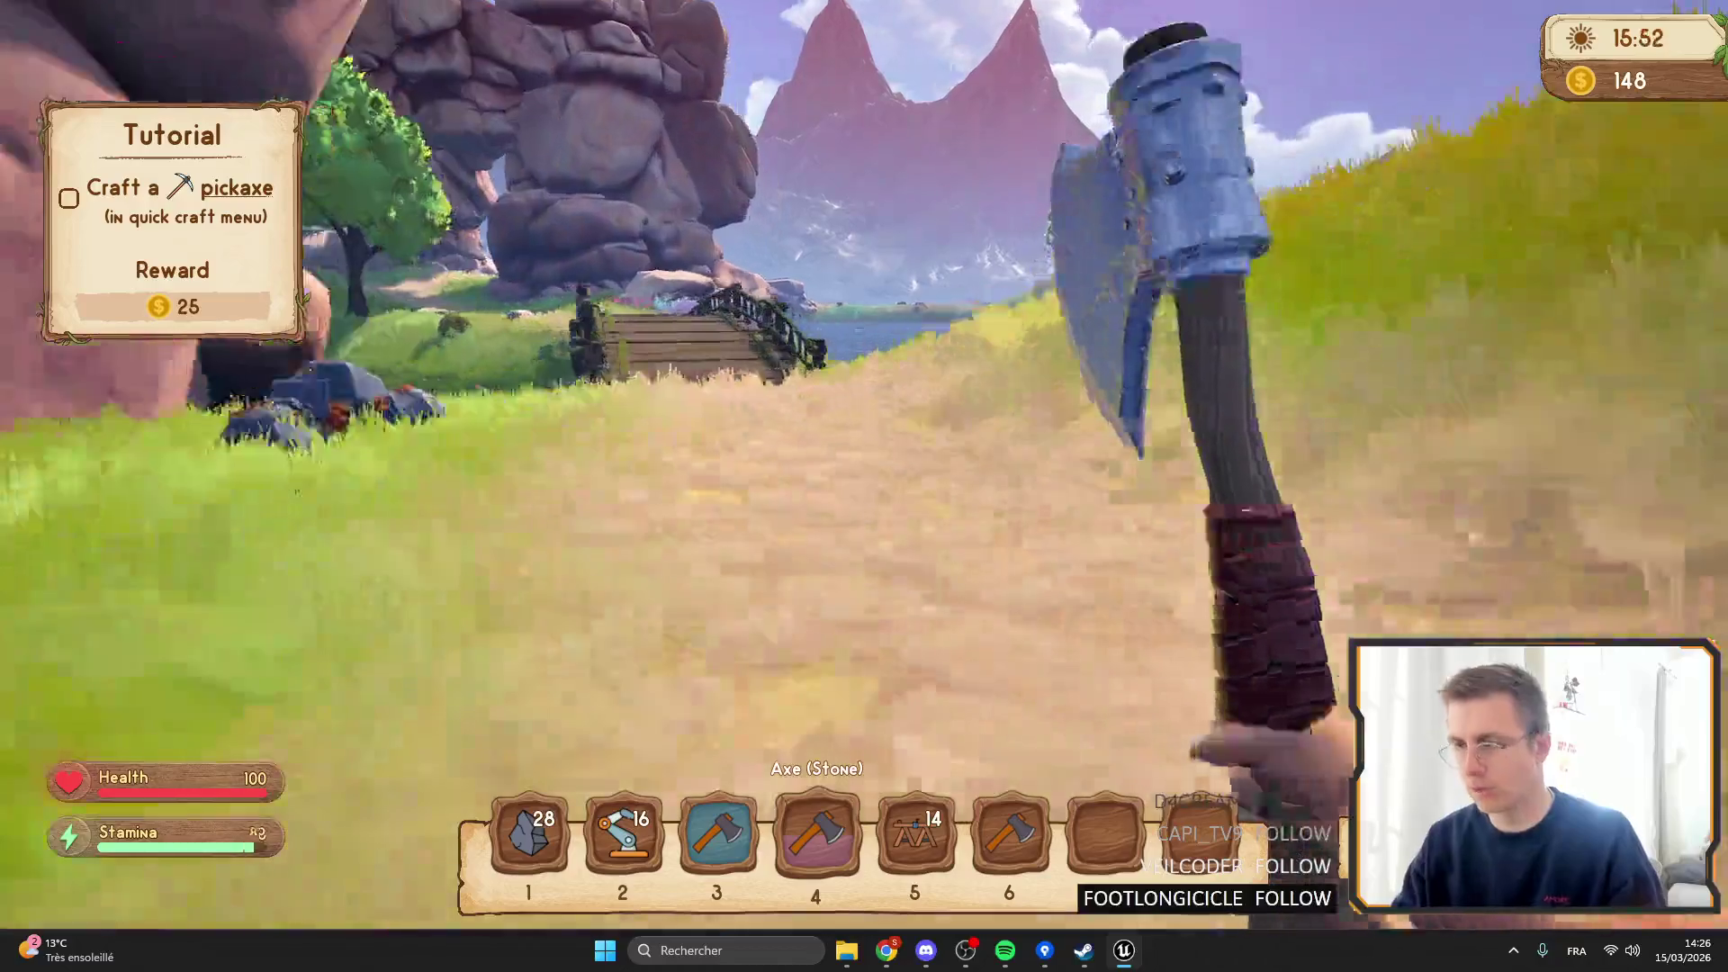
key(w)
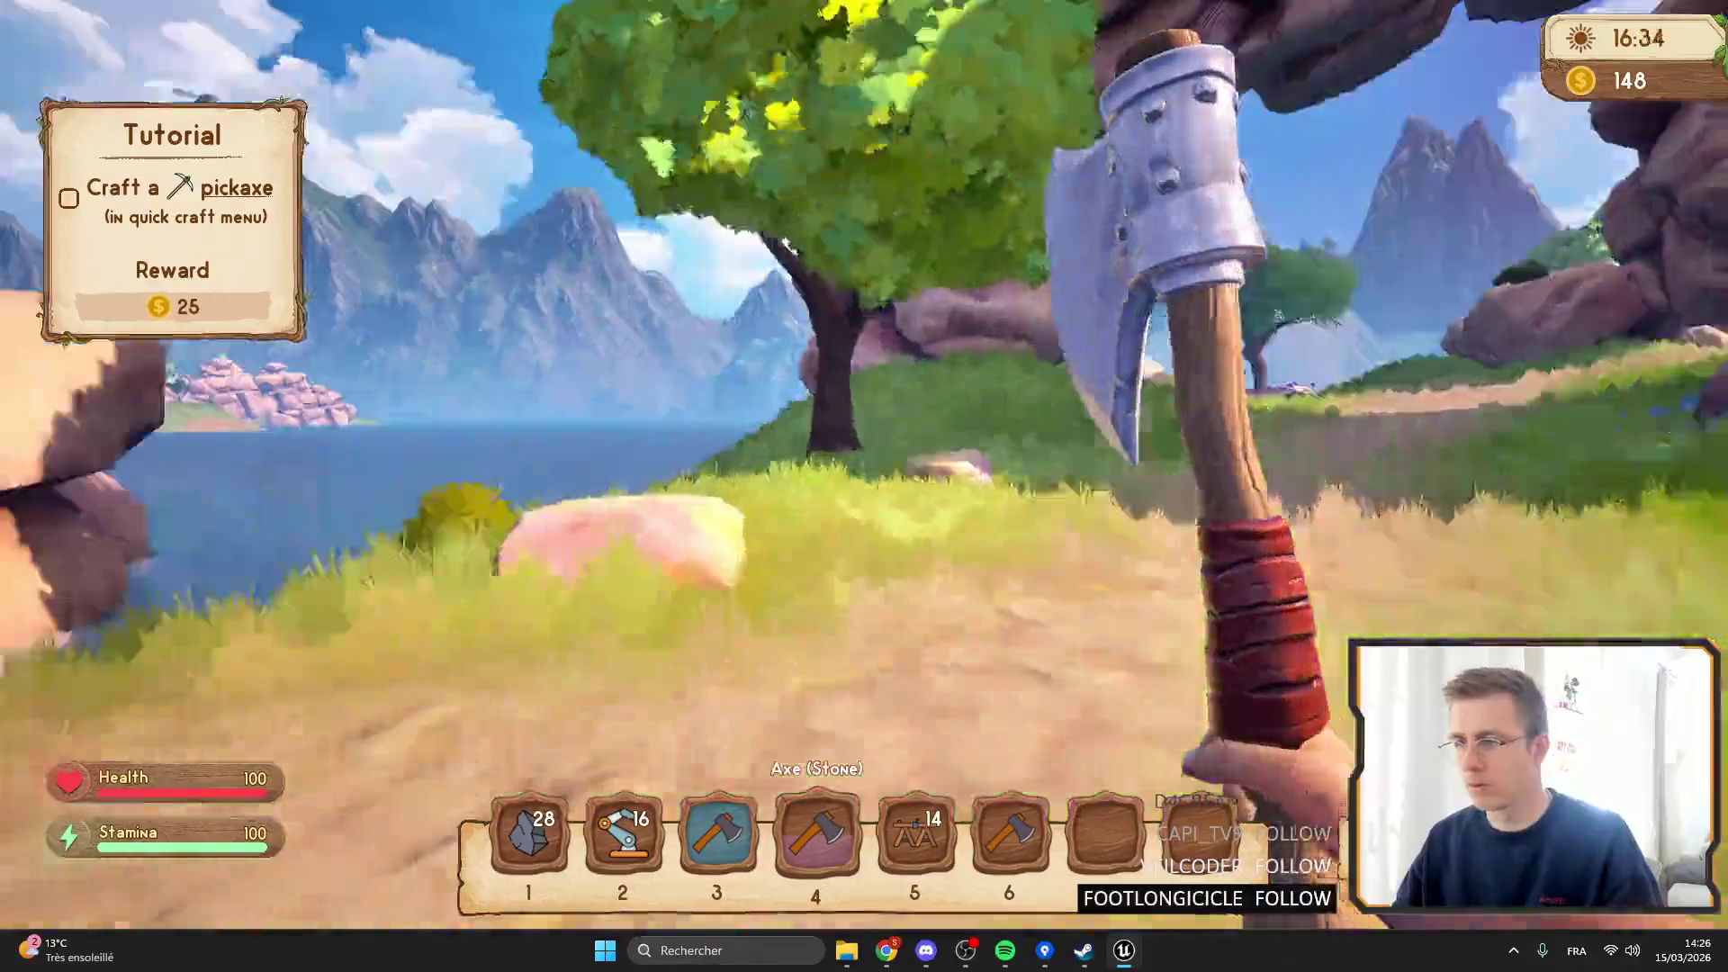
key(w)
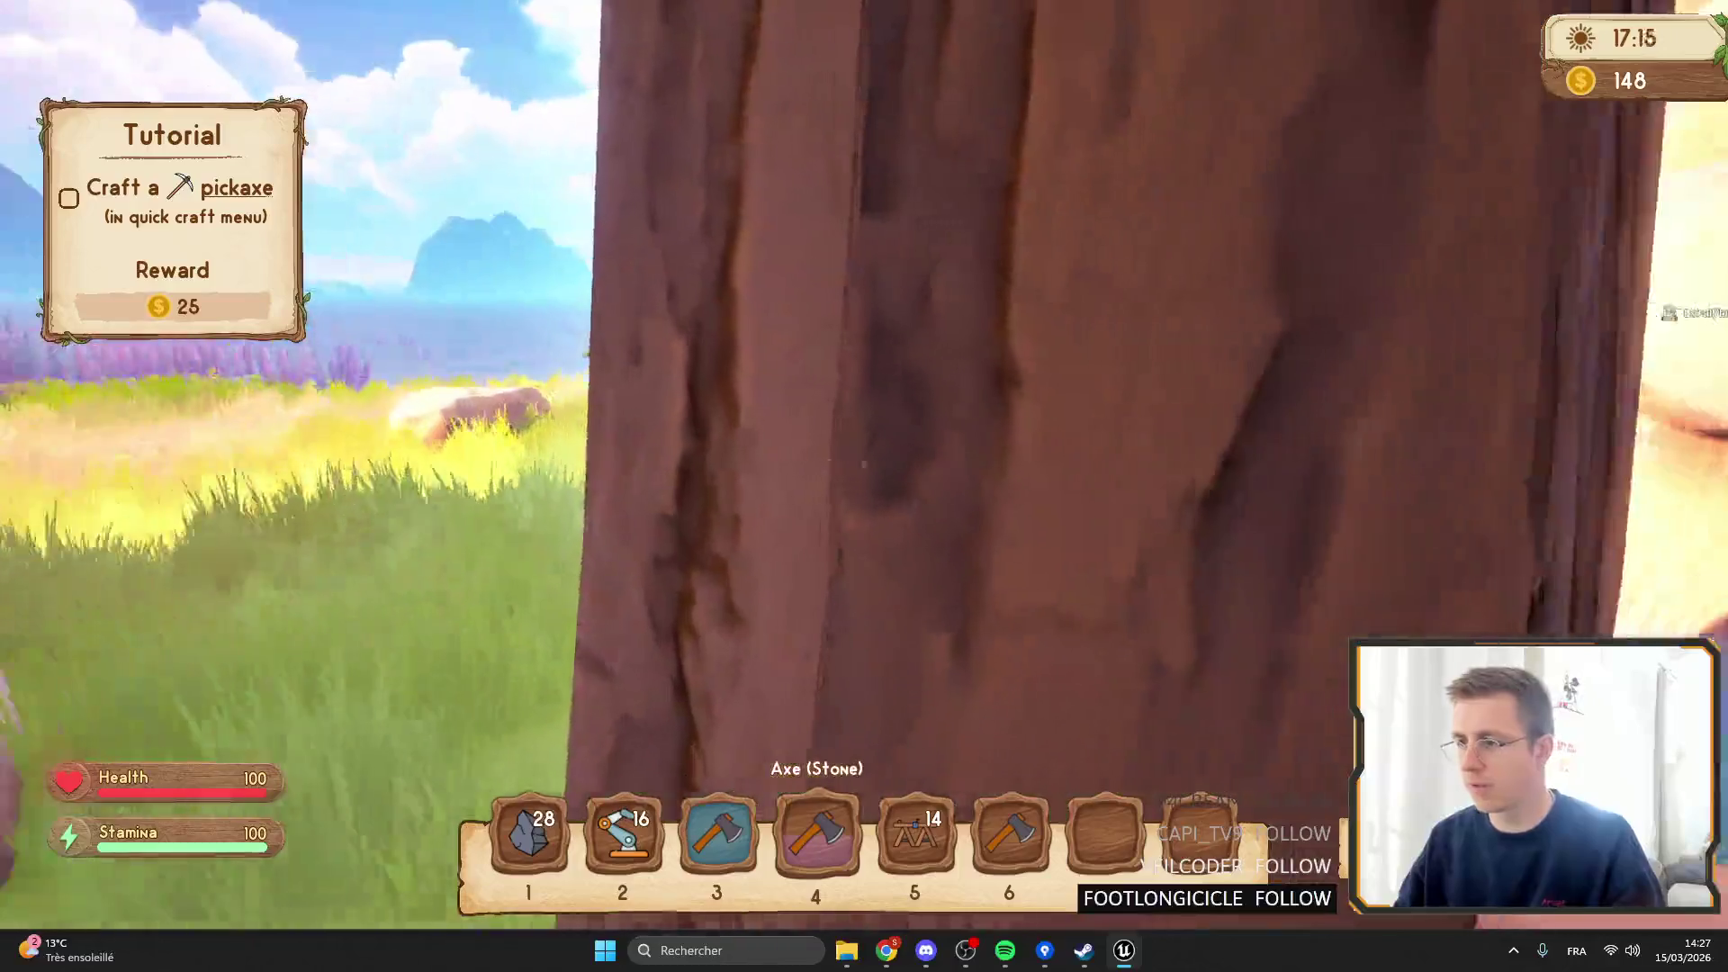
key(w)
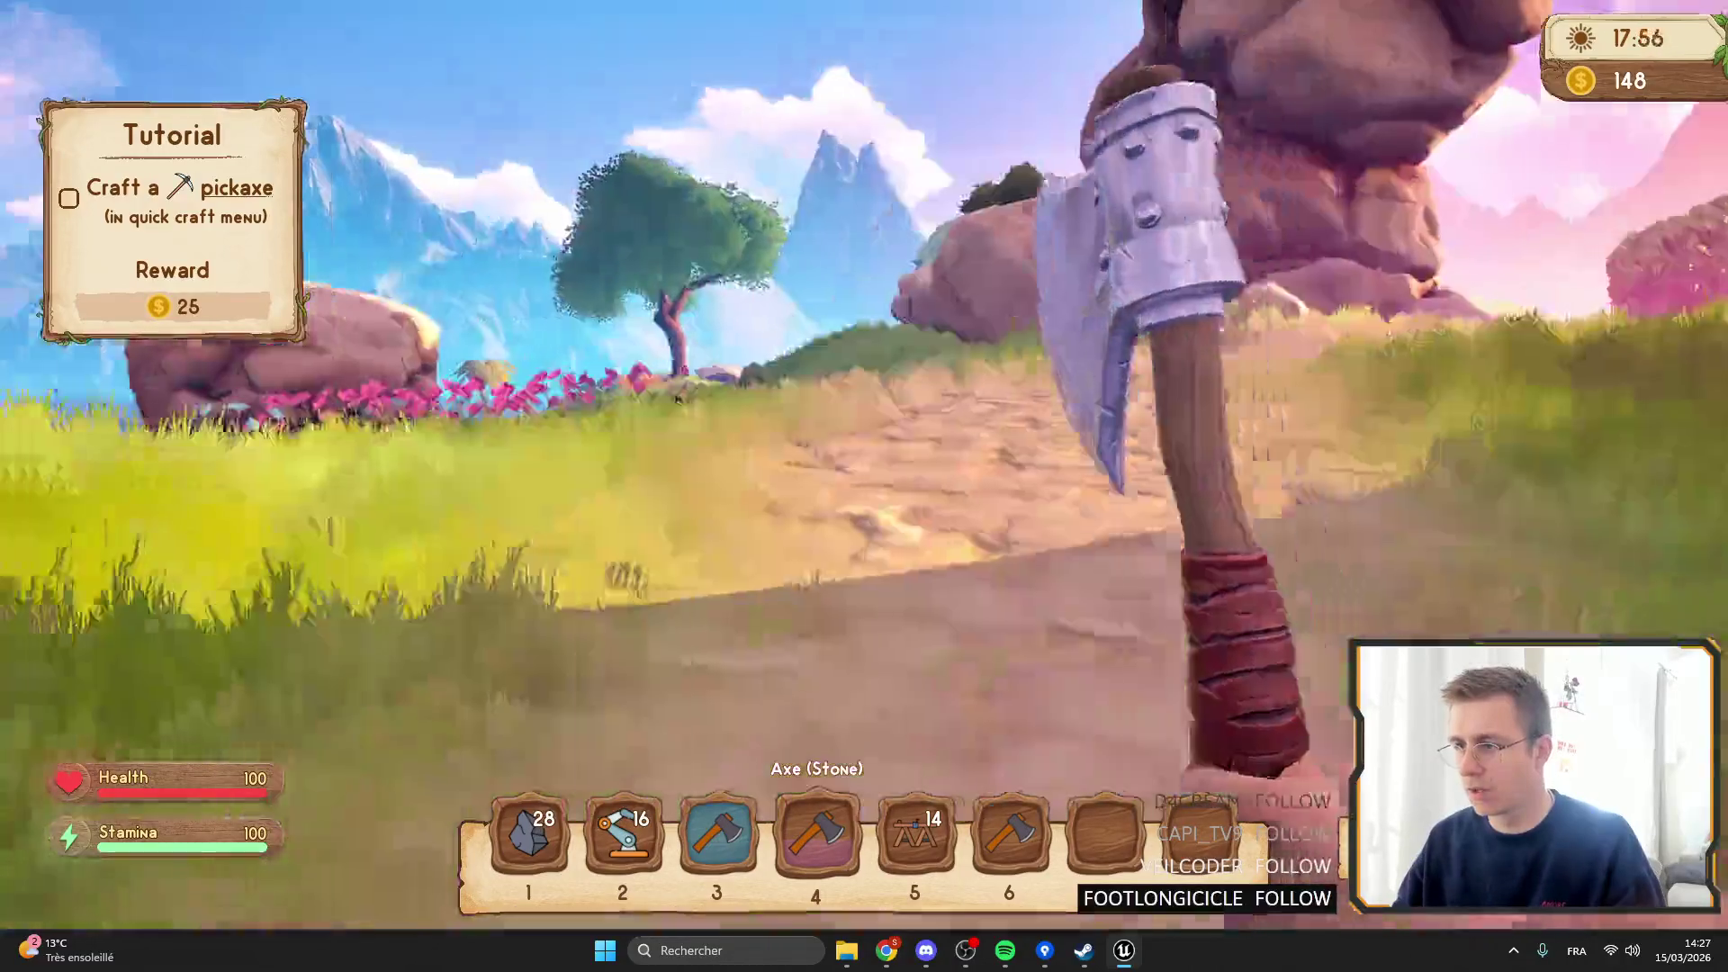
key(w)
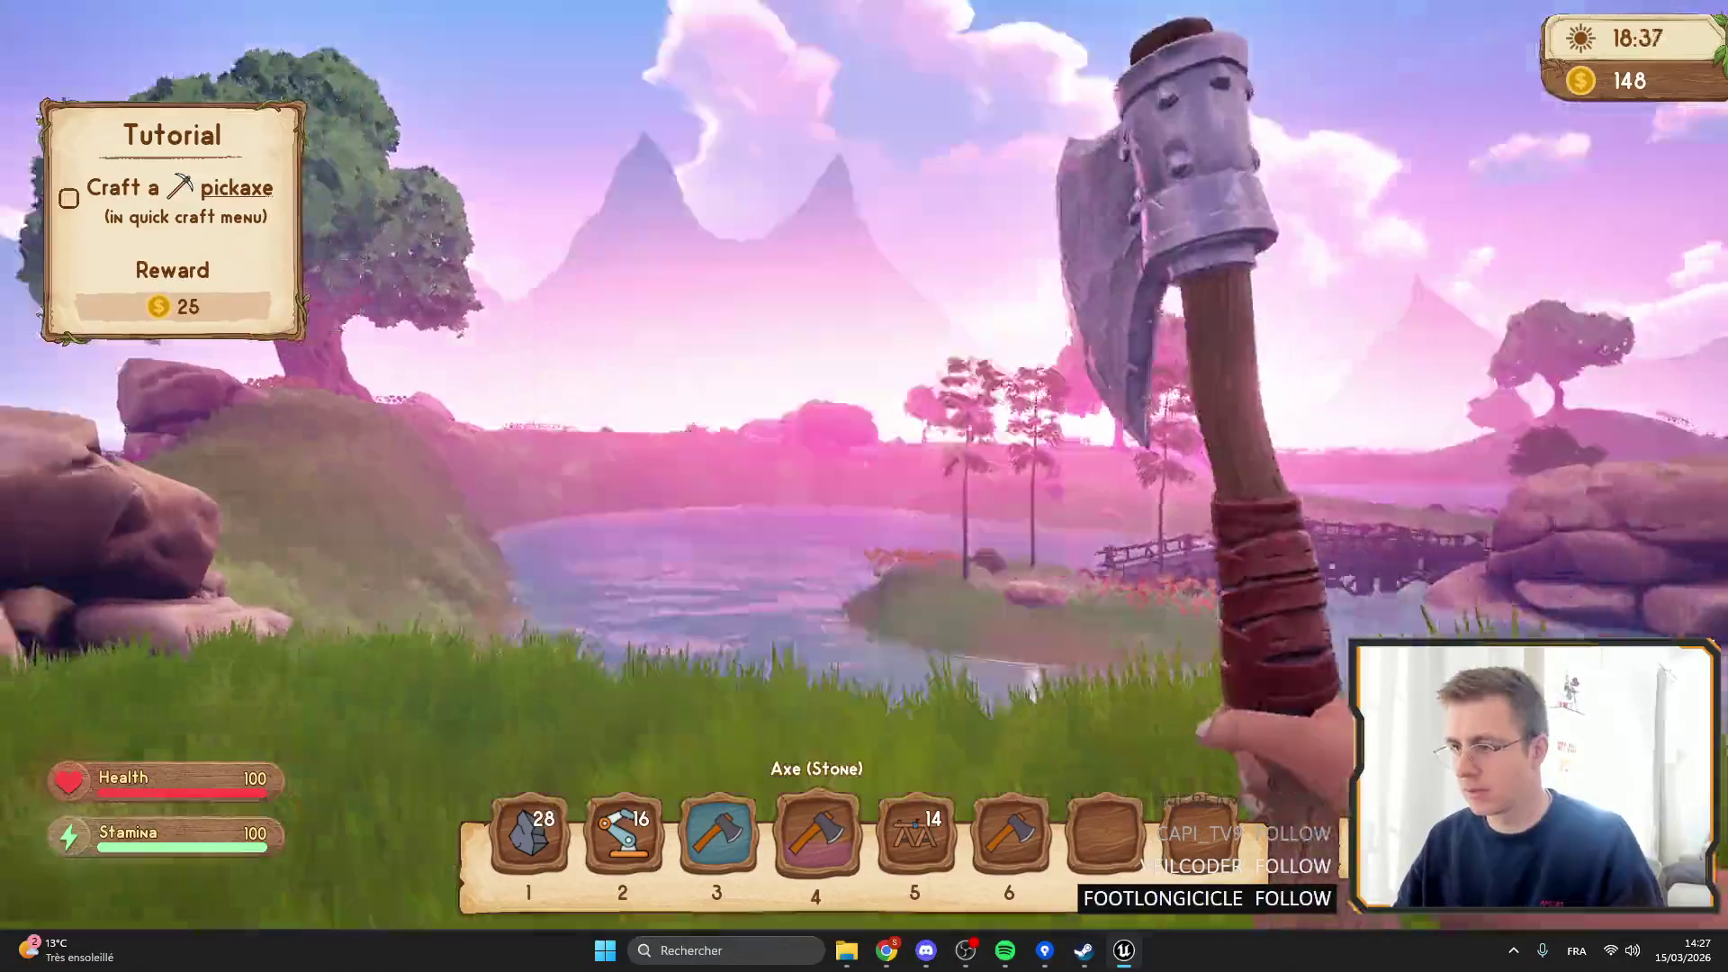
key(w)
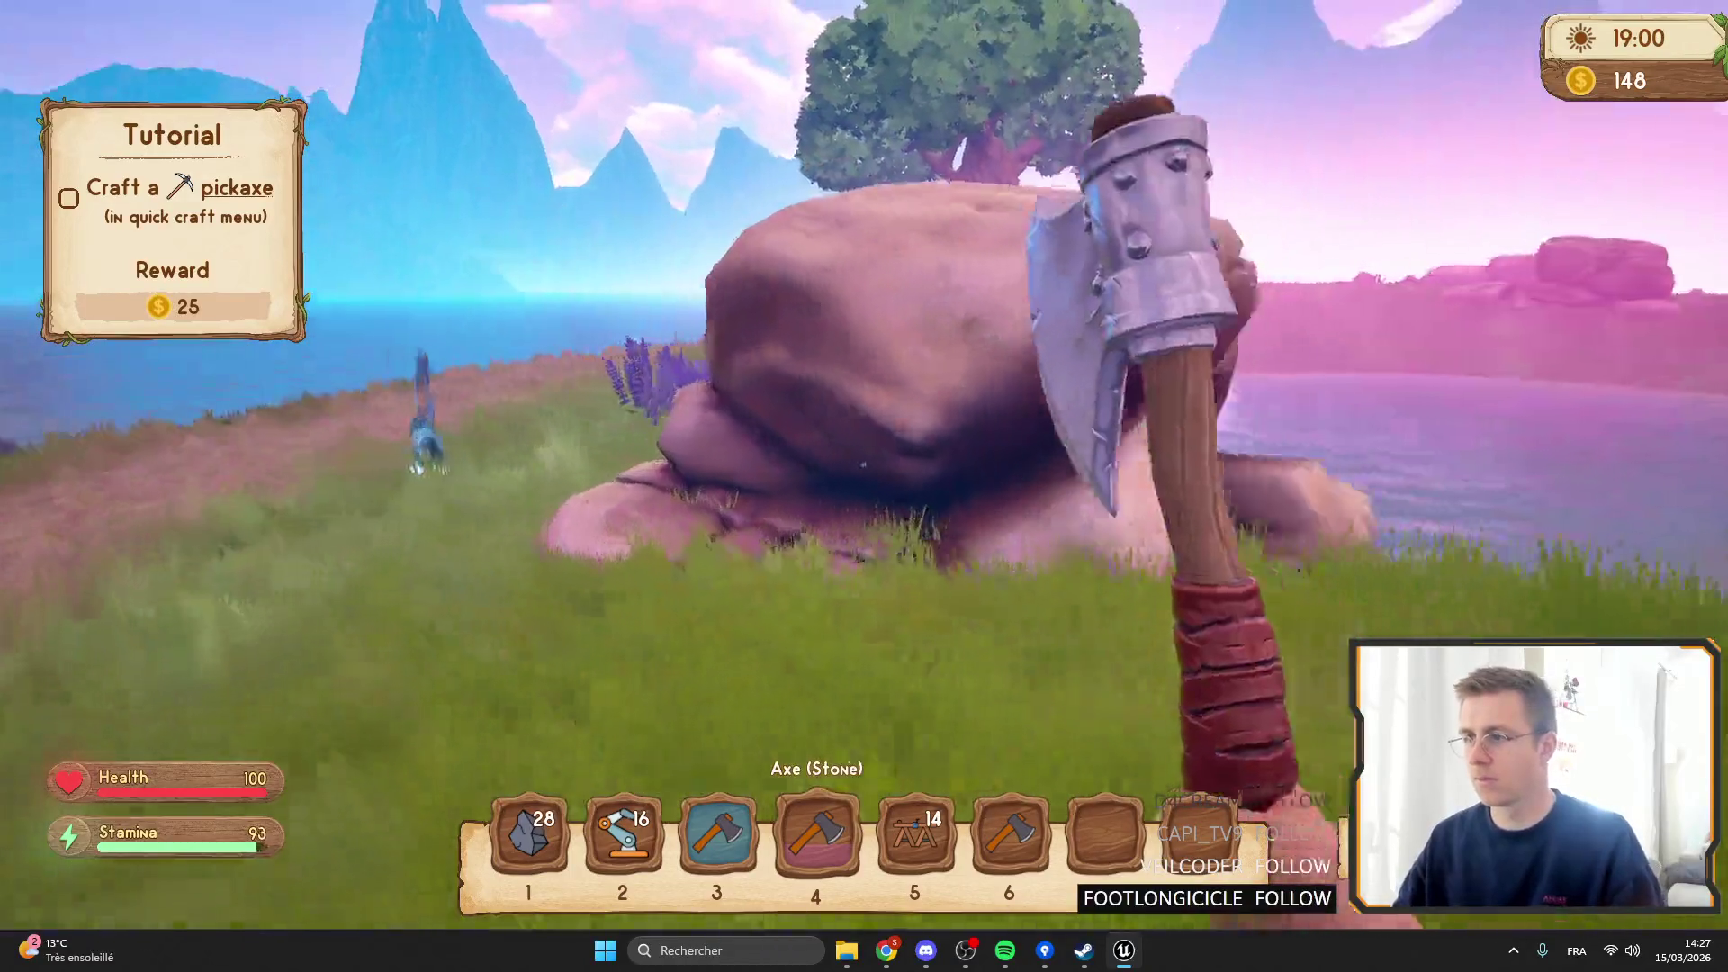
key(w)
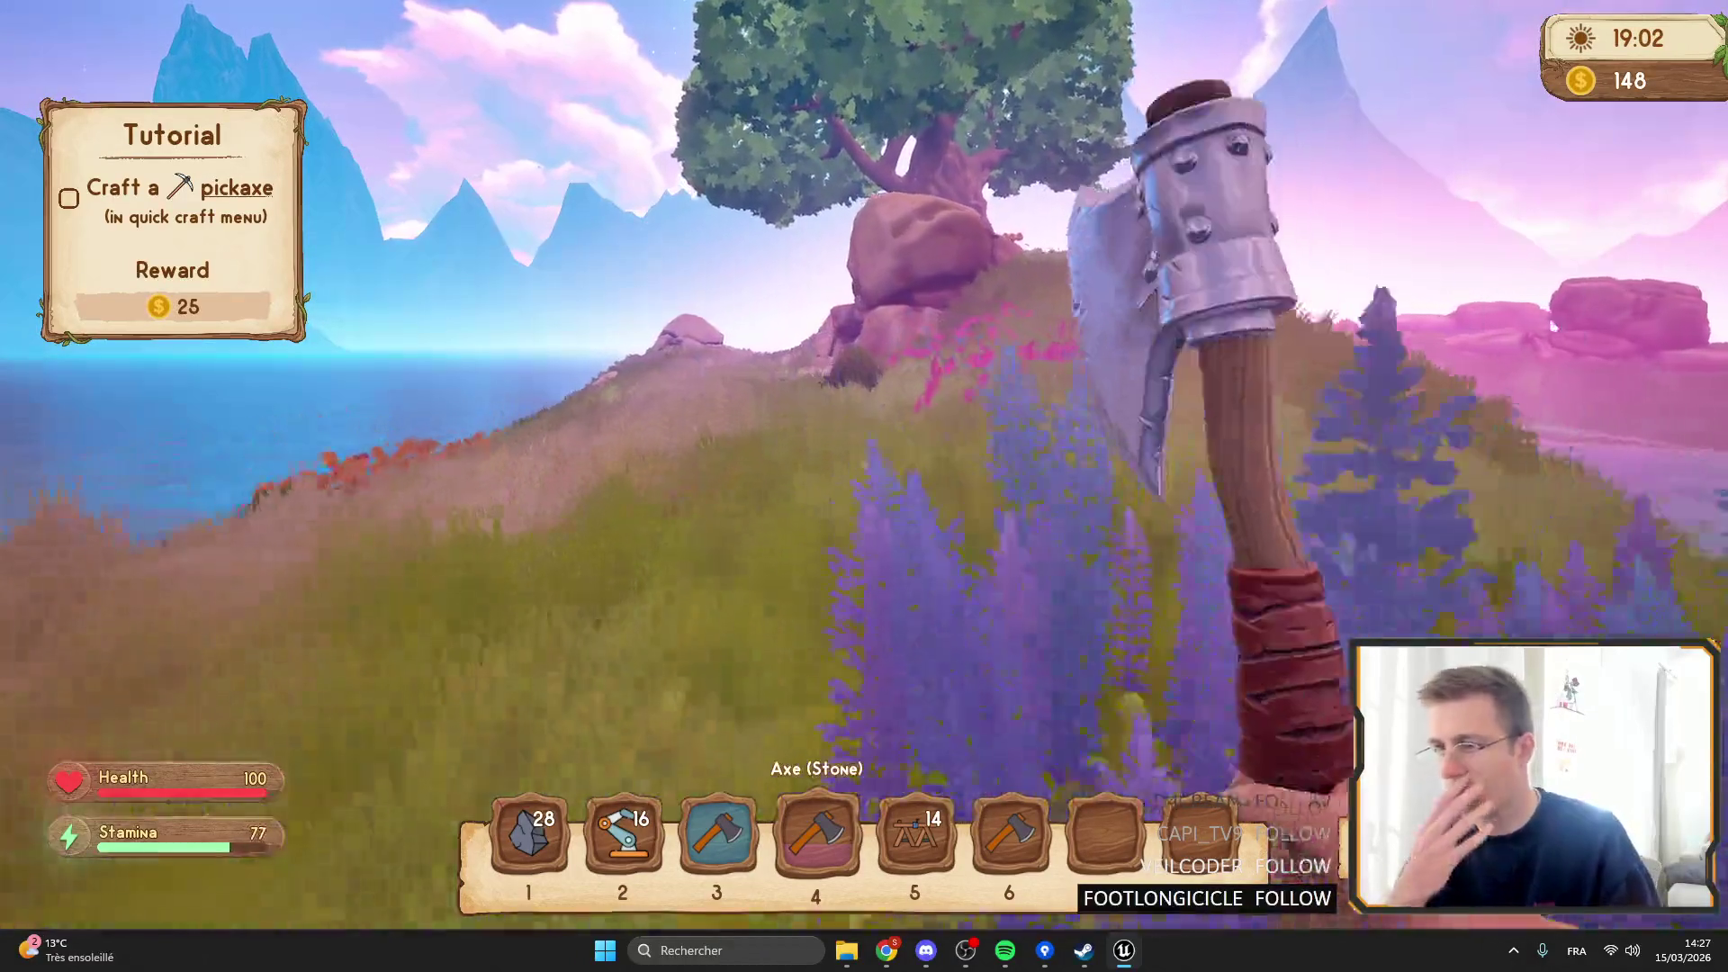
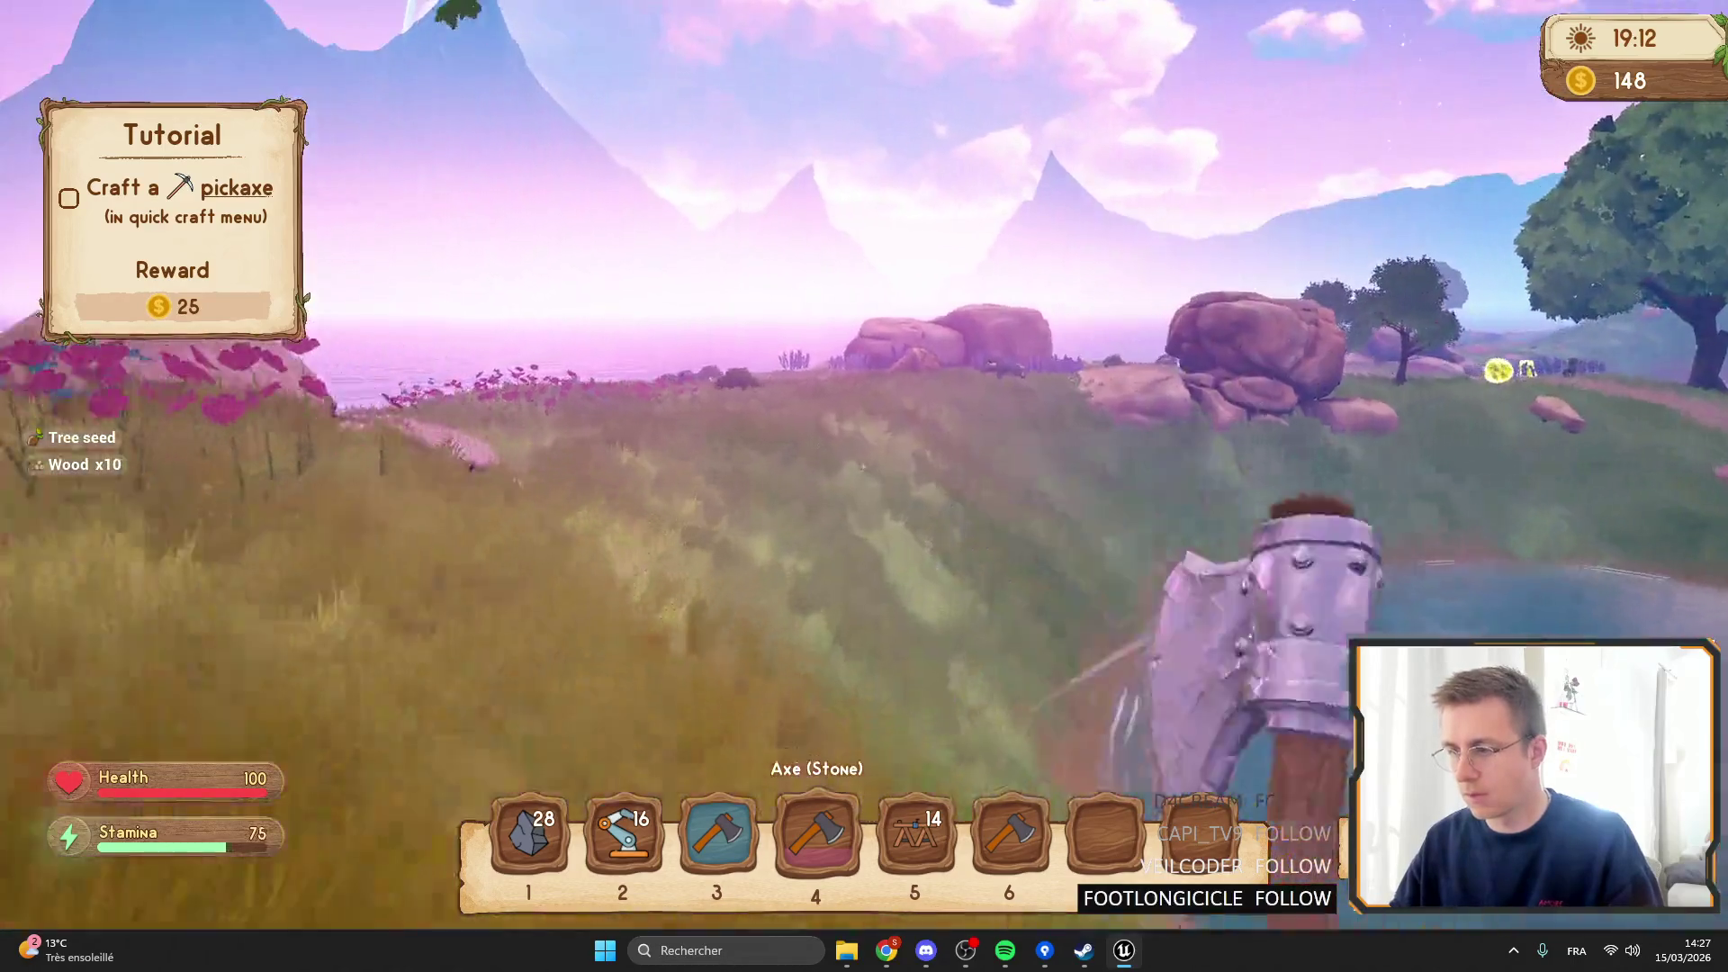
Sprint across the meadow past the pond toward the tree and boulder.
key(shift+w)
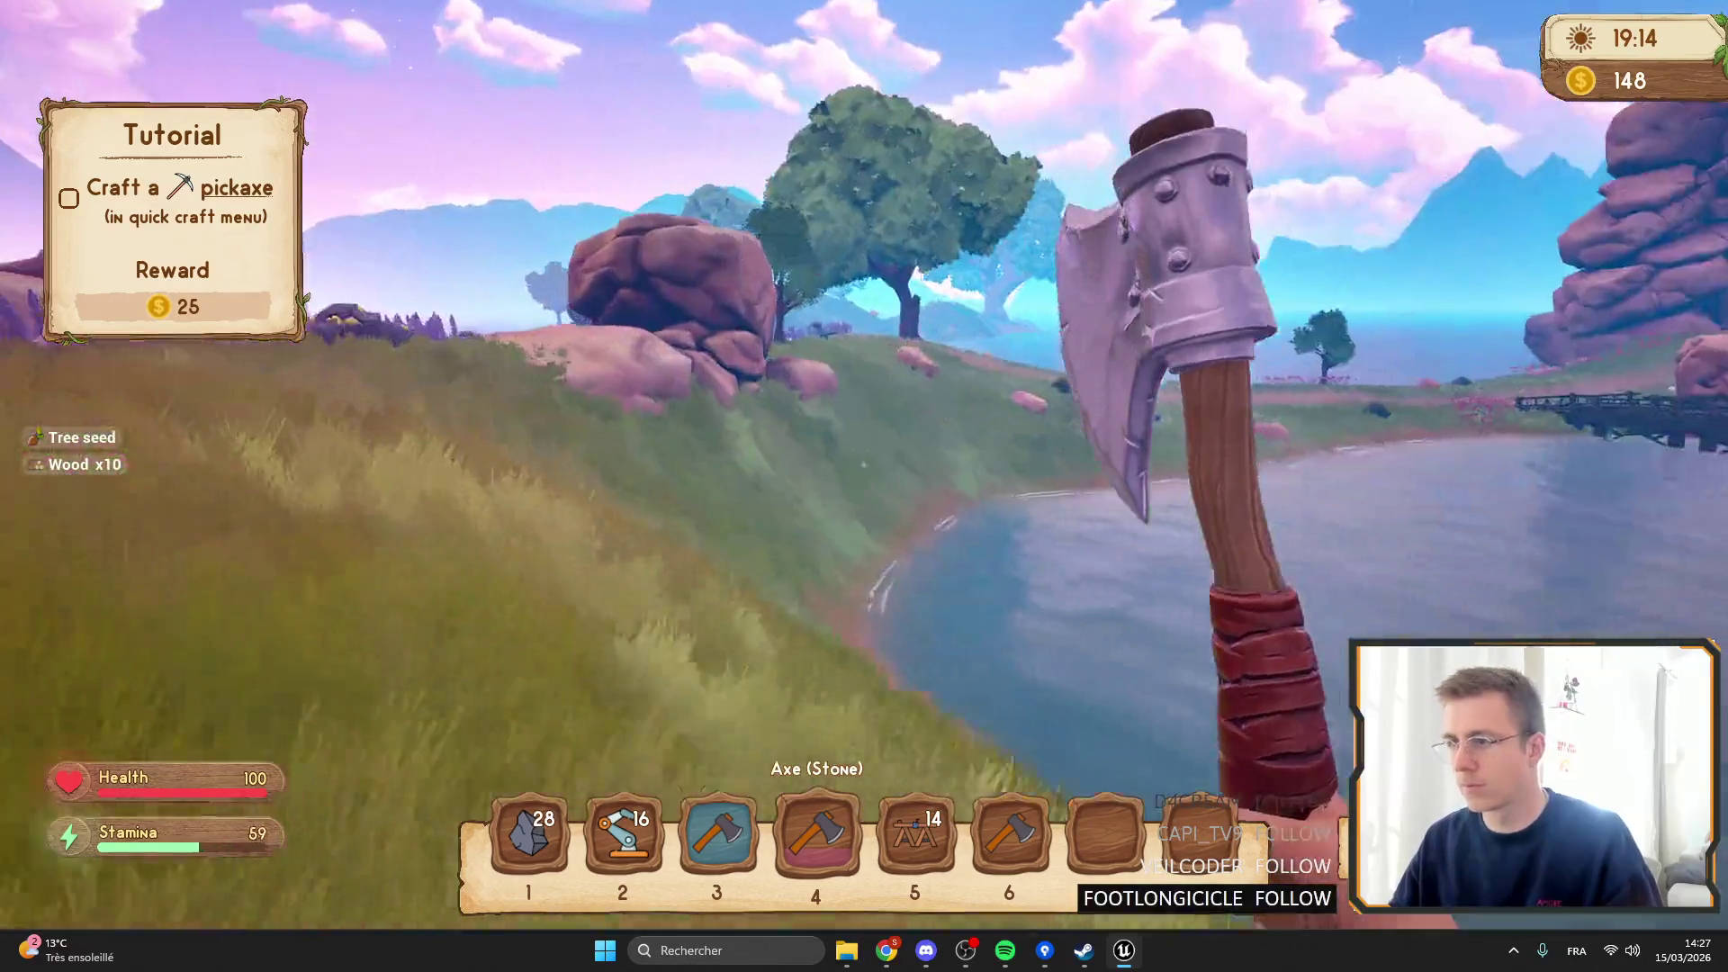
key(shift+w)
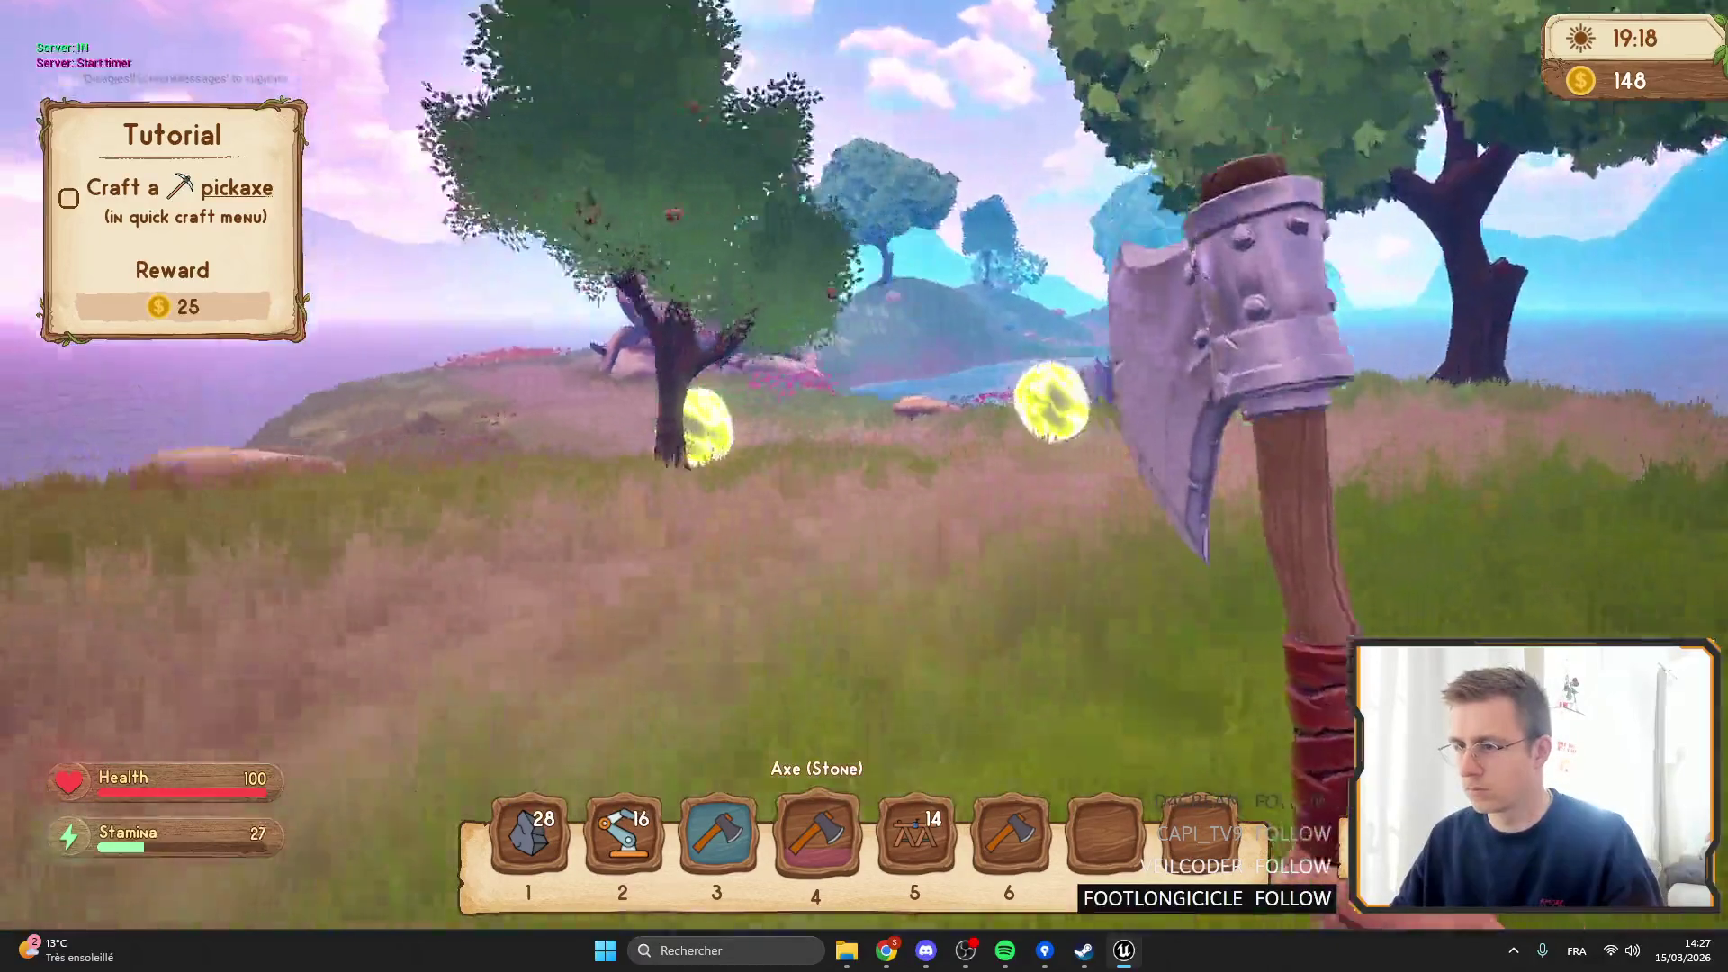
key(shift+w)
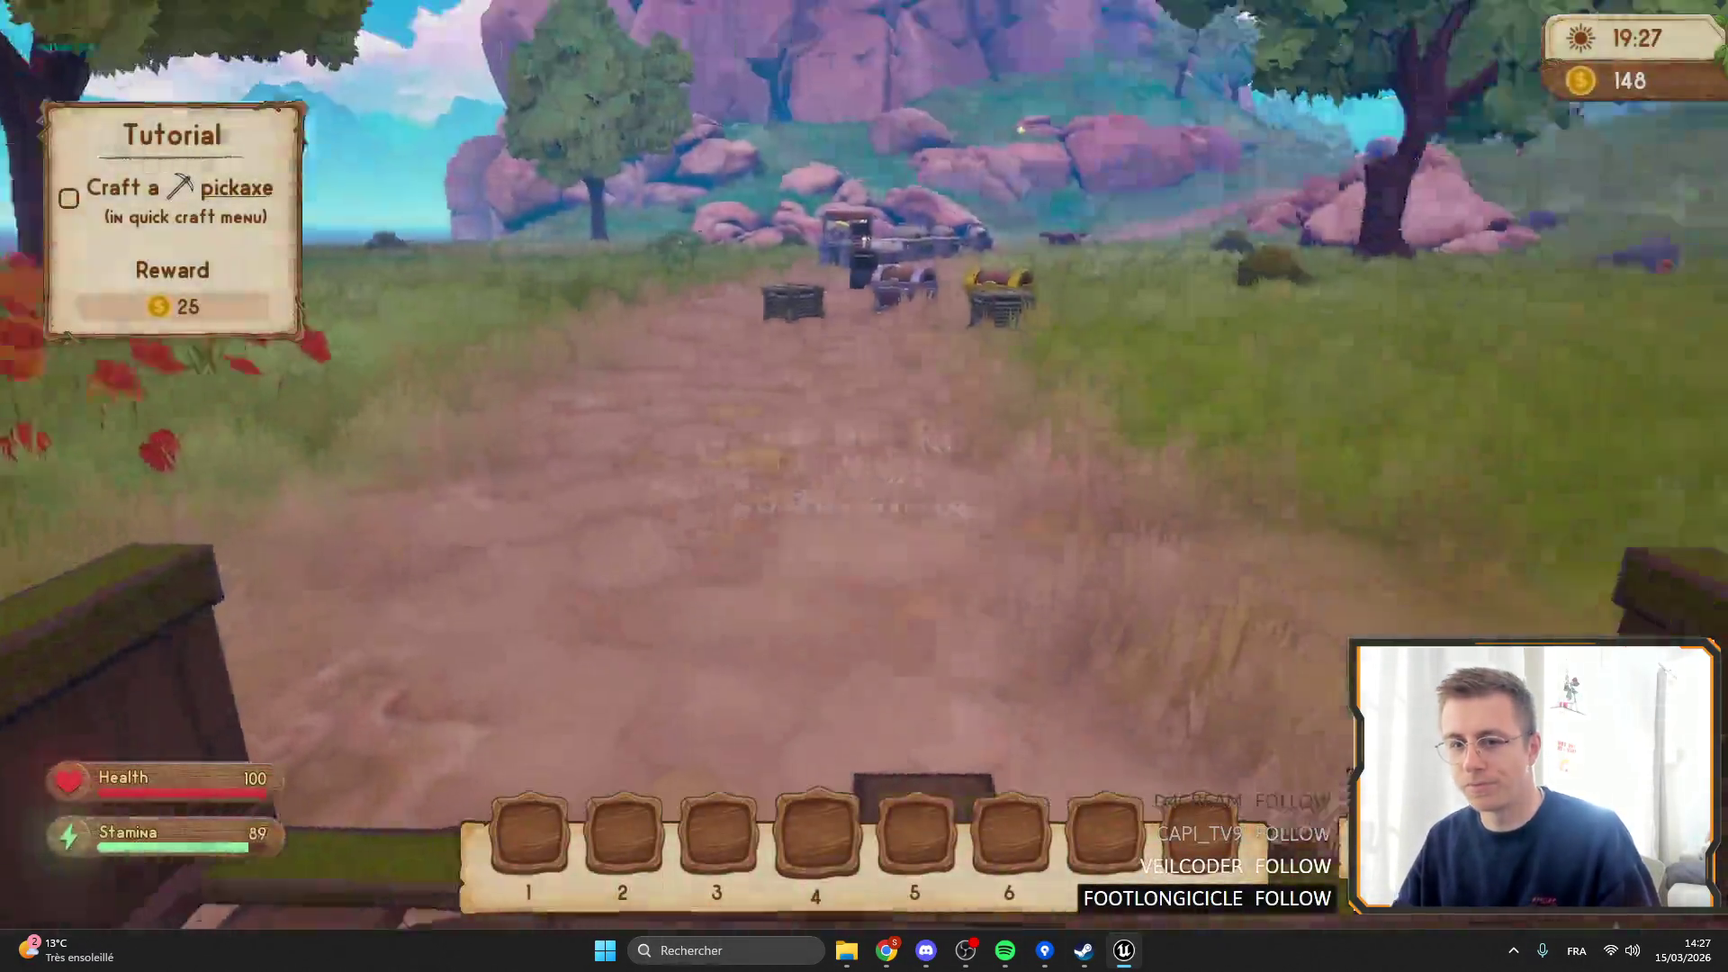
Sprint past the bush and large rock, then up the grassy slope toward the mountains.
key(shift+w)
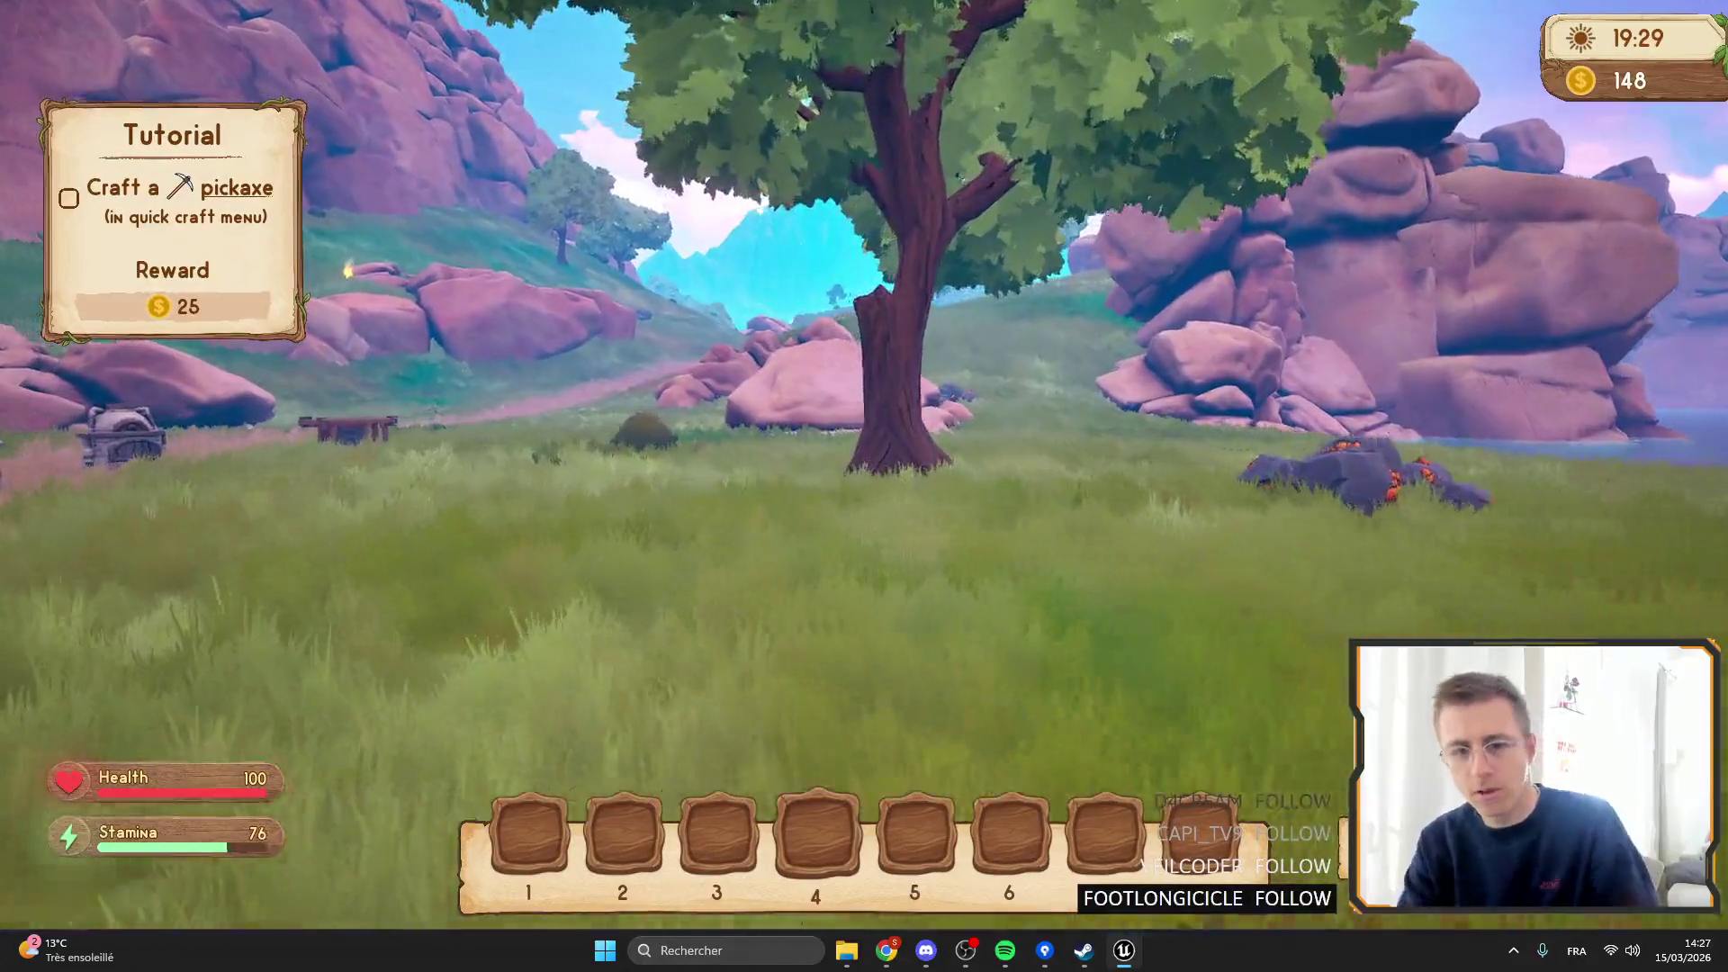
key(shift+w)
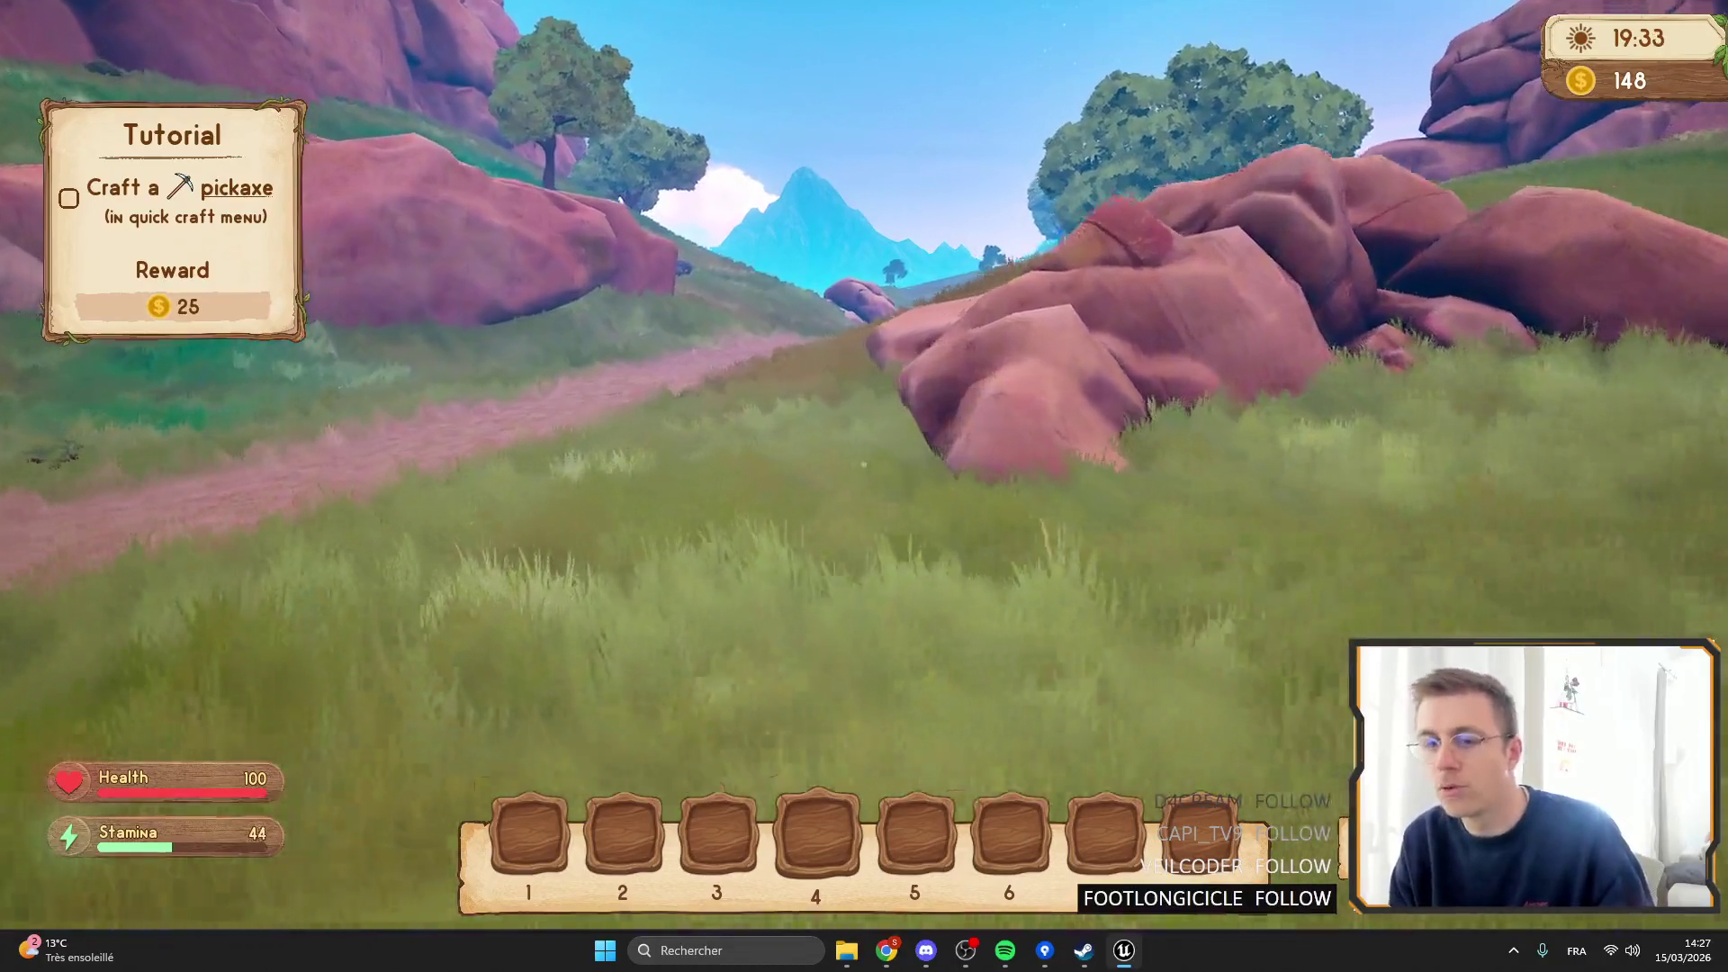
key(shift+w)
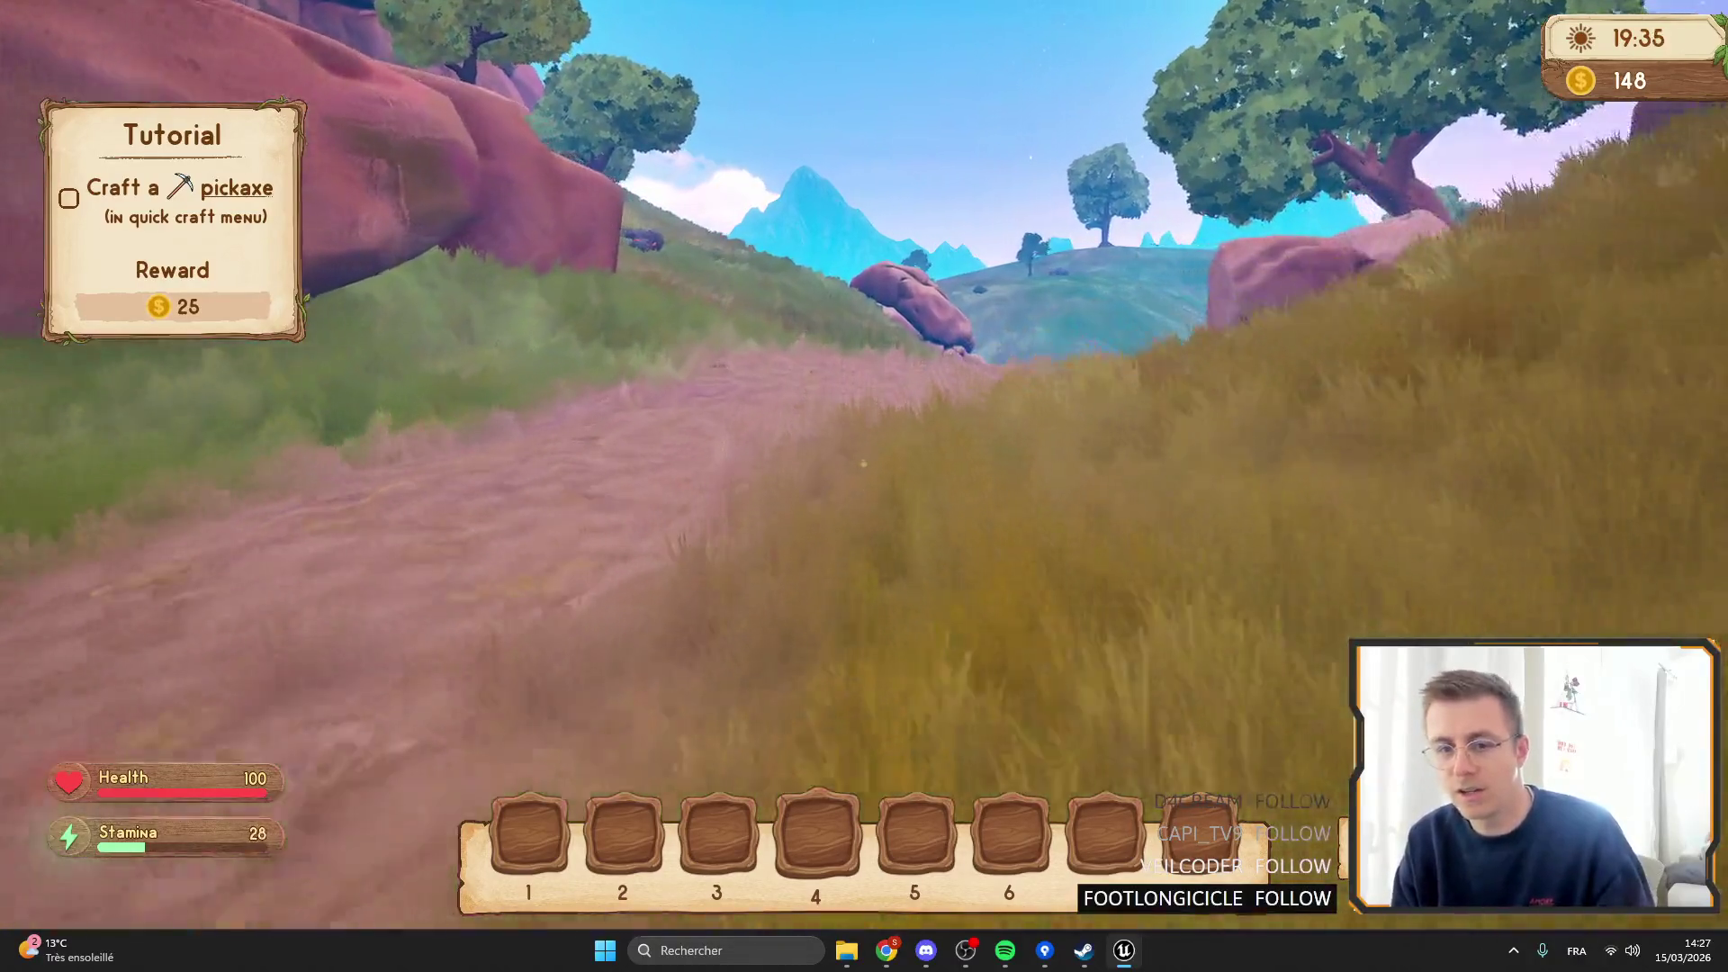
key(shift+w)
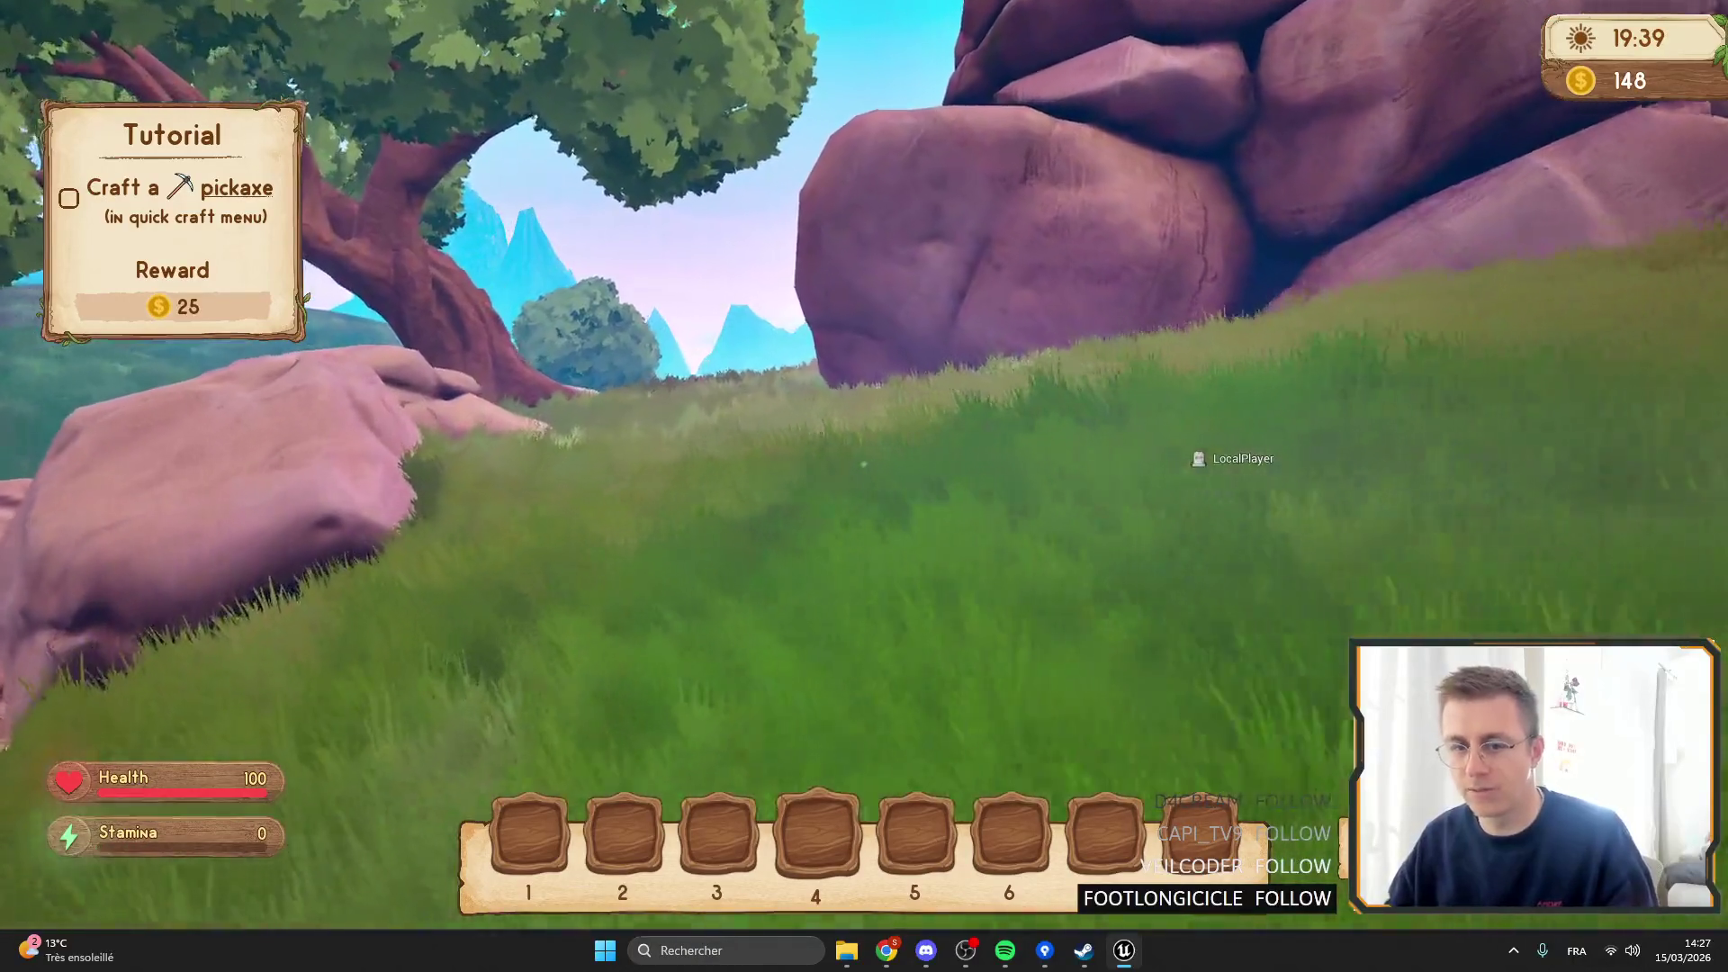
key(w)
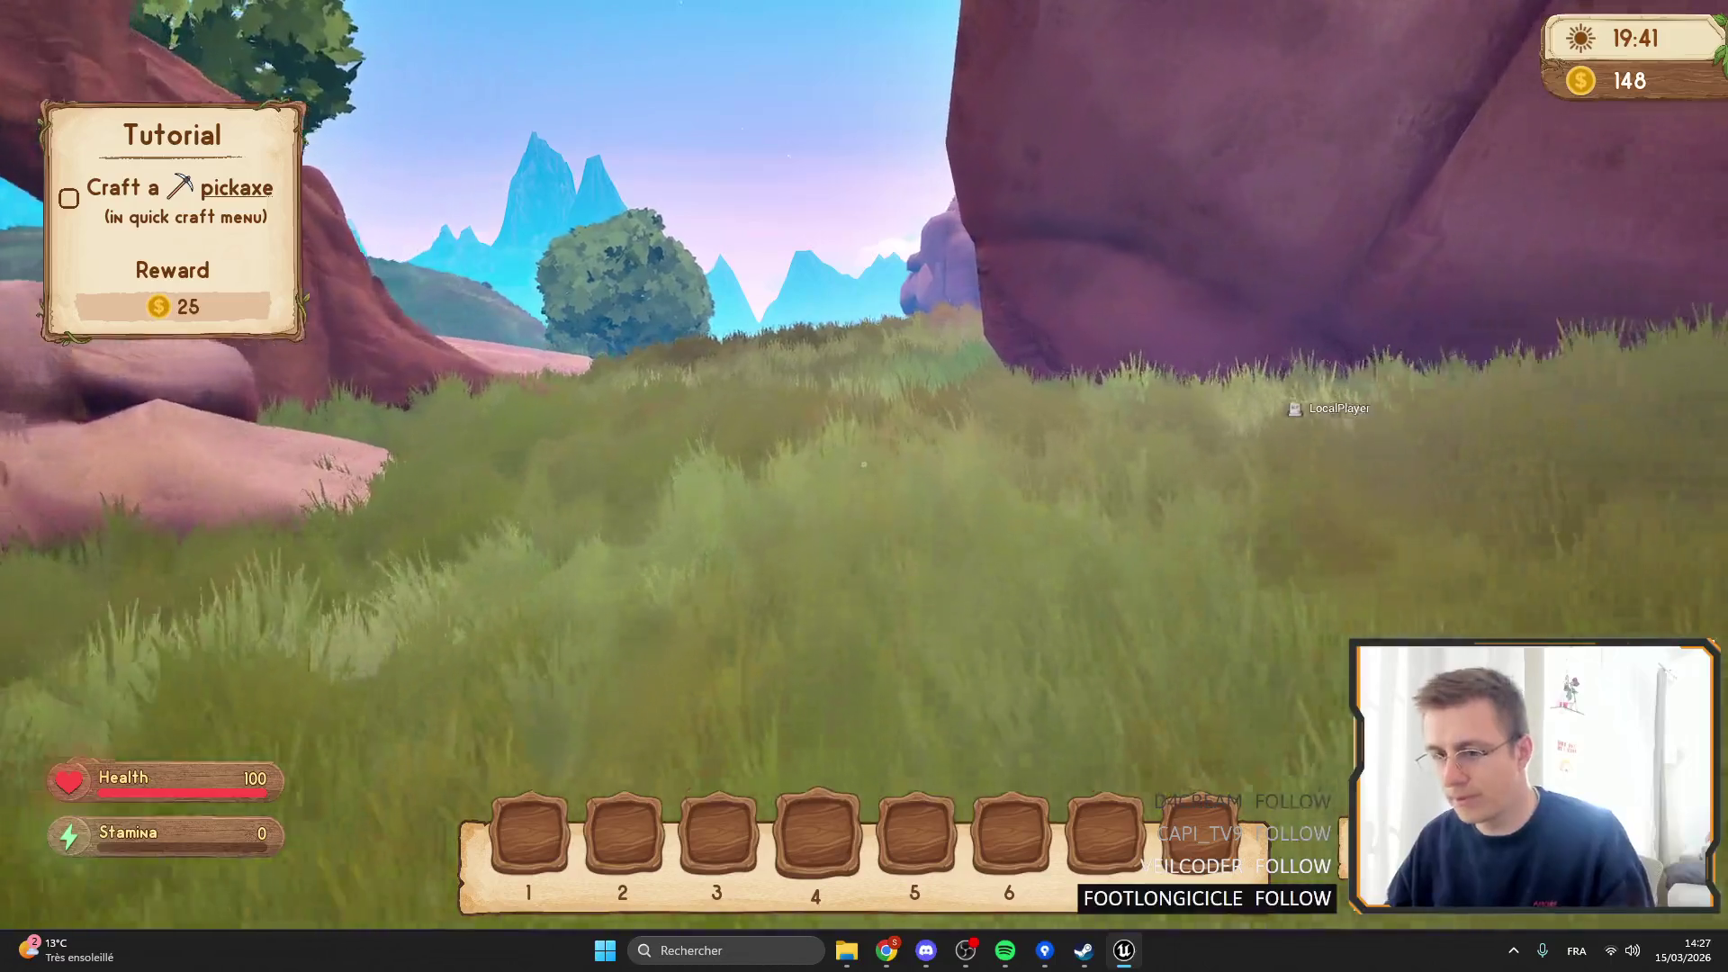
key(w)
key(w)
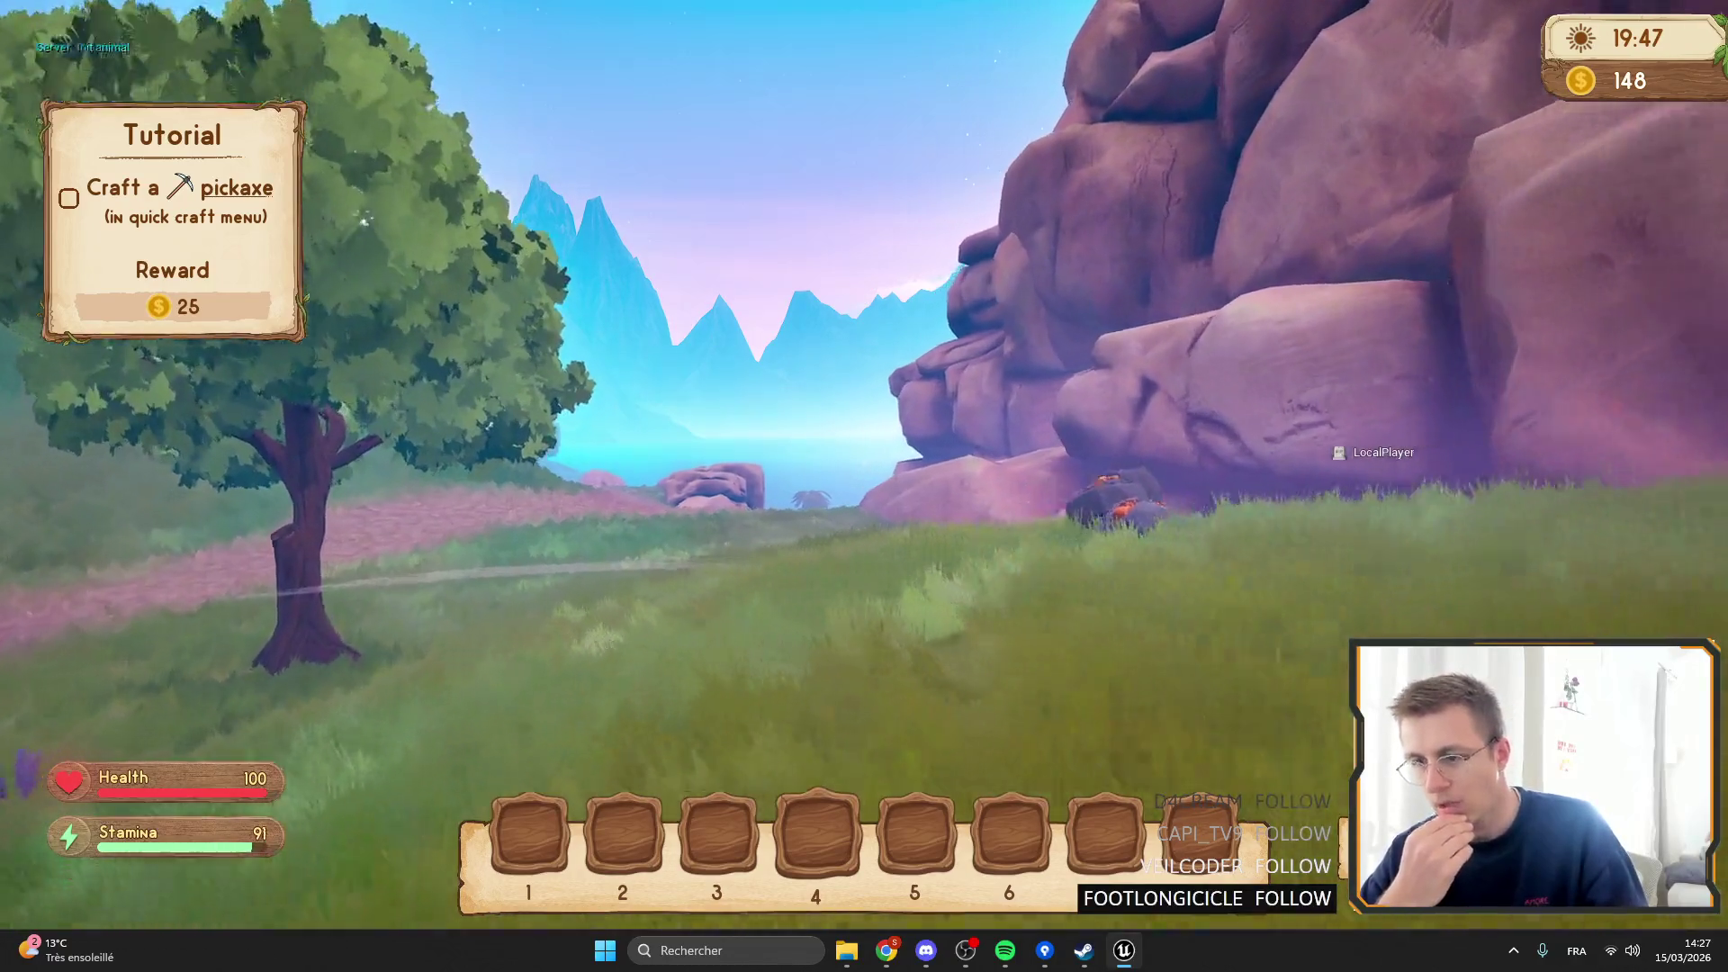
Sprint past the ore rock and over the hill crest into the valley.
key(shift+w)
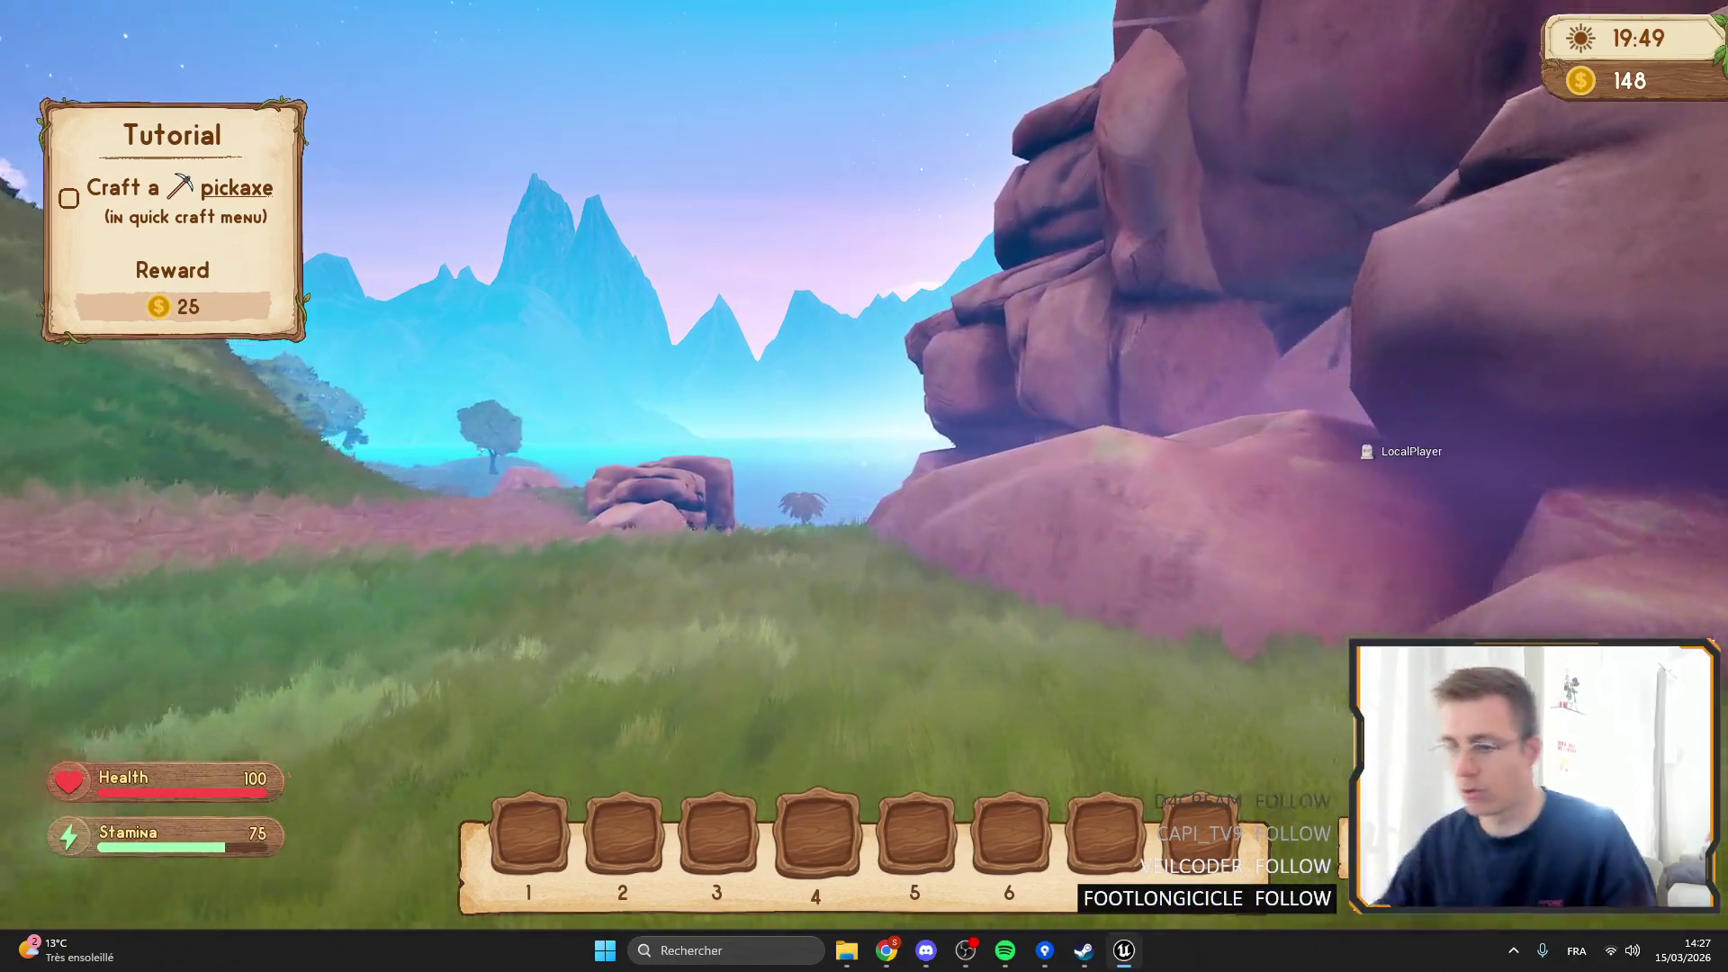
key(shift+w)
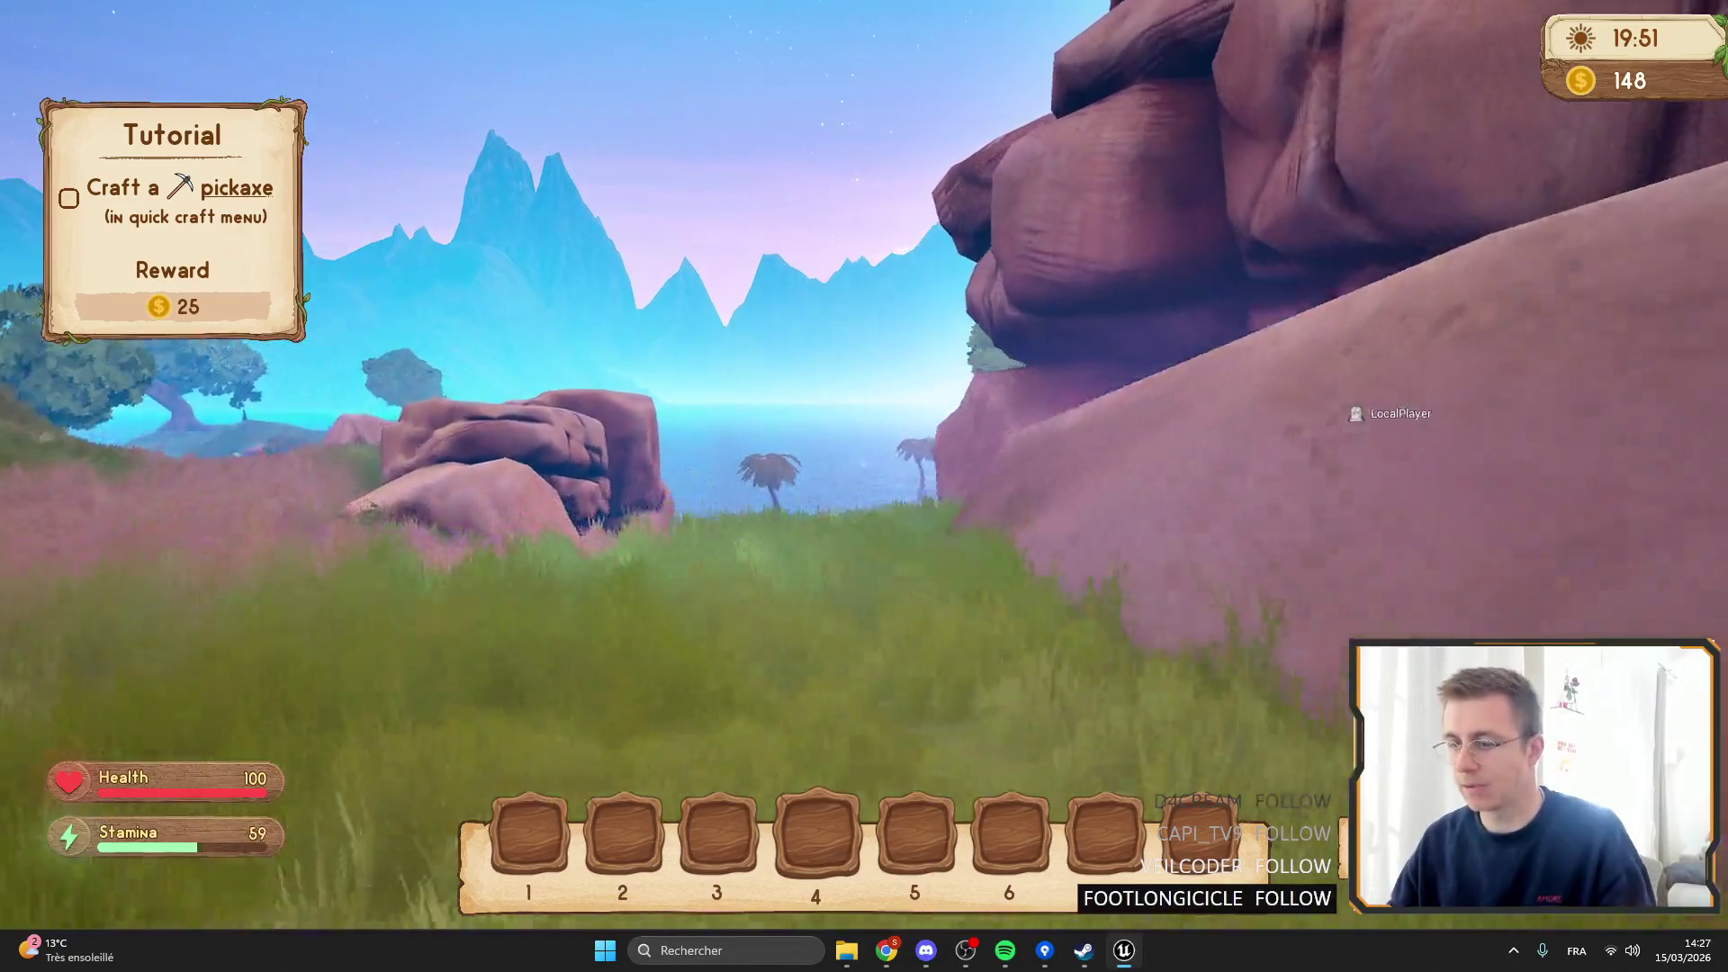
key(shift+w)
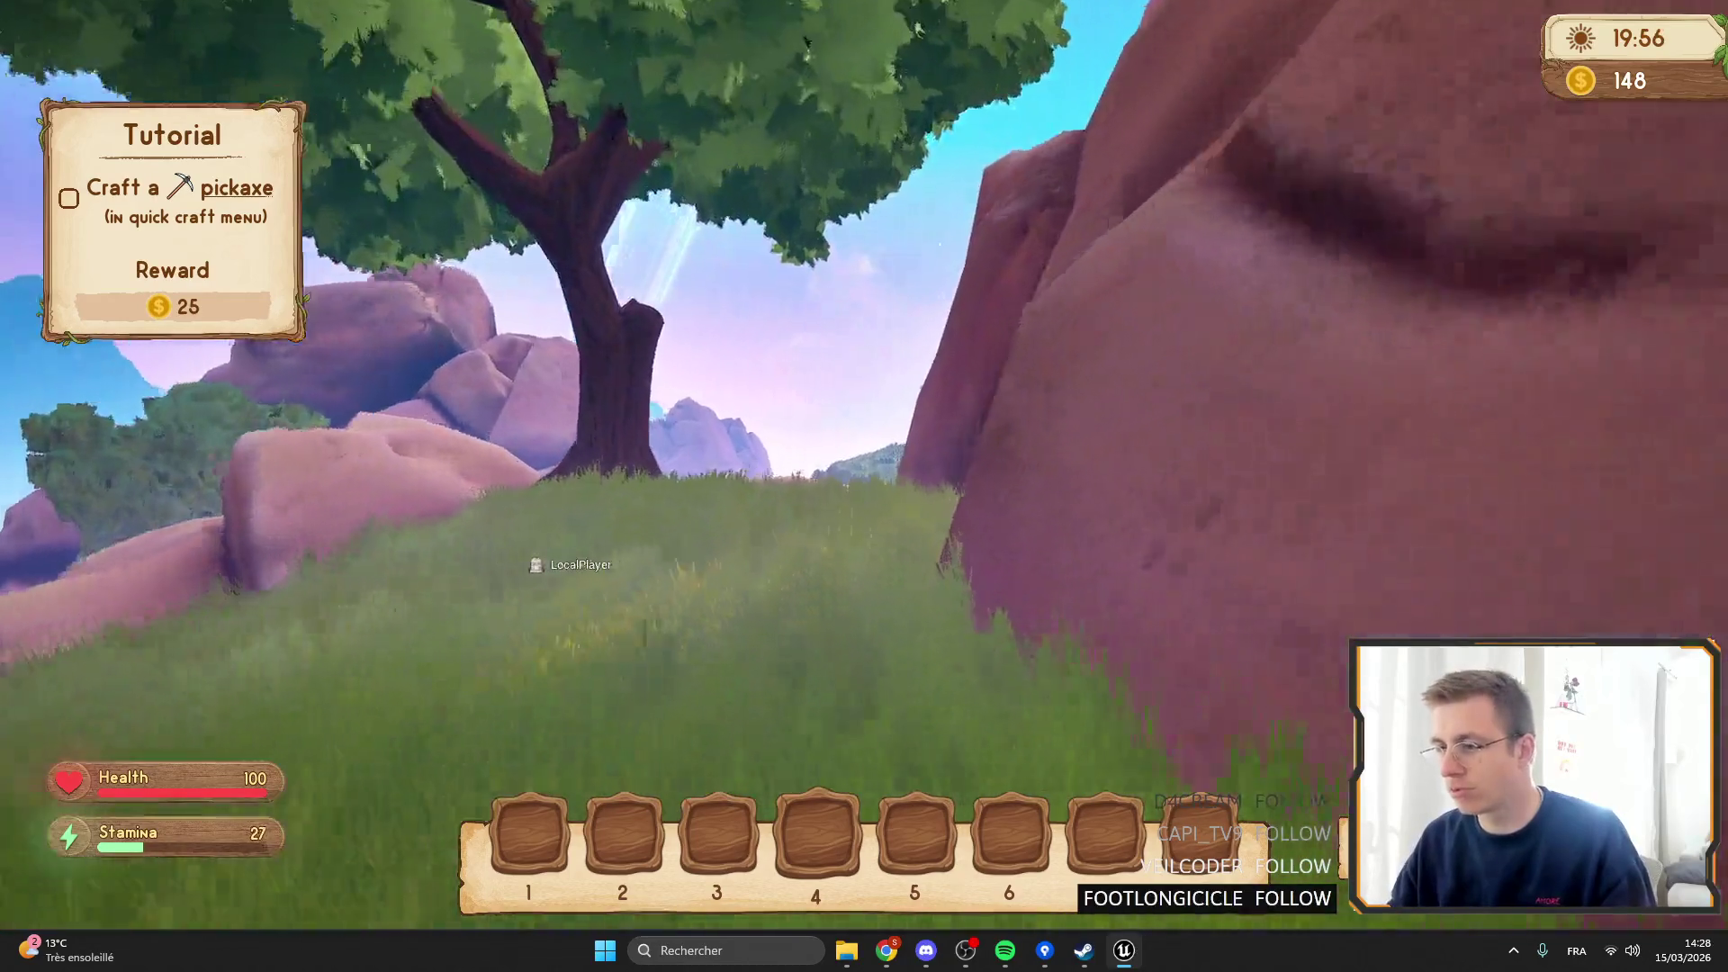
key(shift+w)
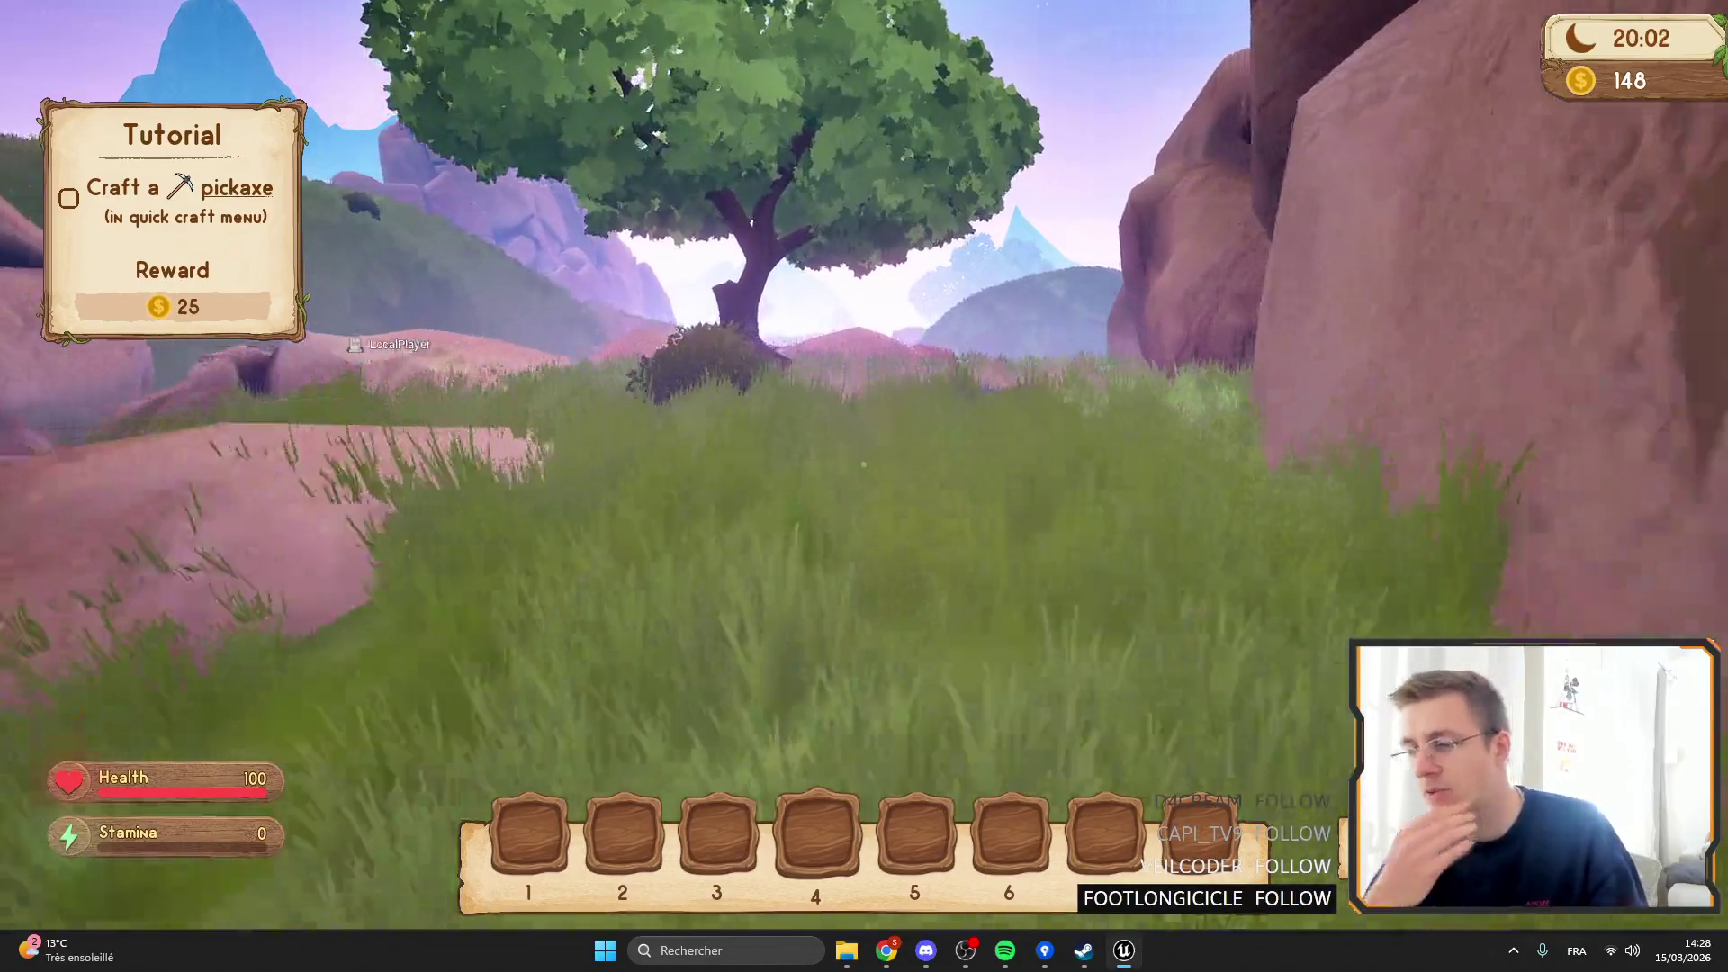
Cross the rocks and follow the valley path down toward the lake.
key(w)
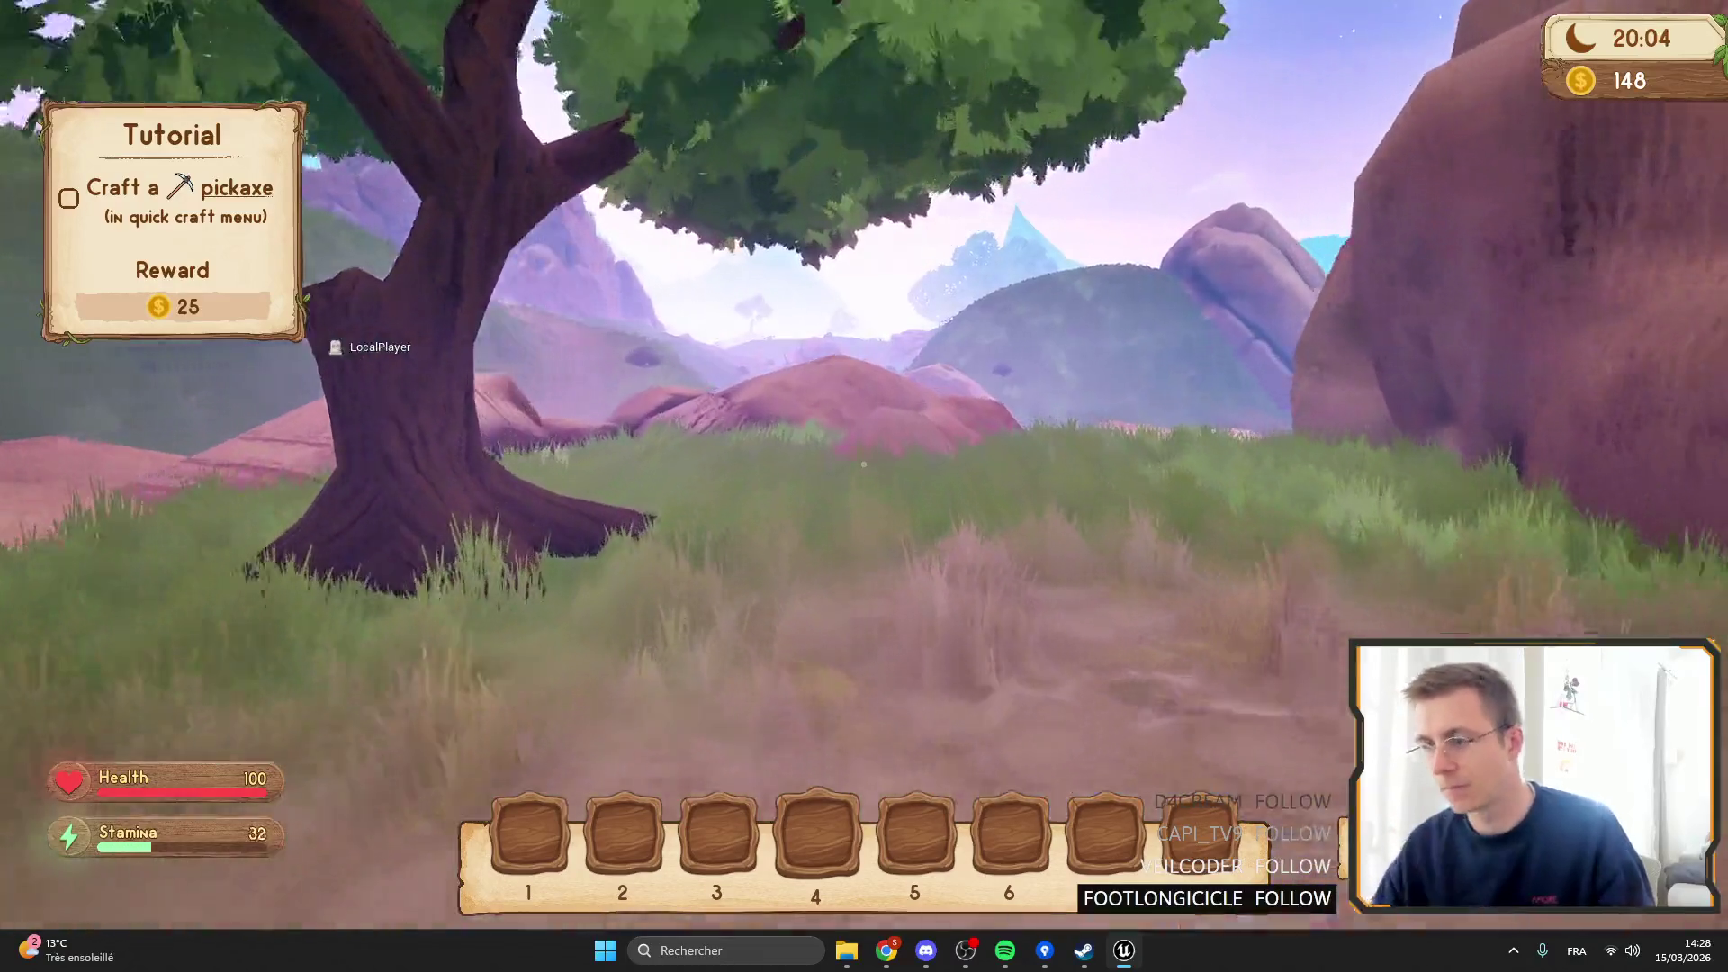
key(w)
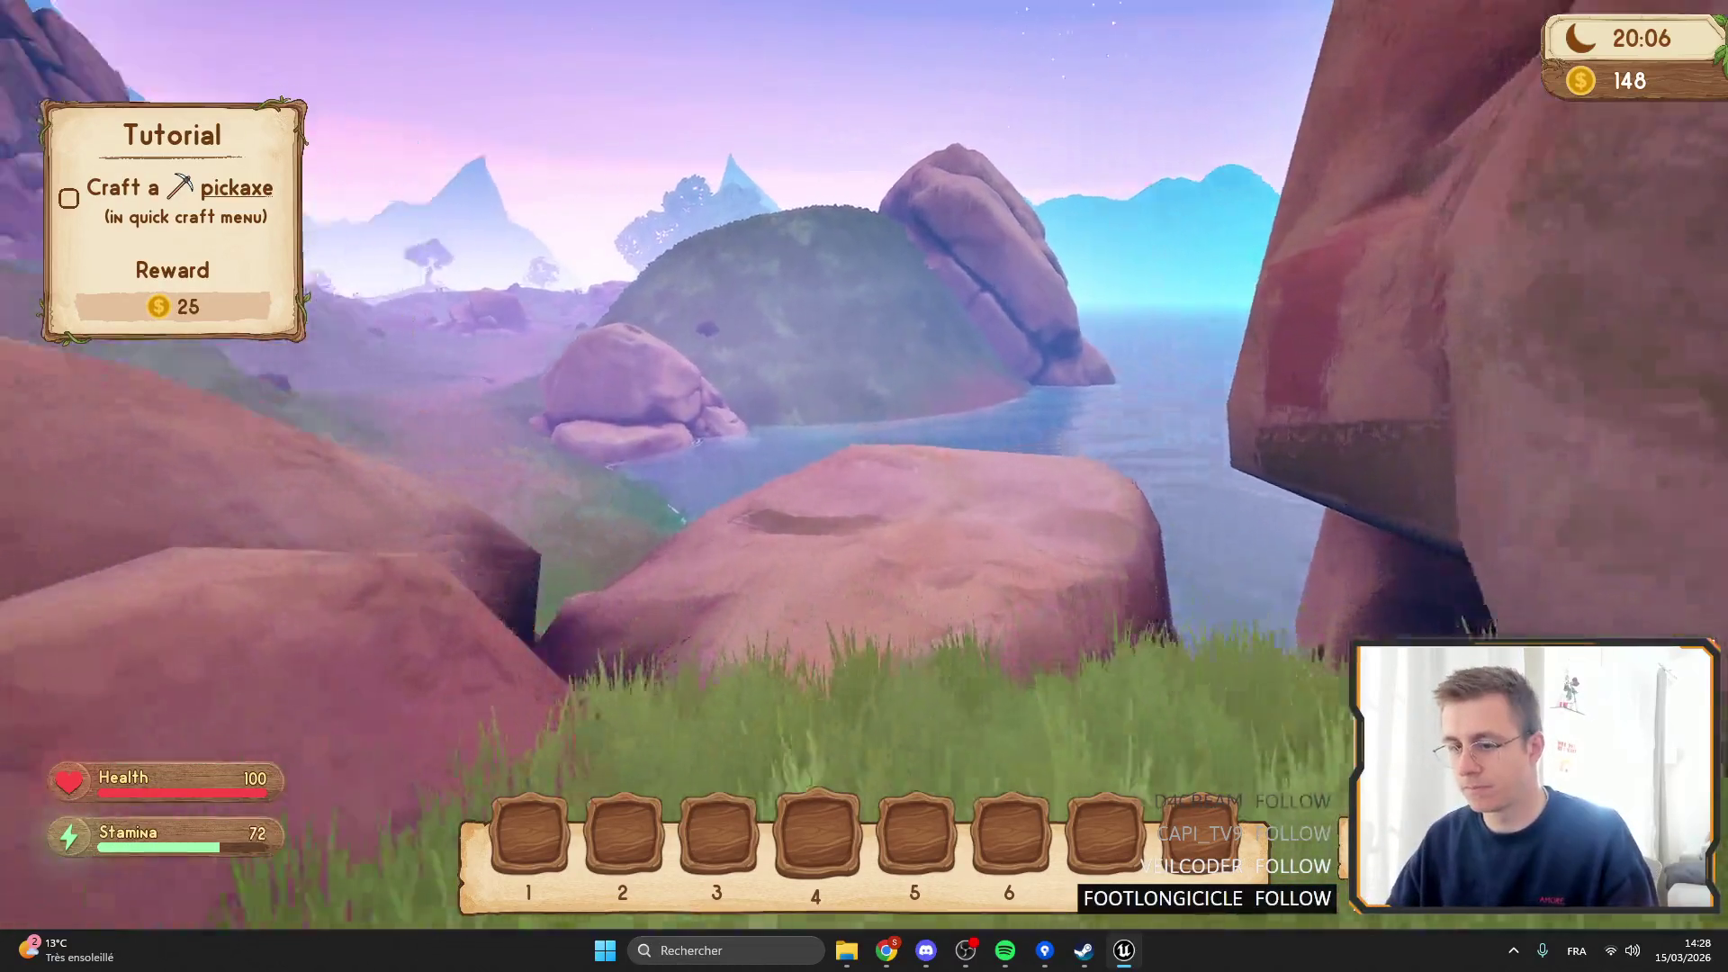
key(w)
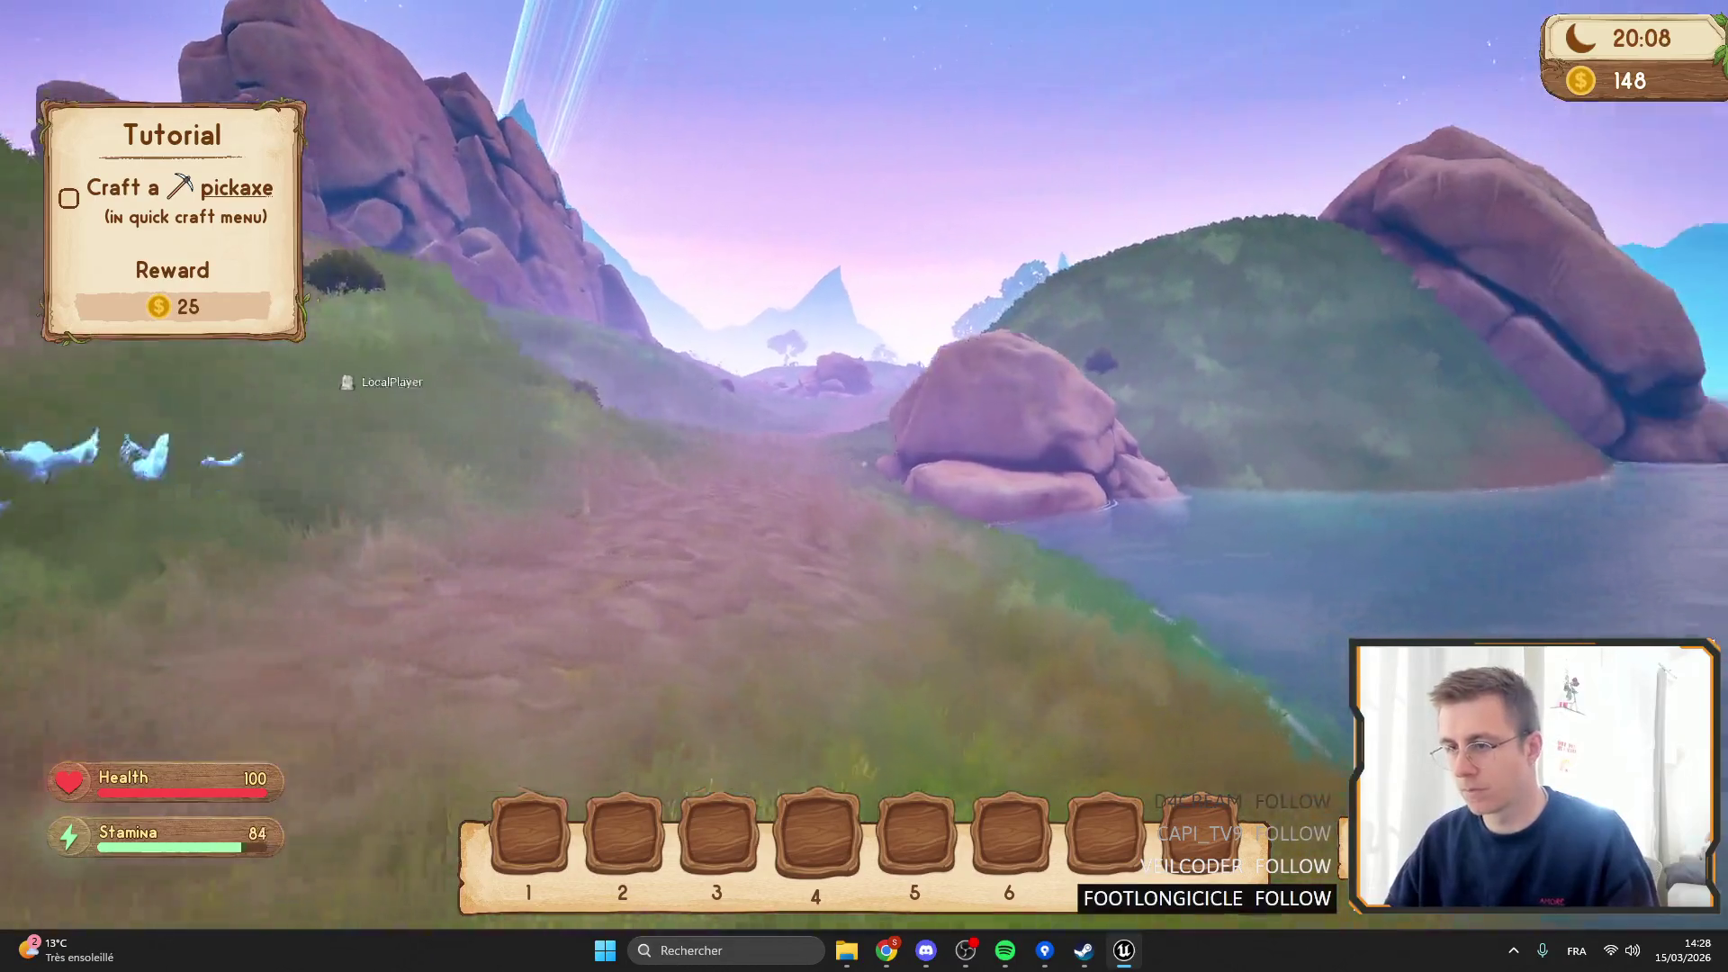
key(w)
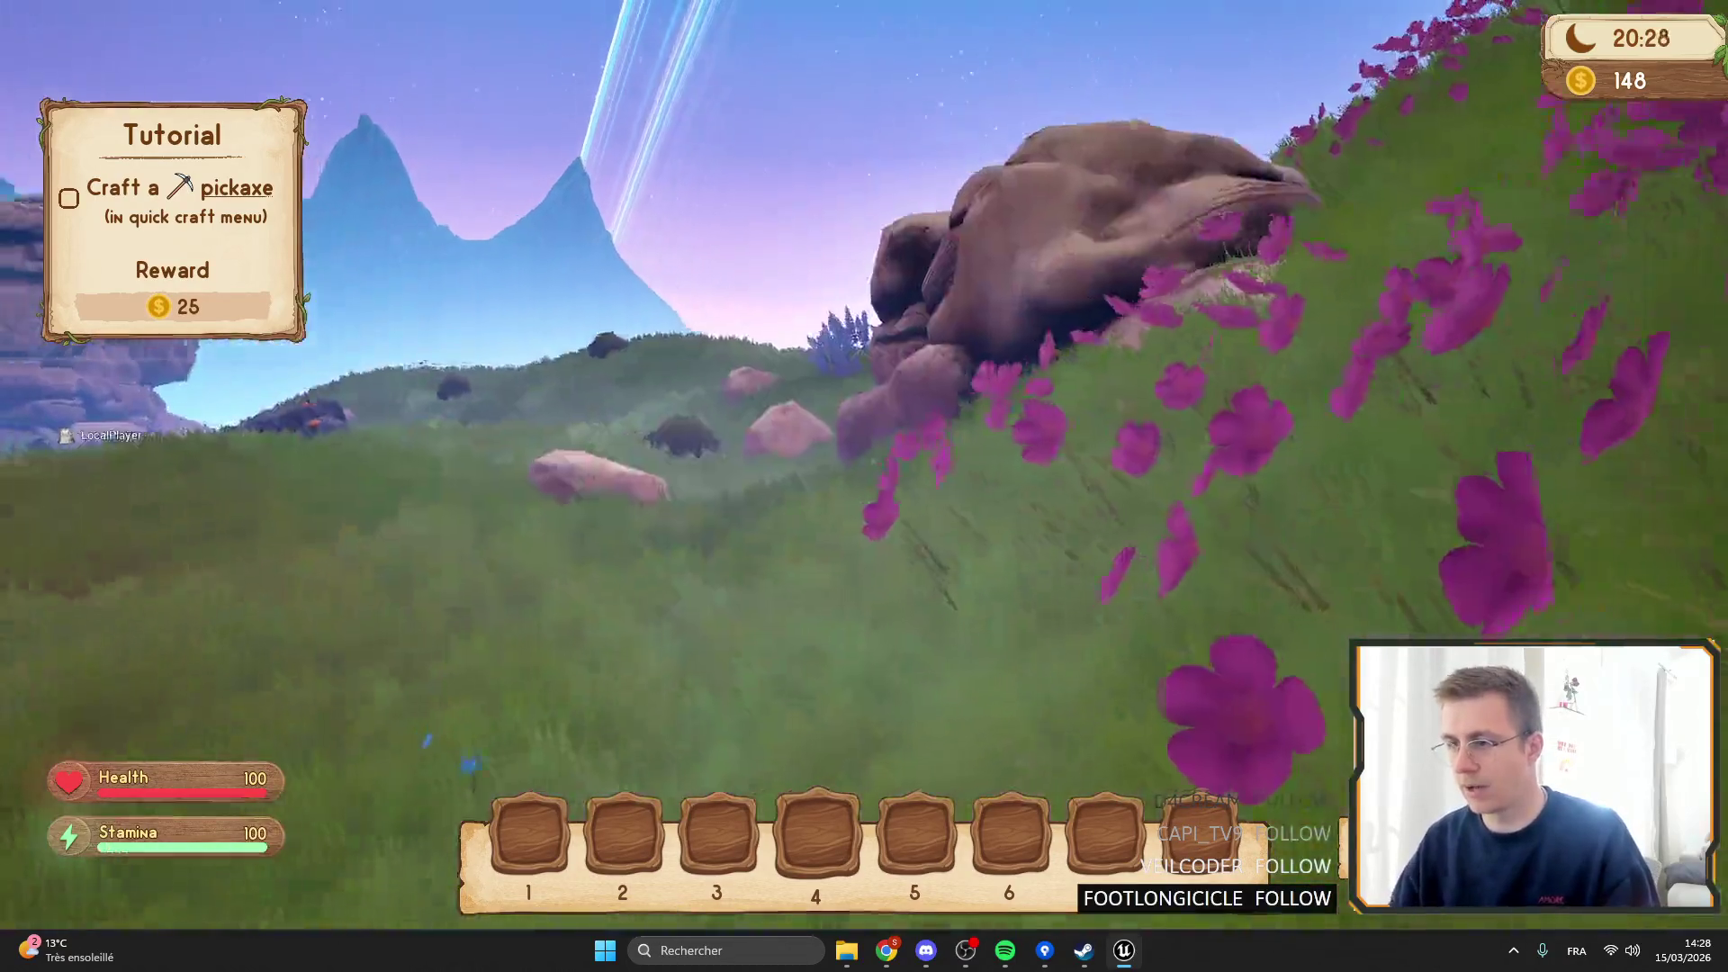
key(w)
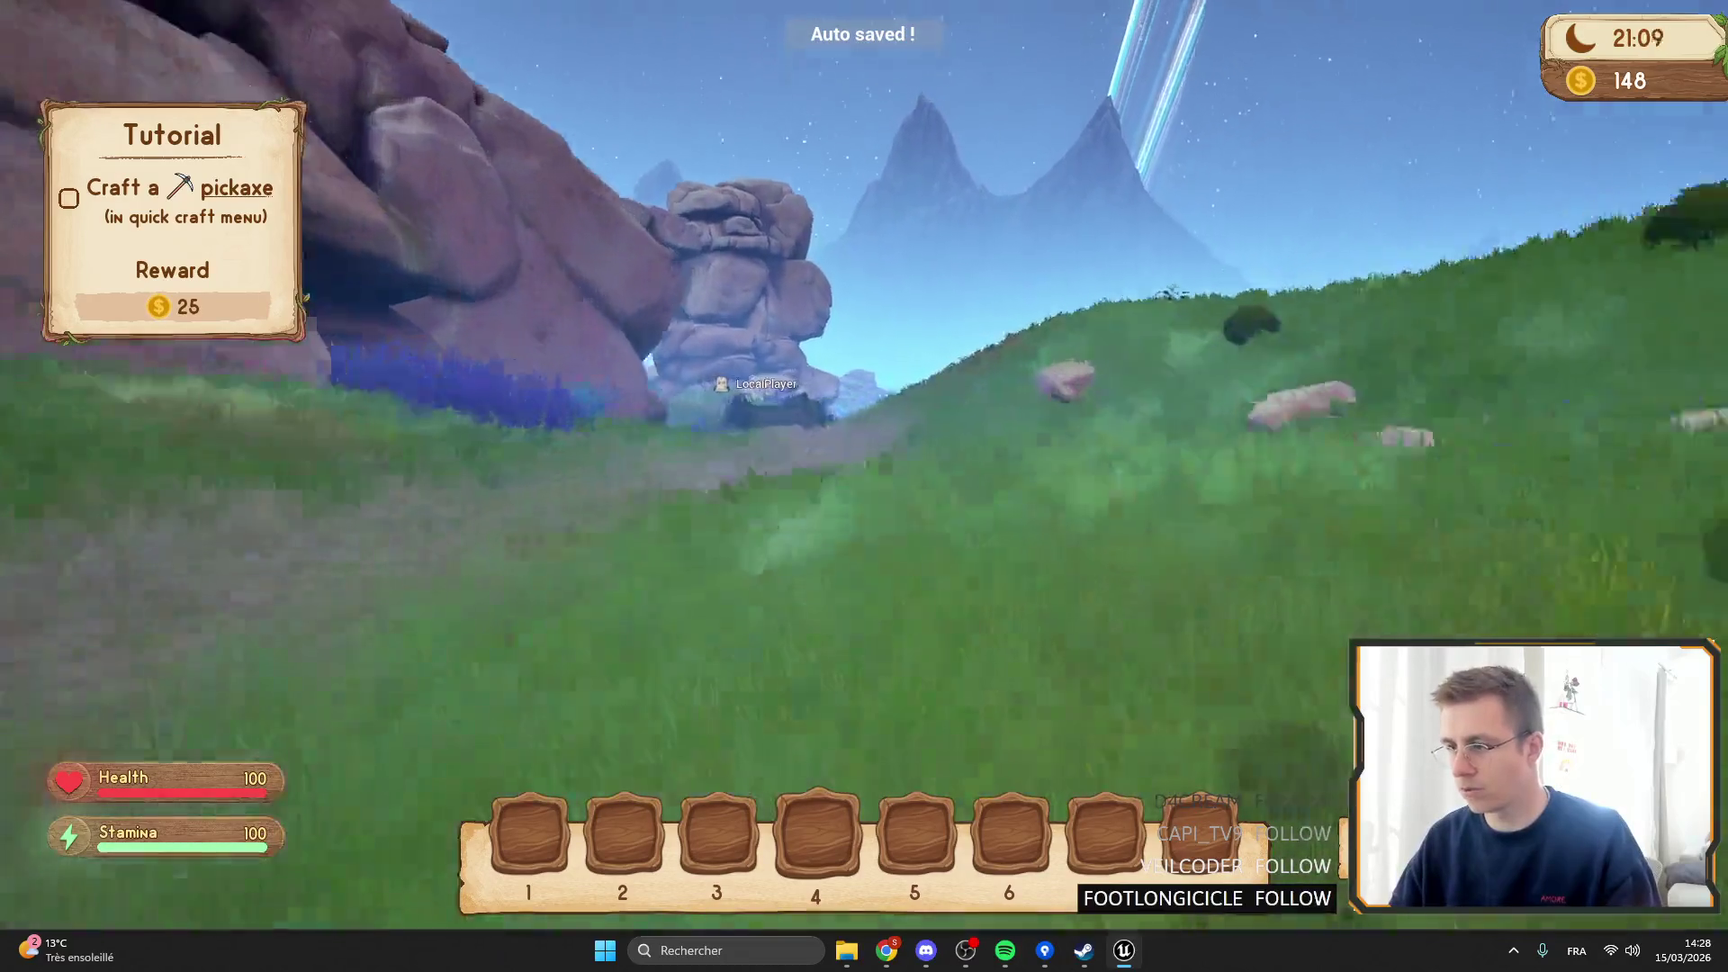
key(w)
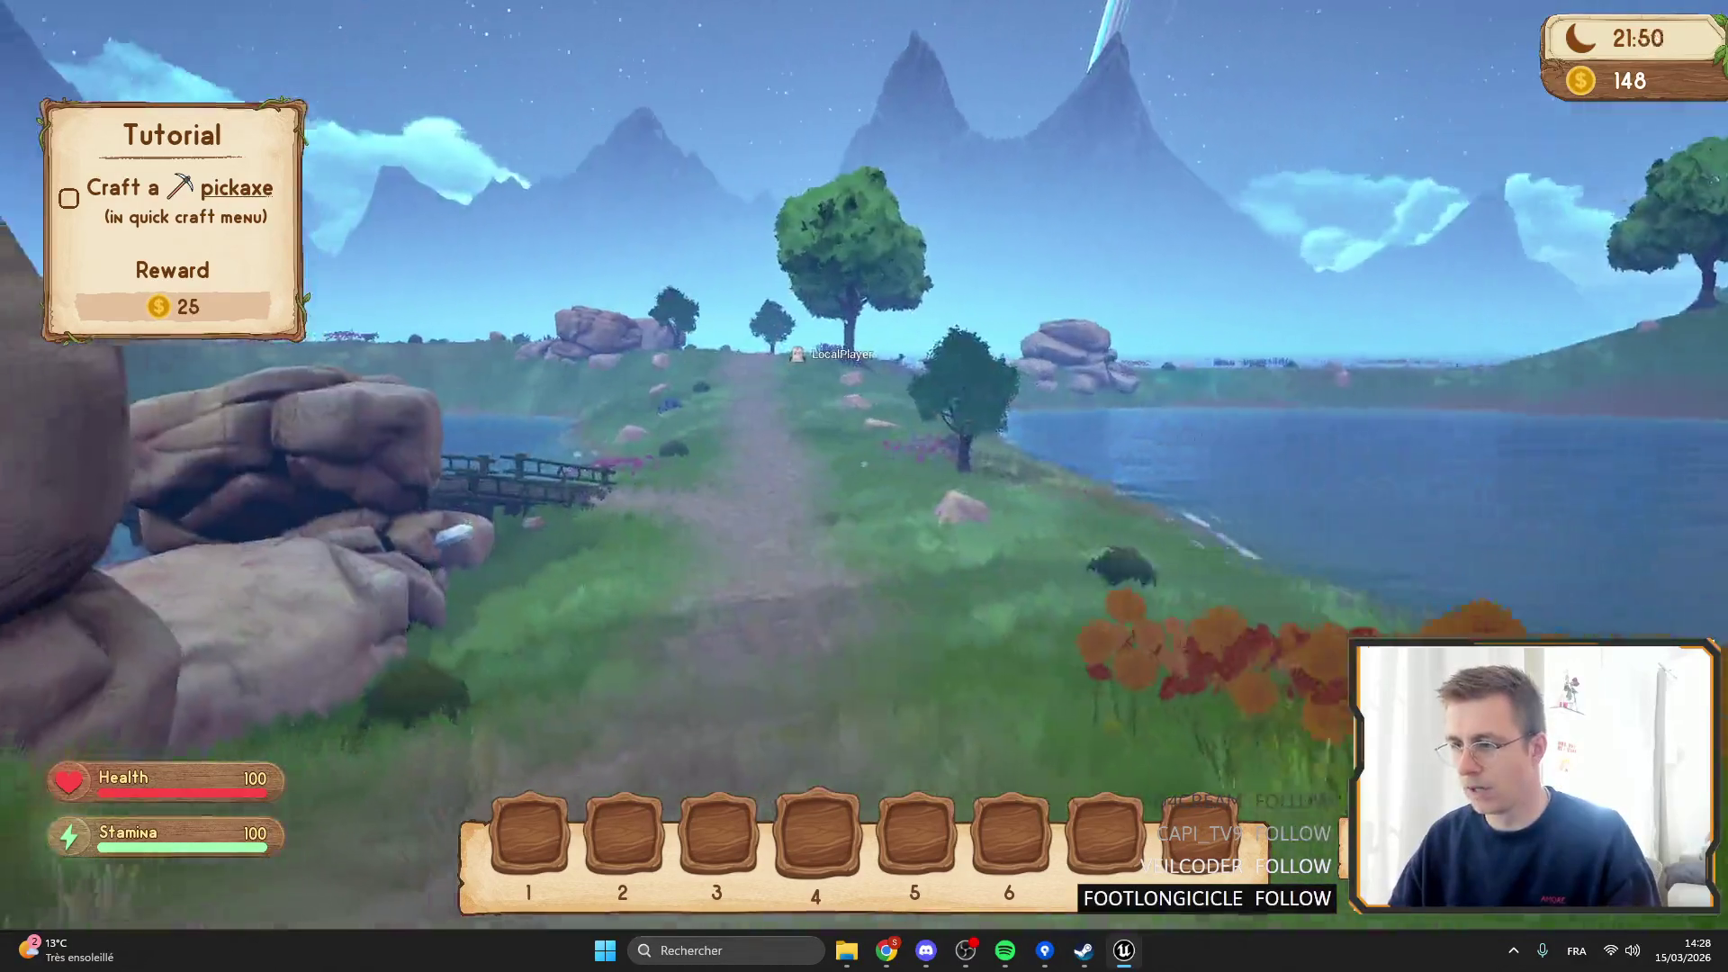
key(w)
Sprint along the lakeshore past the rocks to the grave marker.
key(shift+w)
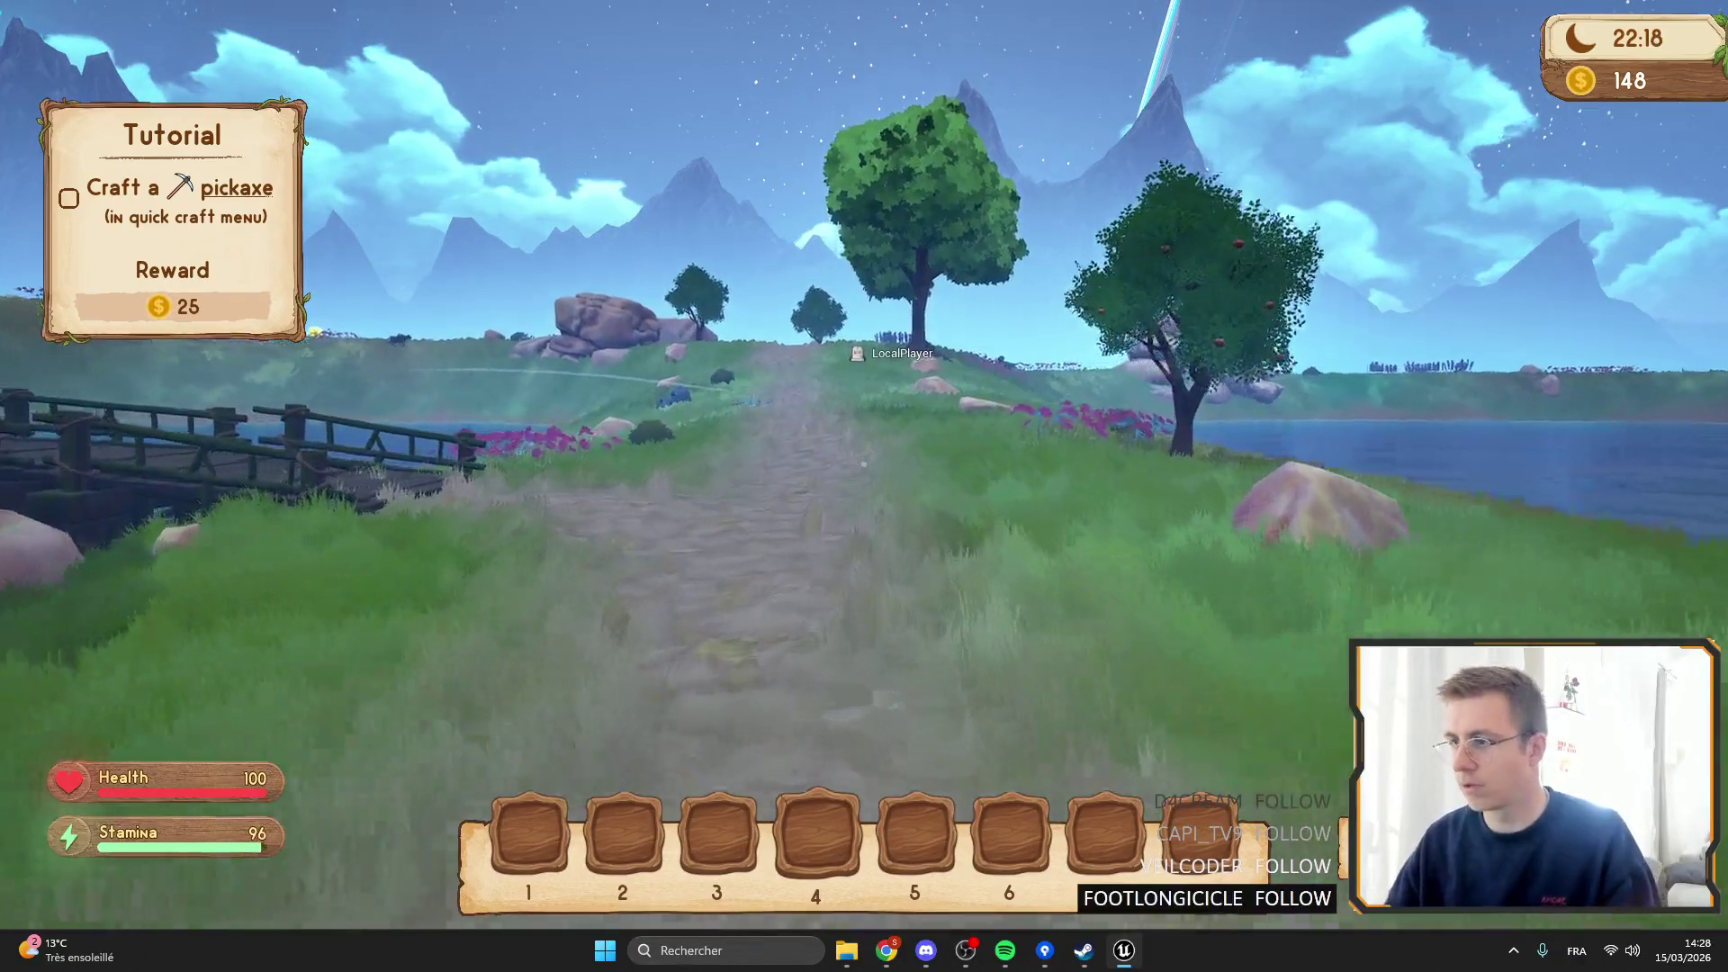
key(shift+w)
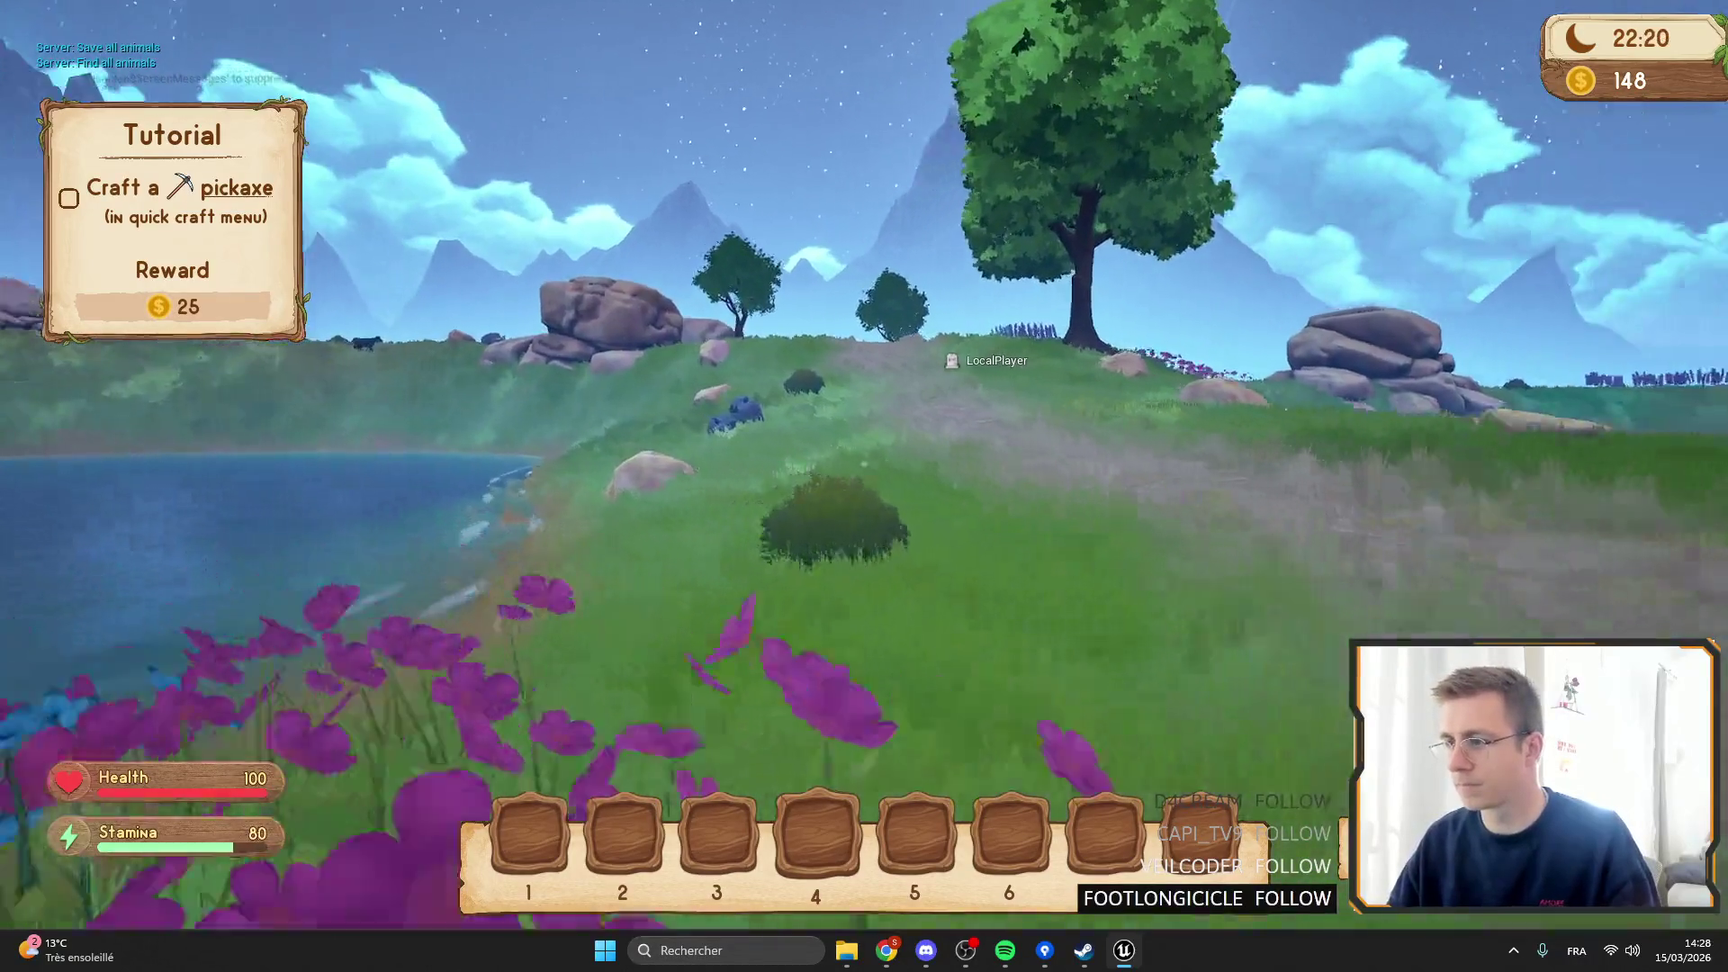
key(shift+w)
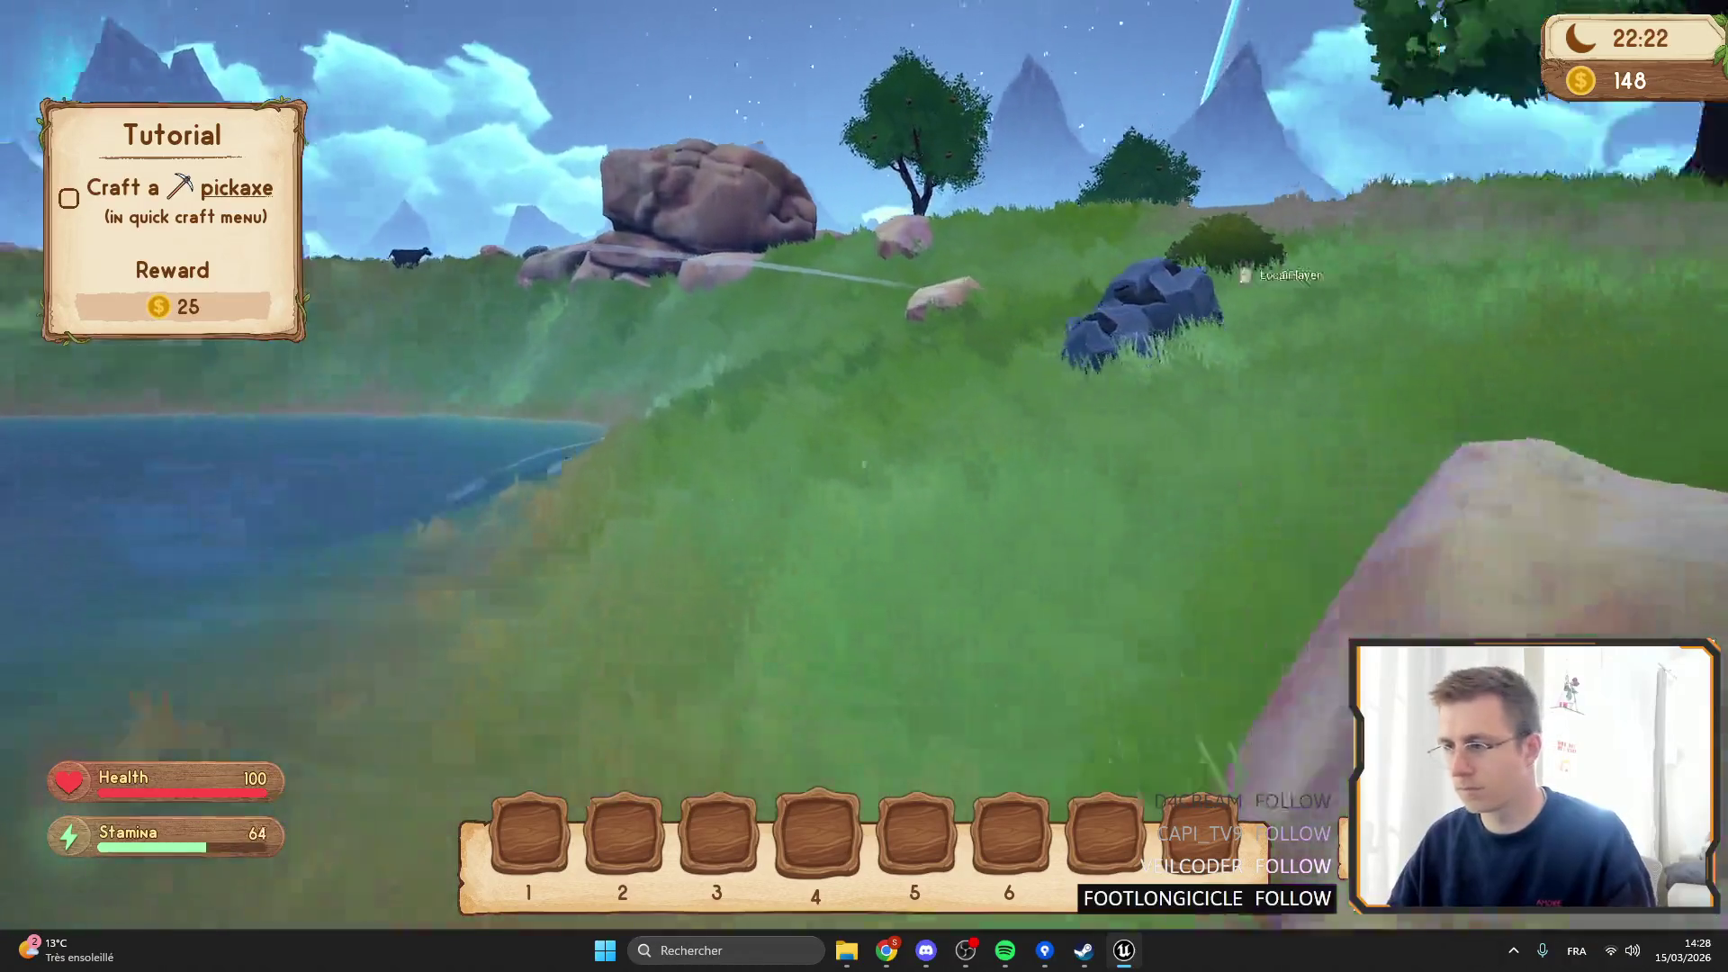
key(shift+w)
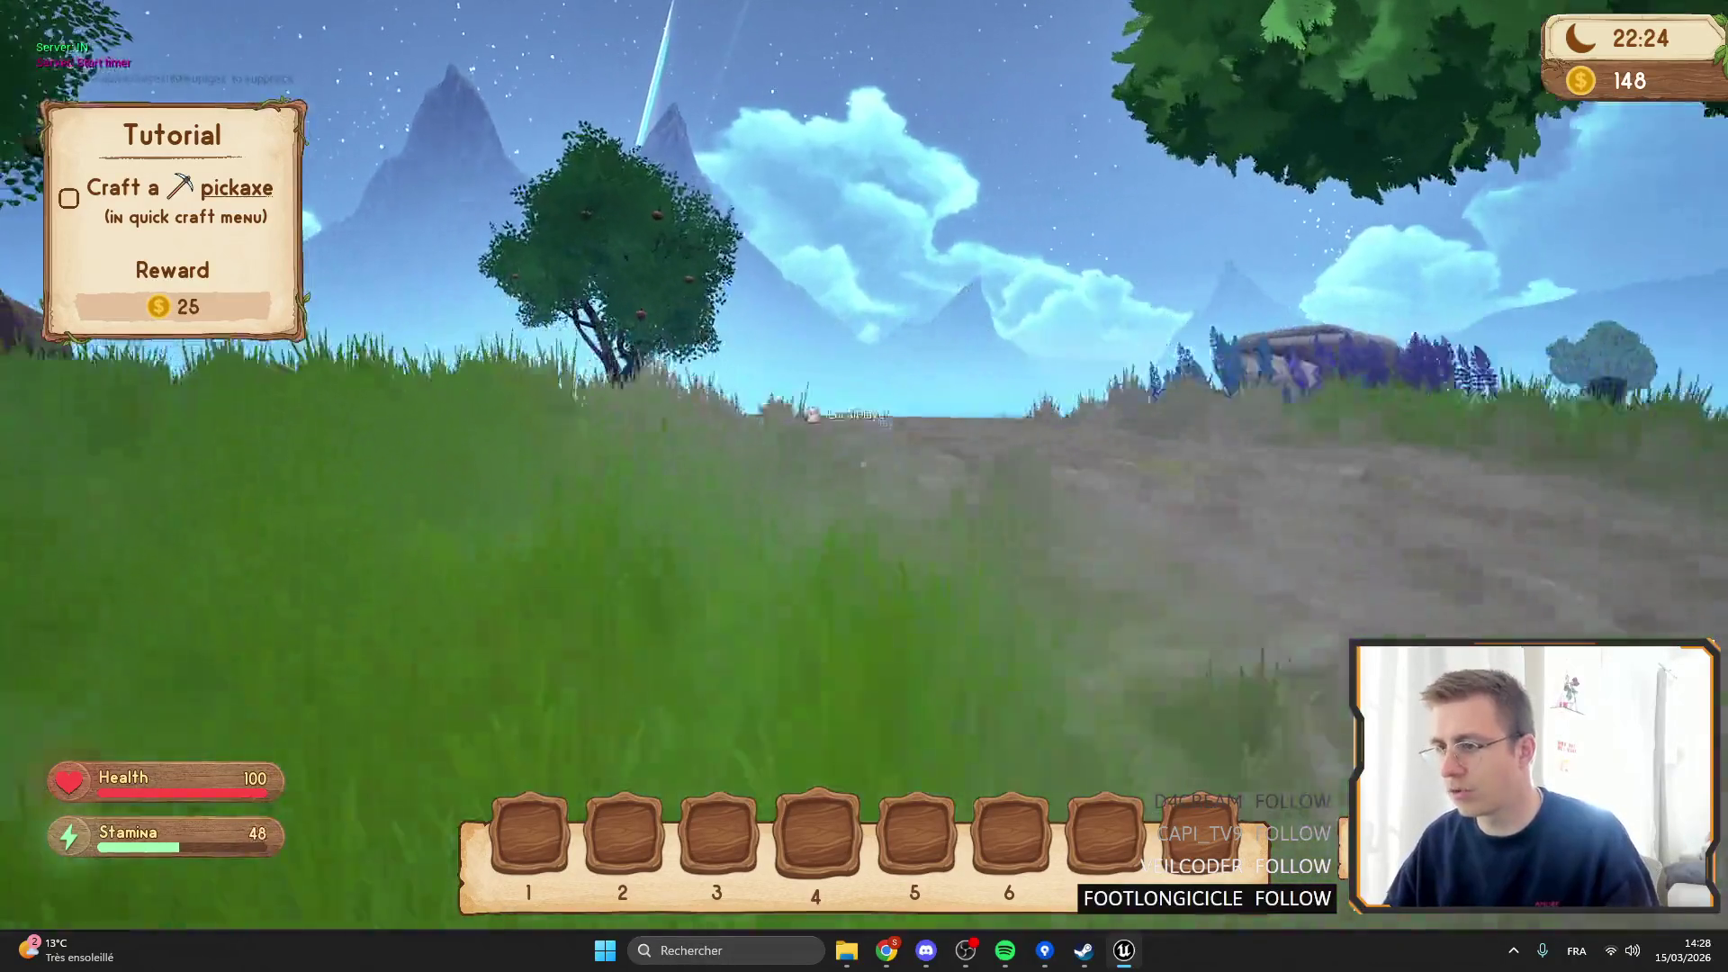
Open the grave and take back every lost item.
key(w)
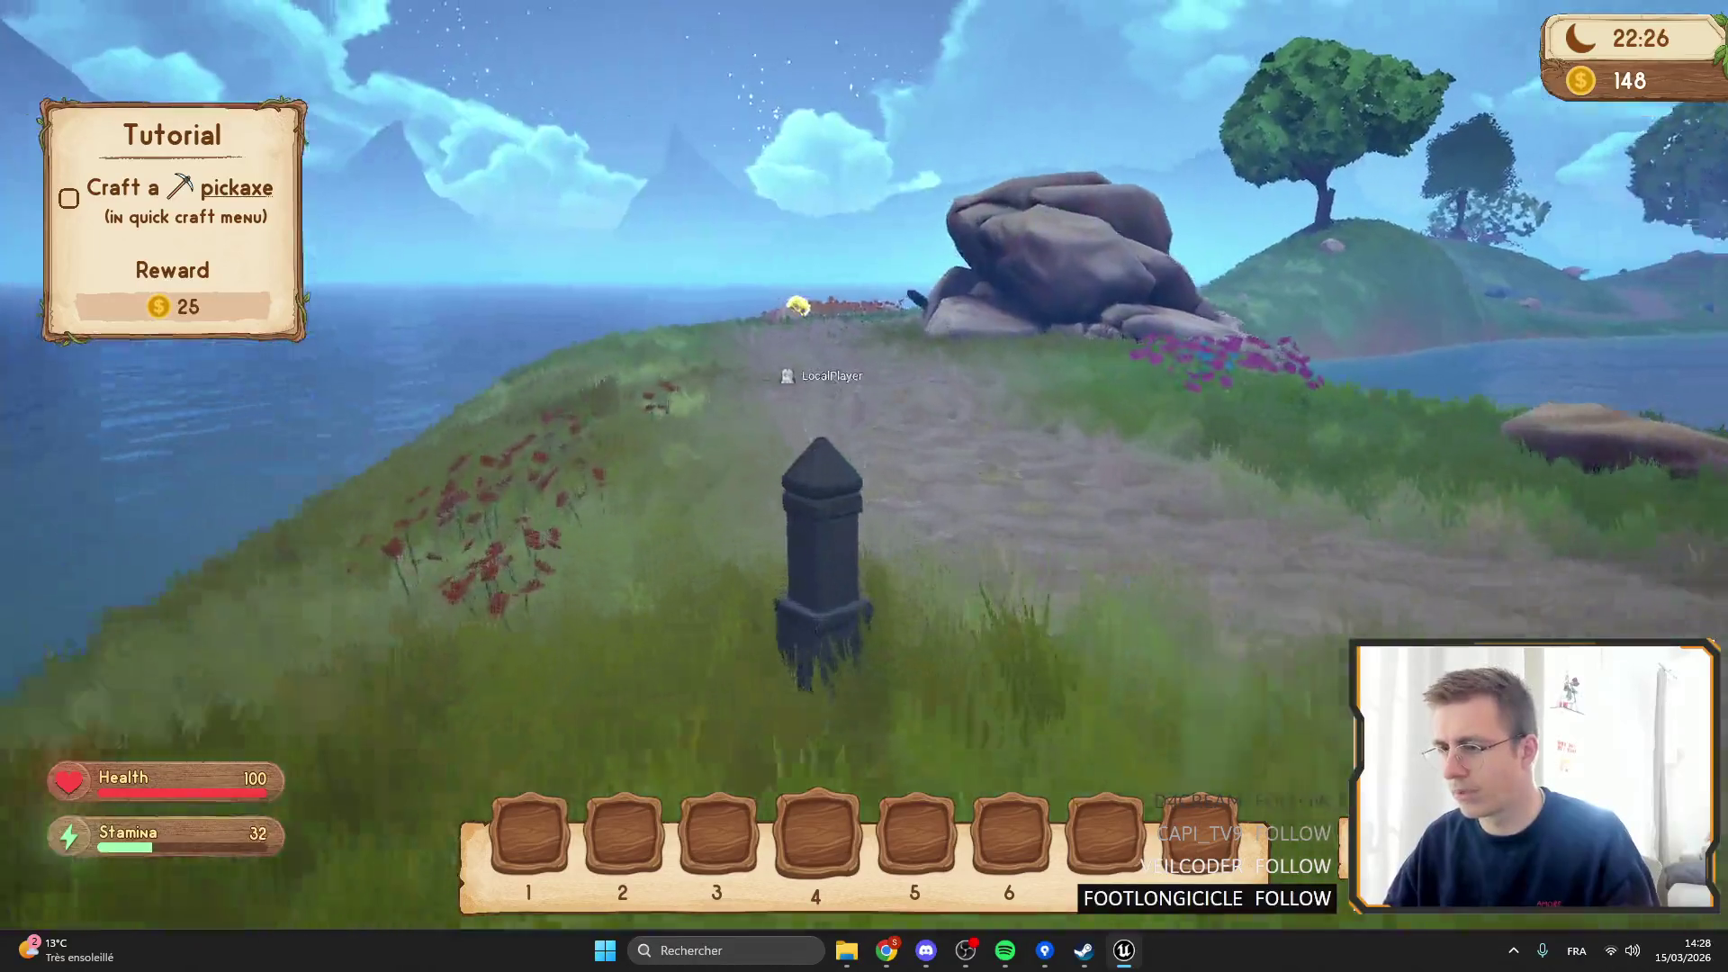
key(f)
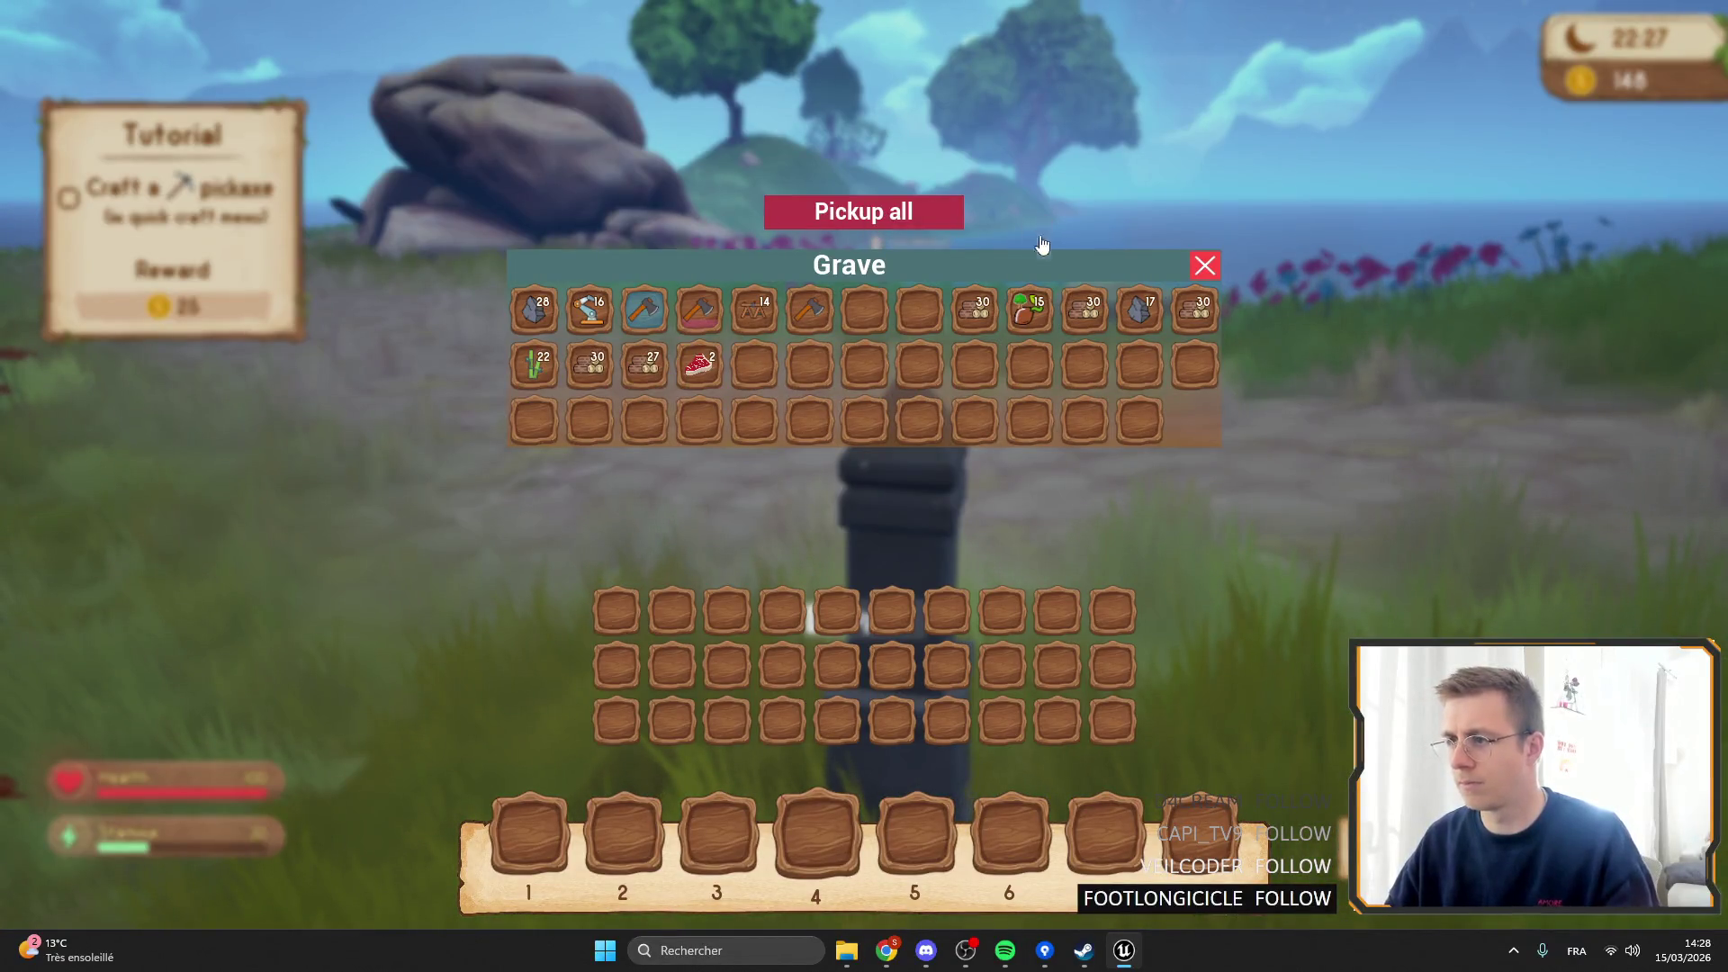
click(877, 214)
Walk along the dirt path and kill the raptor with the axe.
key(w)
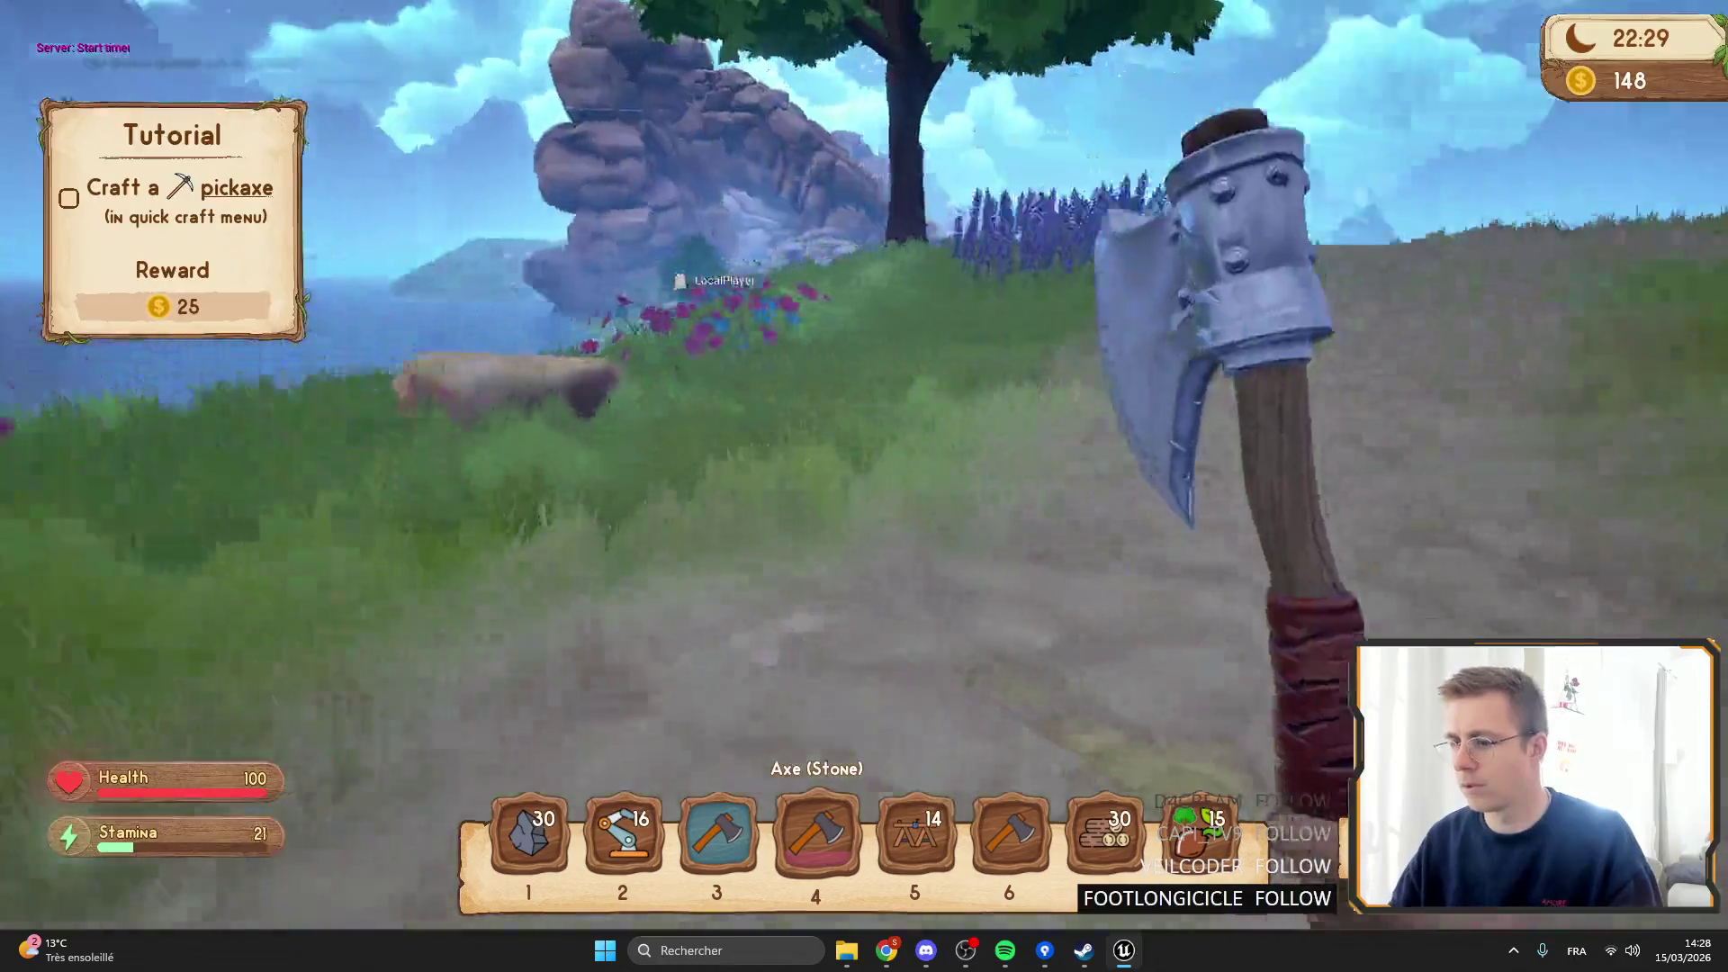
key(w)
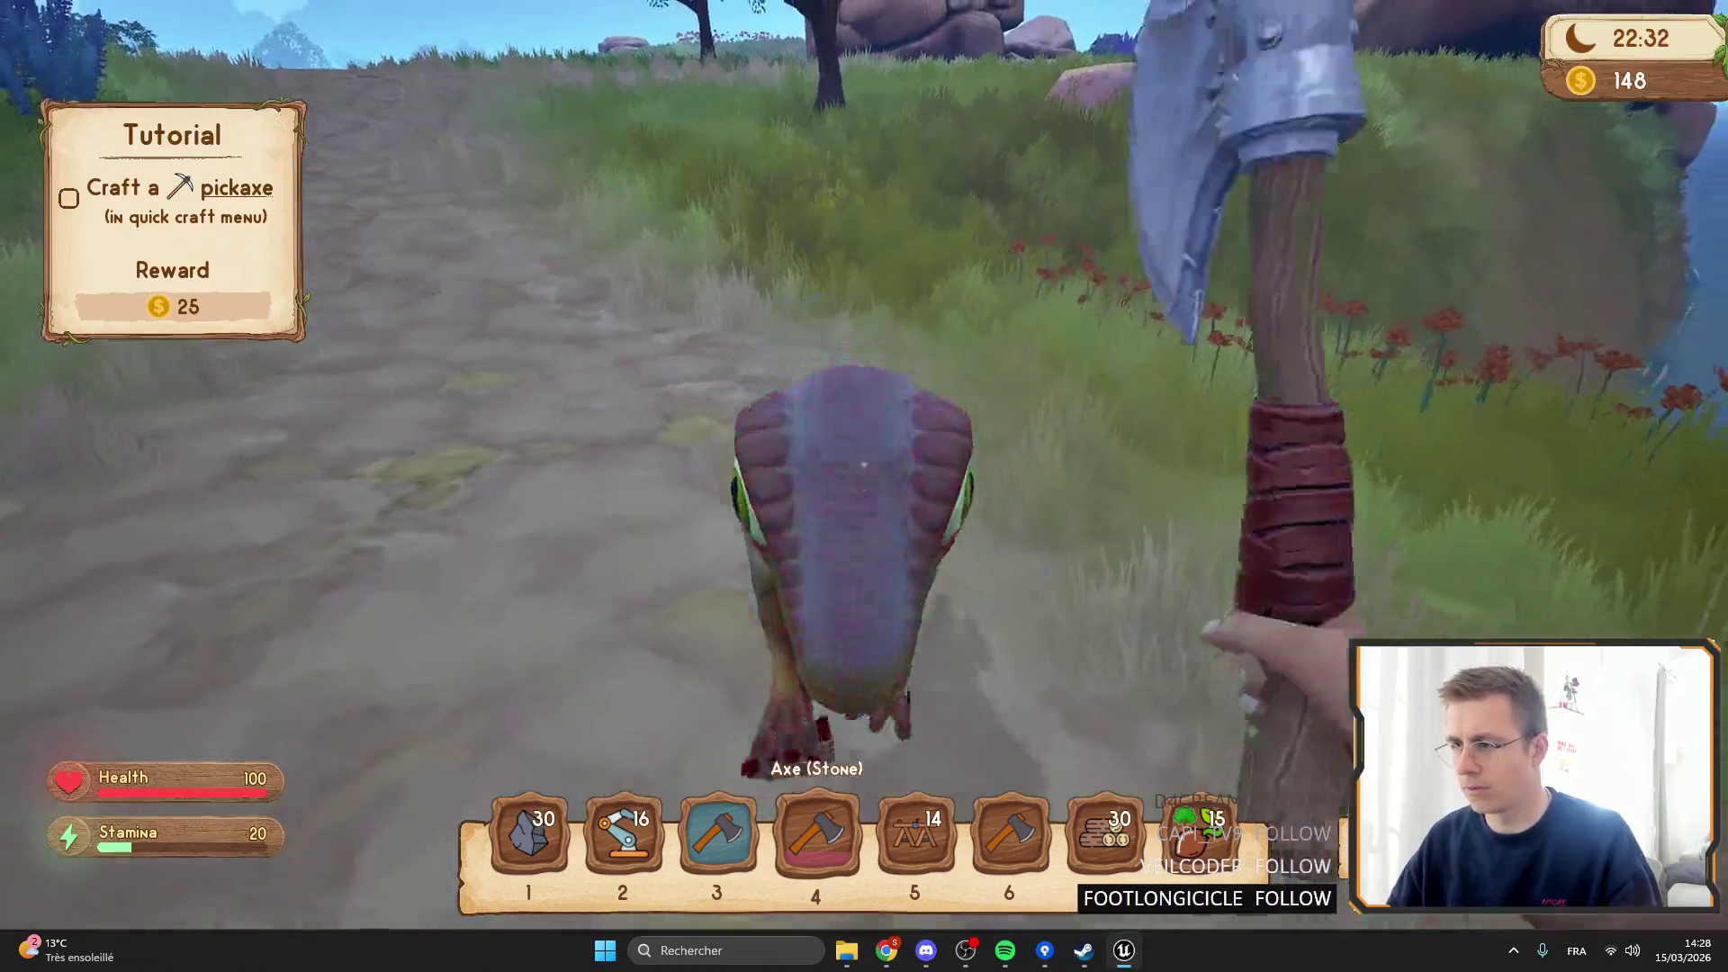
click(863, 486)
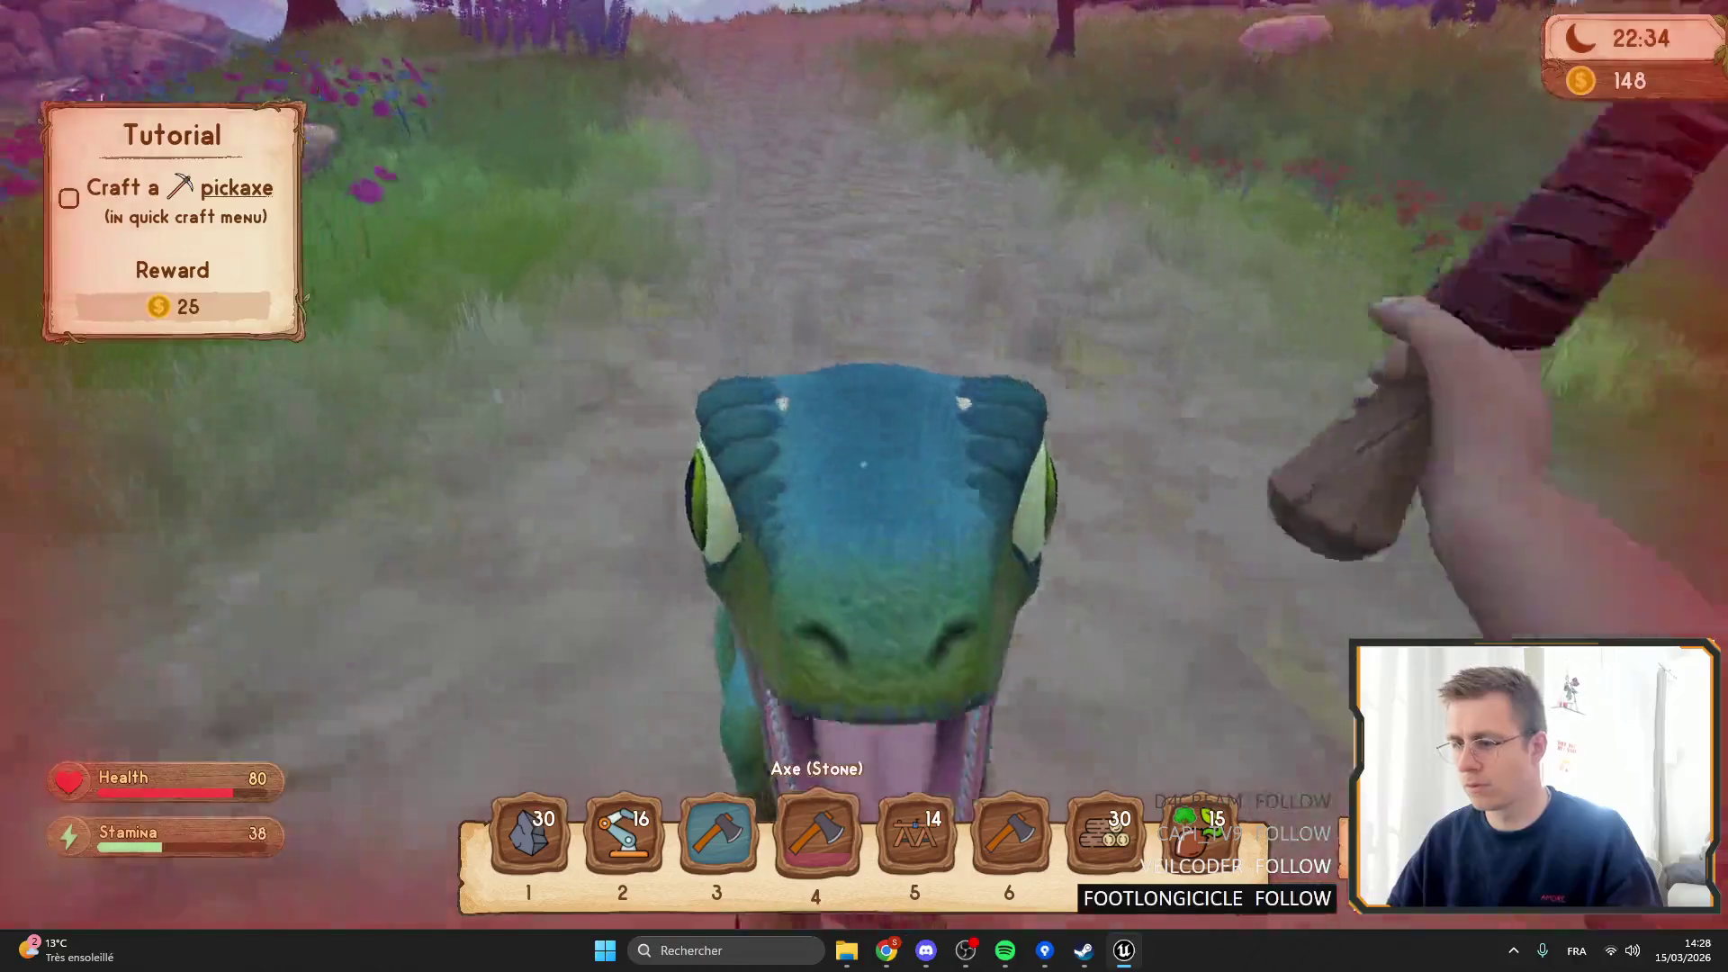
click(864, 486)
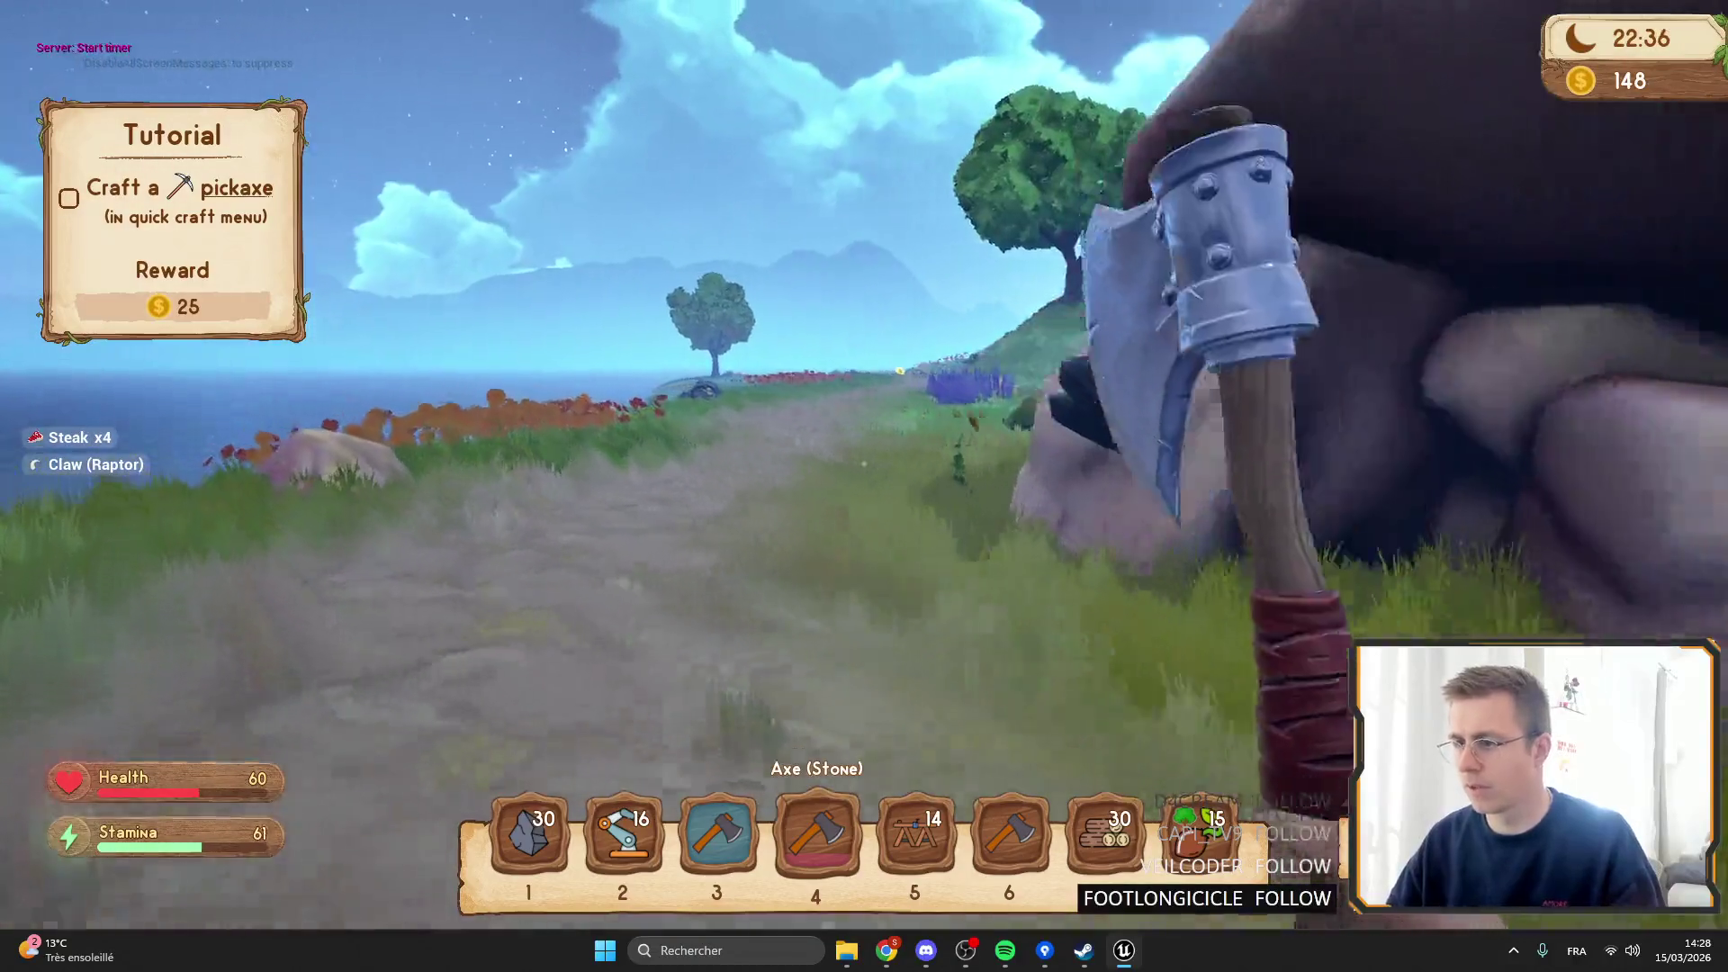
Run to the glowing yellow orb and smash it to restore health.
key(shift+w)
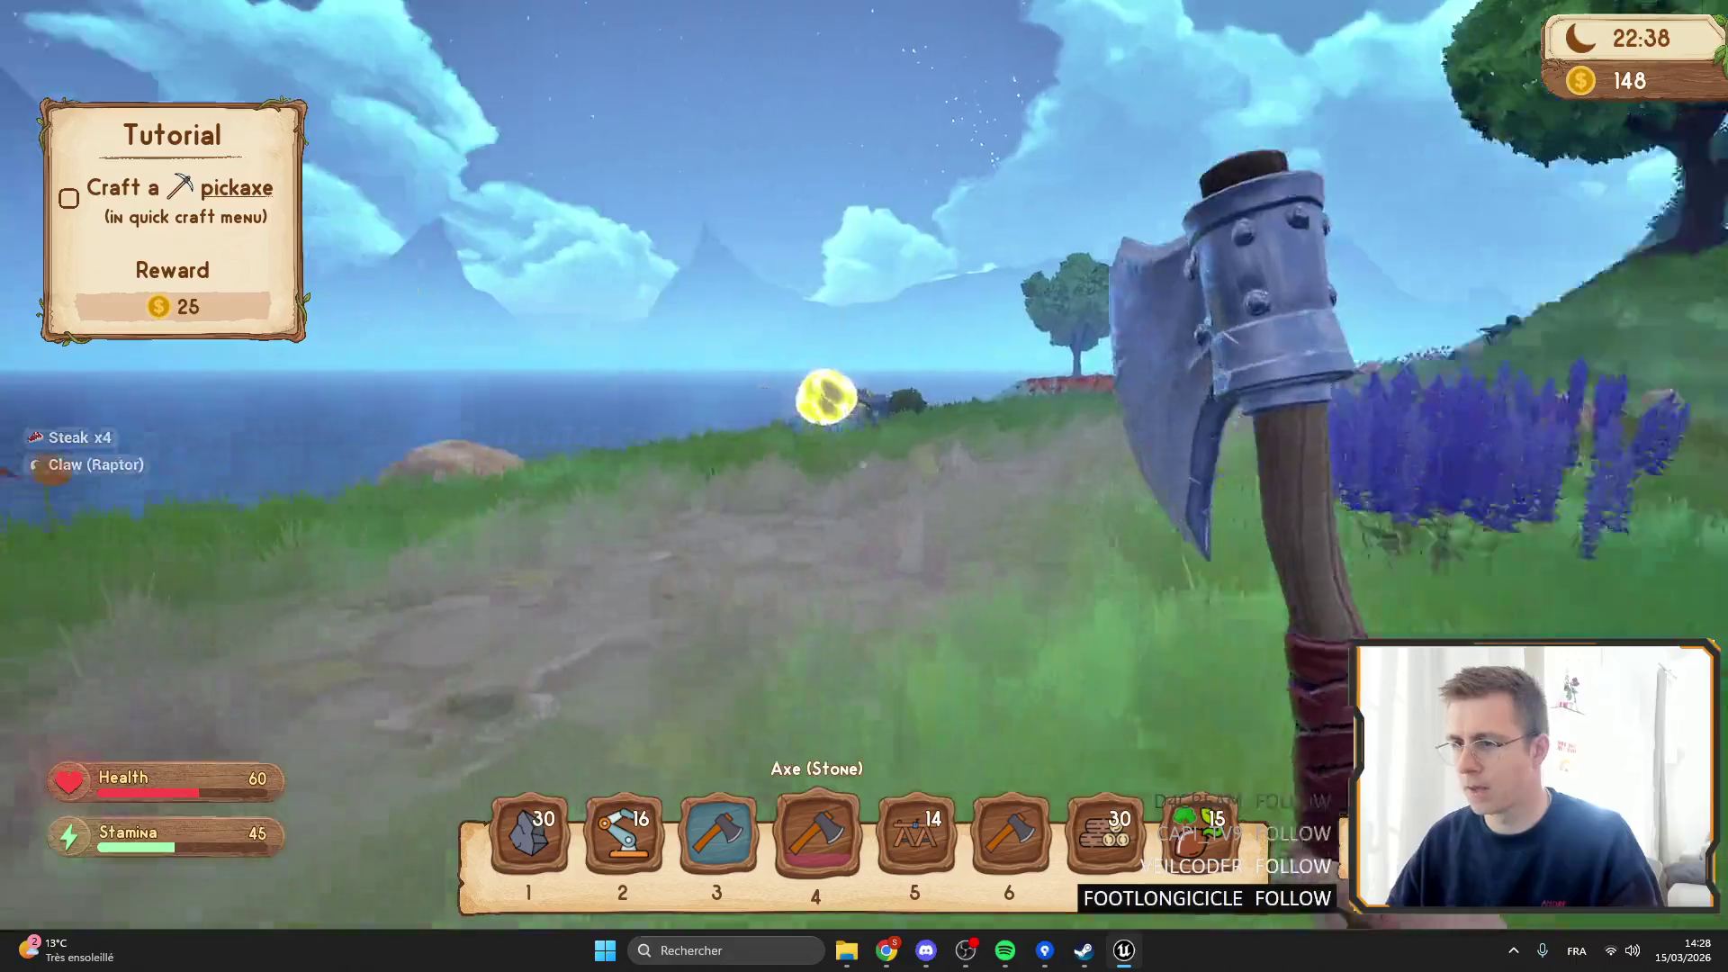
key(shift+w)
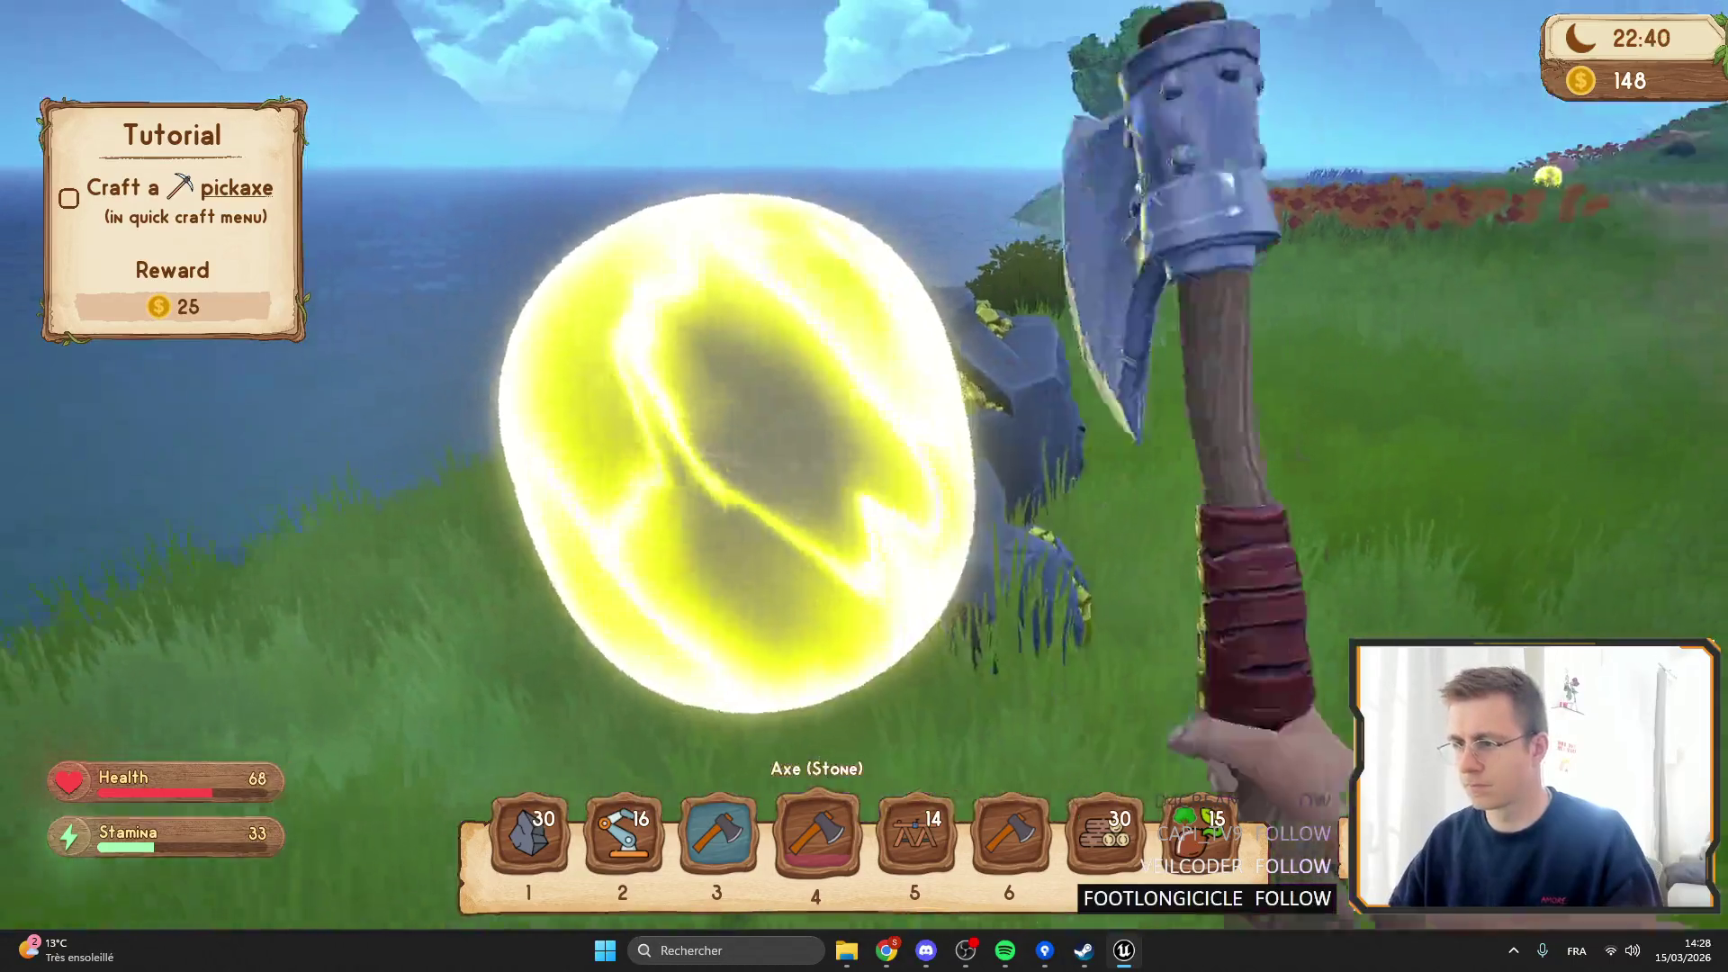
click(864, 486)
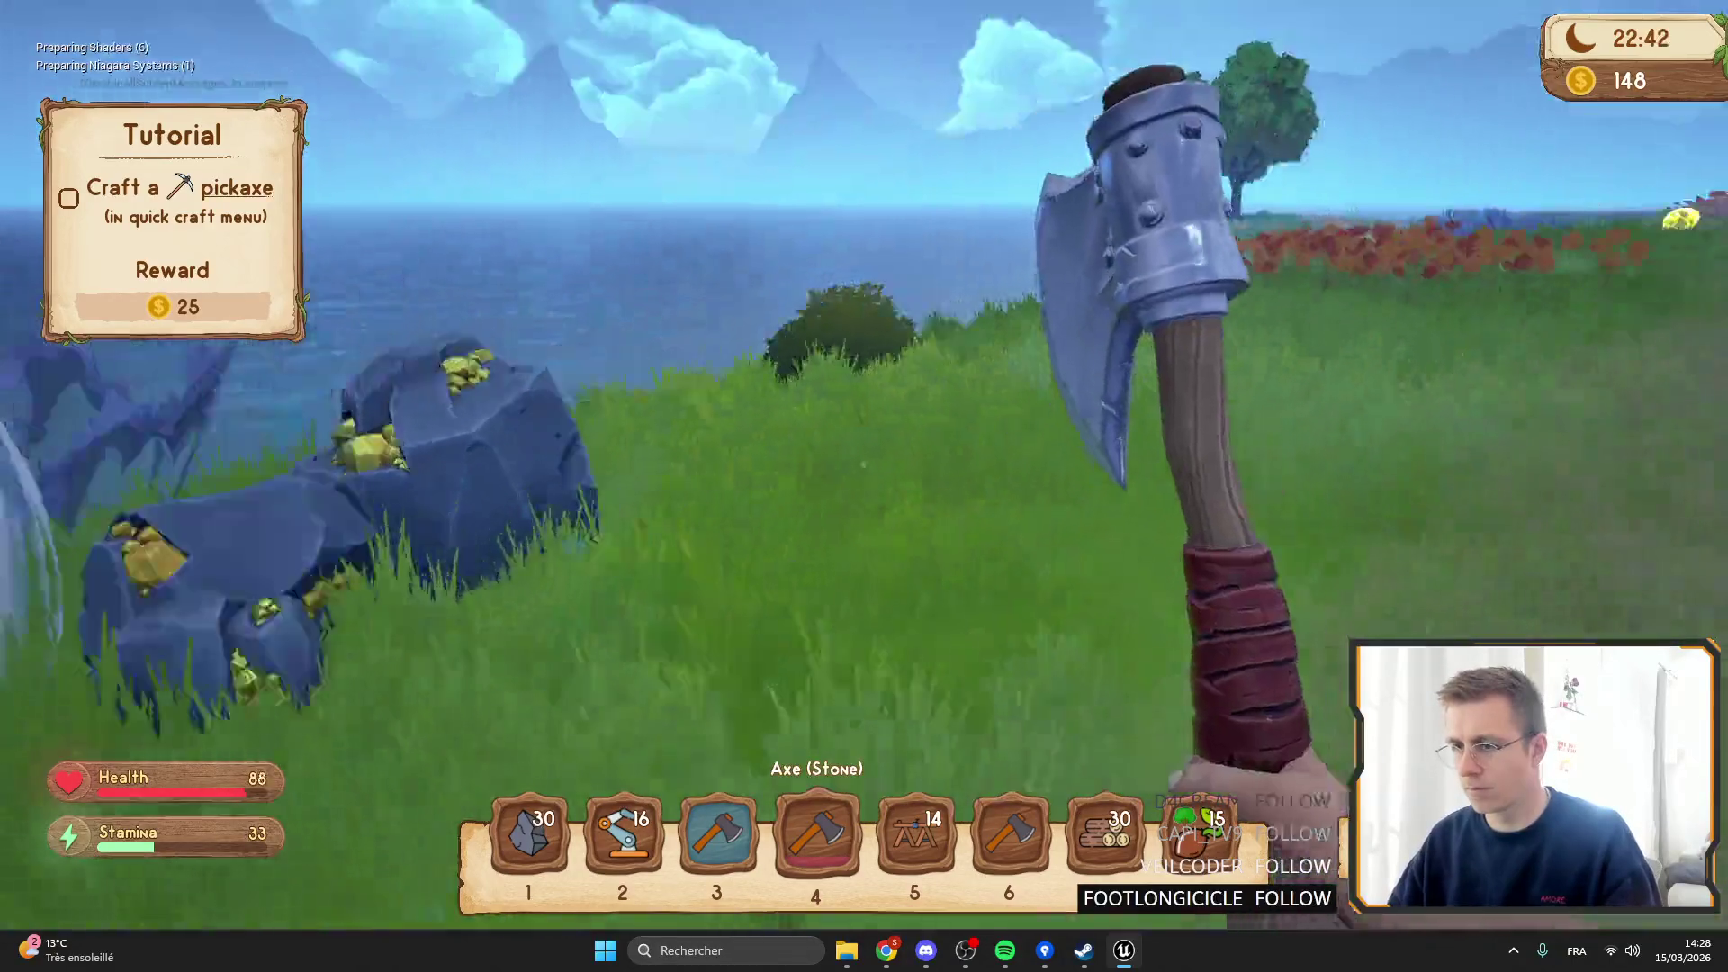
Head over the grassy hill to the tree trunk by the sea and chop it.
key(shift+w)
key(shift+w)
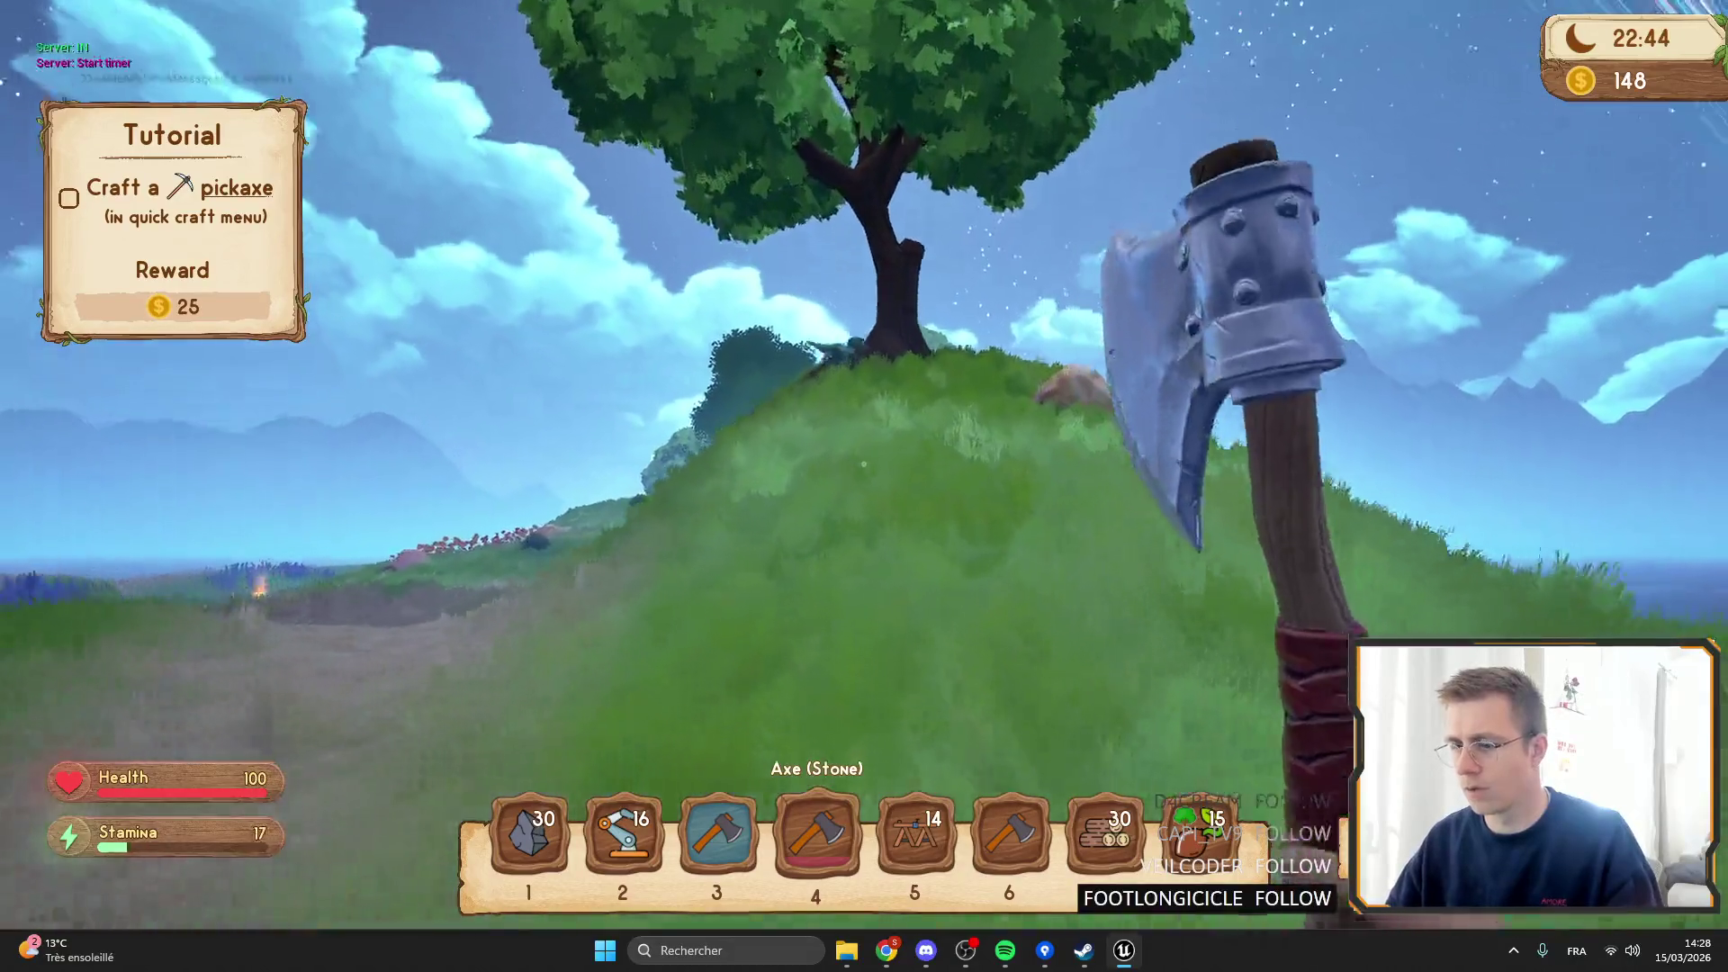
key(shift+w)
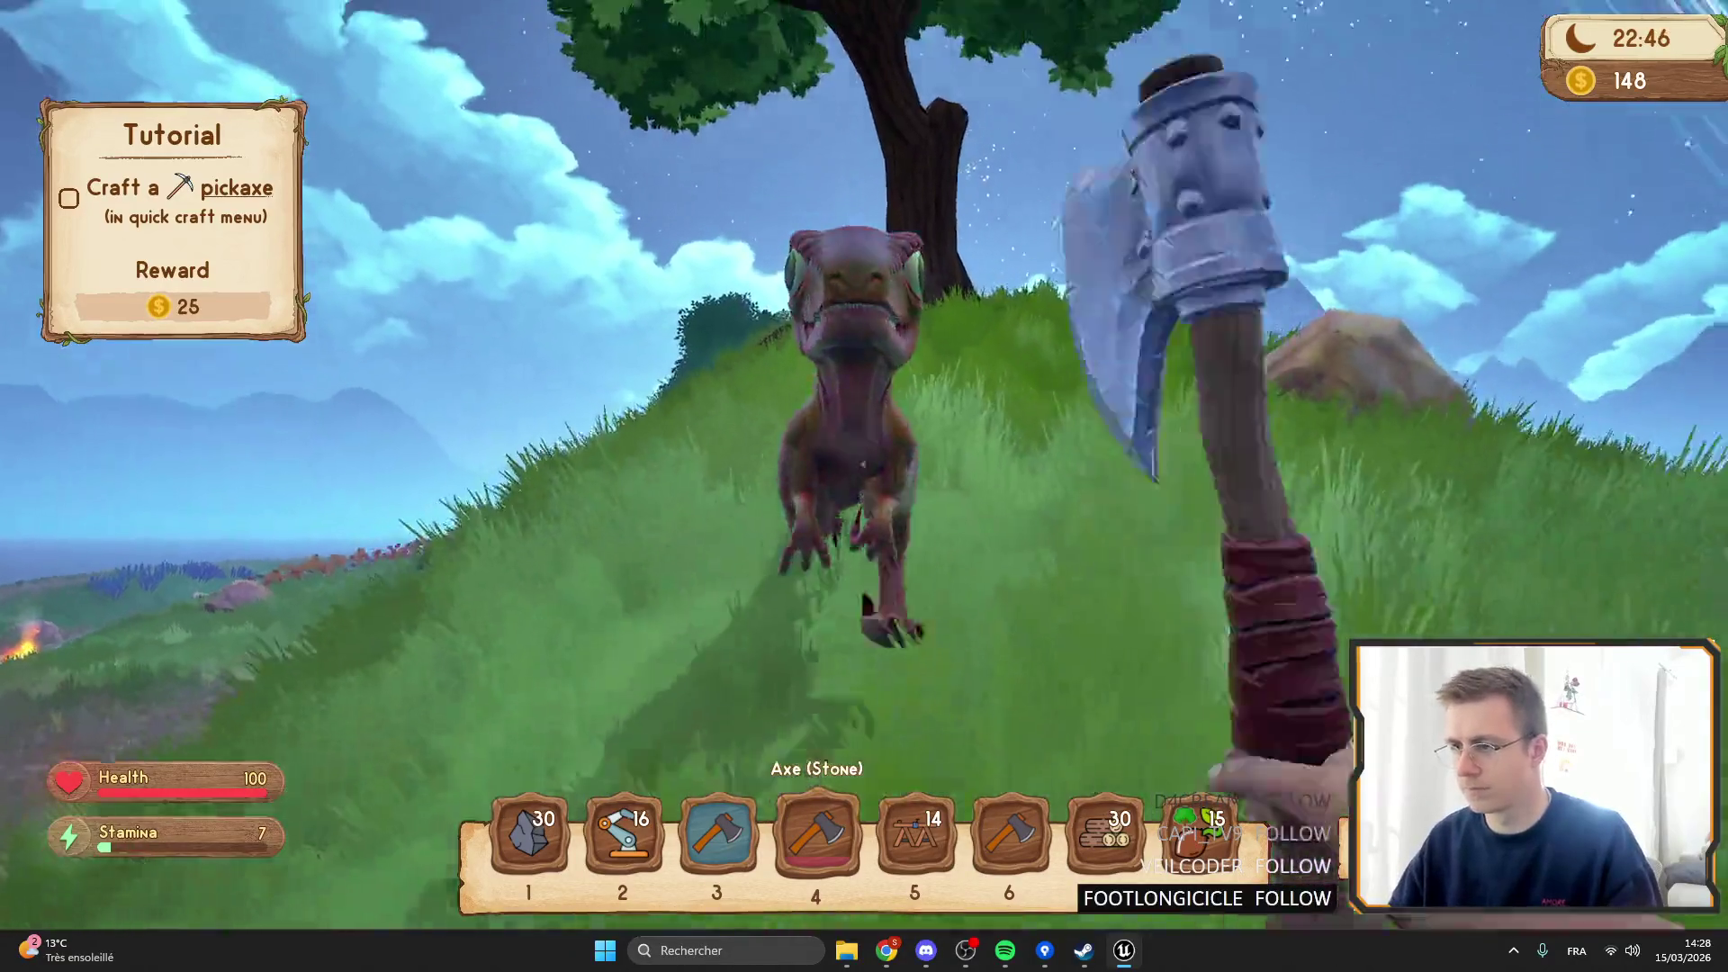
key(shift+w)
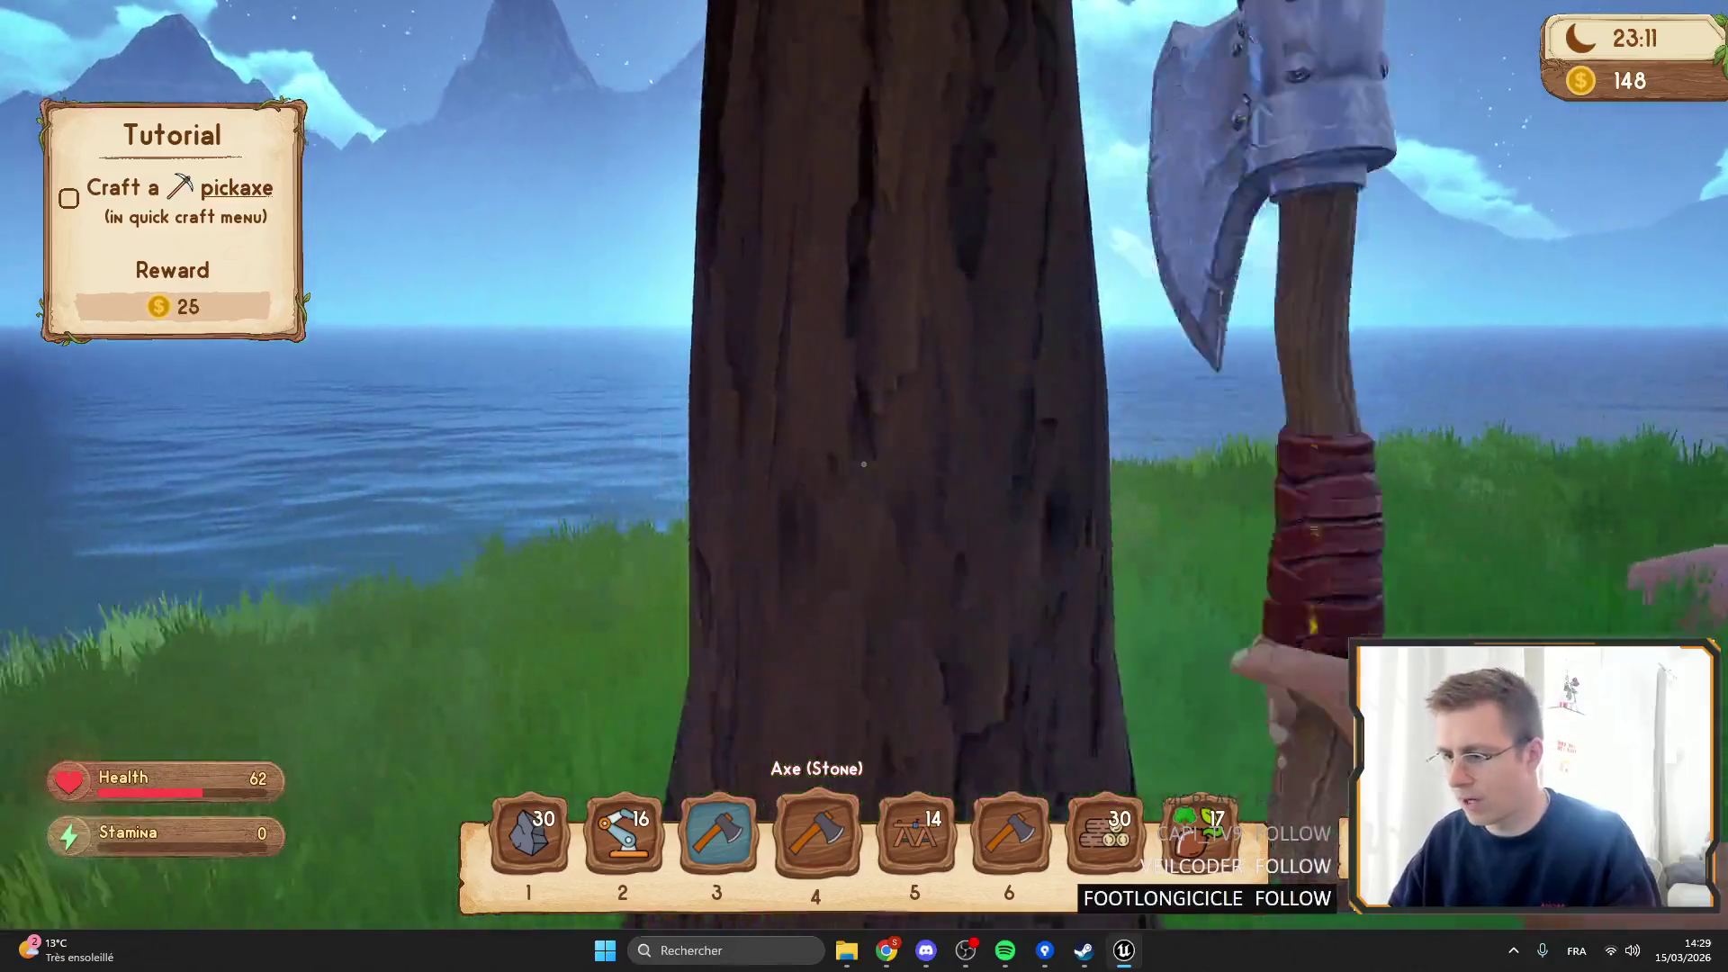
click(863, 463)
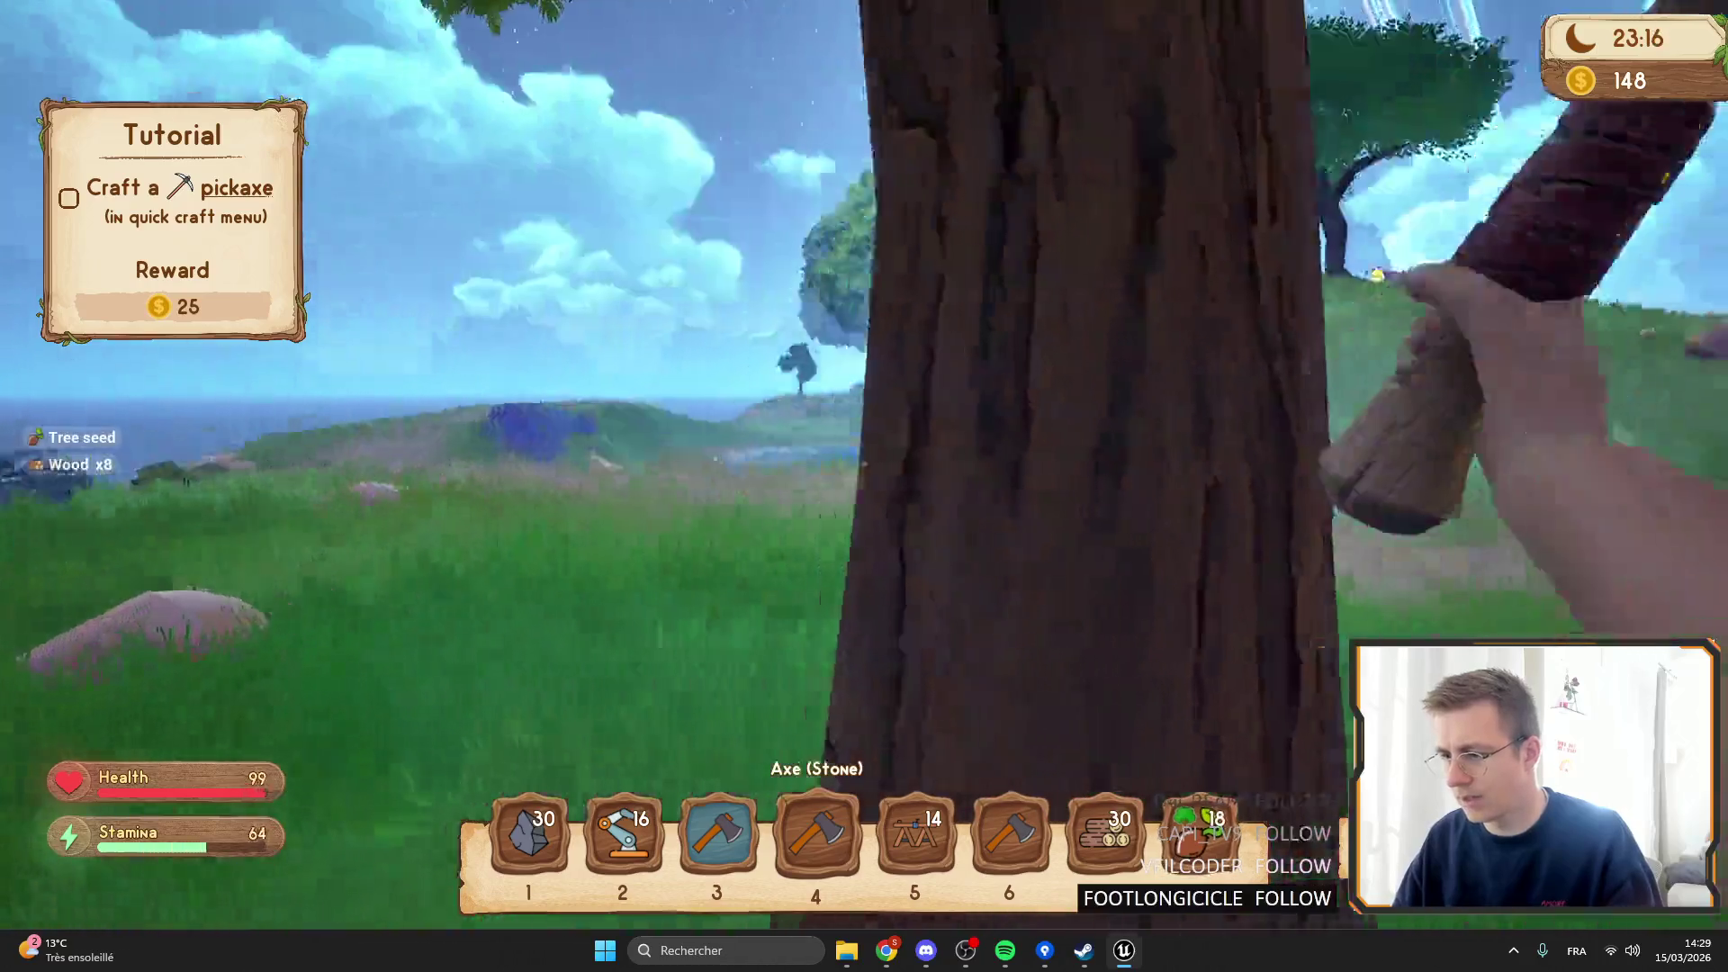
Walk past the lupines up the hill and chop the large tree trunk by the pond.
mouse_move(864, 486)
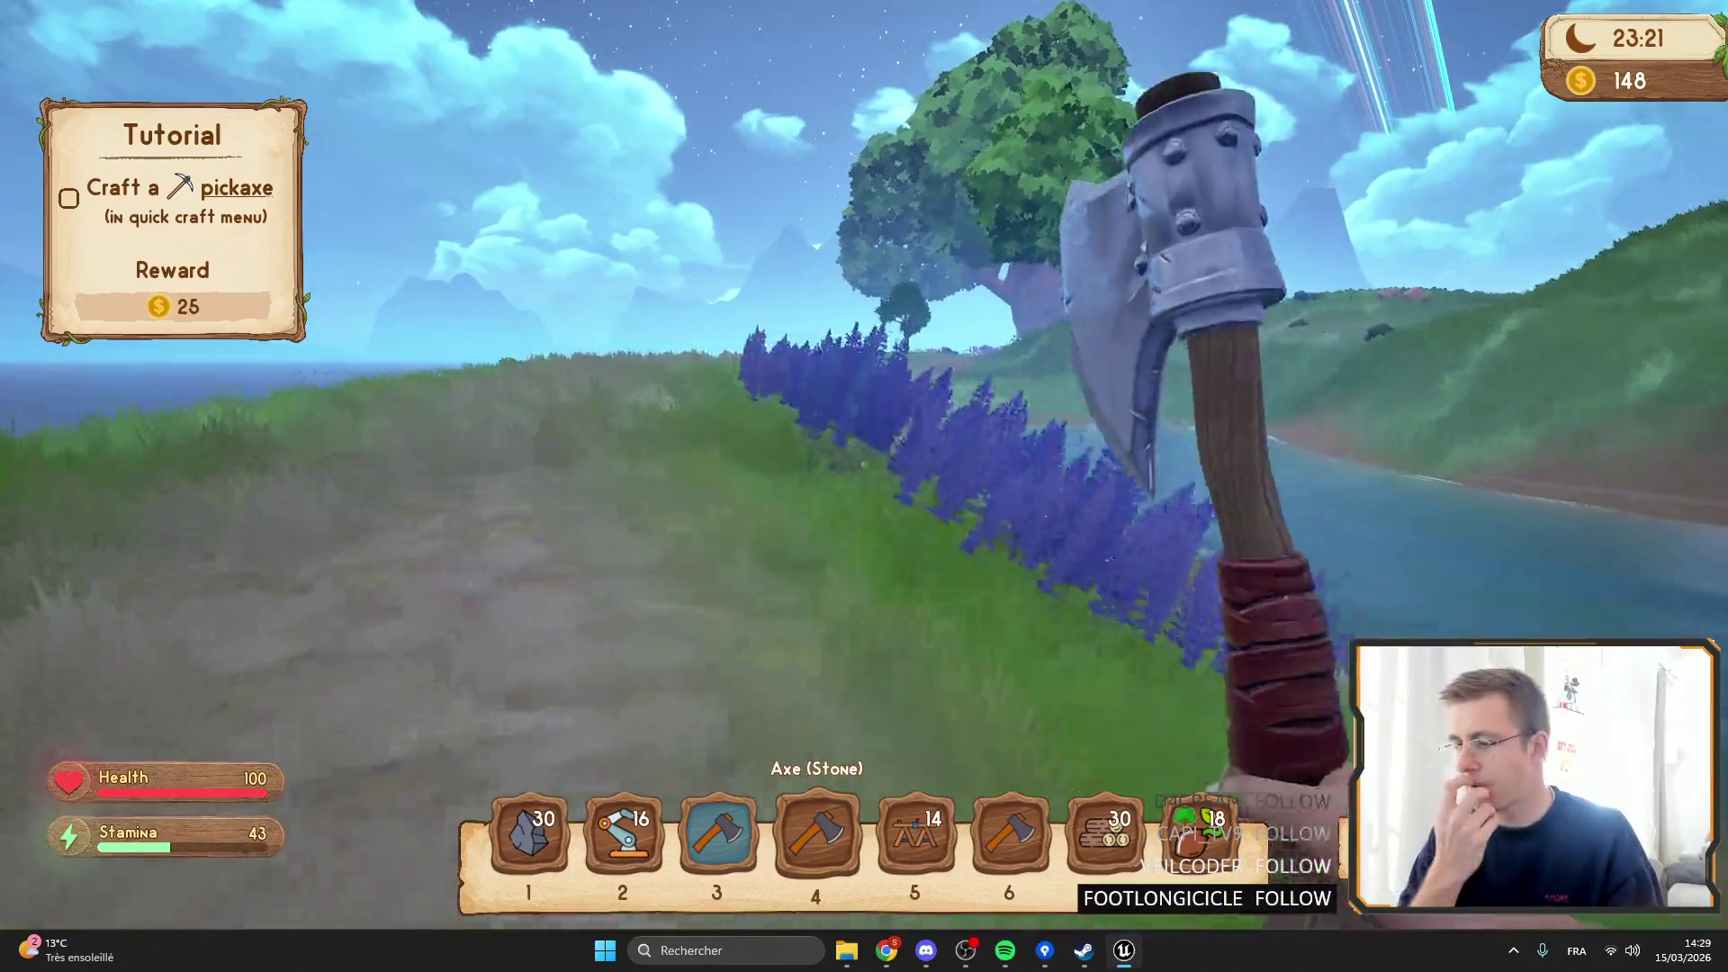
key(w)
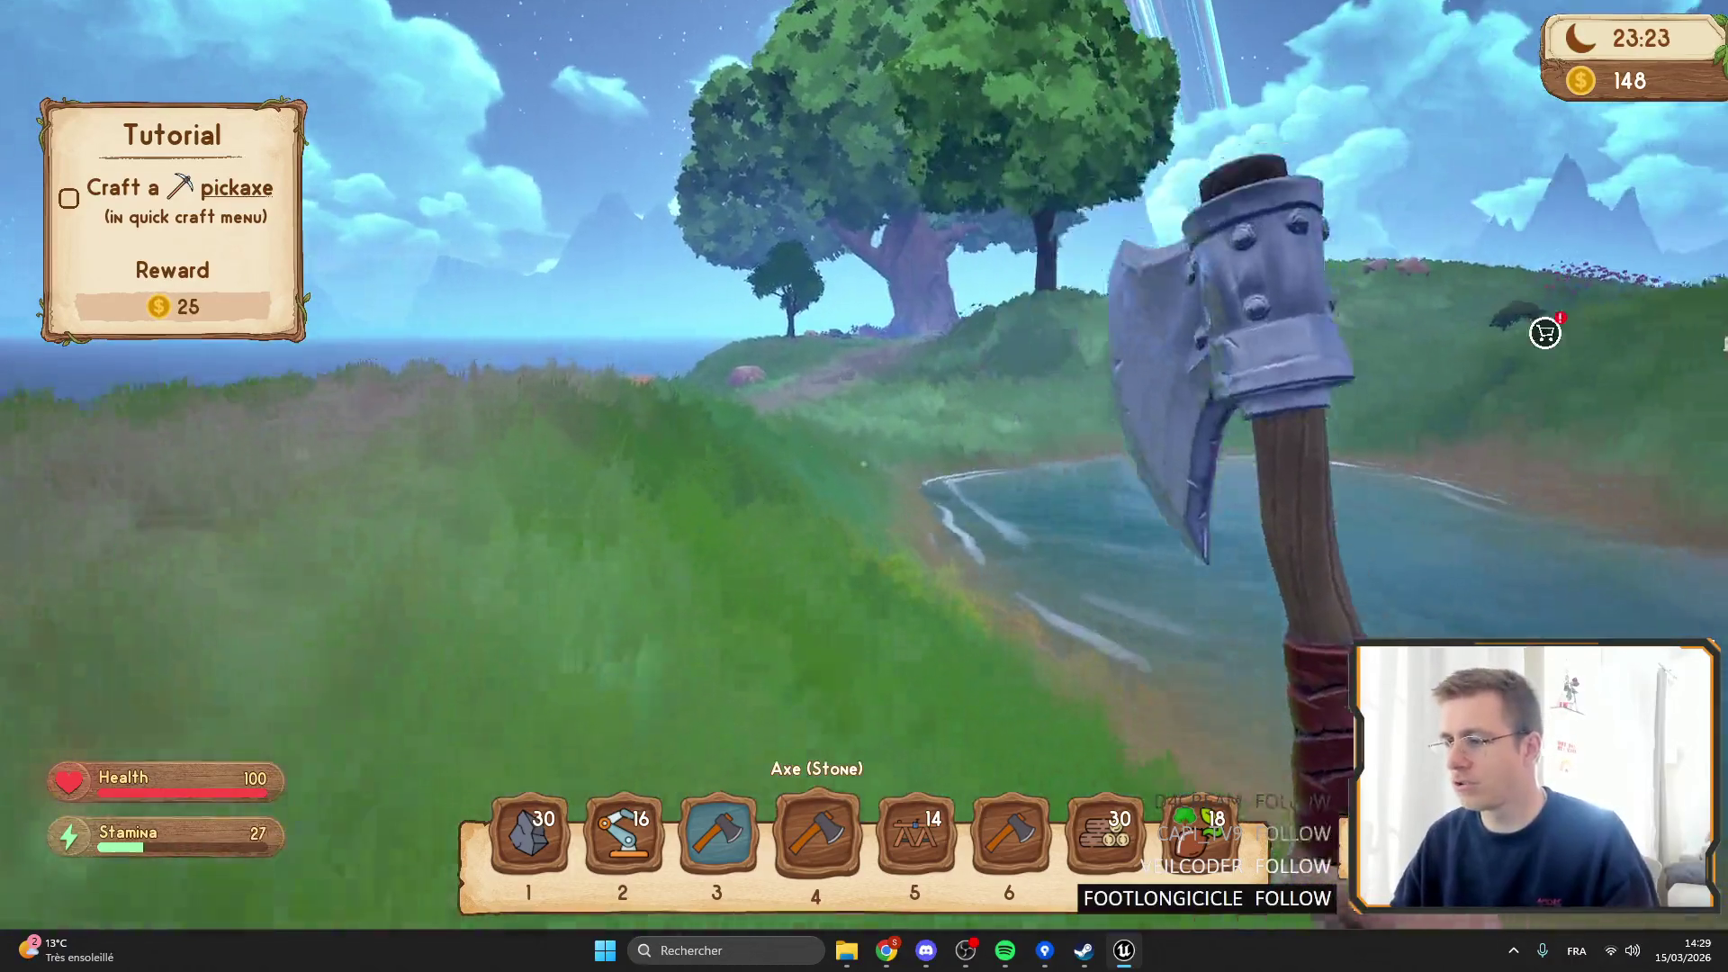
key(w)
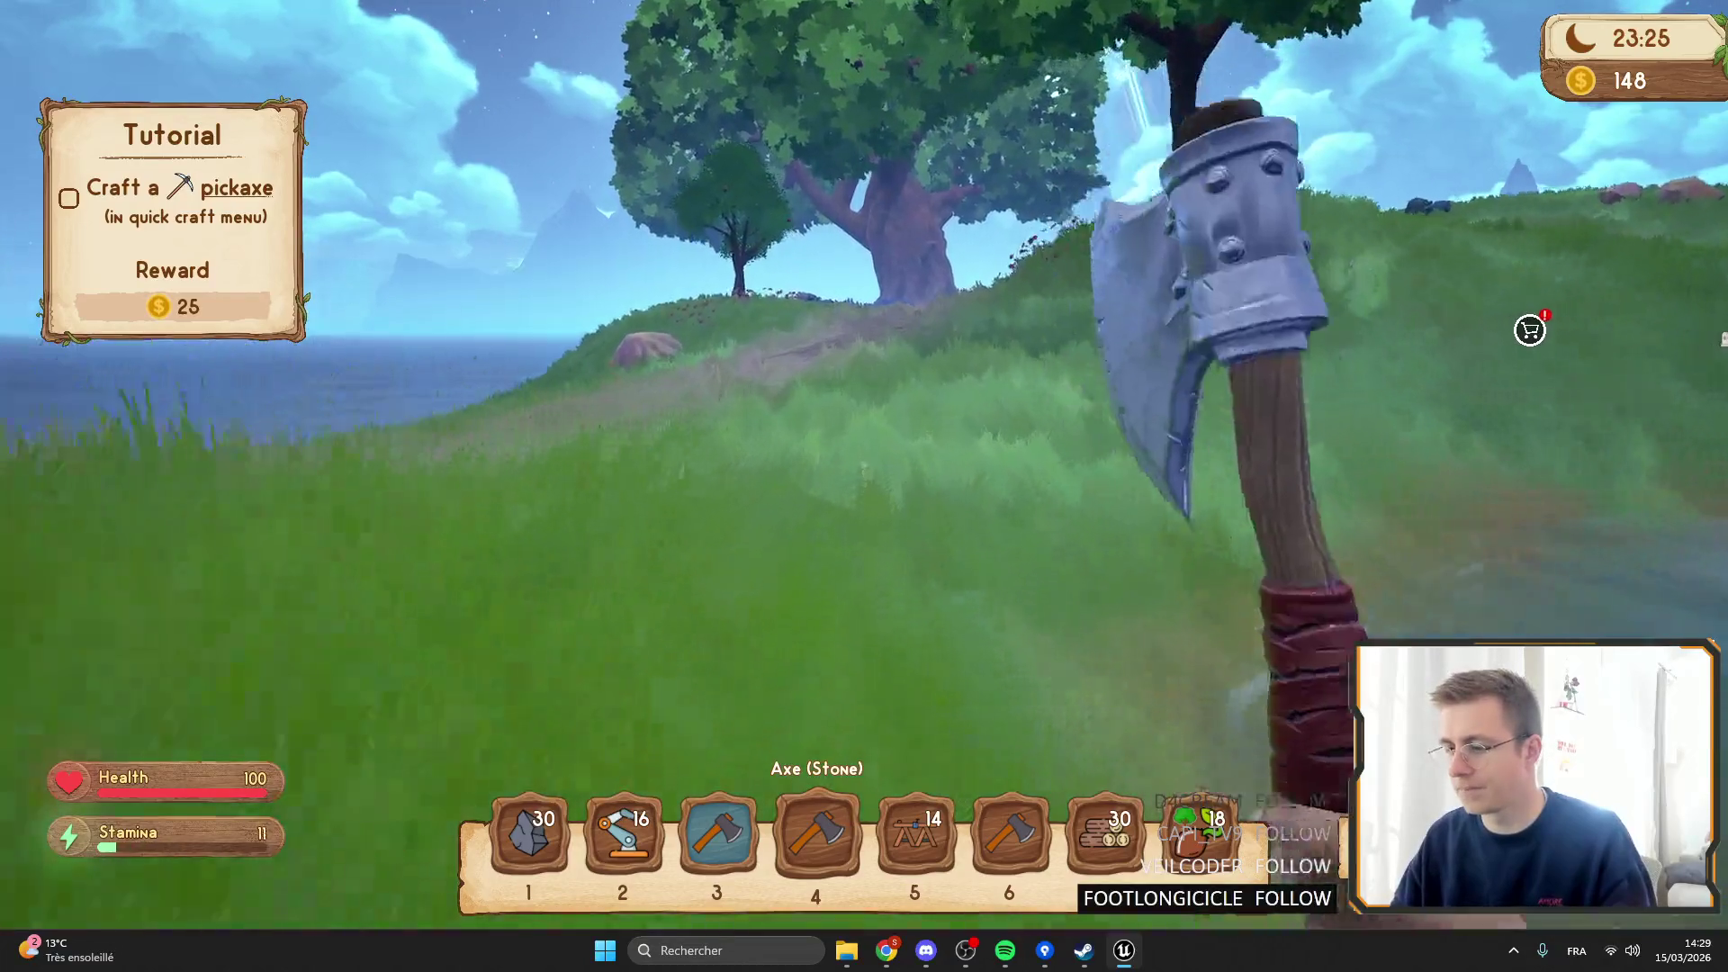
key(w)
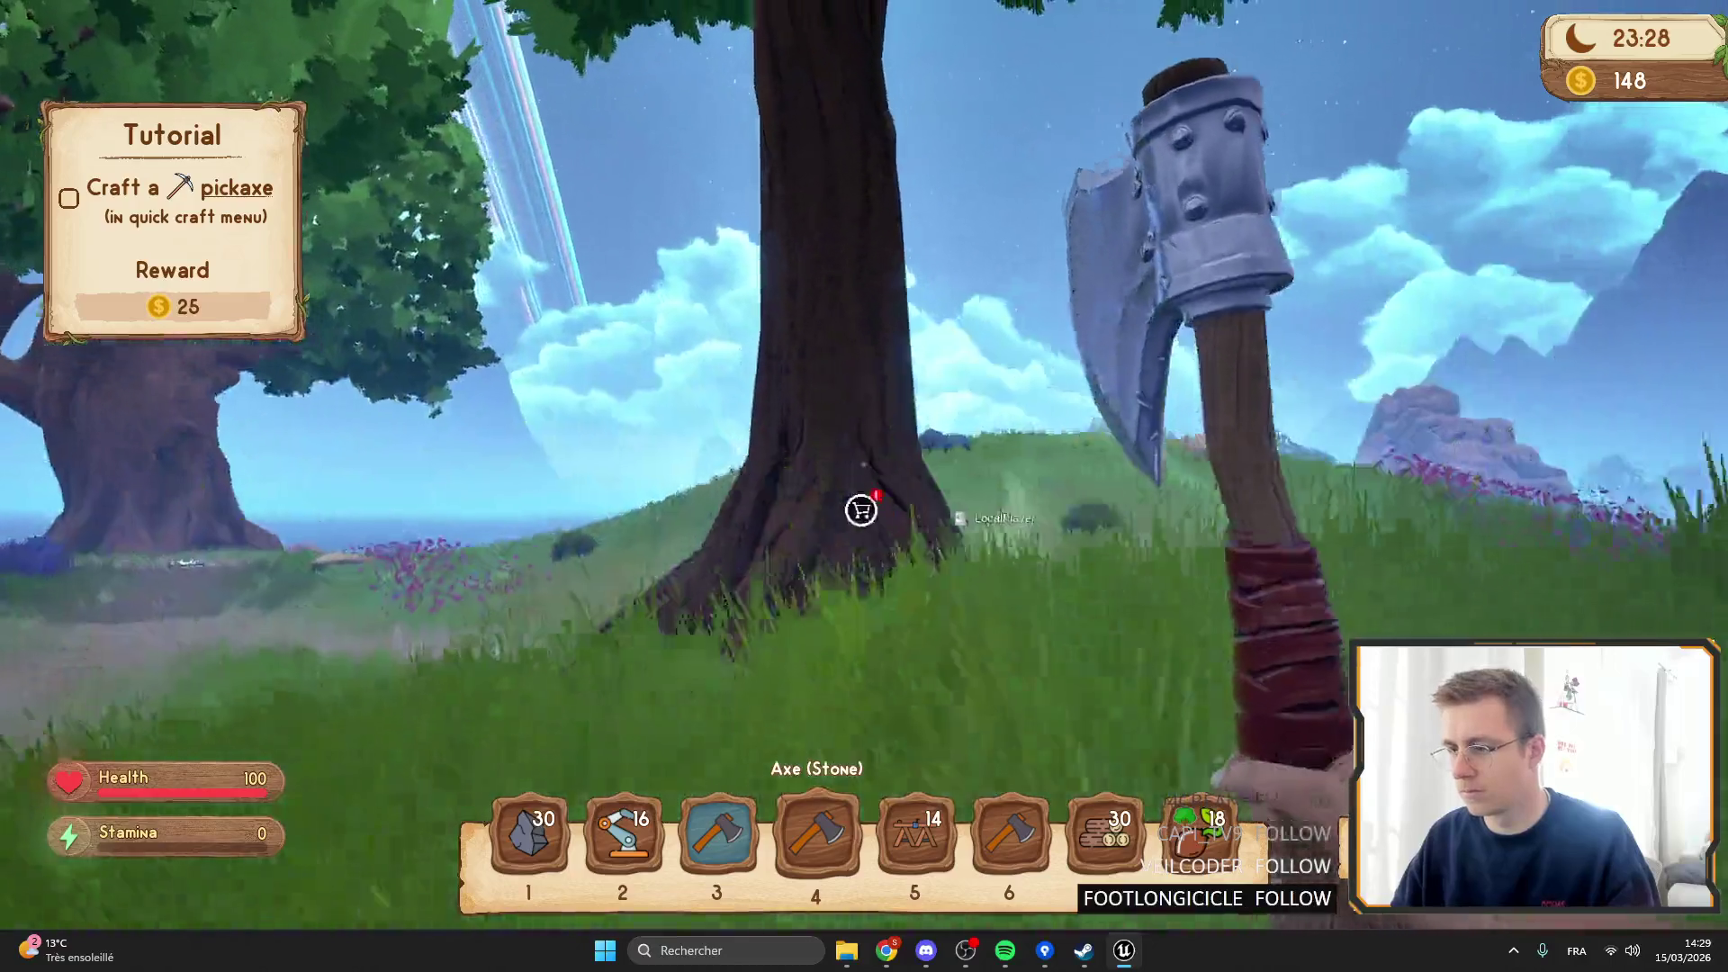
click(864, 486)
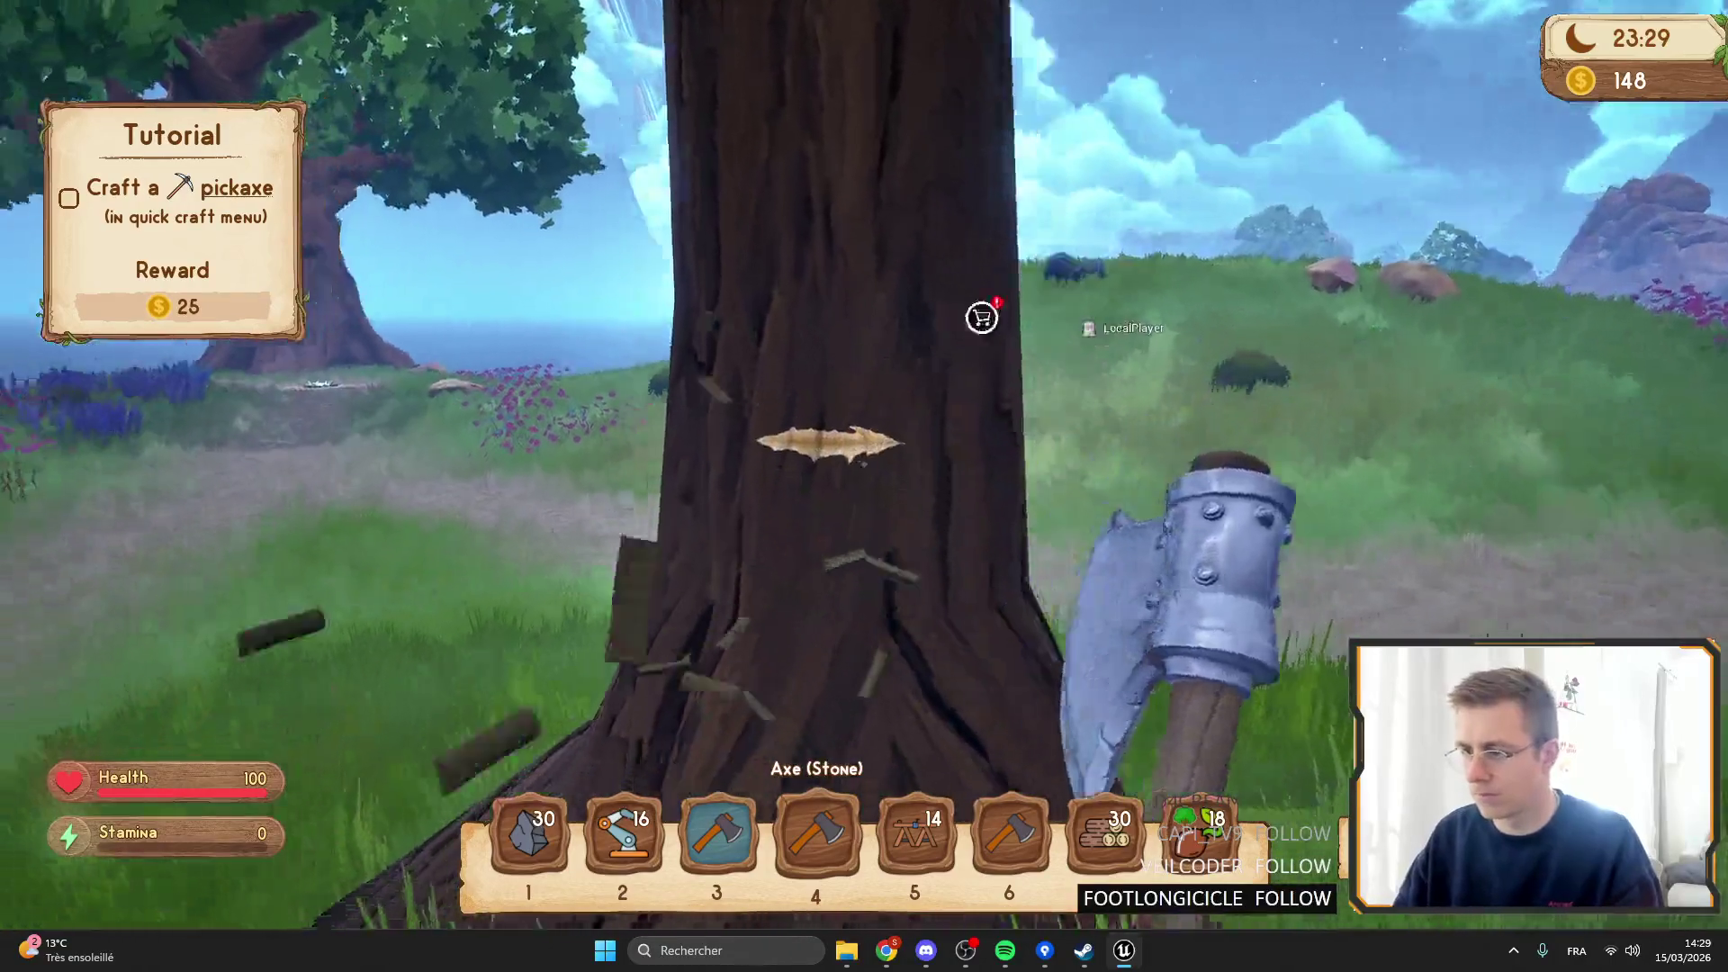
Equip the stone axe in slot 6 and chop the large tree until it falls.
key(w)
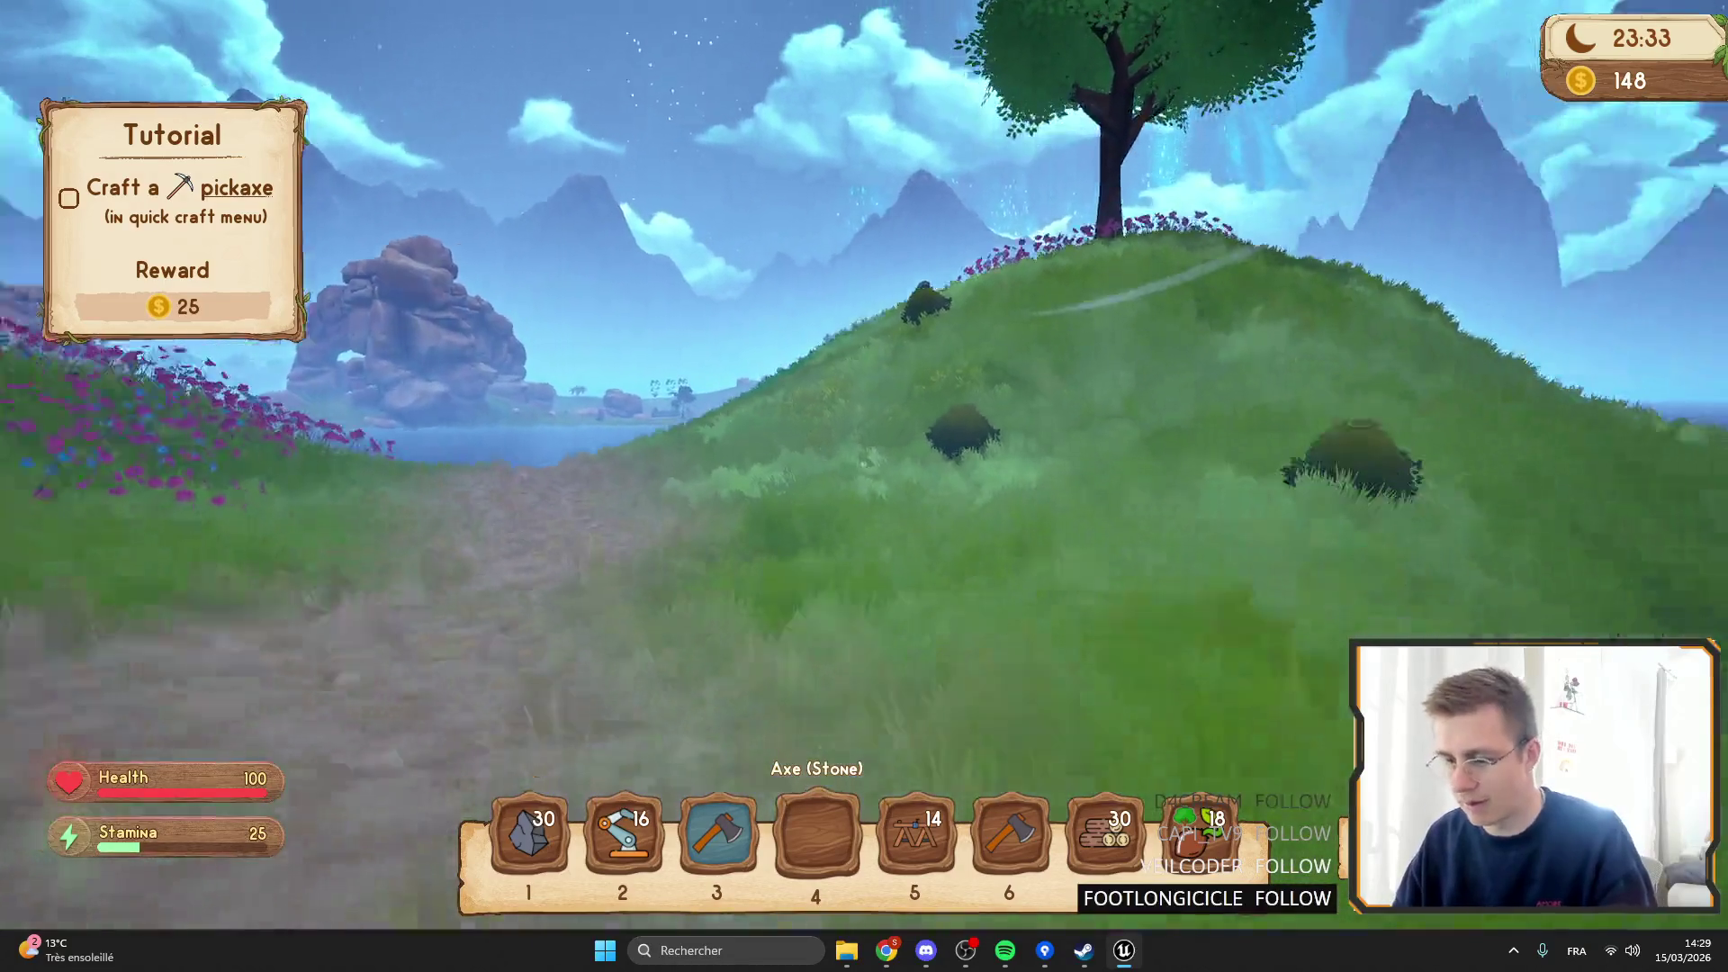
key(6)
click(864, 486)
key(w)
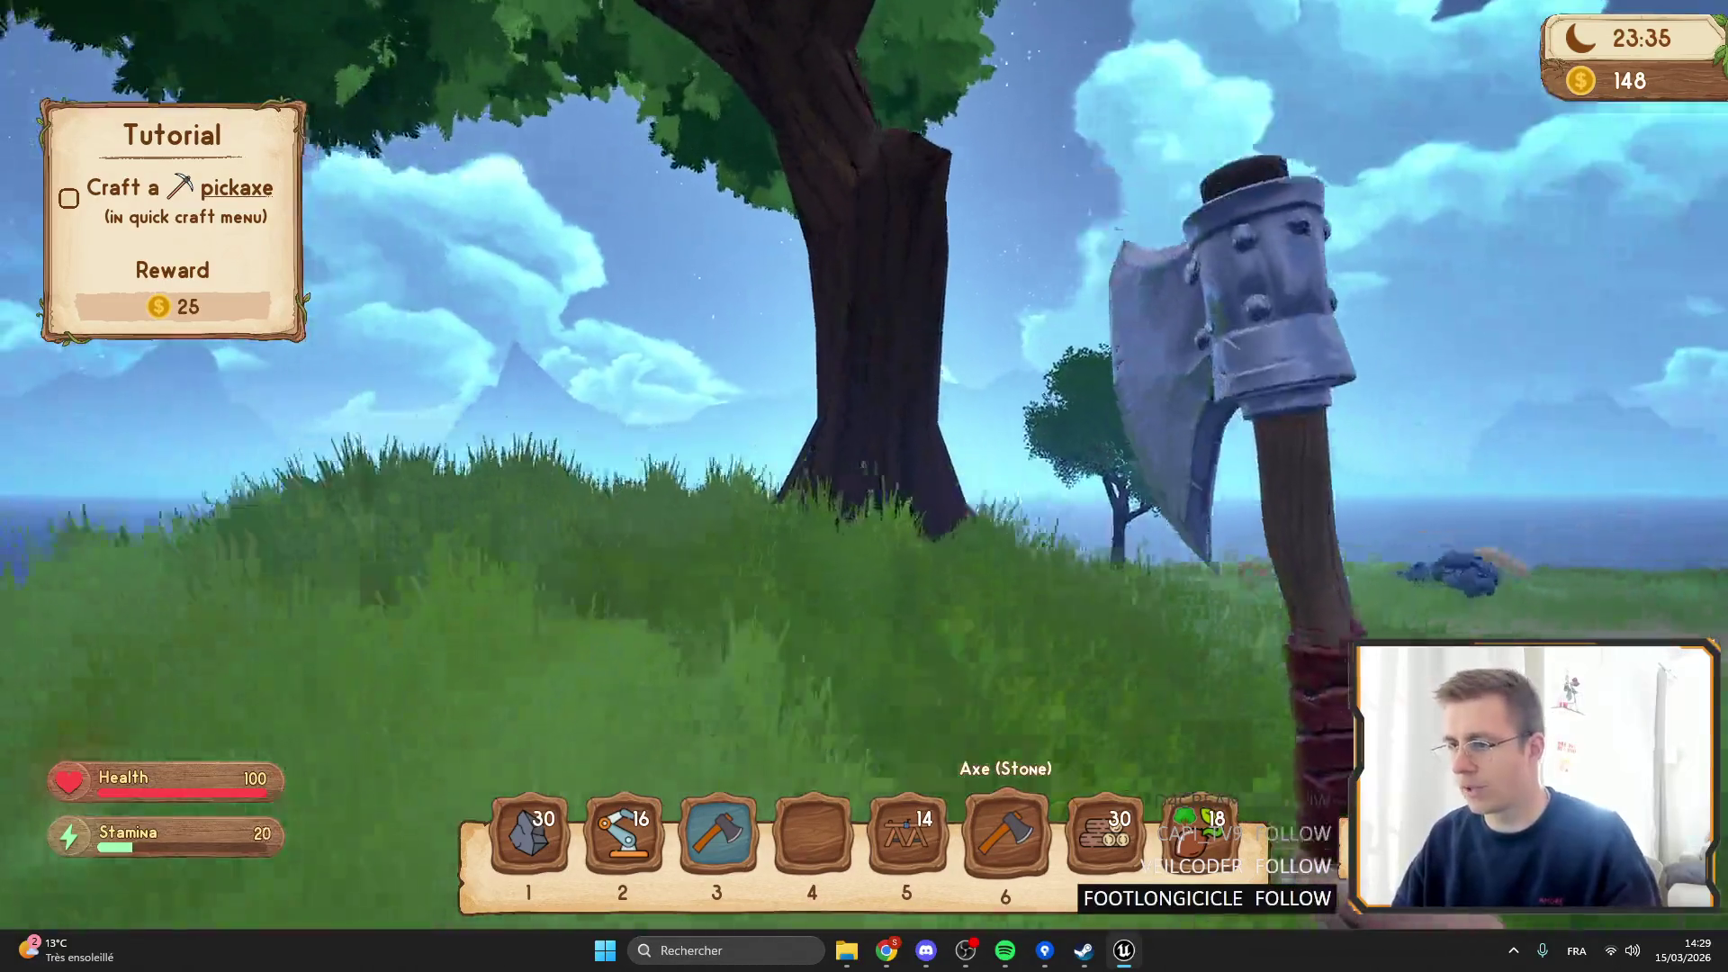
click(864, 465)
click(864, 464)
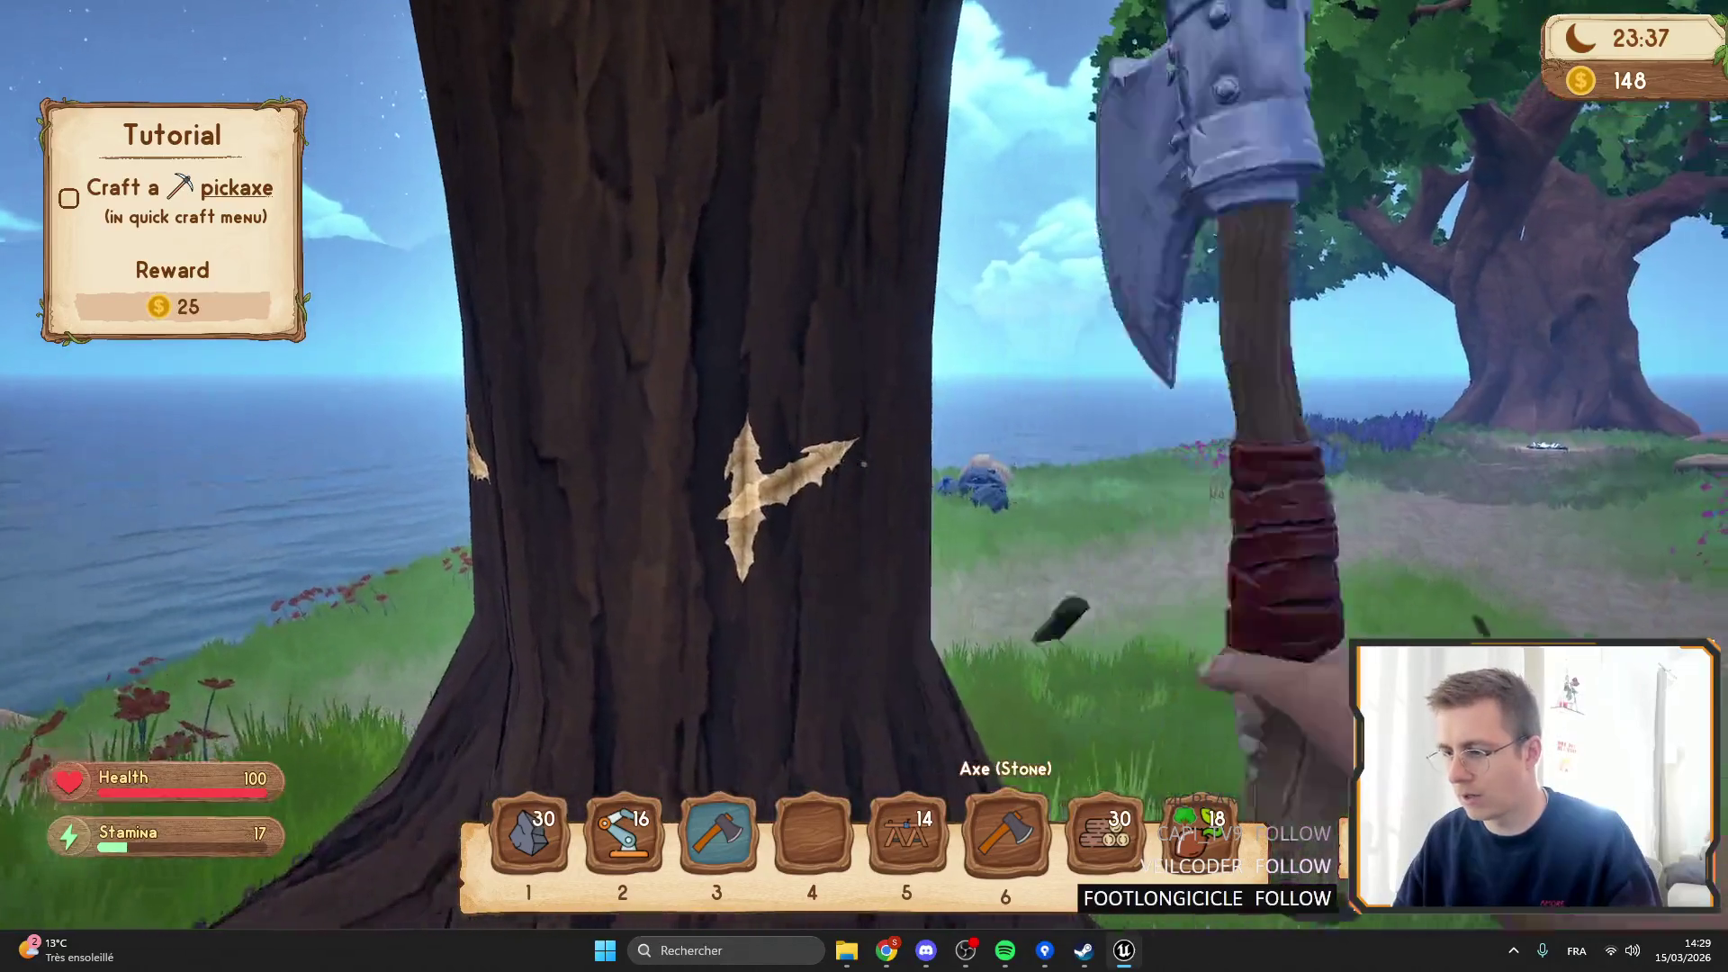
click(864, 465)
Fell the smaller tree nearby.
key(w)
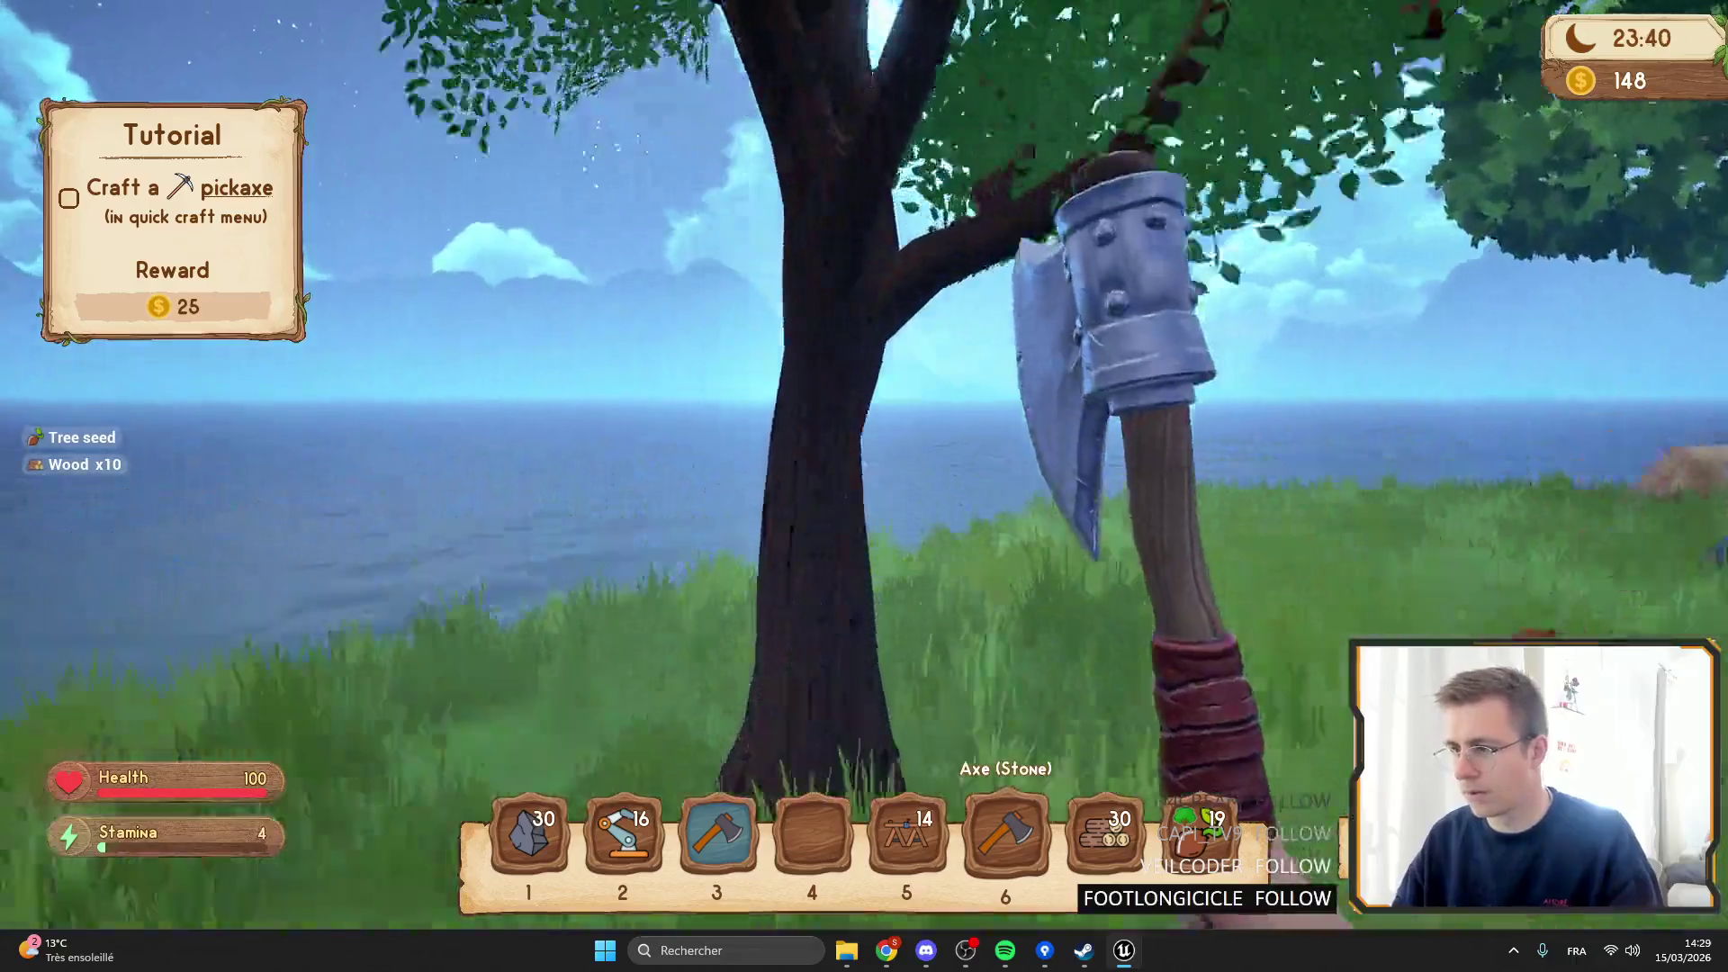
click(863, 465)
click(864, 465)
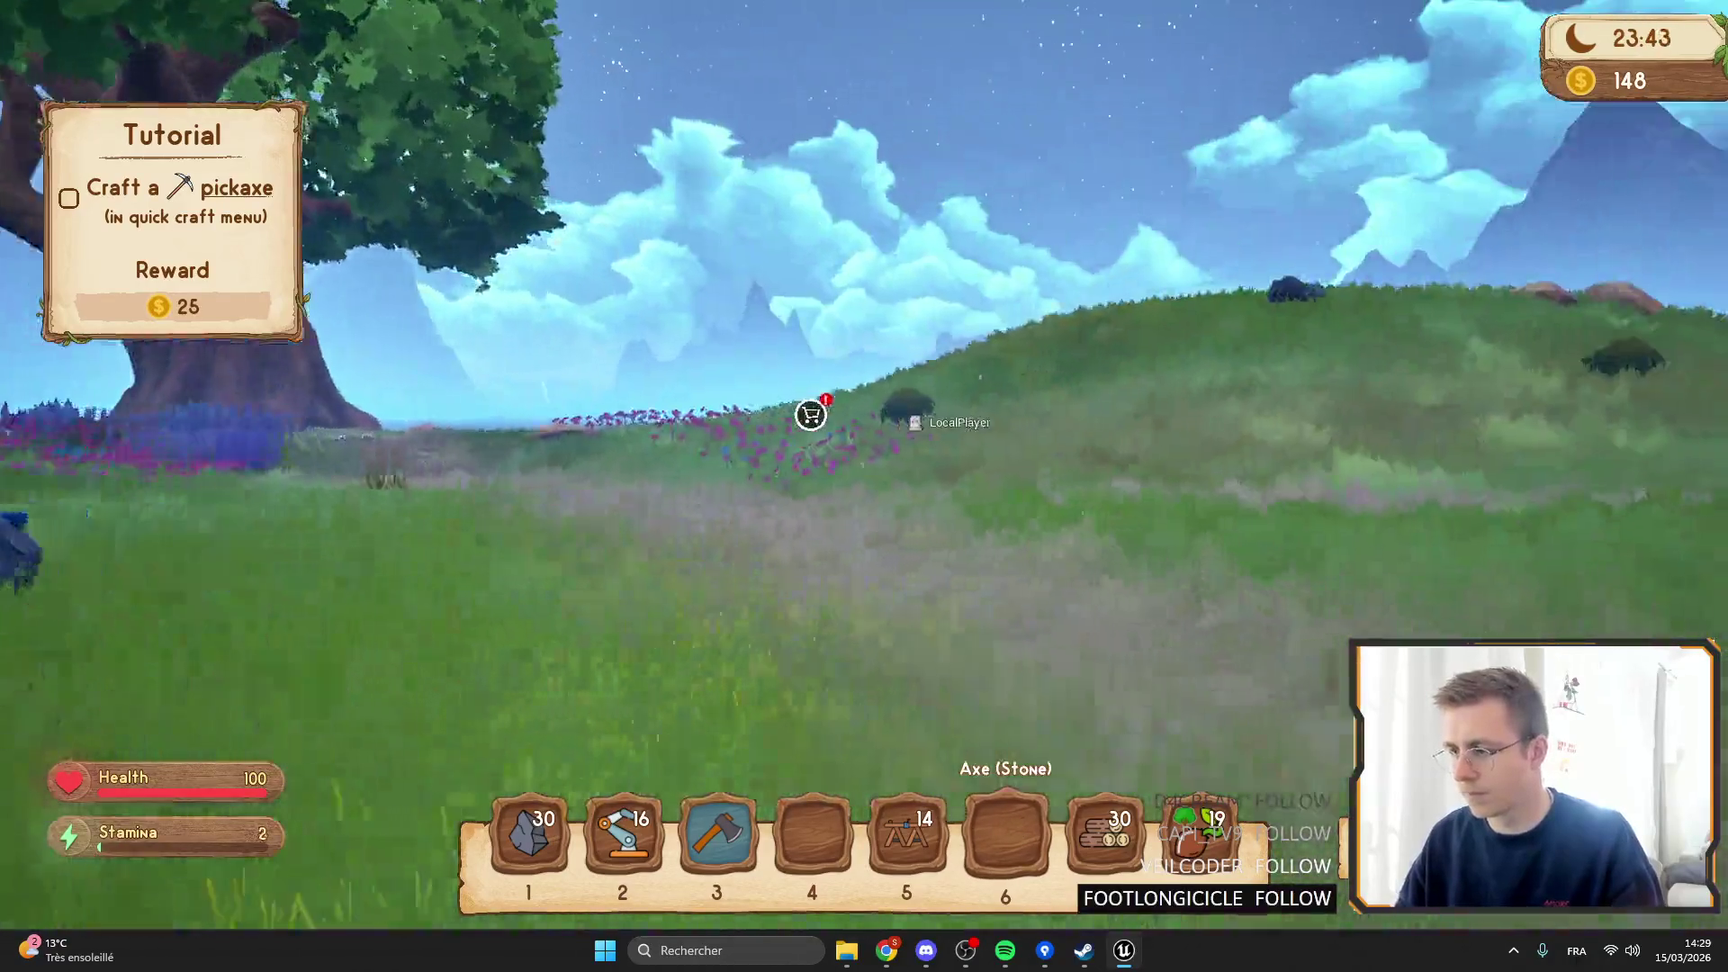
click(864, 464)
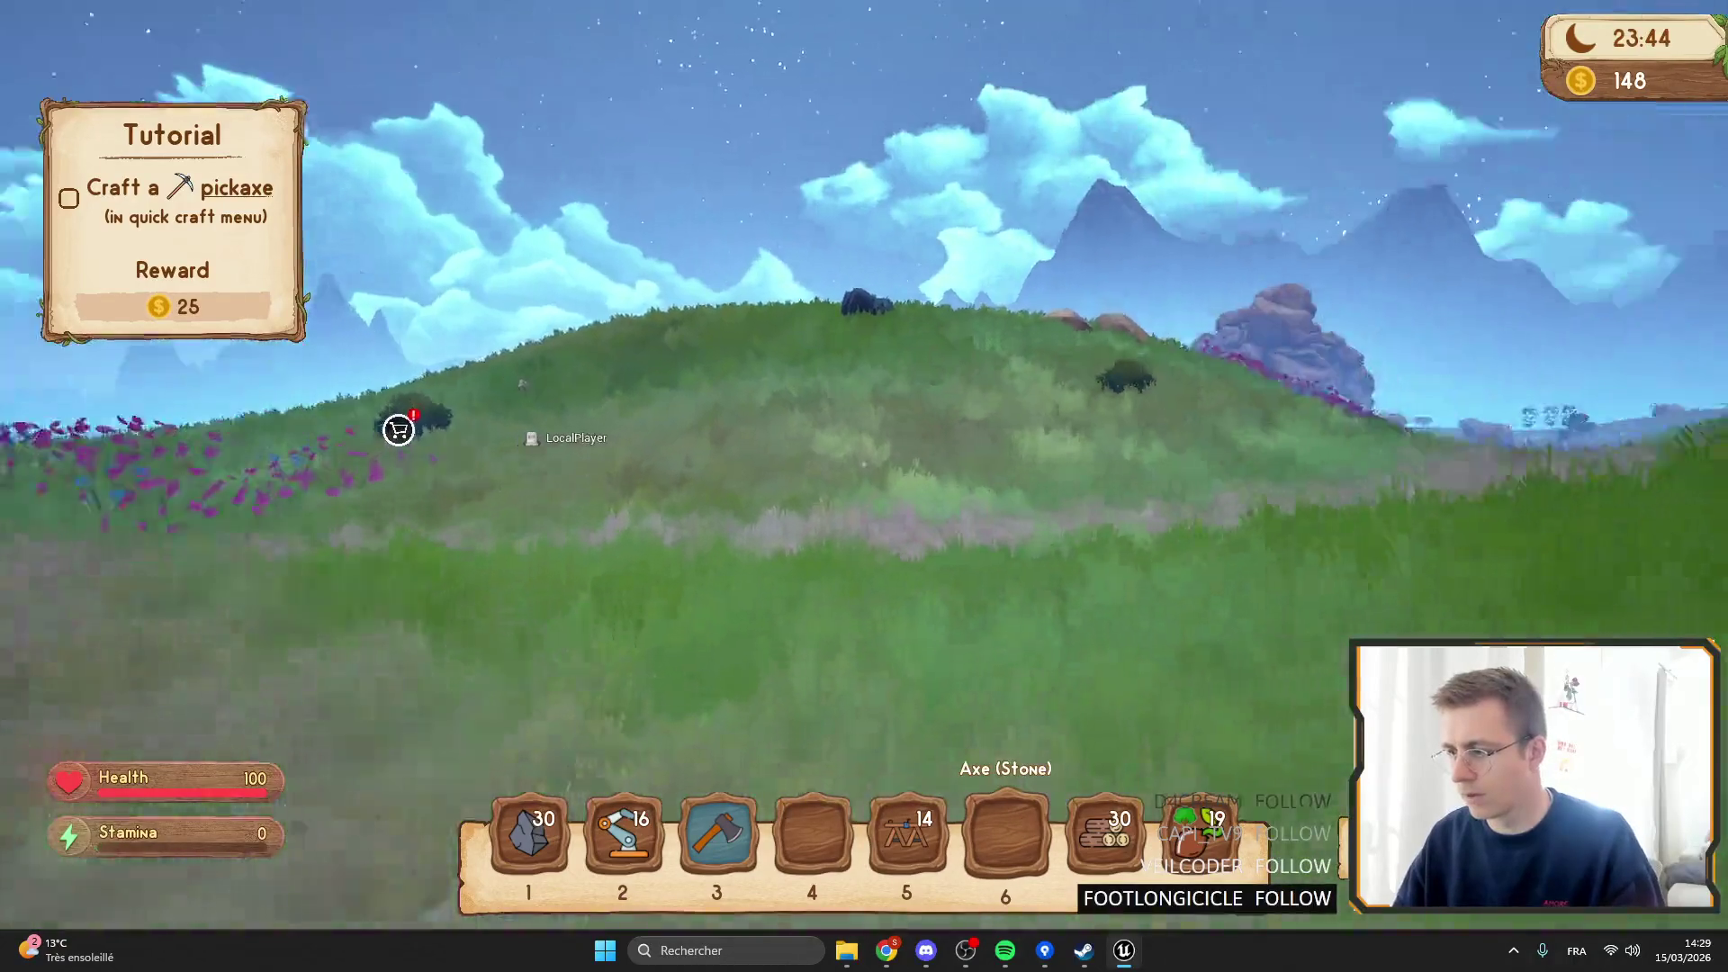
Release the game view with Shift+F1 and stop the Play-in-Editor session.
key(w)
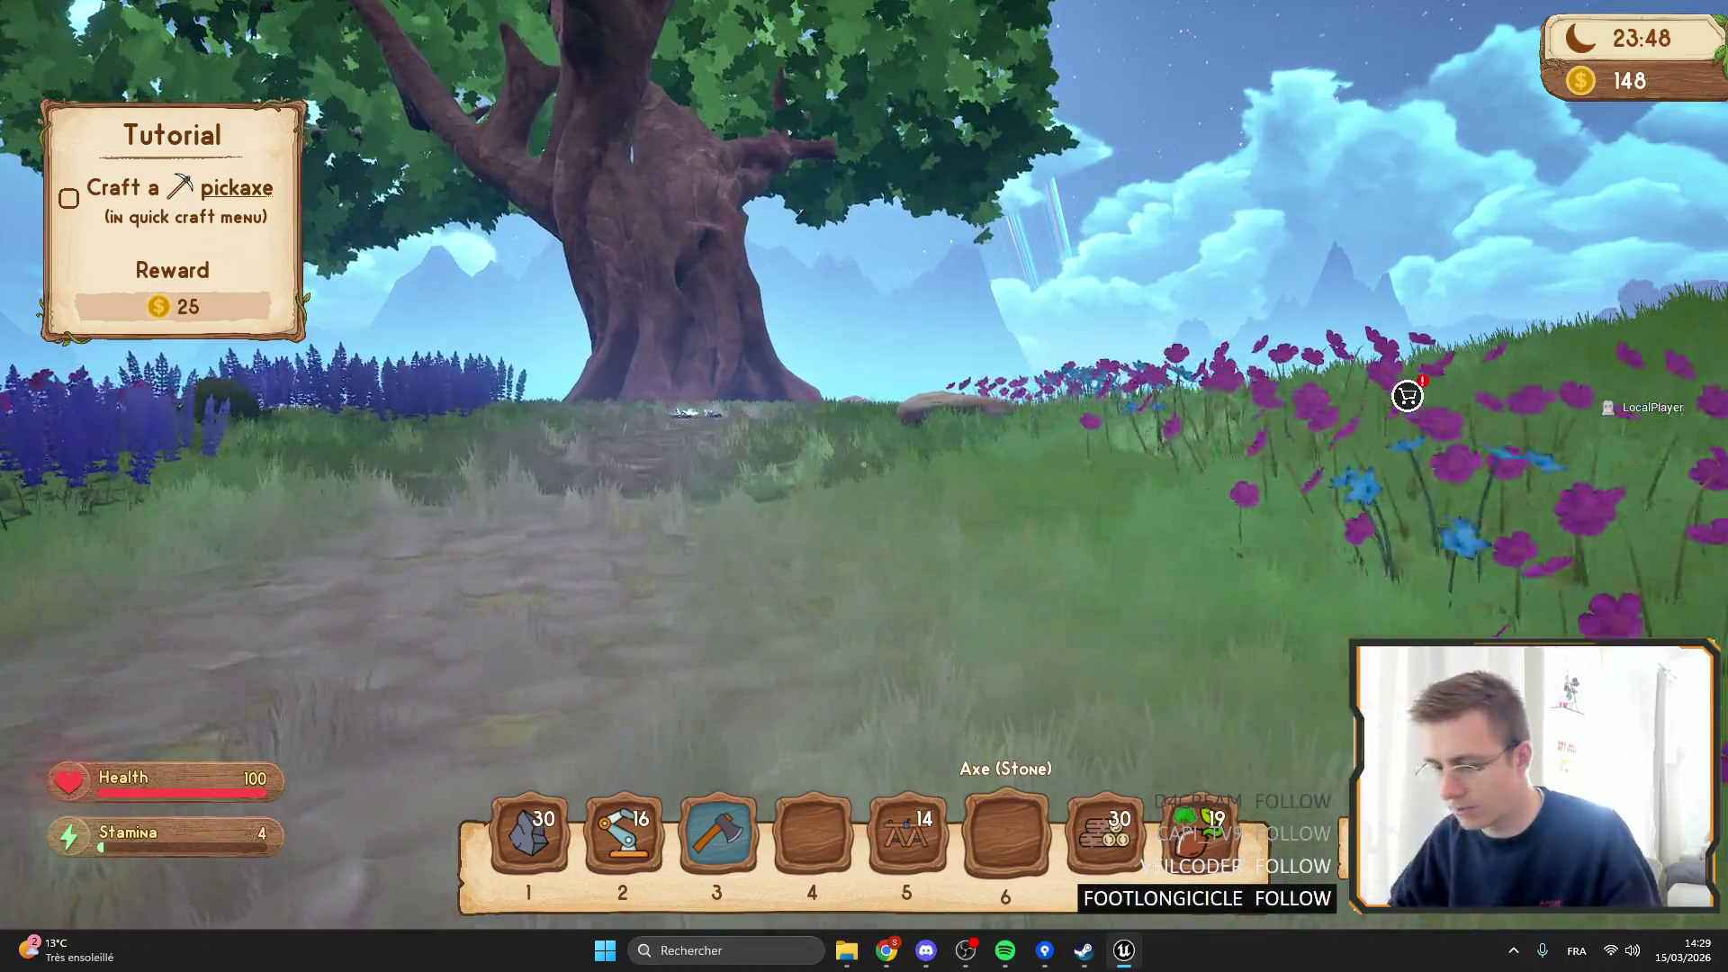
key(shift+F1)
key(F11)
key(Escape)
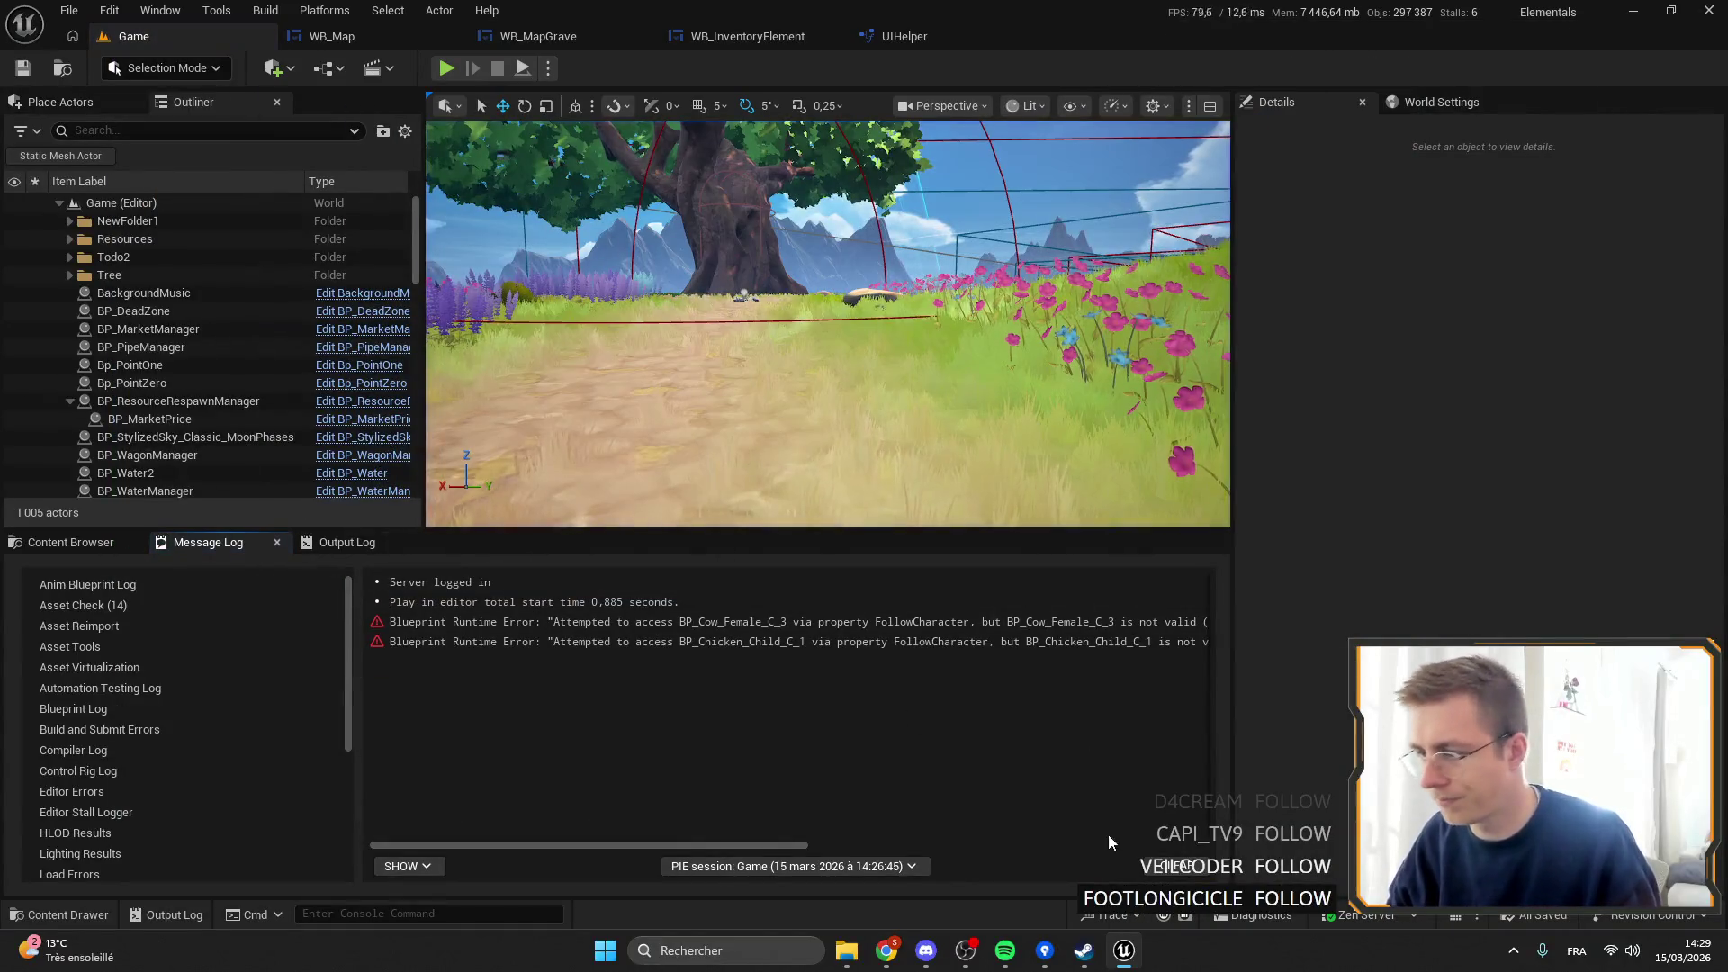
Clear the message log and show the Widgets folder filtered by 'invento'.
click(1170, 866)
click(63, 540)
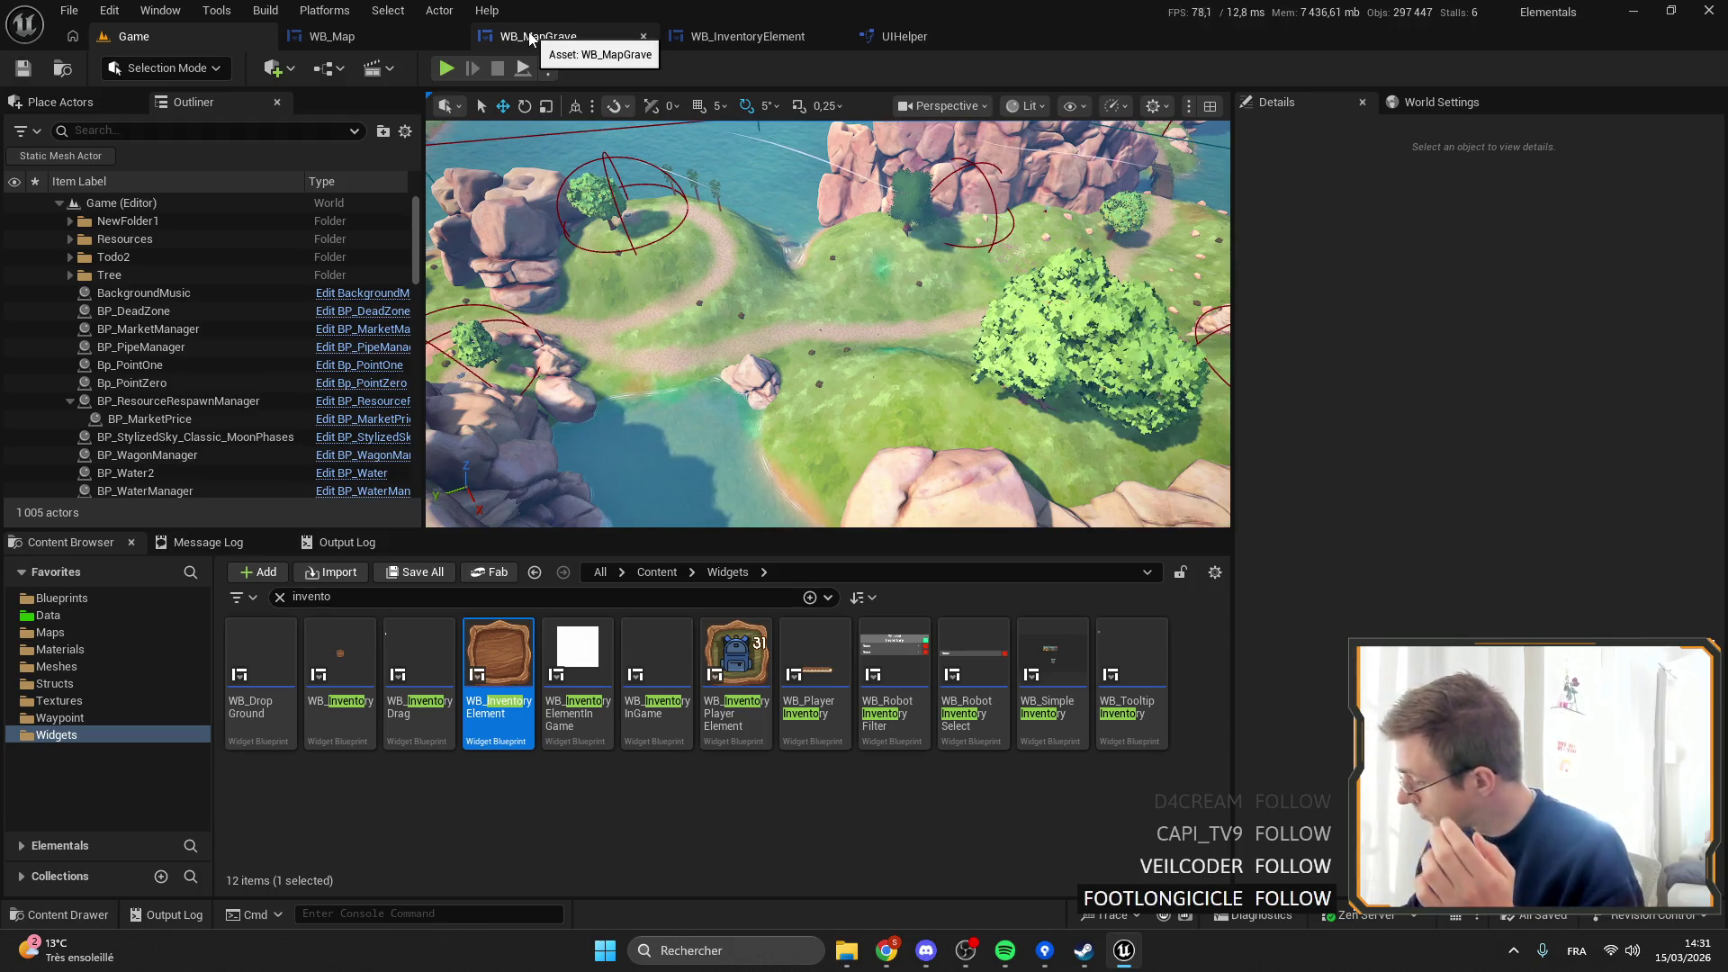
Close the WB_InventoryElement and UIHelper tabs, return to the Game level, and switch to Chrome.
click(765, 36)
click(926, 34)
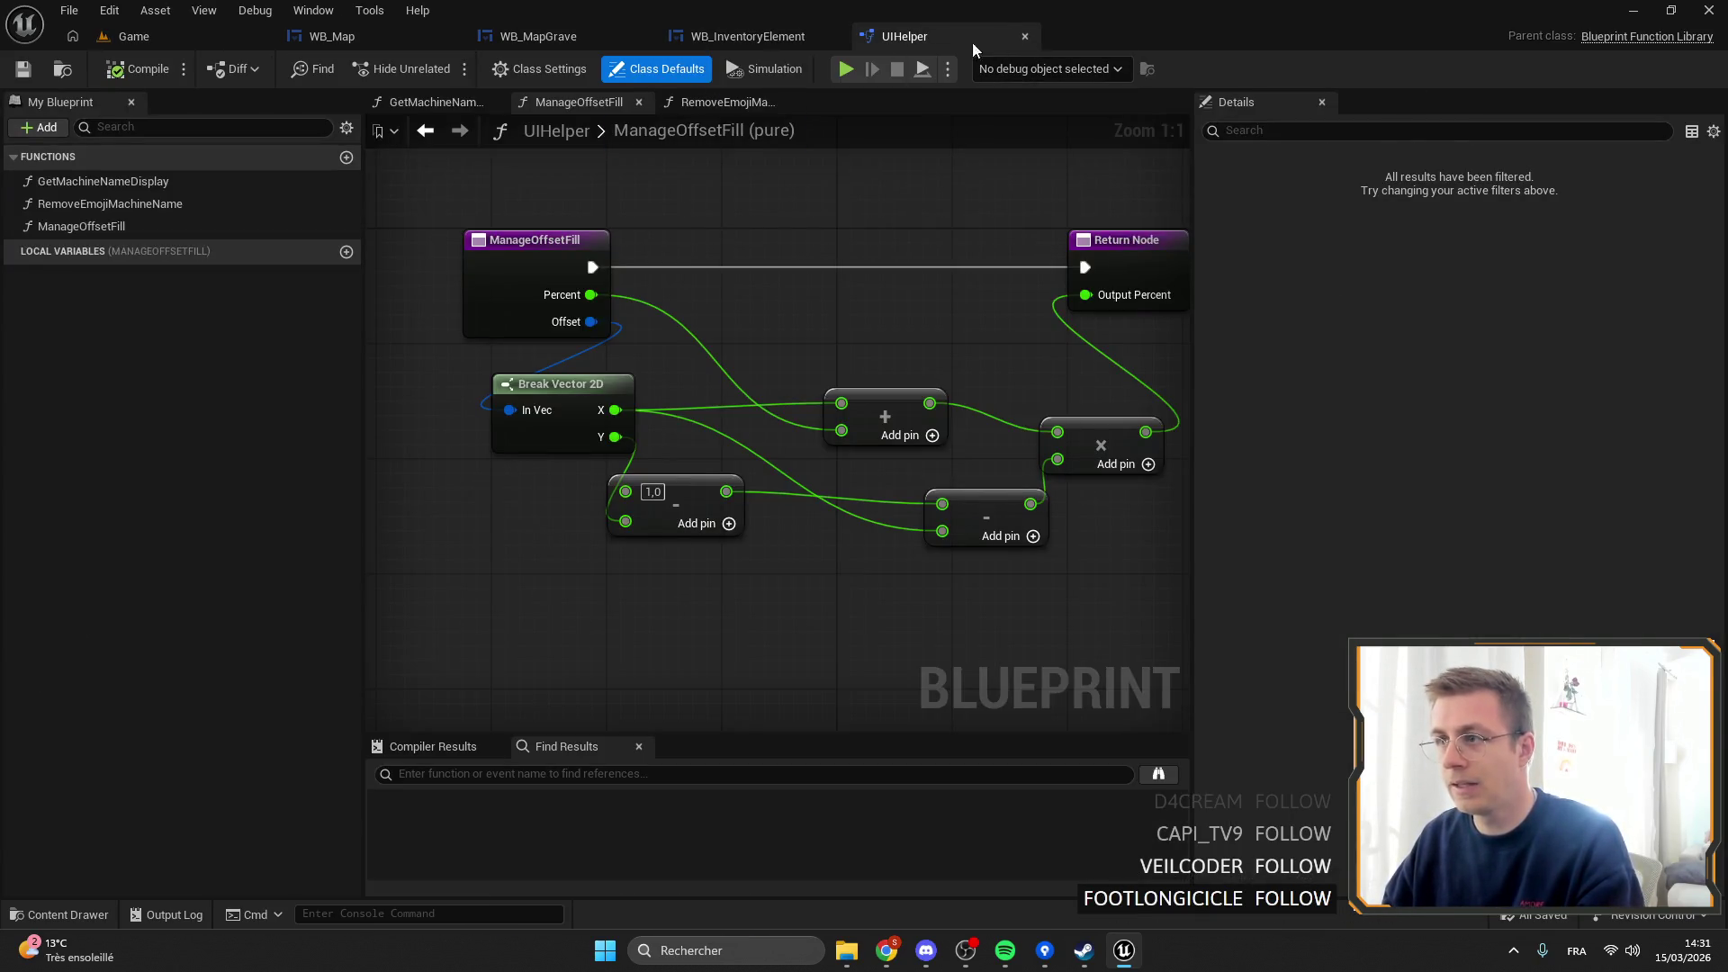
click(835, 37)
click(834, 36)
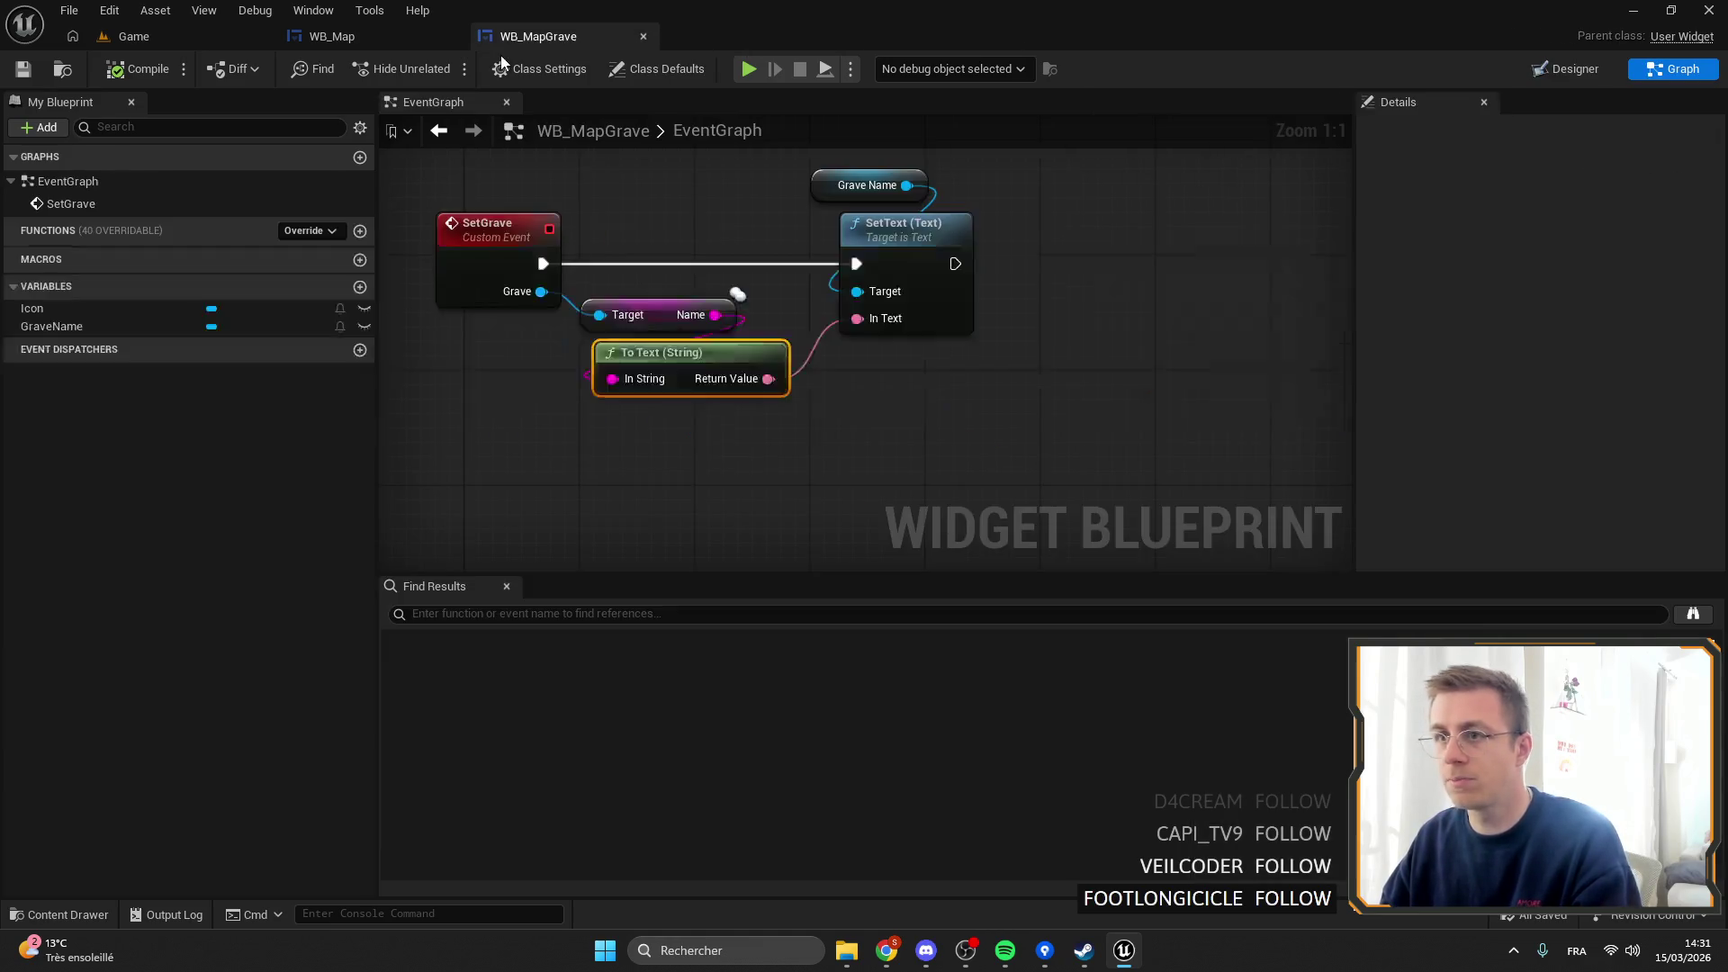
click(207, 41)
click(887, 952)
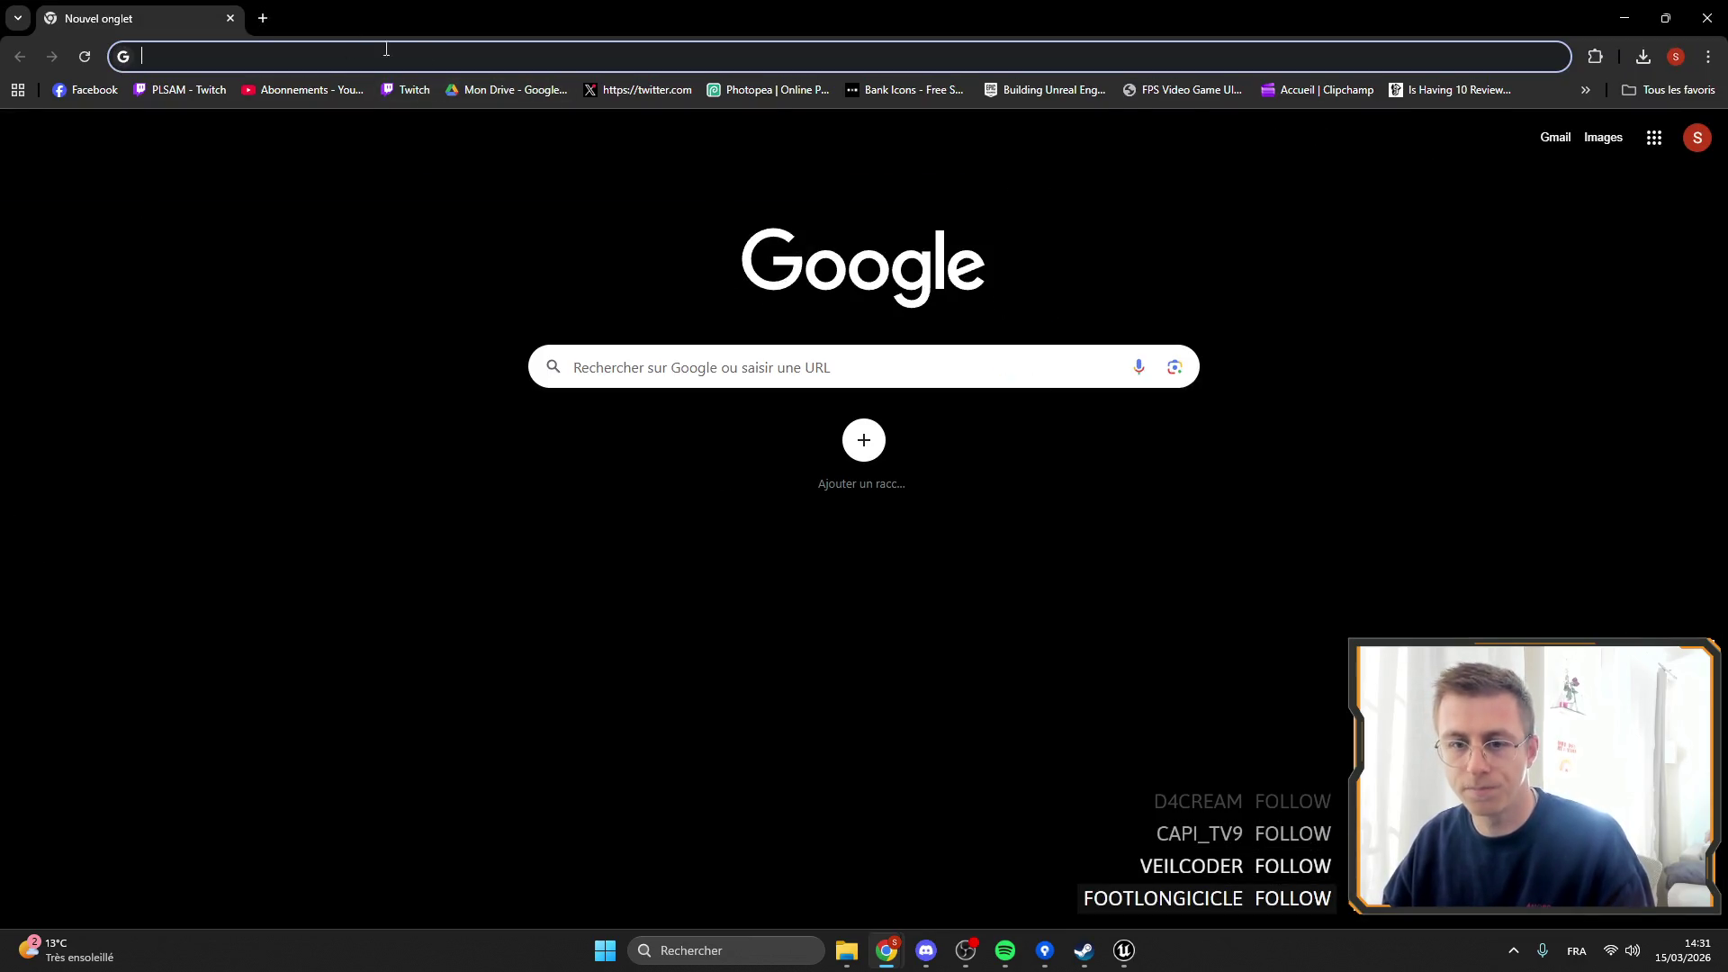
Go to Photopea and open Tree.png from the computer.
text(PHOTOpea.com)
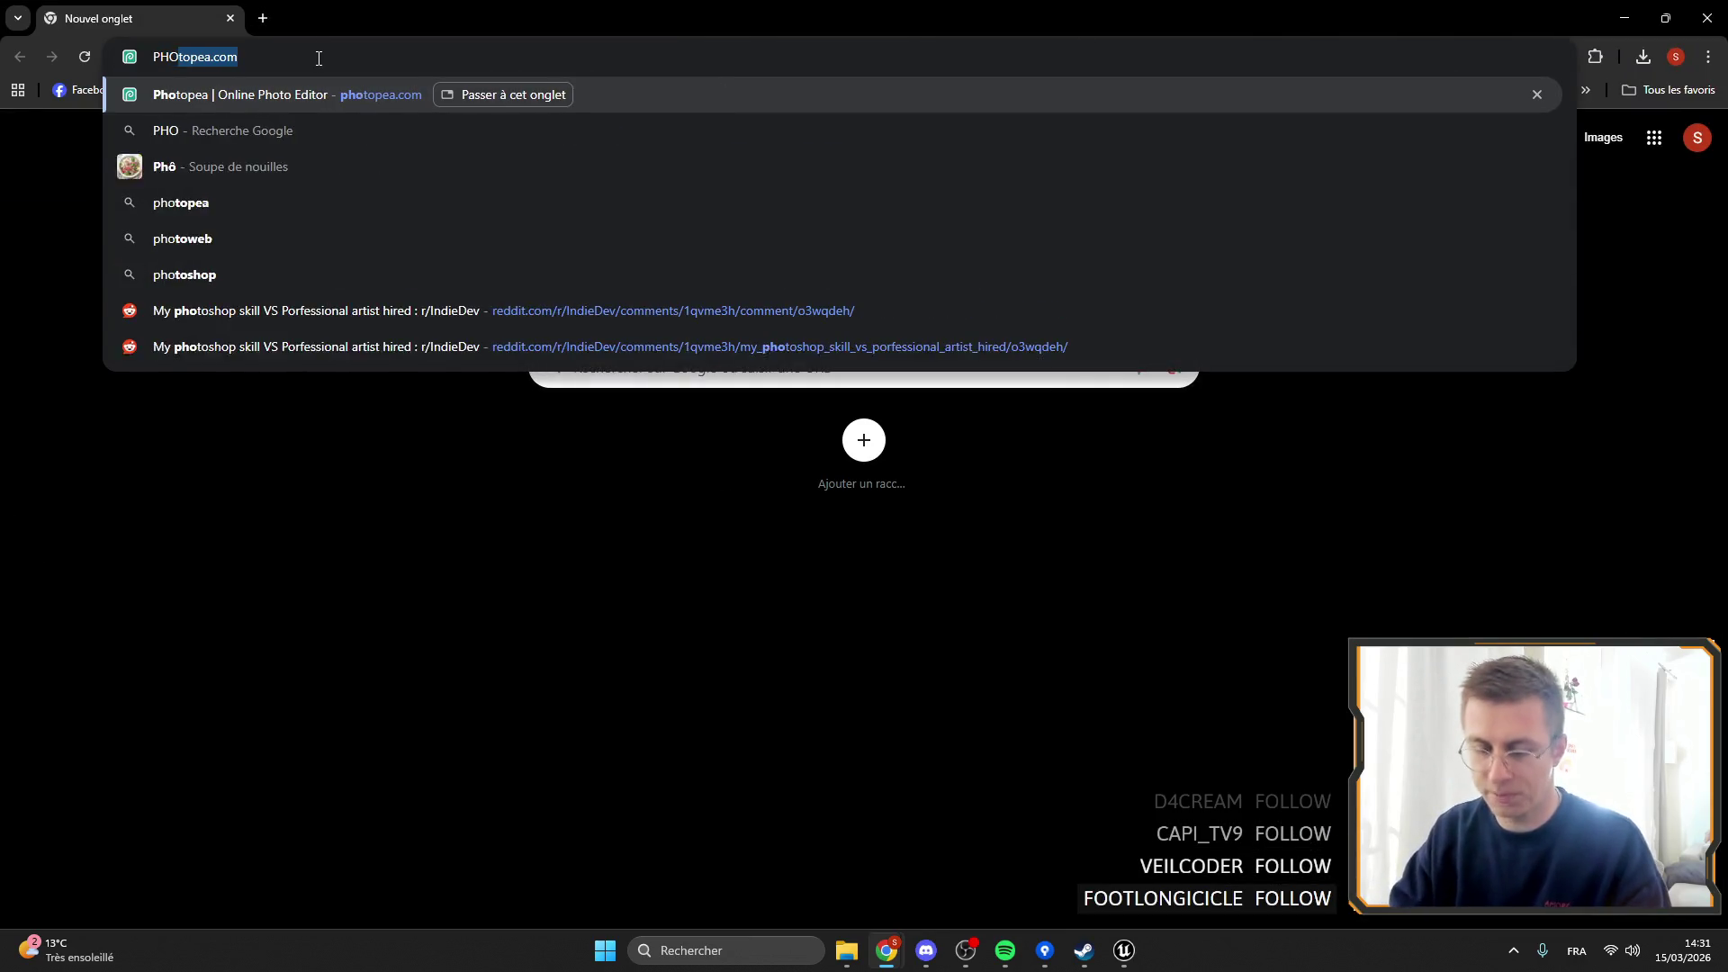
key(Return)
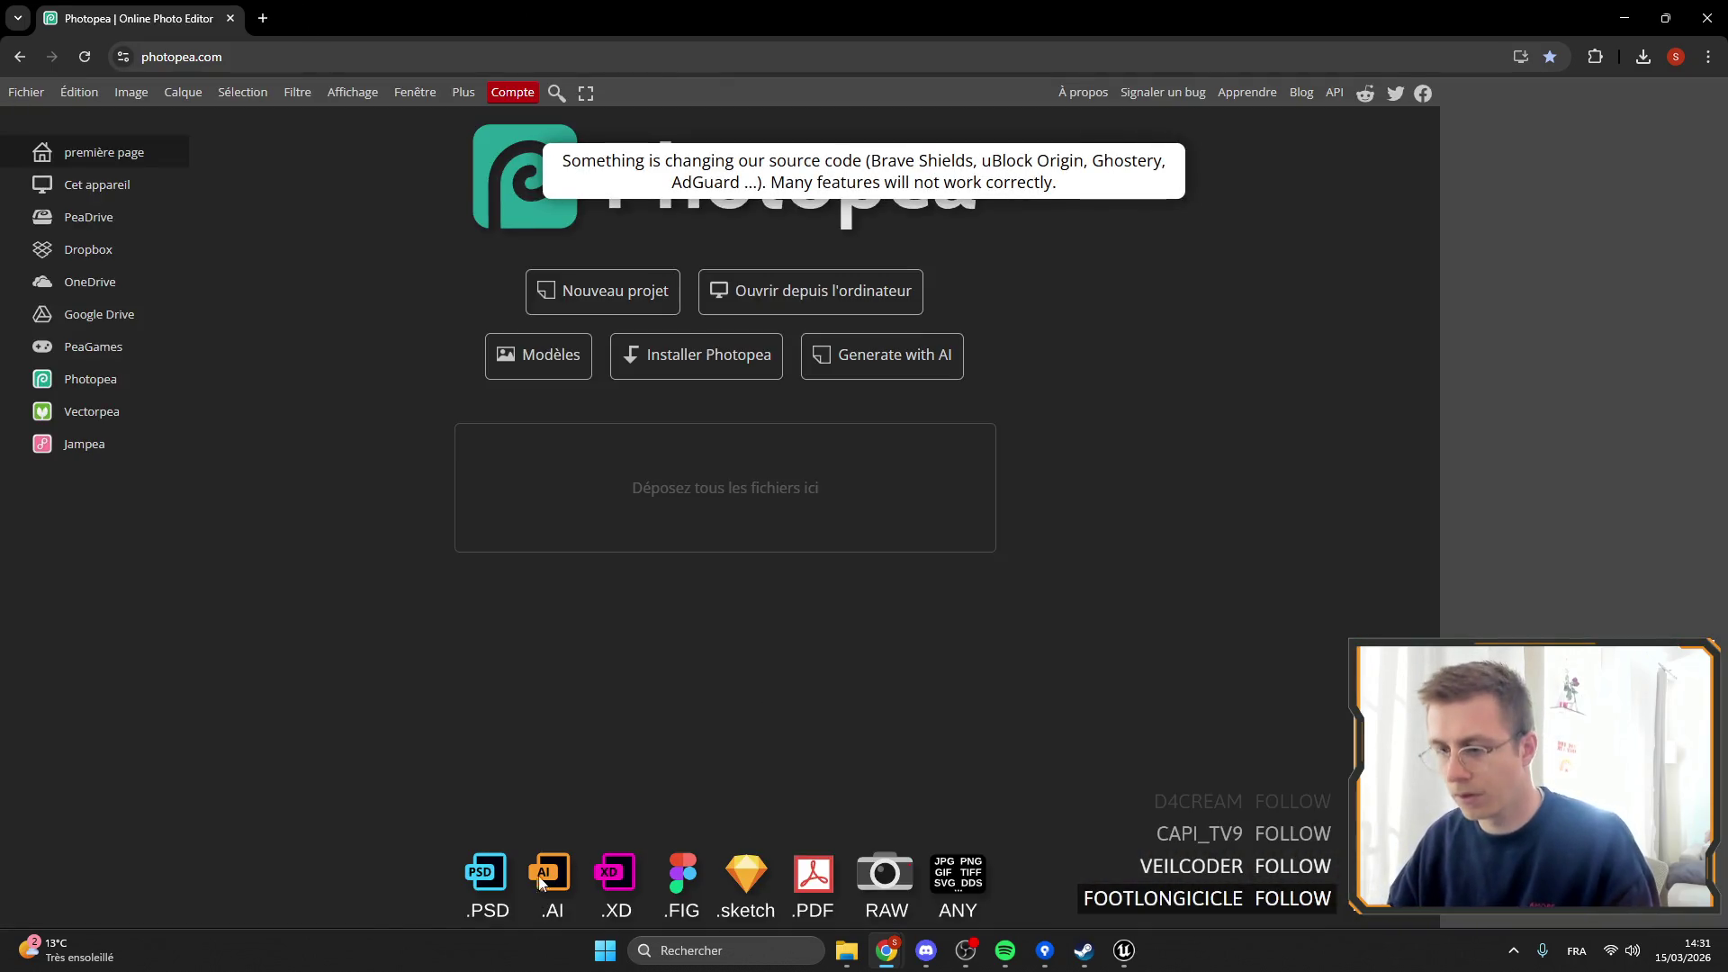
click(869, 290)
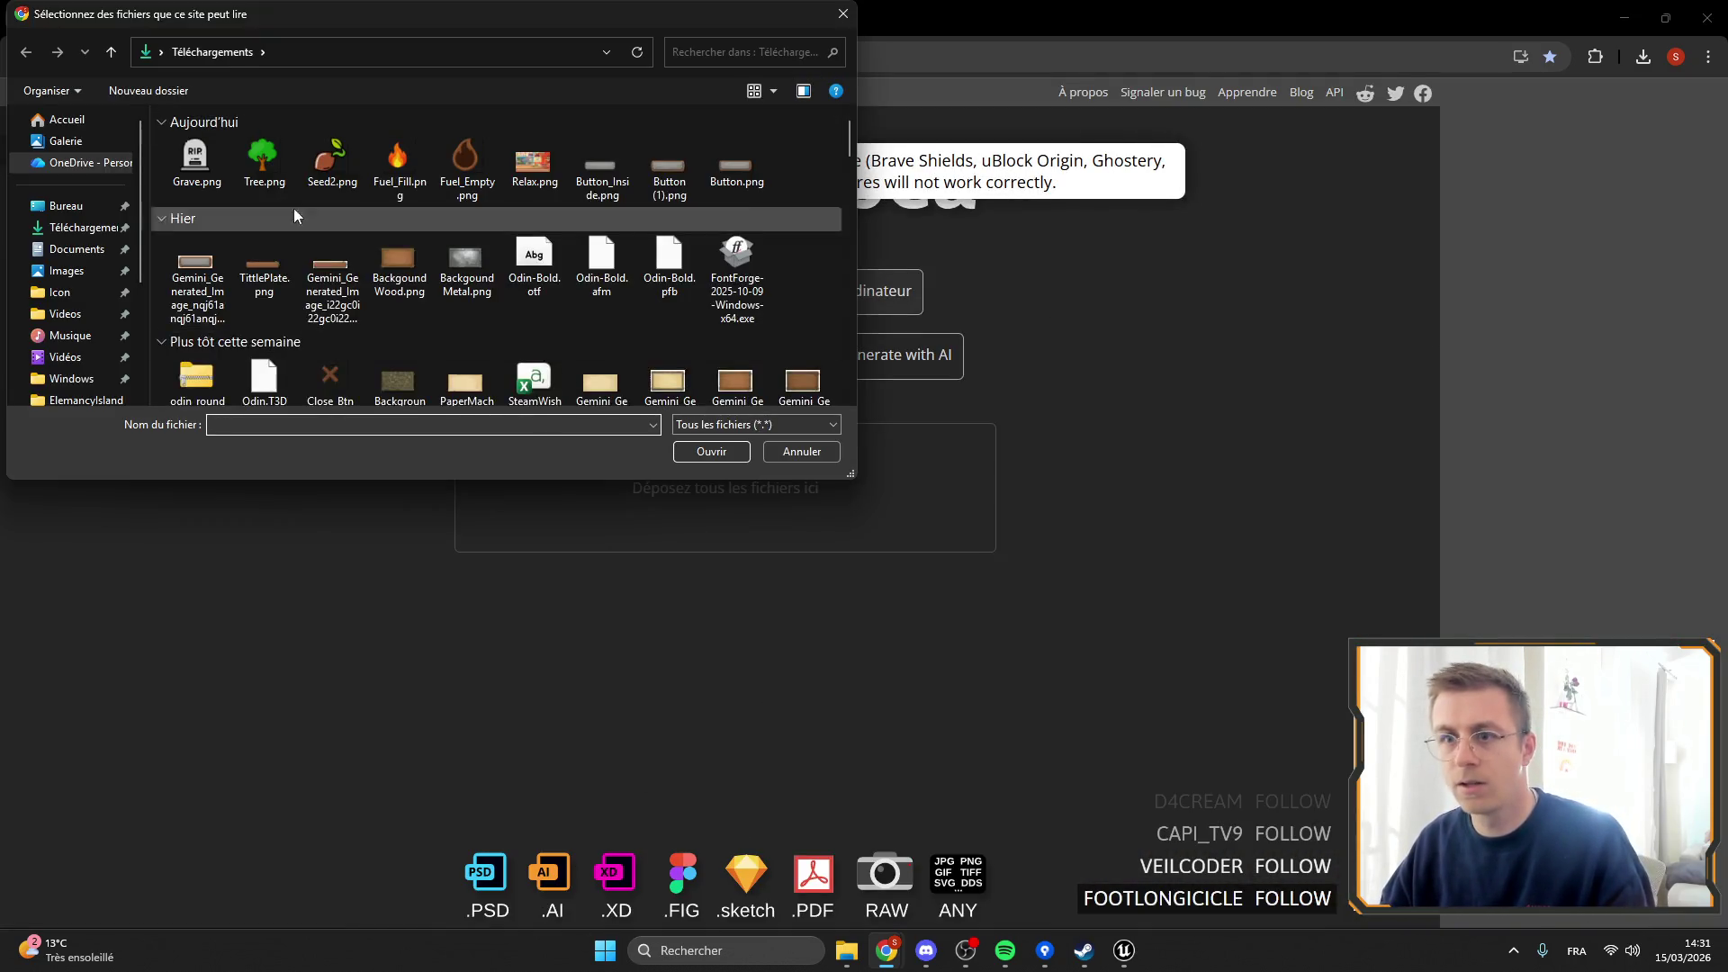
double_click(241, 158)
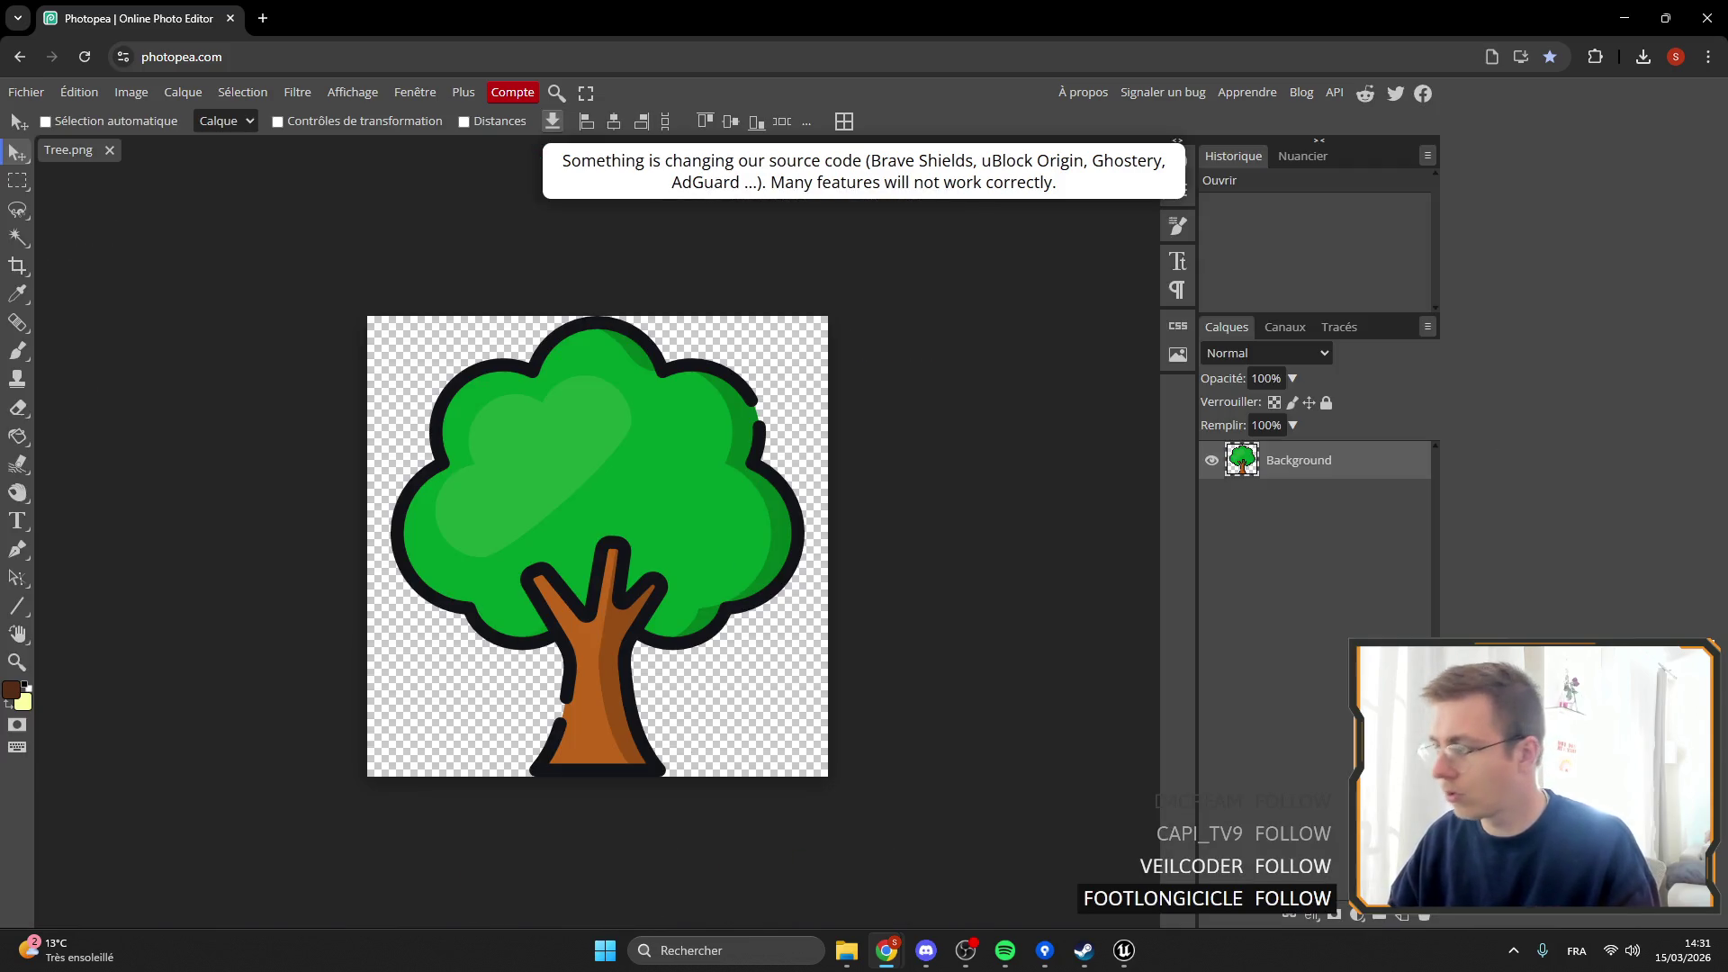
Add a new empty layer and fill it with black using the paint bucket.
key(ctrl+shift+n)
alt+click(1305, 481)
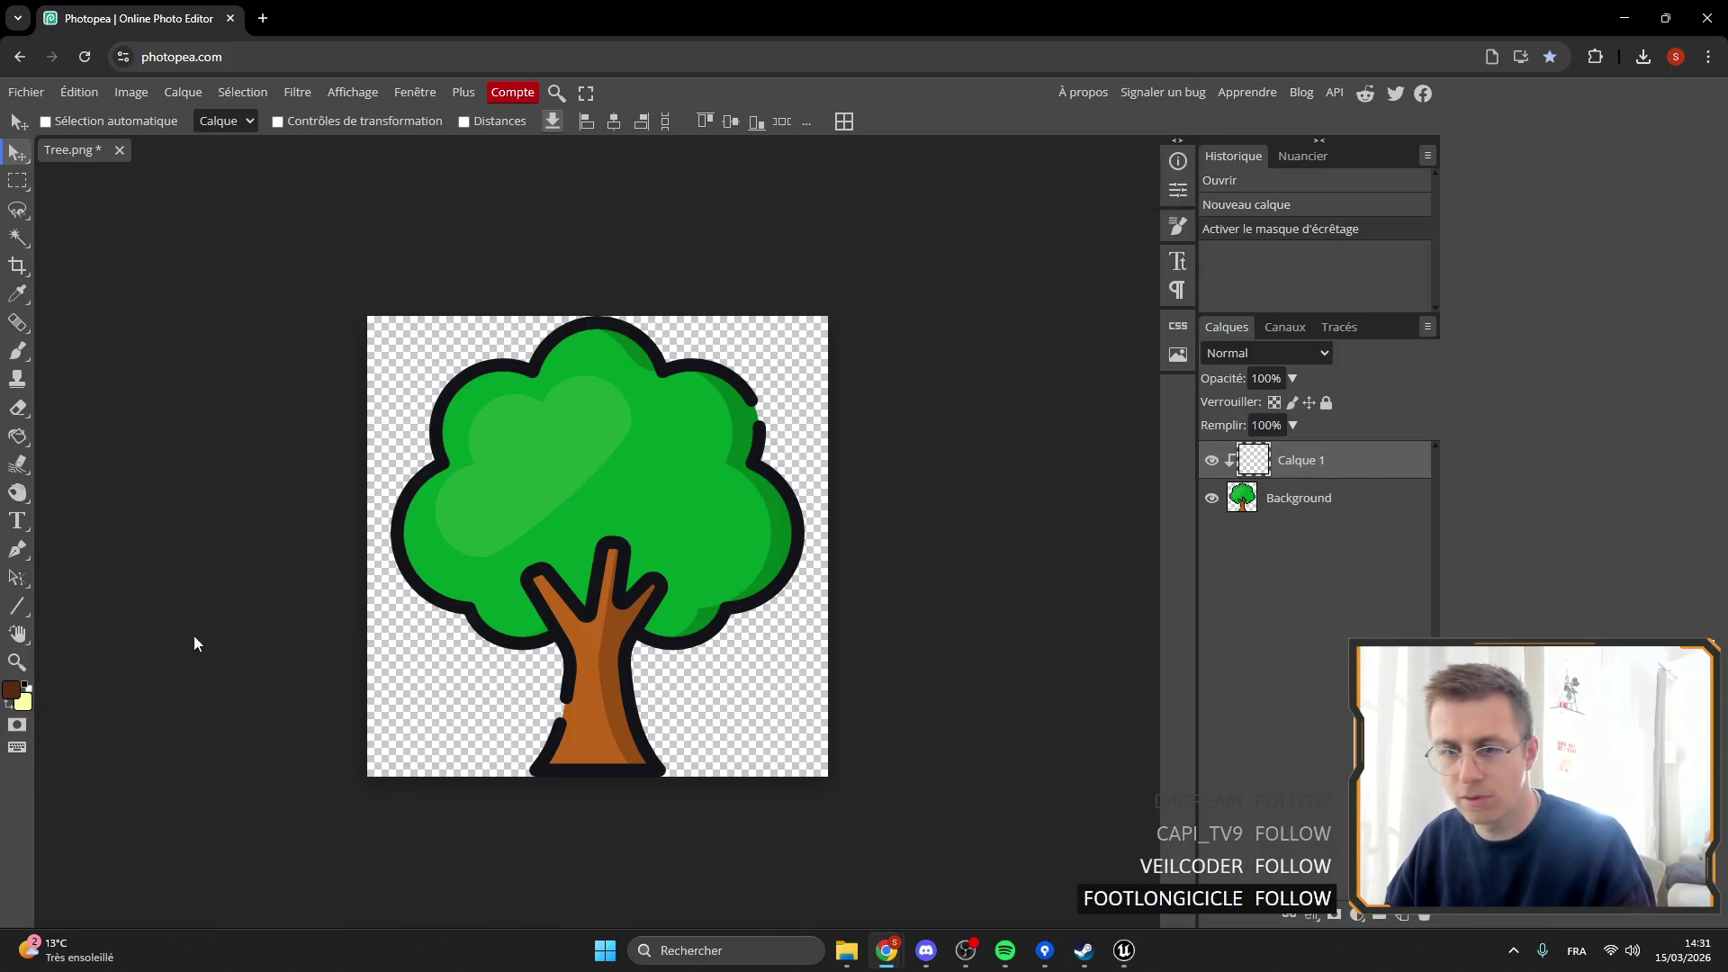
alt+click(1349, 480)
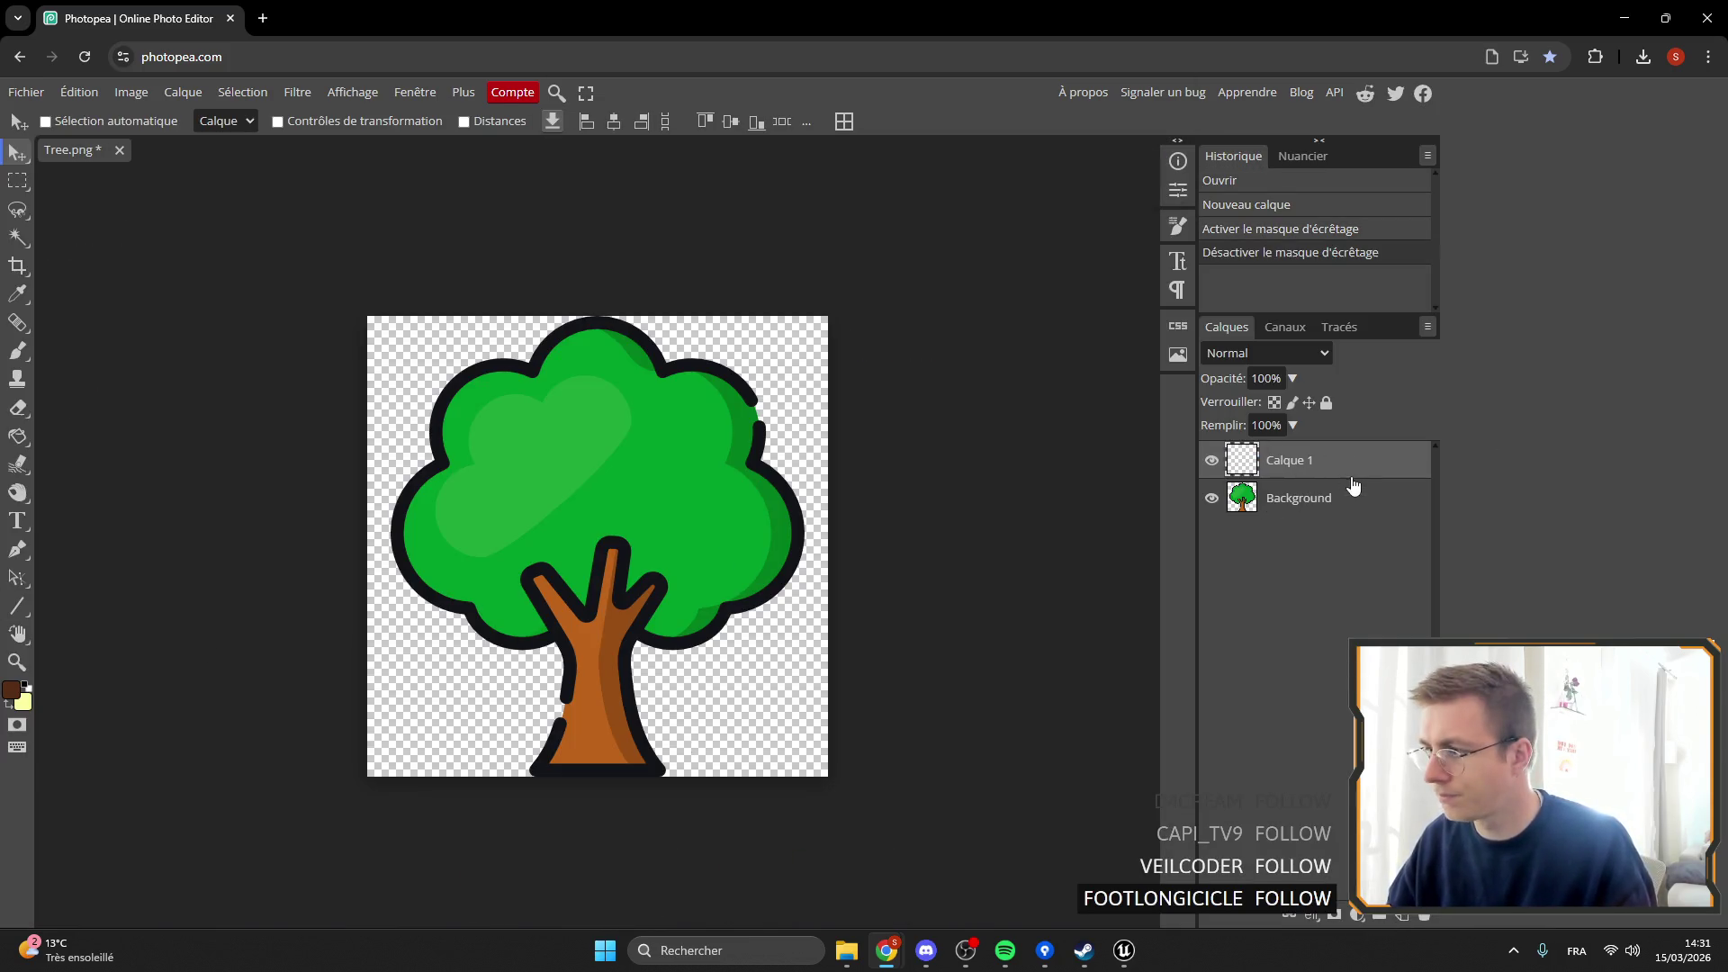
click(11, 691)
click(152, 480)
click(509, 268)
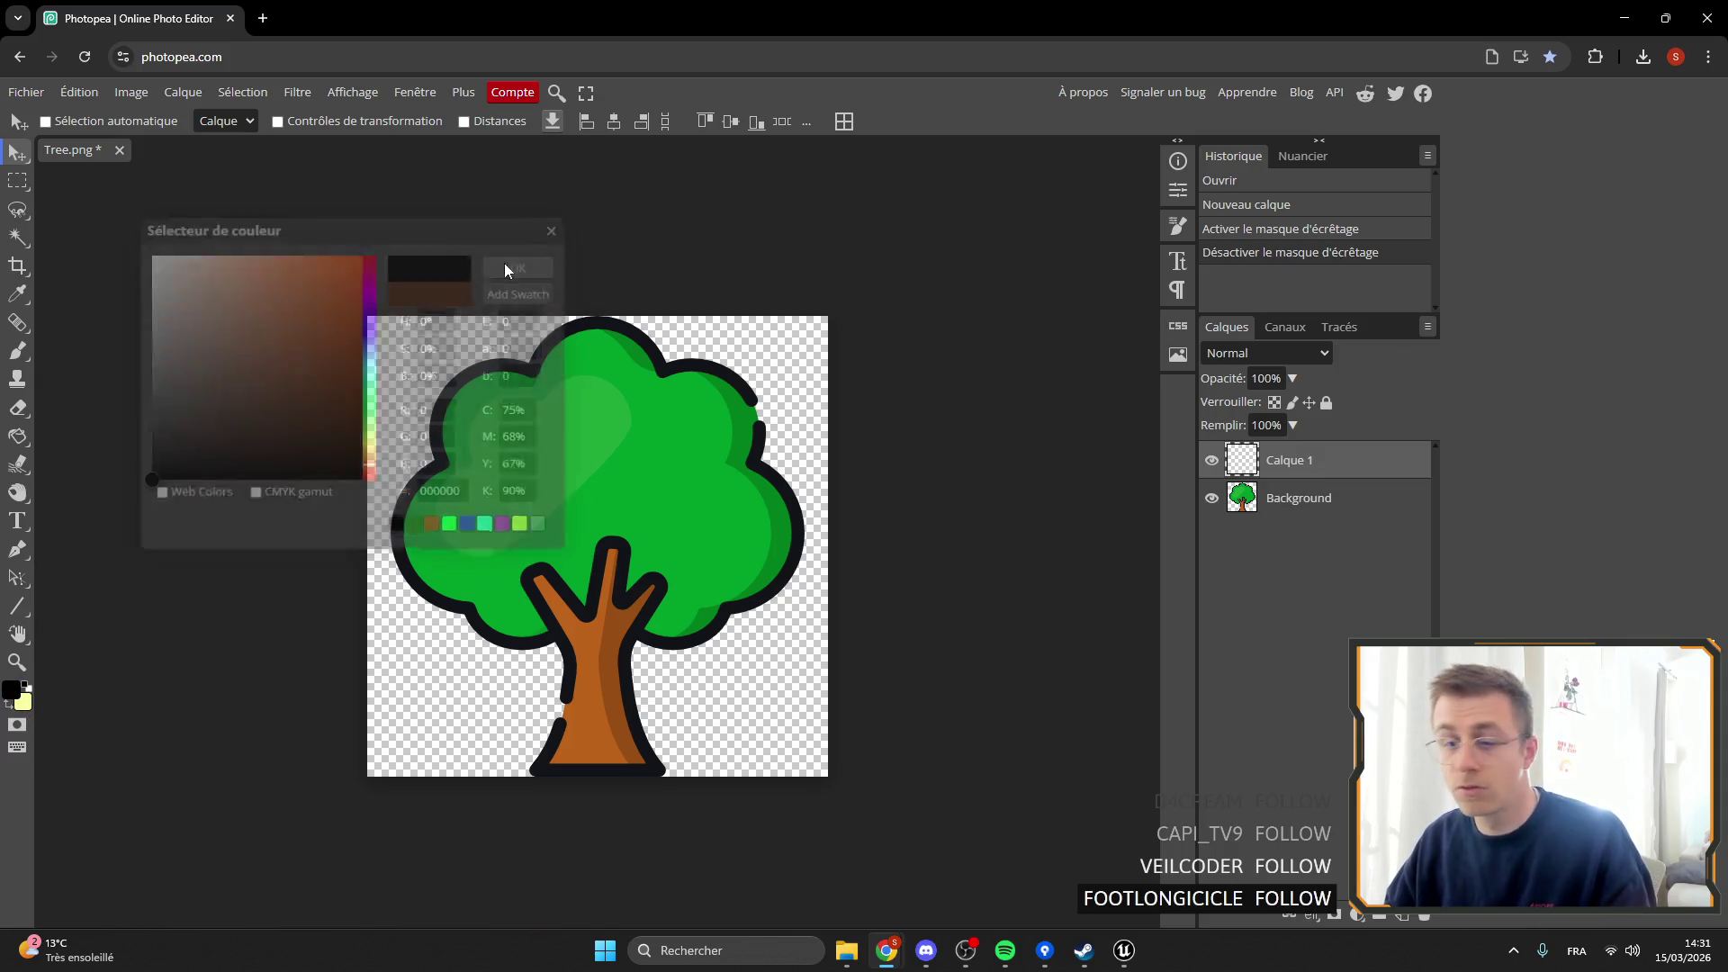
click(17, 436)
click(786, 382)
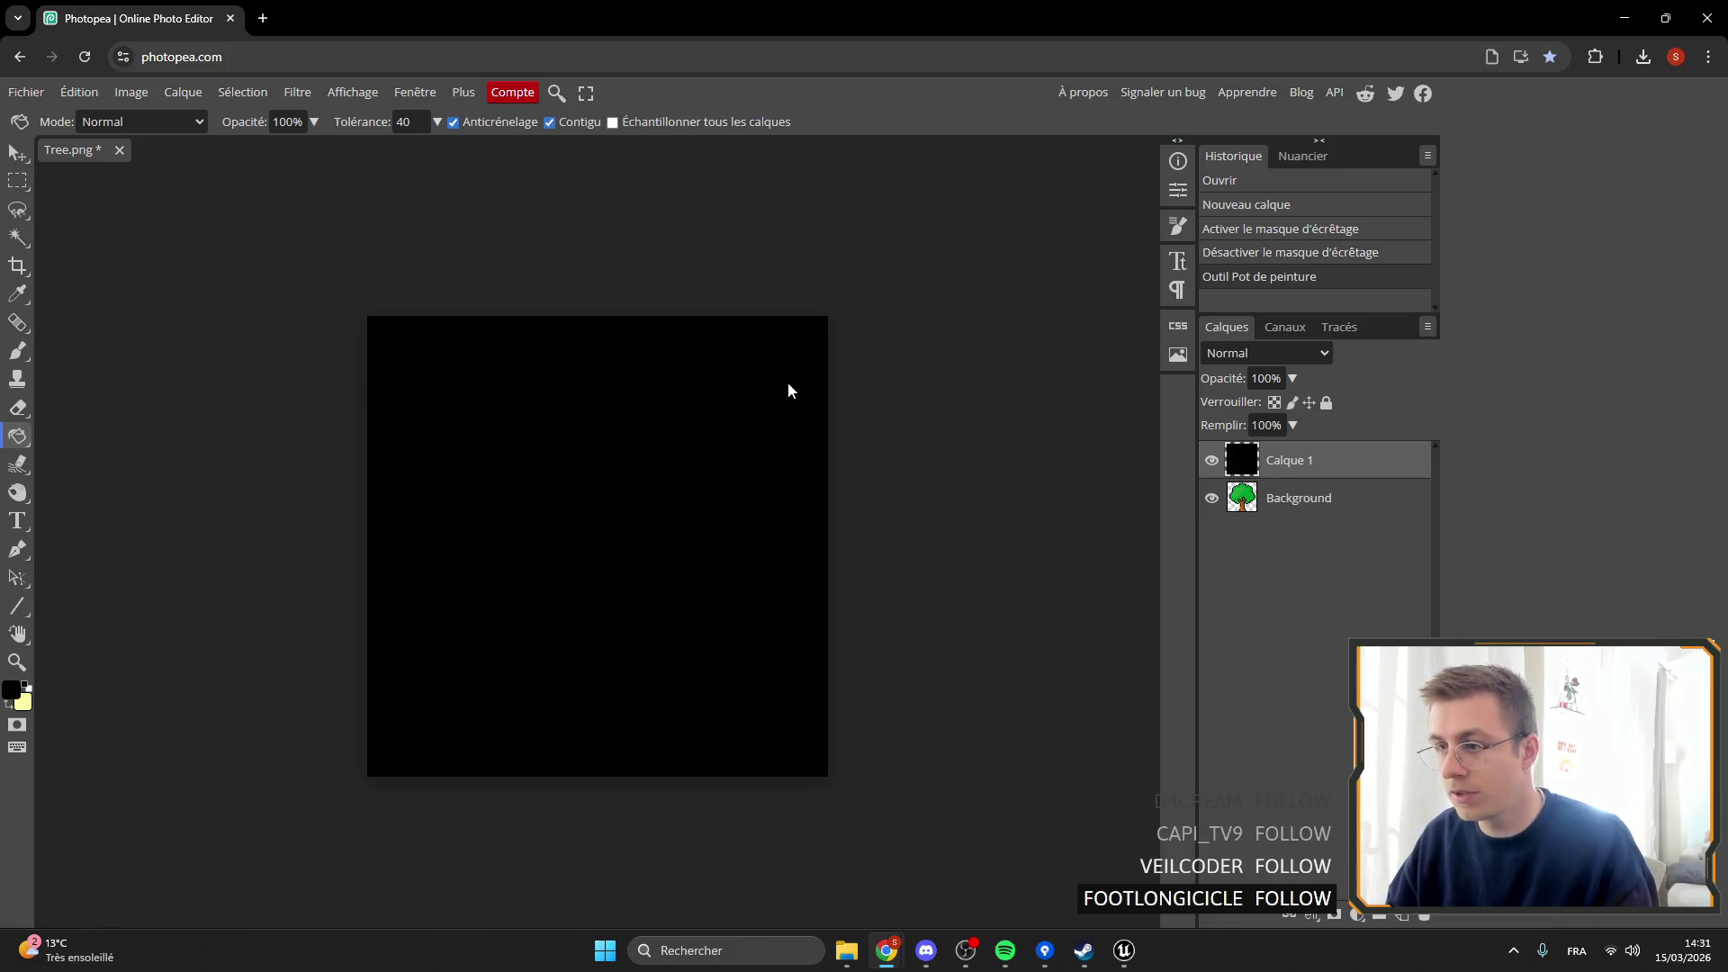
Move the black layer beneath the tree layer, then return to Unreal.
drag(1278, 464, 1296, 517)
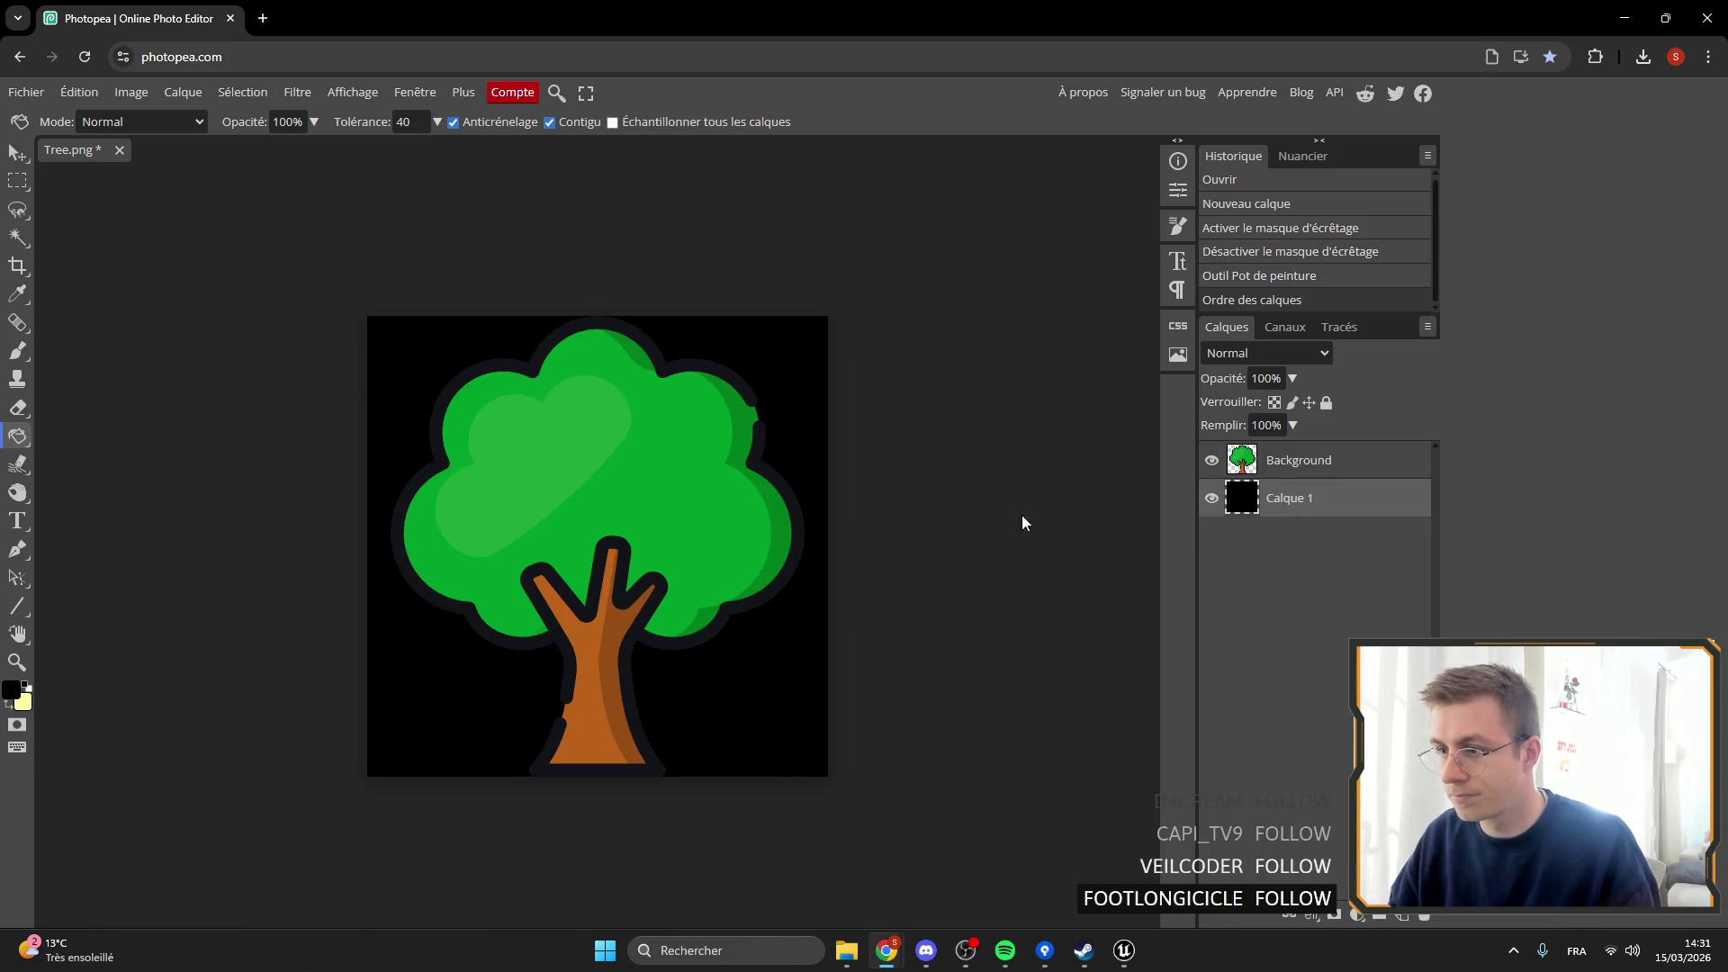
scroll(716, 425, up, 6)
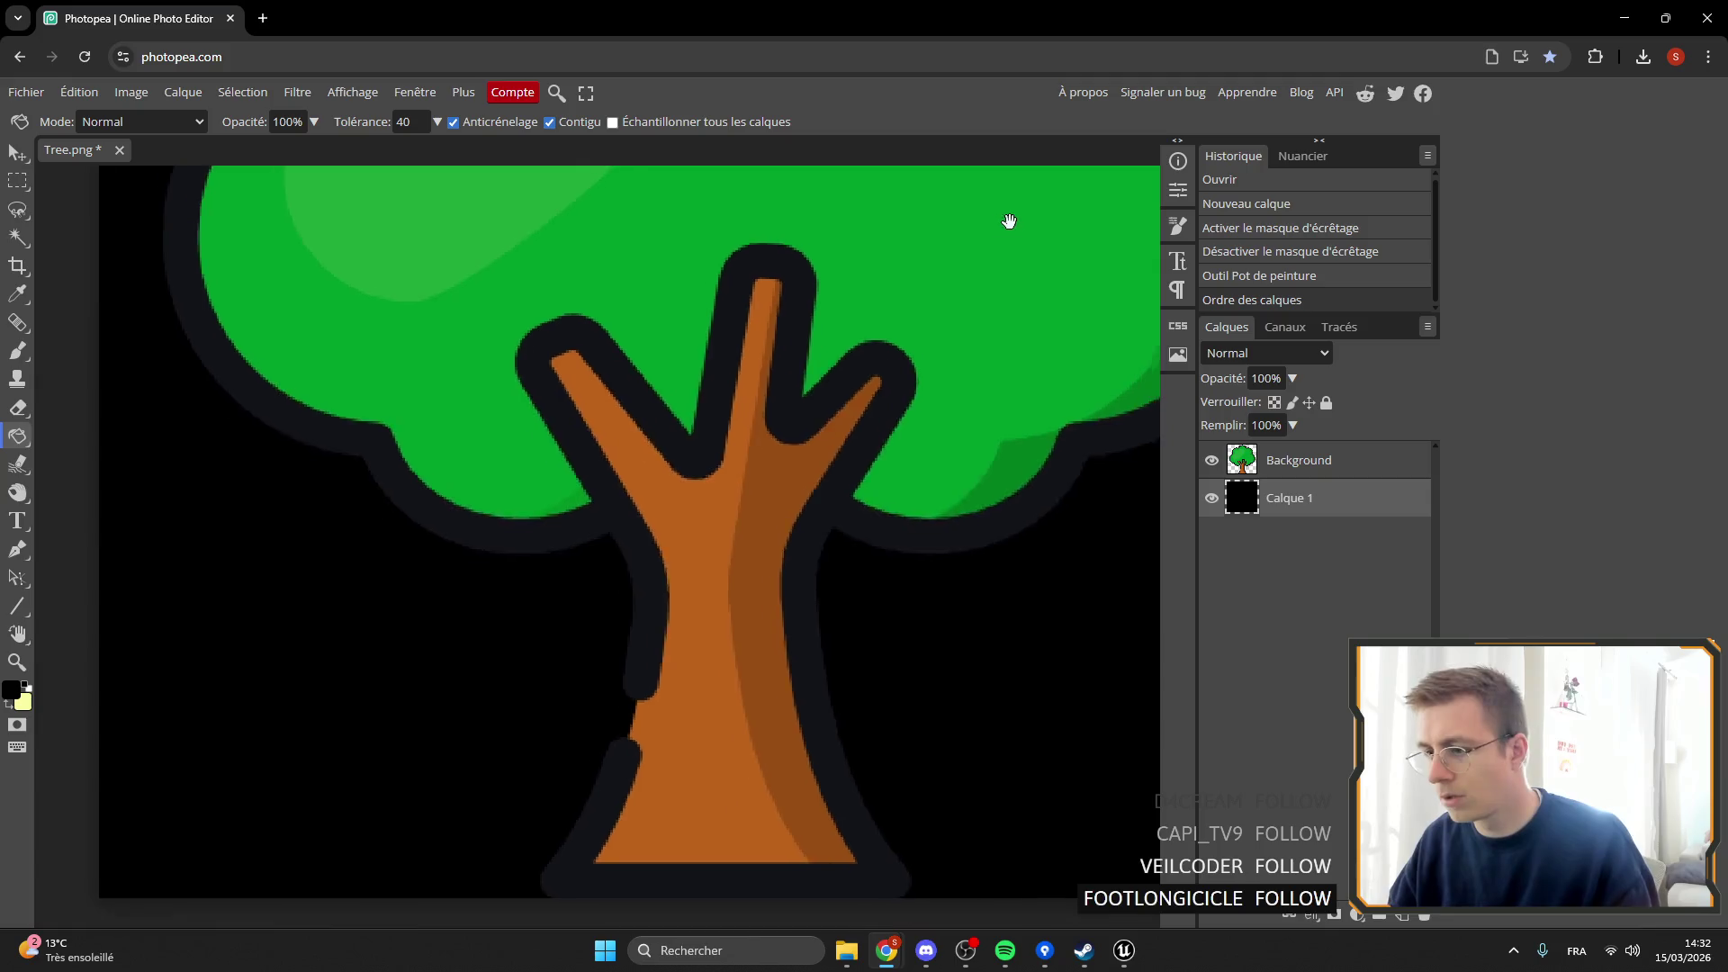
drag(446, 421, 495, 440)
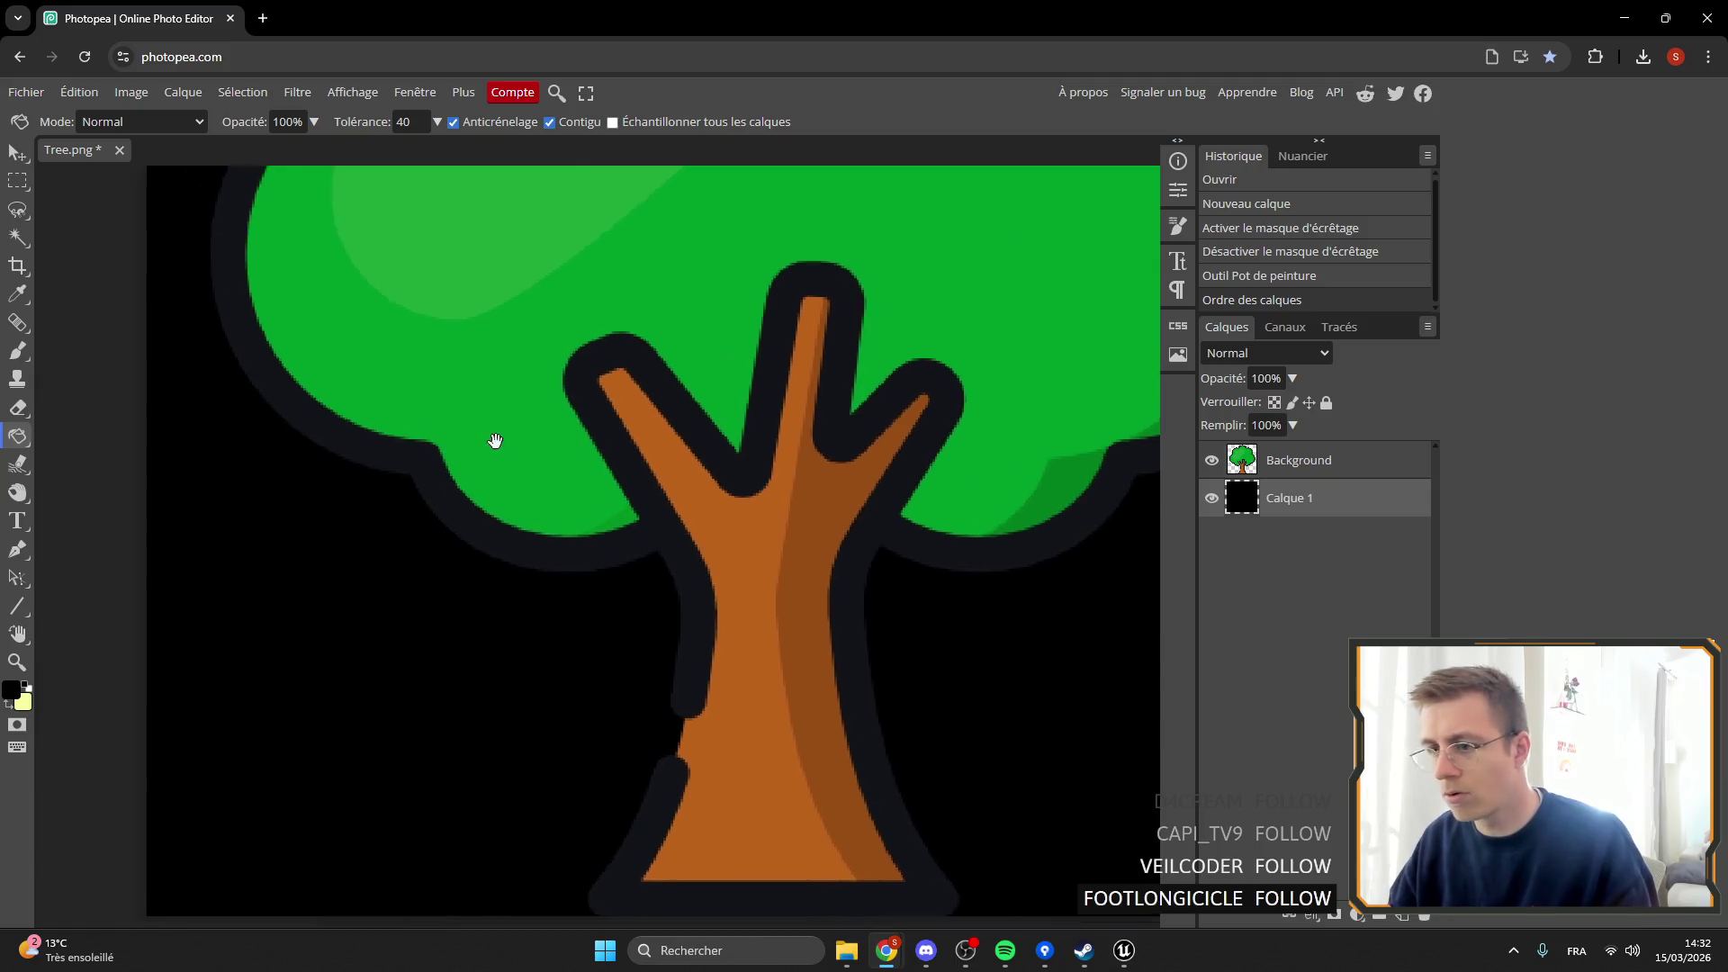
scroll(732, 629, down, 5)
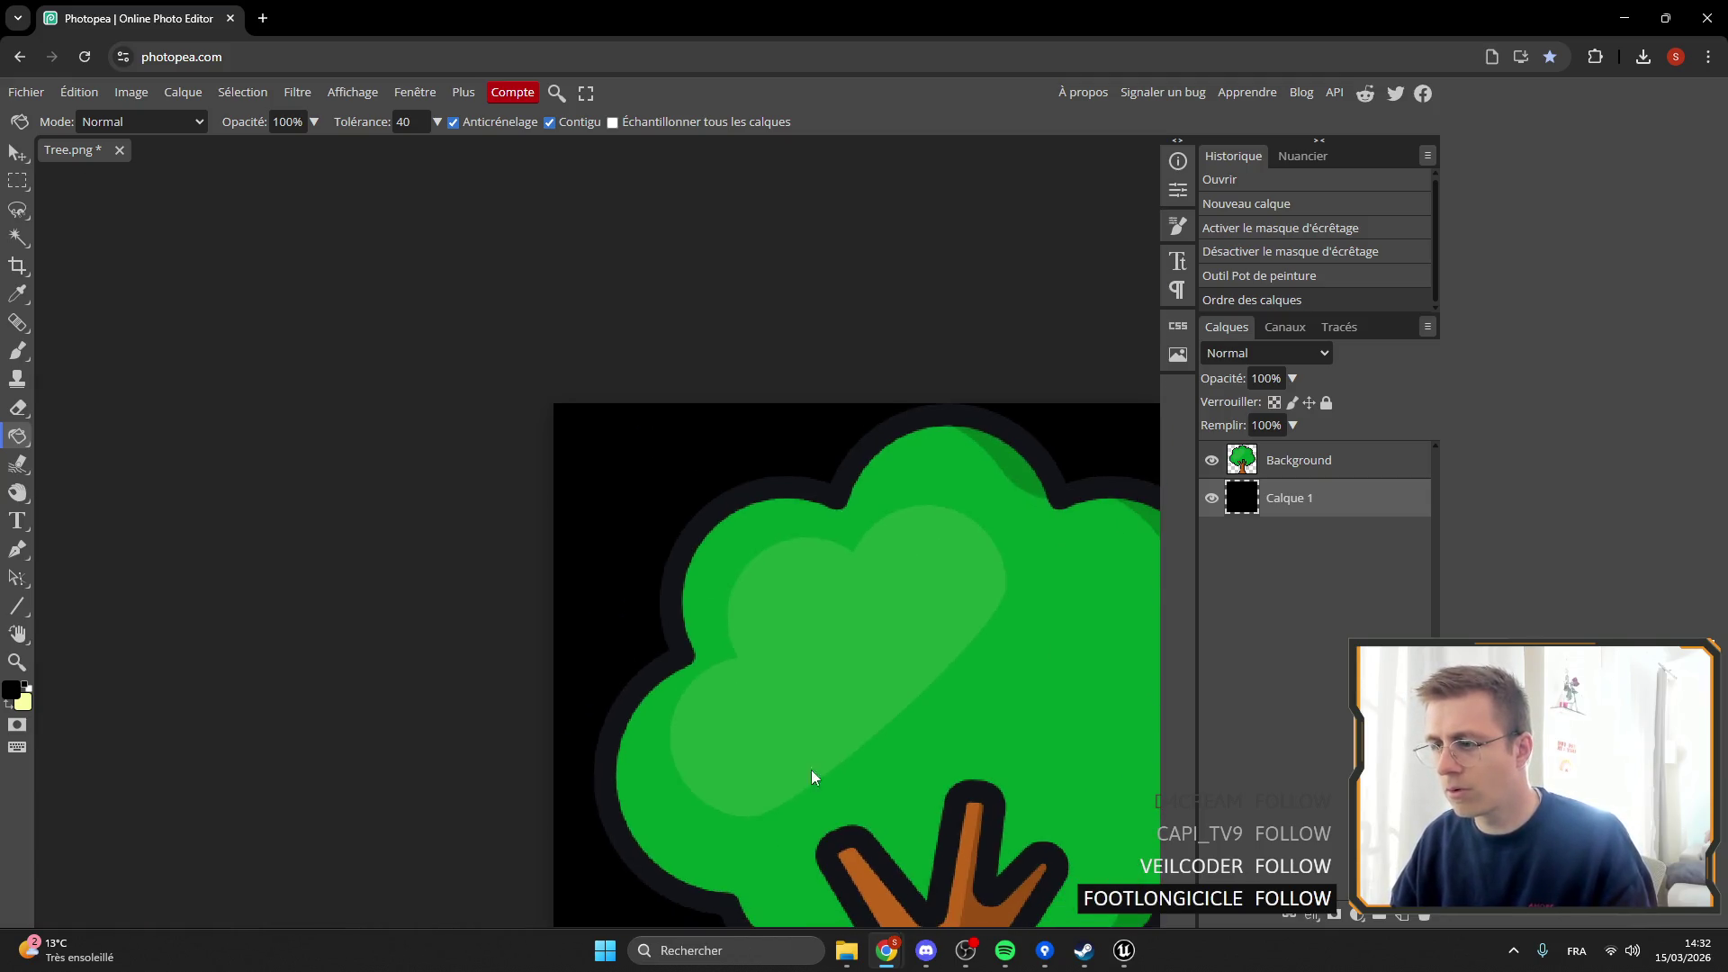
drag(812, 770, 552, 502)
scroll(717, 818, up, 2)
scroll(720, 814, down, 3)
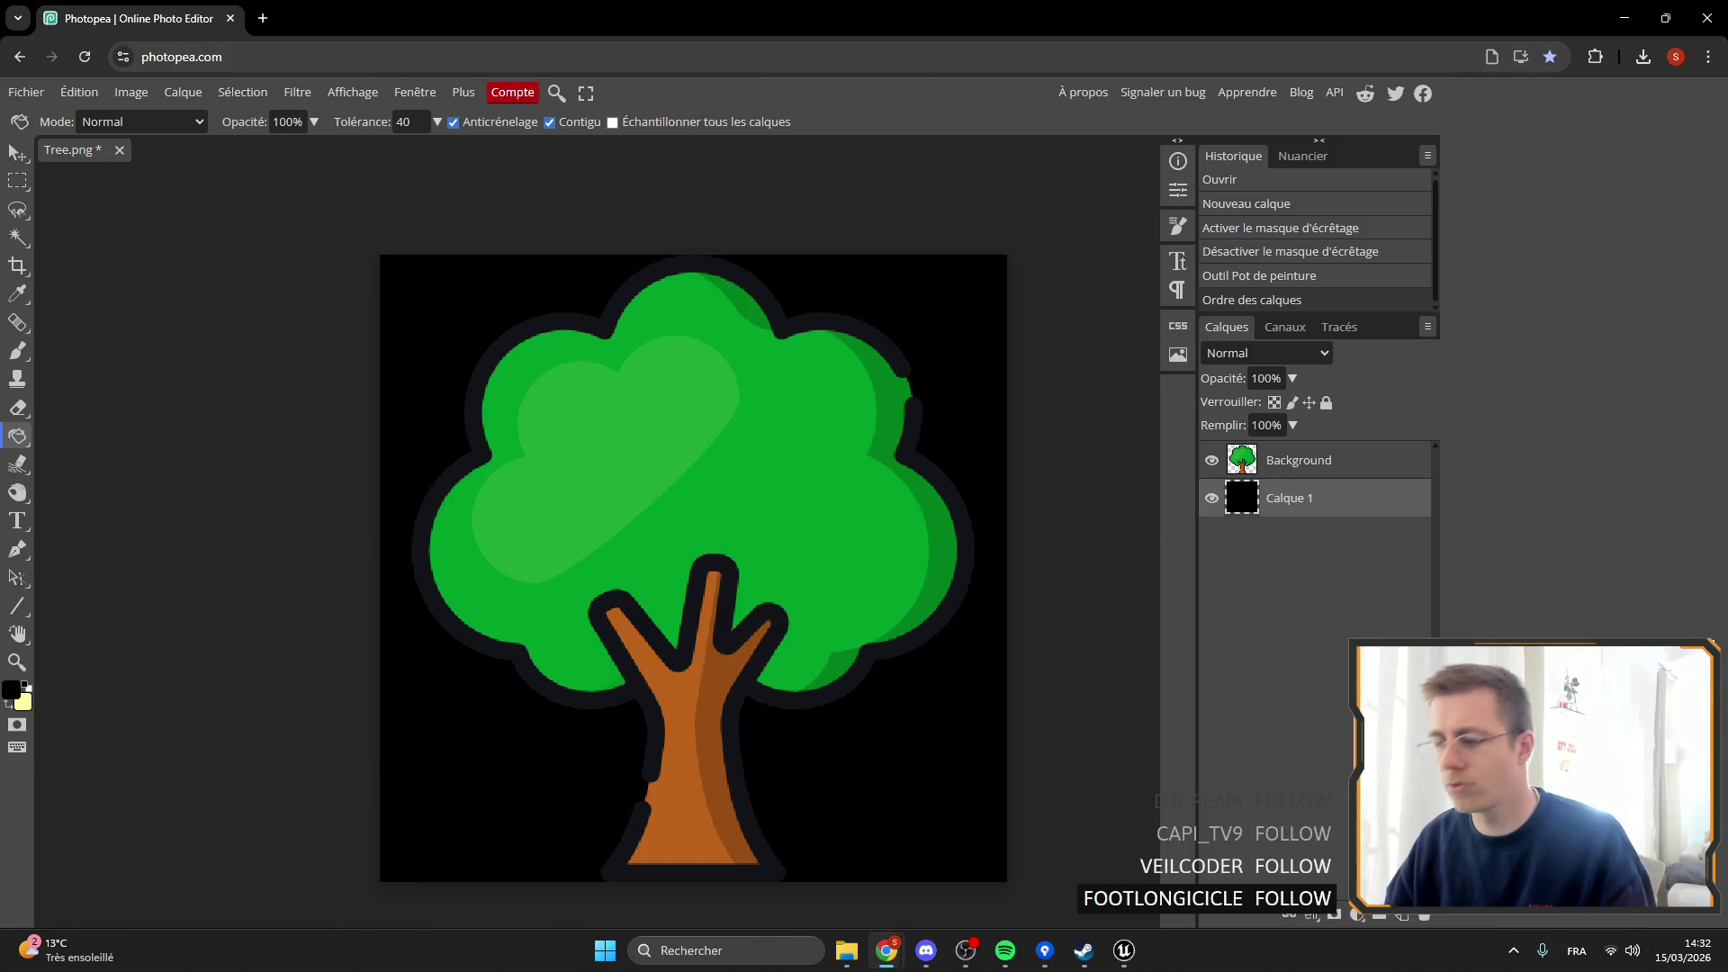
click(1124, 950)
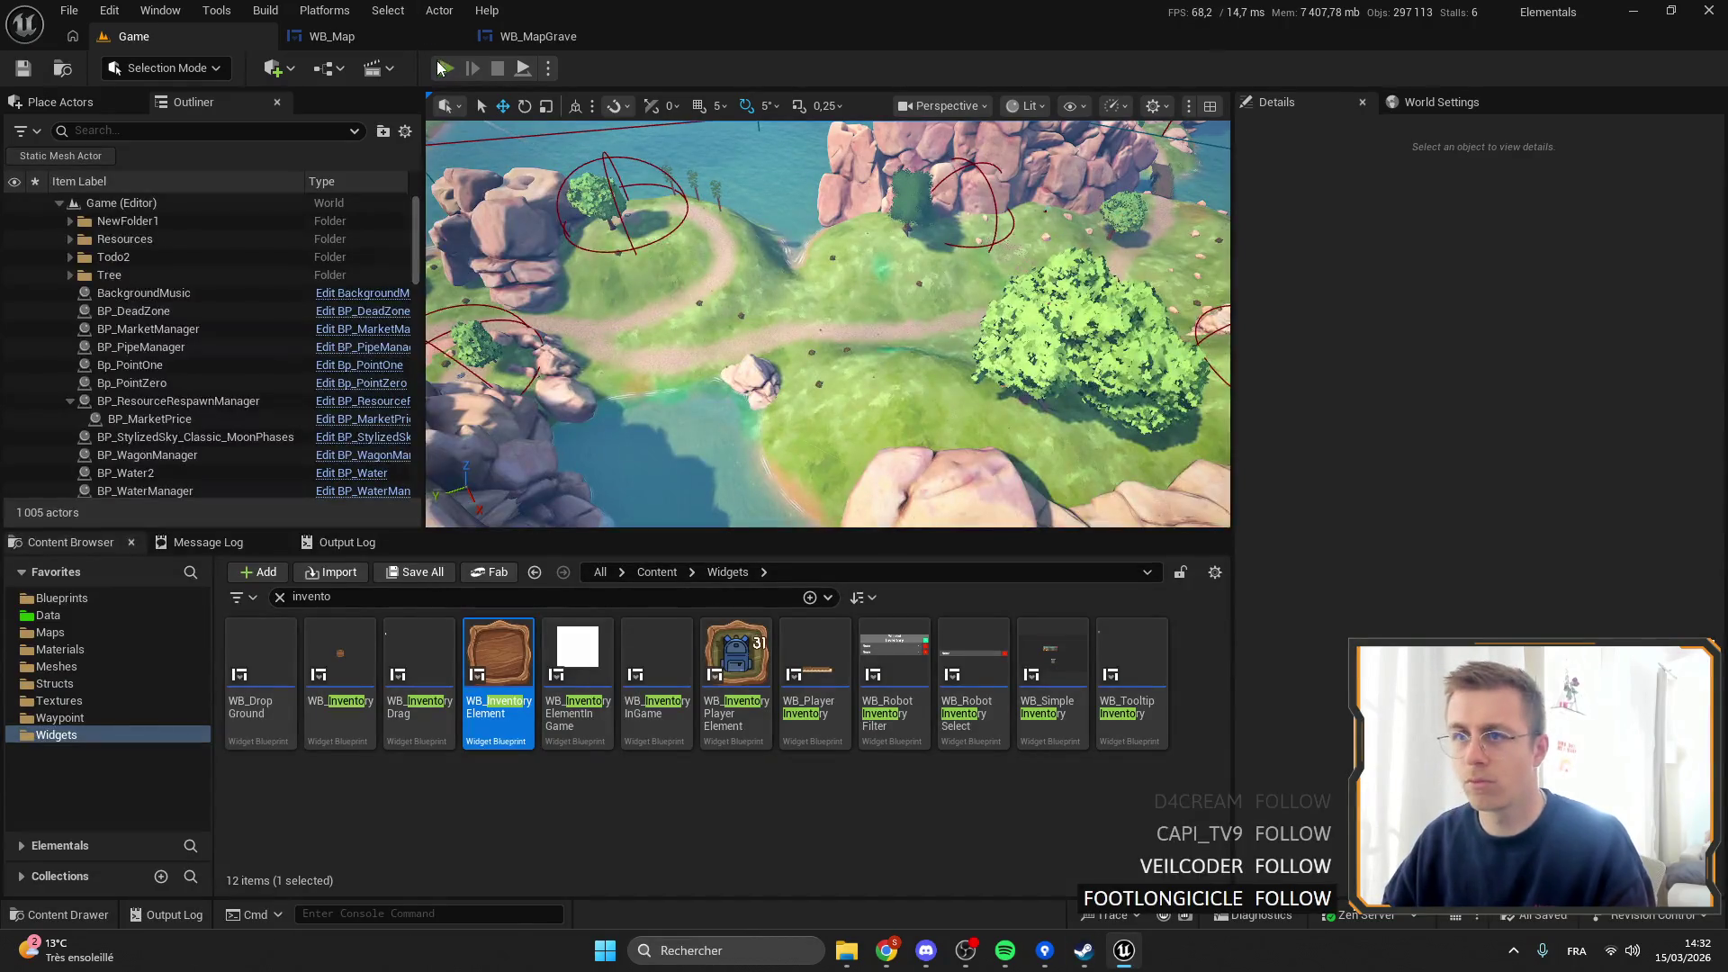
Start a fullscreen Play-in-Editor session and move the tree seeds into the backpack.
key(alt+p)
key(F11)
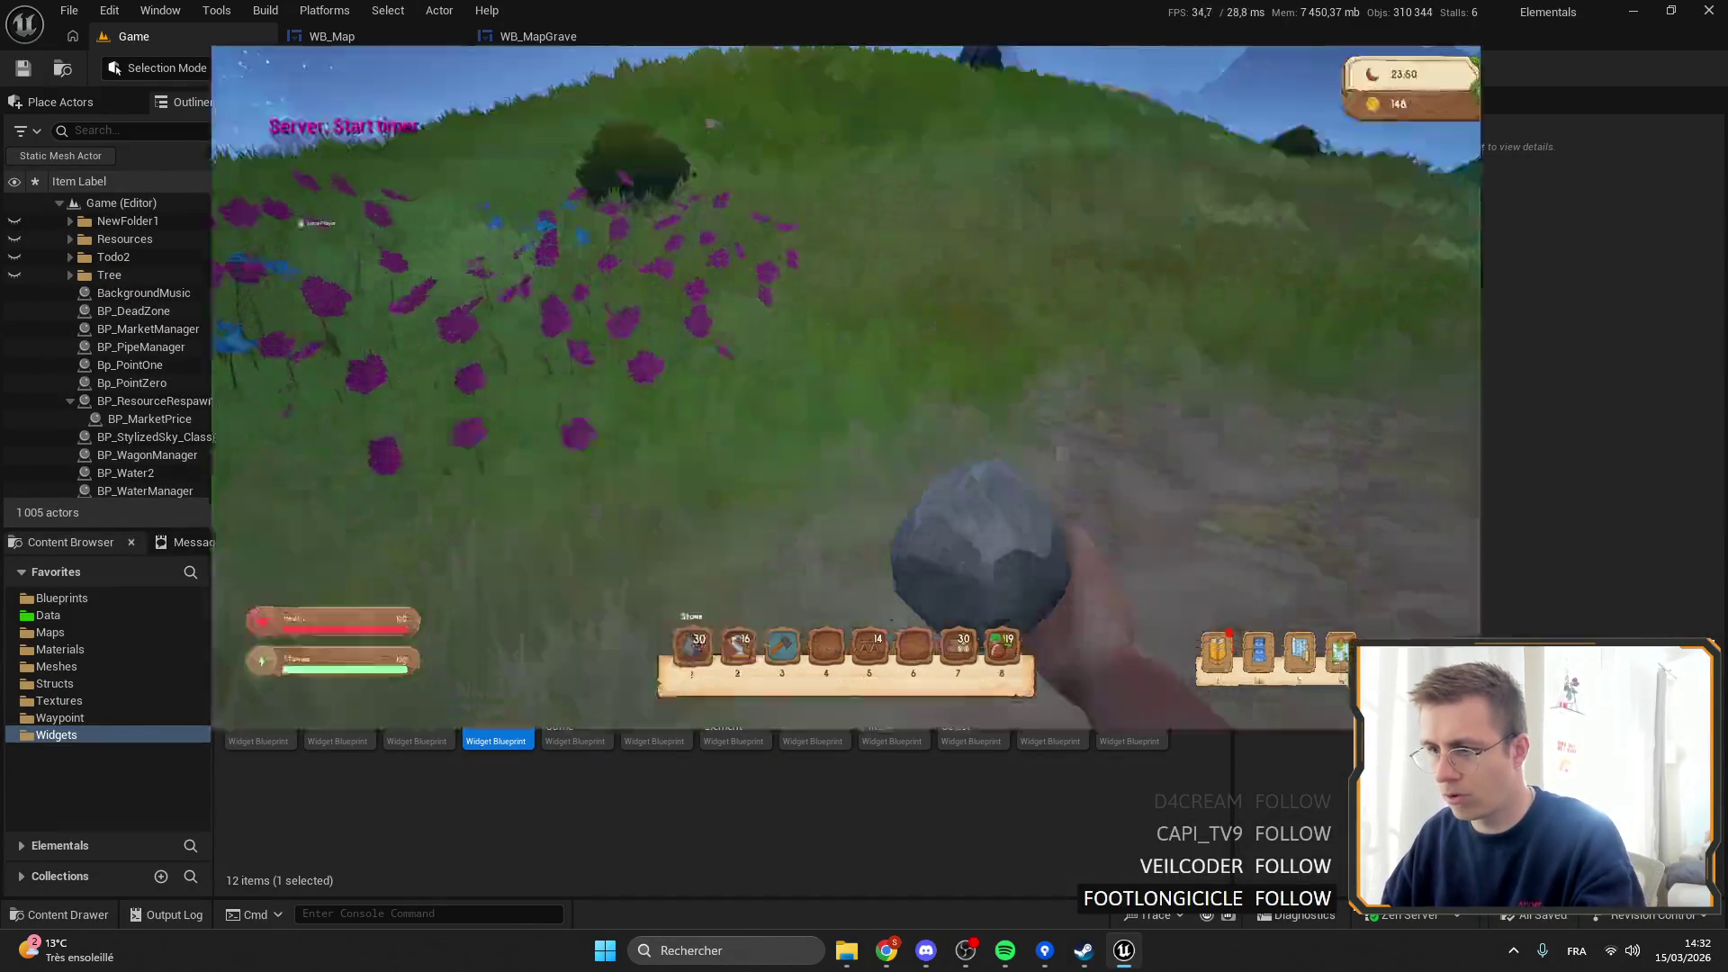
scroll(862, 463, up, 3)
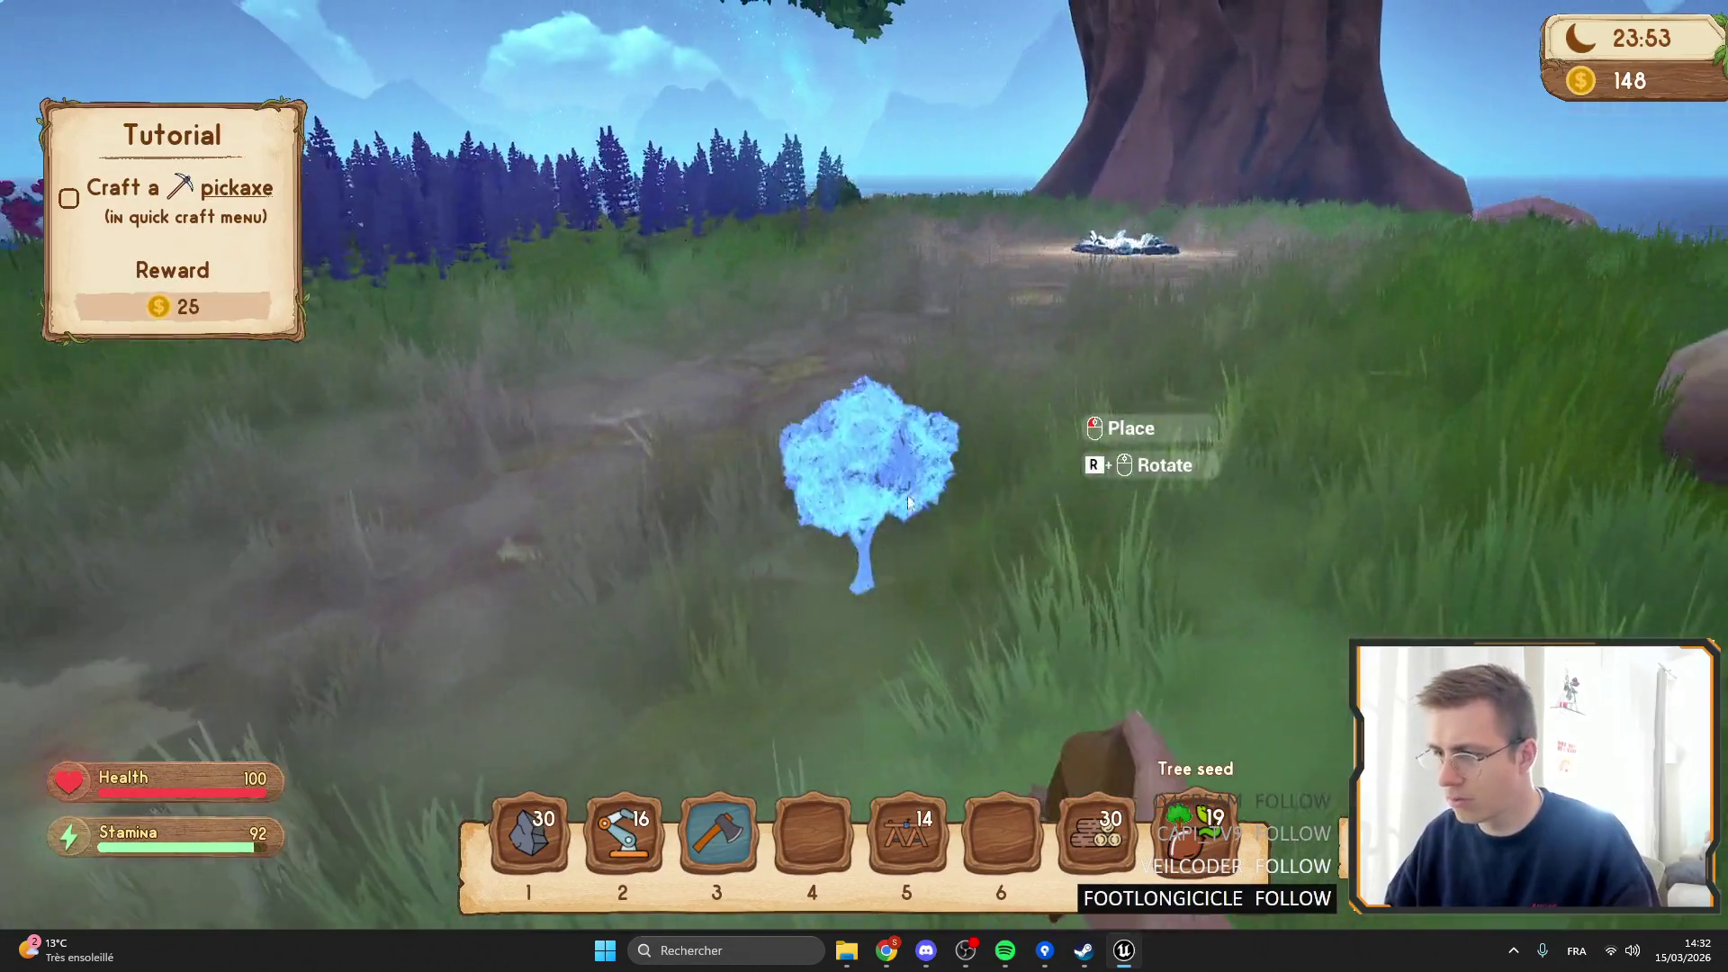
key(Tab)
mouse_move(1197, 833)
mouse_down()
mouse_move(1023, 491)
mouse_move(1006, 511)
mouse_up()
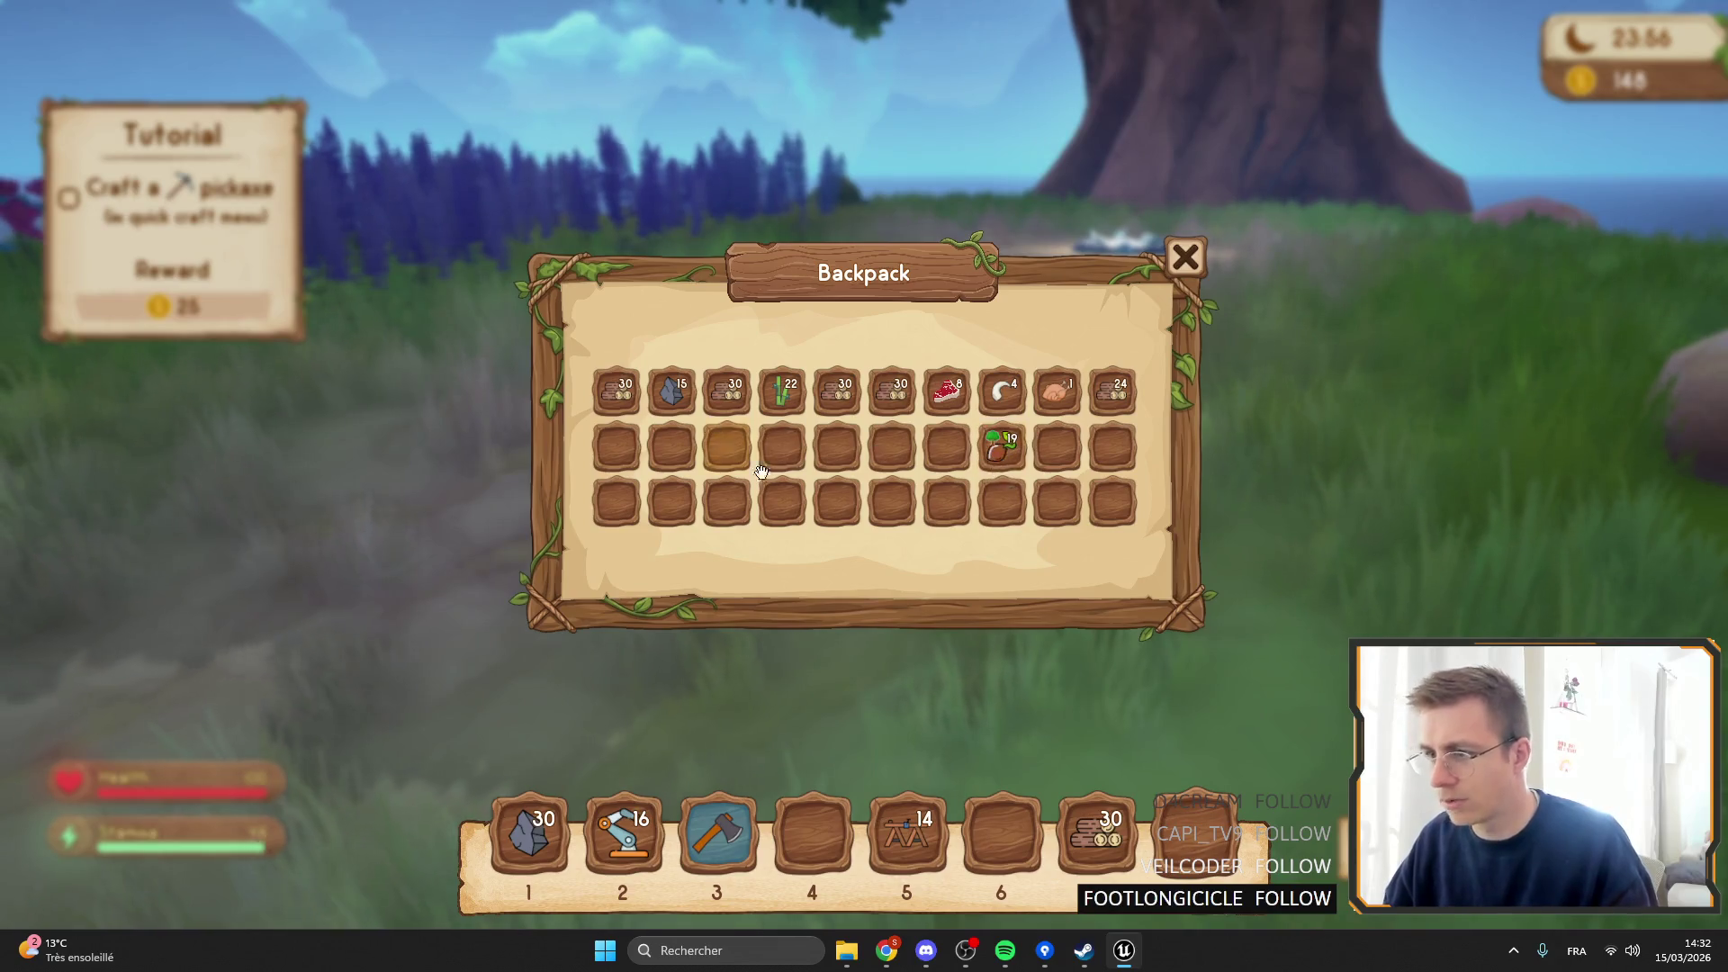
key(Tab)
Harvest wheat with the stone axe for seeds, cycling hotbar slots 3, 4 and 5.
key(3)
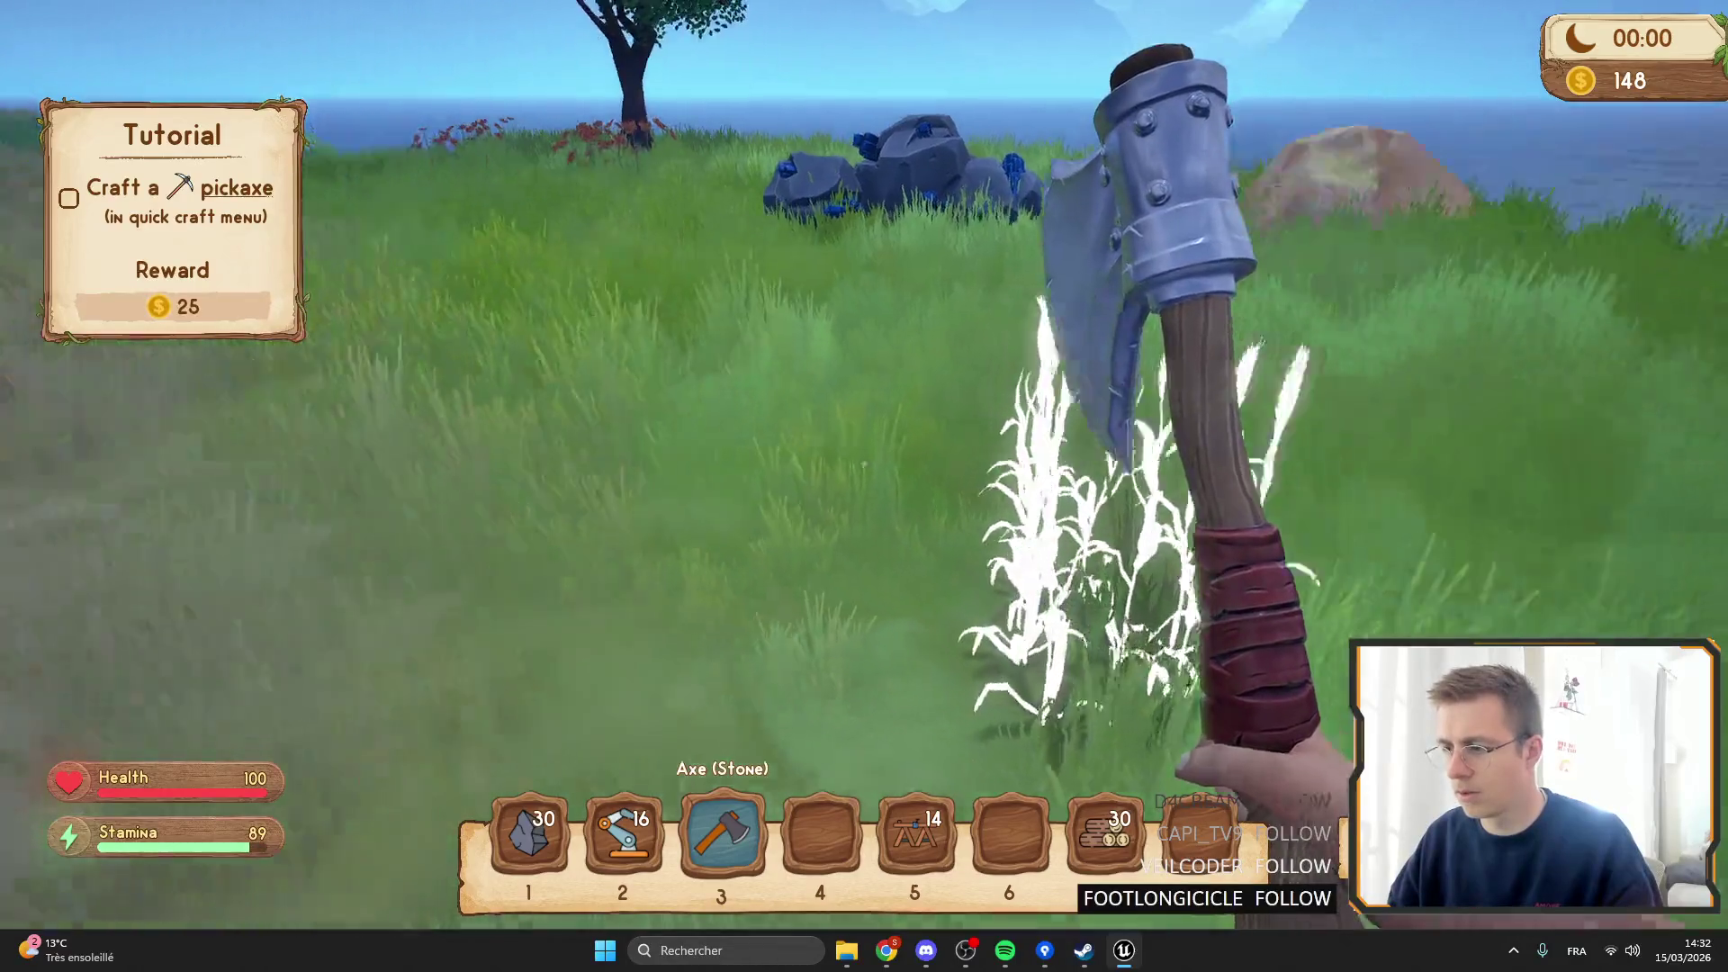
key(e)
key(4)
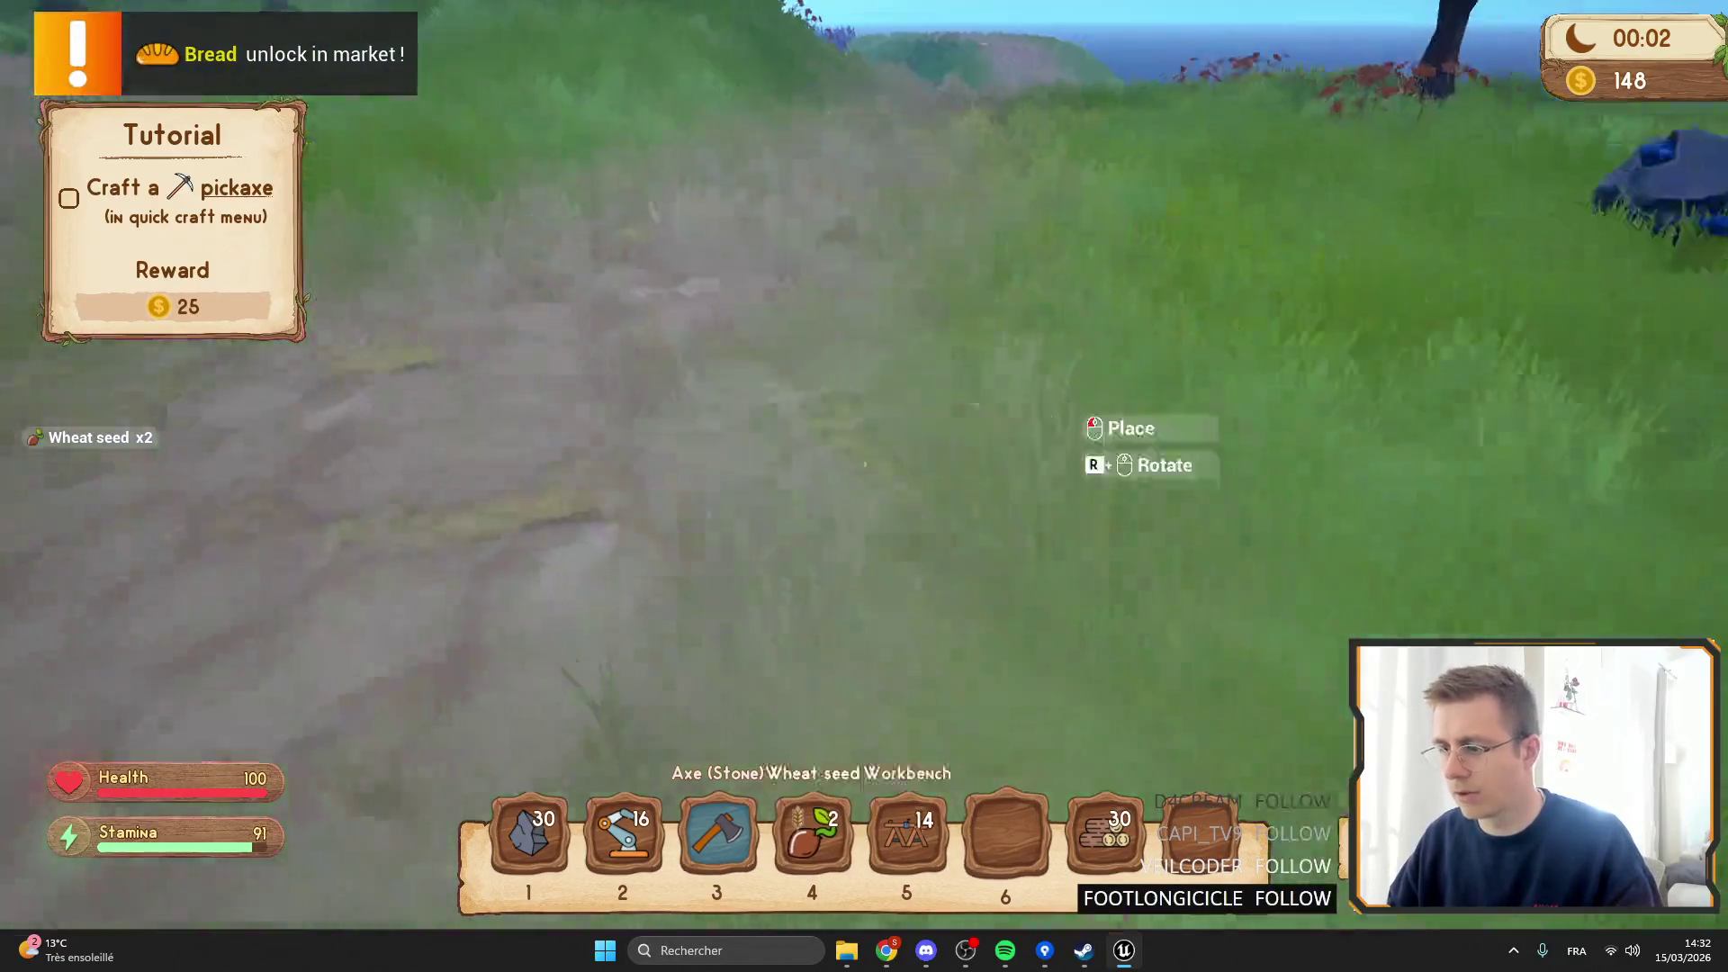
key(5)
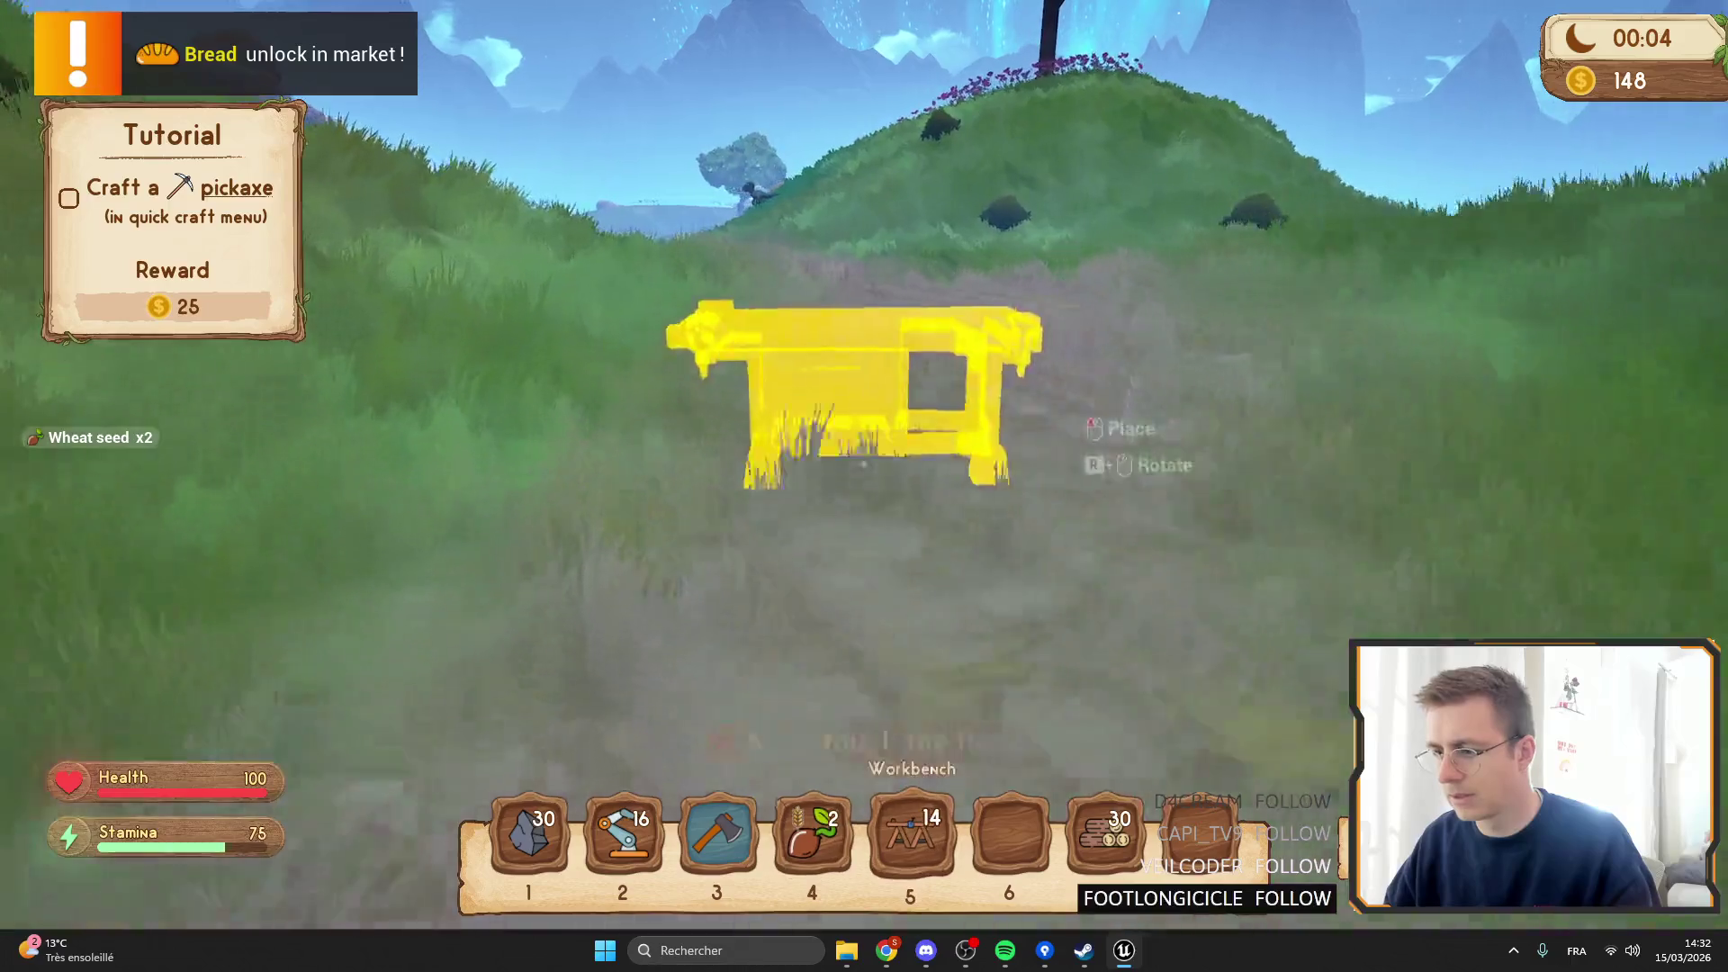
key(4)
scroll(864, 486, up, 2)
scroll(864, 486, up, 1)
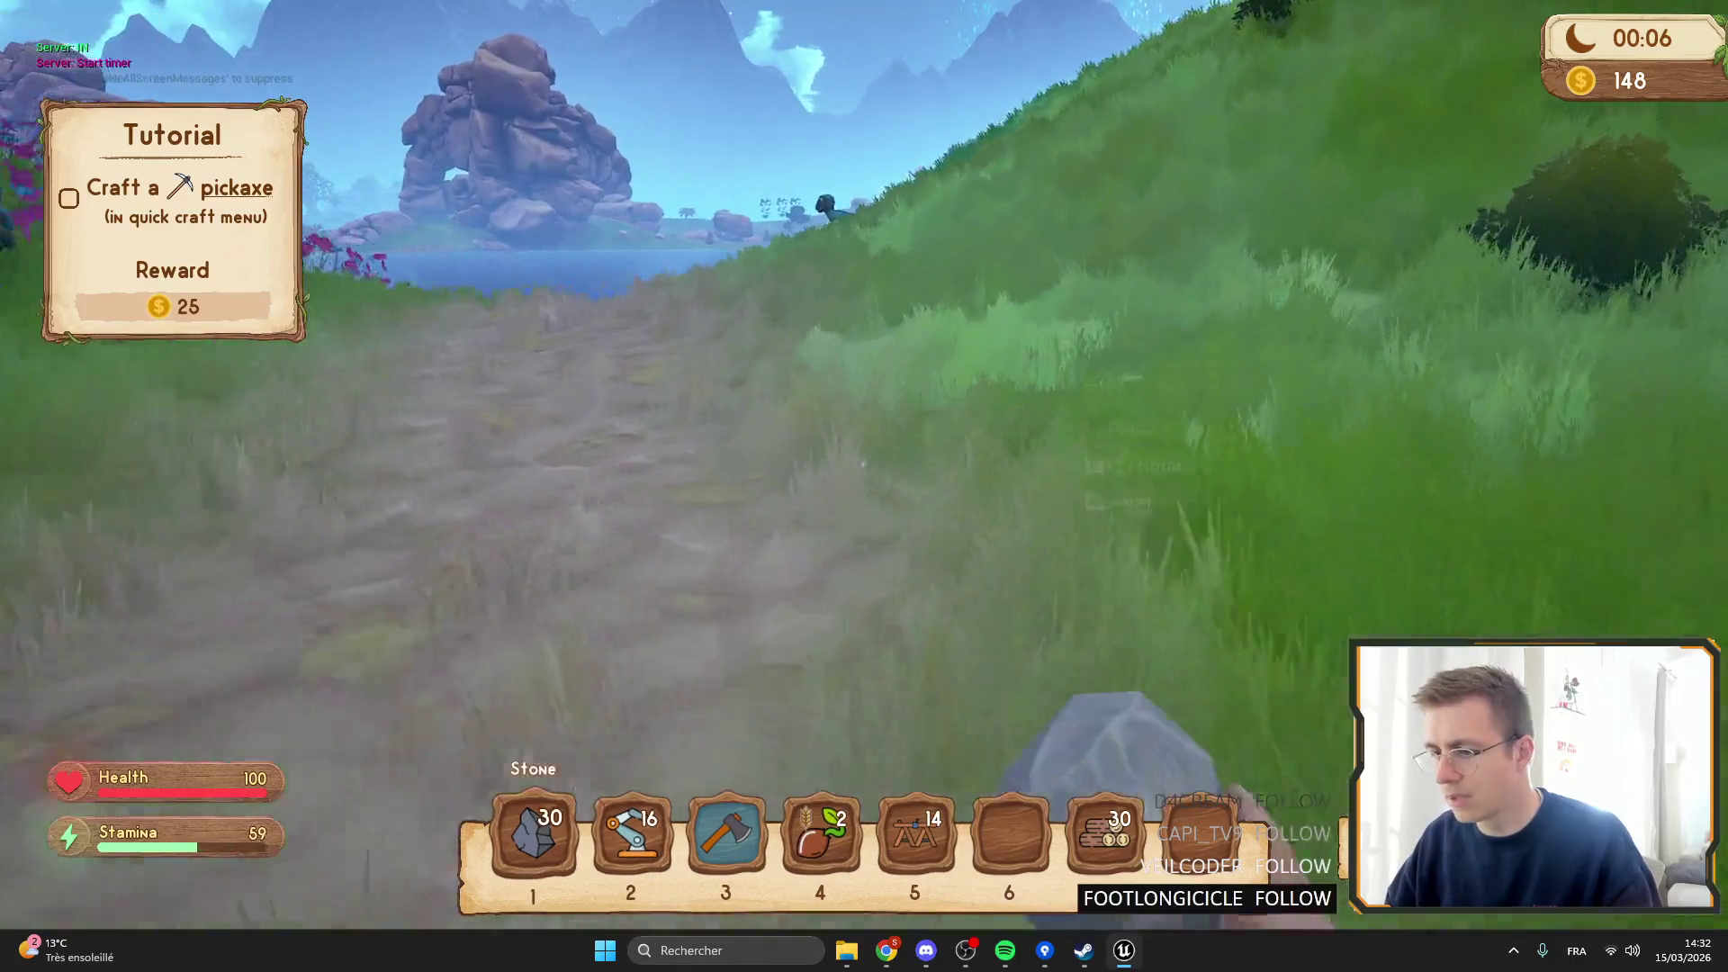
scroll(863, 485, down, 1)
scroll(864, 486, down, 2)
key(5)
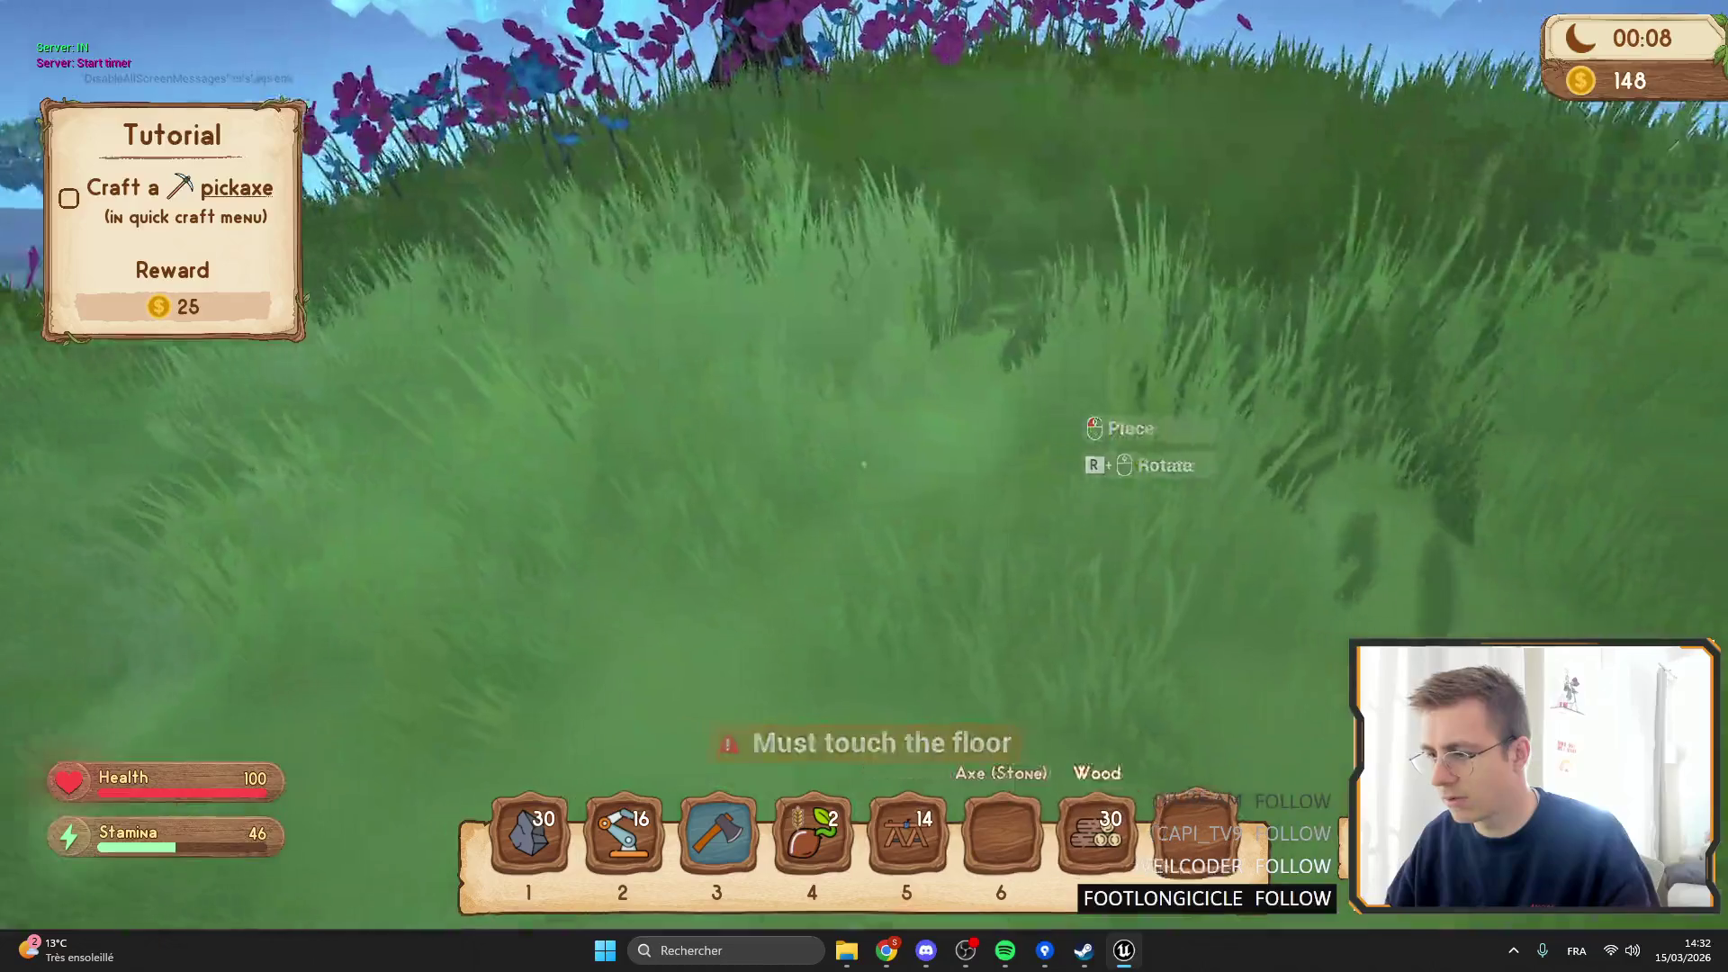
key(4)
key(3)
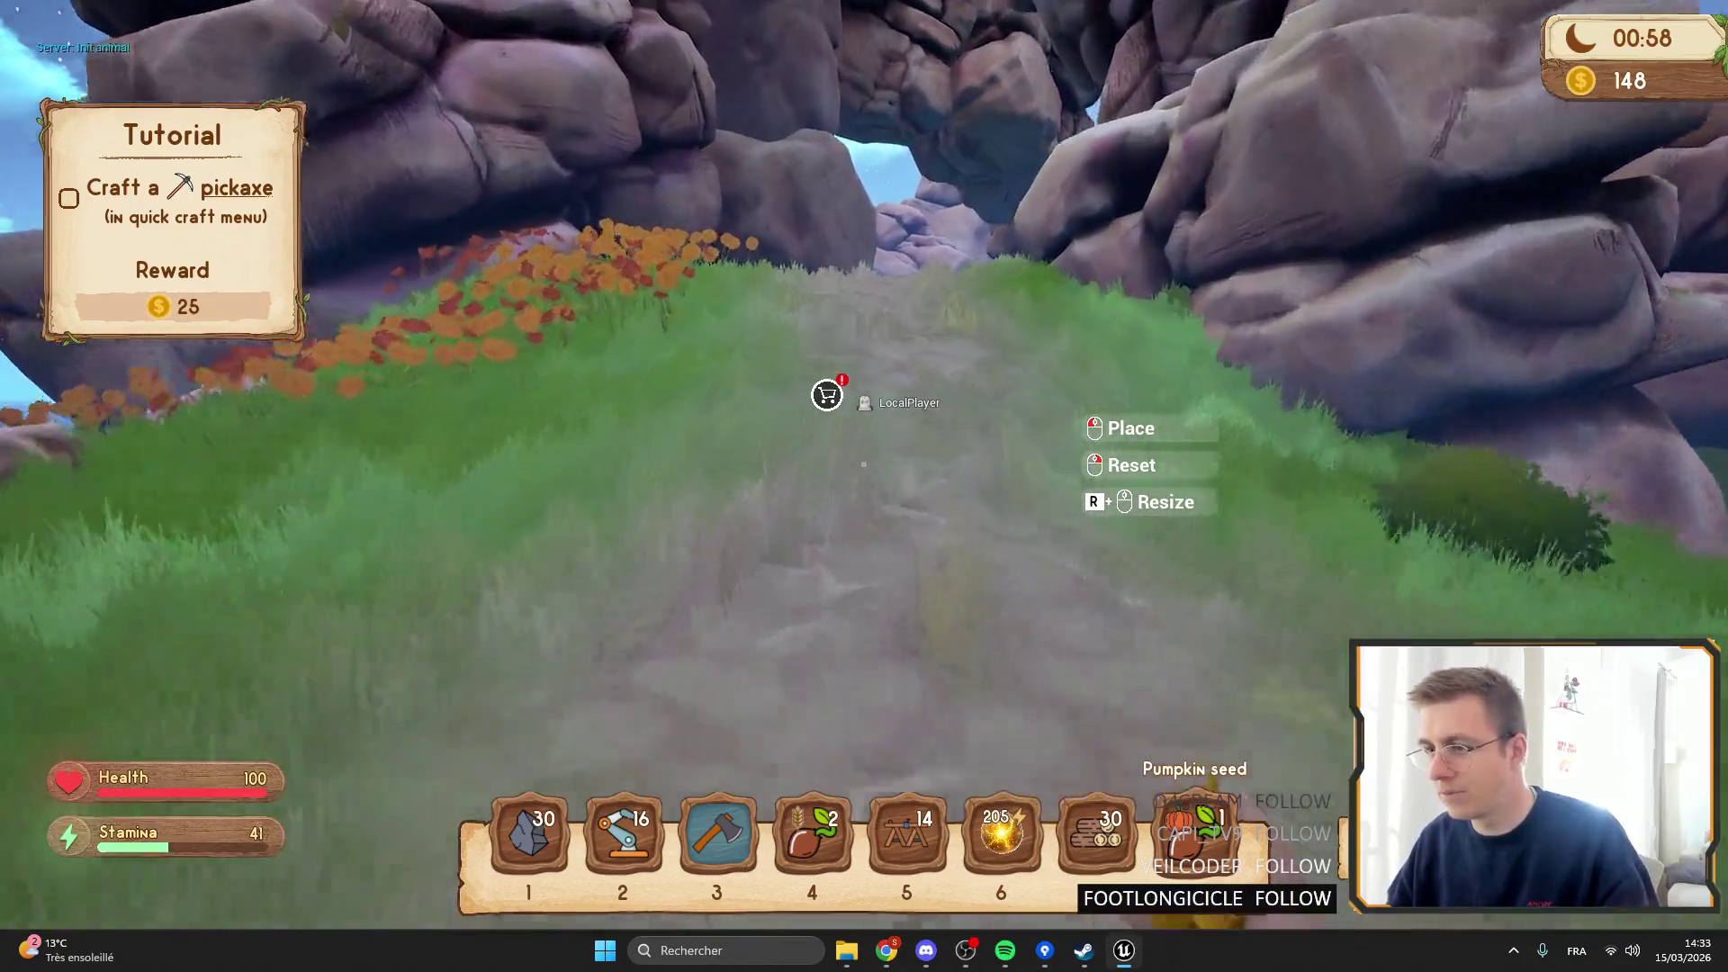
Run along the hillside path and check the backpack inventory.
key(space)
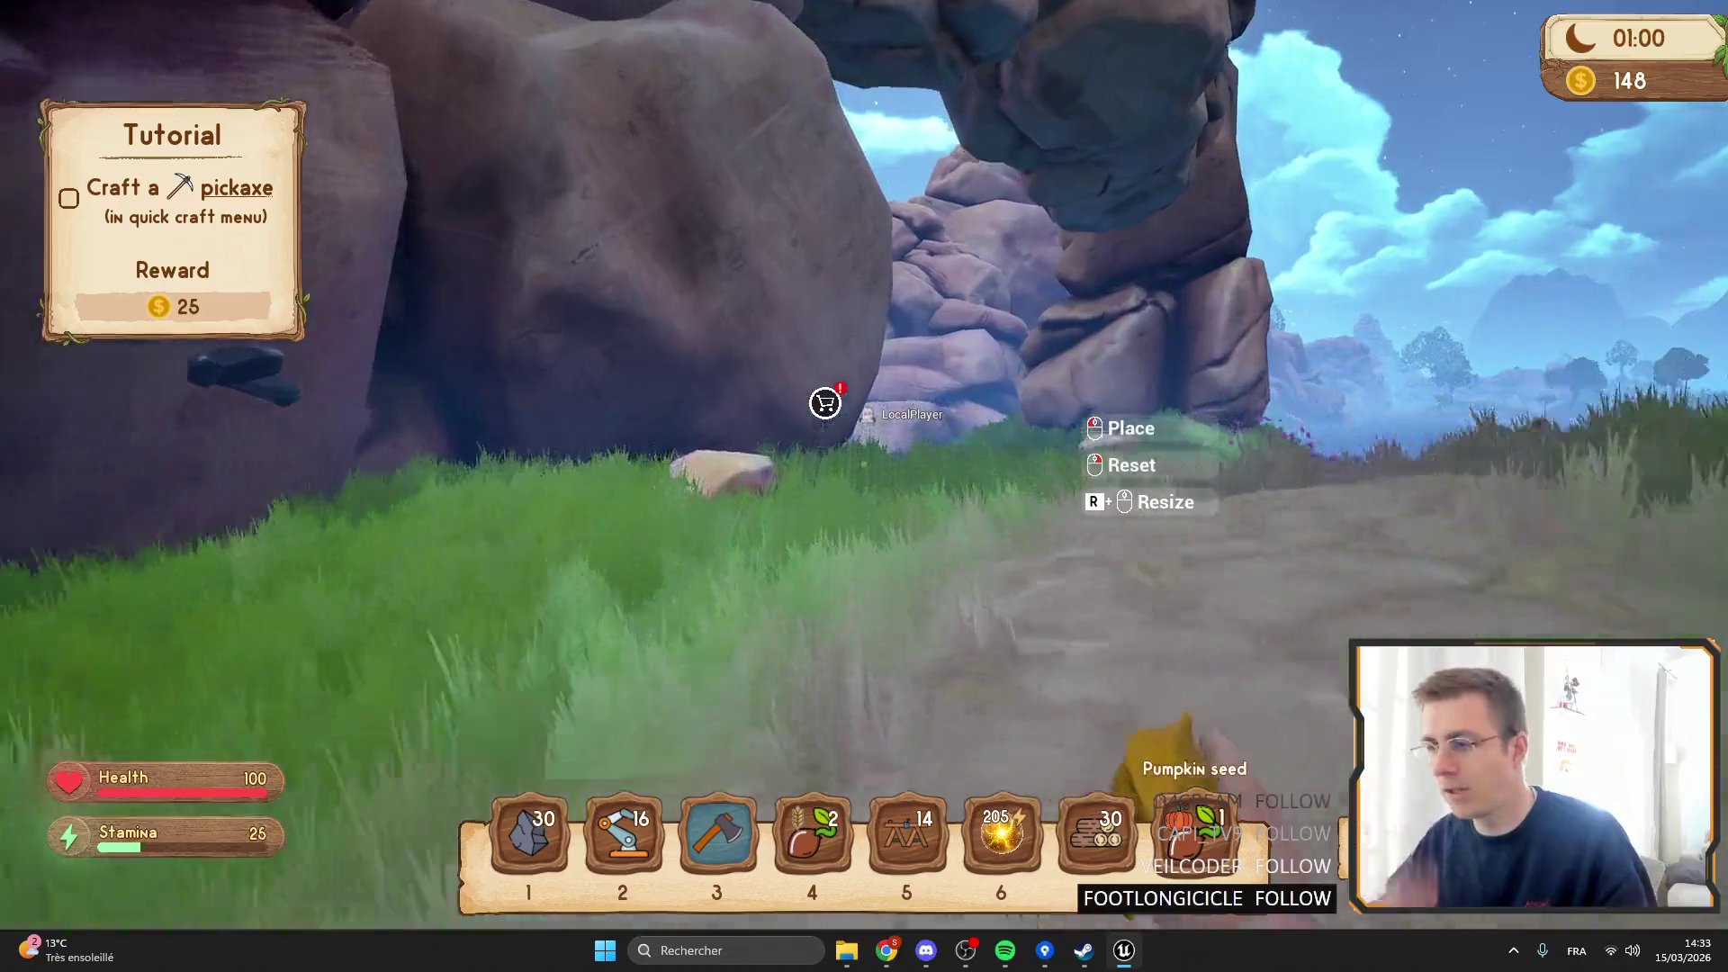
key(shift+w)
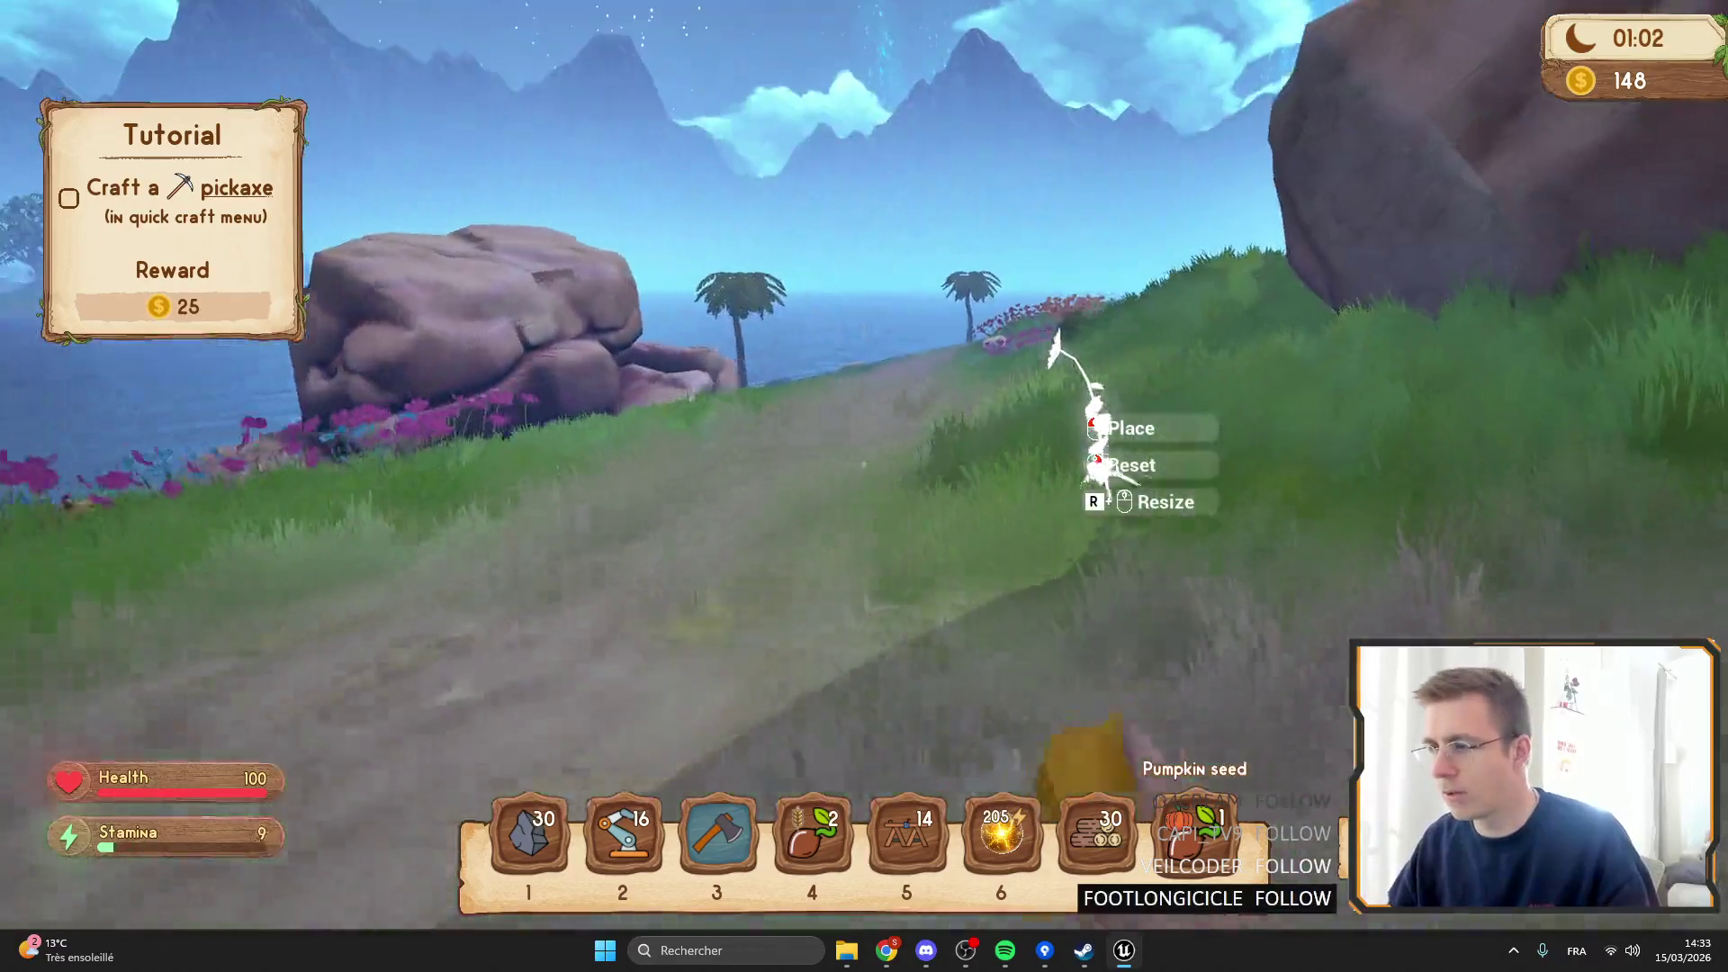
key(Tab)
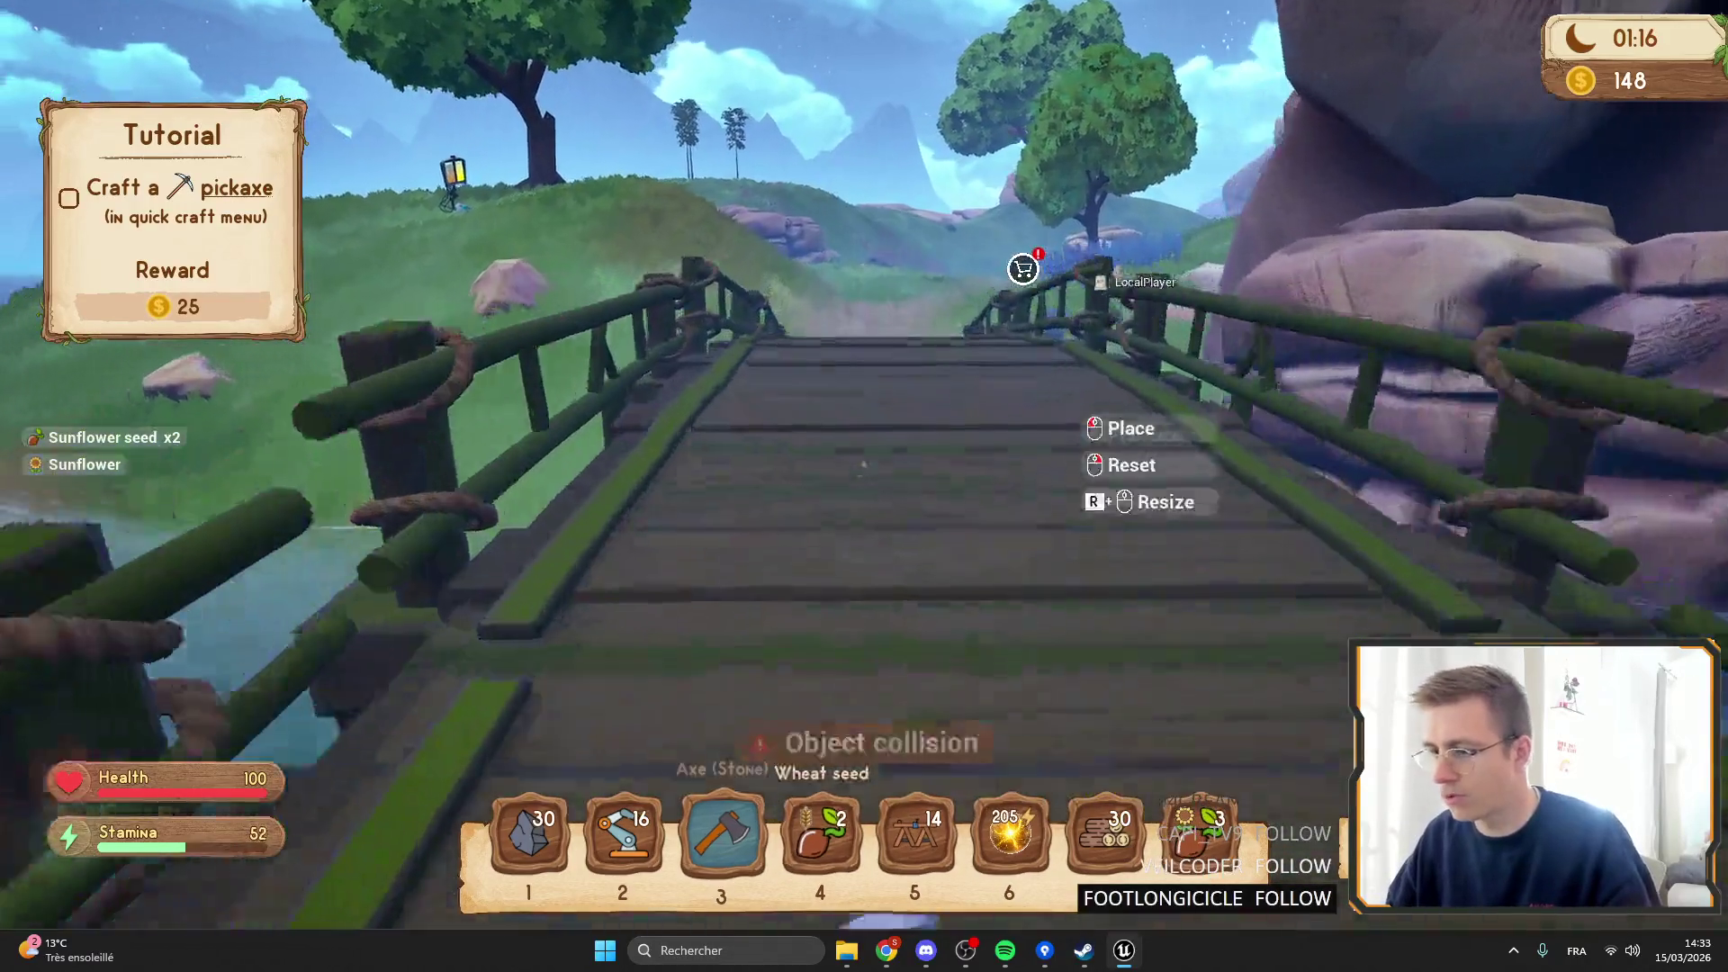
key(w)
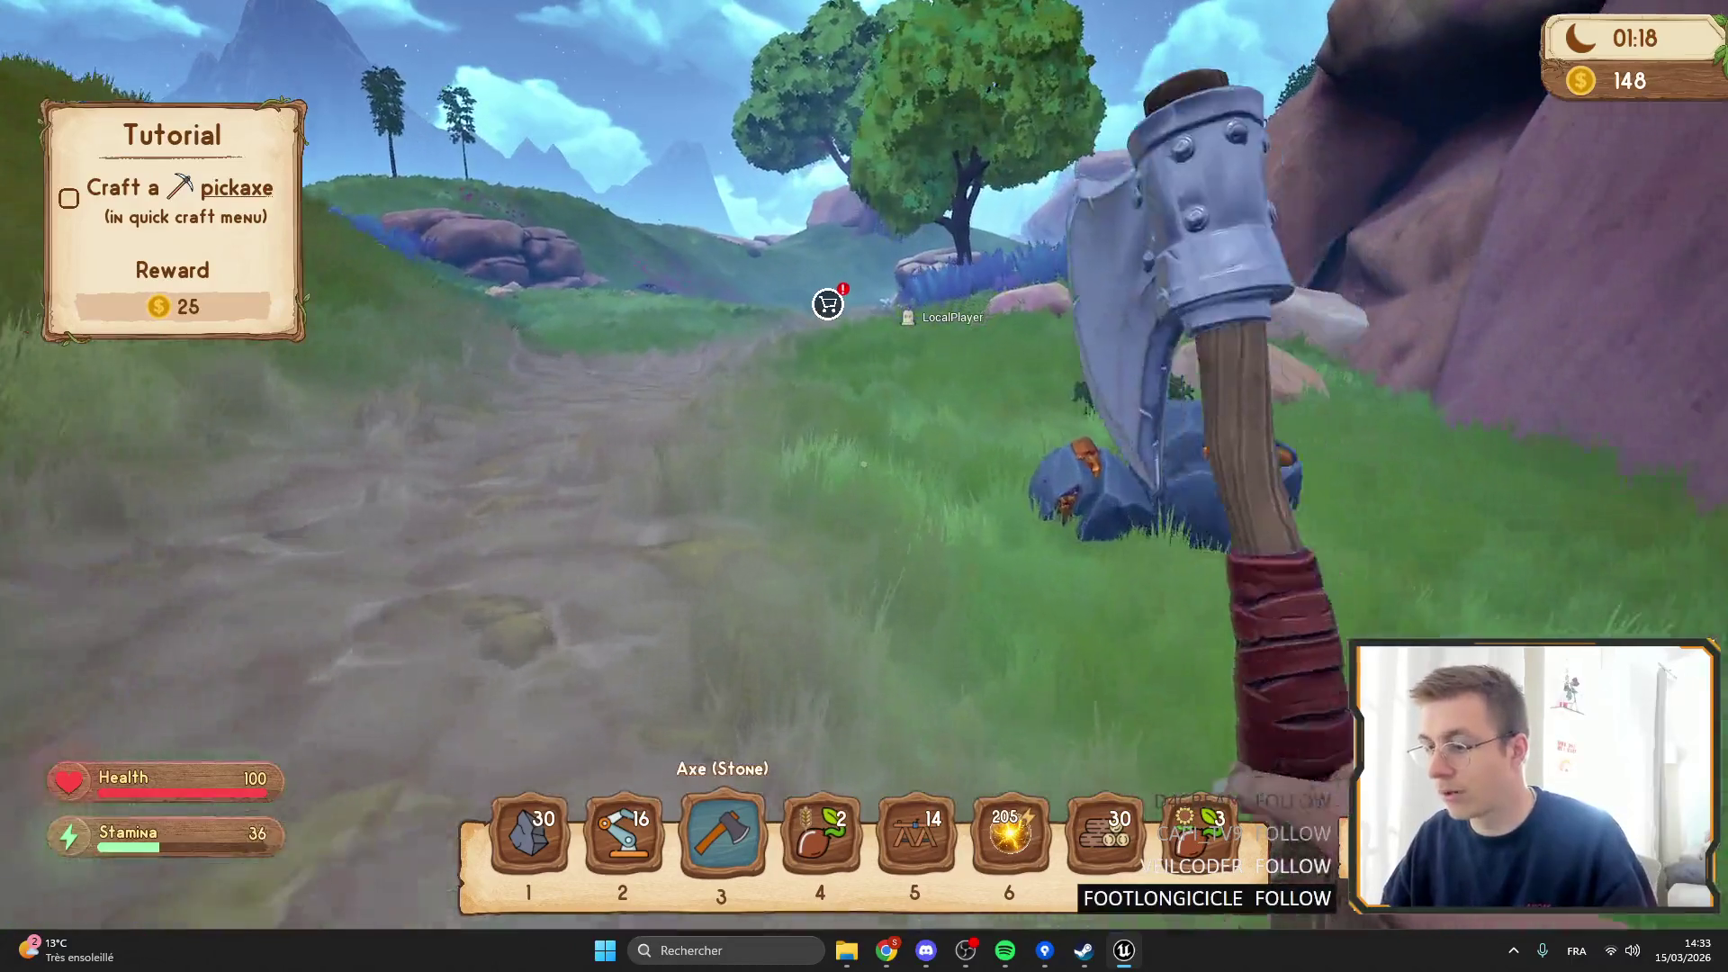
key(Tab)
key(Tab)
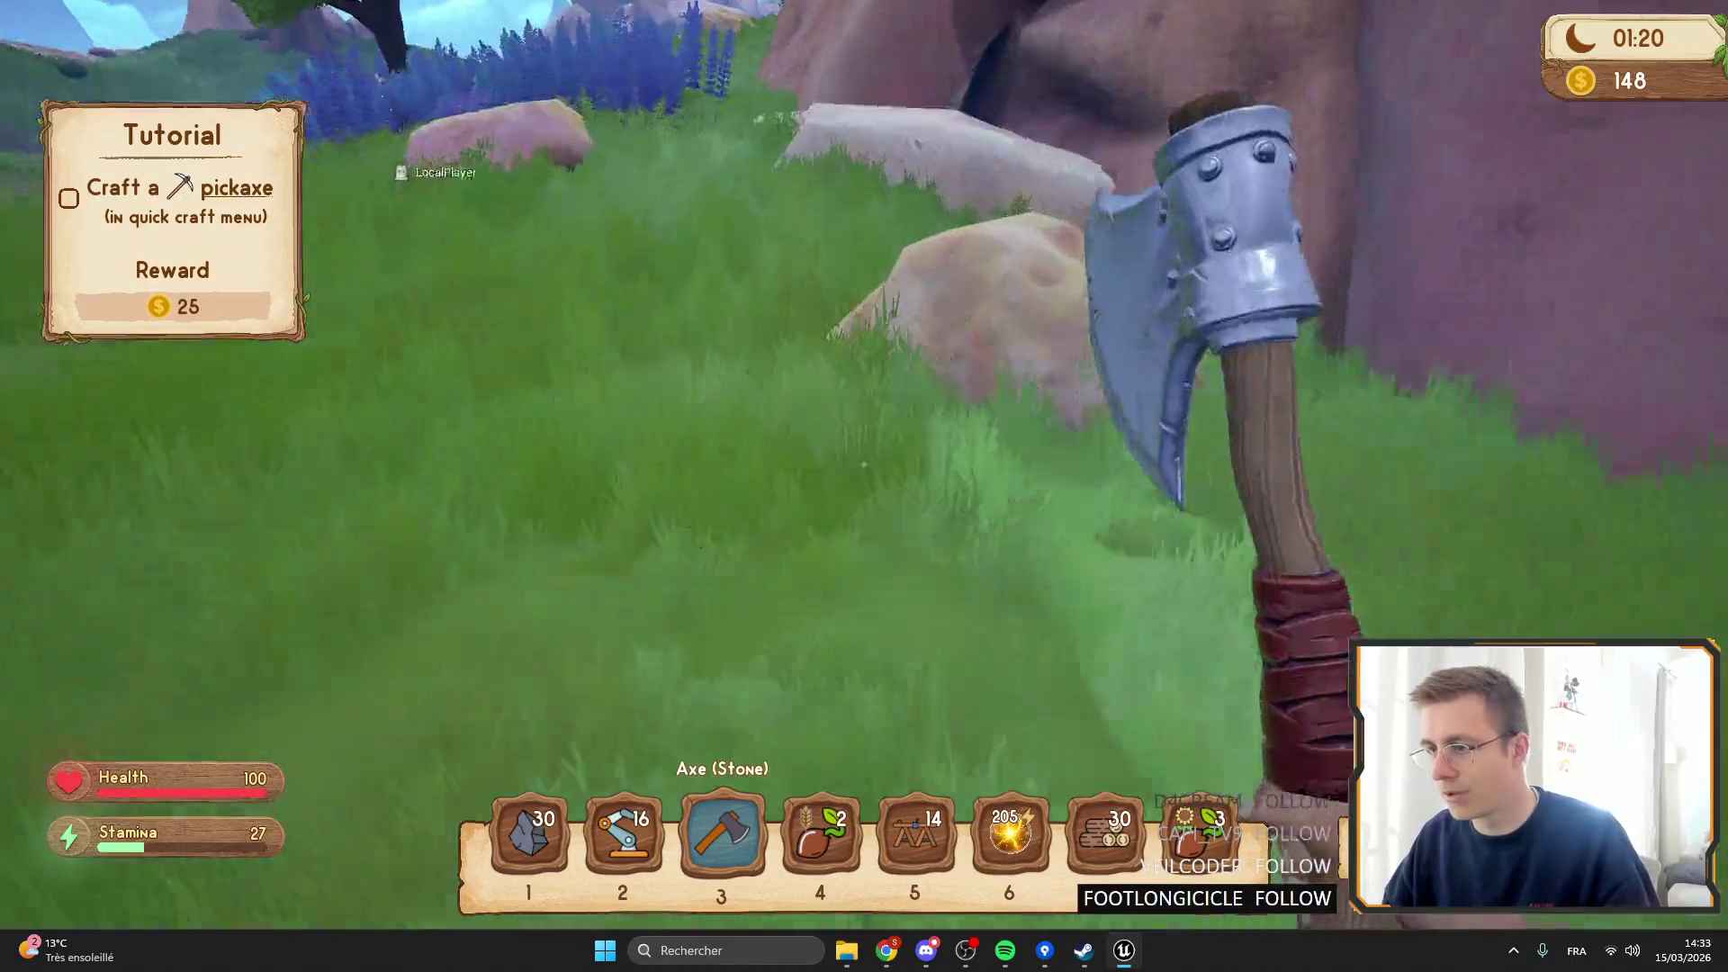
Chop five wood with the stone axe along the path, then stop the playtest.
key(w)
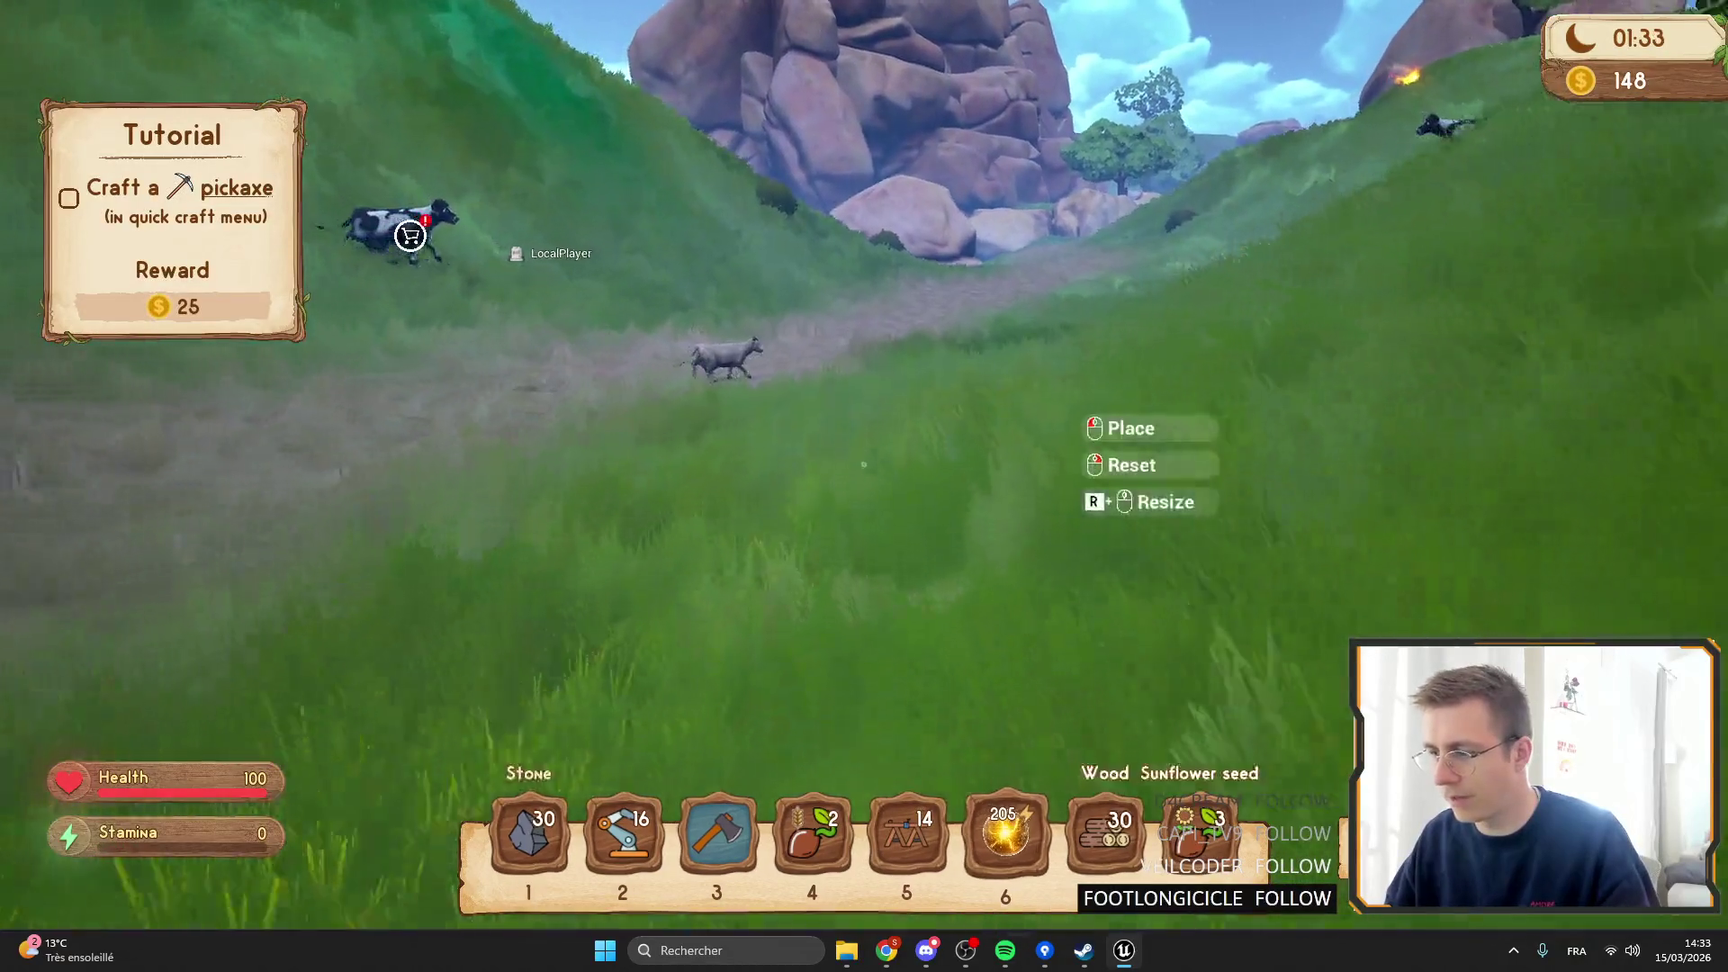
key(3)
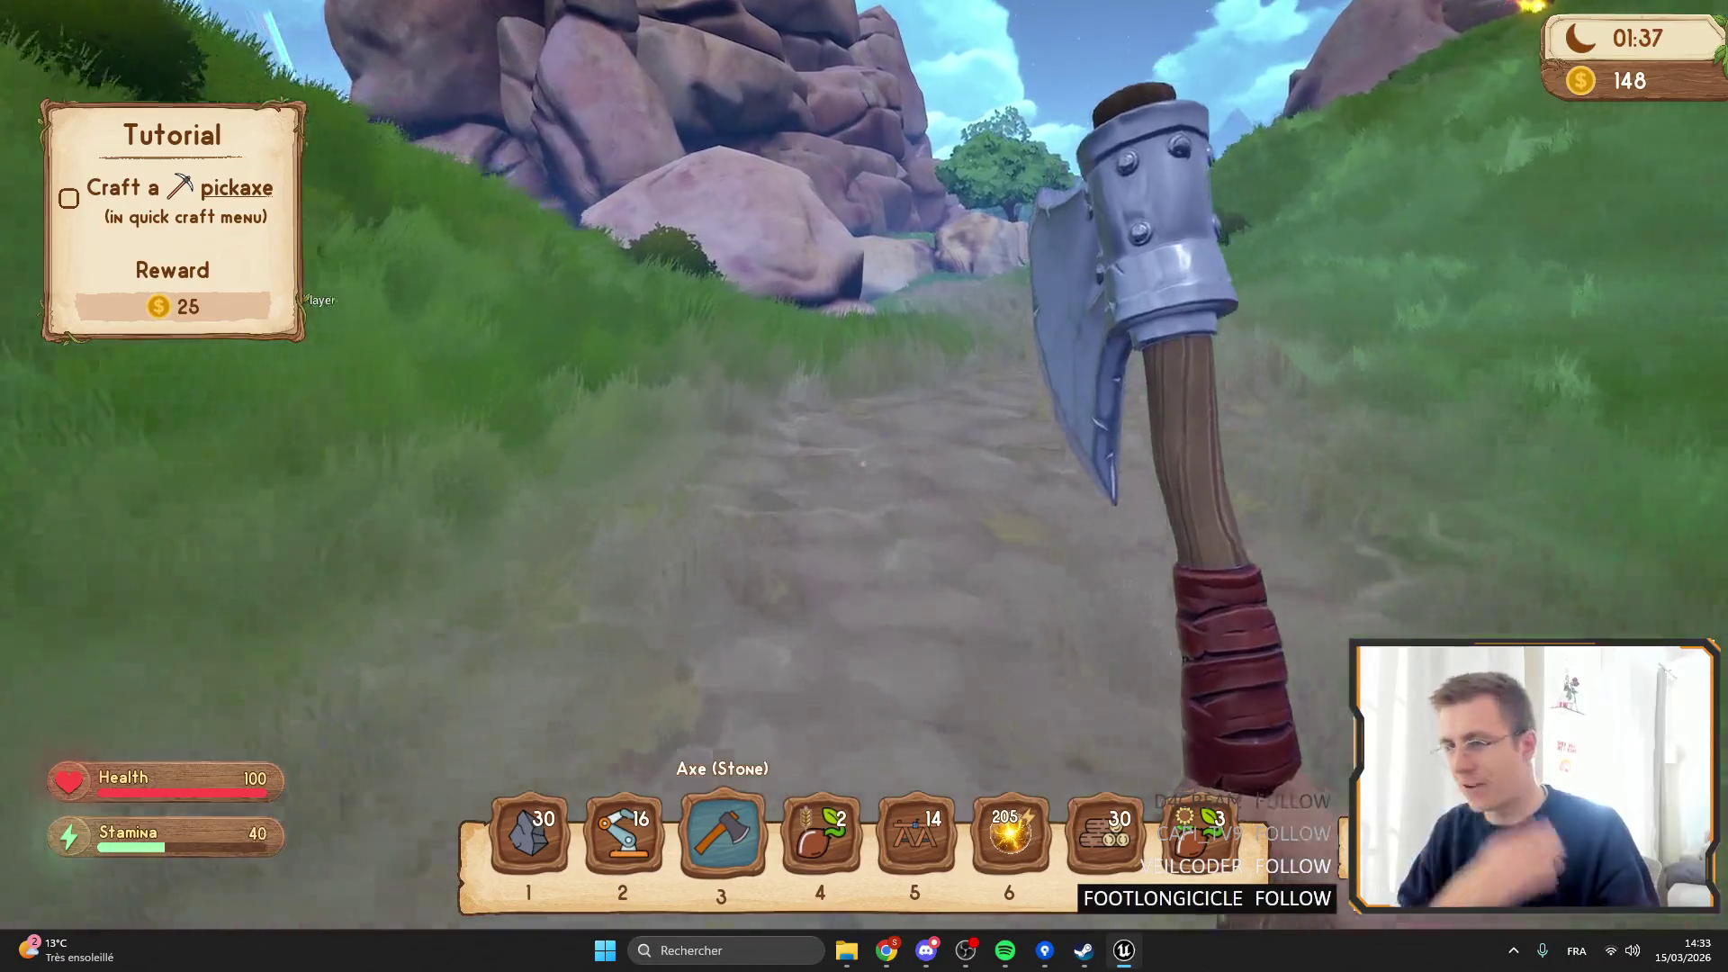
key(shift+w)
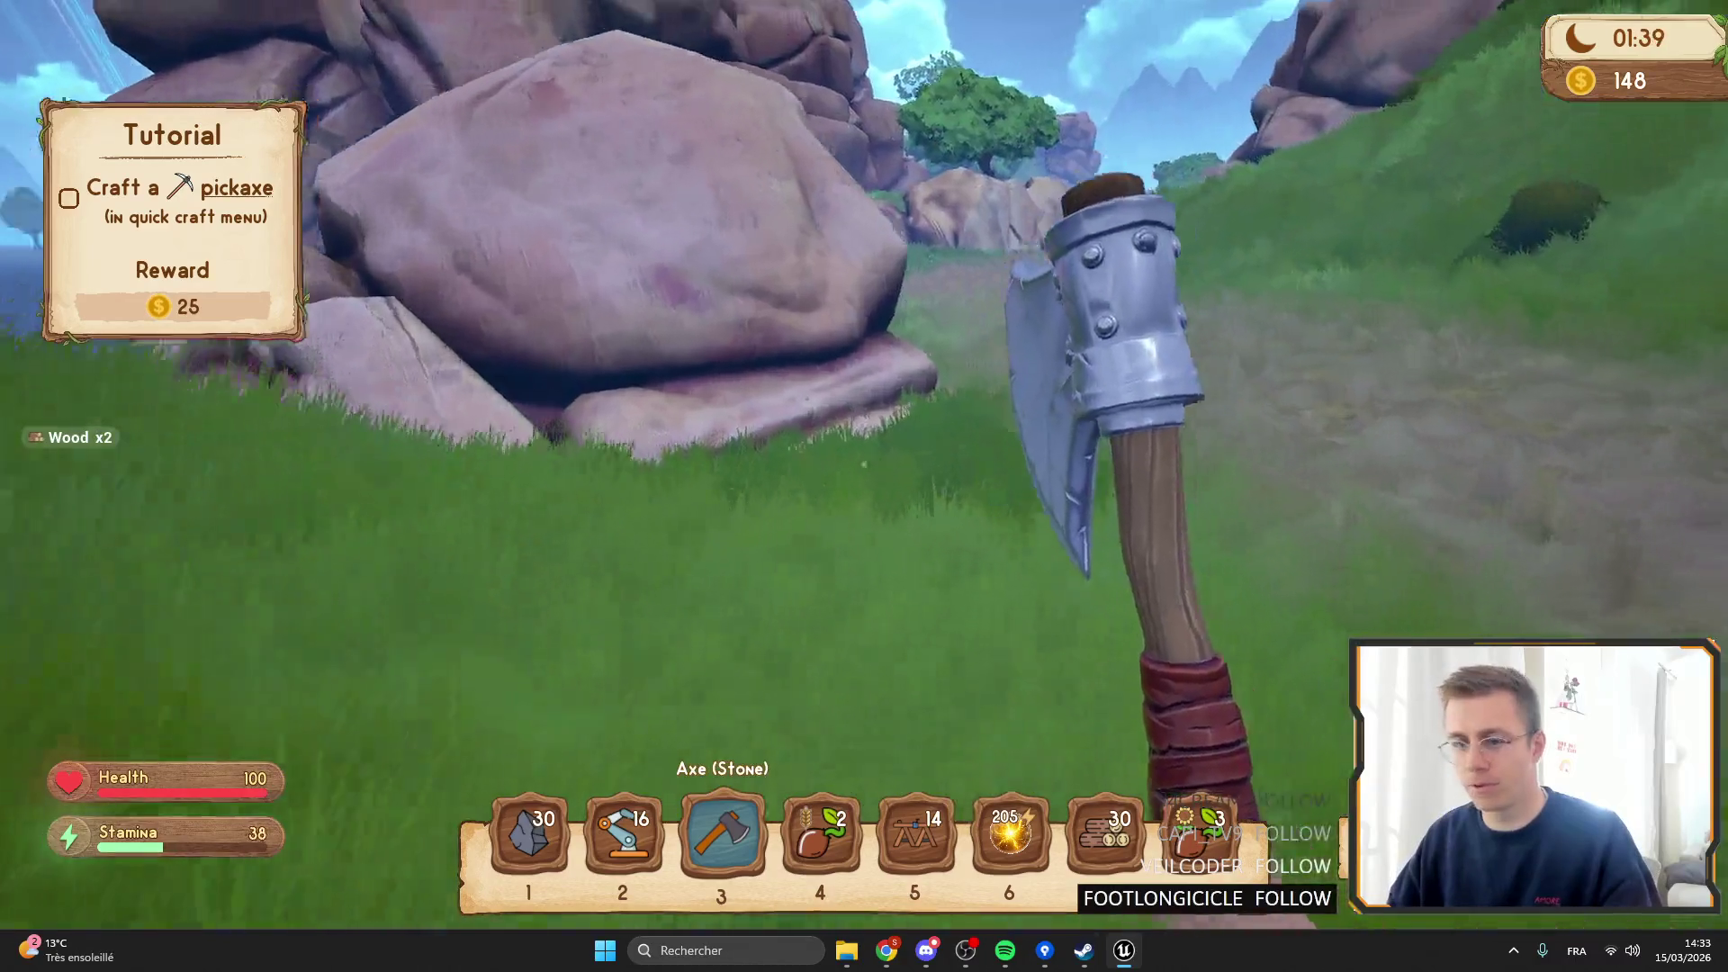
key(shift+w)
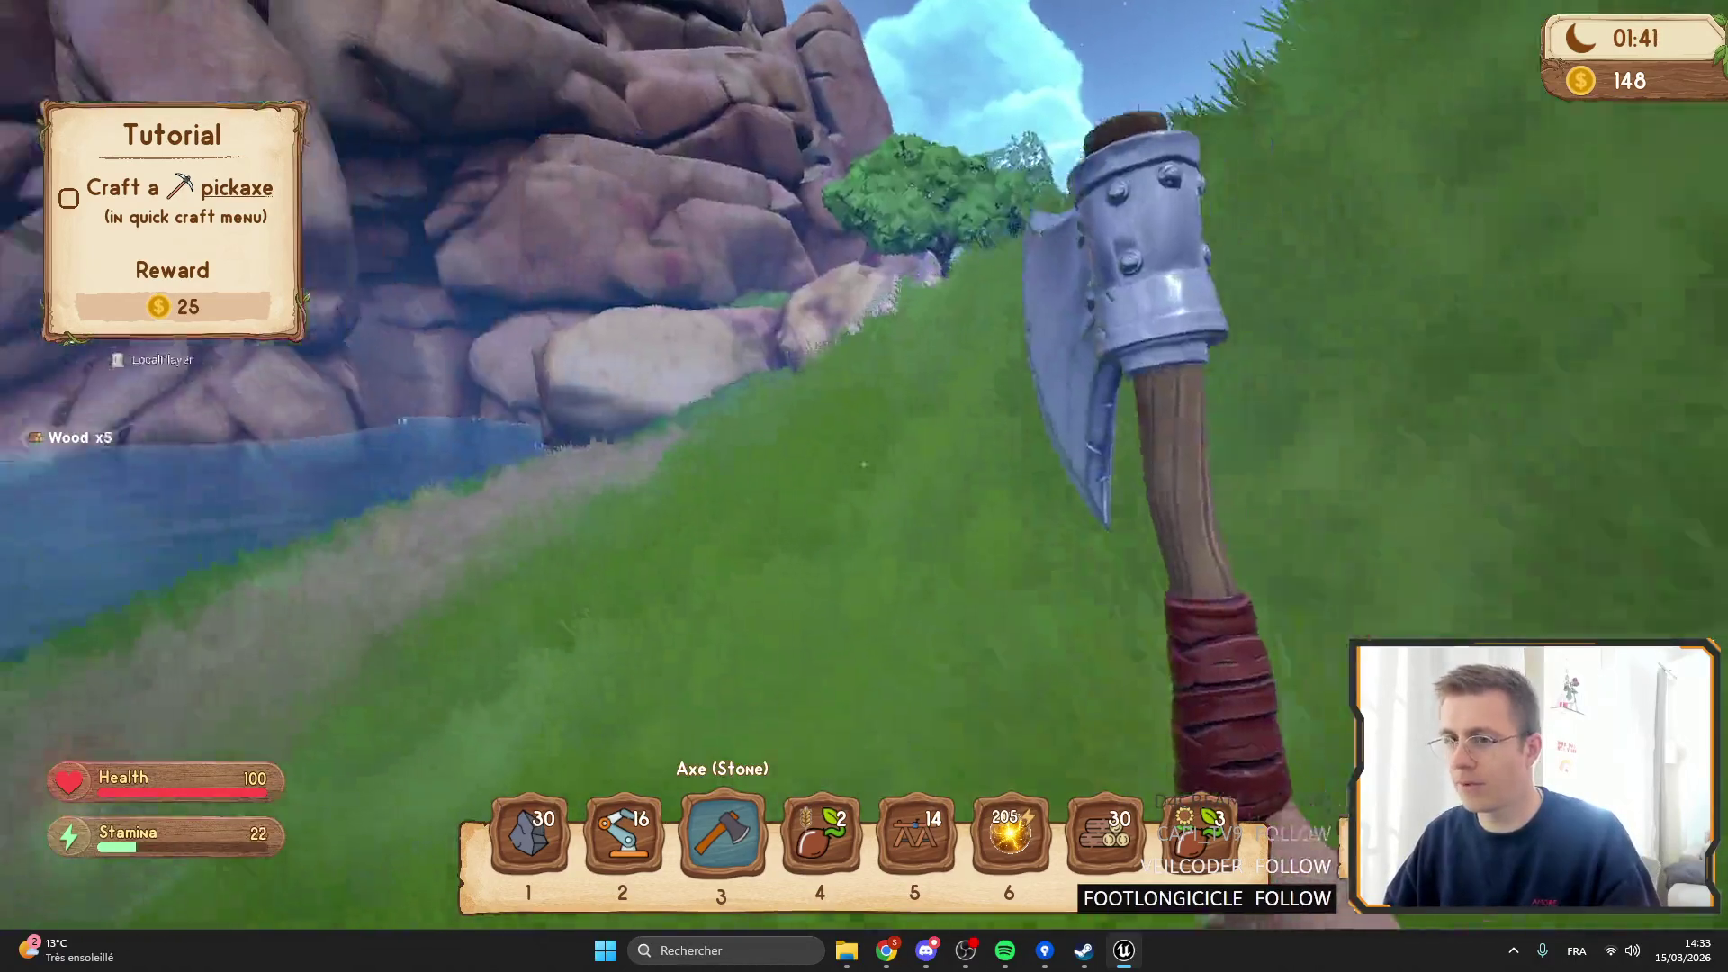
key(shift+w)
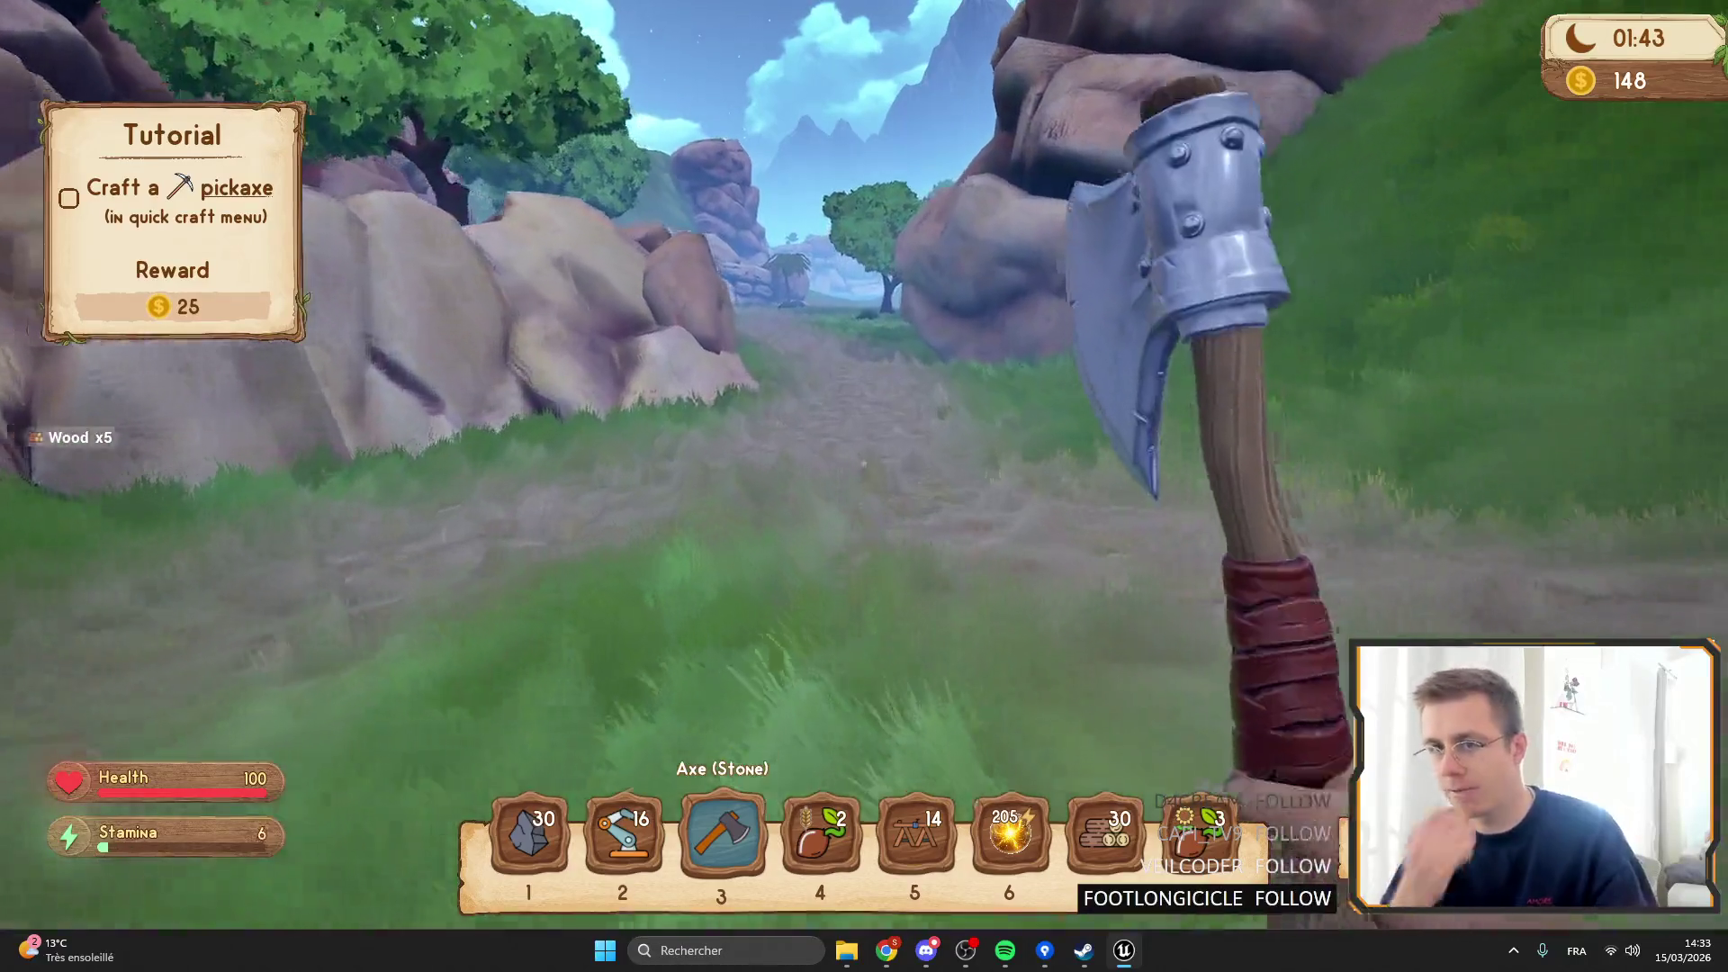
key(w)
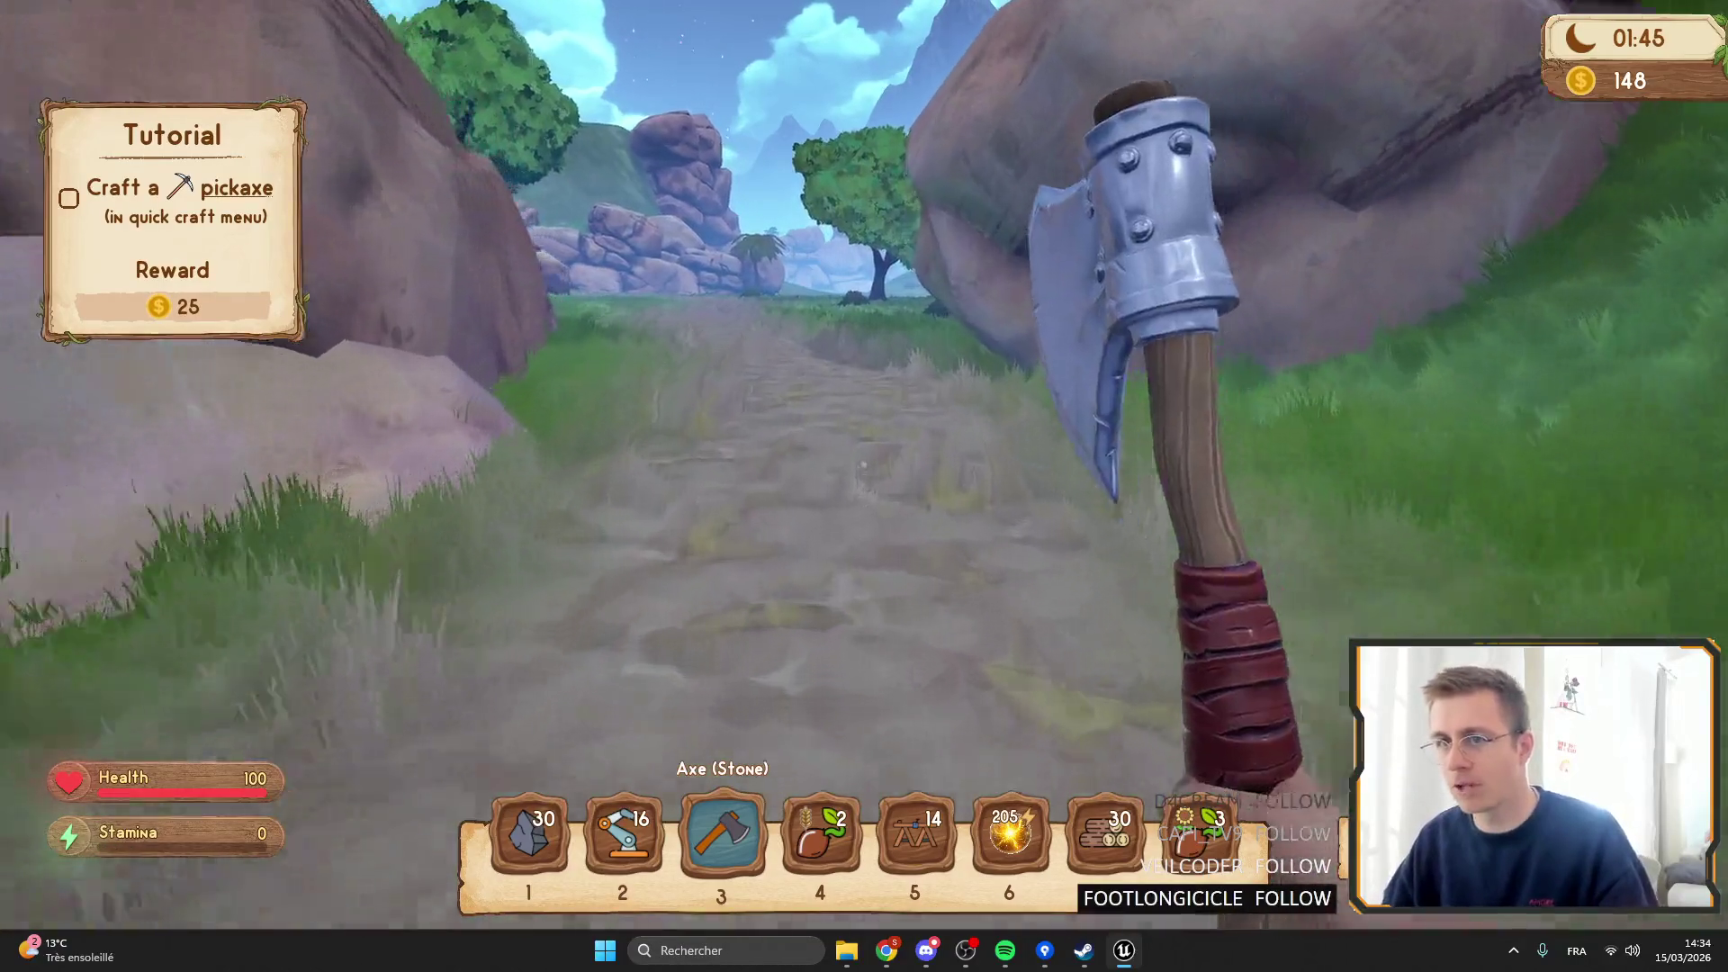
key(w)
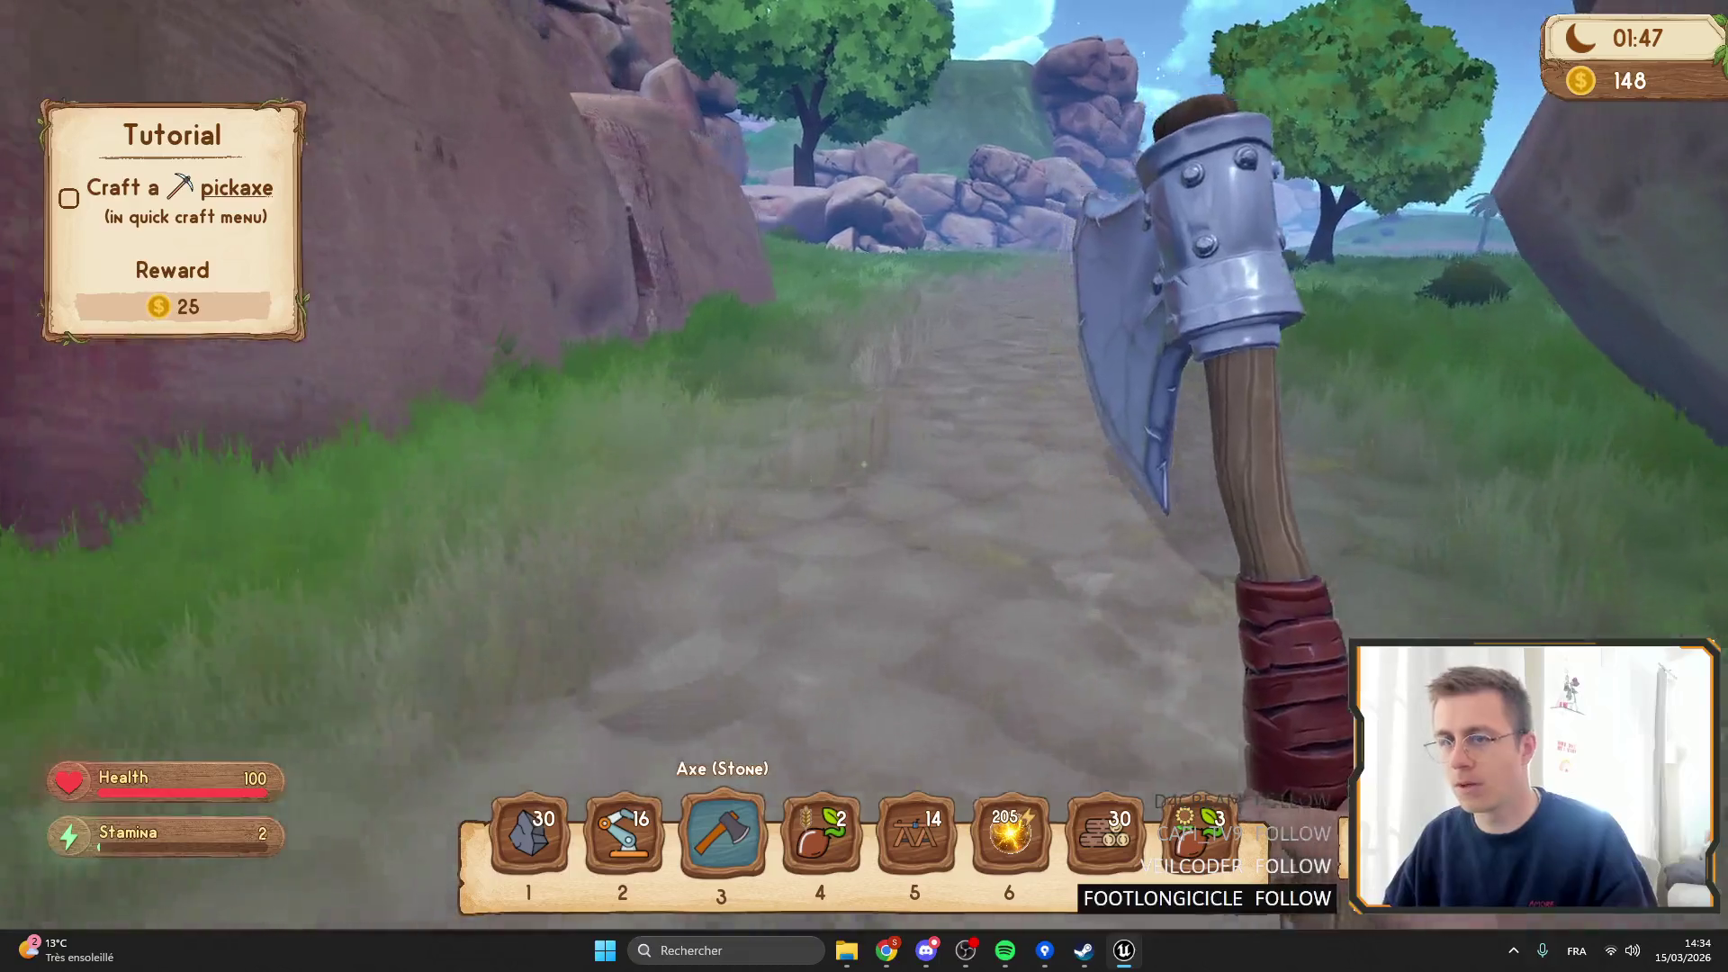
key(Escape)
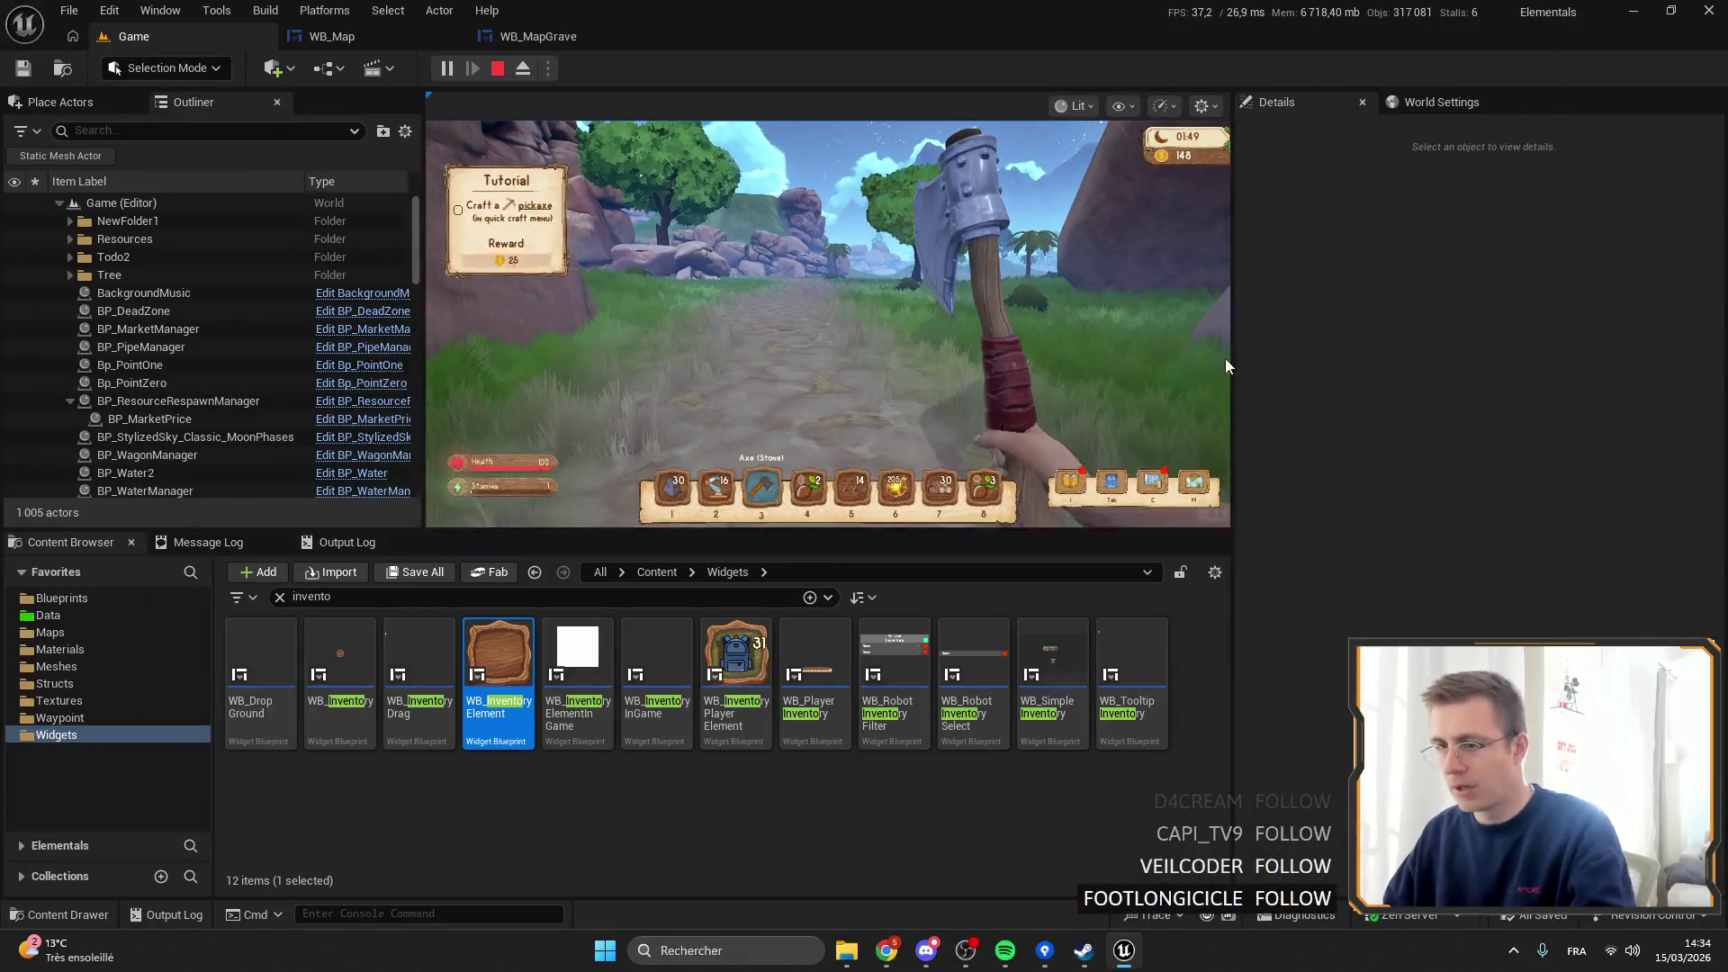